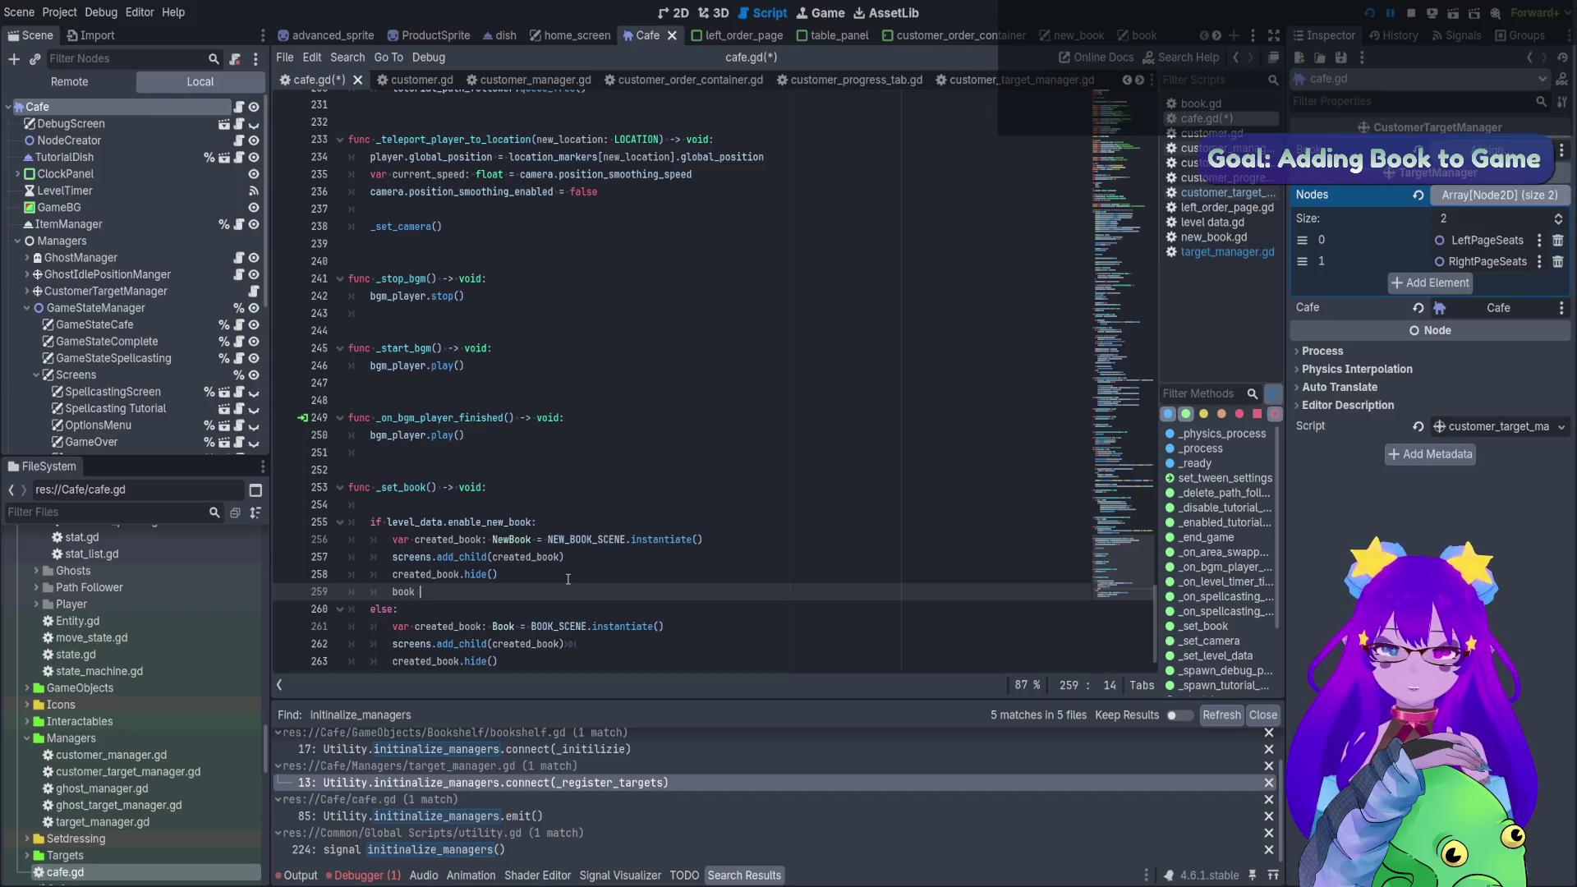
Add 'book = created_book' to both branches of _set_book() in cafe.gd and save
text(created_book)
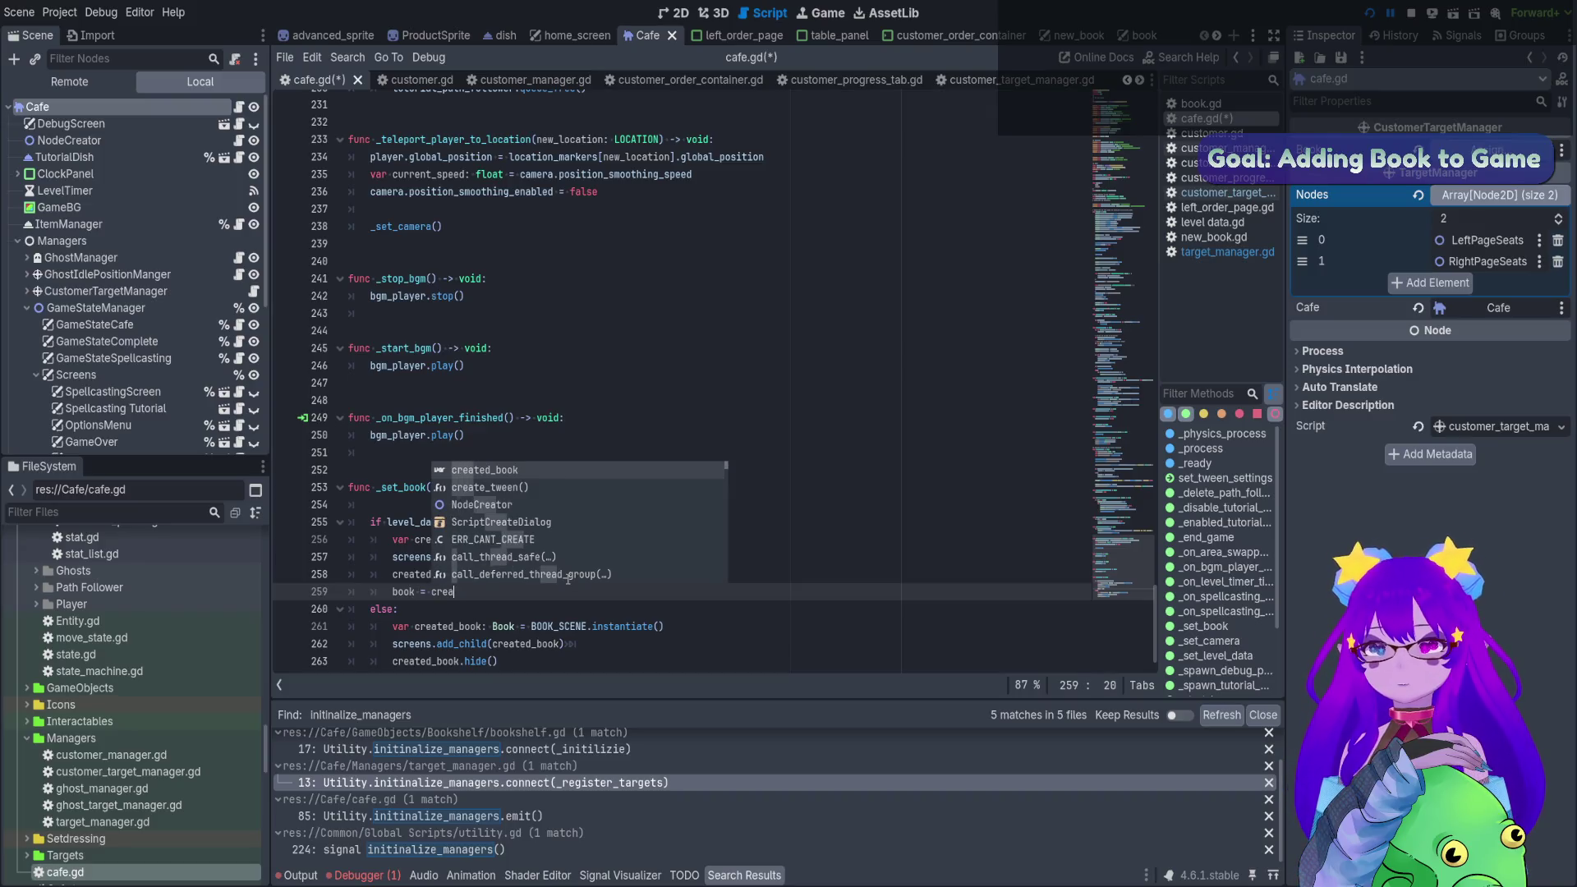
drag(551, 587, 332, 602)
key(ctrl+c)
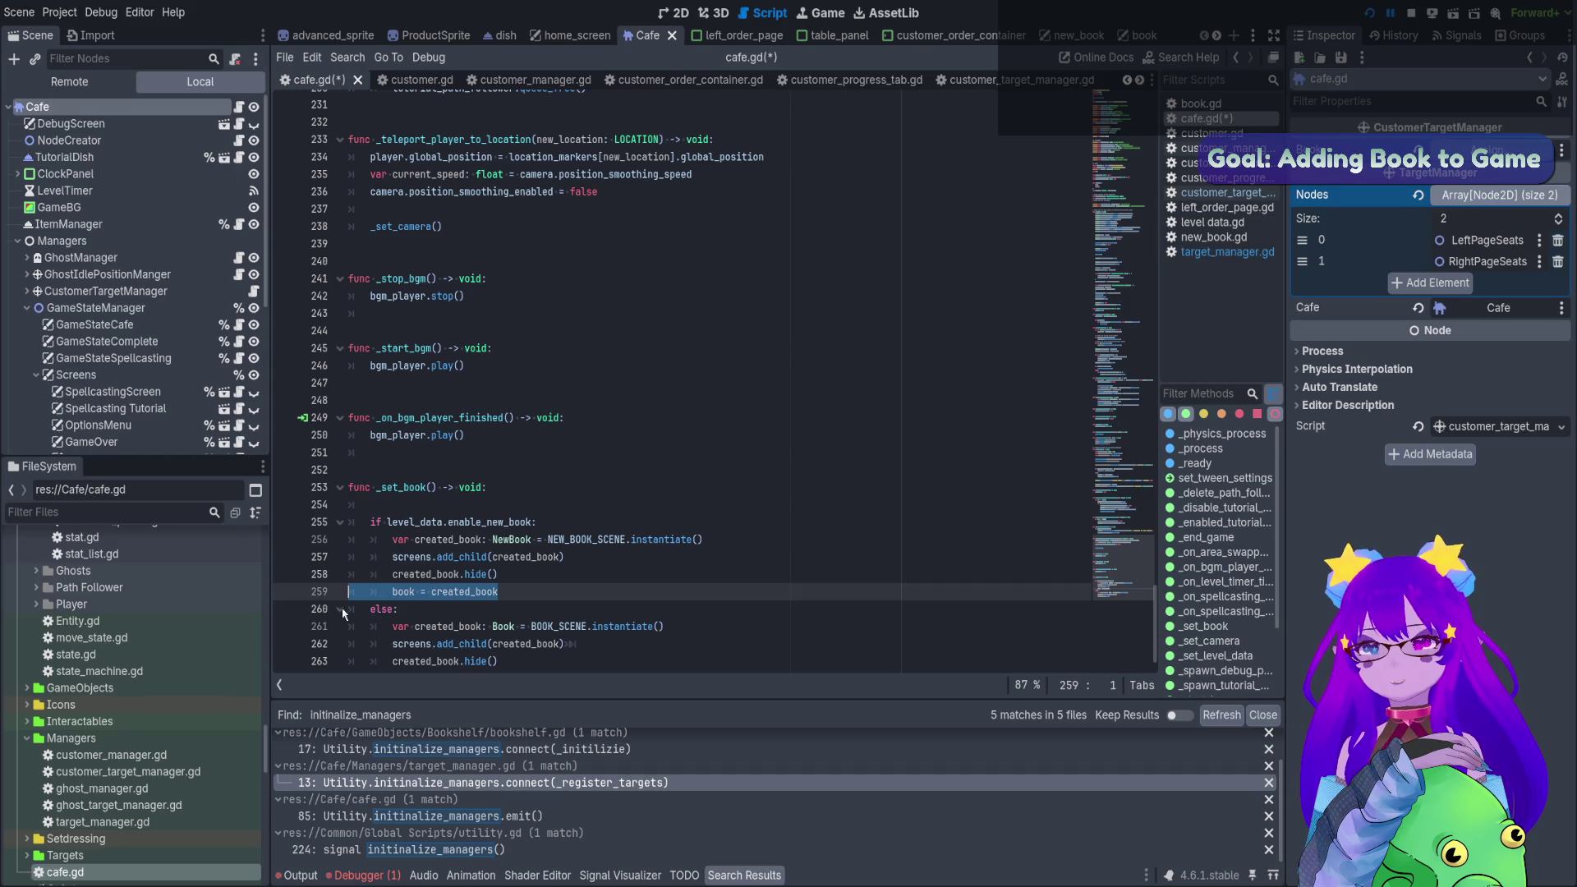
click(531, 669)
key(Return)
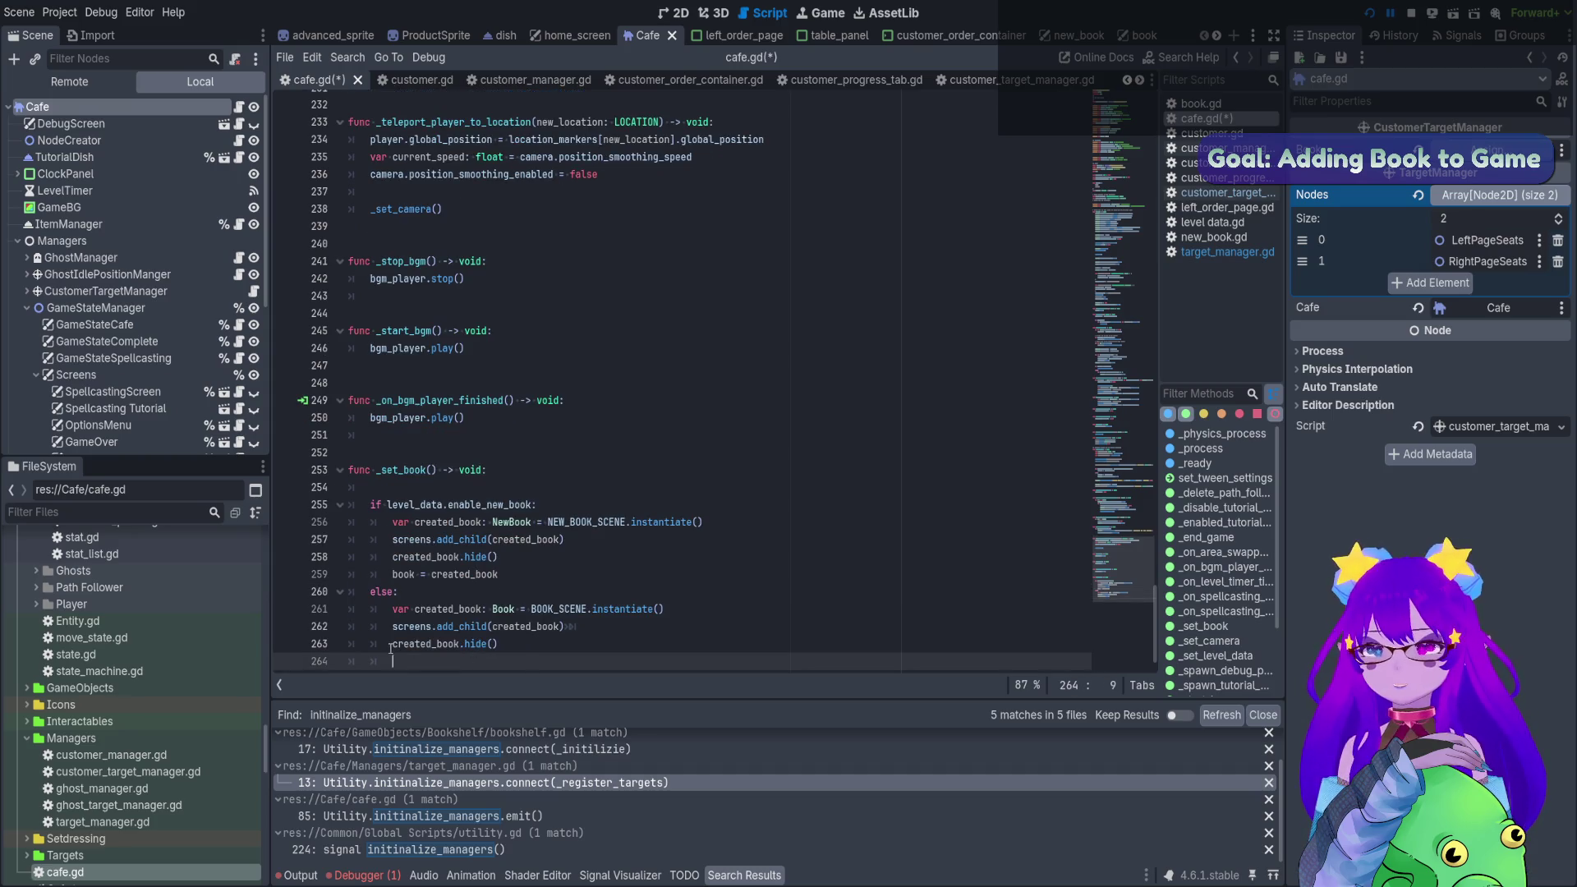
key(ctrl+v)
key(ctrl+s)
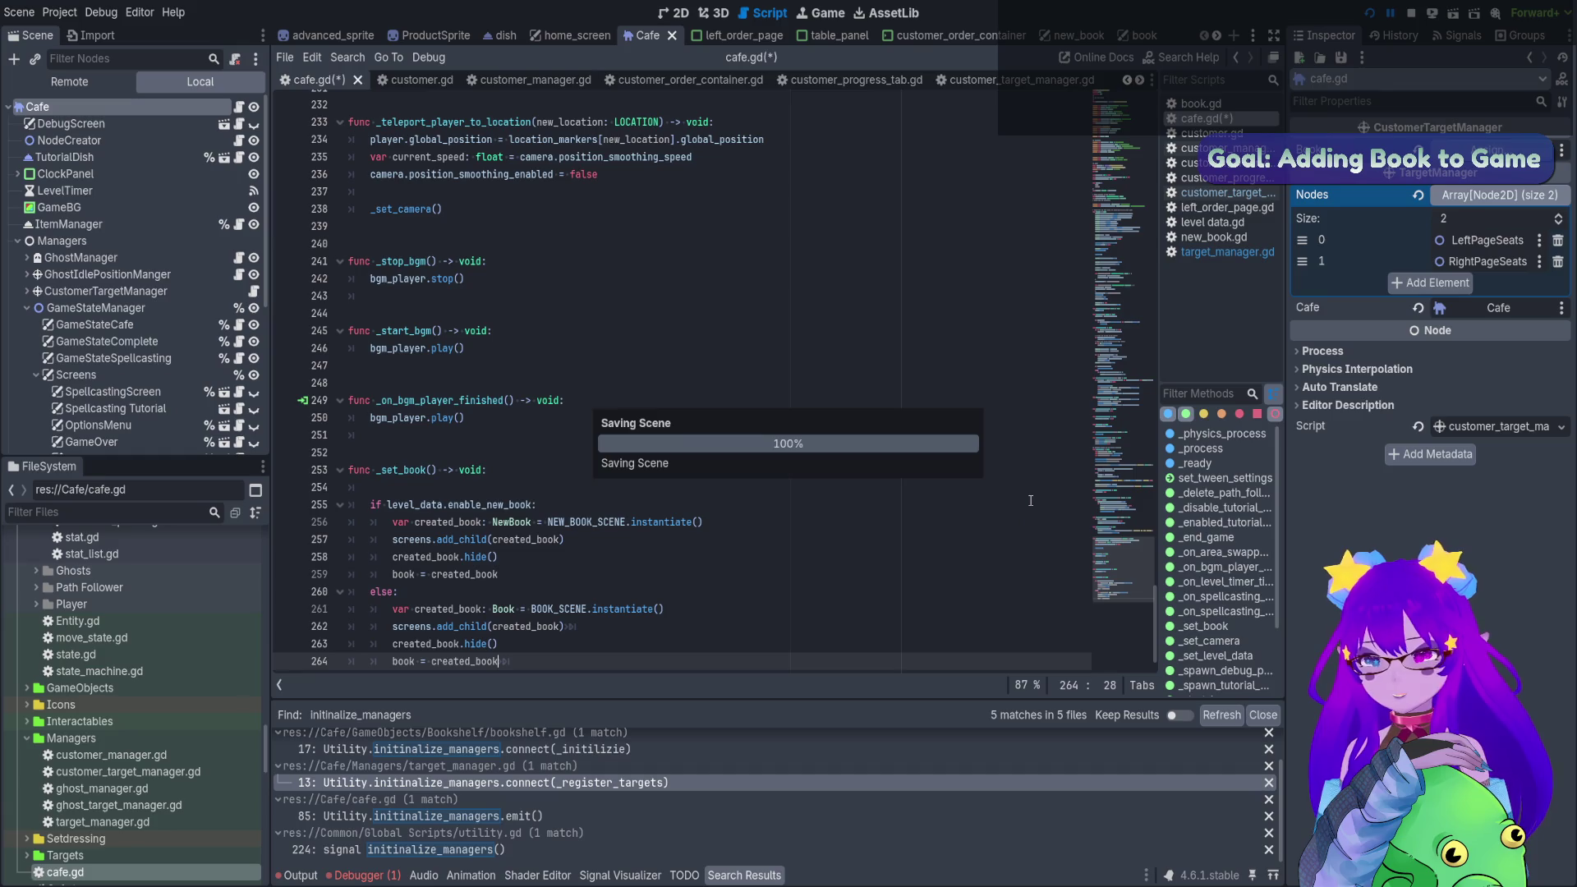
In _ready, add 'customer_manager.book = book' right after the _set_book() call
click(1122, 248)
mouse_move(1121, 239)
mouse_down()
mouse_move(1116, 306)
mouse_move(1115, 264)
mouse_up()
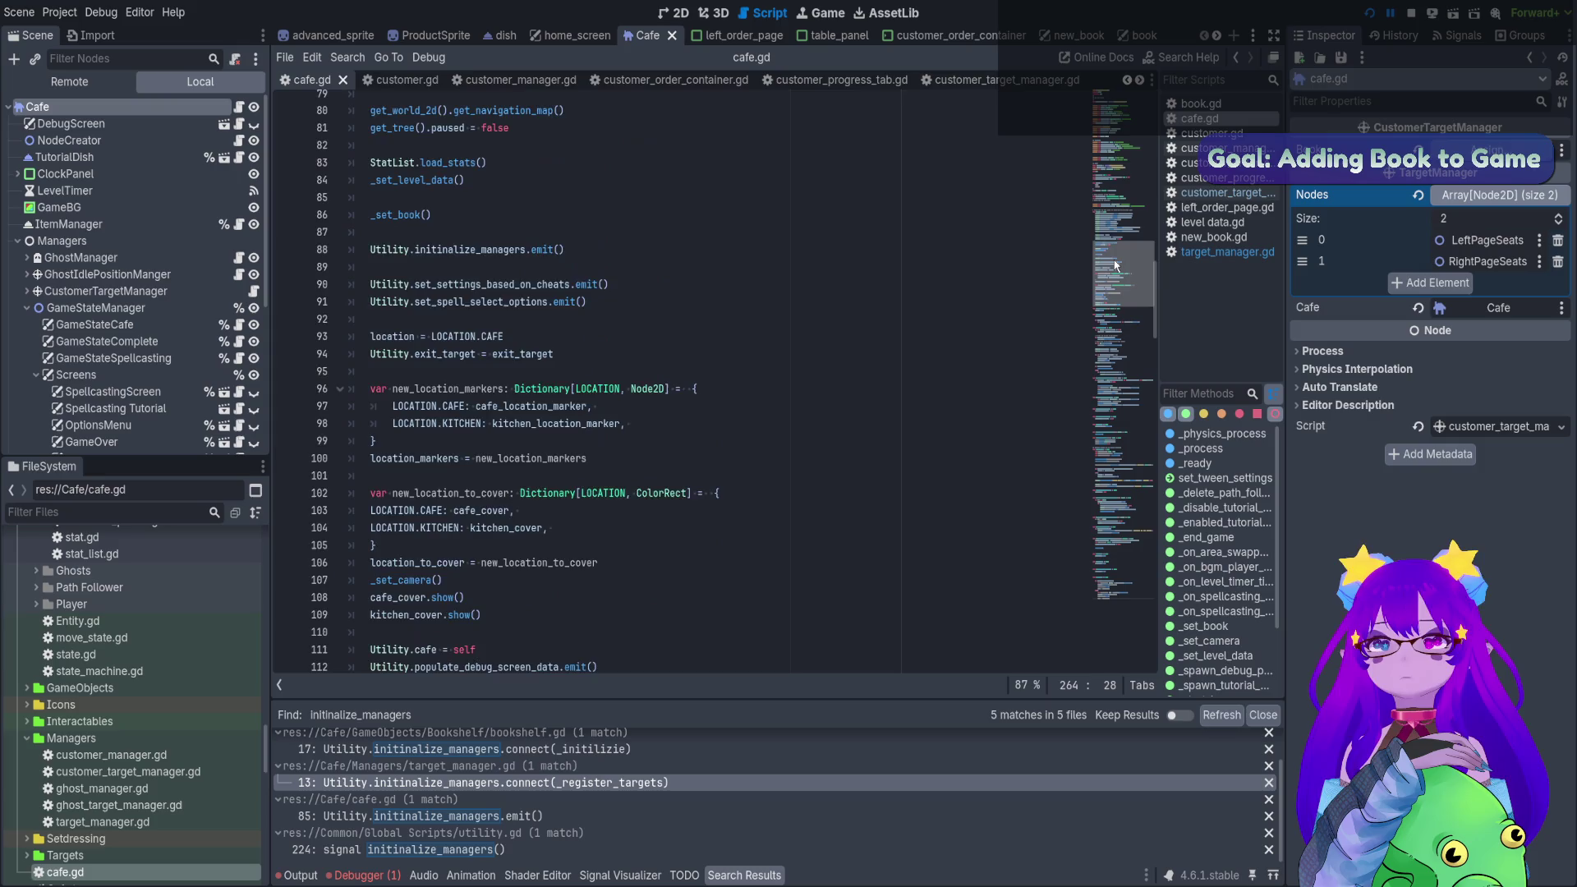
click(494, 425)
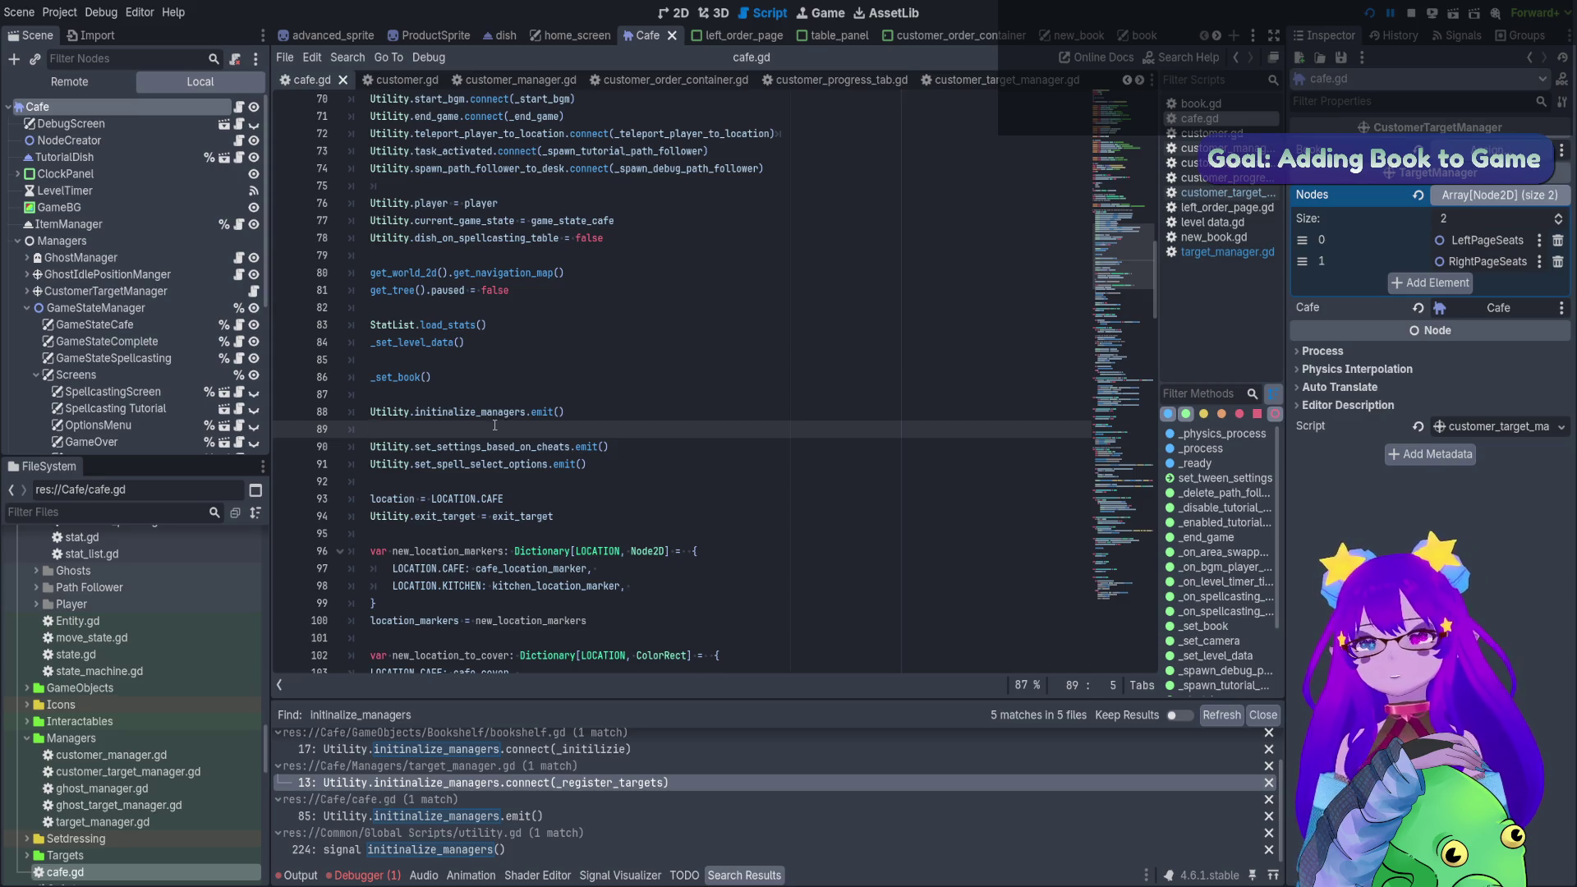
key(BackSpace)
key(BackSpace)
click(494, 392)
text(customer_manager.)
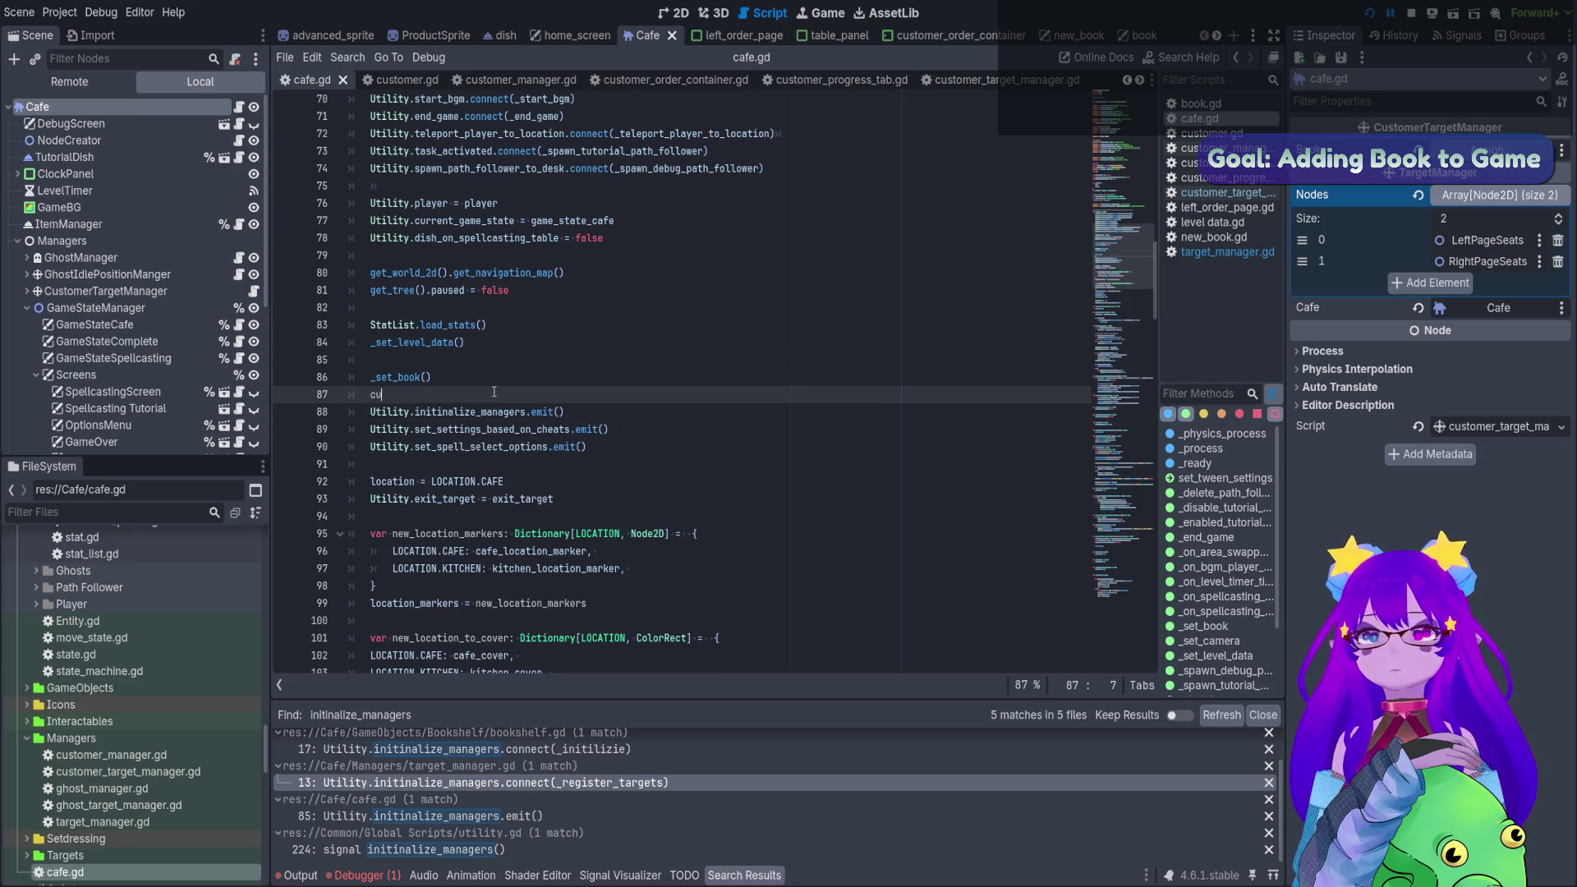
text(book =)
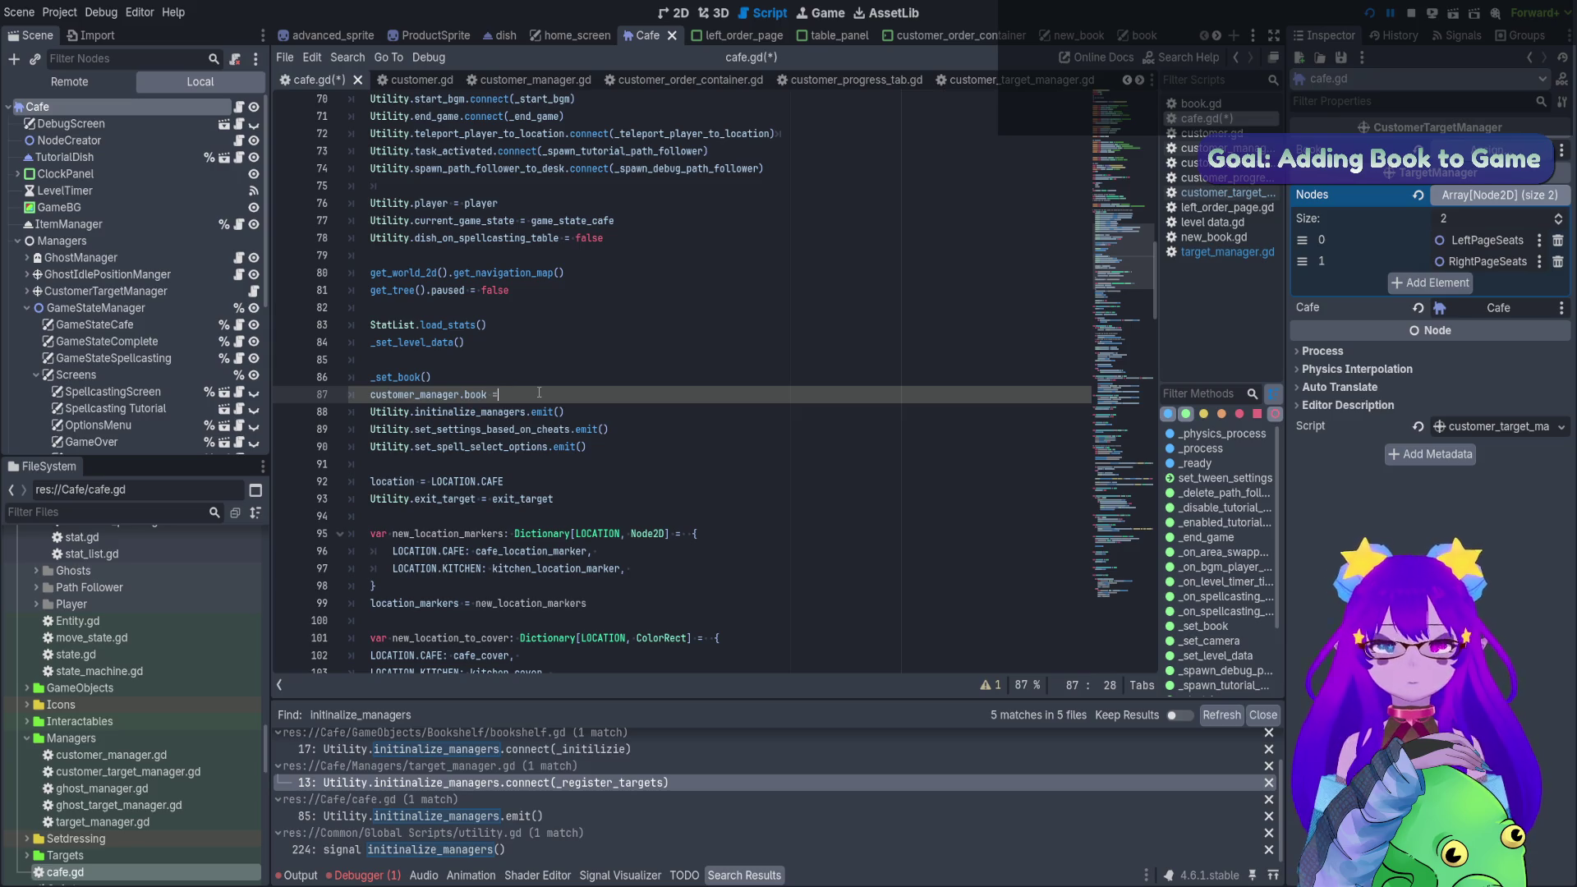
key(ctrl+v)
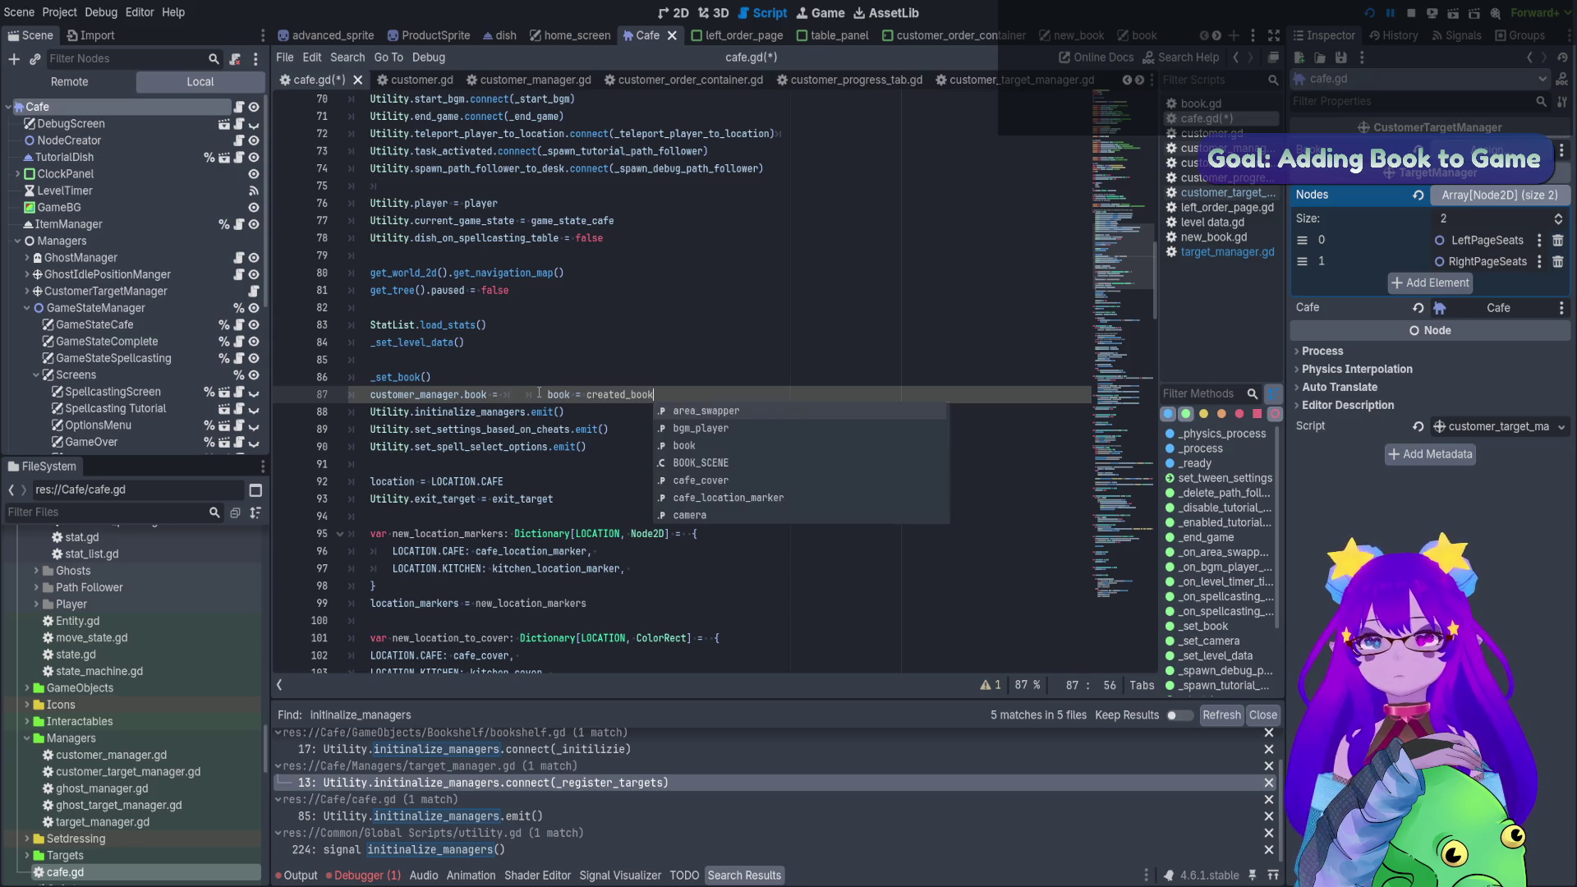
key(ctrl+z)
text(book)
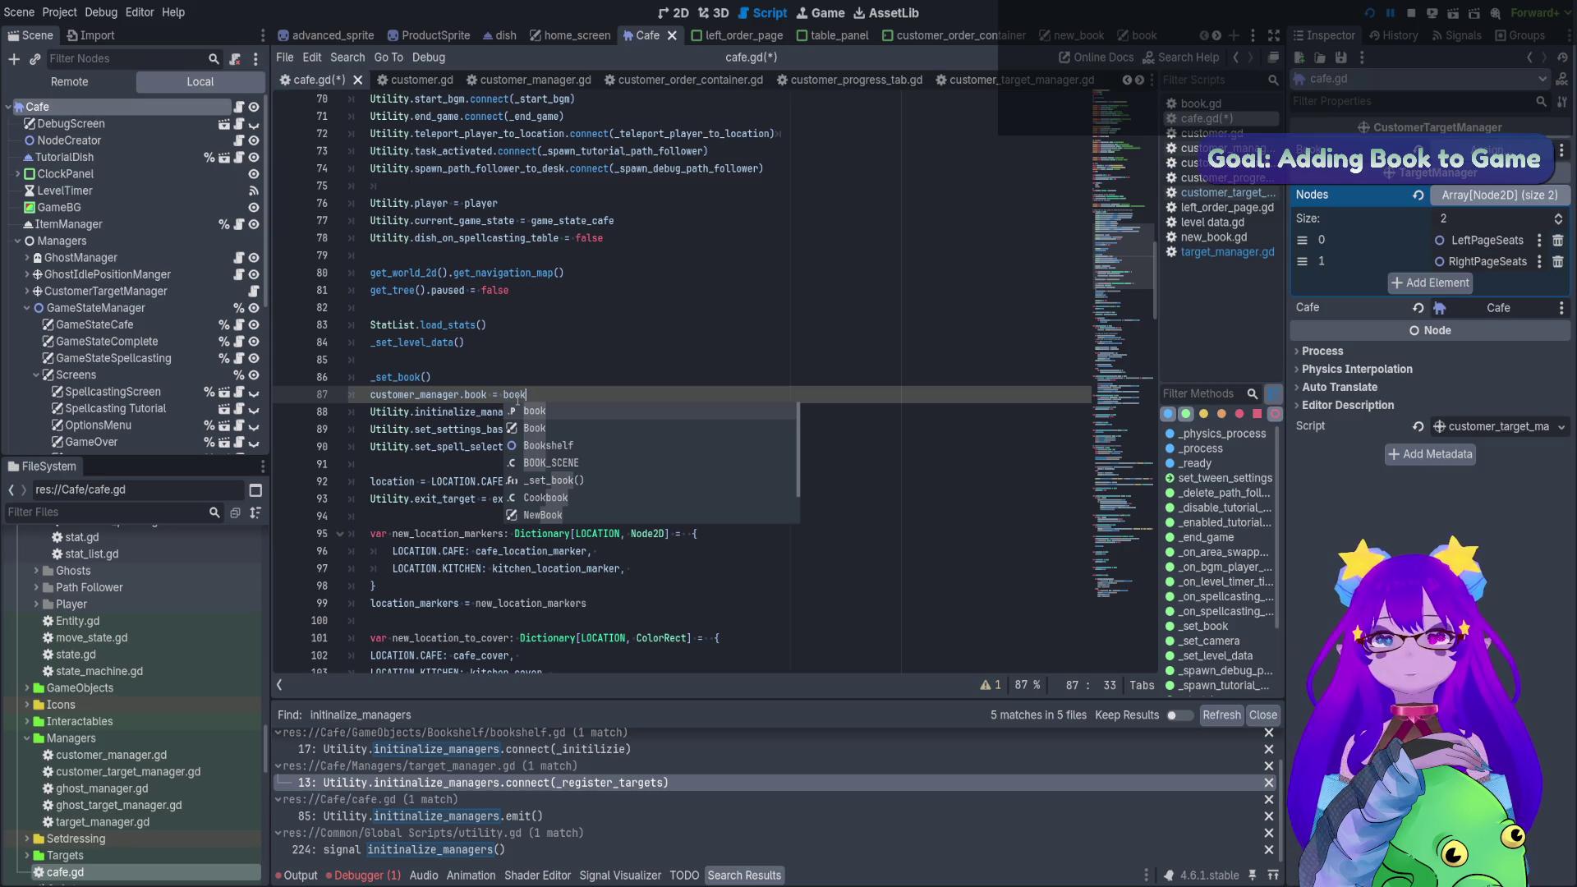
double_click(453, 395)
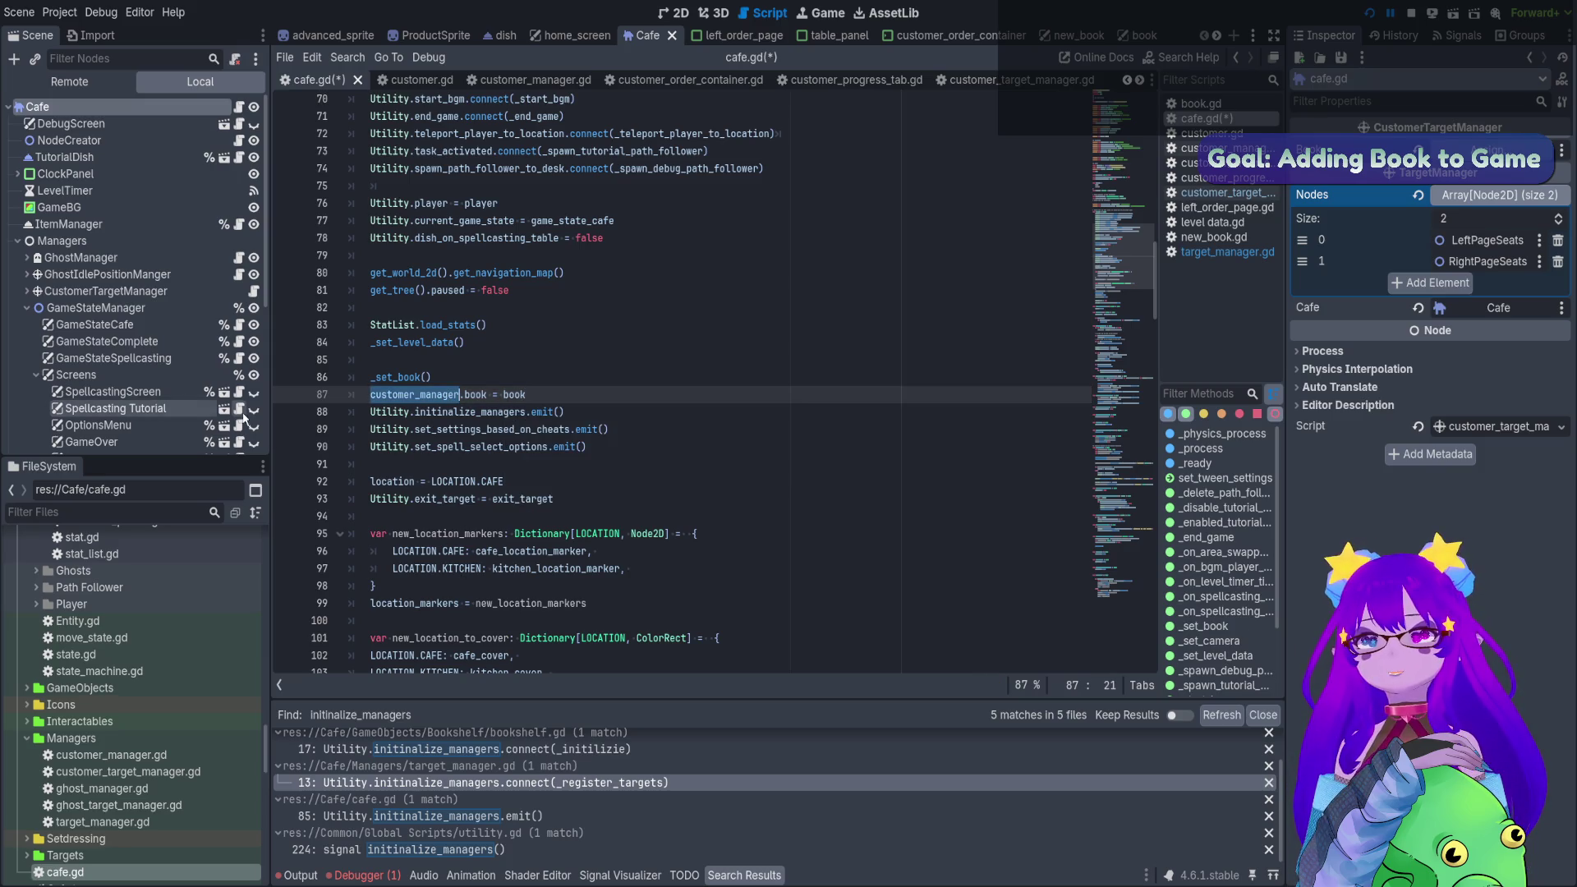
scroll(132, 408, down, 3)
scroll(690, 328, up, 6)
scroll(690, 329, up, 15)
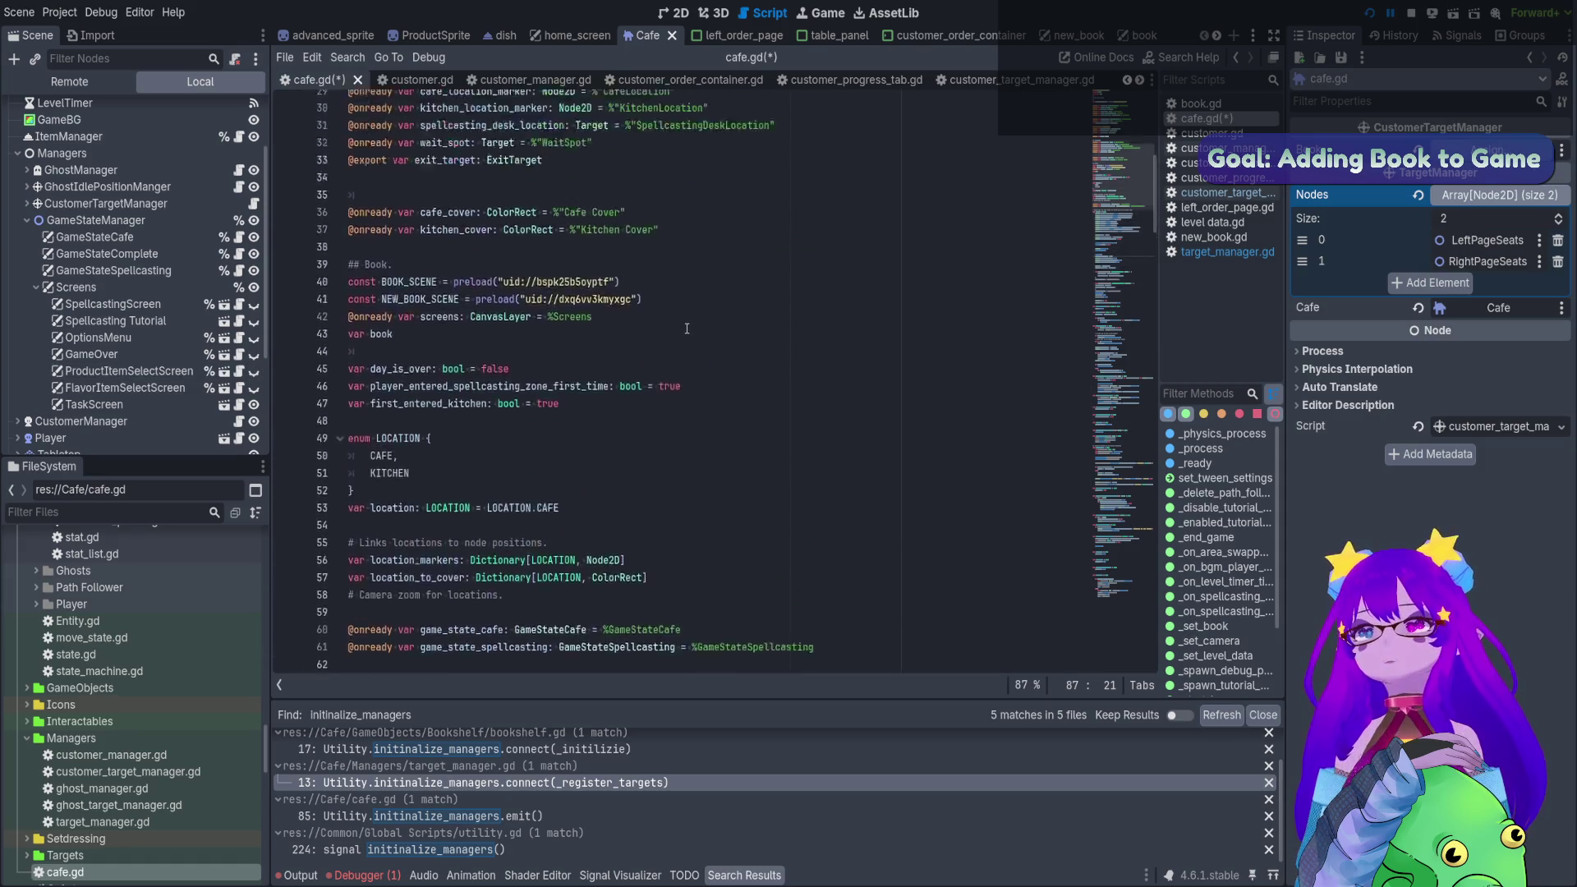
Drag the CustomerTargetManager node into cafe.gd as a node reference, then save
click(198, 206)
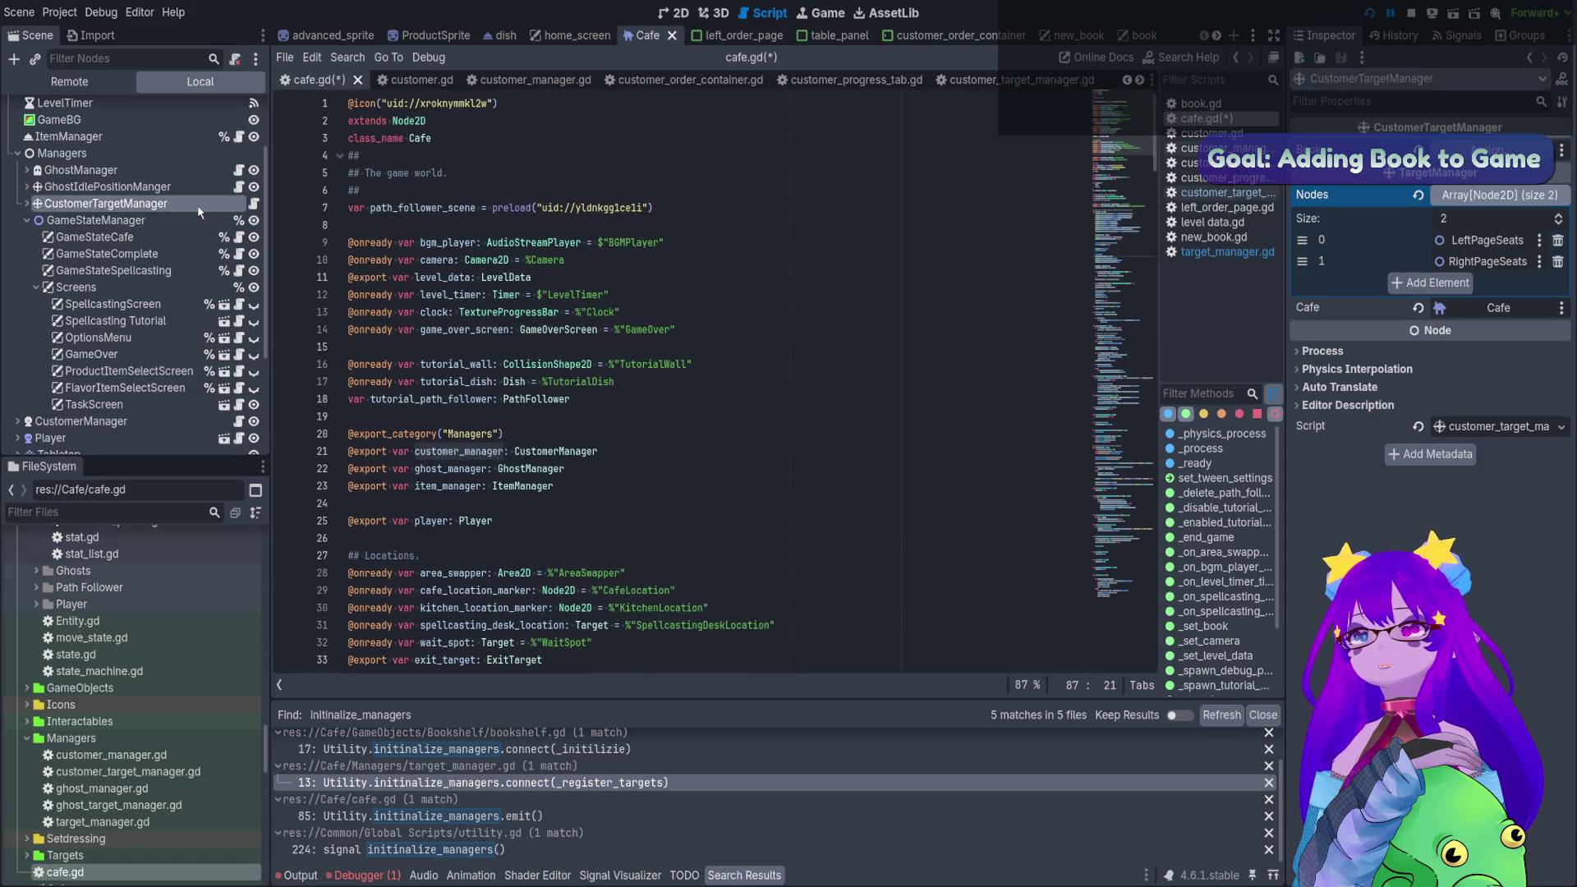
mouse_move(205, 209)
mouse_down()
mouse_move(392, 244)
mouse_move(410, 502)
mouse_up()
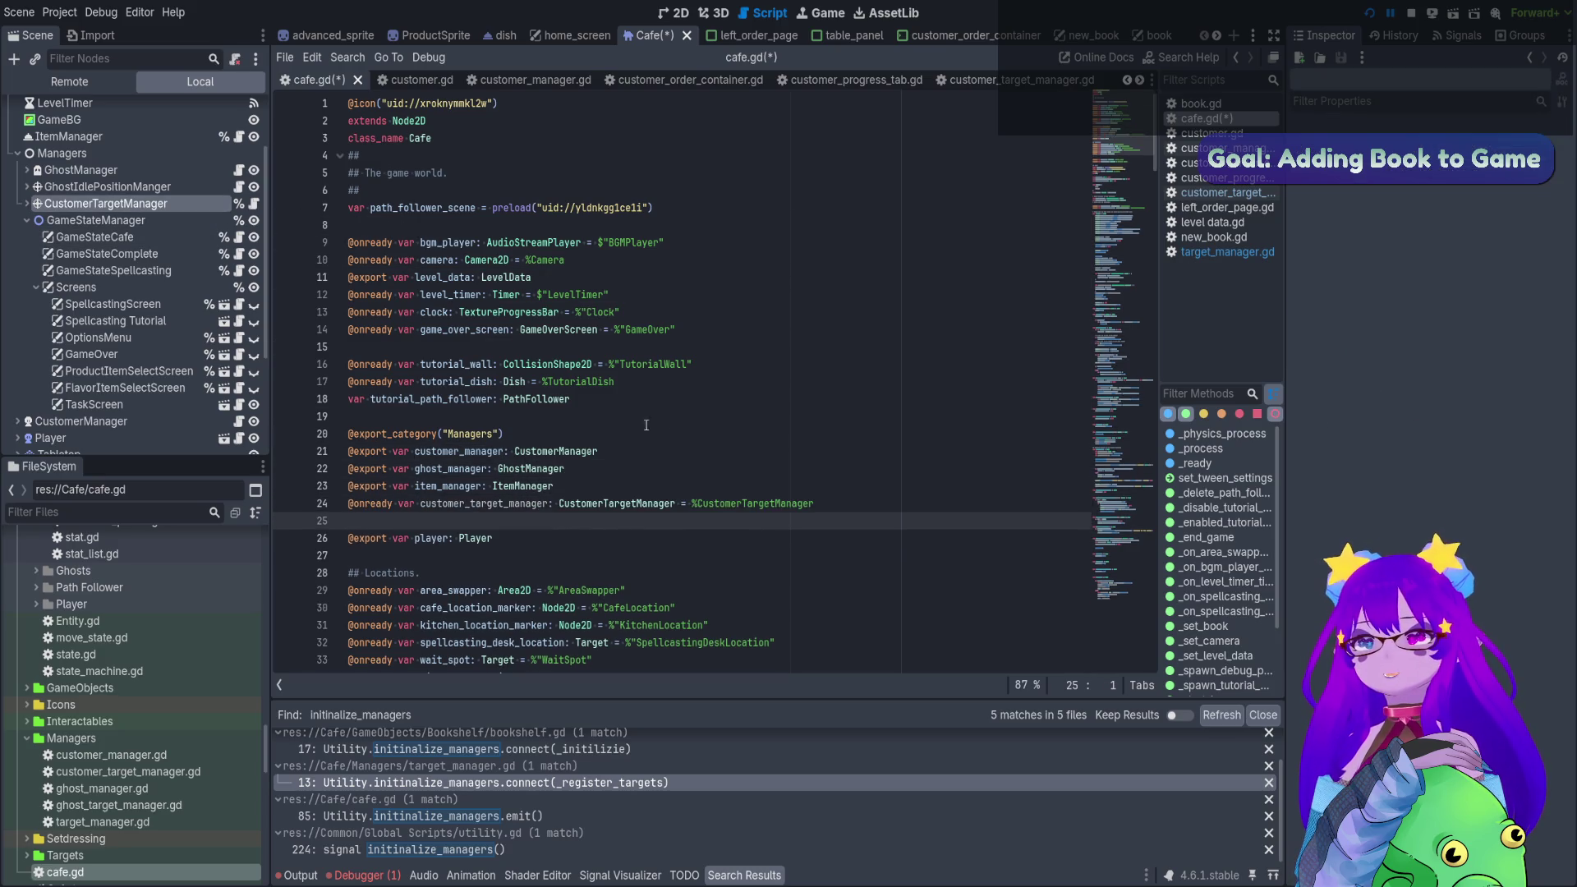
click(654, 487)
key(Return)
key(ctrl+s)
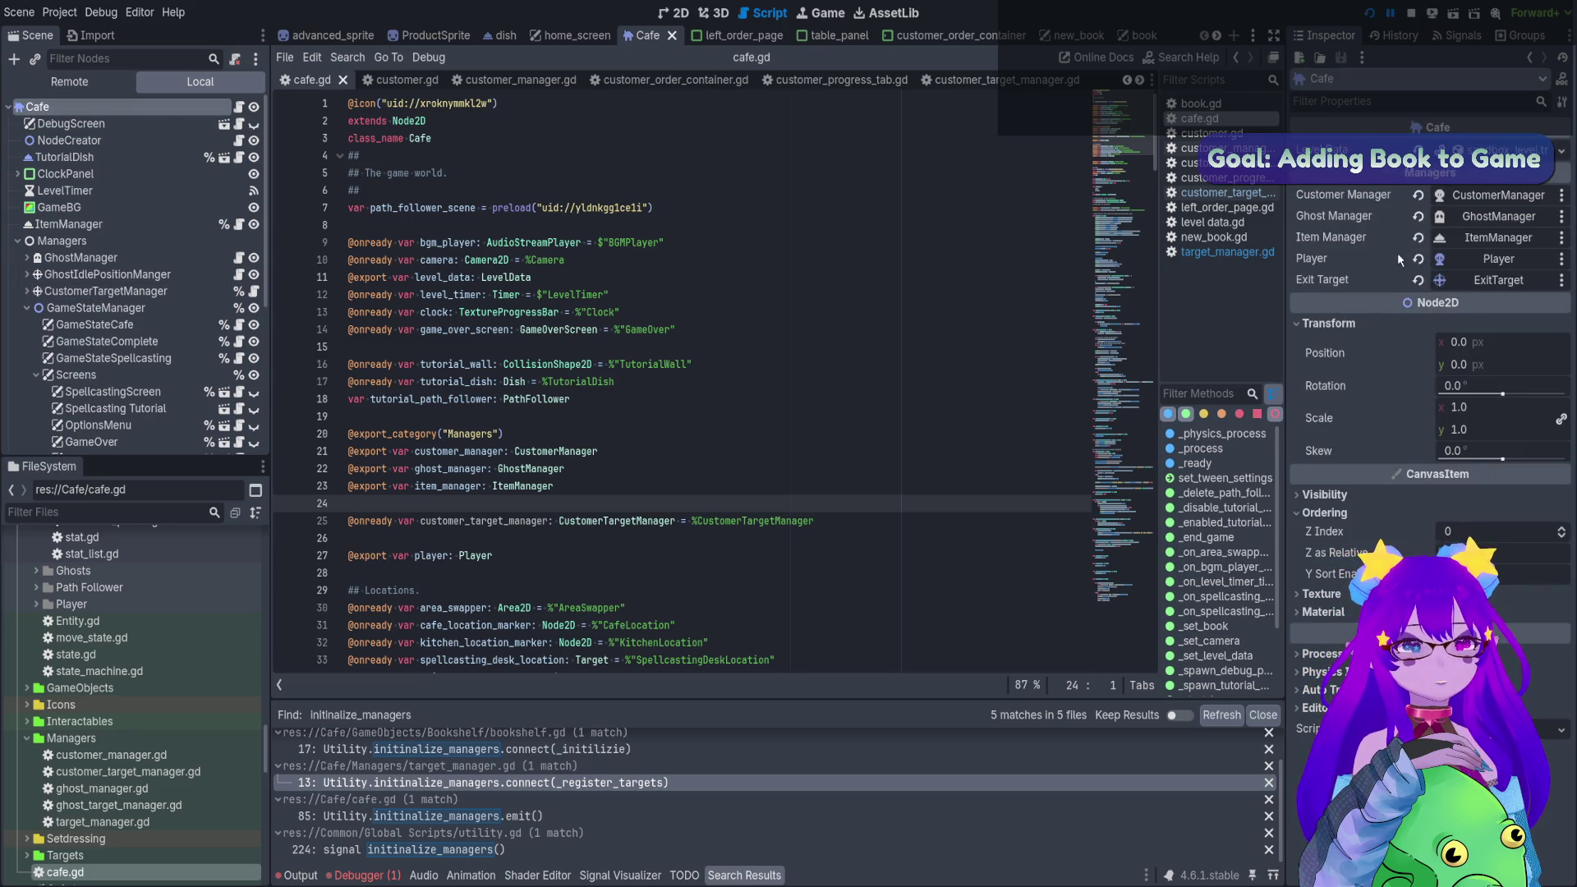
triple_click(376, 521)
key(BackSpace)
key(BackSpace)
key(BackSpace)
key(ctrl+shift+d)
click(451, 512)
double_click(451, 503)
text(customer_)
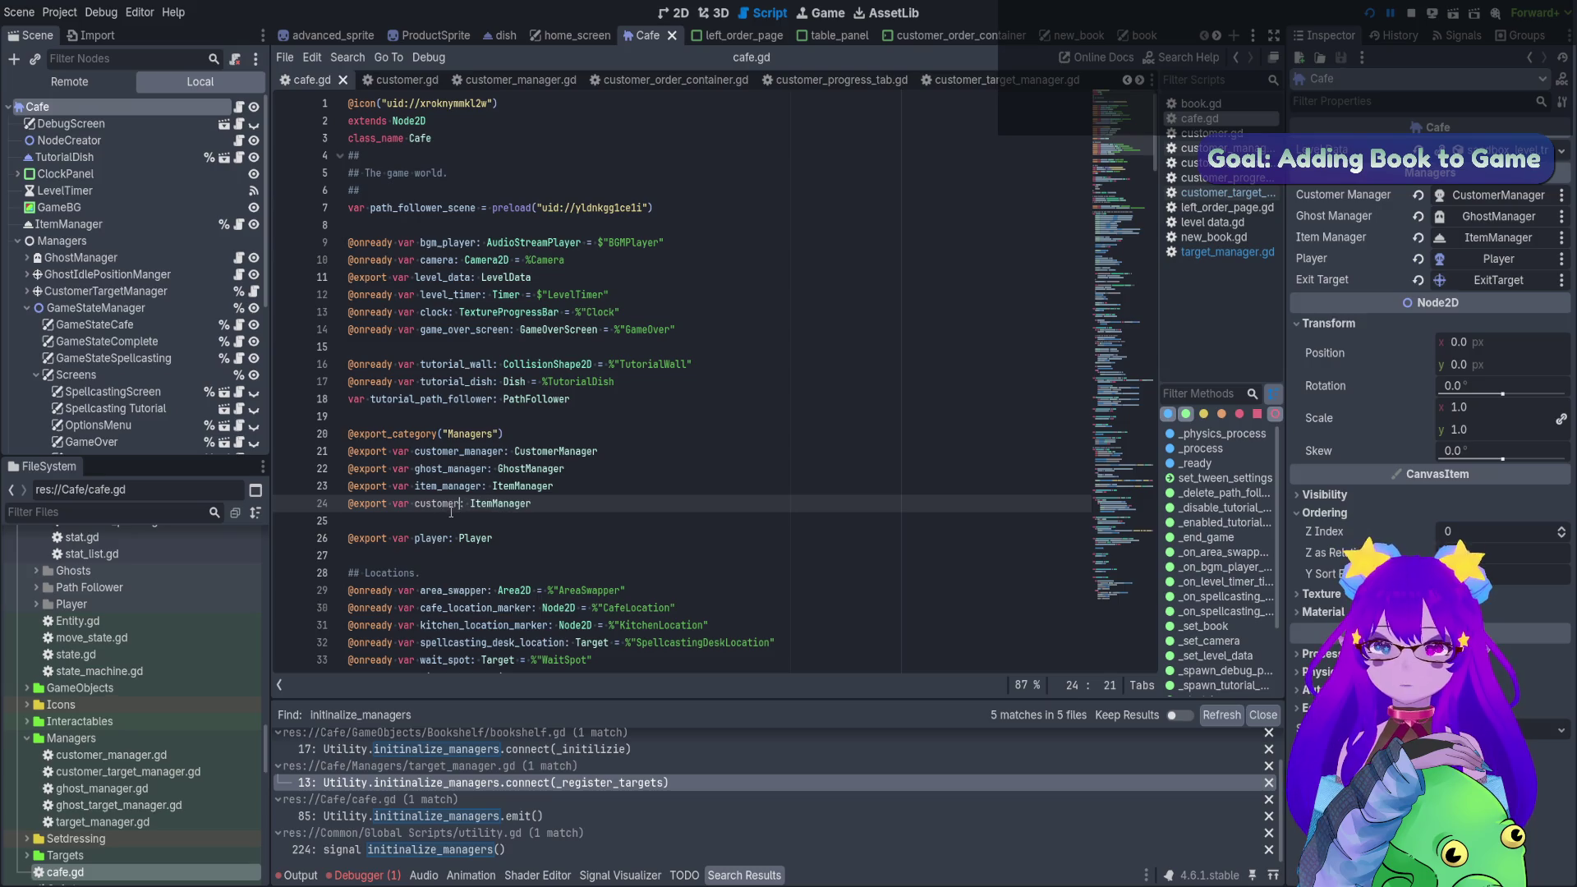
text(target_manager)
double_click(581, 504)
text(CustomerT)
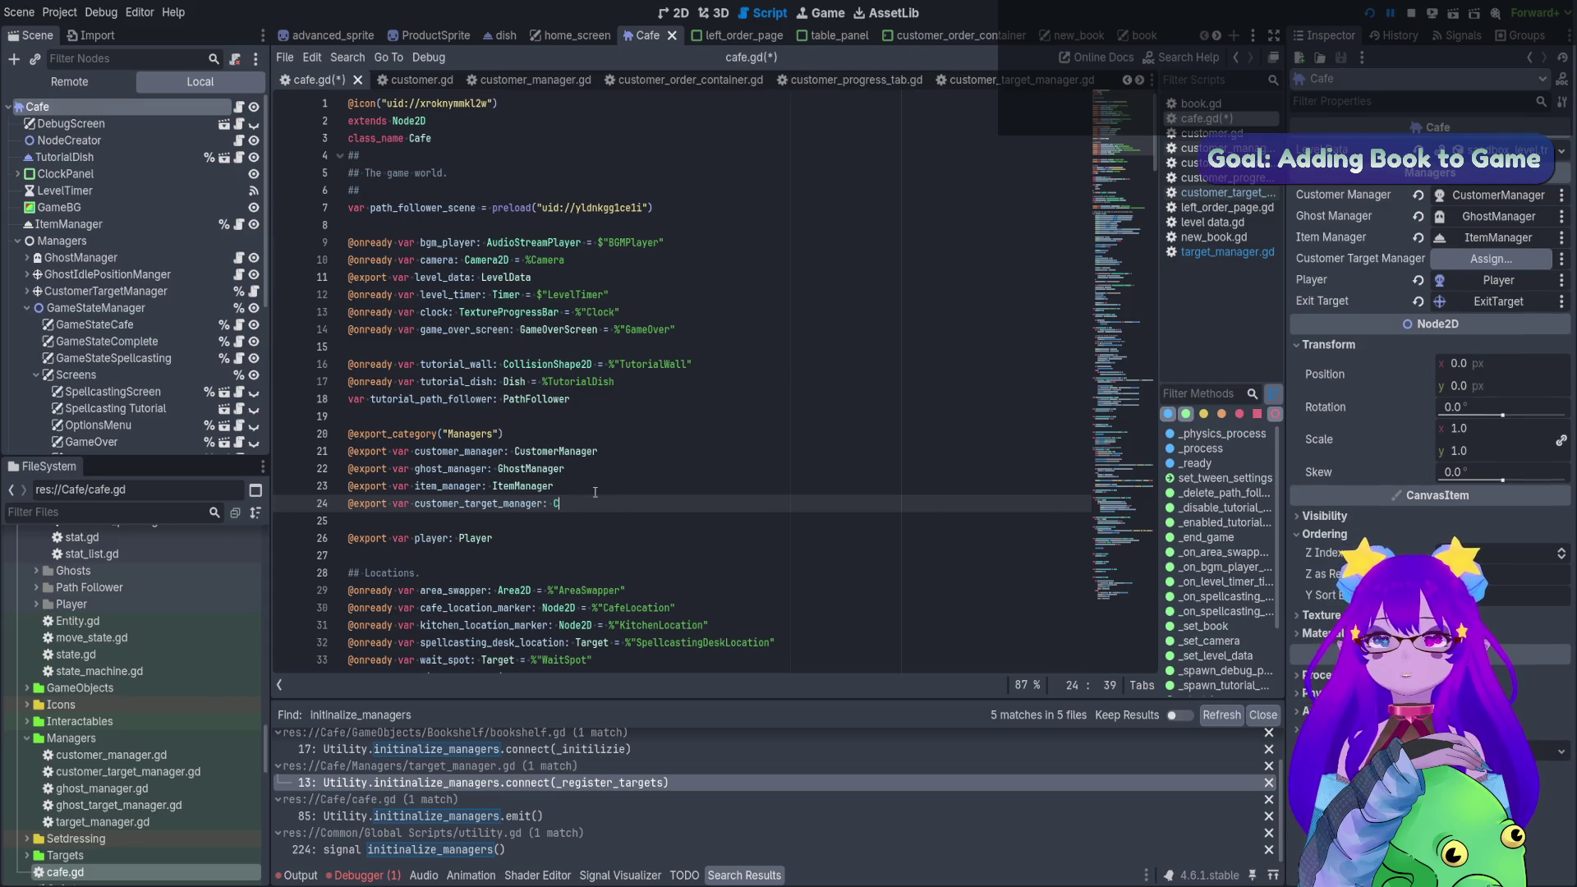
text(ar)
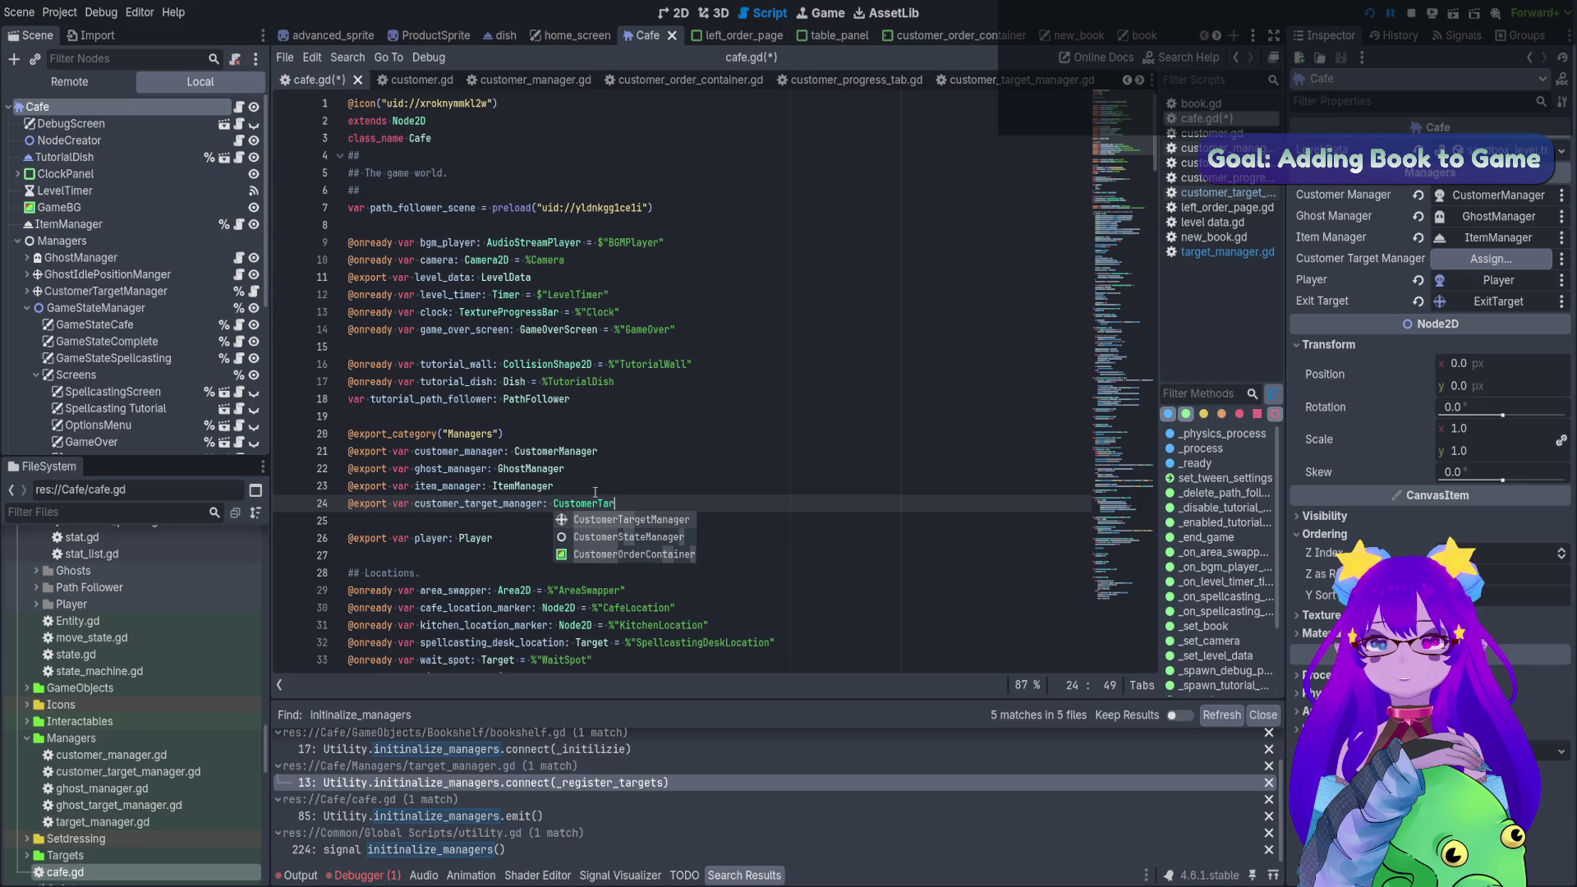
key(Return)
key(ctrl+s)
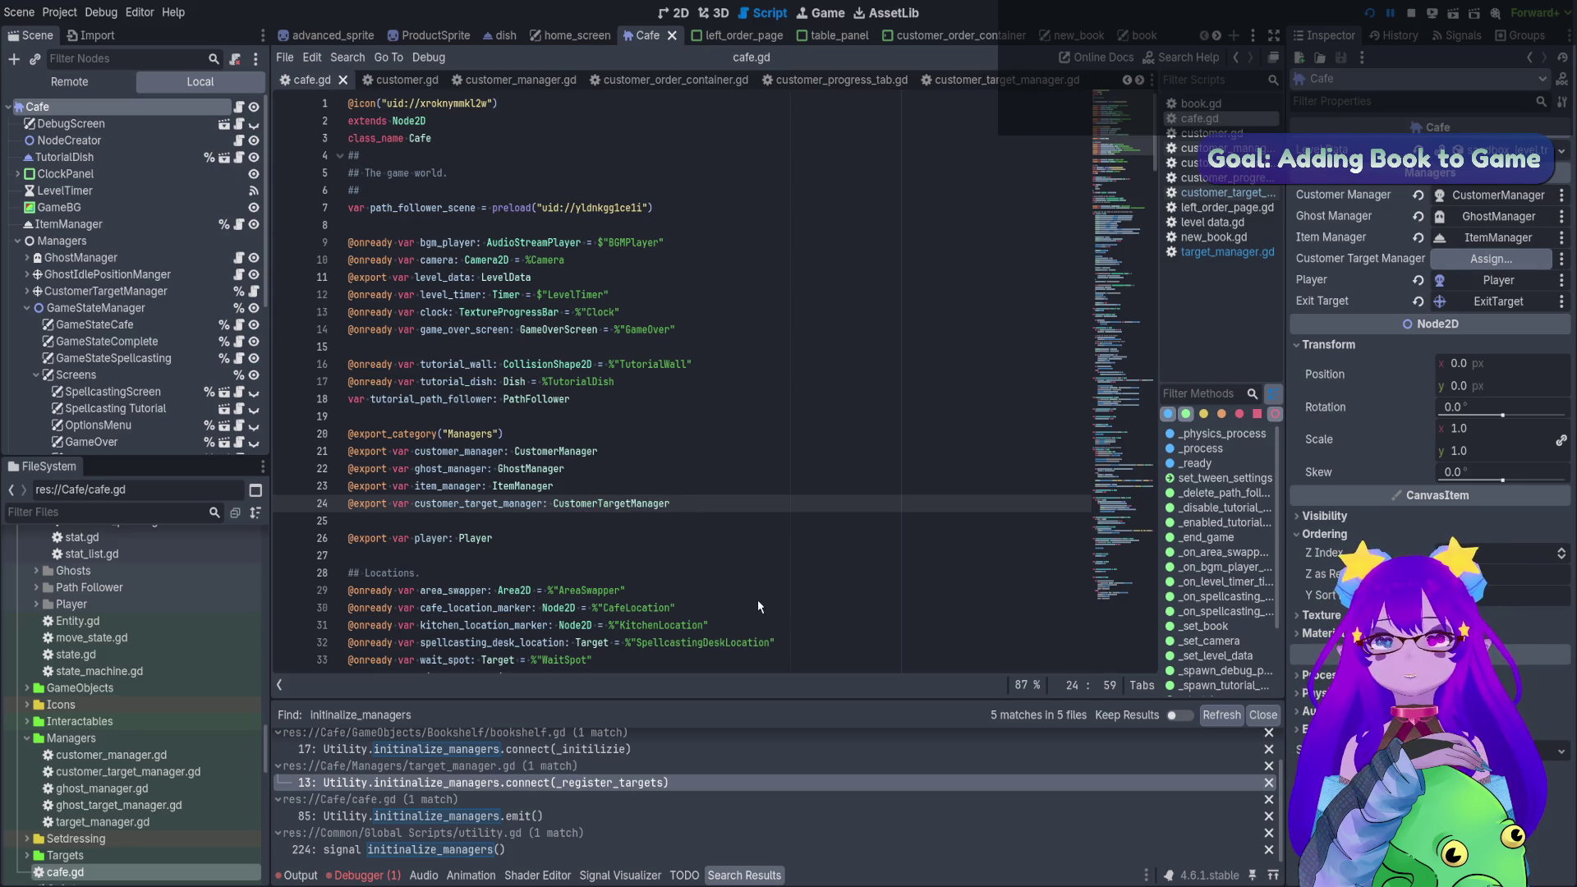
double_click(478, 503)
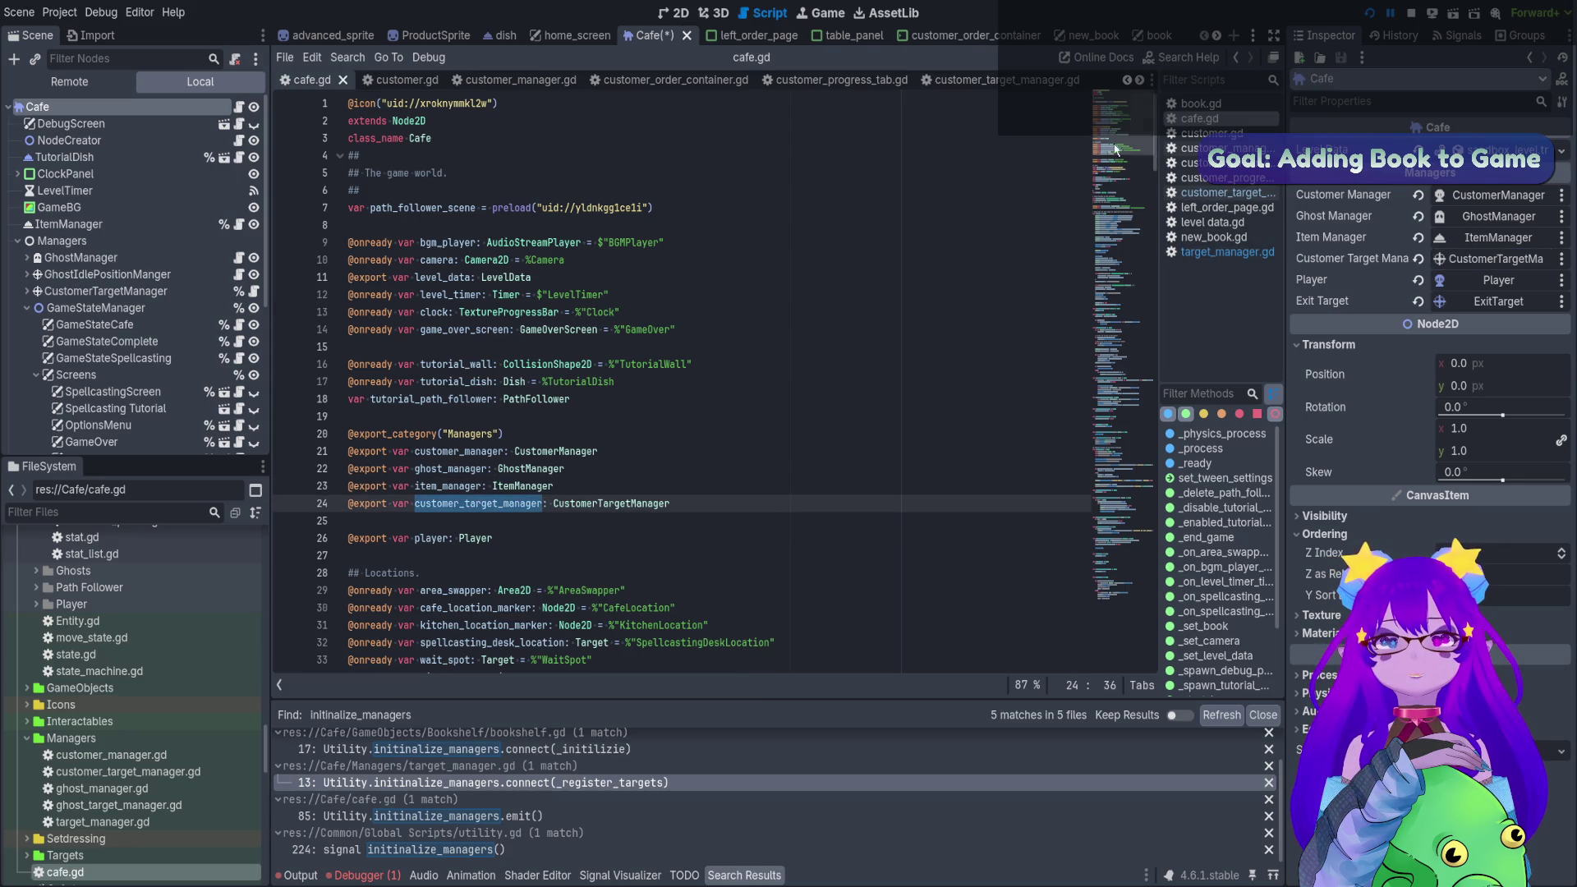
Change line 88 of cafe.gd to 'customer_target_manager.book = book' and save
click(1118, 390)
scroll(330, 362, up, 10)
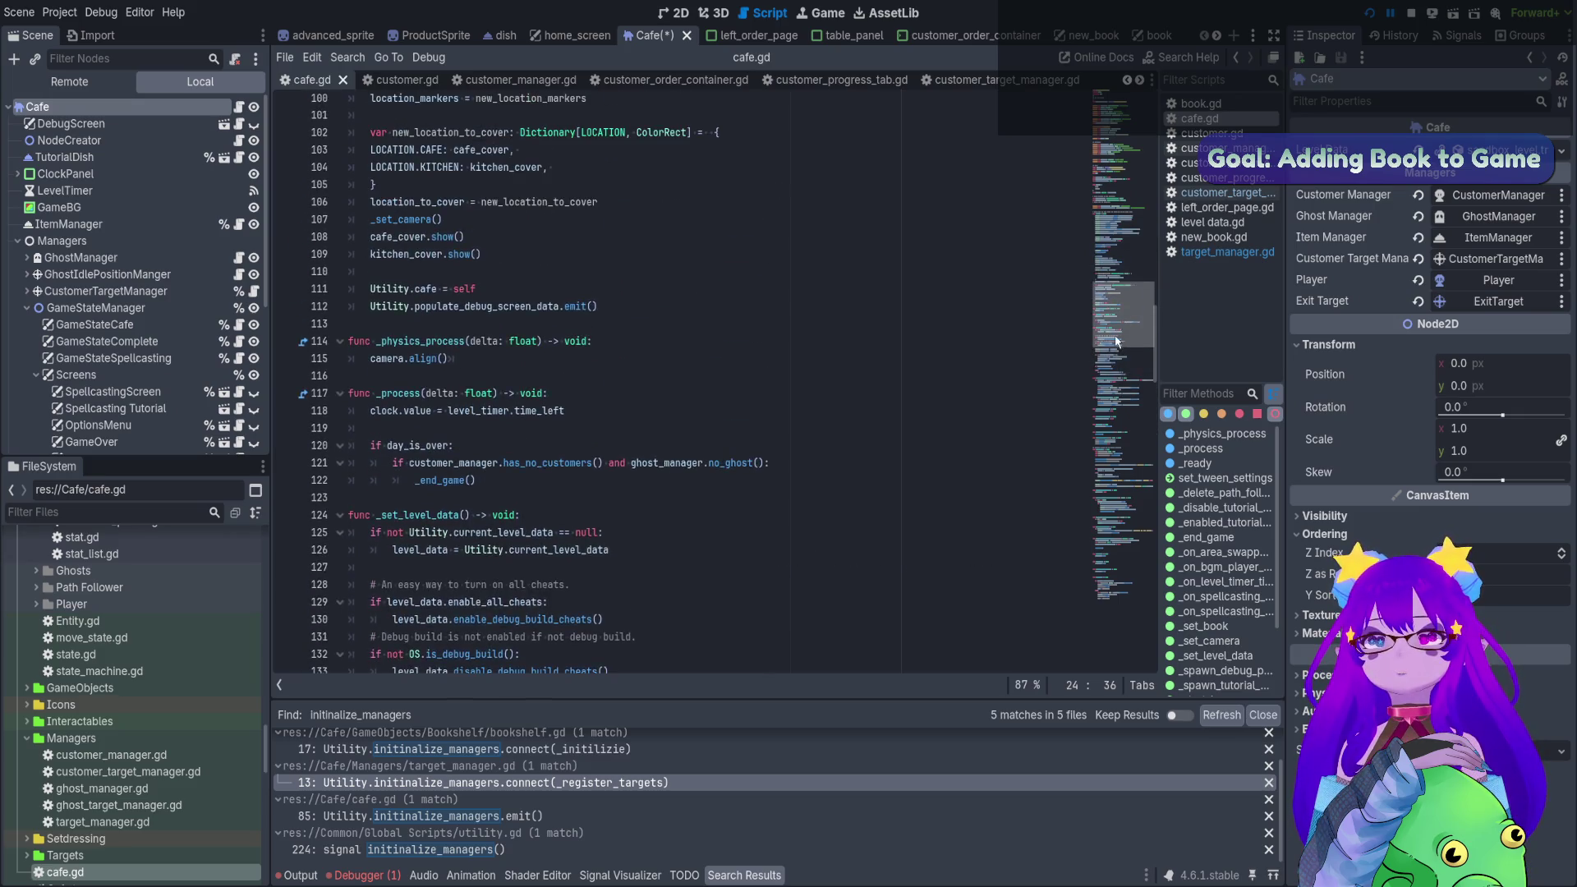
scroll(330, 362, up, 10)
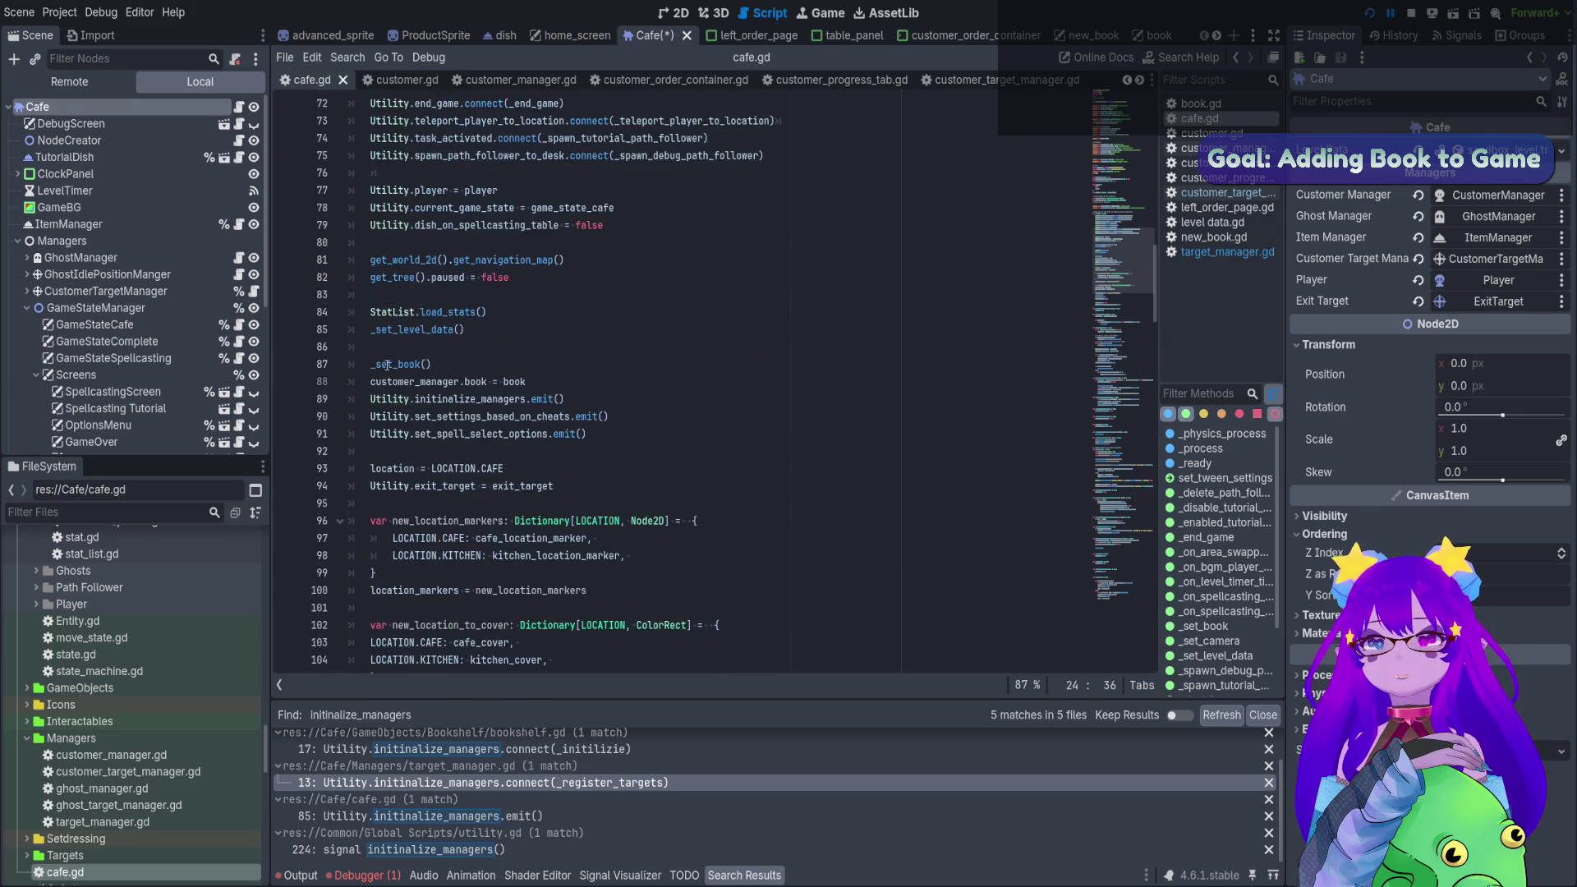
scroll(424, 293, down, 6)
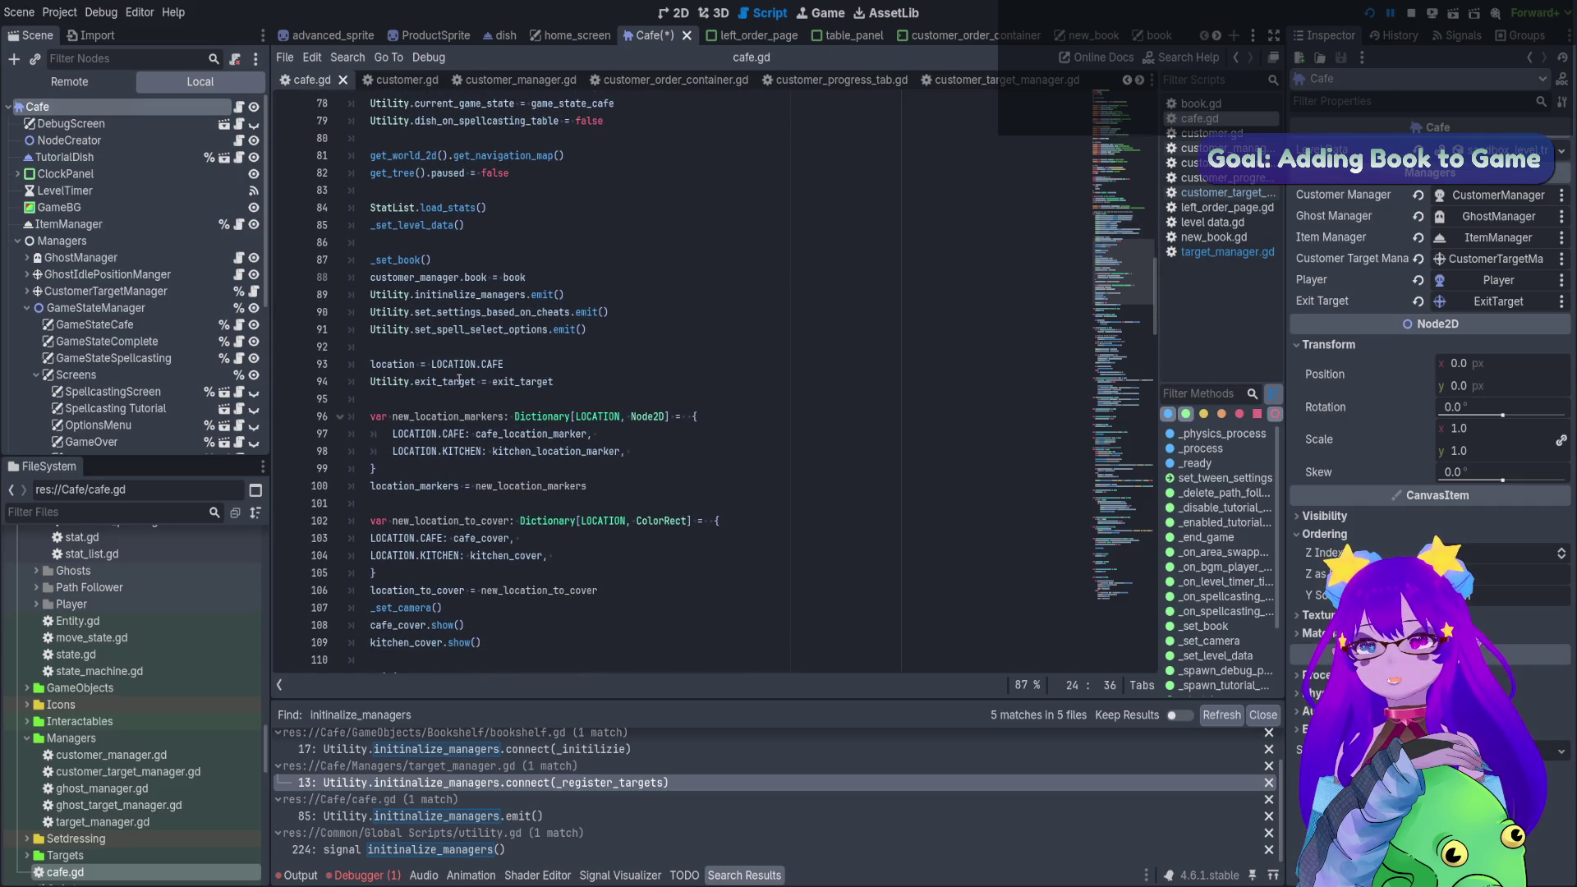
scroll(459, 380, down, 2)
scroll(437, 395, up, 3)
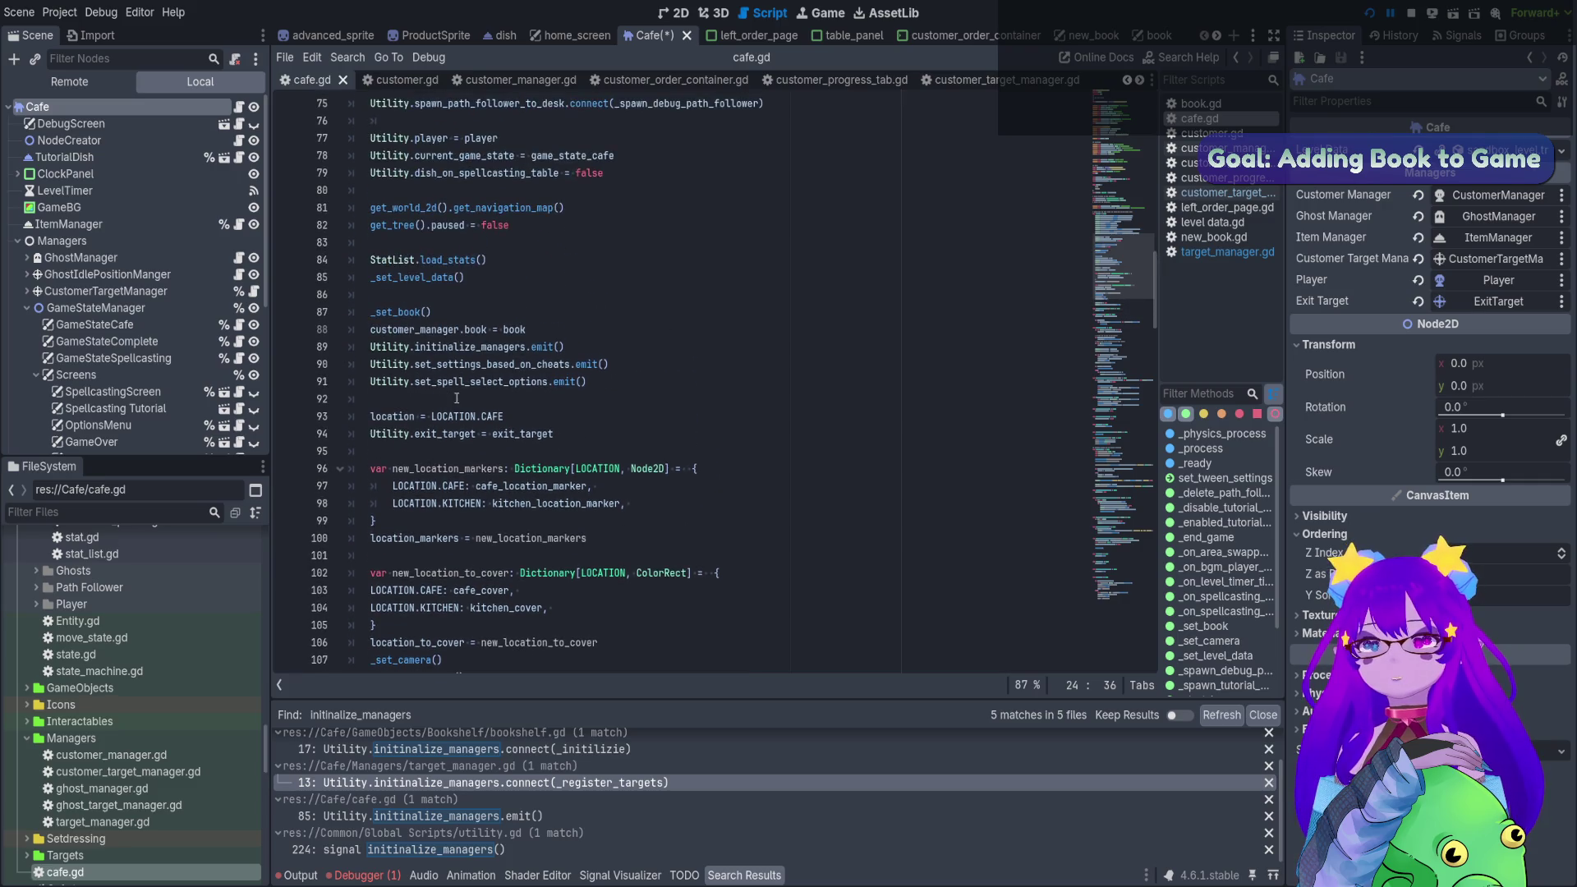
double_click(430, 329)
text(customer_target_manager)
key(BackSpace)
key(BackSpace)
key(BackSpace)
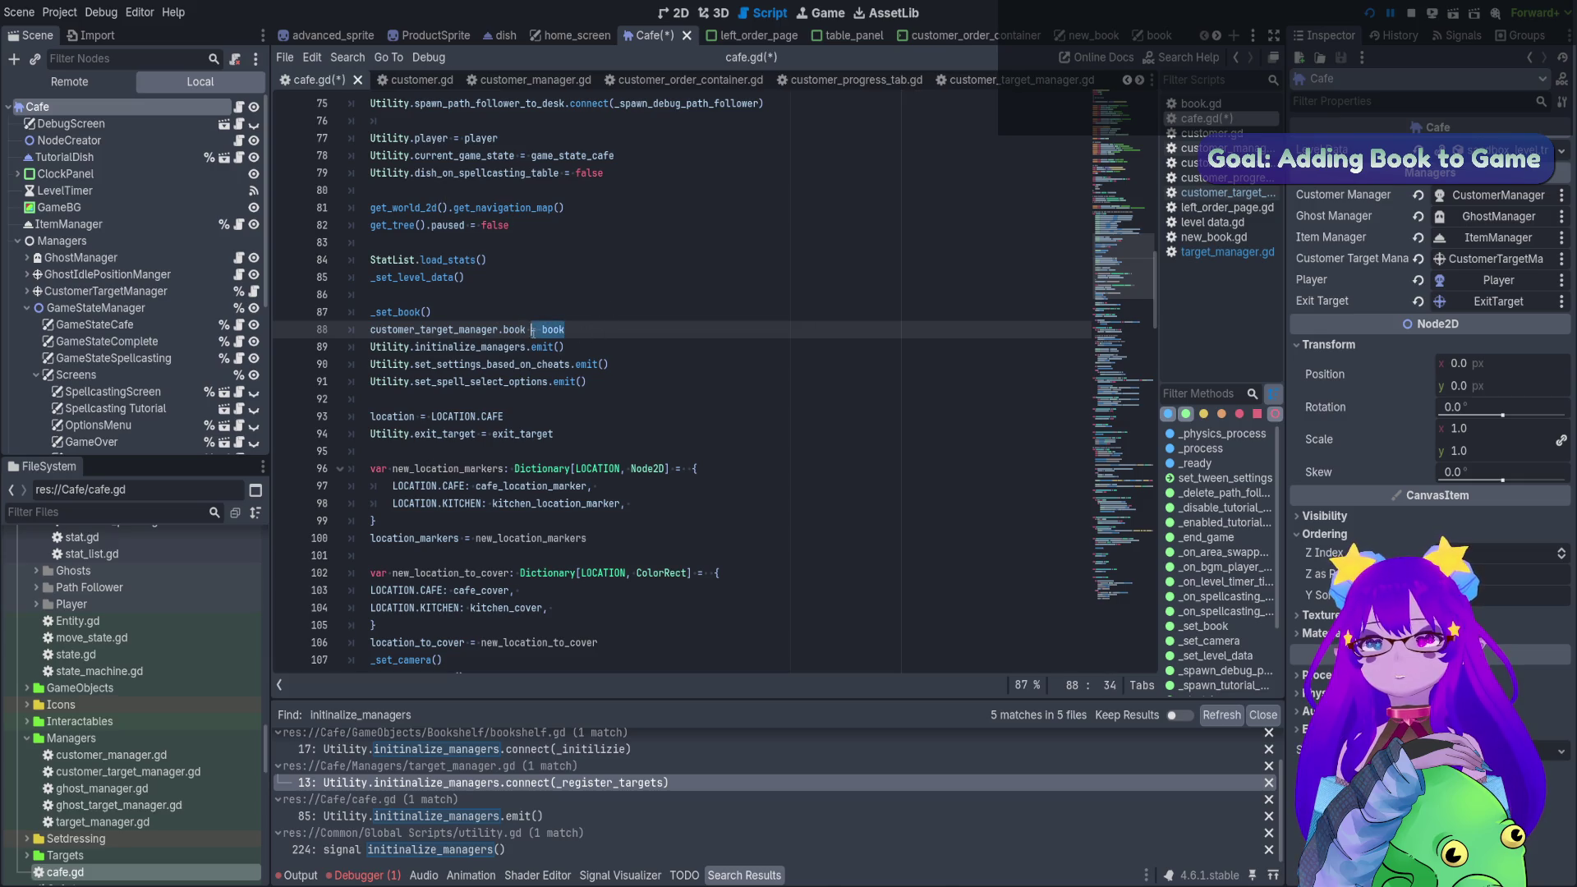
key(BackSpace)
key(BackSpace)
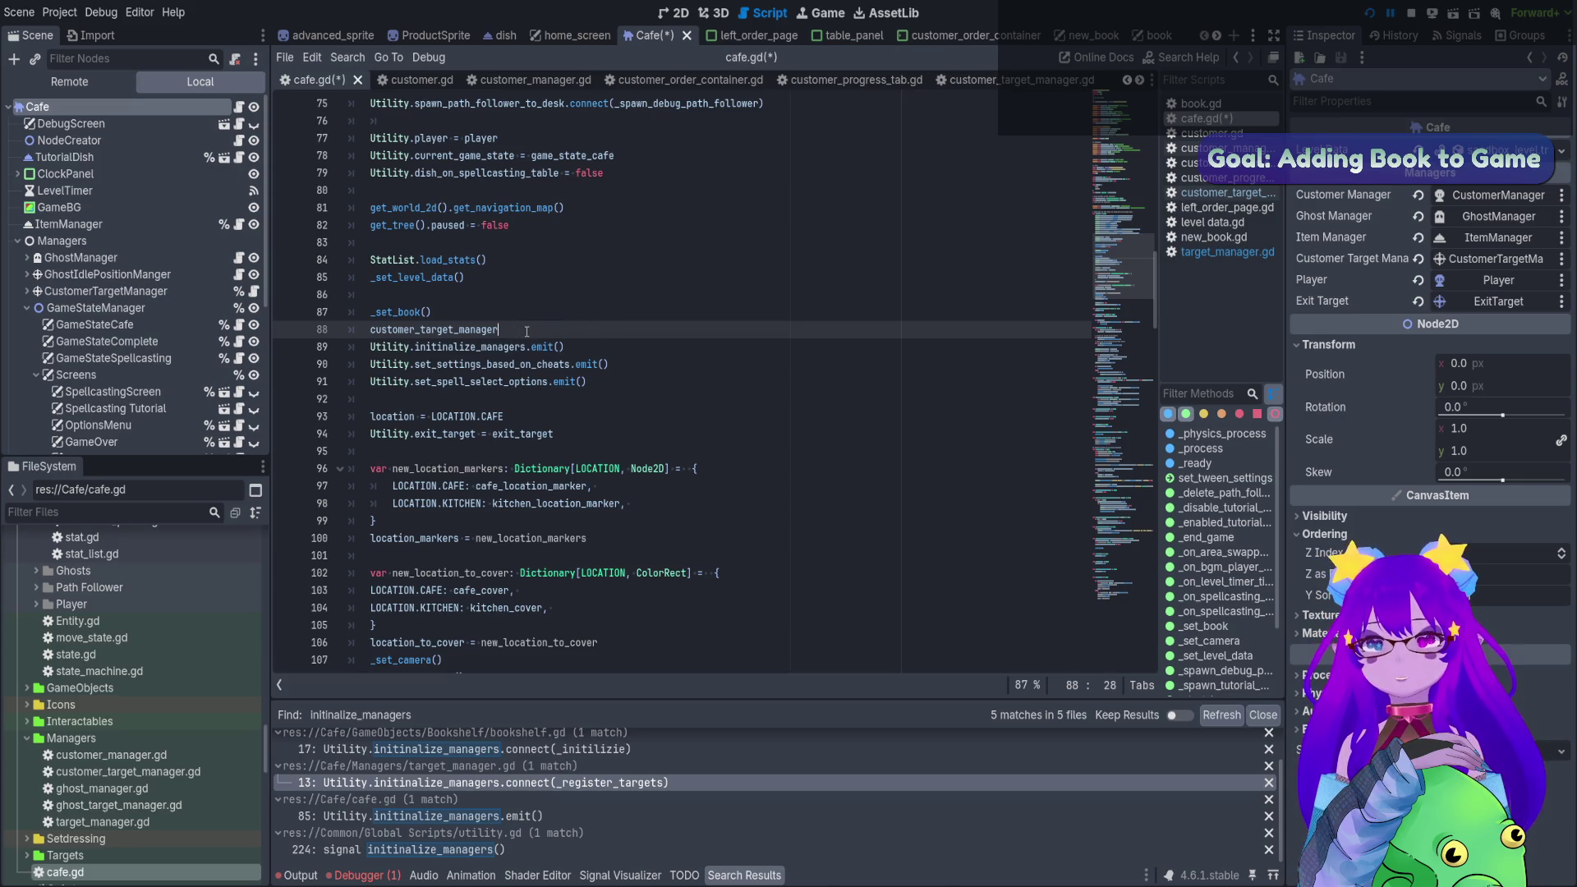
text(book_)
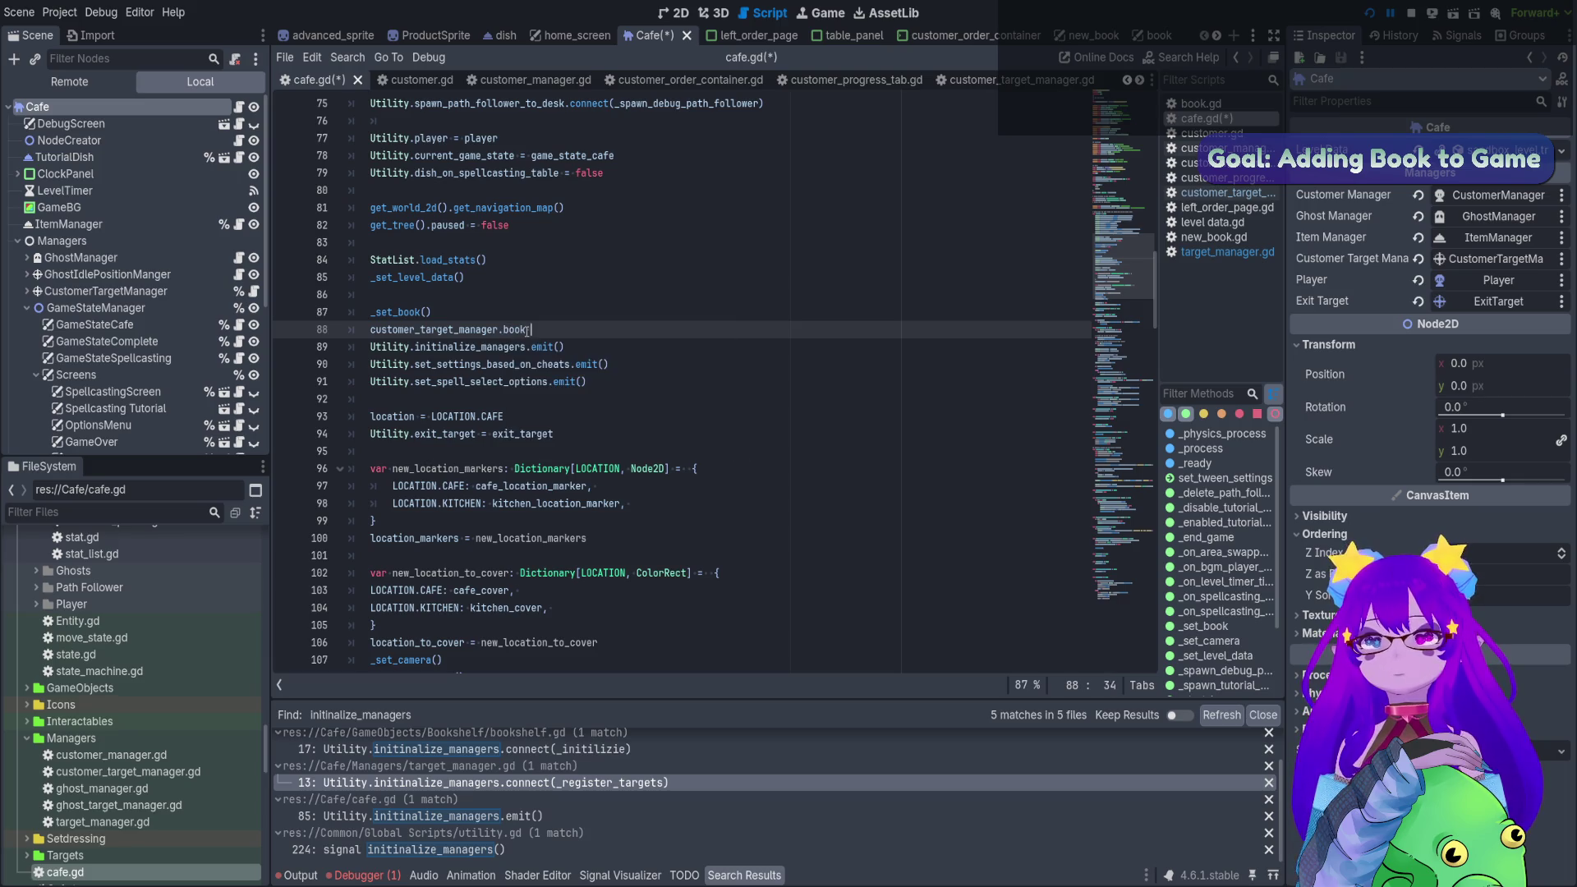
text(book)
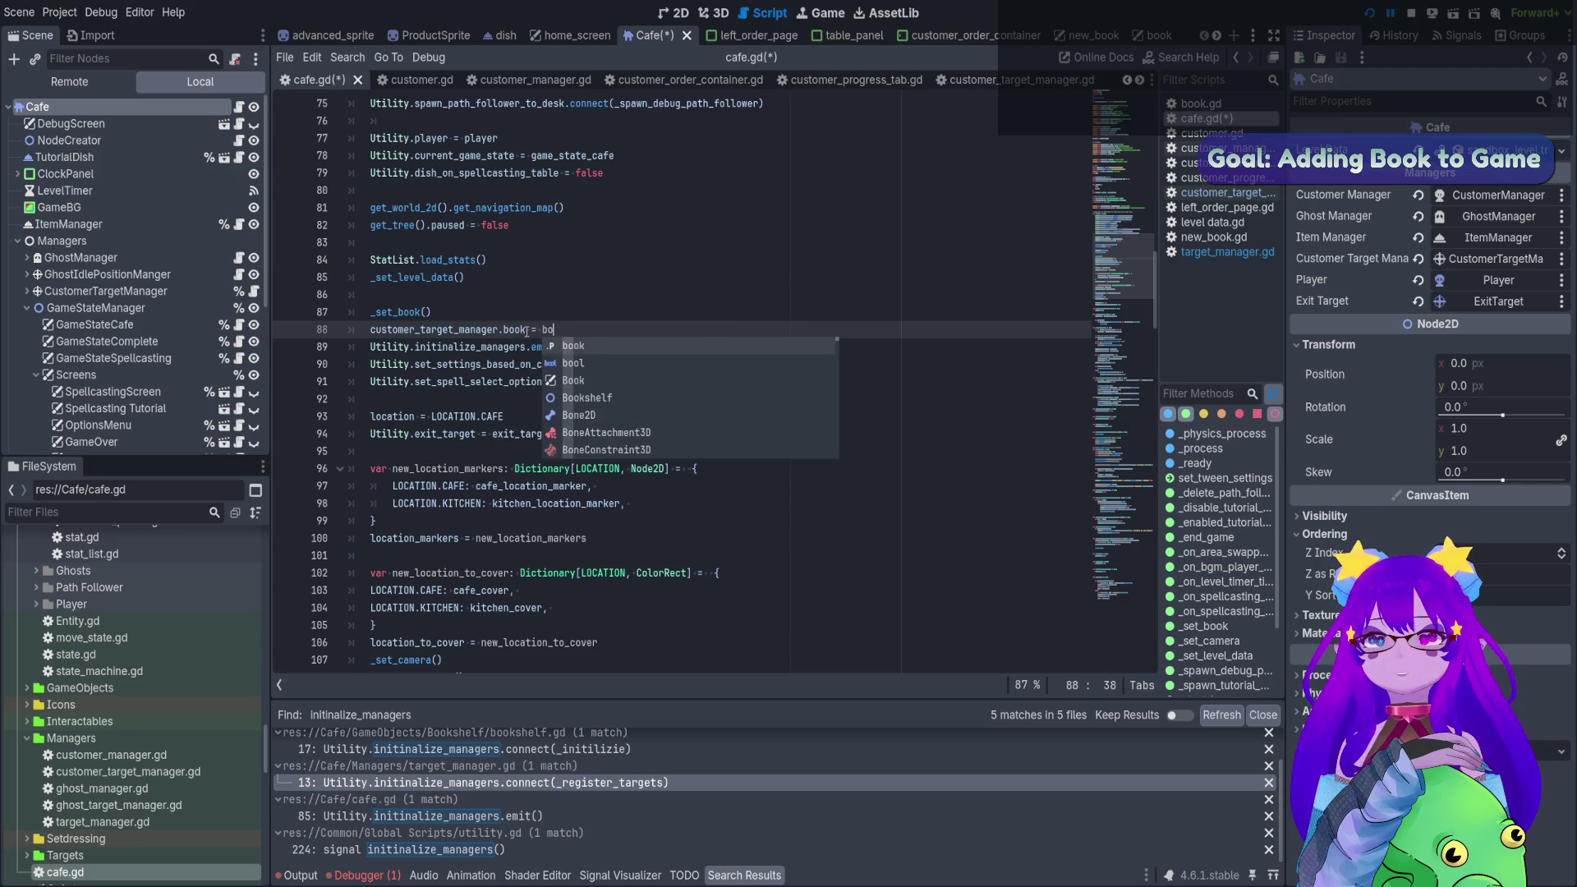
click(526, 329)
key(ctrl+s)
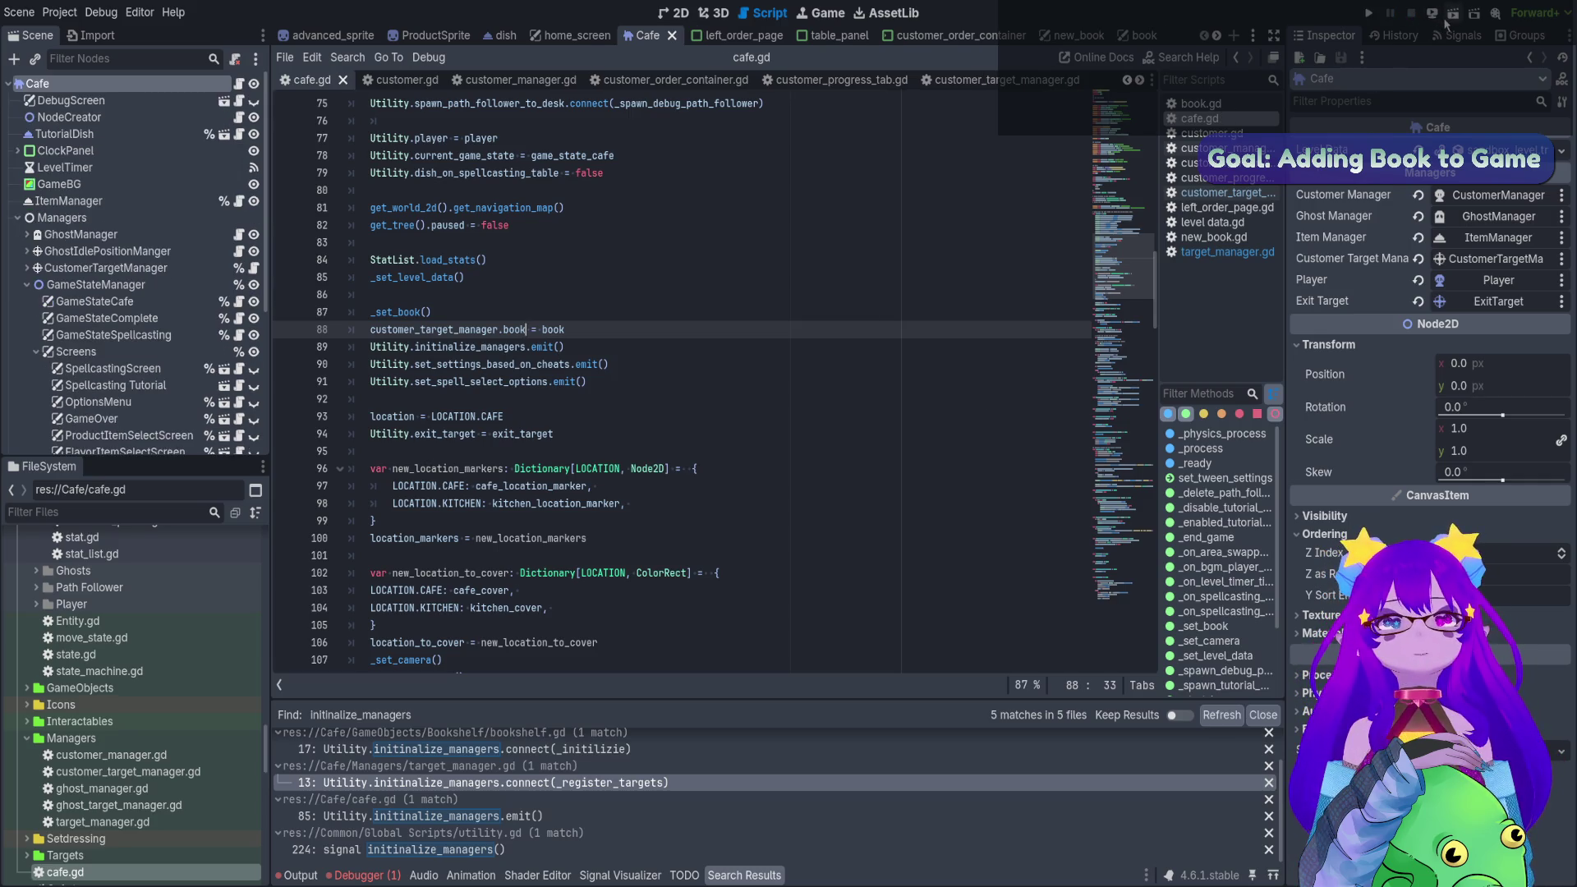
Run the game and spawn a customer with the spawn_customer cheat in the debug console
click(1368, 13)
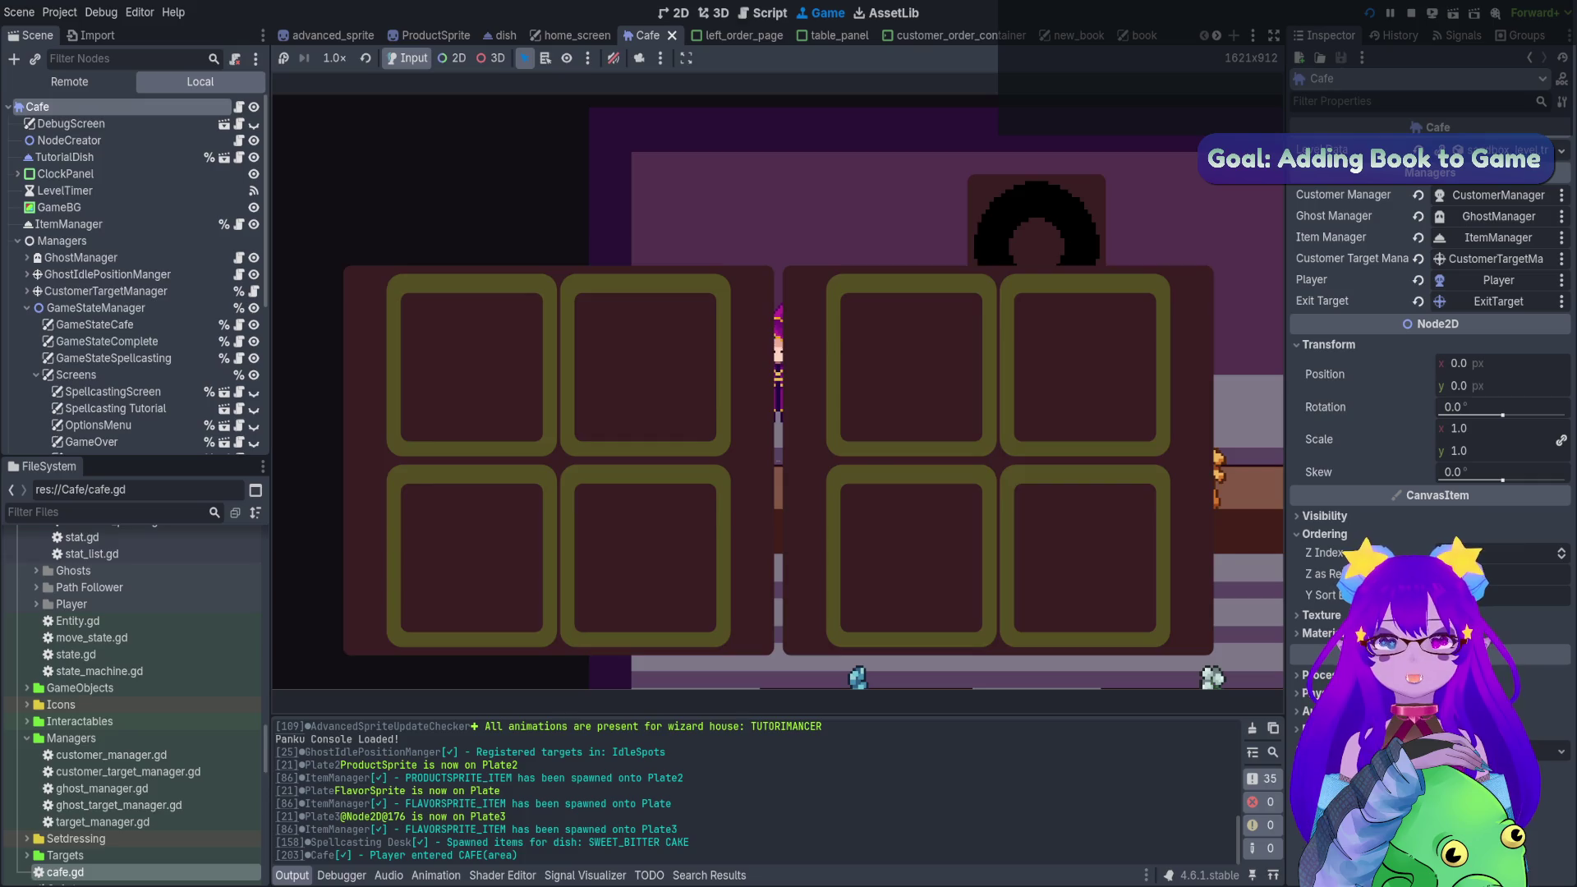
key(grave)
text(spawn)
key(Tab)
key(Tab)
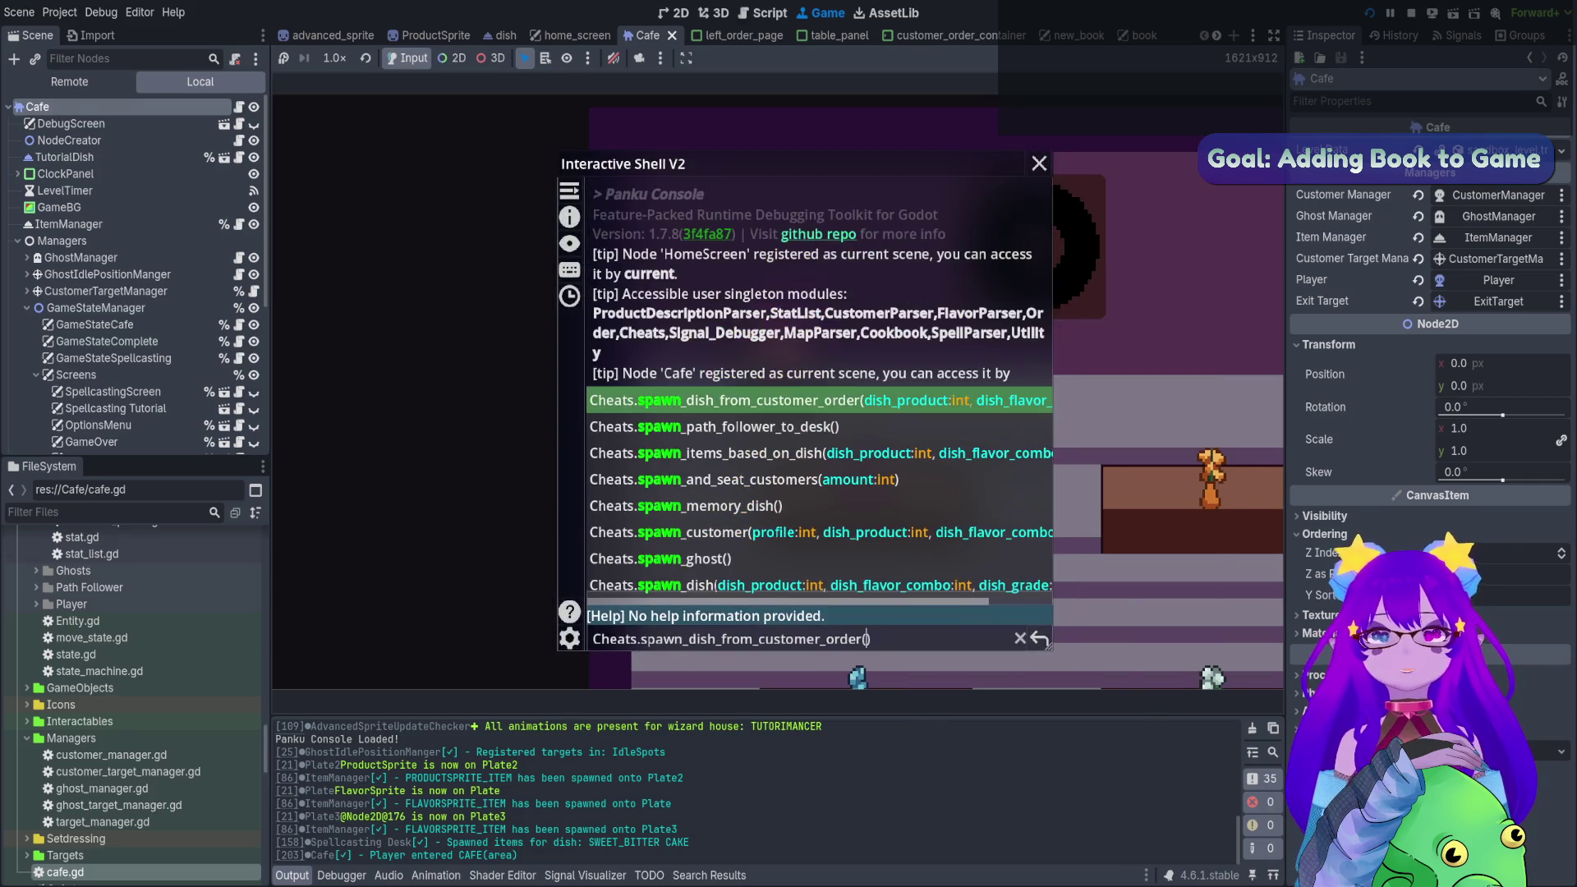
key(Tab)
key(Tab)
key(Tab)
key(Return)
key(grave)
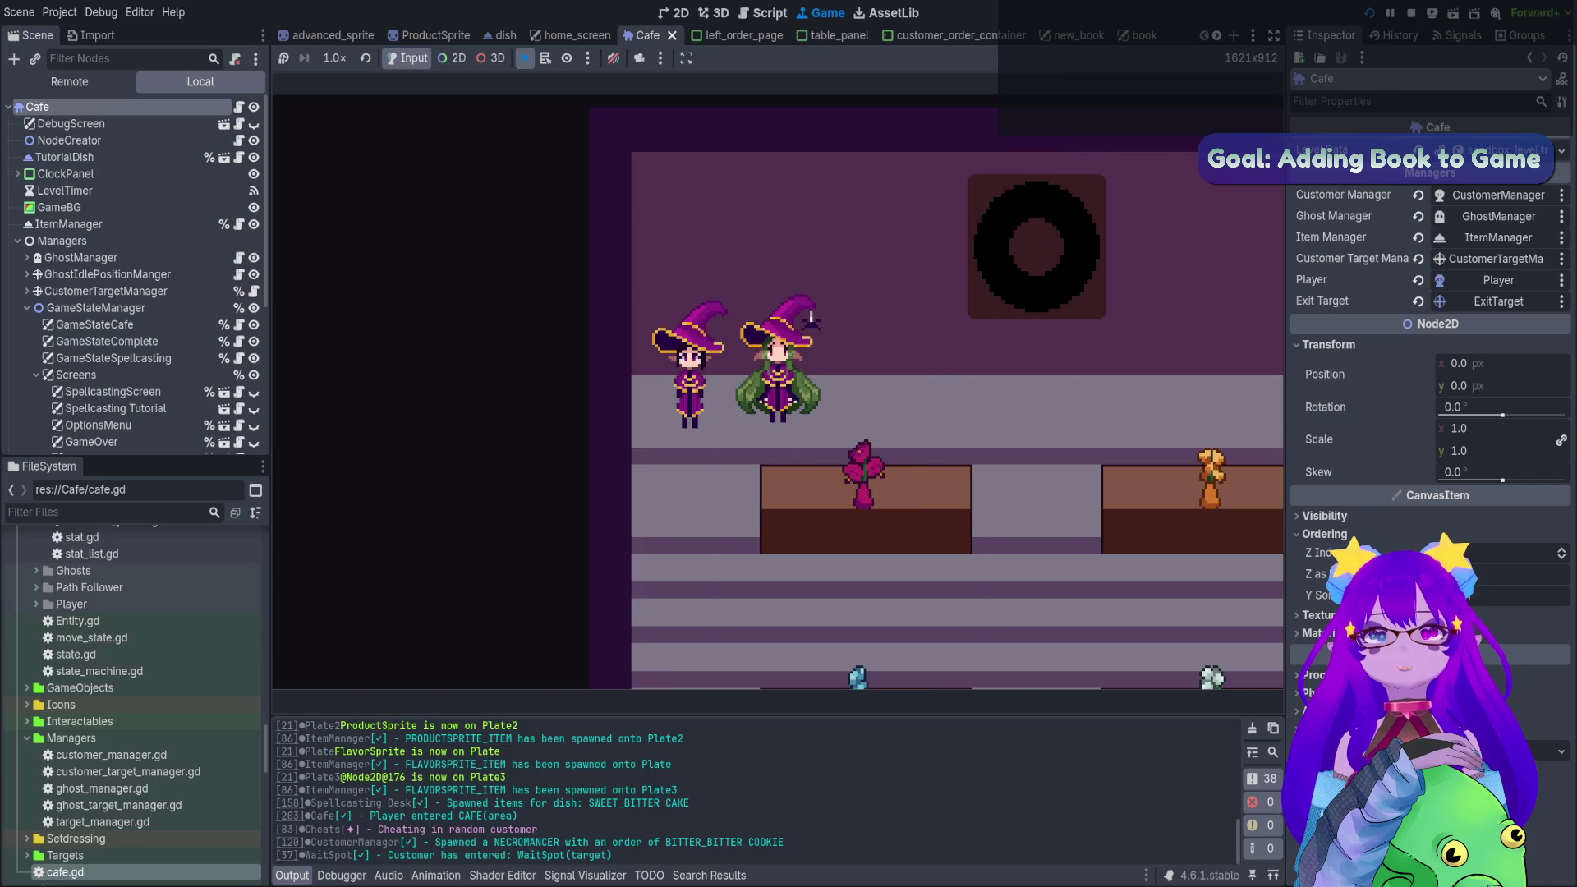
Seat the customer at a bottom table and take their order
key(e)
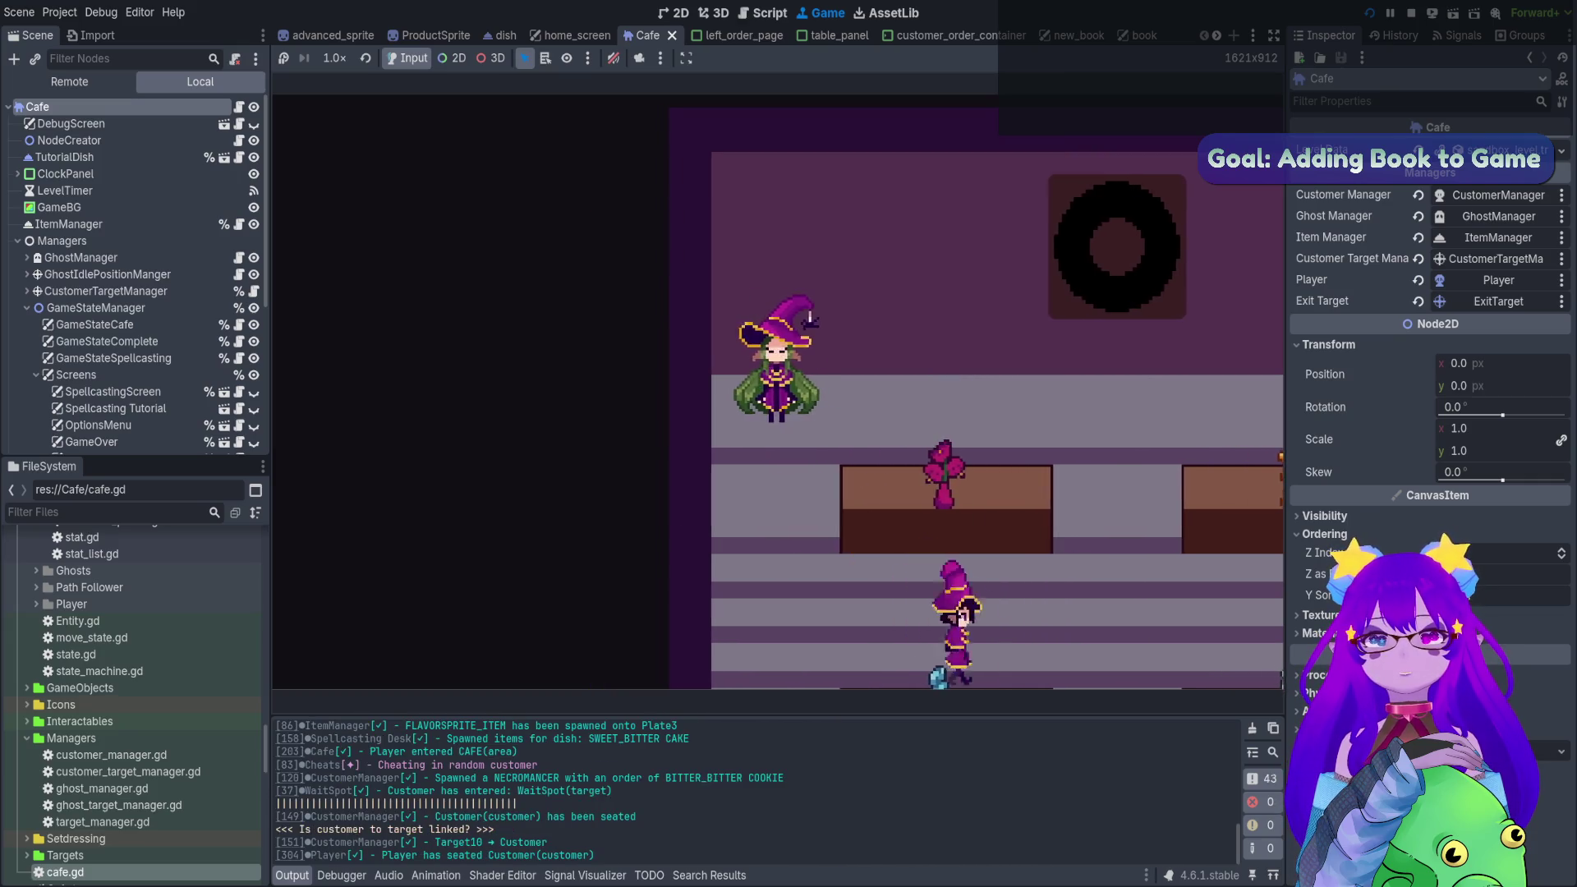
key(s)
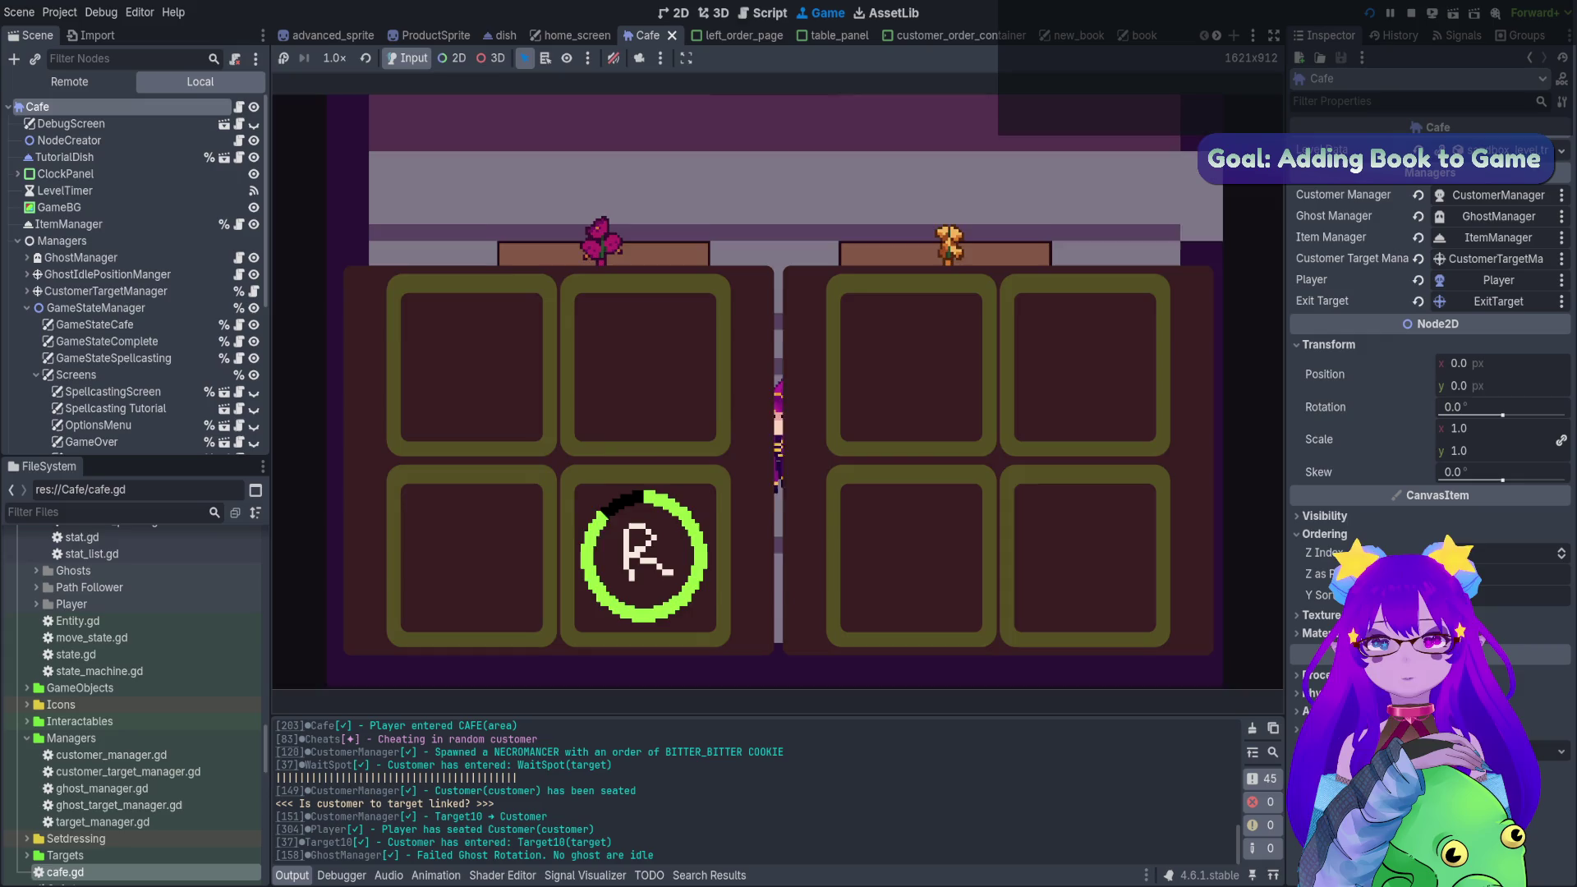
key(e)
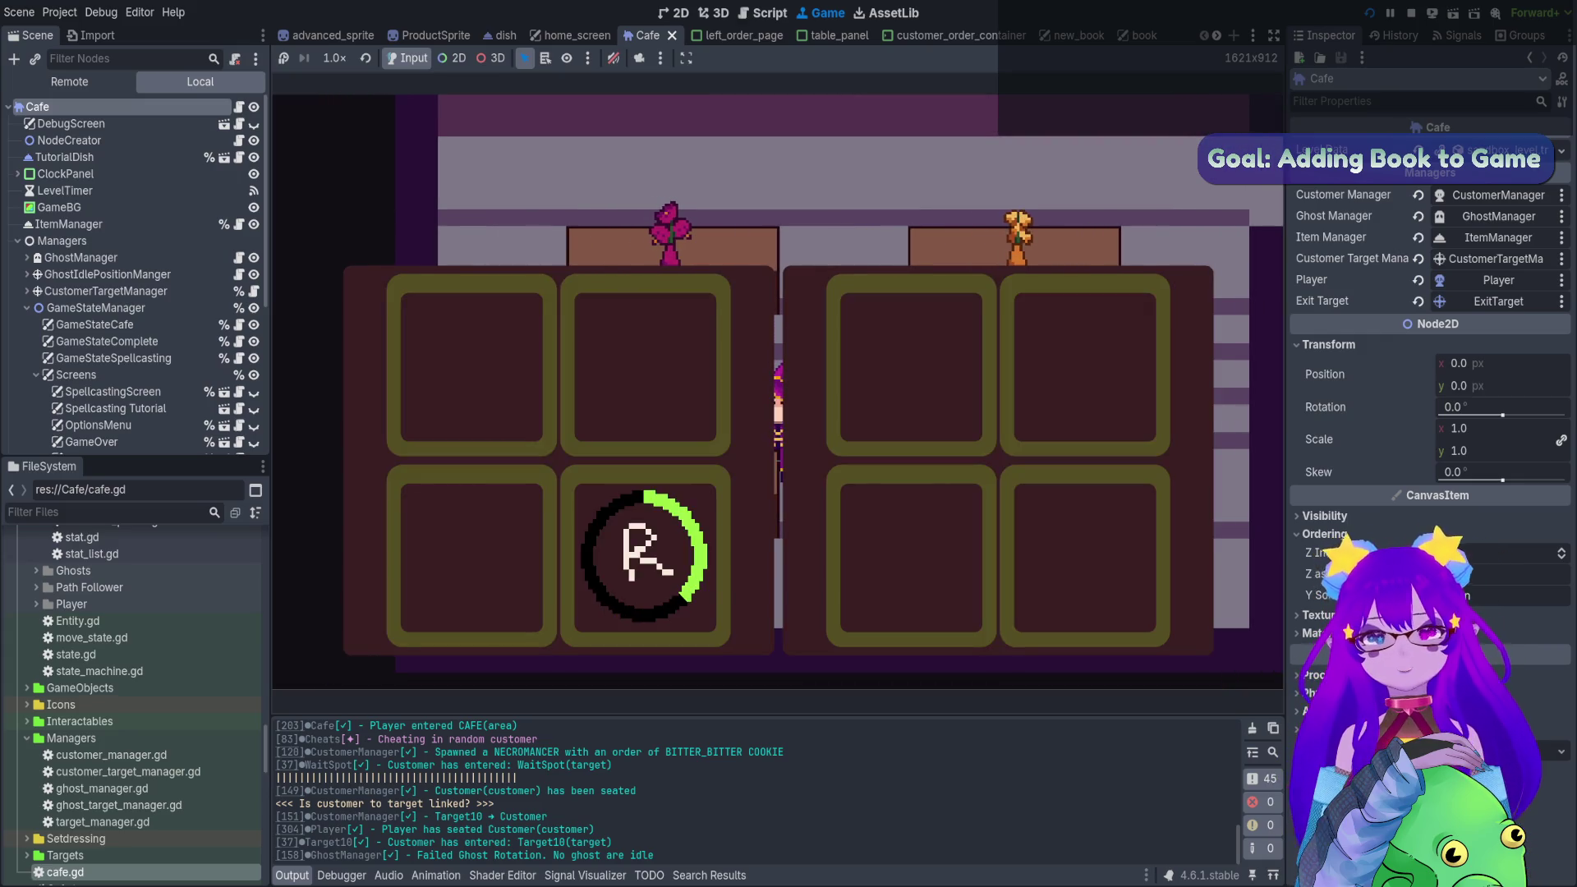
key(a)
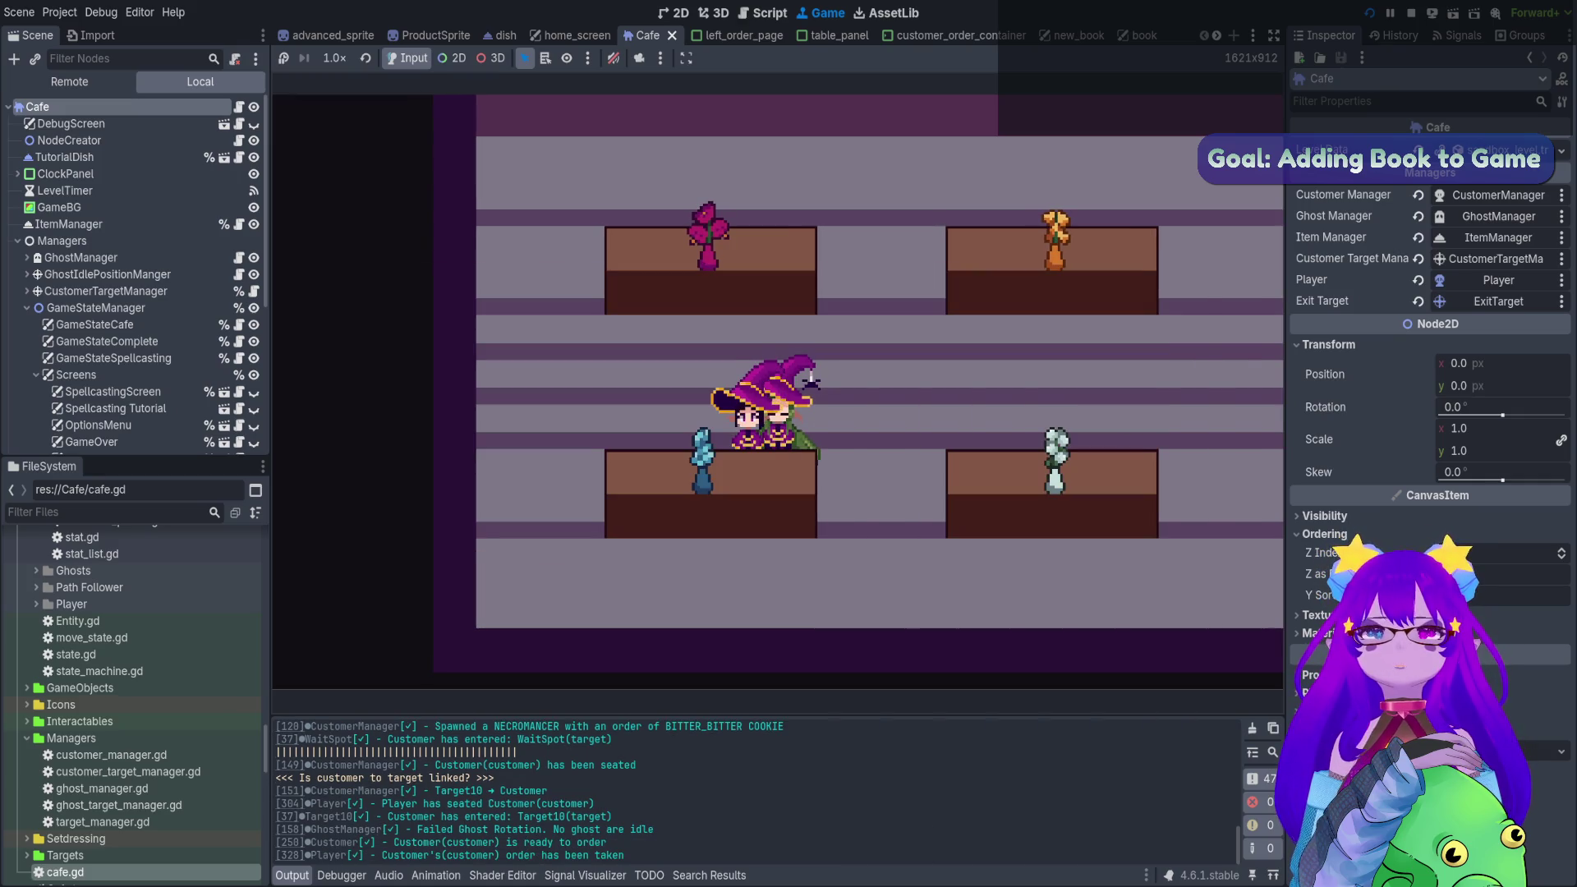
key(w)
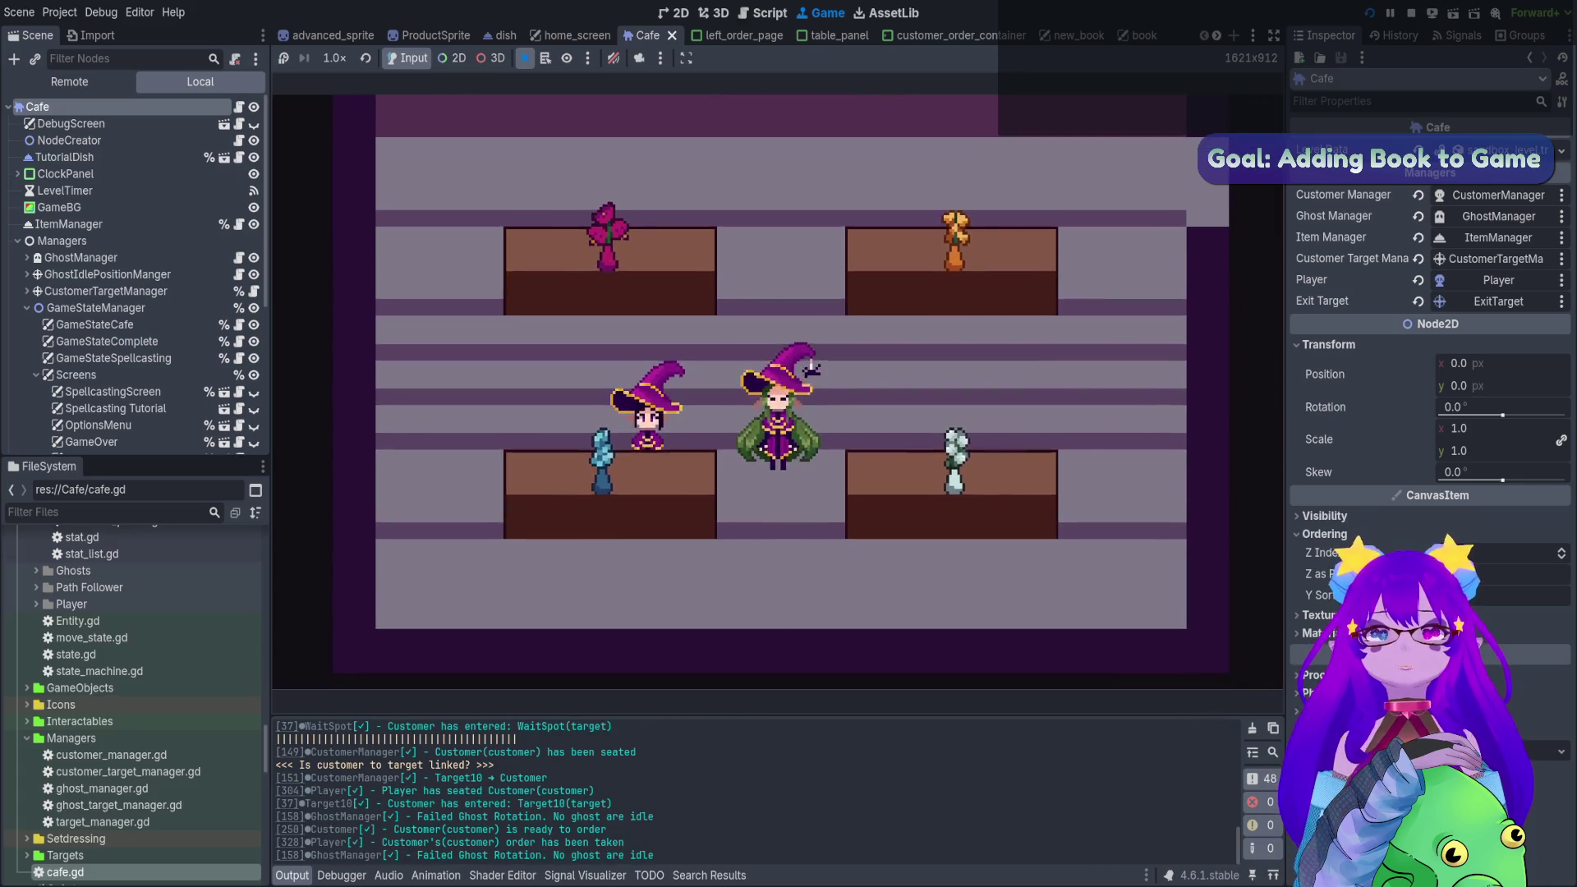
key(e)
Spawn the ordered BITTER_BITTER COOKIE, carry it to the table and serve it
key(c)
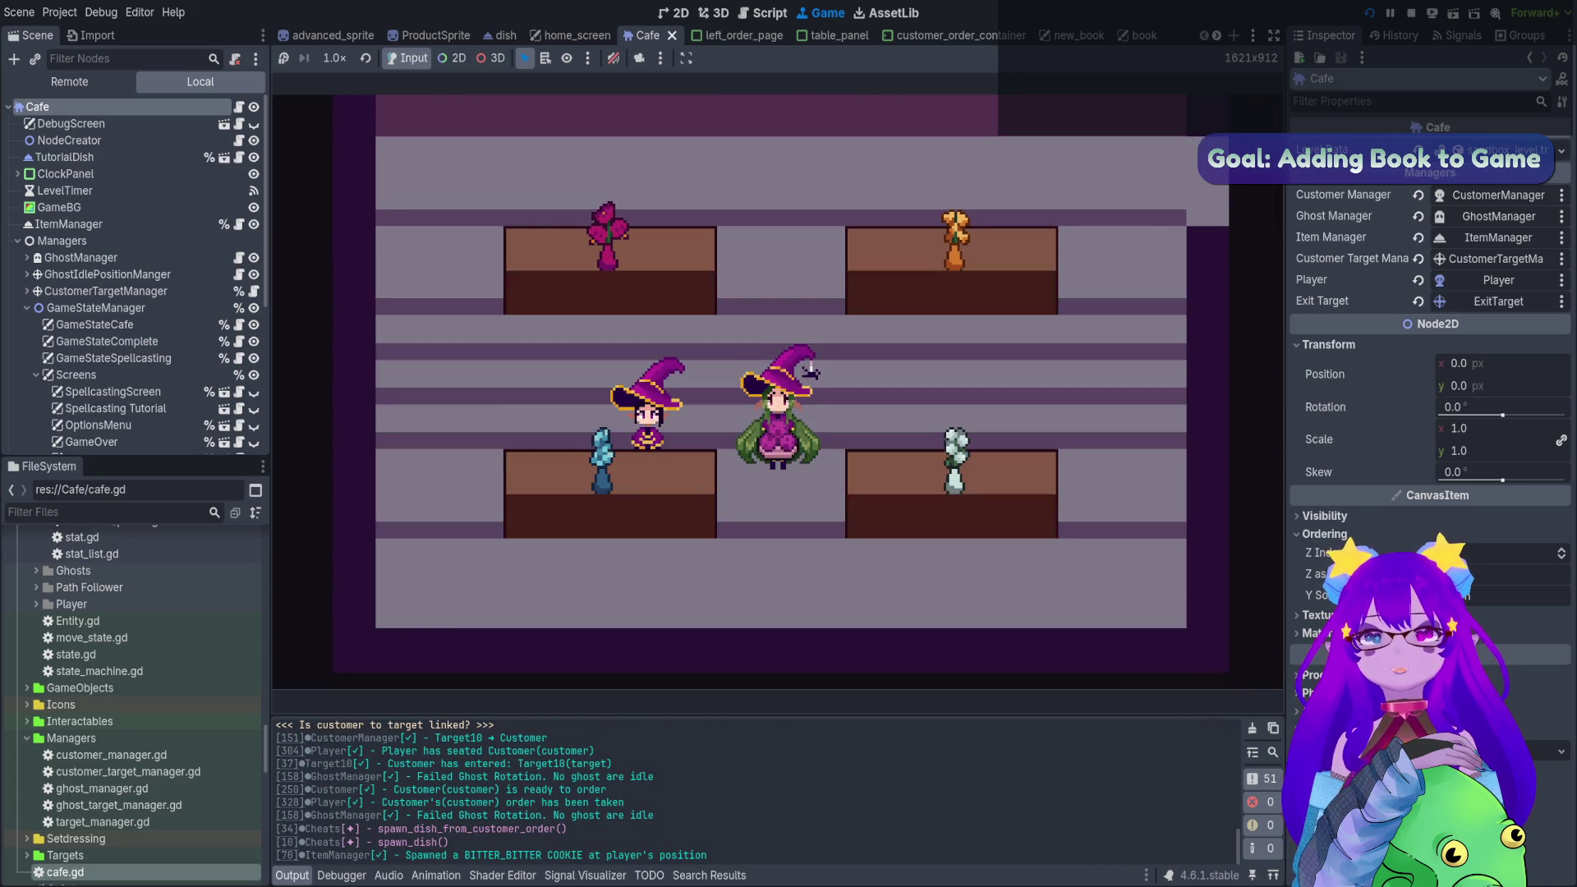
key(a)
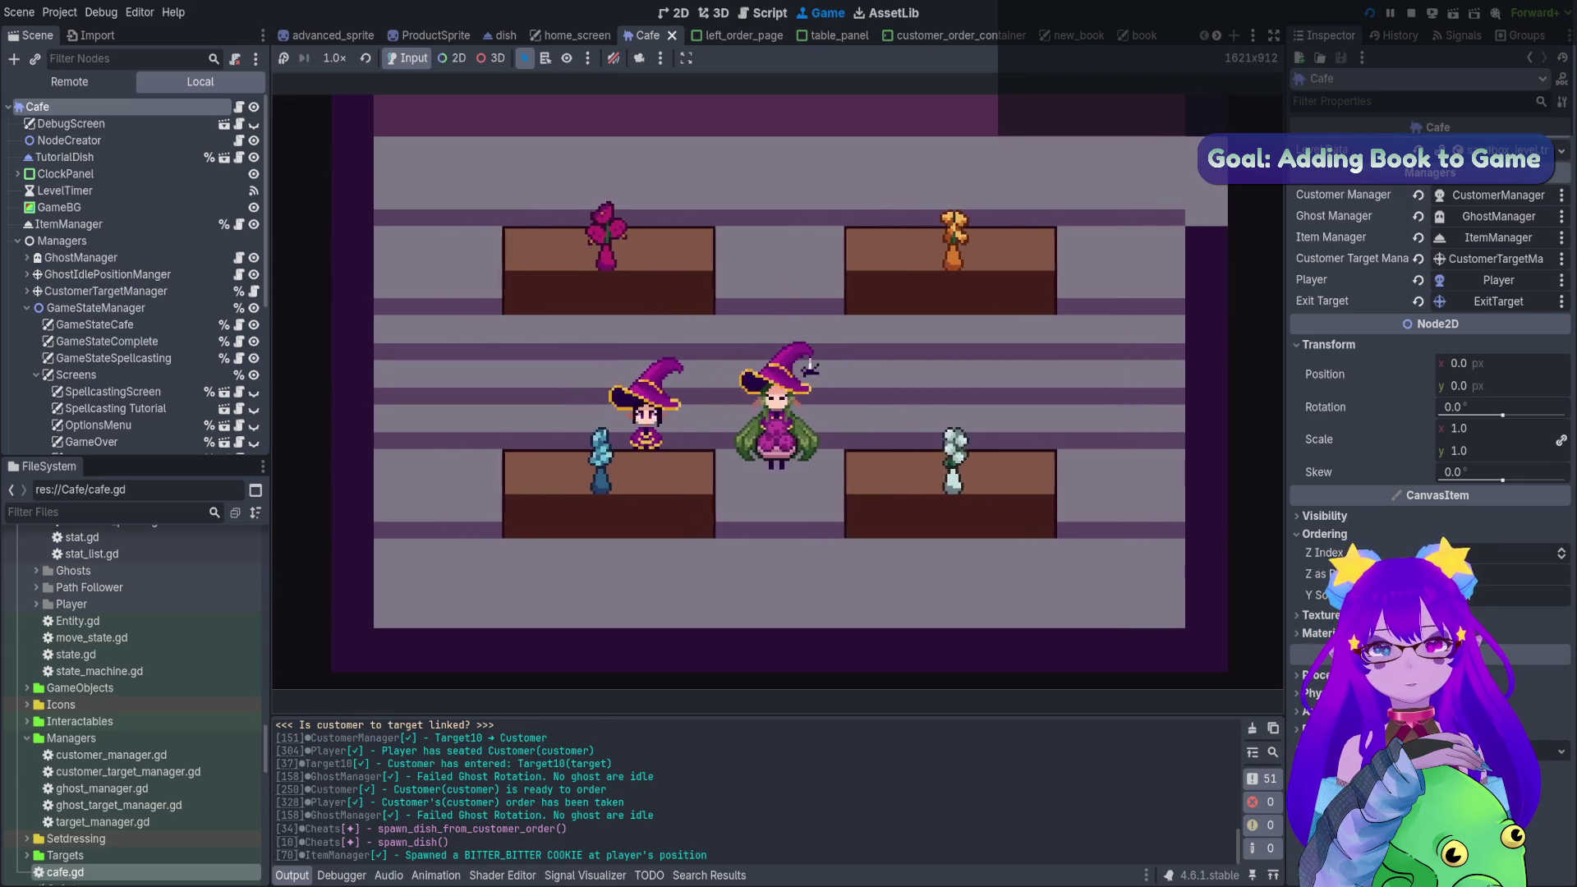
key(w)
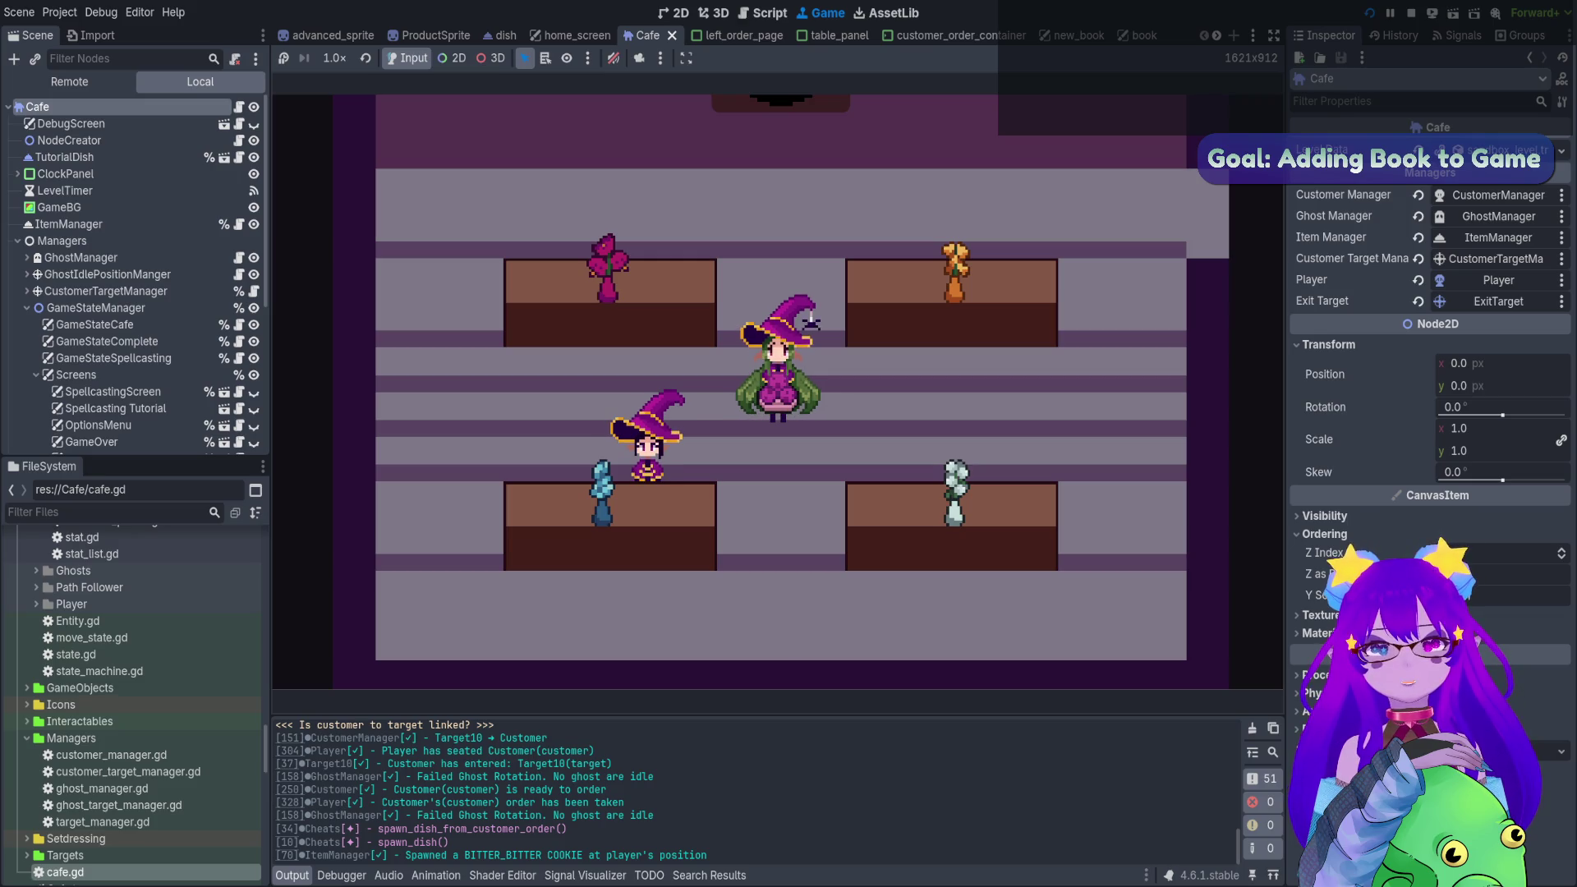
key(e)
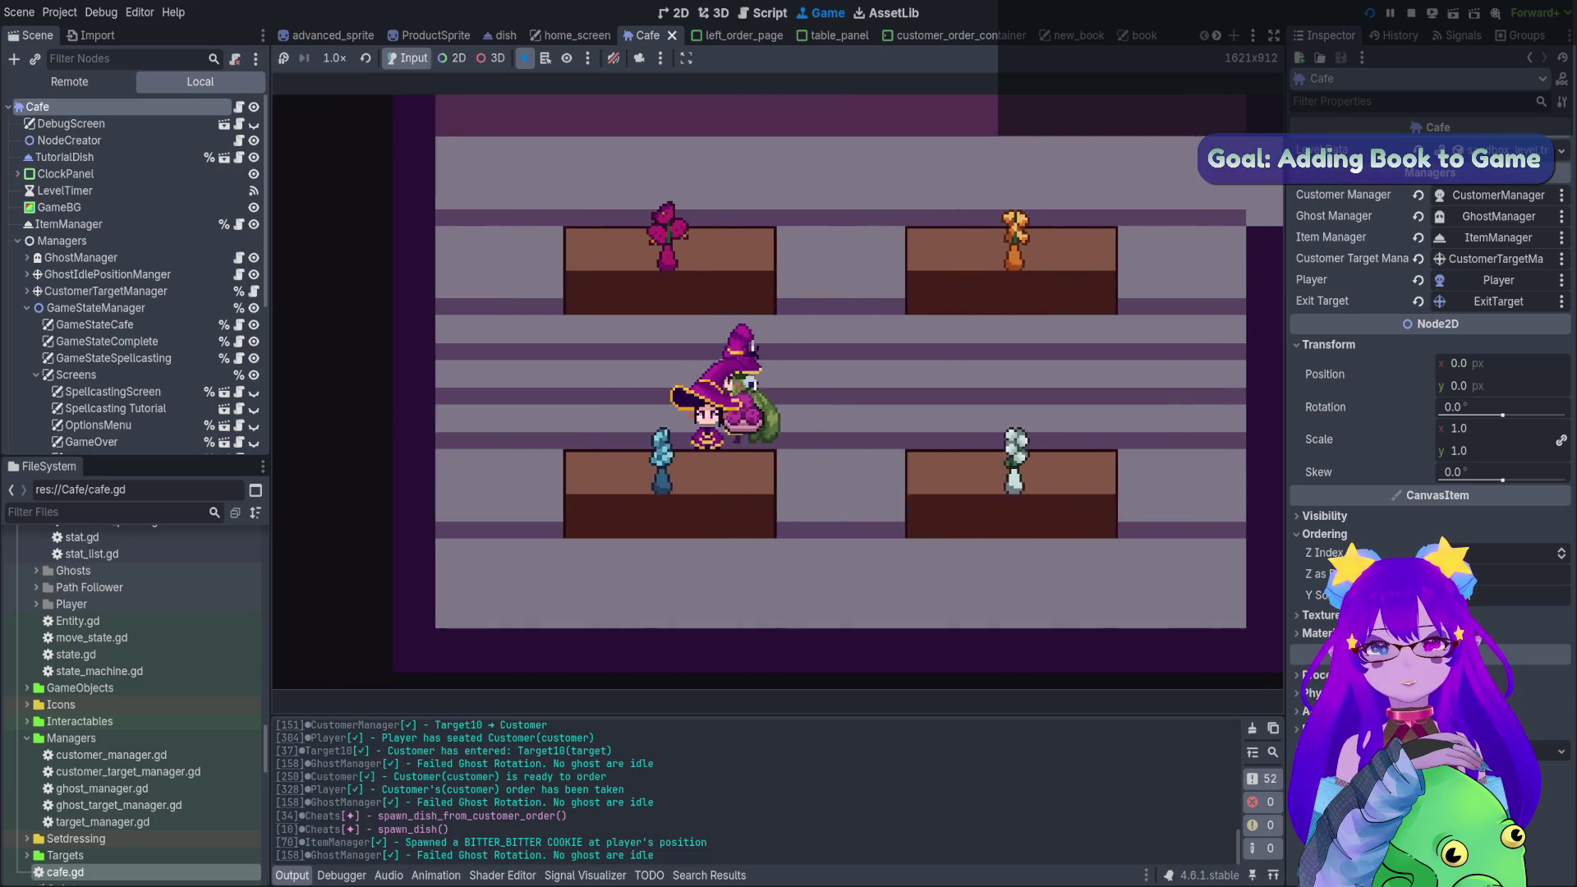
key(e)
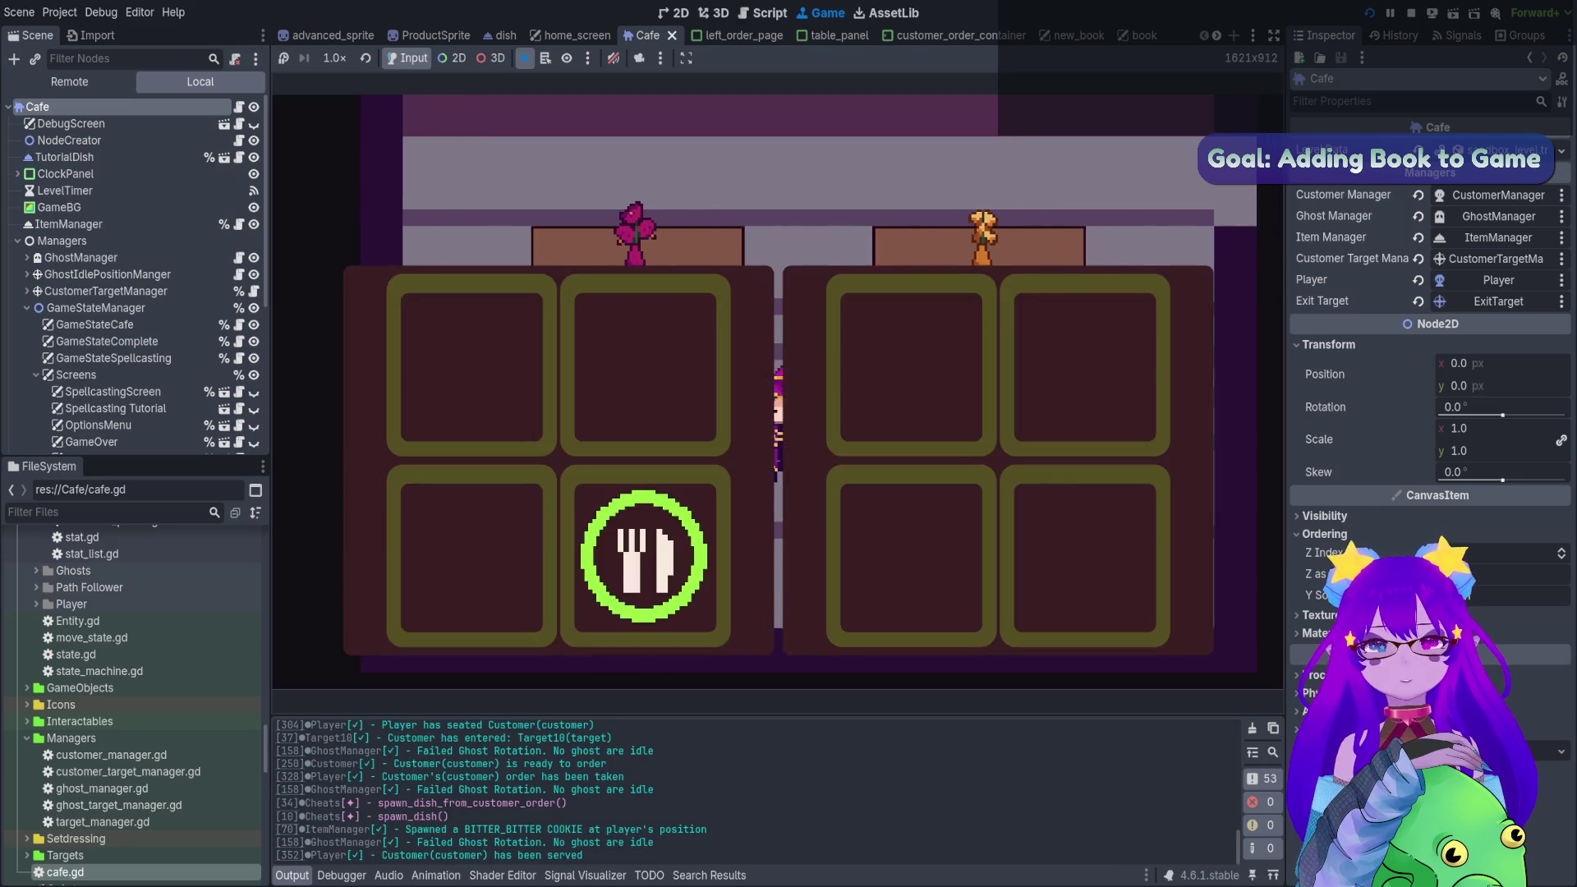
Hand the customer the check and stop the running game
key(e)
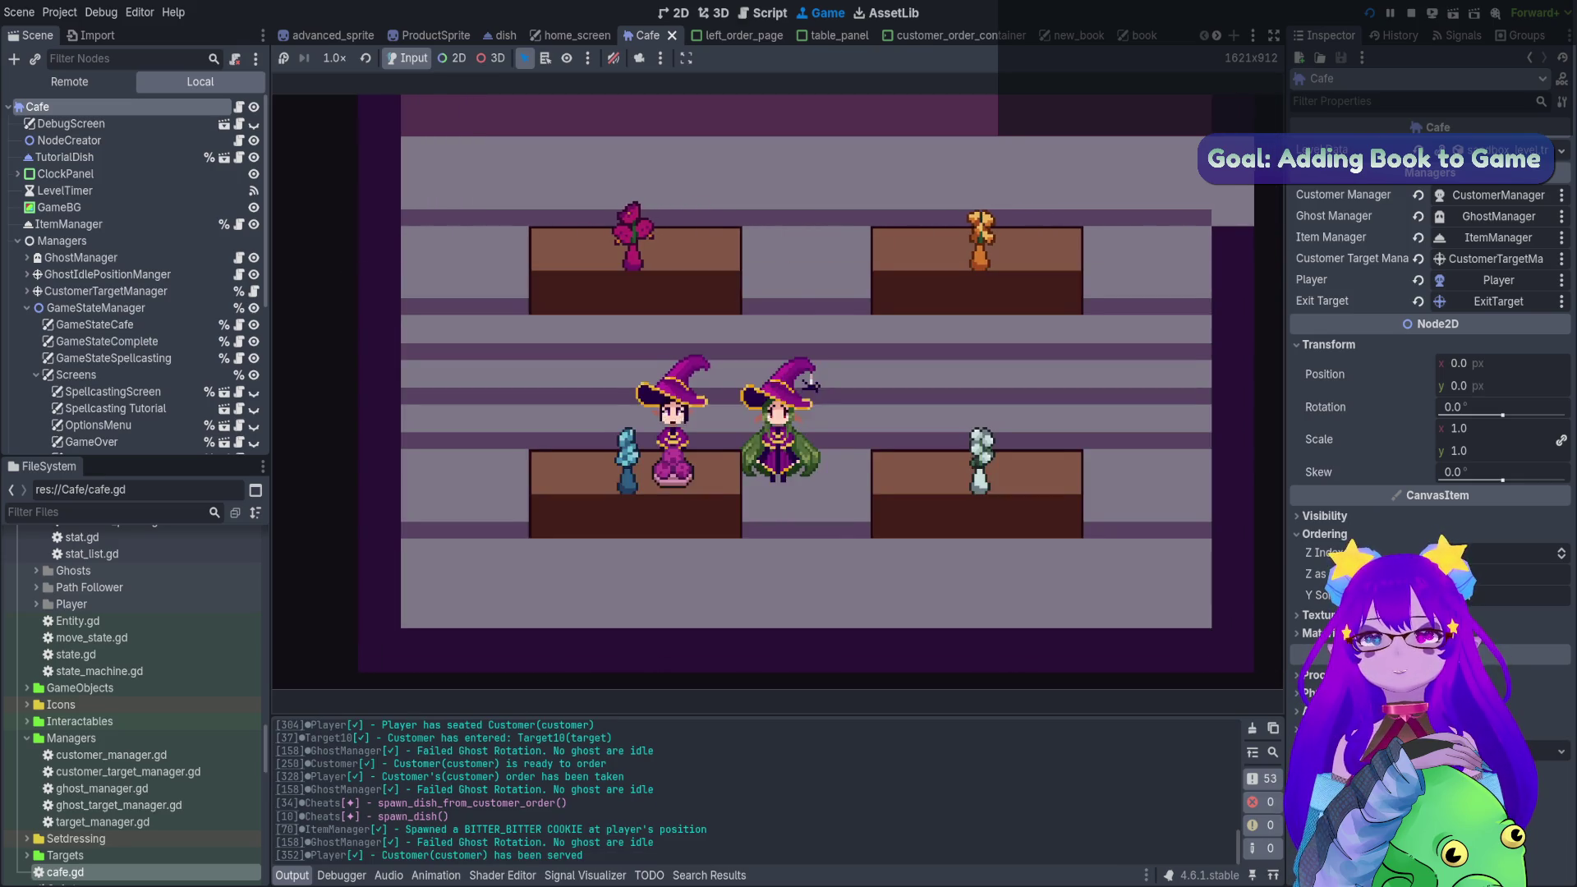
key(e)
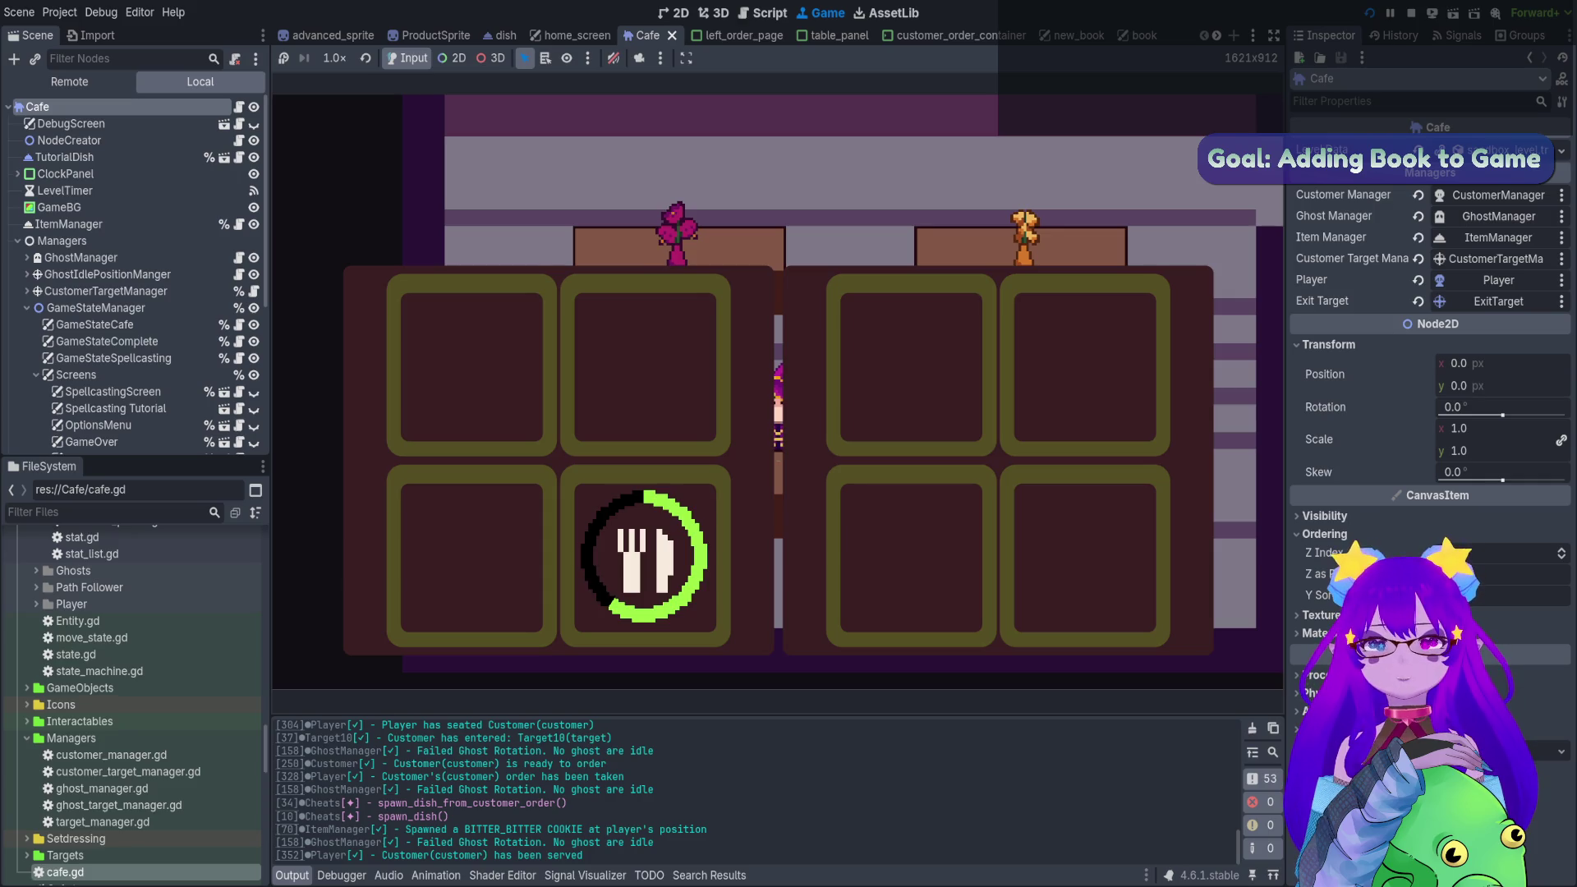
key(e)
key(e)
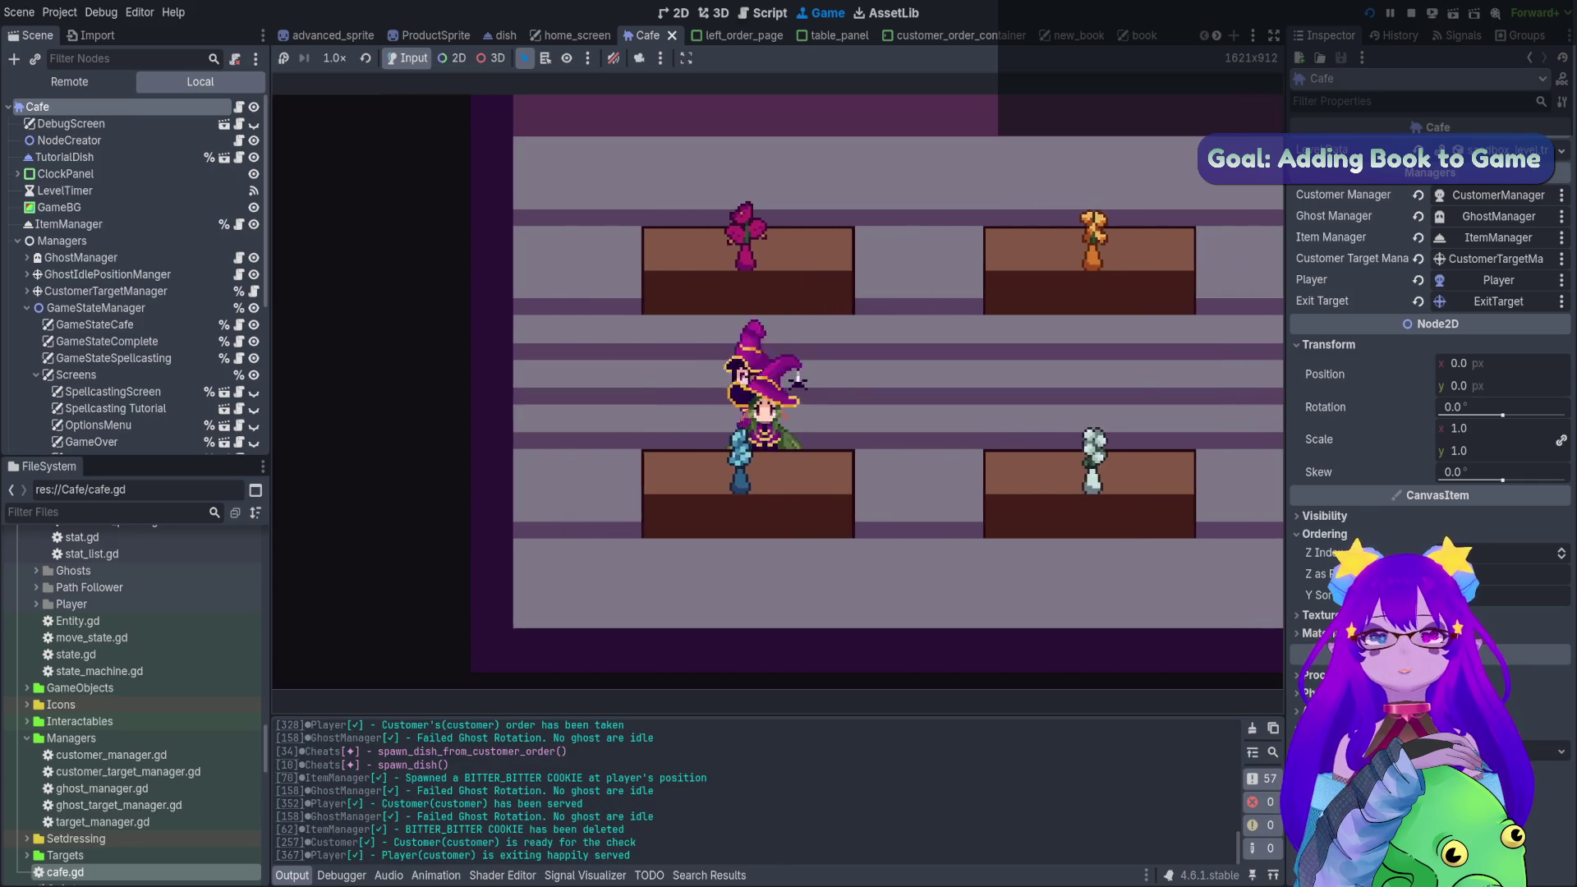
key(e)
key(e)
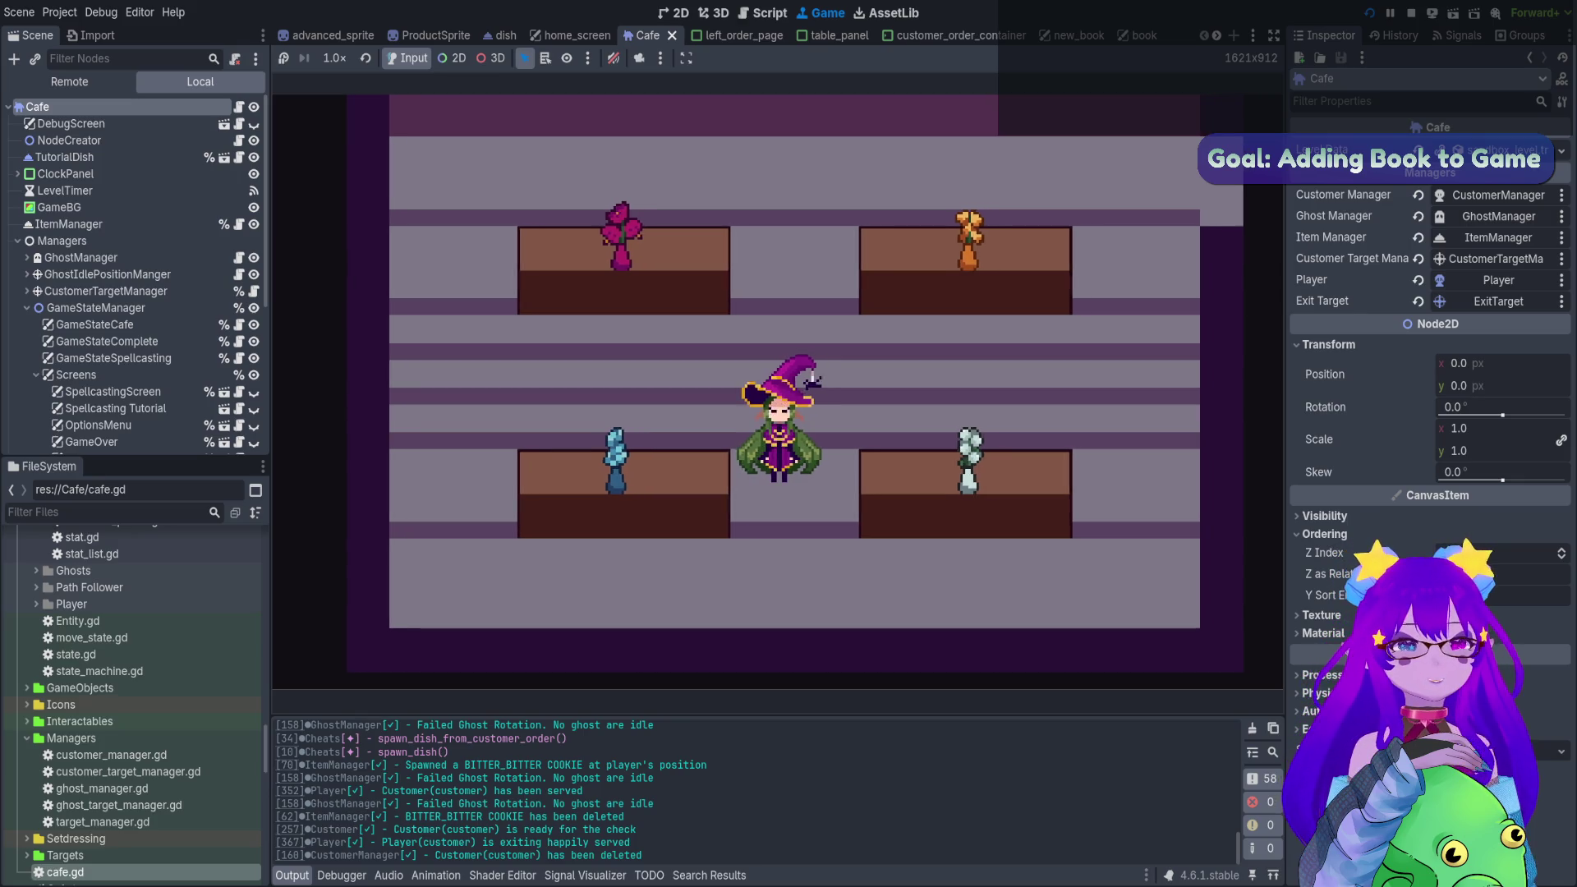
key(F8)
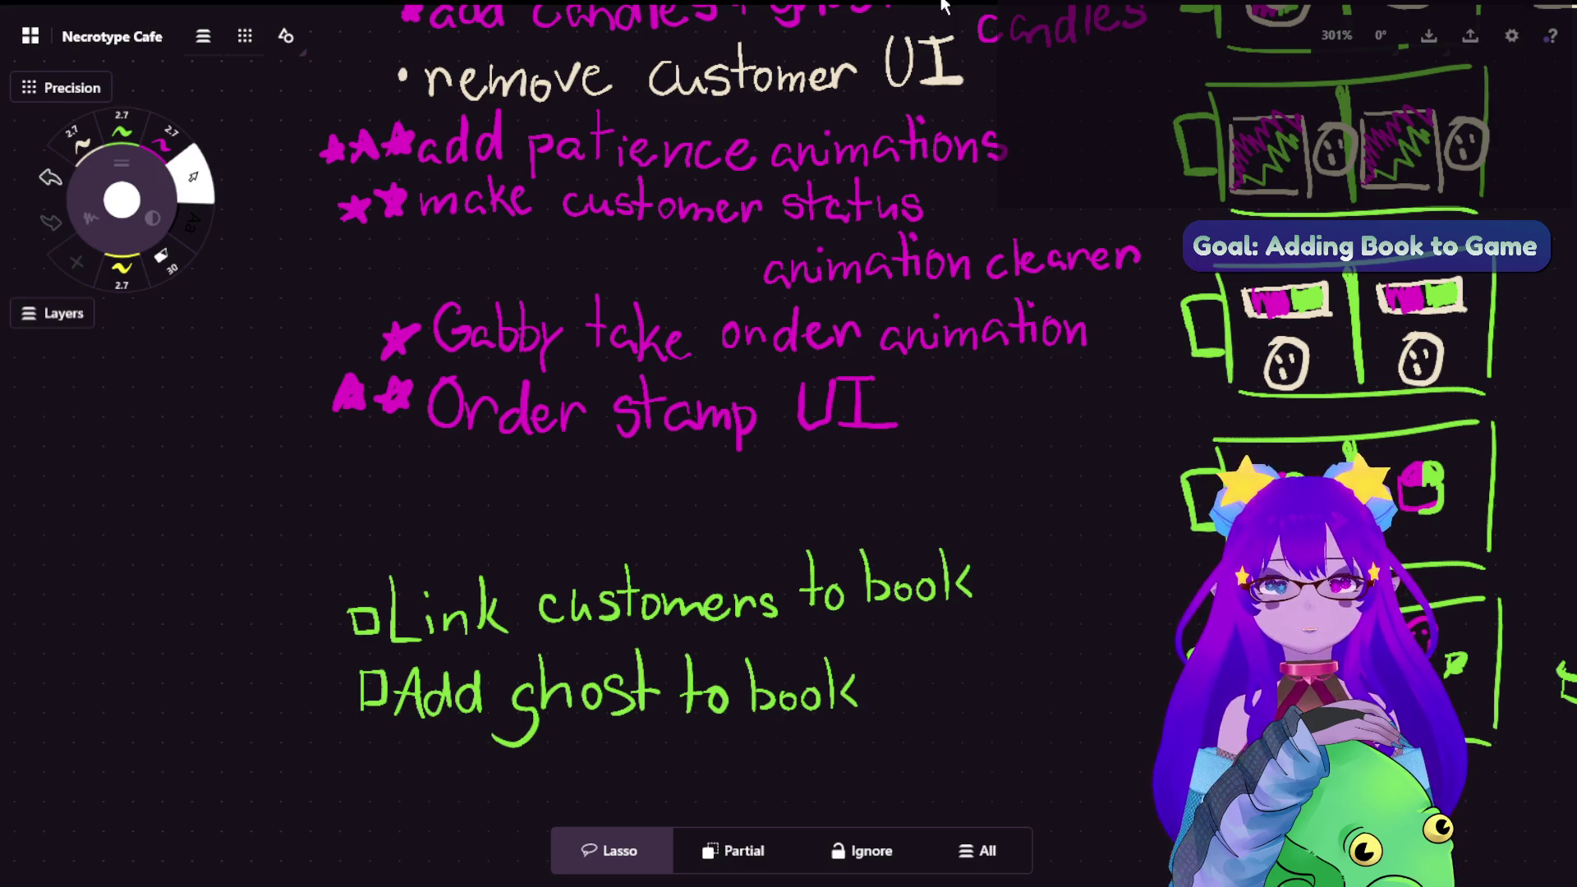
drag(707, 675, 818, 304)
scroll(821, 263, up, 3)
mouse_move(903, 151)
mouse_down()
mouse_move(841, 408)
mouse_move(884, 397)
mouse_up()
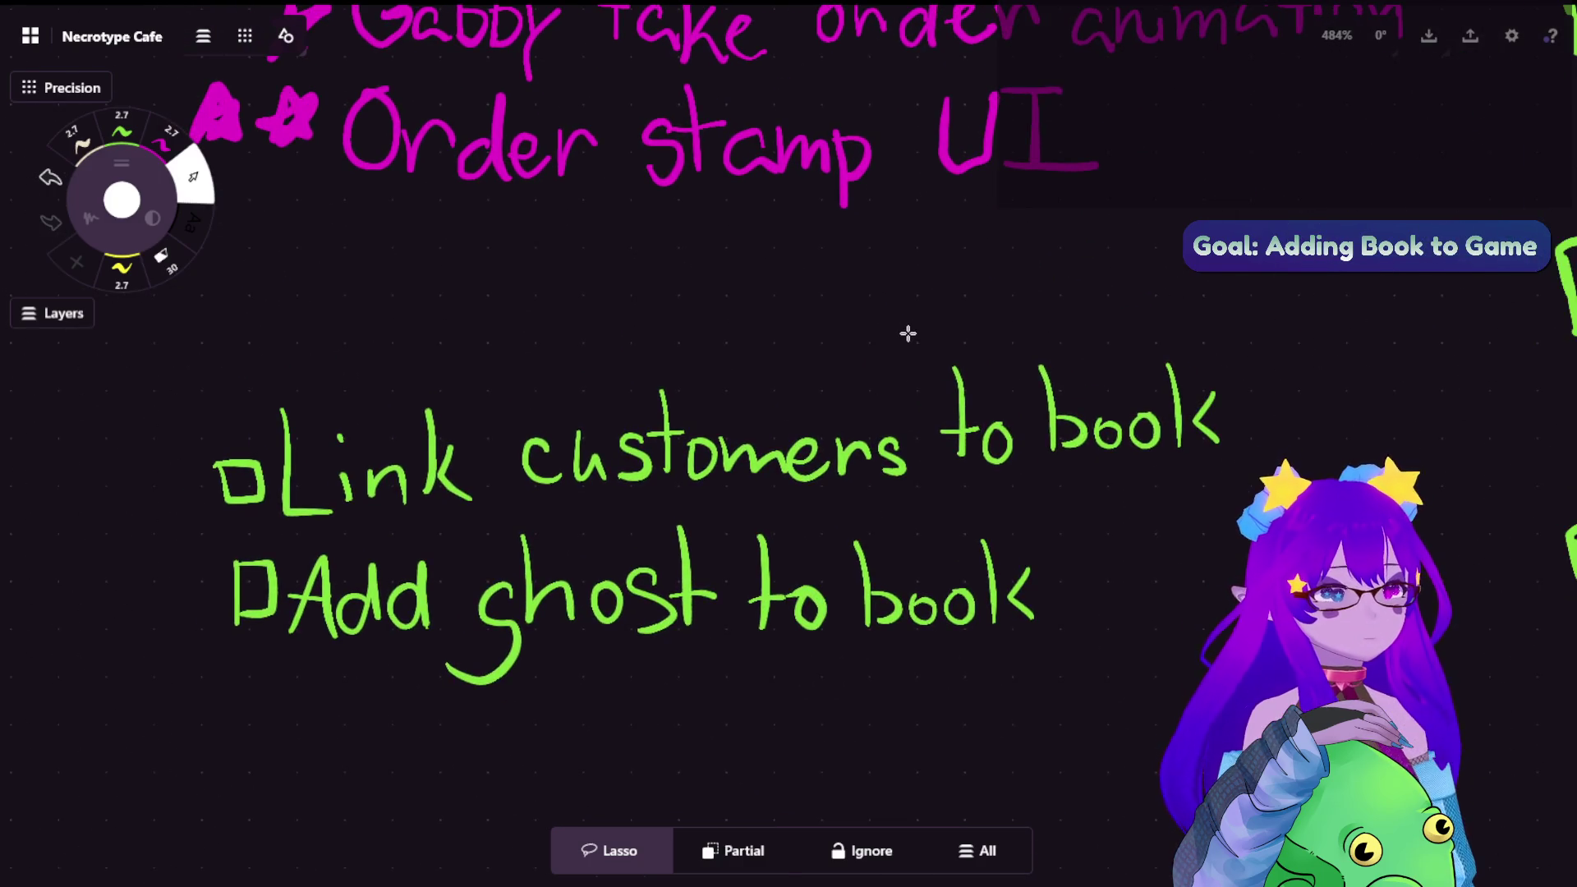
drag(803, 303, 688, 296)
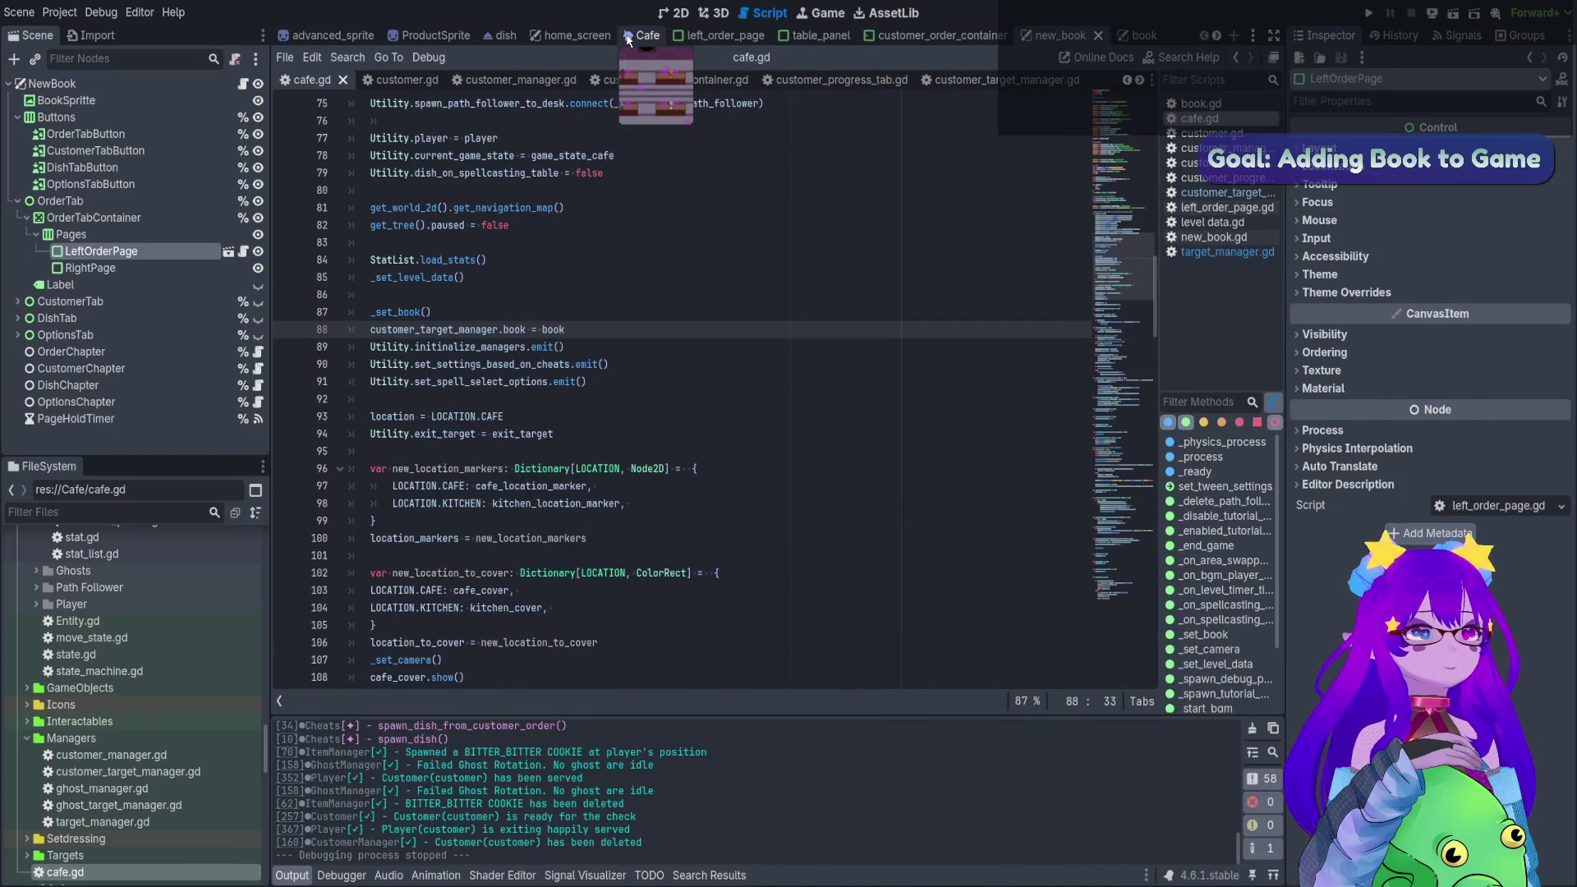
Return to the Godot editor with cafe.gd showing in the Script workspace
click(628, 36)
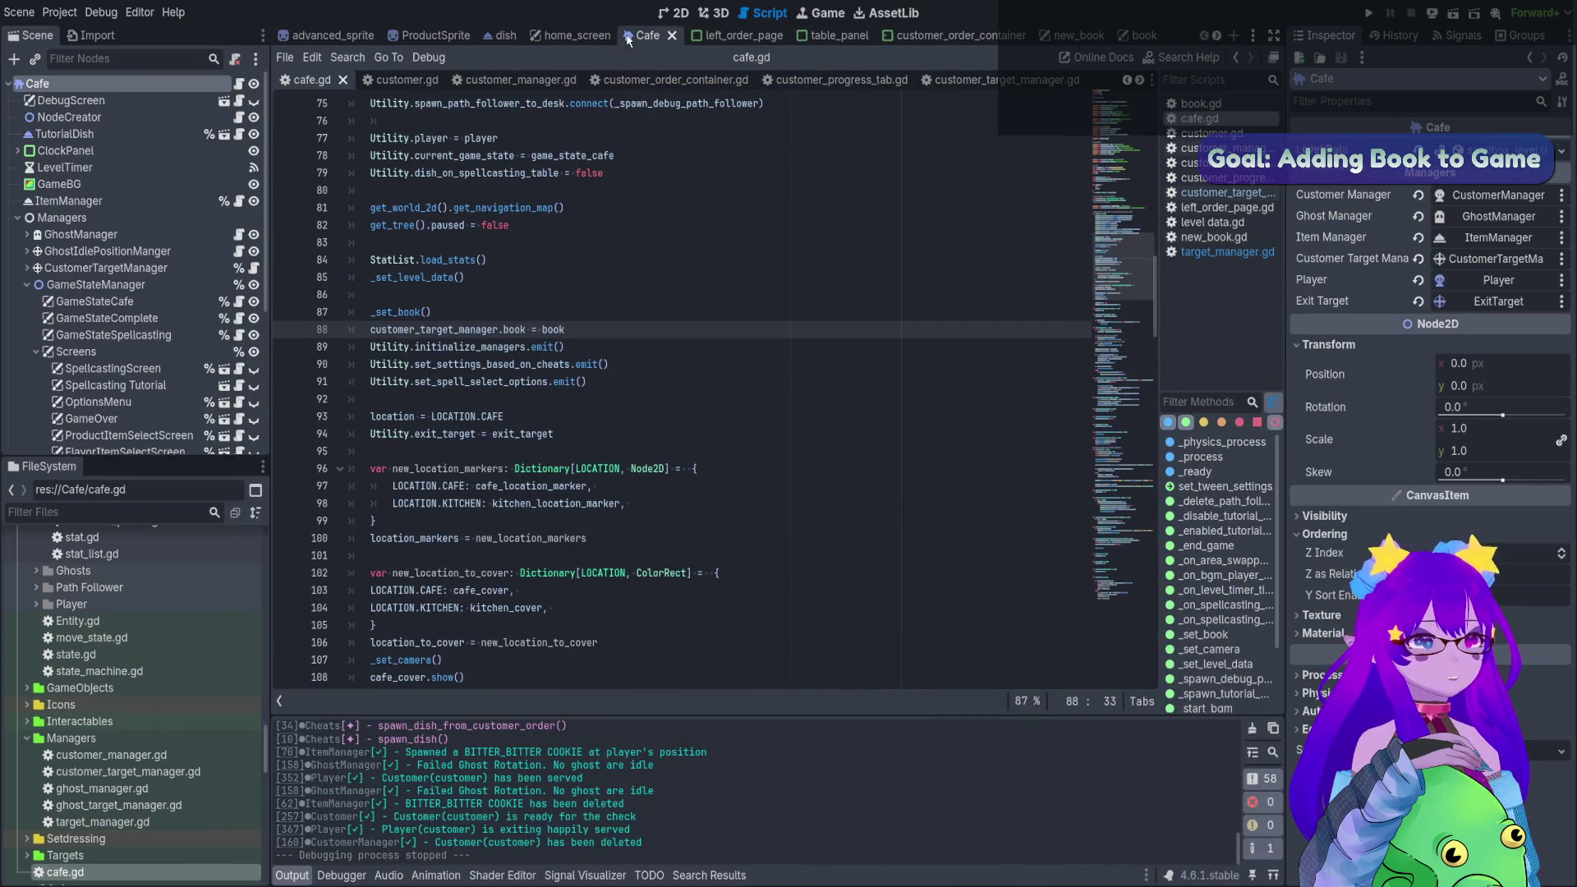
Show the Cafe scene in the 2D editor and zoom in on the tables
click(673, 13)
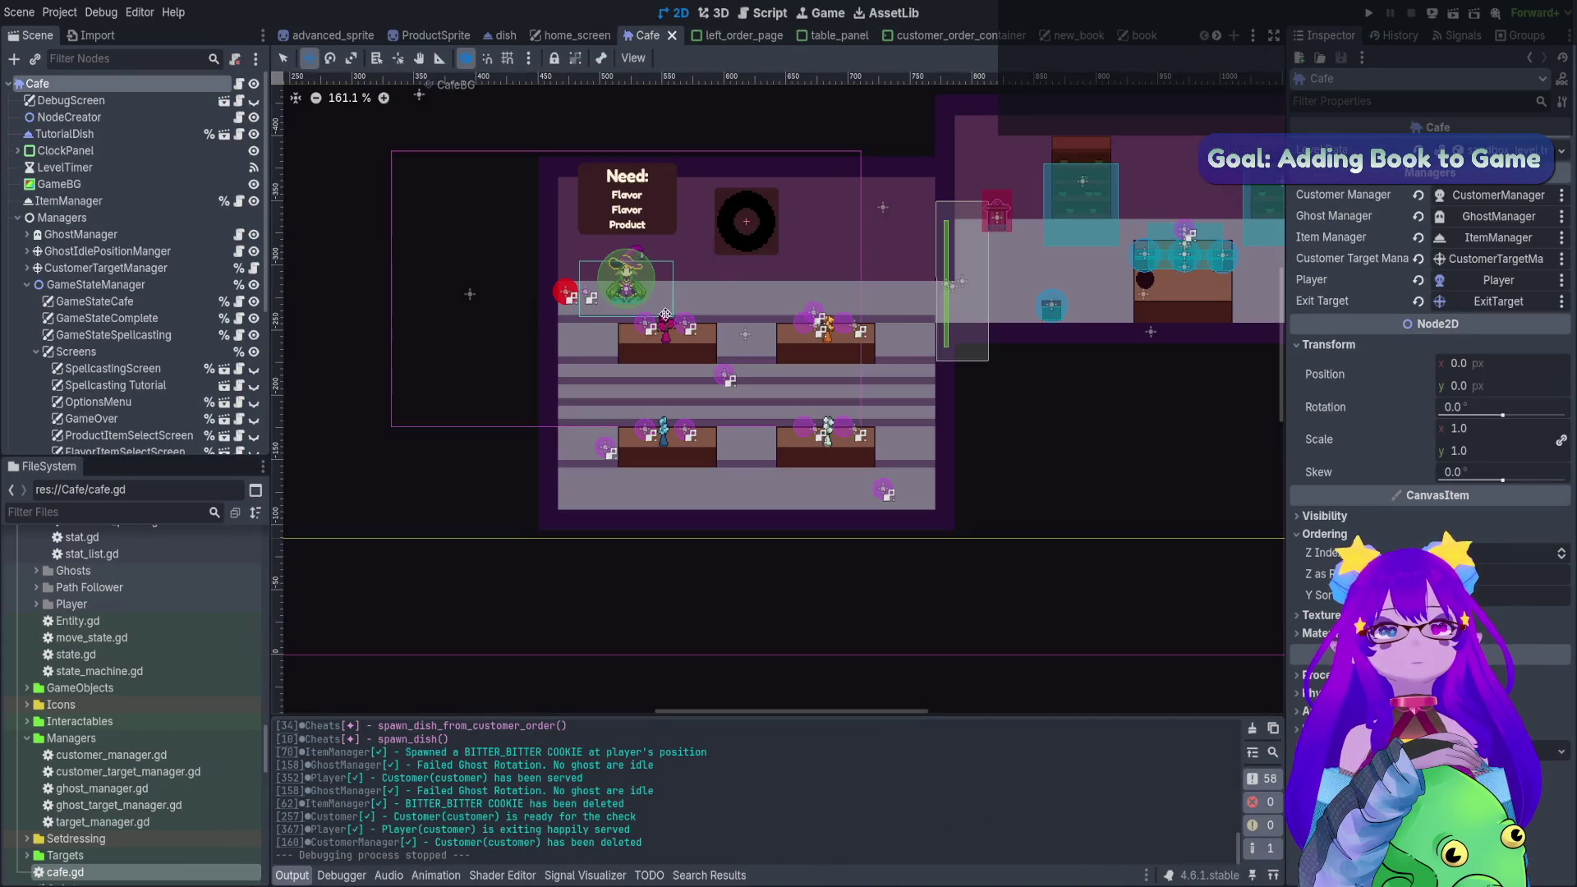
scroll(690, 361, up, 3)
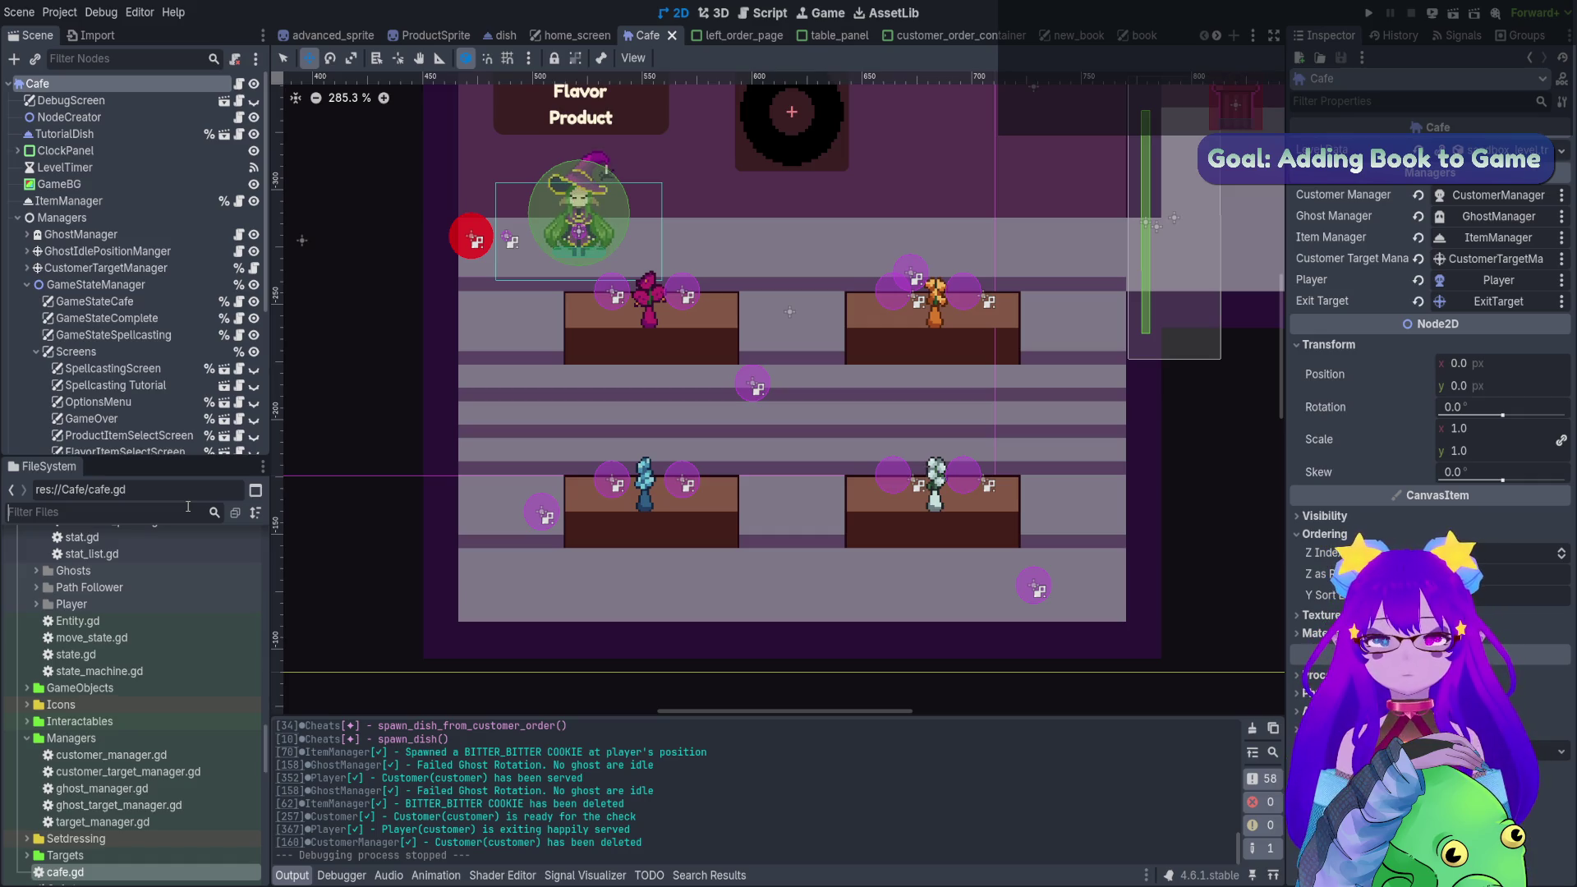
Drag ghost.tscn from the FileSystem into the Cafe scene and place it beside the upper-right table
text(ghost)
mouse_move(91, 738)
mouse_down()
mouse_move(247, 723)
mouse_move(767, 489)
mouse_up()
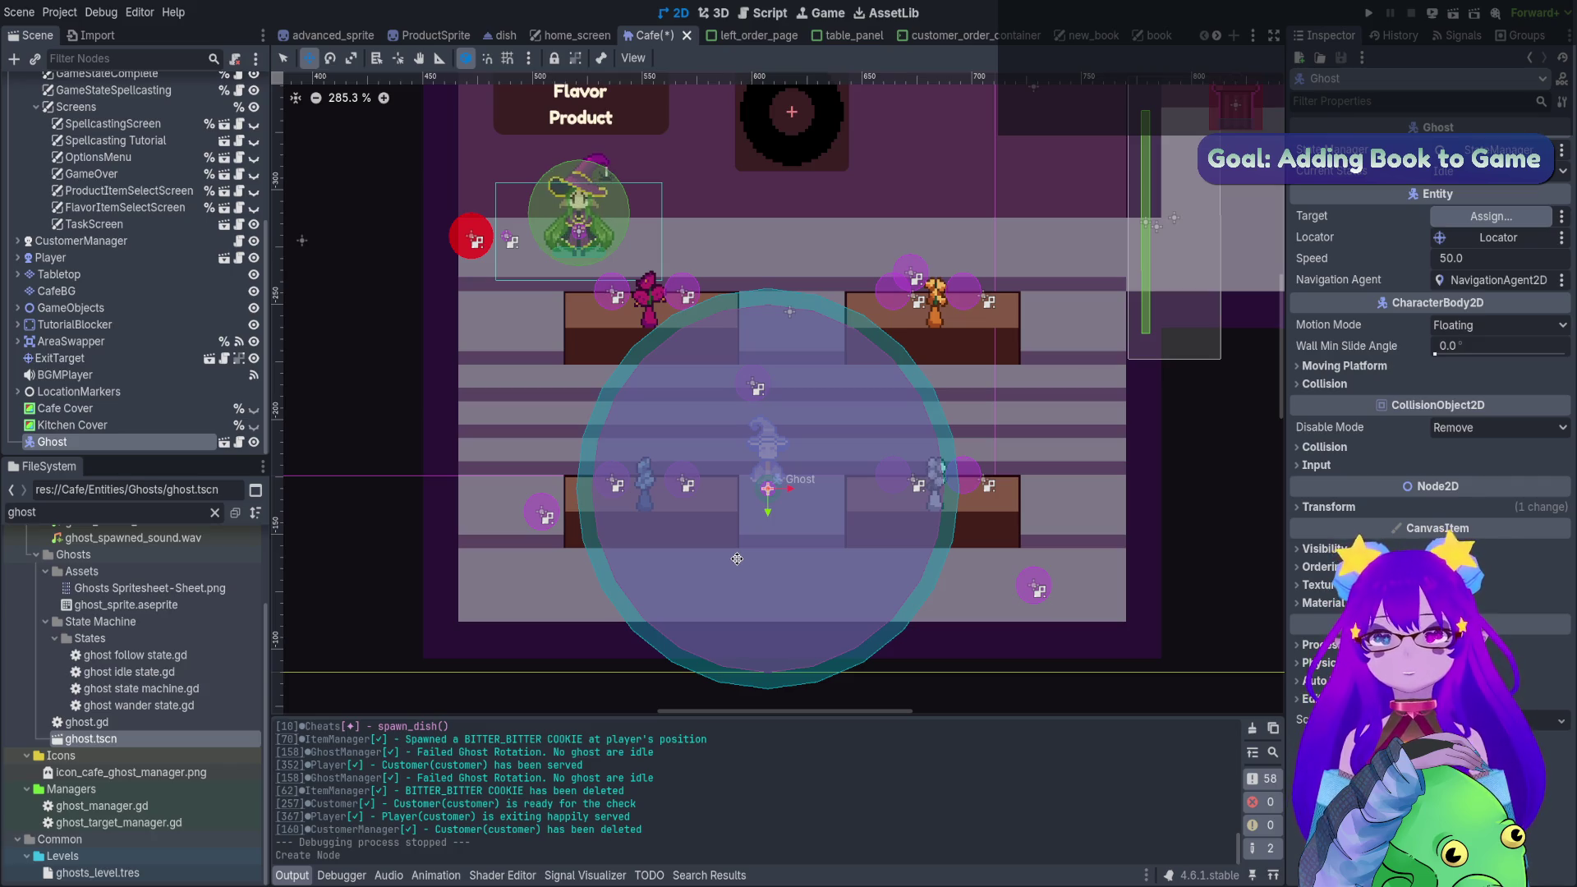
mouse_move(775, 508)
mouse_down()
mouse_move(739, 477)
mouse_move(945, 270)
mouse_move(911, 281)
mouse_up()
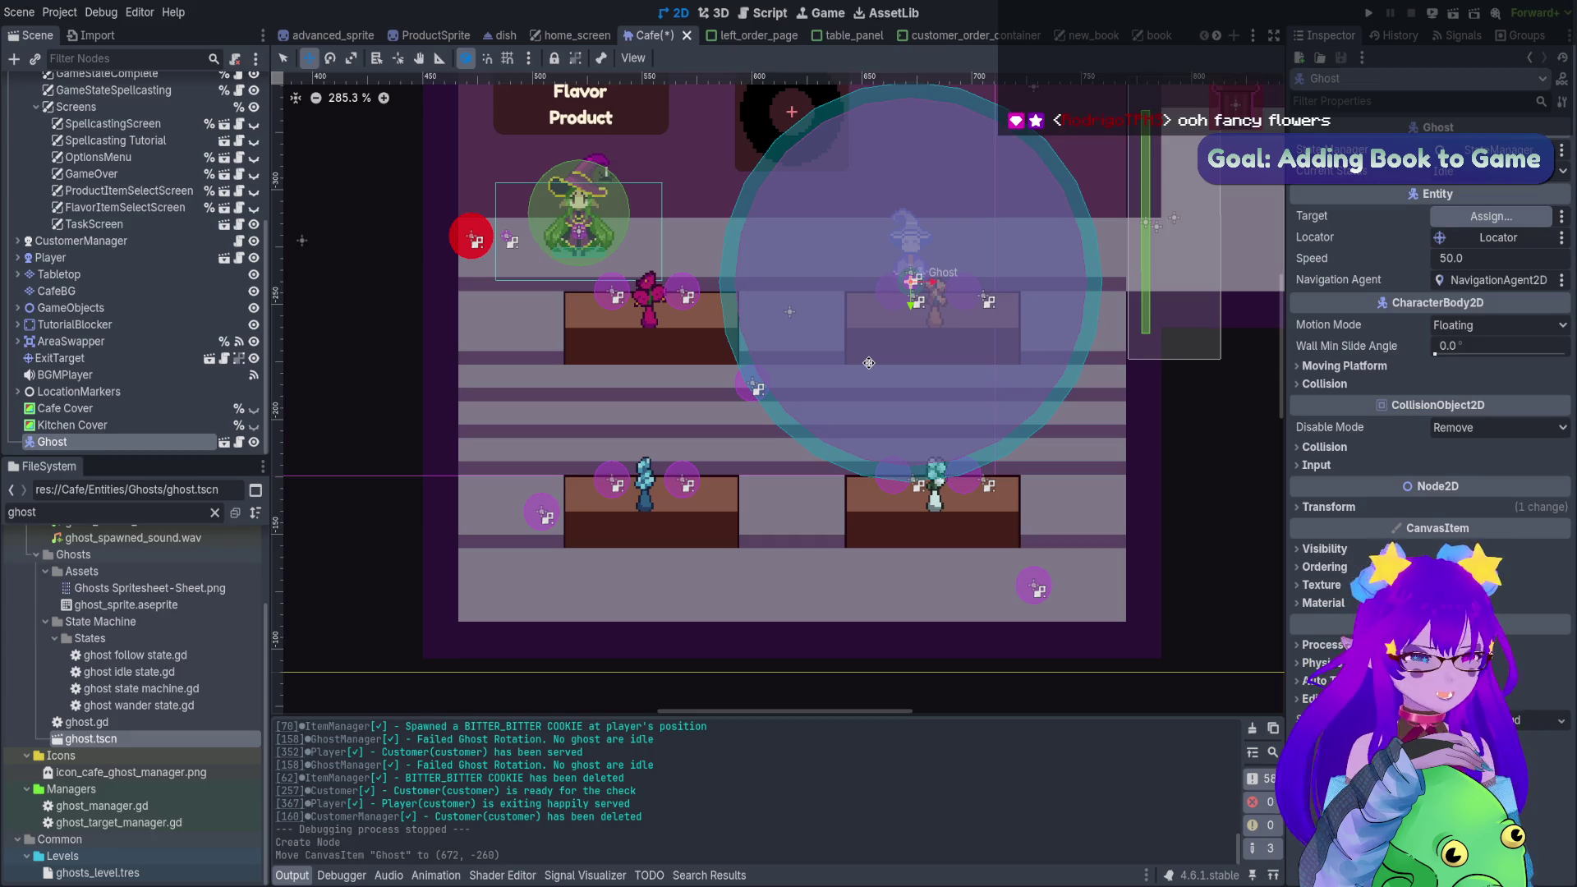
drag(948, 255, 1273, 300)
scroll(854, 382, up, 2)
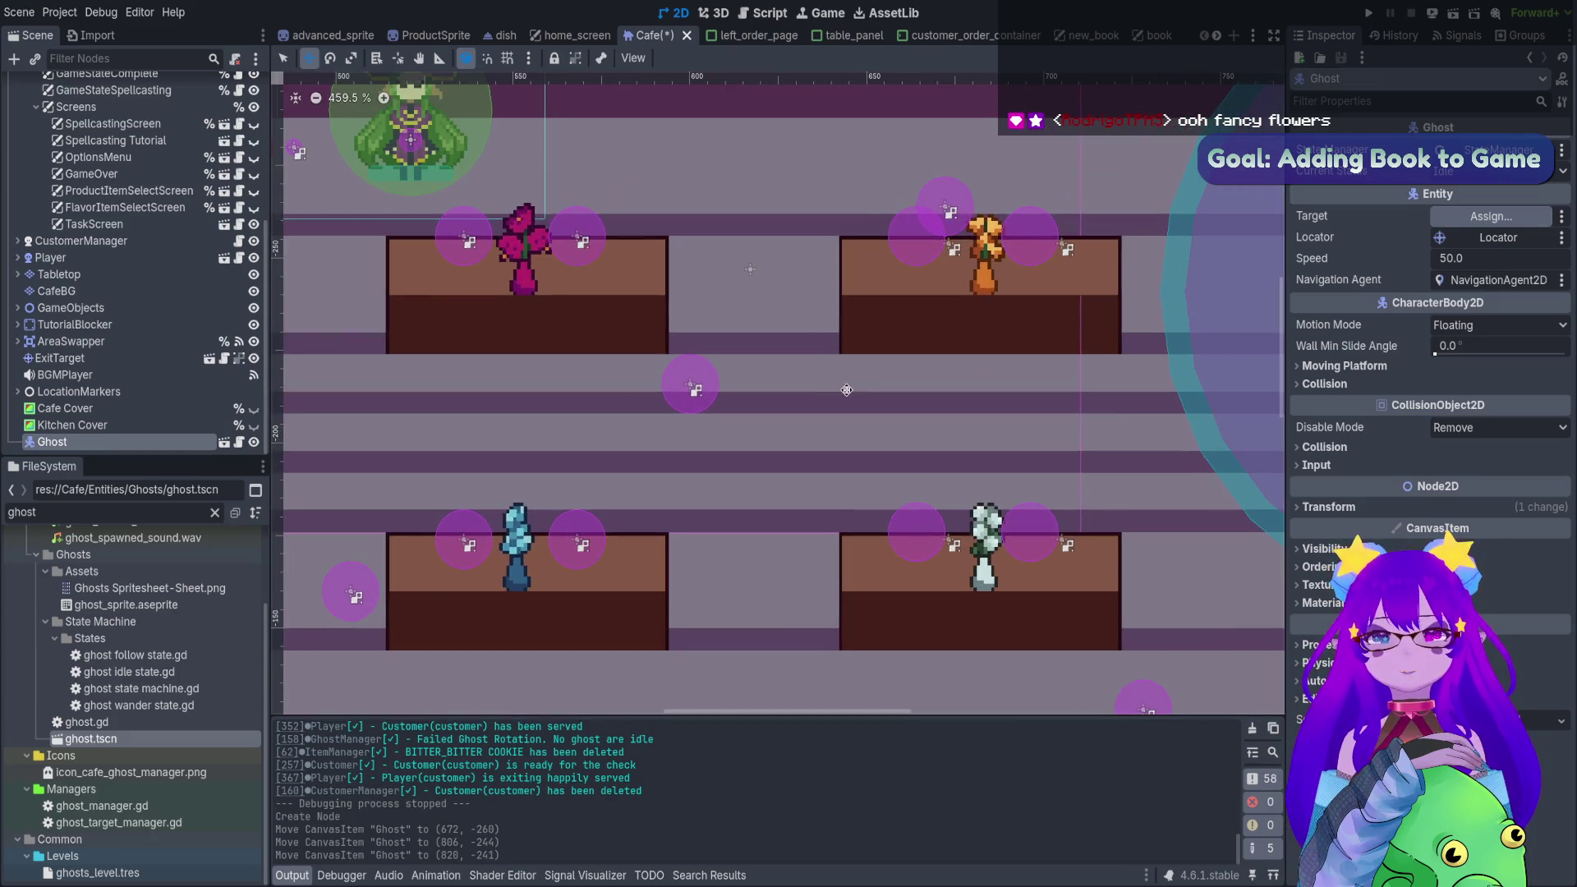
scroll(736, 349, up, 2)
drag(737, 349, 702, 357)
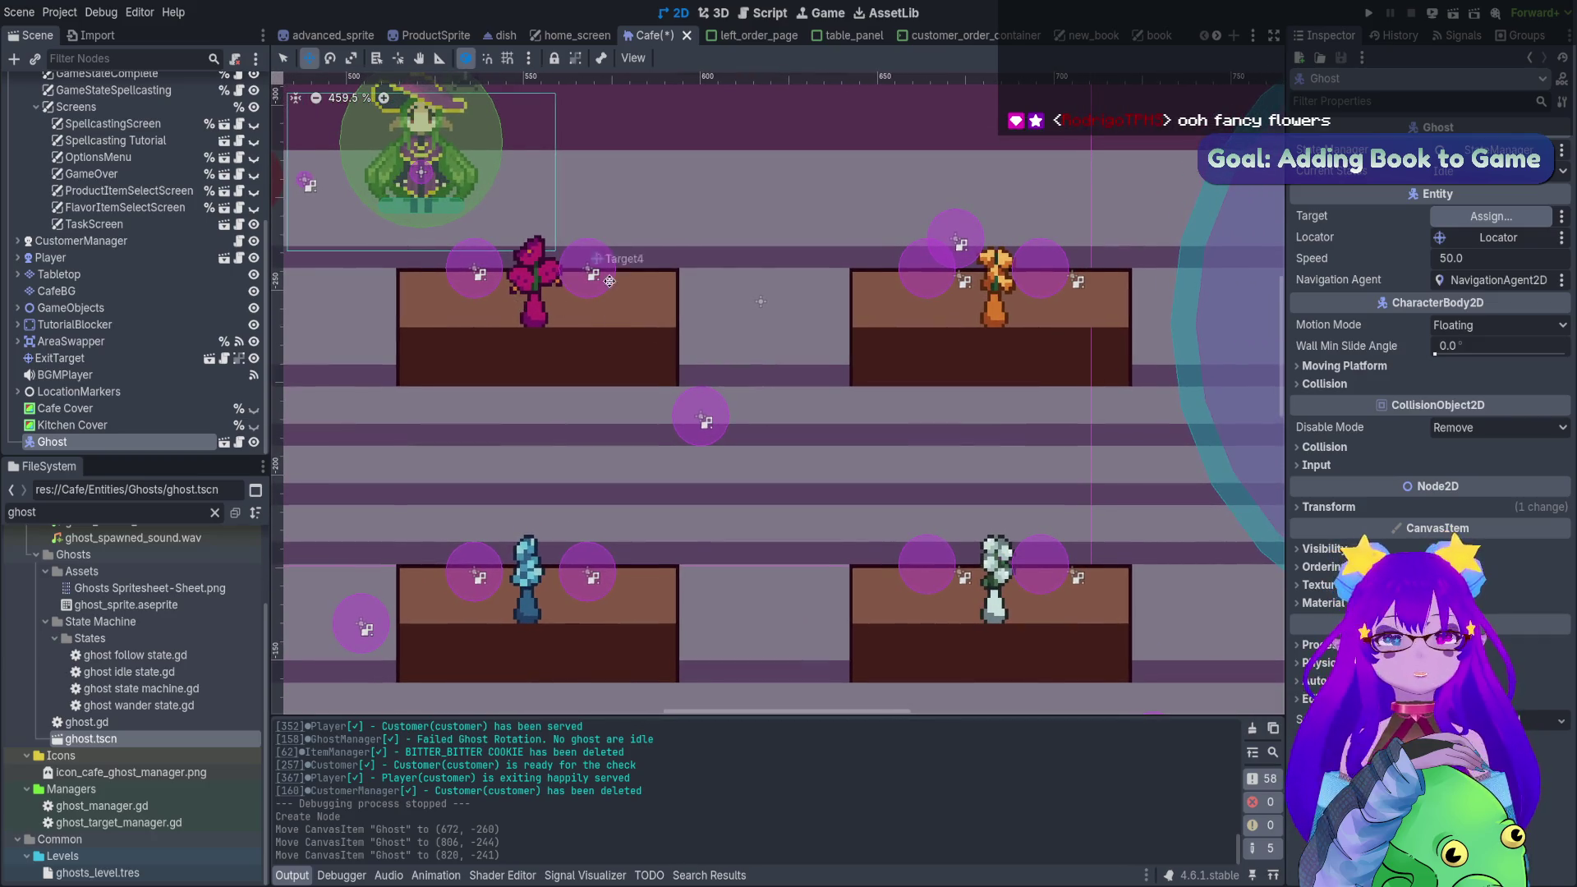
scroll(997, 521, down, 1)
scroll(996, 520, down, 7)
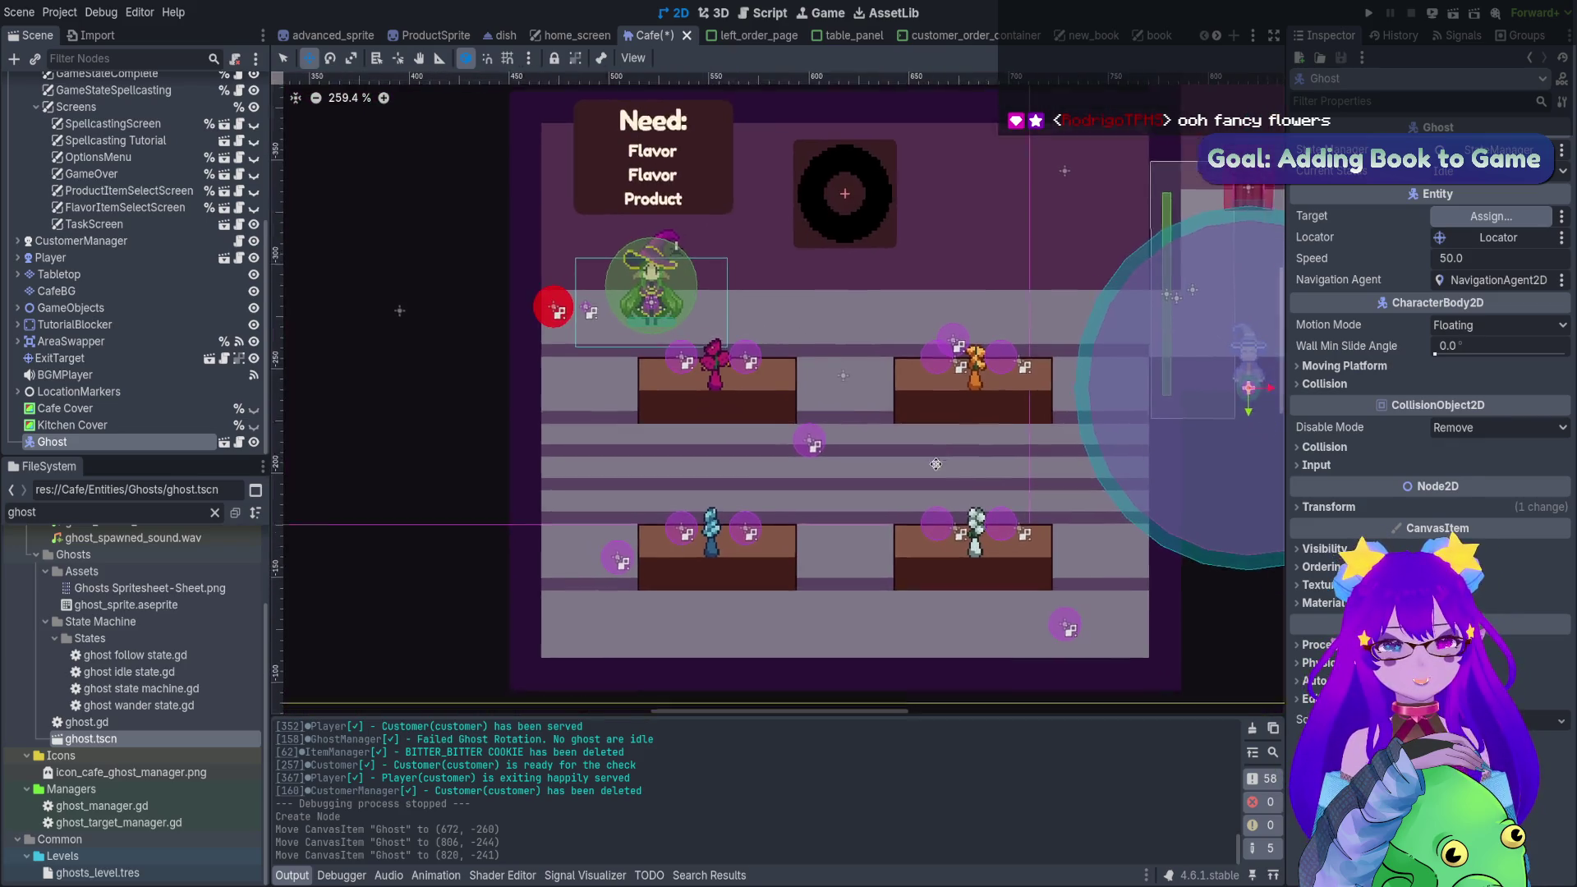
scroll(1186, 336, up, 4)
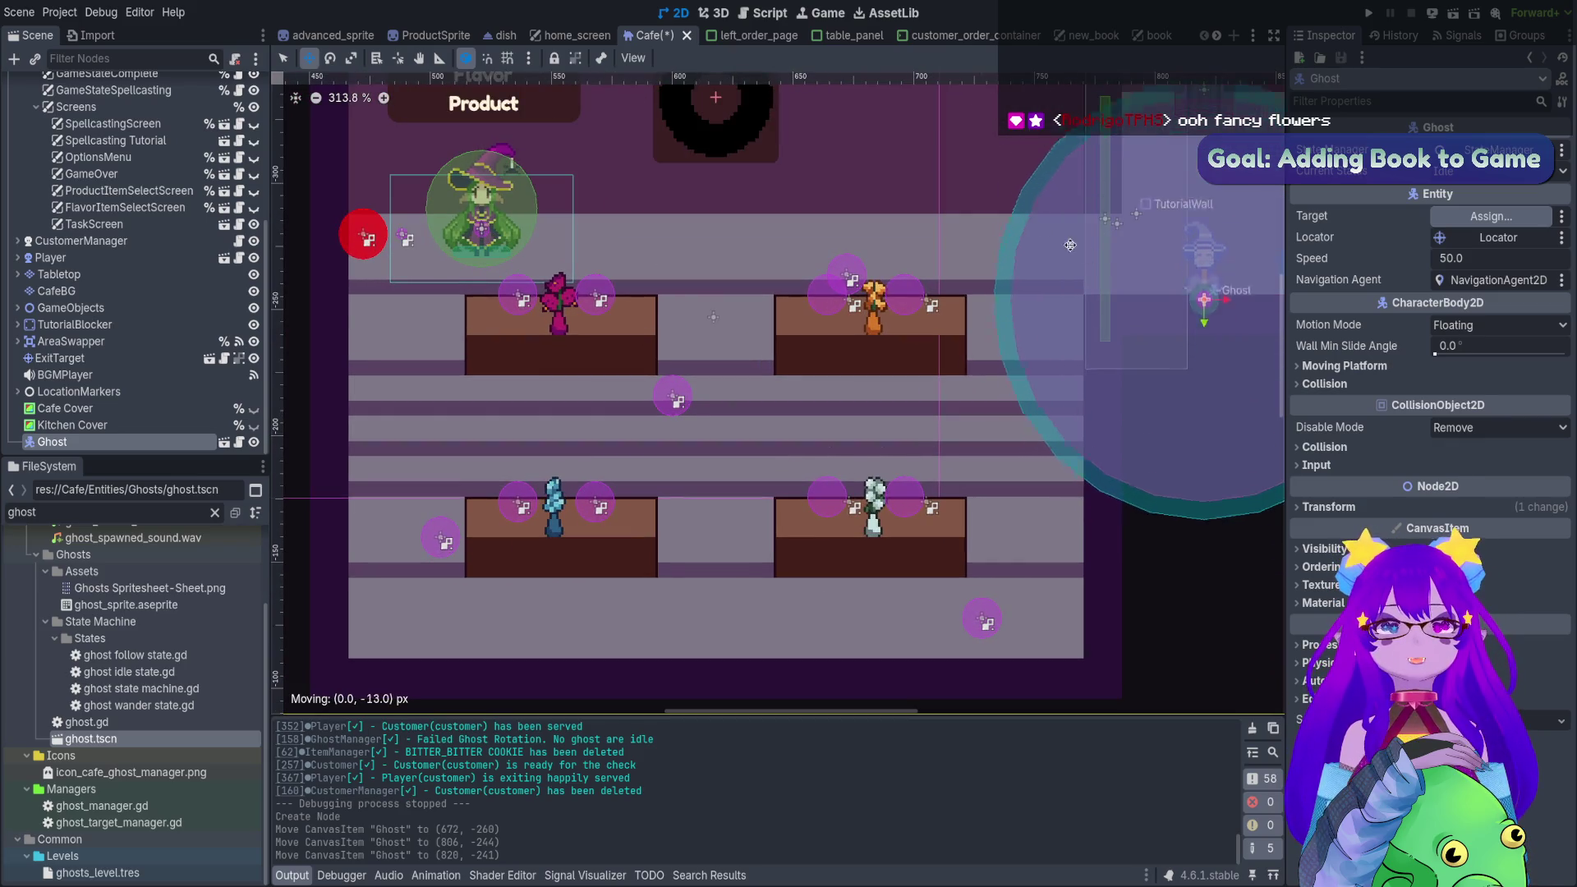
mouse_move(1185, 337)
mouse_down()
mouse_move(1143, 223)
mouse_move(776, 246)
mouse_move(836, 316)
mouse_move(804, 257)
mouse_up()
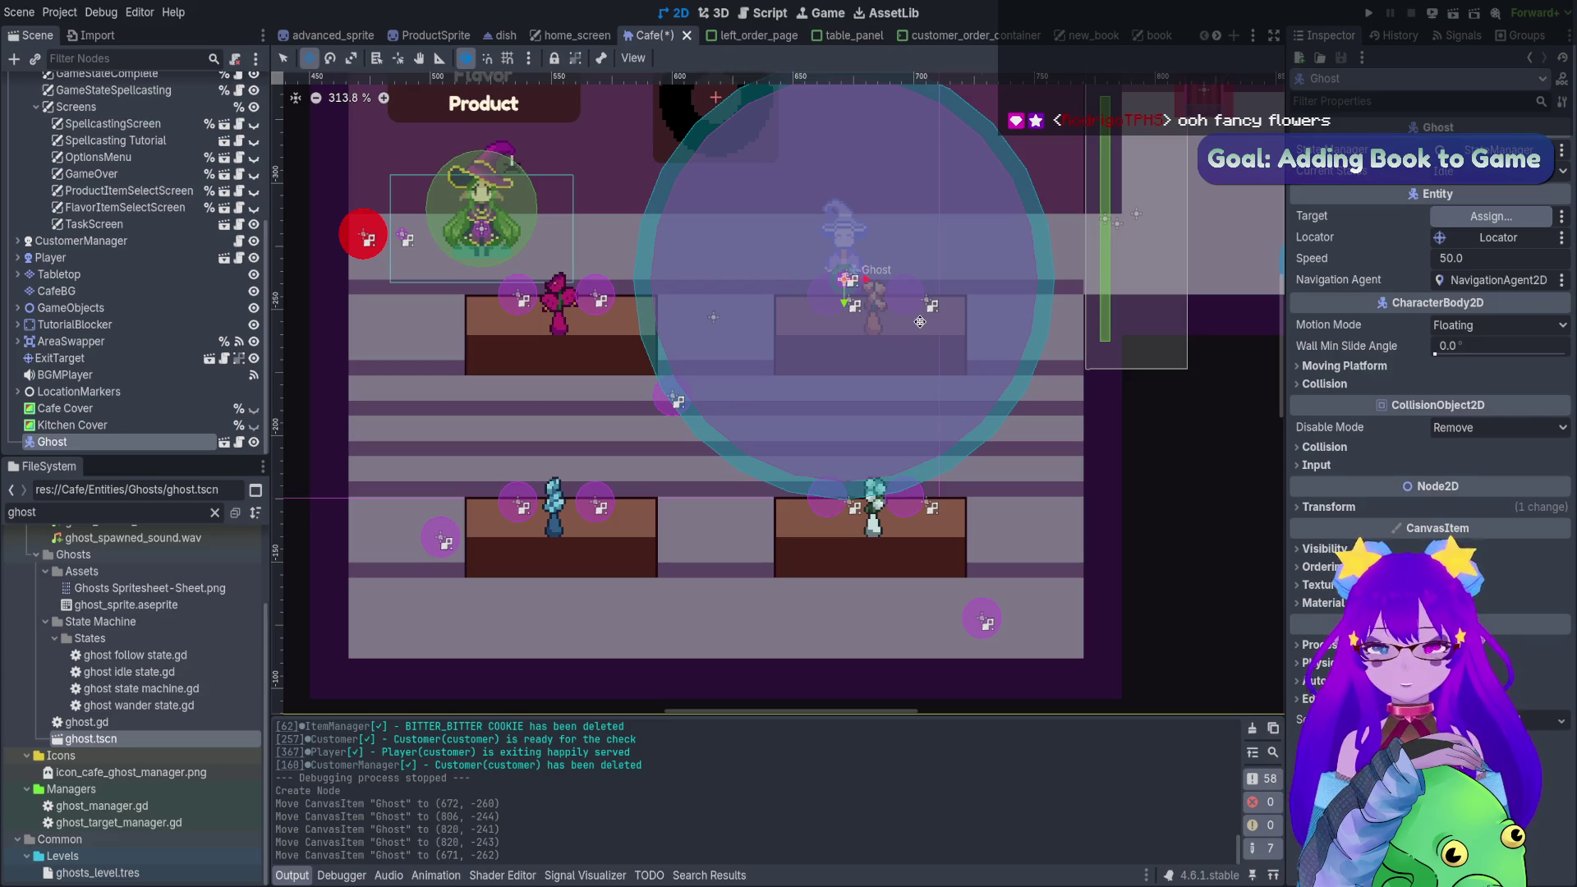
Duplicate the ghost into Ghost2, Ghost3 and Ghost4 at different tables, then delete Ghost3
key(ctrl+d)
mouse_move(920, 322)
mouse_down()
mouse_move(912, 492)
mouse_move(1028, 537)
mouse_up()
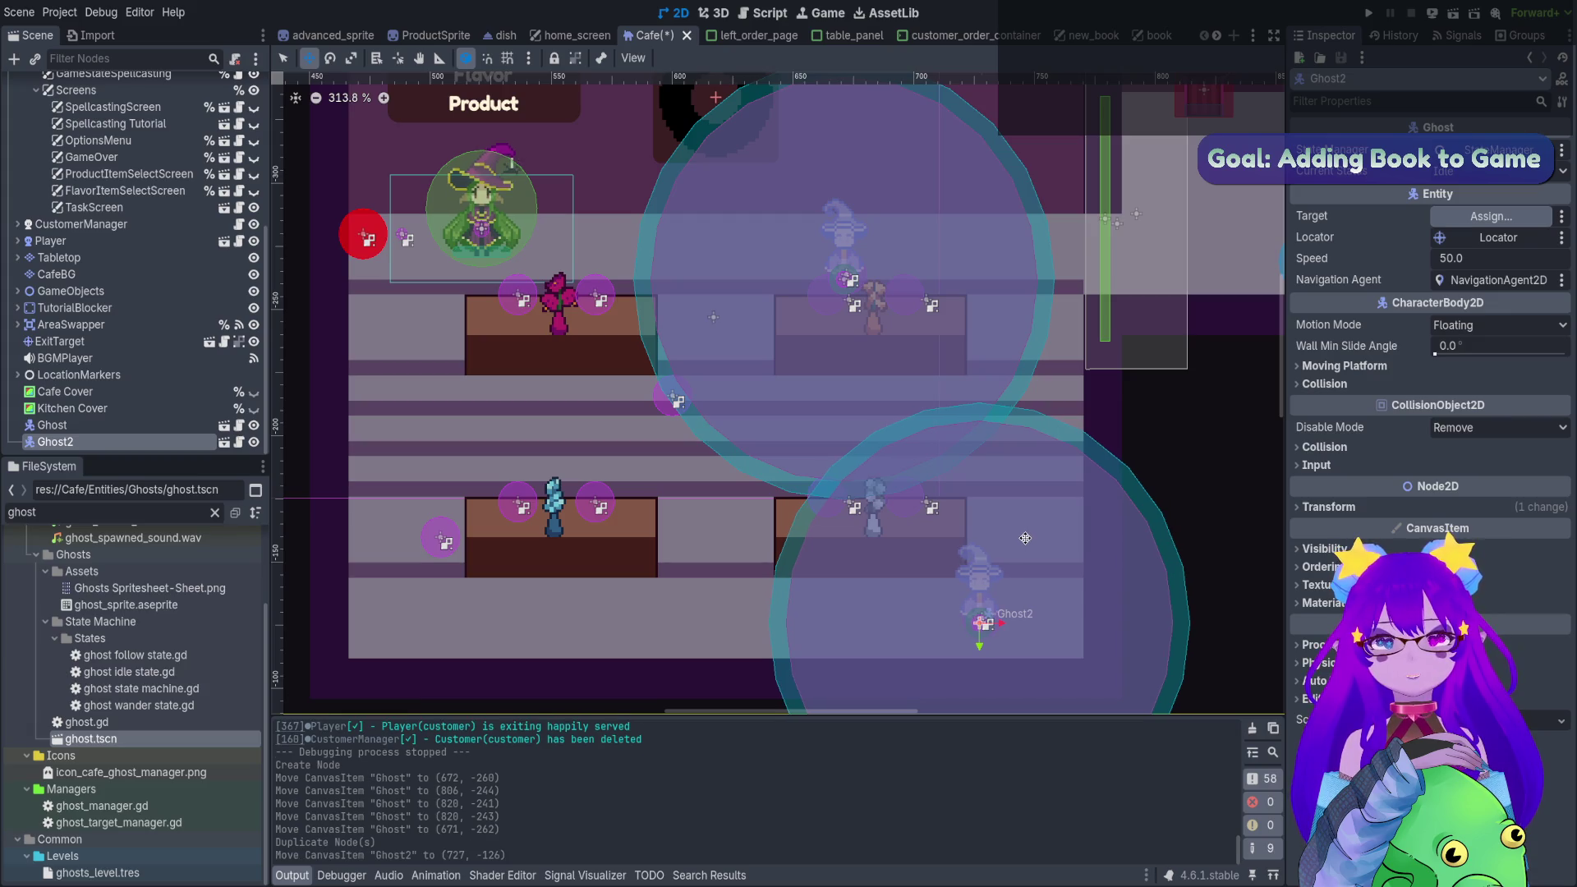
key(ctrl+d)
mouse_move(1025, 603)
mouse_down()
mouse_move(683, 355)
mouse_move(700, 375)
mouse_up()
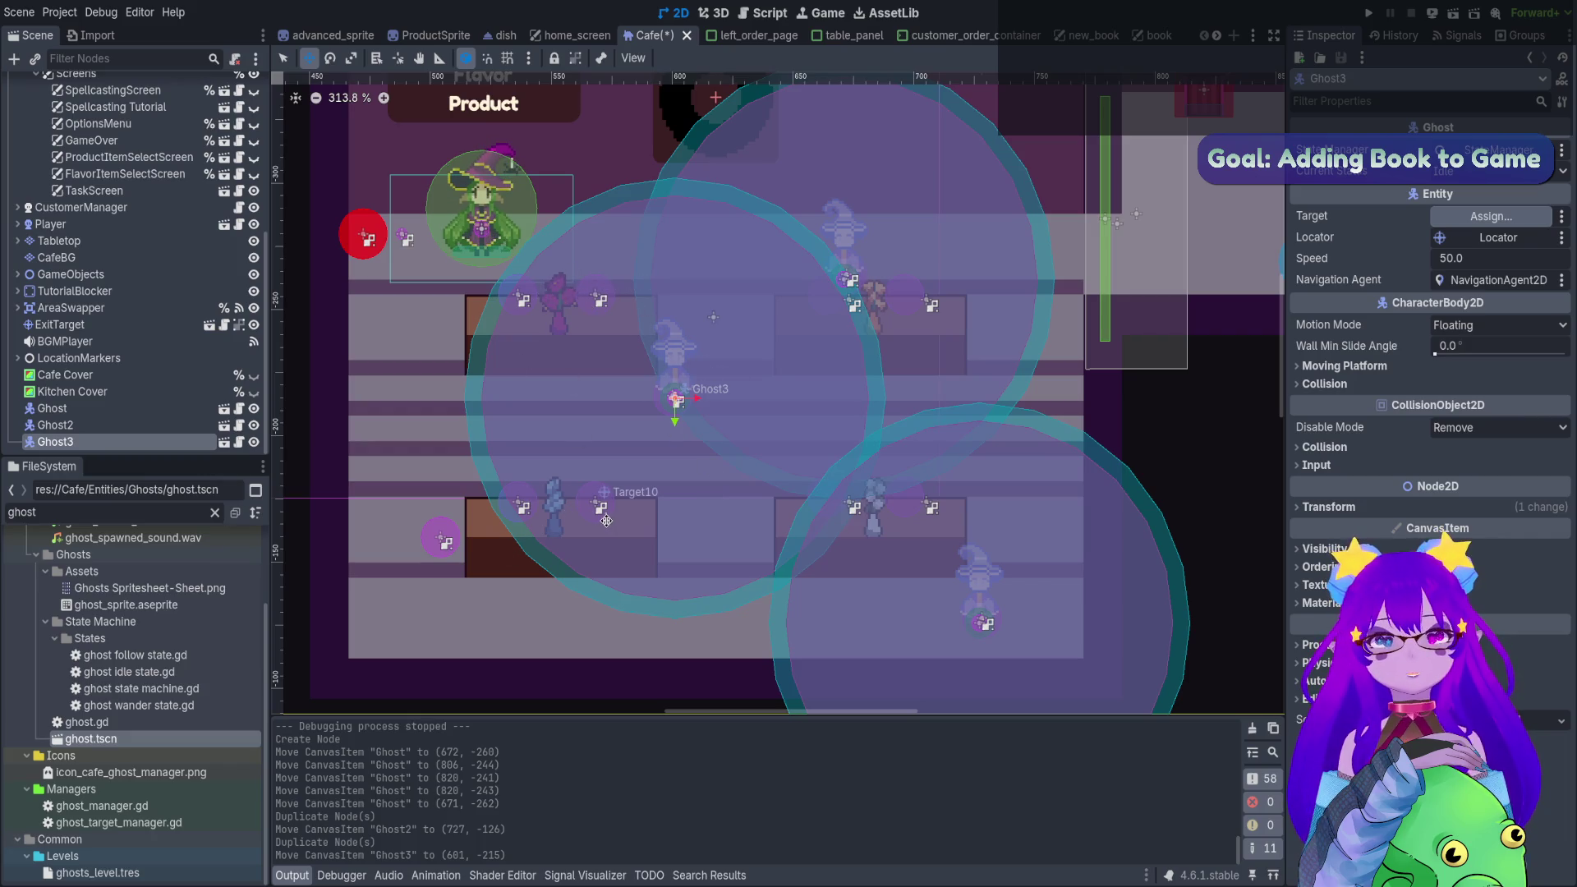
key(ctrl+d)
mouse_move(755, 395)
mouse_down()
mouse_move(526, 554)
mouse_move(443, 541)
mouse_up()
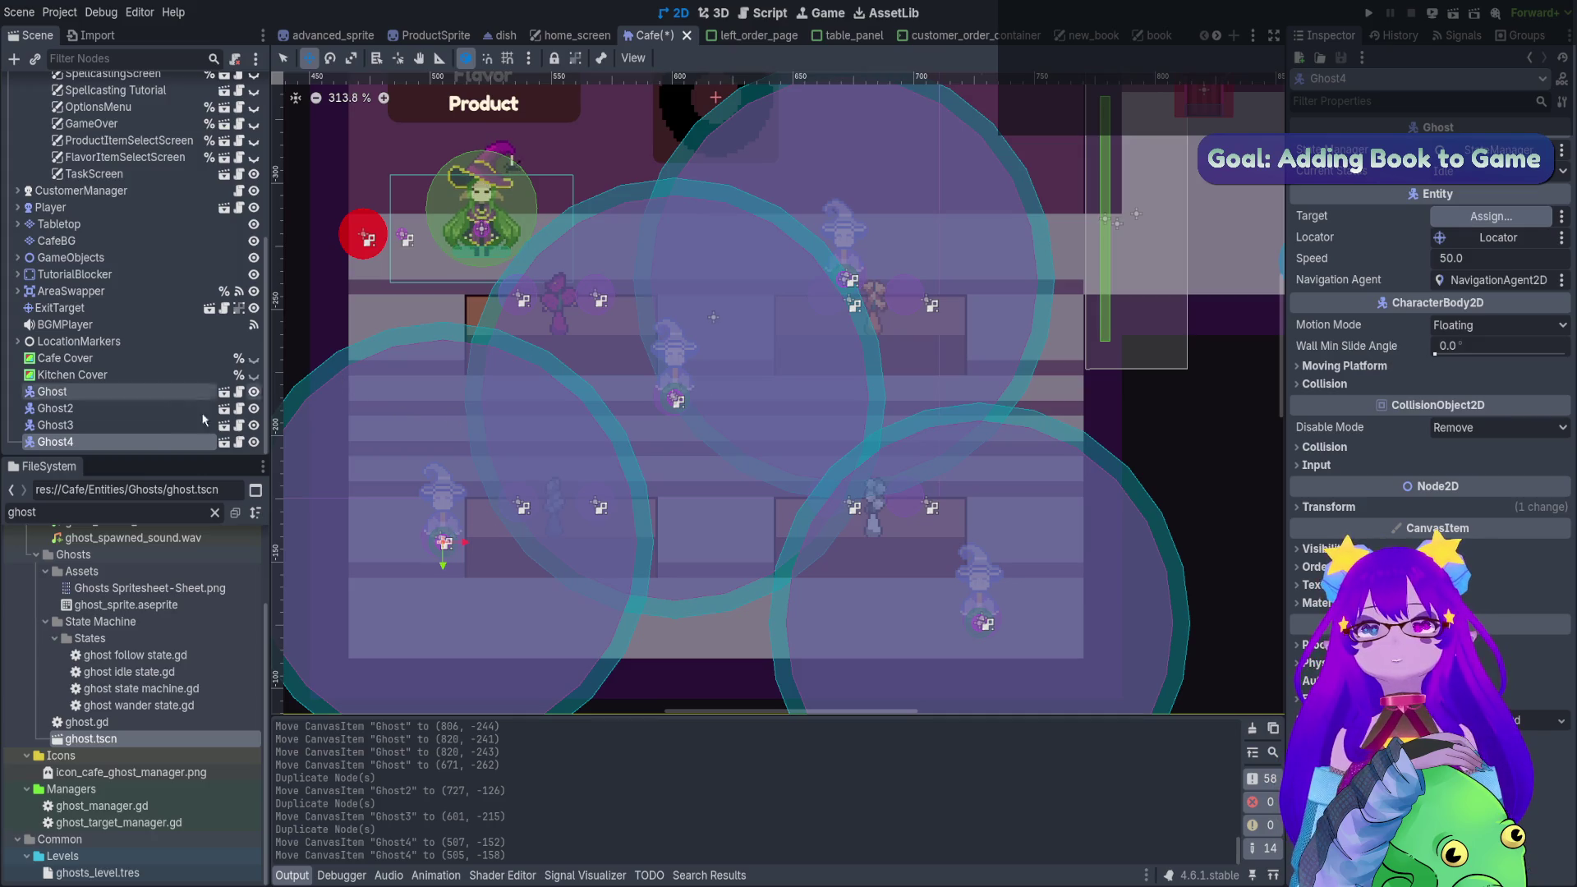
click(156, 425)
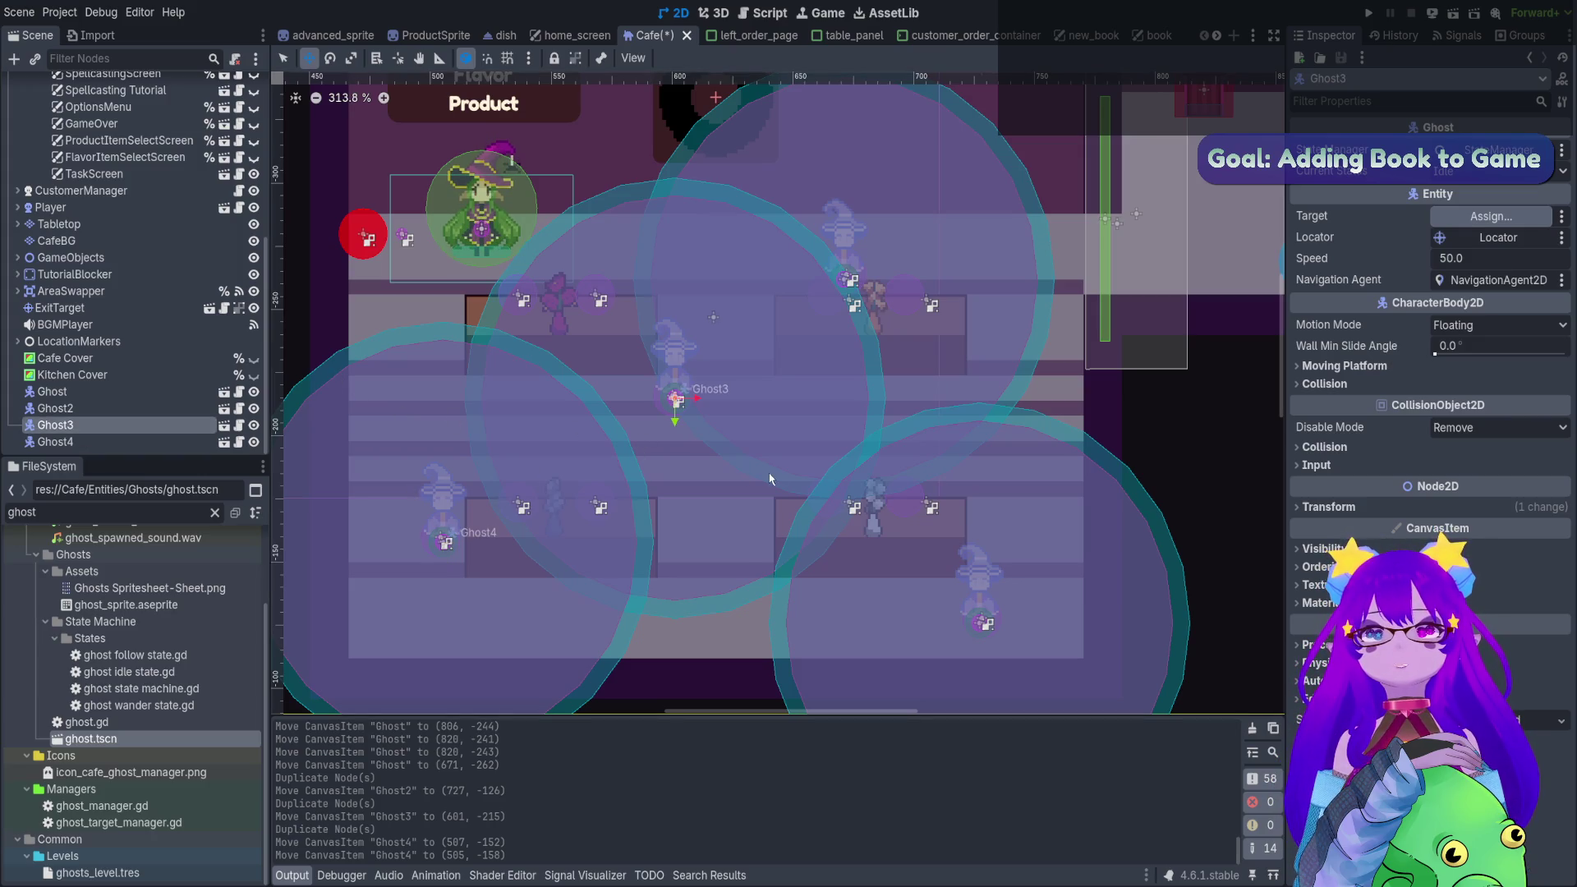
key(Delete)
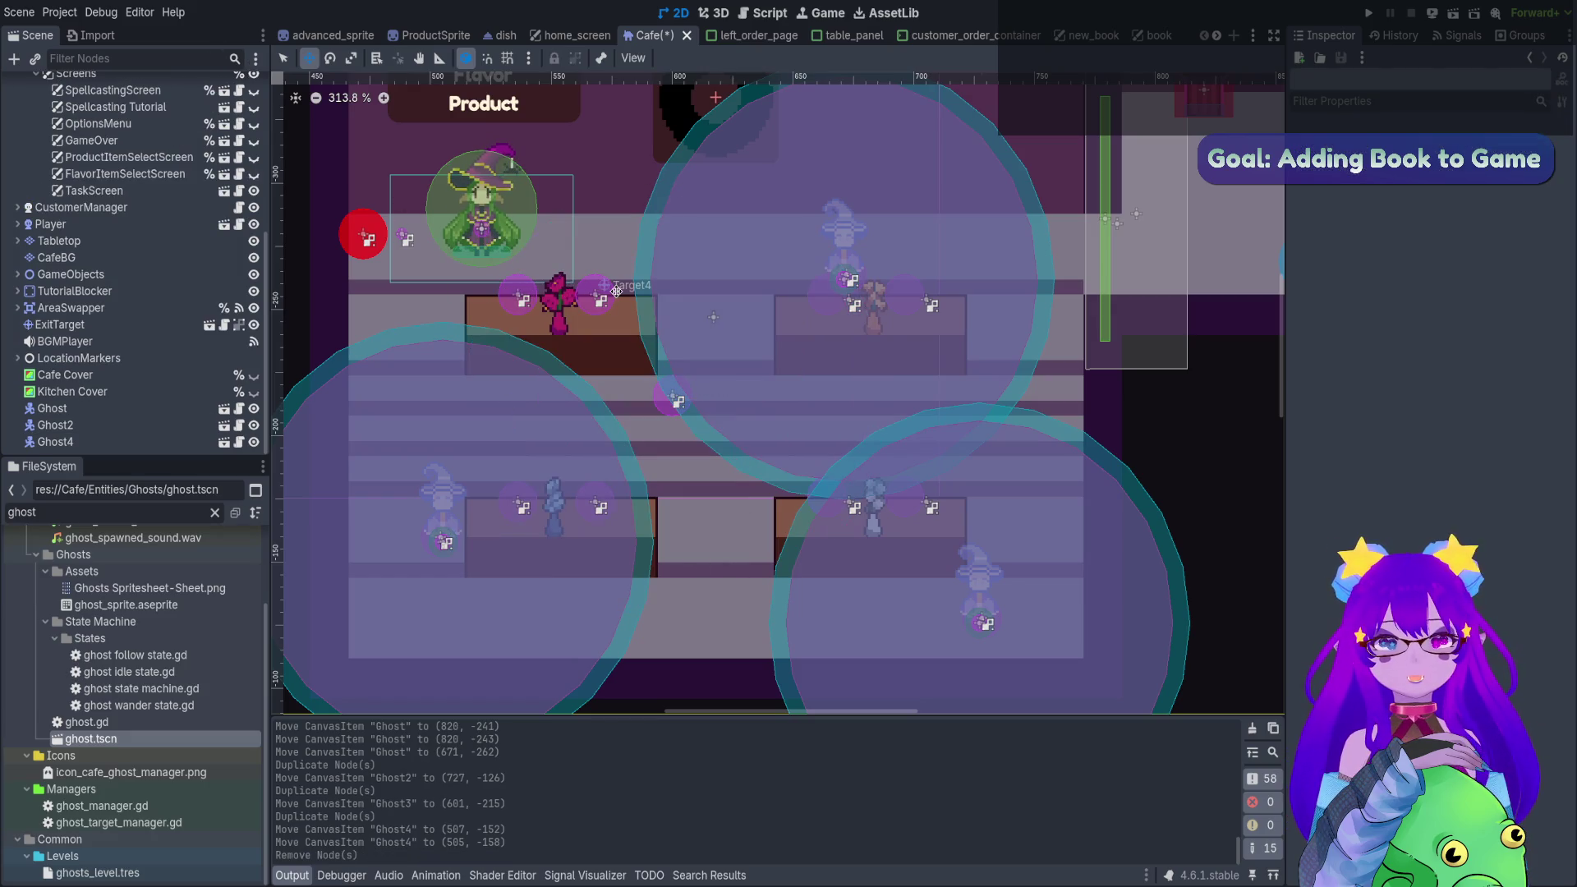
Delete Ghost2, then Ghost and Ghost4, from the Cafe scene and switch to left_order_page
click(987, 633)
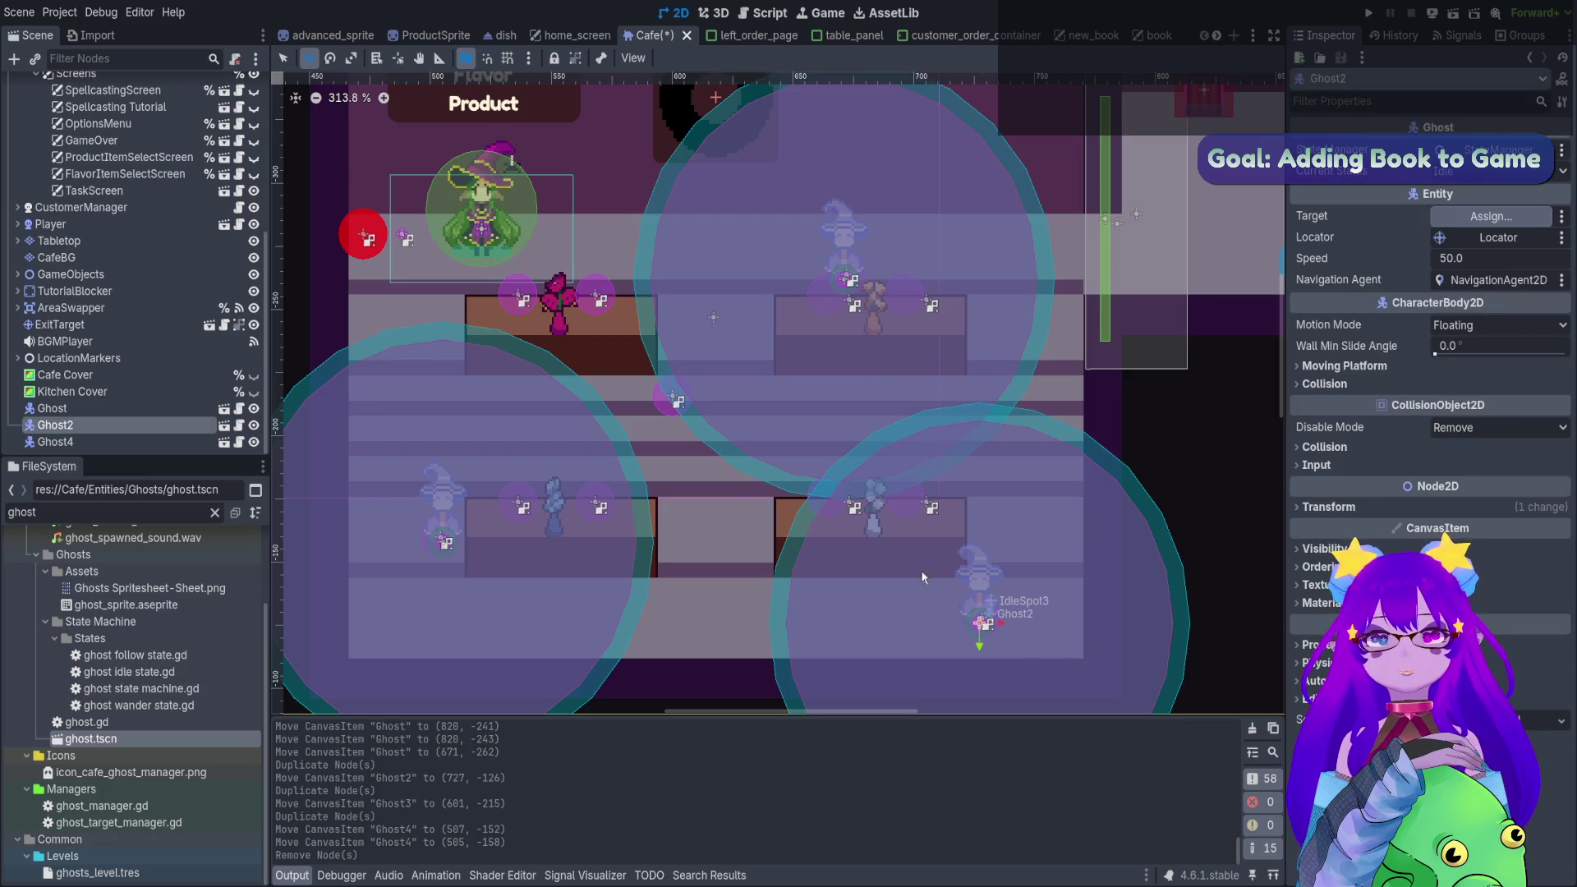
key(Delete)
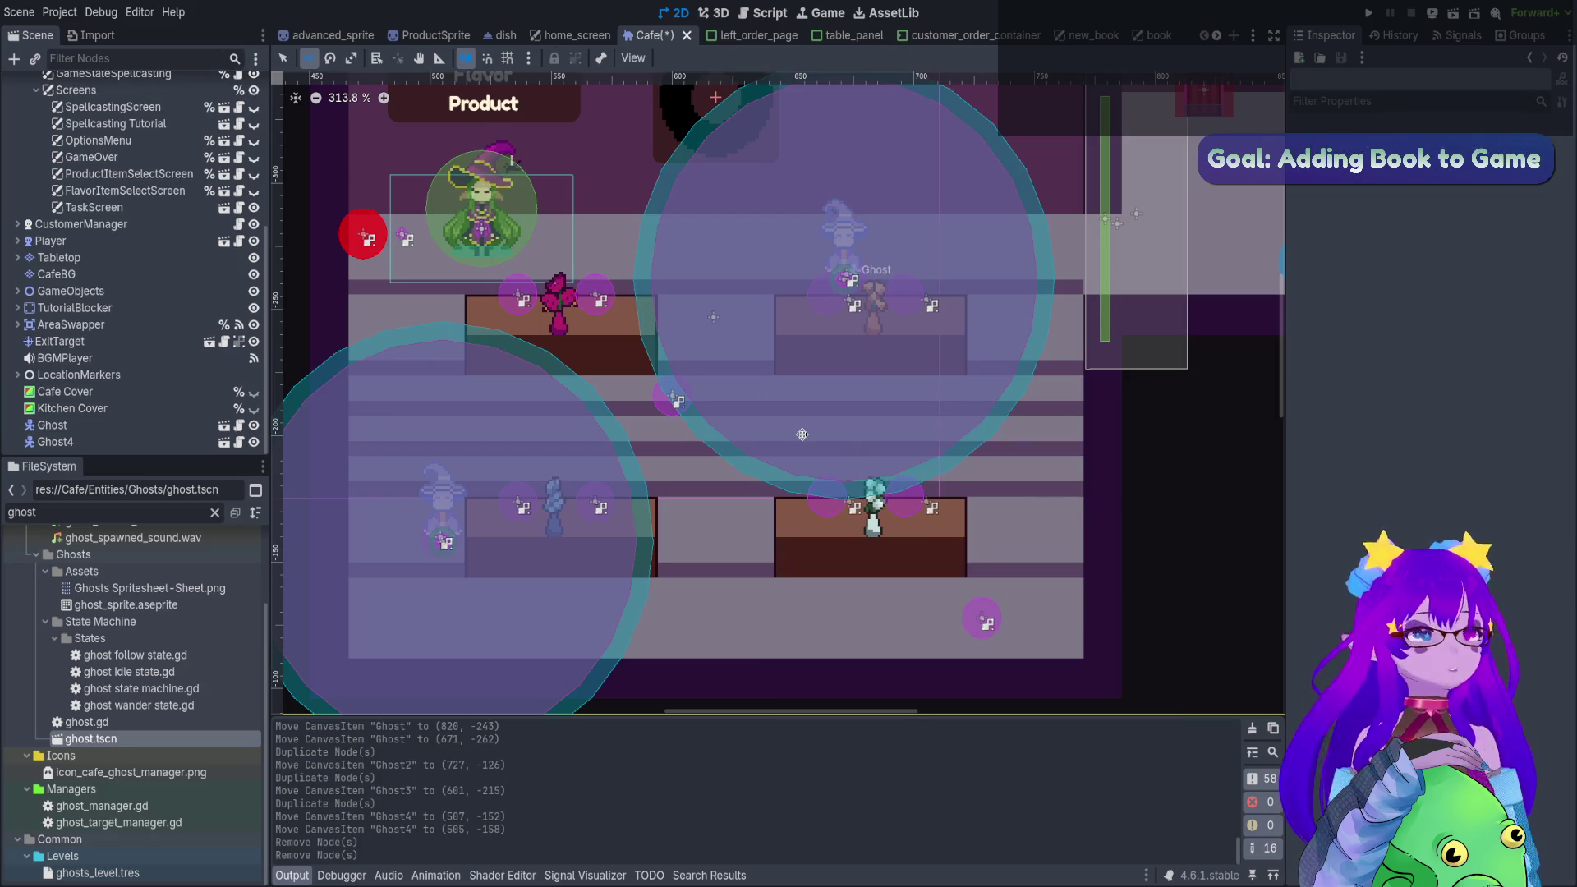
drag(850, 291, 845, 273)
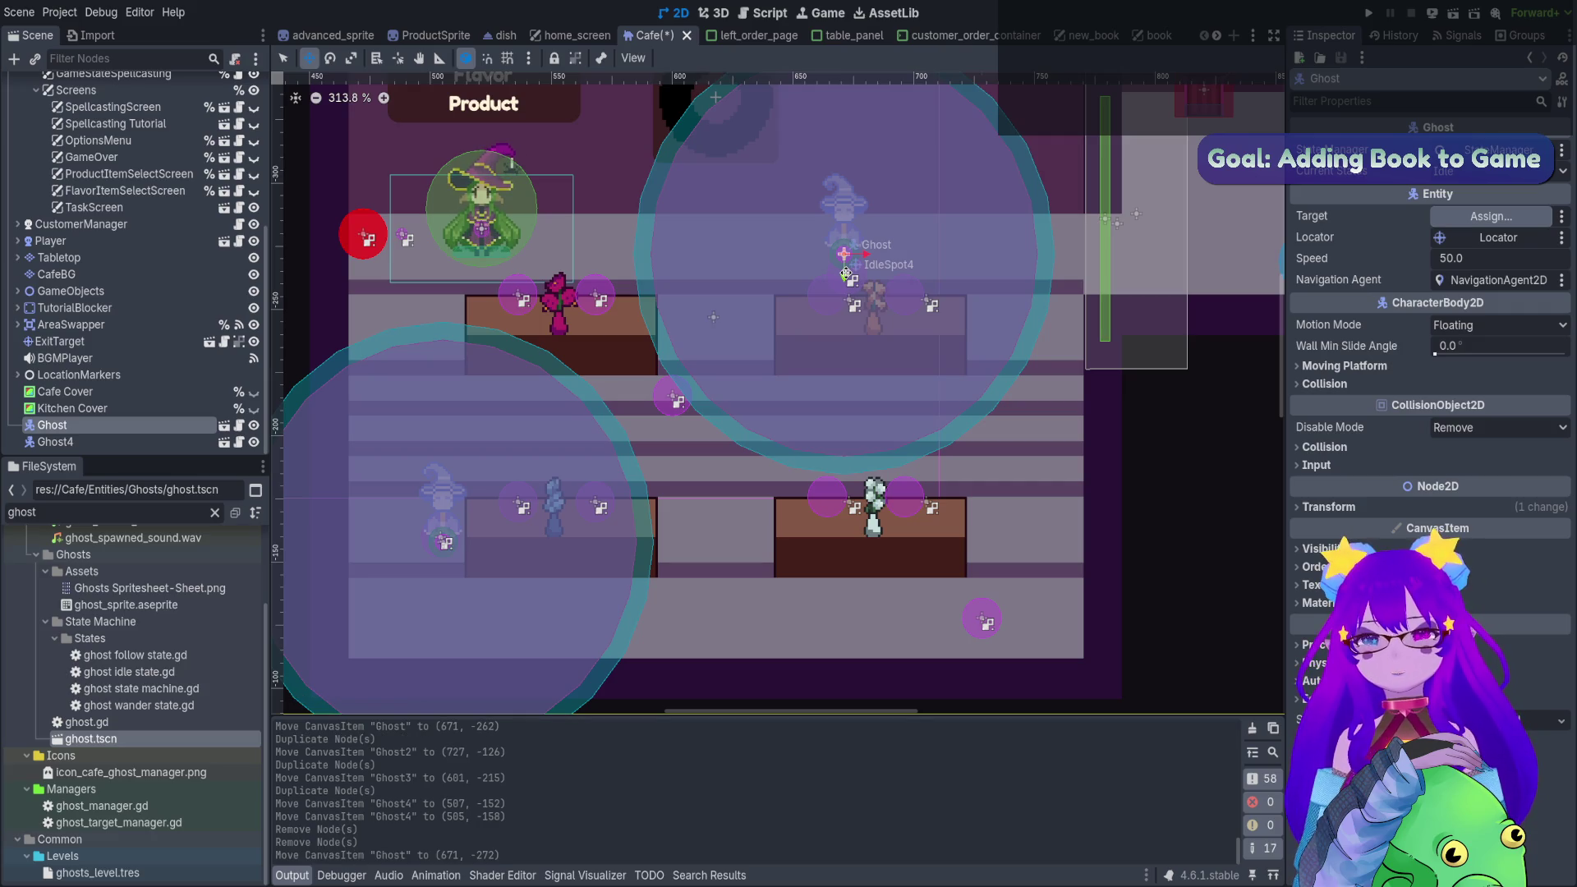
key(ctrl+z)
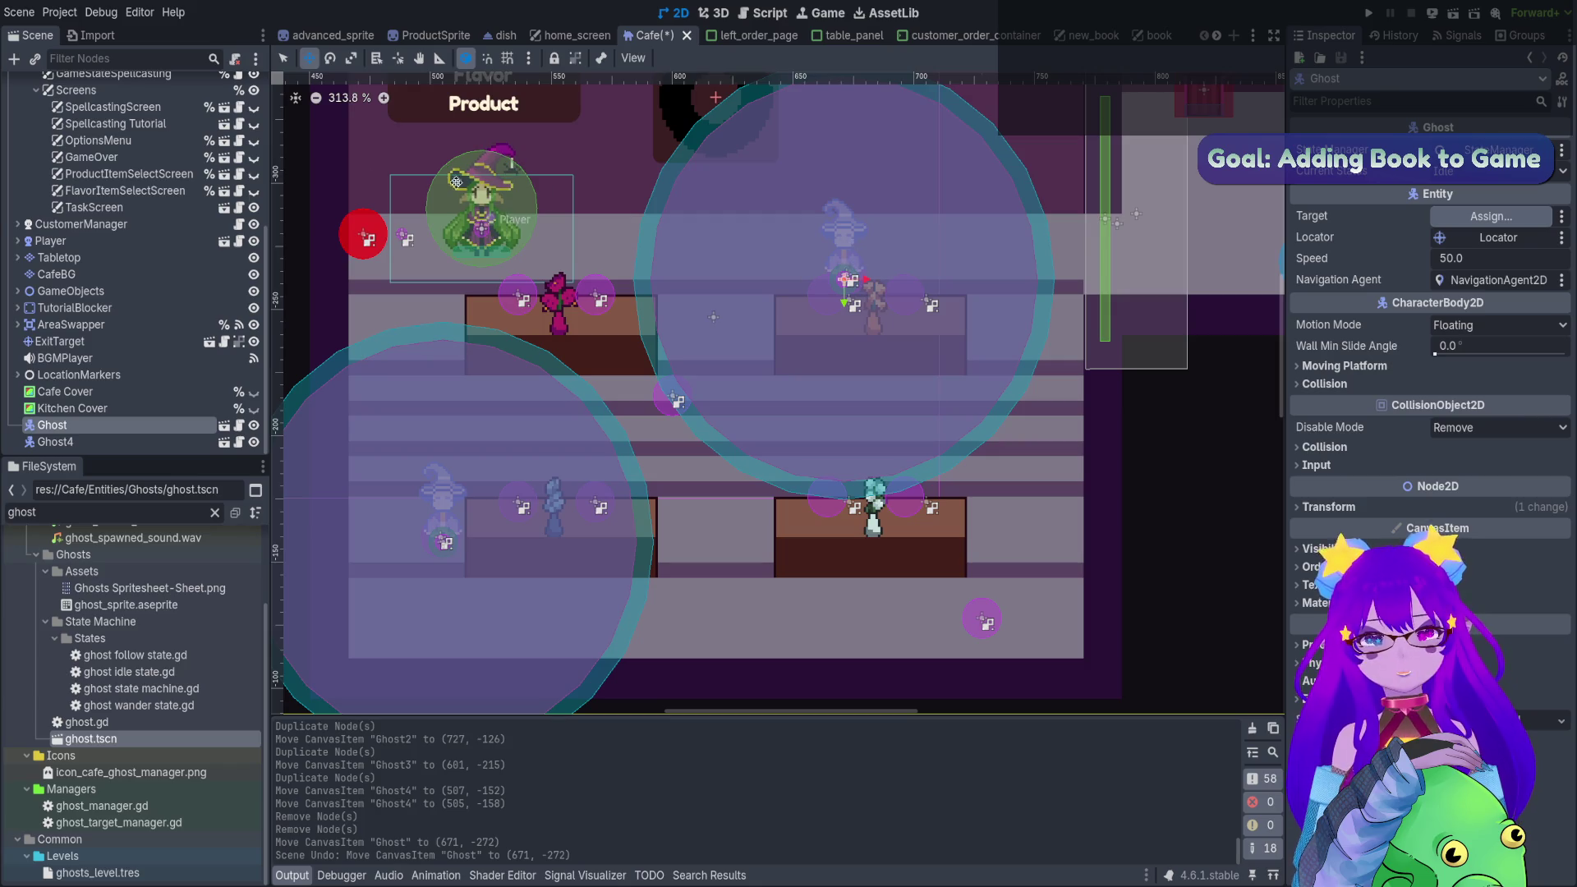
shift+click(174, 439)
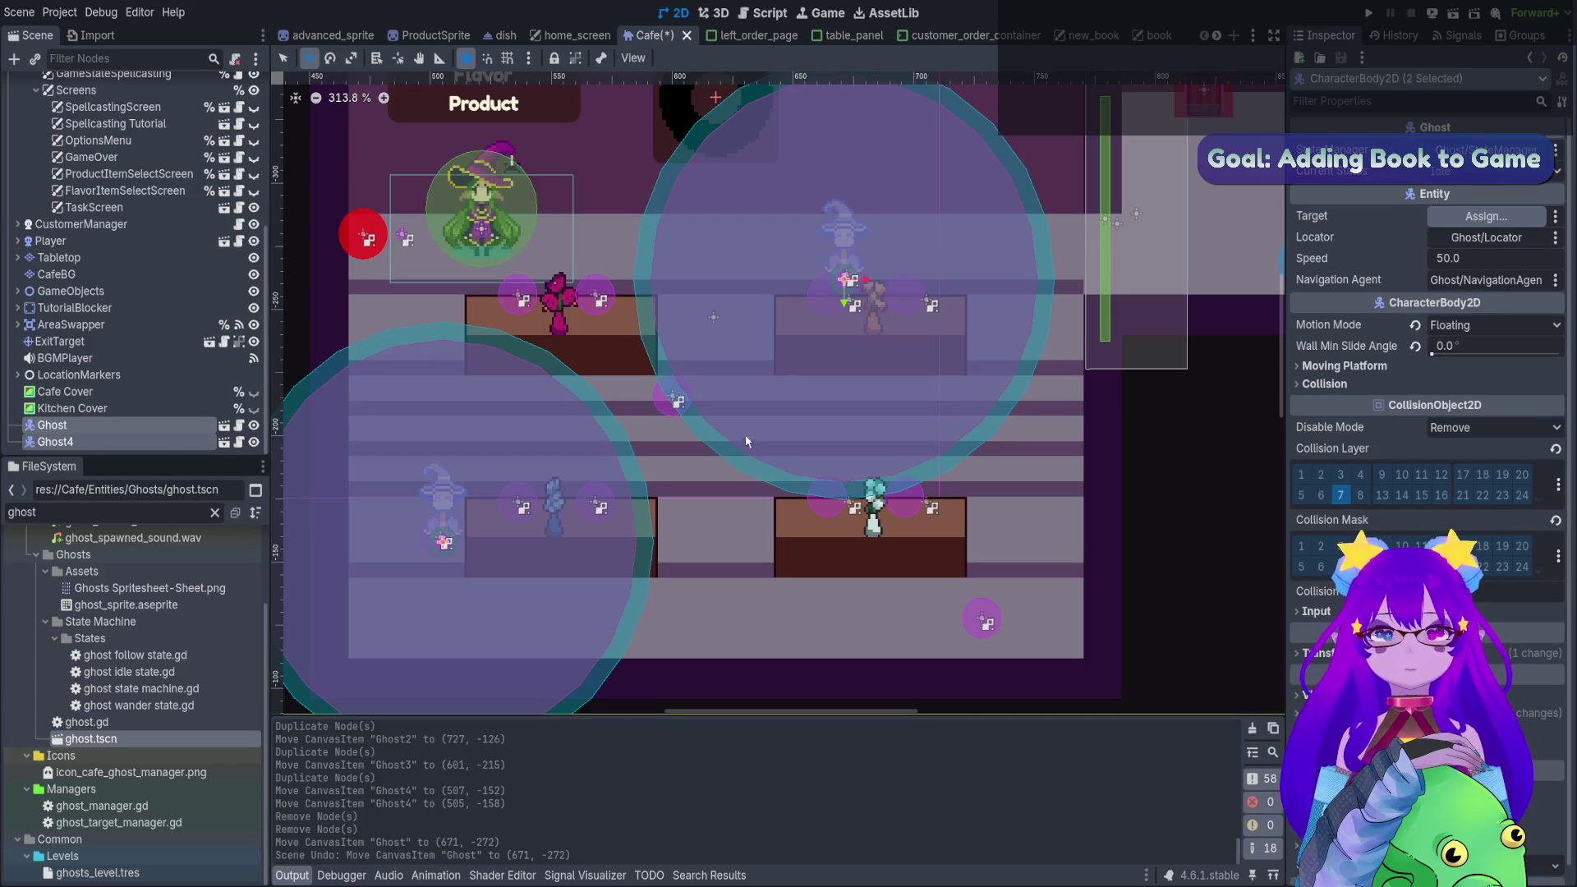
key(Delete)
click(771, 37)
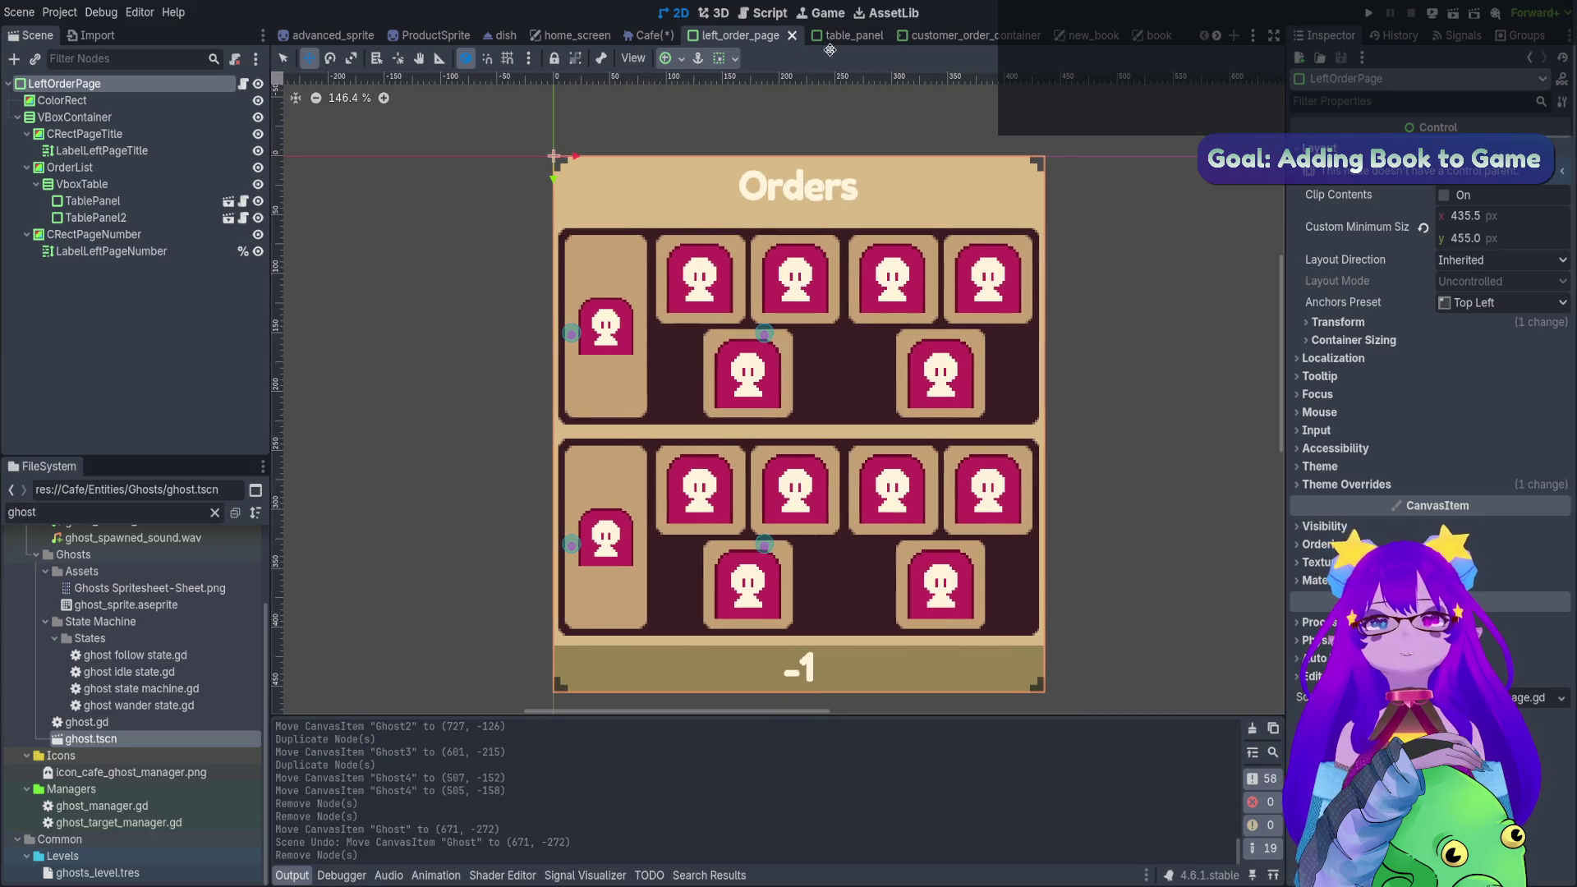
Go back to the Cafe scene tab and save the scene
click(955, 39)
click(814, 36)
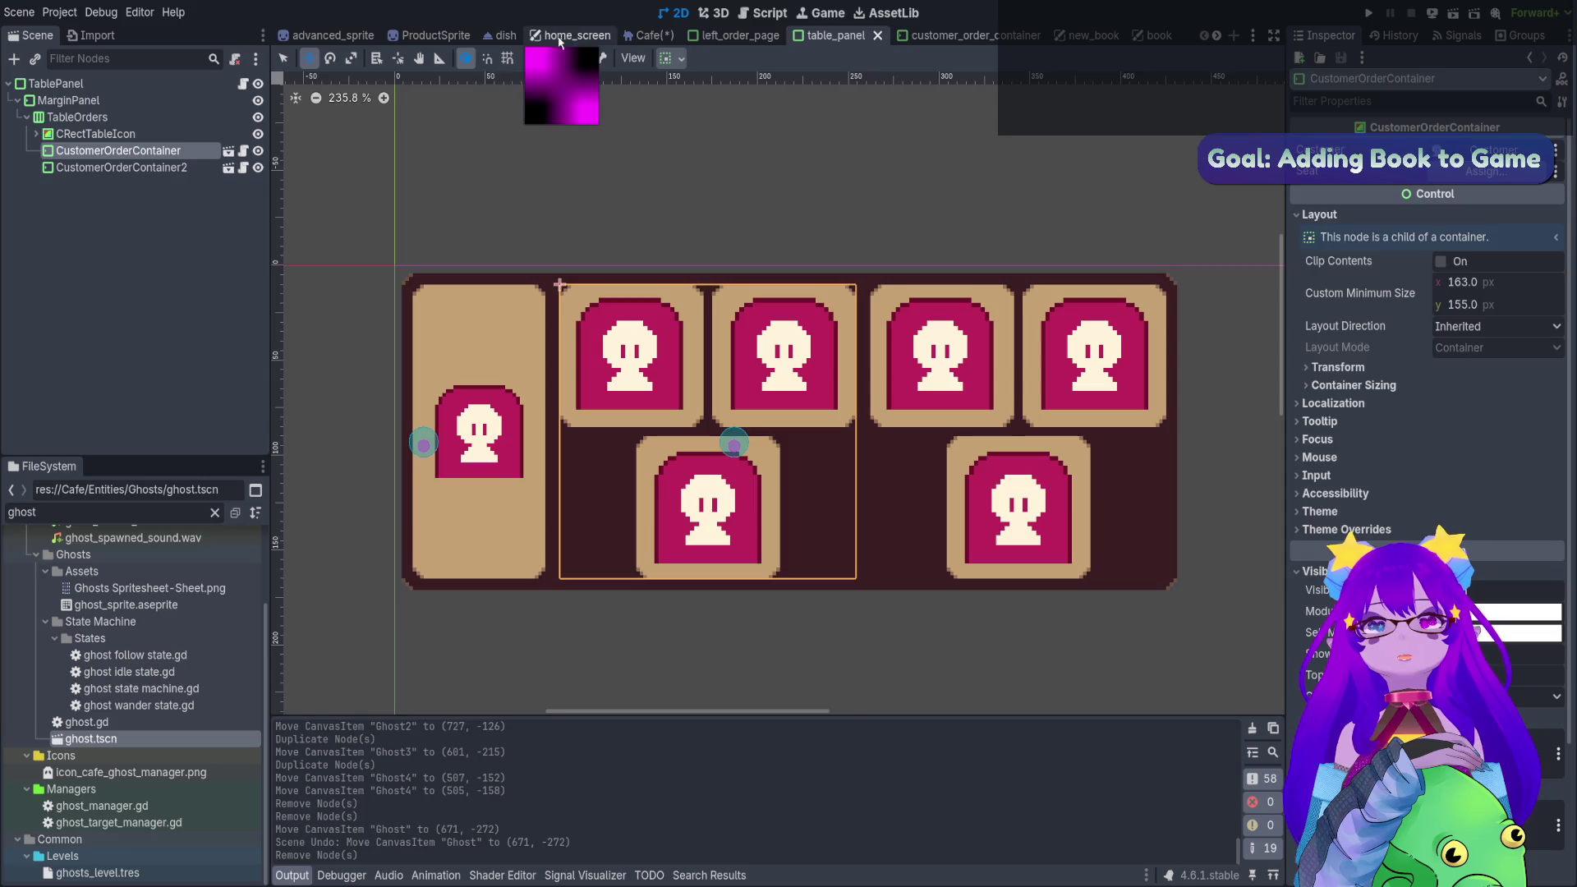
click(567, 37)
click(660, 37)
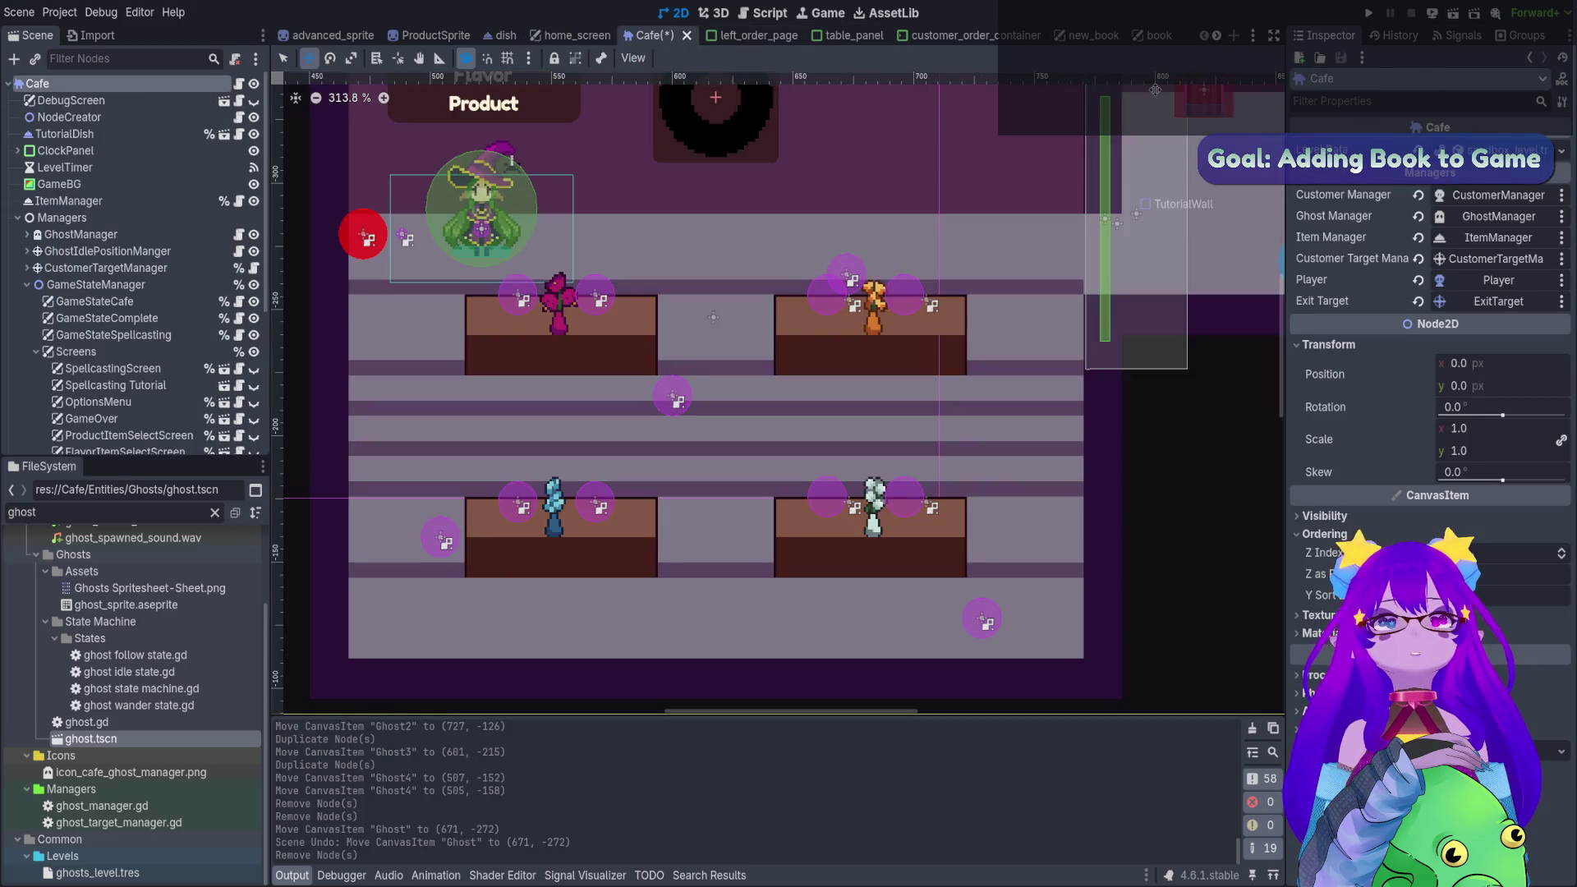
key(ctrl+s)
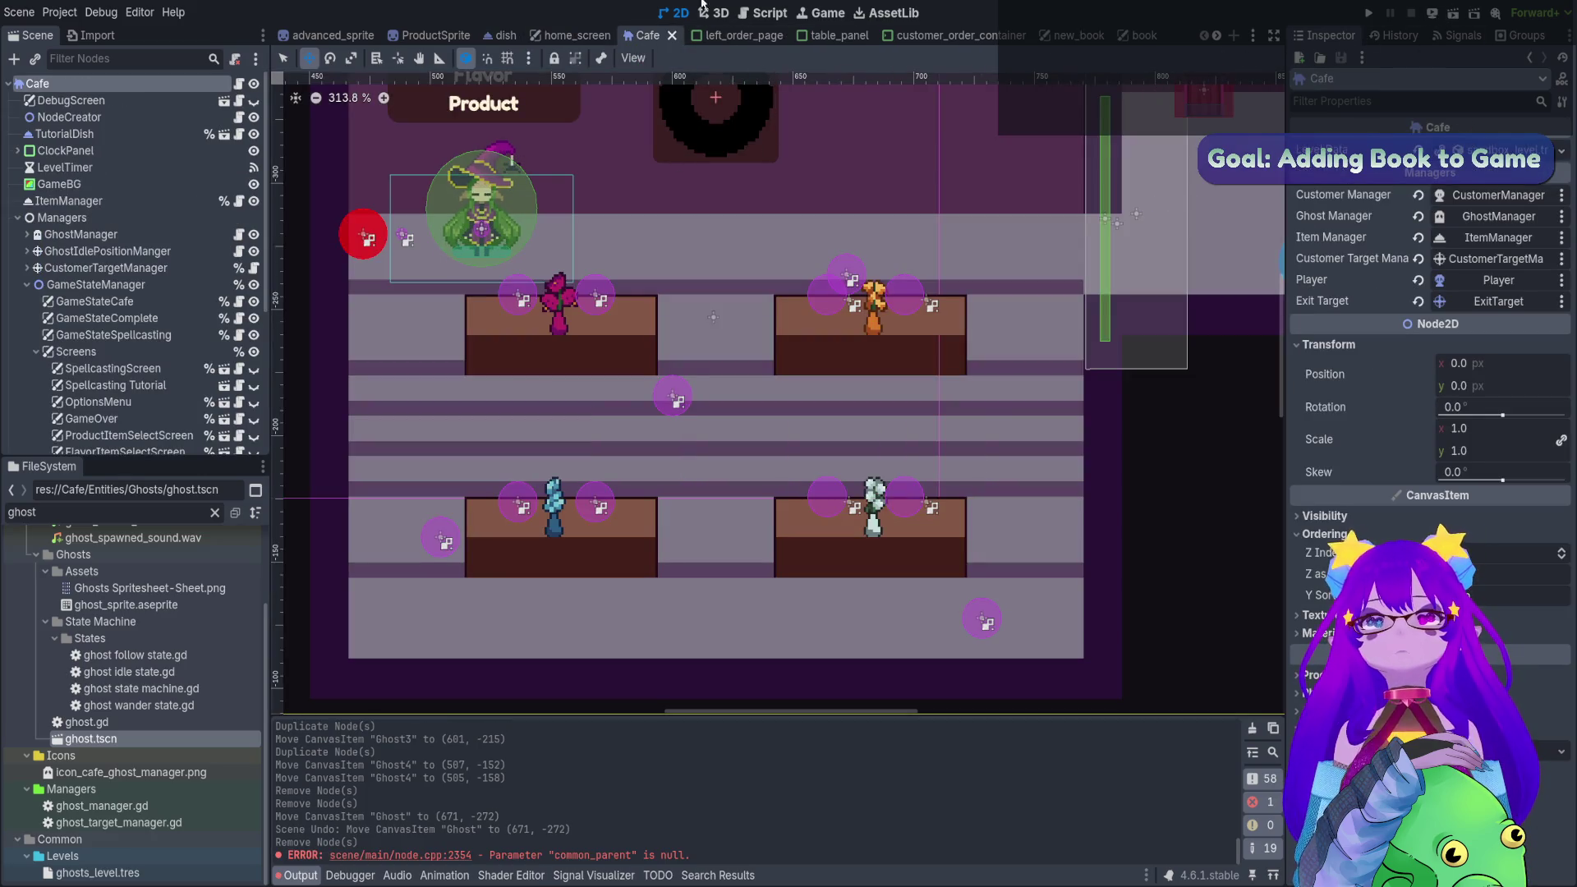
Open the new_book scene and zoom in on its Orders page
scroll(175, 343, down, 5)
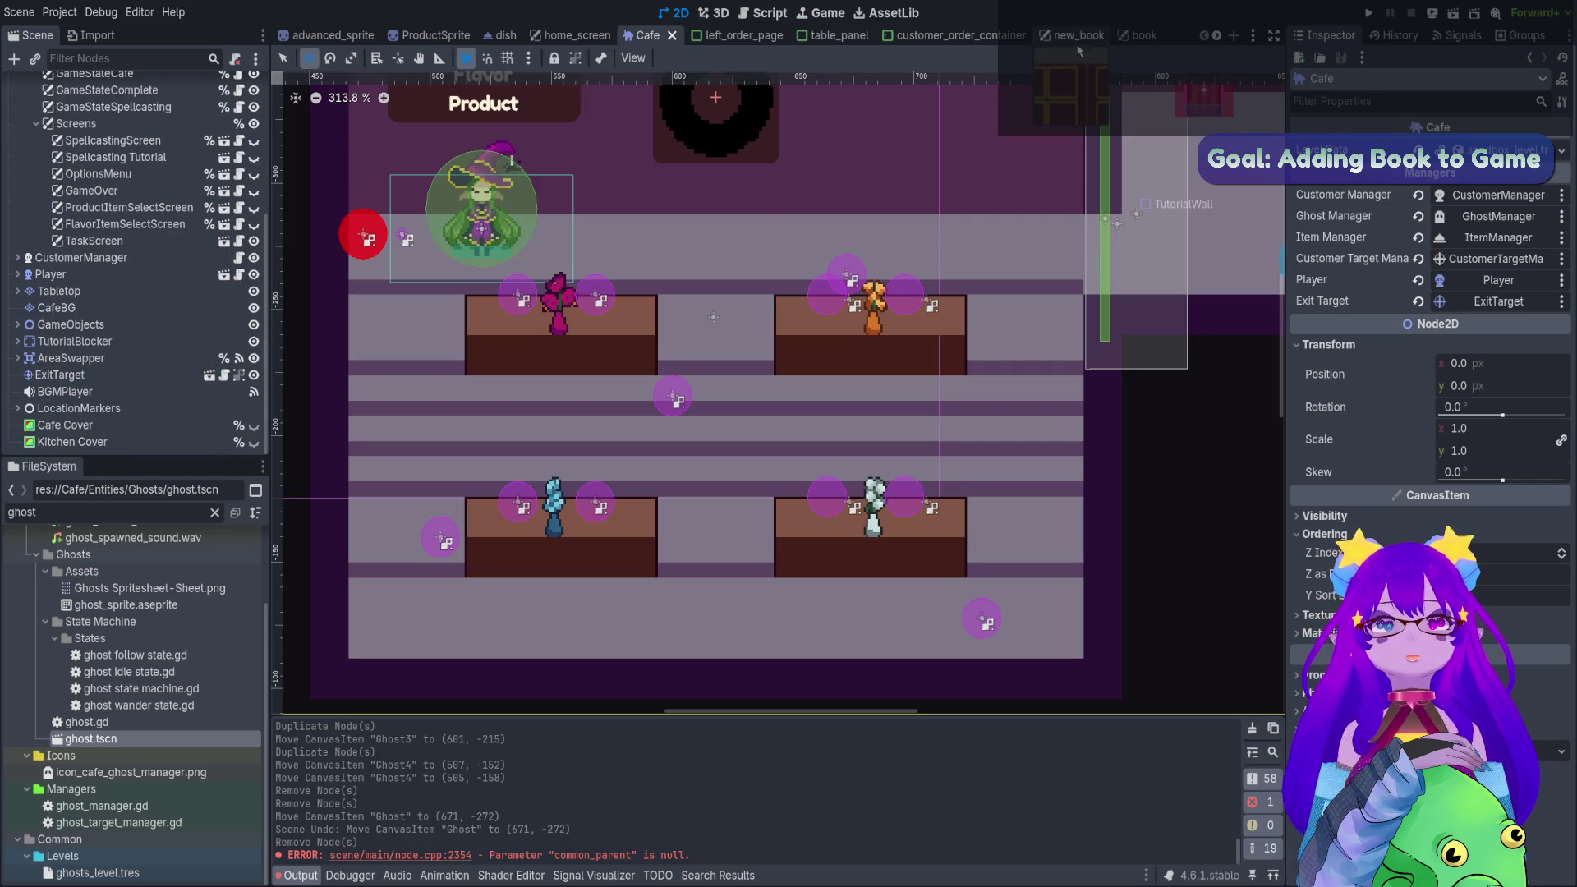
click(1061, 35)
scroll(657, 296, up, 2)
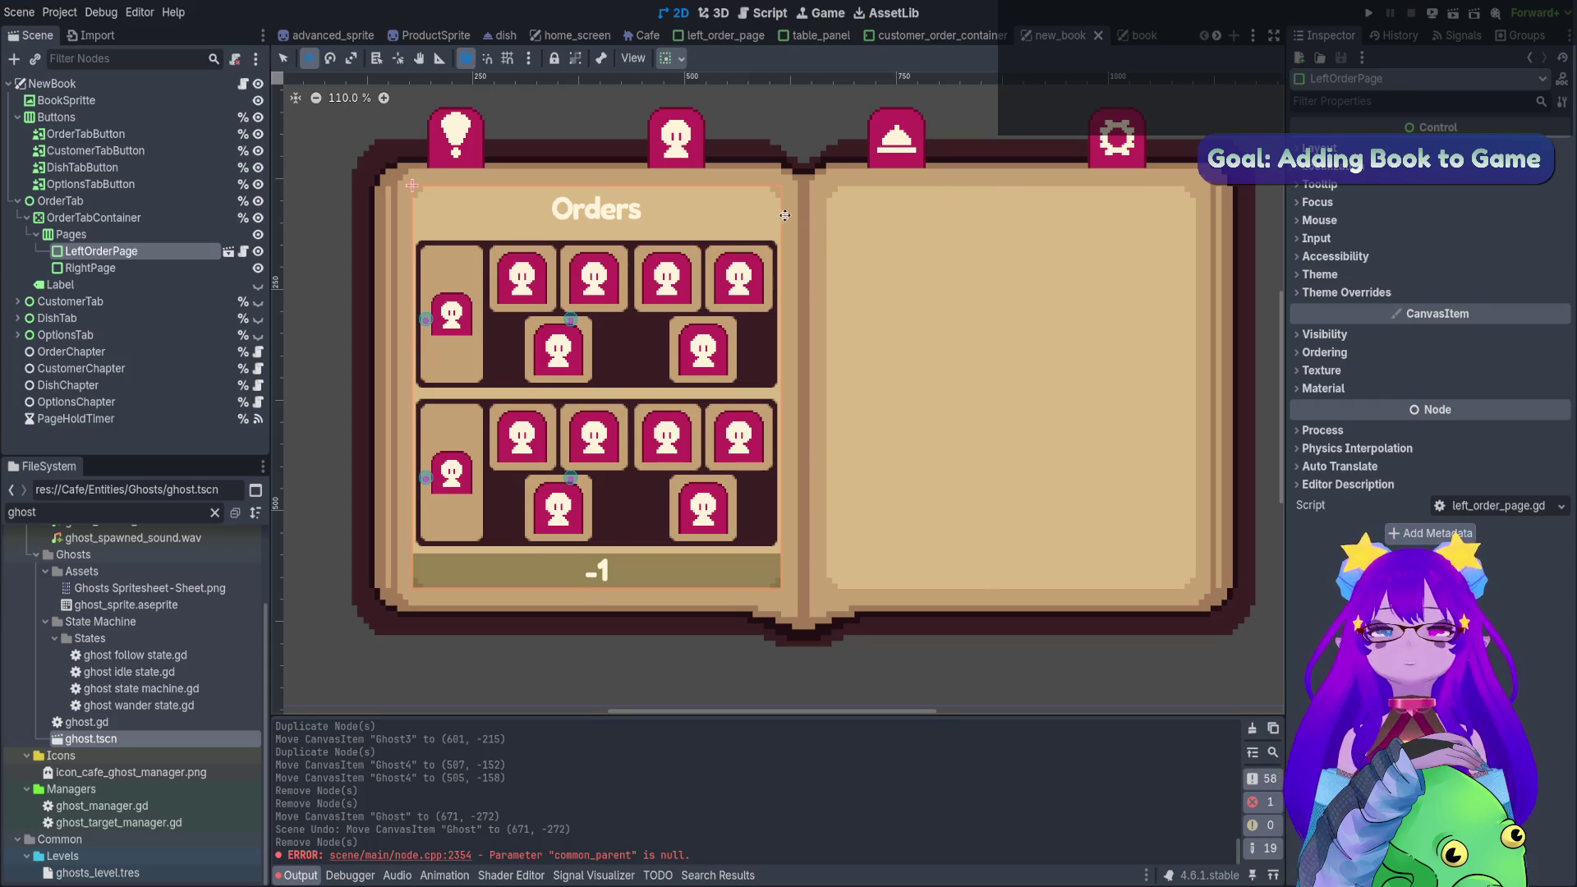
Filter the FileSystem for 'level', tick Enable New Book on sandbox_level.tres, and run the game
drag(788, 214, 890, 252)
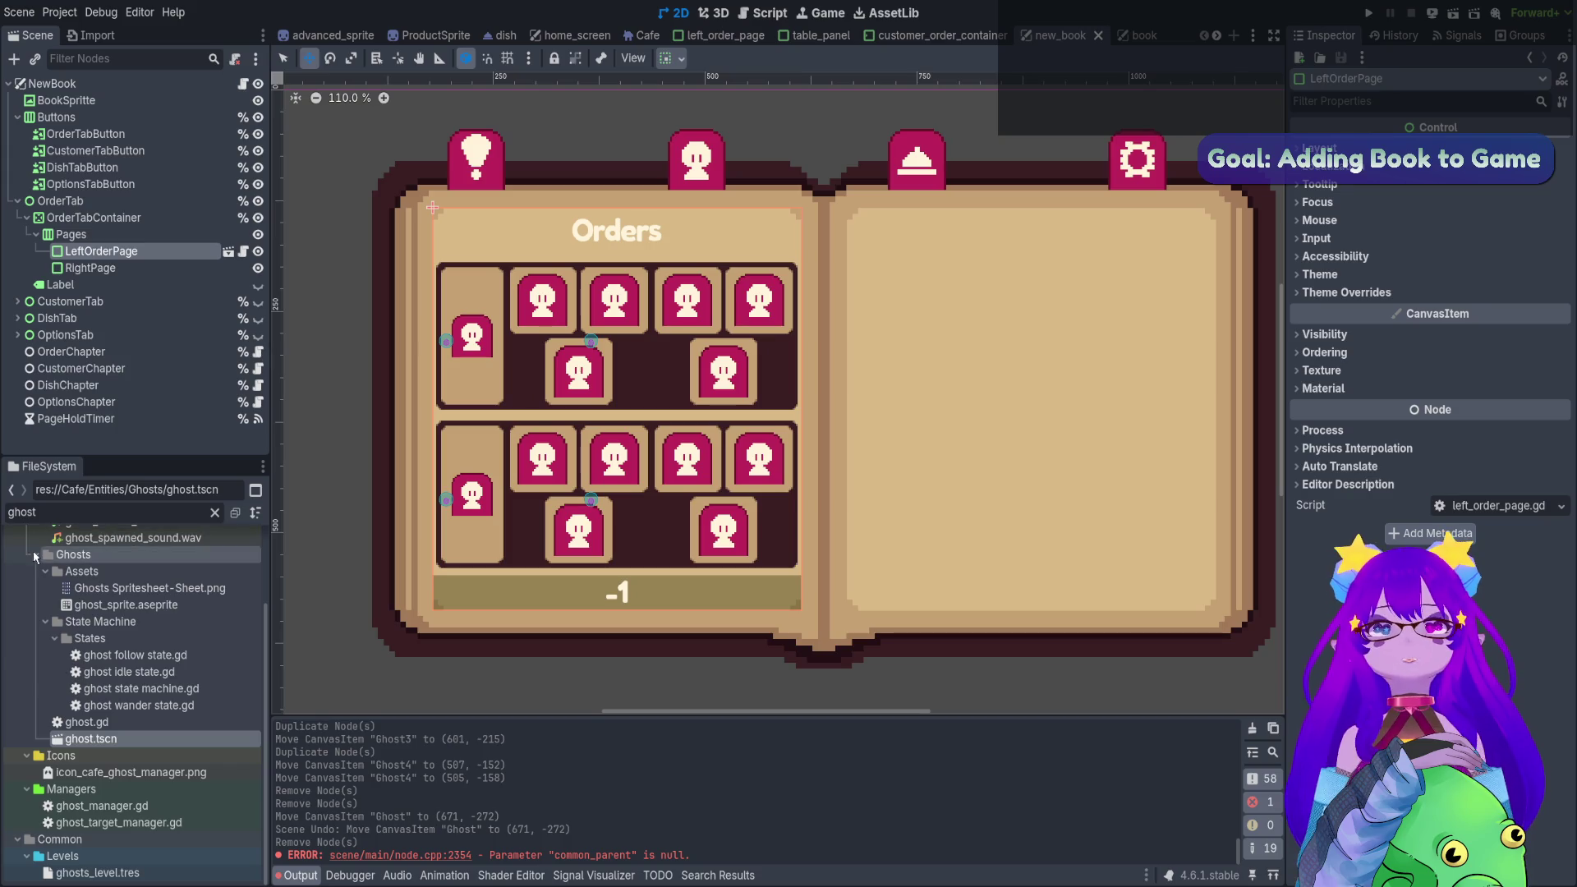
double_click(70, 503)
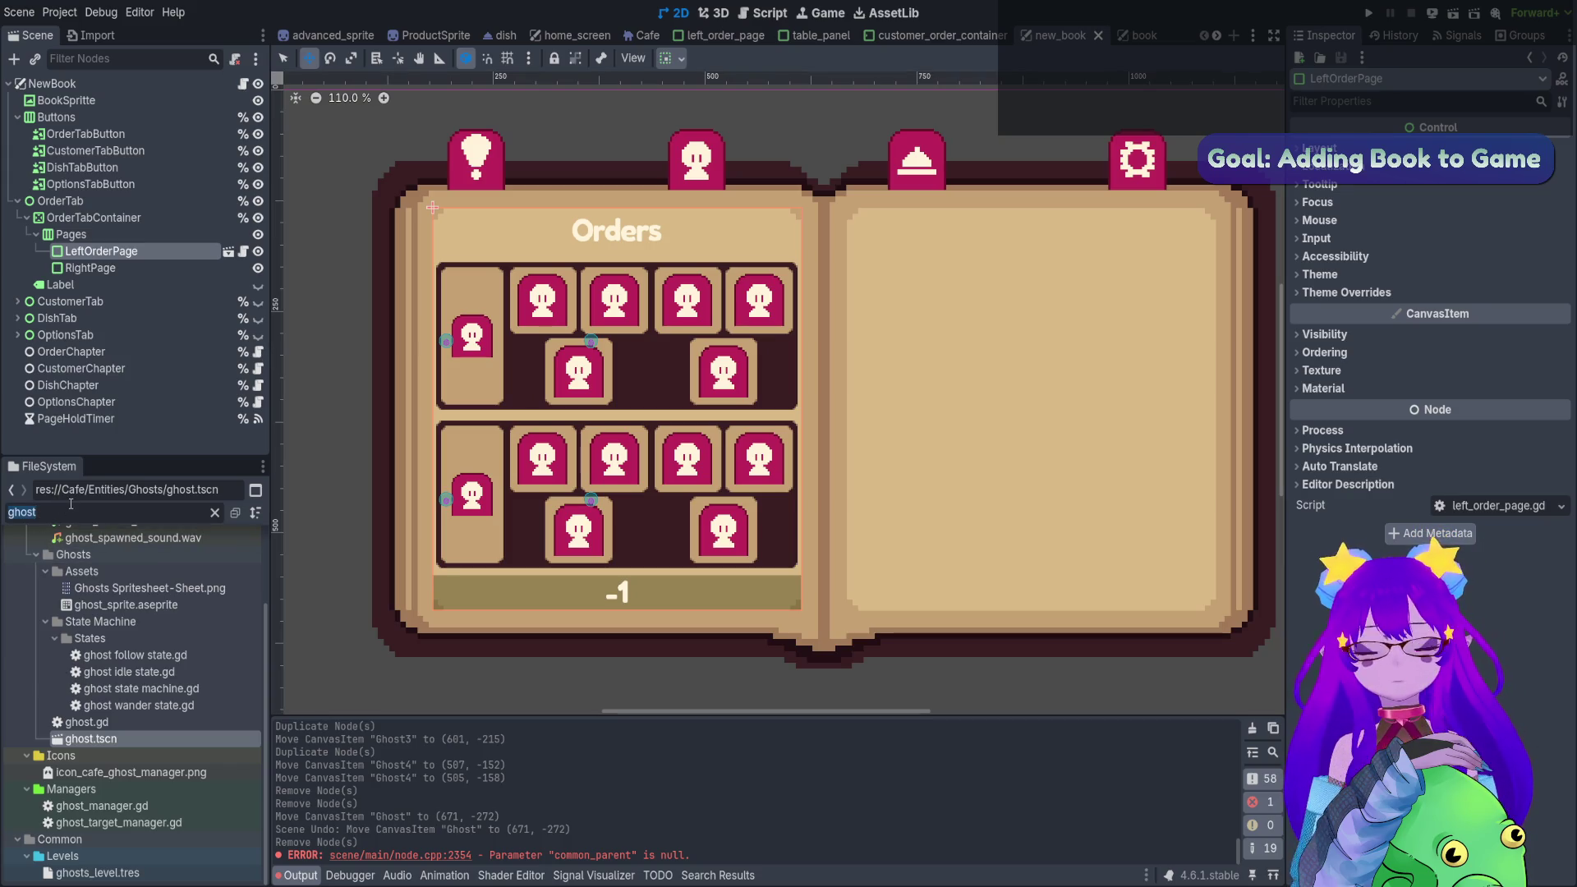
text(level)
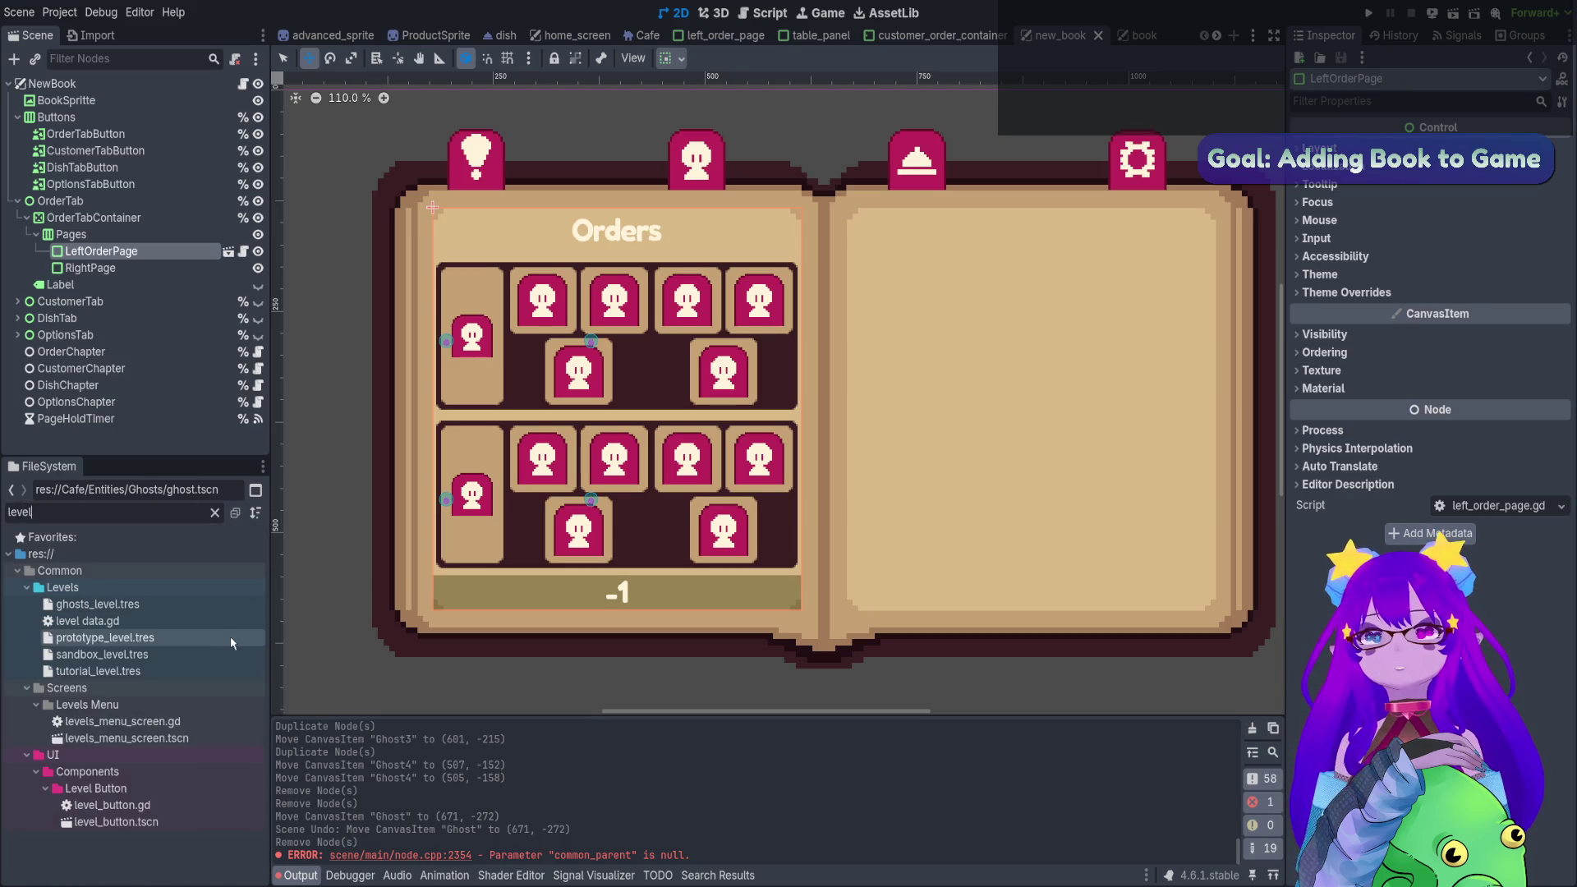
click(230, 637)
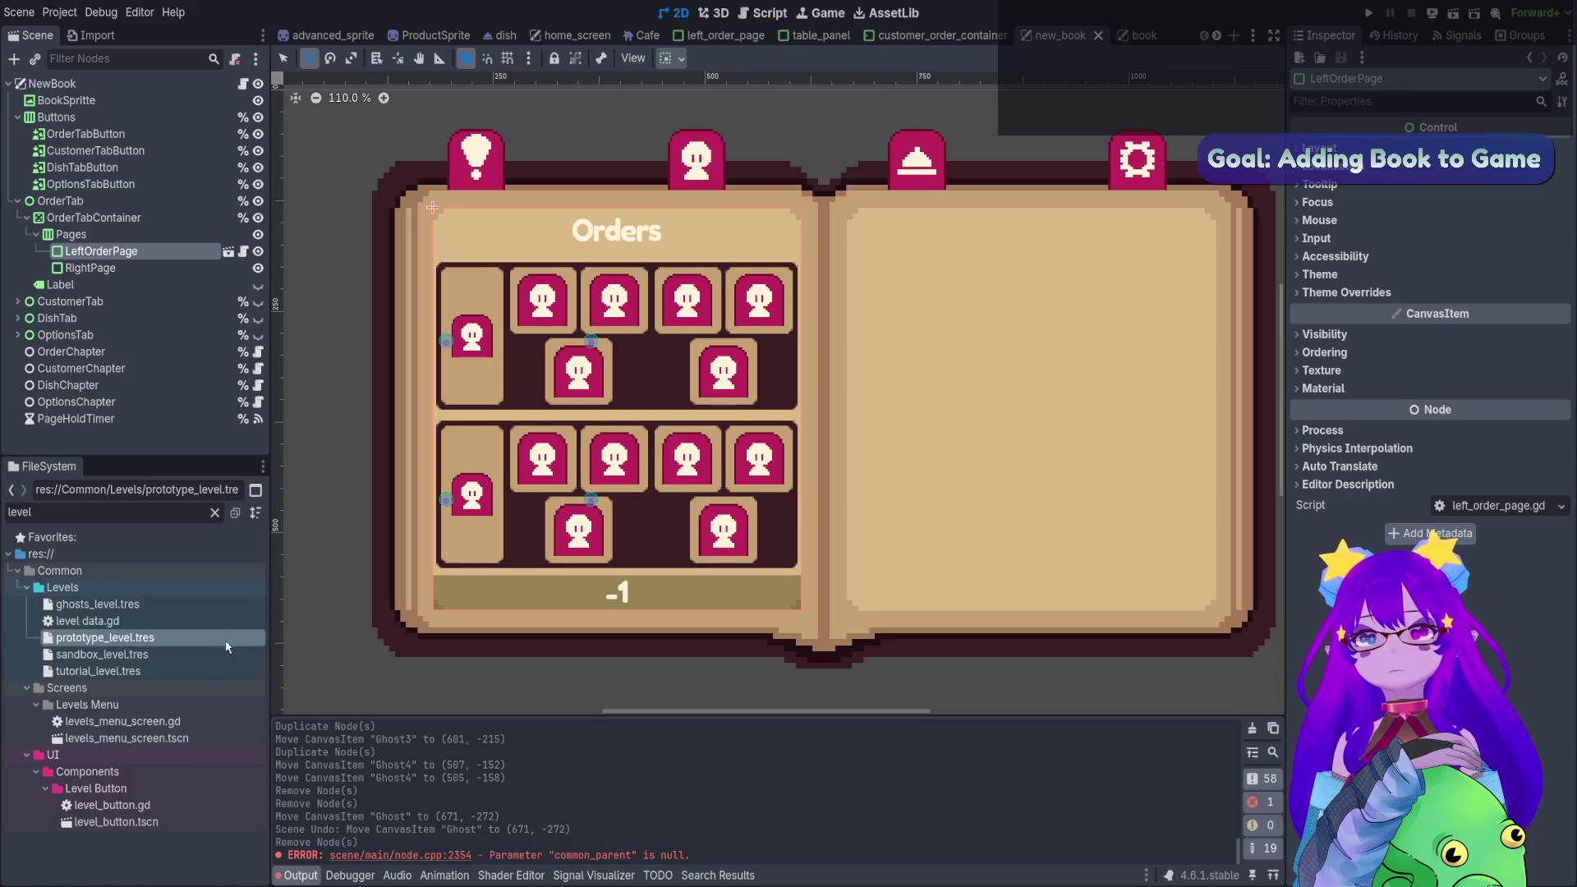
click(176, 654)
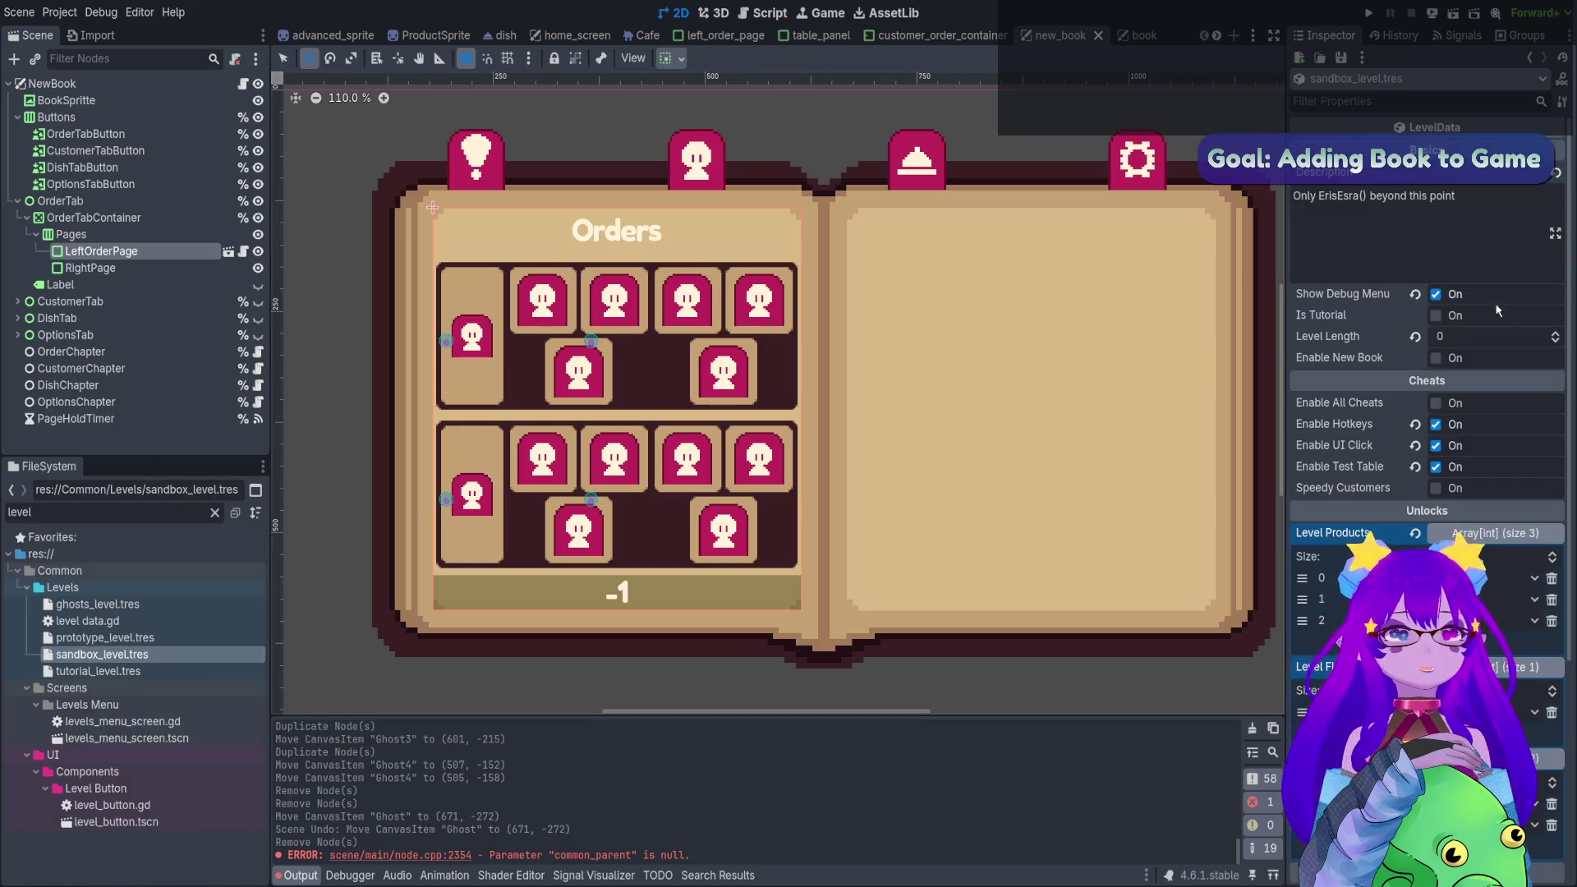
click(1436, 358)
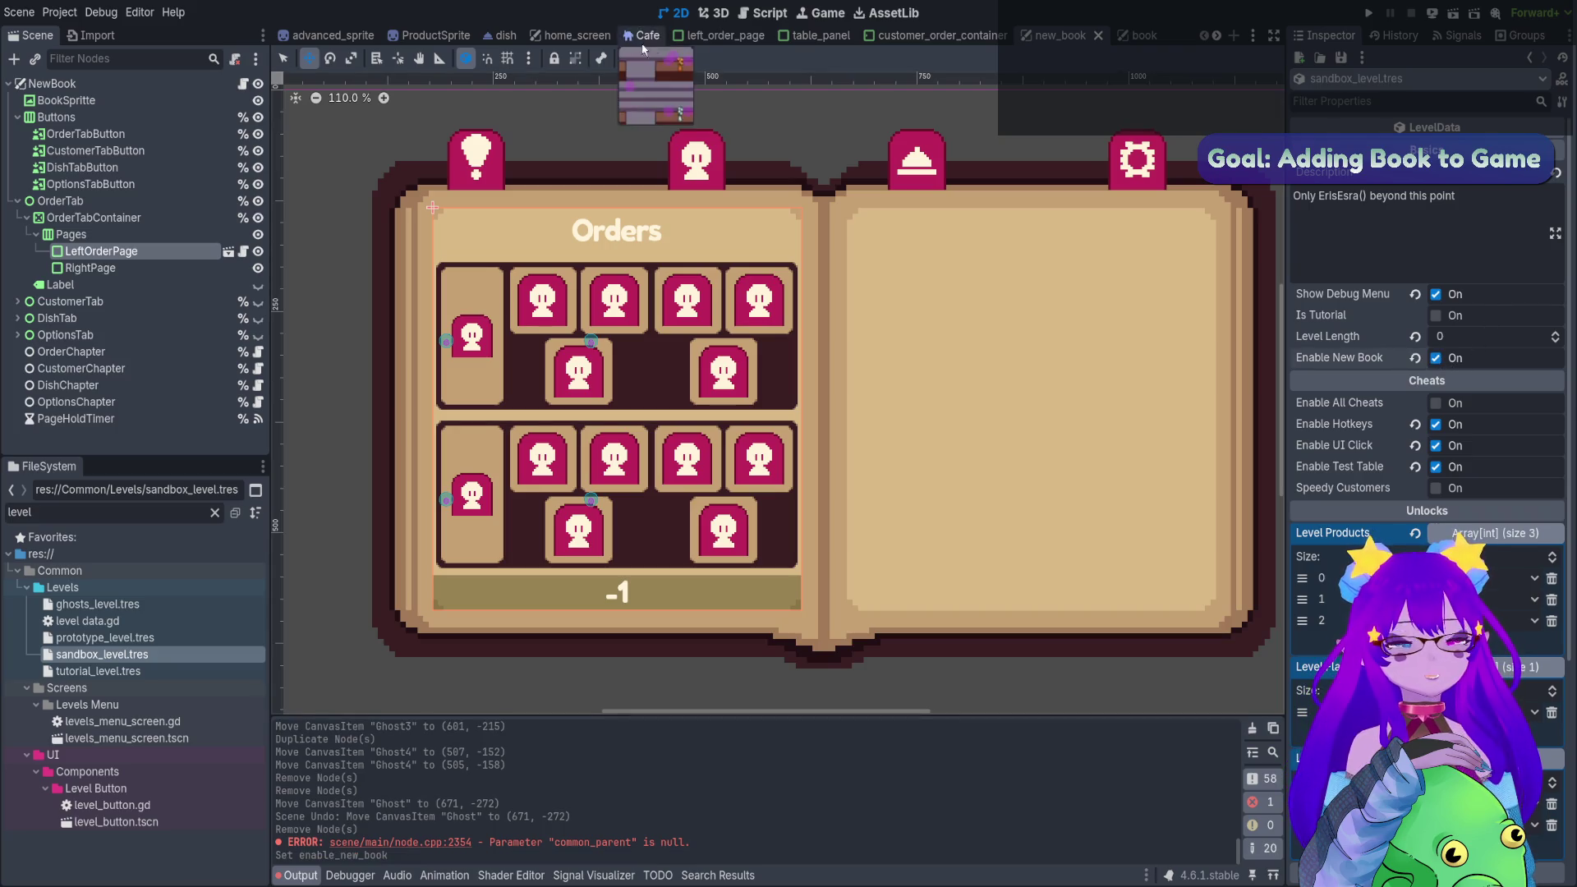
click(1367, 14)
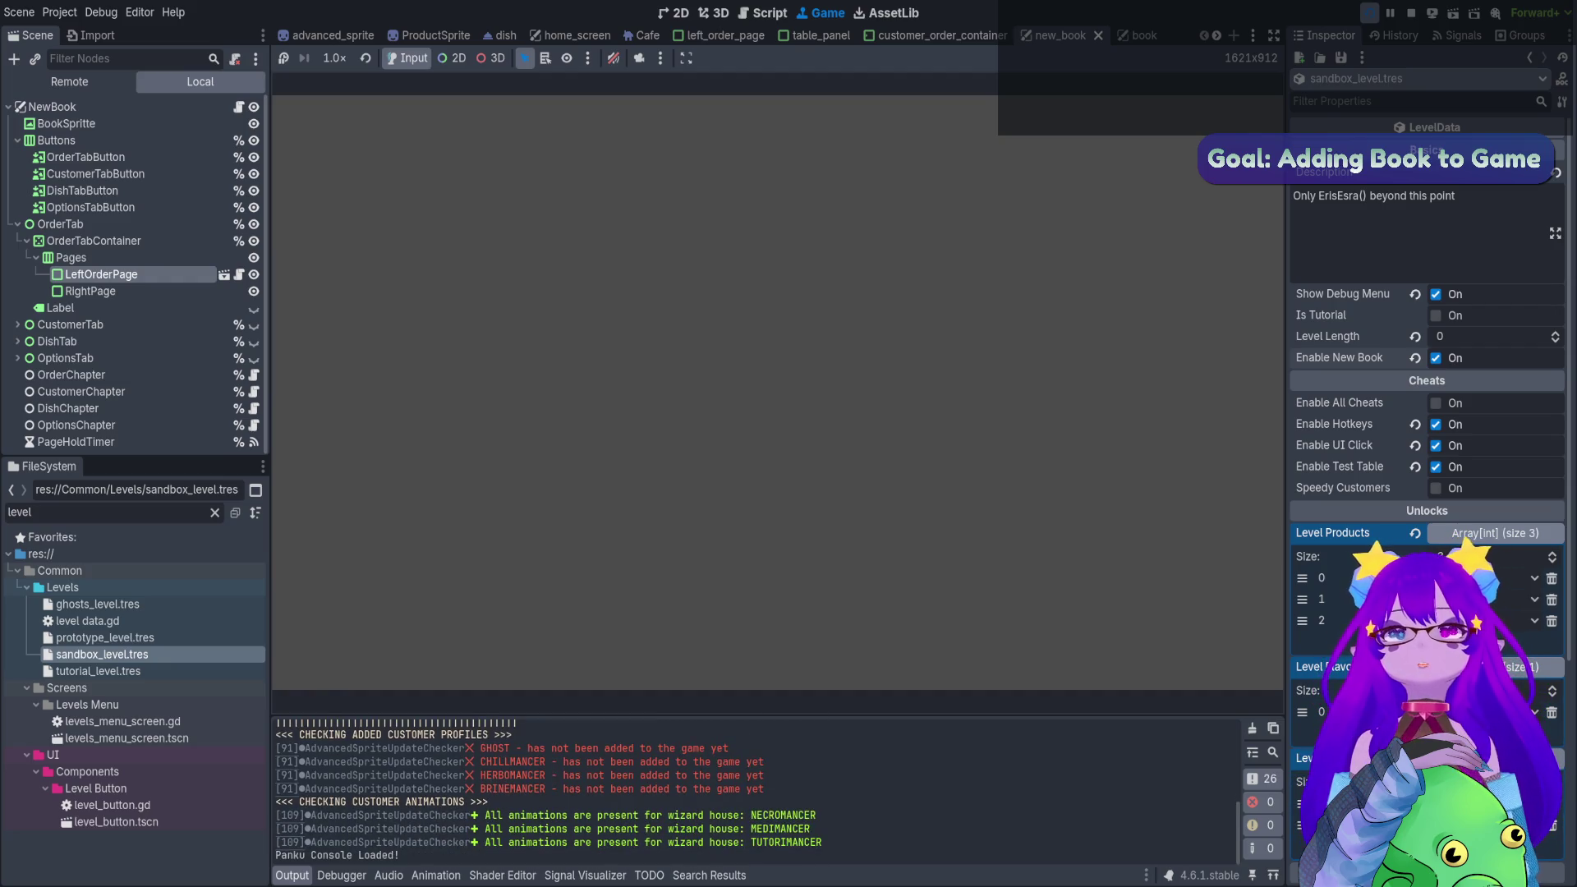
Stop the game and open customer_target_manager.gd from the Cafe scene's CustomerTargetManager node
key(F8)
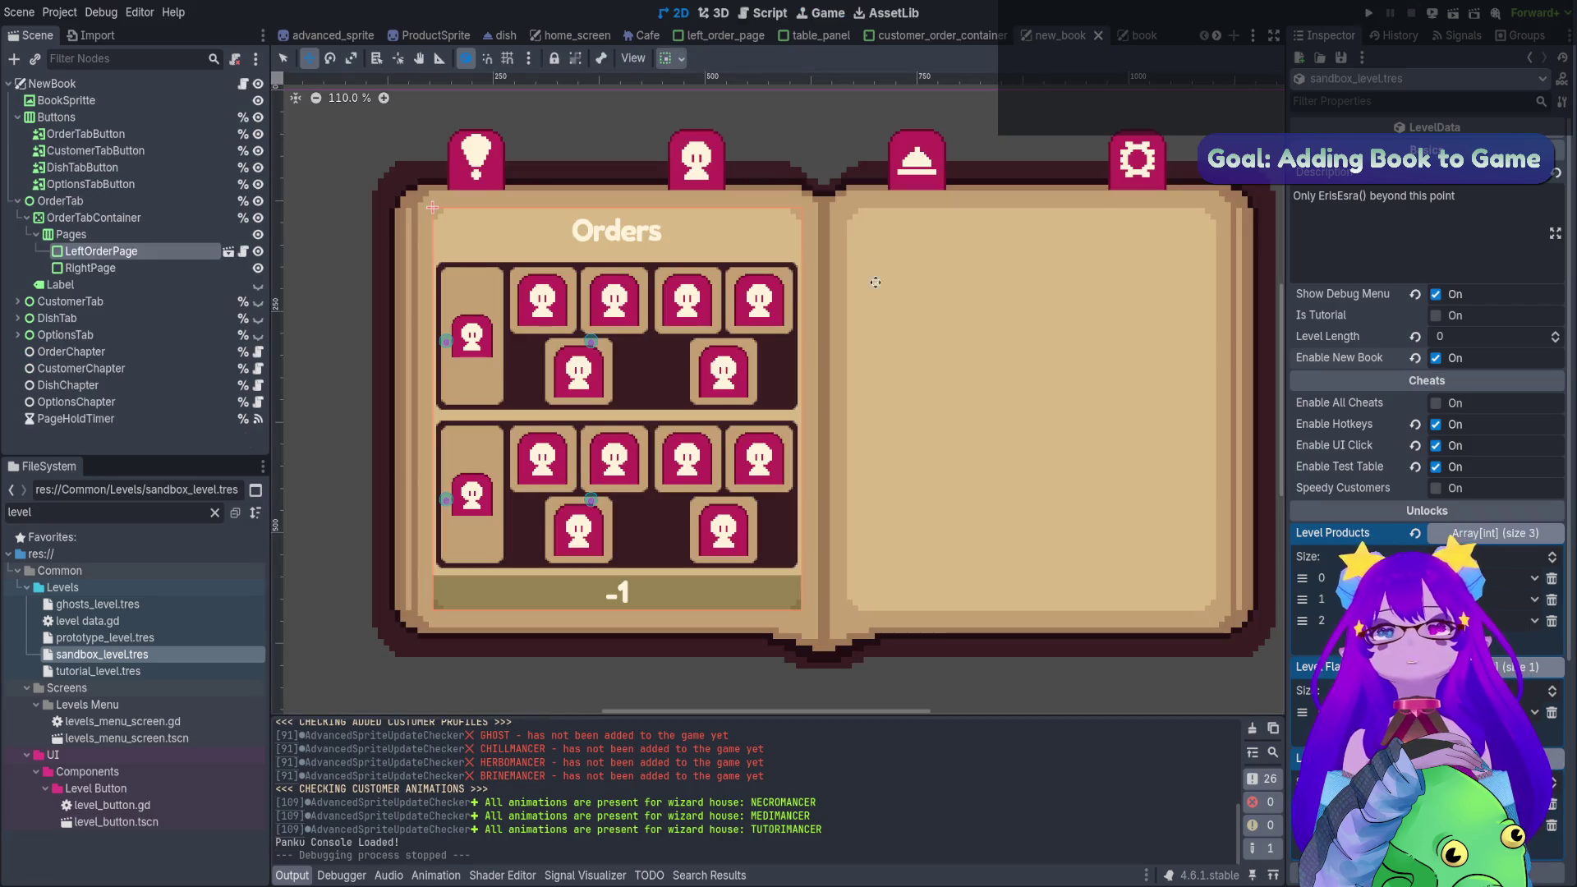
click(408, 40)
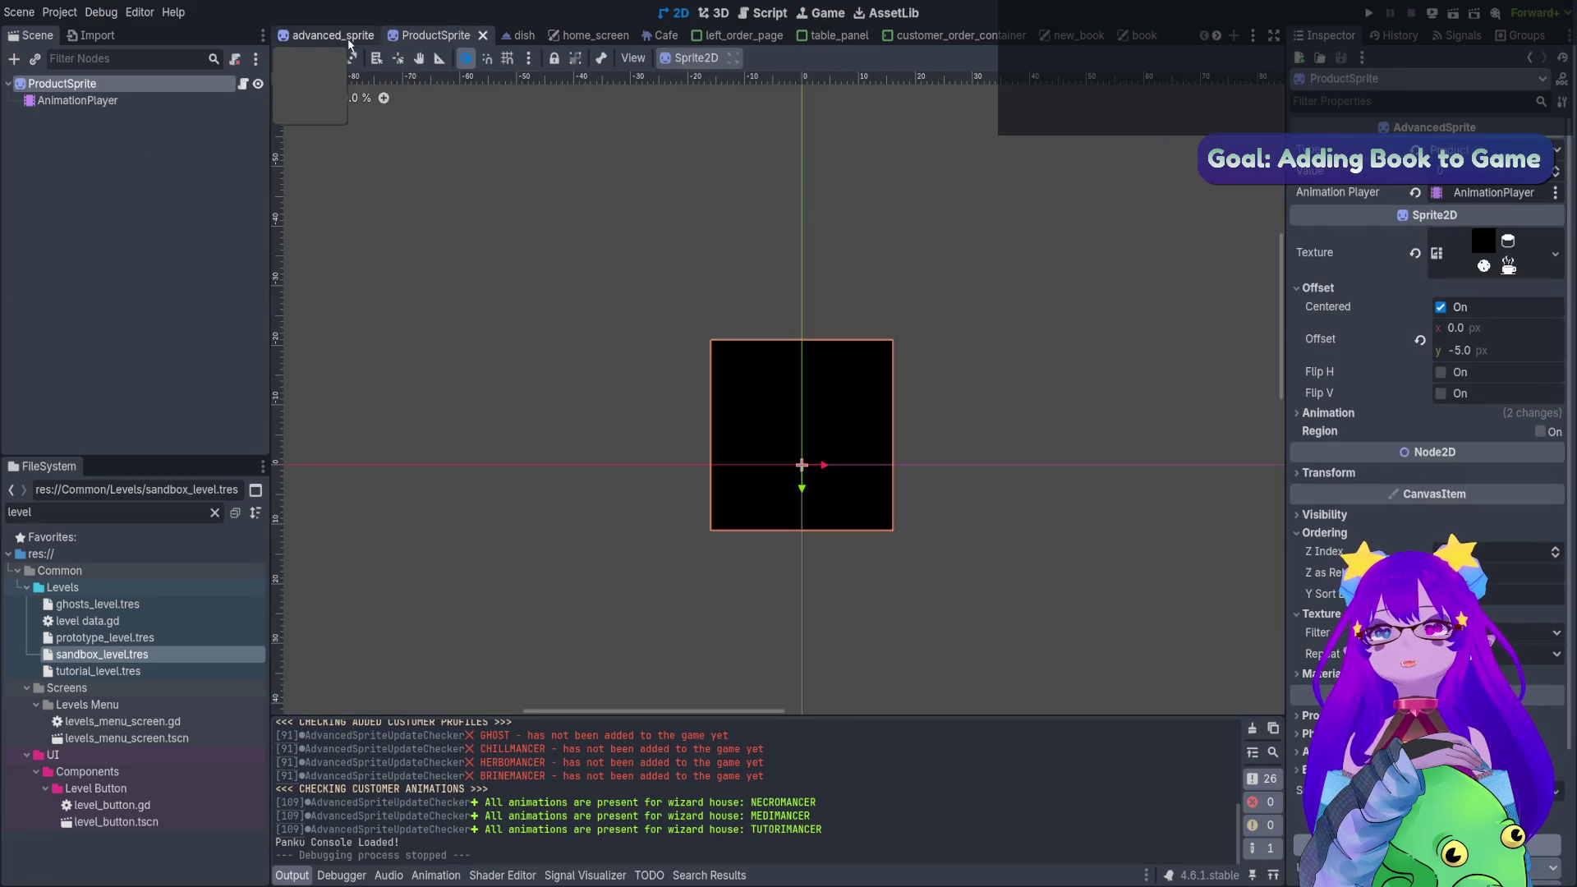
click(349, 42)
click(447, 36)
click(579, 36)
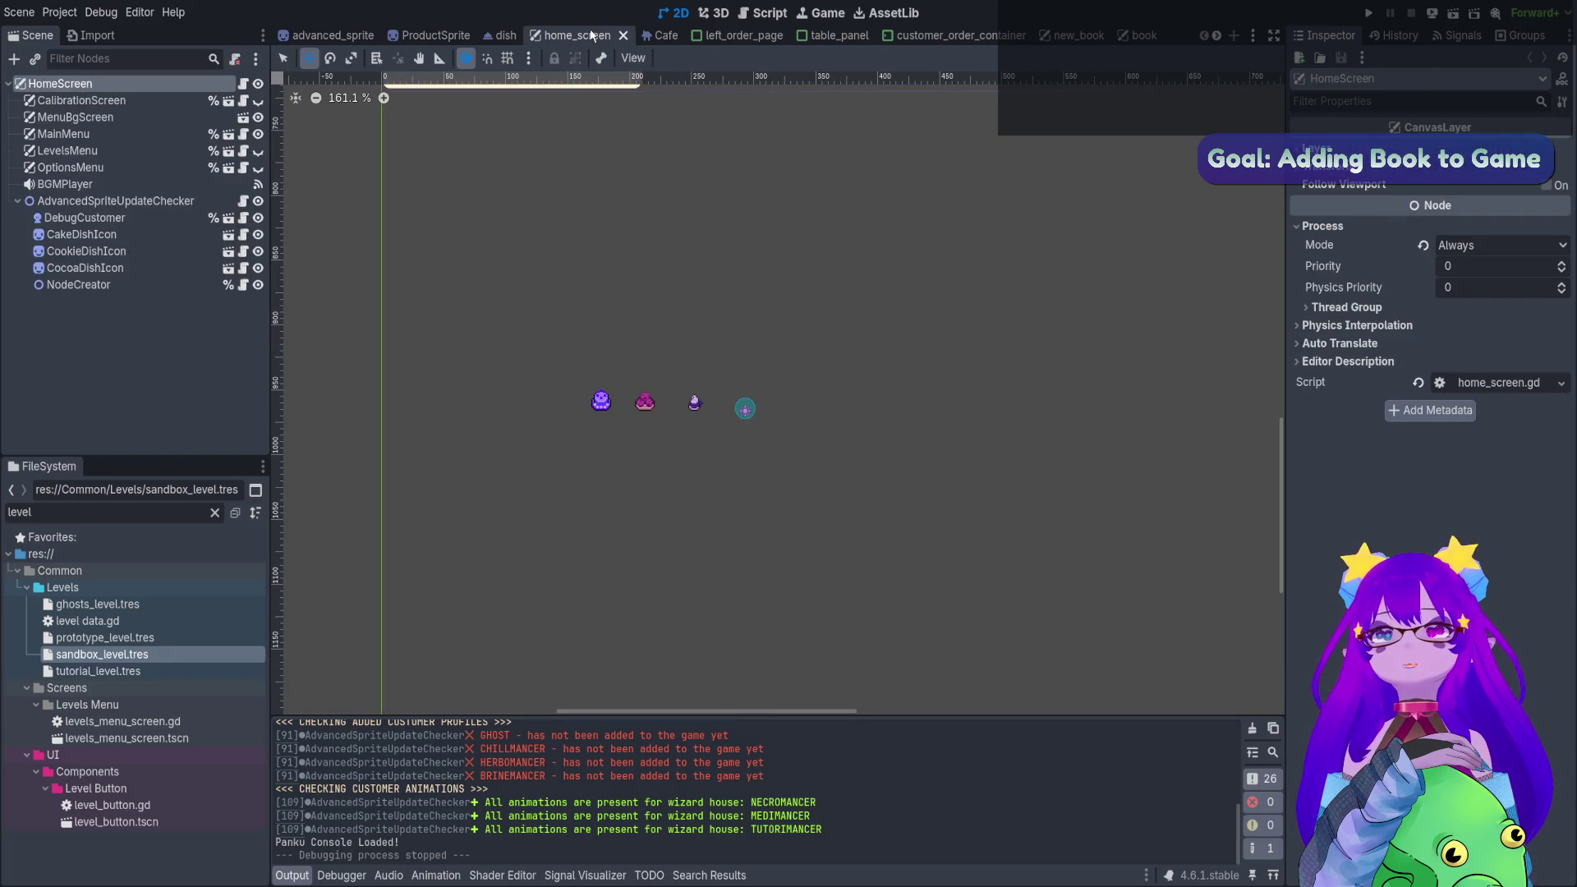
click(649, 35)
click(239, 83)
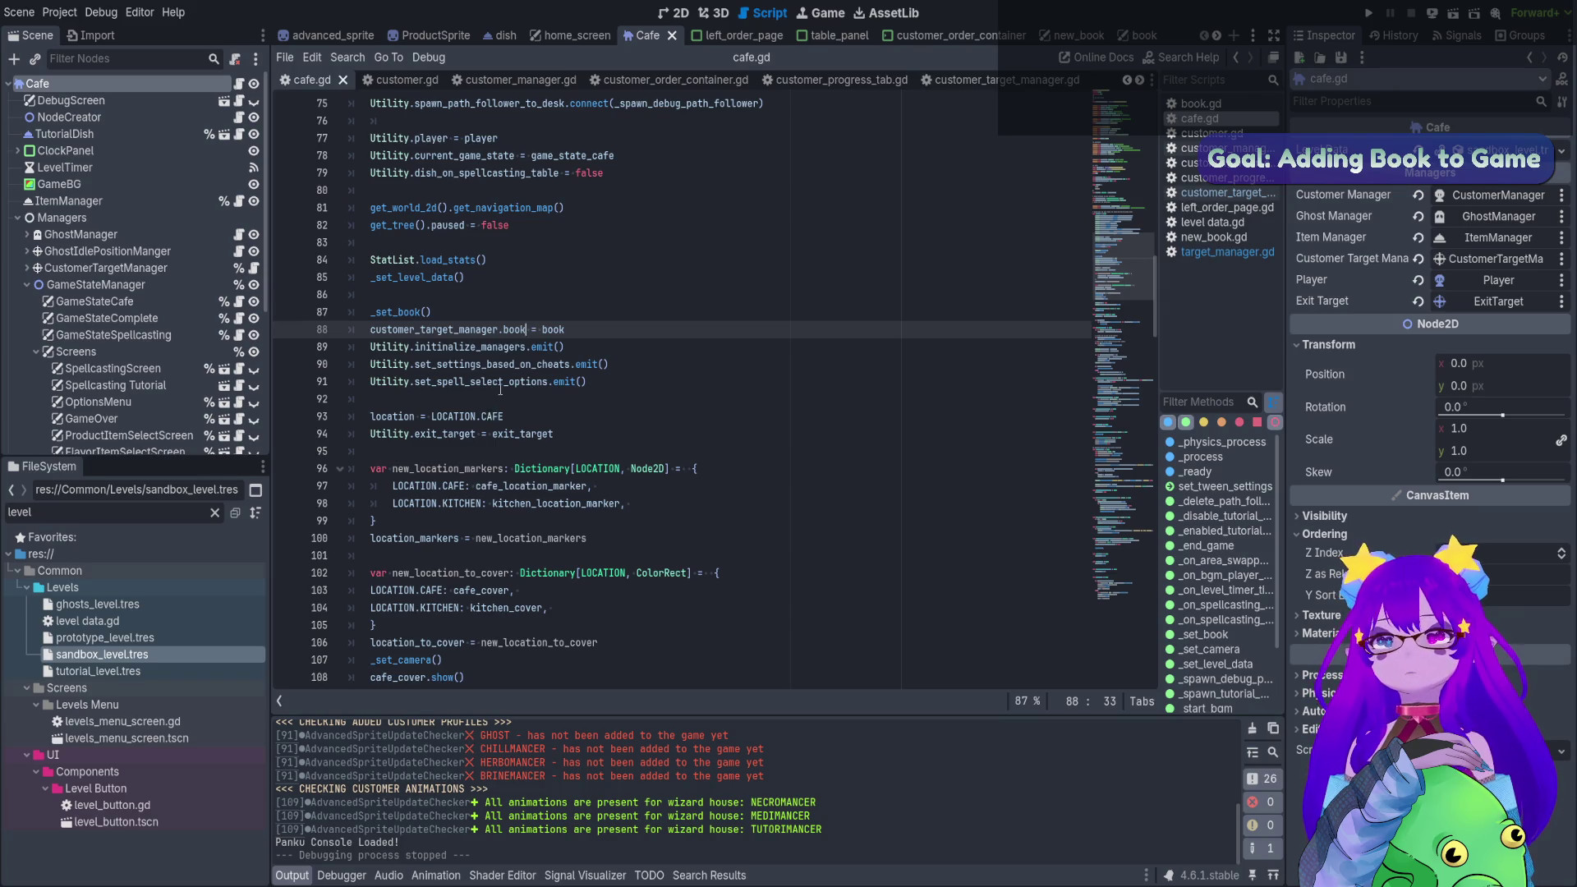
scroll(500, 390, down, 2)
scroll(92, 345, down, 2)
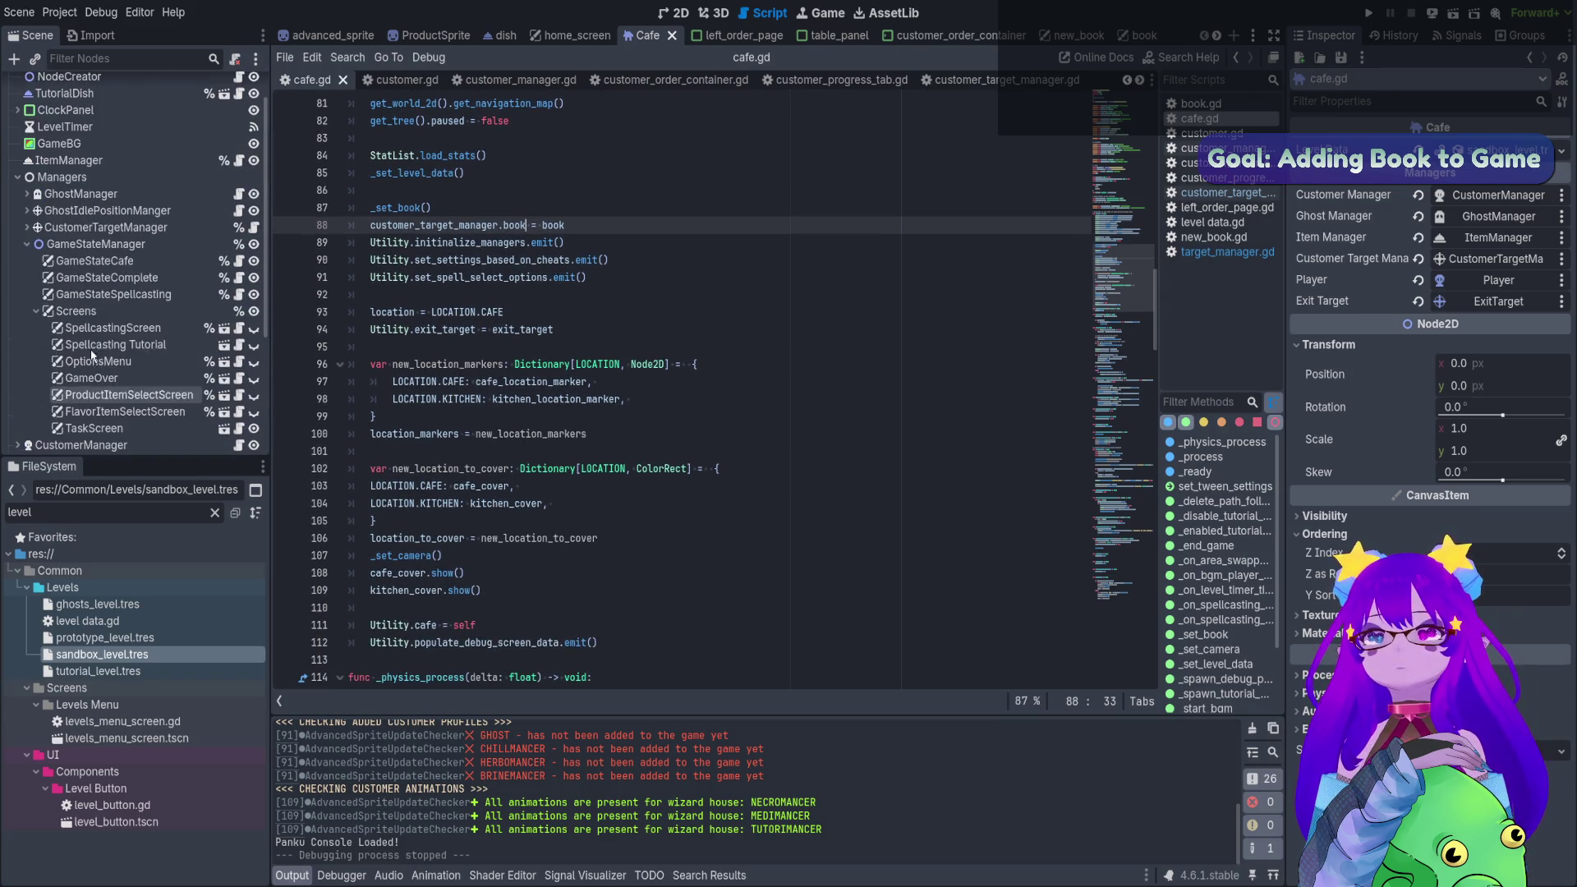
click(160, 215)
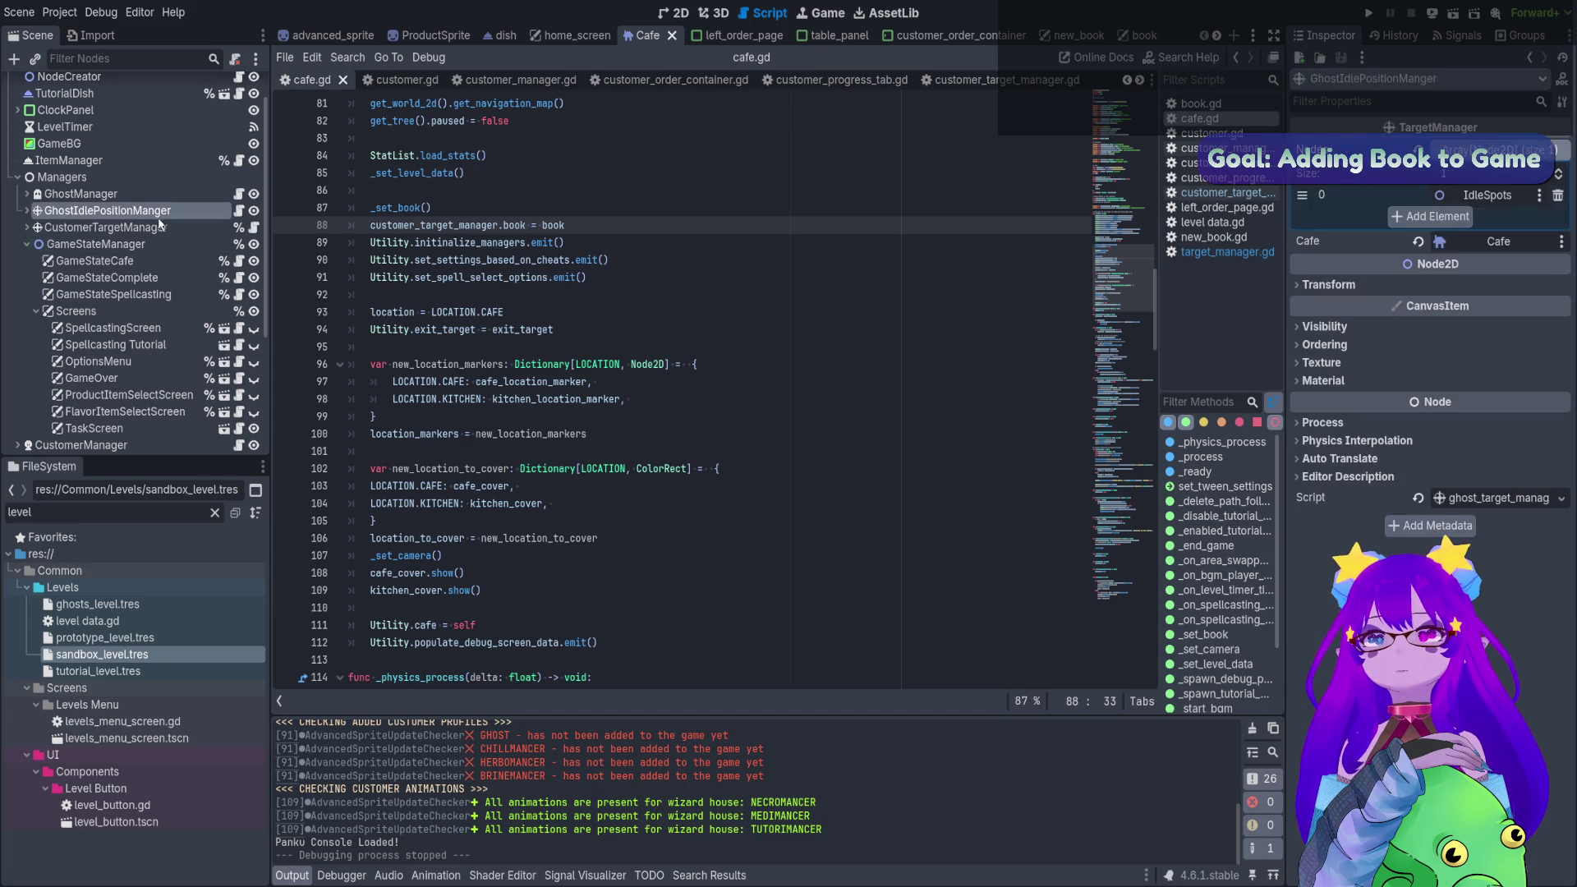
click(161, 227)
click(252, 228)
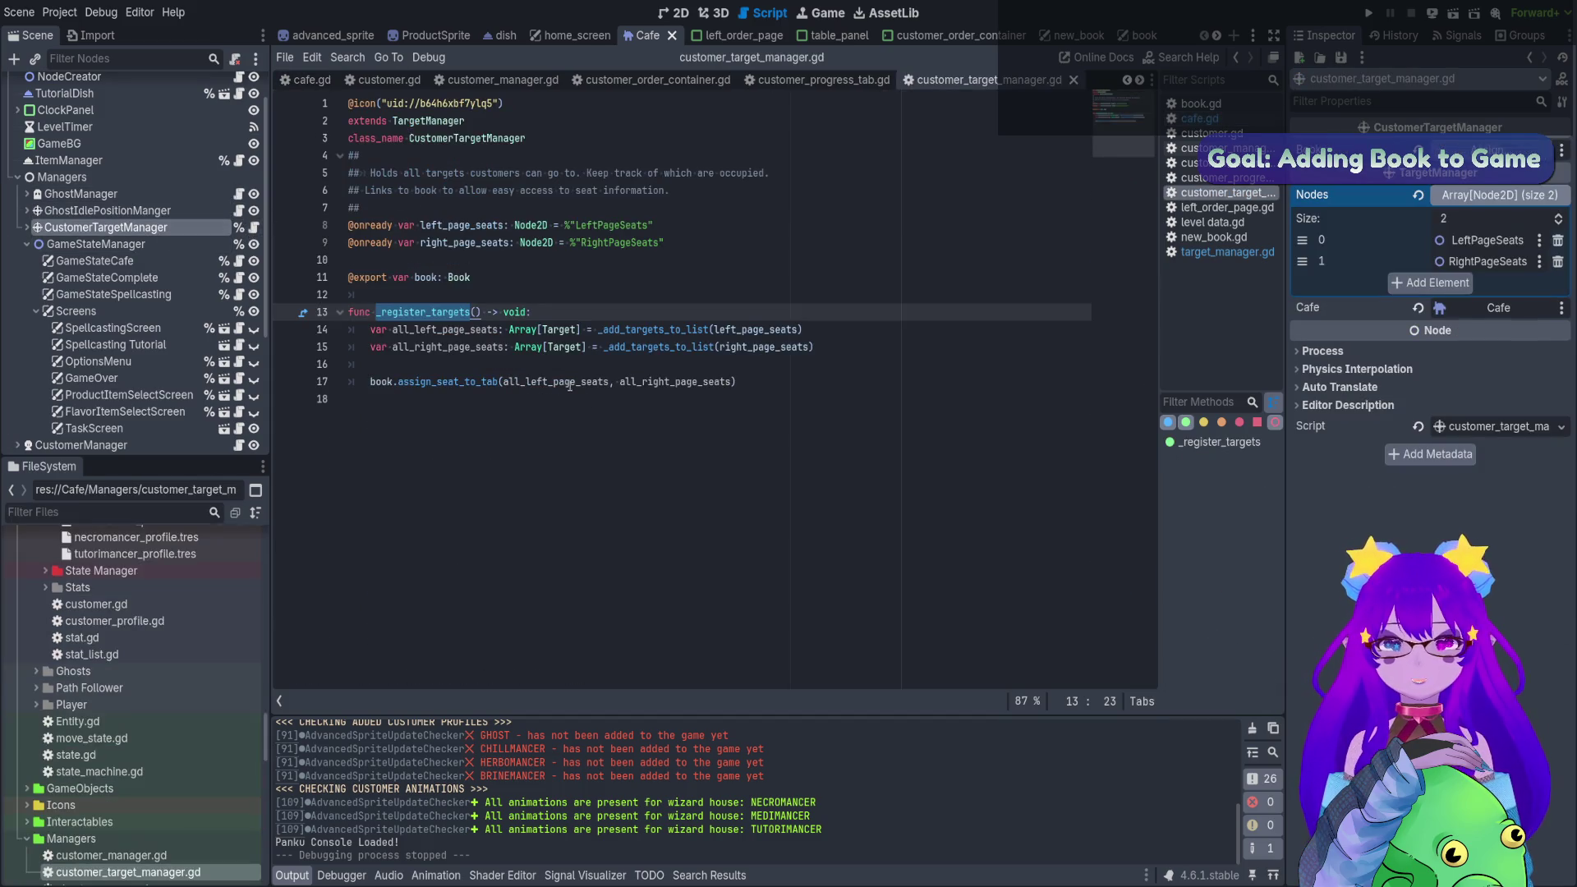
Wrap the assign_seat_to_tab call in an 'if book != null' check and save the script
click(538, 366)
key(Return)
text(if book)
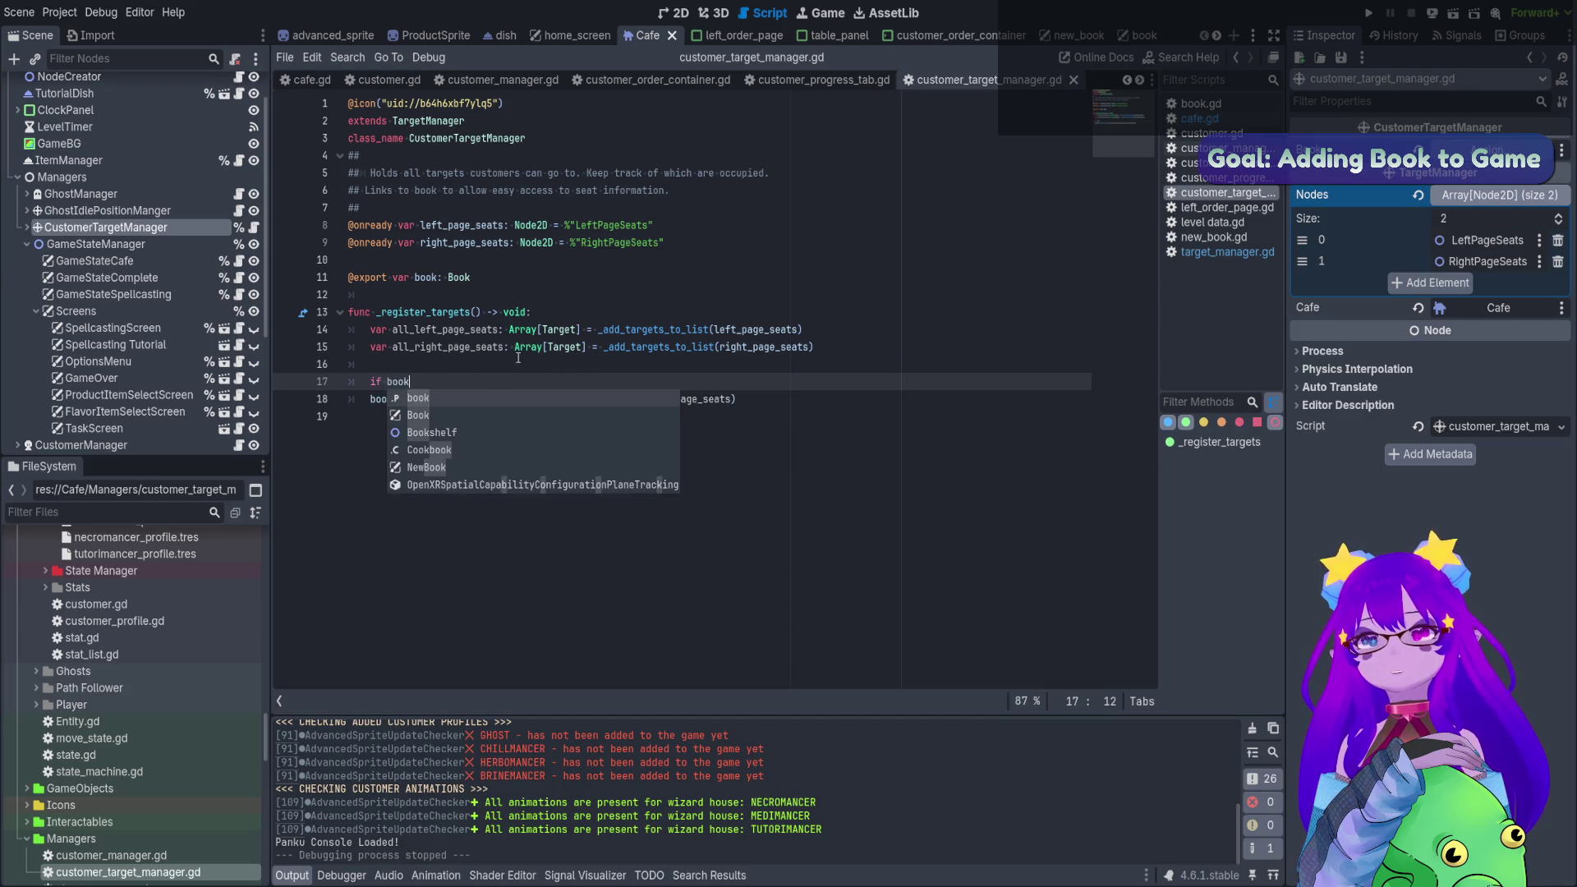
key(BackSpace)
key(BackSpace)
key(BackSpace)
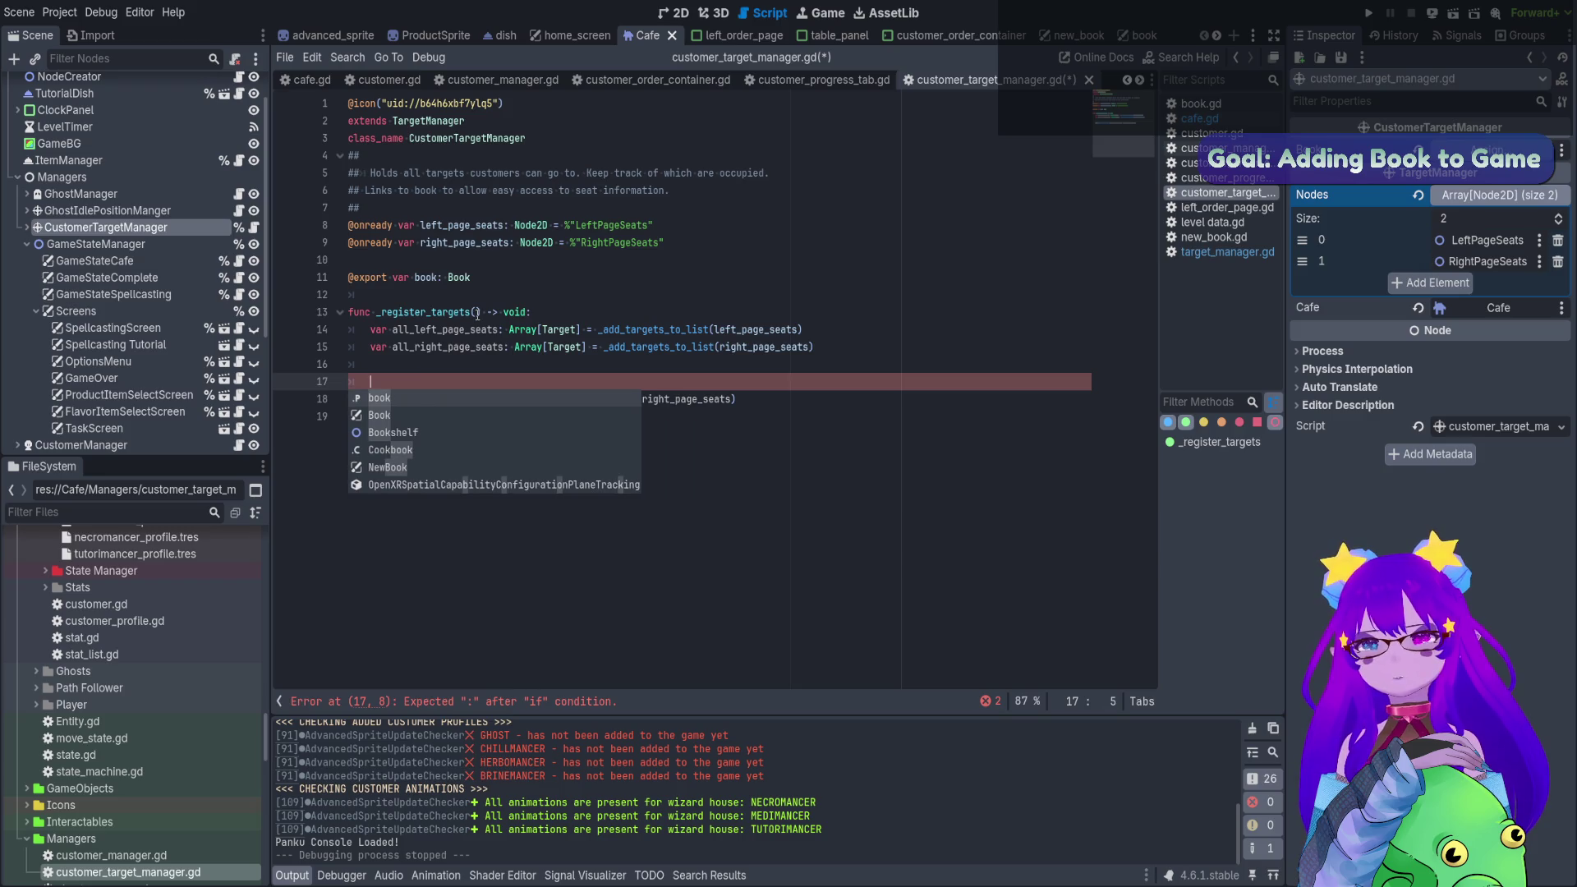
text(if book)
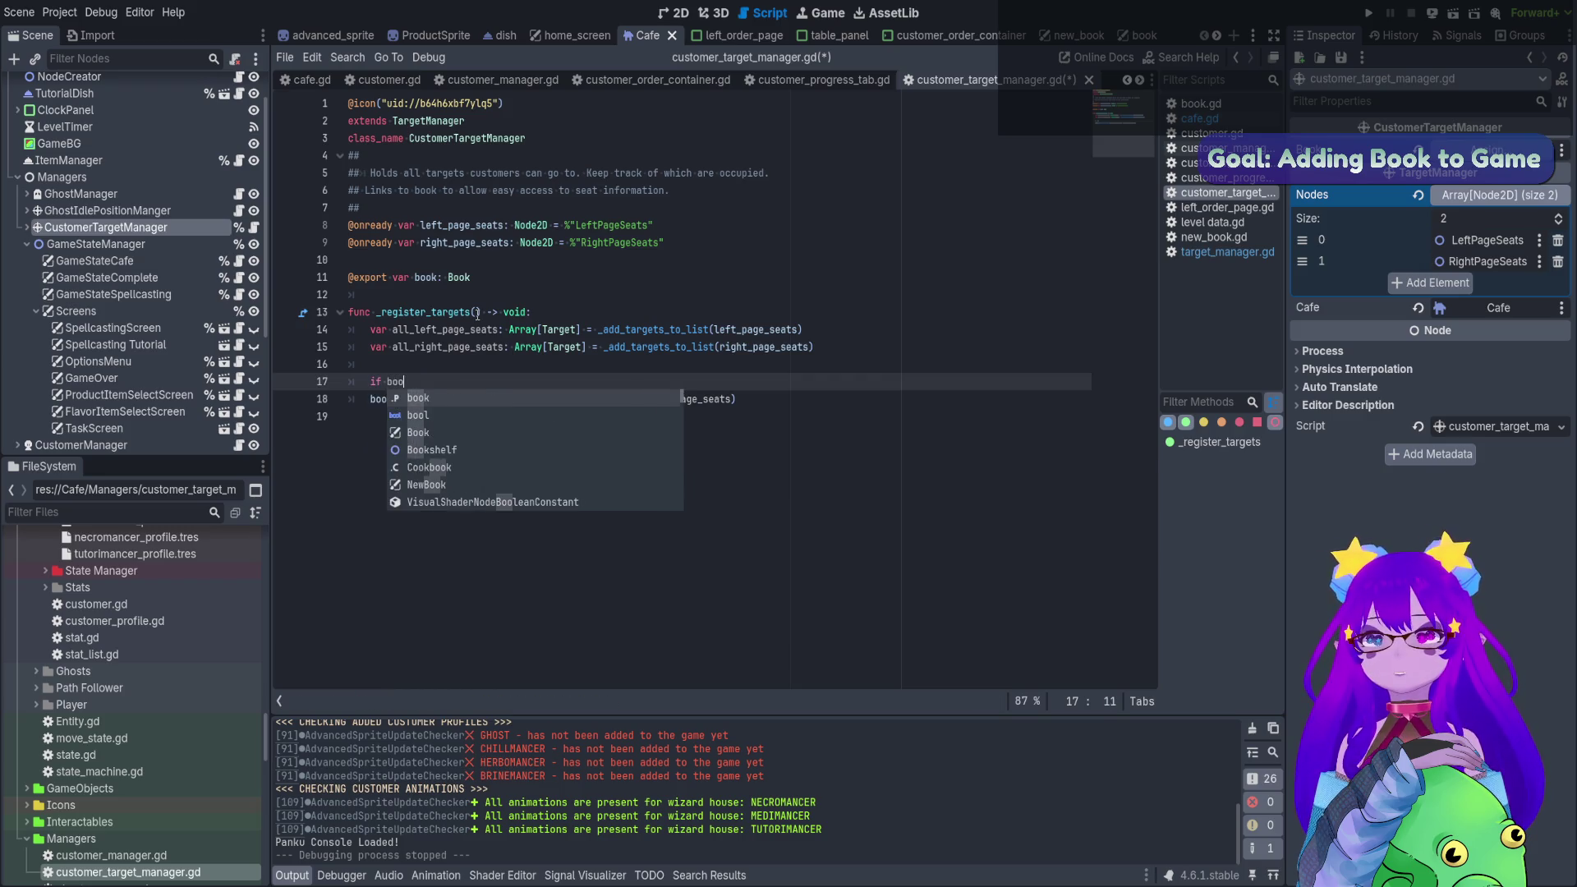
key(Escape)
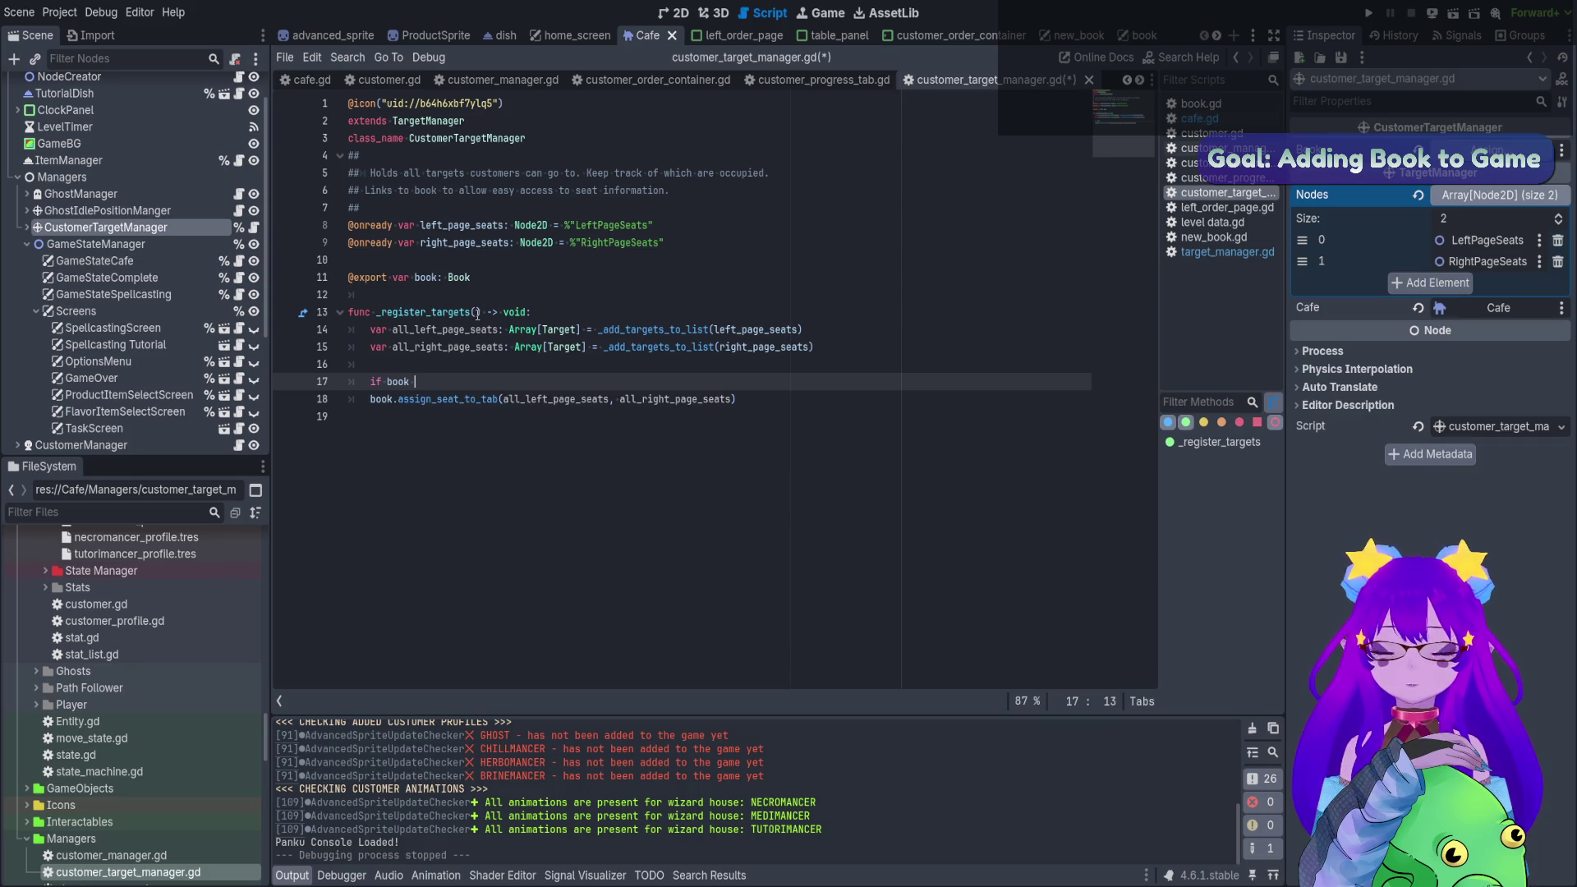
text(null)
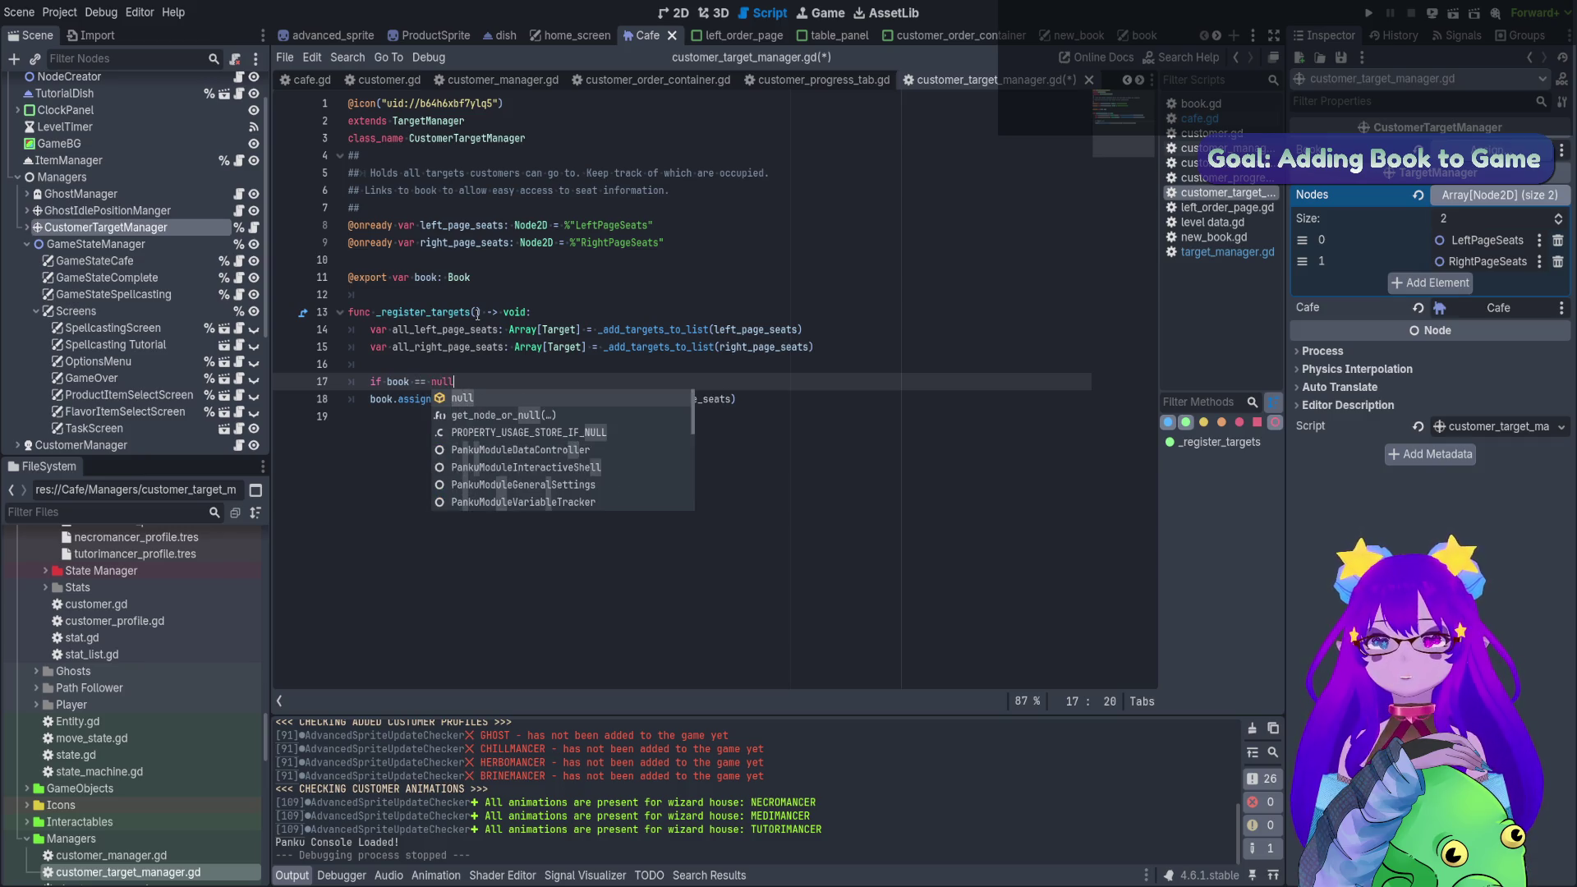
key(Left)
key(Left)
key(Left)
key(BackSpace)
text(!)
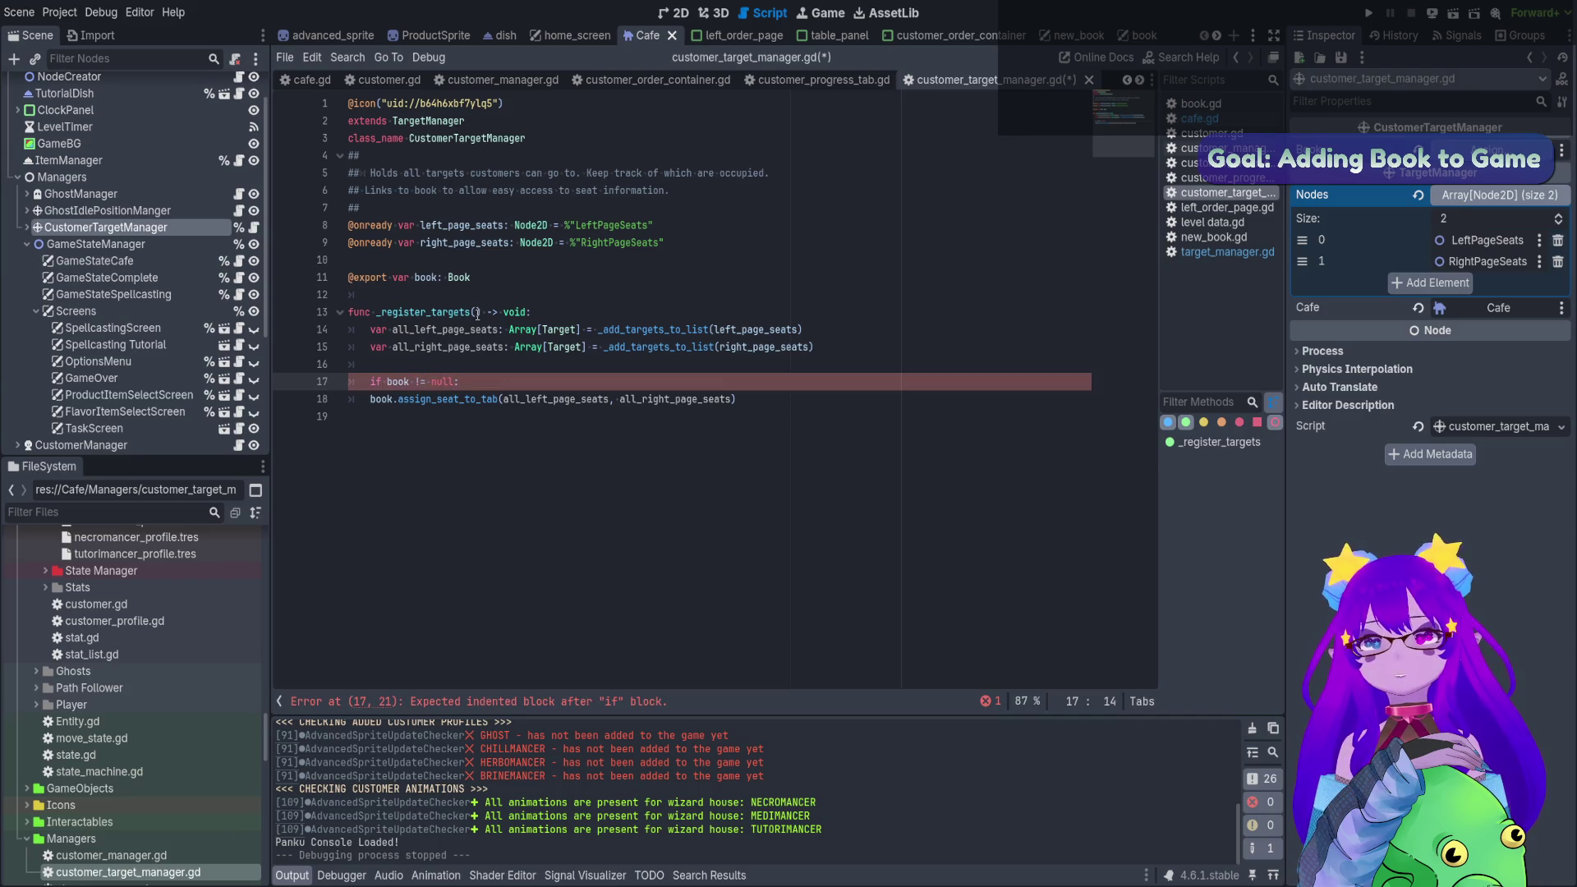
click(371, 400)
key(Tab)
key(ctrl+s)
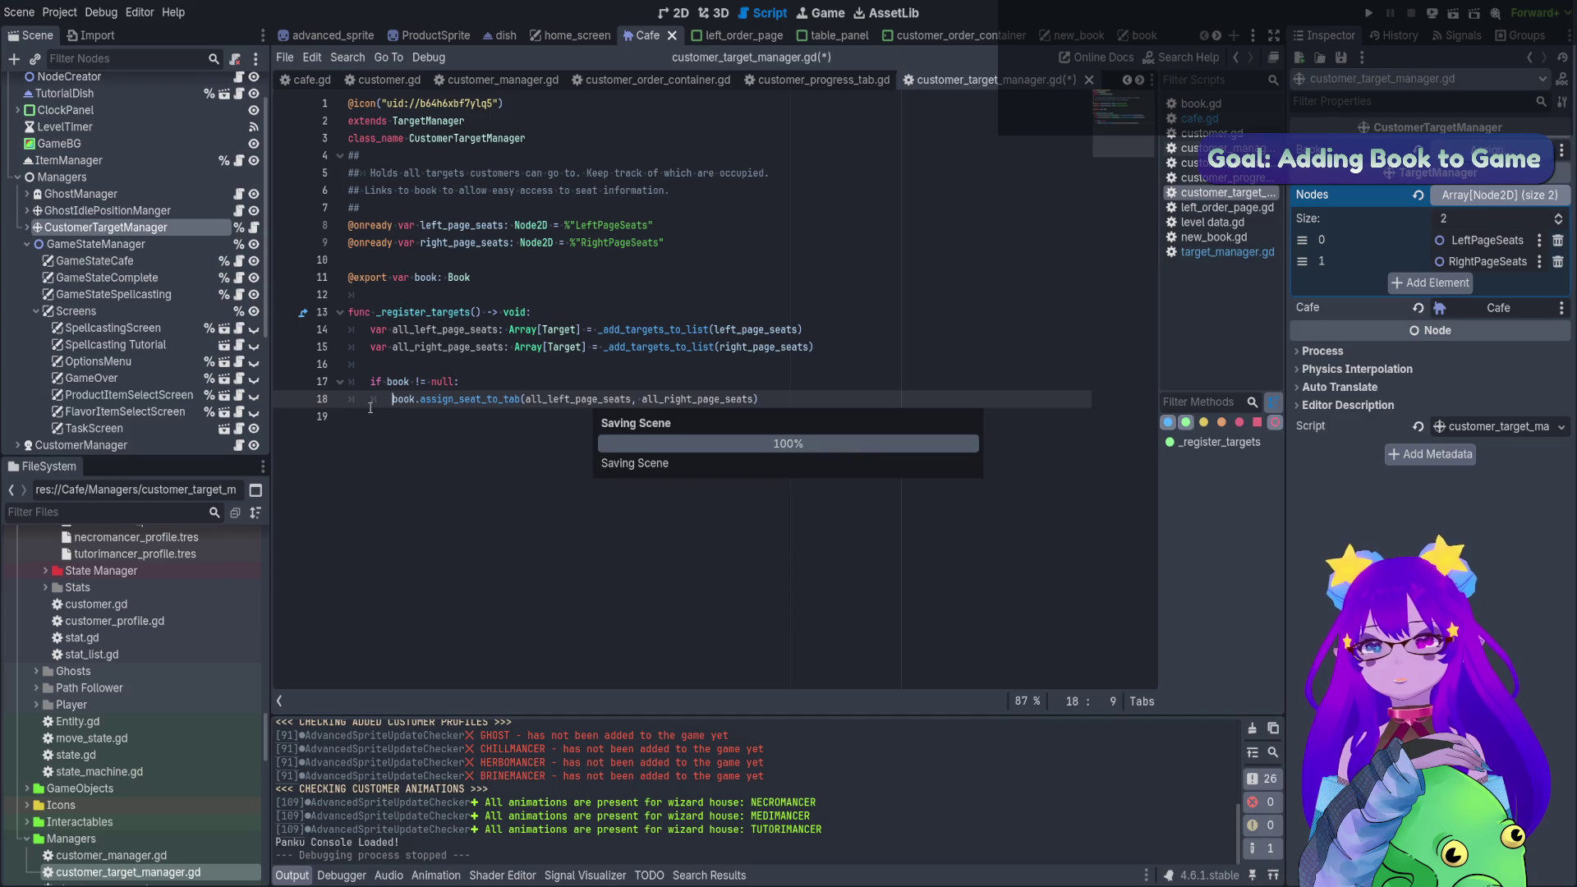
In cafe.gd, guard the book assignment with 'if book is Book:', save, and run the game
scroll(184, 197, up, 2)
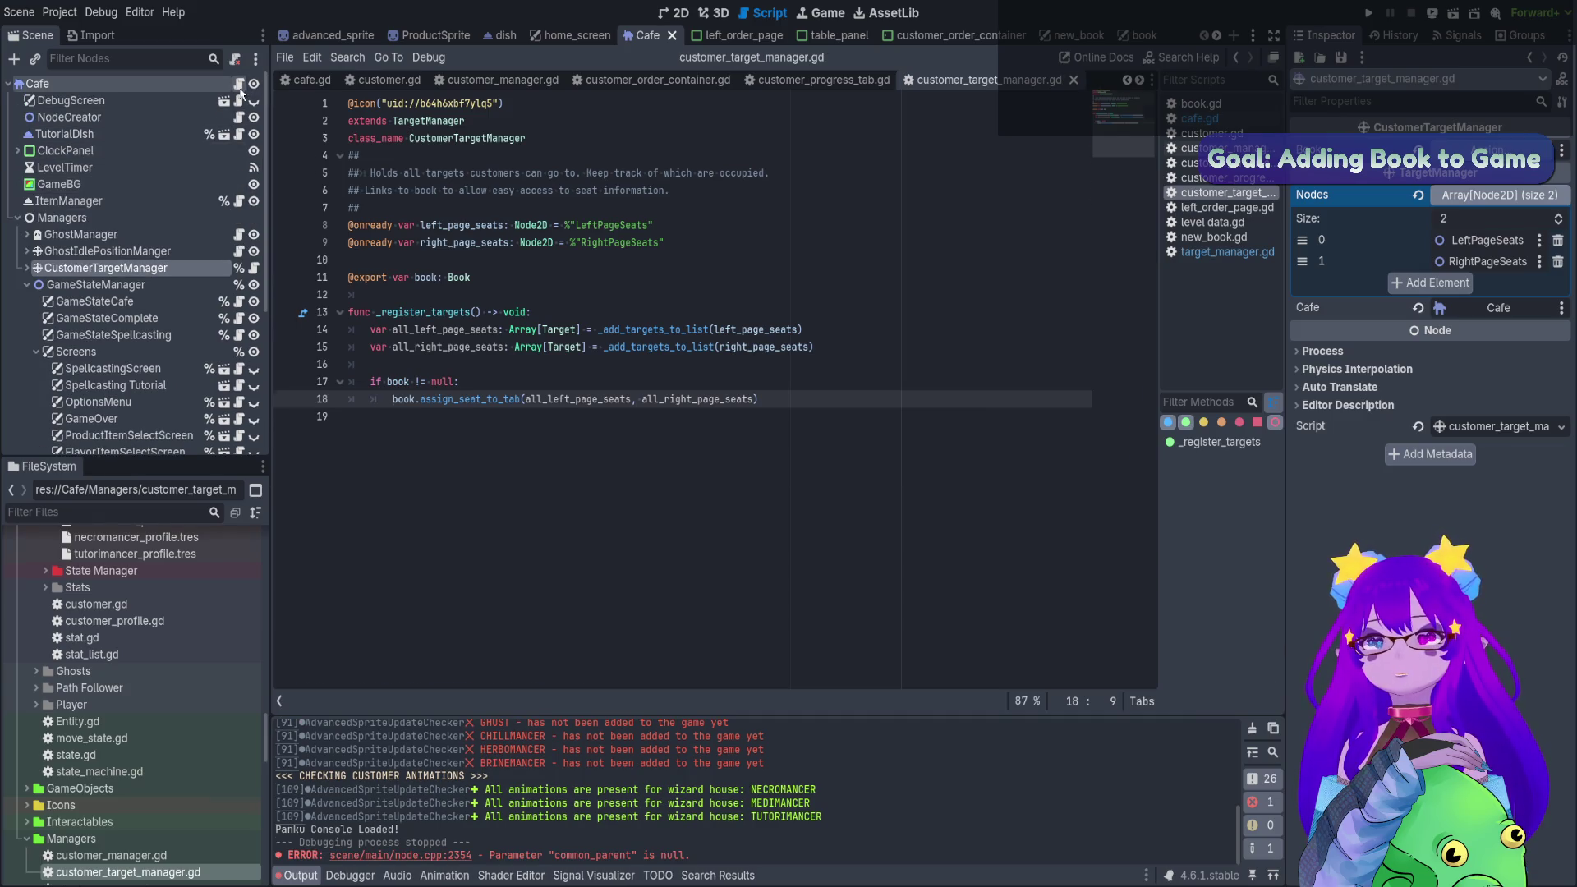
click(238, 84)
scroll(533, 320, down, 15)
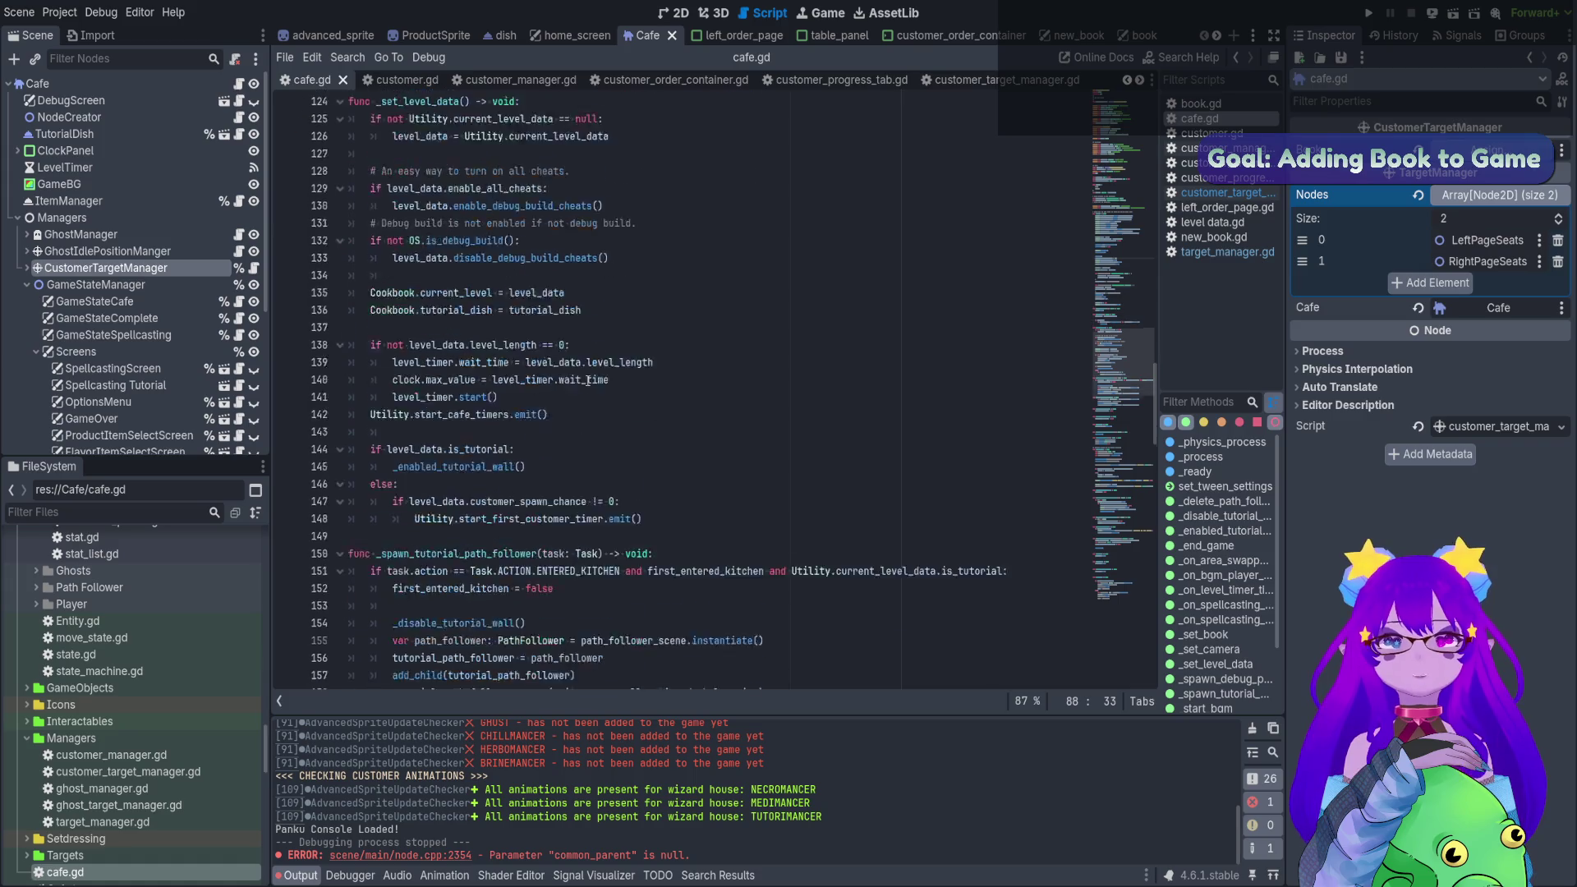
scroll(588, 380, down, 5)
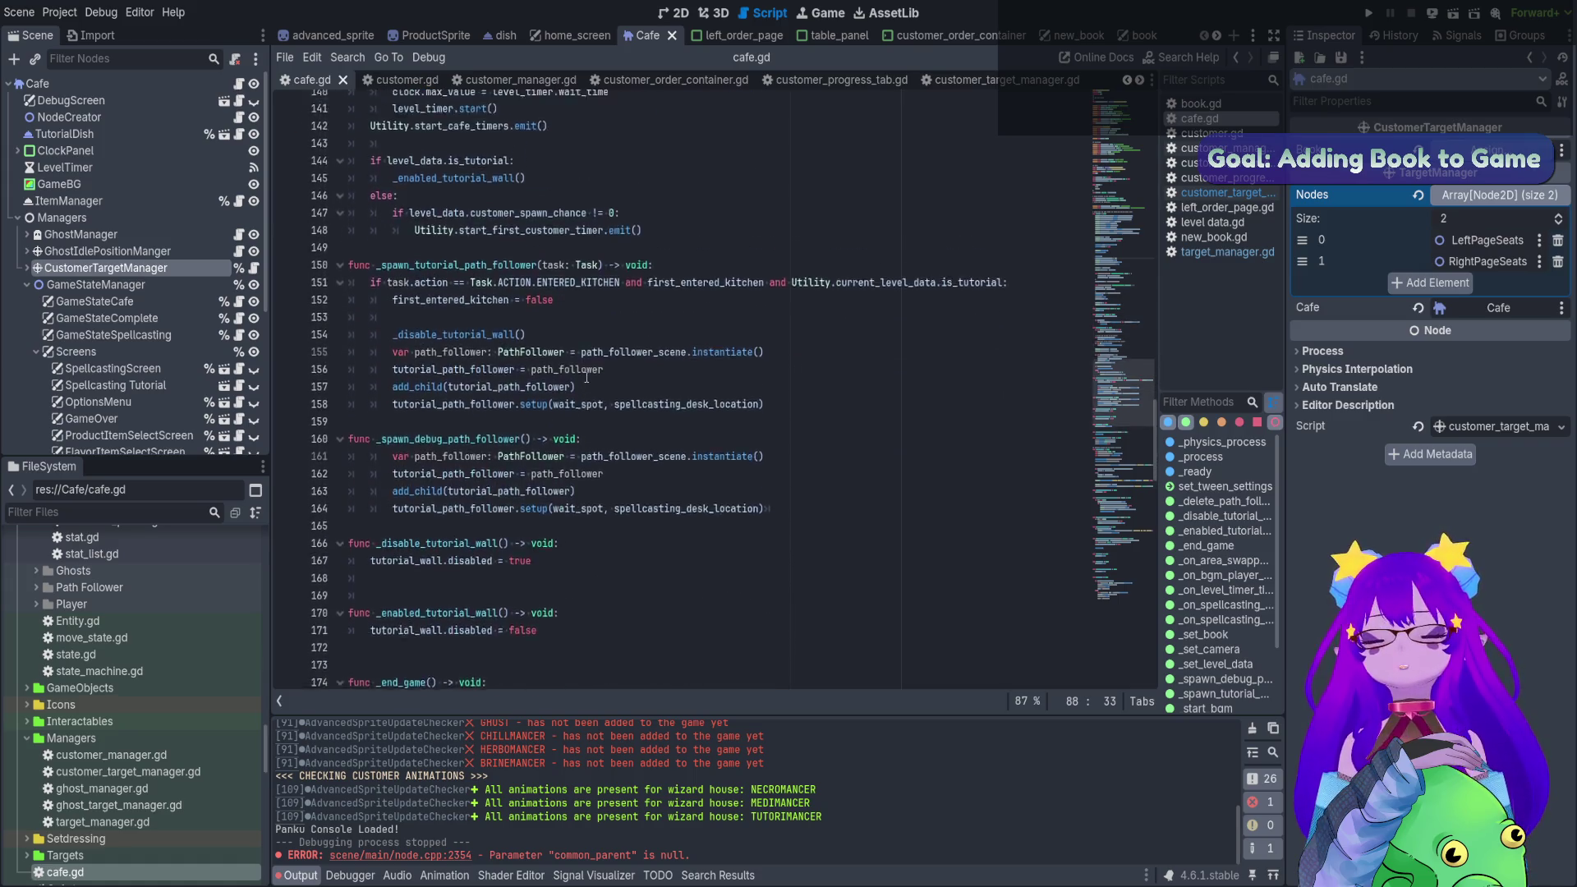
scroll(587, 378, up, 11)
scroll(589, 394, up, 10)
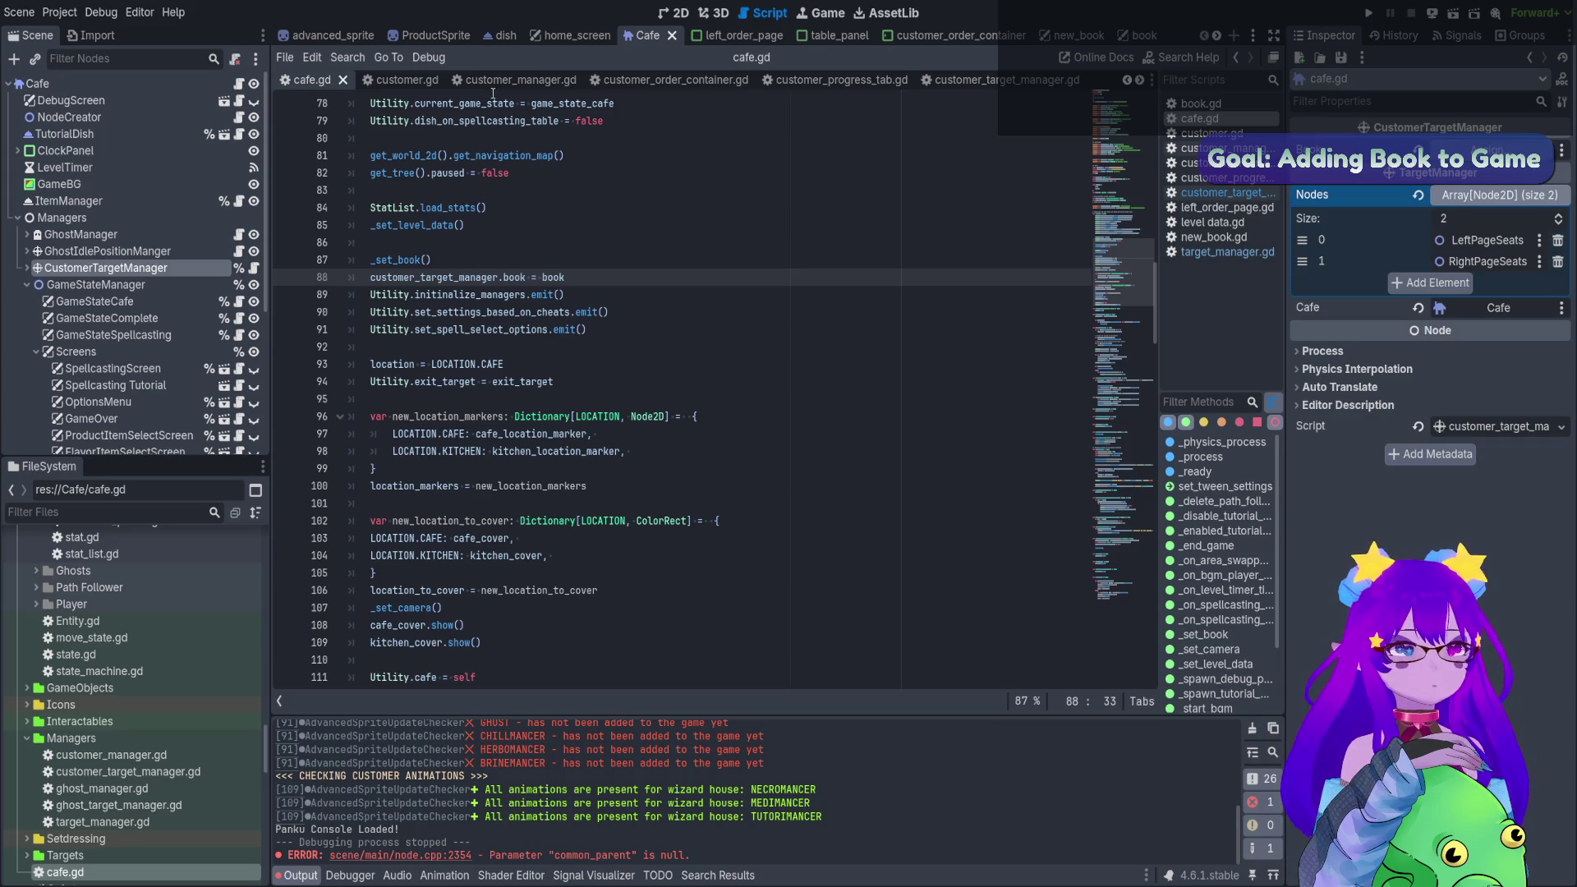
scroll(461, 271, up, 1)
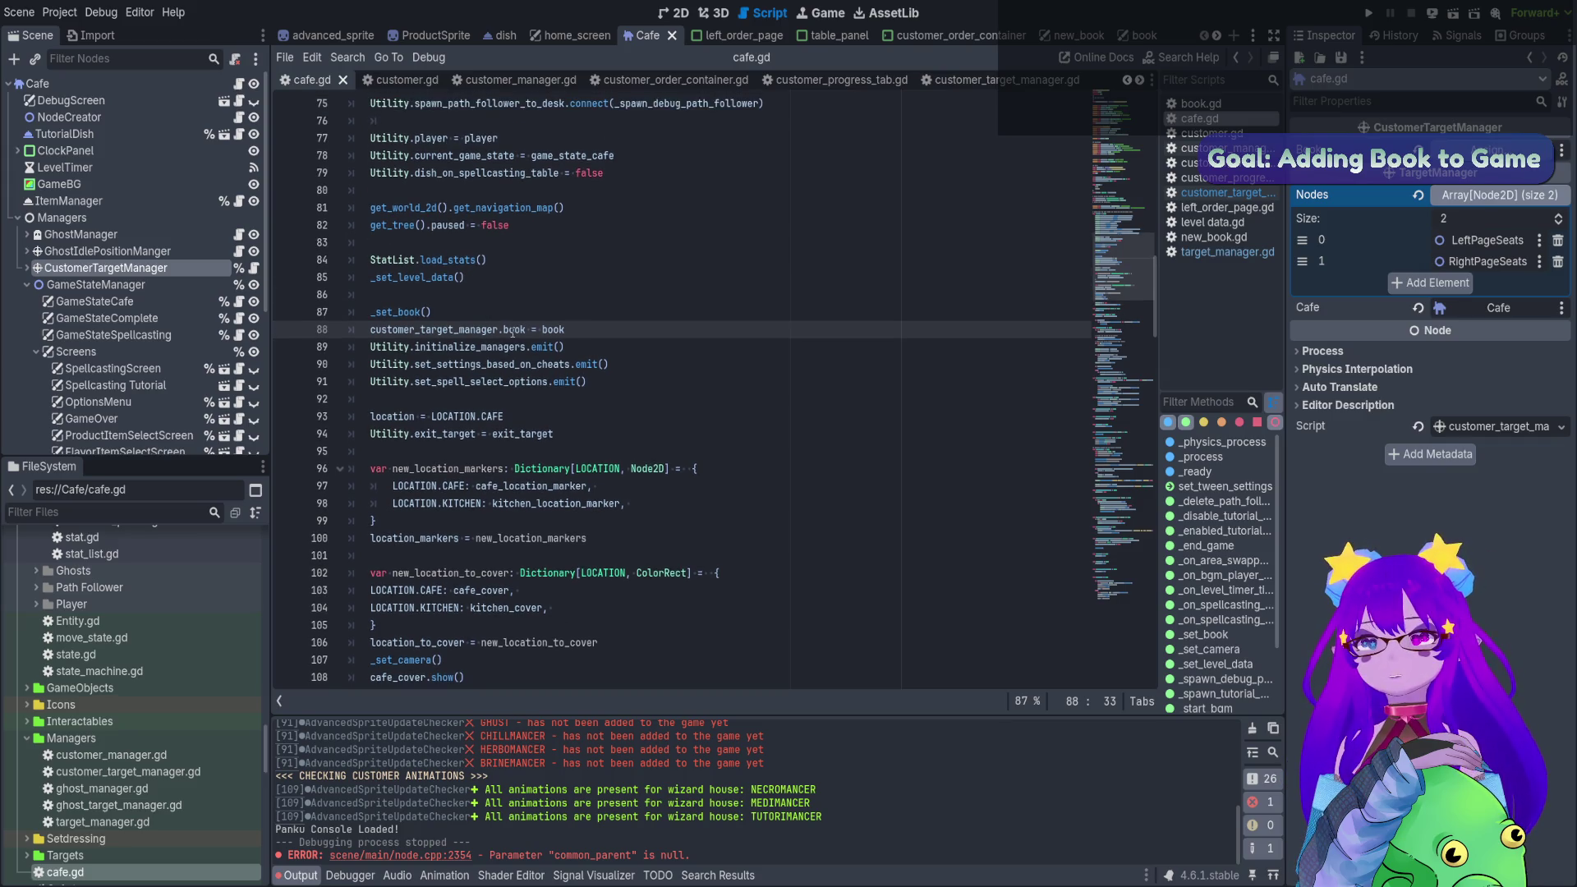
key(ctrl+shift+Return)
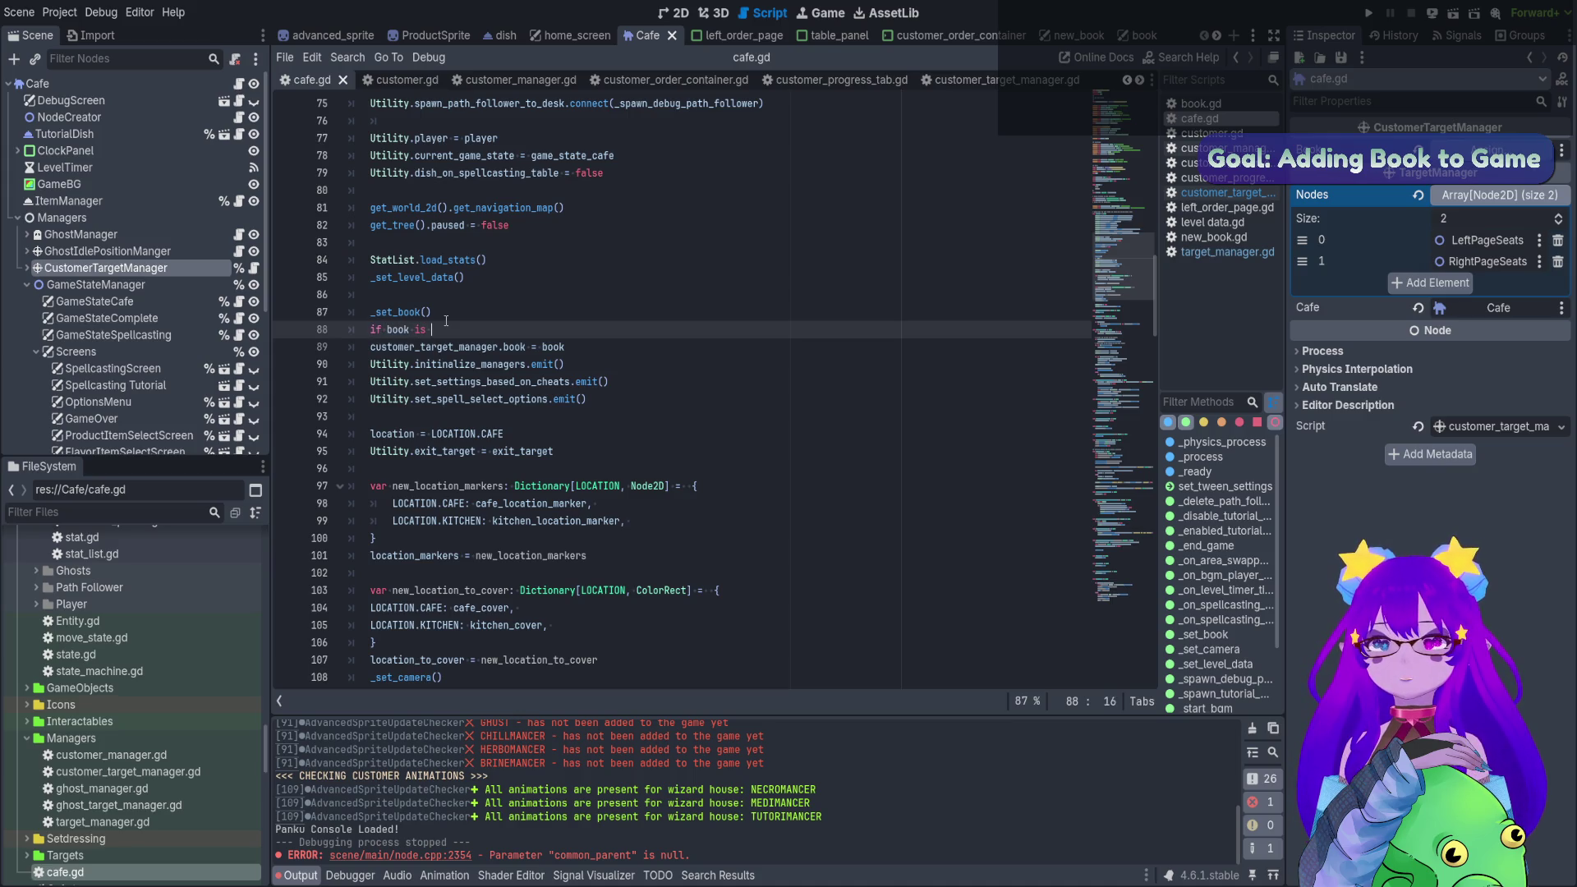
key(Return)
text(:)
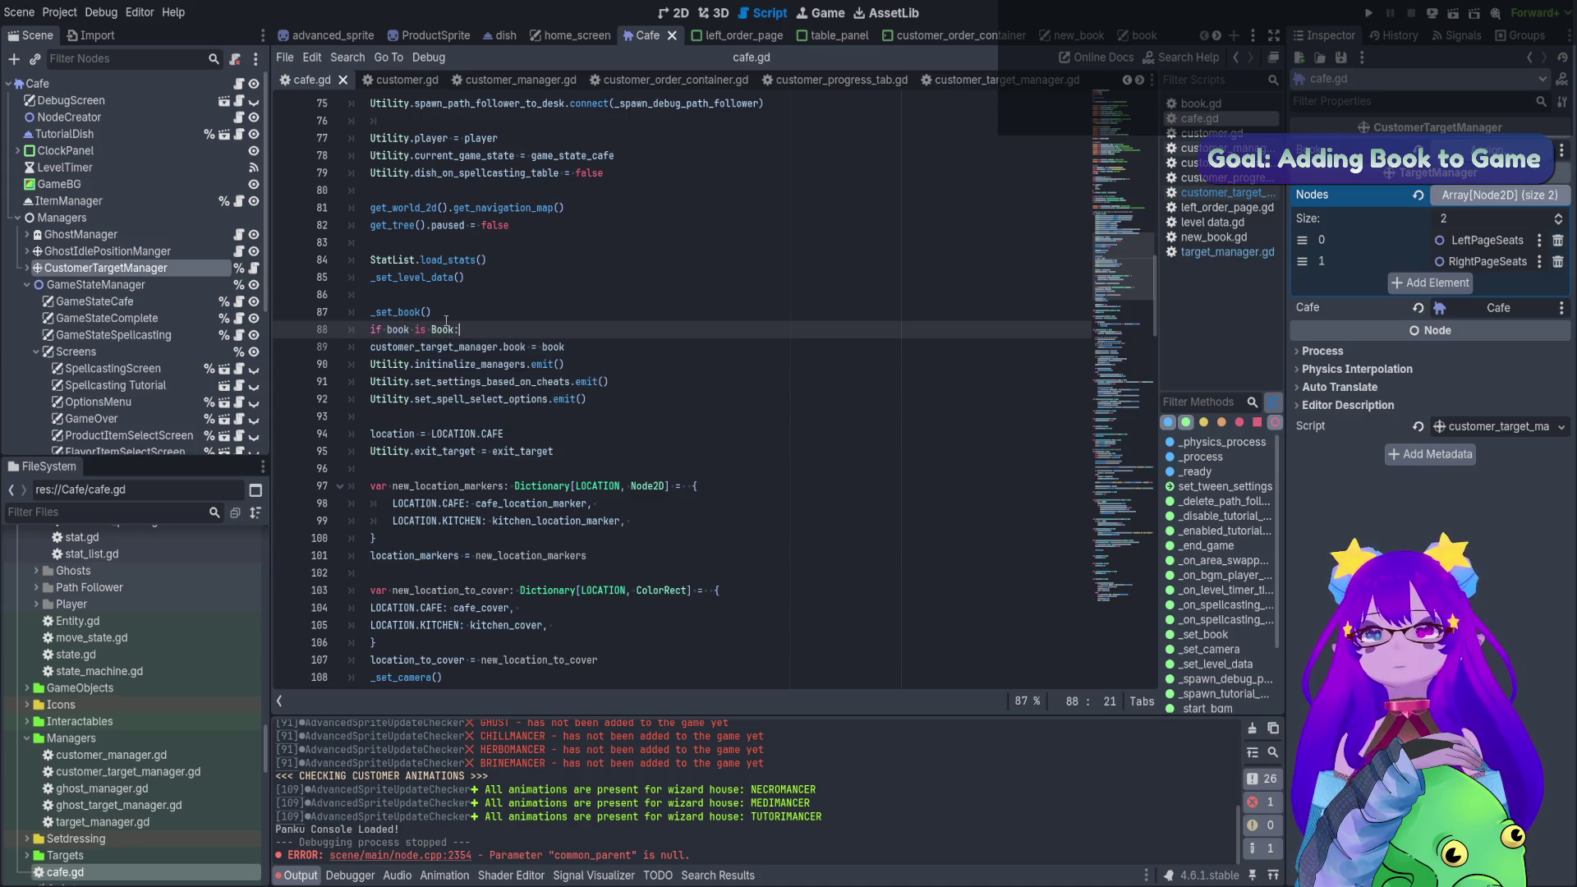
click(370, 347)
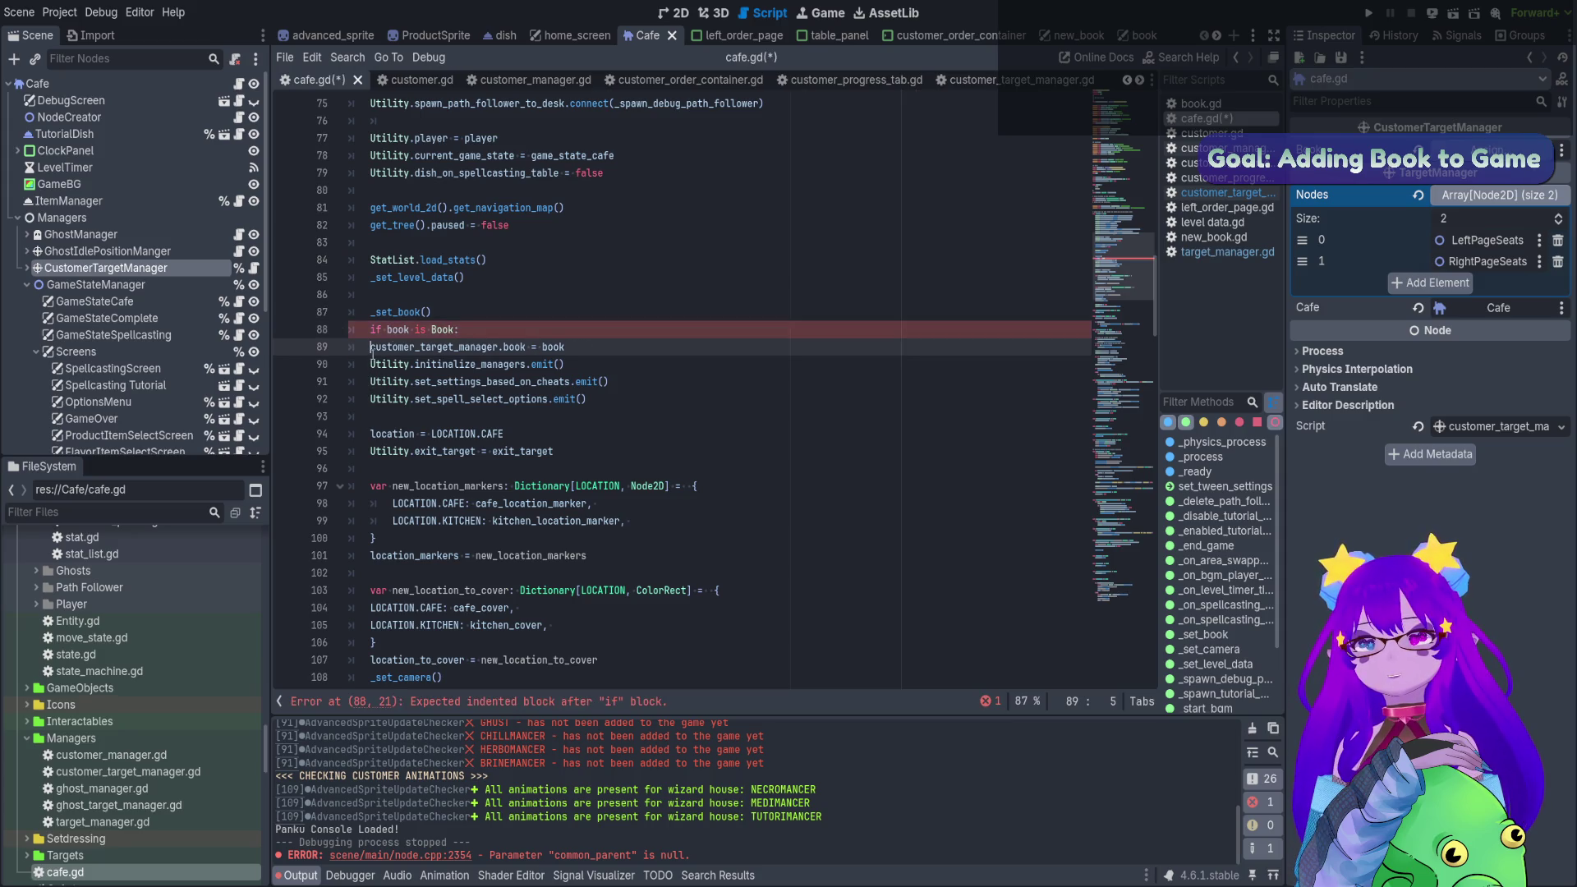
key(Tab)
key(ctrl+s)
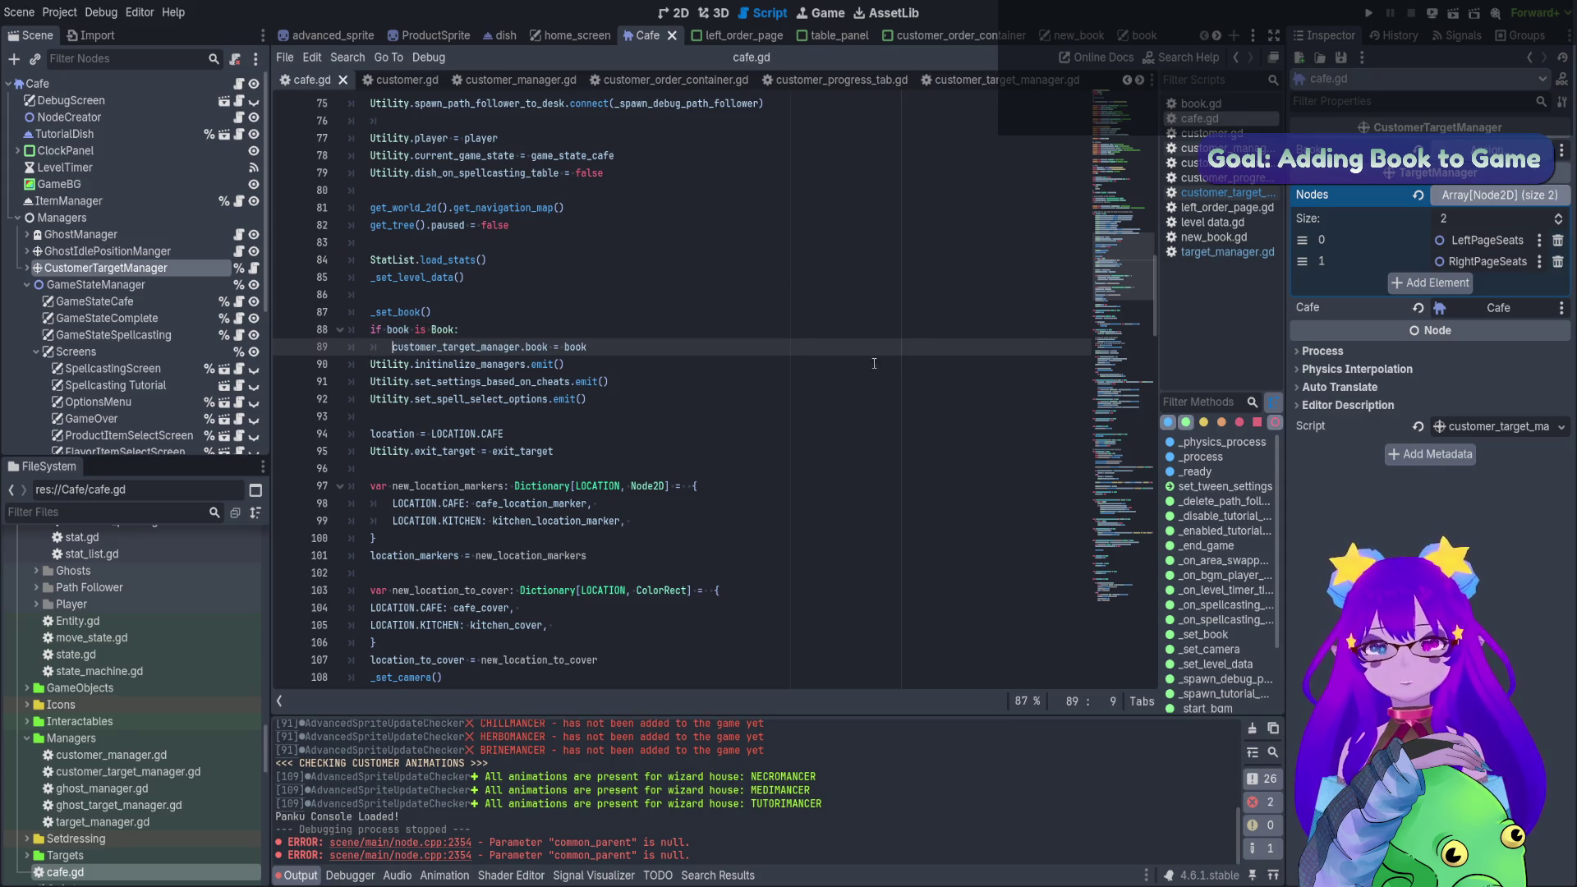
click(1368, 14)
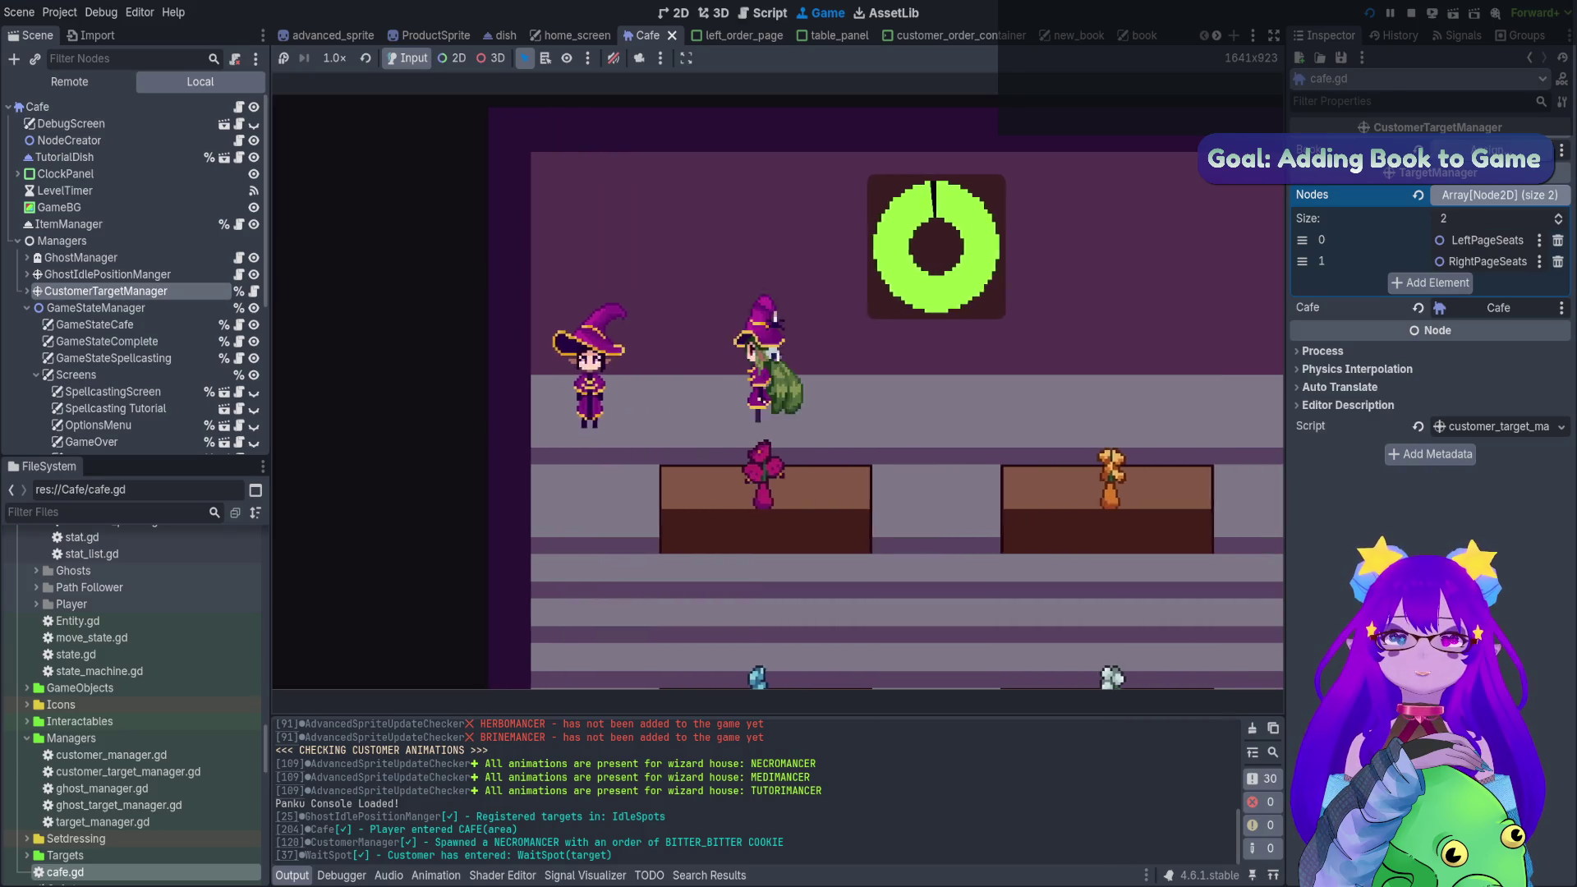
Seat a customer, reload the café level from the main menu, and toggle the Orders book
key(r)
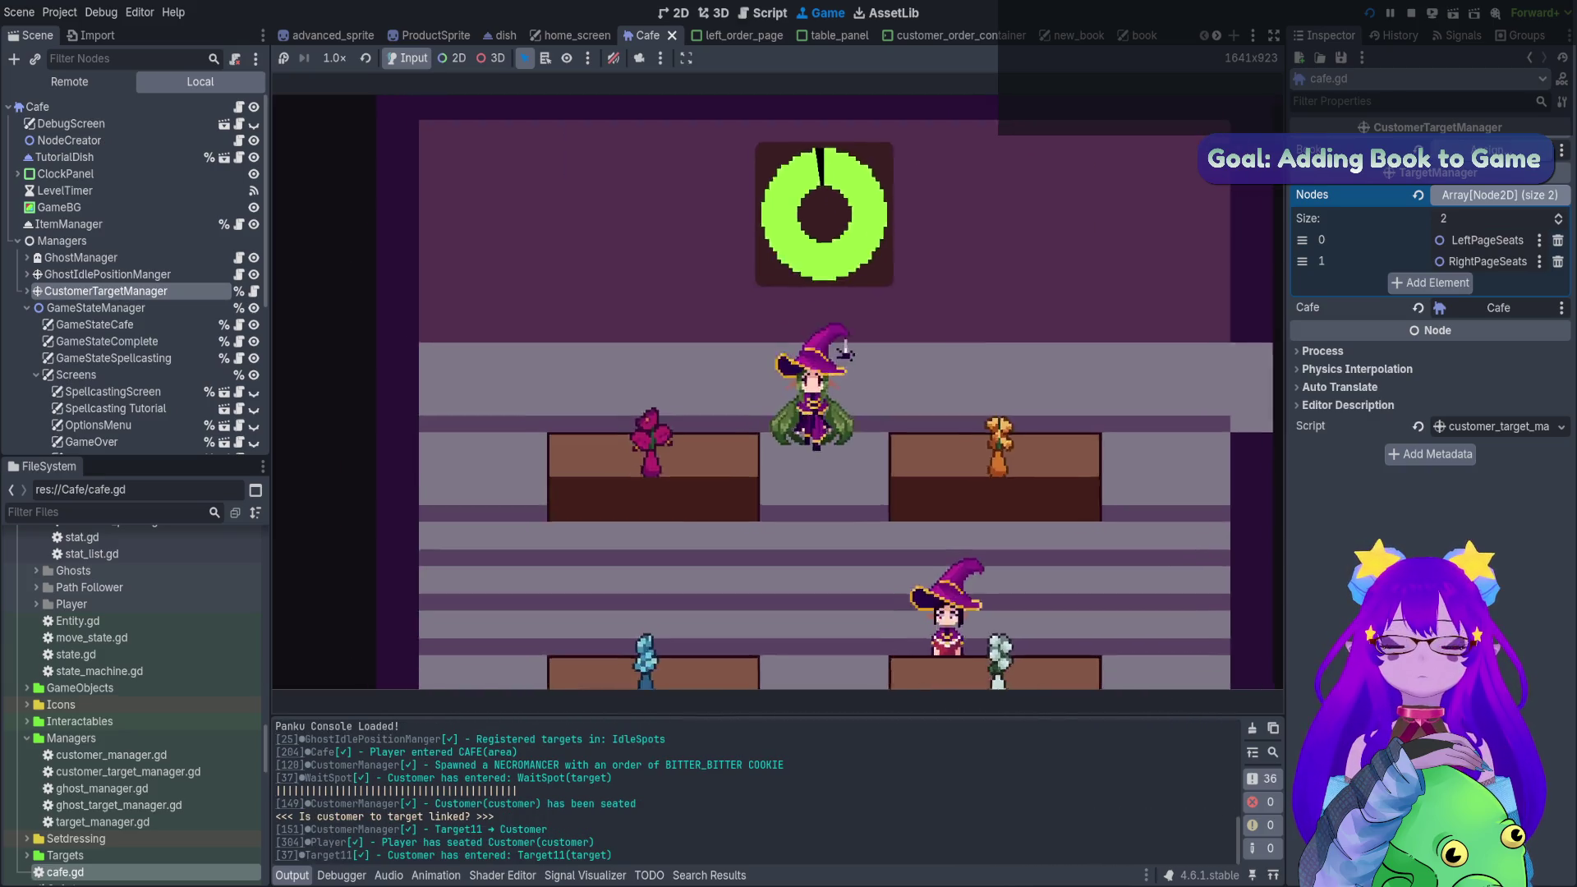
key(Escape)
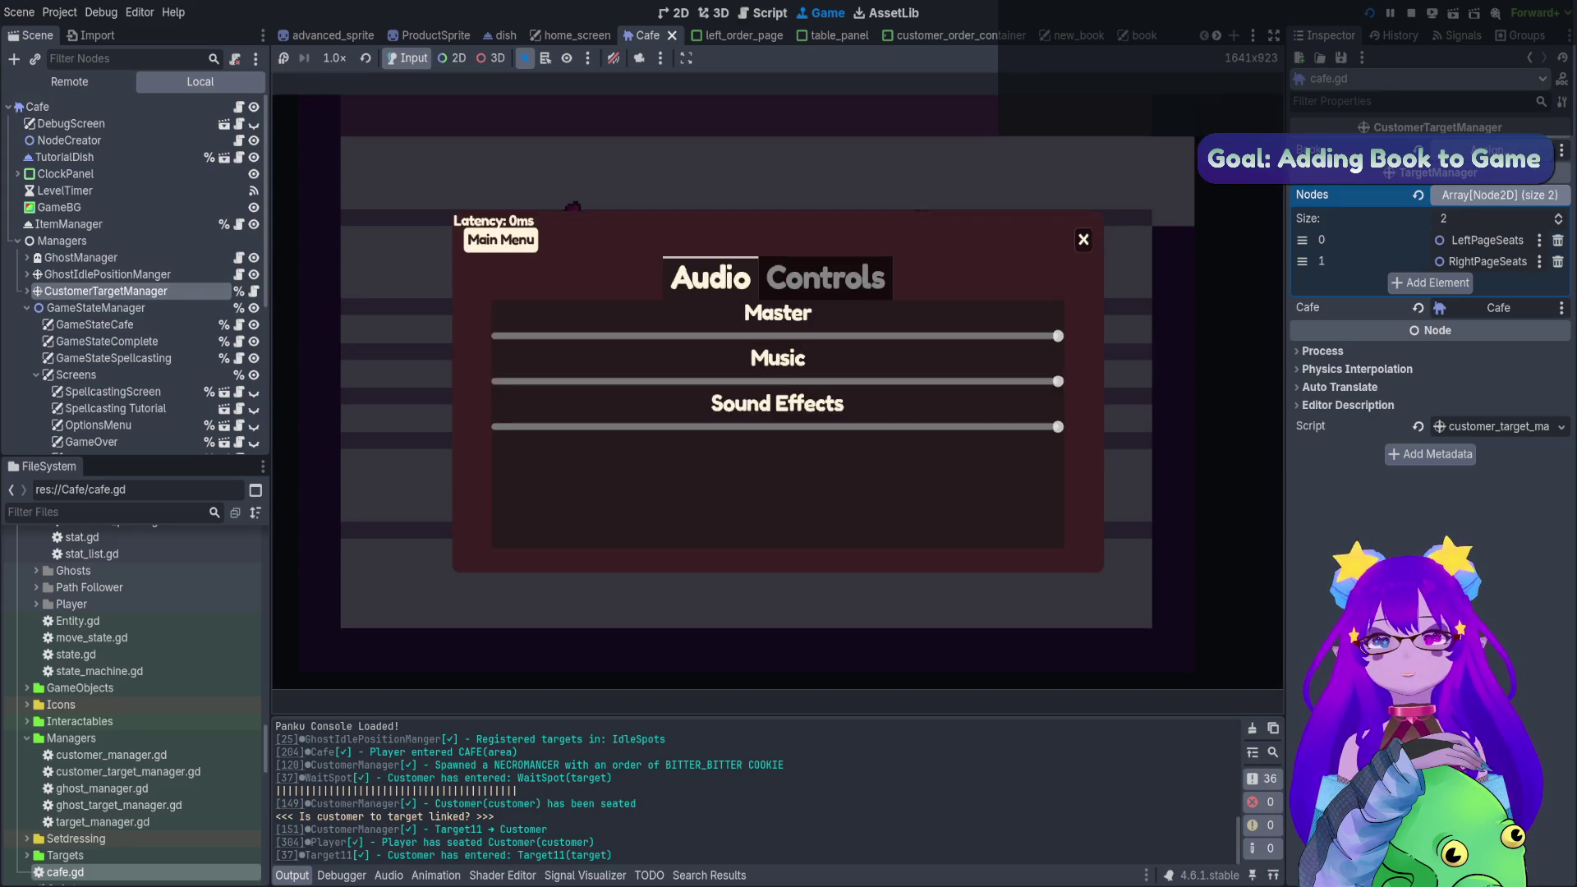
click(501, 239)
click(774, 418)
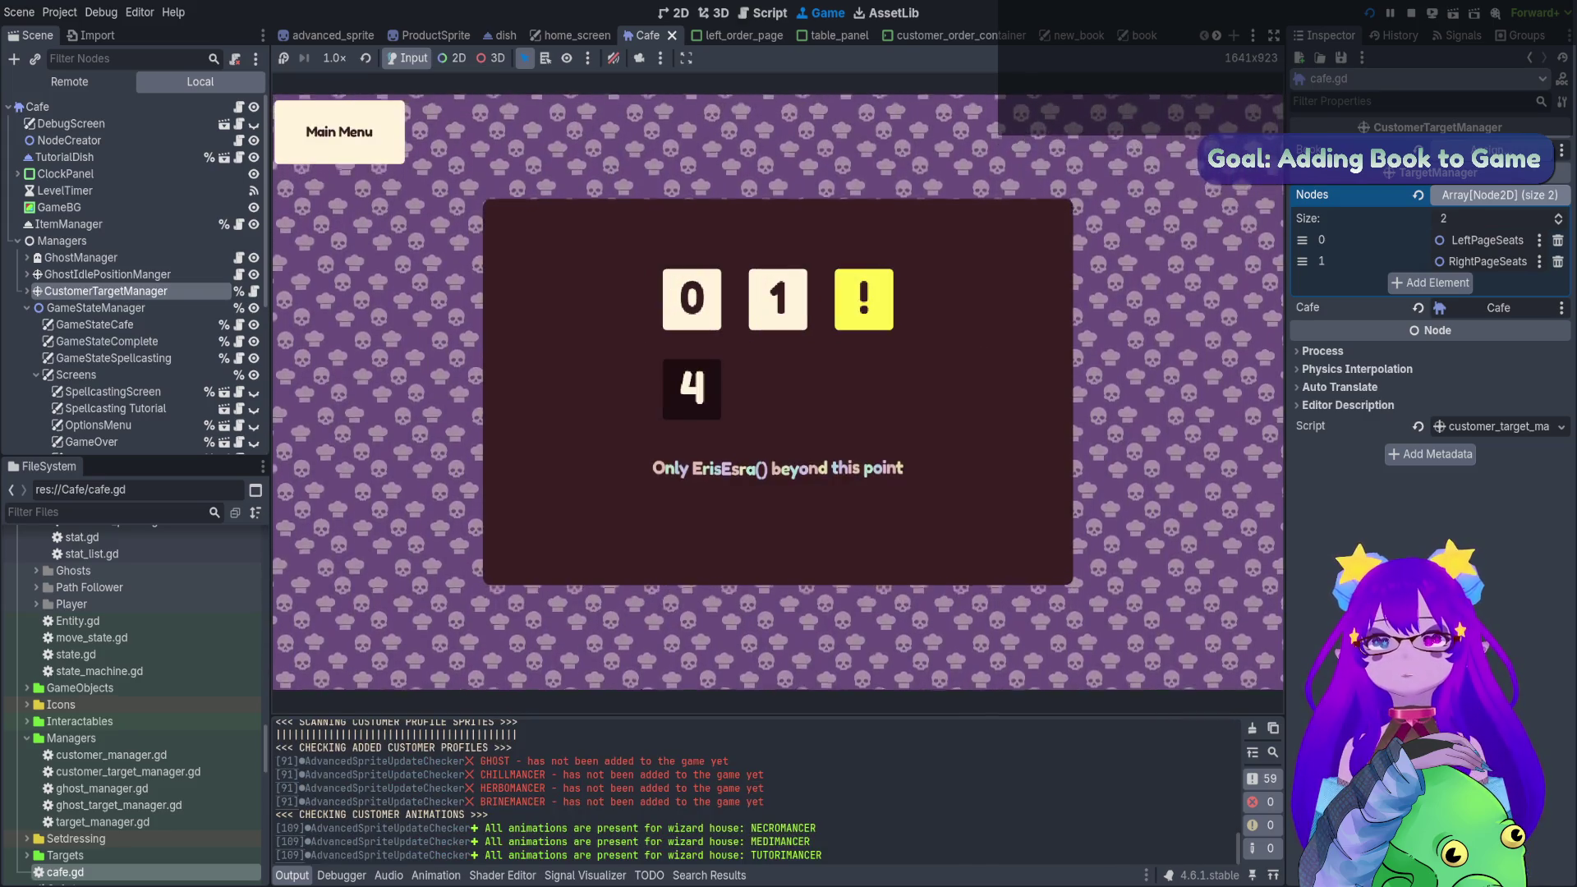
key(Return)
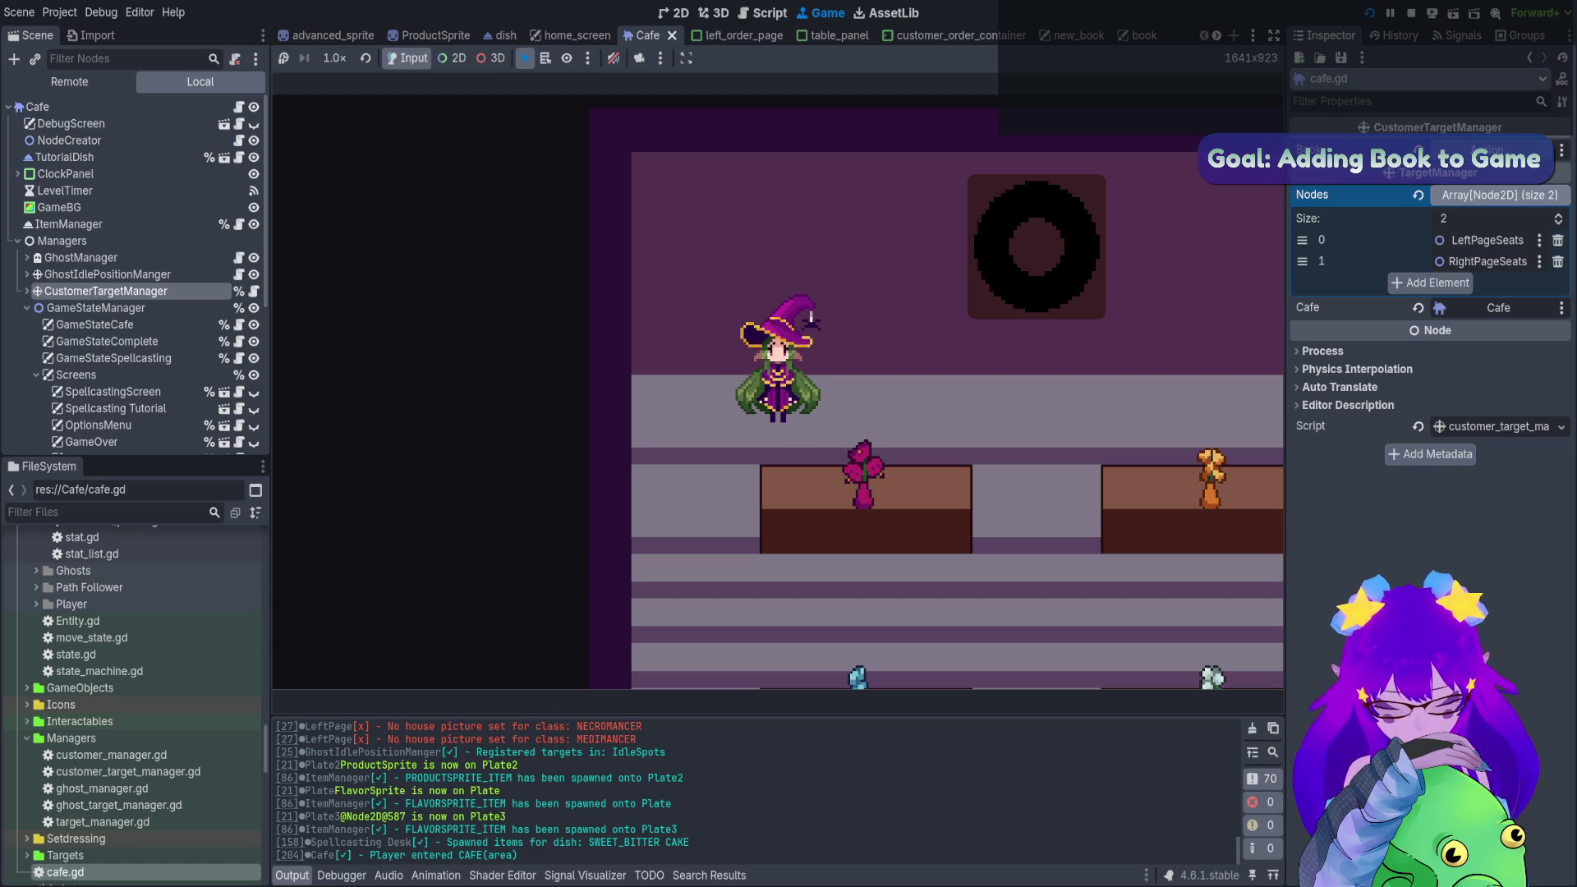
key(Tab)
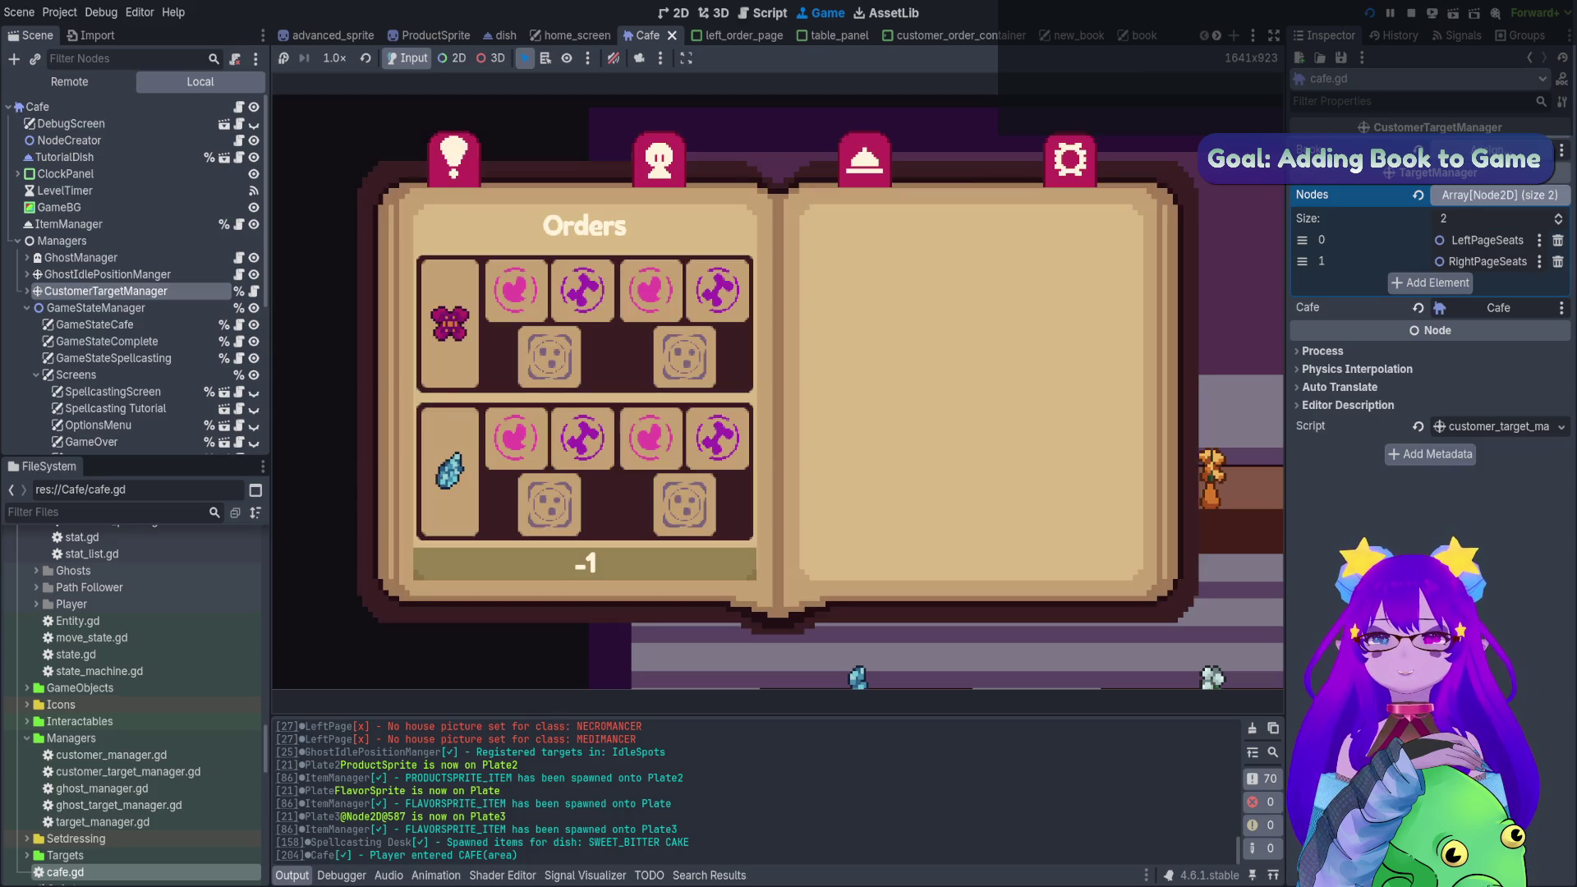
key(Tab)
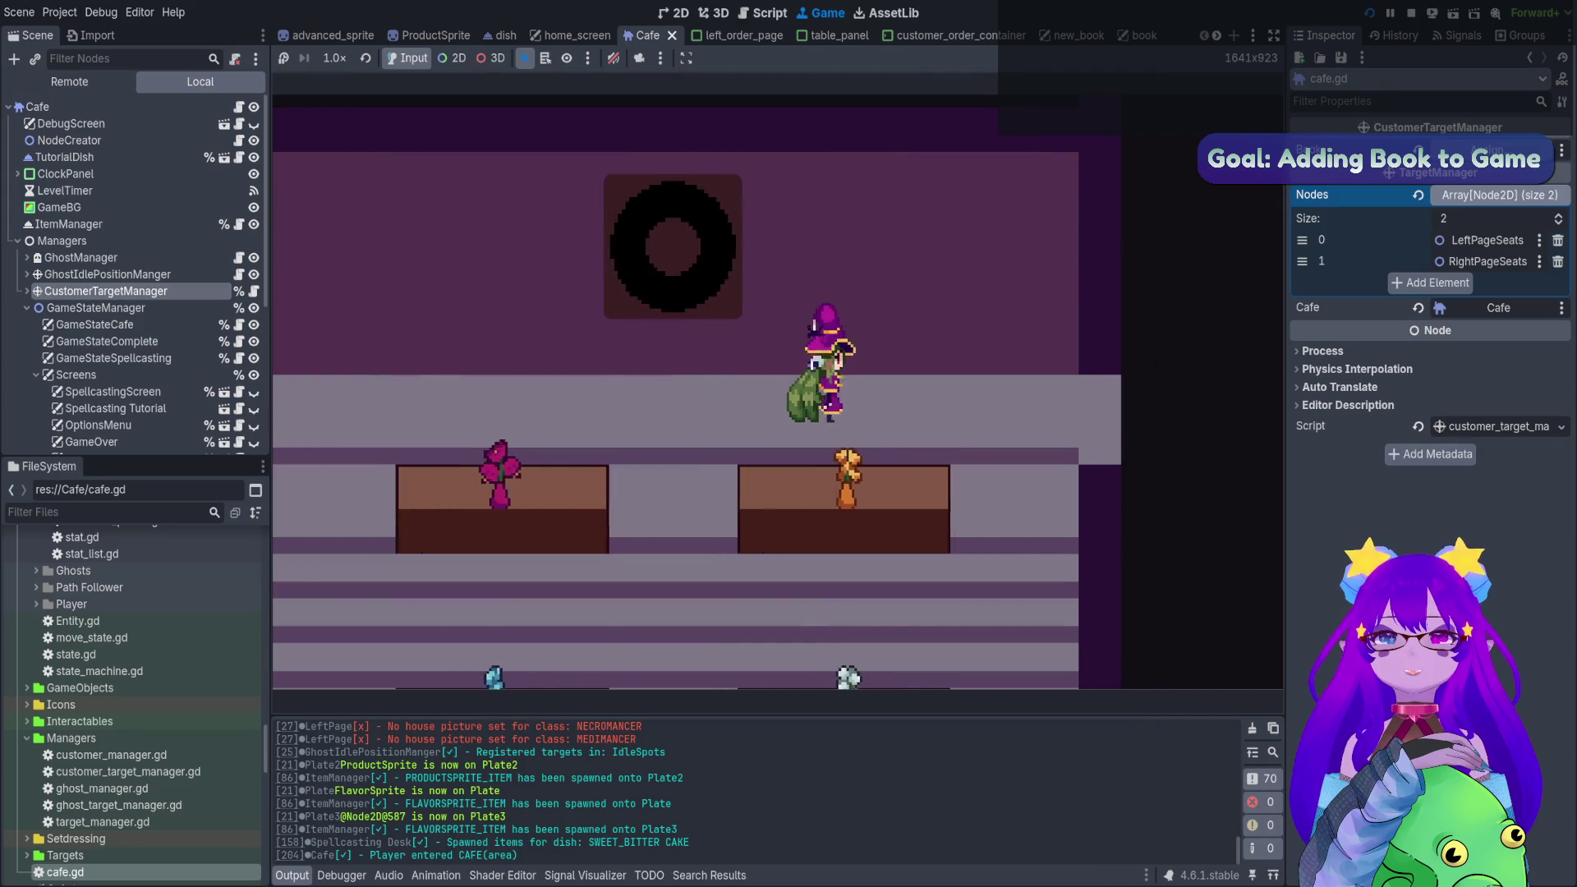
key(Tab)
key(Tab)
key(Tab)
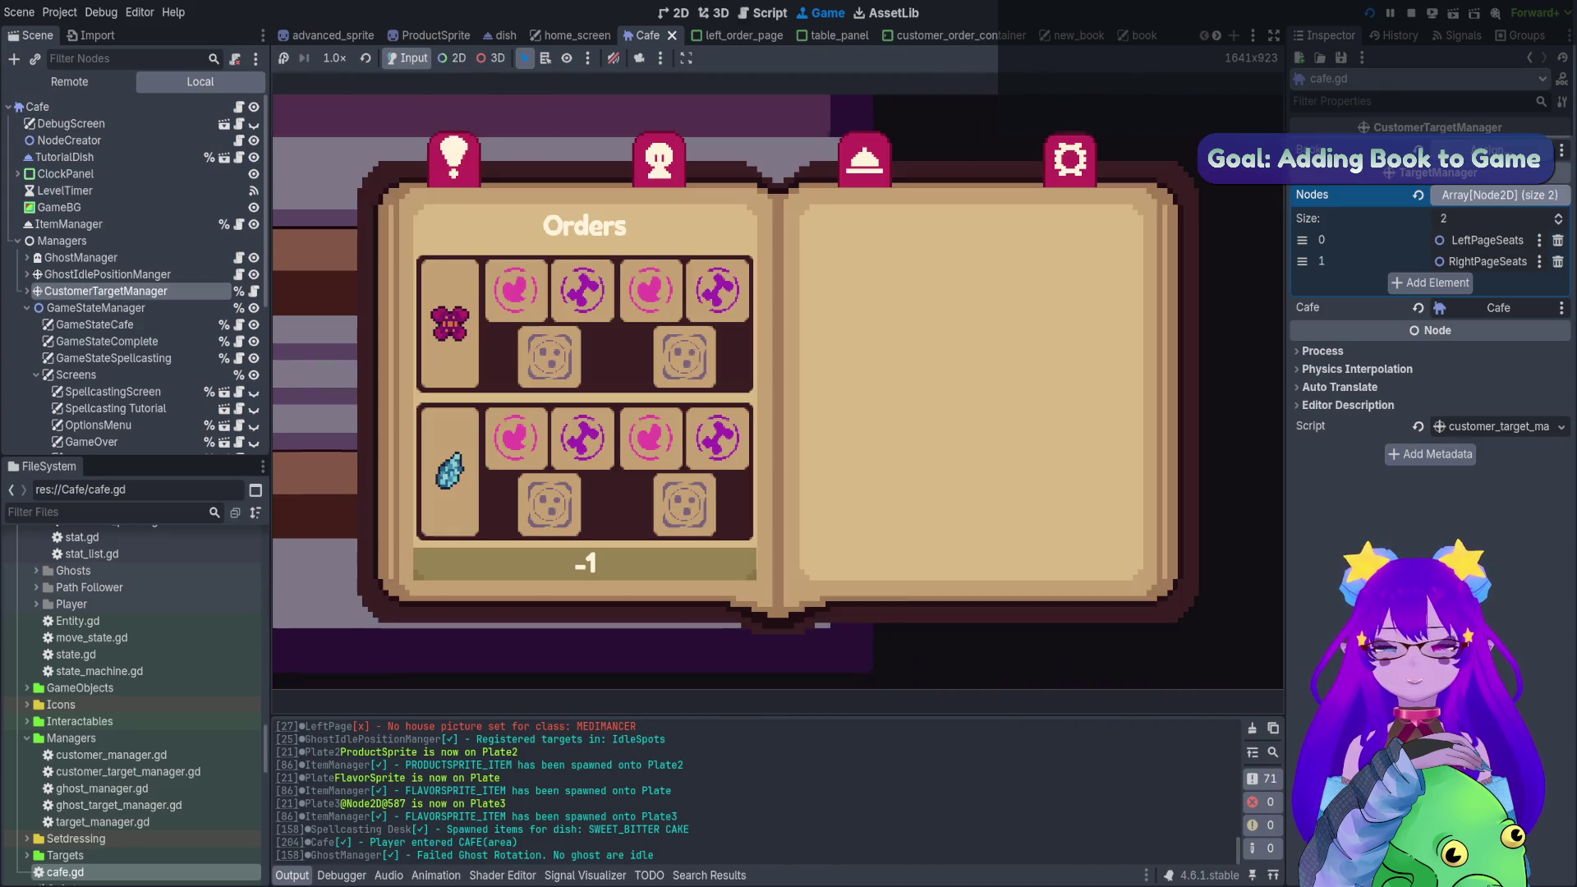
Restart the café level from the title screen and try flipping an Orders book page
key(Escape)
click(501, 239)
click(781, 419)
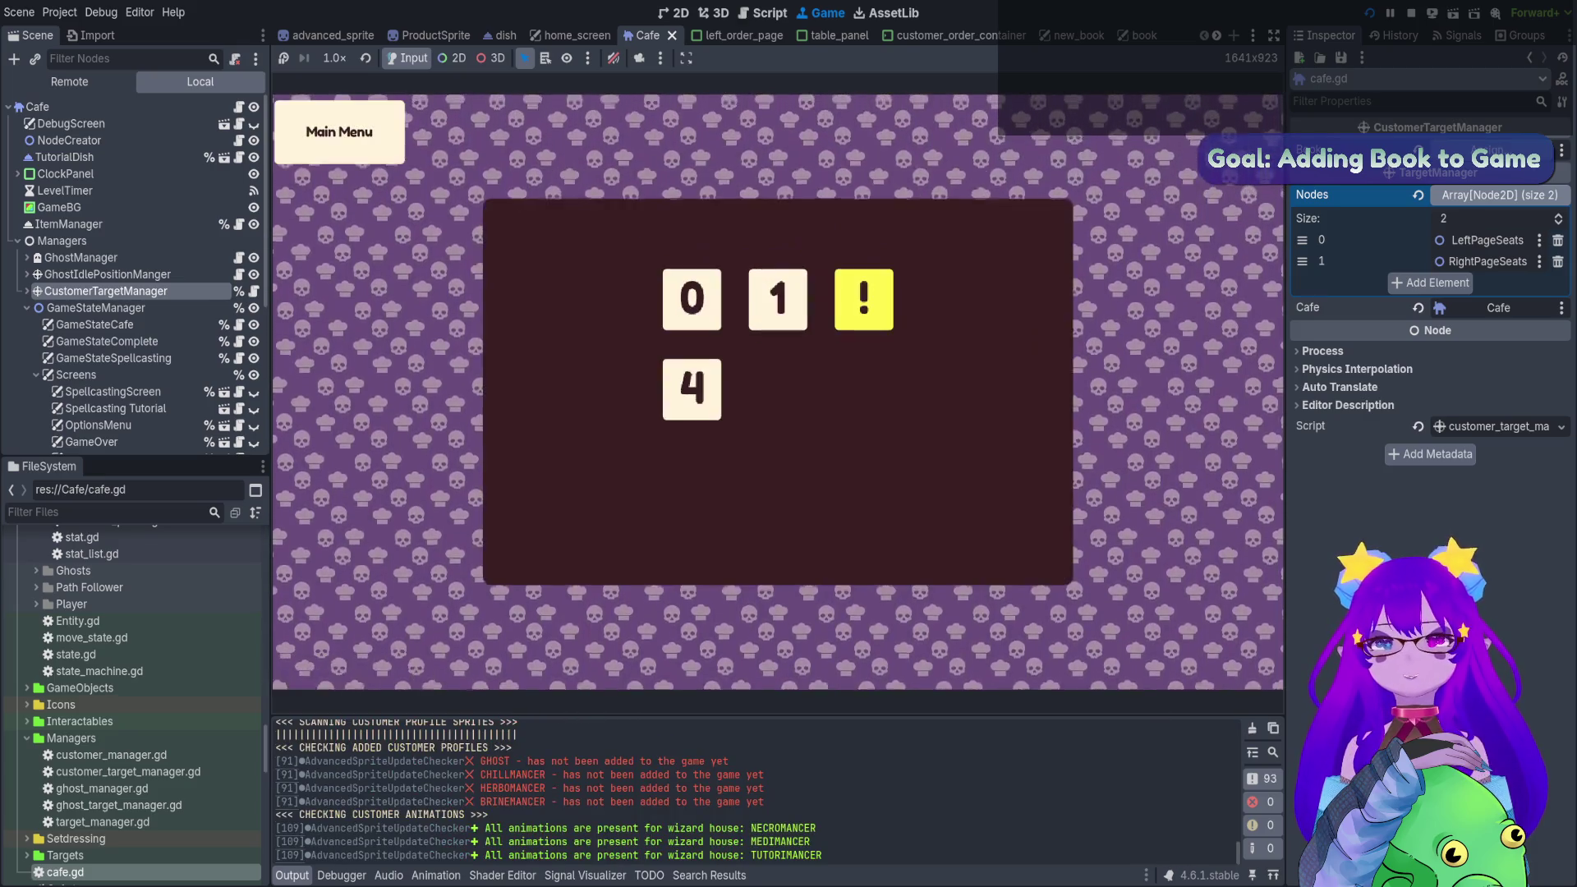
key(Return)
key(Tab)
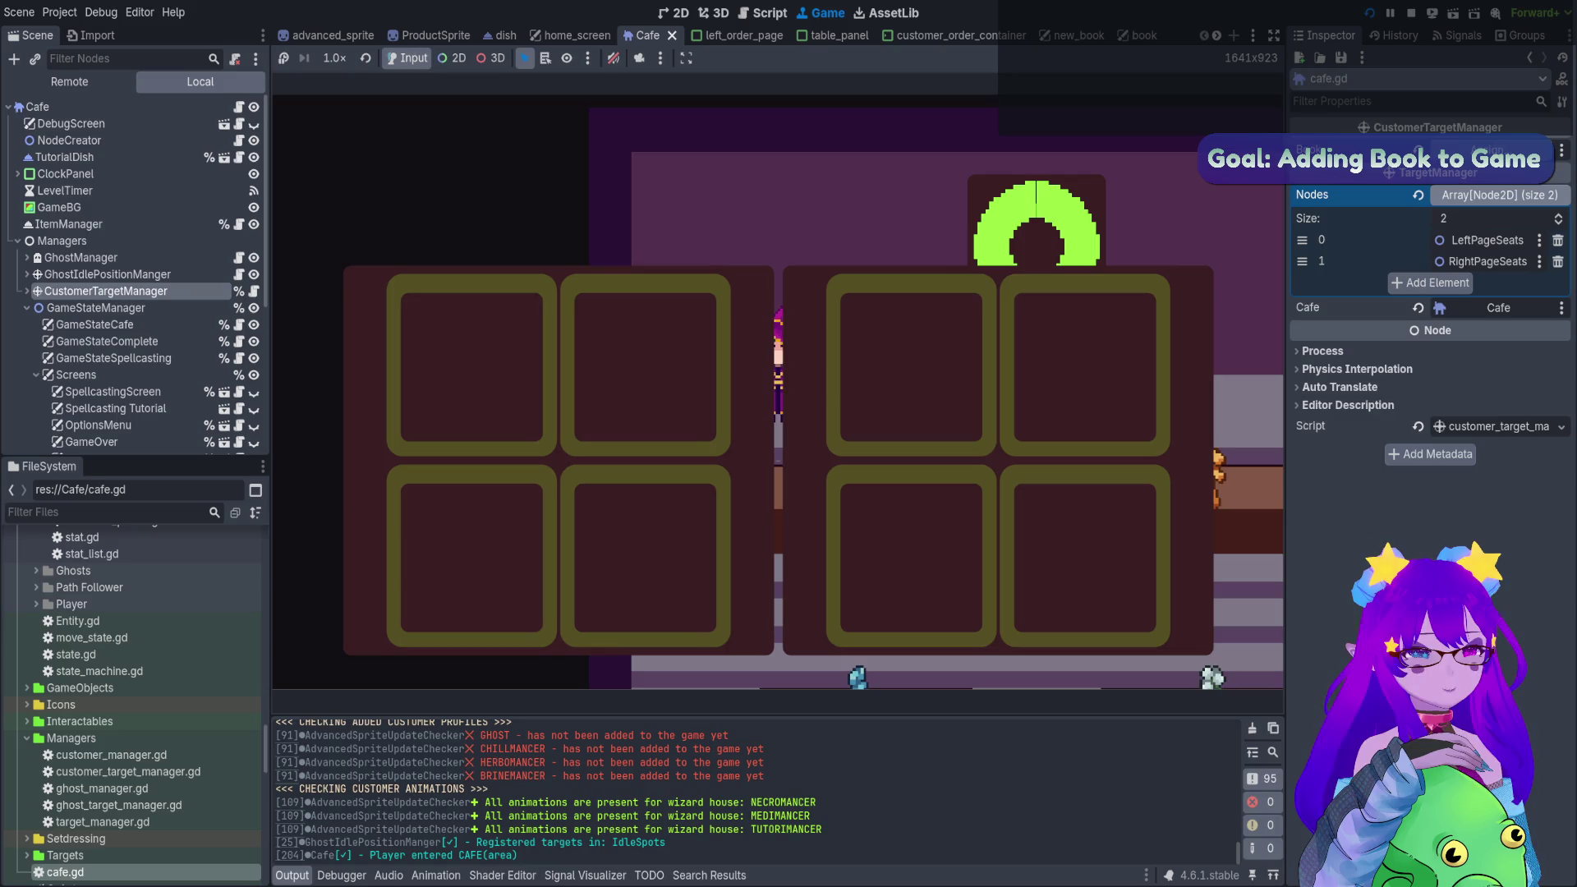
key(Right)
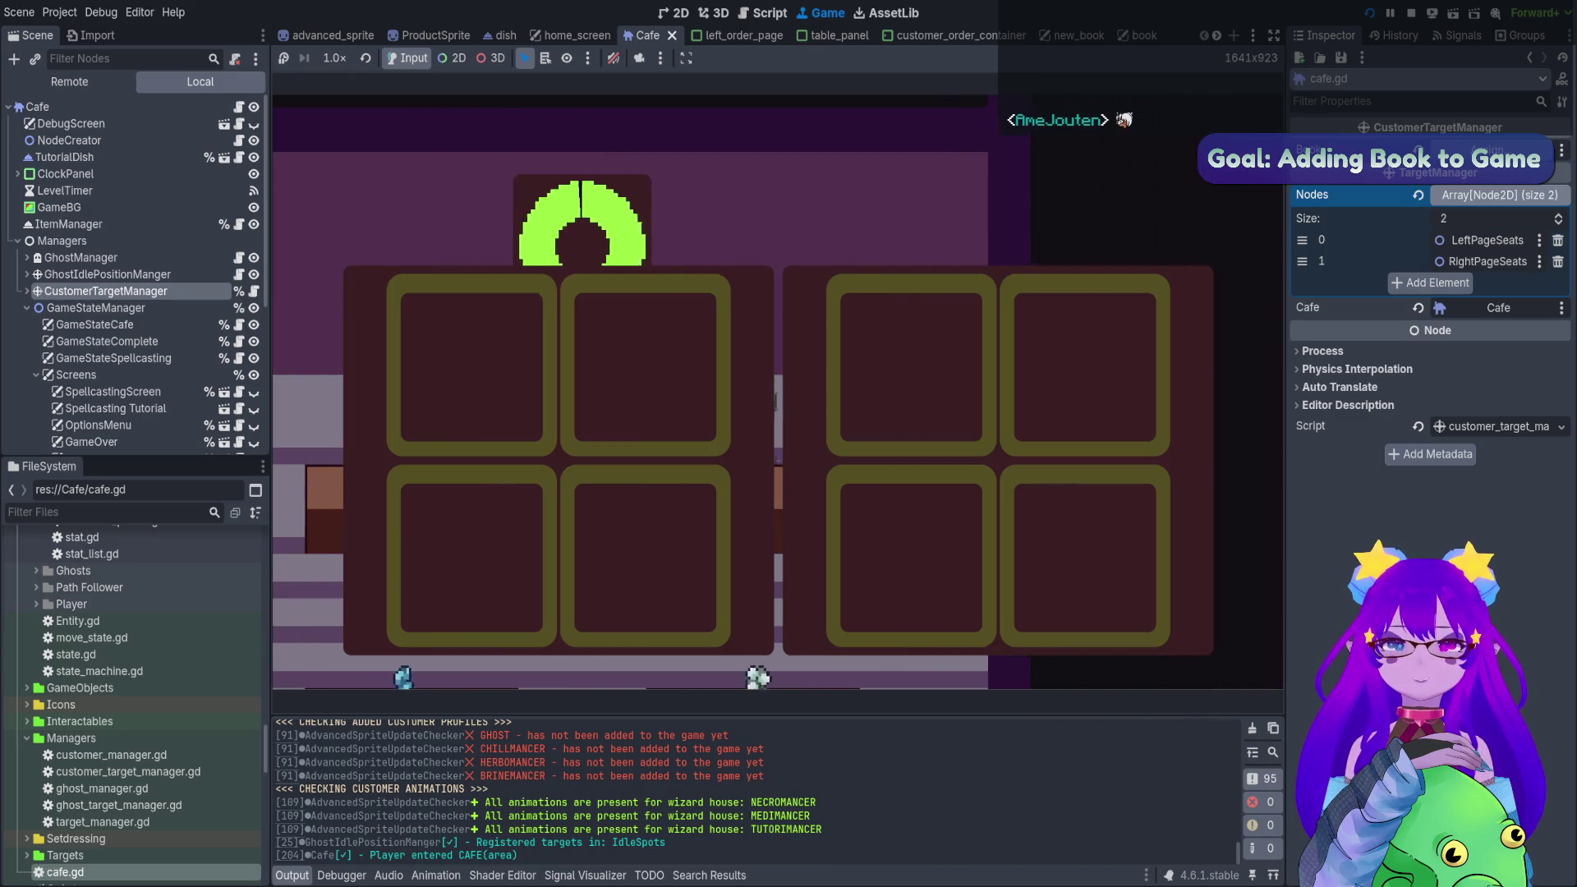
key(Tab)
Return to the title screen and start level 4 from level selection
key(Escape)
key(Return)
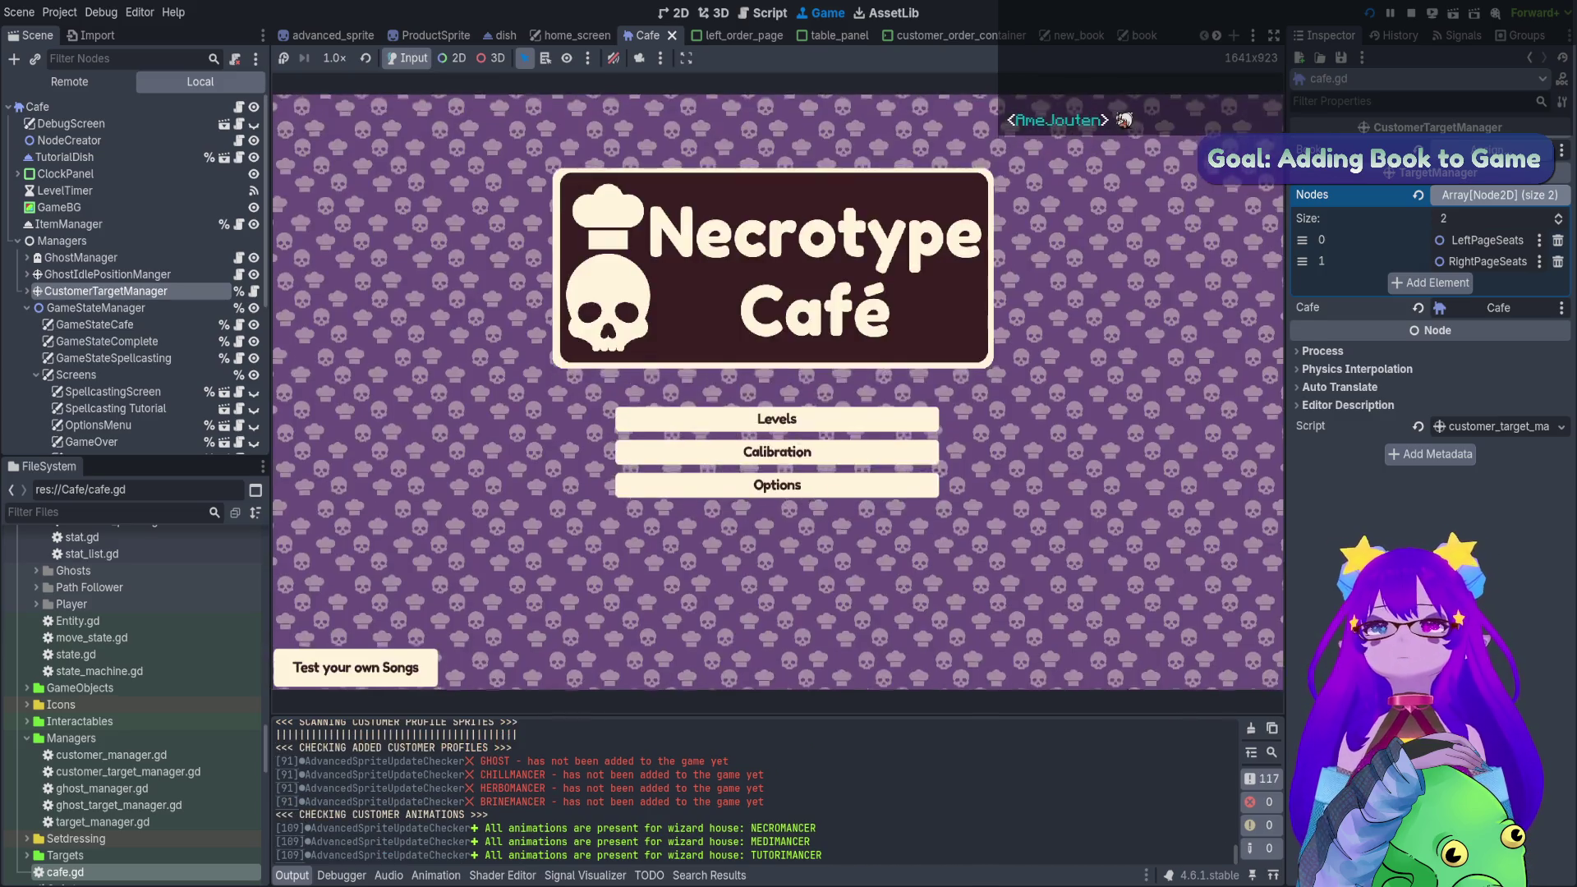
key(Return)
key(Down)
key(Return)
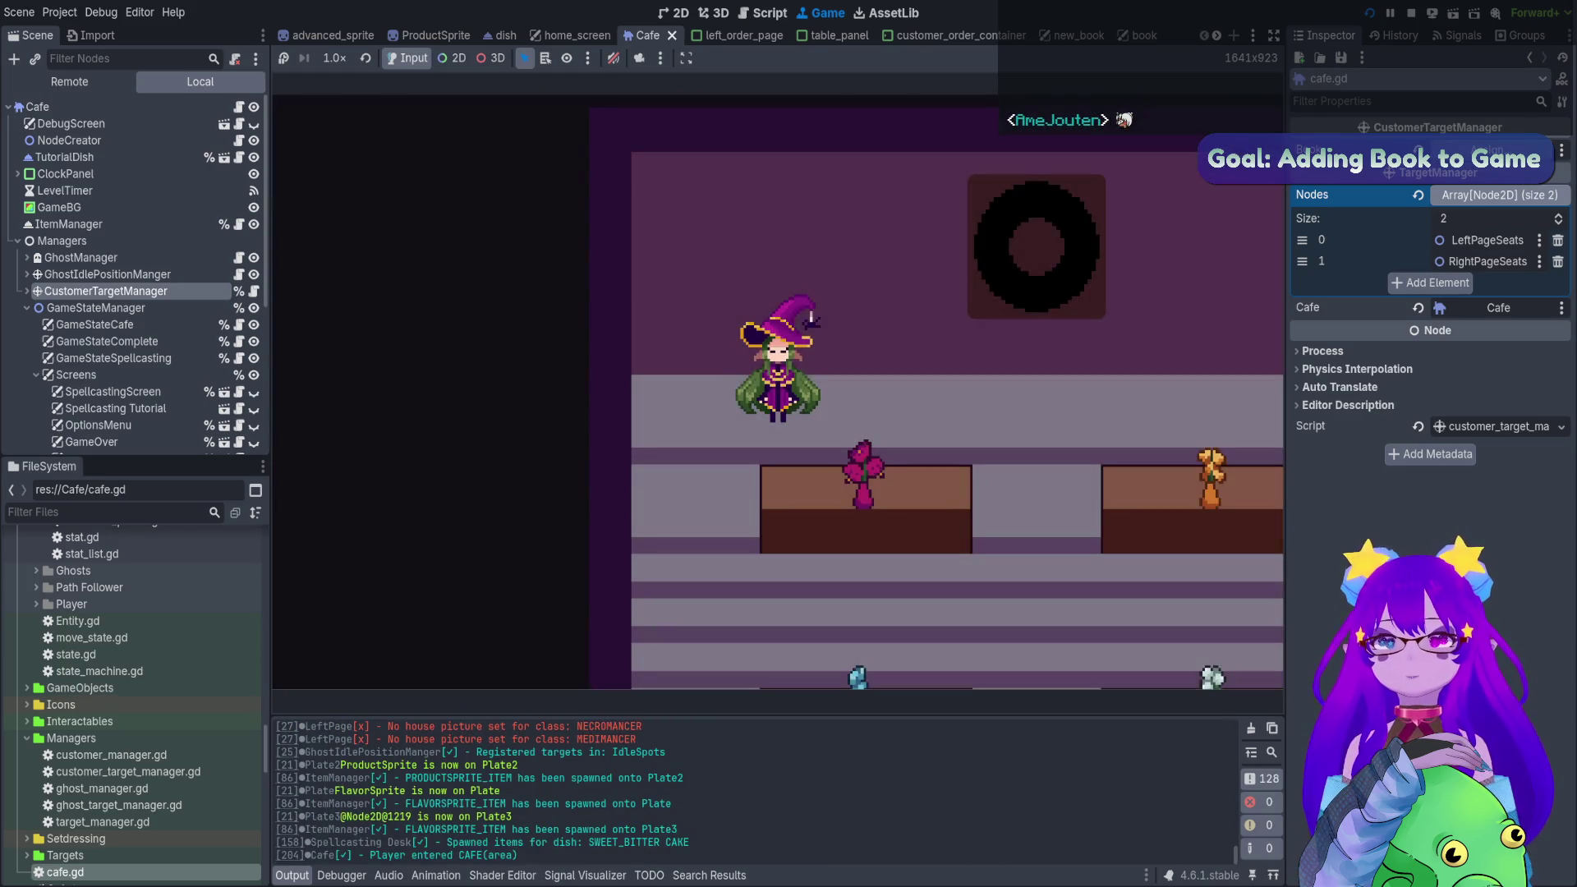
Repeatedly open and close the Orders book in level 4, then stop the game
key(Tab)
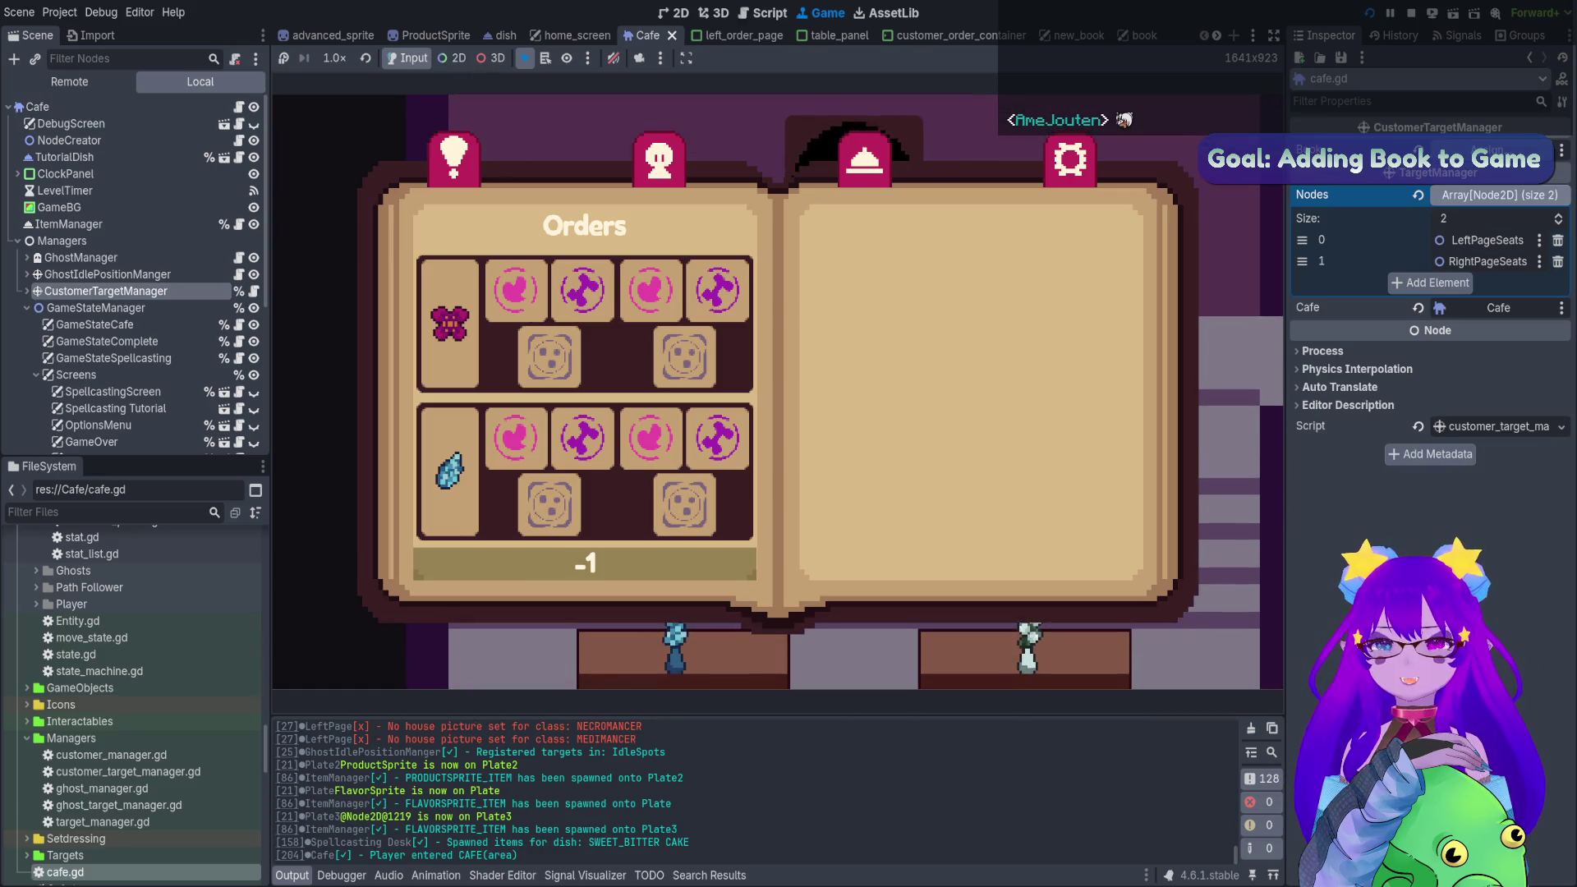
key(Tab)
key(Tab)
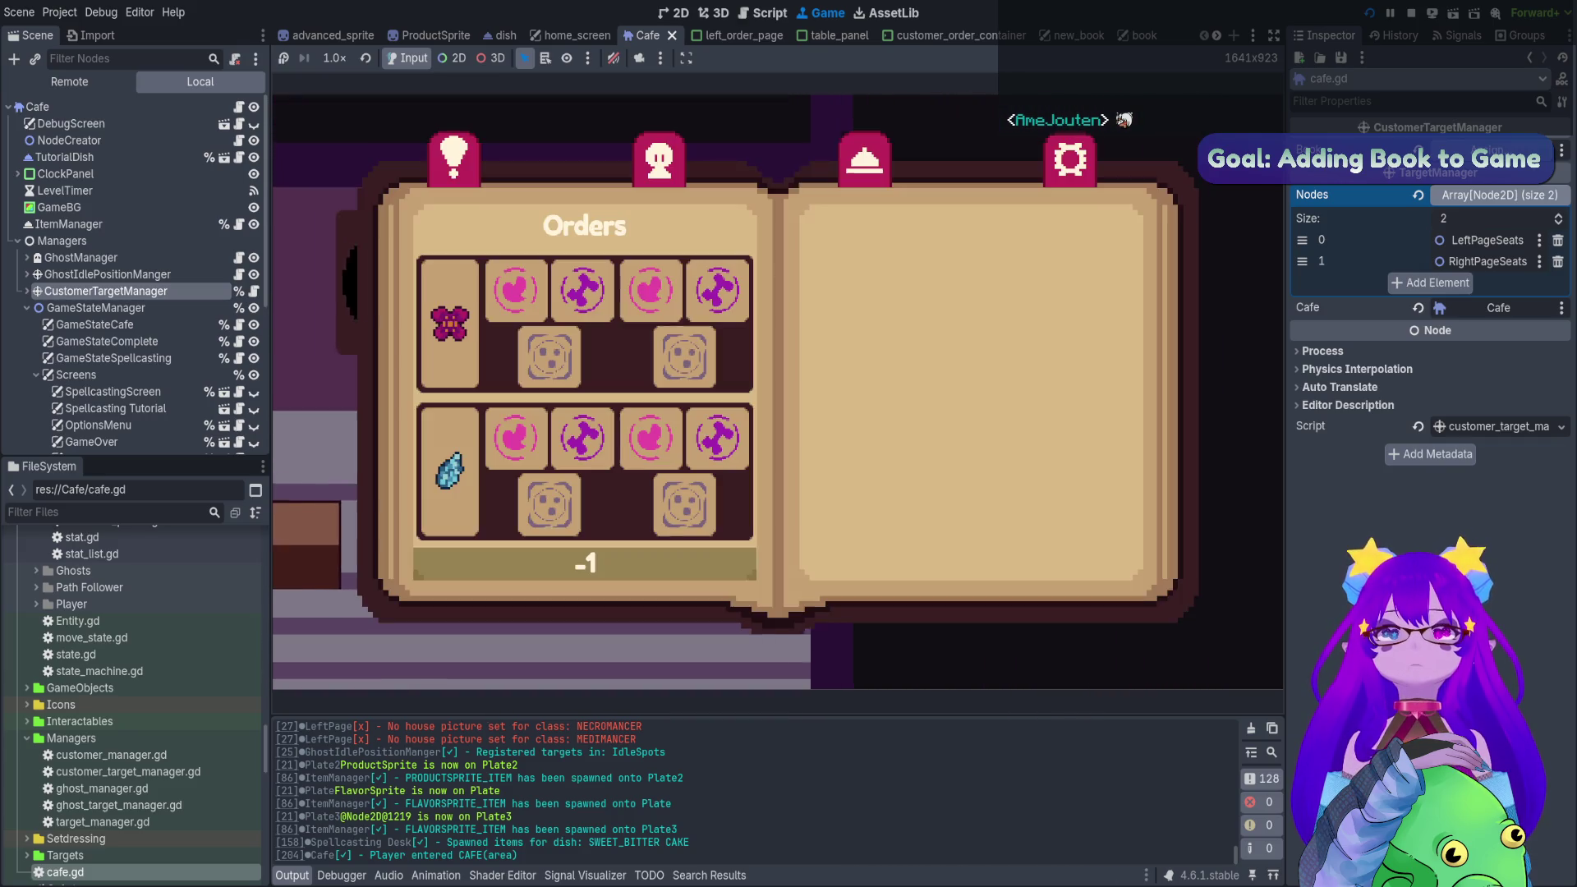
key(Tab)
key(Tab)
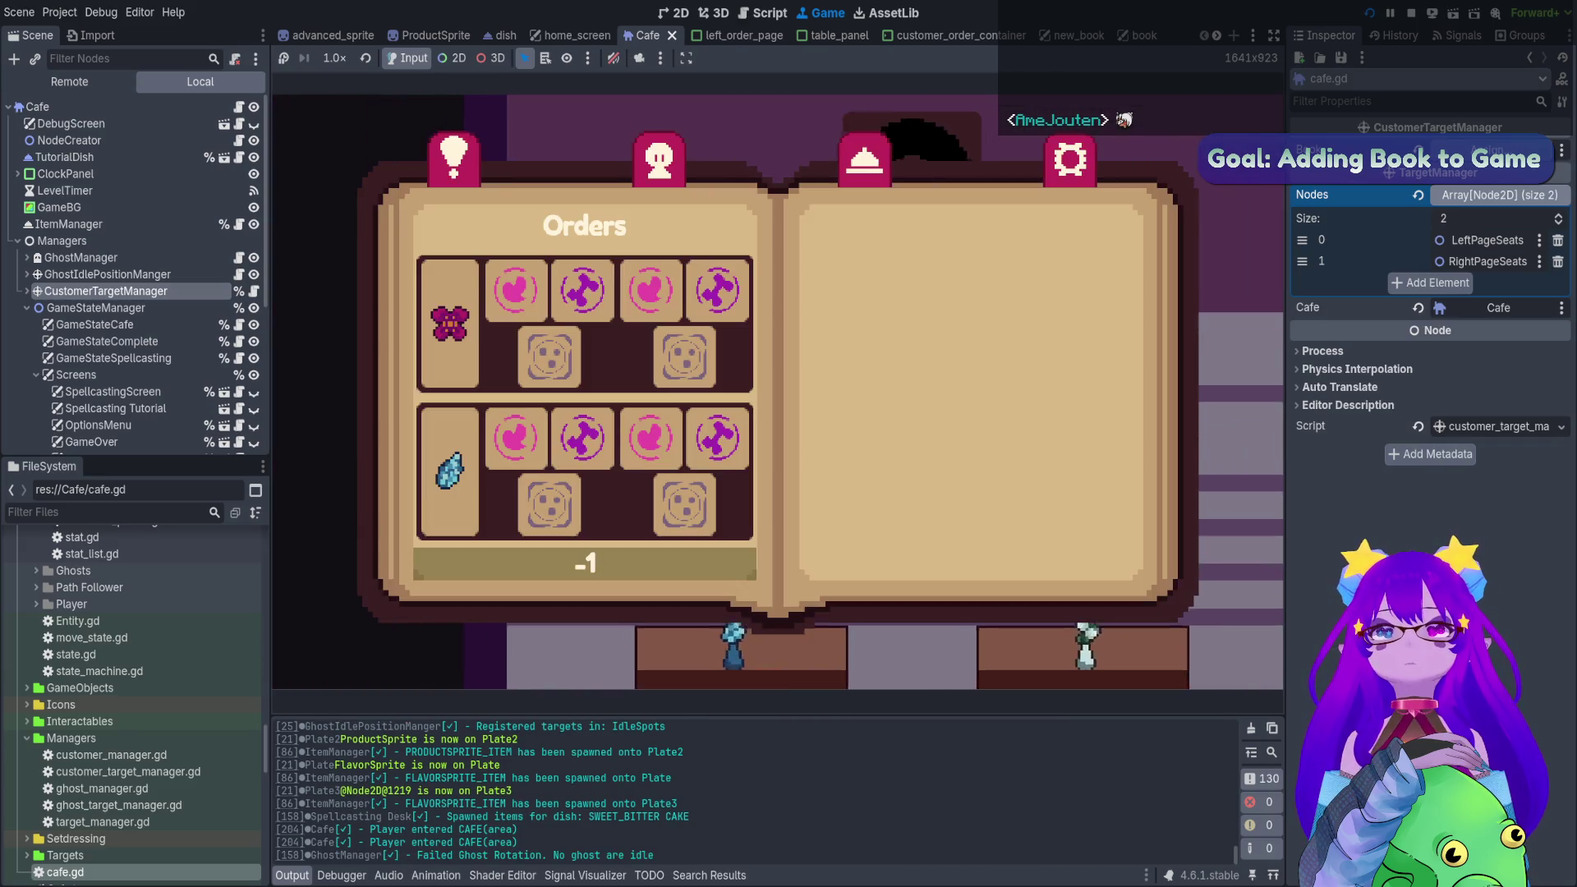
key(Tab)
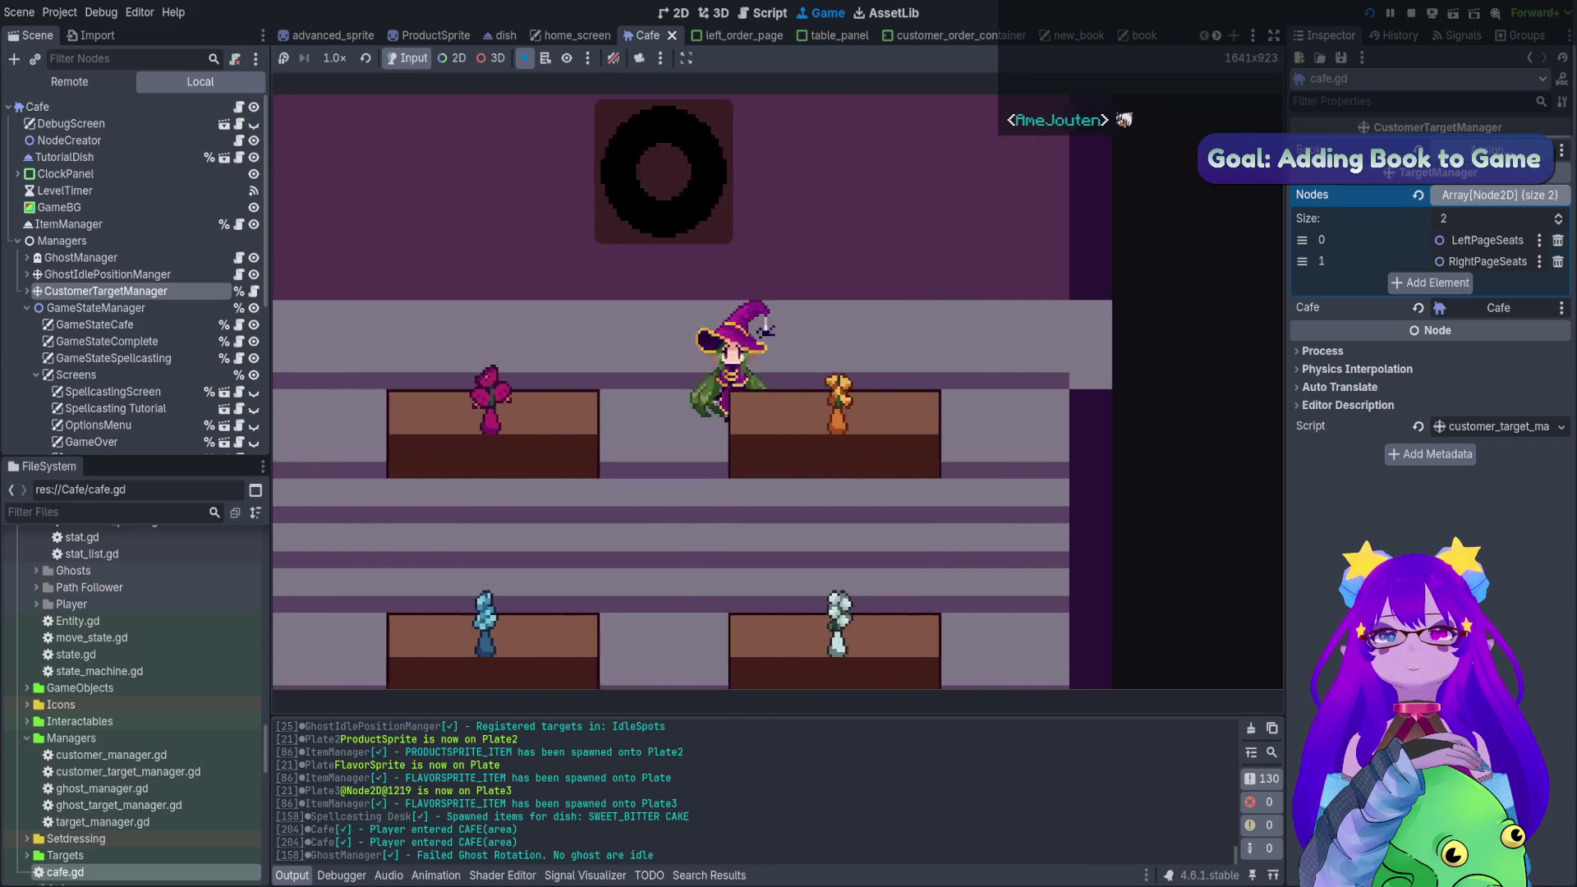
key(Tab)
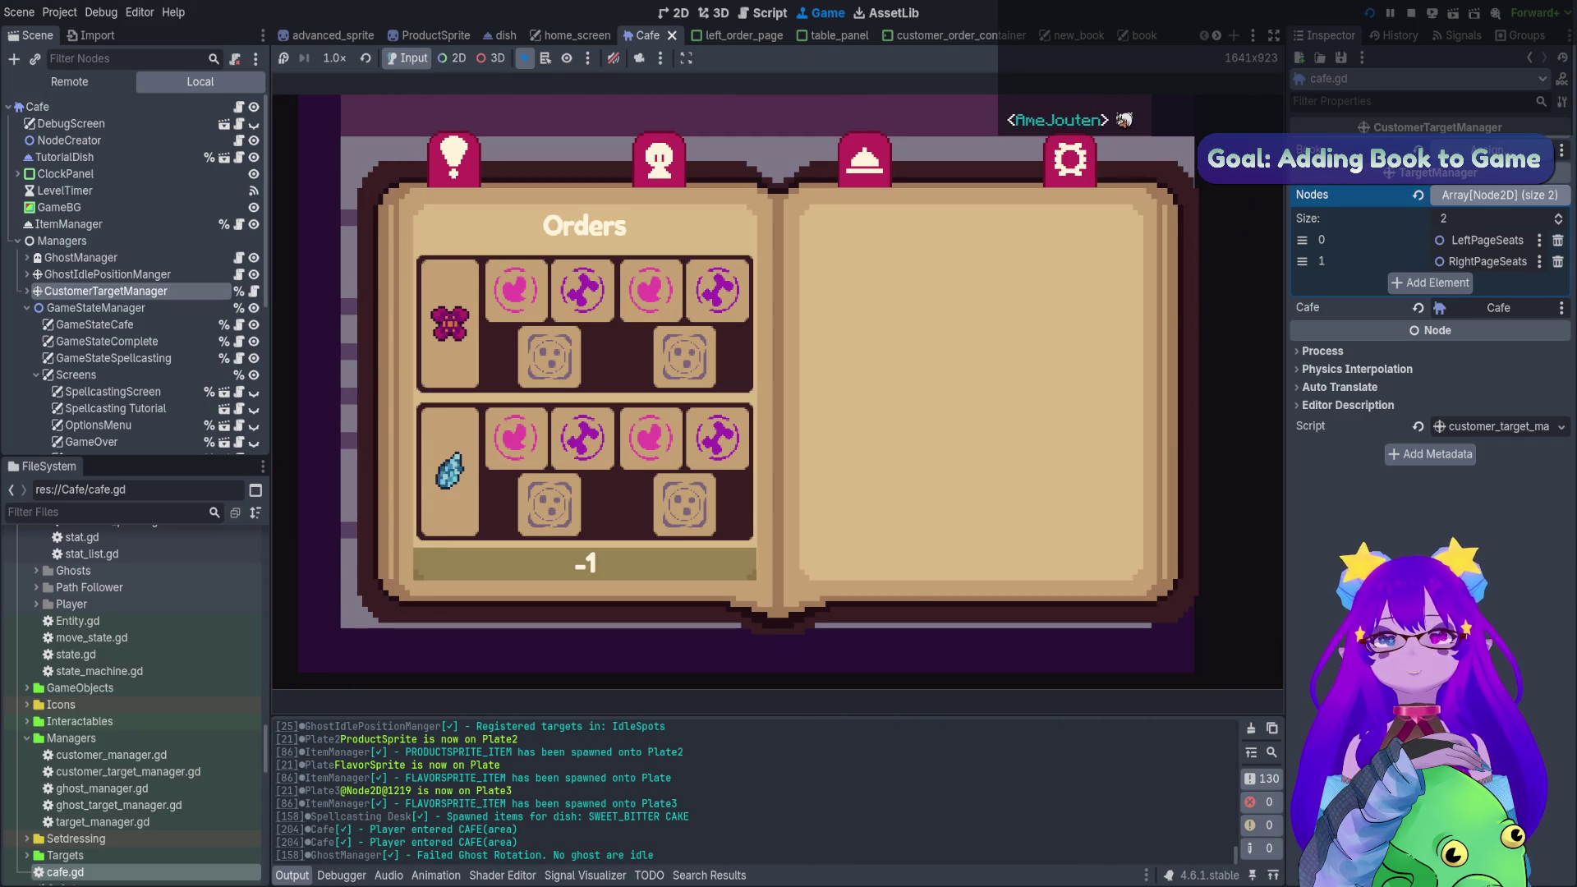
key(Tab)
key(Tab)
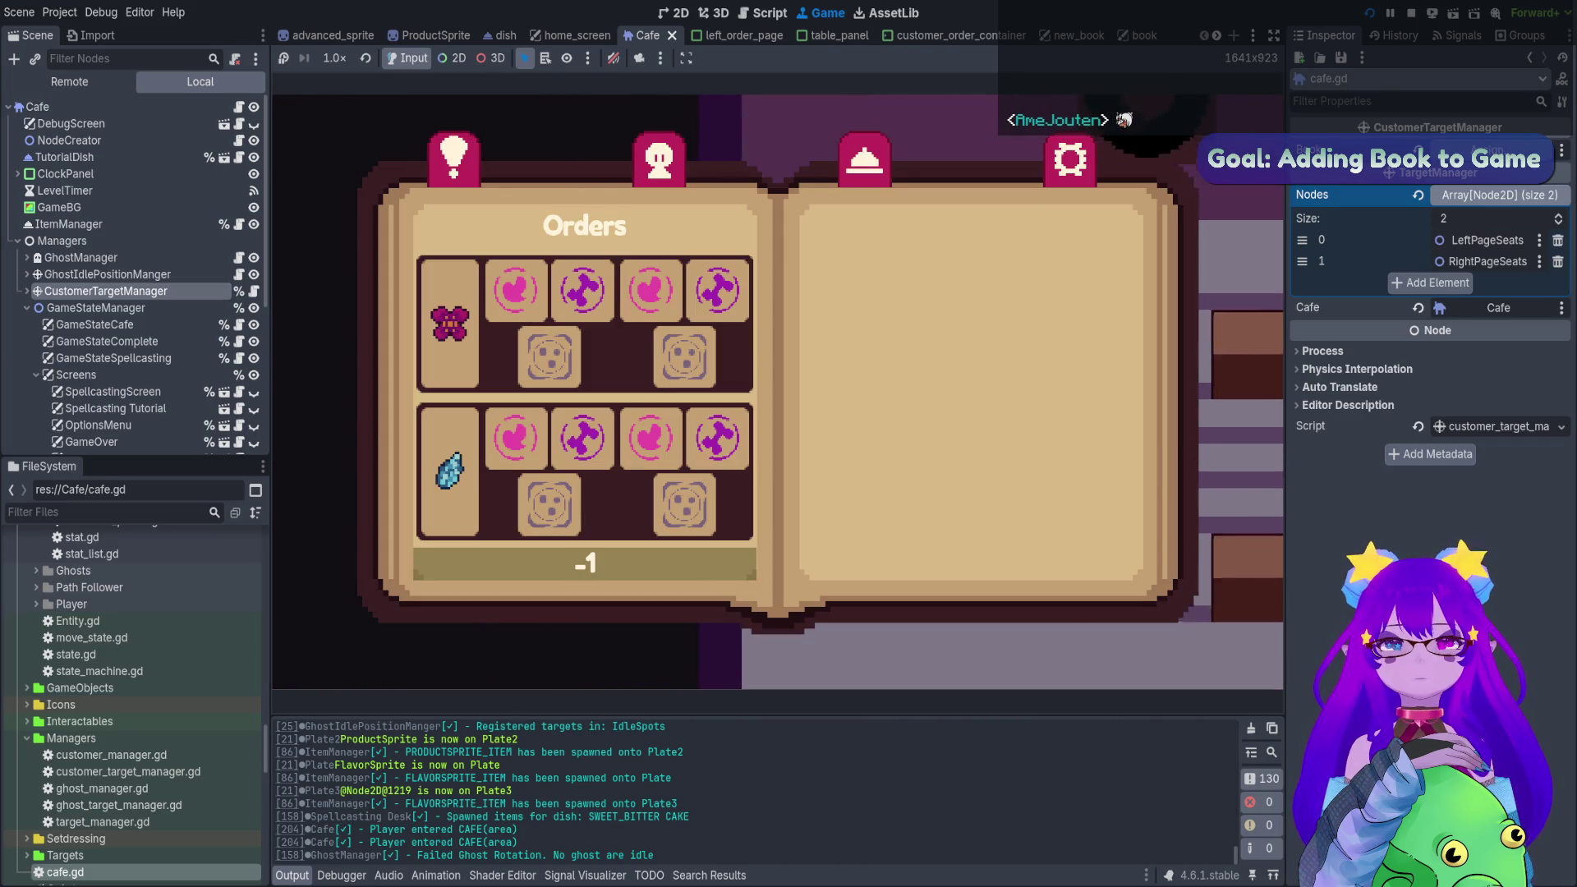
key(Tab)
key(Tab)
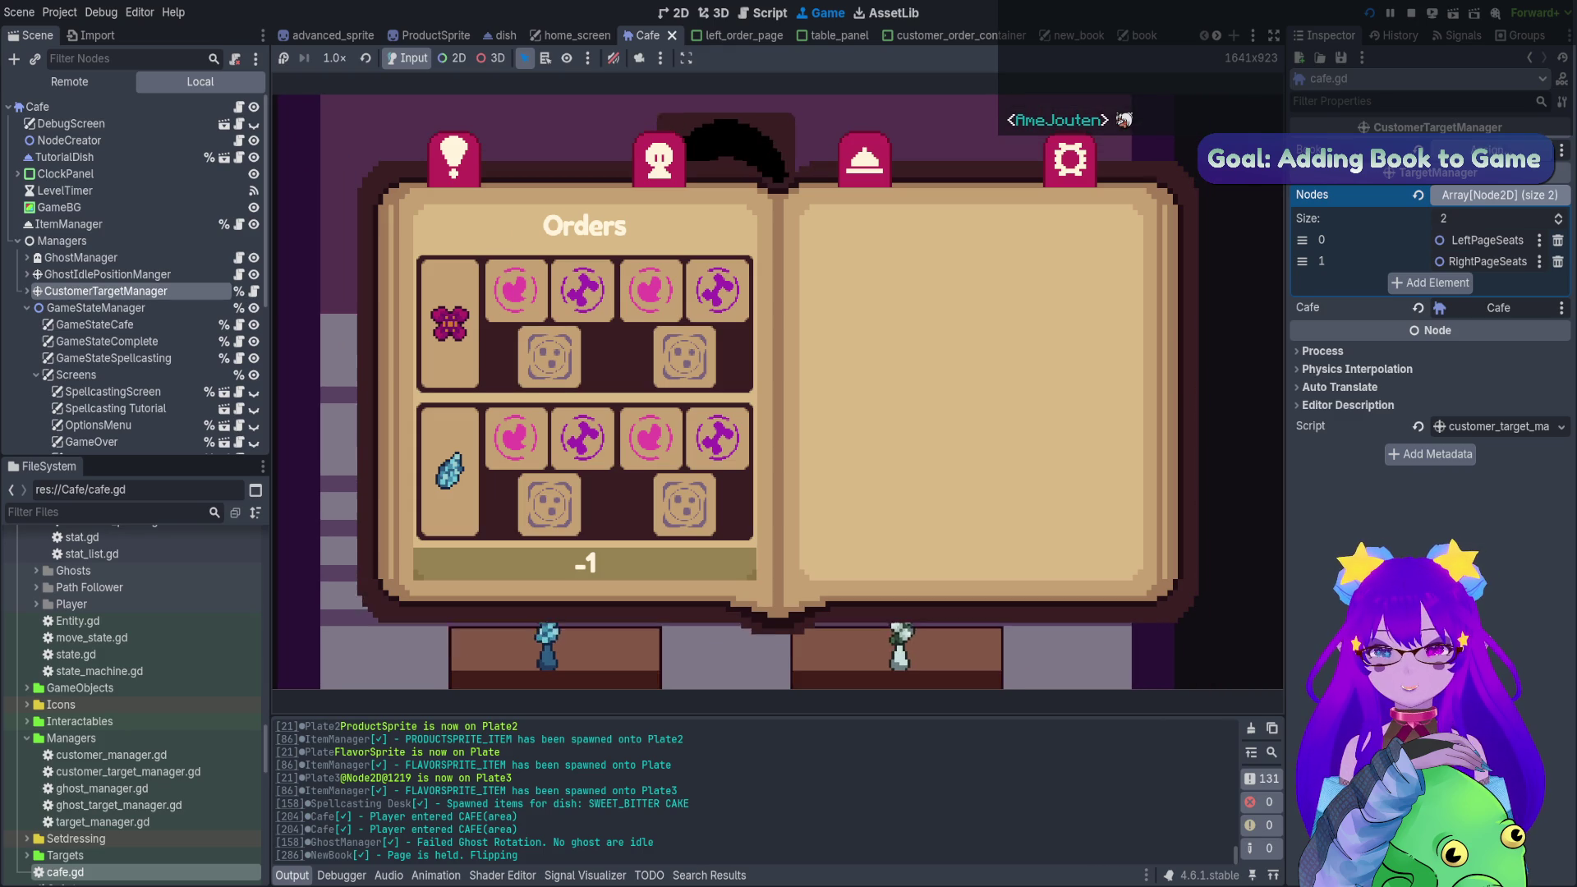
key(Tab)
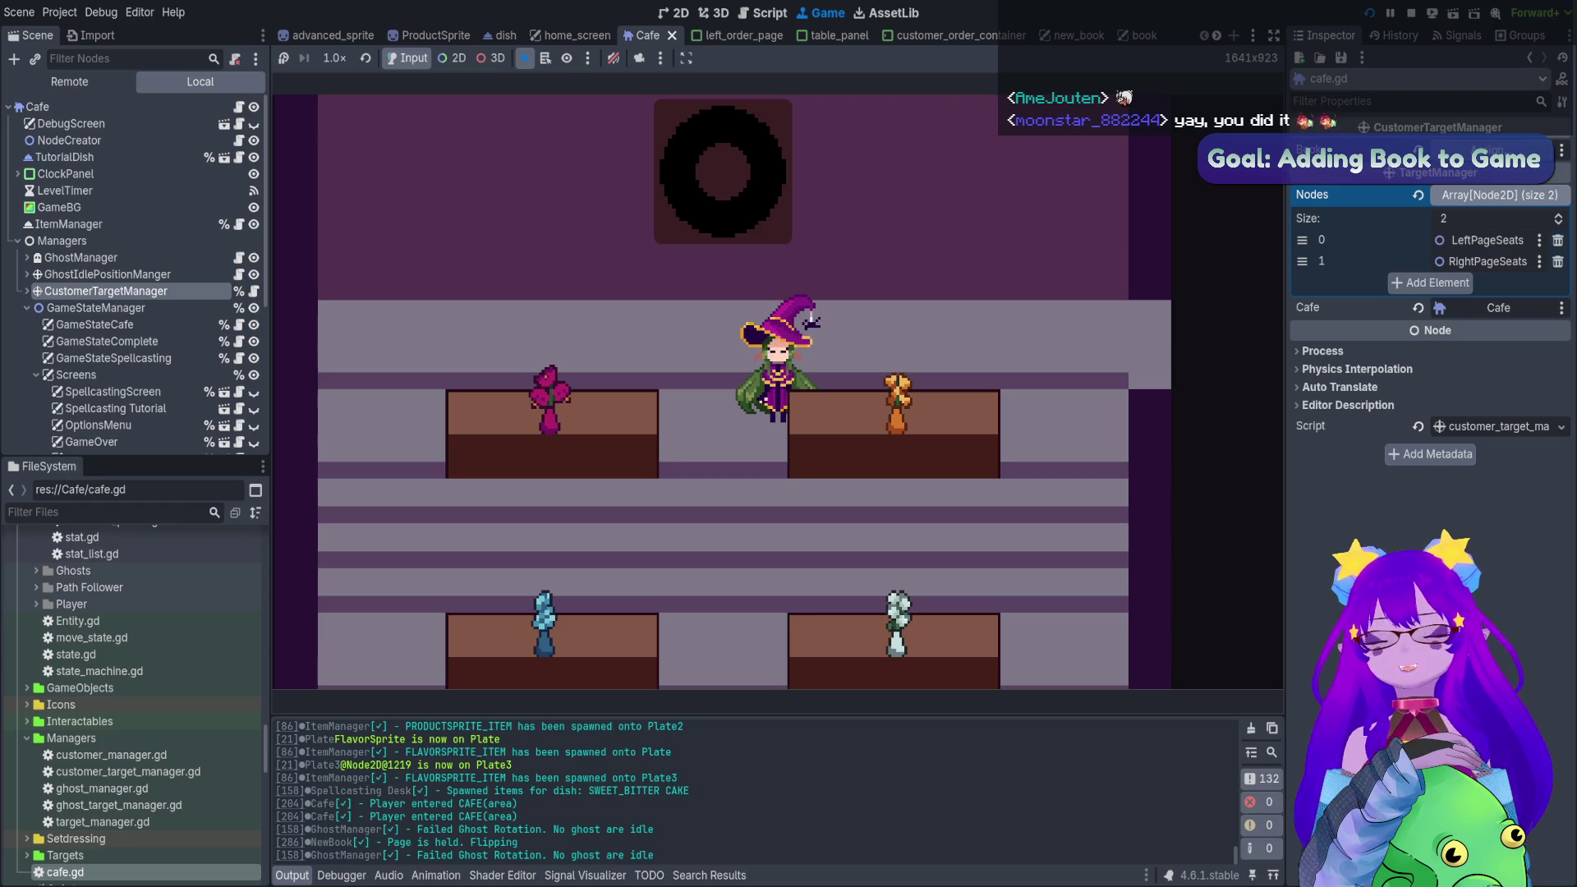
key(F8)
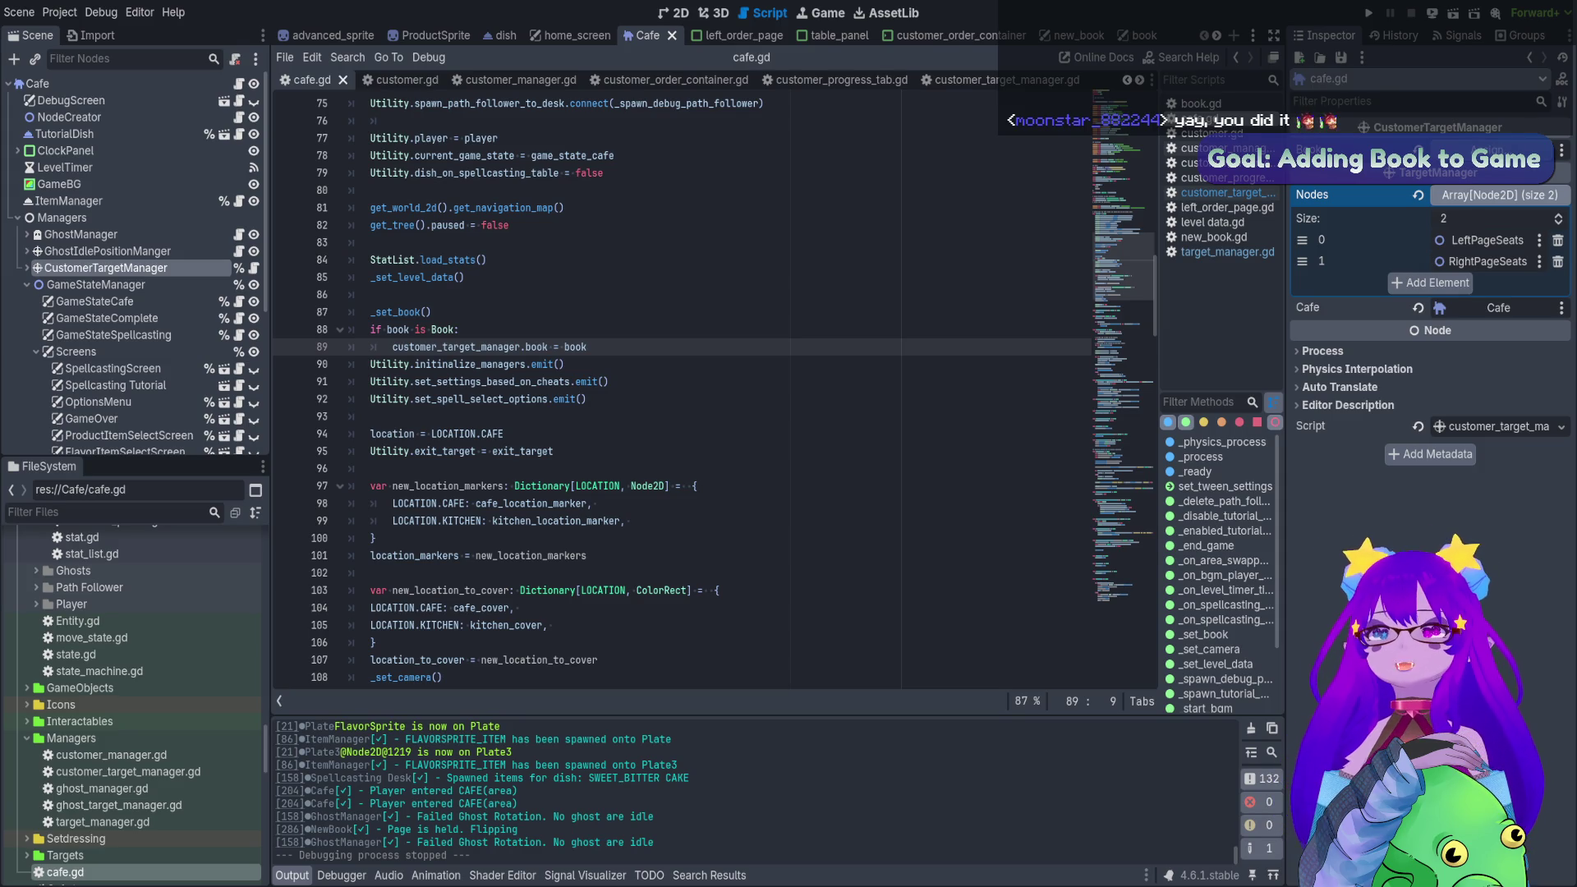
Switch to the Cafe scene's 2D view and collapse GameStateManager in the Scene tree
click(672, 13)
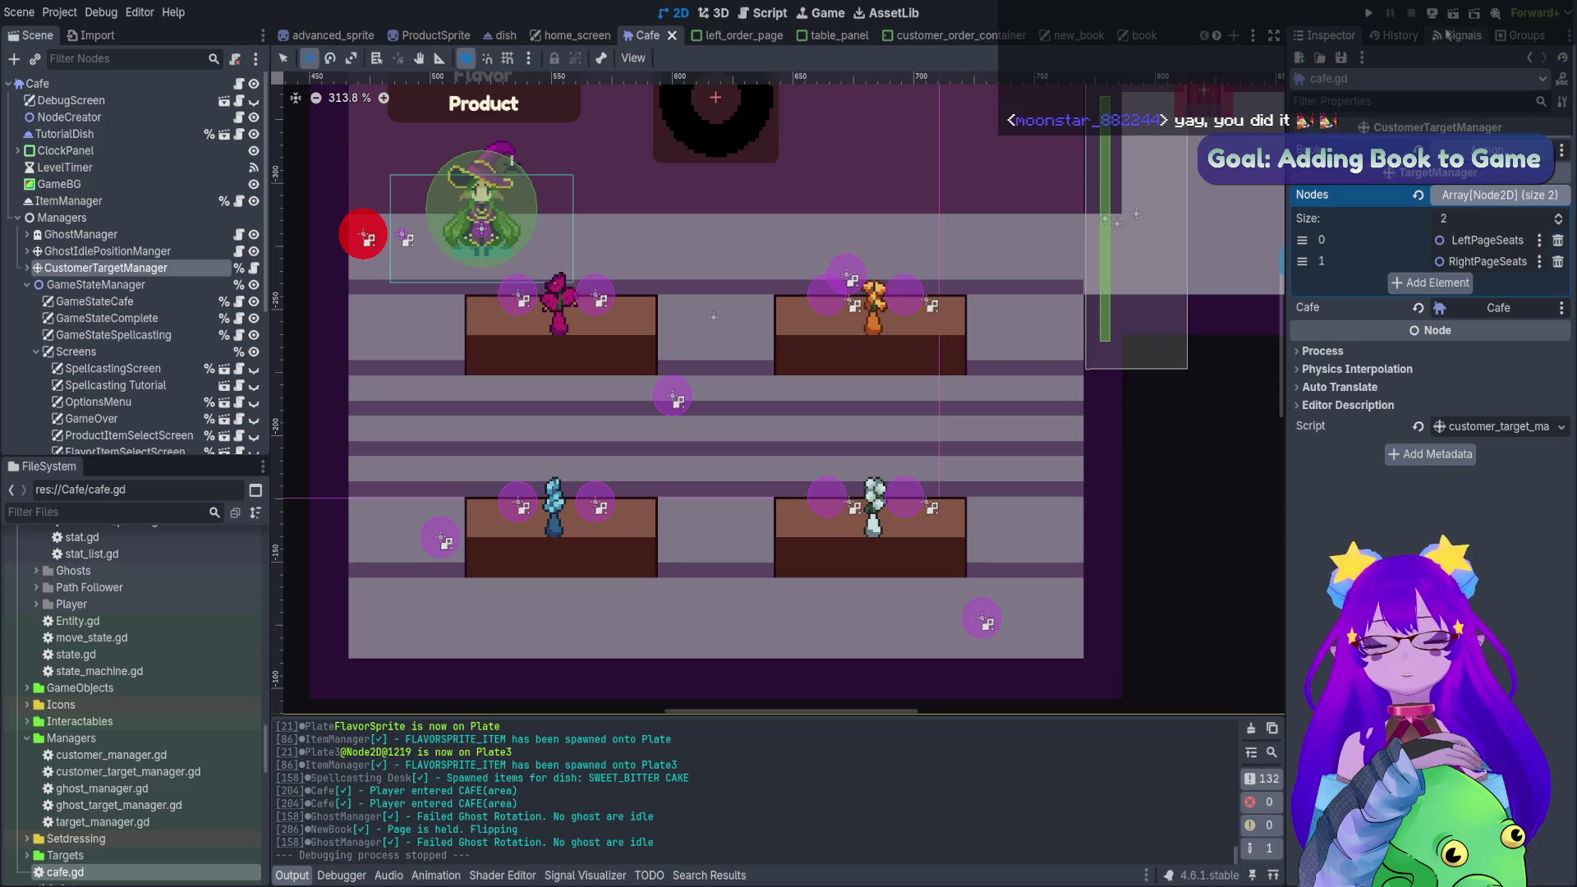
drag(551, 287, 605, 331)
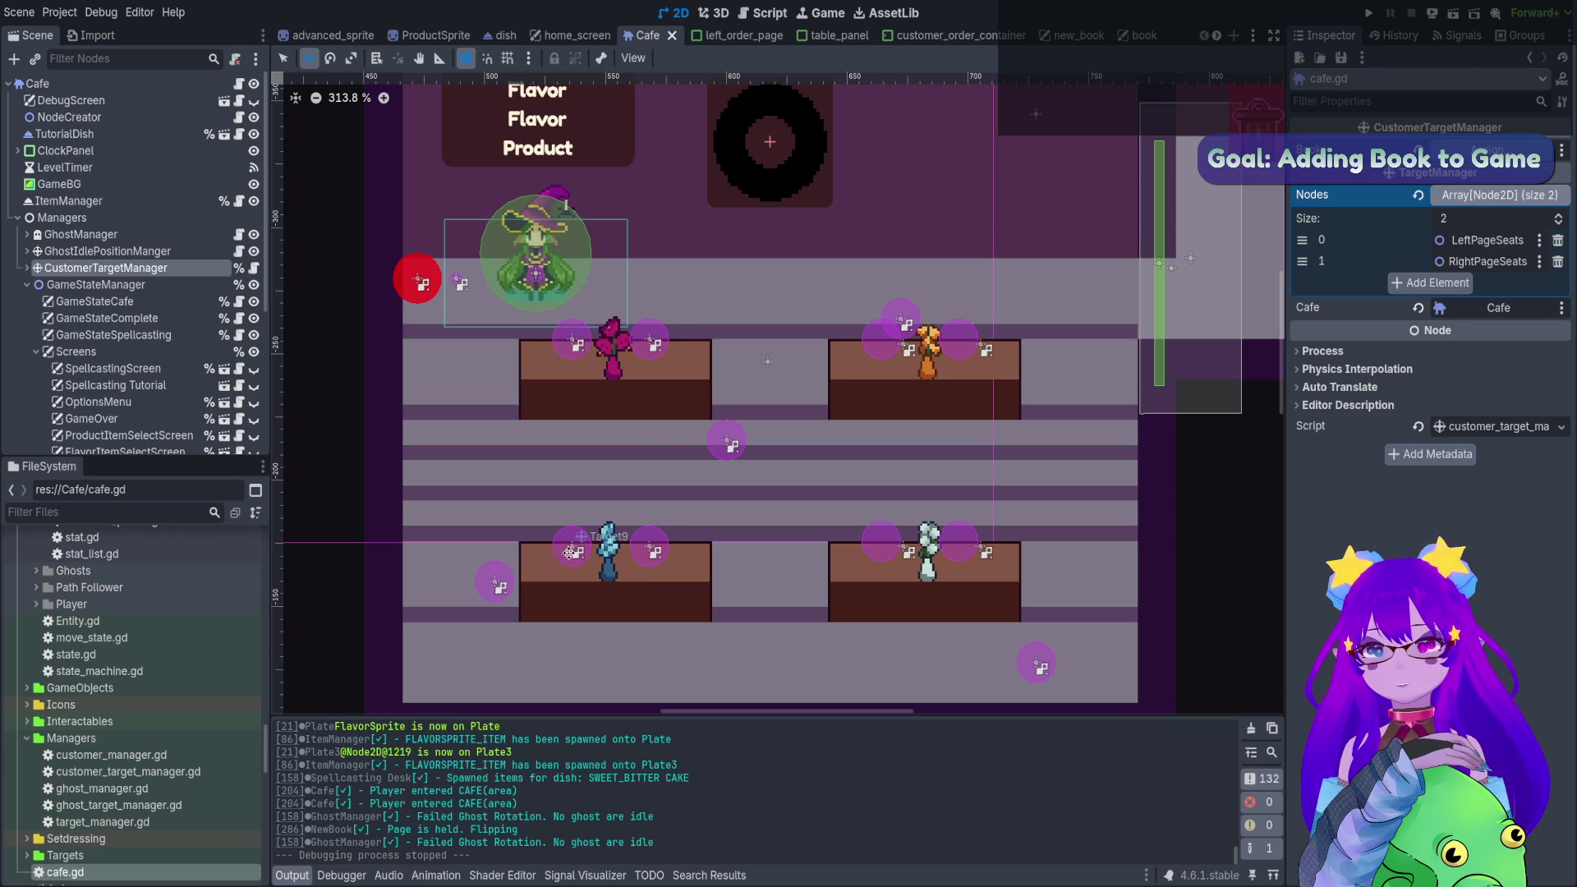
click(27, 268)
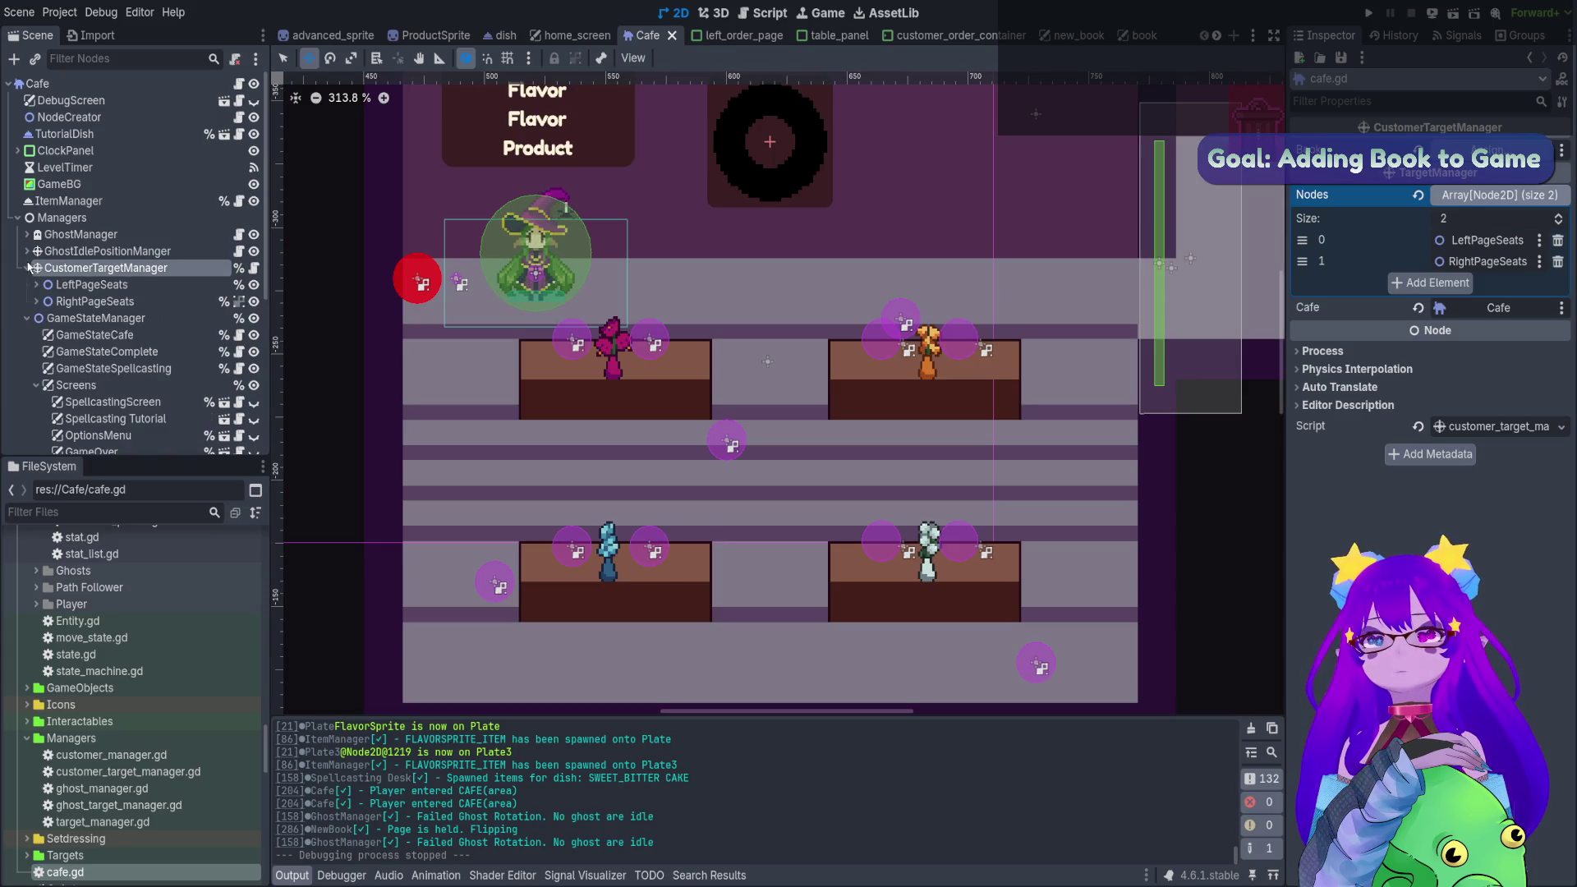
click(27, 267)
click(27, 284)
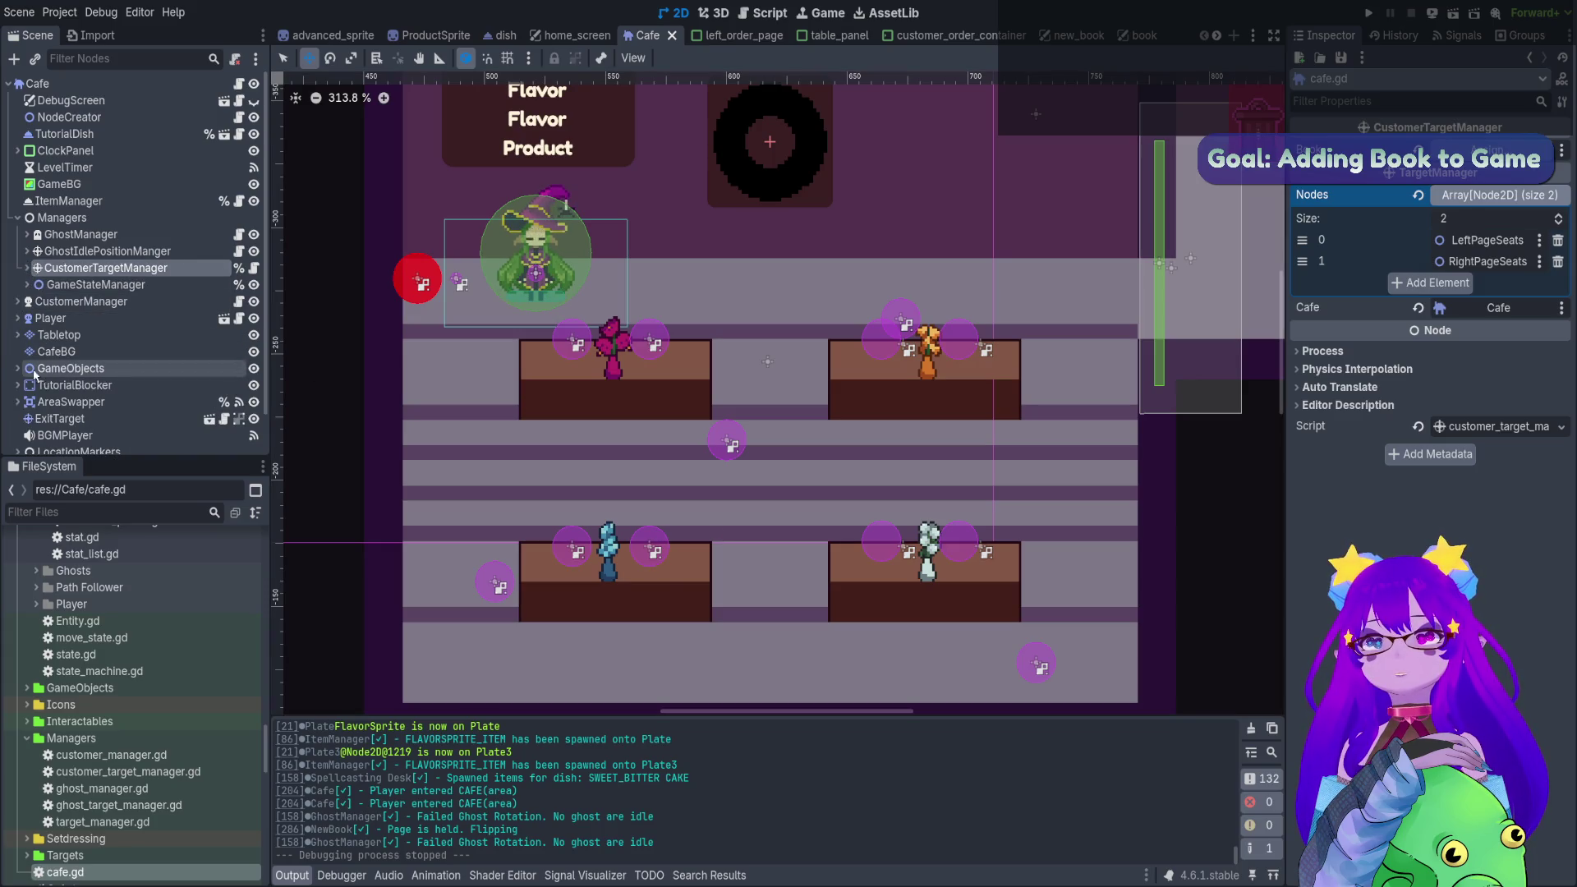
scroll(29, 374, down, 1)
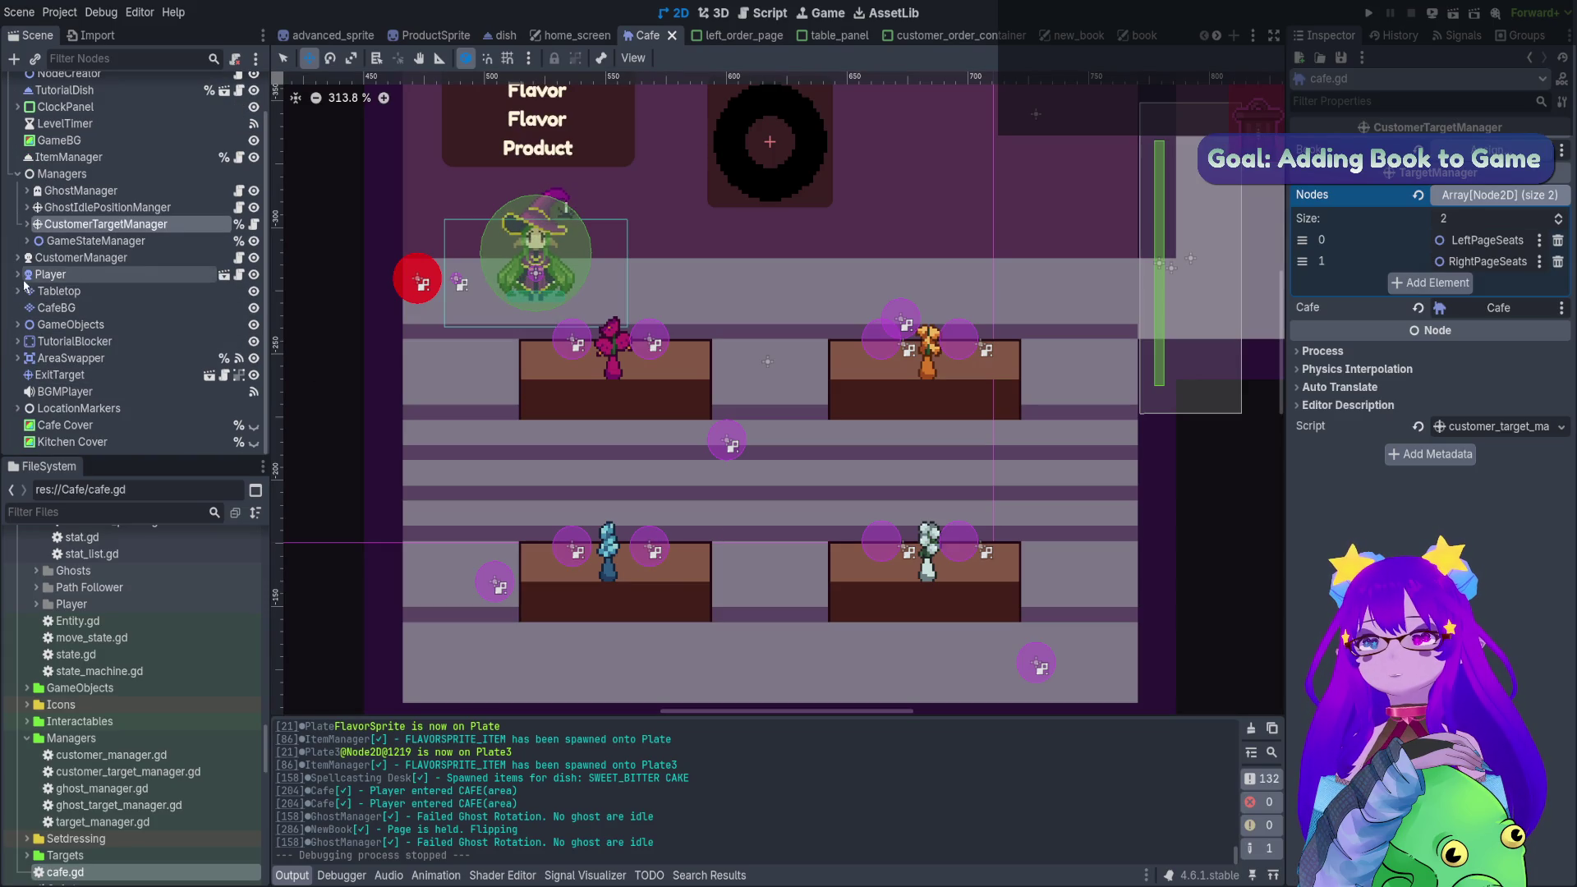
Expand CustomerTargetManager's LeftPageSeats and inspect Target3, Target4, Target9 and Target10
click(27, 225)
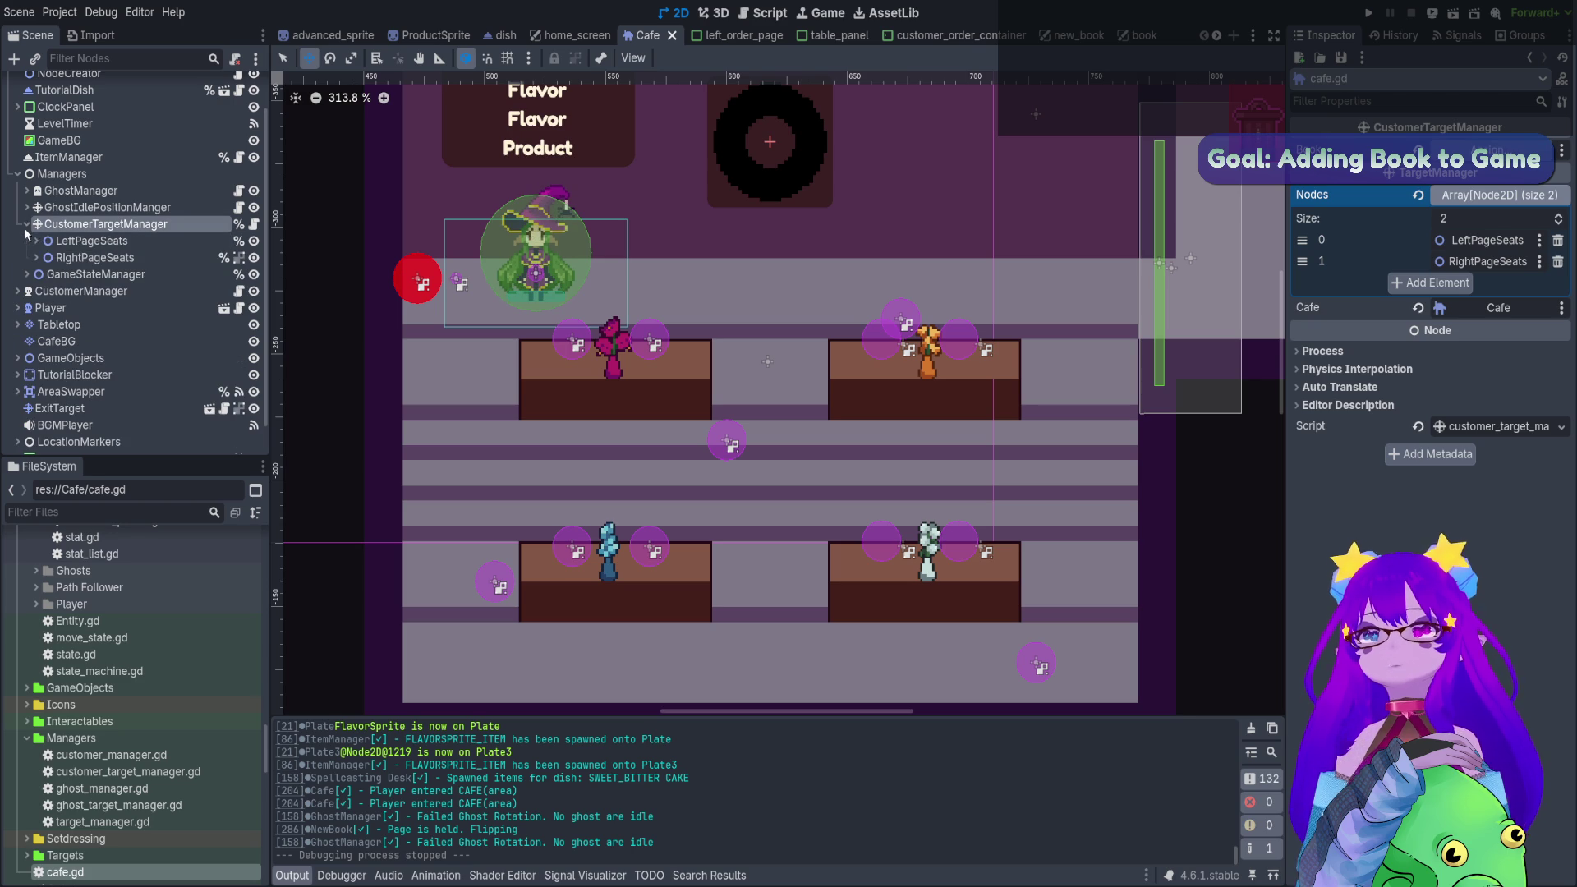
click(35, 241)
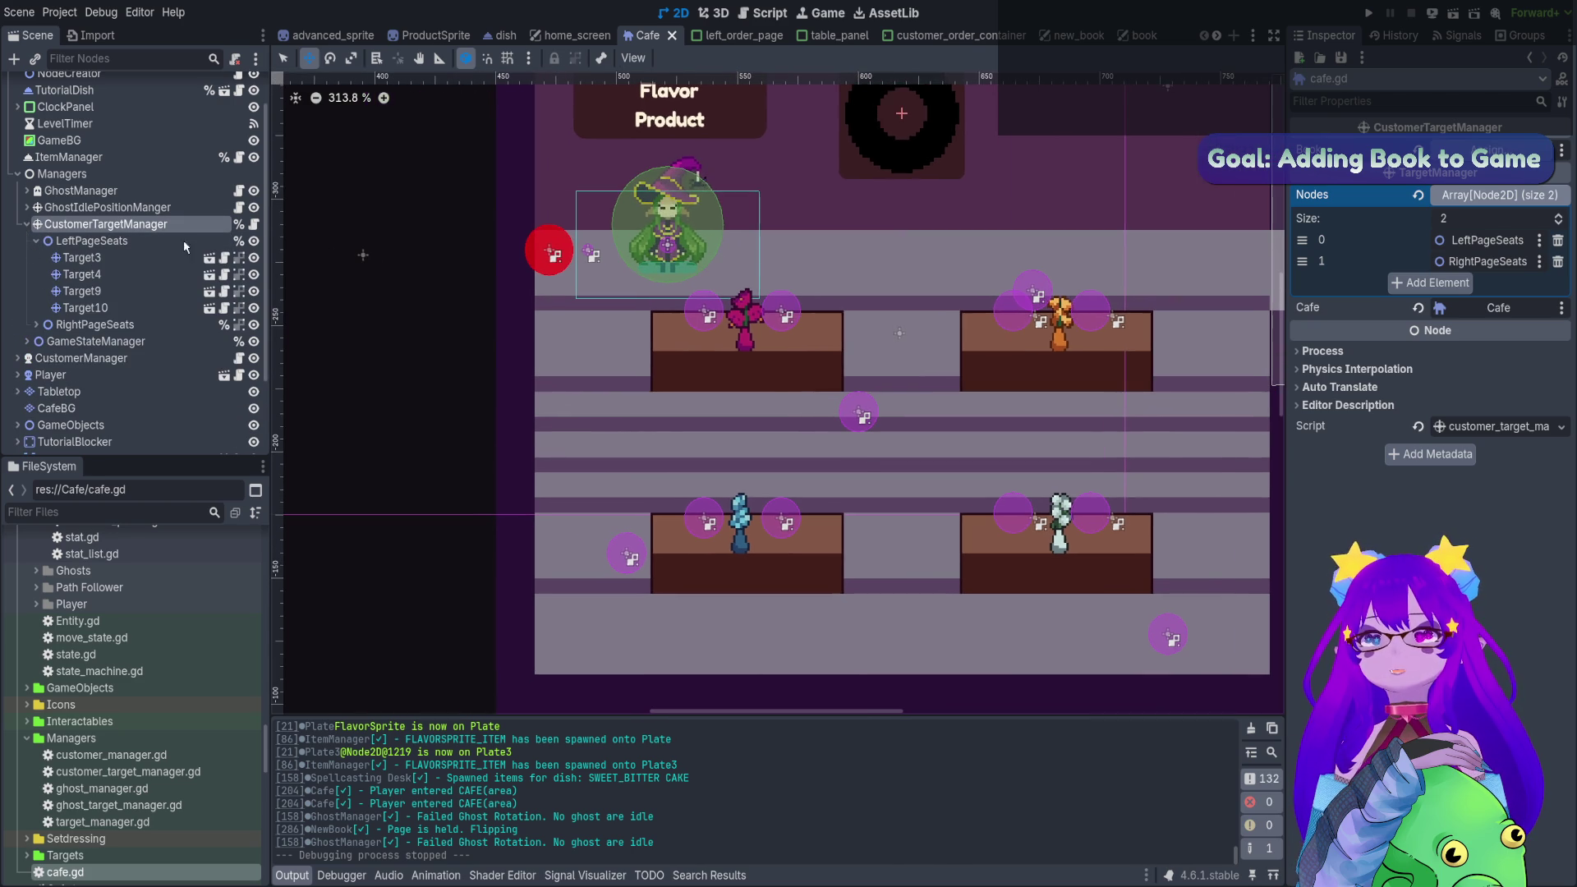
click(138, 258)
click(139, 272)
click(137, 291)
click(138, 310)
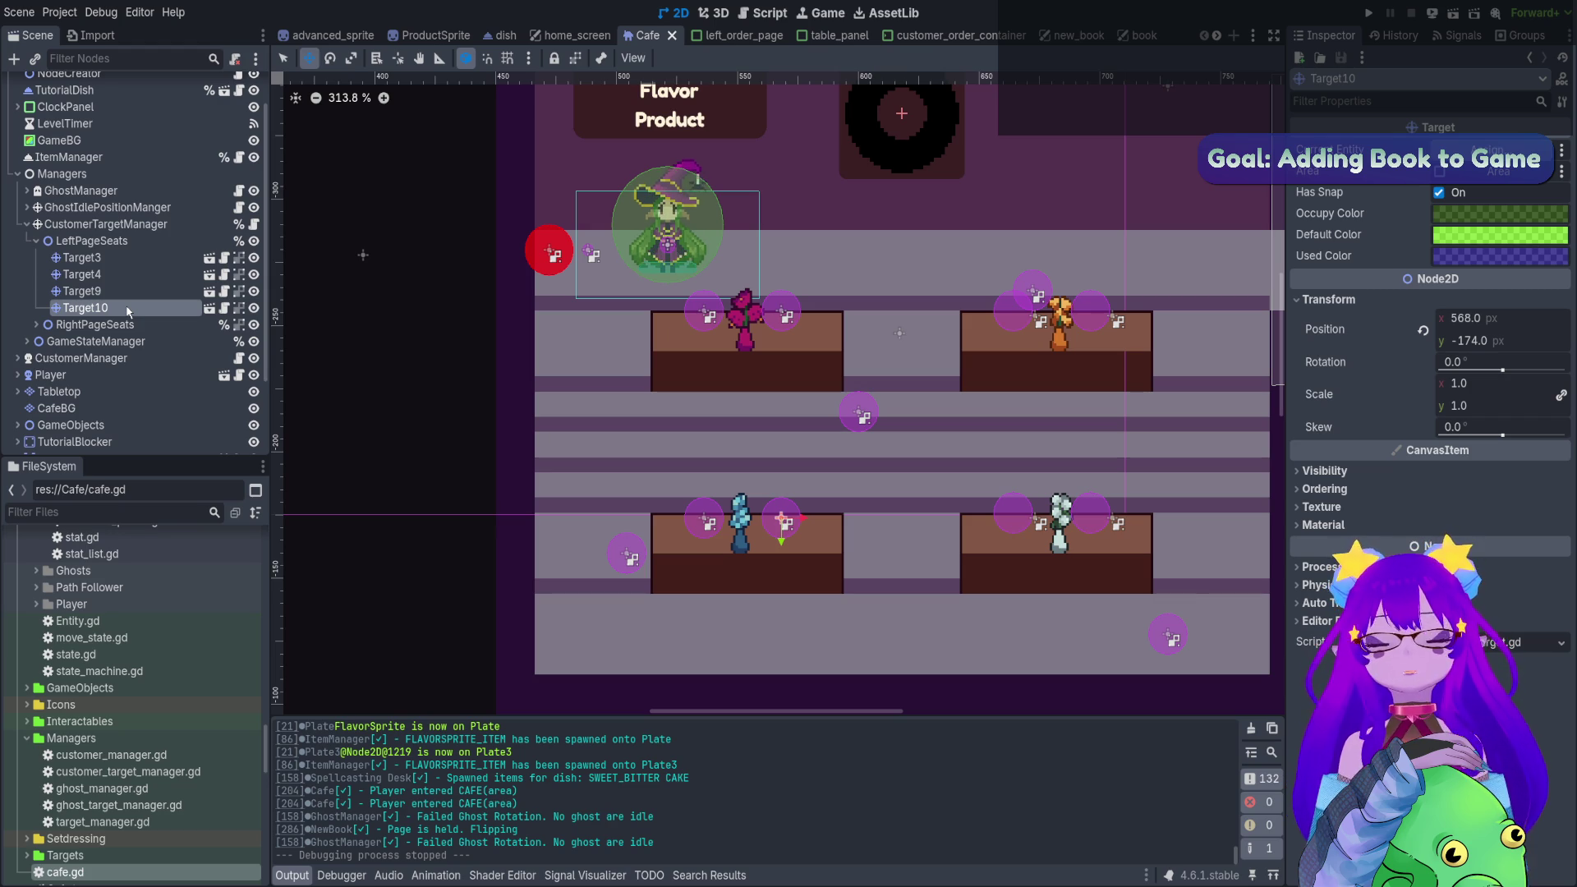
scroll(577, 225, right, 3)
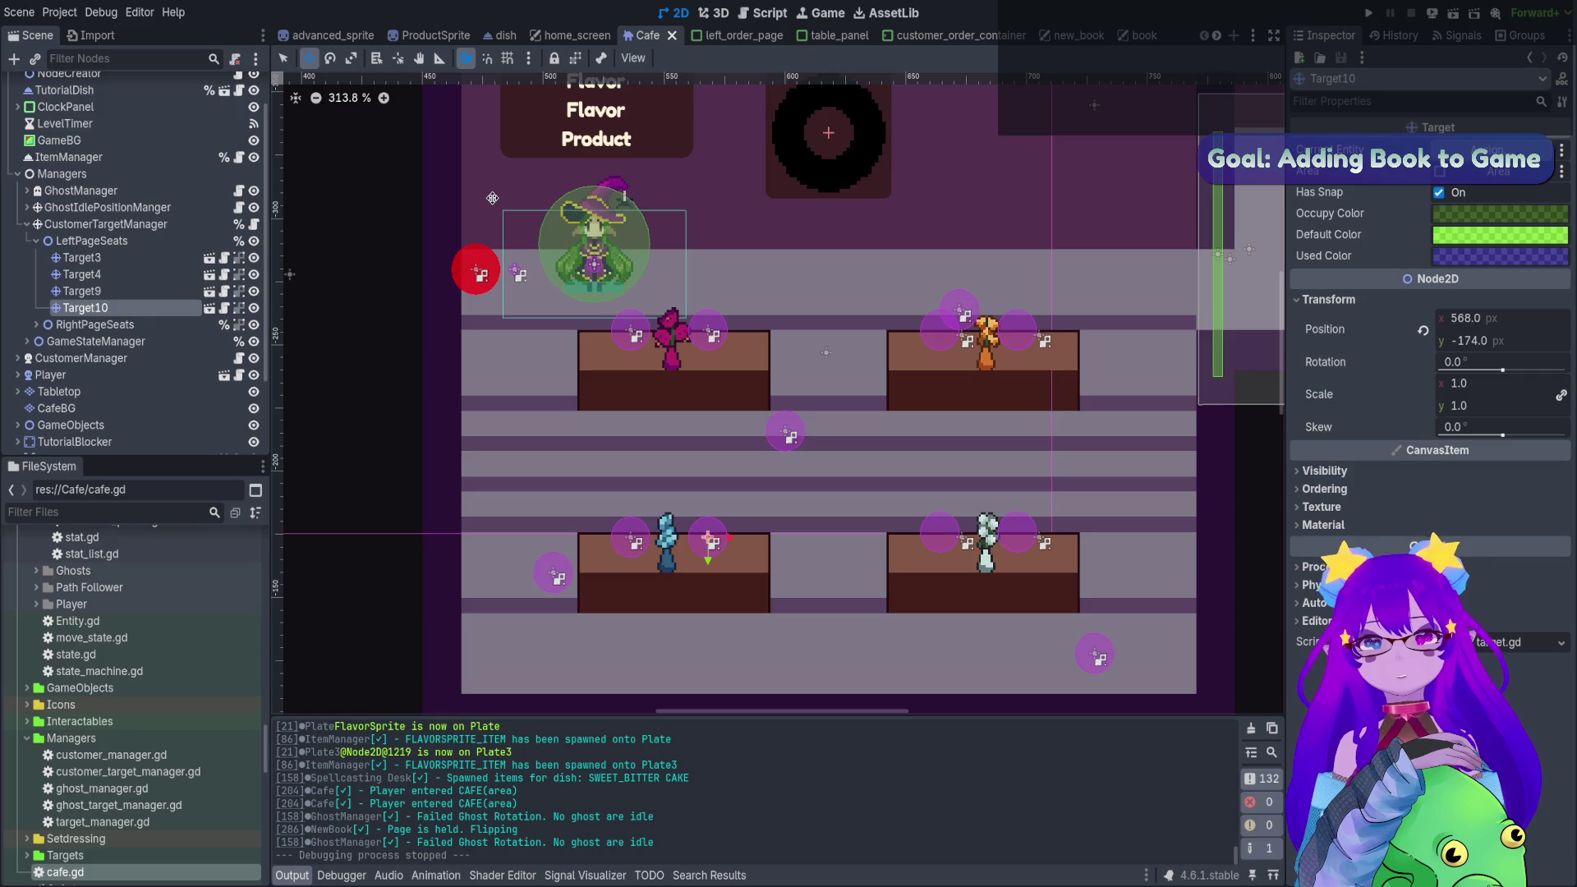
click(37, 240)
Open customer_target_manager.gd and add a new Node2D child under CustomerTargetManager
click(102, 224)
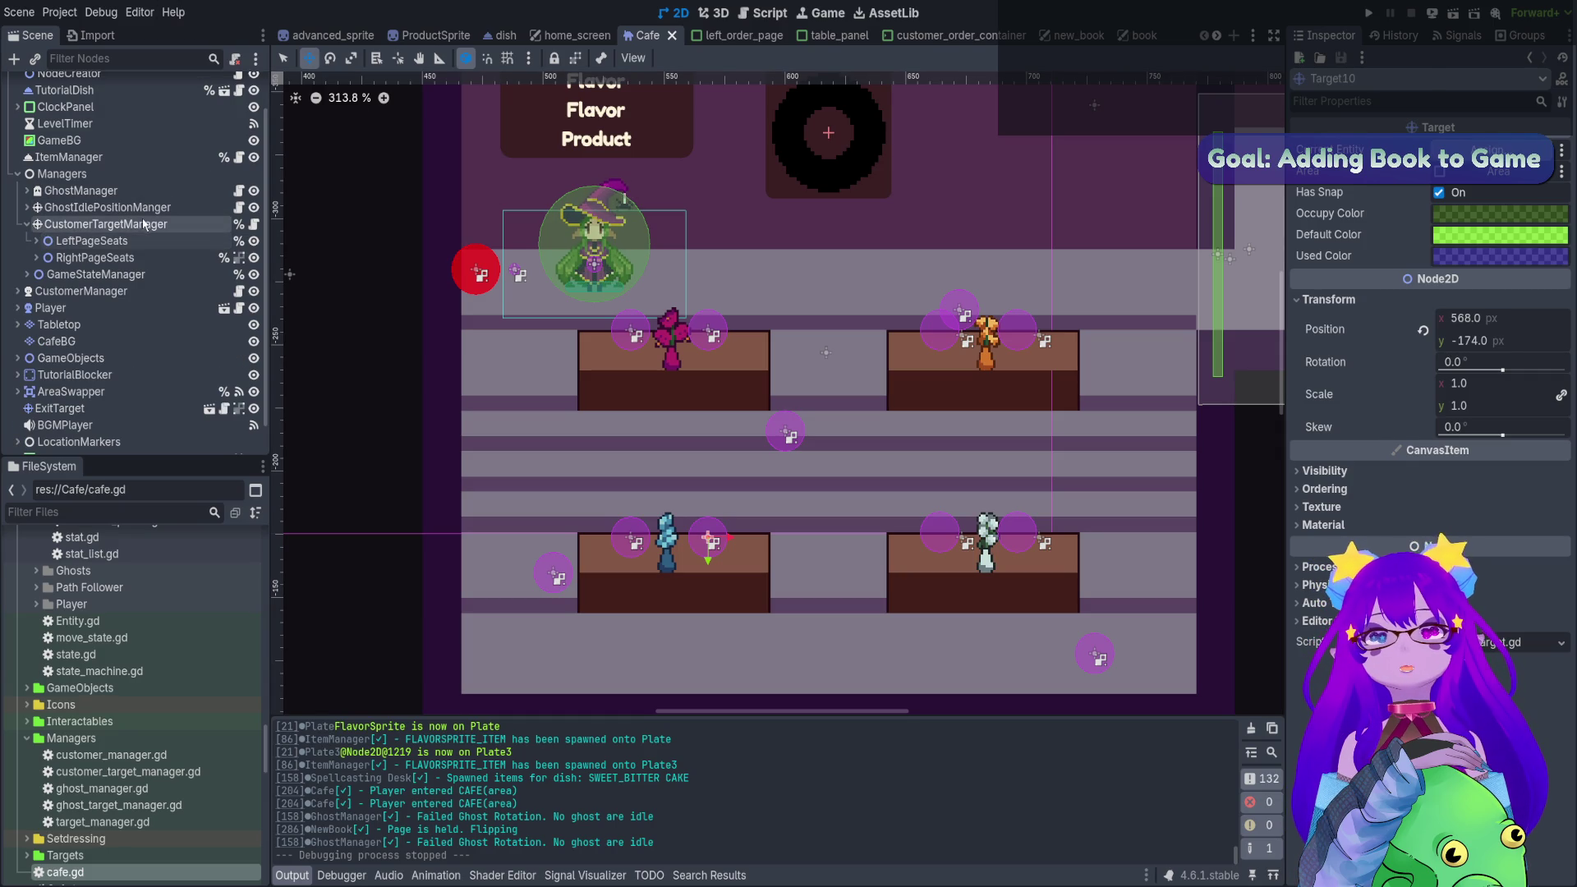
click(254, 224)
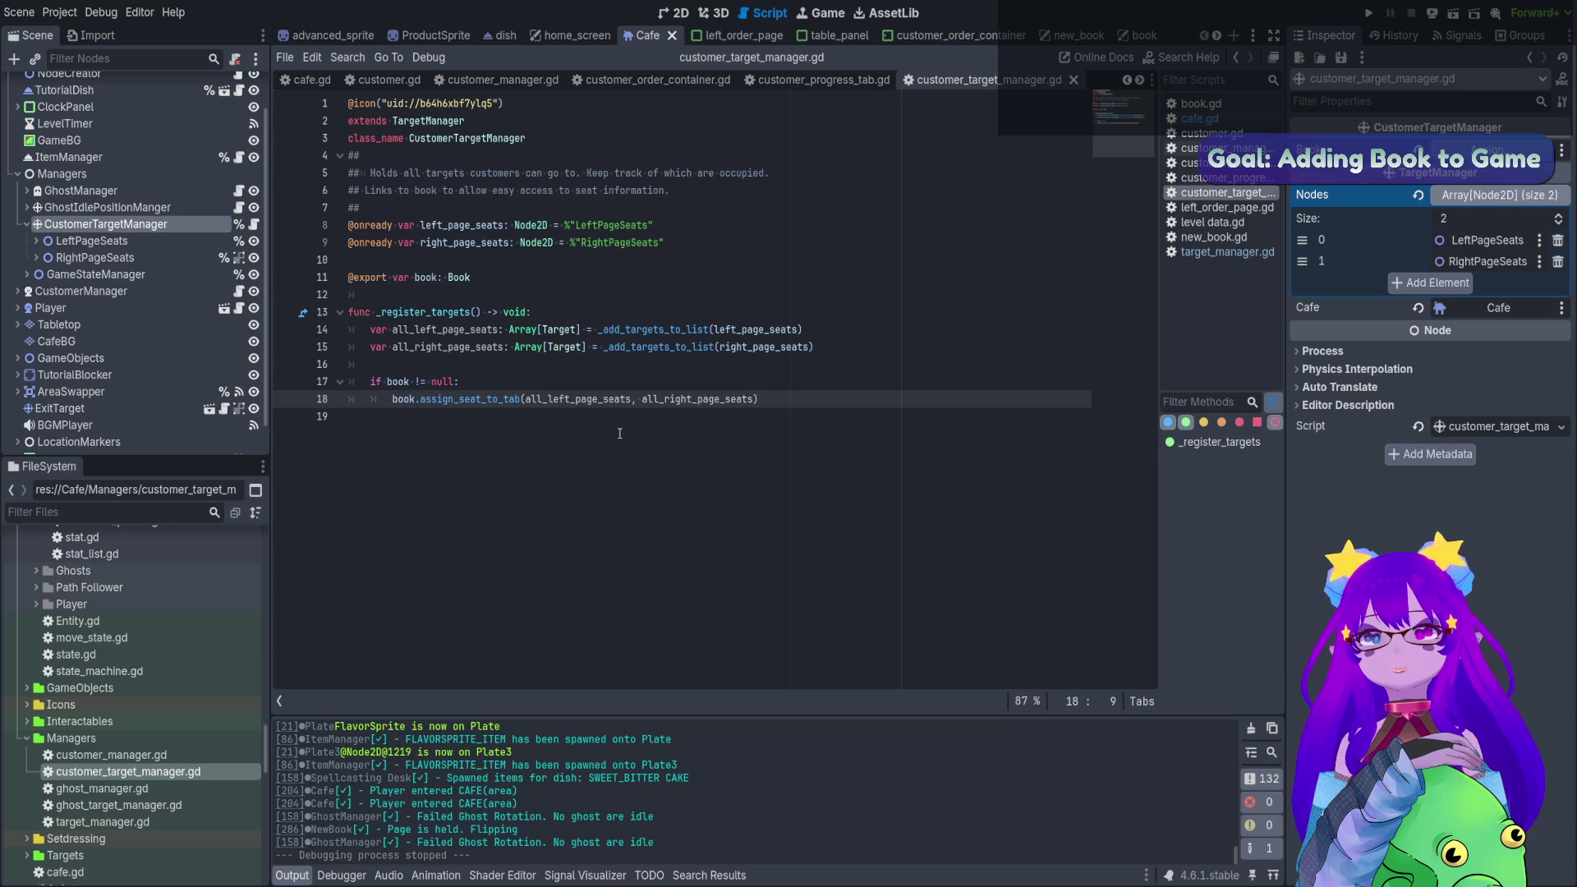
click(607, 264)
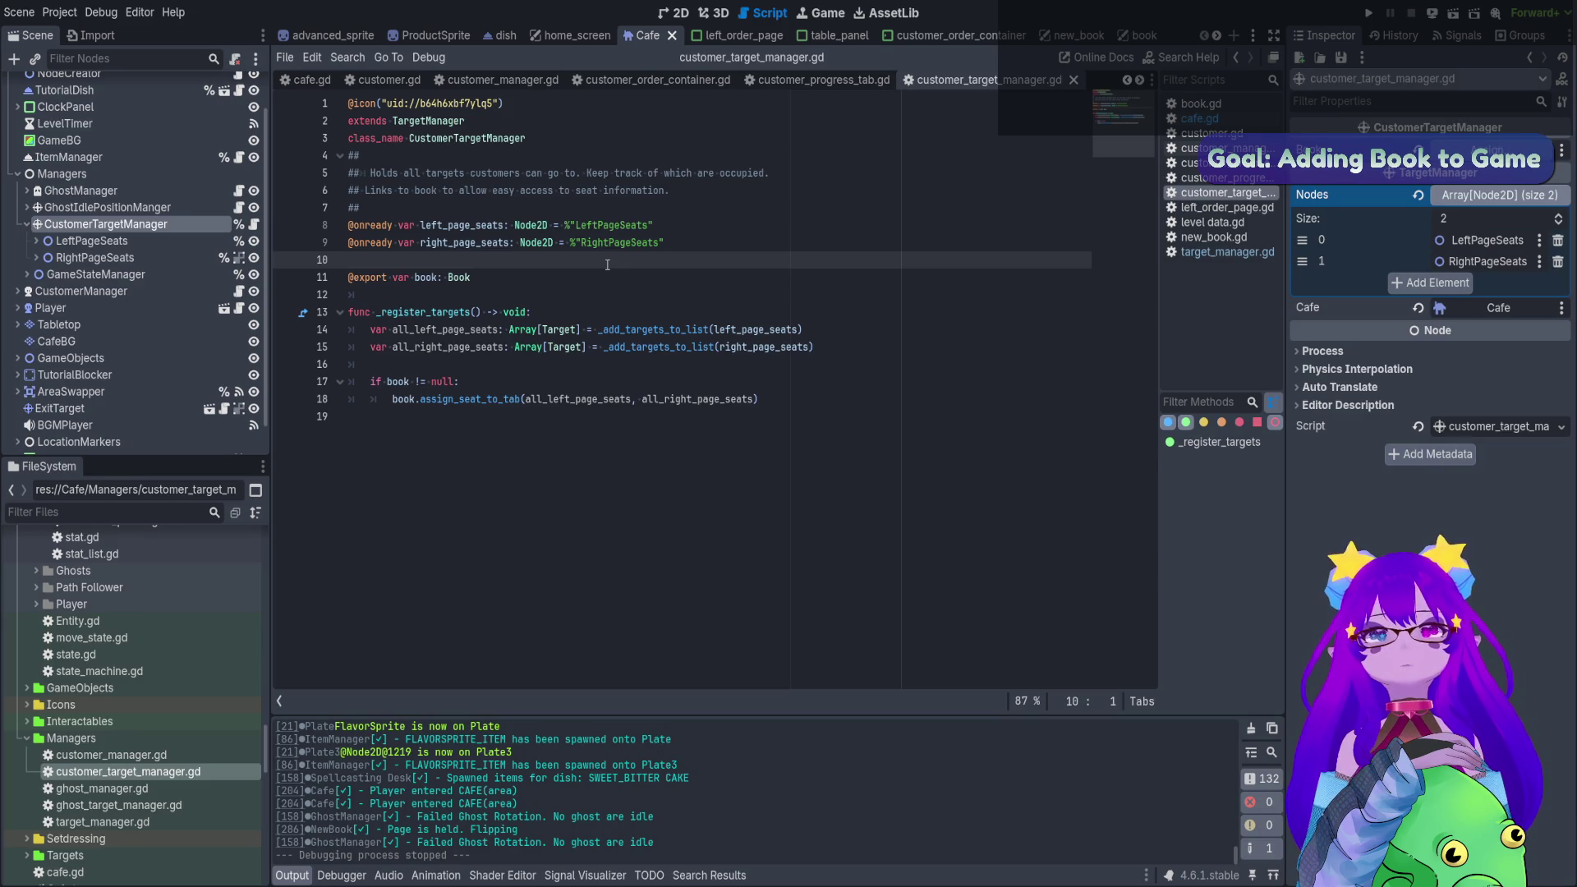
click(516, 242)
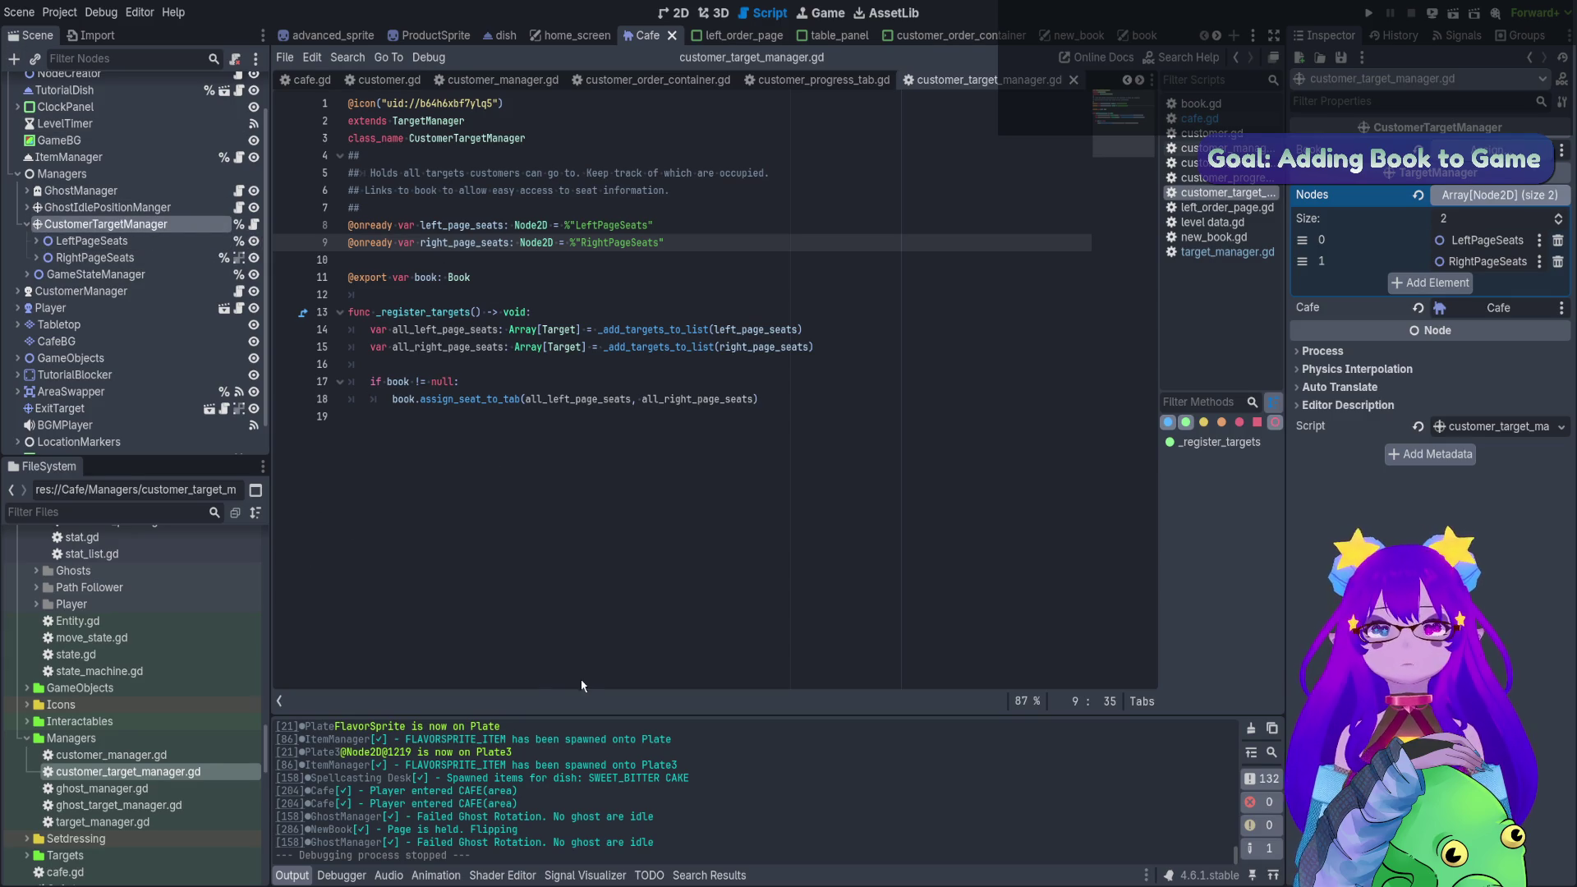
key(ctrl+a)
key(Return)
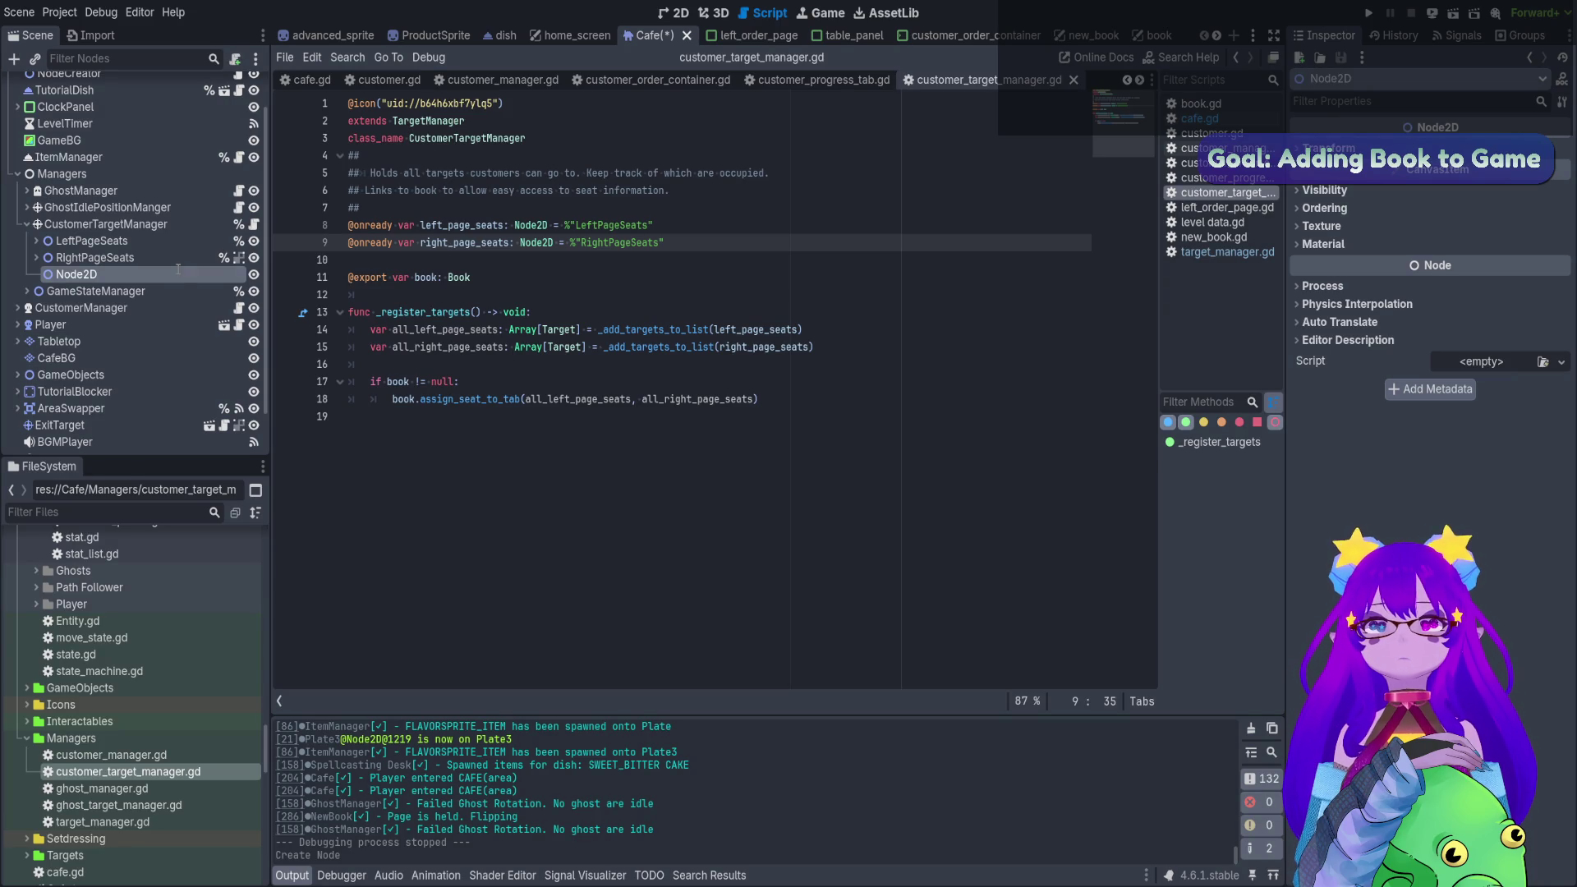
Name the new Node2D 'OldBook' and reparent LeftPageSeats and RightPageSeats under it
text(OldBook)
key(Return)
drag(631, 225, 587, 225)
click(565, 225)
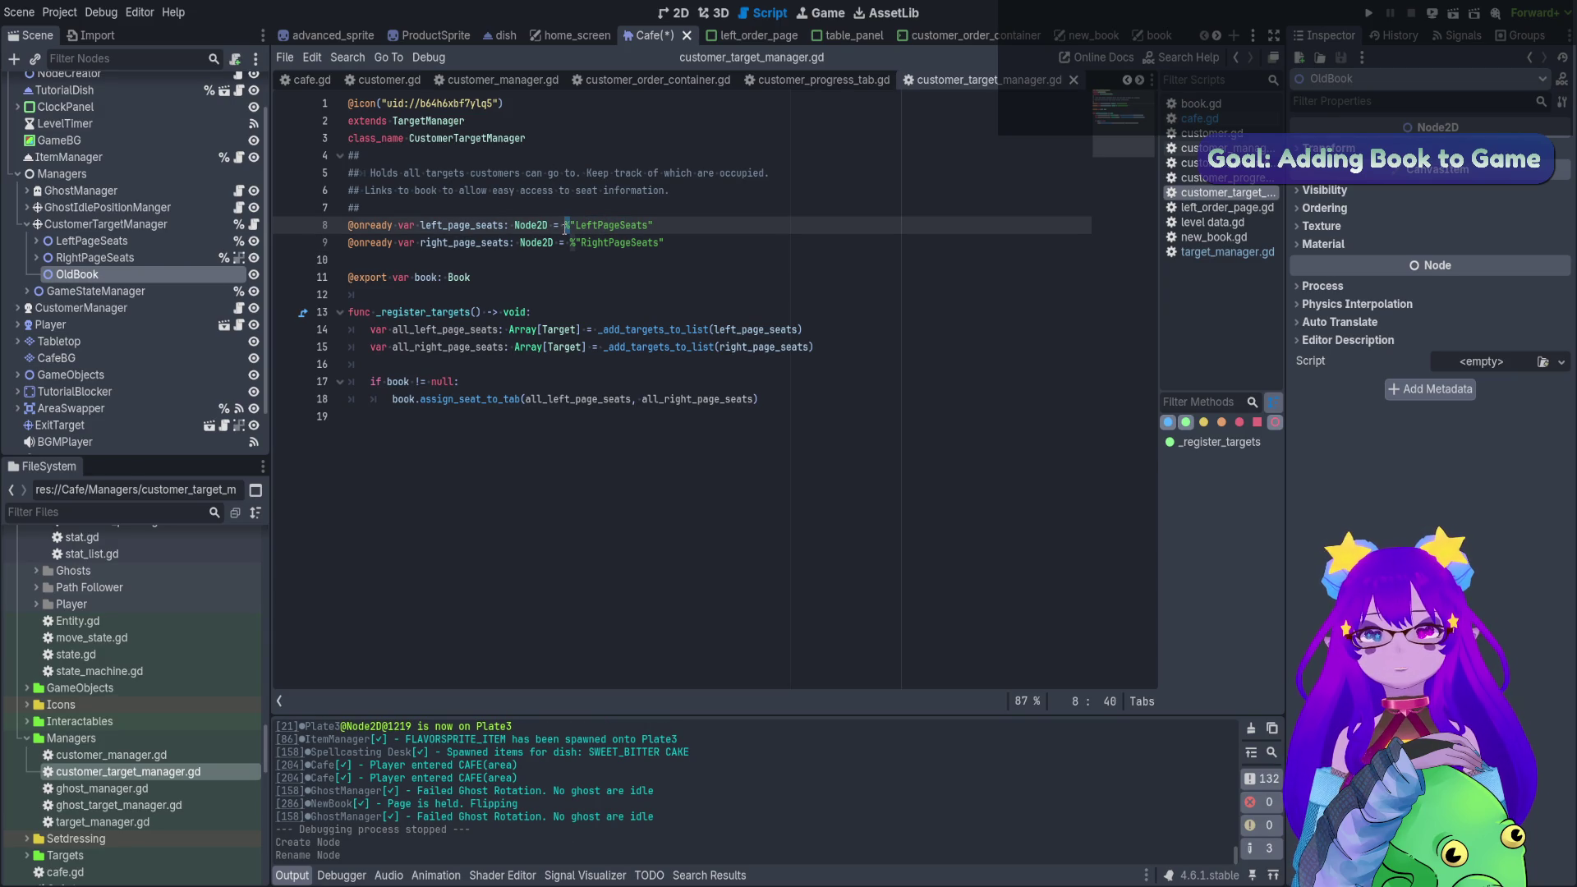
click(96, 259)
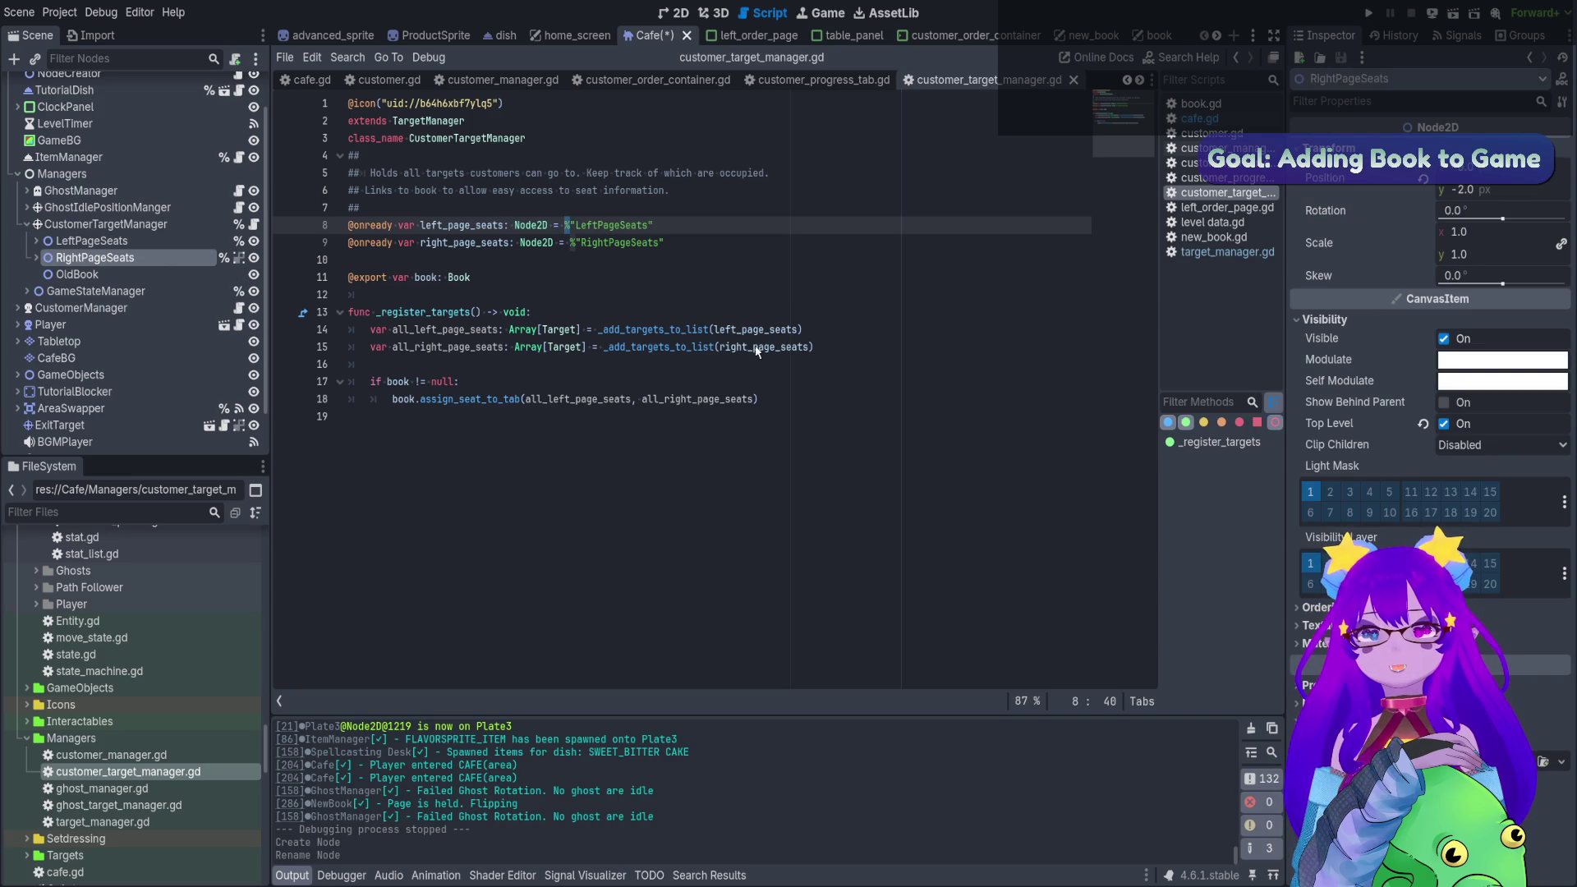
mouse_move(112, 271)
mouse_down()
mouse_move(74, 253)
mouse_move(101, 240)
mouse_up()
click(113, 275)
shift+click(114, 261)
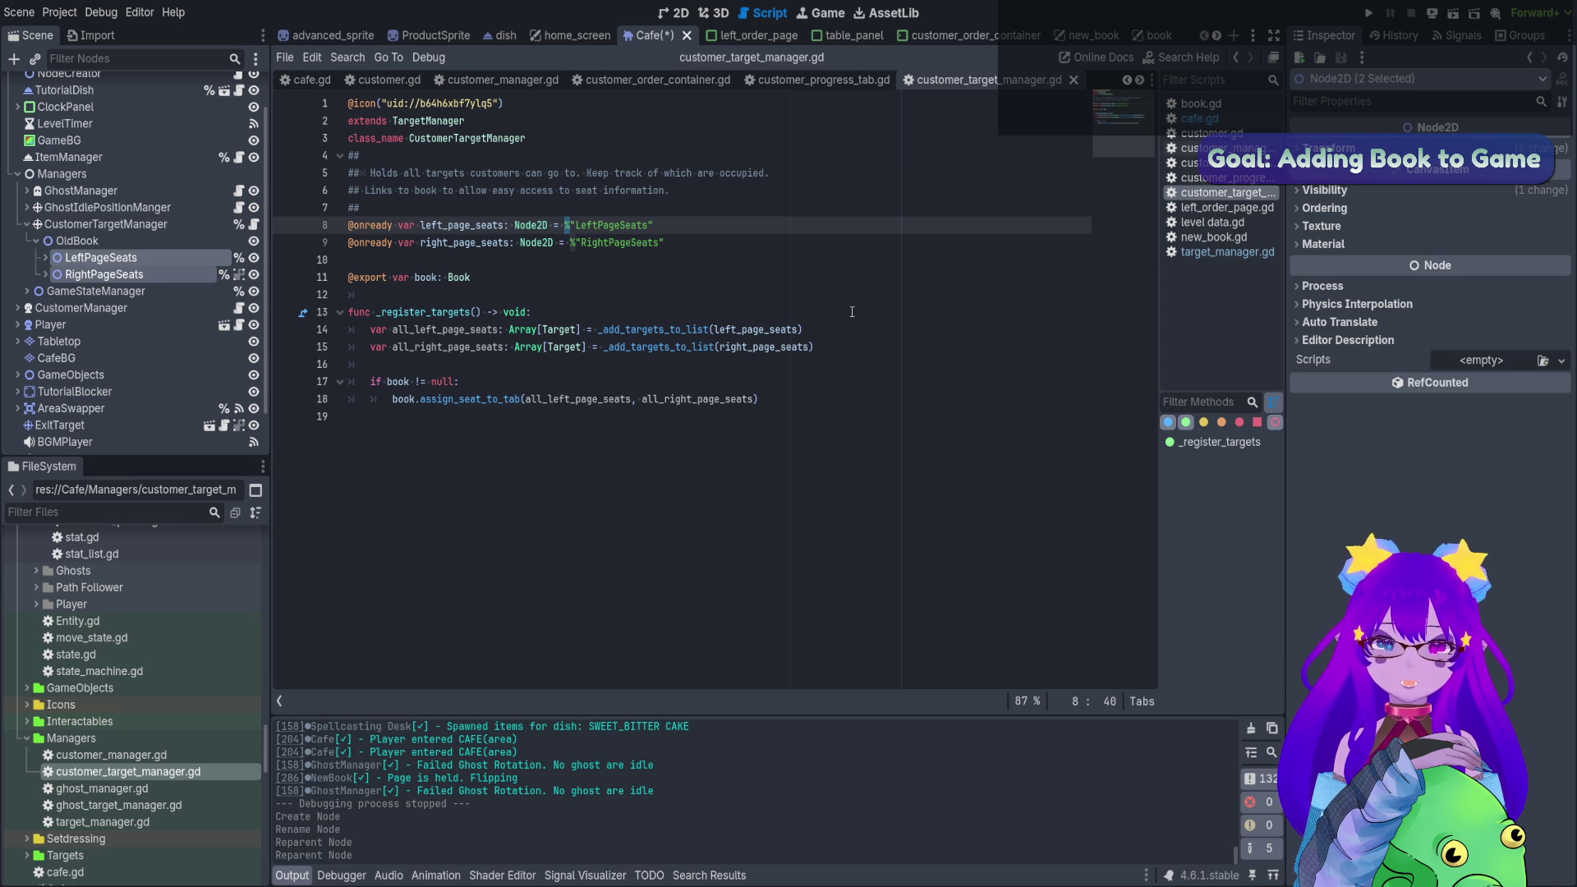
click(591, 285)
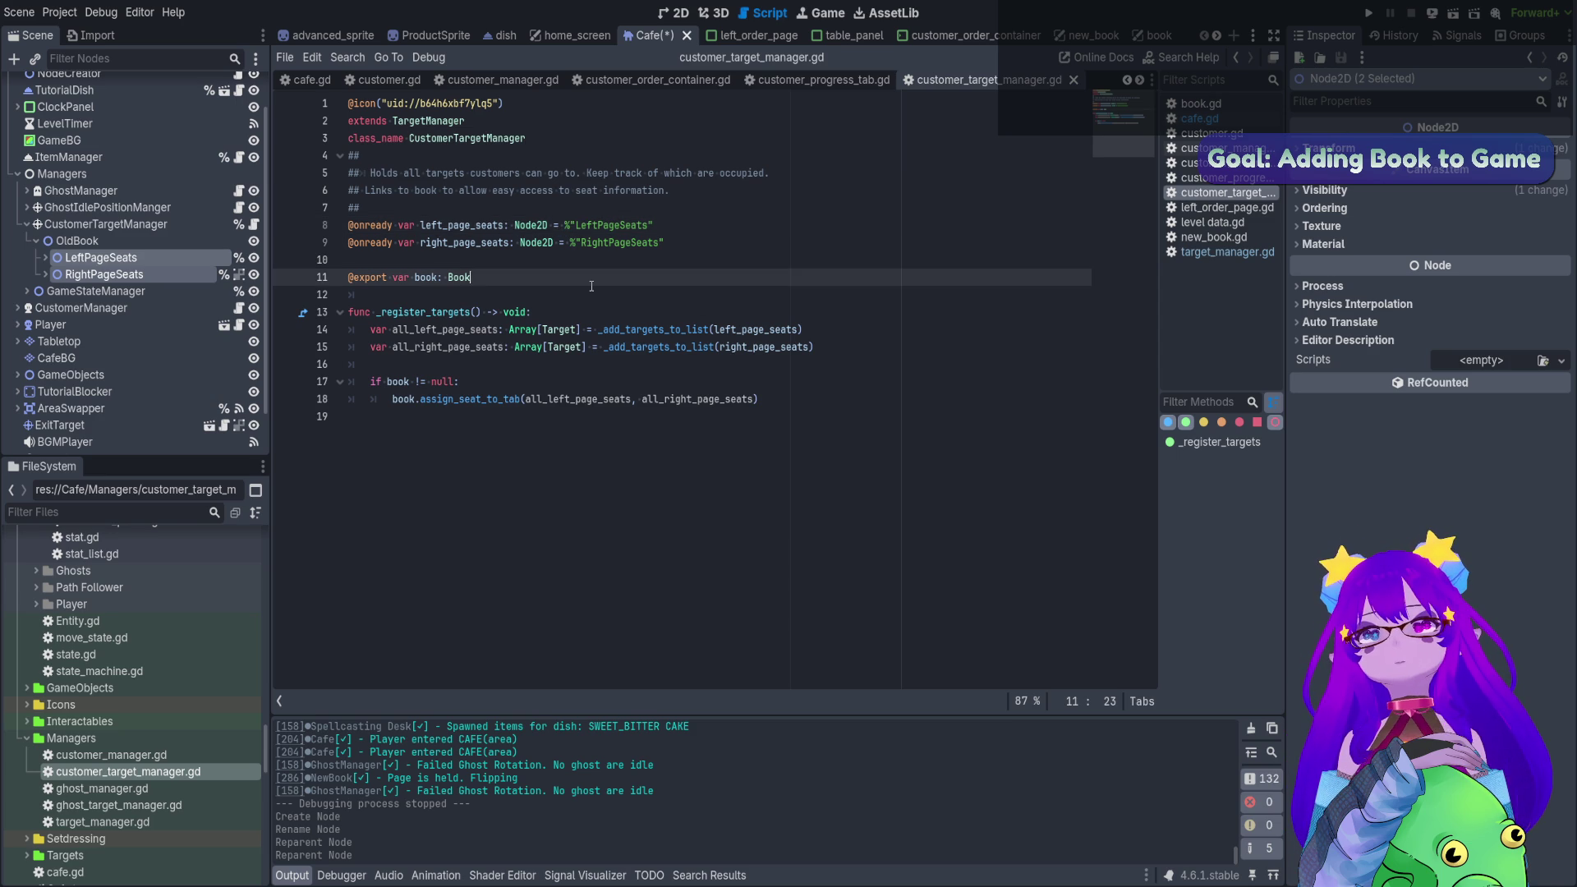
key(Return)
text(@r)
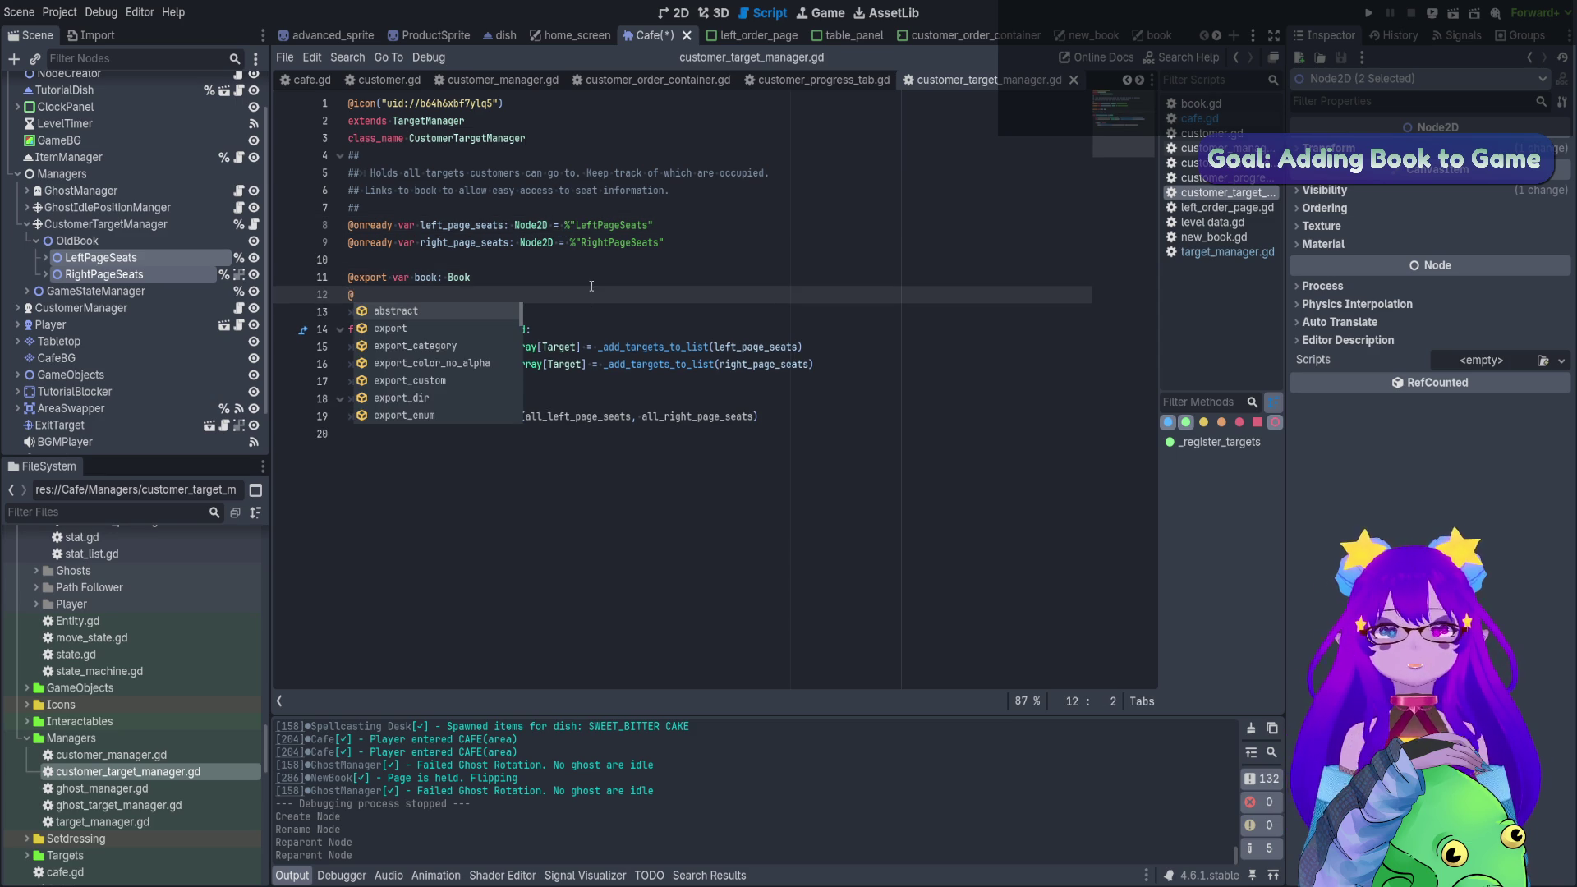
key(BackSpace)
text(export var)
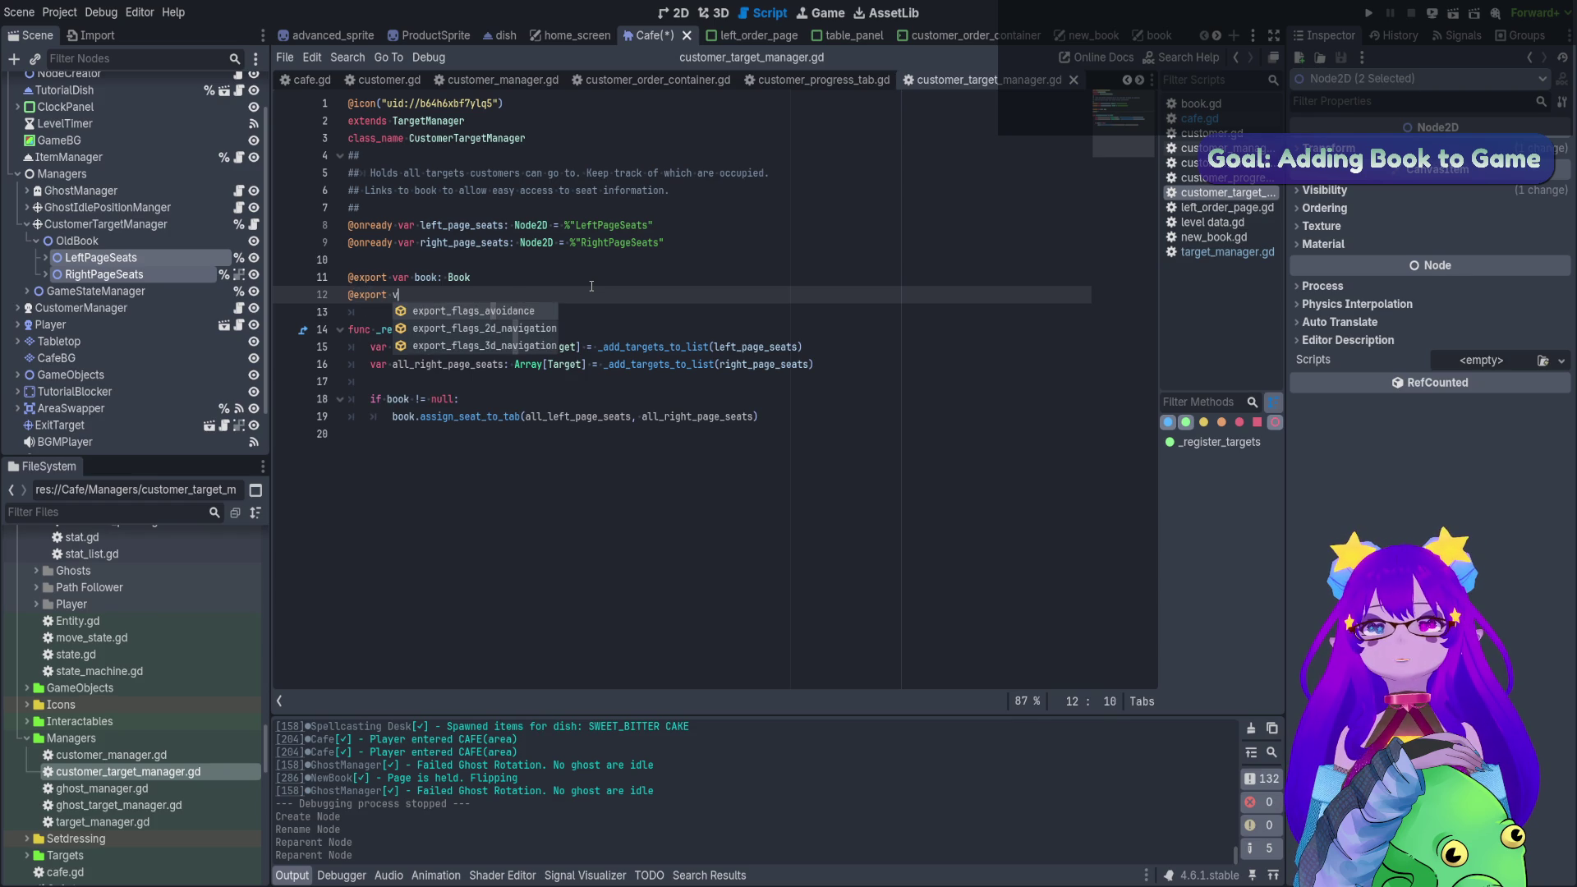
text( new_book)
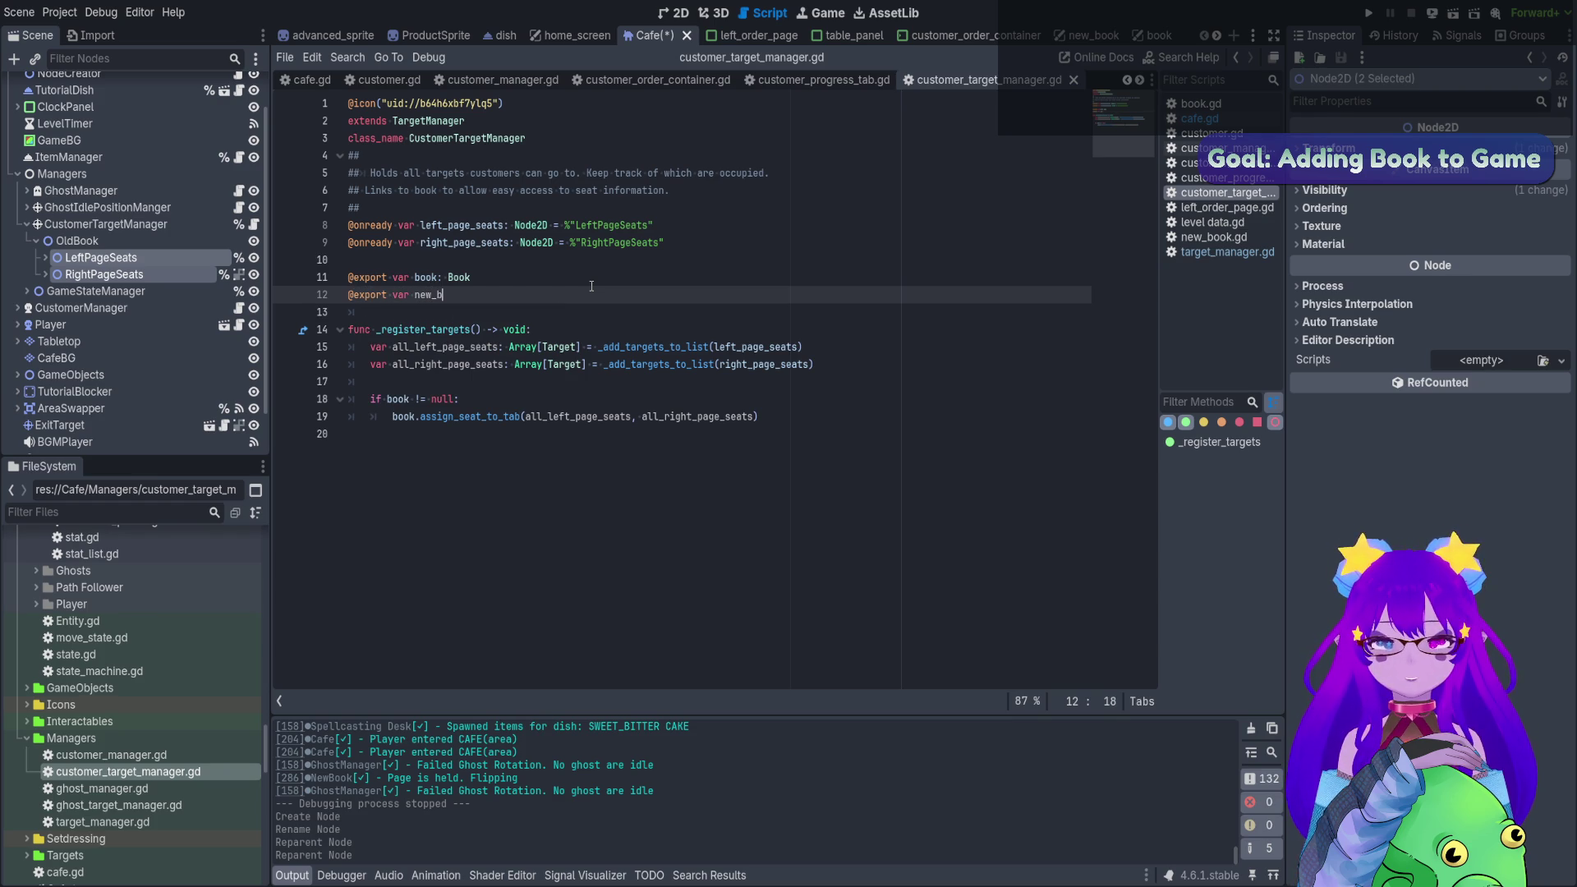
text(: )
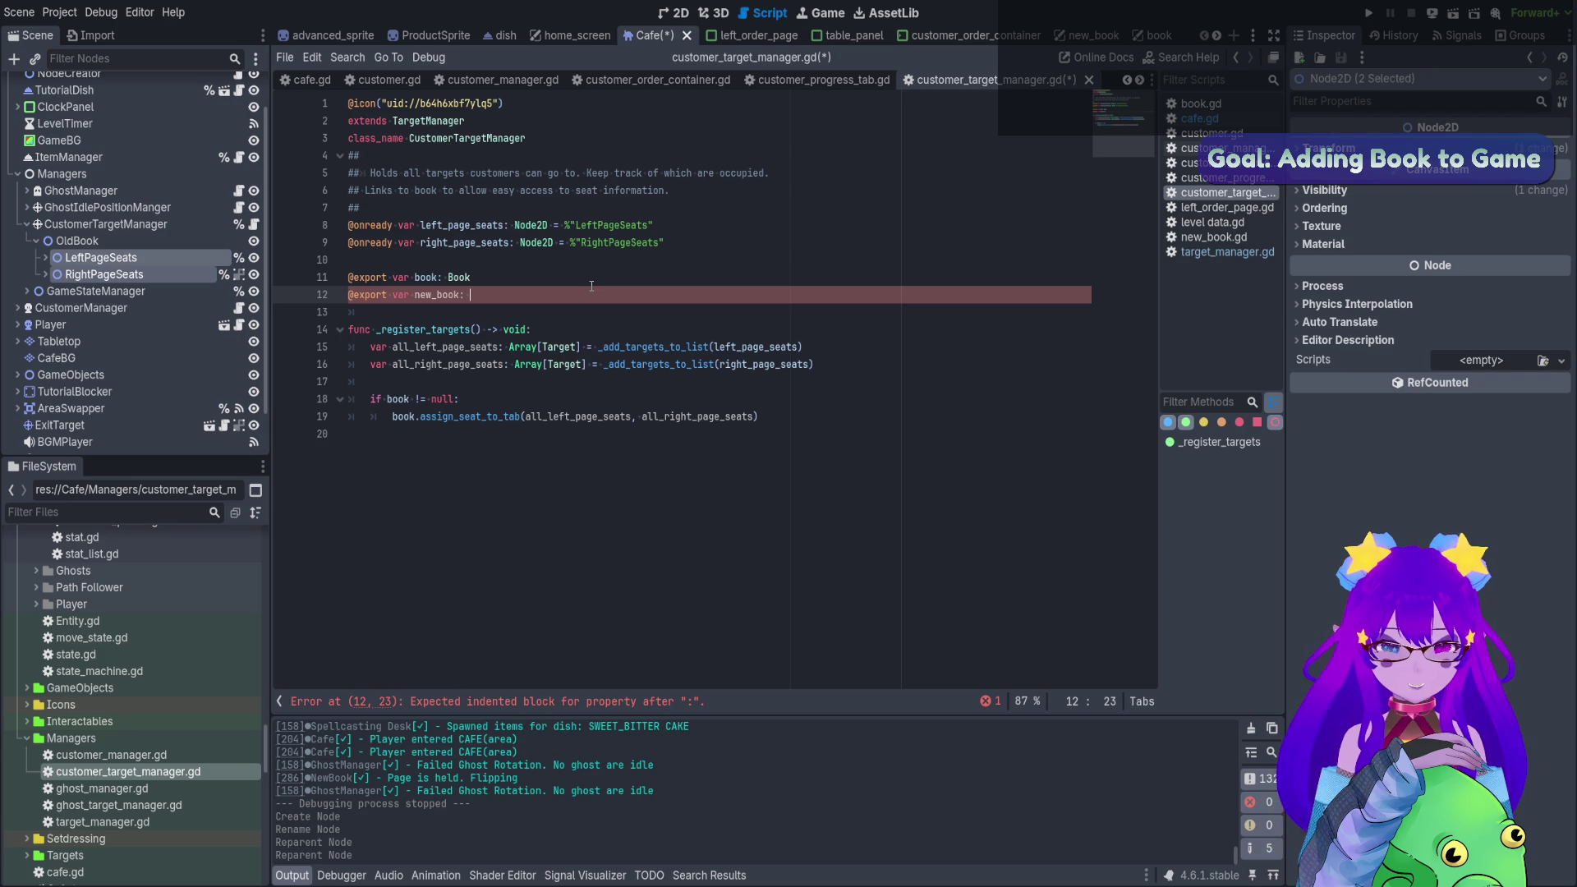
text(NewBook)
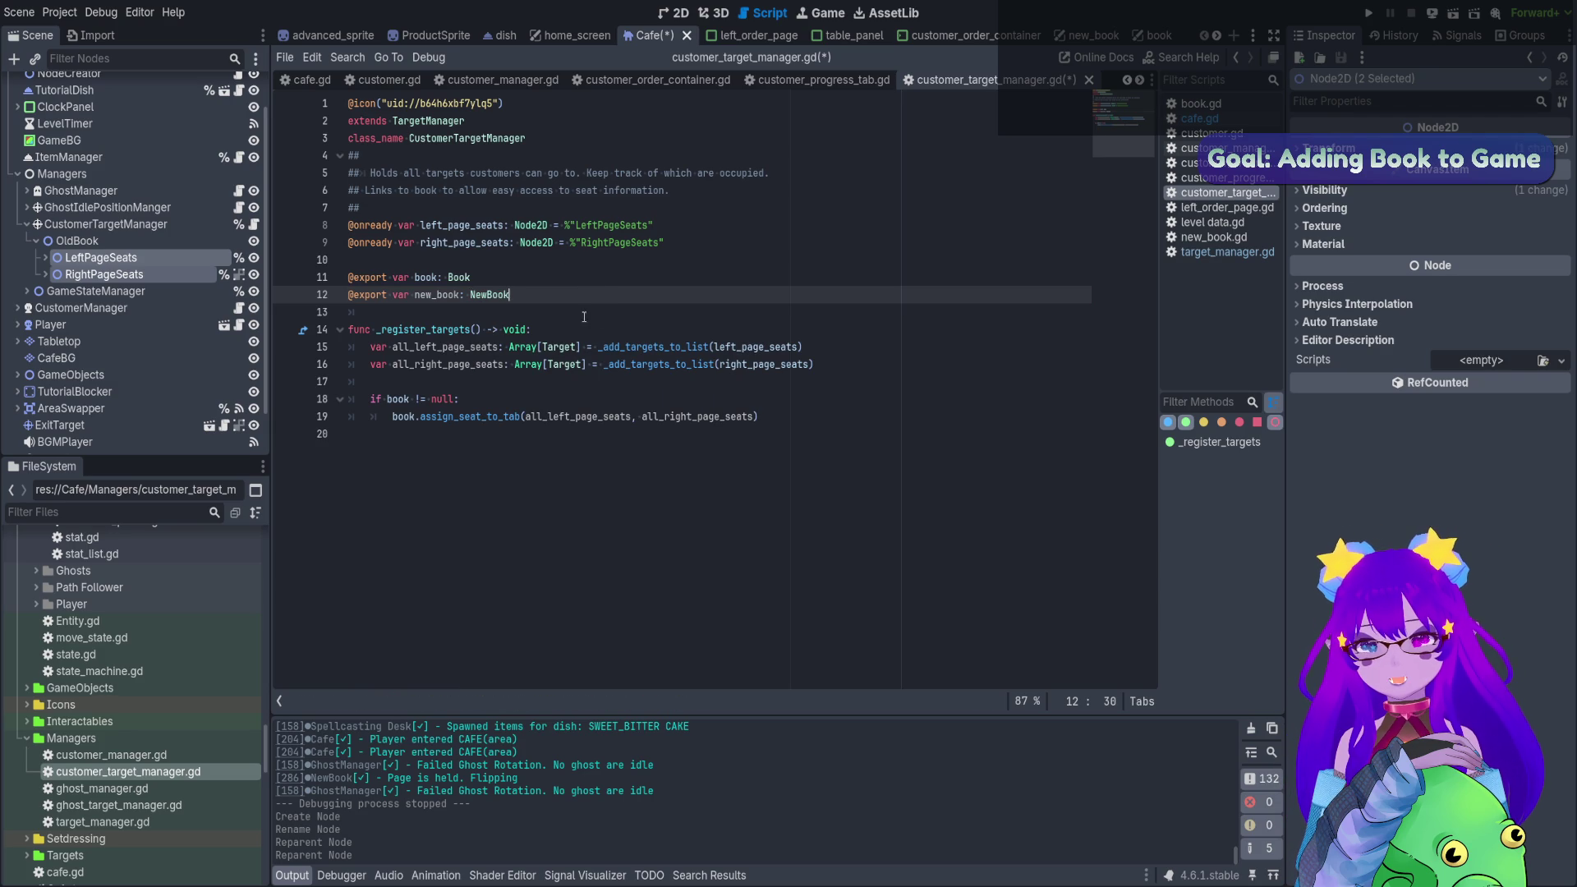
Rename _register_targets to _register_old_book_targets and save the script
click(431, 329)
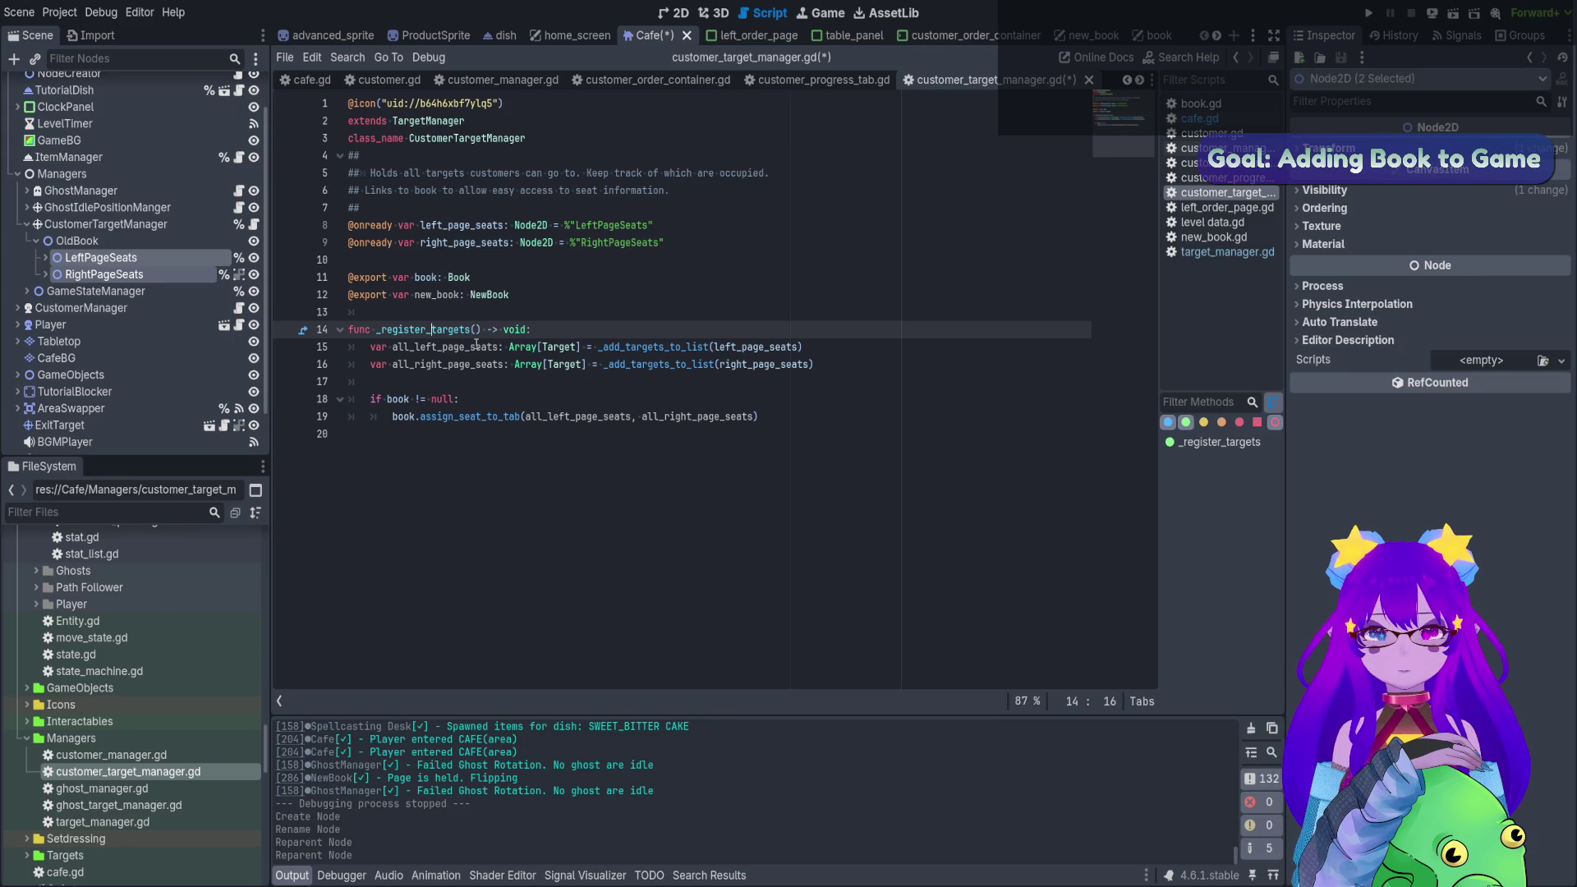
text(old_book)
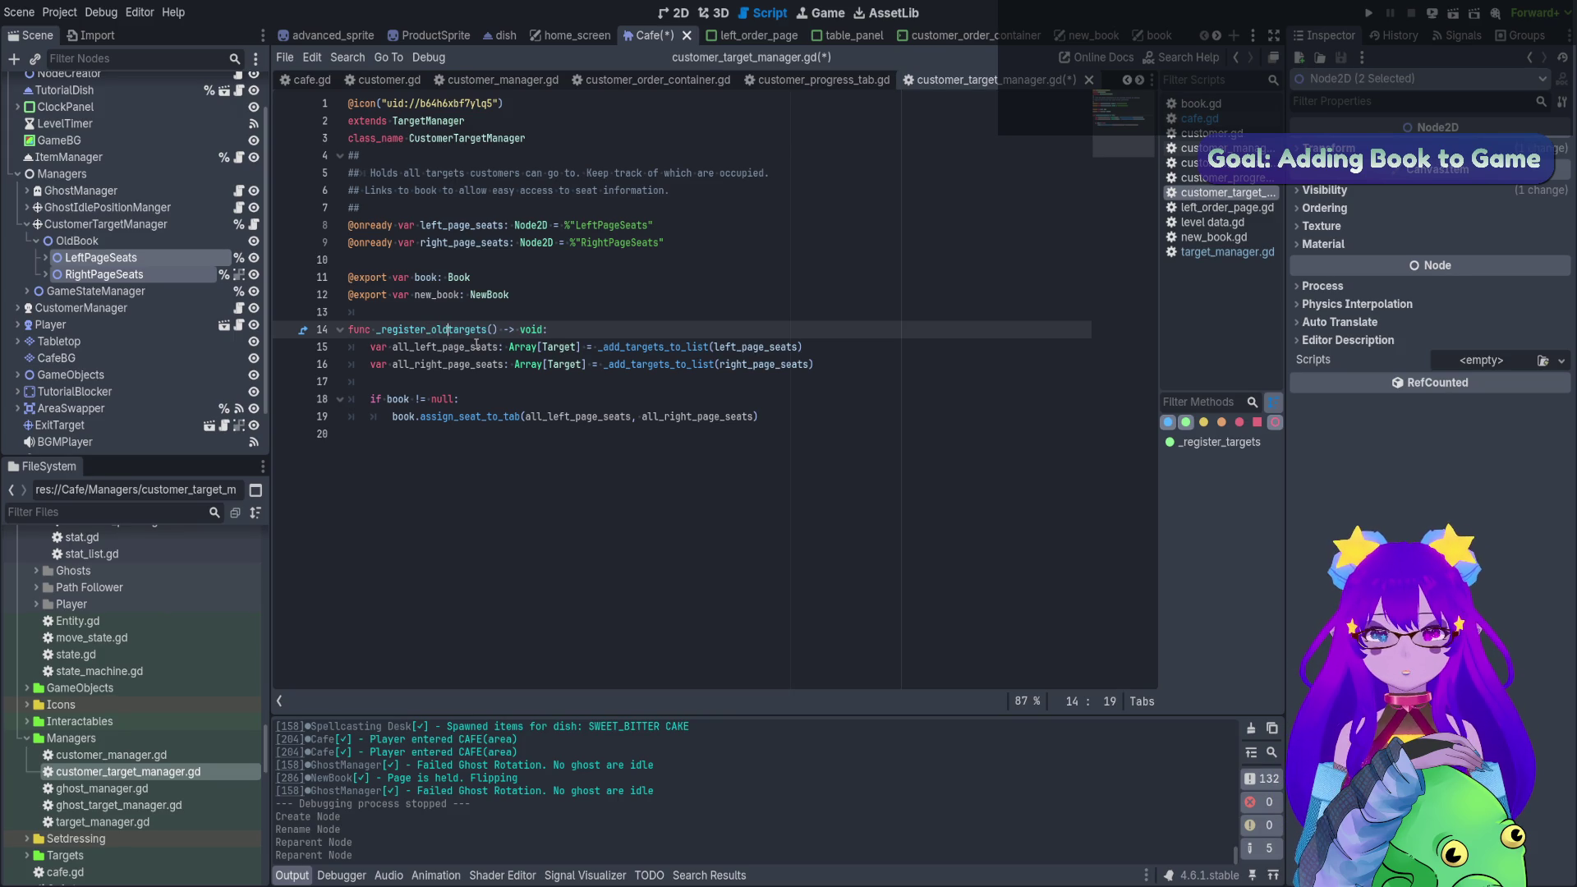
text(_)
key(ctrl+s)
click(458, 333)
double_click(459, 331)
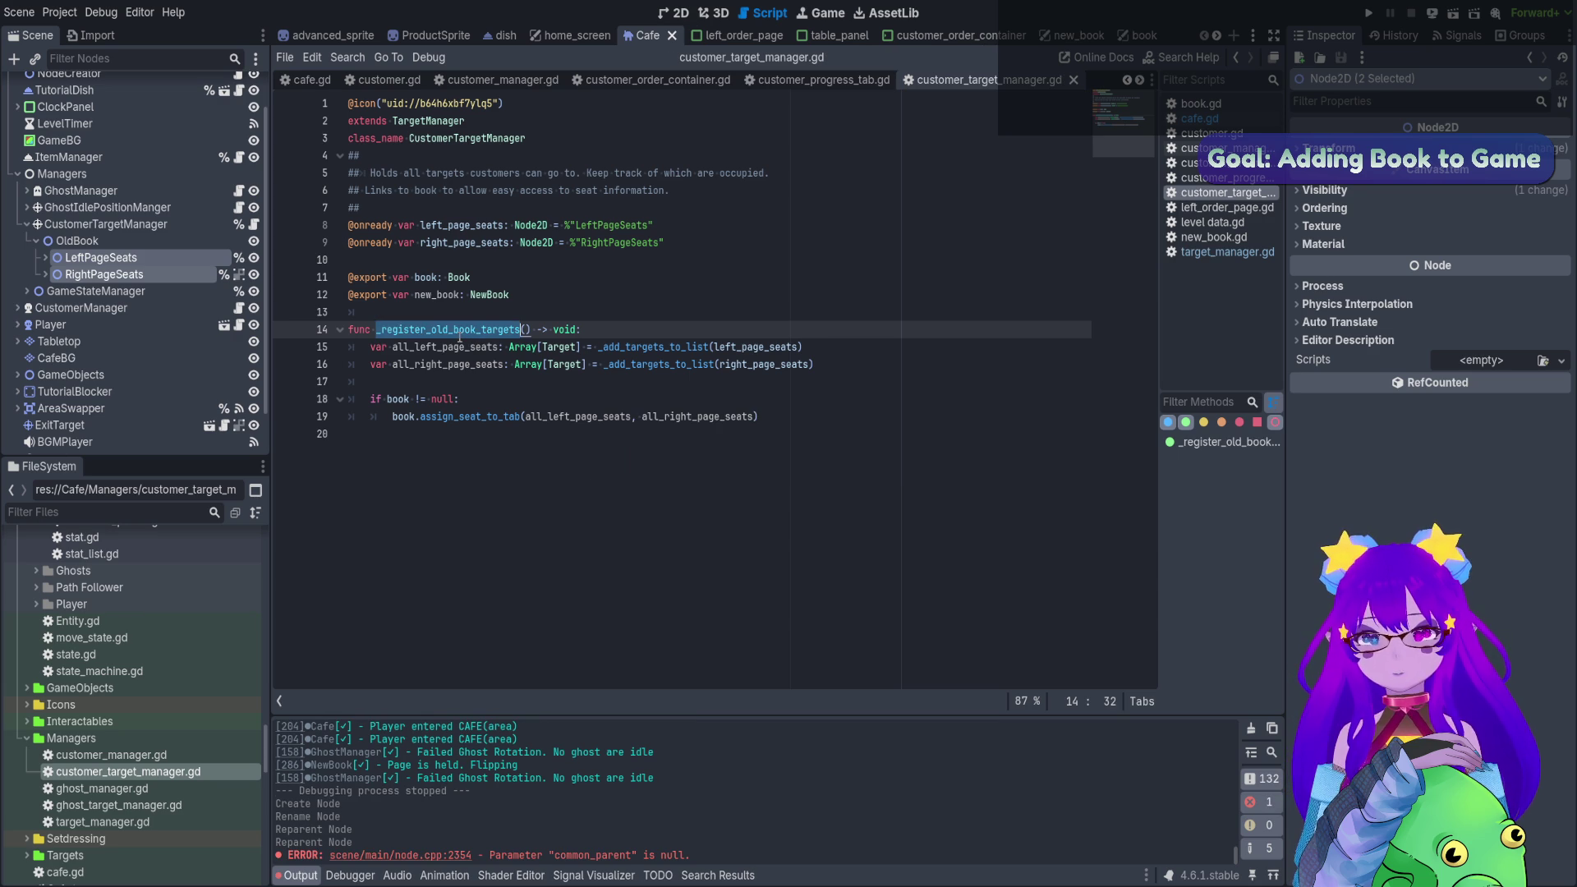
ctrl+click(457, 119)
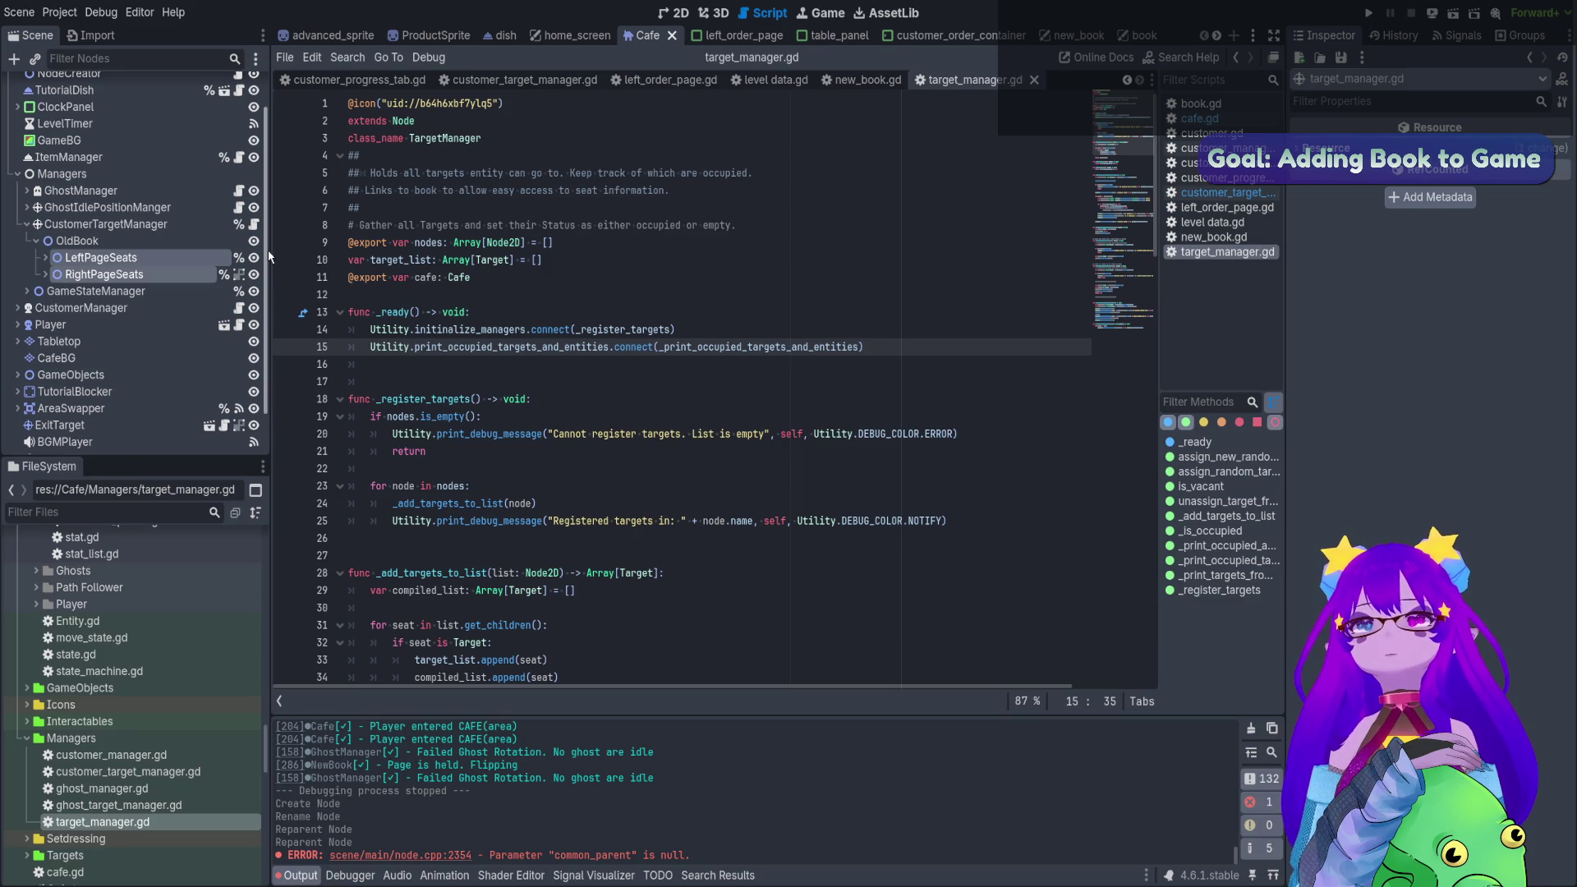
Check _register_targets in target_manager.gd, then restore the function name to _register_targets
double_click(400, 395)
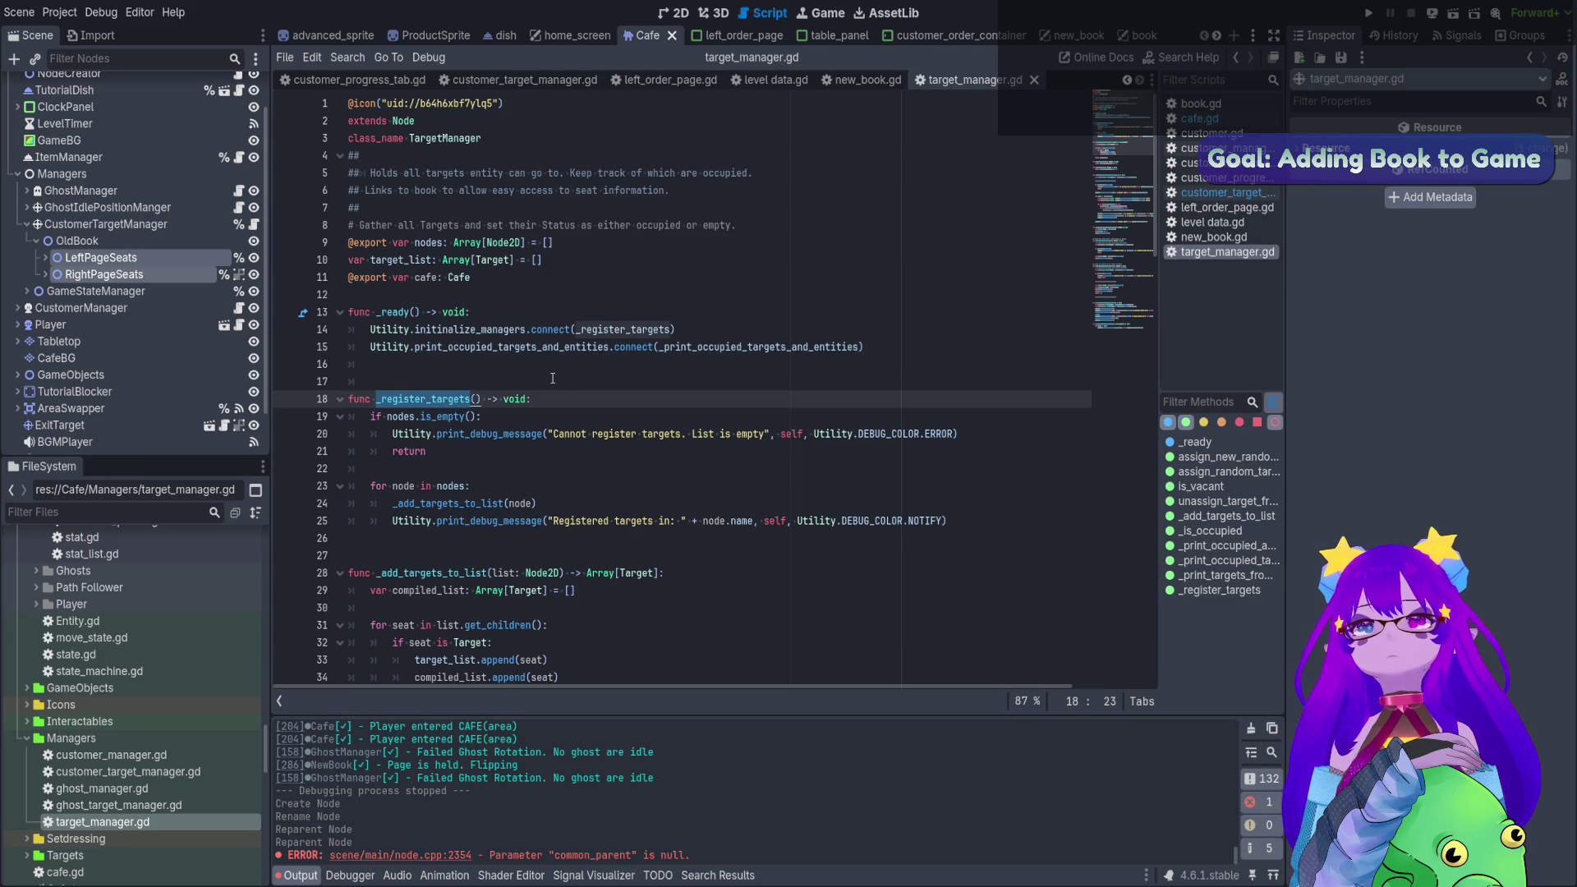
key(F3)
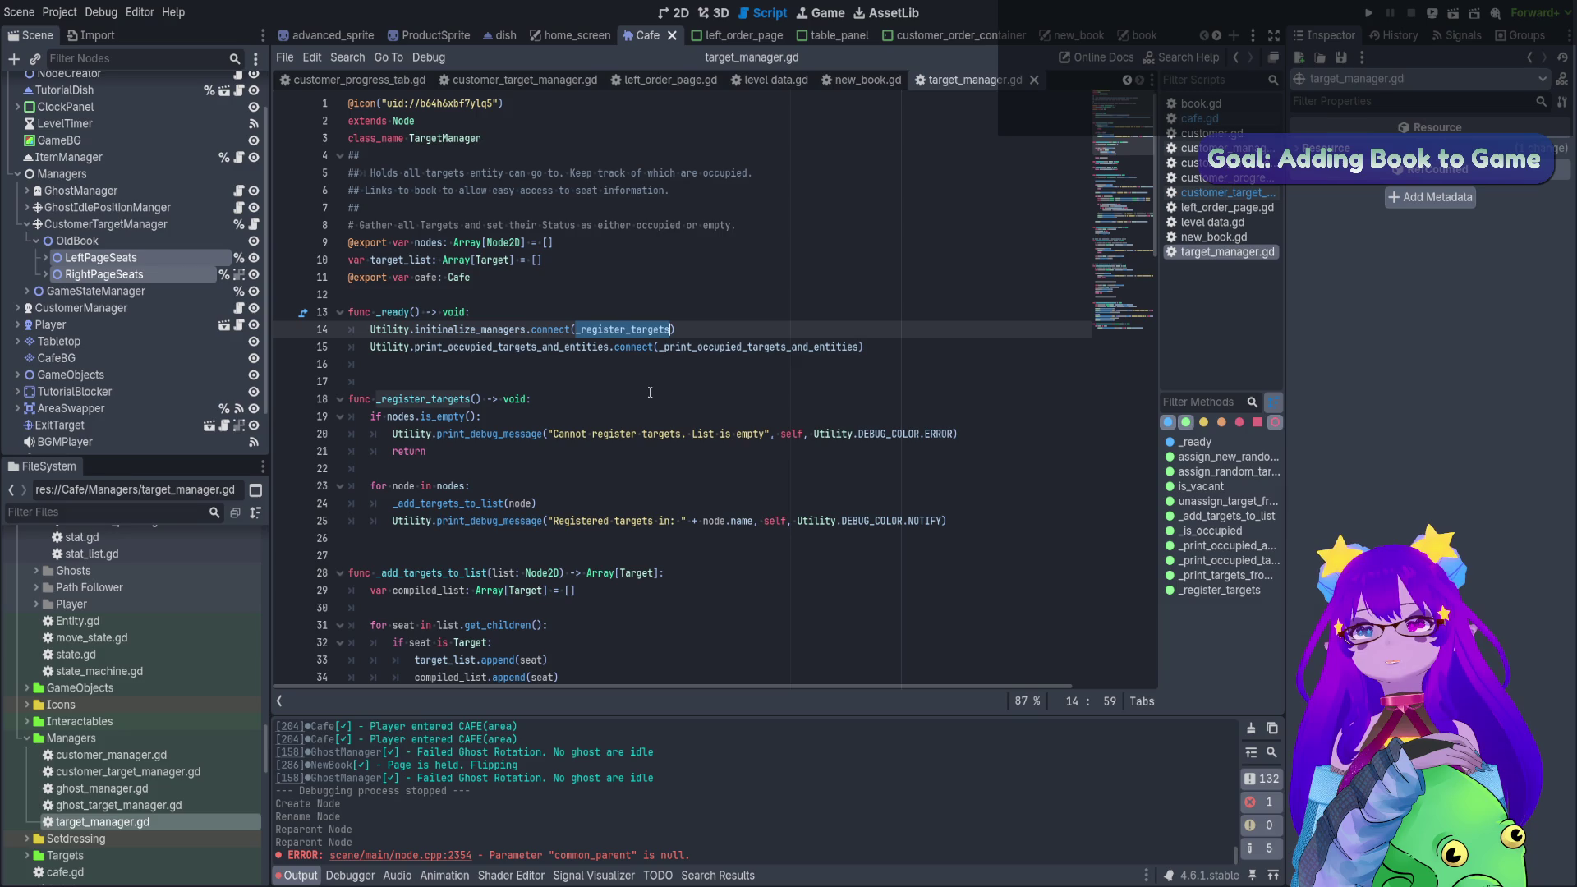
click(254, 224)
click(482, 330)
key(BackSpace)
key(BackSpace)
key(BackSpace)
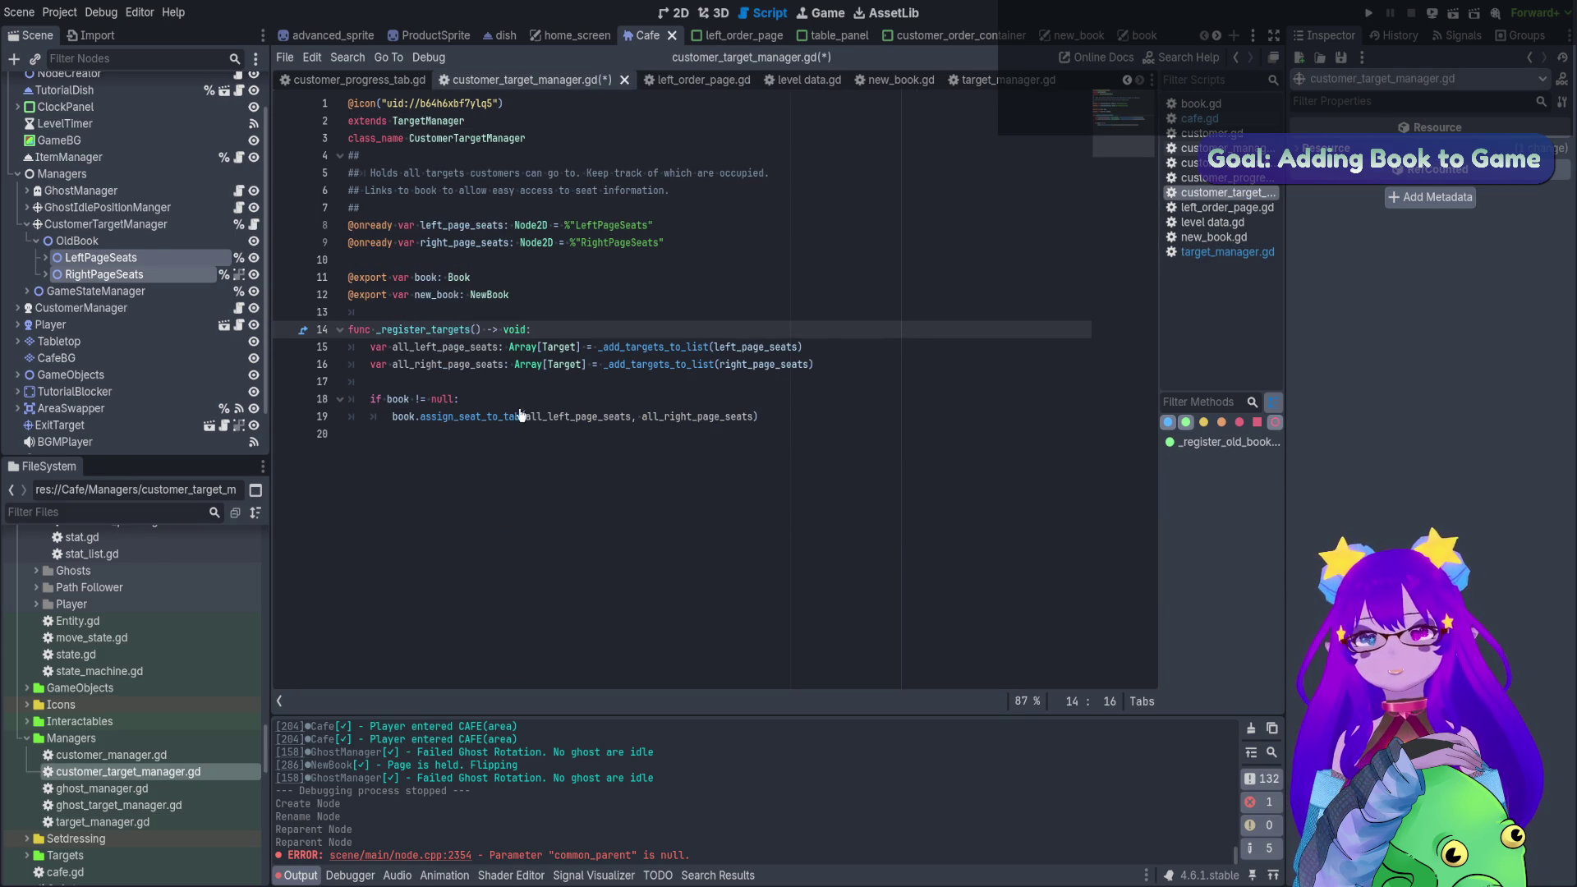
Replace the _register_targets body with an 'if book != null:' check
key(End)
mouse_move(784, 460)
mouse_down()
mouse_move(345, 416)
mouse_move(345, 347)
mouse_up()
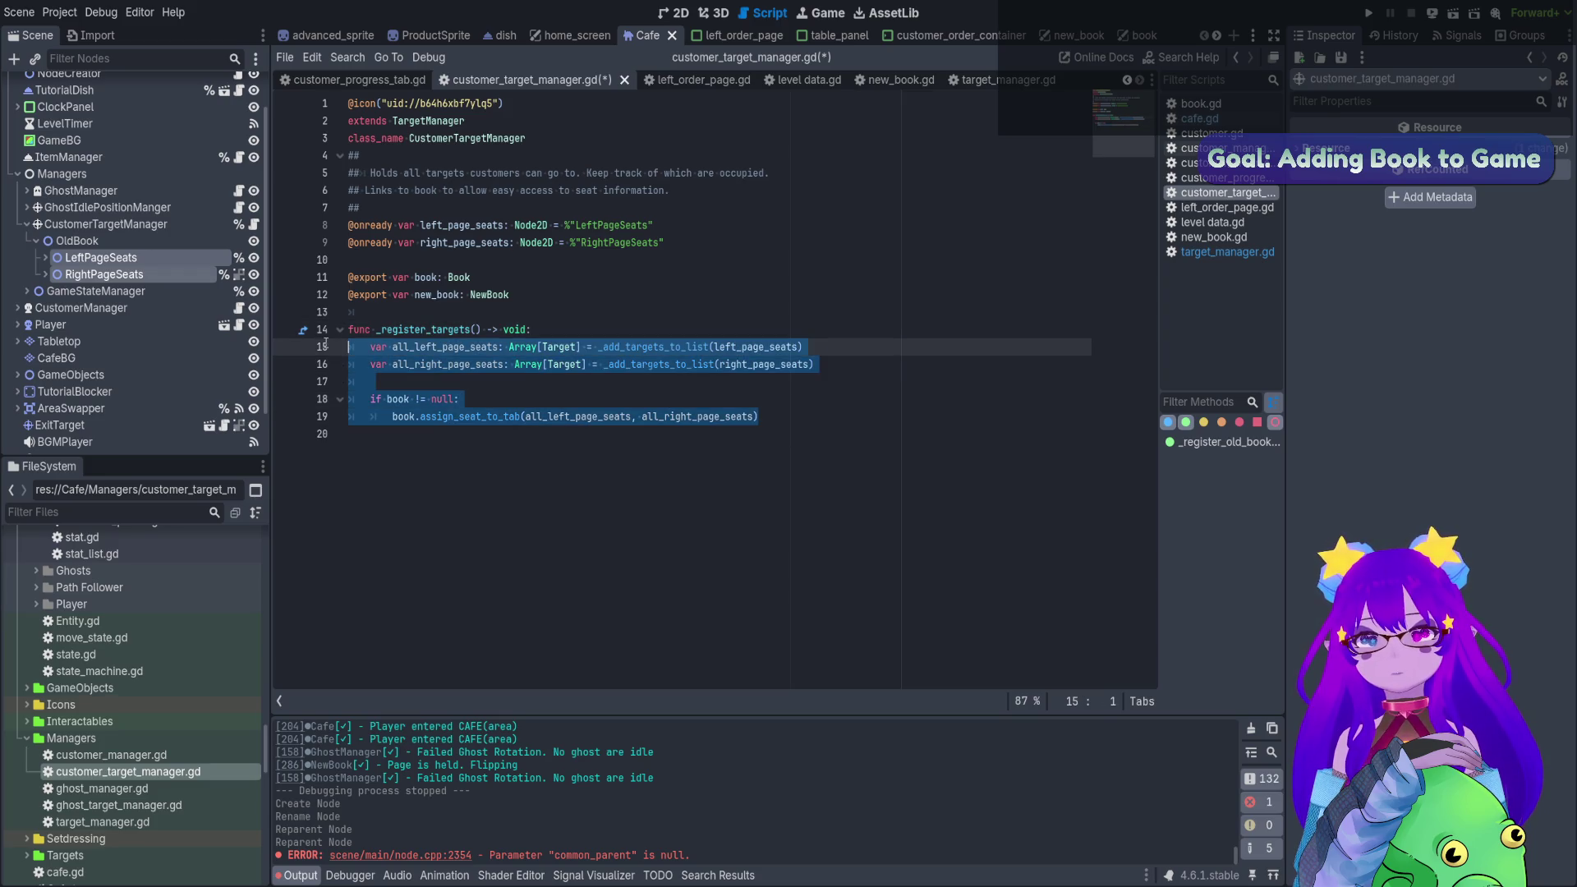
key(BackSpace)
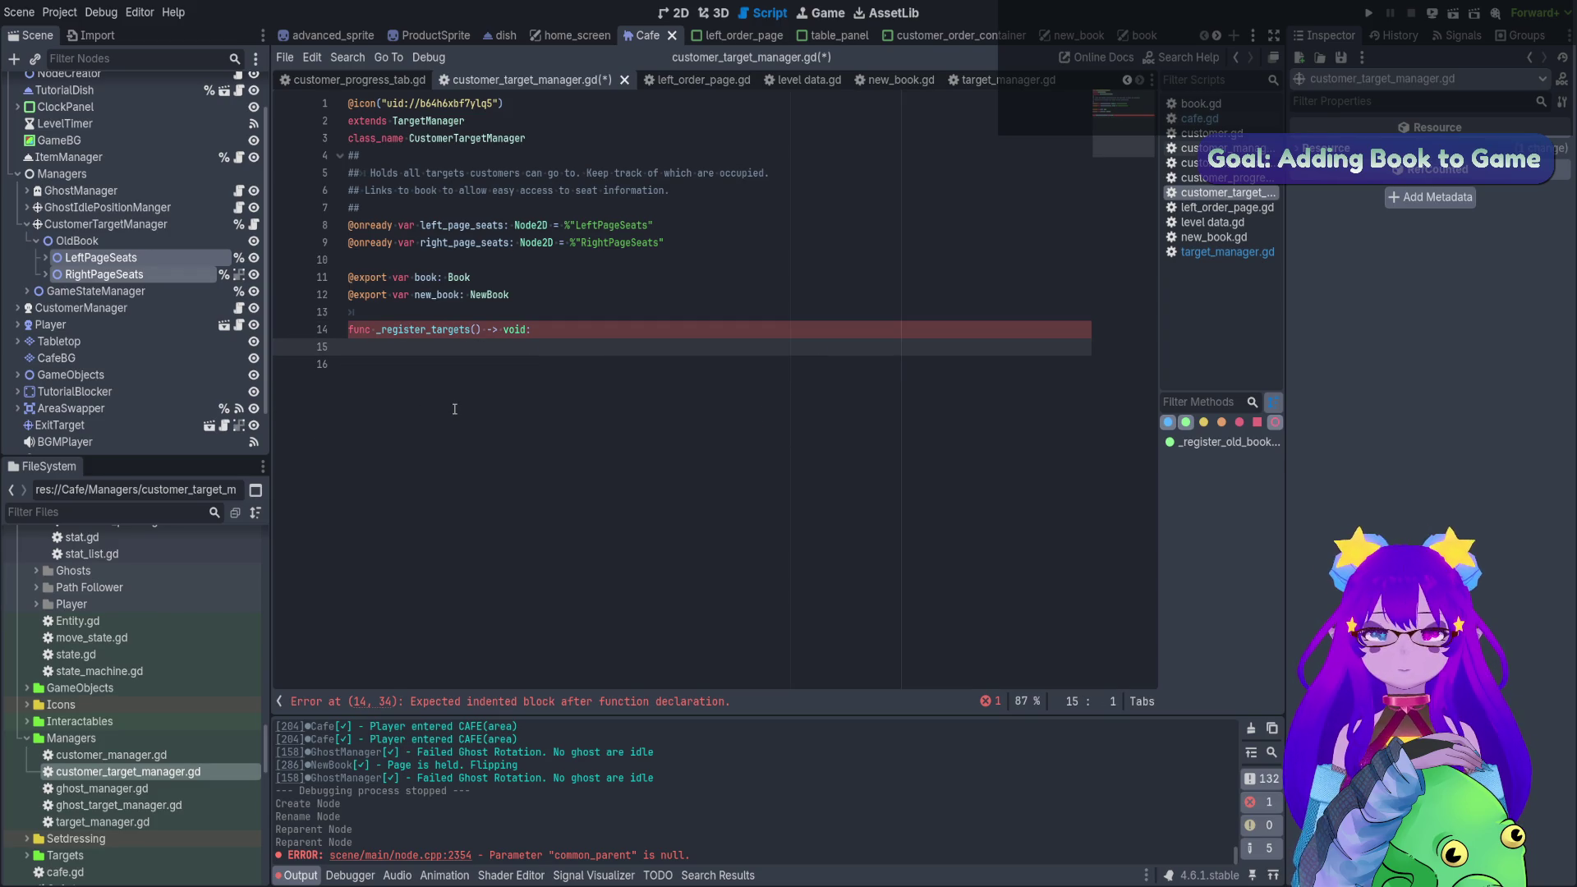
text(if book )
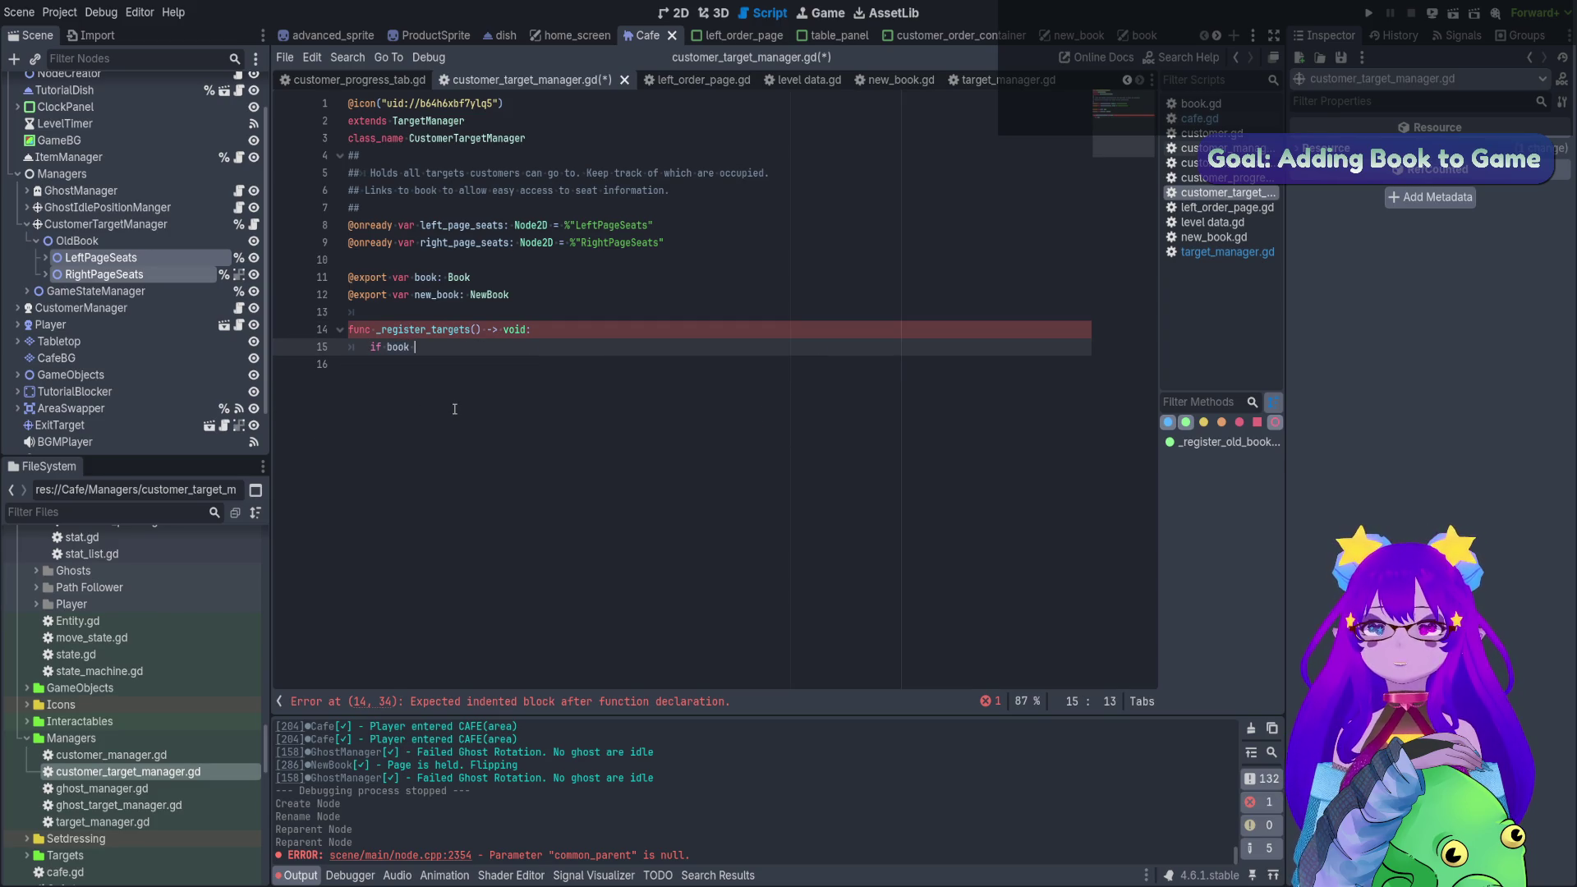
text(!= nu)
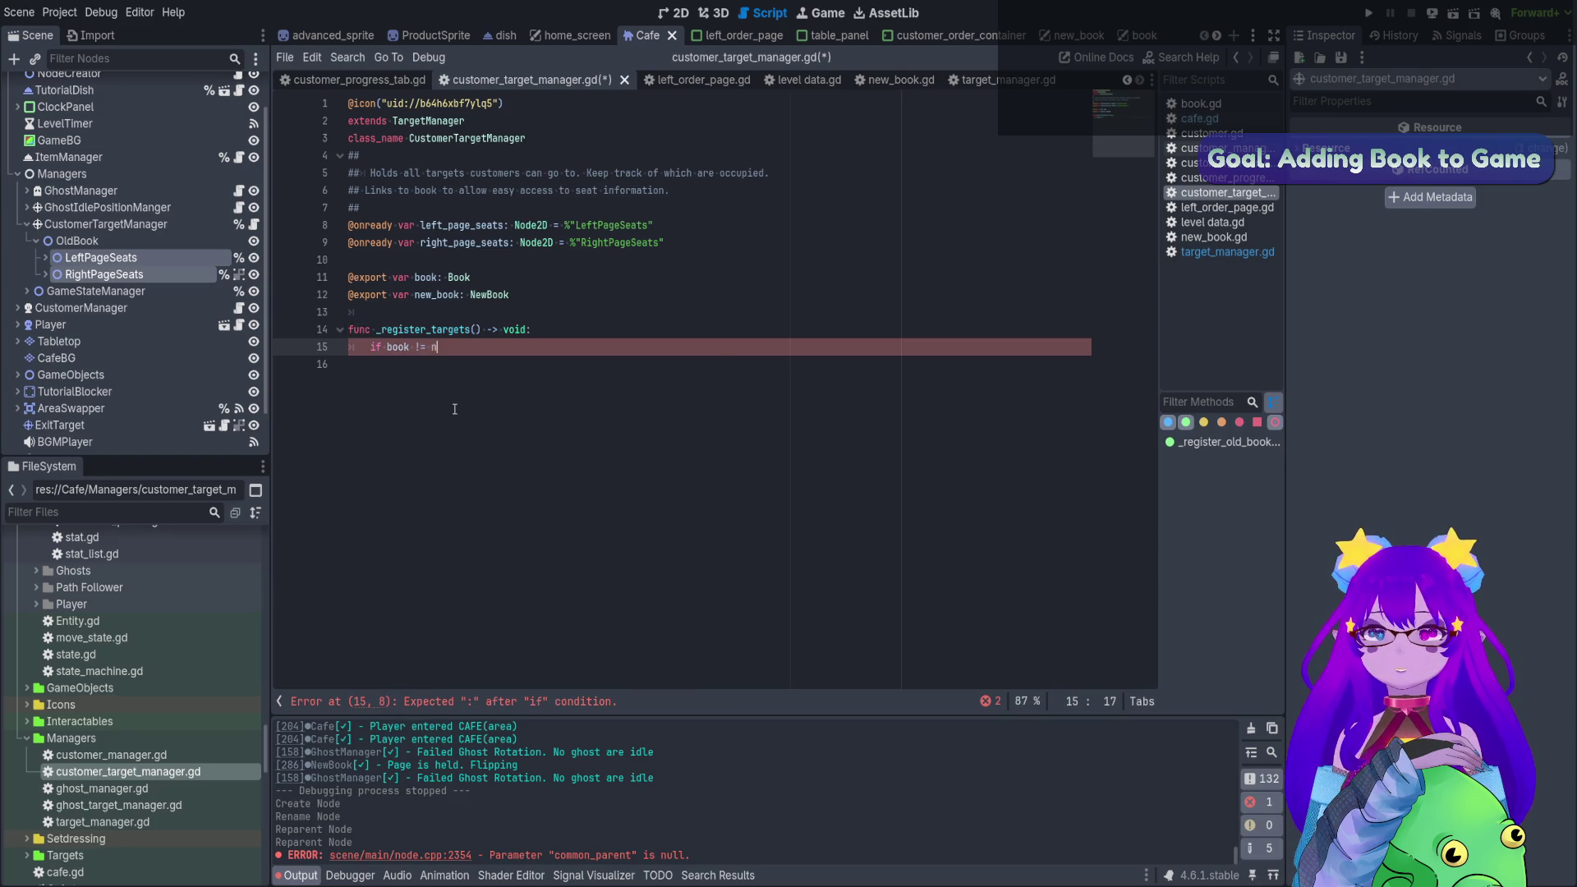
key(Return)
text(:)
key(Return)
key(Return)
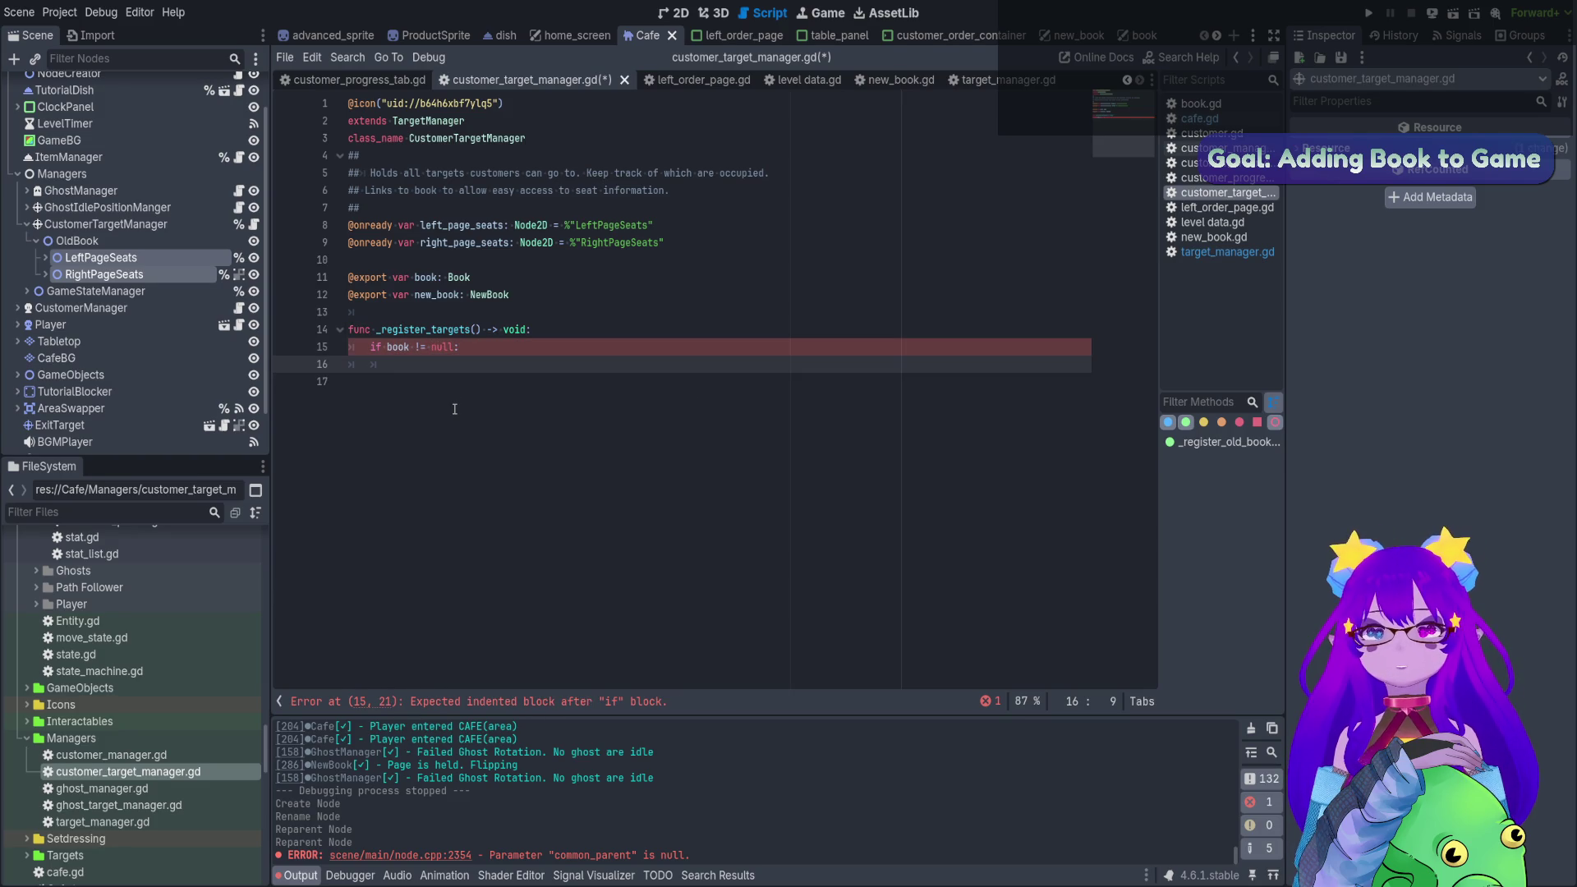
Add 'func _register_old_book() -> void:' containing the pasted page-seat assignment code
key(Return)
key(BackSpace)
text(func _register)
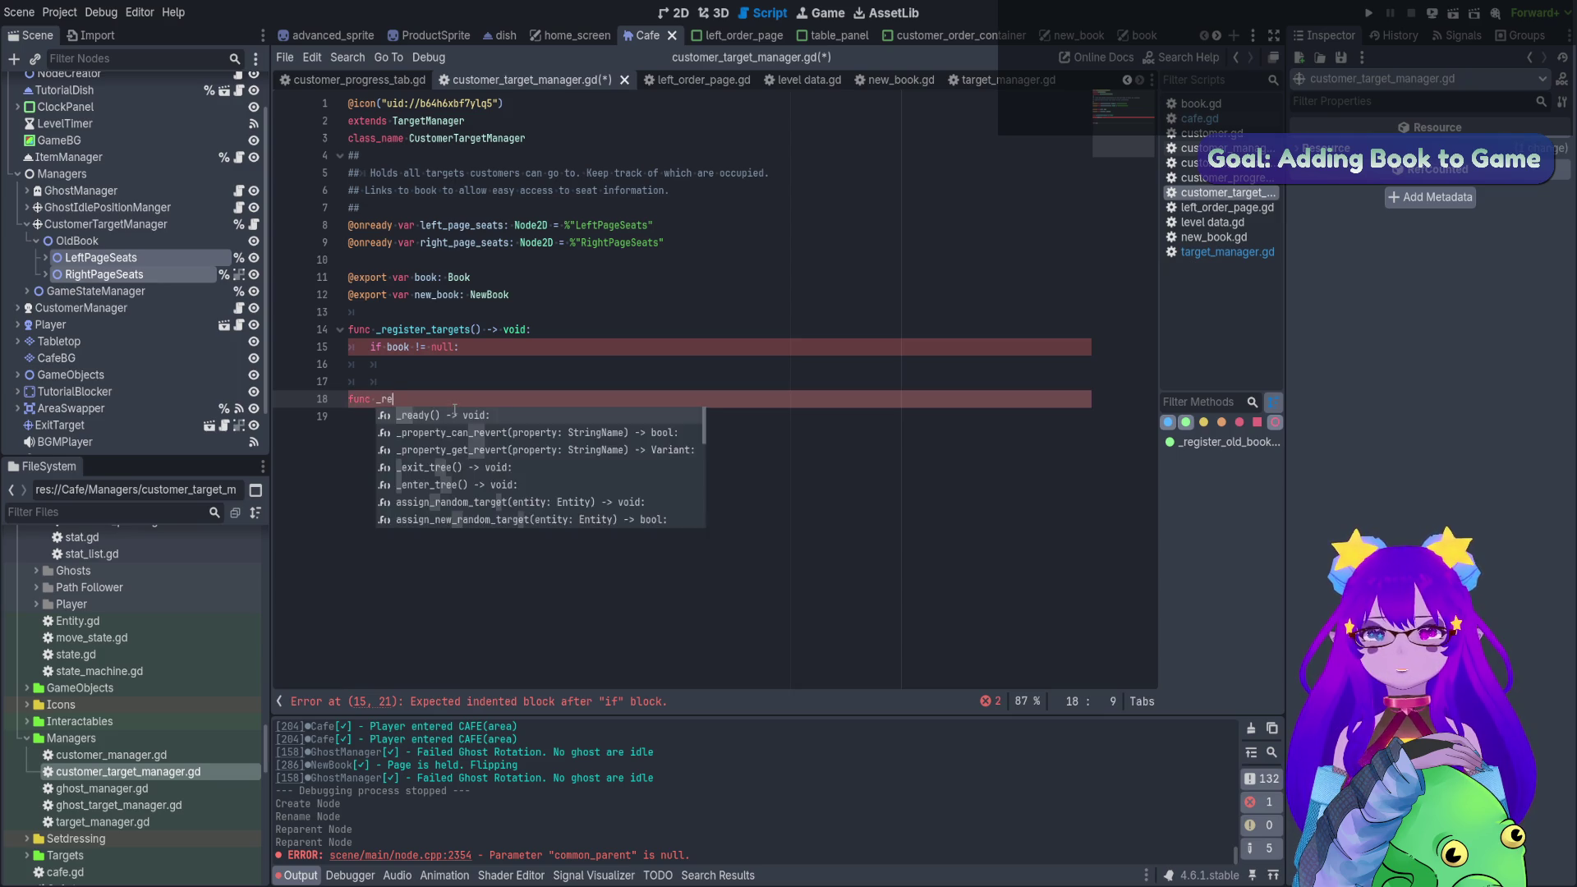
text(_old_book()
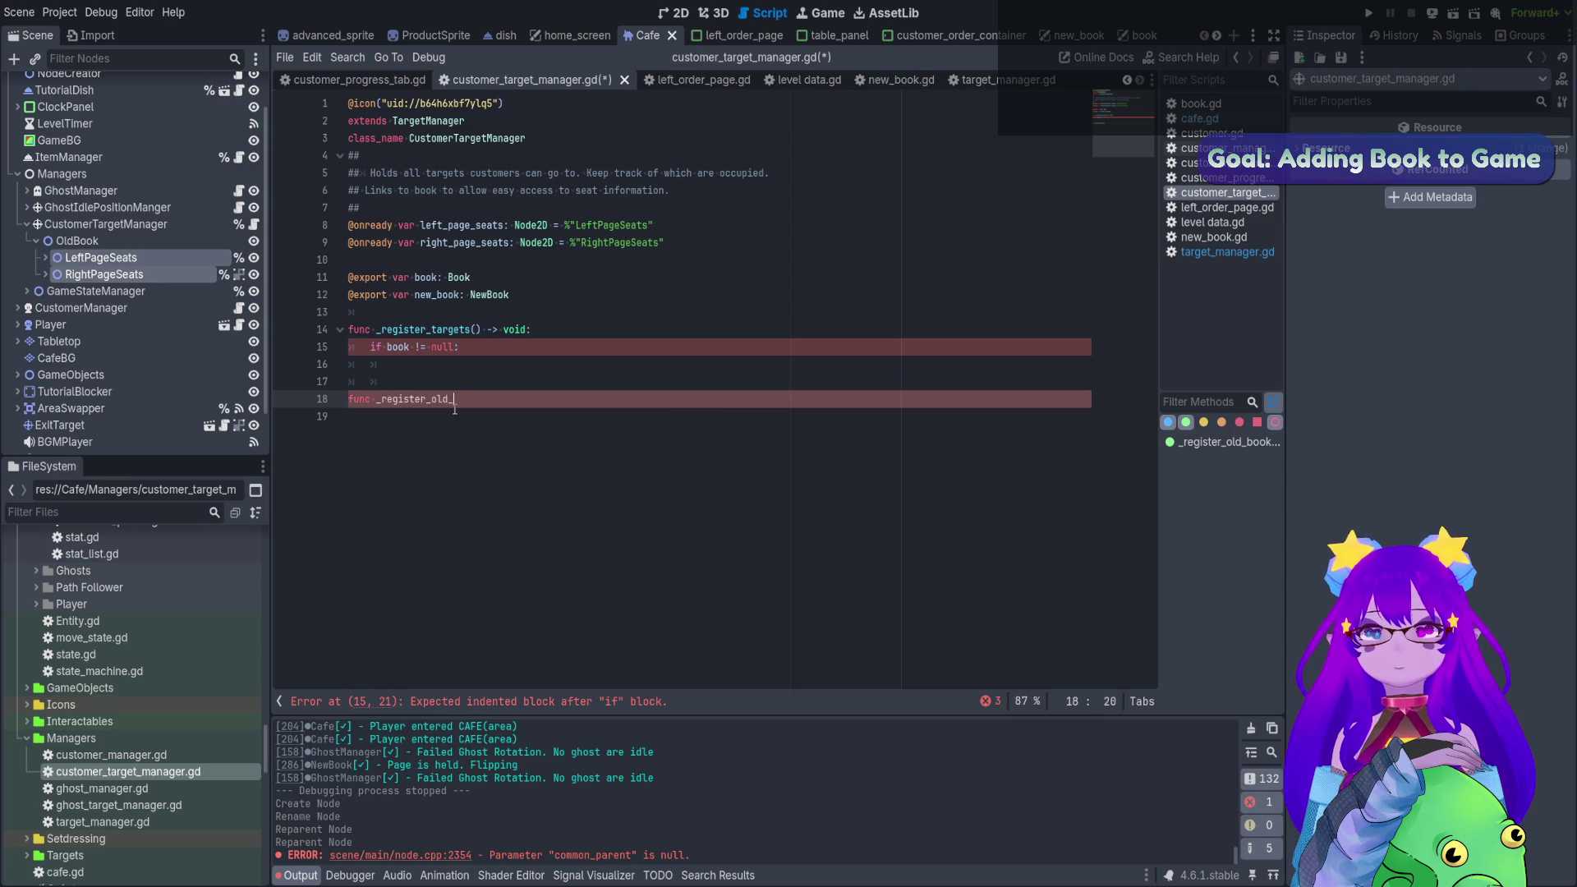
text() -> b)
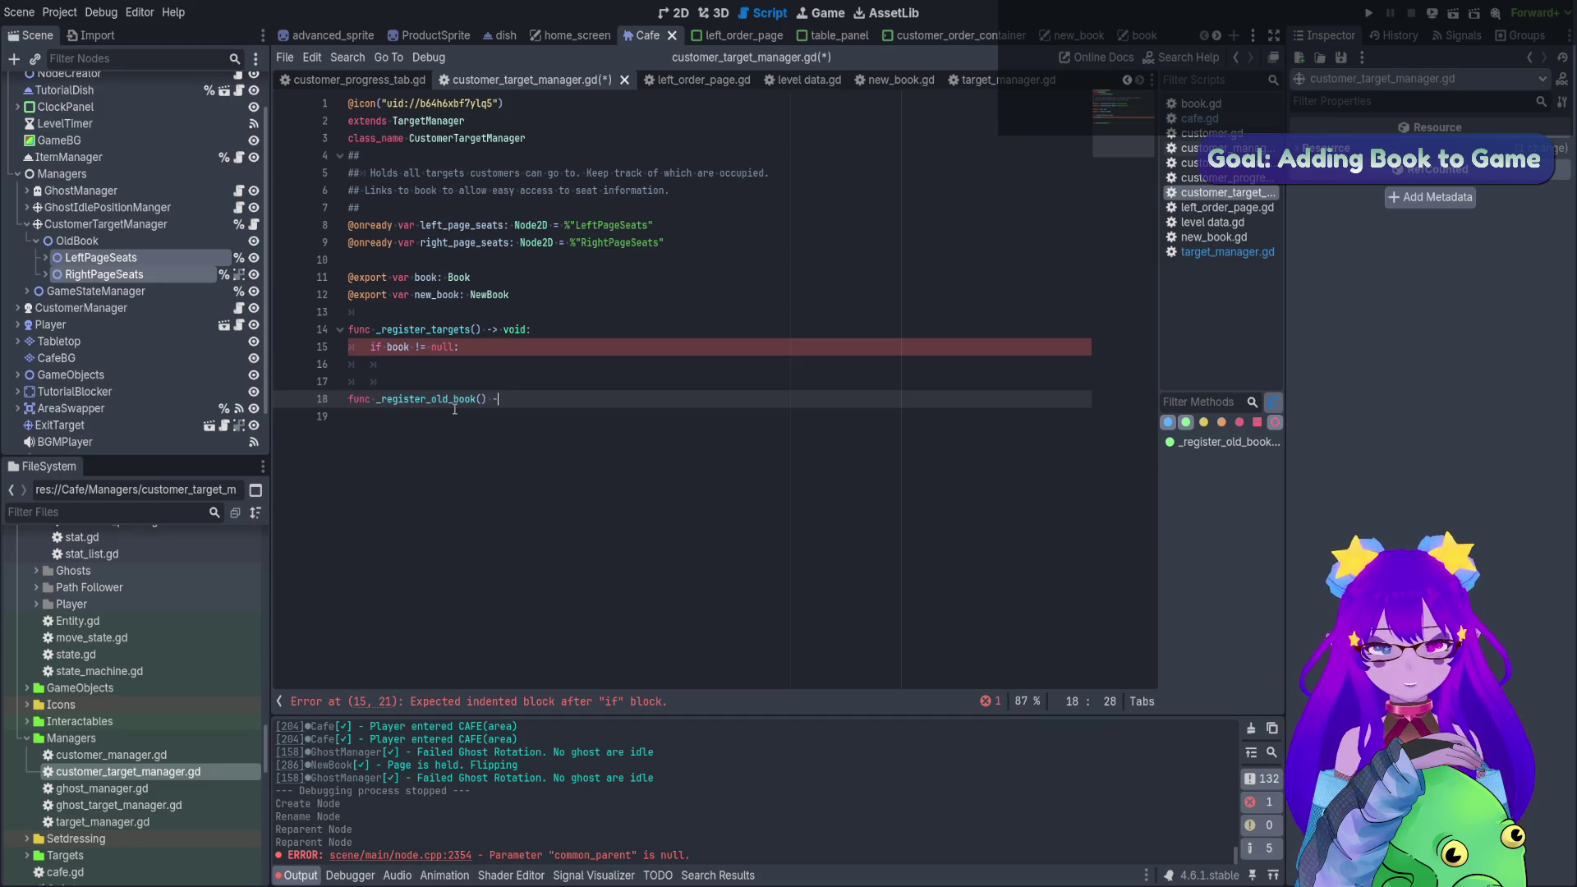
key(BackSpace)
text(void:)
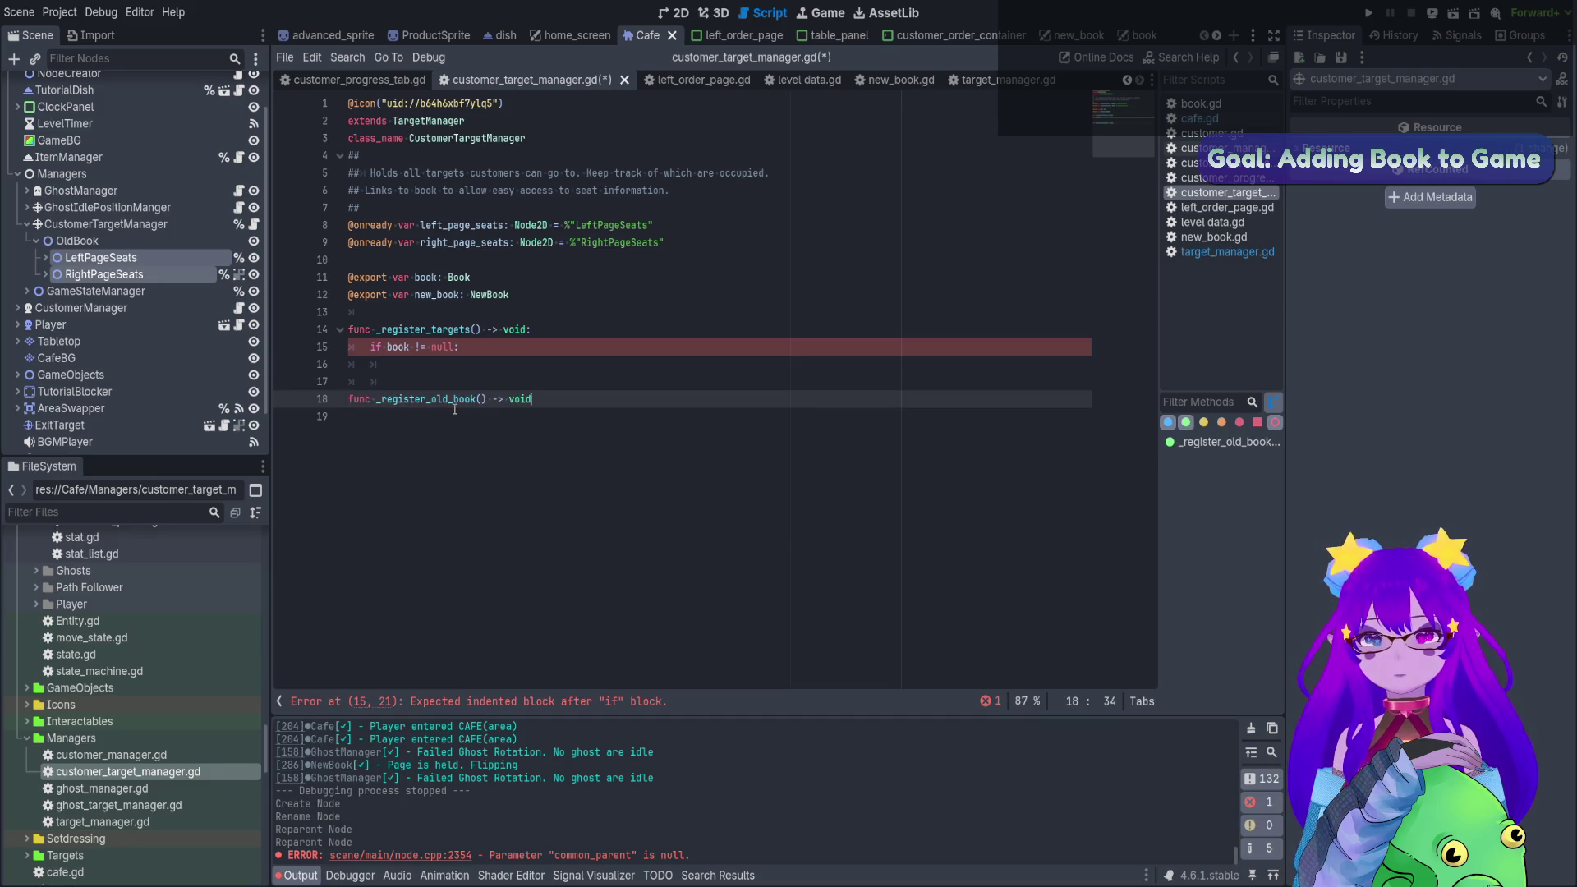
key(Return)
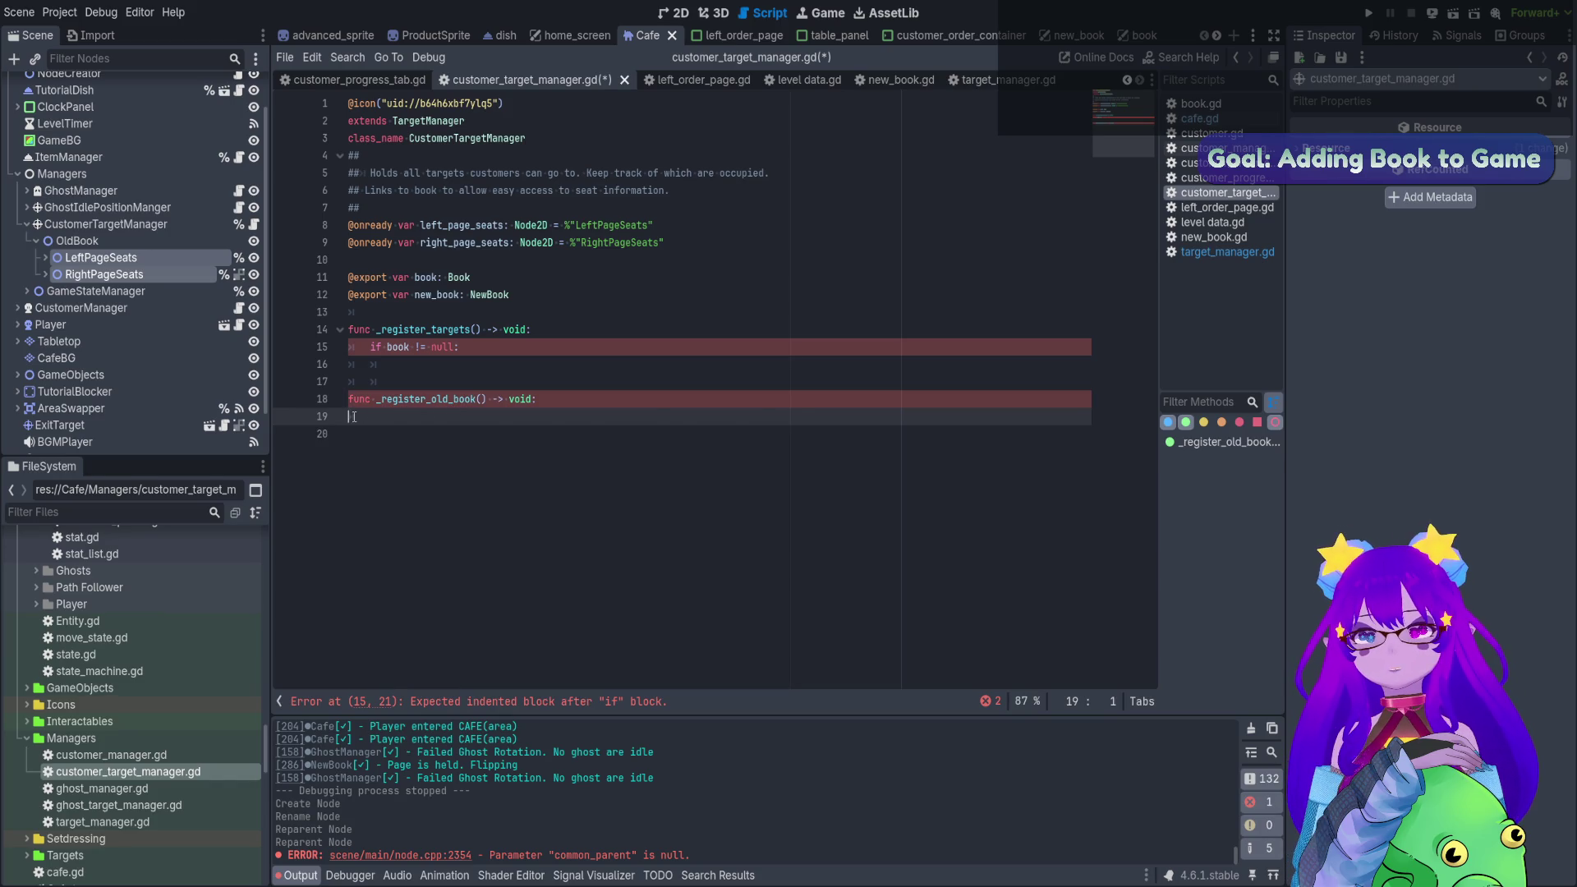
text(var all_left_page_seats: Array[Target] = _add_targets_to_list(left_page_seats) 	var all_right_page_seats: Array[Target] = _add_targets_to_list(right_page_seats) 	 	if book != null: 		book.assign_seat_to_tab(all_left_page_seats, all_right_page_seats))
Call _register_old_book() inside the if, then add an 'elif new_book != null:' branch
click(426, 371)
text(_register_old_book)
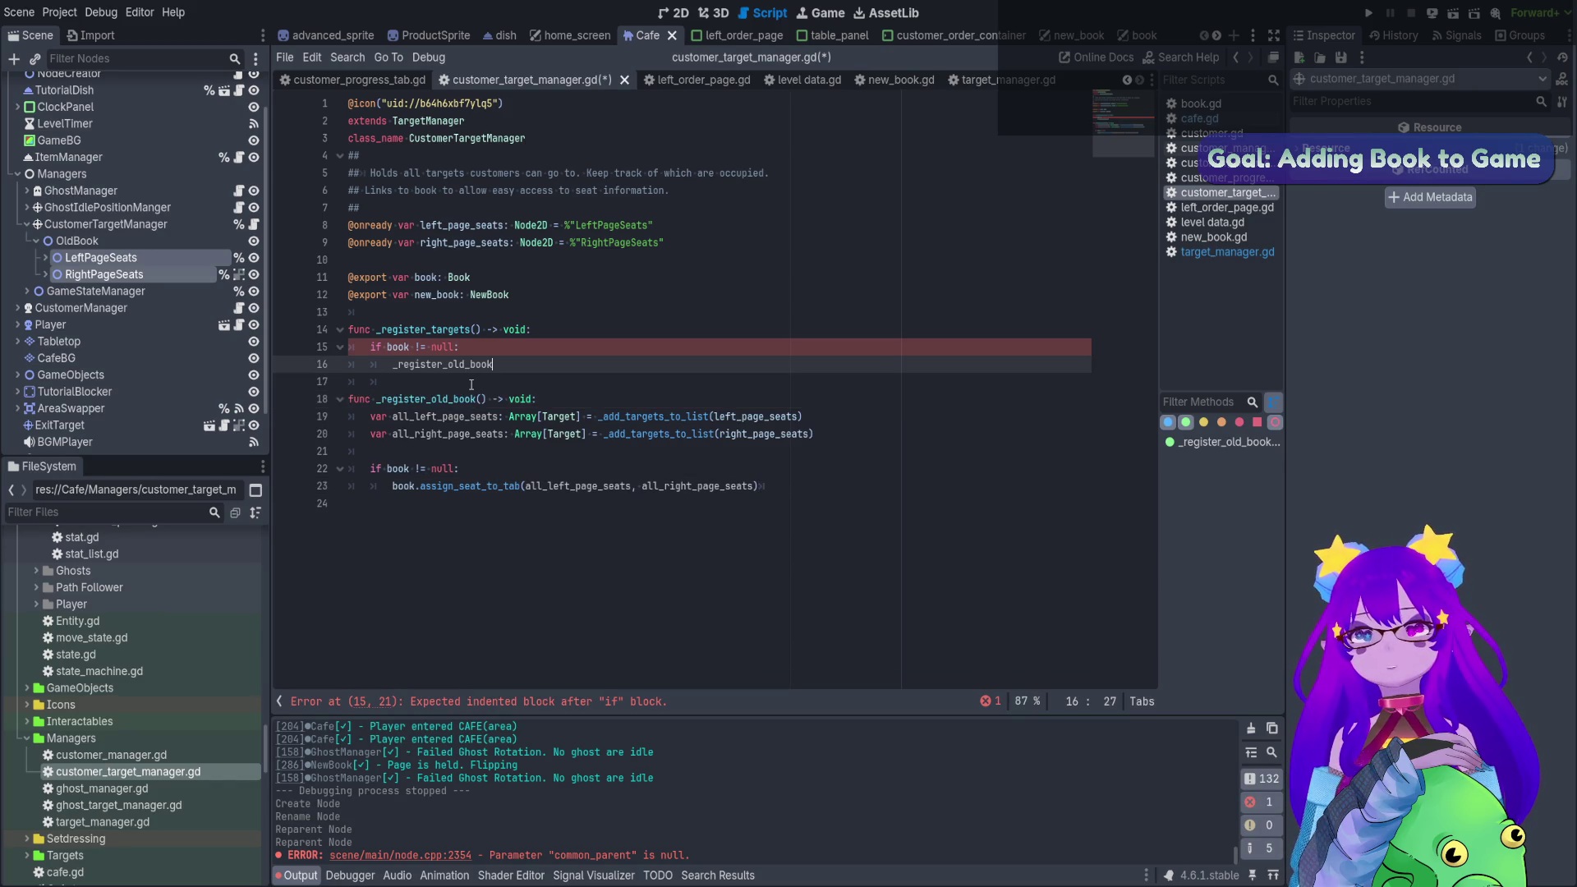
text(())
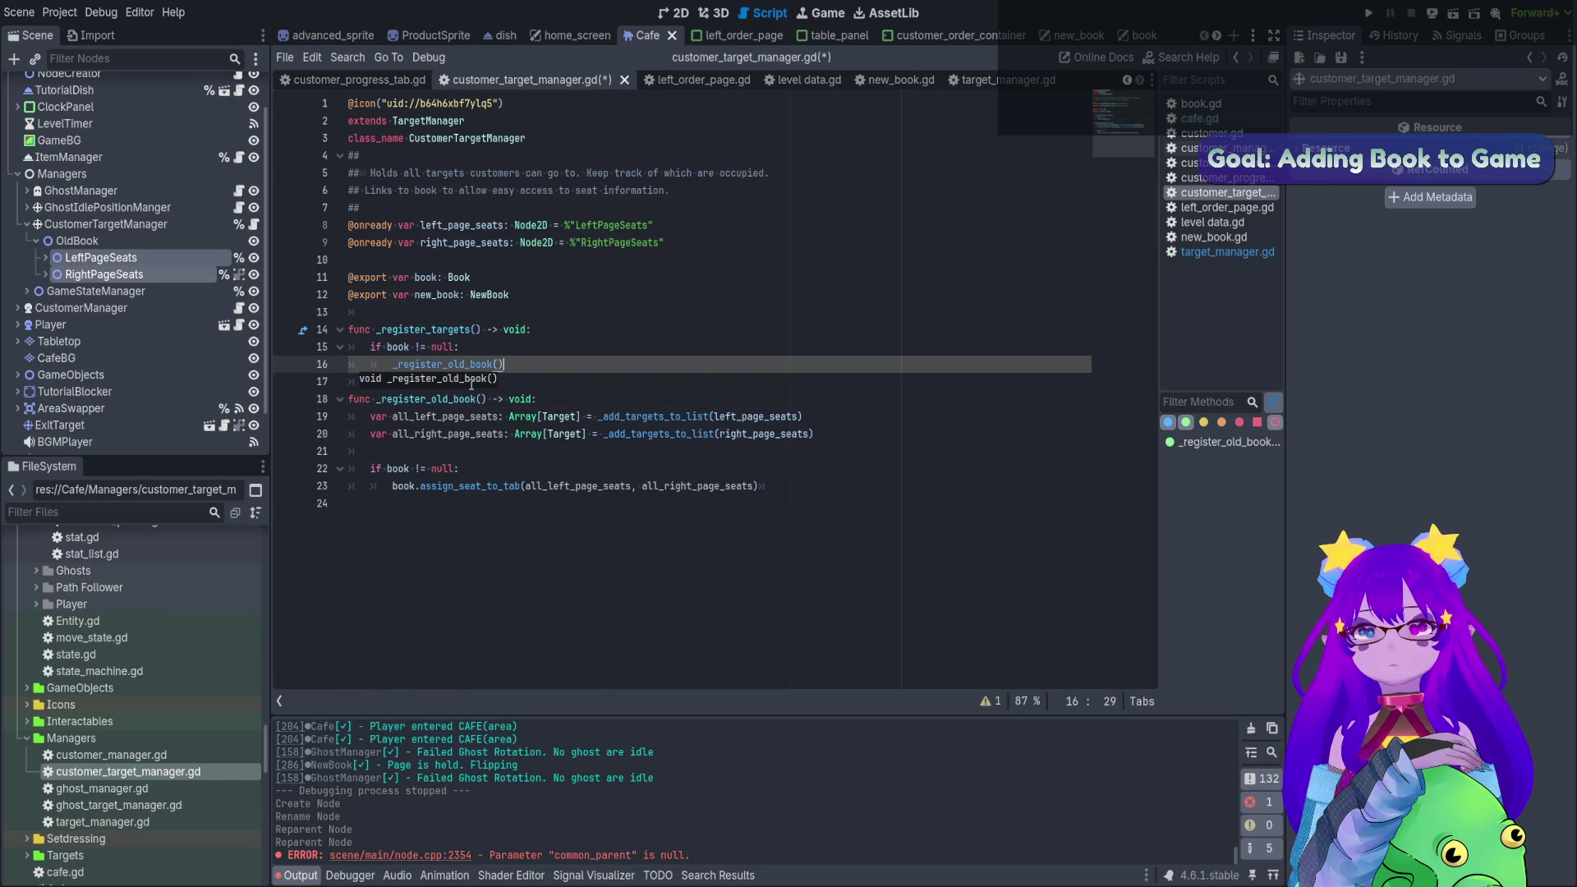
key(Return)
key(BackSpace)
text(elif ne)
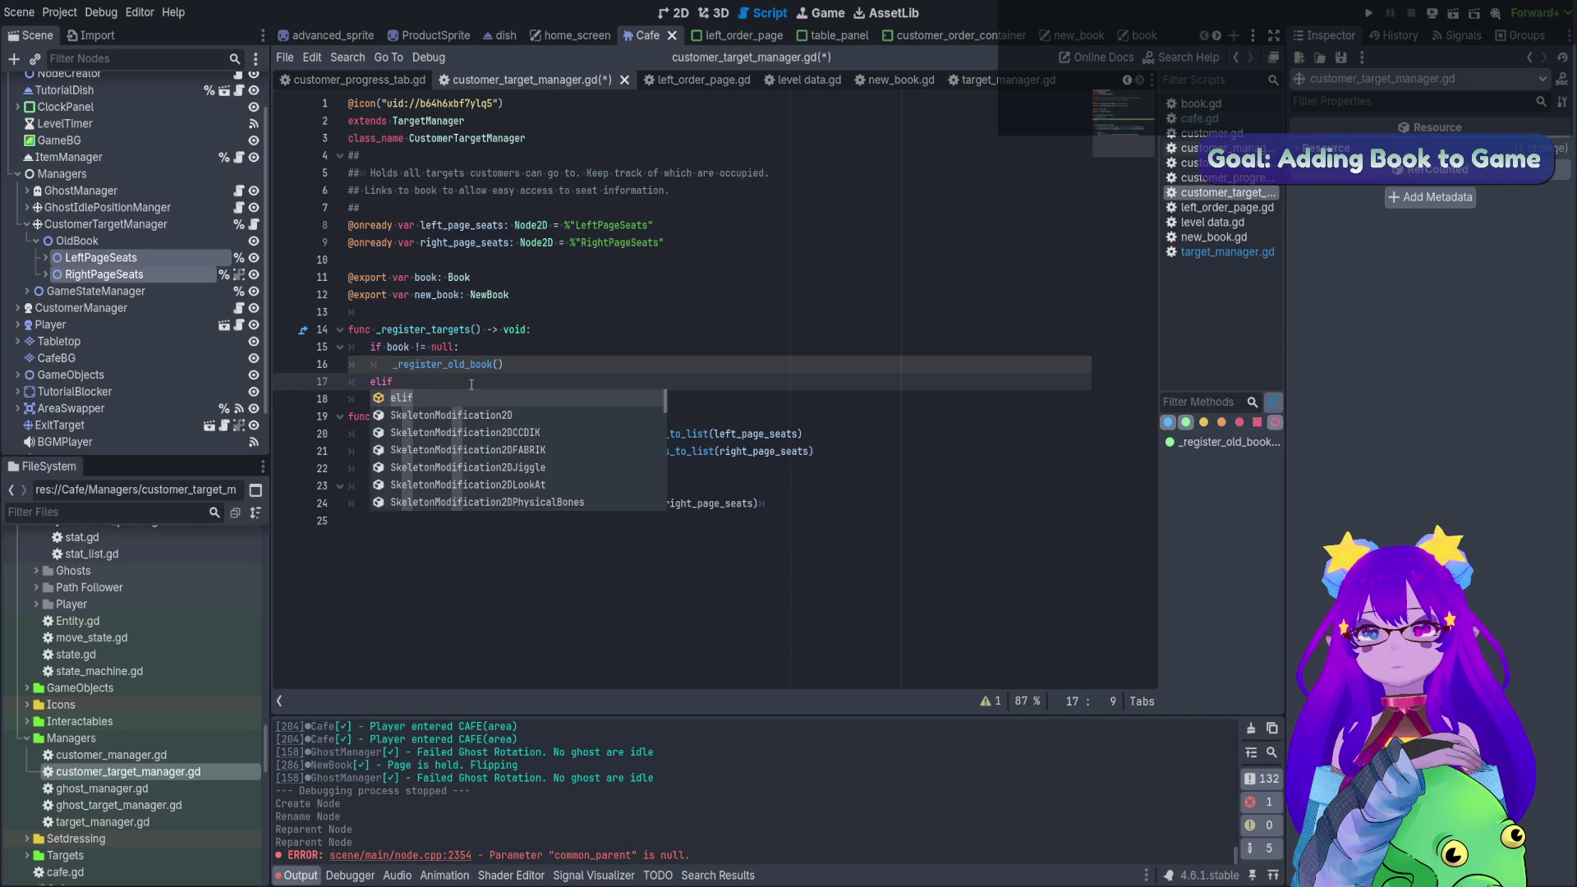
text(w_book !=)
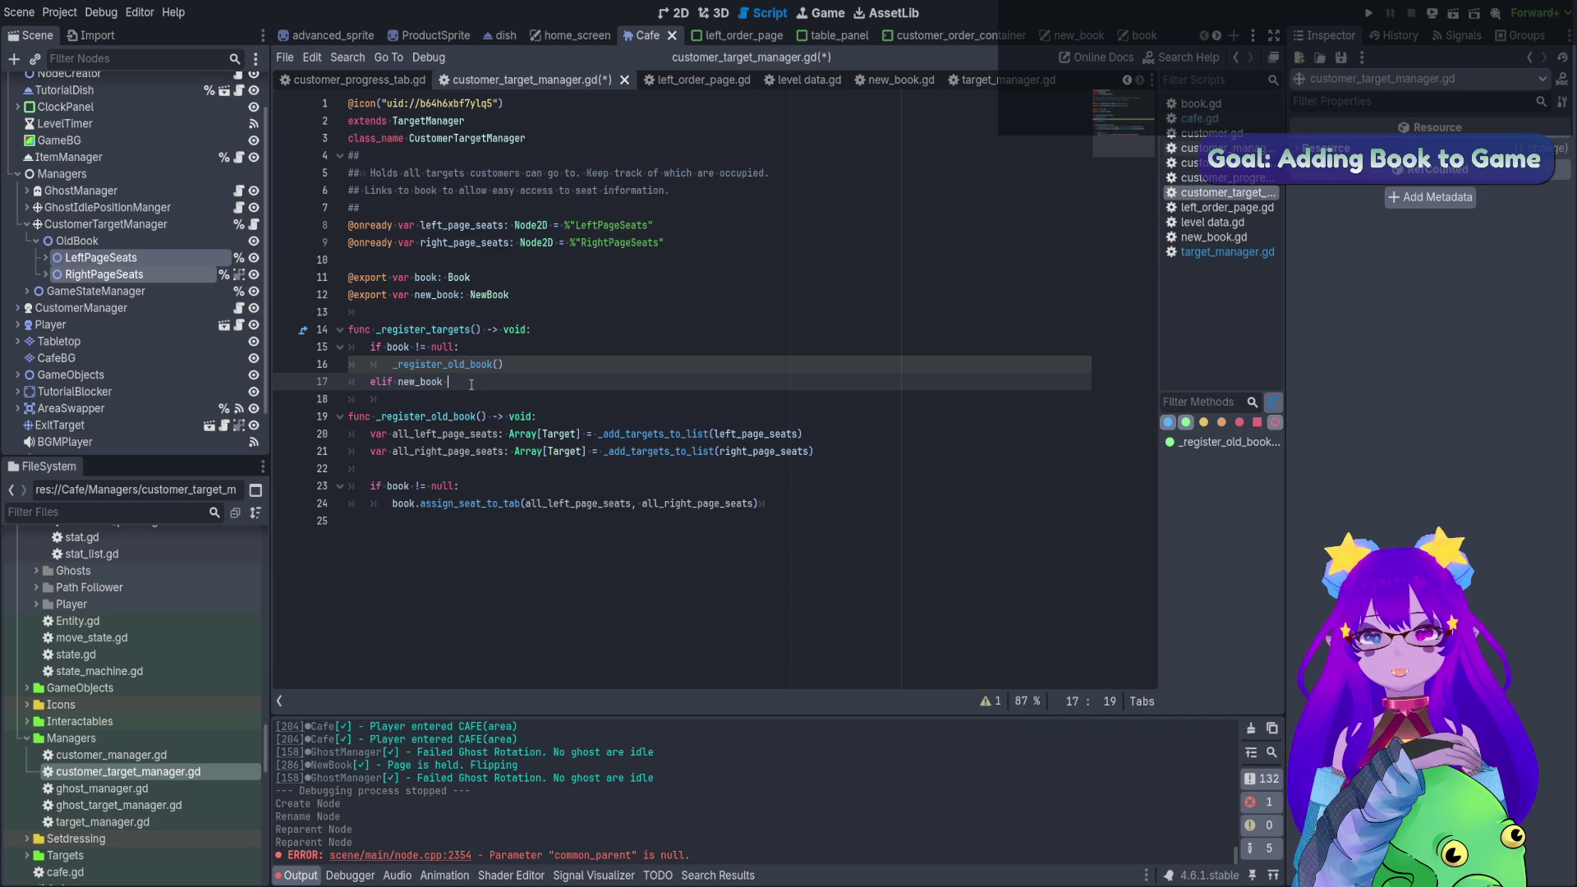
text( null:)
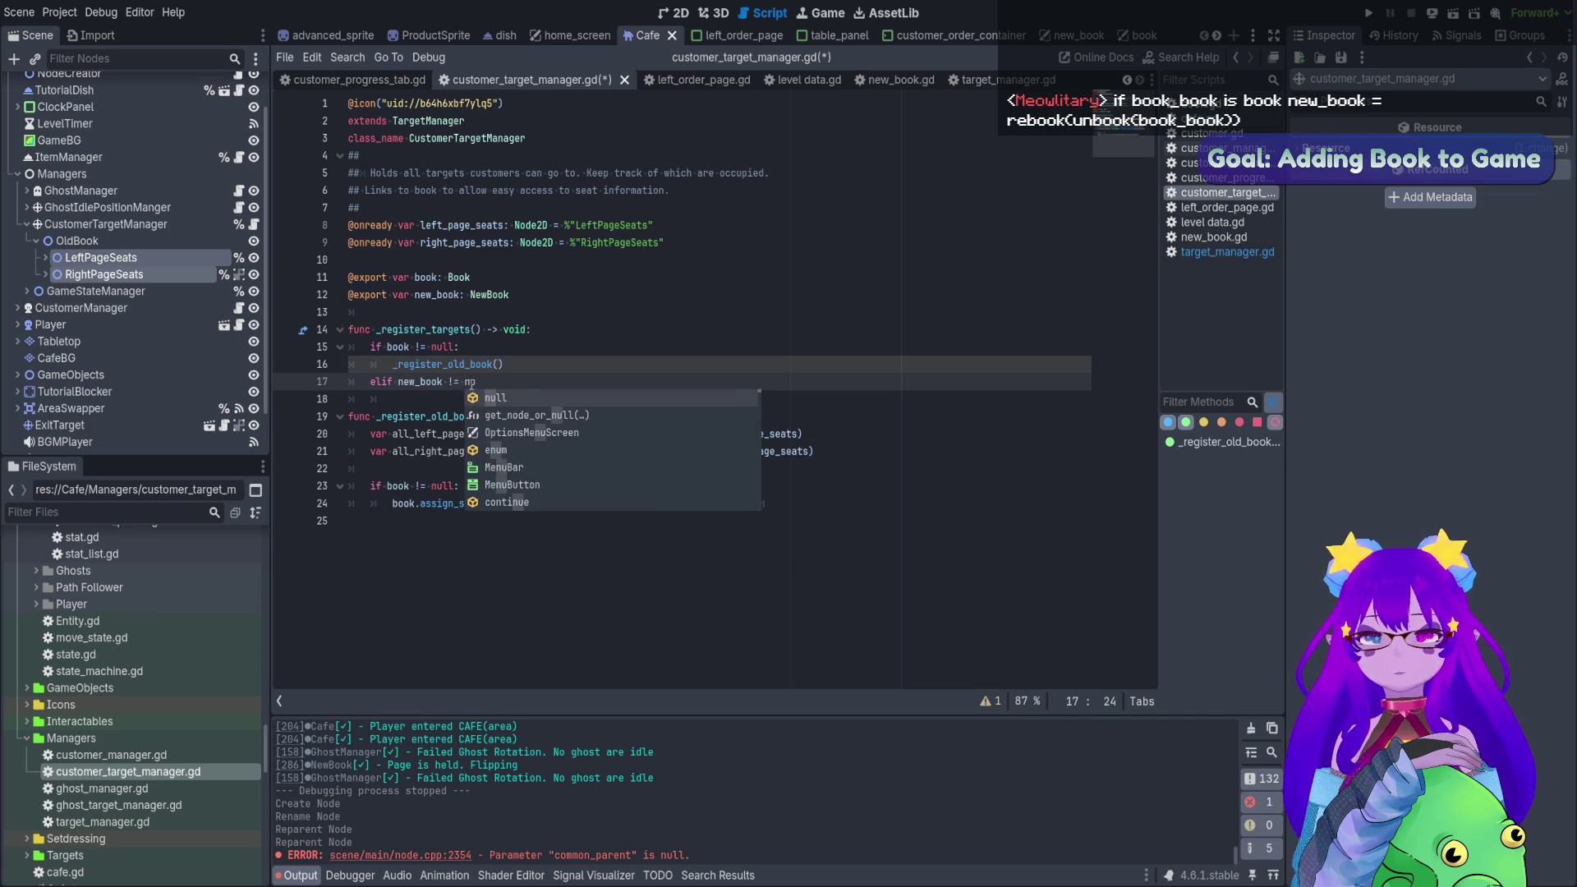
key(Return)
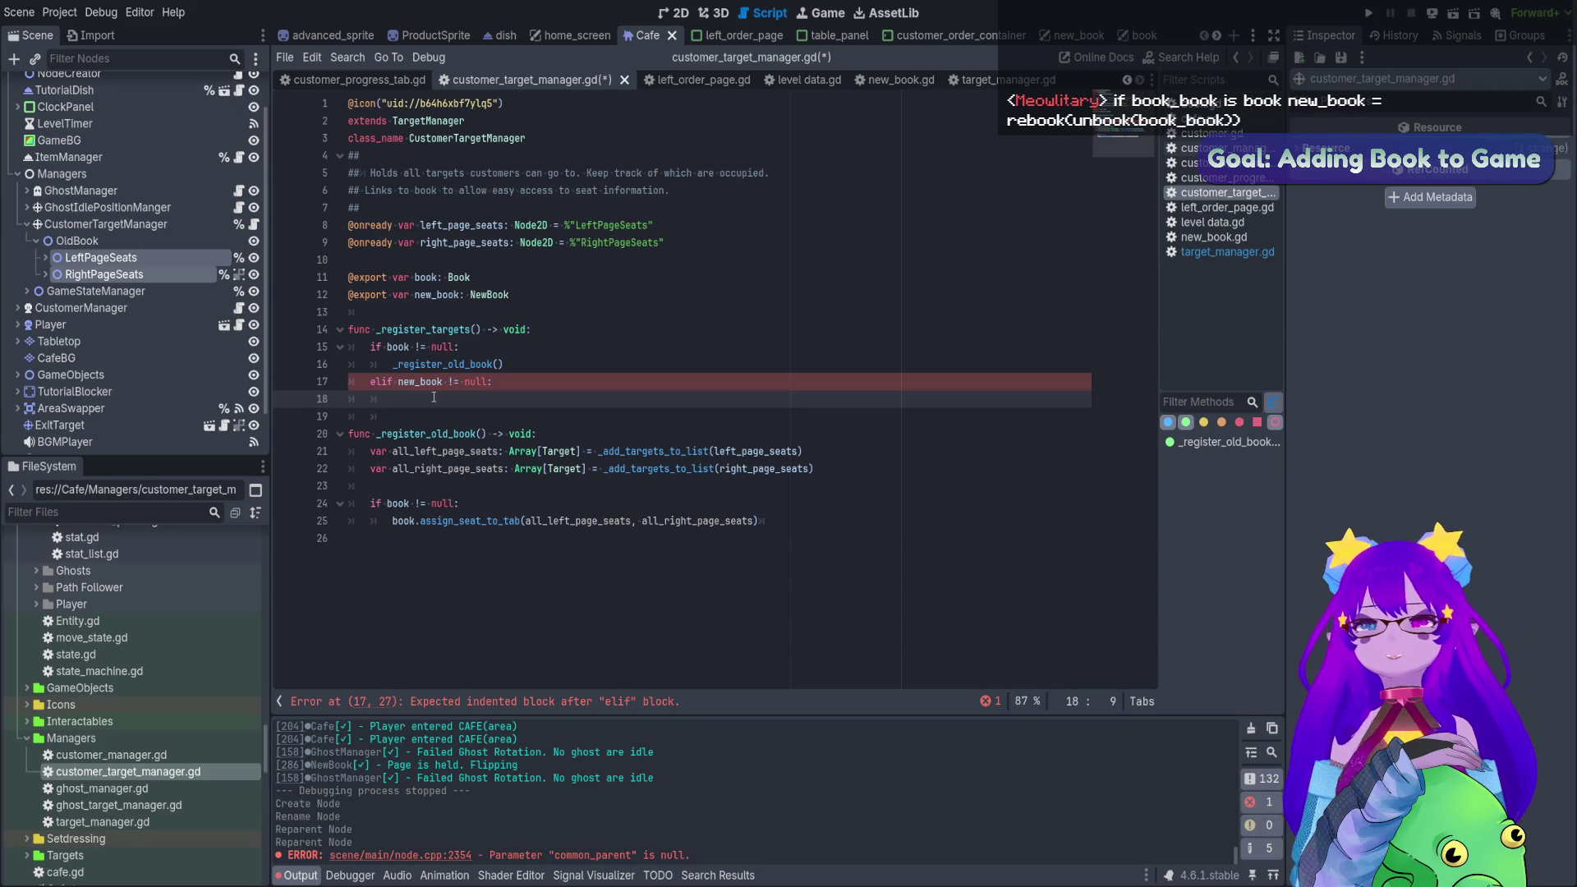
Add a `func _register_new_book() -> void:` stub with `pass` at the end of the script
click(431, 442)
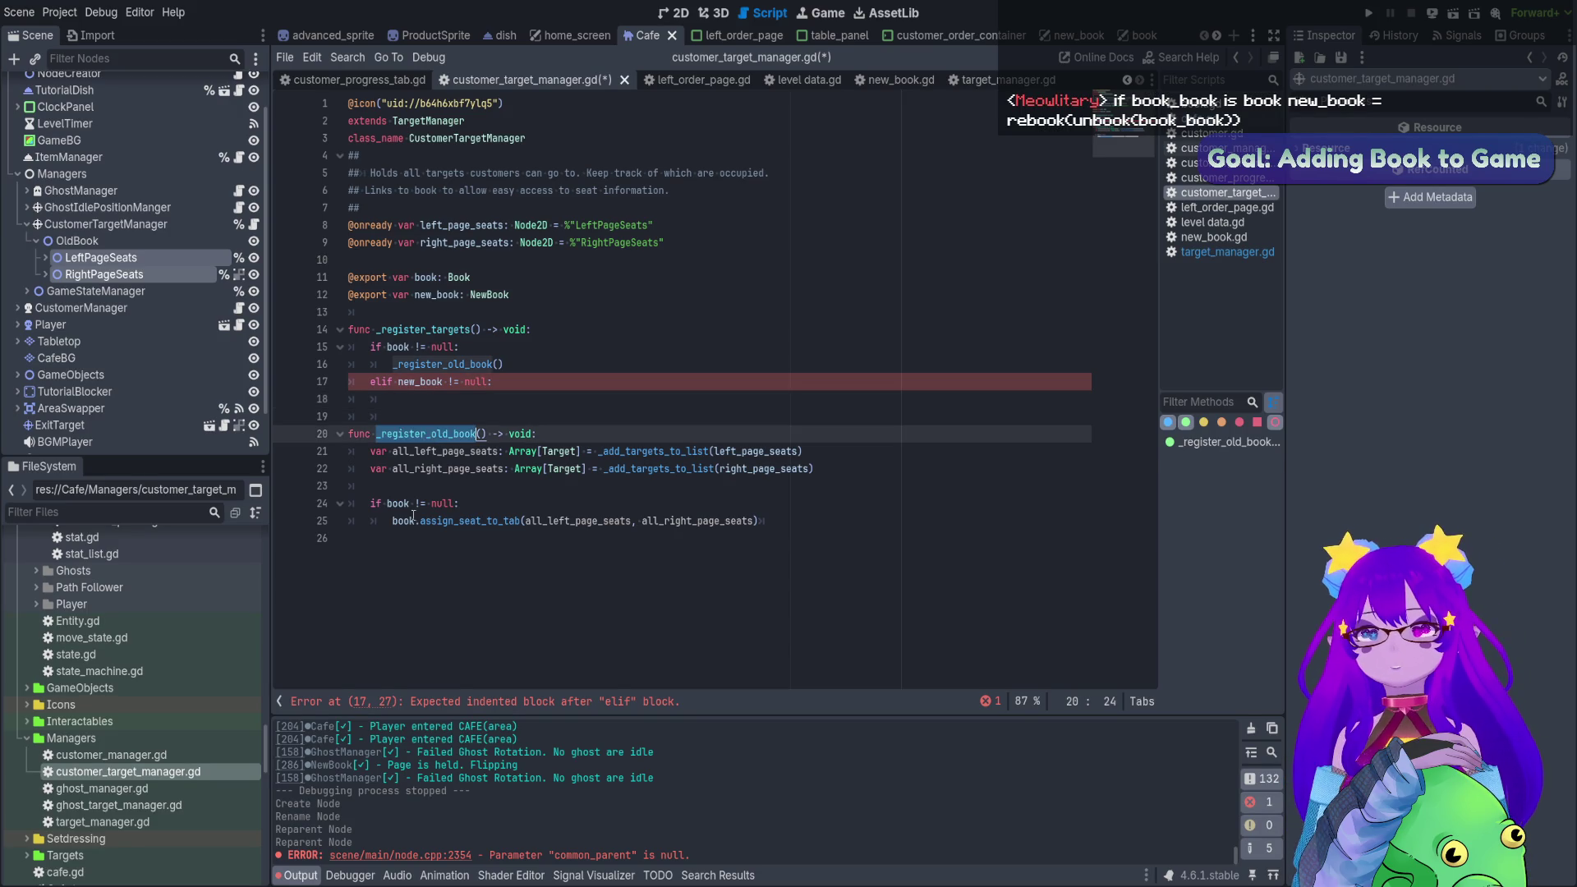
click(413, 540)
key(Return)
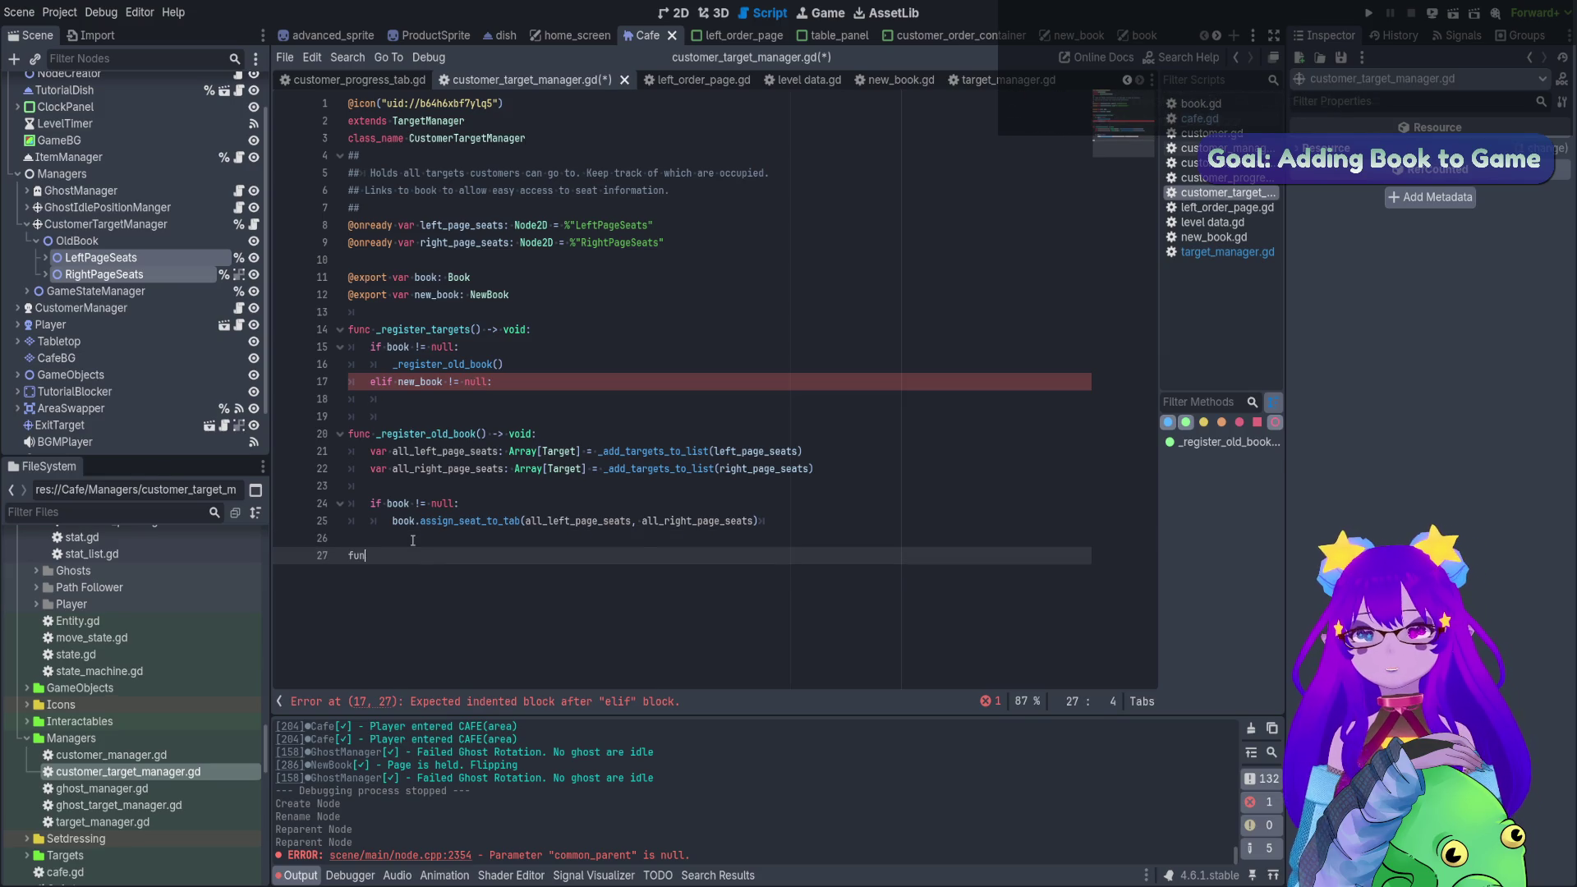
text(func z)
key(BackSpace)
text(_)
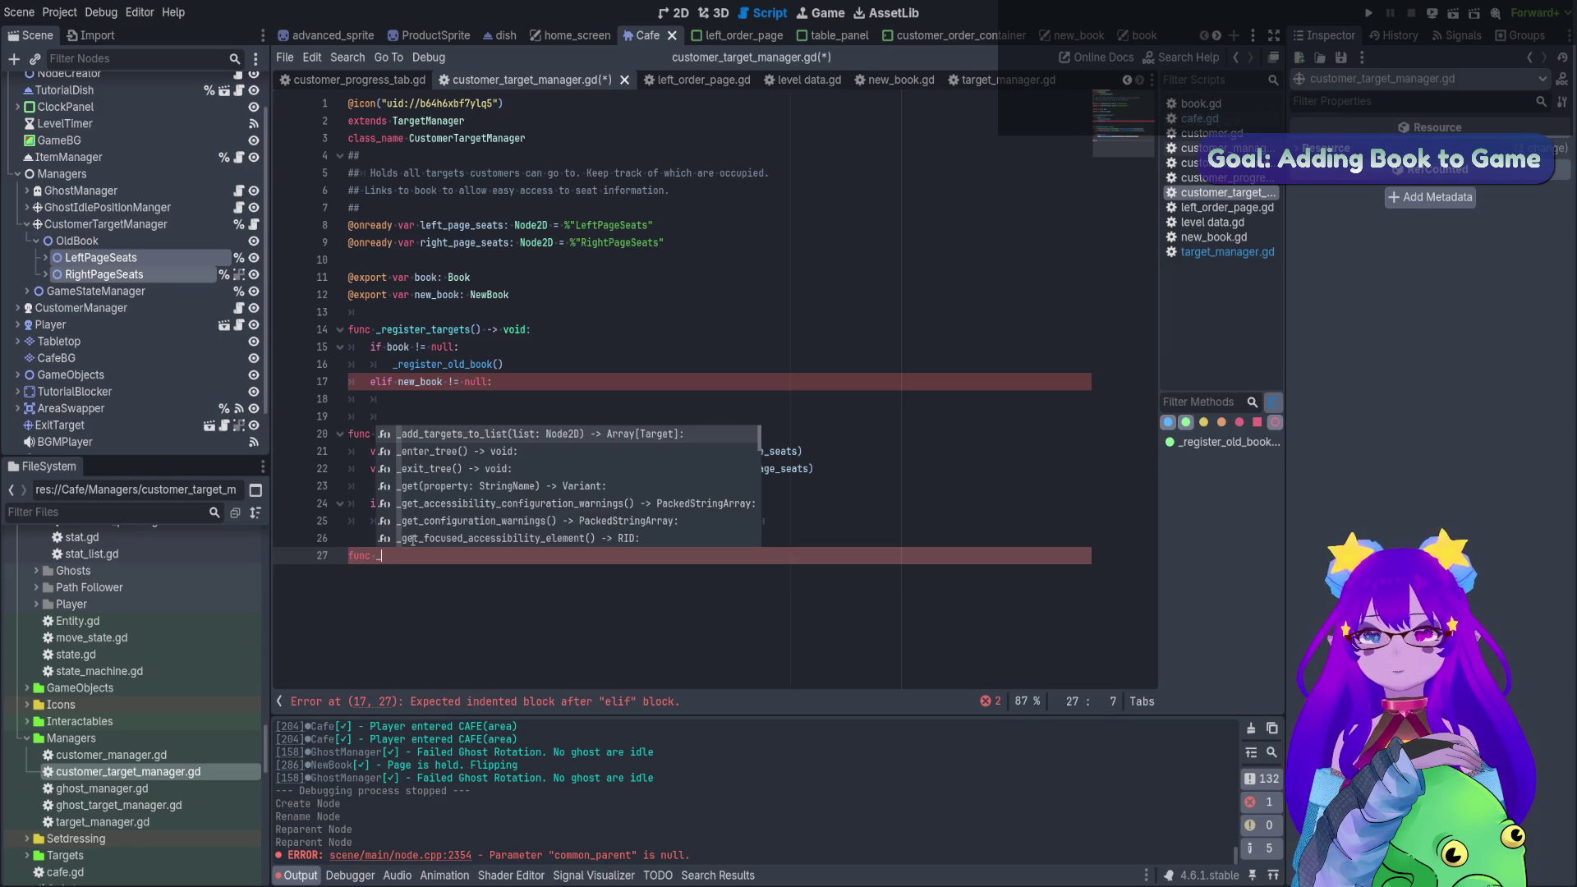
text(_register_old_book)
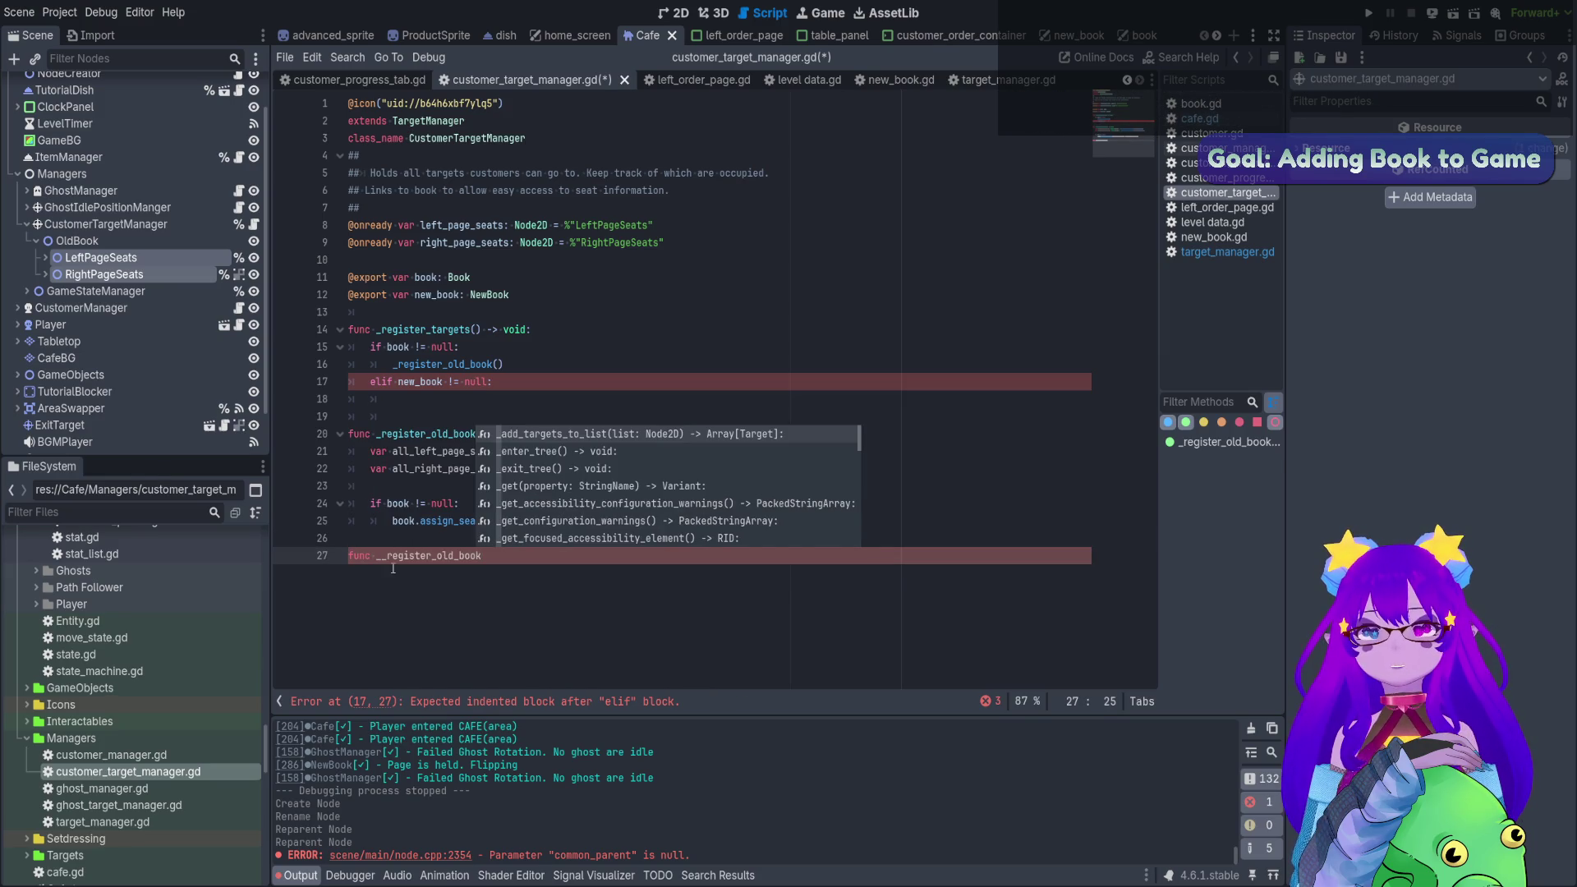
click(384, 556)
key(BackSpace)
click(448, 556)
key(Left)
text(new_book)
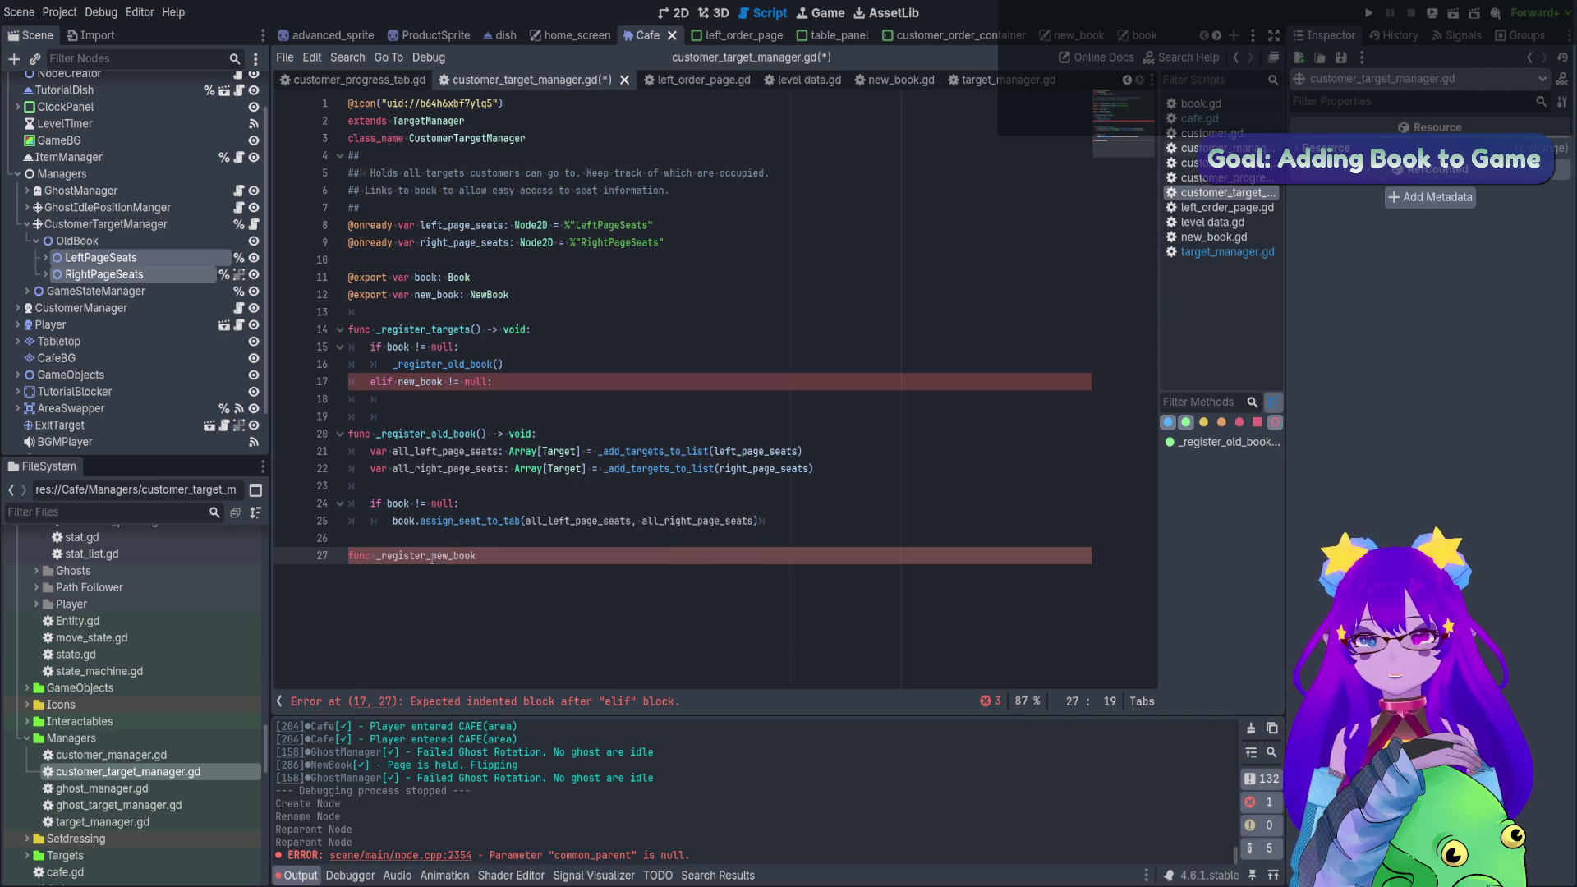
text(() -> vo)
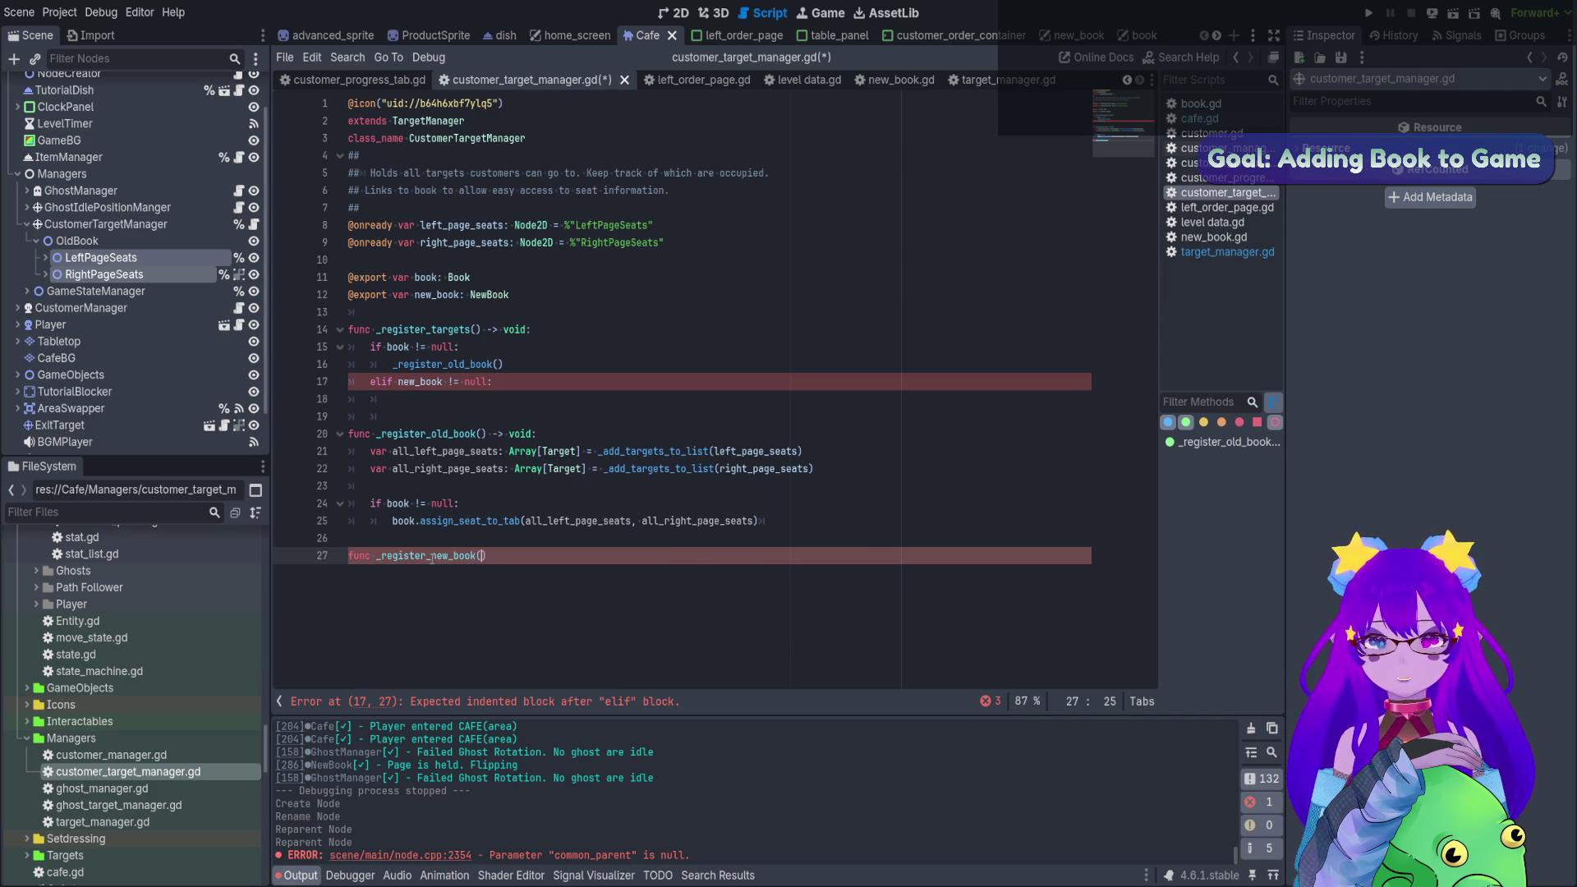
text(id:)
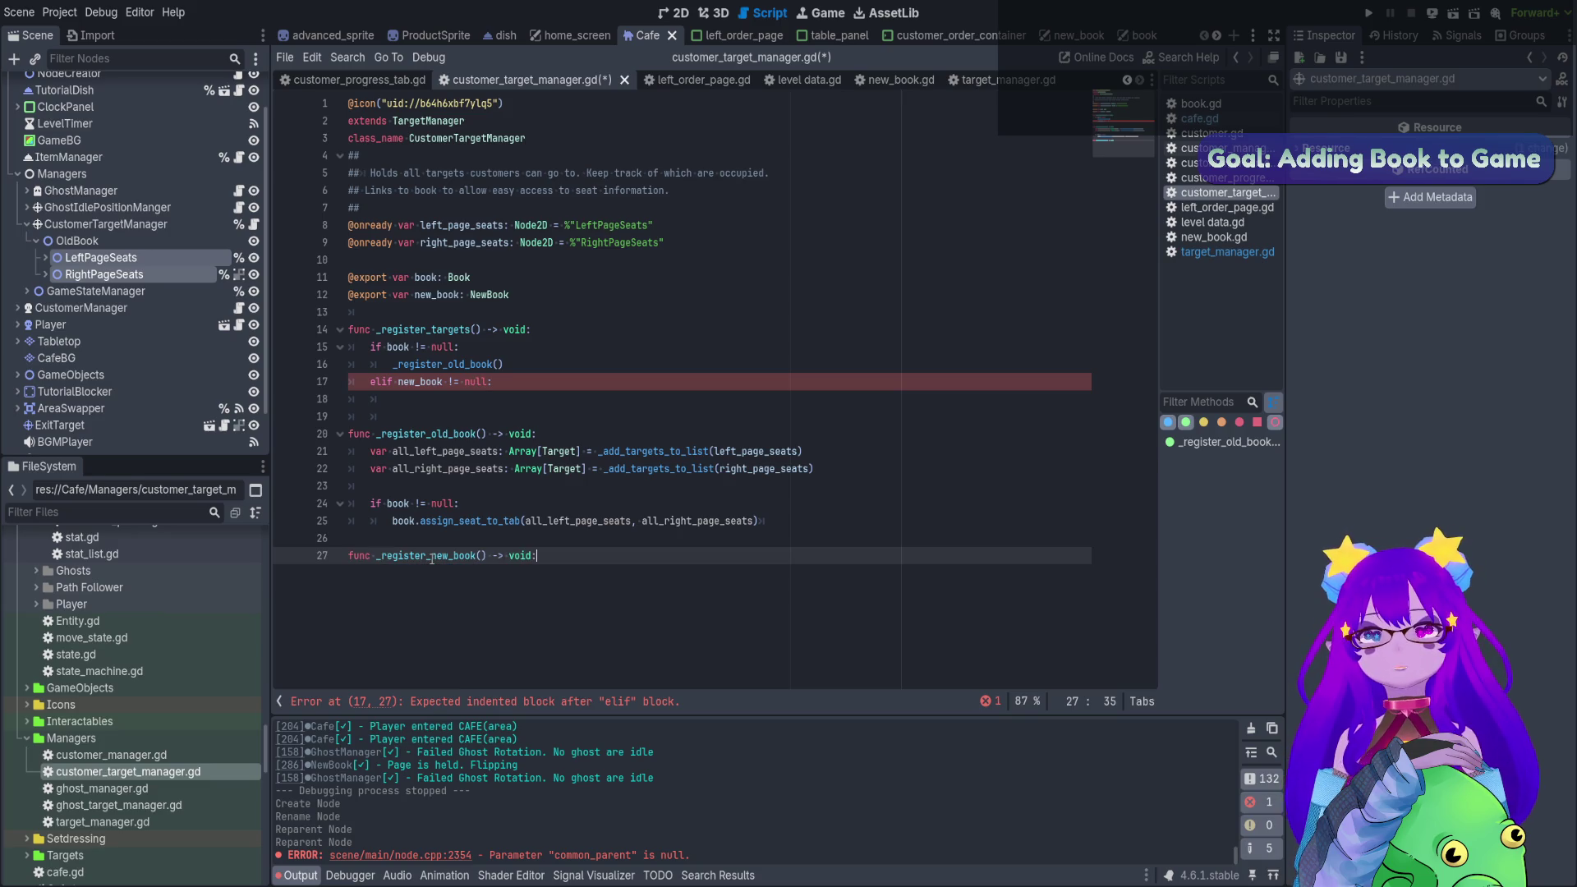
key(Return)
text(pass)
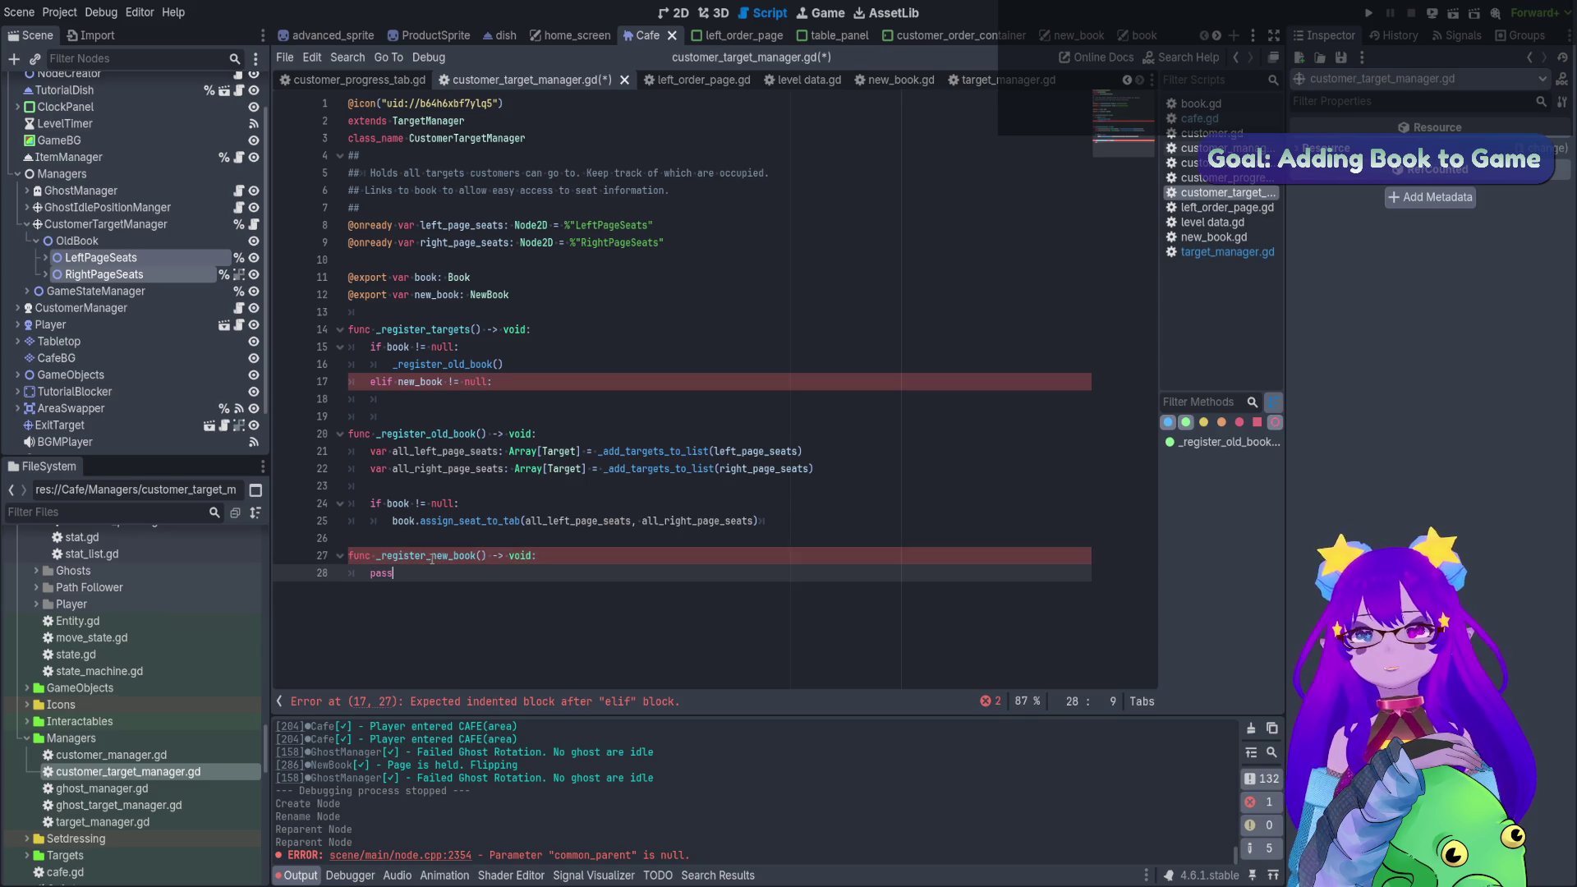
Call `_register_new_book()` inside the `elif new_book != null:` branch
double_click(431, 556)
key(ctrl+c)
click(433, 399)
key(ctrl+v)
text(()
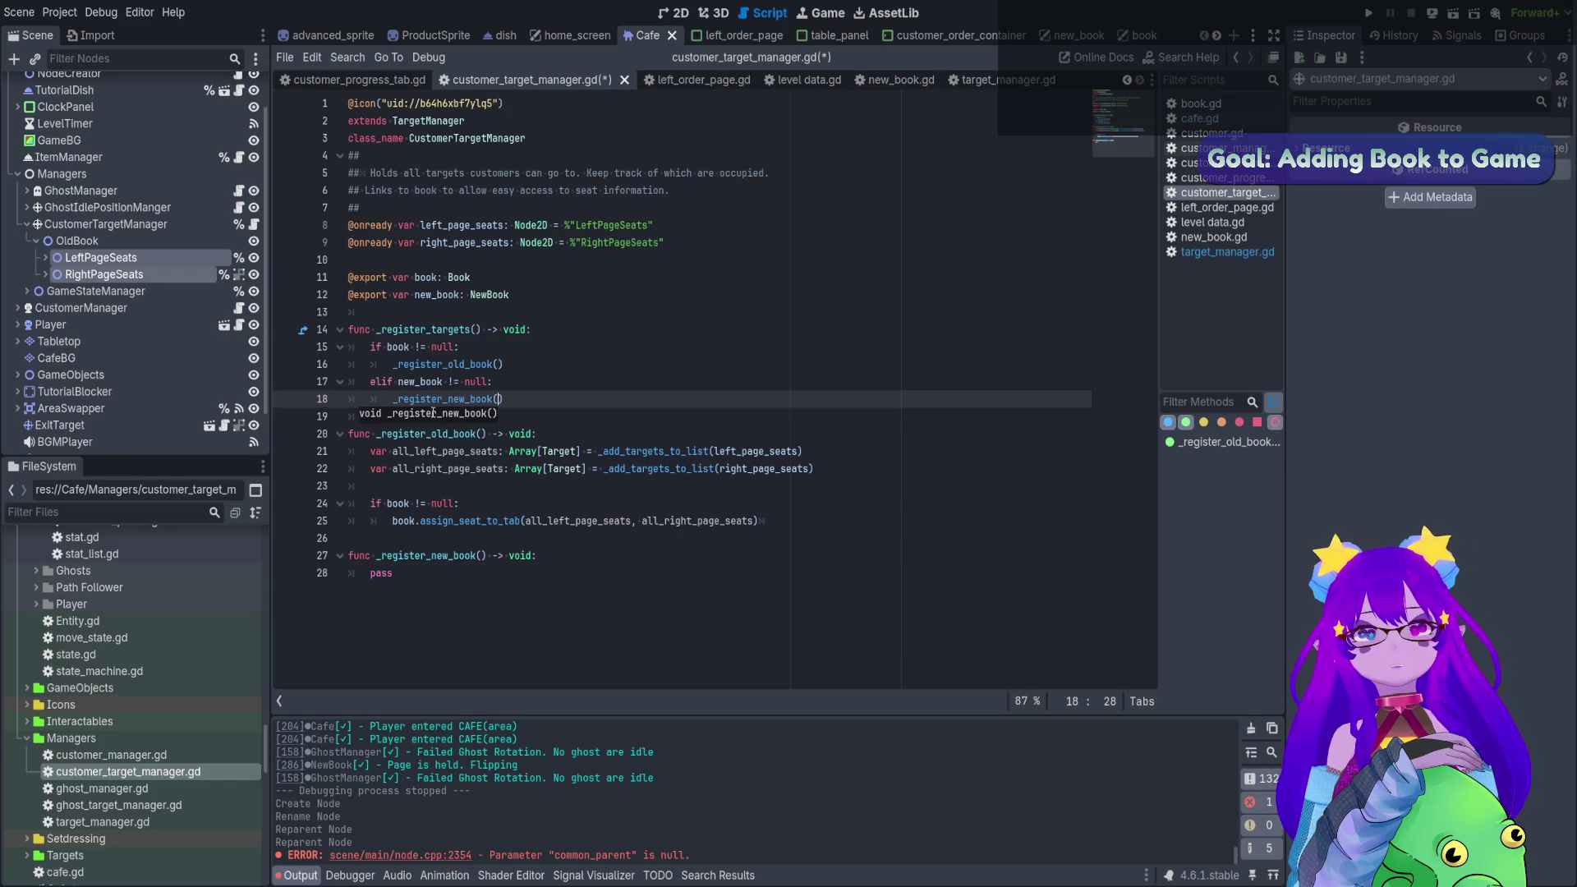
Inspect the LeftPageSeats node and its targets in the Scene dock
click(45, 257)
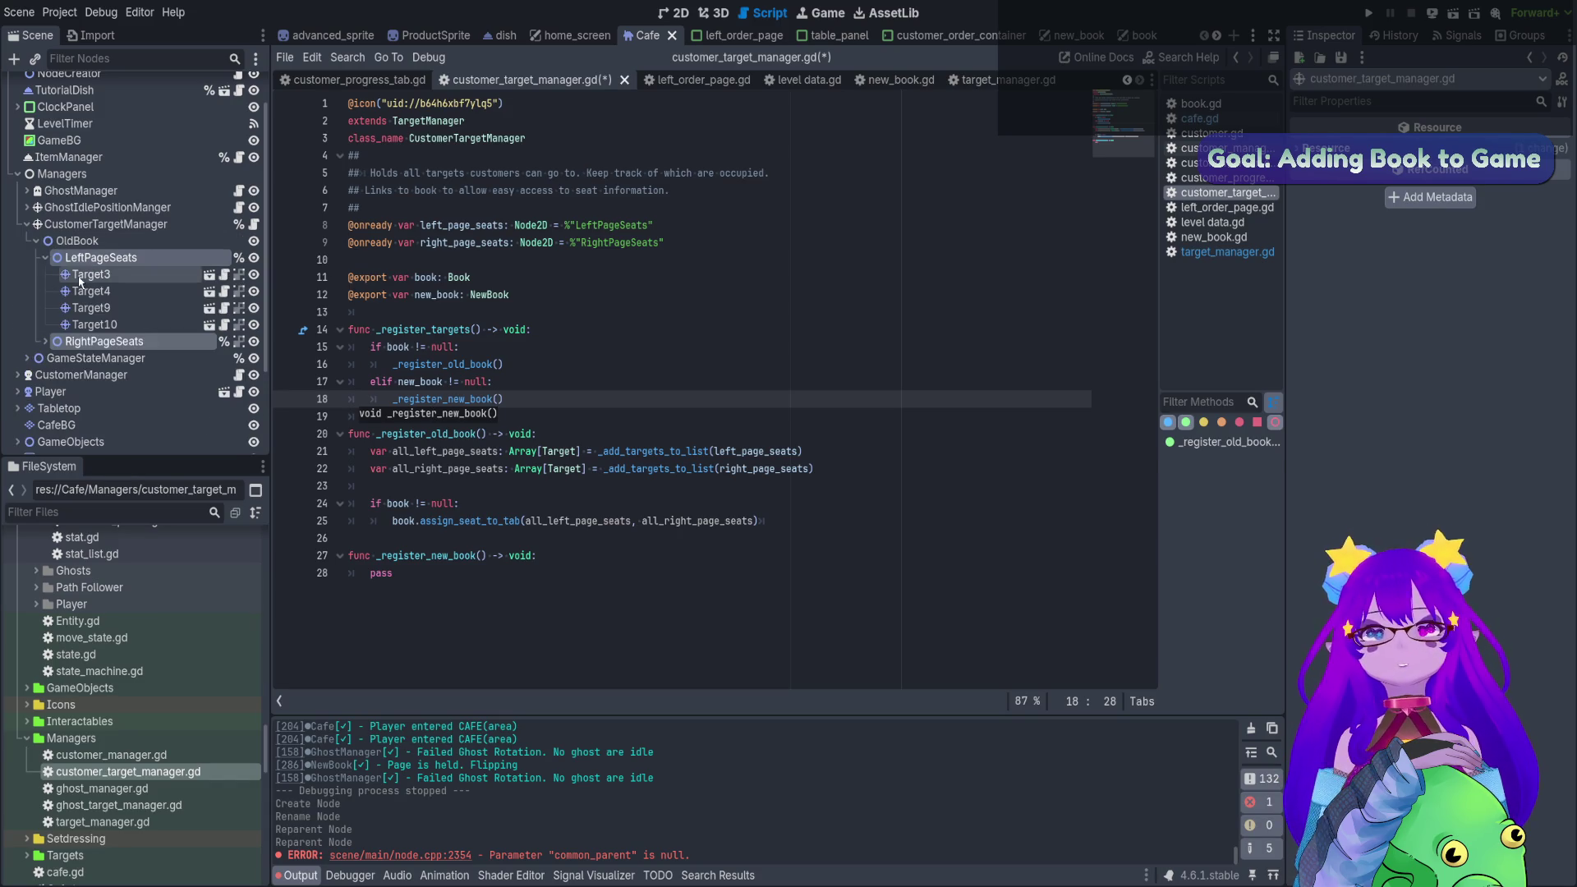
click(45, 257)
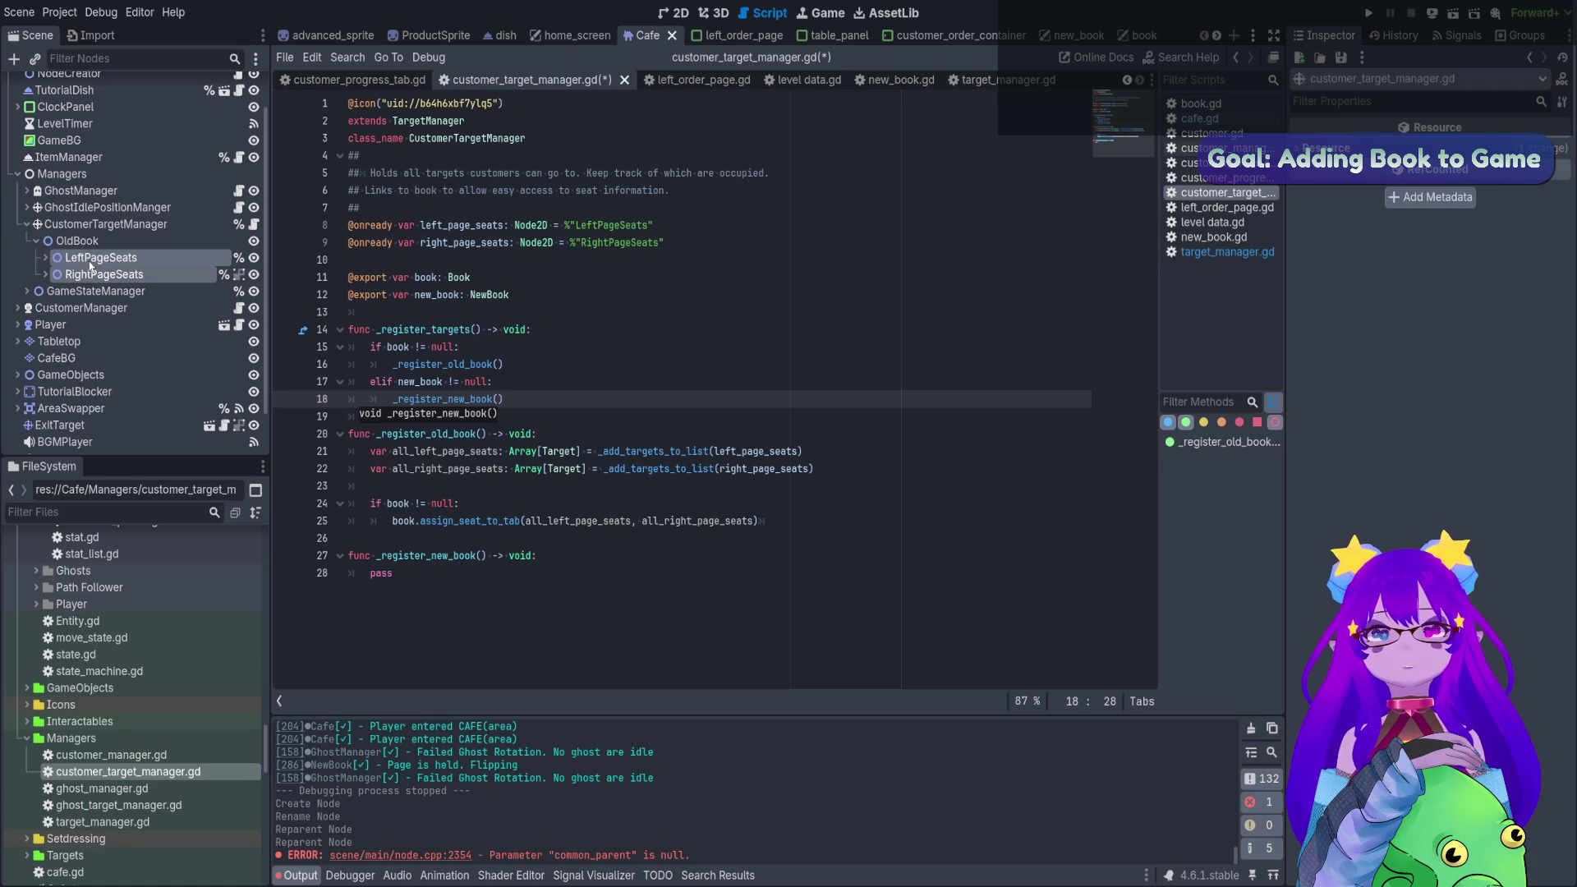
click(91, 261)
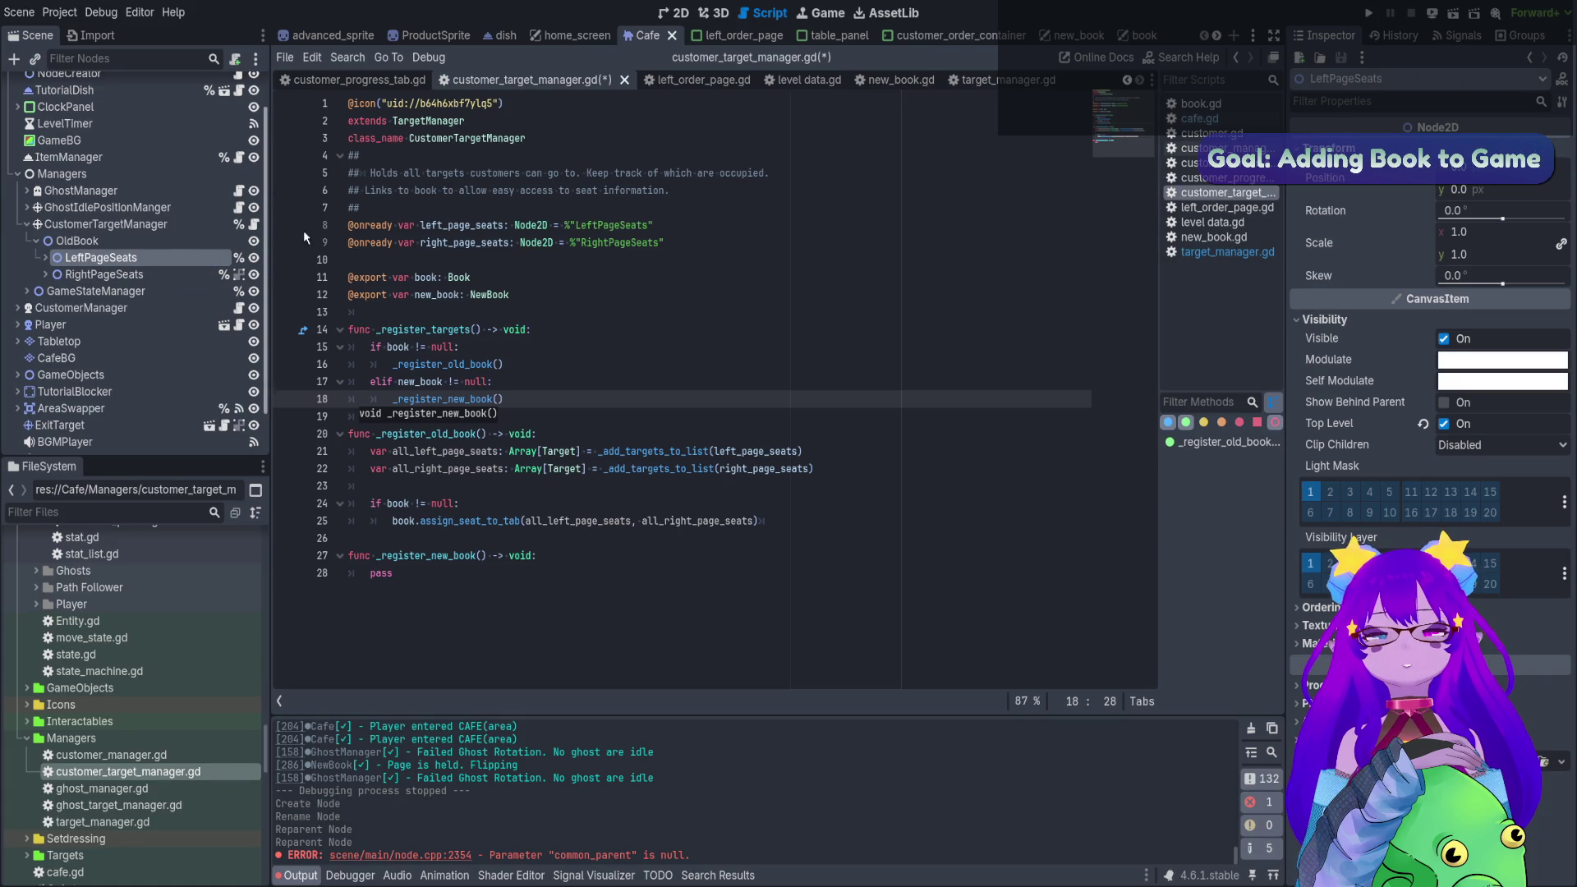
Show the customer_order_container scene in 2D and select its CustomerOrderContainer root node
click(958, 36)
click(243, 84)
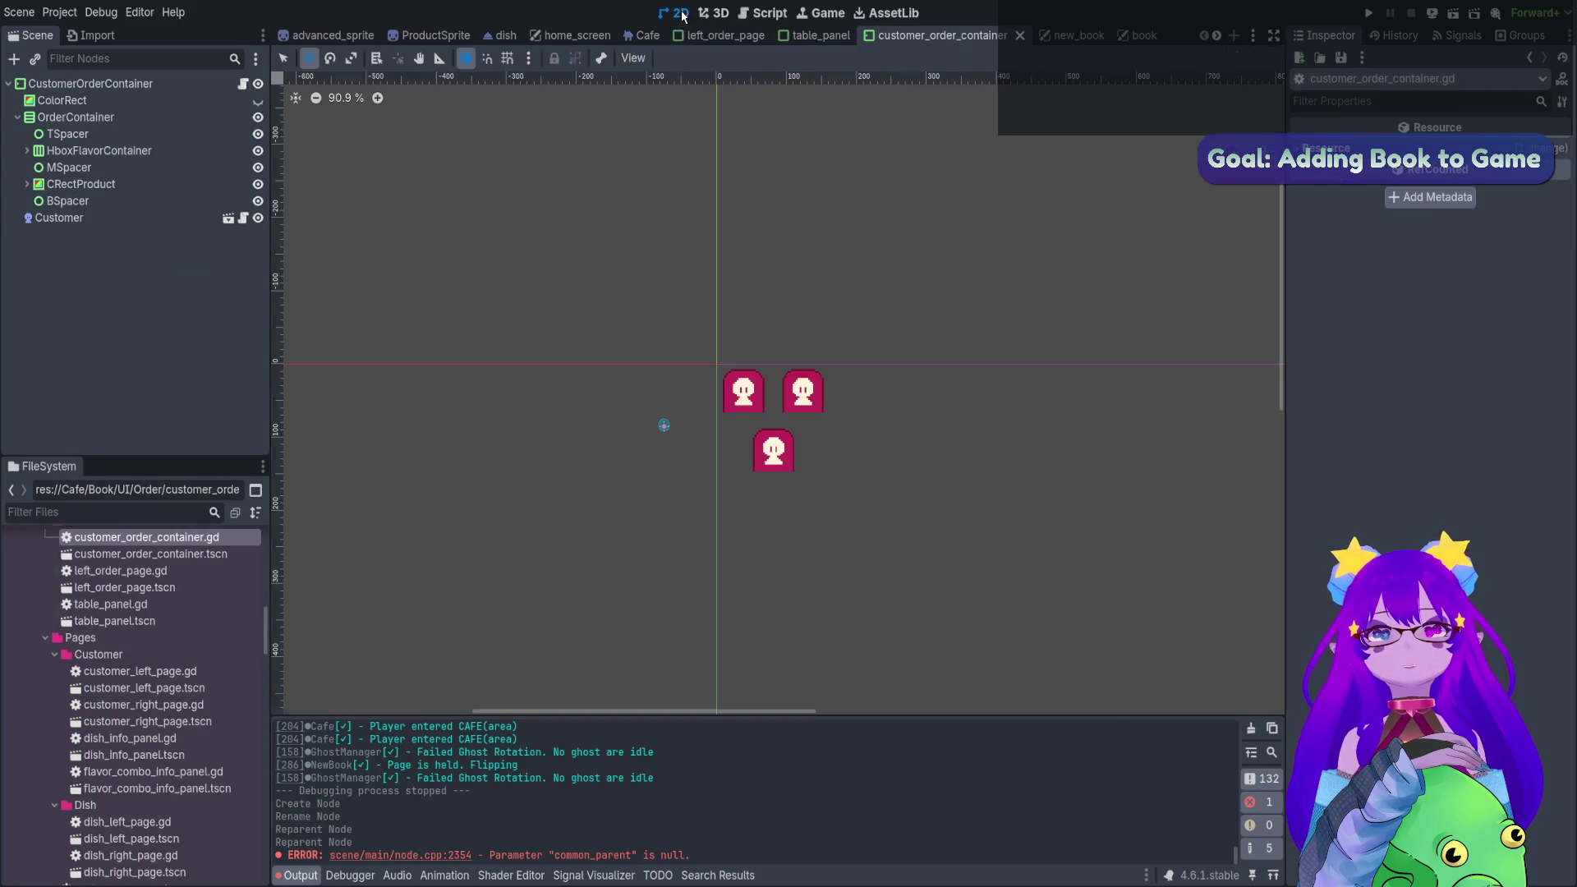
click(675, 13)
scroll(627, 350, up, 3)
click(204, 87)
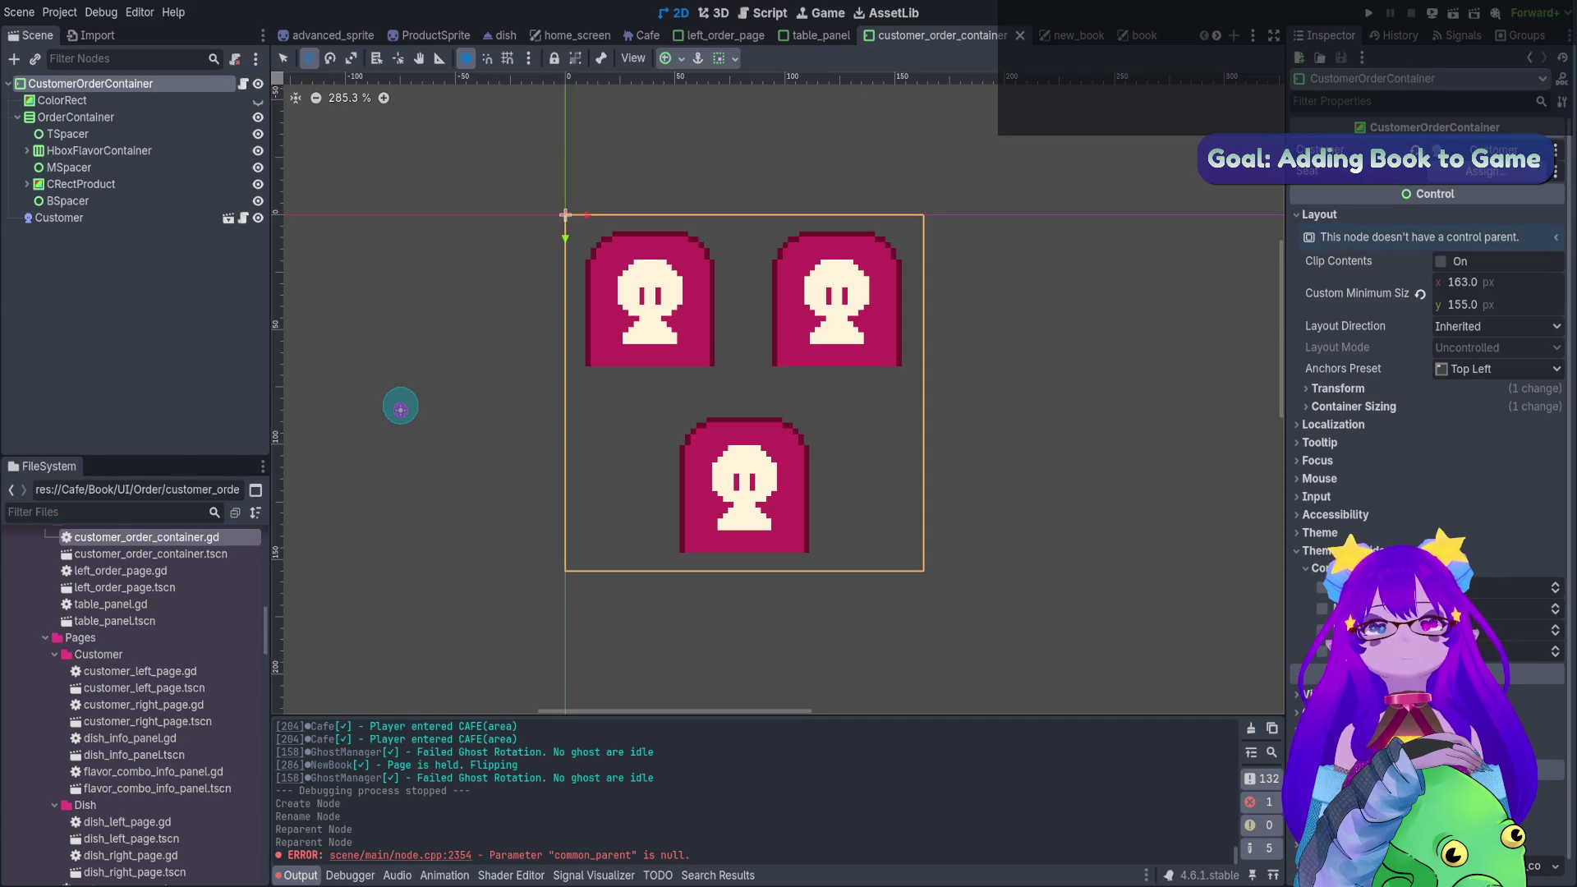
Go from the customer_order_container script to the table_panel scene, then to ProductSprite
click(763, 13)
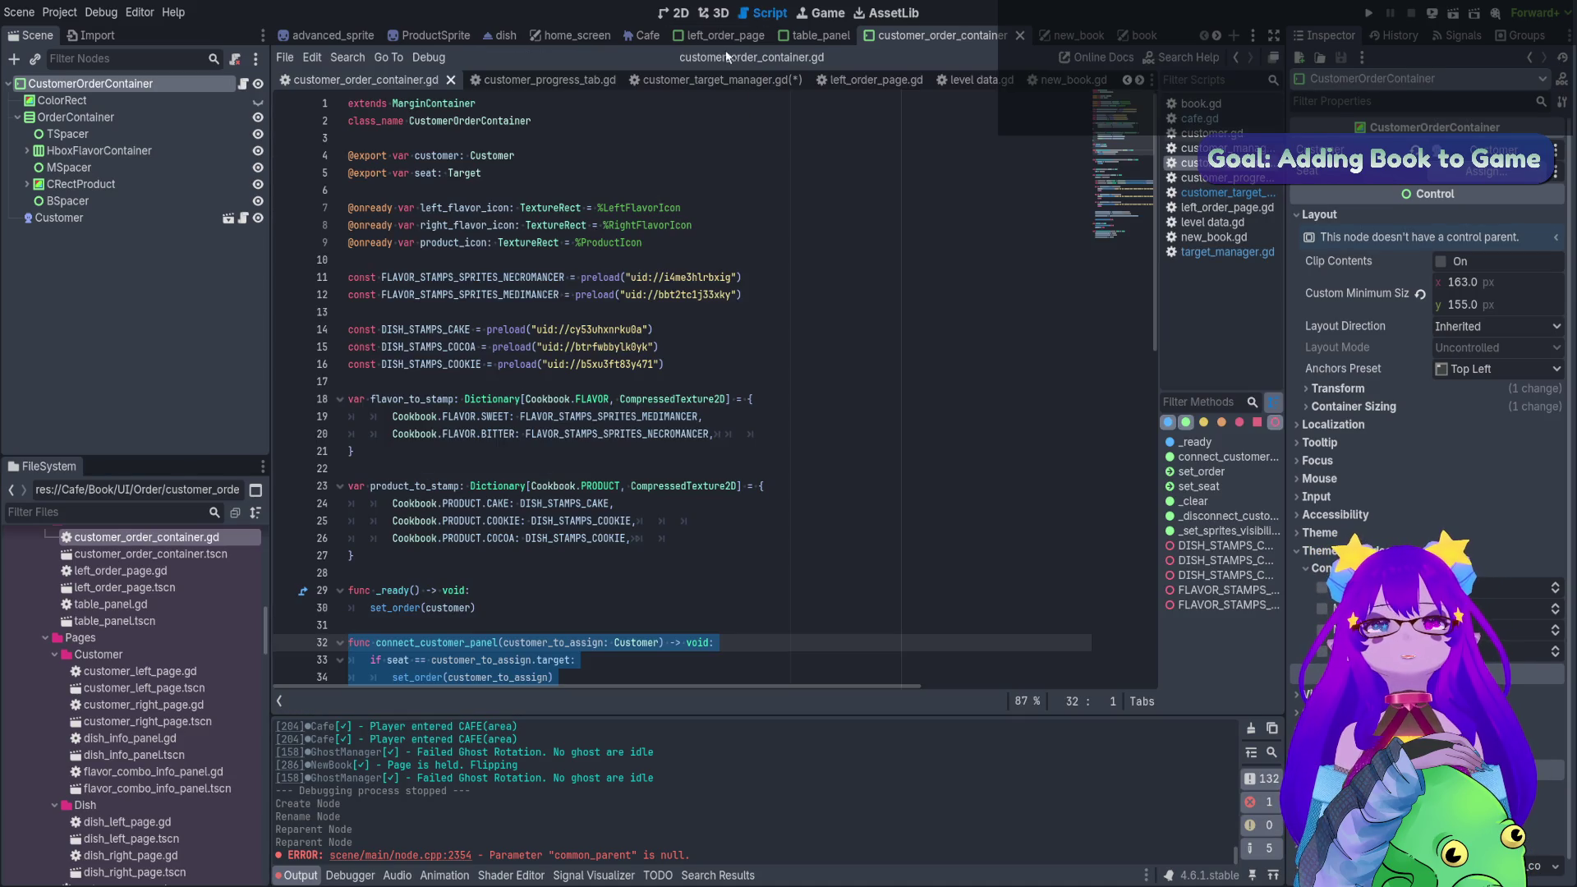
click(803, 39)
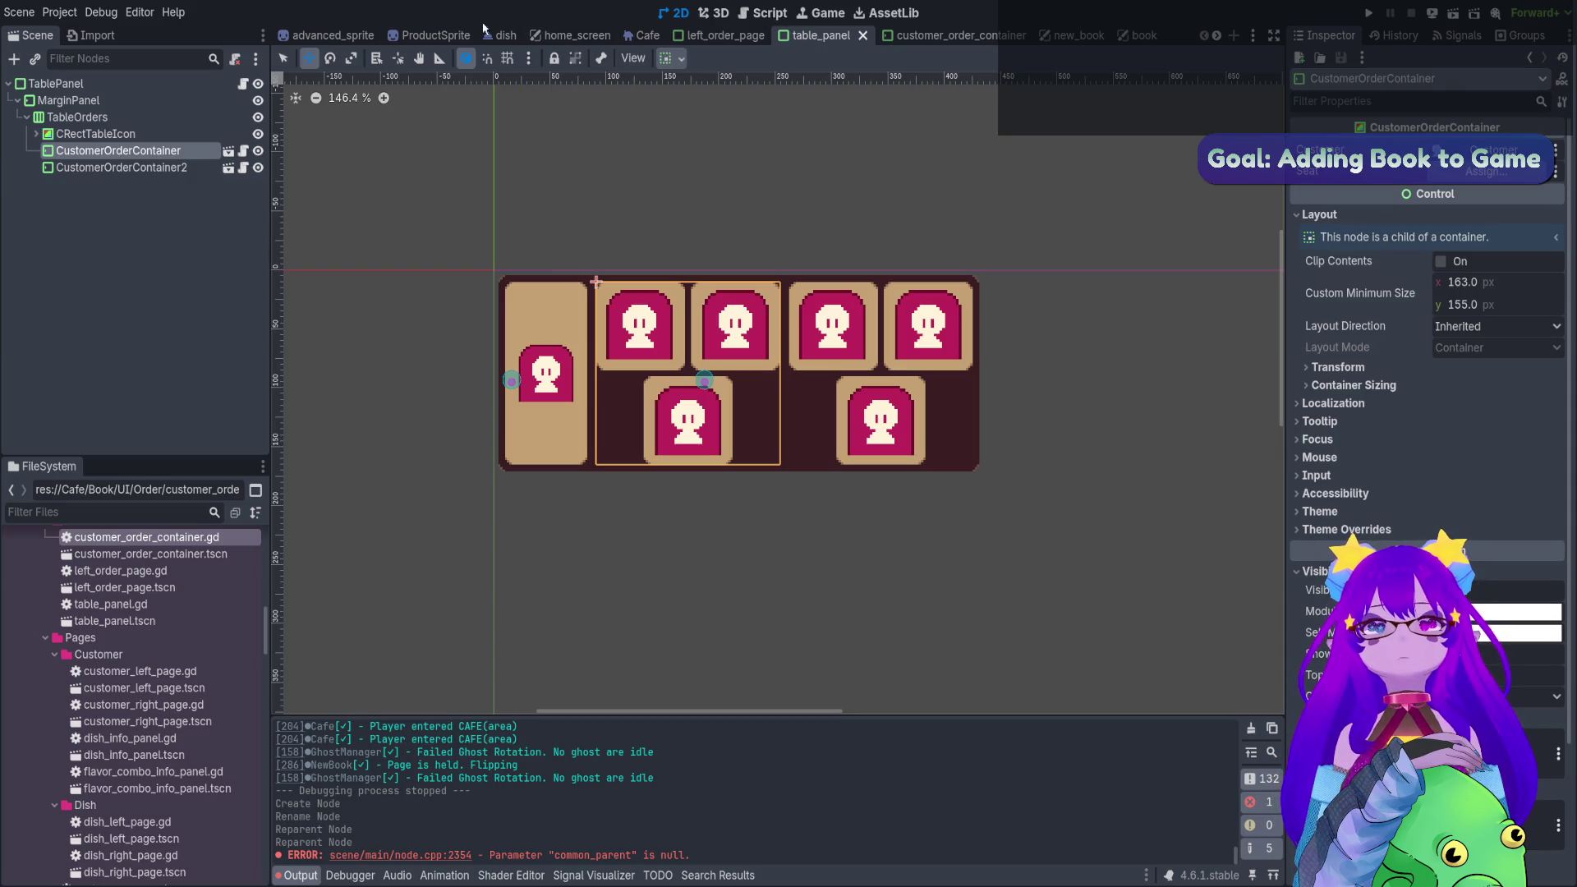
click(416, 38)
click(662, 36)
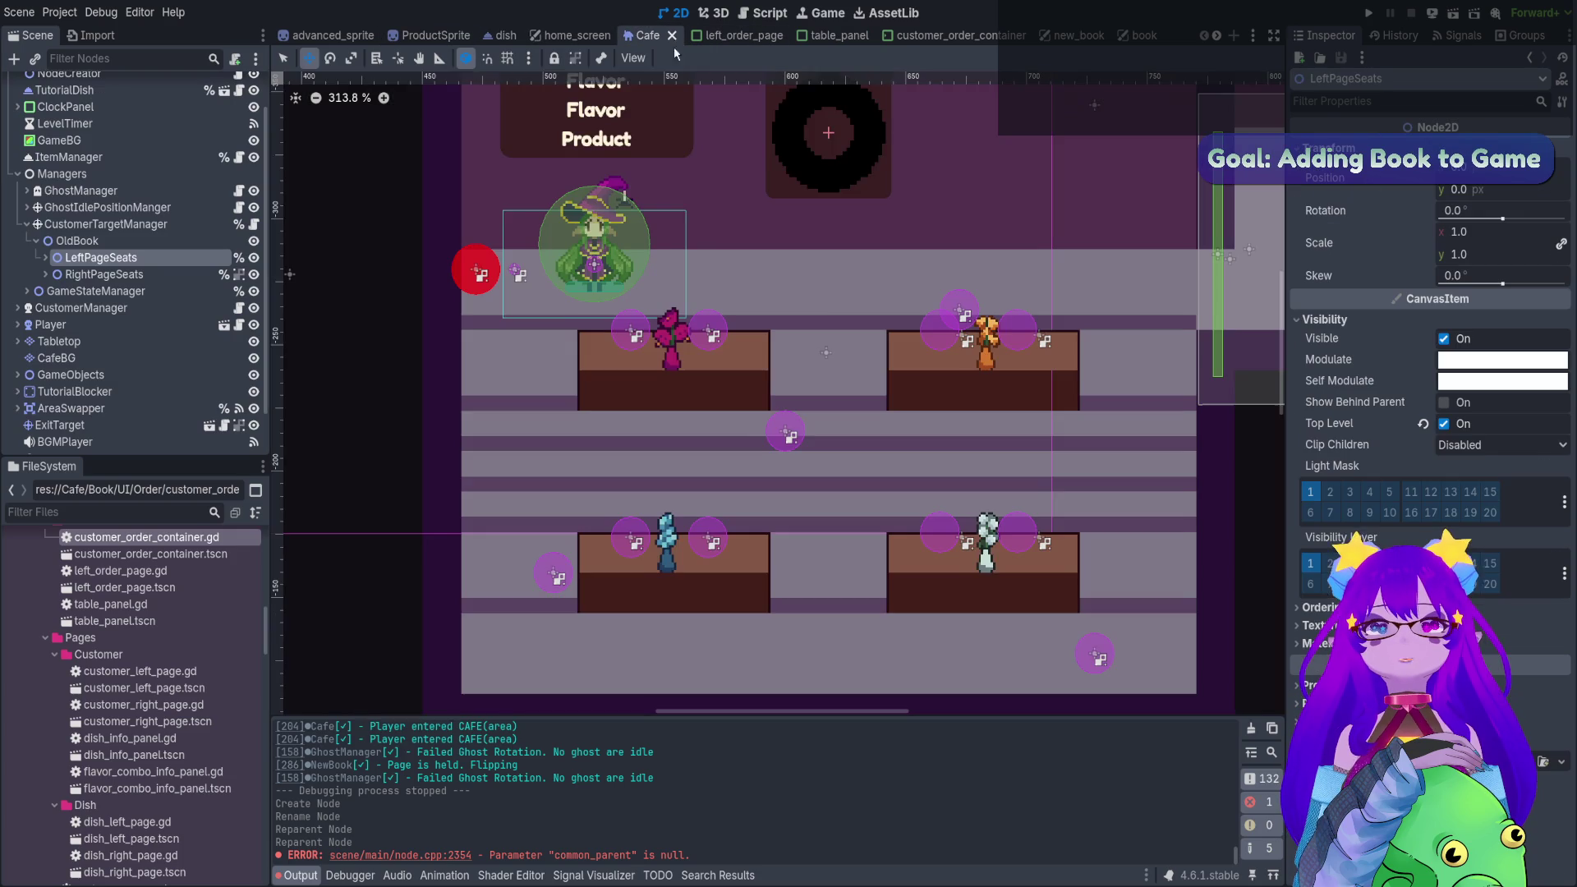
scroll(872, 335, up, 2)
drag(872, 335, 849, 340)
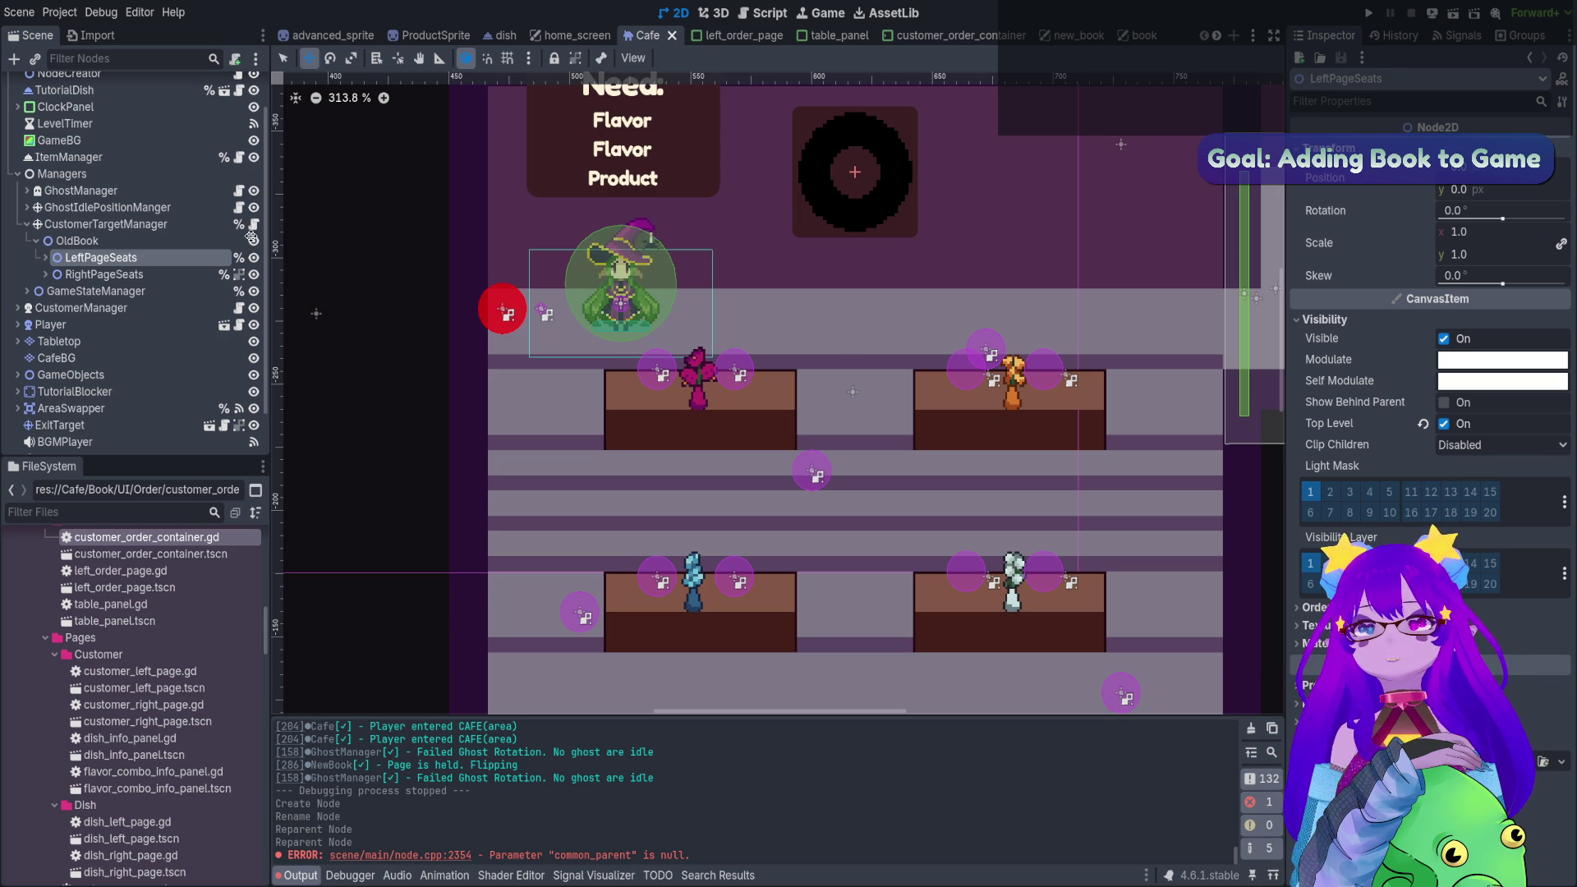
ctrl+click(197, 274)
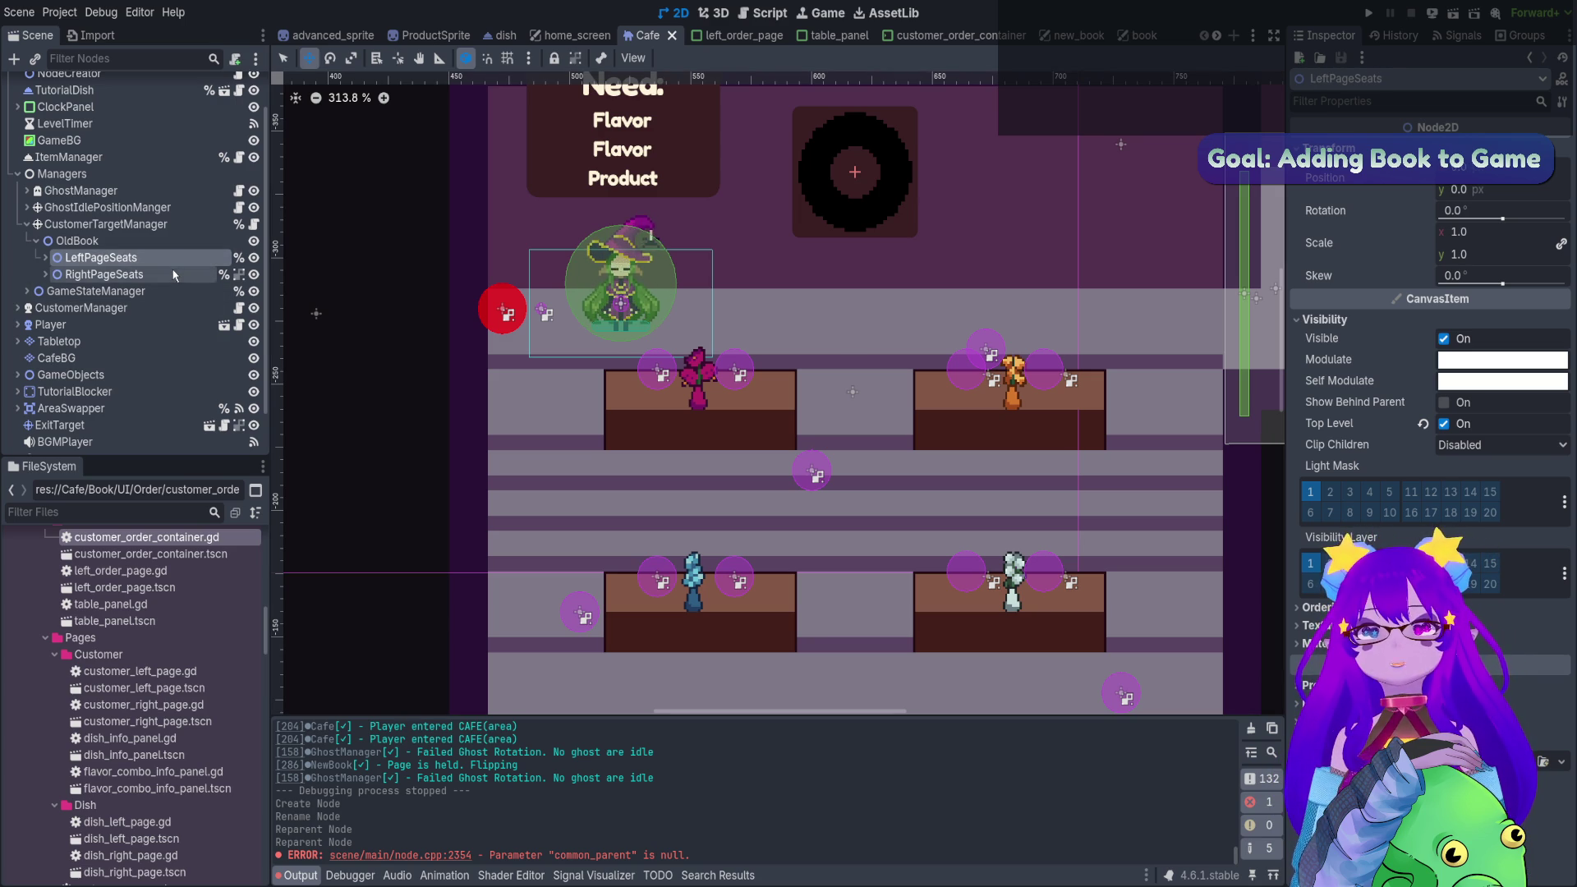
scroll(718, 410, left, 2)
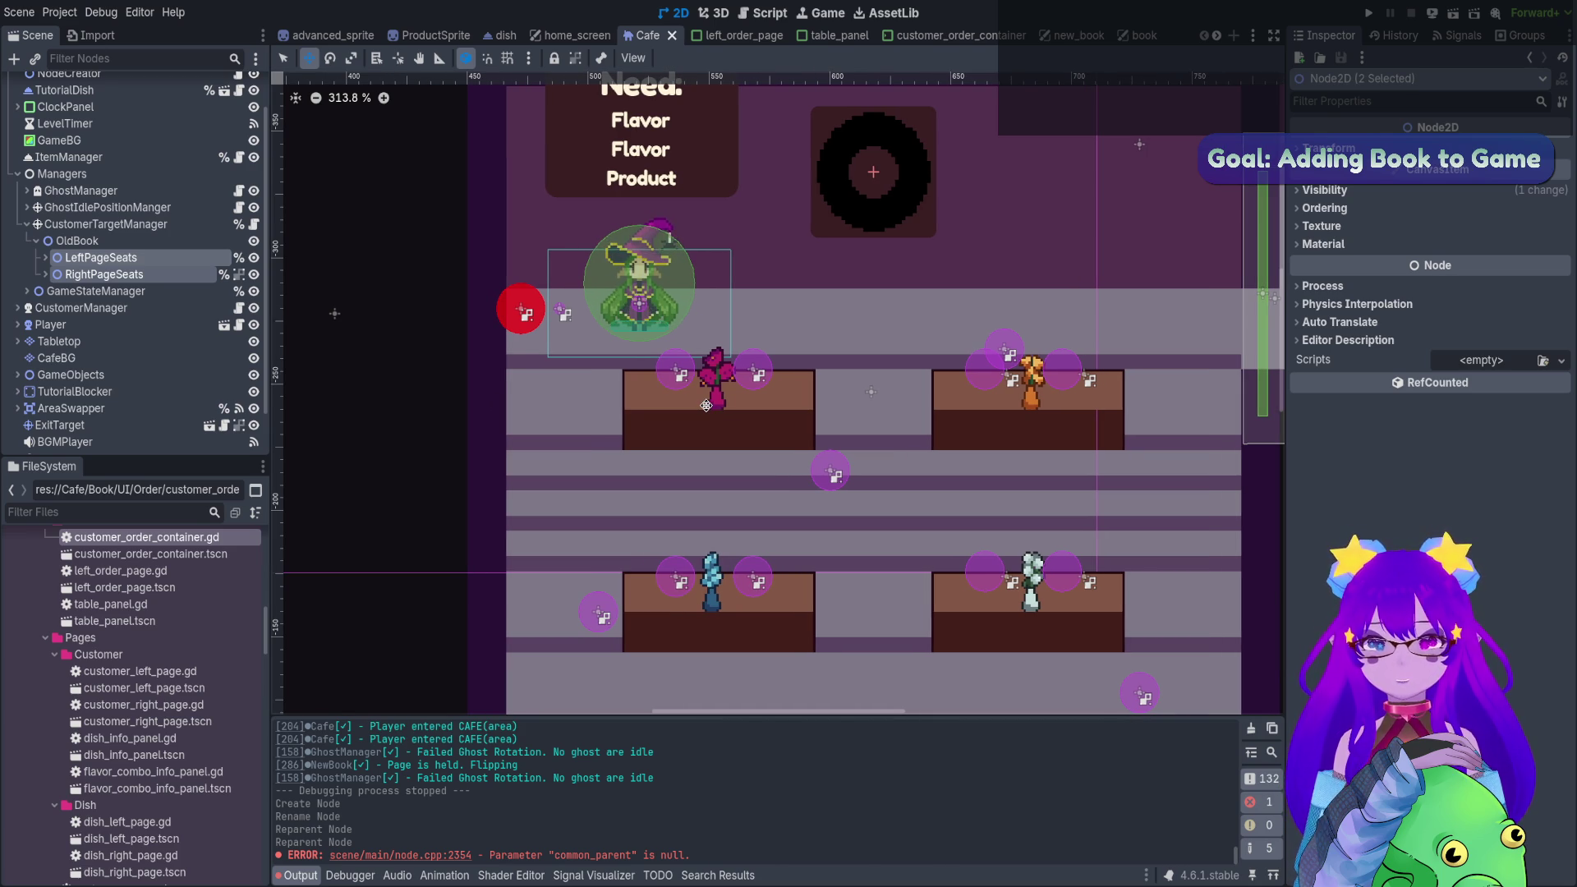
click(45, 257)
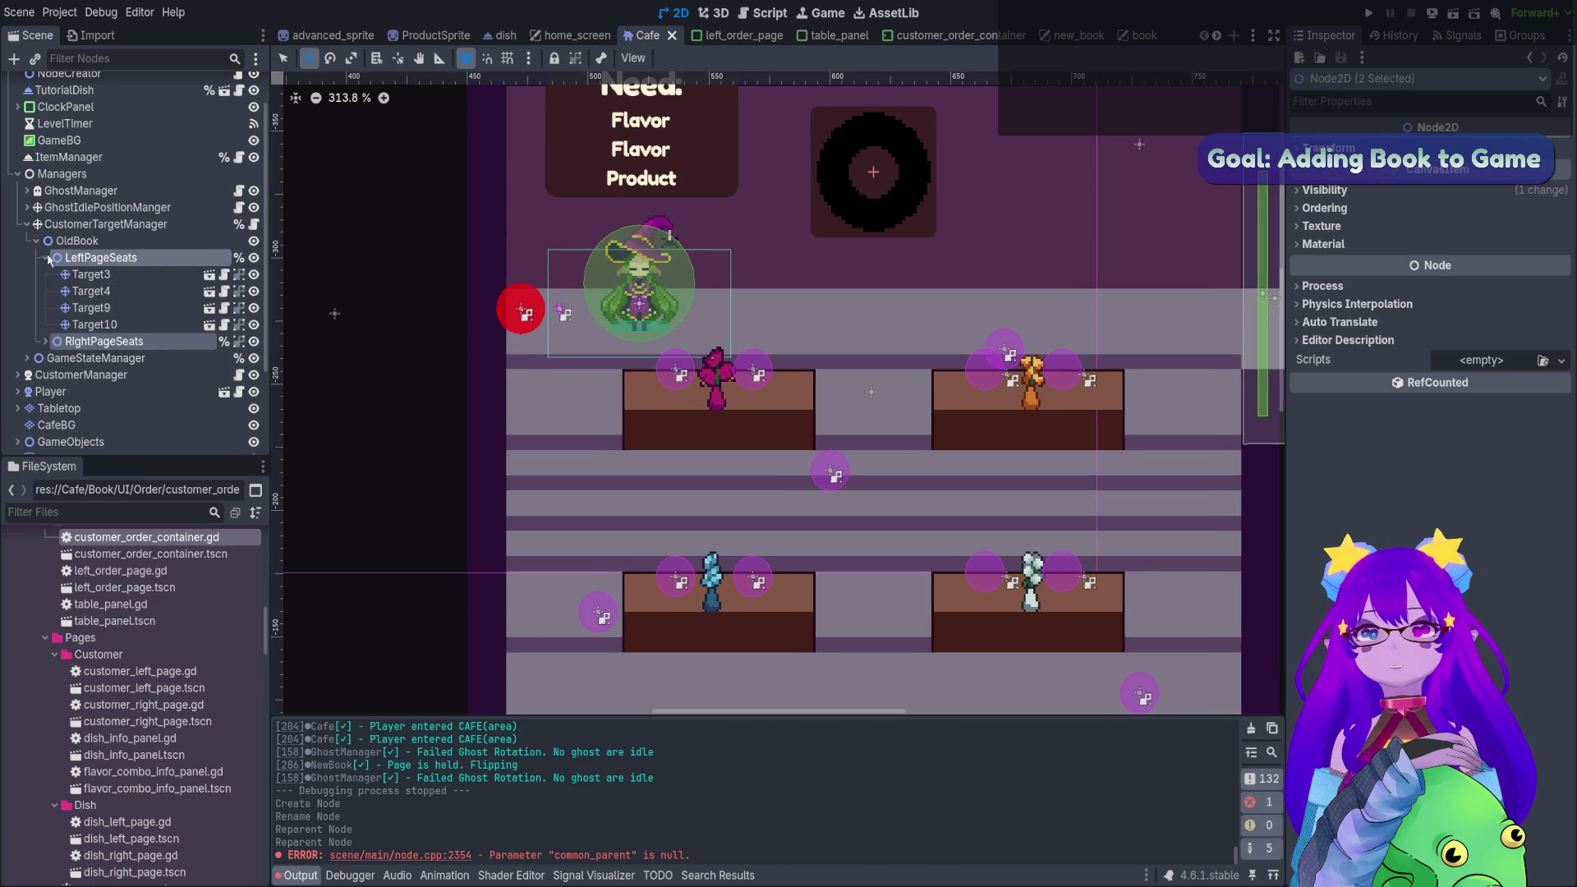
click(45, 341)
click(106, 275)
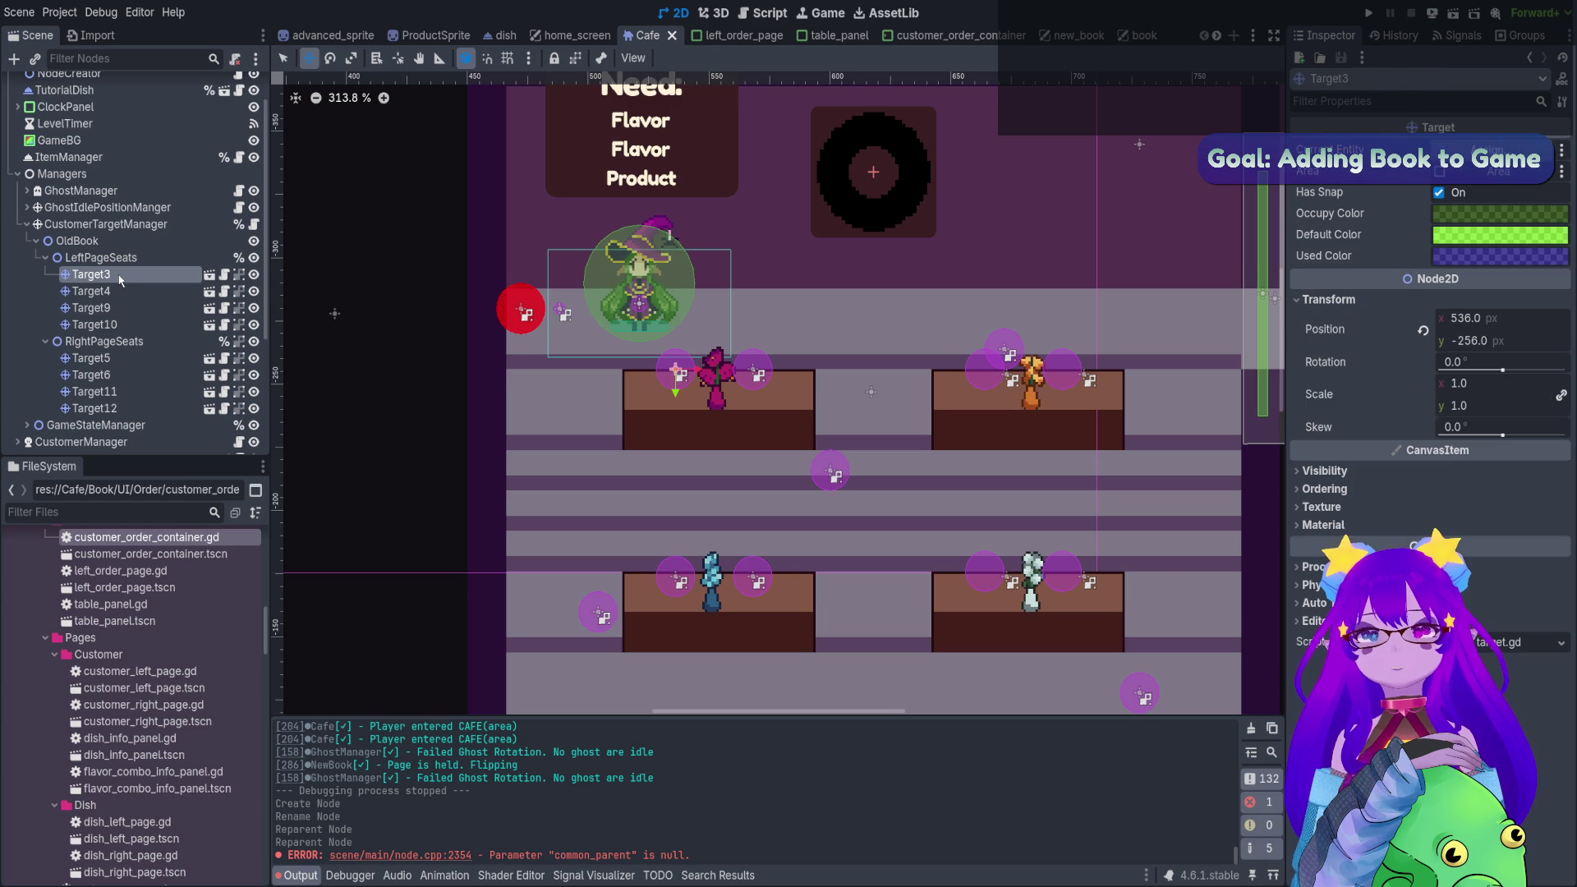
click(119, 297)
click(124, 323)
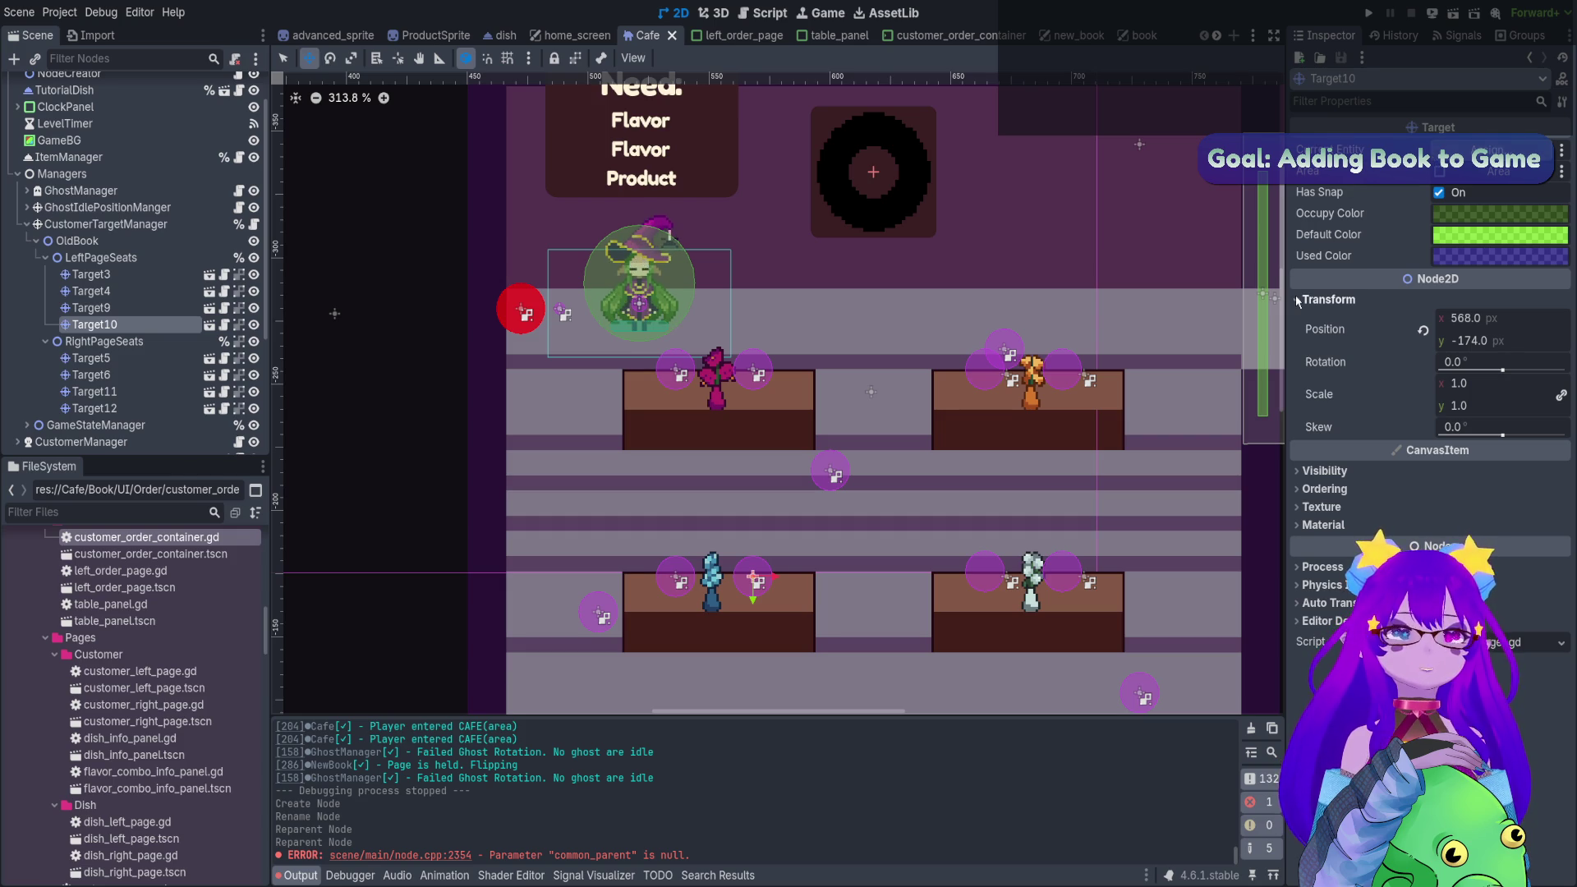
click(46, 257)
click(45, 274)
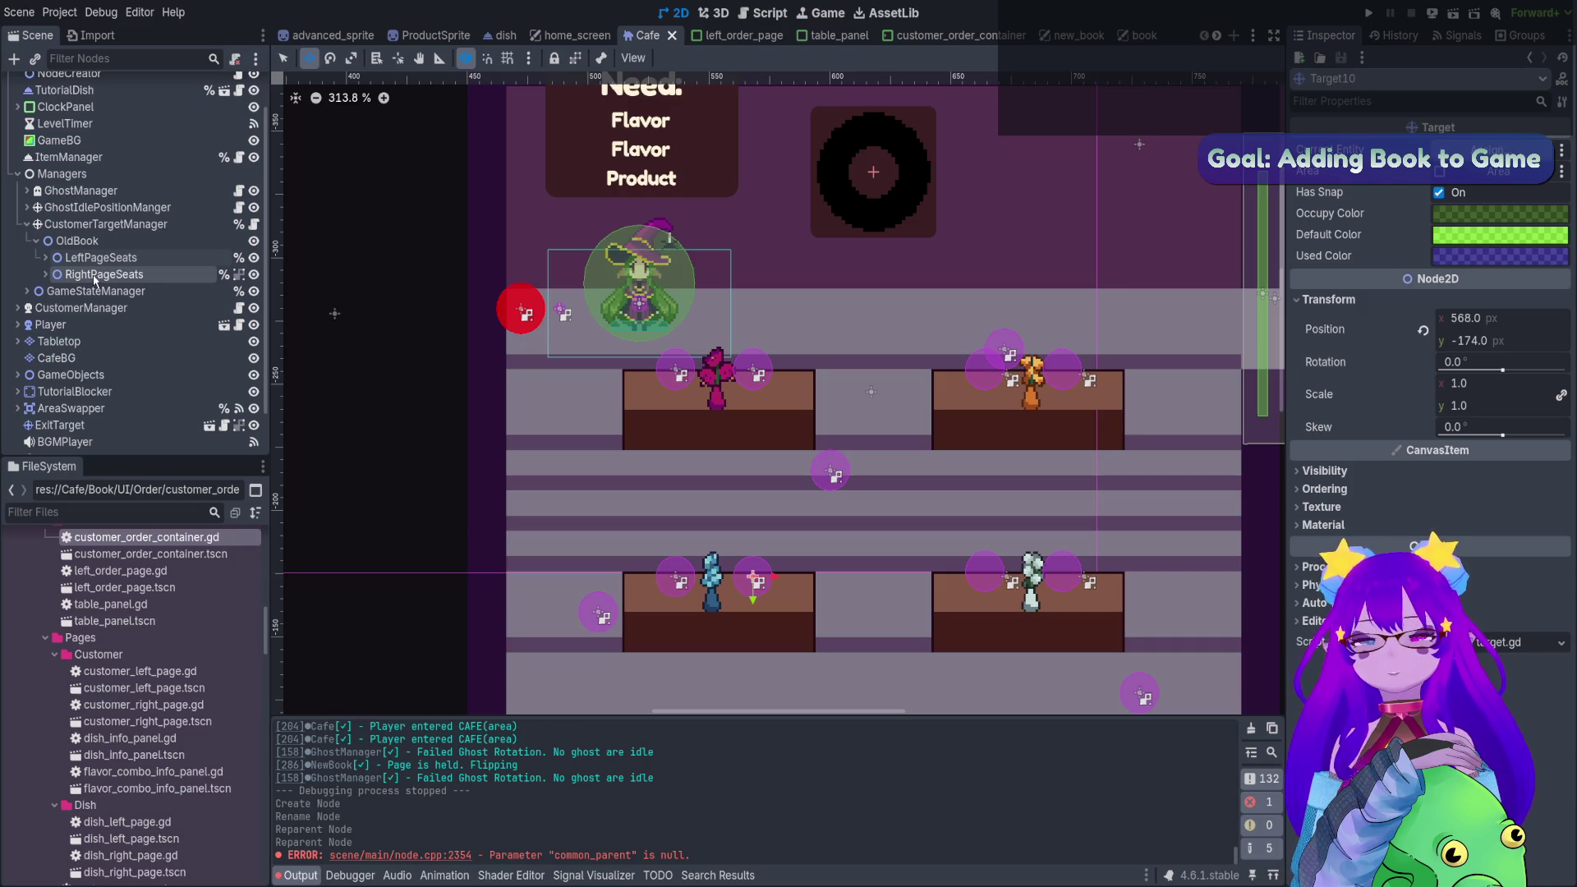
click(76, 240)
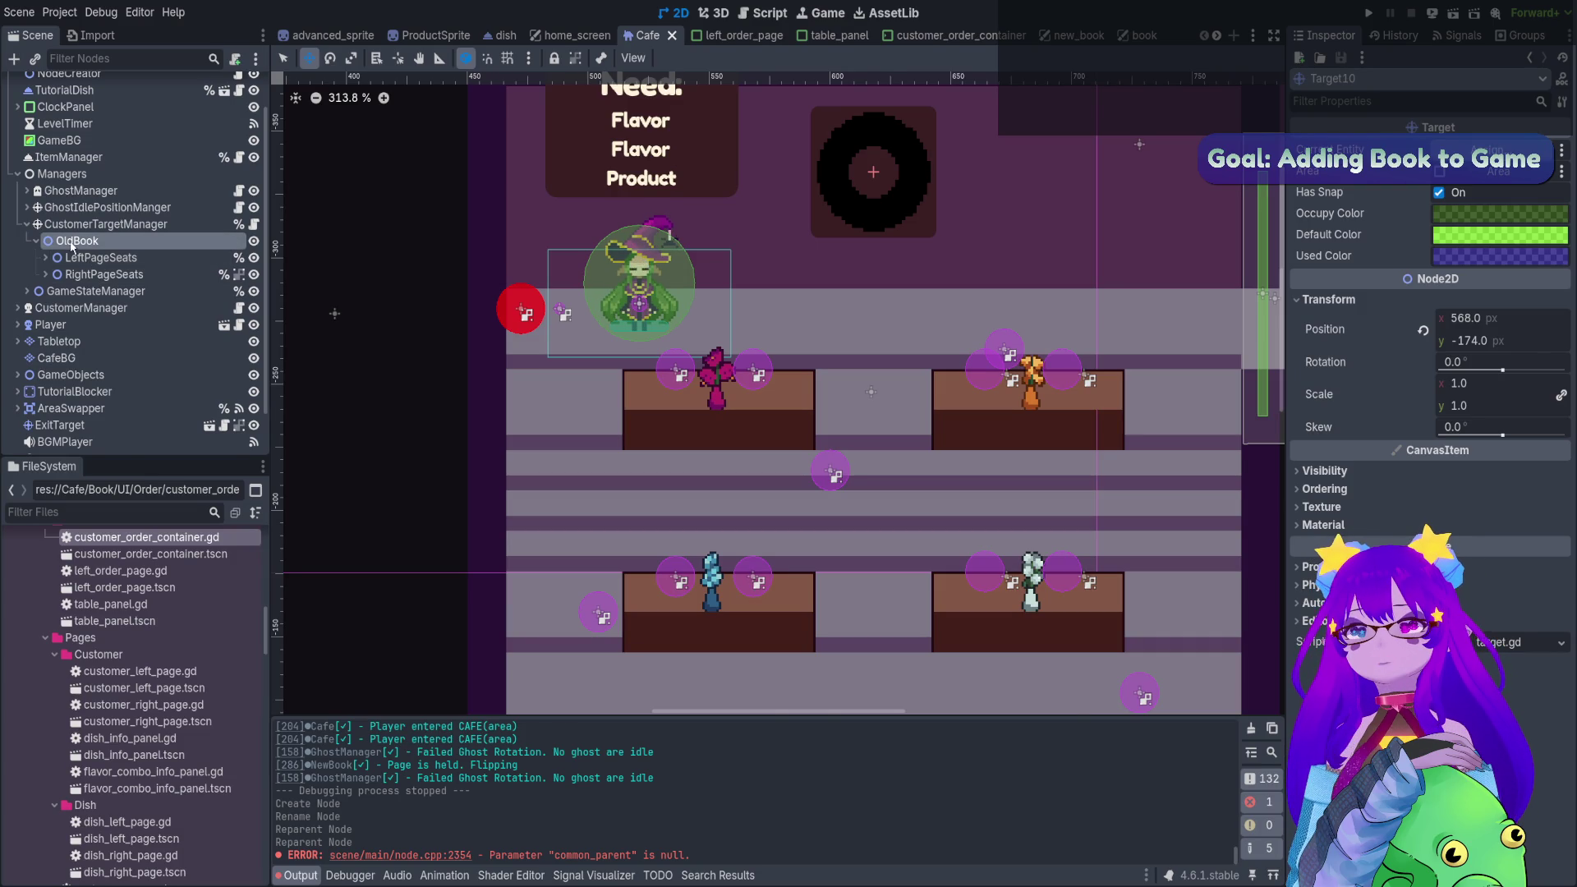
key(ctrl+d)
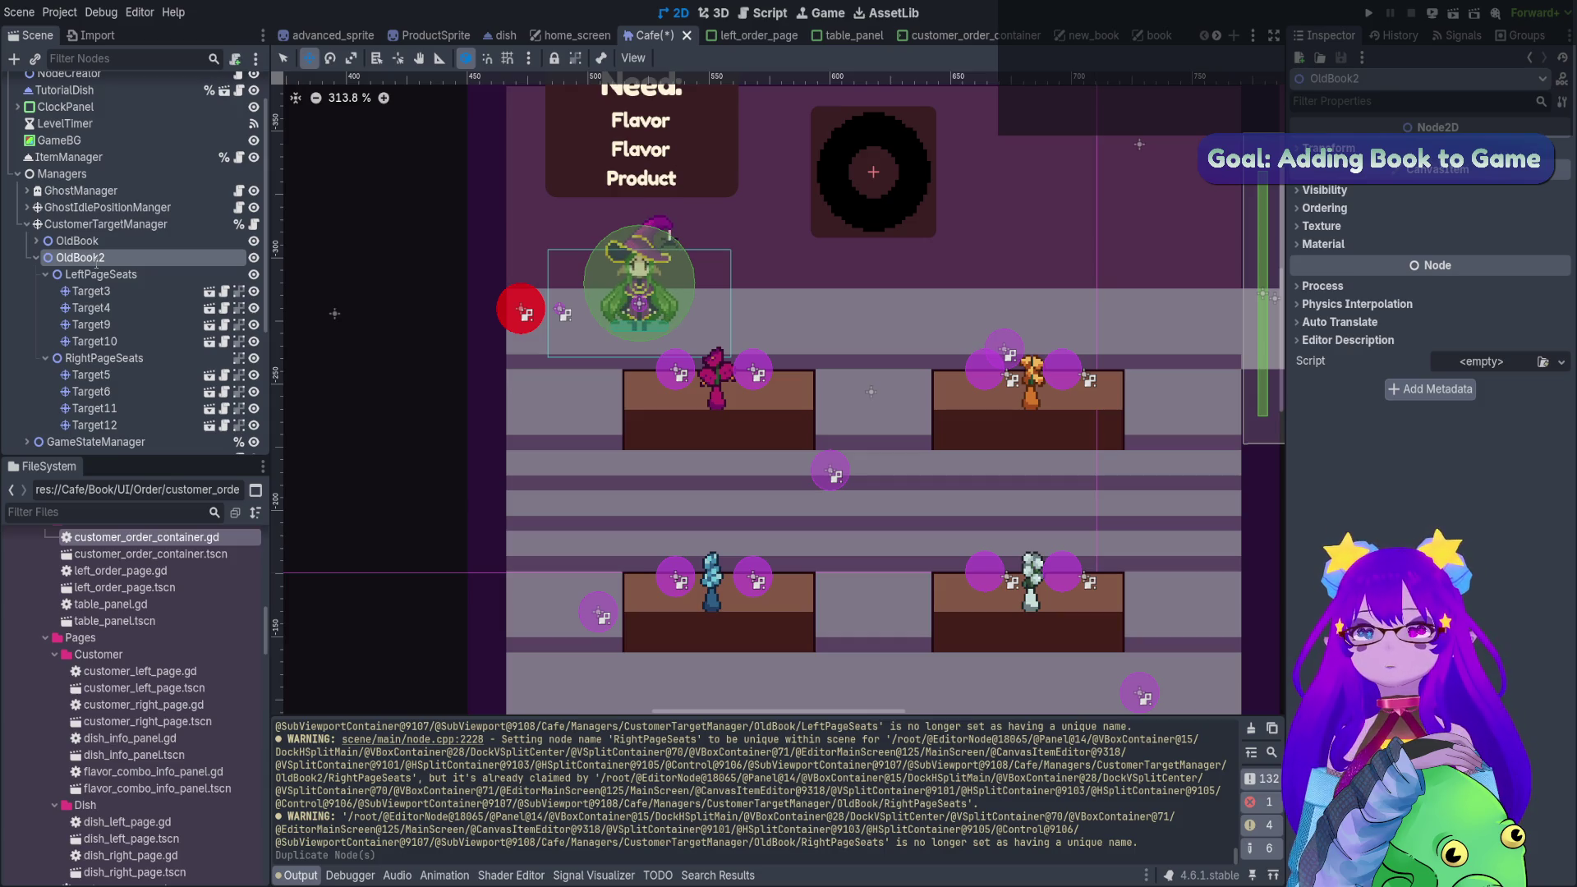
Rename the copied book to NewBook and its LeftPageSeats to PinkTable
double_click(80, 257)
text(NewBook)
key(Return)
click(124, 274)
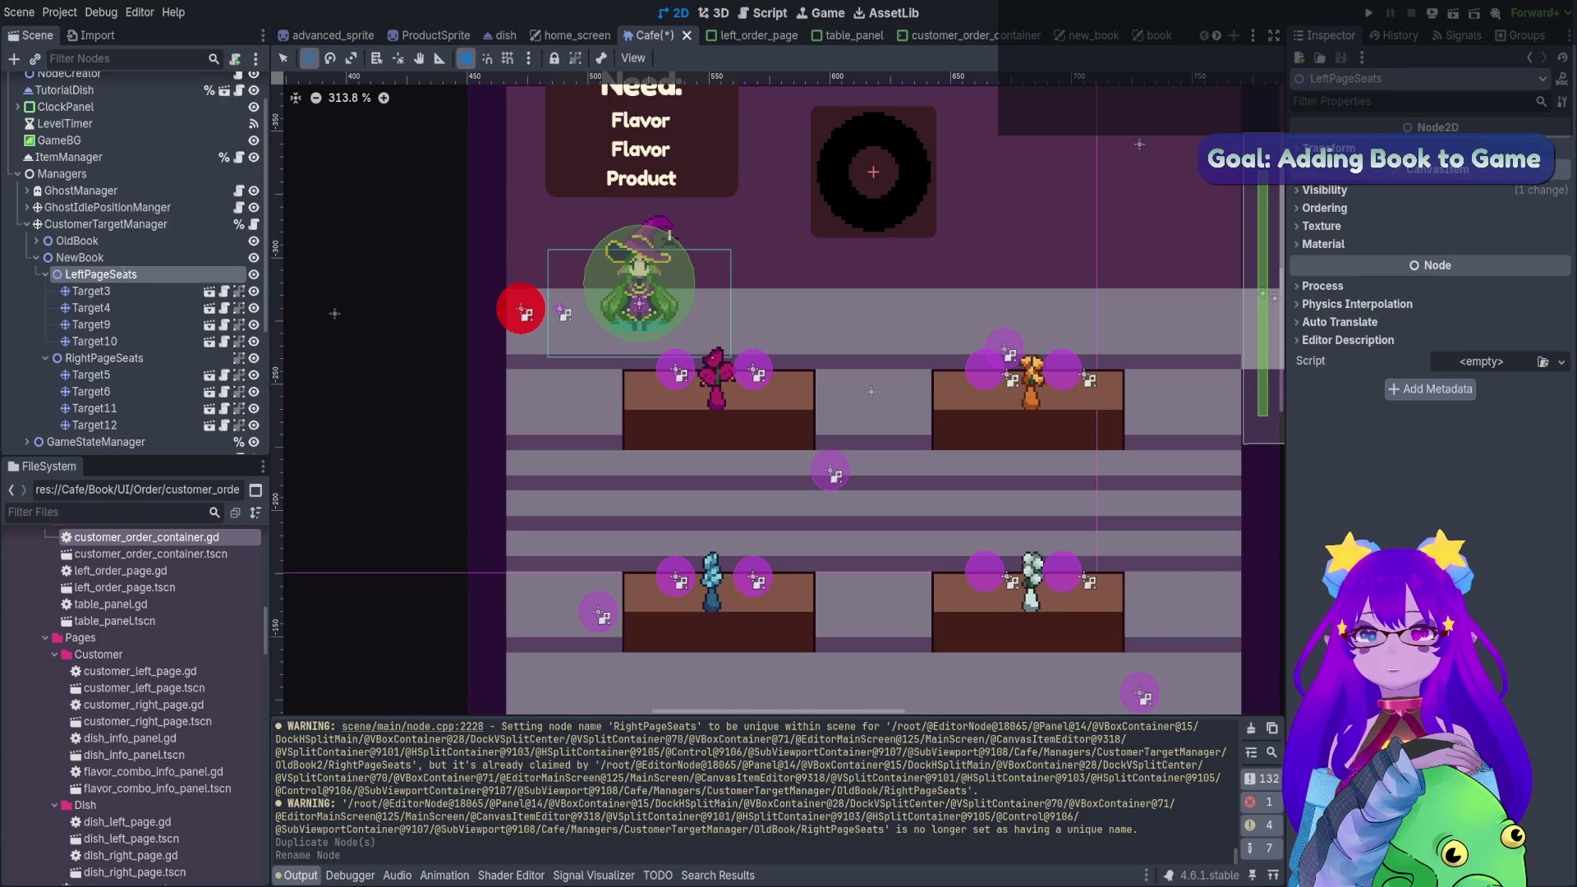
text(PinkTable)
key(Return)
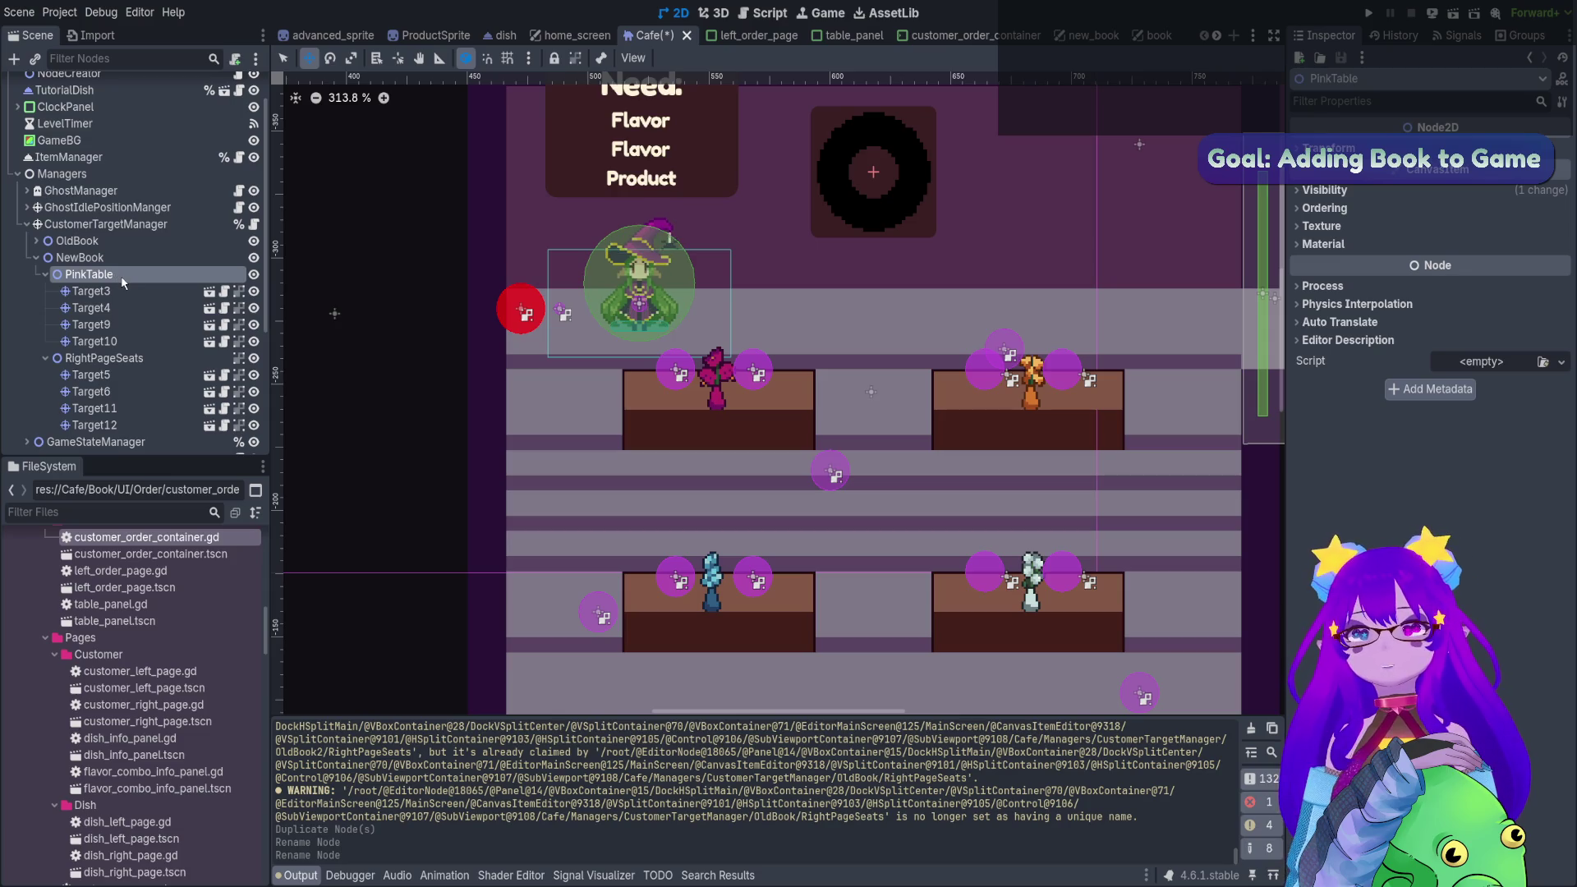
Duplicate PinkTable as BlueTable and delete Target9 and Target10 from PinkTable
key(ctrl+d)
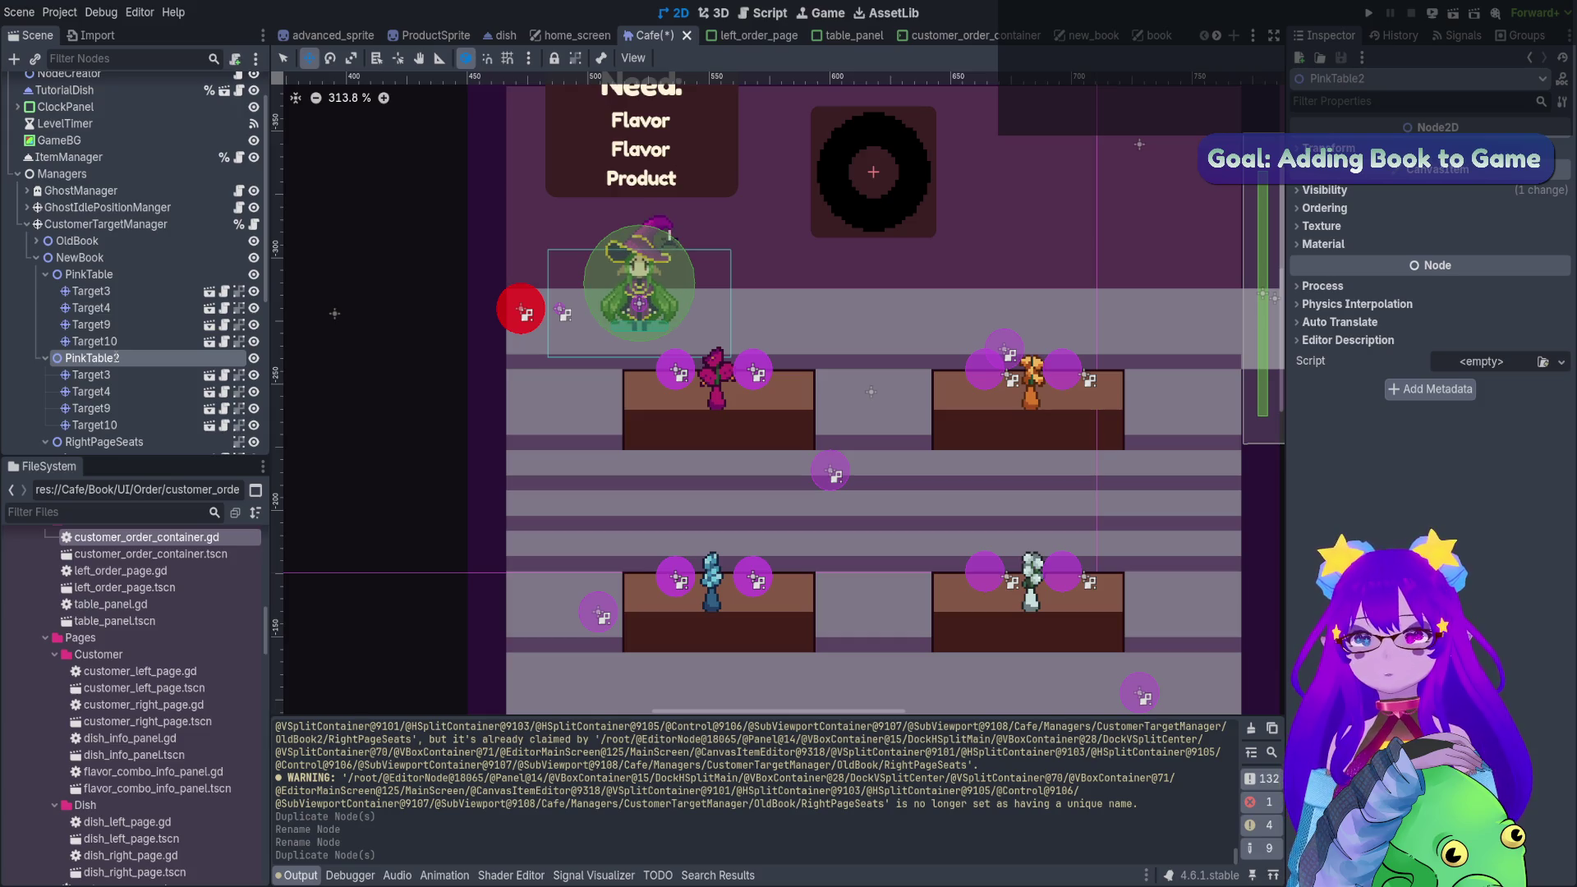
text(BlueTable)
key(Return)
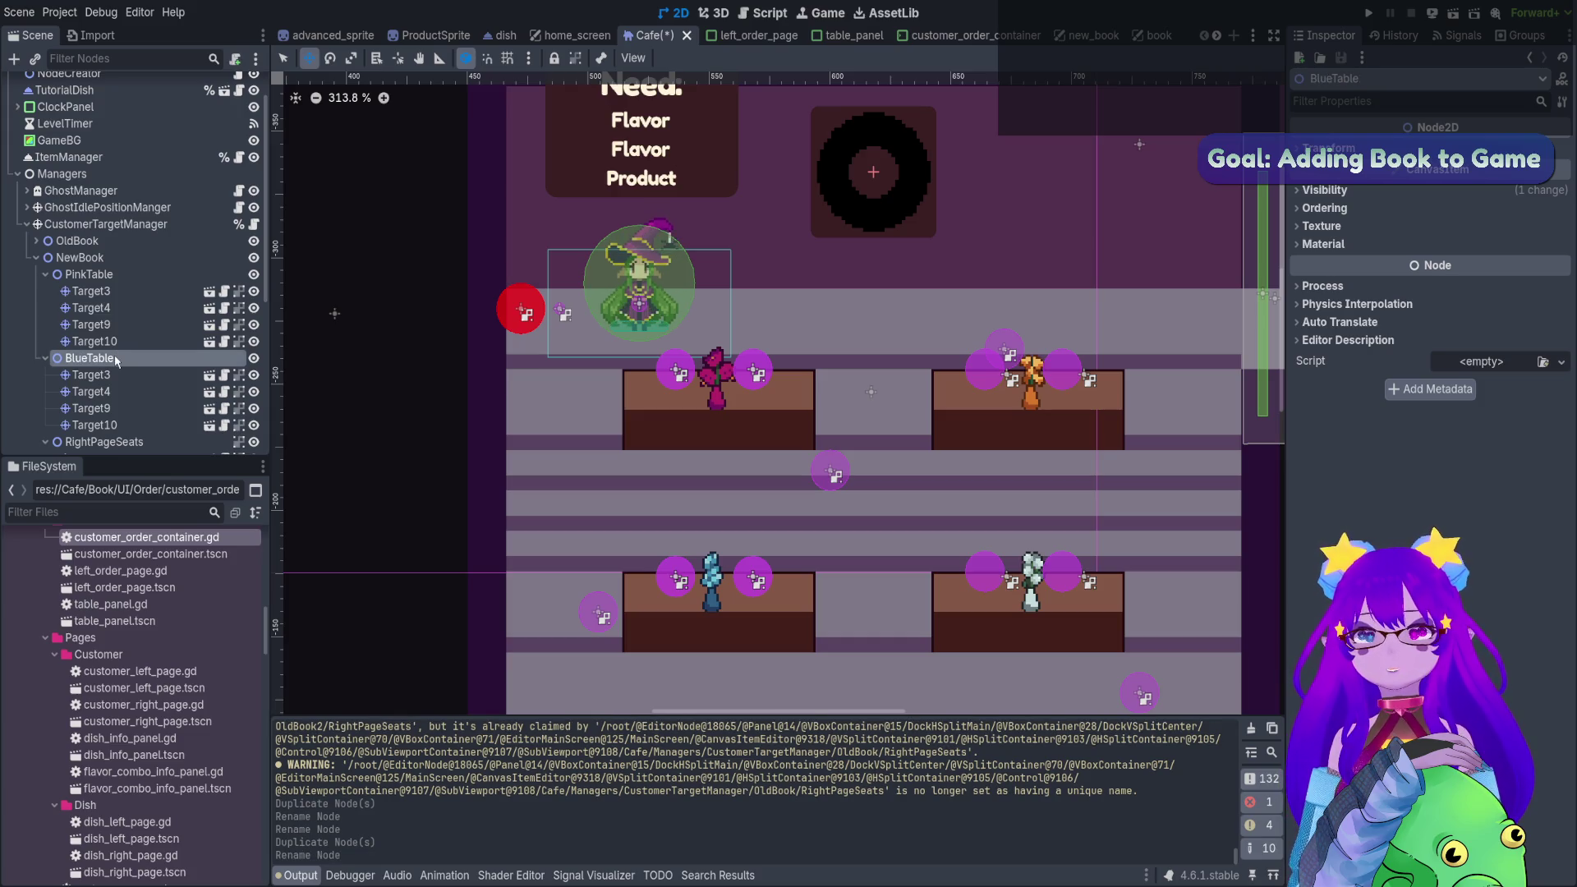
click(117, 308)
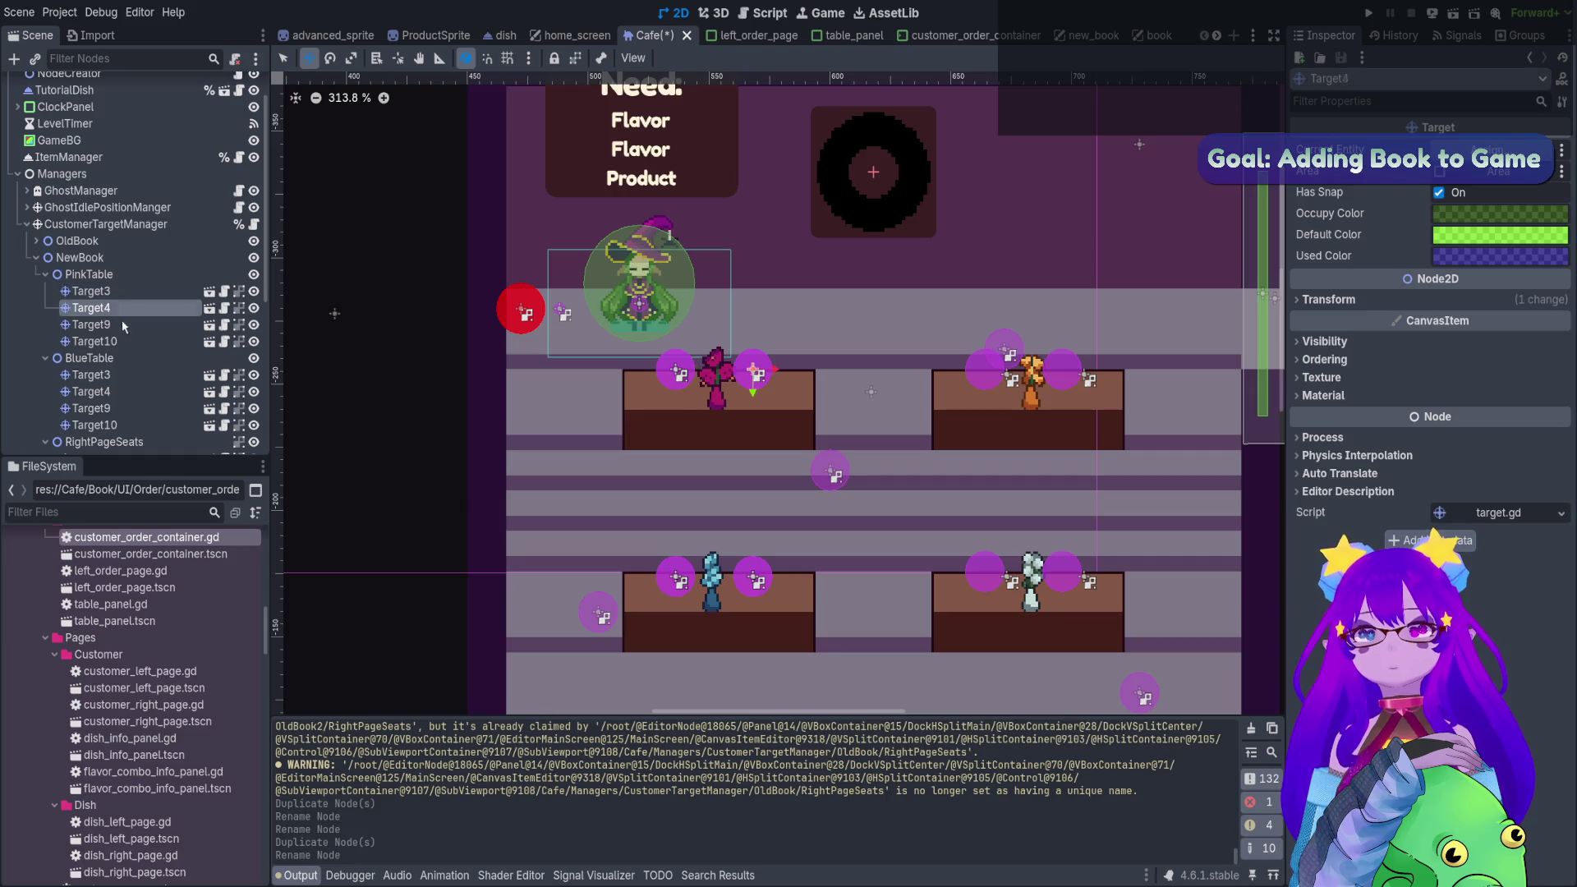
click(120, 326)
shift+click(120, 342)
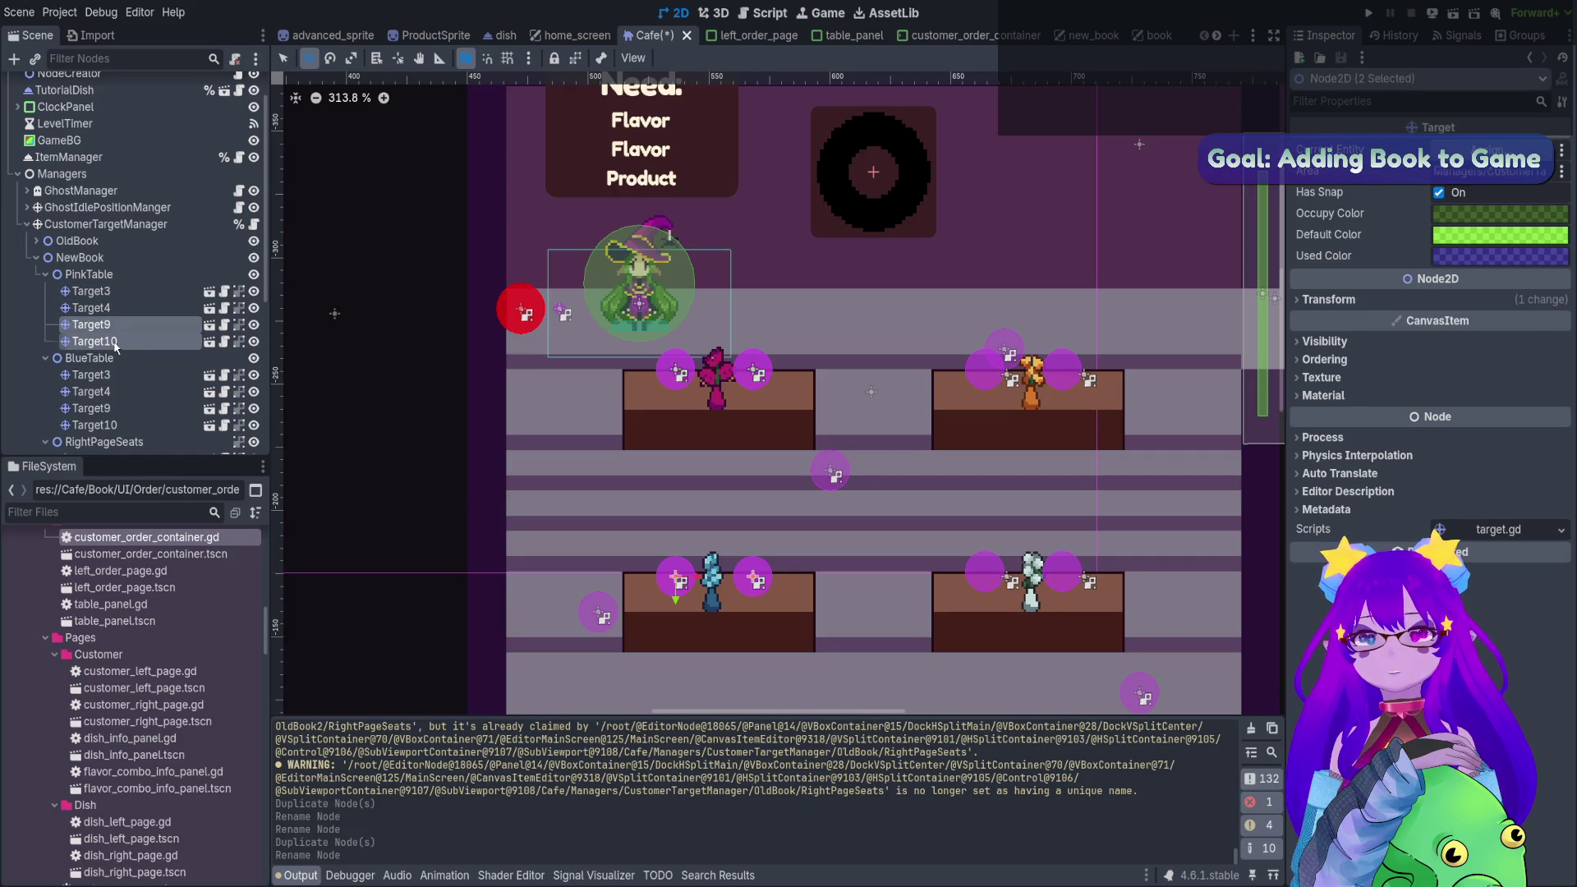
key(Delete)
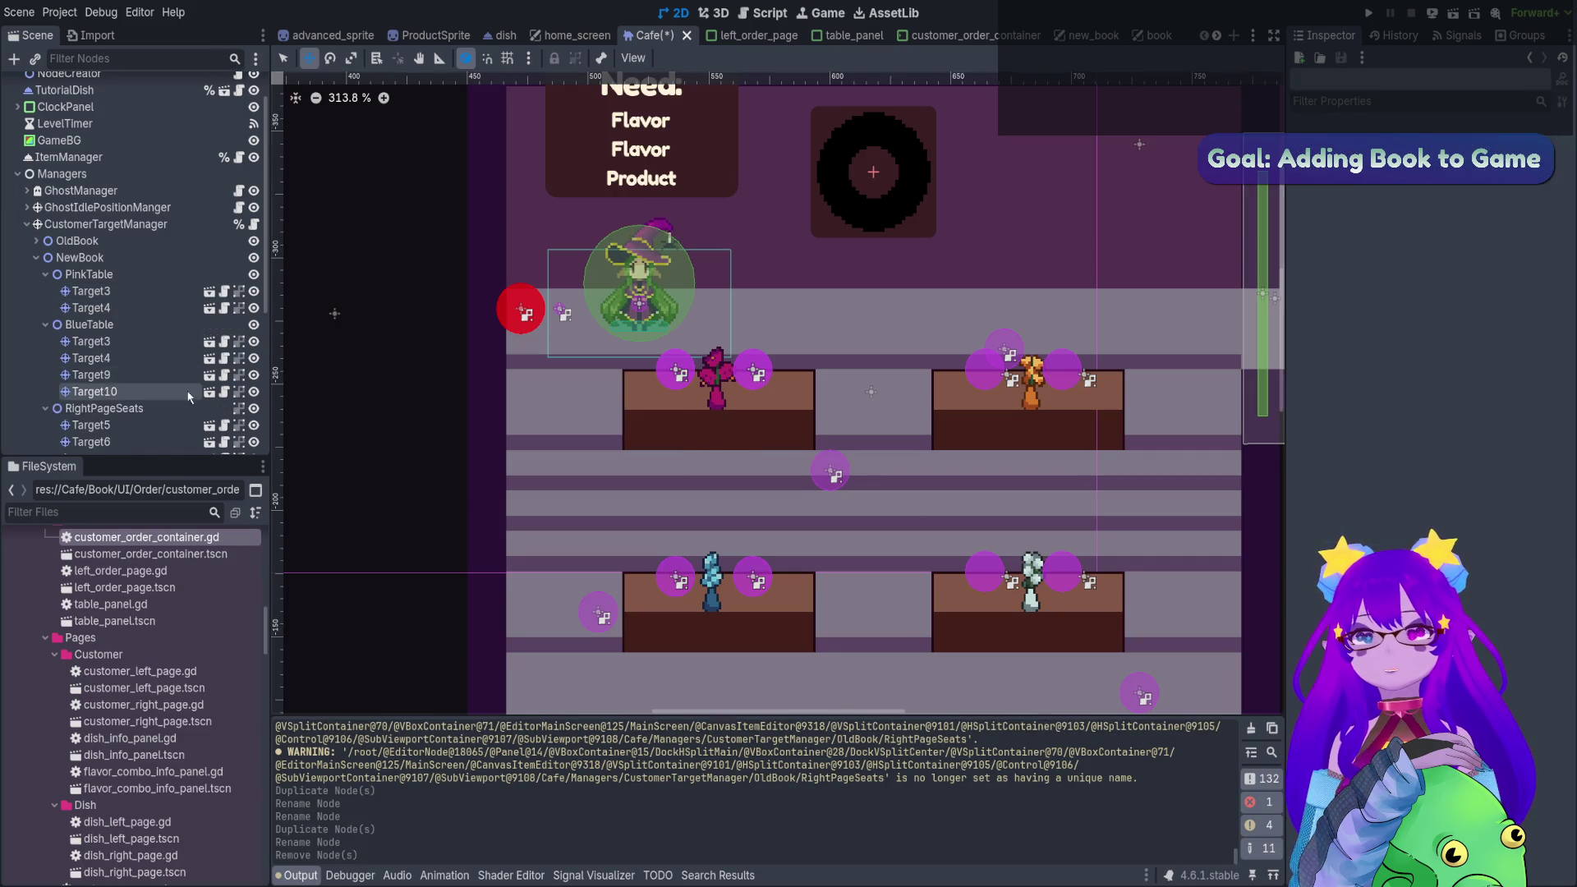
Delete Target3 and Target4 from BlueTable, then collapse BlueTable and PinkTable
click(107, 358)
shift+click(99, 341)
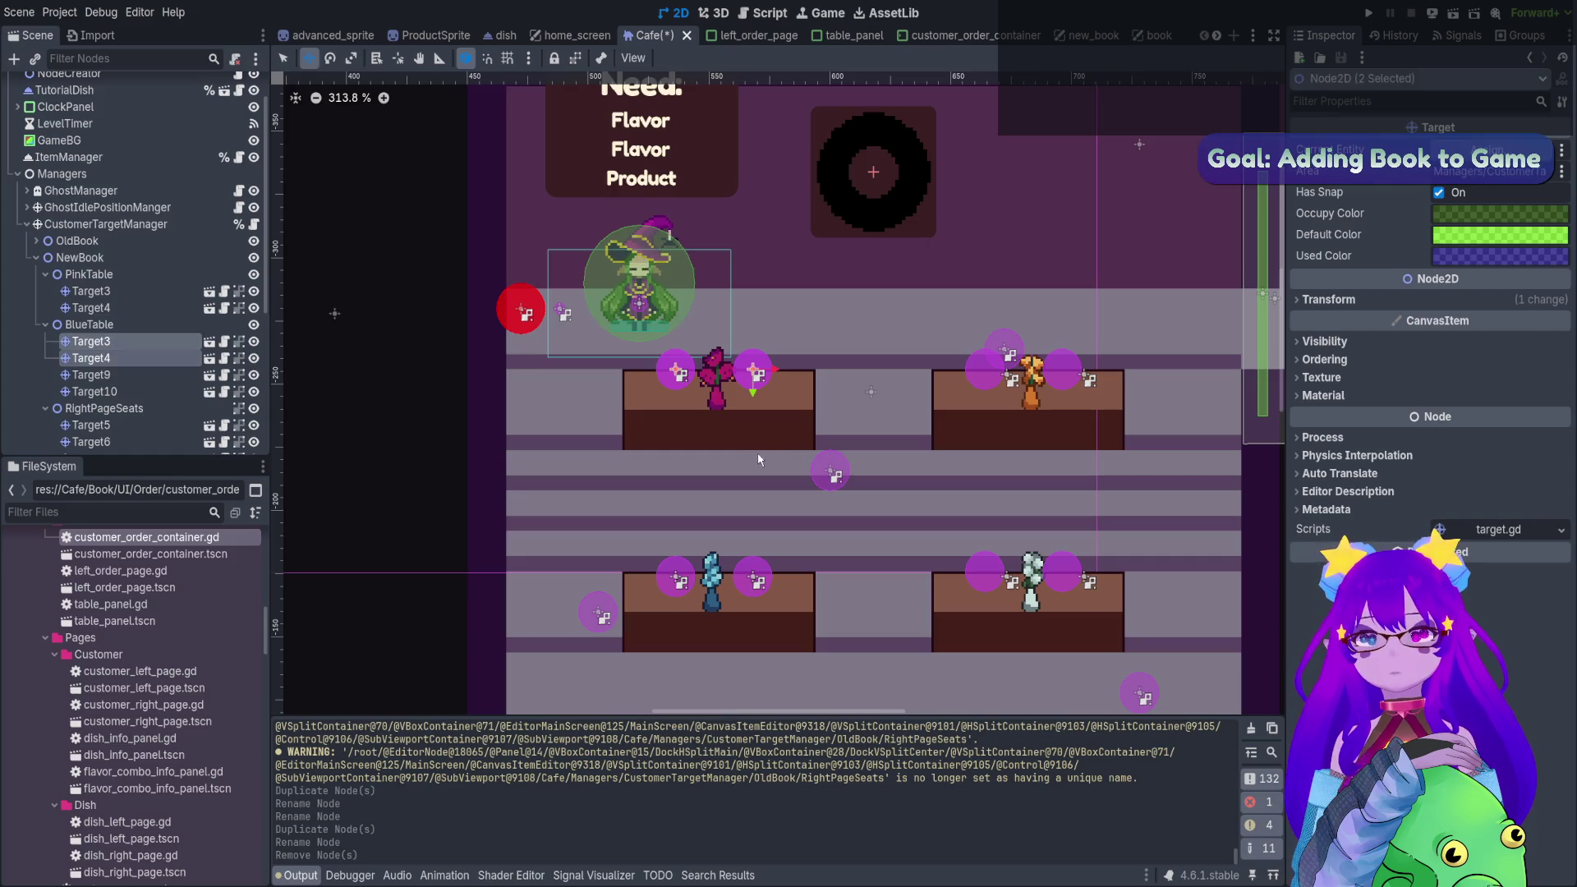
key(Delete)
click(94, 358)
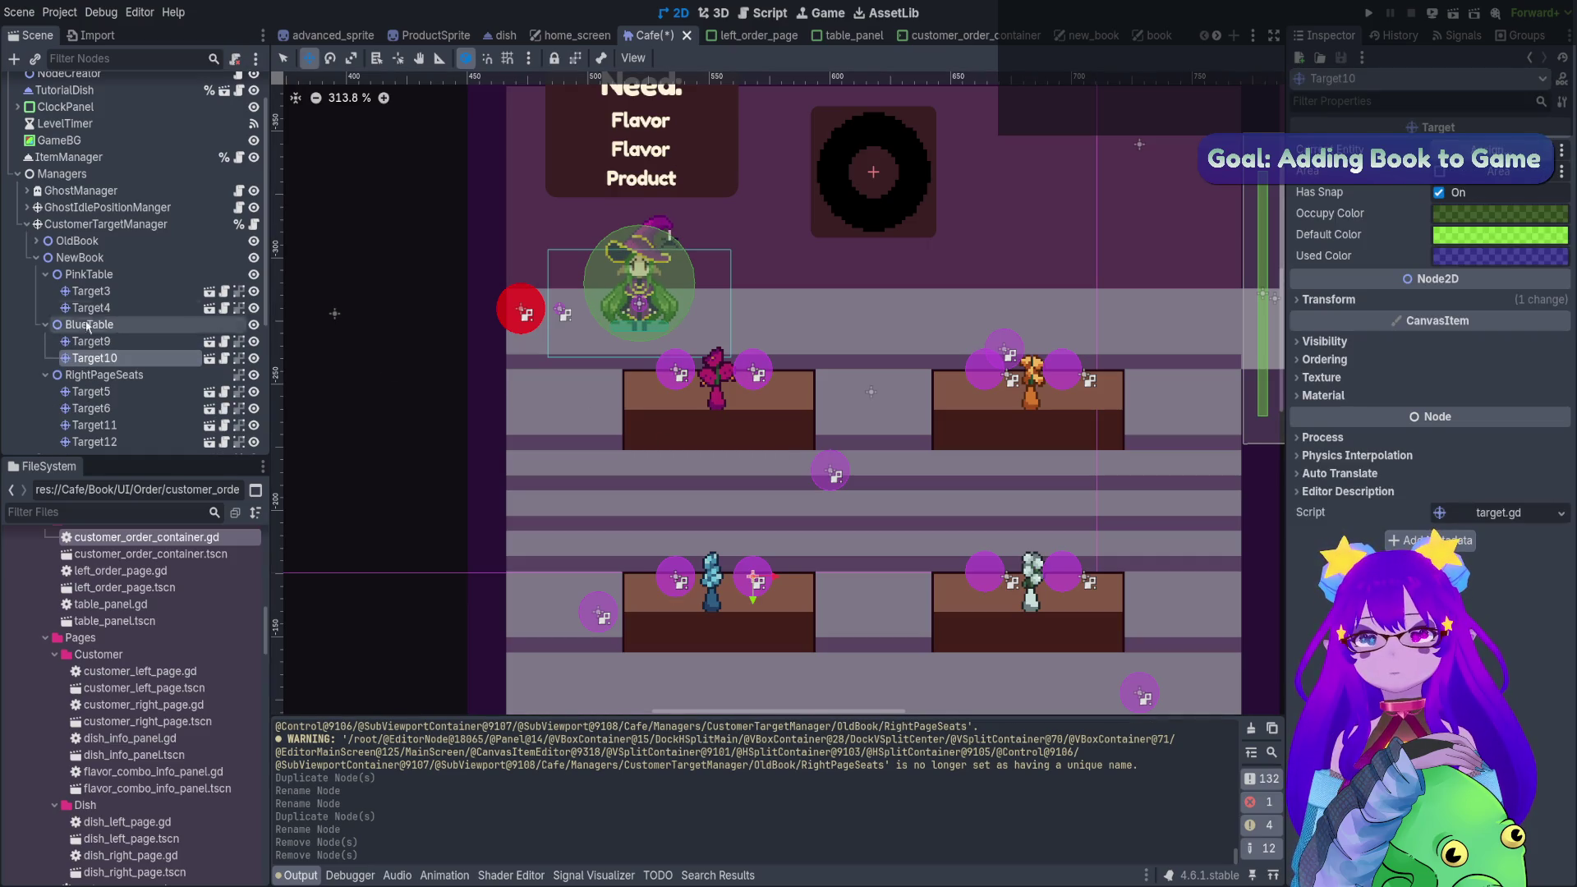
click(45, 325)
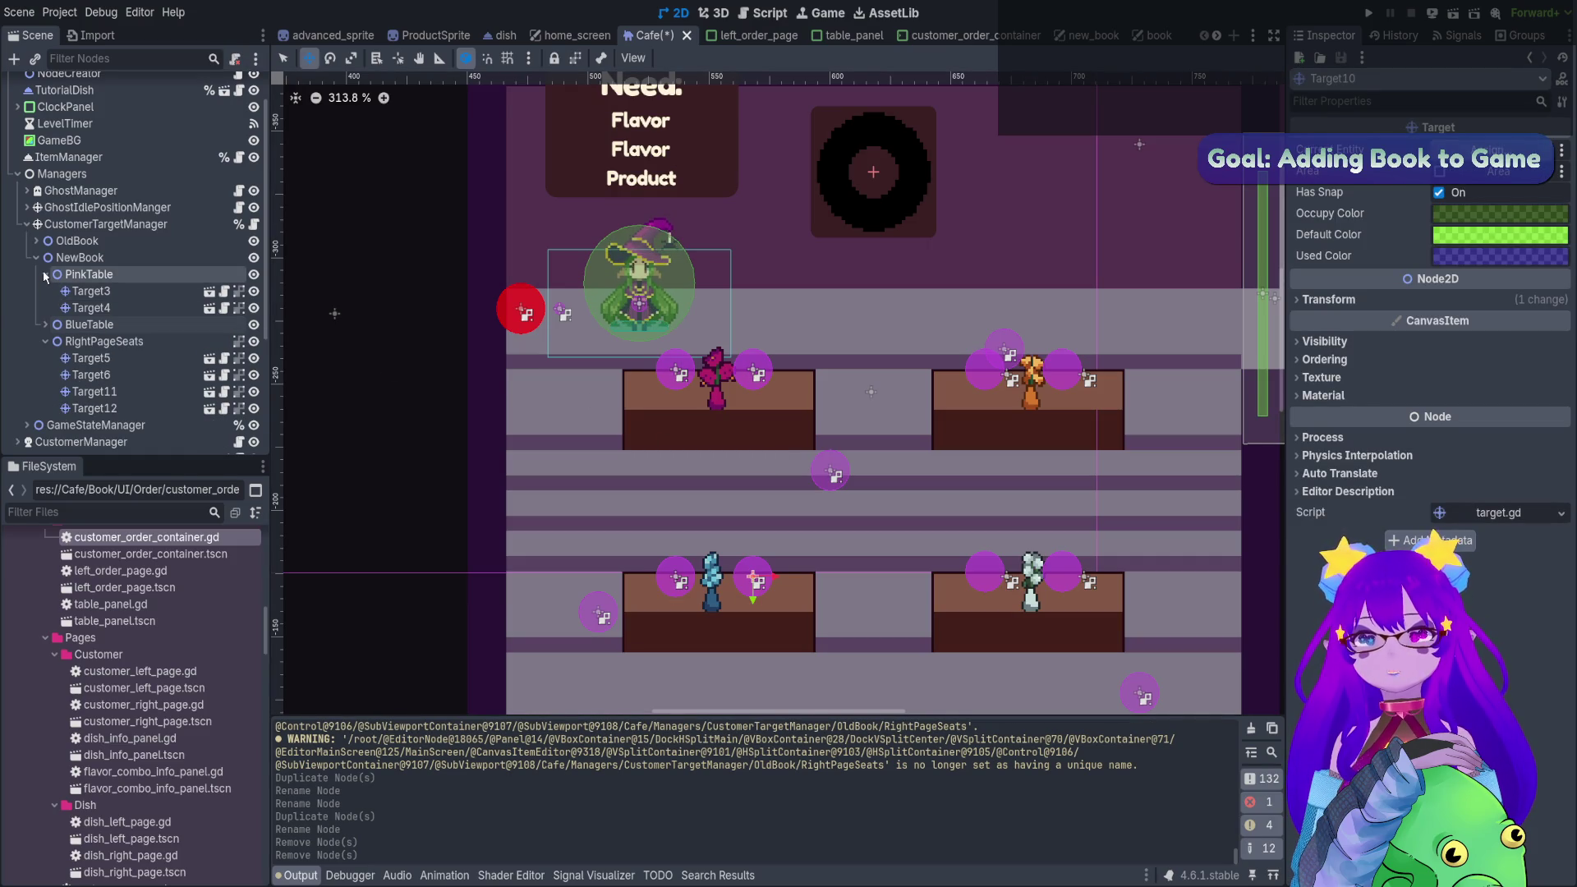
click(46, 274)
Rename RightPageSeats to YellowTable and duplicate it as WhiteTable
click(95, 325)
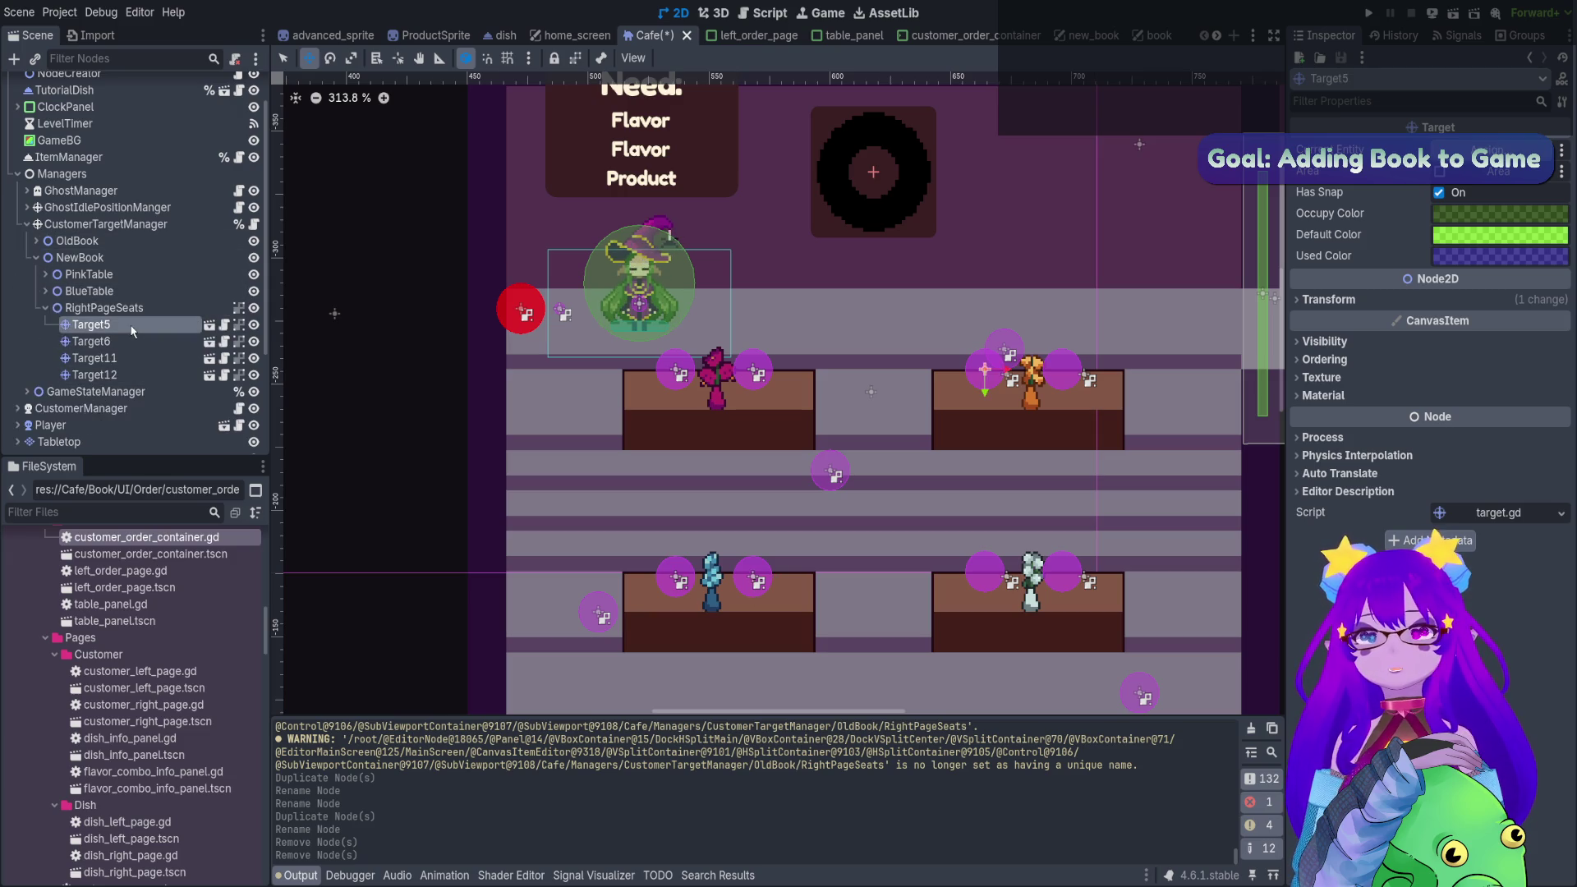
click(98, 307)
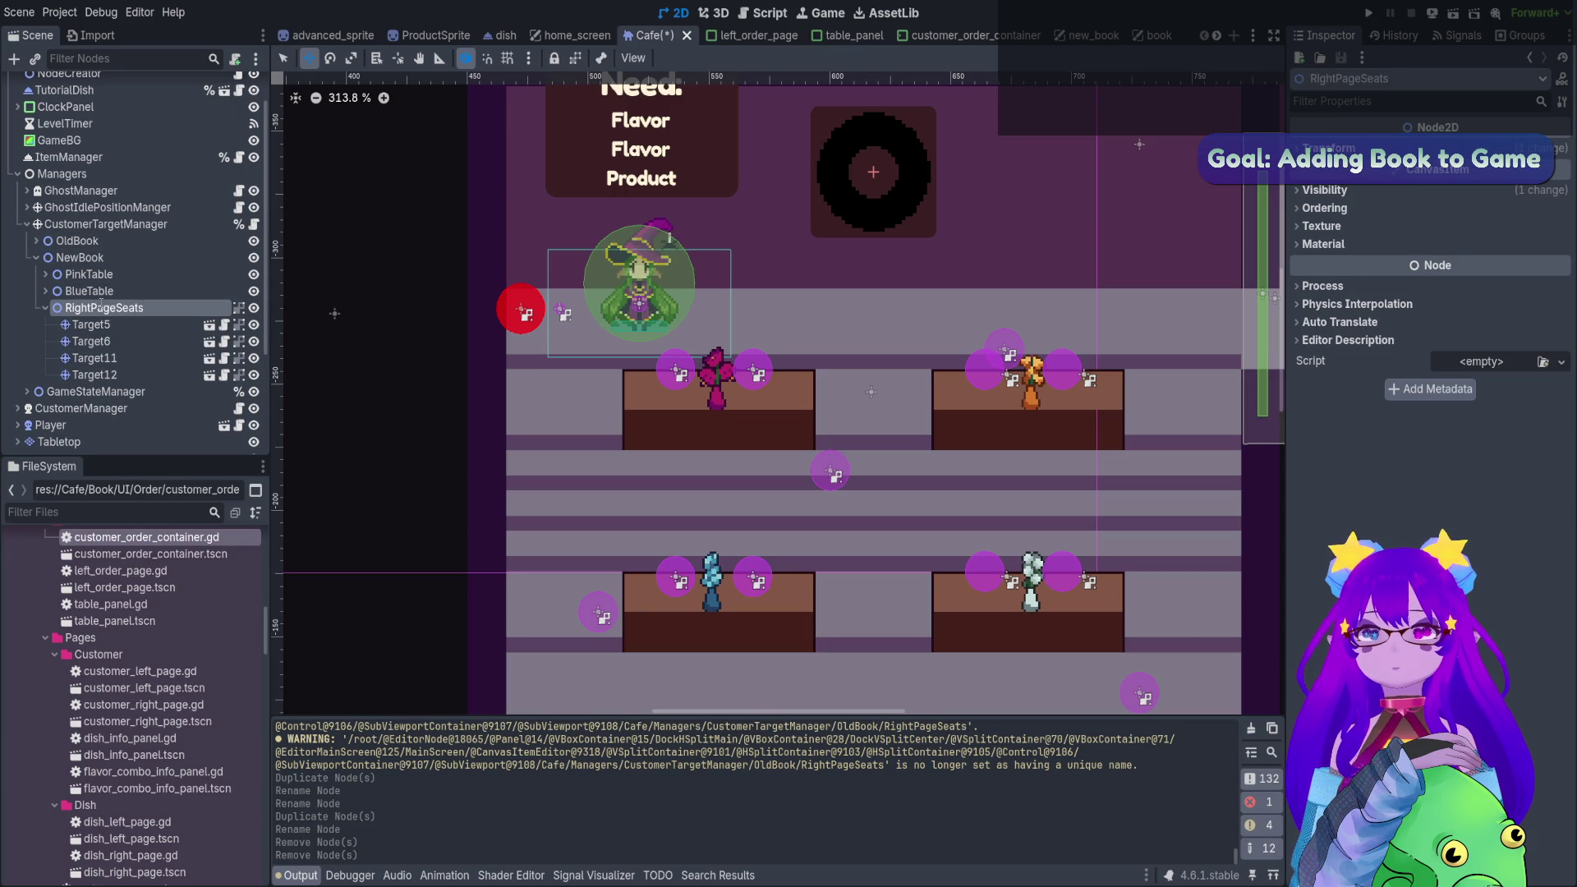
text(YellowTable)
key(Return)
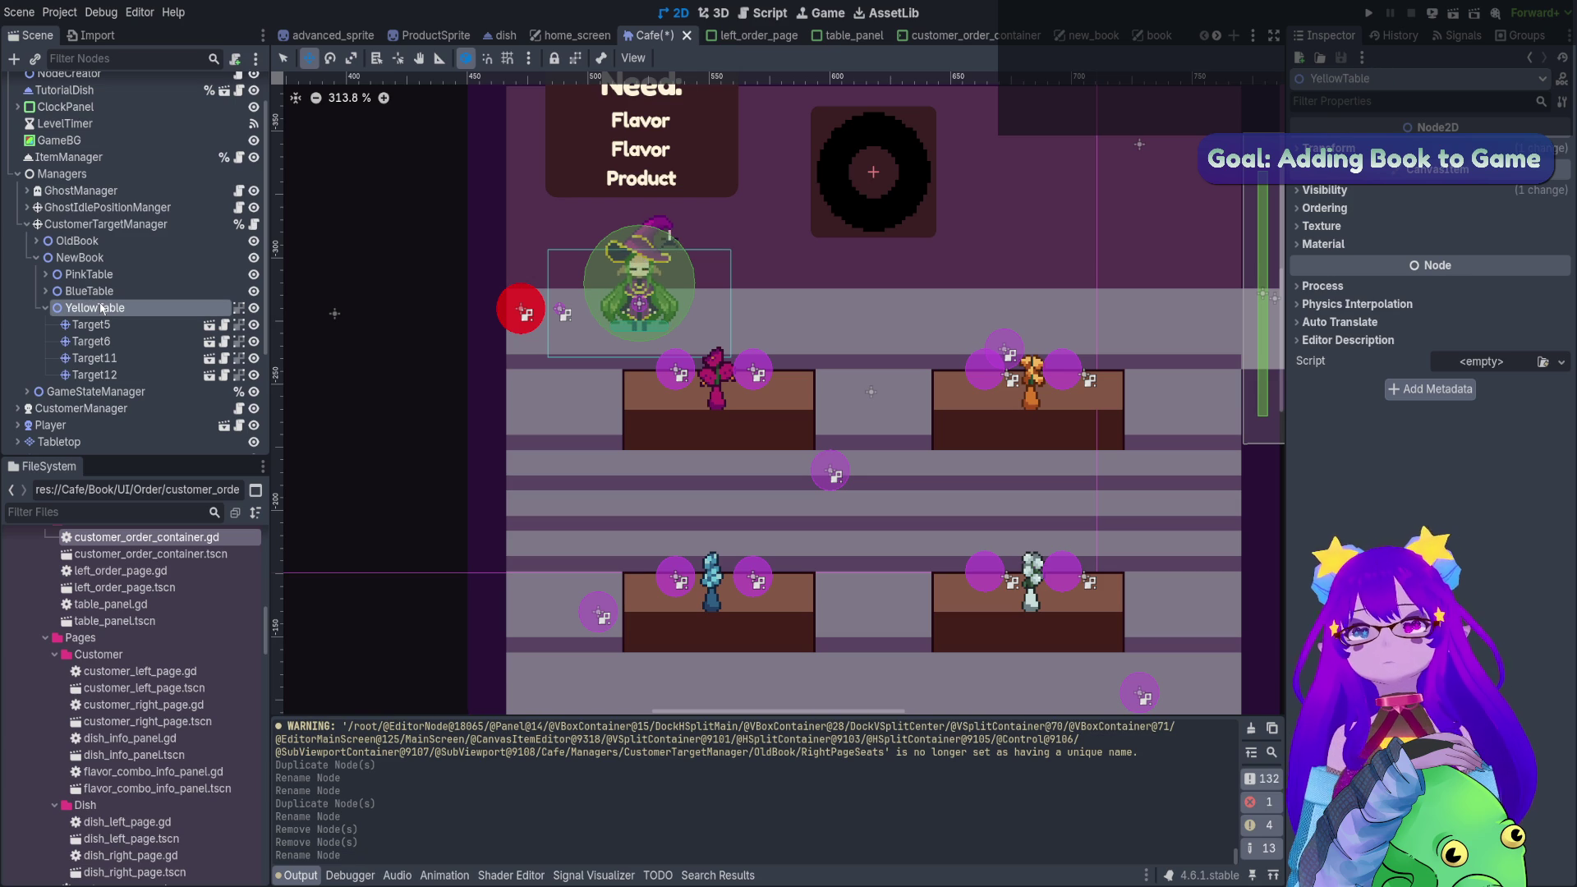
key(ctrl+d)
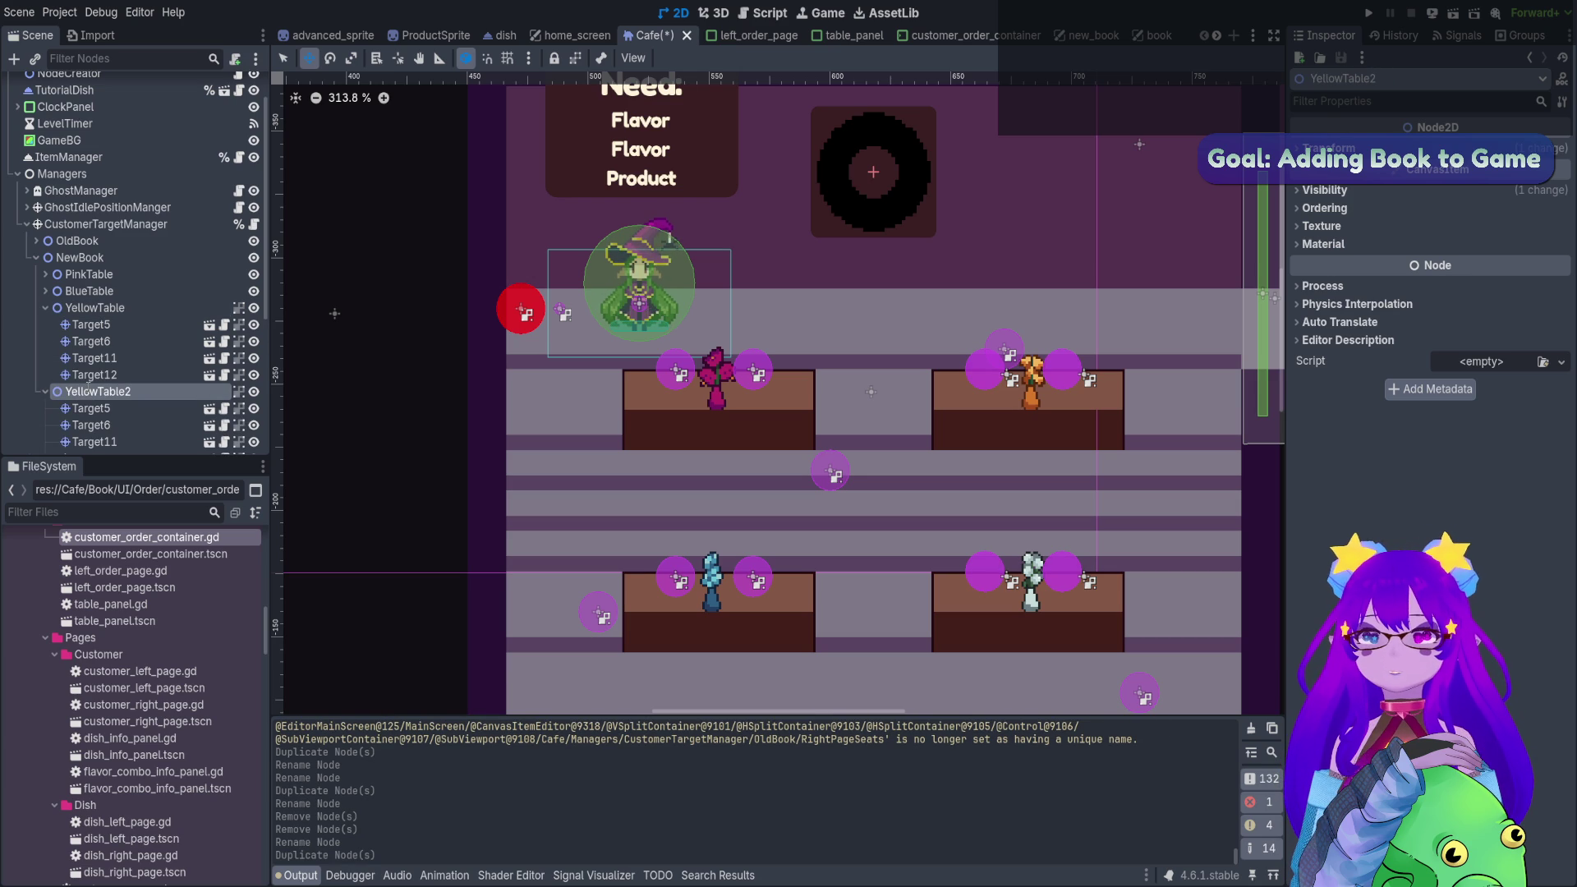
double_click(88, 391)
text(WhiteTable)
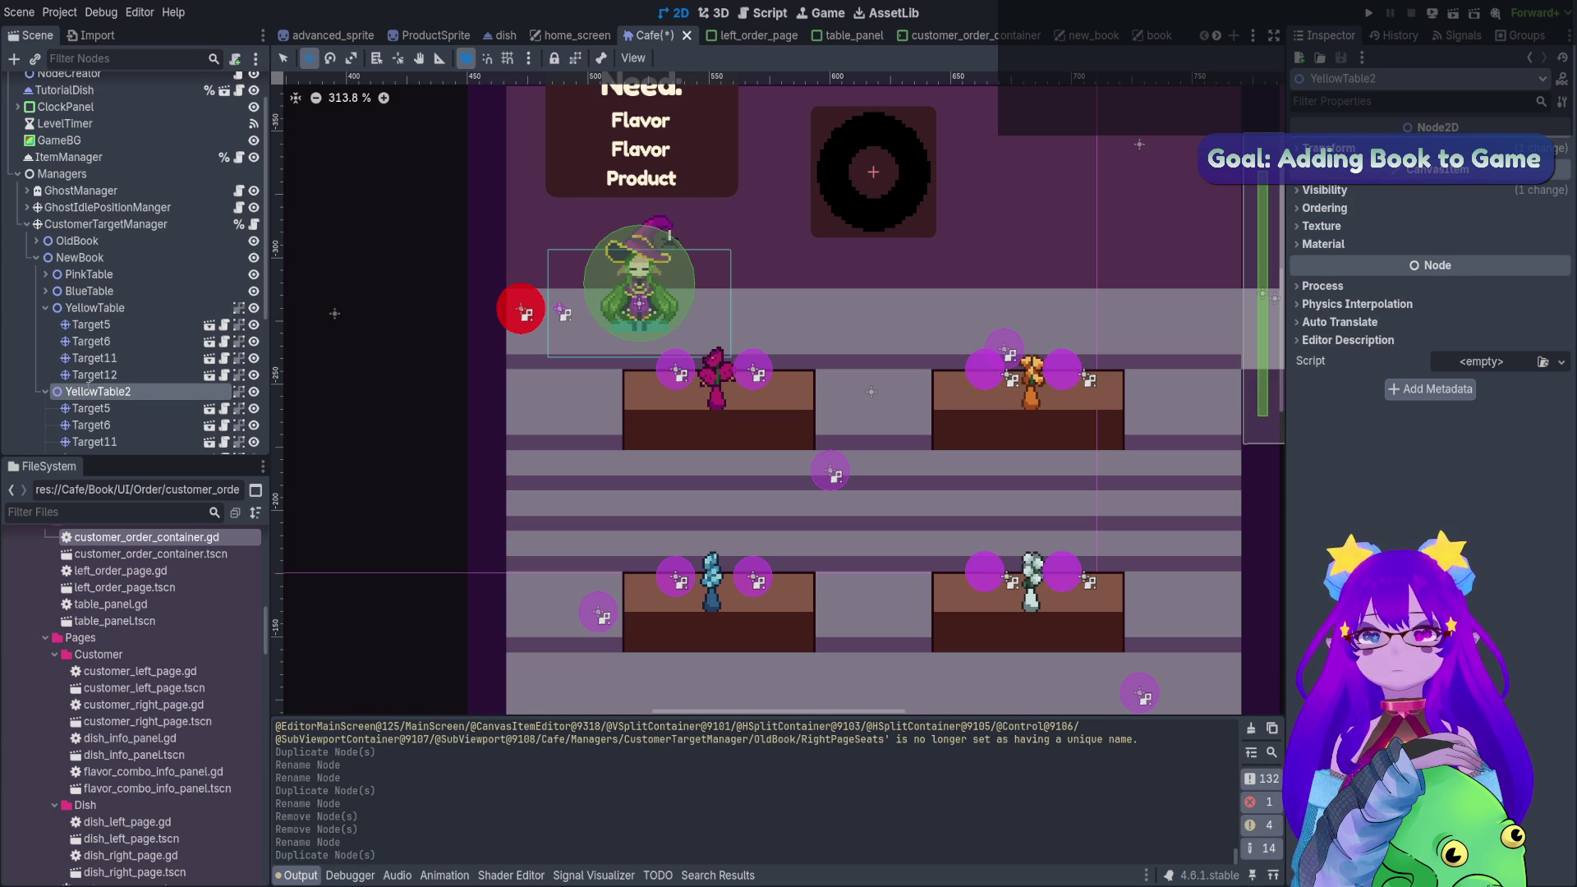
key(Return)
Delete Target5/Target6 from WhiteTable and Target11/Target12 from YellowTable, then save the Cafe scene
click(90, 408)
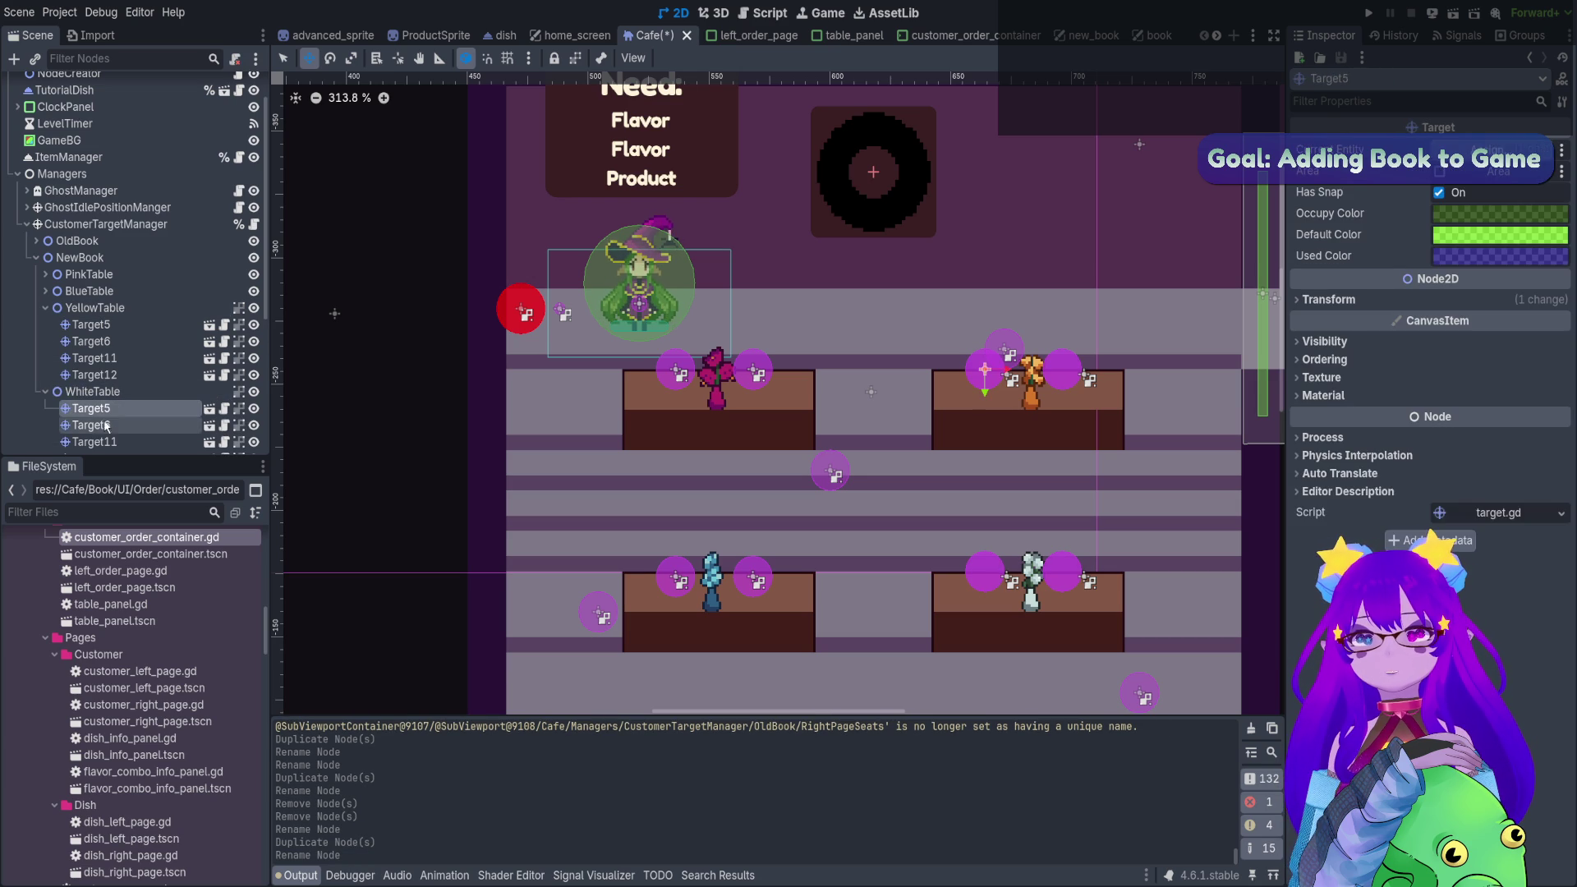
shift+click(91, 425)
key(Delete)
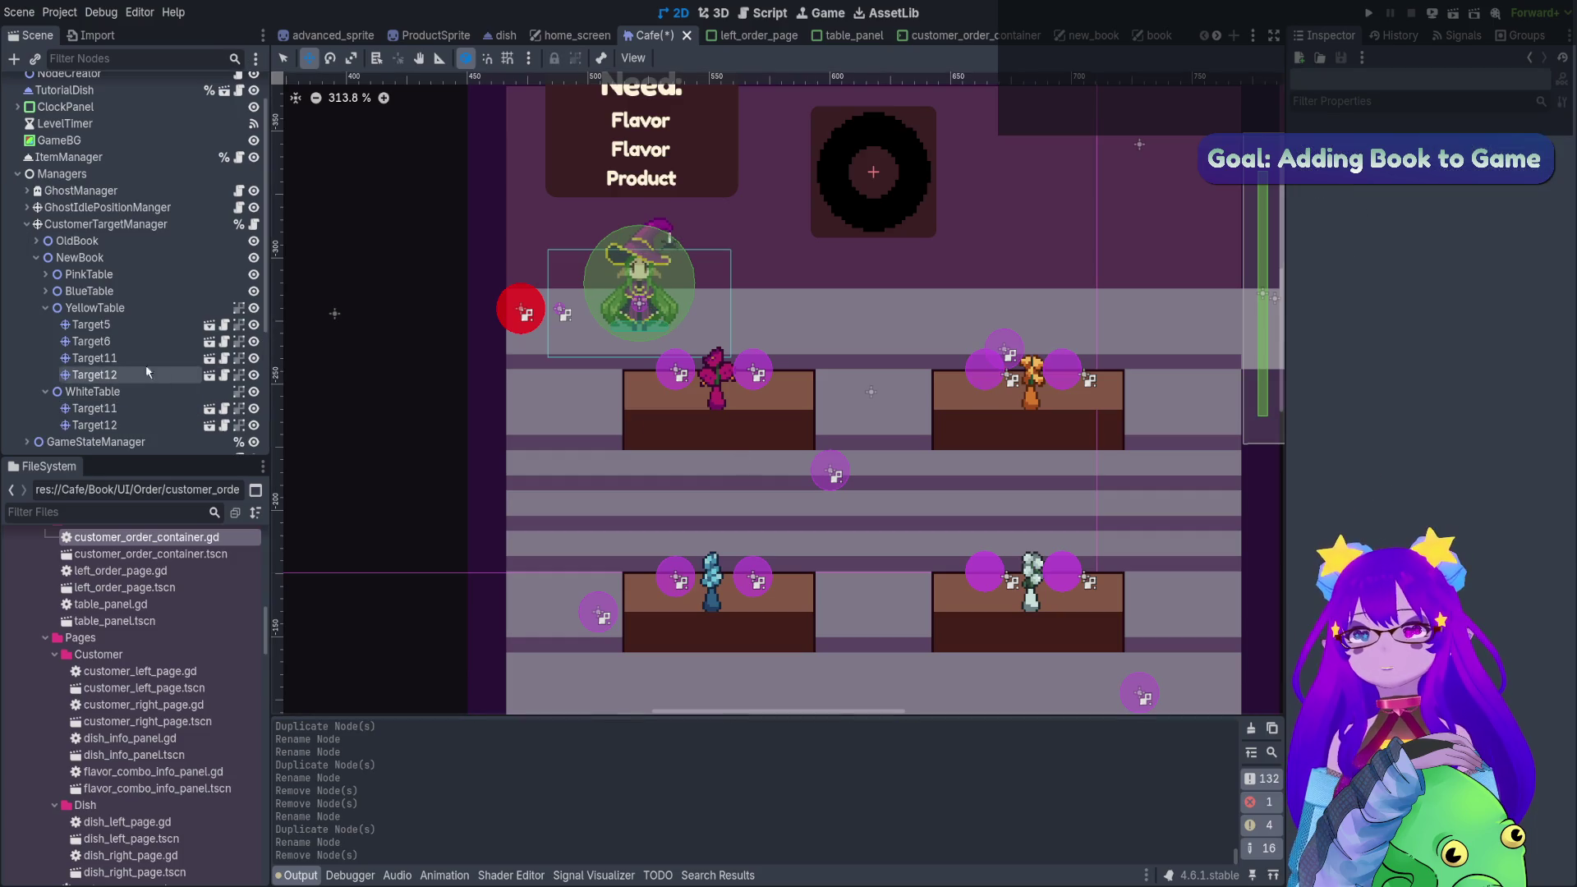
click(131, 358)
shift+click(135, 374)
key(Delete)
key(ctrl+s)
click(45, 358)
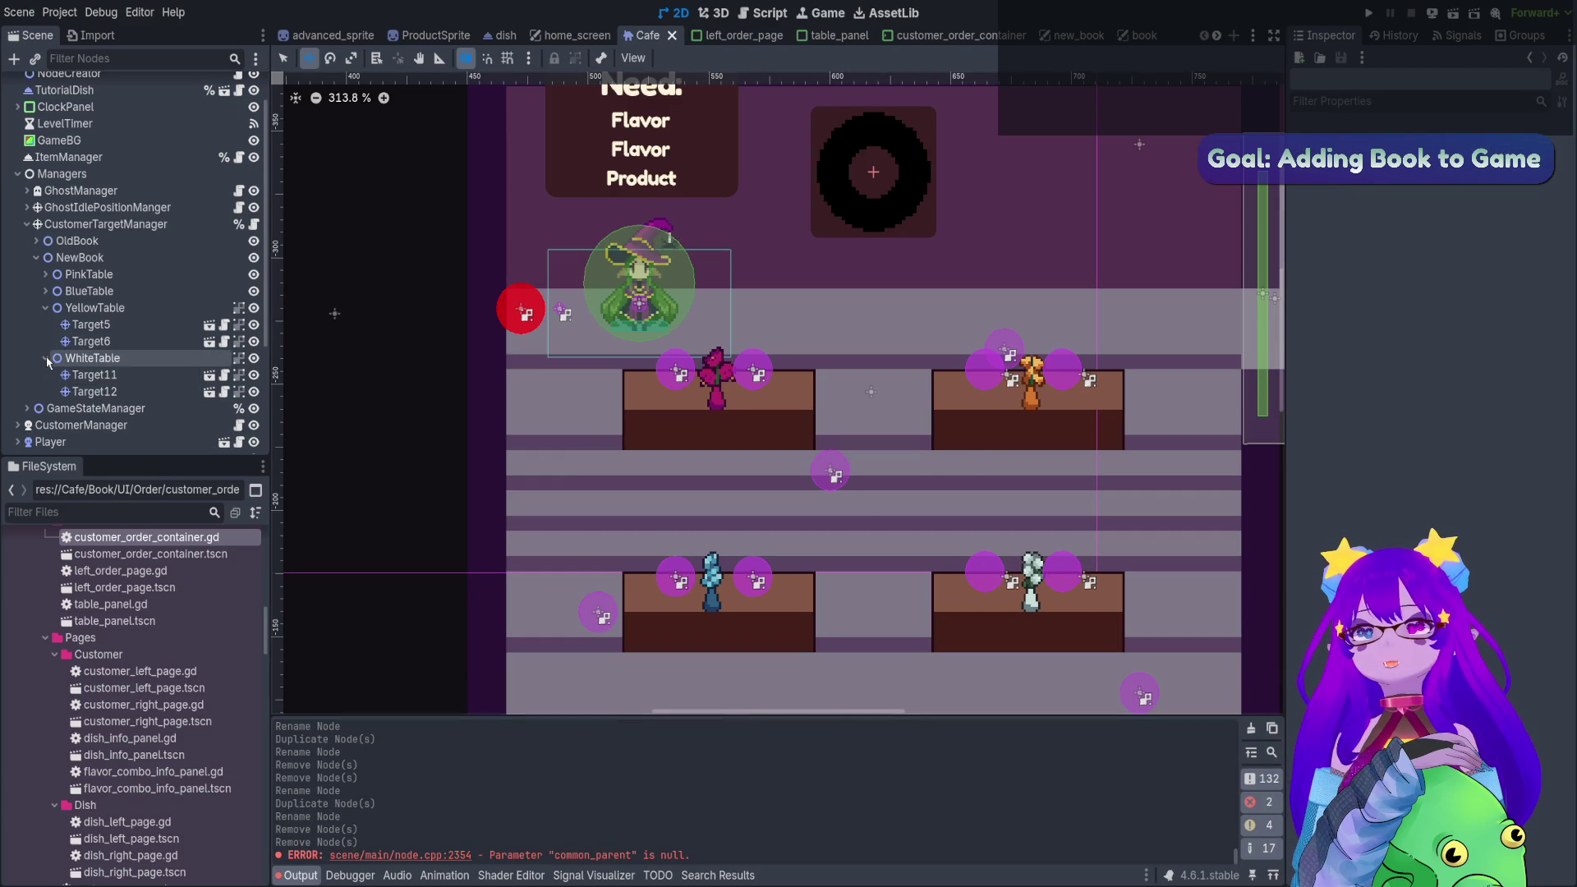
Review PinkTable, BlueTable, YellowTable and WhiteTable, then open the CustomerTargetManager script
click(45, 307)
click(184, 278)
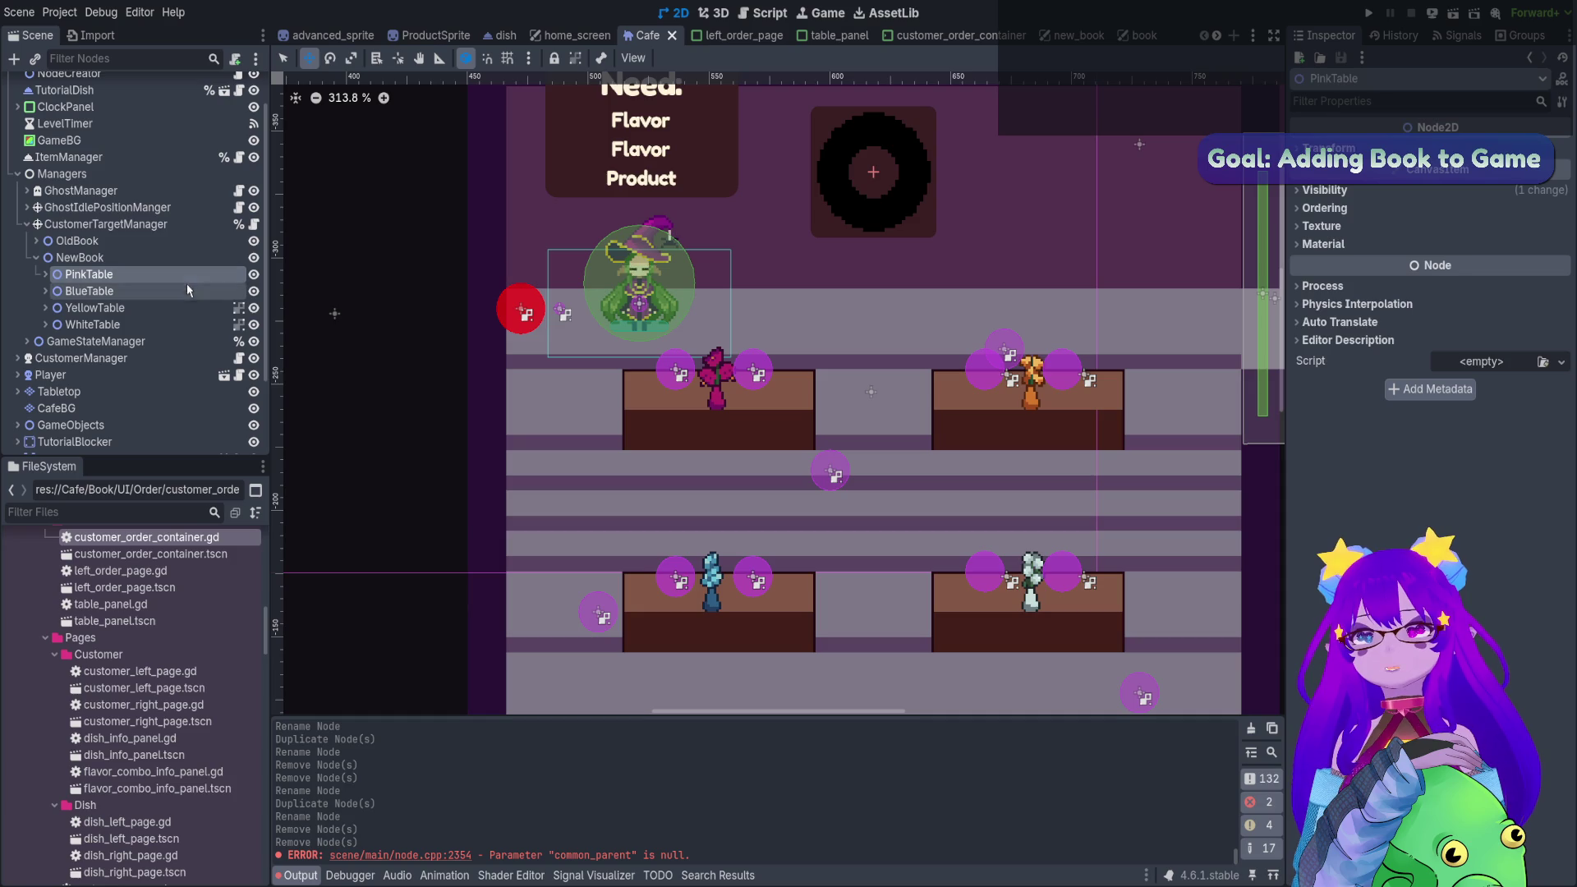
click(186, 290)
click(188, 308)
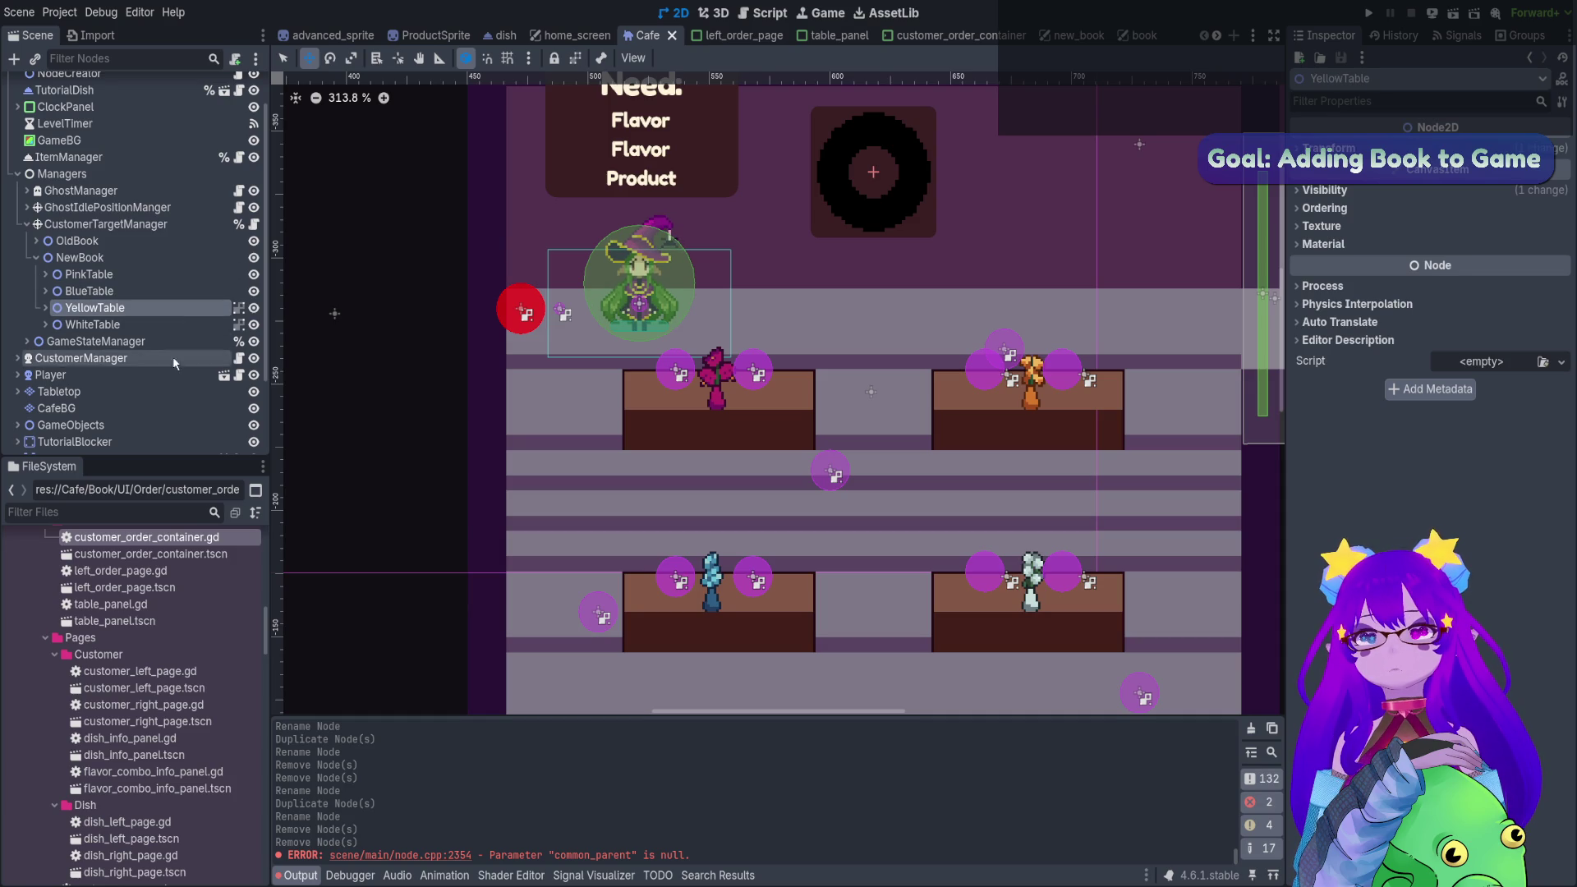
click(171, 324)
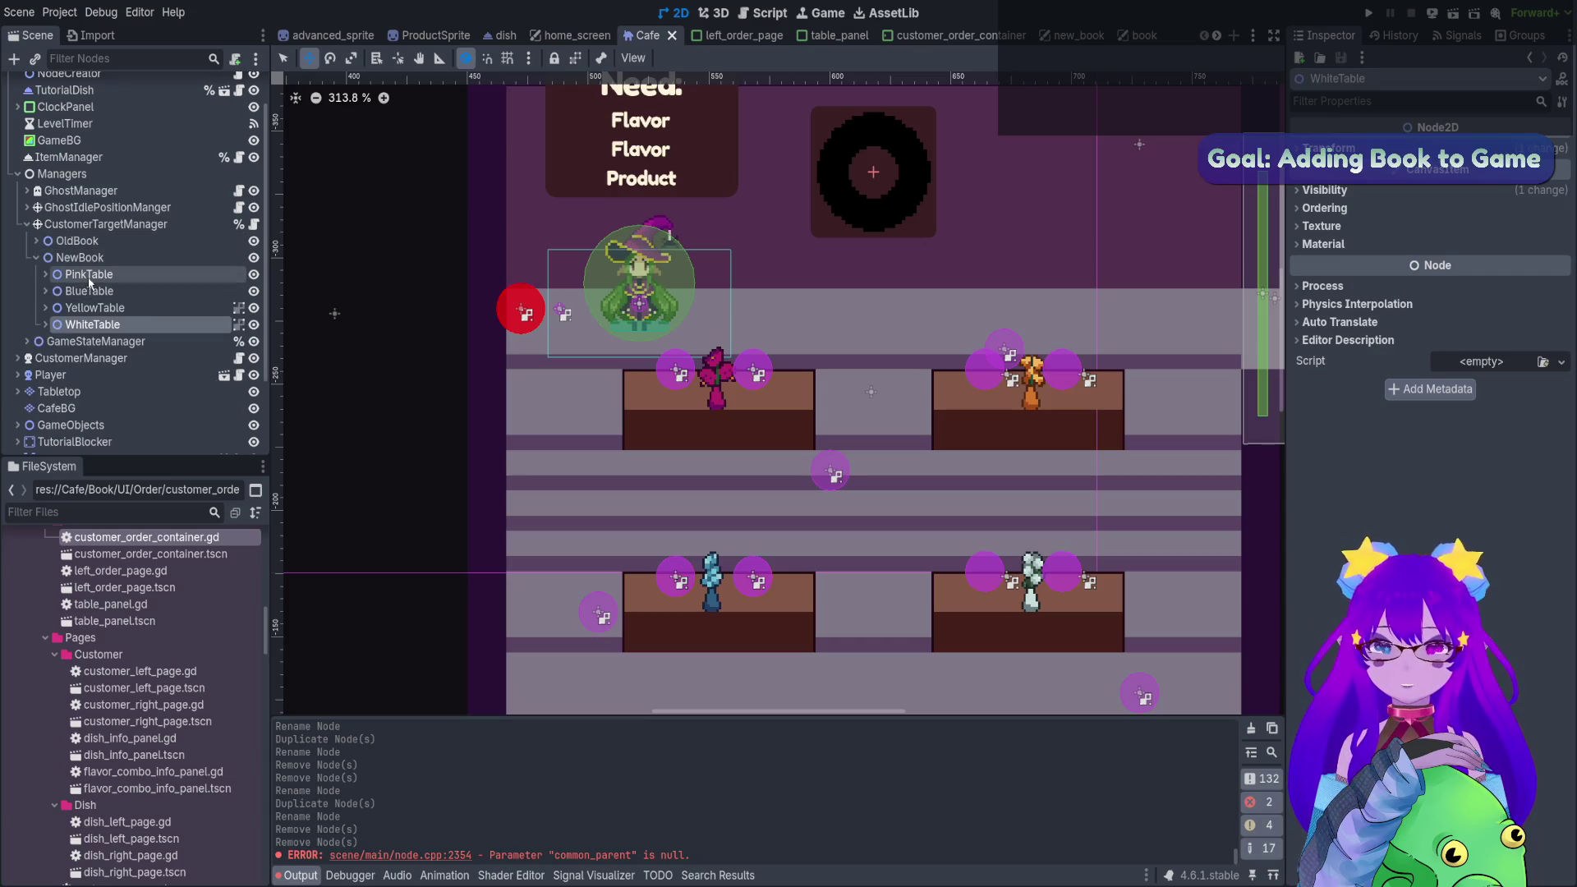
click(95, 312)
click(89, 291)
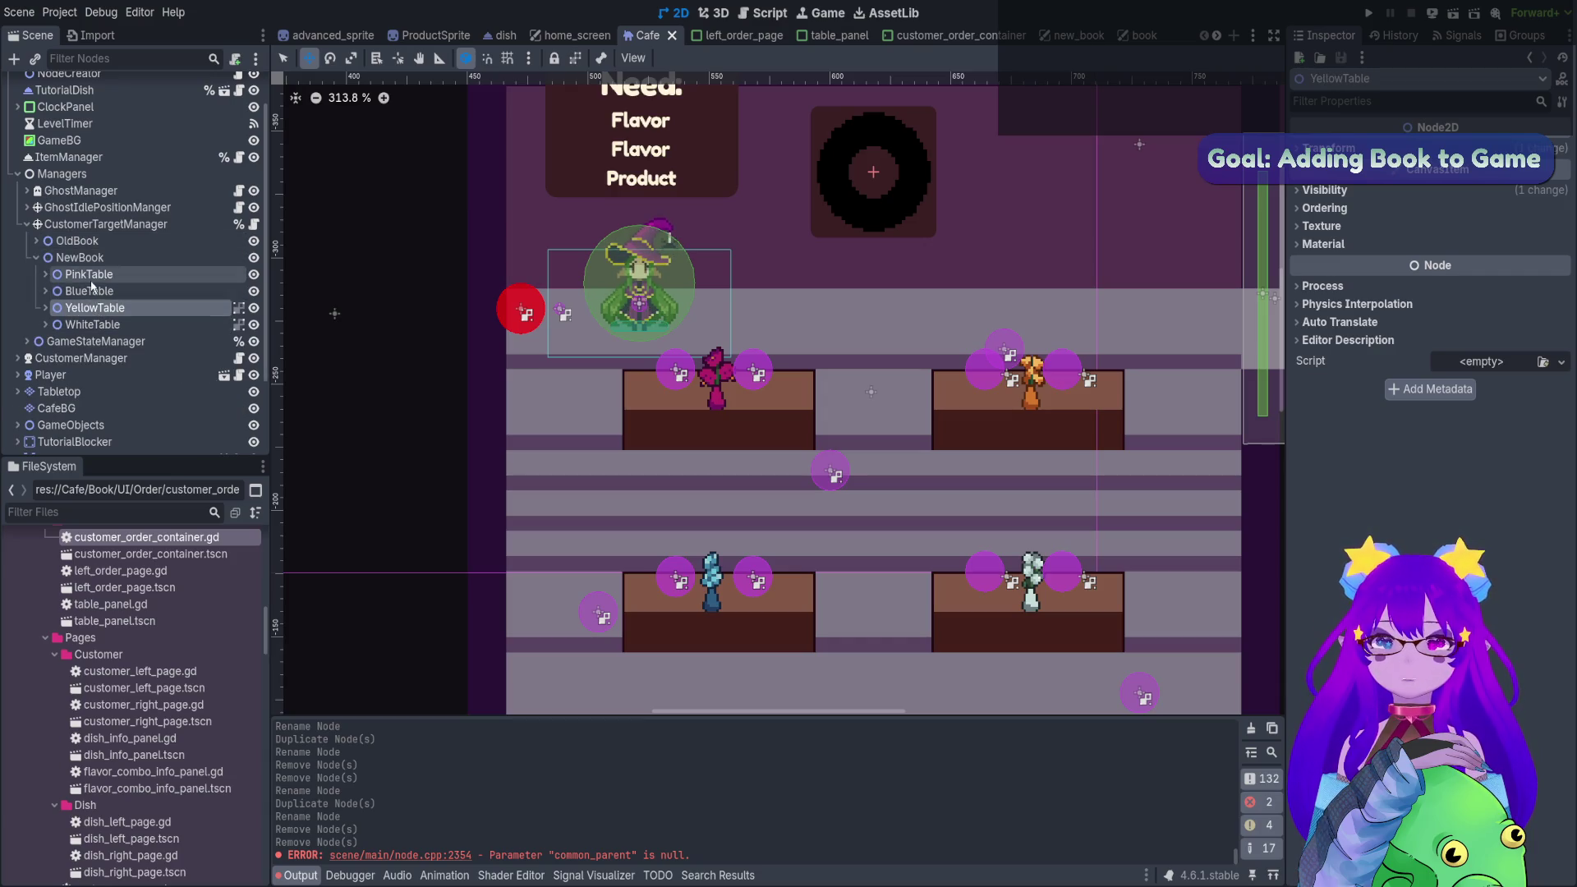
click(45, 274)
click(46, 275)
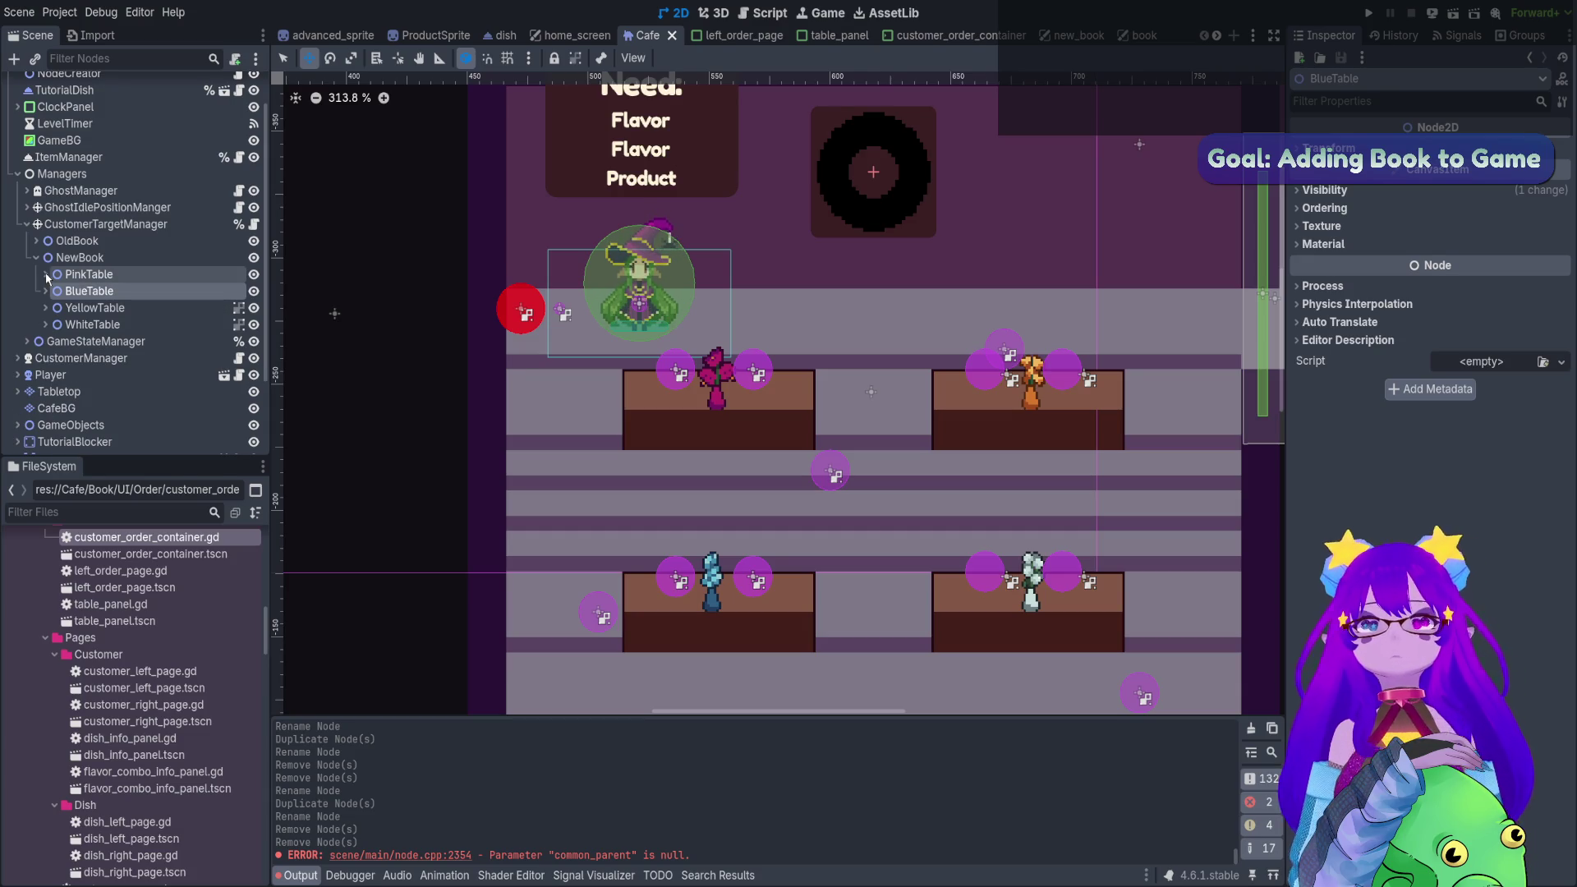
click(253, 225)
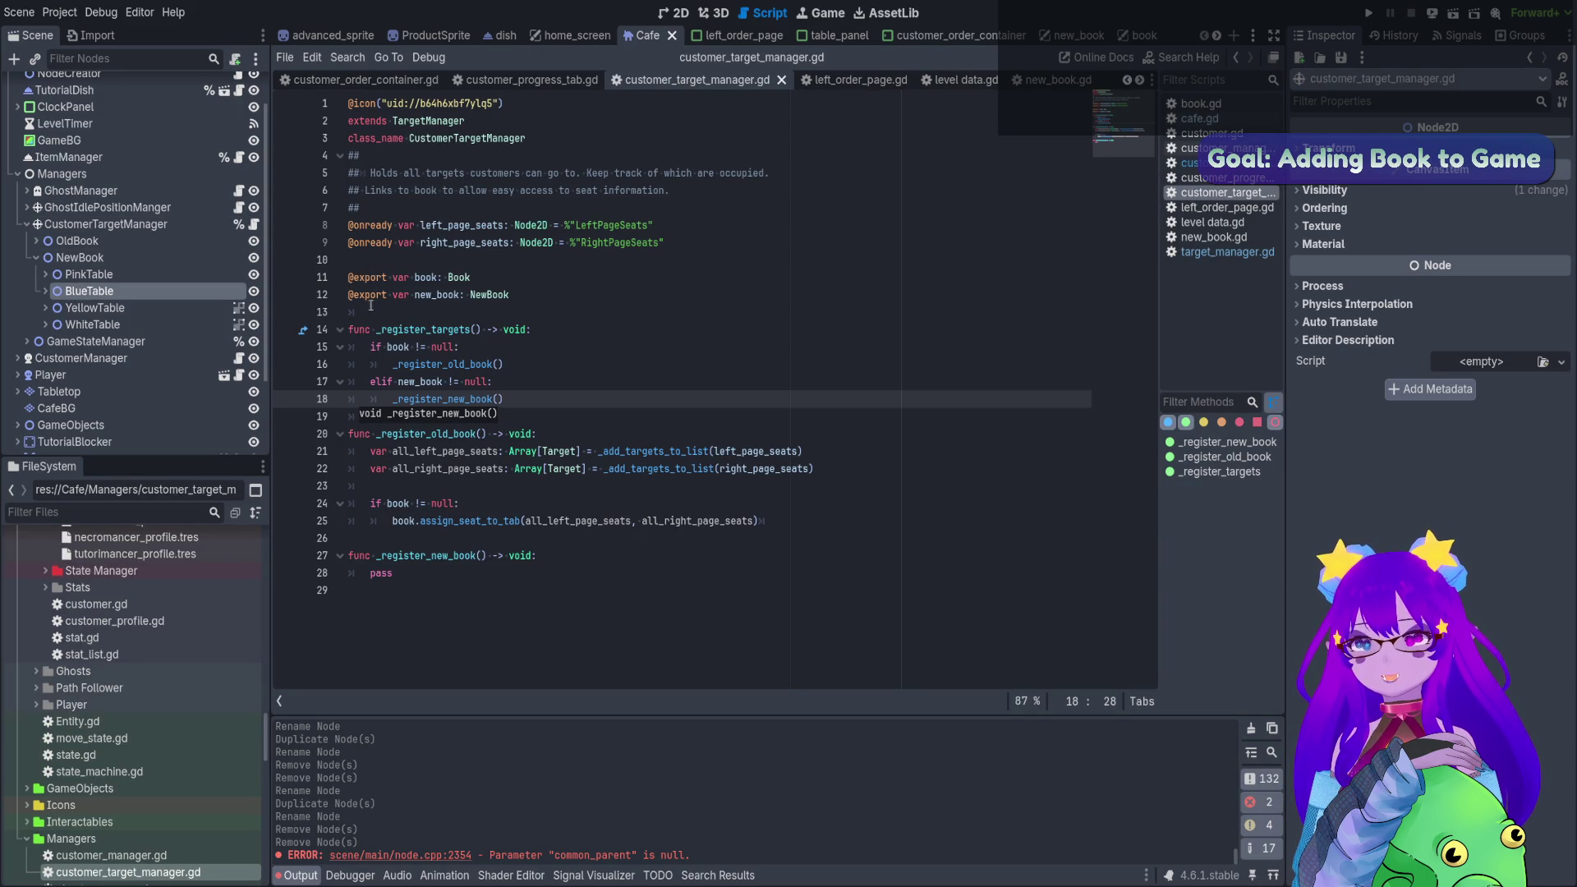
click(479, 614)
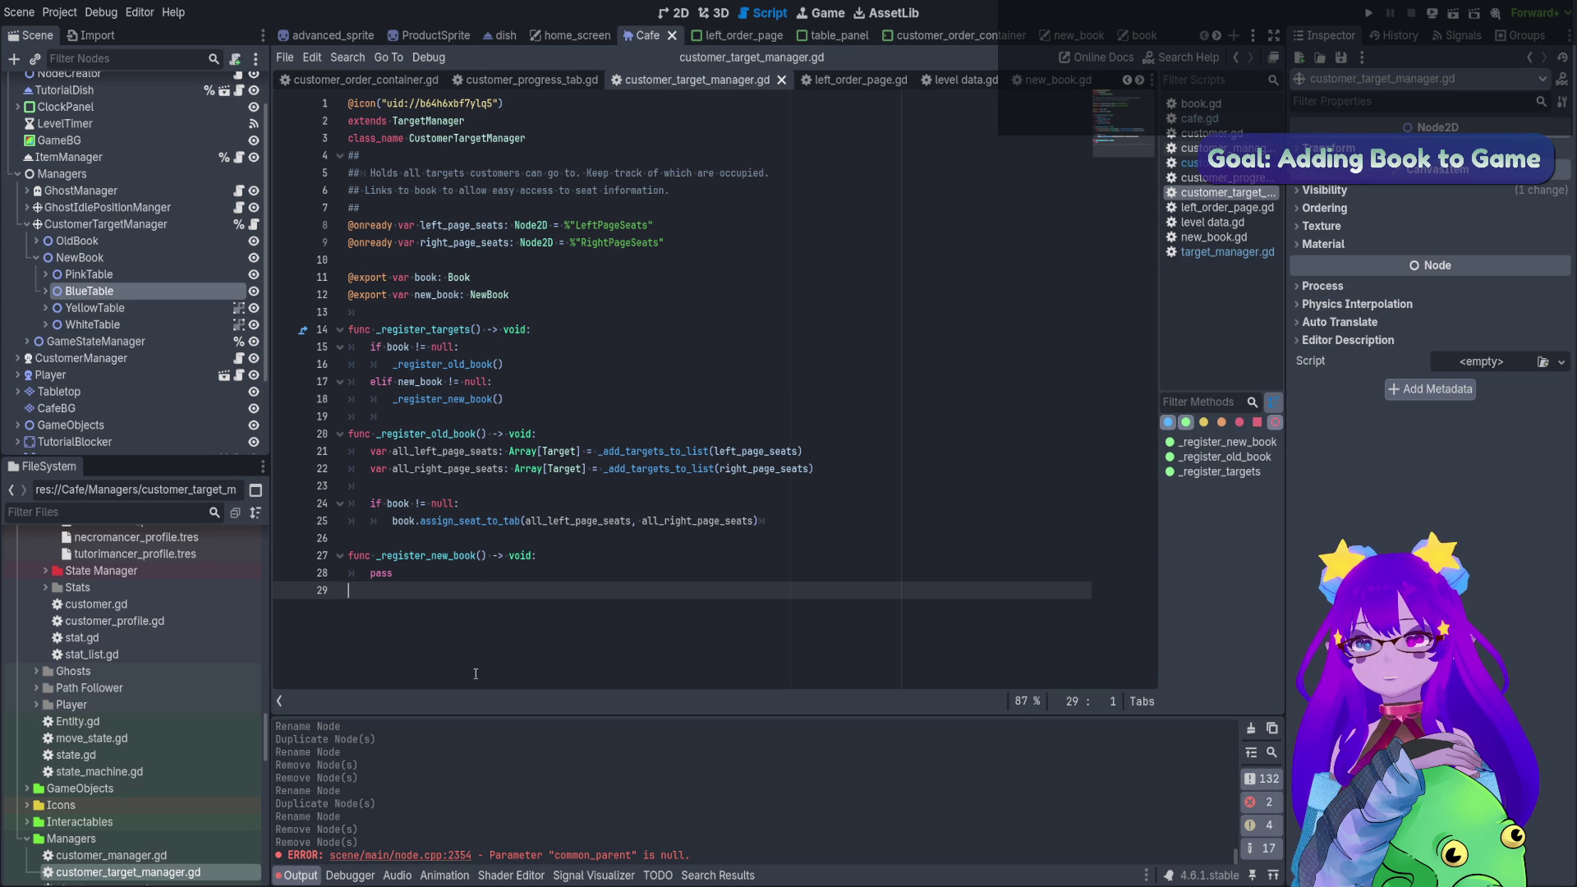
click(491, 312)
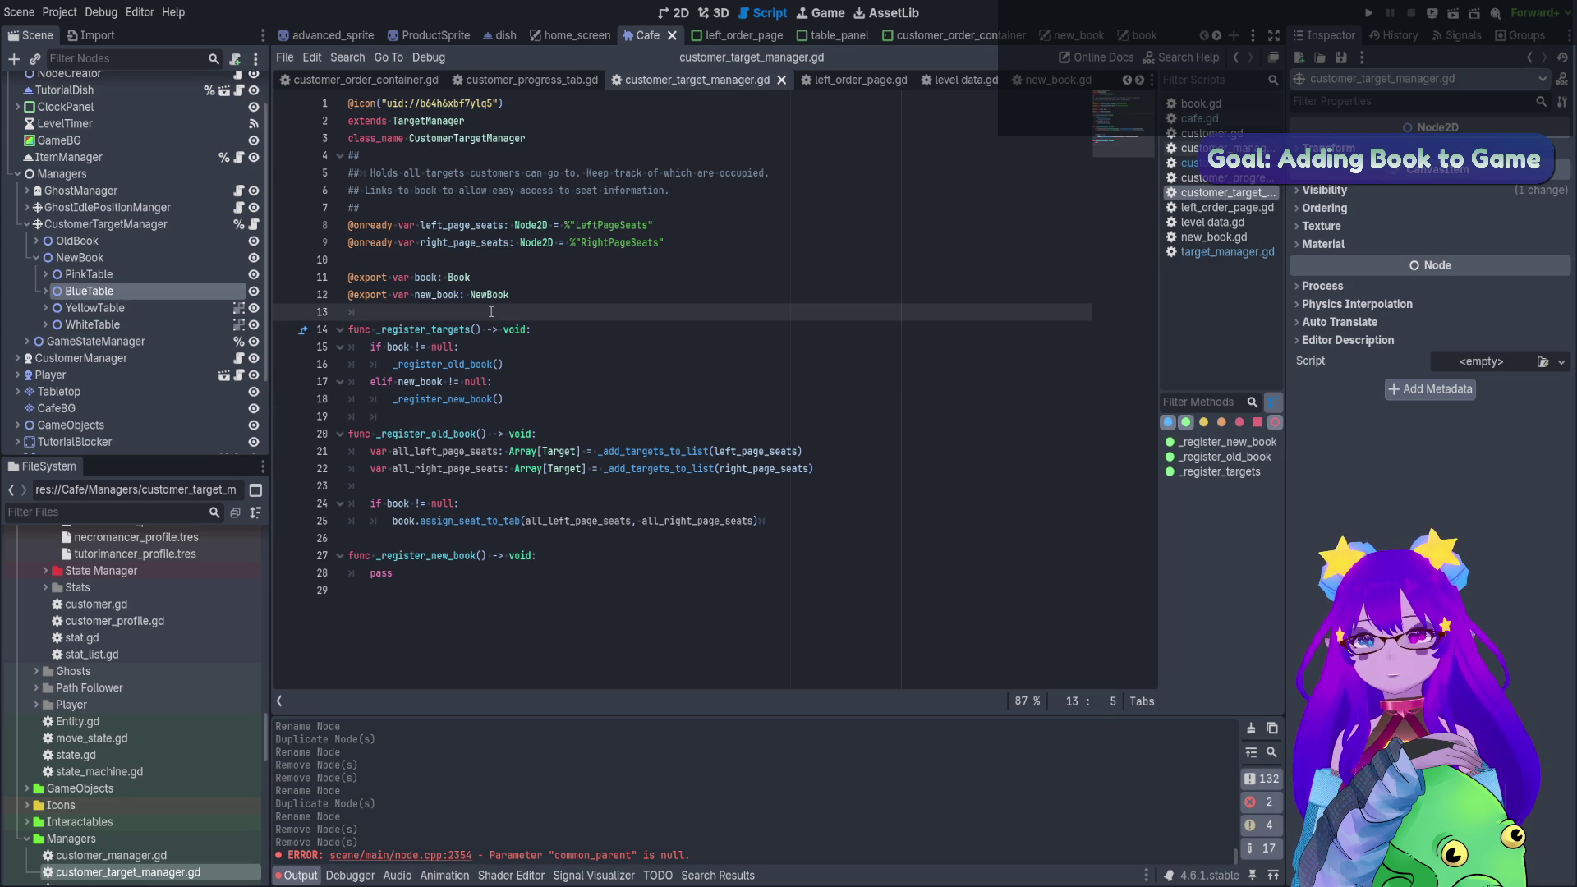
click(355, 313)
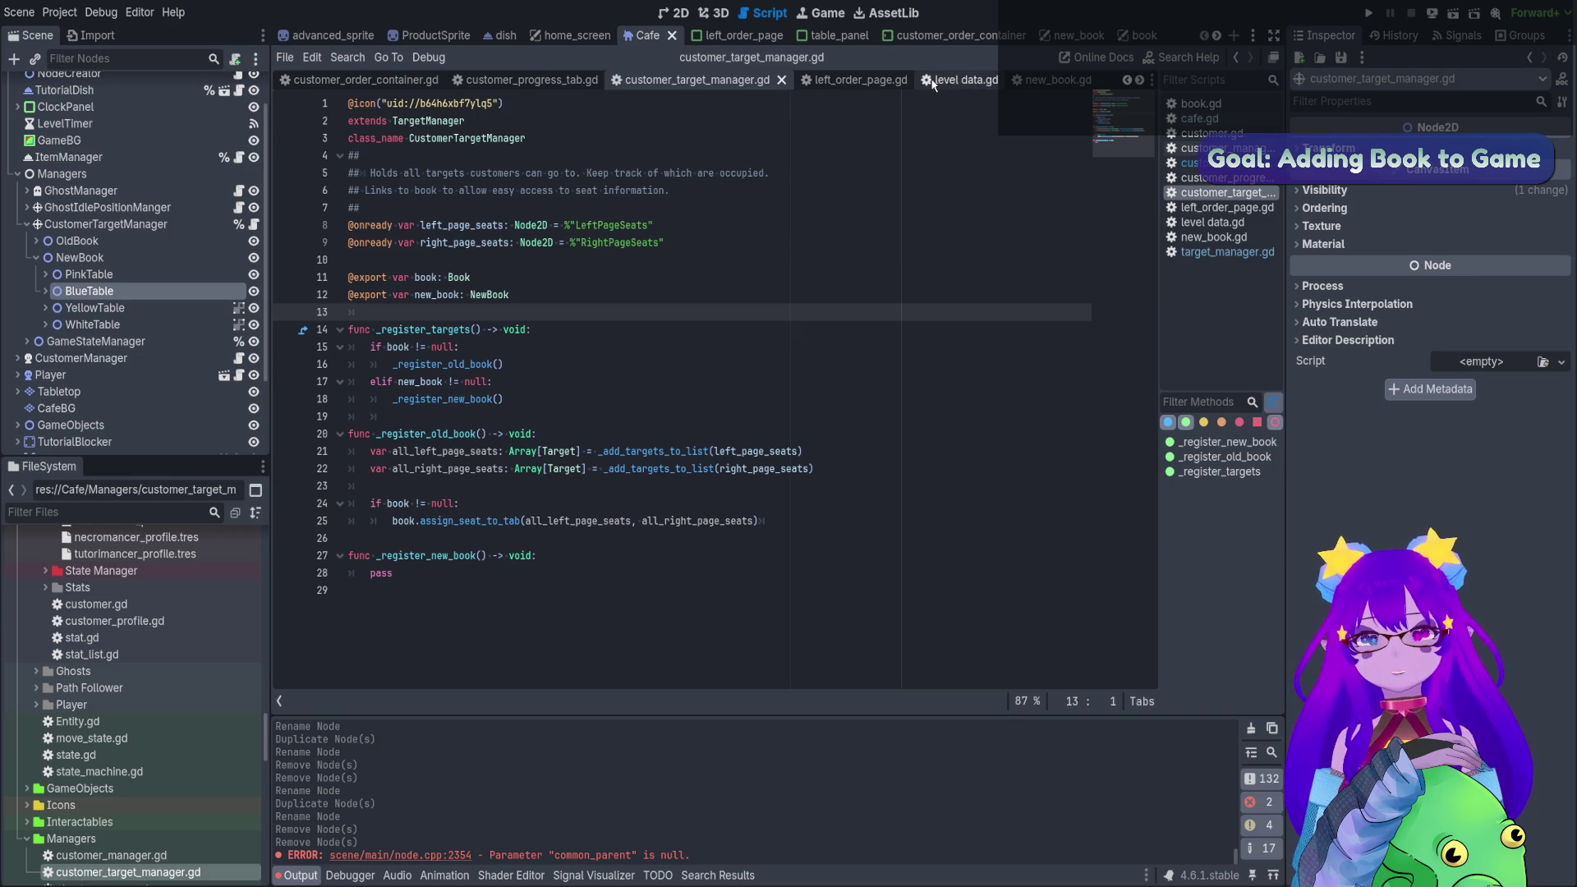
click(819, 35)
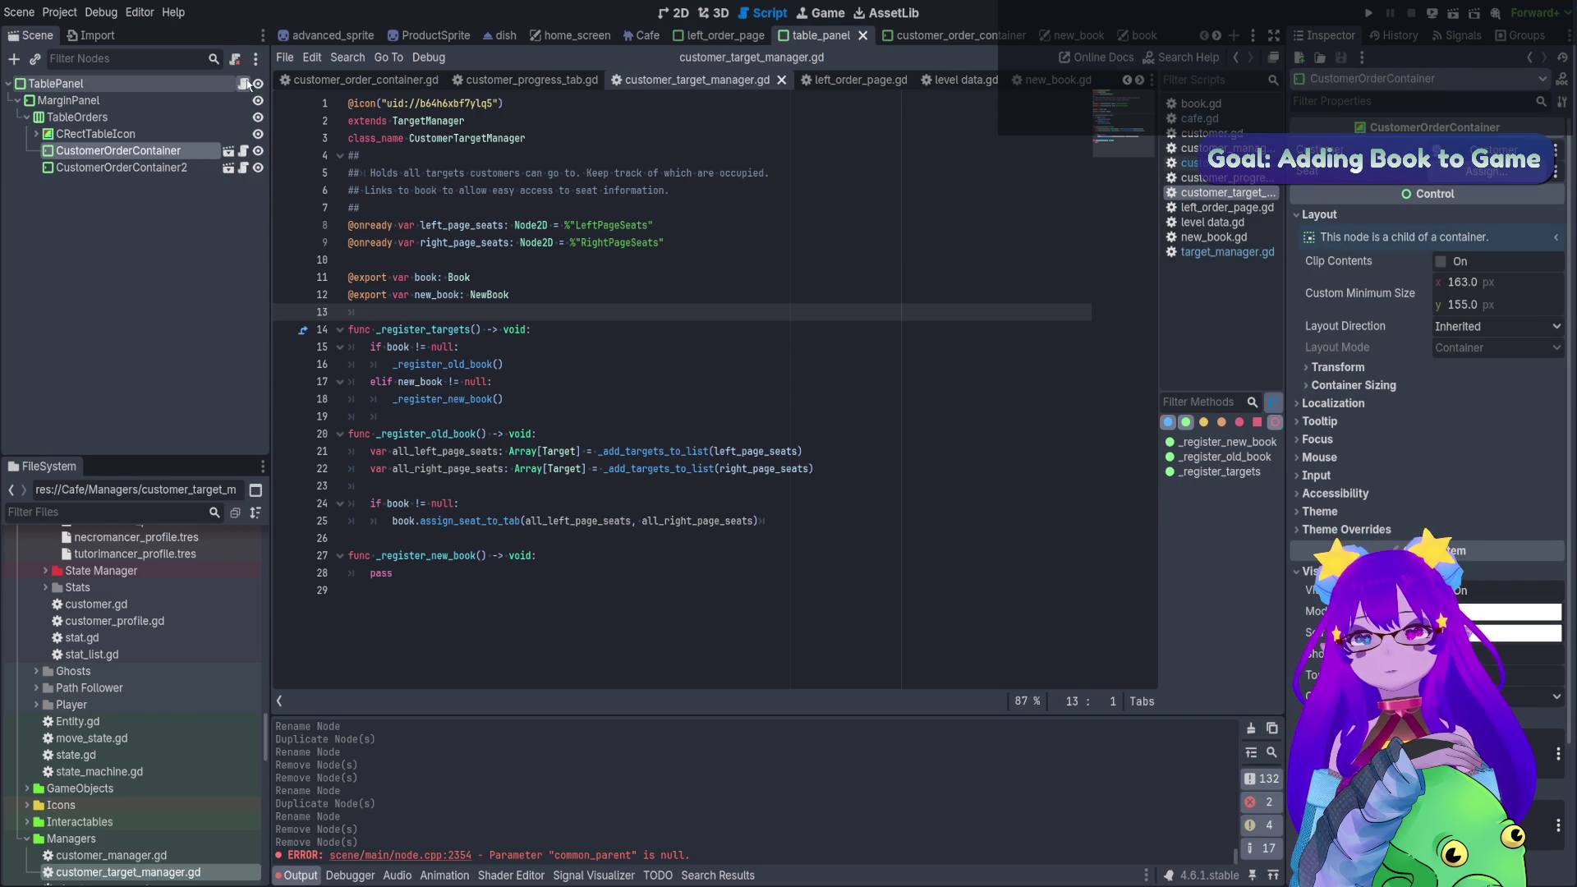
click(243, 83)
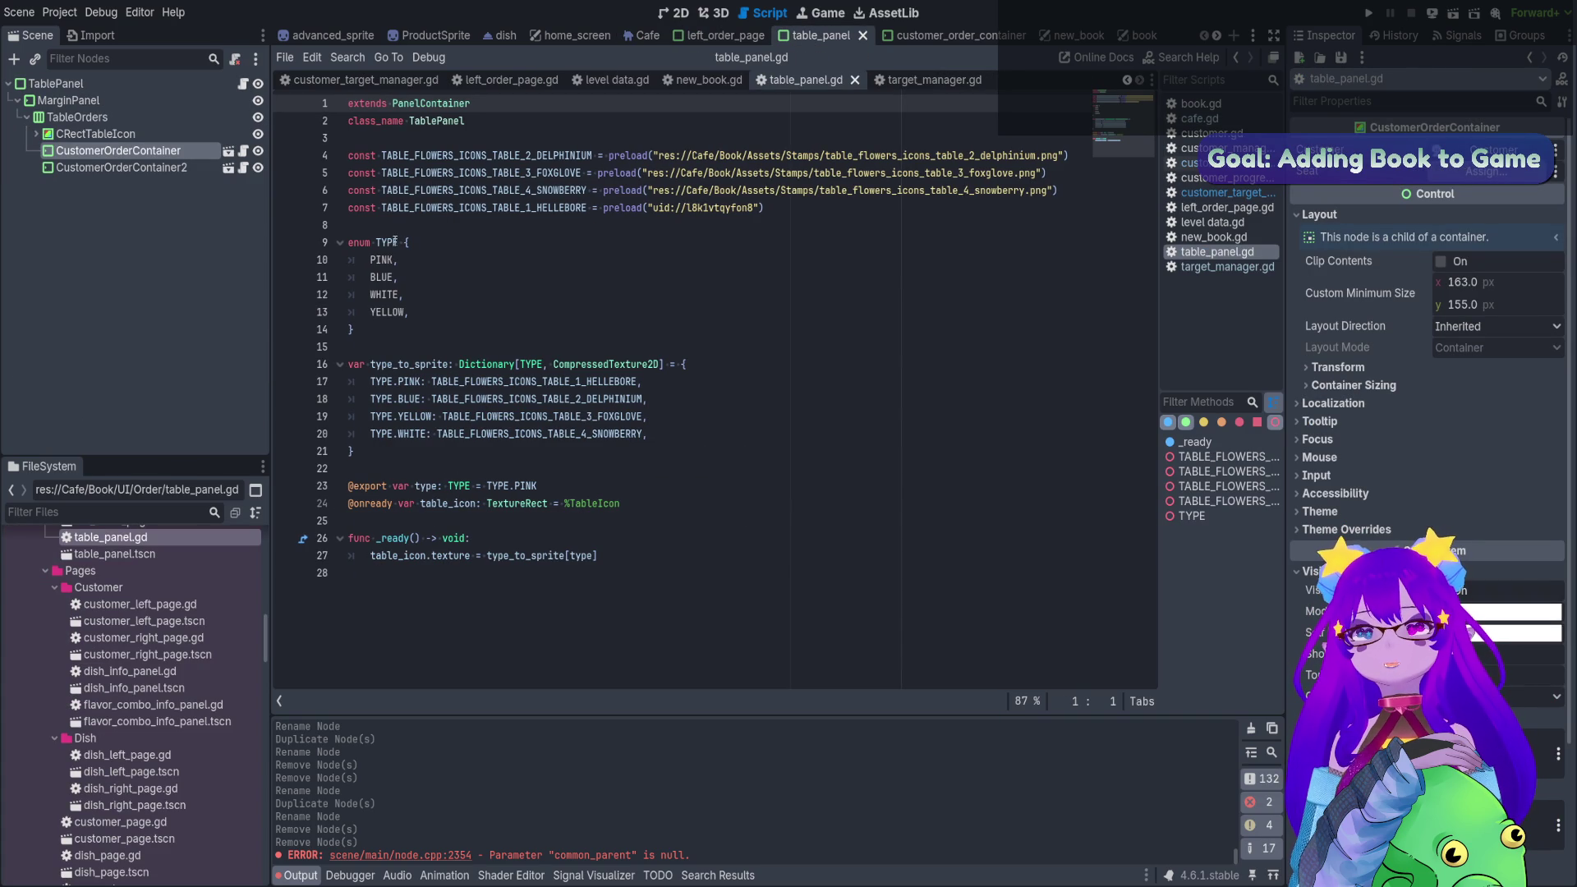
drag(398, 329, 372, 260)
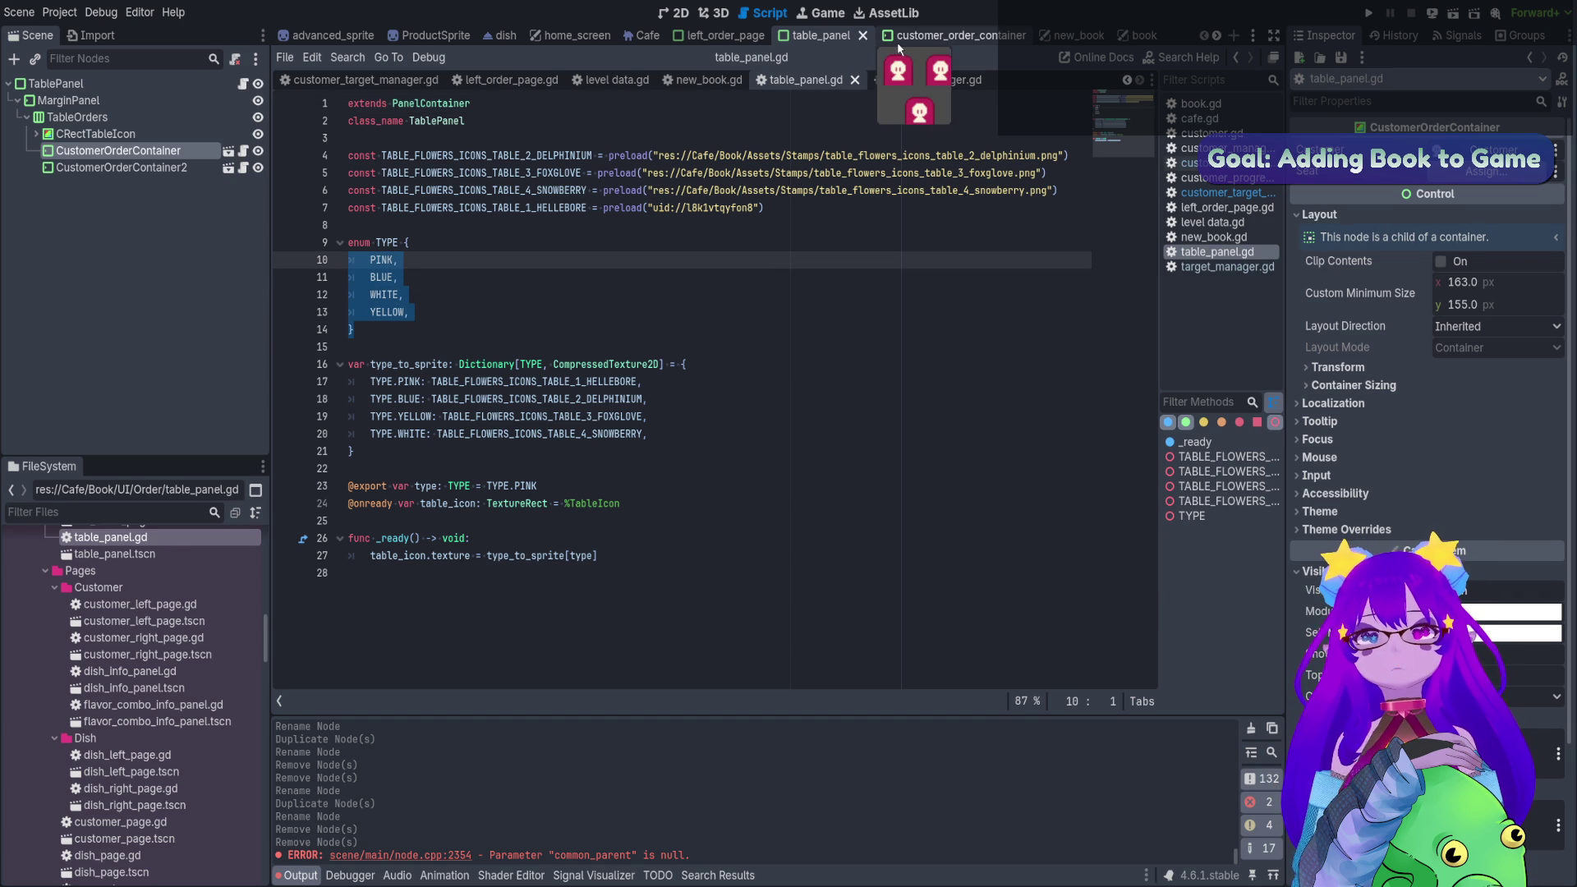
click(634, 36)
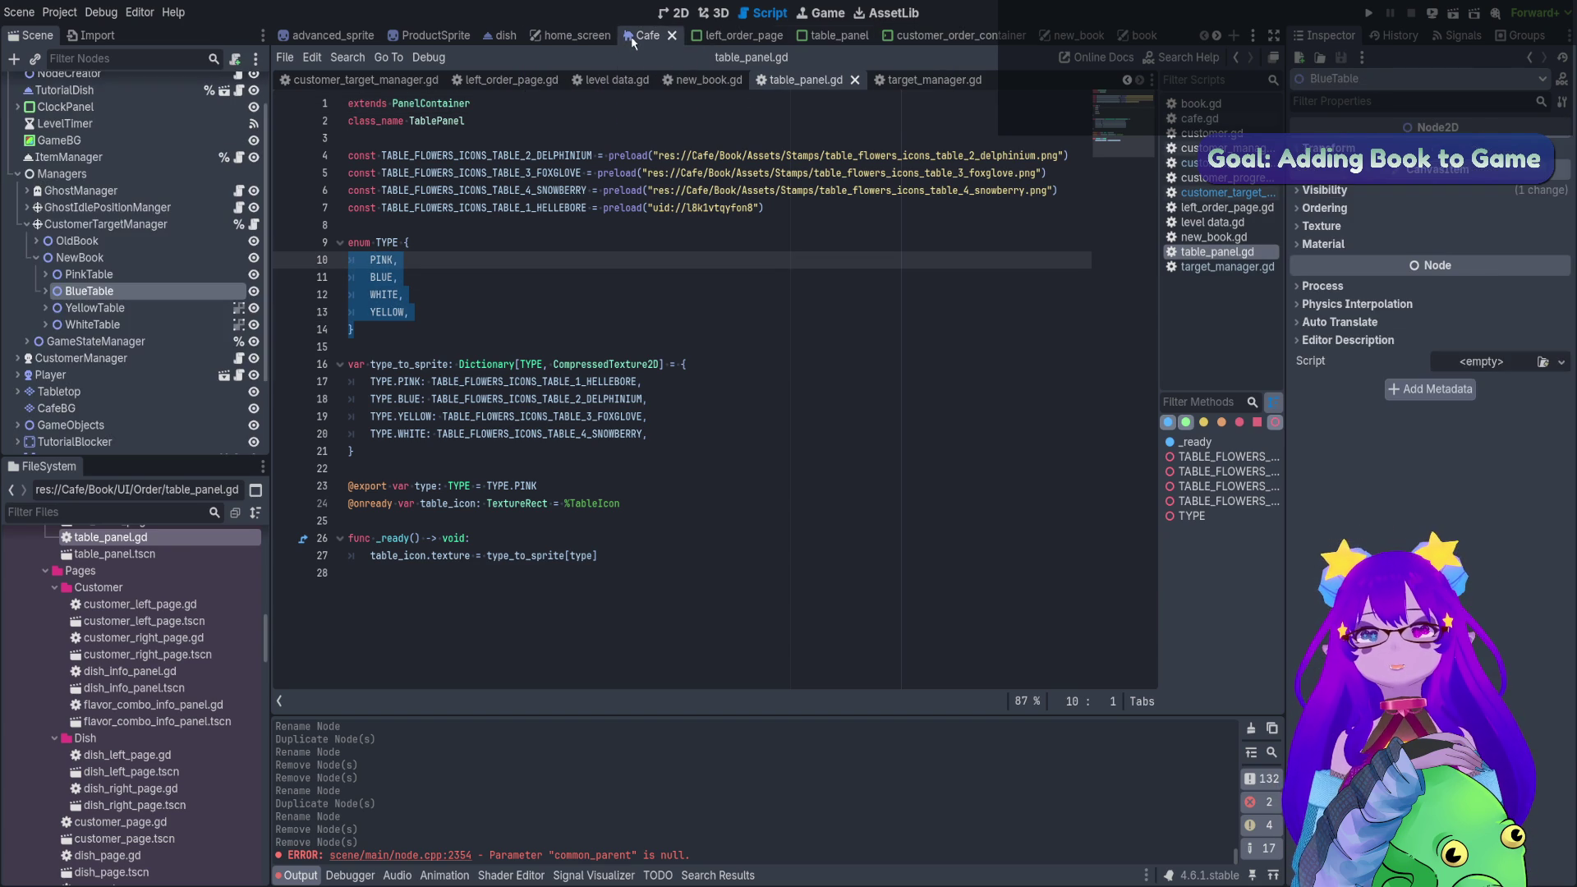
click(254, 225)
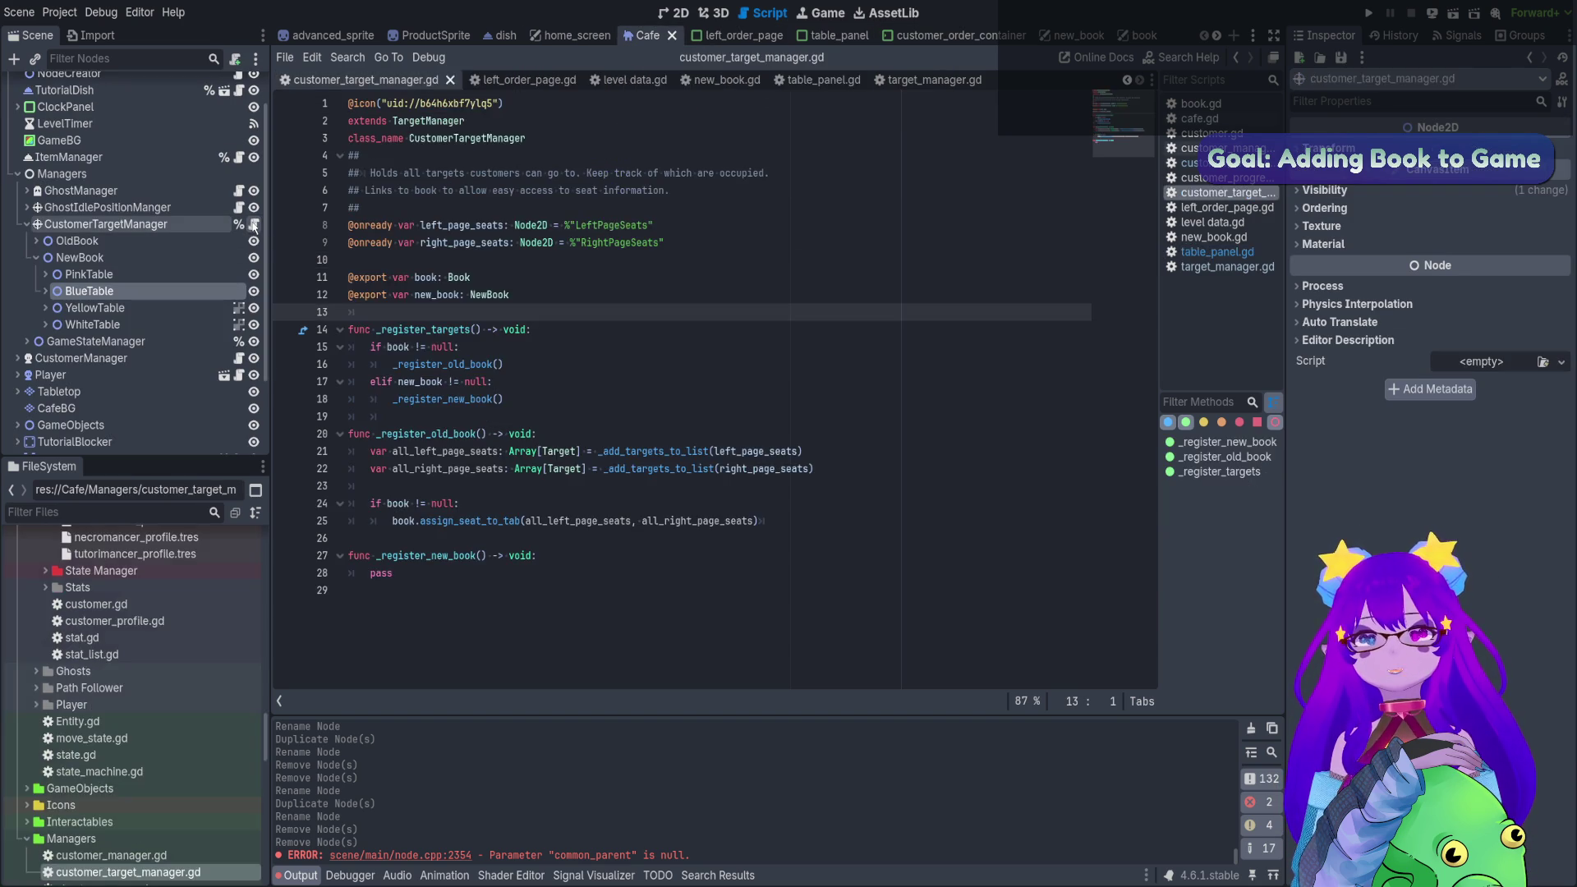
Append '## var pink_table_pair: Array' to the script and jump to _add_targets_to_list's definition
click(555, 627)
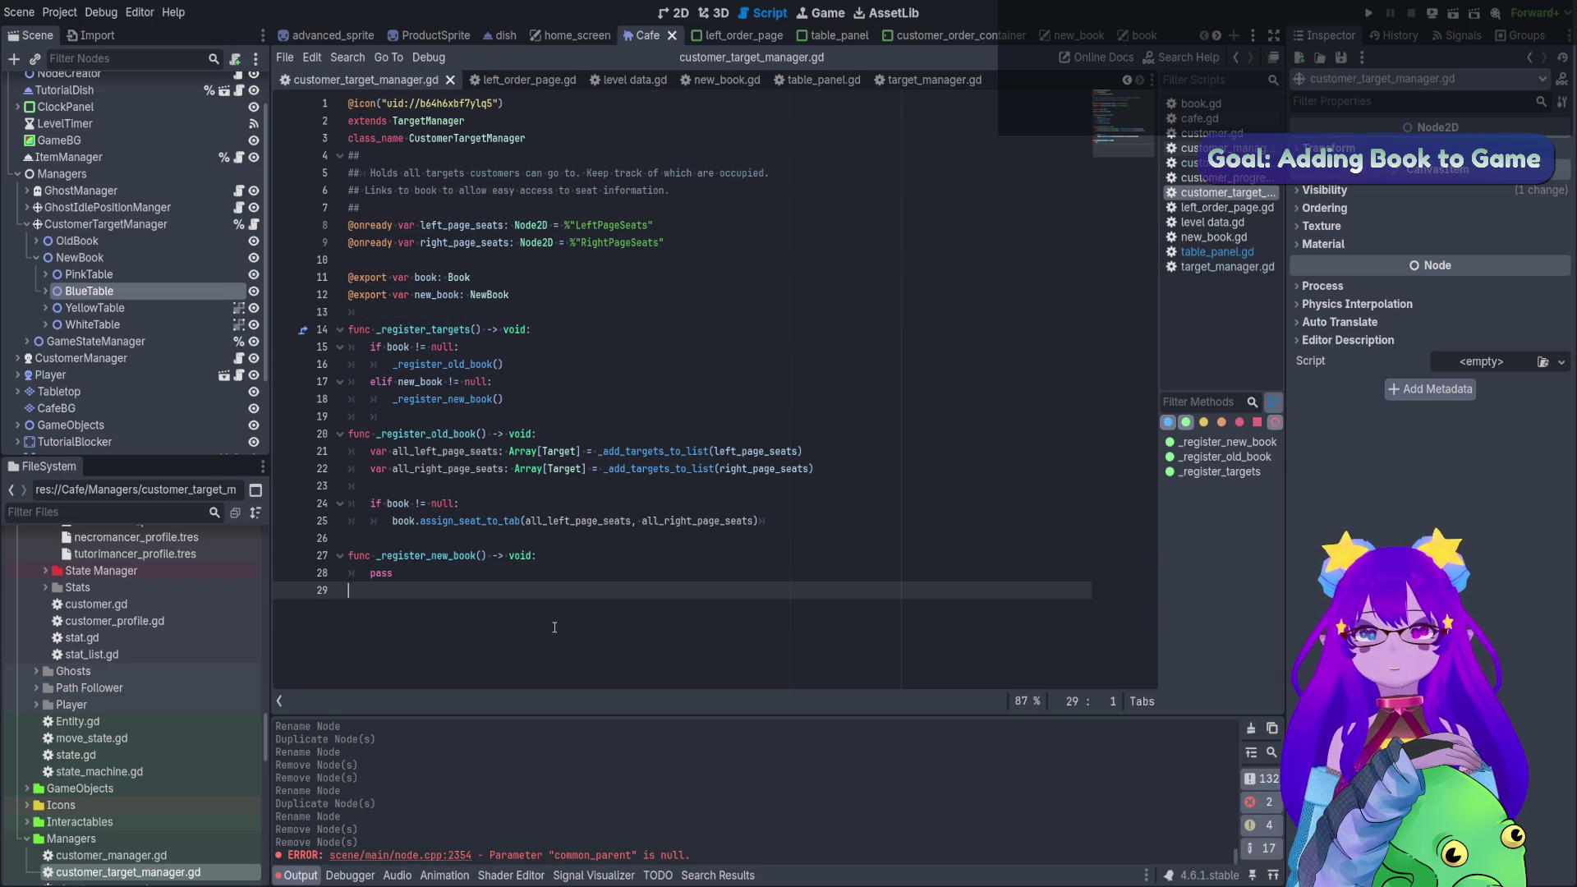
key(Return)
text(## )
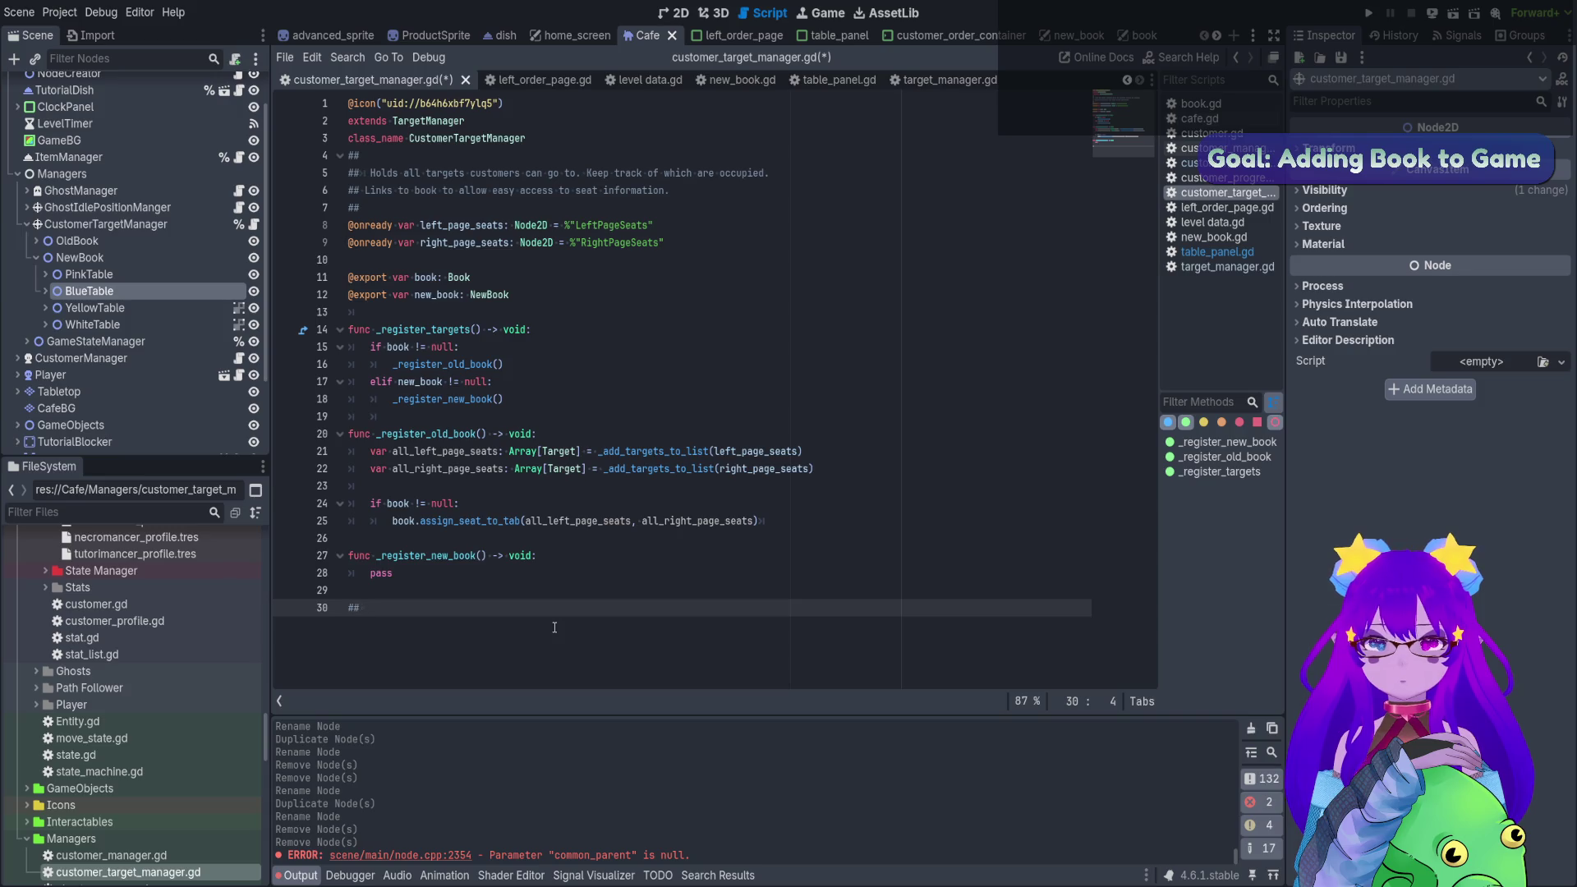
text(var )
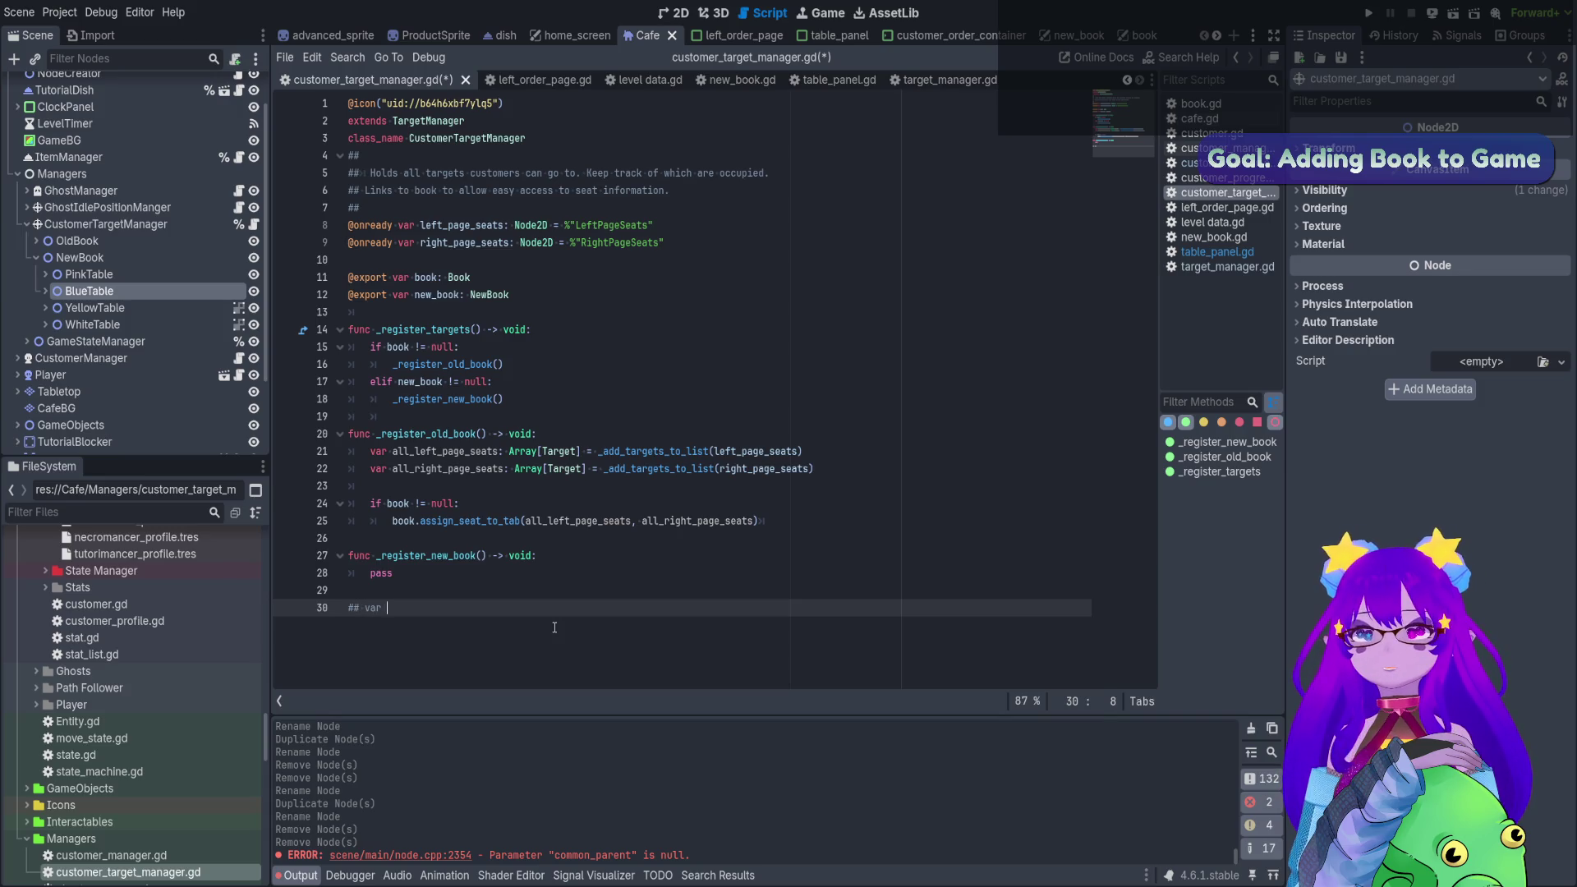
text(tables: Array)
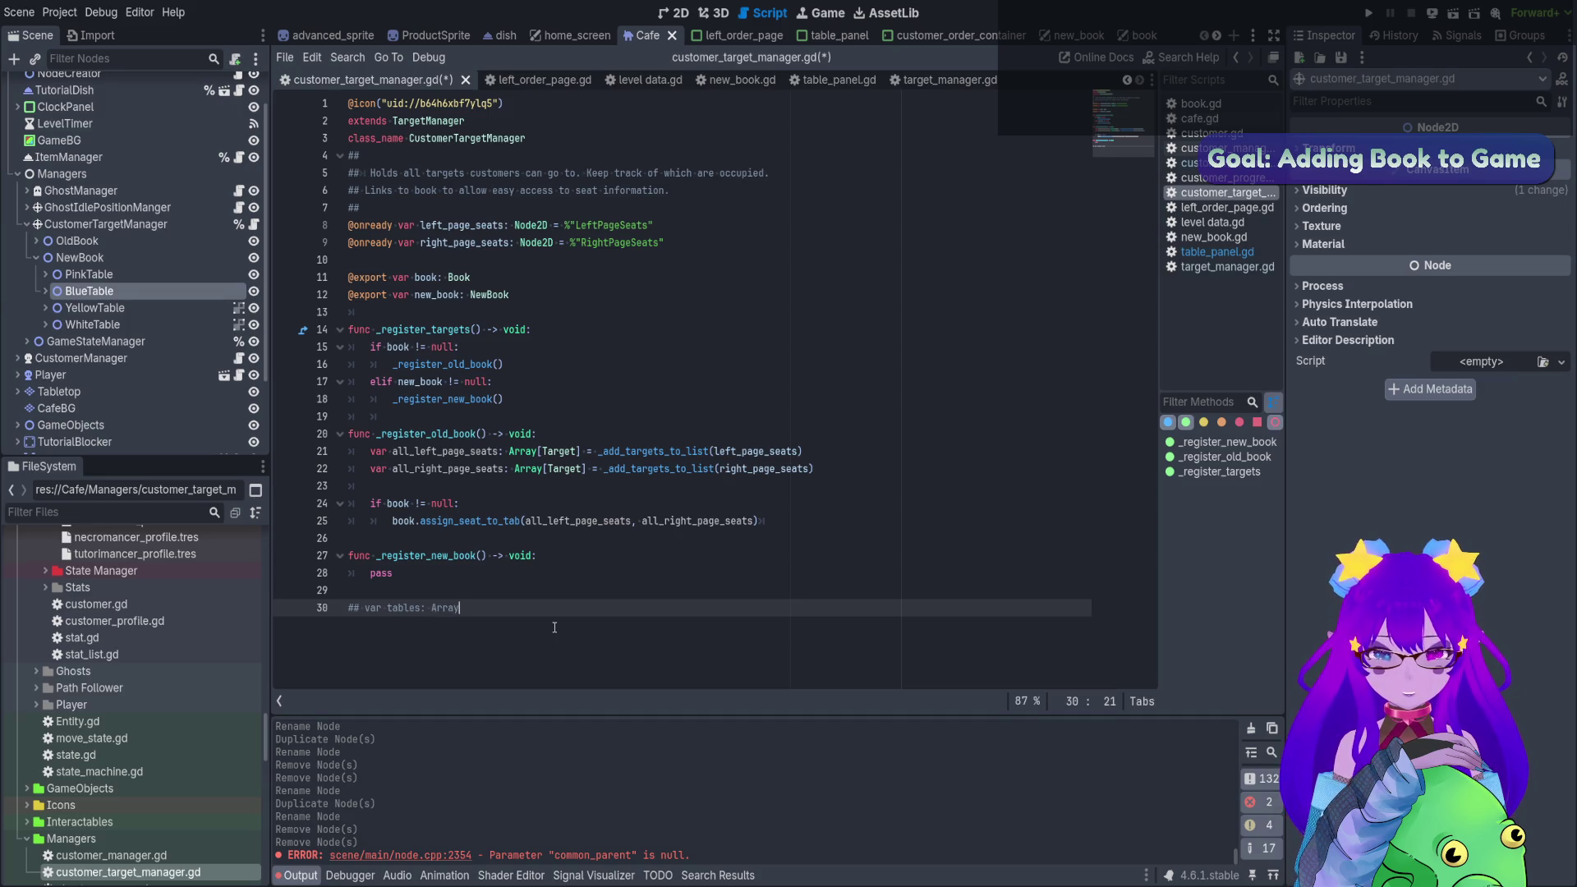
key(BackSpace)
key(BackSpace)
key(BackSpace)
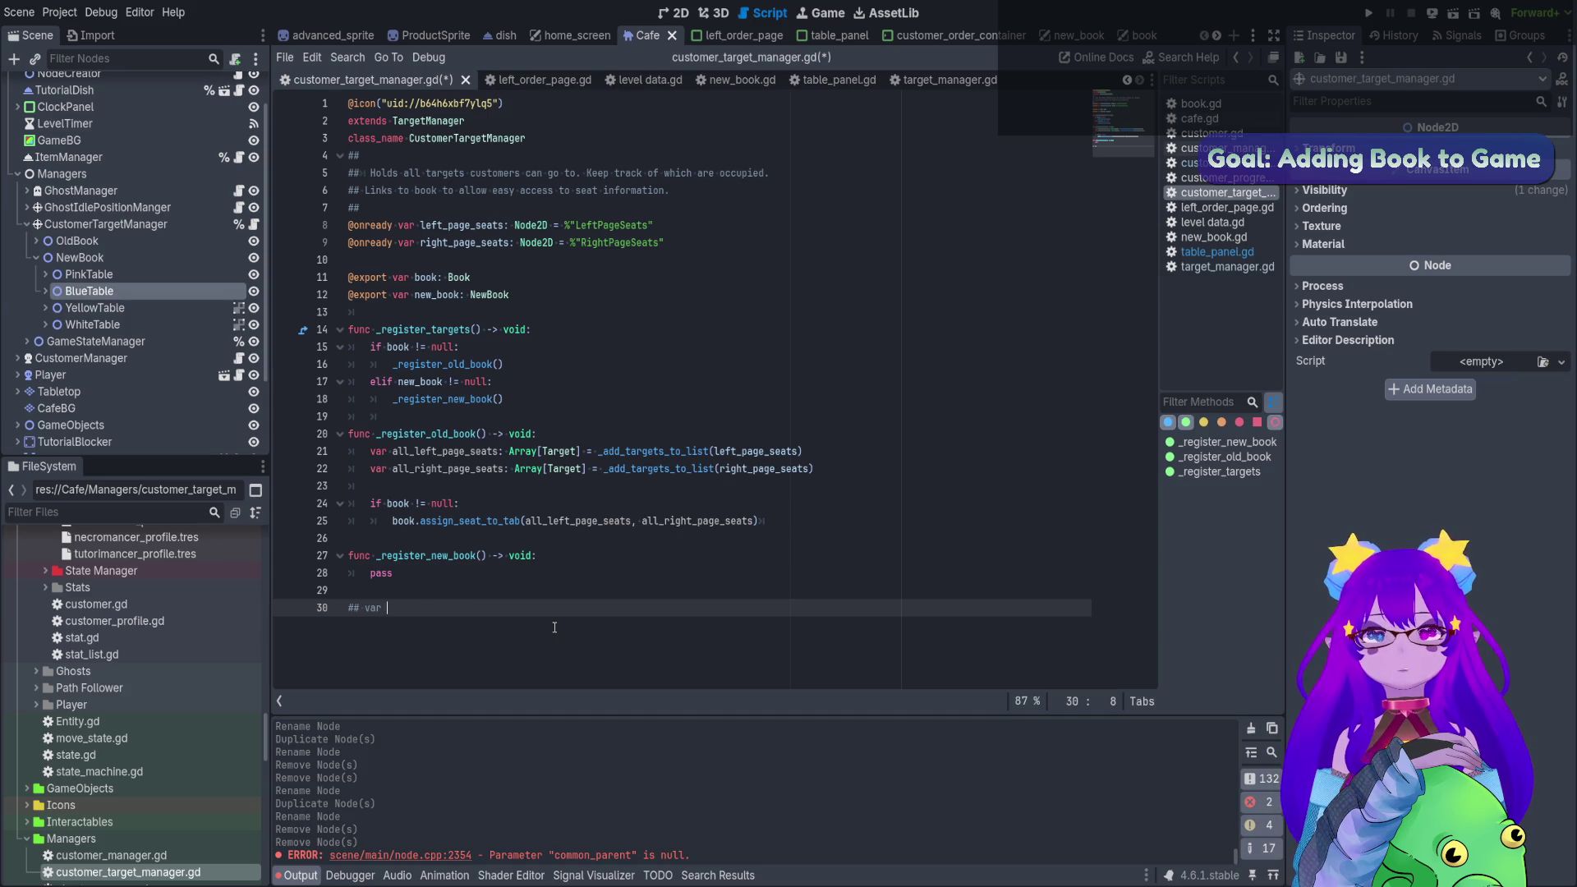
text(pin)
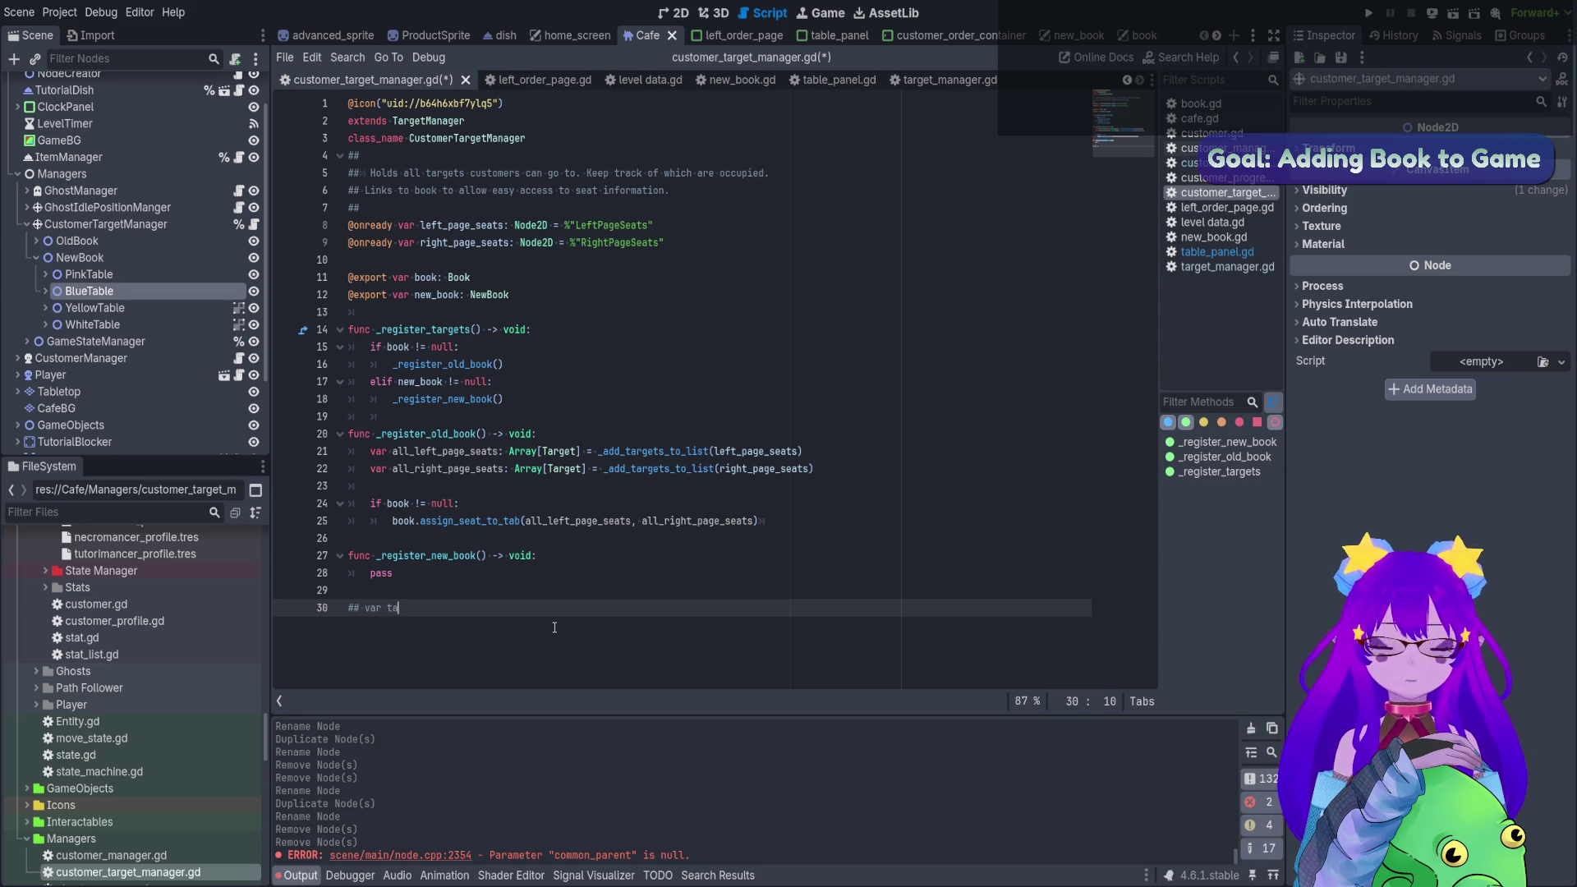
text(k_table)
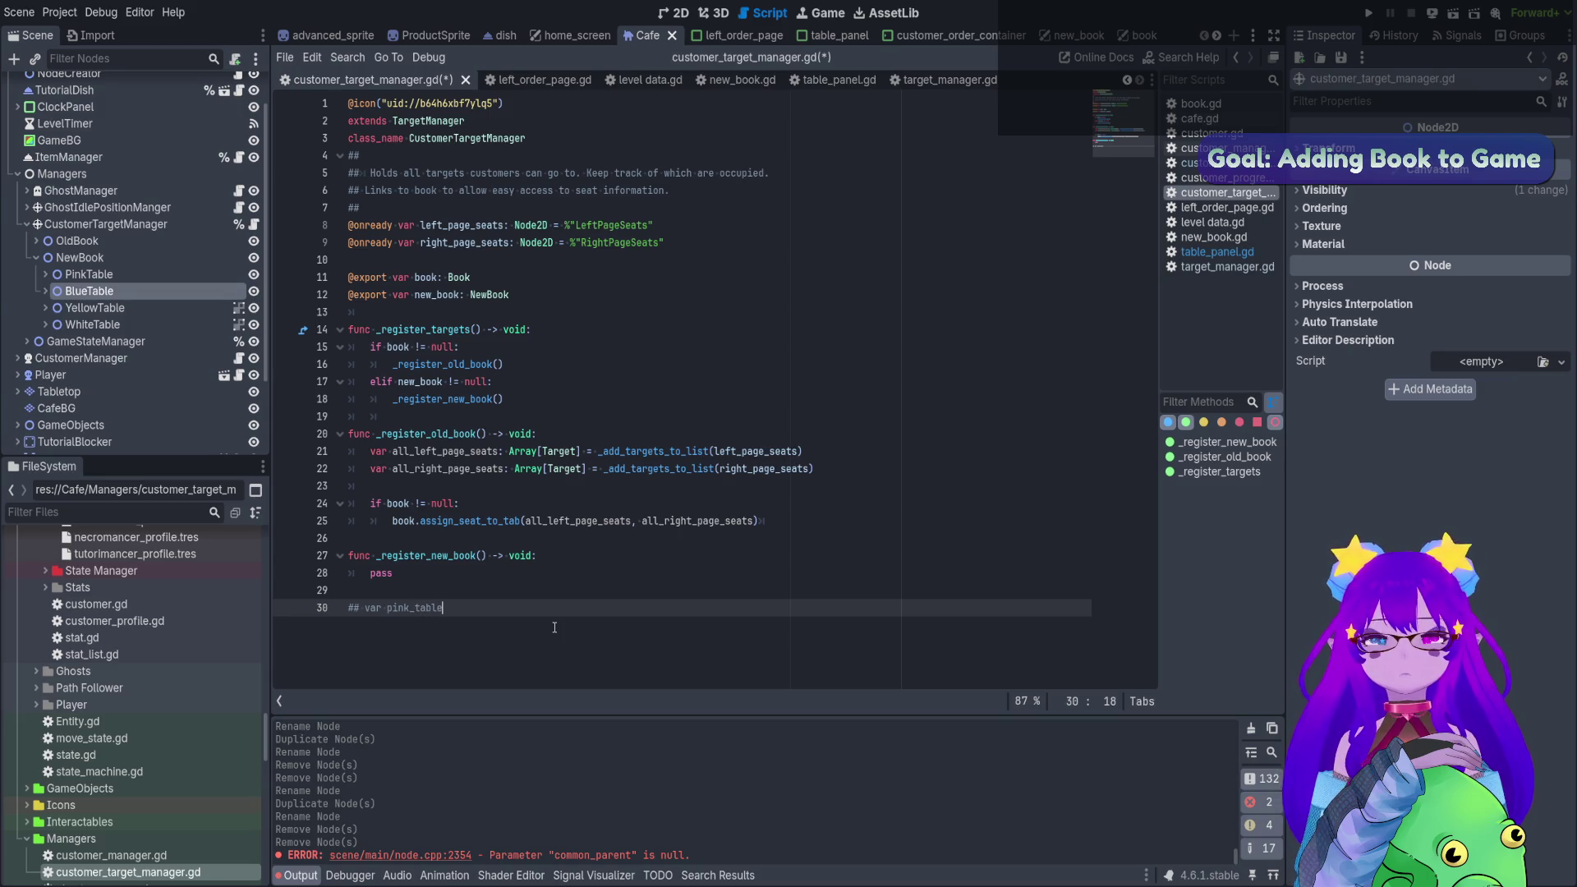
text(_pair: )
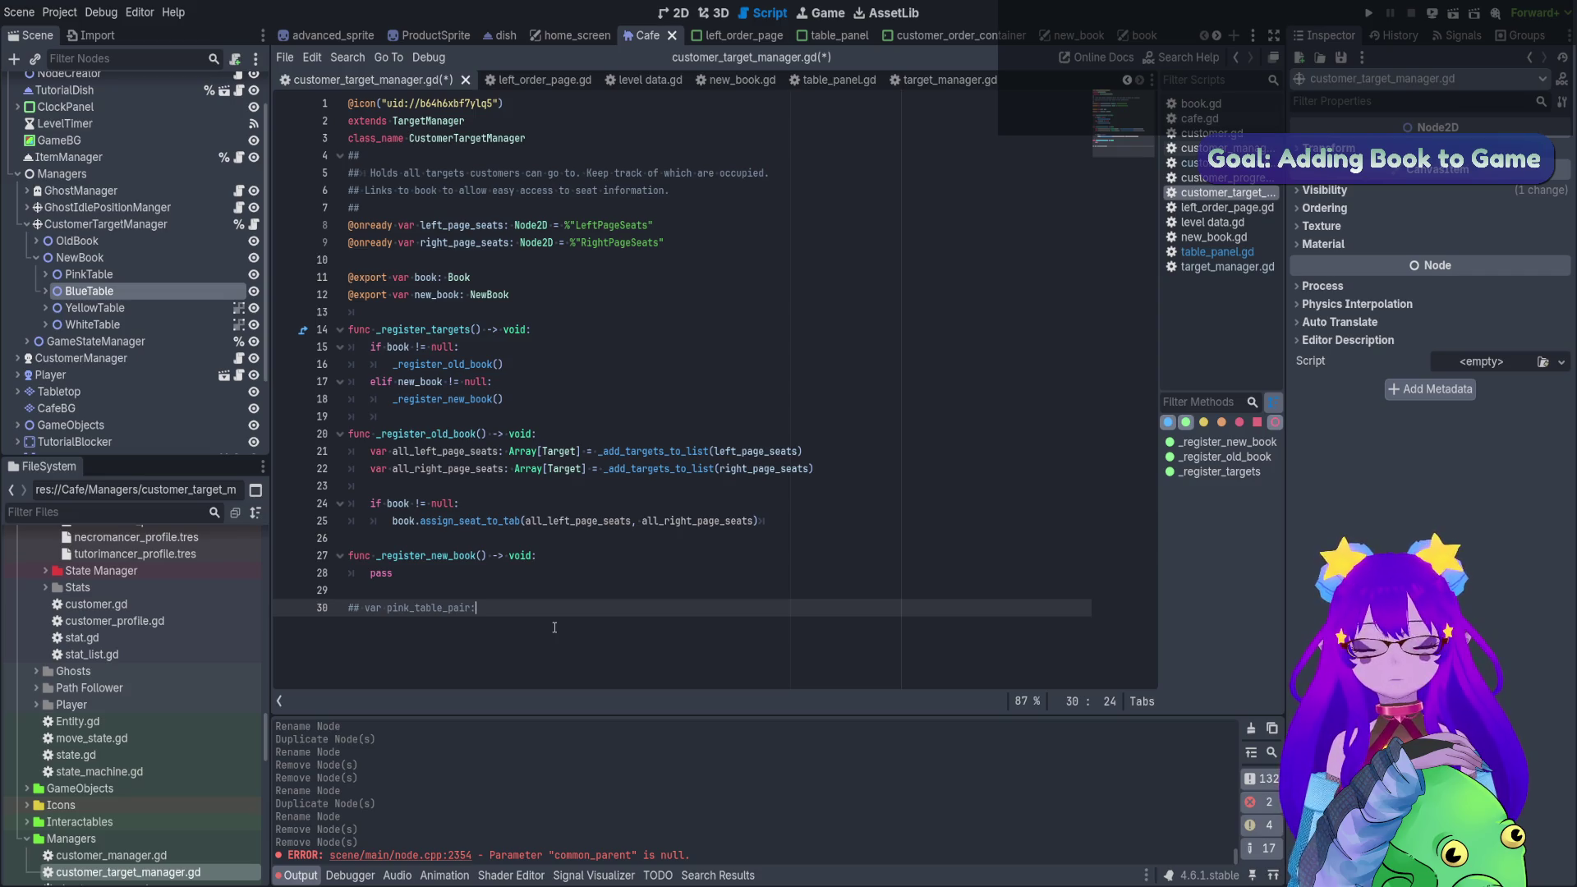
text(Array)
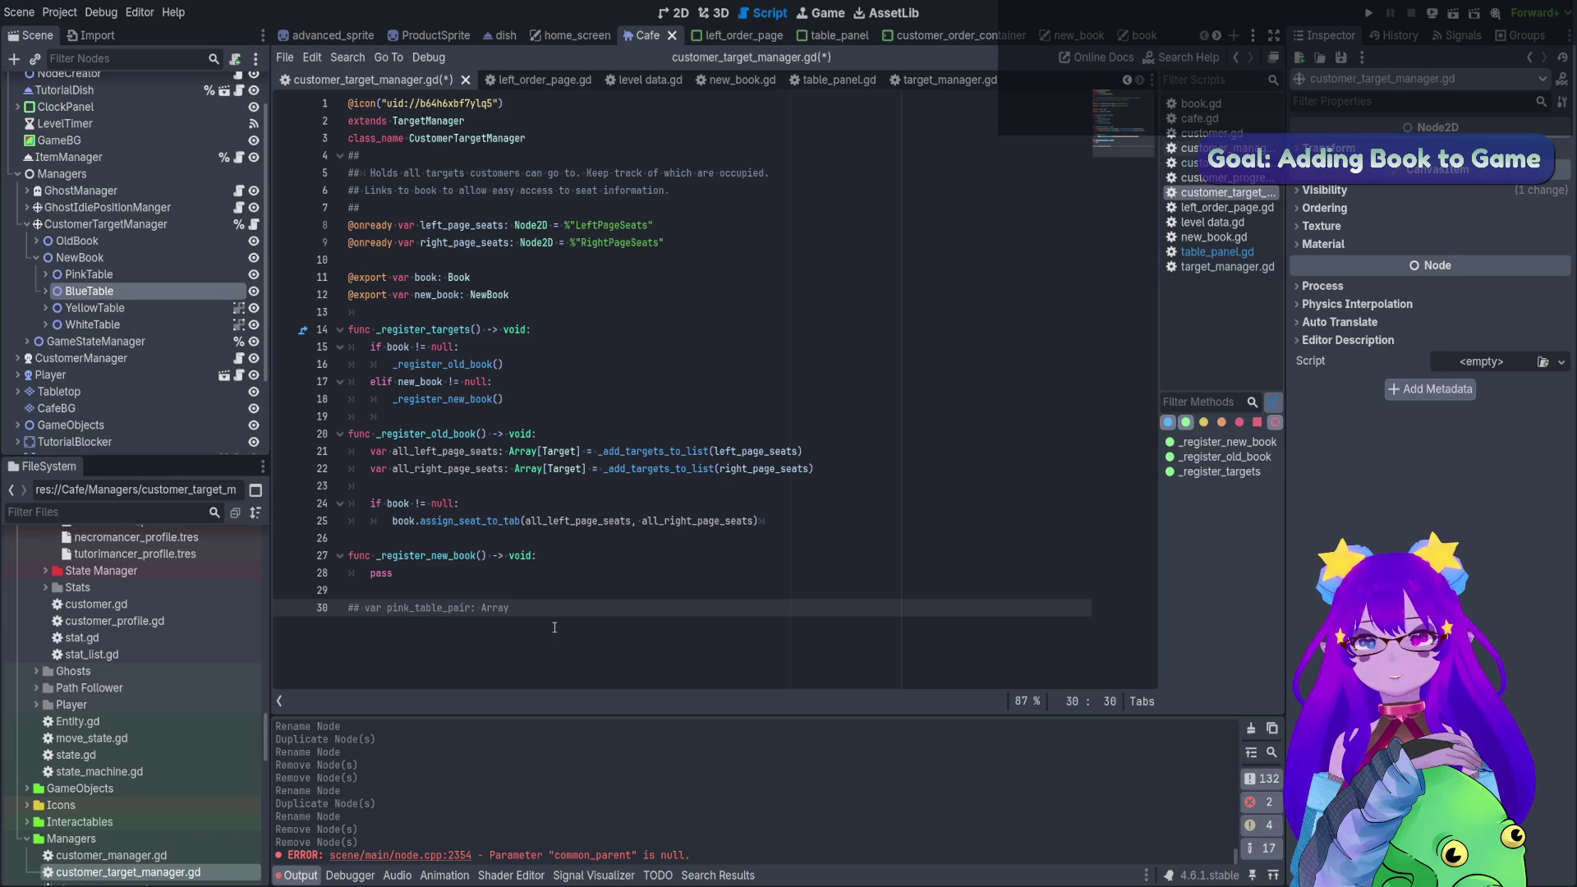
ctrl+click(666, 452)
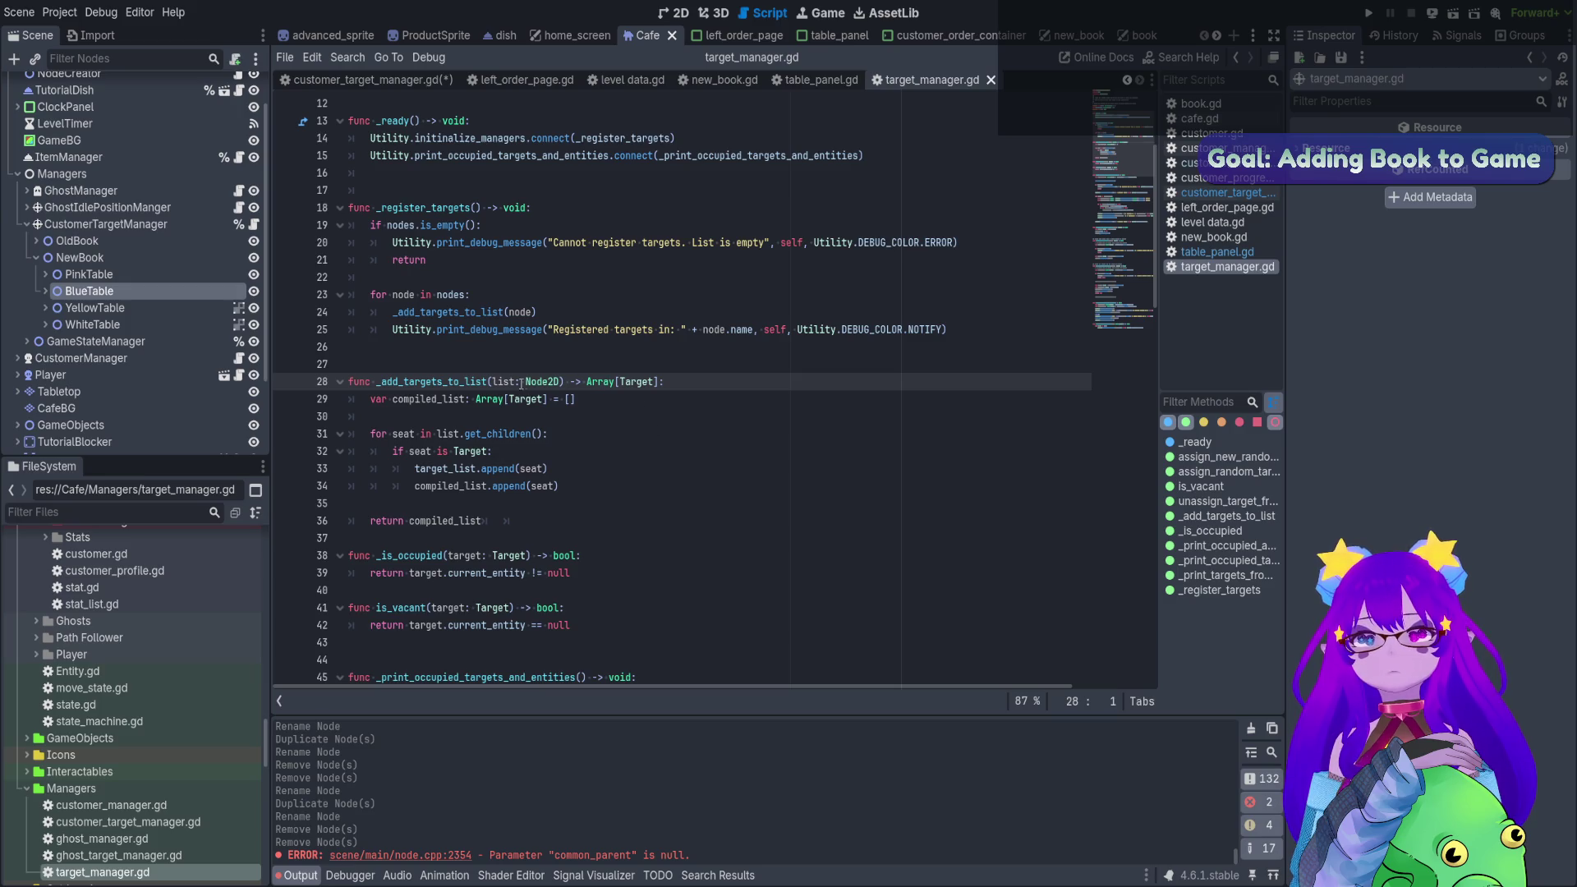
Review _add_targets_to_list's list parameter and Array[Target] return, then return to customer_target_manager.gd
scroll(494, 395, down, 1)
scroll(496, 442, up, 5)
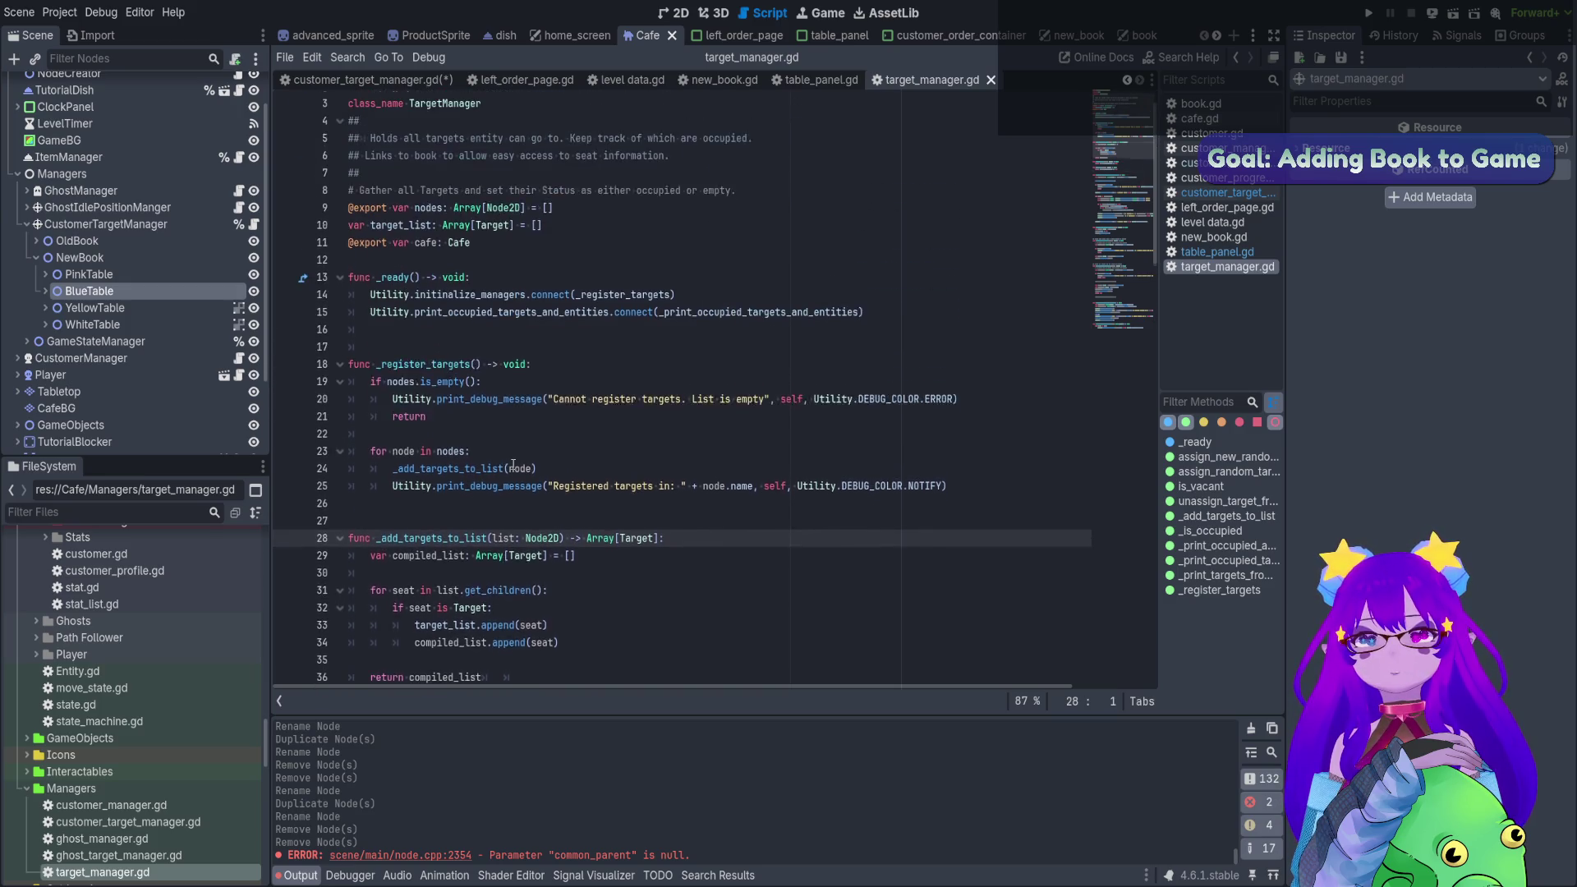
scroll(513, 465, down, 3)
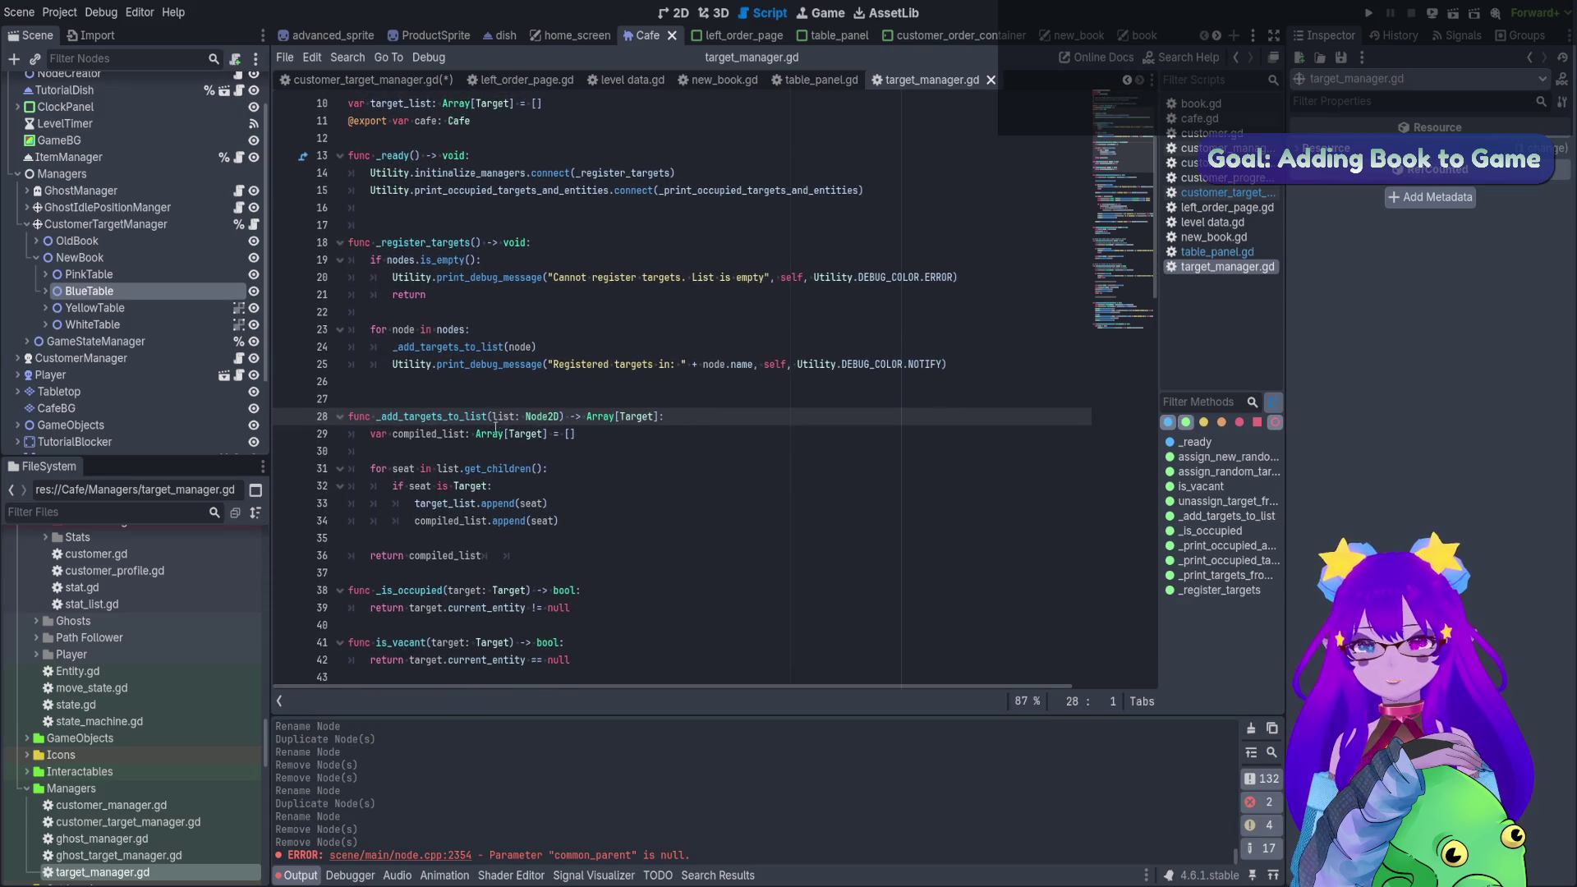
click(509, 416)
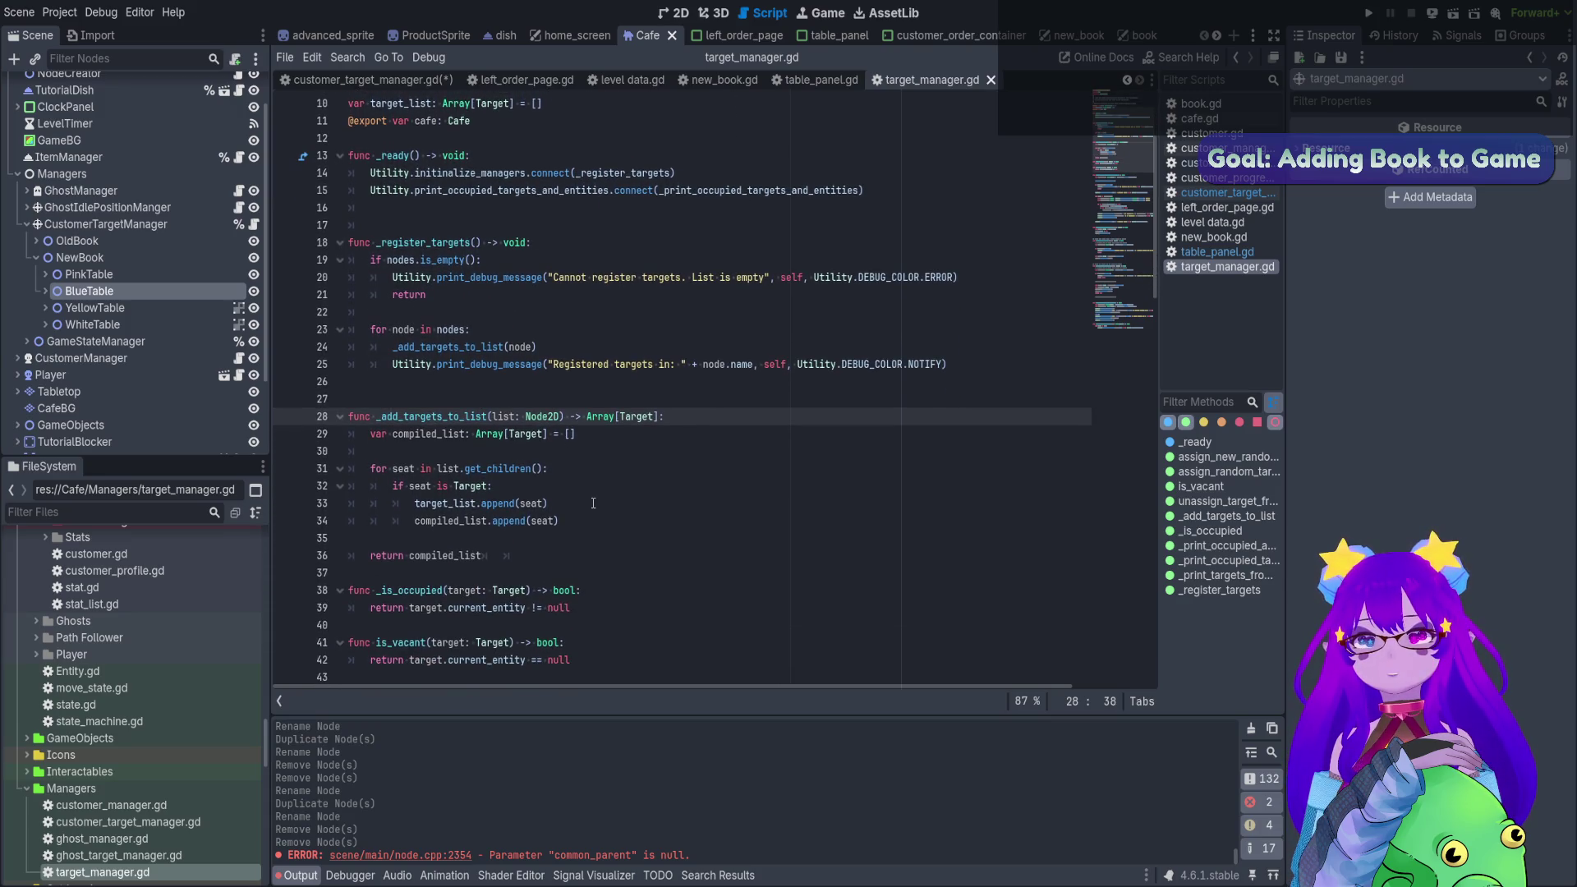
scroll(605, 410, down, 1)
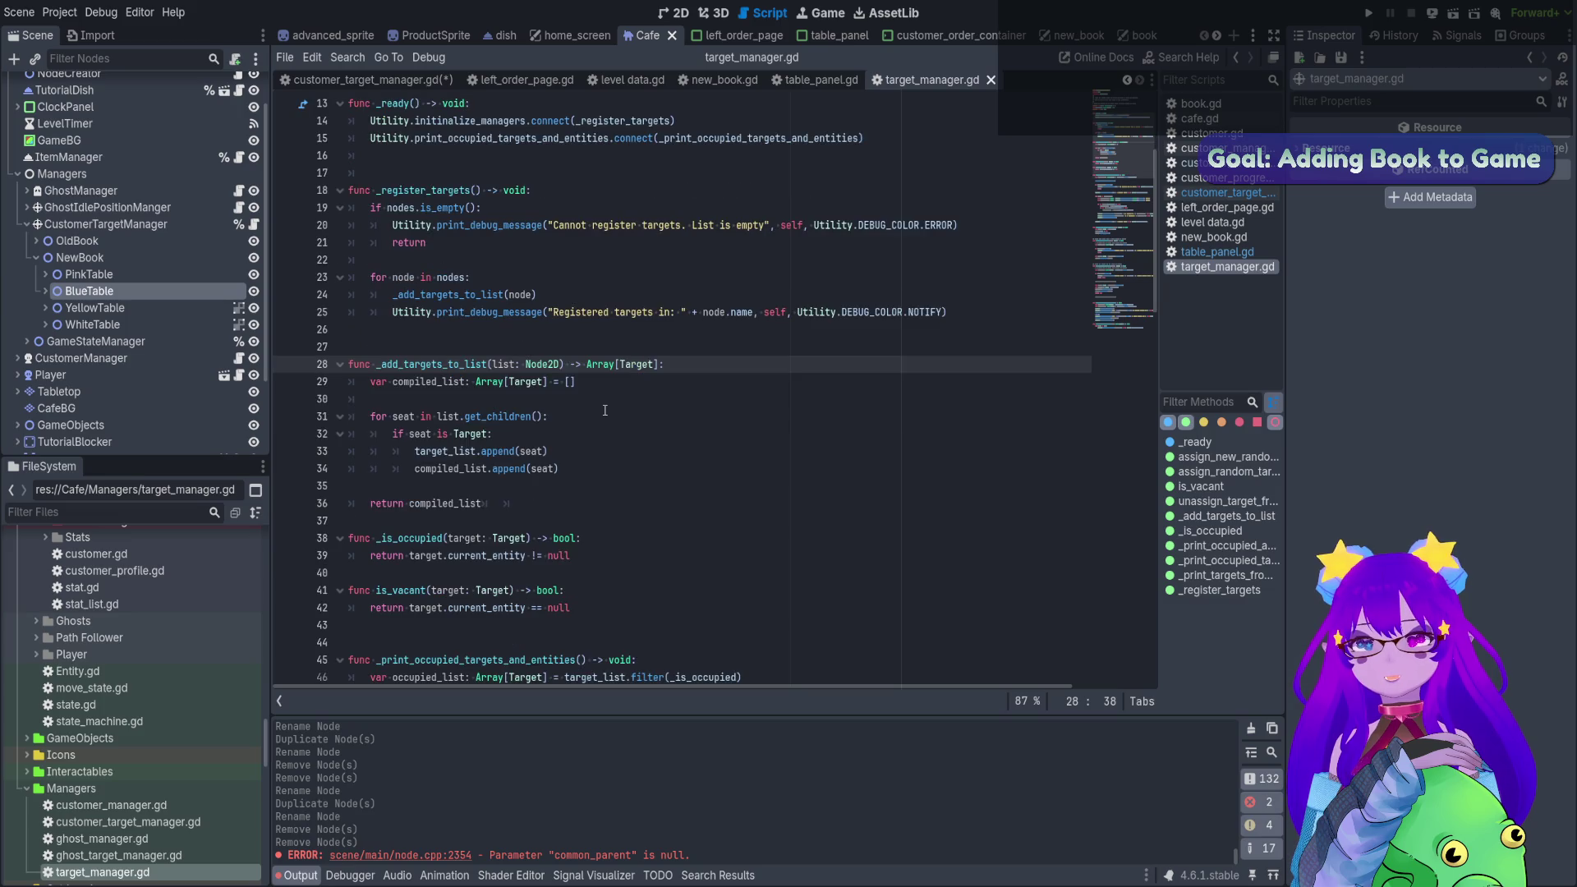
double_click(443, 505)
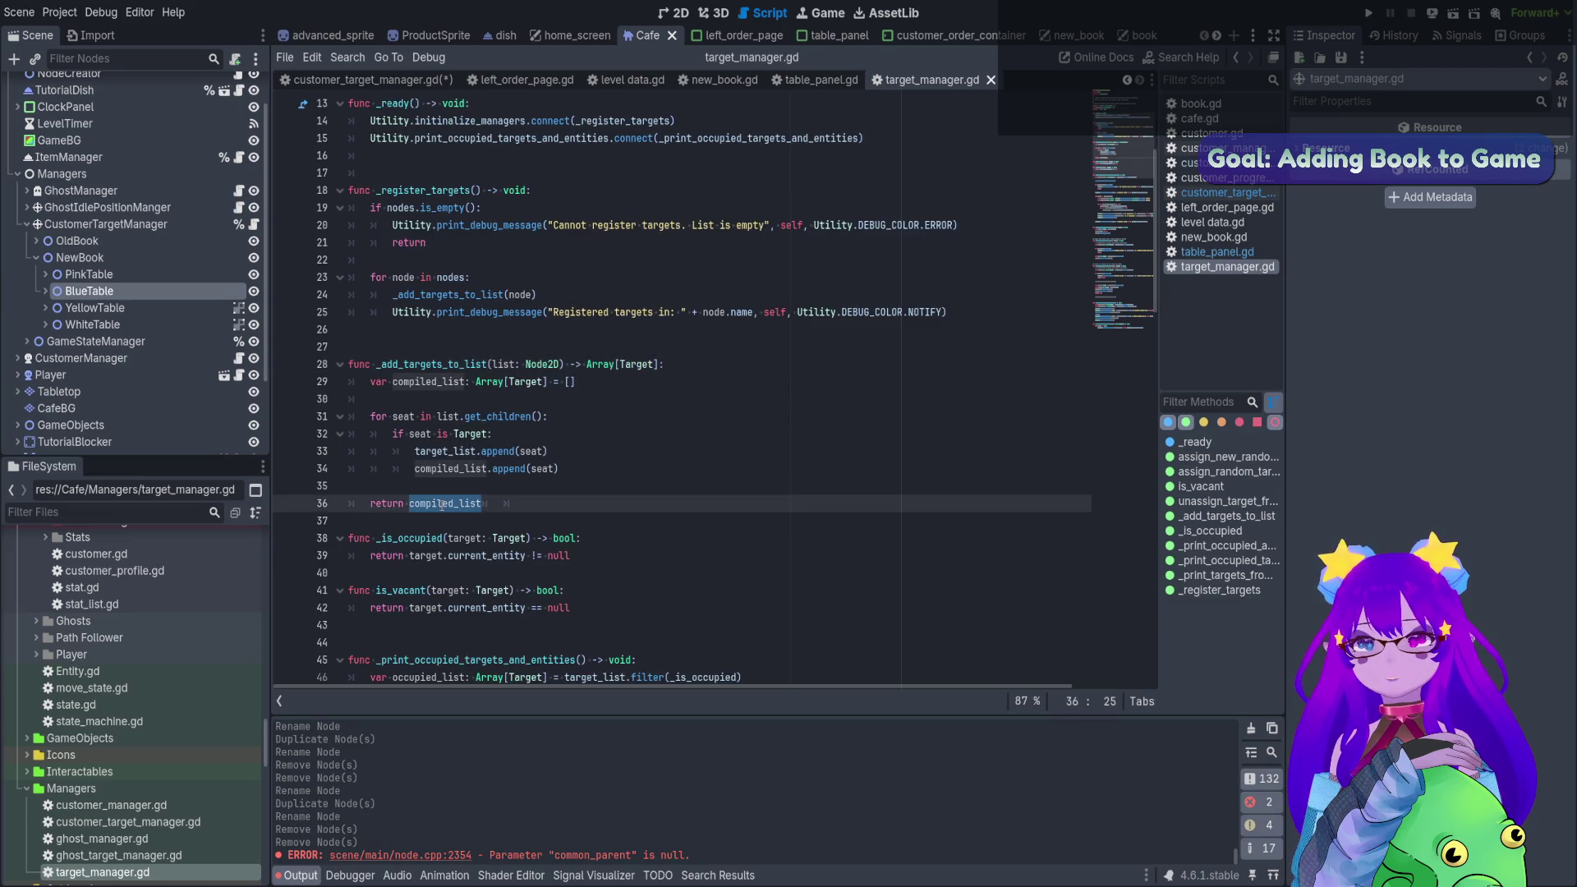
double_click(477, 439)
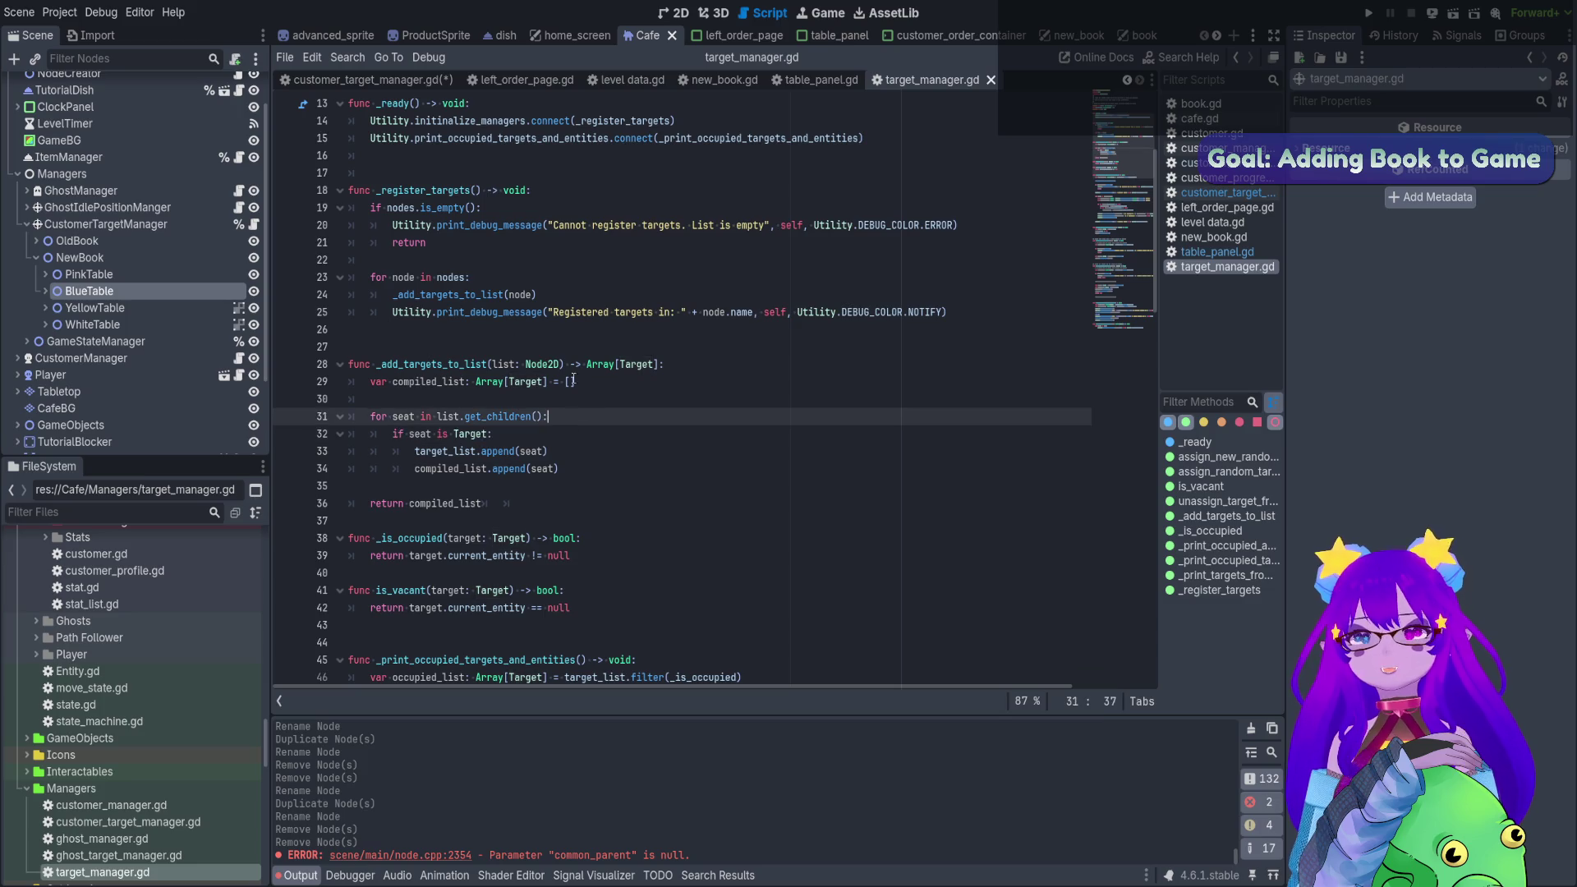
drag(604, 364, 633, 369)
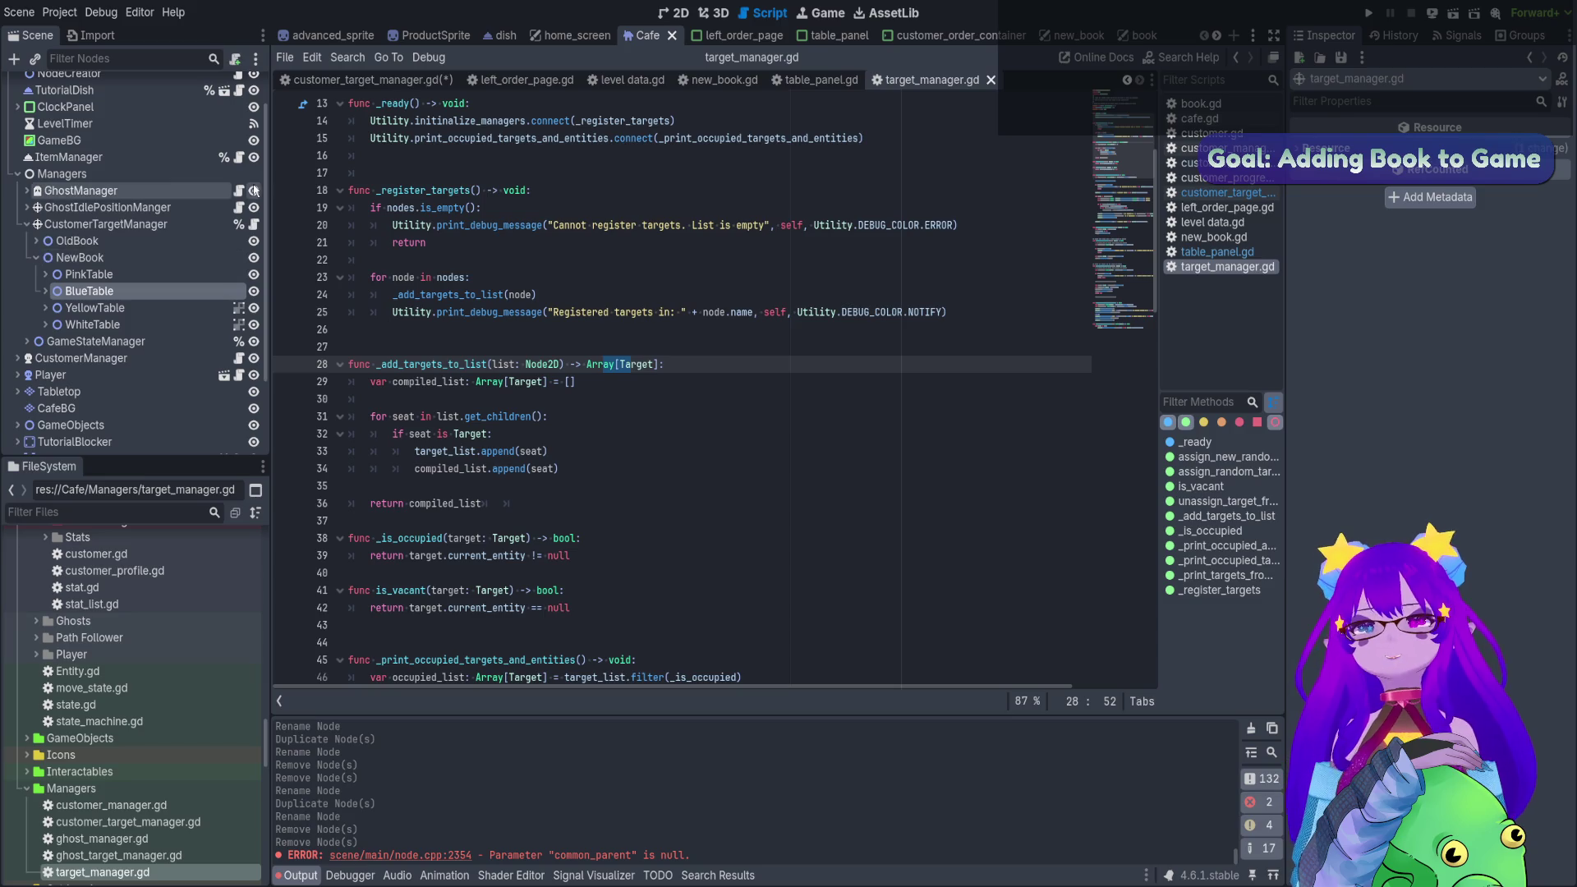
click(255, 226)
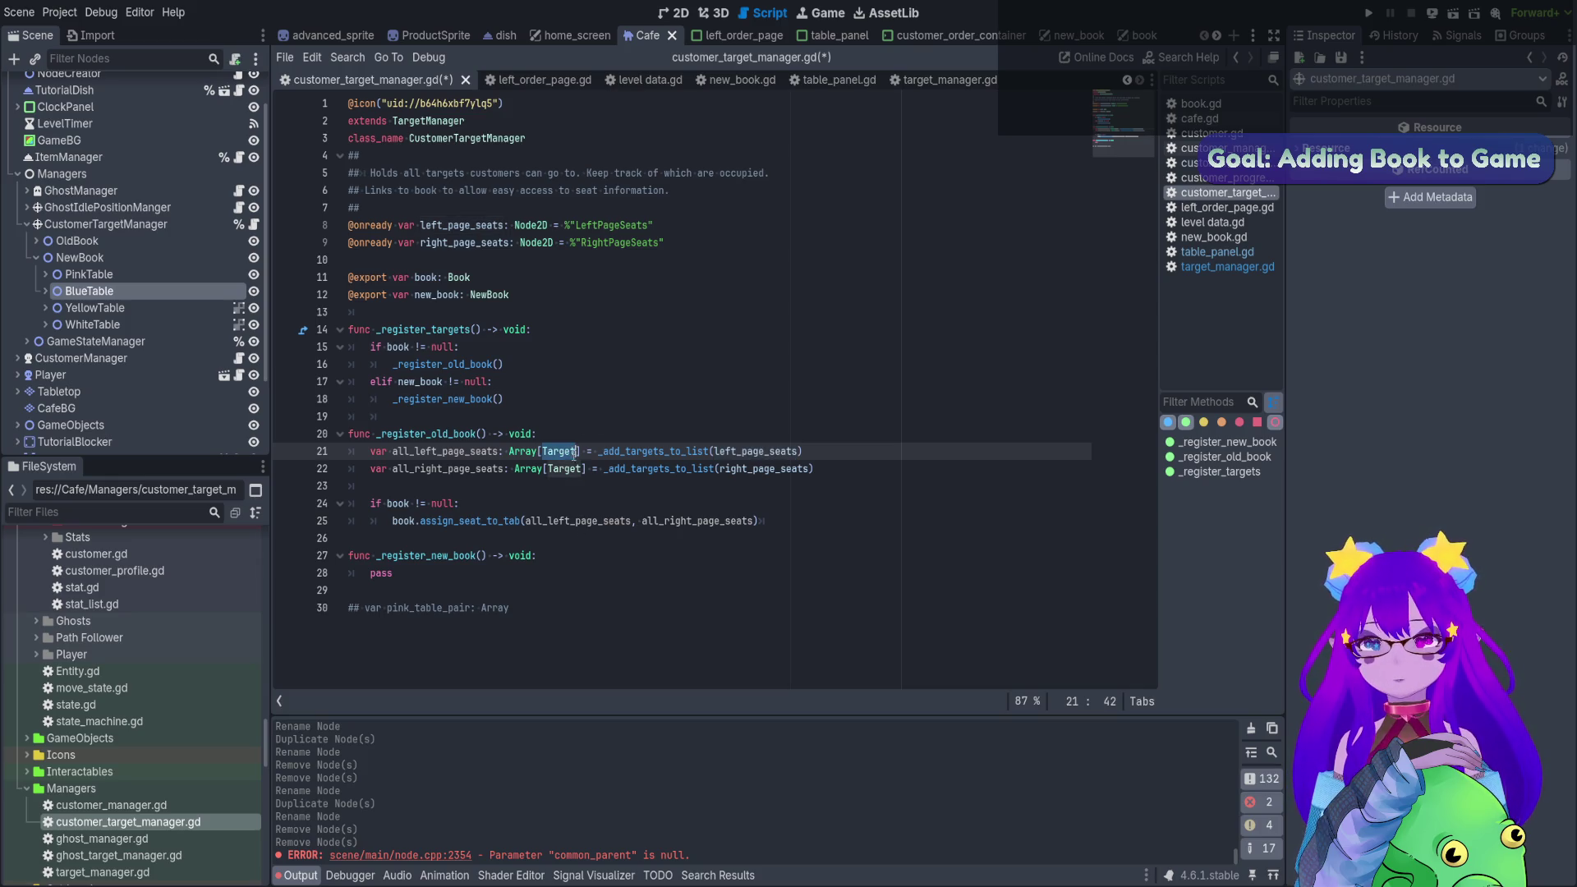
Complete the comment as '## var pink_table_pair: Array[Target]'
click(562, 621)
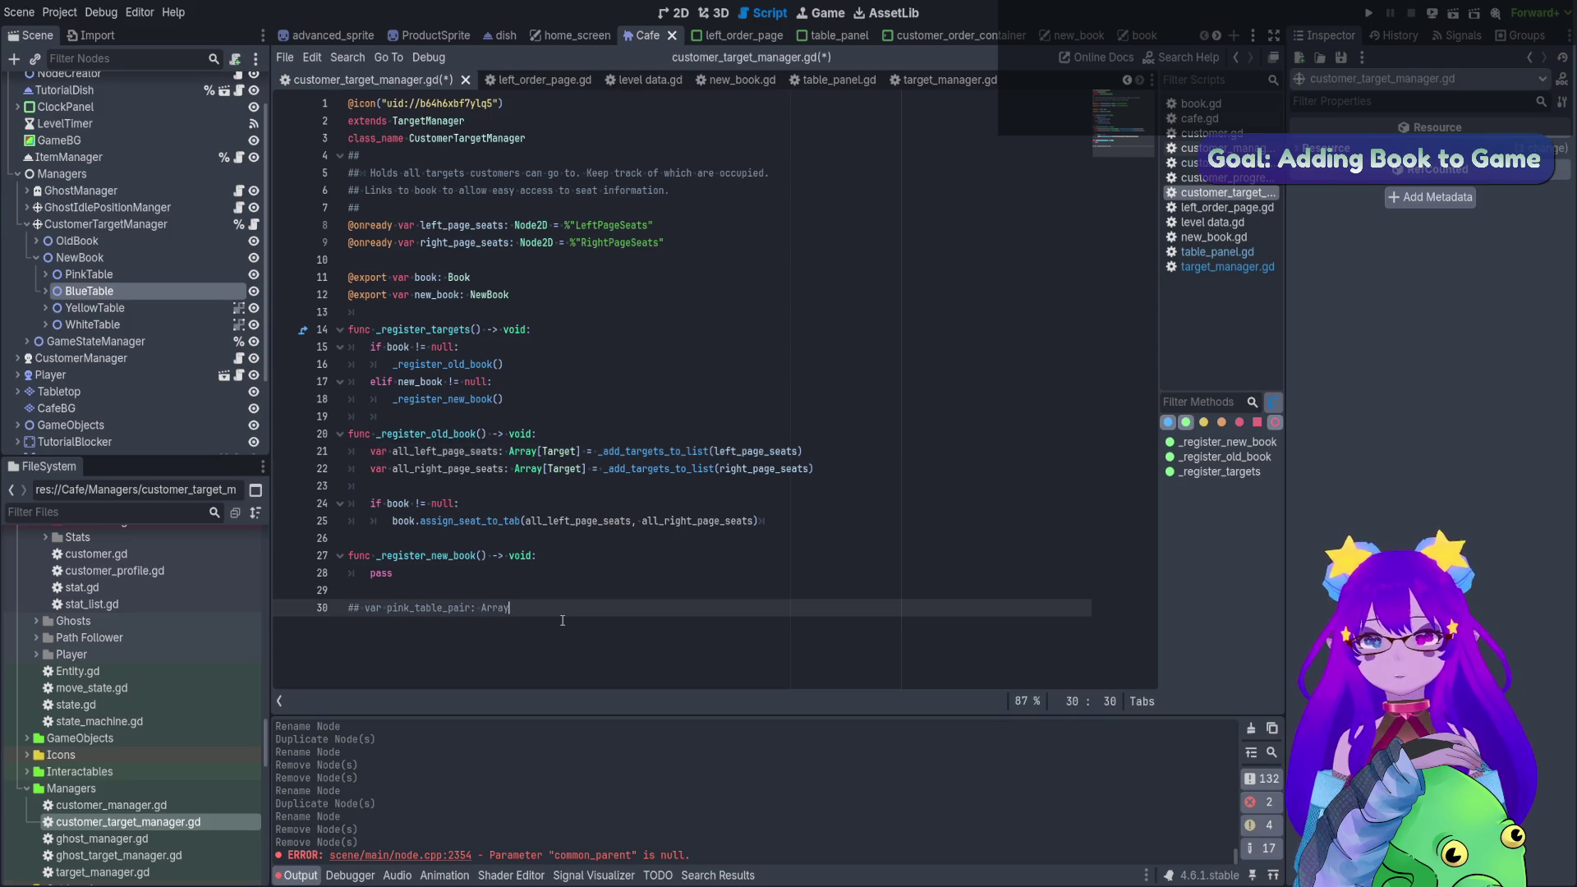
text(Target])
key(Return)
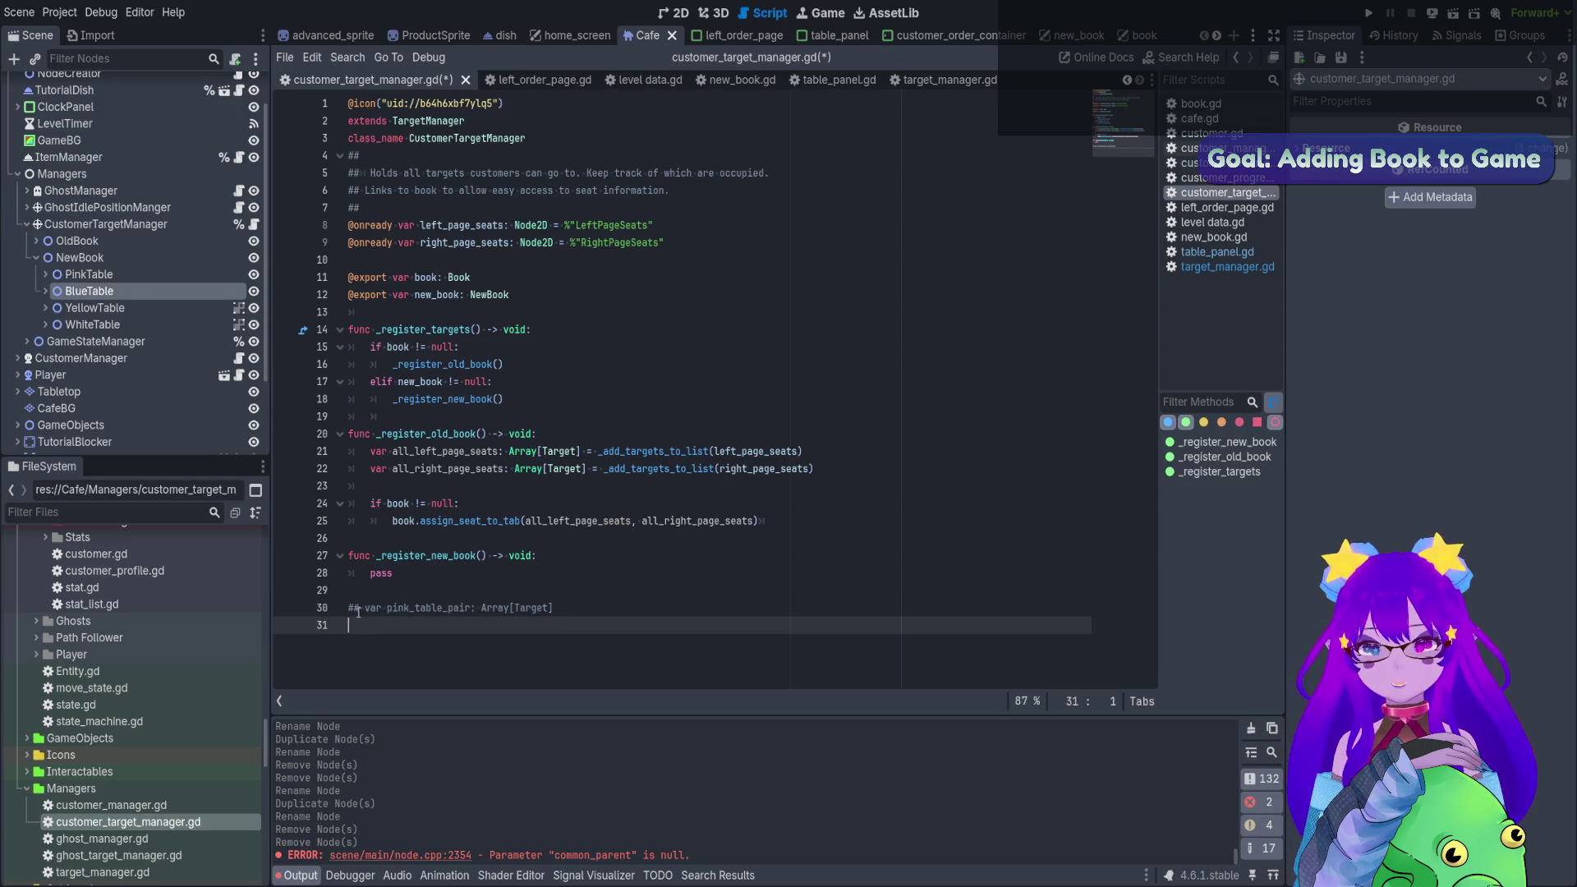
Give PinkTable, BlueTable, YellowTable and WhiteTable scene-unique names
click(164, 273)
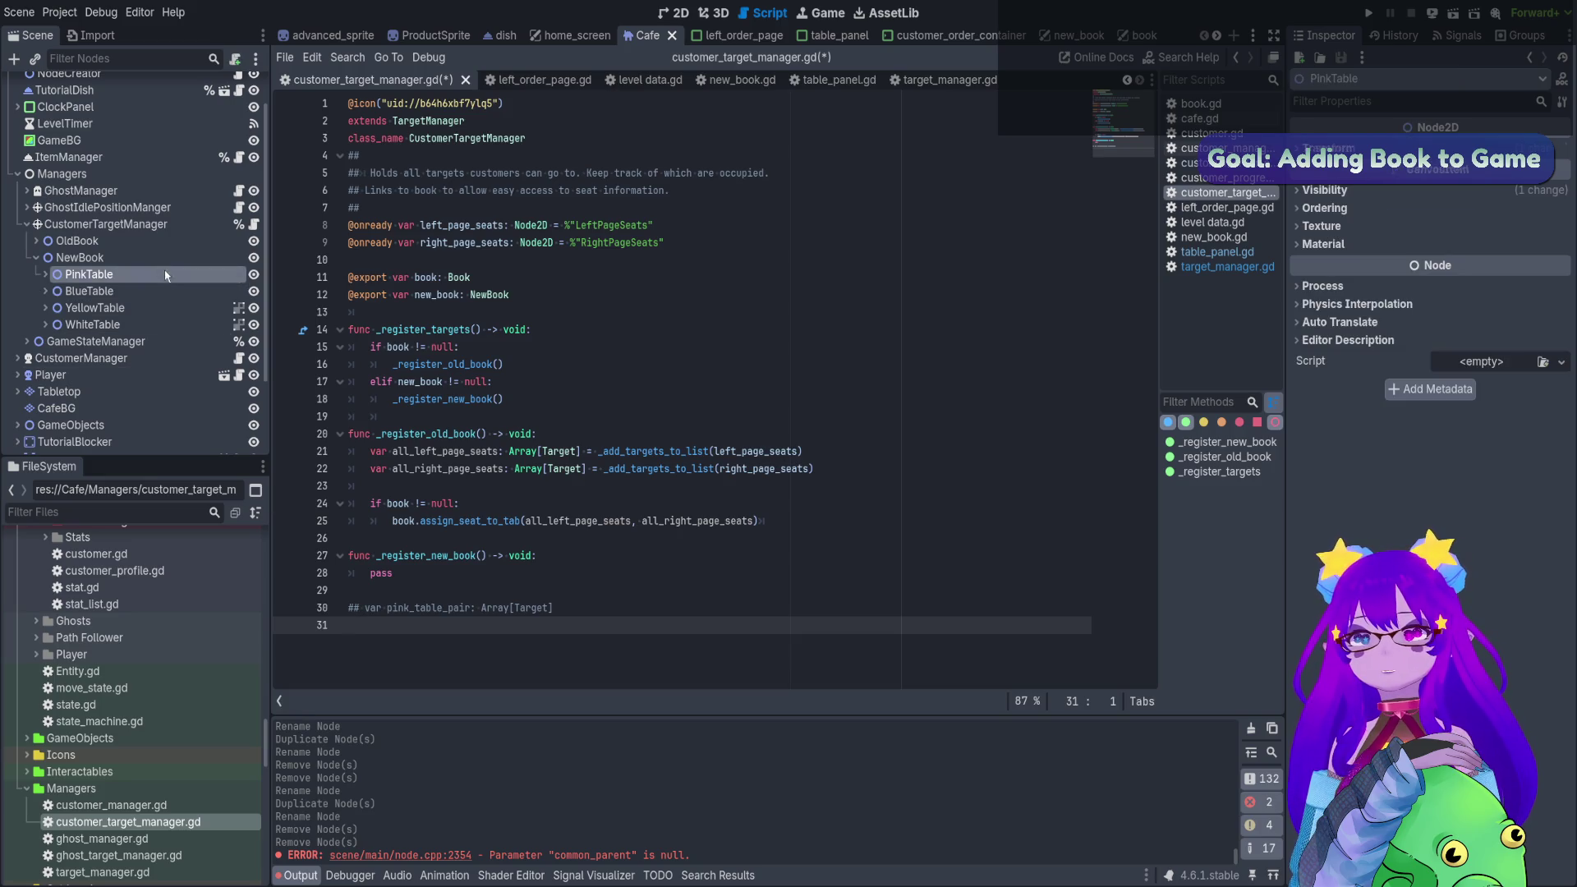
shift+click(168, 325)
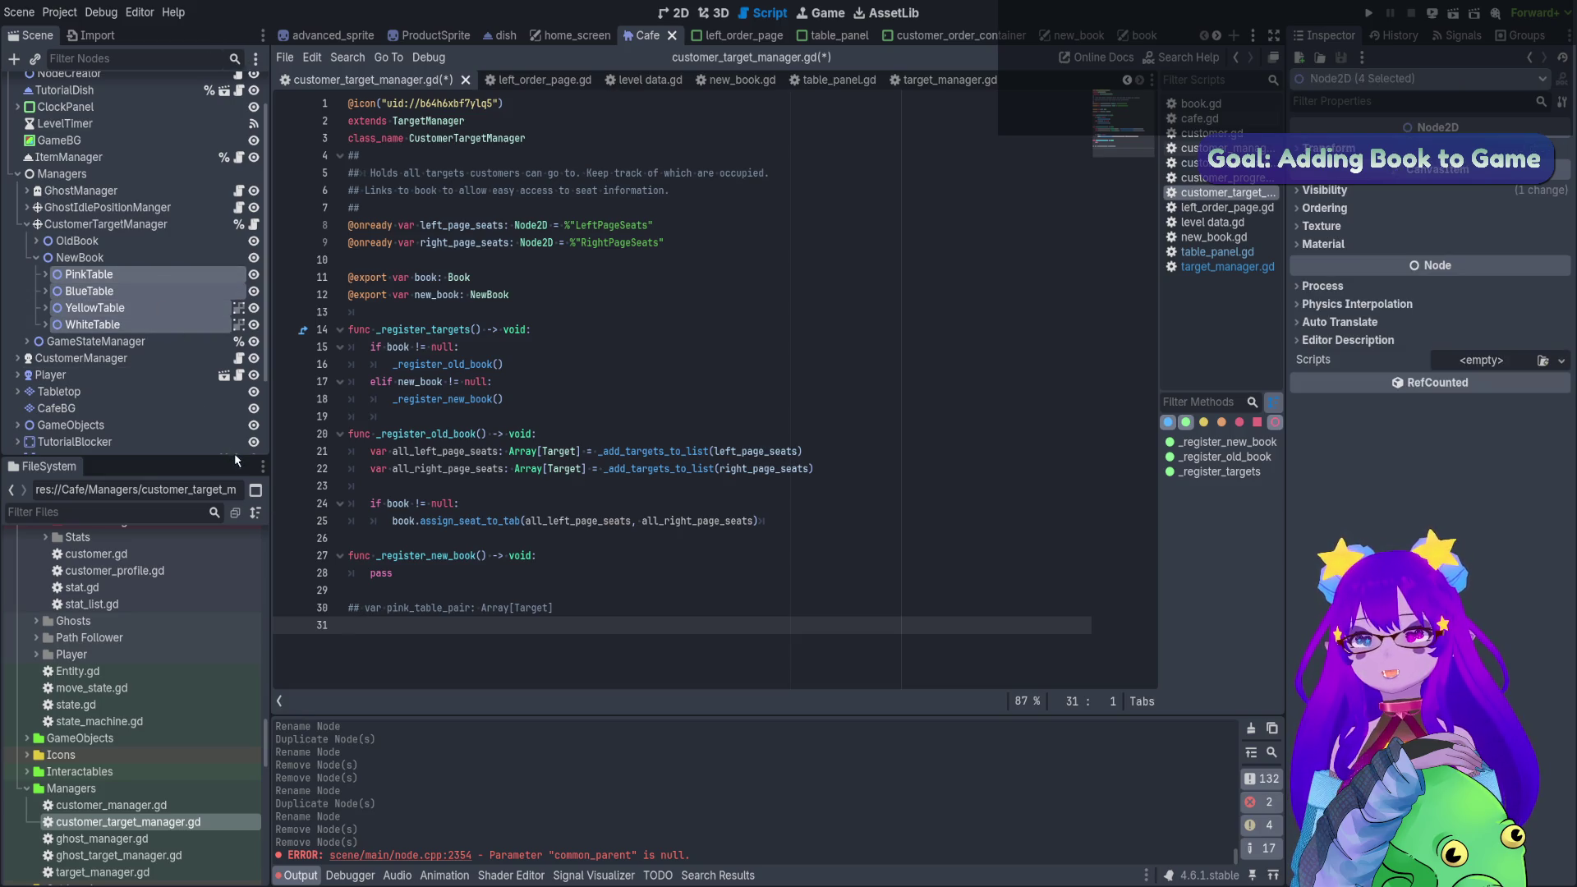
key(ctrl+shift+u)
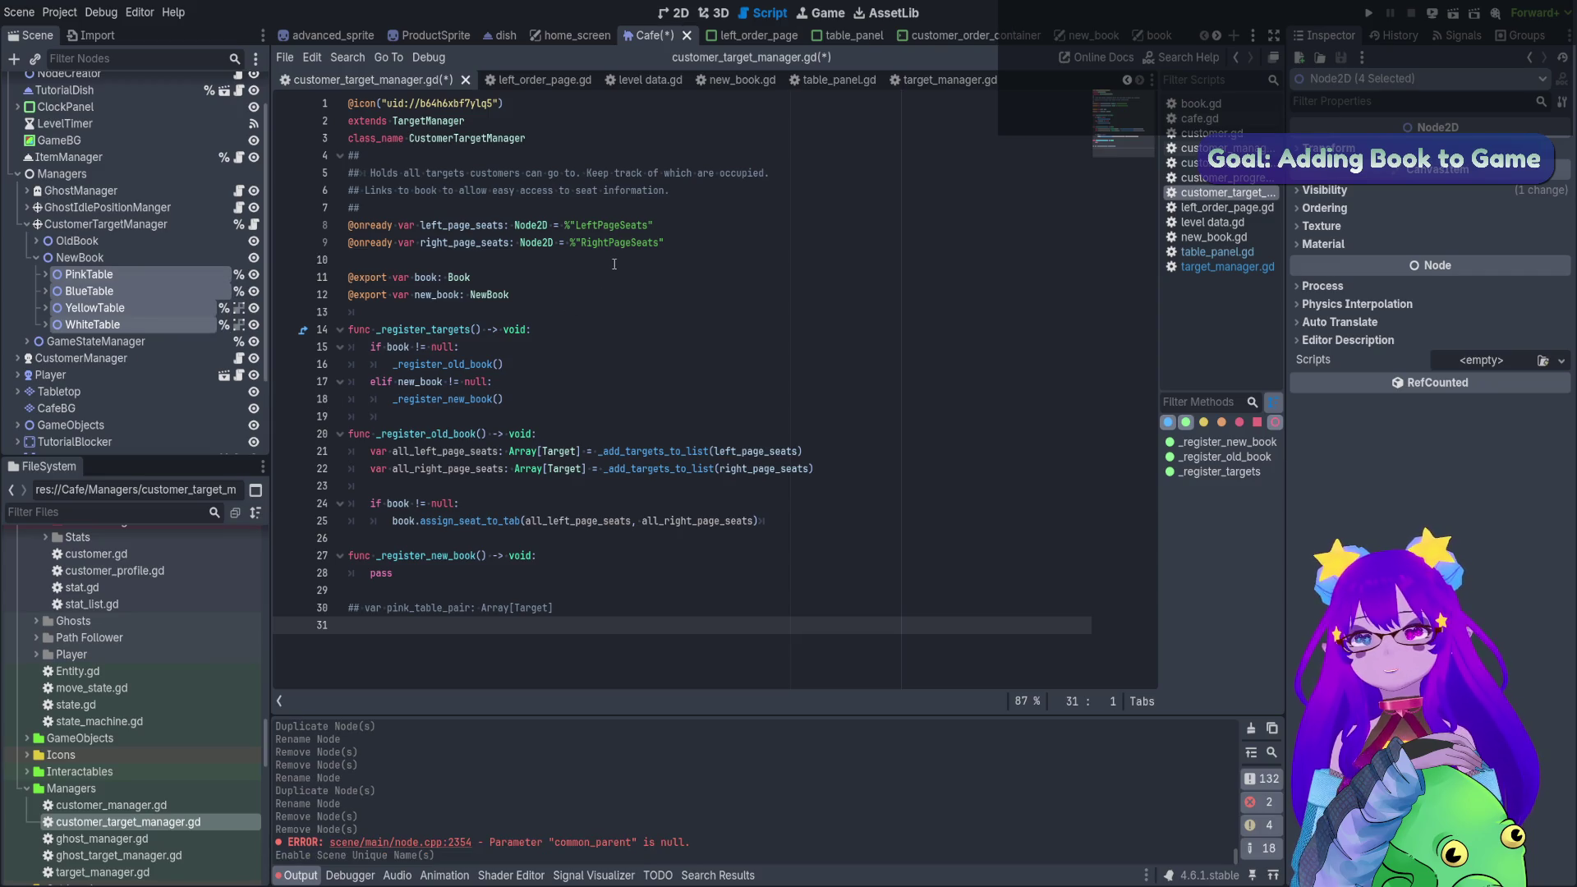
click(614, 265)
key(Return)
key(Return)
key(Up)
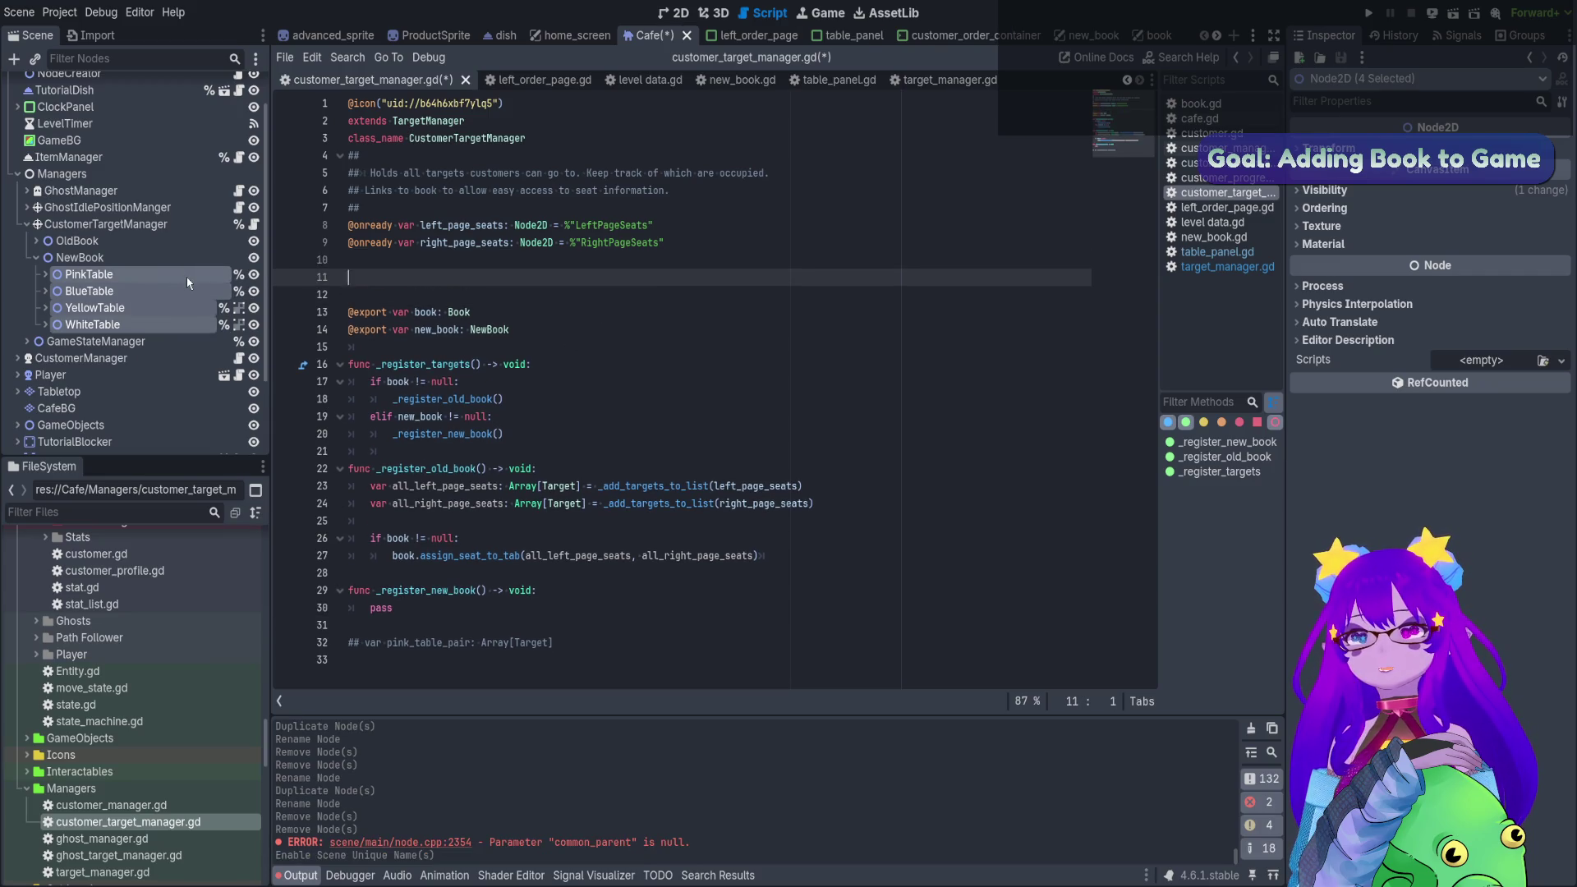
drag(185, 277, 400, 284)
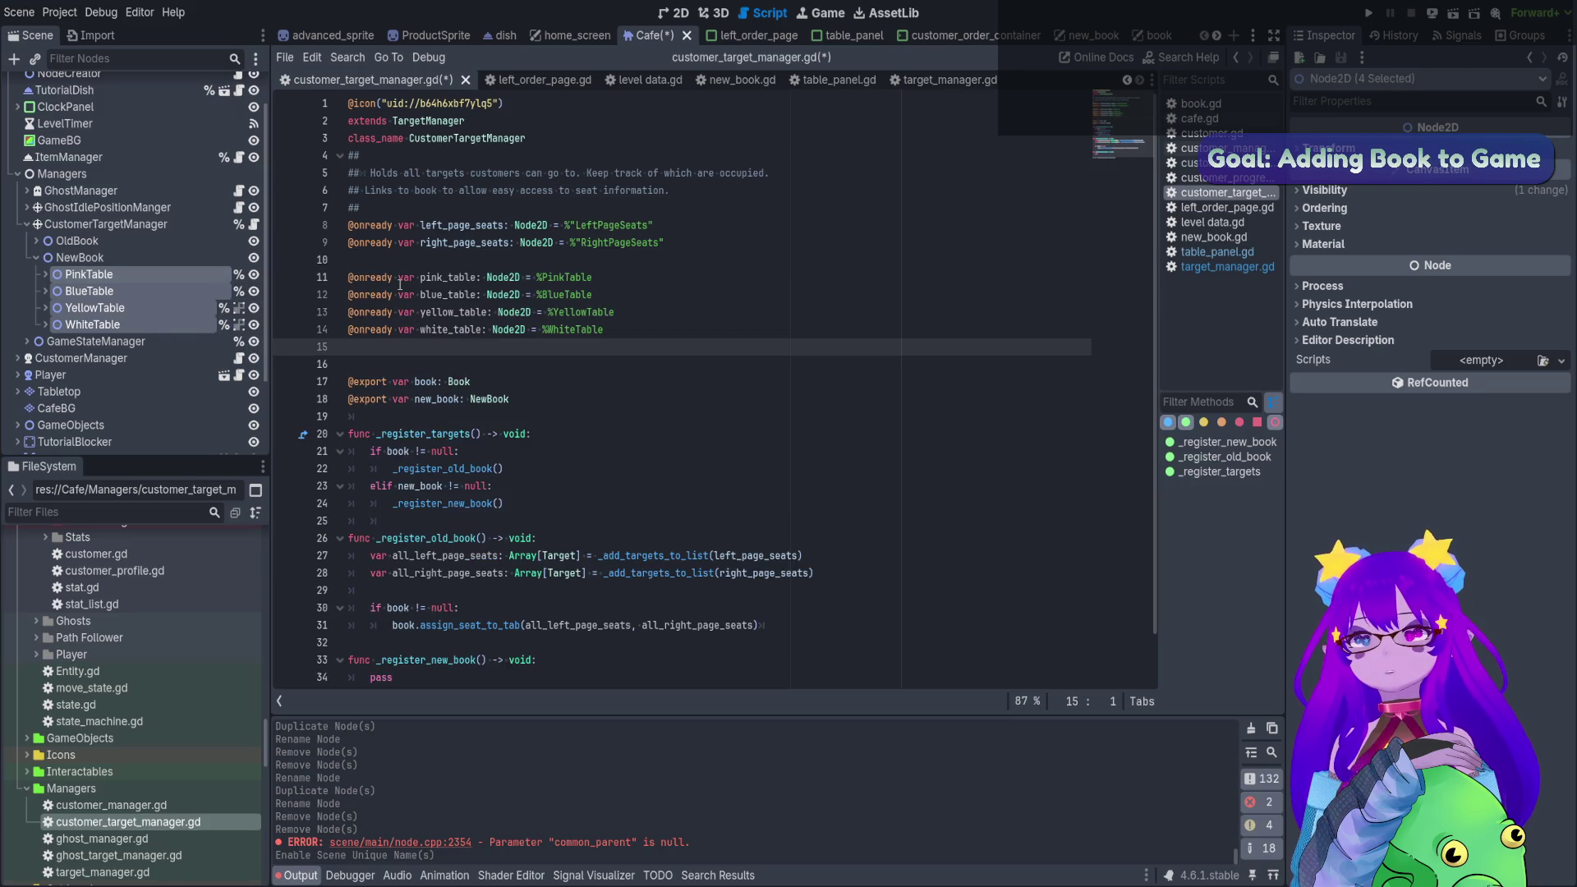
key(BackSpace)
scroll(802, 534, down, 1)
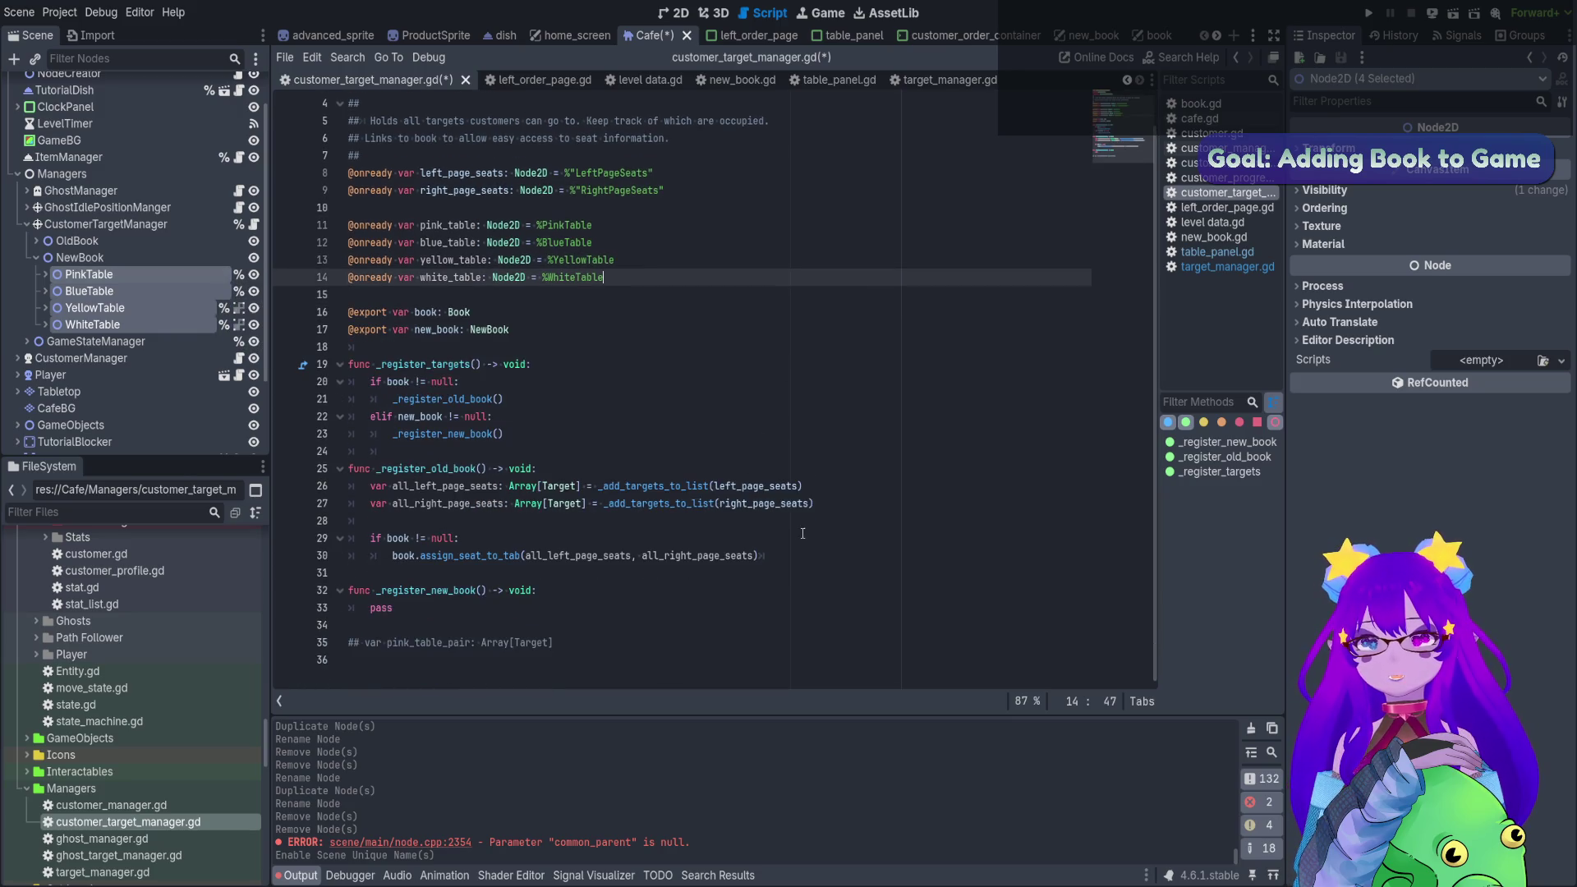
click(363, 643)
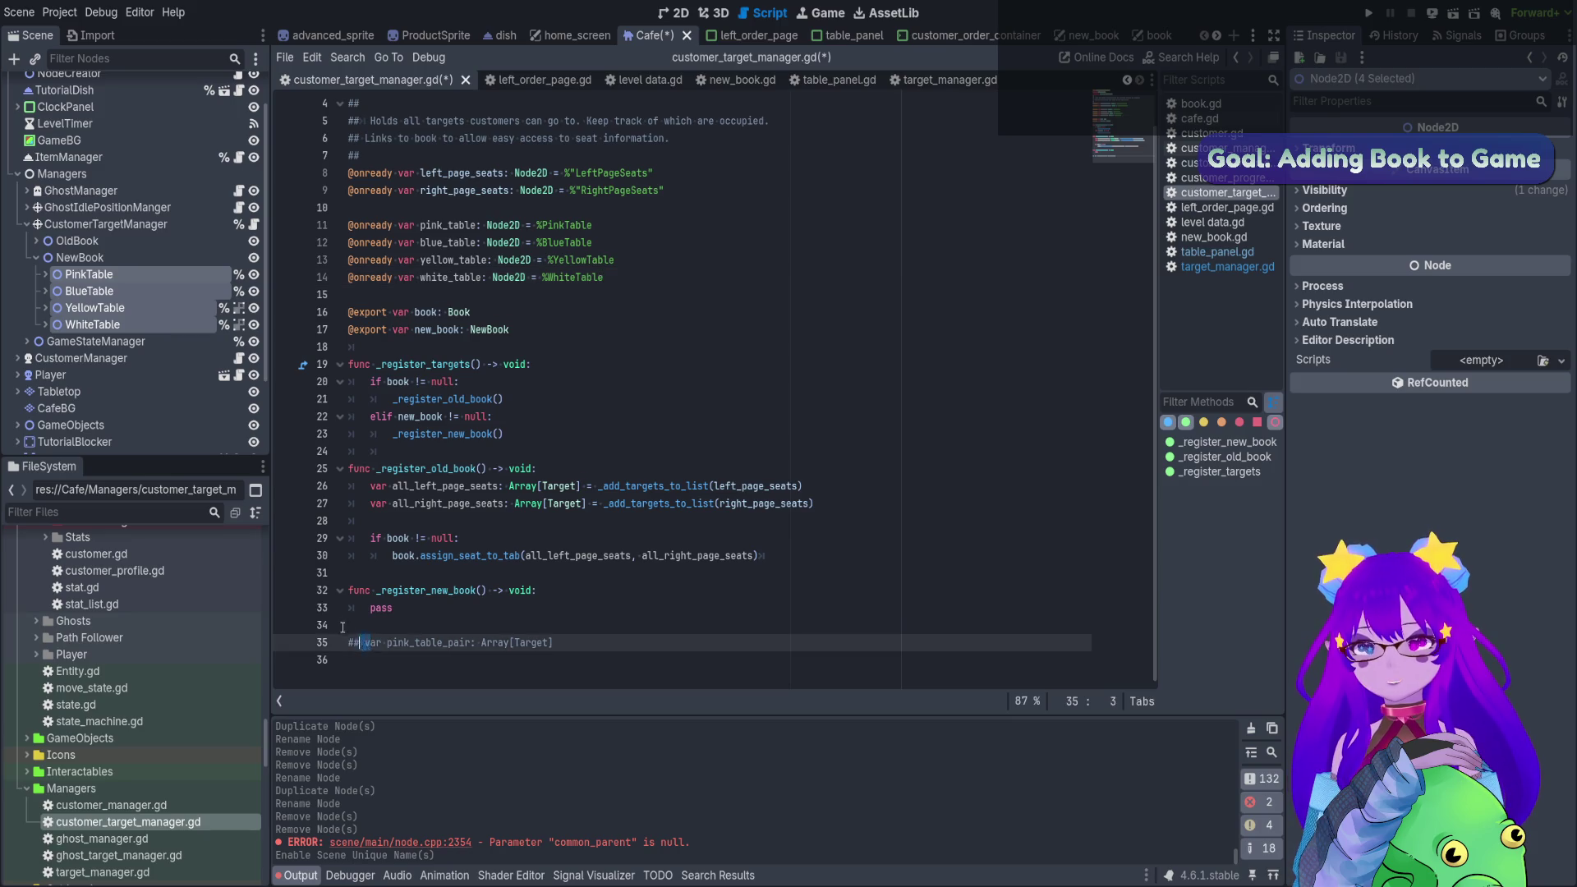
Move the pair line into _register_new_book and assign it the copied _add_targets_to_list call
key(BackSpace)
key(BackSpace)
key(BackSpace)
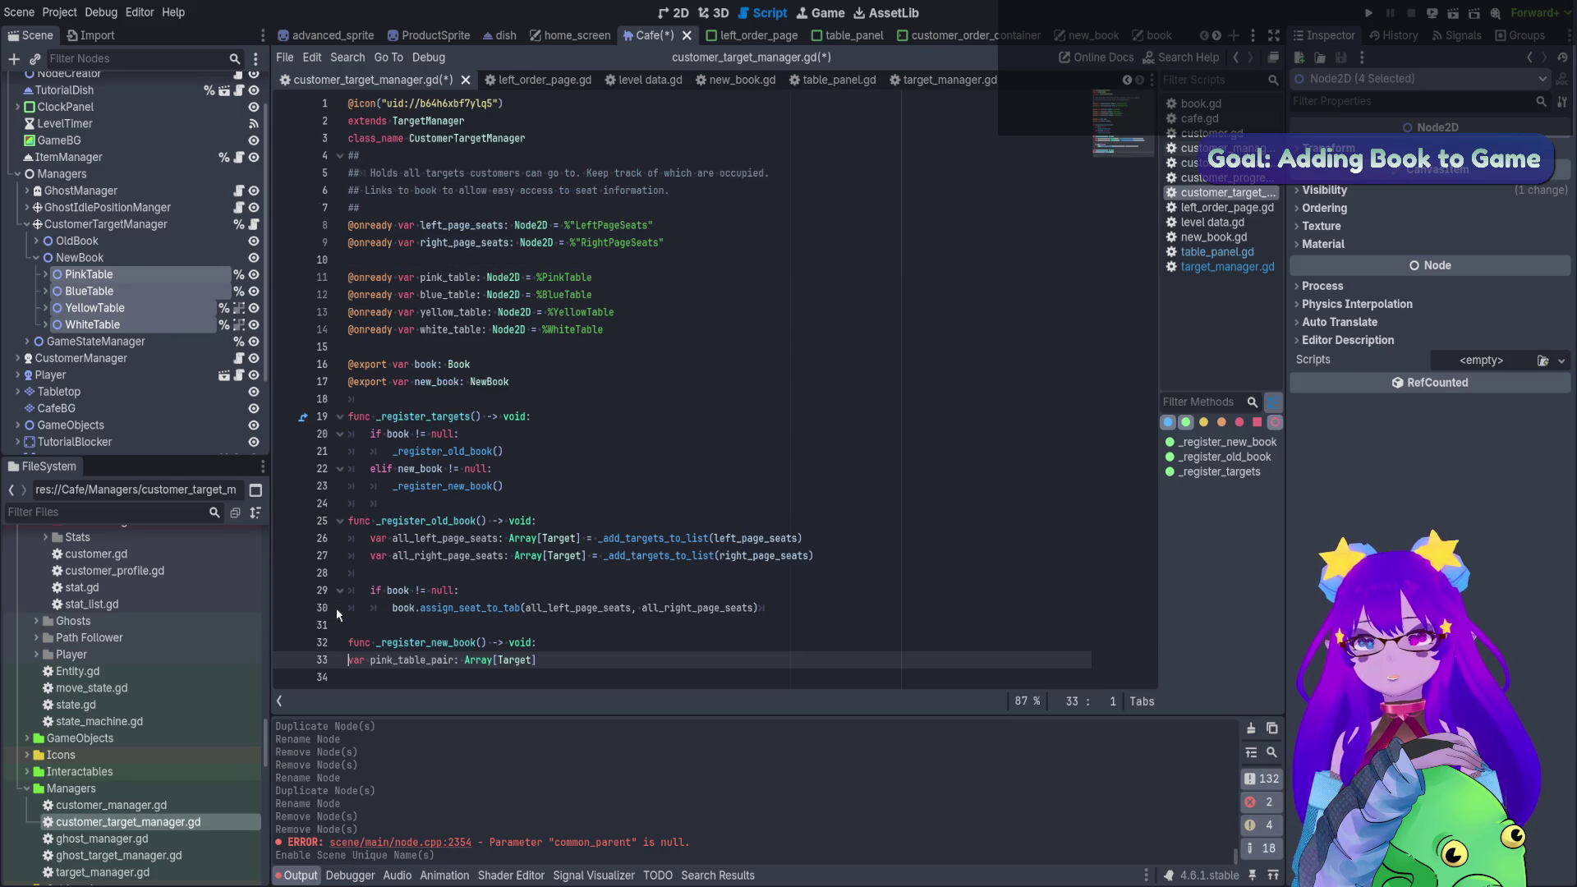
drag(826, 538, 581, 540)
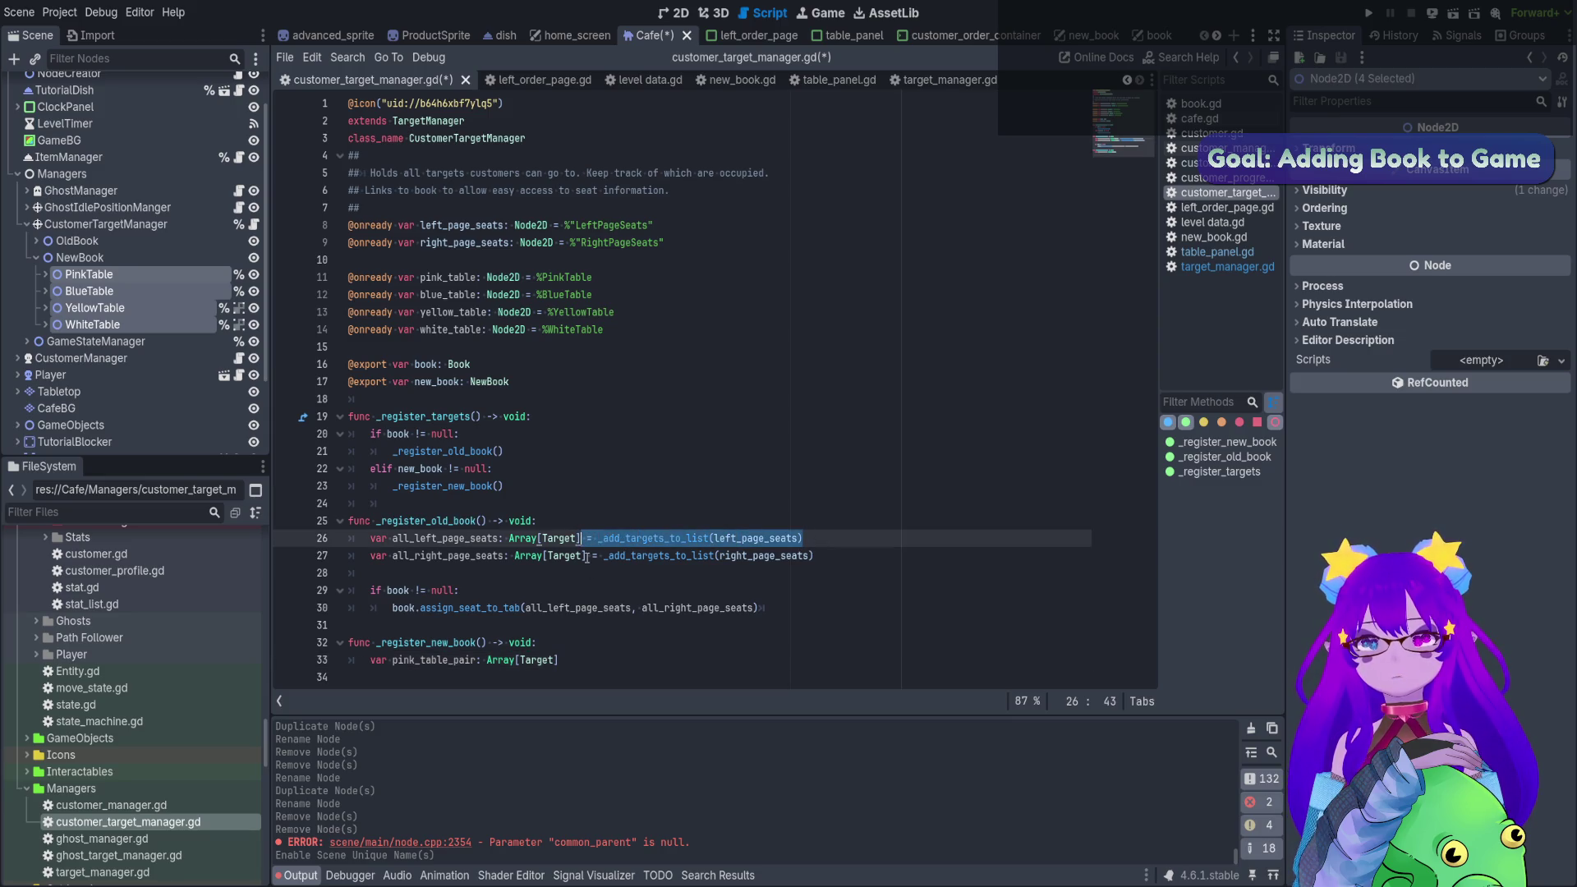
click(575, 668)
text(=)
text(= _add_targets_to_list(left_page_seats))
click(575, 667)
key(Left)
key(BackSpace)
key(BackSpace)
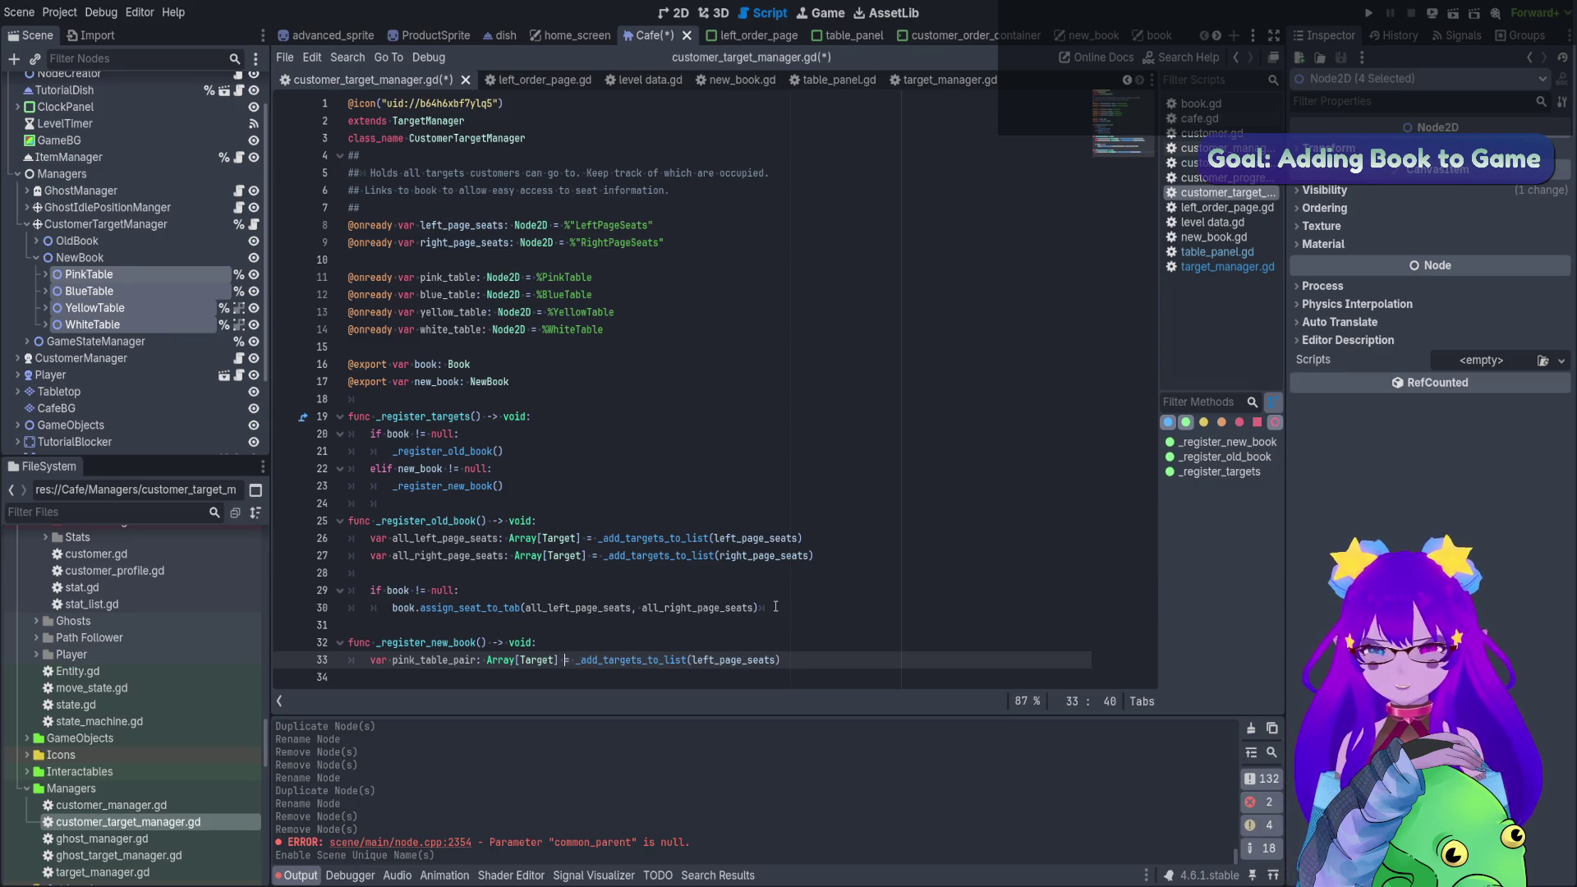
click(833, 662)
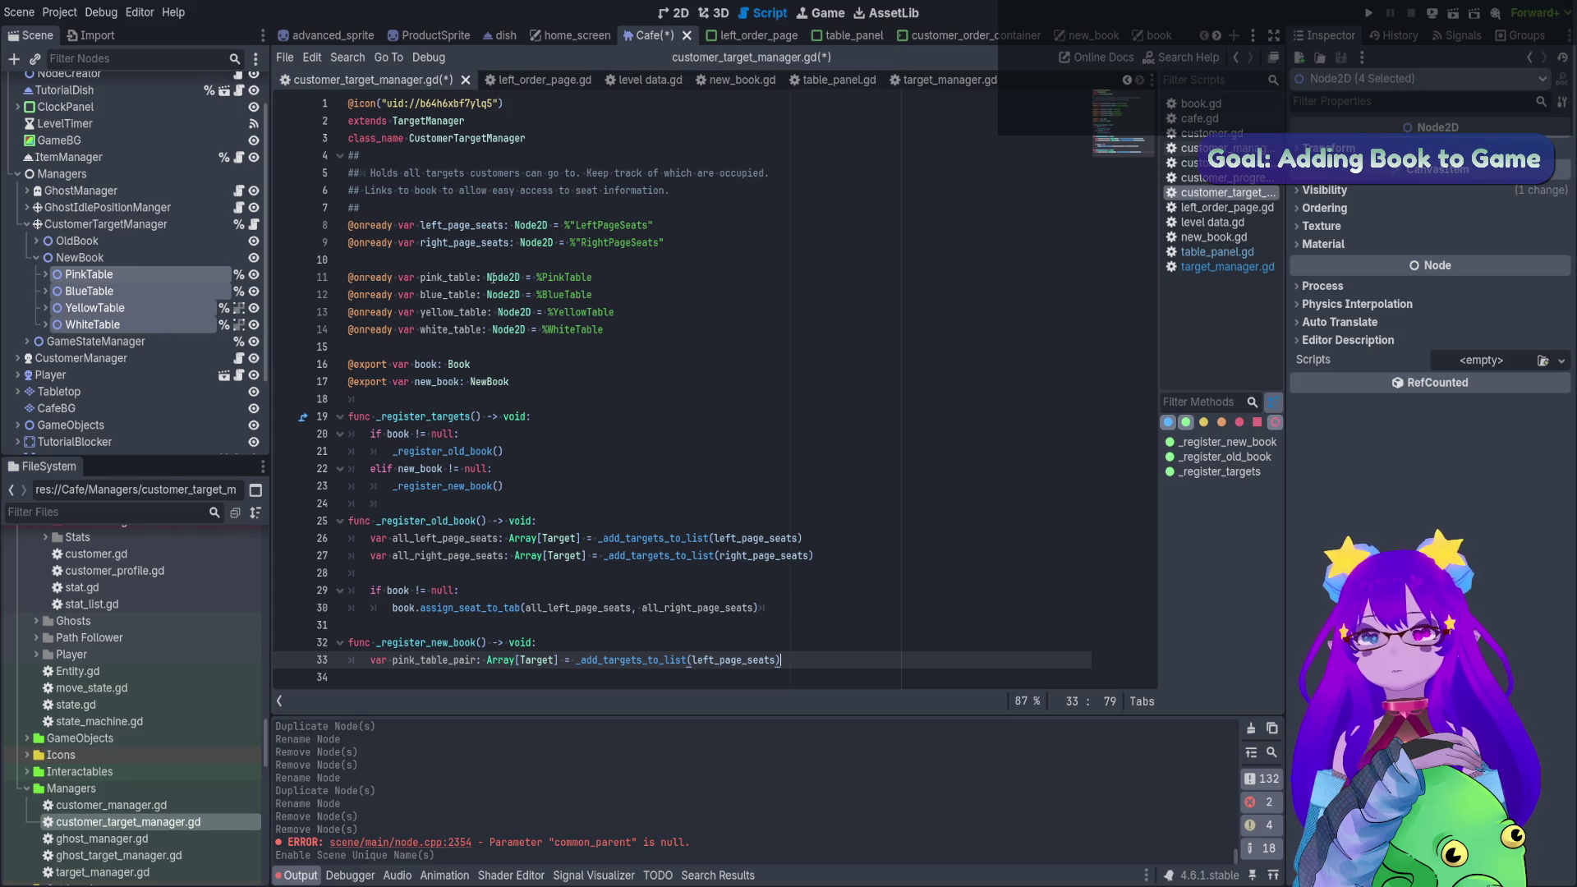
Change the call's argument to pink_table, then duplicate the pink_table_pair line three times
double_click(459, 276)
key(ctrl+c)
double_click(772, 660)
key(ctrl+v)
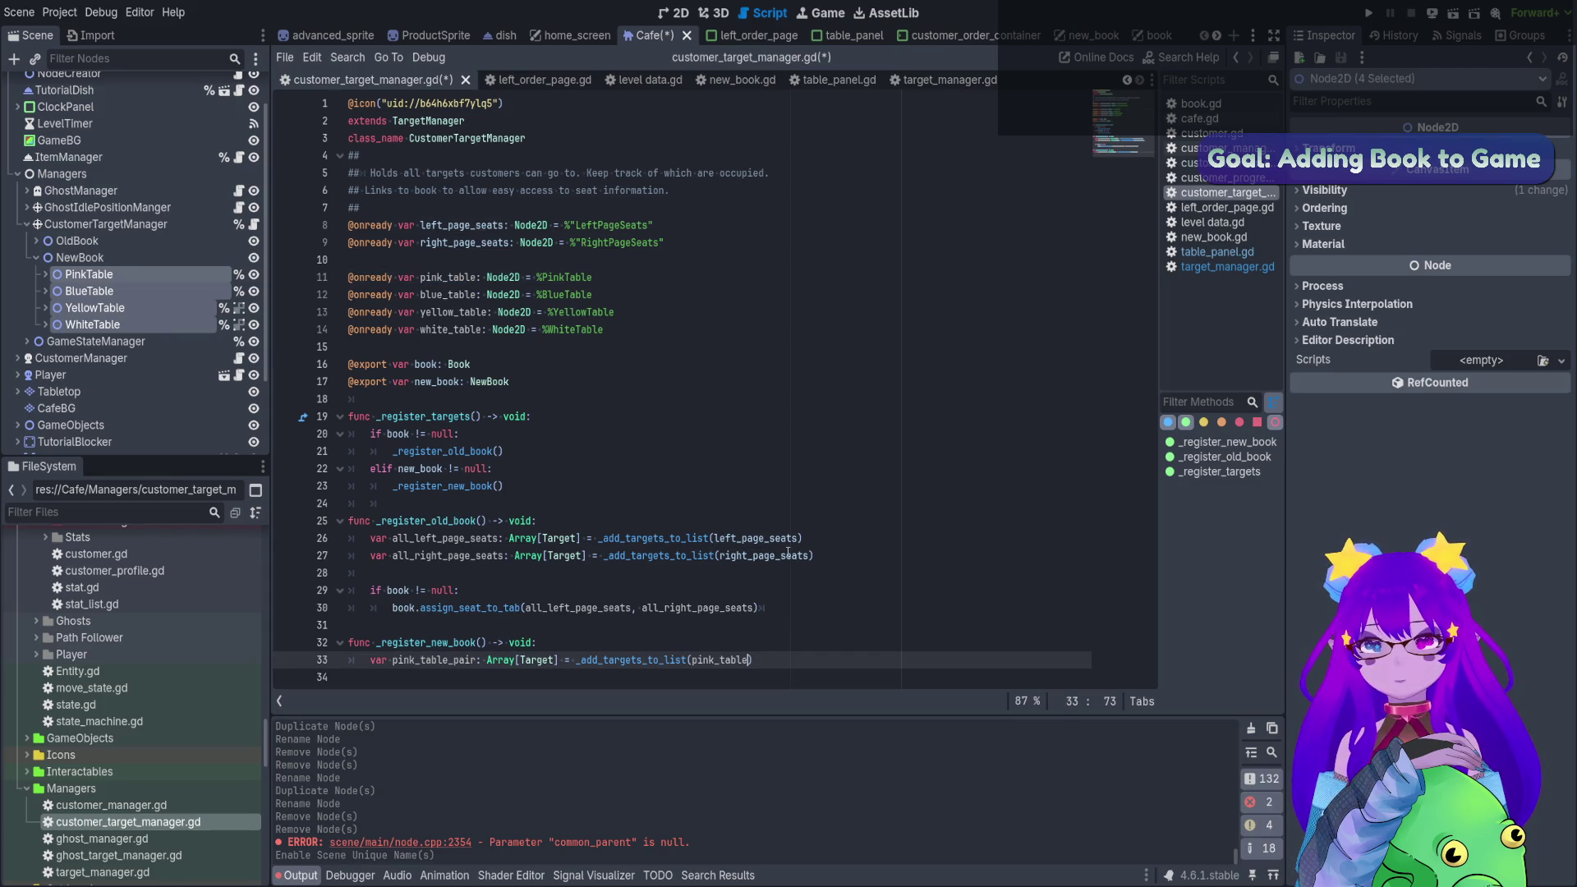
click(438, 662)
click(802, 658)
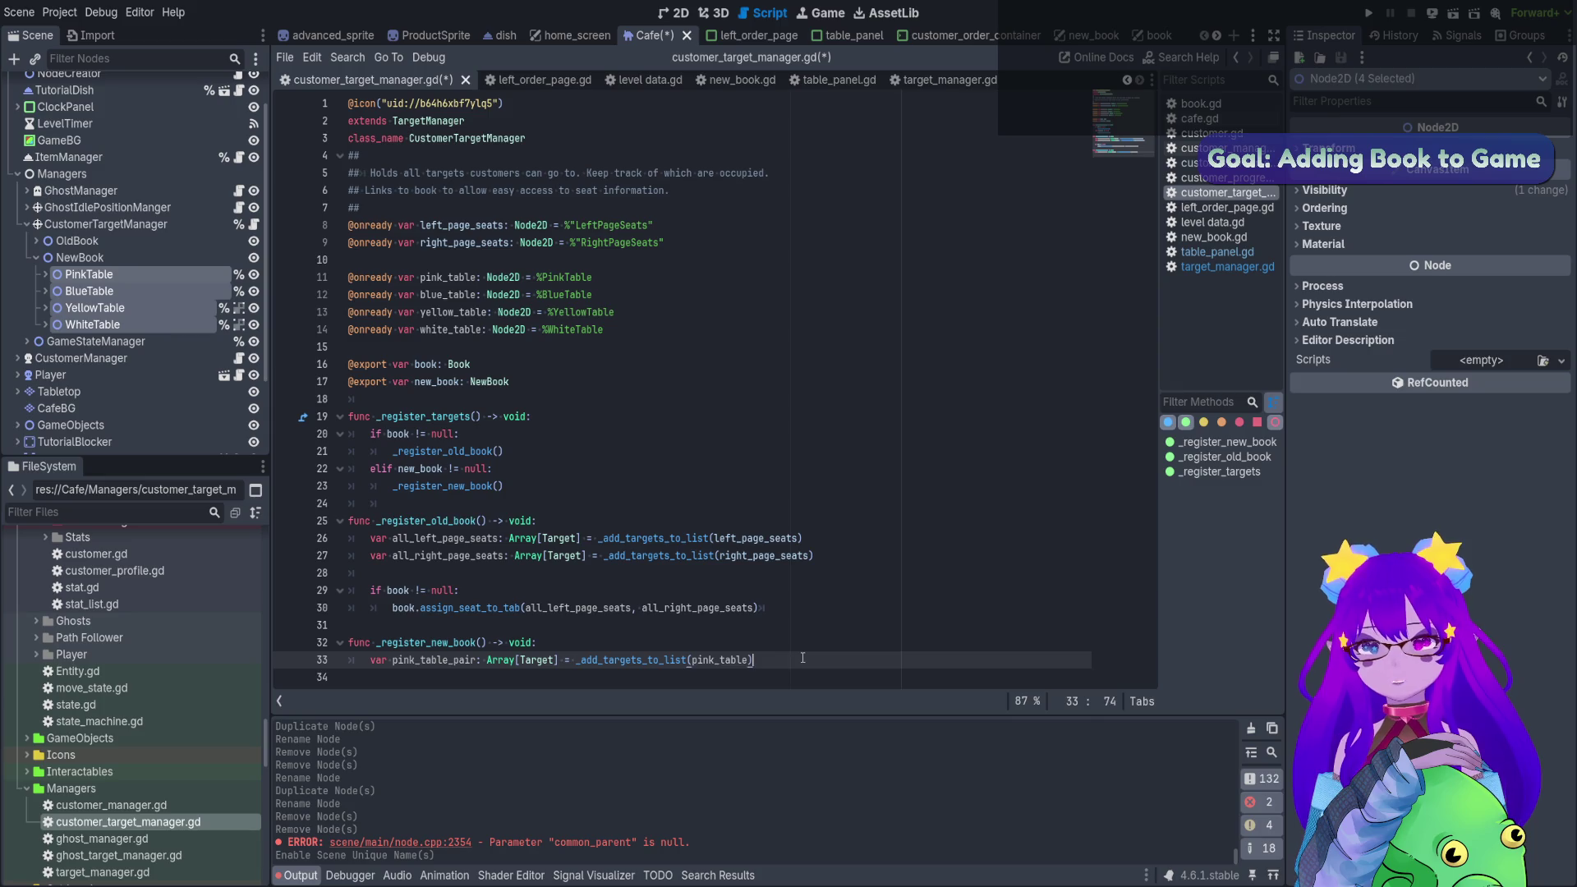
key(ctrl+shift+d)
key(ctrl+shift+d)
key(ctrl+shift+d)
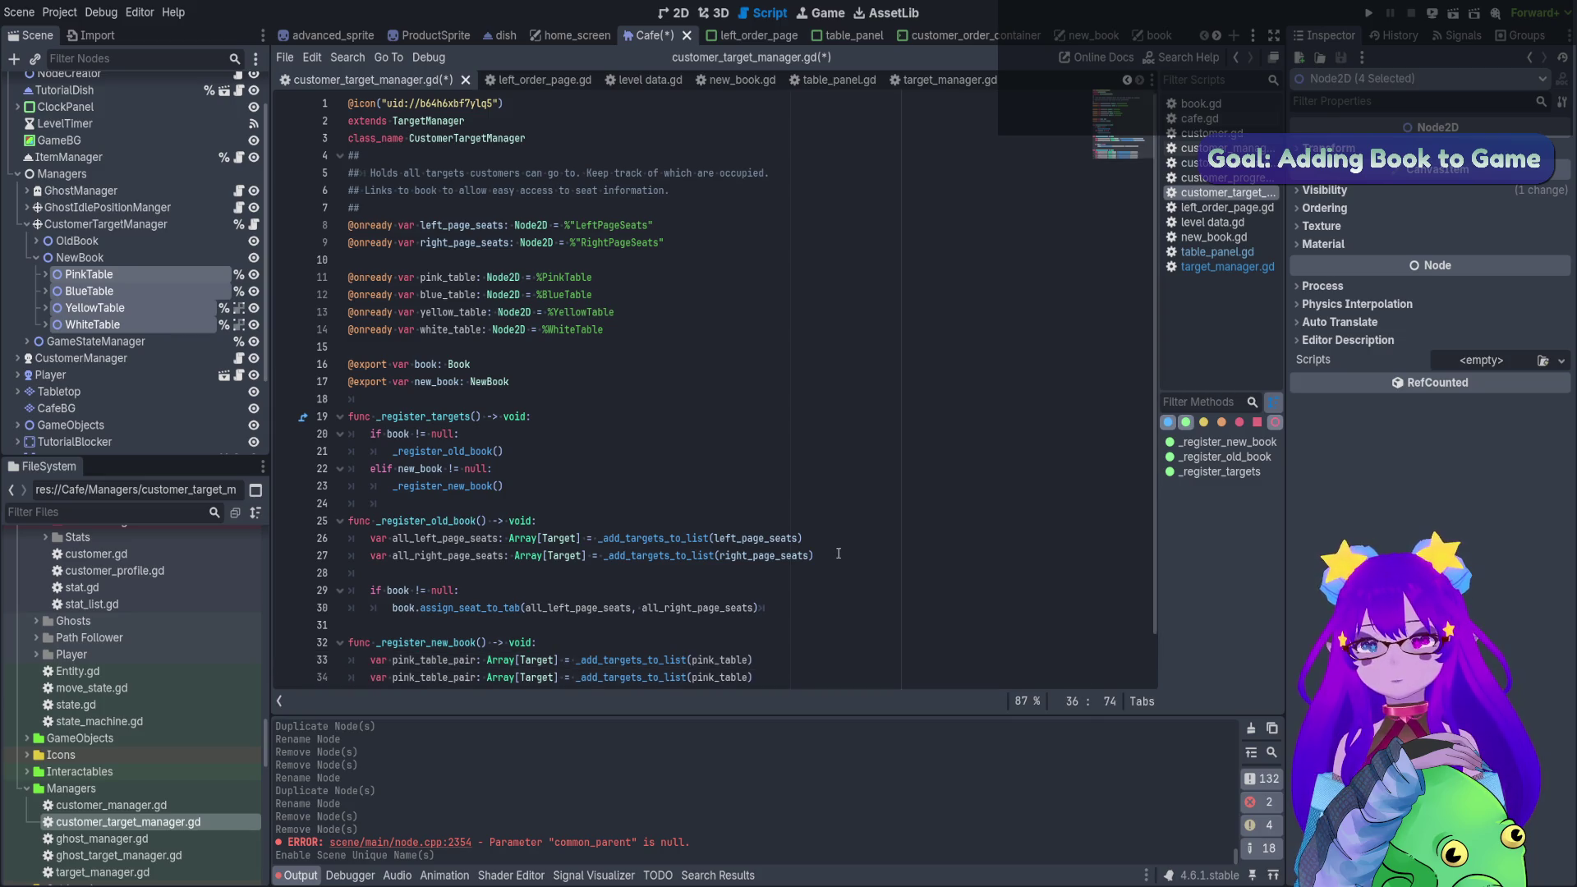
Rename the second copied variable to blue_table_pair
double_click(465, 243)
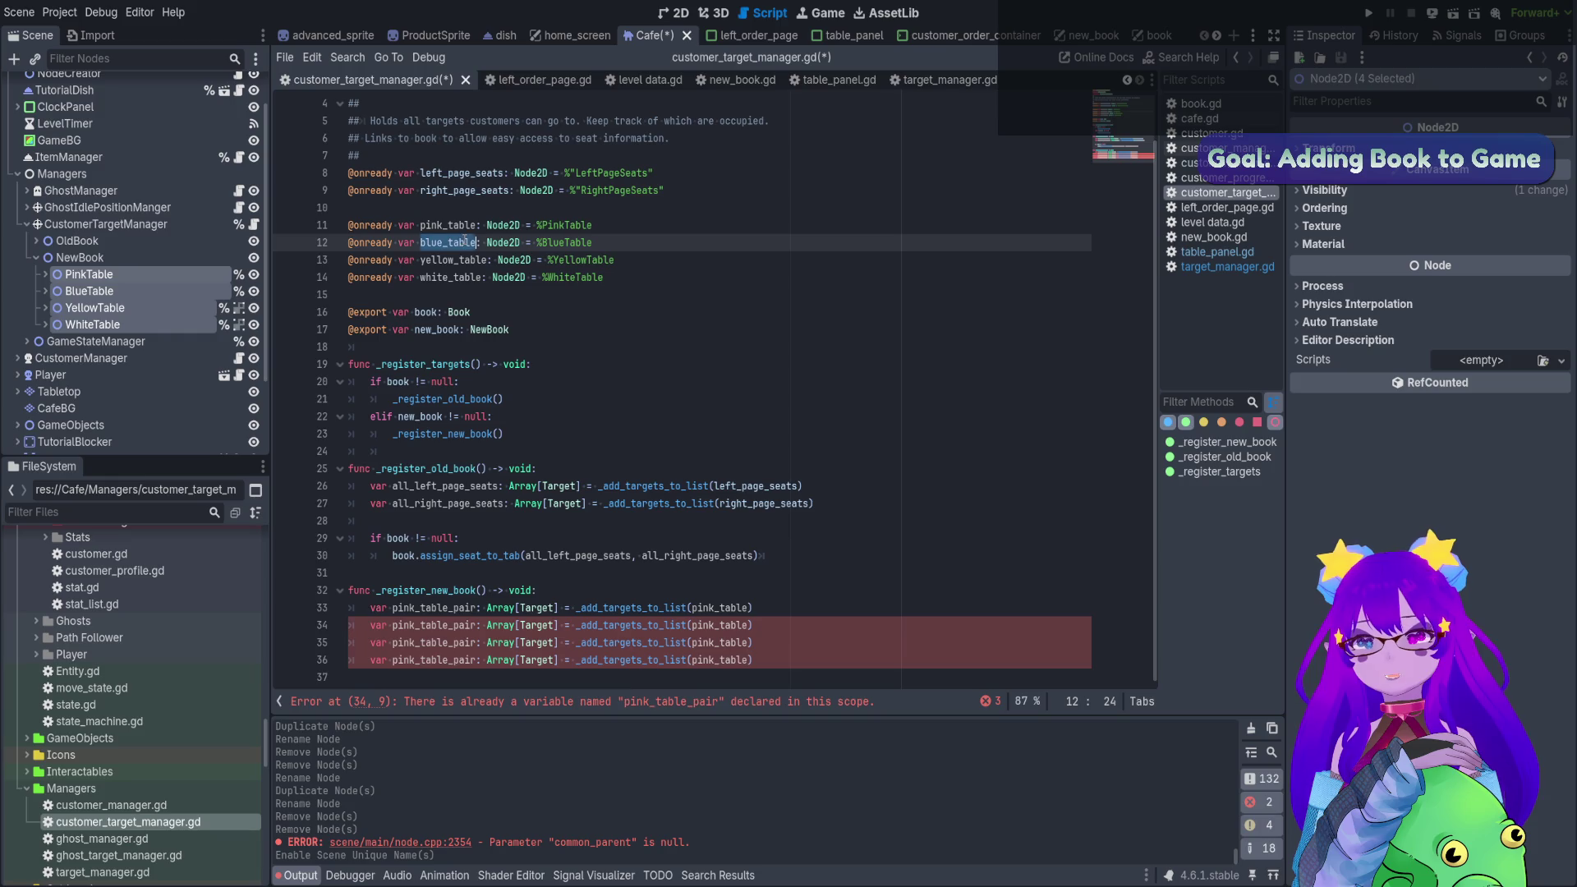
click(414, 626)
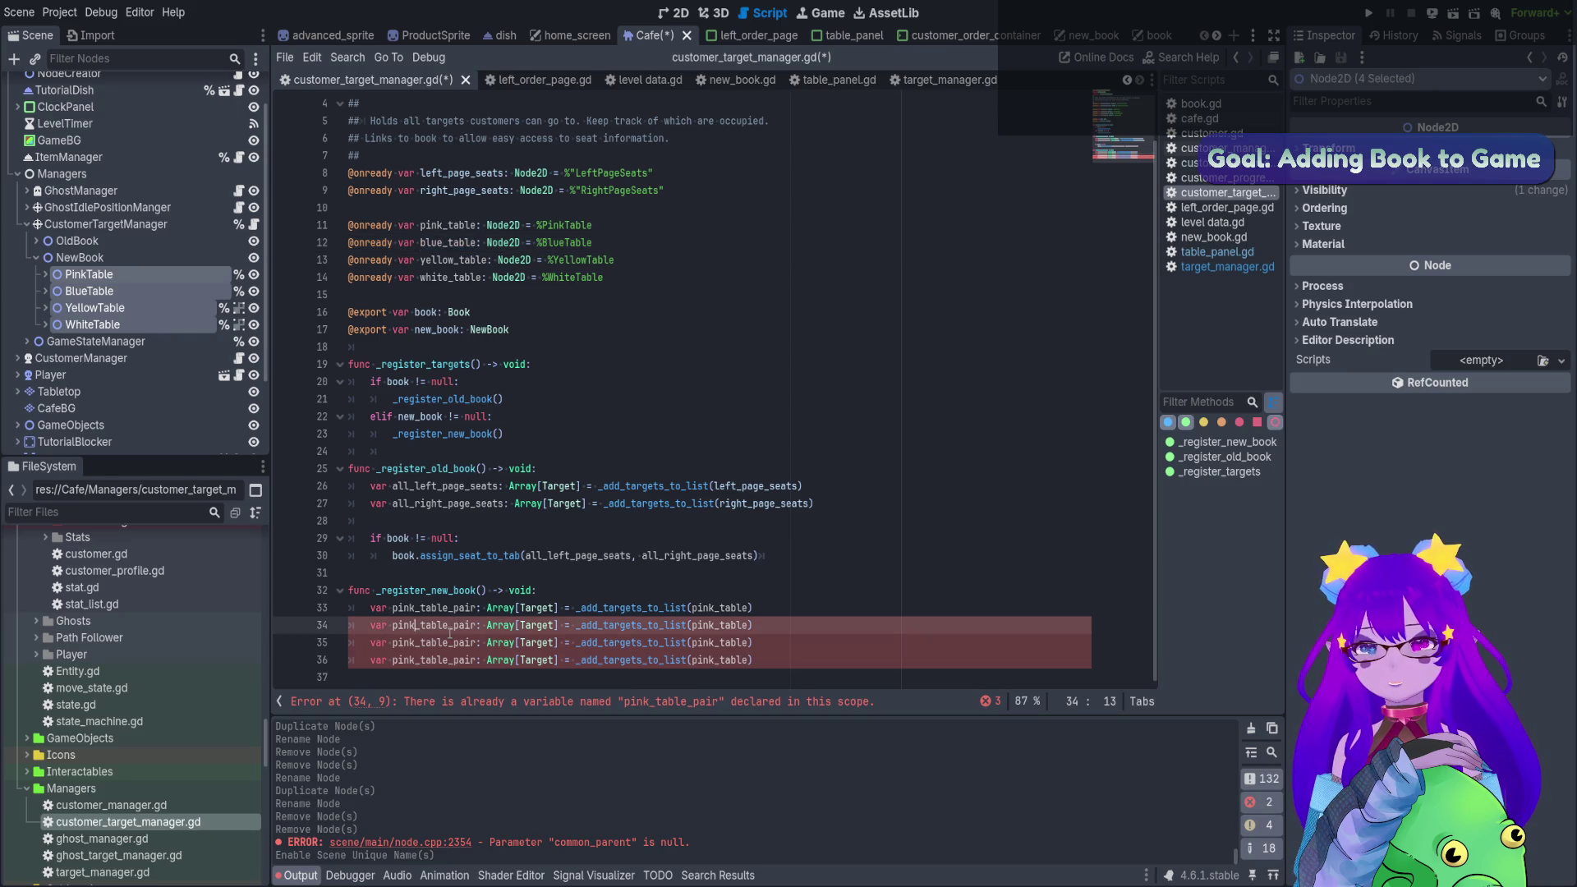
alt+click(449, 648)
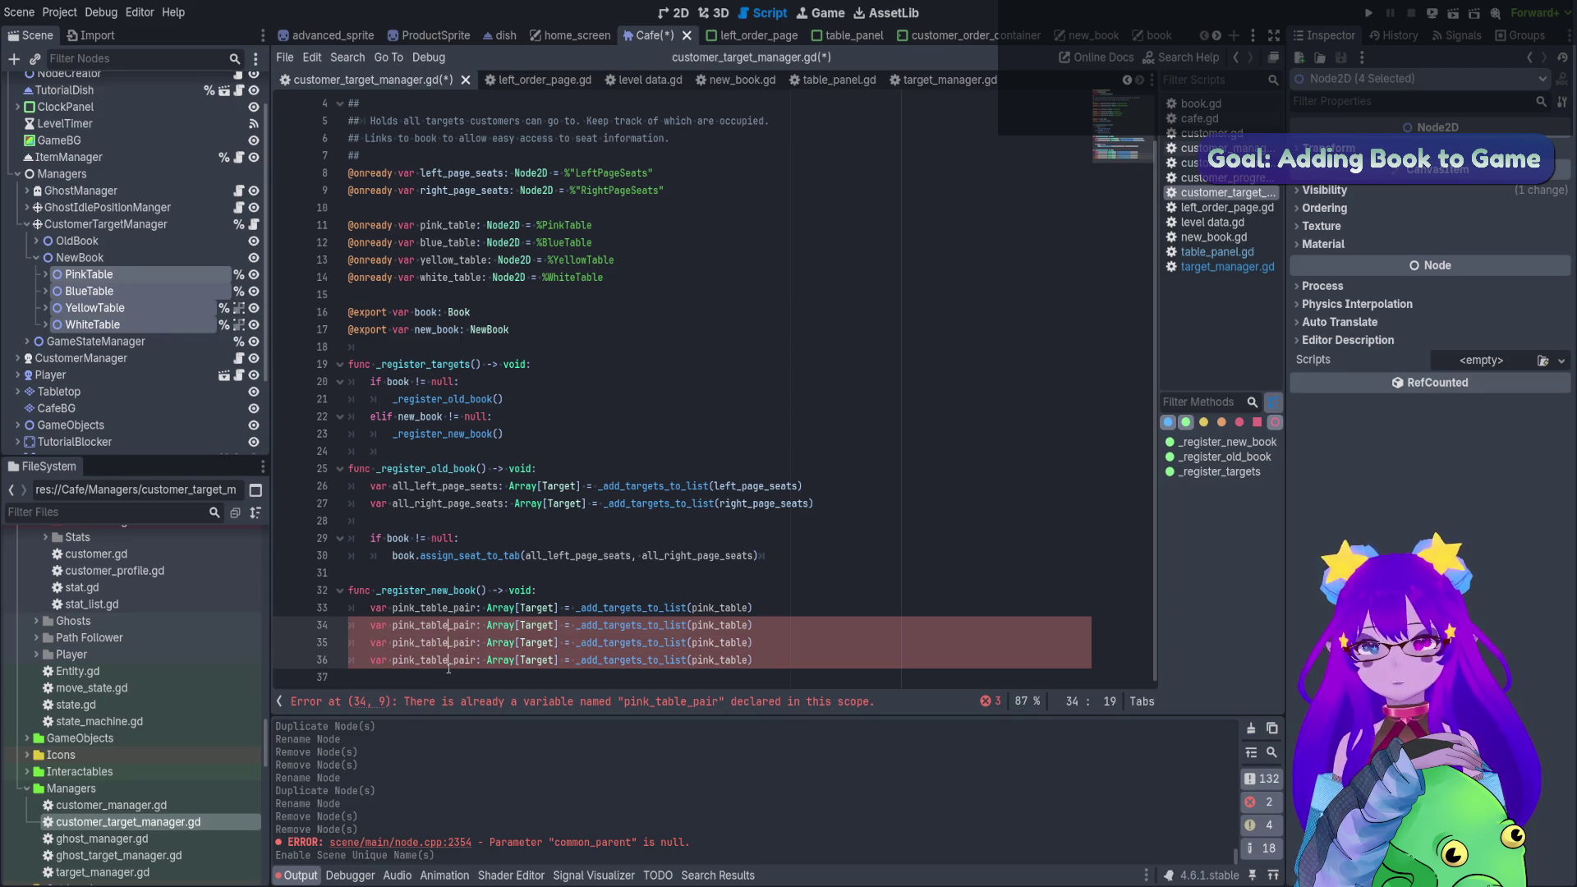
key(BackSpace)
key(BackSpace)
key(BackSpace)
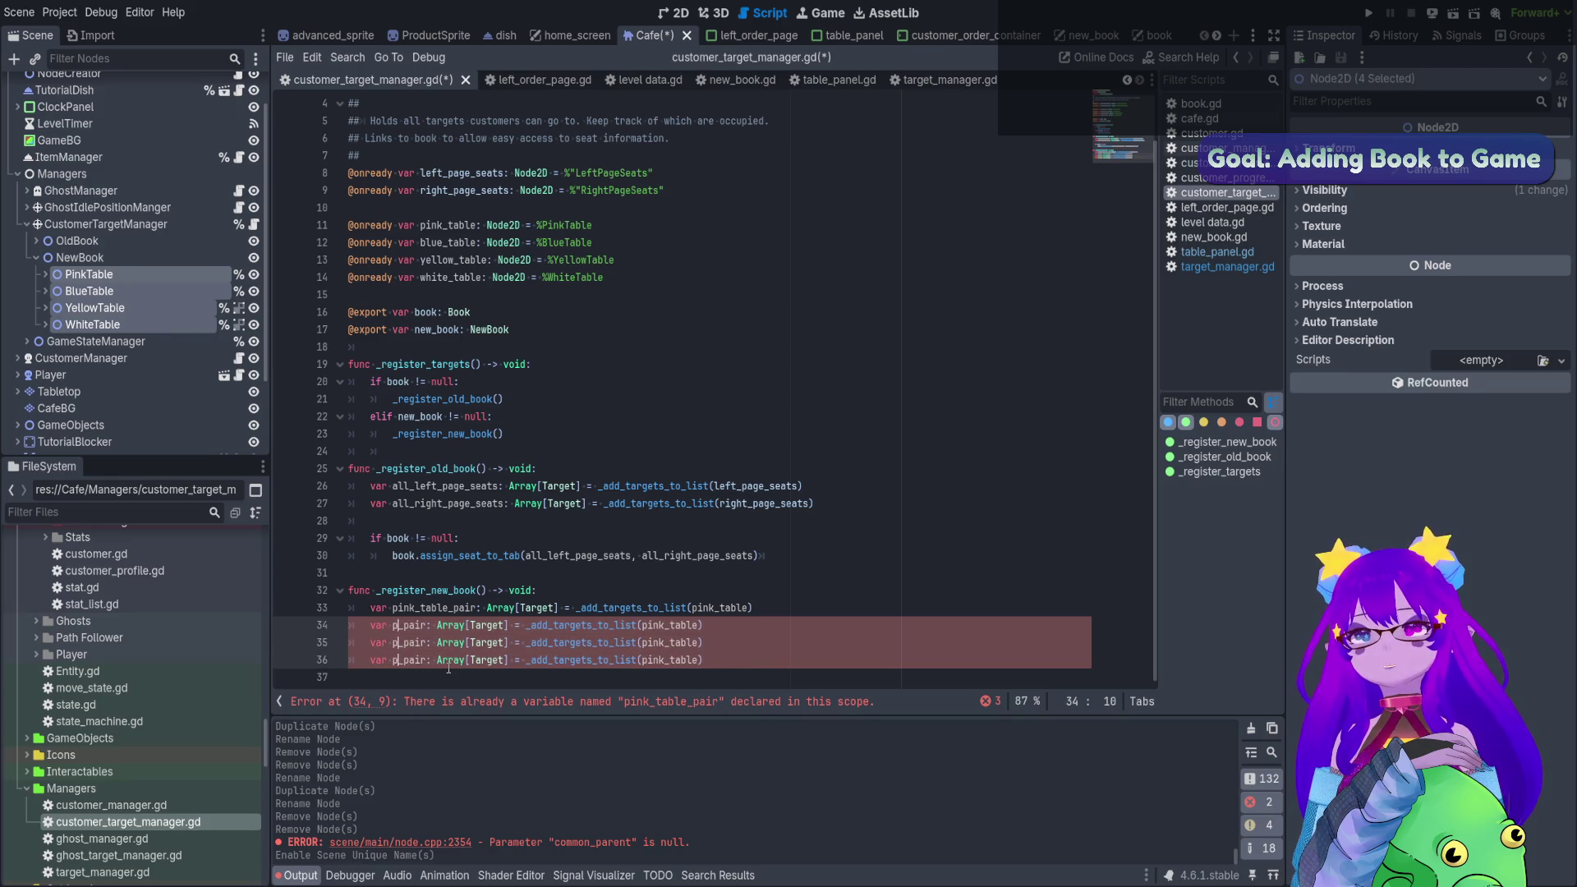
key(Escape)
text(blue_table)
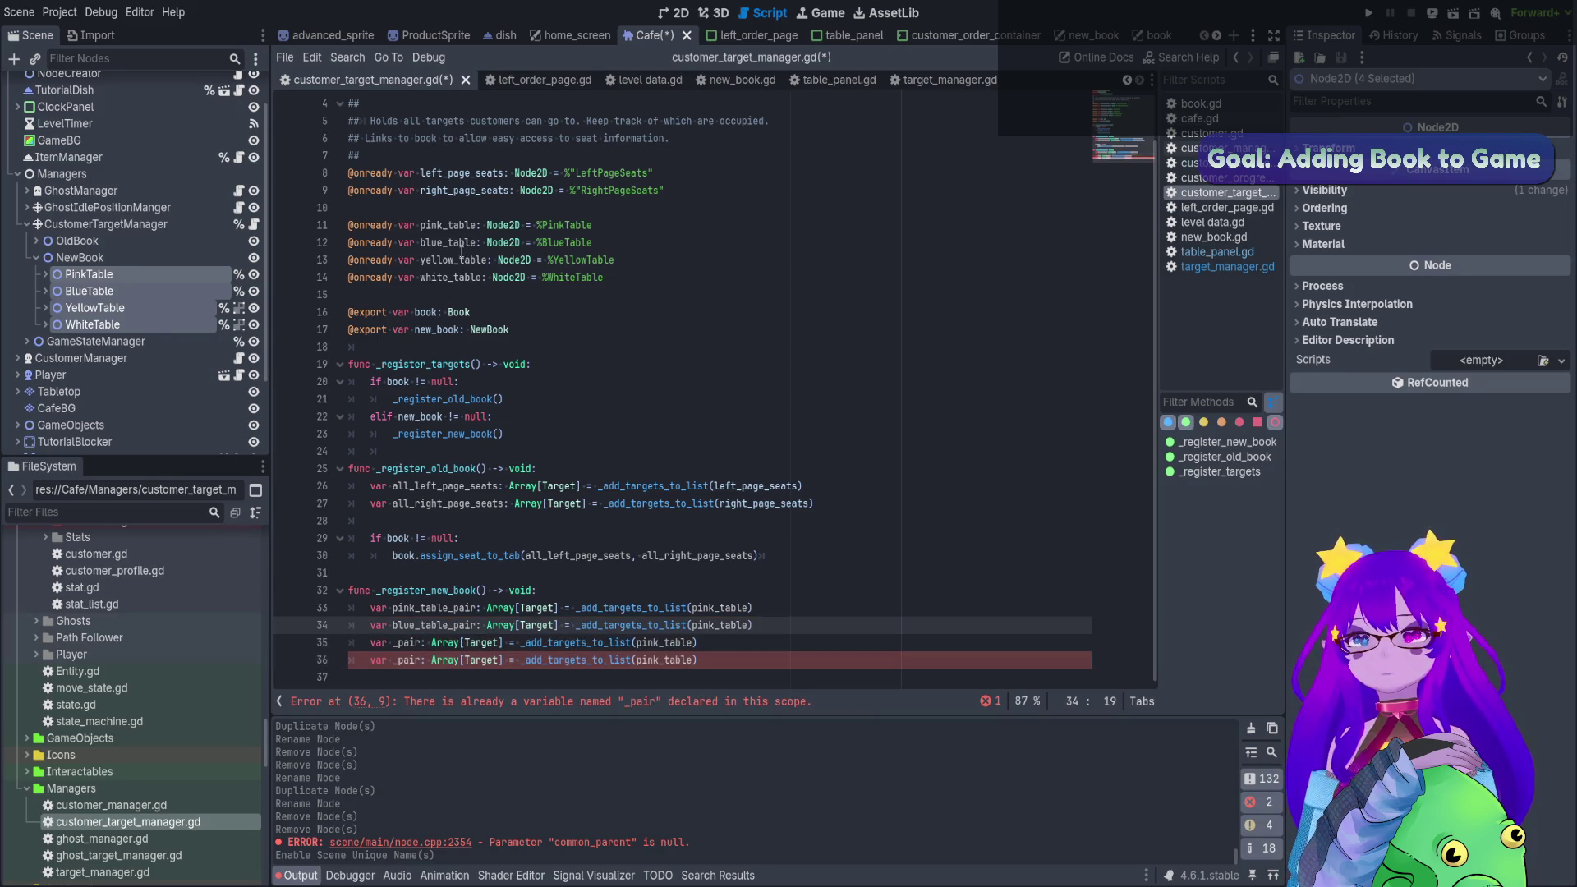
Make the third copy yellow_table_pair using yellow_table, and give the blue list a blue_table argument
double_click(460, 259)
key(ctrl+c)
click(393, 642)
key(ctrl+v)
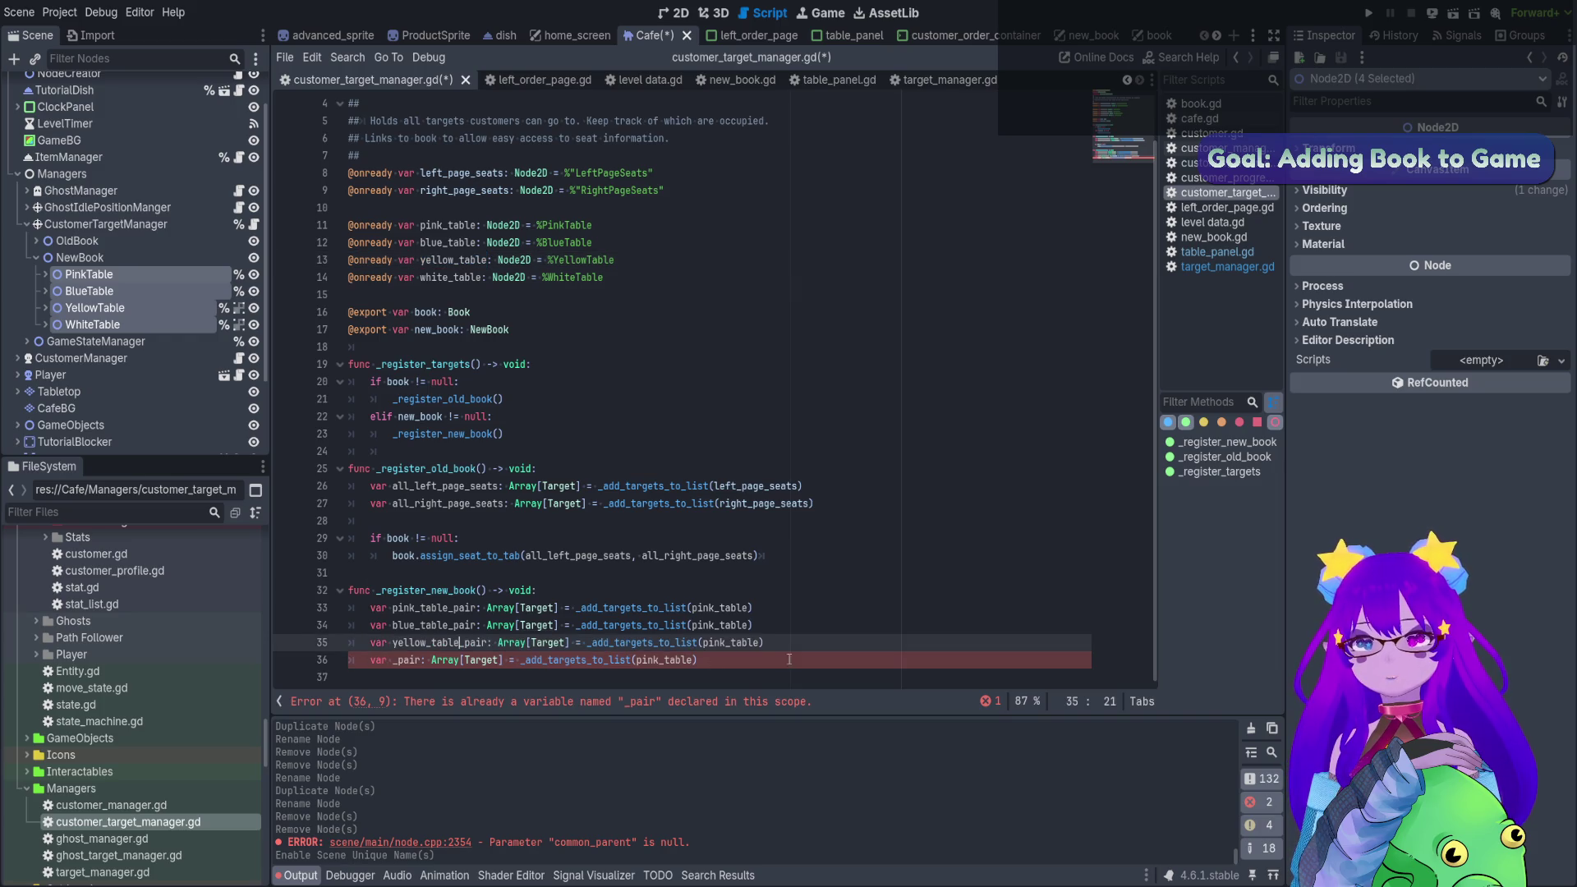
double_click(731, 642)
key(ctrl+v)
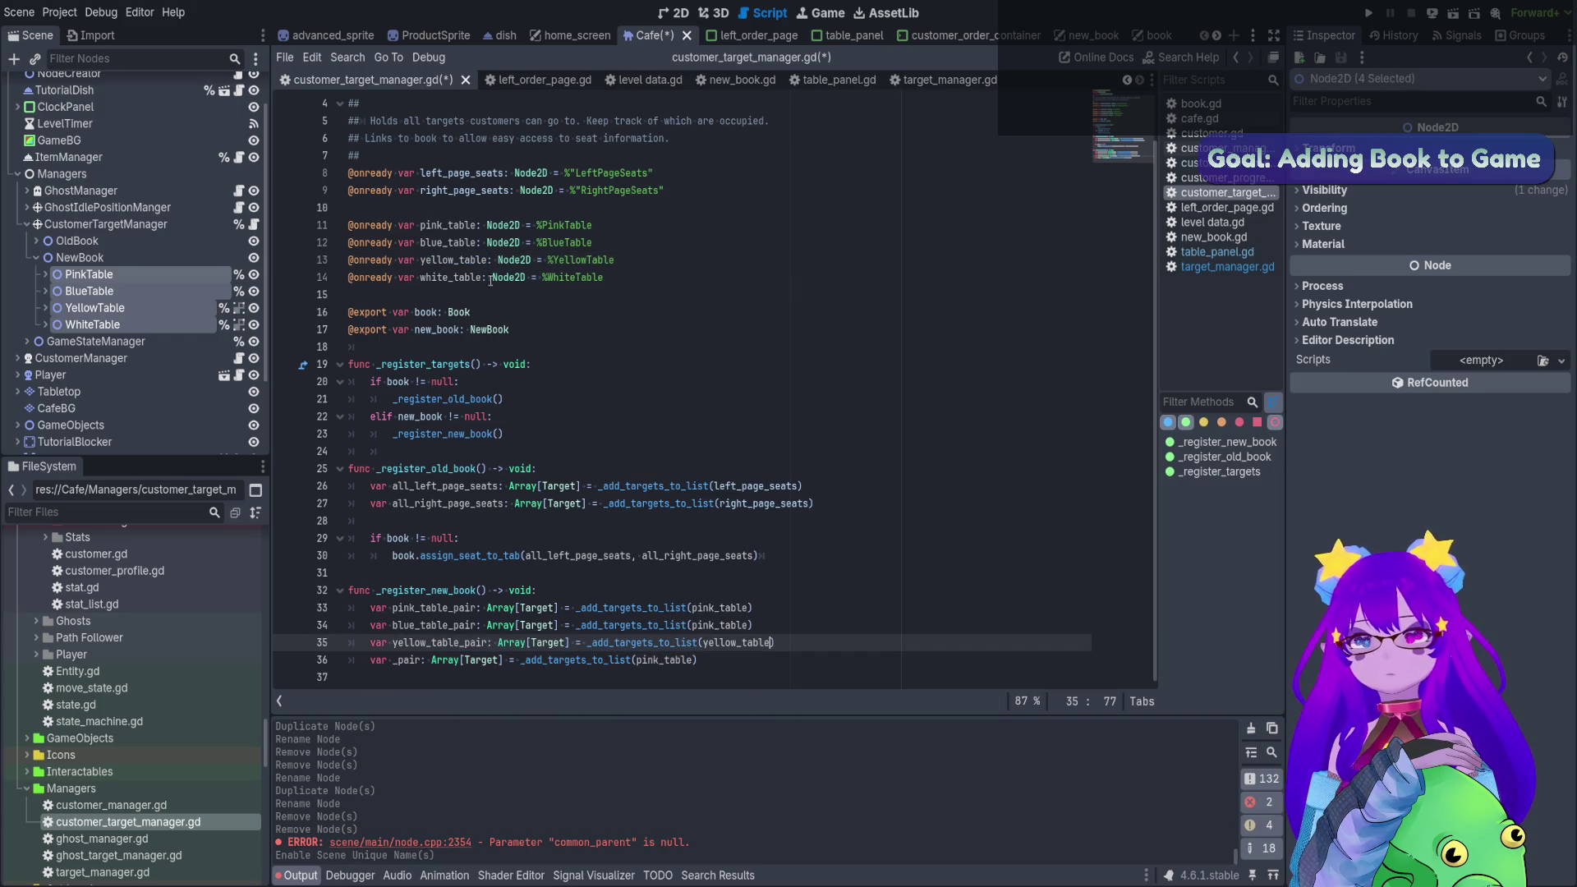
double_click(462, 242)
key(ctrl+c)
double_click(719, 625)
key(ctrl+v)
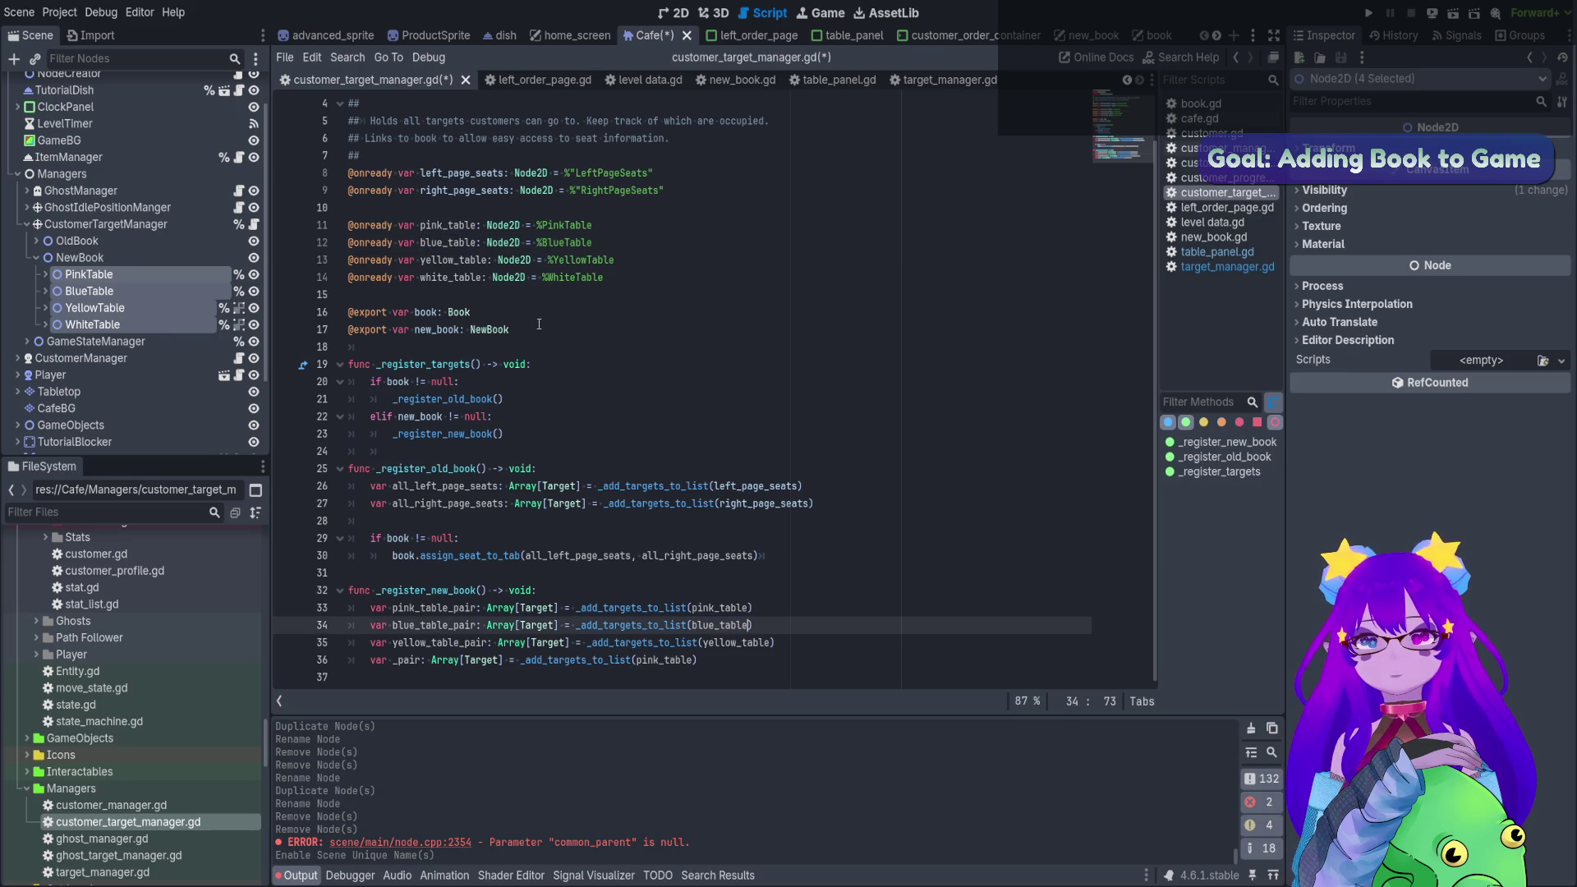
Make the fourth copy white_table_pair using white_table, then save the script
double_click(468, 279)
key(ctrl+c)
click(393, 659)
key(ctrl+v)
double_click(726, 661)
key(ctrl+v)
click(804, 588)
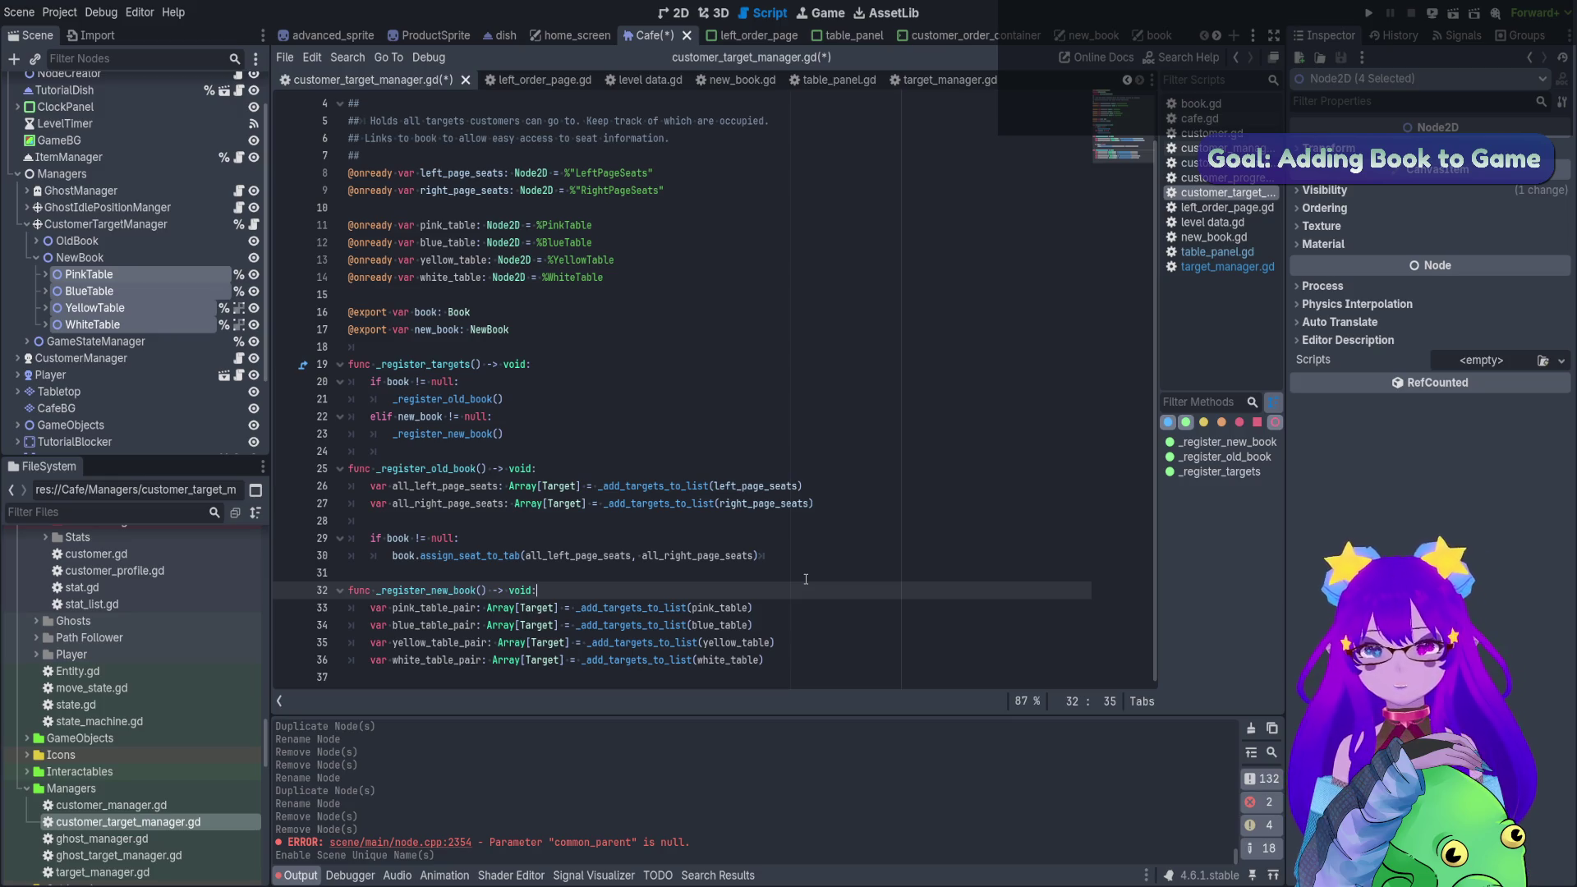
key(ctrl+s)
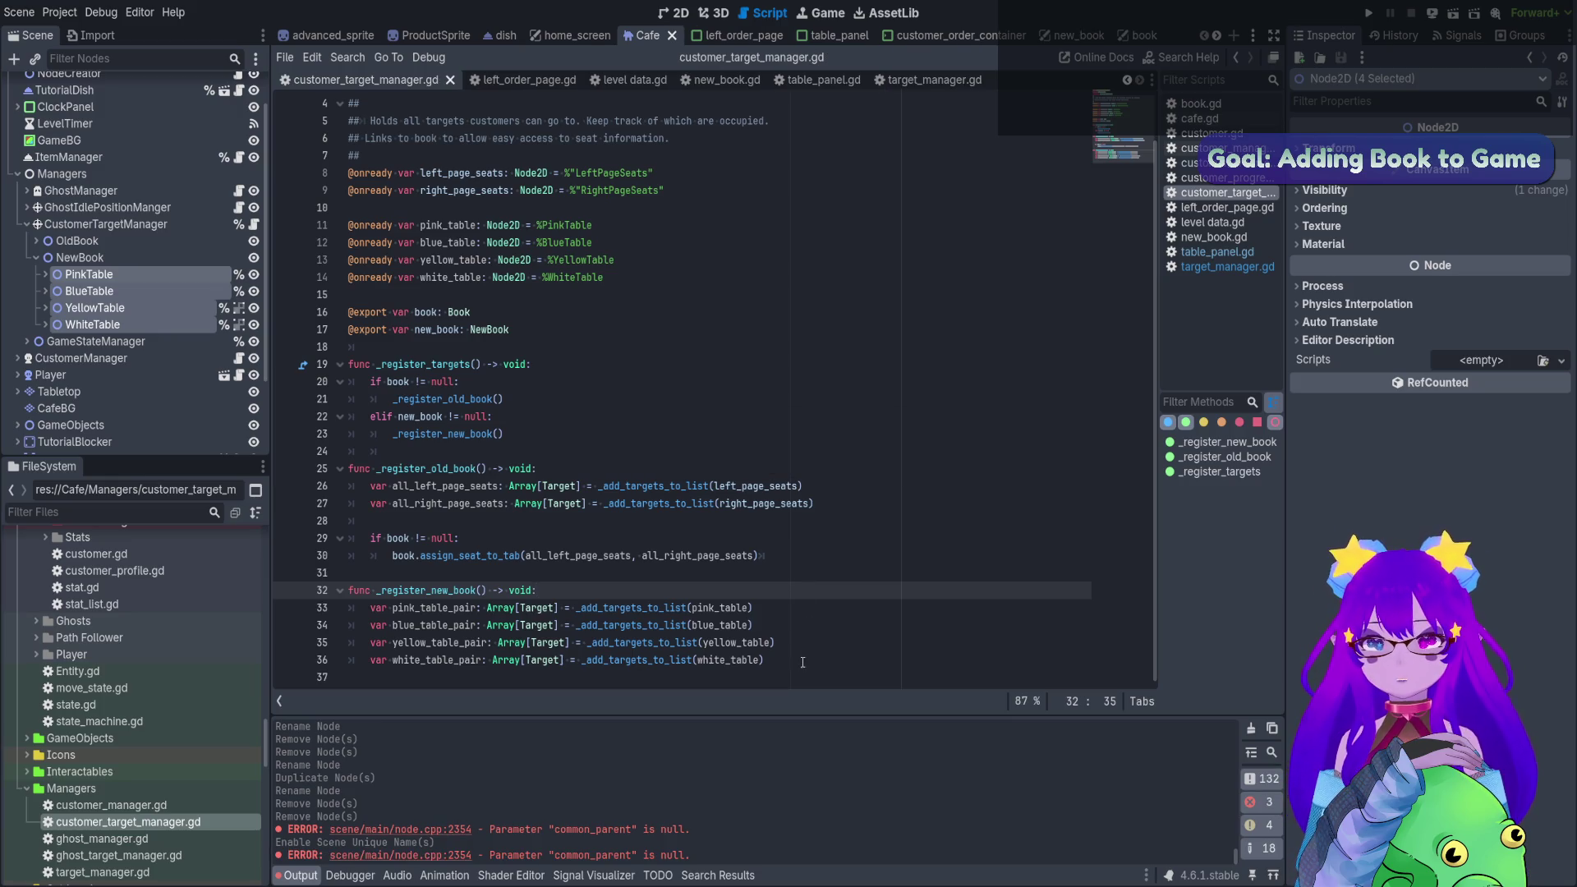
Add an 'if new_book != null:' check below the four target lists
click(803, 662)
key(Return)
key(Return)
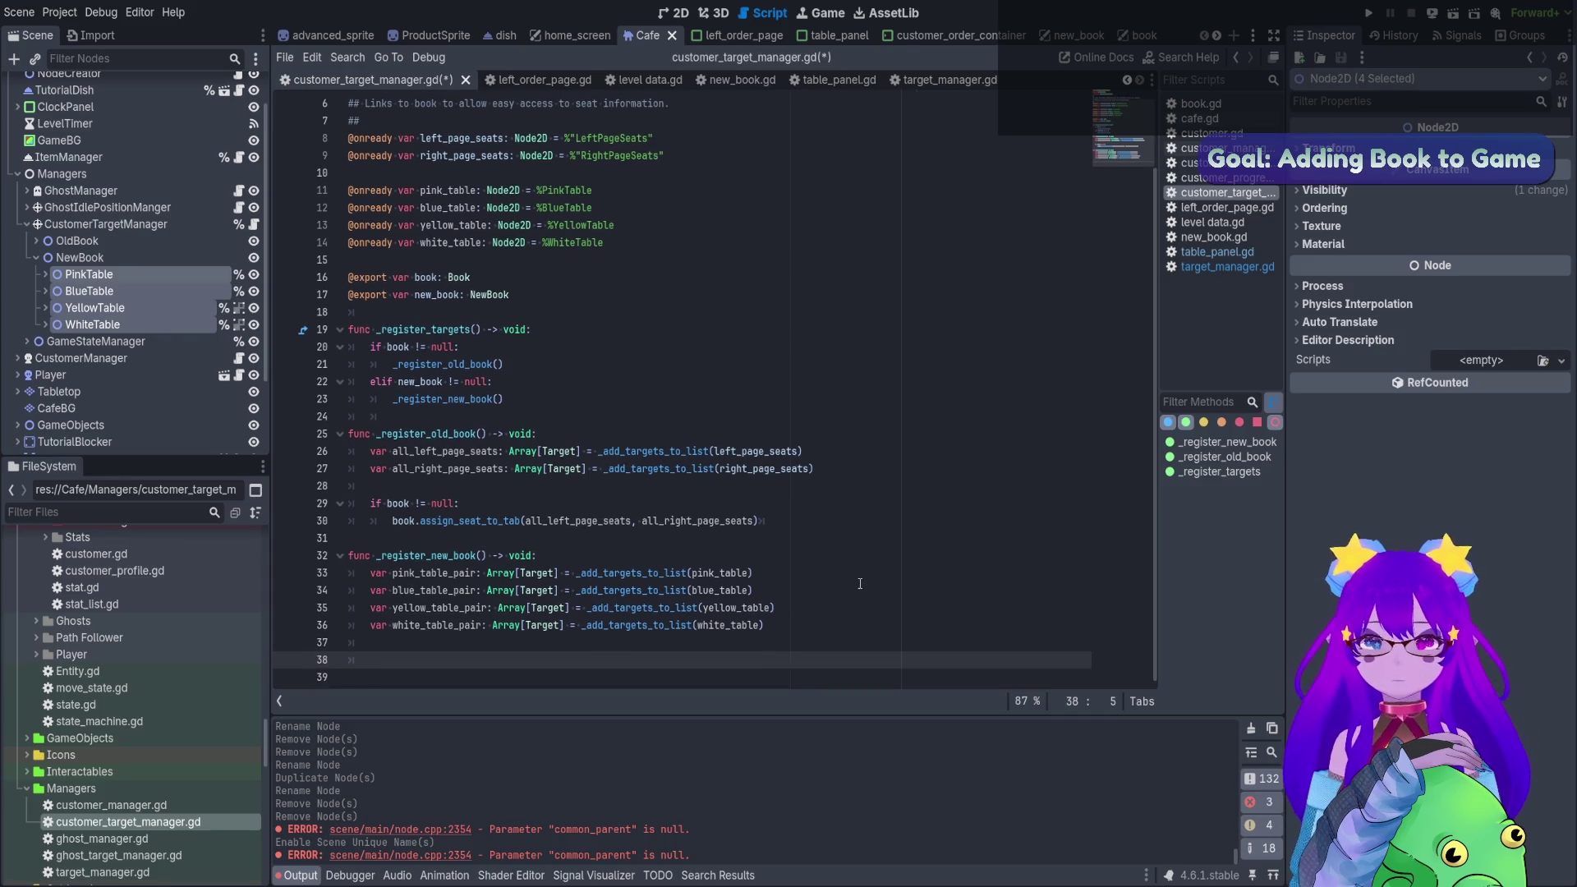
text(if new_book)
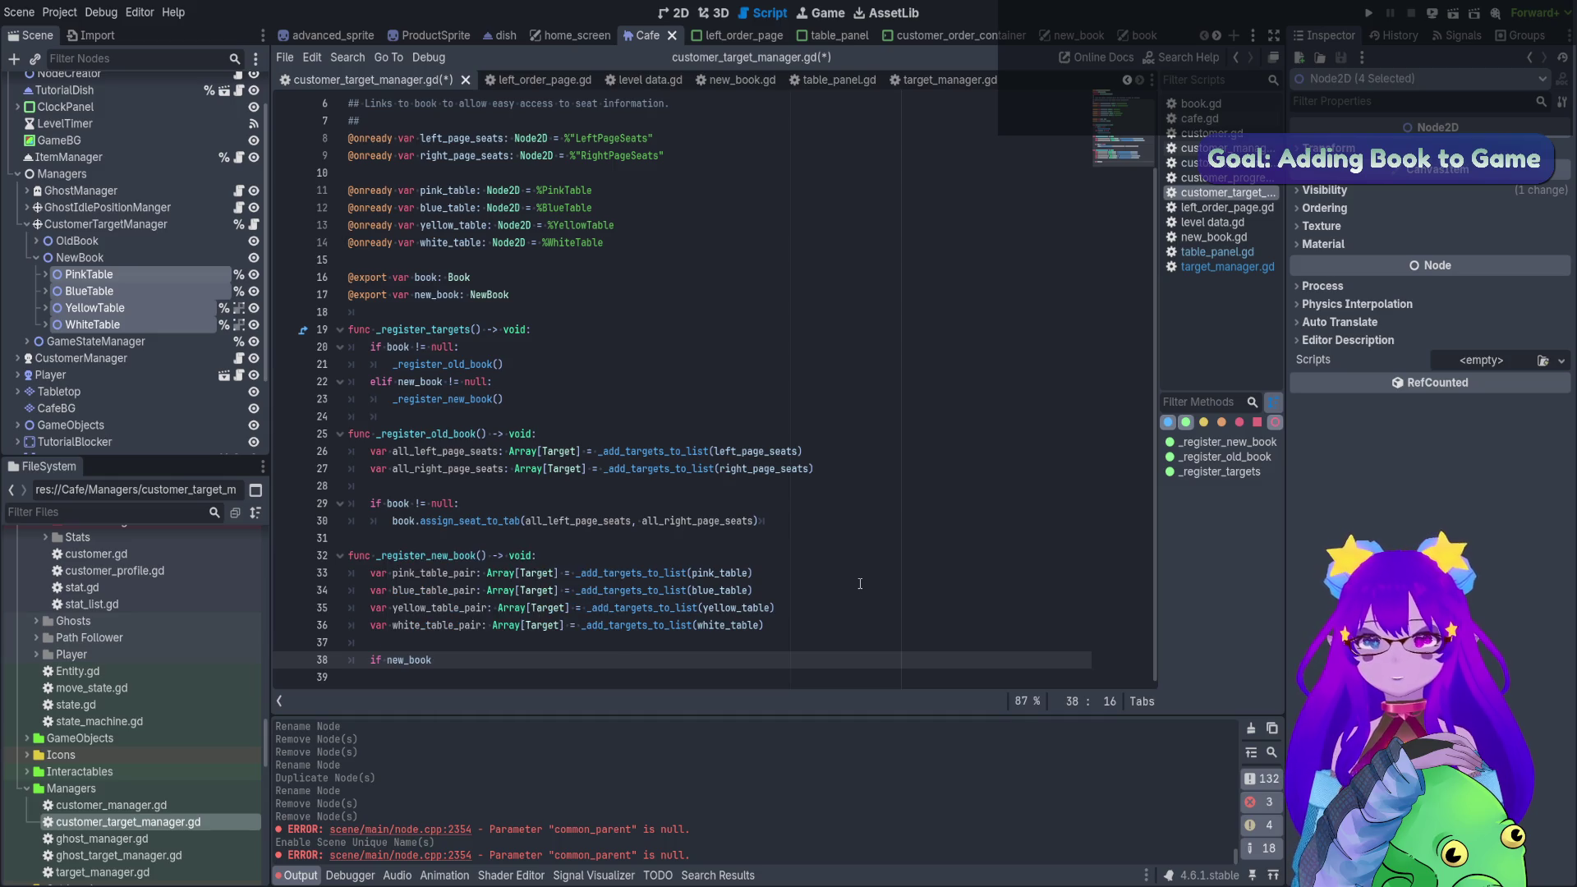
text(!=)
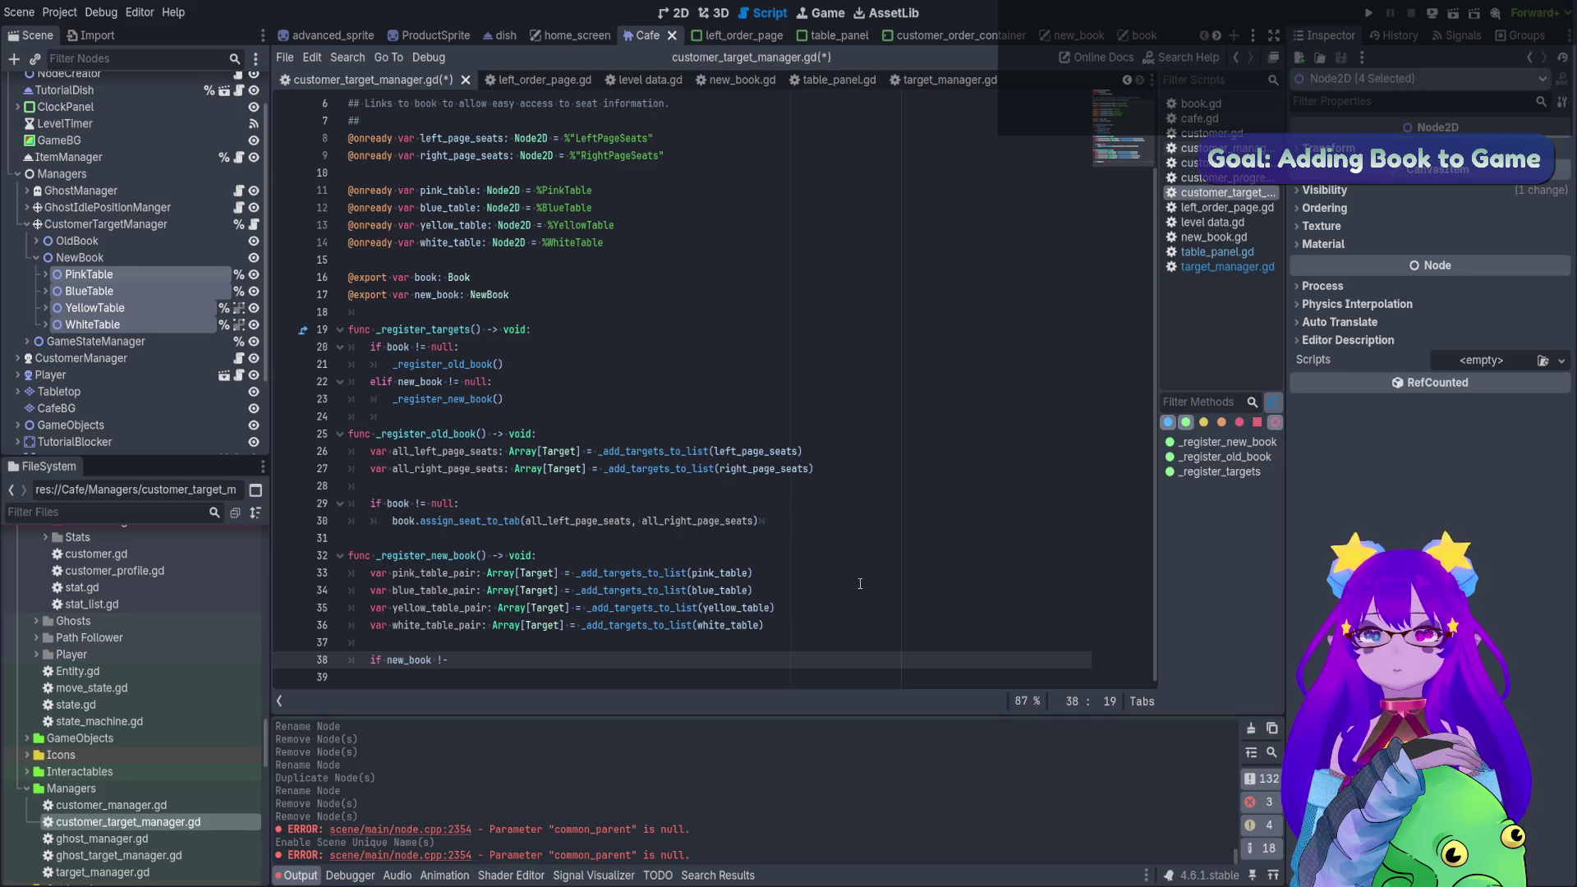
text(= nu)
text(:)
key(Return)
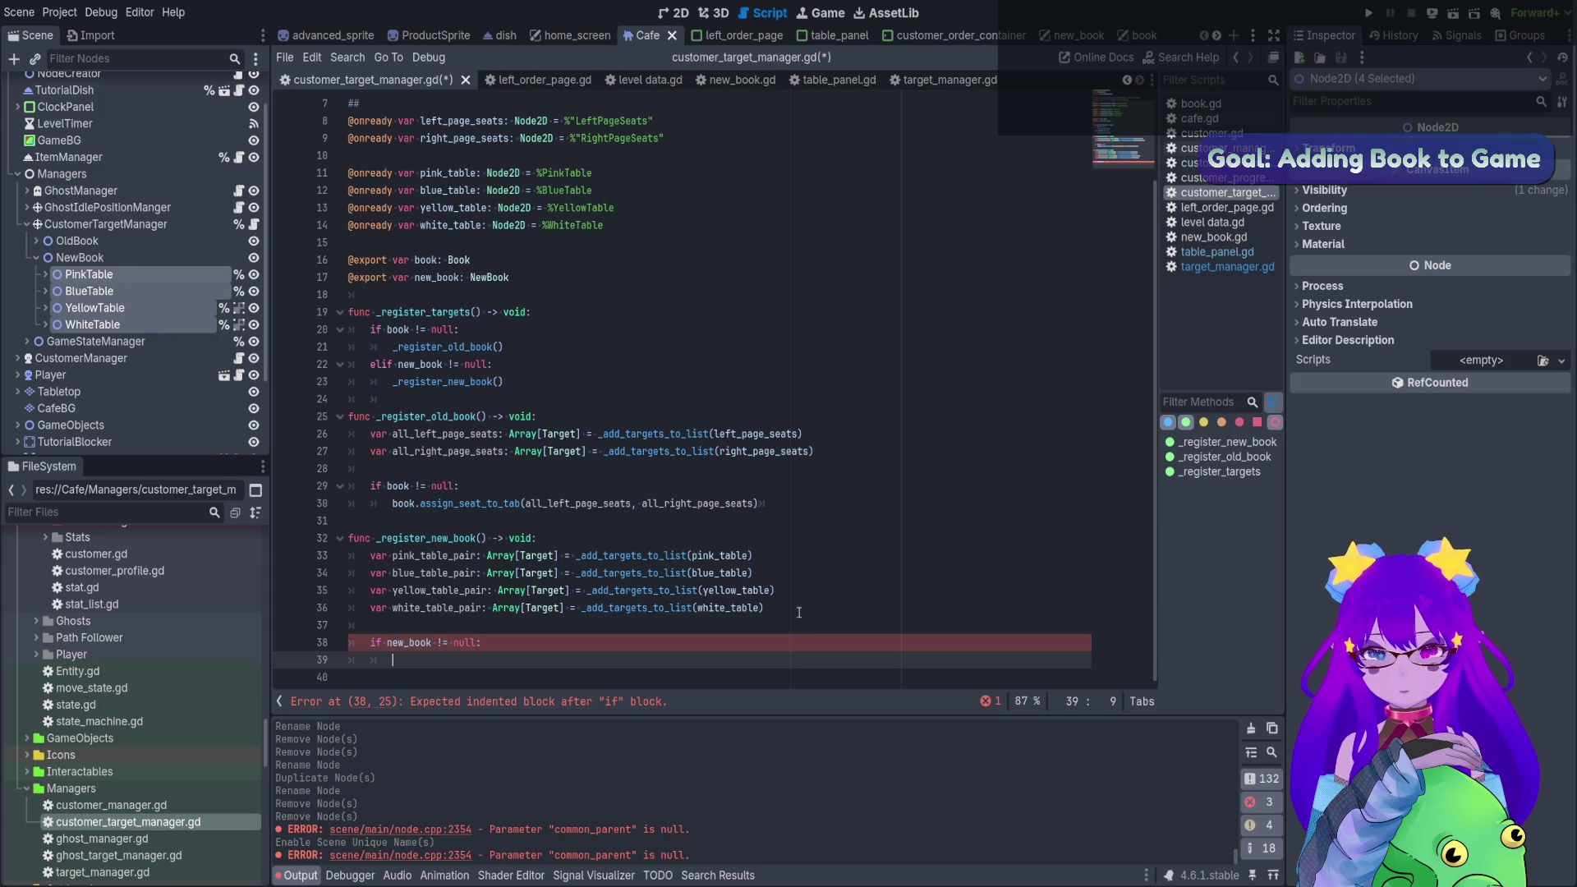
Give the null check a 'pass' body and add 'var color_to_table:' on the line above it
click(739, 625)
key(Return)
click(673, 678)
text(pass)
click(644, 628)
click(655, 649)
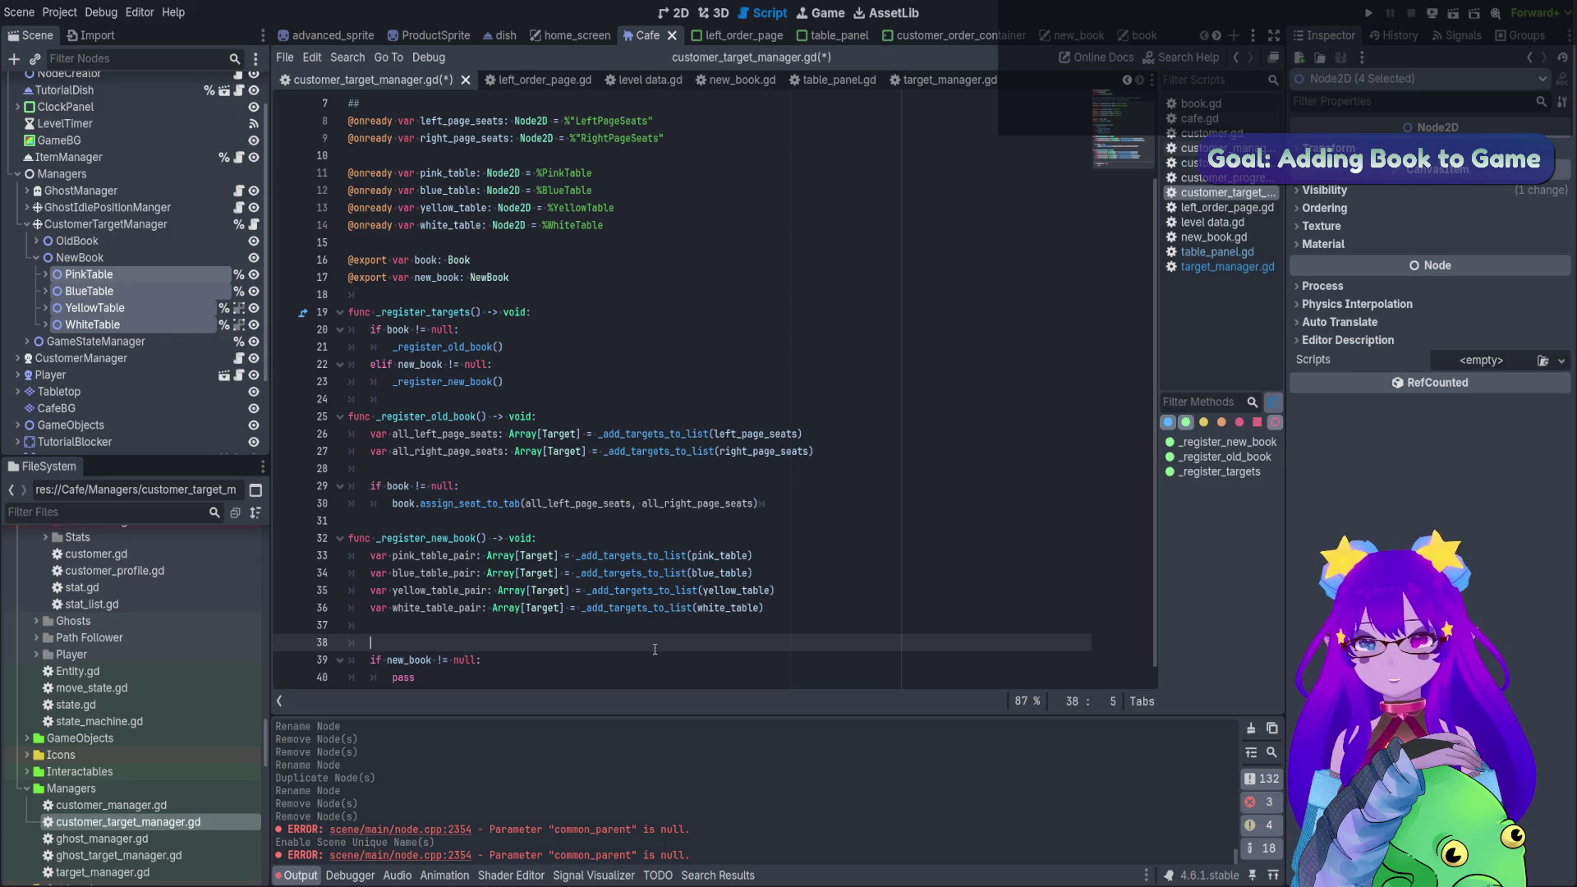
text(var )
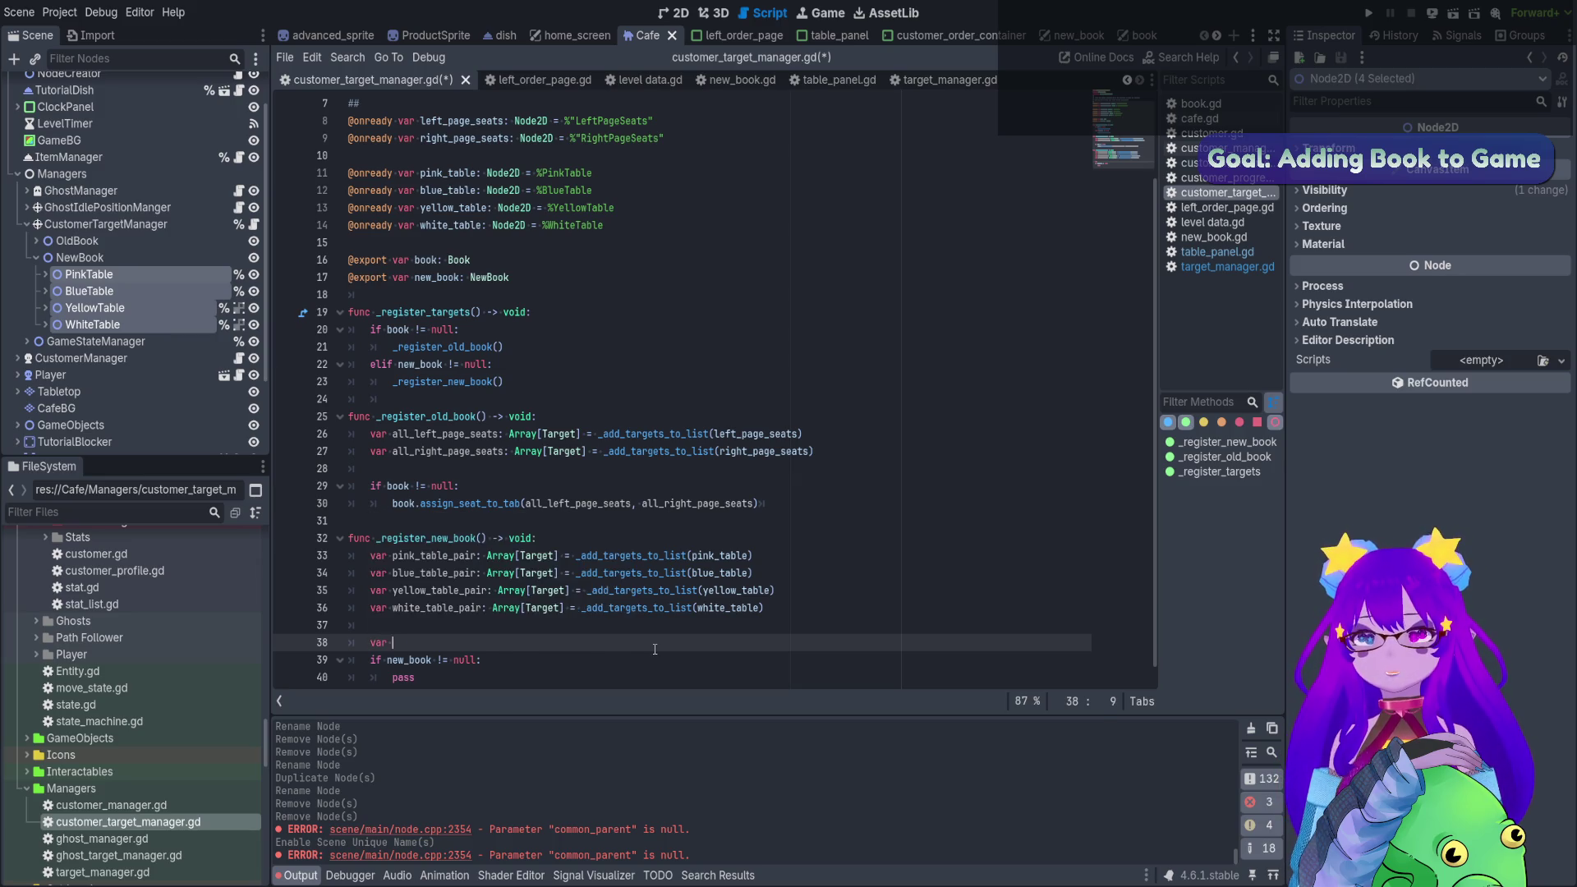
text(color_to_)
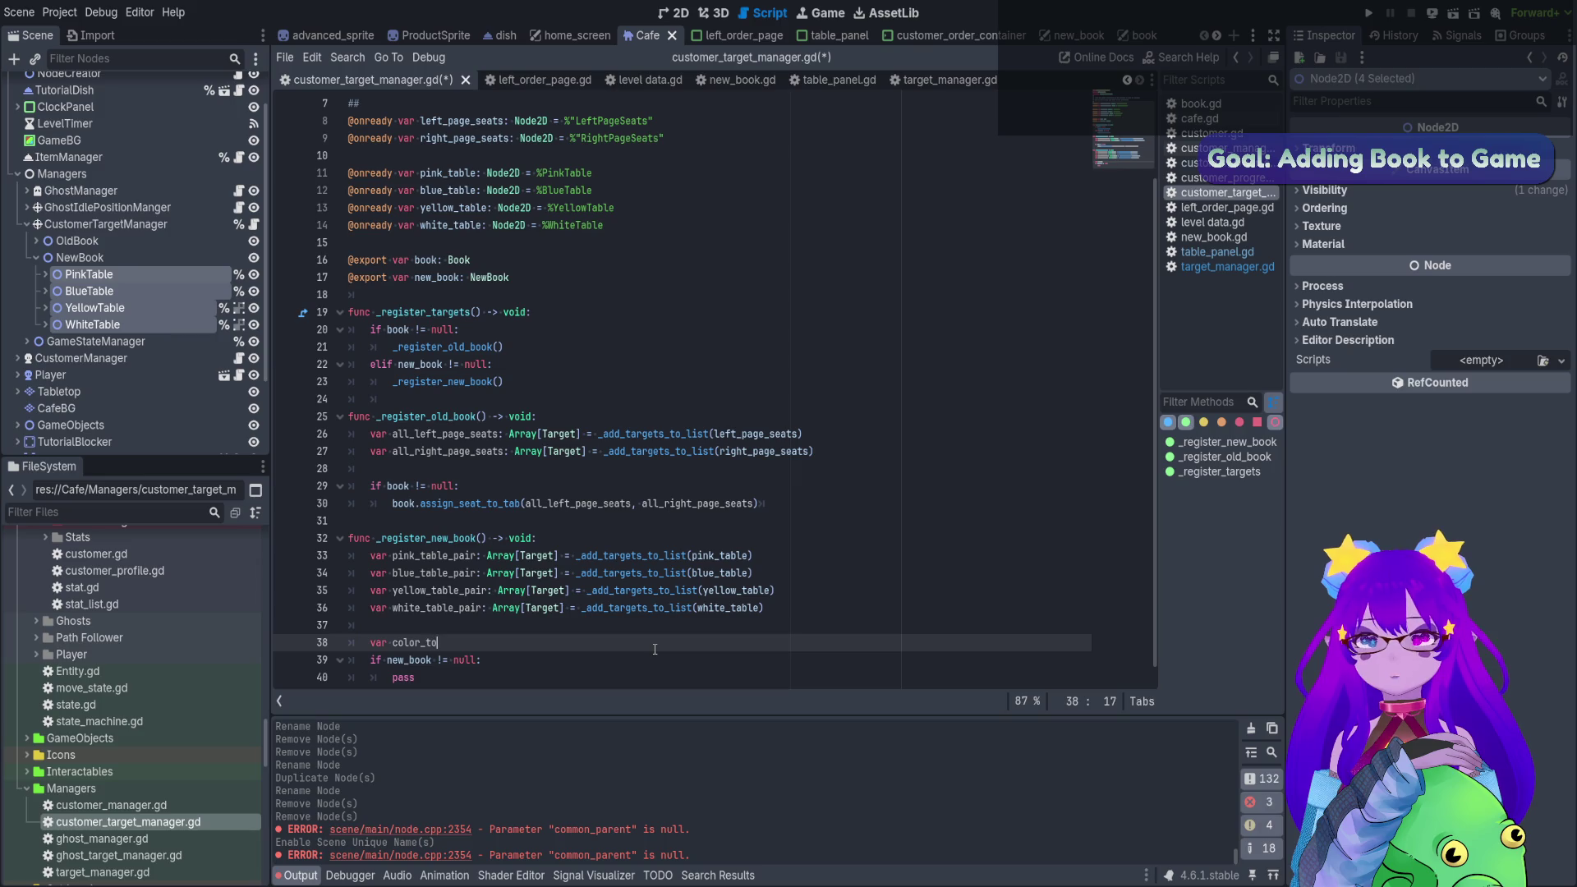
text(table)
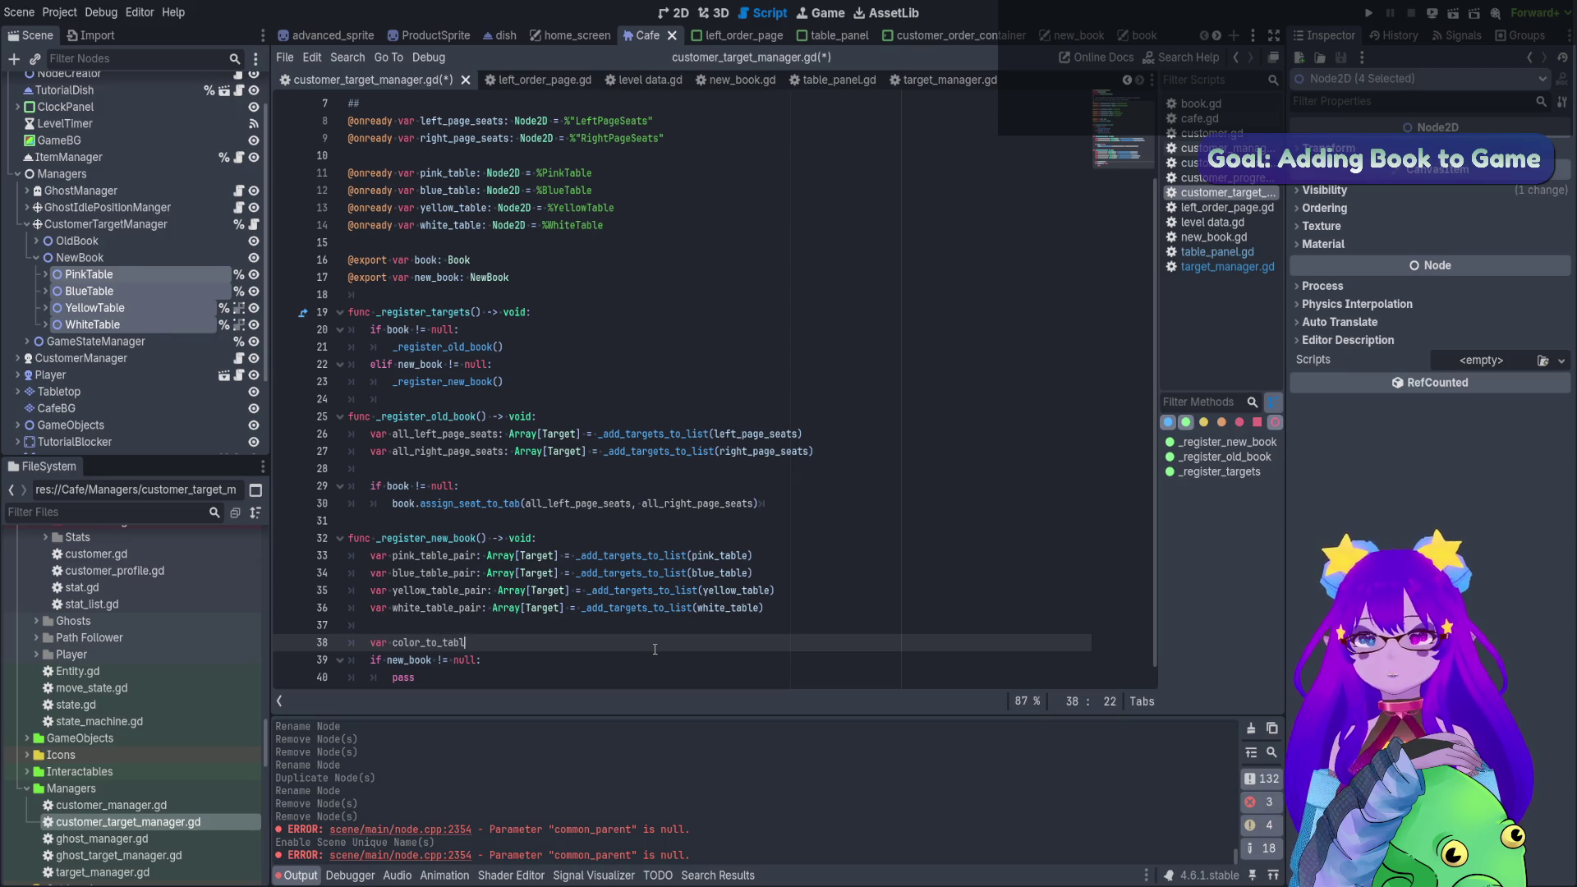
text(:)
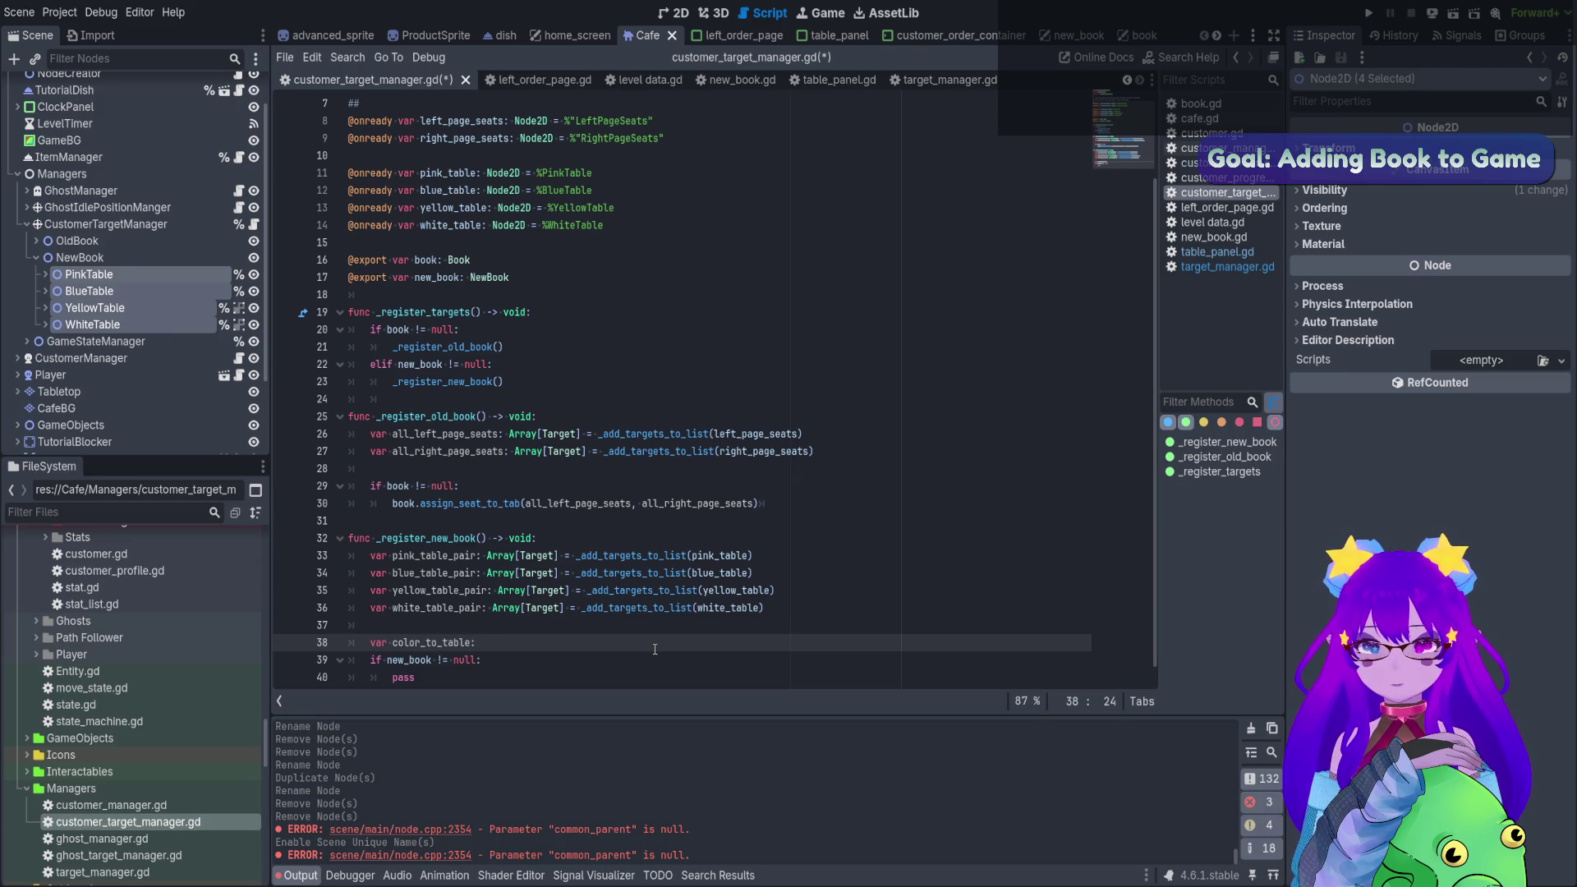
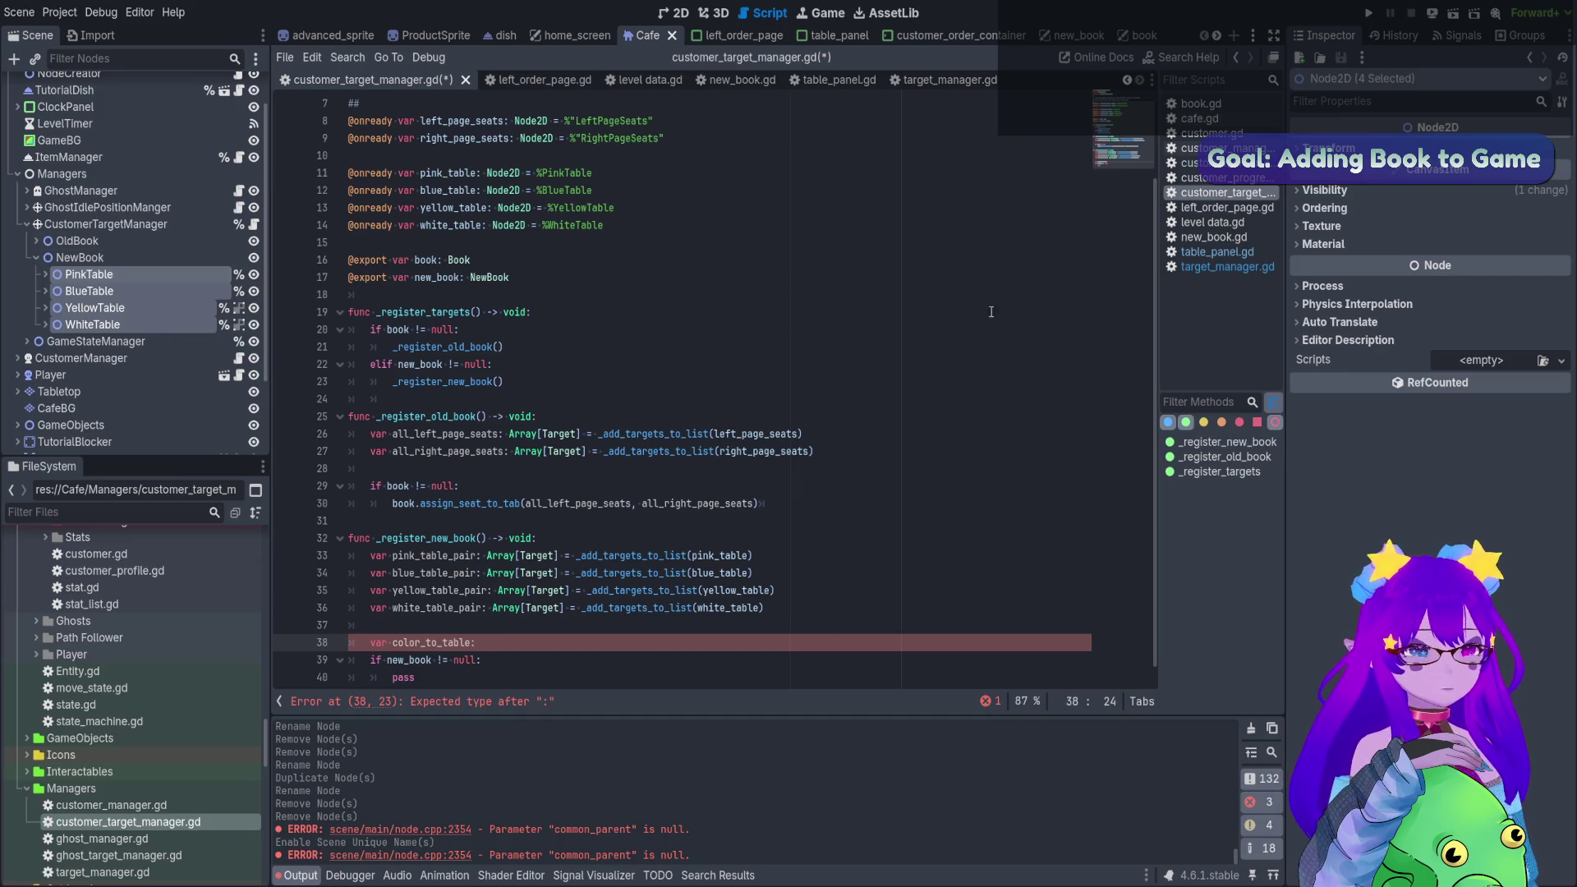
Review the table-pair declarations in customer_target_manager.gd, then select only the PinkTable node
scroll(38, 720, up, 5)
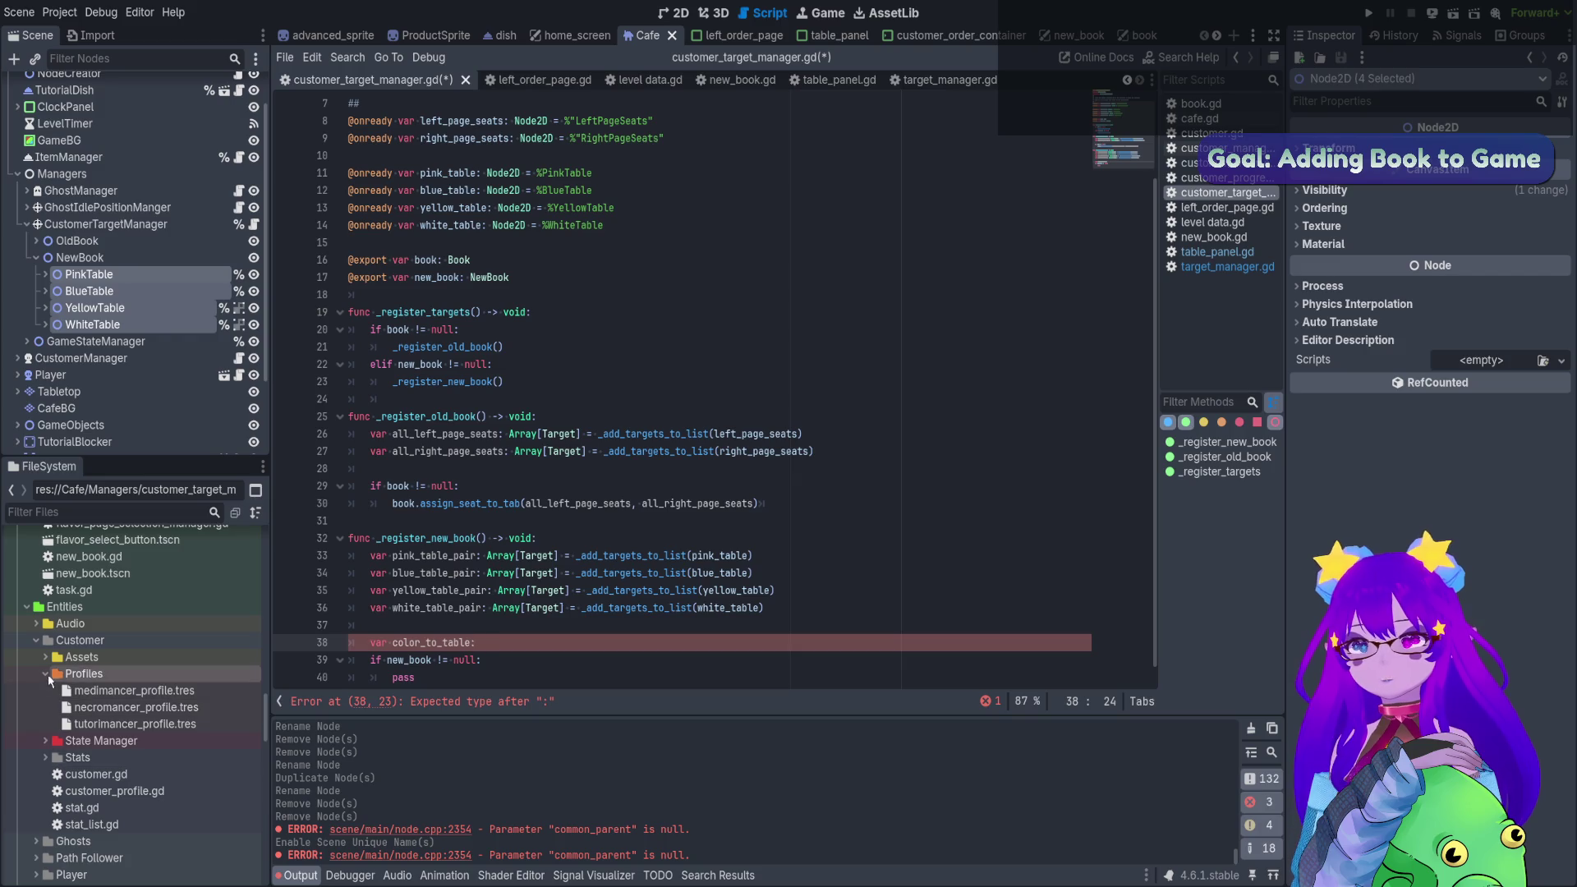
drag(674, 625, 655, 555)
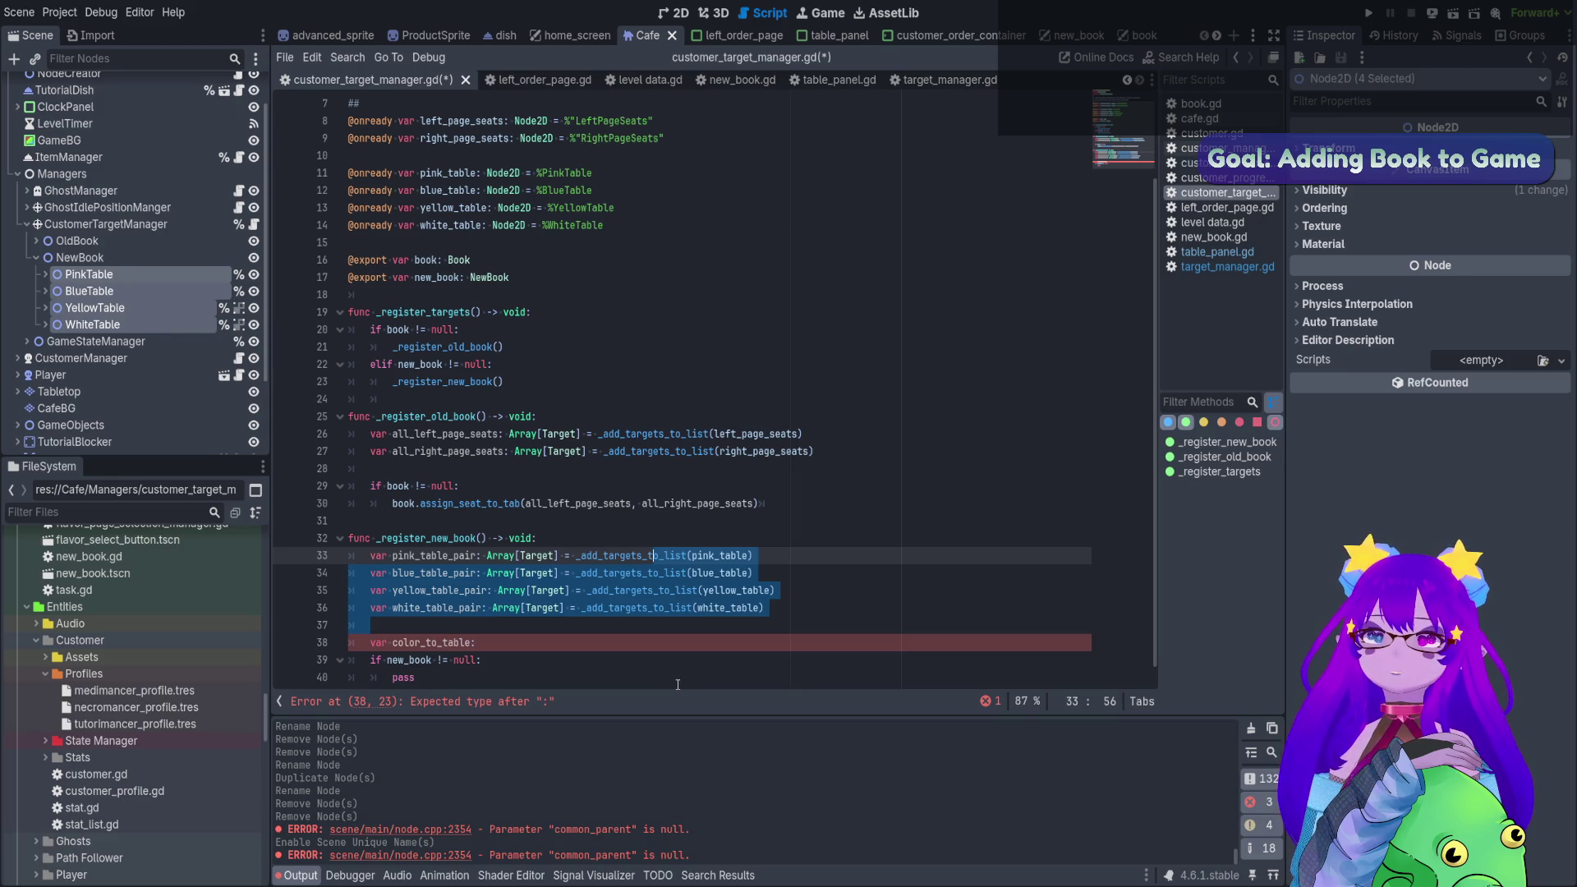
key(Down)
key(Down)
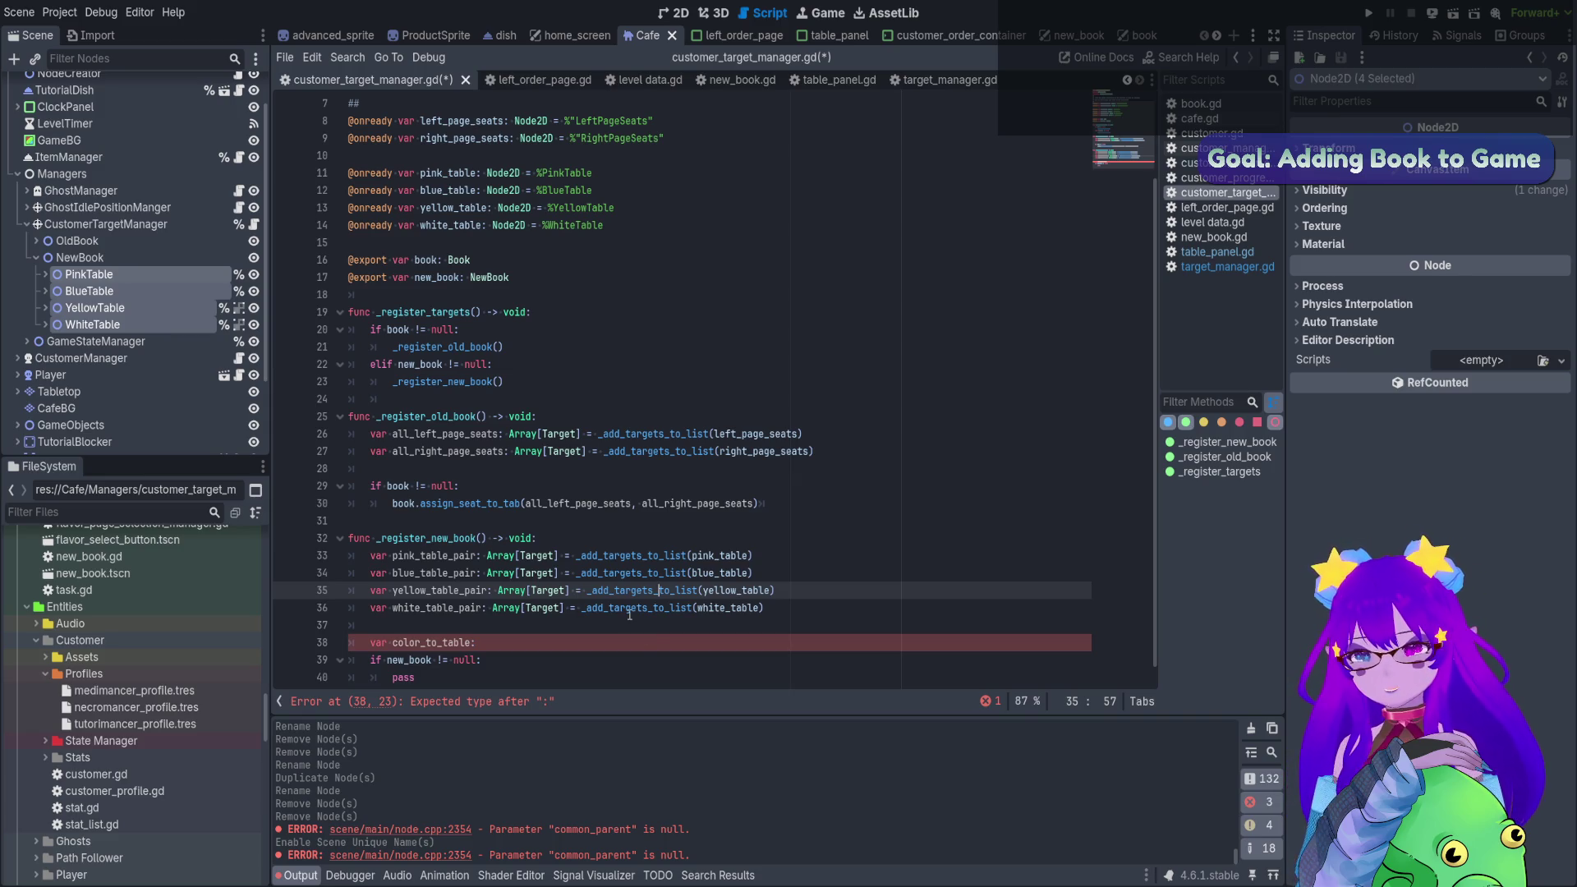
click(571, 646)
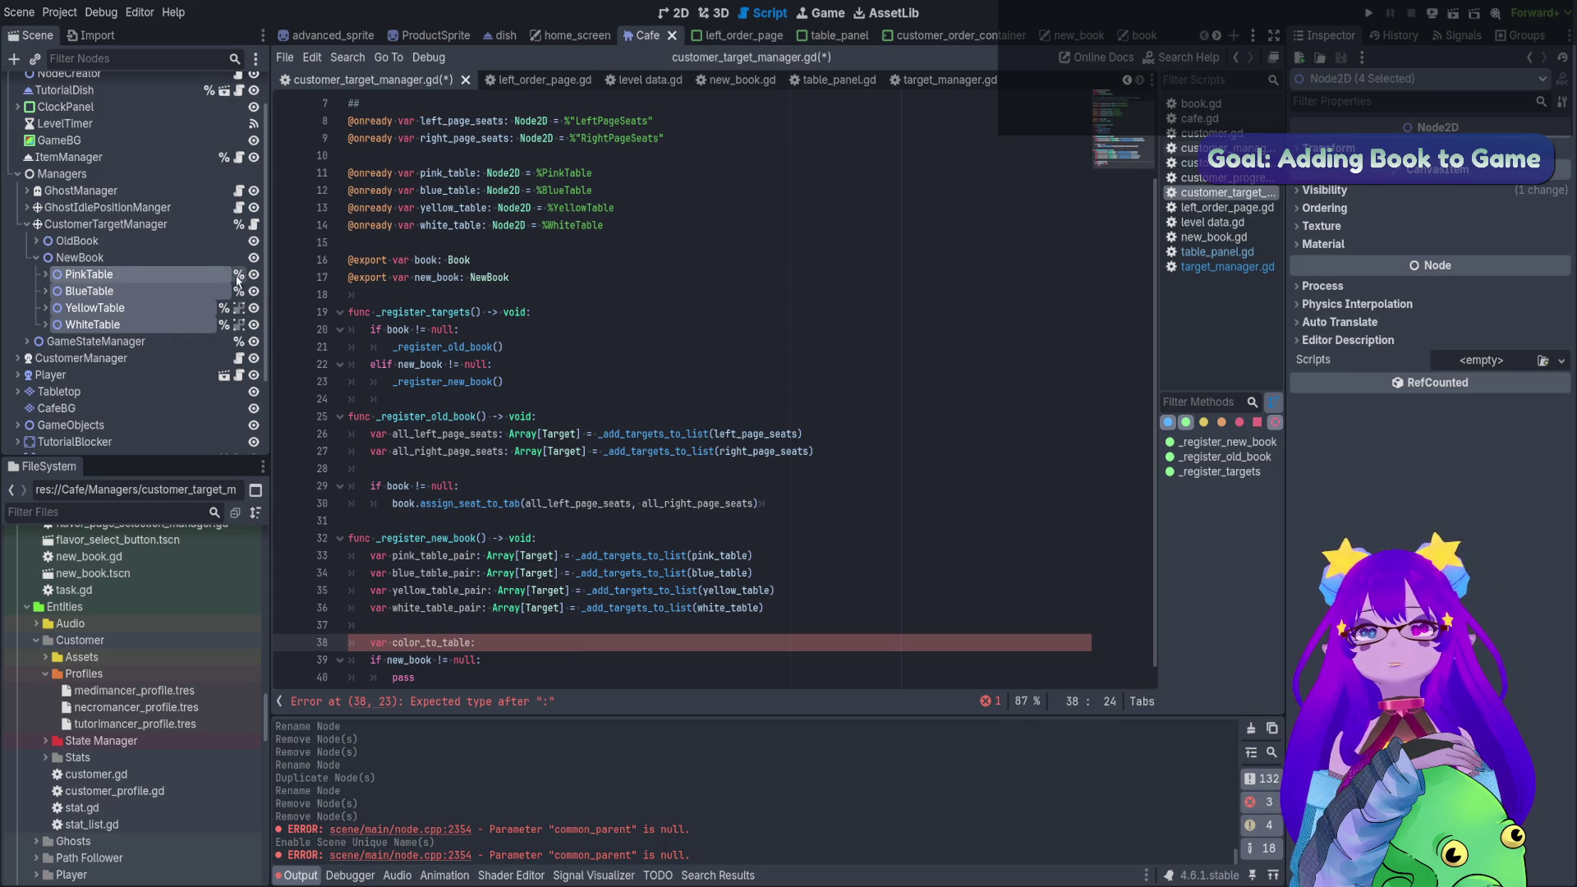
click(215, 275)
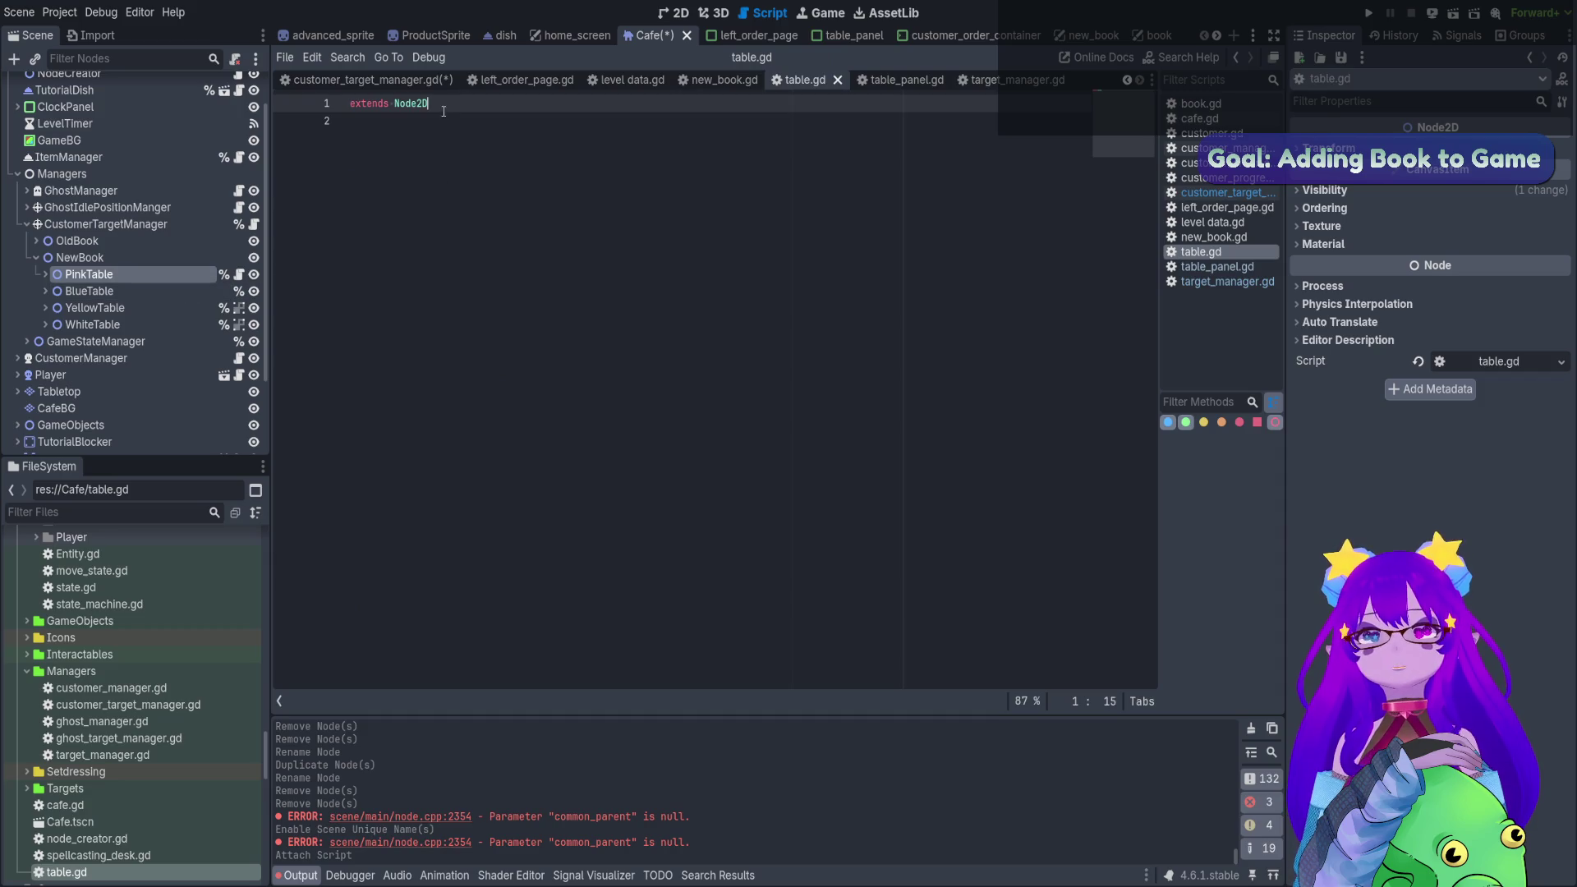
click(441, 123)
text(class)
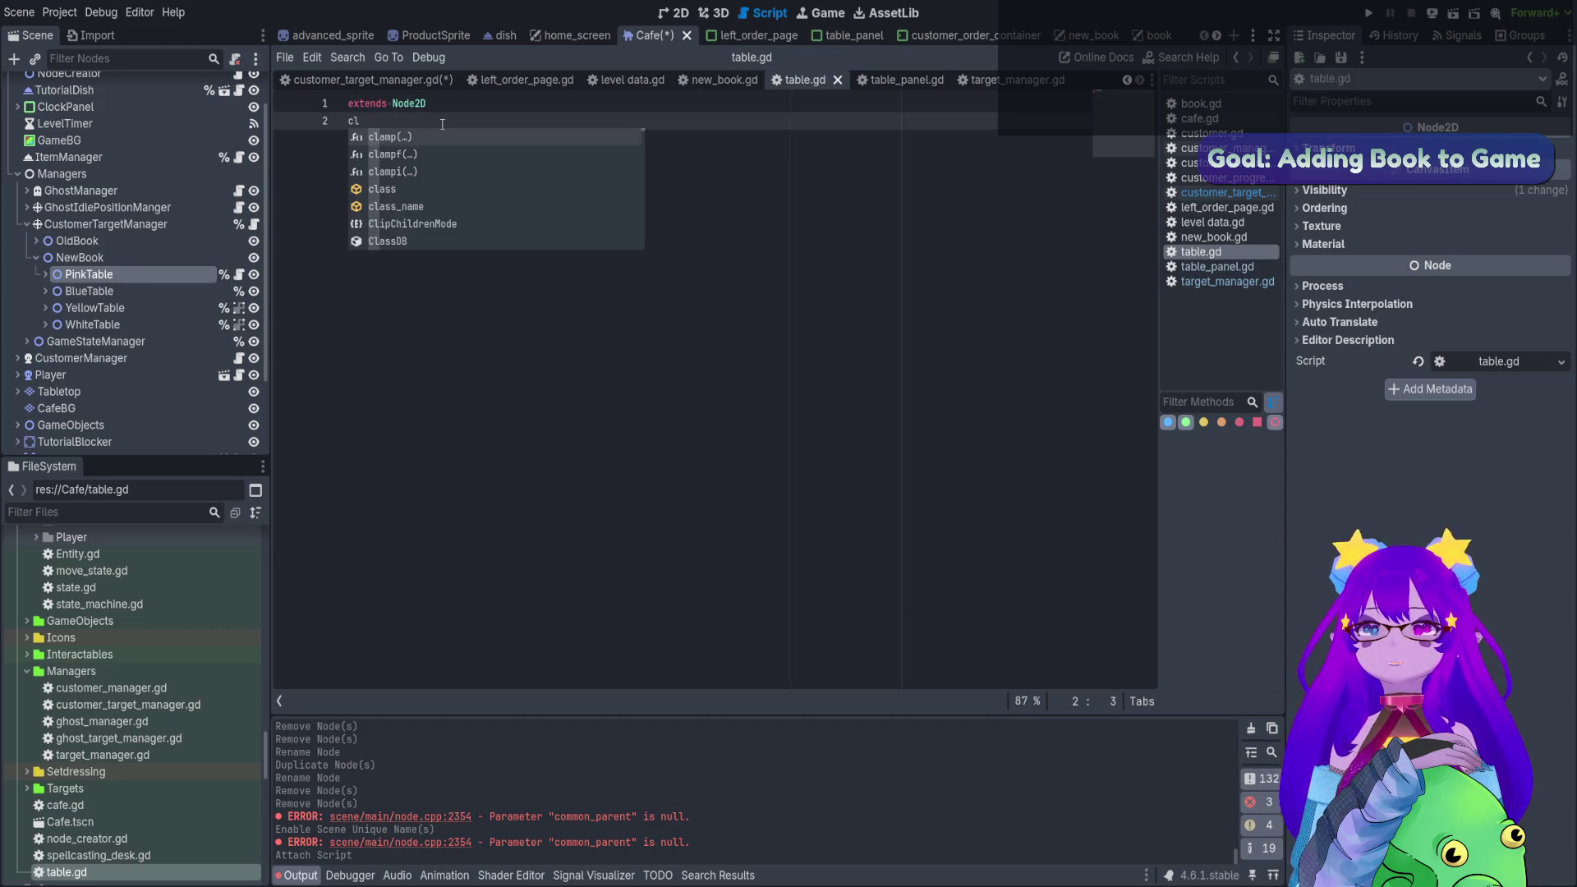
text(_name Ta)
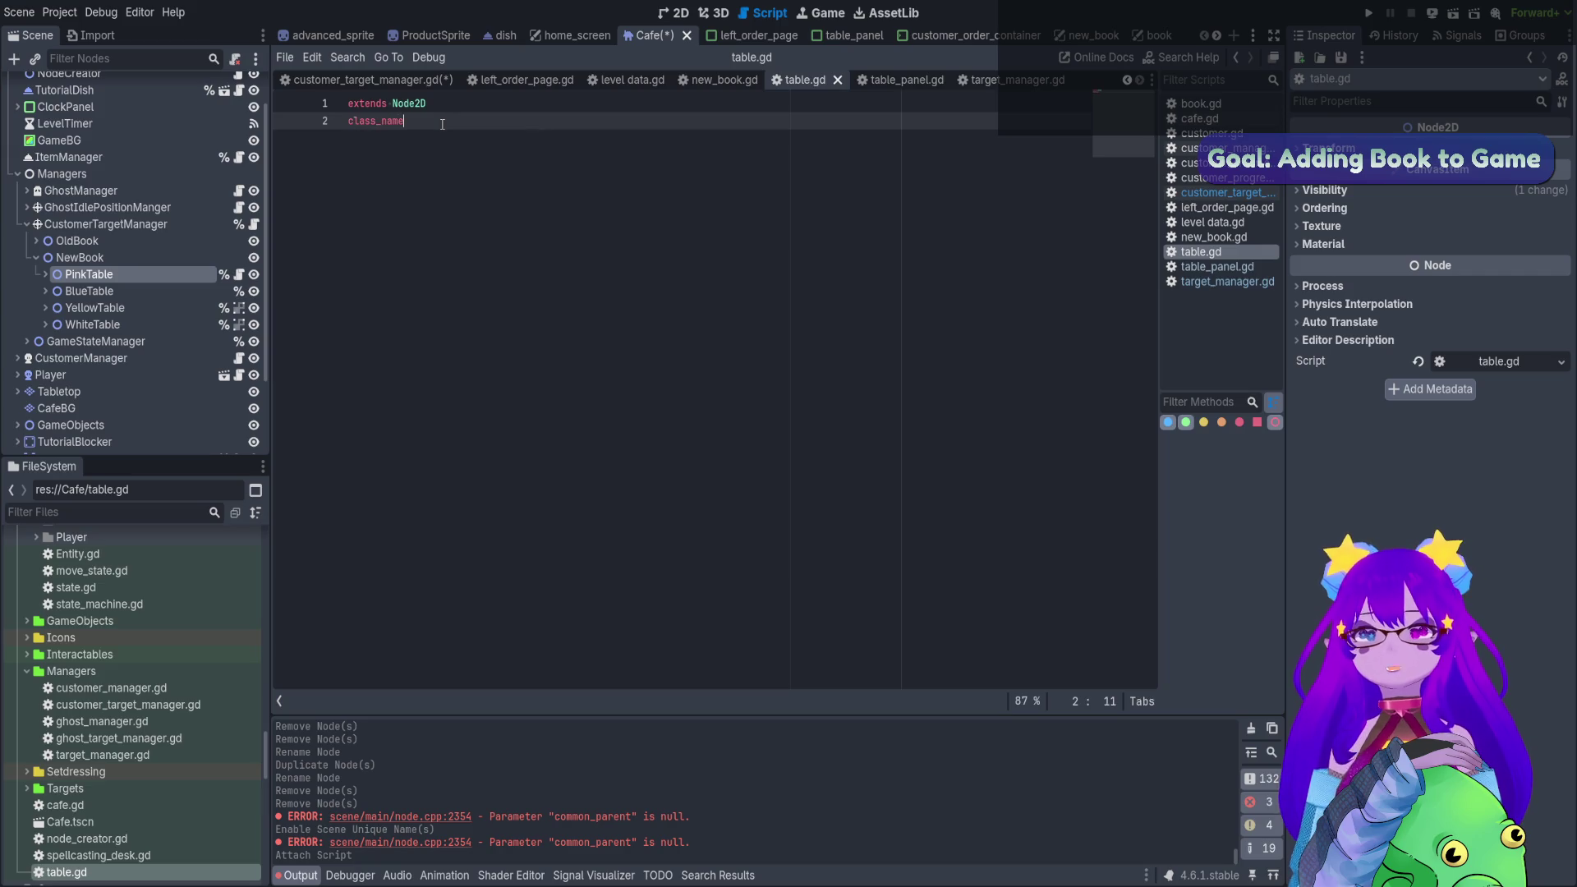
text(ble)
key(Return)
key(Return)
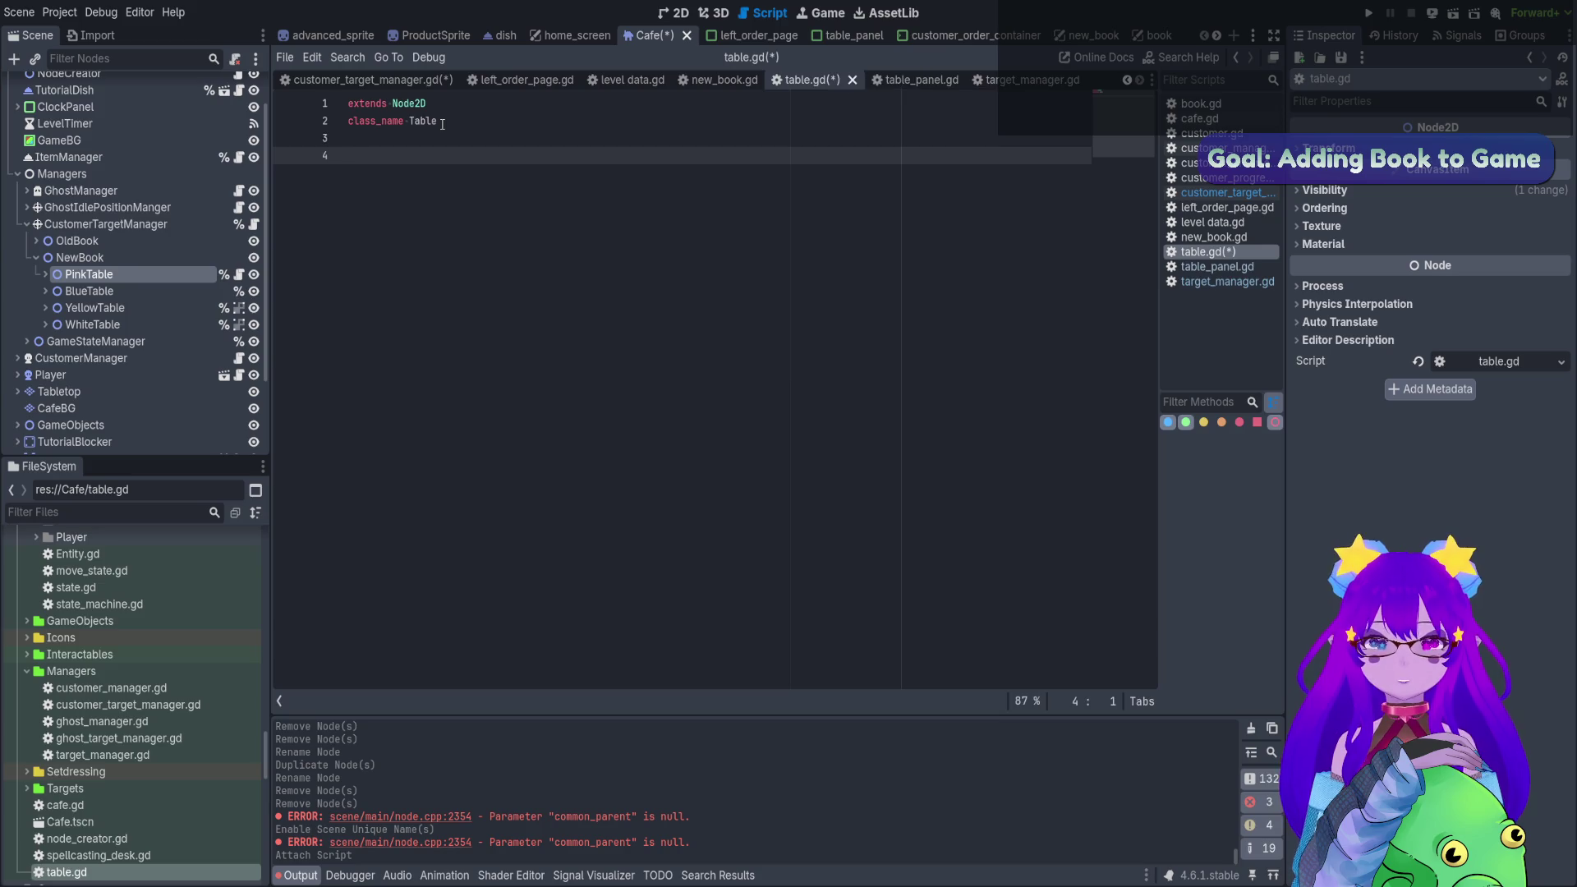
text(v)
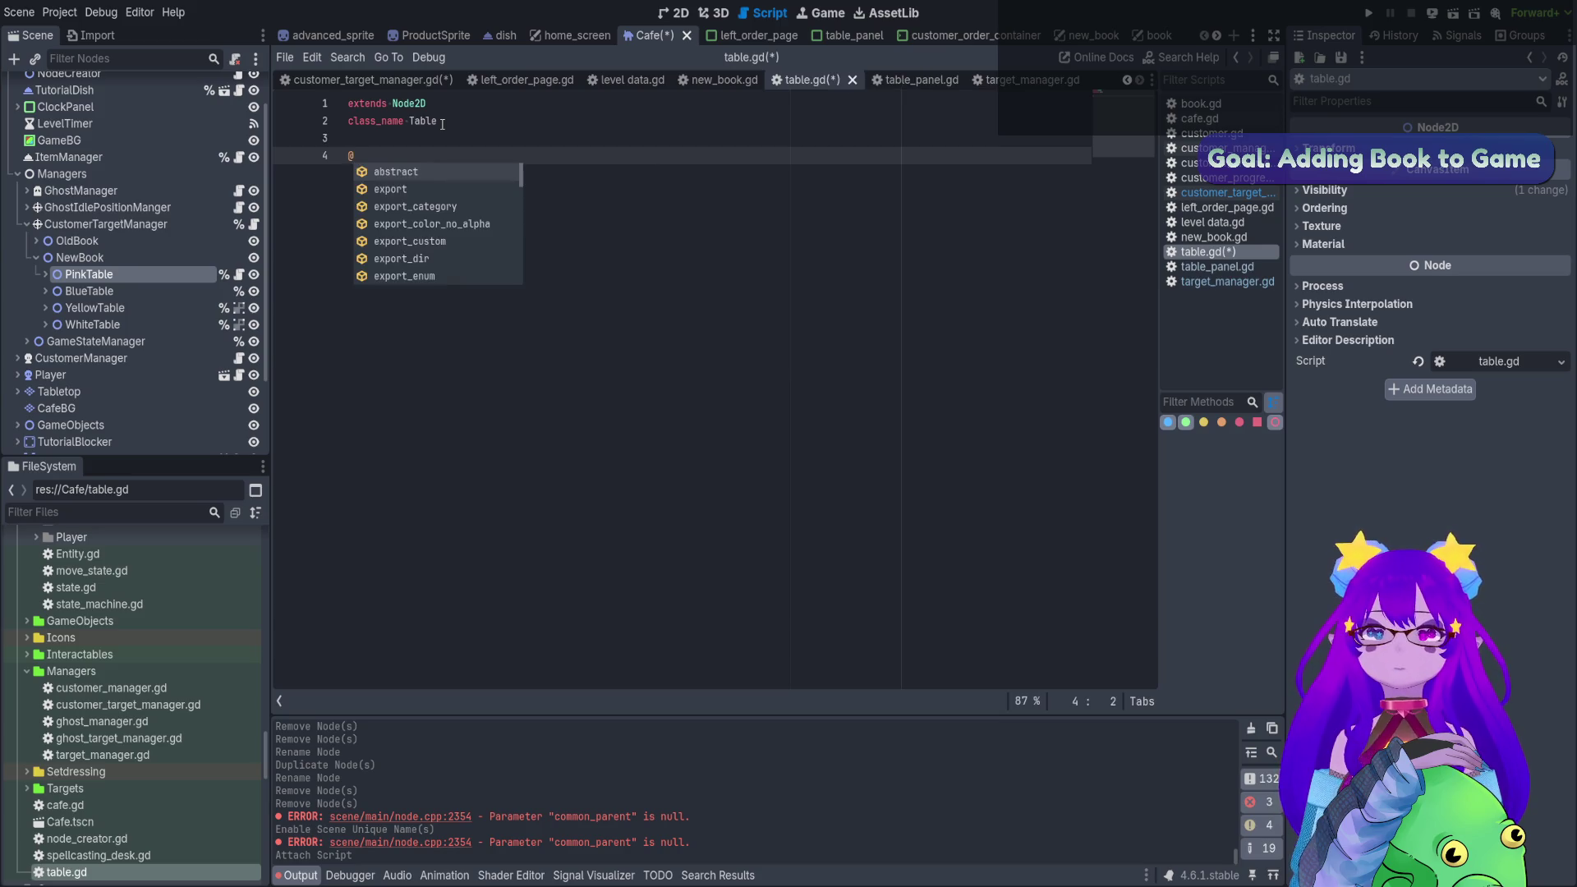
key(BackSpace)
text(export v)
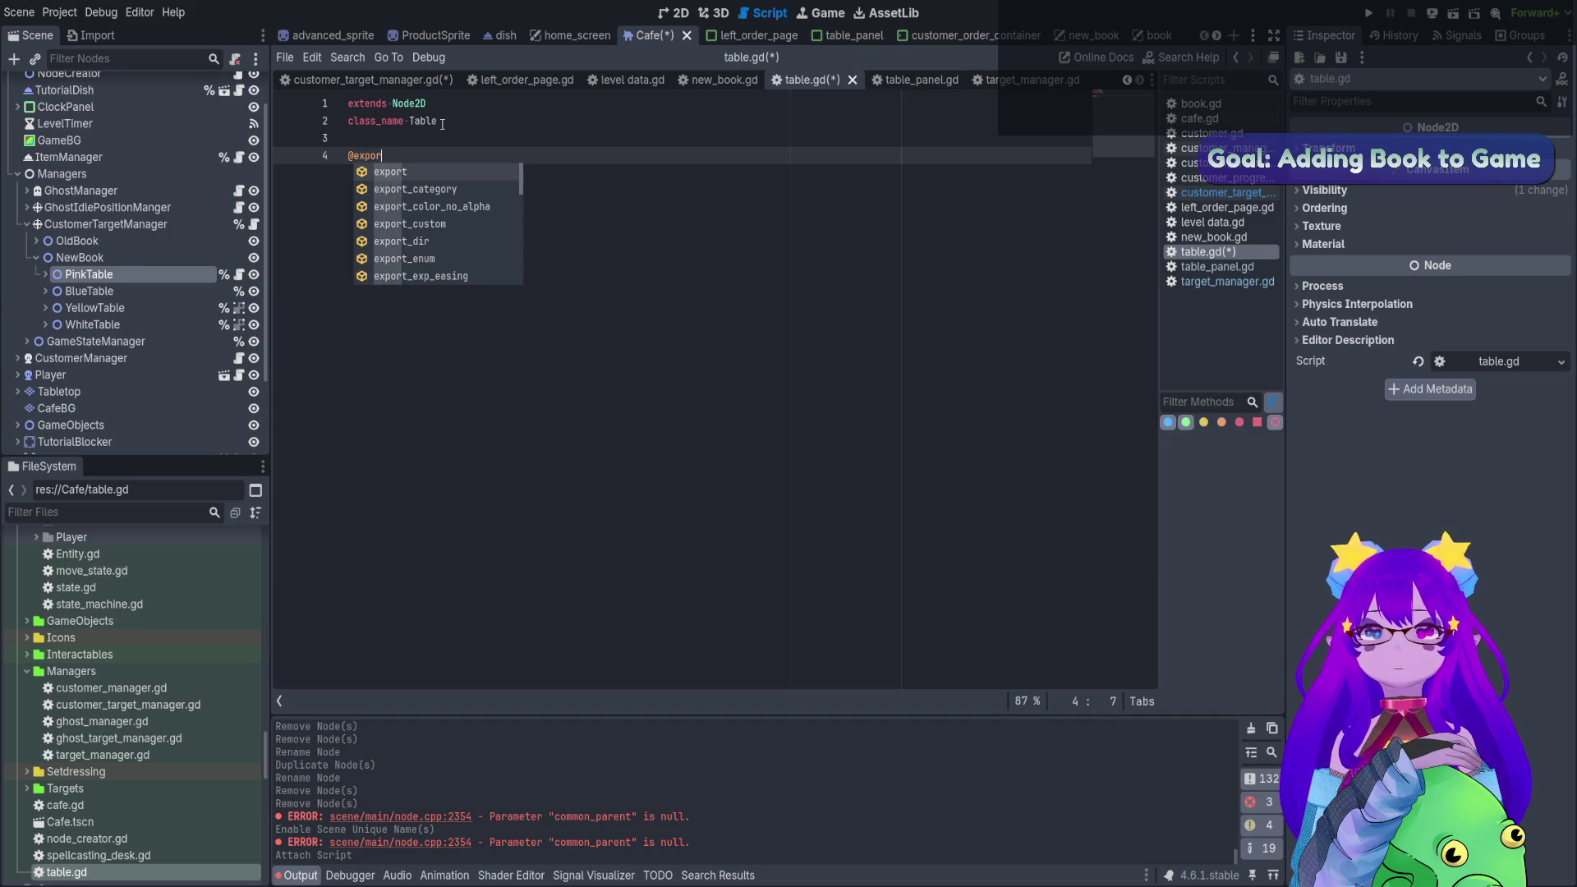
text(artable)
key(BackSpace)
key(BackSpace)
key(BackSpace)
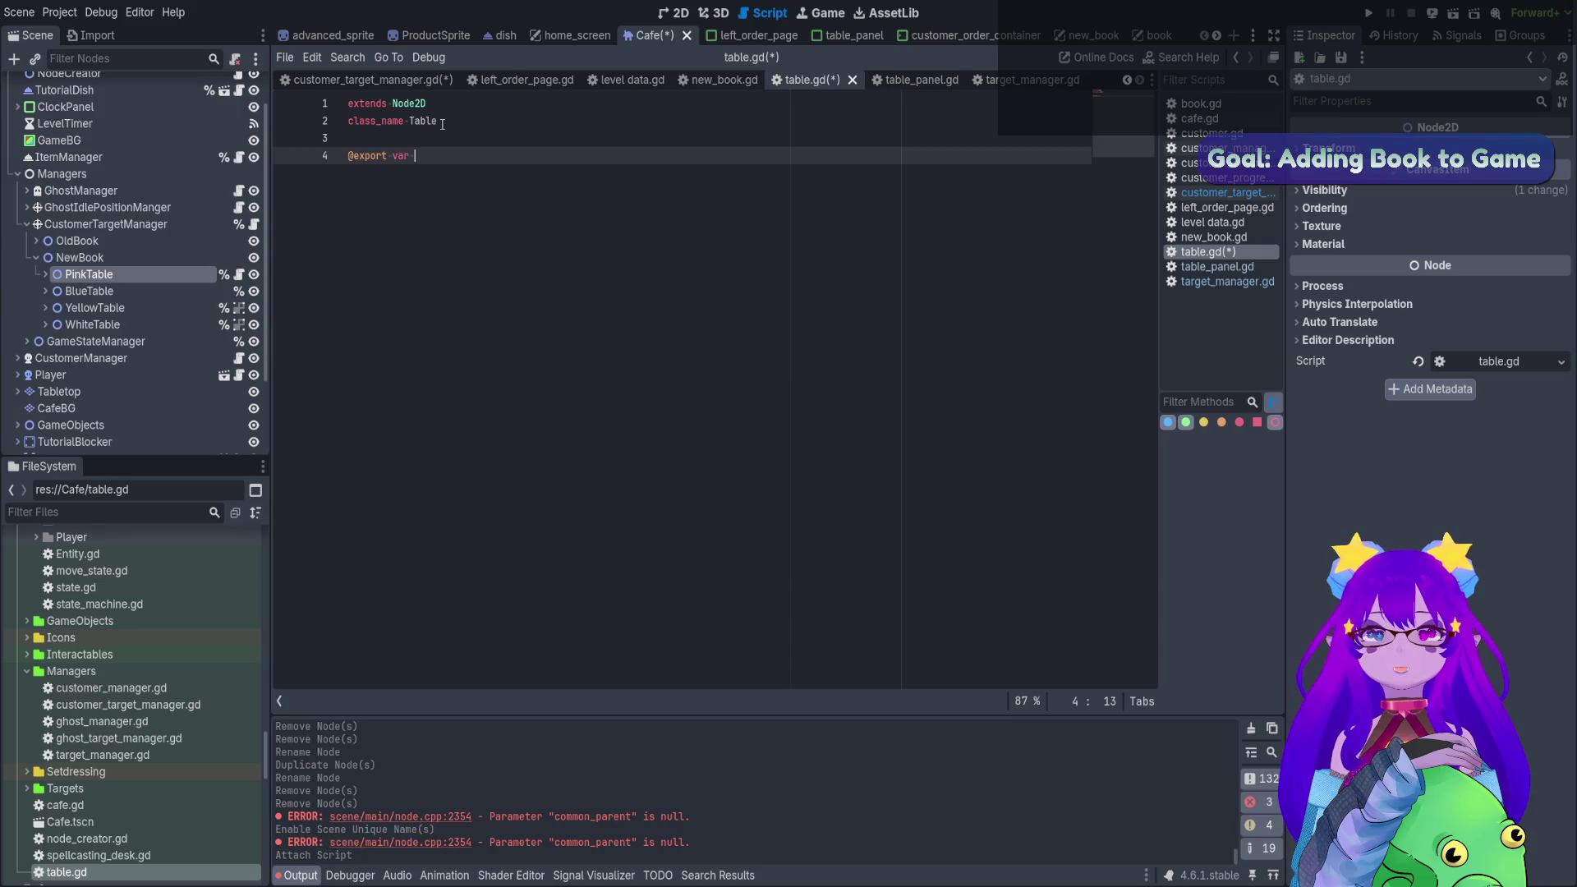
text(left_seat)
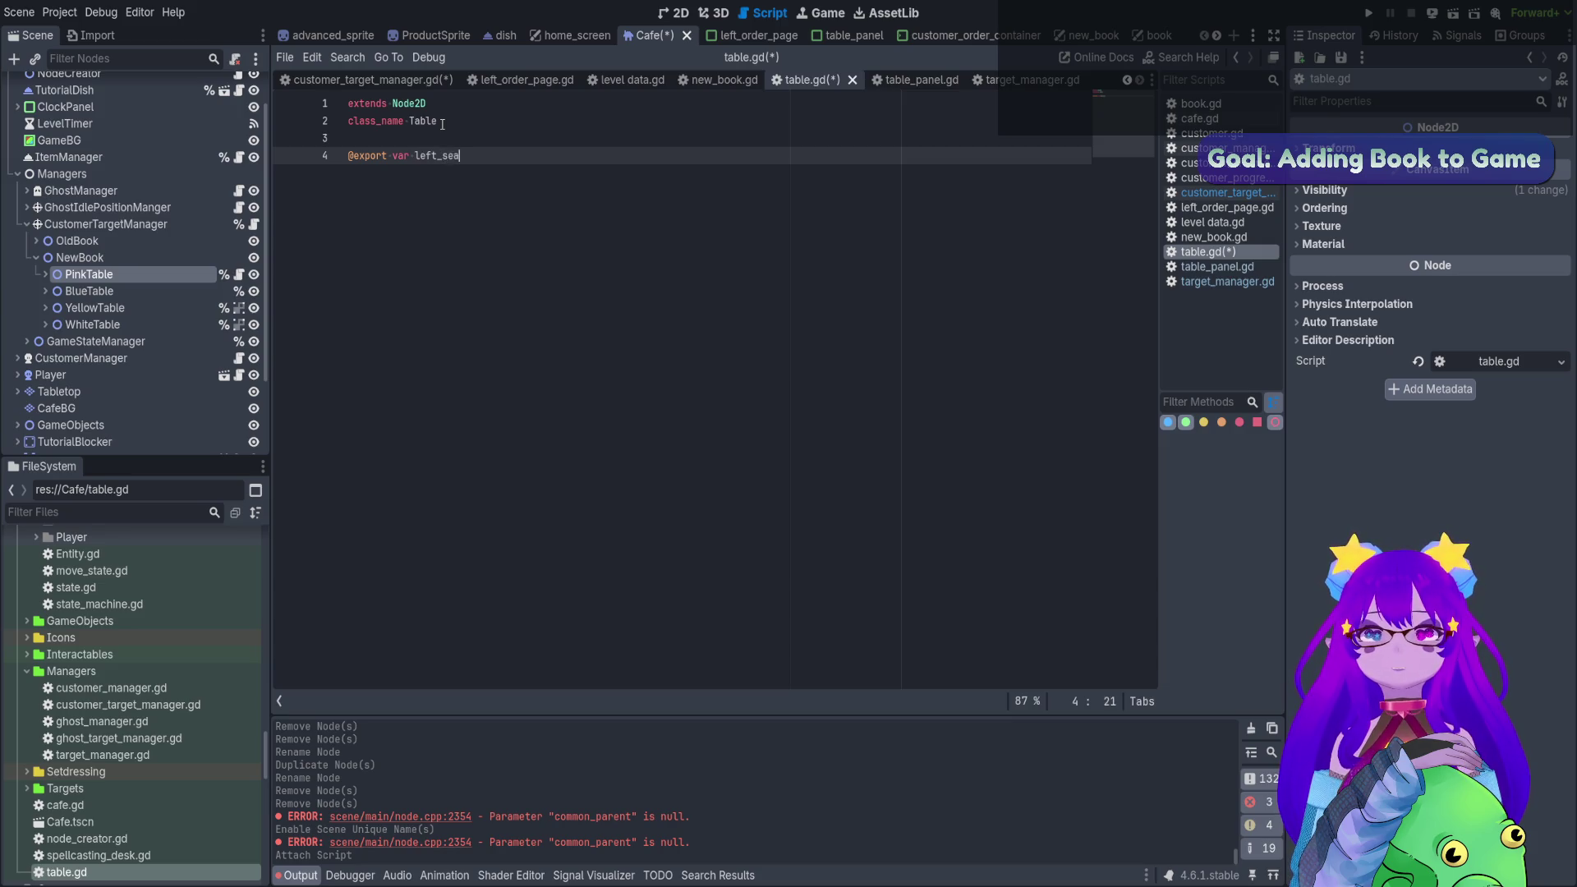
text(: )
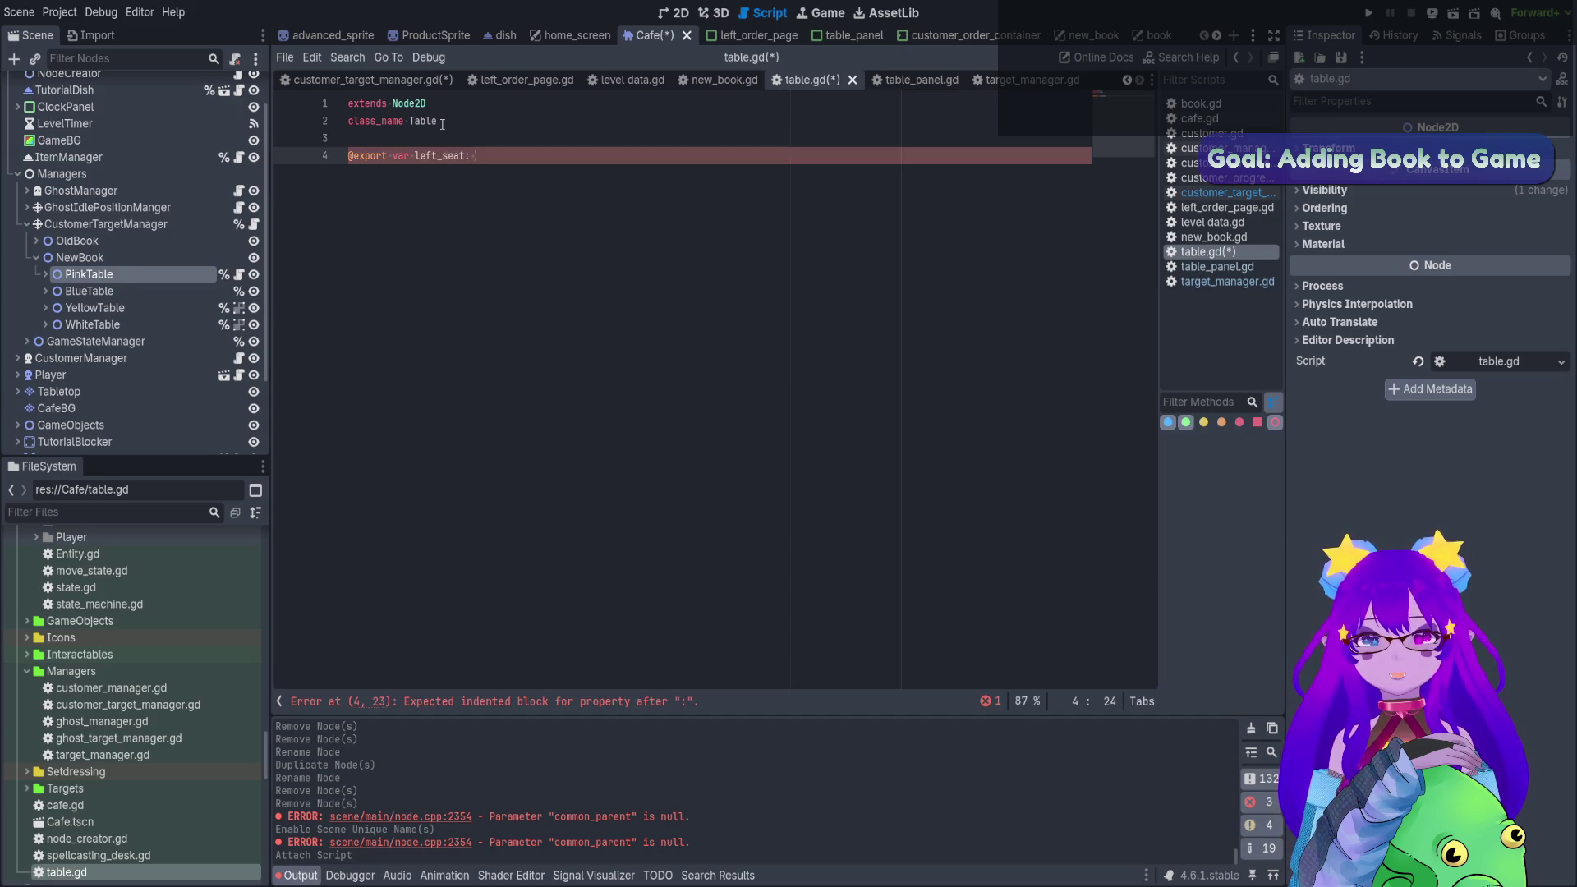
text(Targ)
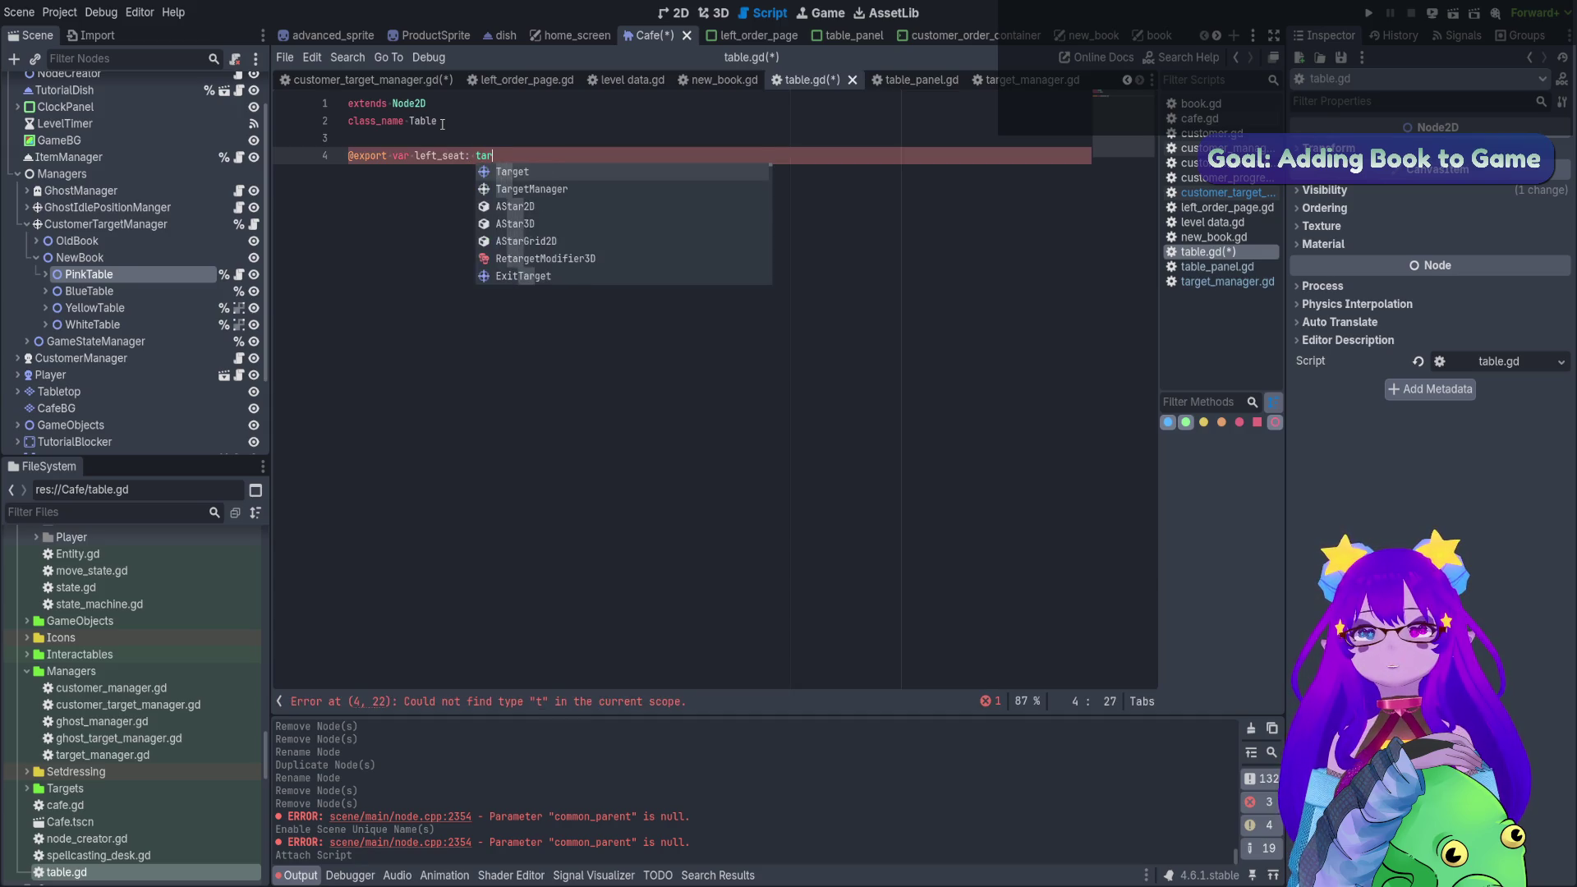
key(Return)
click(45, 275)
click(45, 274)
click(545, 157)
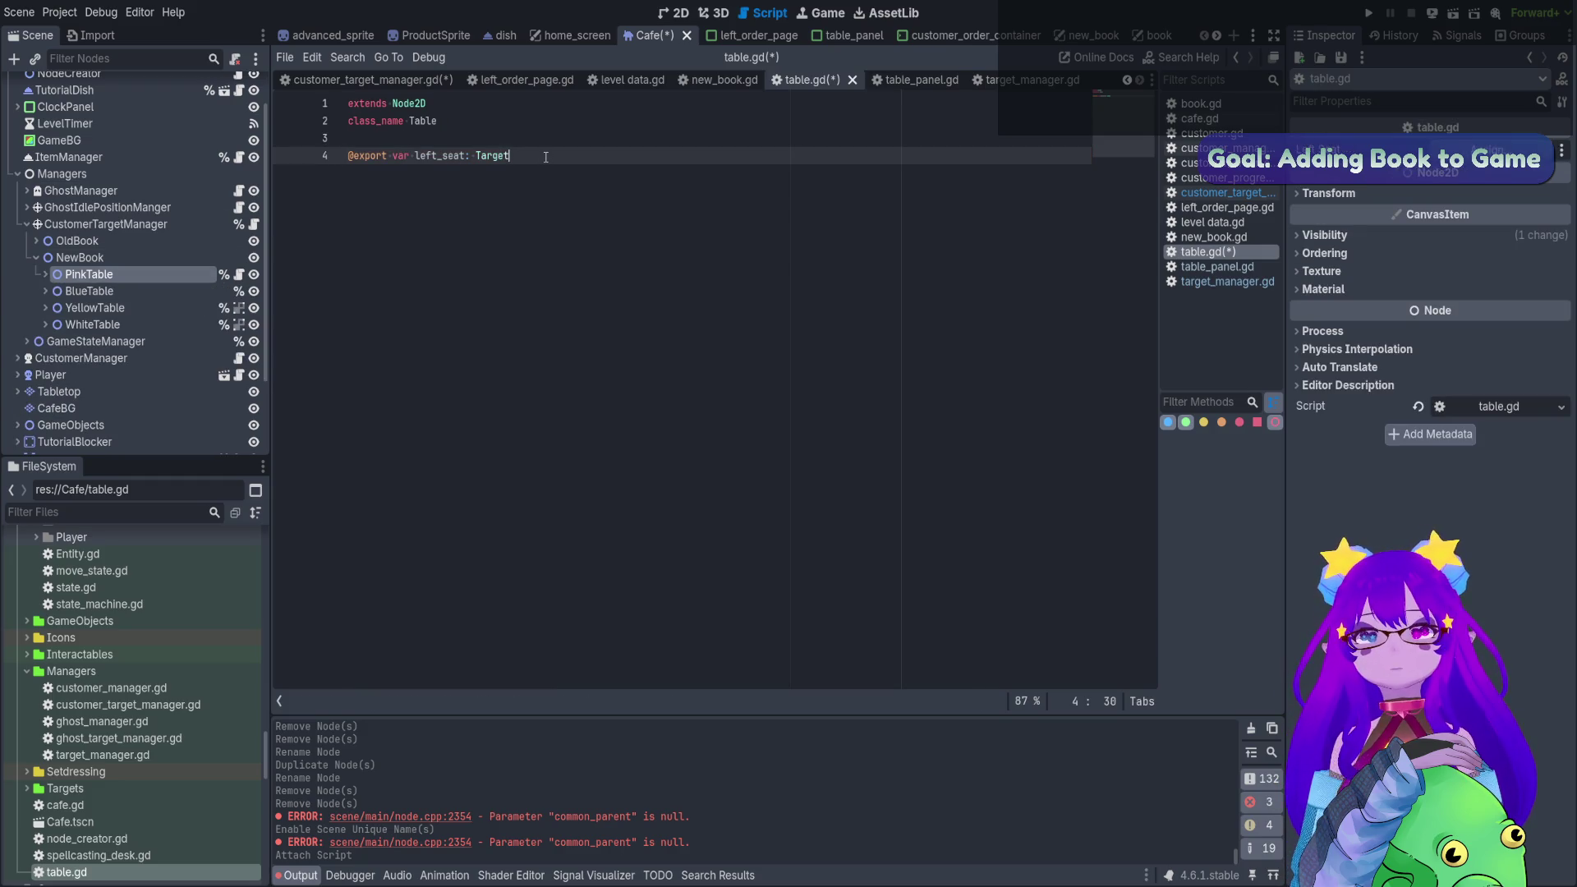
key(ctrl+shift+d)
key(Left)
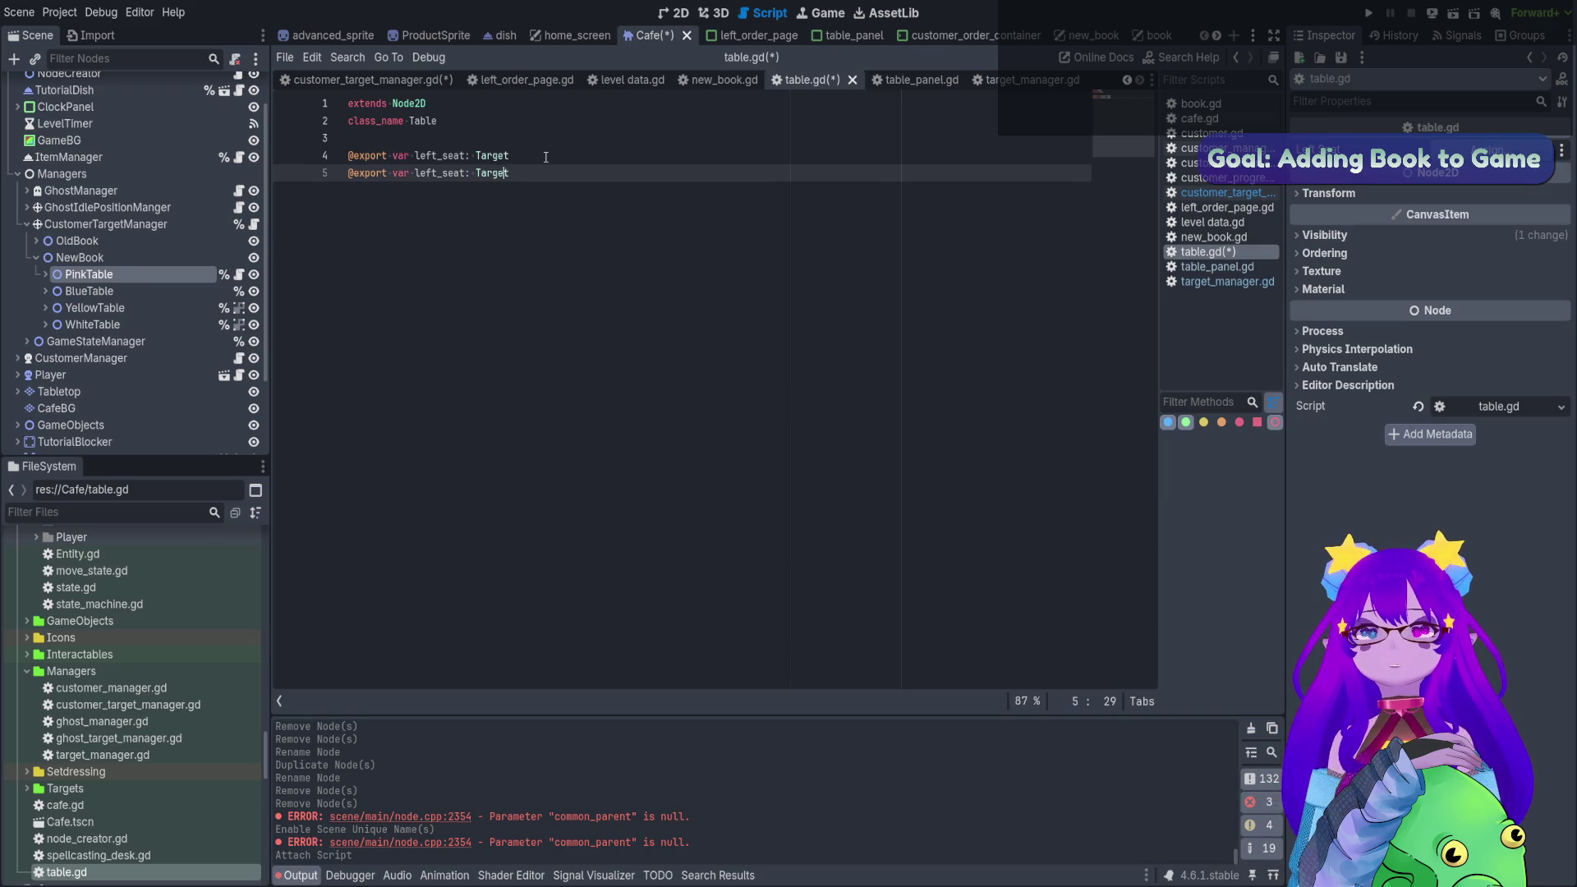
key(Left)
key(Left)
key(Left)
key(BackSpace)
key(BackSpace)
key(BackSpace)
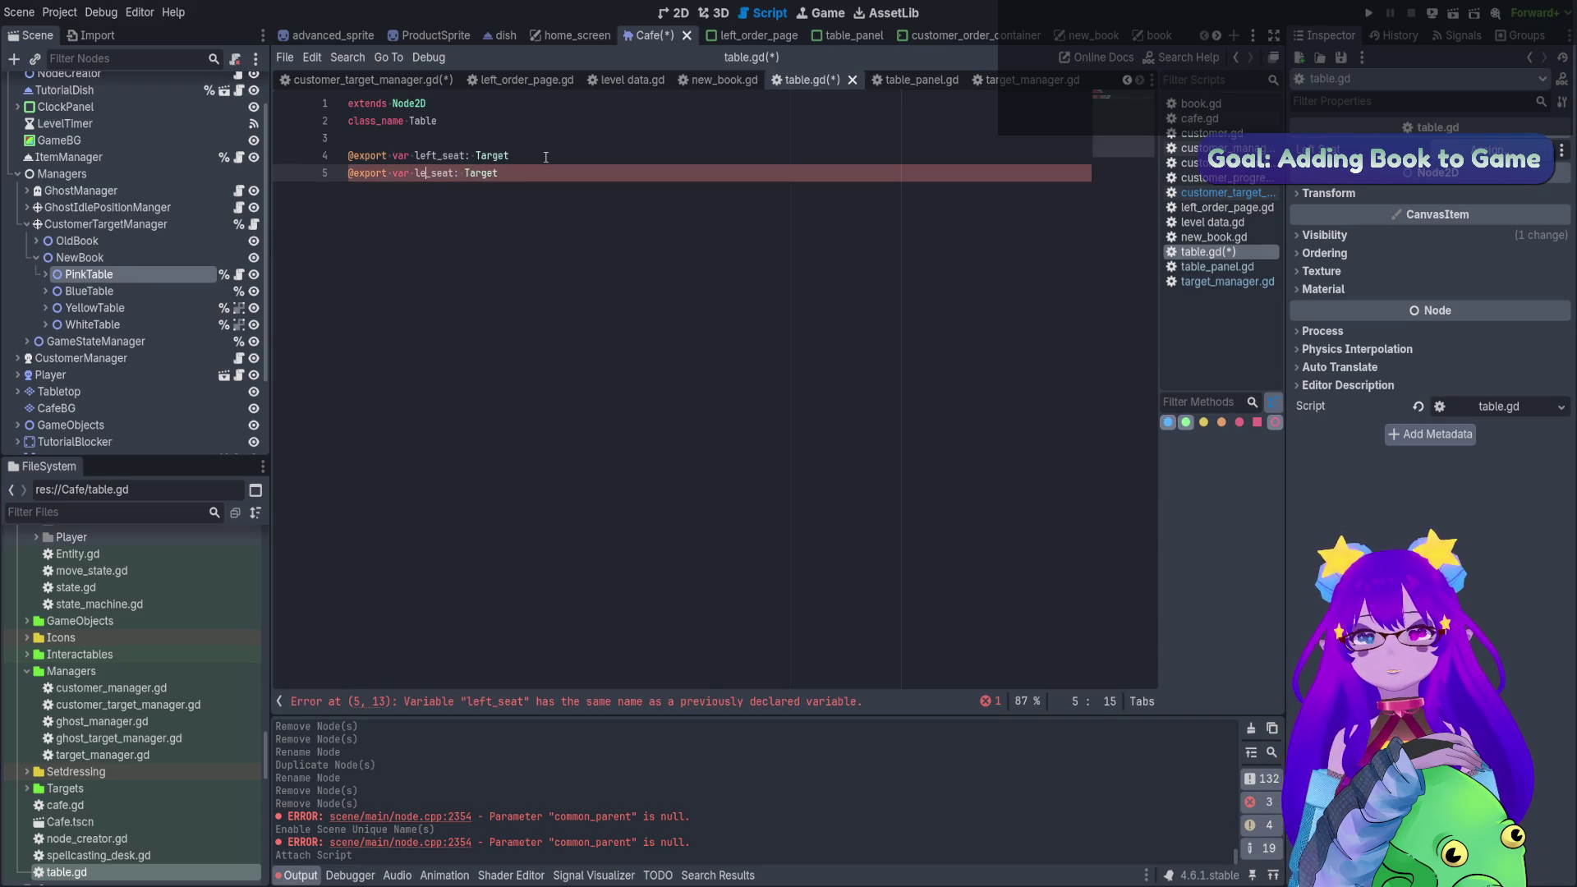
text(right)
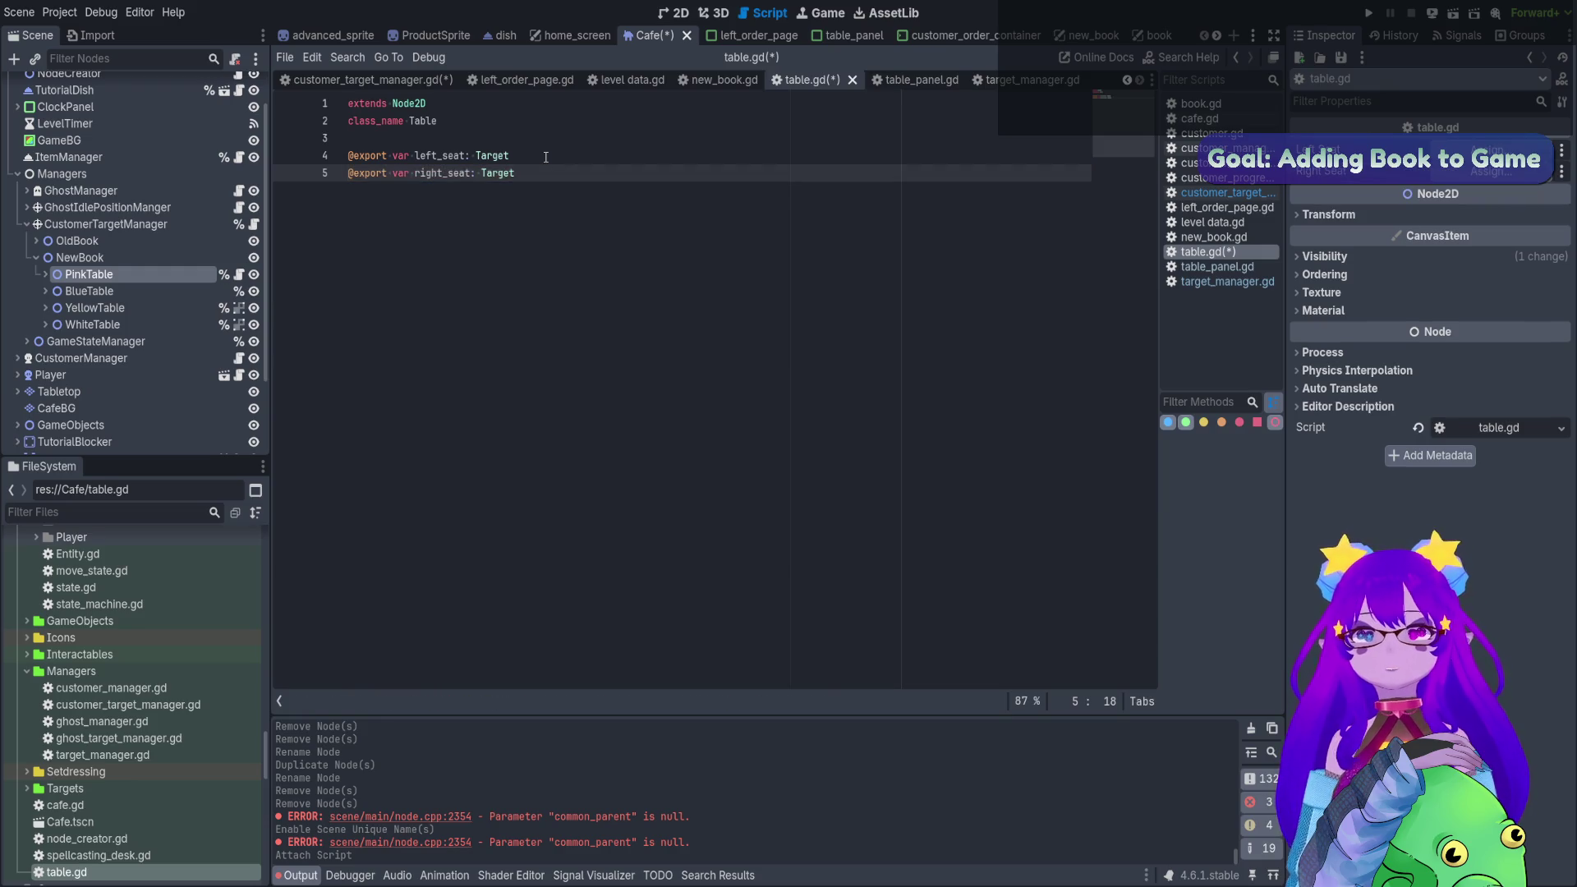
click(545, 157)
key(ctrl+s)
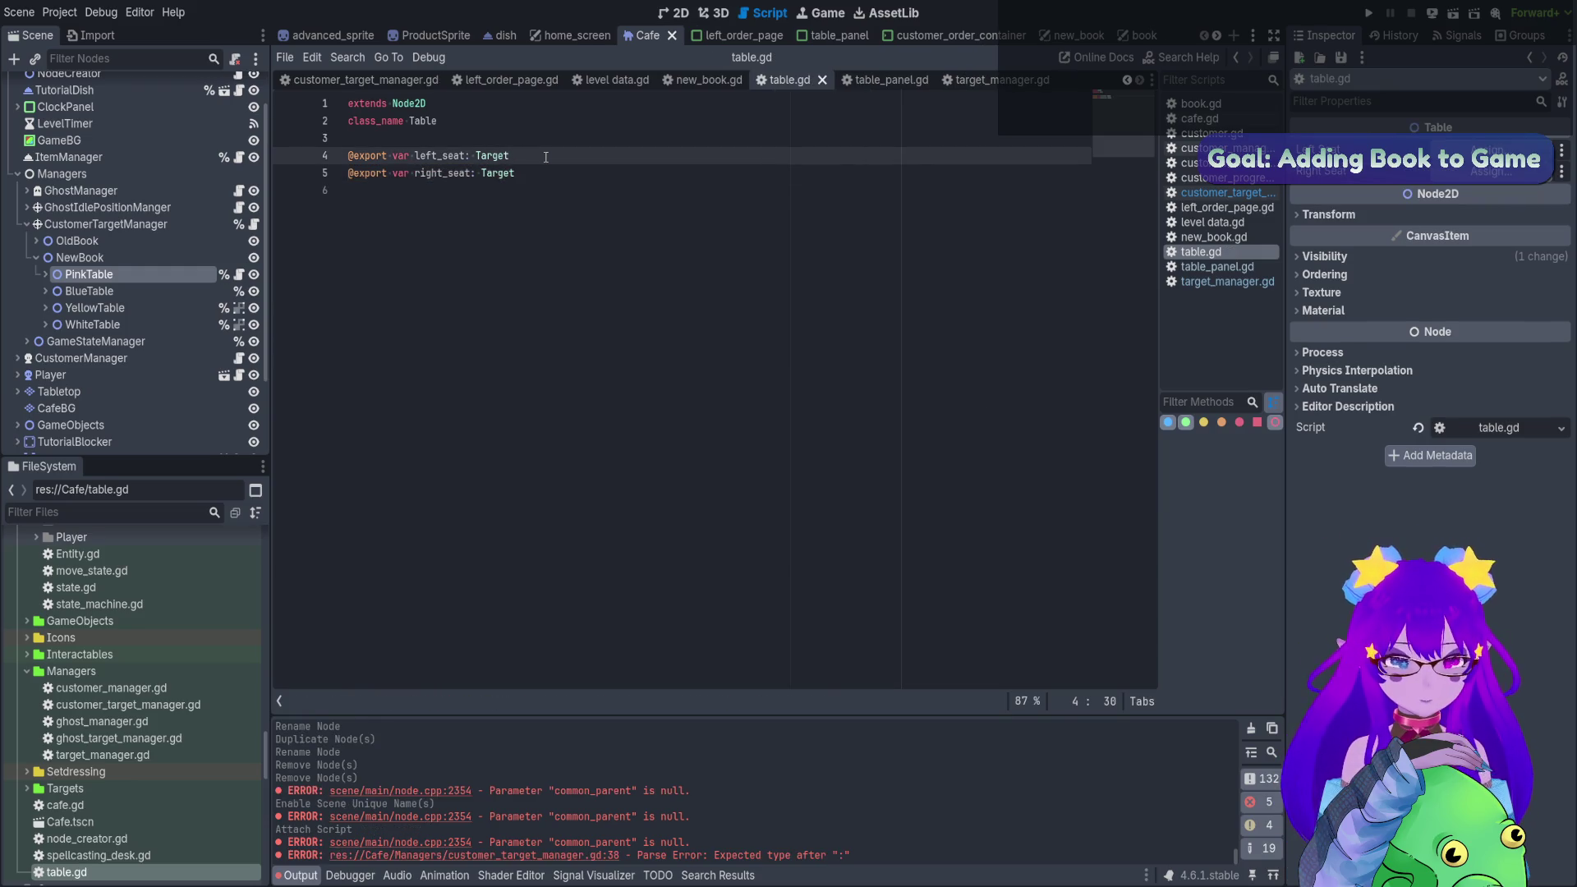
Recheck the four table-pair declarations in customer_target_manager.gd
click(253, 224)
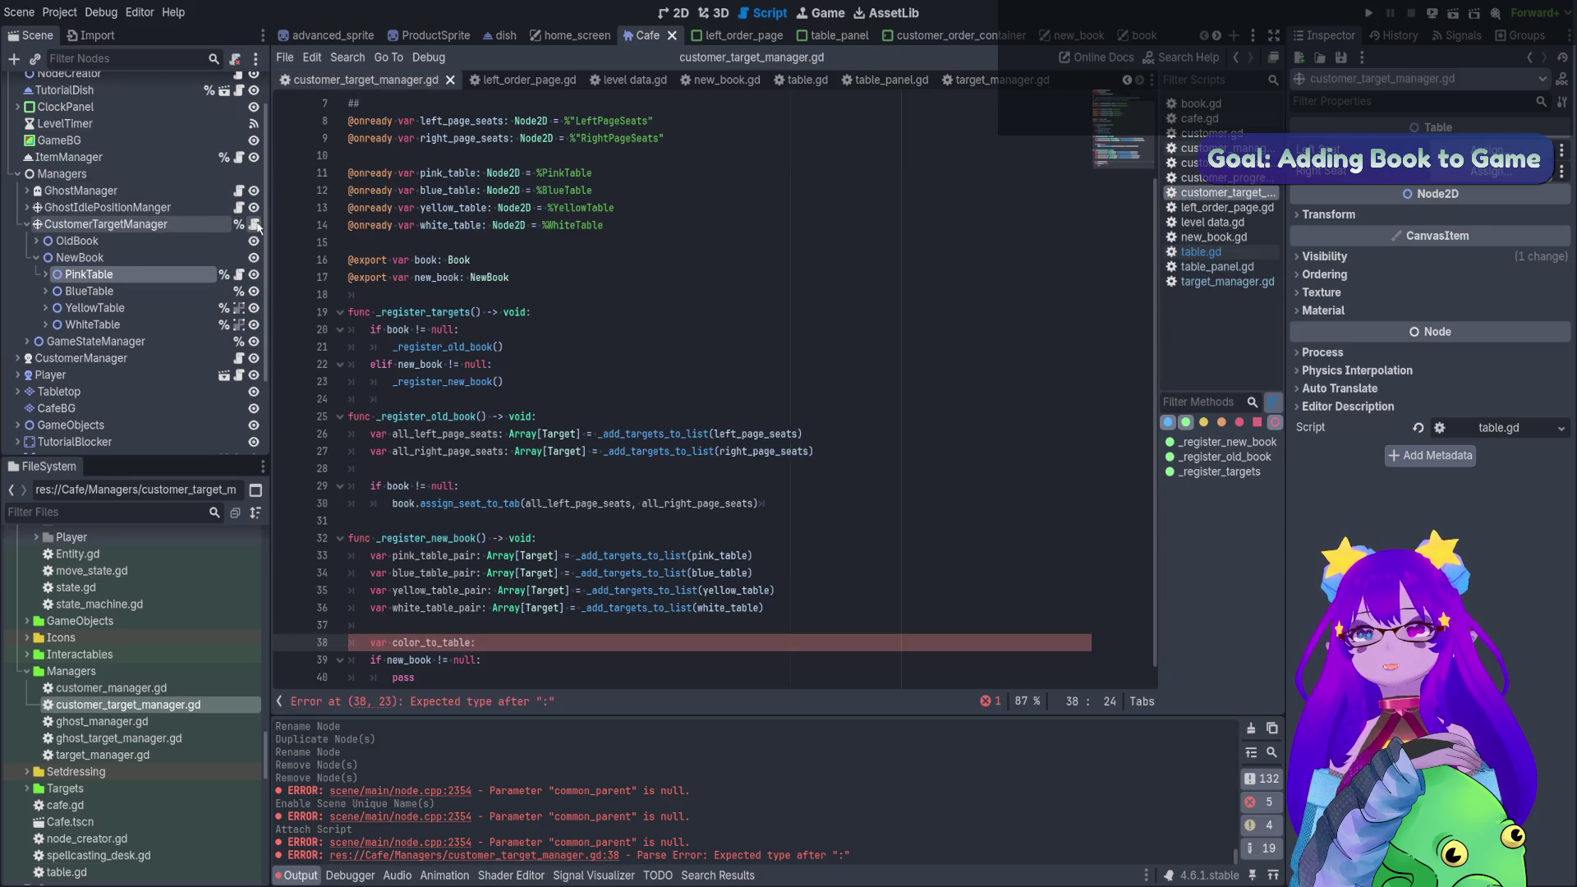
scroll(574, 354, down, 1)
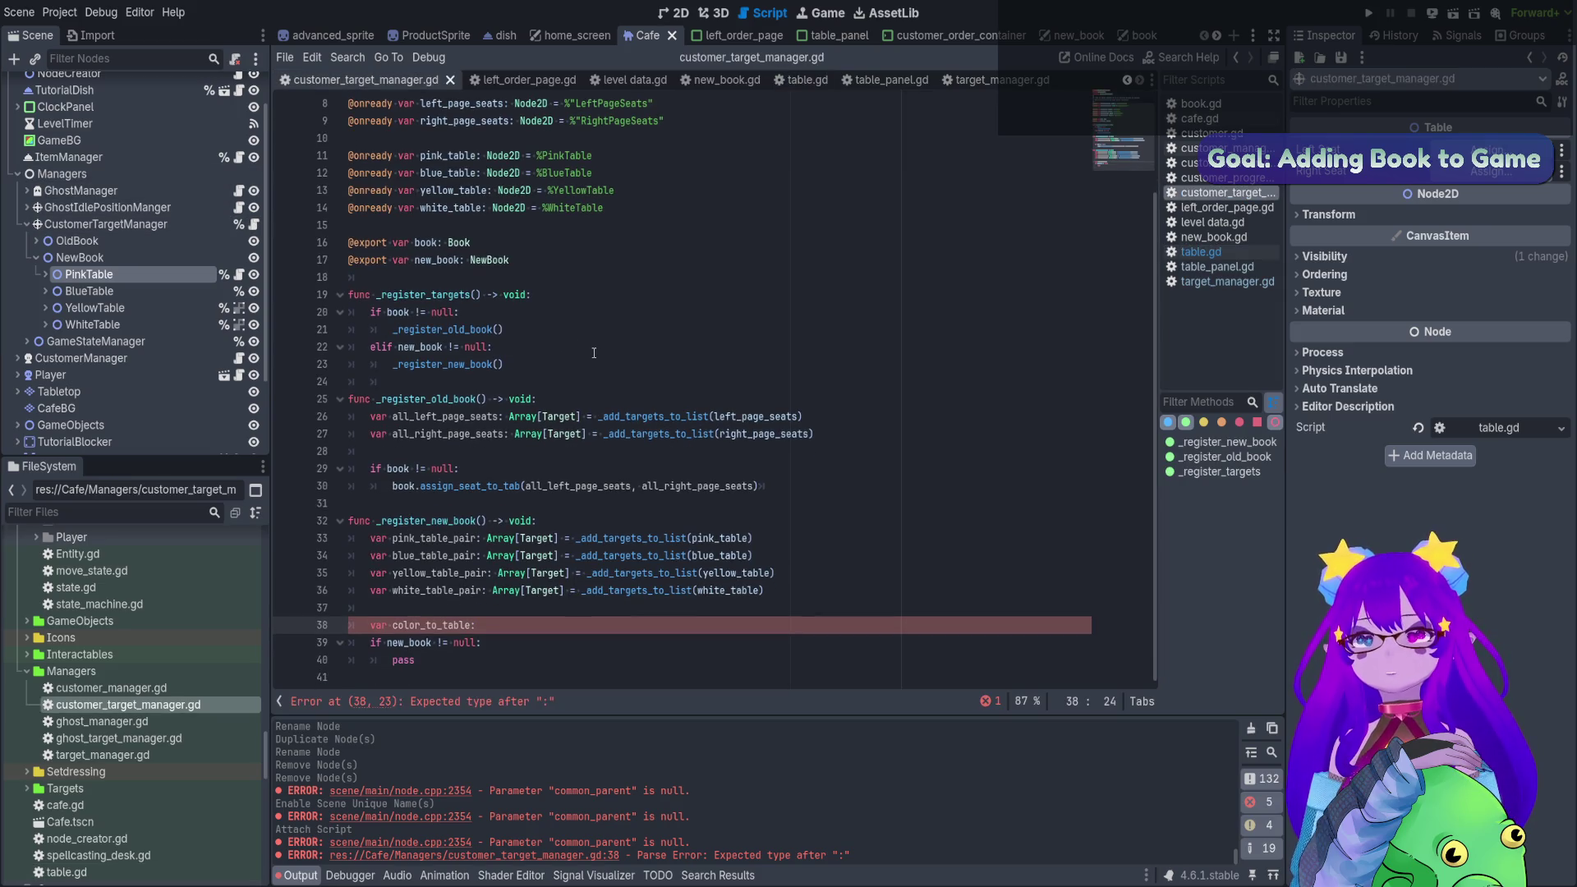
click(465, 540)
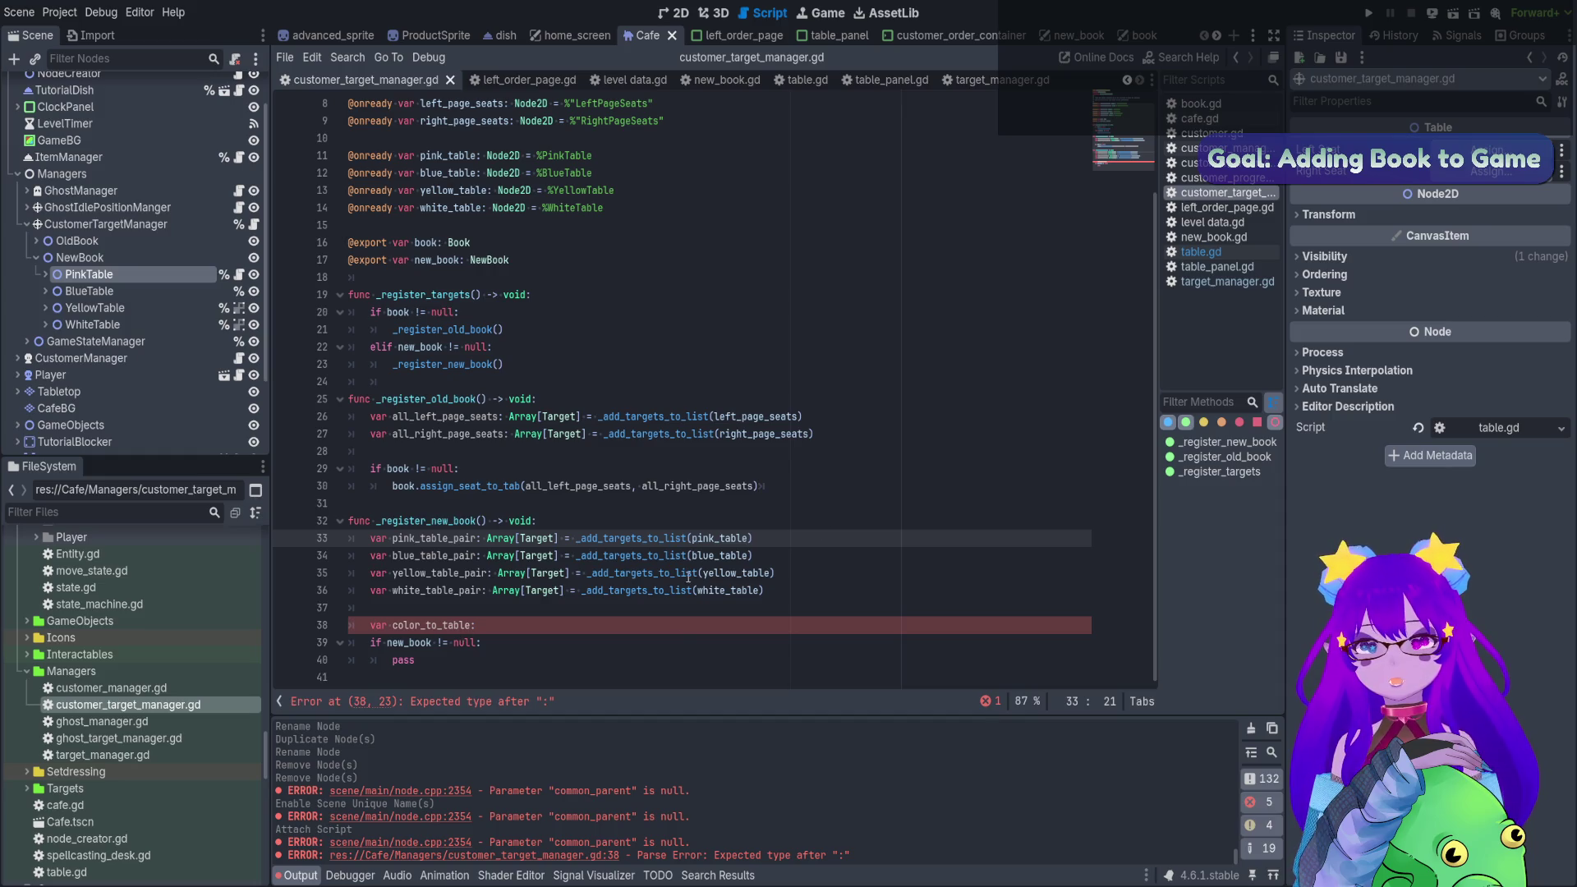
drag(670, 538, 671, 593)
click(635, 630)
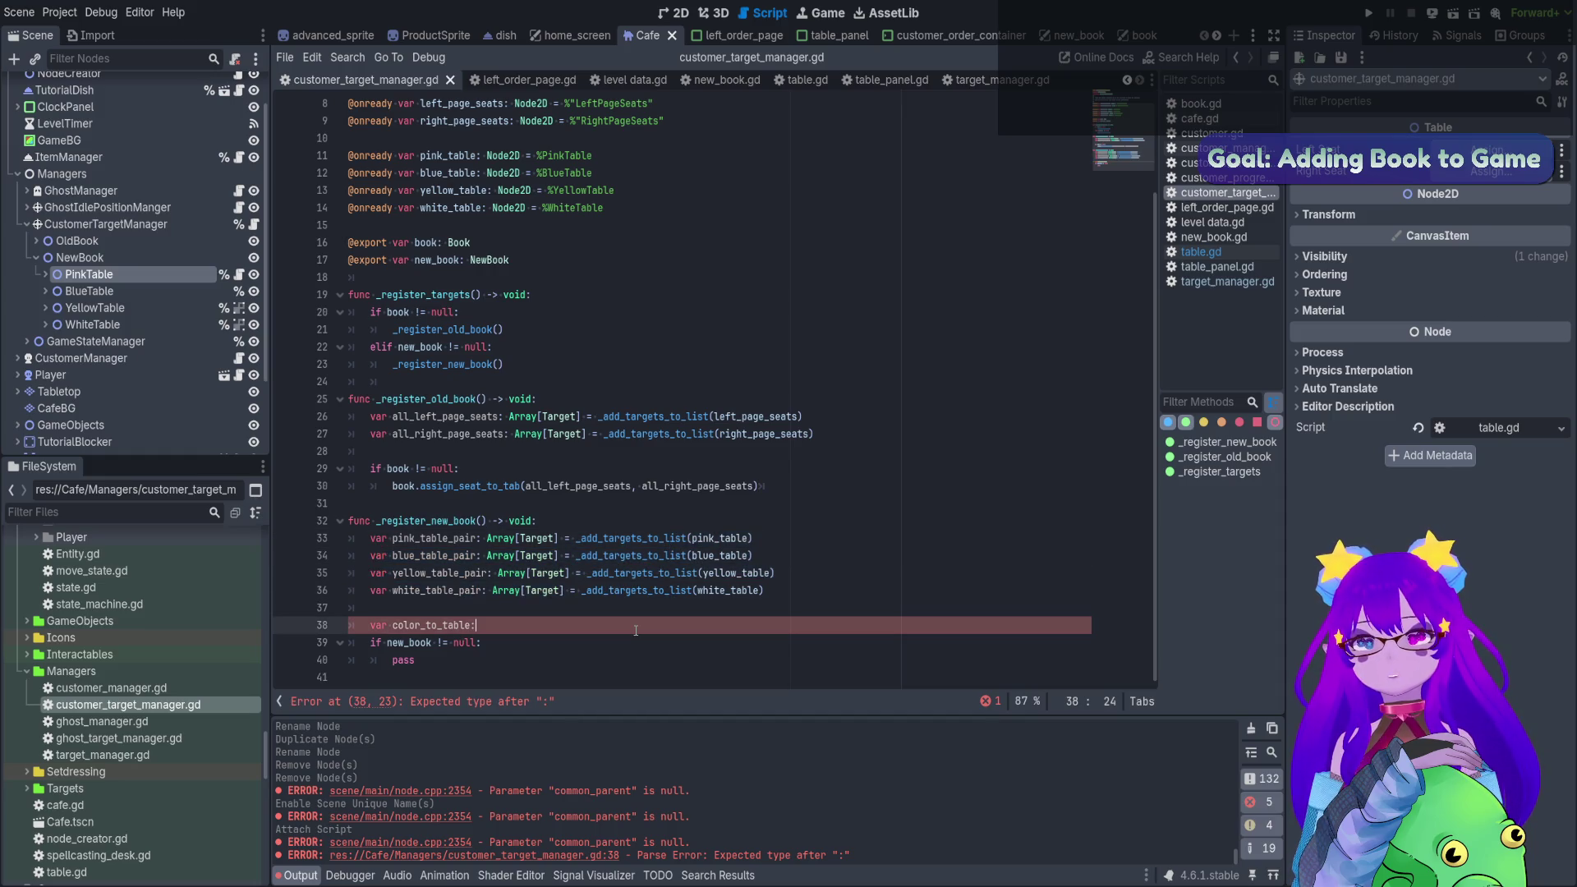
Assign Target3 and Target4 as PinkTable's left and right seats
click(45, 275)
mouse_move(102, 298)
mouse_down()
mouse_move(821, 384)
mouse_move(1413, 195)
mouse_up()
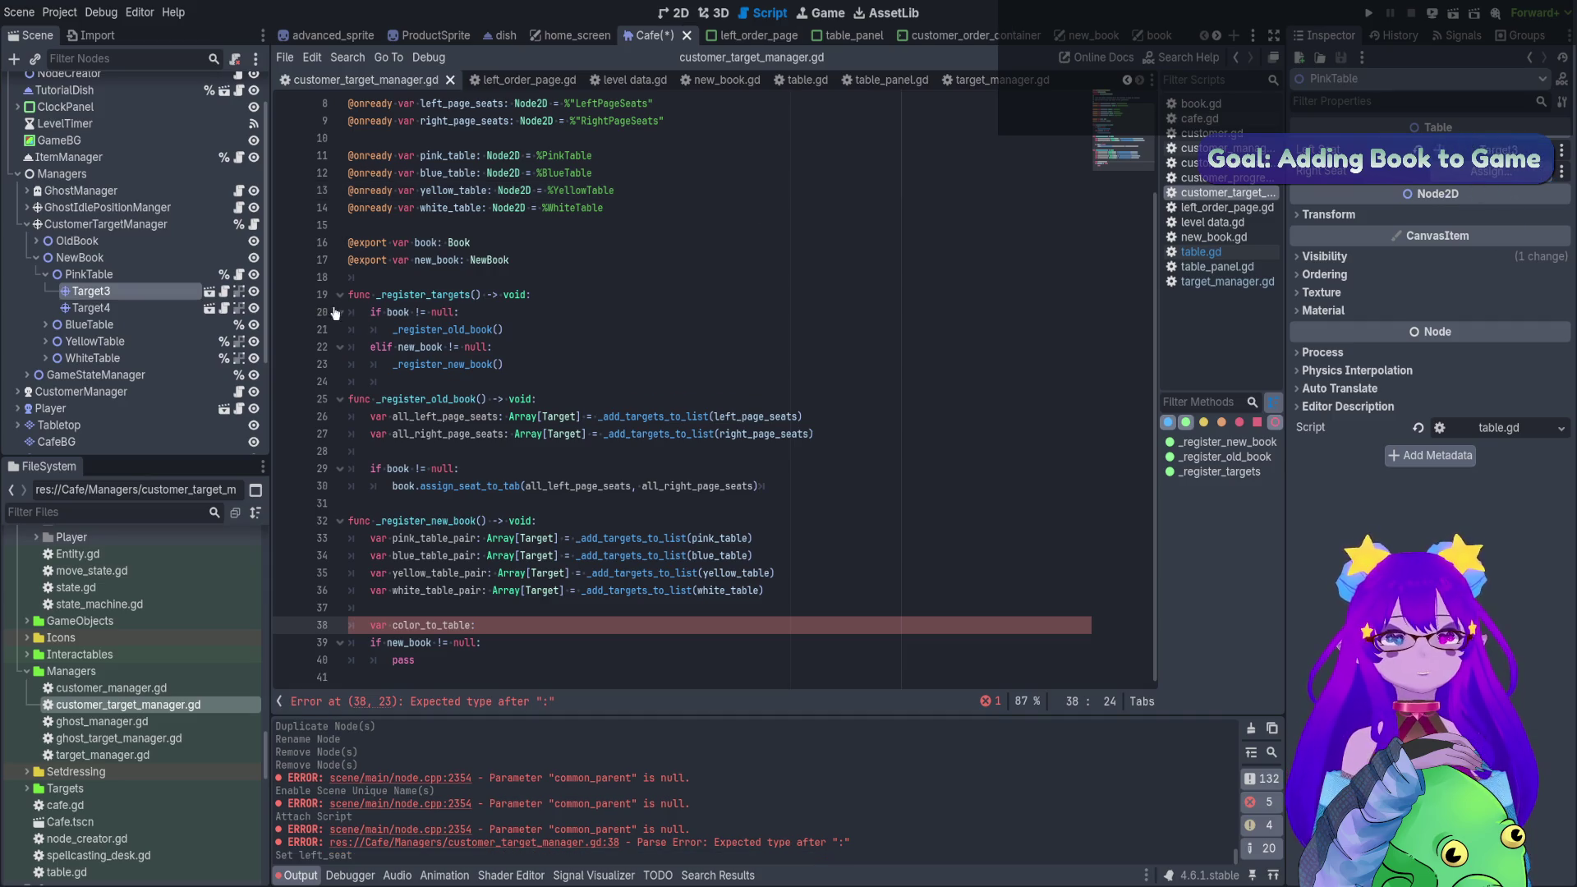
mouse_move(90, 308)
mouse_down()
mouse_move(1200, 221)
mouse_move(1499, 171)
mouse_up()
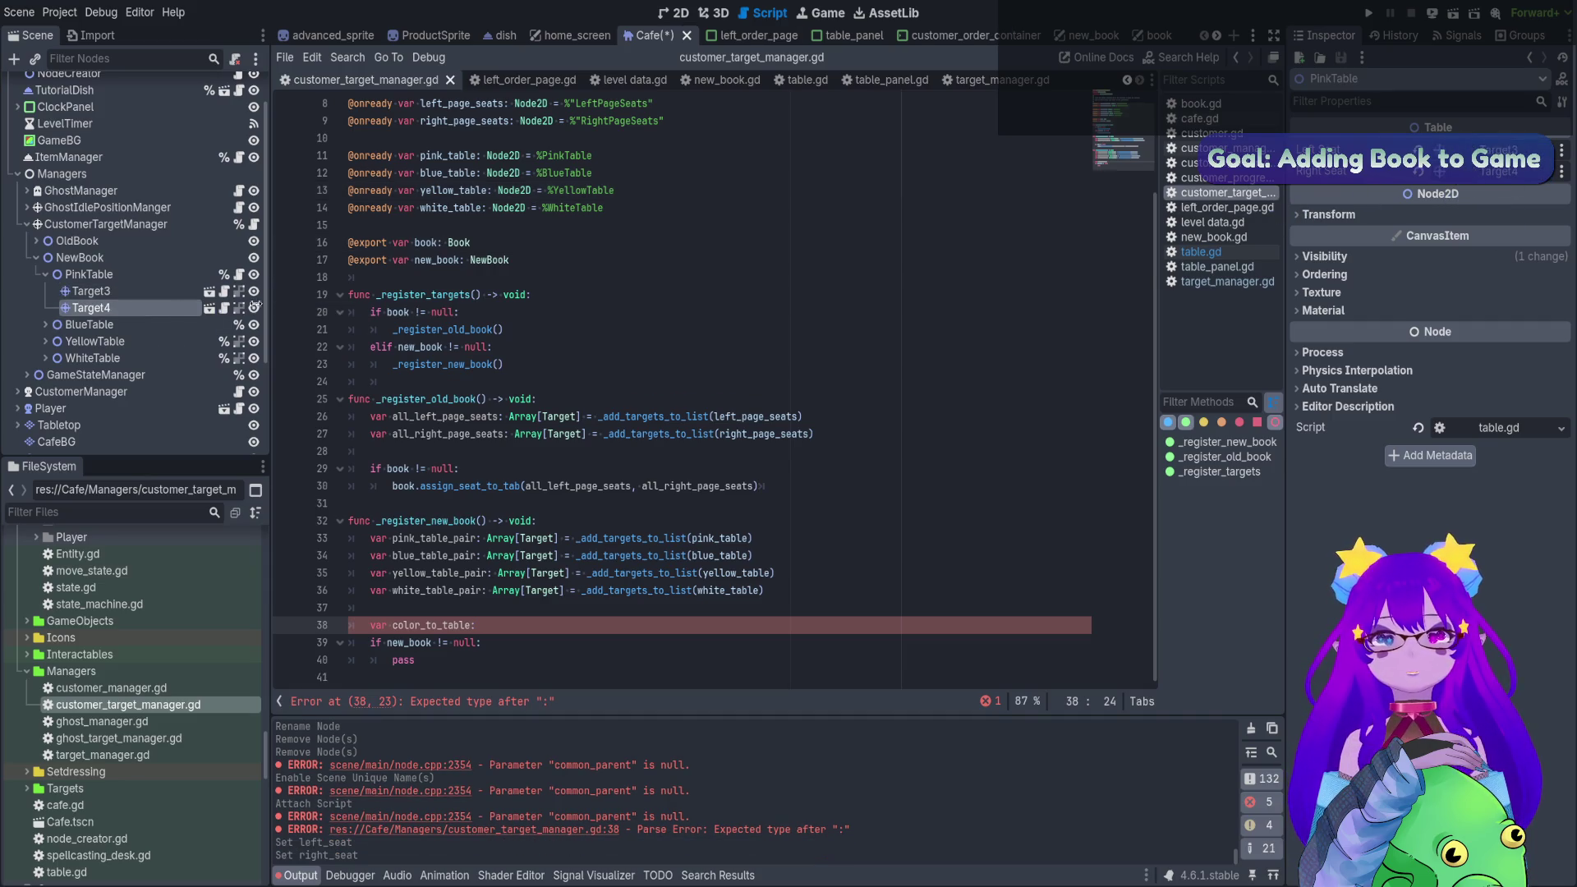
Filter the FileSystem by 'table' and drag table.gd onto the BlueTable node
click(46, 325)
click(70, 327)
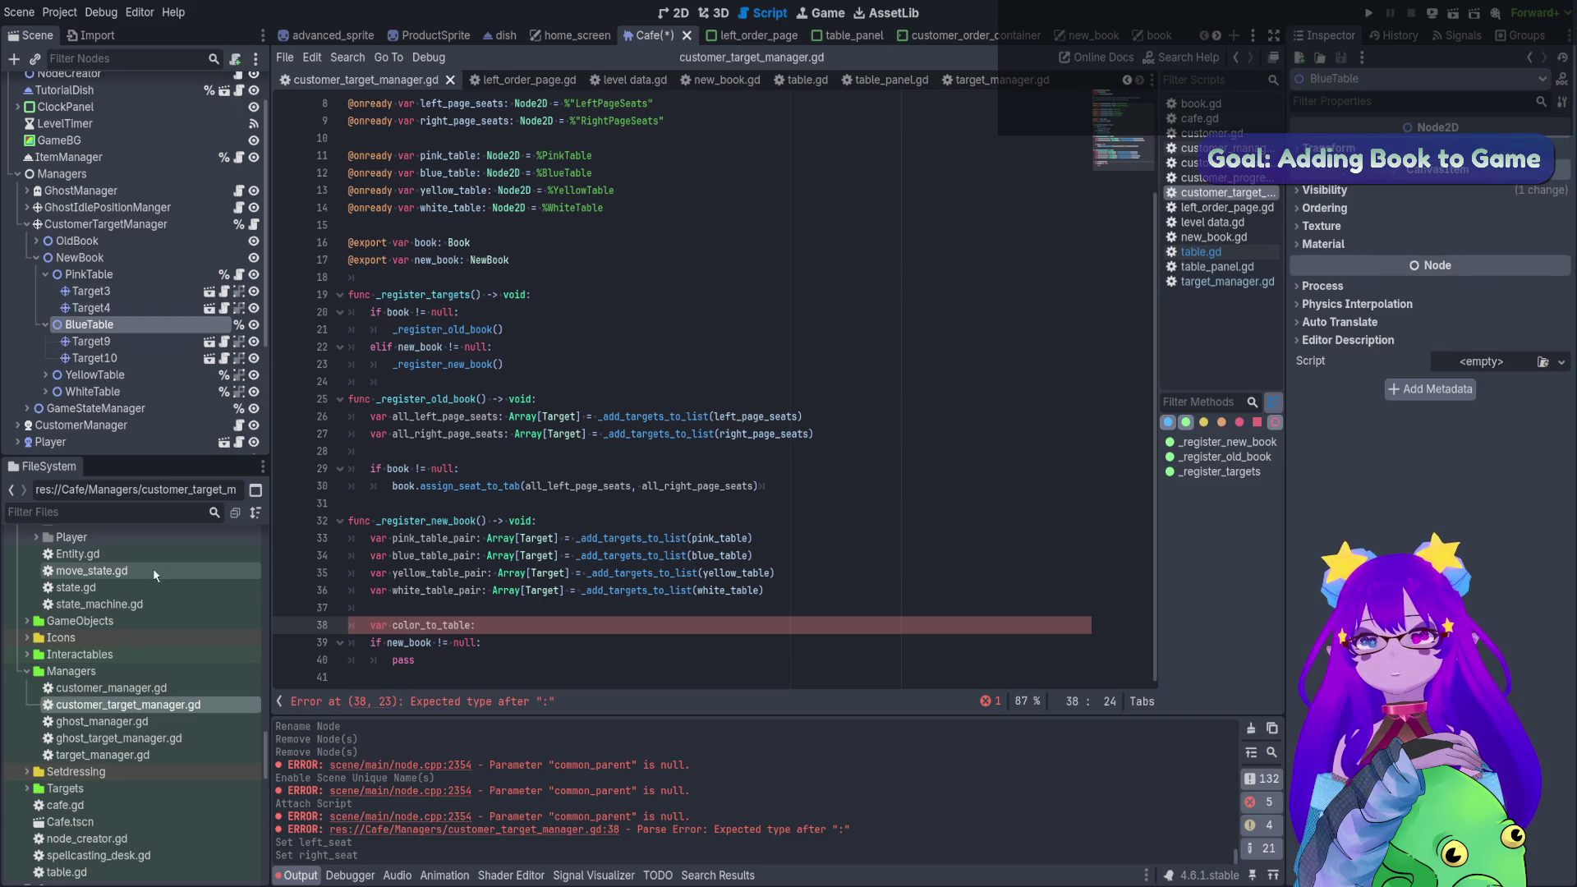
click(112, 511)
text(left)
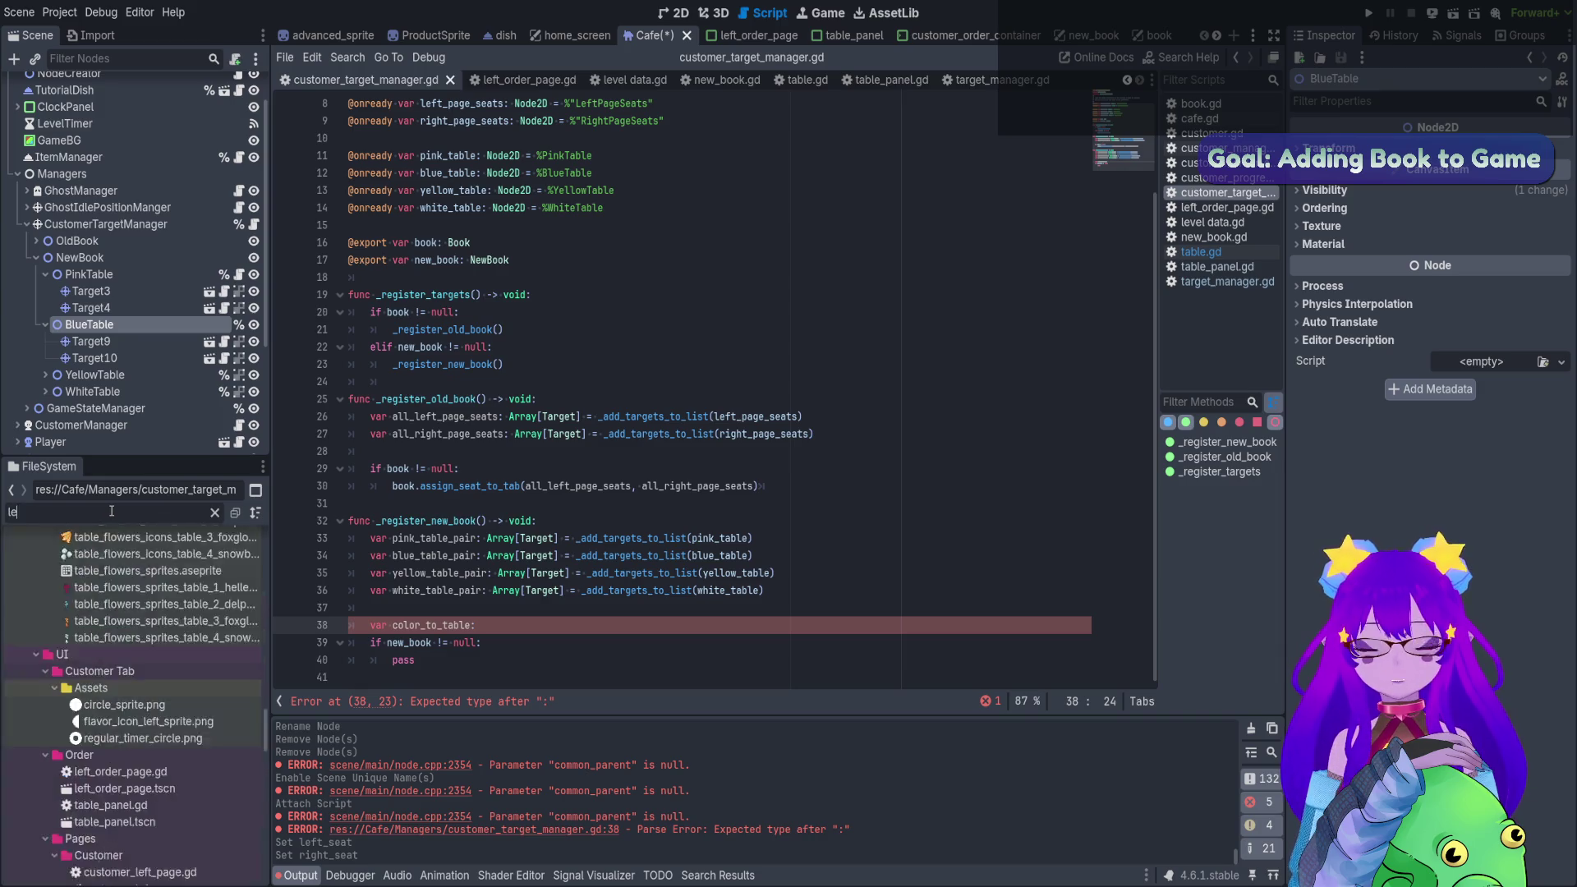
key(ctrl+a)
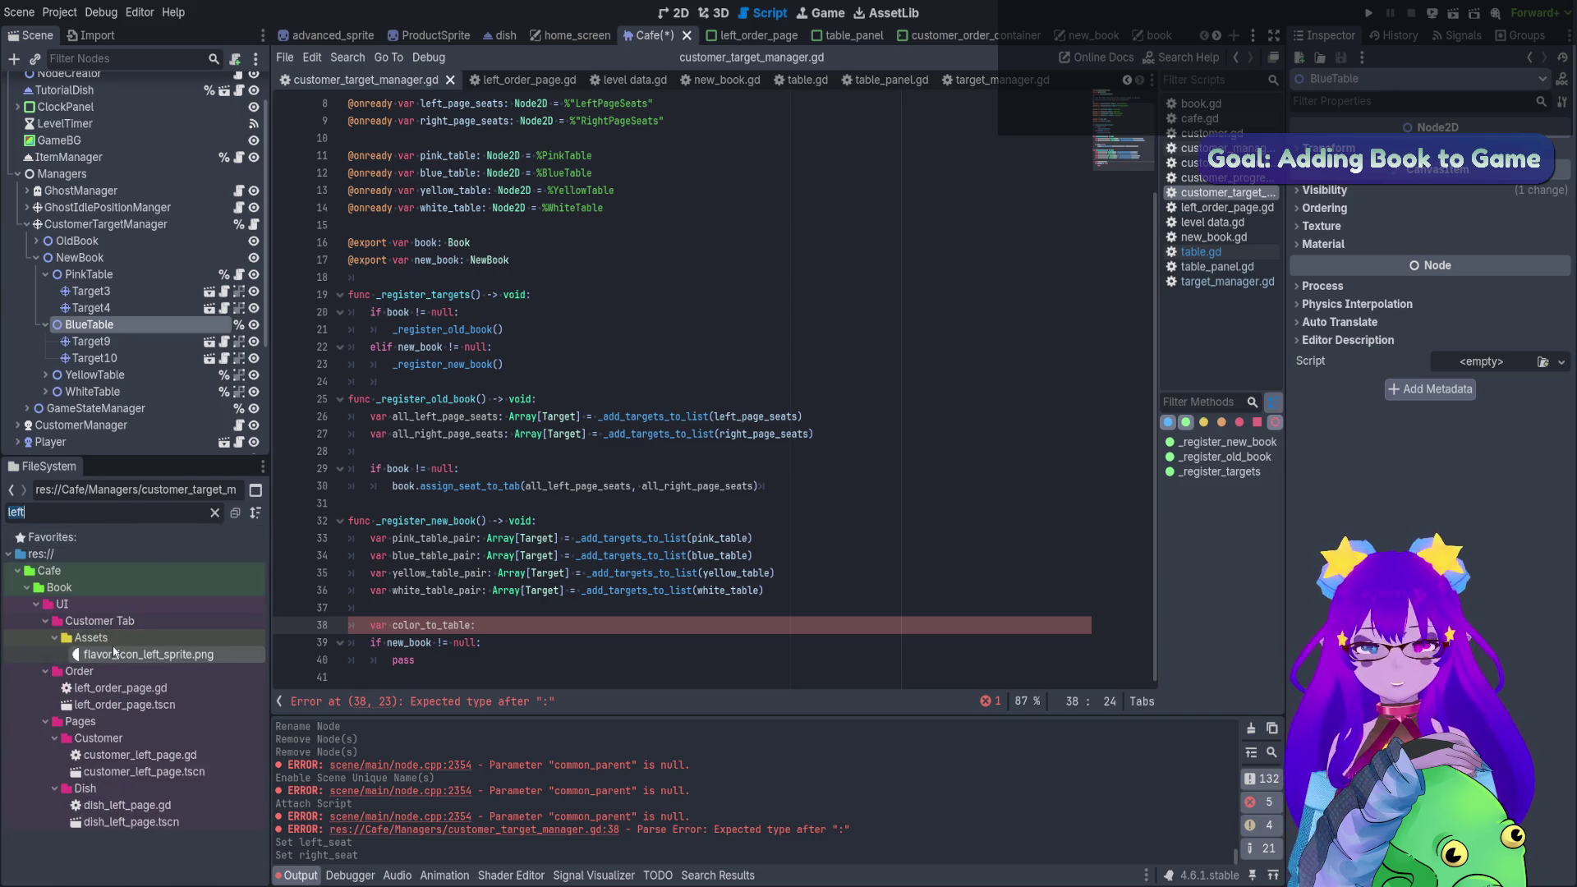
text(table)
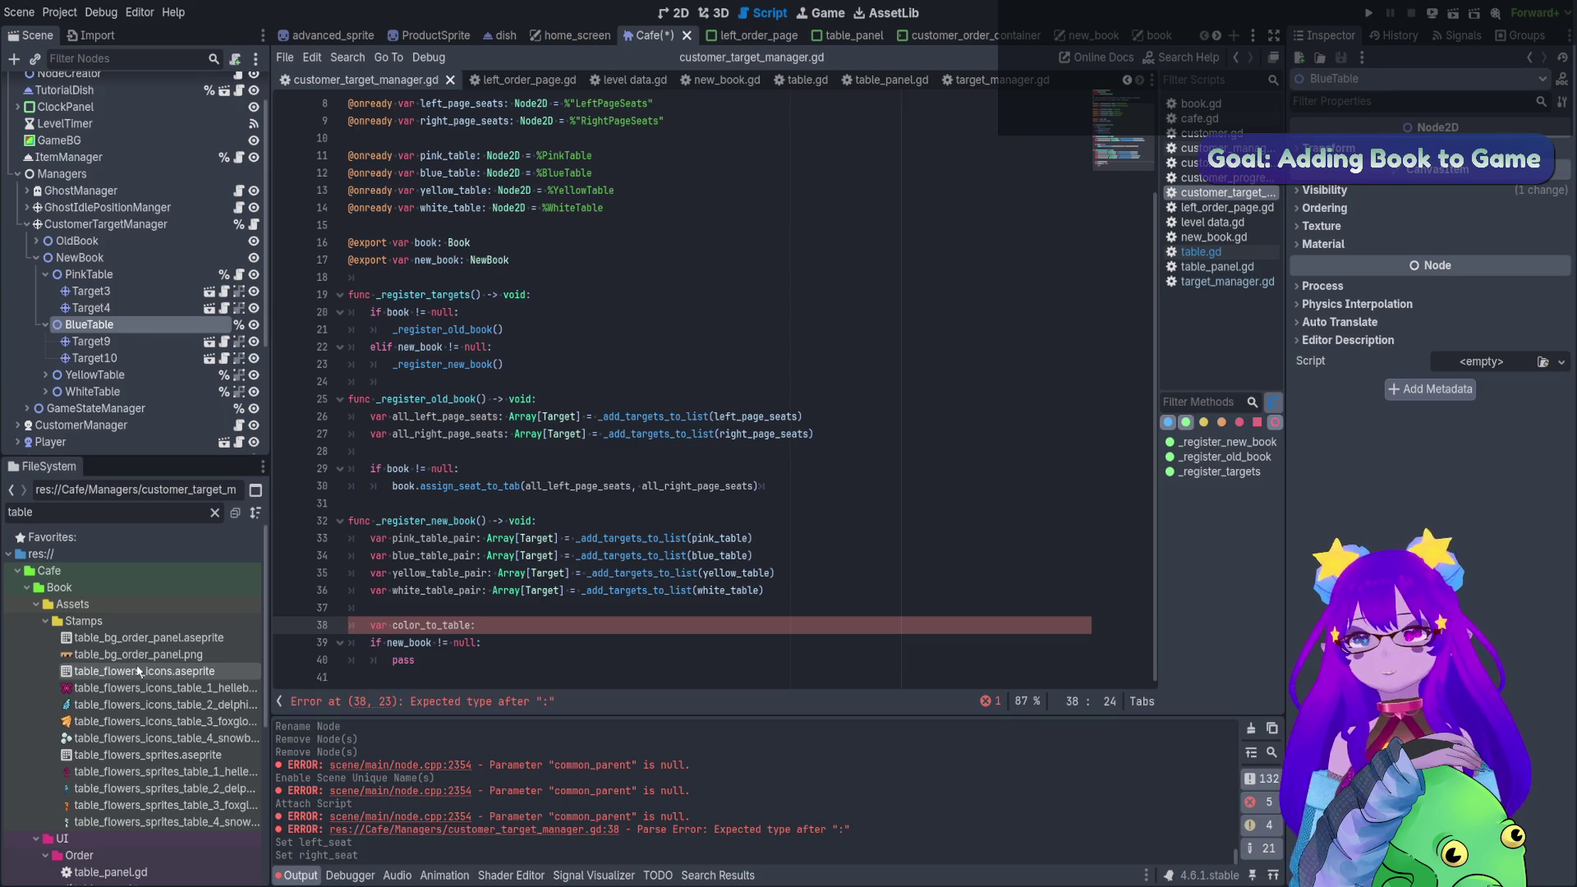
scroll(140, 632, down, 2)
scroll(141, 640, down, 2)
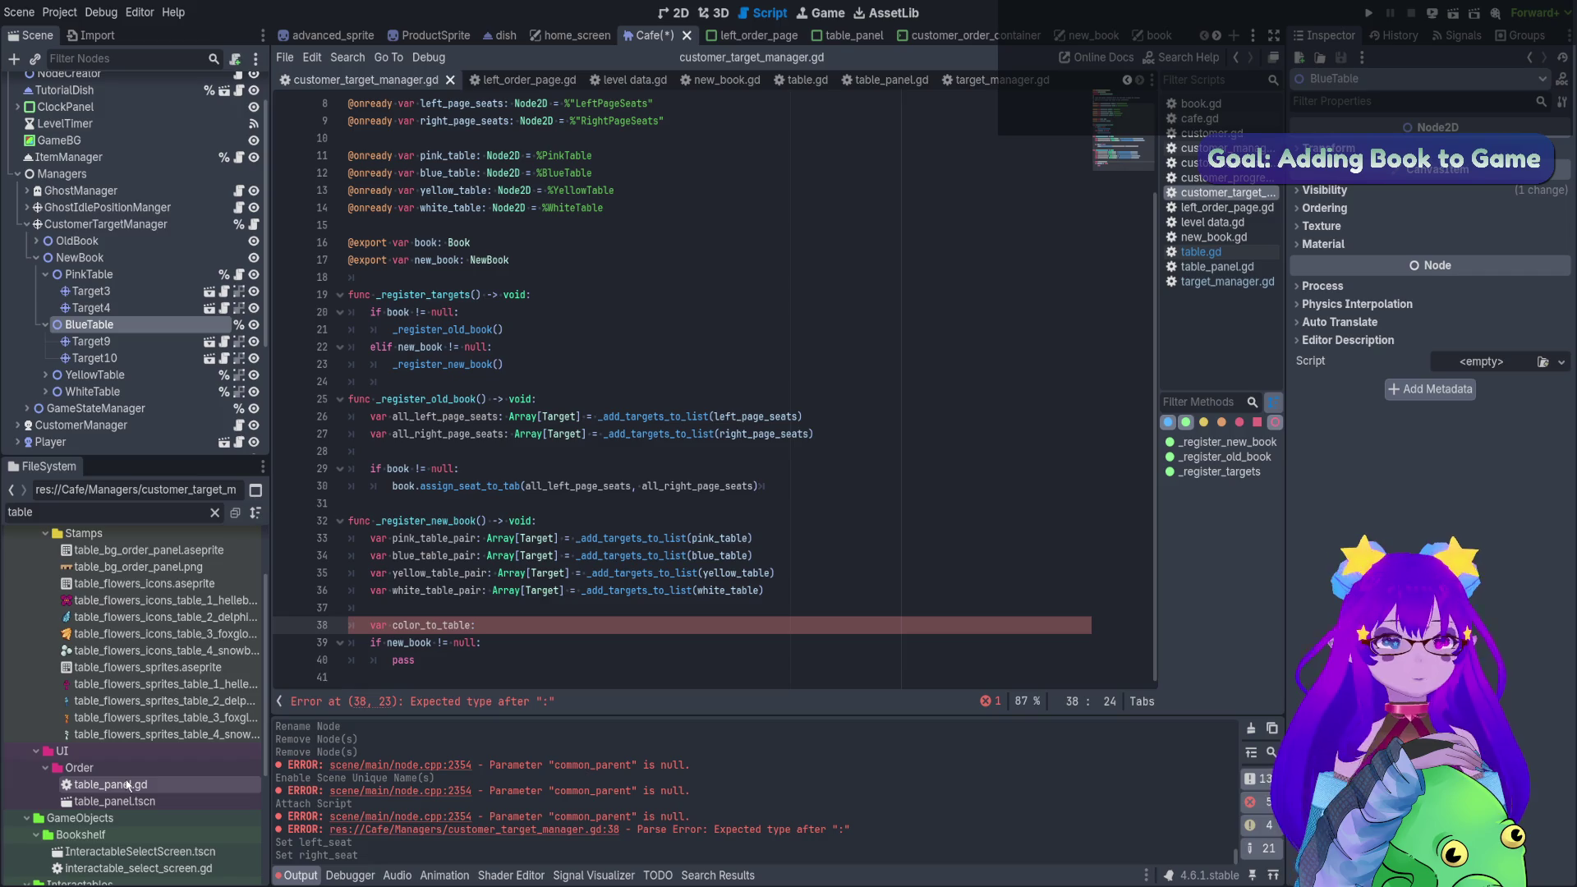
scroll(150, 752, down, 3)
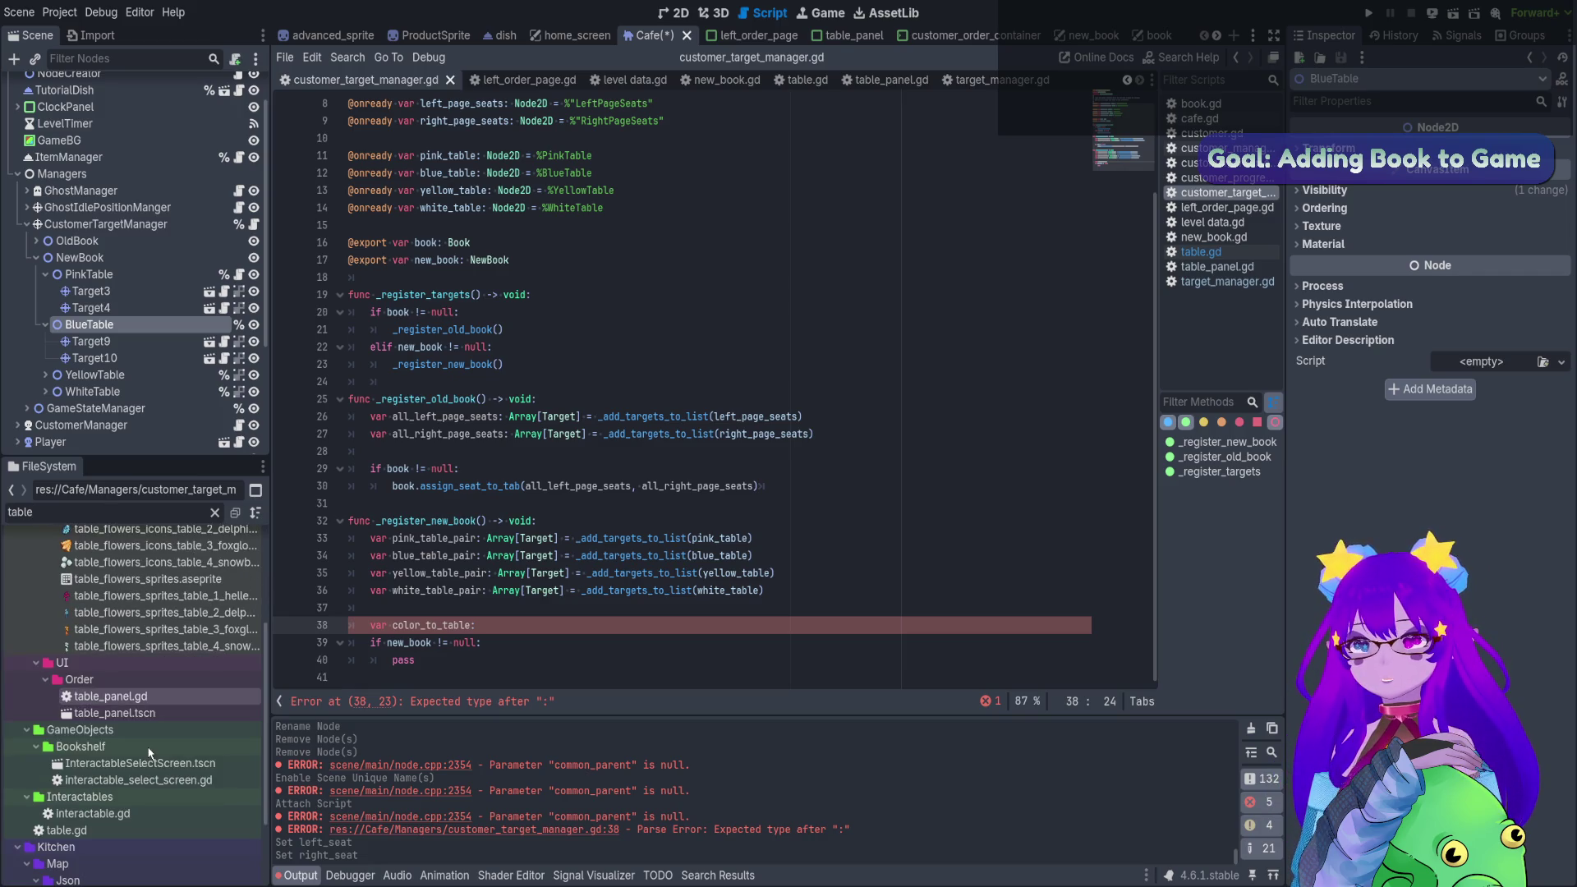
scroll(140, 760, up, 2)
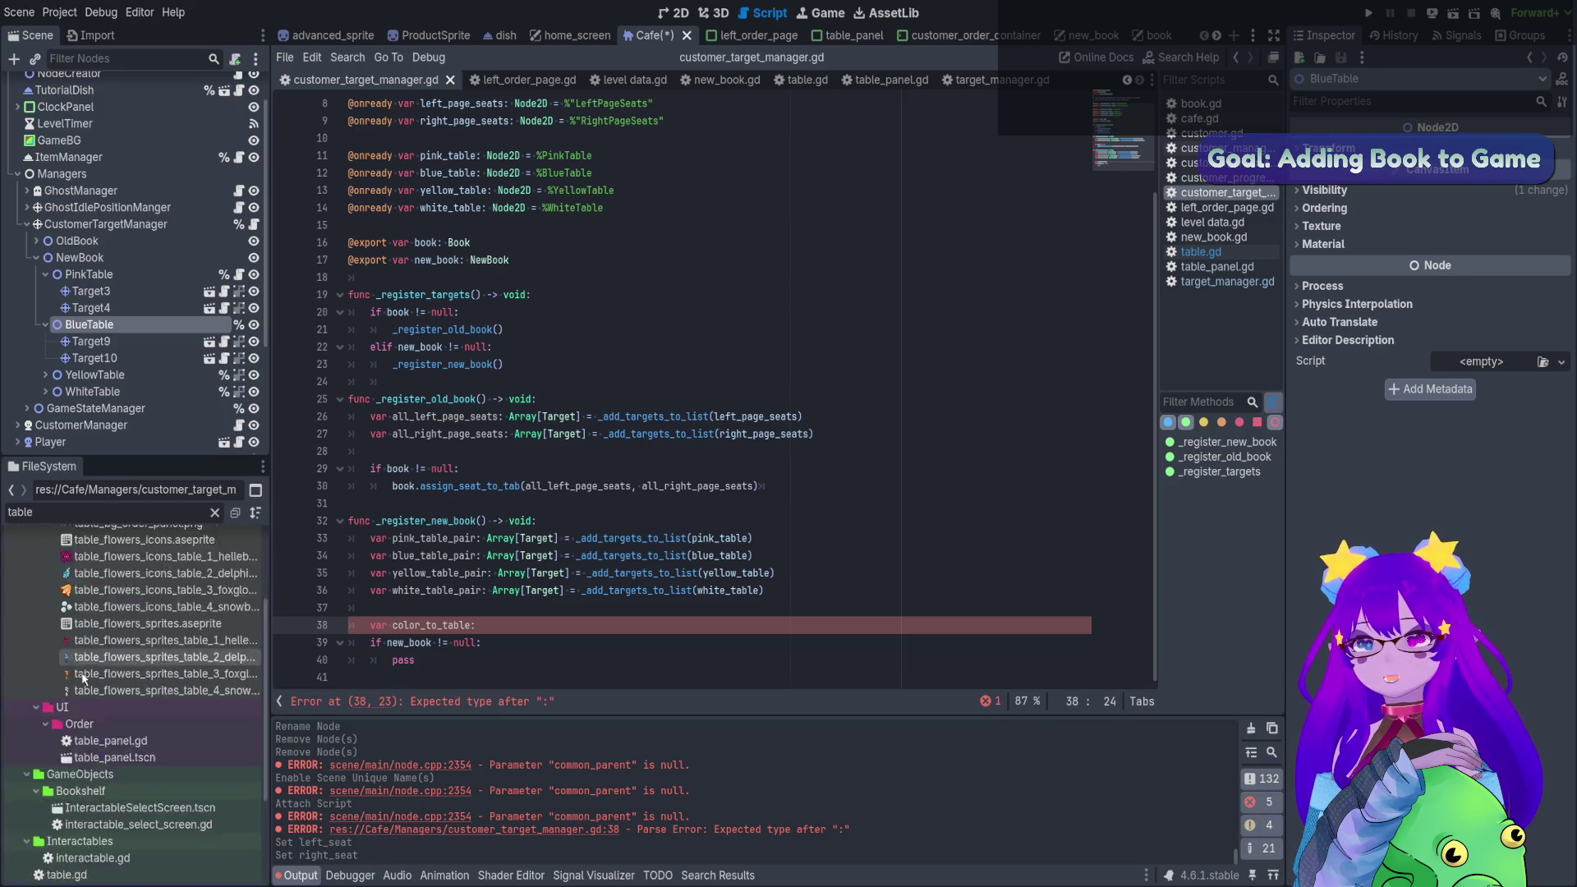
scroll(83, 679, down, 5)
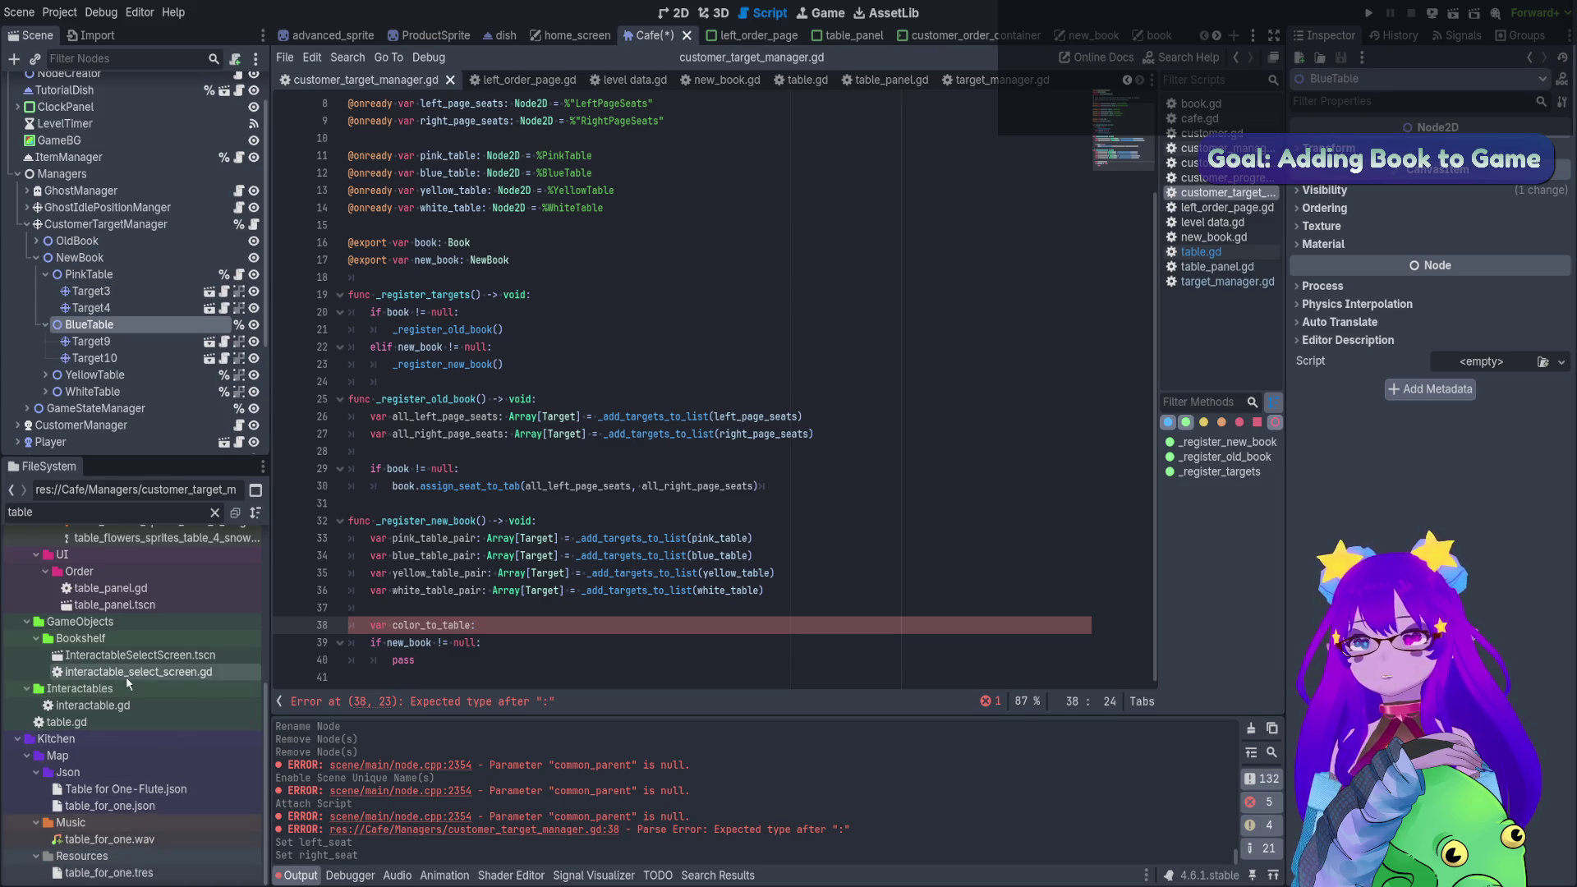
drag(99, 724, 175, 315)
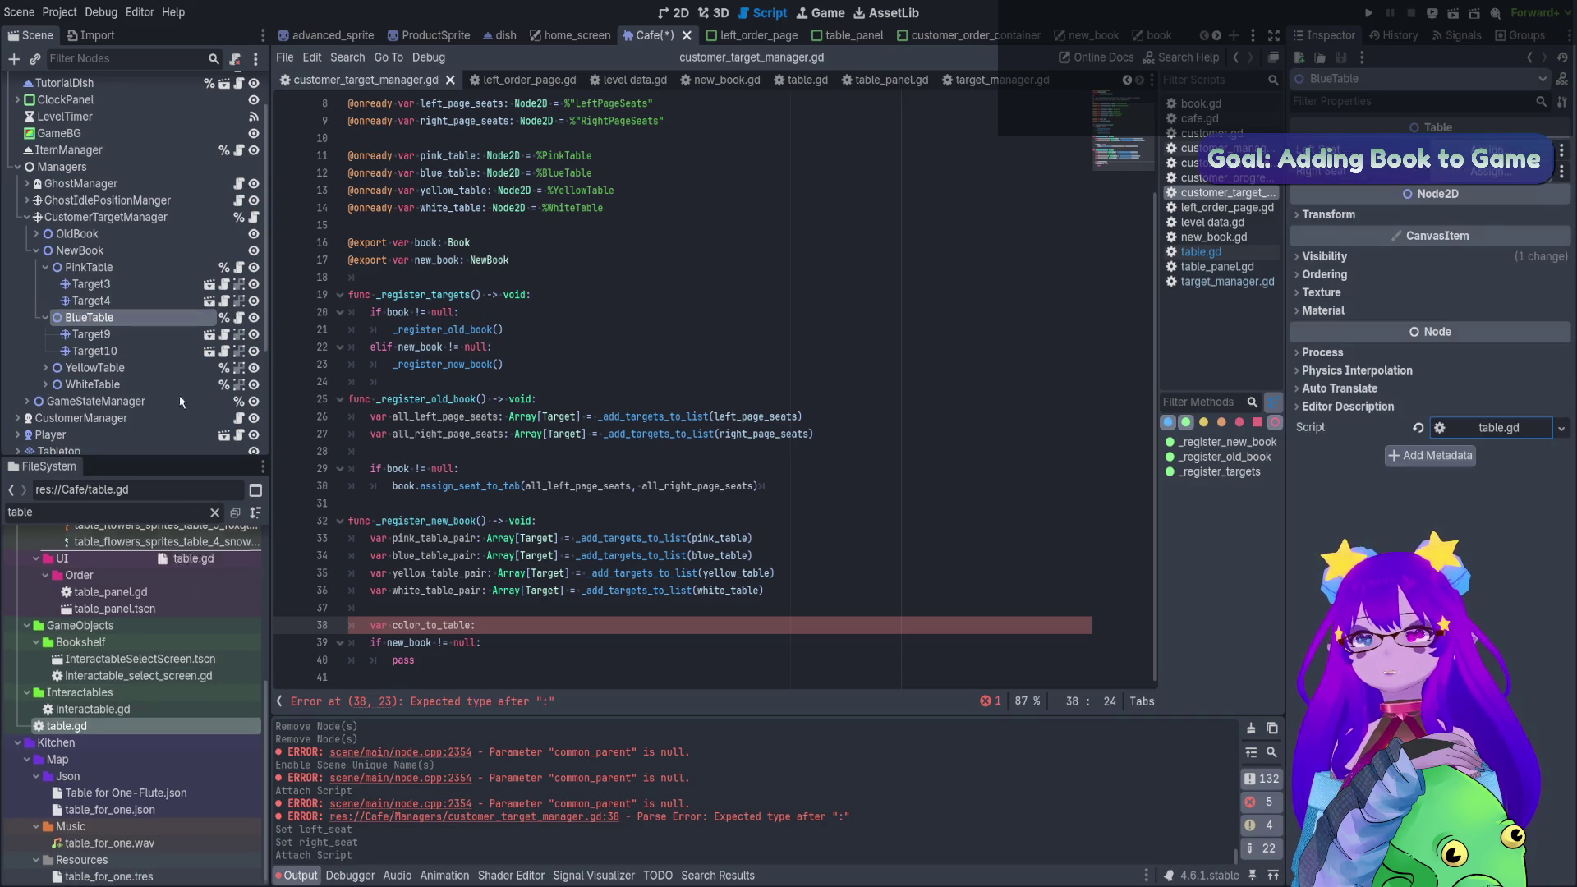
Attach table.gd to the remaining table nodes and set Target9 and Target10 as BlueTable's seats
drag(180, 411, 94, 367)
mouse_move(67, 724)
mouse_down()
mouse_move(123, 436)
mouse_move(169, 379)
mouse_move(155, 371)
mouse_up()
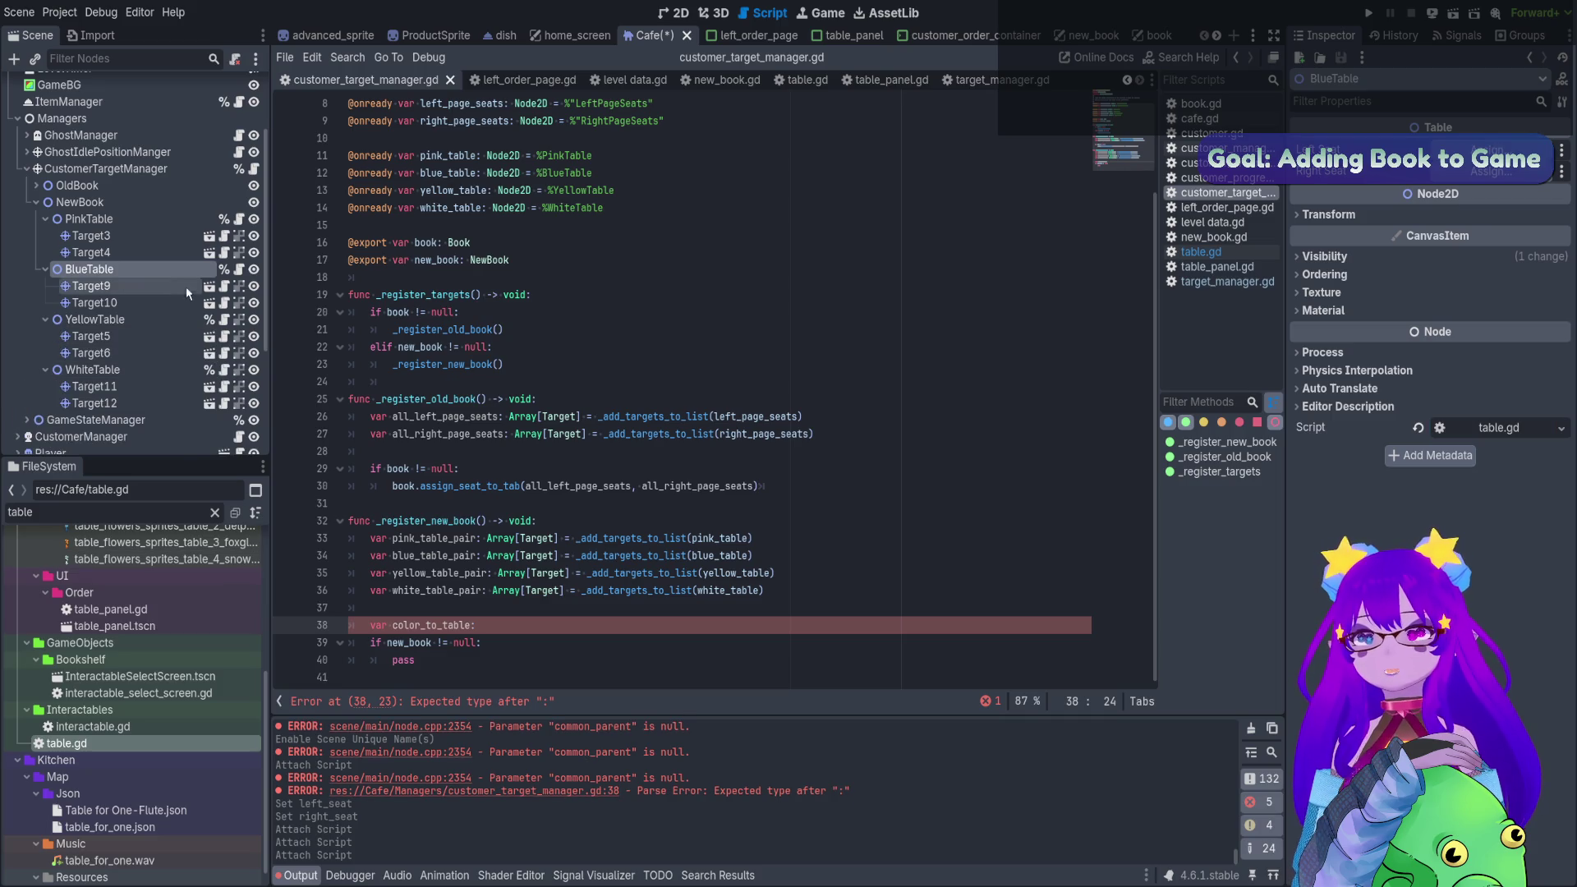
mouse_move(90, 286)
mouse_down()
mouse_move(493, 207)
mouse_move(123, 285)
mouse_move(123, 302)
mouse_move(493, 242)
mouse_up()
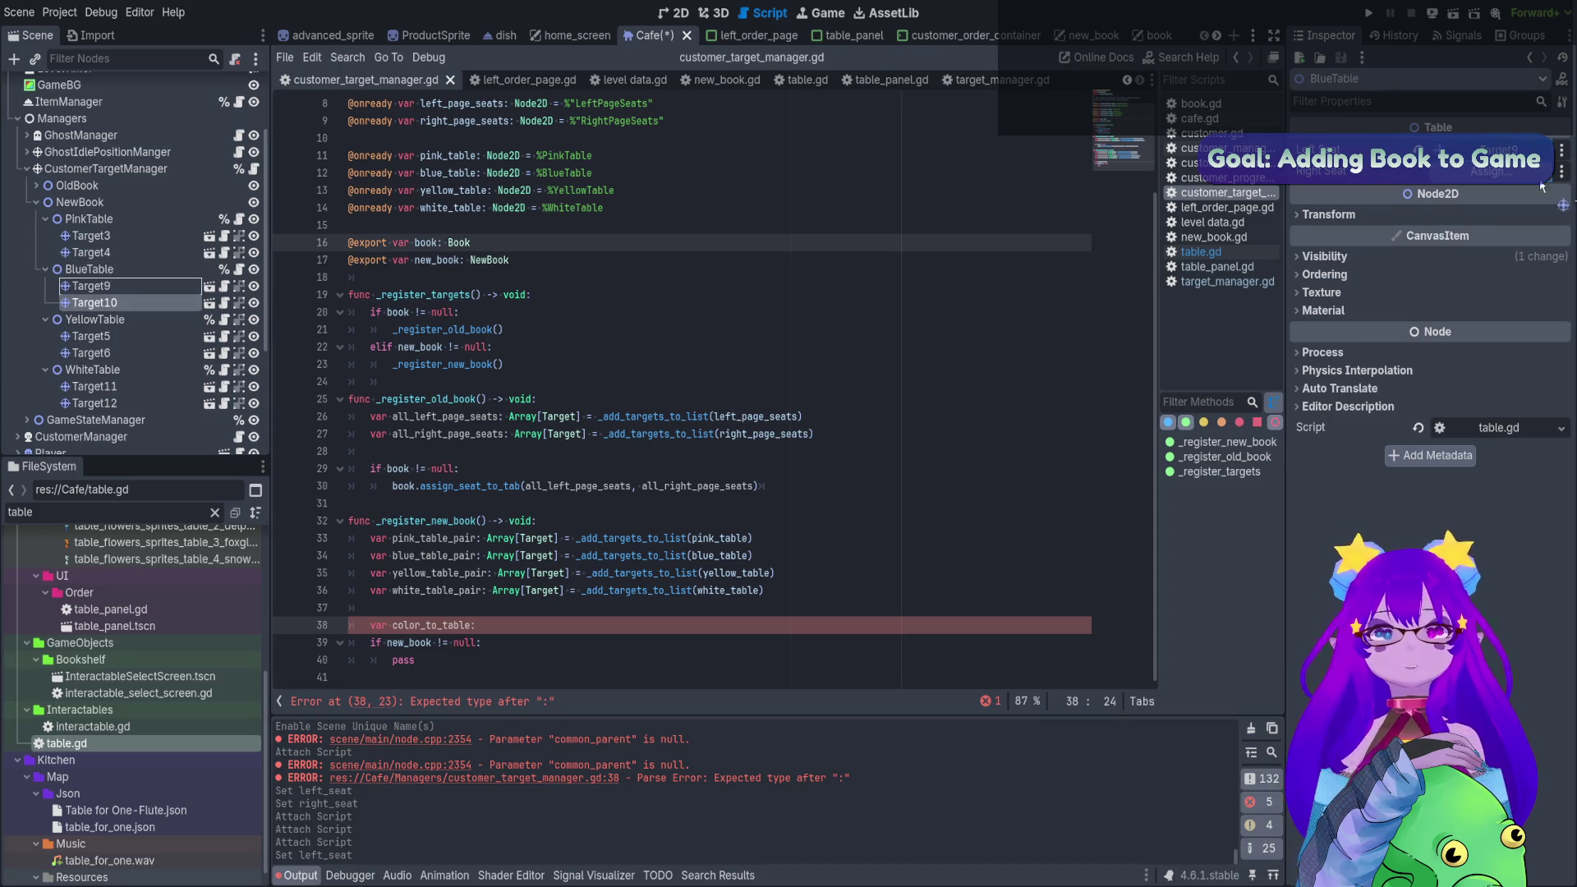
drag(1542, 179, 1542, 180)
Set YellowTable's seats to Target5 and Target6, and WhiteTable's to Target11 and Target12
click(150, 337)
mouse_move(151, 337)
mouse_down()
mouse_move(1419, 205)
mouse_move(1508, 152)
mouse_up()
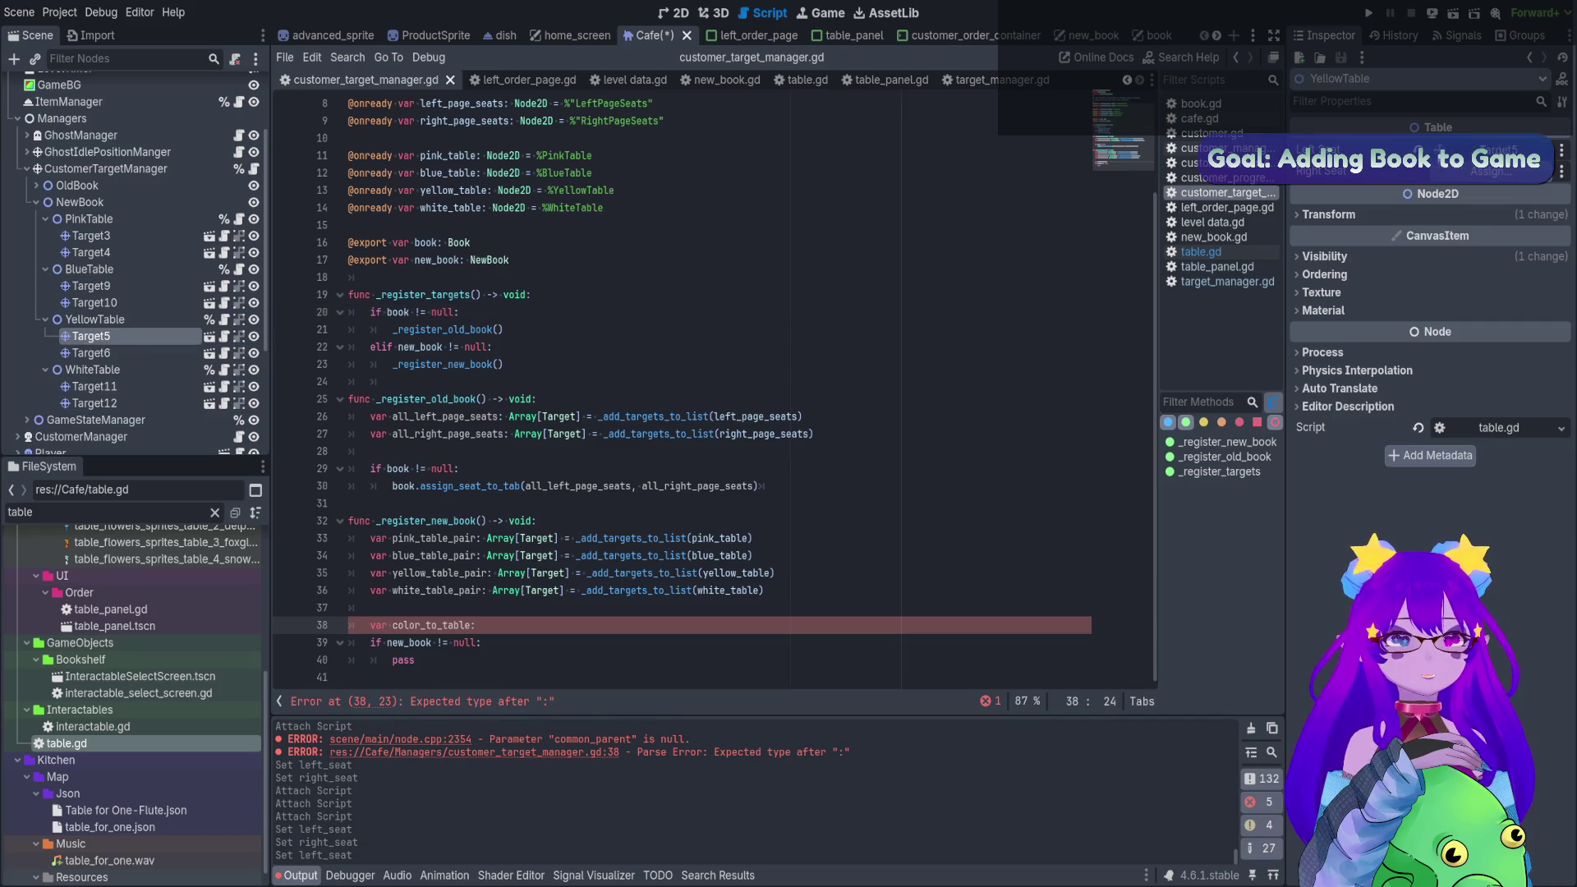
mouse_move(91, 353)
mouse_down()
mouse_move(193, 364)
mouse_move(78, 348)
mouse_move(124, 328)
mouse_move(1540, 187)
mouse_up()
click(93, 370)
mouse_move(95, 386)
mouse_down()
mouse_move(1358, 246)
mouse_move(1491, 152)
mouse_up()
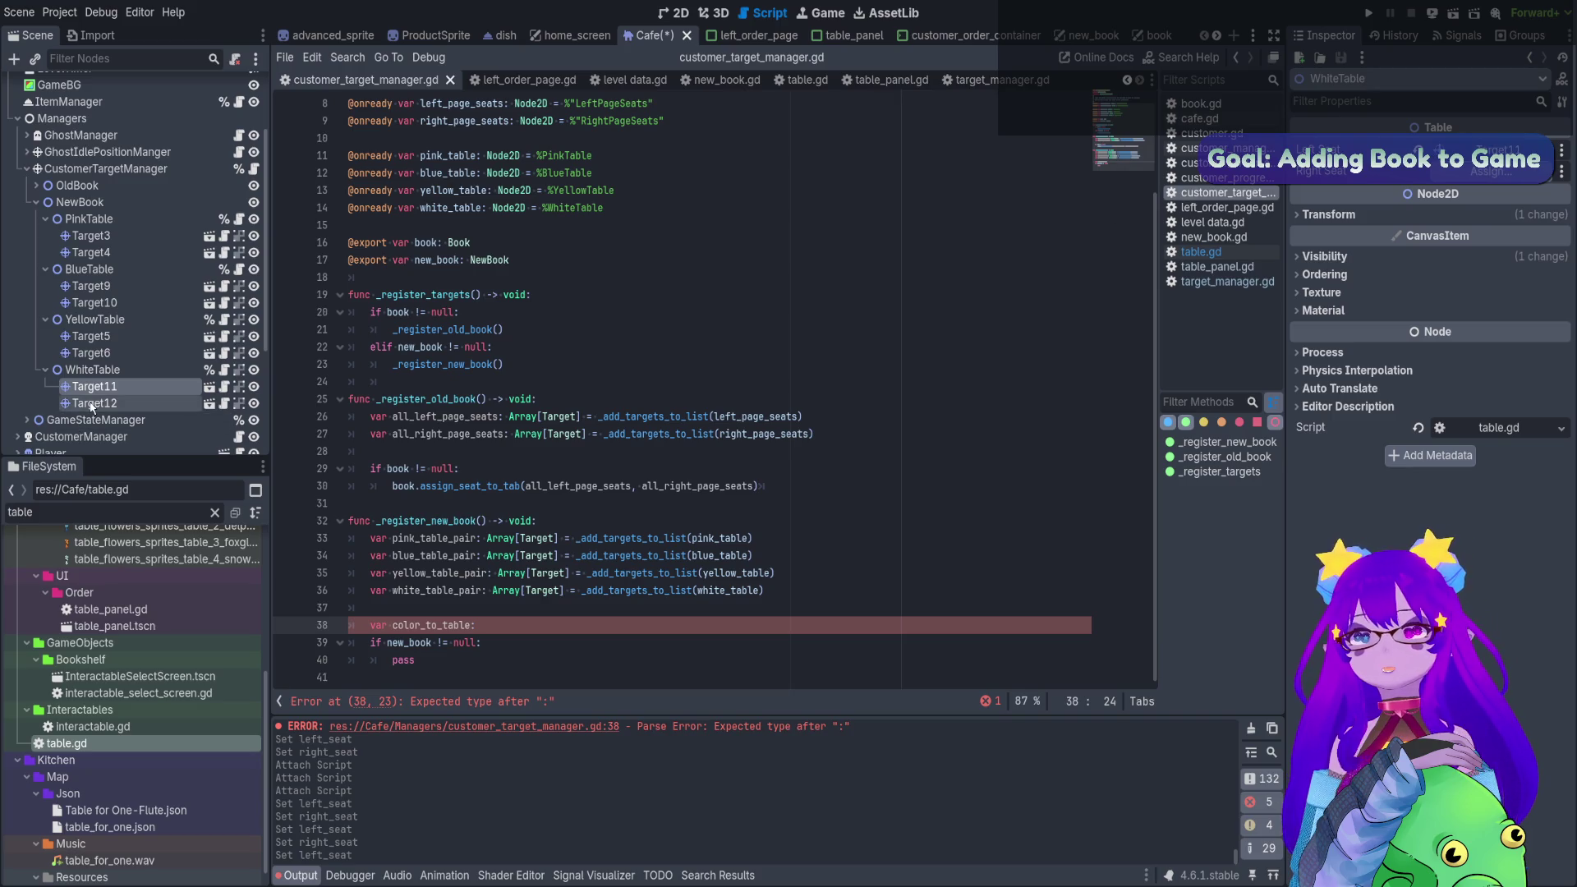
click(90, 369)
drag(83, 408, 1489, 188)
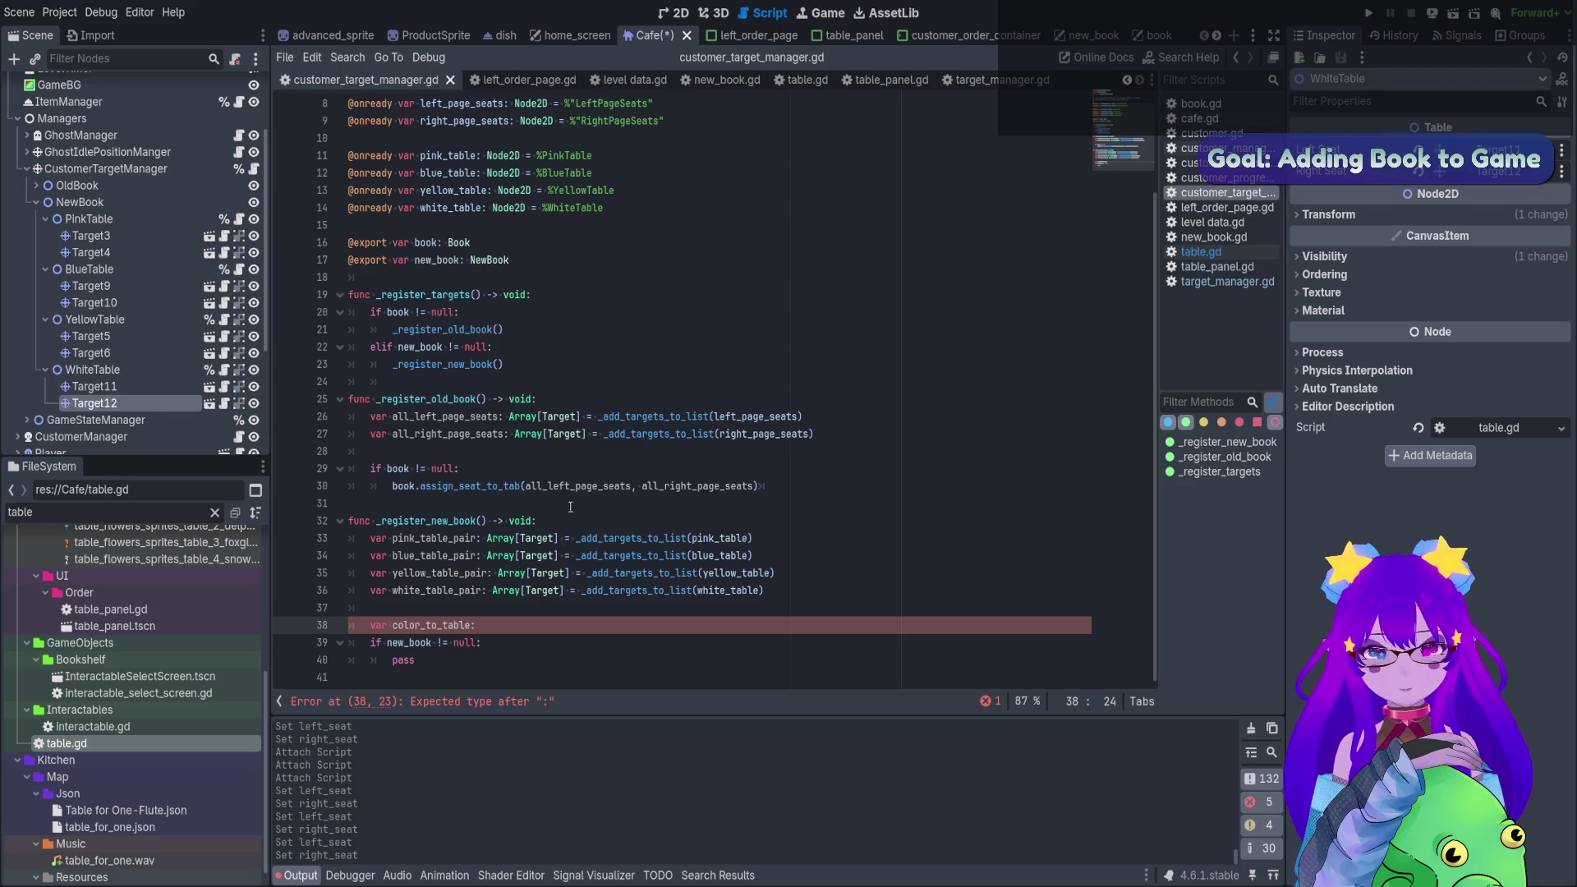
Place the caret inside the _add_targets_to_list call on line 33
click(544, 611)
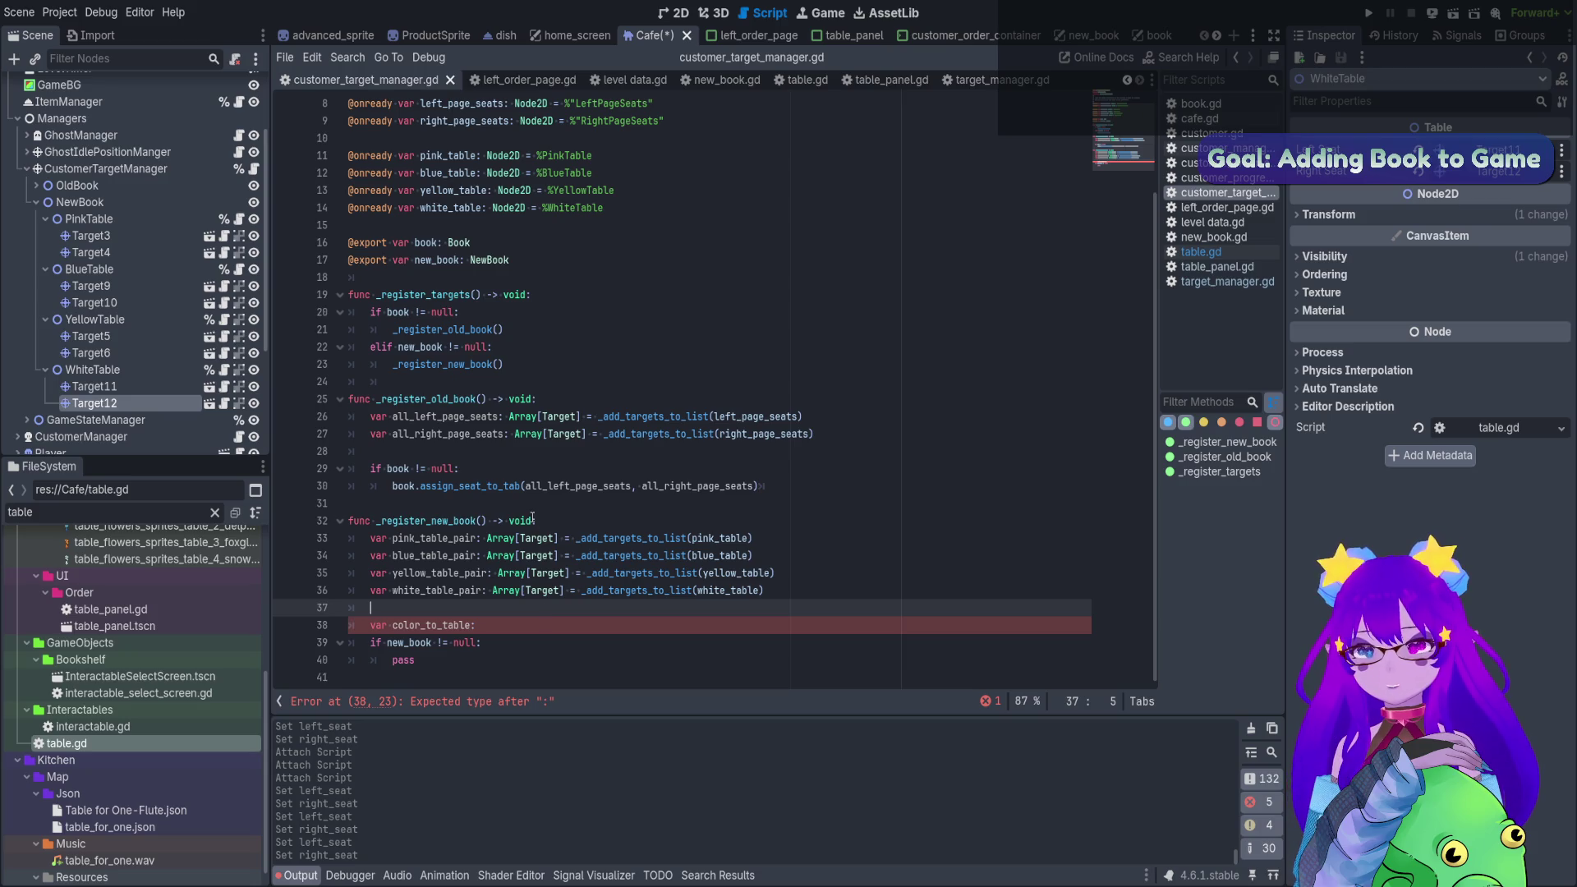
drag(580, 539, 675, 539)
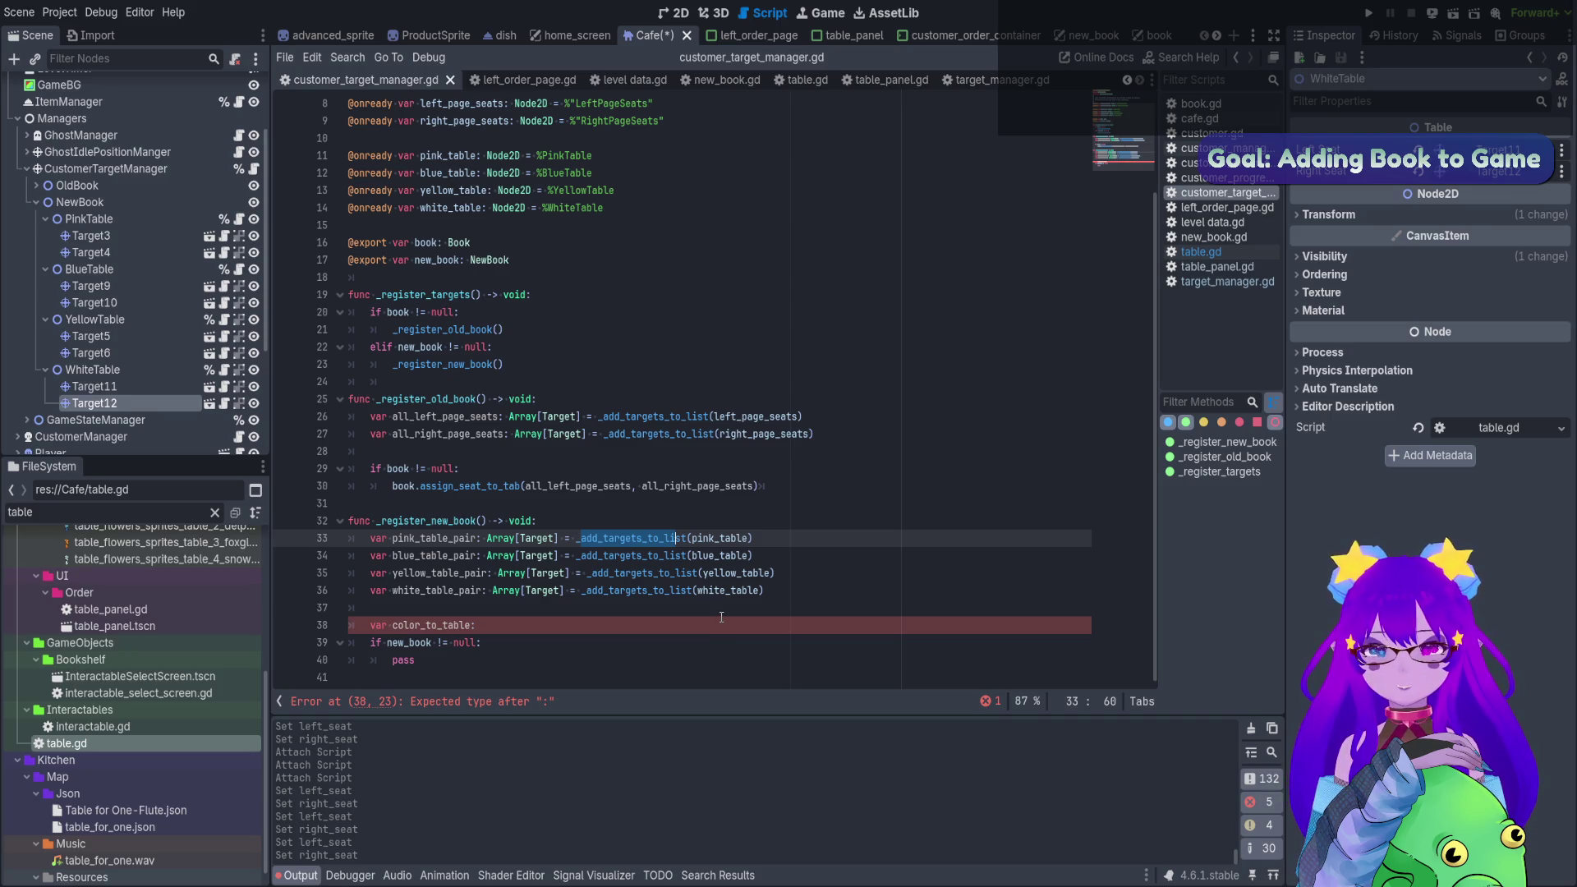
click(664, 539)
Jump to _add_targets_to_list in target_manager.gd and try appending a target_array suffix to its name
ctrl+click(648, 538)
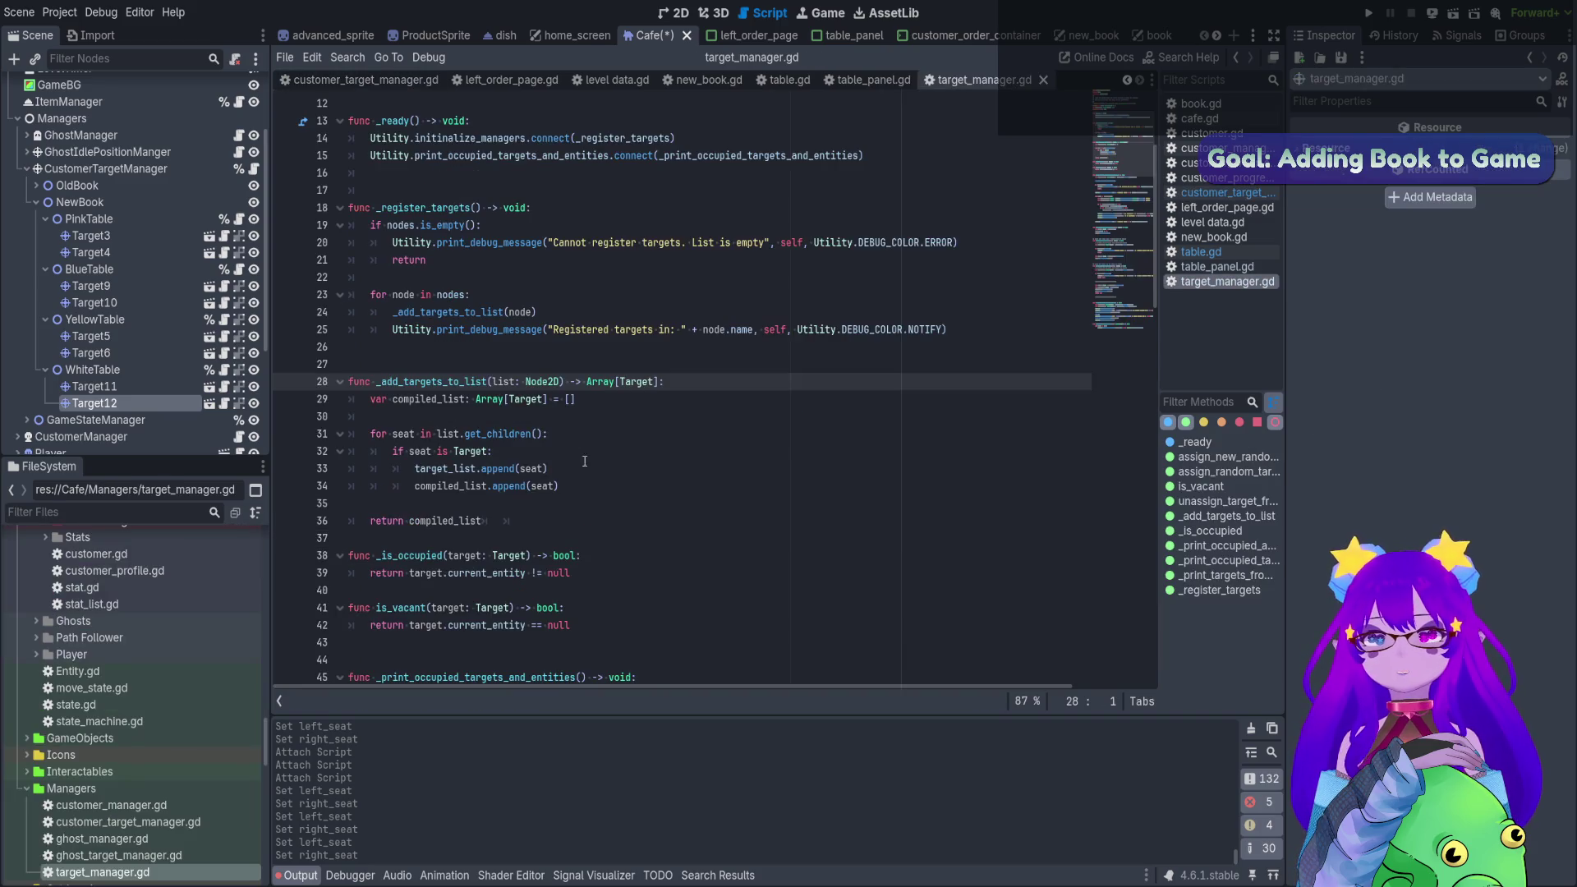
drag(606, 381, 630, 381)
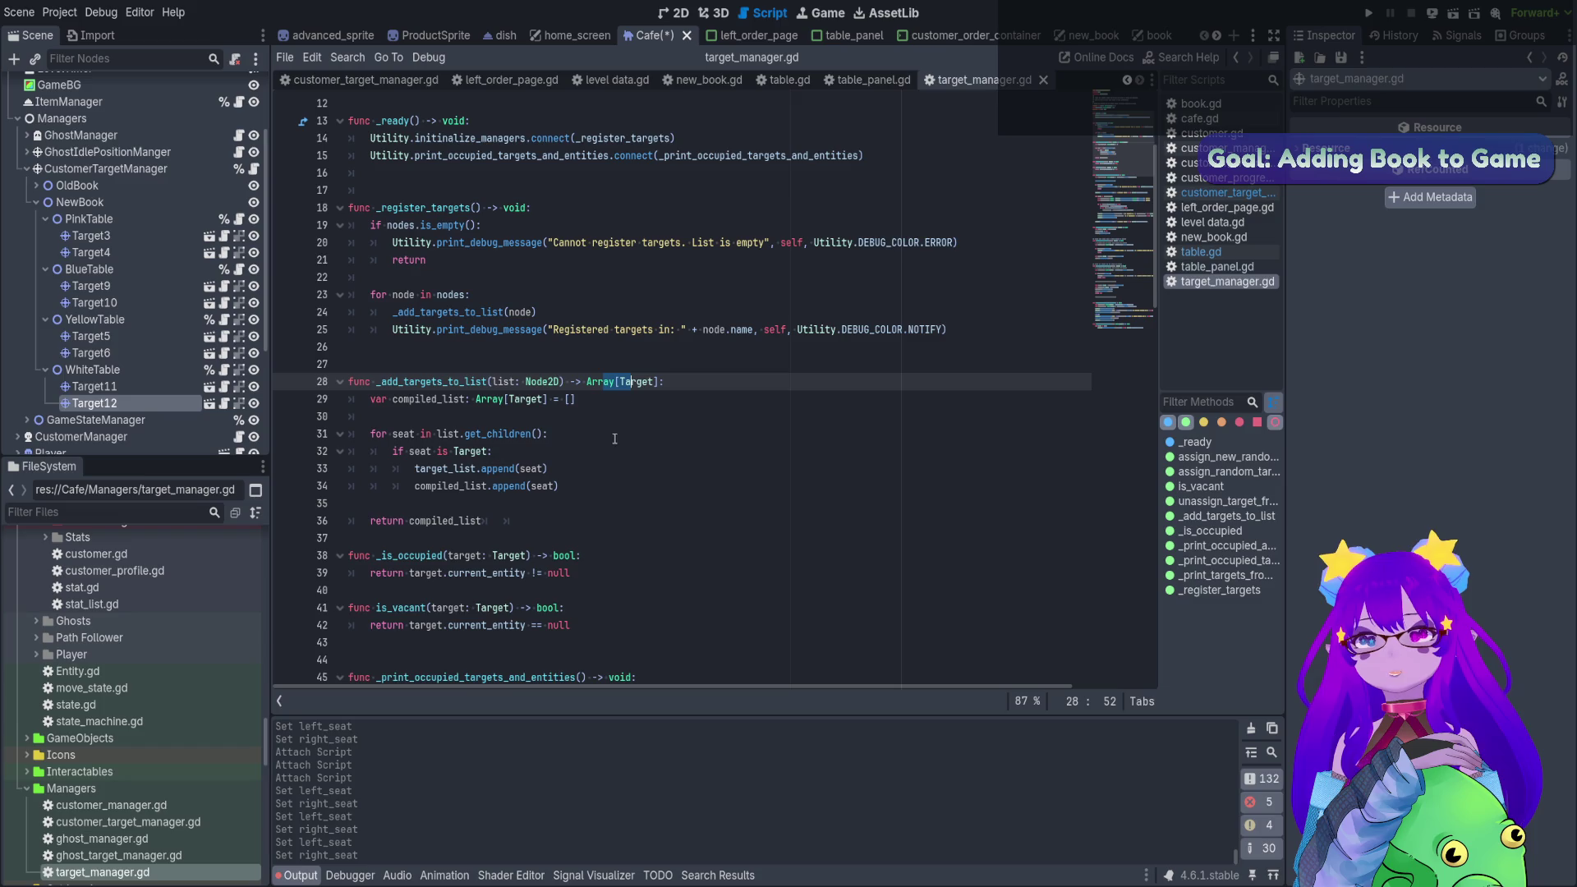
click(554, 381)
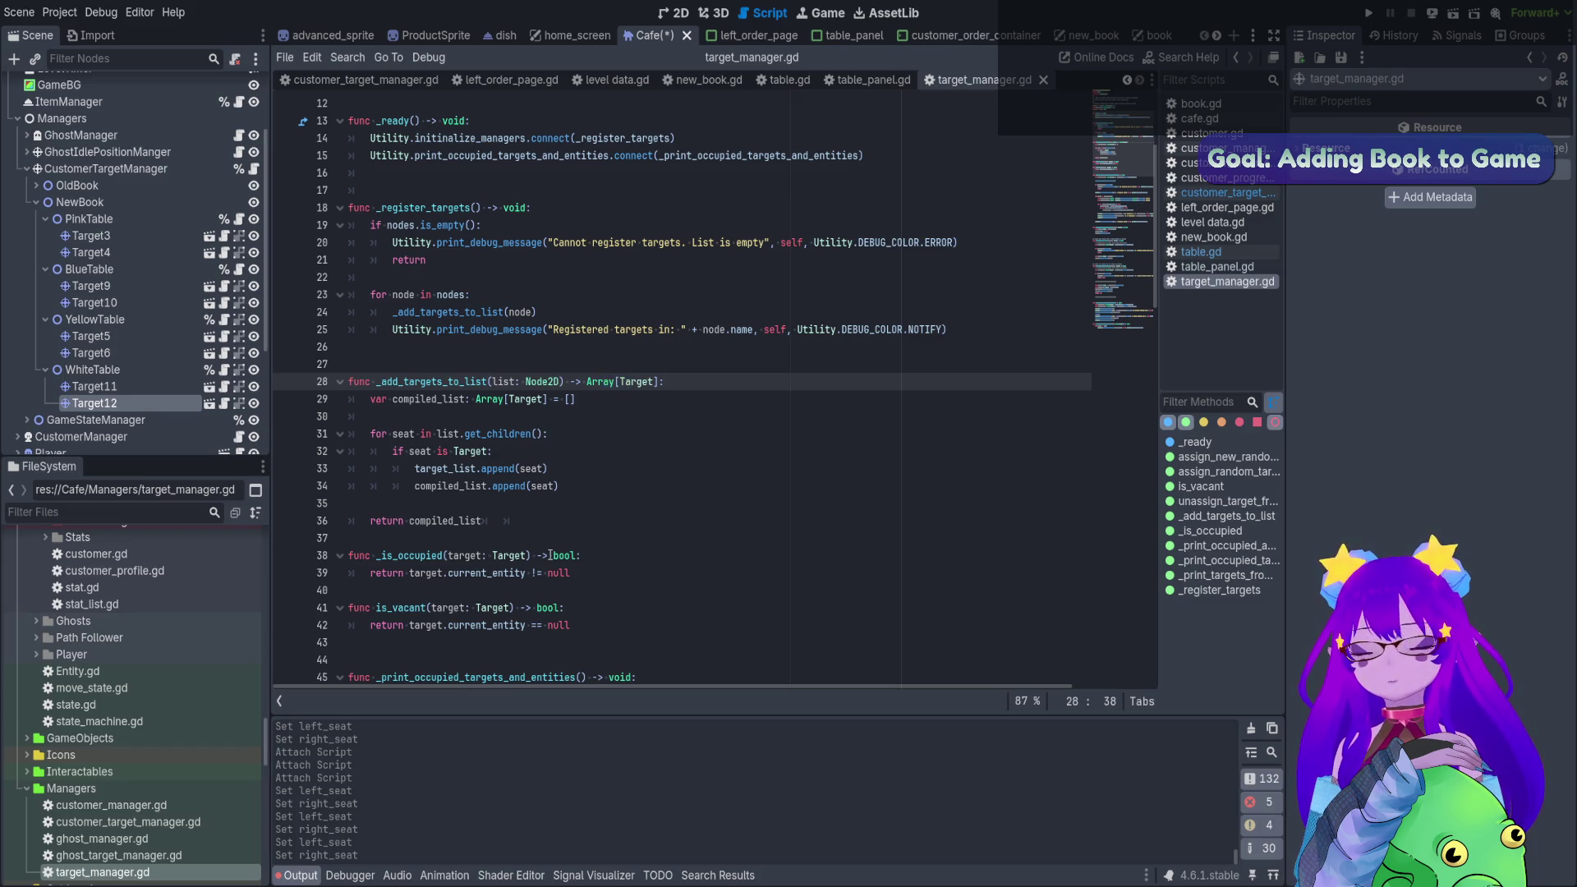
click(532, 522)
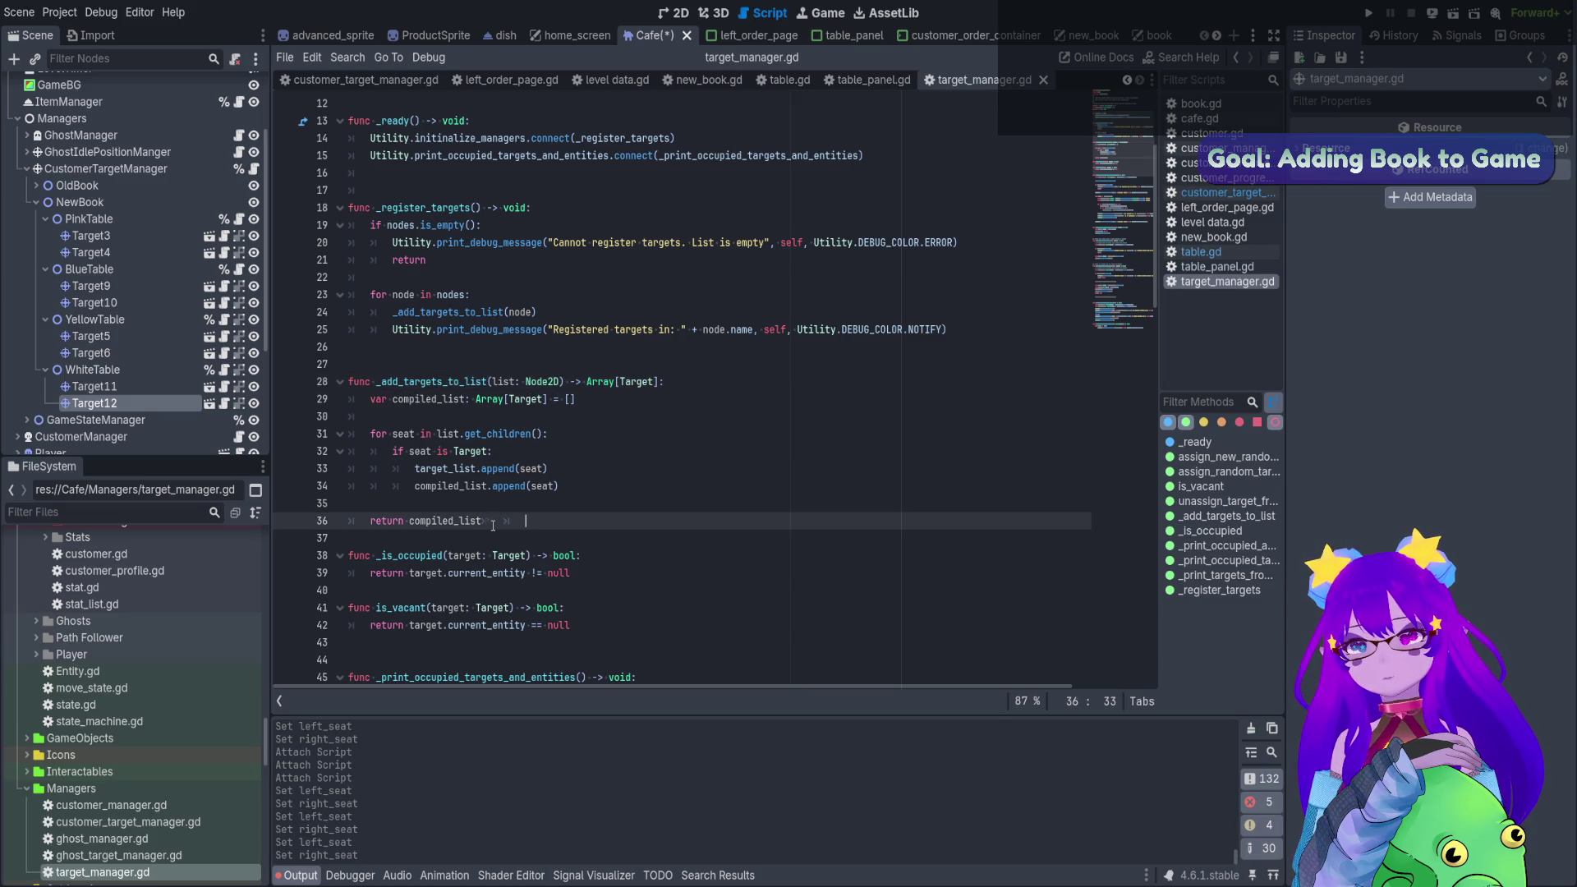
click(489, 381)
text(_)
text(return_arr)
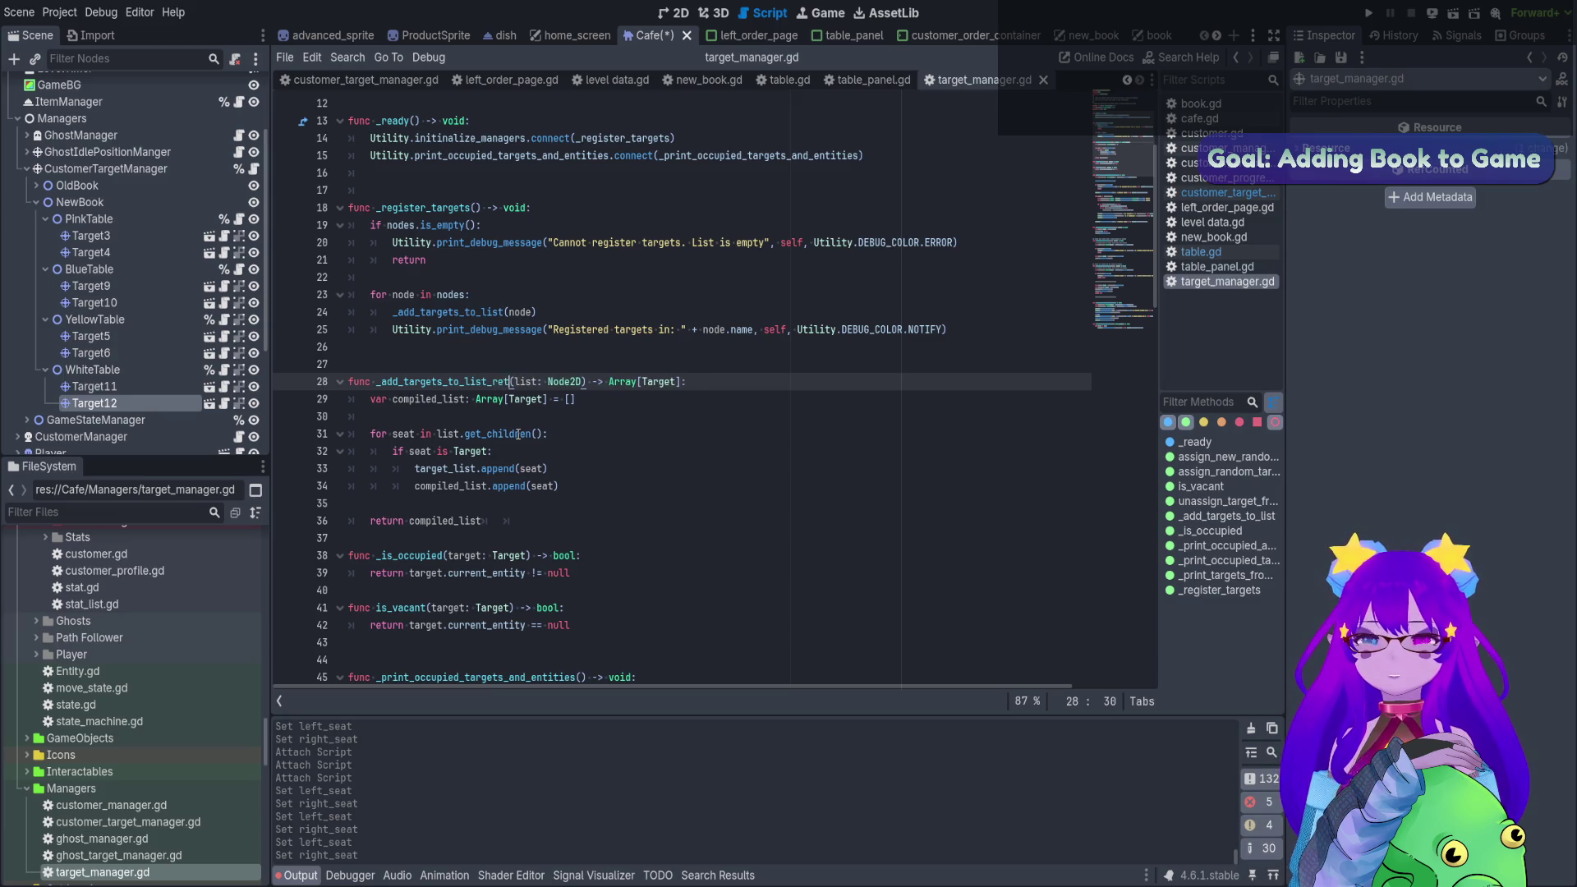
key(BackSpace)
key(BackSpace)
key(BackSpace)
text(target_)
text(array)
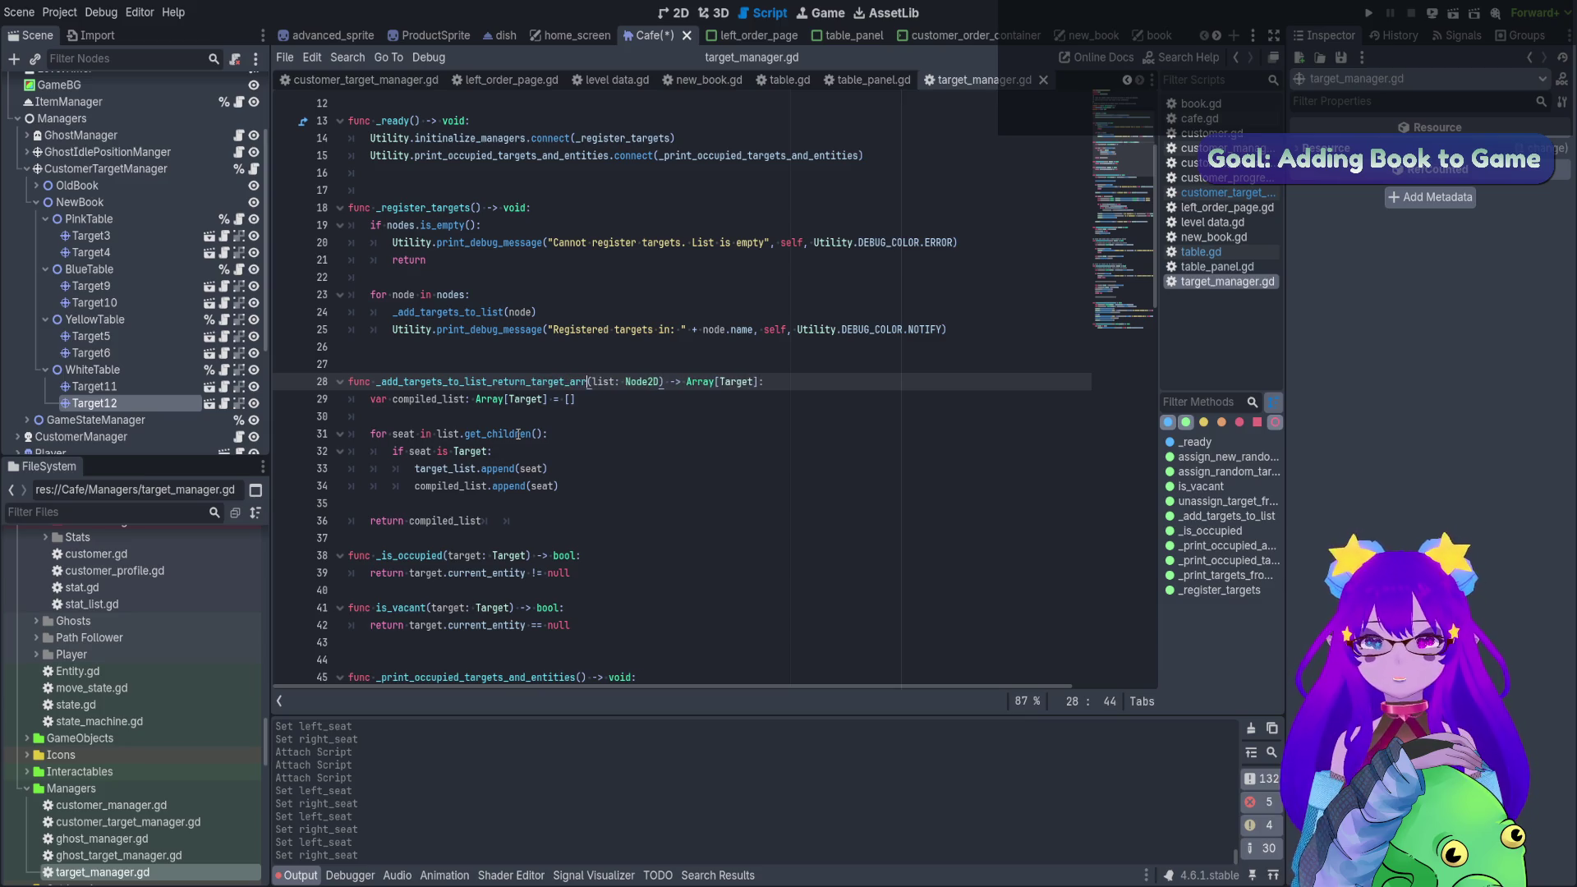
Review the renamed function's body and the now-broken call on line 24
drag(505, 495, 349, 382)
click(477, 433)
drag(503, 312, 537, 312)
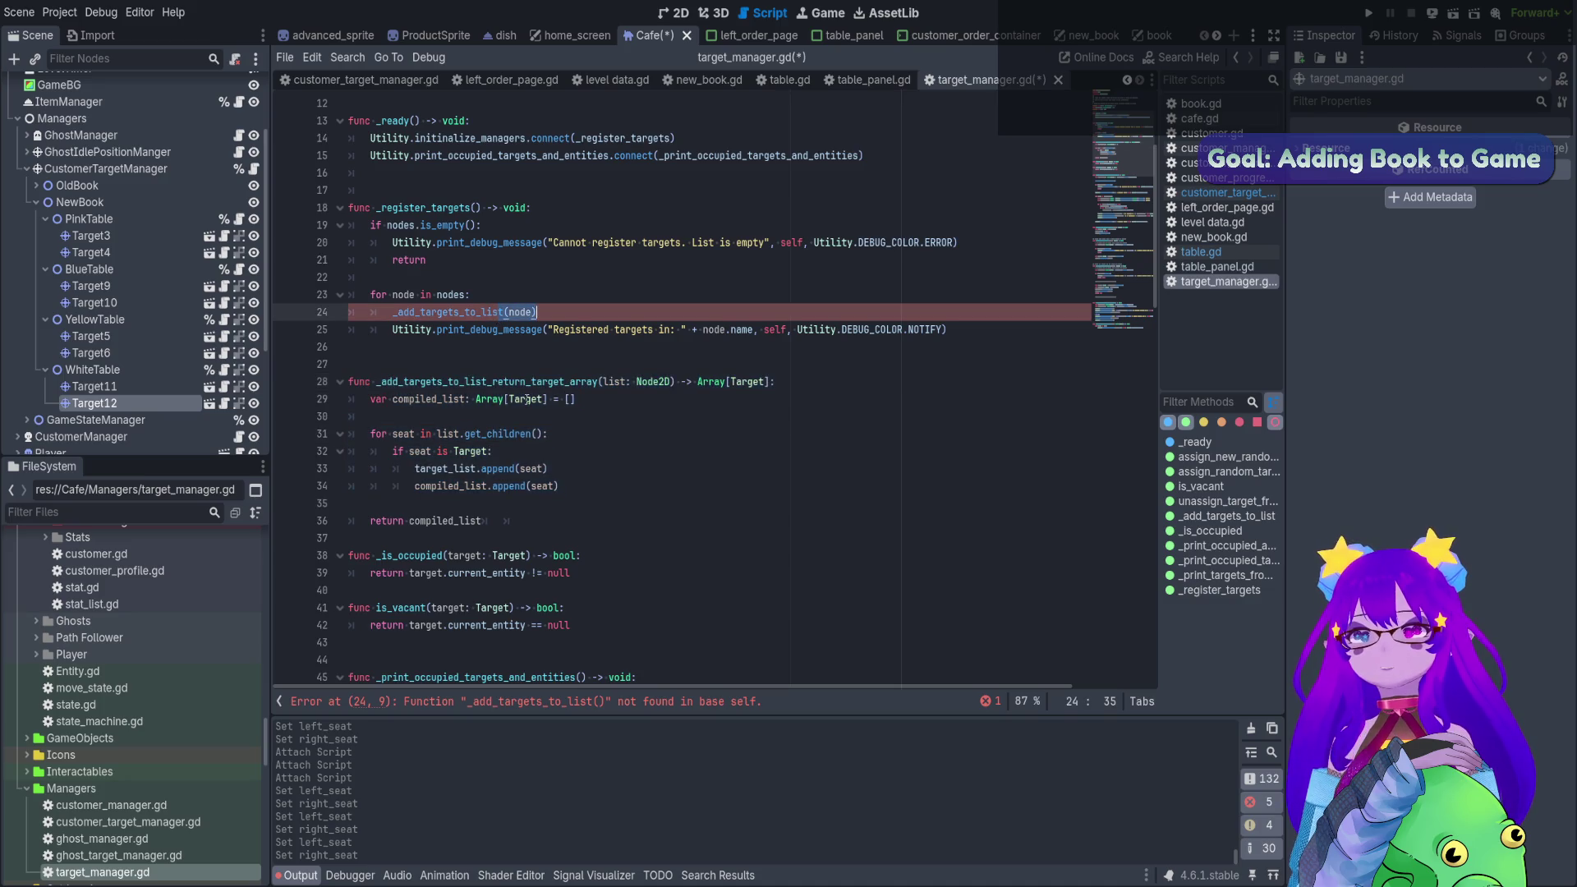
click(658, 329)
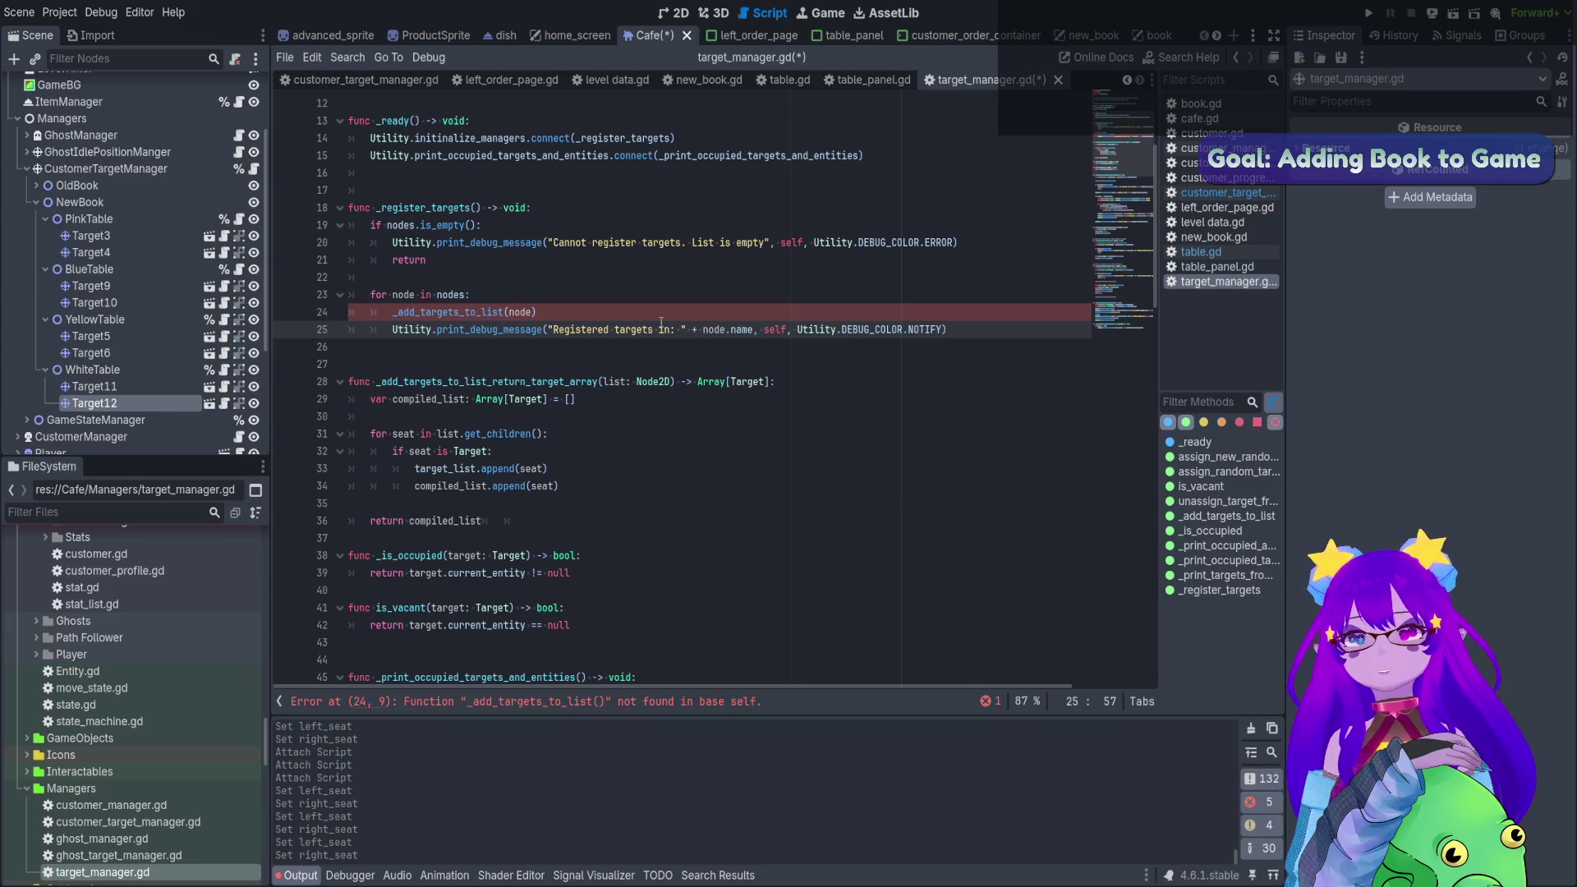
mouse_move(490, 523)
mouse_down()
mouse_move(546, 433)
mouse_move(296, 381)
mouse_up()
click(542, 312)
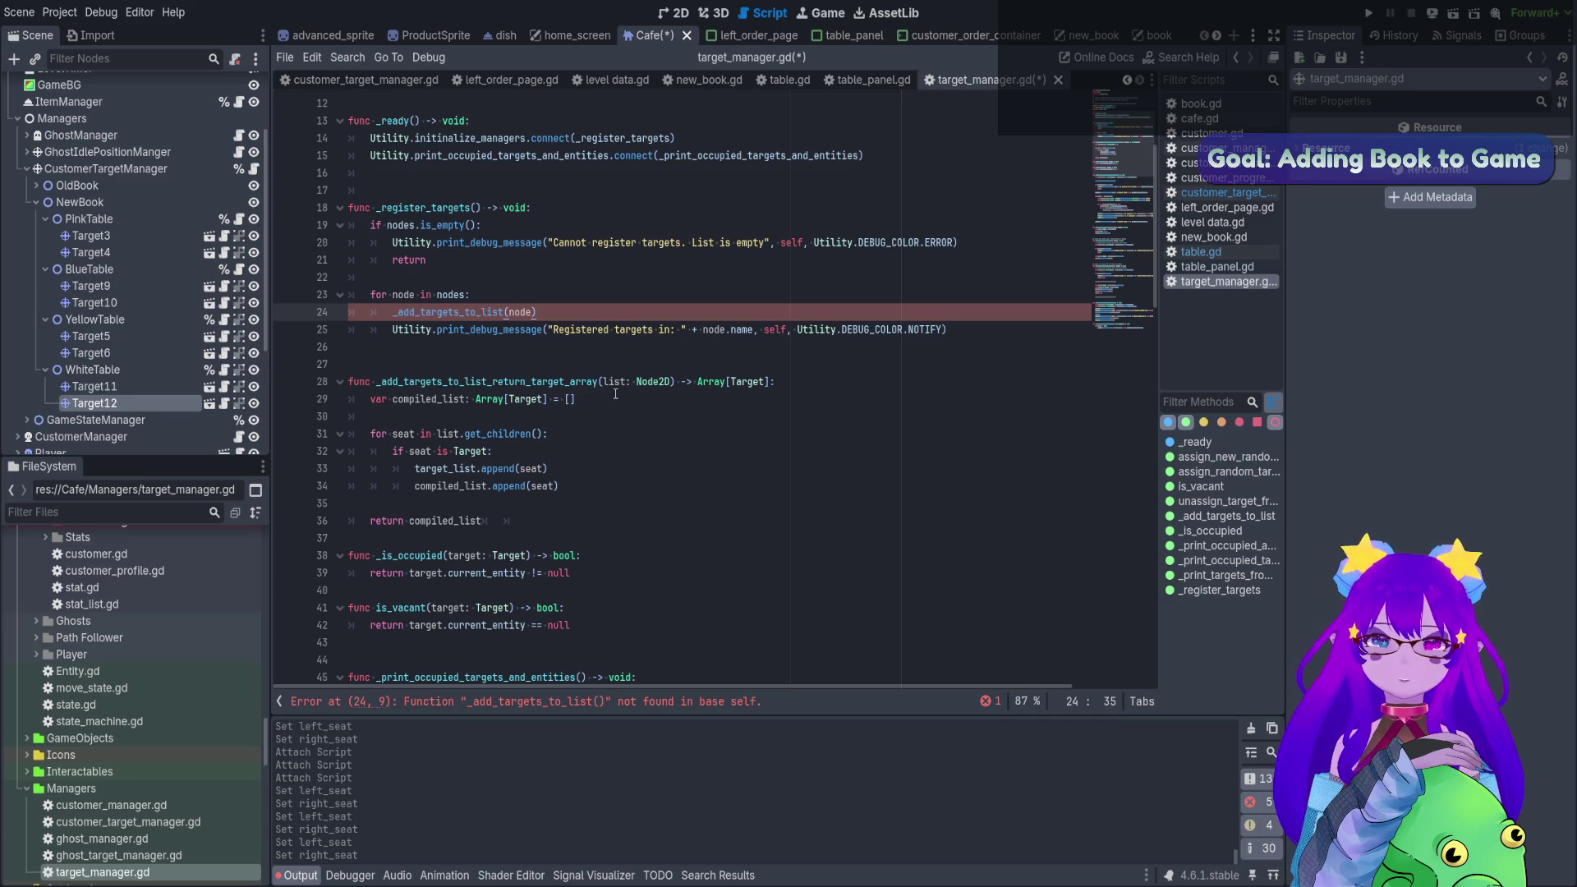
Restore the original _add_targets_to_list name, save, and reopen the CustomerTargetManager script
key(BackSpace)
key(BackSpace)
key(BackSpace)
scroll(615, 394, up, 1)
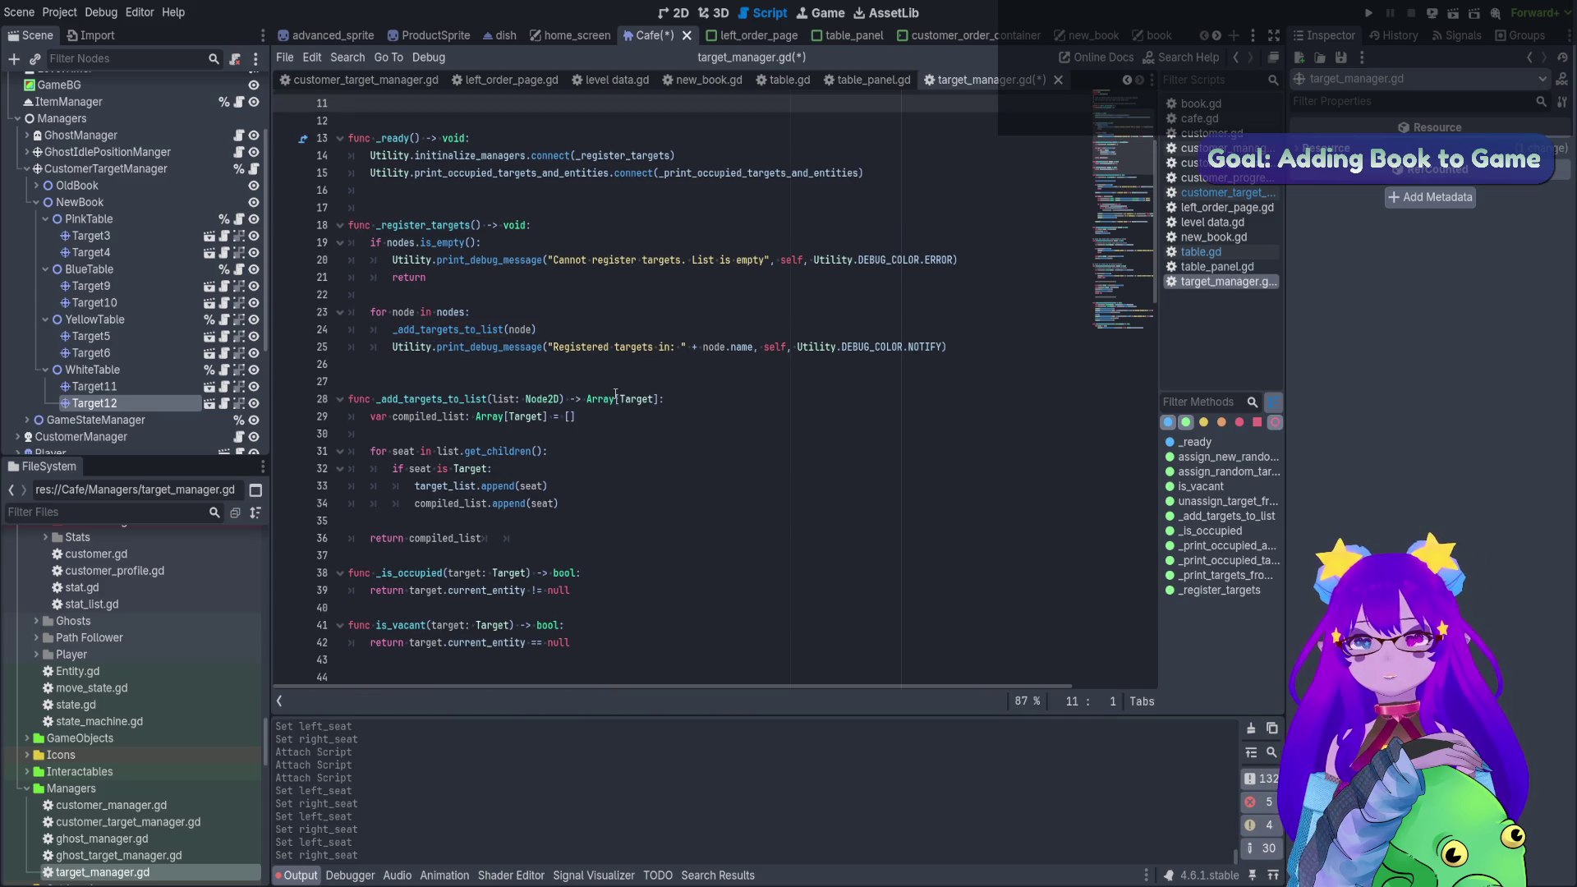
text(@export var cafe: Cafe)
key(ctrl+z)
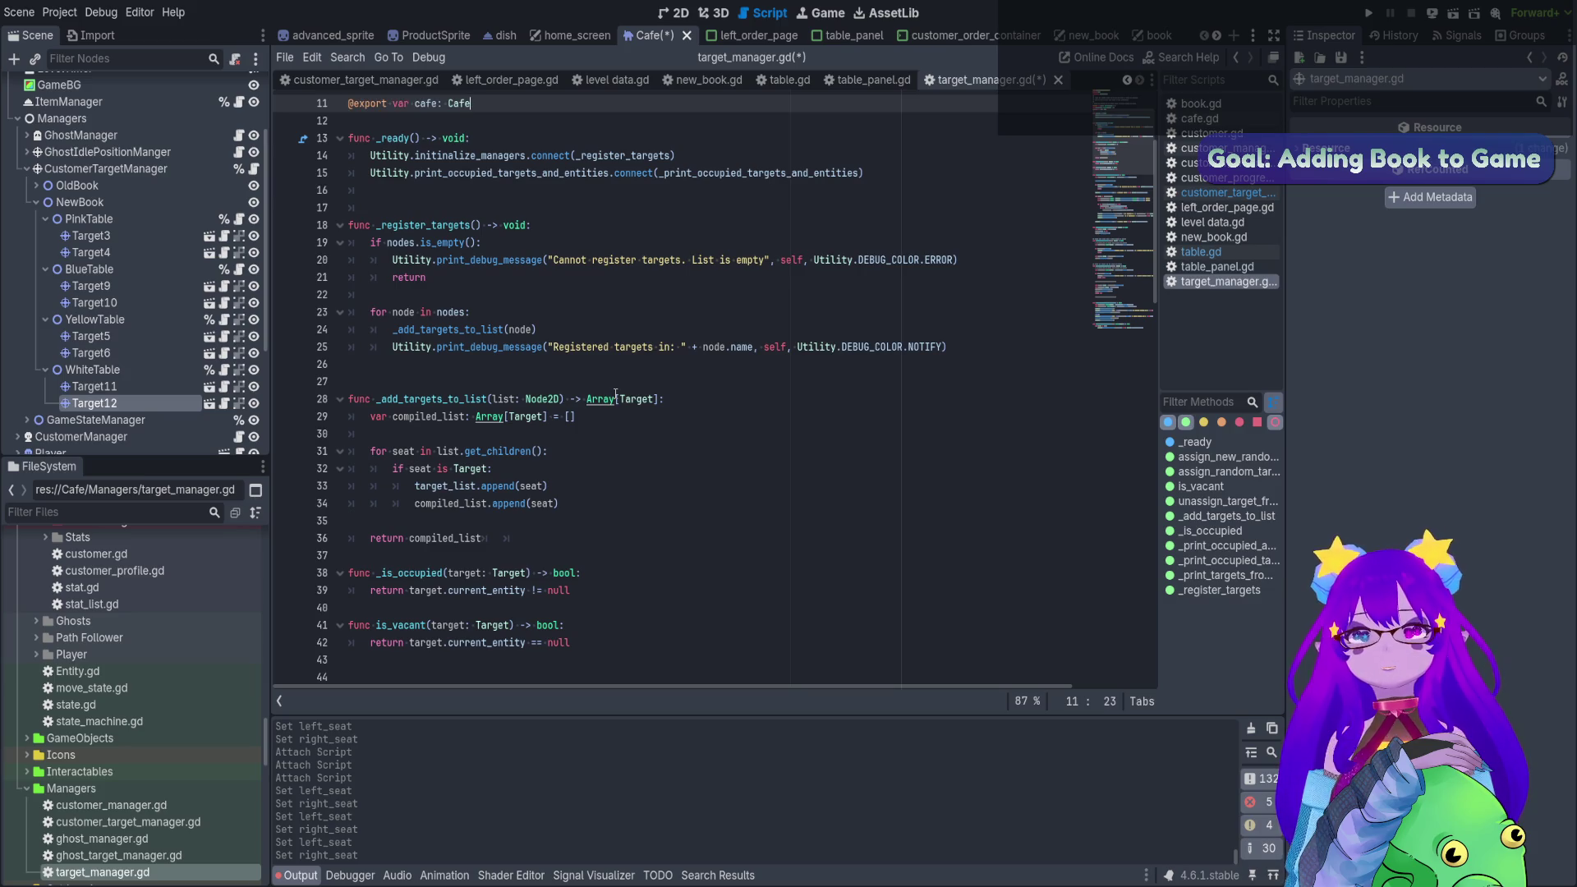
key(ctrl+s)
key(BackSpace)
key(BackSpace)
key(BackSpace)
key(ctrl+s)
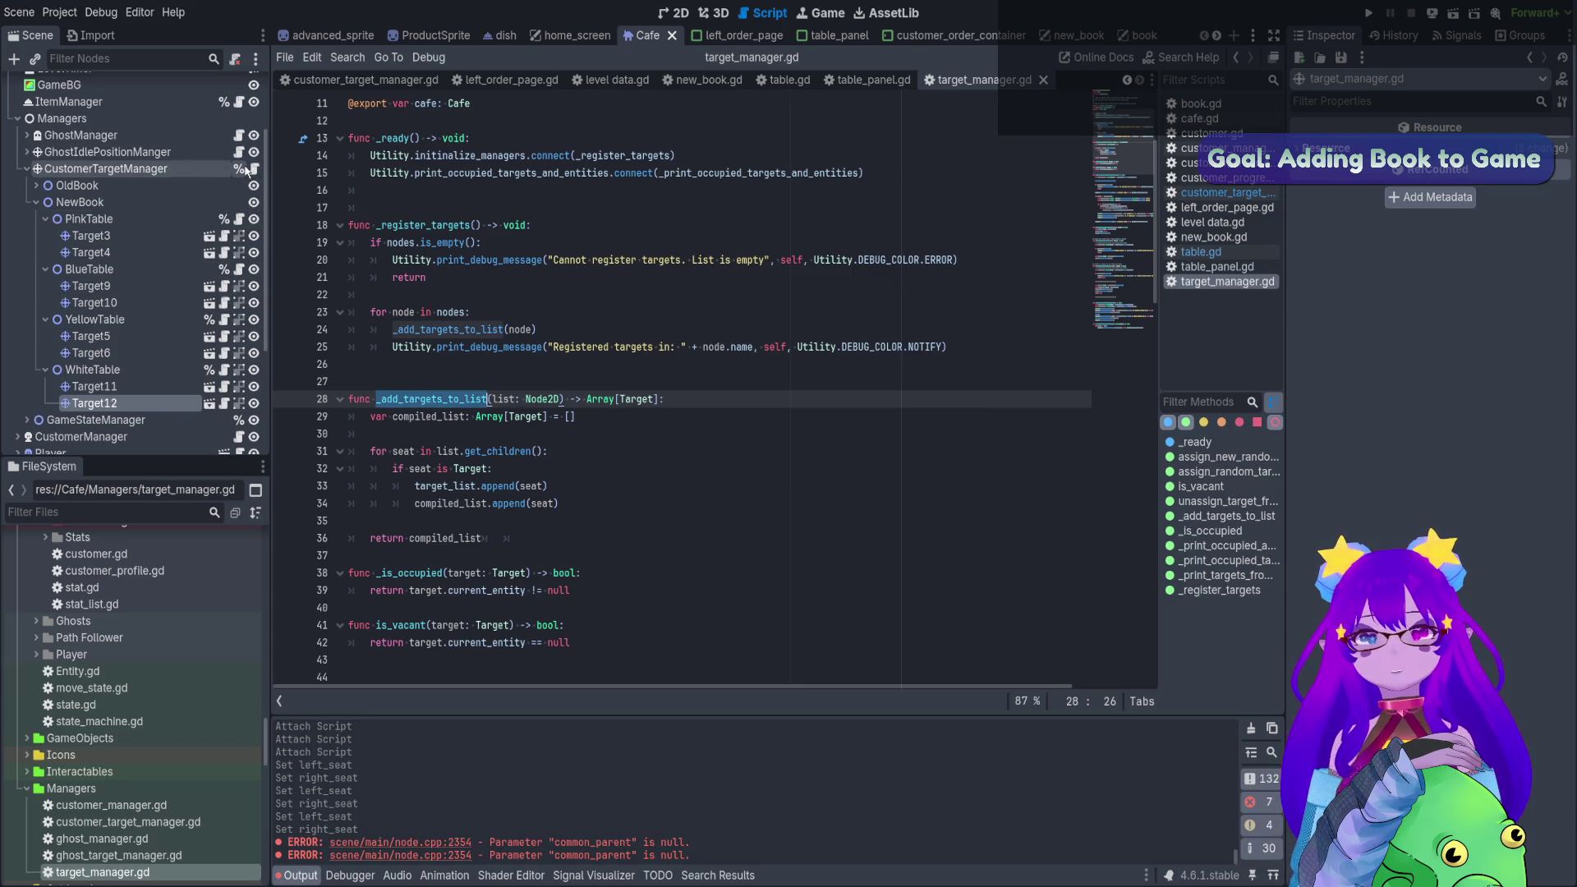
click(254, 170)
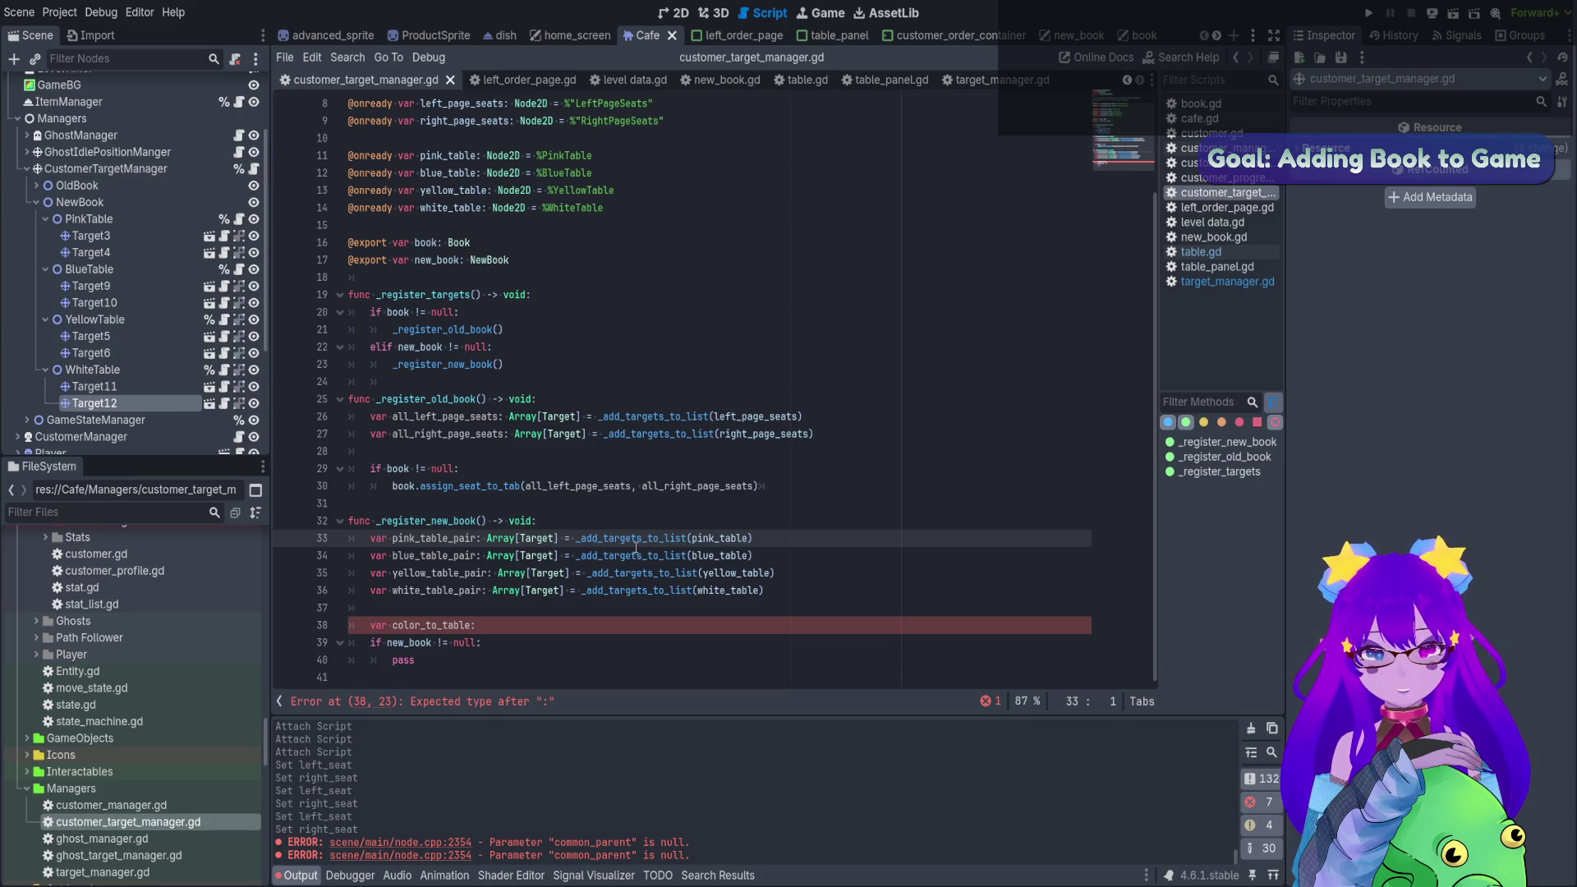
Move the unfinished color_to_table declaration to the top of _register_new_book, above the table pairs
click(639, 519)
drag(515, 634, 333, 638)
click(484, 629)
key(shift+Home)
key(shift+Home)
key(ctrl+c)
key(BackSpace)
click(448, 539)
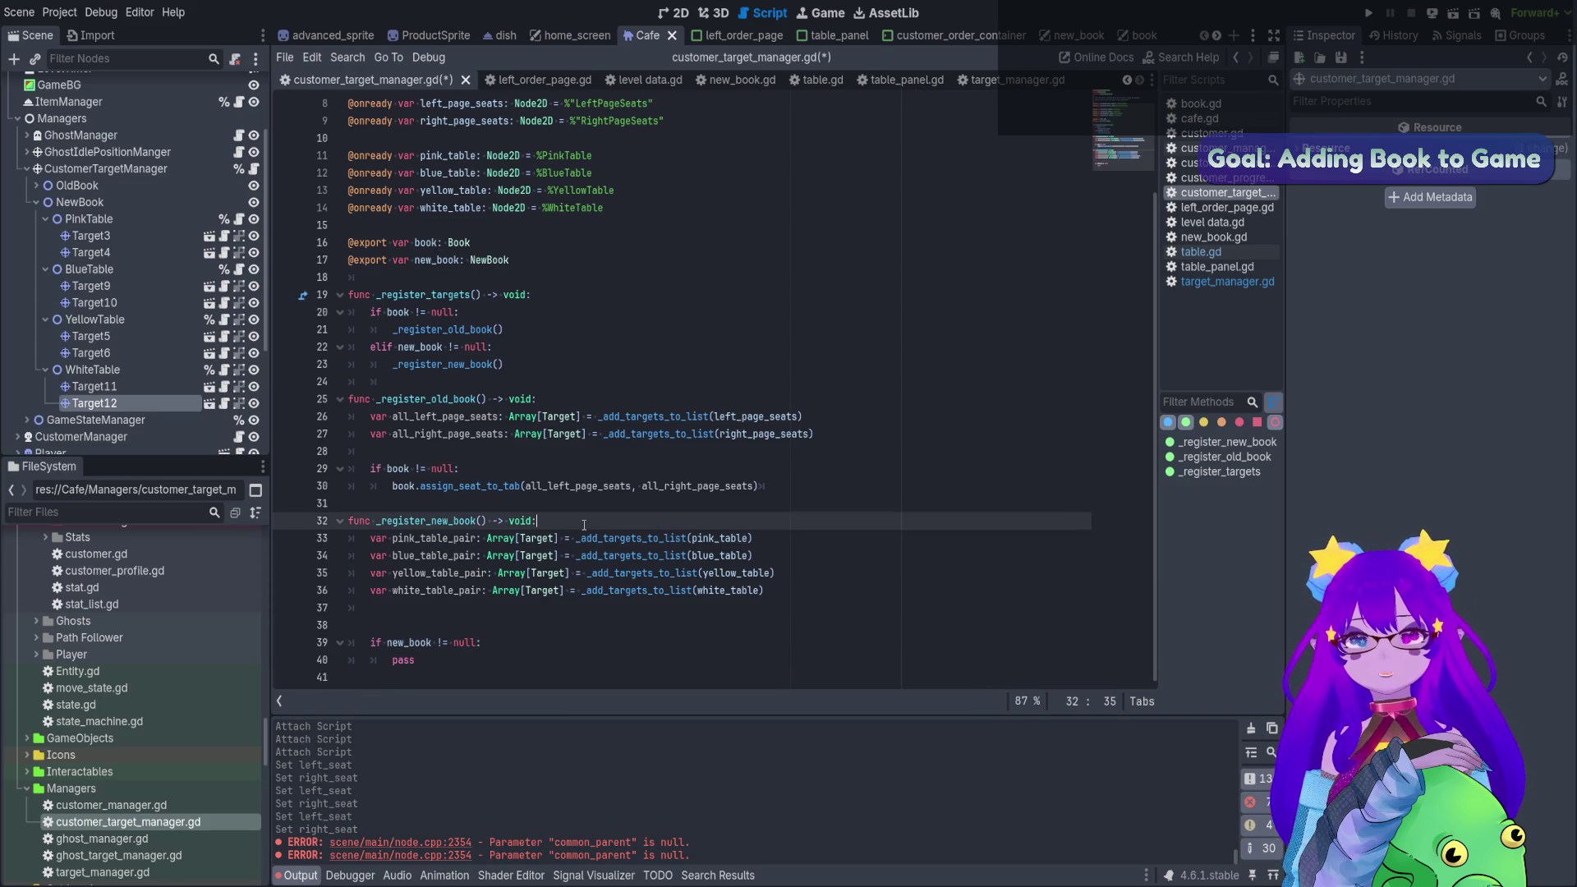
key(ctrl+shift+Return)
key(Return)
key(Up)
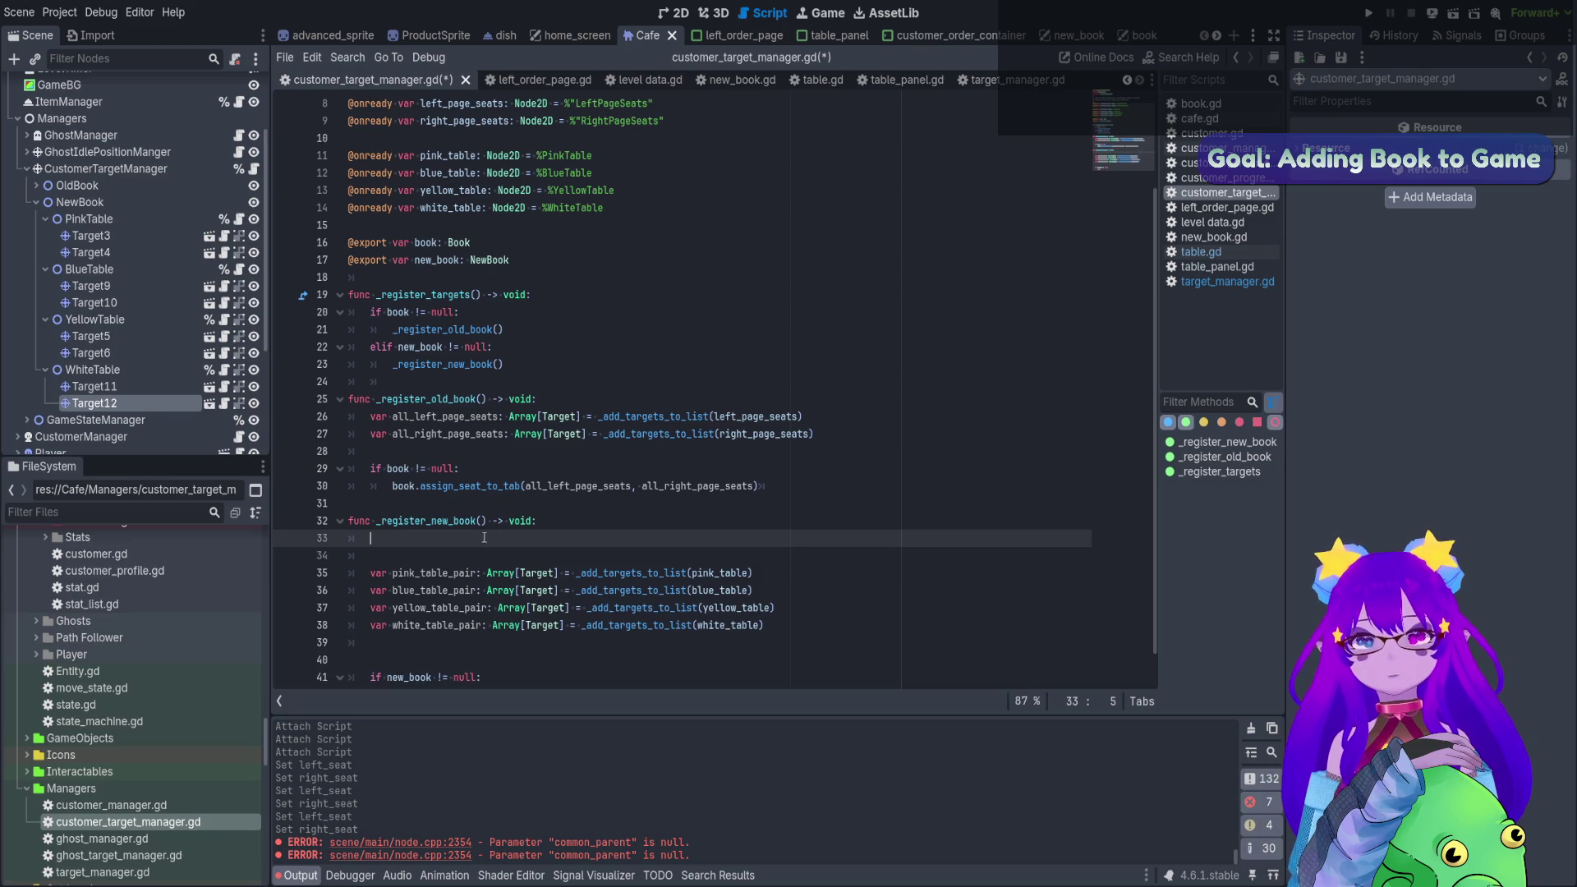
scroll(589, 490, down, 1)
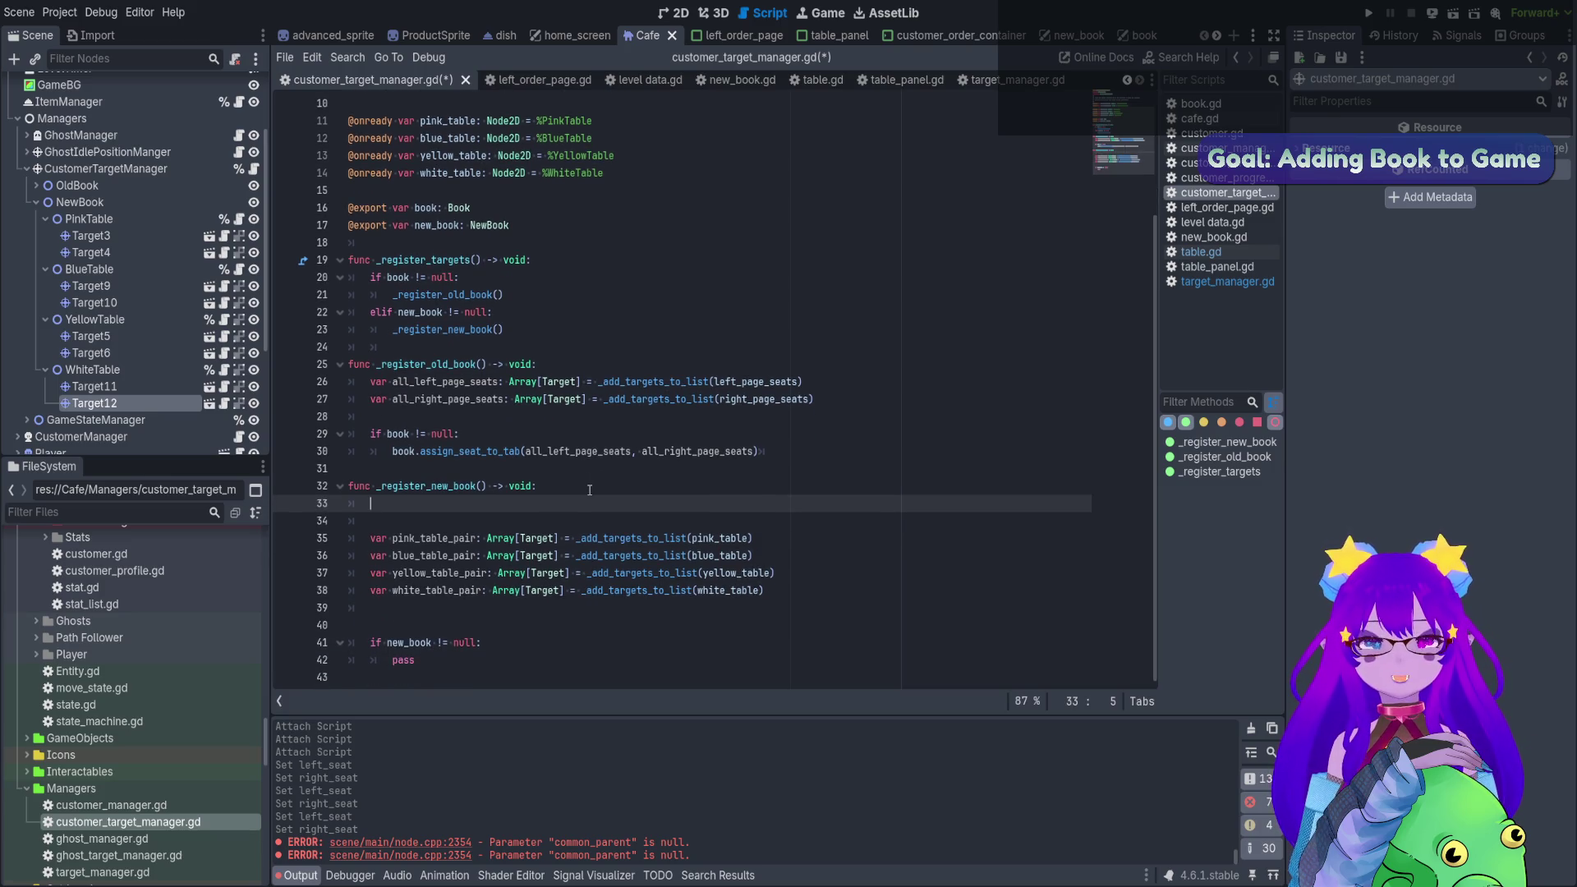
key(ctrl+v)
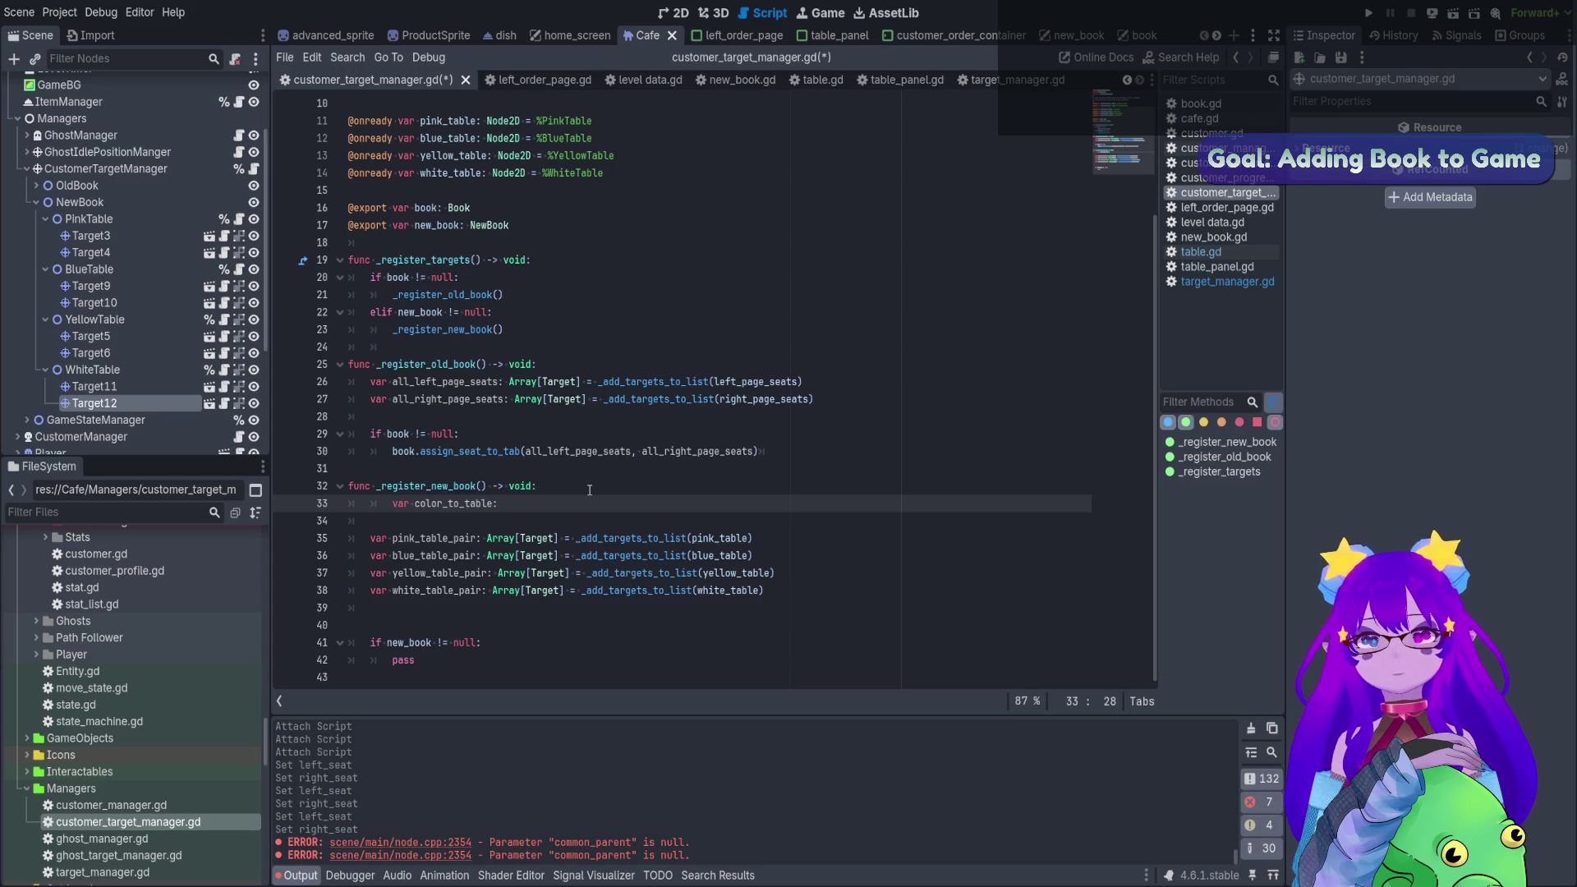
key(shift+Tab)
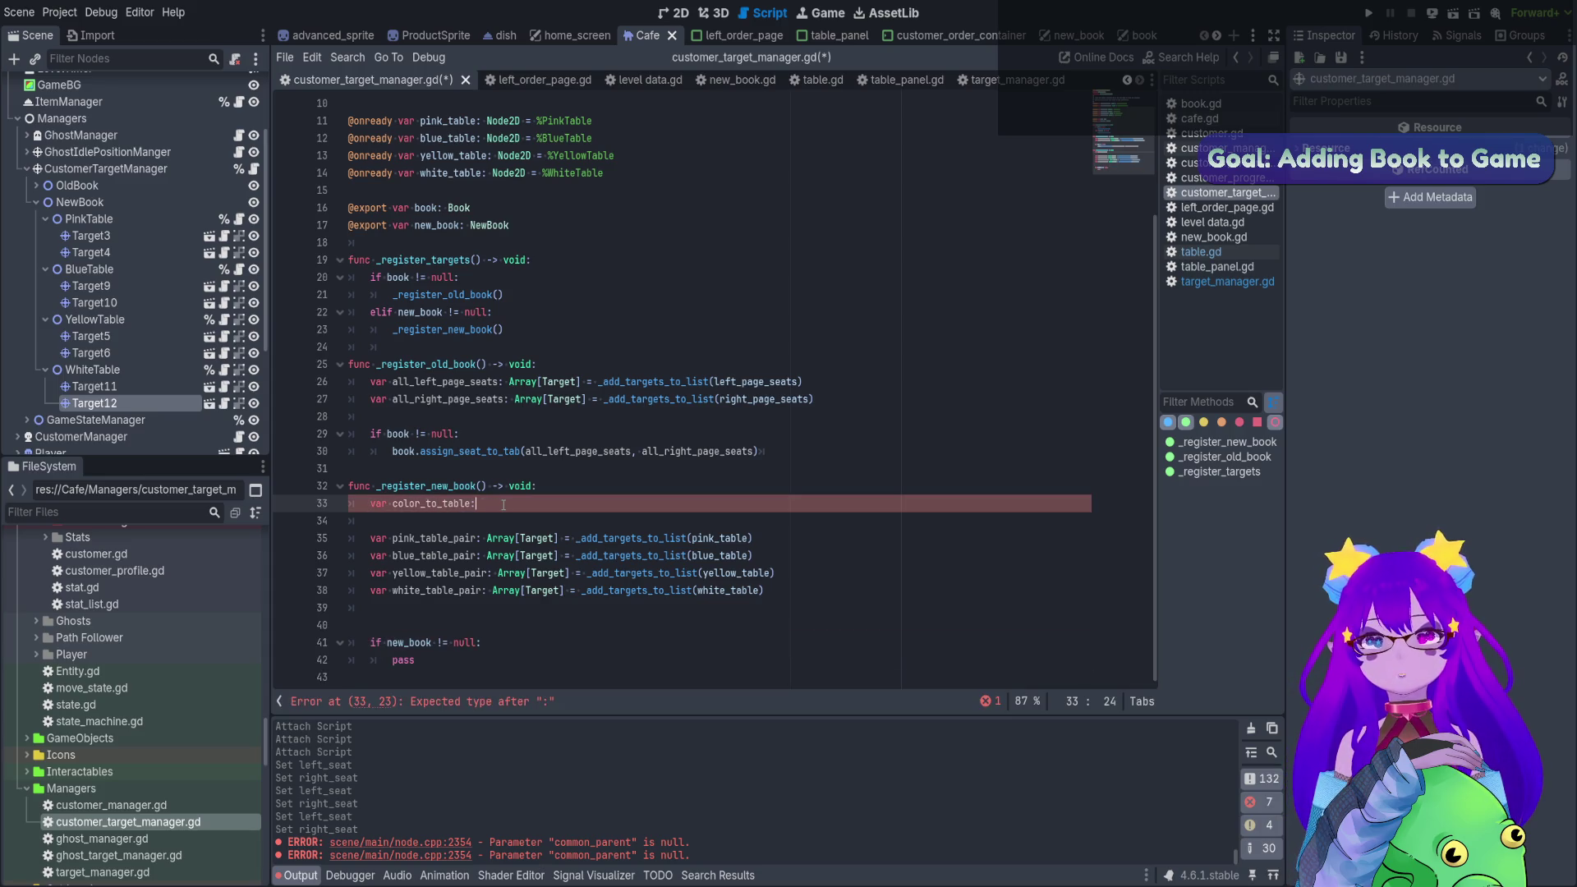
Type color_to_table as Dictionary[TablePanel.TYPE, Table]
text(Dict)
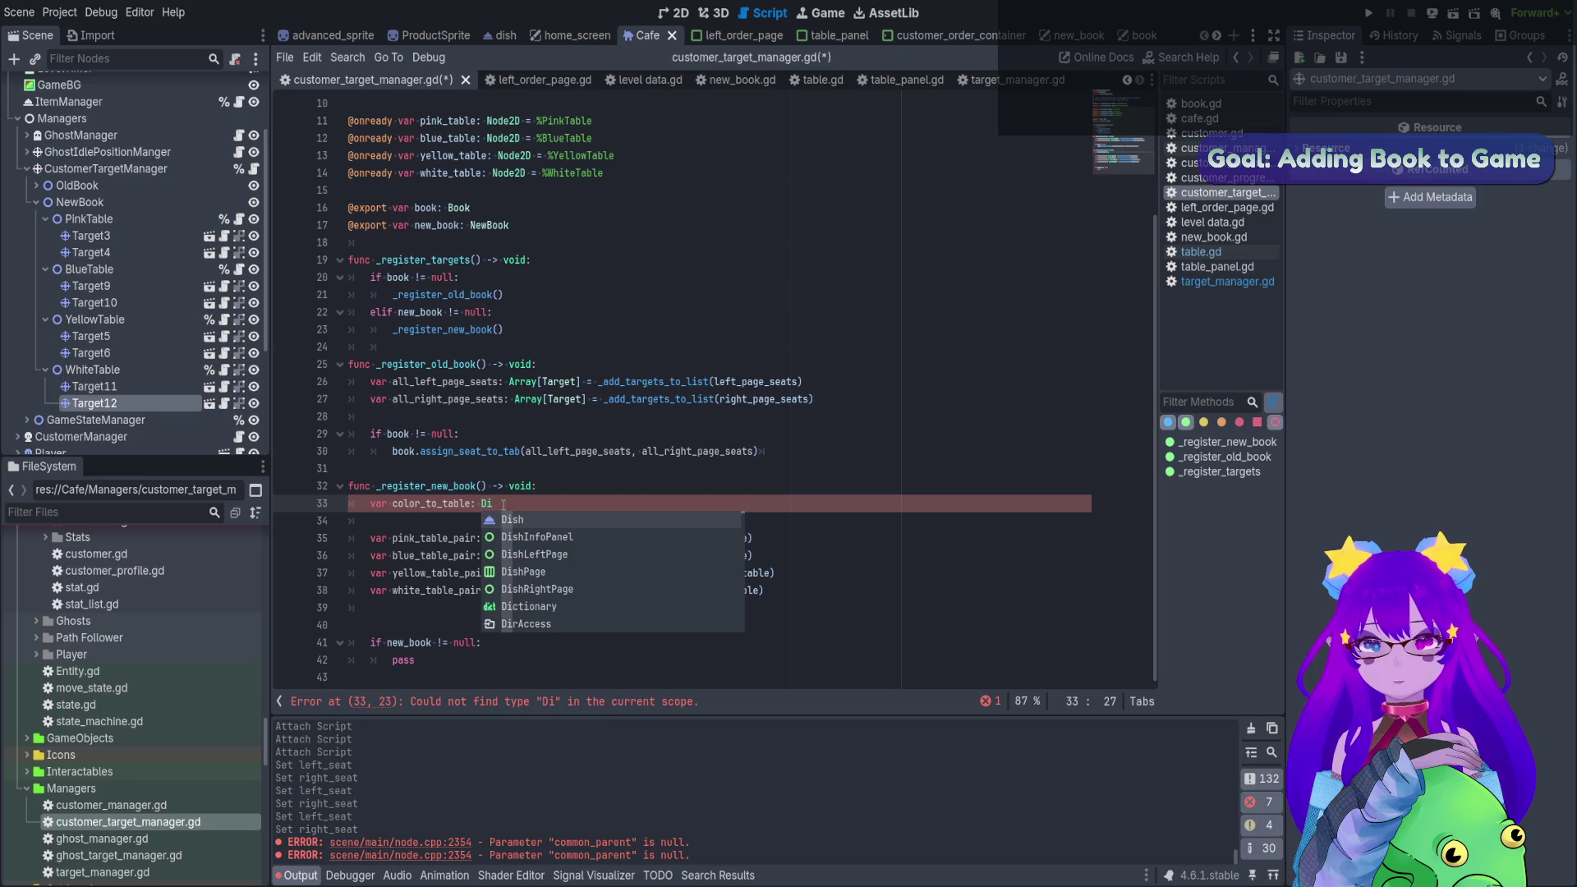
key(Return)
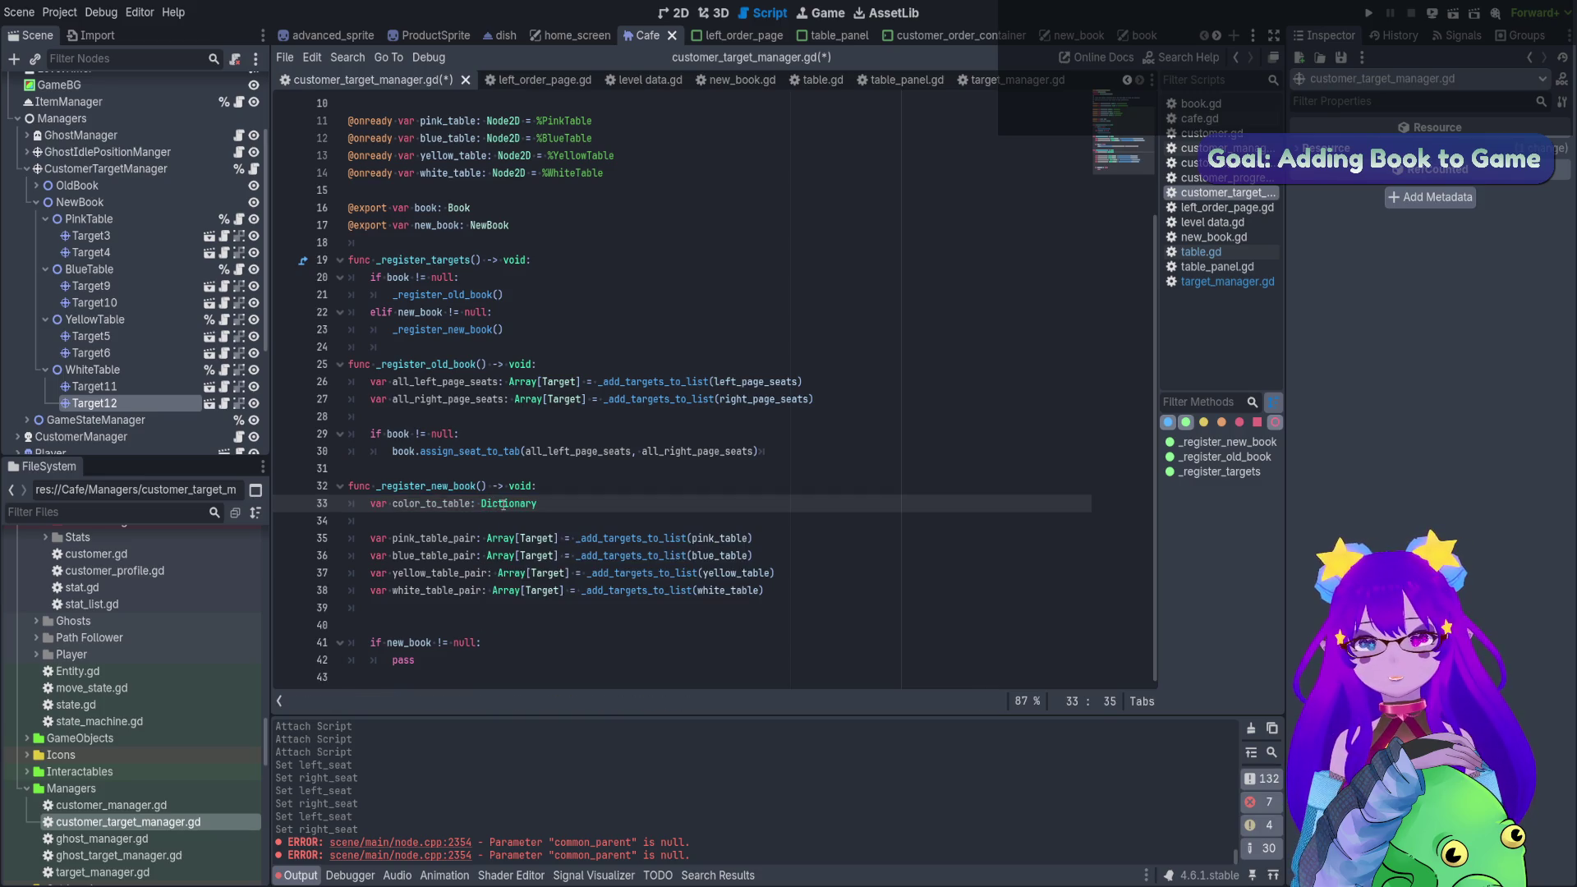
text([)
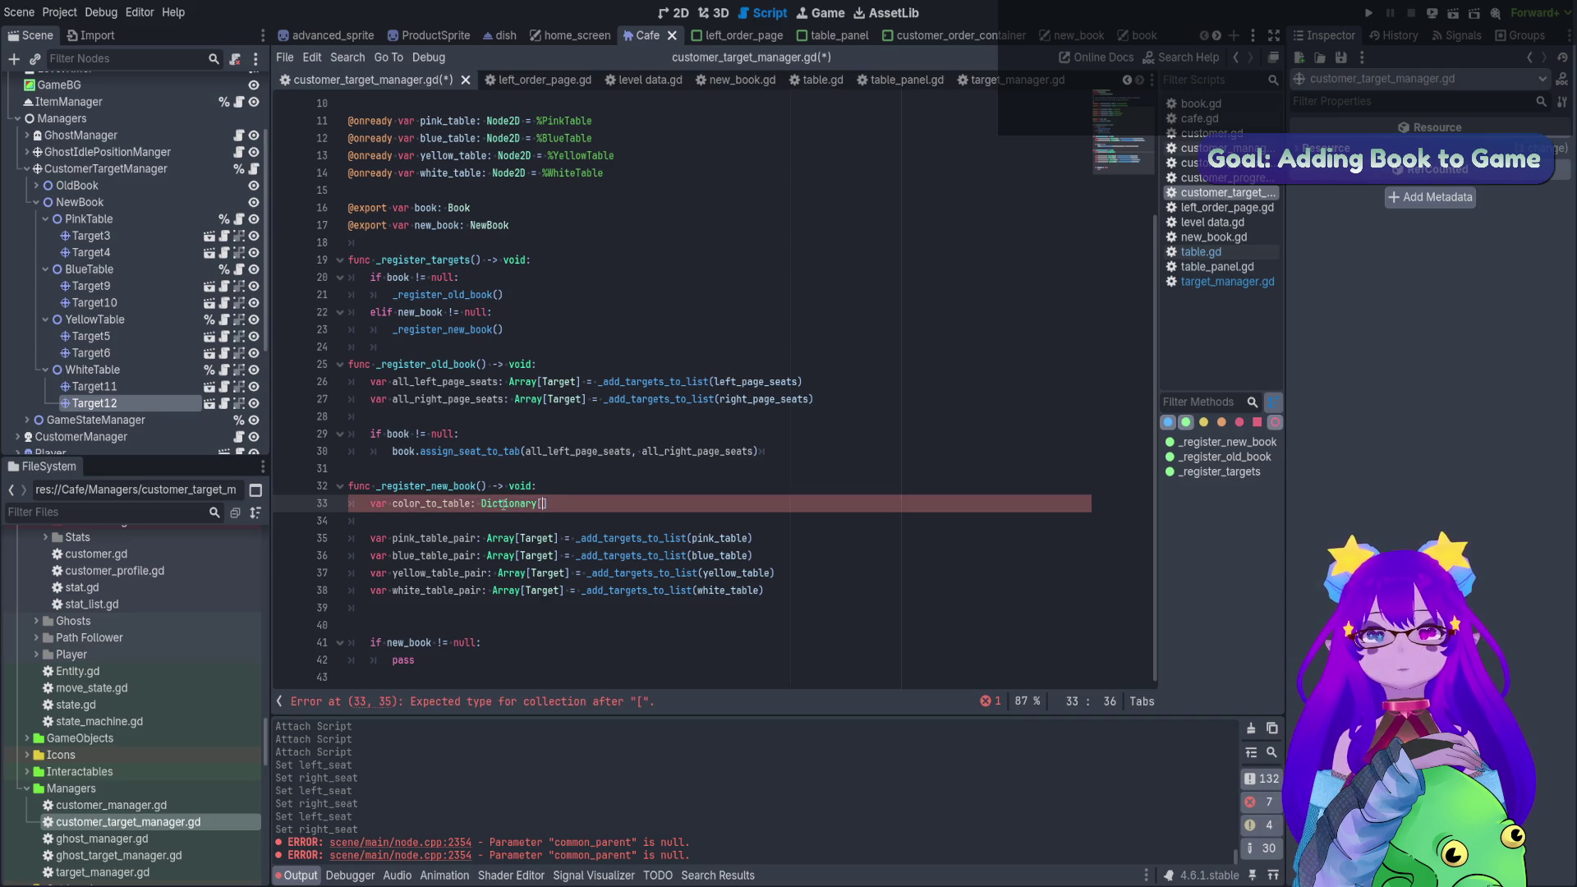
text(T)
key(Down)
key(Return)
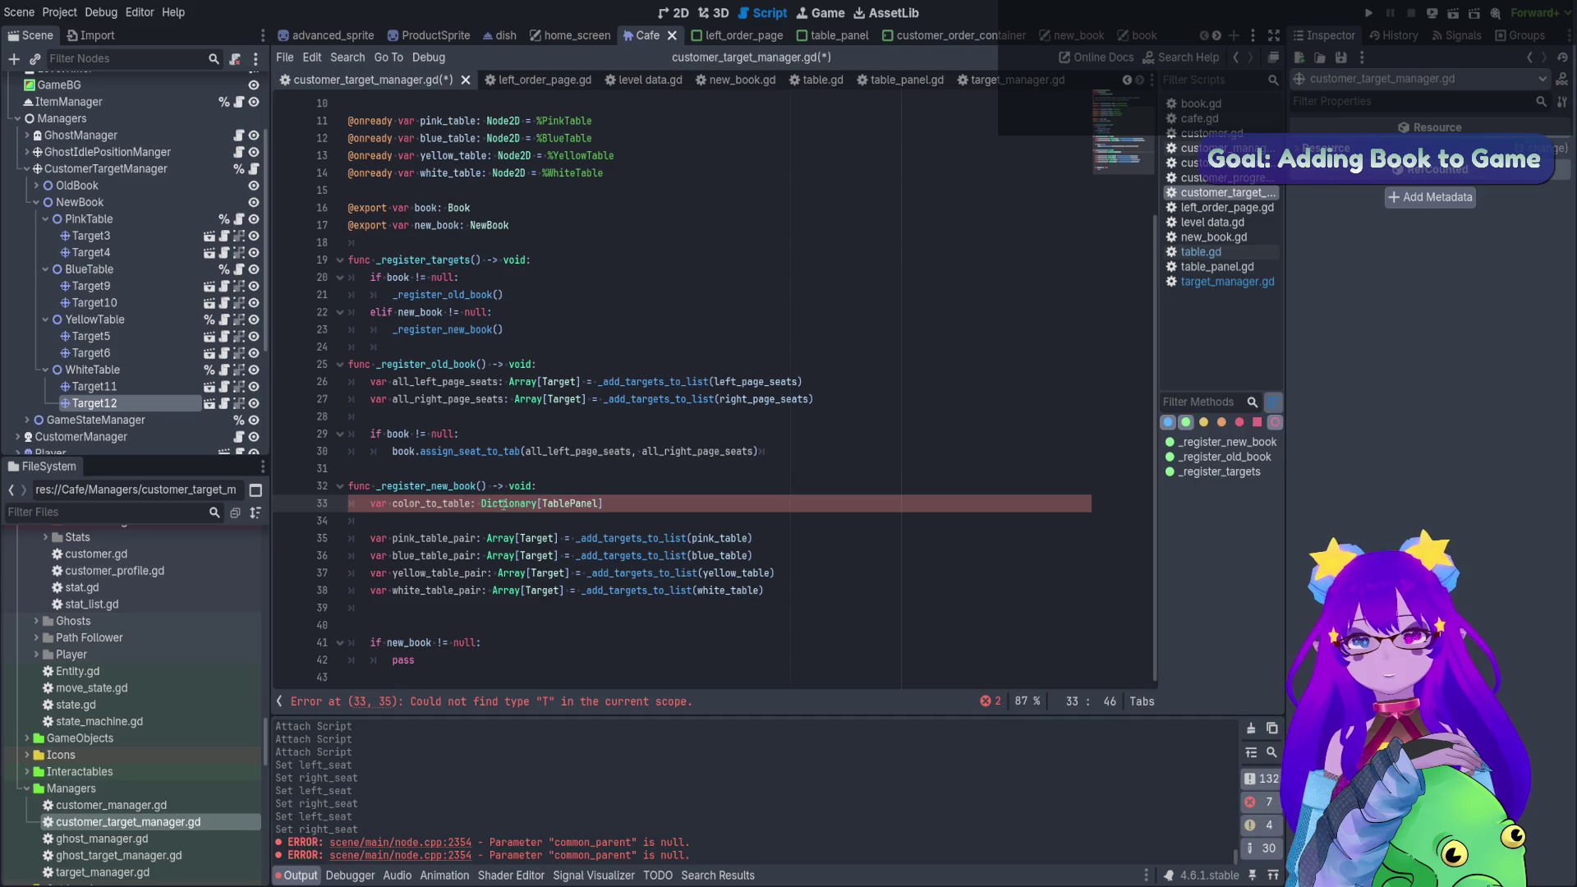
text(,)
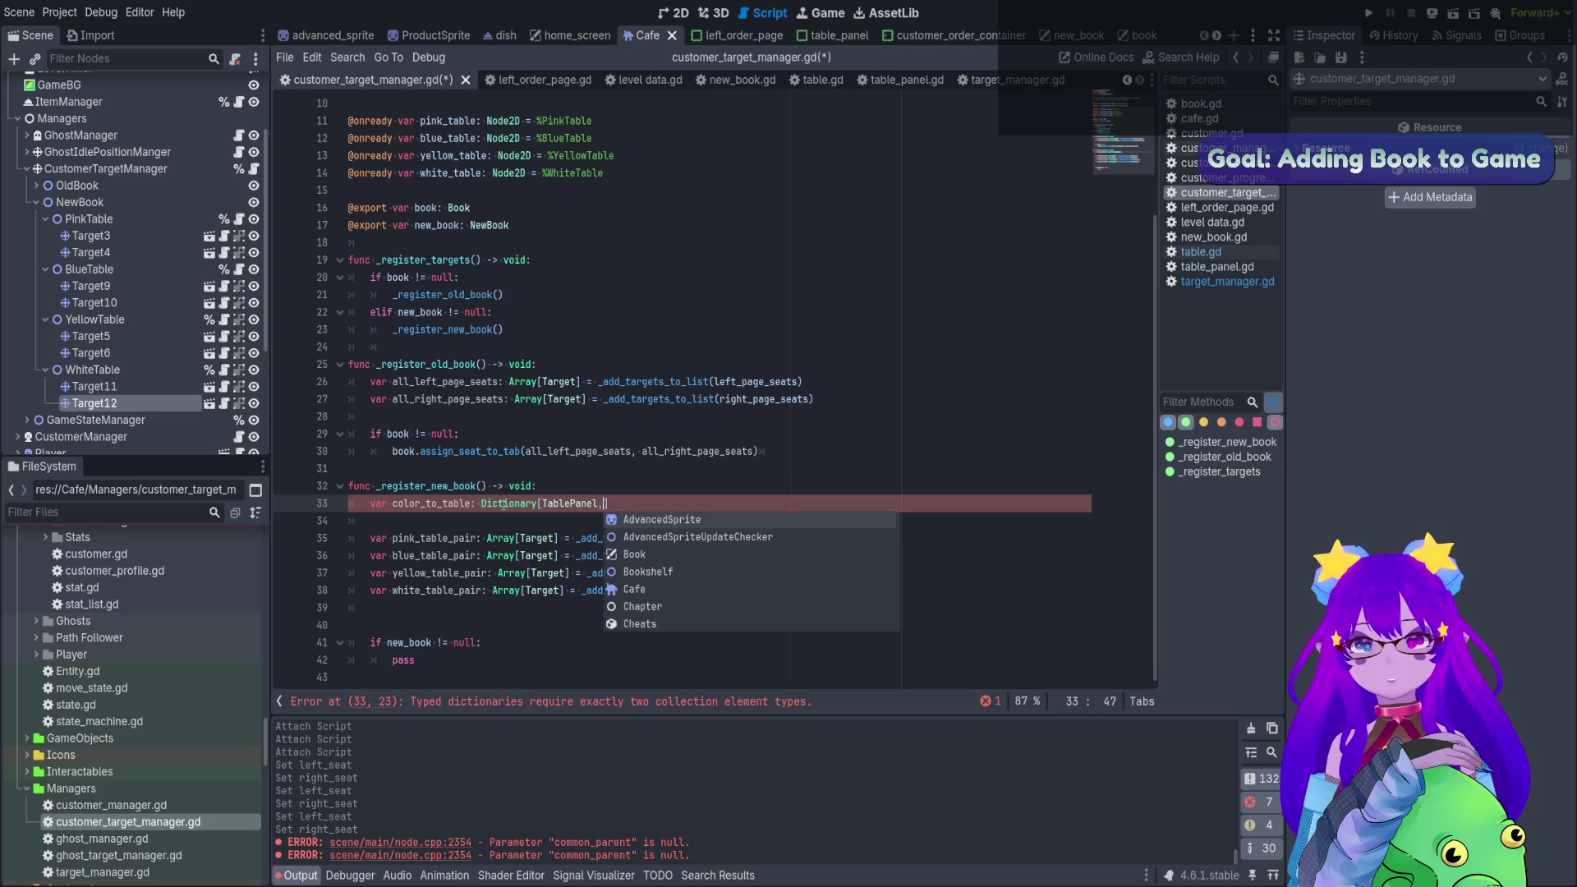
key(BackSpace)
text(.TYPE)
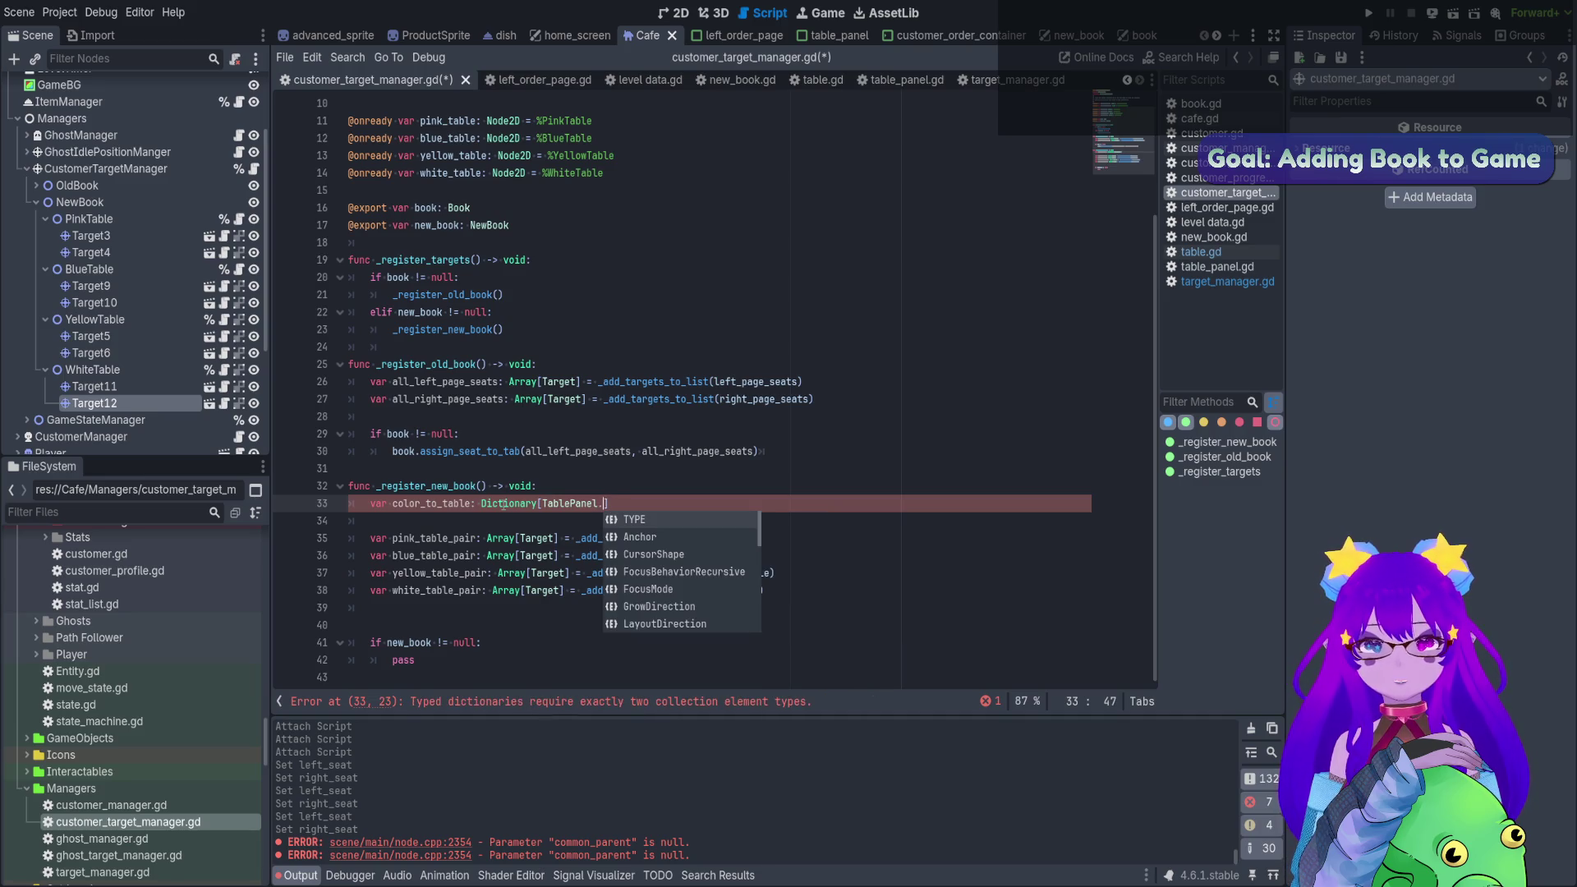
text(, )
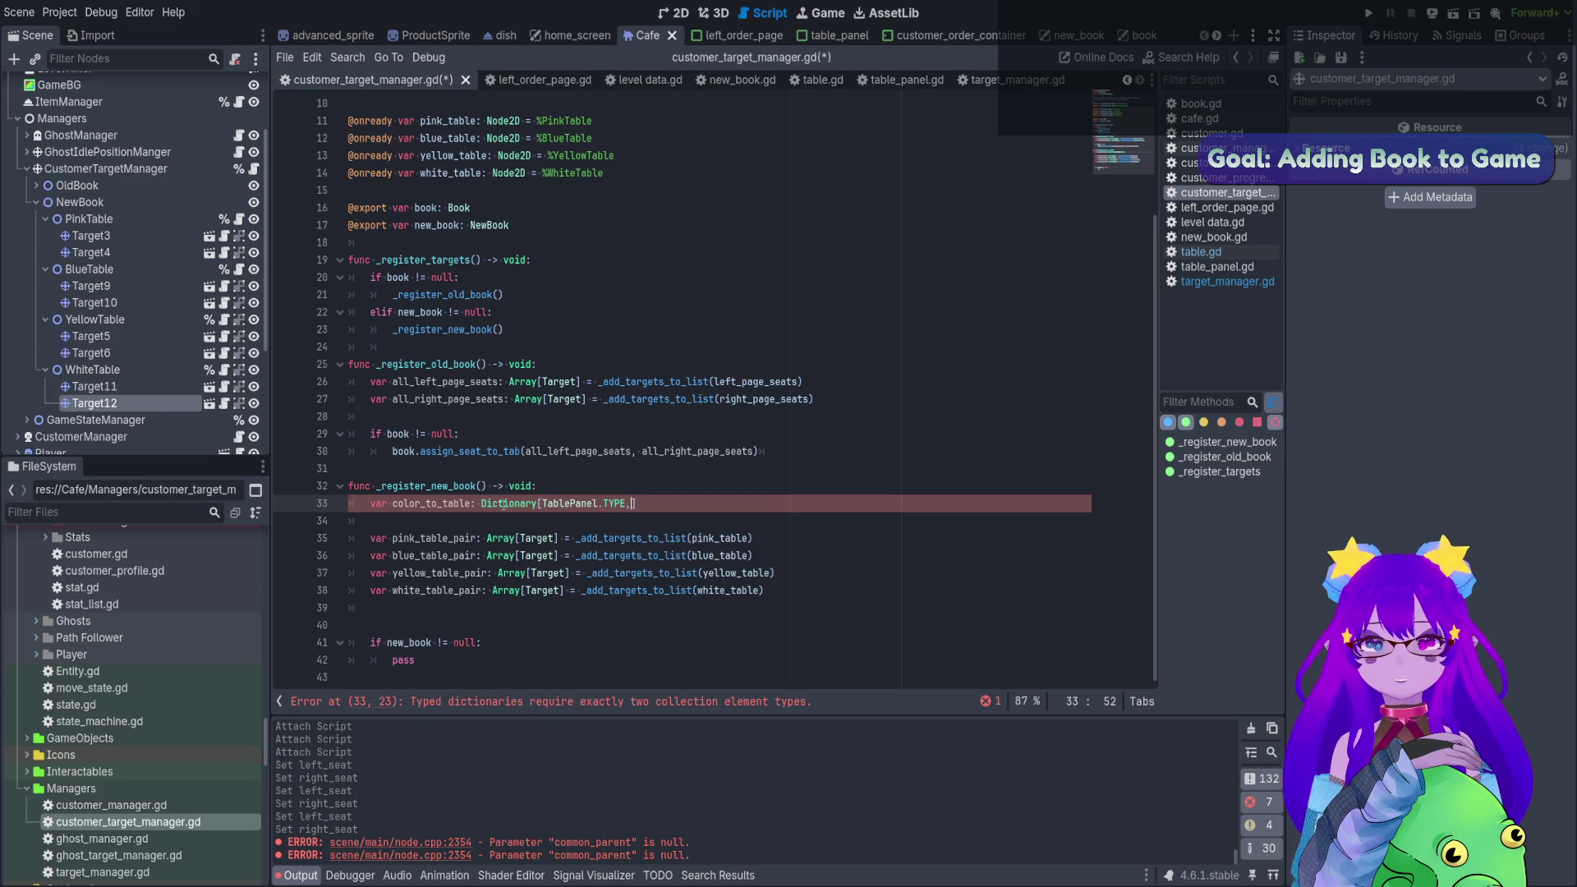
text(Table] = )
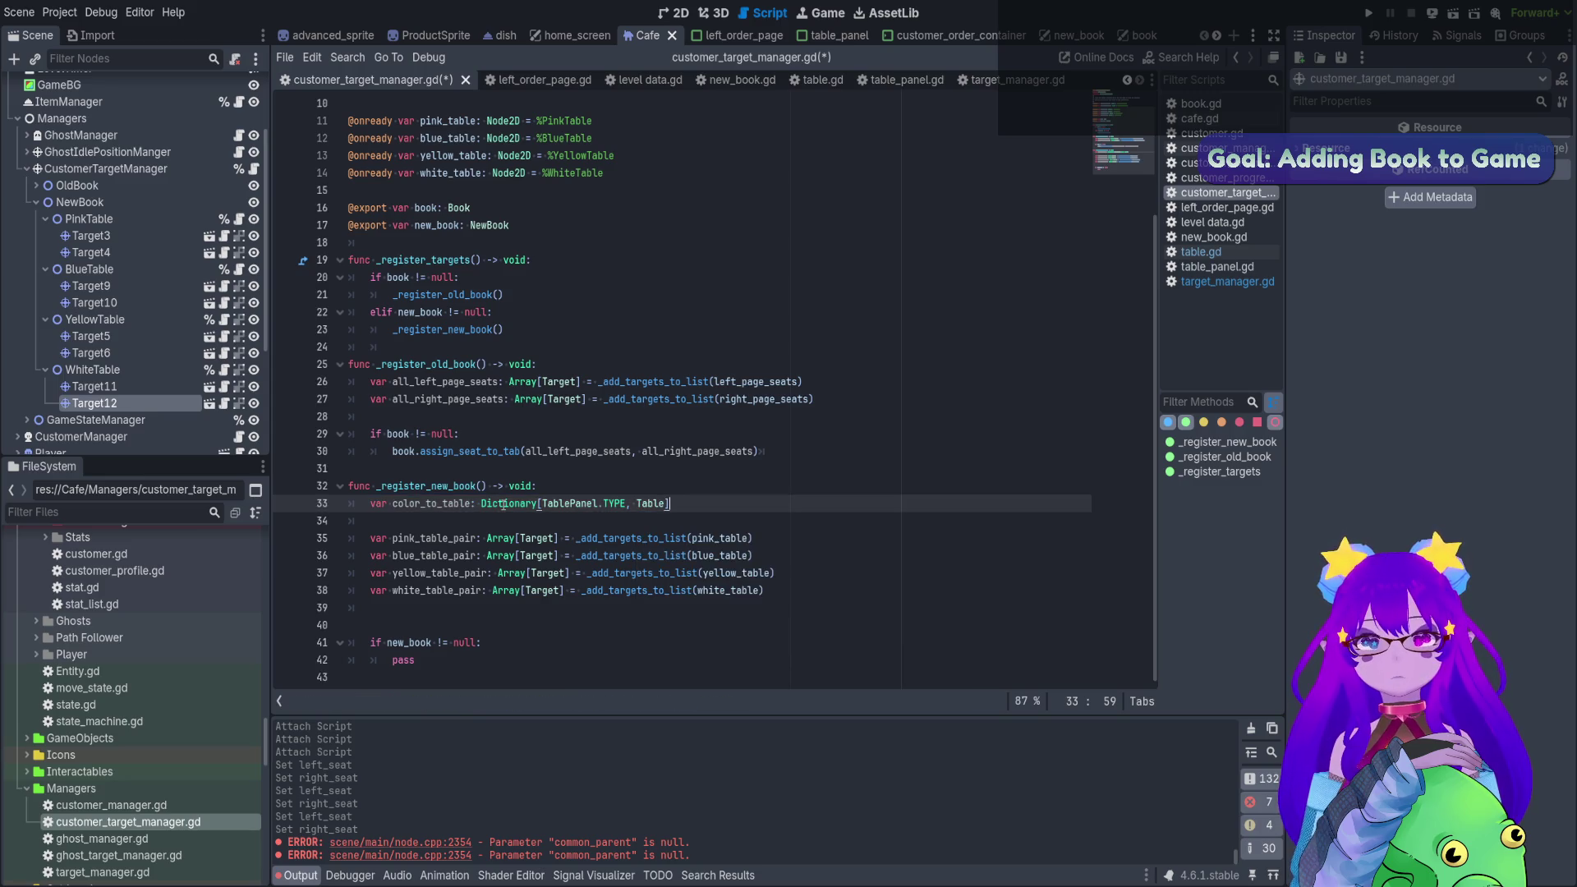
text([)
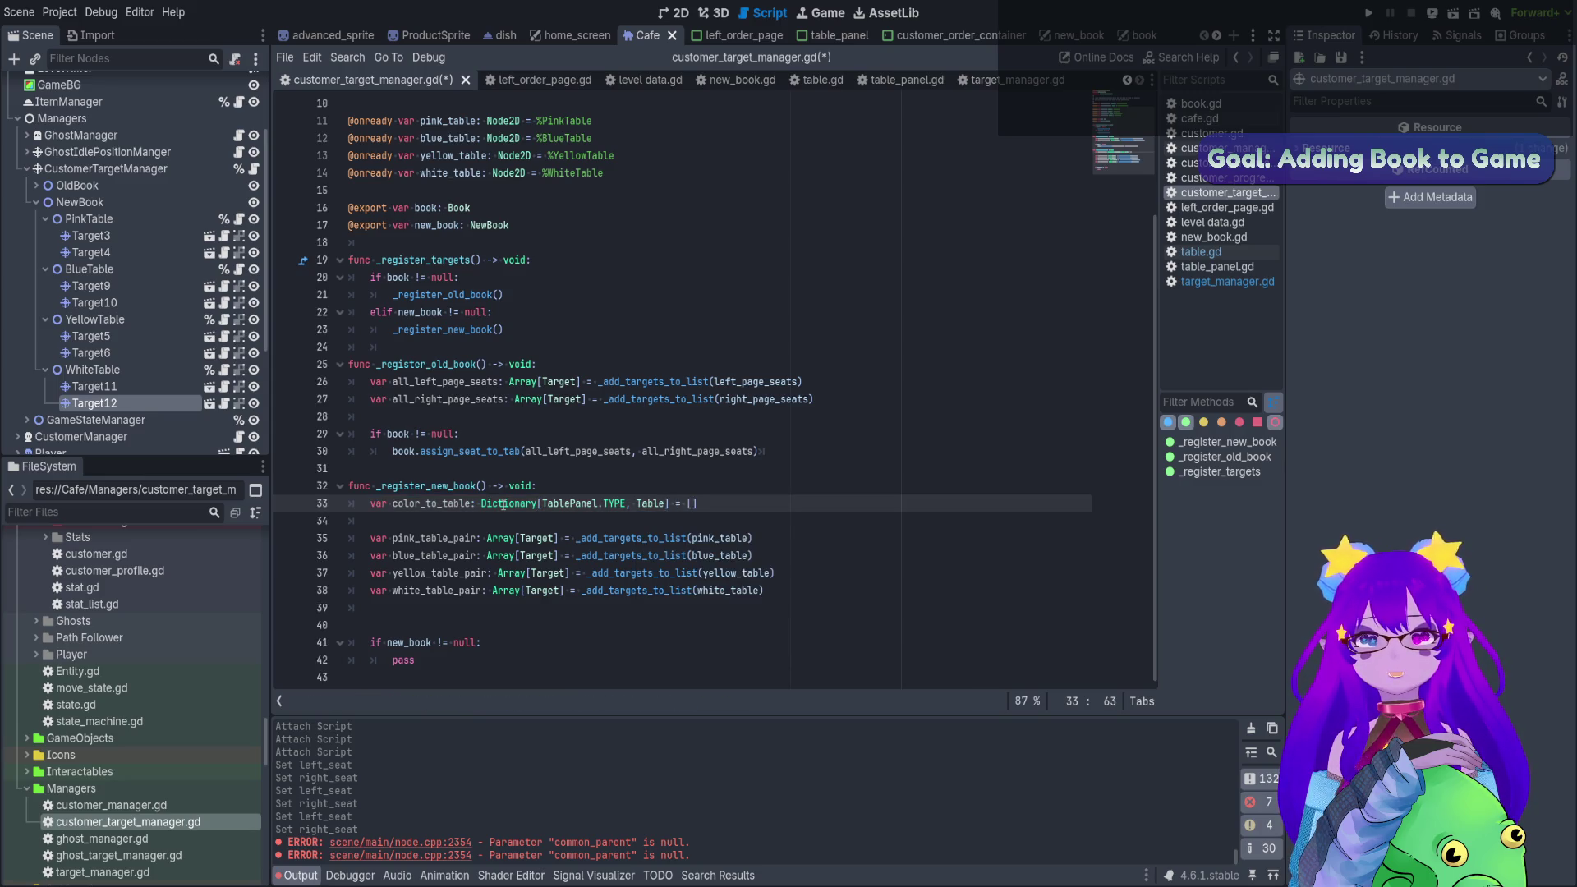
Make it a multi-line dictionary whose first key is TablePanel.TYPE.PINK
key(BackSpace)
text({)
key(Return)
text(TA)
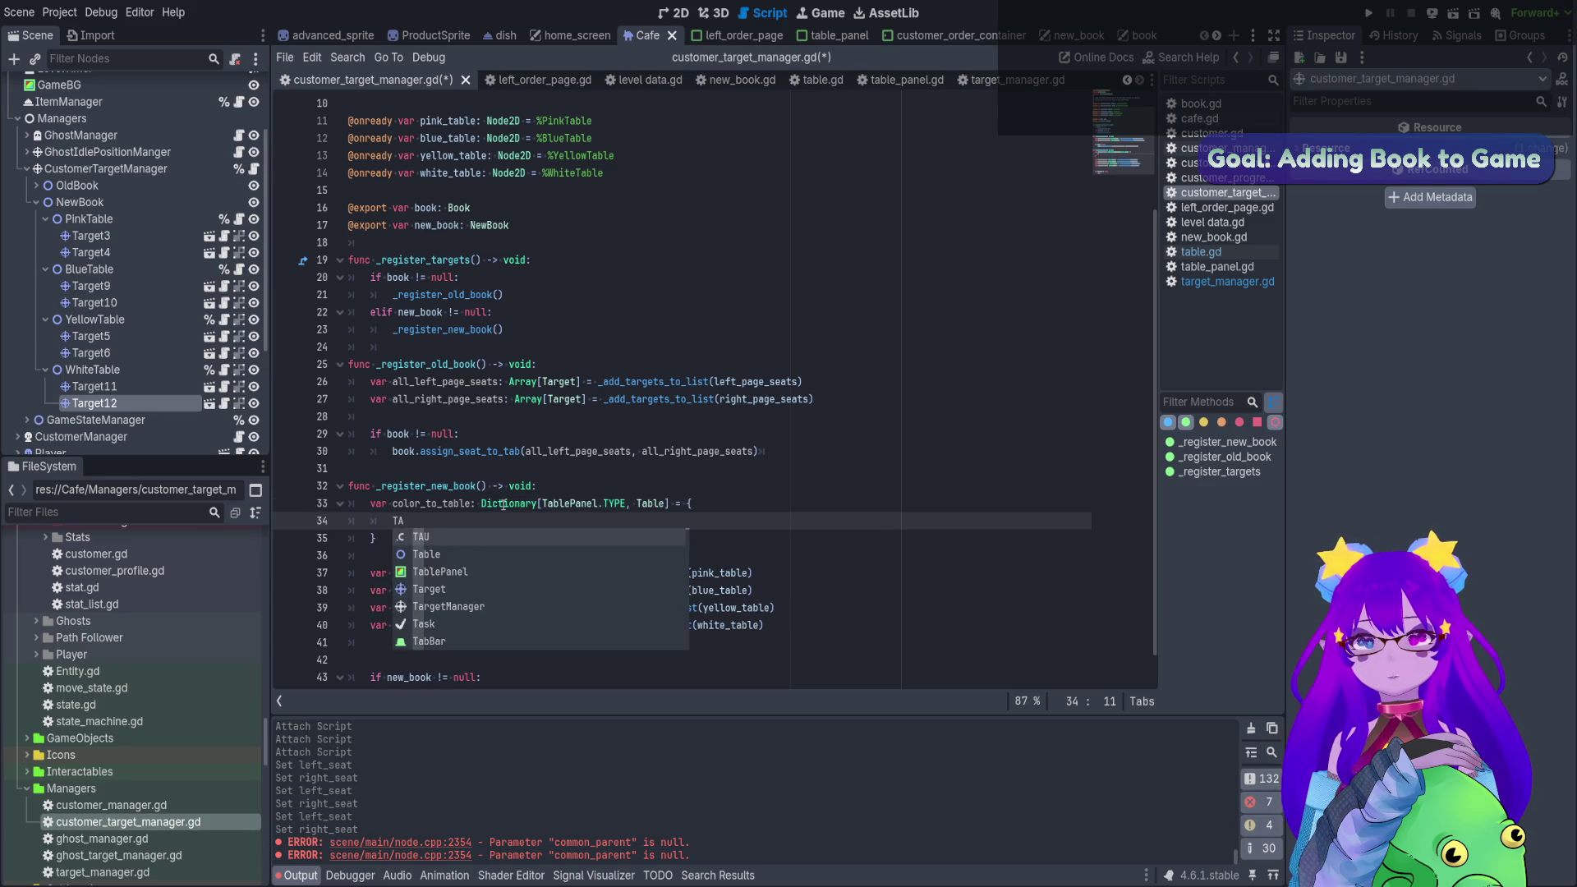
key(Down)
key(Down)
key(Return)
text(.TY)
key(Return)
text(.)
key(Return)
key(ctrl+BackSpace)
key(ctrl+BackSpace)
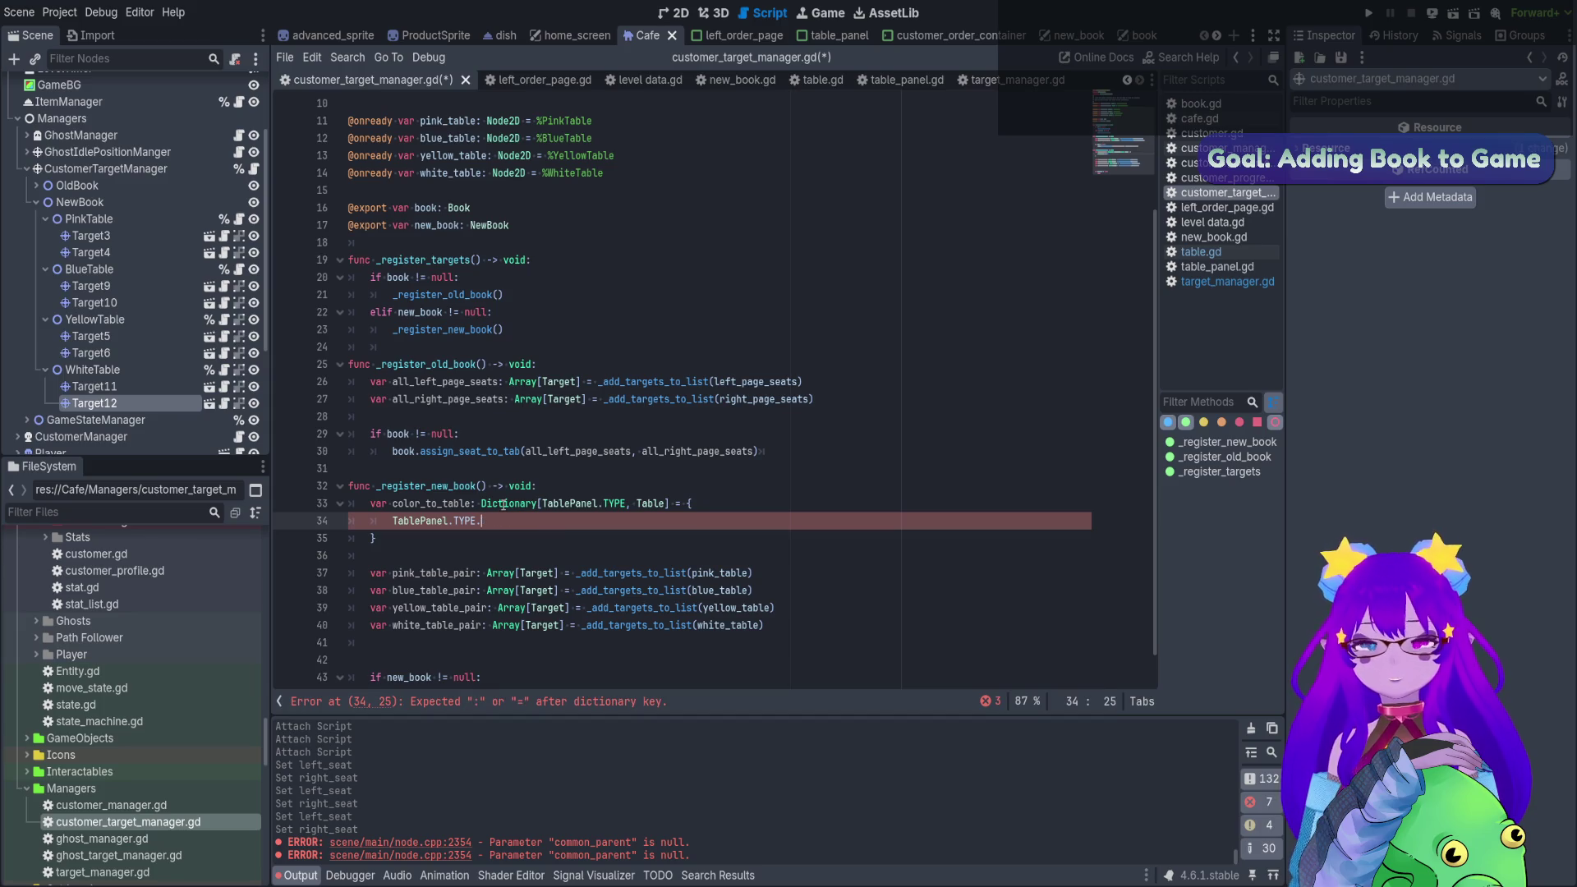
key(Return)
text(:)
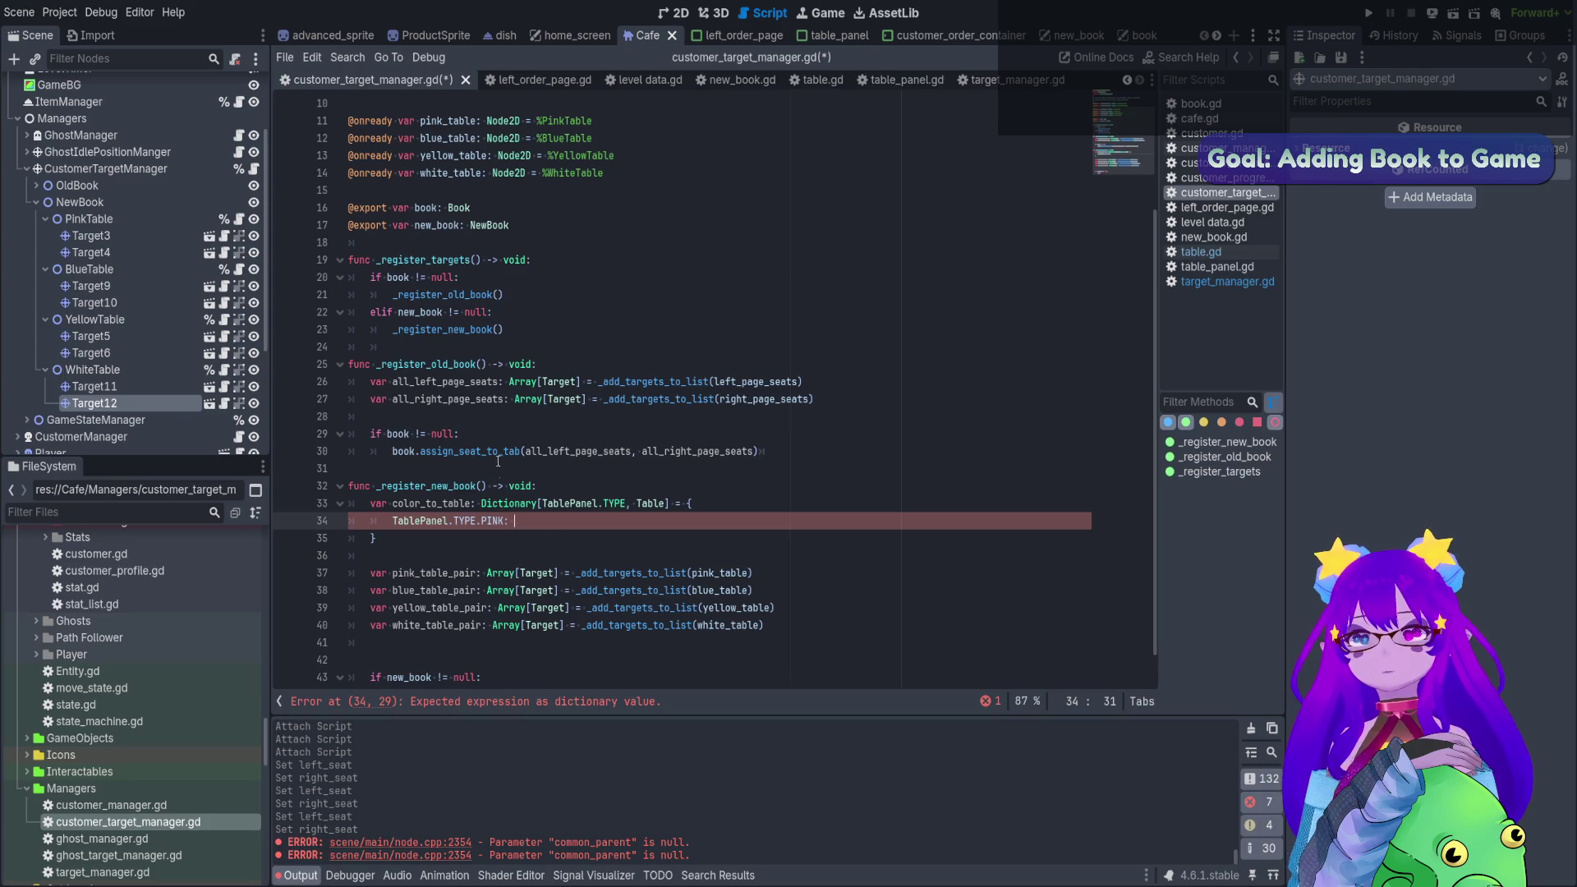
Give the PINK entry the value pink_table
double_click(458, 124)
key(ctrl+c)
click(587, 519)
key(ctrl+v)
text(,)
Duplicate the entry three times with values blue_table, yellow_table and white_table
key(ctrl+shift+d)
key(ctrl+shift+d)
key(ctrl+shift+d)
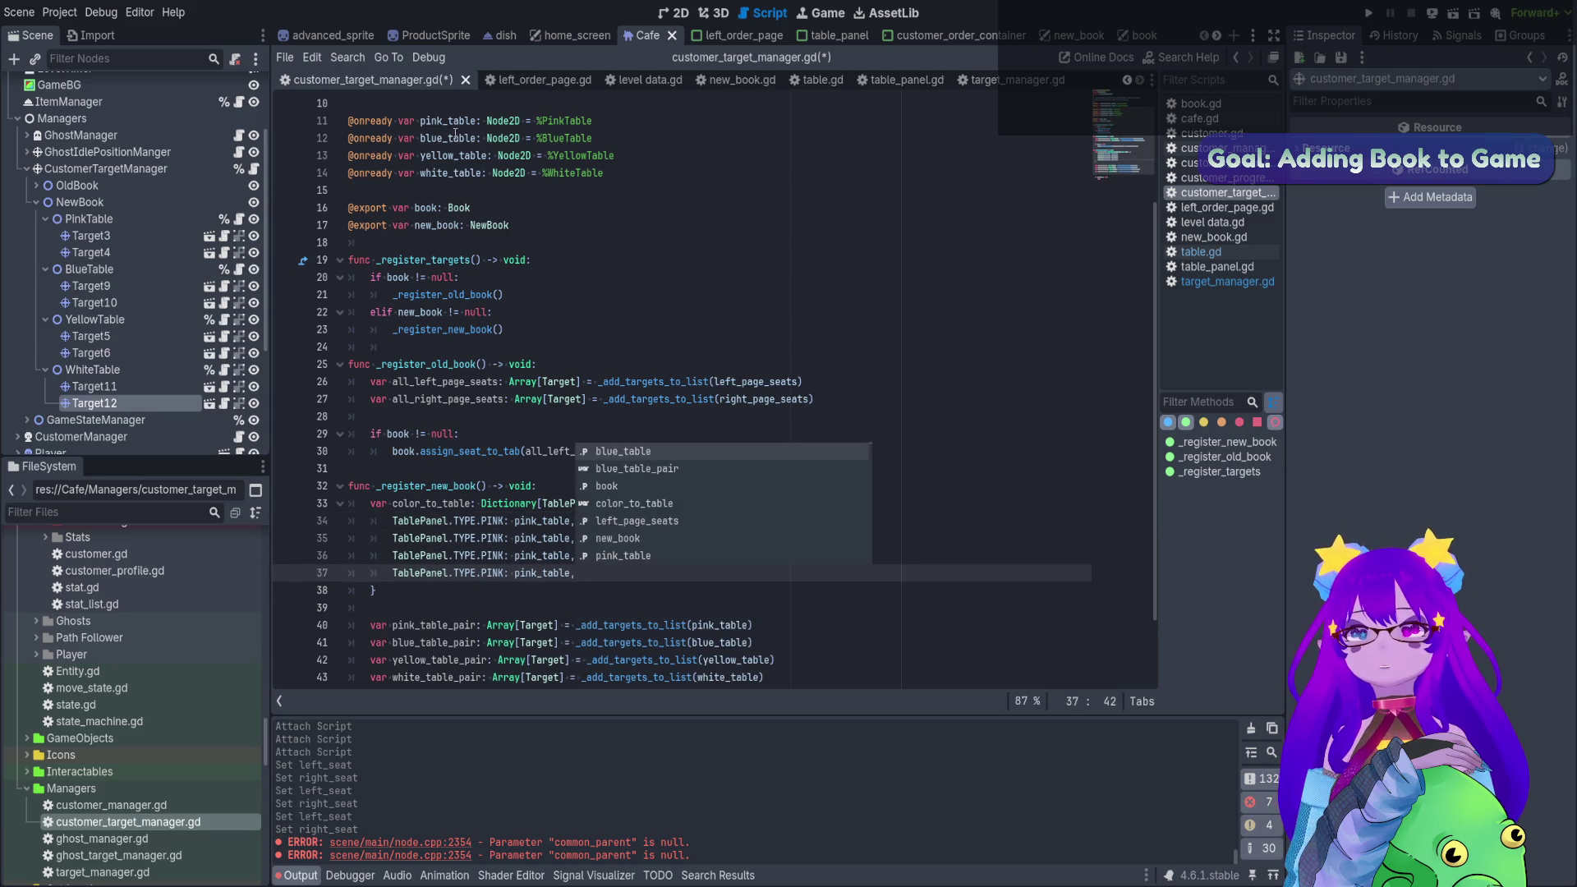
double_click(456, 138)
key(ctrl+c)
double_click(542, 538)
key(ctrl+v)
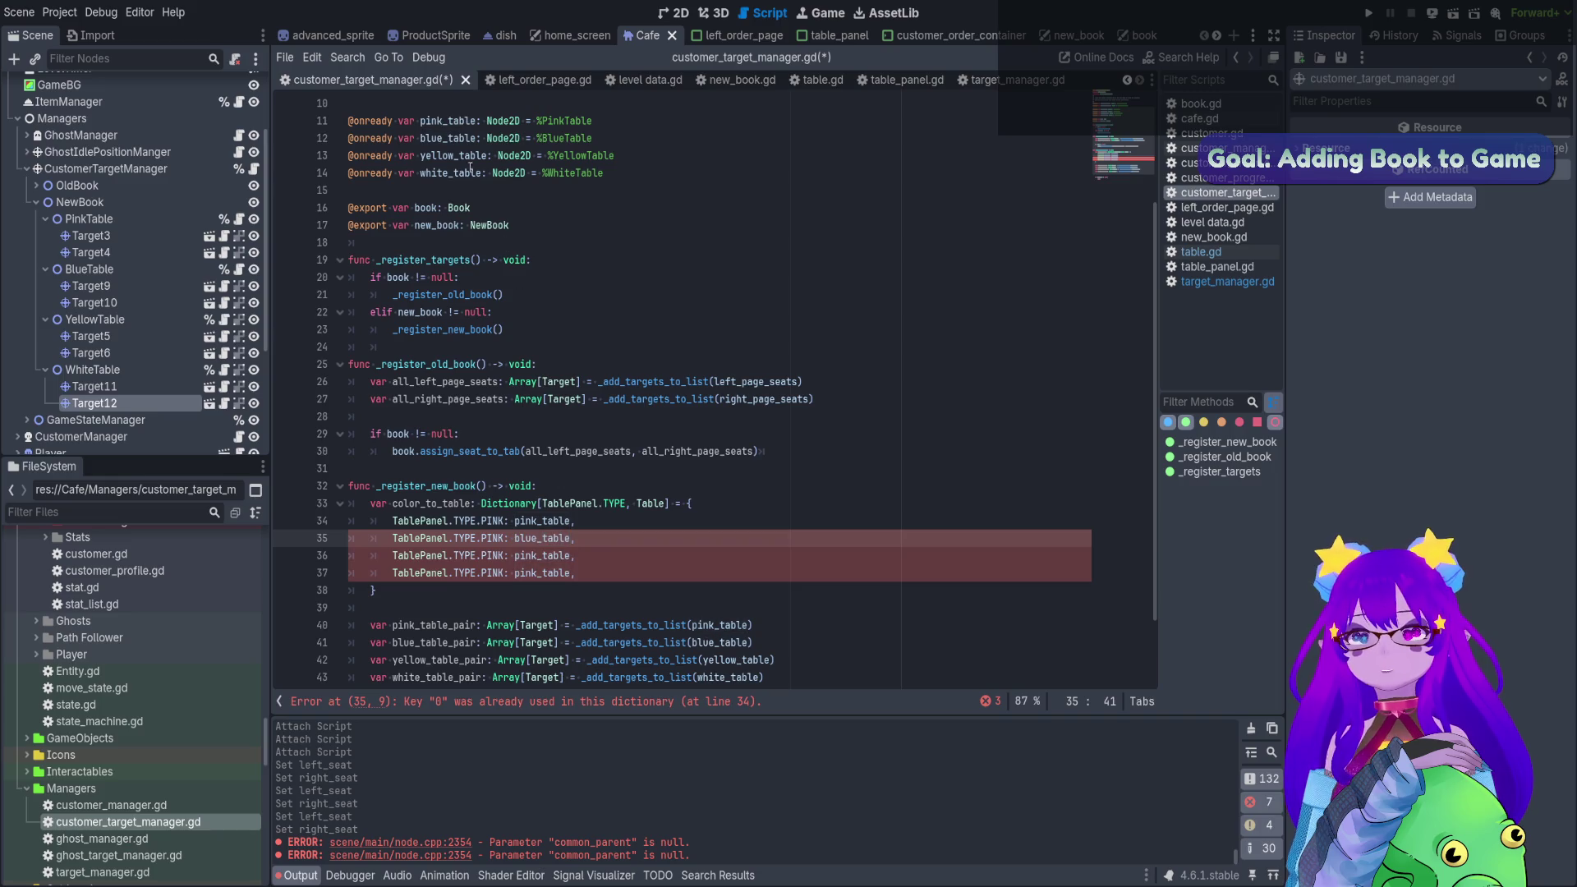
double_click(462, 156)
key(ctrl+c)
double_click(525, 556)
key(ctrl+v)
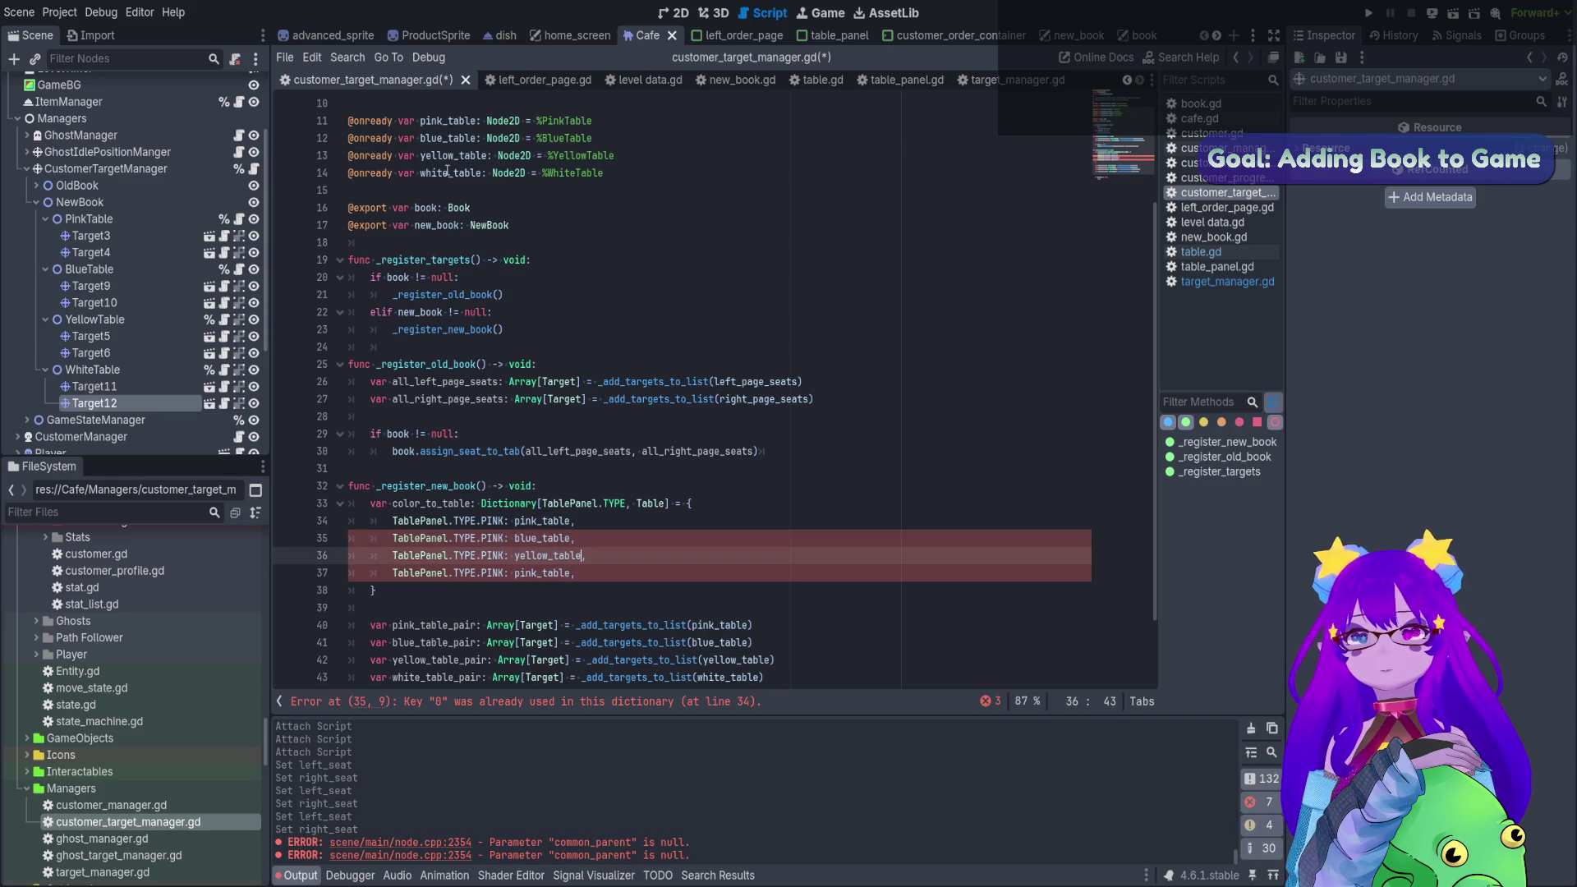
double_click(450, 173)
key(ctrl+c)
double_click(543, 573)
key(ctrl+v)
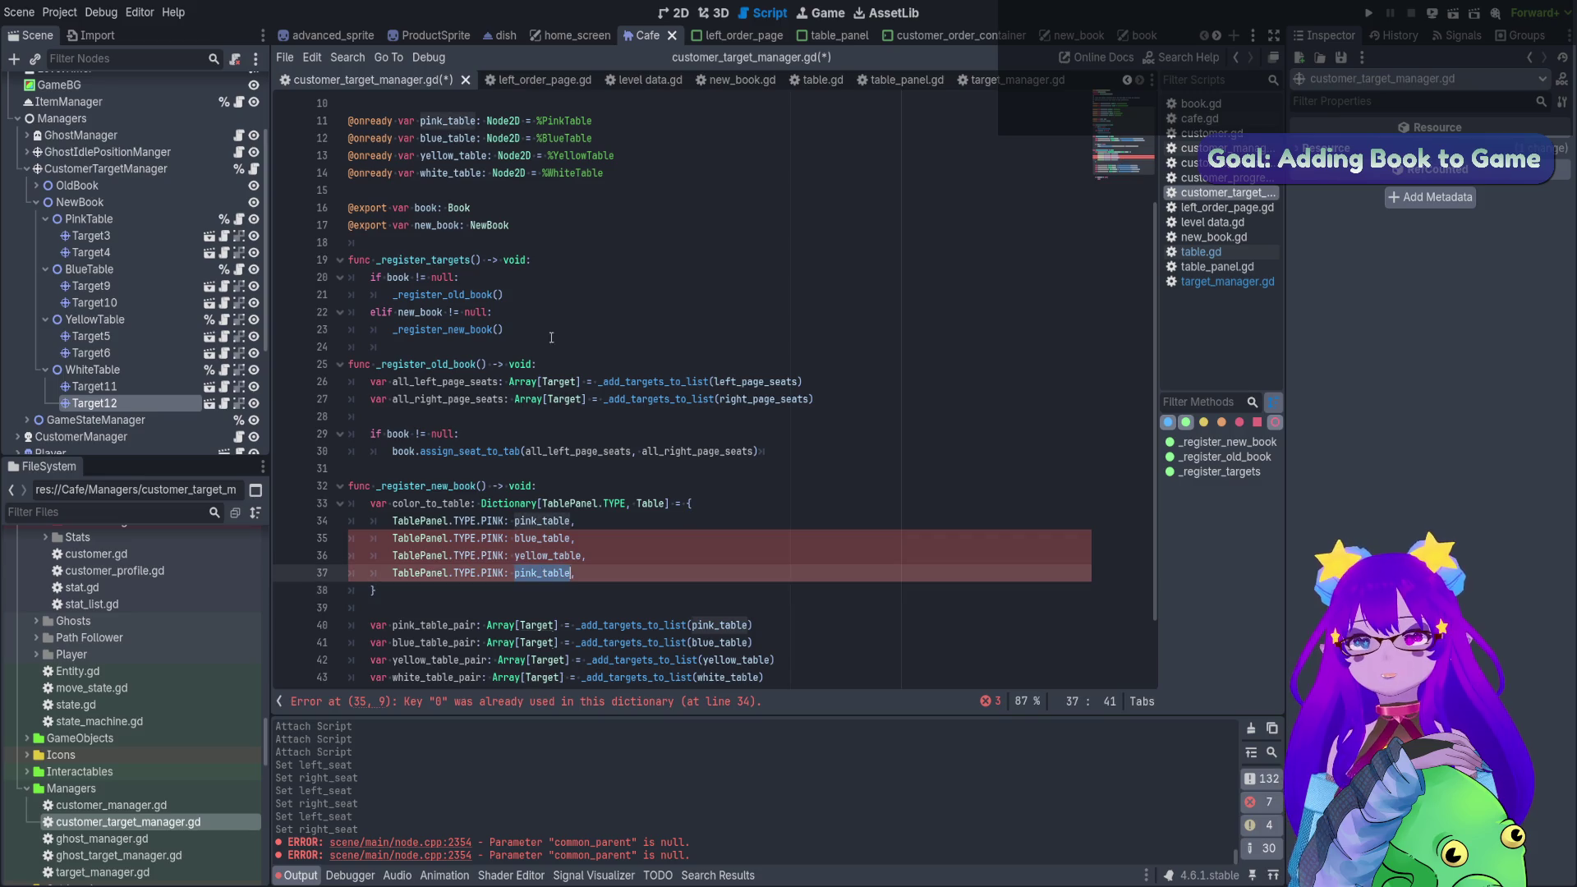
Change the duplicated keys to BLUE, YELLOW and WHITE
double_click(495, 537)
text(BL)
key(Return)
double_click(490, 555)
text(Y)
key(Return)
double_click(495, 572)
text(W)
key(Return)
scroll(742, 583, down, 2)
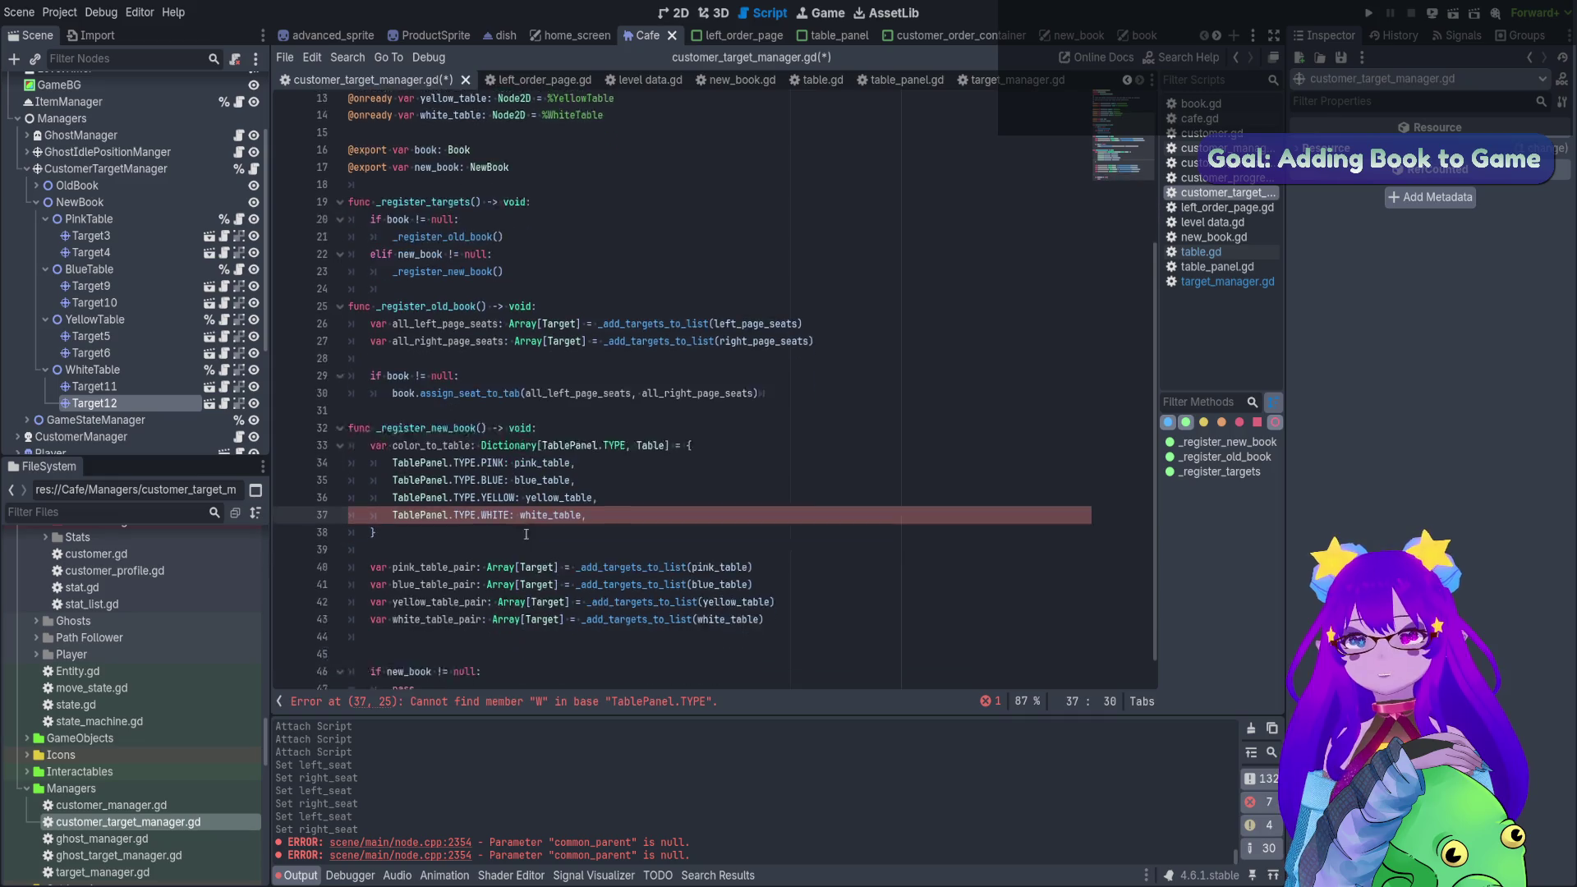
Add a for loop over color_to_table above the table pair lines in _register_new_book
double_click(666, 538)
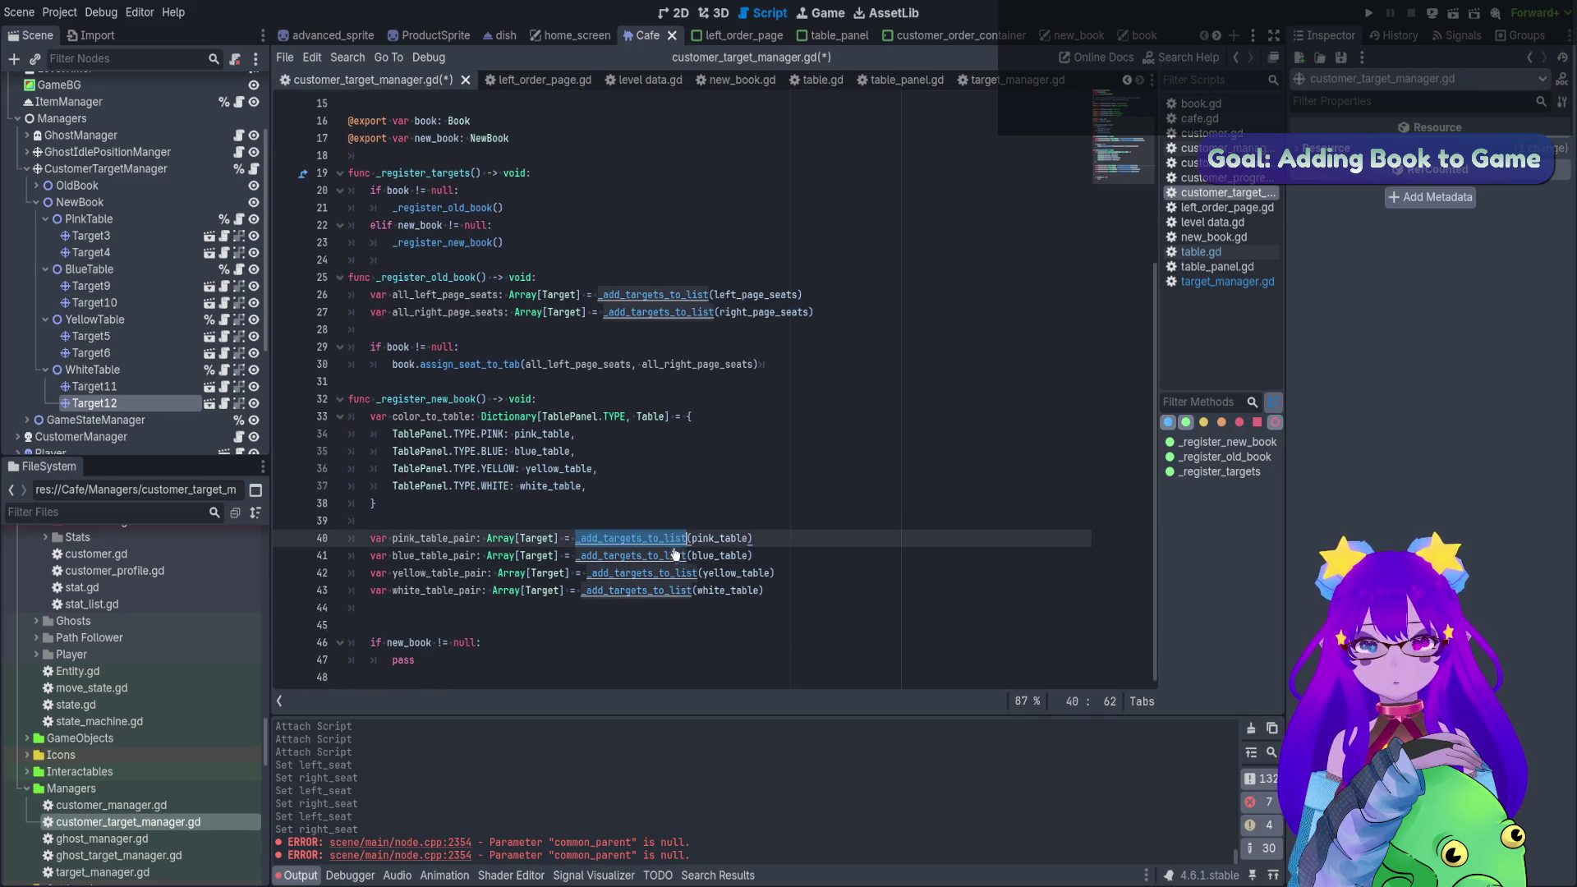
key(Home)
key(Return)
click(602, 537)
key(Return)
key(Up)
text(or tables i)
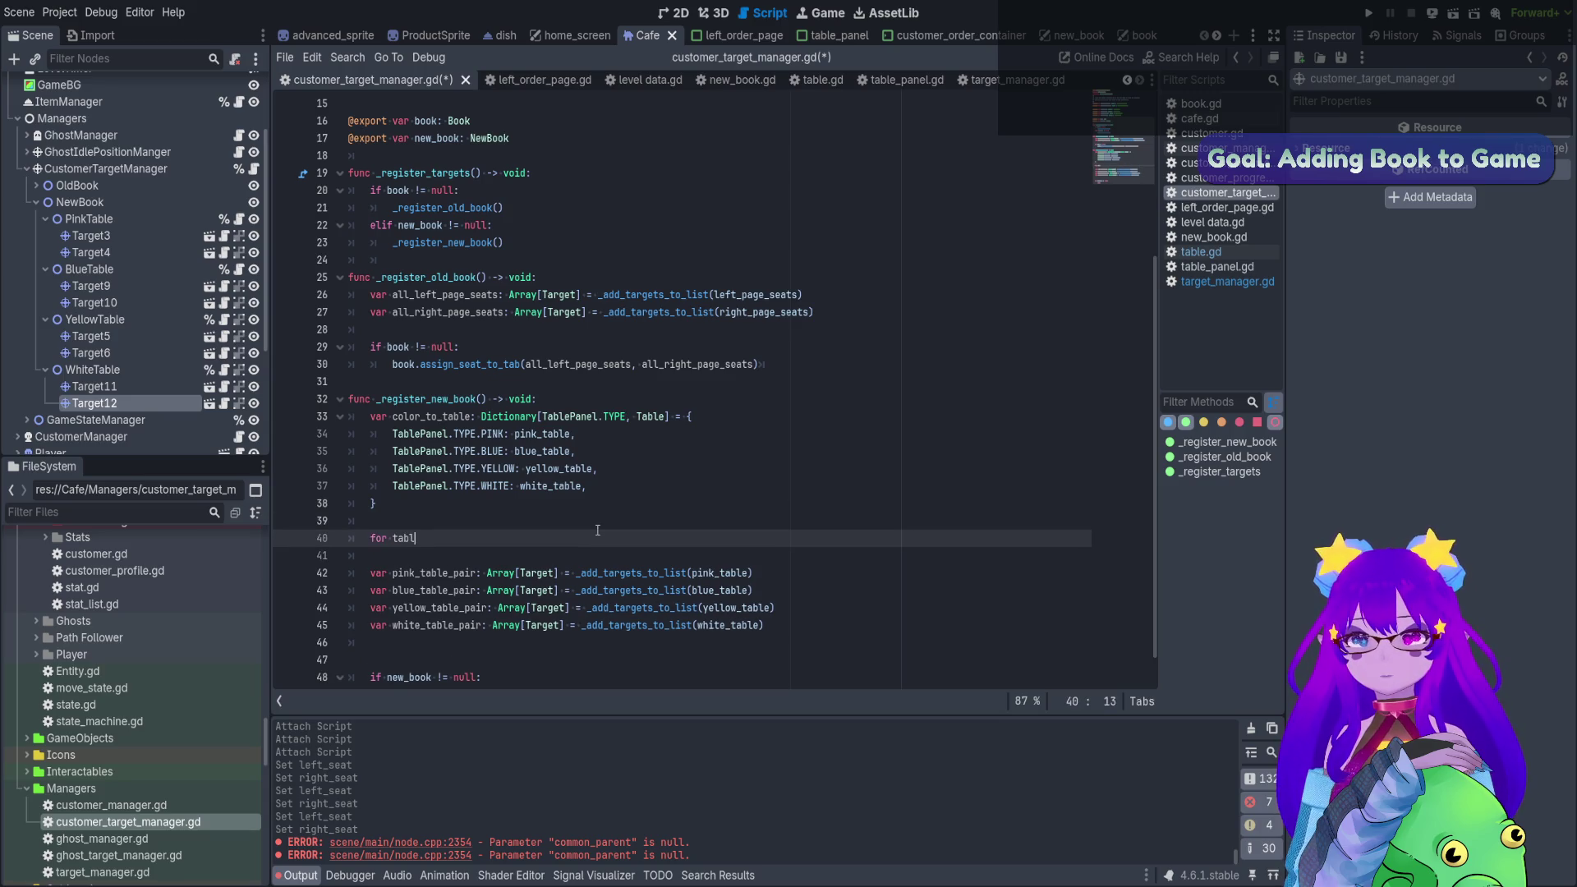
text(n)
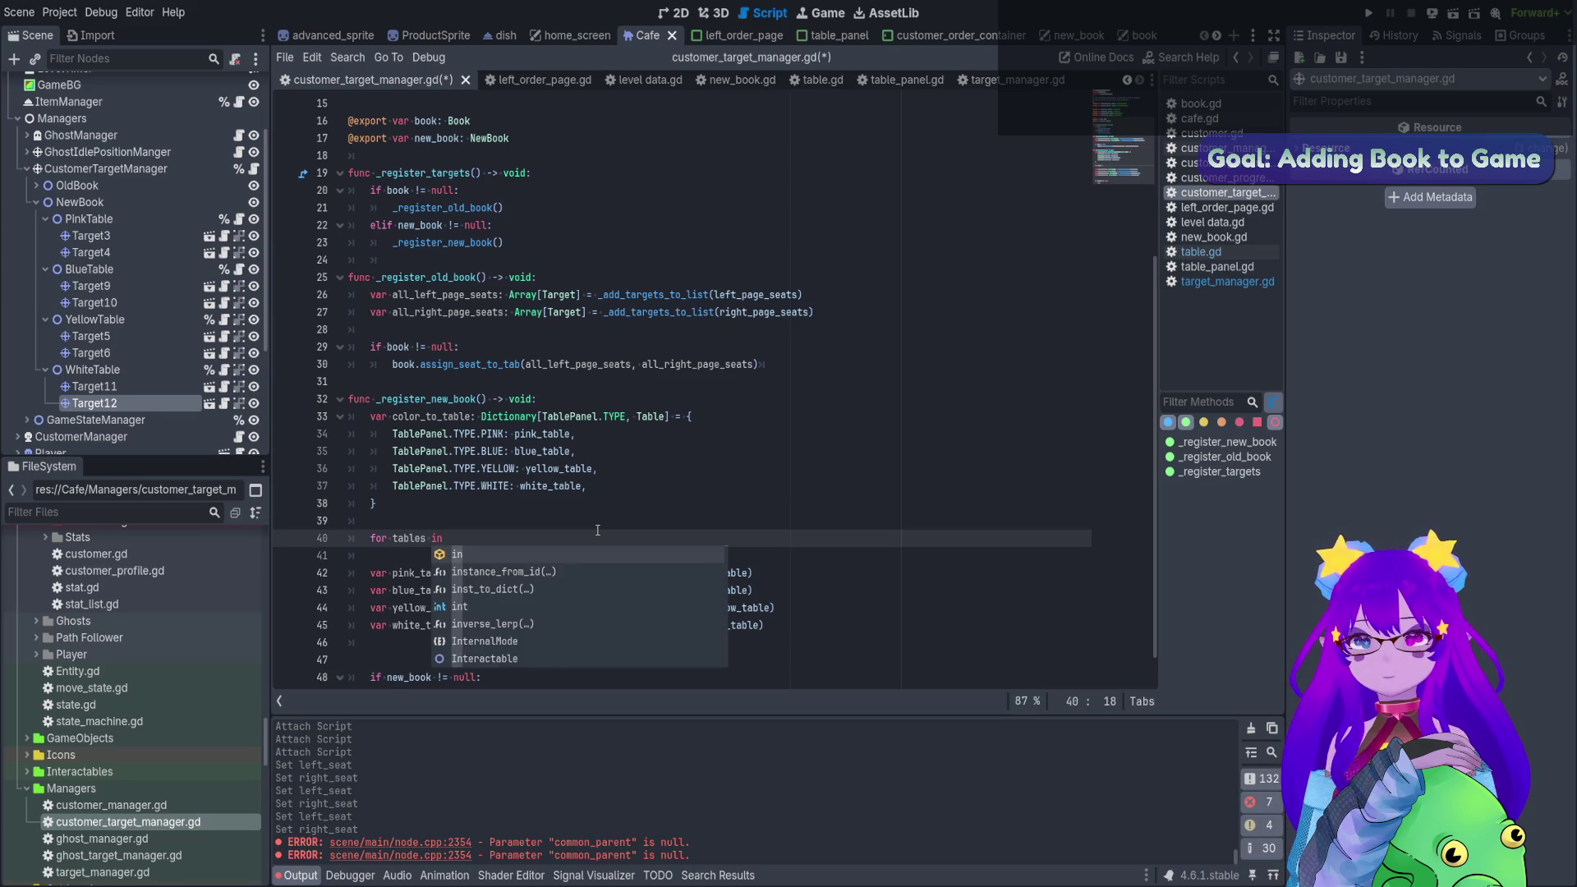
key(BackSpace)
key(BackSpace)
key(BackSpace)
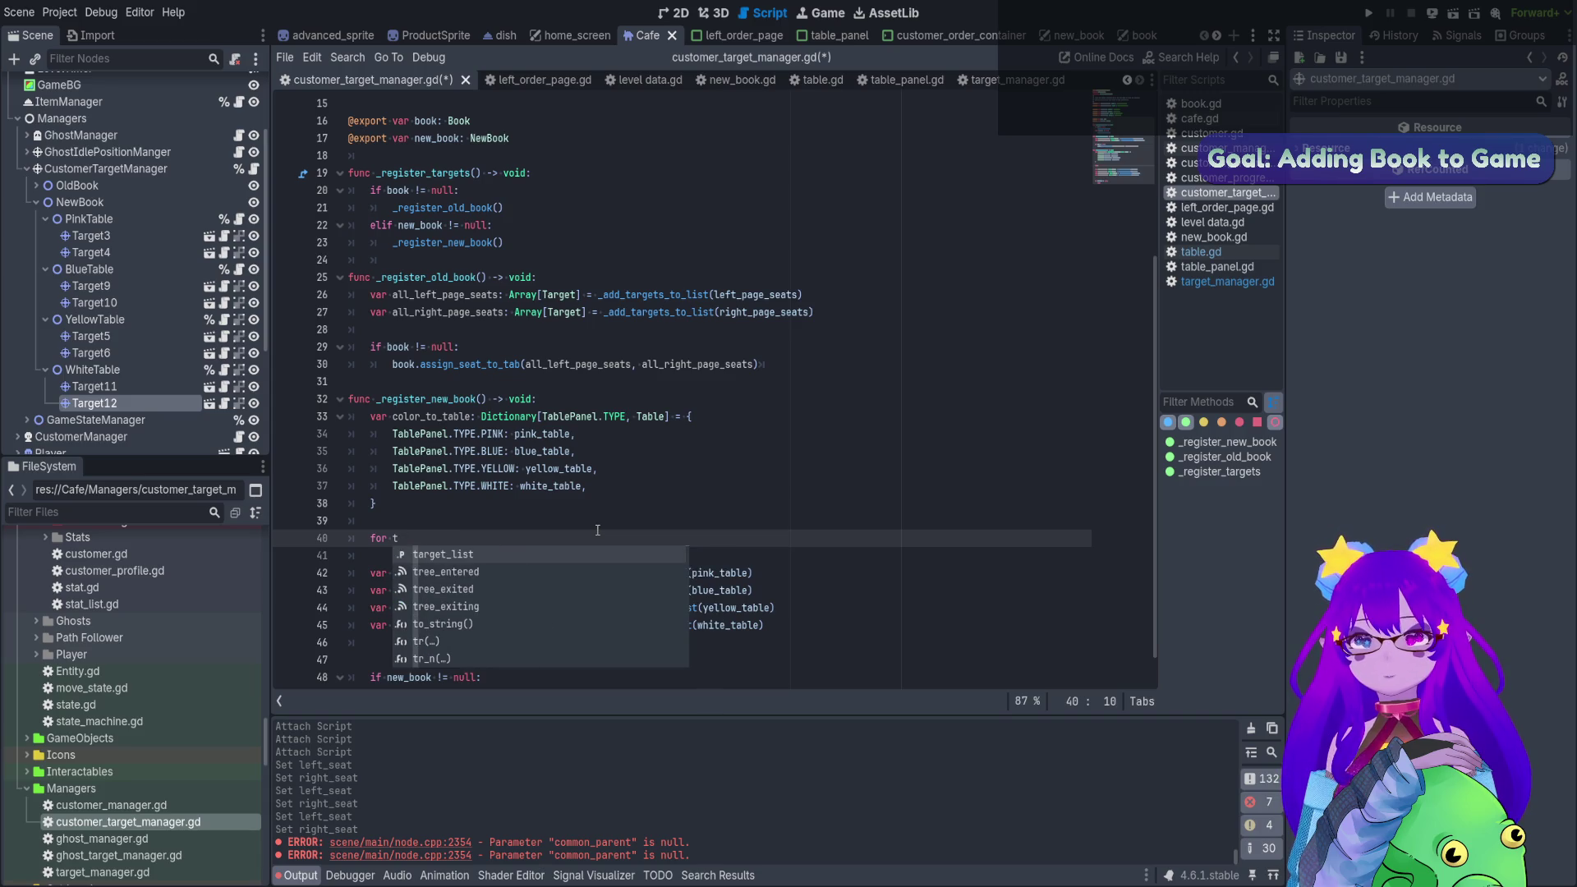
key(BackSpace)
text(colors)
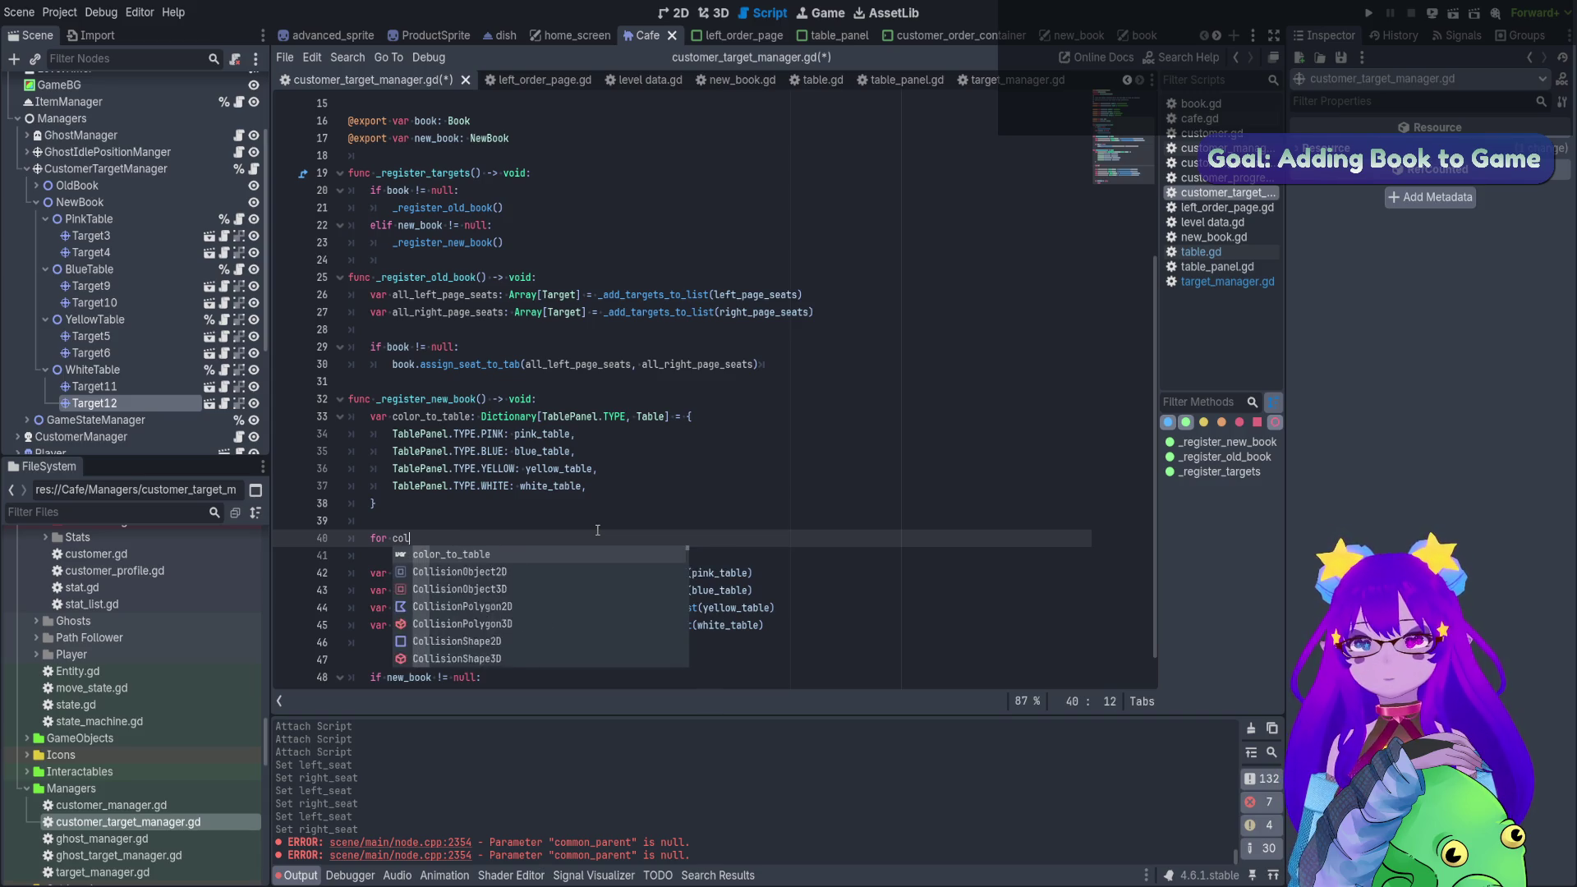
text( in t)
key(BackSpace)
text(co)
key(Return)
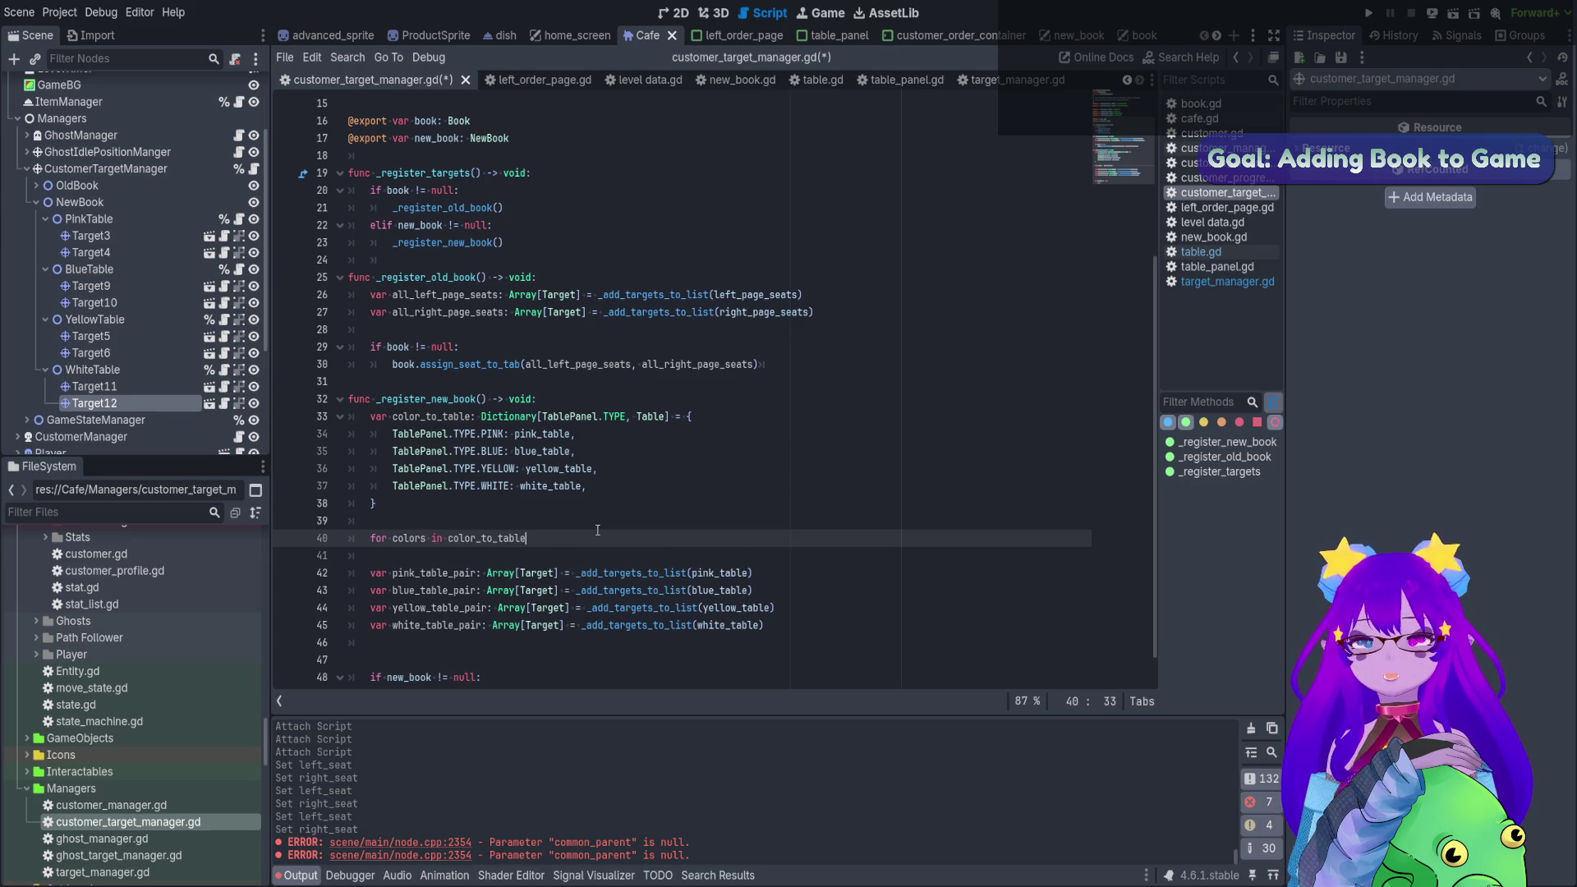
key(Return)
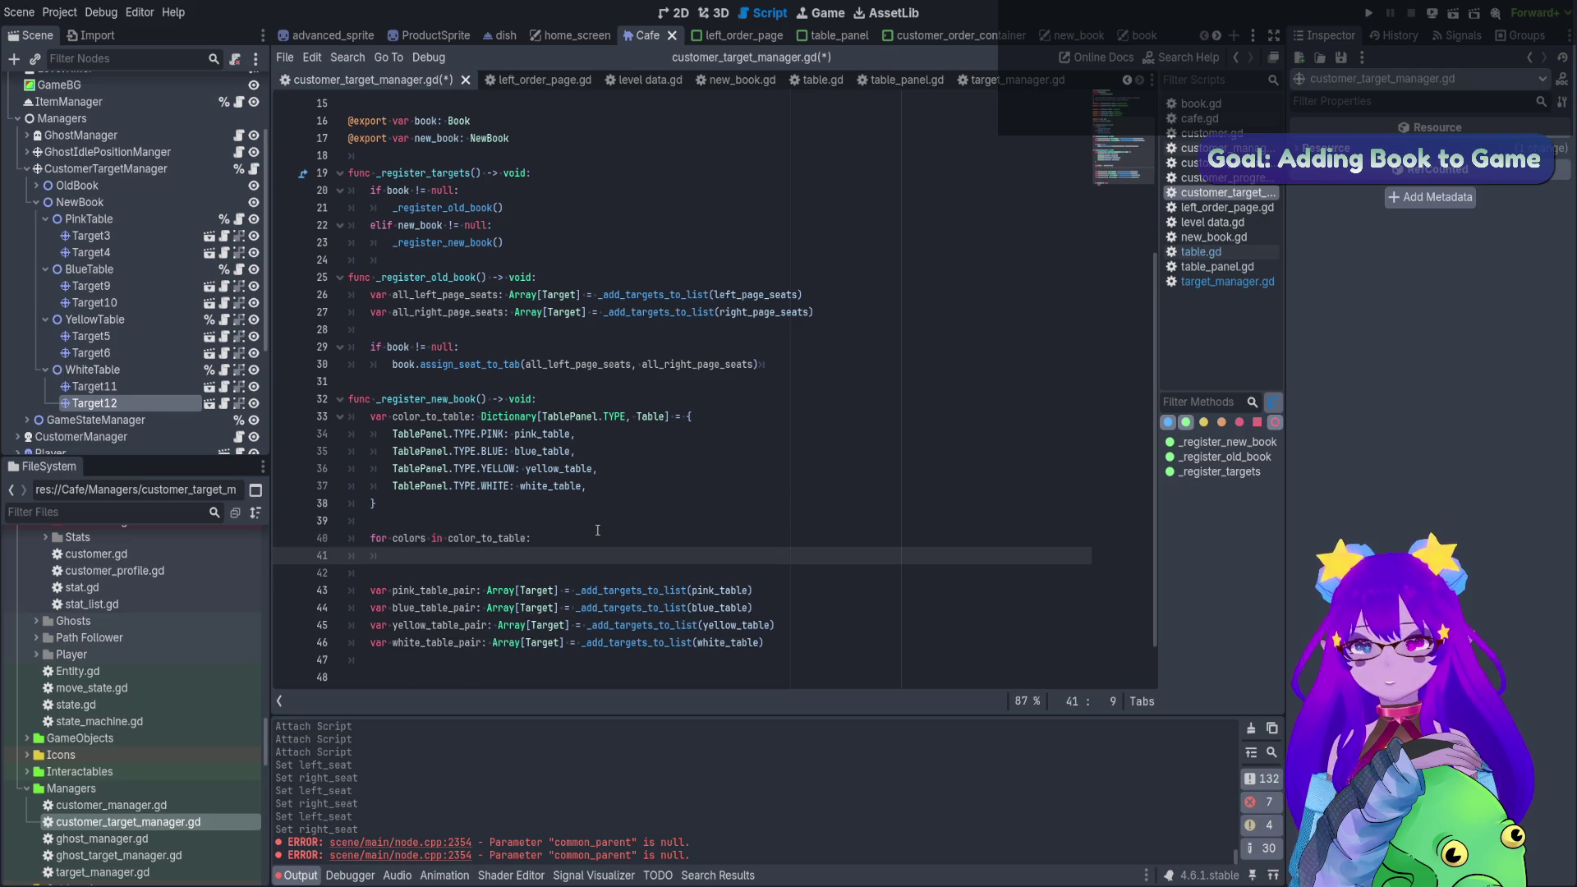
Make the loop body call _add_targets_to_list(color_to_table[color]), renaming the loop variable to color
text(_add_targets_to_list)
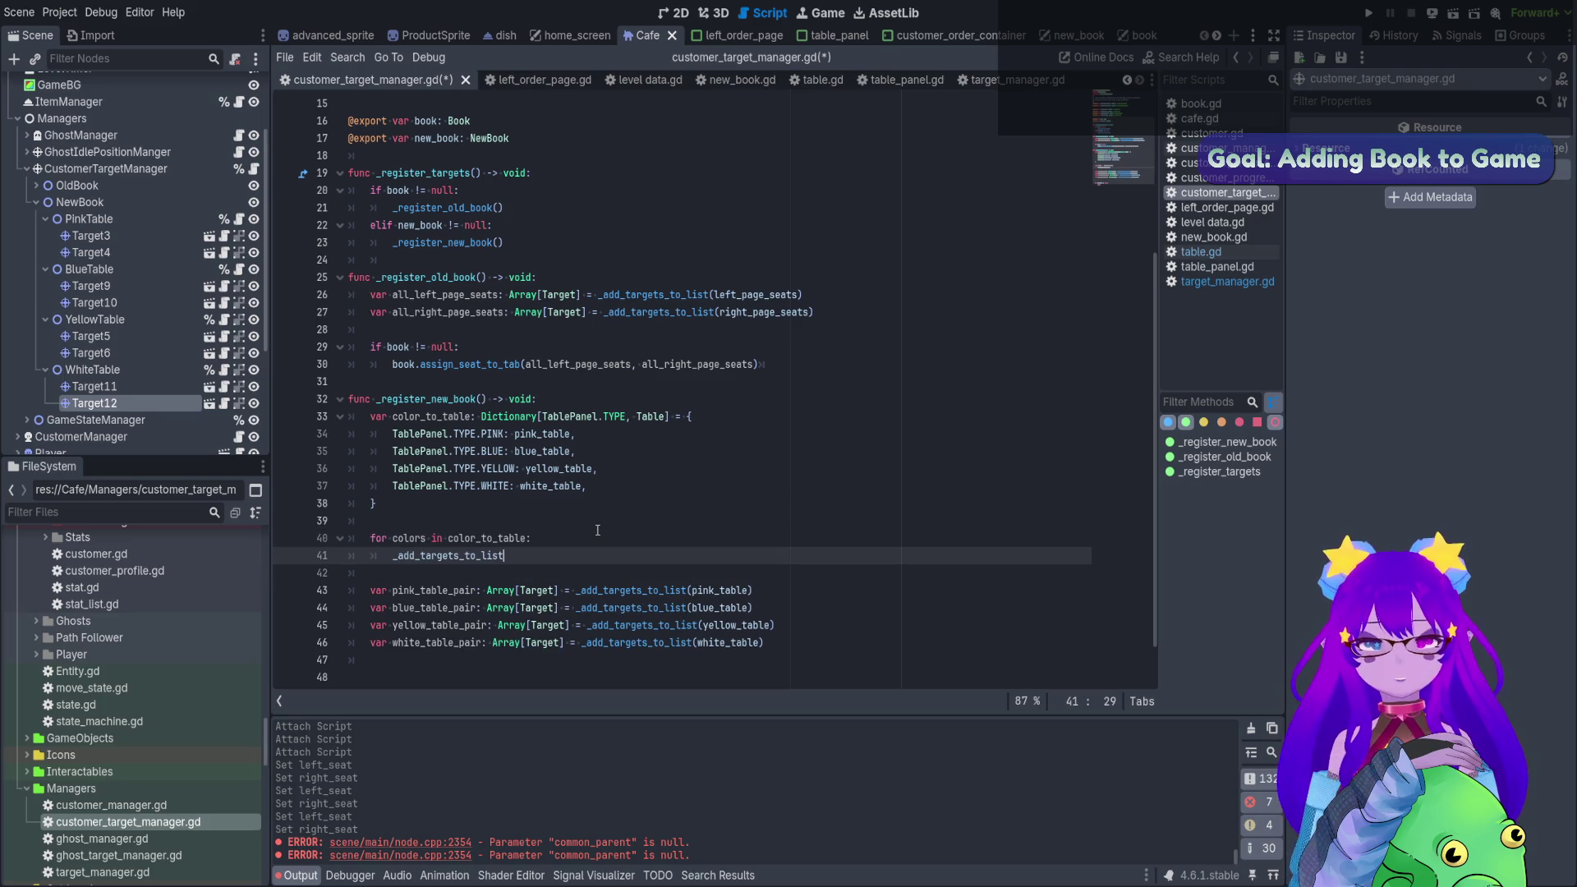
text(()
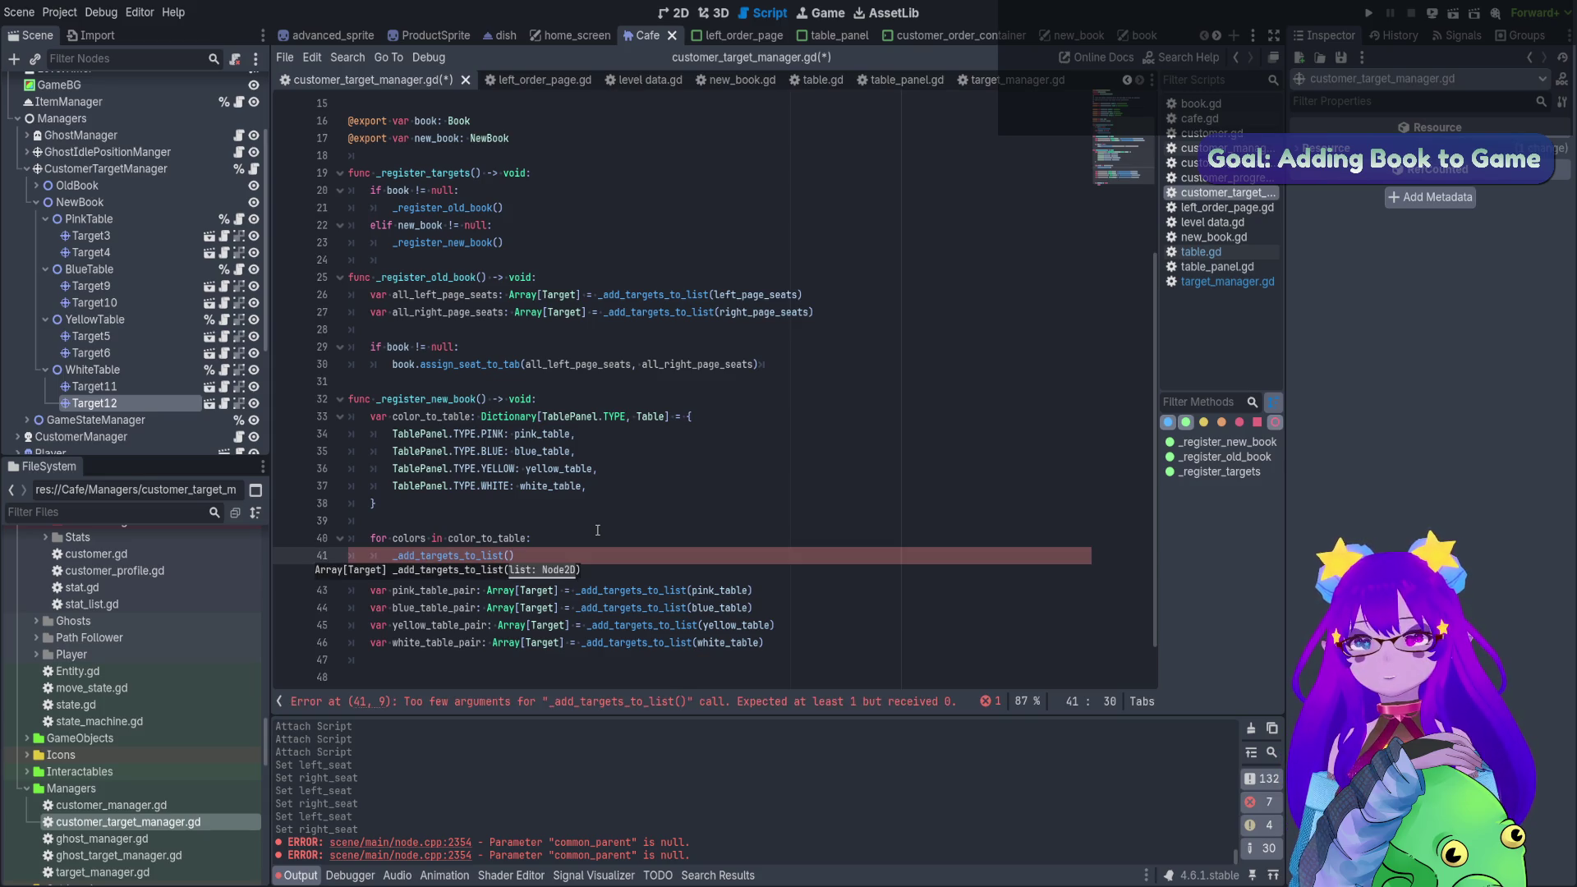
text(col)
key(Down)
key(Return)
text([col)
key(Escape)
text(o)
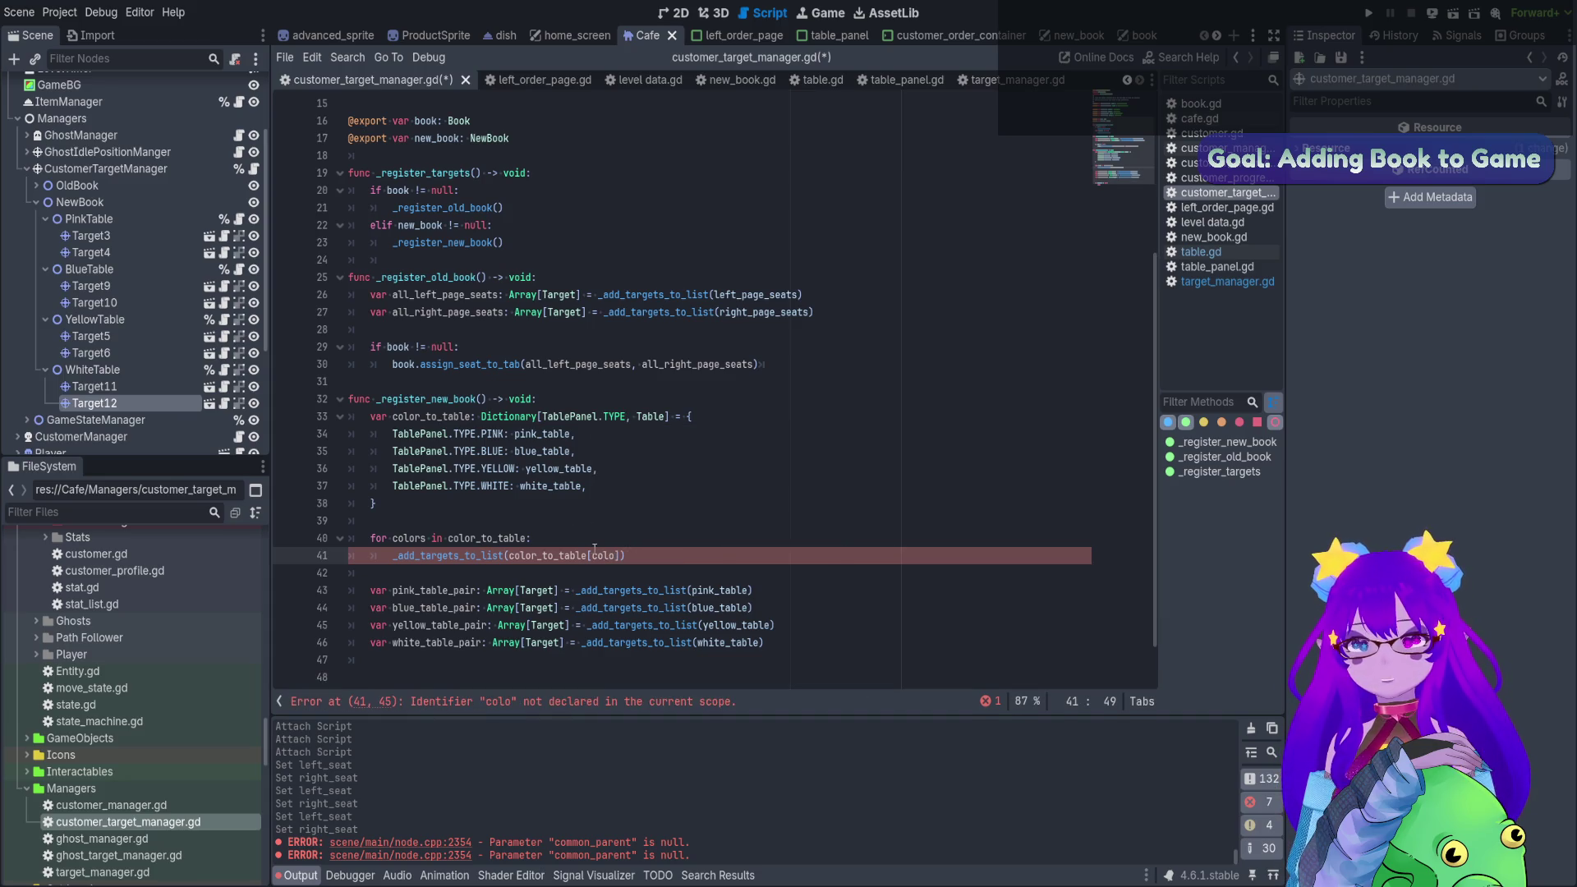
text(r)
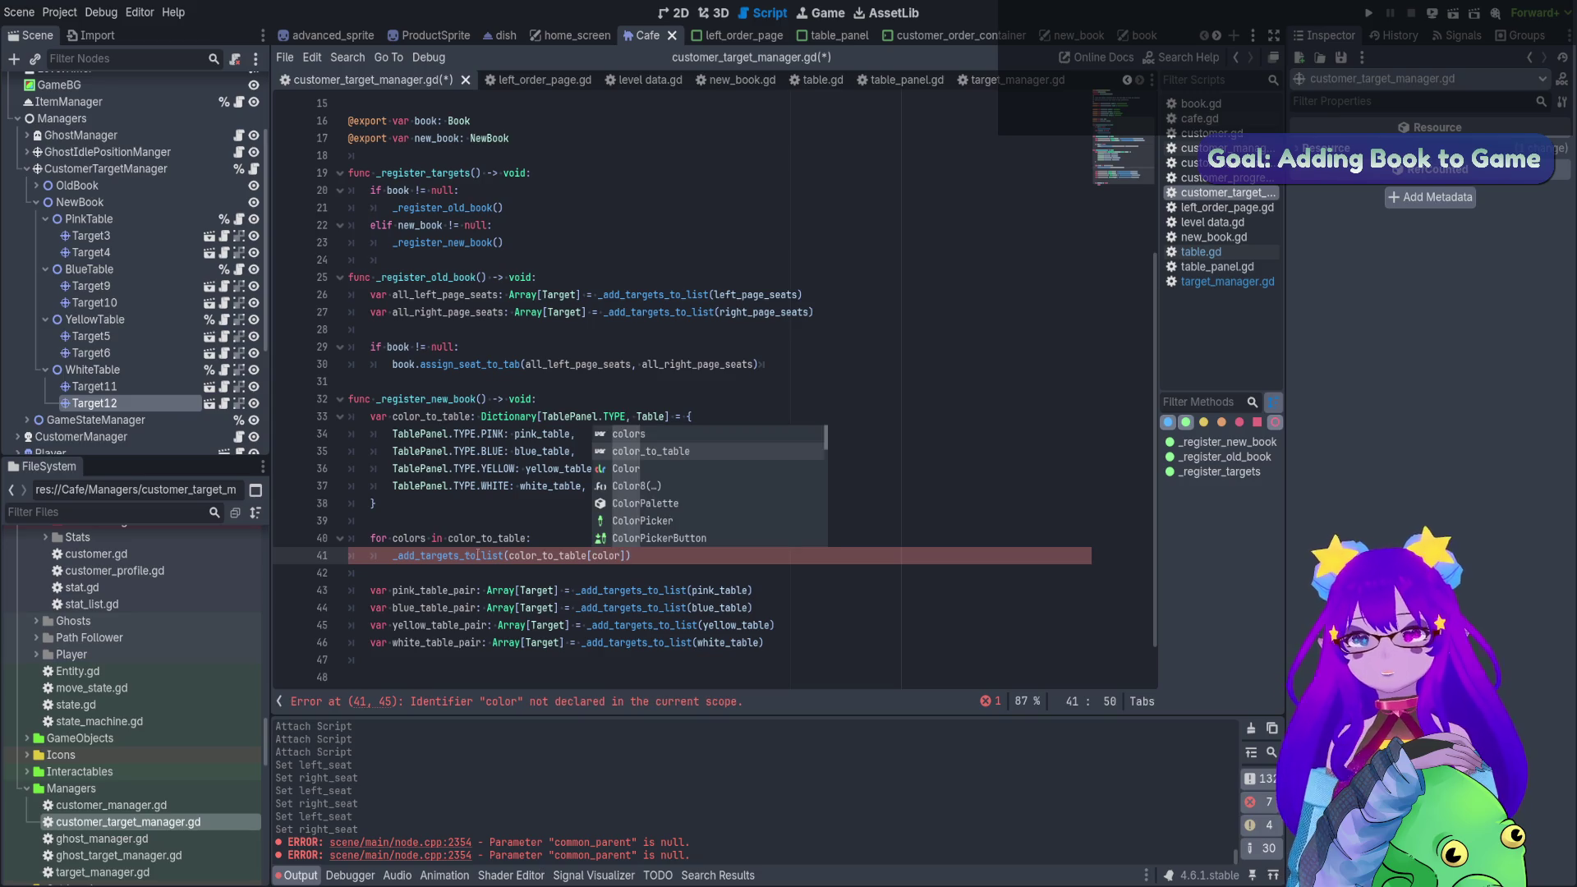
click(427, 538)
key(BackSpace)
scroll(733, 577, down, 1)
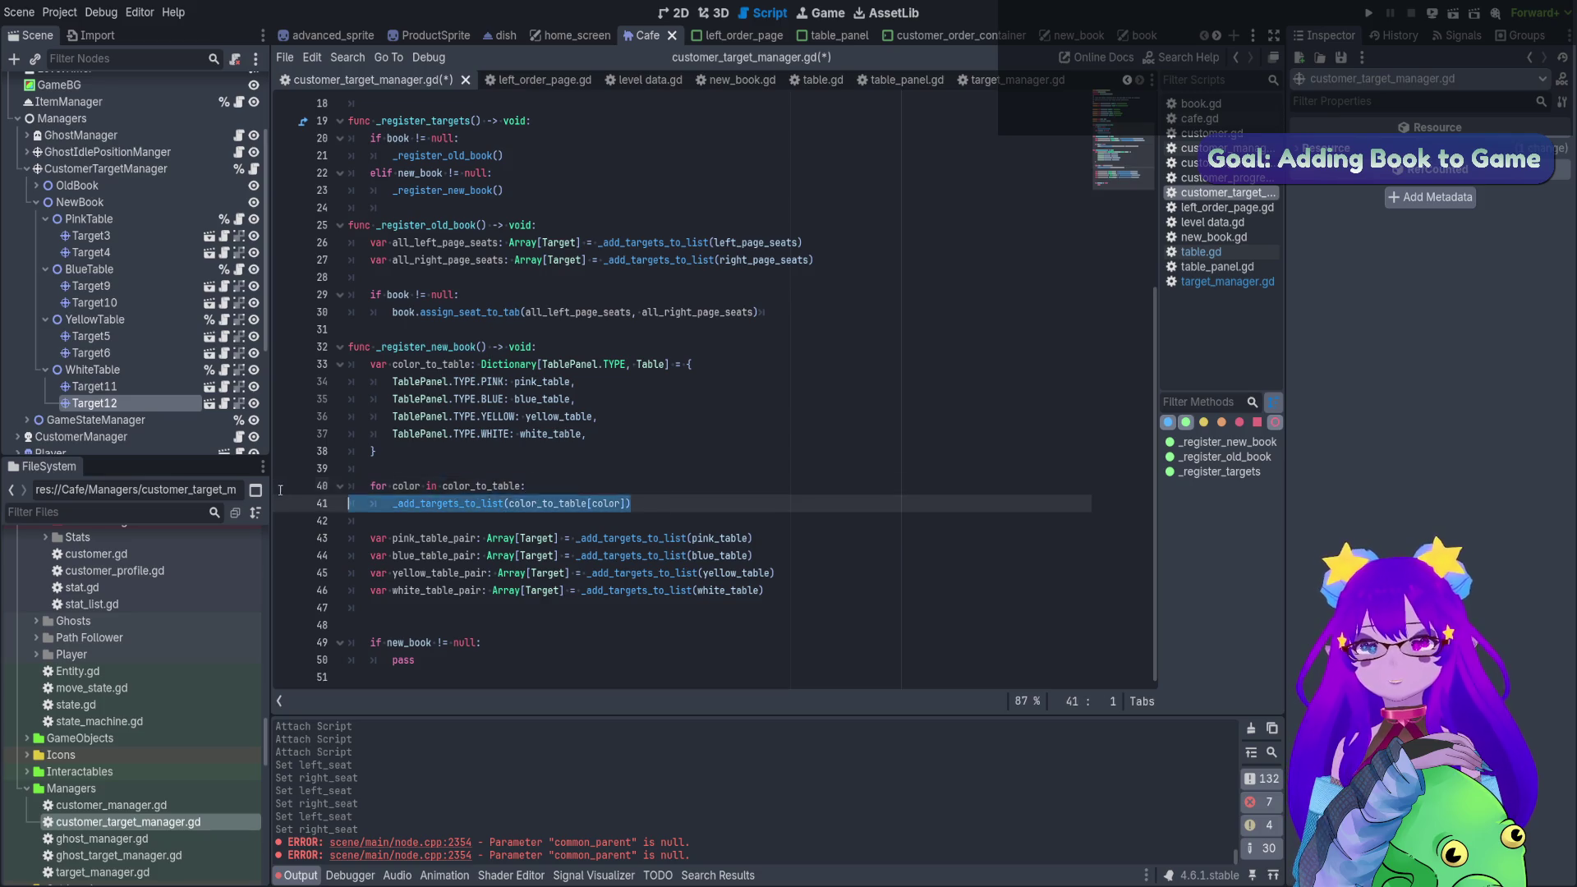
Delete the four old table pair variables and save customer_target_manager.gd
mouse_move(582, 606)
mouse_down()
mouse_move(234, 488)
mouse_move(263, 524)
mouse_up()
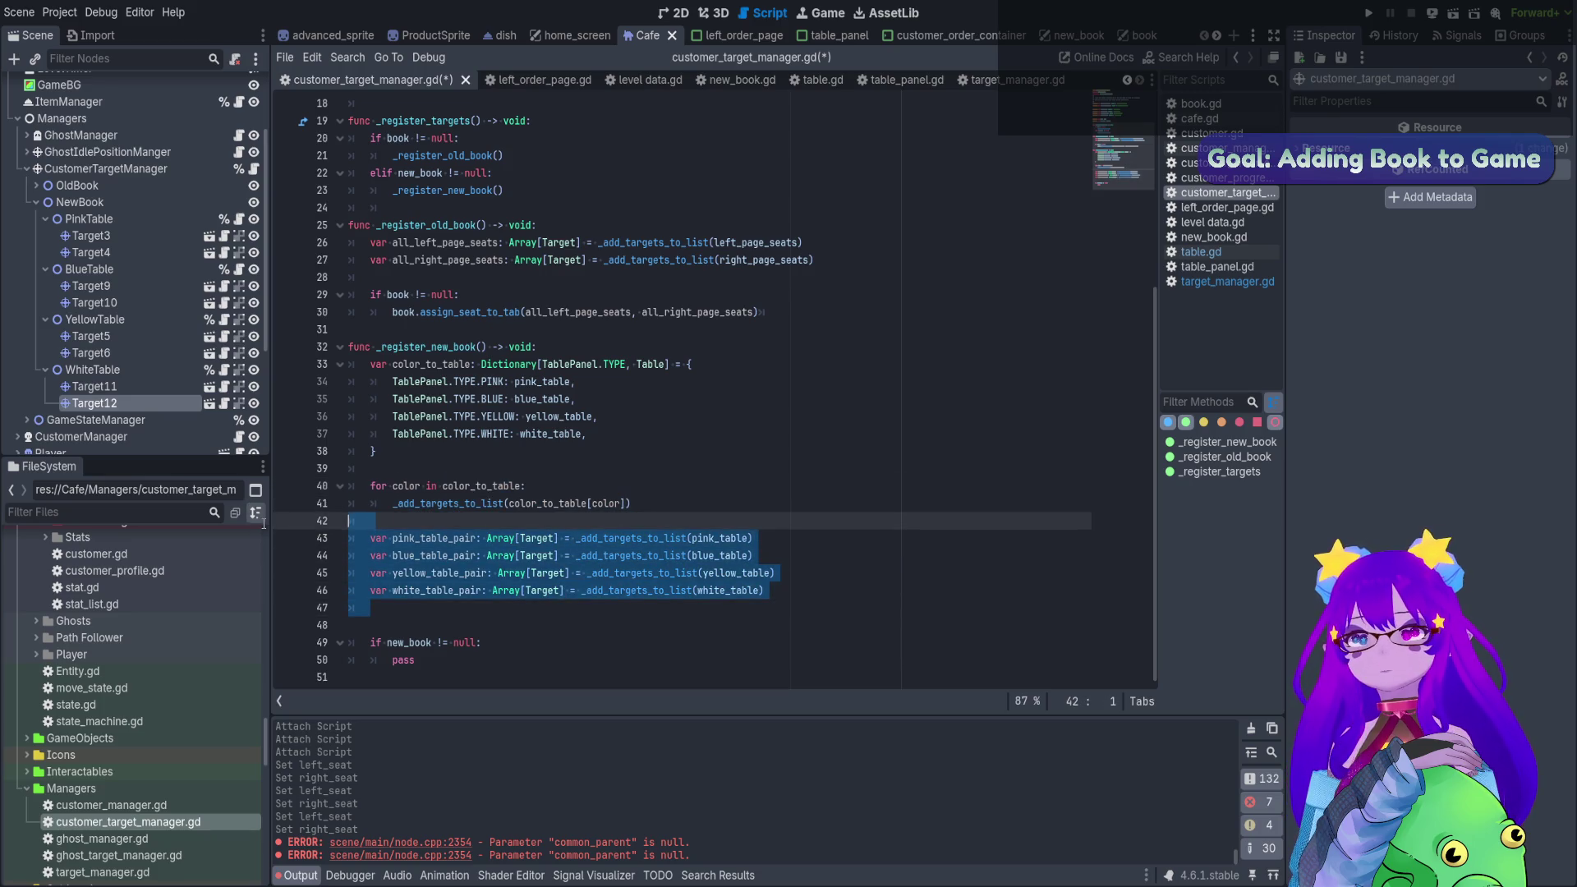
key(BackSpace)
key(BackSpace)
key(ctrl+s)
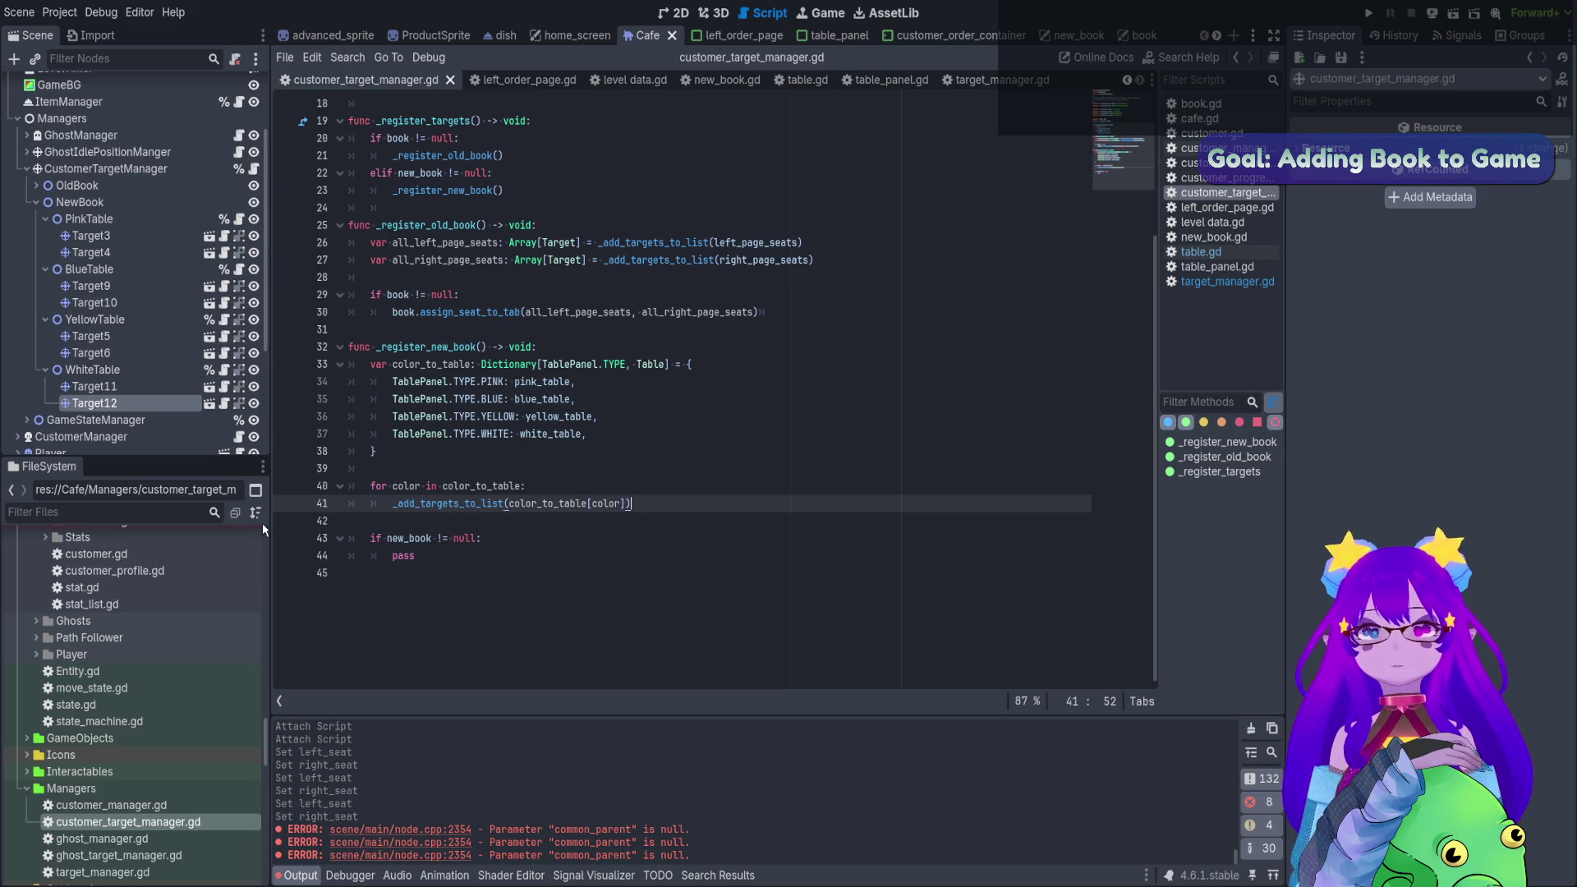
Replace the placeholder pass on line 44 with new_book.assign_seat_to_tab(
double_click(402, 556)
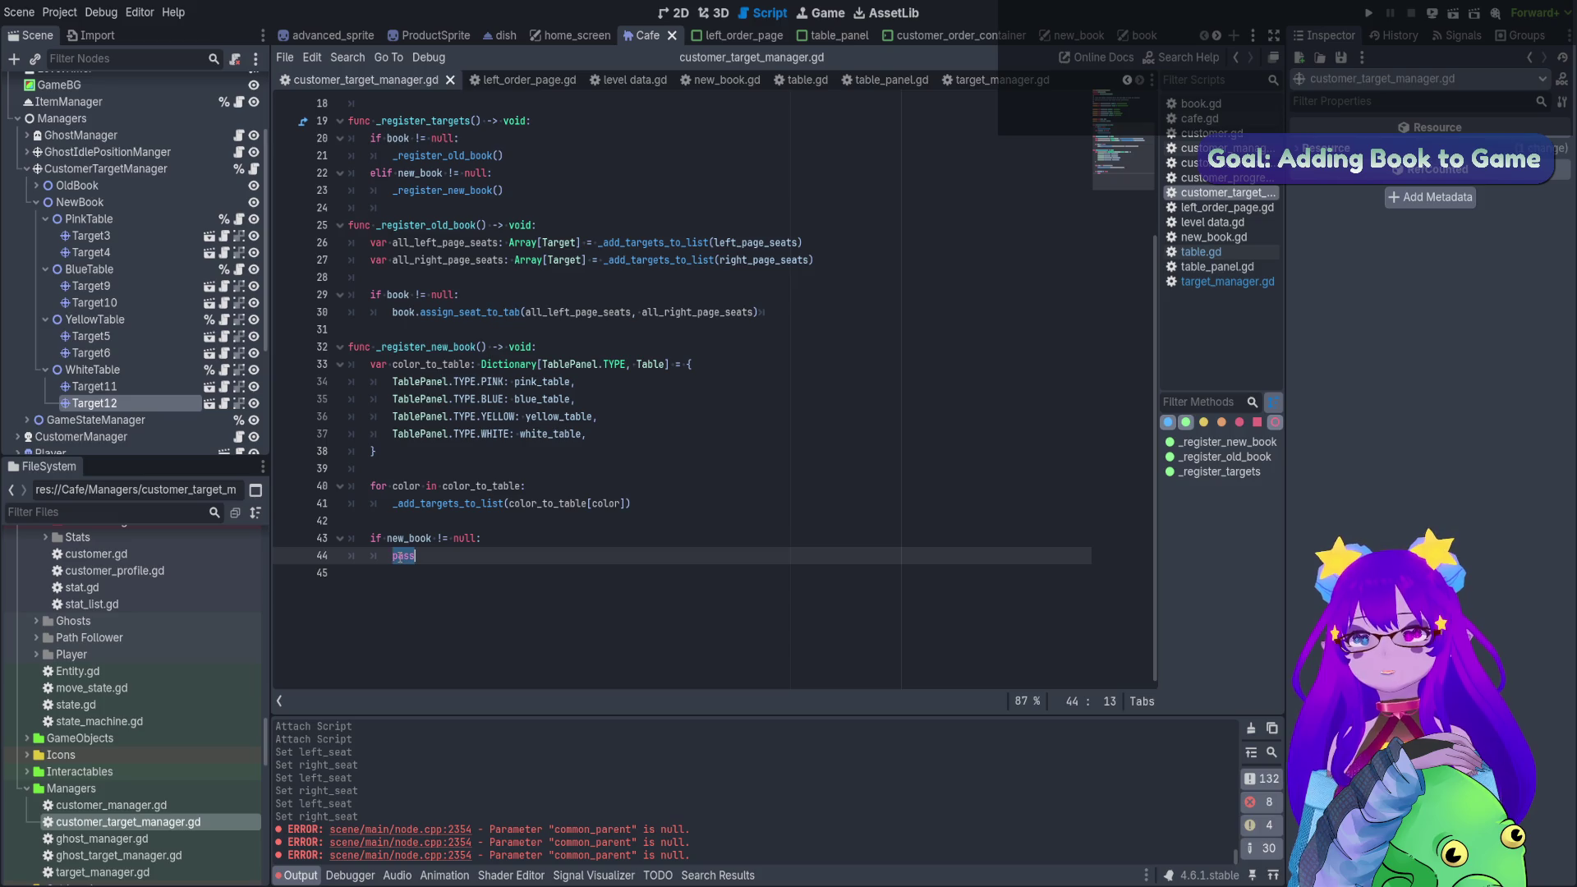
text(new)
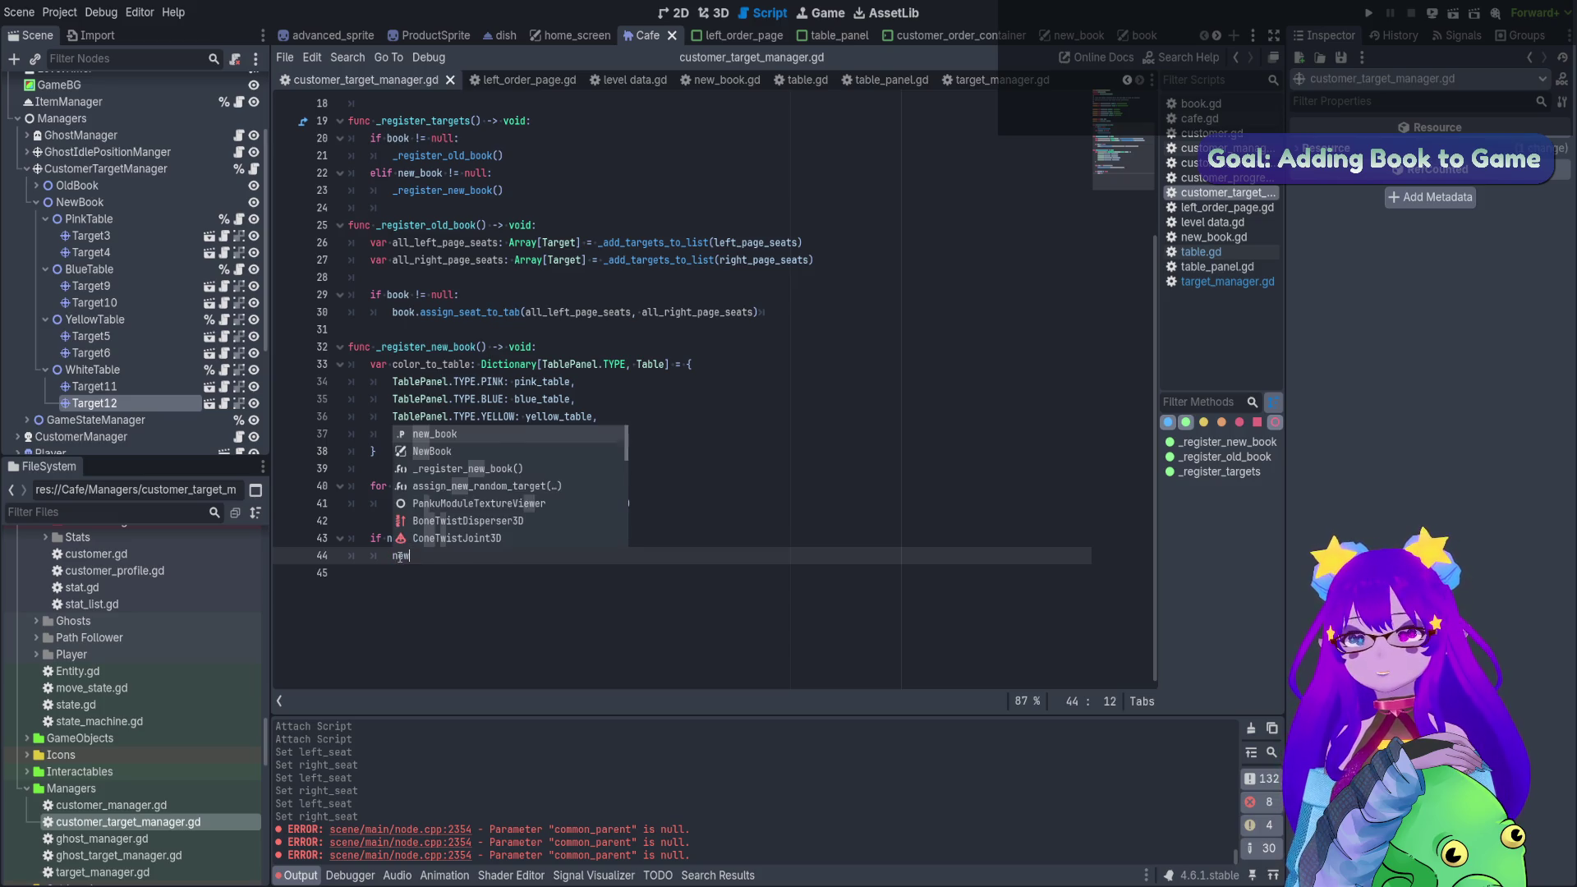
key(Return)
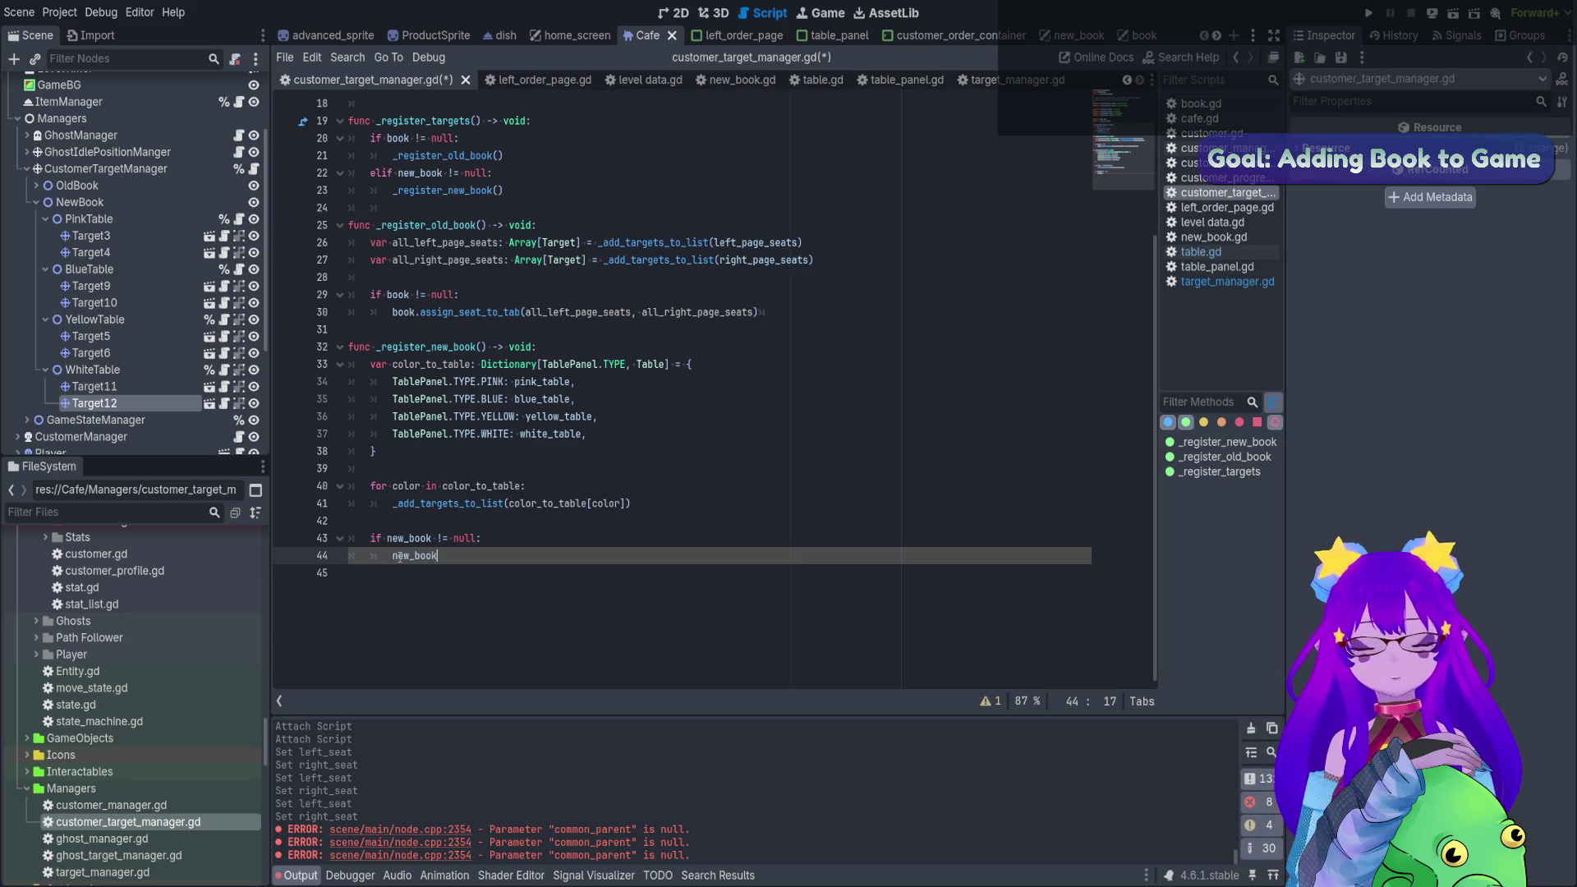
text(ass)
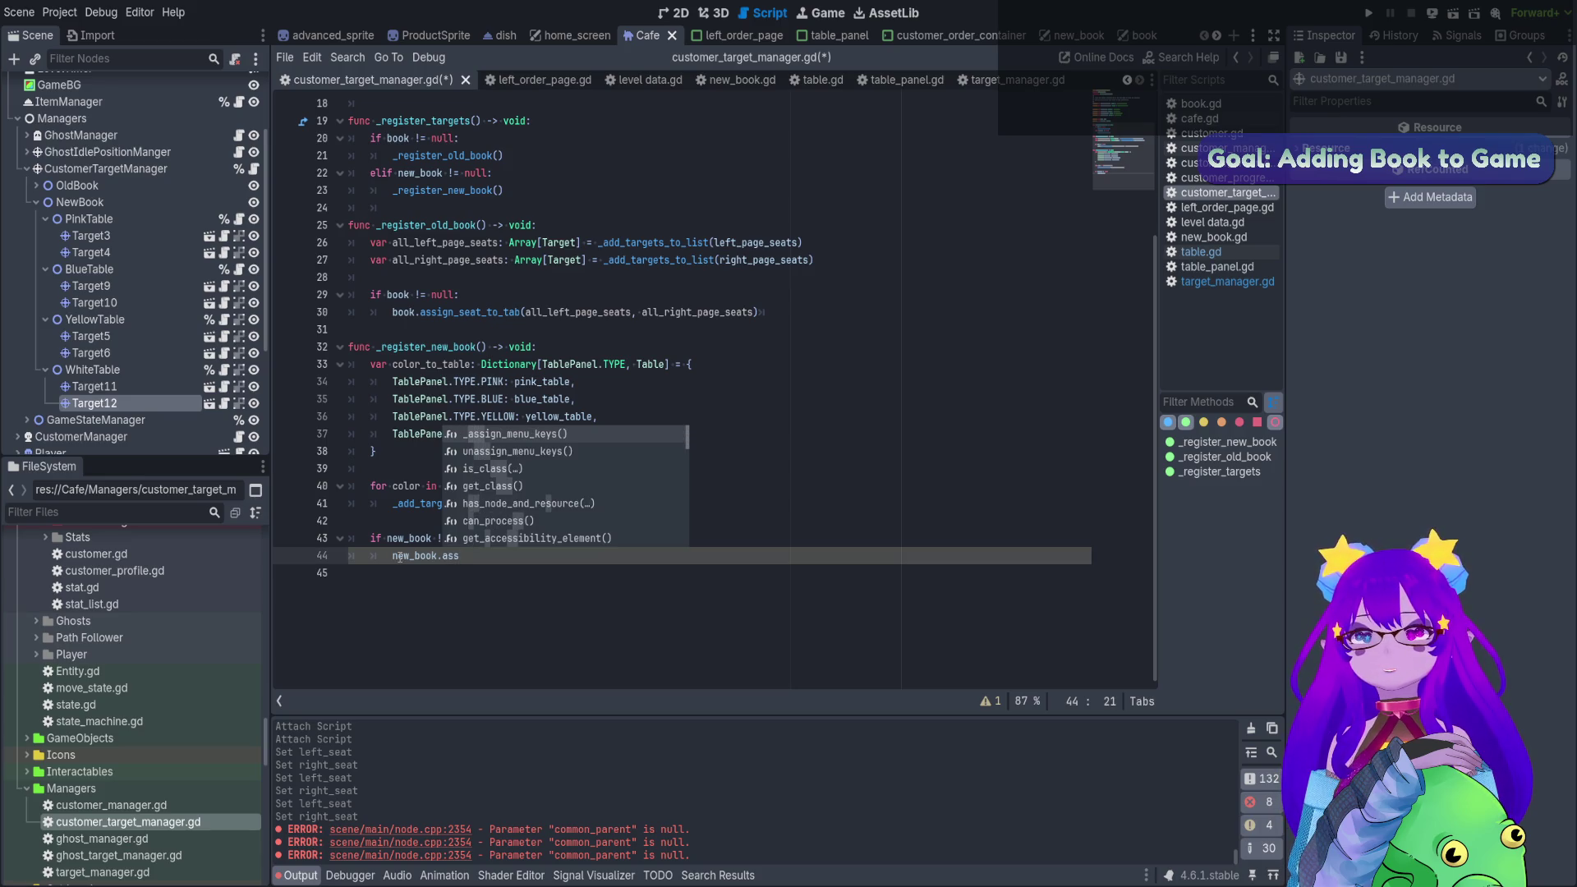
double_click(469, 313)
key(ctrl+c)
double_click(451, 555)
key(ctrl+v)
text(()
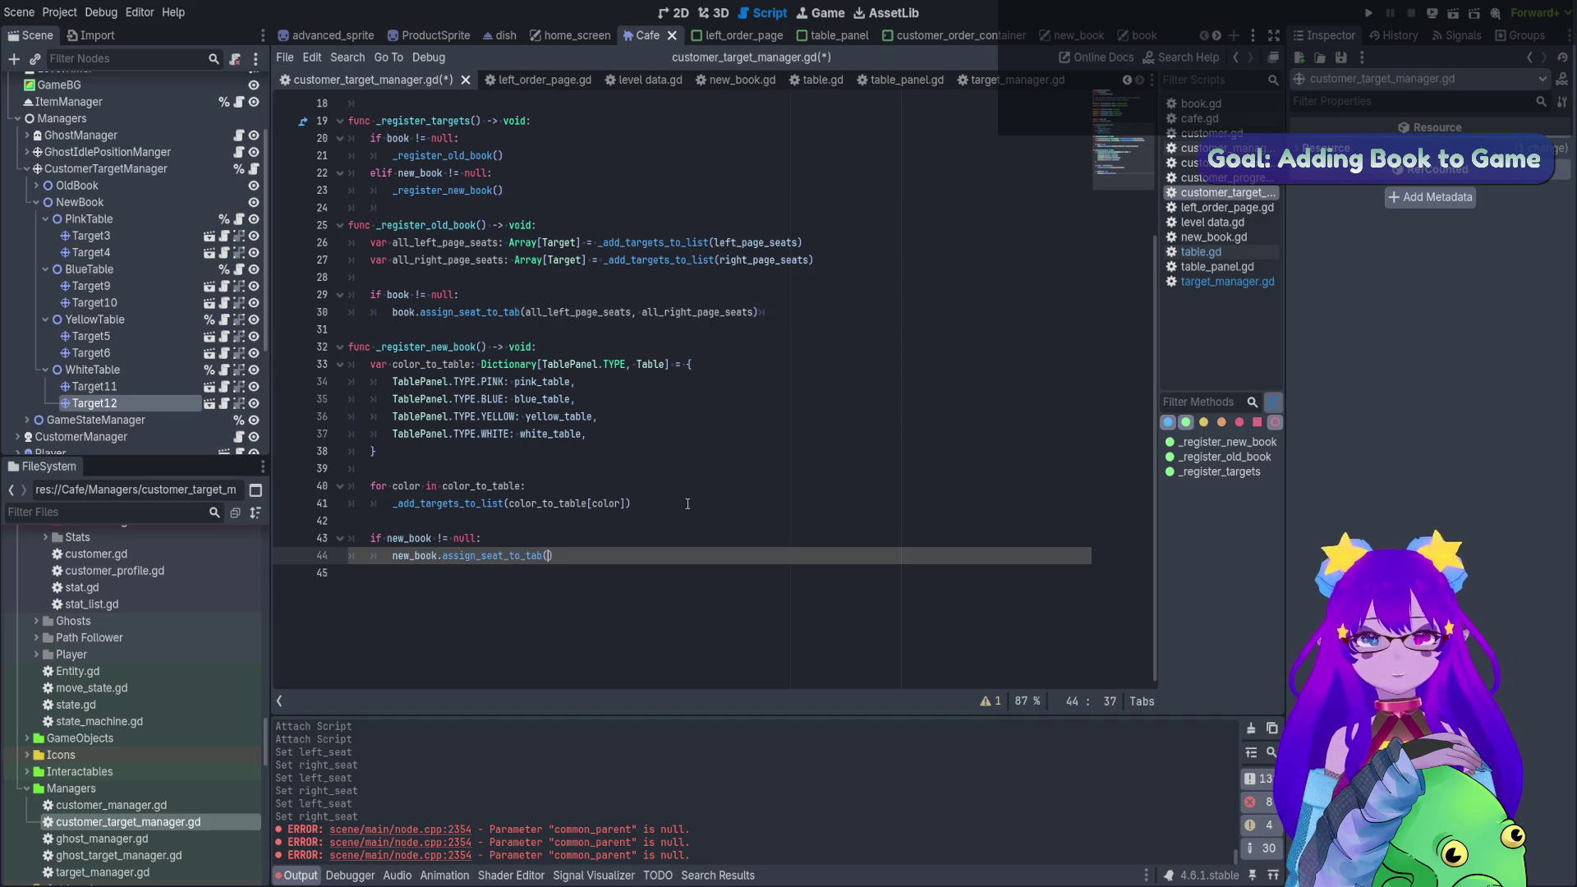
double_click(435, 364)
Pass color_to_table as the argument to assign_seat_to_tab and save the script
key(ctrl+c)
click(550, 555)
key(ctrl+v)
click(811, 542)
key(ctrl+s)
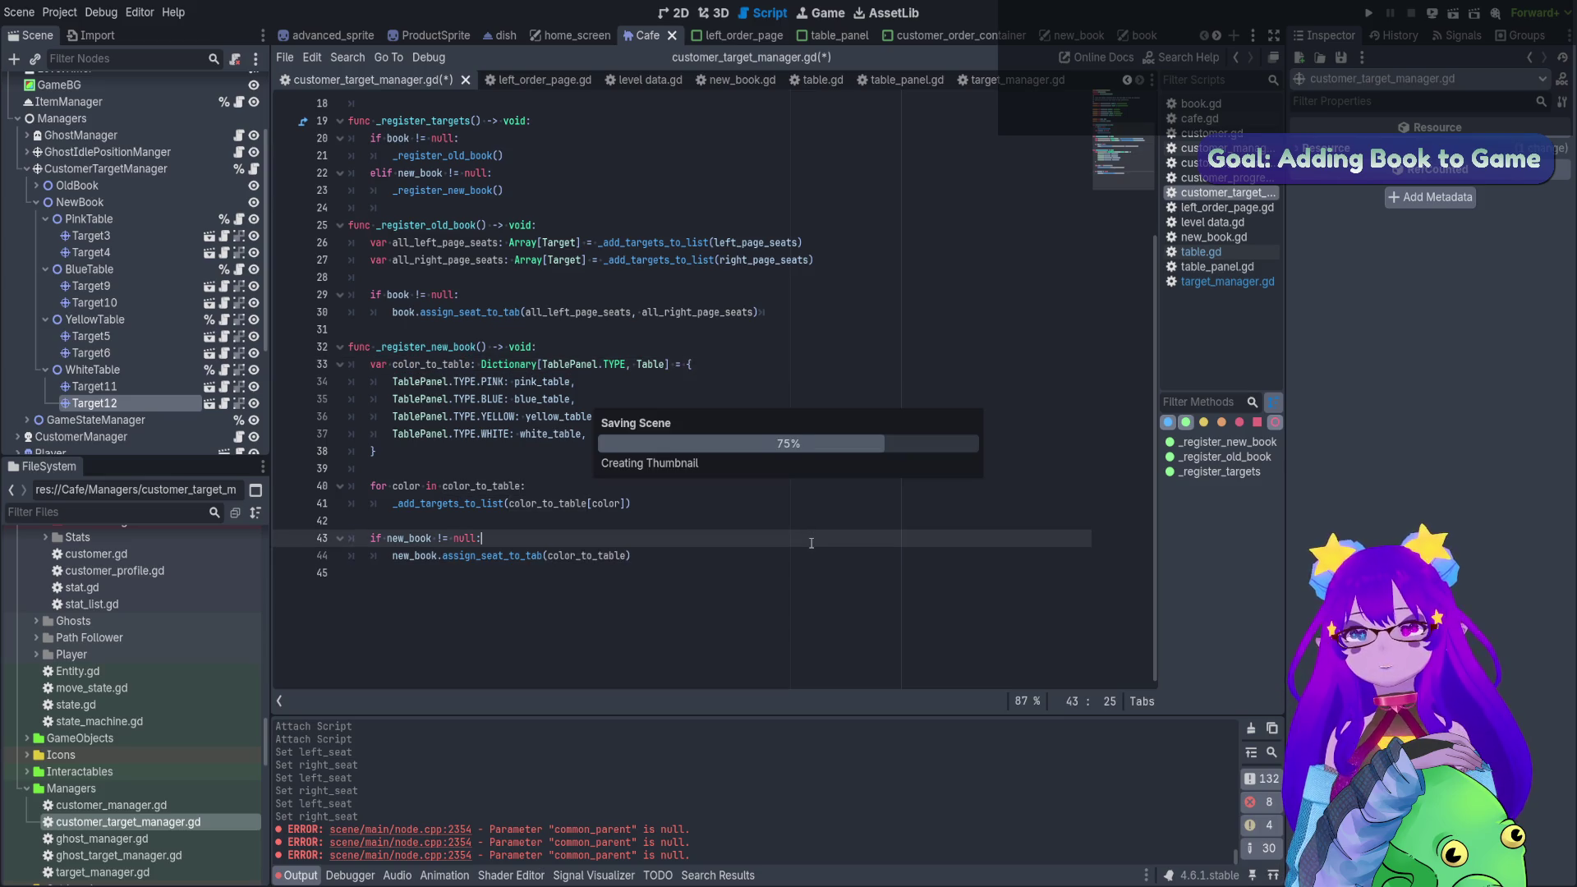
Inspect the assign_seat_to_tab function in book.gd, then return to customer_target_manager.gd
ctrl+click(502, 314)
scroll(491, 314, down, 2)
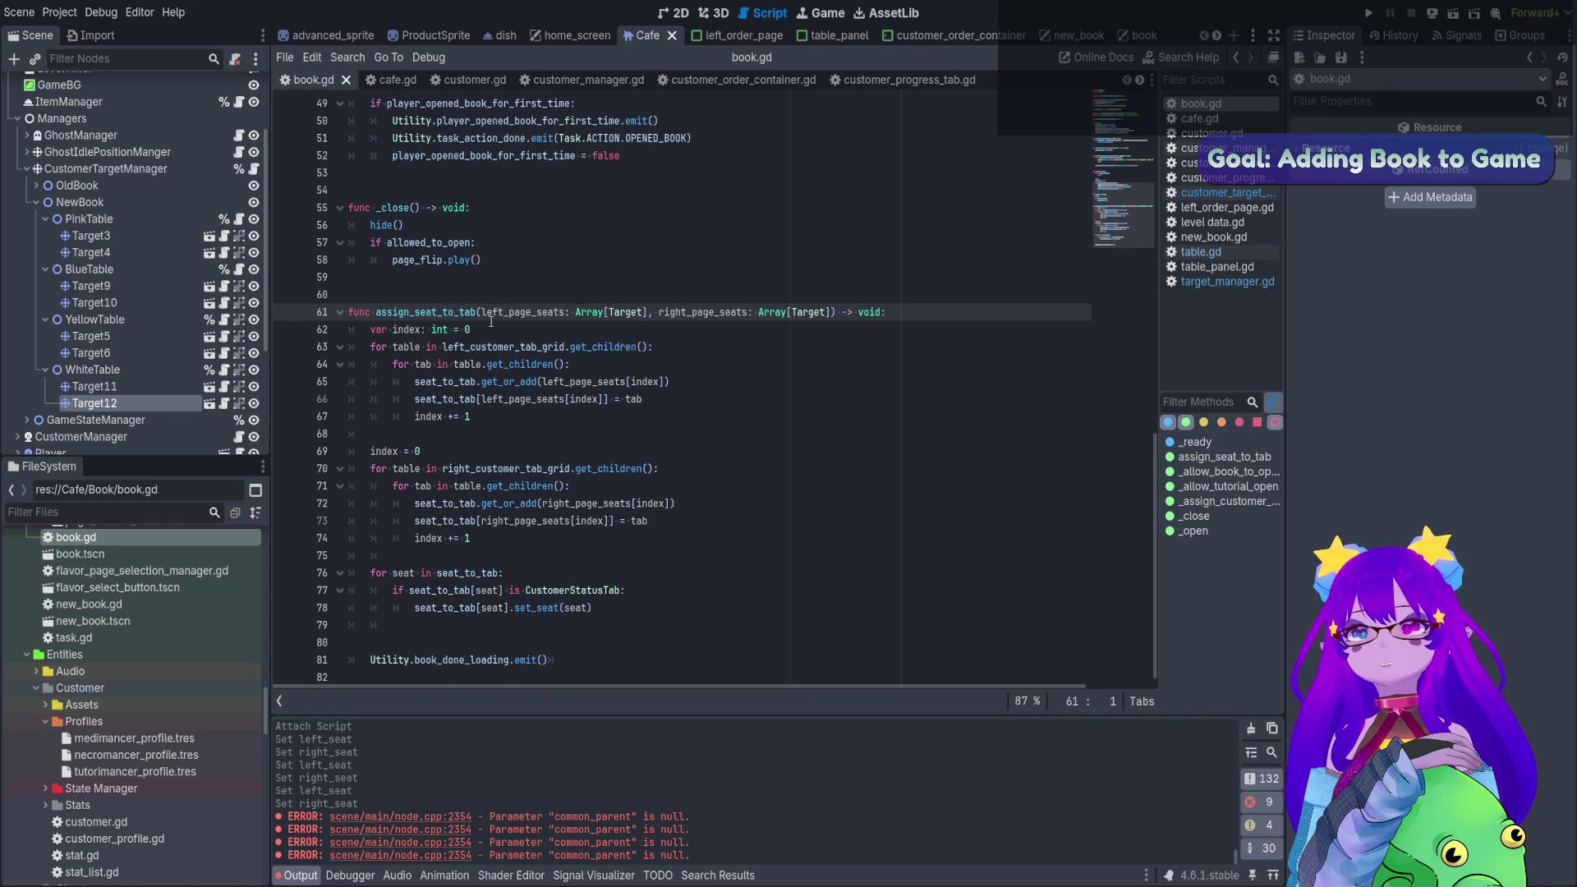
mouse_move(542, 661)
mouse_down()
mouse_move(411, 361)
mouse_move(325, 312)
mouse_up()
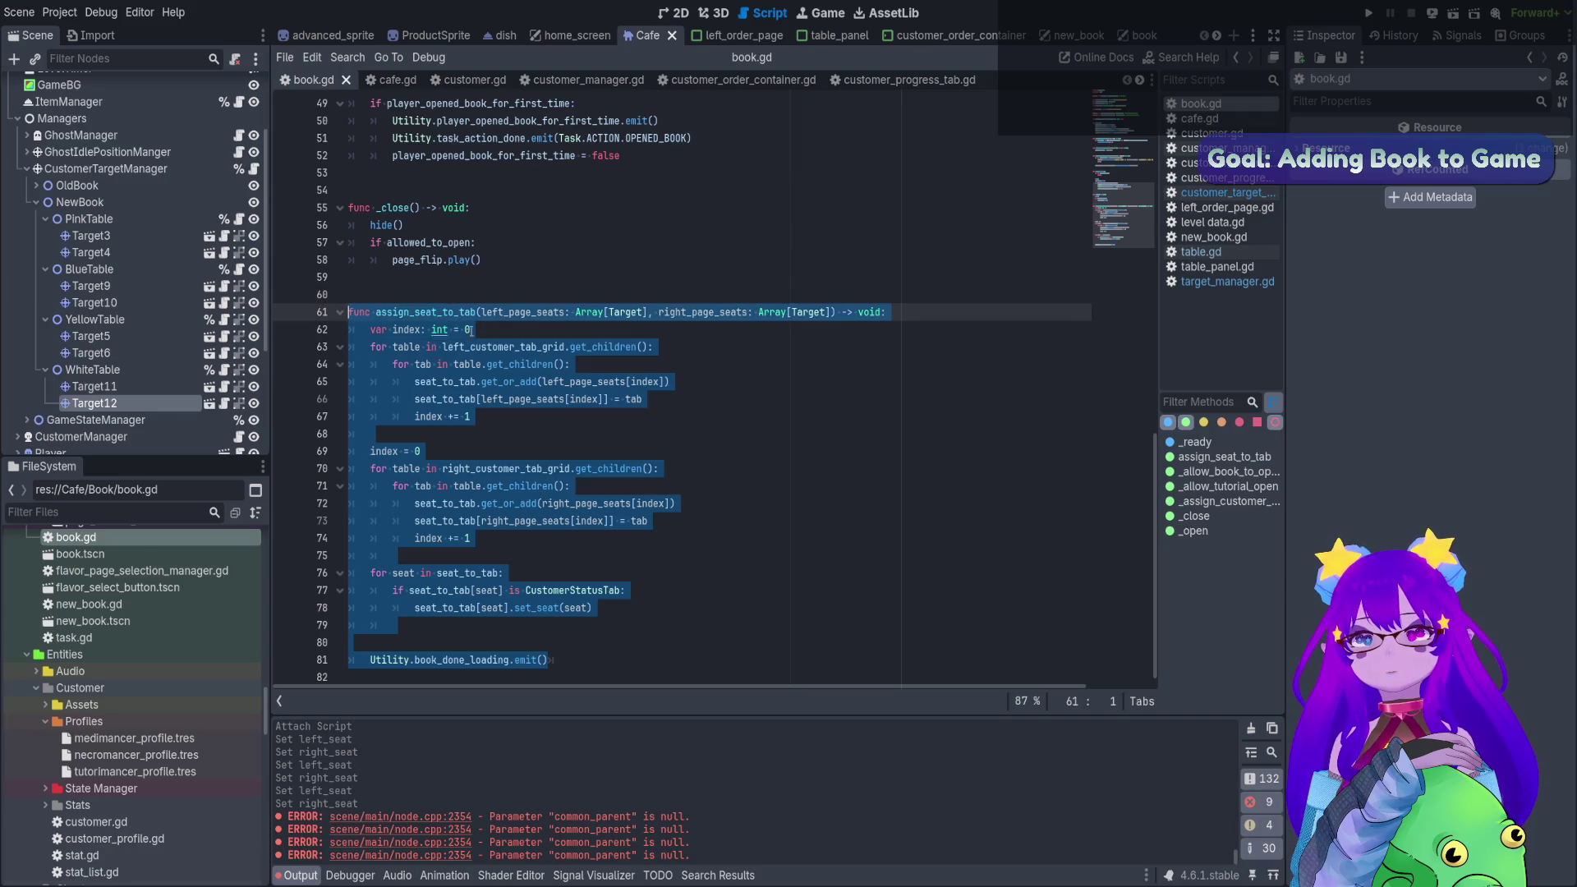
scroll(684, 418, up, 15)
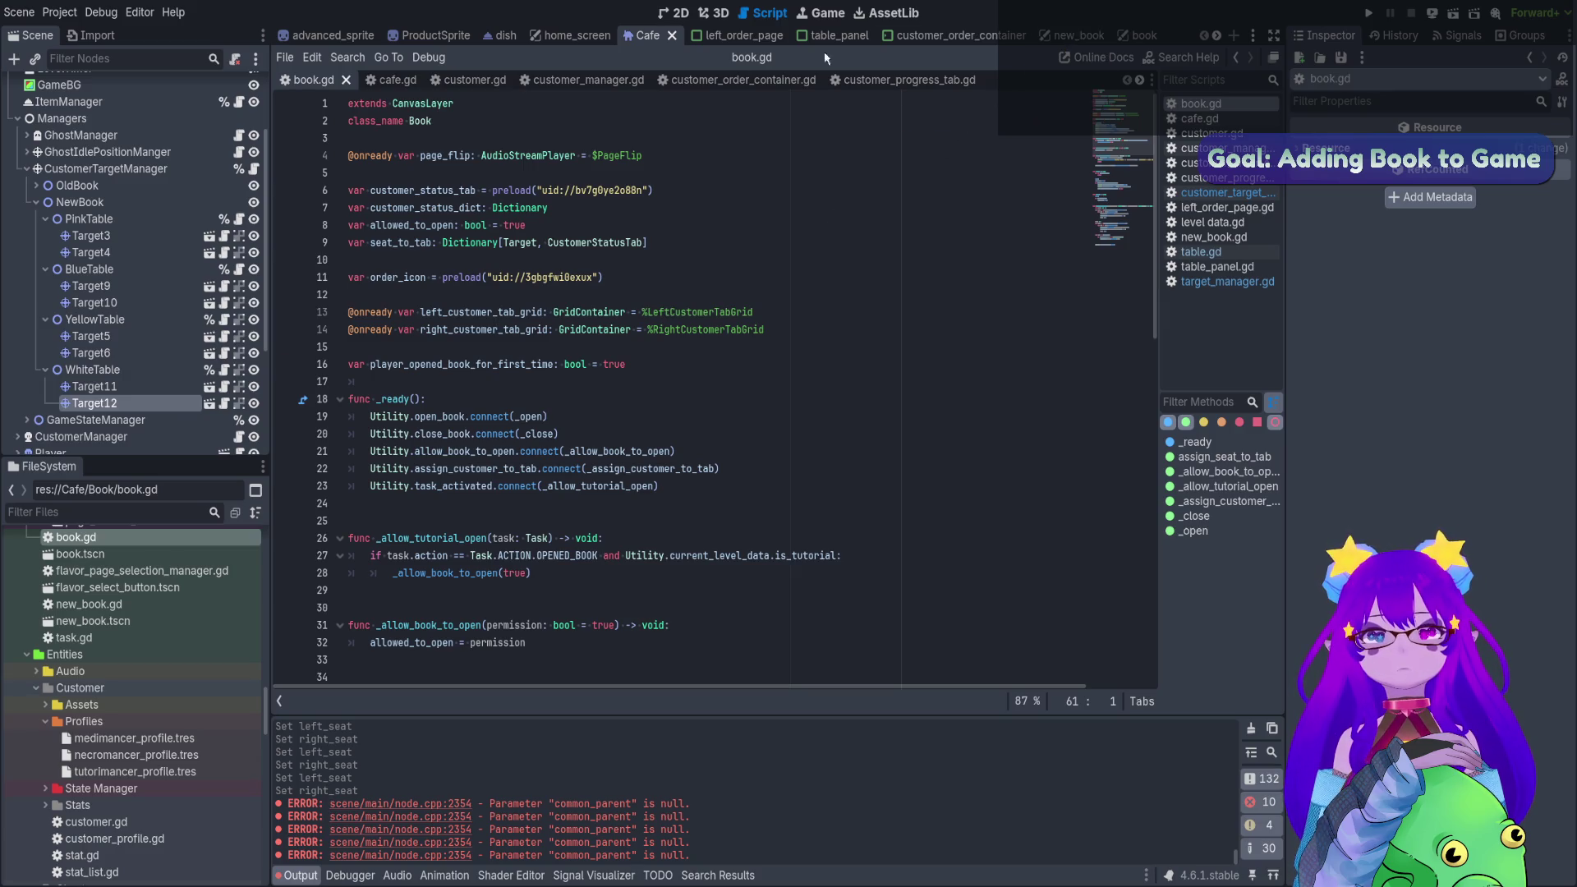
click(256, 169)
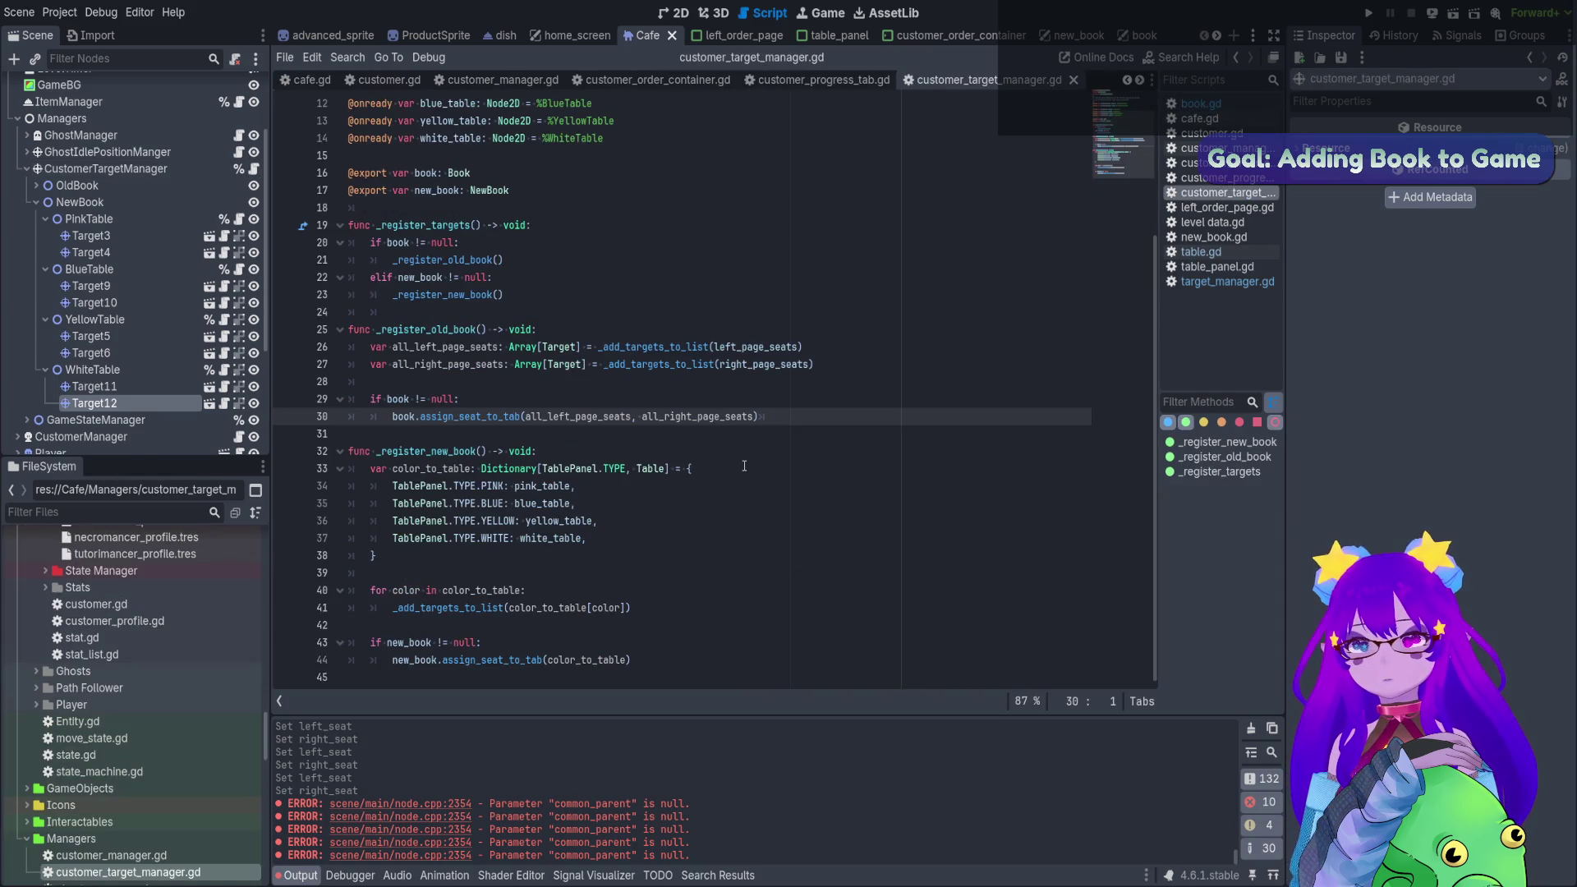
Change line 44 to Utility.assign_seat_to_tab.emit(color_to_table) and save the script
click(561, 643)
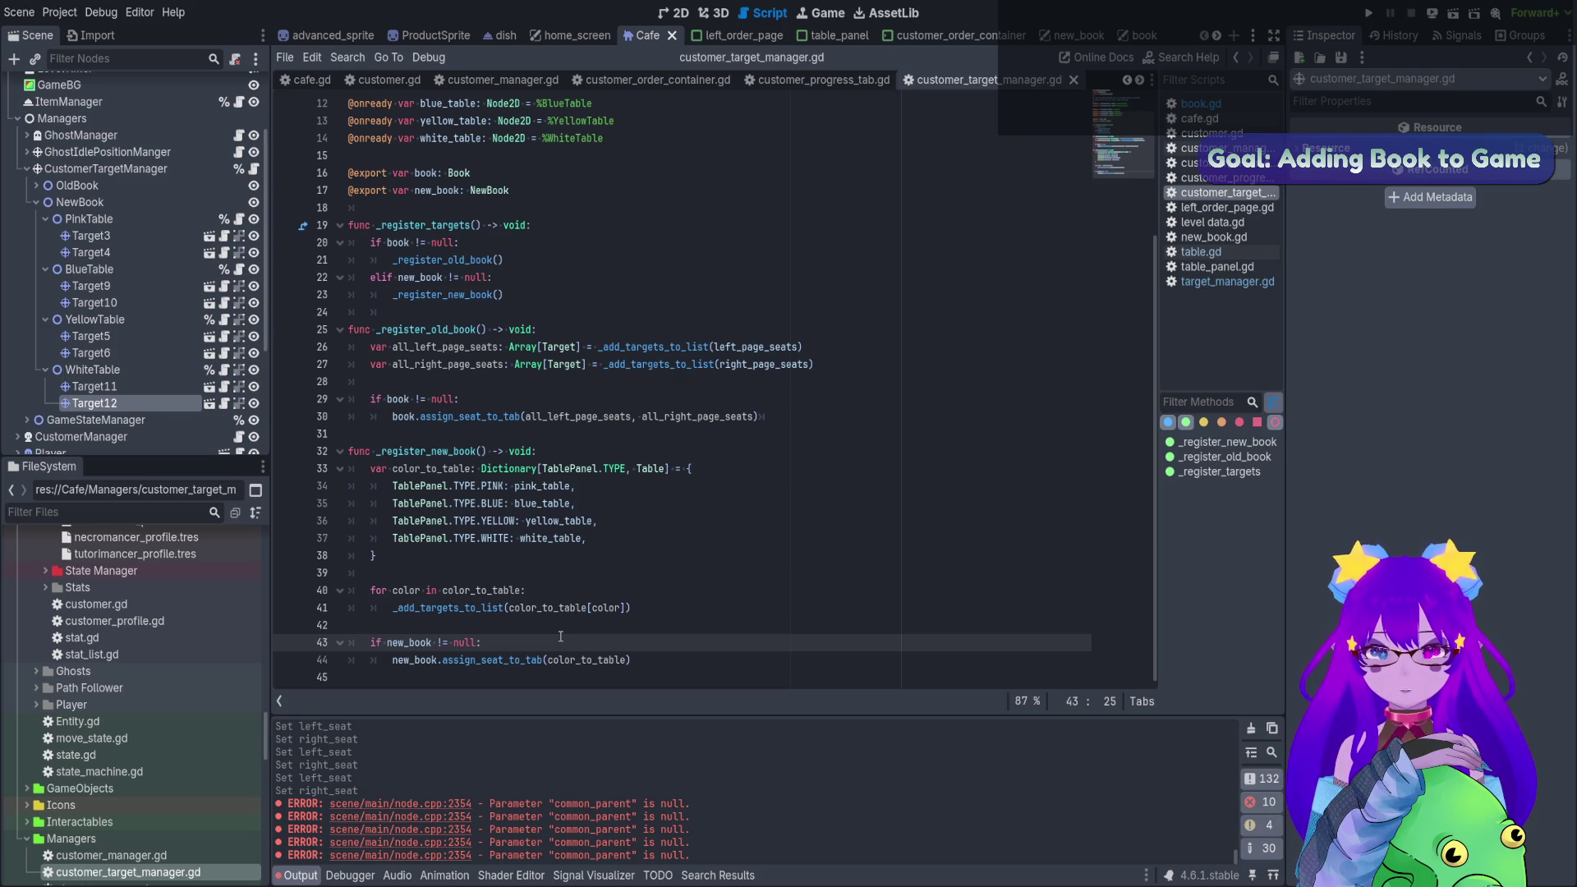
double_click(416, 660)
text(Utility)
click(538, 660)
text(.emit)
key(ctrl+s)
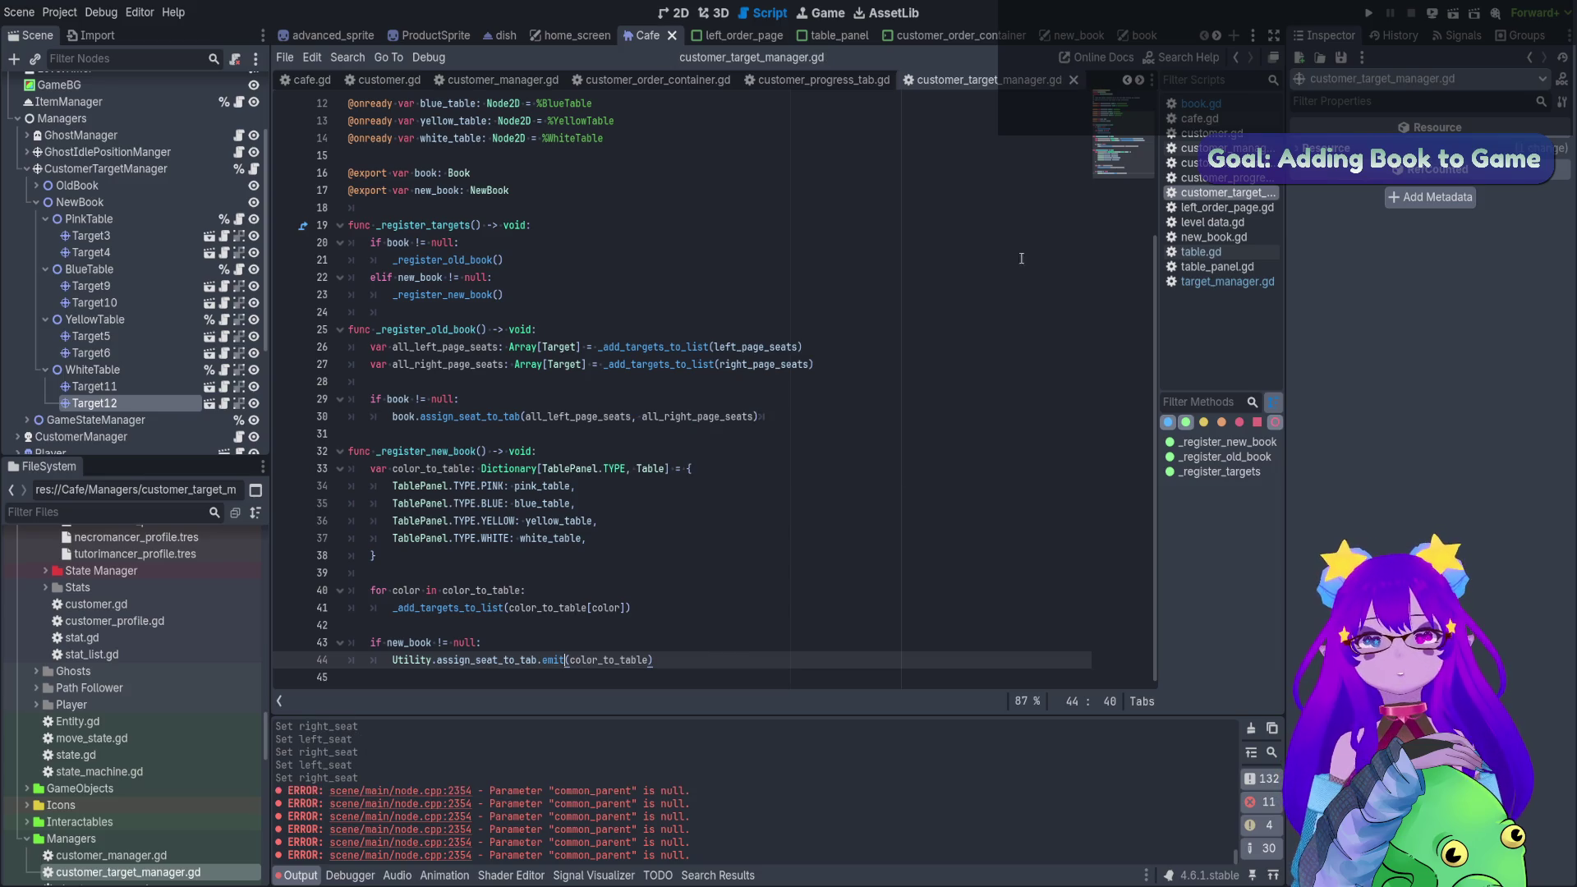
click(1125, 35)
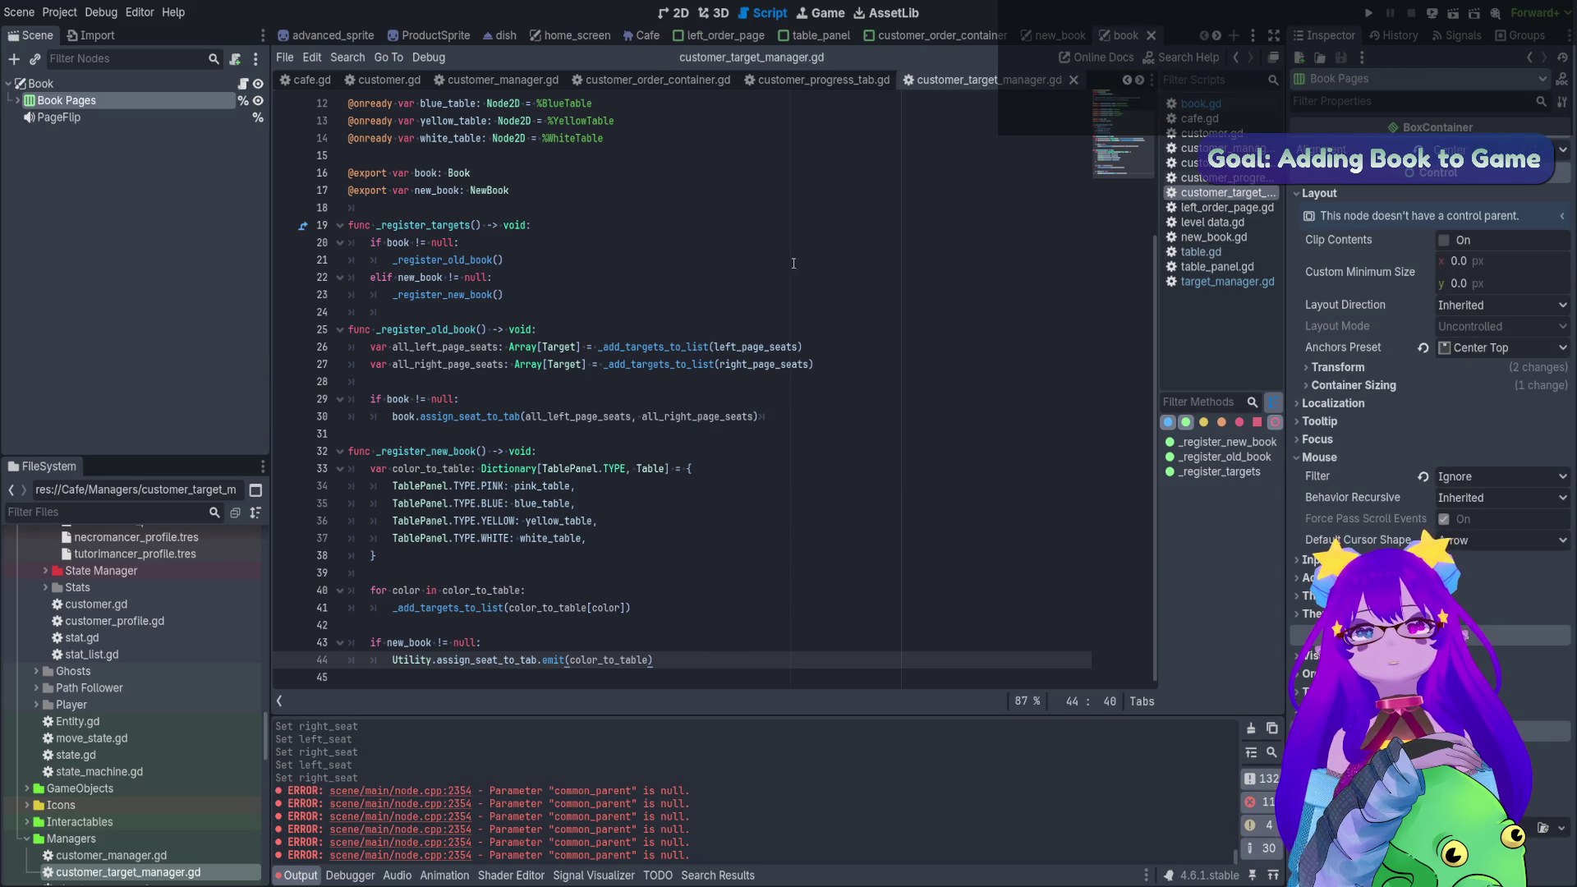
Review book.gd, then open left_order_page.gd and look at _assign_customer_to_tab
click(244, 83)
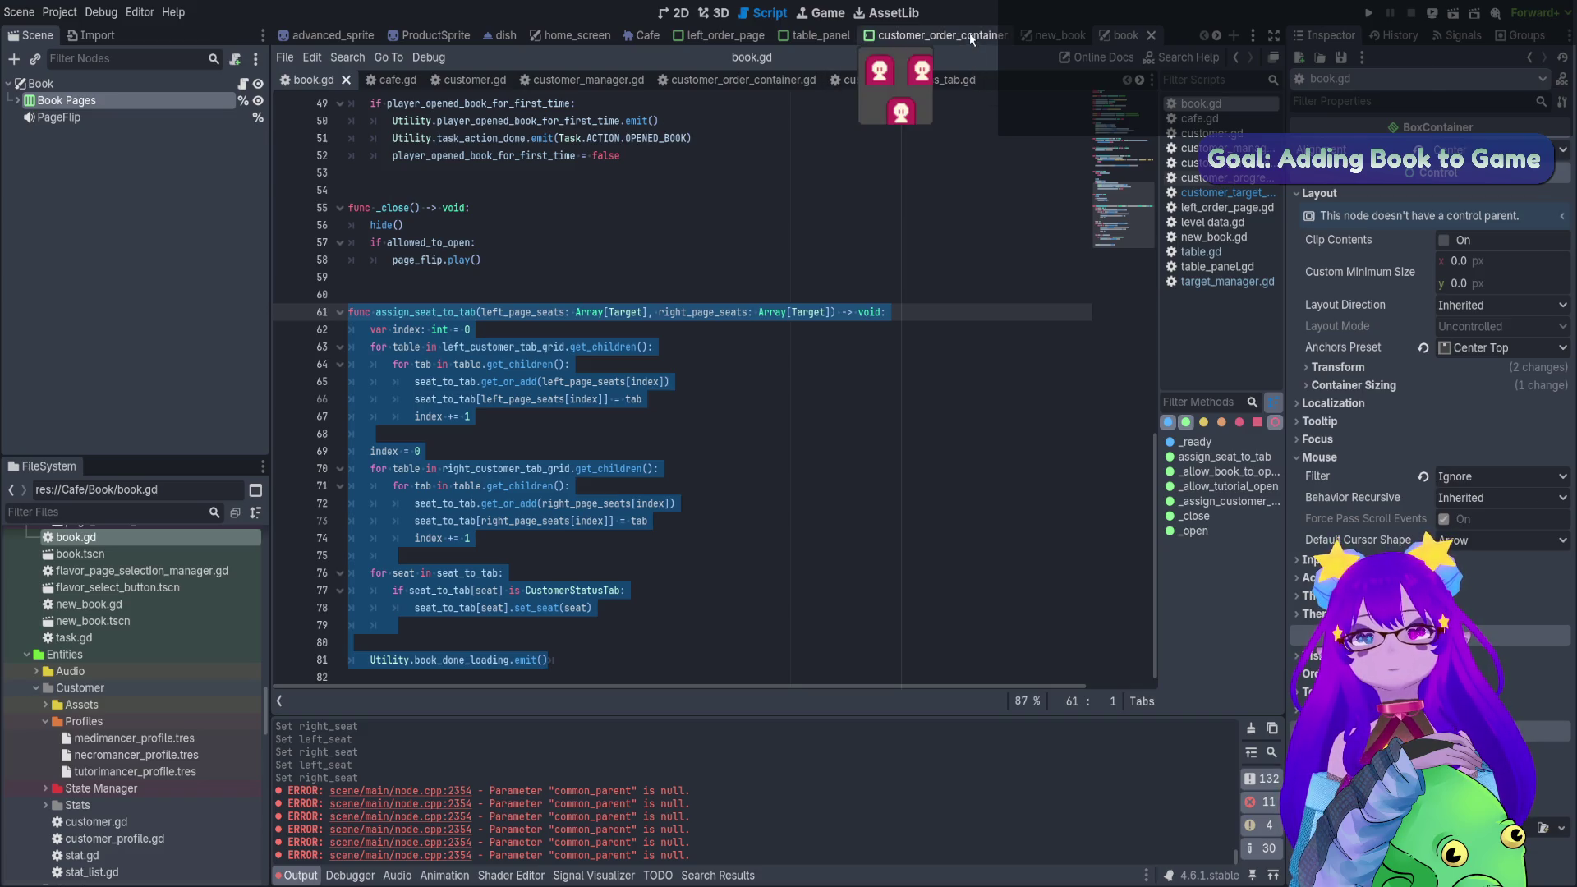
click(723, 35)
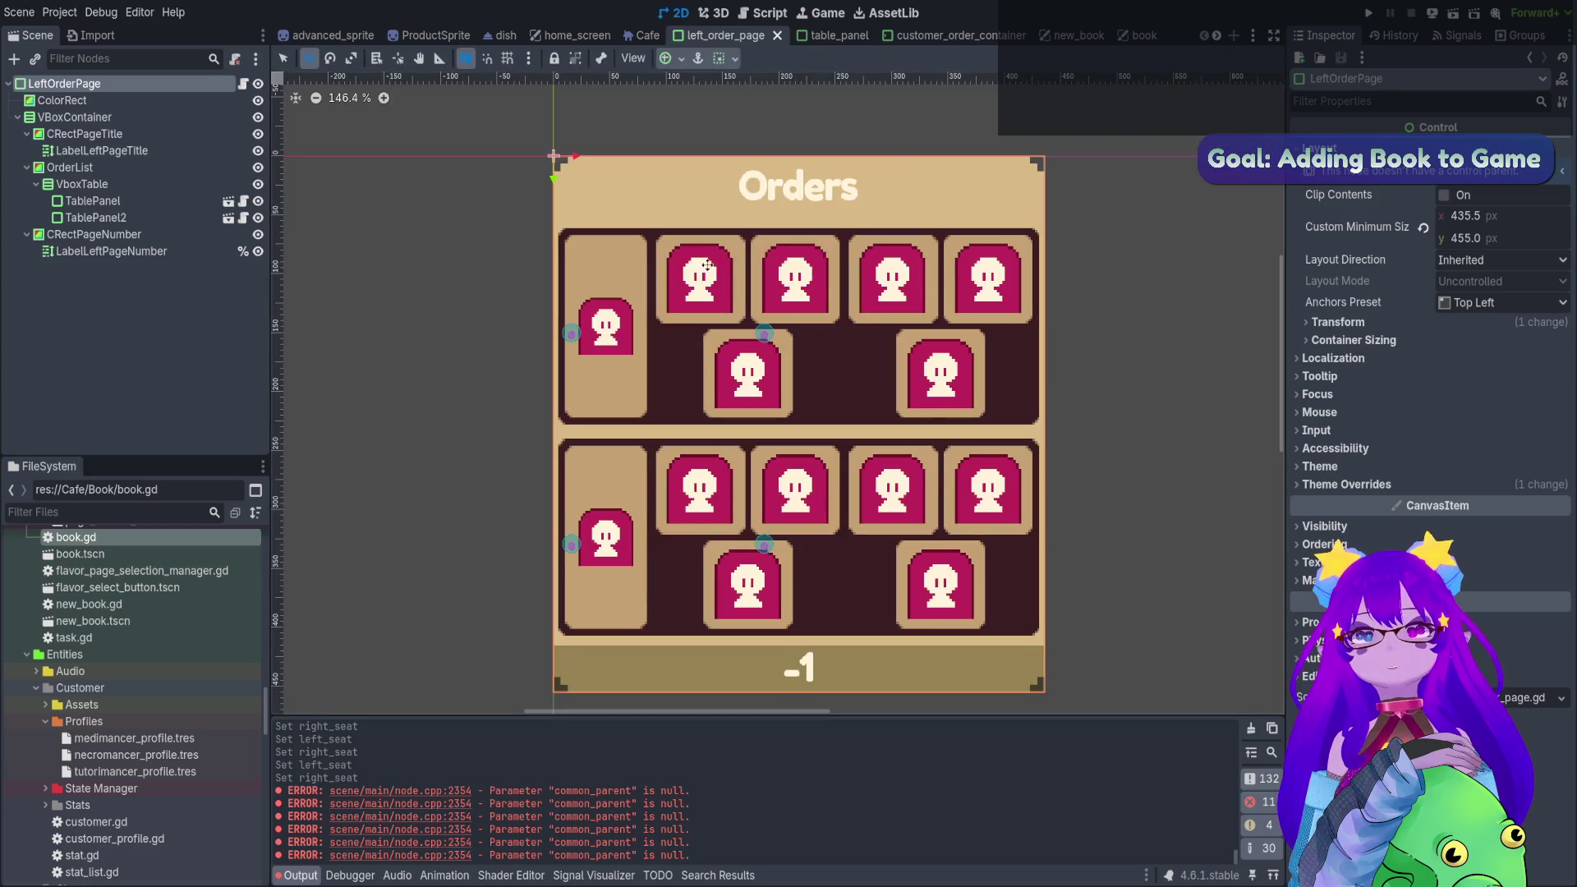
click(244, 83)
drag(784, 369, 719, 210)
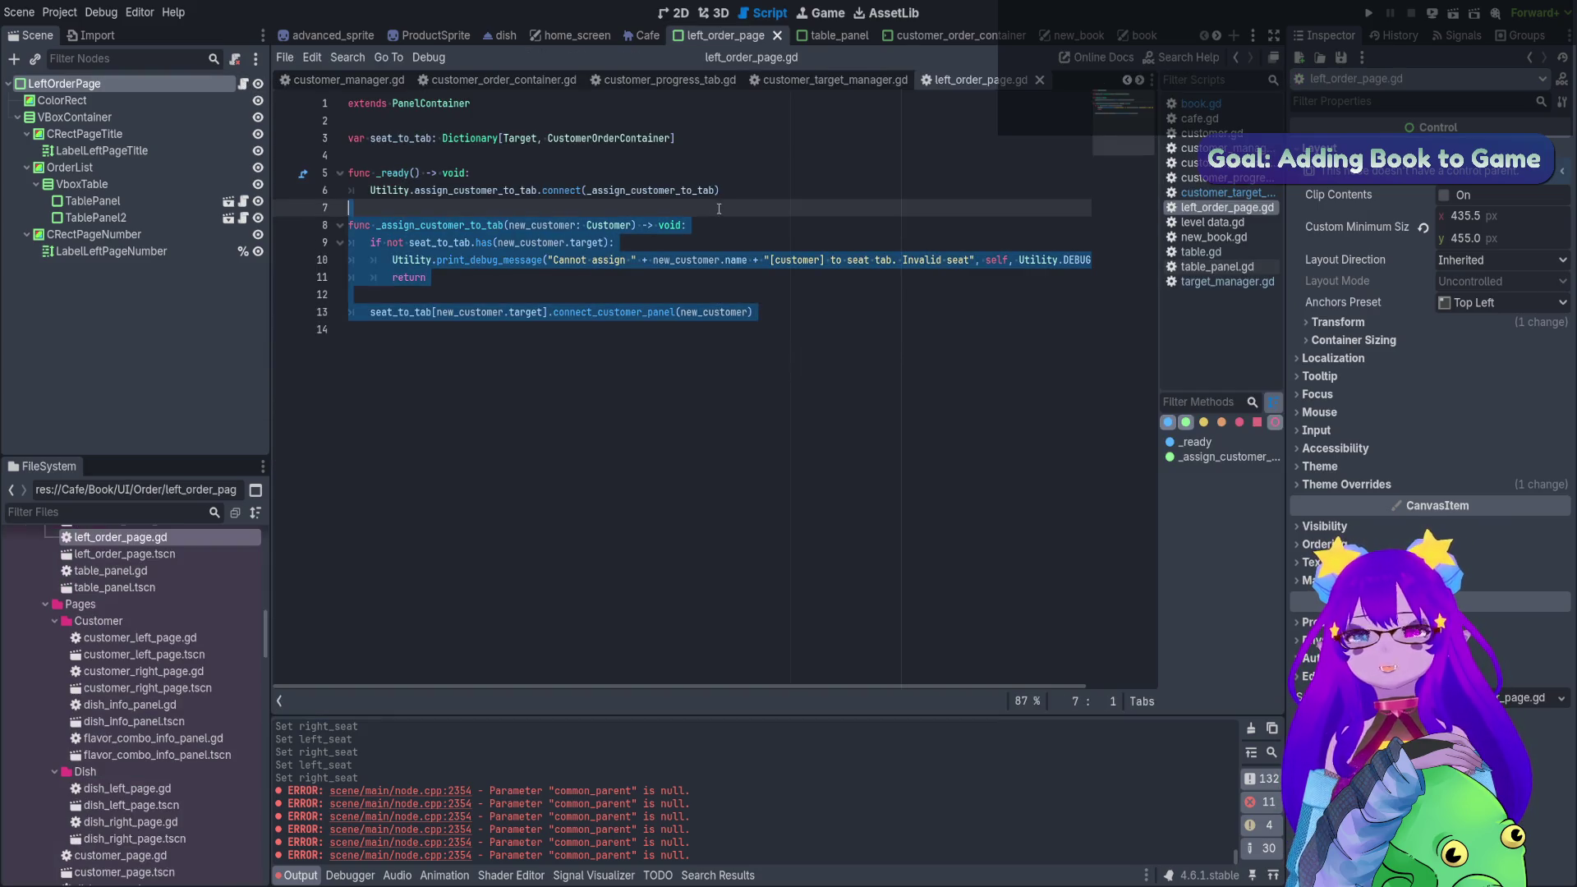
click(888, 203)
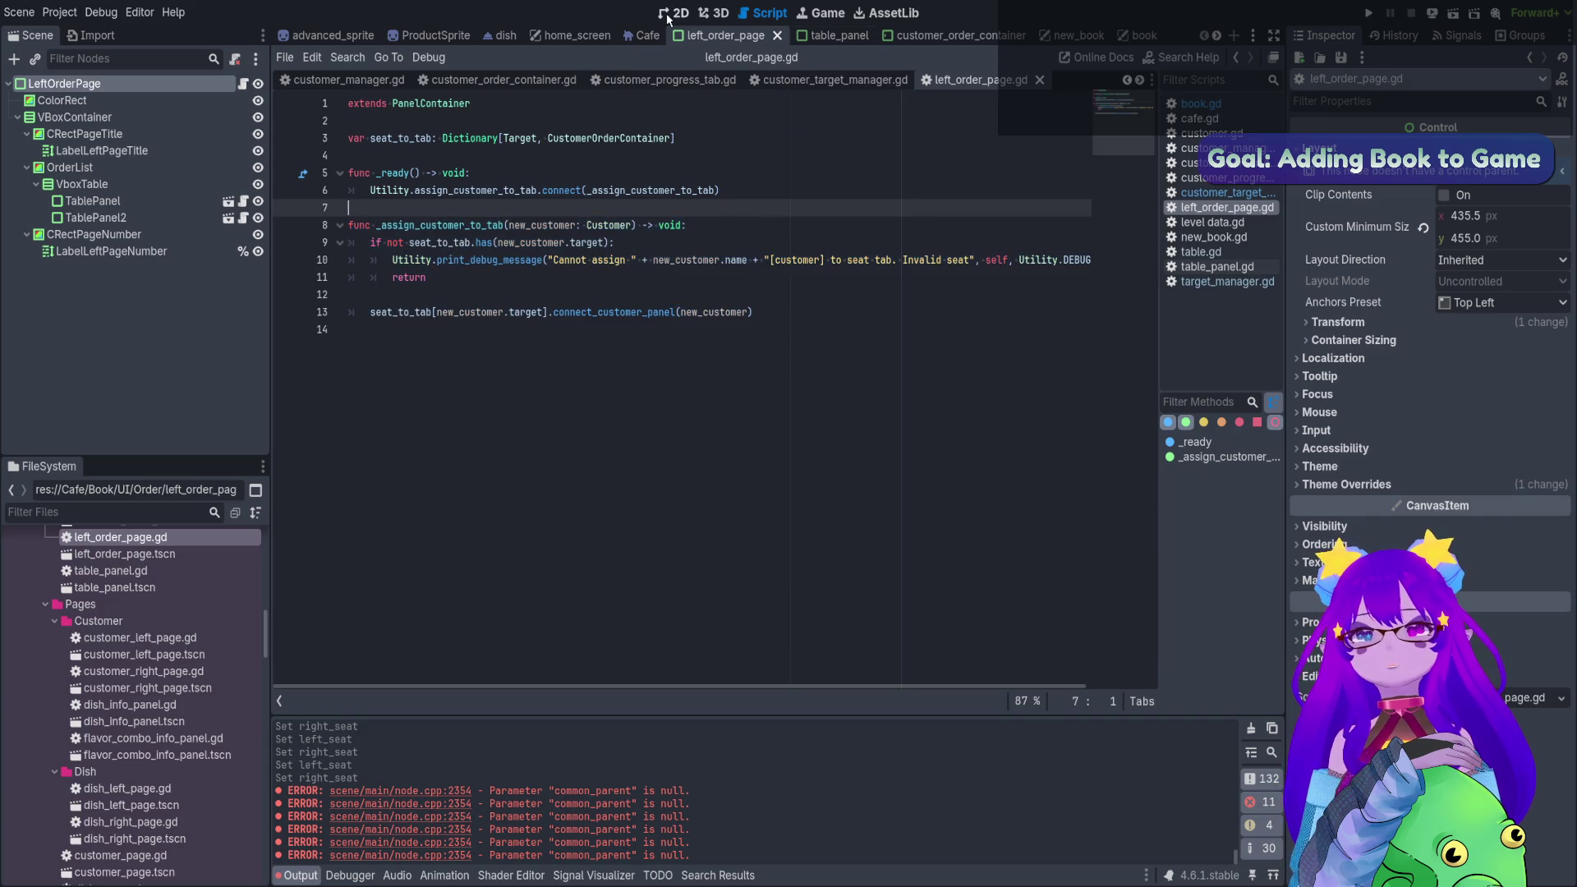
Look over _ready and _assign_customer_to_tab, then reopen customer_target_manager.gd in the Cafe scene
mouse_move(503, 341)
mouse_down()
mouse_move(493, 314)
mouse_move(556, 163)
mouse_up()
click(556, 163)
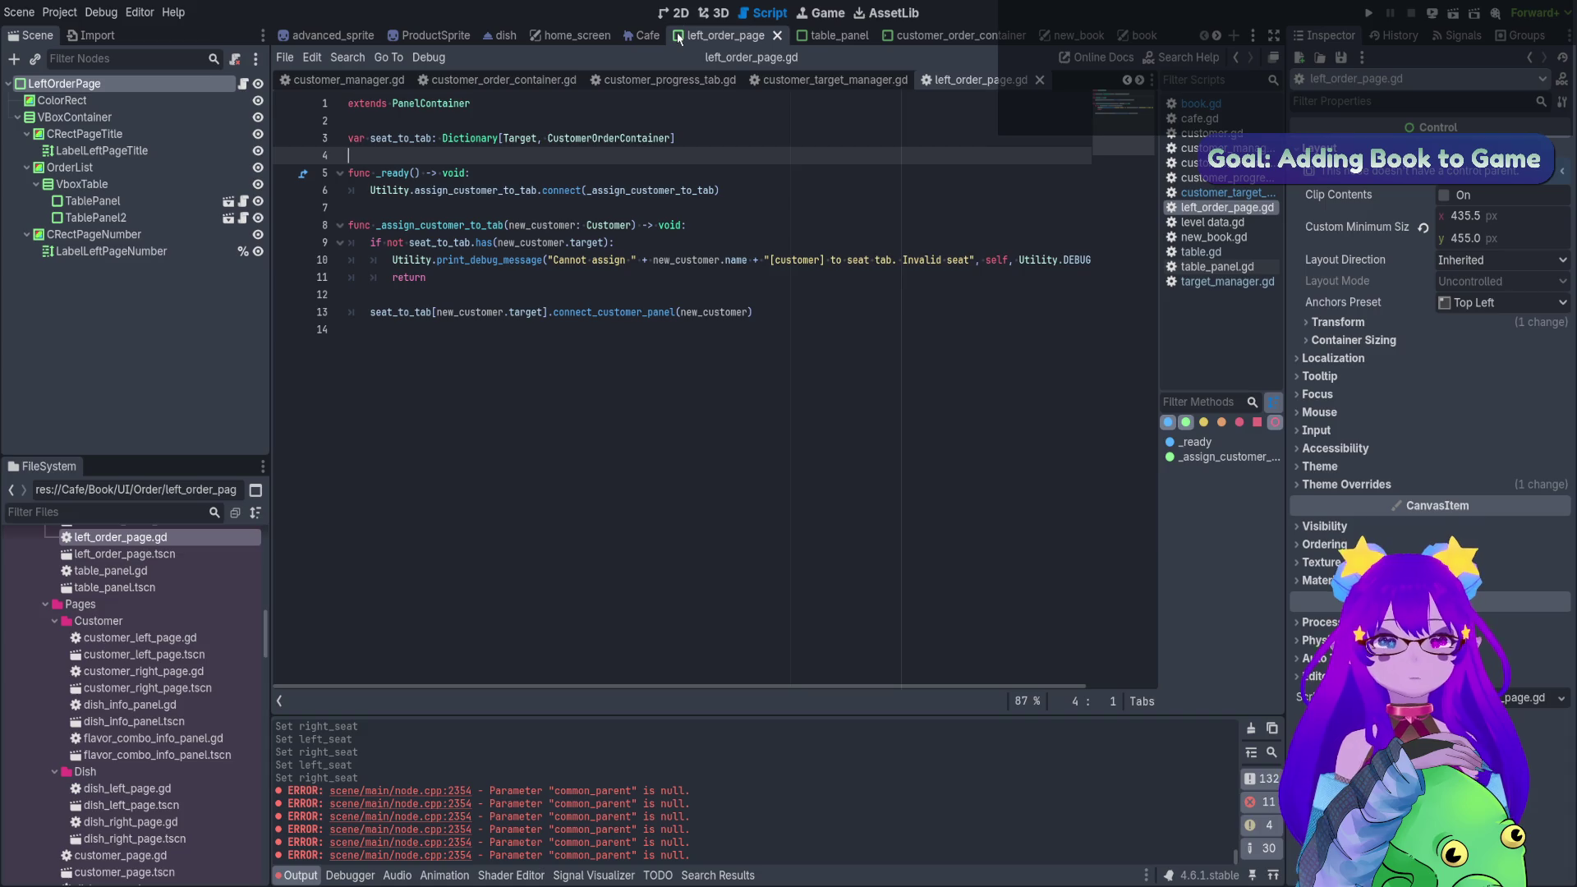
click(647, 35)
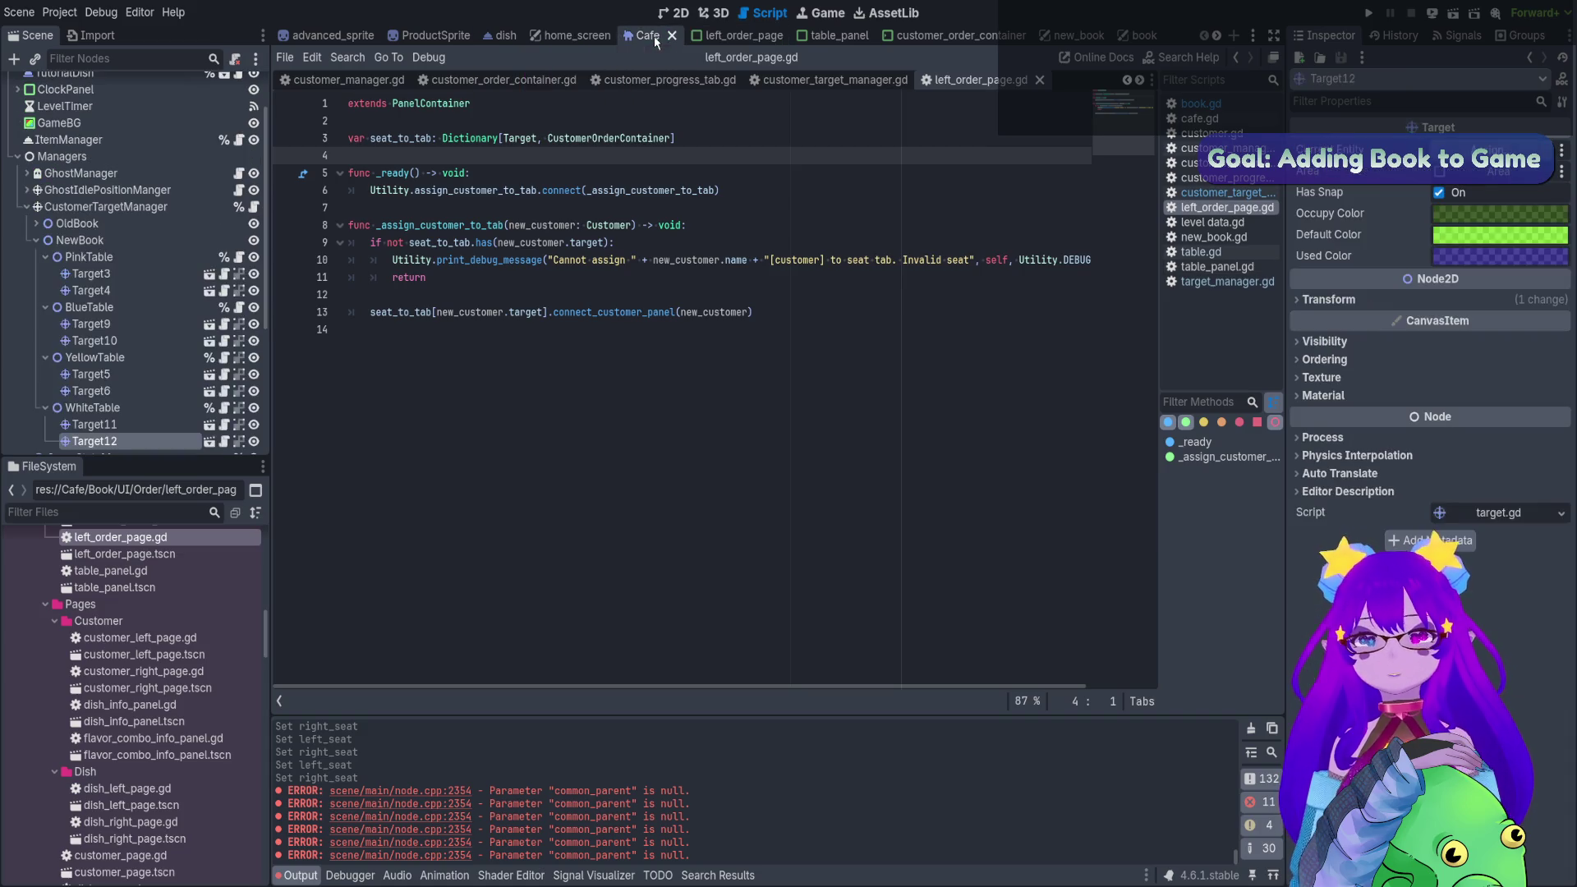
click(257, 208)
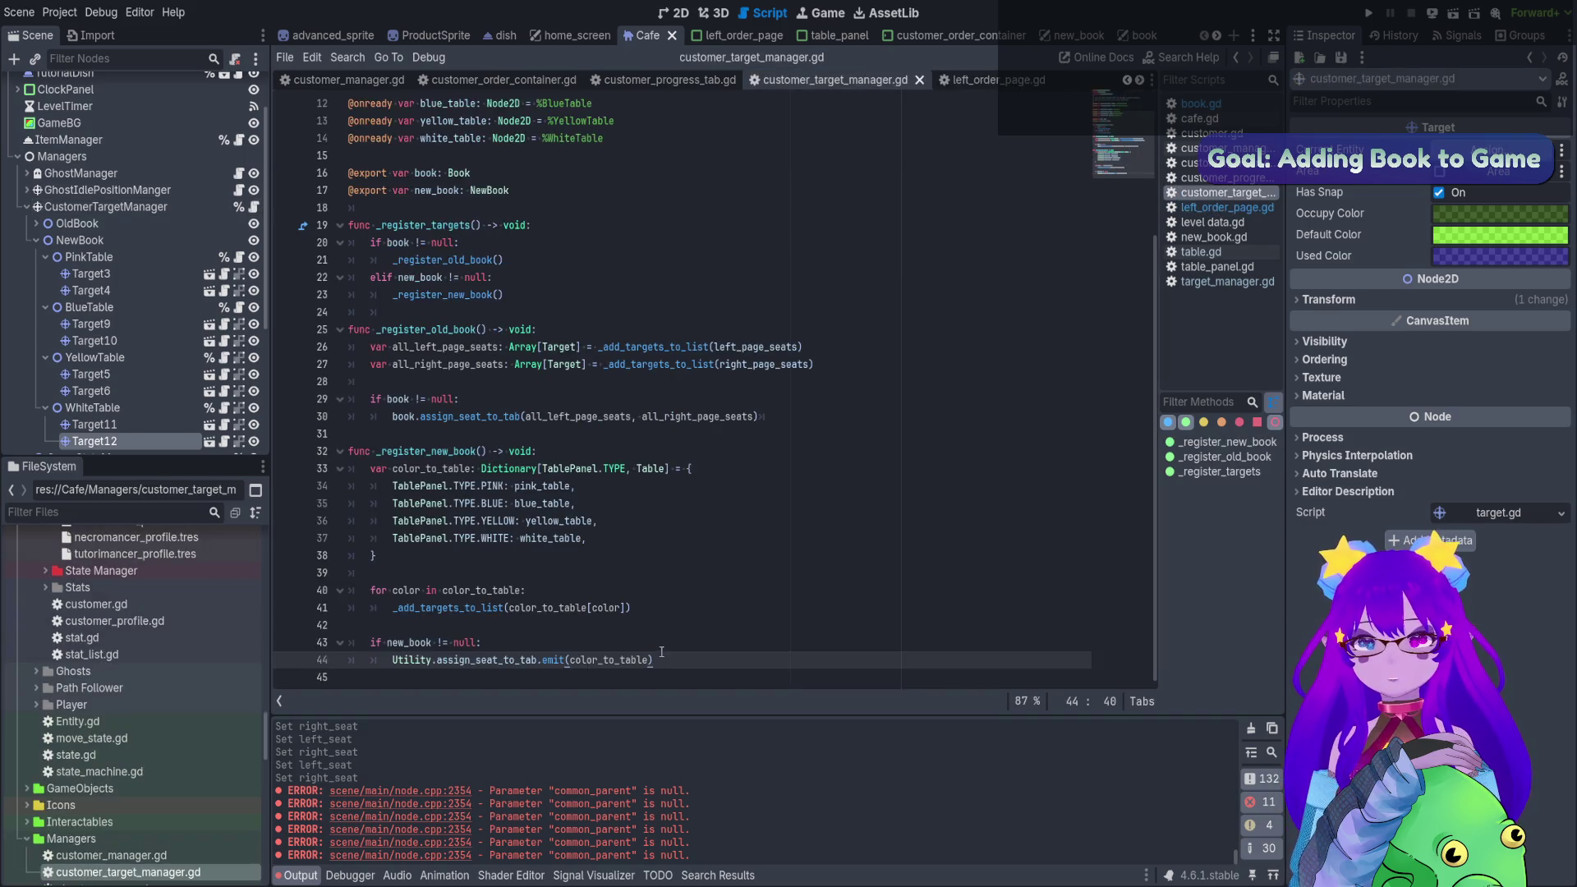
Paste the color_to_table declaration onto line 44, then undo it to keep the emit call
mouse_move(655, 660)
mouse_down()
mouse_move(345, 660)
mouse_move(392, 661)
mouse_up()
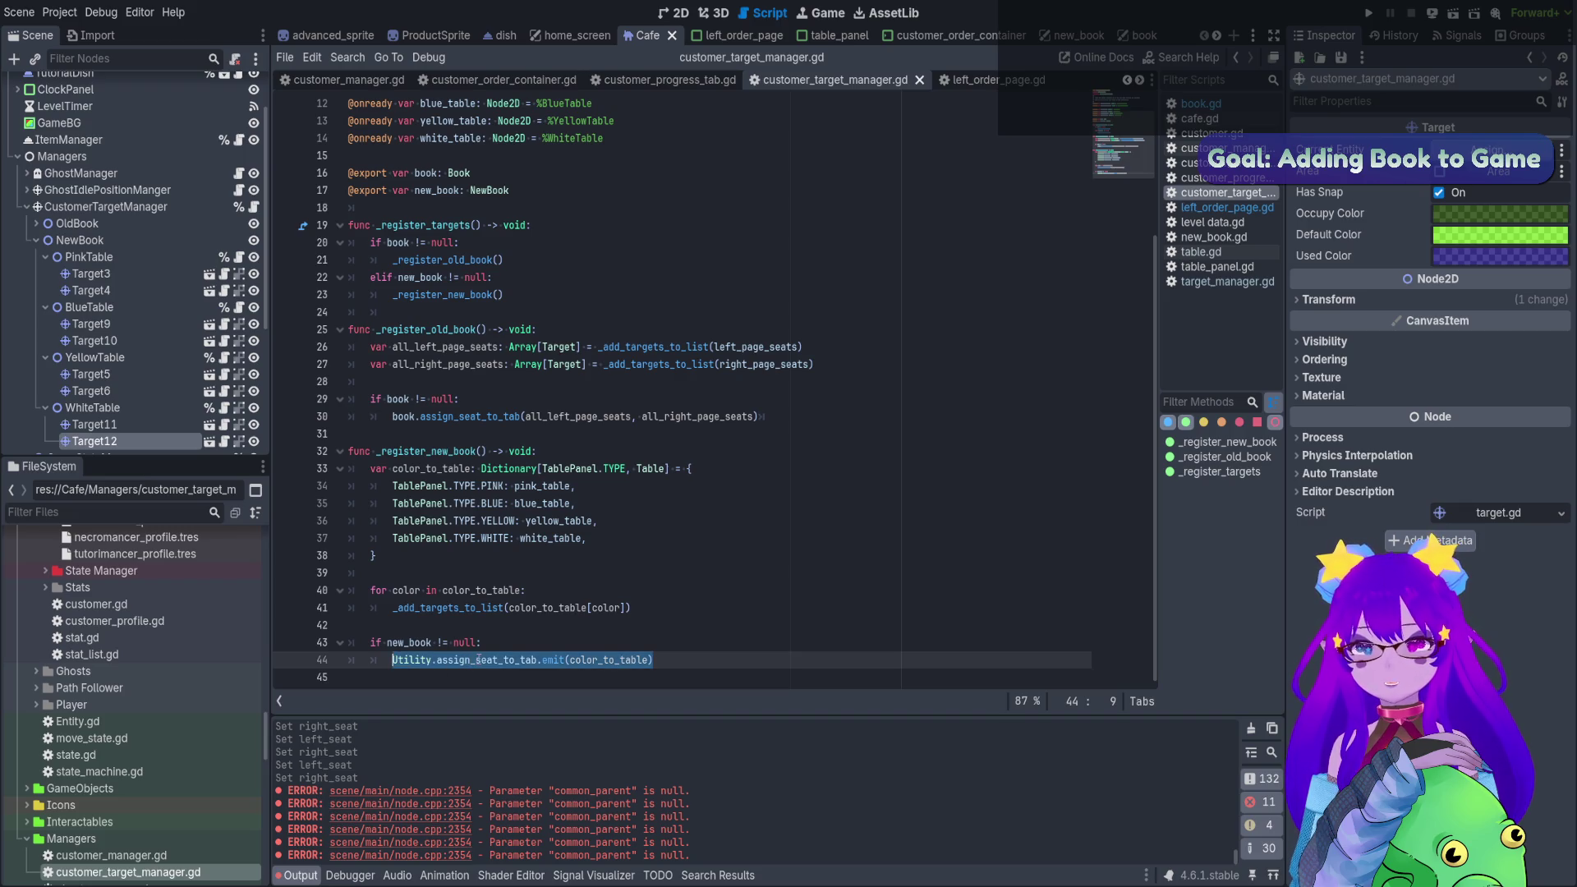
drag(670, 468, 393, 467)
key(ctrl+c)
click(719, 665)
key(ctrl+v)
drag(943, 657, 404, 661)
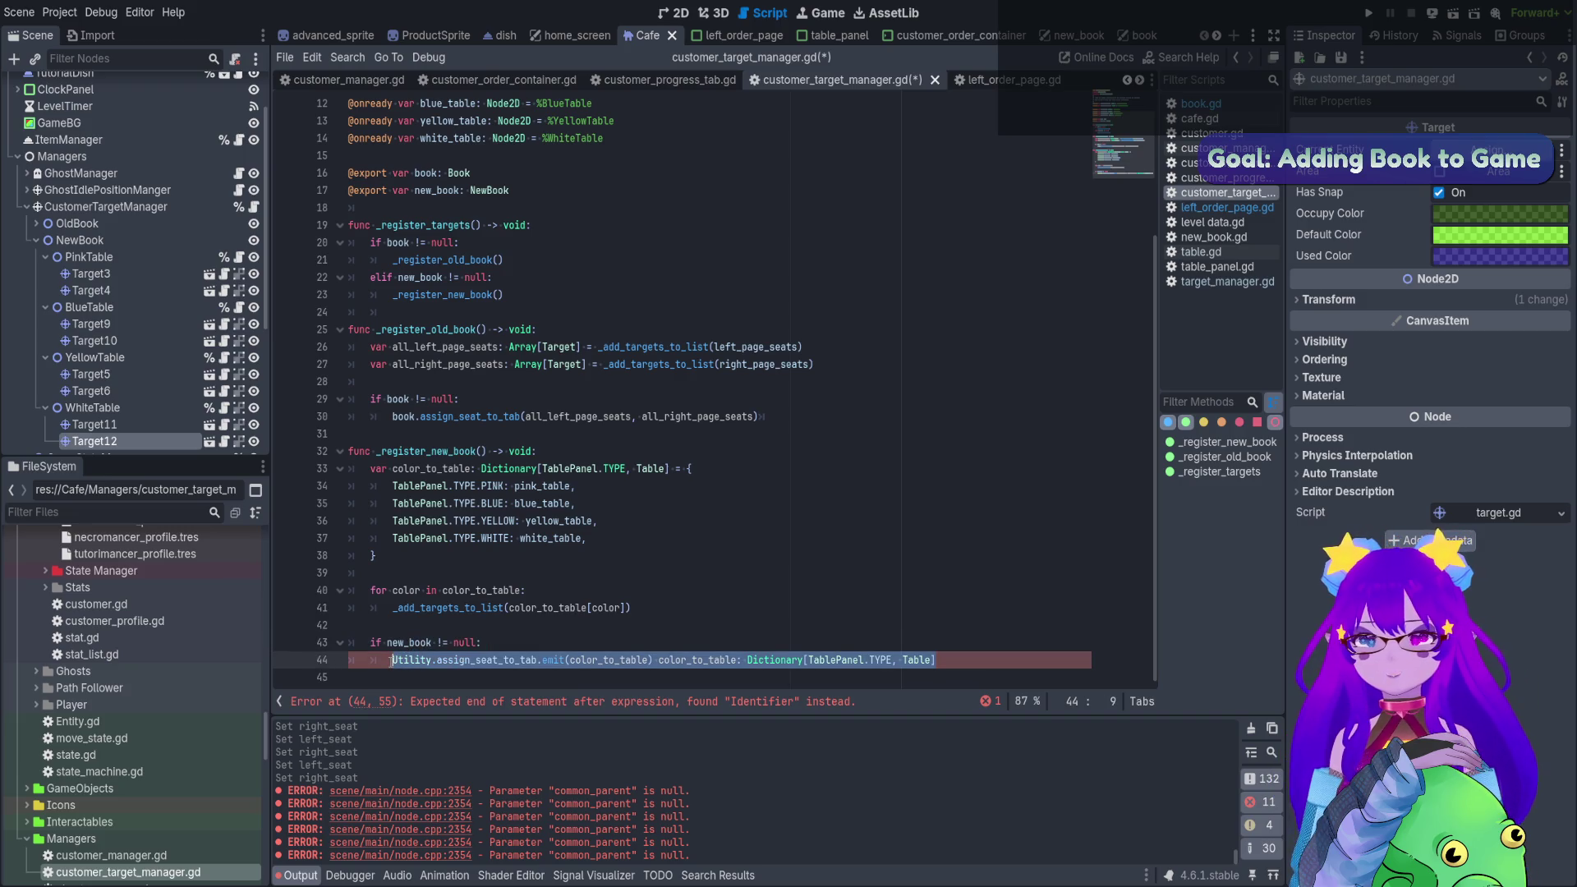
key(ctrl+z)
Remove the trailing space on line 44, save, and jump to the Utility definition in utility.gd
key(BackSpace)
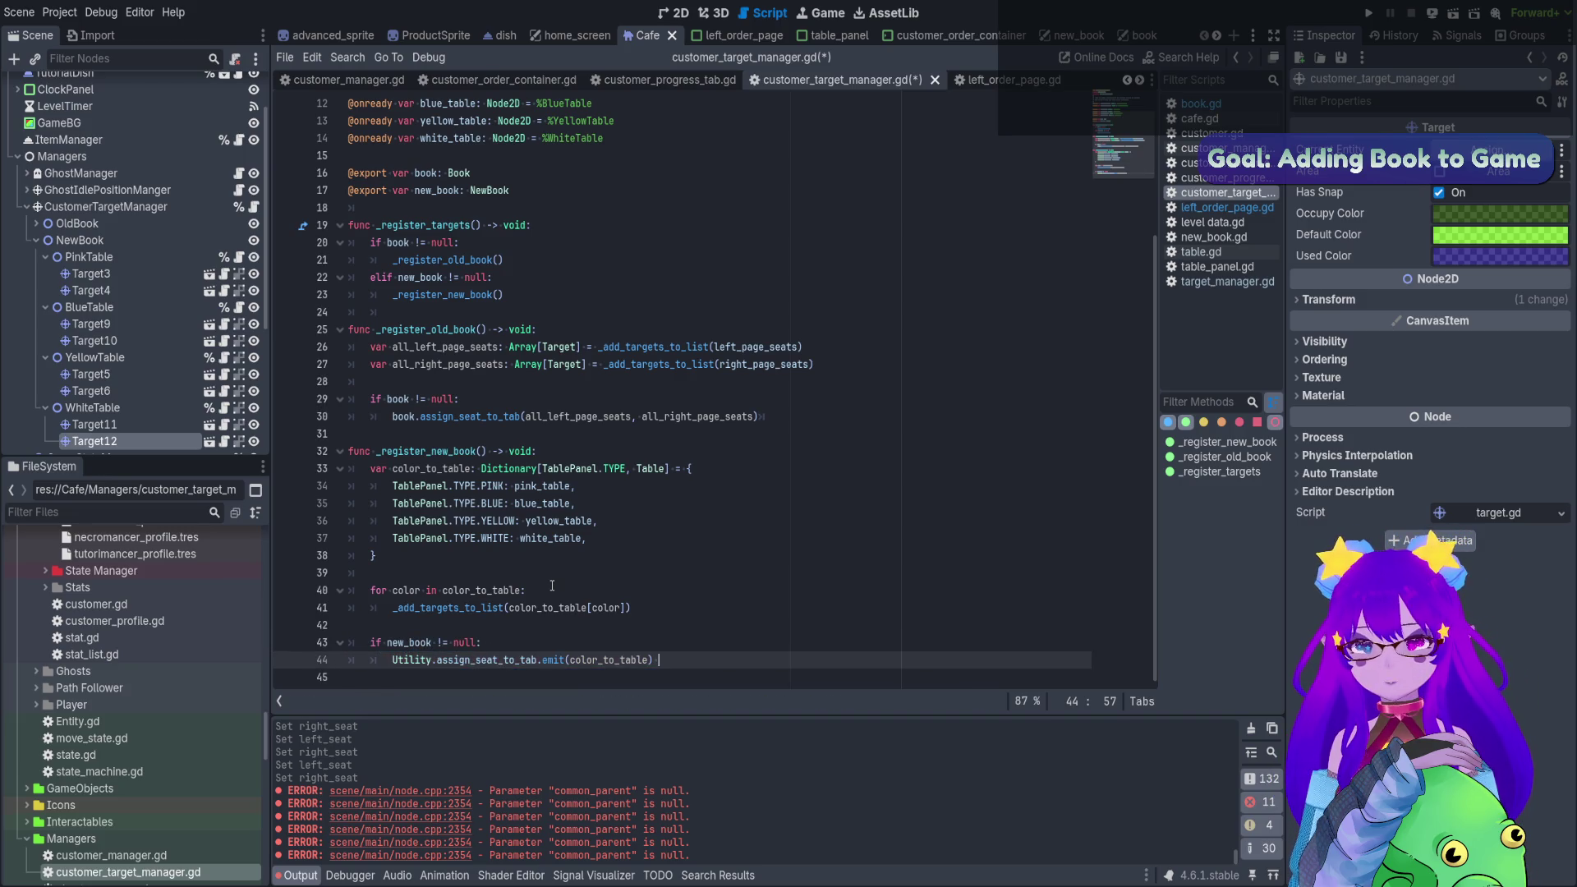
key(ctrl+s)
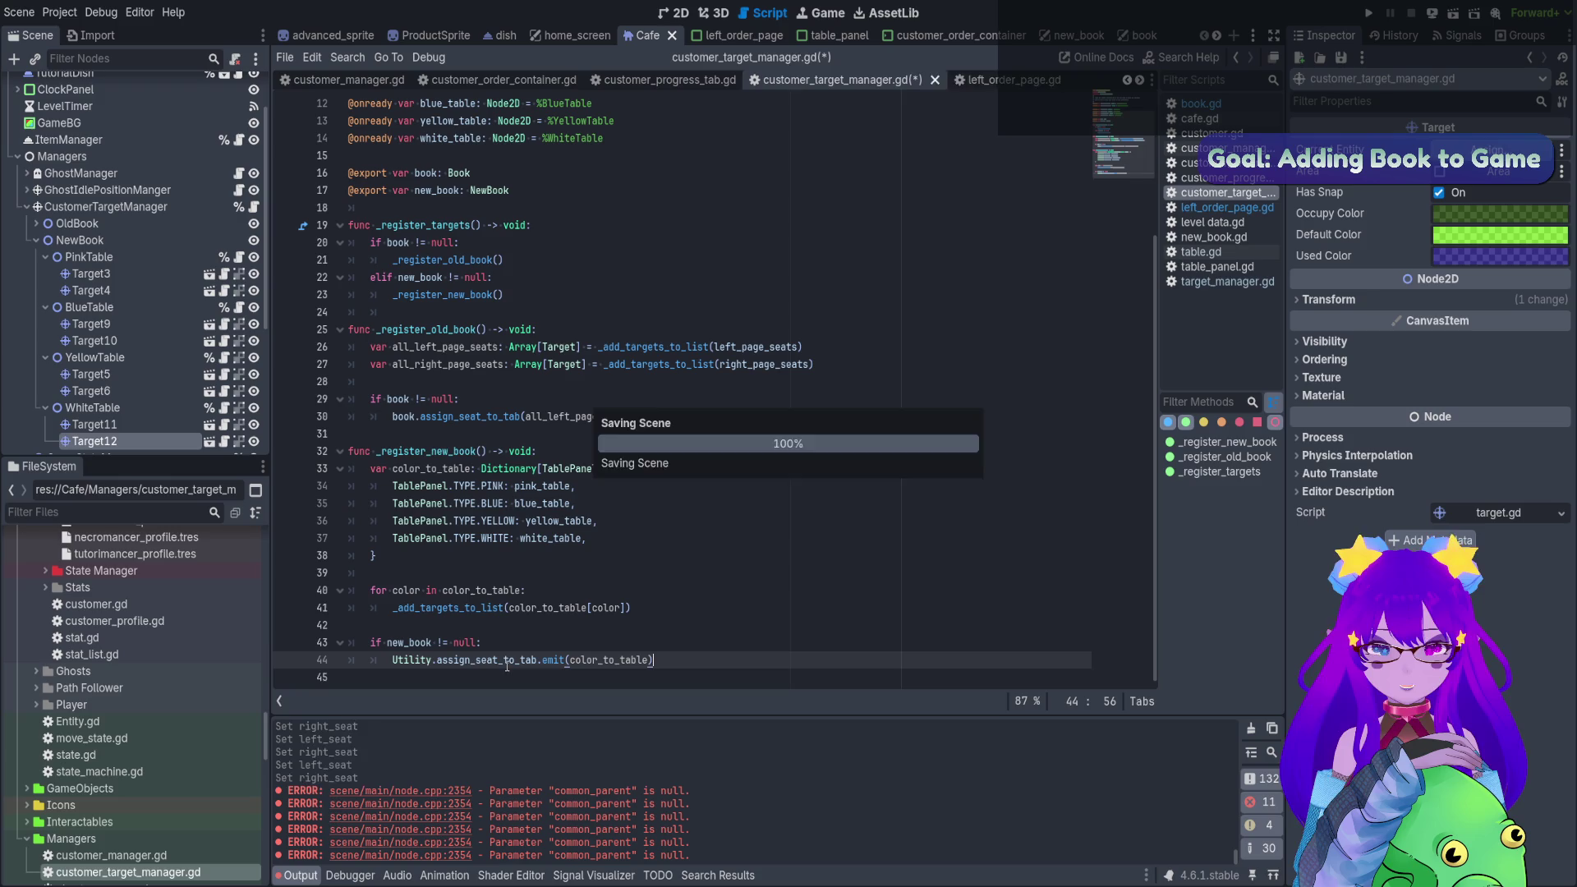
click(481, 660)
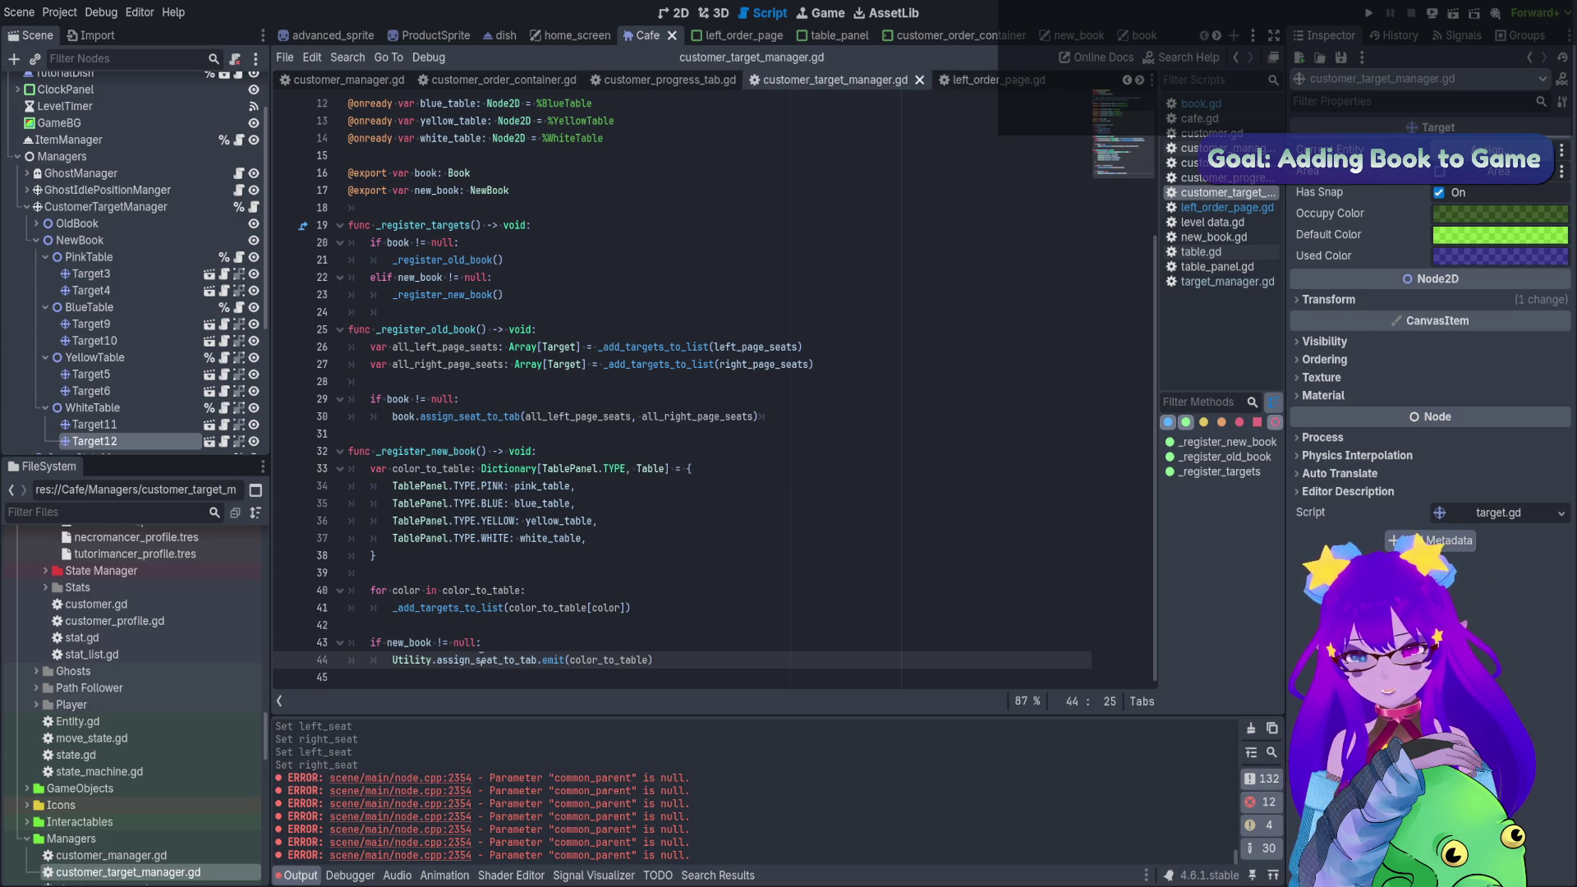
ctrl+click(416, 662)
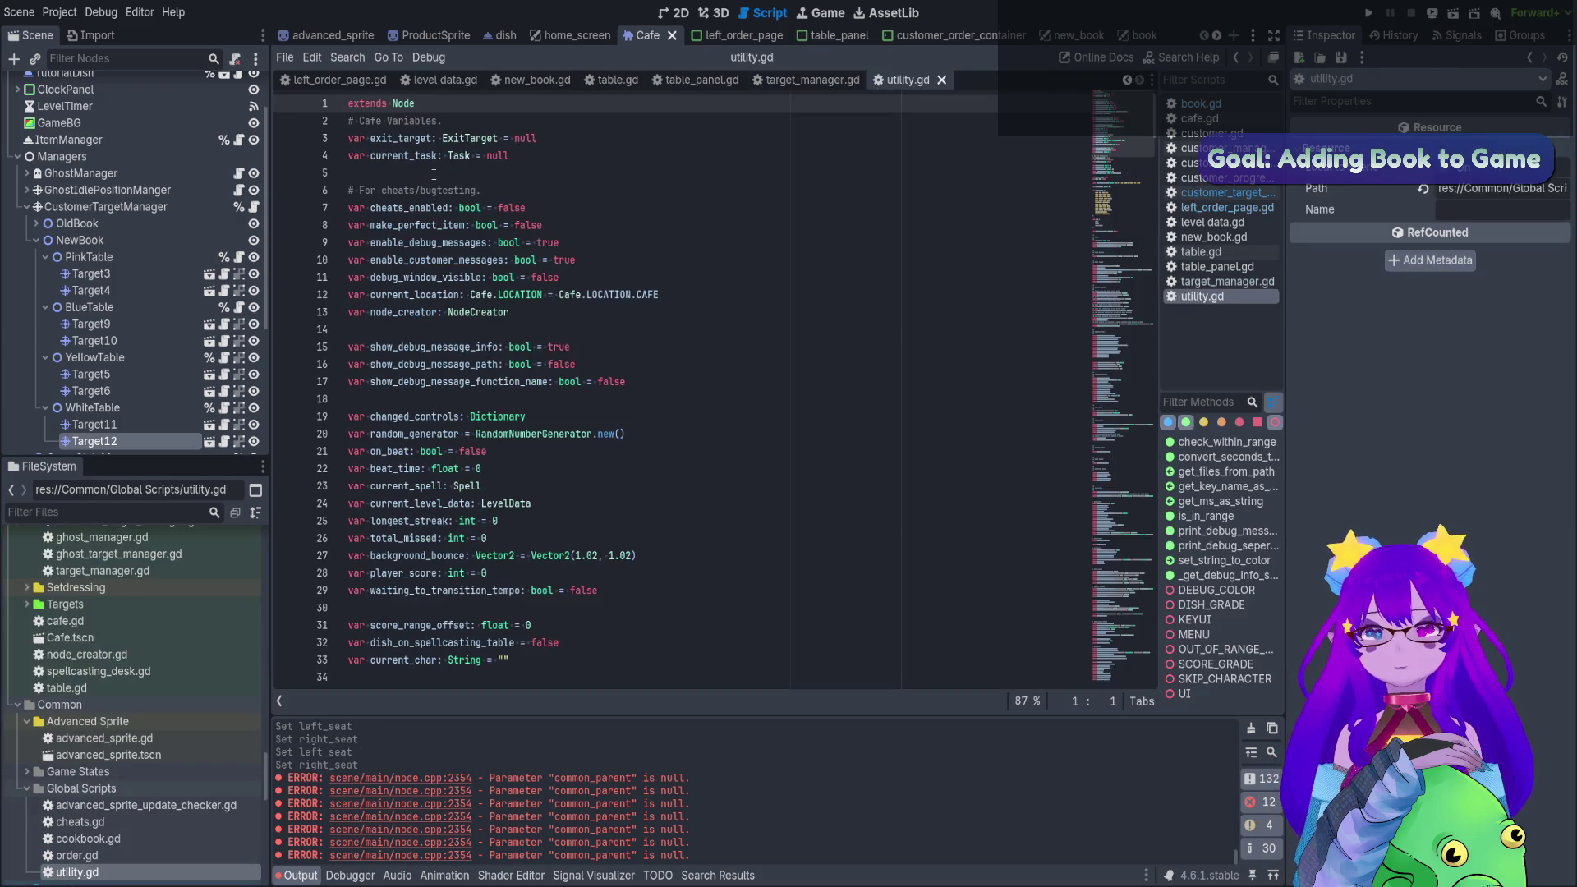
Scroll utility.gd down to the Book Signals block and add an empty line after close_book()
scroll(462, 220, down, 20)
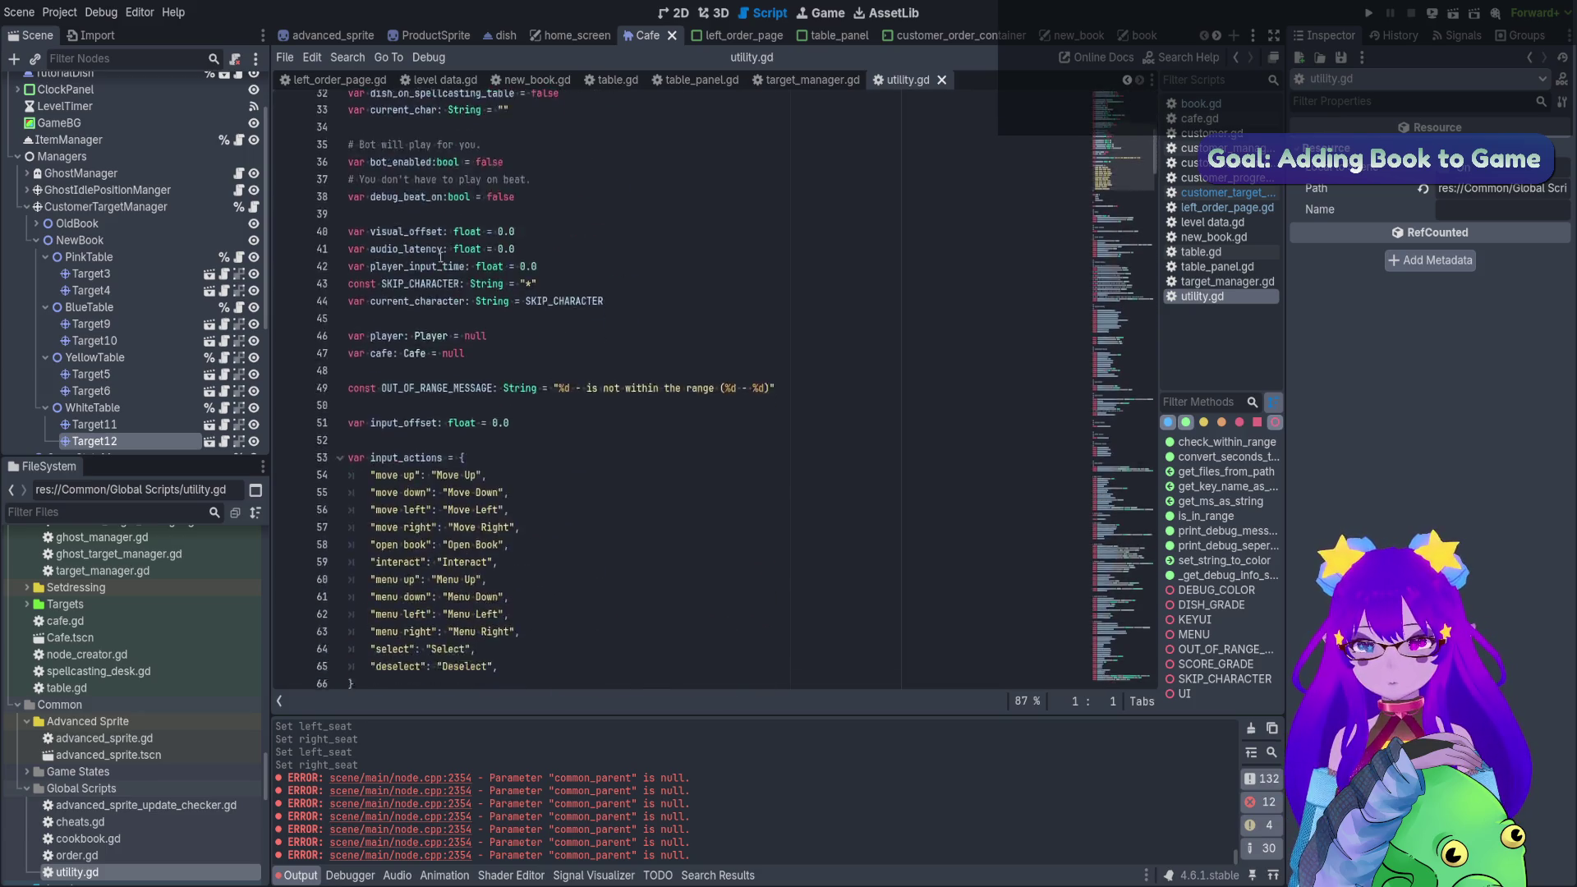
scroll(420, 293, down, 12)
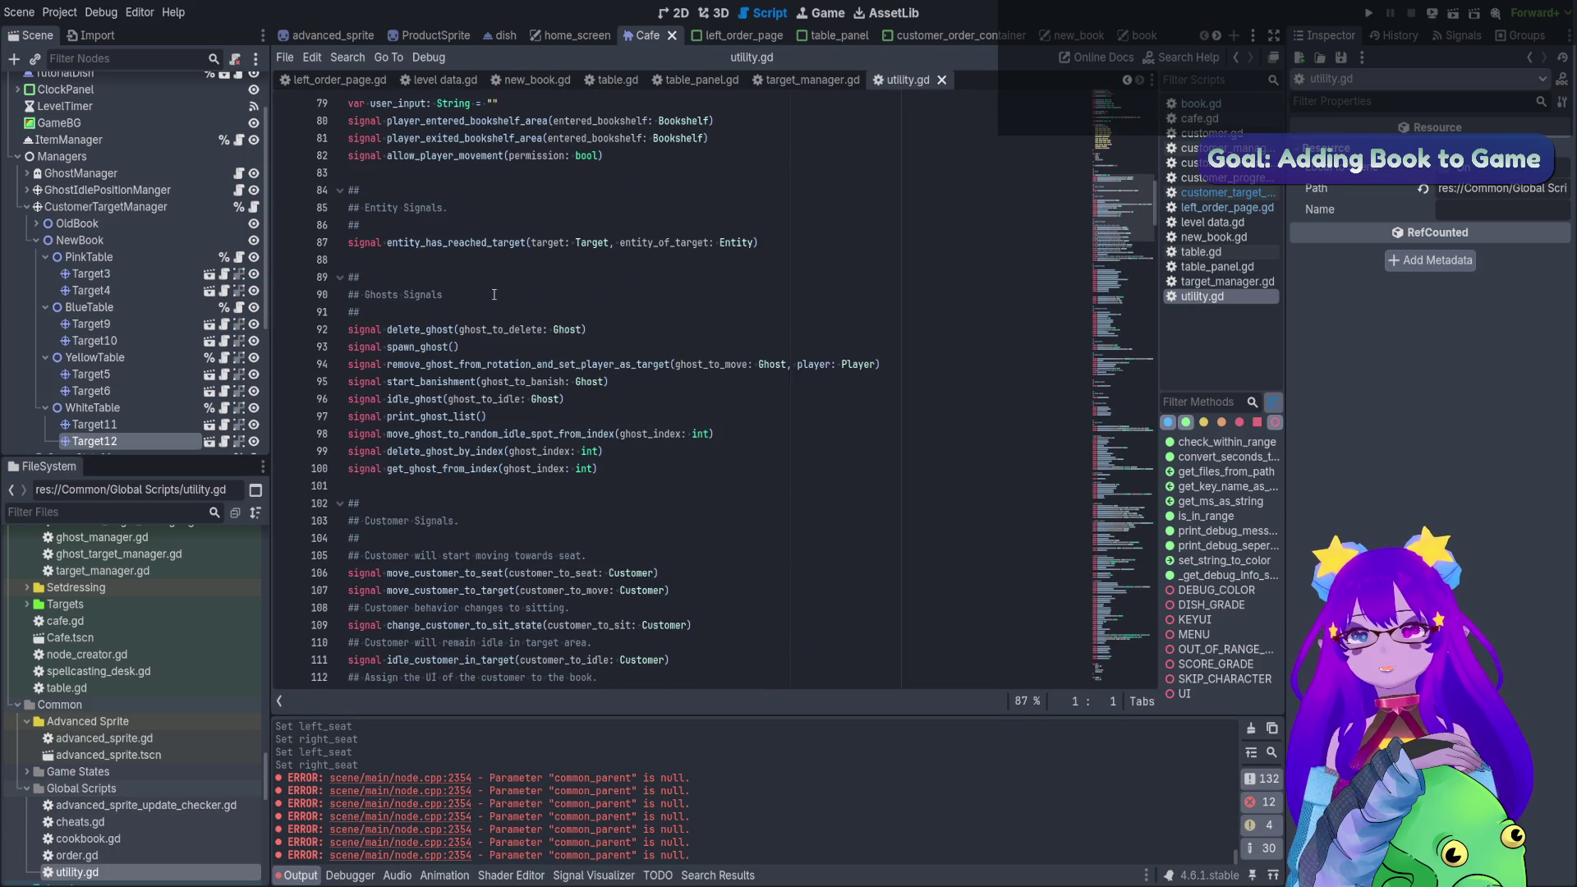
scroll(494, 297, down, 15)
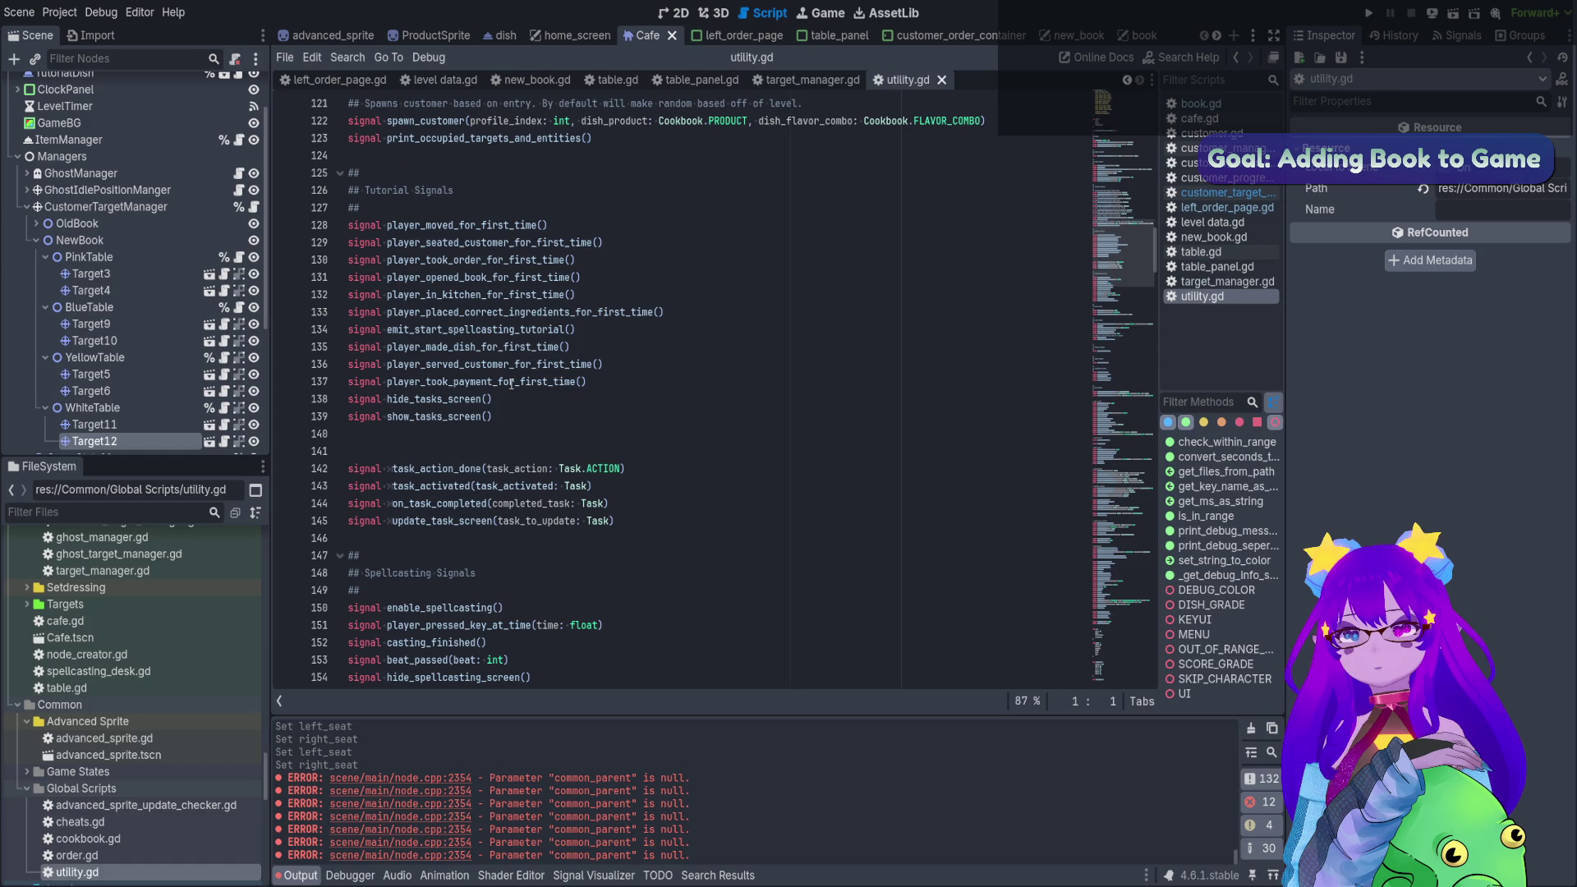
scroll(517, 400, down, 16)
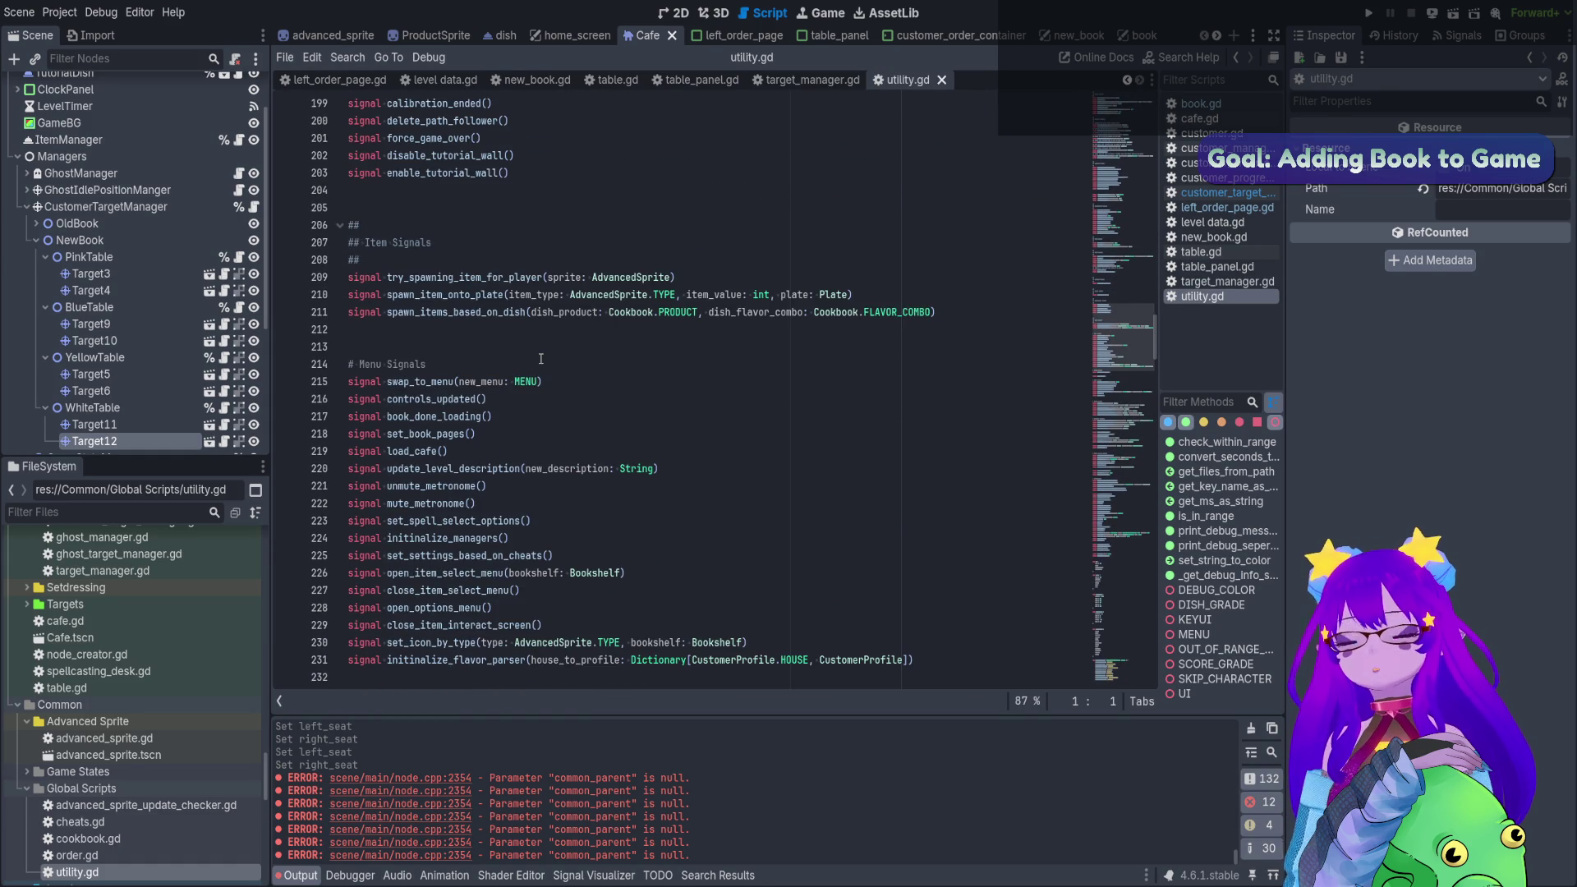
scroll(540, 359, down, 5)
scroll(540, 359, down, 5)
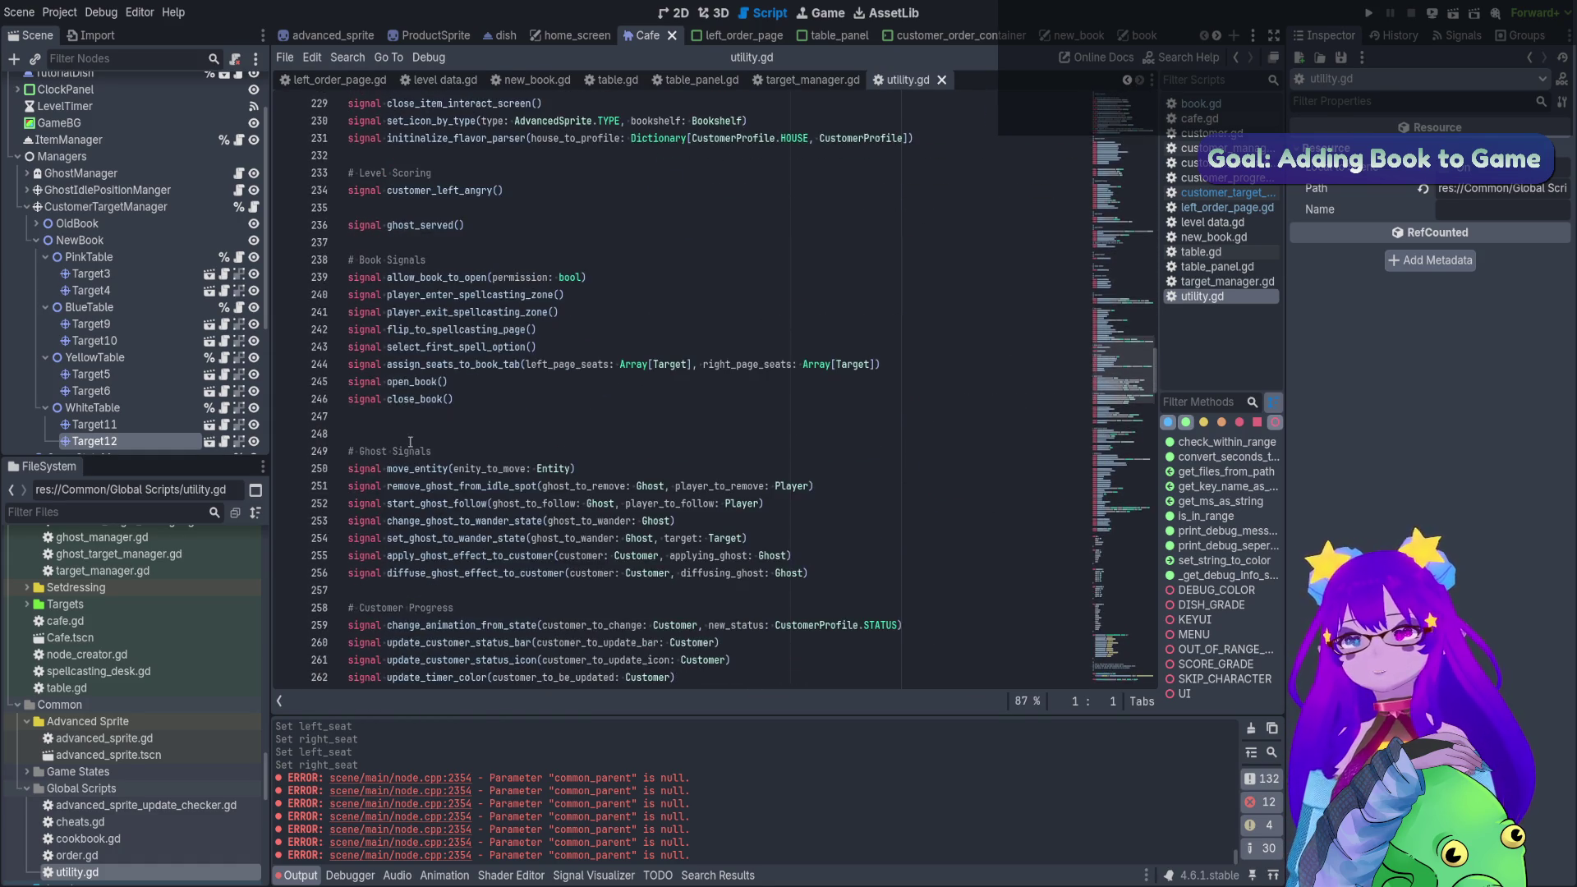
click(475, 392)
mouse_move(1104, 353)
mouse_down()
mouse_move(1103, 509)
mouse_move(1109, 150)
mouse_move(1129, 272)
mouse_up()
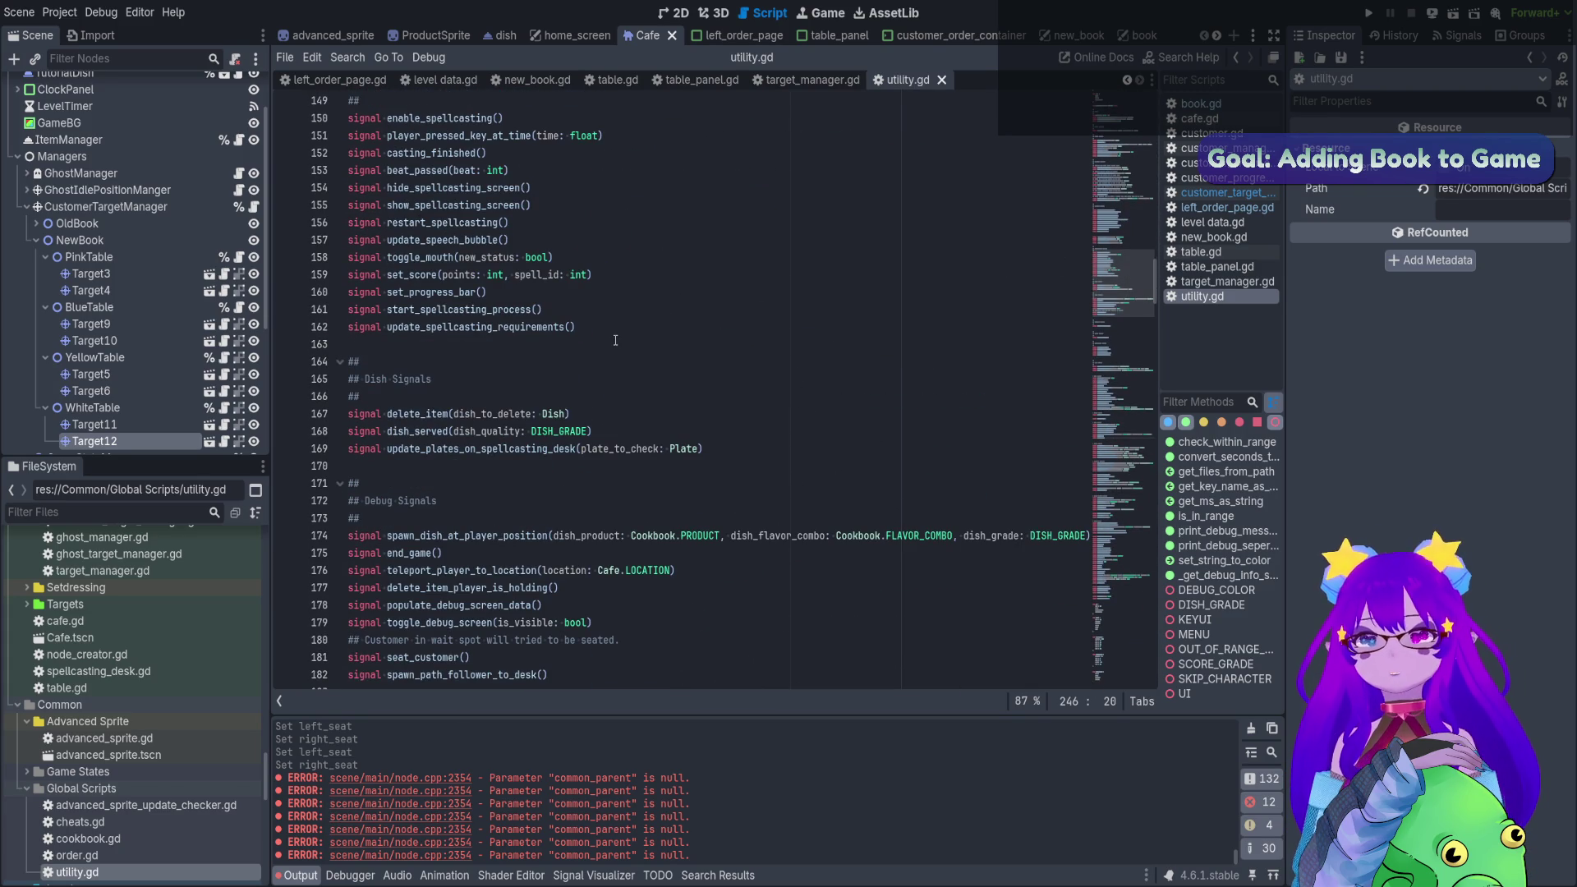
scroll(615, 340, up, 3)
scroll(624, 370, down, 4)
scroll(631, 405, down, 15)
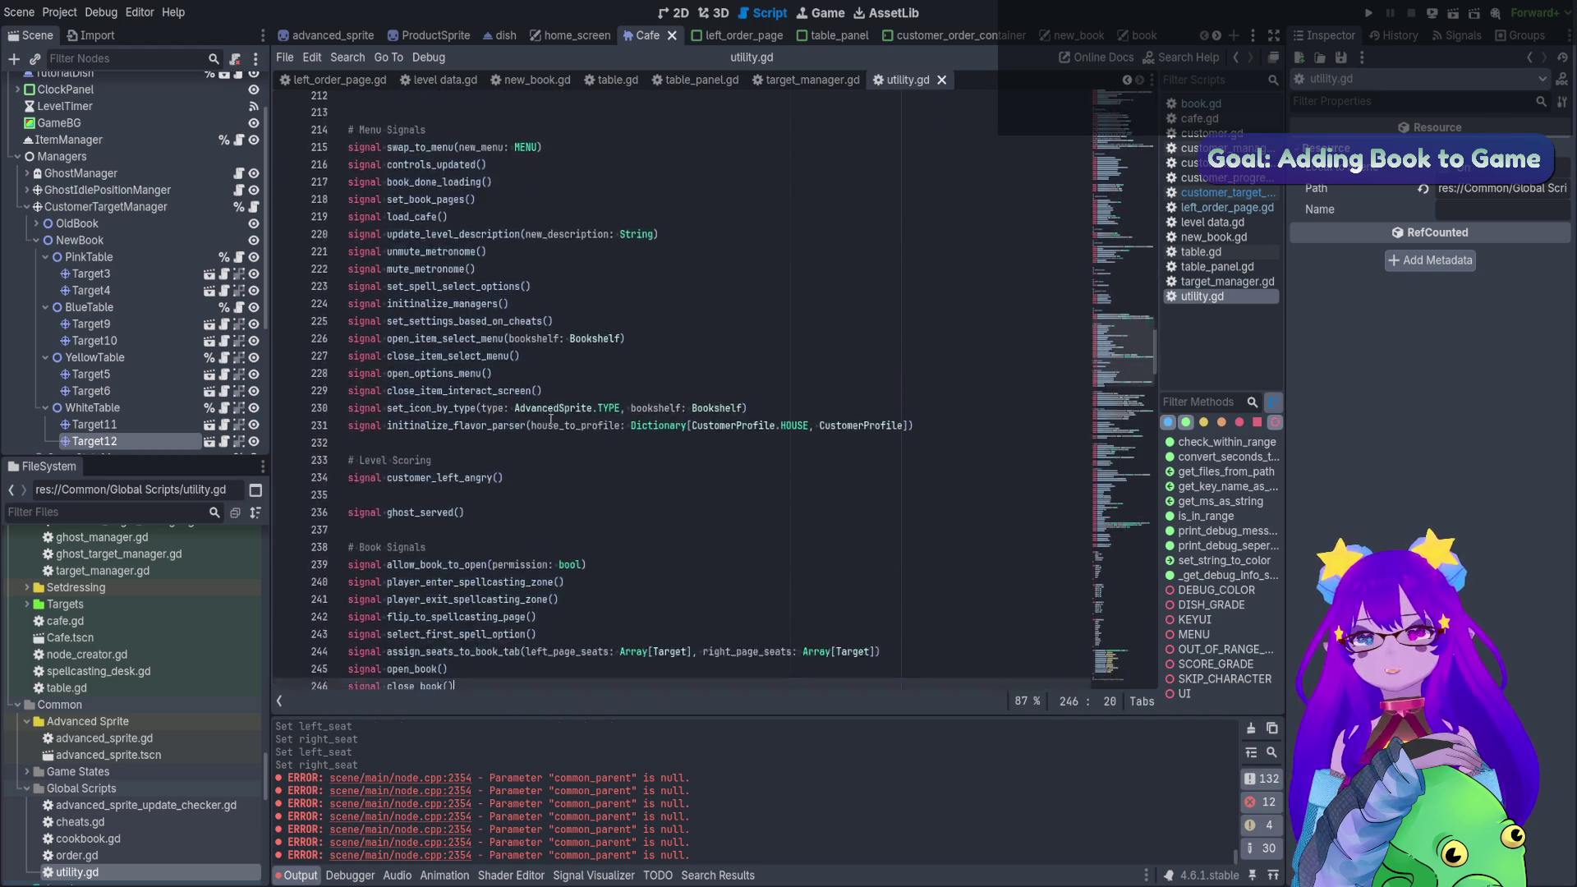
scroll(550, 419, down, 3)
key(Return)
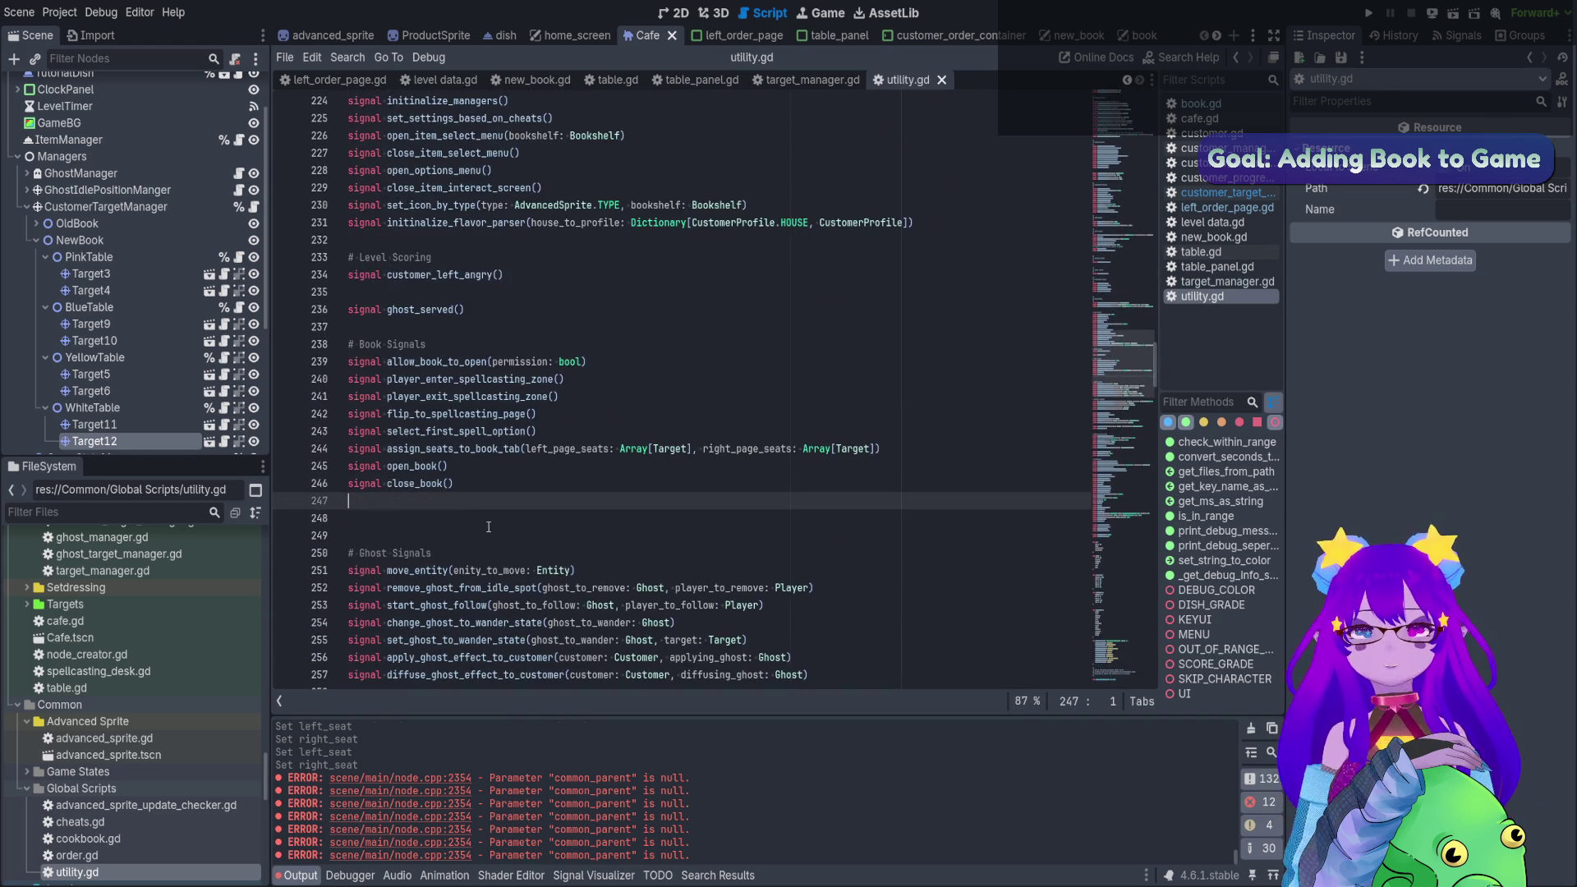
Turn the pasted emit code into a signal assign_seat_to_tab declaration on the new line
text(ignal)
key(Return)
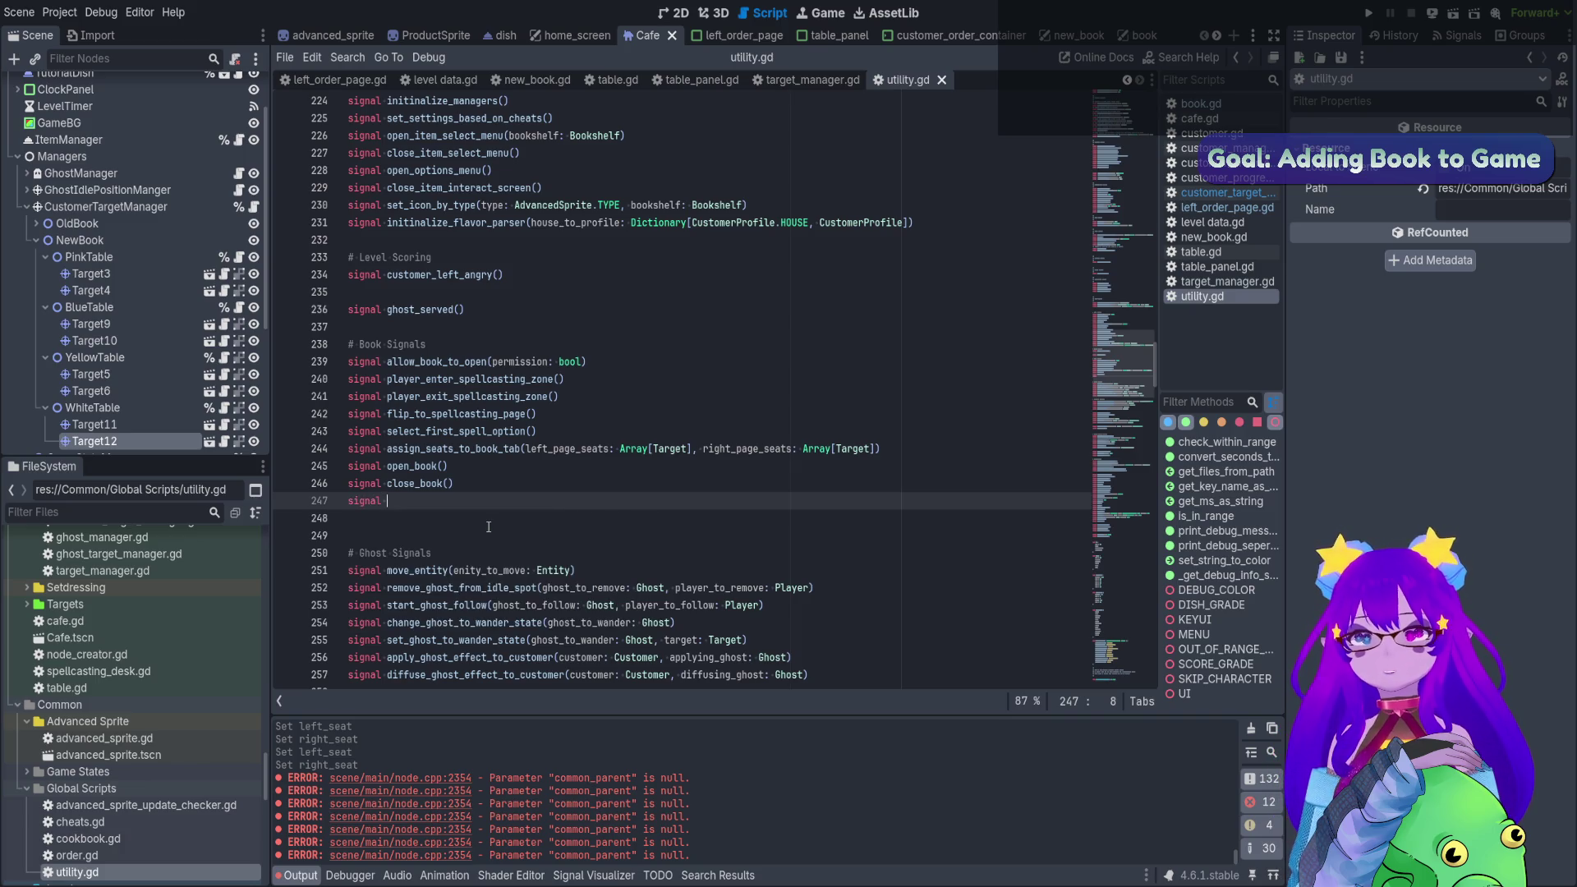
drag(428, 509, 375, 507)
text(l)
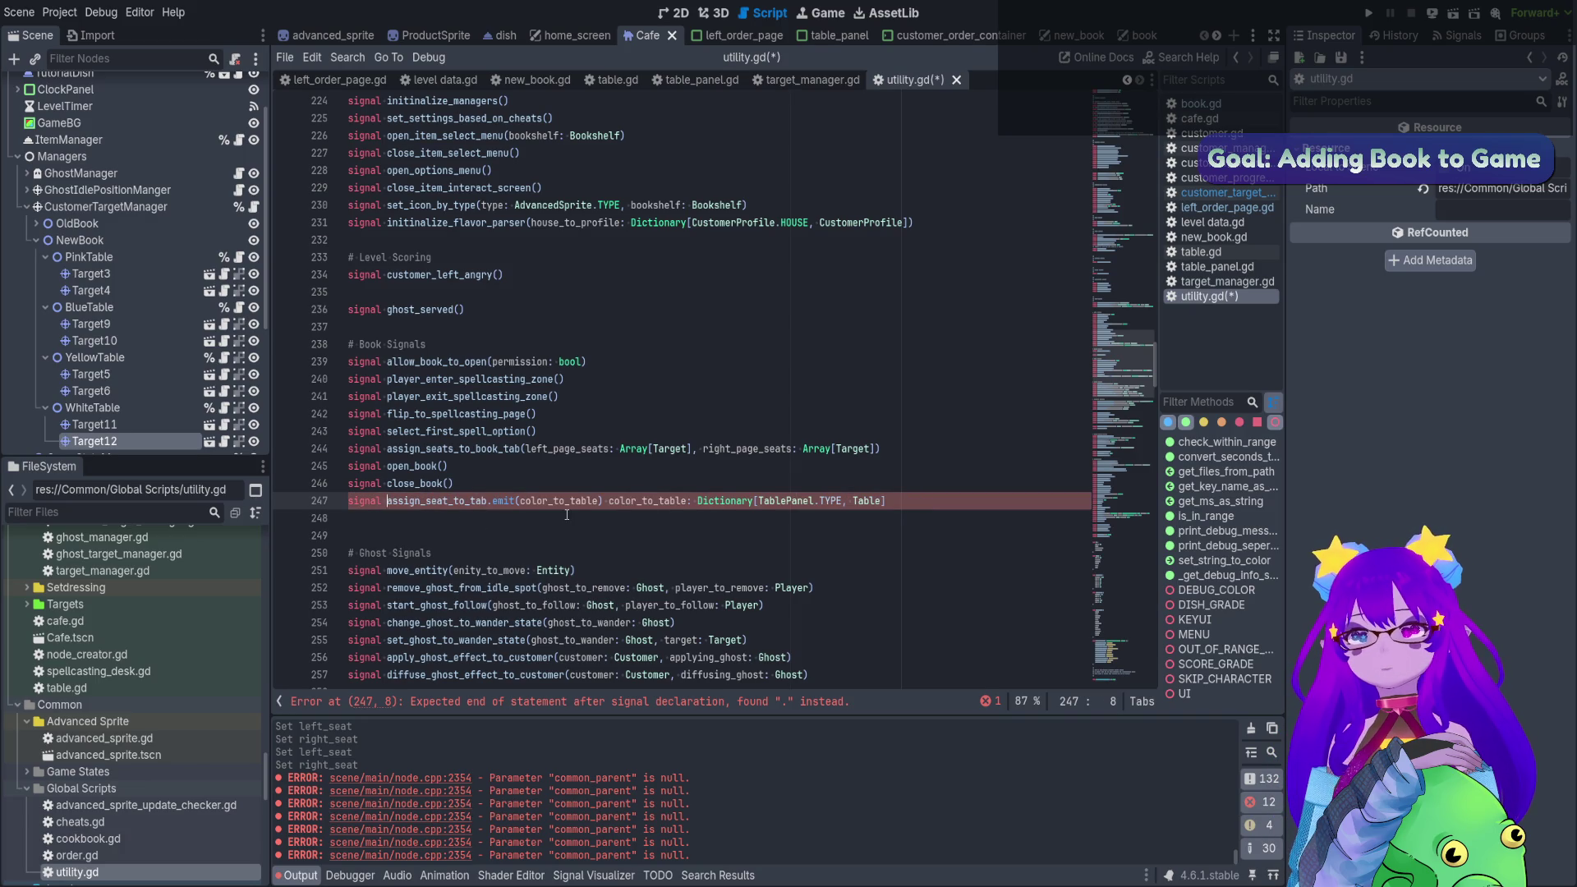
double_click(509, 498)
key(BackSpace)
key(BackSpace)
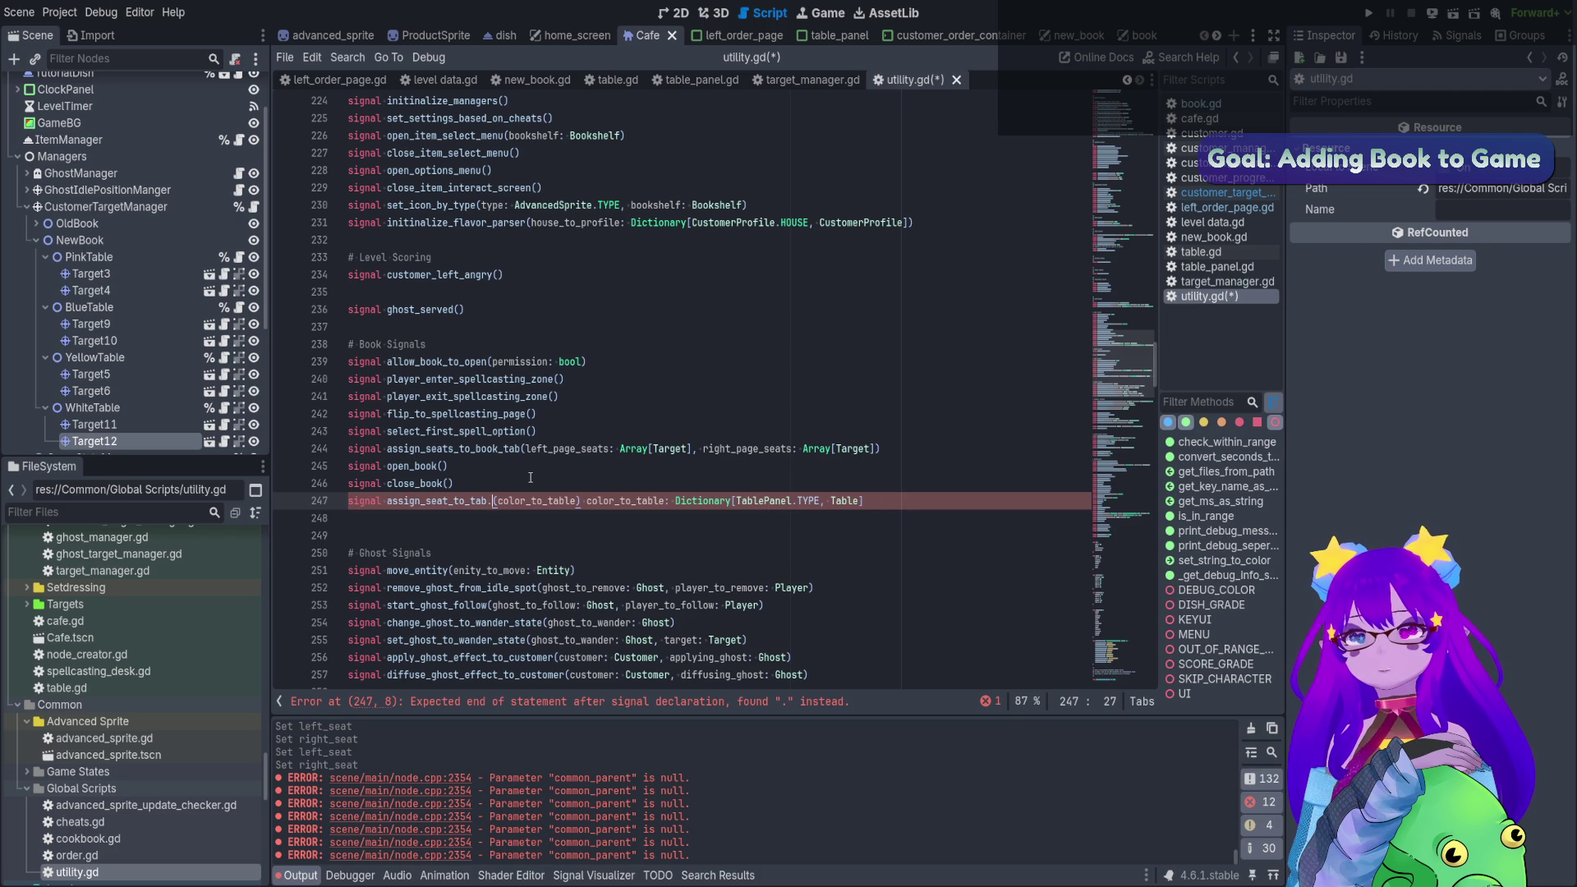
Give the signal the parameter color_to_table: Dictionary[TablePanel.TYPE, Table] and save utility.gd
click(582, 501)
key(shift+End)
key(ctrl+c)
key(BackSpace)
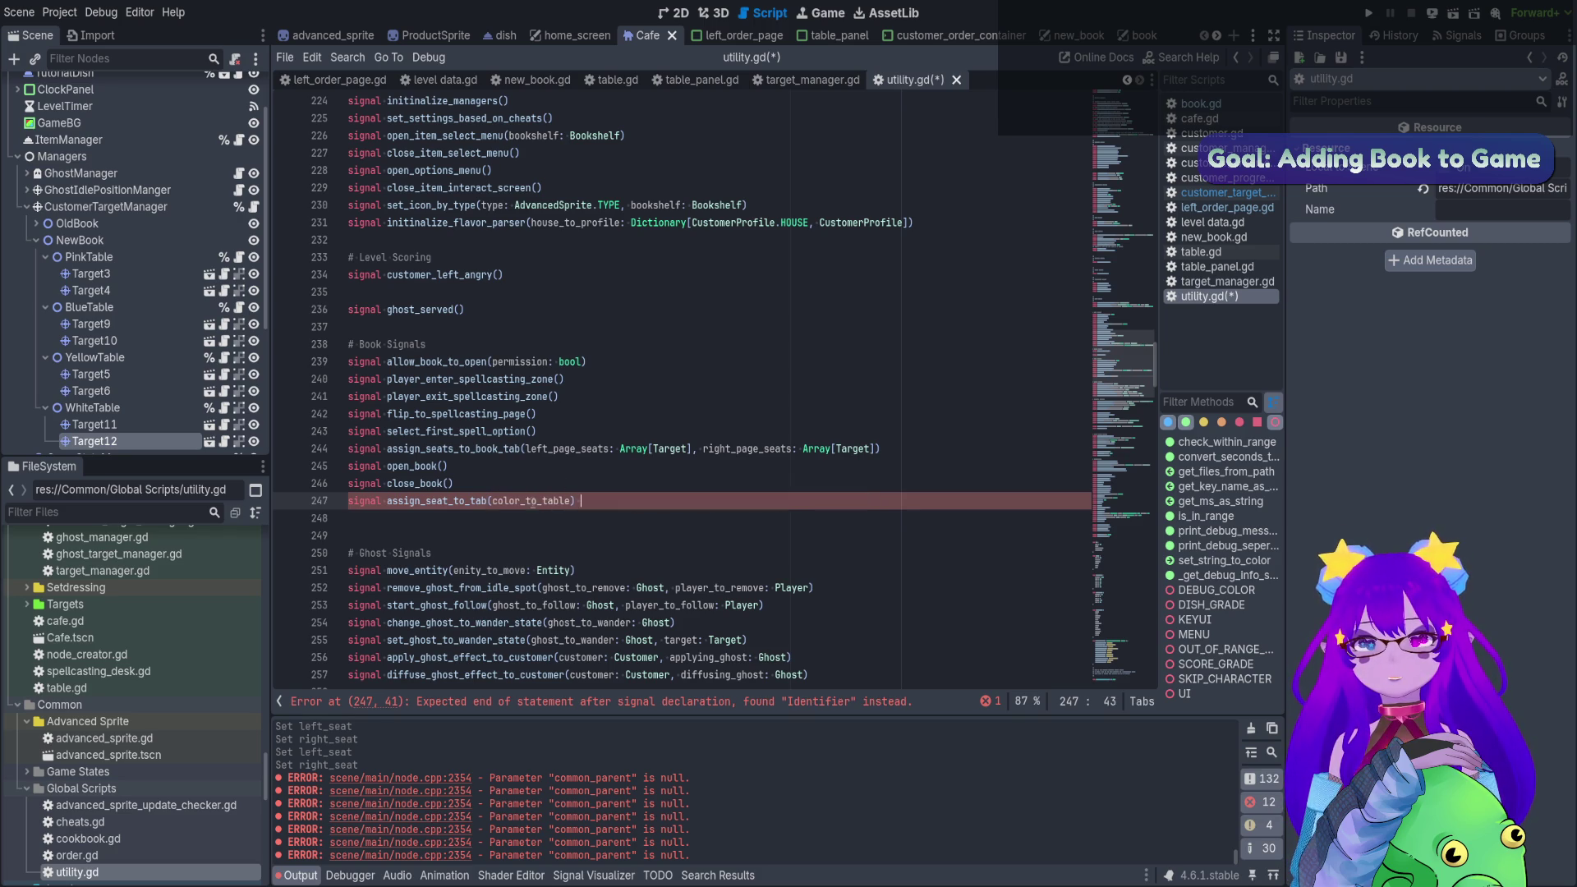
double_click(534, 501)
key(ctrl+v)
key(BackSpace)
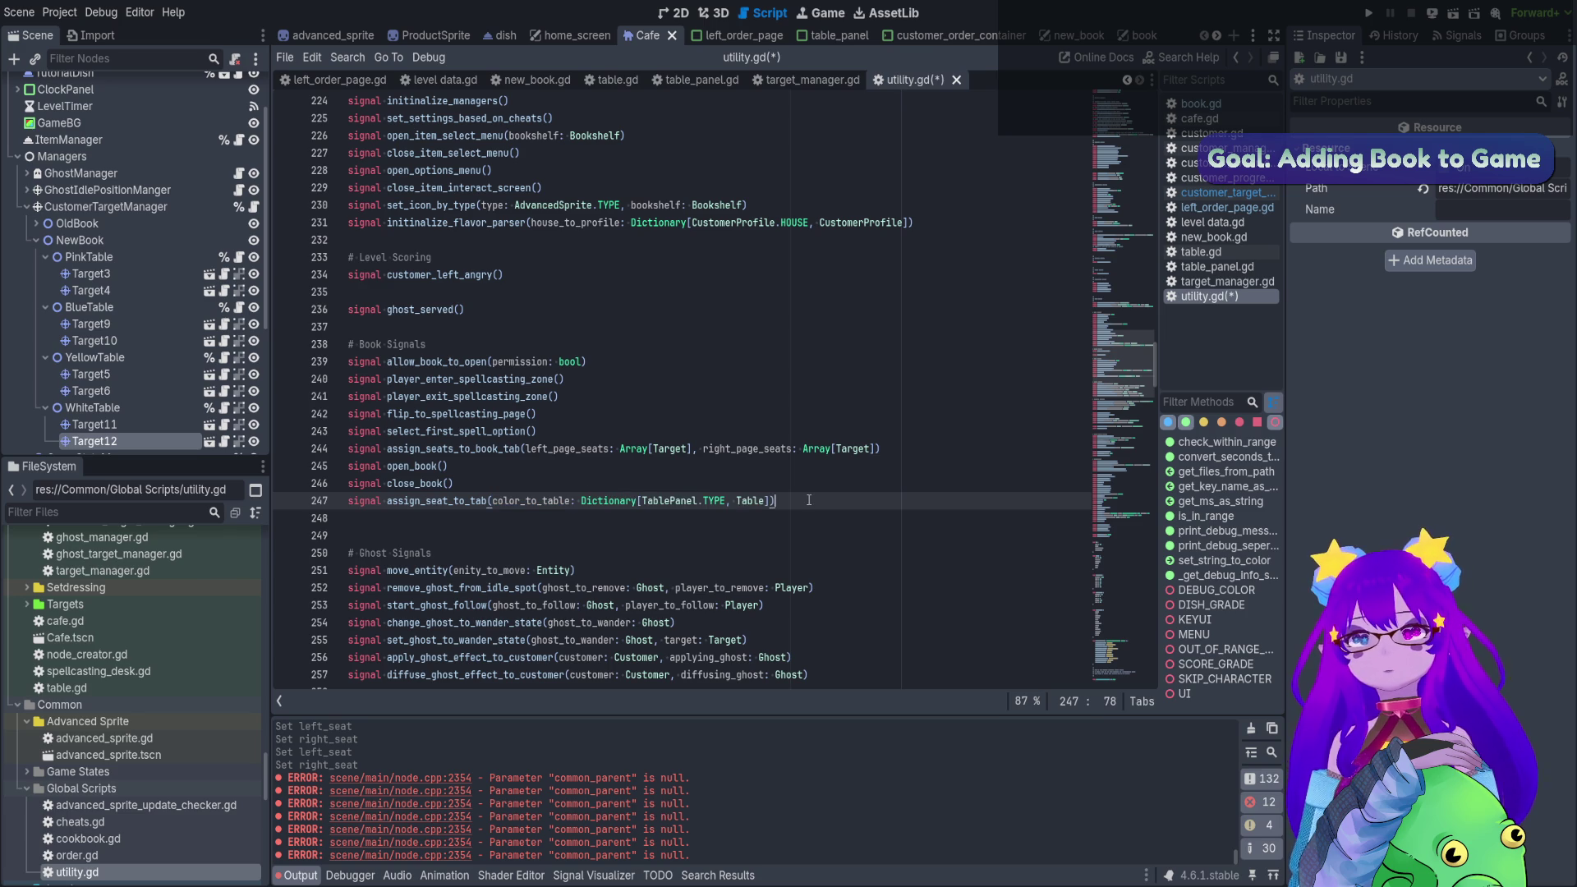
key(ctrl+s)
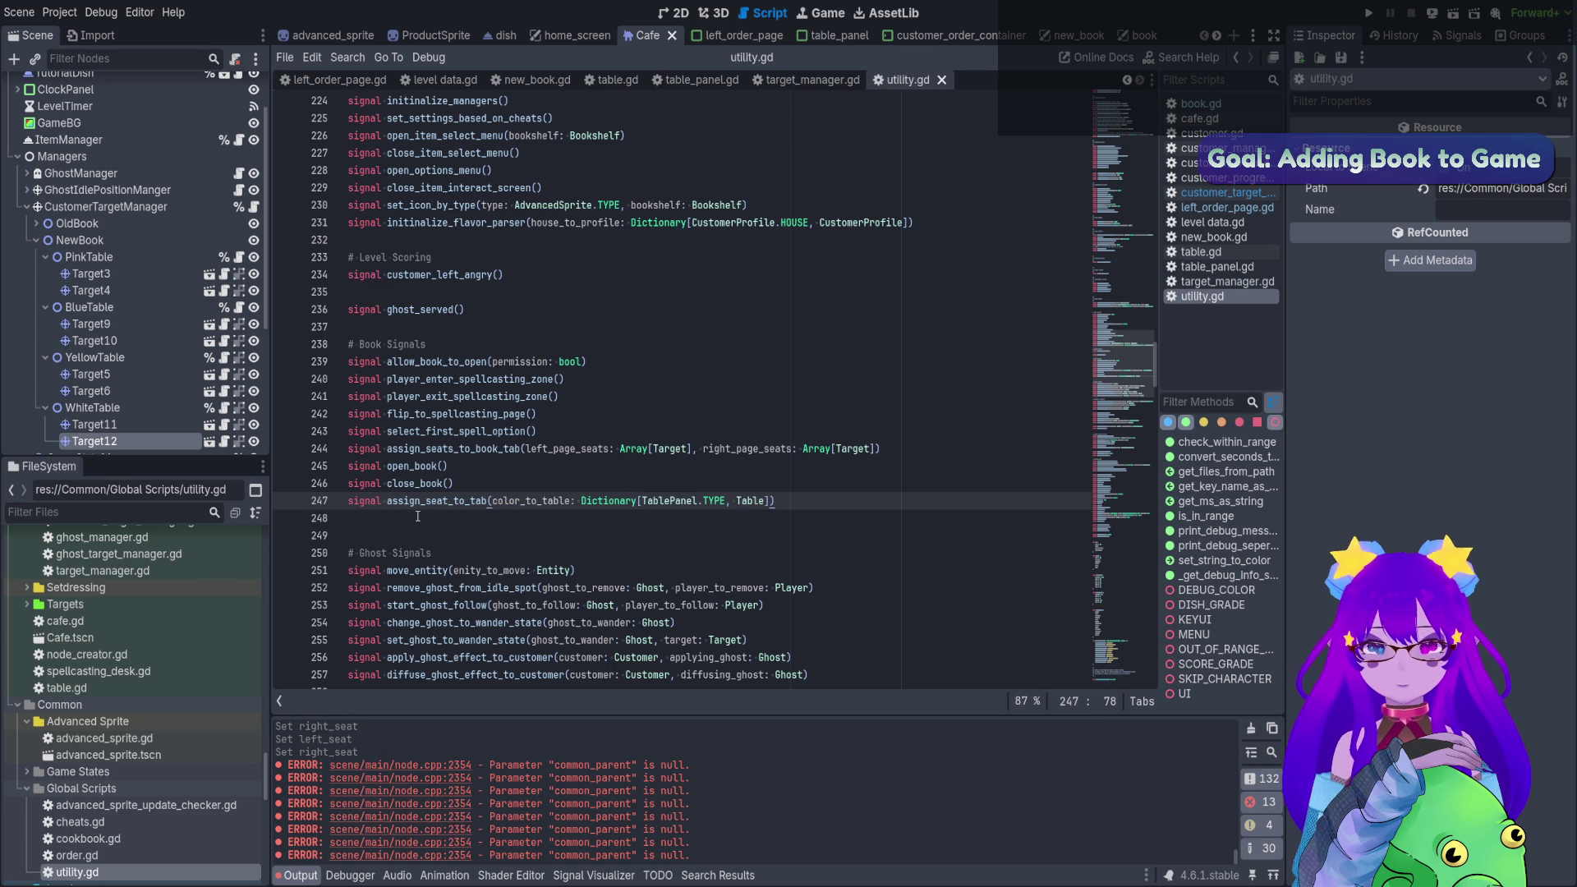
double_click(417, 500)
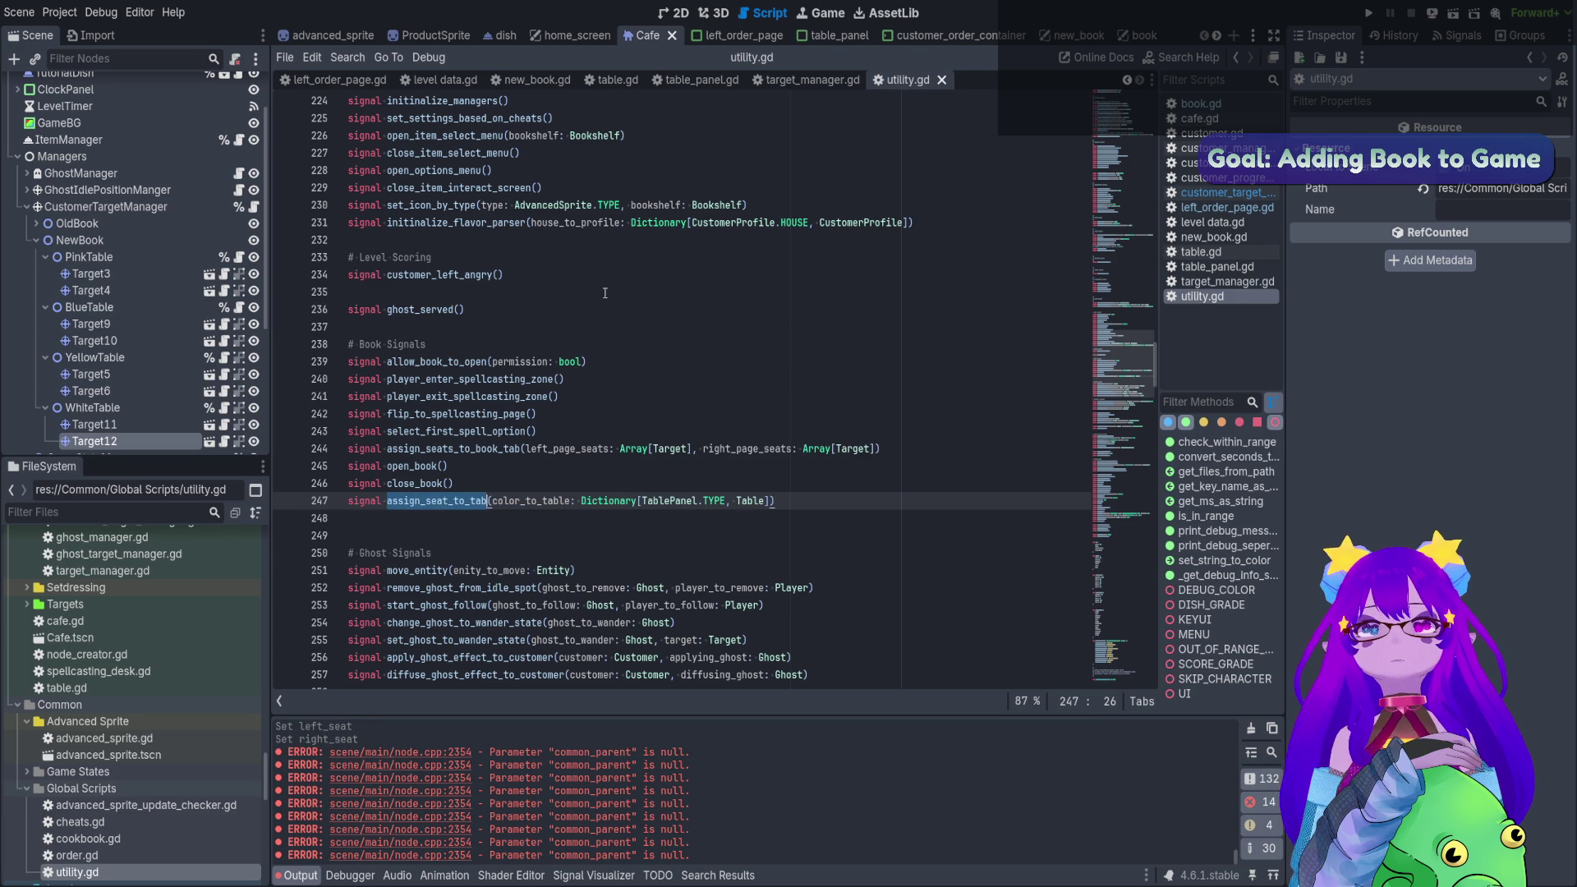
click(974, 45)
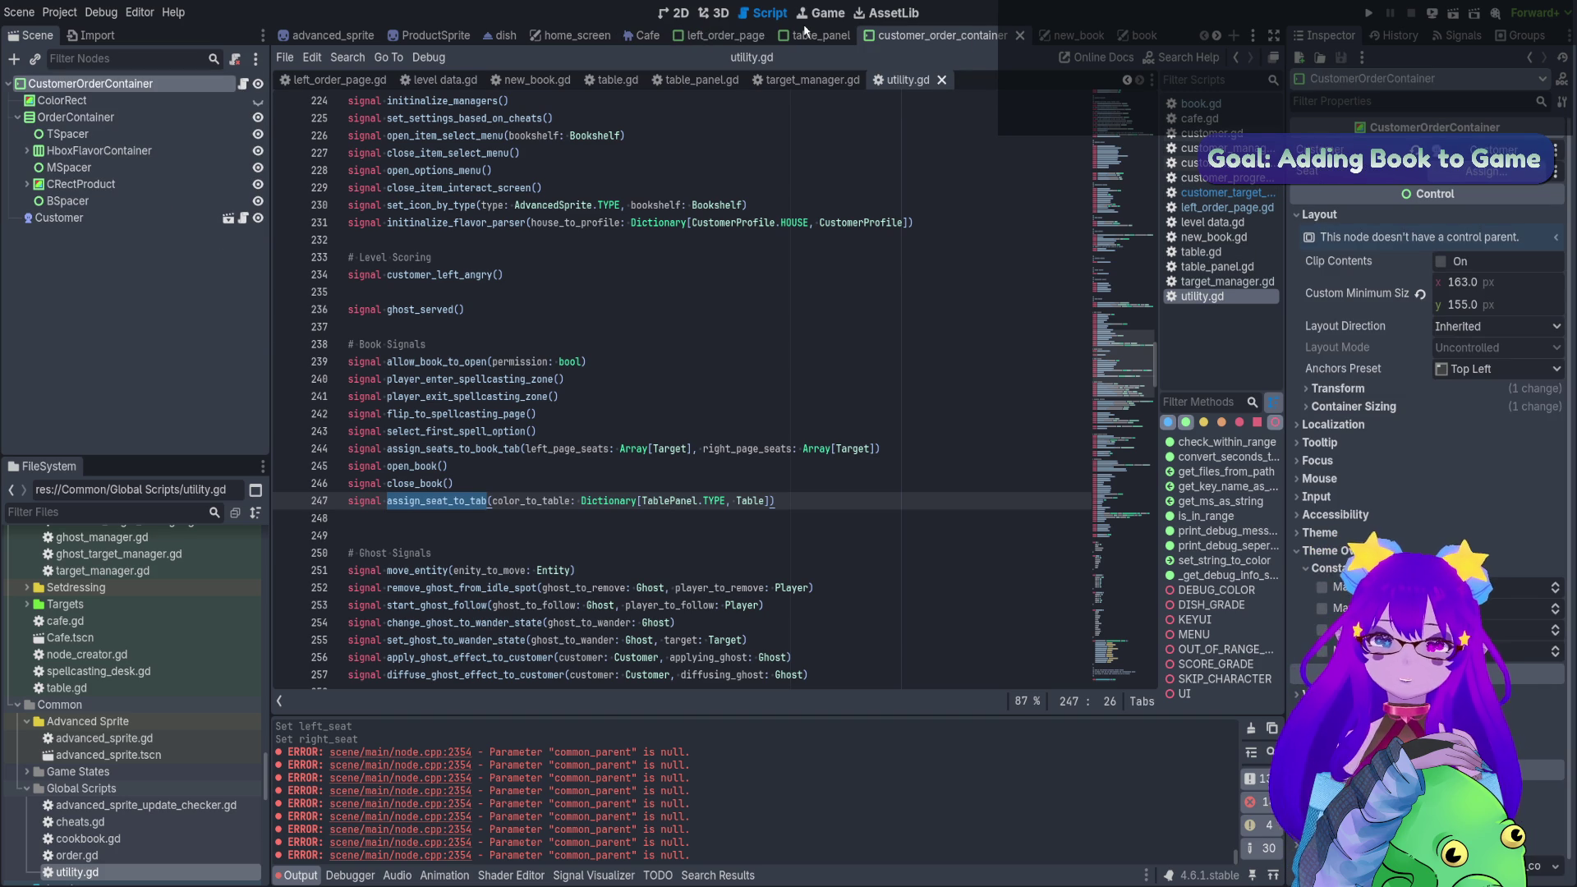
In the new_book scene, select the LeftOrderPage node and open its left_order_page.gd script
click(666, 13)
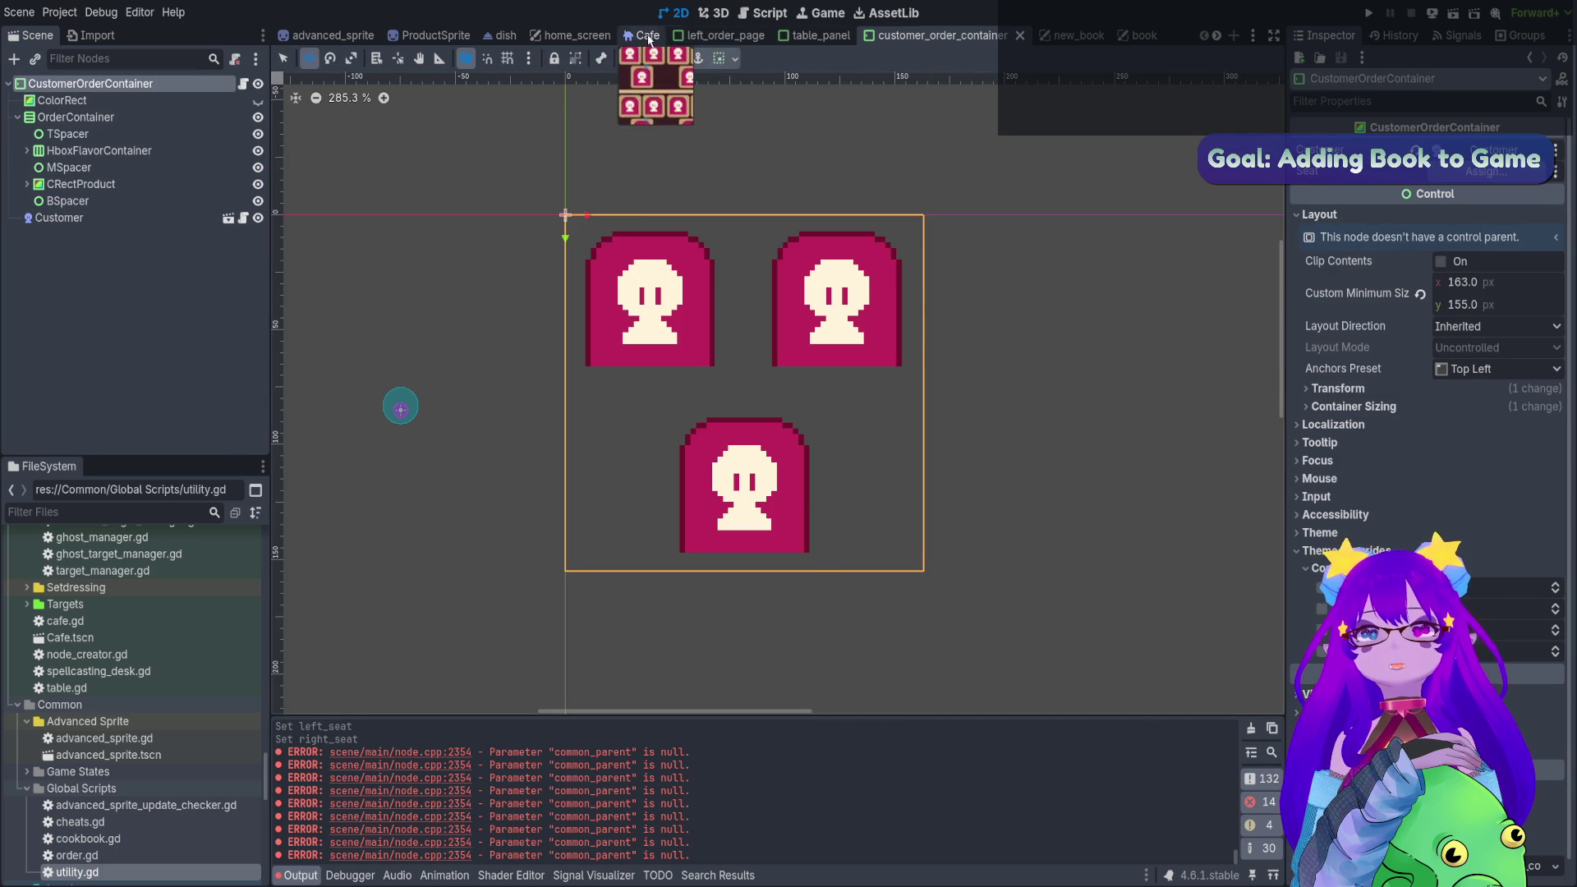
click(642, 36)
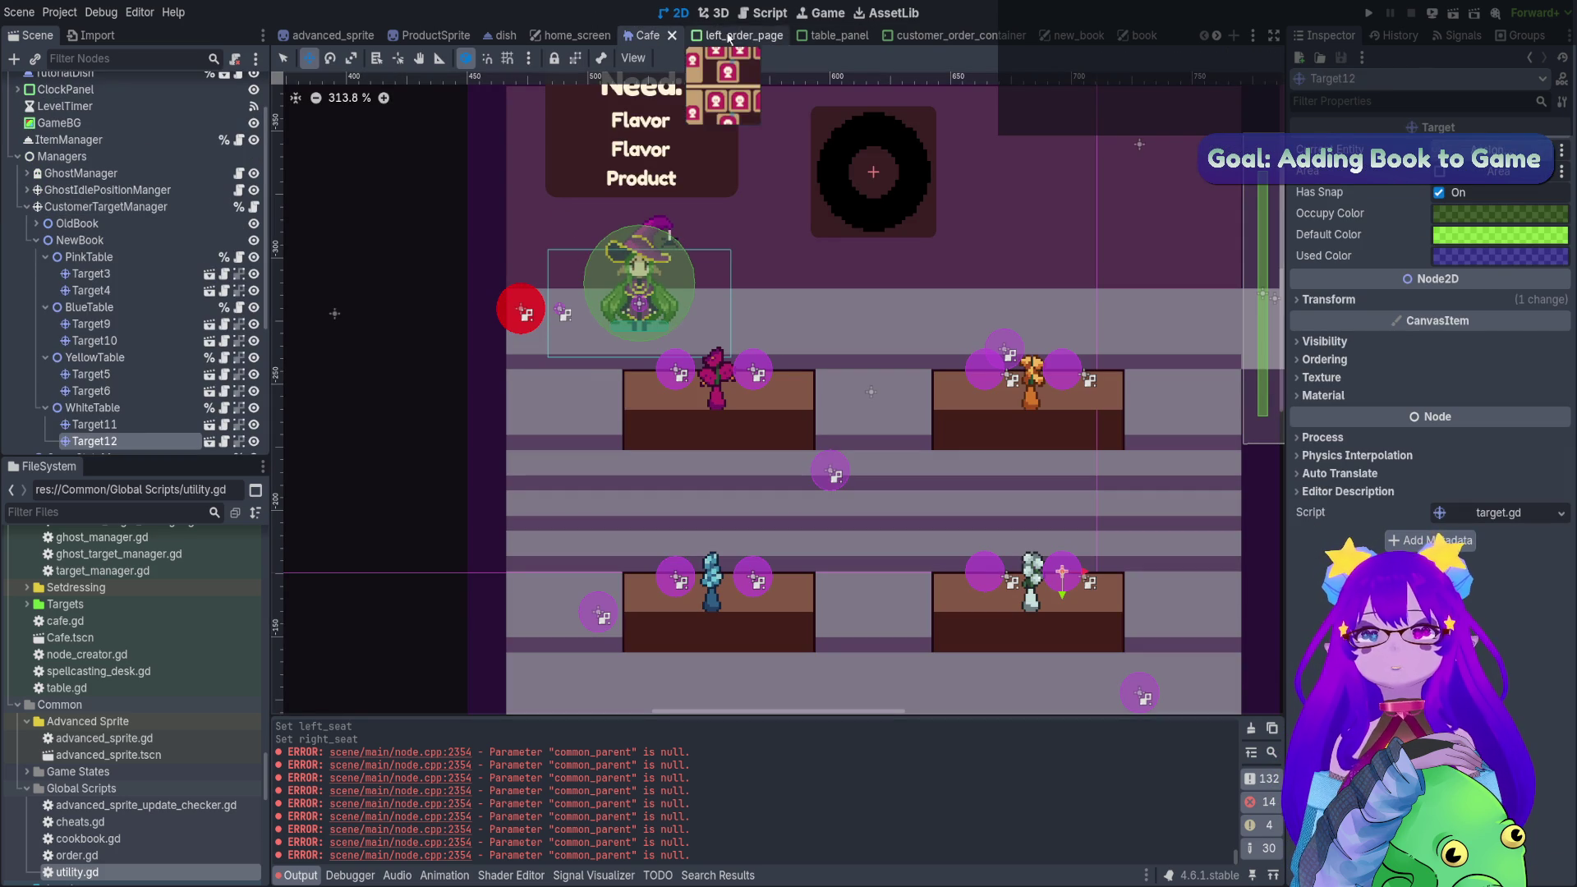
click(1063, 35)
click(123, 234)
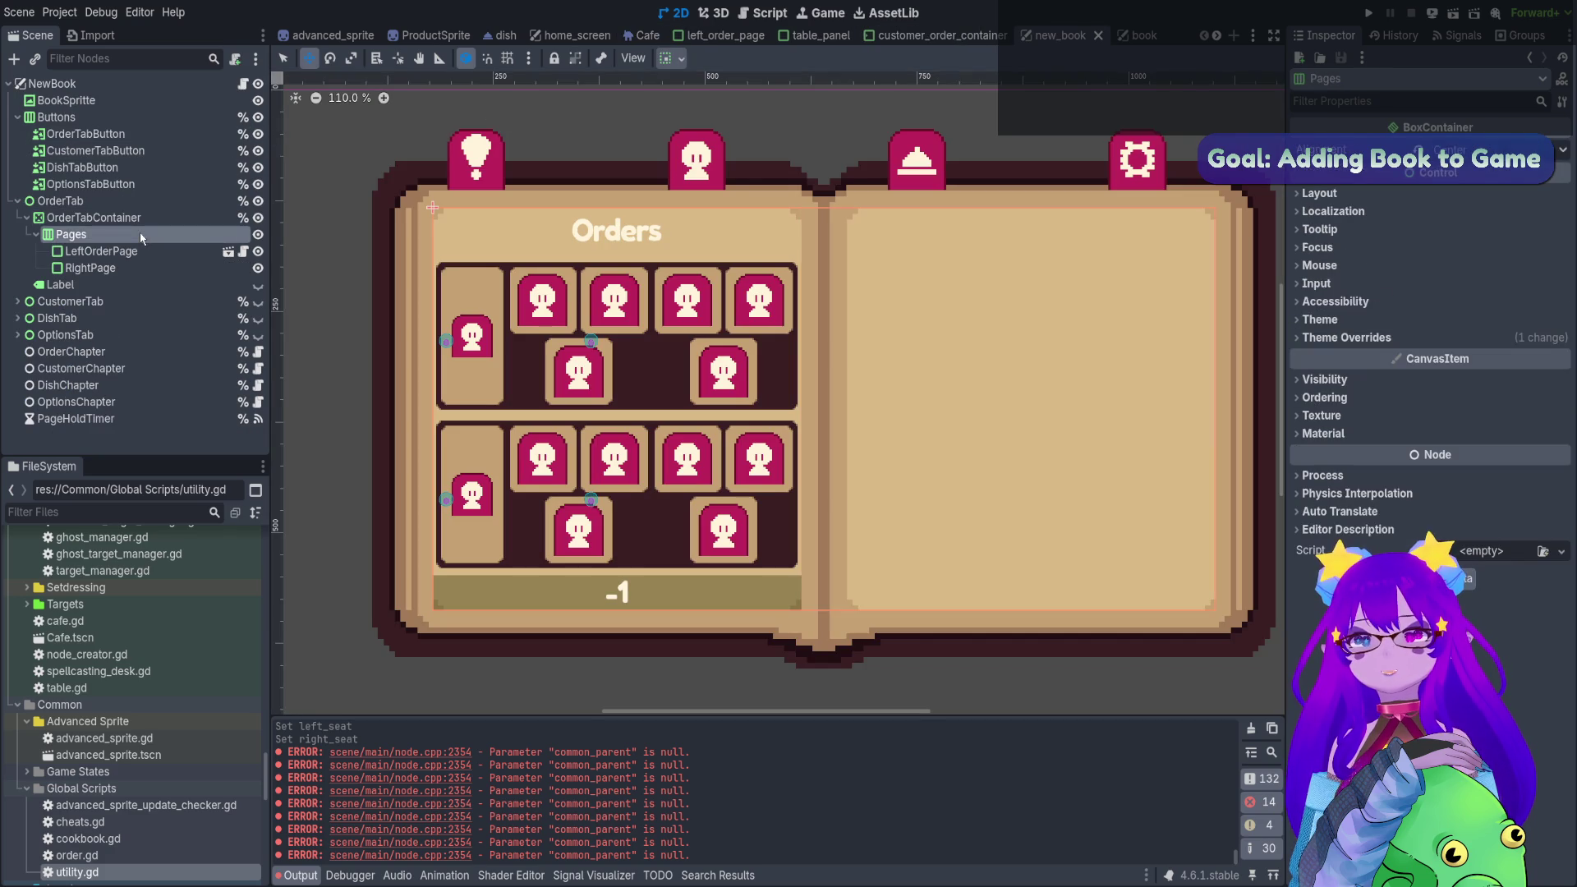
click(136, 200)
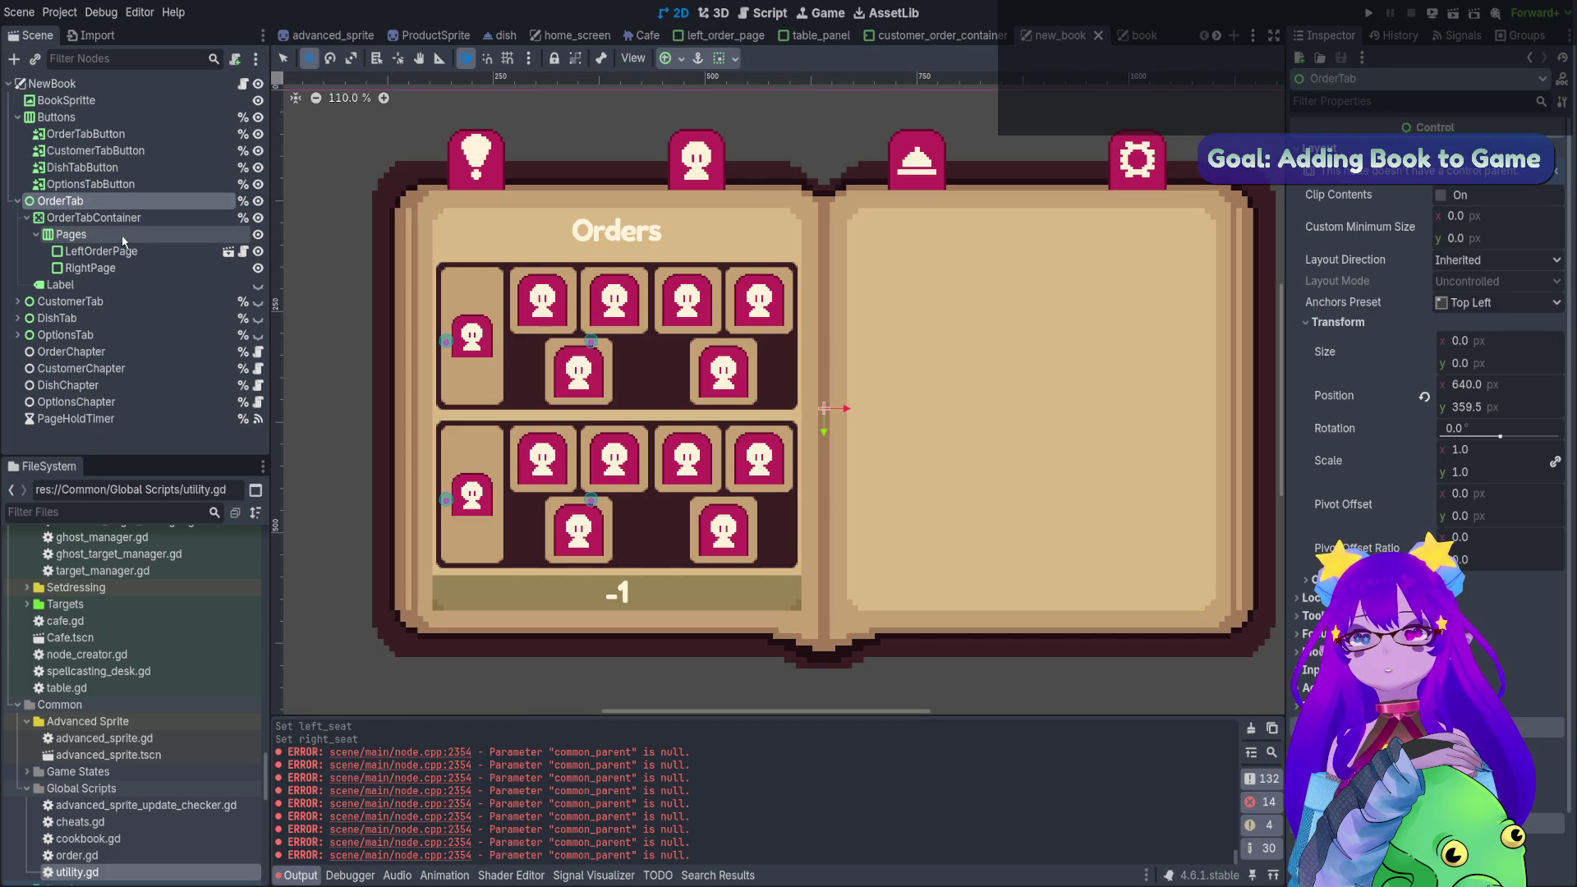
click(122, 235)
click(123, 251)
click(123, 234)
click(132, 252)
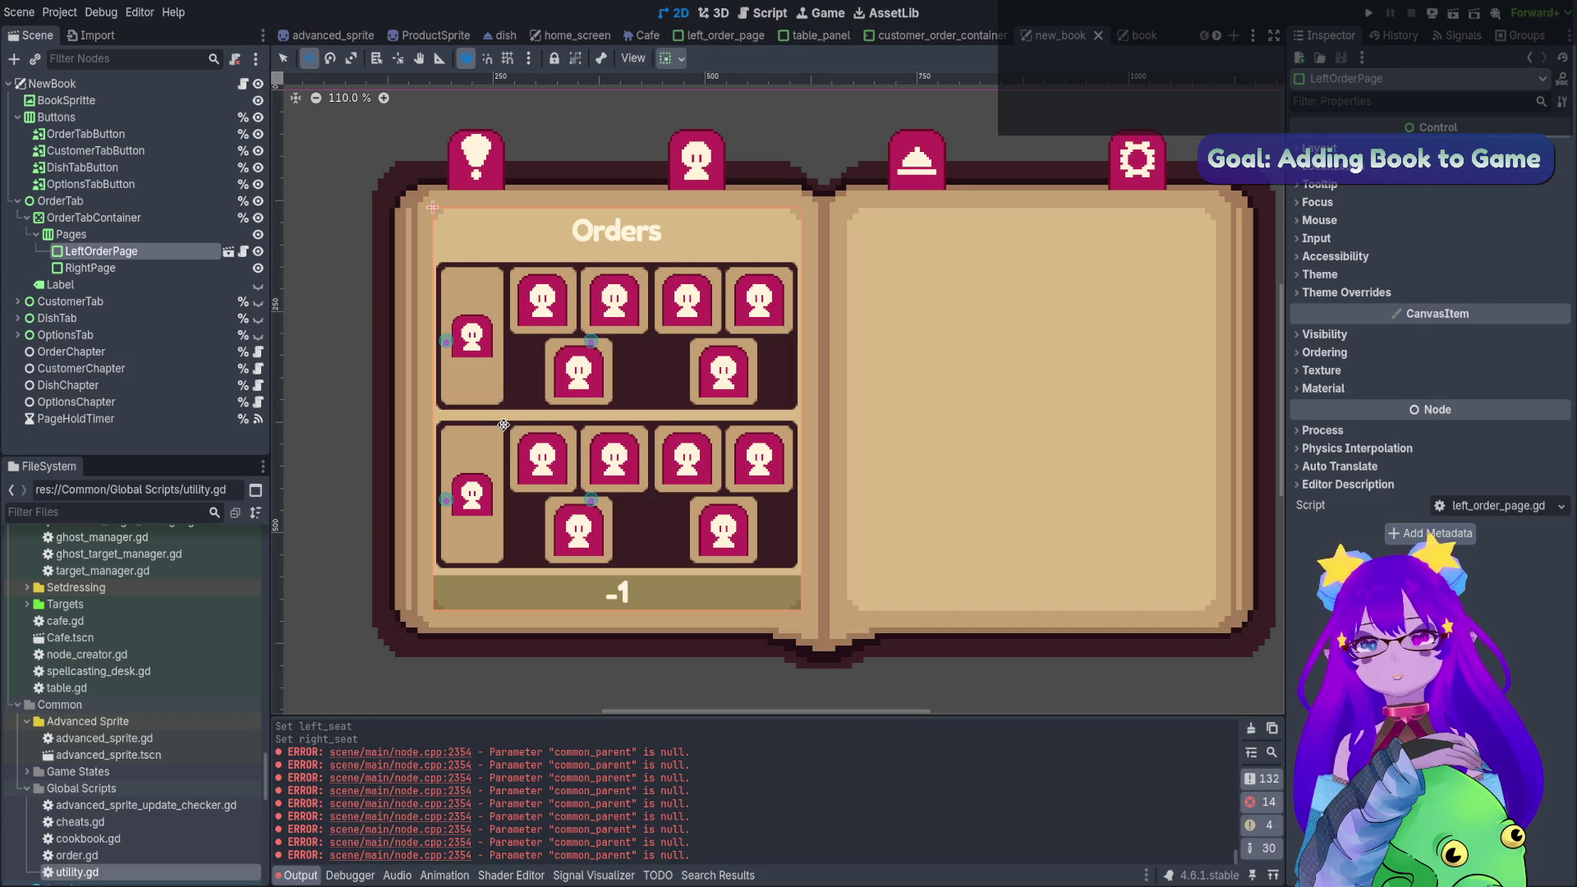
click(182, 236)
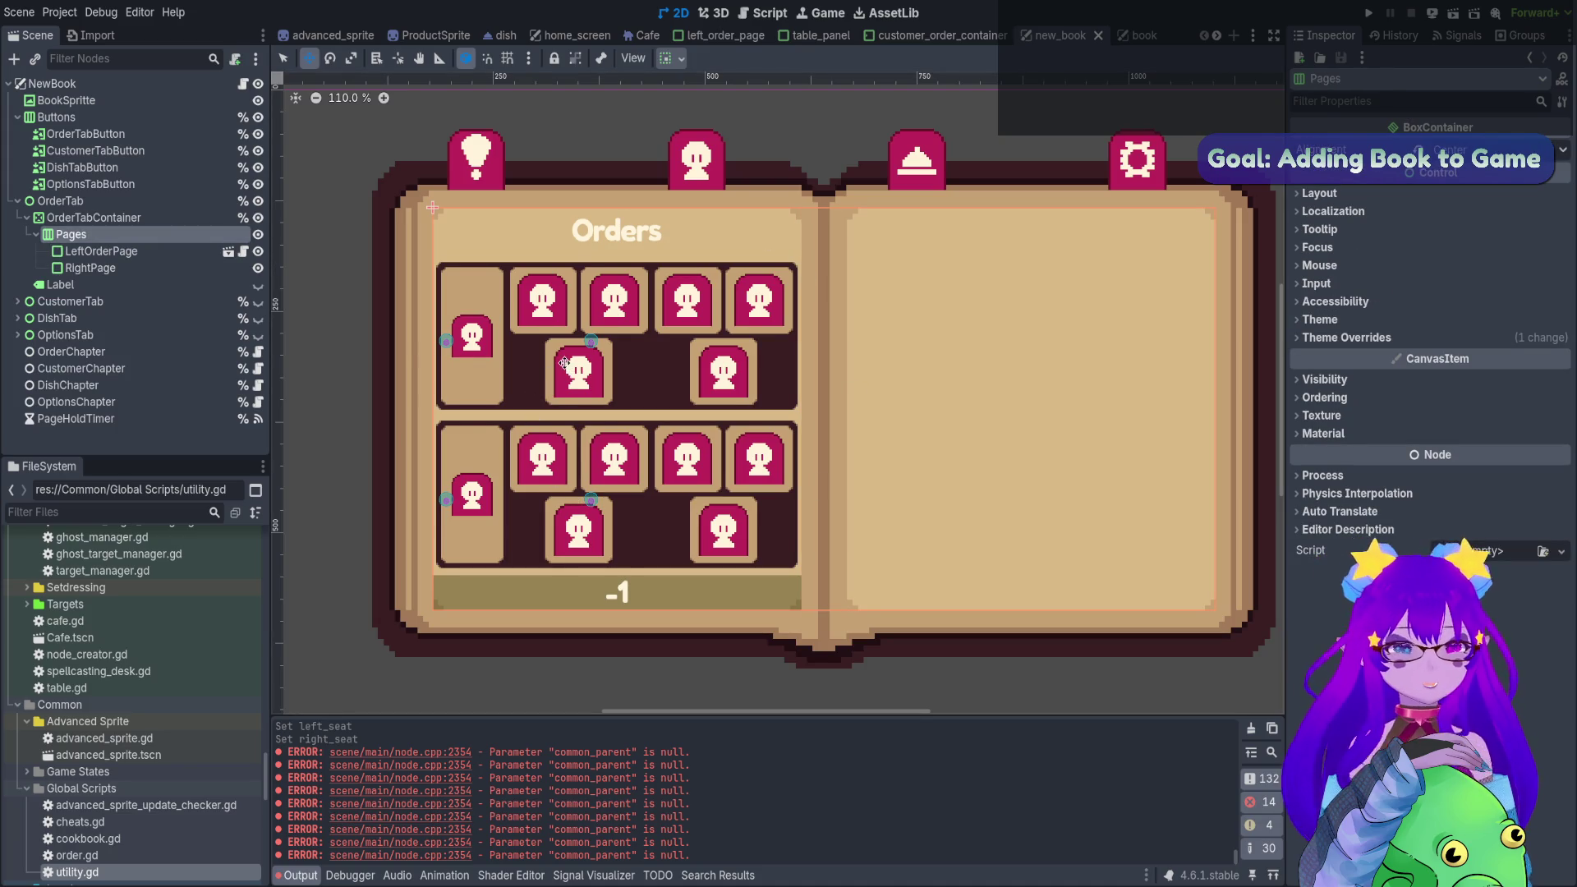
click(236, 251)
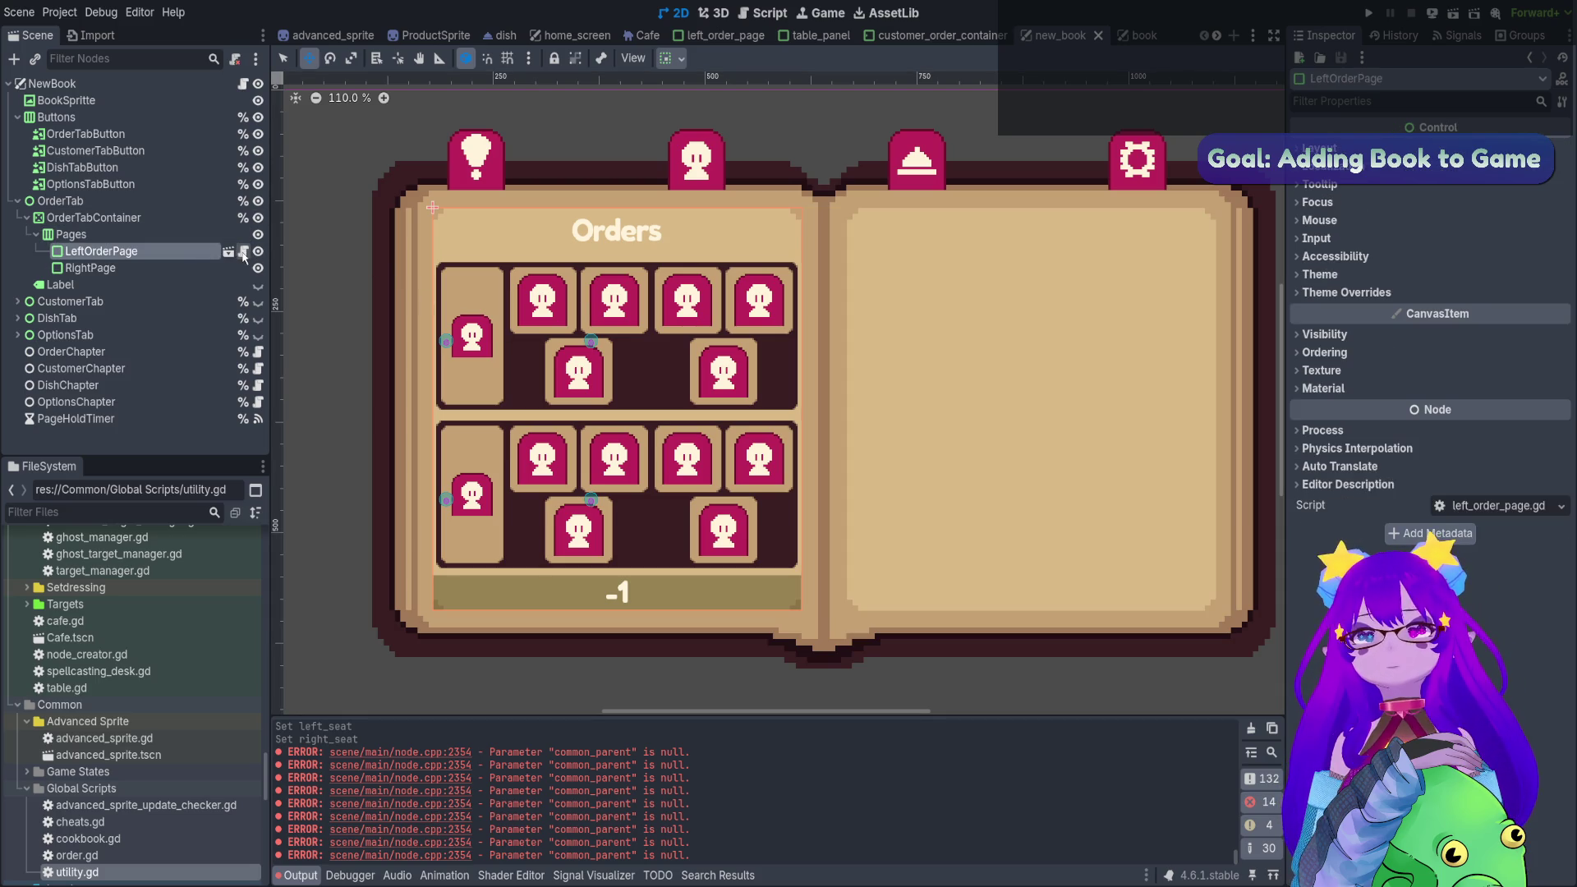
click(243, 253)
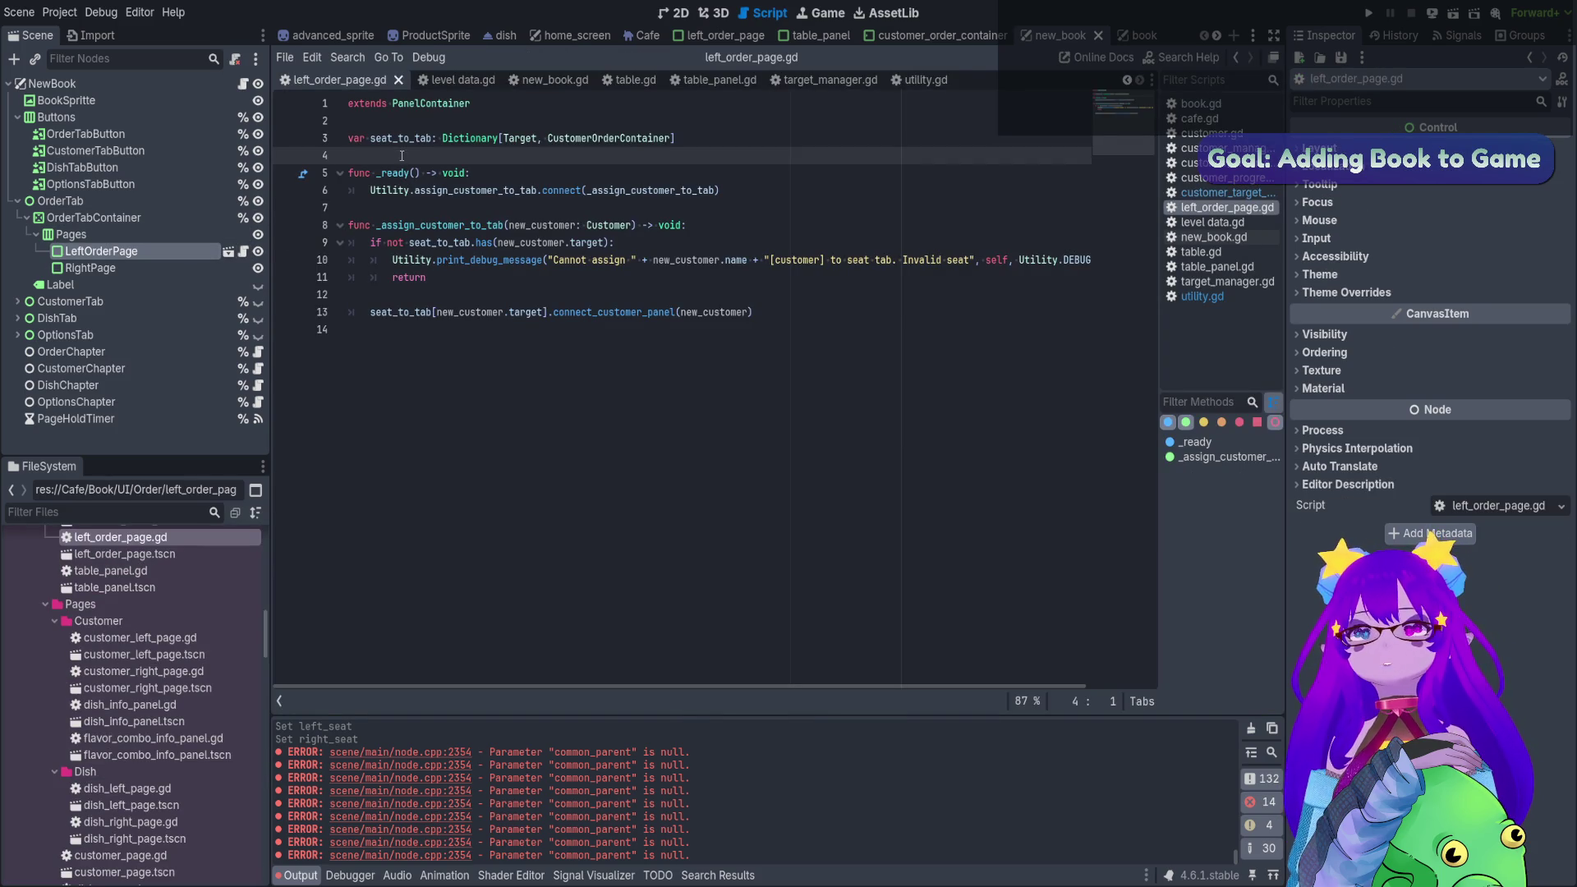
Add an unfinished Utility.assign_seat_to_tab.connect( line inside _ready of left_order_page.gd
click(819, 191)
key(Return)
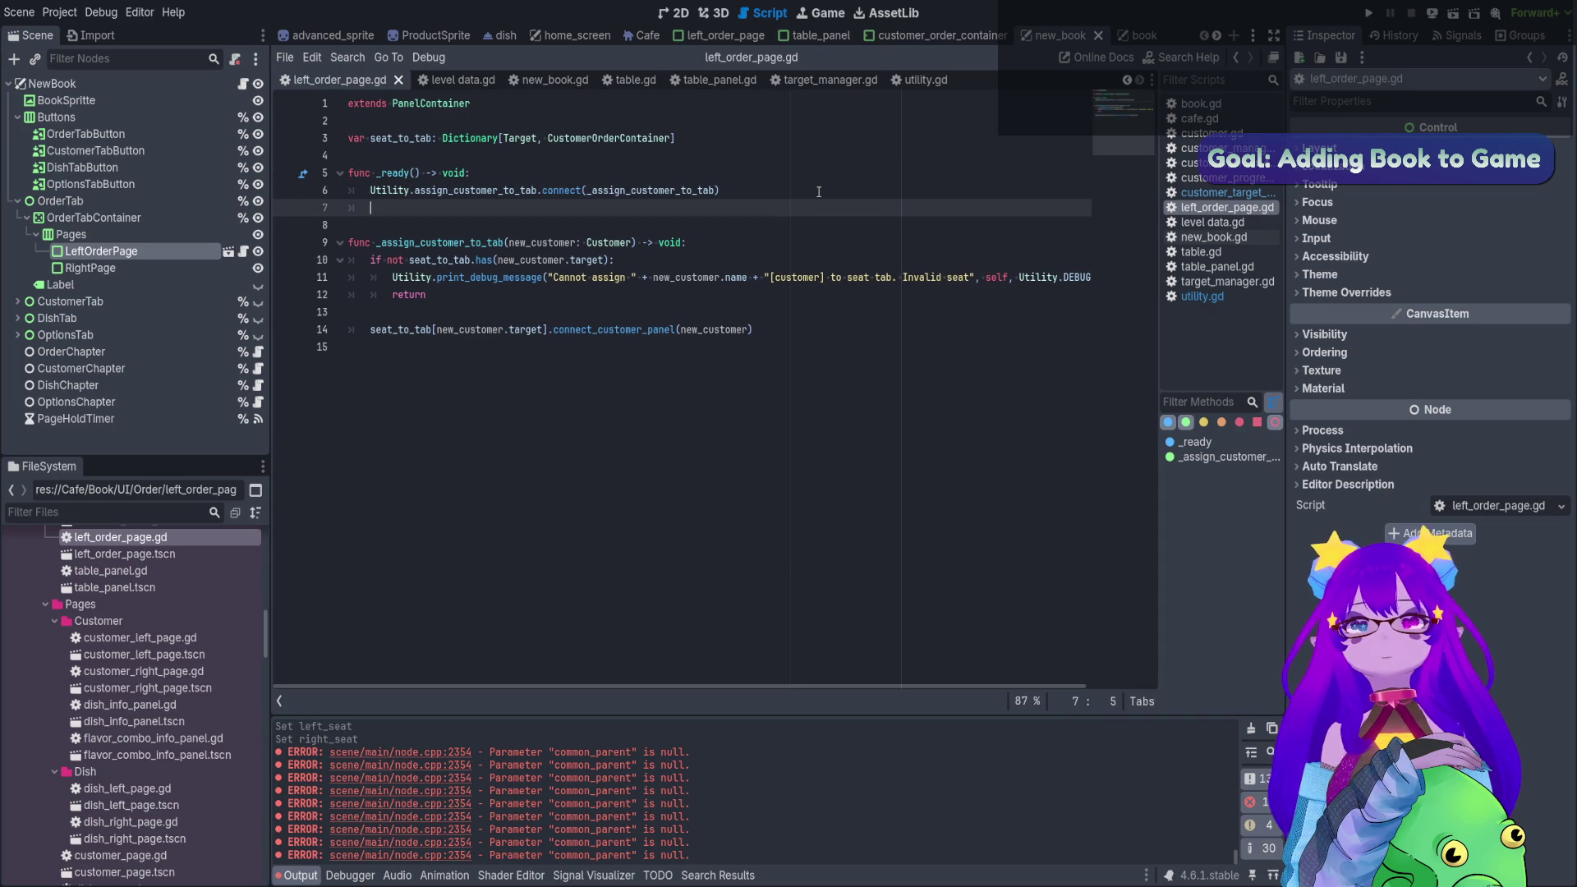
text(assign_seat_to_tab)
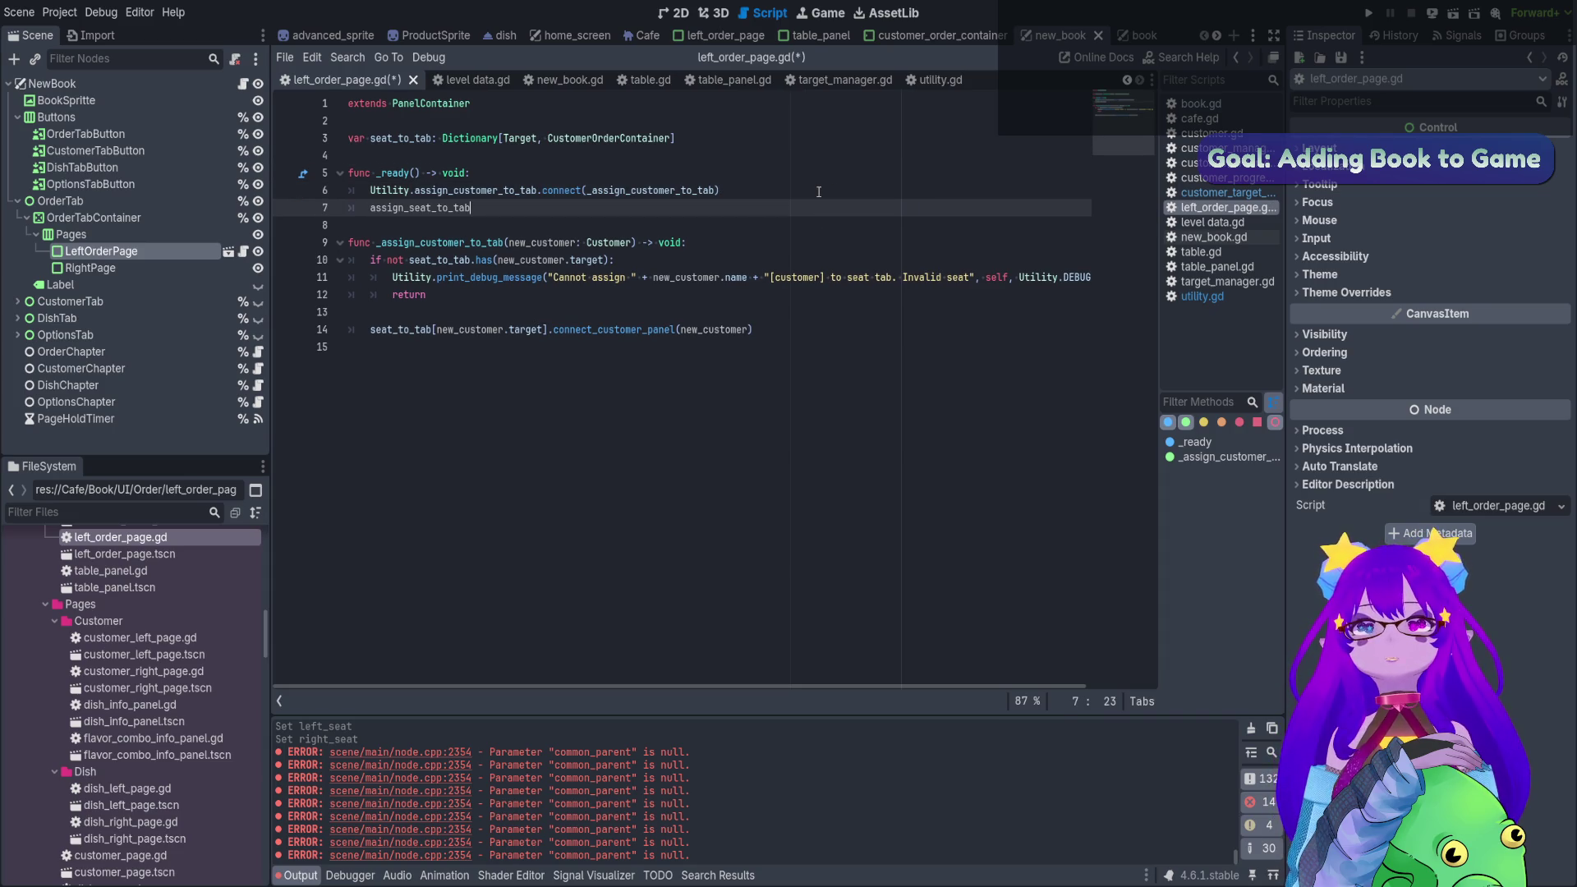
key(ctrl+BackSpace)
text(Util)
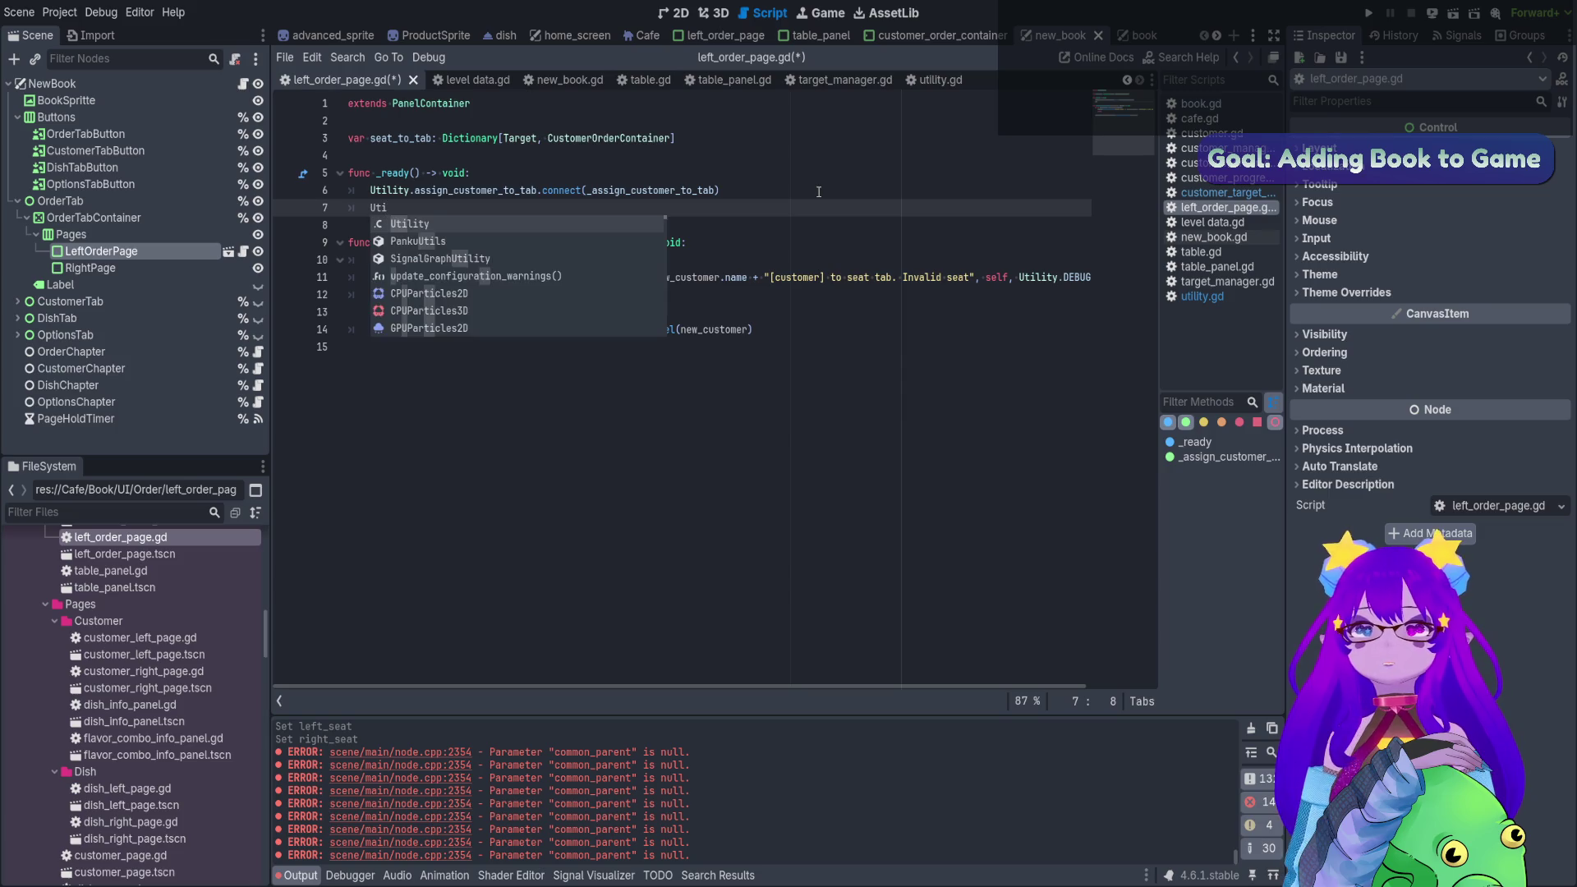
key(Return)
text(.assign_seat_to_tab.connect()
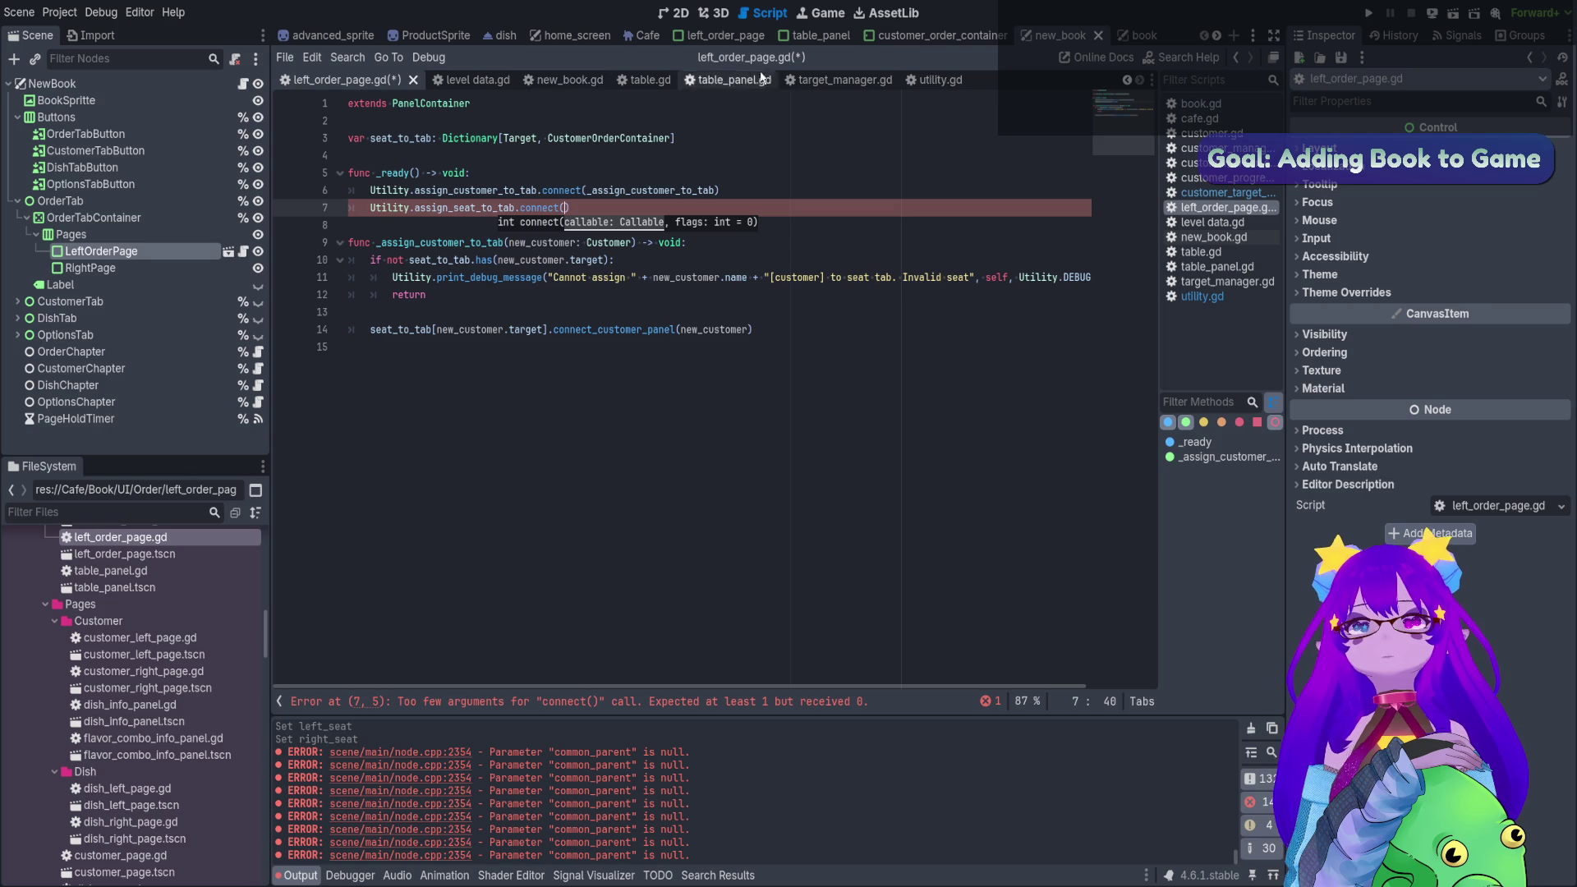
click(838, 80)
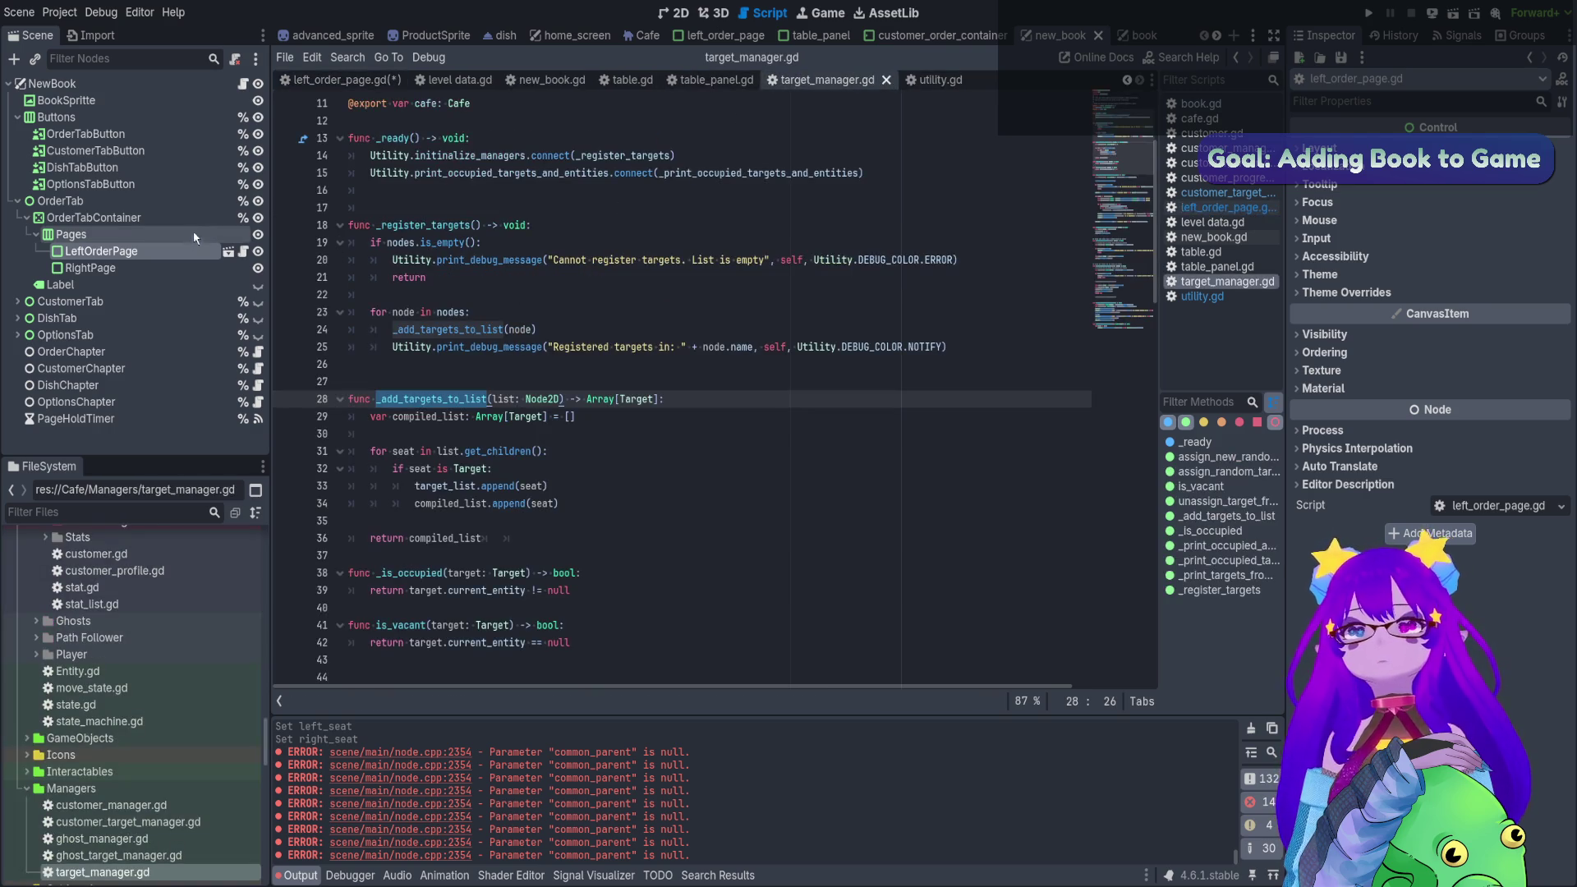
Review color_to_table and _register_new_book in customer_target_manager.gd and save all changes
click(636, 37)
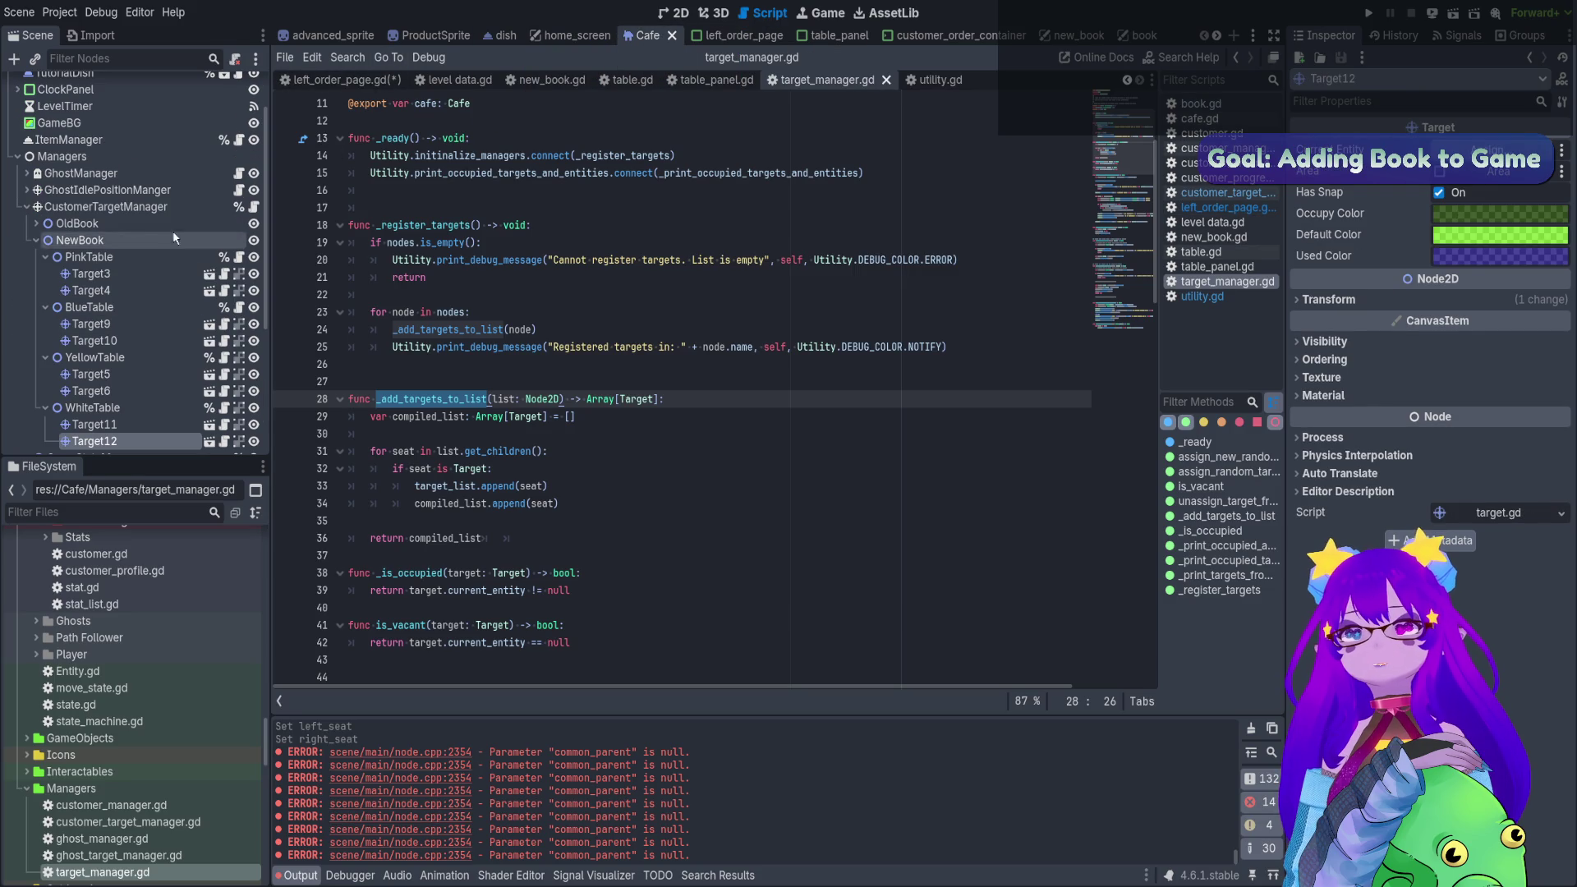
click(239, 206)
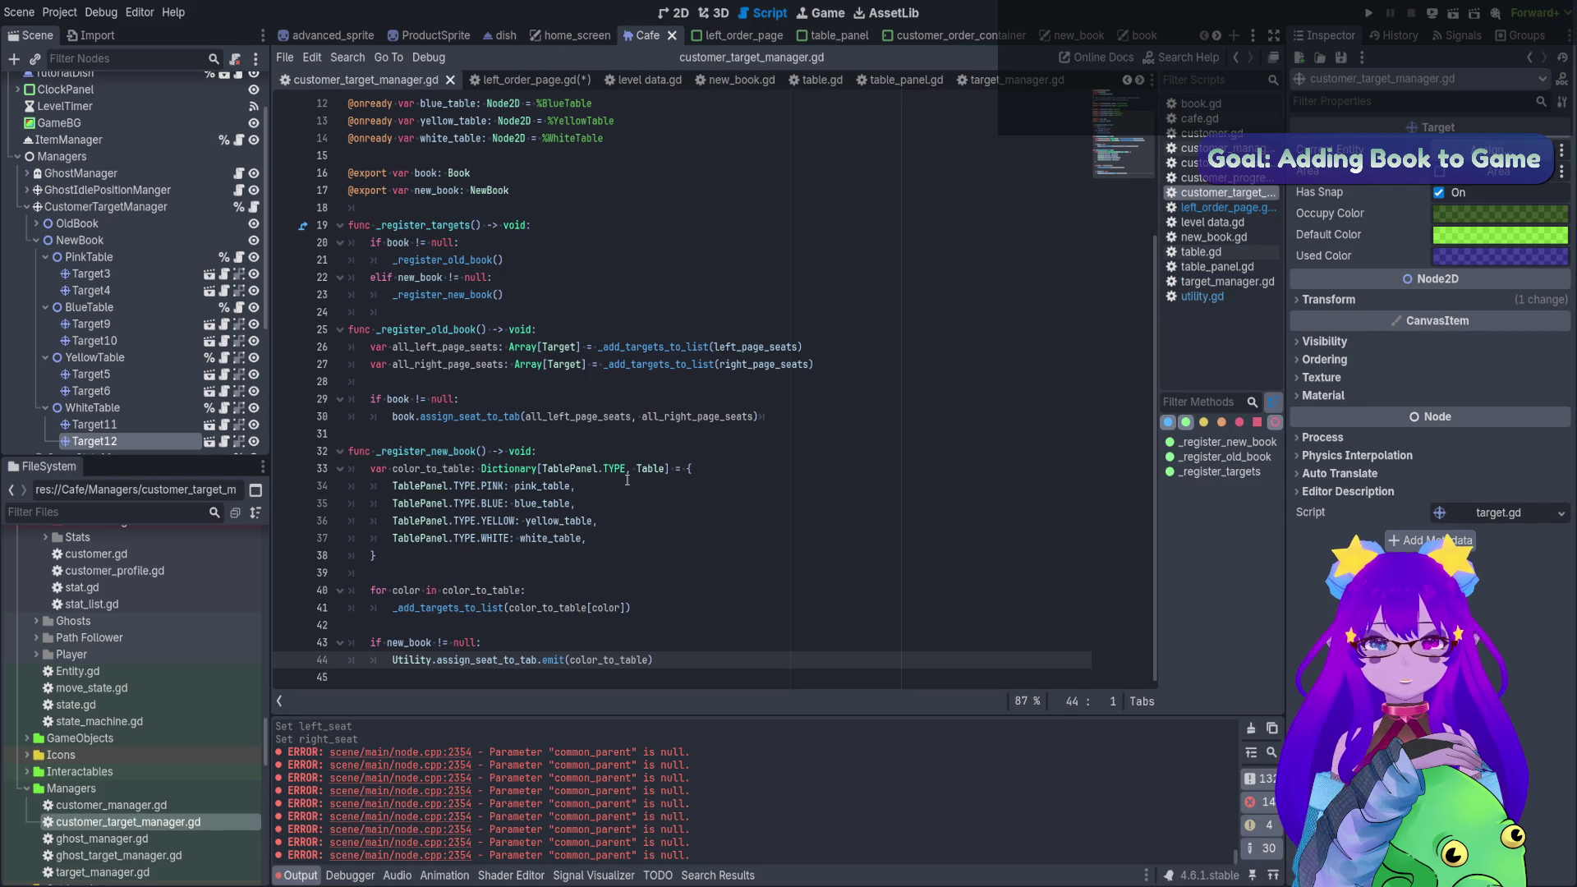
drag(671, 468, 369, 476)
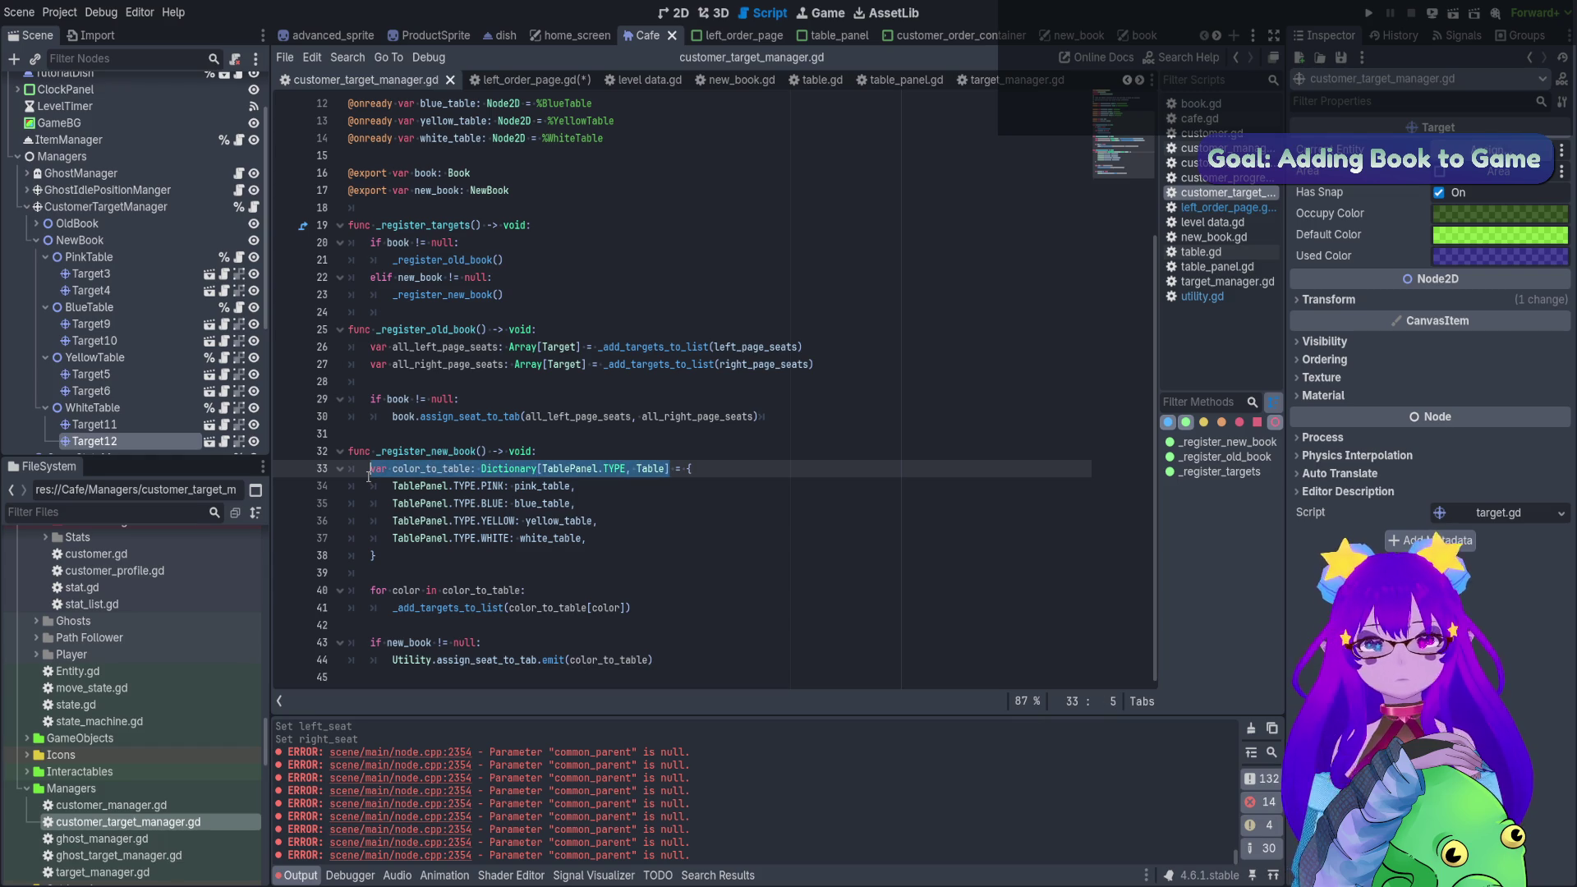
mouse_move(369, 677)
mouse_down()
mouse_move(345, 470)
mouse_move(323, 457)
mouse_up()
key(ctrl+s)
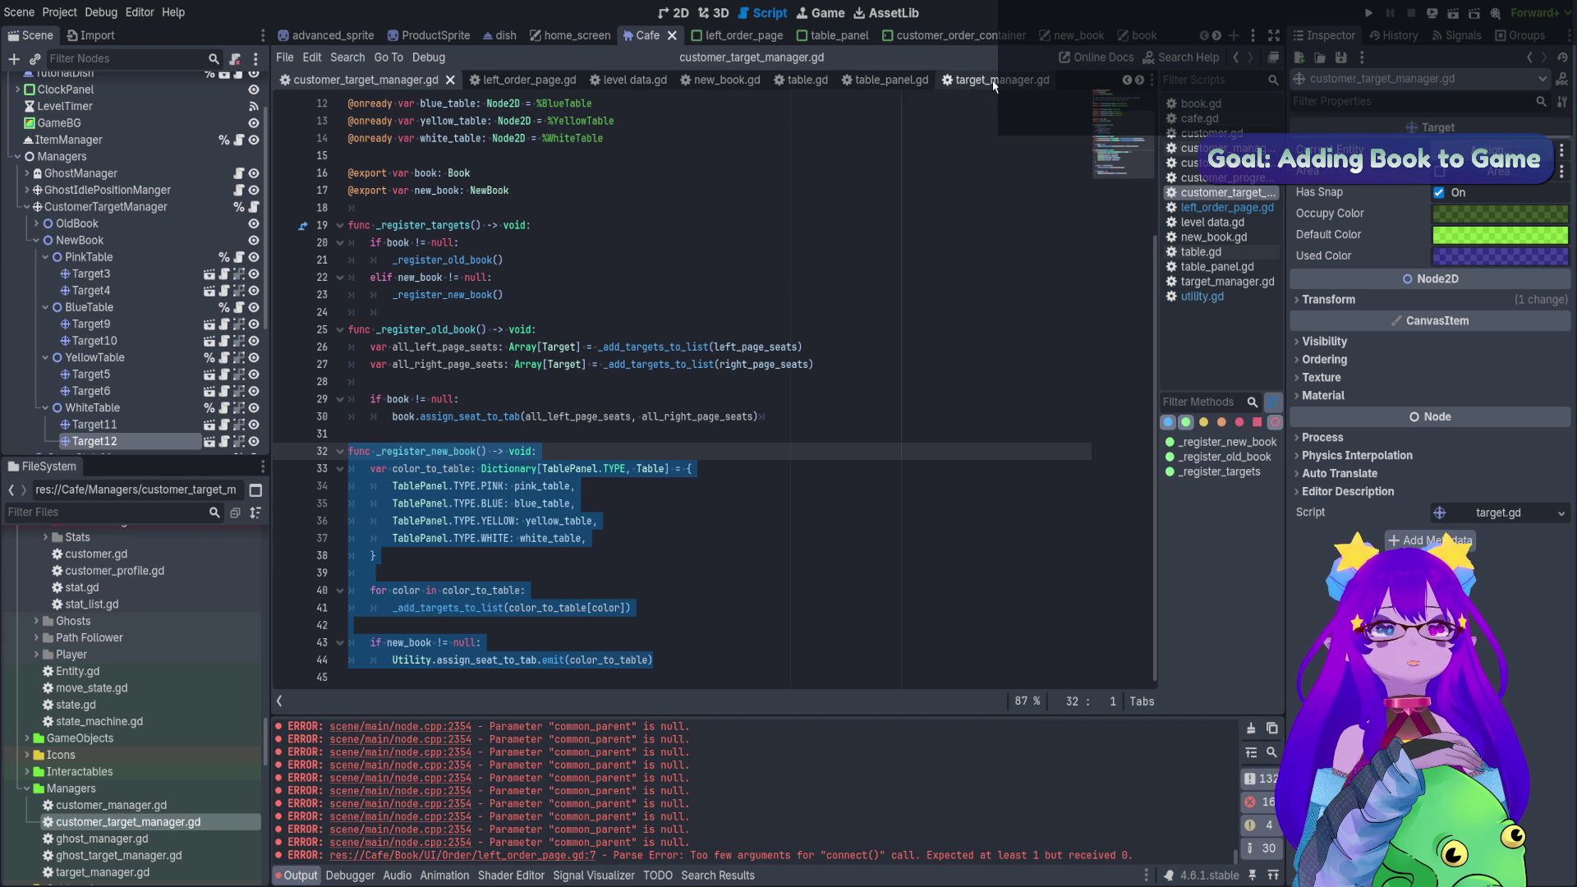
View the NewBook script, then open table_panel.gd from the table_panel scene
click(1083, 37)
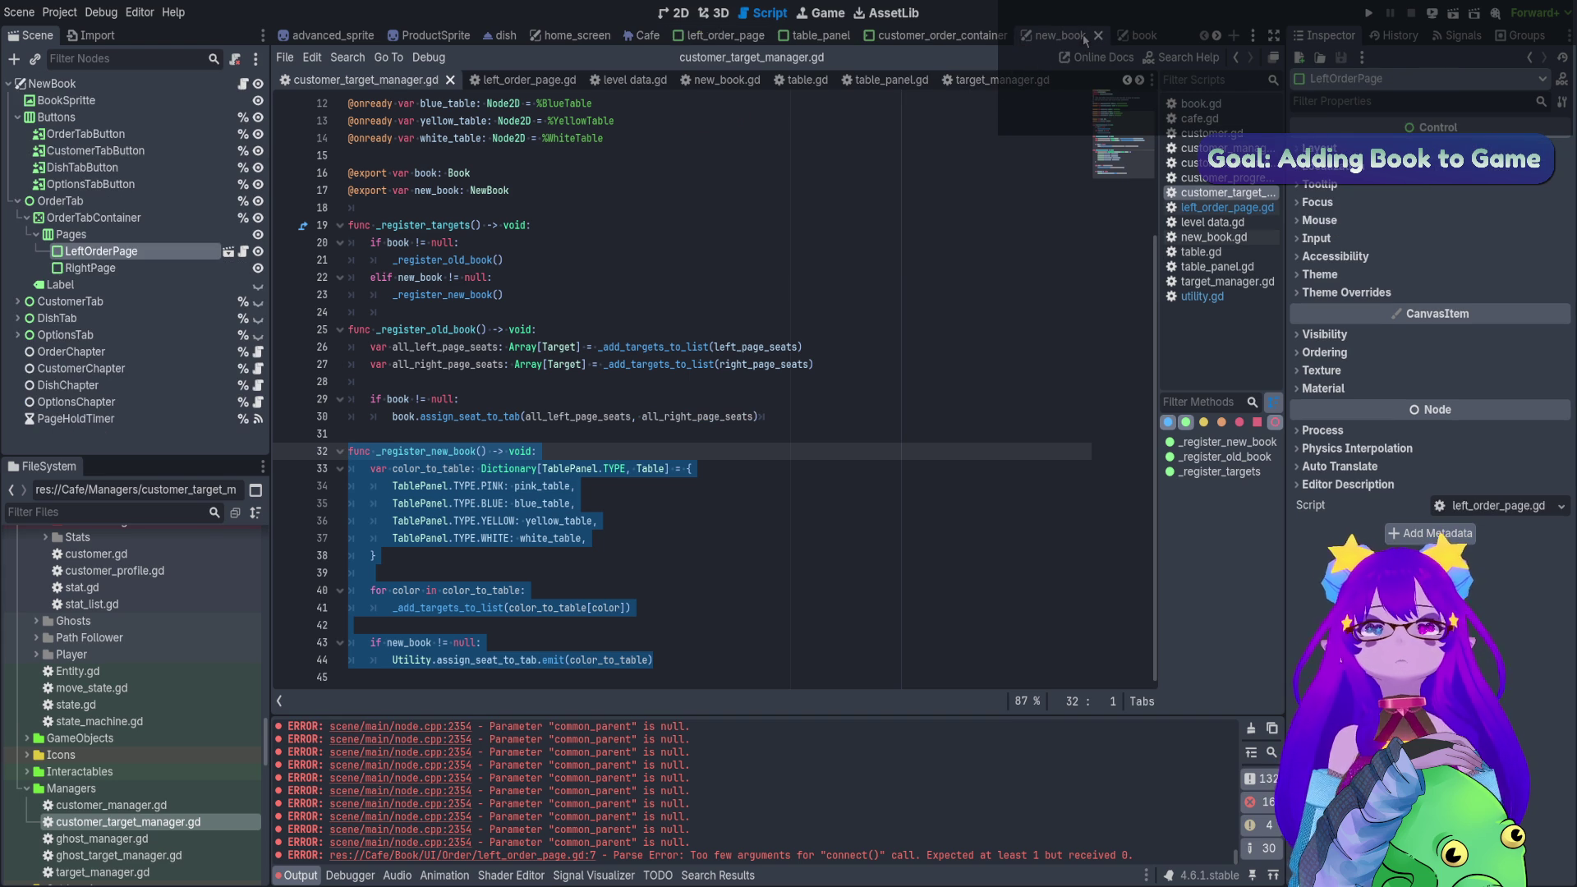
click(244, 83)
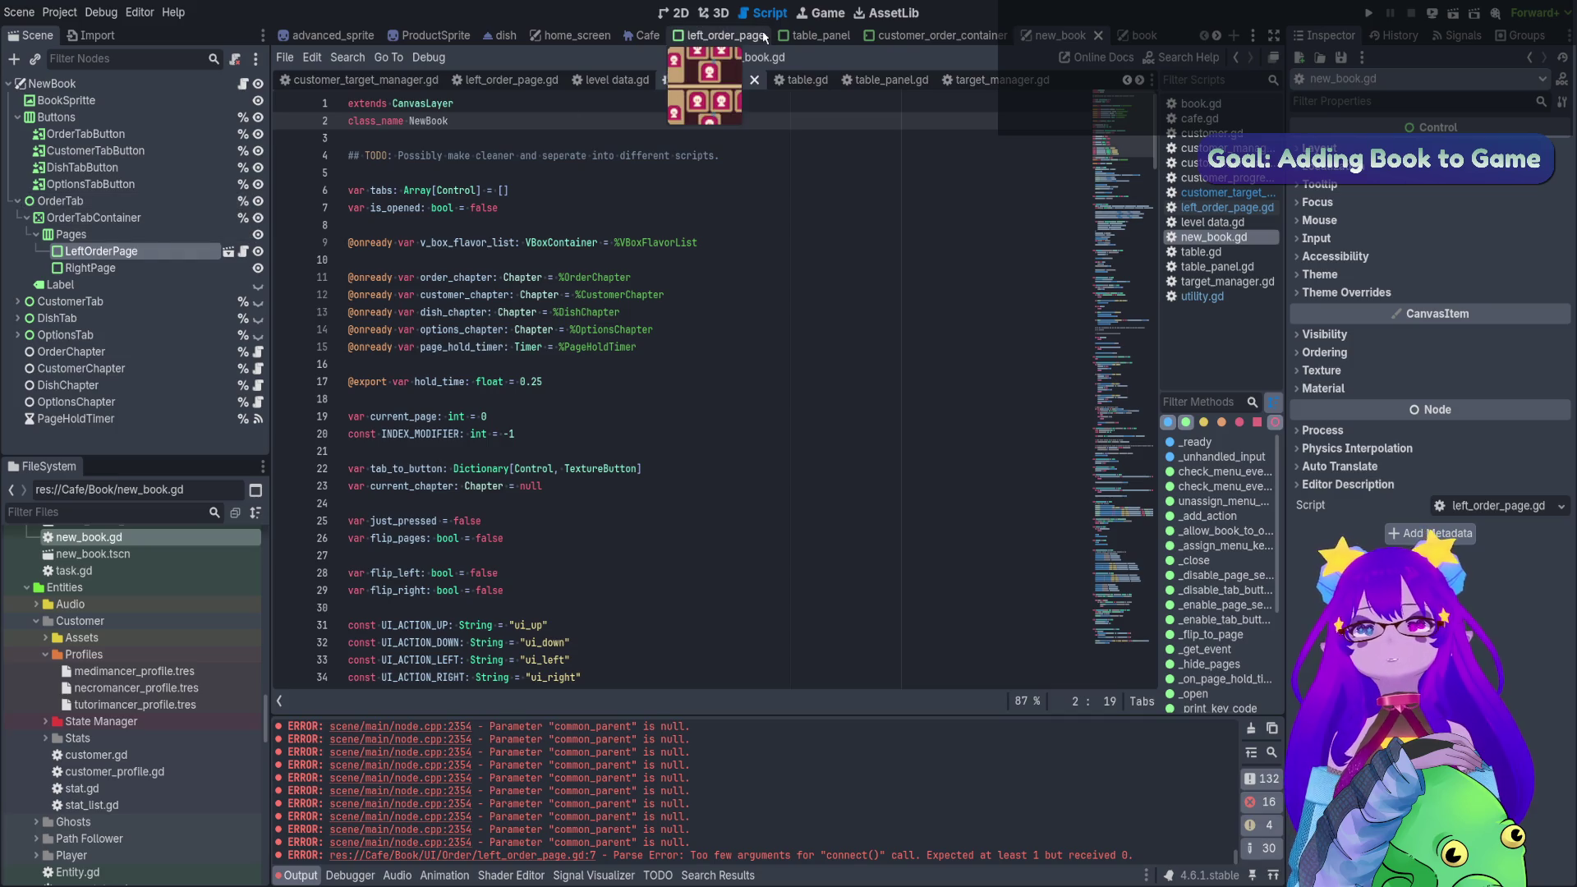
click(713, 36)
click(845, 37)
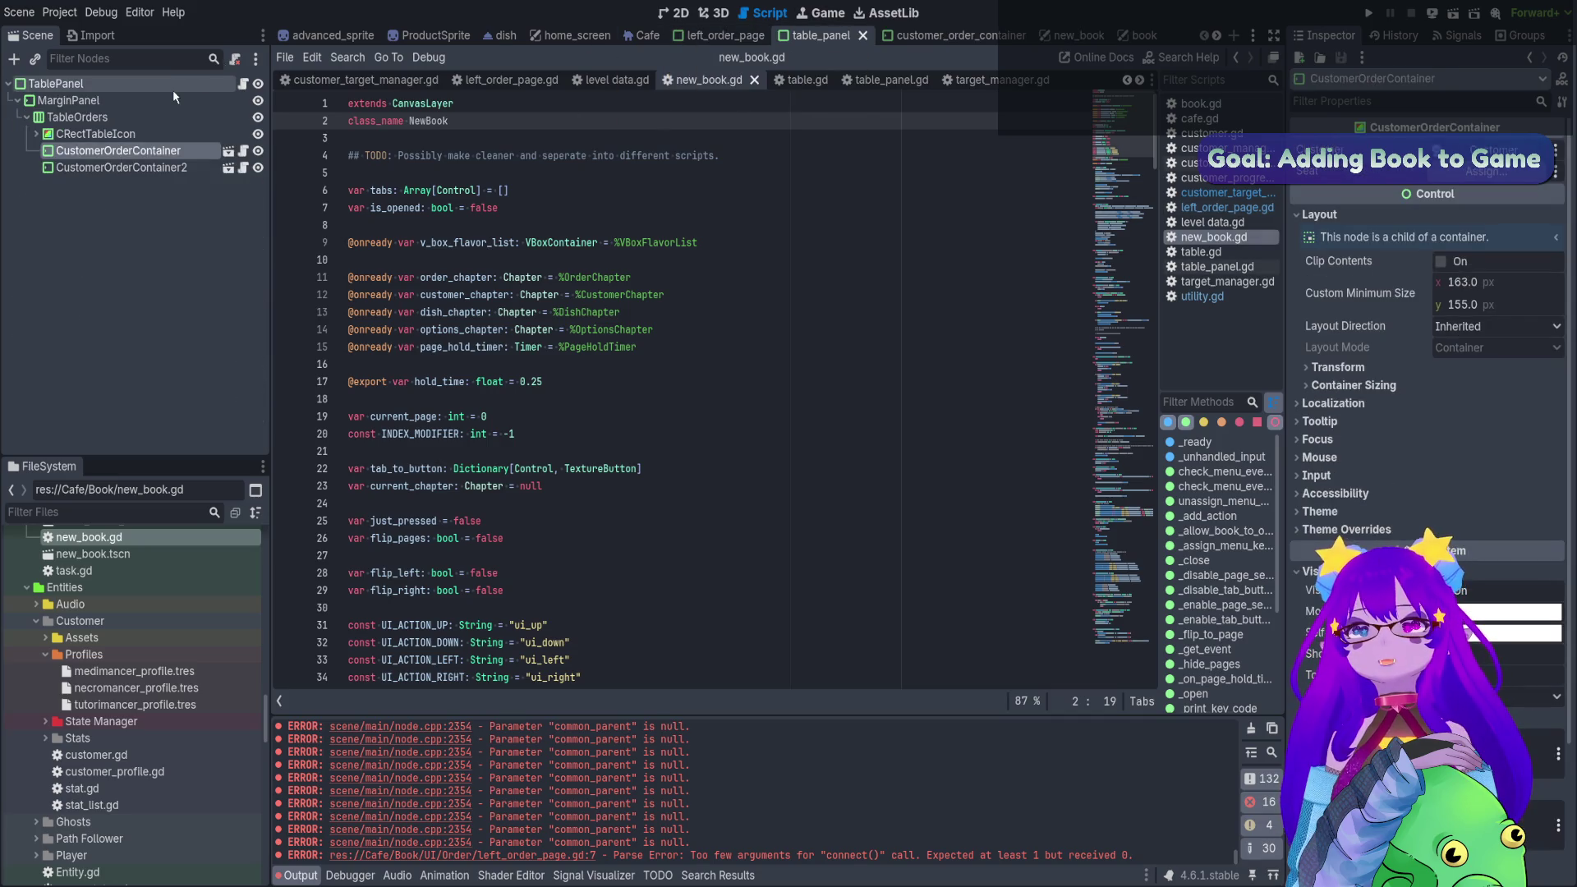
click(243, 84)
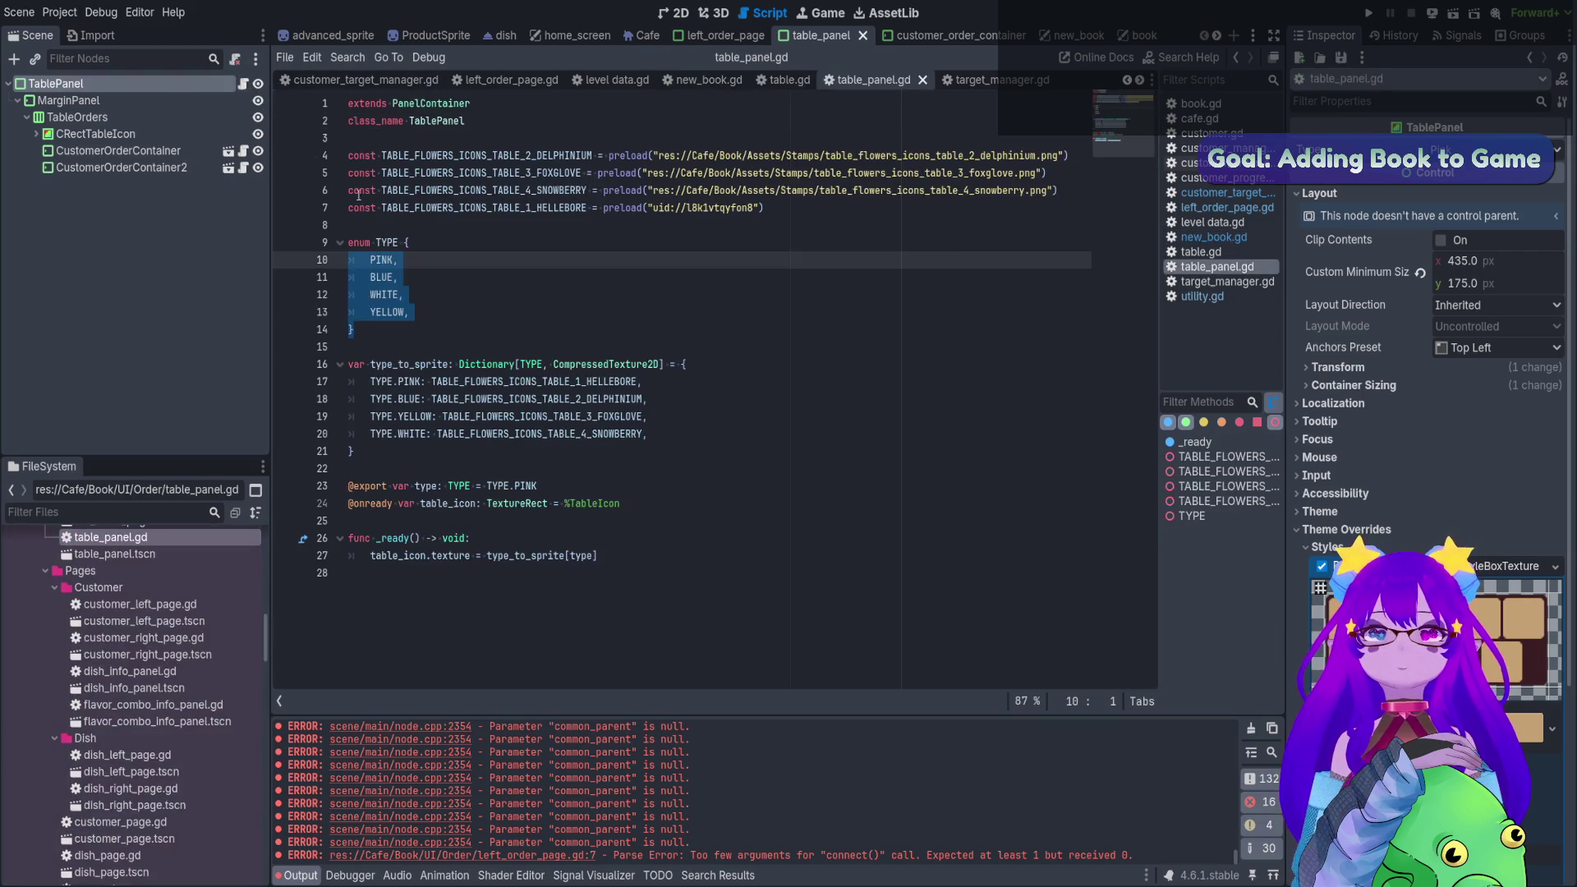
click(560, 488)
key(Return)
text(@expor)
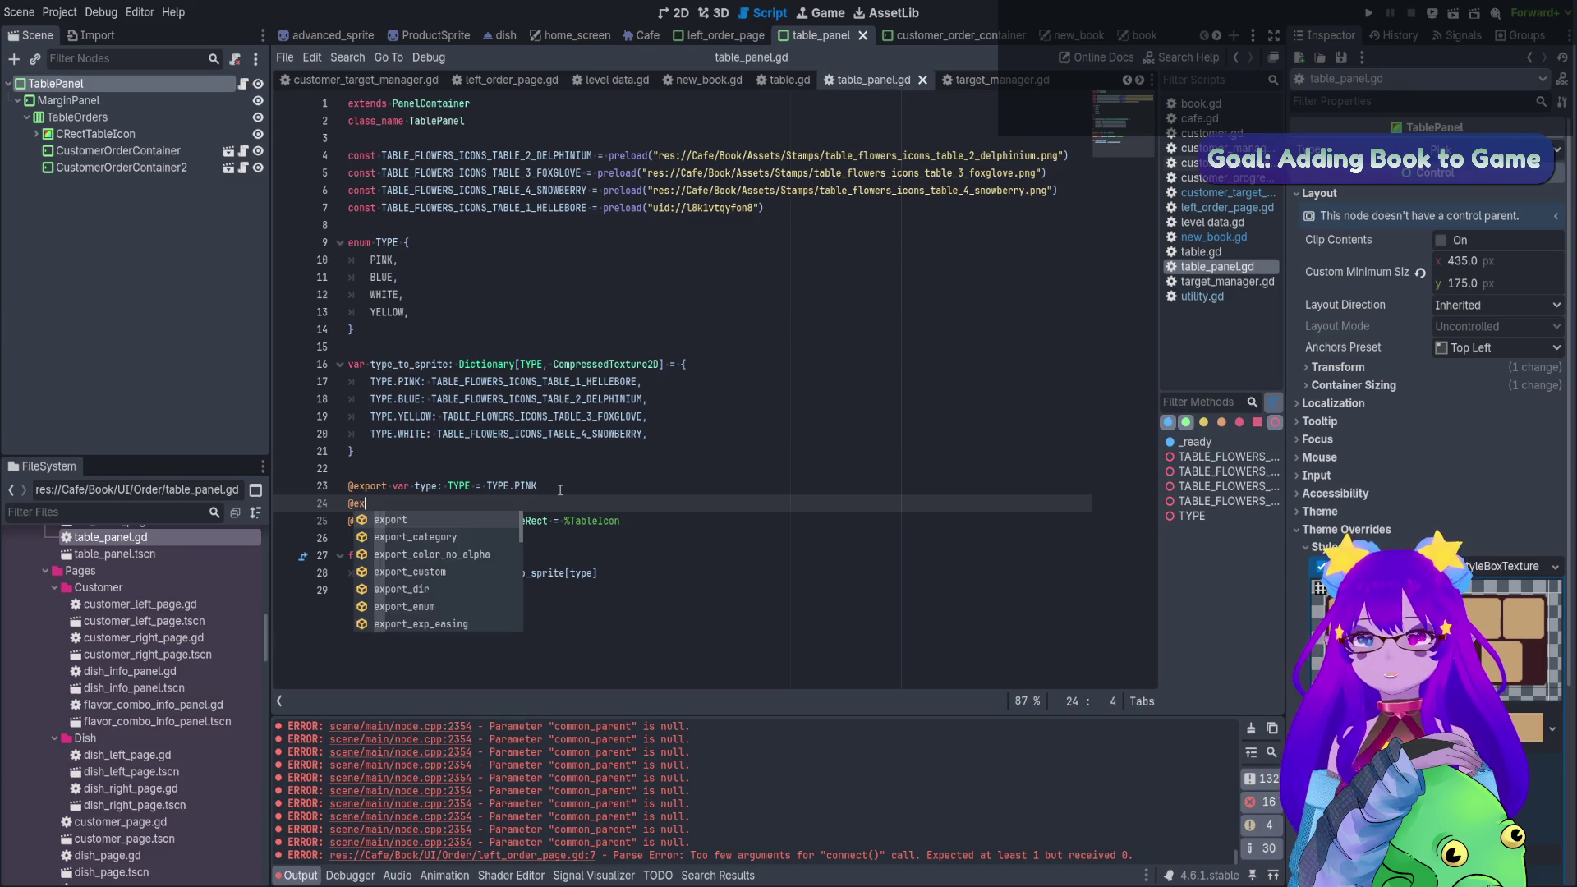
text(t var )
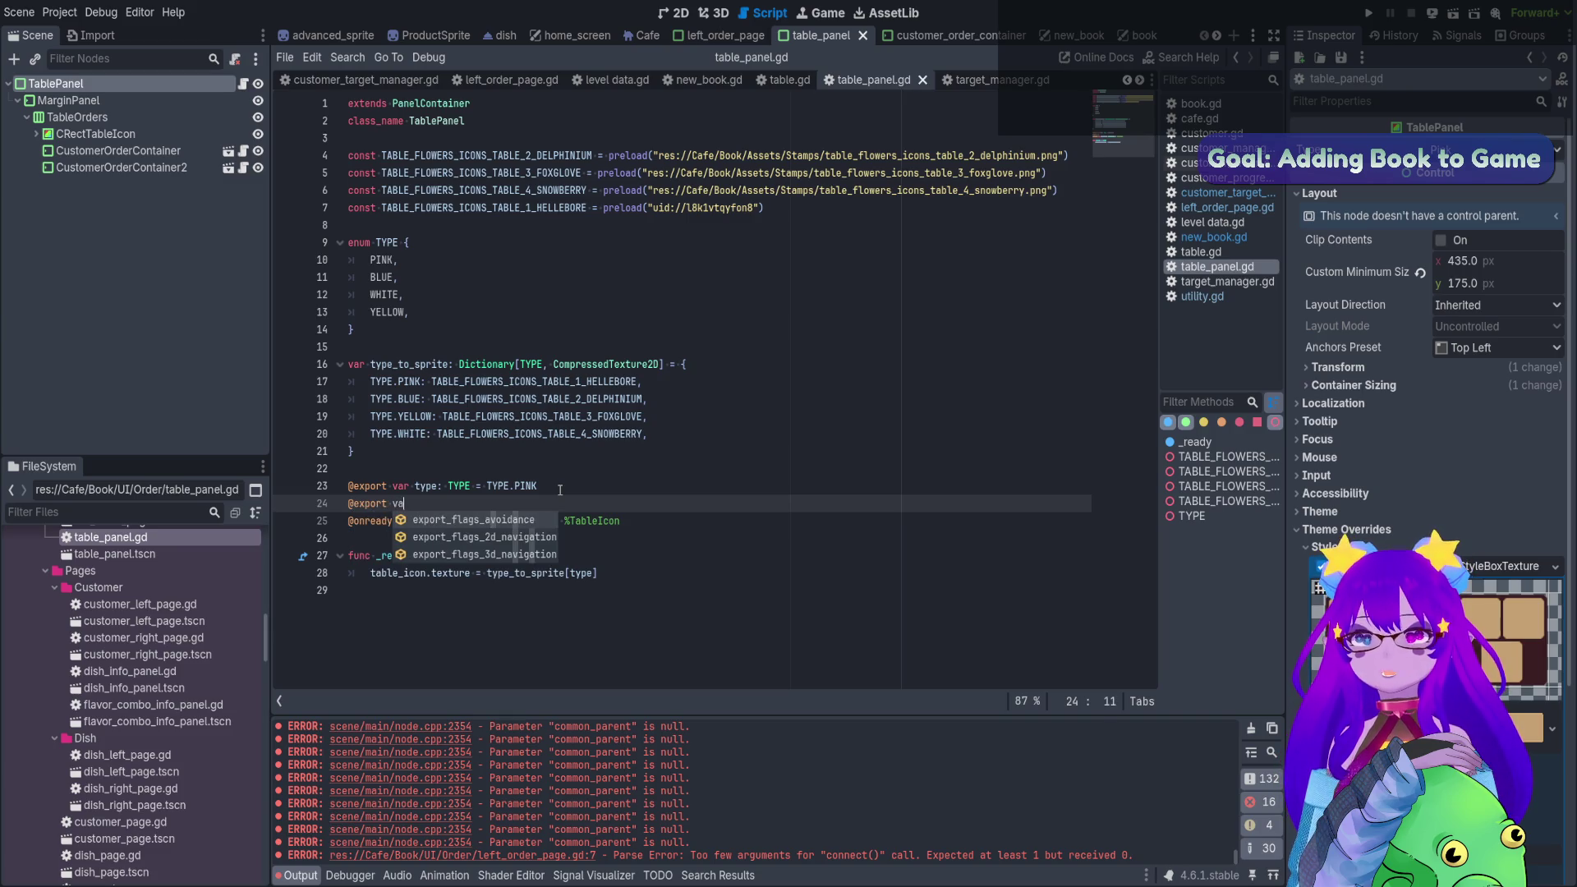
text(T)
text(able:)
text(Table)
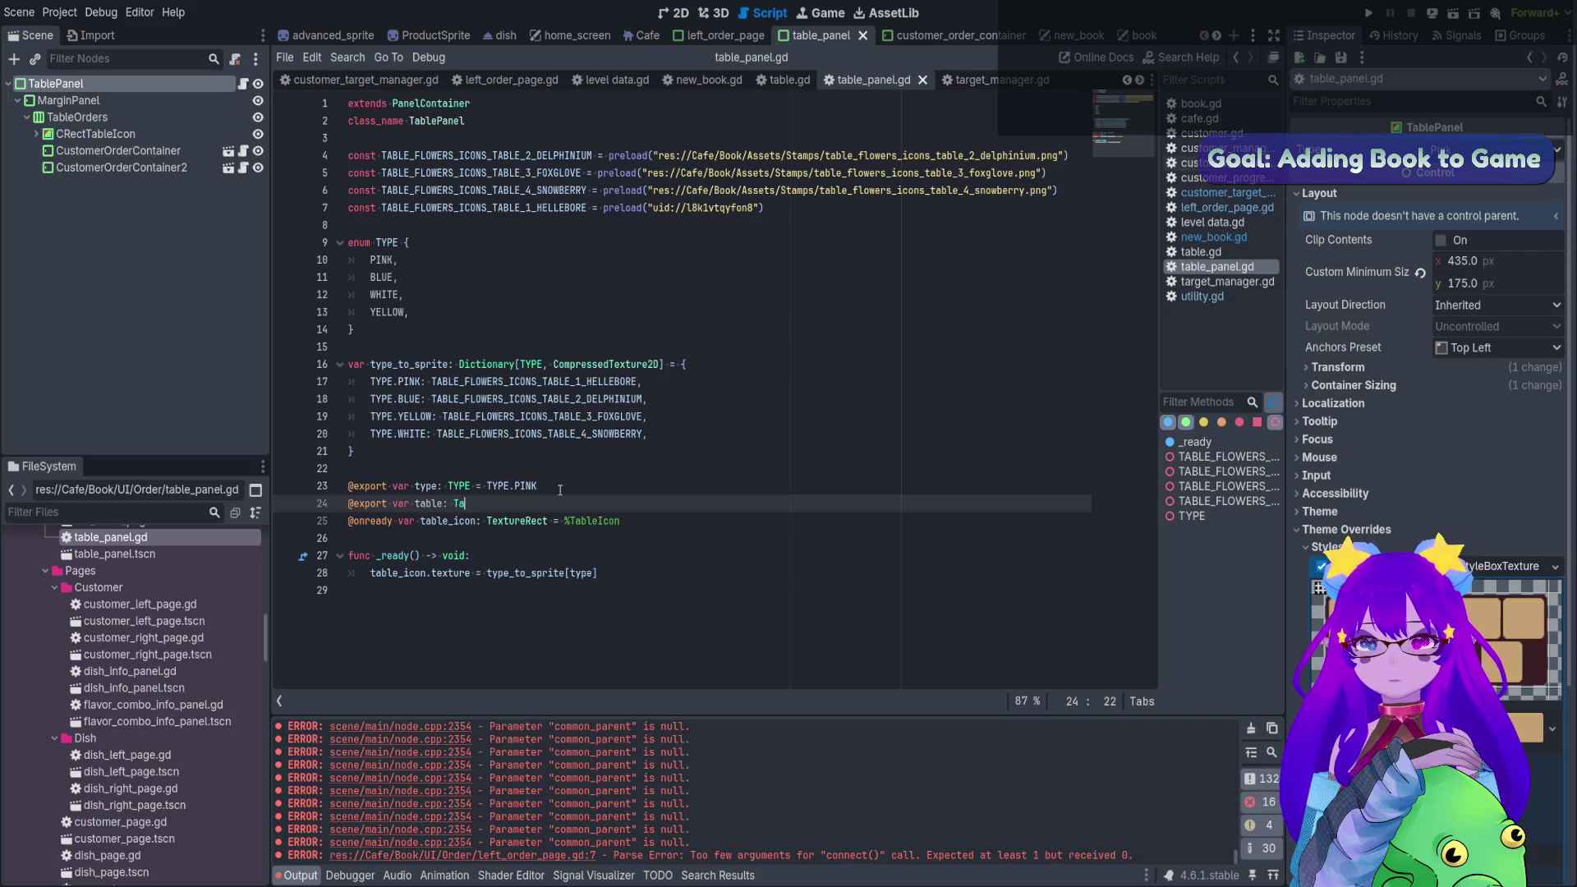
click(560, 490)
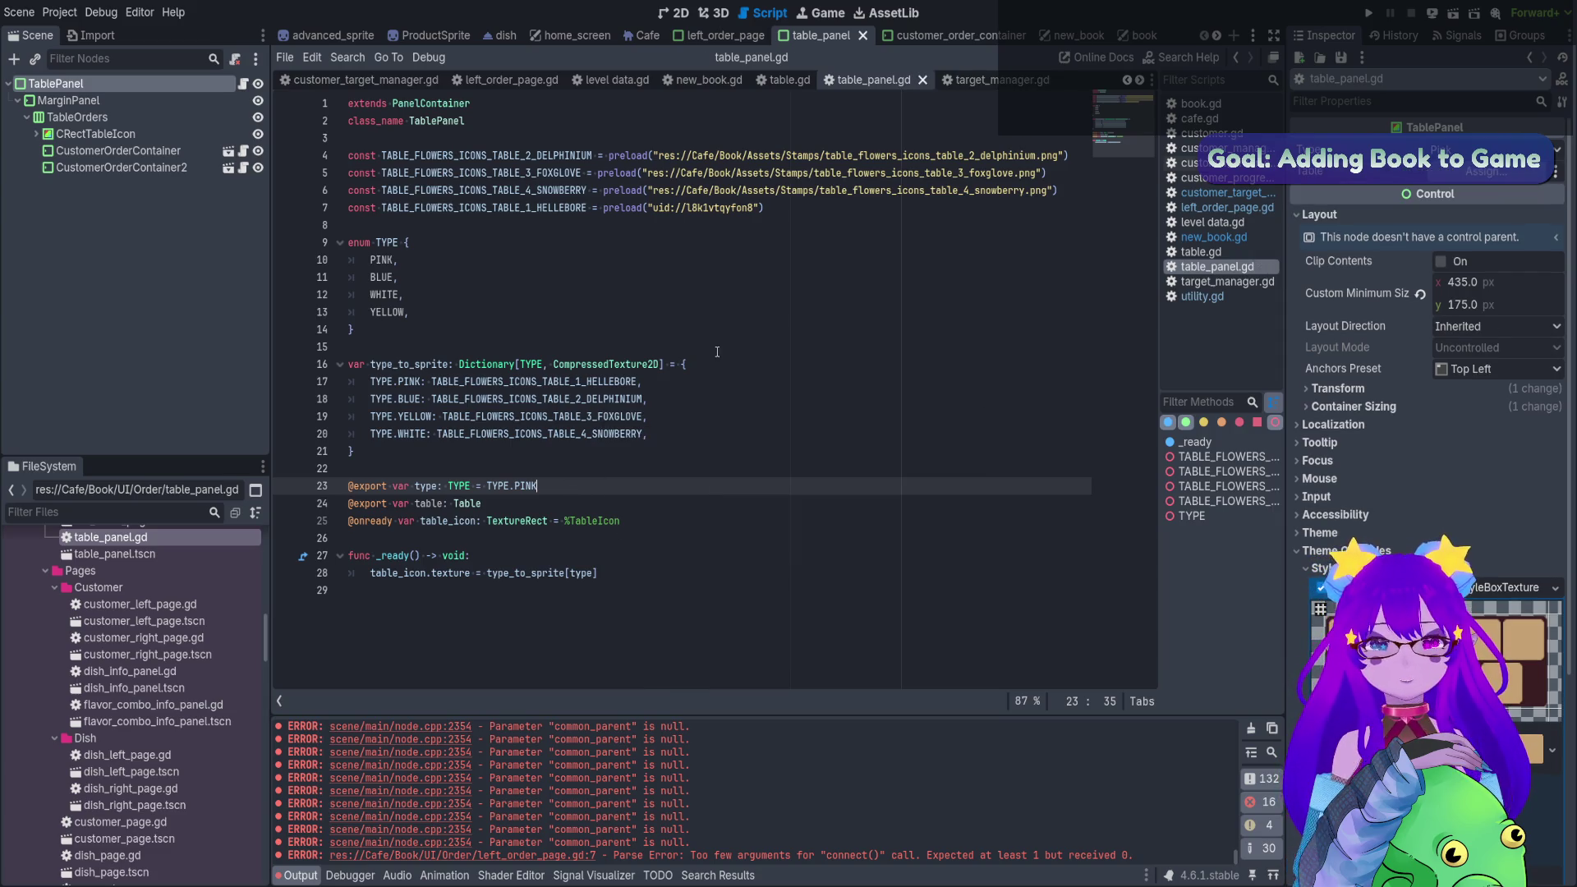
Inspect both CustomerOrderContainer nodes, then view the customer_order_container scene's layout
click(156, 152)
click(175, 167)
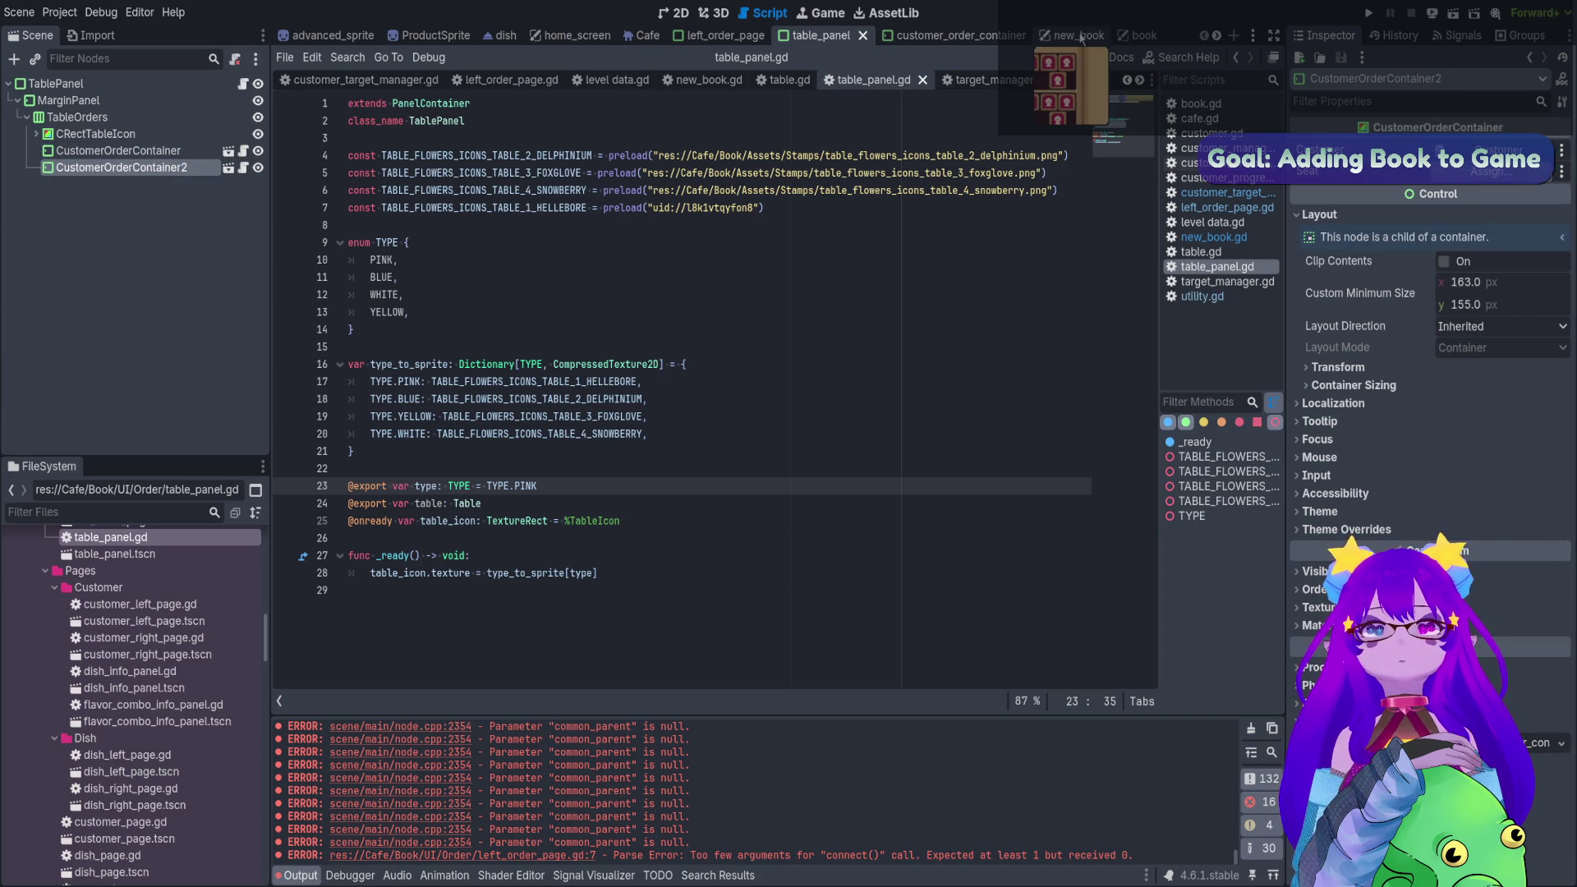
click(983, 39)
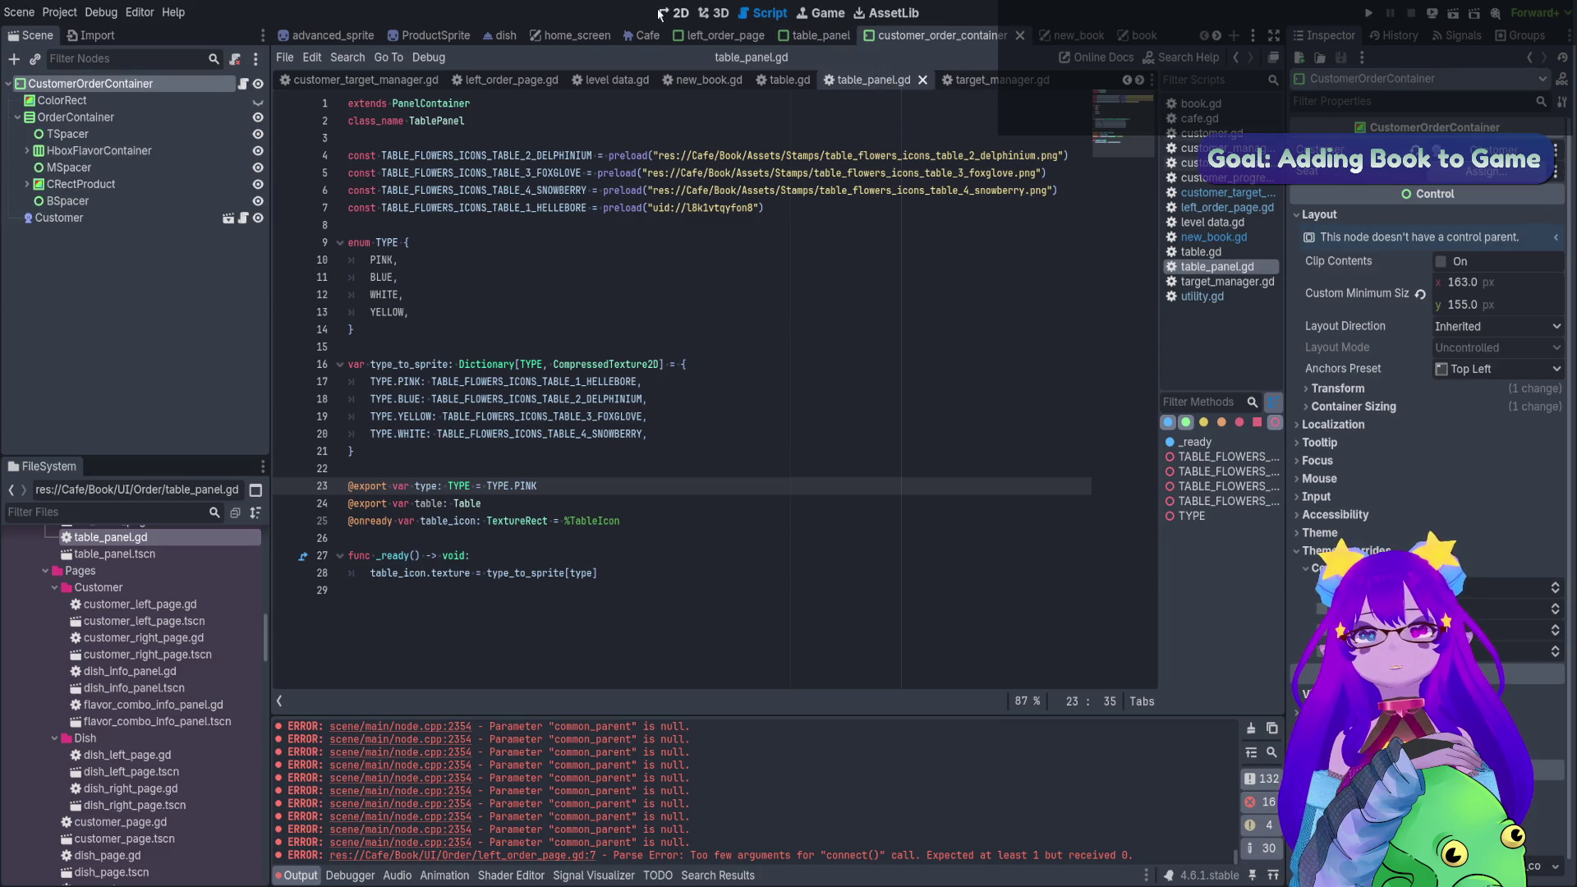
click(661, 14)
scroll(649, 263, down, 3)
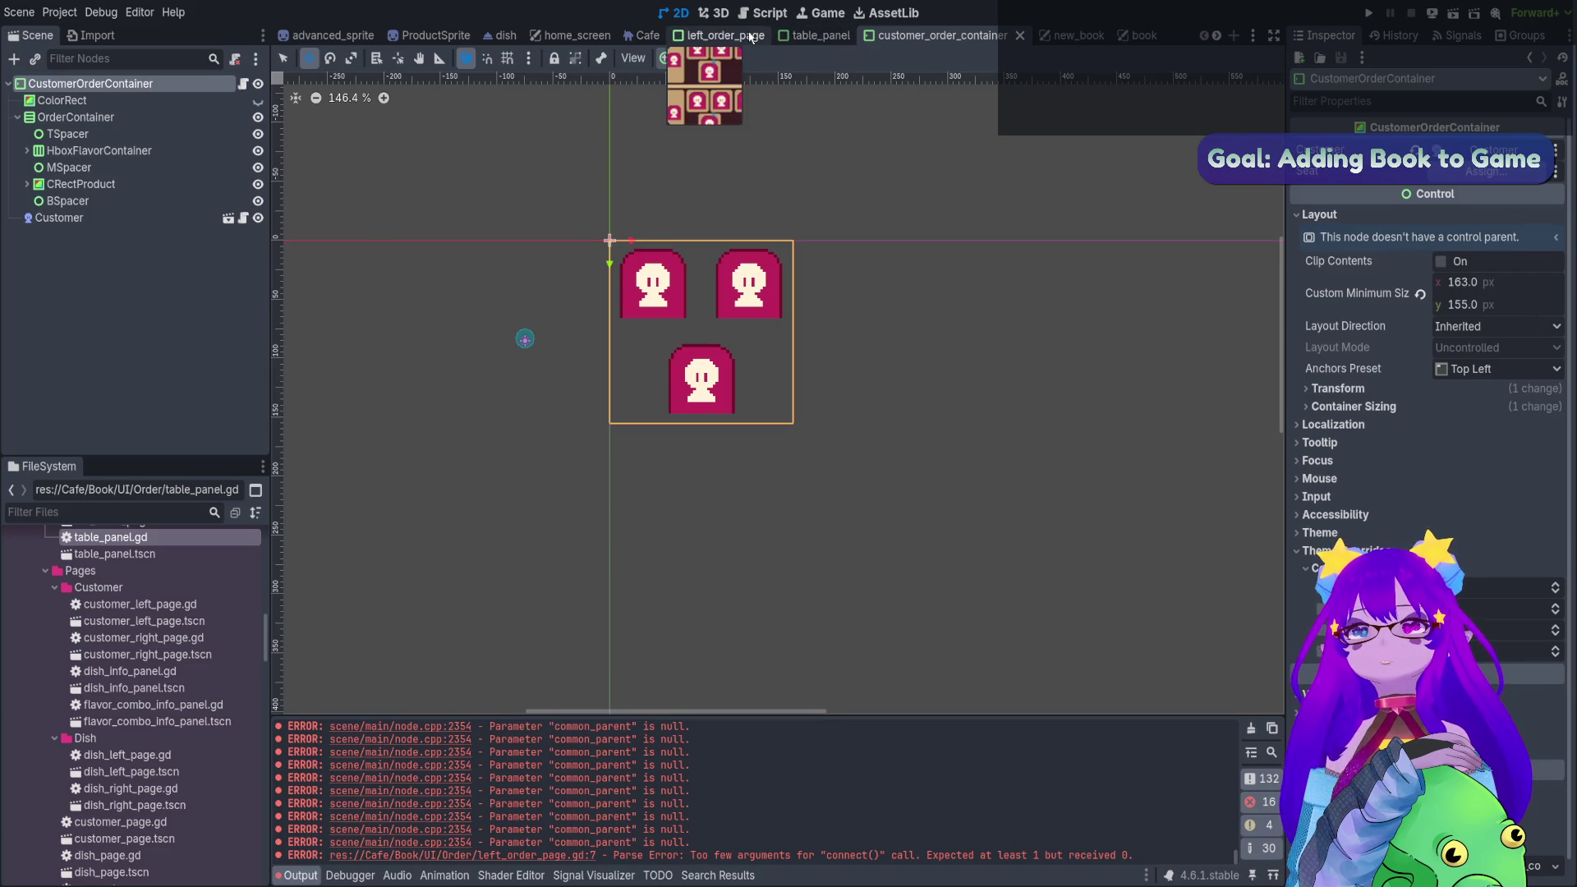
Inspect the table_panel scene's TablePanel root and both TablePanels in left_order_page
click(795, 39)
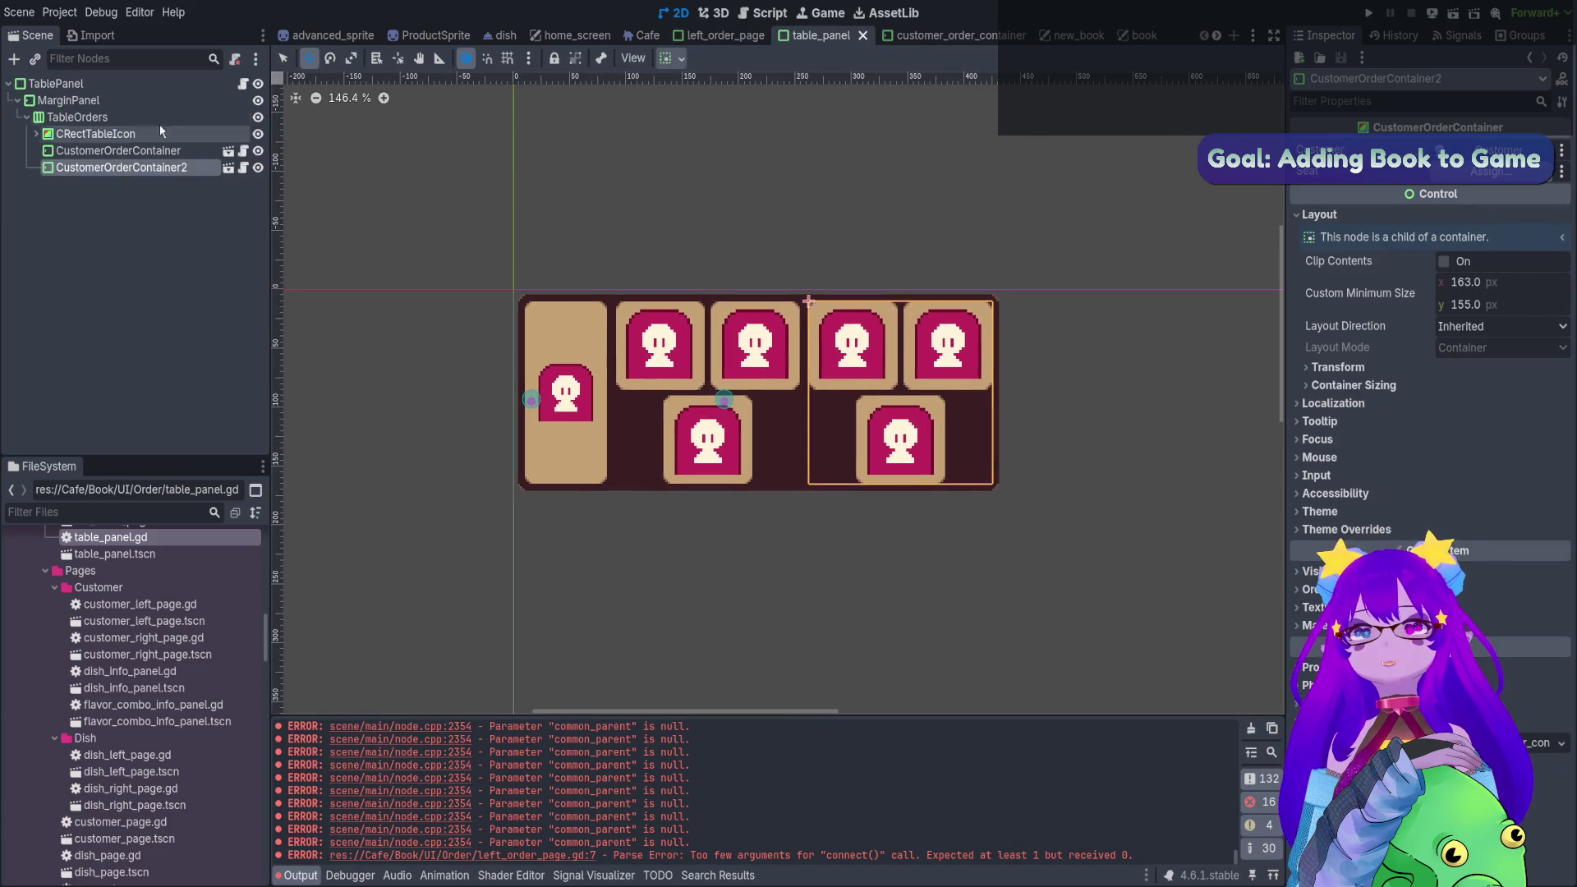
click(74, 85)
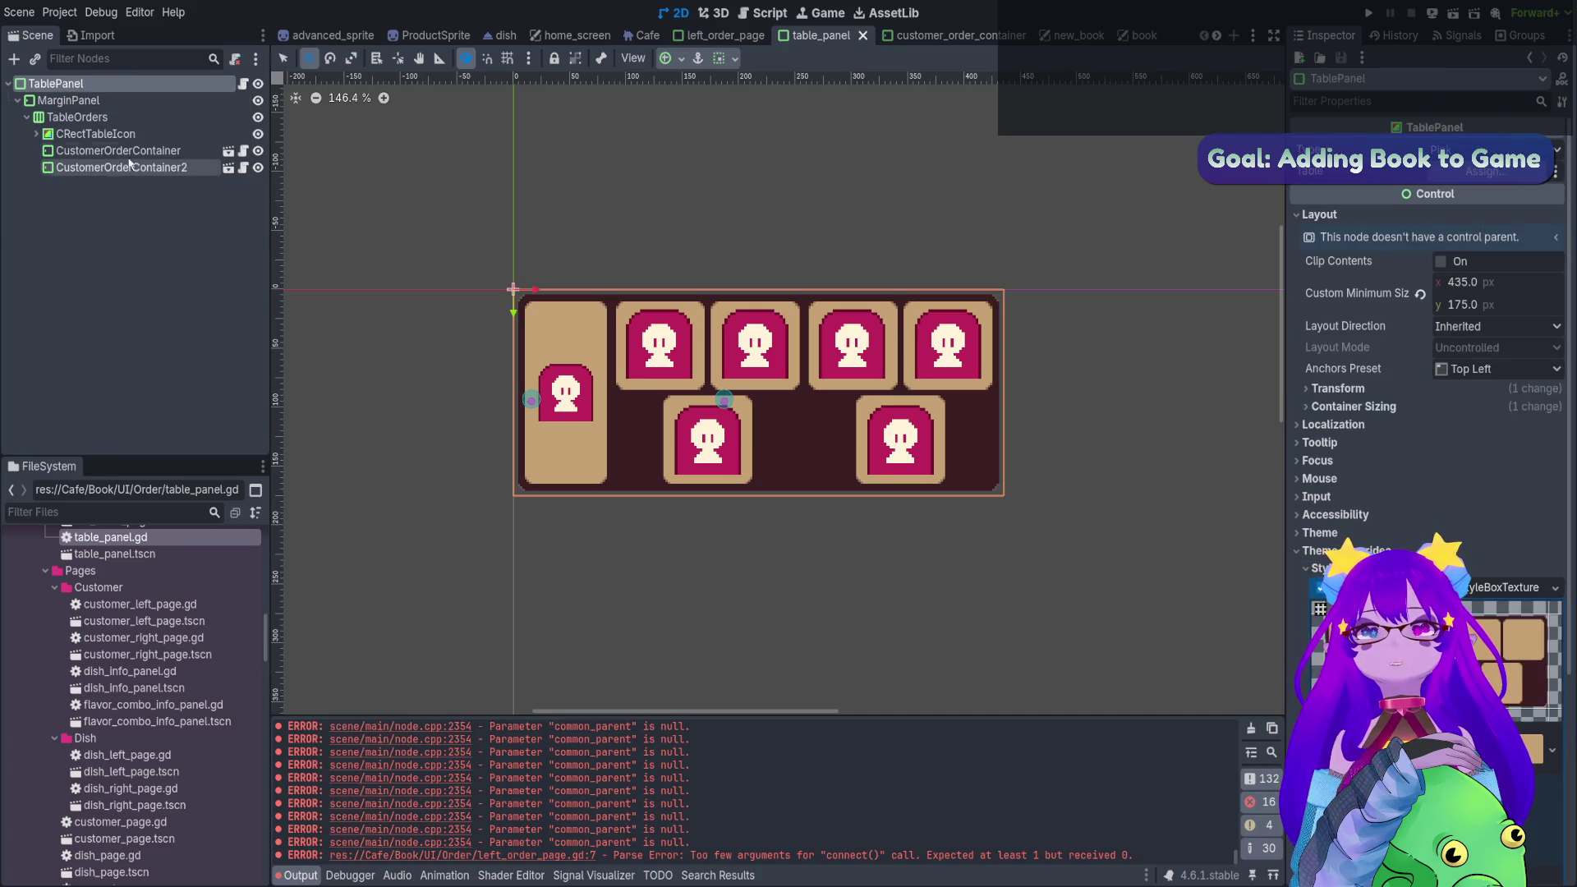
click(739, 37)
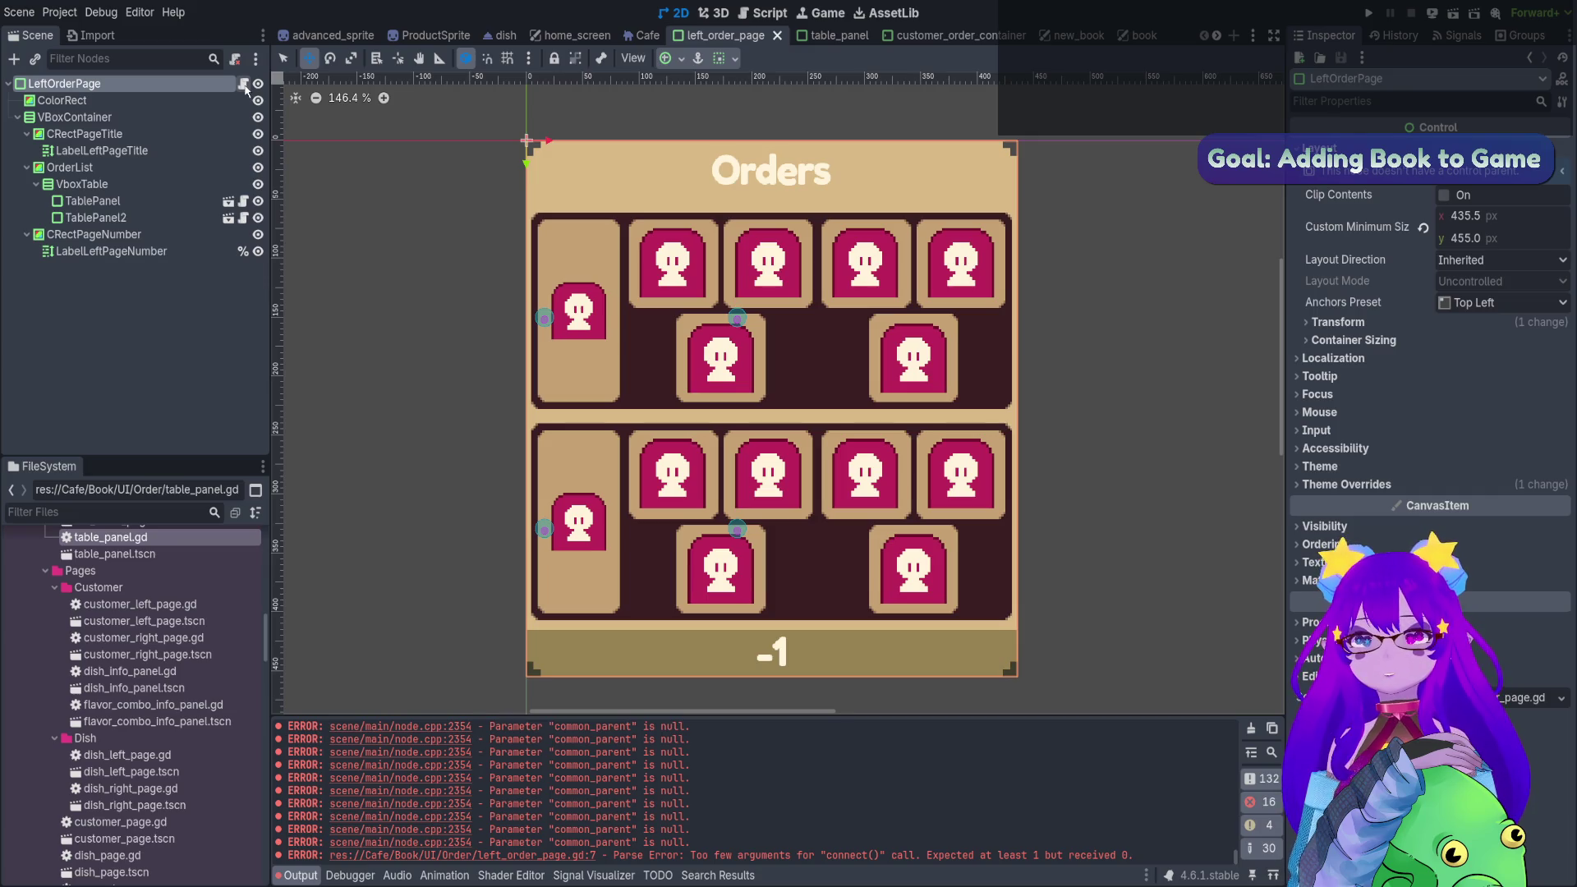
click(179, 204)
click(176, 217)
Compare the upper TablePanel with TablePanel2, then show the Cafe scene in the script editor
click(172, 201)
click(166, 219)
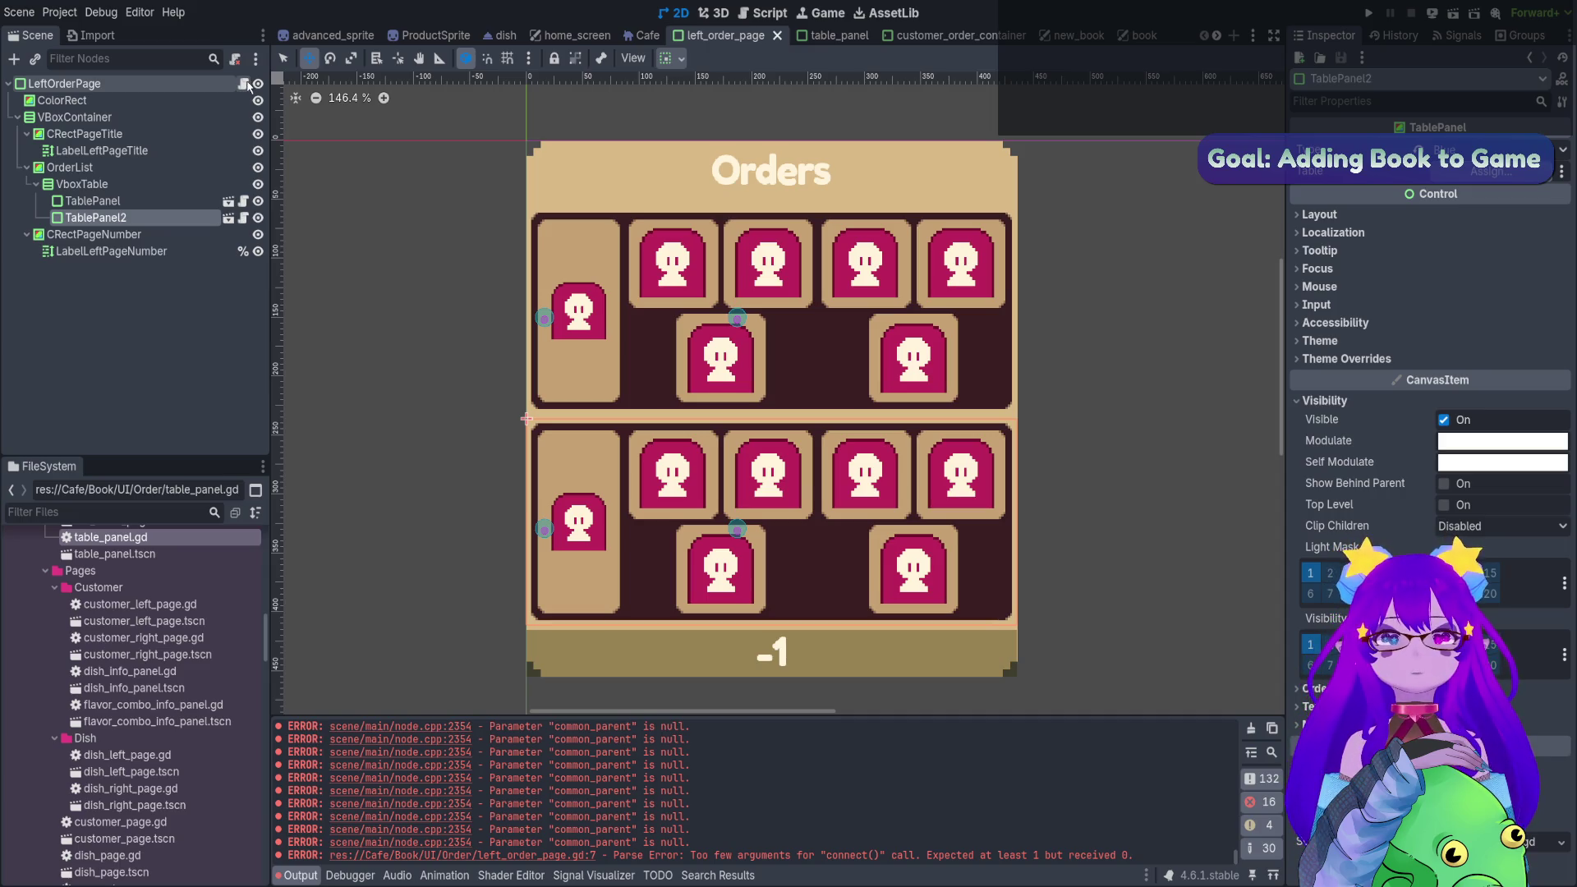
click(164, 201)
click(182, 217)
click(179, 201)
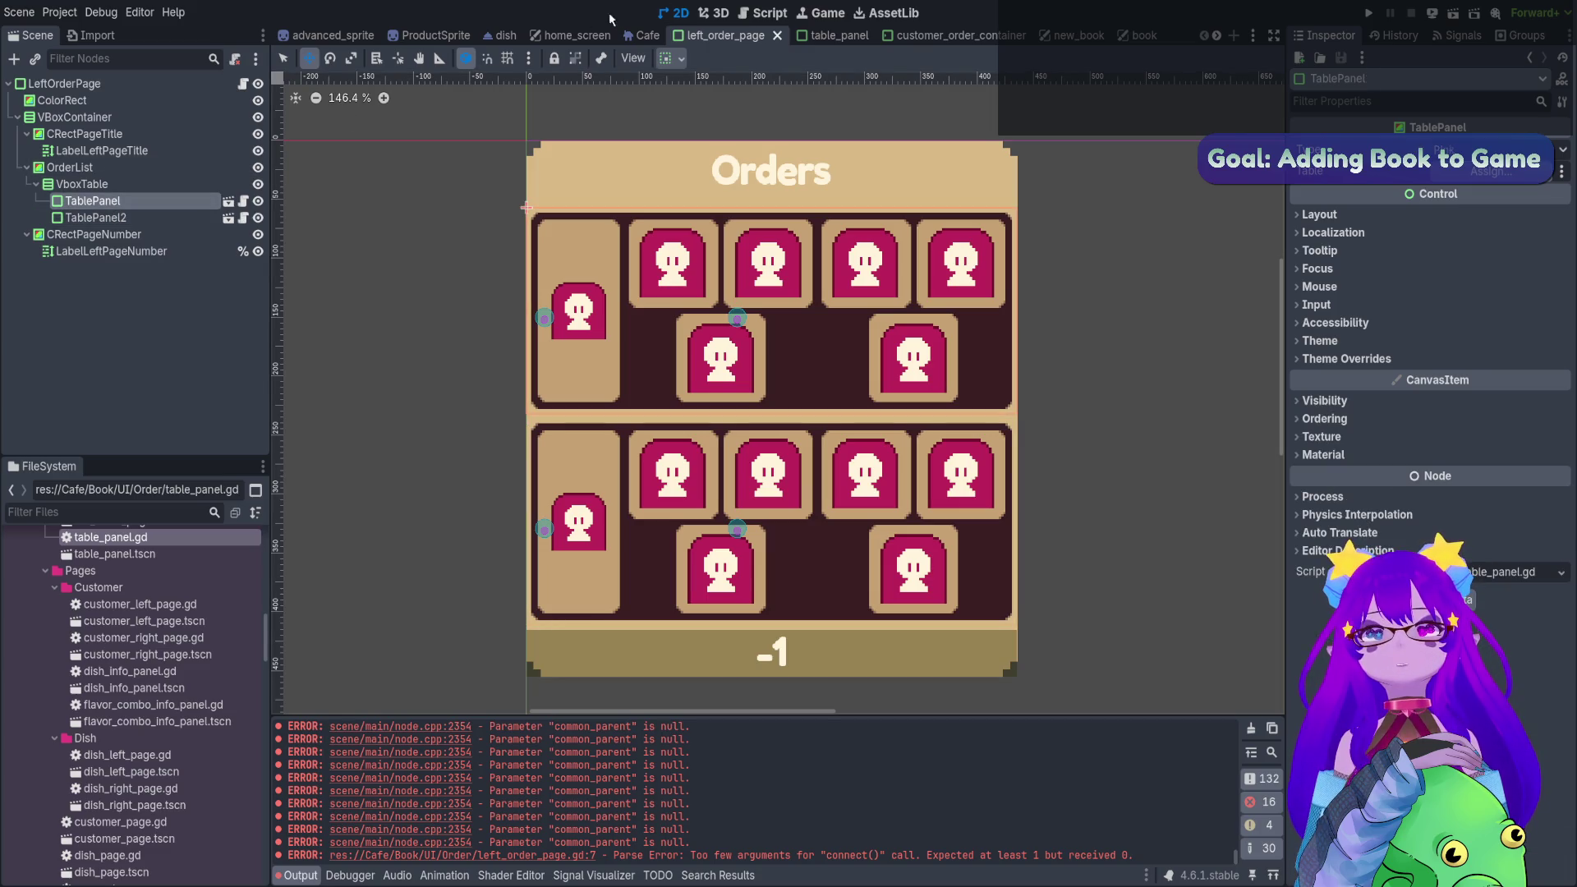
click(640, 36)
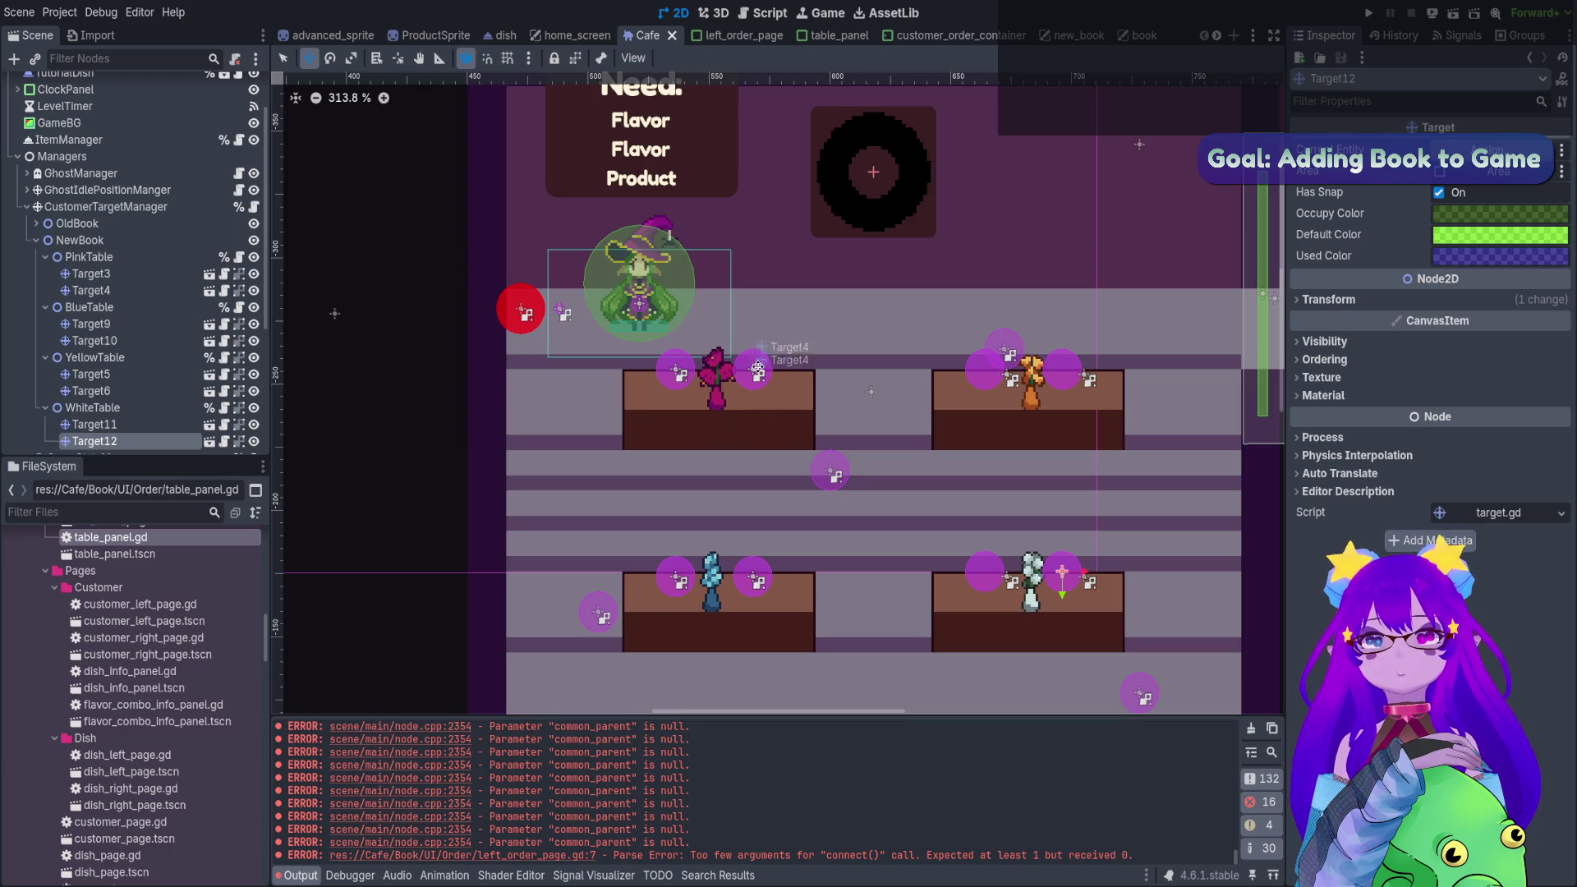
click(763, 14)
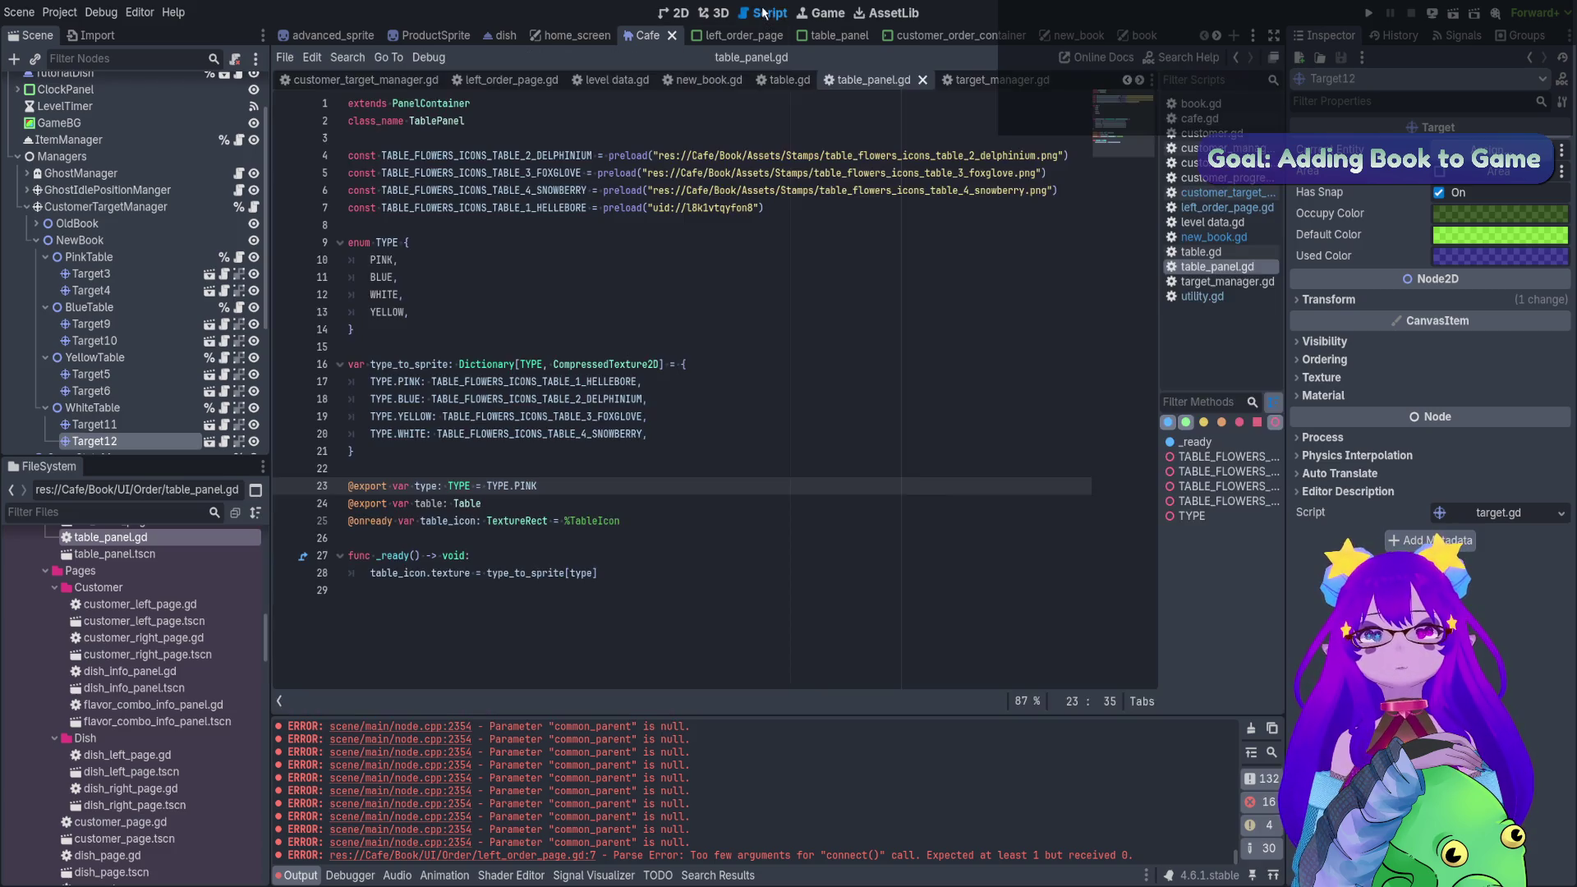
Compare the TablePanel and TablePanel2 nodes in the left_order_page scene
click(733, 36)
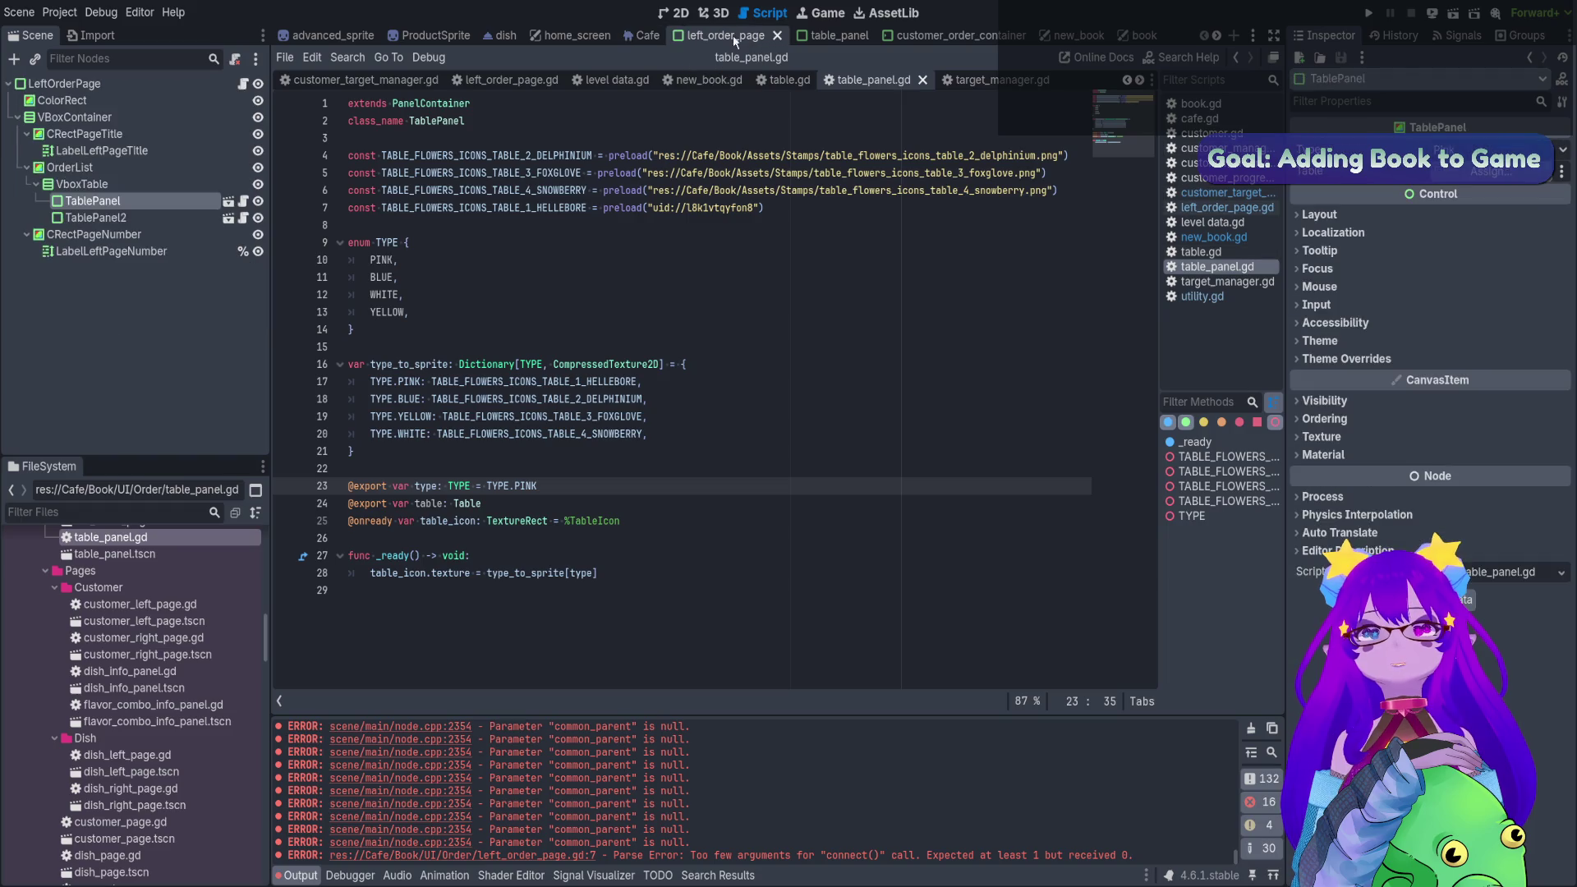
click(176, 214)
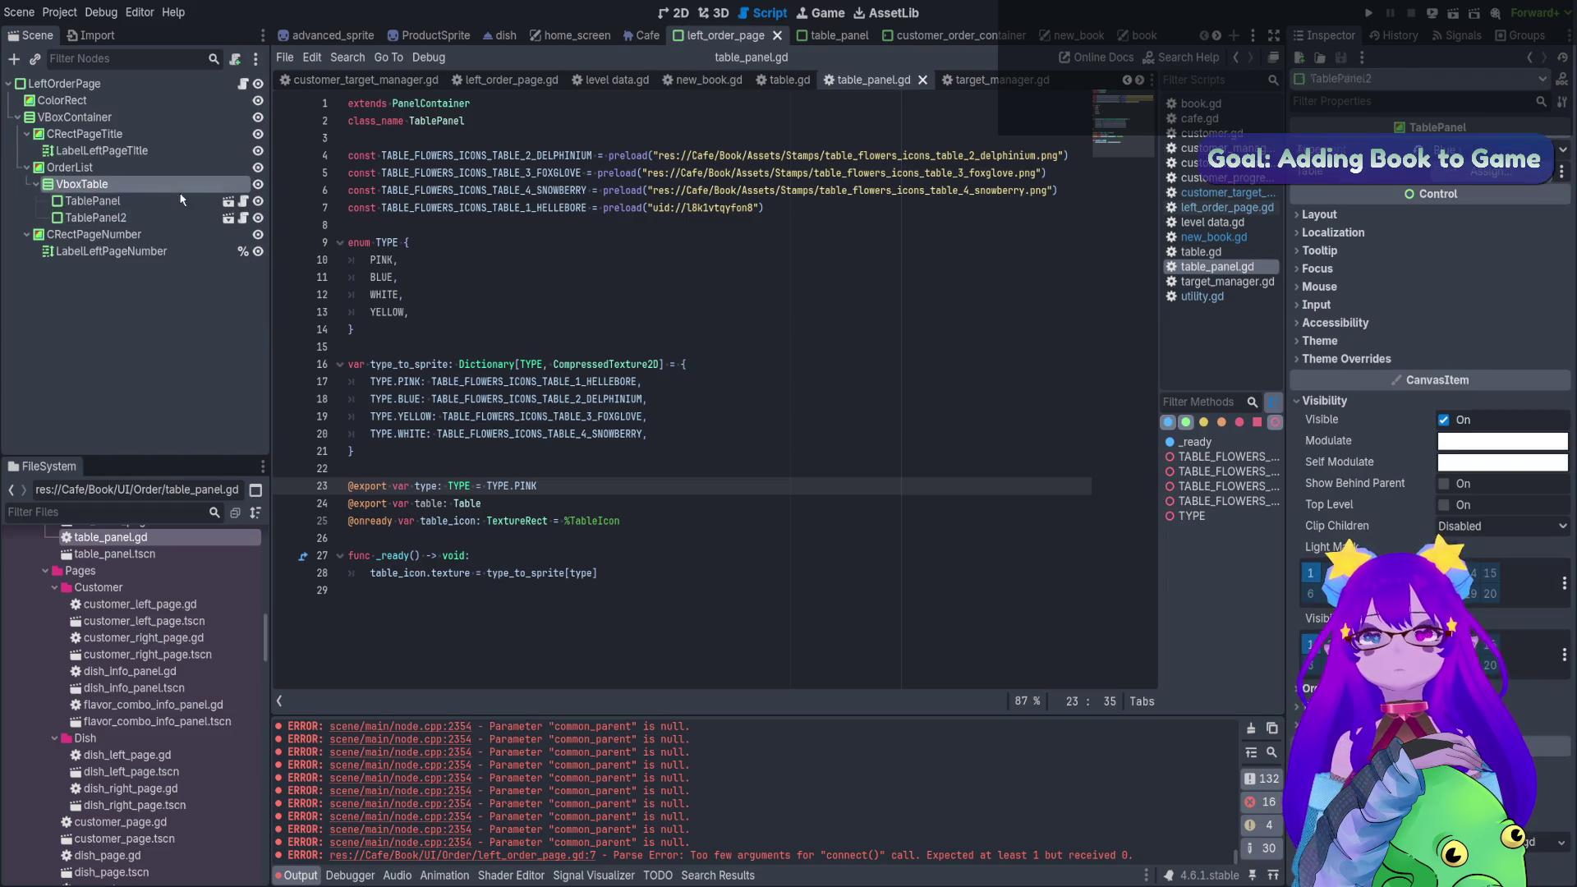
click(175, 199)
click(177, 218)
click(179, 201)
click(181, 218)
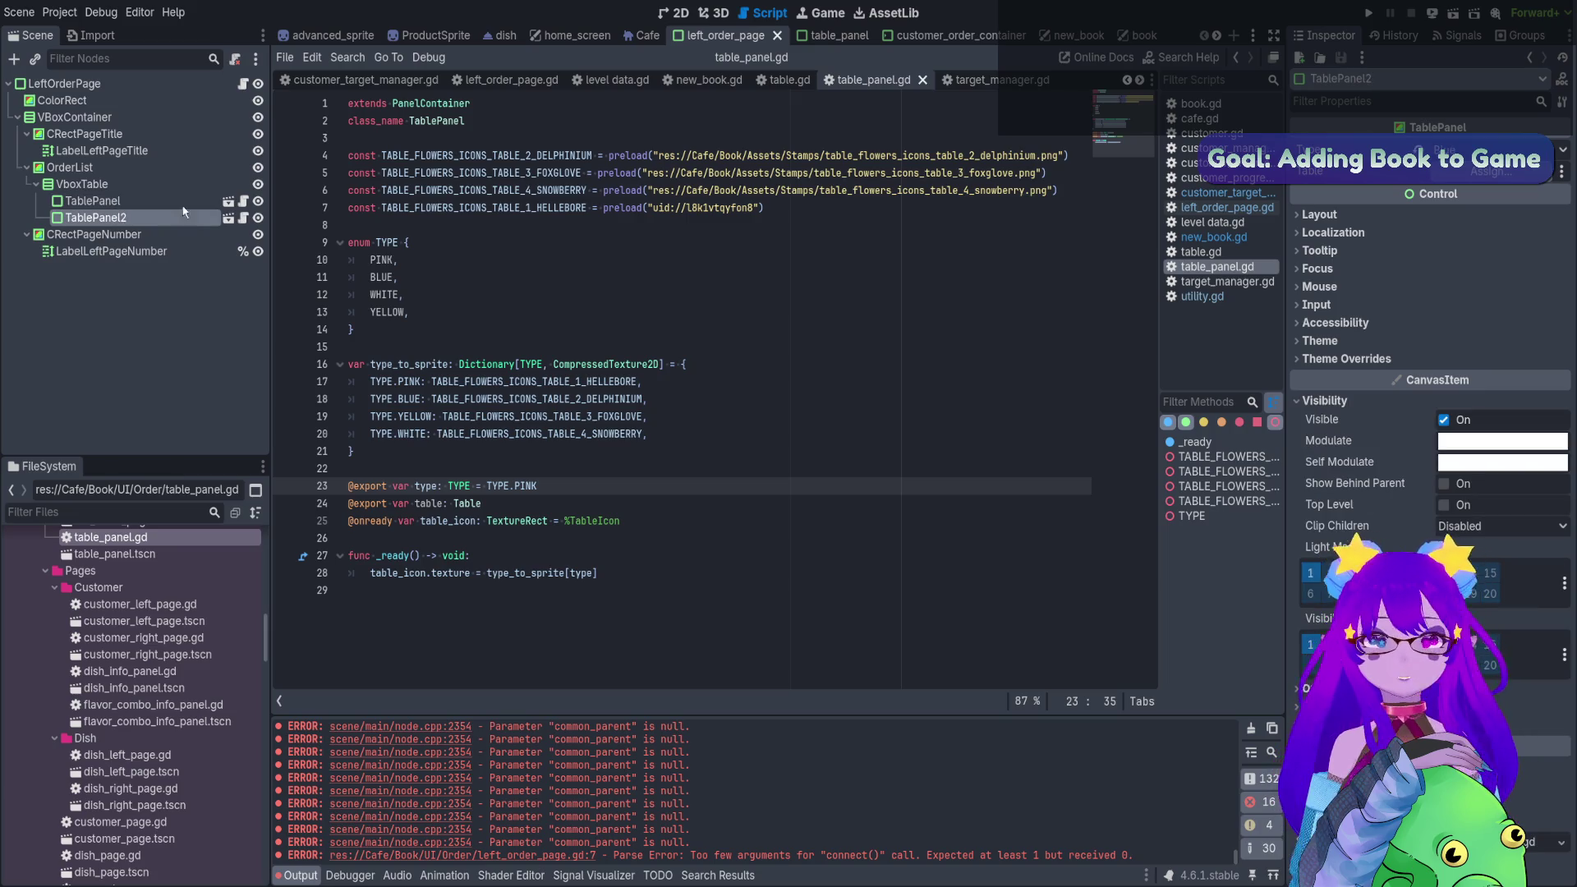
Paste the _register_new_book function at the end of the LeftOrderPage script
click(242, 85)
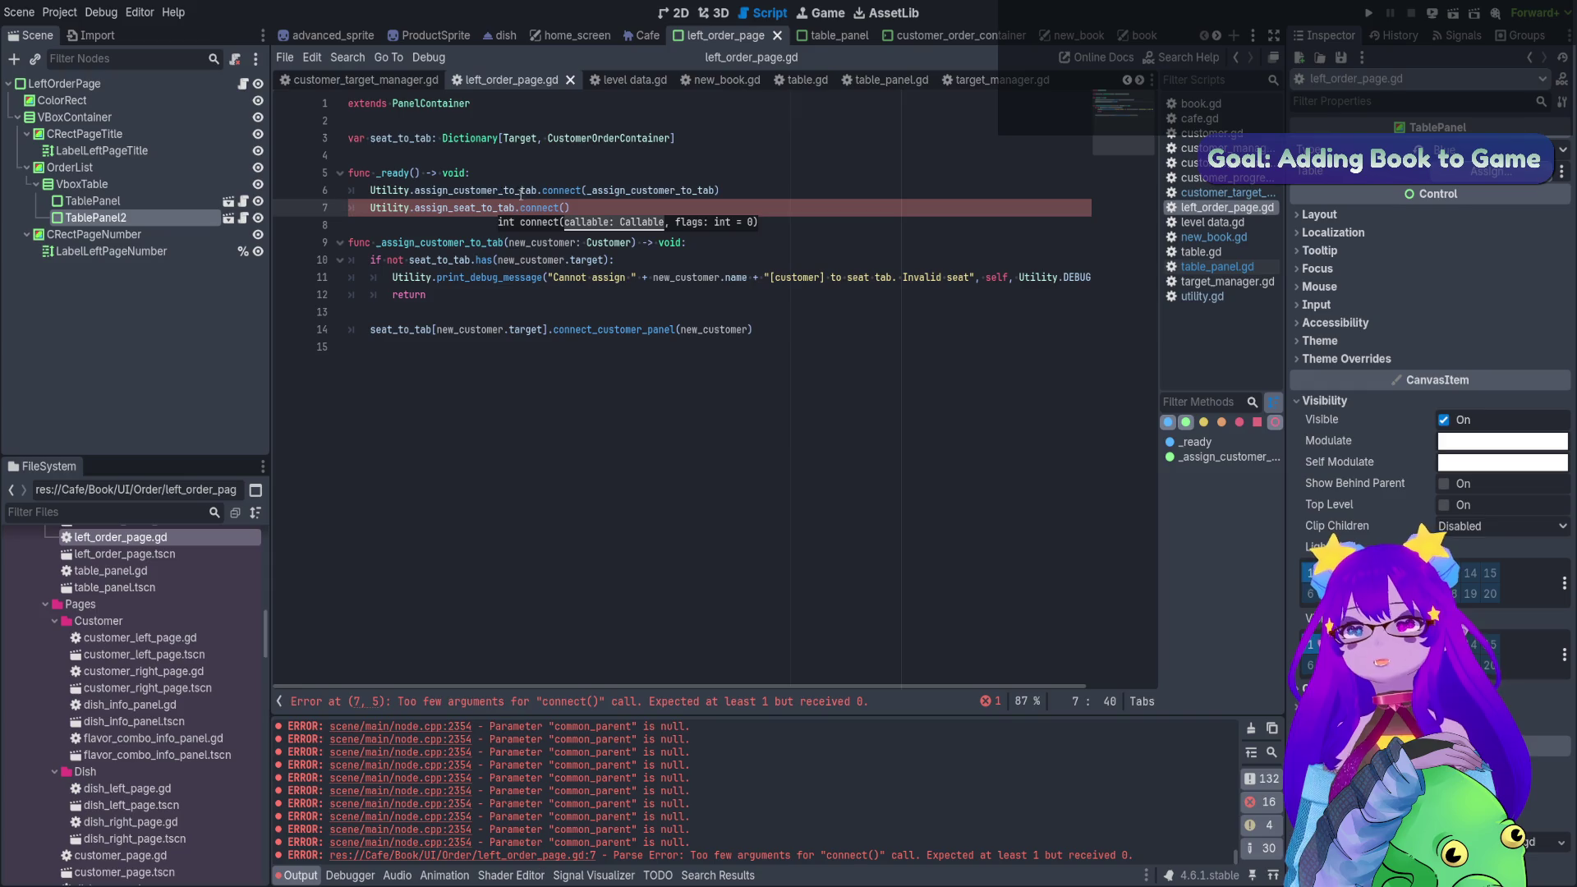
click(380, 362)
key(ctrl+v)
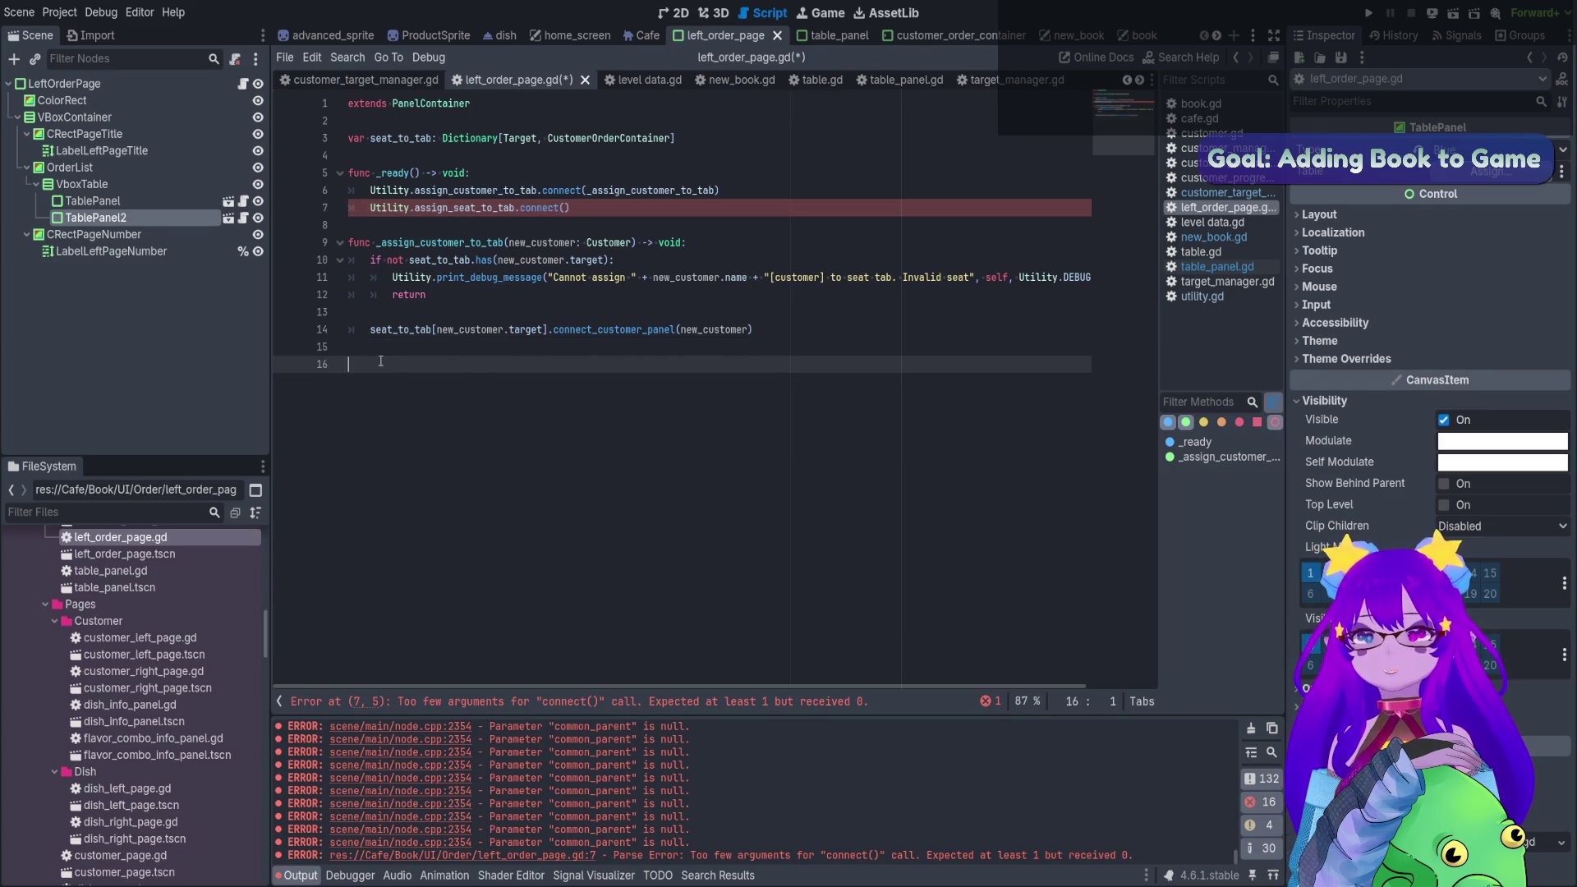
double_click(472, 364)
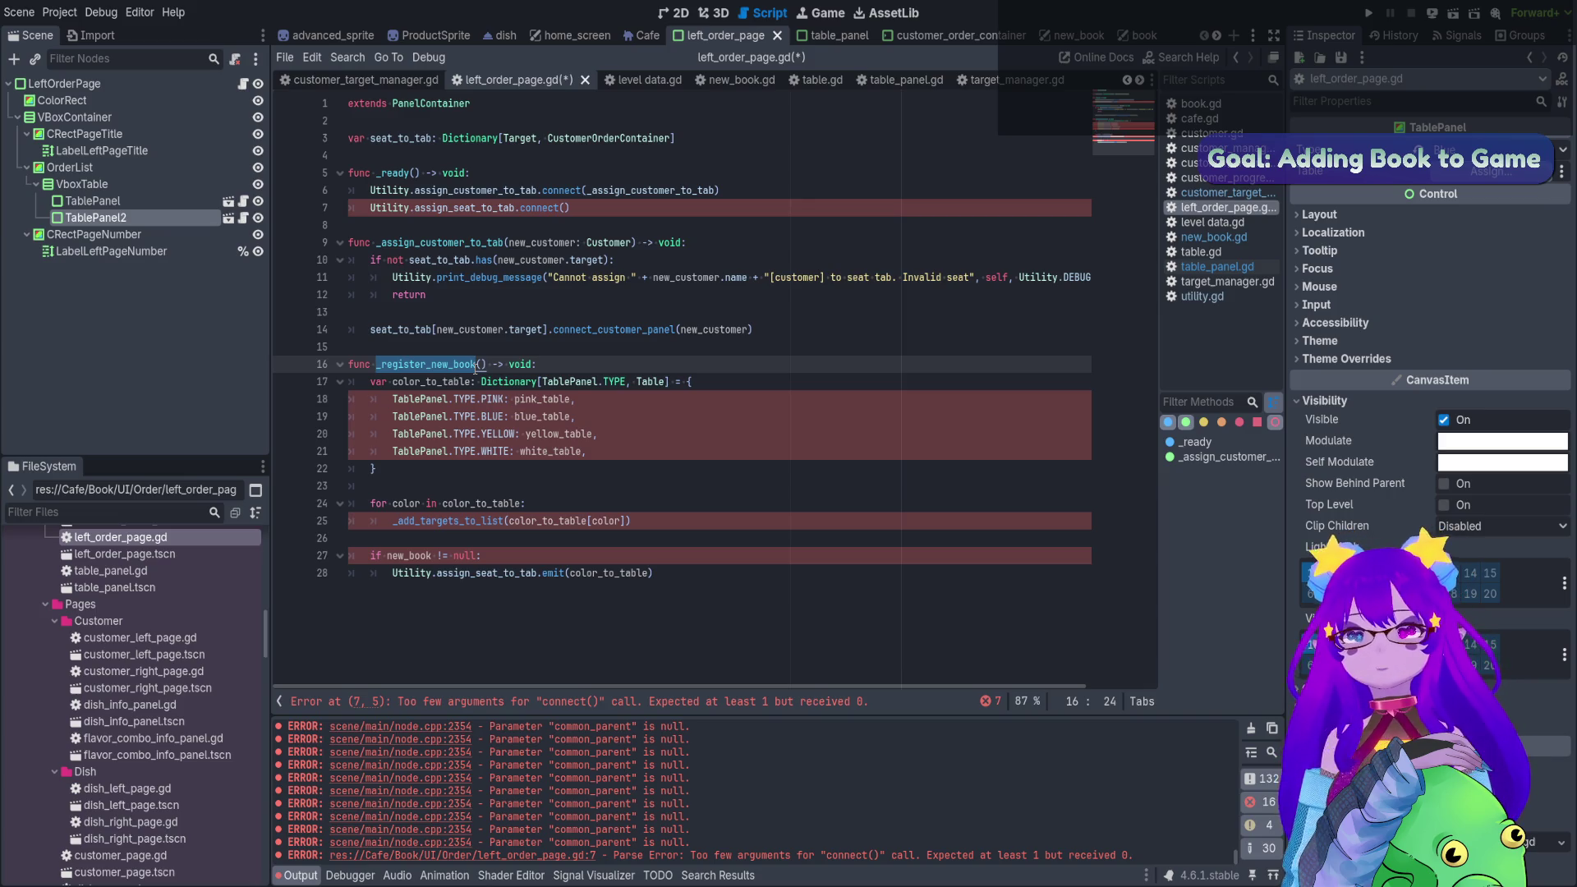
Rename assign_seat_to_tab on line 7 to assign_seat_to_table and jump to its declaration
double_click(513, 208)
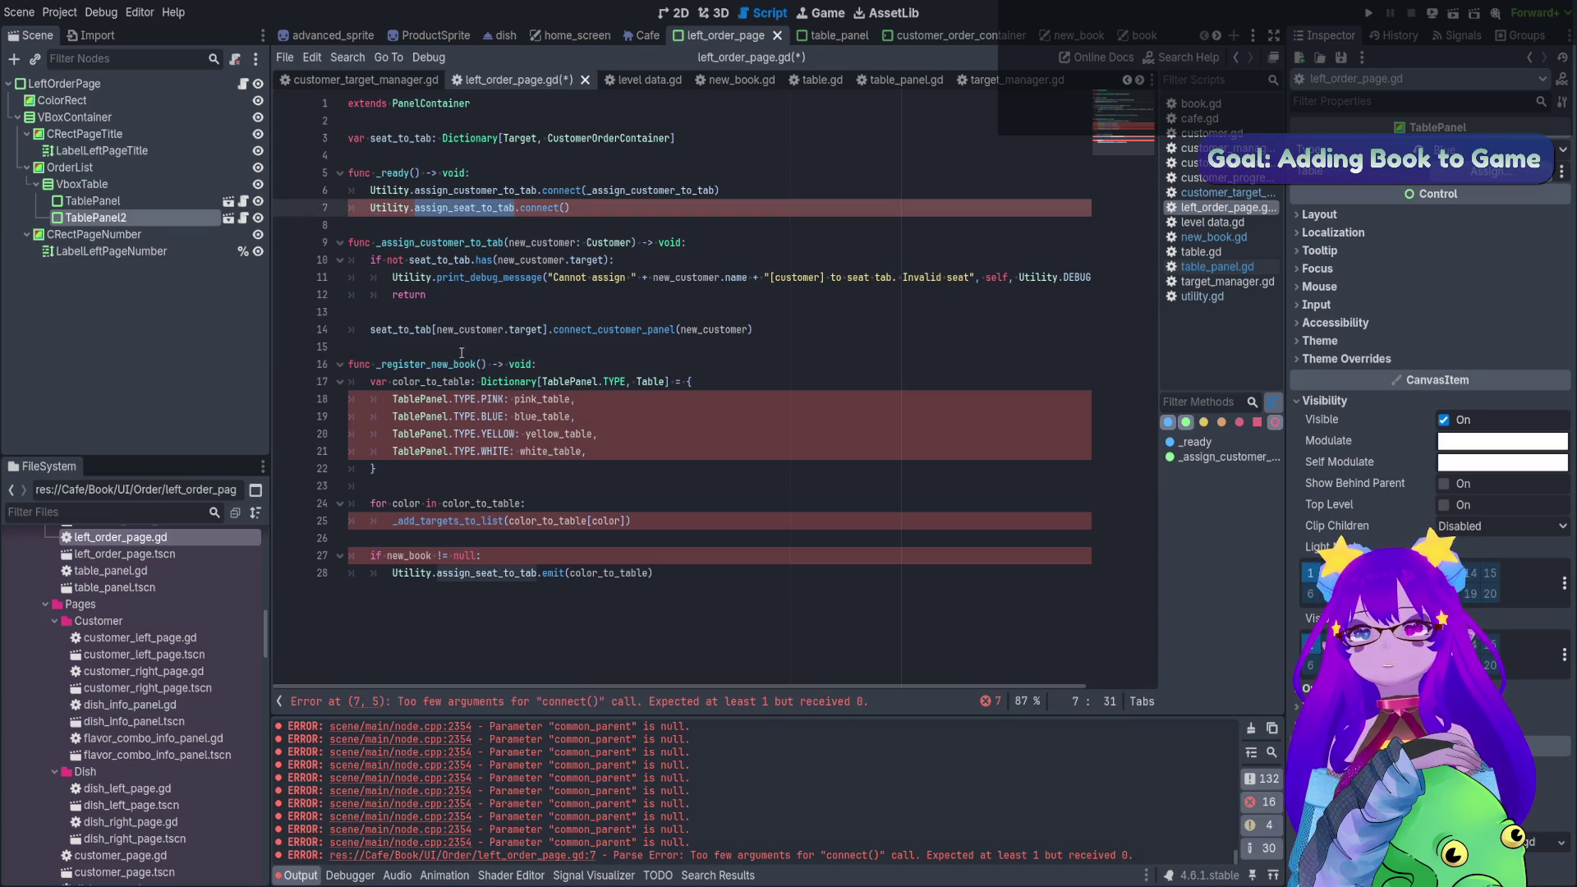
click(515, 210)
click(516, 209)
text(le)
double_click(517, 210)
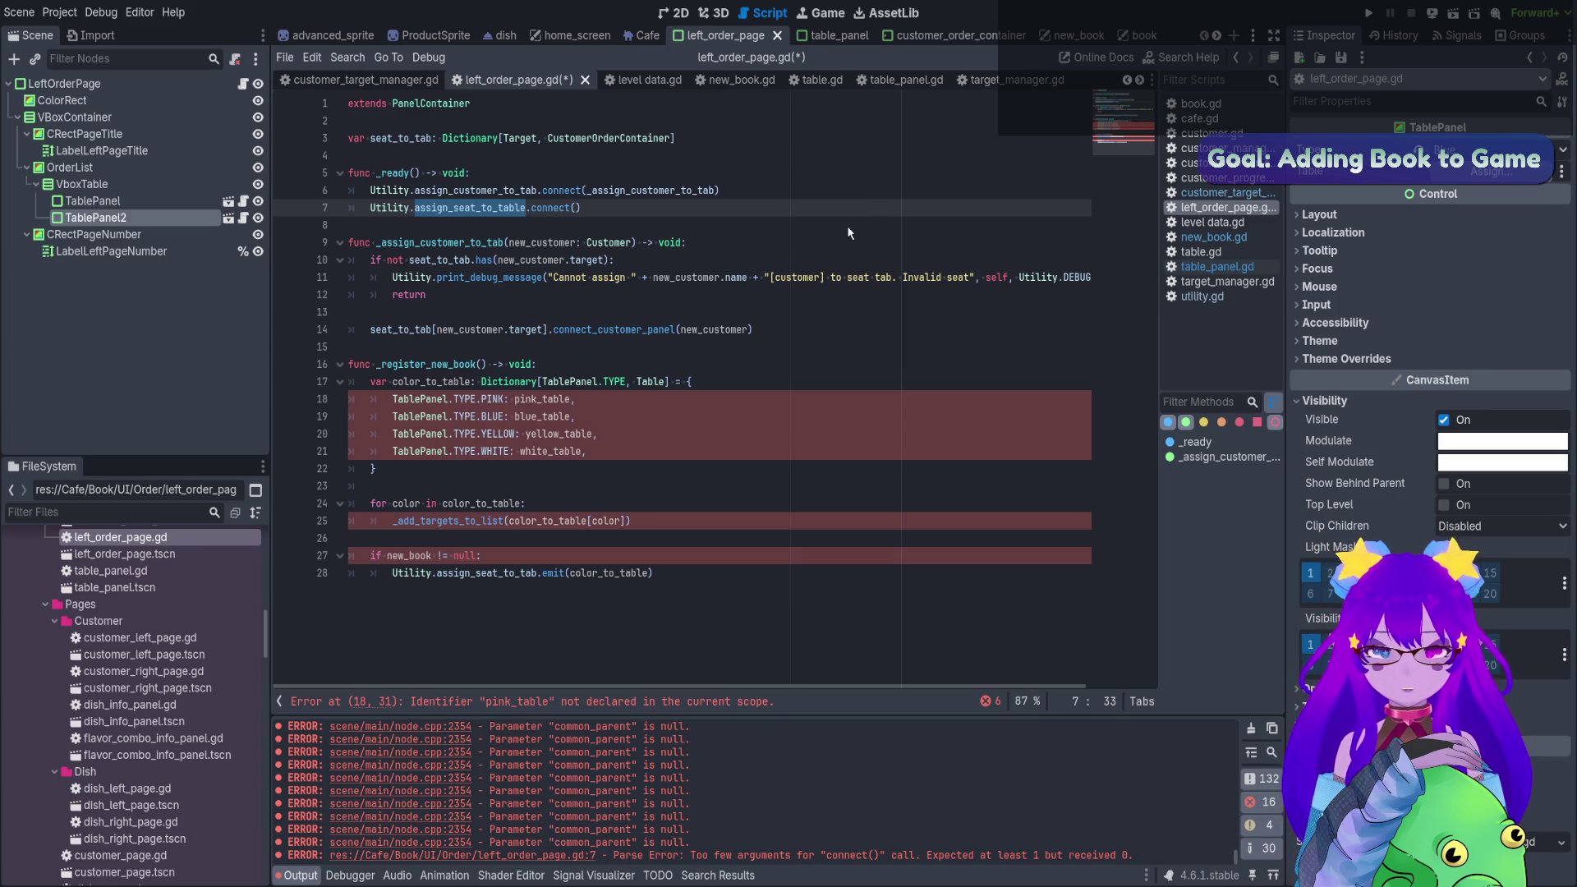
ctrl+click(805, 284)
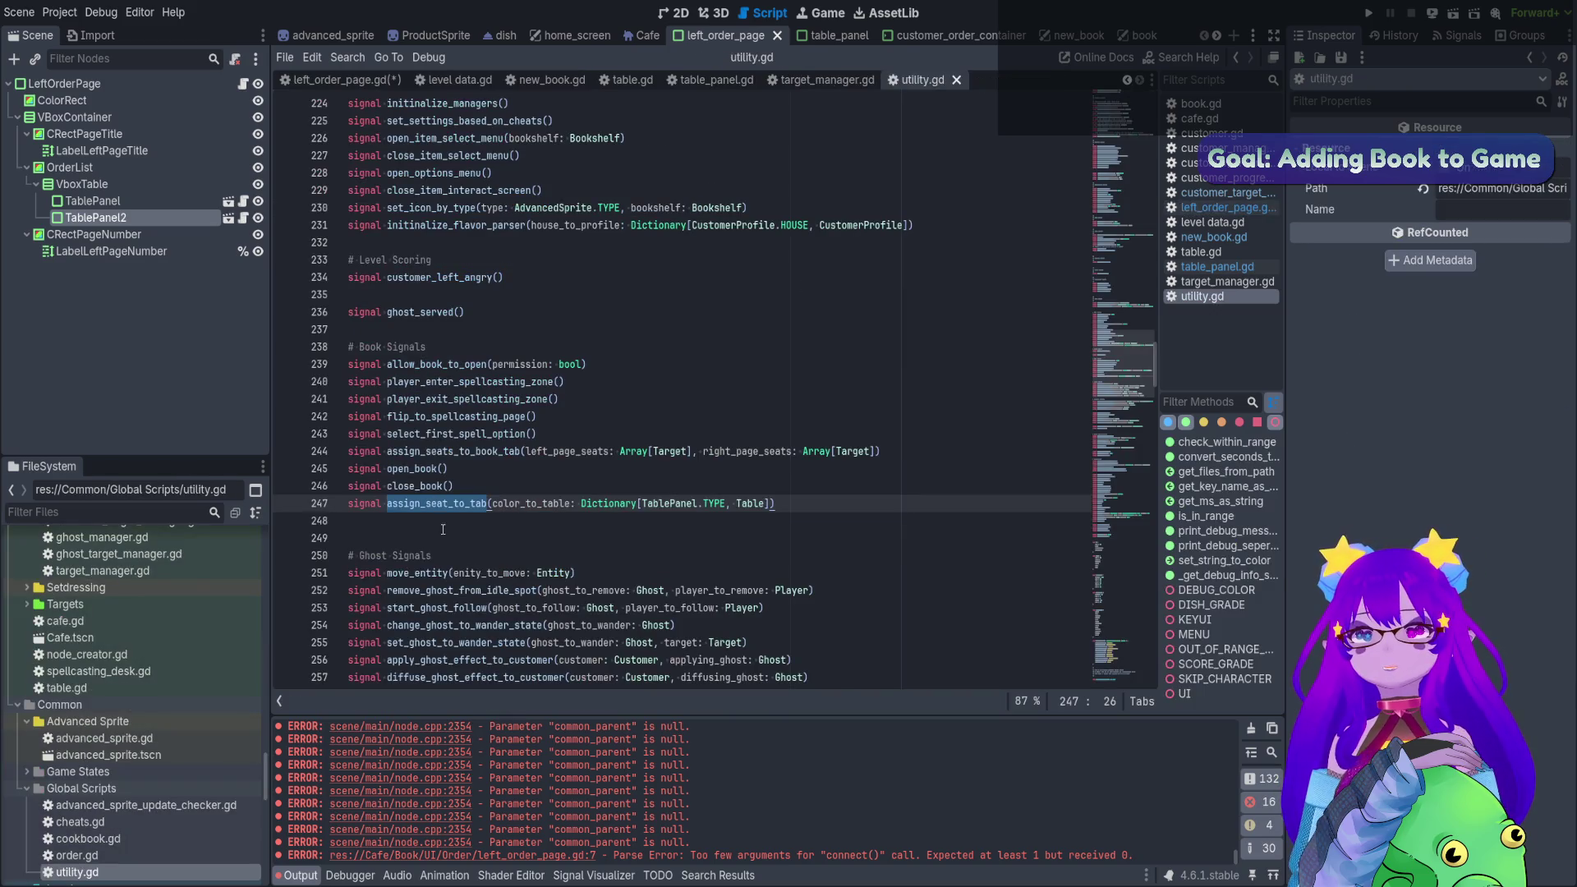
Rename the utility.gd signal to assign_seat_to_table and save
key(Right)
text(le)
key(ctrl+s)
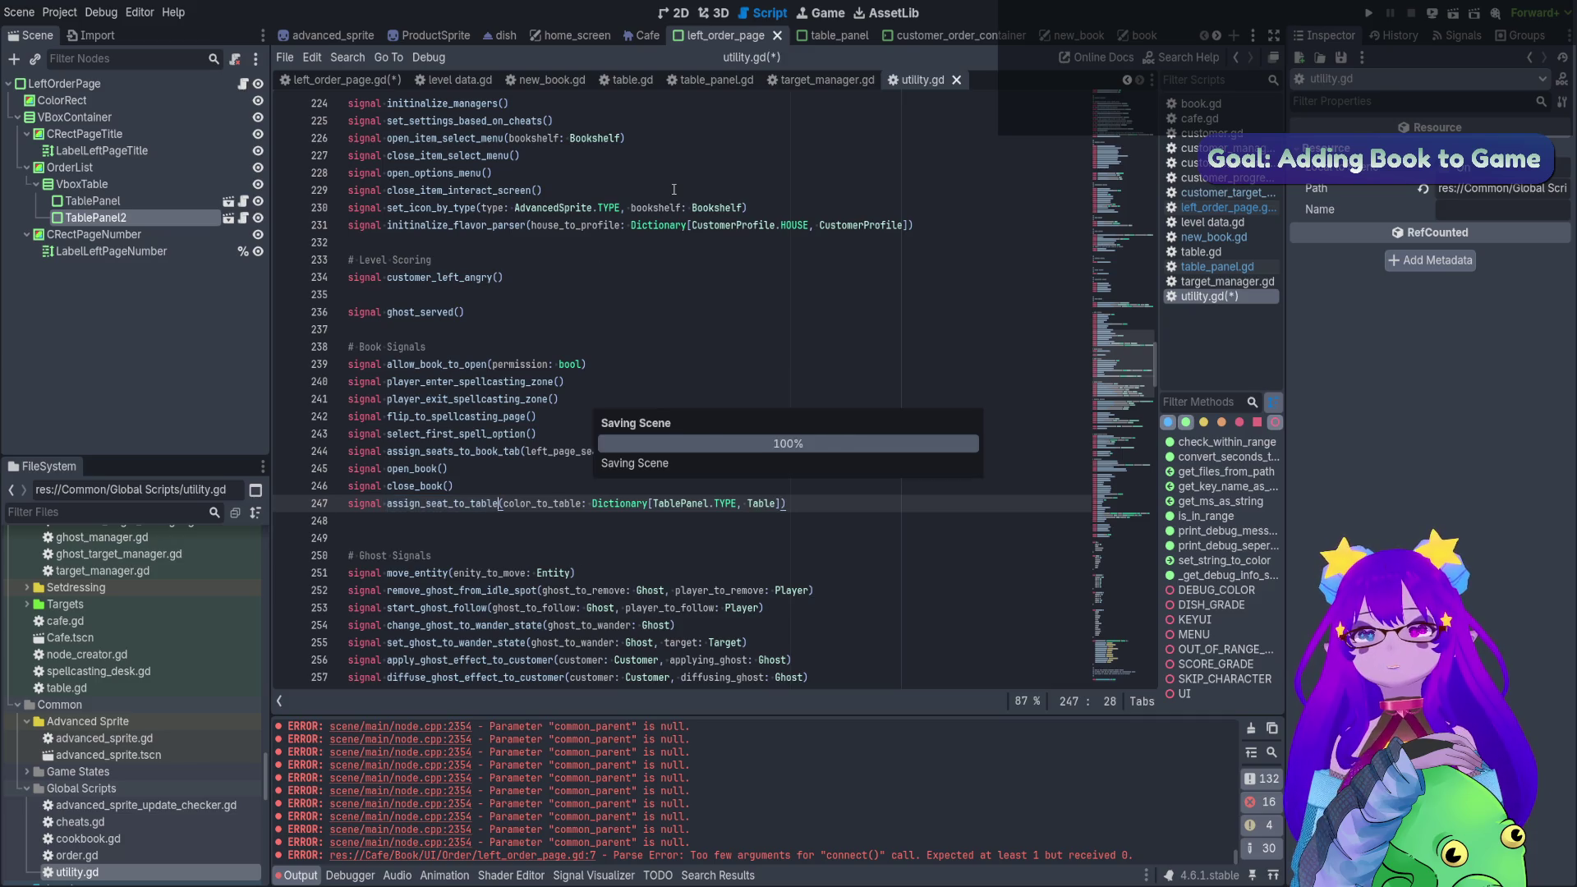
Update customer_target_manager.gd's line 44 call to assign_seat_to_table, save, and return to left_order_page.gd
click(651, 42)
click(252, 206)
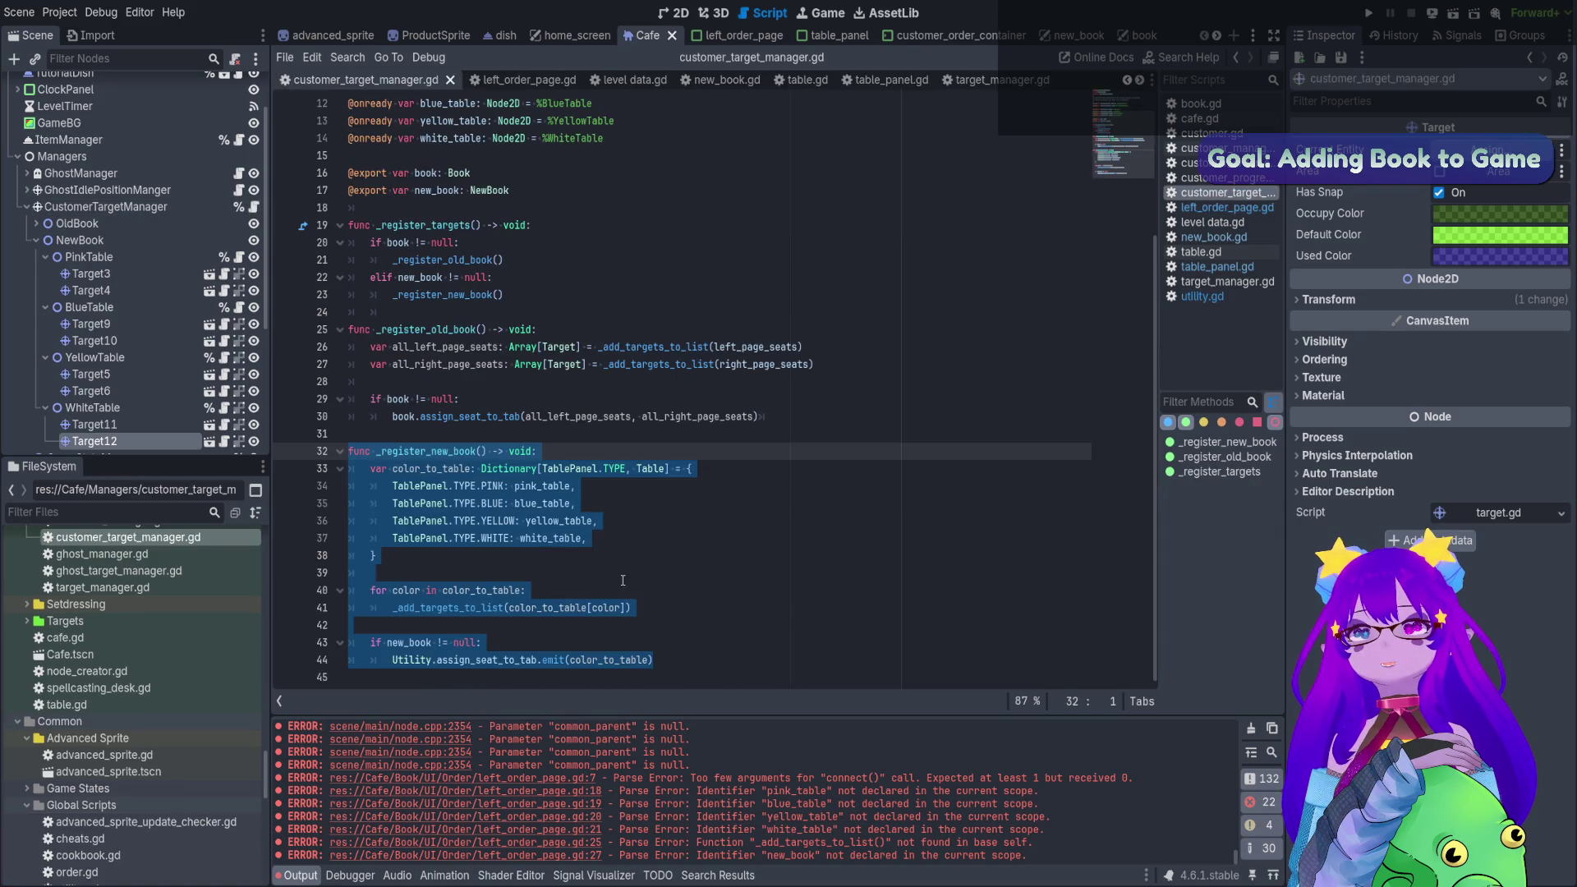
click(621, 575)
click(540, 661)
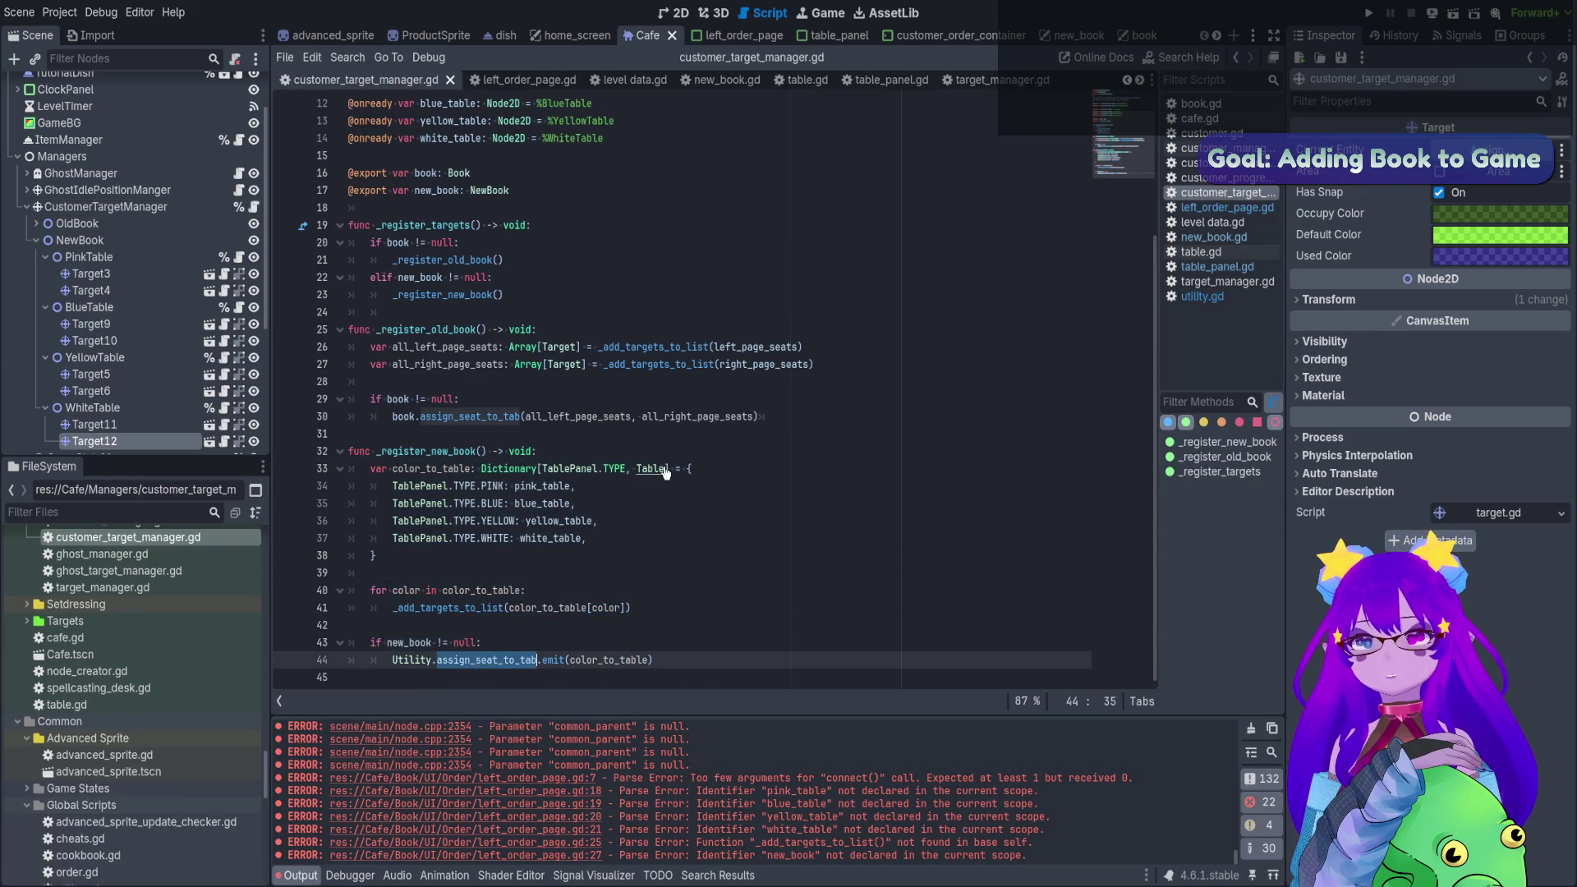
text(le)
key(ctrl+s)
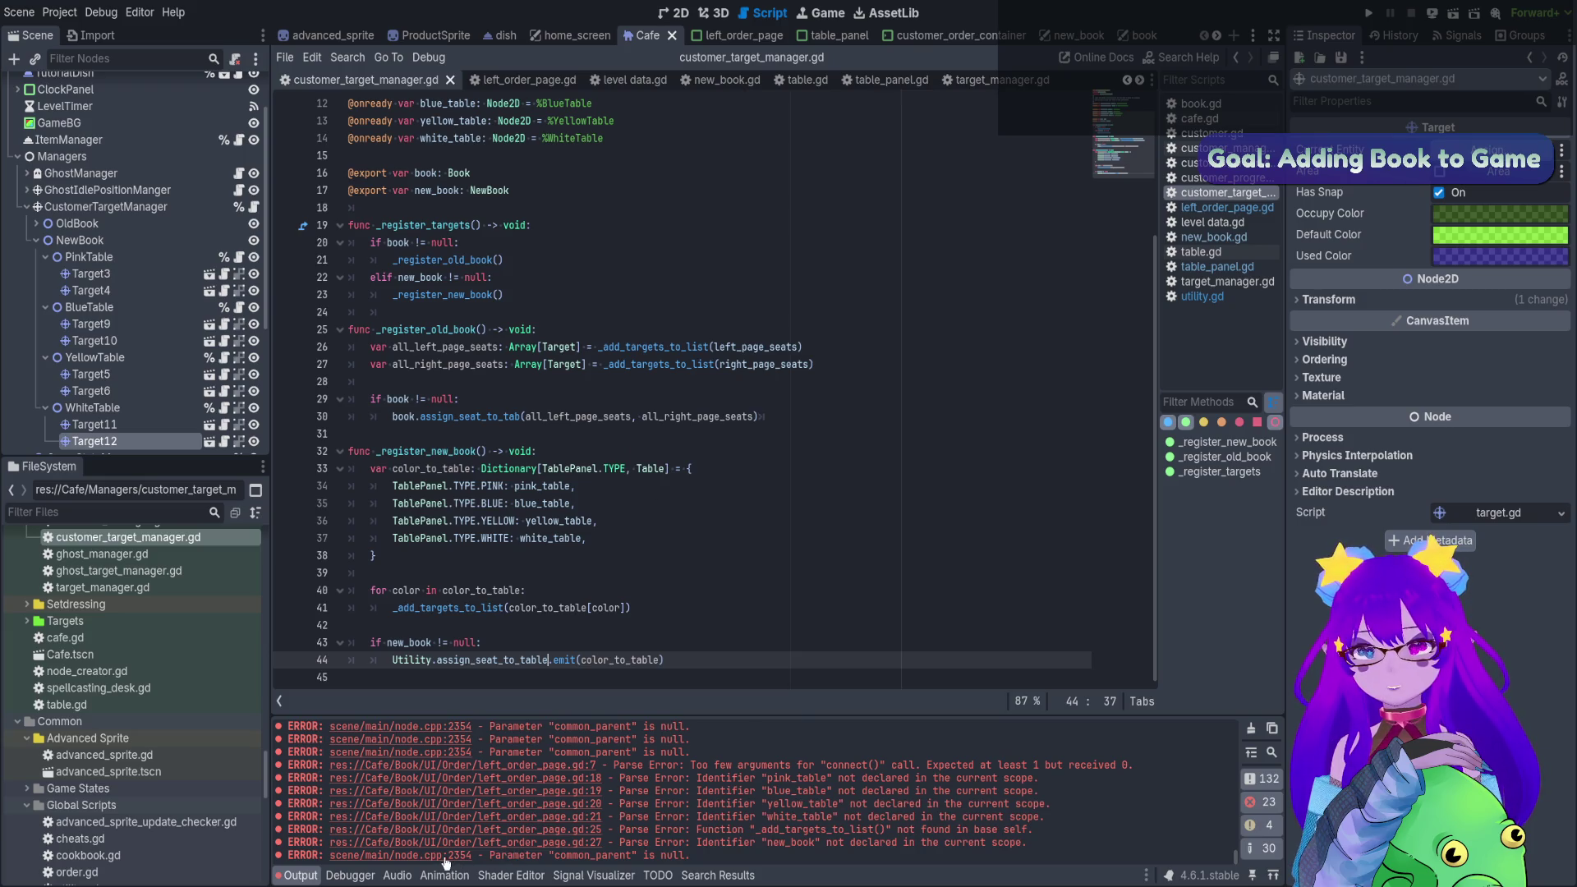
click(442, 831)
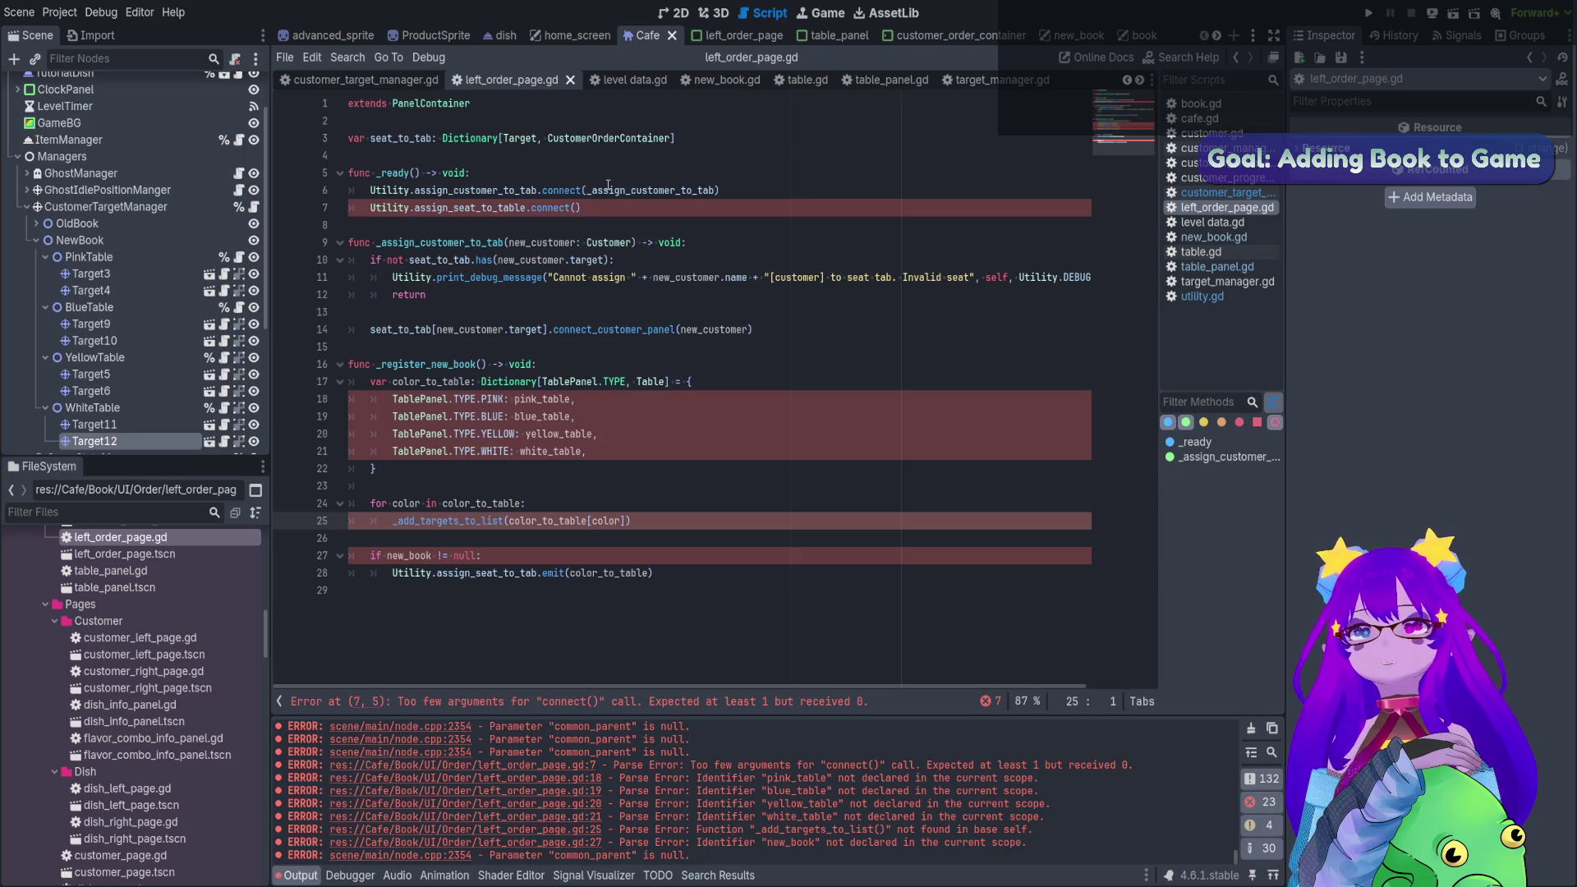
Pass _assign_seat_to_table into the connect() call on line 7
click(579, 208)
text(assign_seat_to_table)
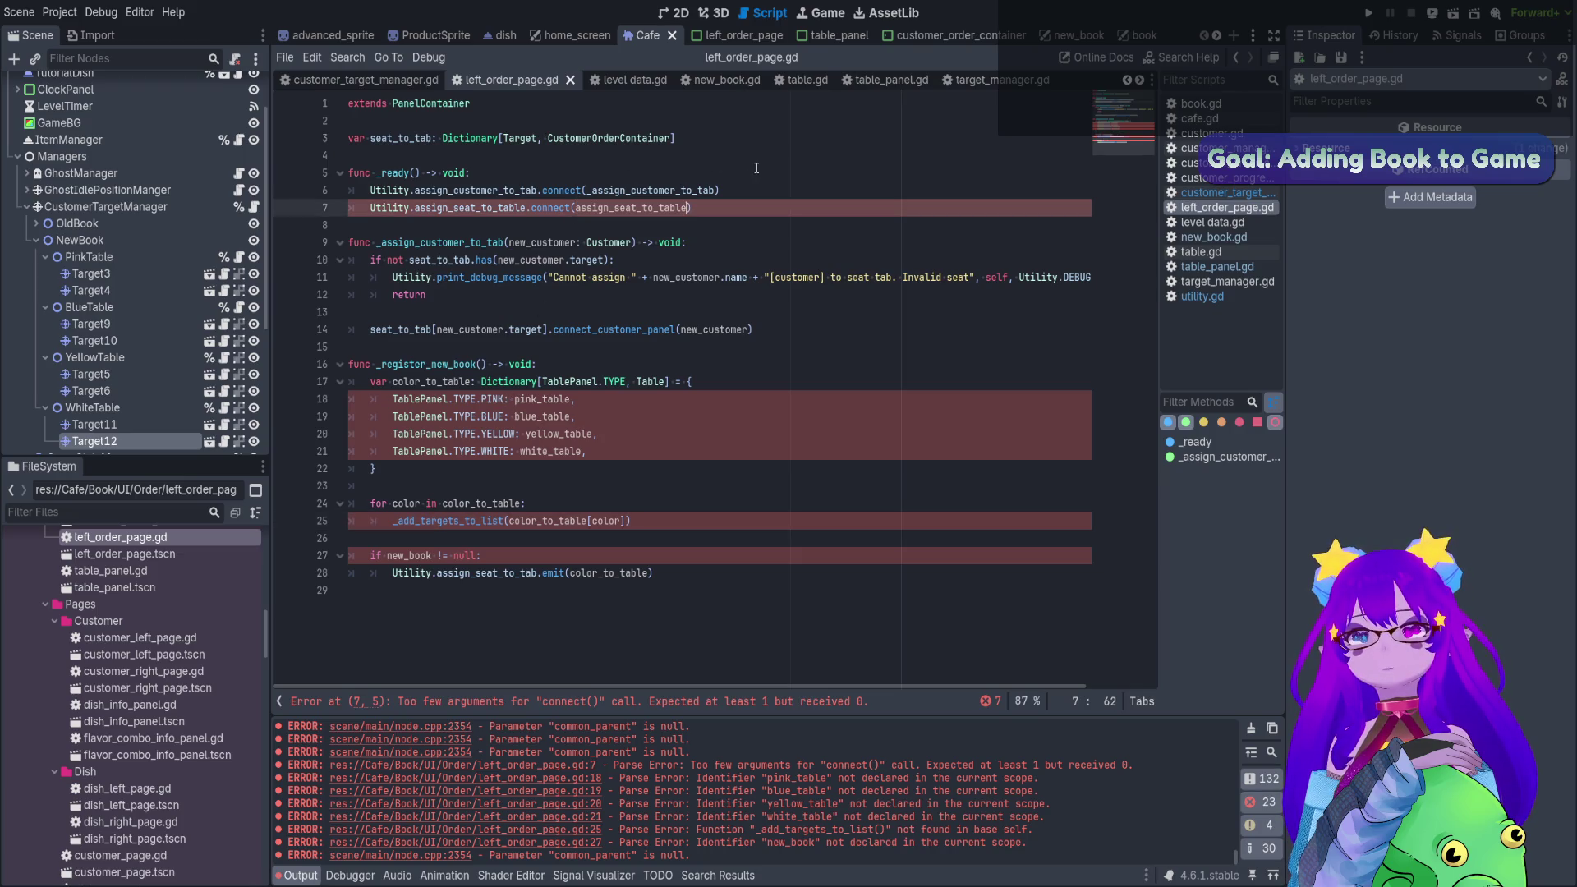
key(Left)
key(Left)
key(Left)
text(_)
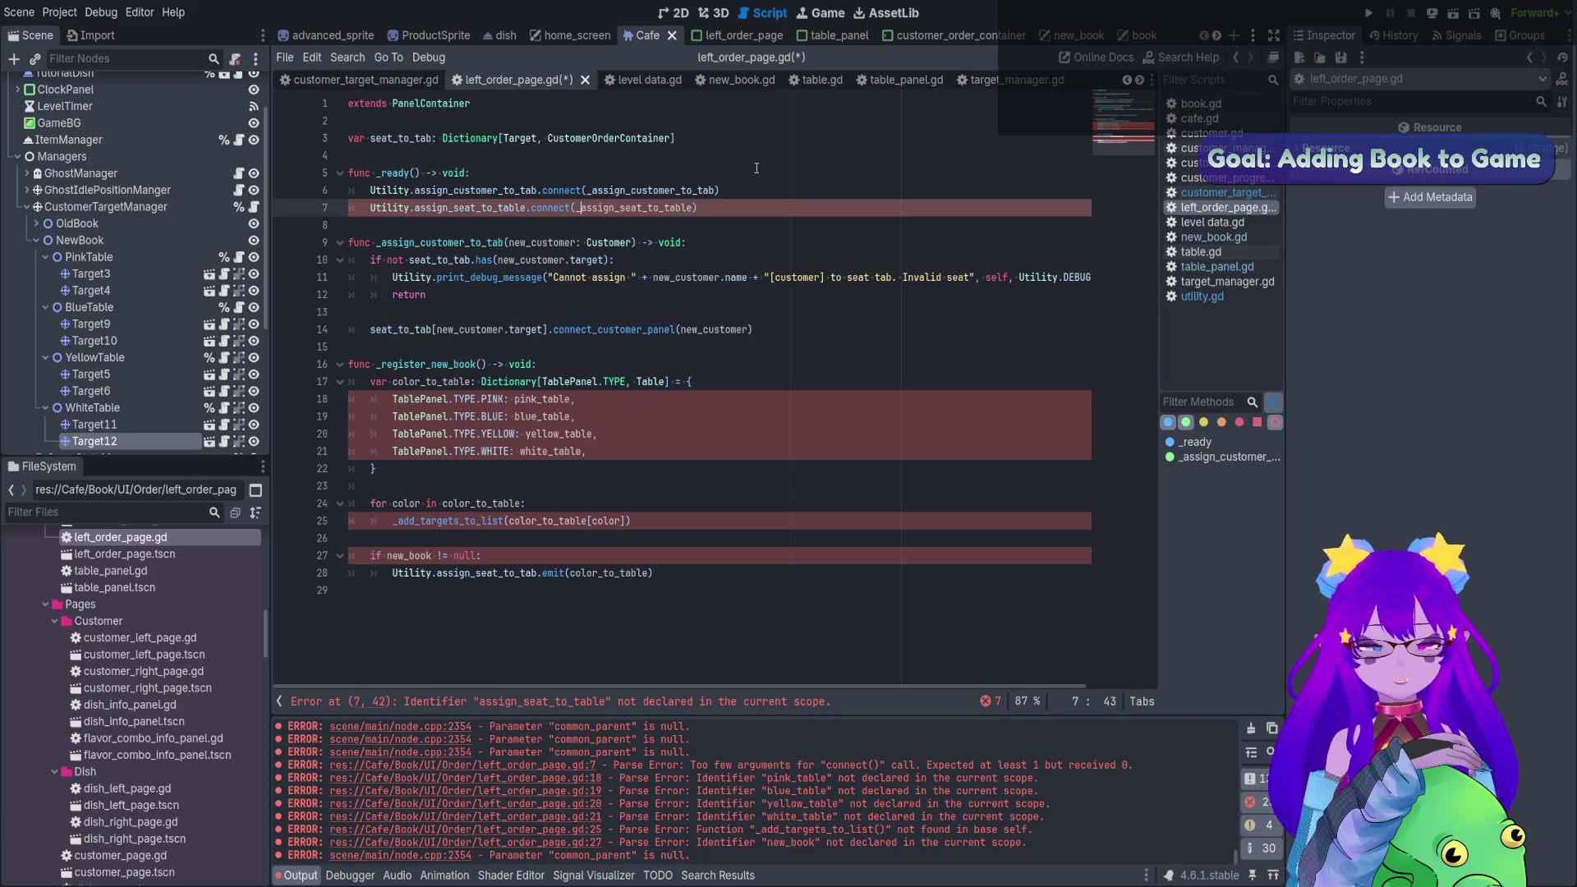
Add a 'func assign_seat_to_table() -> void:' stub containing pass near line 15
click(371, 348)
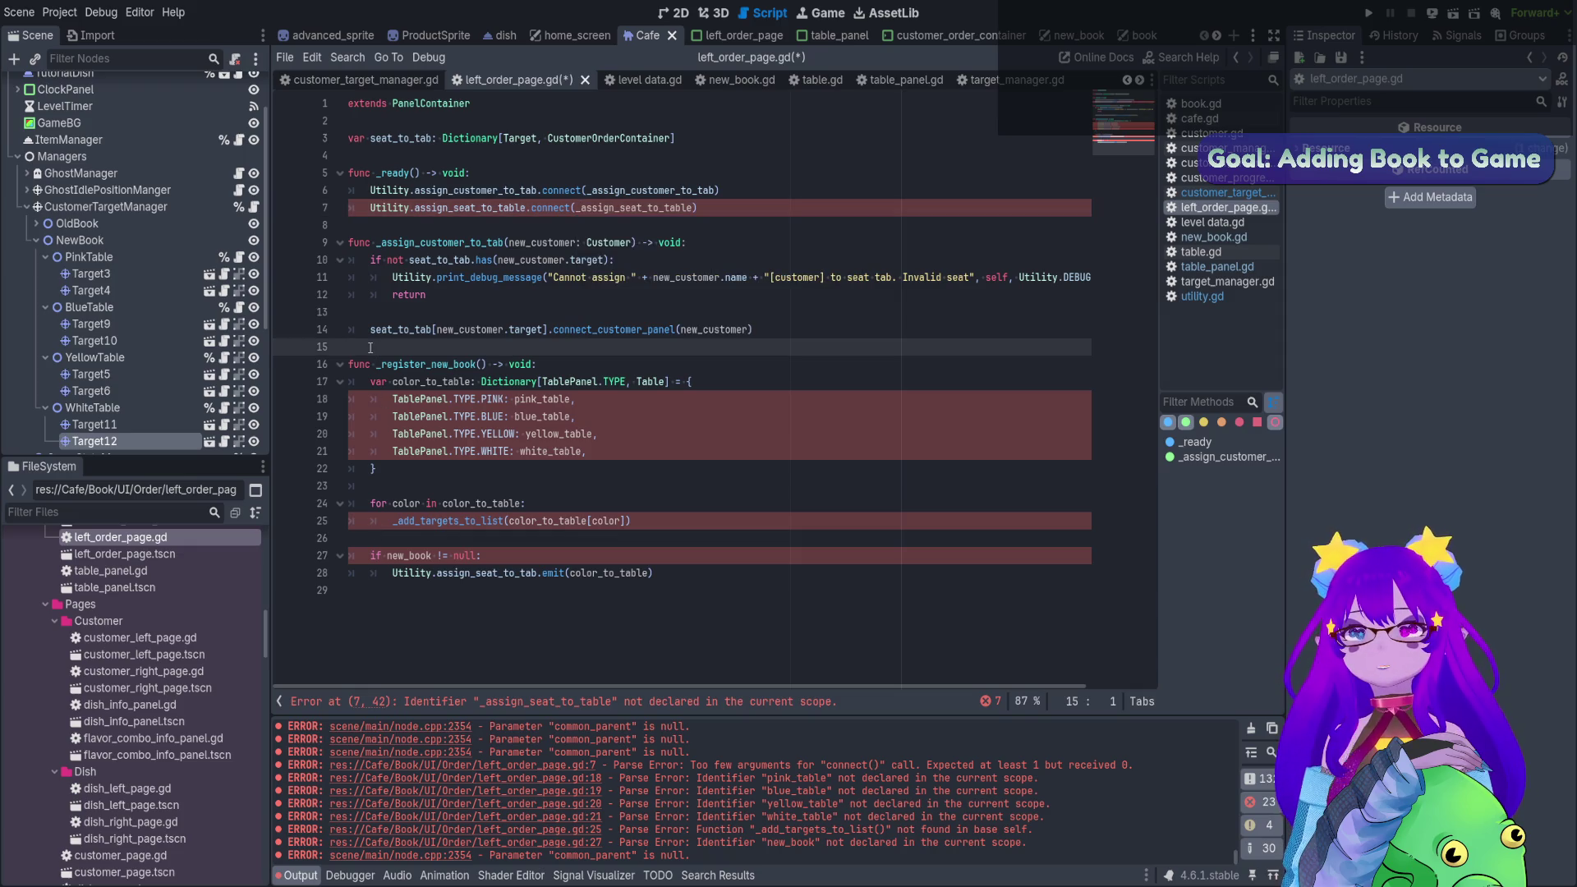
key(Return)
key(Up)
text(func assign_seat_to_table)
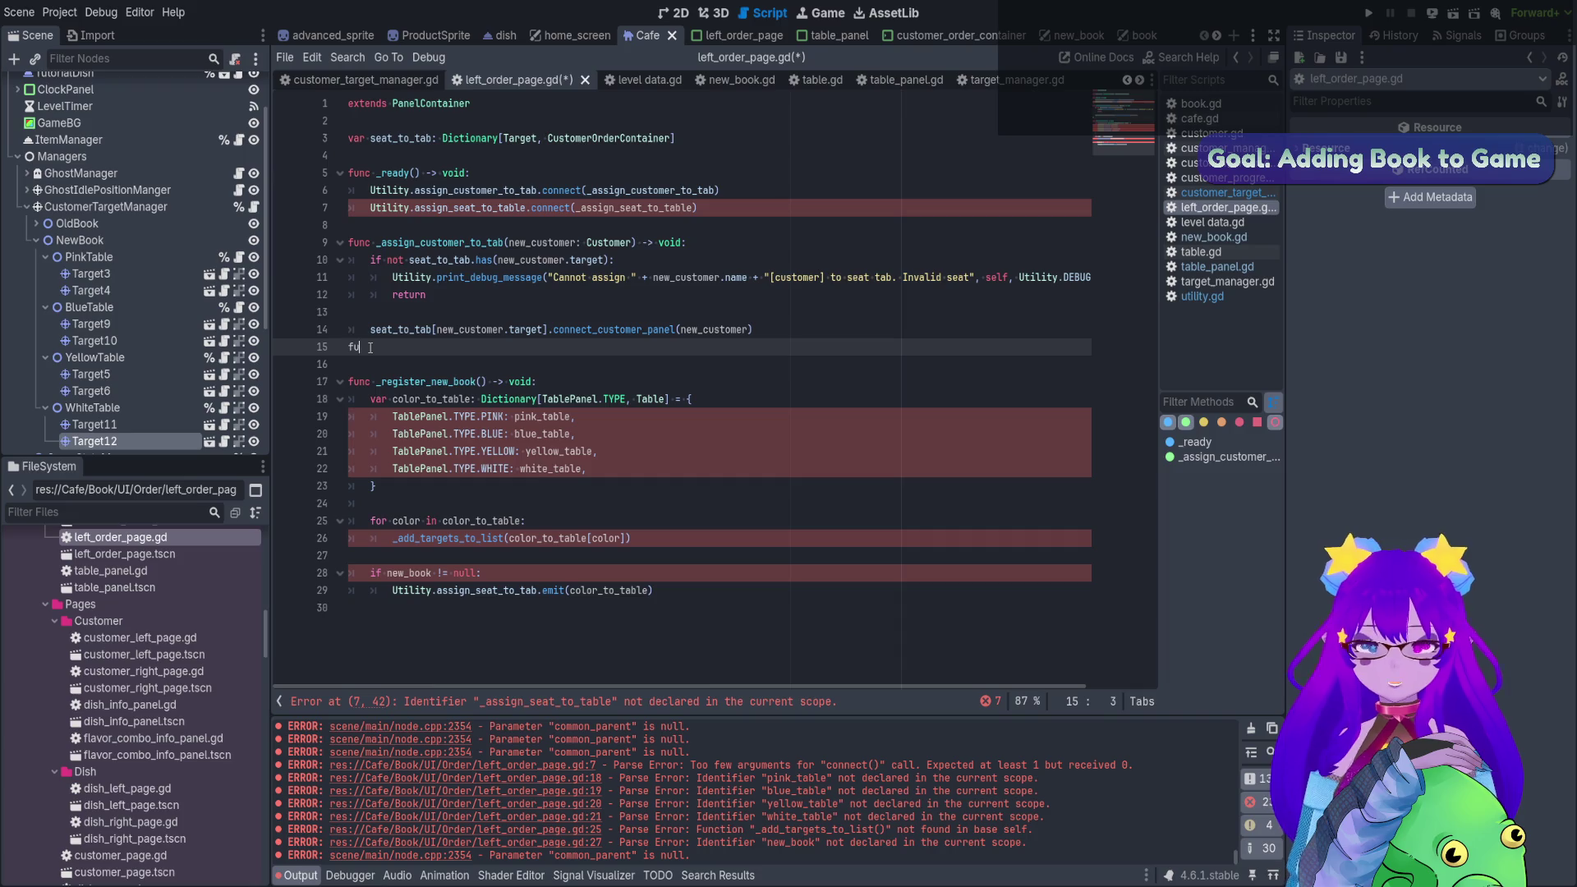
text(()
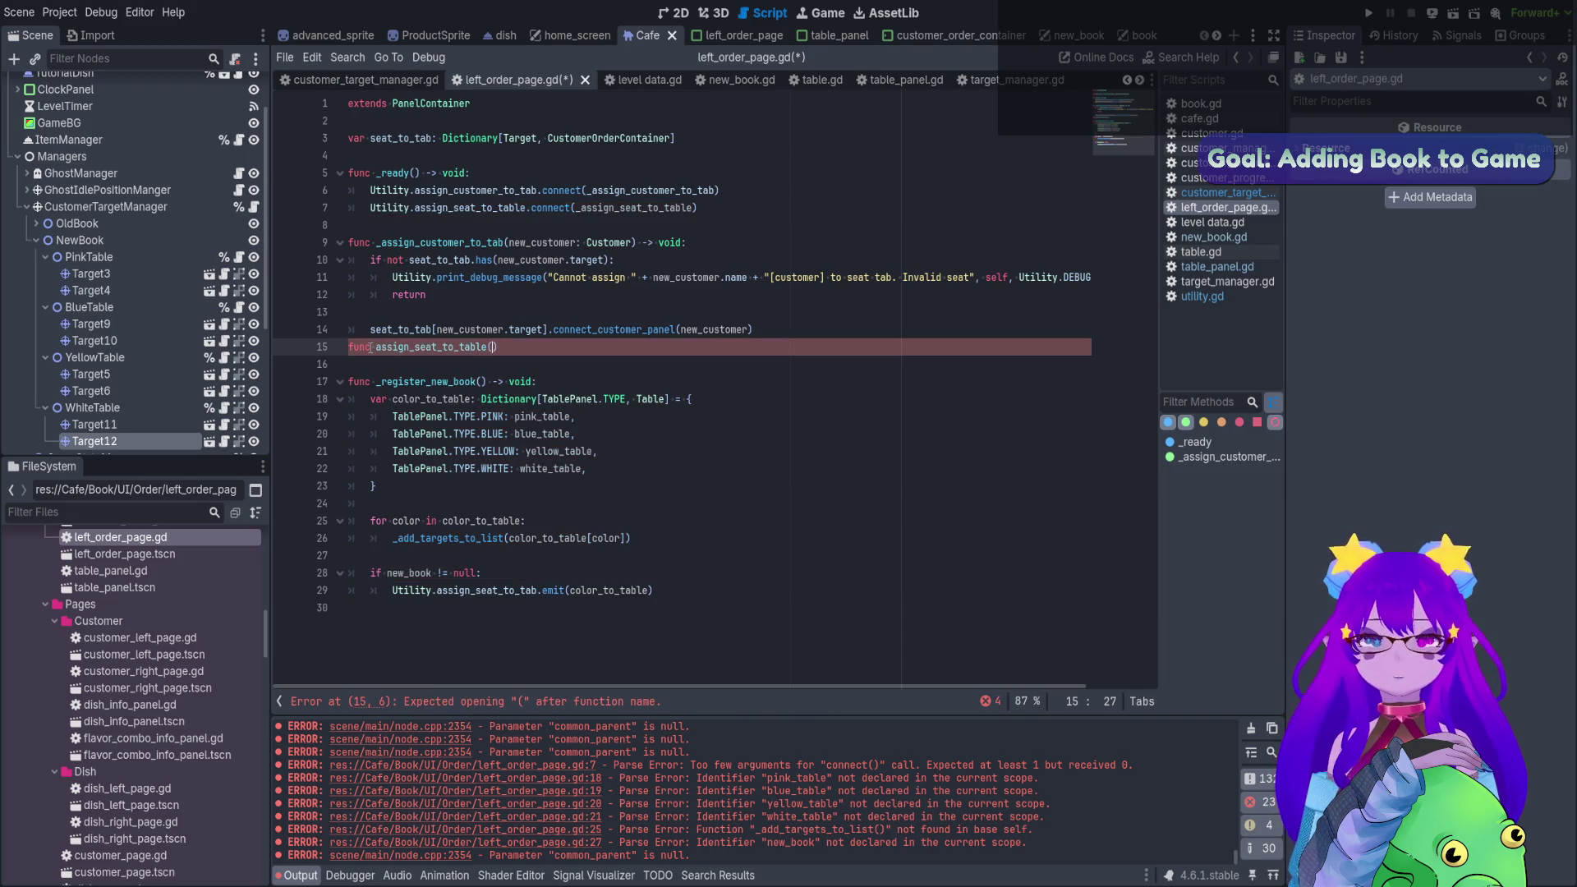
text() -> void)
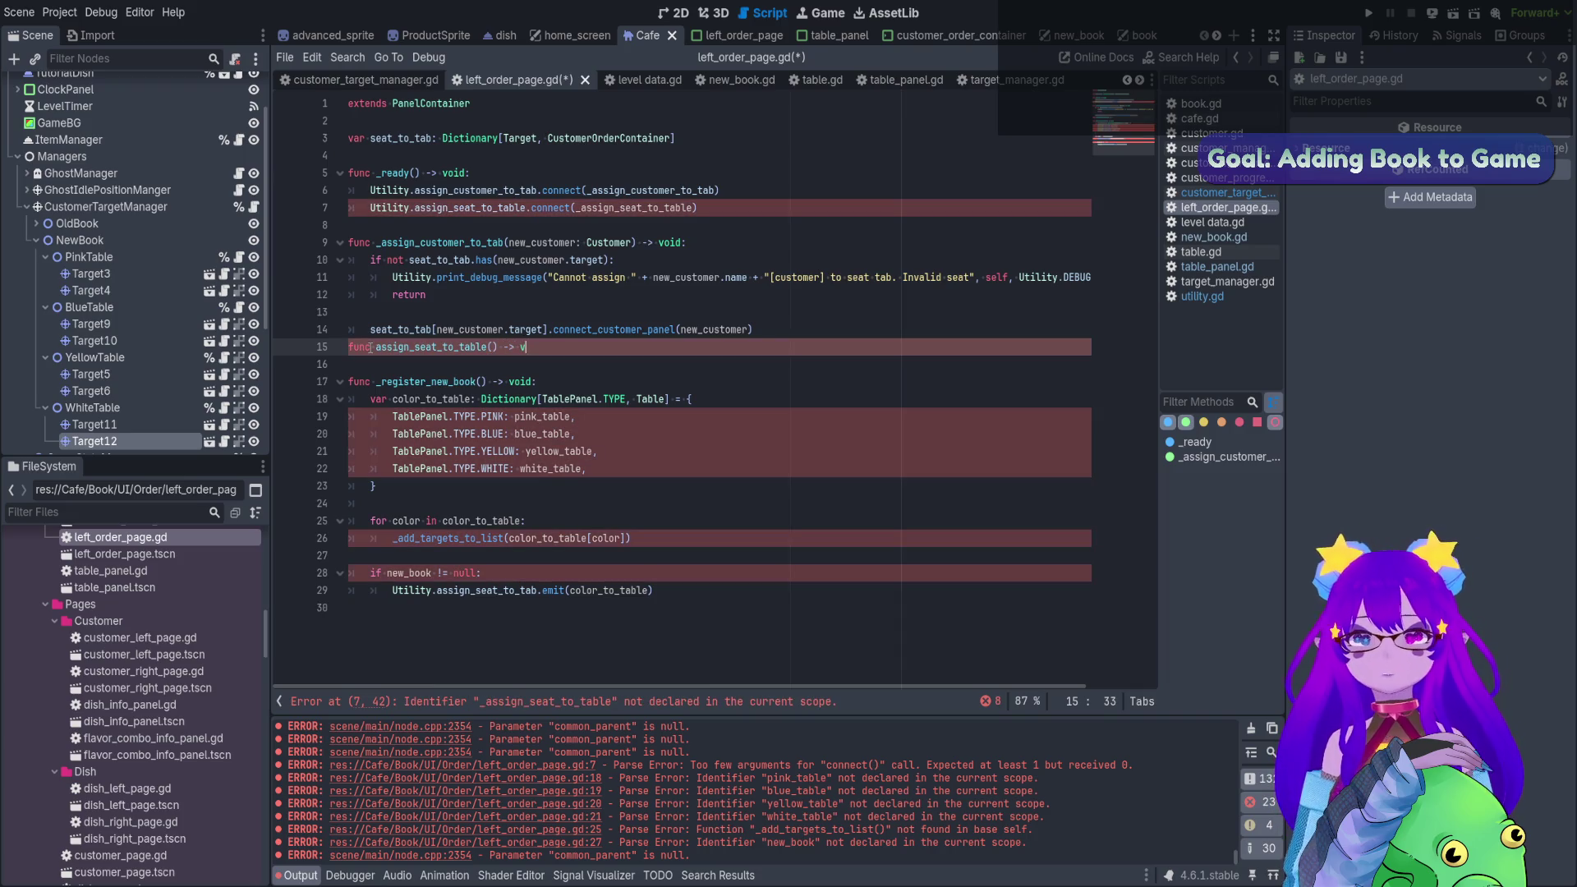
text(:)
key(Return)
text(pass)
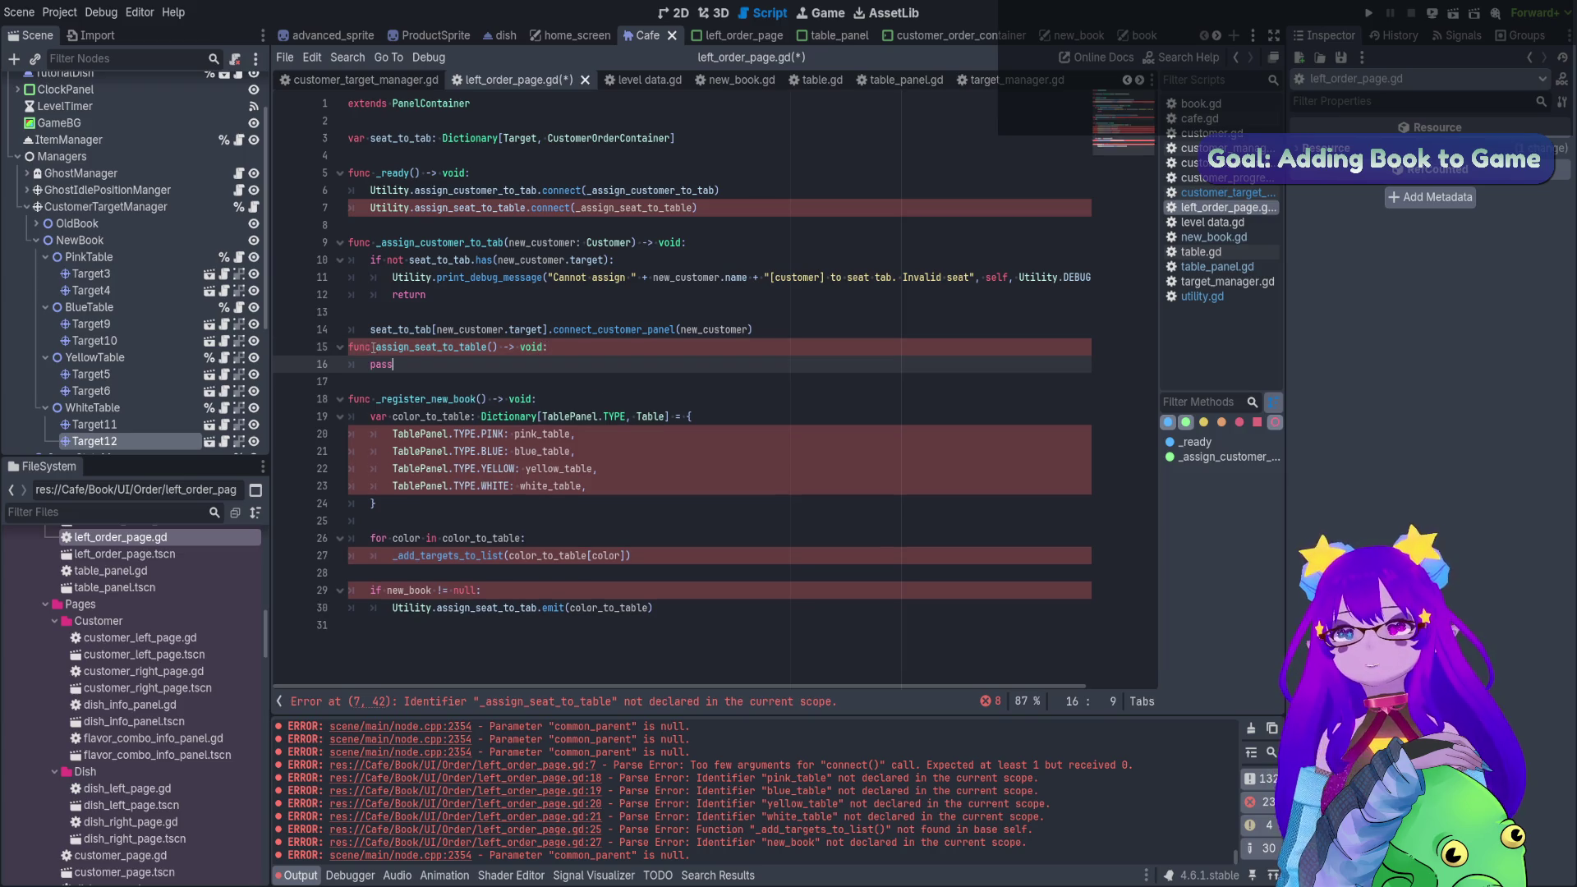
Separate the new function with a blank line, prefix its name with an underscore, and save
click(809, 334)
key(Return)
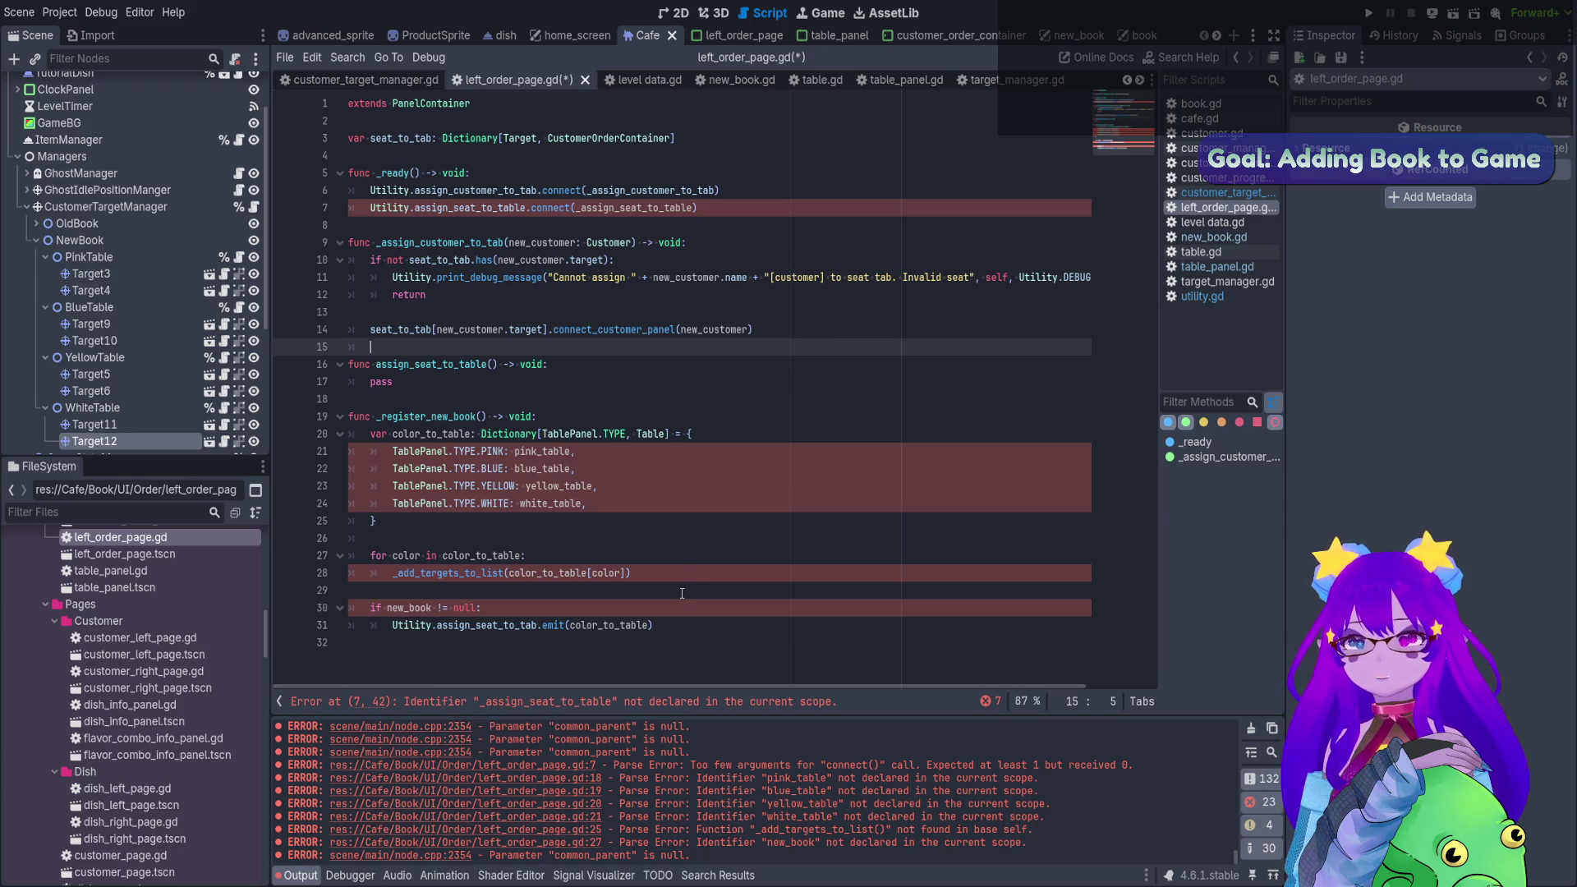
click(376, 364)
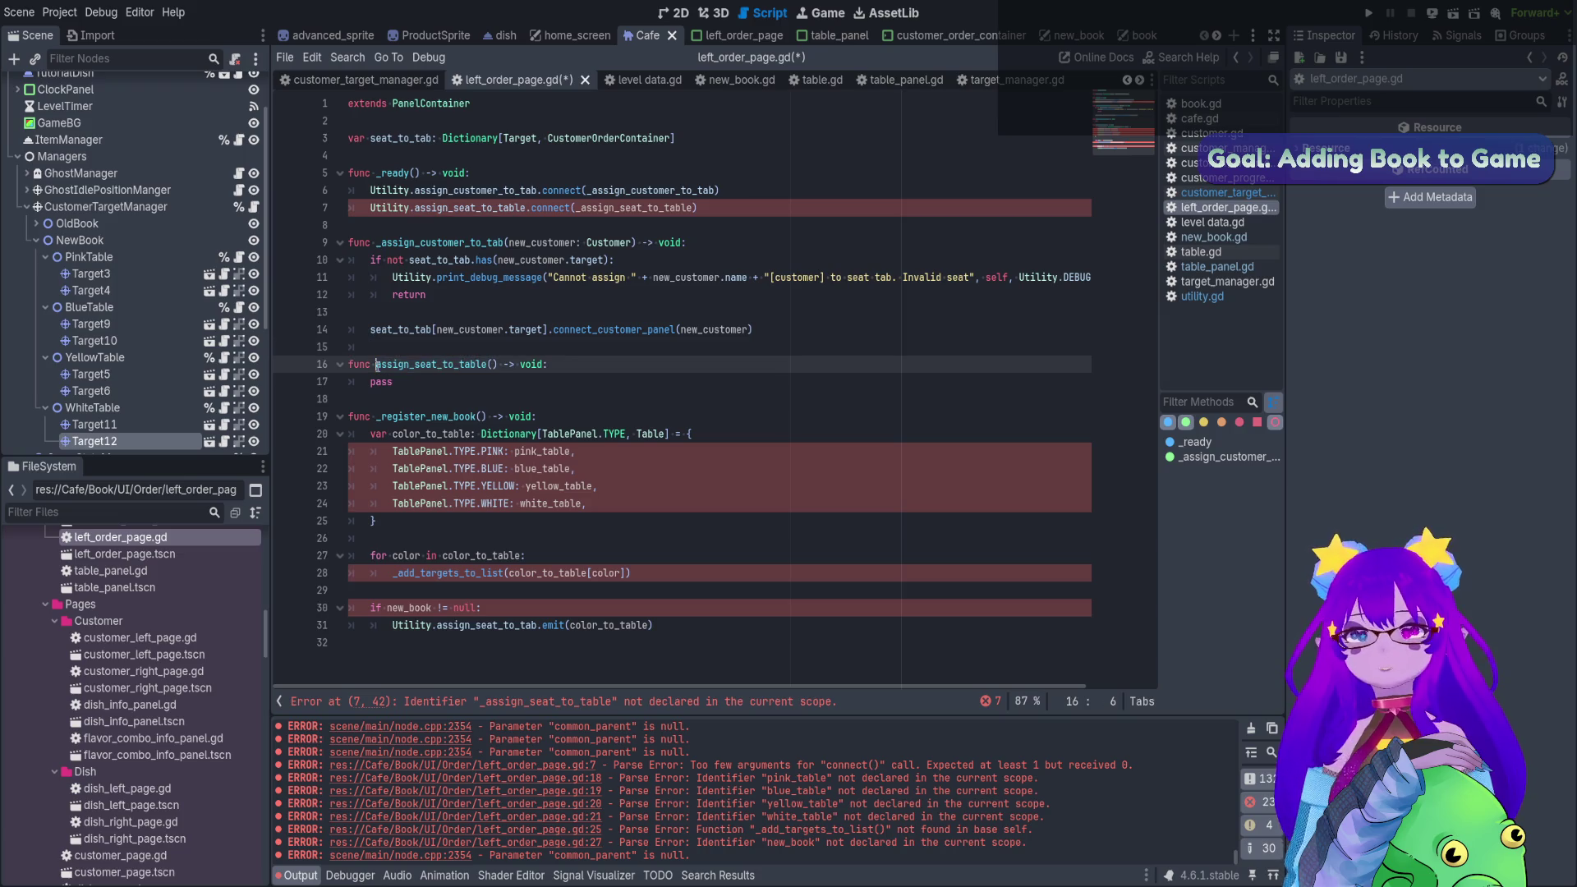
text(_)
click(562, 597)
key(ctrl+s)
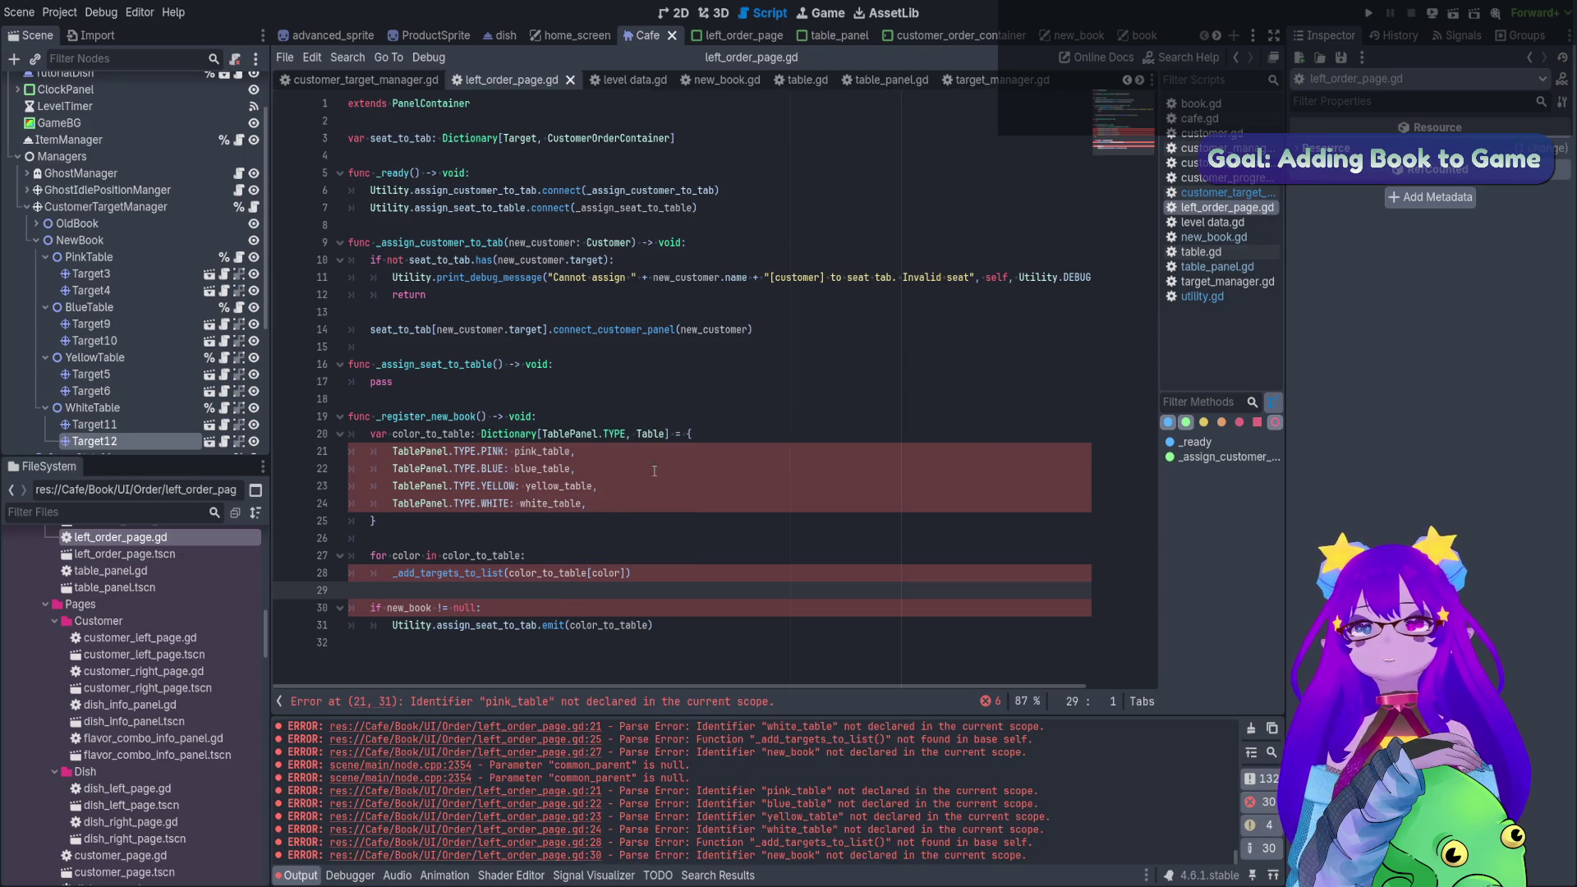
Move the color_to_table declaration from line 20 into _assign_seat_to_table's parameter list
mouse_move(670, 433)
mouse_down()
mouse_move(381, 419)
mouse_move(392, 434)
mouse_up()
key(ctrl+x)
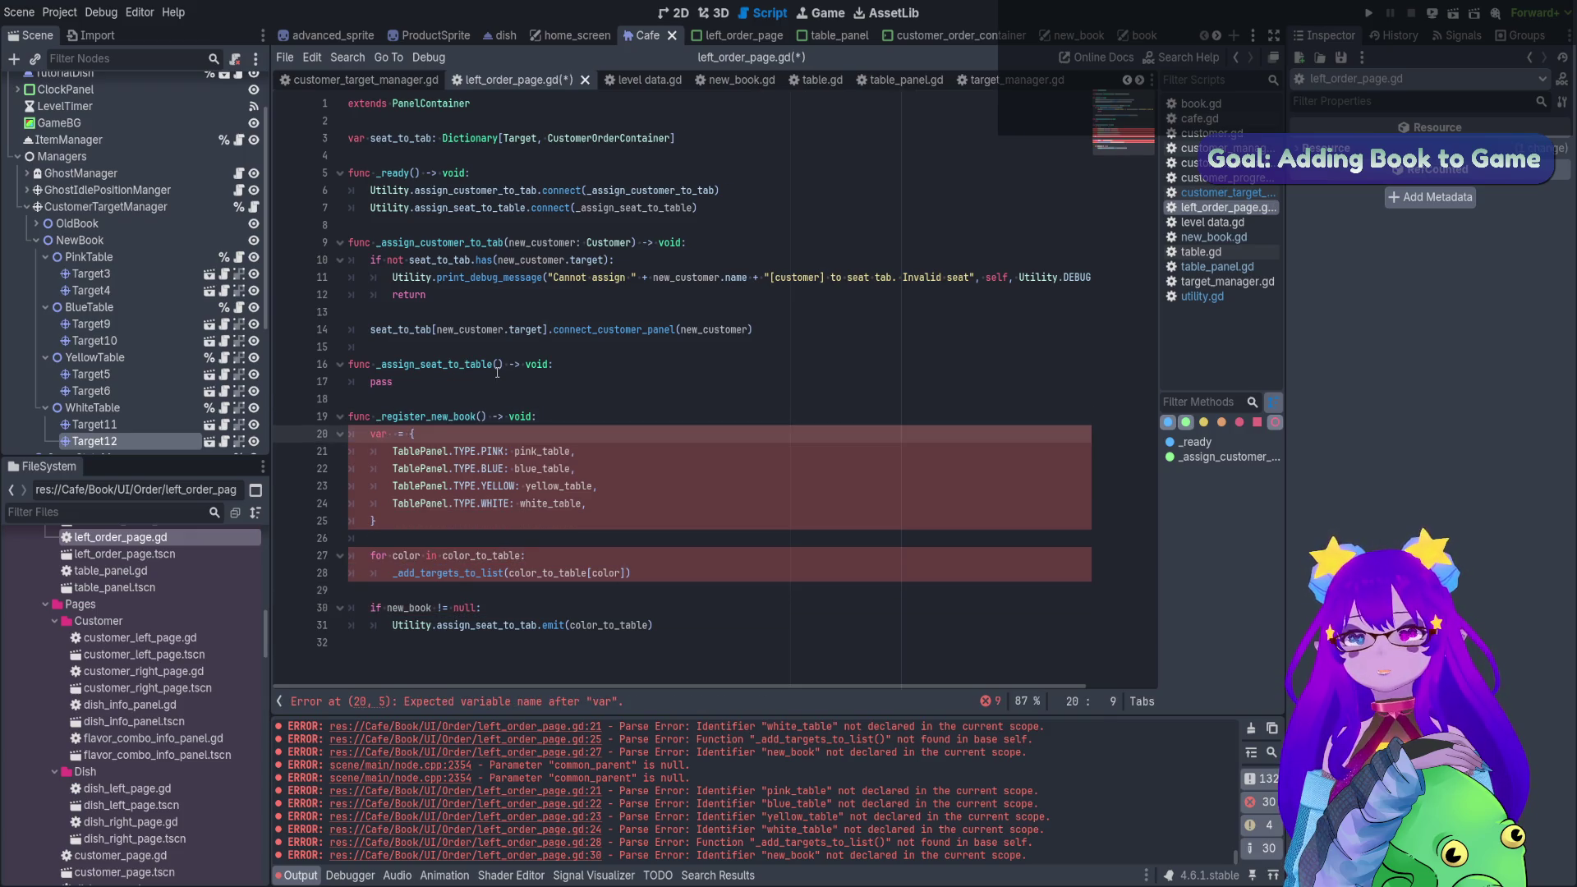
click(497, 364)
key(ctrl+v)
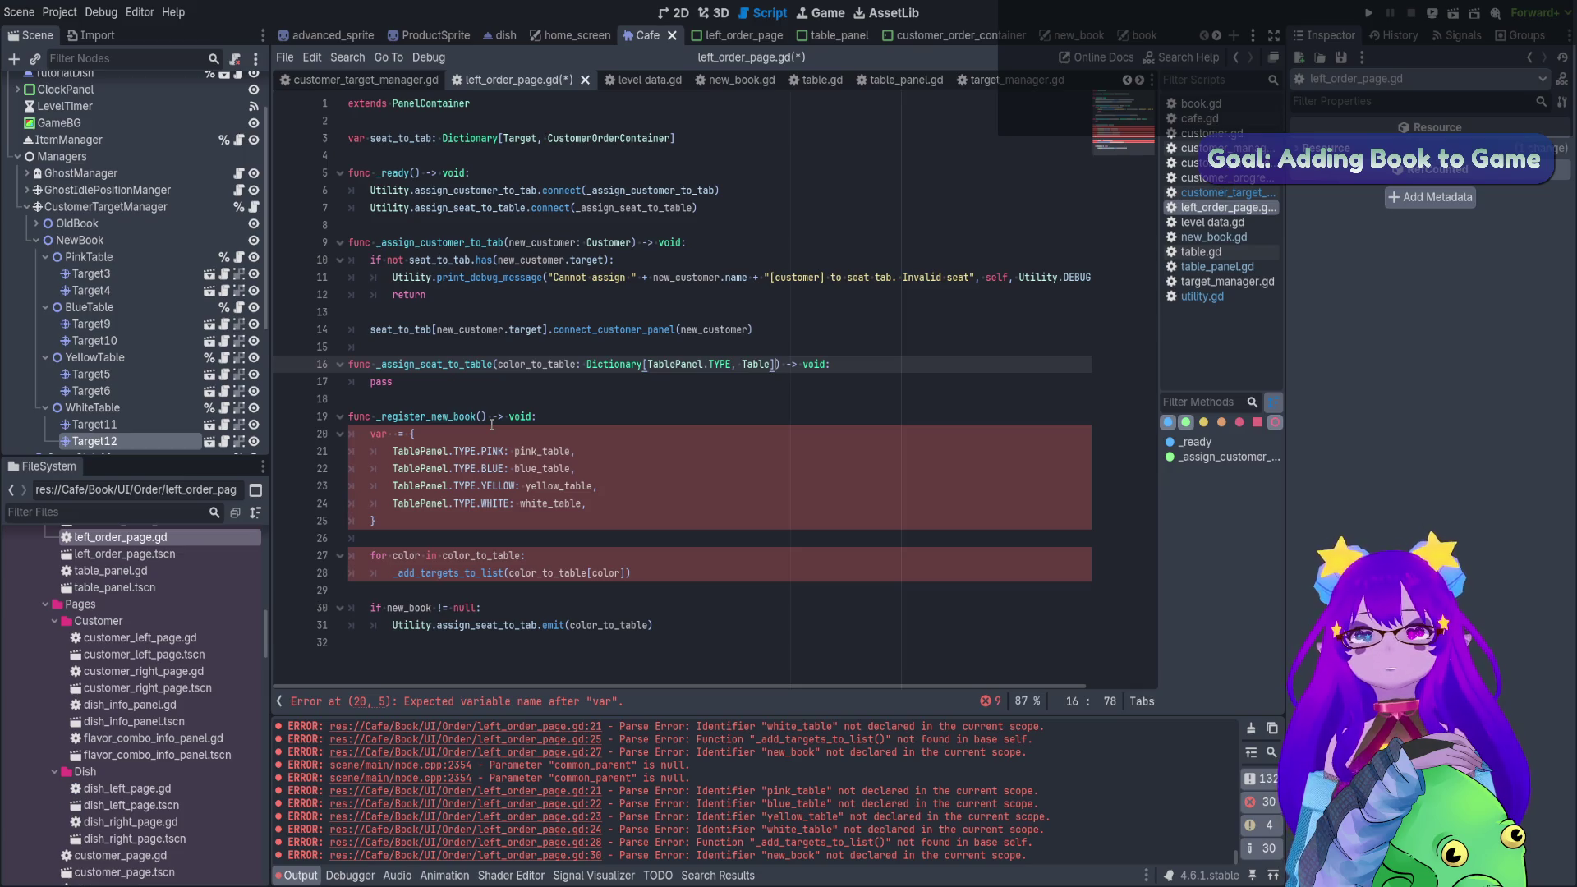
Select the LeftOrderPage root and add blank lines above _ready in its script
click(731, 35)
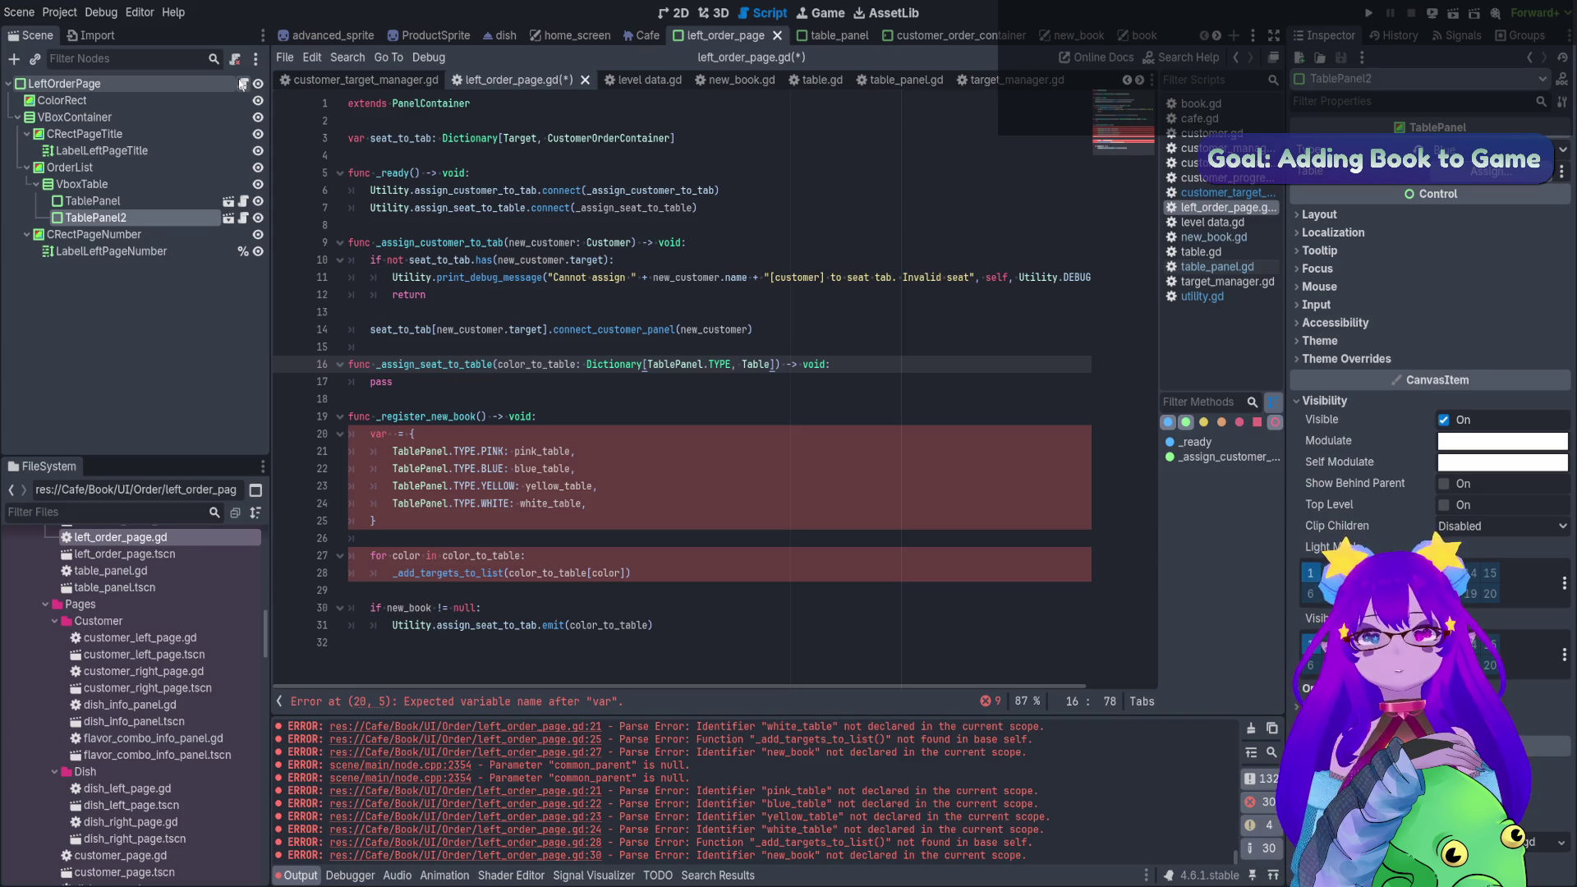
click(146, 83)
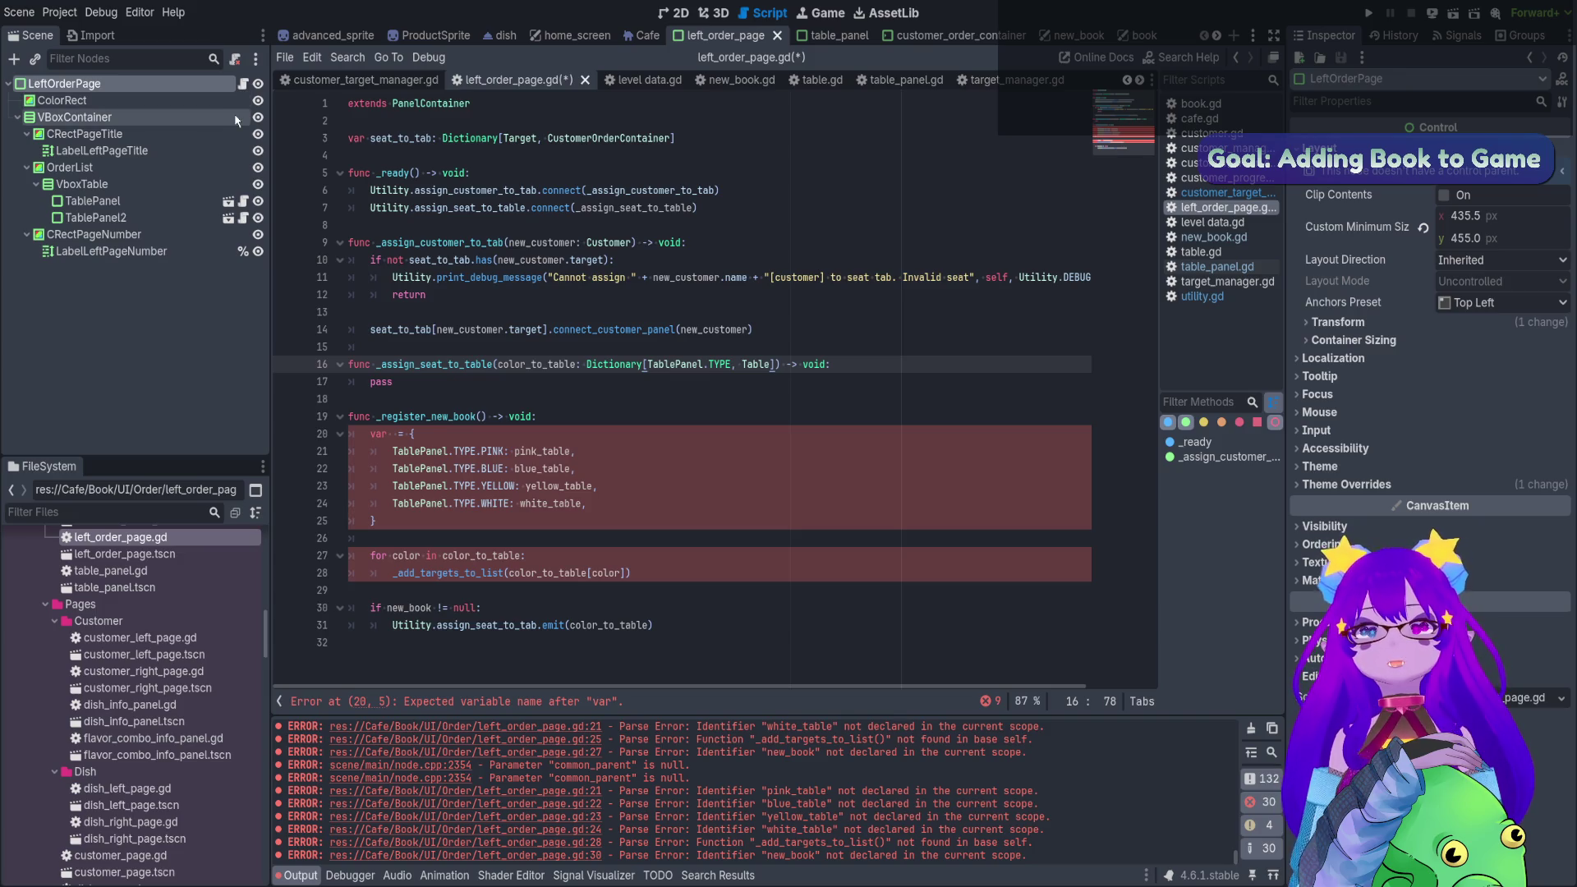
click(395, 155)
key(Return)
key(Return)
key(Up)
text(@export )
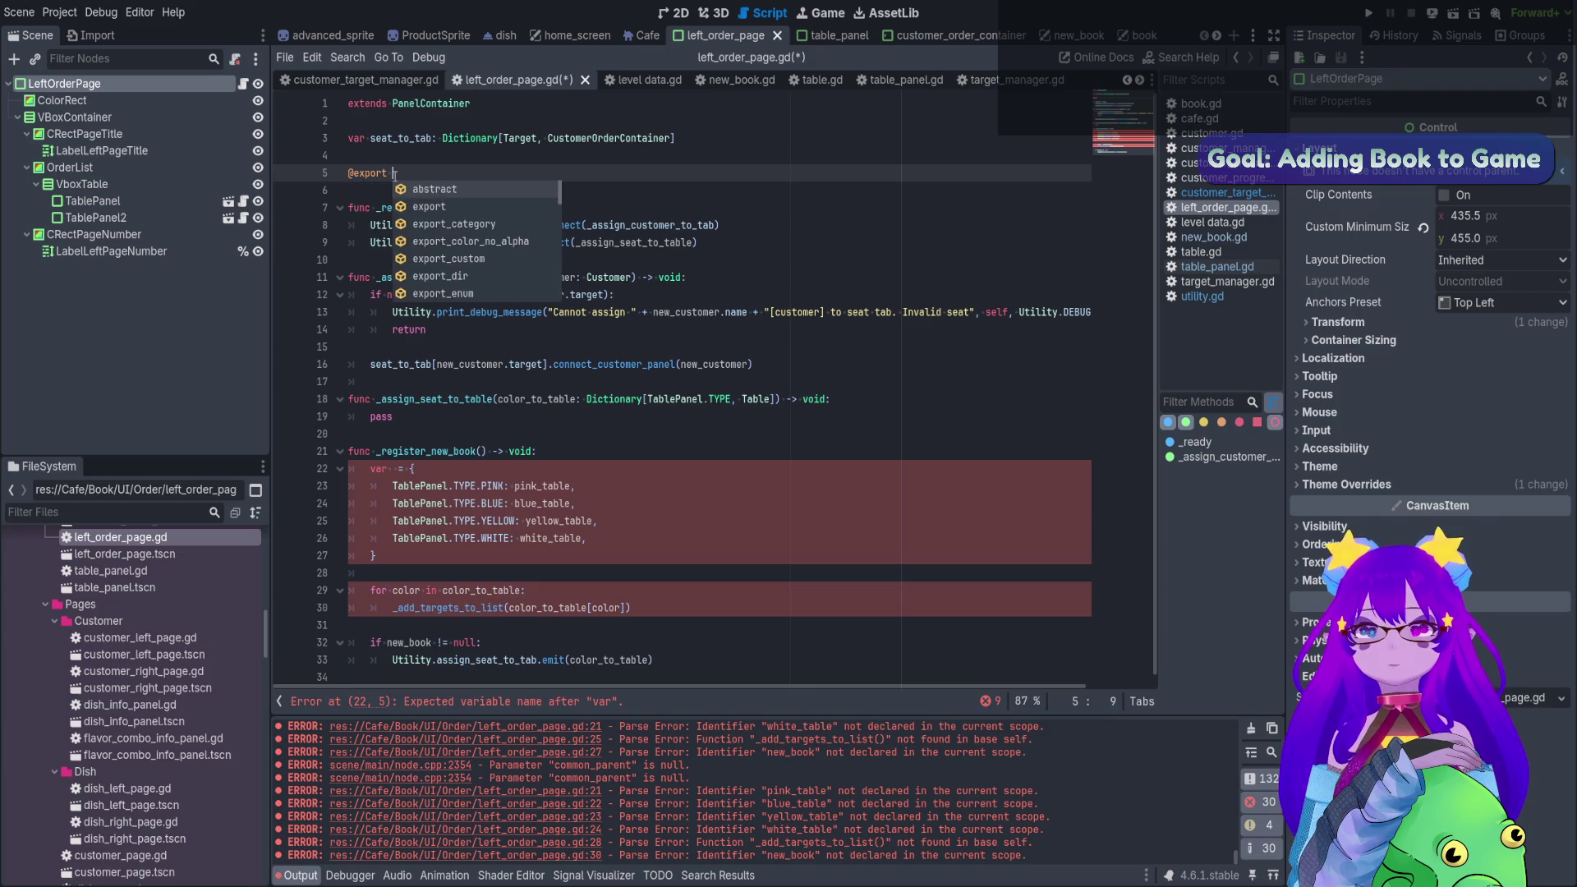
text(var)
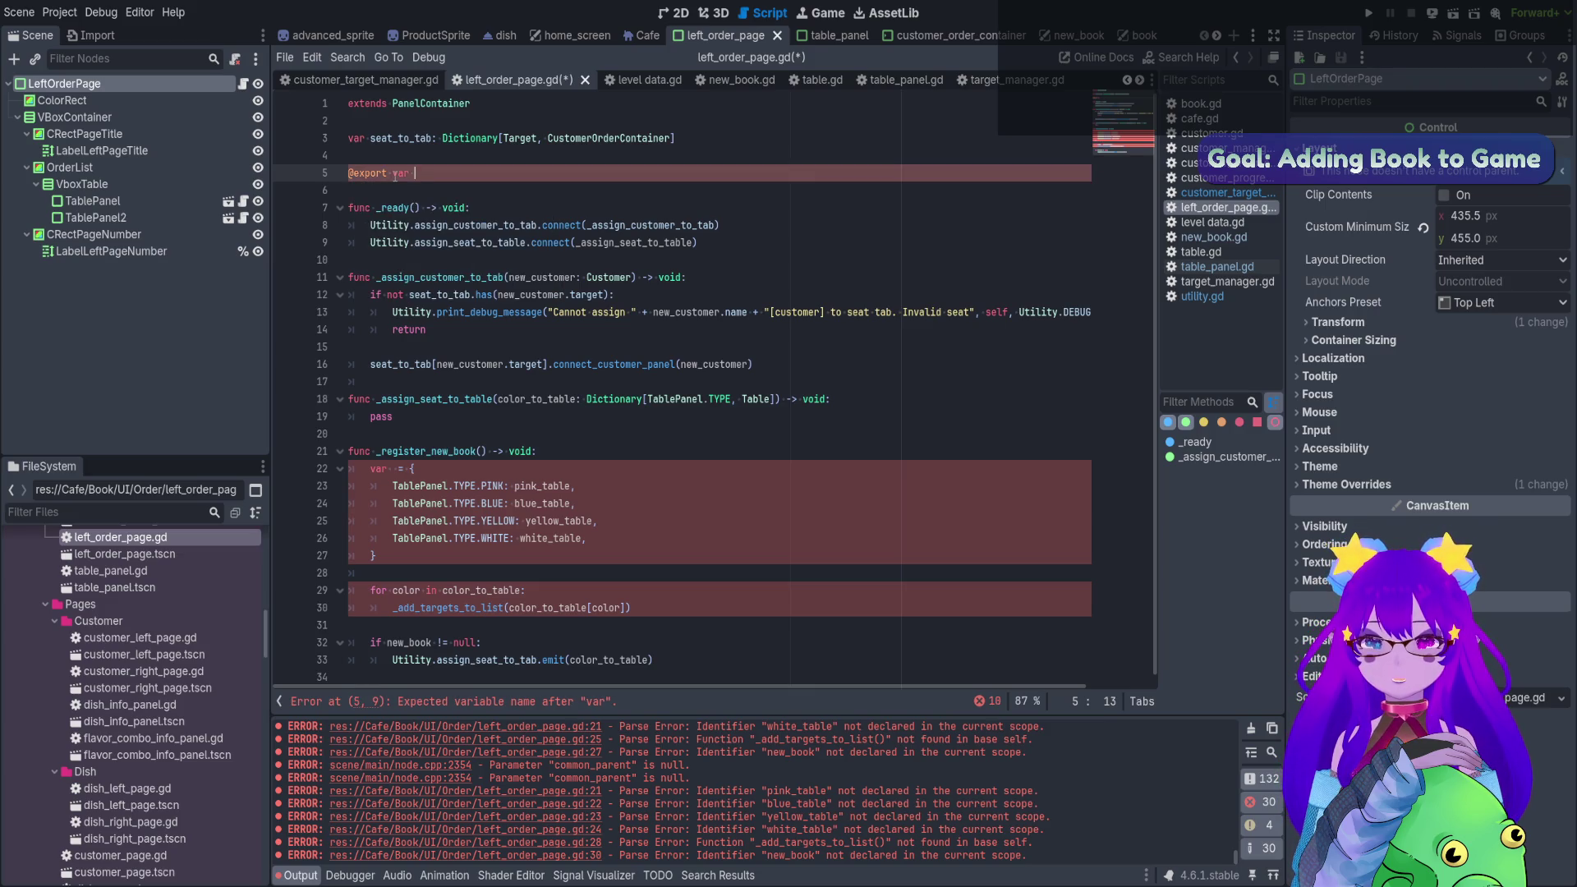
text( to)
text(p_)
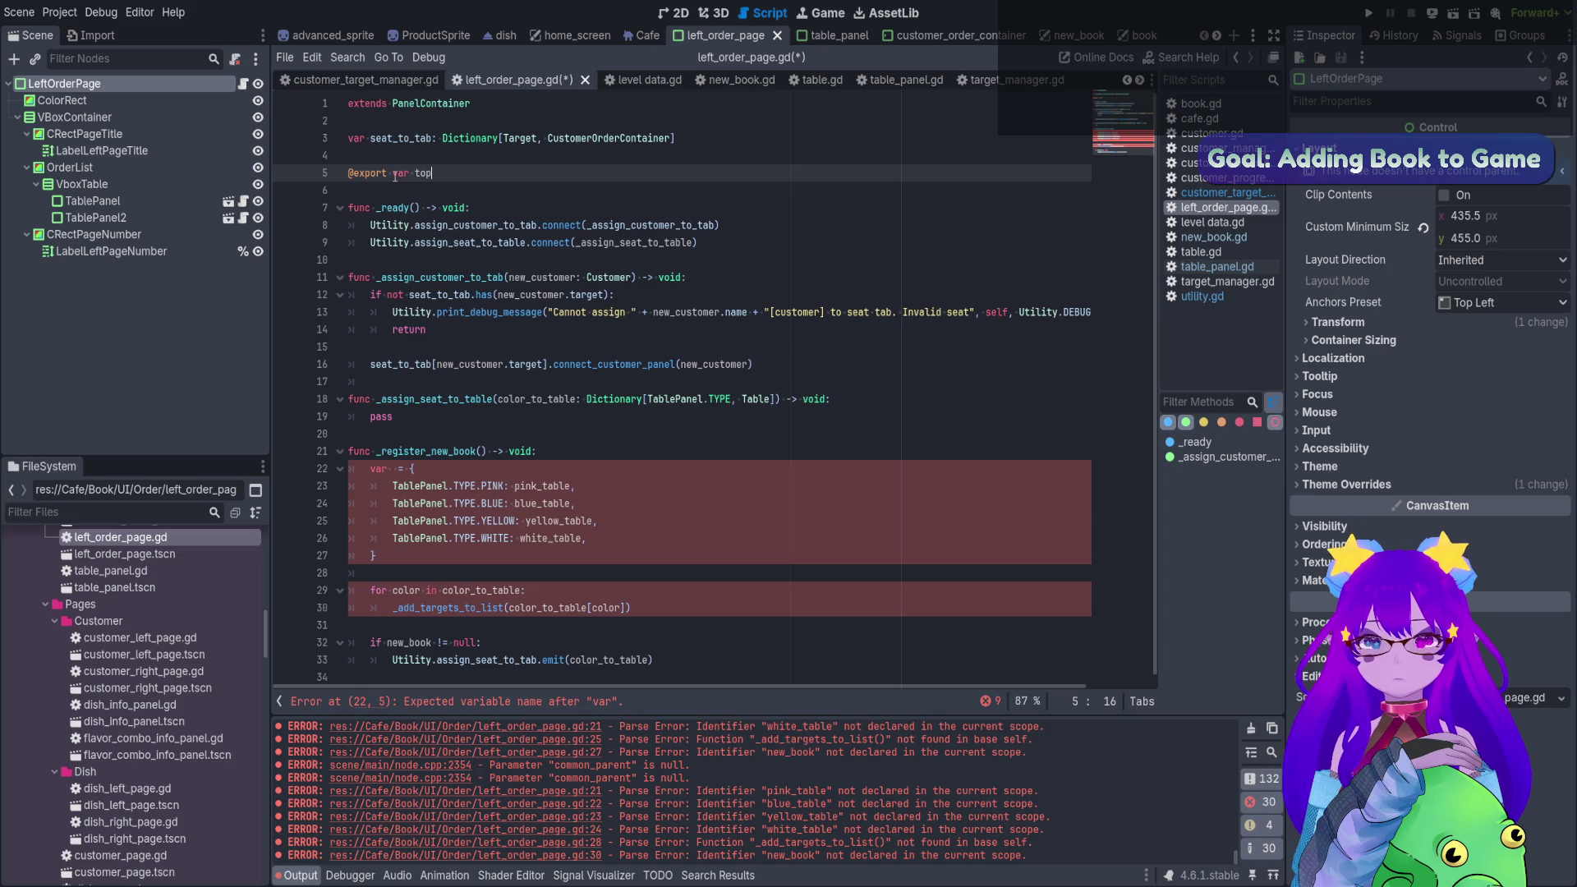
text(pan)
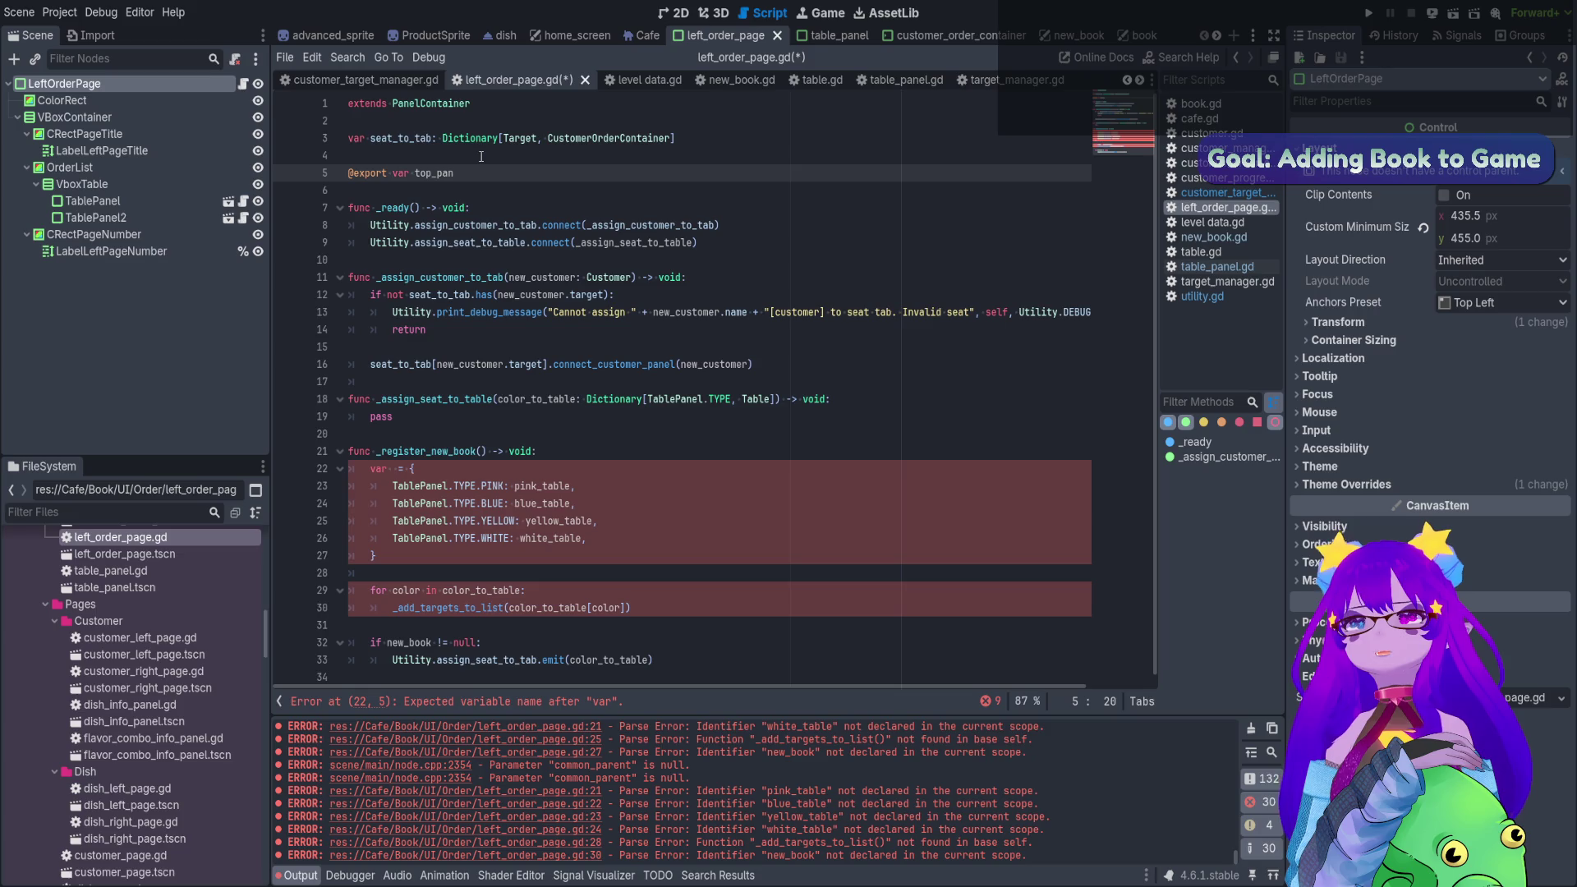
drag(456, 172, 346, 172)
key(BackSpace)
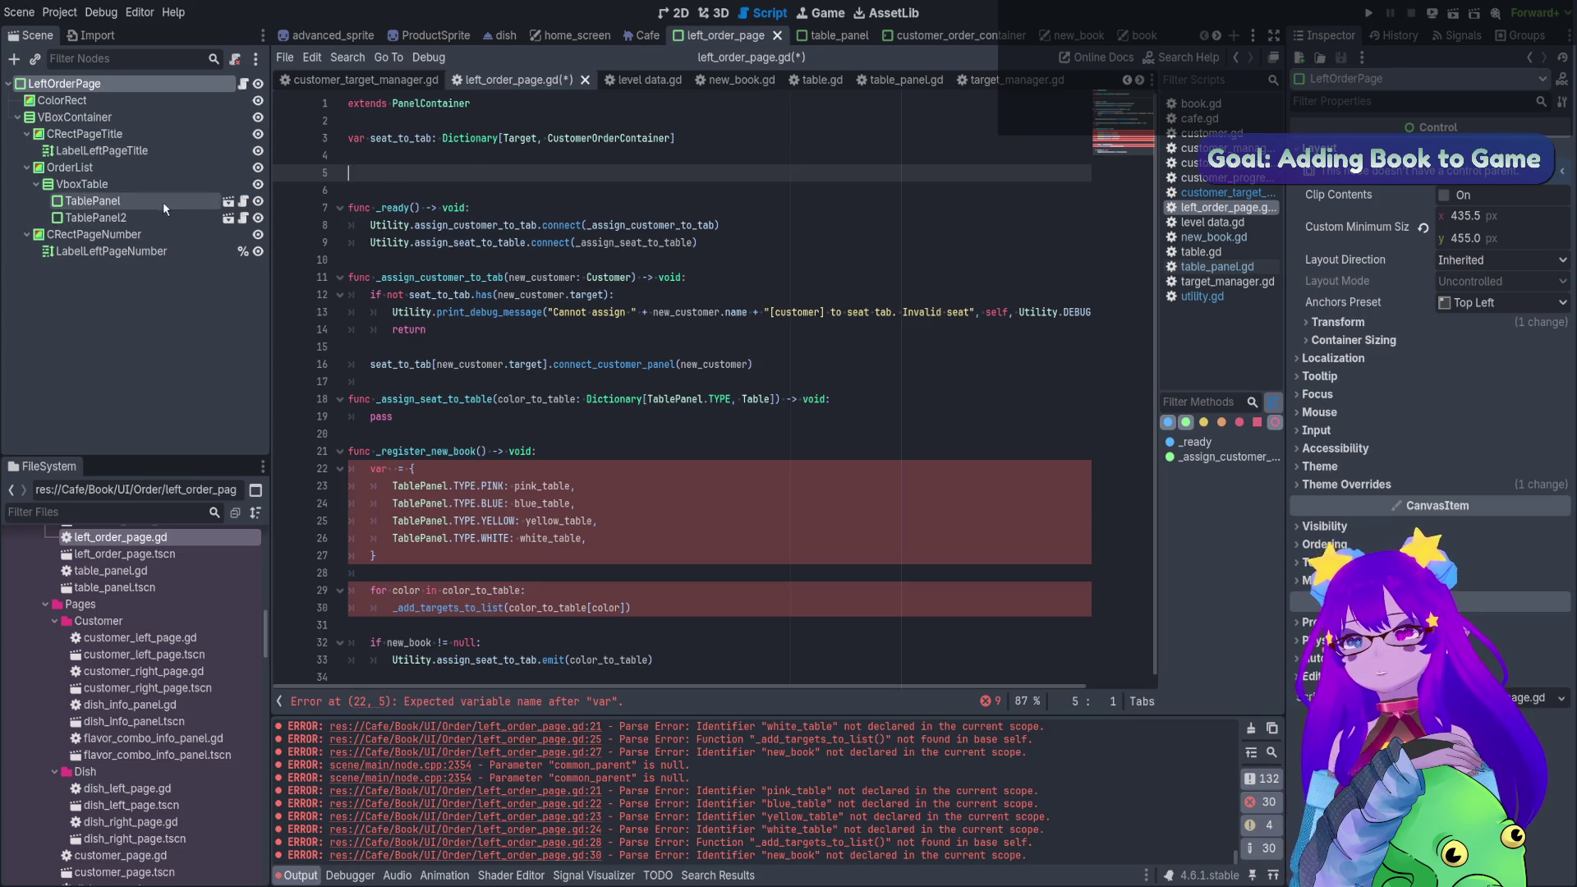
click(153, 201)
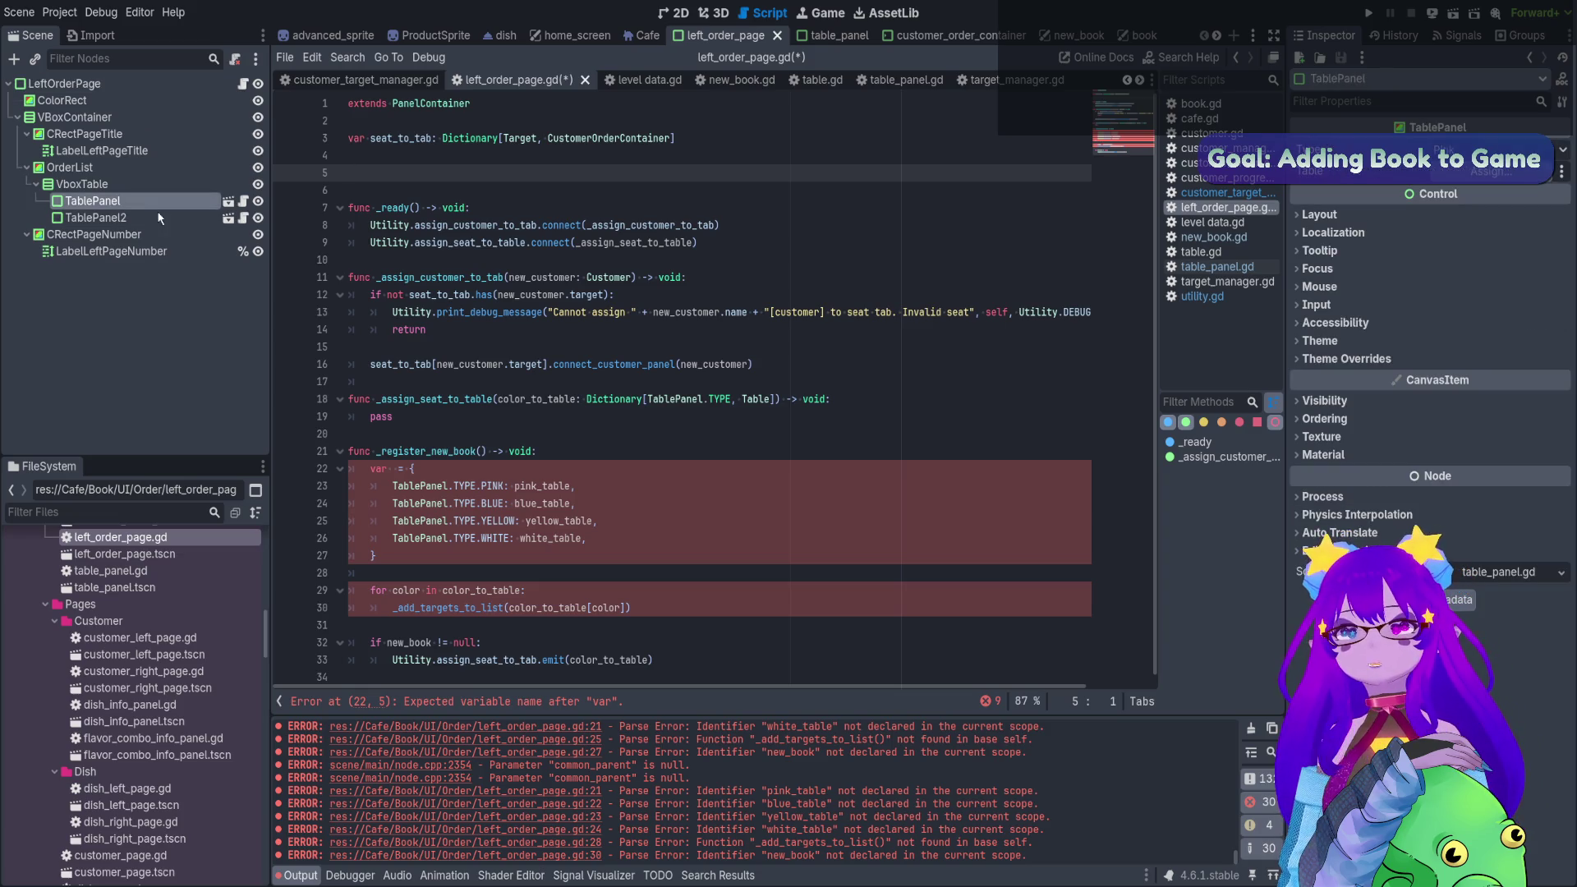
click(160, 217)
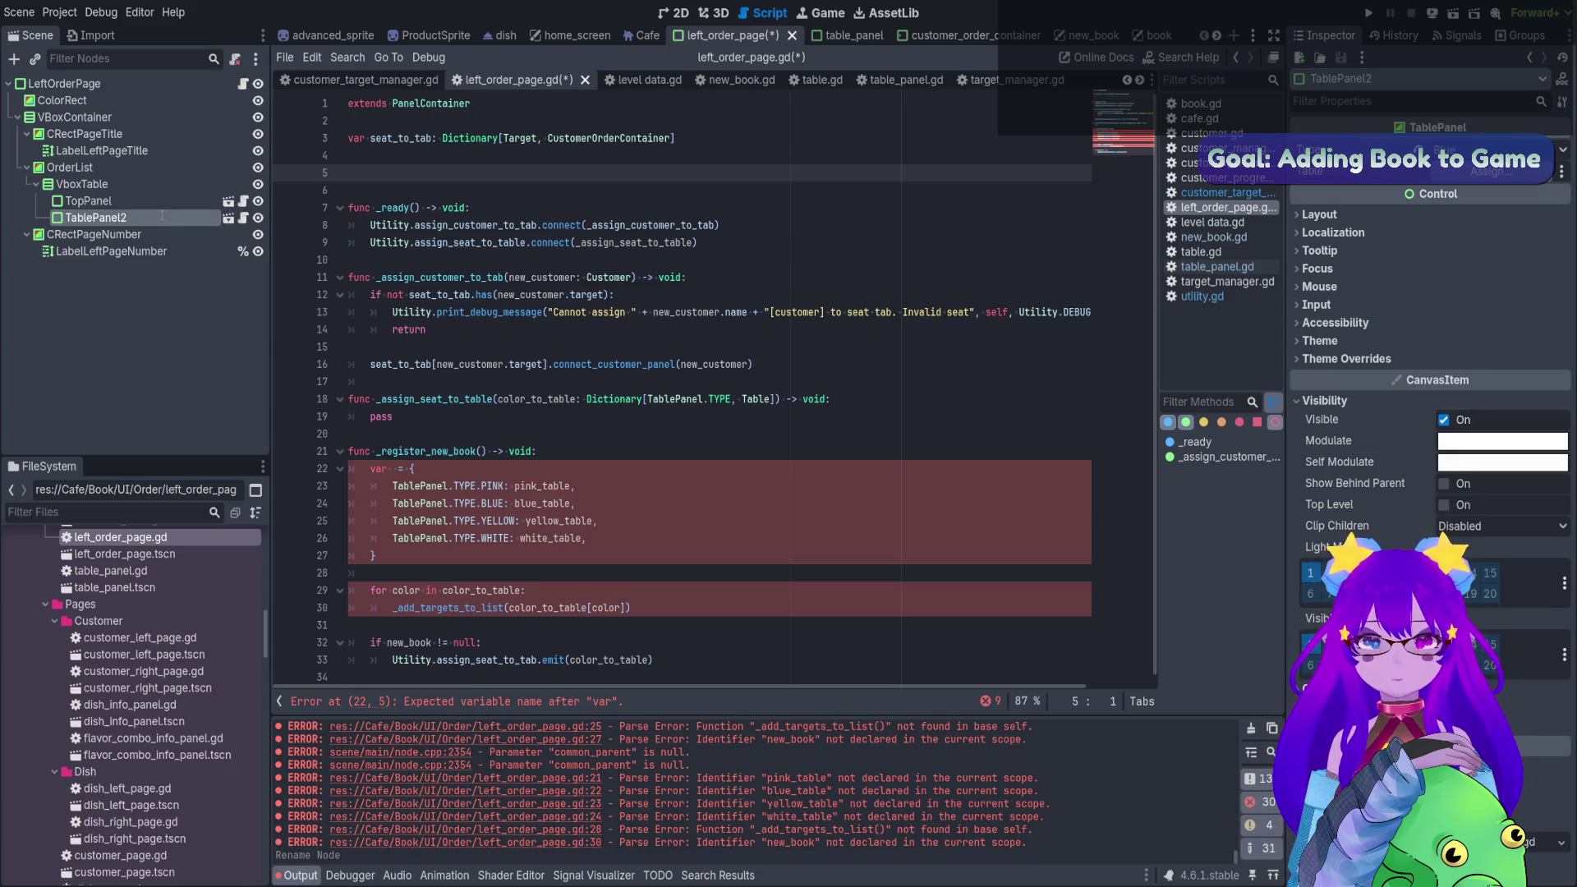
text(BottomPanel)
key(Return)
ctrl+click(154, 208)
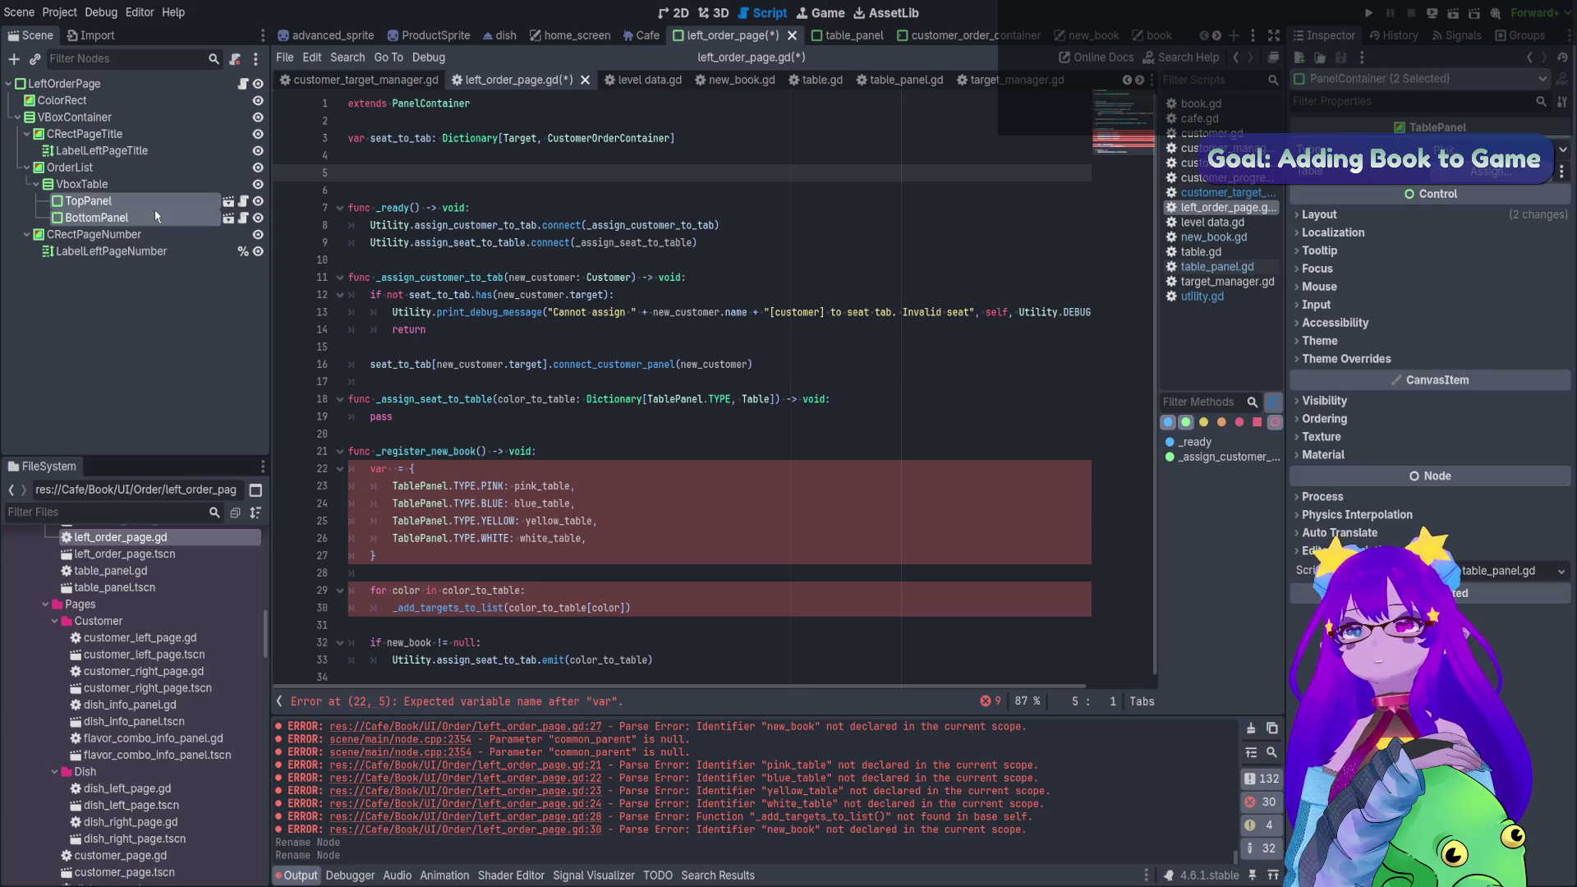
drag(106, 217, 419, 170)
key(ctrl+z)
key(BackSpace)
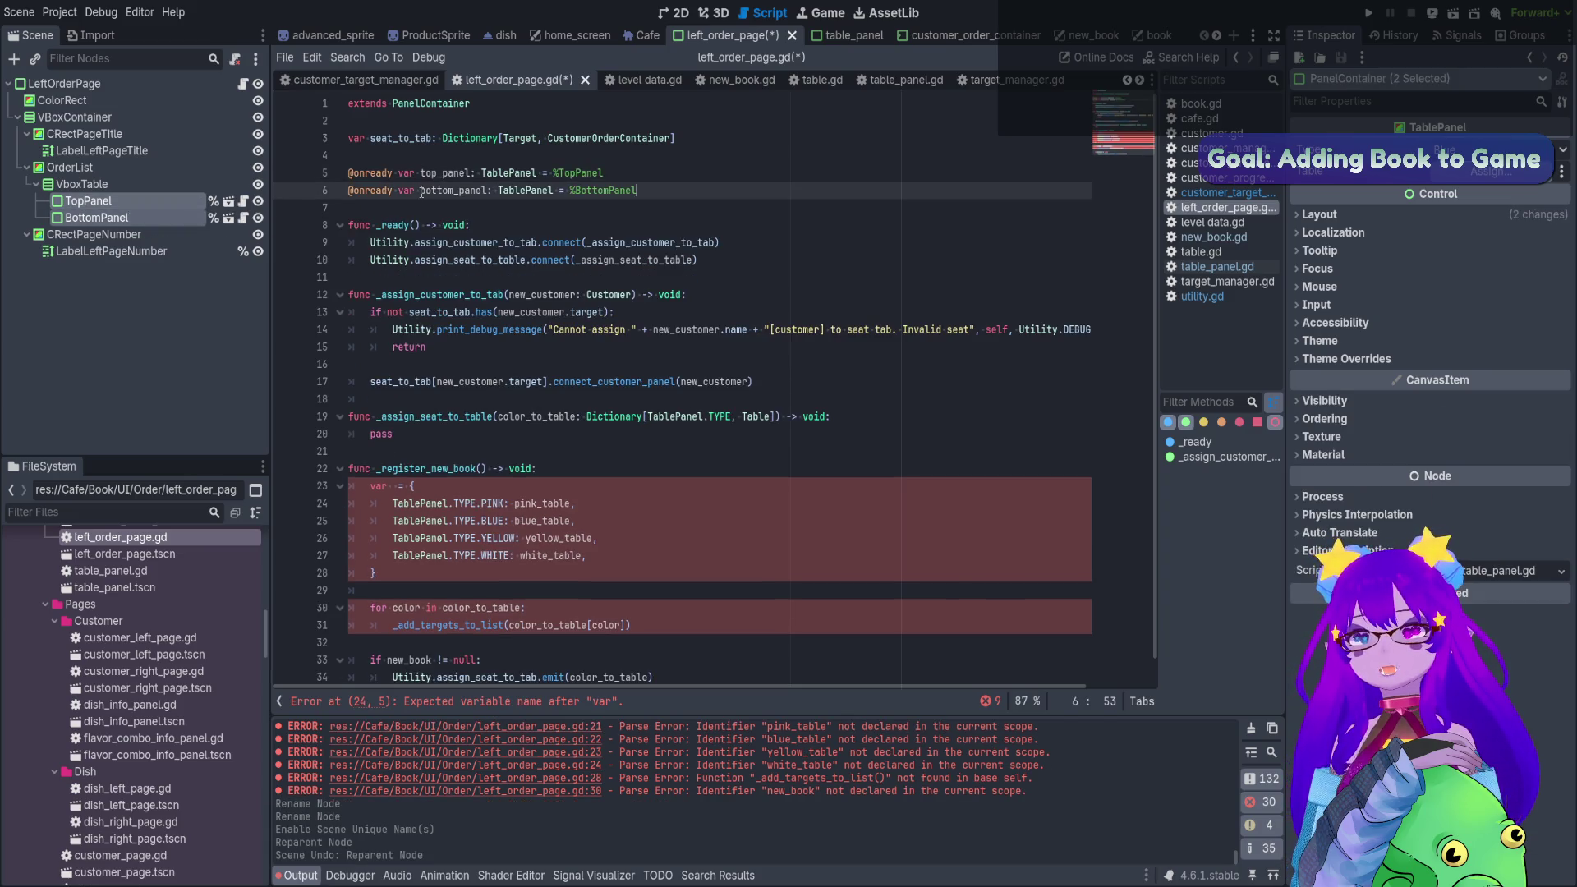
click(104, 86)
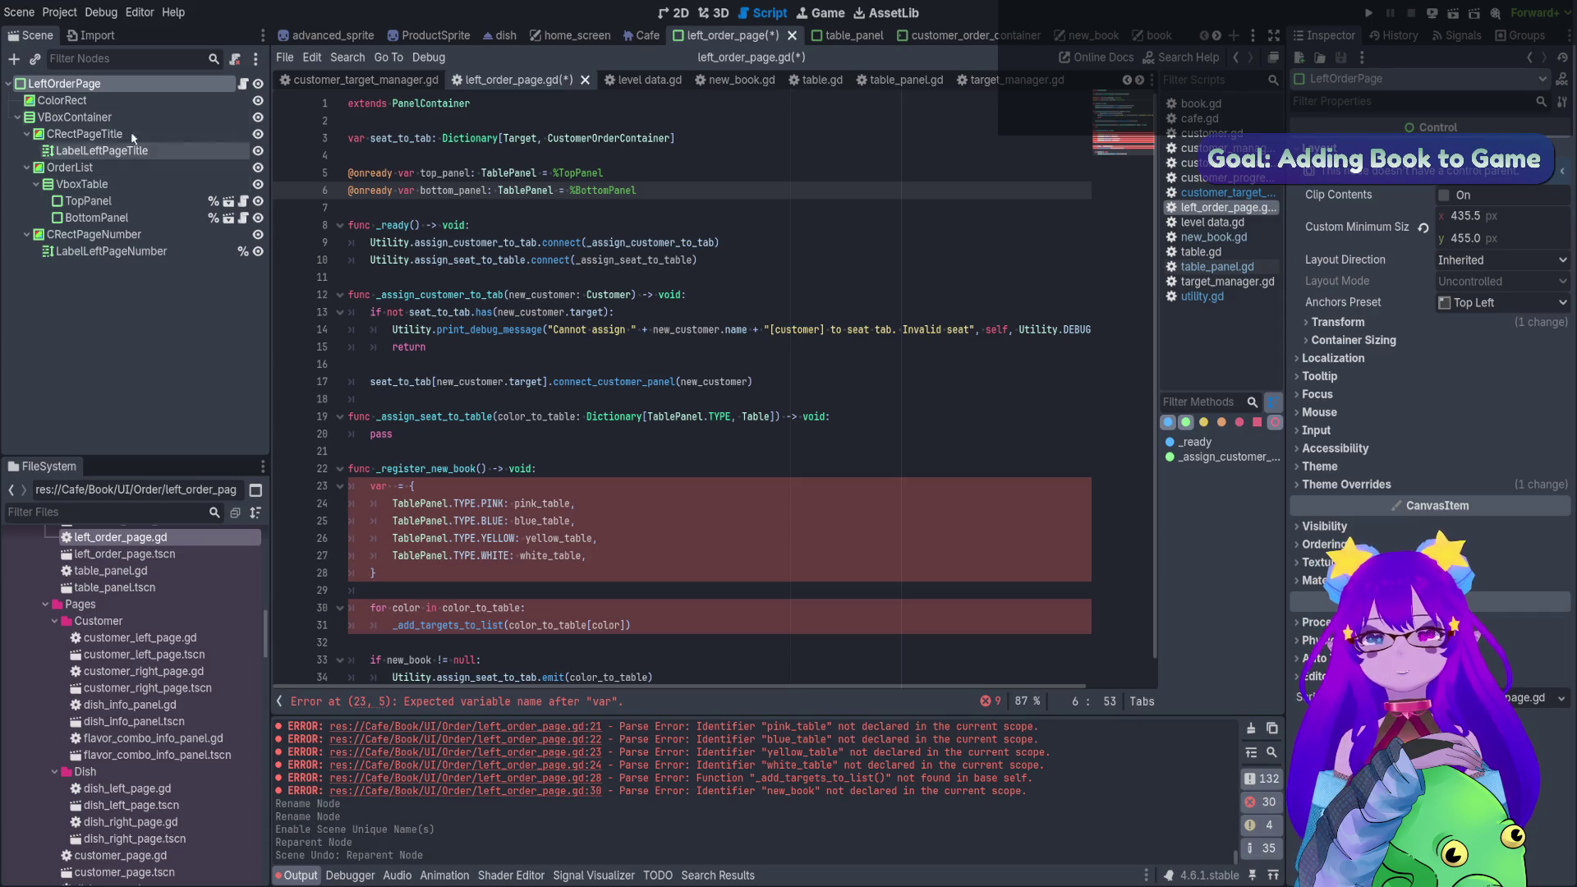
Export top_color as TablePanel.TYPE, duplicate it as bottom_color, and view LeftOrderPage's Inspector
click(246, 88)
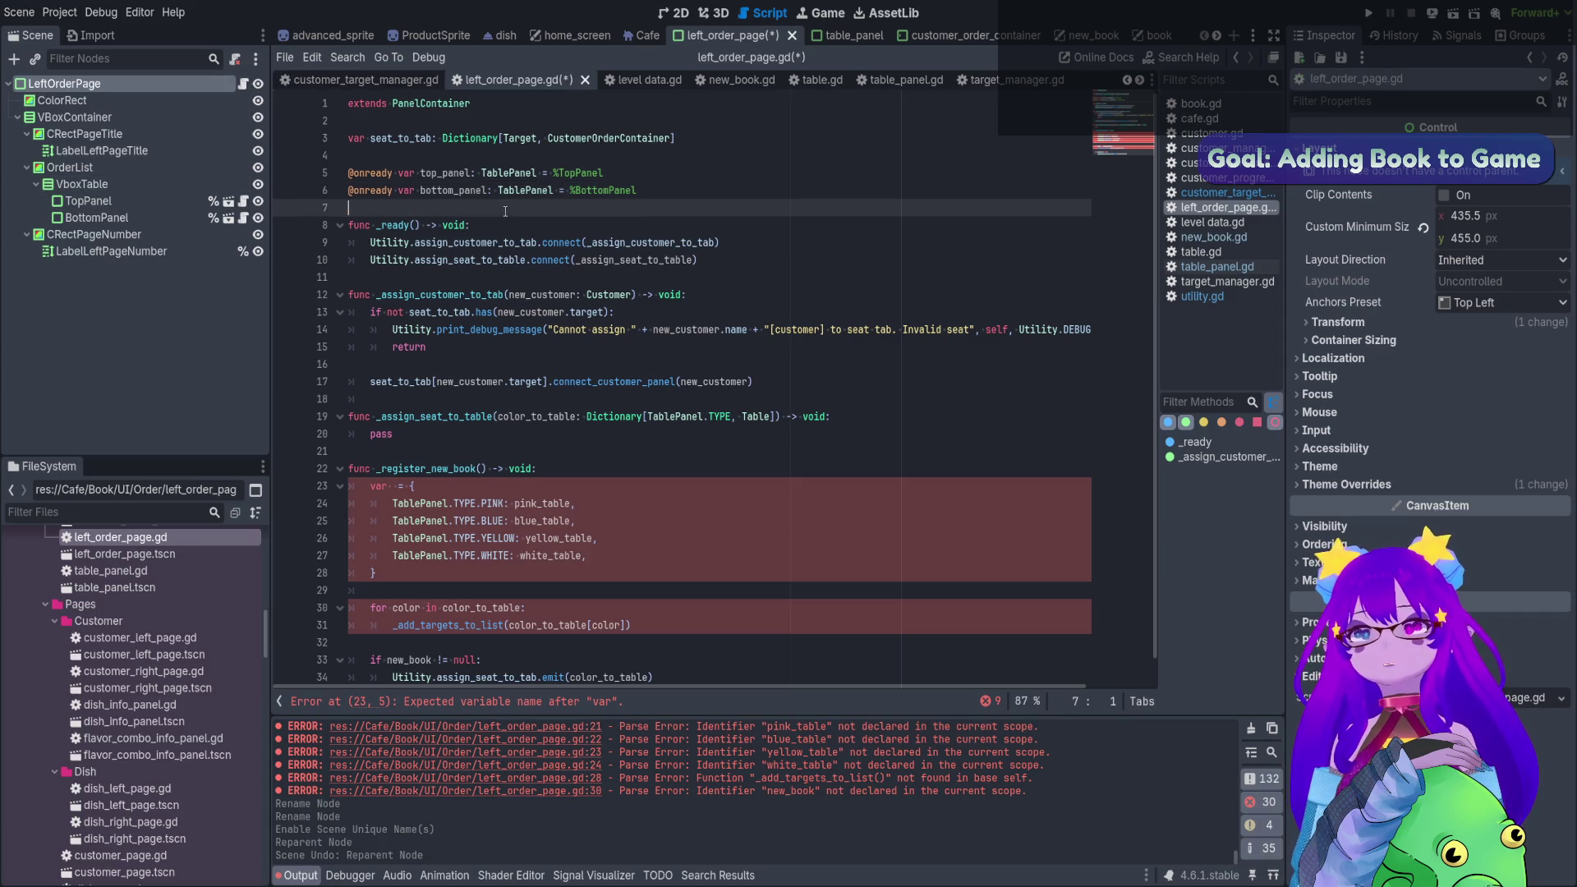
key(Return)
key(Return)
text(@export var )
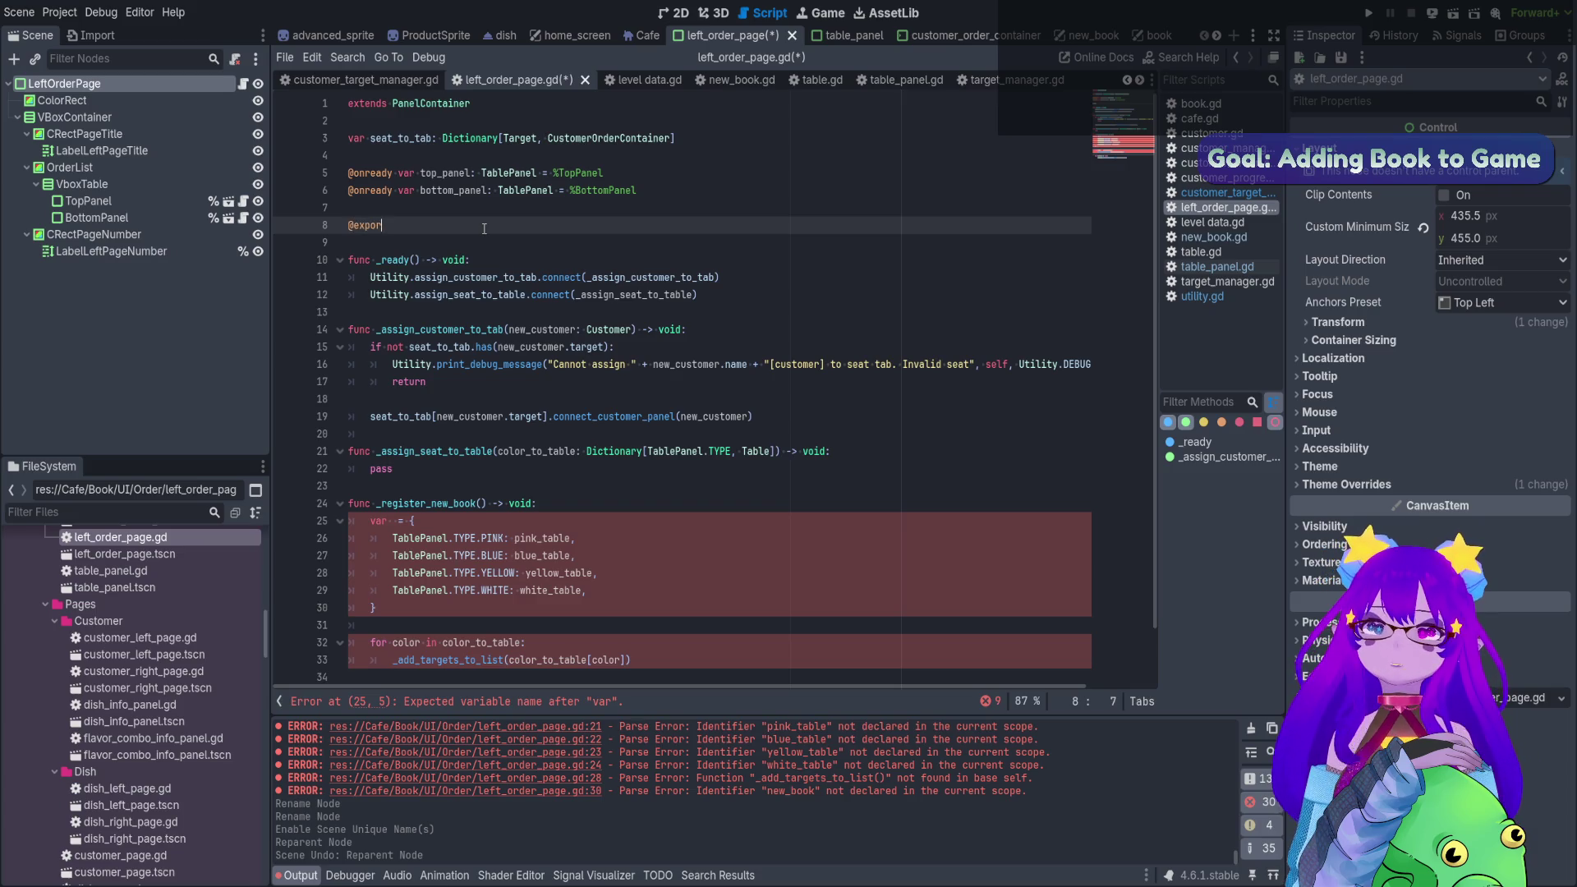
text(top_c)
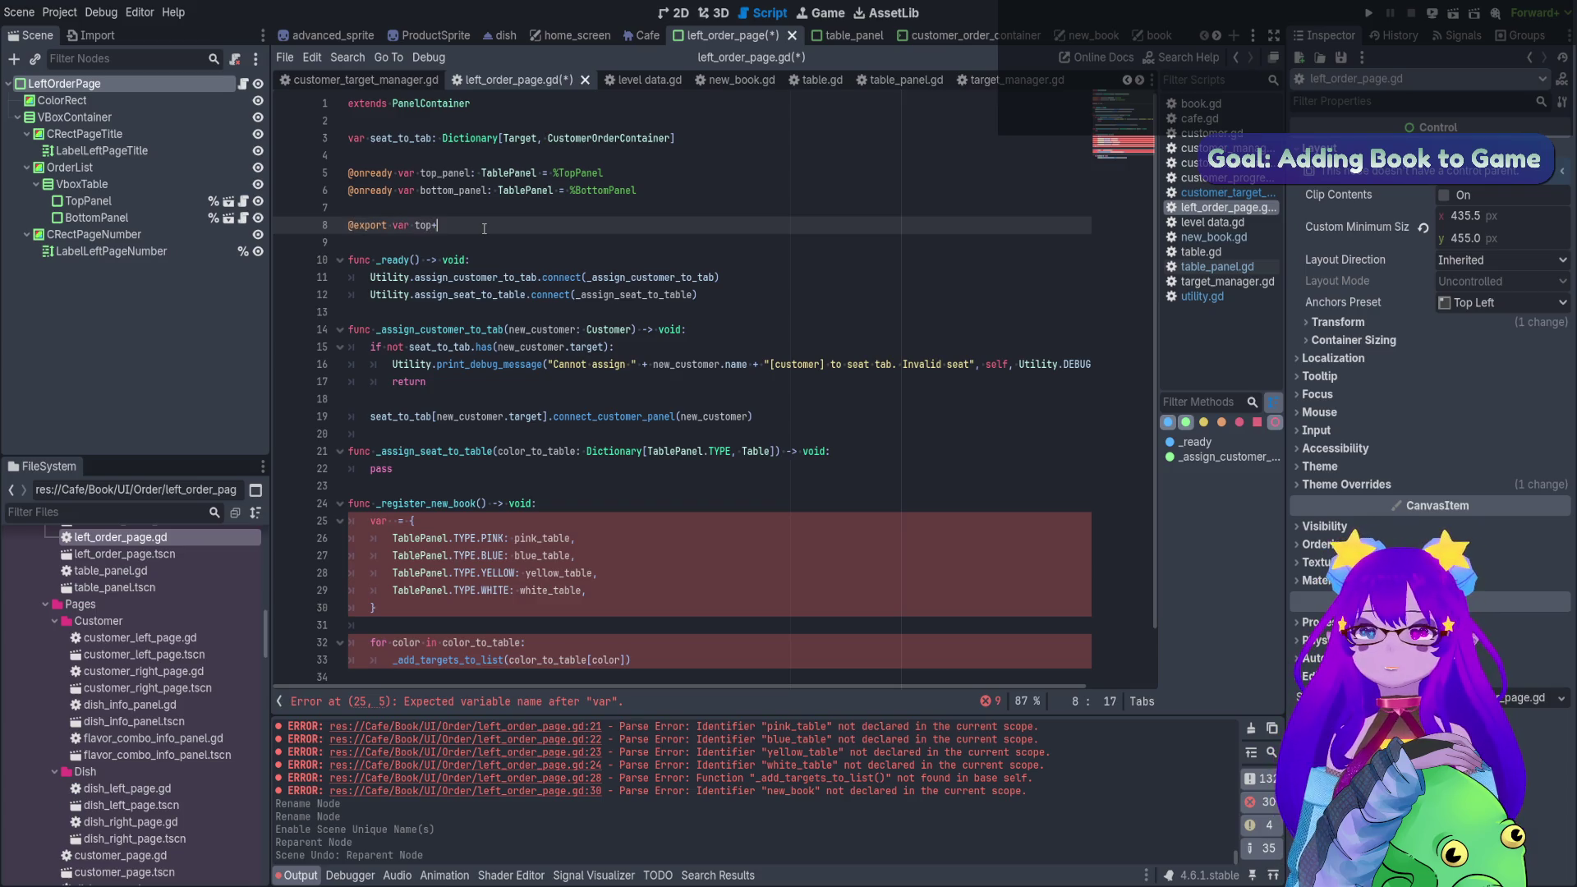
text(olor: )
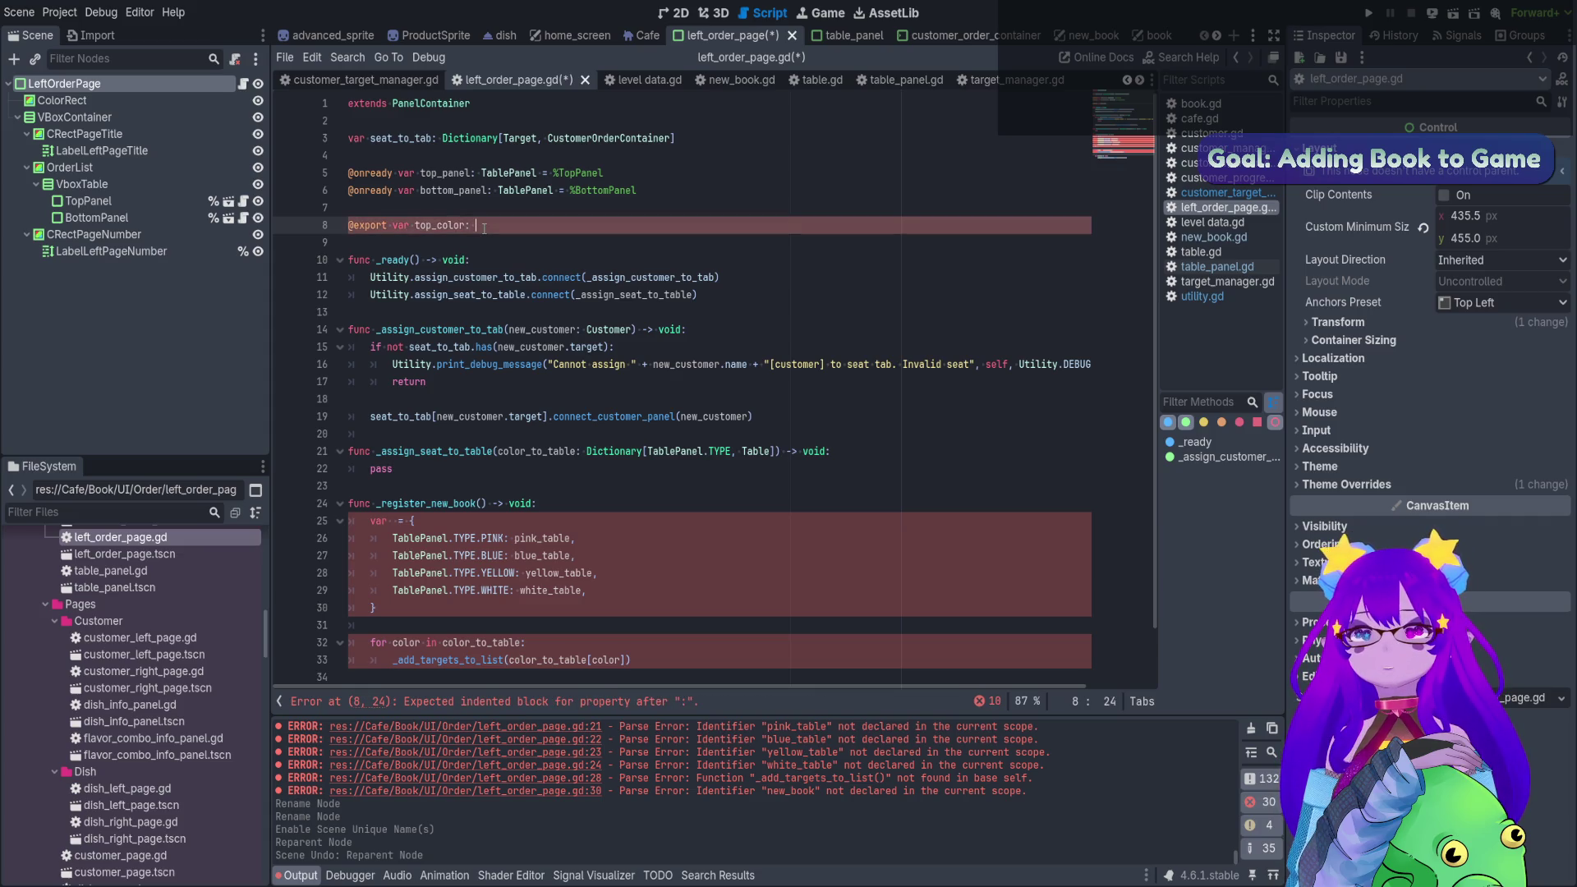
text(Tabl)
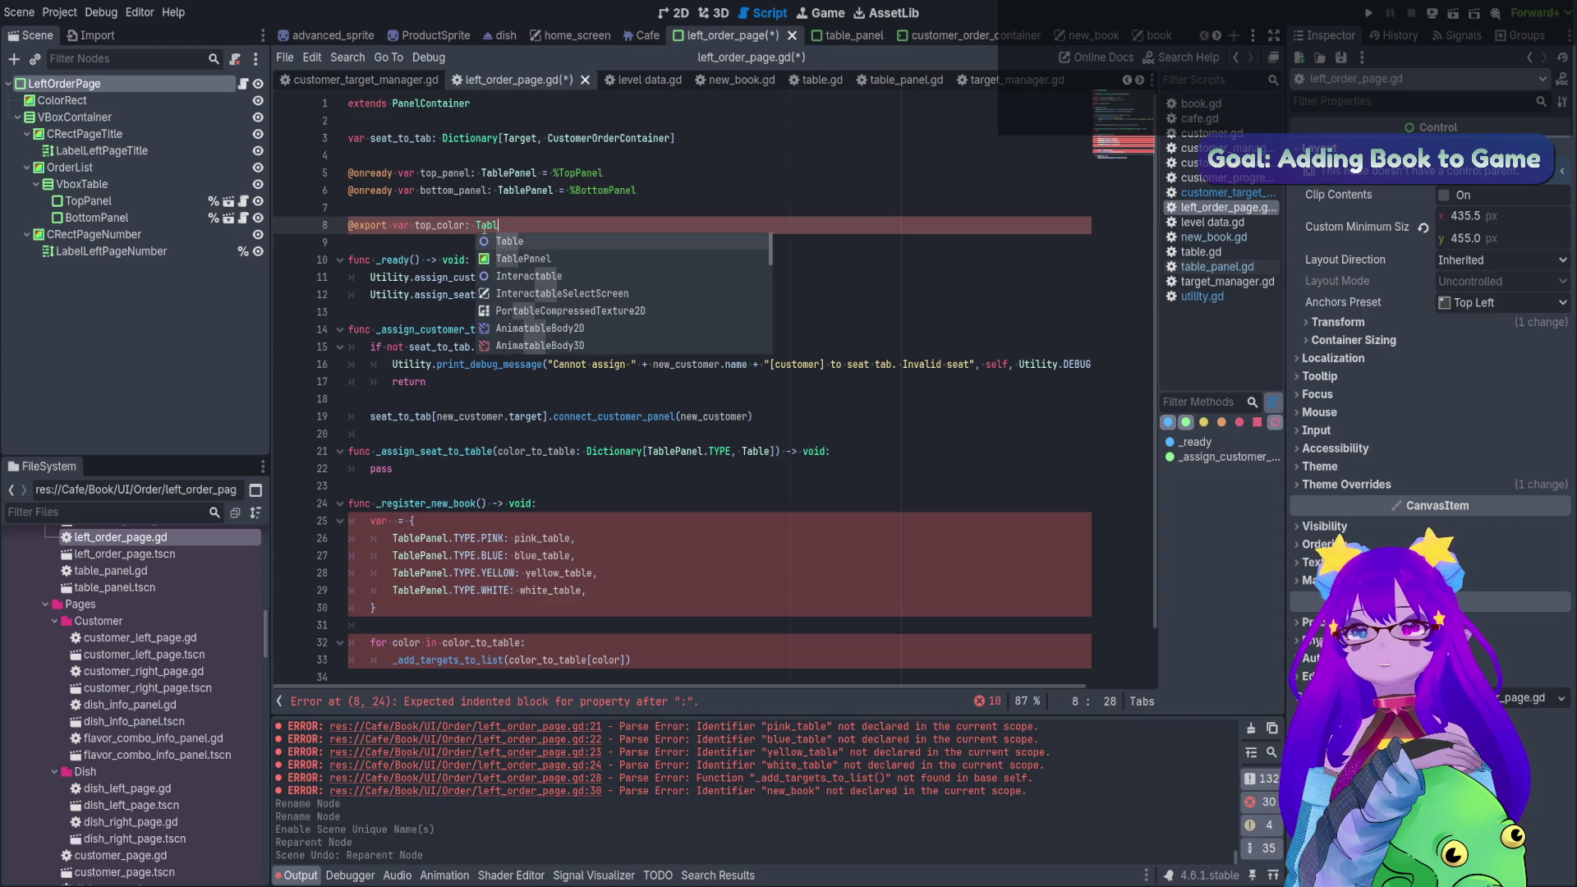
key(Return)
text(.TYPE)
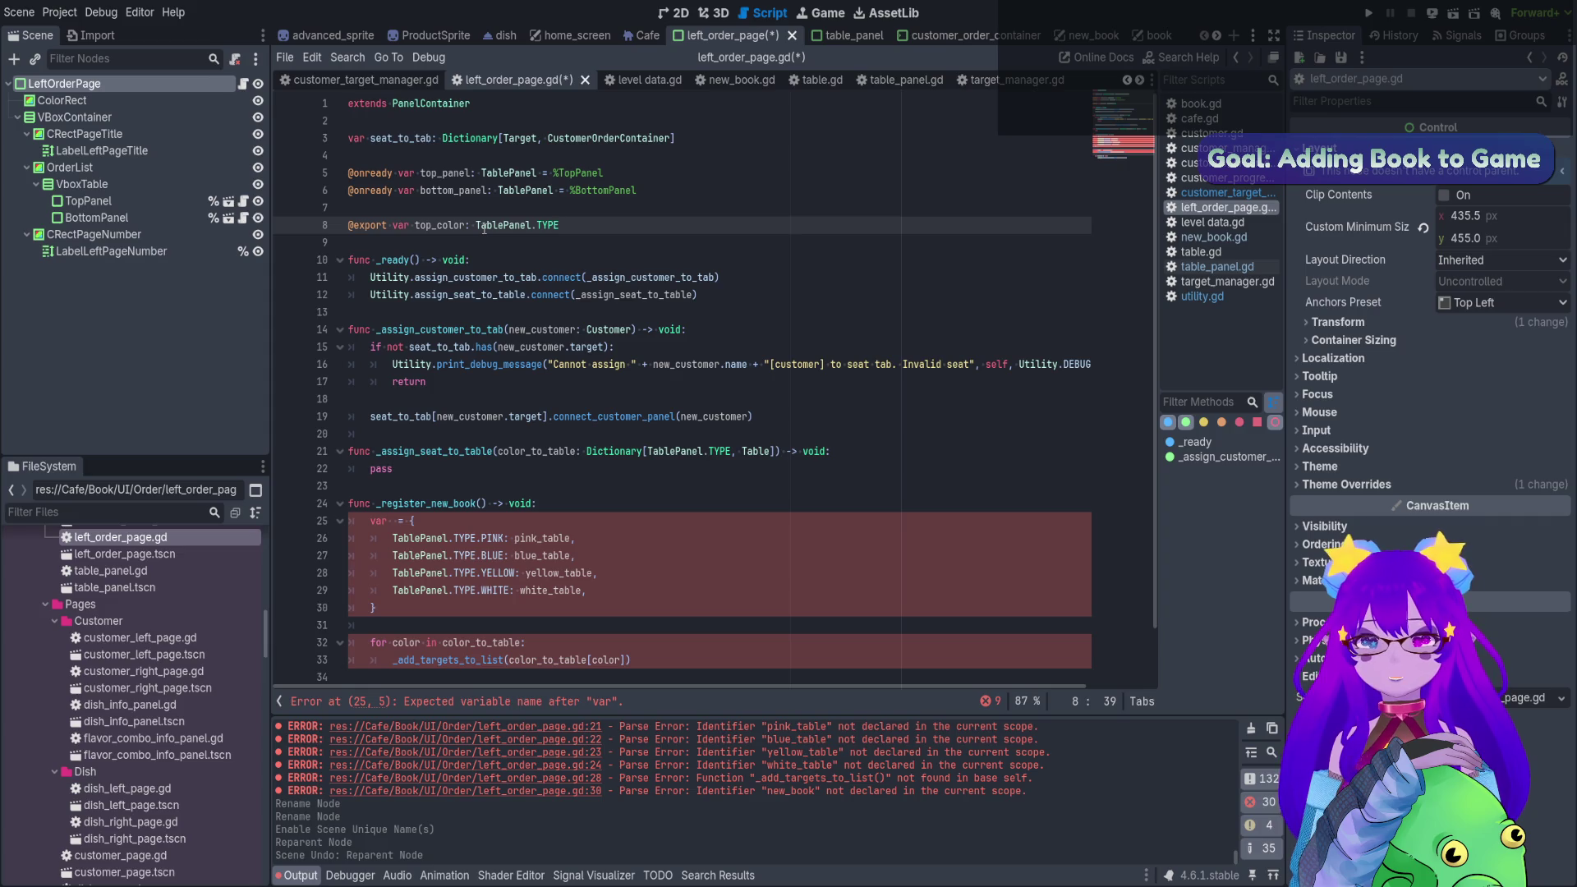
key(ctrl+shift+d)
drag(432, 243, 414, 242)
text(bottom_color: TablePanel.TYPE)
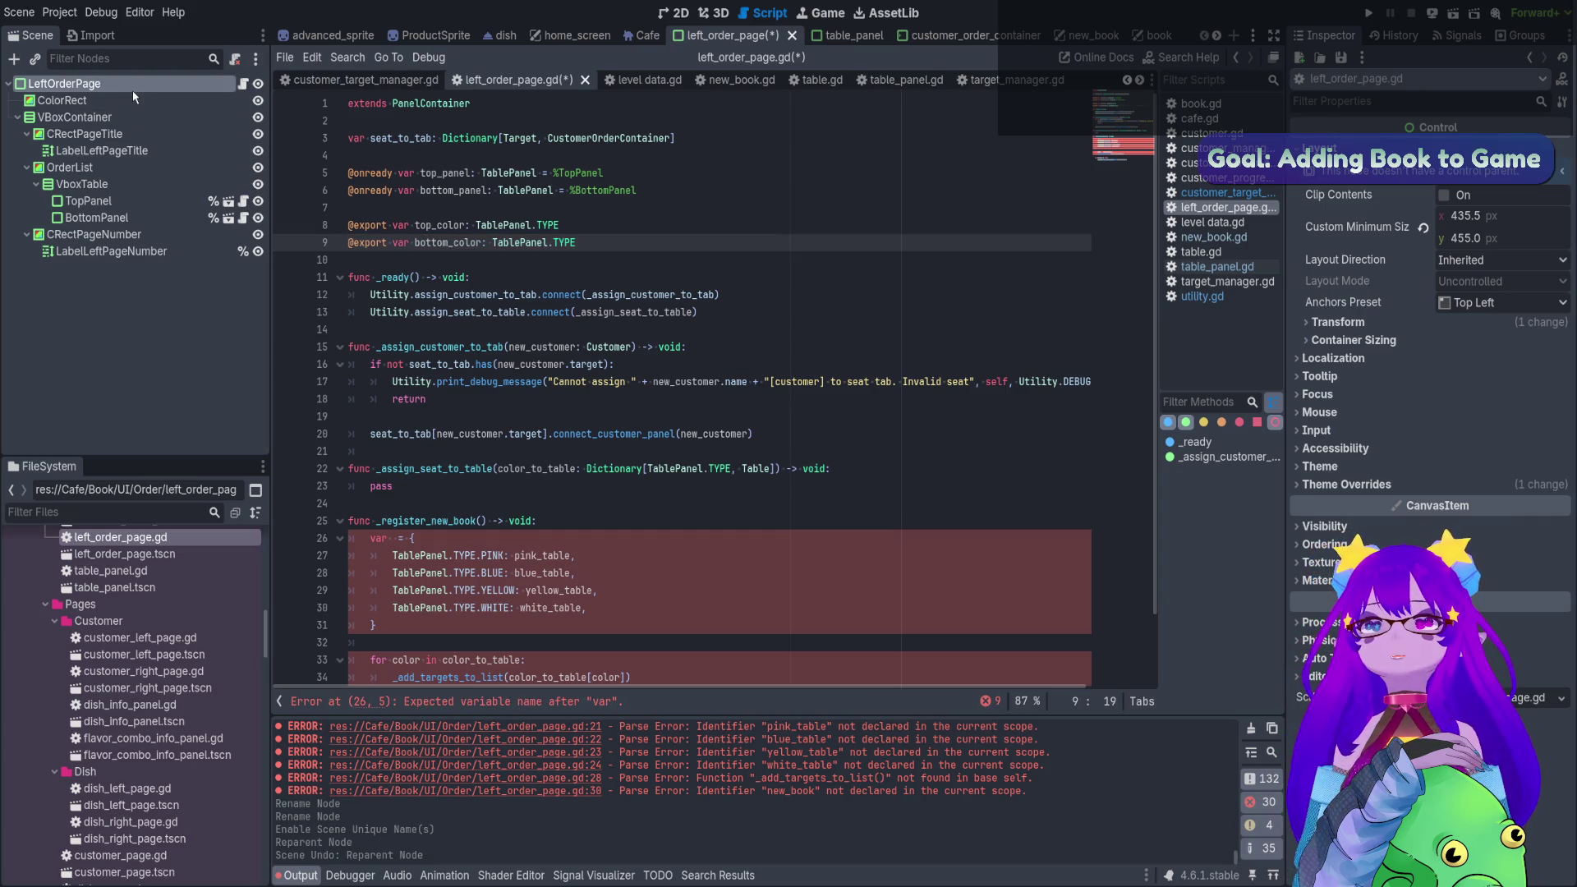
click(133, 94)
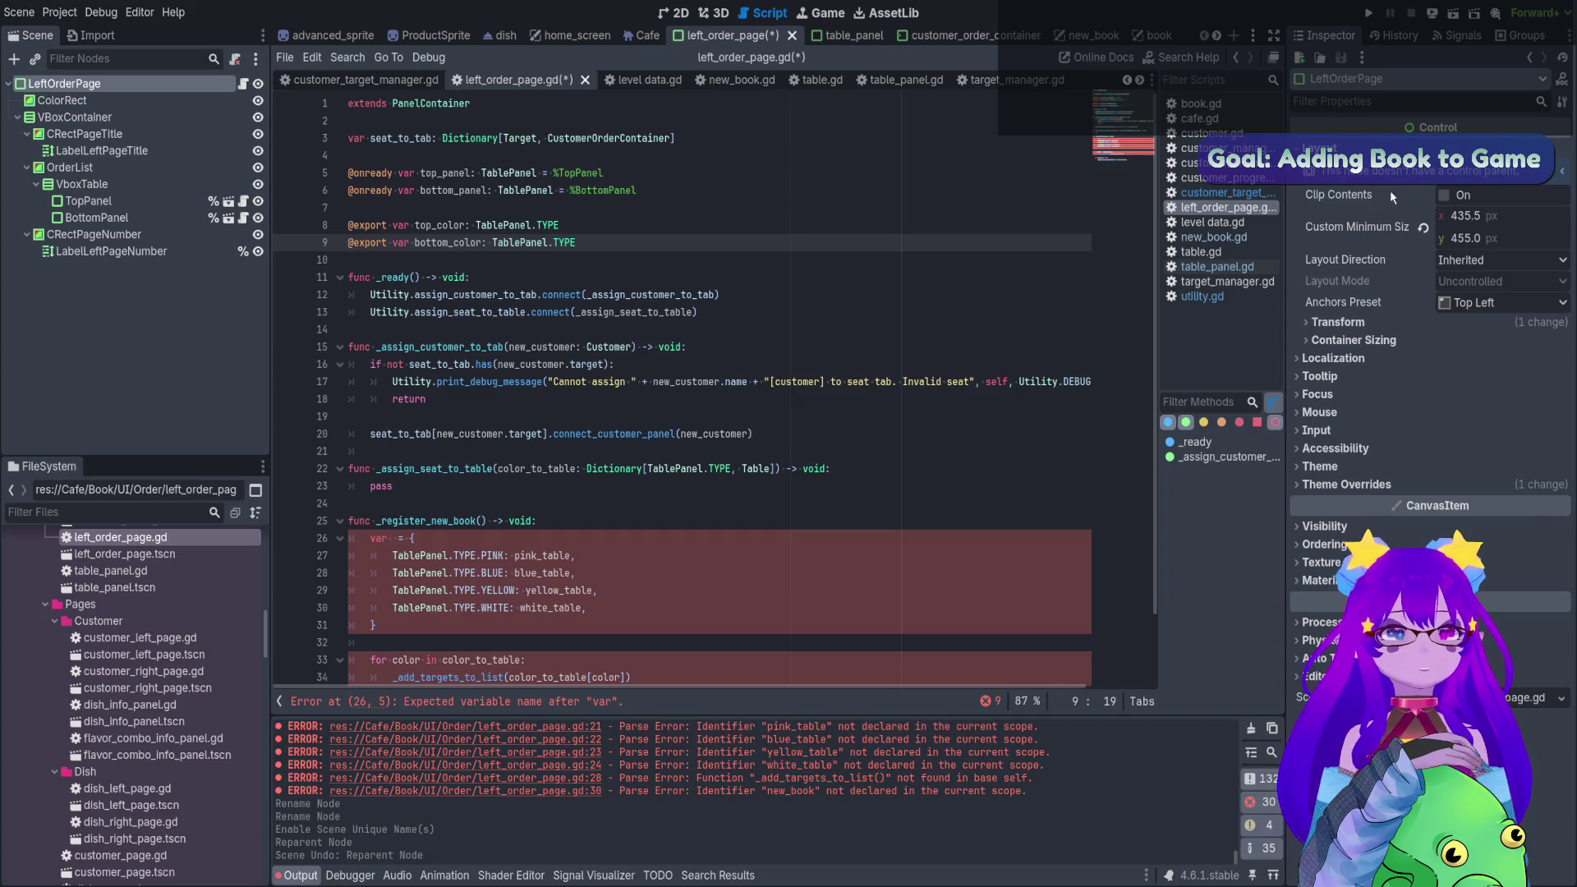
scroll(482, 569, down, 2)
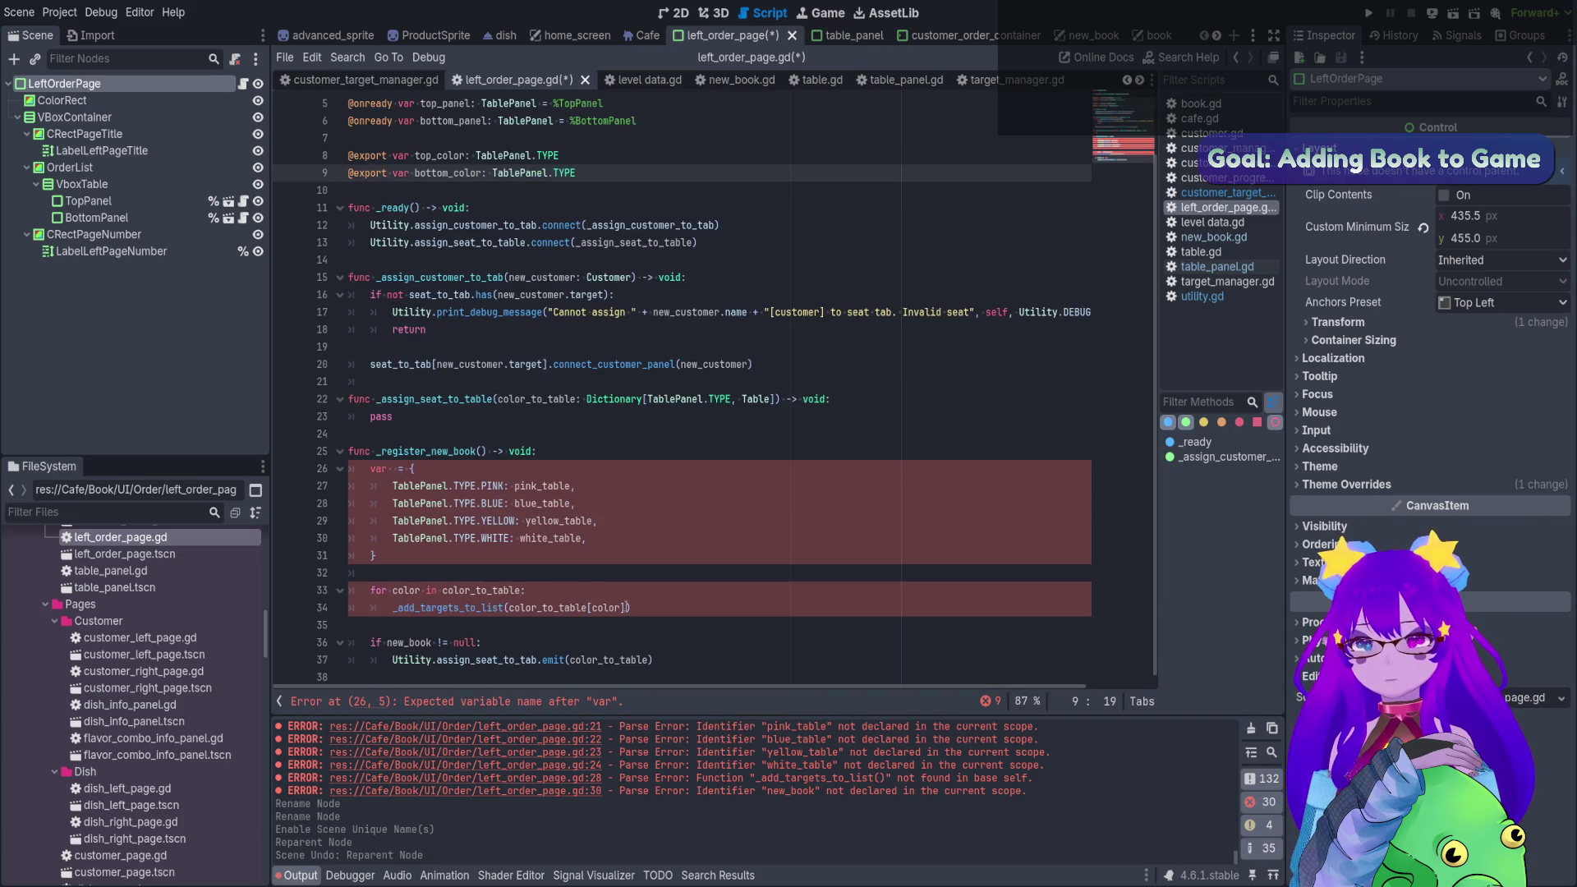
Comment out the whole _register_new_book function and save the script
drag(588, 665, 305, 446)
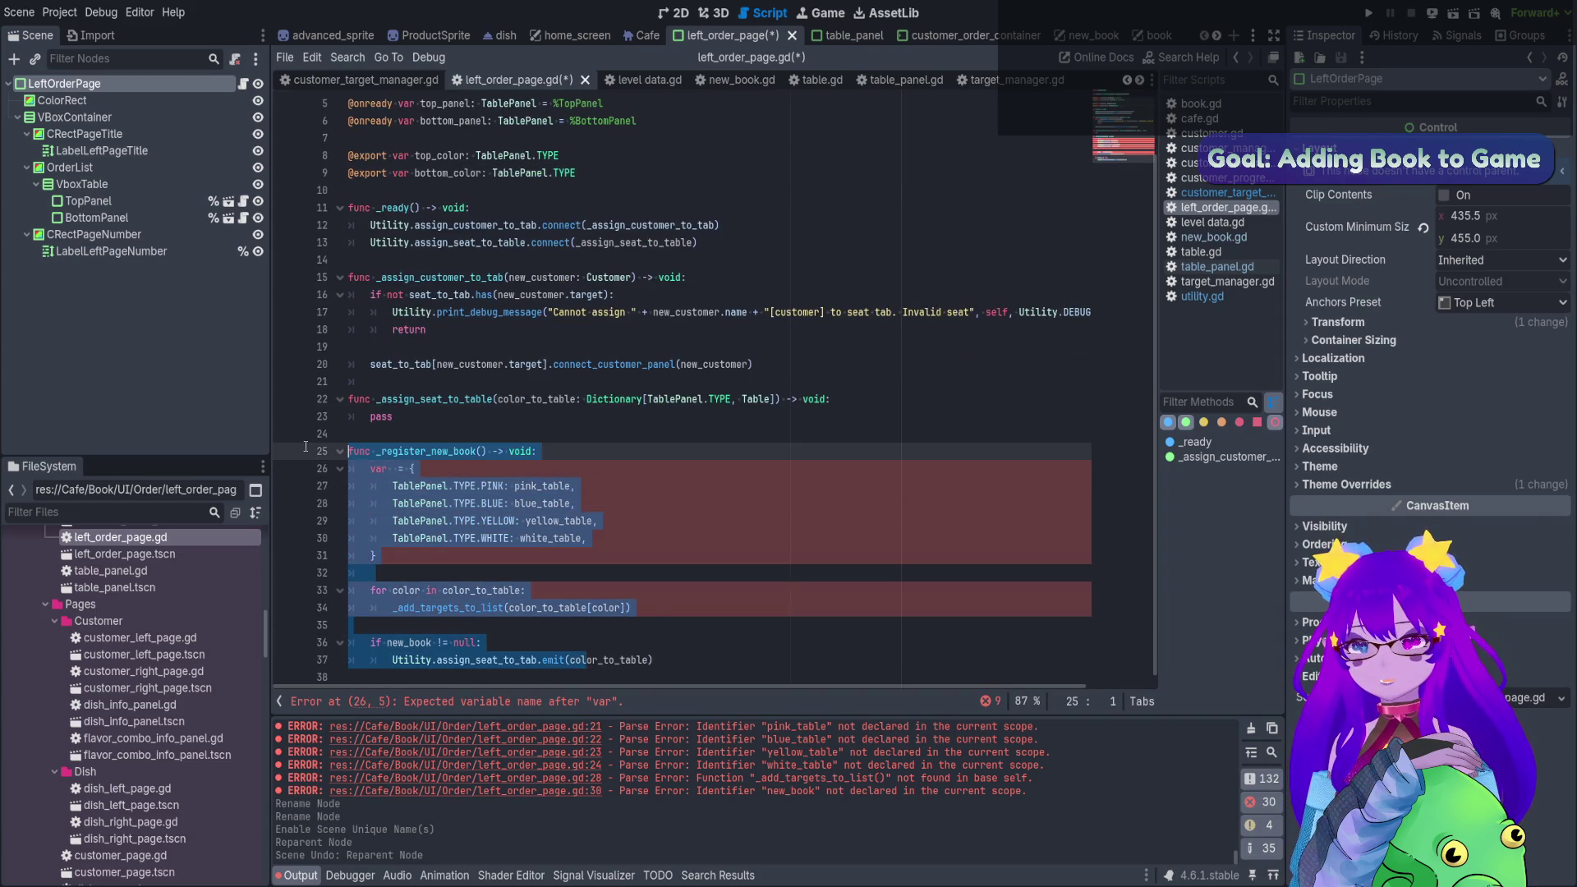
mouse_move(677, 649)
mouse_down()
mouse_move(459, 559)
mouse_move(312, 450)
mouse_up()
key(ctrl+k)
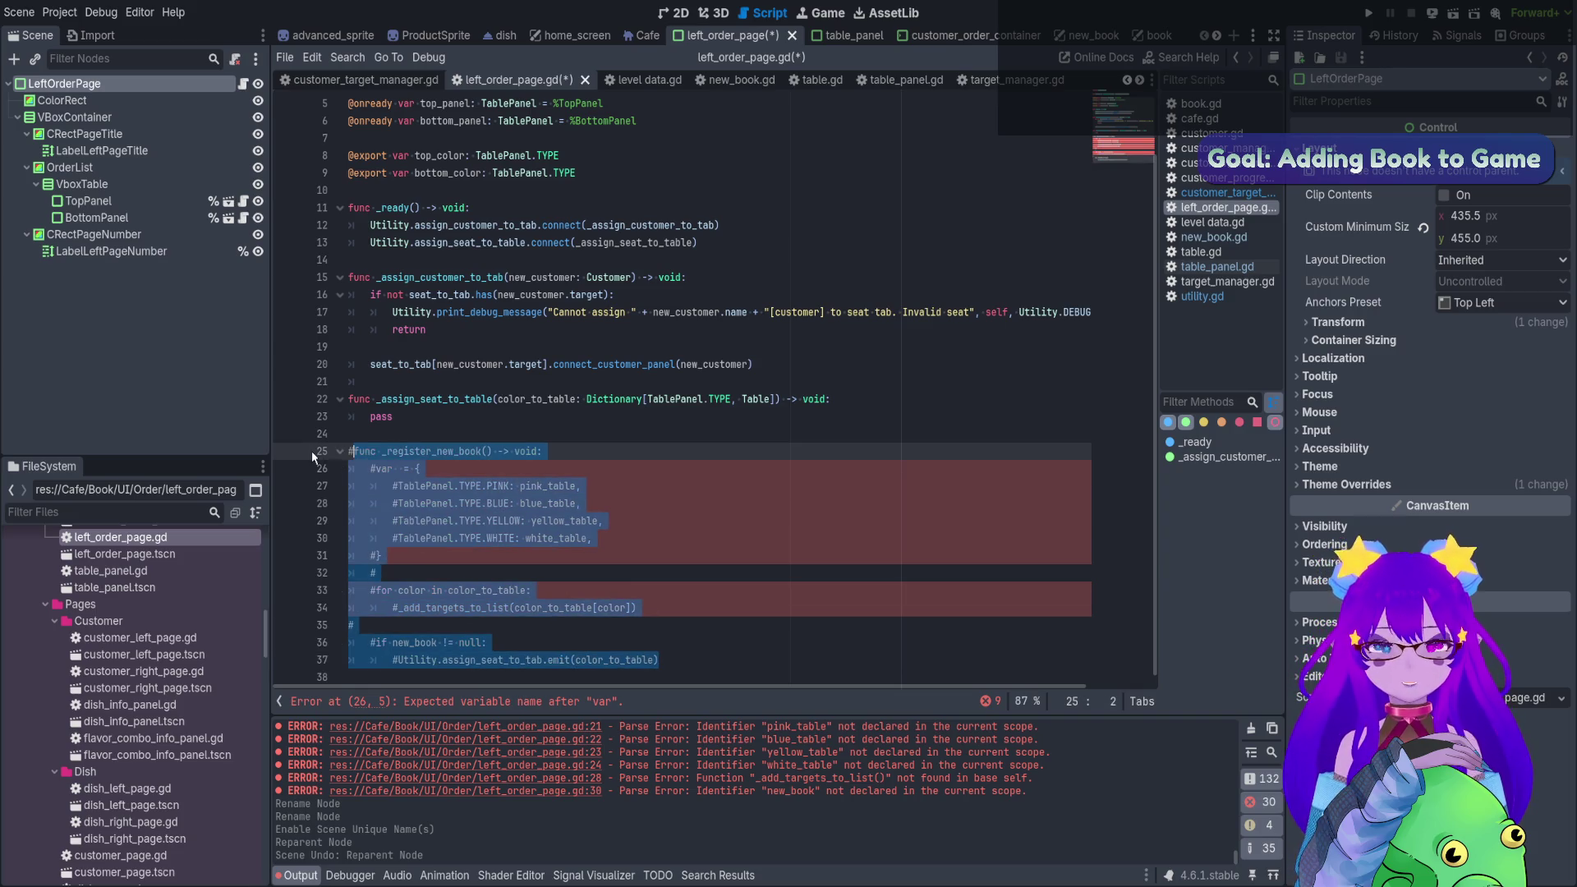
click(484, 449)
key(ctrl+s)
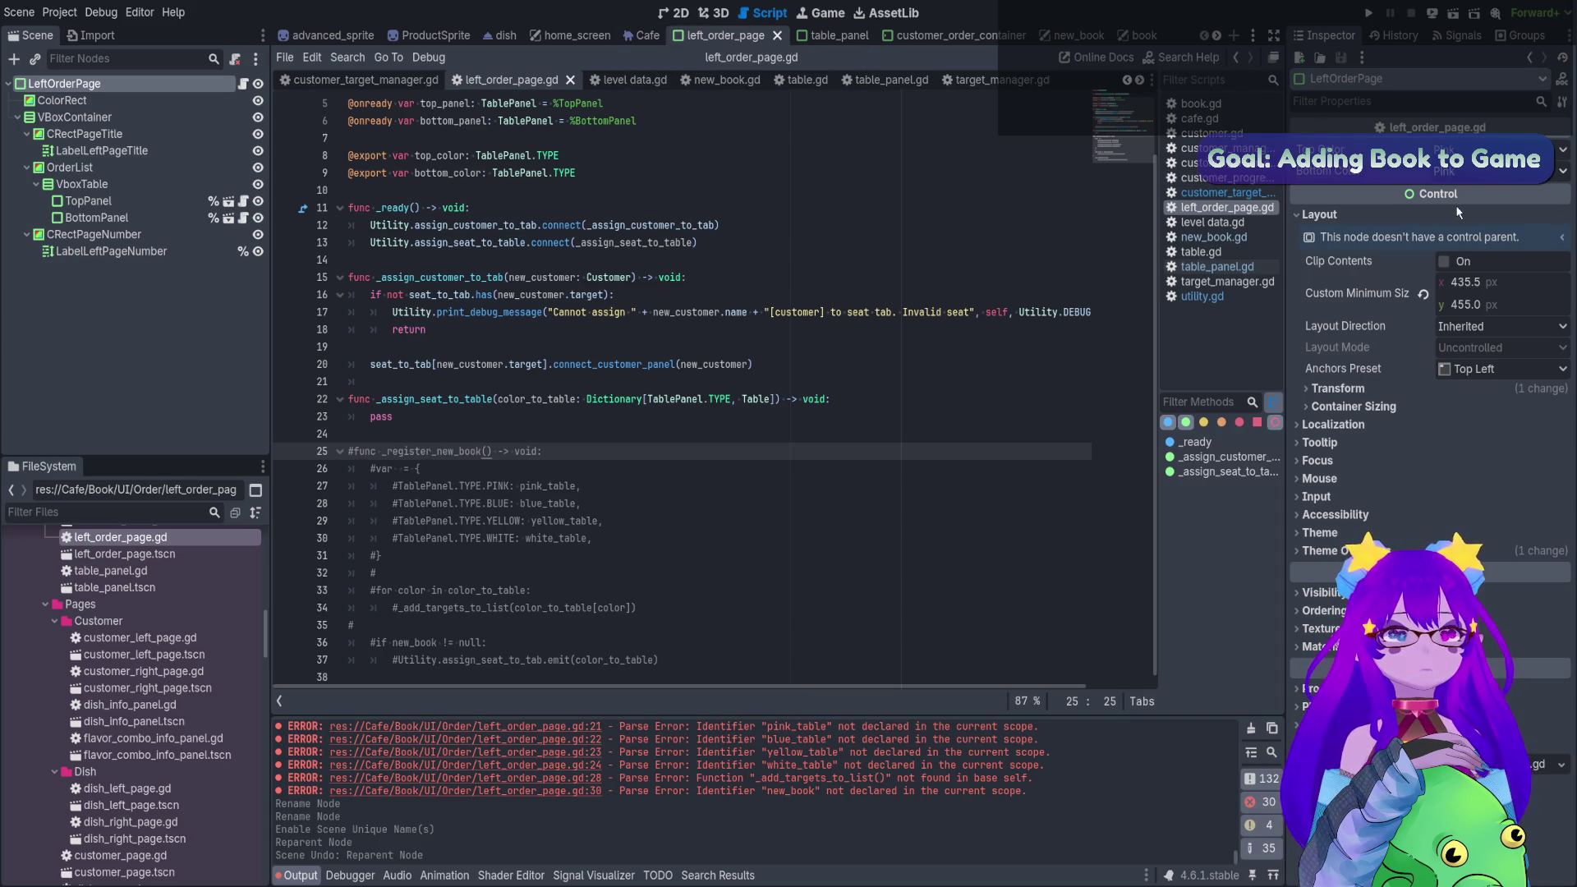
Set LeftOrderPage's Bottom Color to Blue, save the scene, and return to _assign_seat_to_table's parameters
scroll(1445, 171, down, 1)
click(579, 453)
key(ctrl+s)
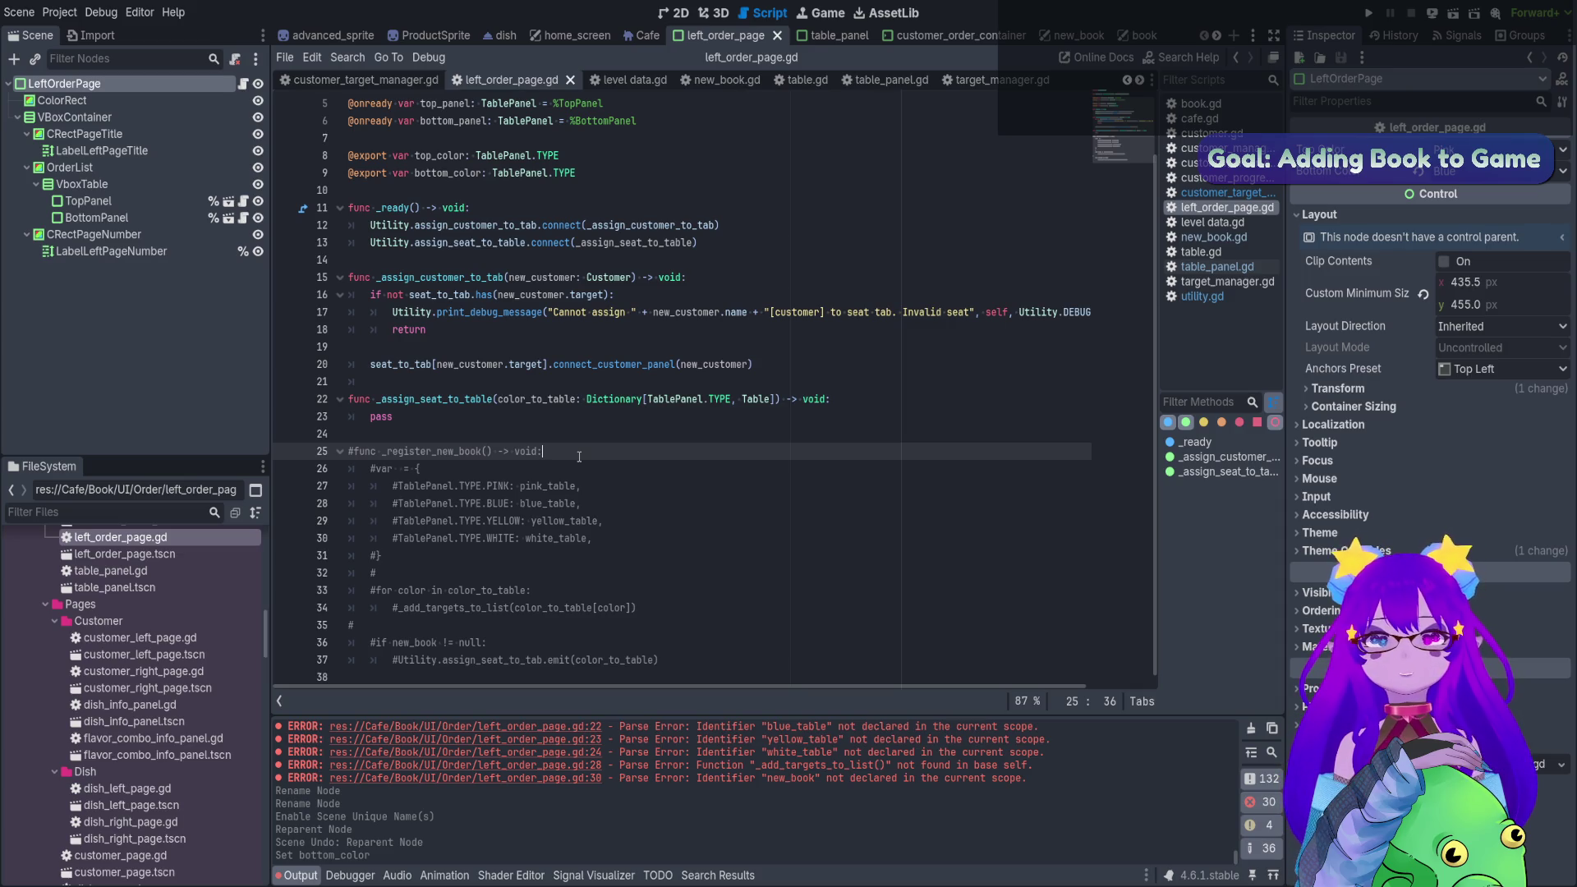
click(566, 399)
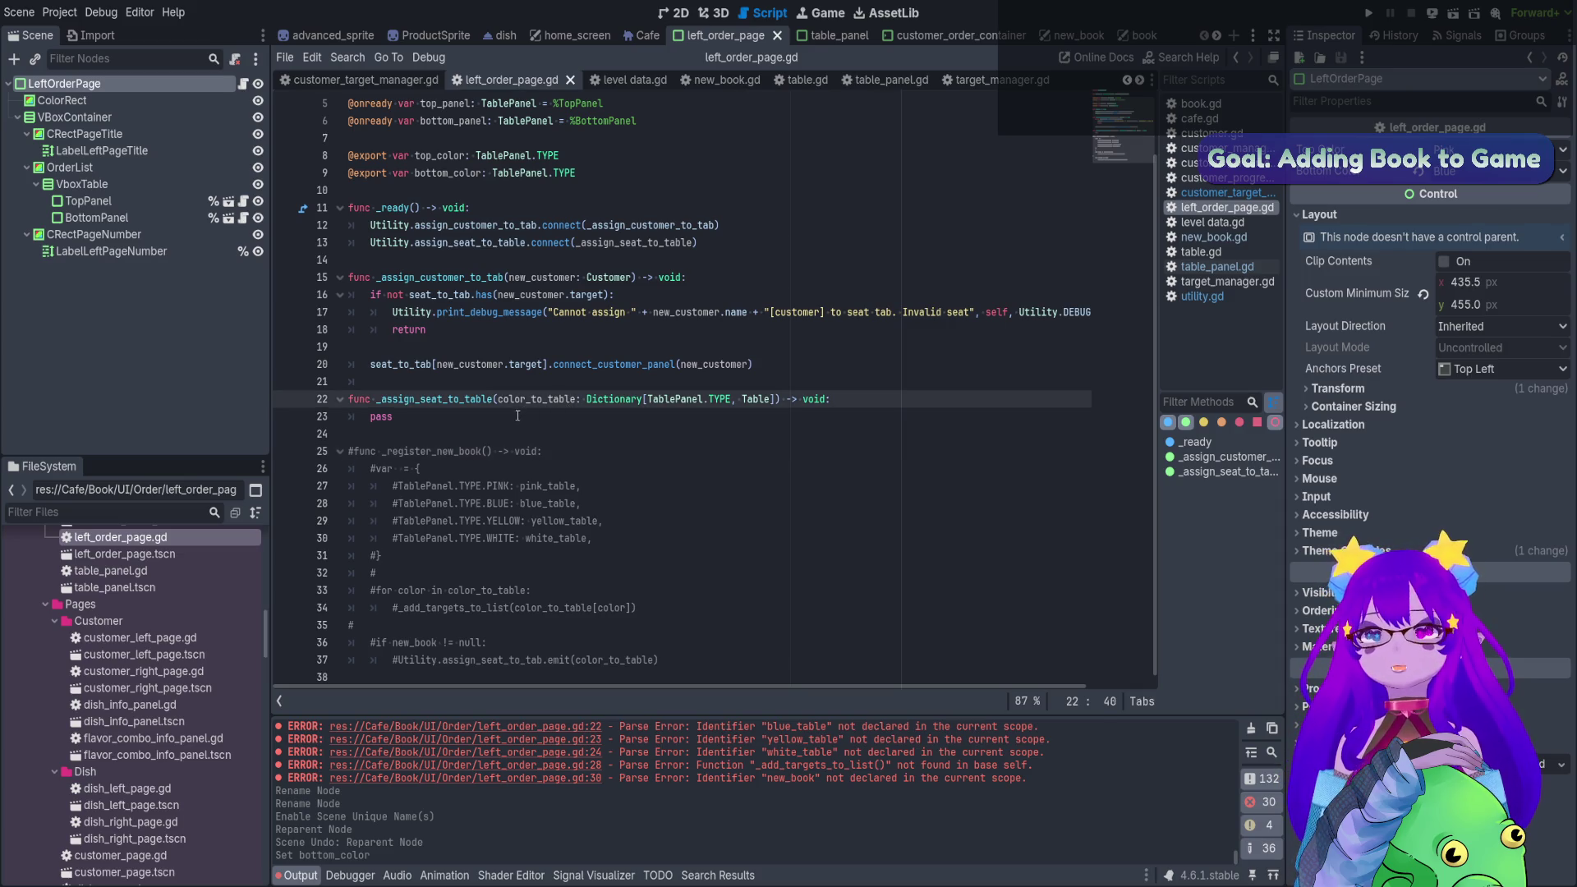
click(496, 399)
text(var)
key(Down)
key(Down)
key(ctrl+z)
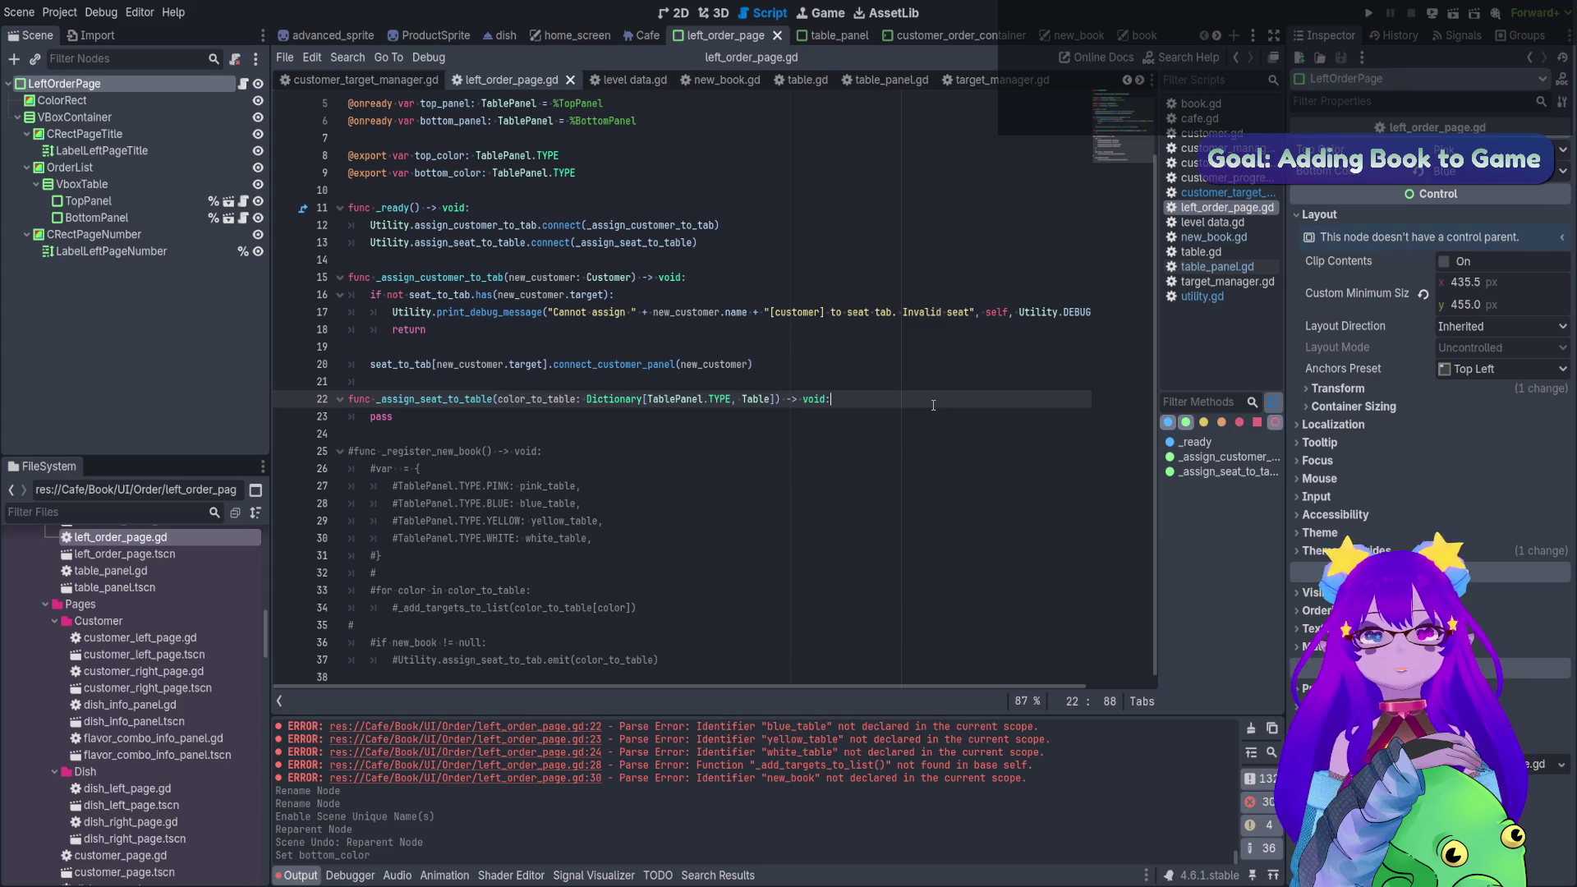
Add blank lines inside _assign_seat_to_table, try a match statement, then delete it
key(Return)
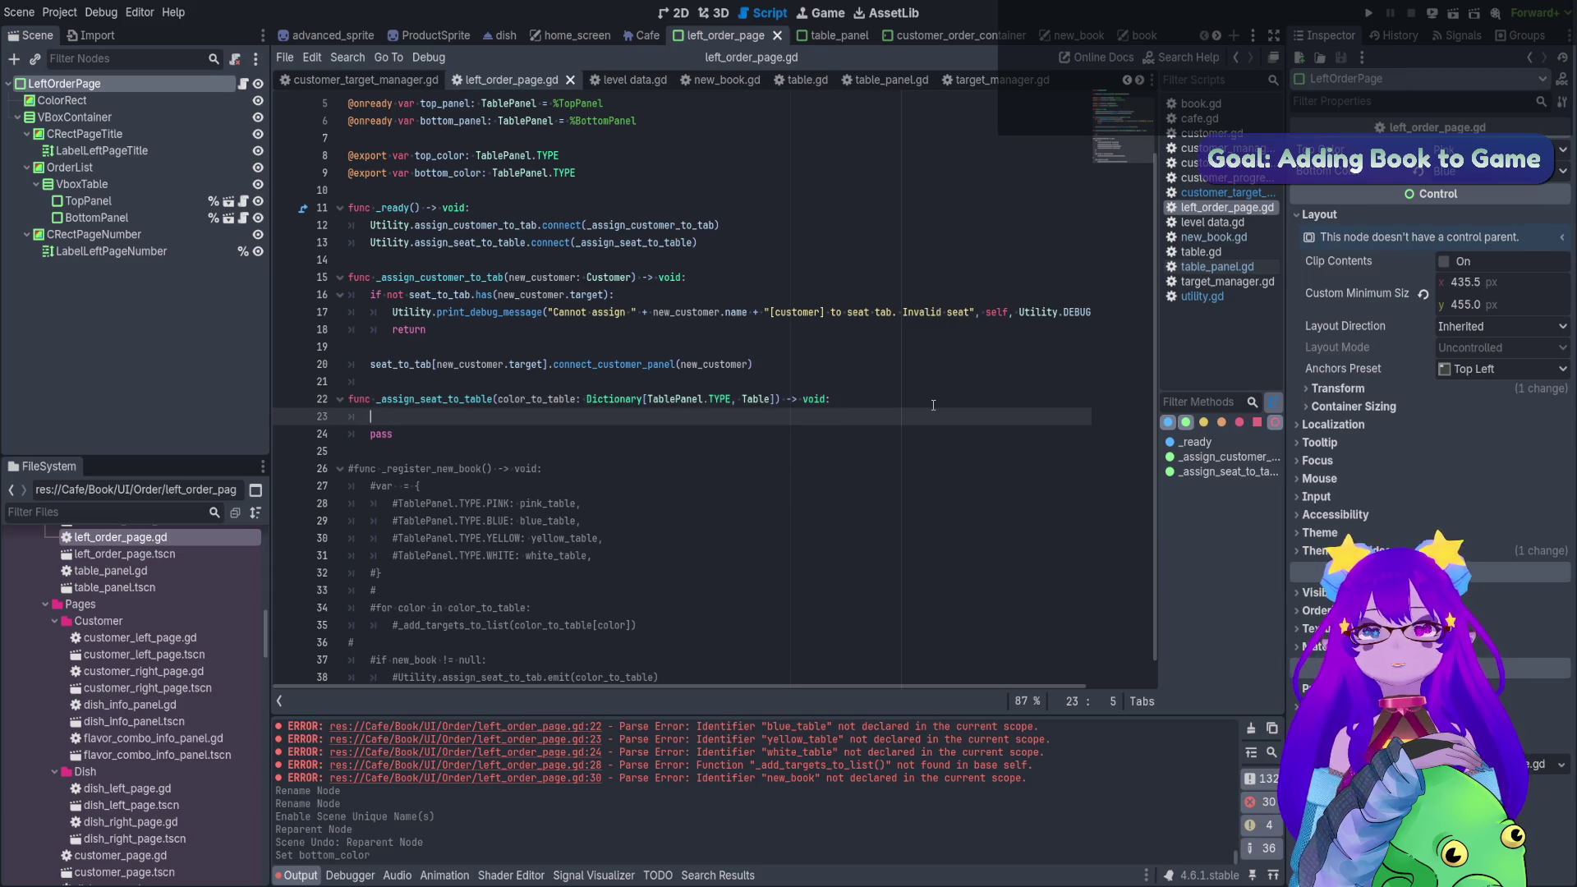
key(ctrl+s)
key(Return)
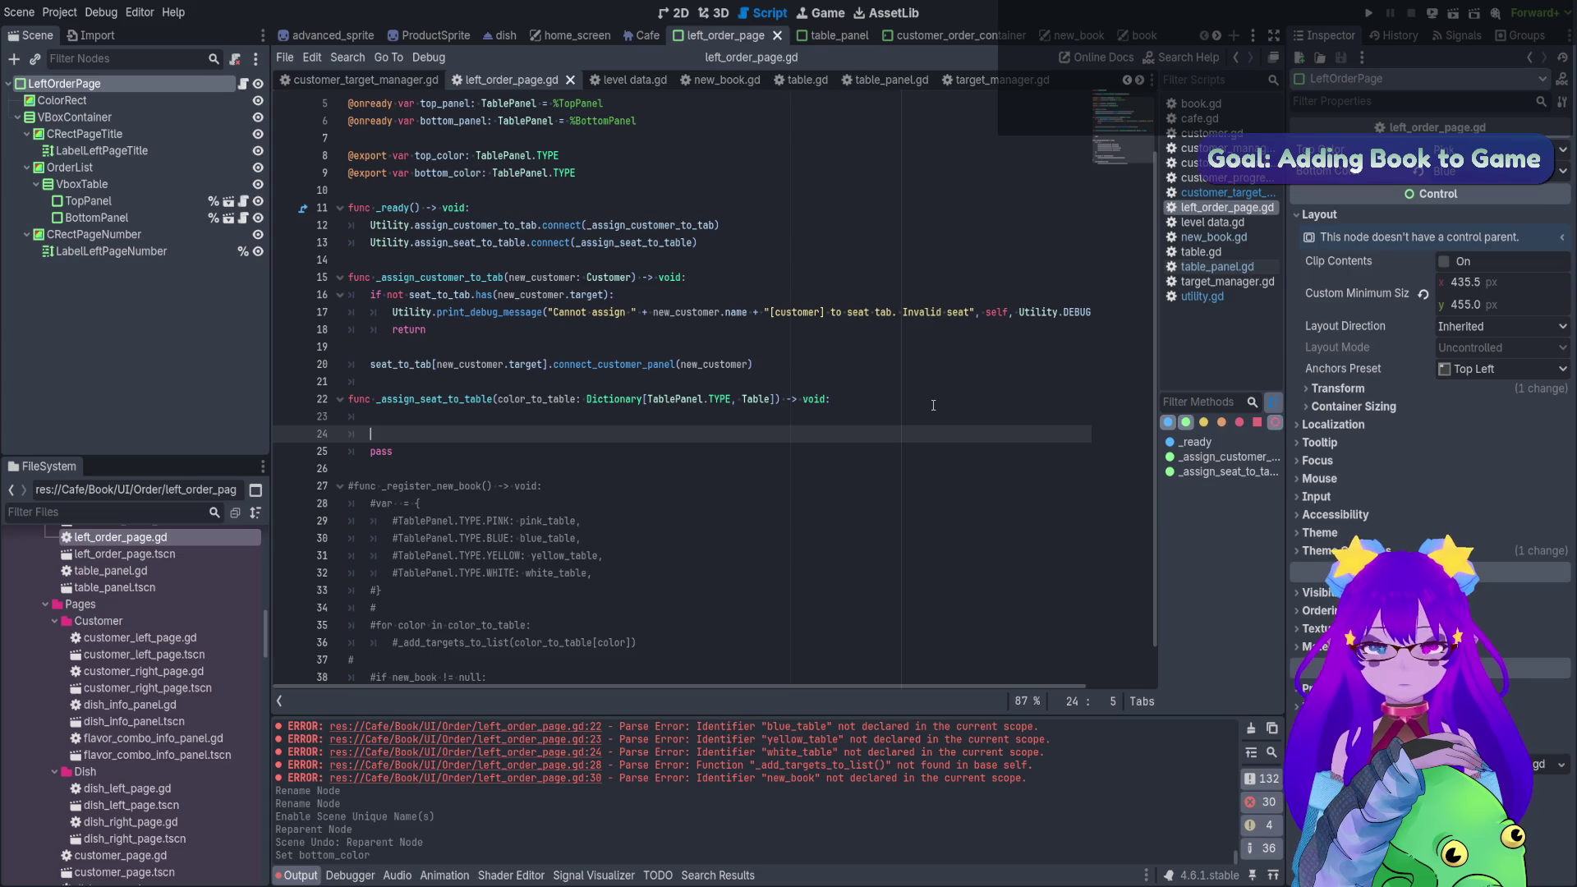
text(mat)
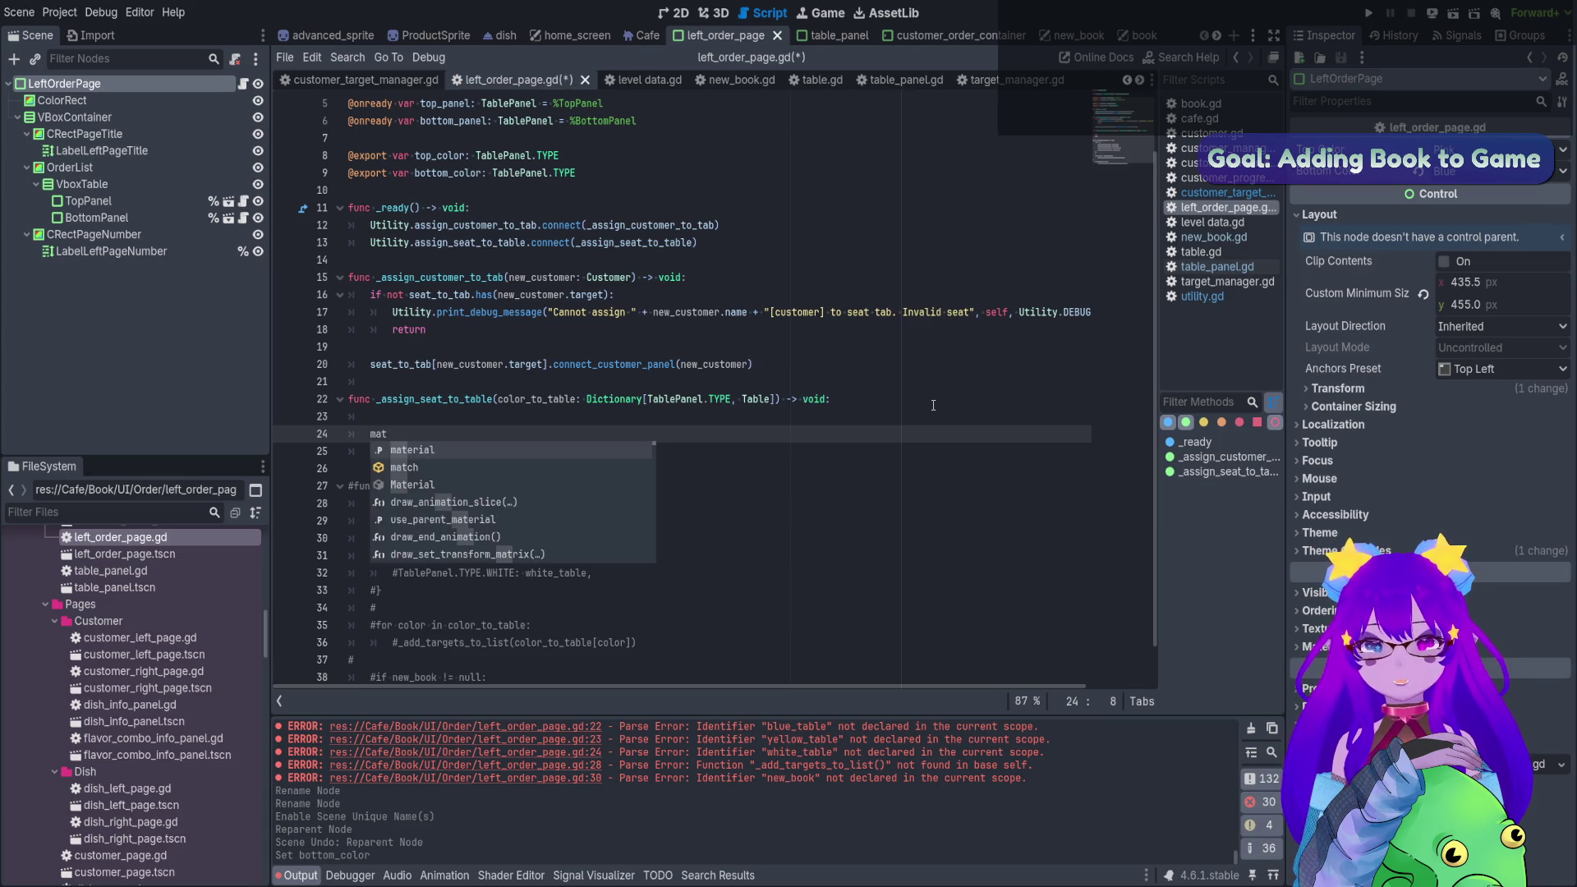
key(Down)
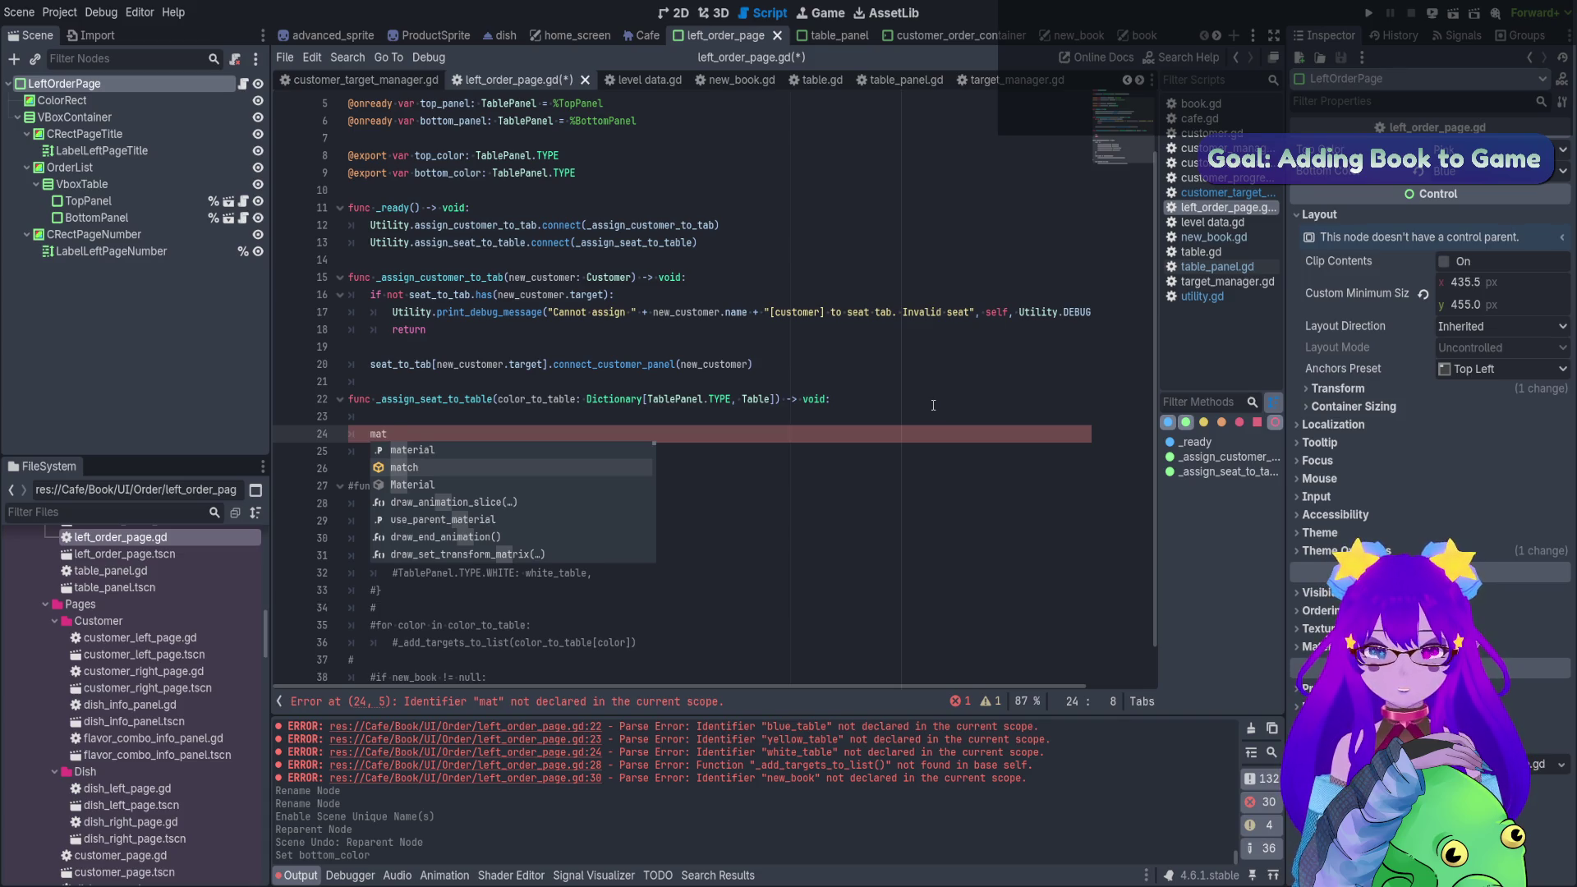
key(Return)
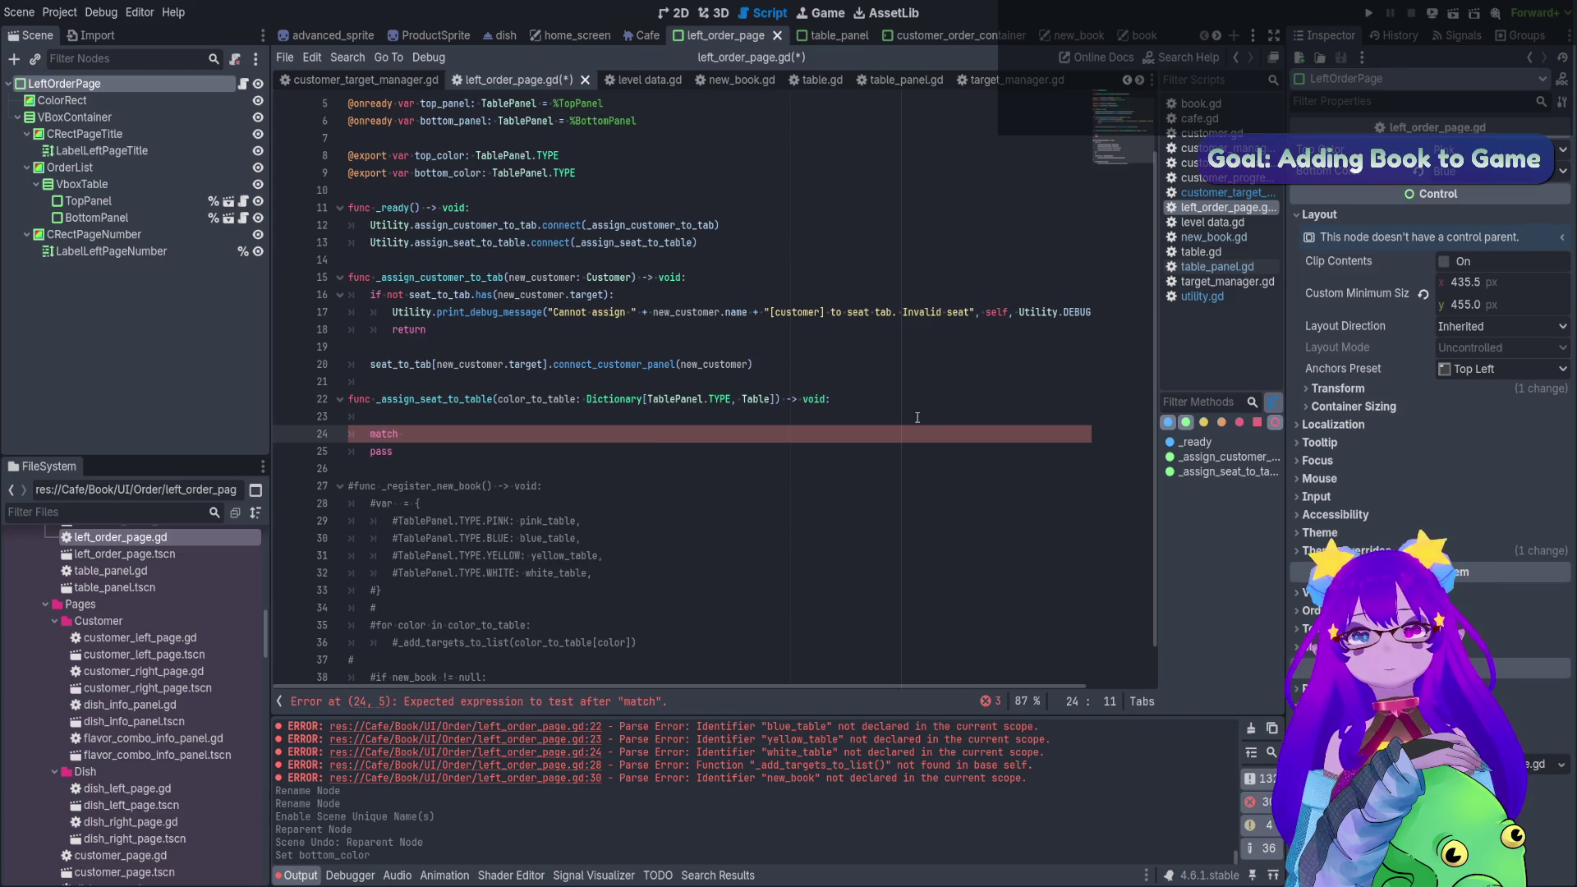
click(919, 417)
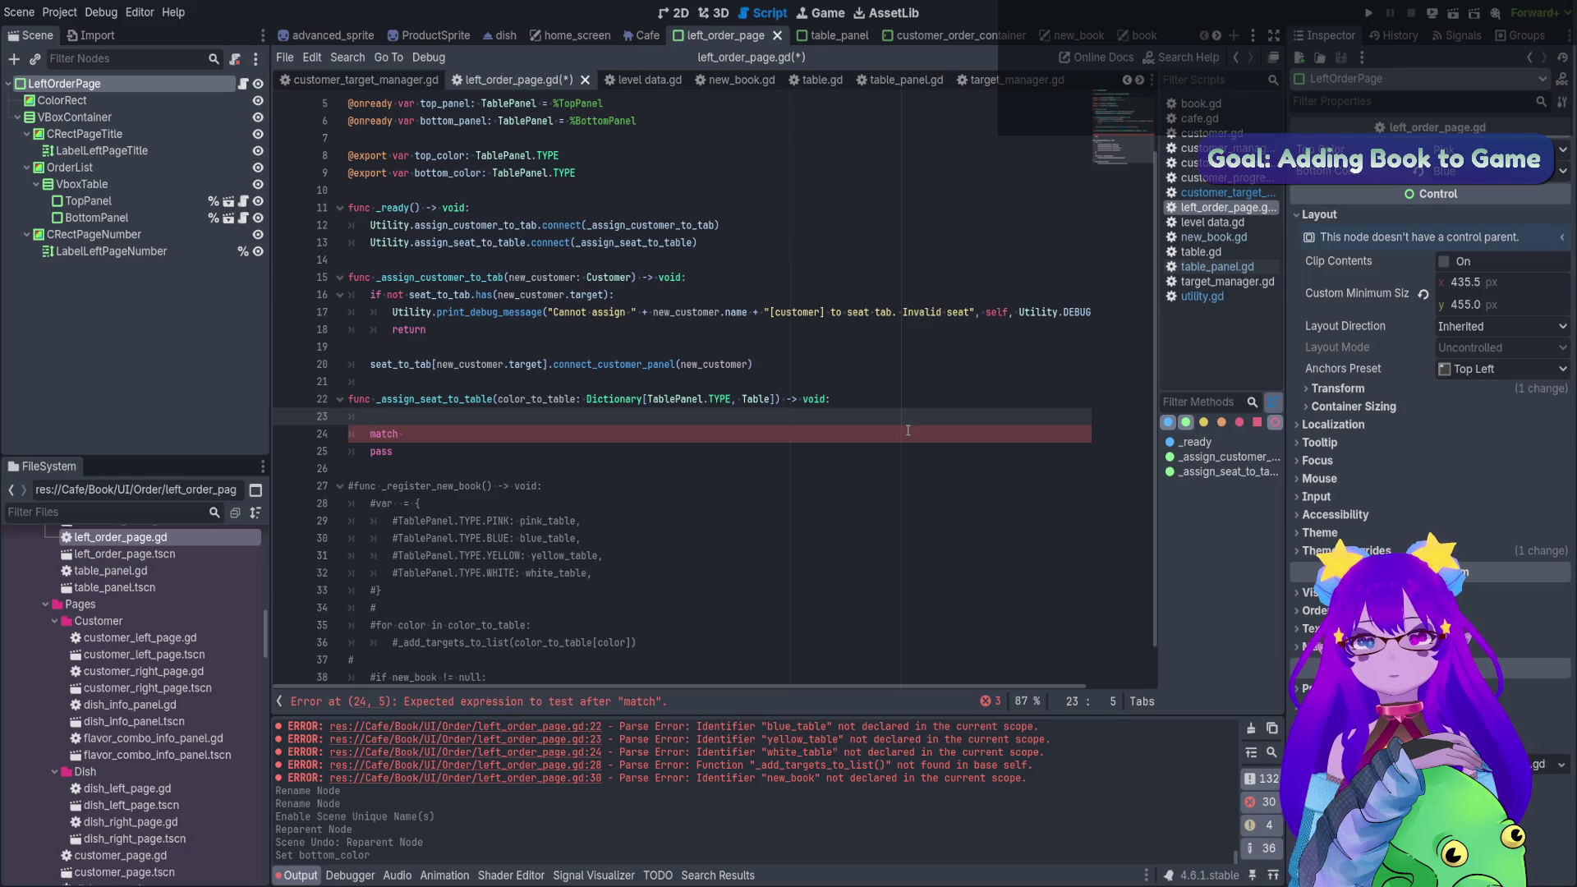
shift+click(491, 435)
key(BackSpace)
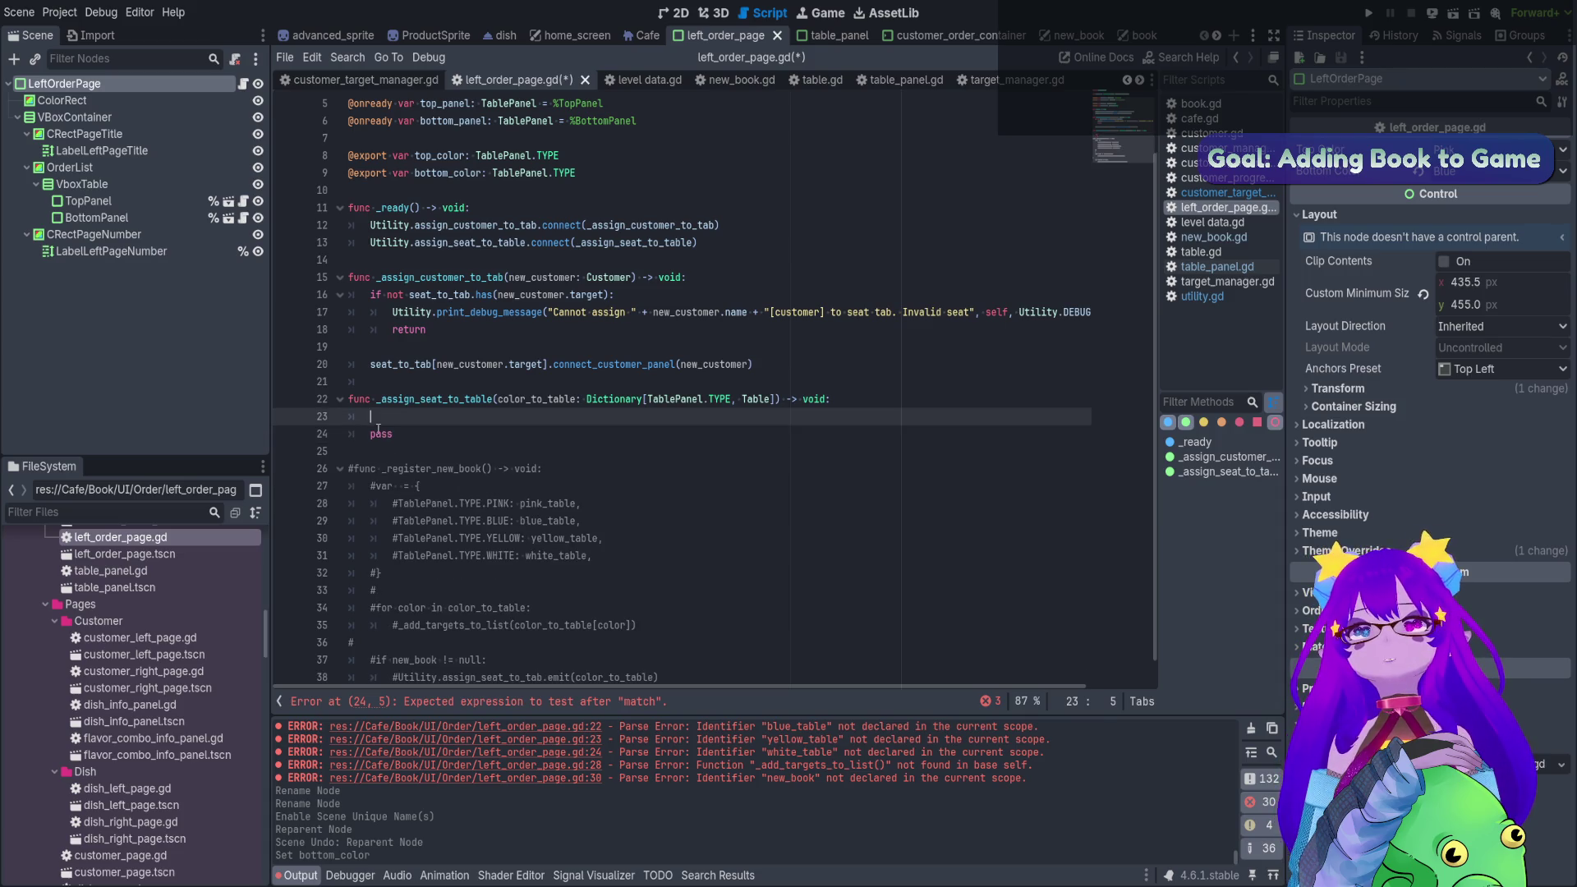
Review the function and the top_panel and top_color variables, then open table_panel.gd
drag(404, 436, 342, 402)
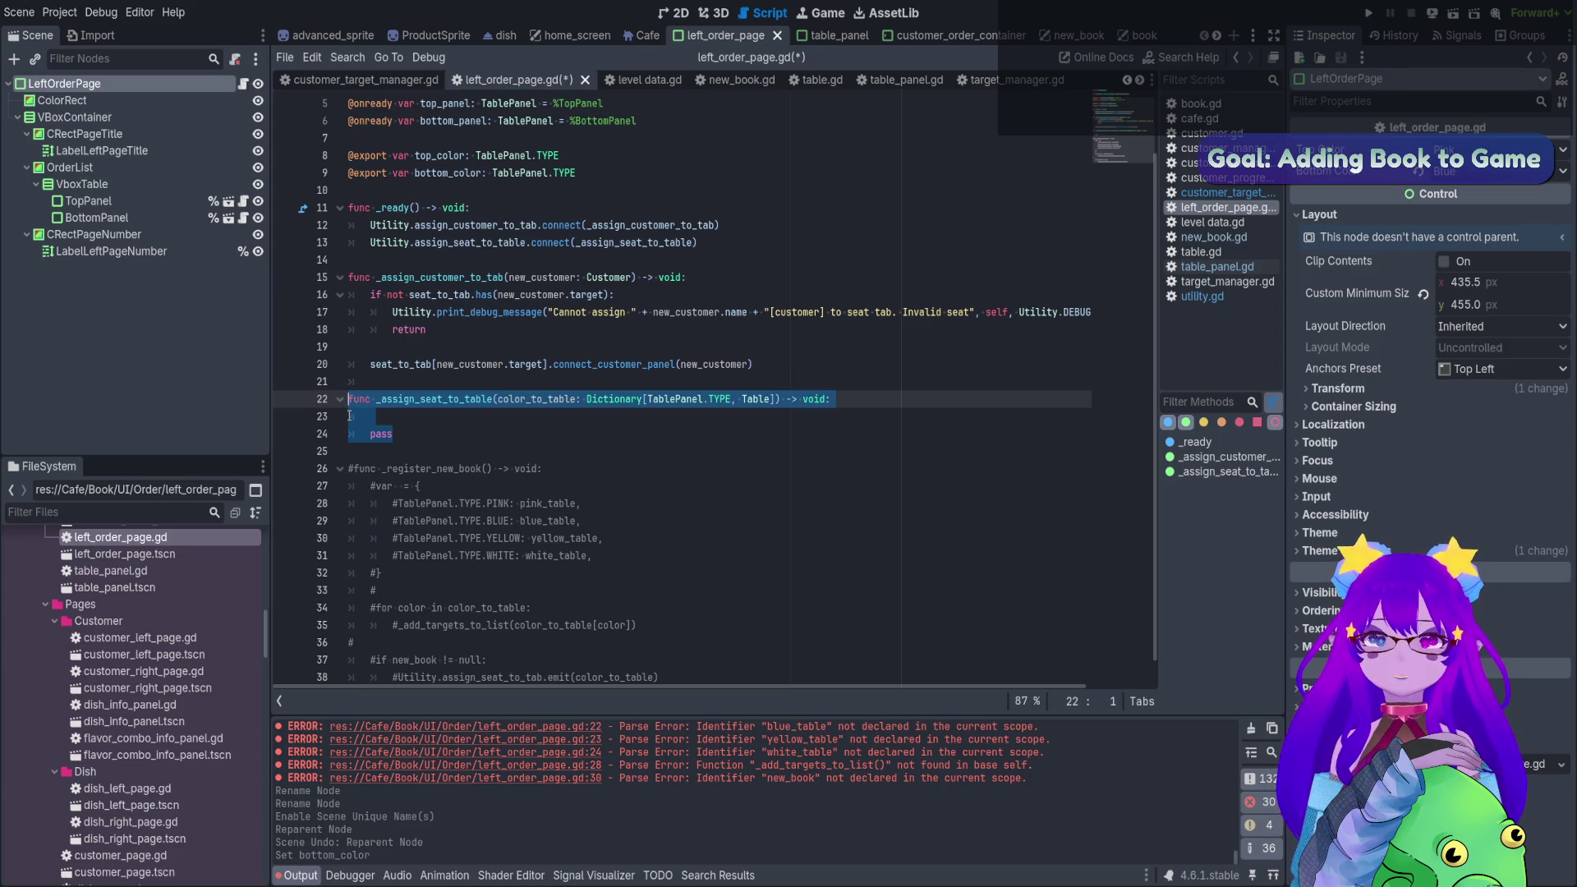
double_click(455, 103)
double_click(457, 156)
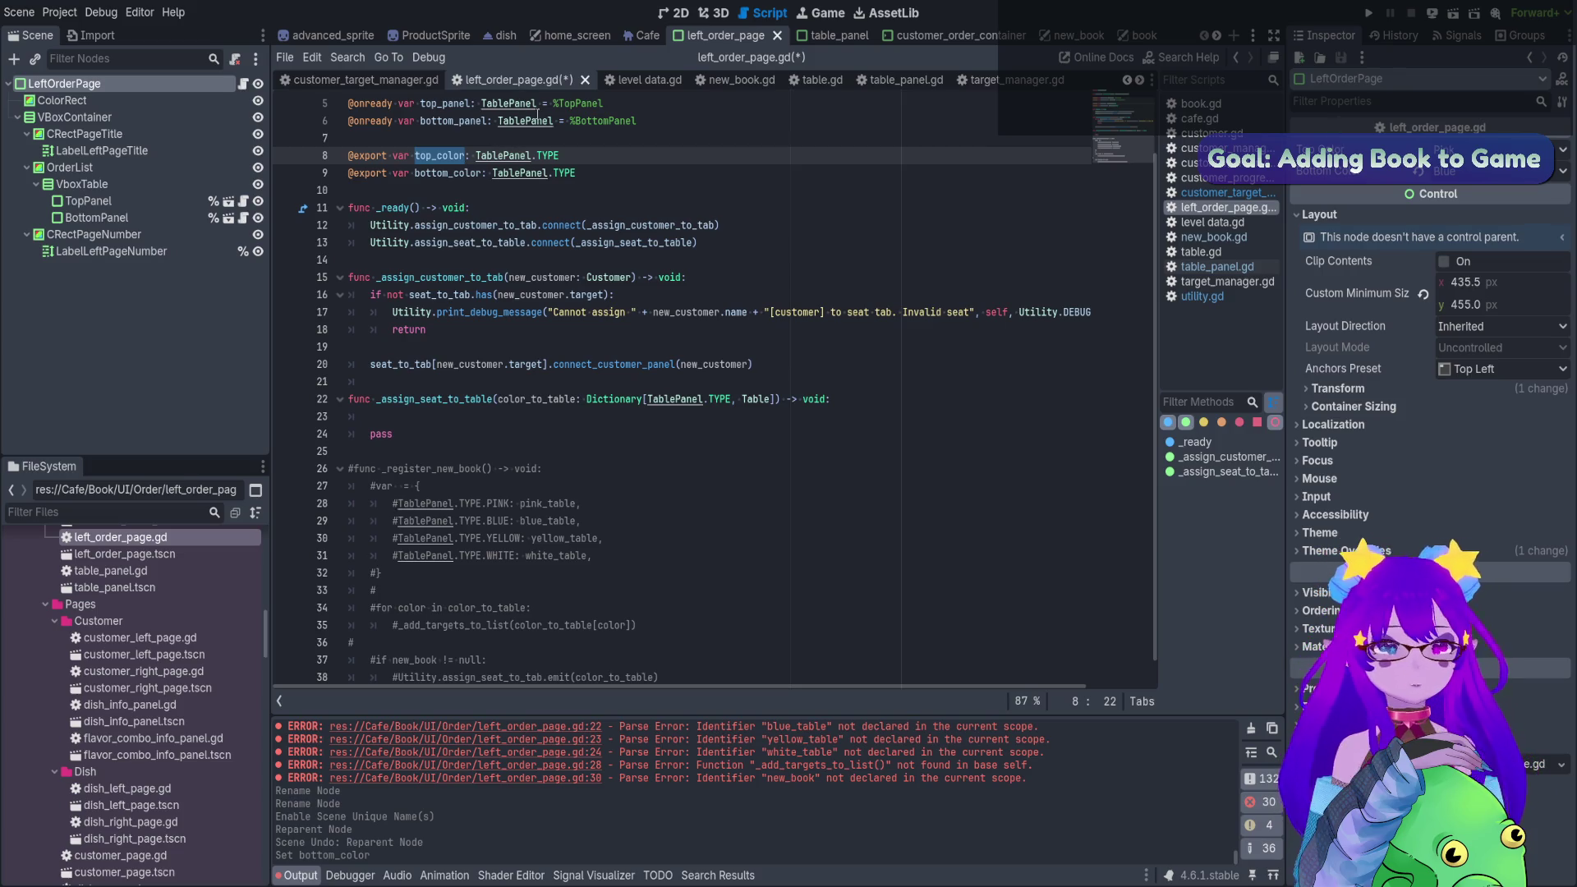
ctrl+click(517, 172)
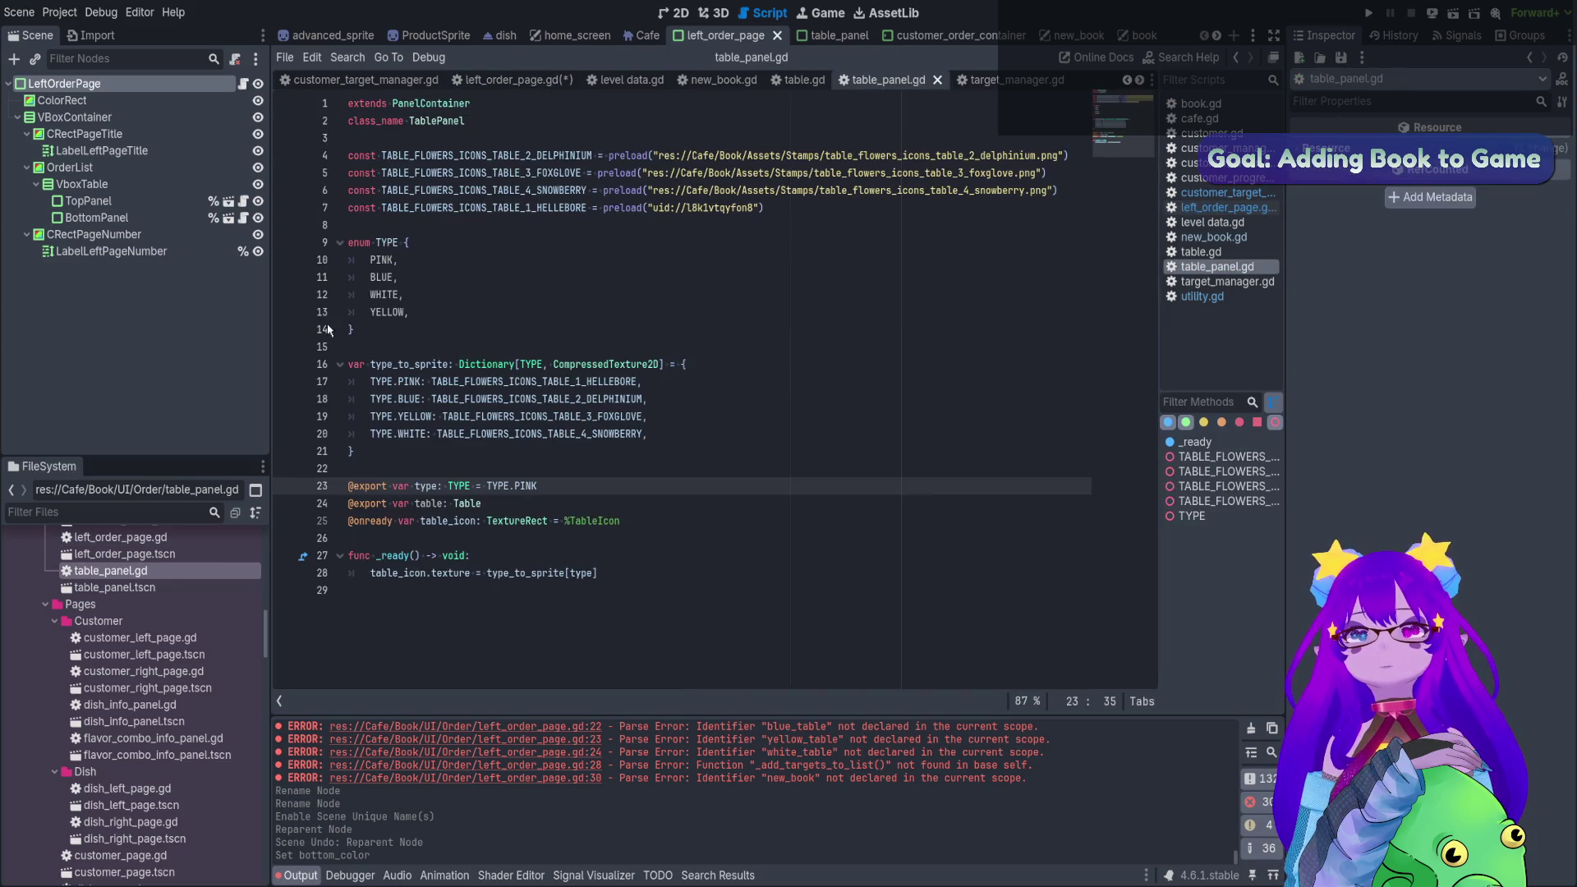
Open TopPanel's table_panel scene and inspect its CustomerOrderContainer nodes and TablePanel root
click(238, 203)
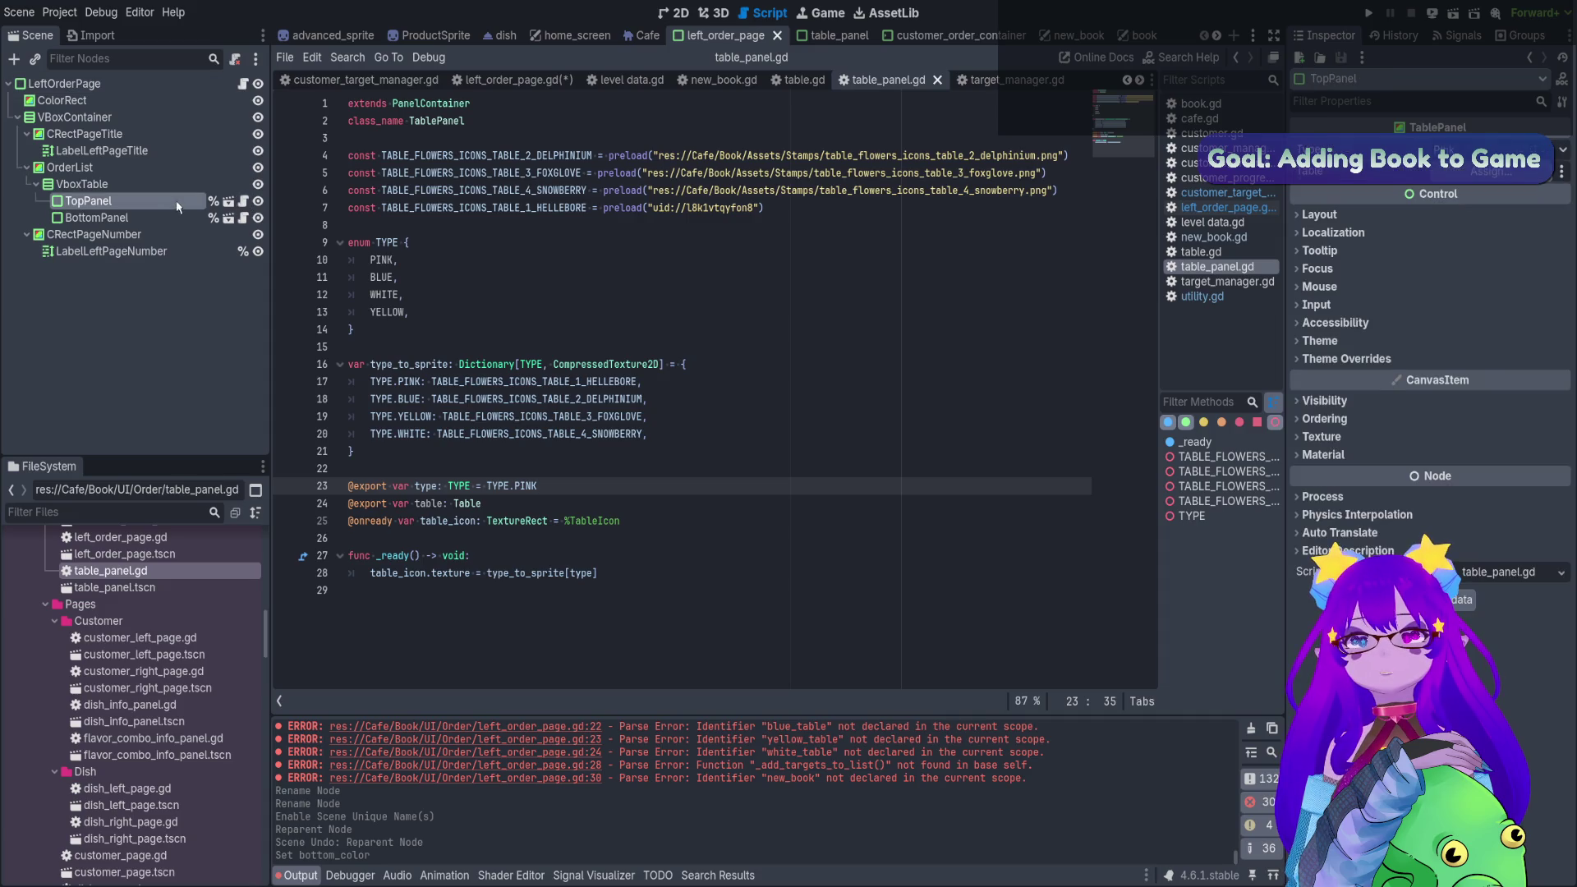
click(236, 203)
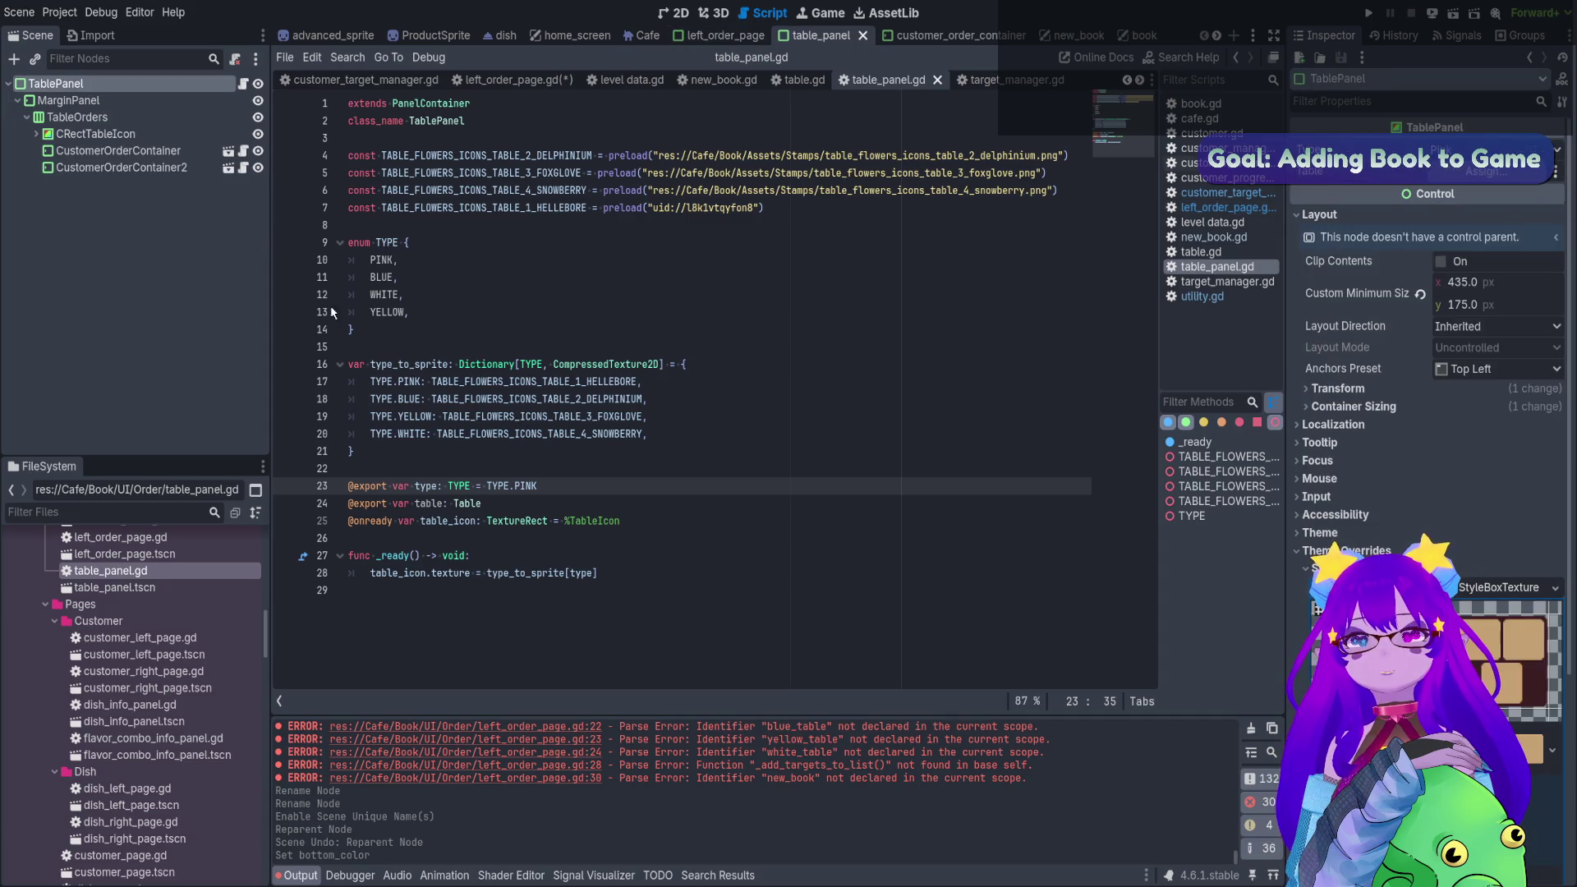
click(139, 151)
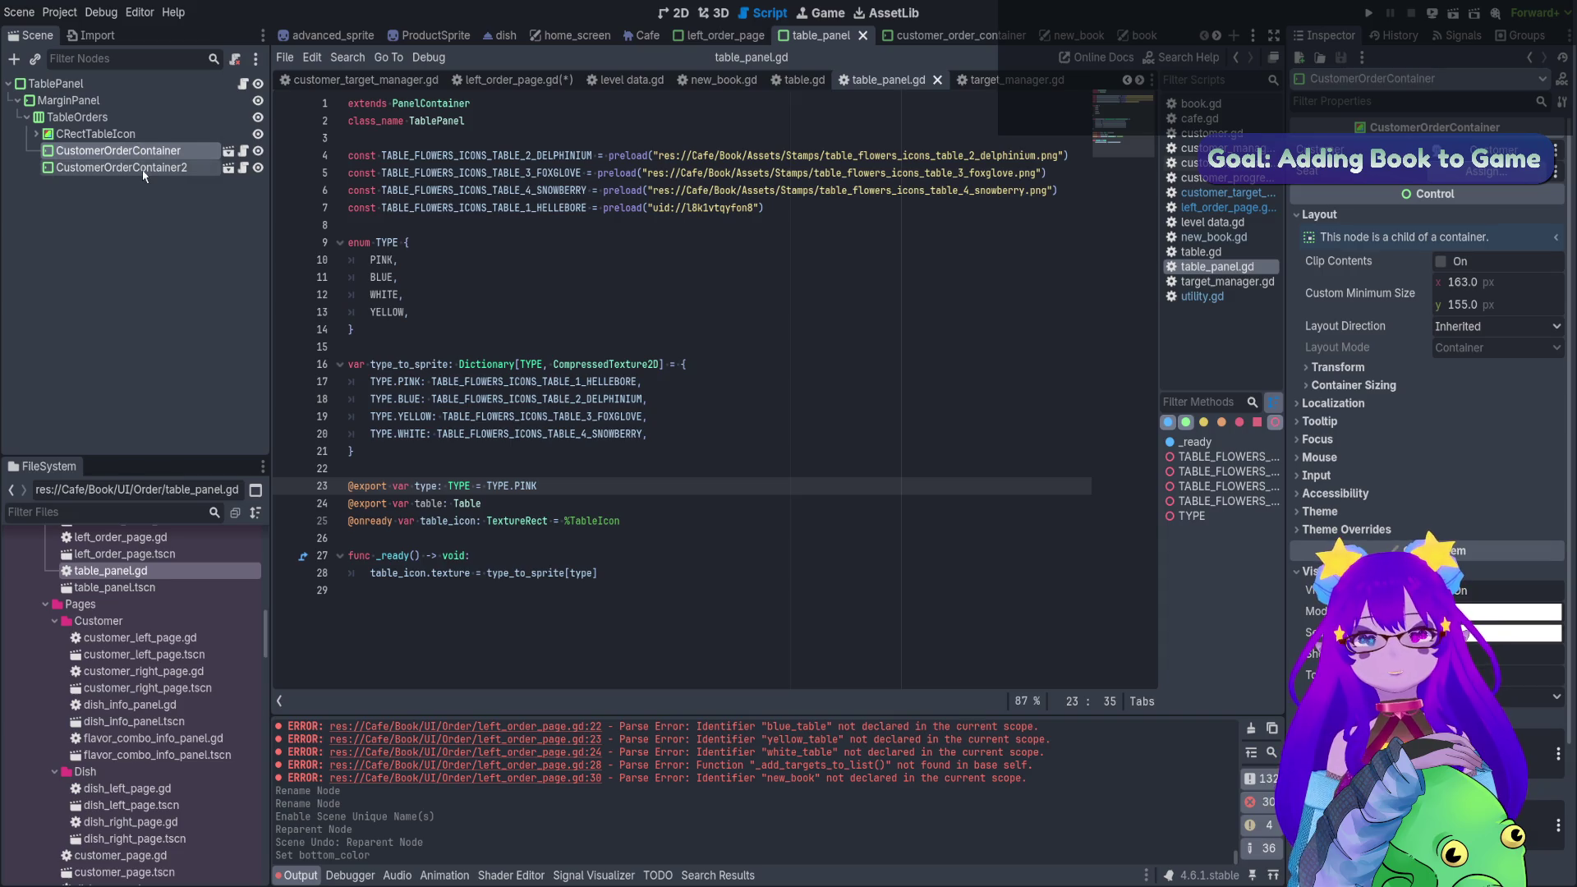
click(141, 168)
click(189, 80)
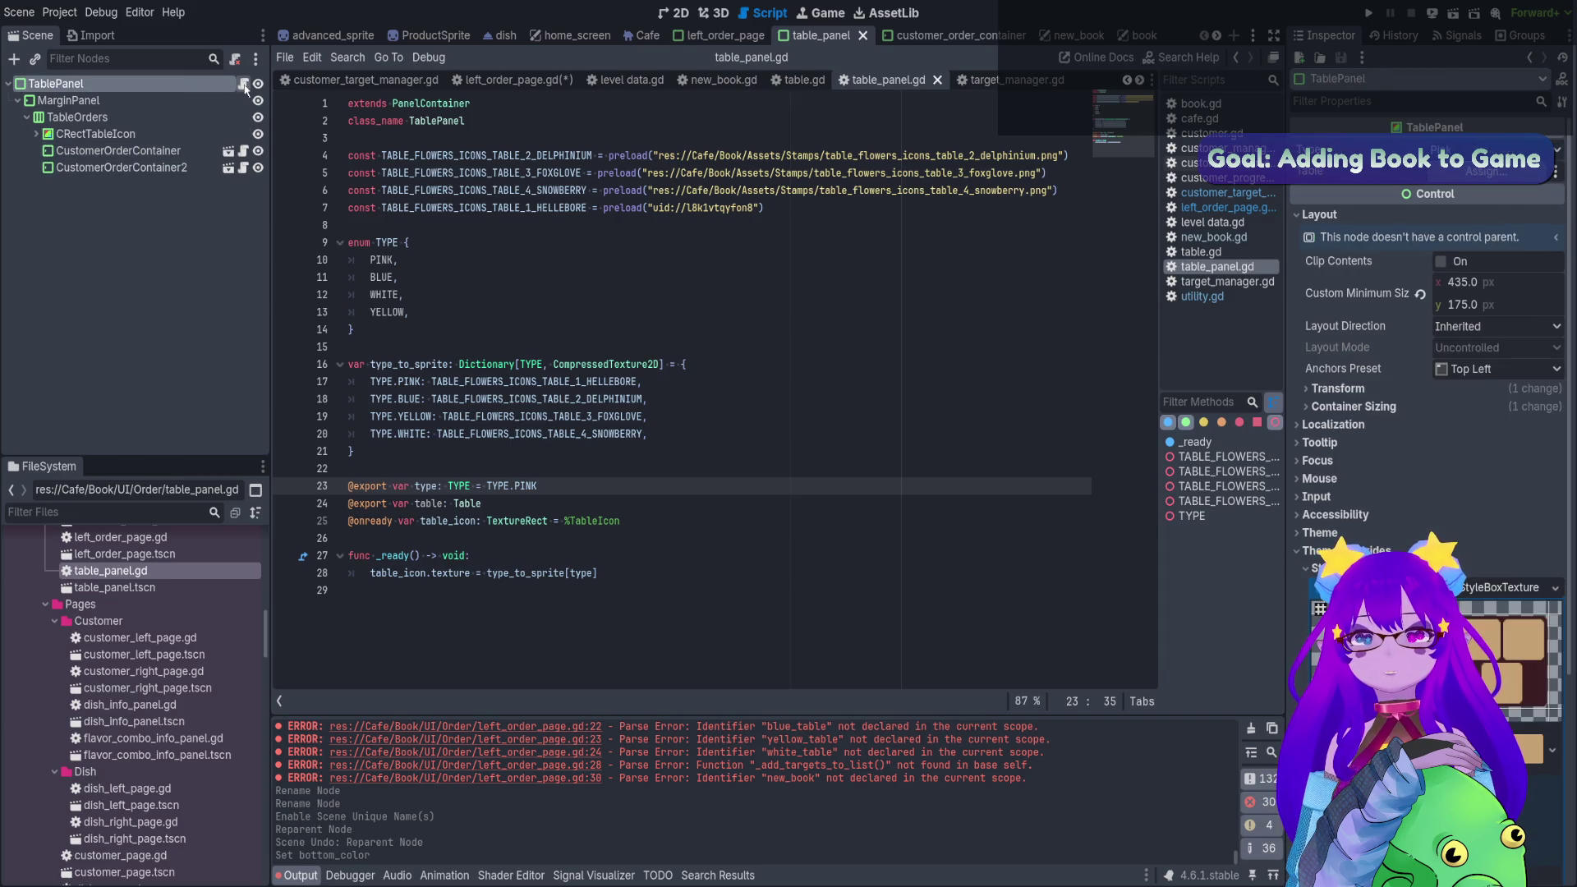
Begin an assign_seats function declaration on a new line after _ready in table_panel.gd
click(520, 611)
key(Return)
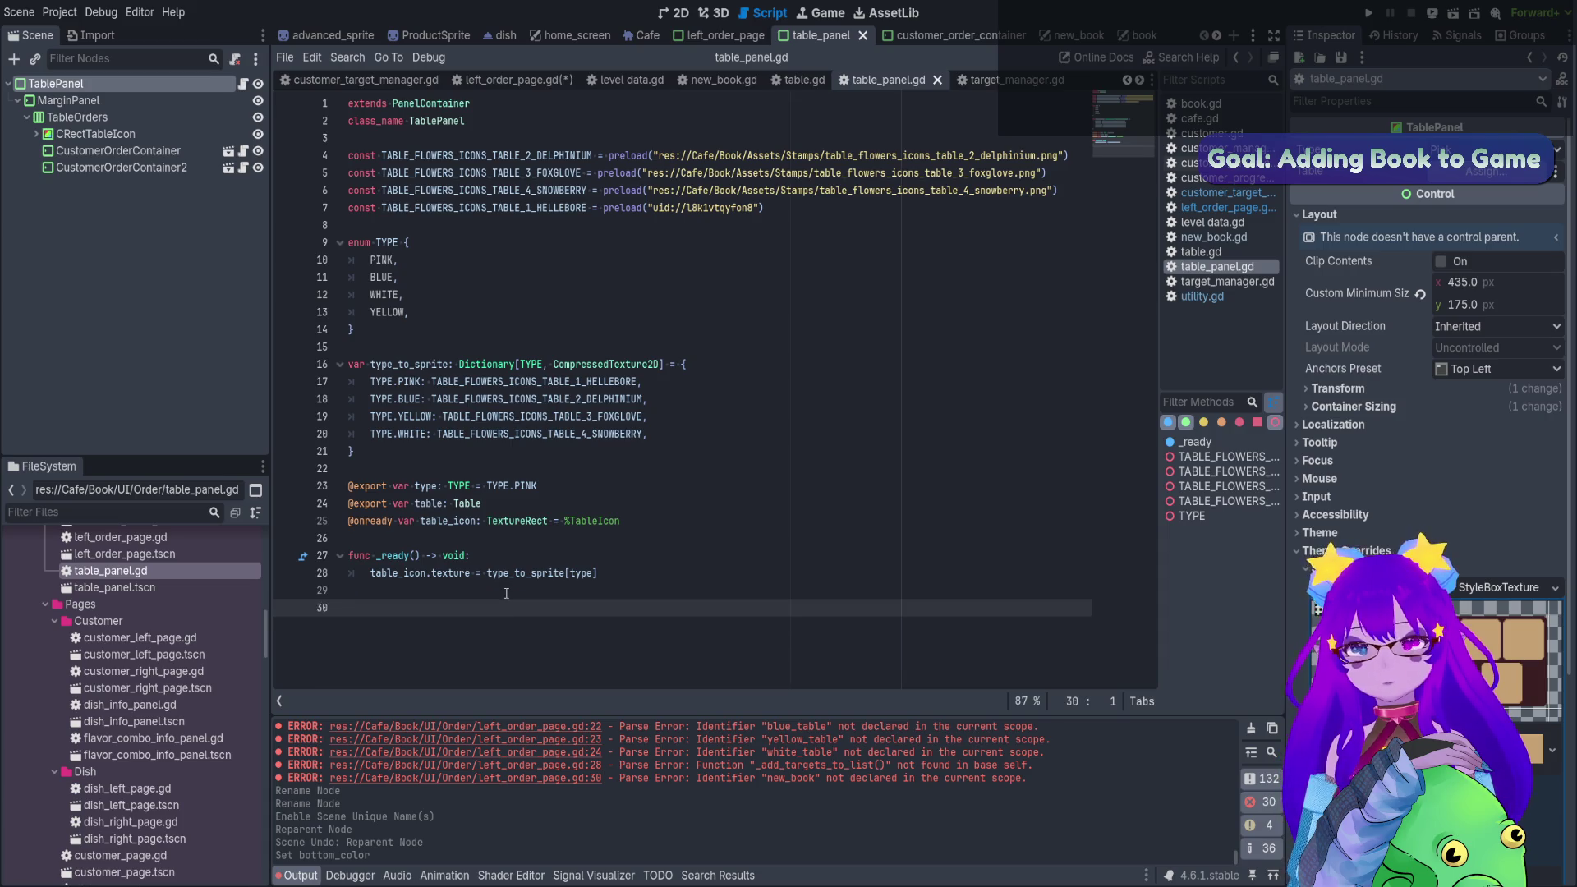
text(func assig)
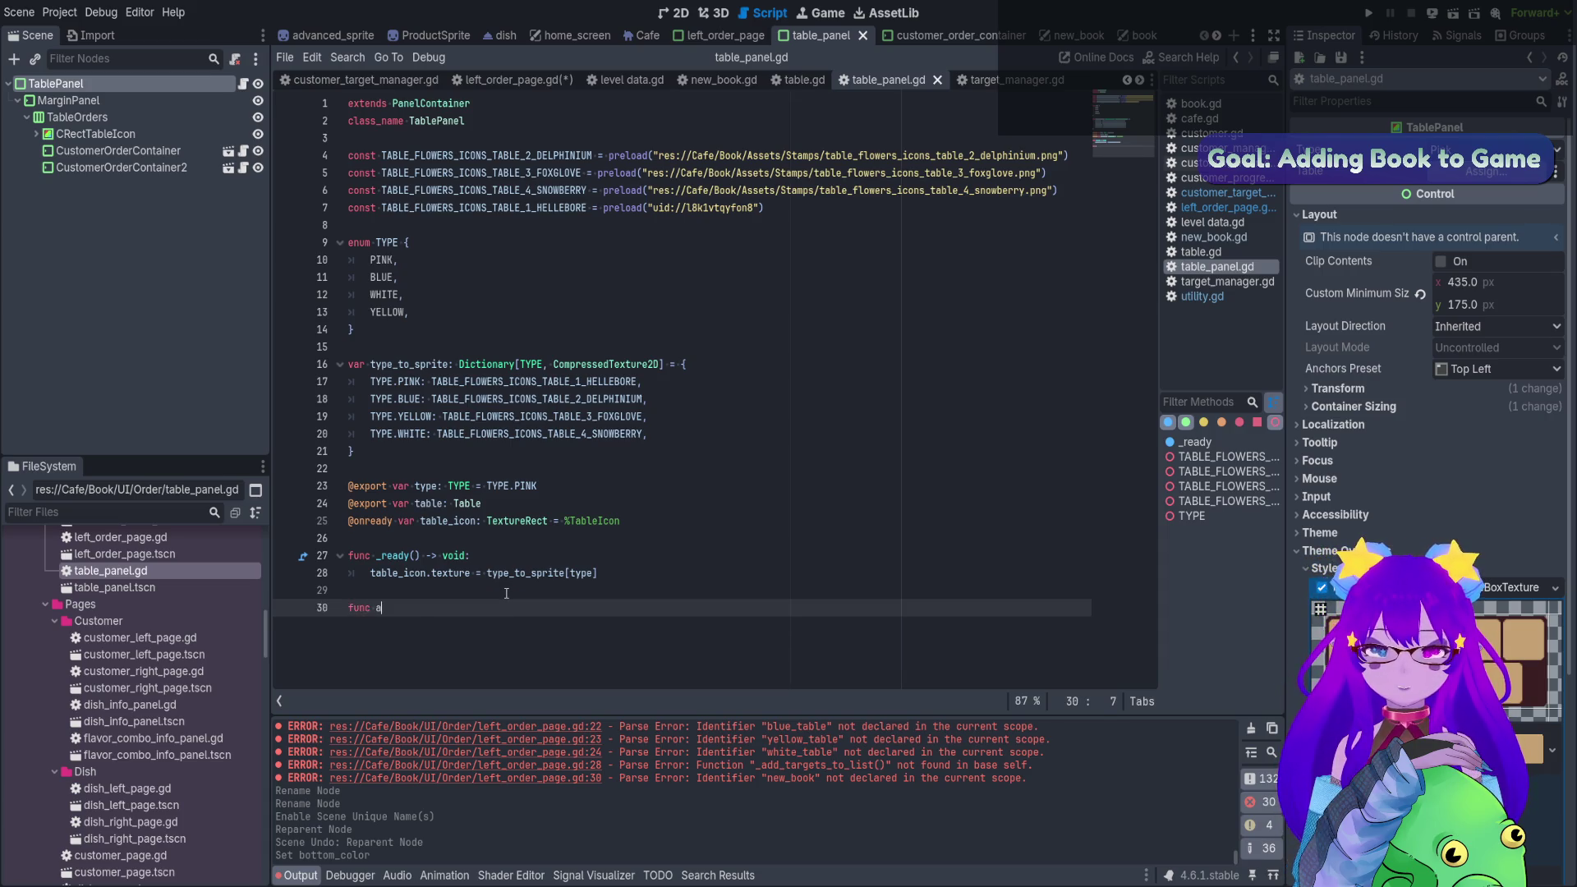
text(n_seats)
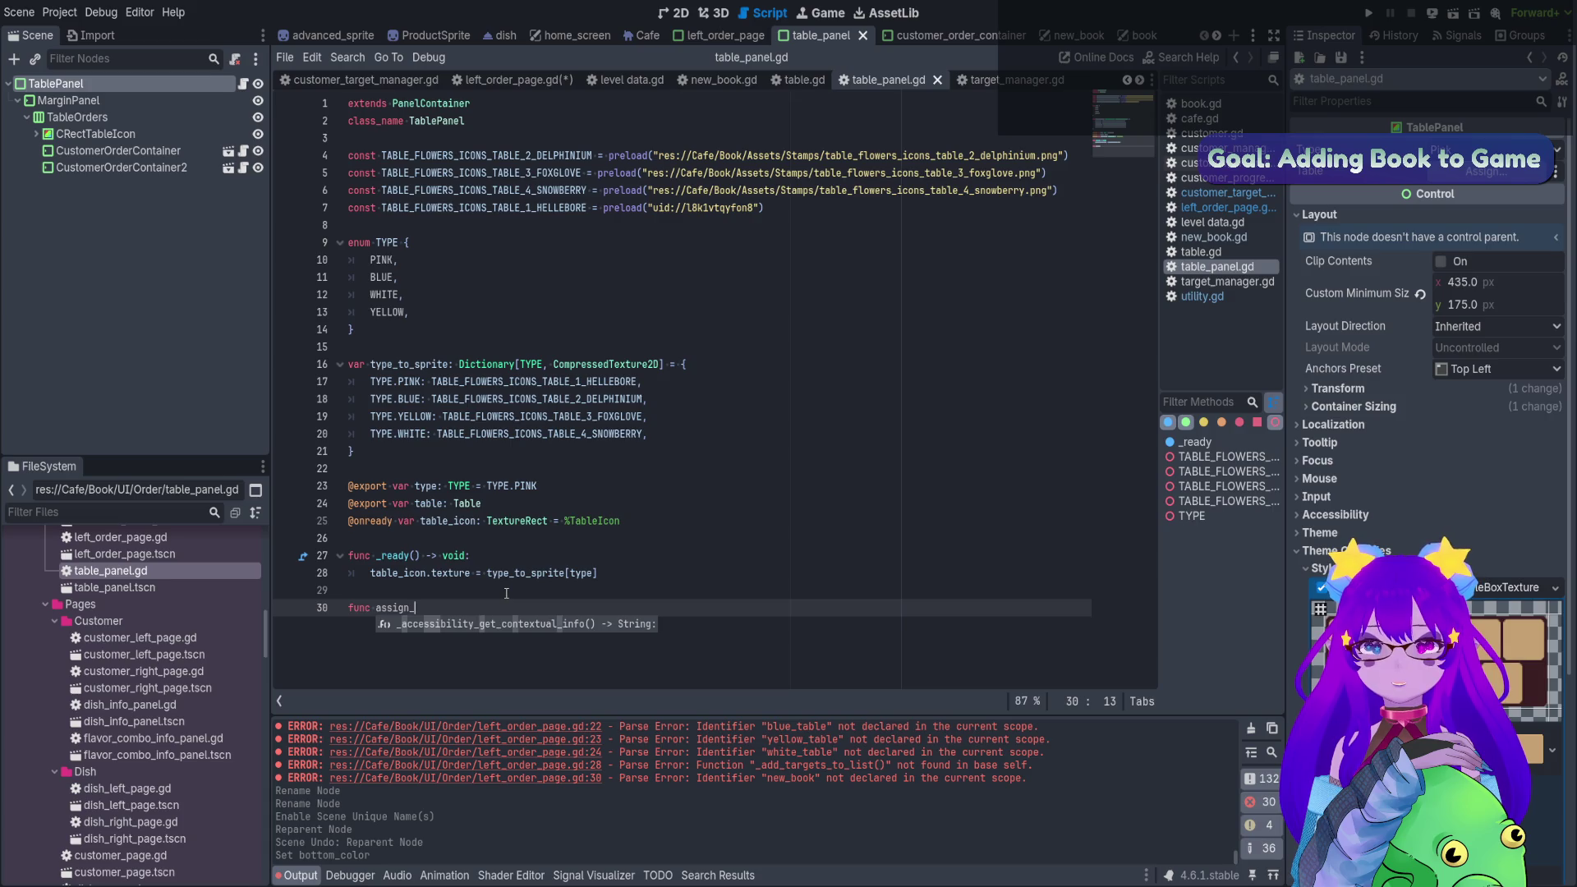
text((table)
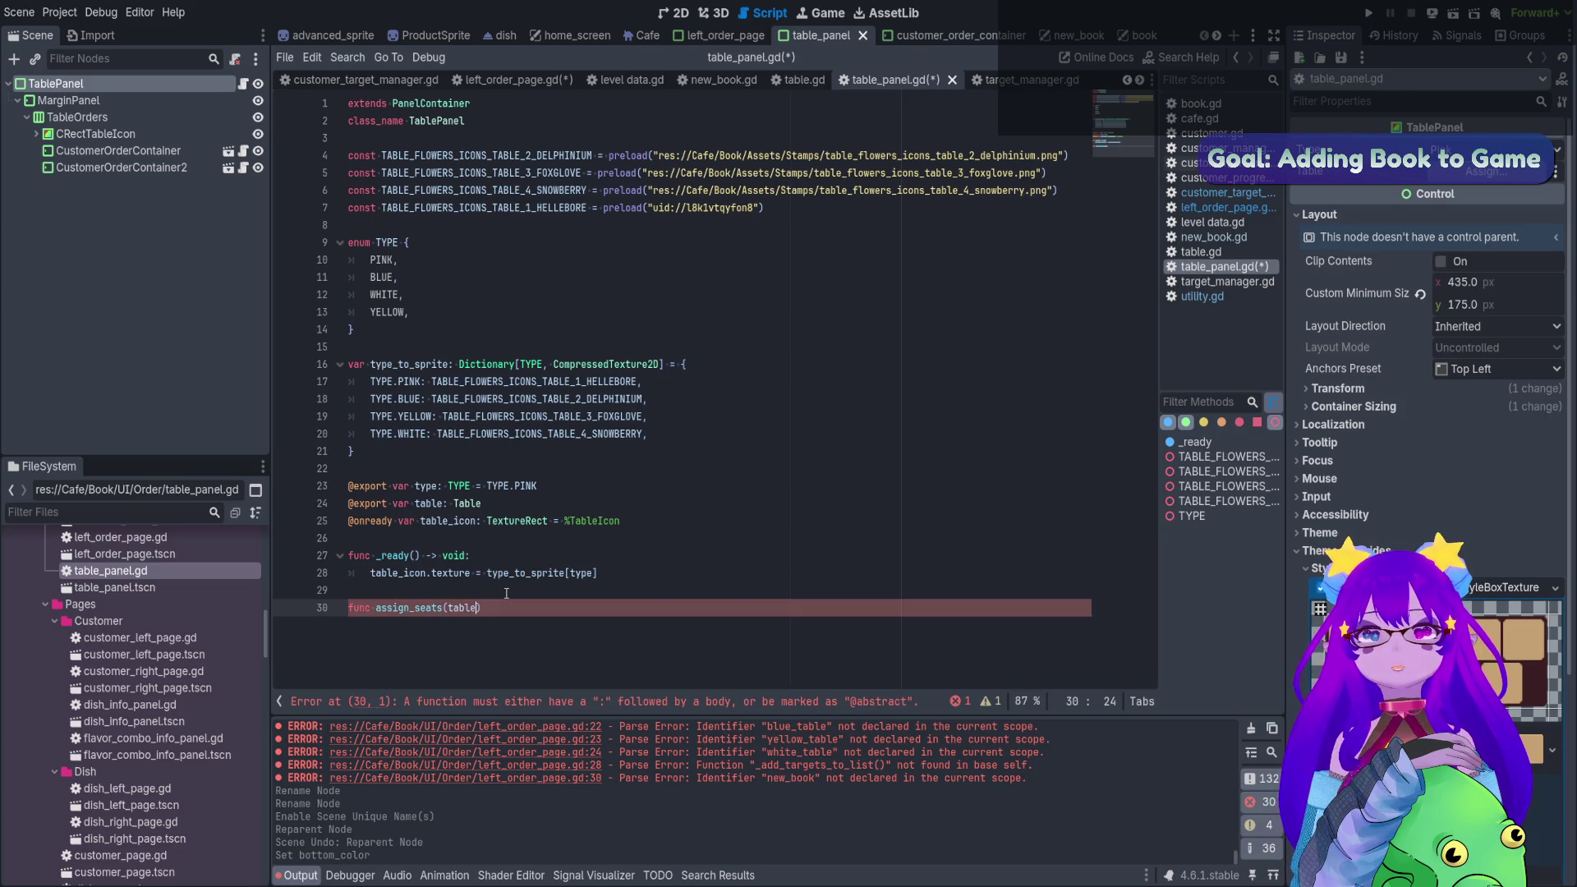
key(BackSpace)
key(BackSpace)
key(BackSpace)
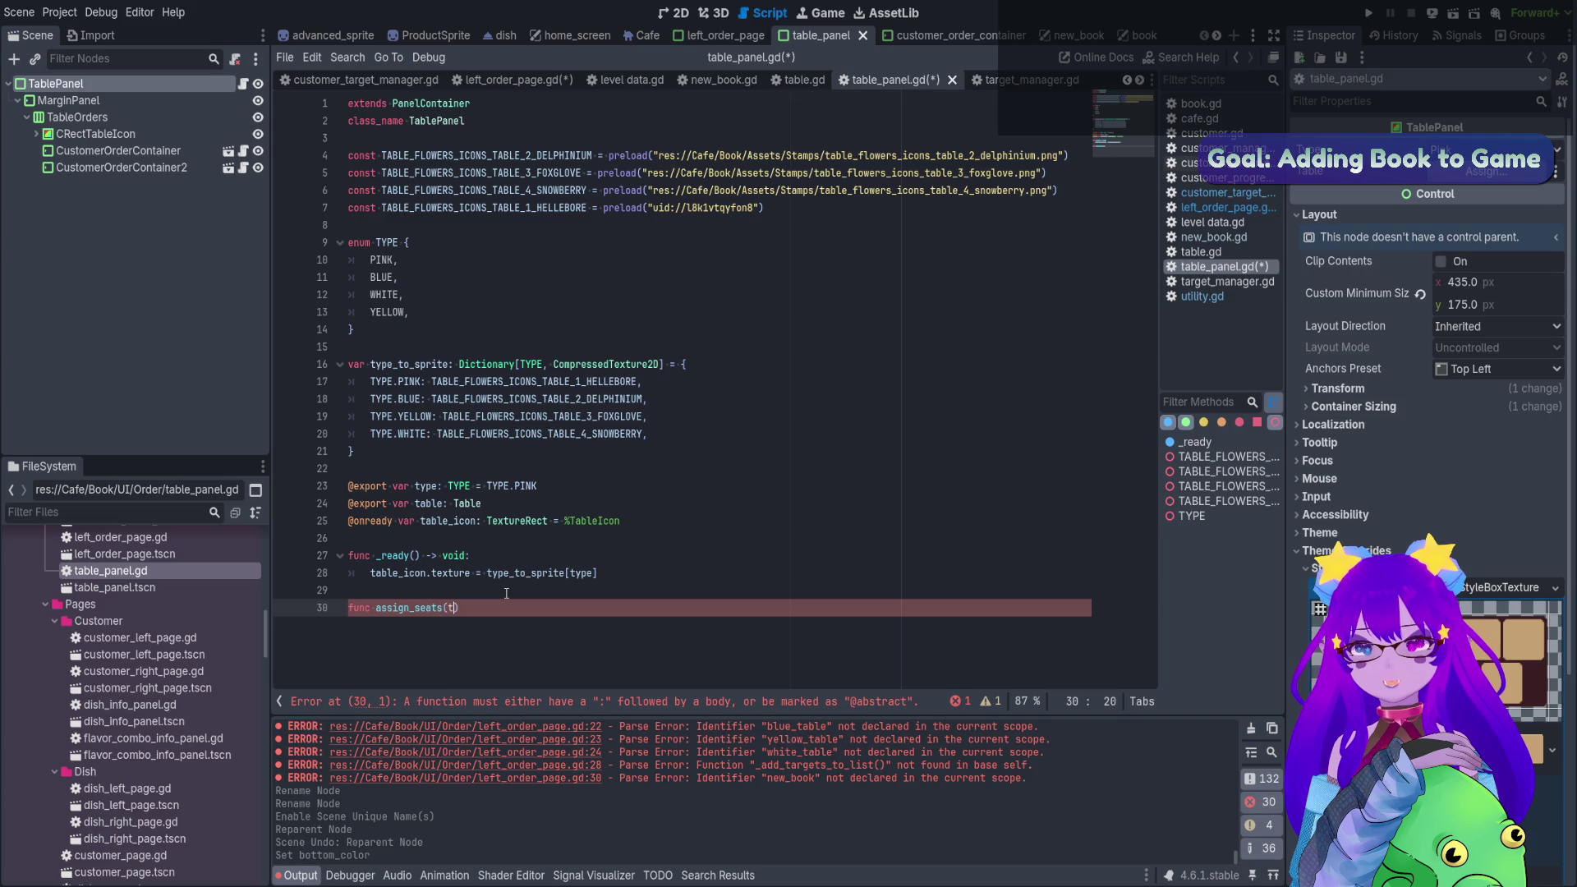
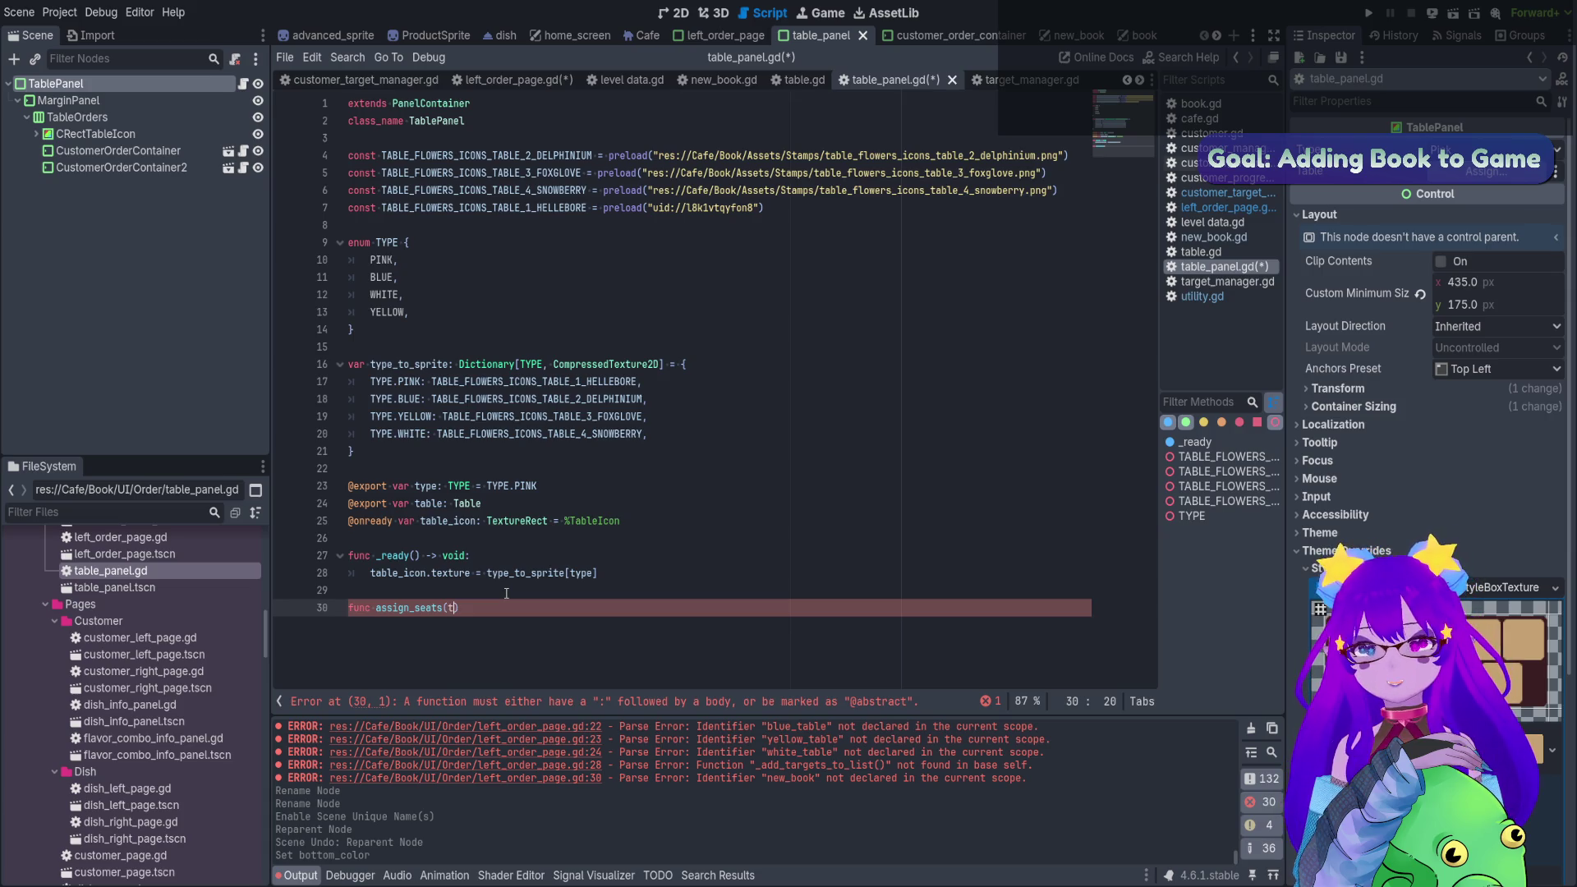
Add a new assign_table(new_table: Table) -> void function after _ready
key(BackSpace)
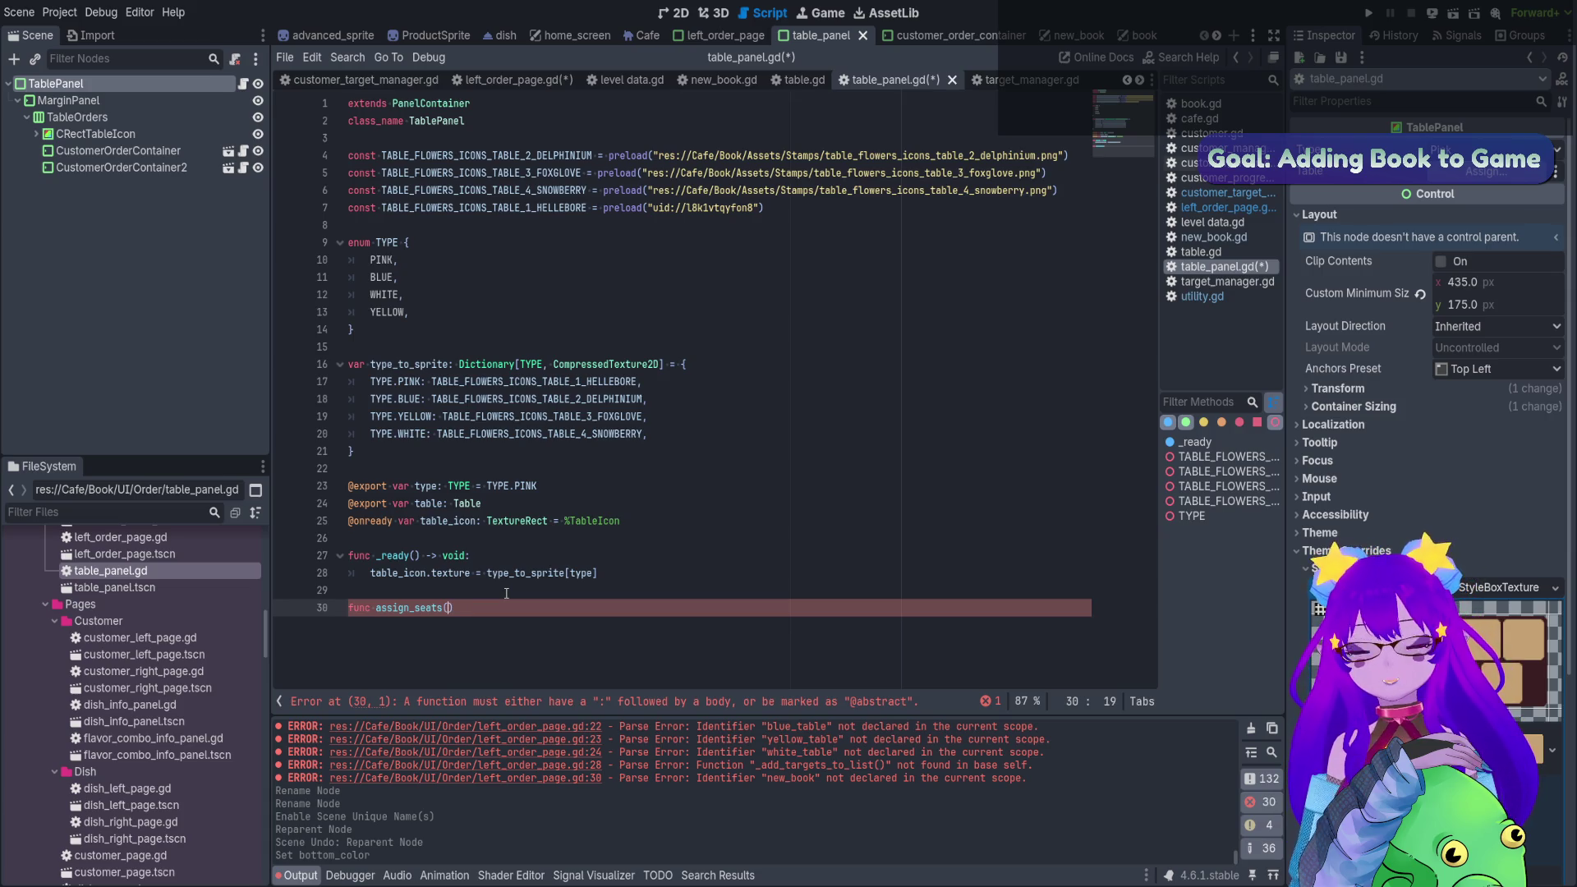
click(451, 593)
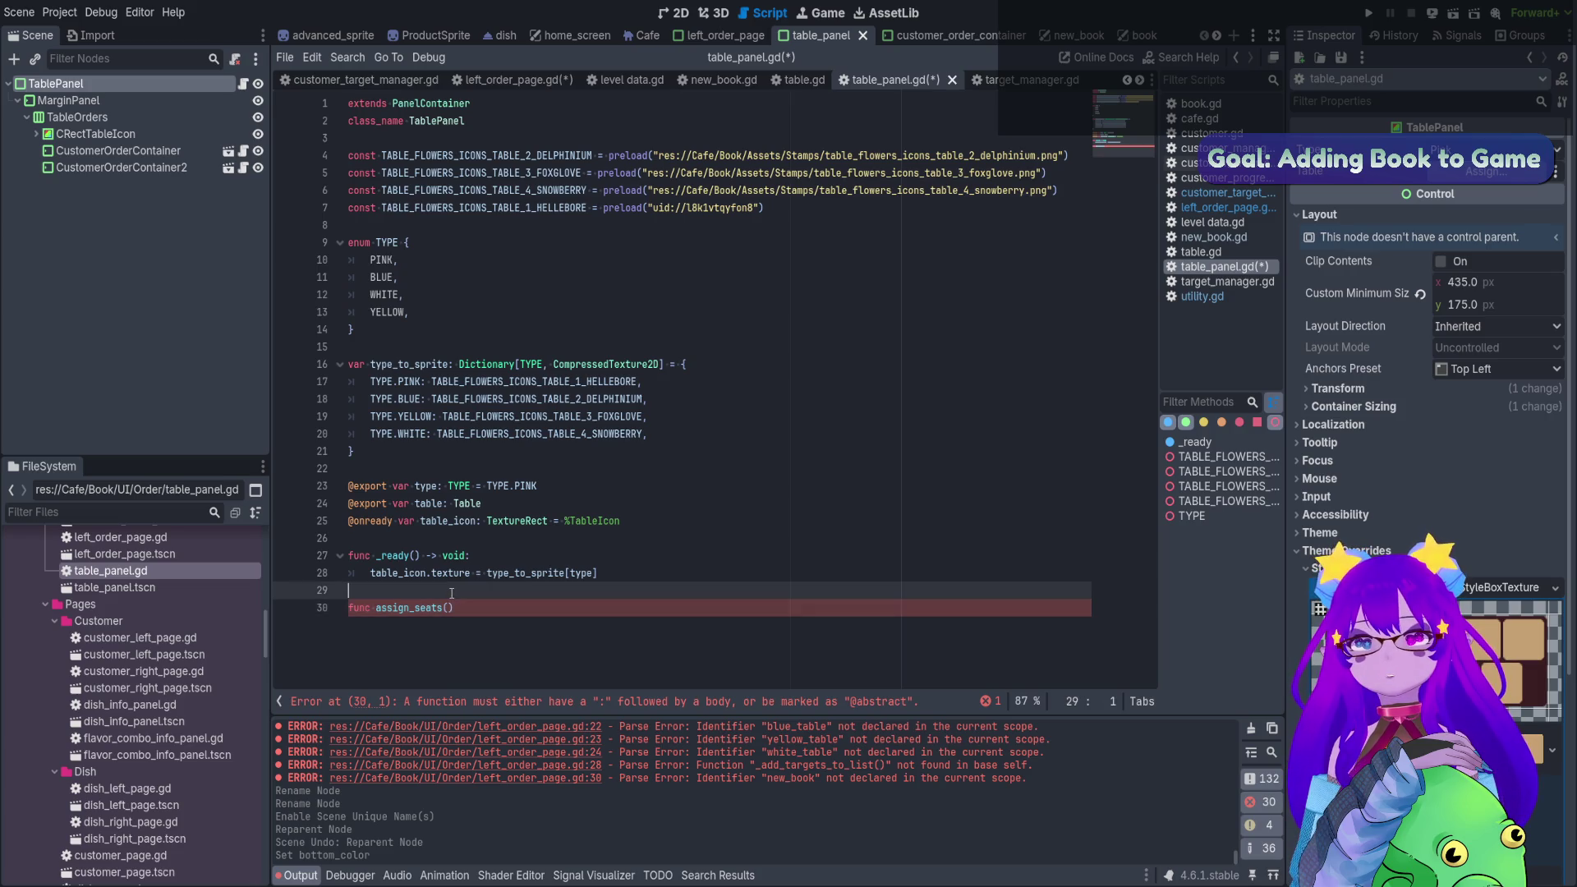
key(Return)
text(func _)
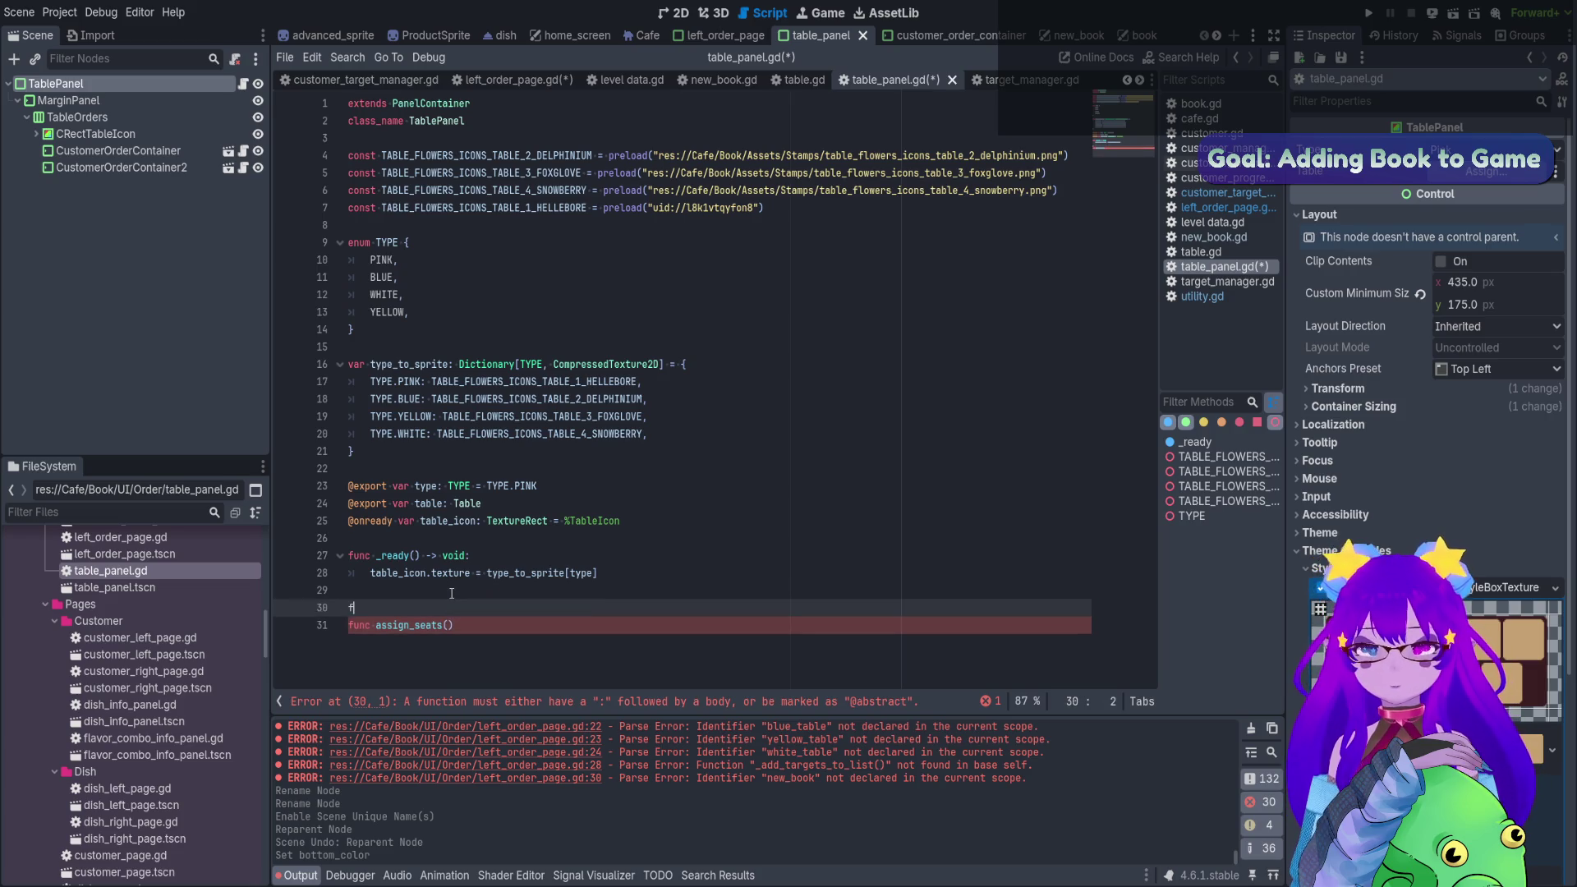
key(BackSpace)
text(assign)
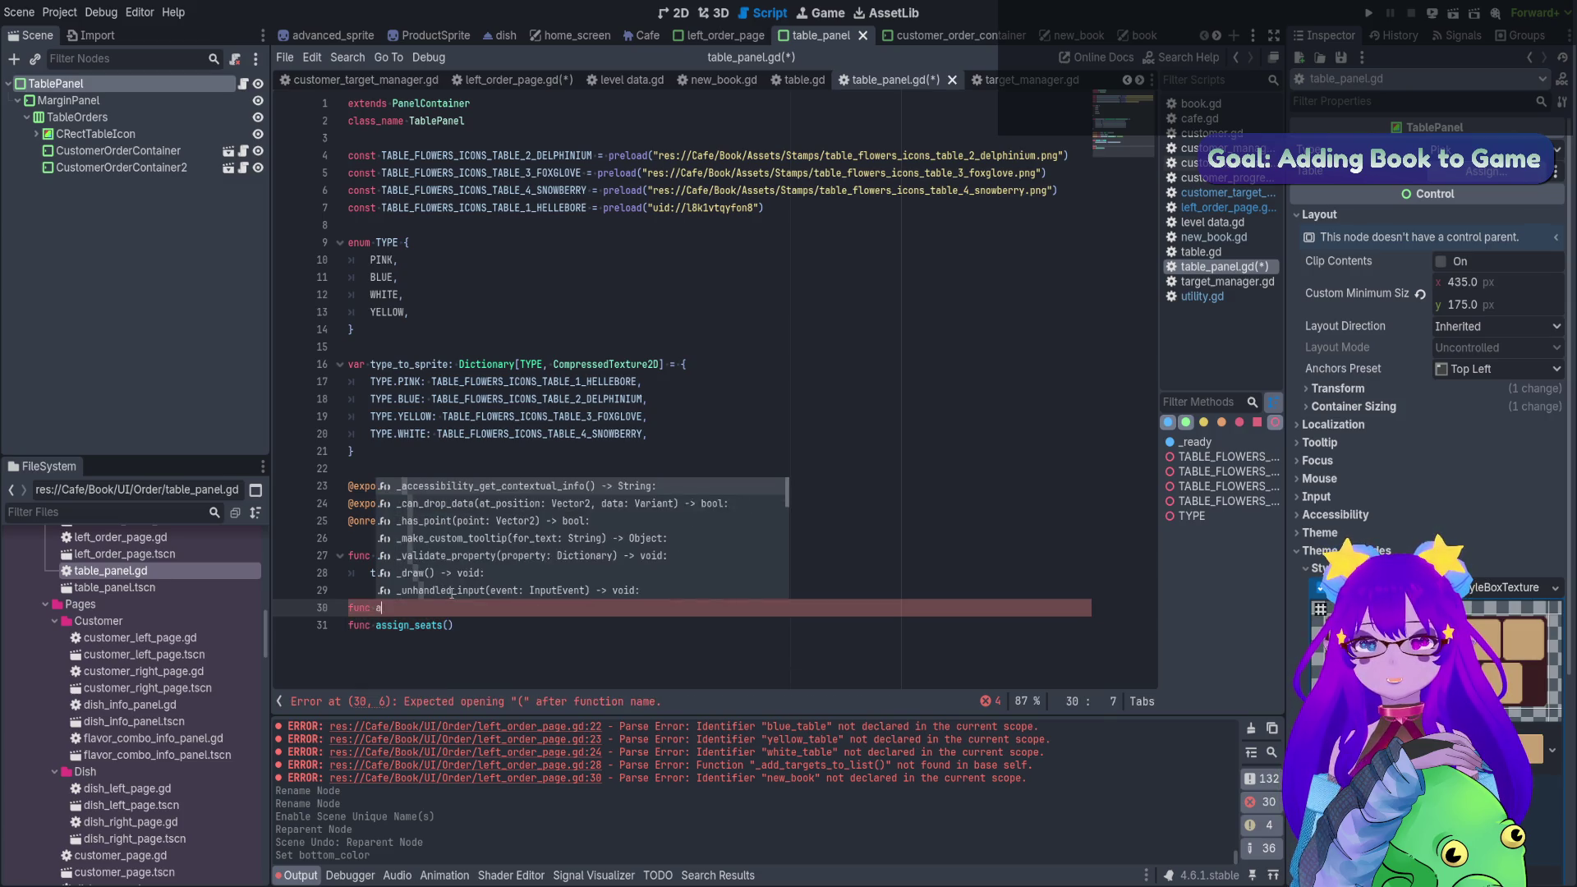
text(_table)
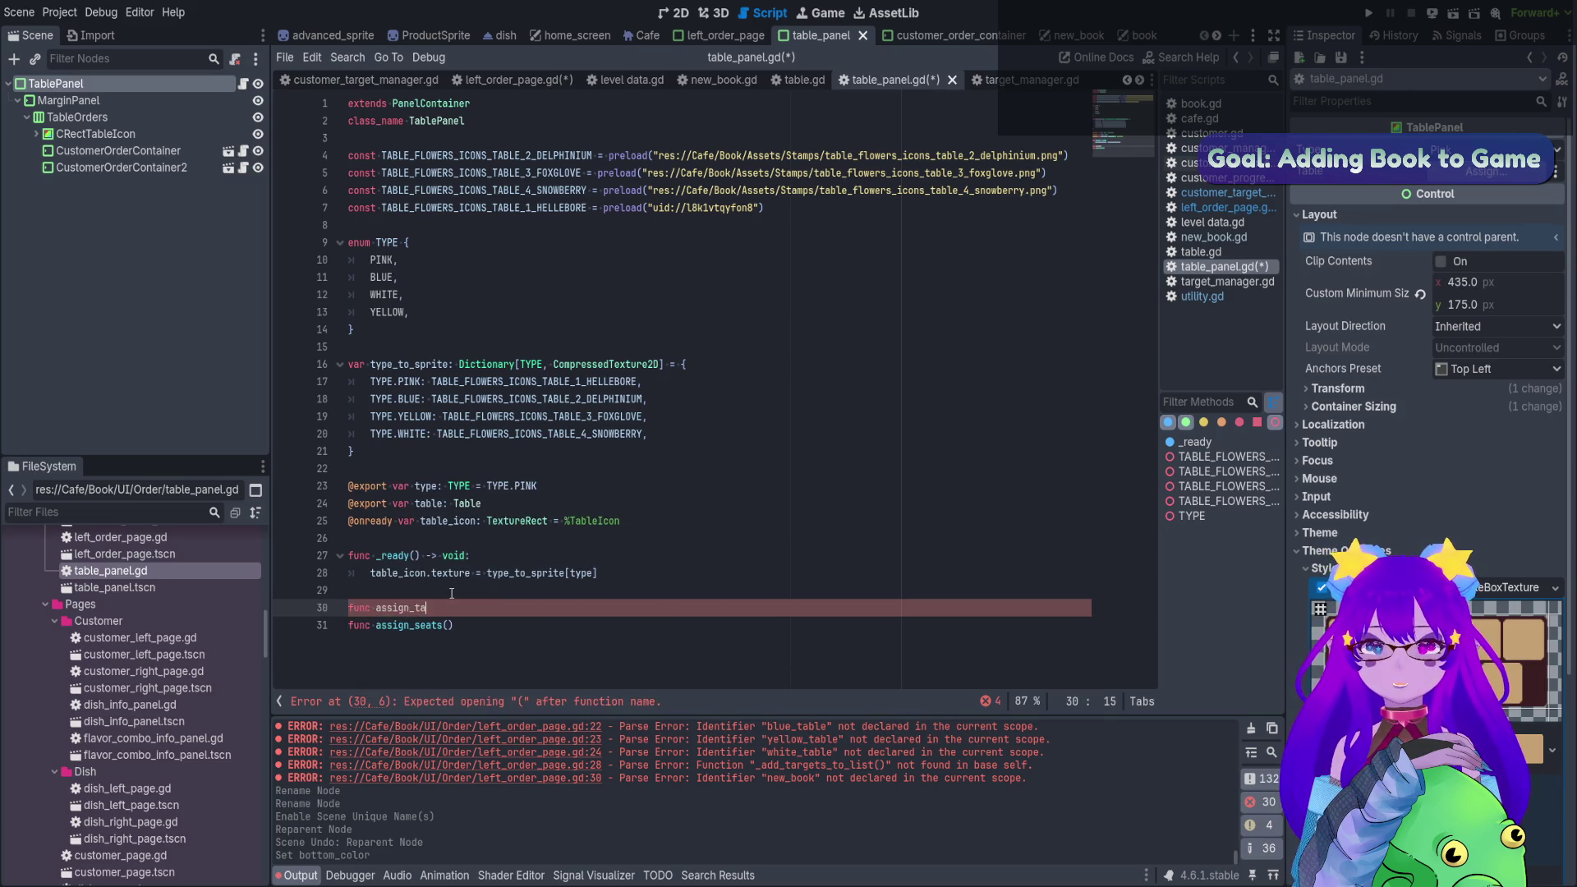
text(()
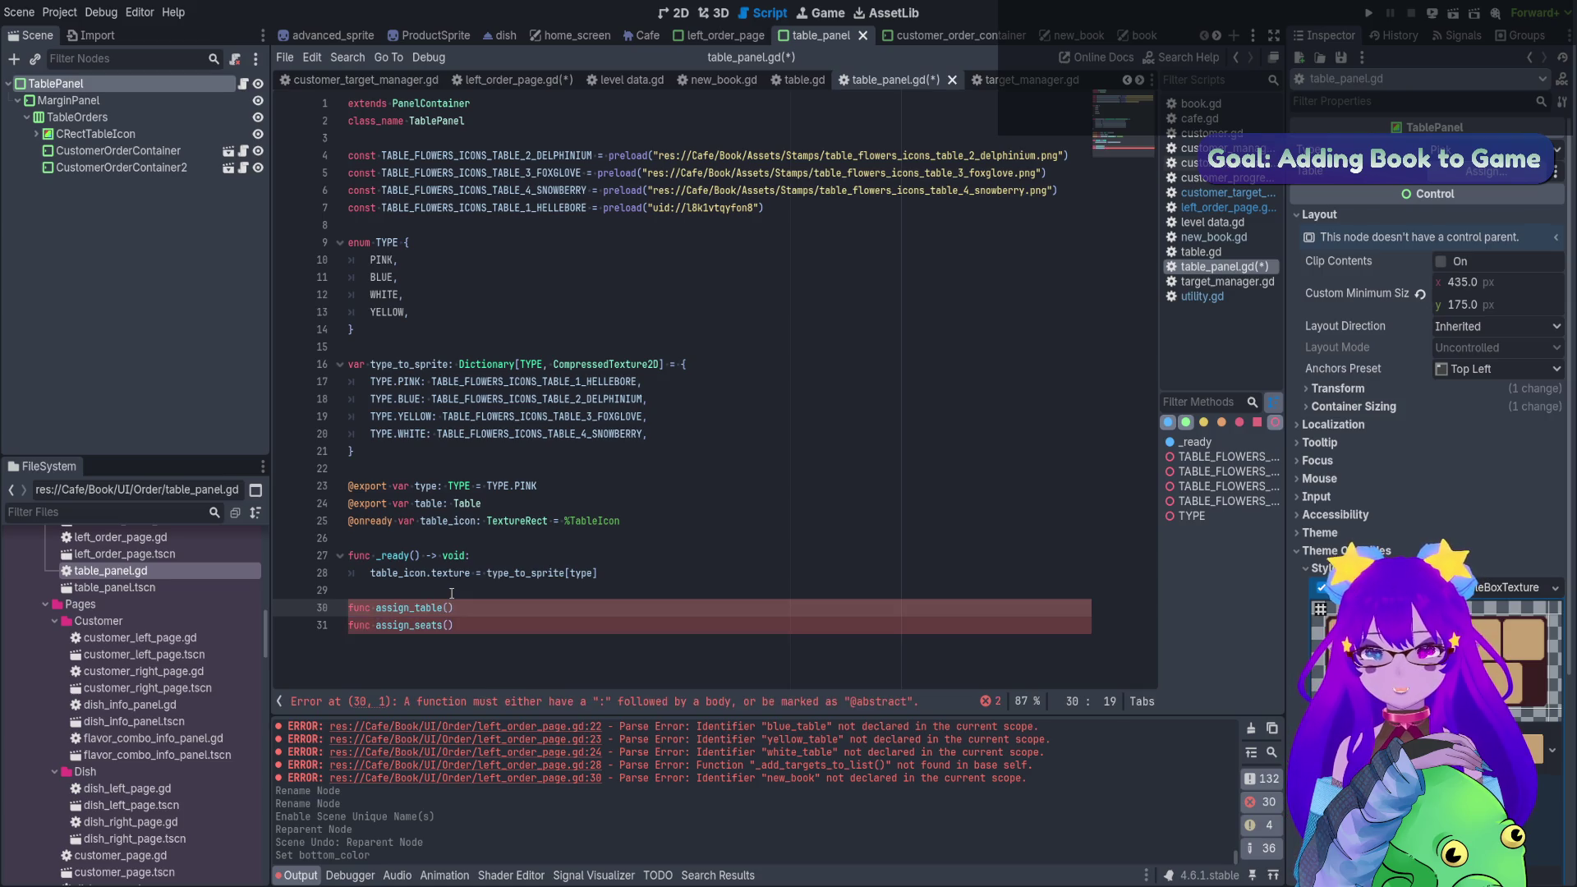
text(new_table: T)
key(Return)
key(BackSpace)
key(BackSpace)
key(BackSpace)
text(Table) -> void:)
key(Return)
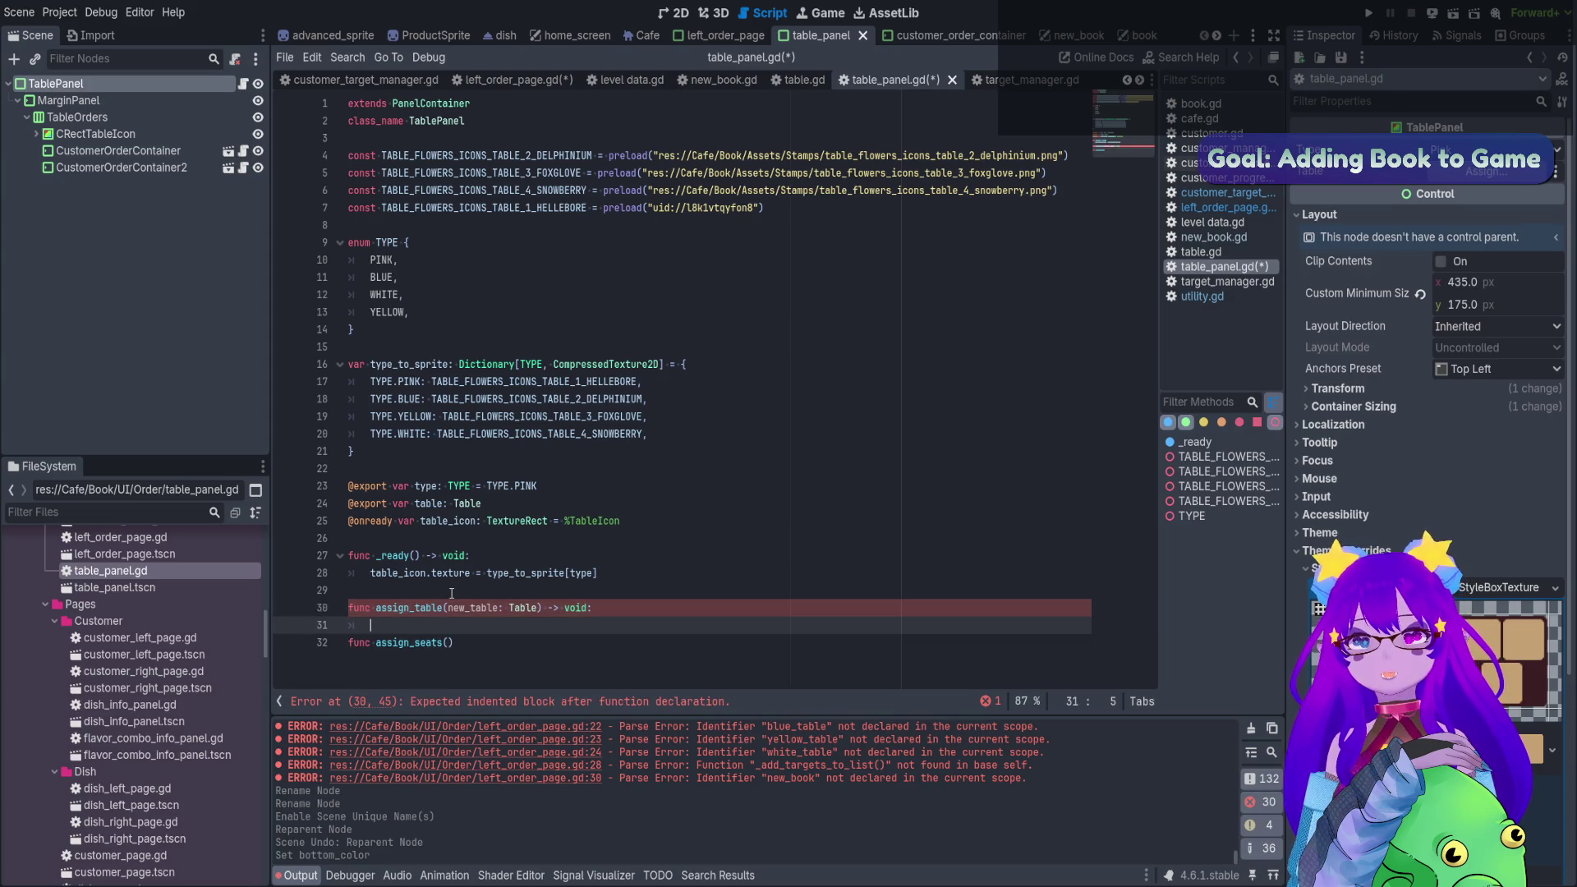
Add a new_type: TYPE parameter and set type = new_type and table = new_table in the body
click(538, 607)
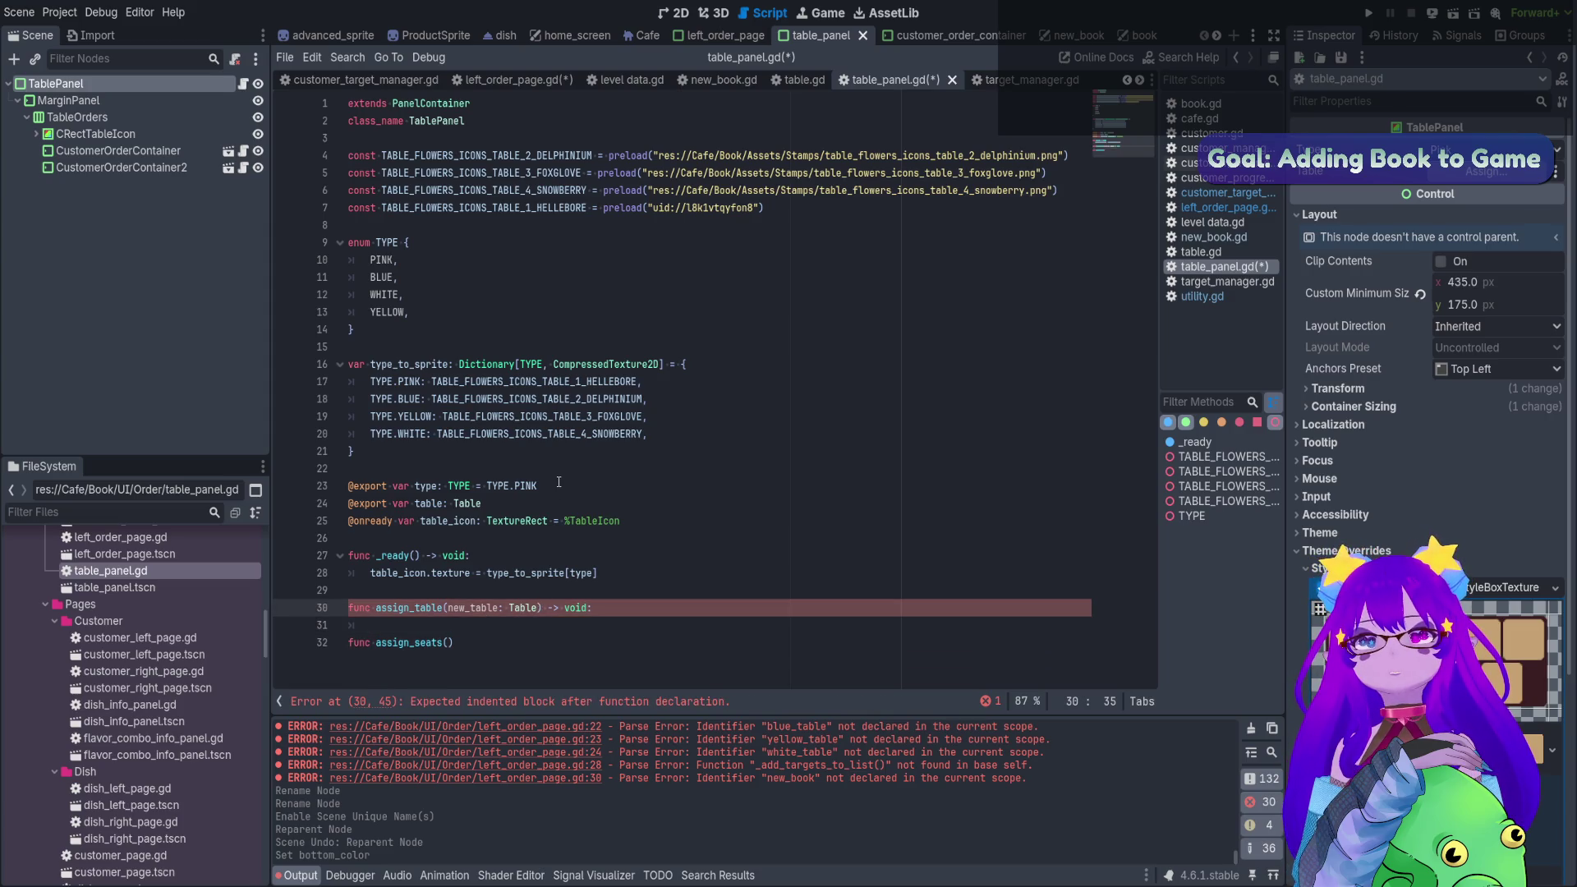
text(,)
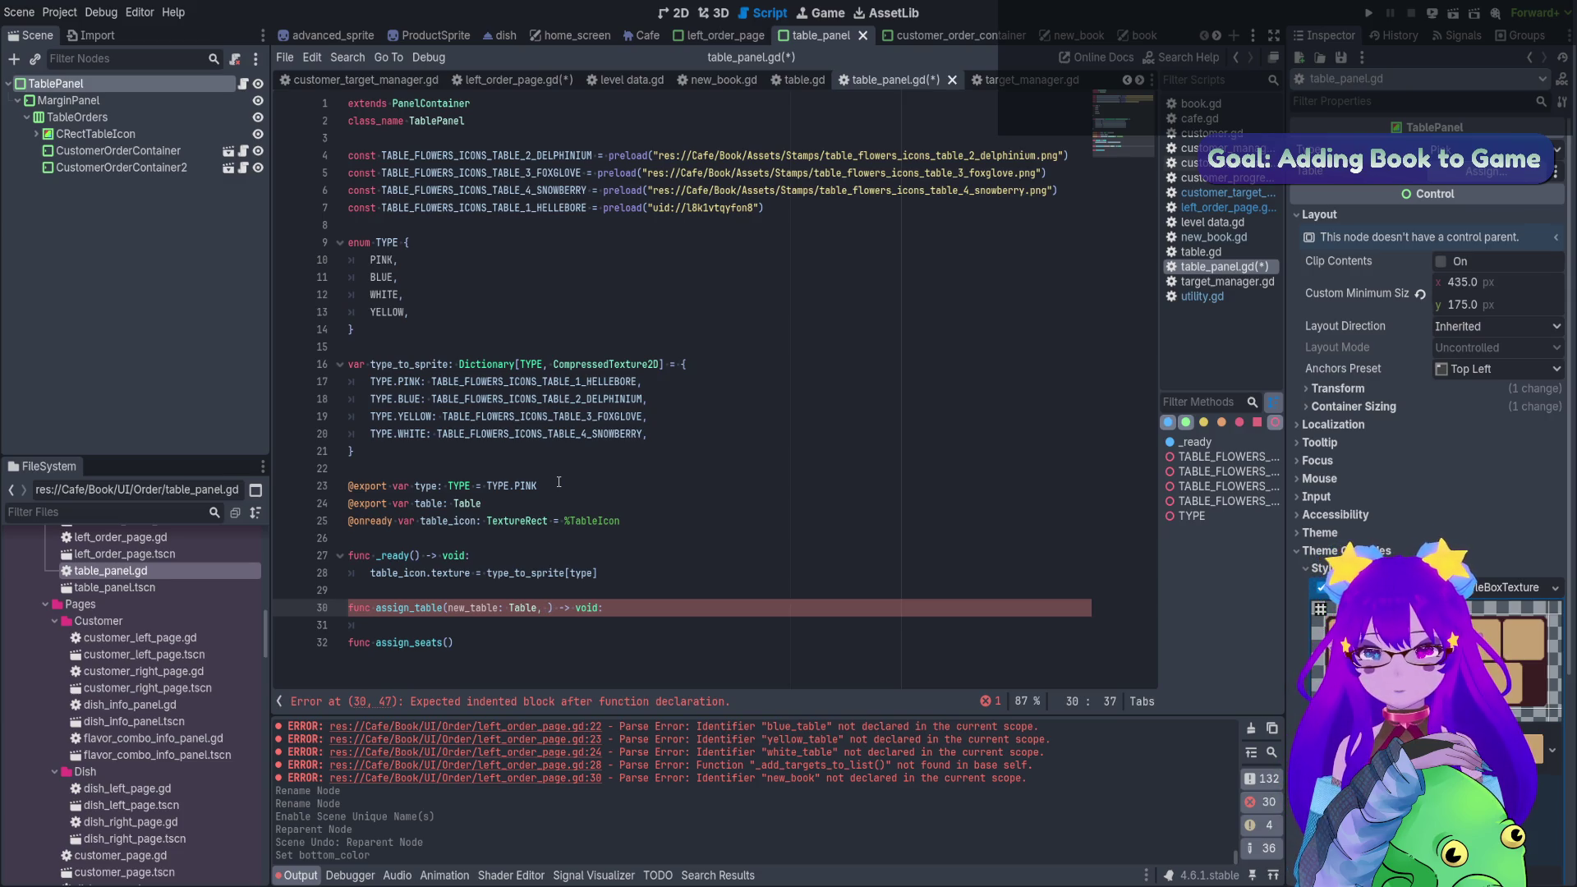
text( new_type)
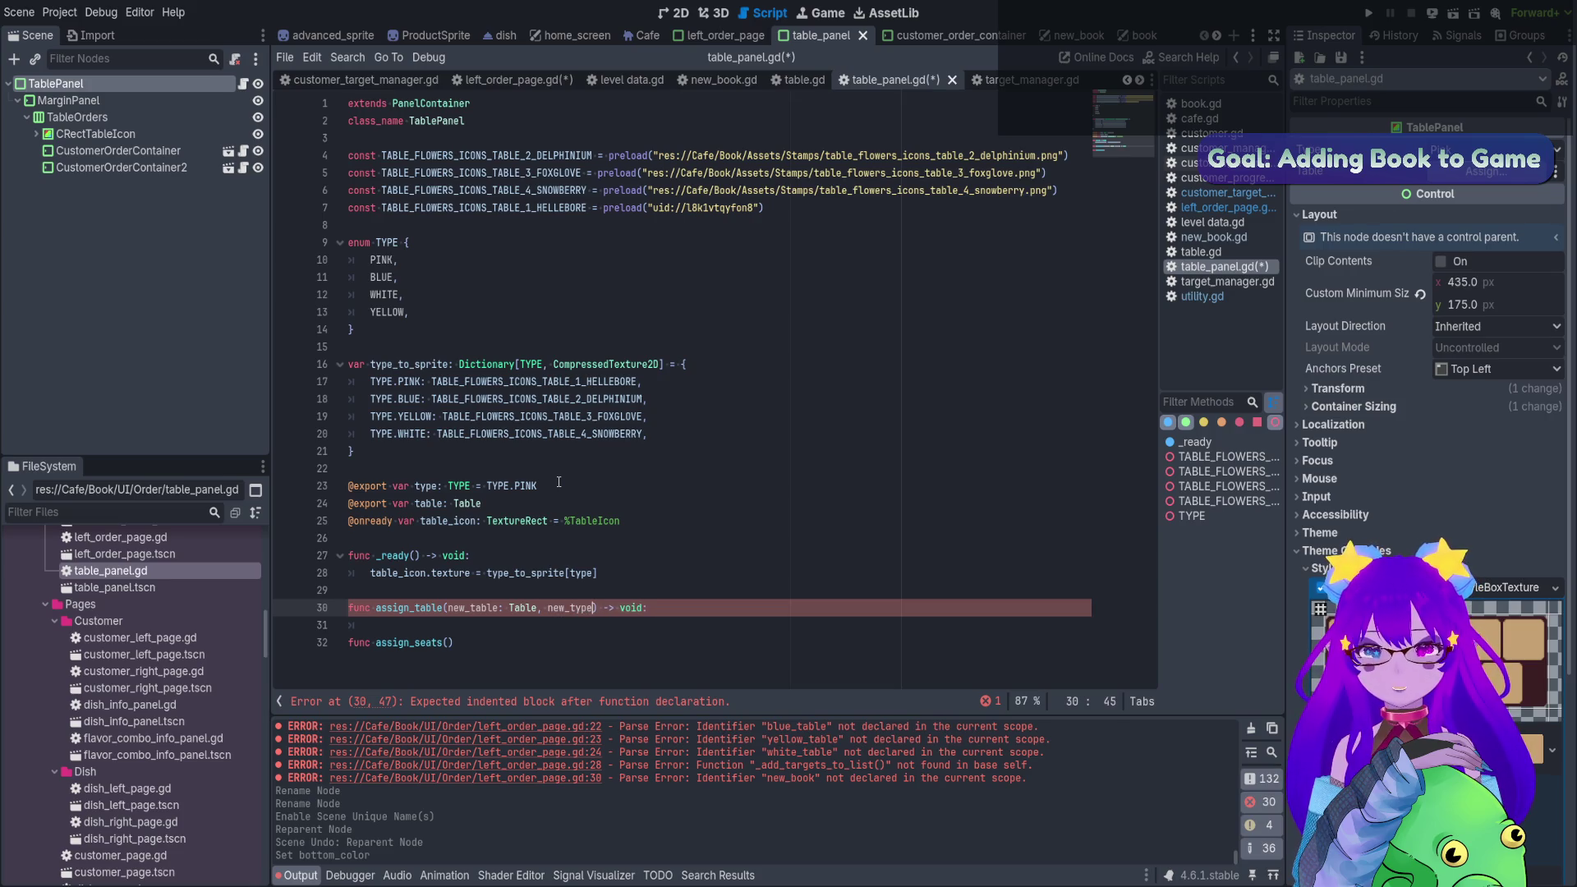
text(: TYPE)
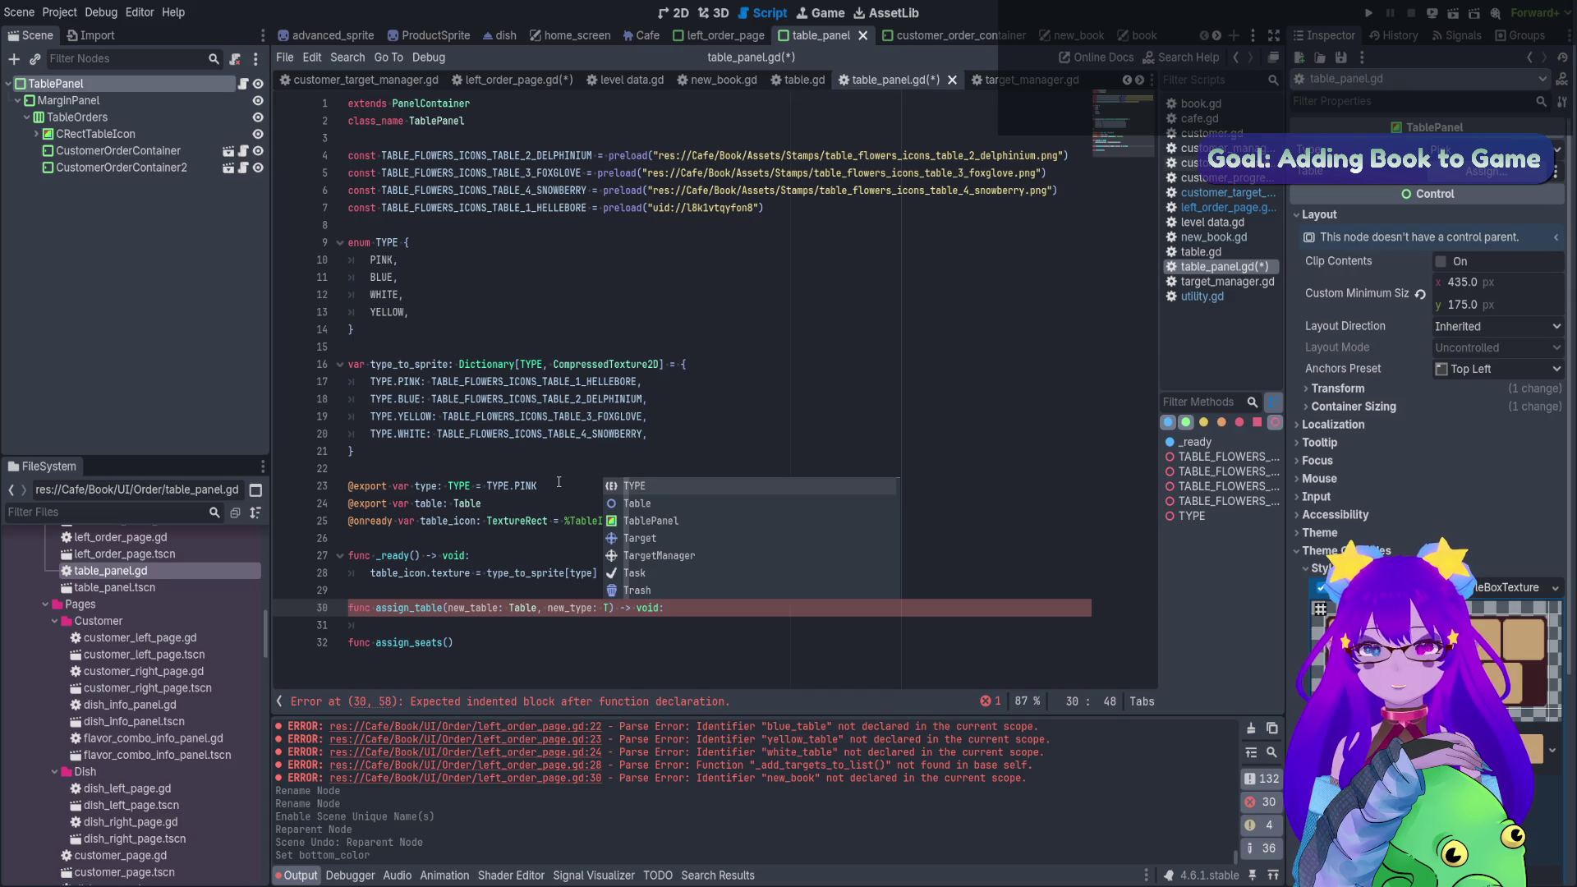
click(754, 608)
key(Return)
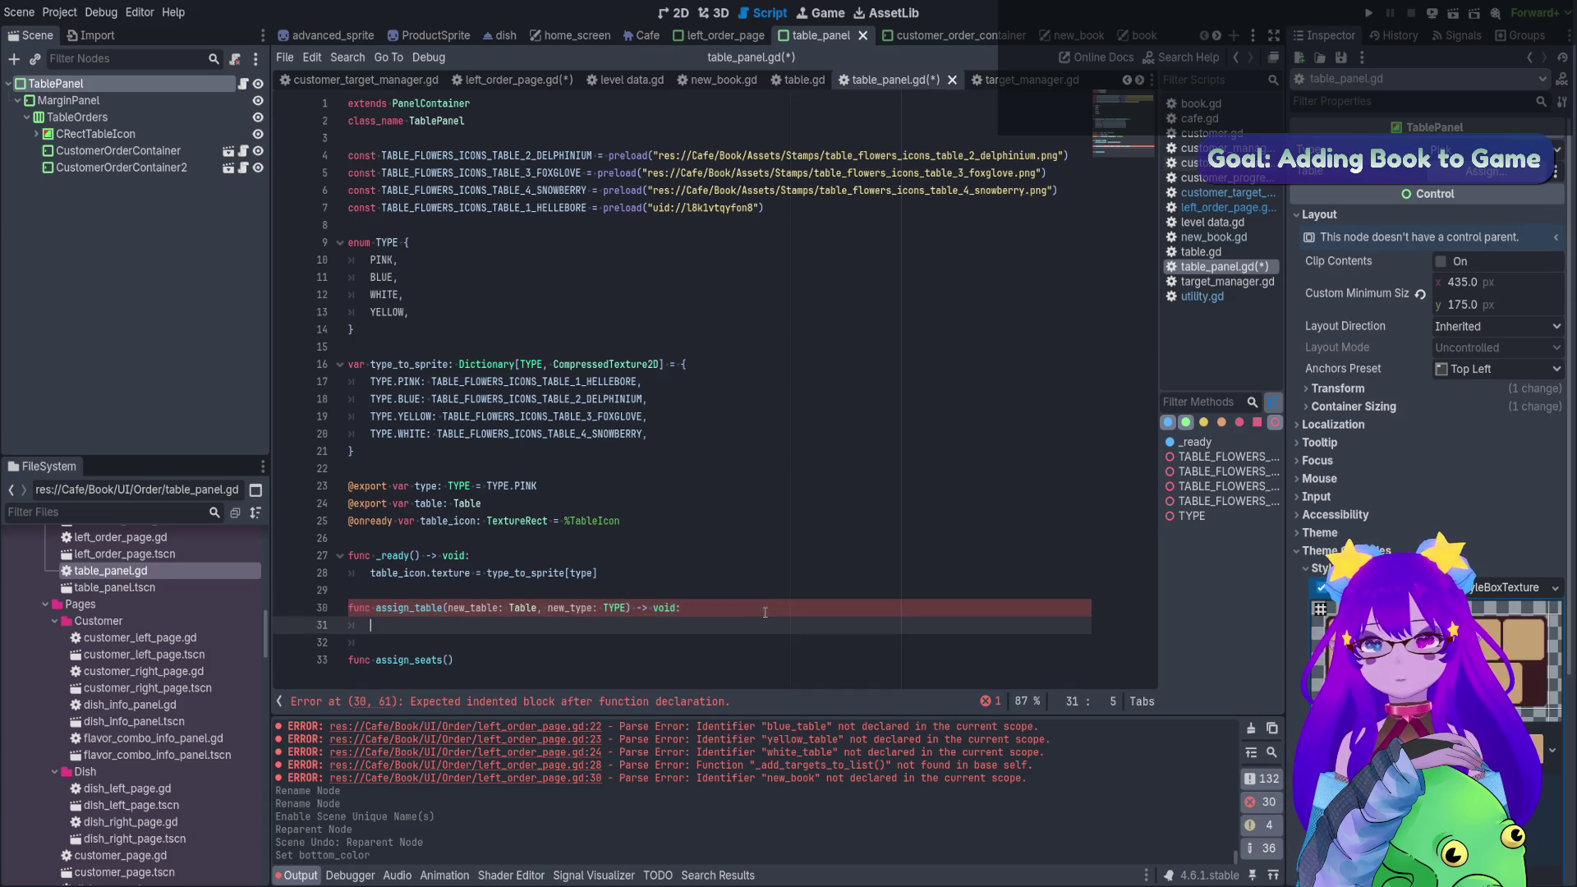
text(type = new)
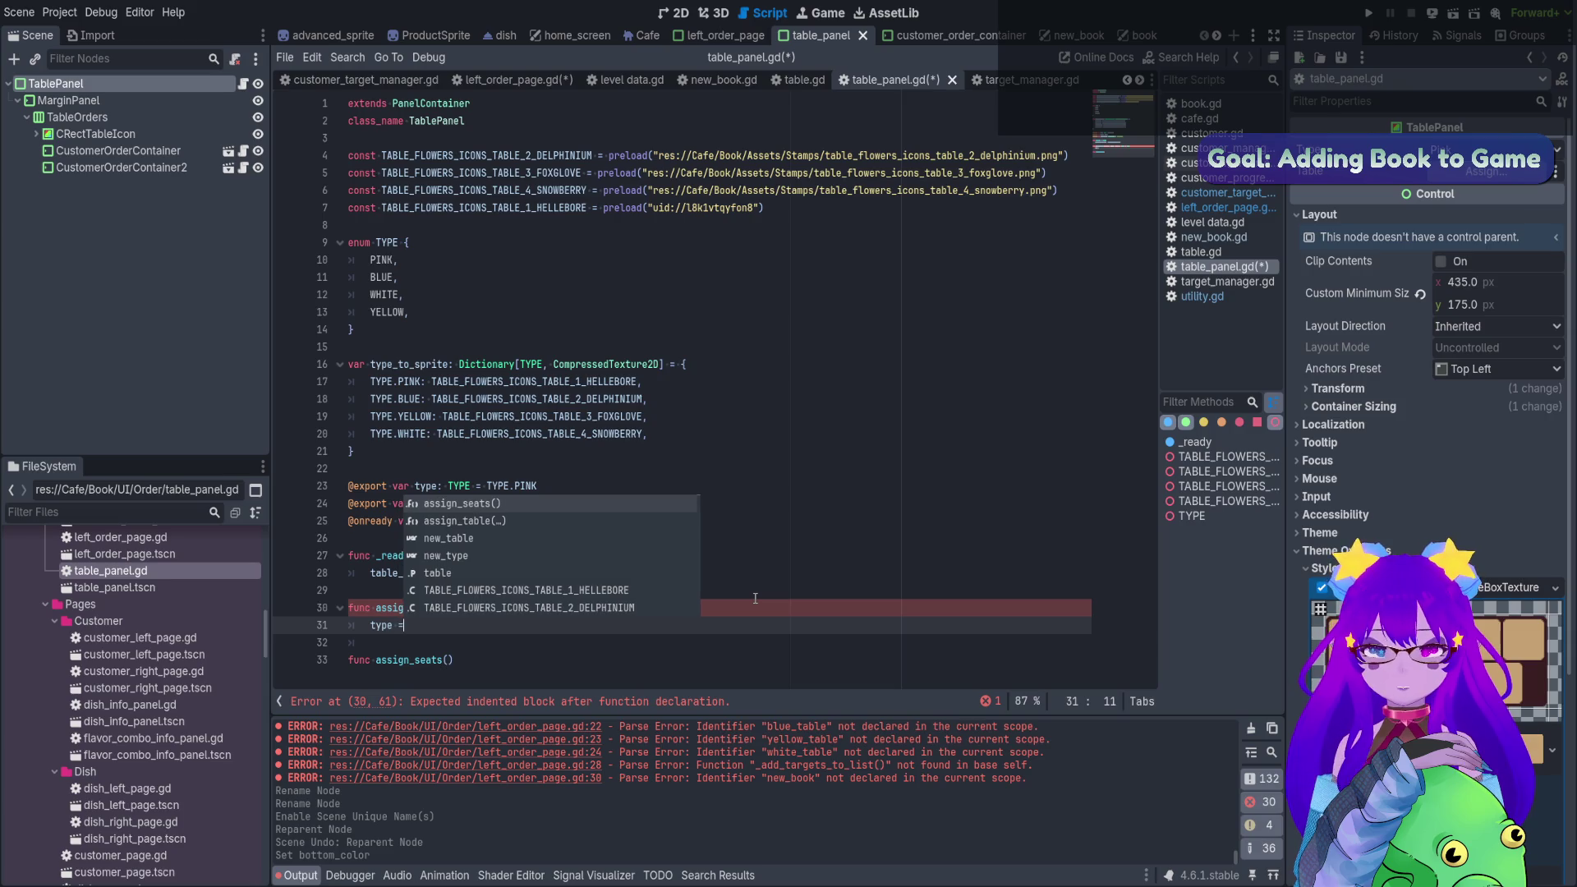
key(Return)
key(Return)
text(table = new)
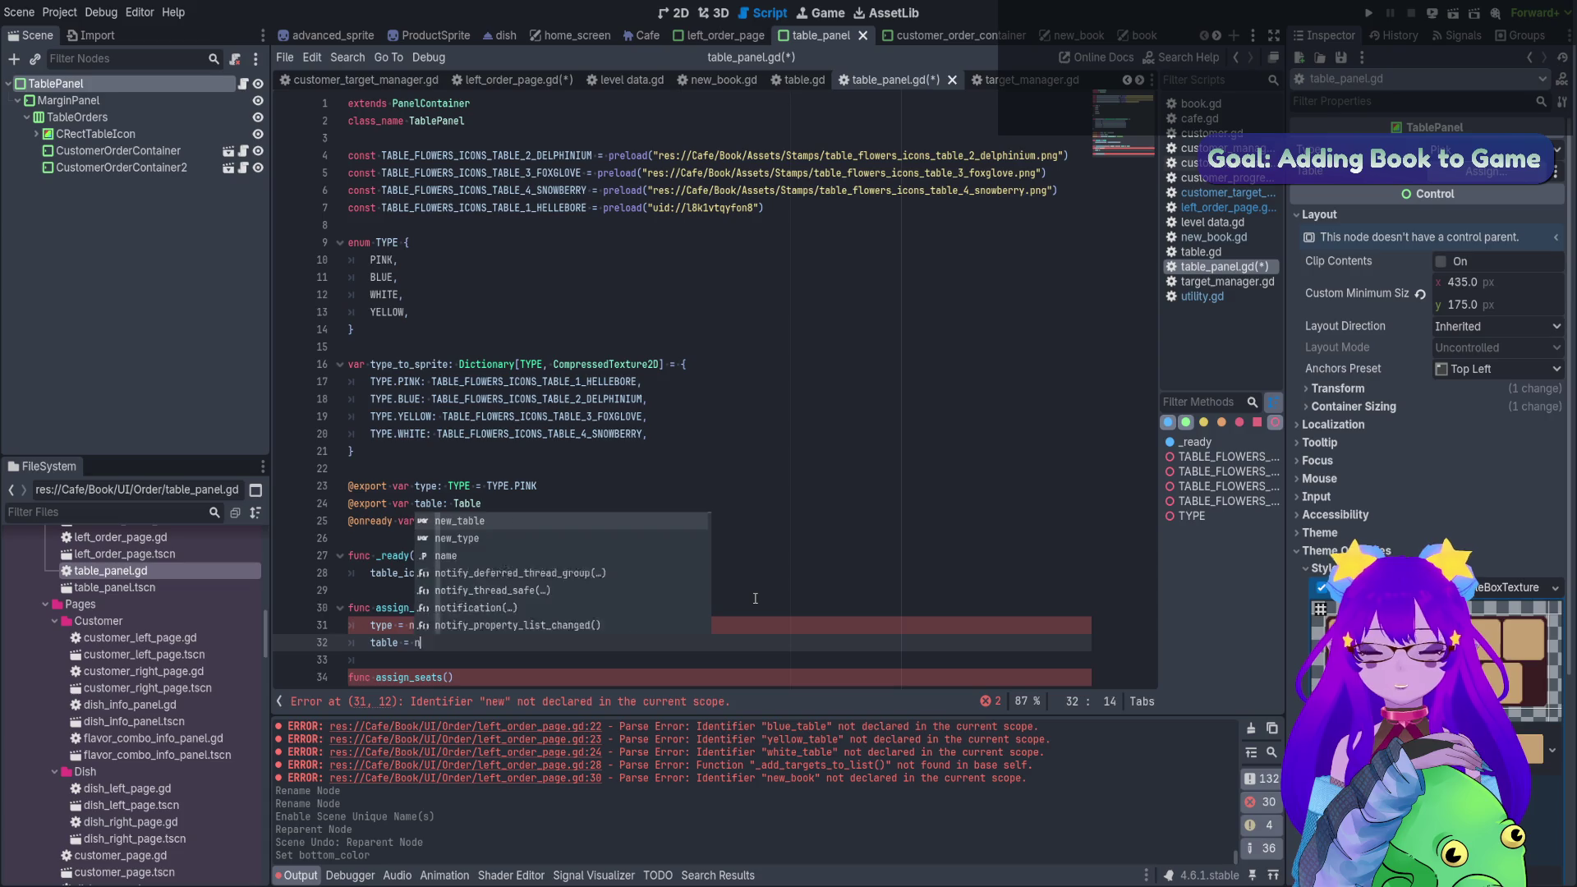
key(Return)
key(Return)
Delete the unfinished assign_seats stub line
triple_click(504, 678)
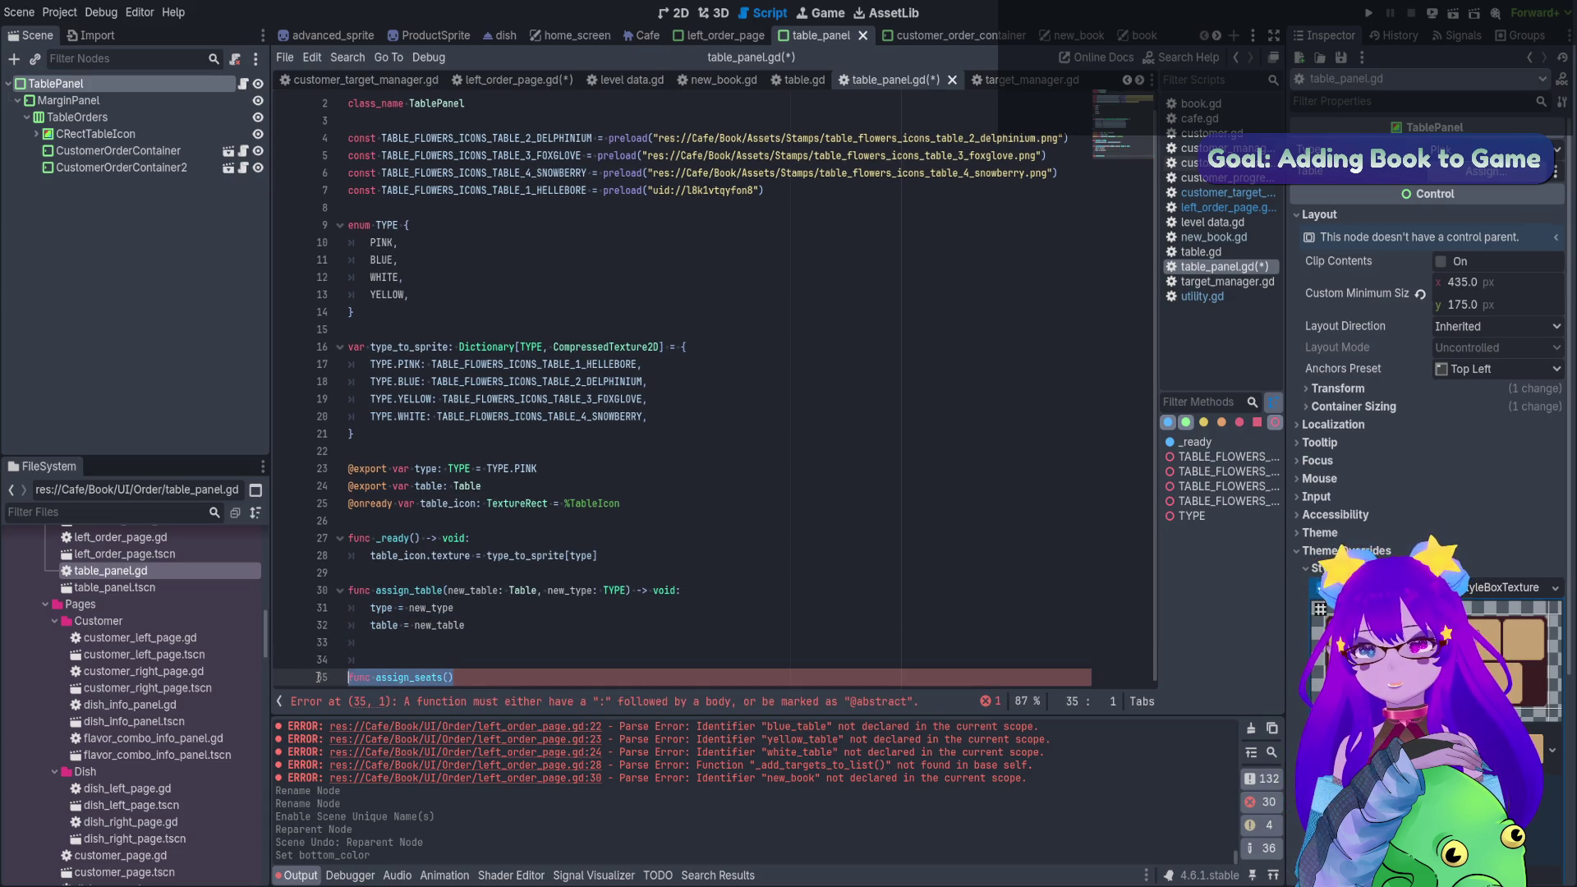
key(Delete)
click(387, 648)
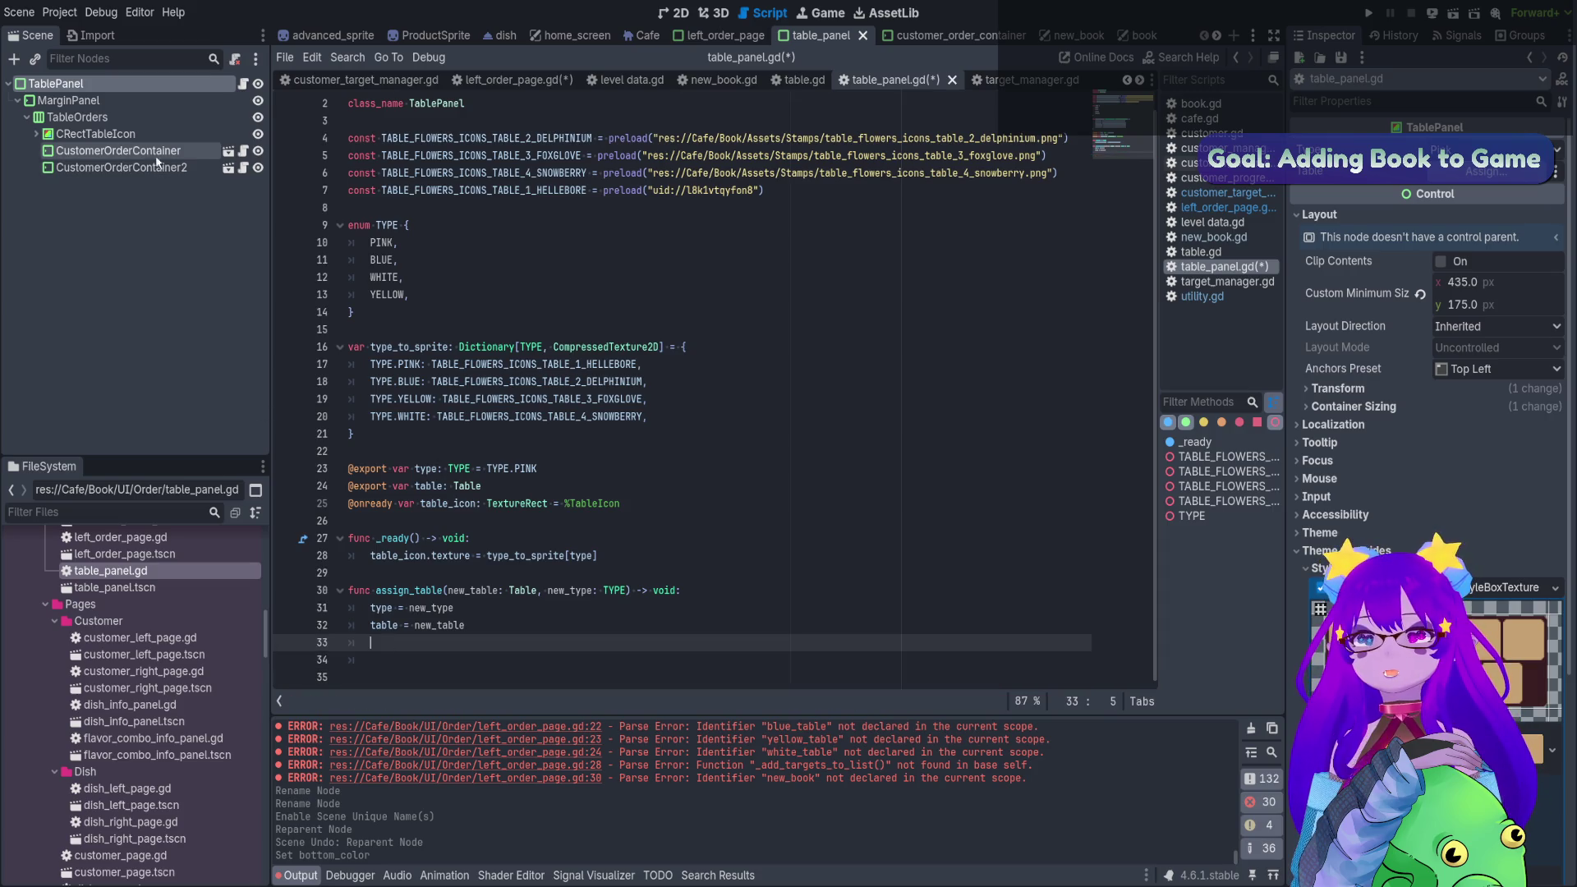
Rename the order containers to TopTable and BottomTable and give both scene-unique names
click(156, 152)
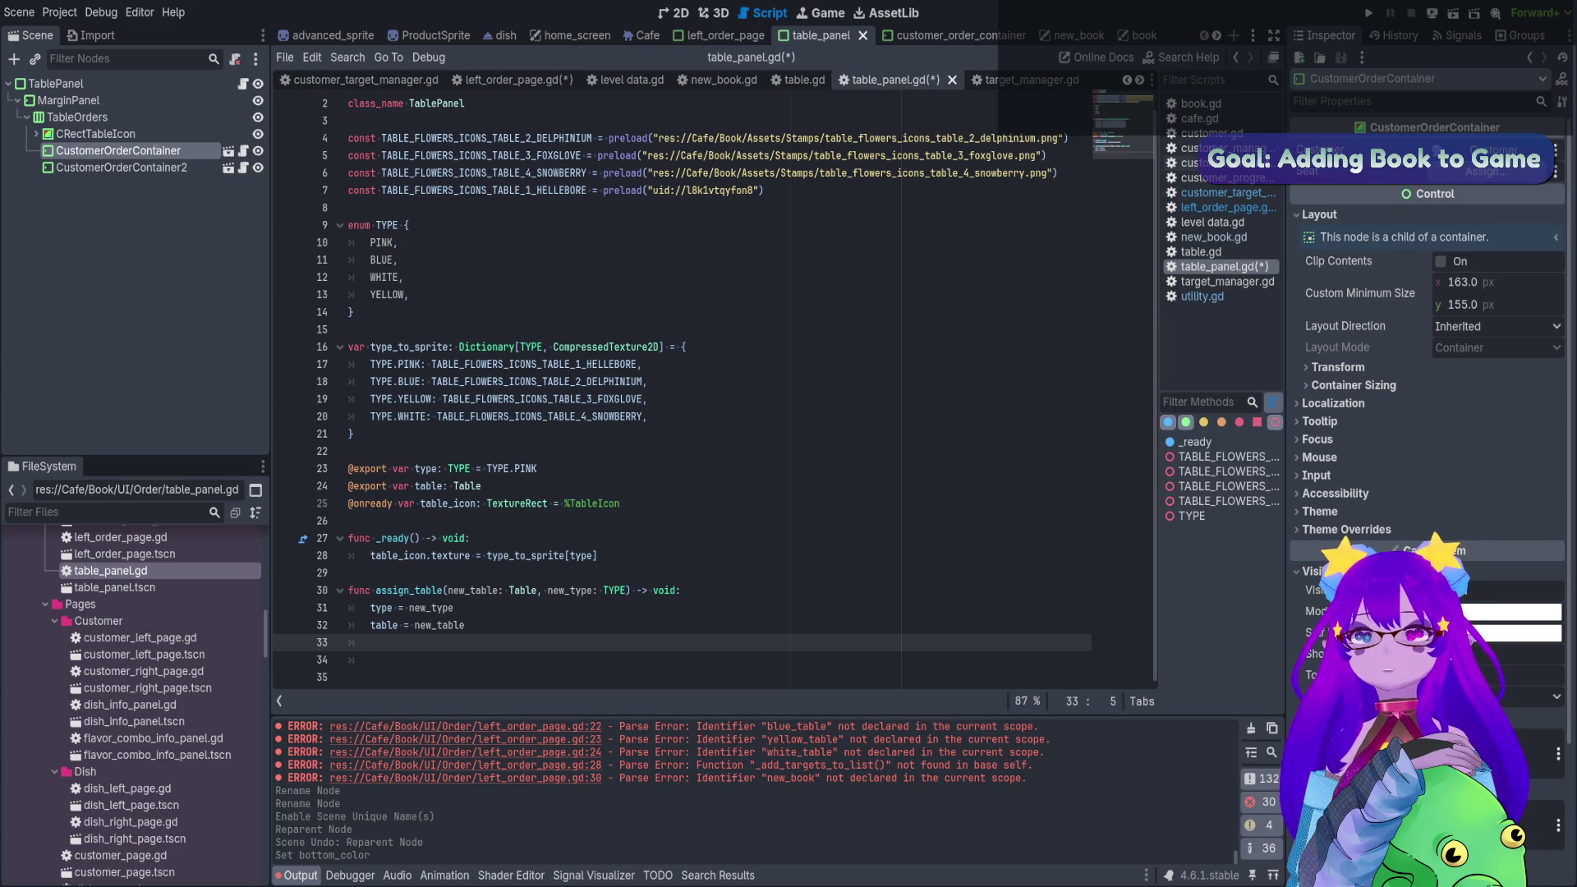
double_click(156, 150)
text(TopTable)
click(152, 166)
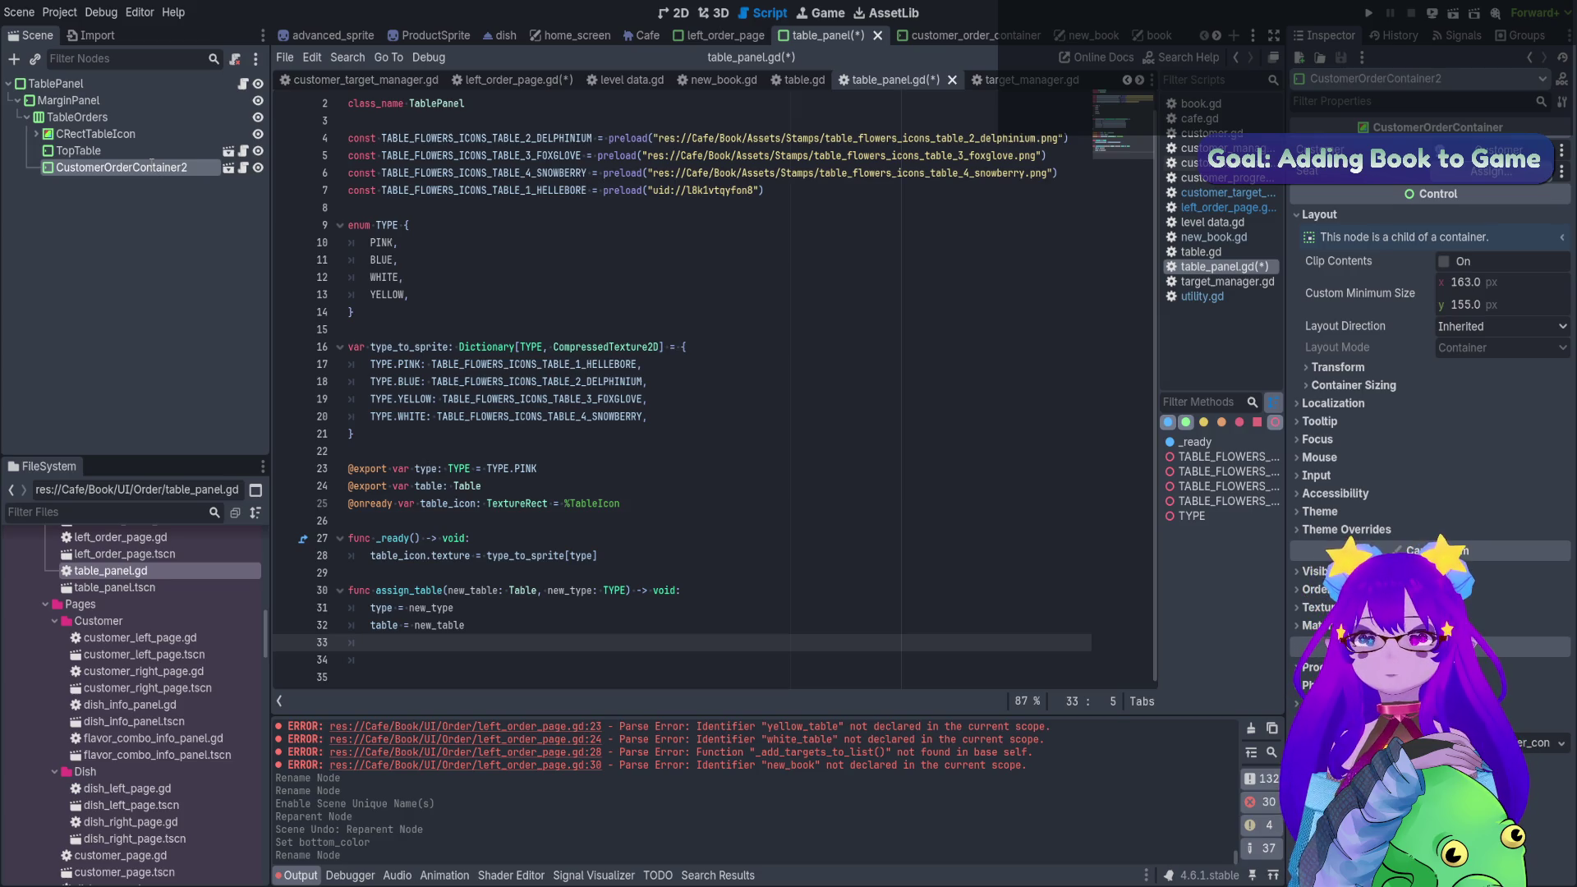
text(BottomTable)
key(Return)
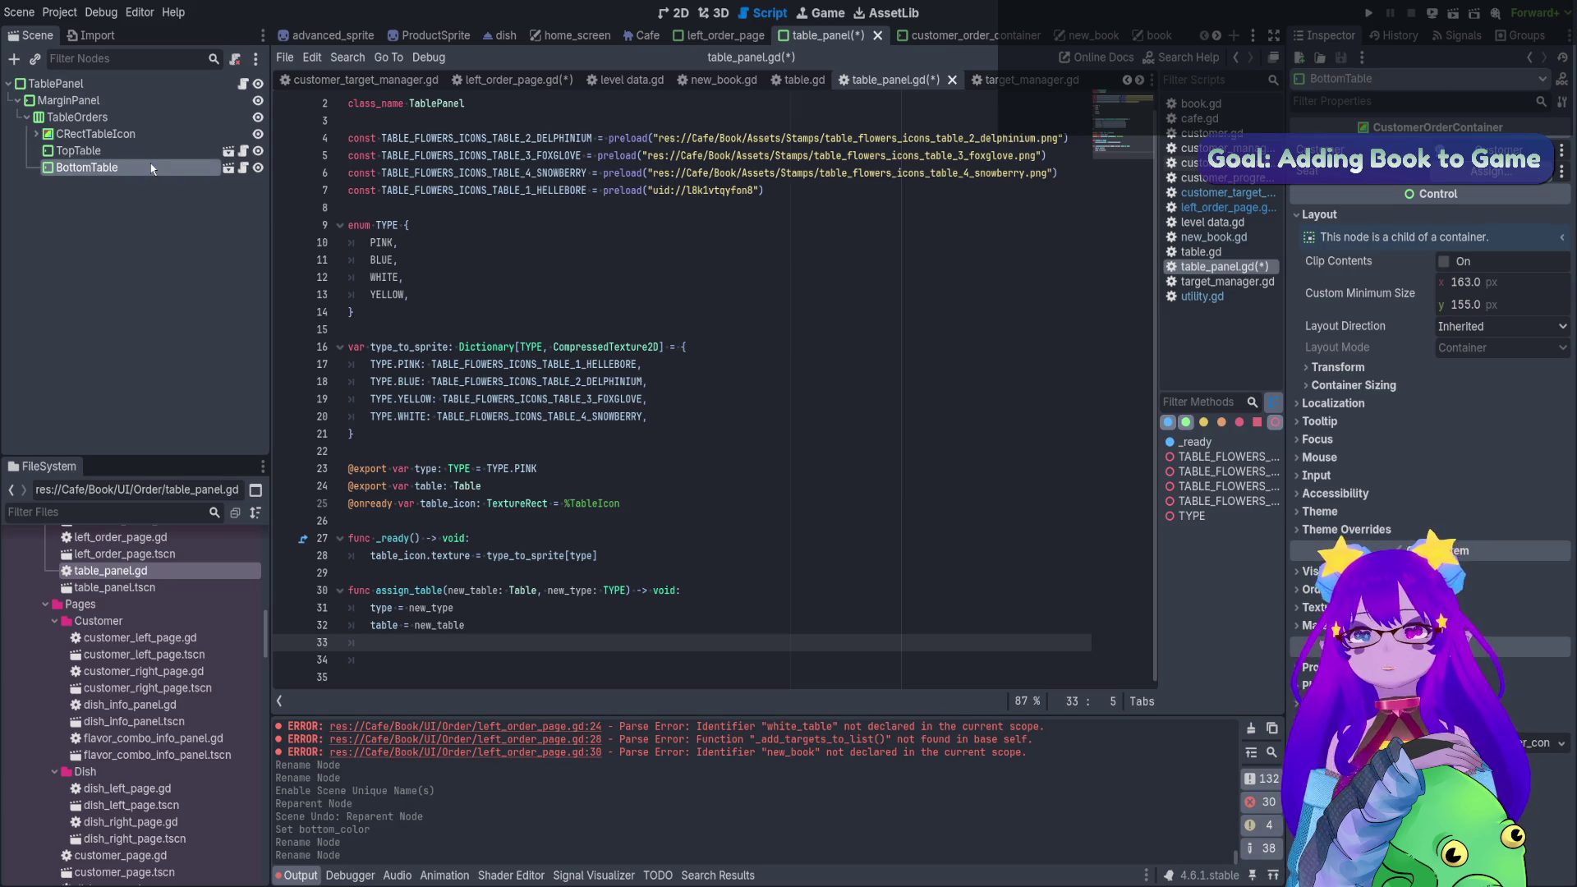
shift+click(156, 150)
right_click(148, 153)
click(183, 312)
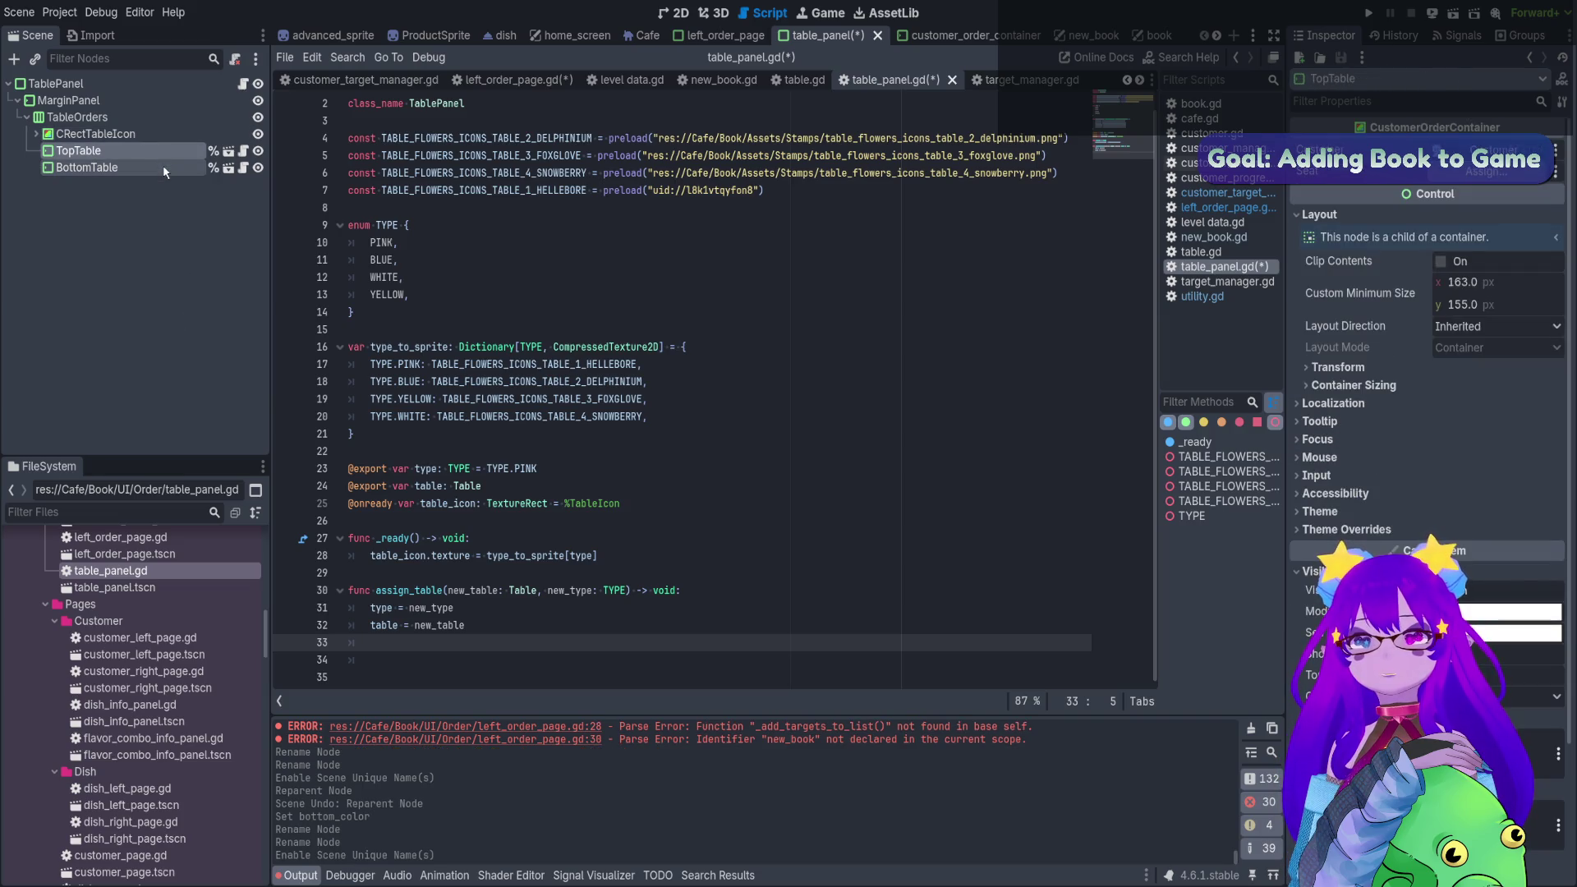
Insert references to both tables and write top_table.seat = table.left_seat in assign_table
mouse_move(156, 150)
mouse_down()
mouse_move(279, 329)
mouse_move(394, 362)
mouse_move(380, 457)
mouse_up()
scroll(410, 435, down, 1)
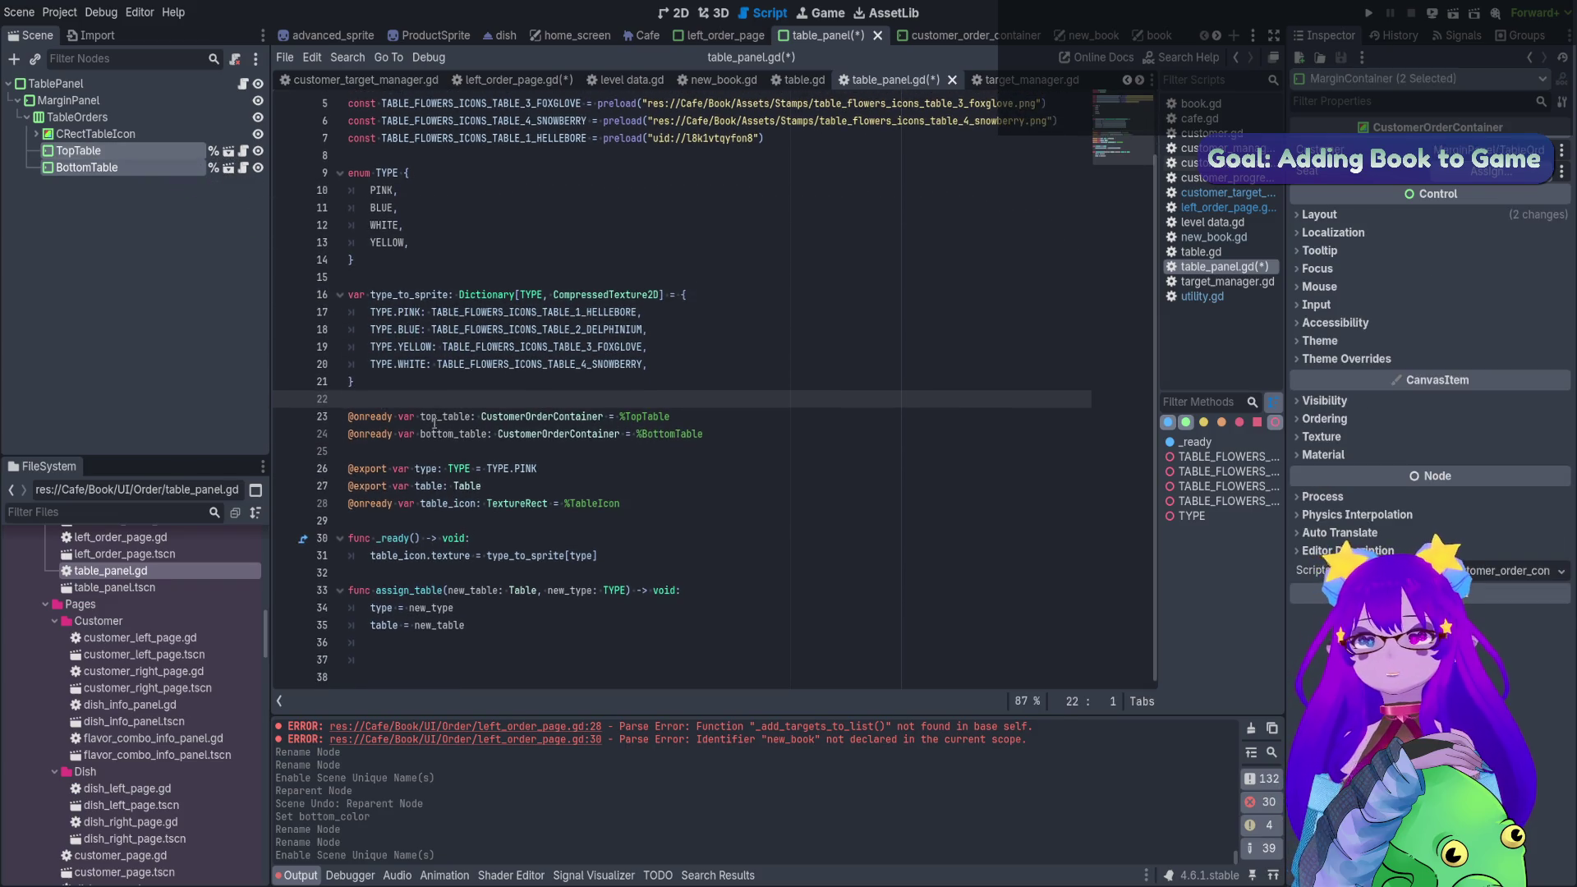
double_click(443, 416)
key(ctrl+c)
click(426, 655)
key(ctrl+v)
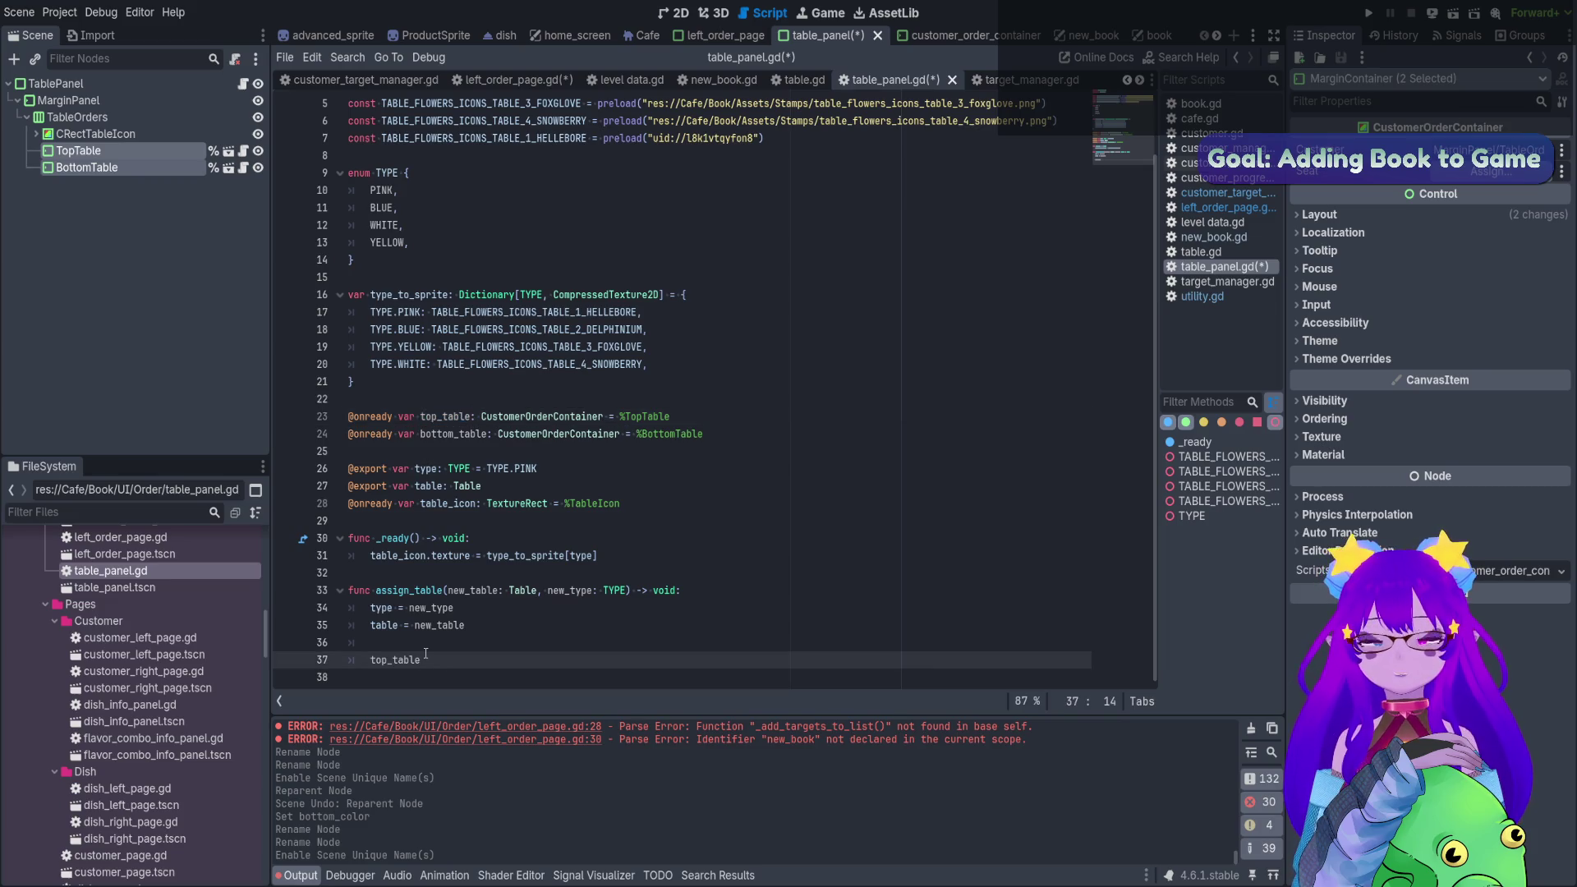
text(.)
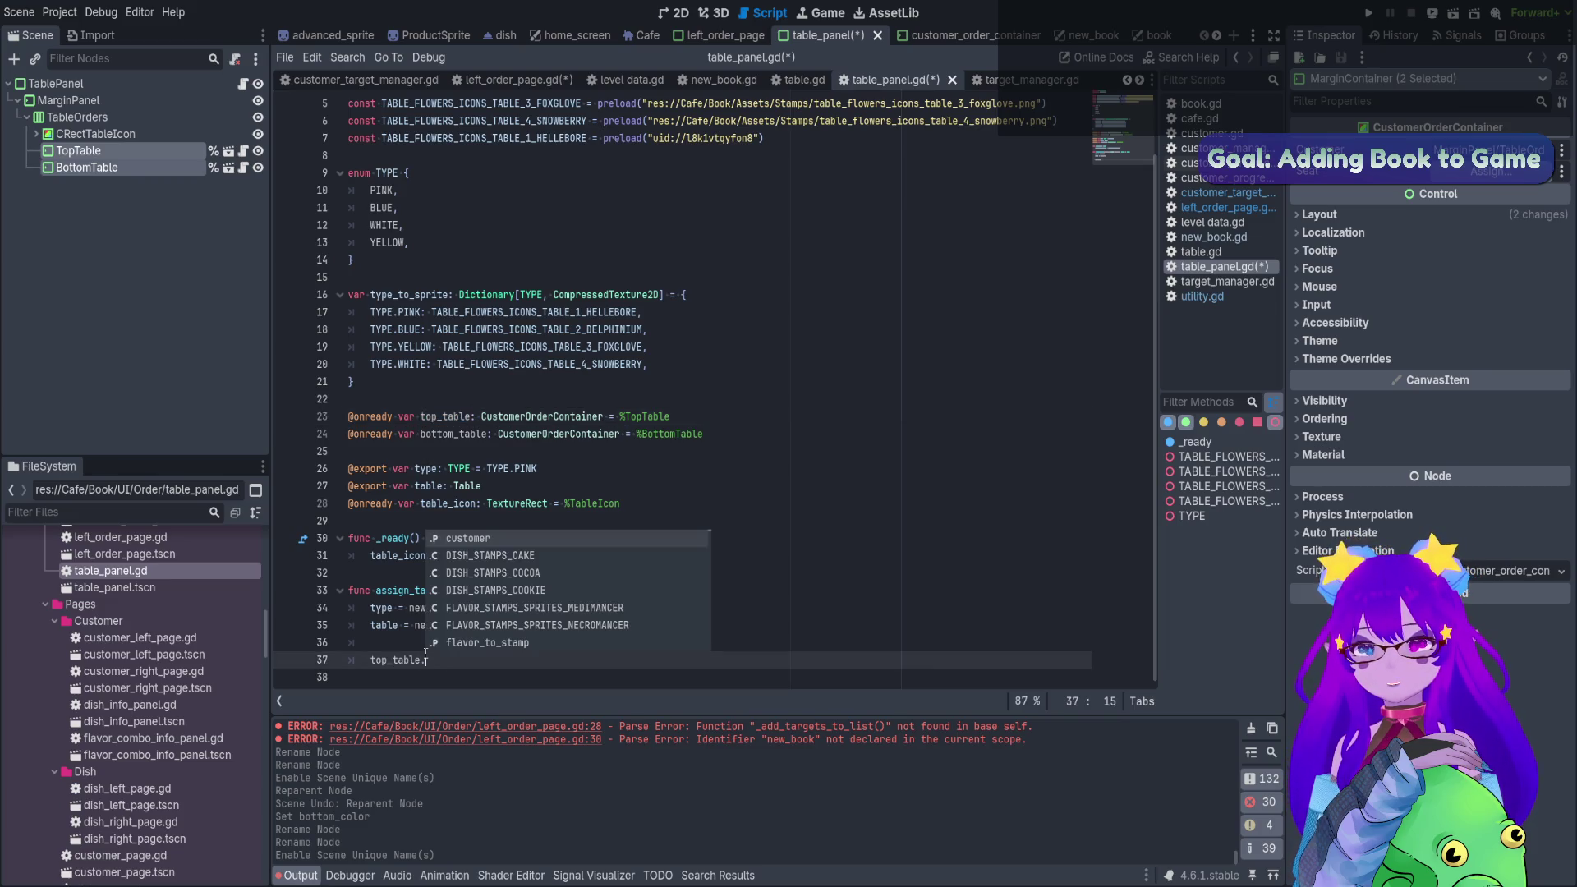
text(seat)
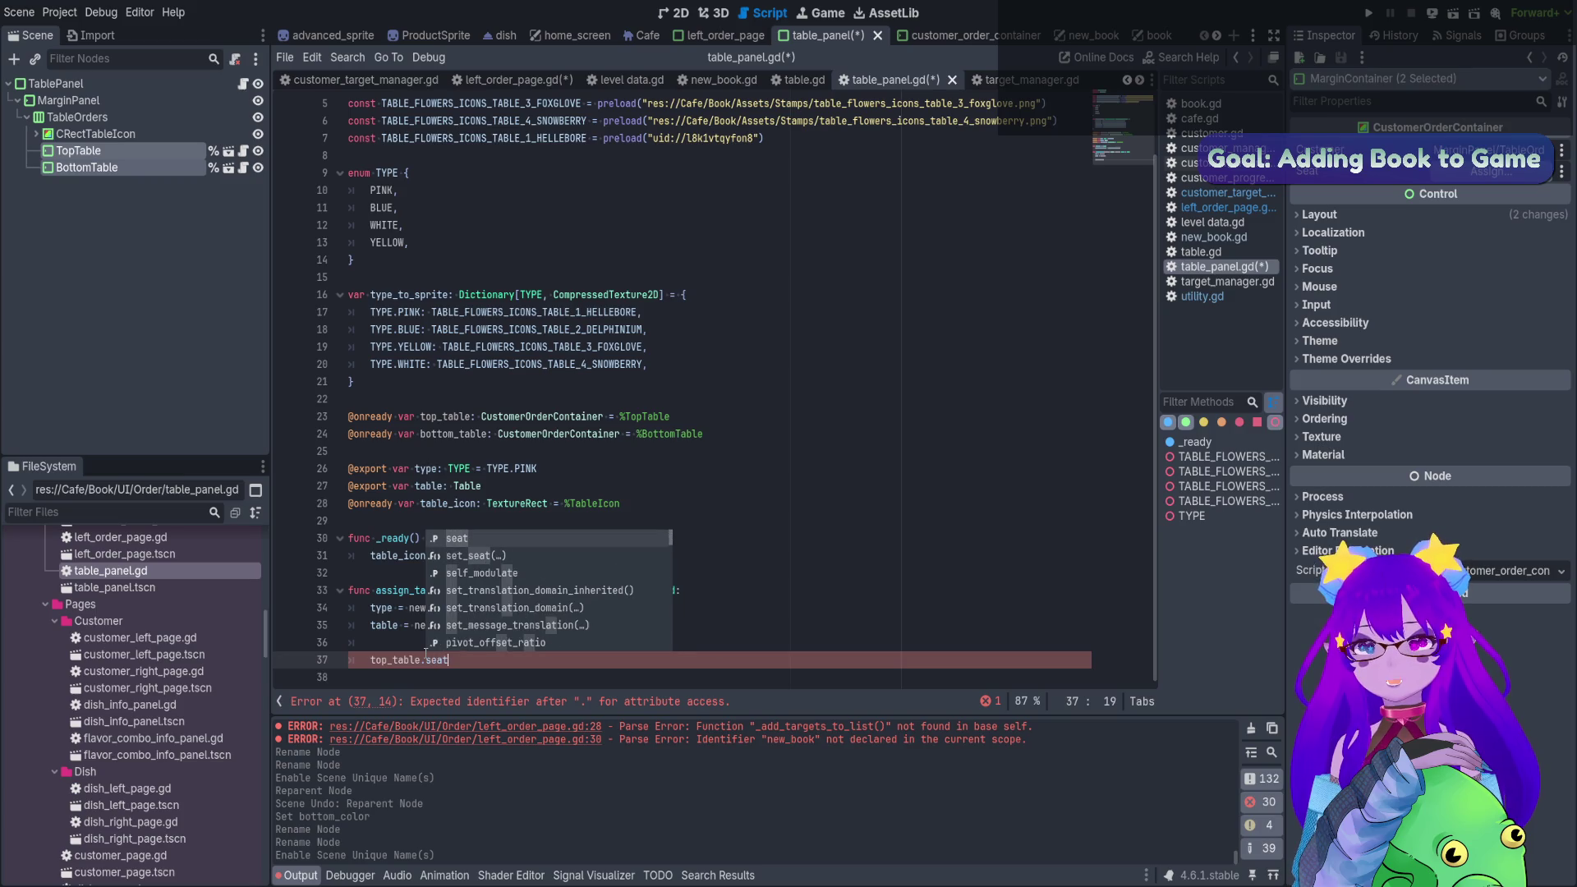
text( = tabl)
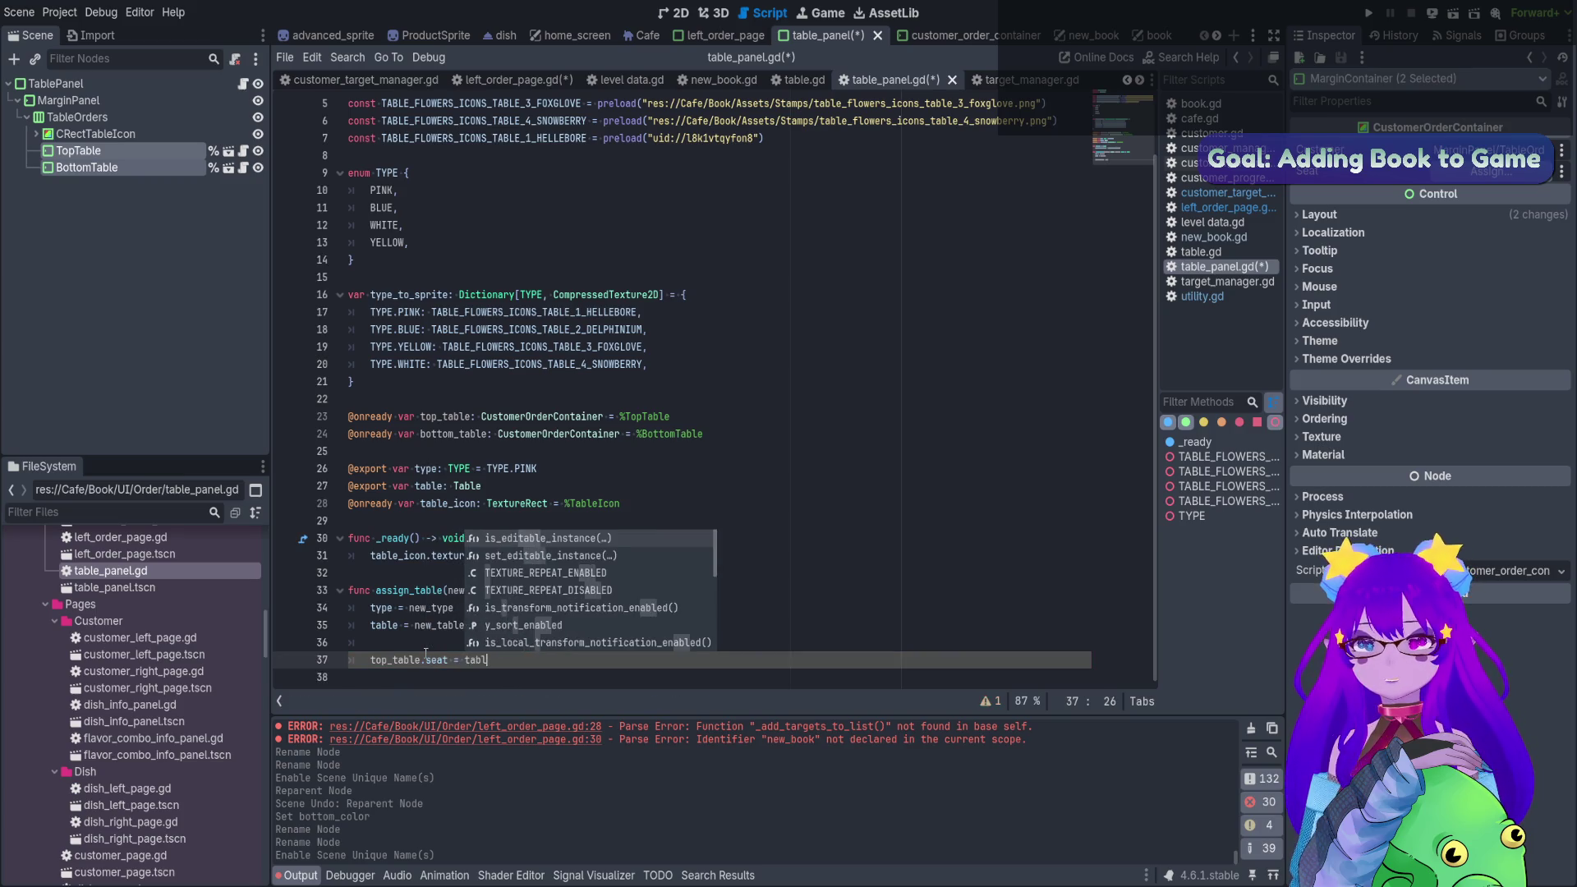
text(e.left_seat)
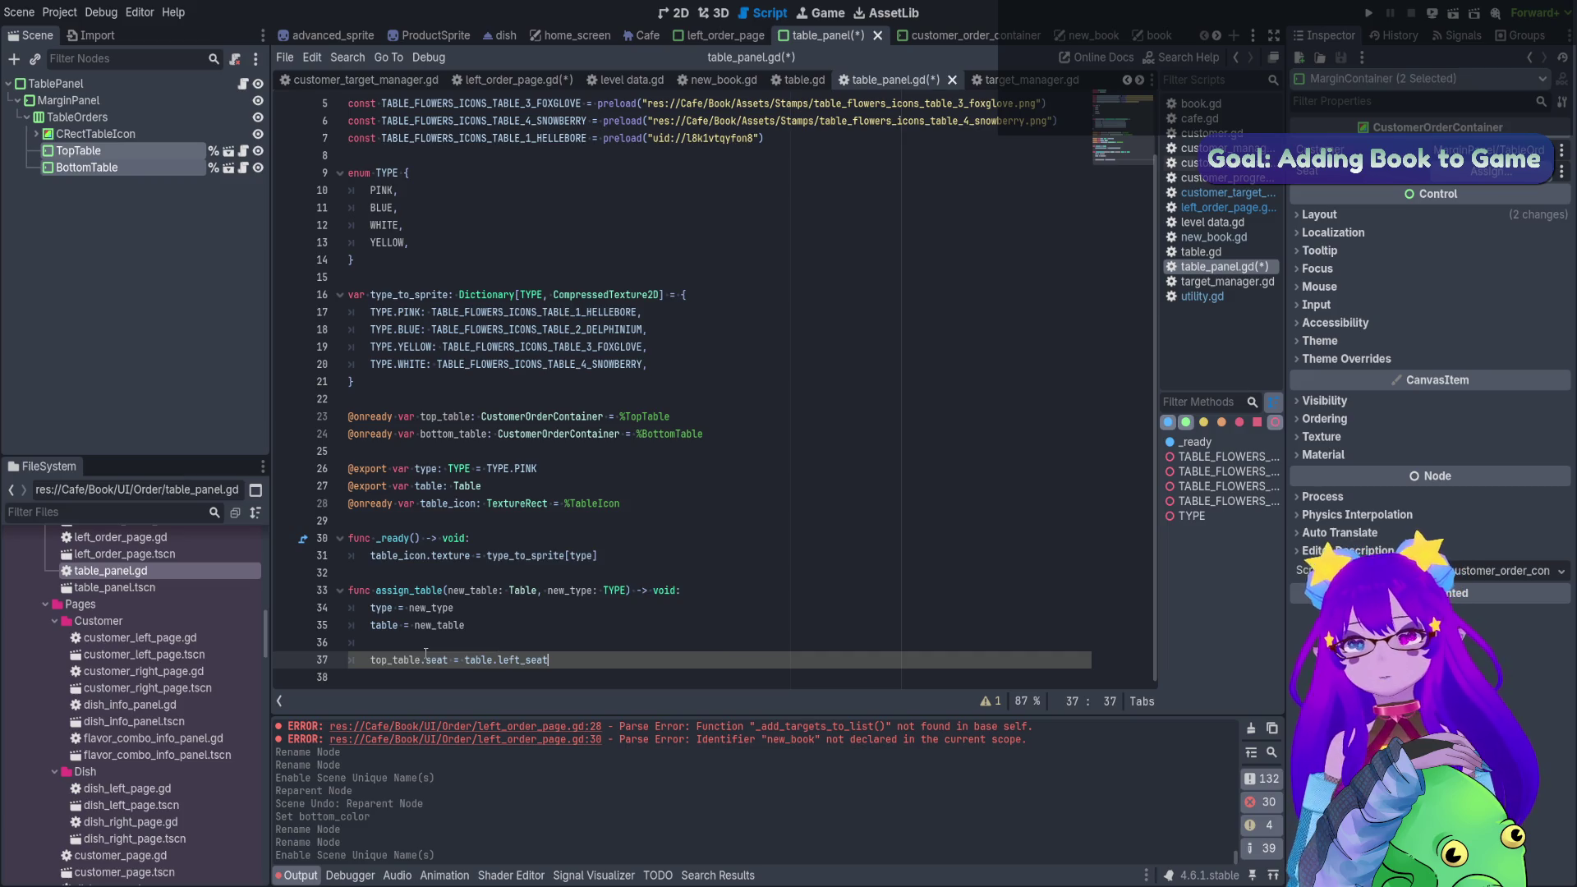
Rename TopTable to LeftSeat and BottomTable to RightSeat
click(678, 14)
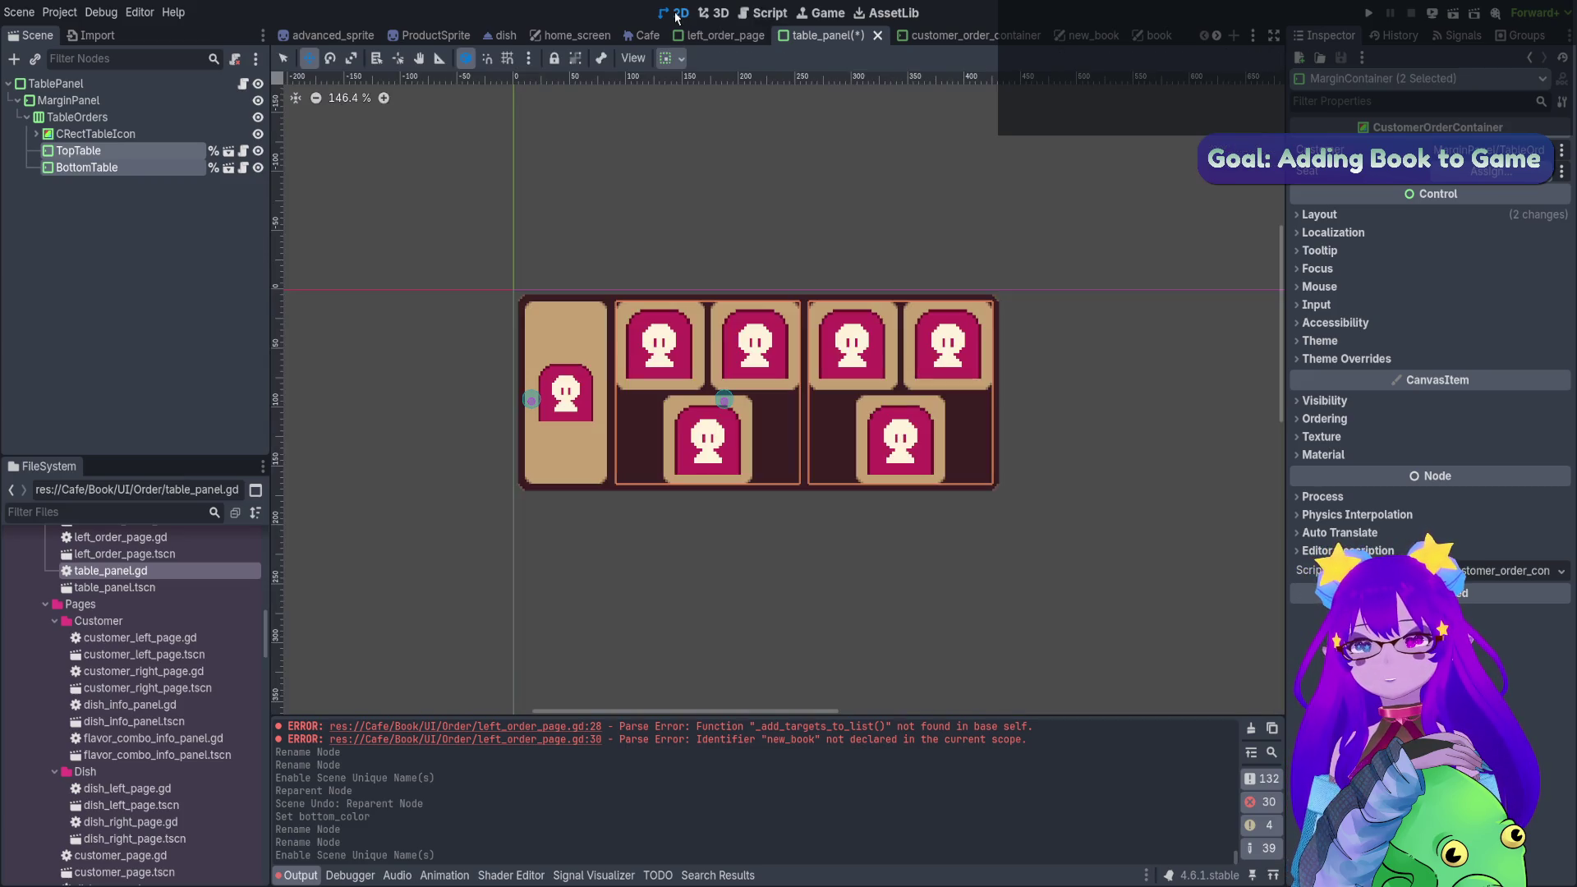
click(184, 145)
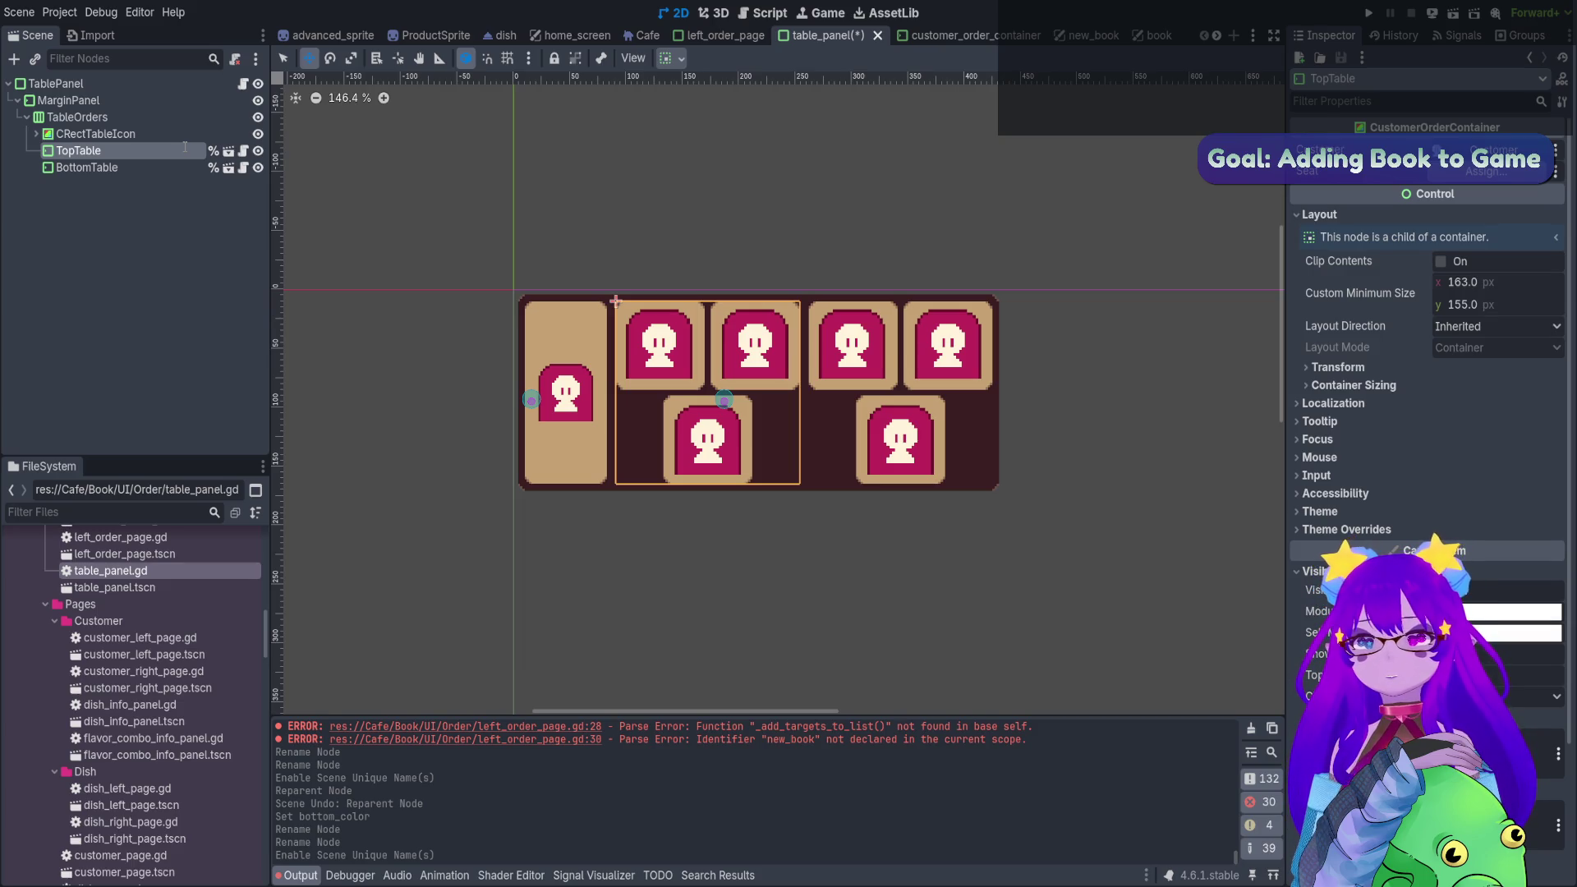
text(LeftSeat)
click(168, 168)
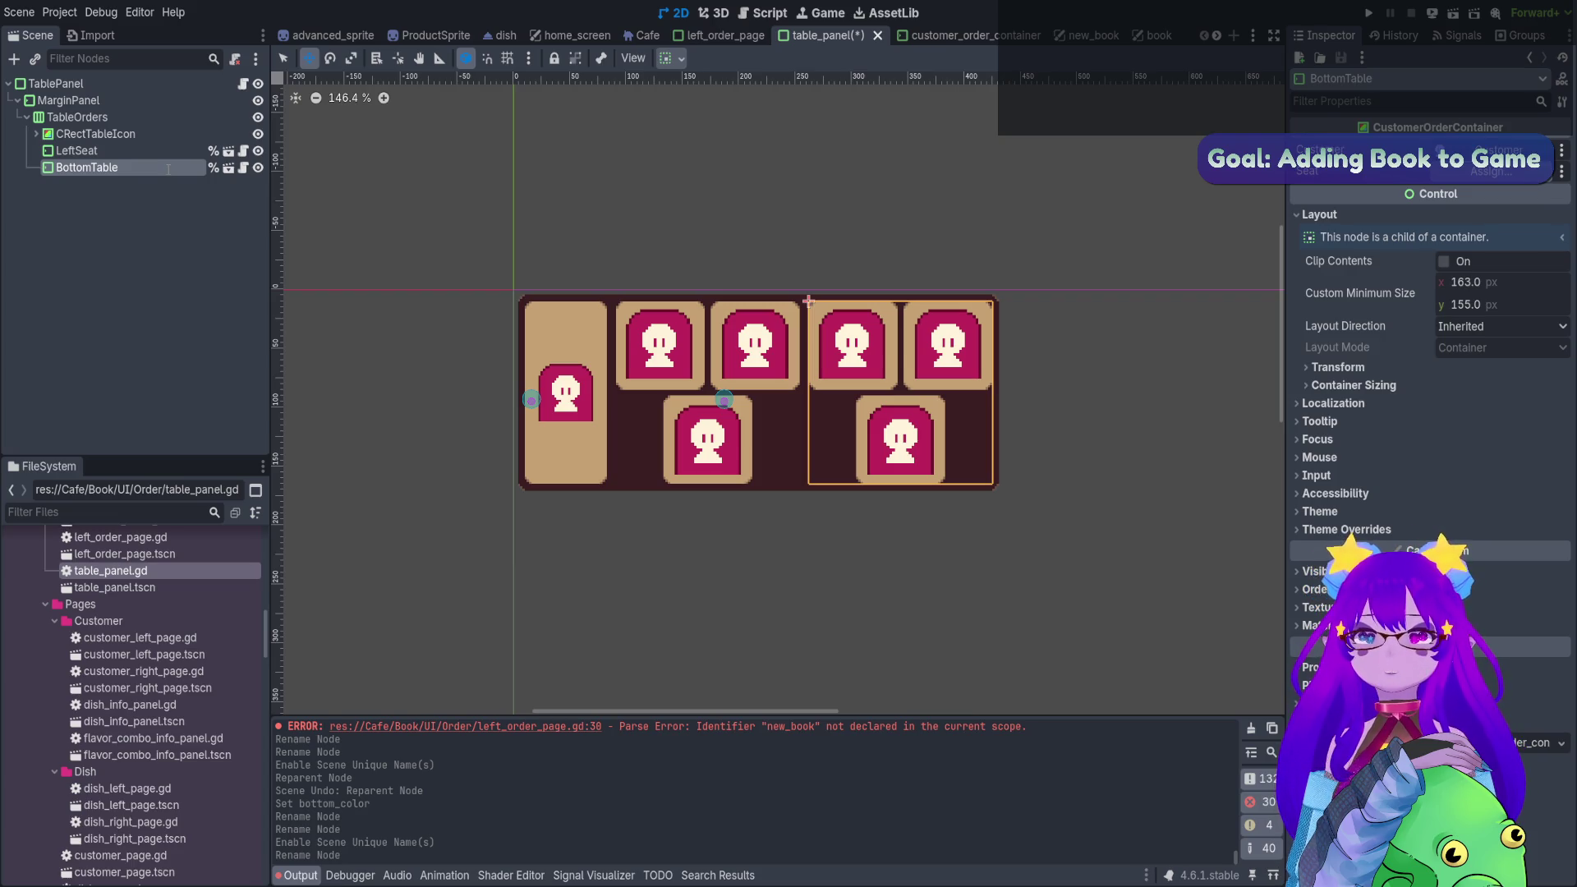
text(RightSeat)
Drop both seat node paths into table_panel.gd
click(763, 13)
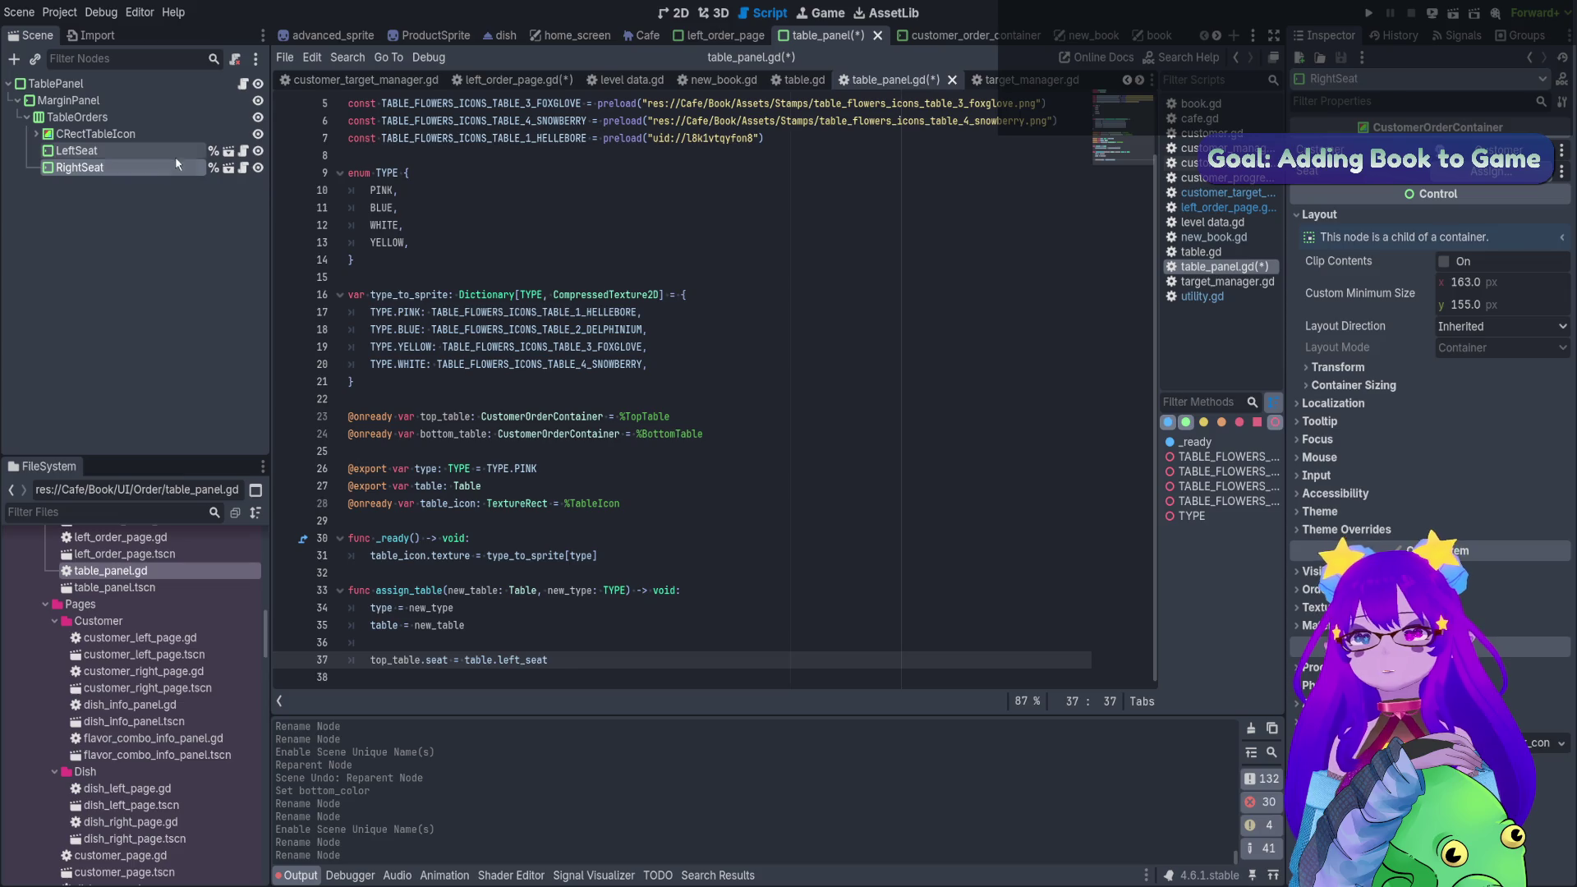
ctrl+click(169, 154)
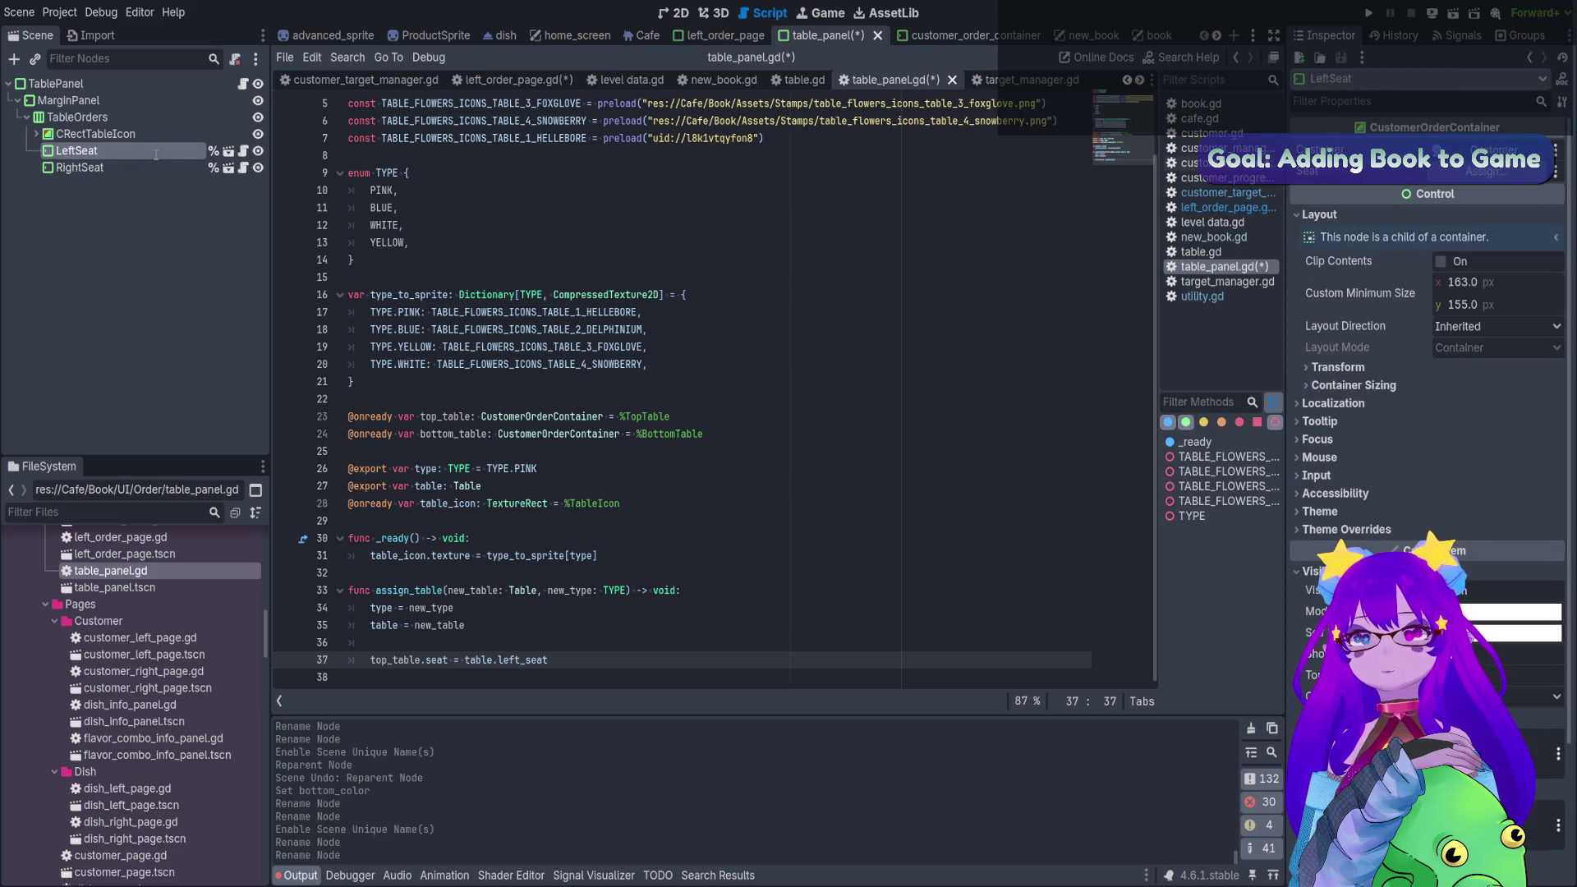
mouse_move(143, 151)
mouse_down()
mouse_move(492, 435)
mouse_move(394, 451)
mouse_up()
key(ctrl+z)
click(138, 167)
mouse_move(138, 167)
mouse_down()
mouse_move(386, 423)
mouse_move(395, 454)
mouse_up()
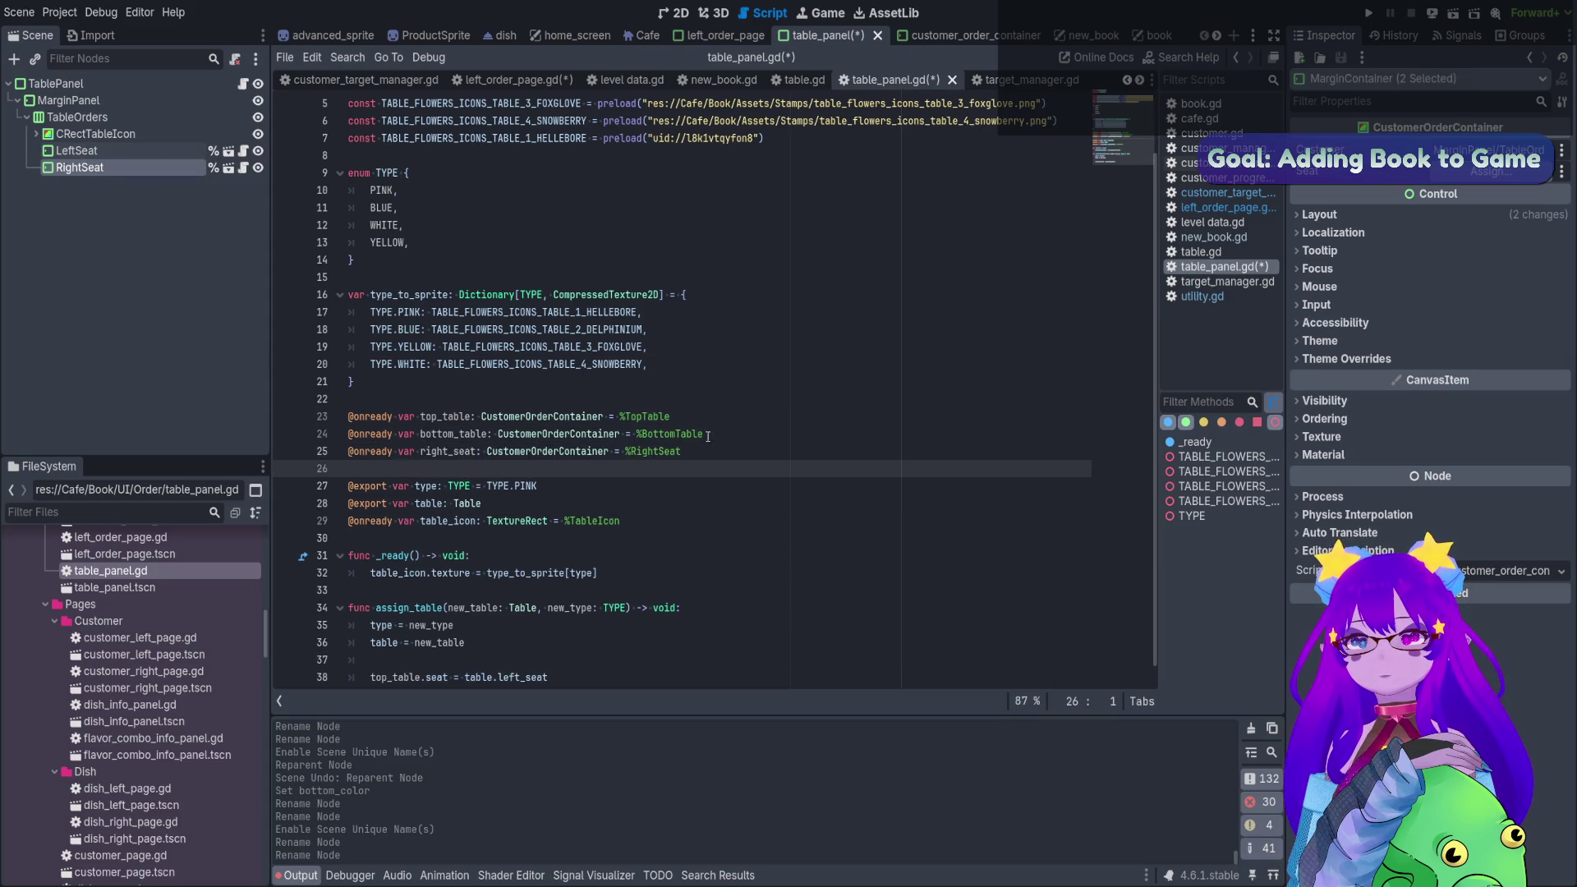
drag(730, 433, 348, 434)
key(shift+Up)
key(BackSpace)
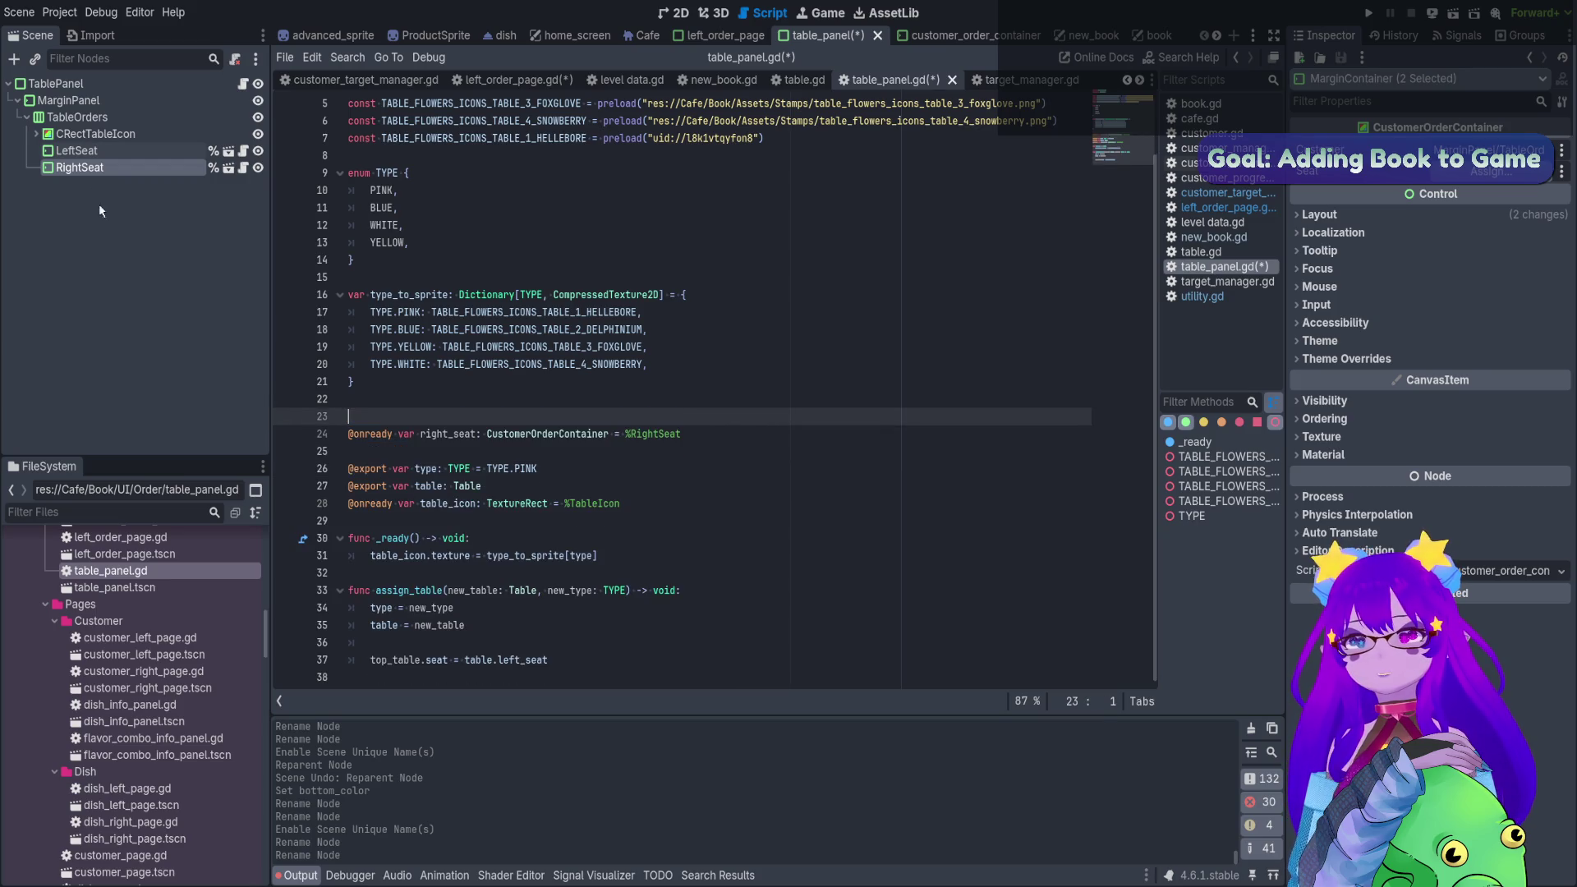
click(76, 150)
mouse_move(76, 151)
mouse_down()
mouse_move(141, 156)
mouse_move(361, 406)
mouse_up()
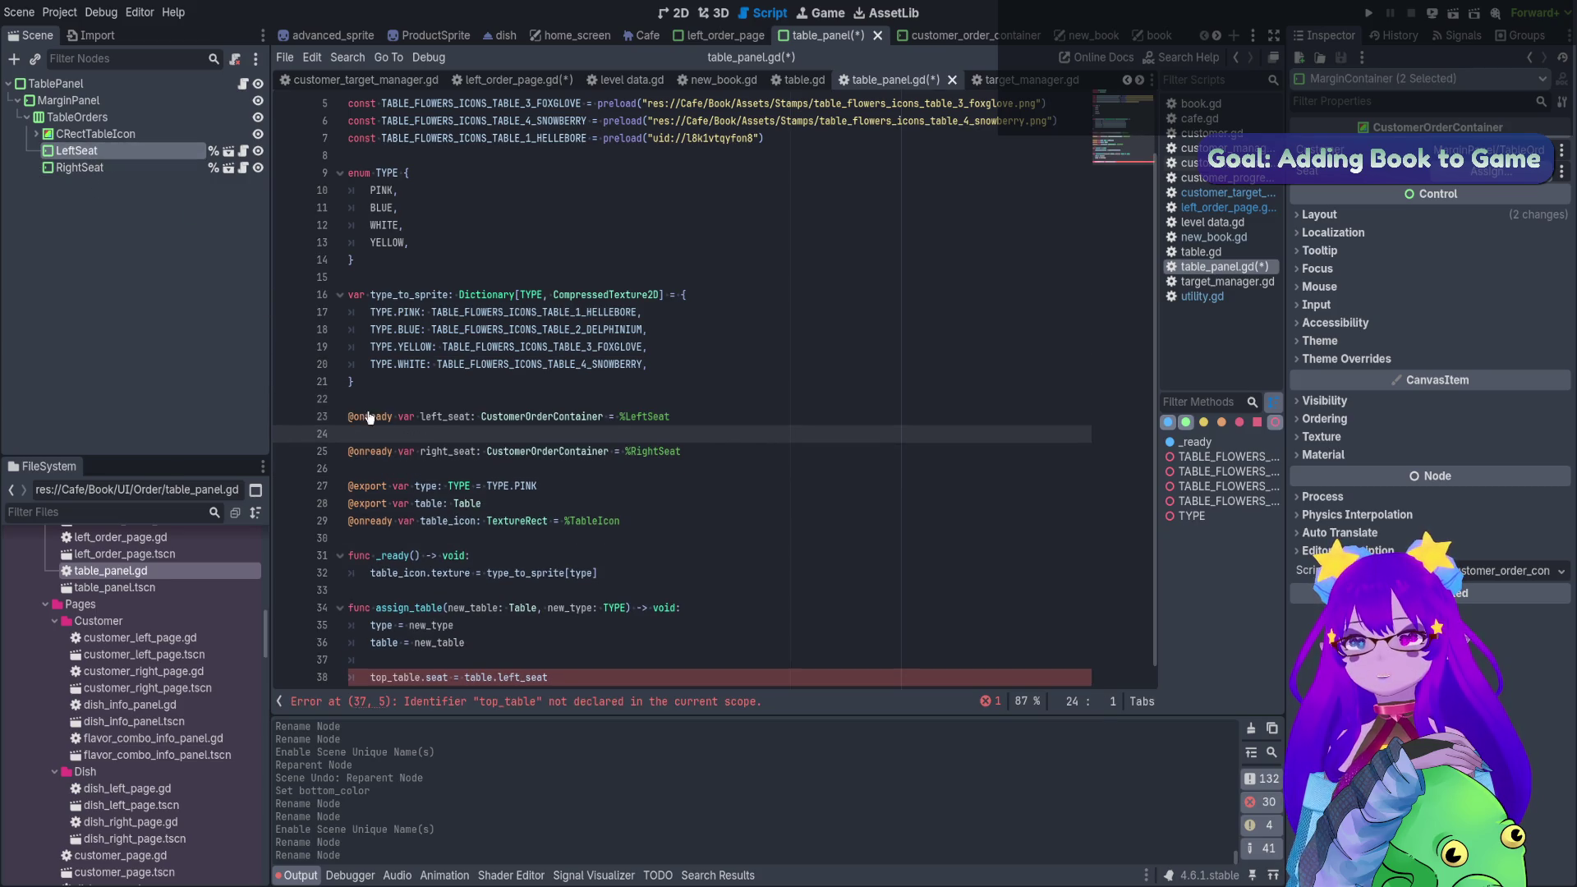
Set left_seat.seat = table.left_seat and right_seat.seat = table.right_seat, and save
double_click(465, 418)
key(ctrl+c)
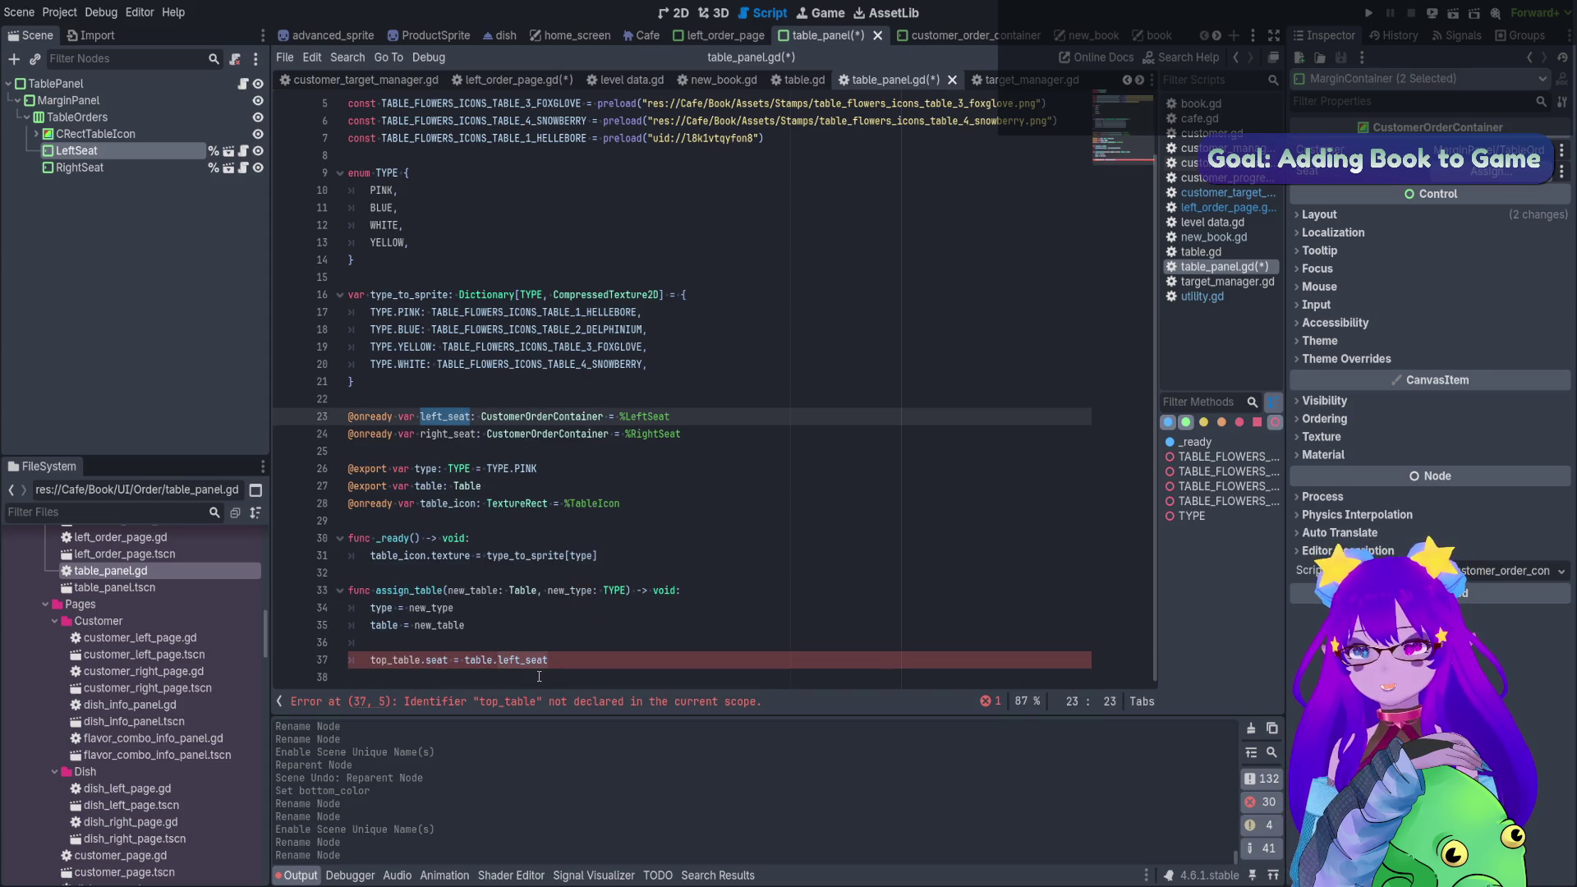
double_click(393, 659)
key(ctrl+v)
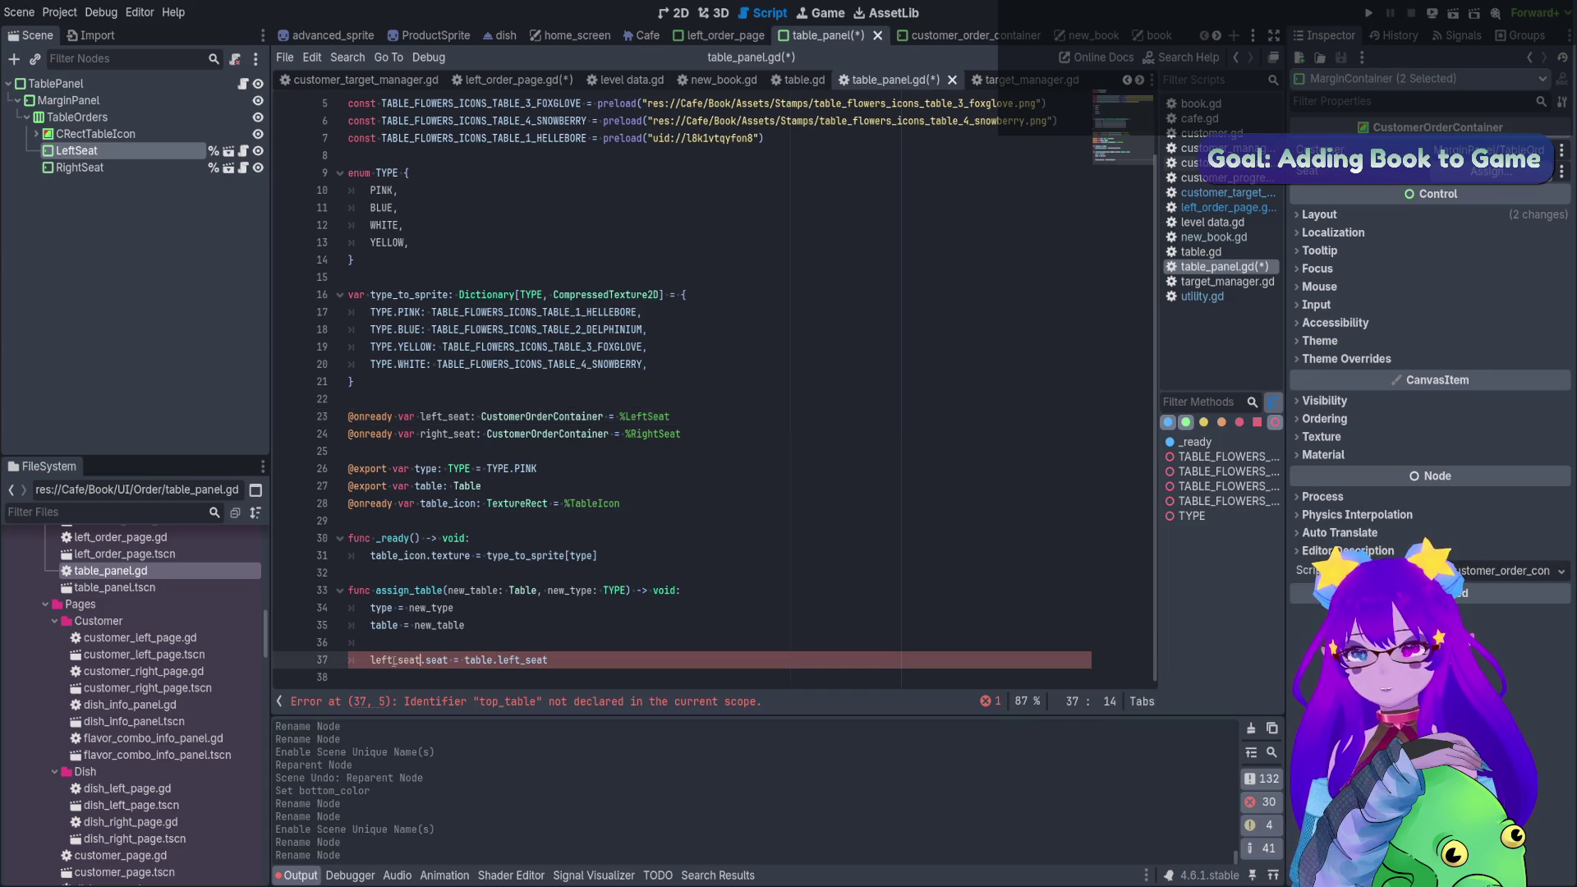
key(End)
key(ctrl+shift+d)
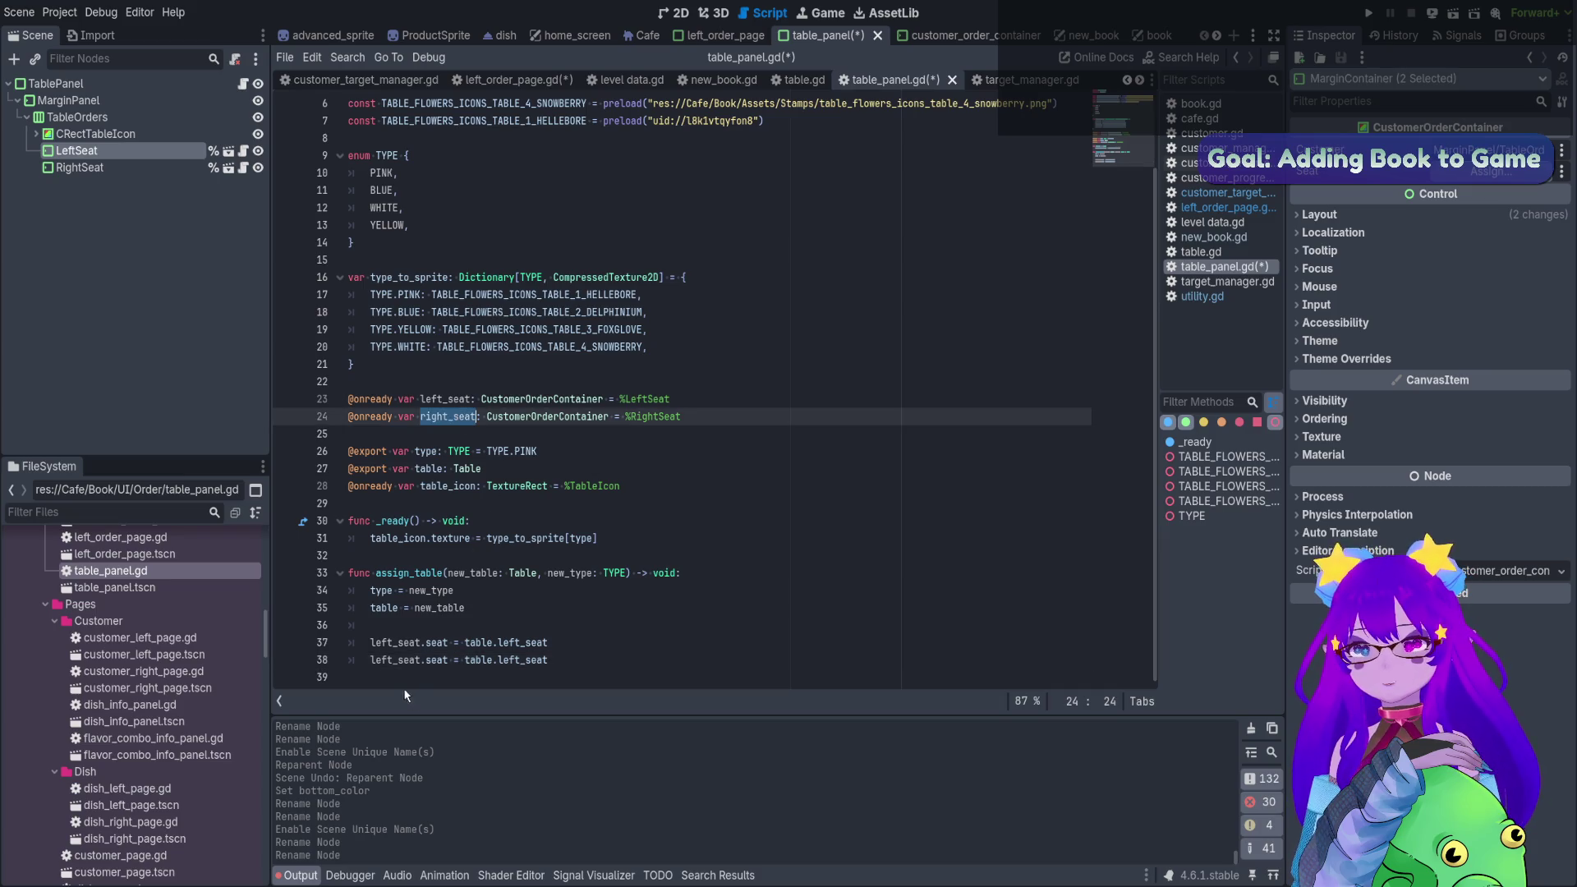
double_click(395, 661)
text(right_seat)
key(ctrl+s)
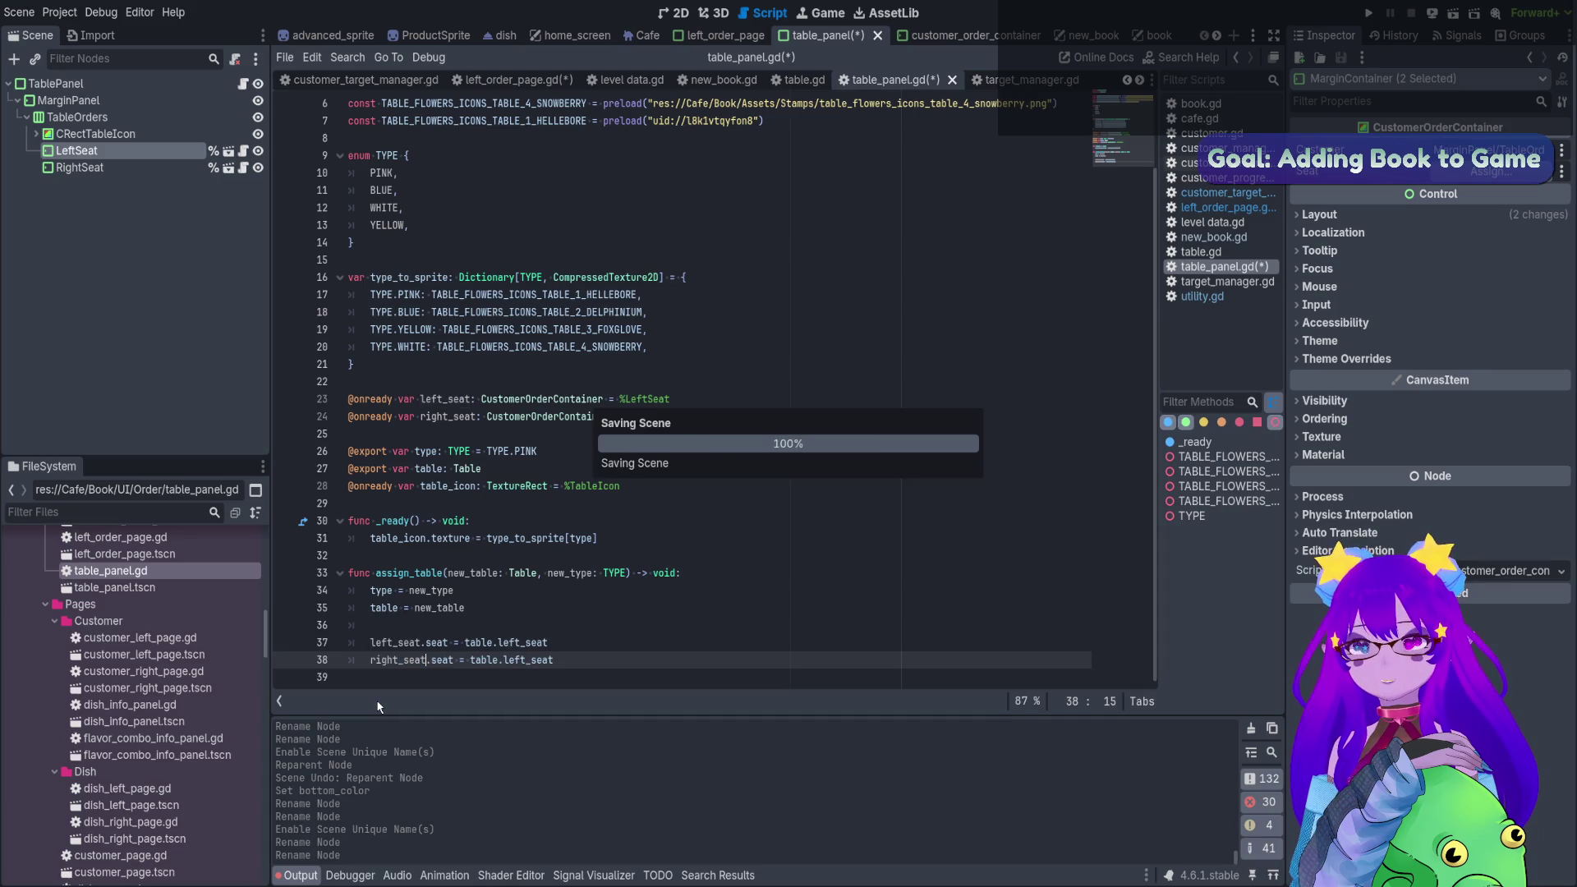
double_click(552, 661)
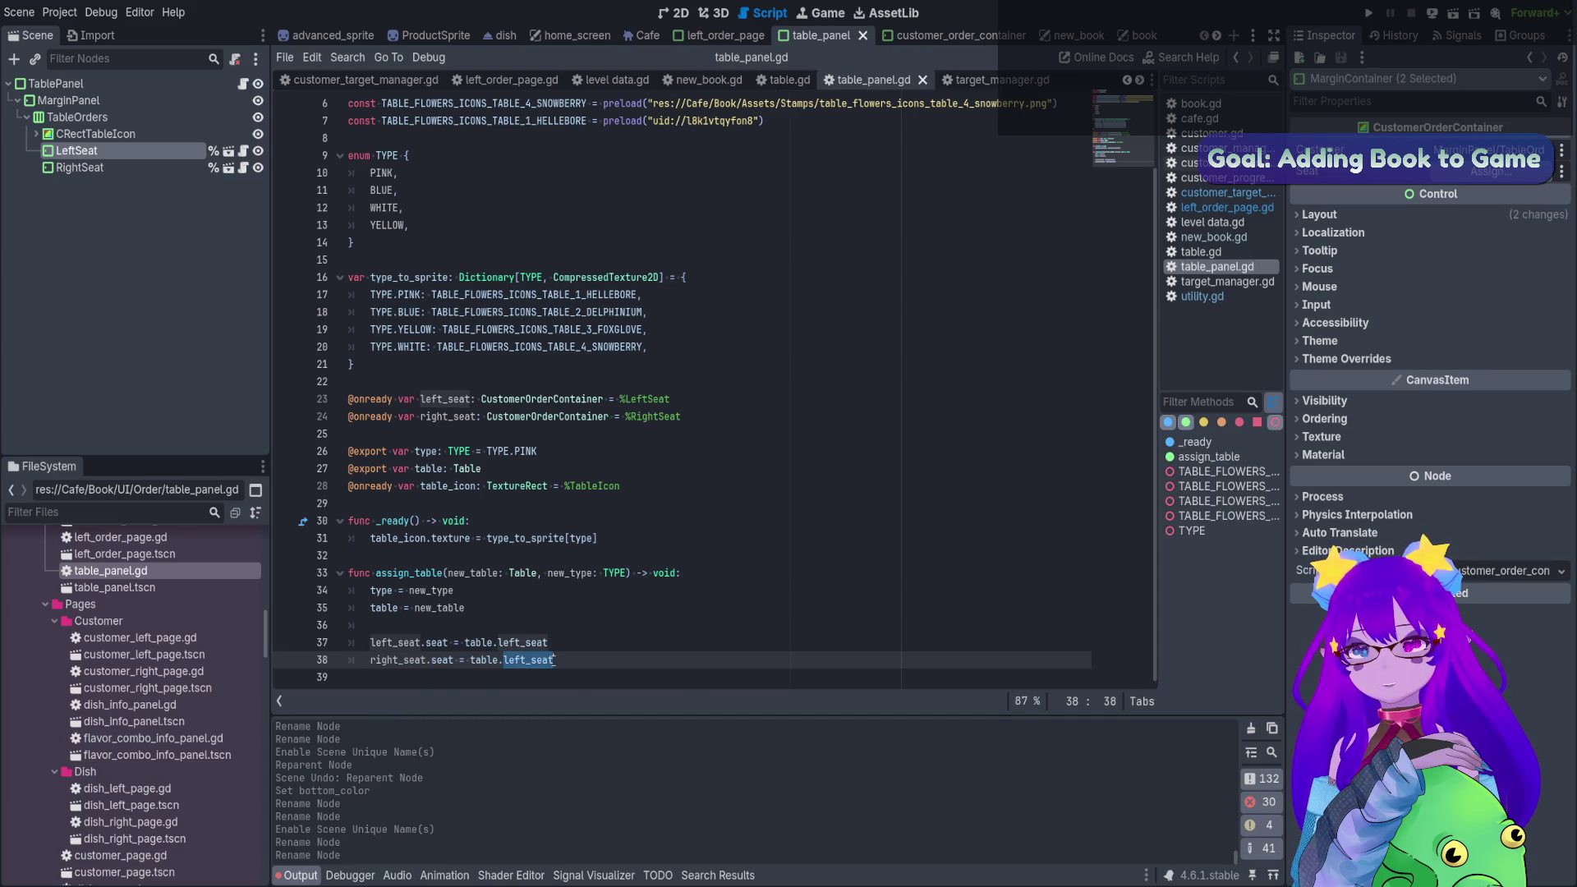
text(right_seat)
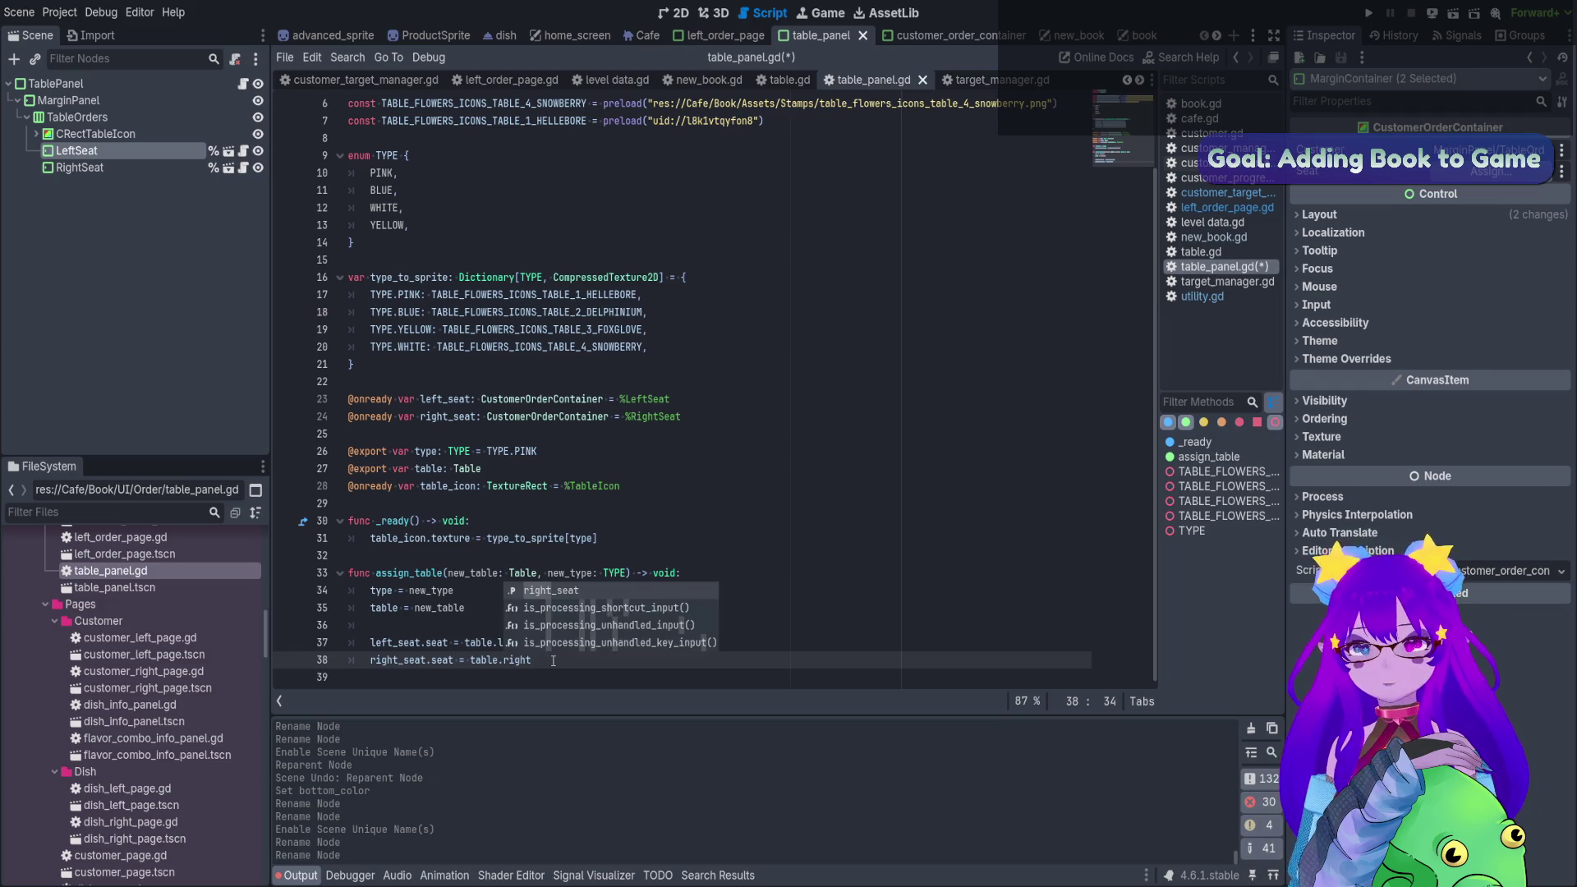
Open customer_order_container.gd to inspect its set_seat function
click(189, 151)
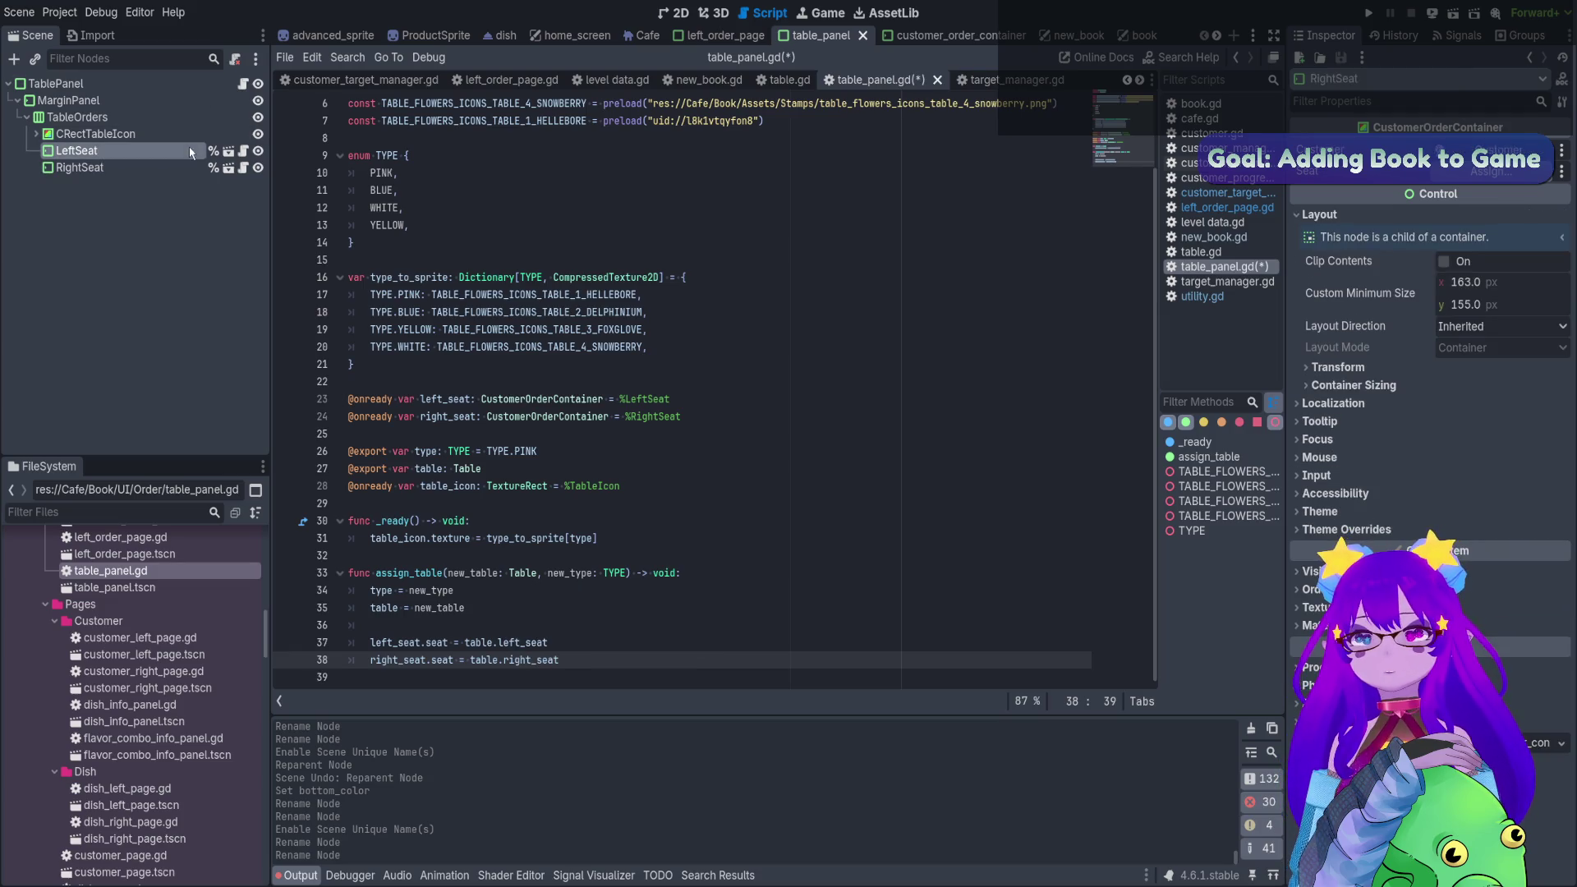
click(184, 168)
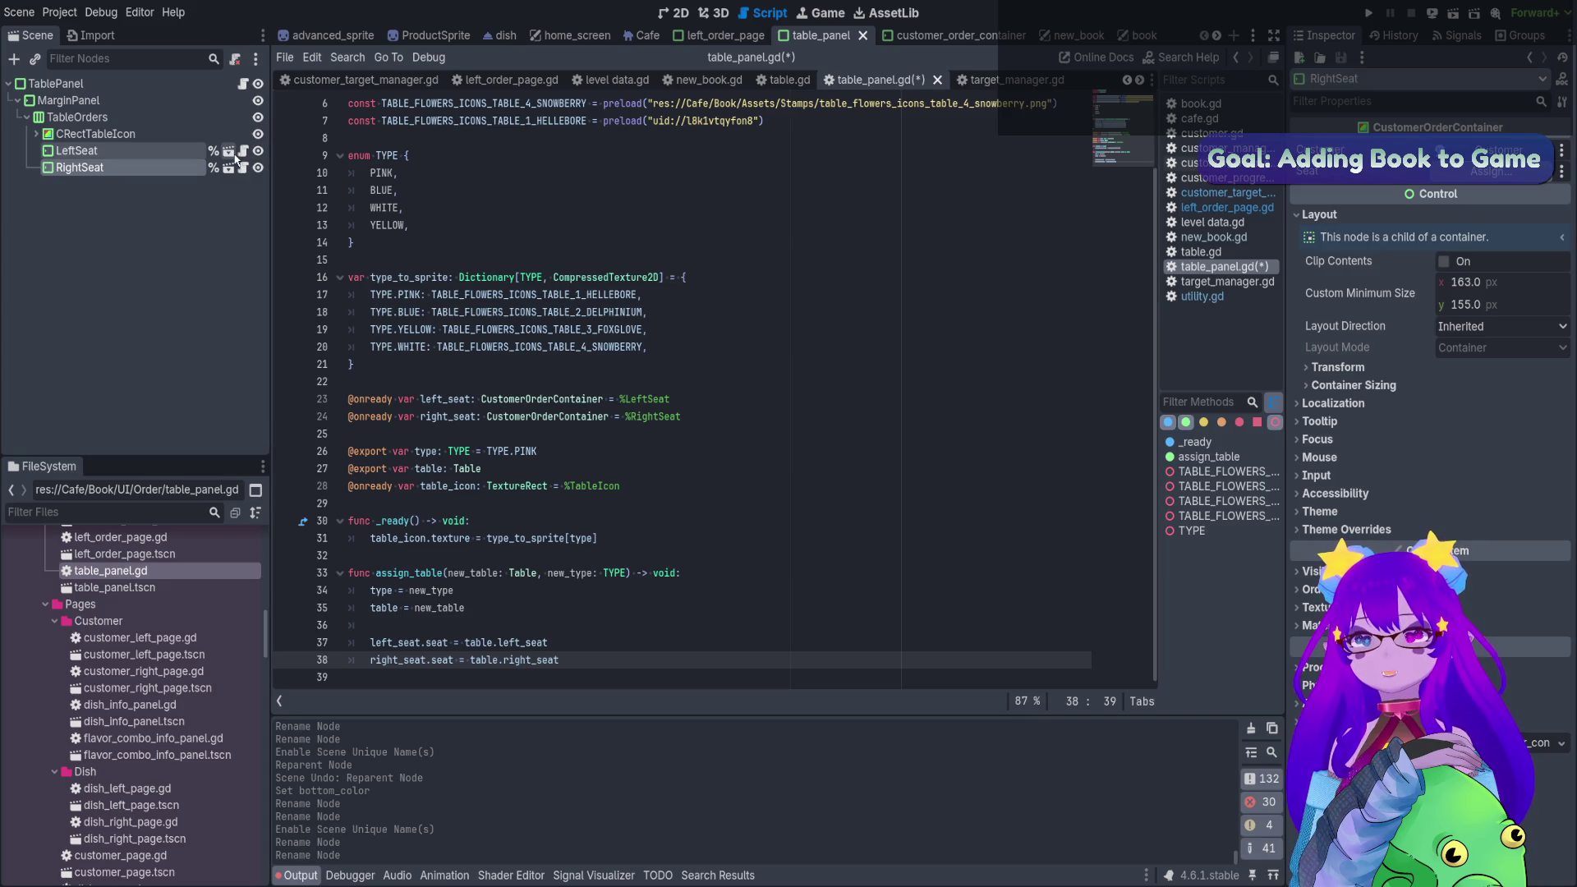
click(243, 153)
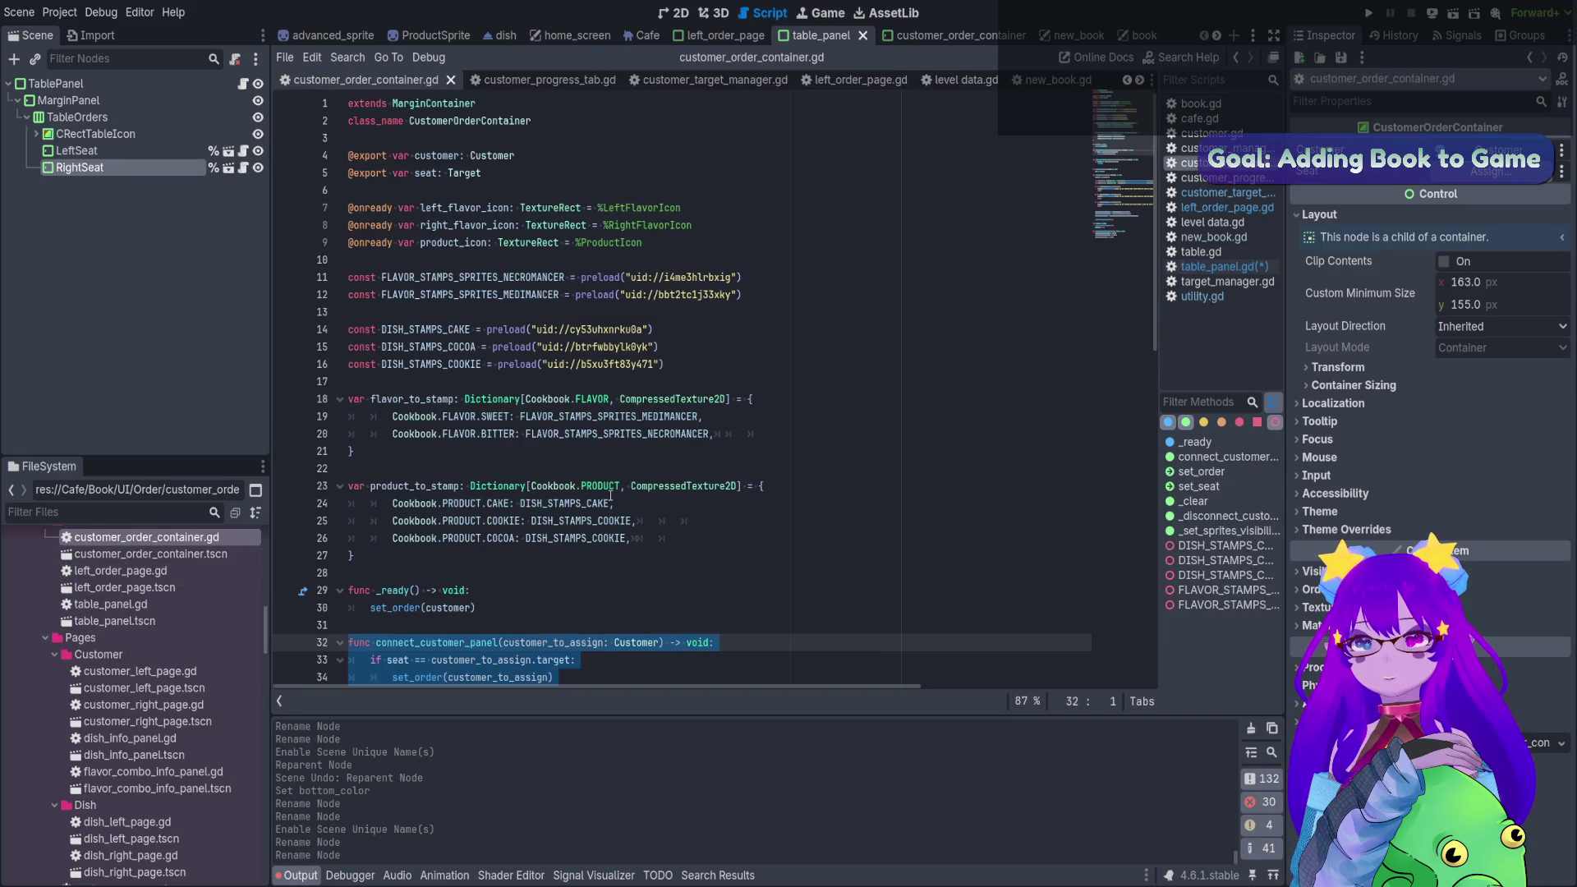
scroll(601, 495, down, 3)
scroll(601, 495, down, 3)
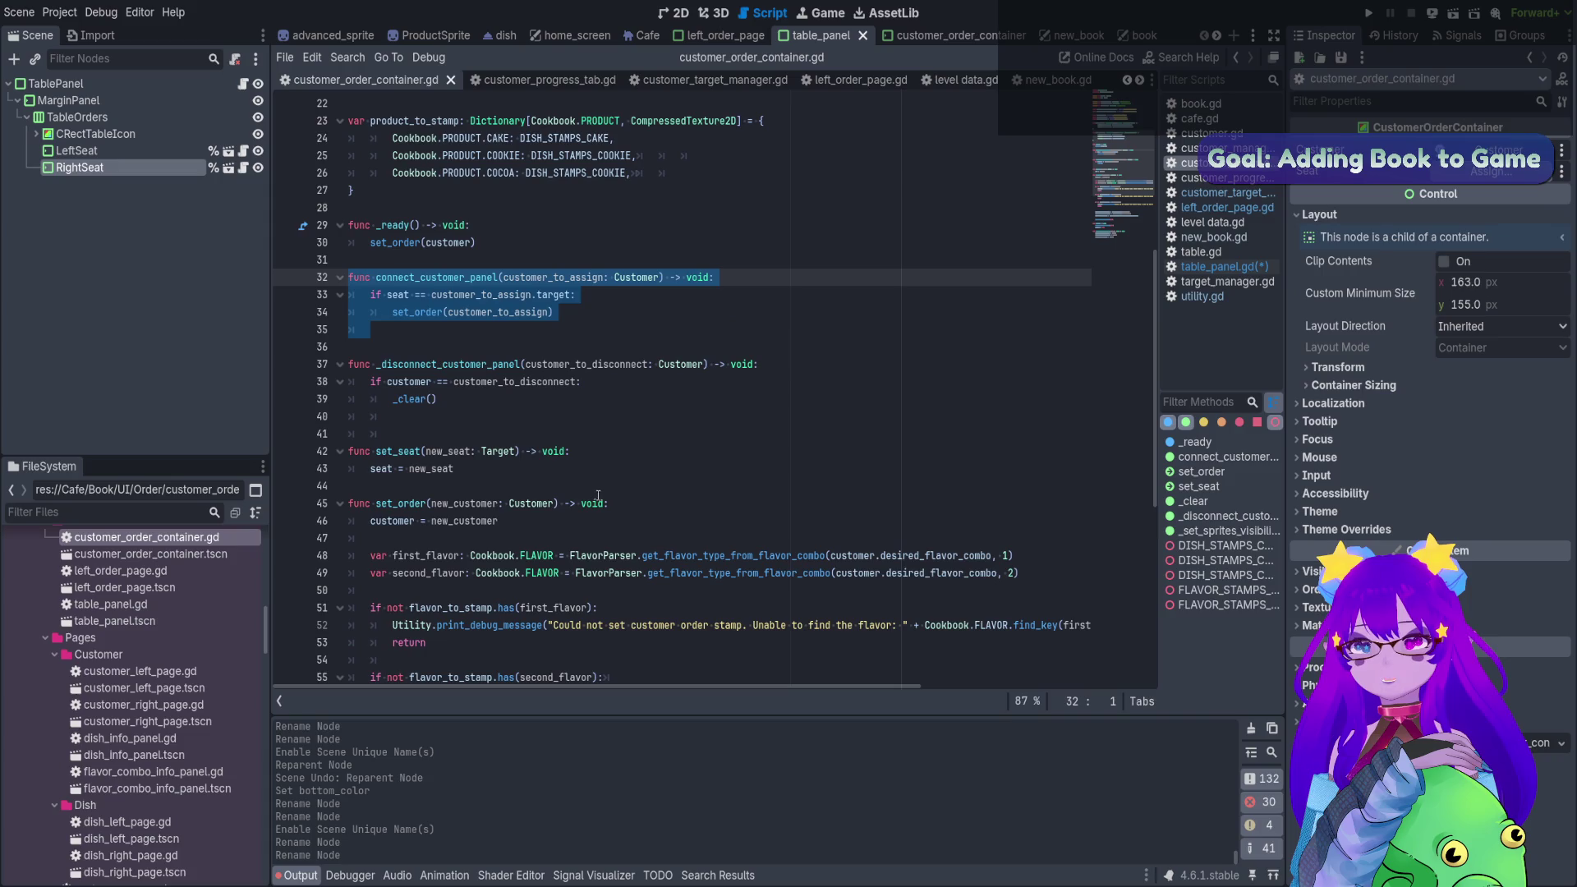
click(411, 451)
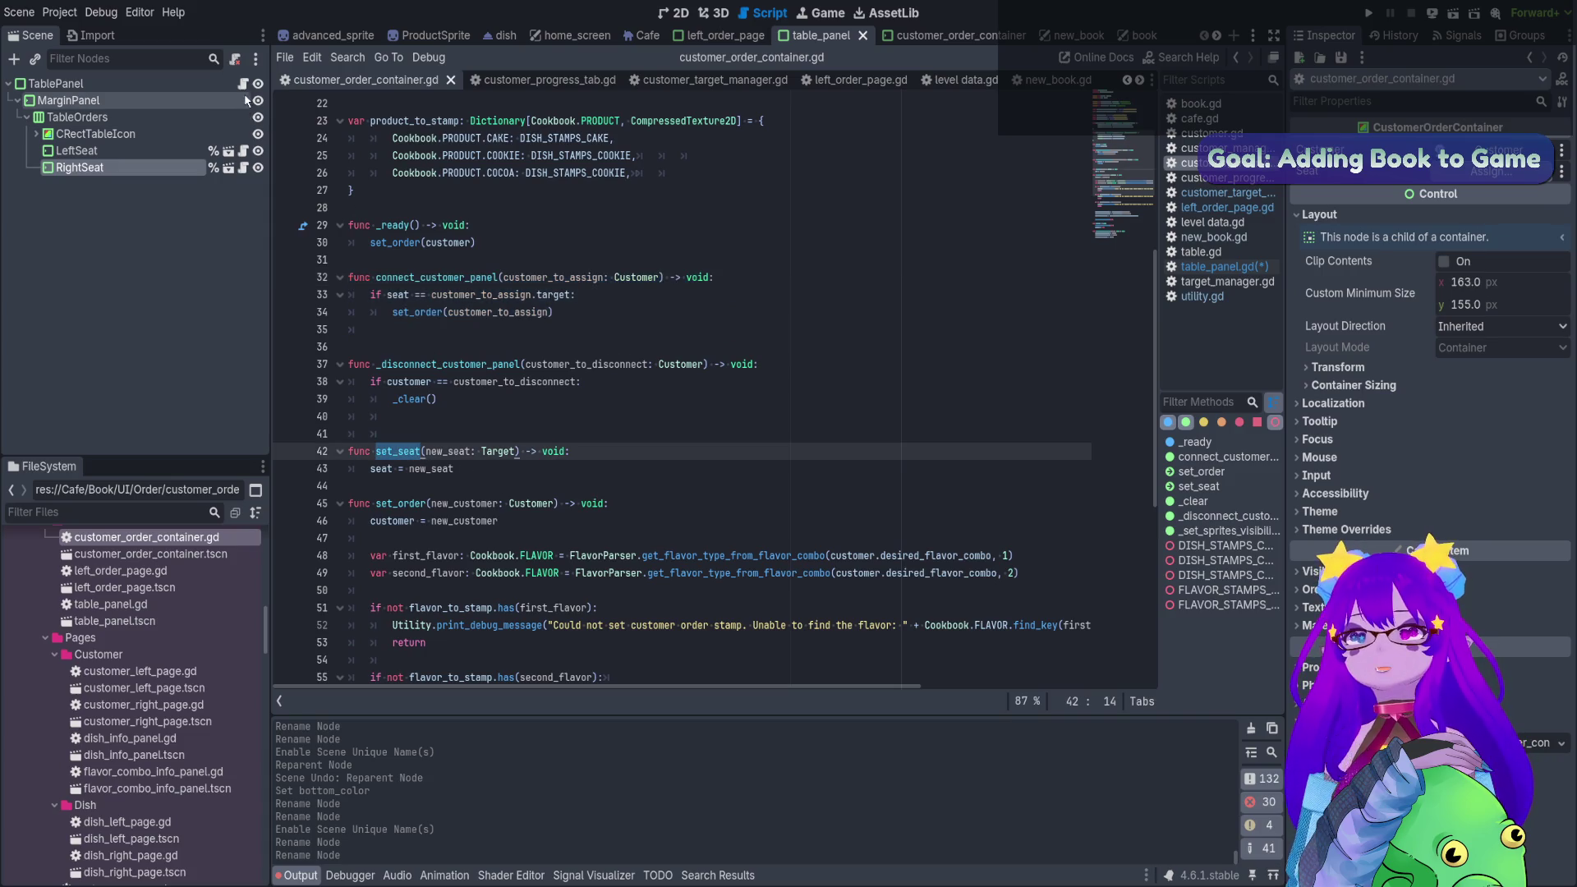
click(243, 84)
click(243, 151)
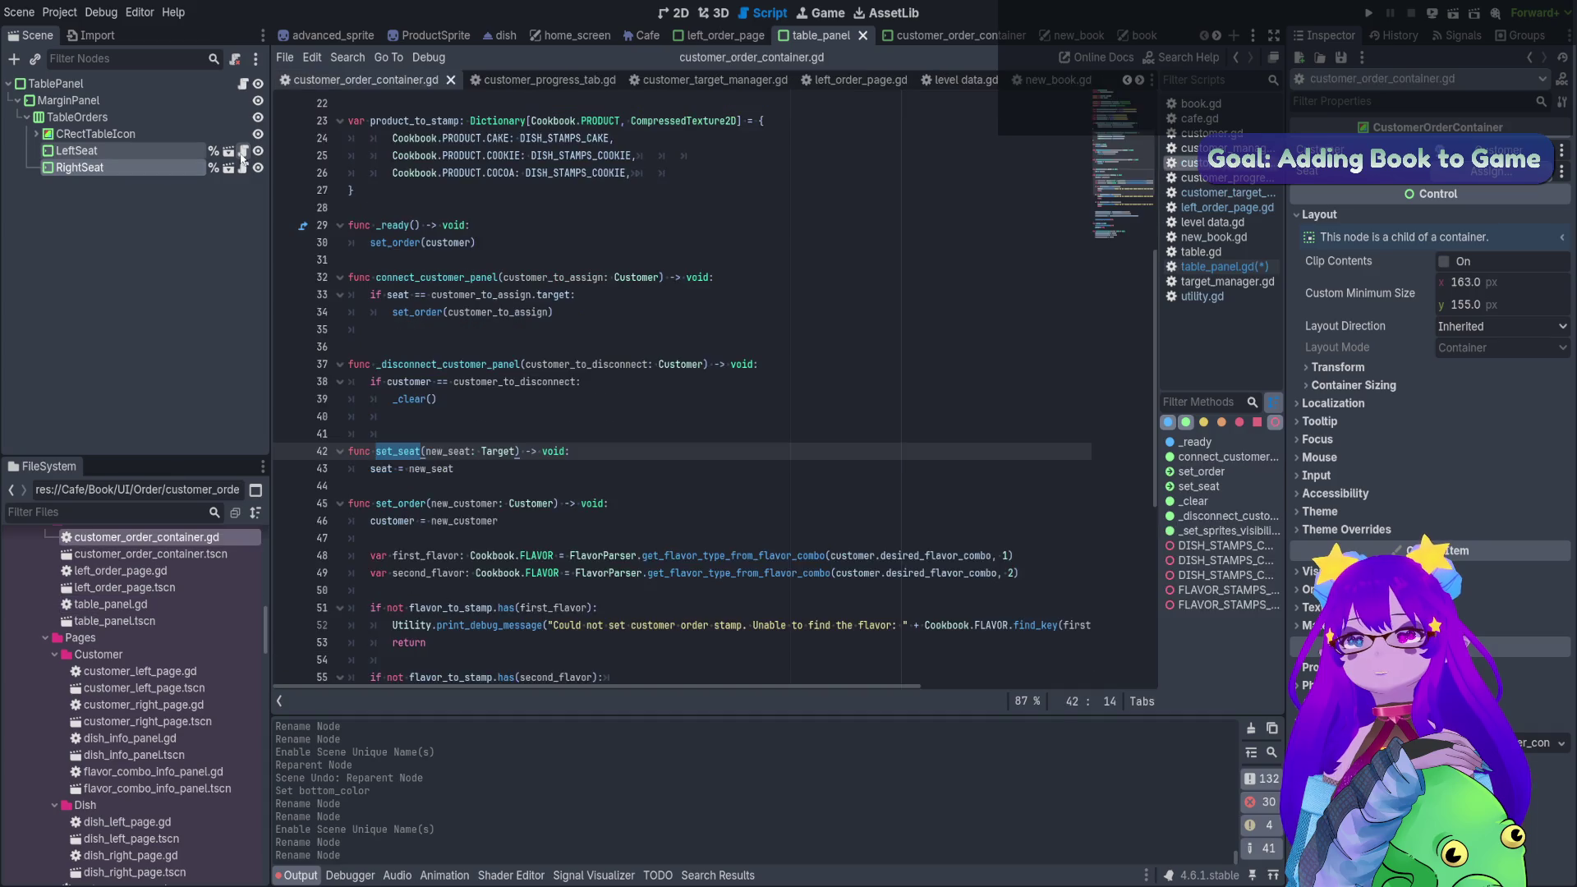
Add a left_seat.set_seat line to assign_table in table_panel.gd
click(243, 84)
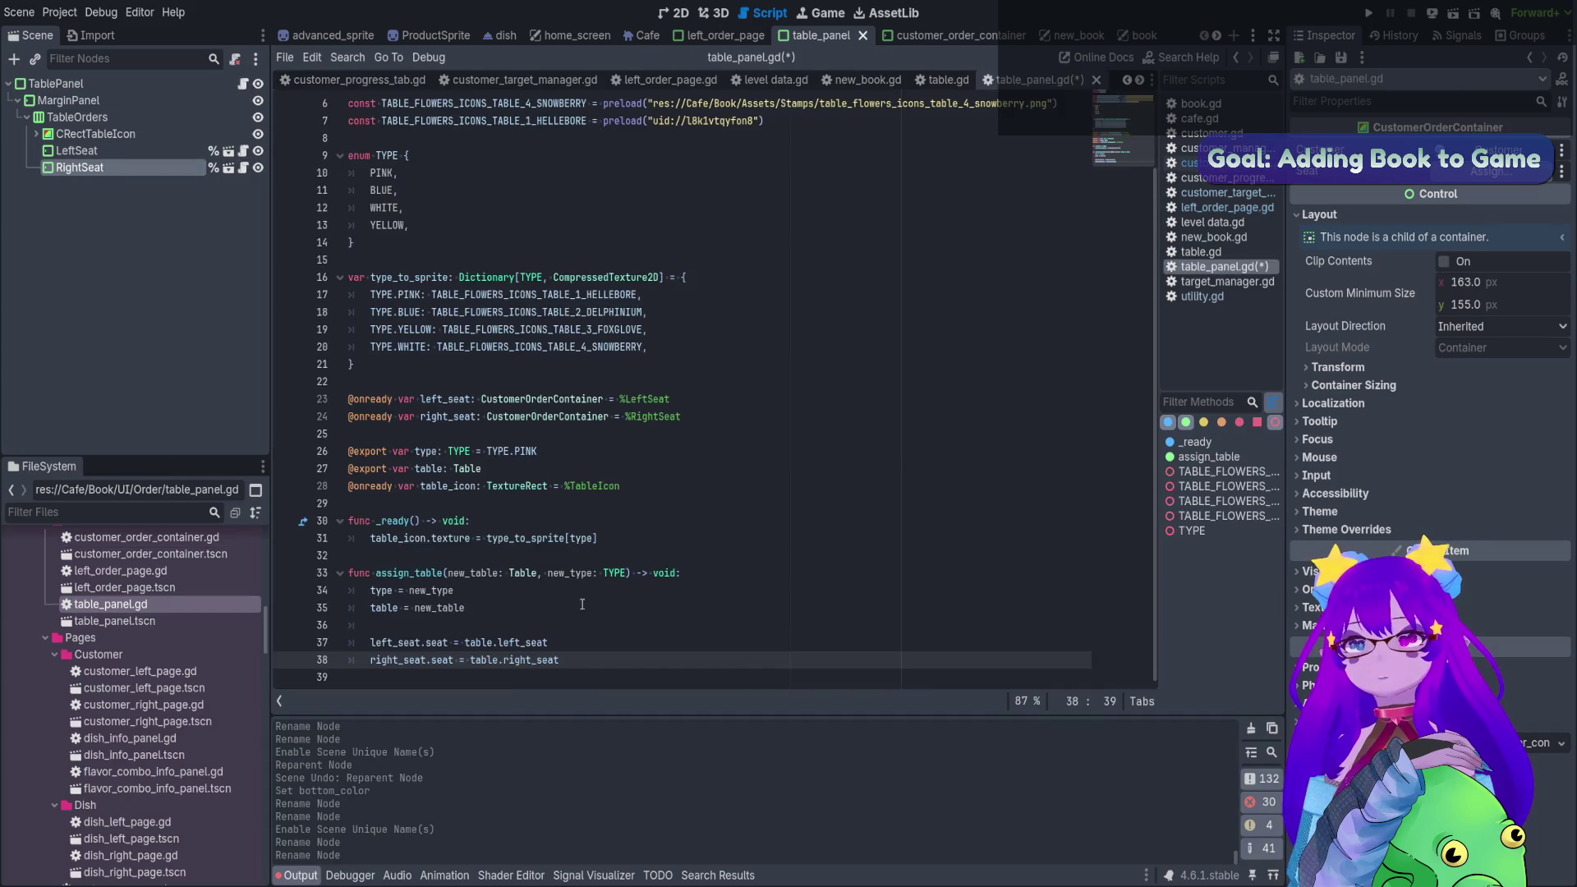
click(518, 629)
key(Return)
text(left)
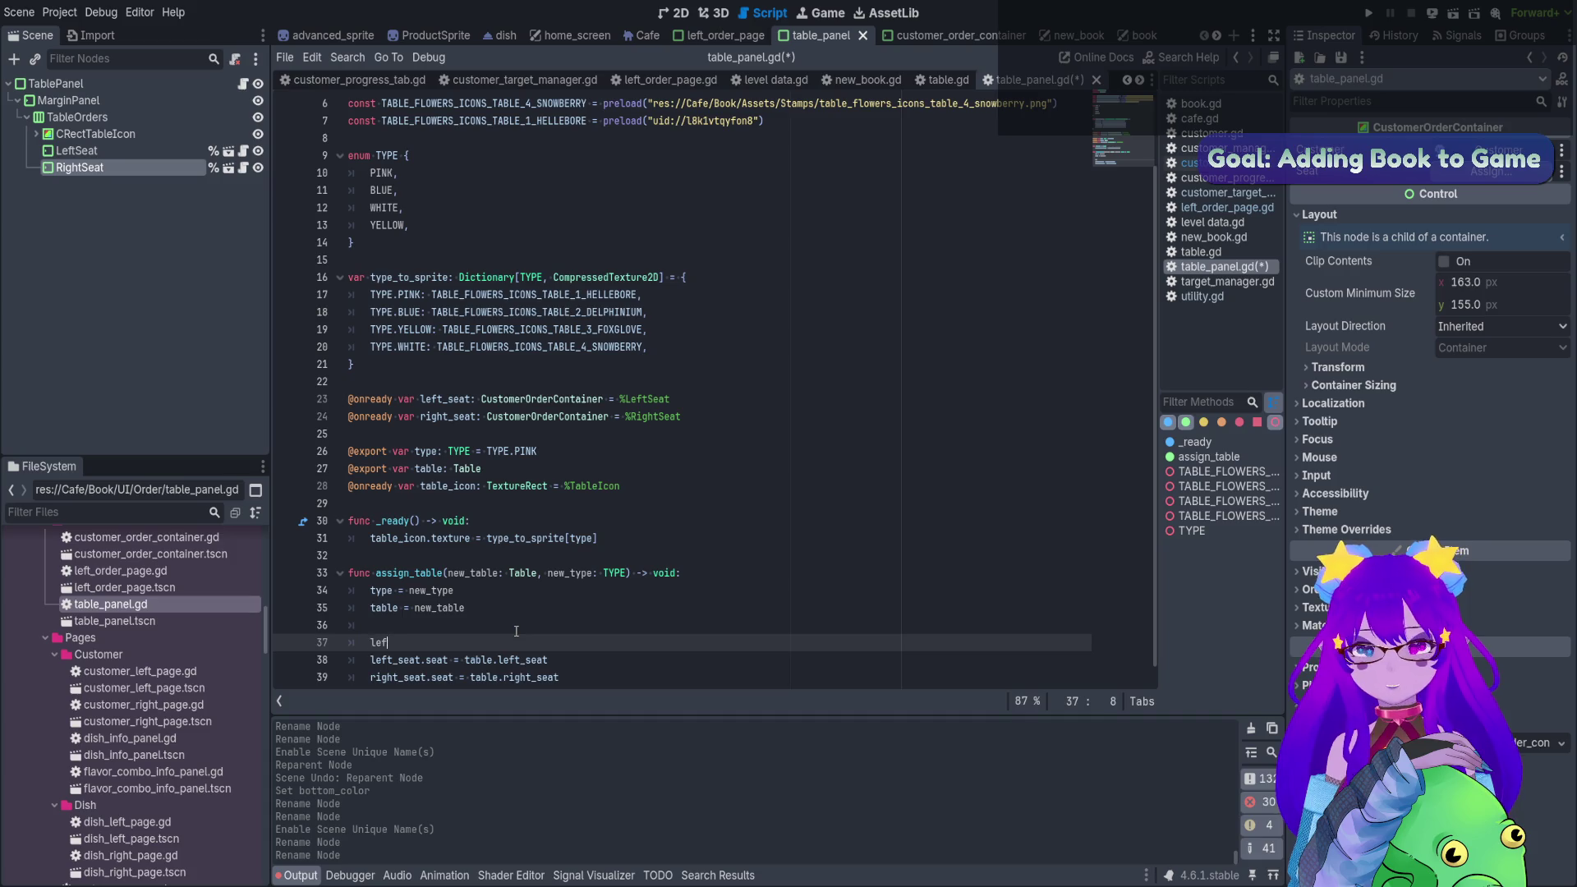
key(Return)
text(.set)
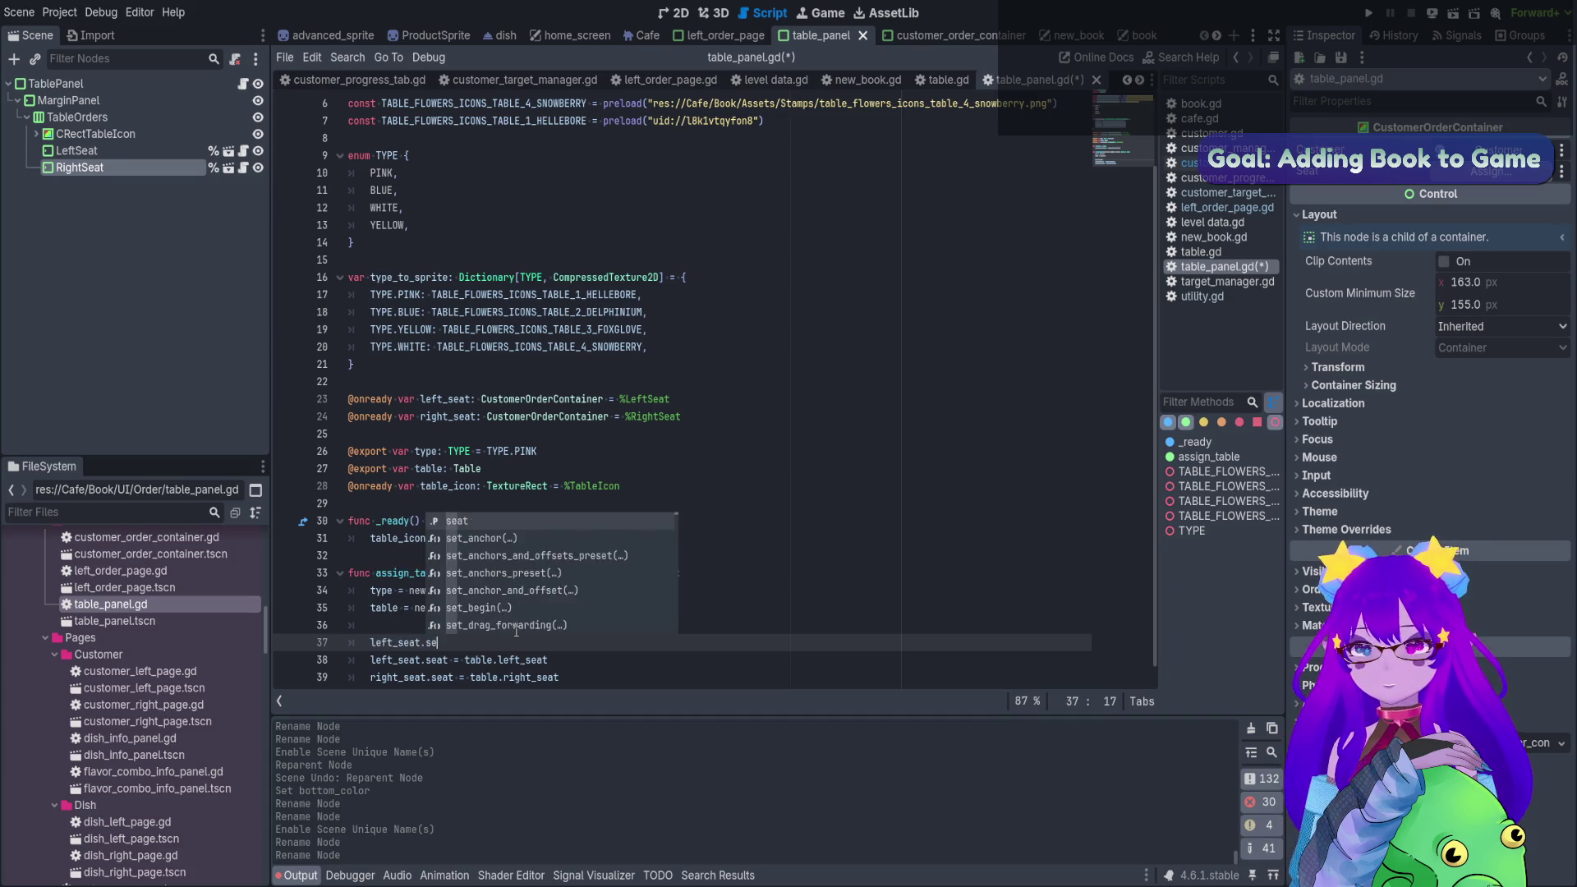
key(BackSpace)
key(Return)
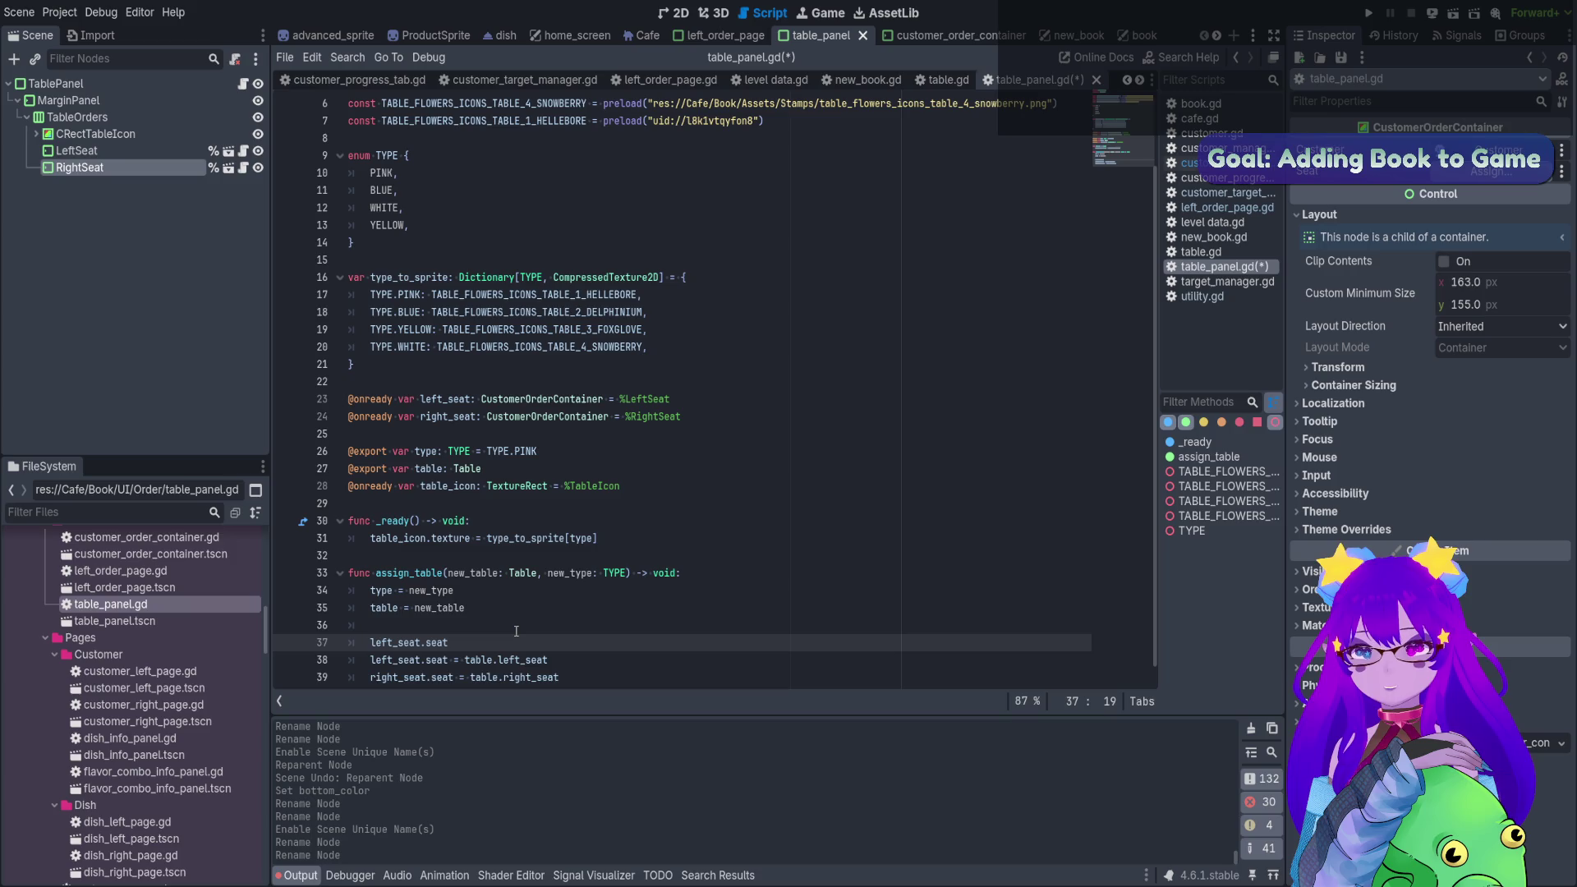
key(BackSpace)
key(BackSpace)
key(BackSpace)
text(set_seat)
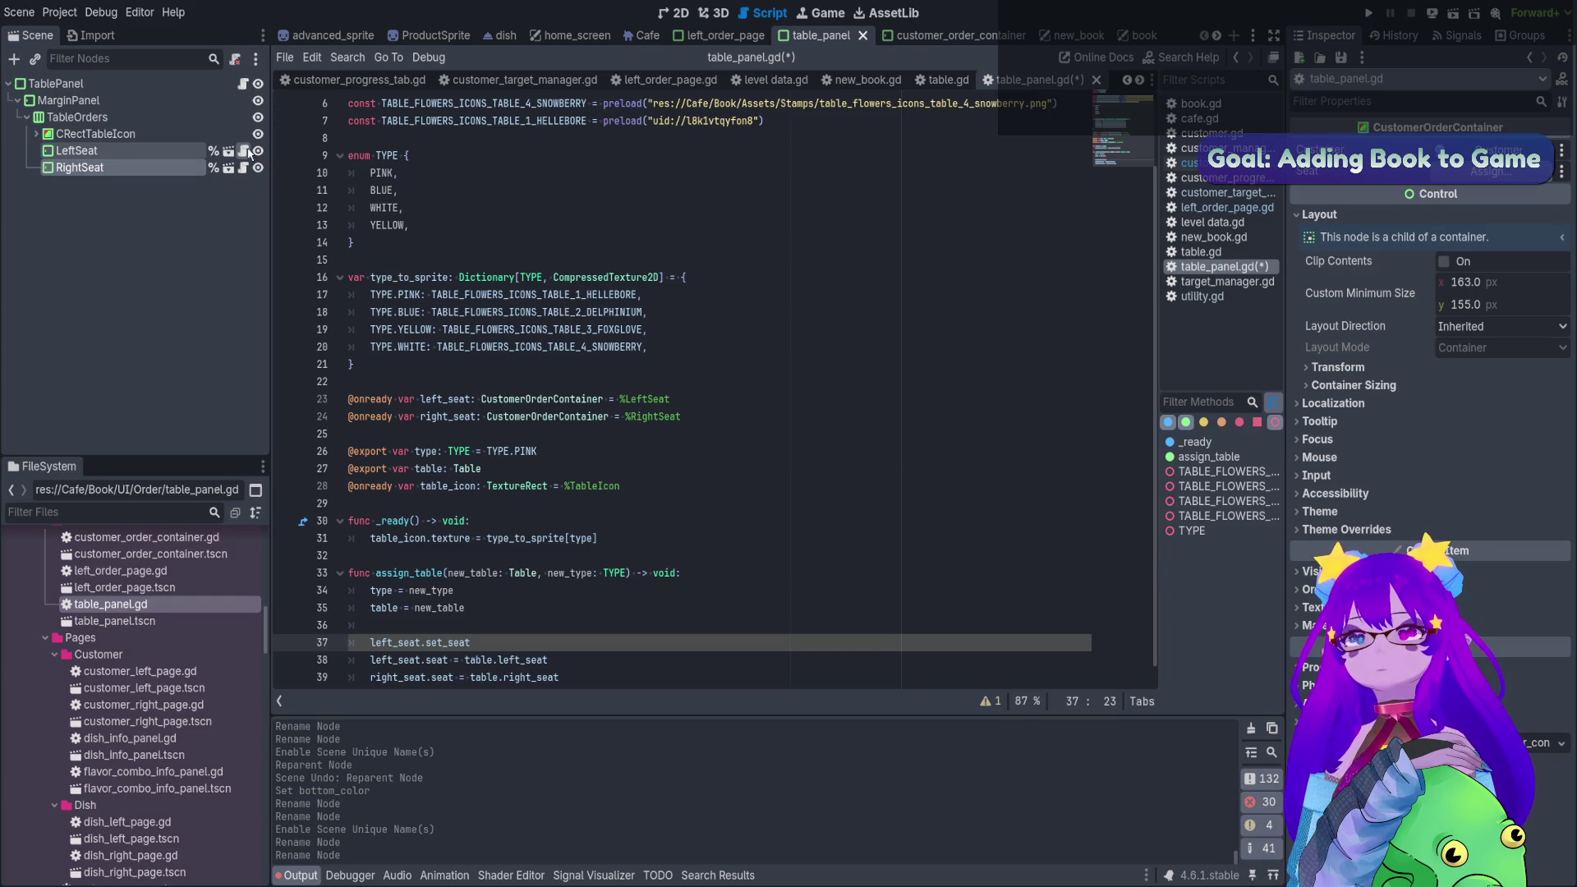
Jump to the set_seat definition in customer_order_container.gd
key(F12)
scroll(511, 321, up, 2)
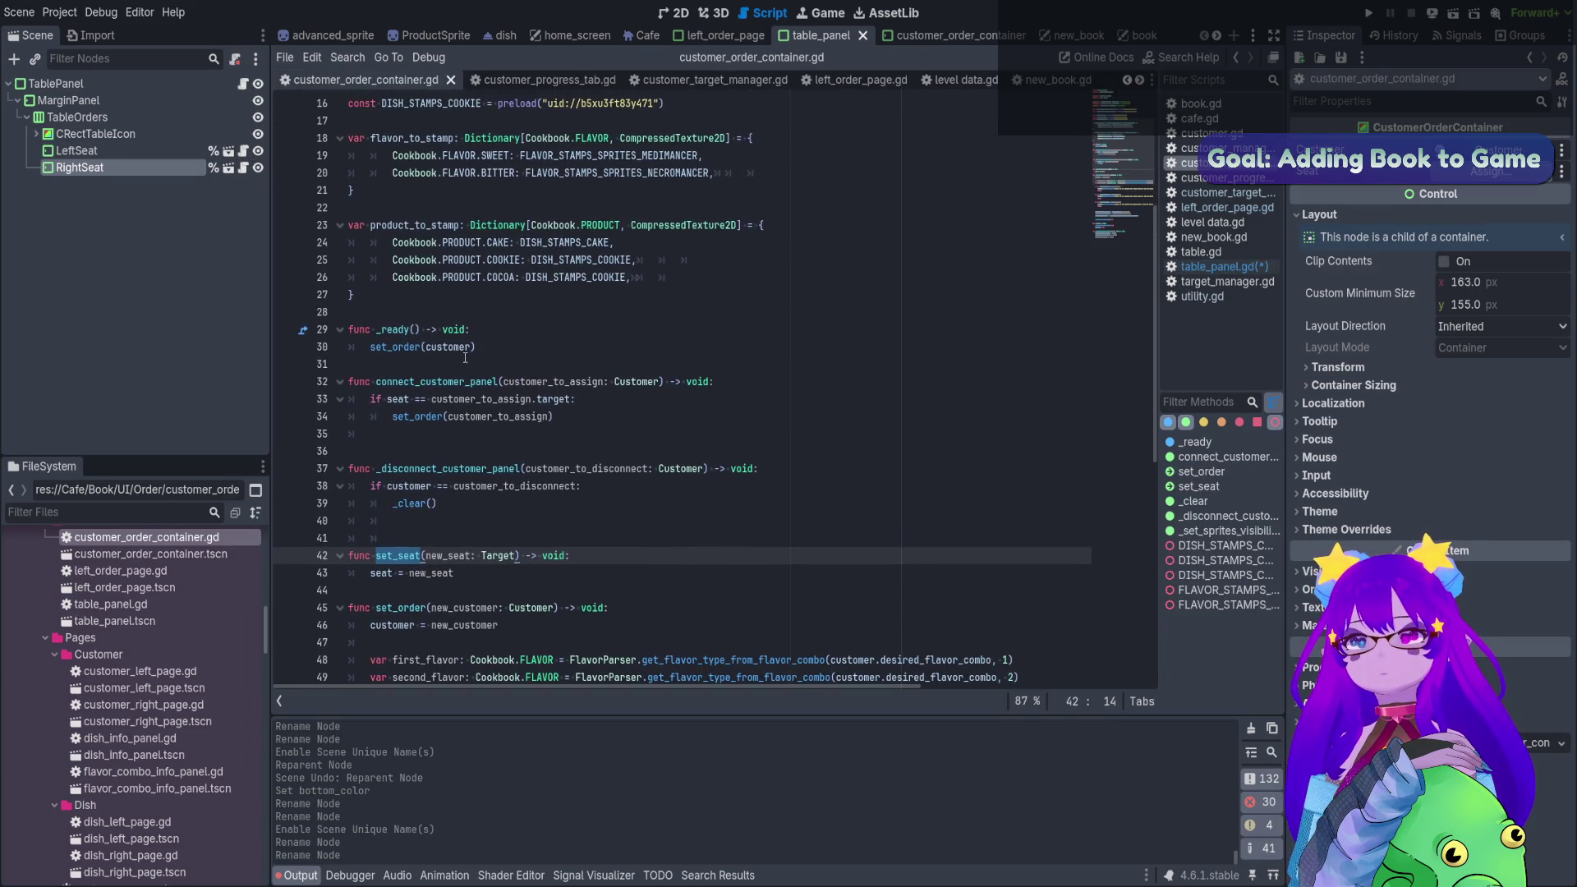
scroll(445, 369, down, 2)
Rename the set_seat function to assign in customer_order_container.gd
click(392, 453)
key(BackSpace)
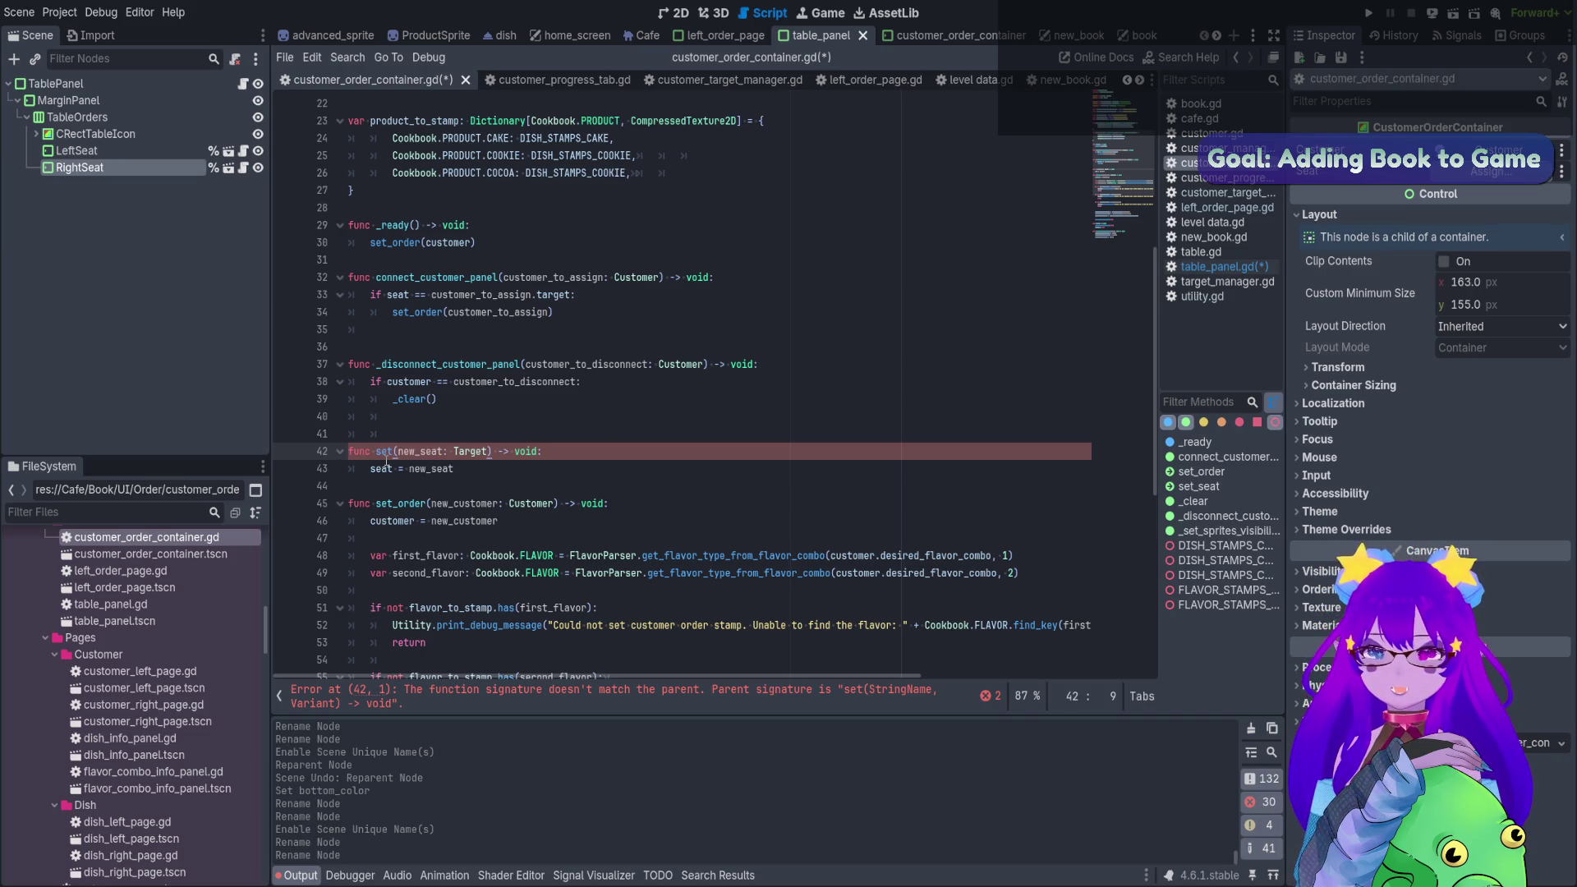
key(BackSpace)
key(BackSpace)
key(BackSpace)
text(assign)
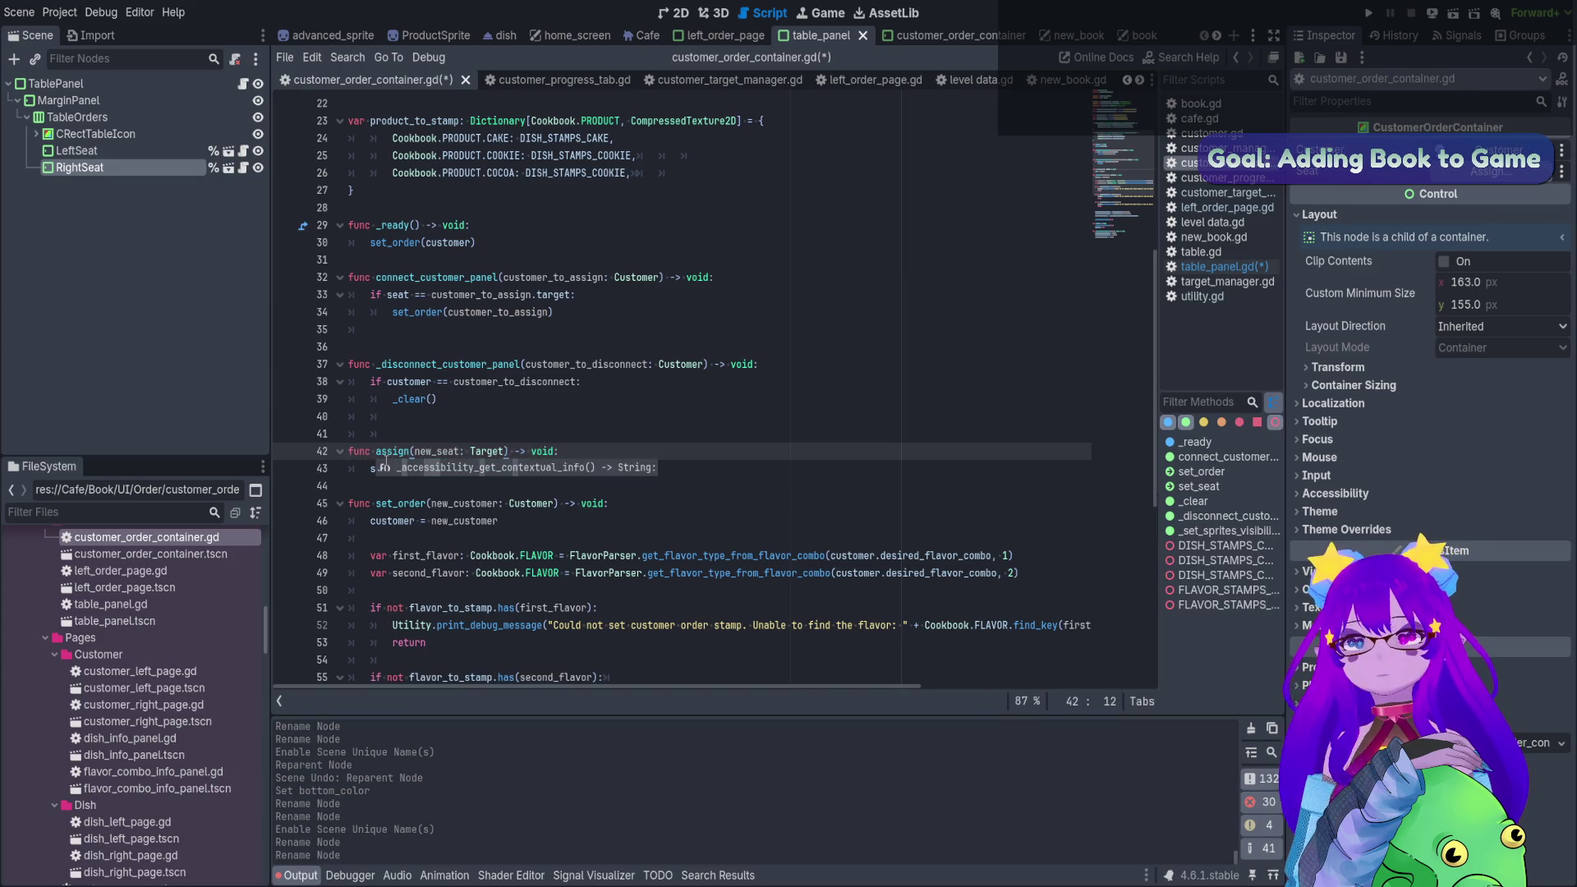
click(394, 504)
double_click(399, 453)
key(ctrl+c)
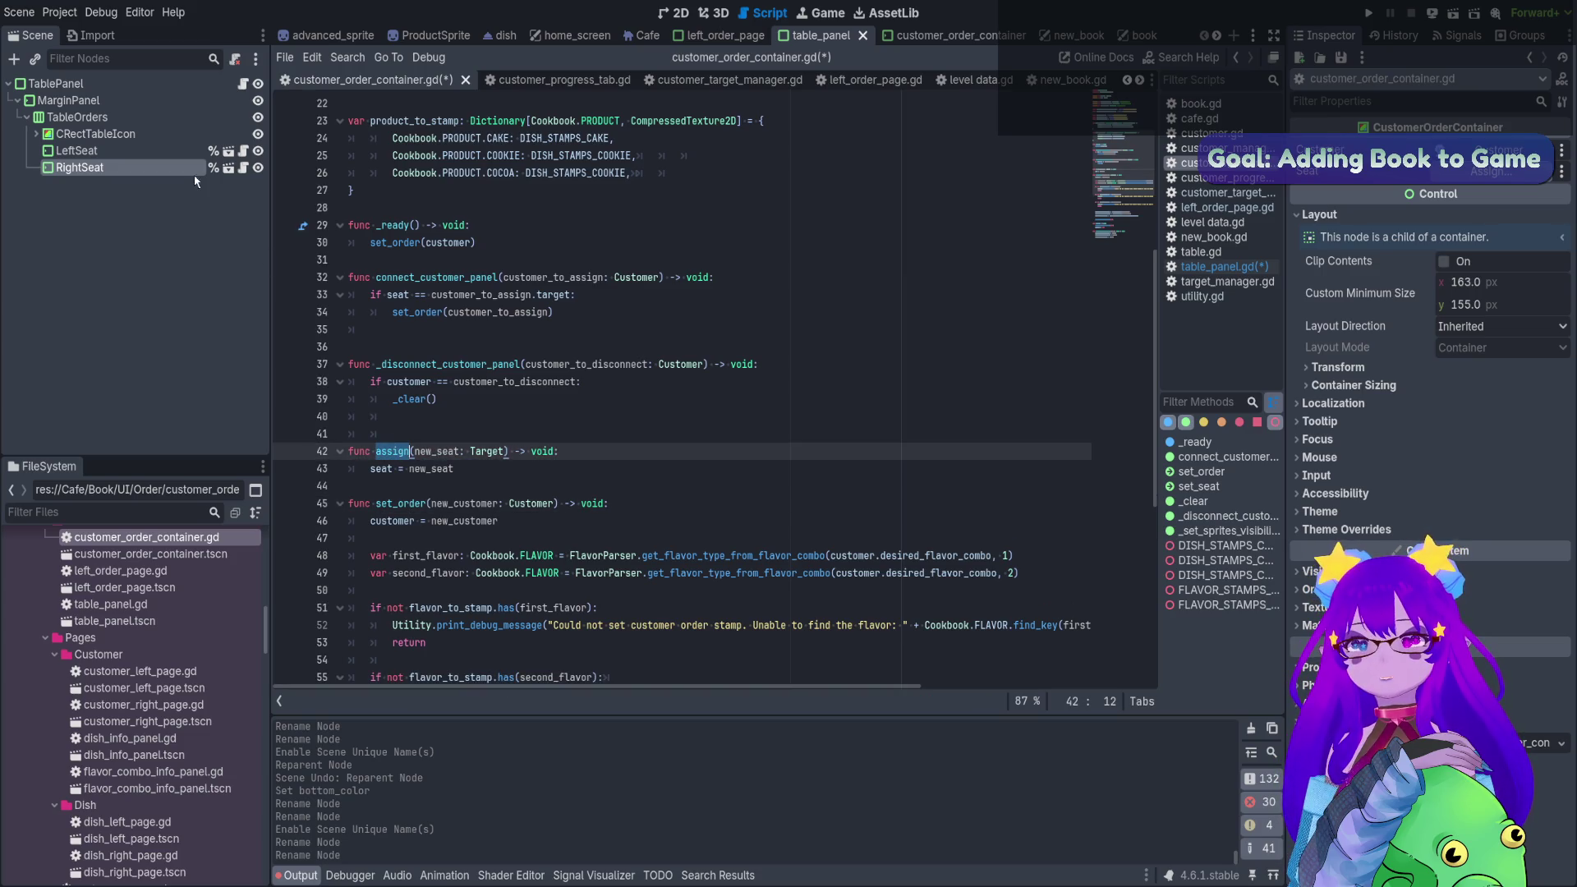
In table_panel.gd, write left_seat.assign( and duplicate it as right_seat.assign(
click(244, 84)
double_click(448, 643)
key(ctrl+v)
text(()
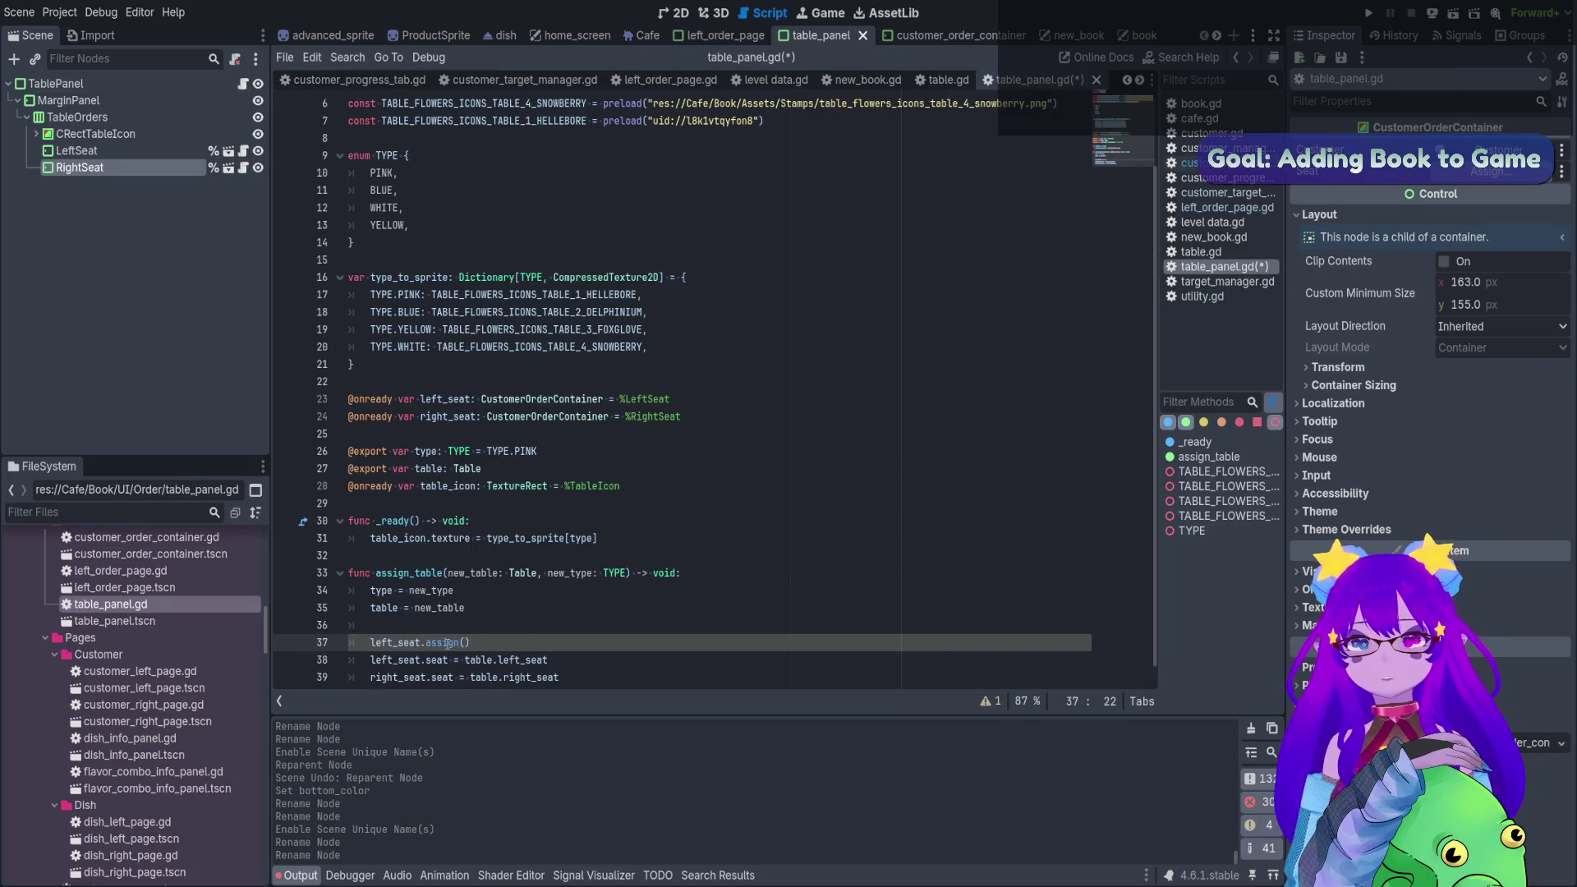
key(ctrl+shift+d)
scroll(493, 657, down, 1)
double_click(398, 660)
key(ctrl+c)
double_click(394, 625)
key(ctrl+v)
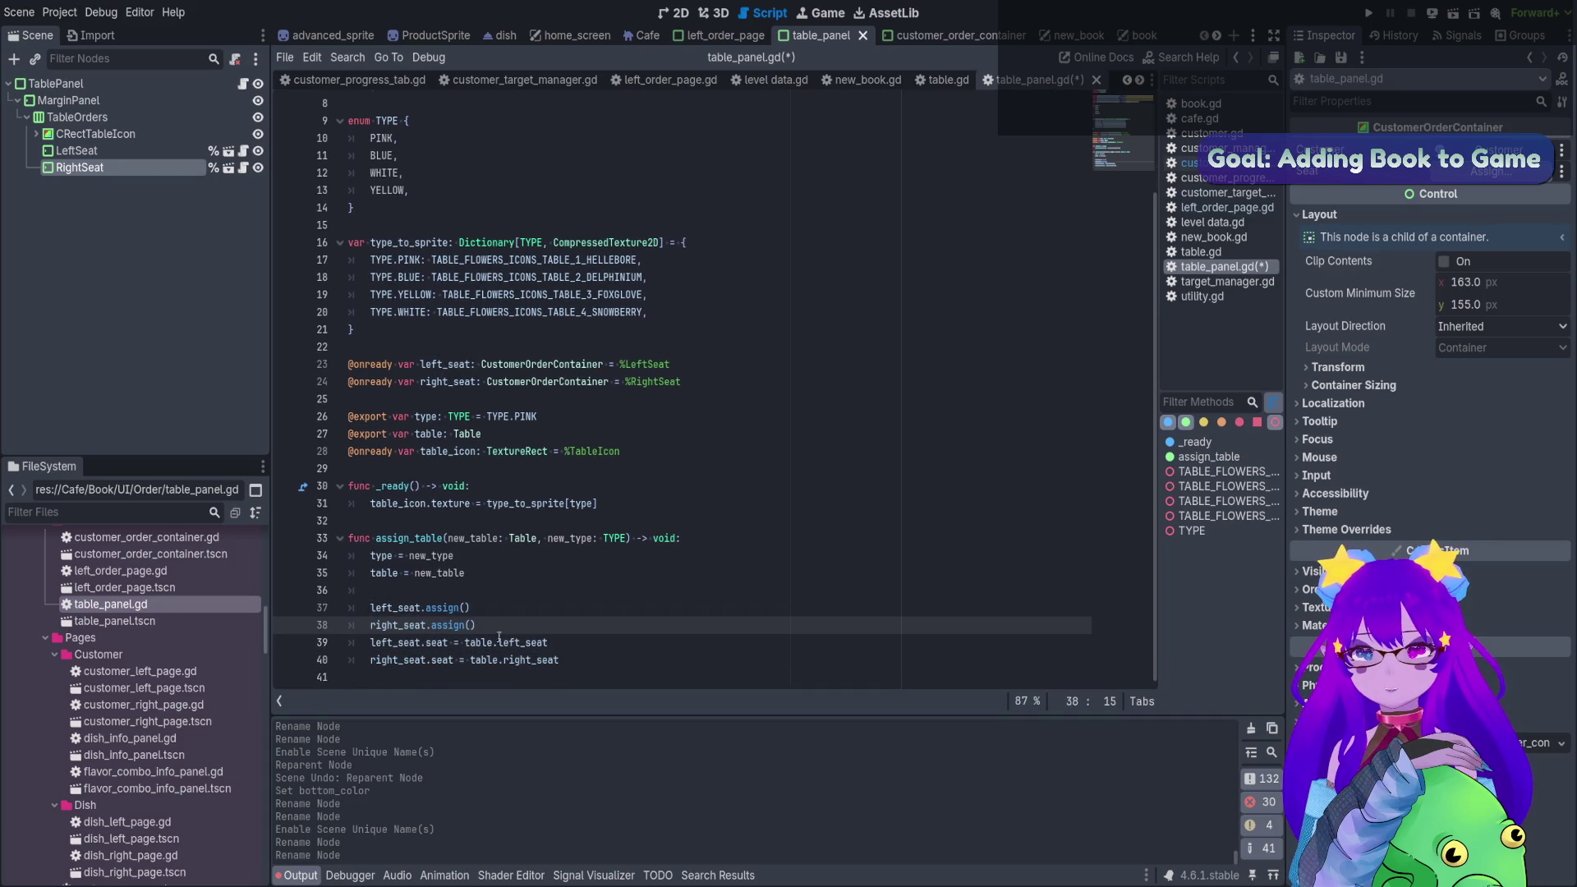
Pass table.left_seat and table.right_seat into the assign calls, delete the leftover lines, and save
drag(550, 642, 463, 642)
key(ctrl+x)
click(466, 607)
key(ctrl+v)
drag(560, 660, 274, 647)
key(ctrl+x)
click(471, 625)
key(ctrl+v)
key(BackSpace)
key(BackSpace)
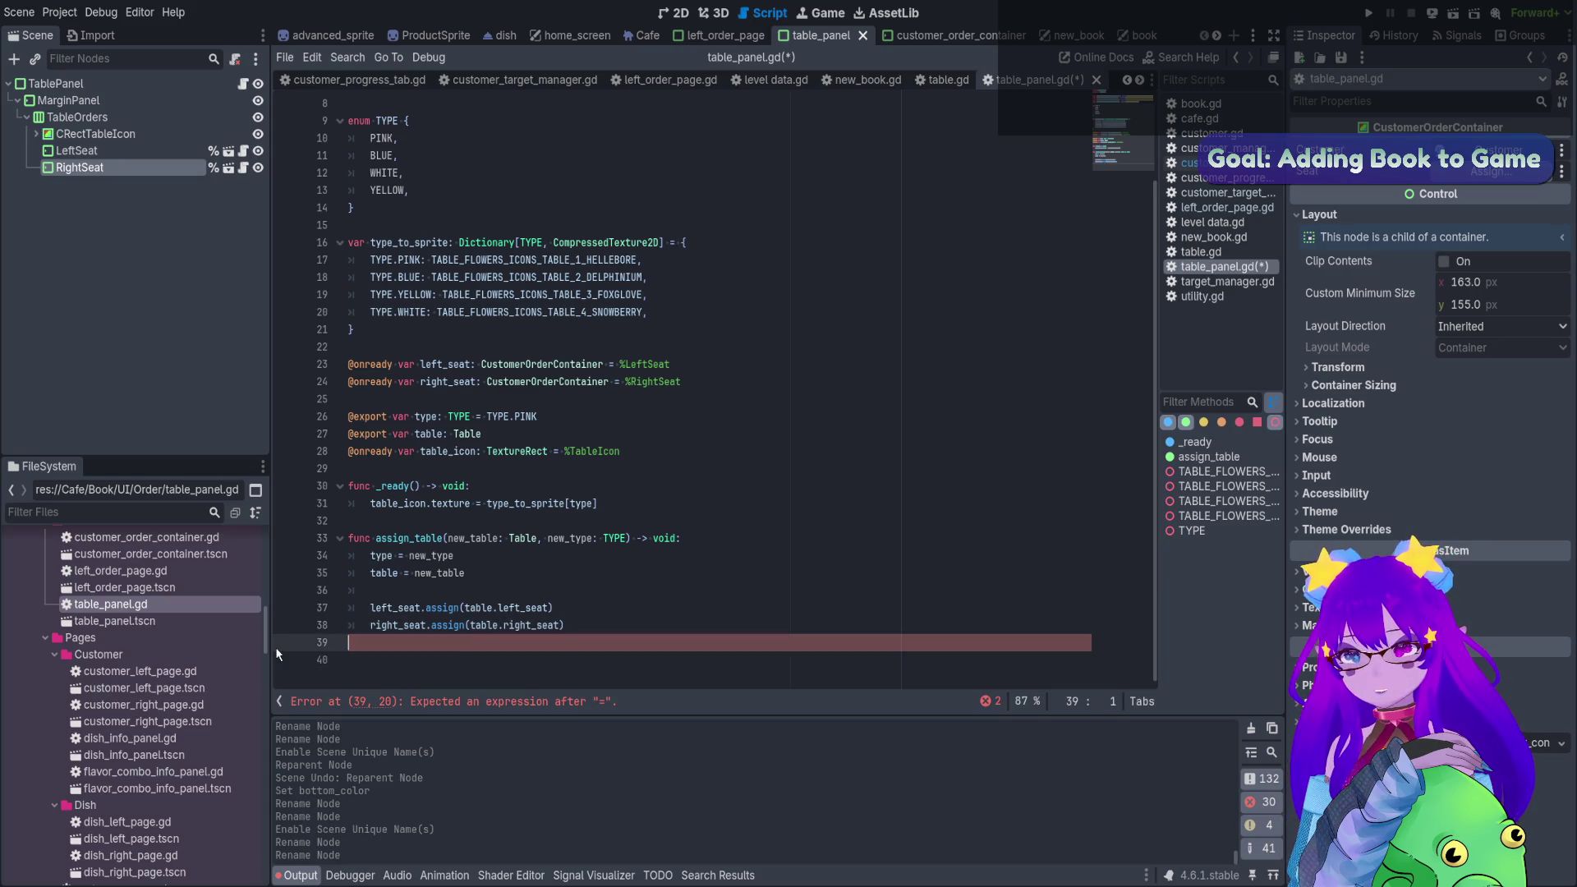
key(ctrl+s)
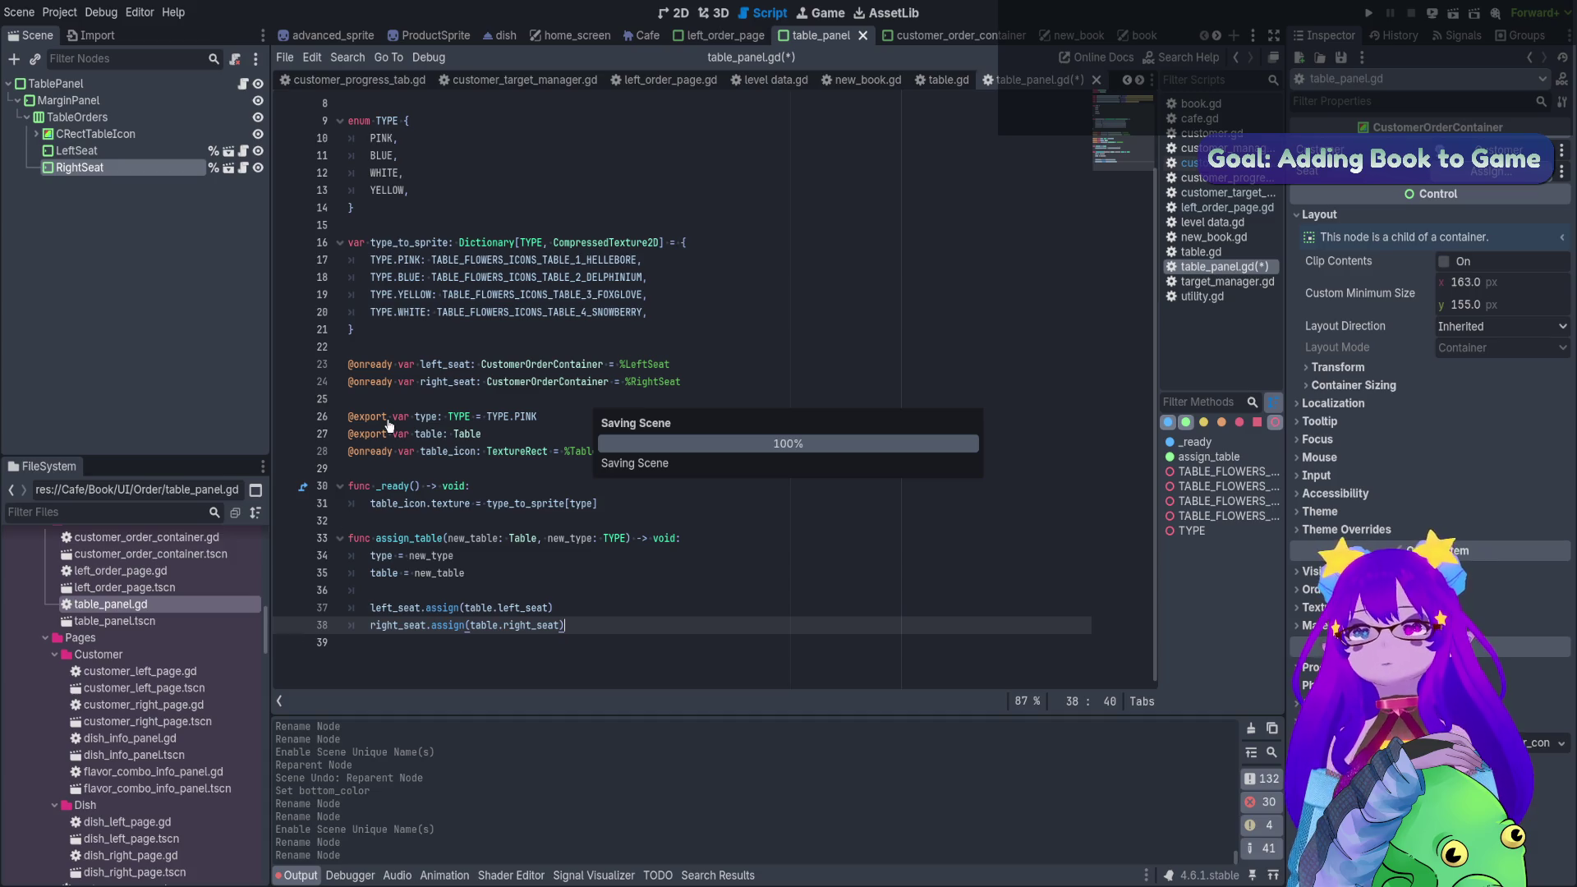
Open the left_order_page scene's script and copy the top_panel variable name
click(756, 39)
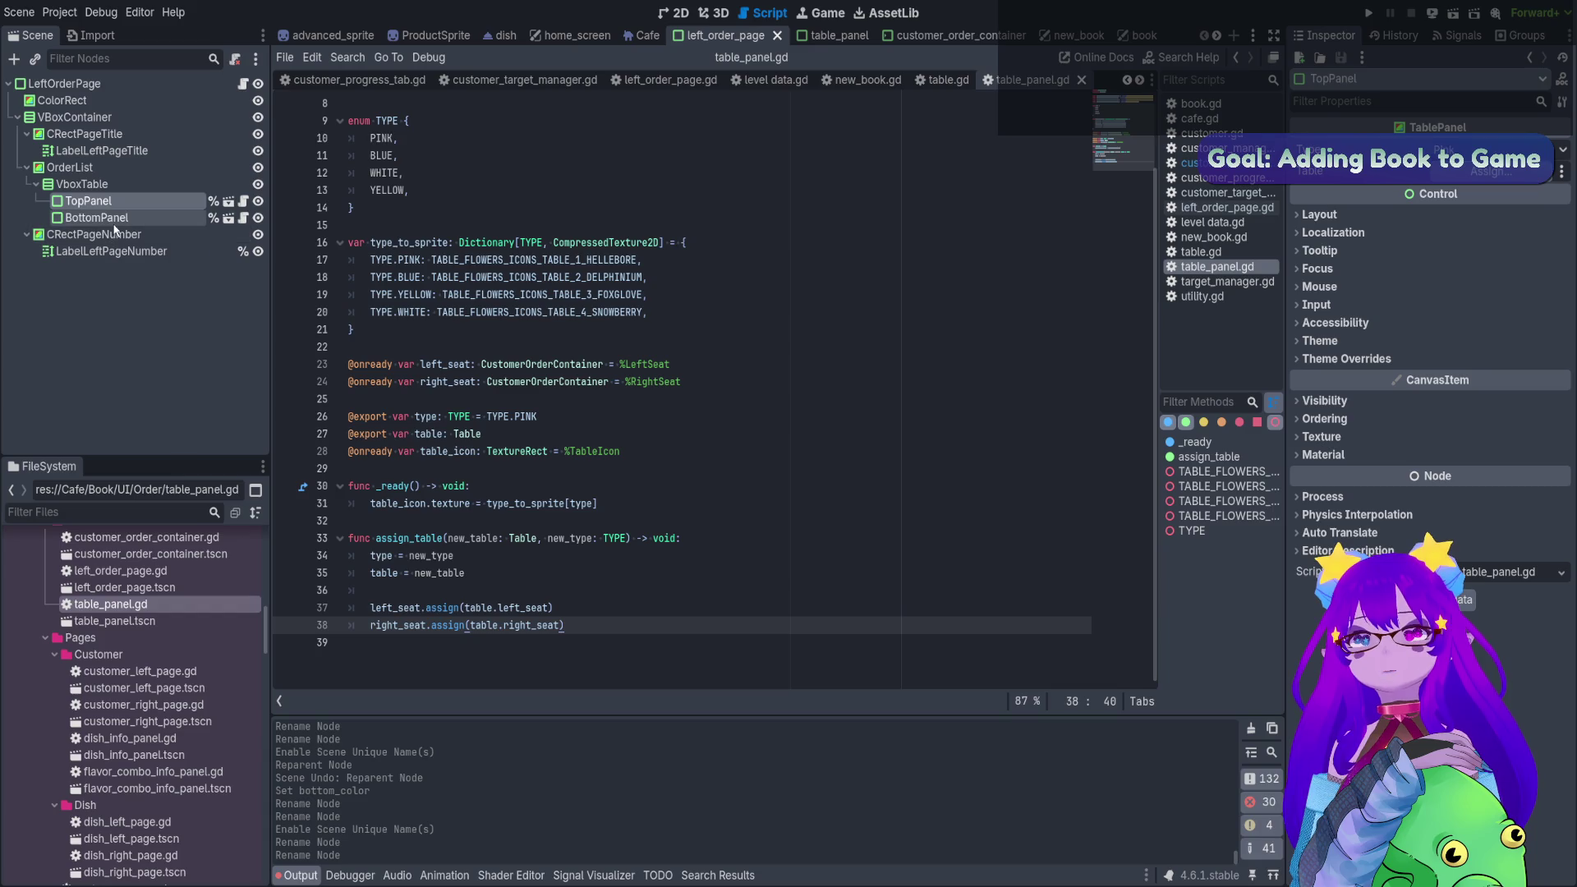
click(117, 212)
click(117, 205)
key(ctrl+F1)
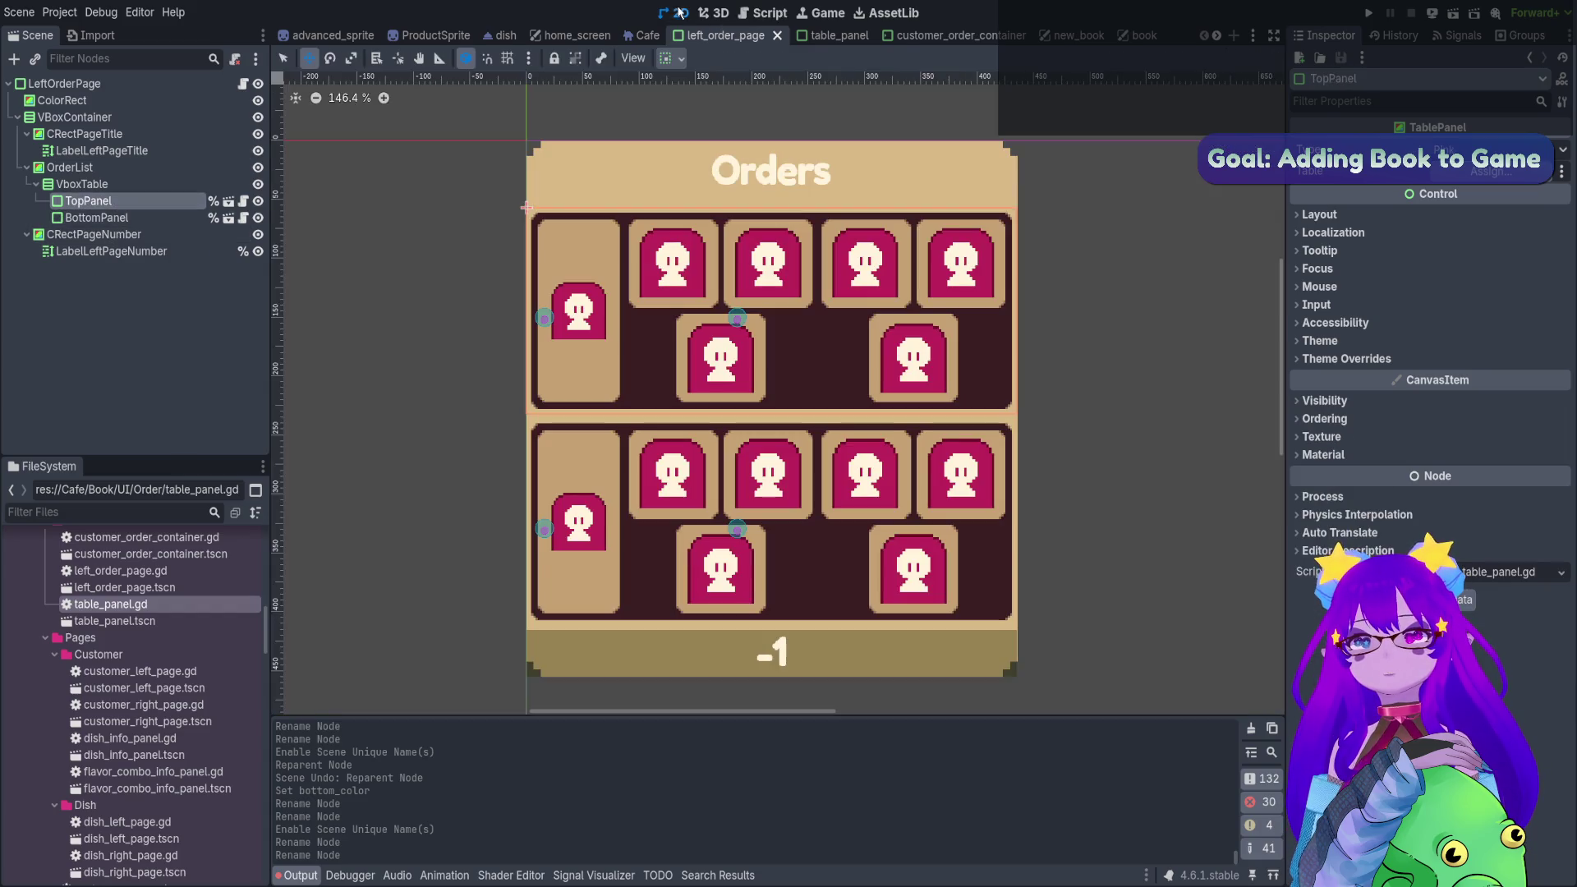
click(117, 201)
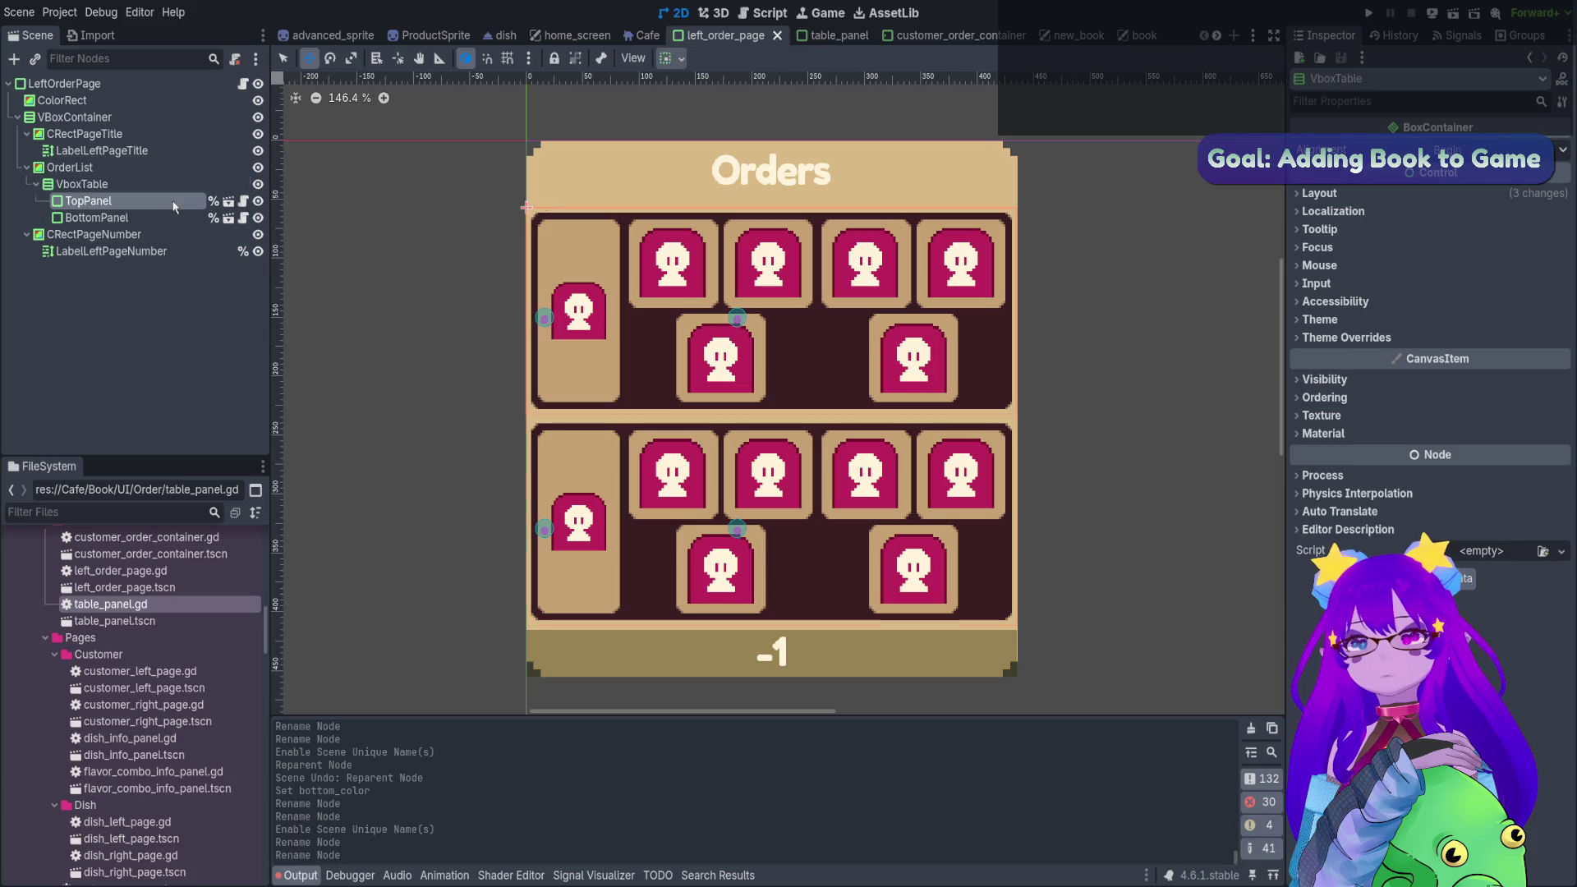
click(244, 83)
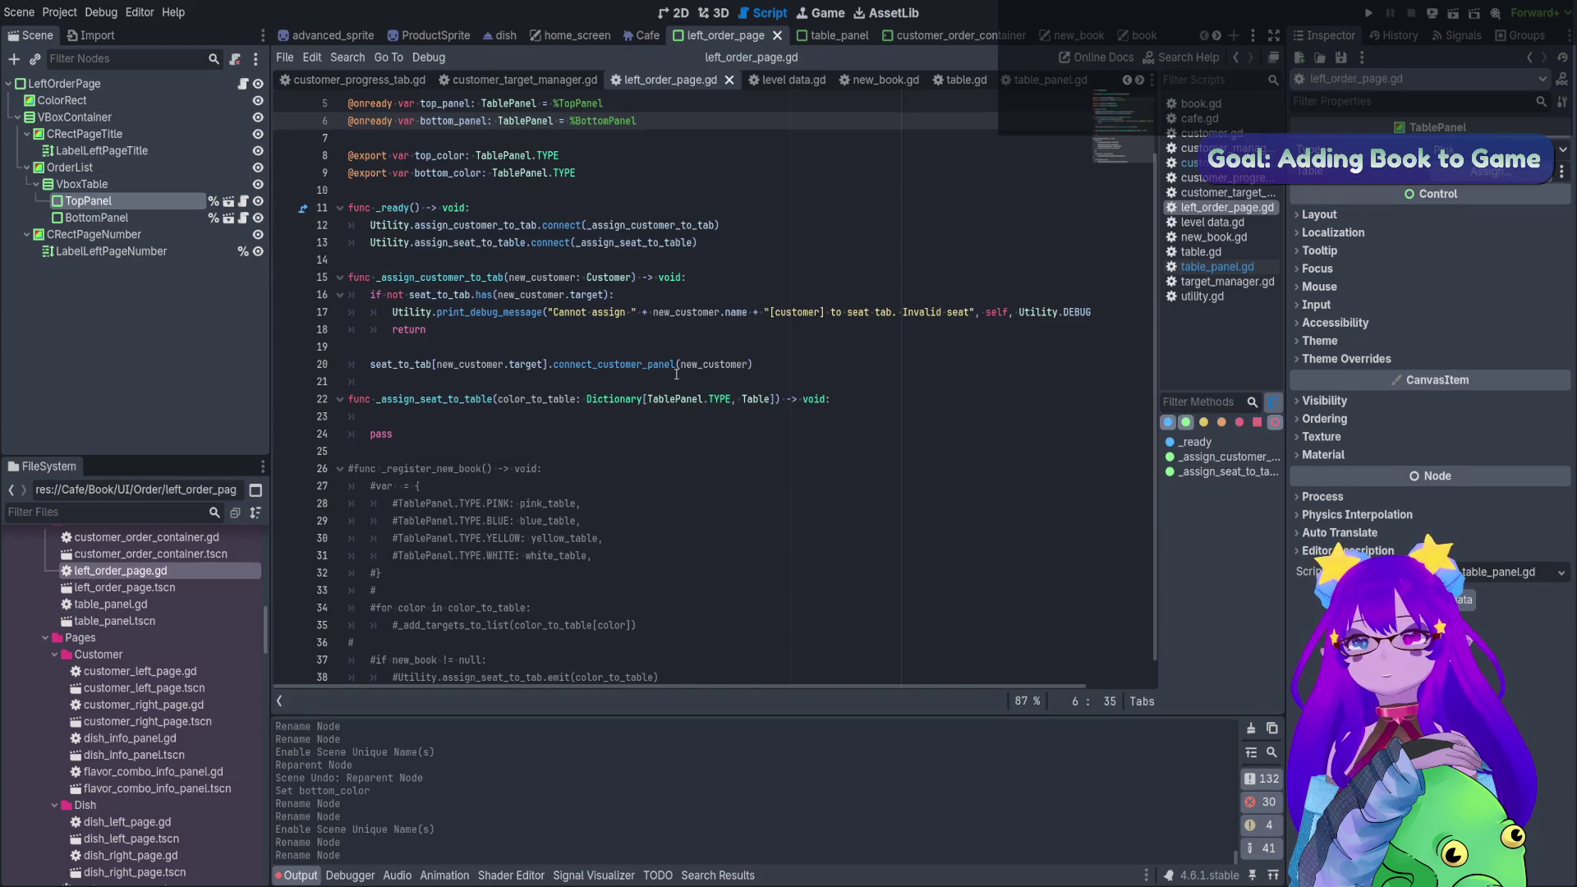
scroll(606, 320, up, 2)
double_click(444, 173)
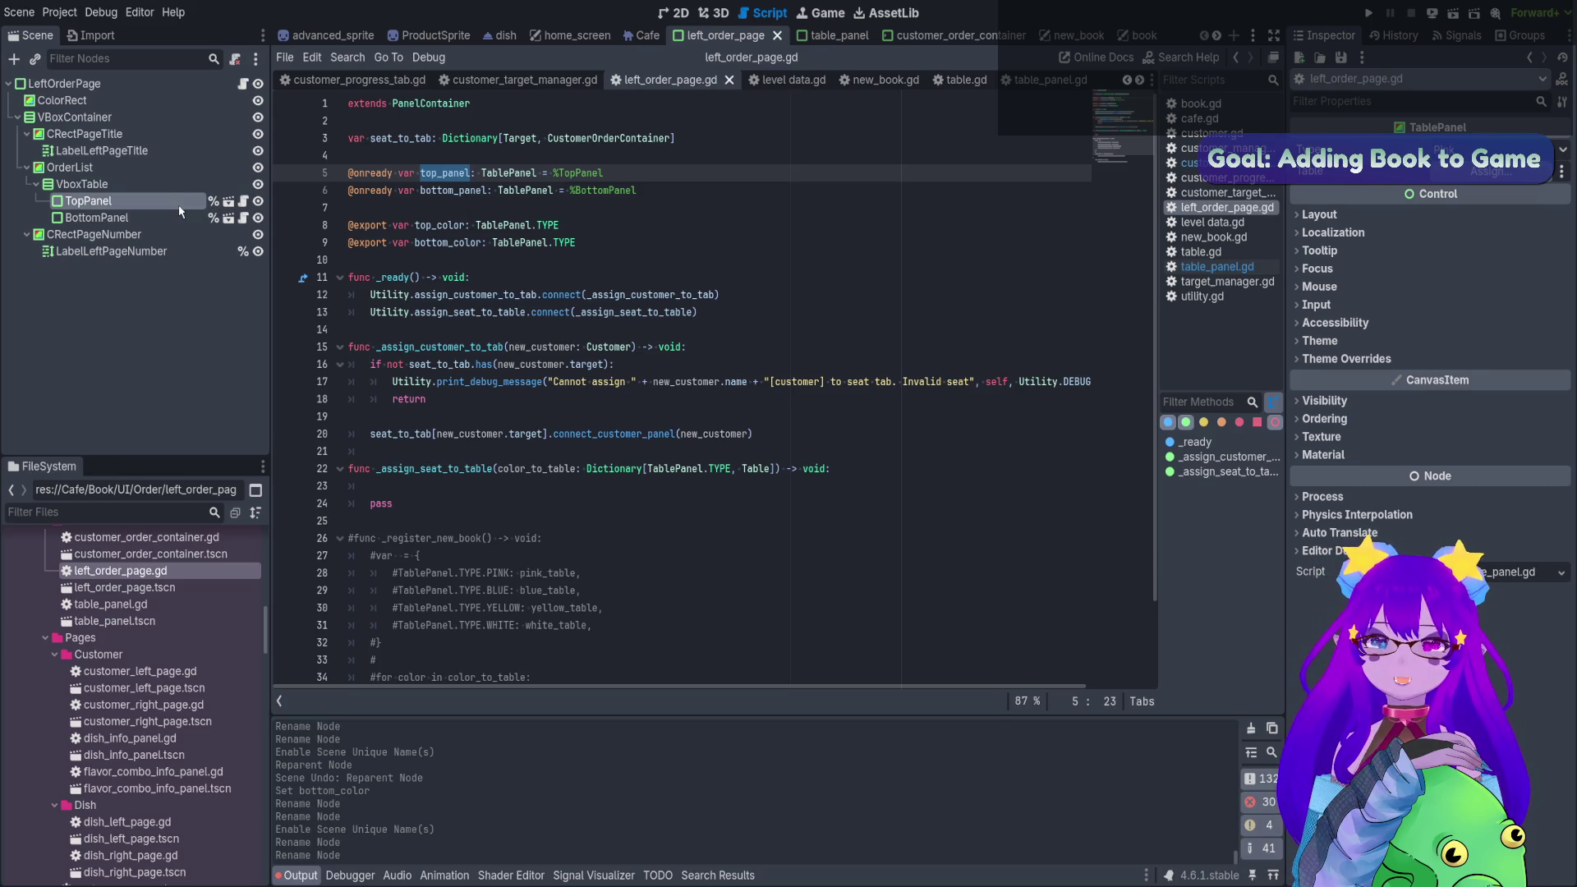
scroll(748, 314, down, 2)
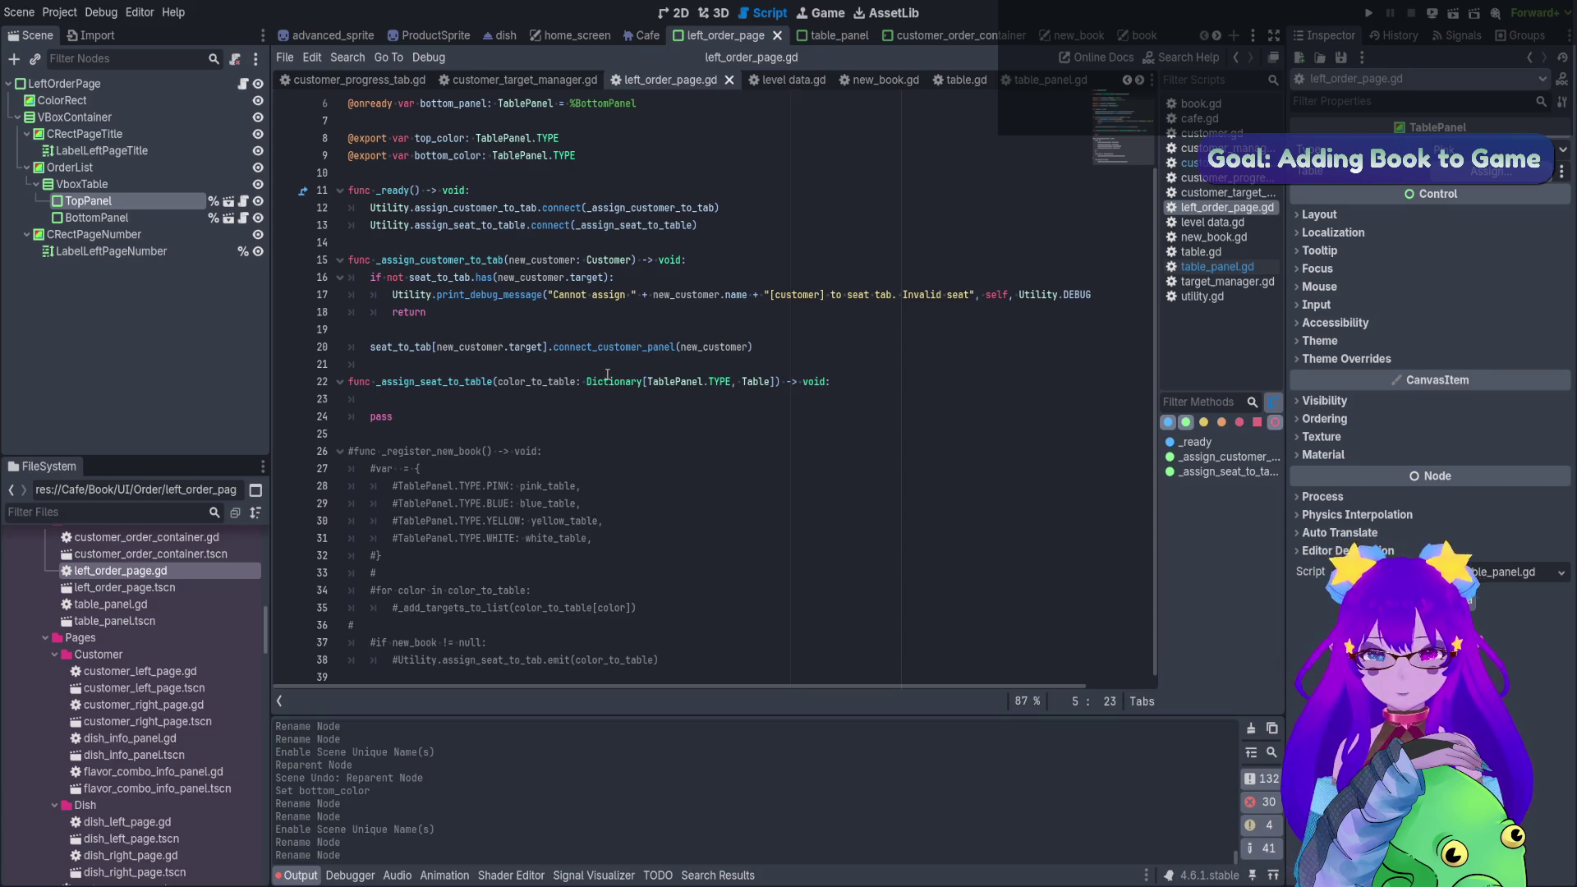
click(558, 436)
key(ctrl+s)
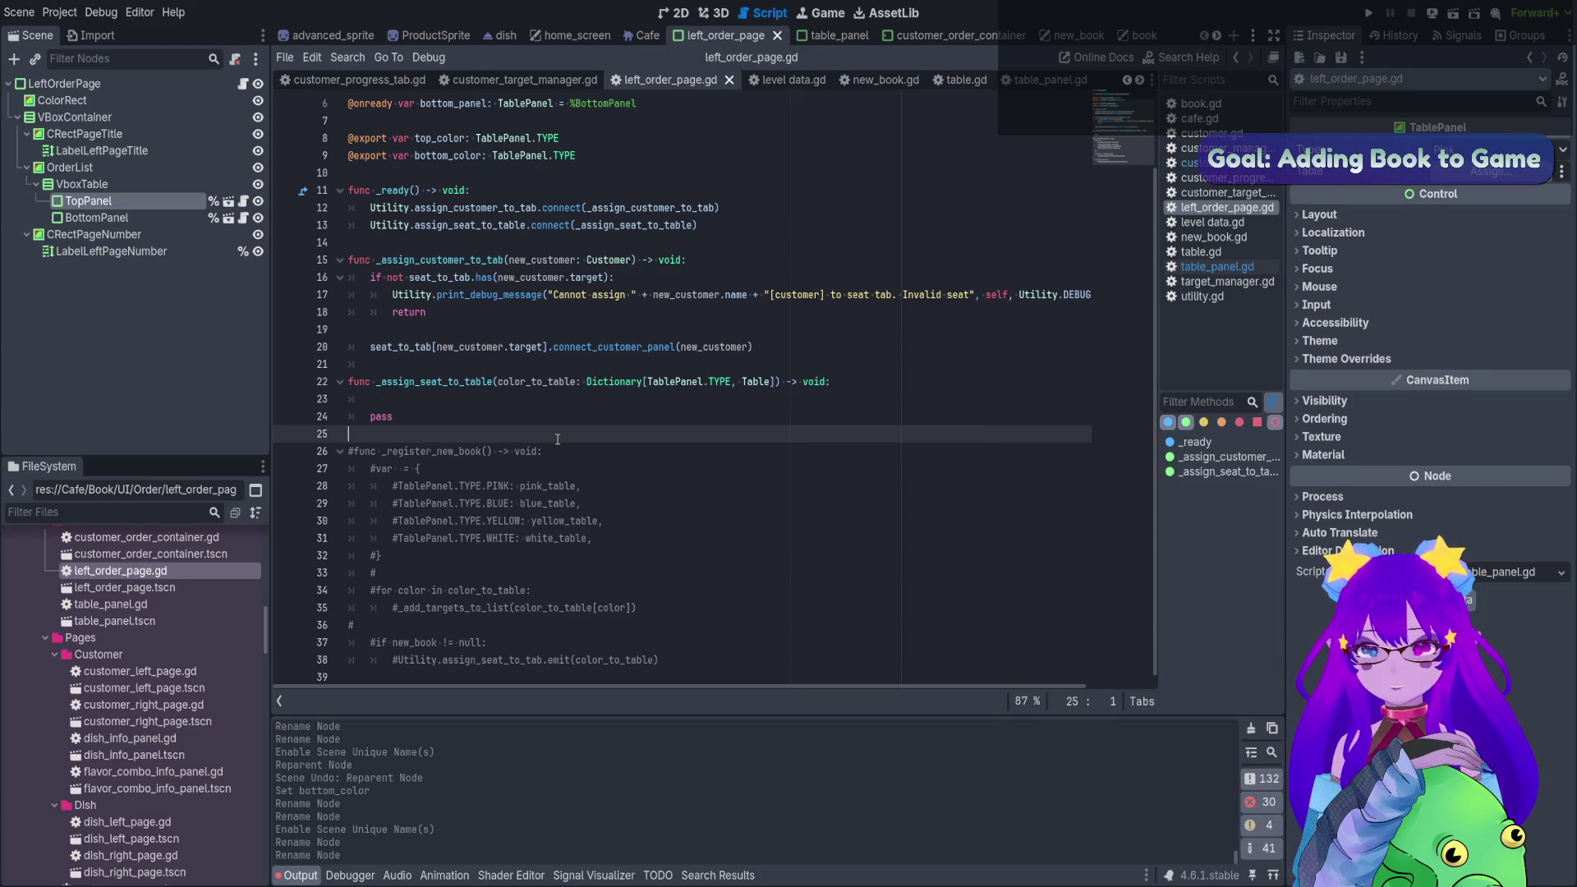
Start a top_panel. line in _assign_seat_to_table, then bring up table_panel.gd for reference
click(544, 401)
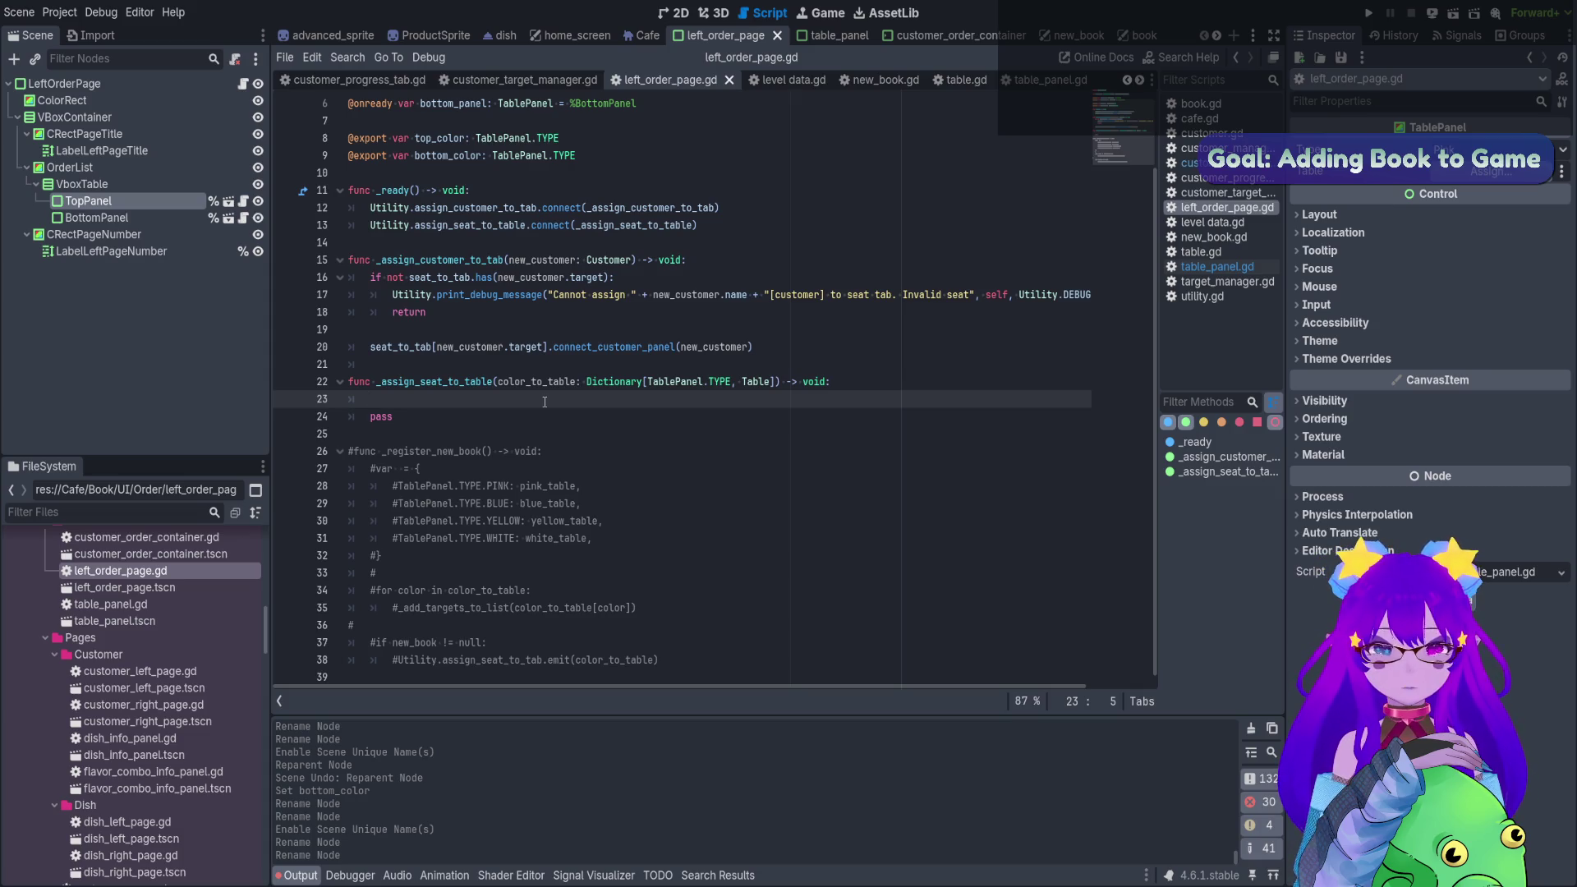
key(Return)
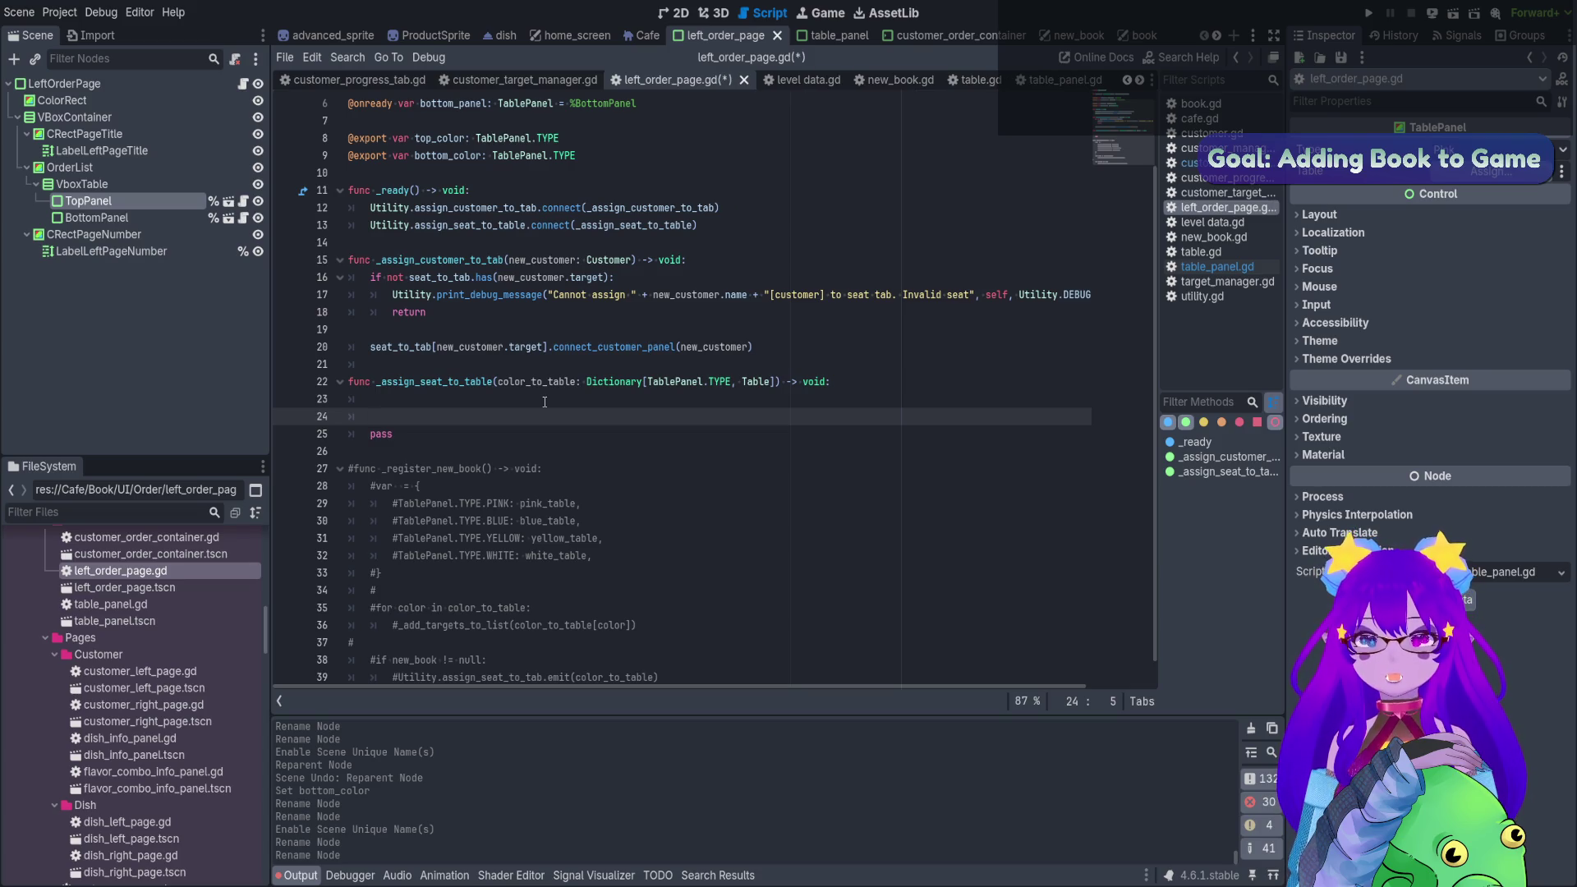
text(op_panel.)
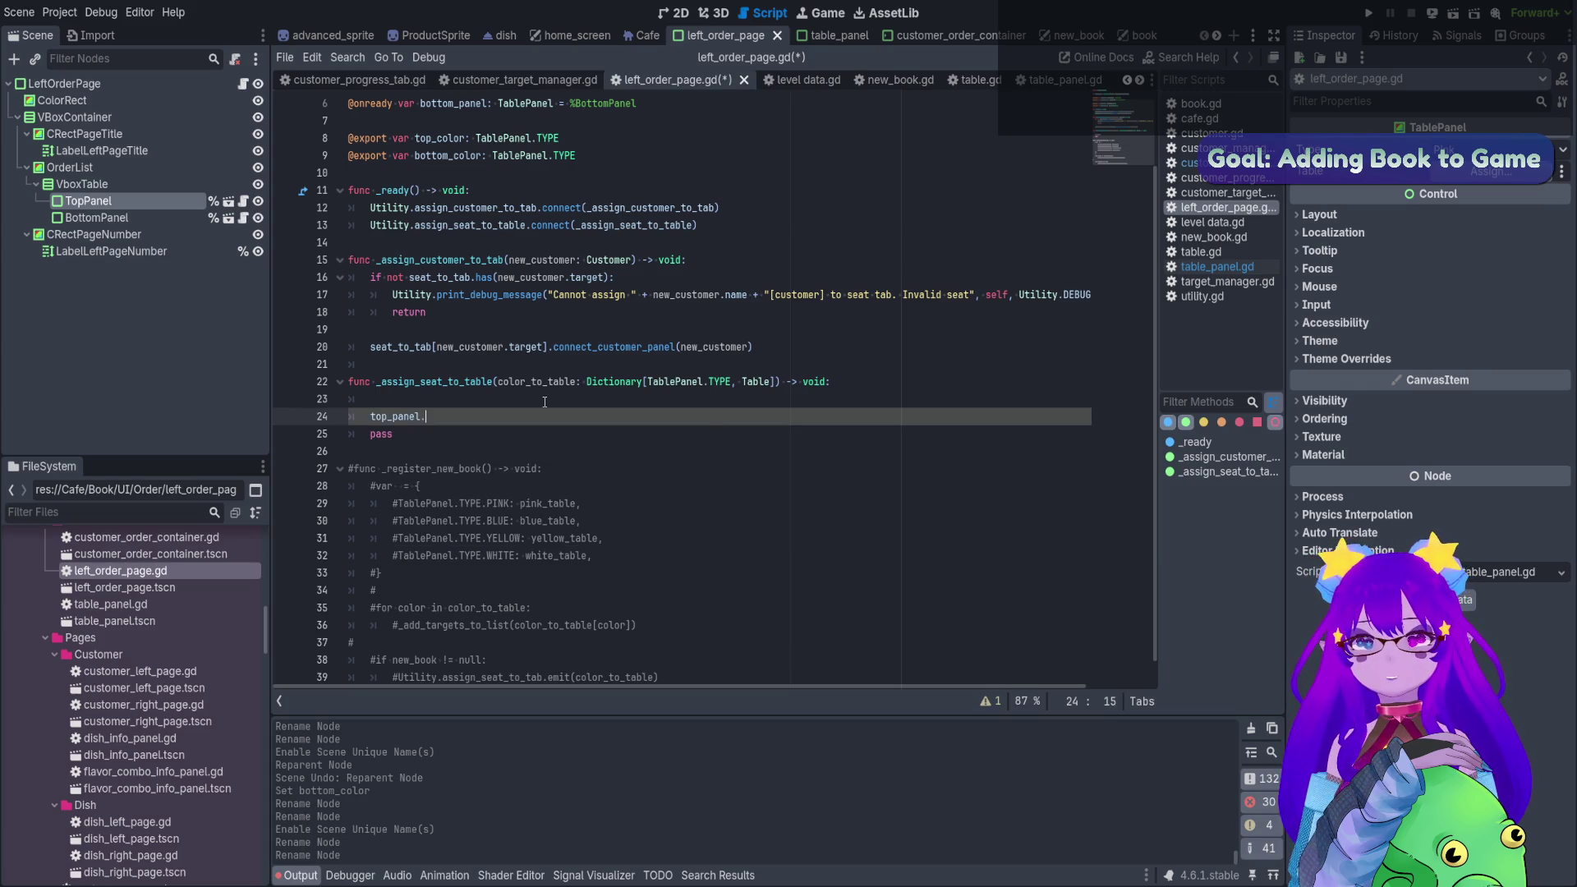
key(Down)
key(Down)
key(Down)
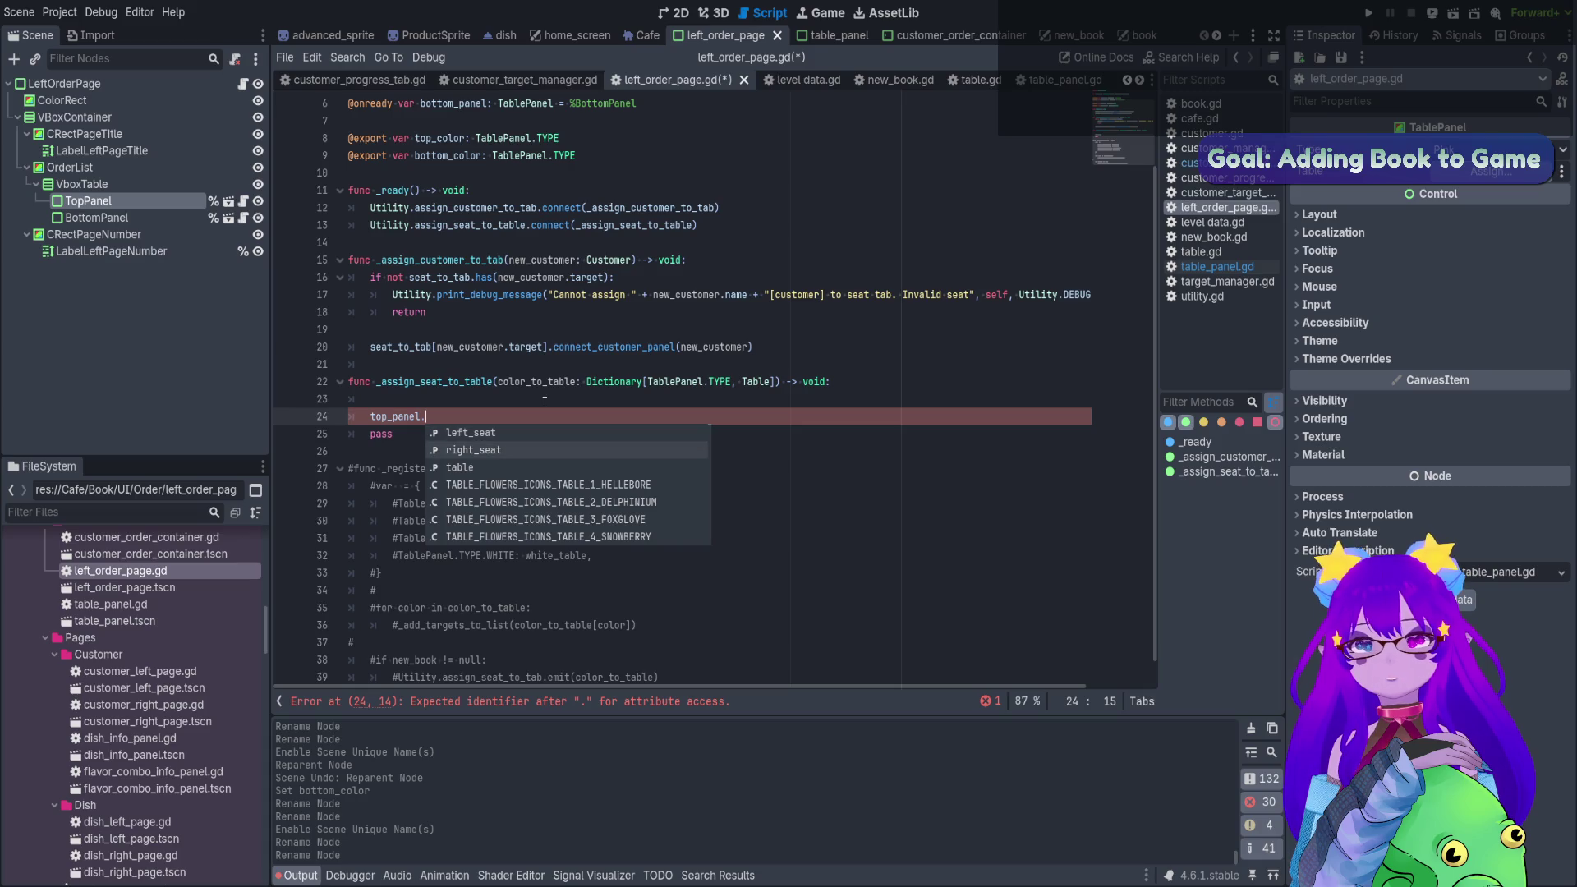
key(Escape)
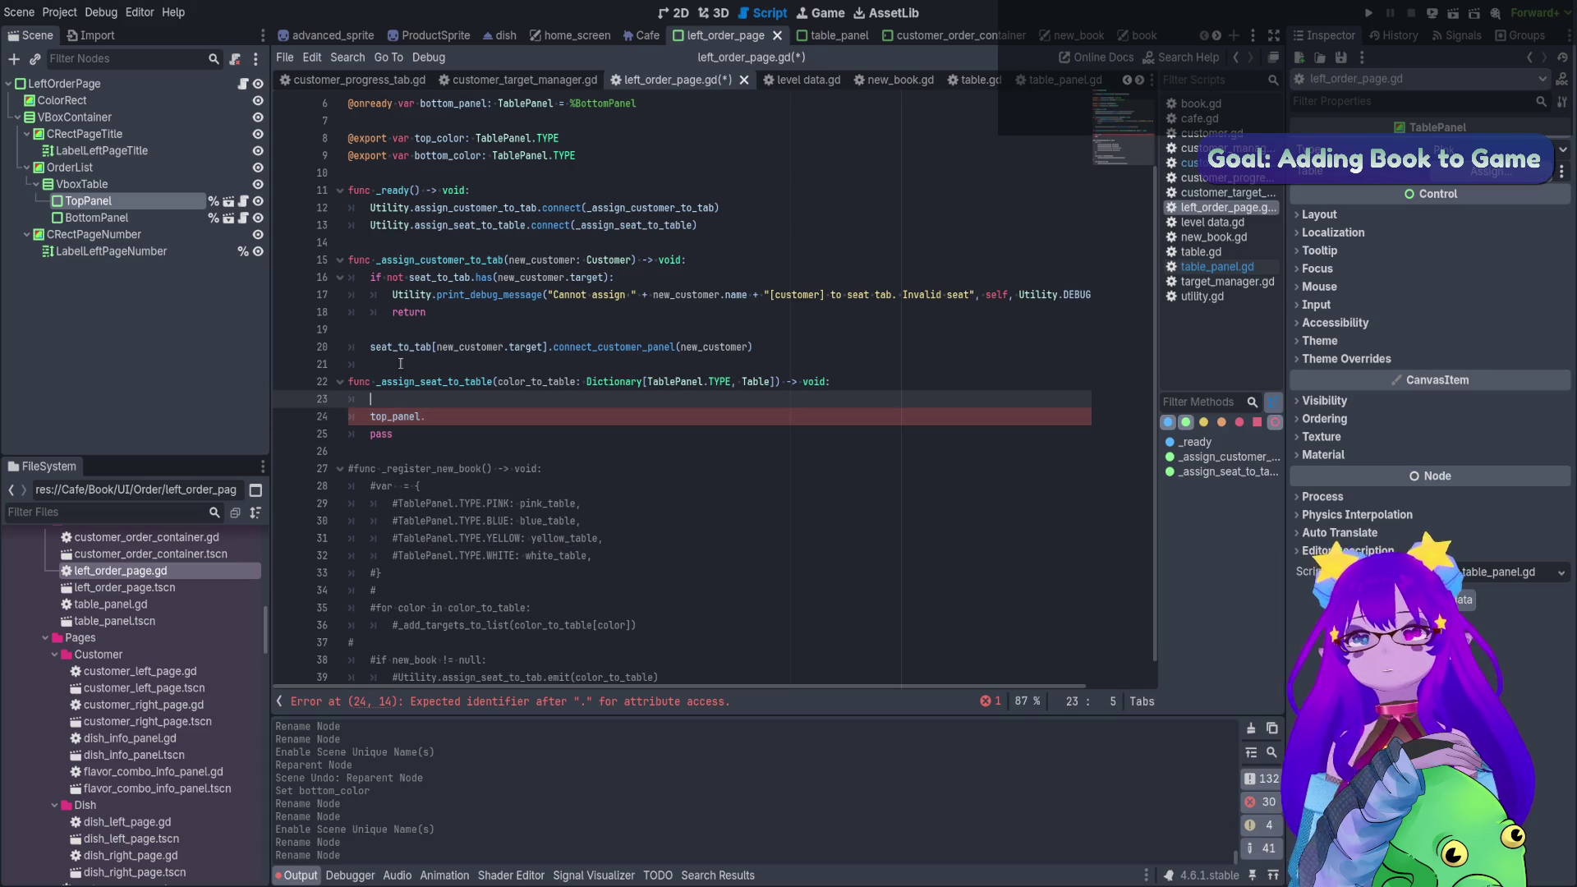
click(243, 202)
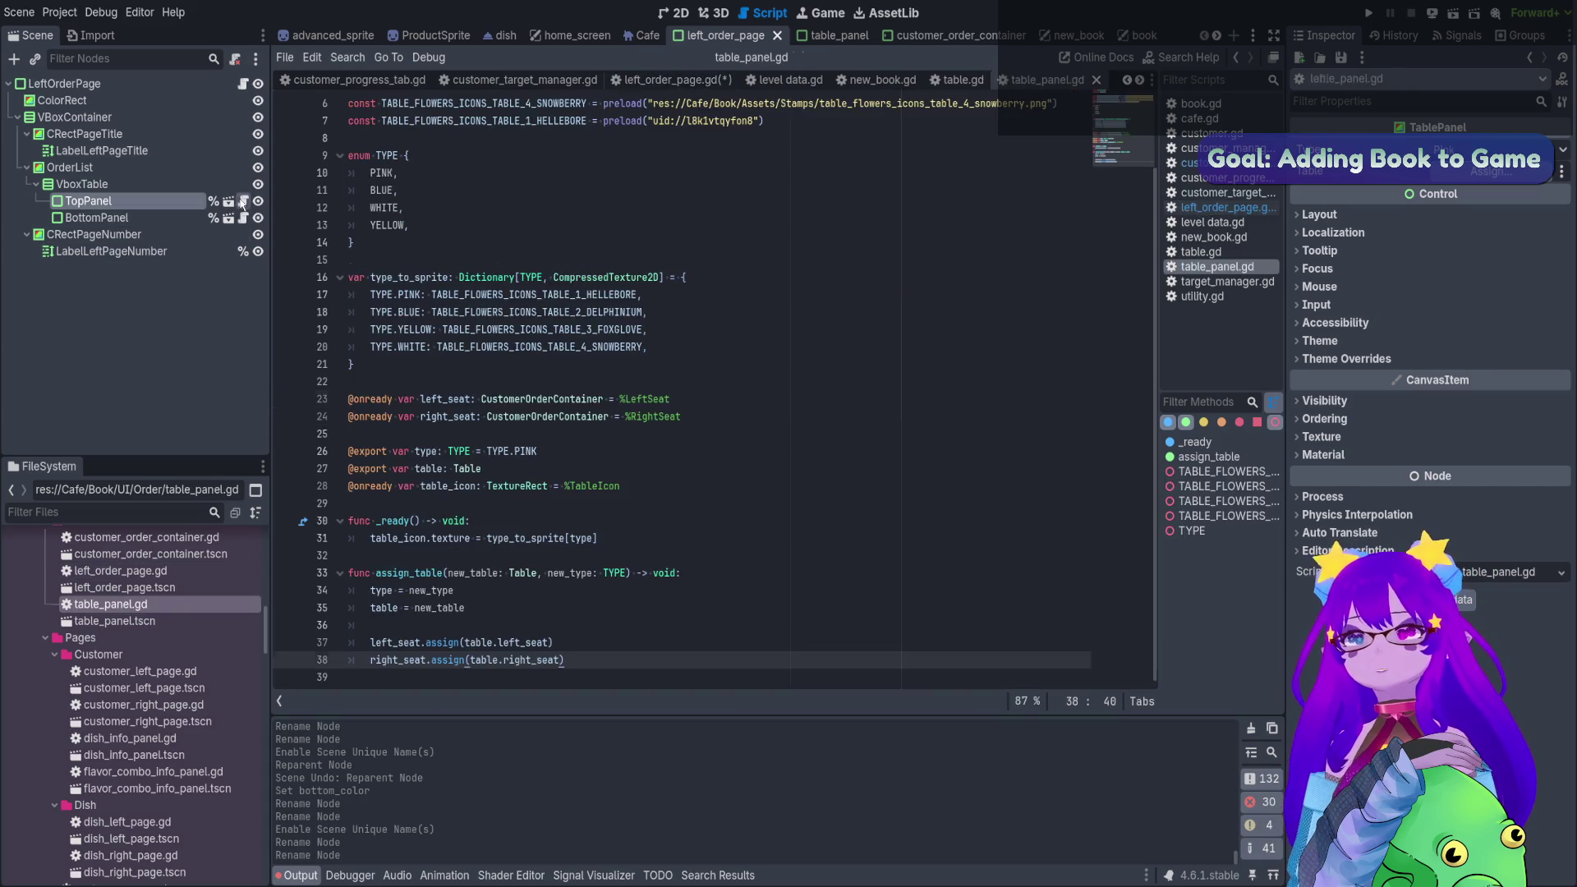
Write top_panel.assign_table(color_to_table[top_color], top_color) in _assign_seat_to_table
double_click(420, 574)
key(ctrl+c)
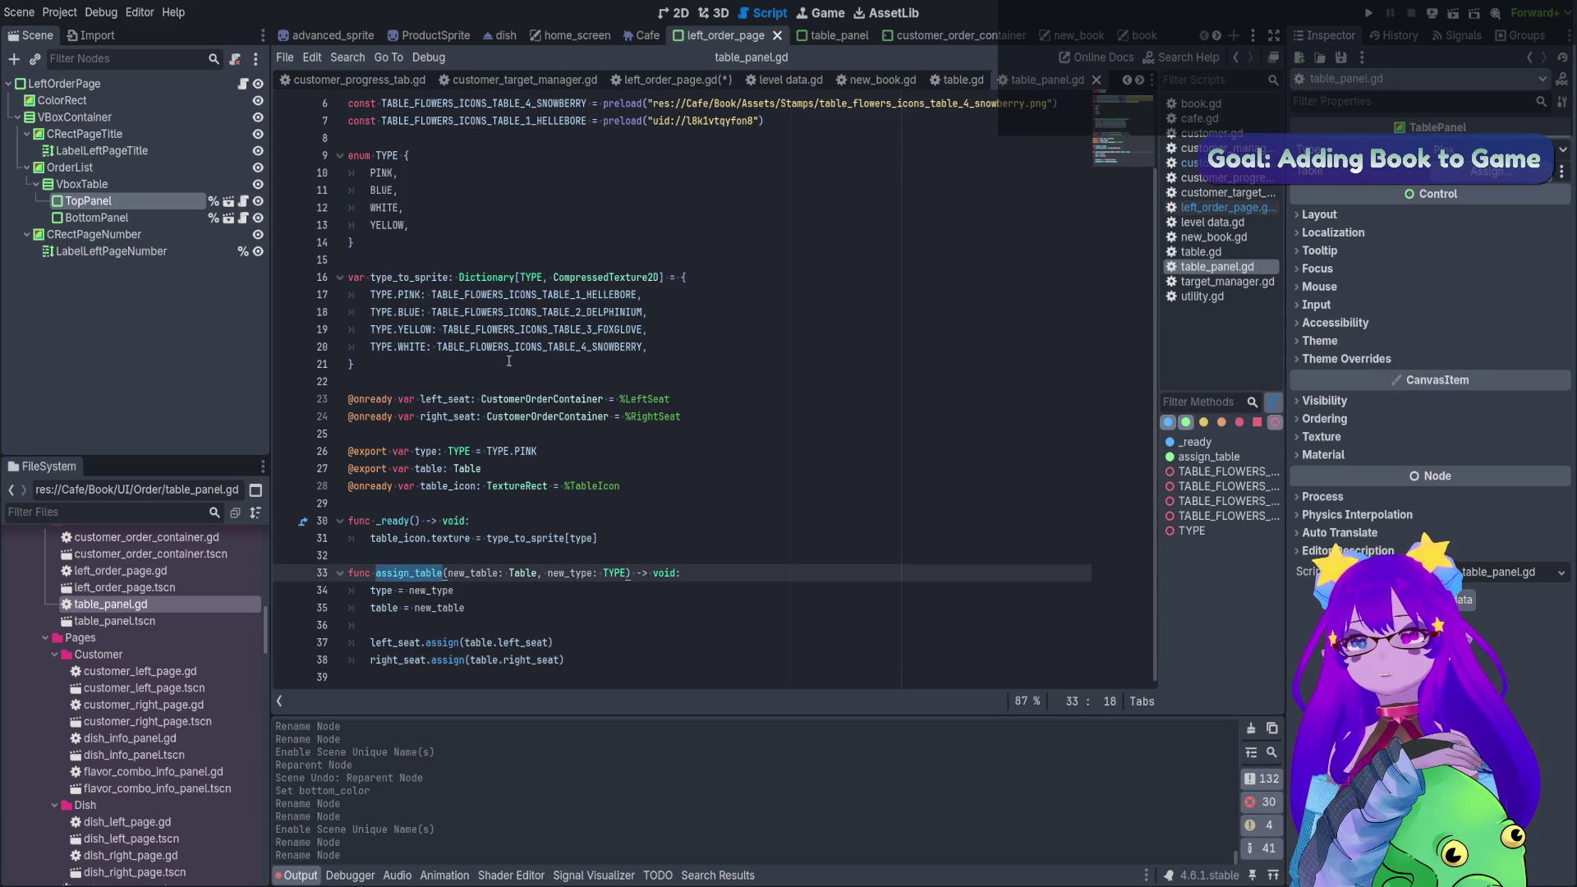
click(243, 84)
key(ctrl+v)
text(()
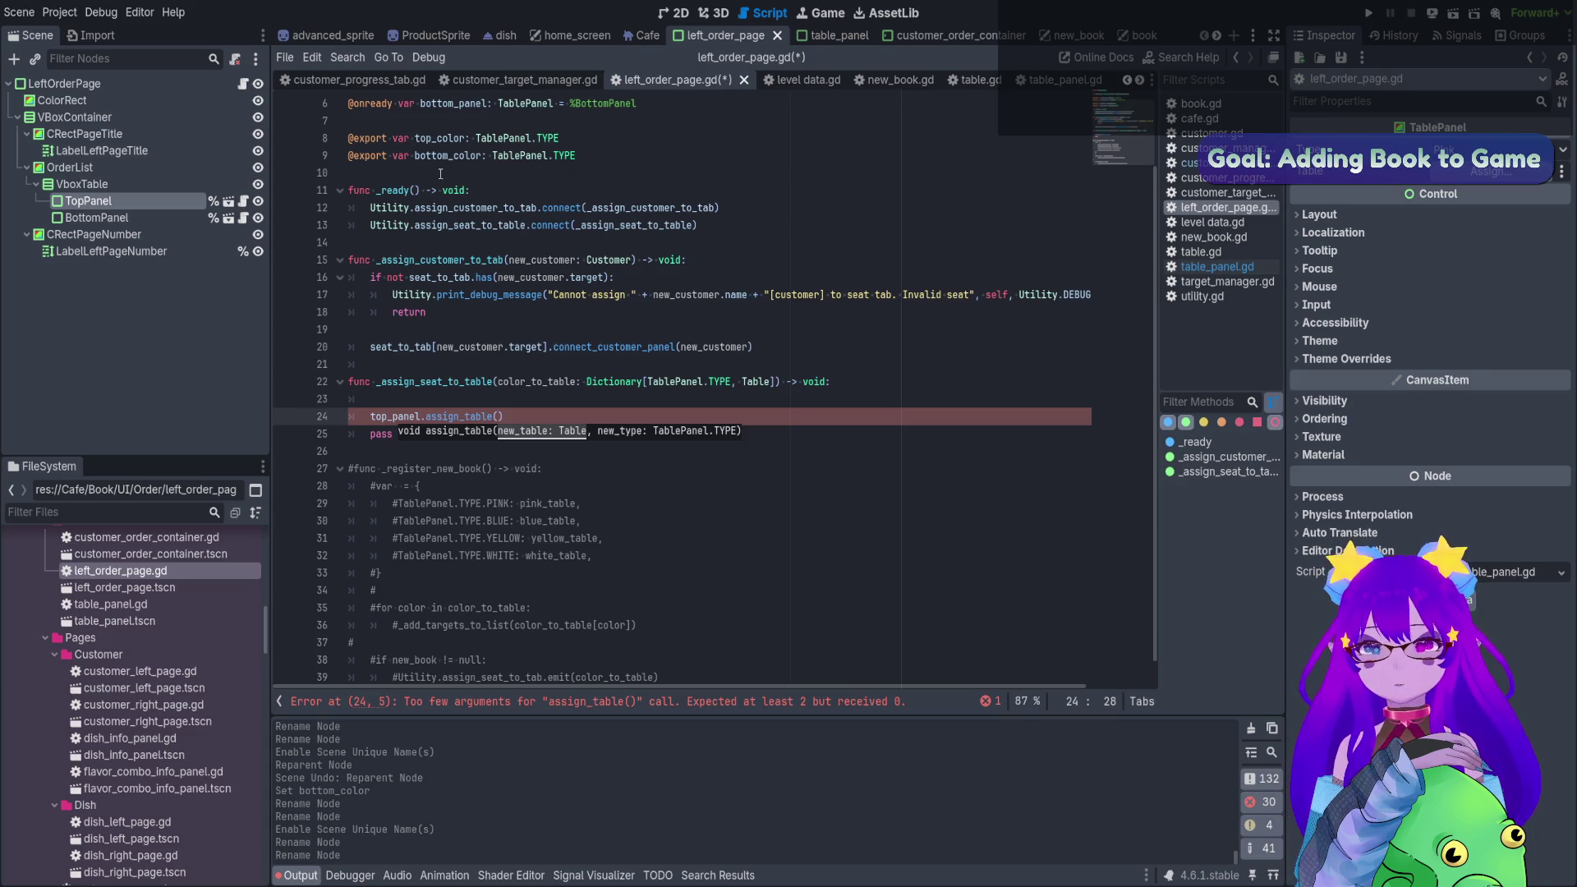
double_click(435, 140)
key(ctrl+c)
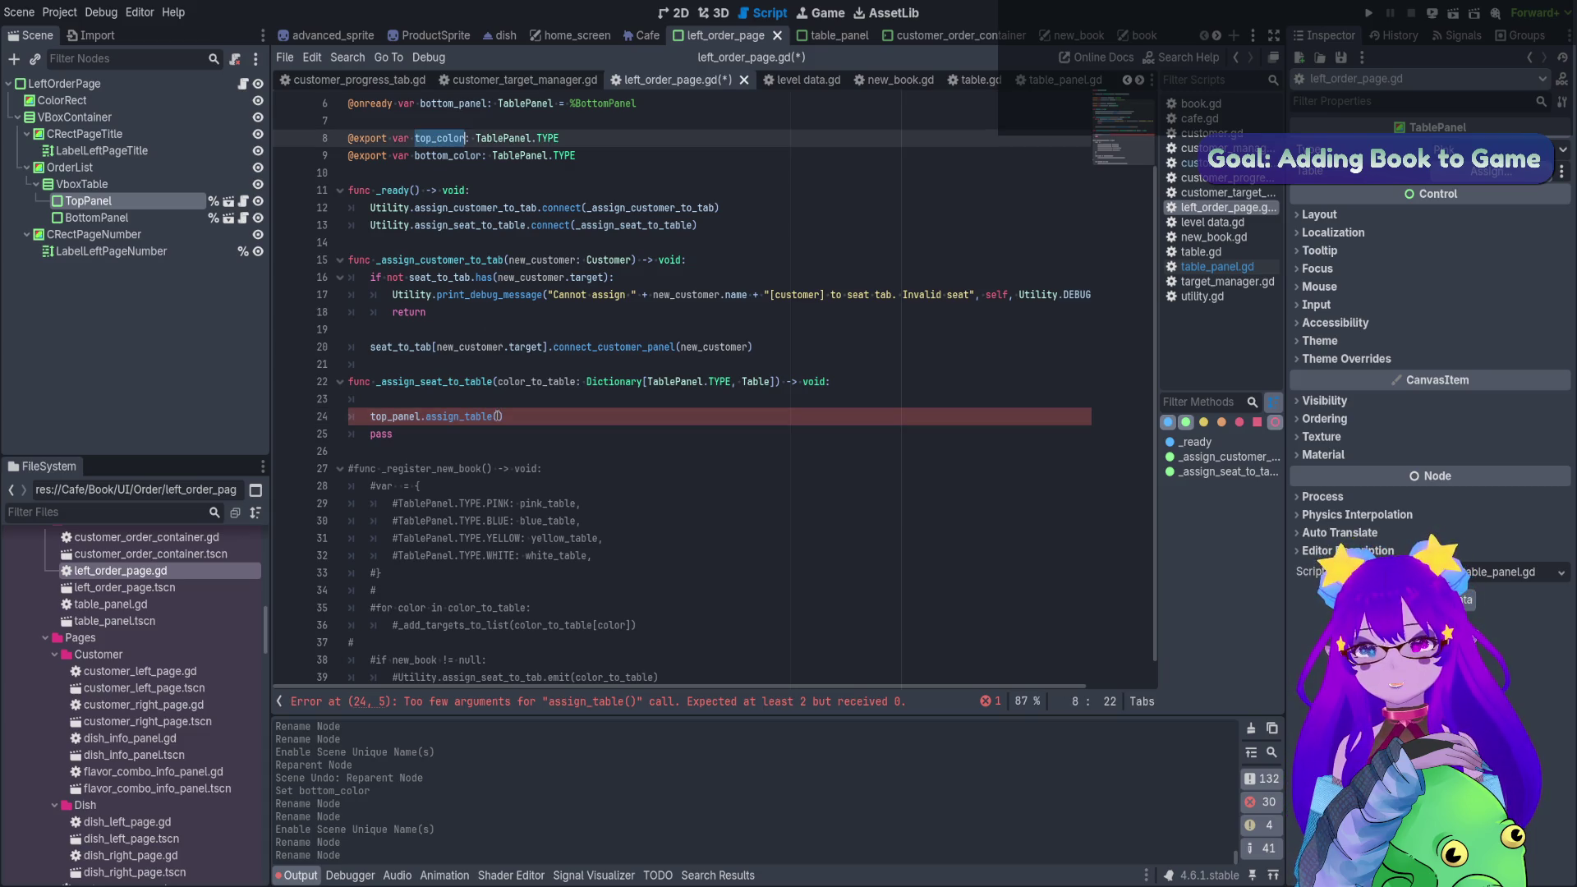
click(499, 417)
key(ctrl+v)
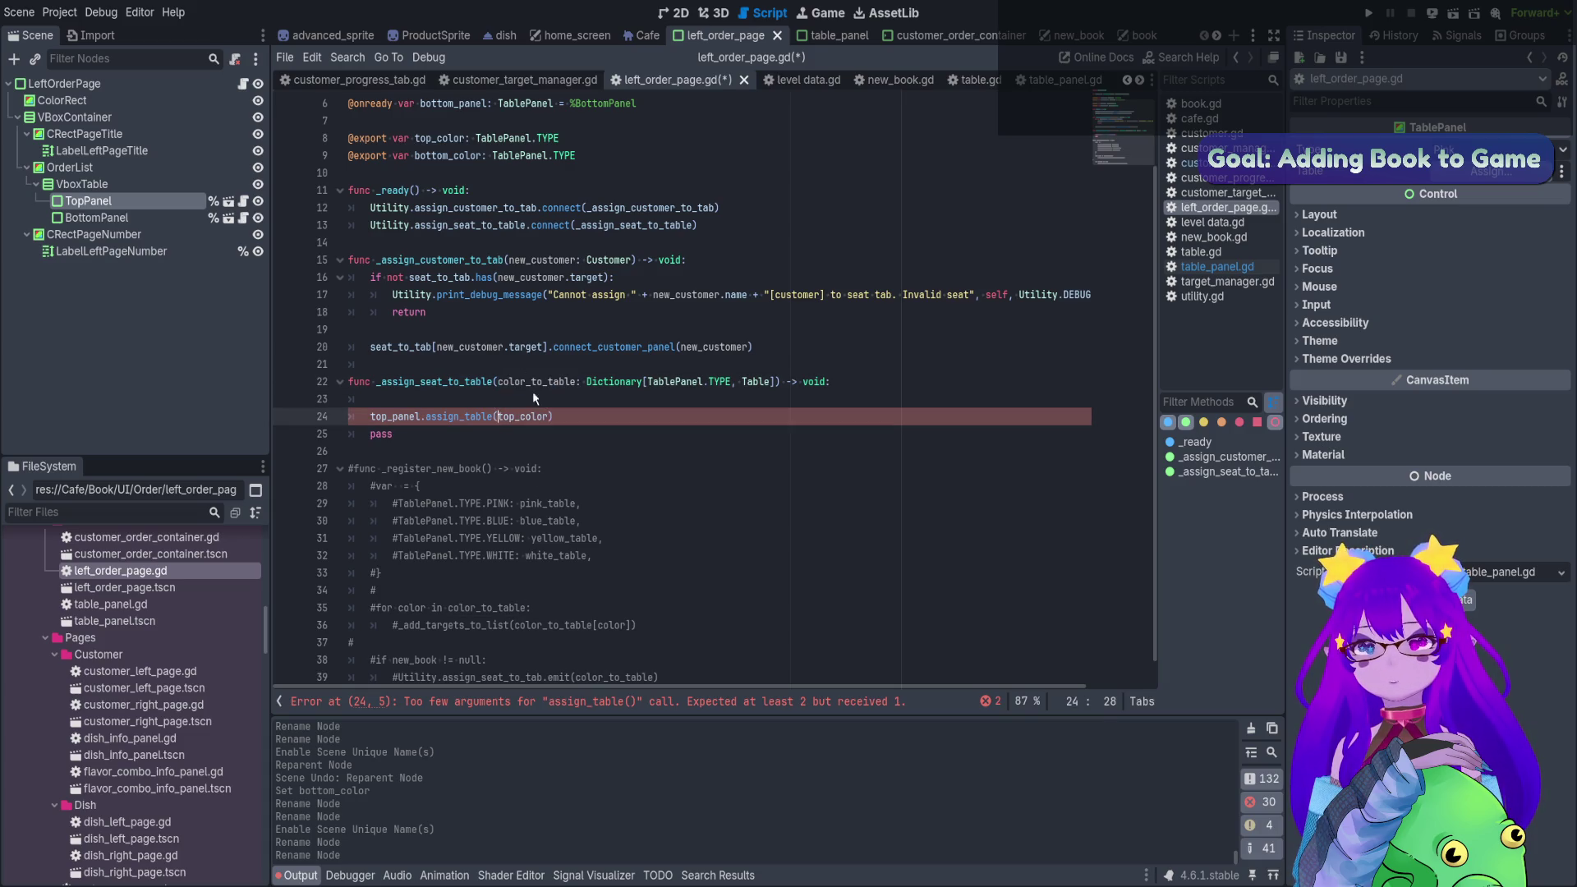
text(color_to_table)
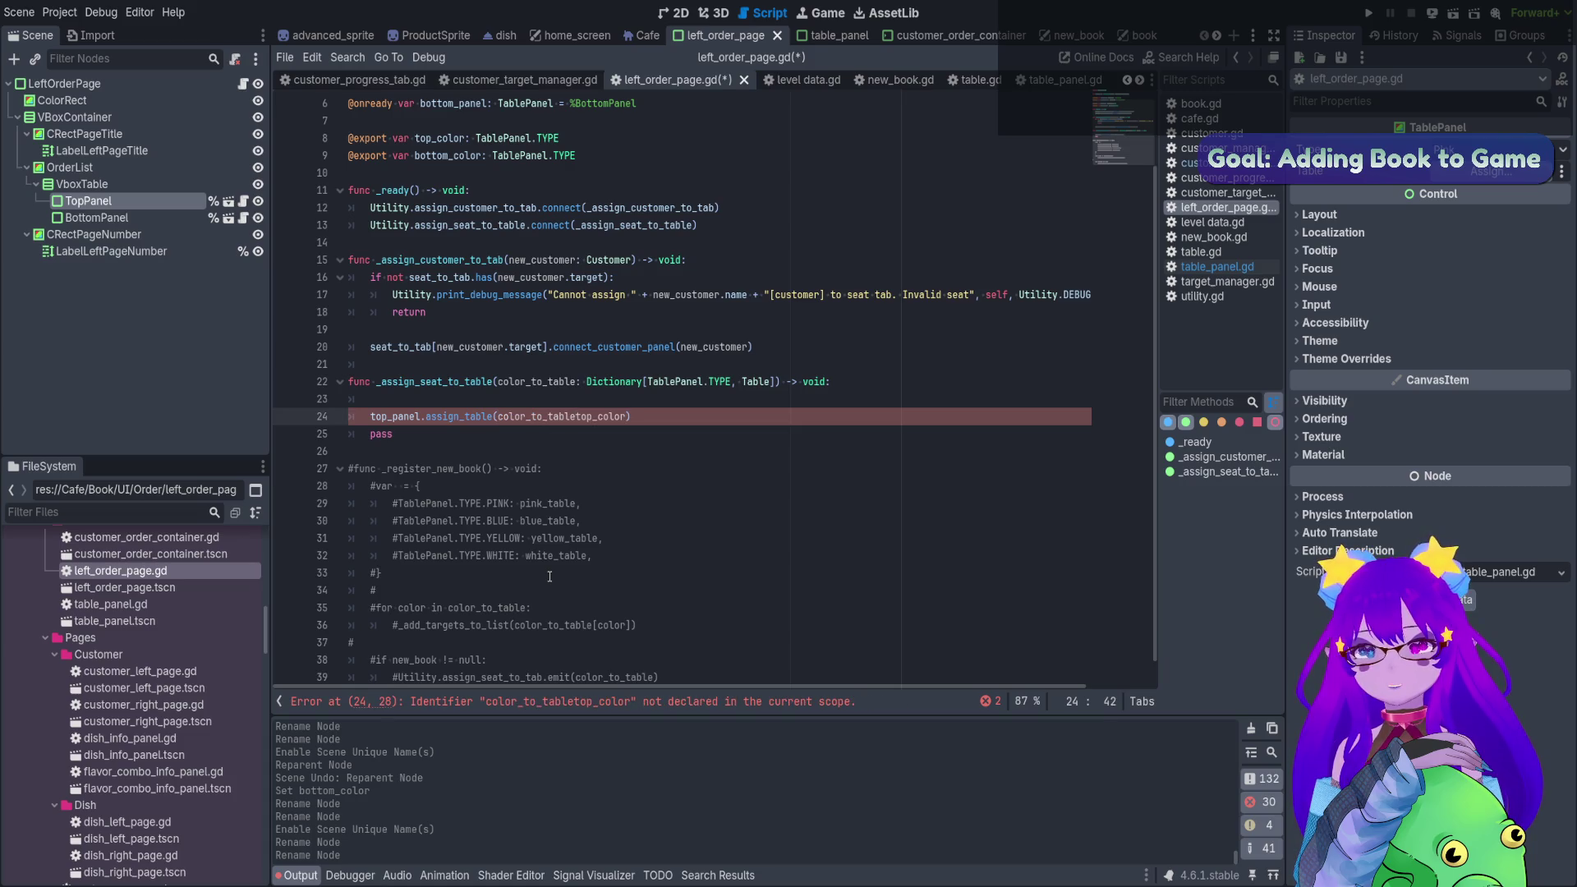
text([)
double_click(608, 416)
key(Left)
key(Left)
key(ctrl+v)
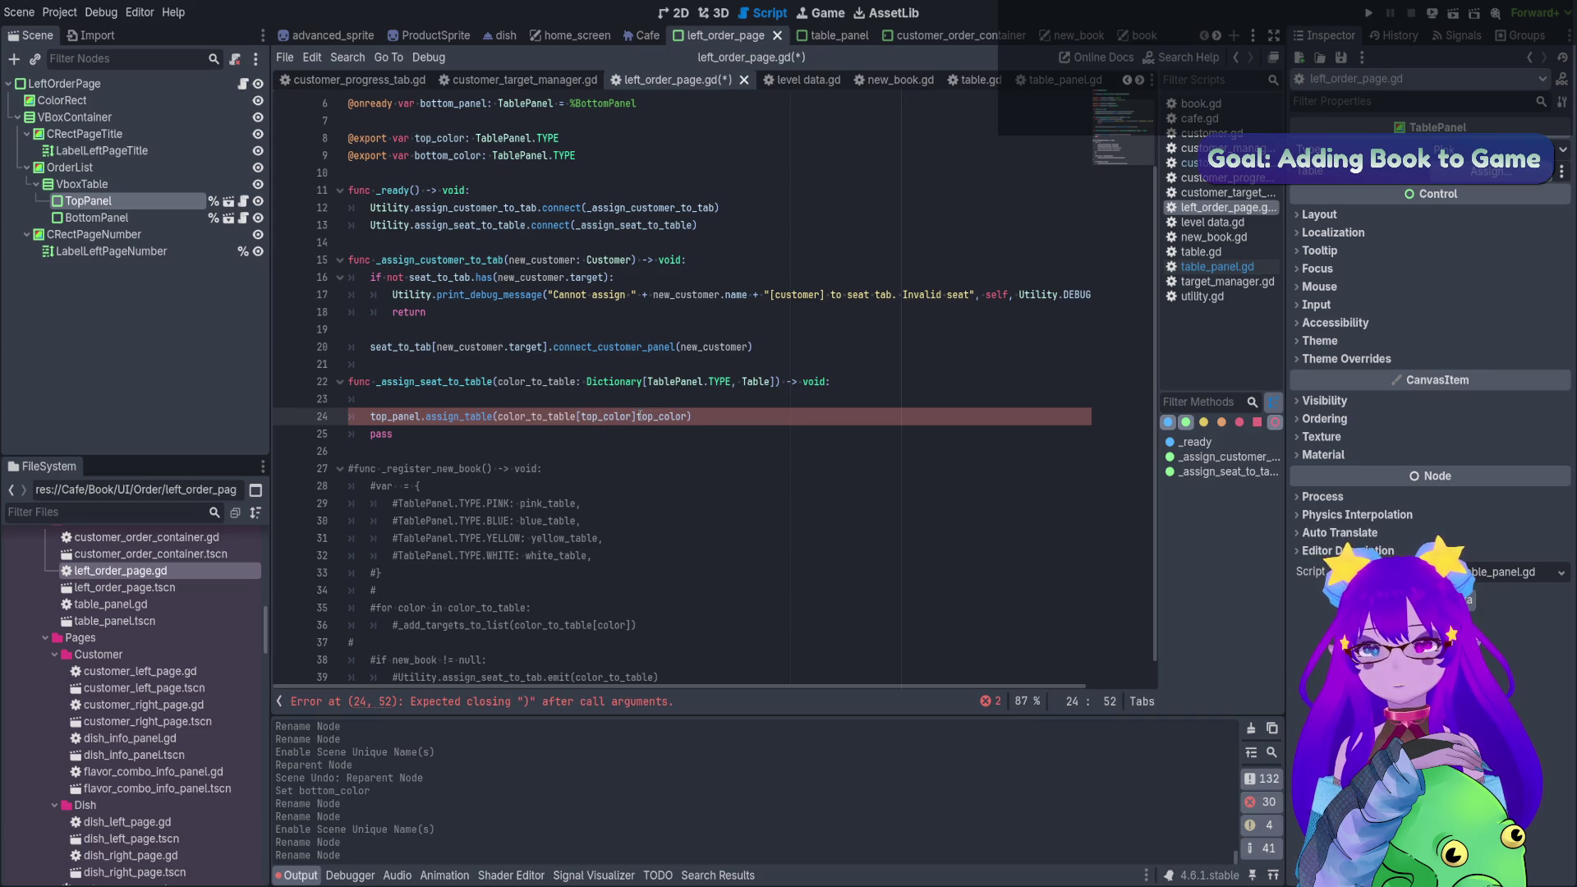
text(,)
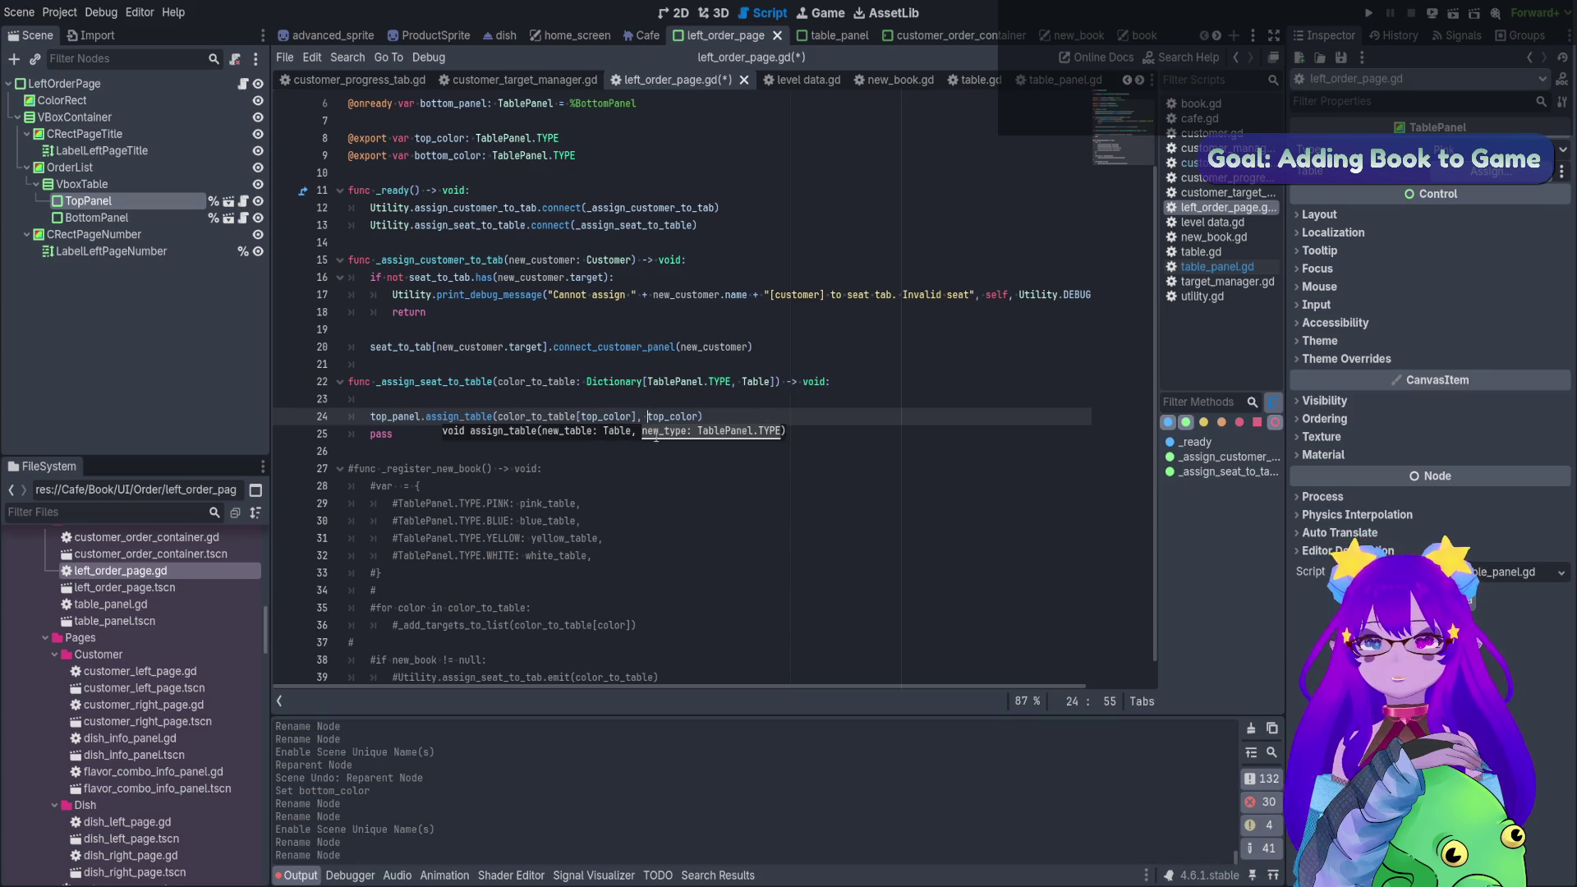
Duplicate the top panel line, delete pass and the commented-out _register_new_book block
key(ctrl+shift+d)
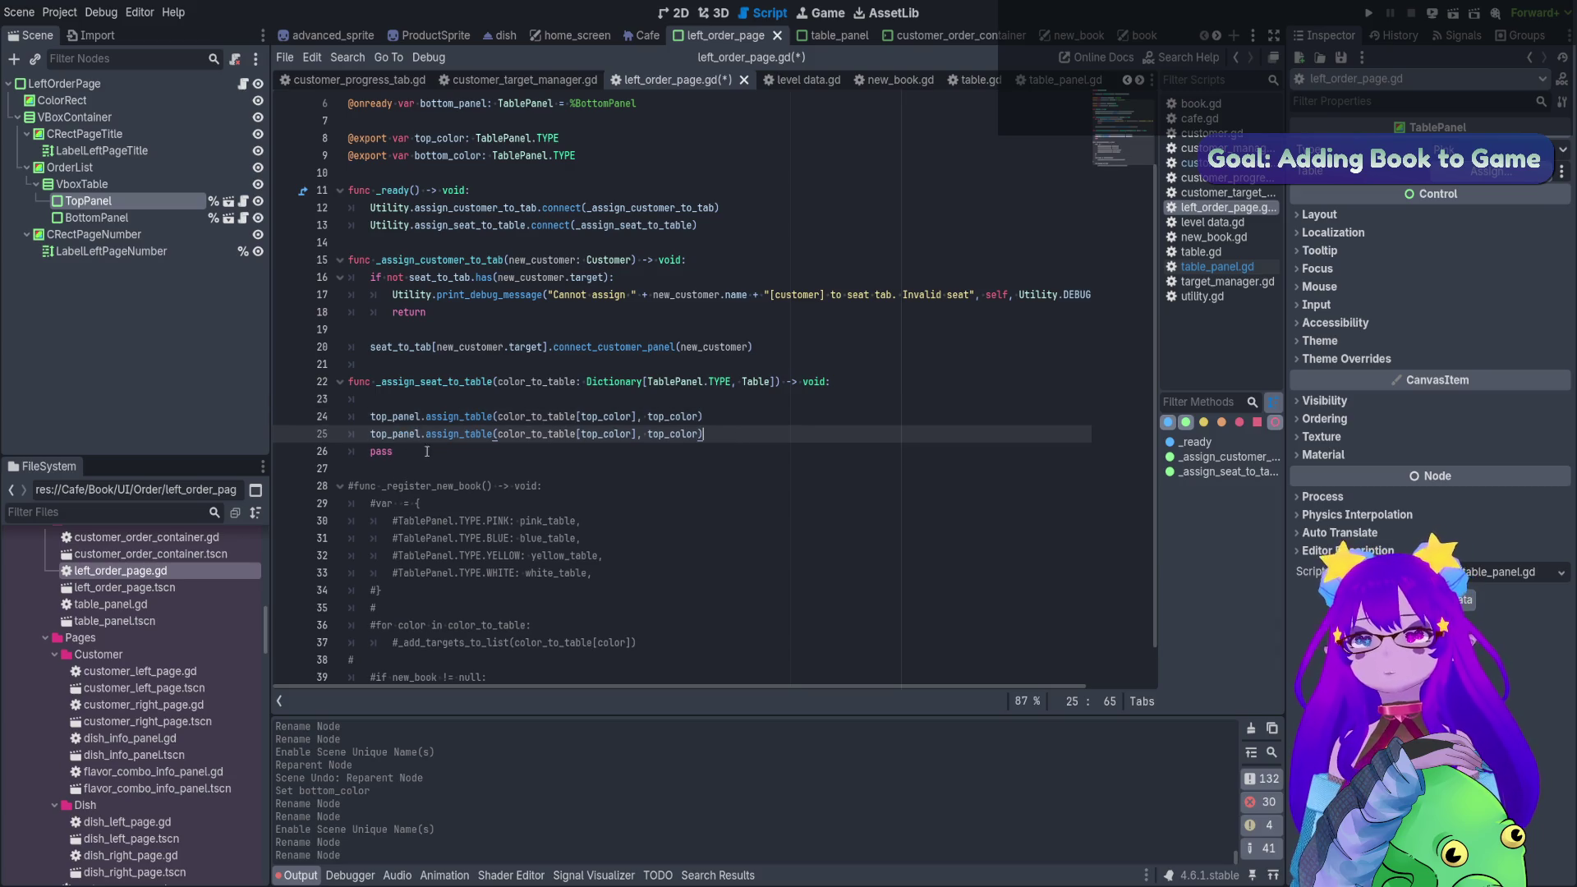
drag(394, 451, 338, 450)
key(BackSpace)
scroll(513, 655, down, 1)
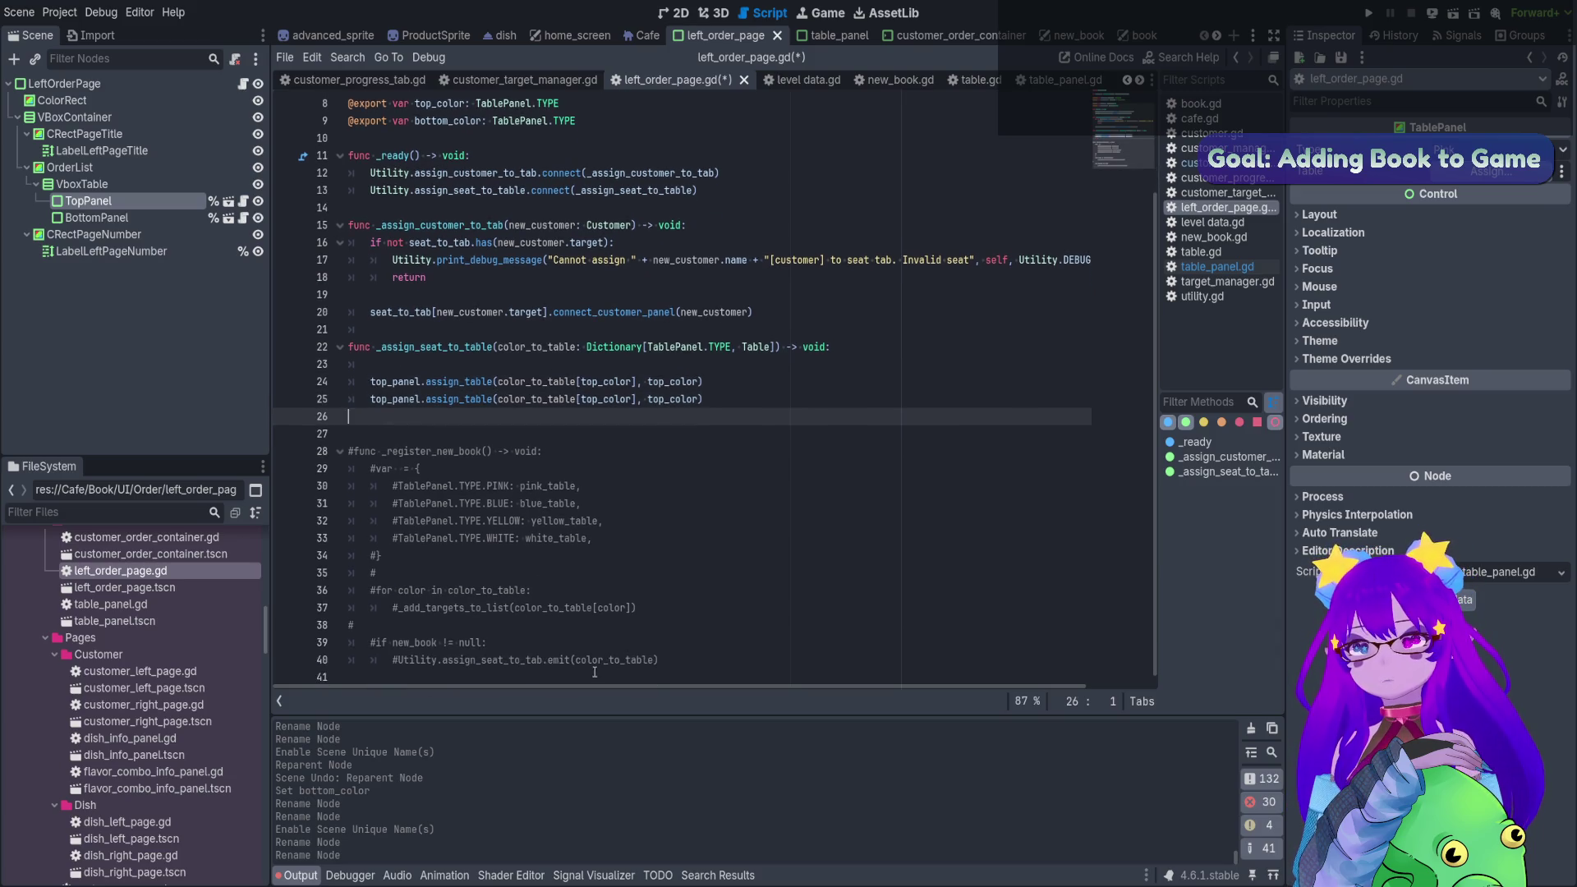
drag(595, 672, 337, 421)
key(BackSpace)
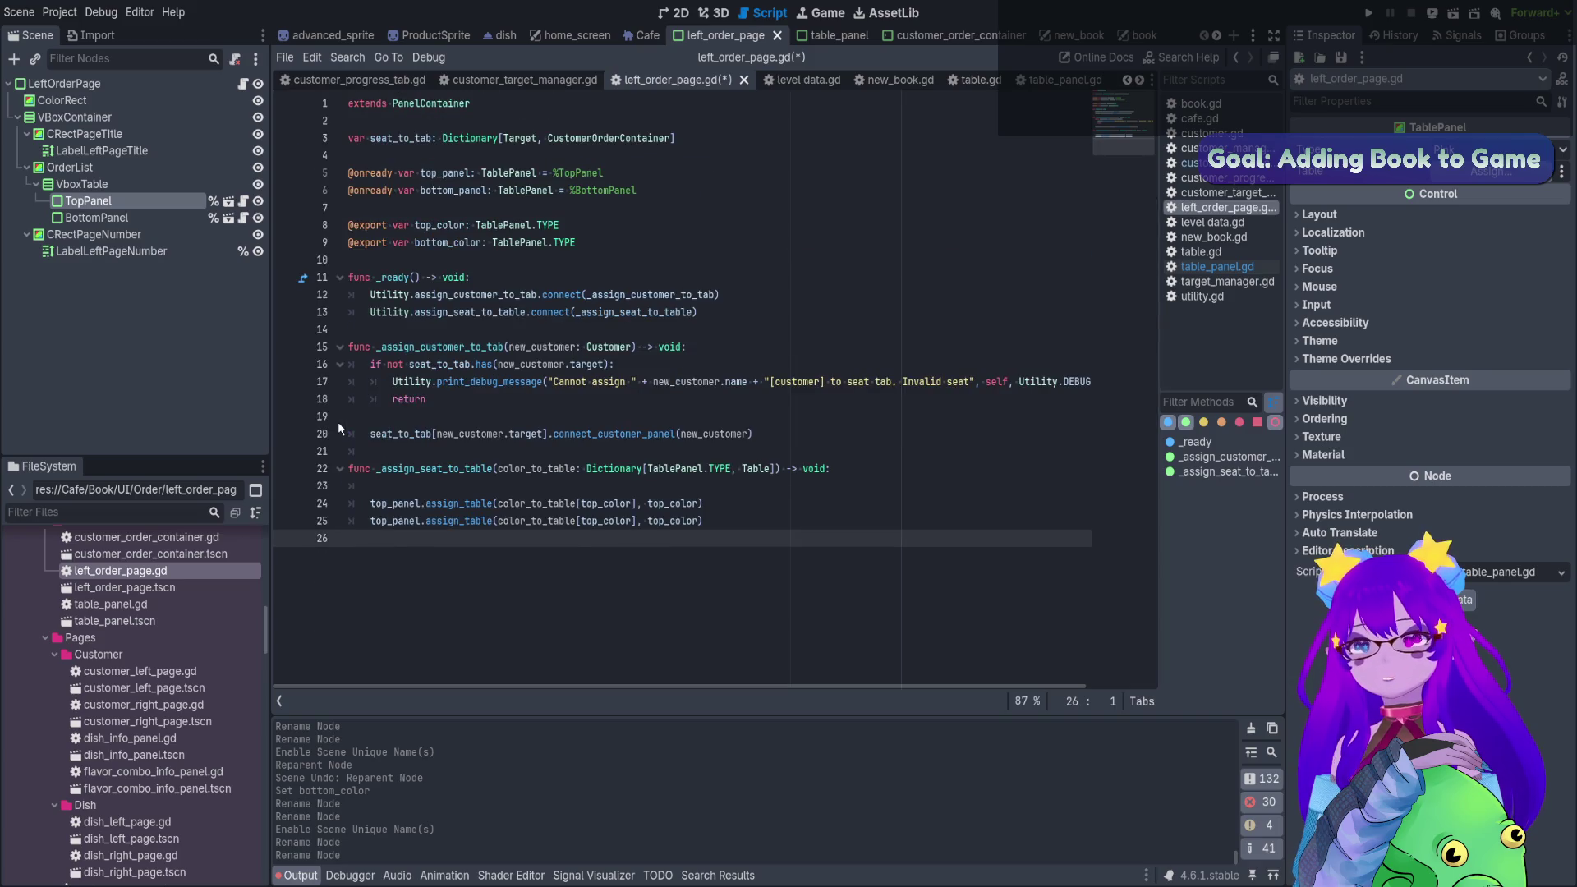
key(BackSpace)
Rewrite the duplicate as bottom_panel.assign_table(color_to_table[bottom_color], bottom_color) and save left_order_page.gd
double_click(623, 504)
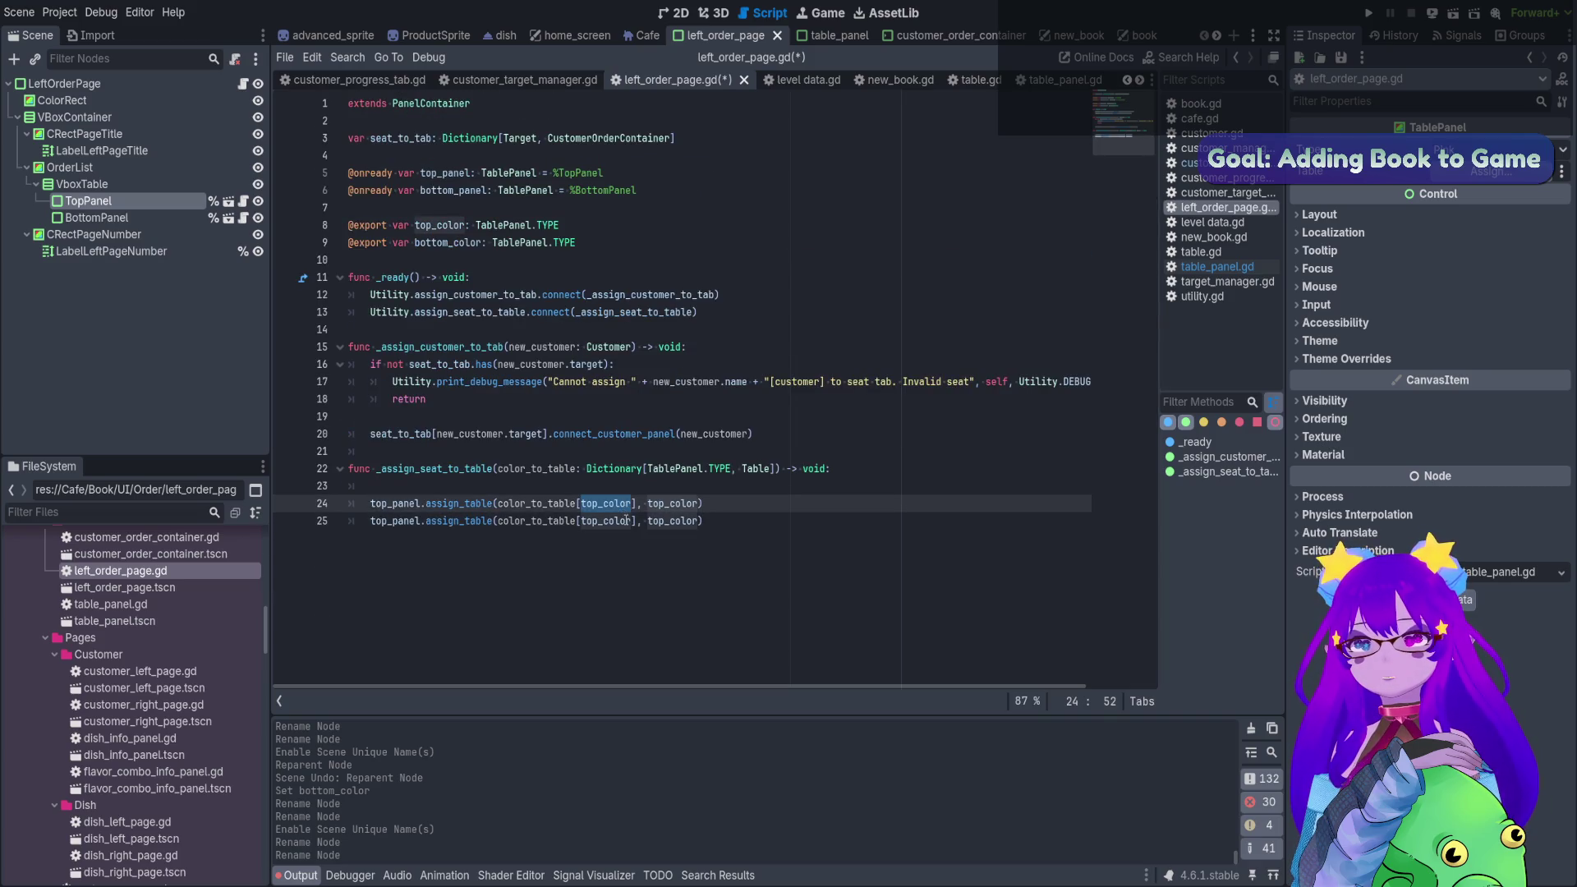
double_click(451, 242)
drag(702, 521, 371, 520)
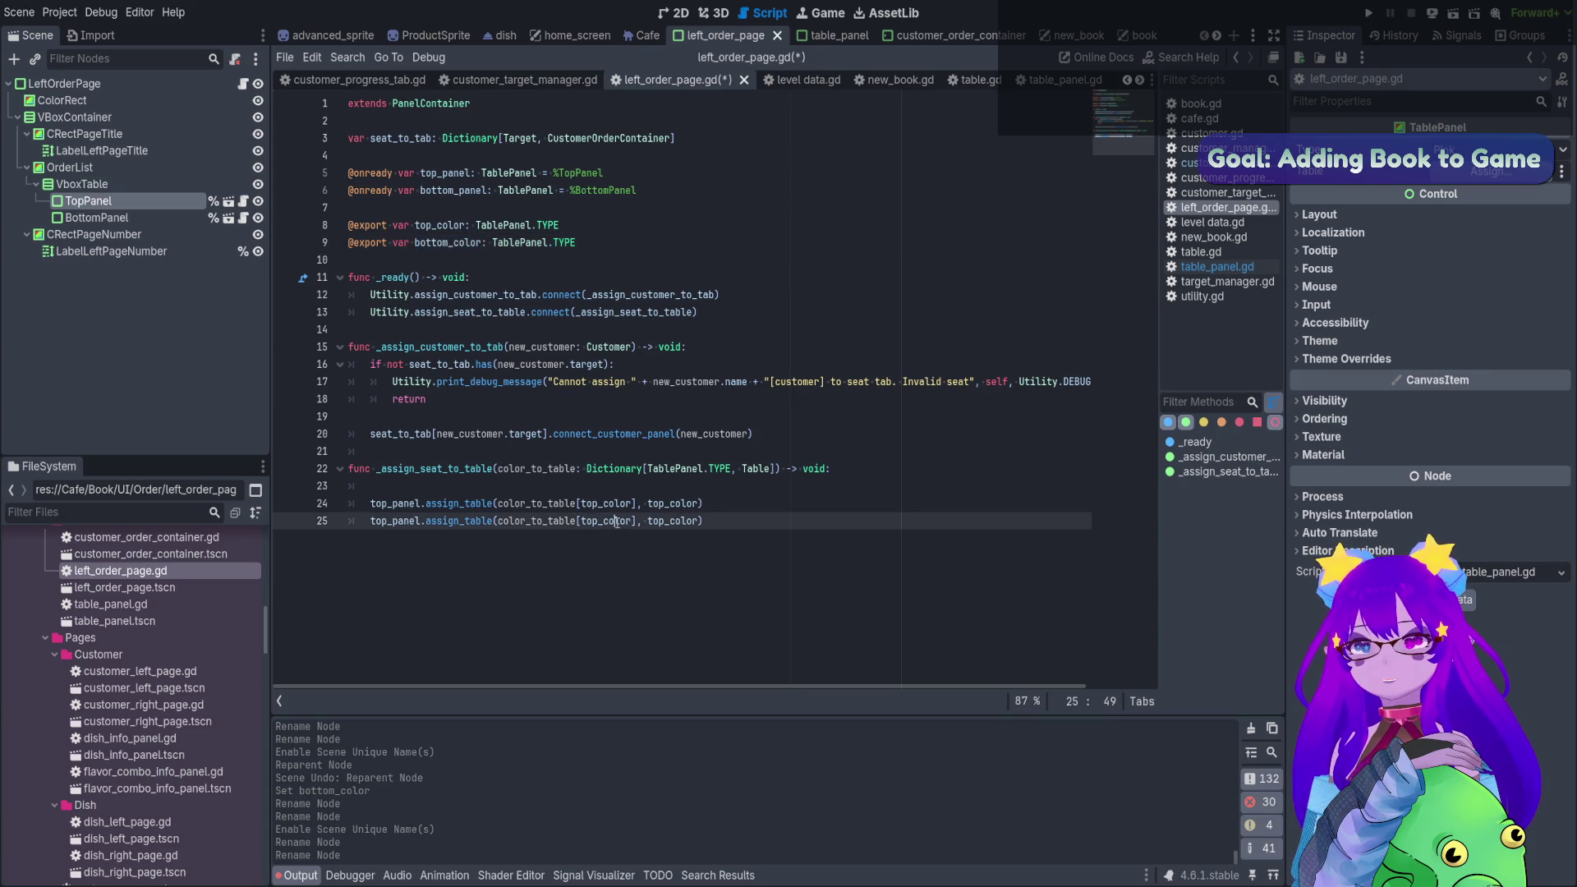
text(bottom_panel.assign_table(color_to_table[bottom_color], bottom_color))
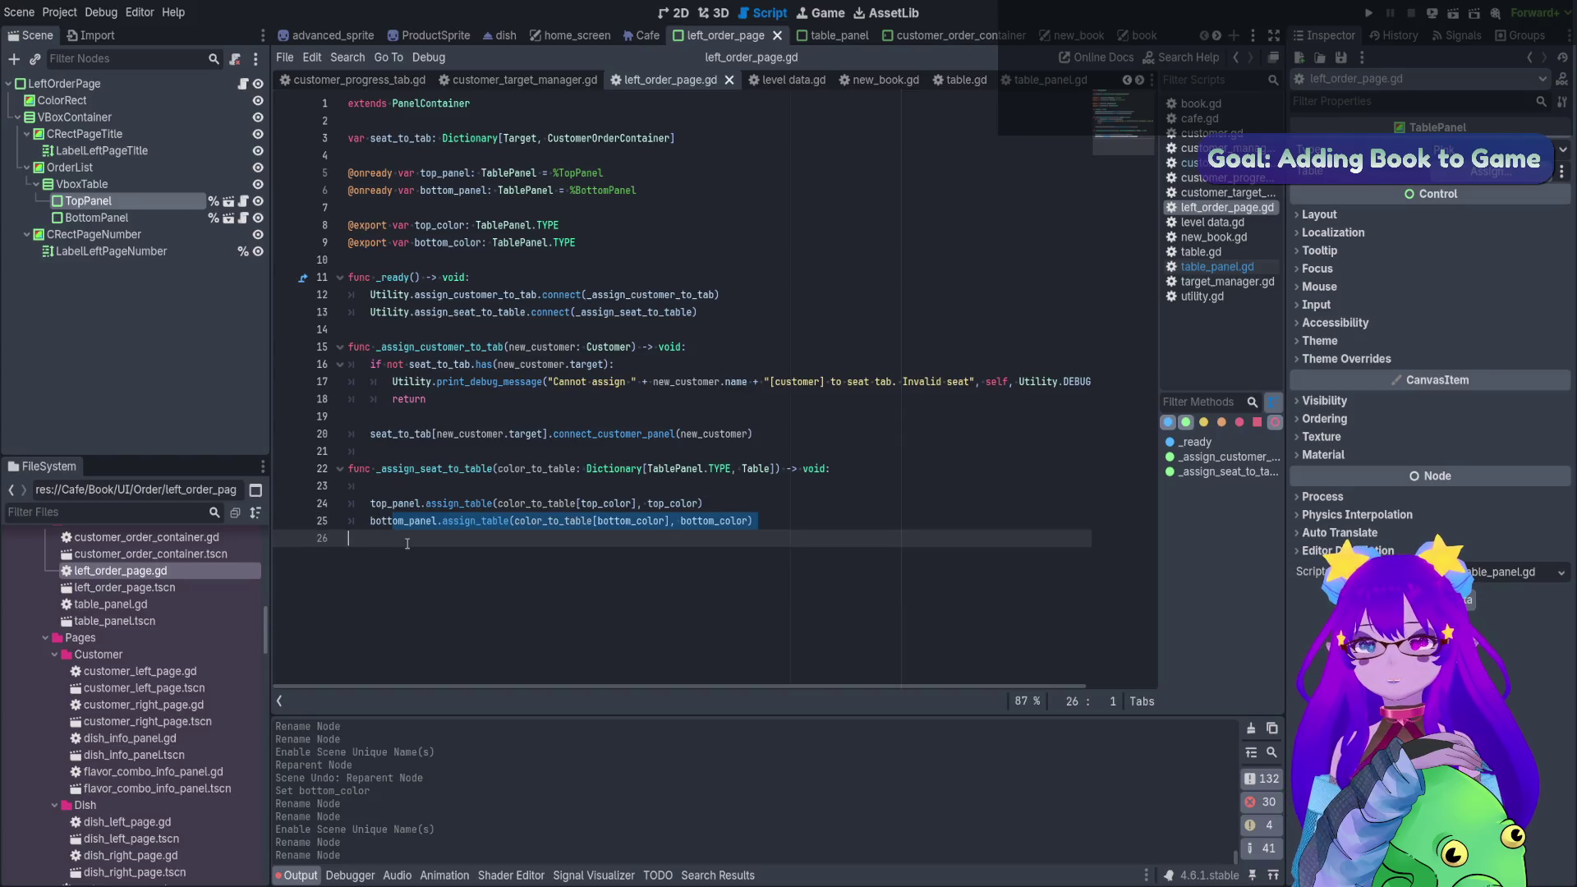
key(ctrl+s)
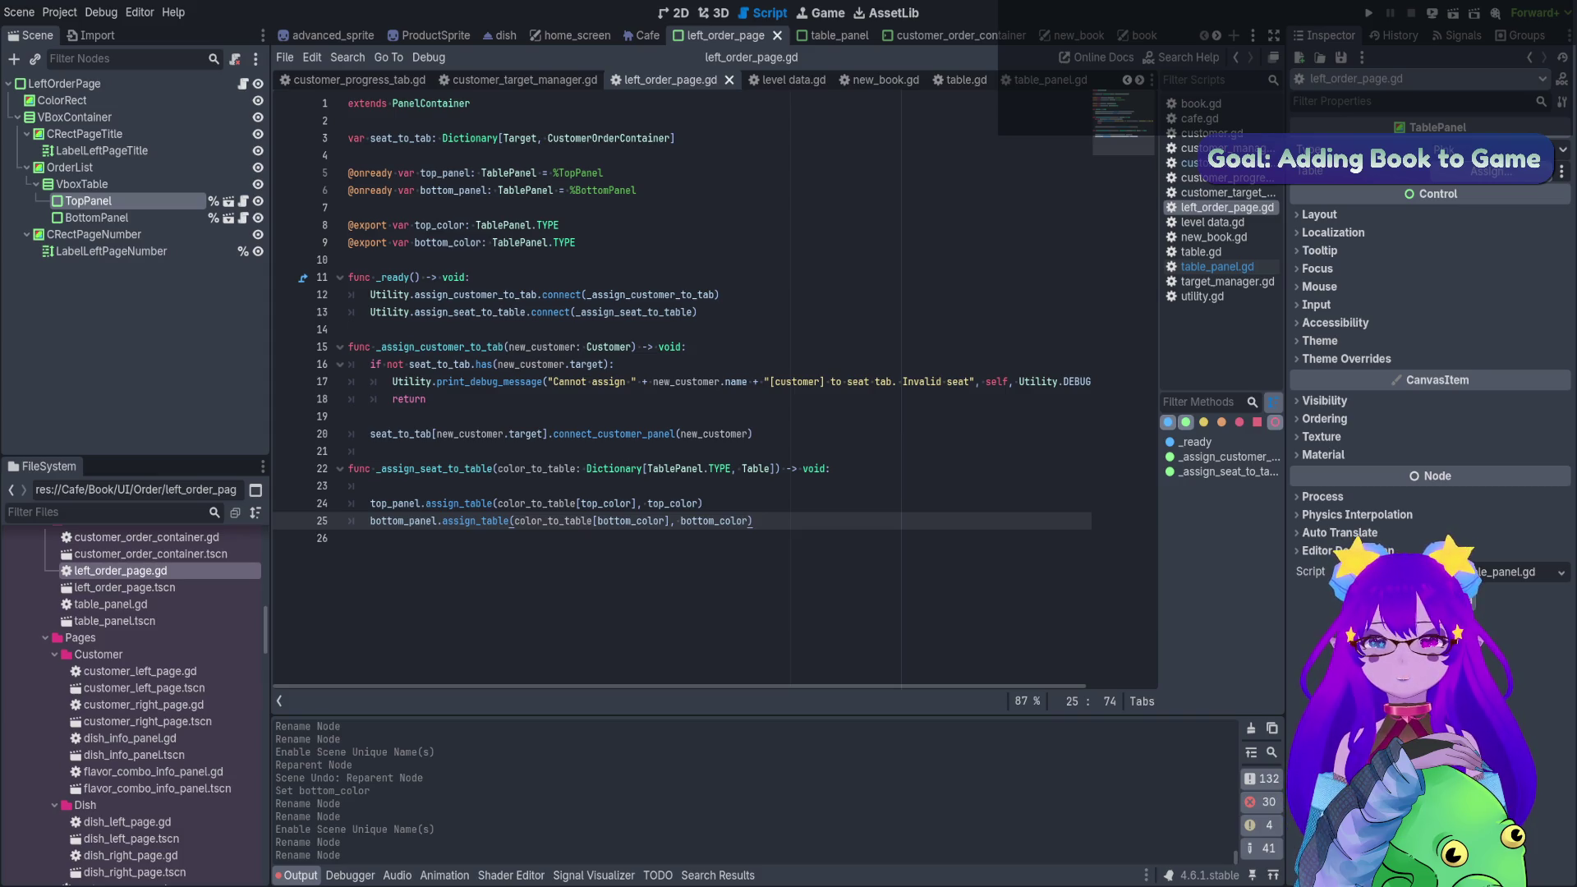
click(950, 36)
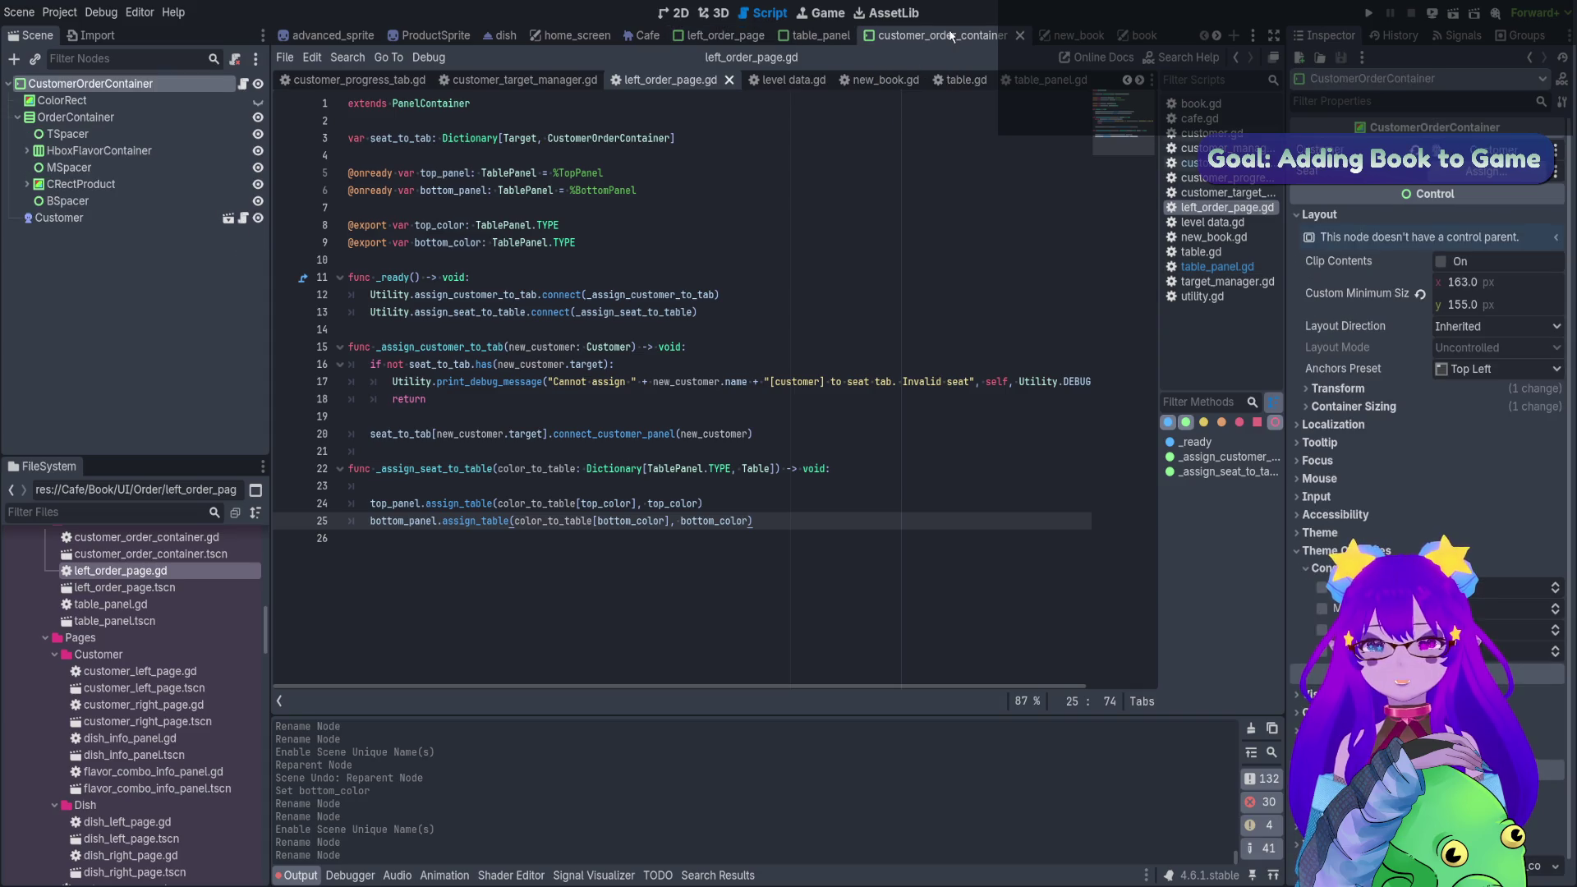
Delete the Customer node from customer_order_container in the 2D view, save, and switch to new_book
click(675, 14)
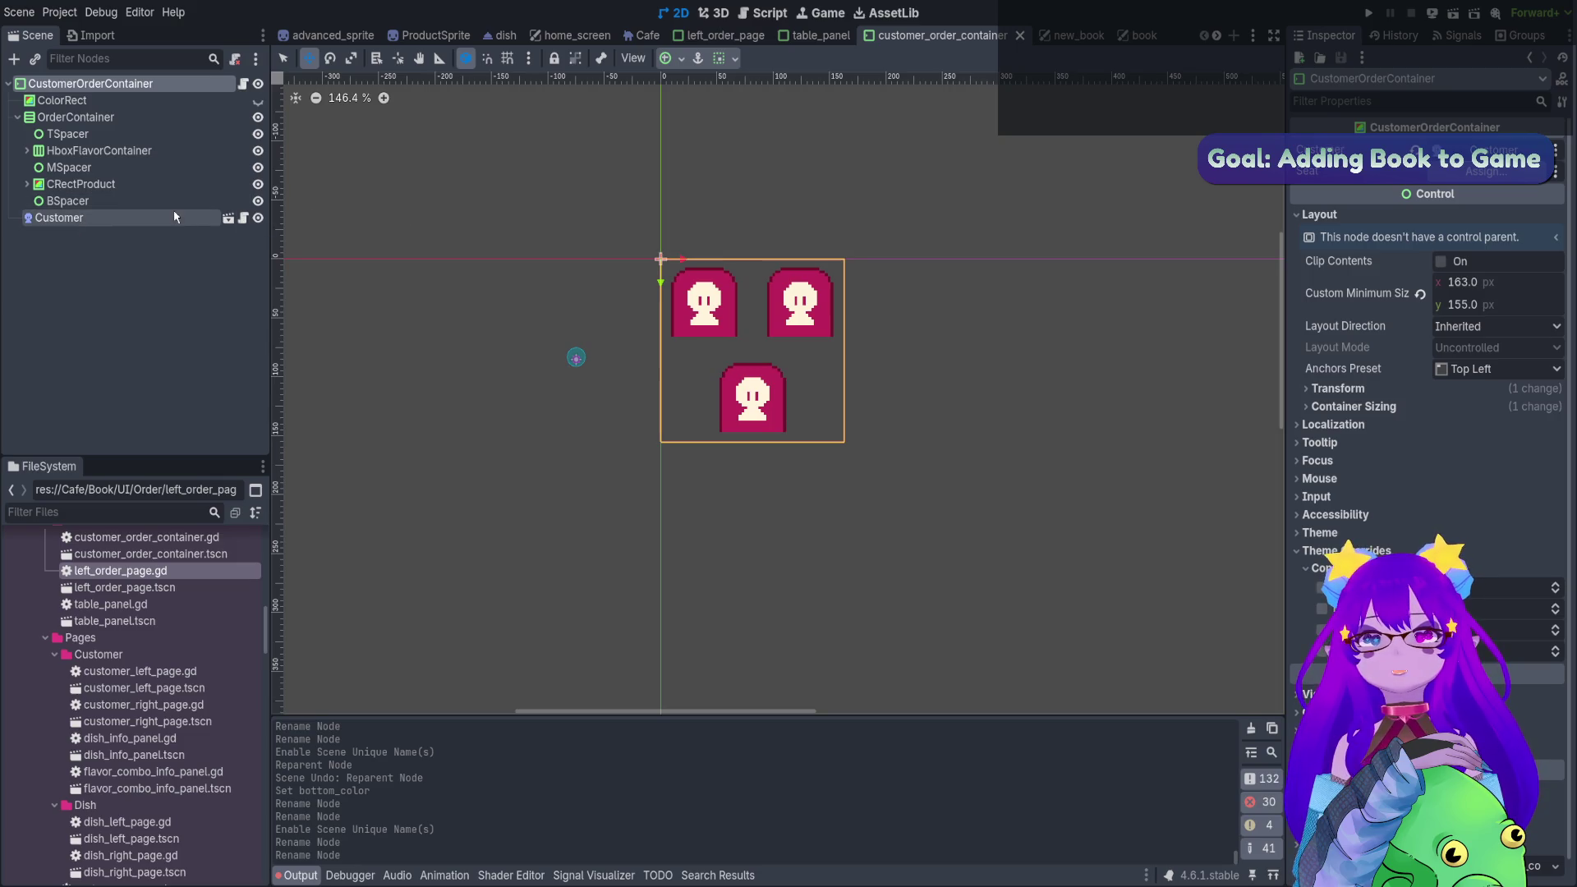
click(61, 218)
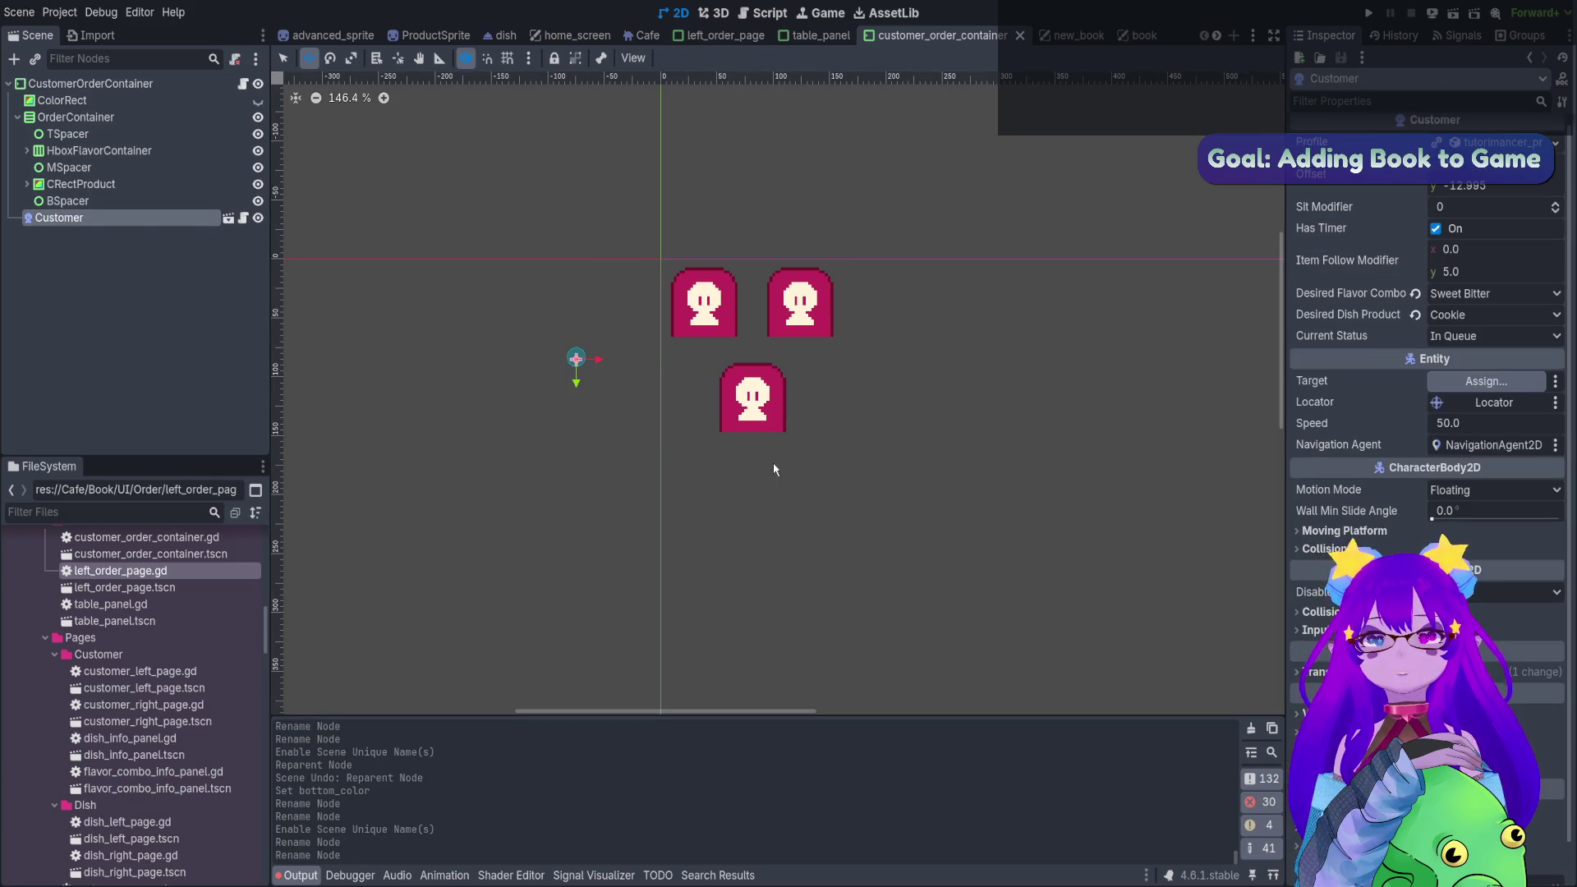
key(Delete)
key(ctrl+s)
click(215, 82)
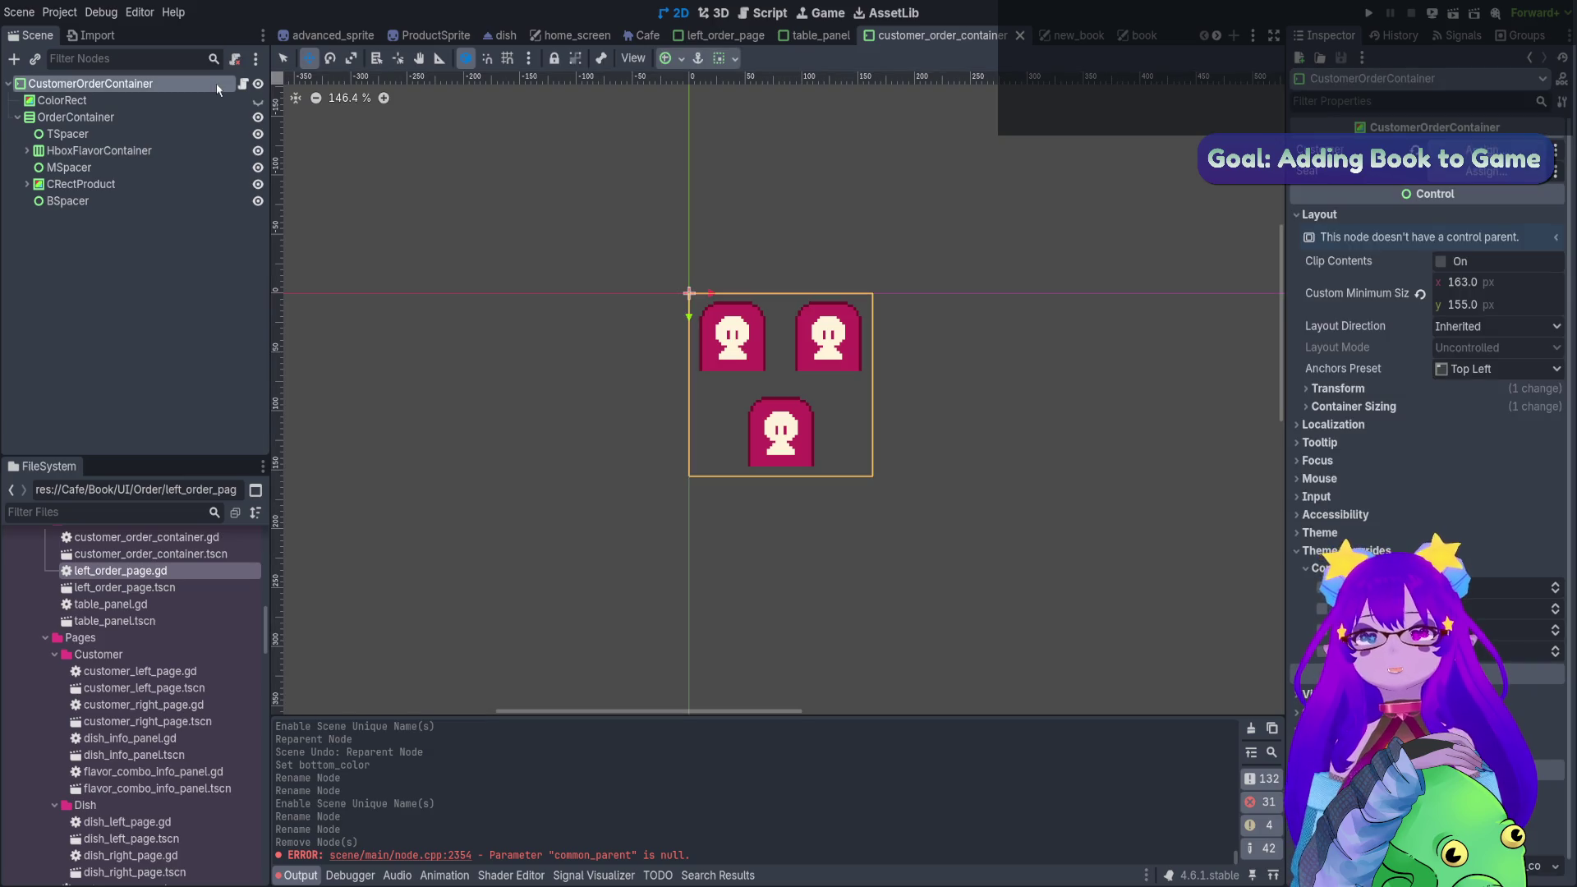
click(1080, 36)
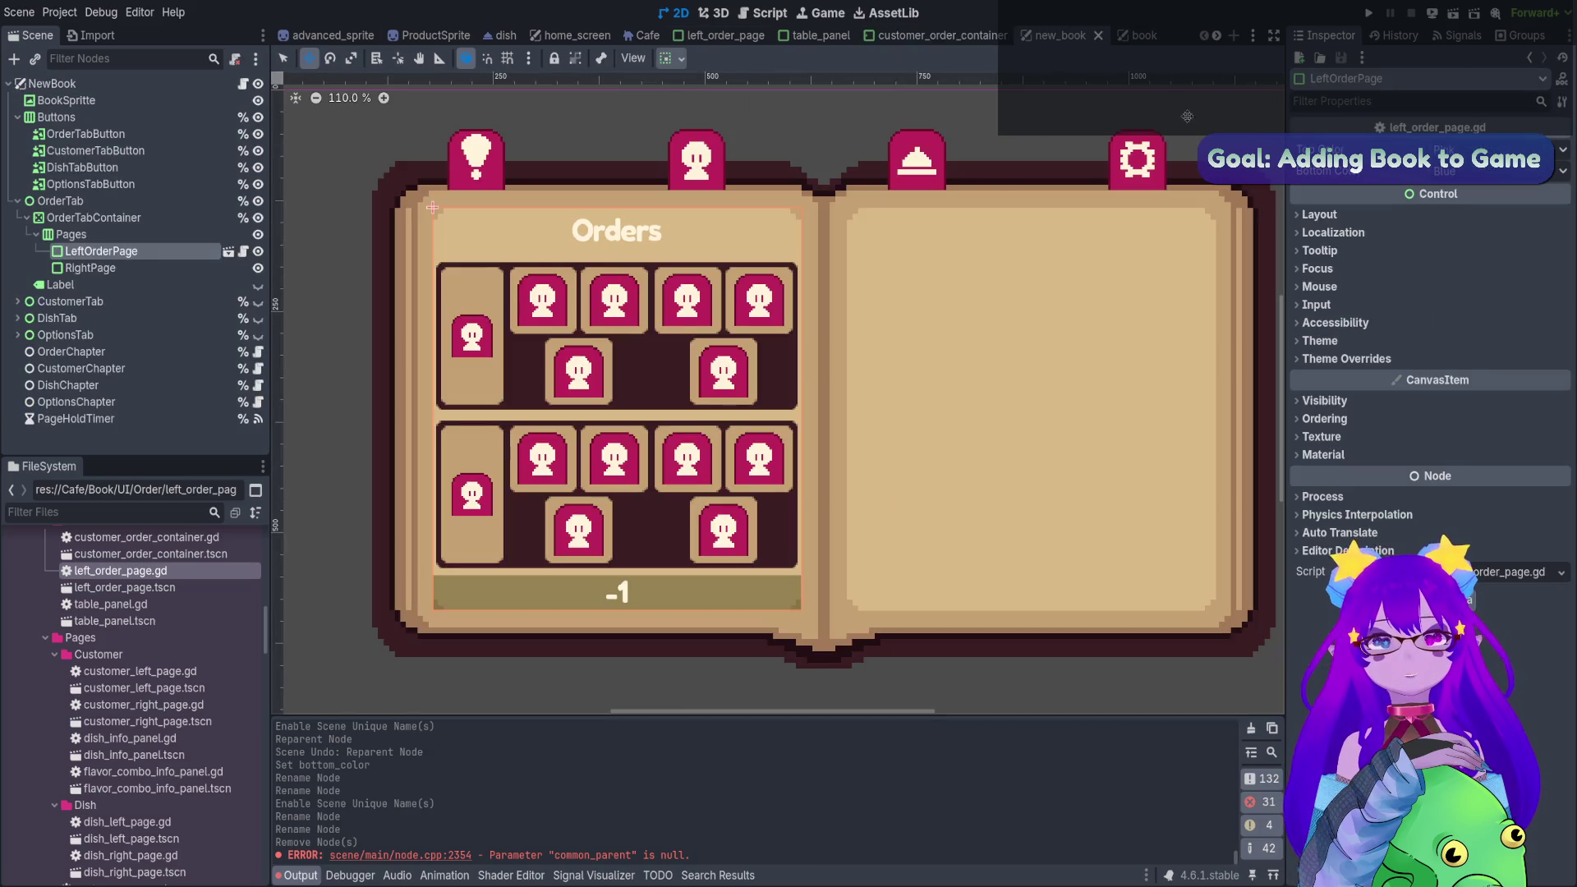
key(ctrl+s)
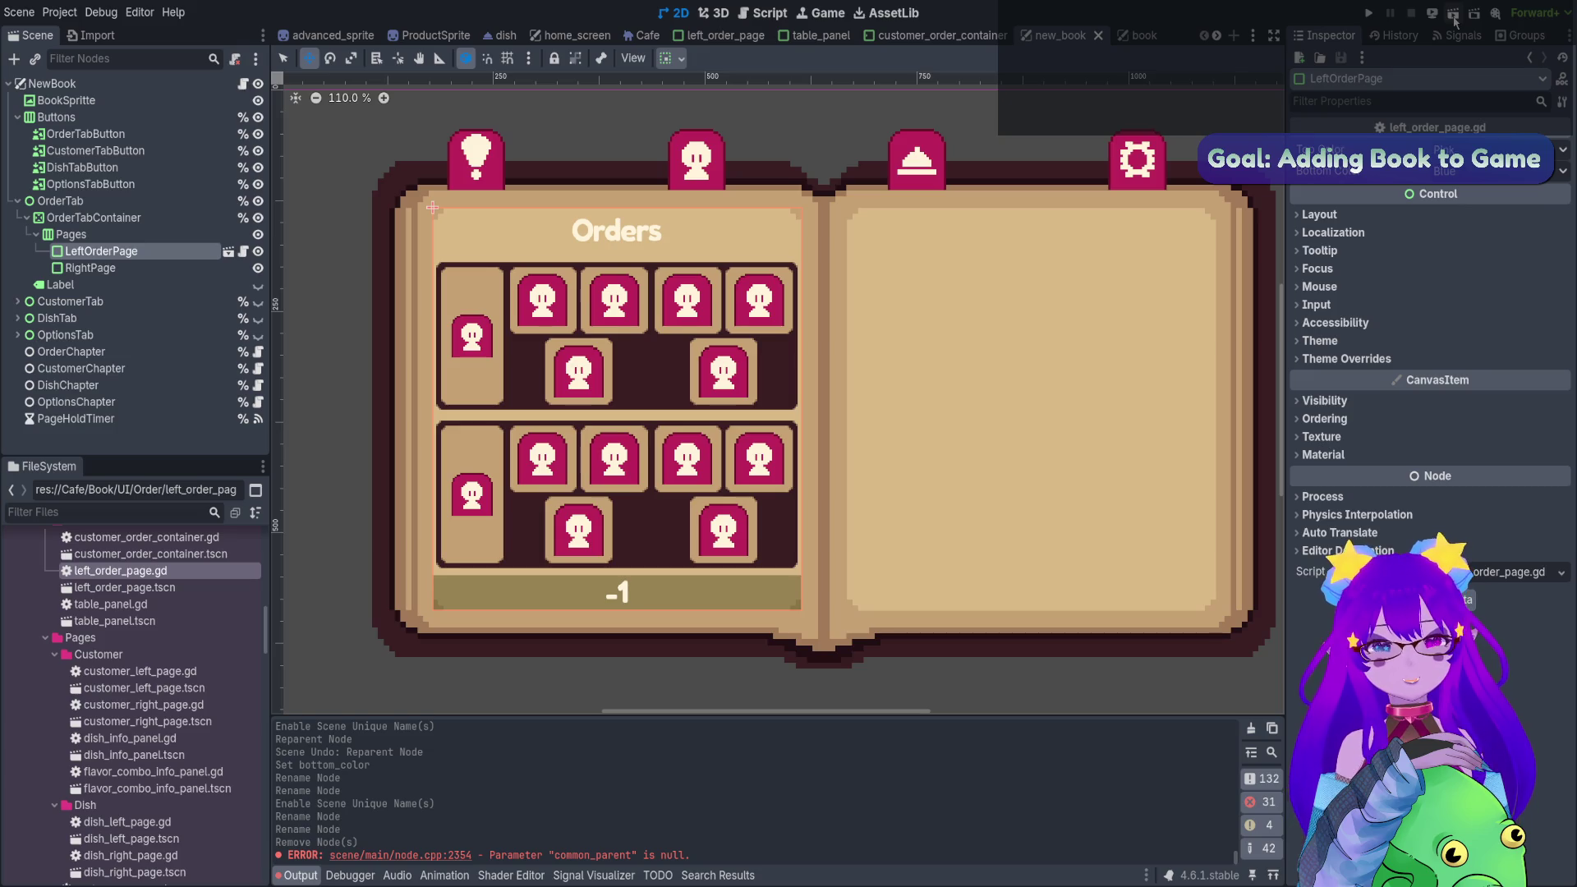
Remove the _ready set_order(customer) function from customer_order_container.gd, save, and rerun the book scene
click(1454, 15)
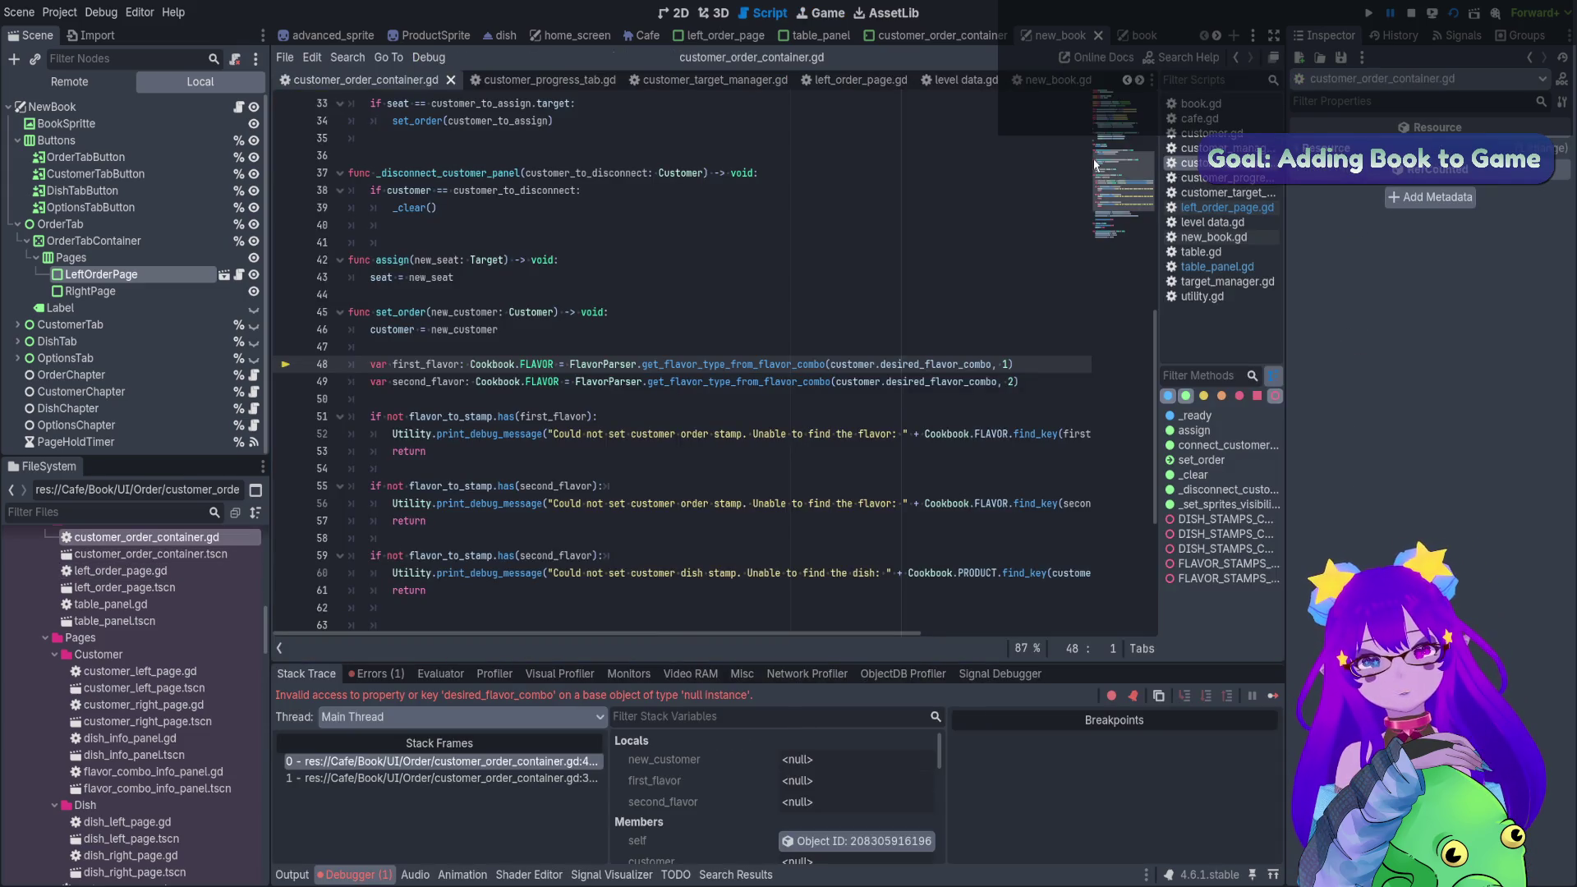
scroll(426, 290, up, 5)
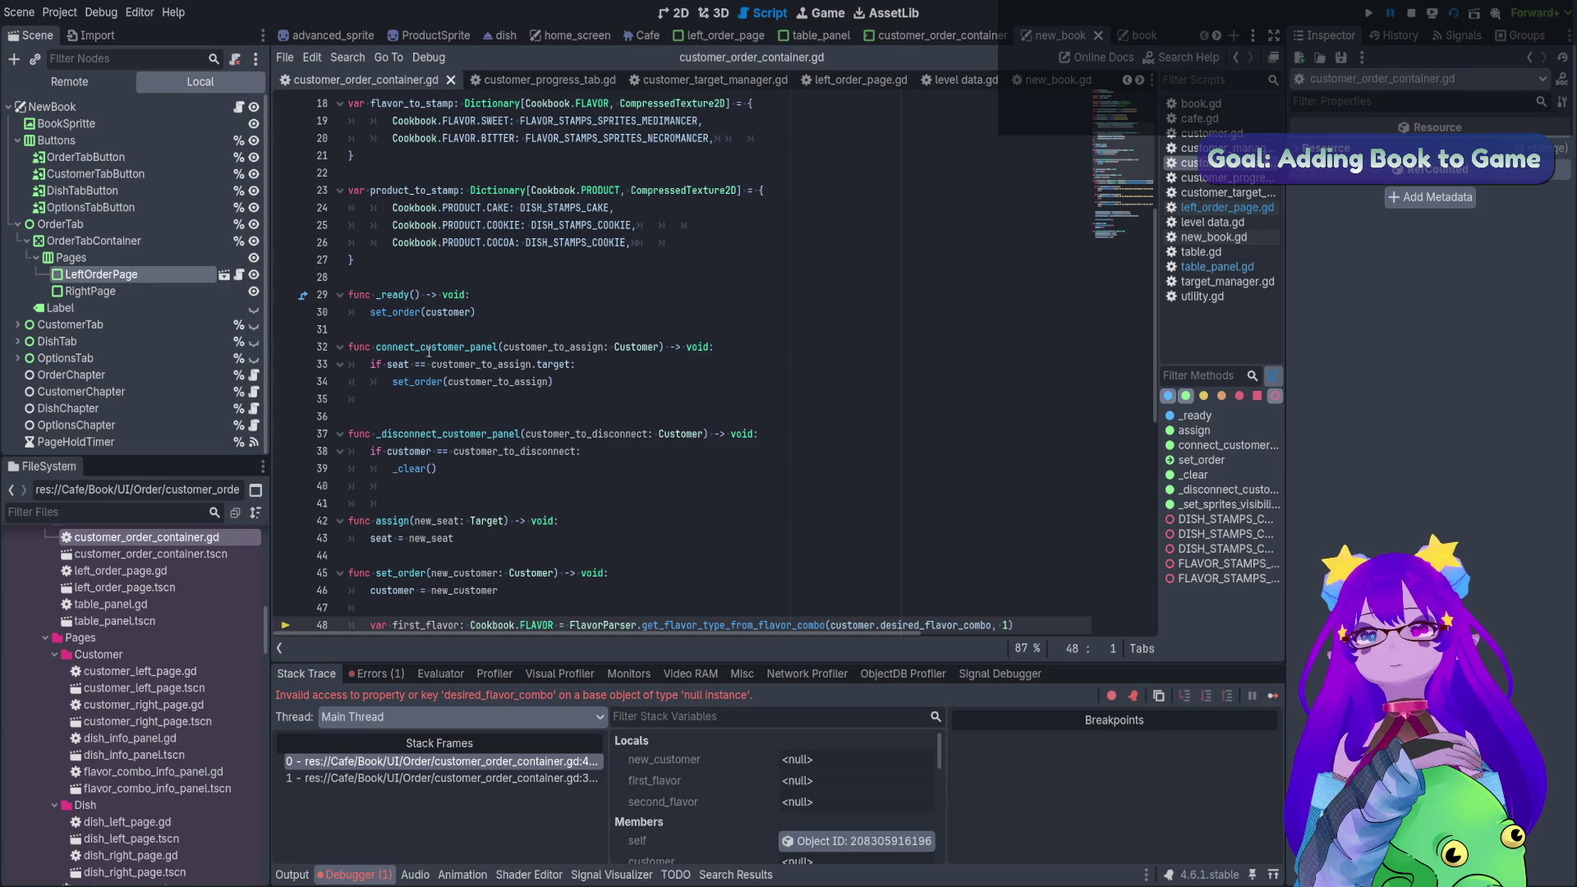
click(520, 323)
key(shift+Up)
key(shift+Up)
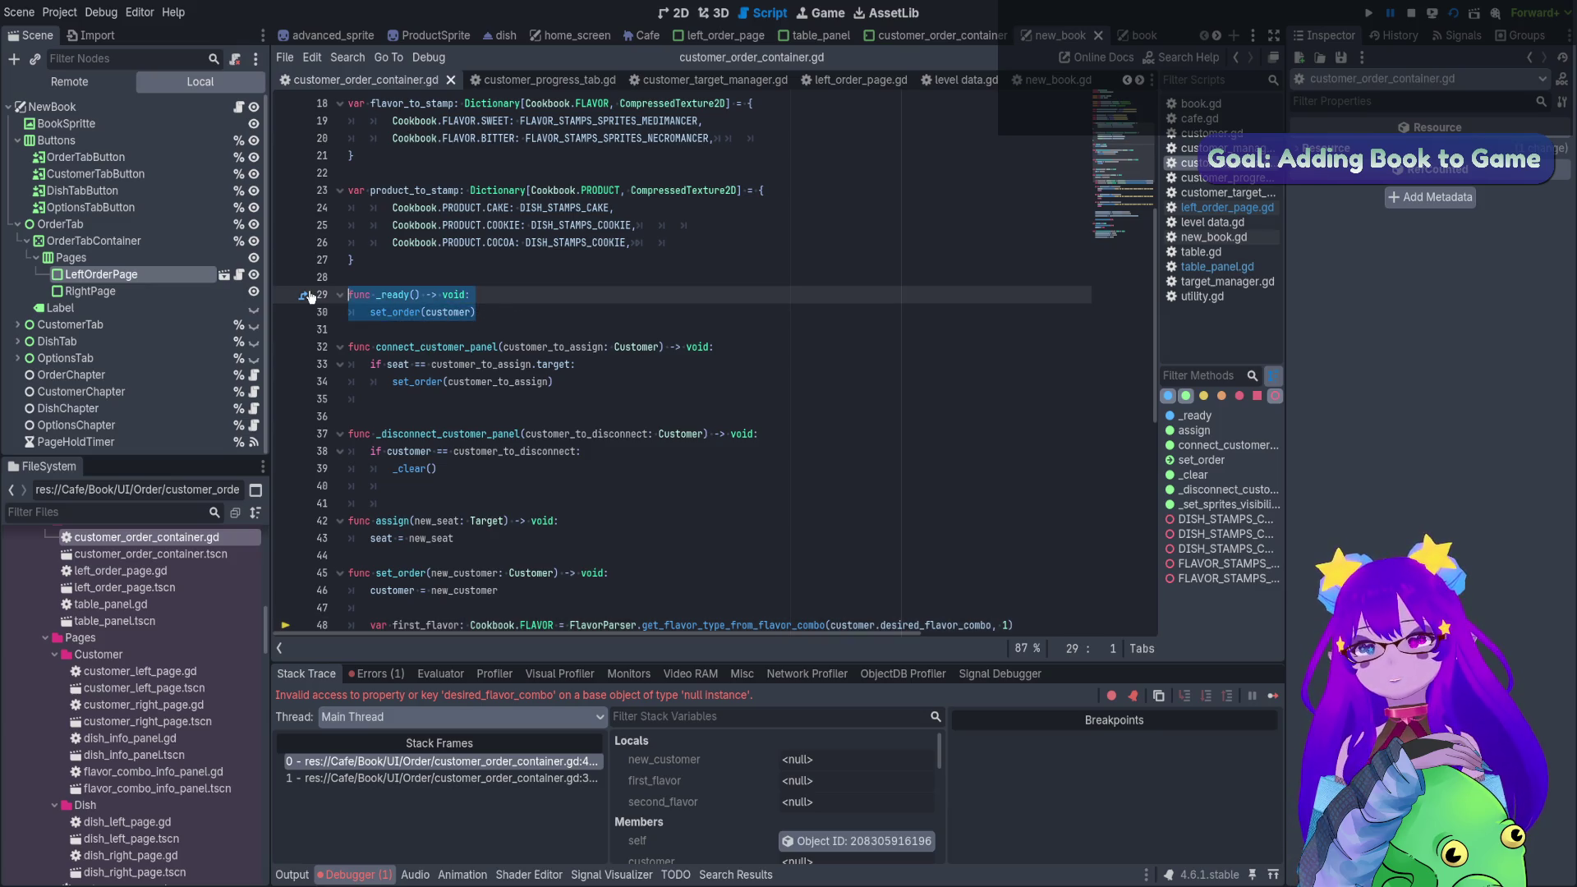
key(BackSpace)
key(BackSpace)
key(ctrl+s)
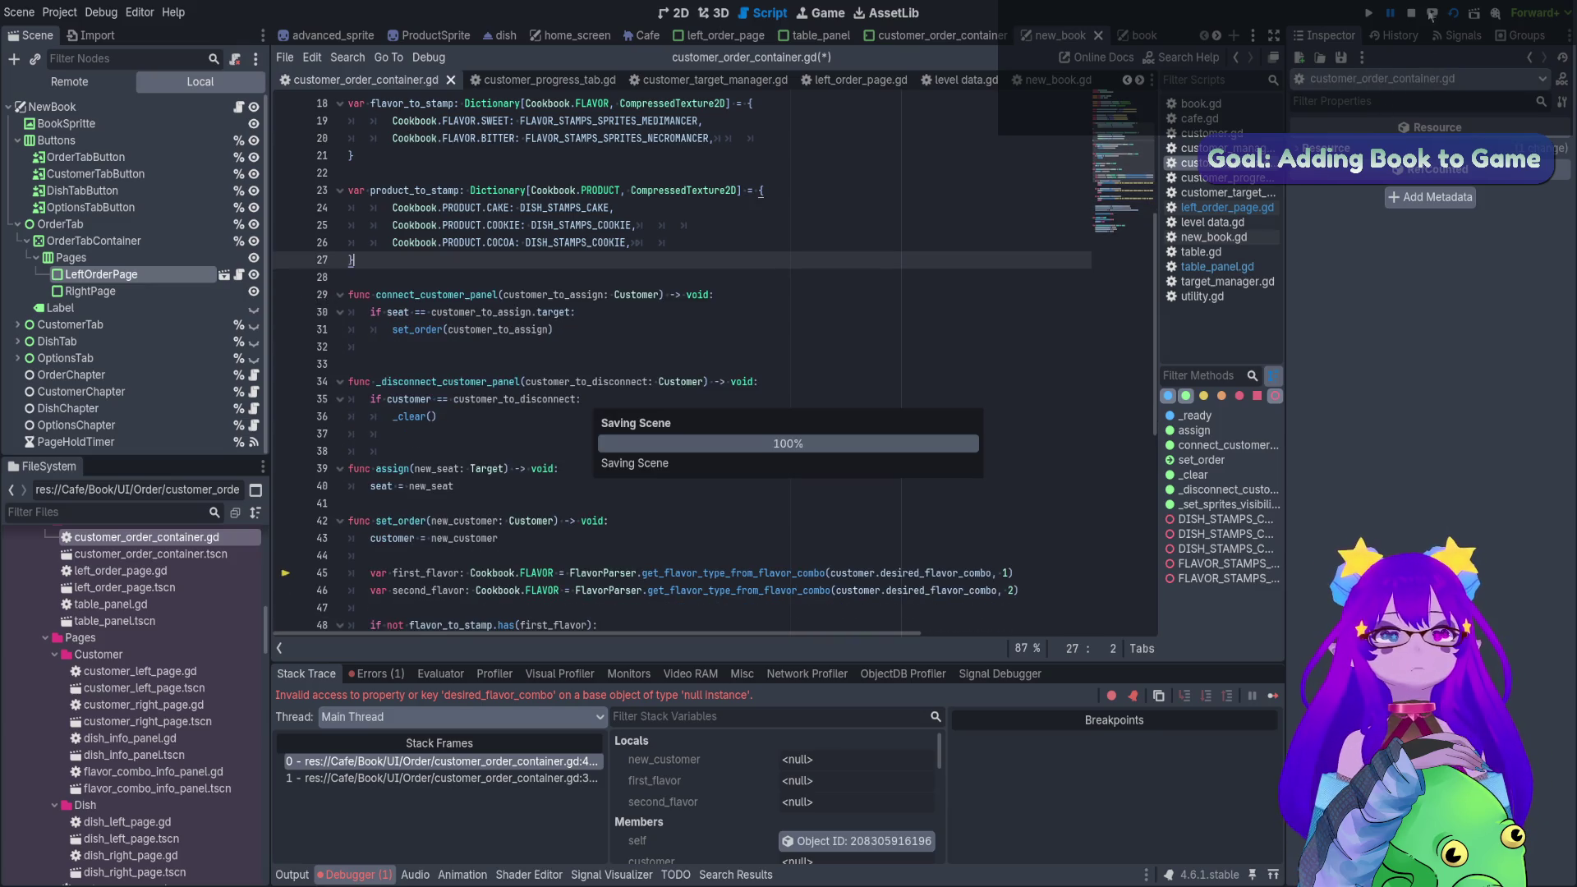
click(1410, 13)
click(1453, 15)
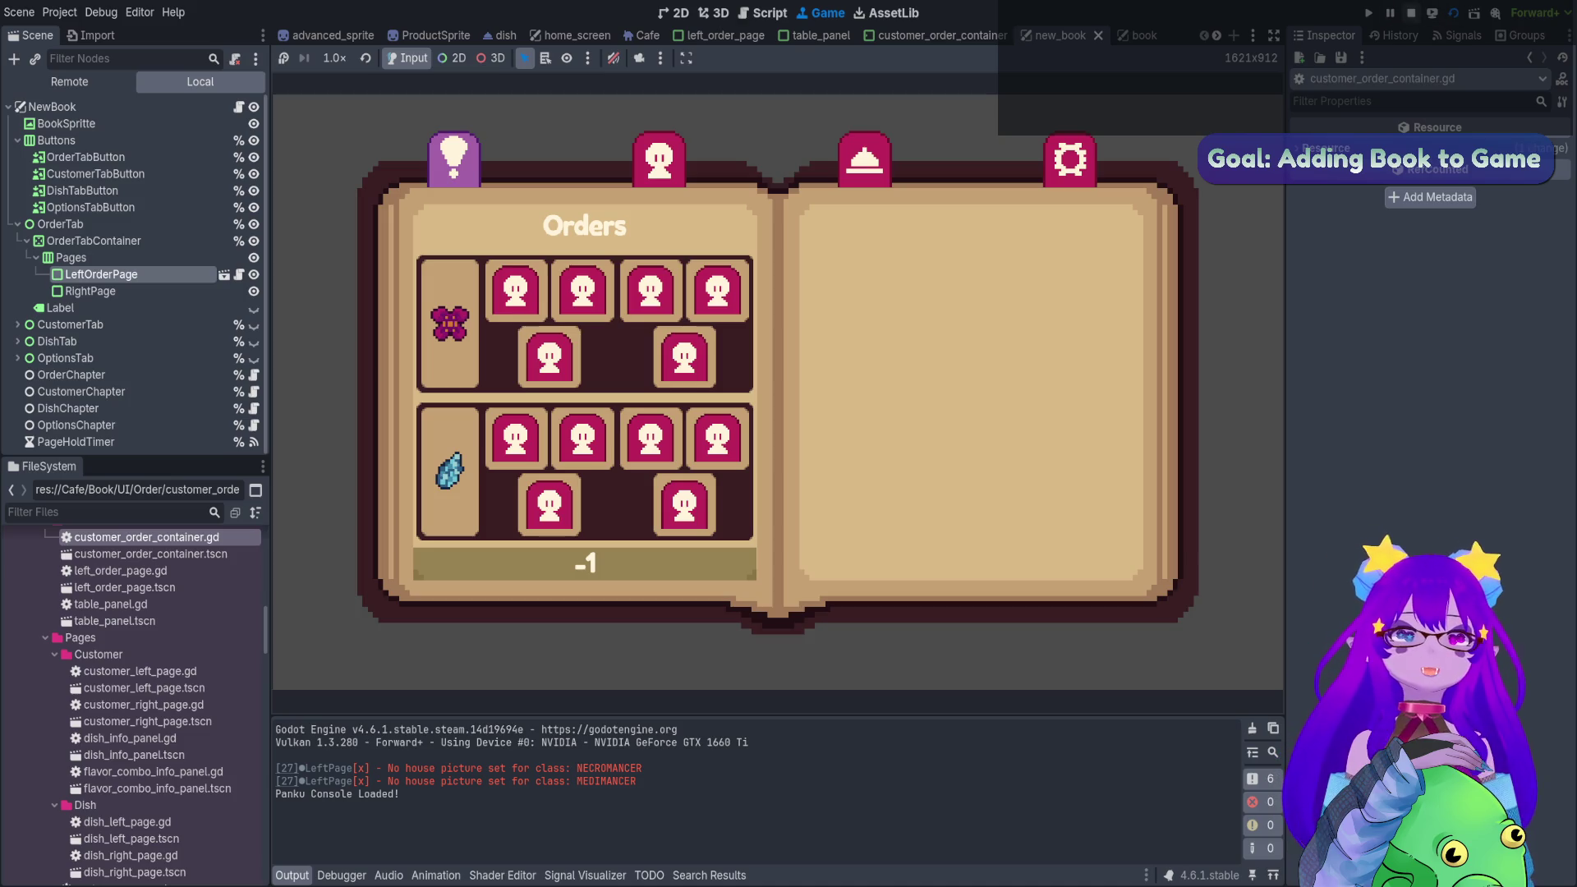
Launch the full game, start the first cafe level, and seat a customer while toggling the order book
click(1411, 13)
key(ctrl+s)
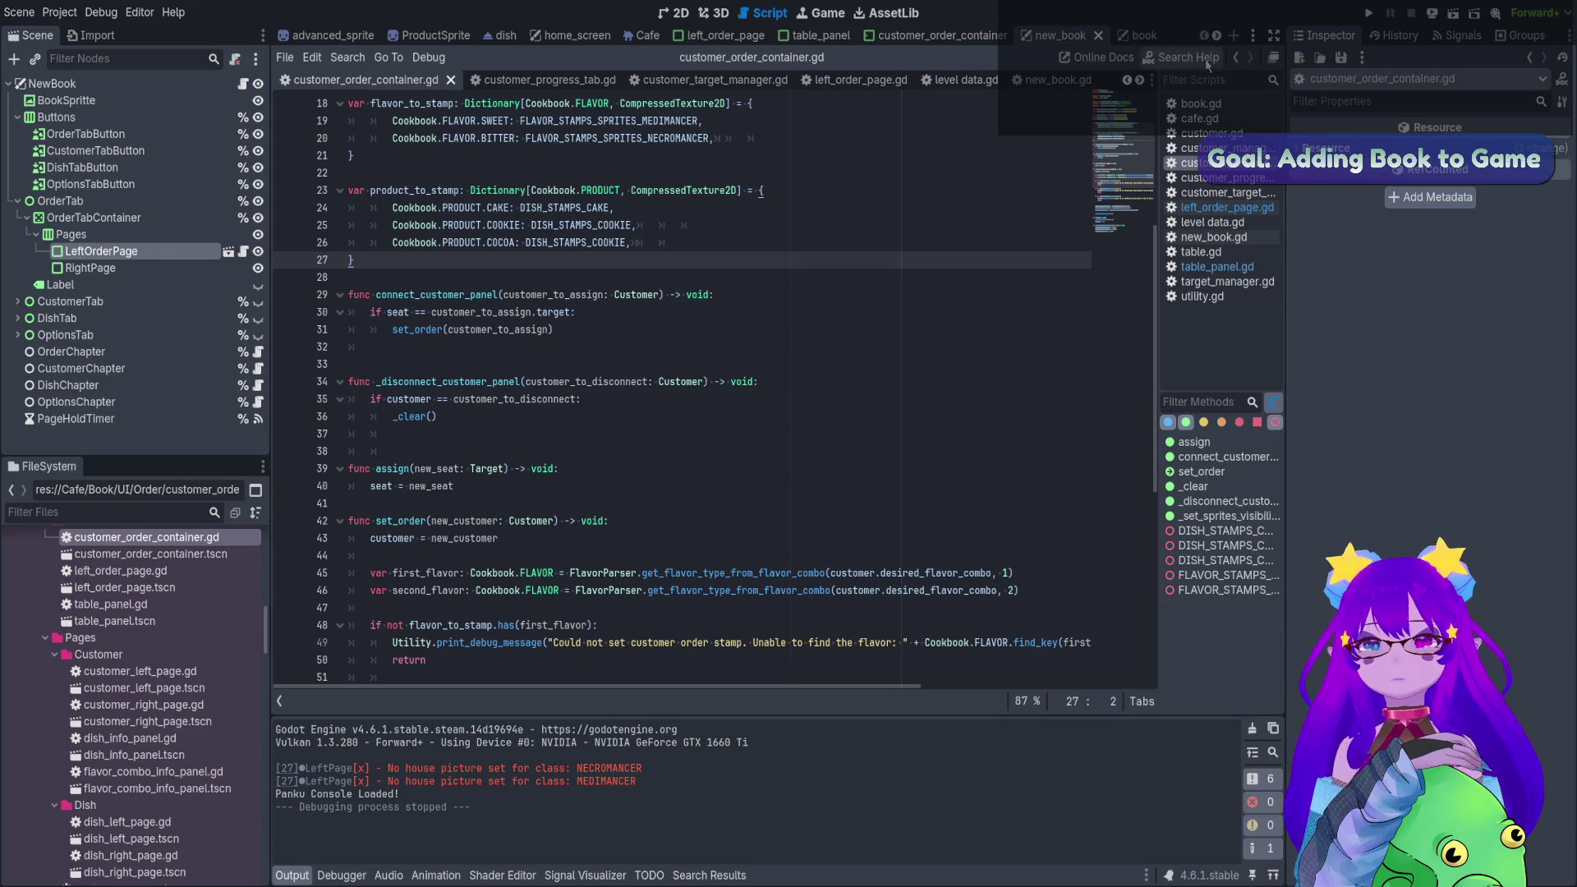
click(1368, 14)
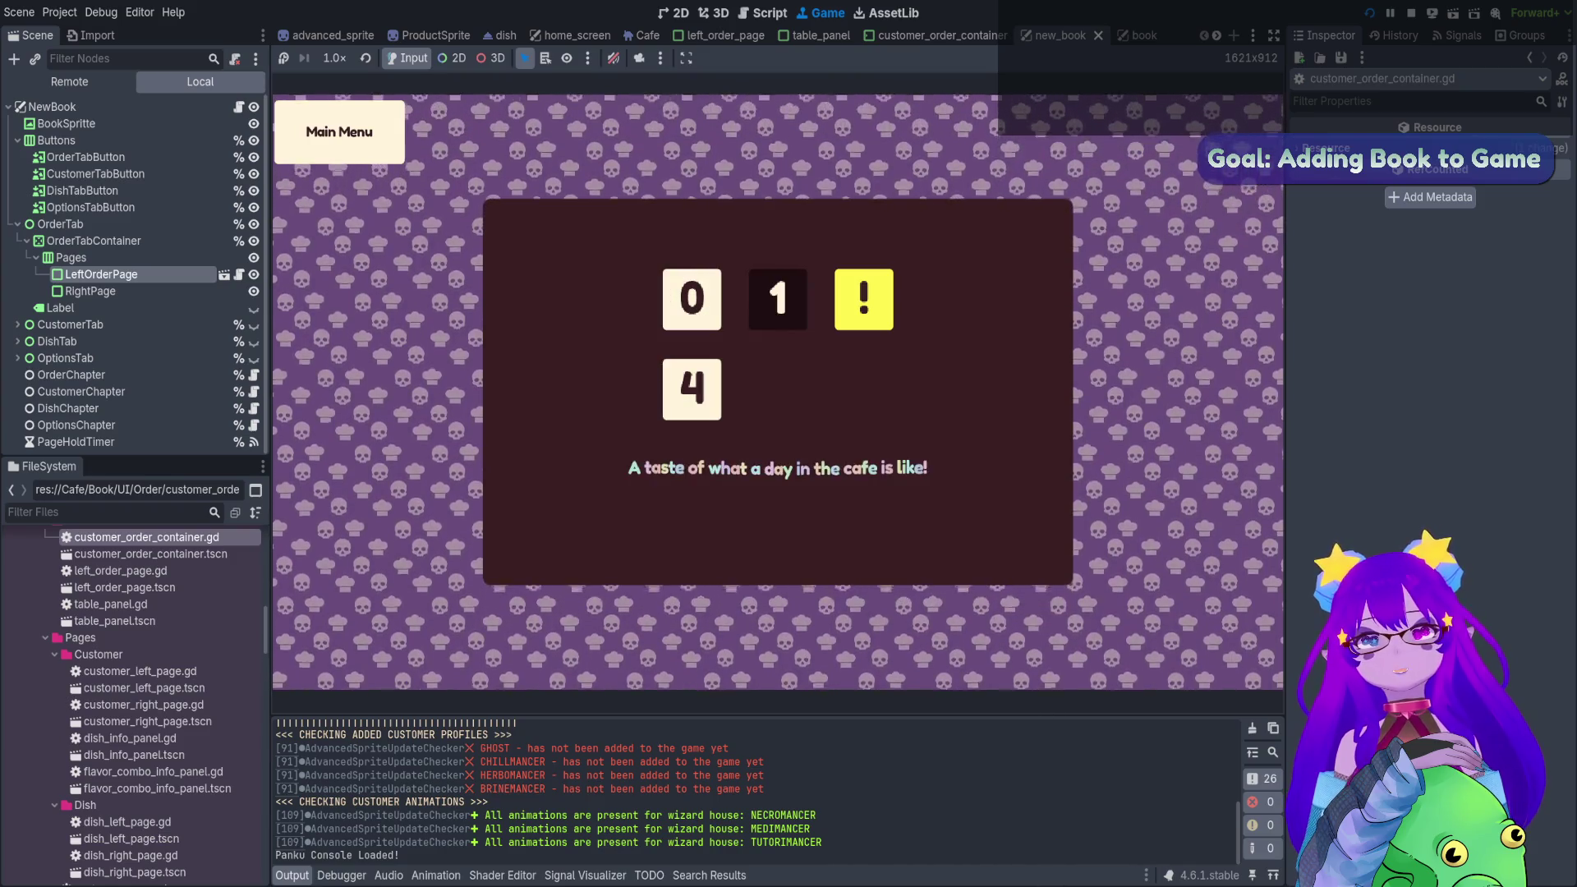
click(778, 299)
key(b)
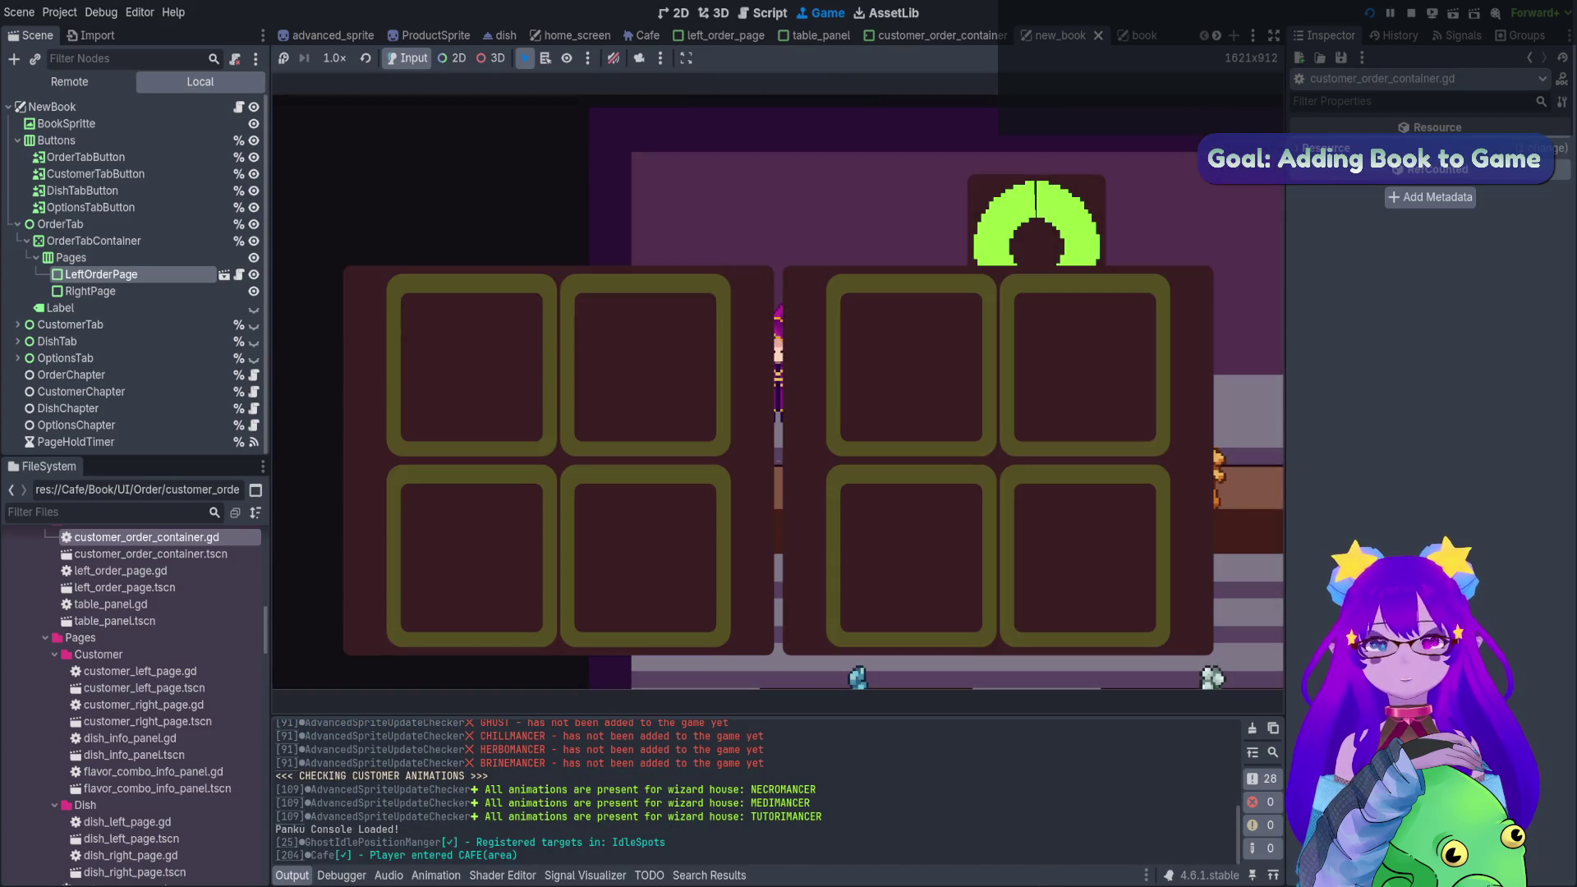
key(b)
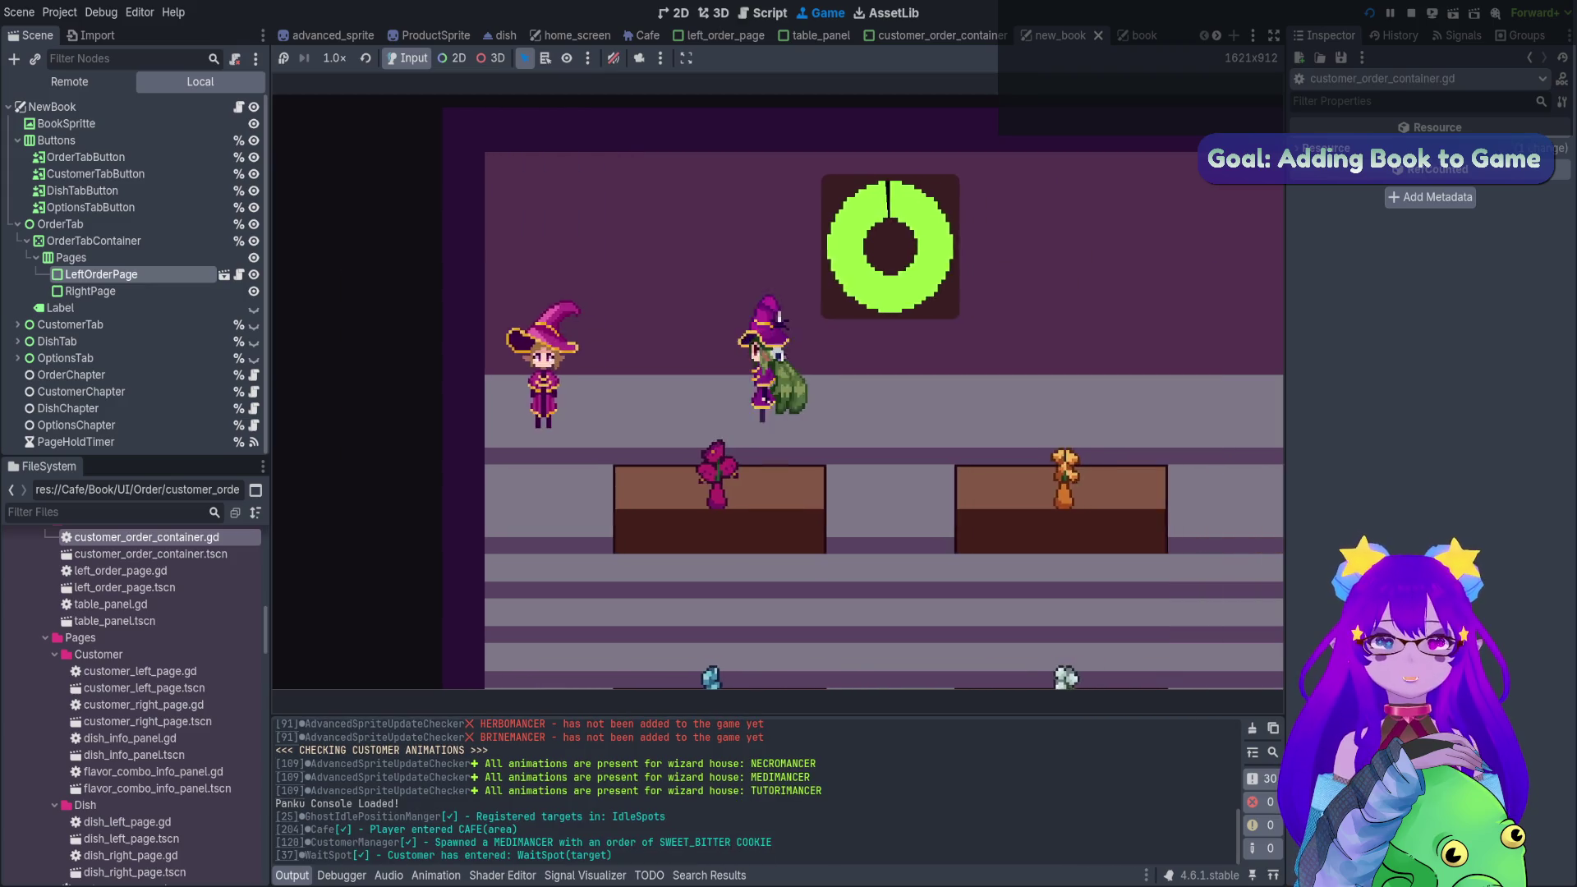
key(b)
key(b)
key(b)
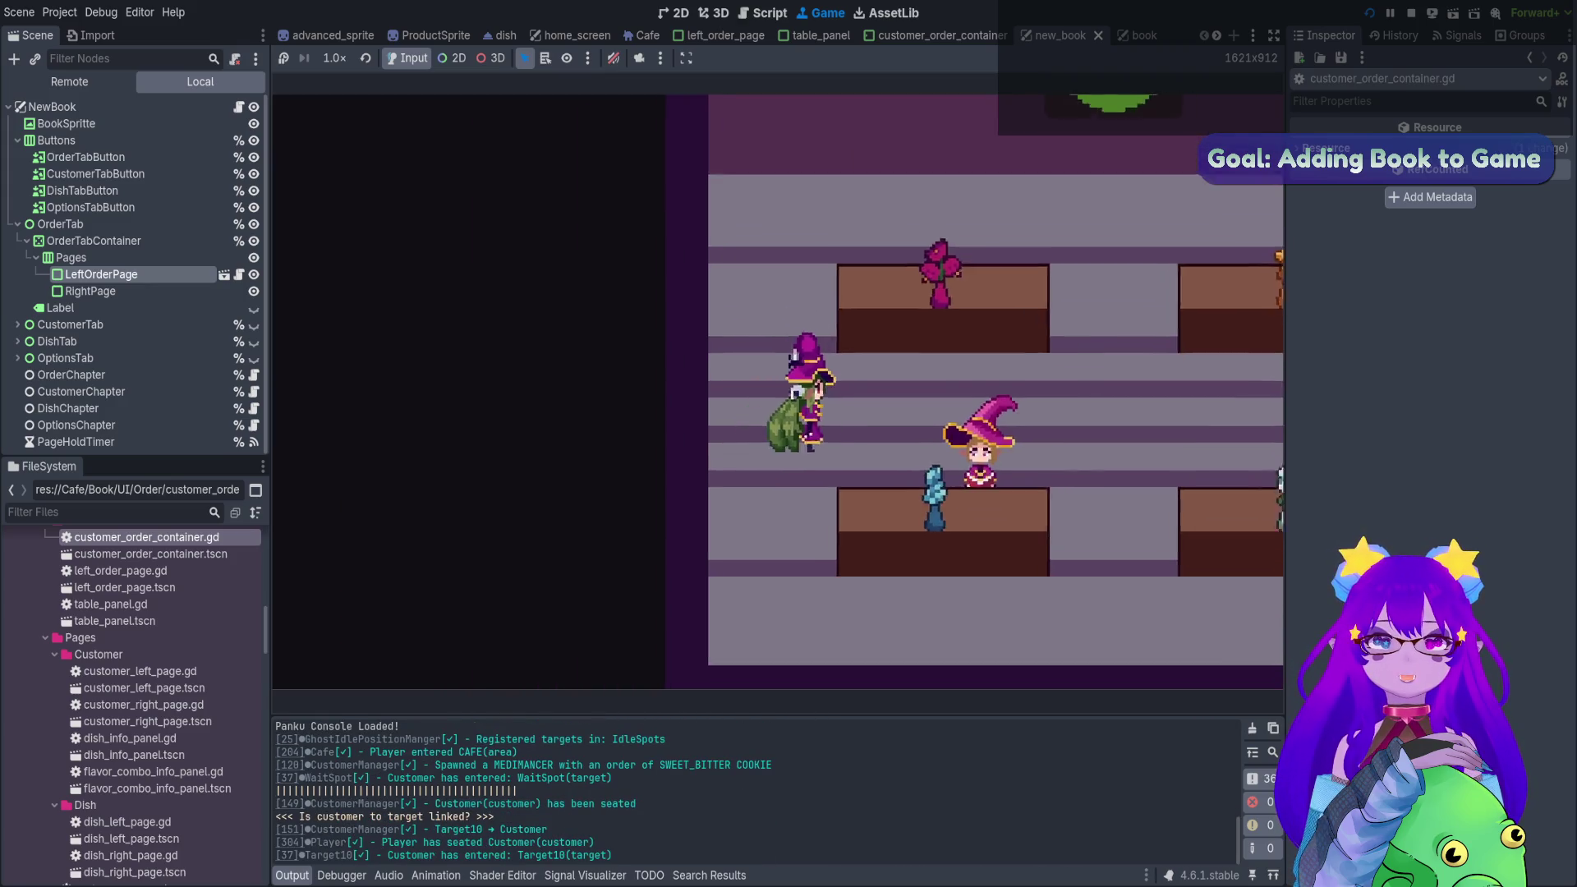
key(b)
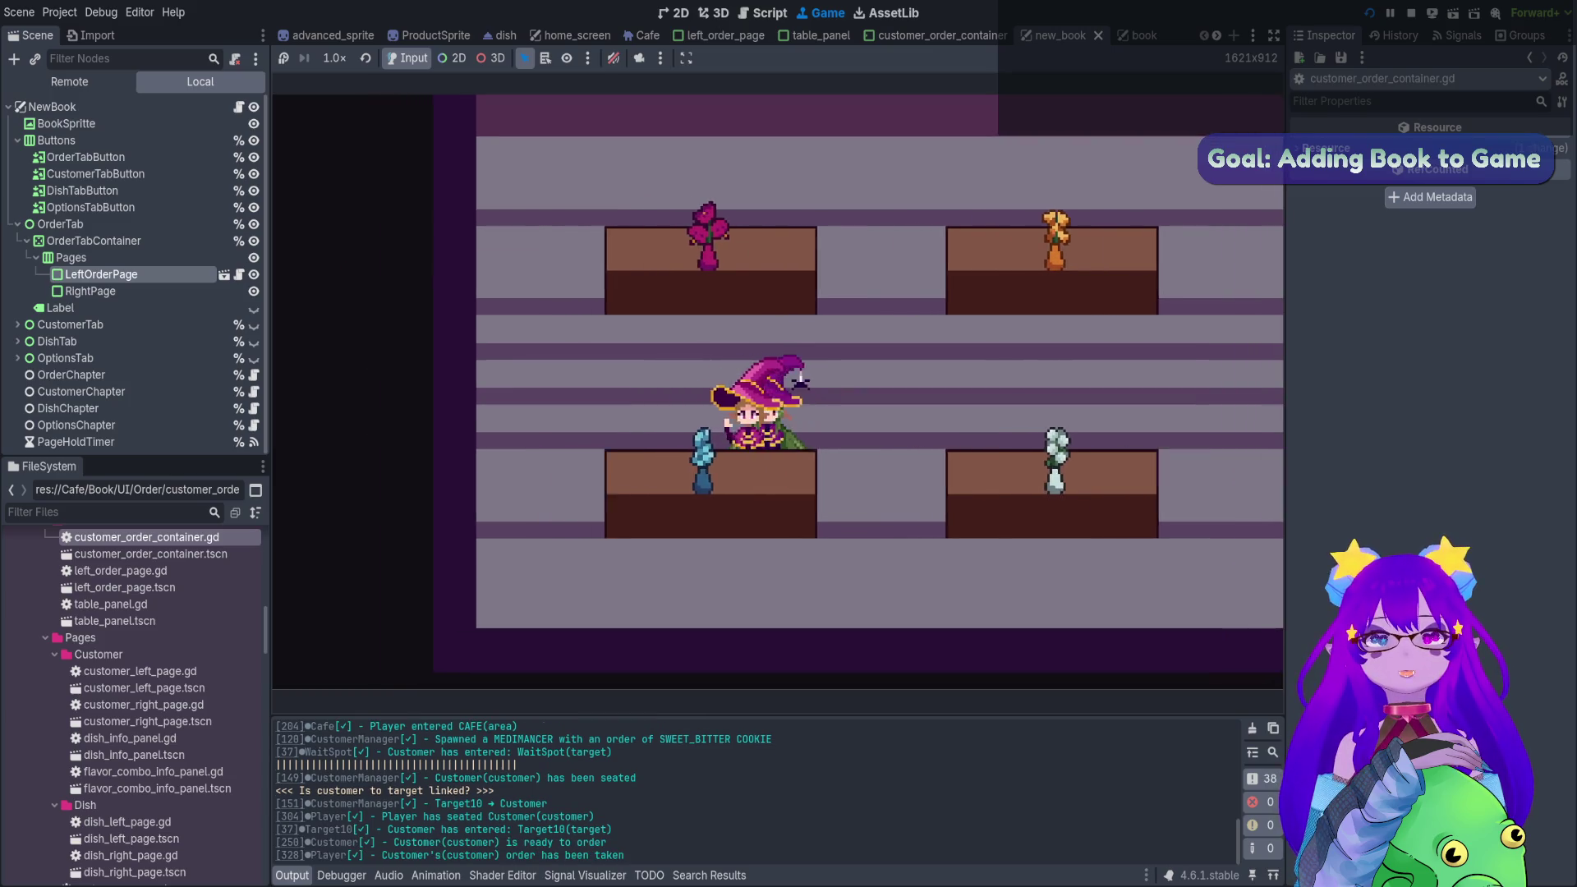
key(b)
key(b)
Return to the main menu, check the Orders book from level select, then stop and open new_book.gd
key(Escape)
click(501, 239)
click(774, 419)
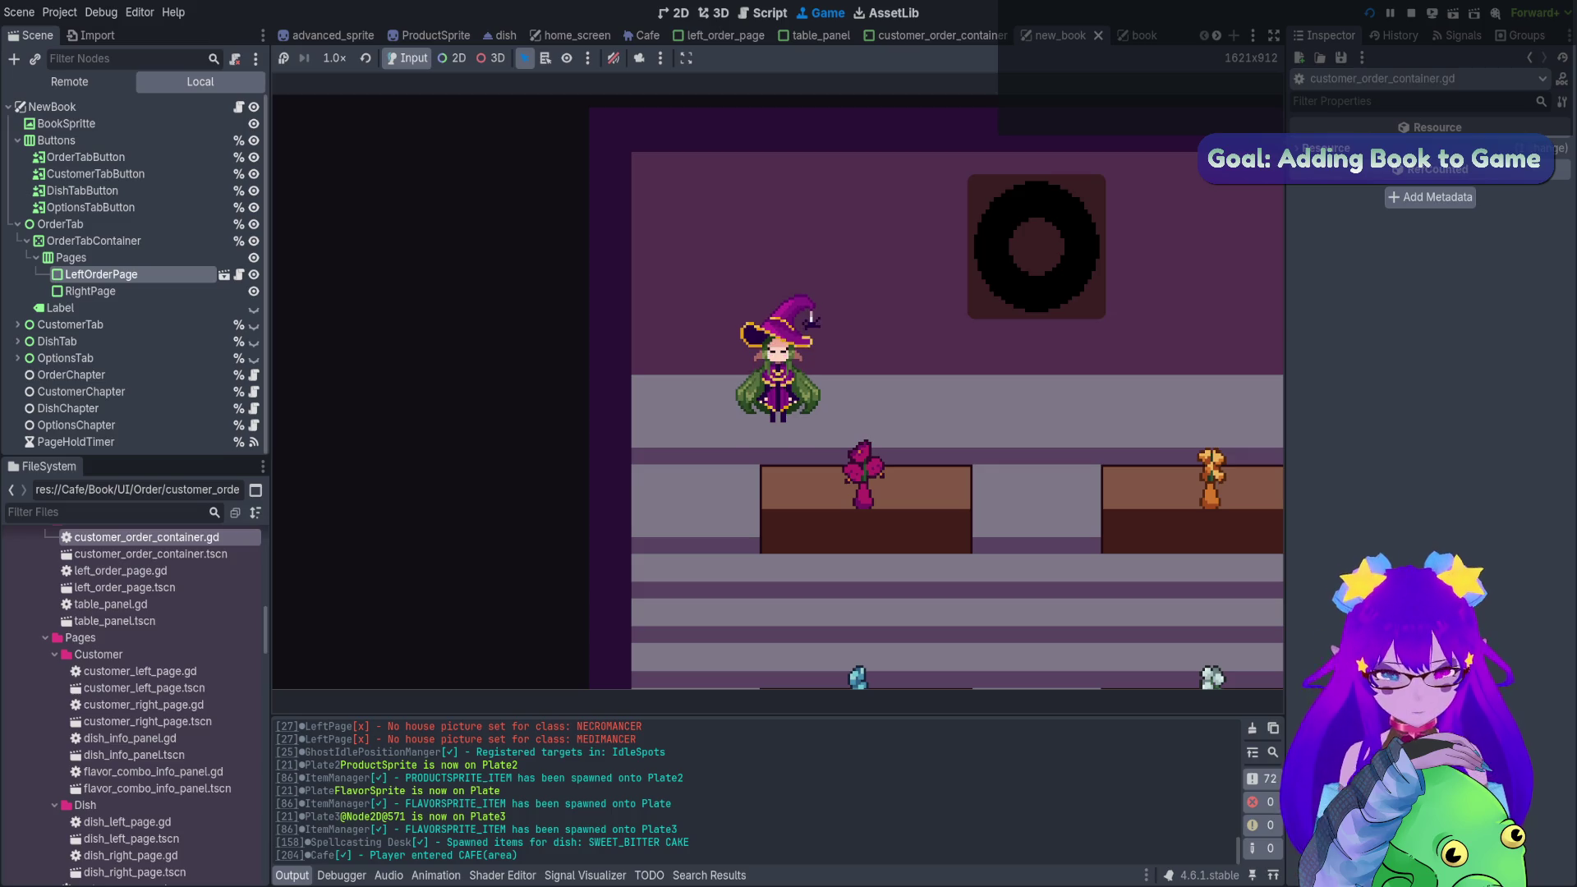
key(b)
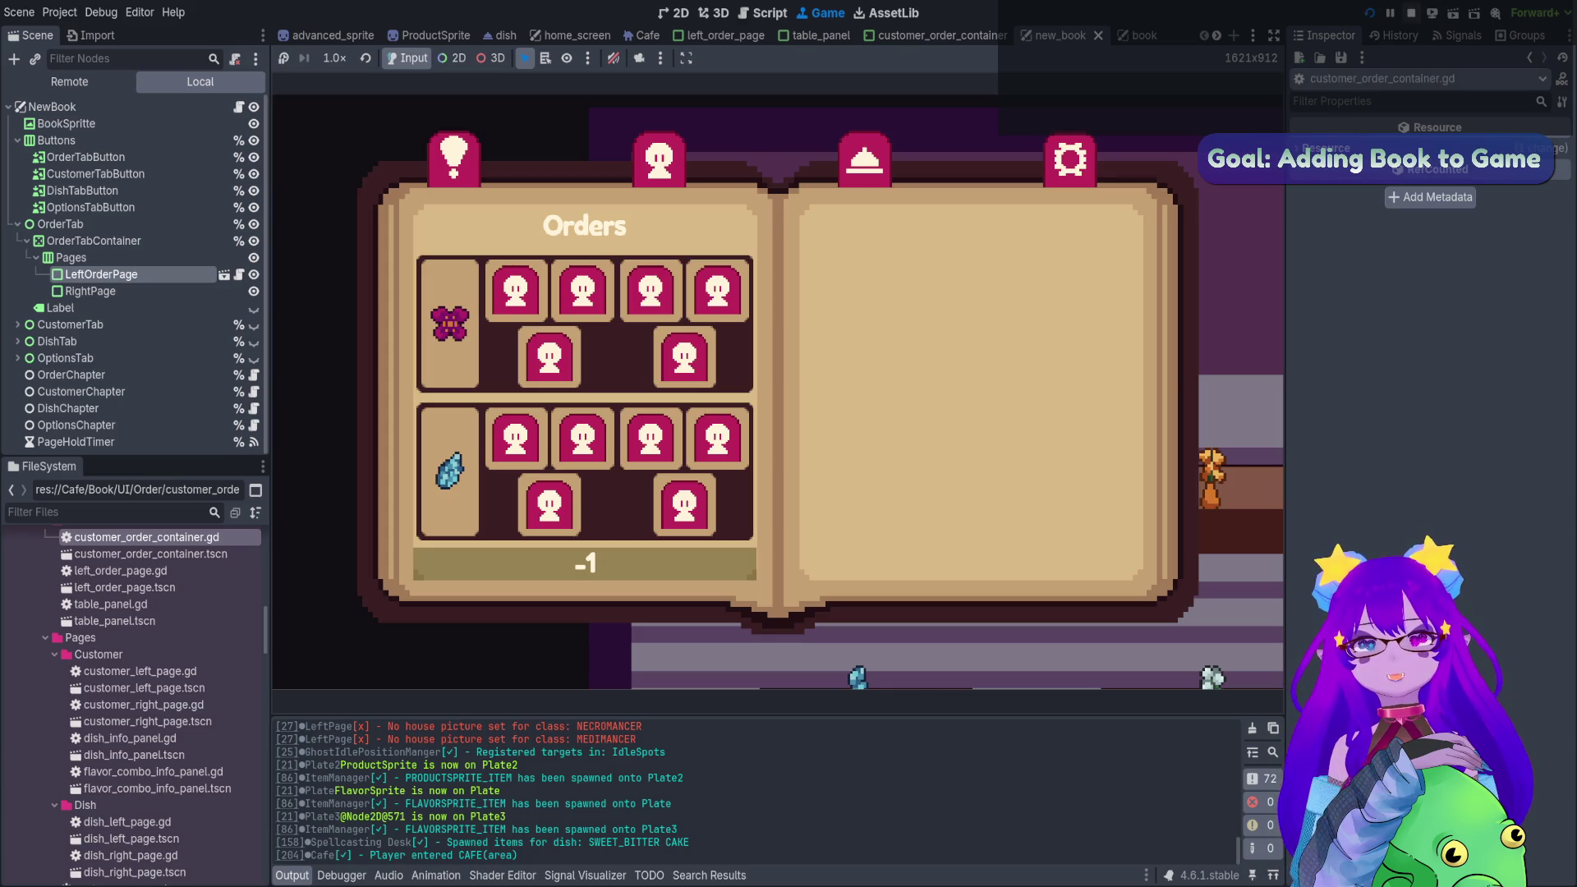
click(1410, 15)
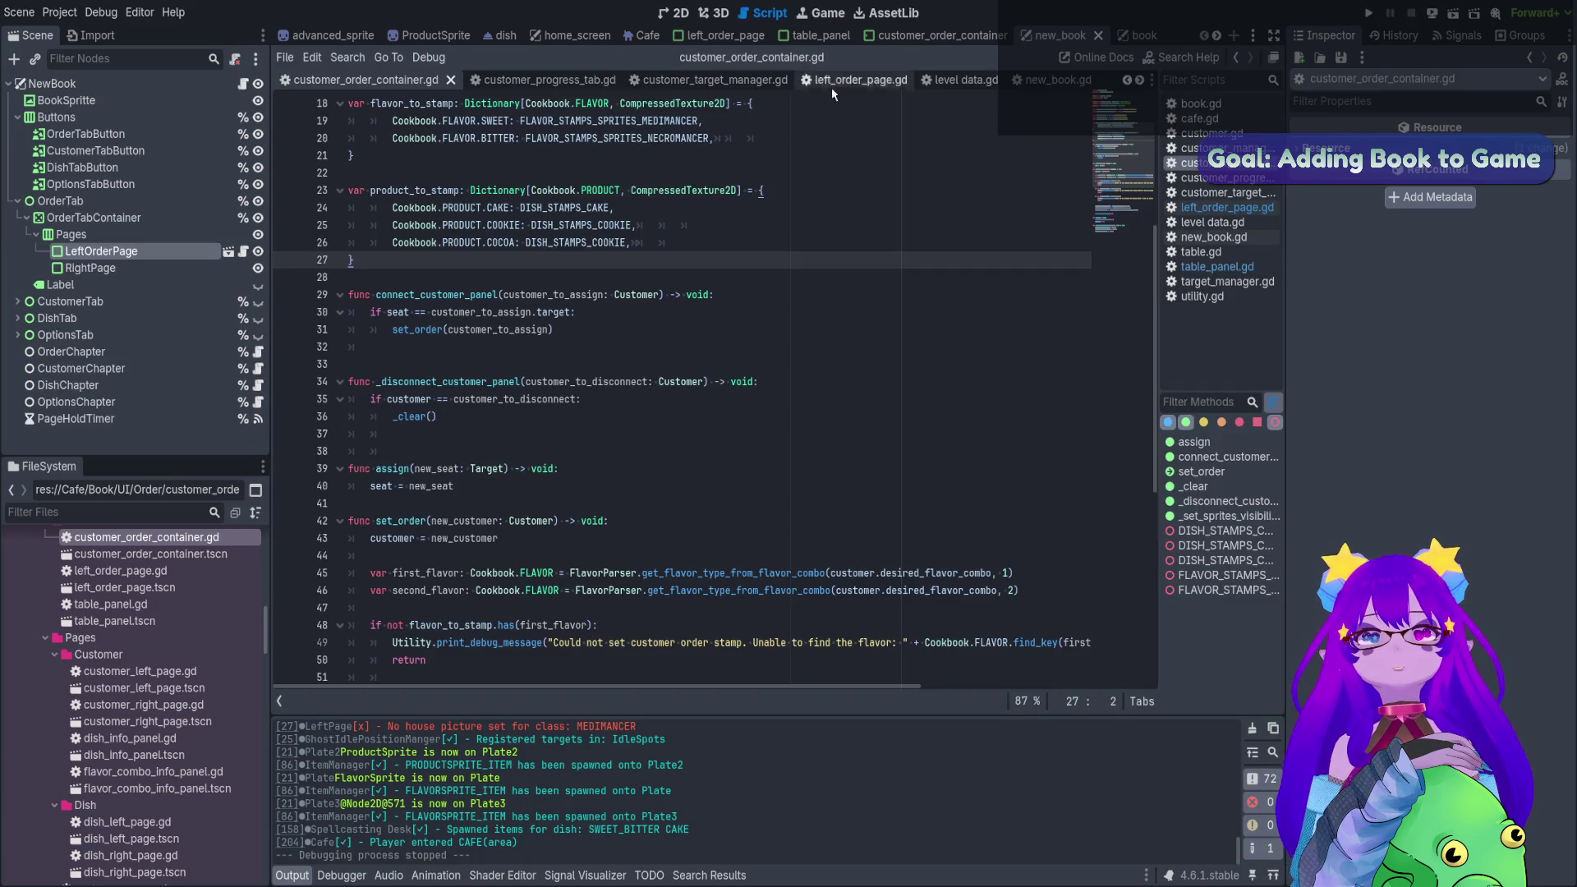
click(244, 85)
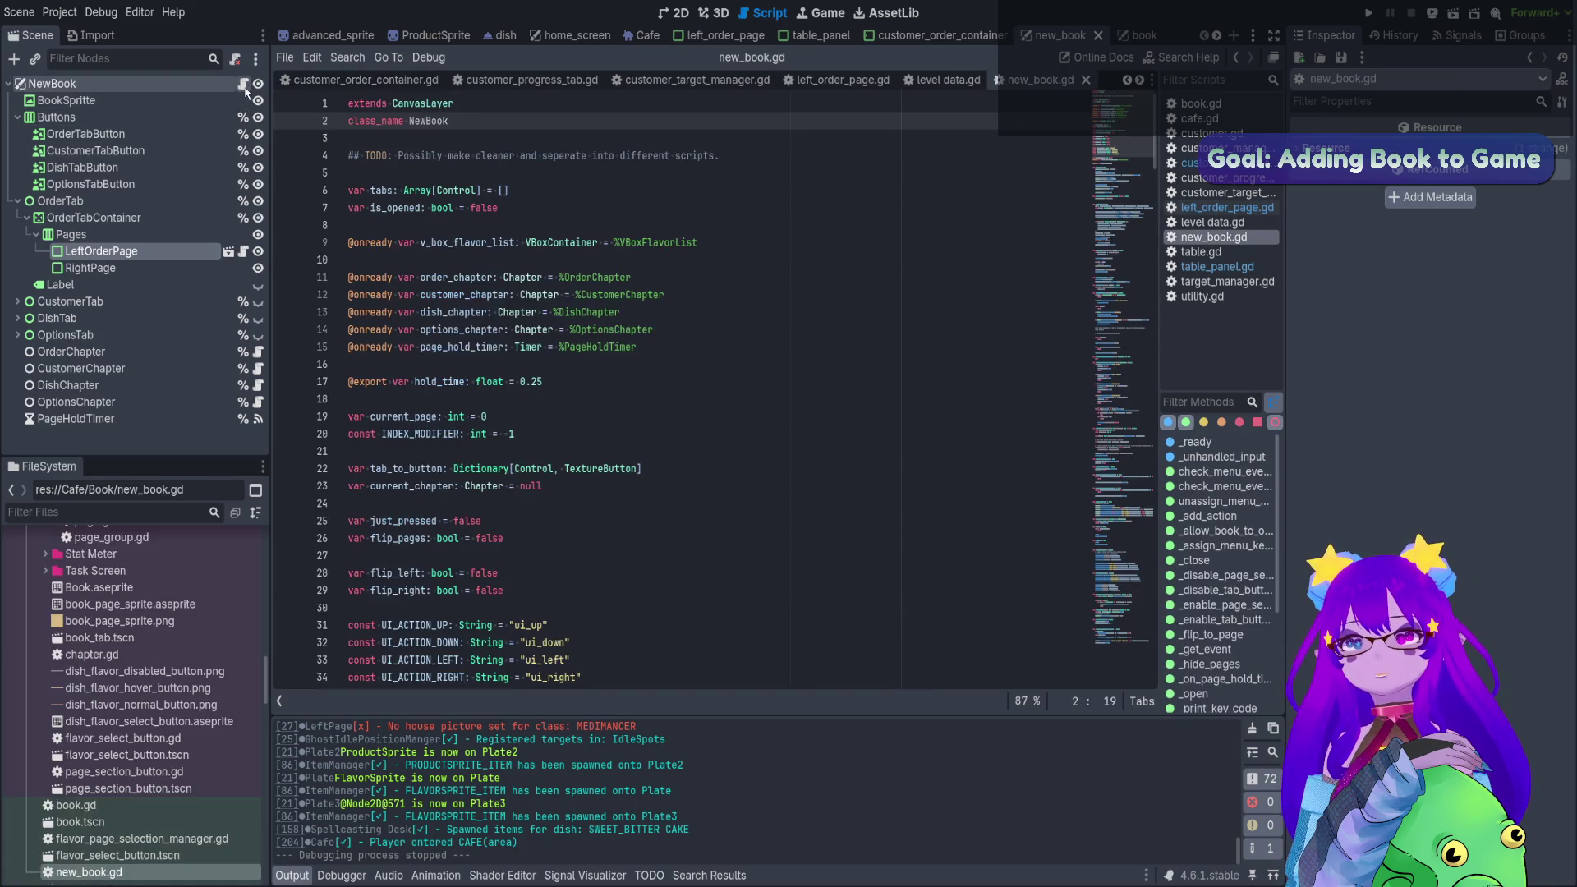
scroll(286, 334, down, 15)
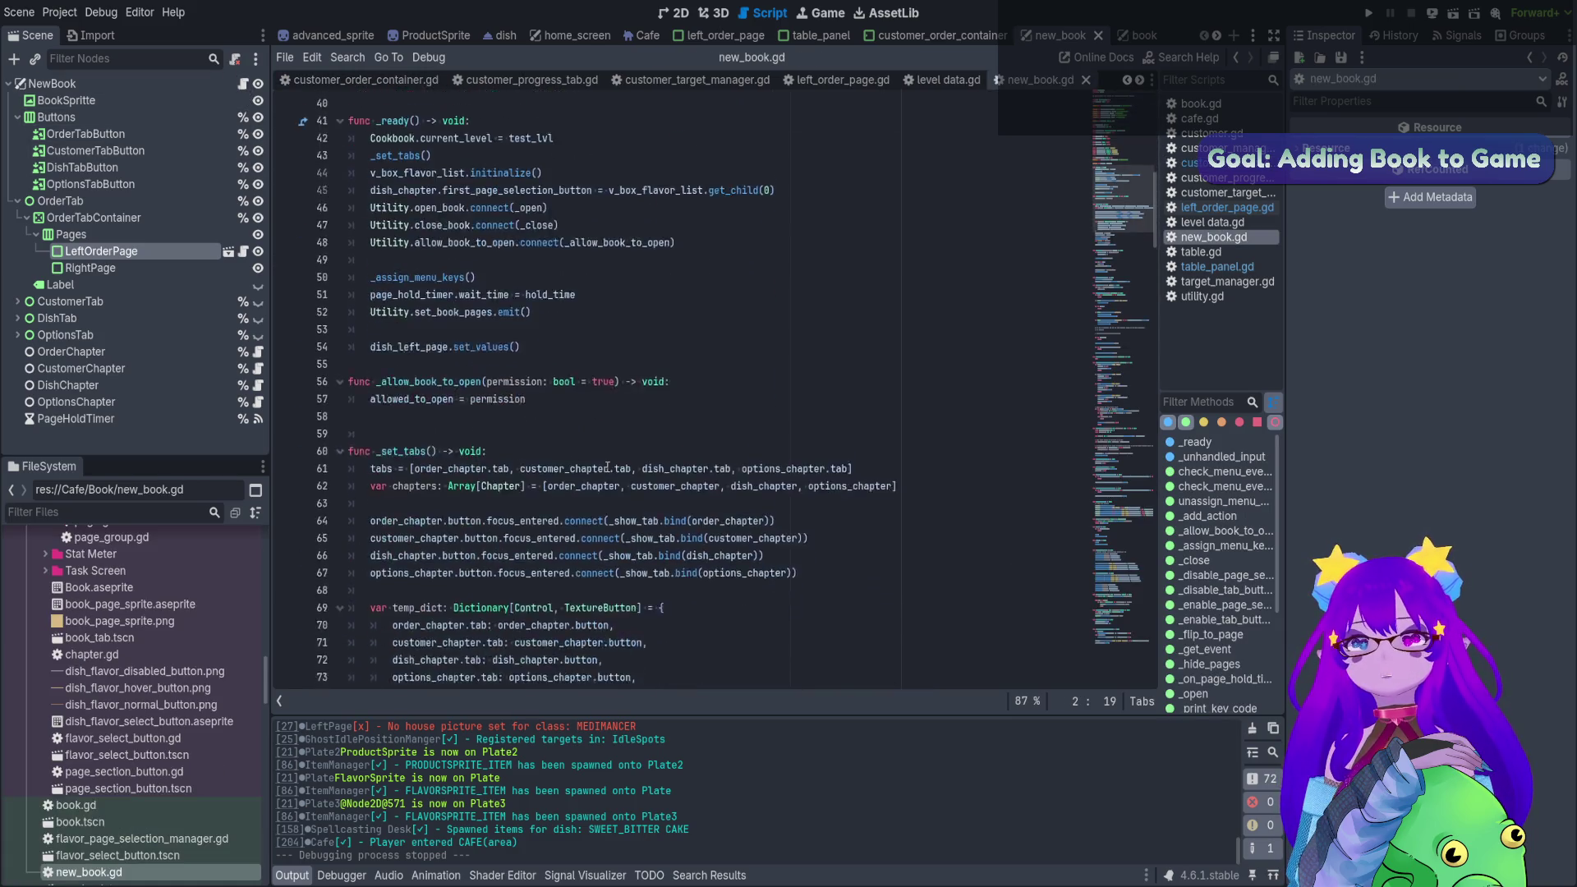
click(244, 251)
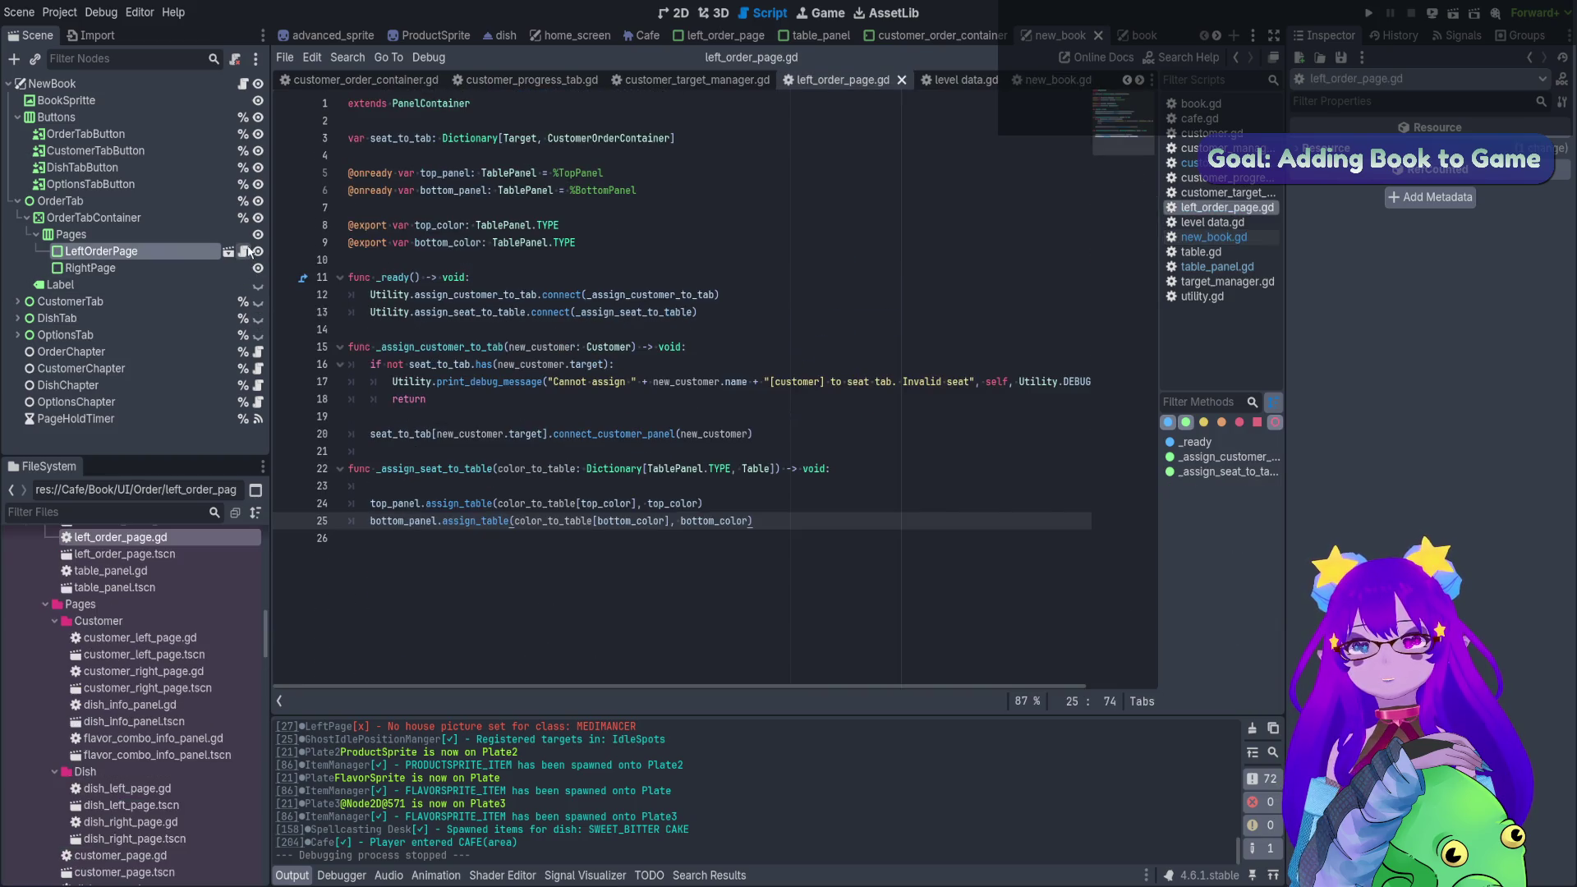
click(481, 502)
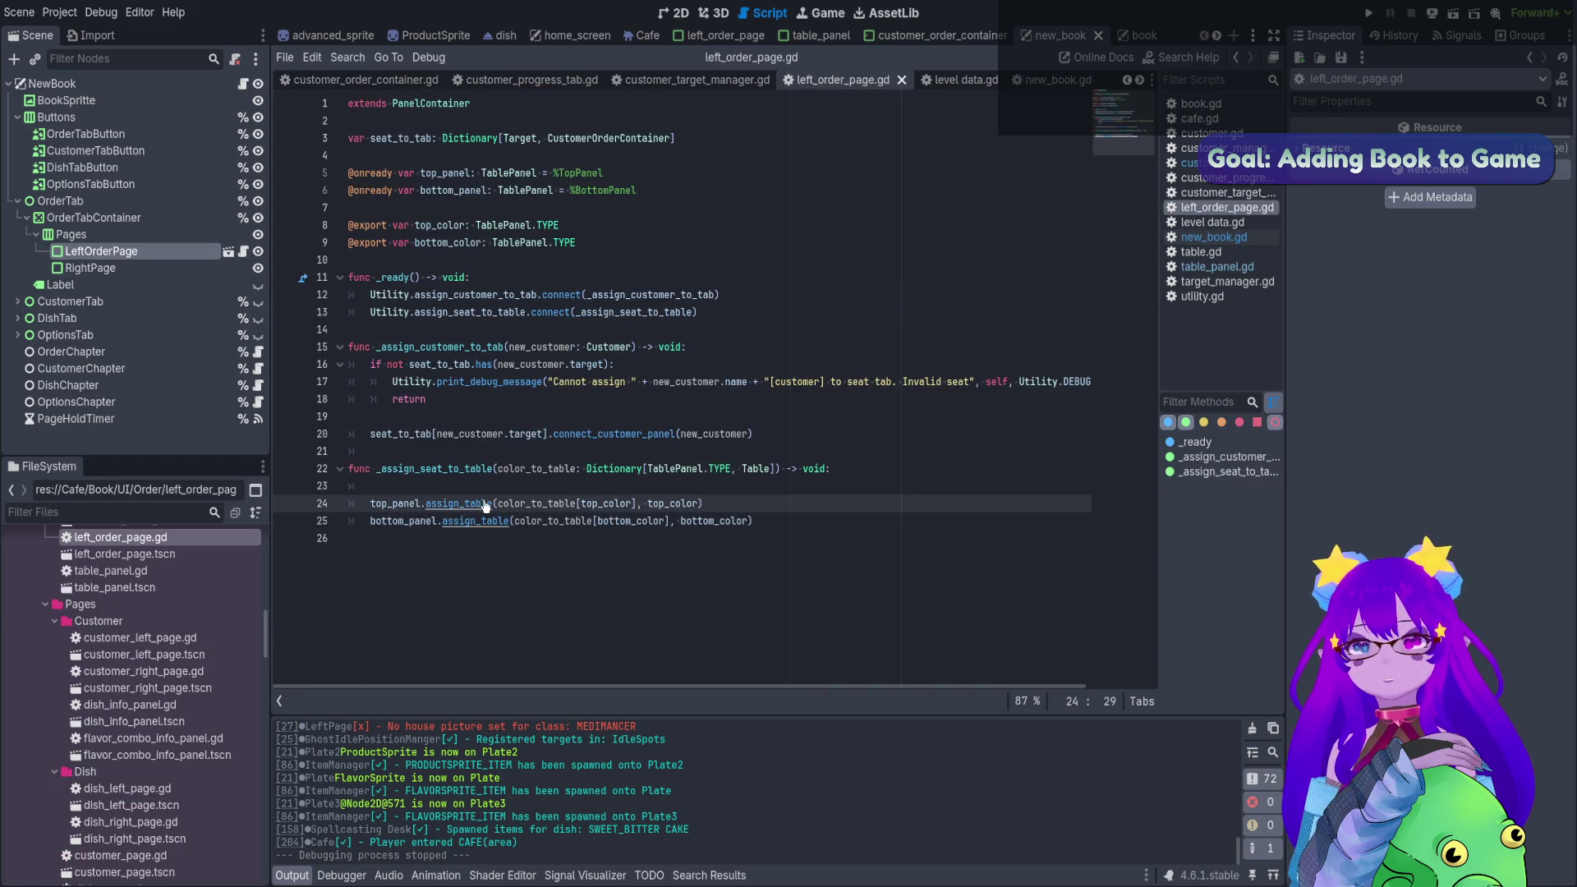
ctrl+click(482, 503)
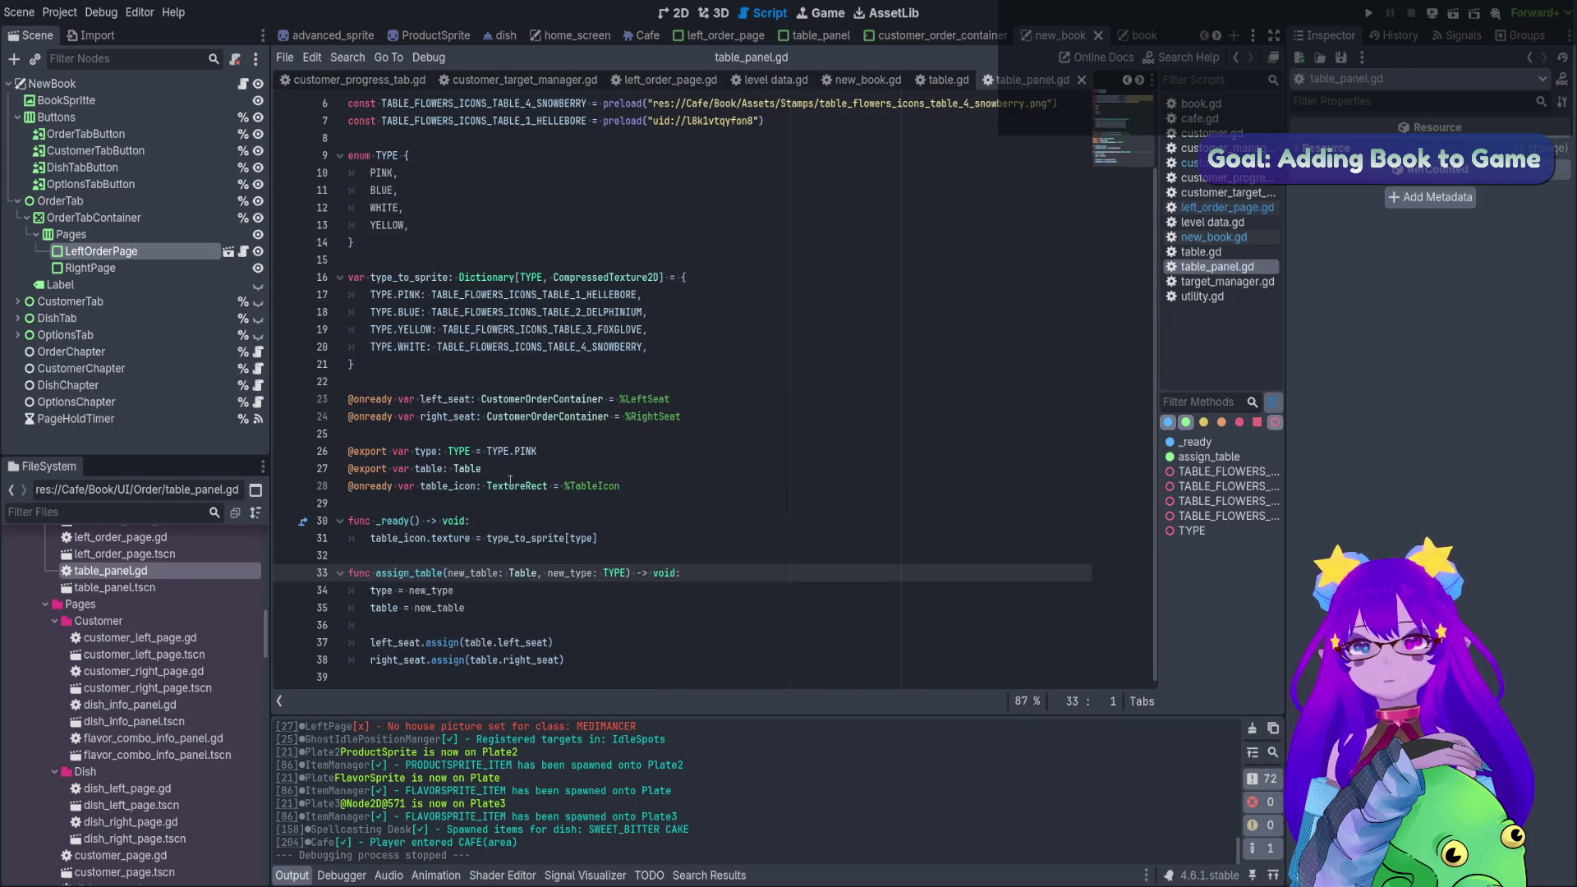
scroll(478, 519, up, 2)
scroll(478, 519, down, 2)
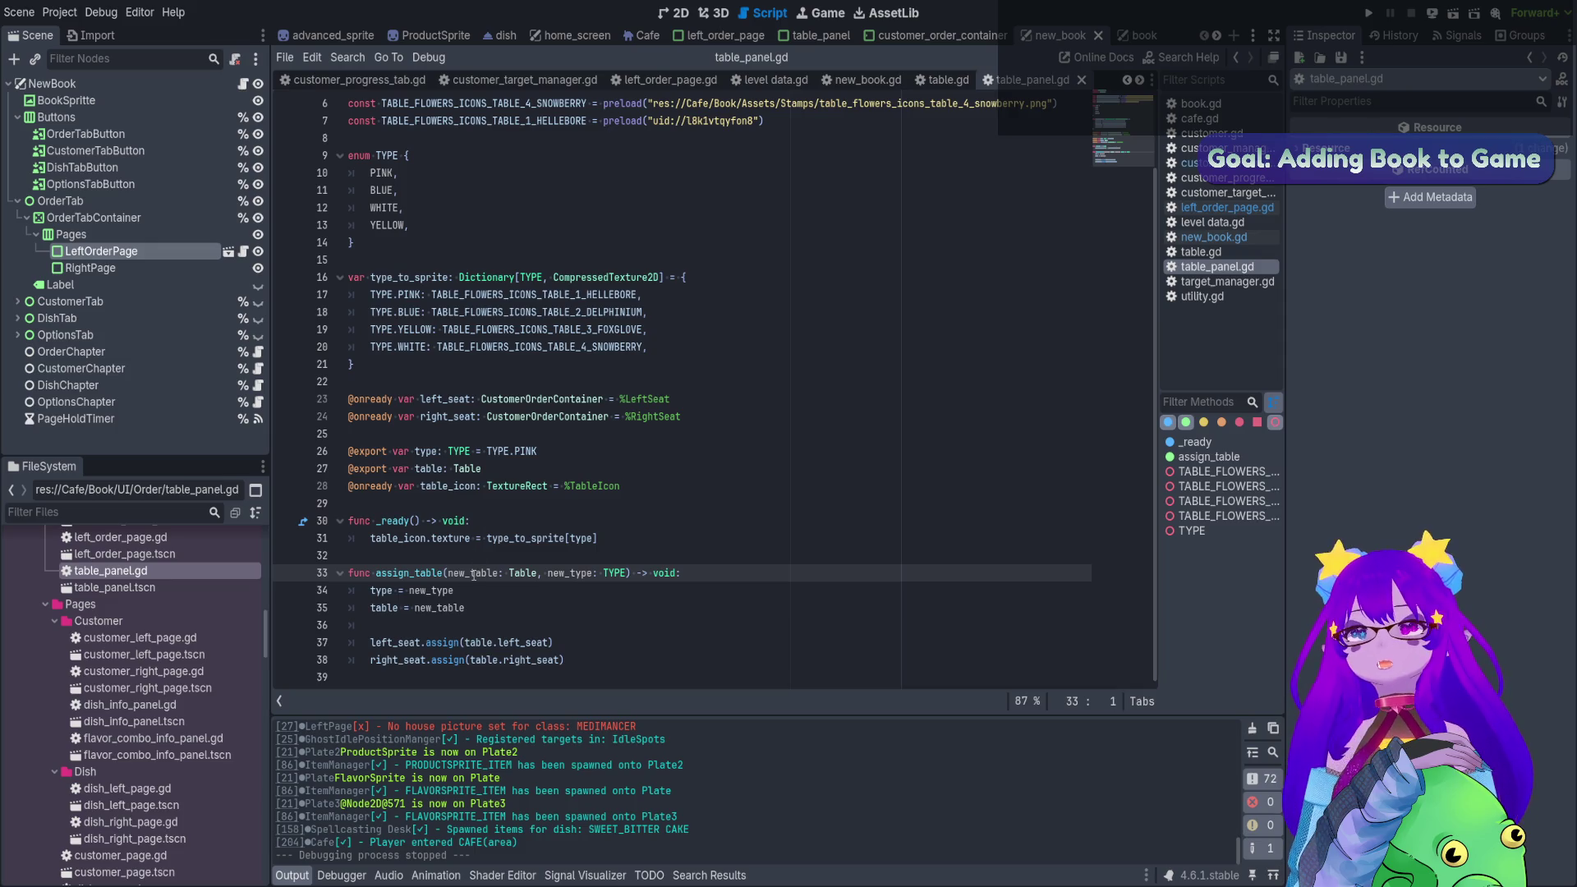
click(465, 645)
ctrl+click(447, 644)
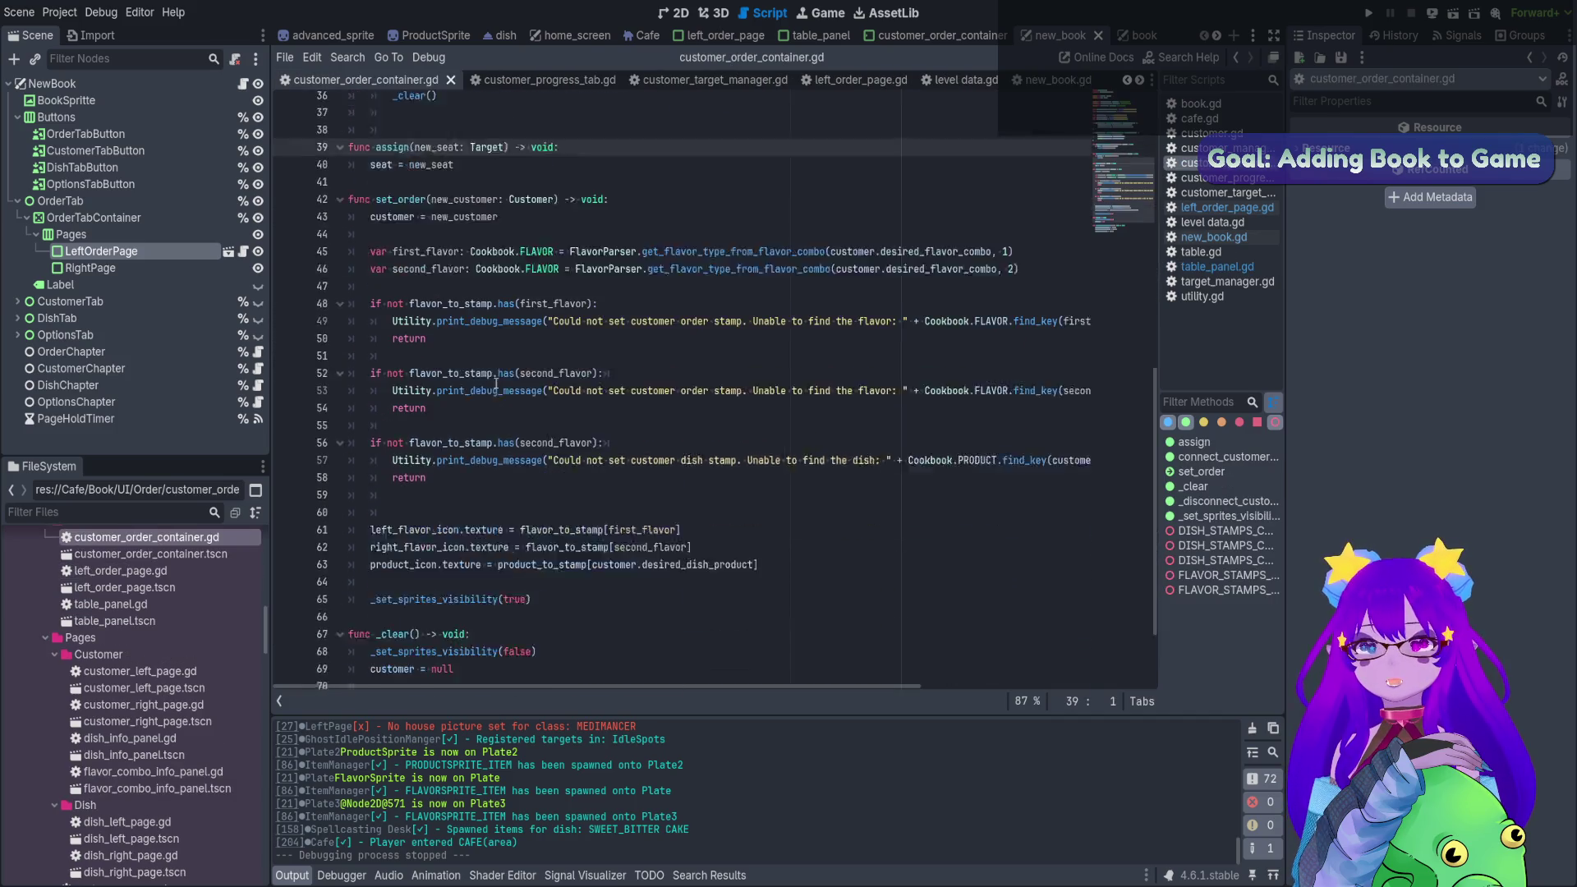
scroll(496, 383, down, 2)
double_click(409, 540)
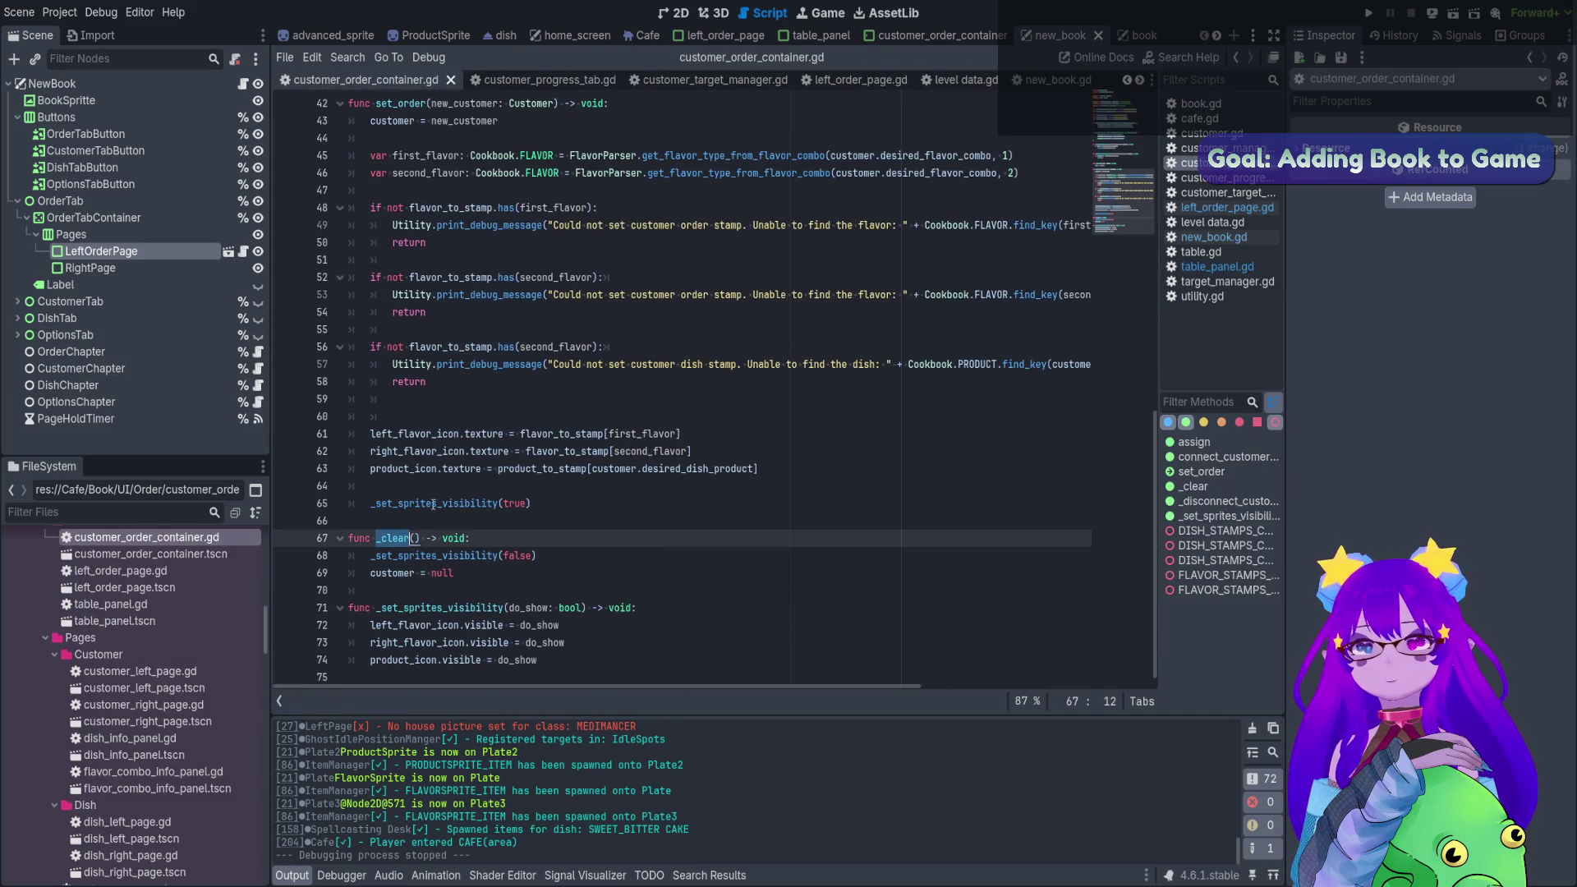
scroll(511, 419, up, 8)
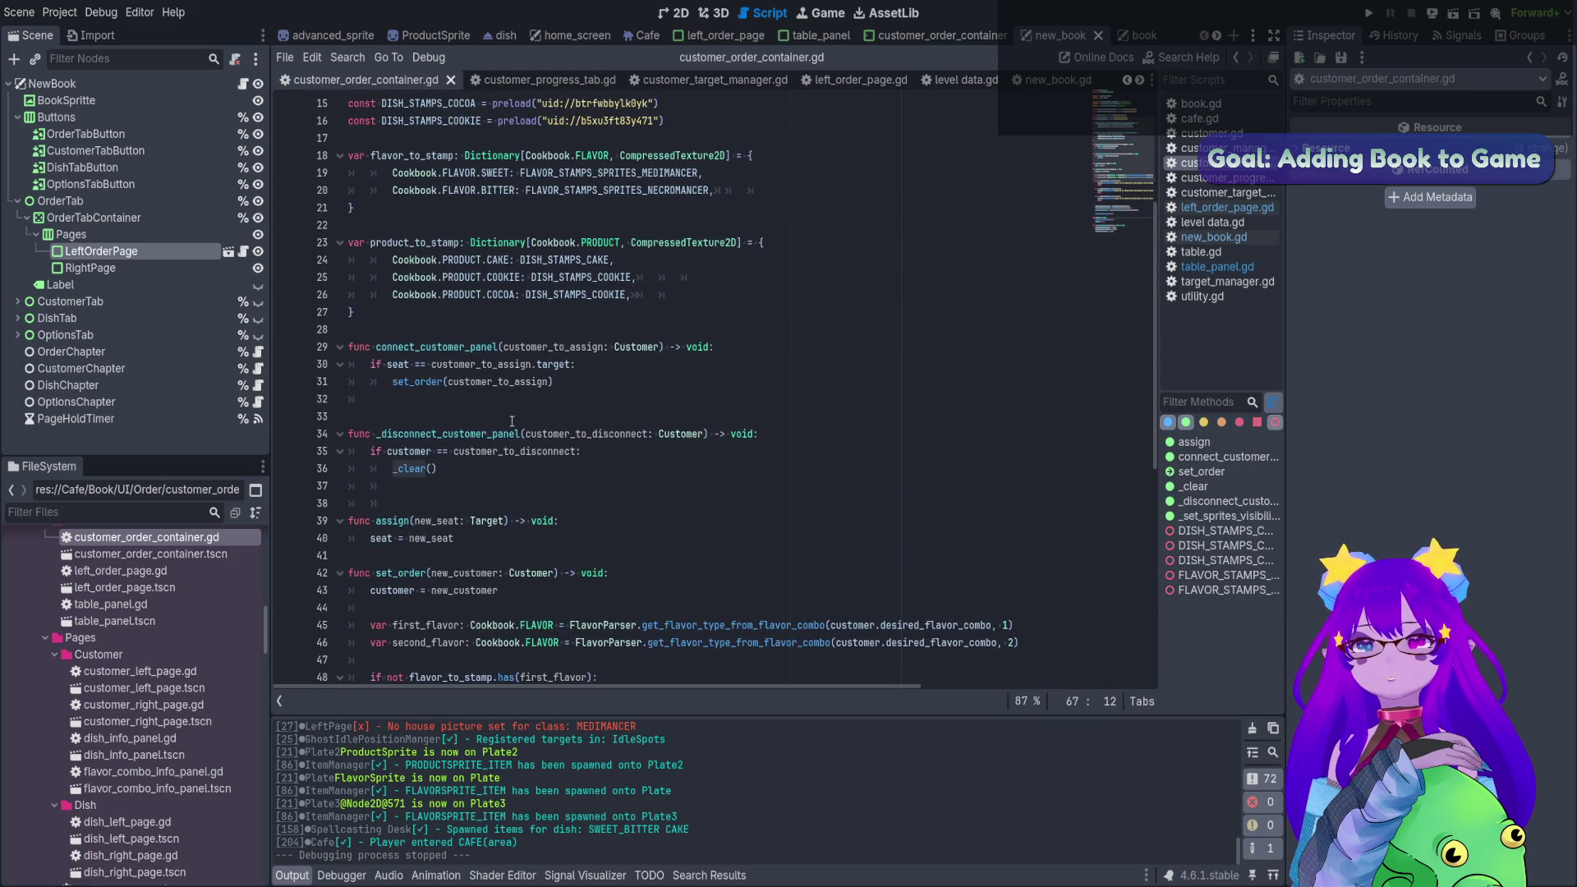
scroll(503, 431, up, 2)
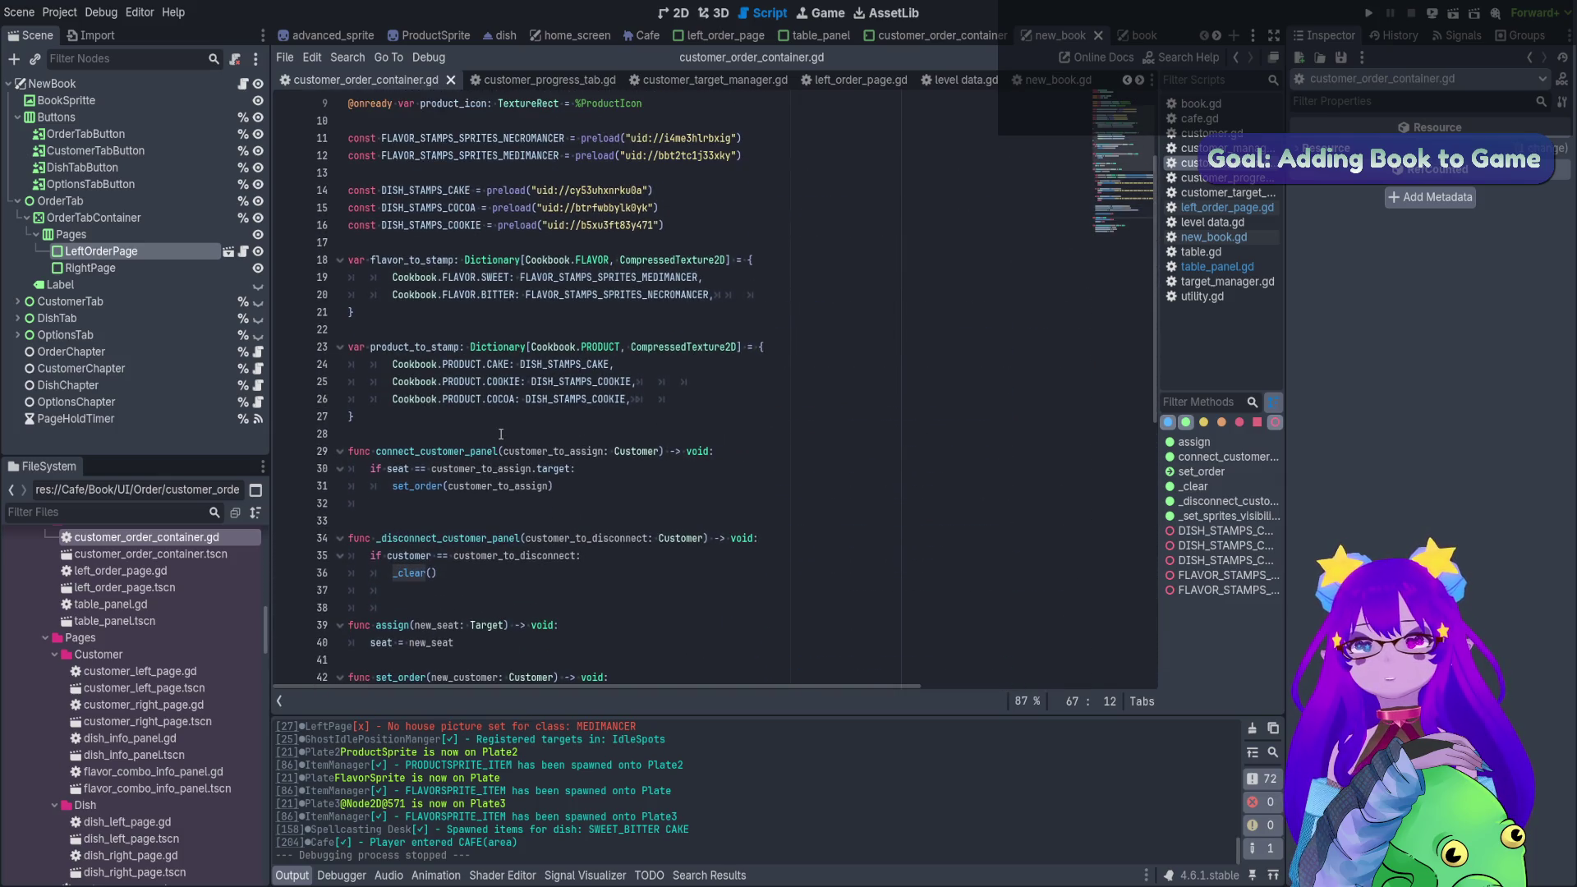
scroll(501, 434, down, 1)
click(486, 605)
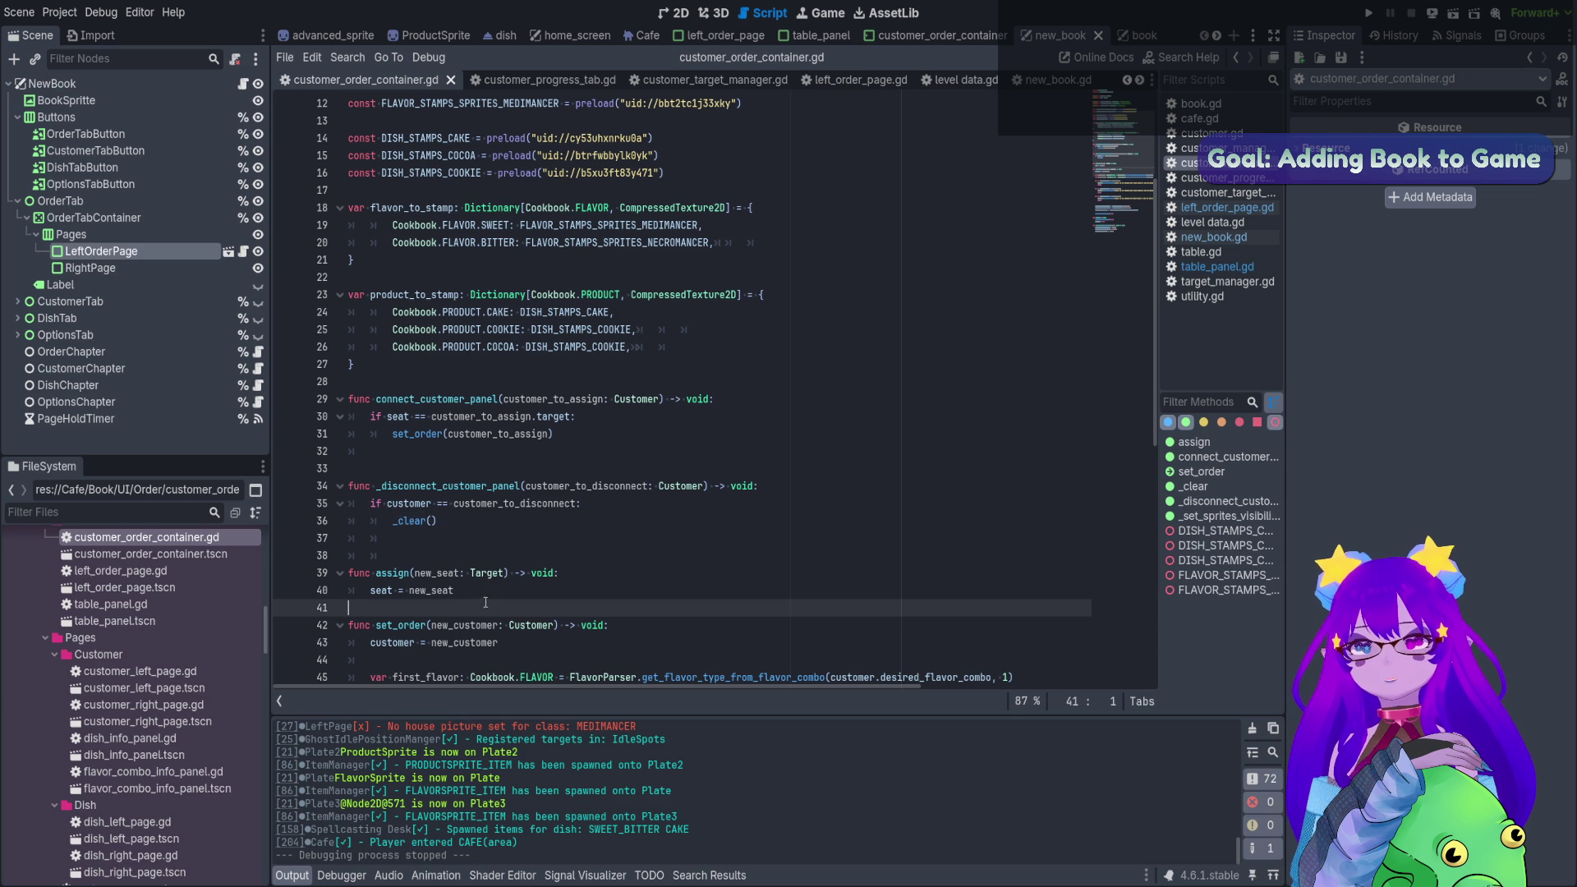
Add a no-argument _clear() call after seat = new_seat in assign, save, and run the game
click(477, 596)
text(_clear()
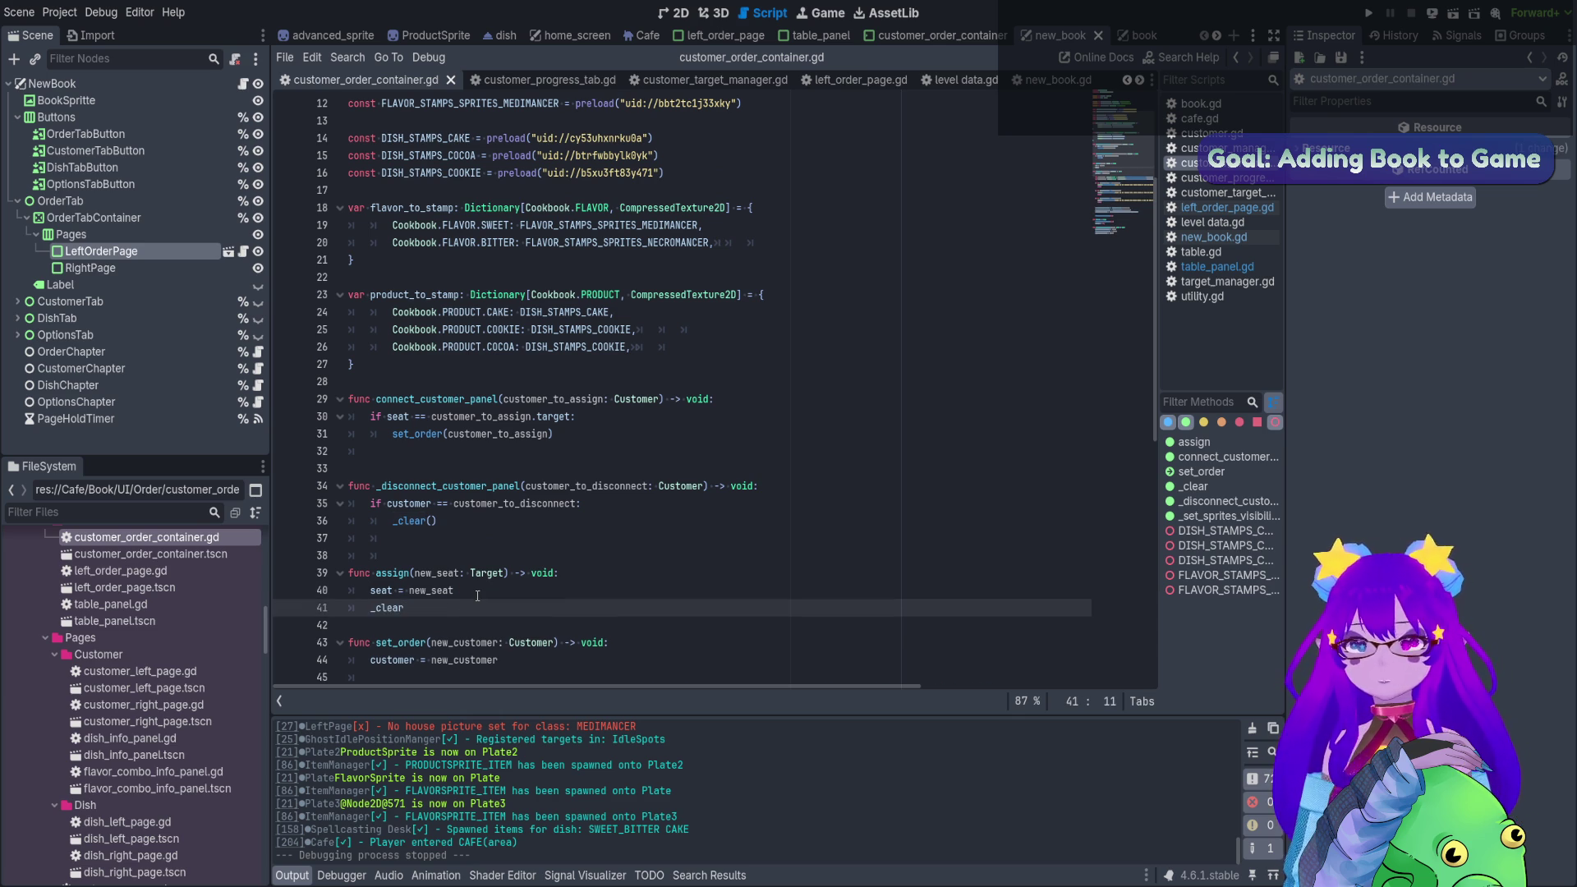
text(false)
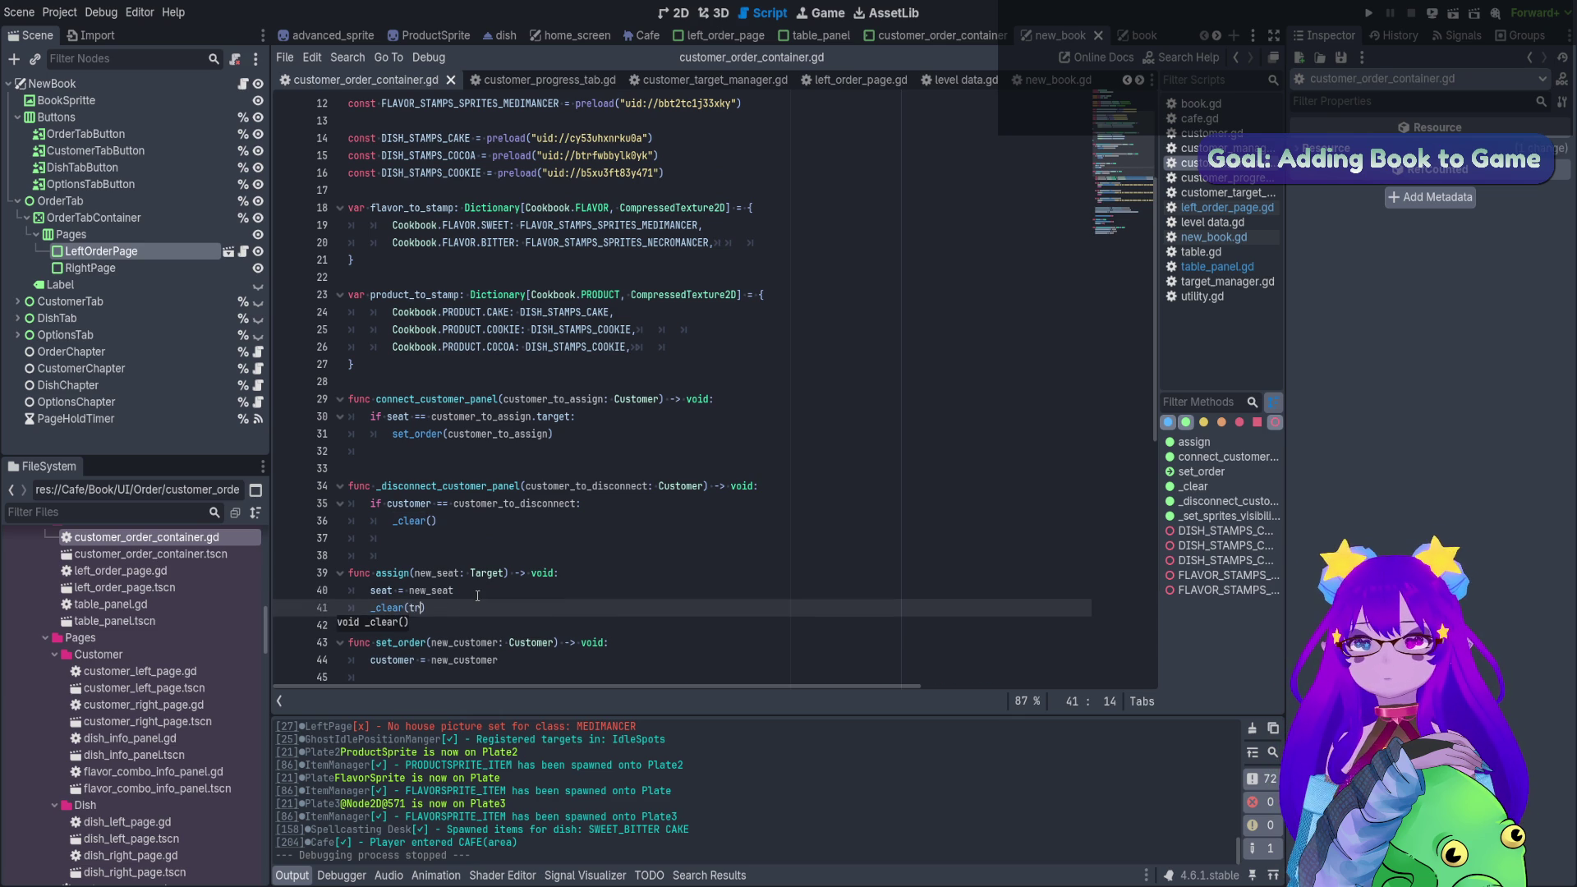
click(392, 607)
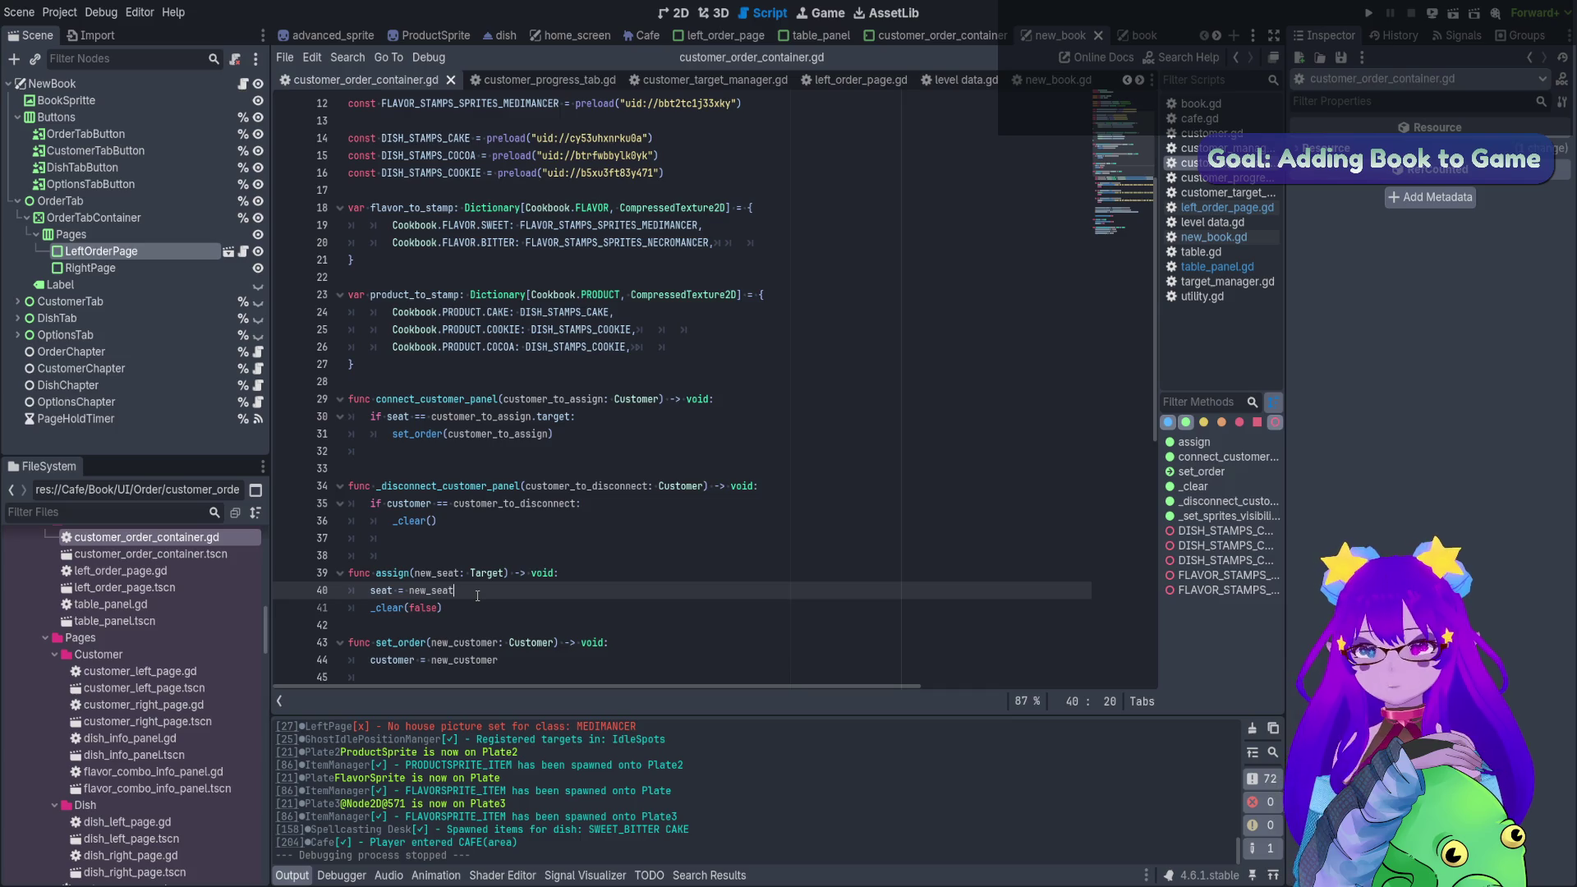
double_click(423, 608)
key(BackSpace)
key(ctrl+s)
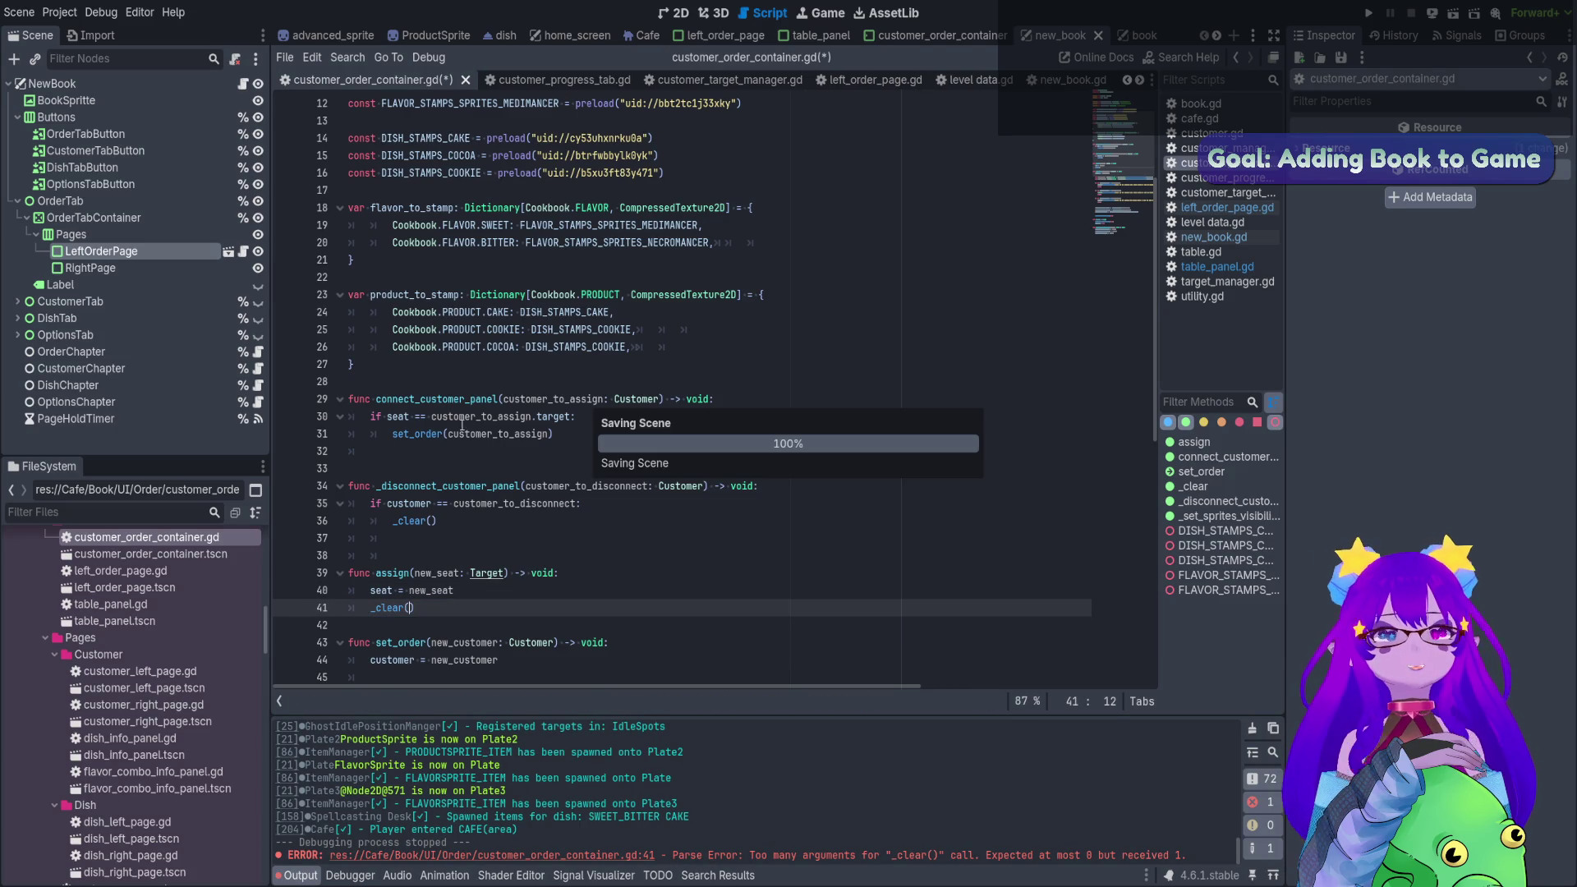
scroll(430, 533, down, 10)
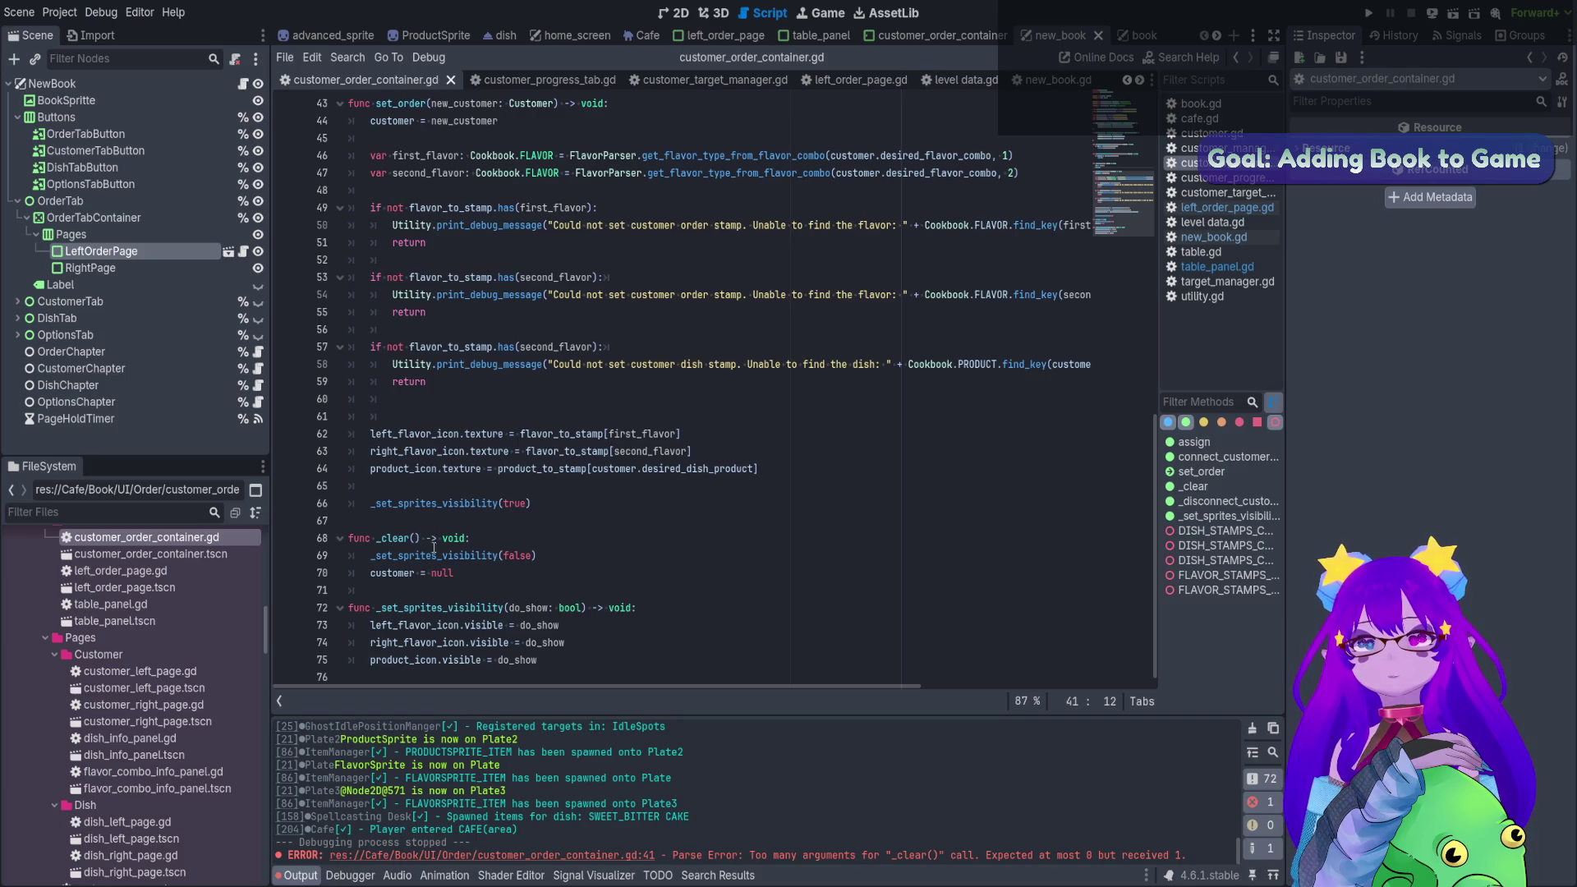
key(ctrl+s)
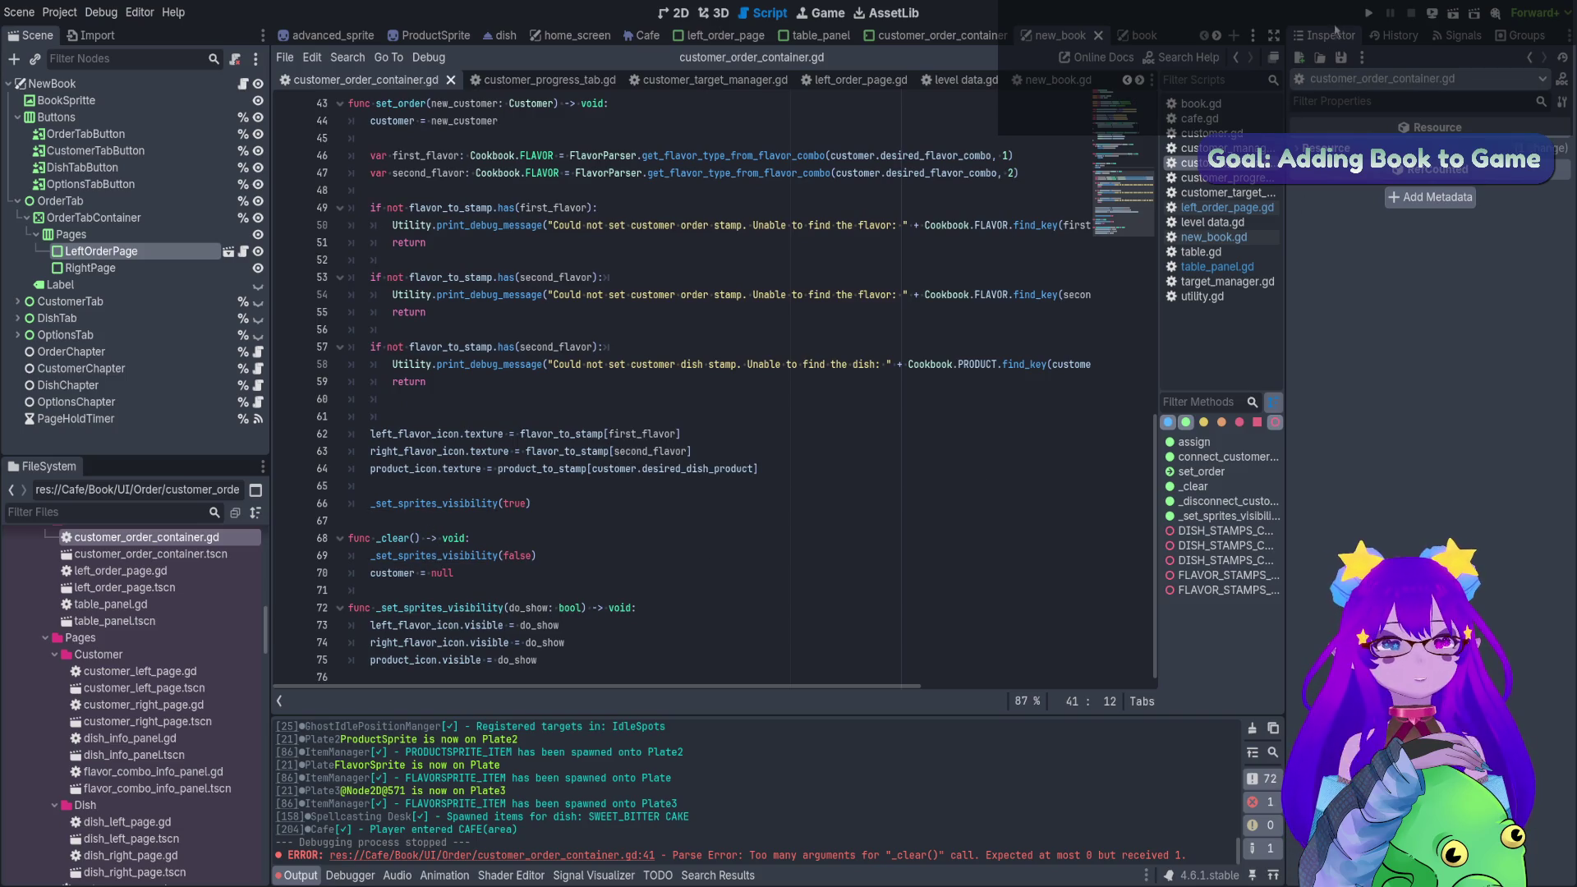
click(1369, 14)
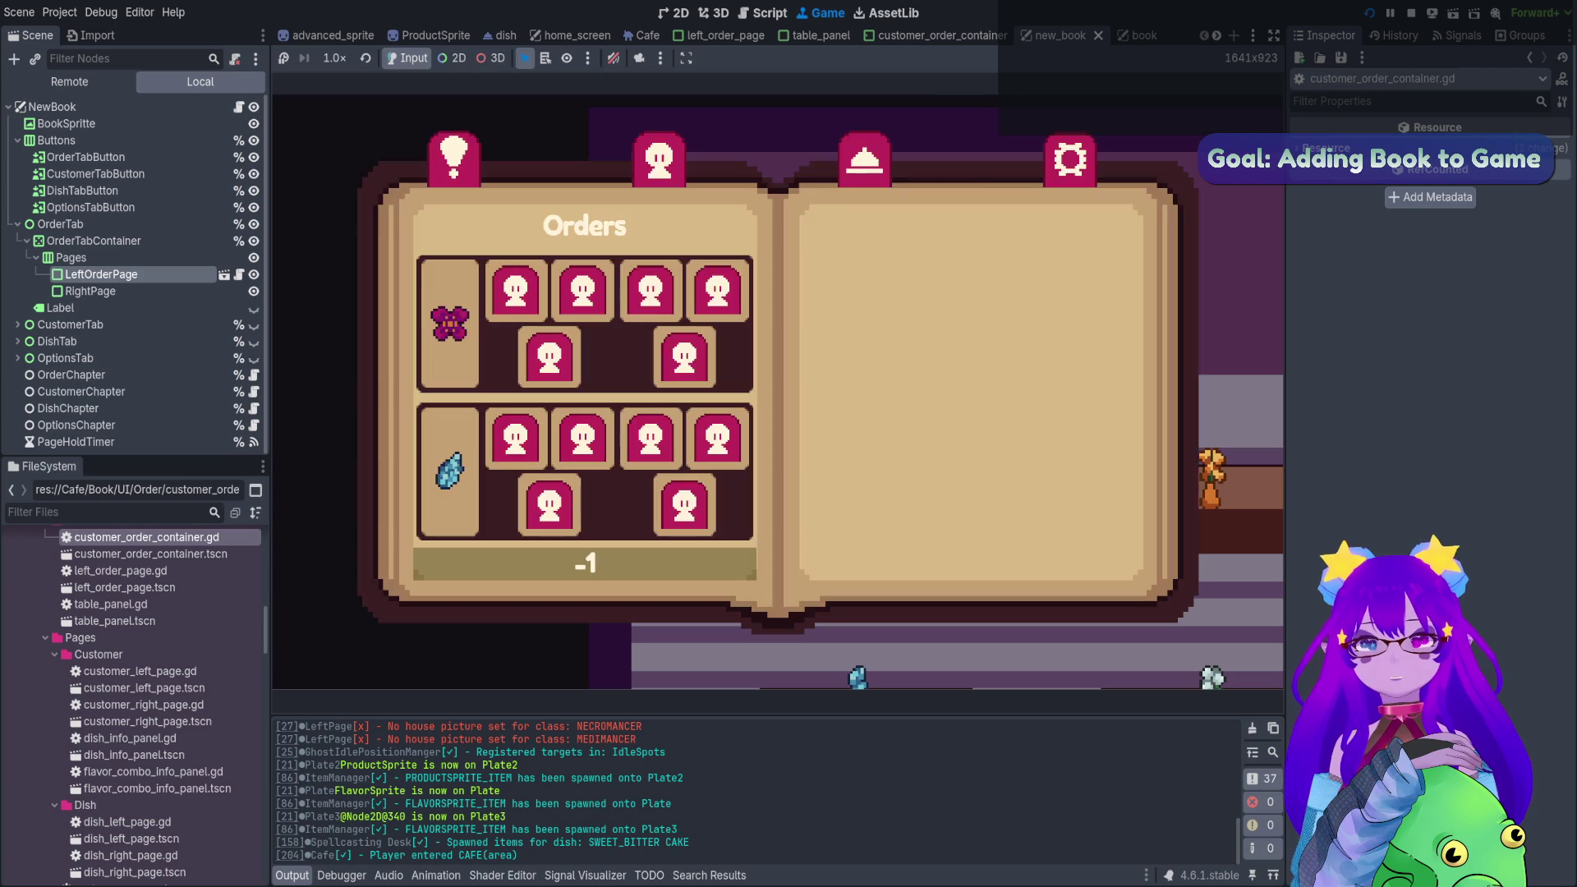
Stop the game, add a breakpoint on line 69 in _clear, then run and stop again
key(Escape)
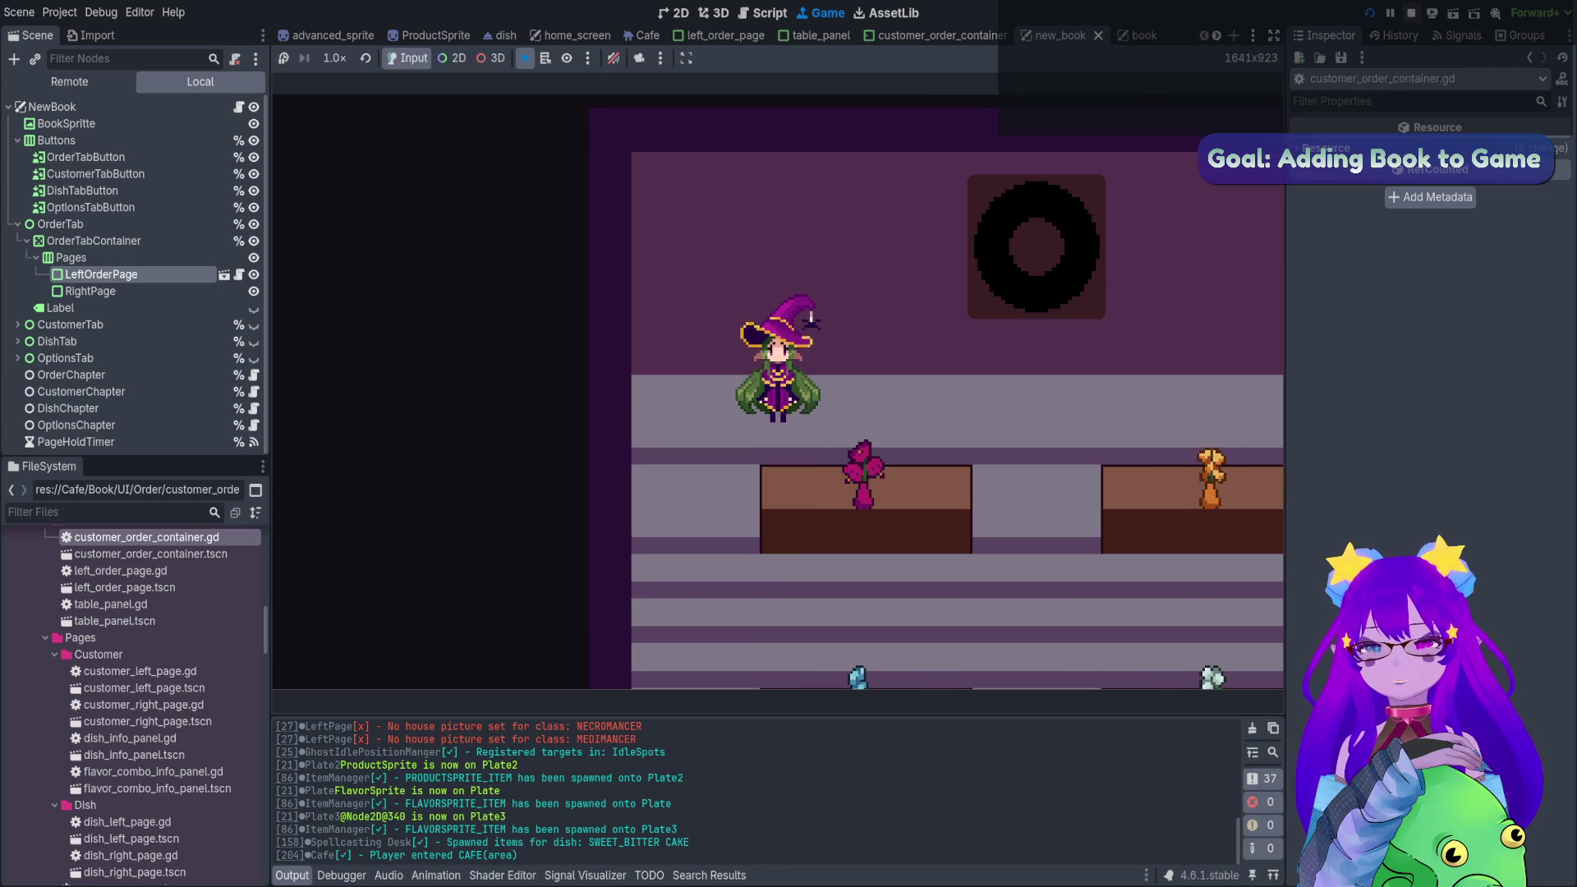
key(F8)
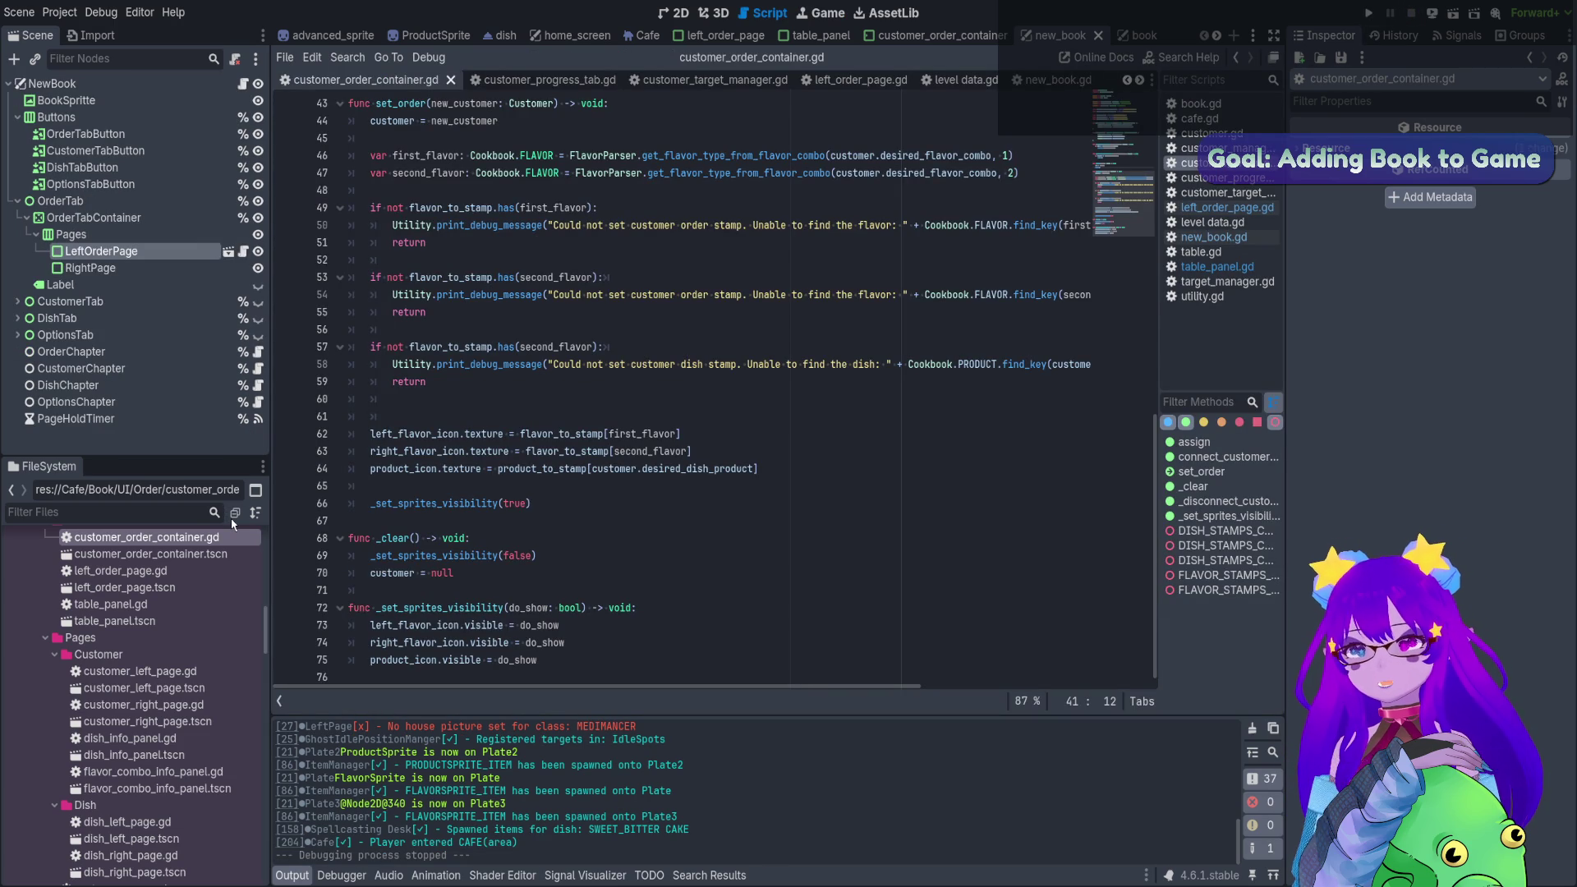
click(417, 561)
click(288, 555)
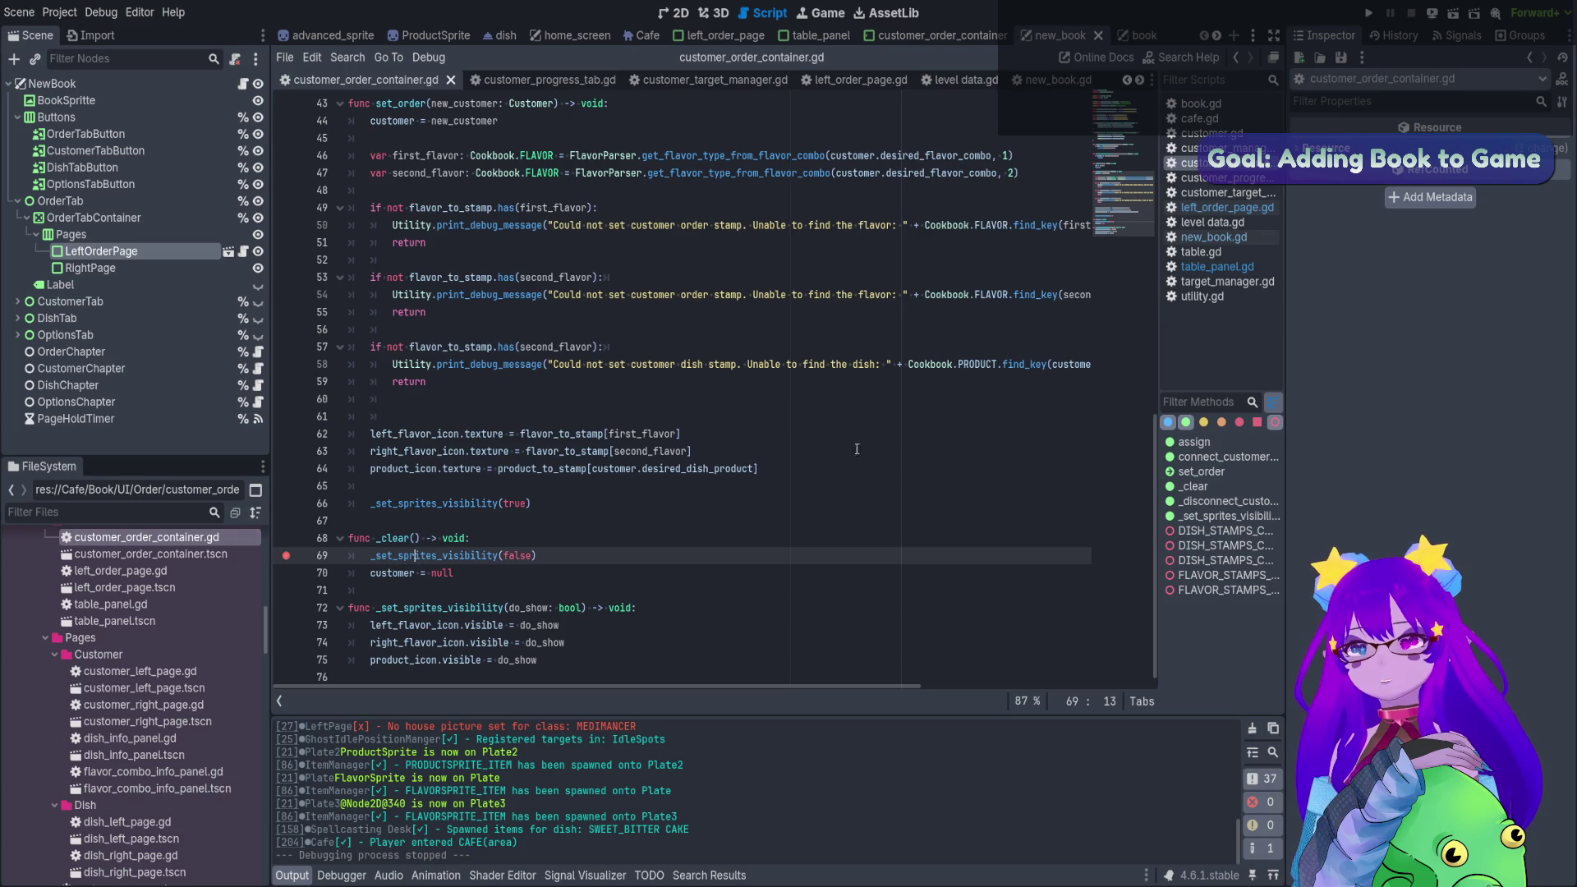
click(1432, 15)
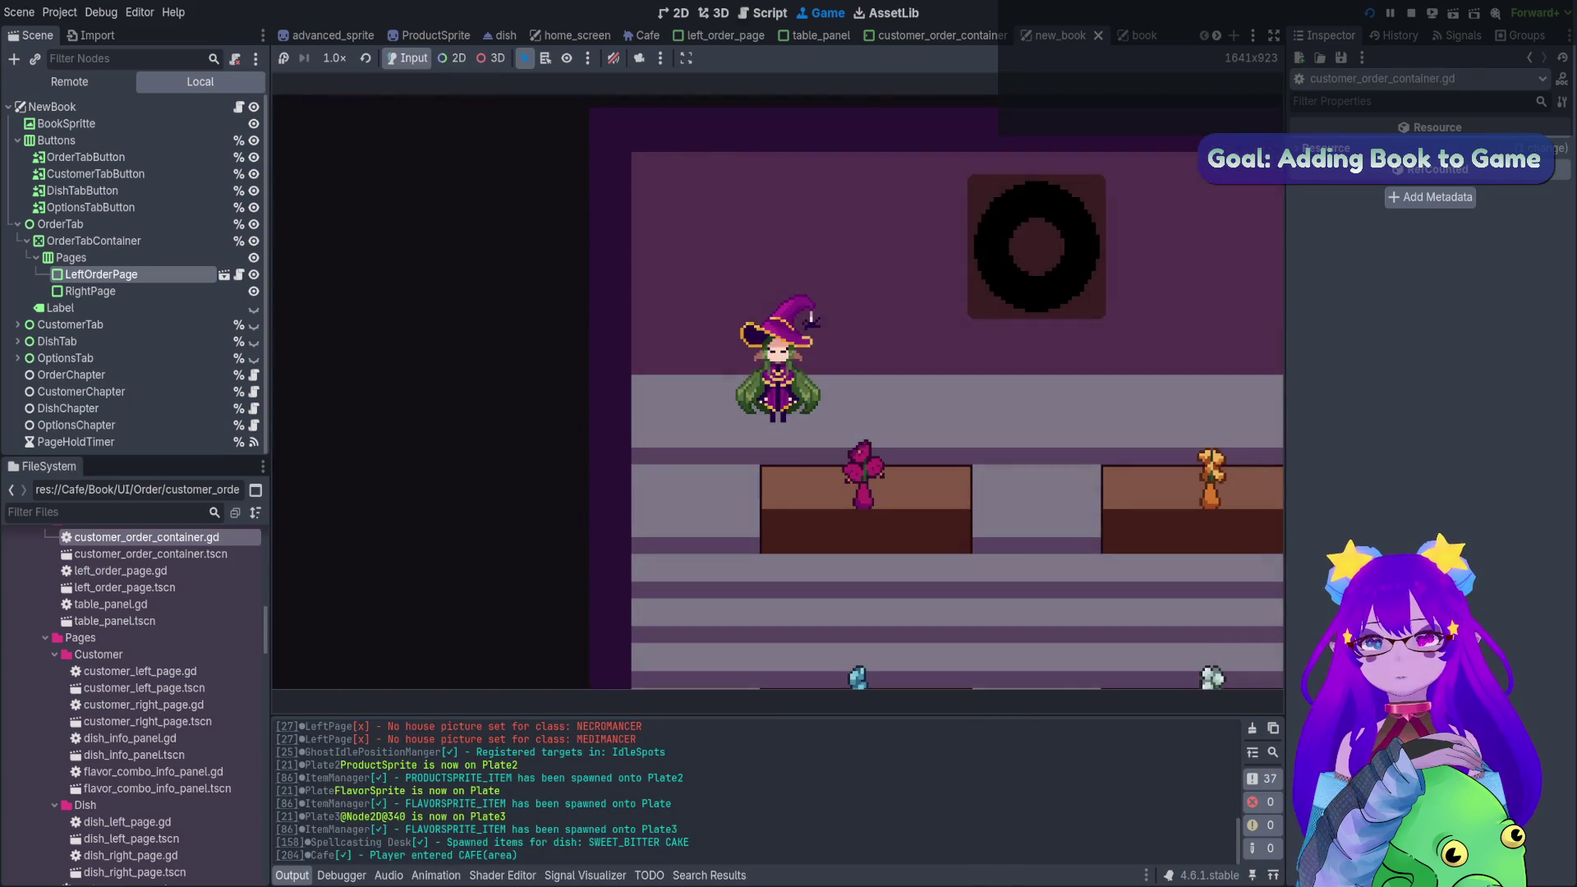
key(F8)
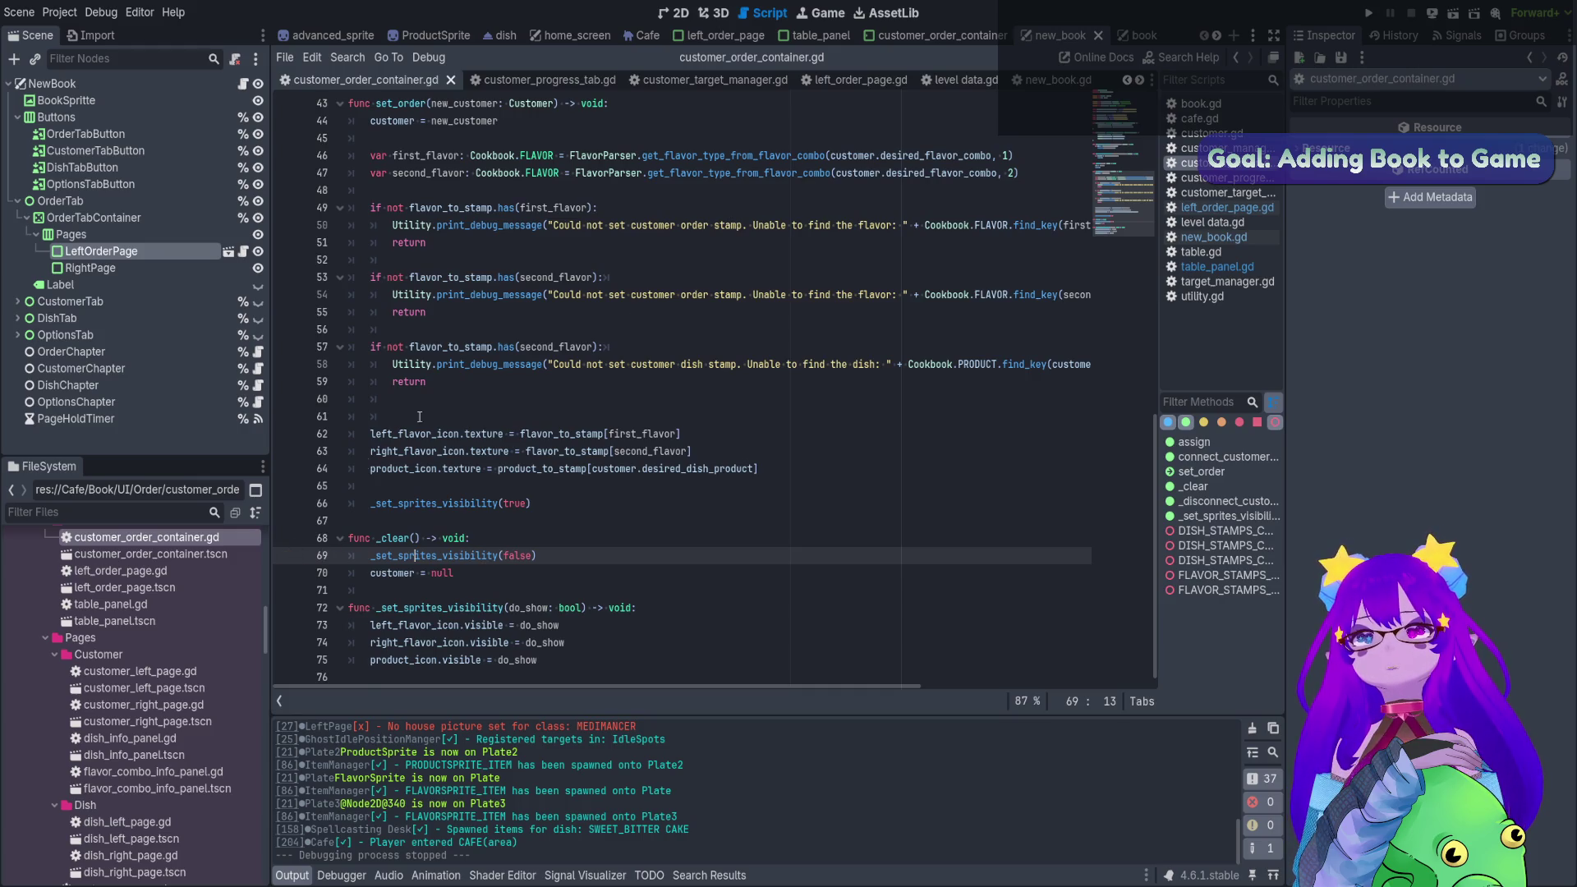
Review the assign function, then bring up the left_order_page scene
scroll(429, 414, up, 6)
scroll(429, 414, up, 1)
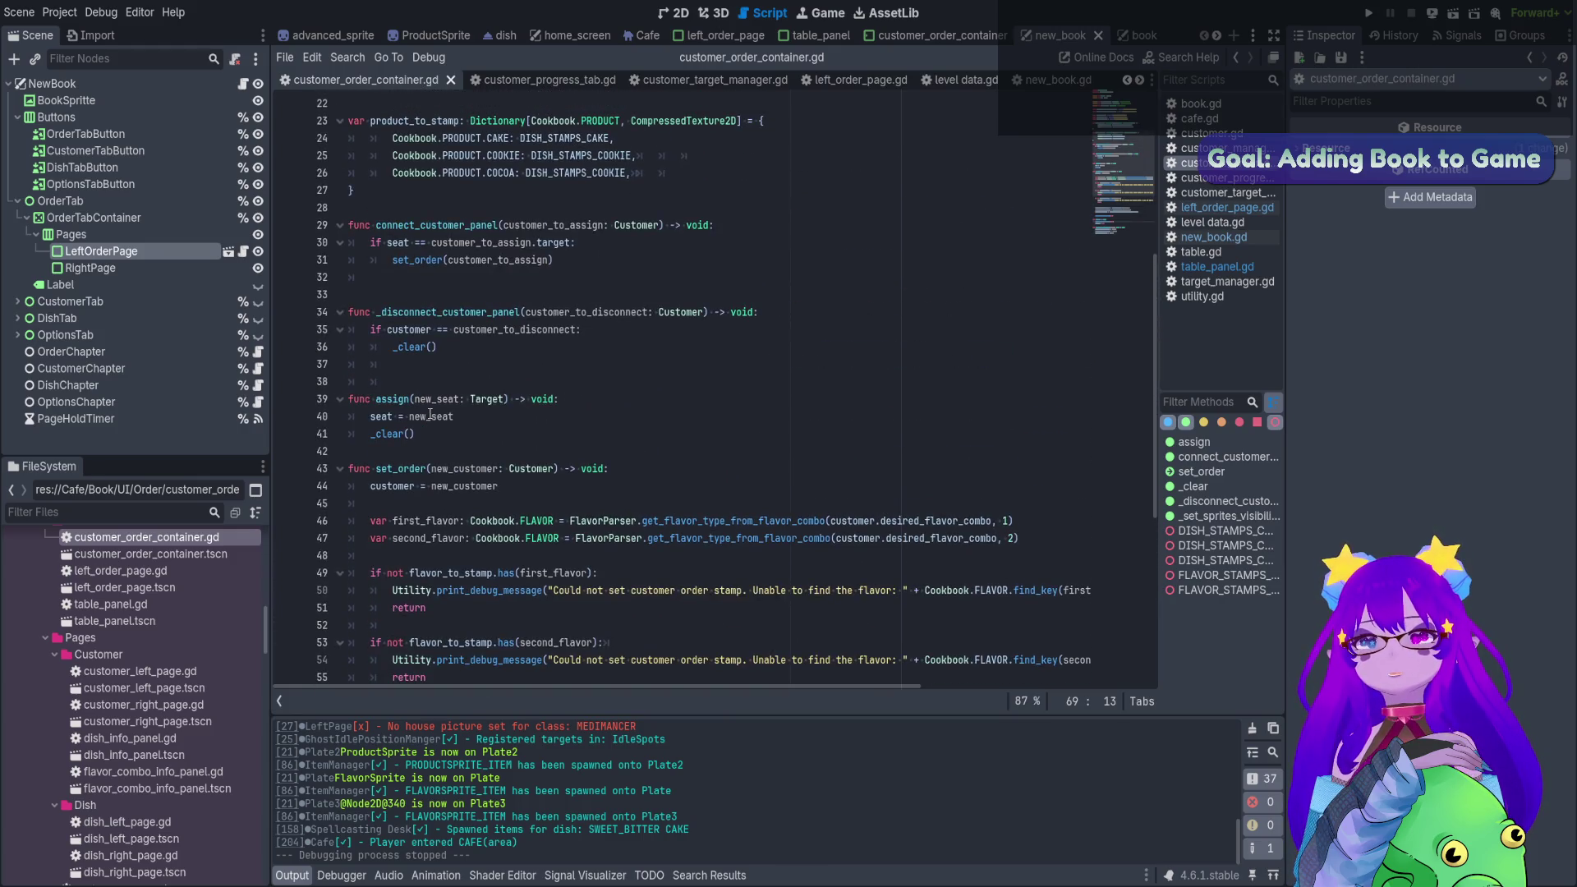
double_click(389, 400)
double_click(392, 435)
double_click(393, 400)
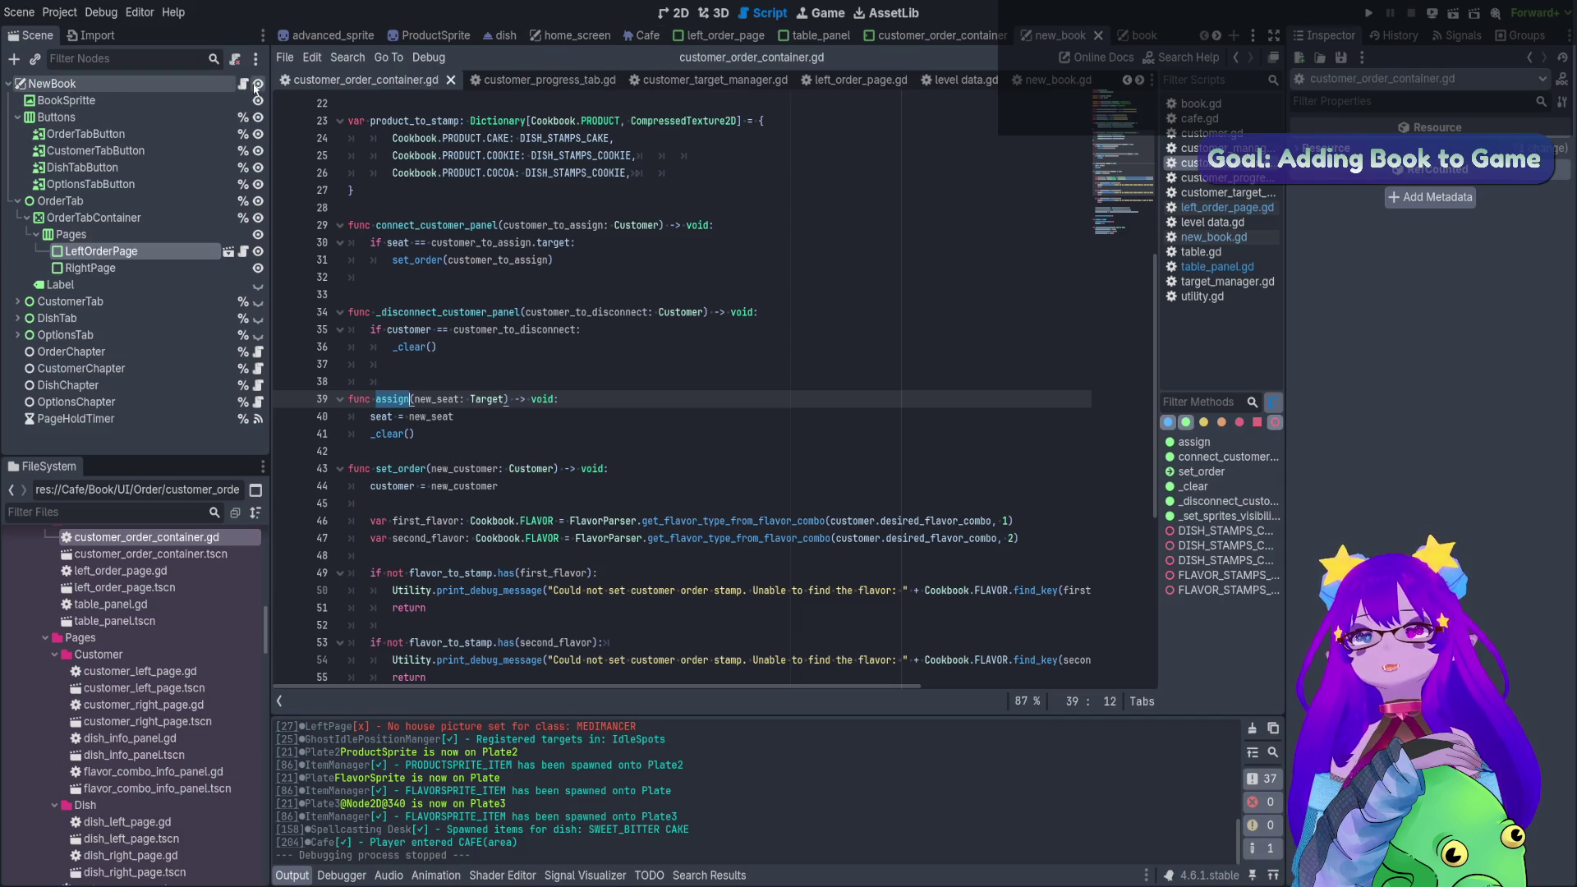
click(243, 251)
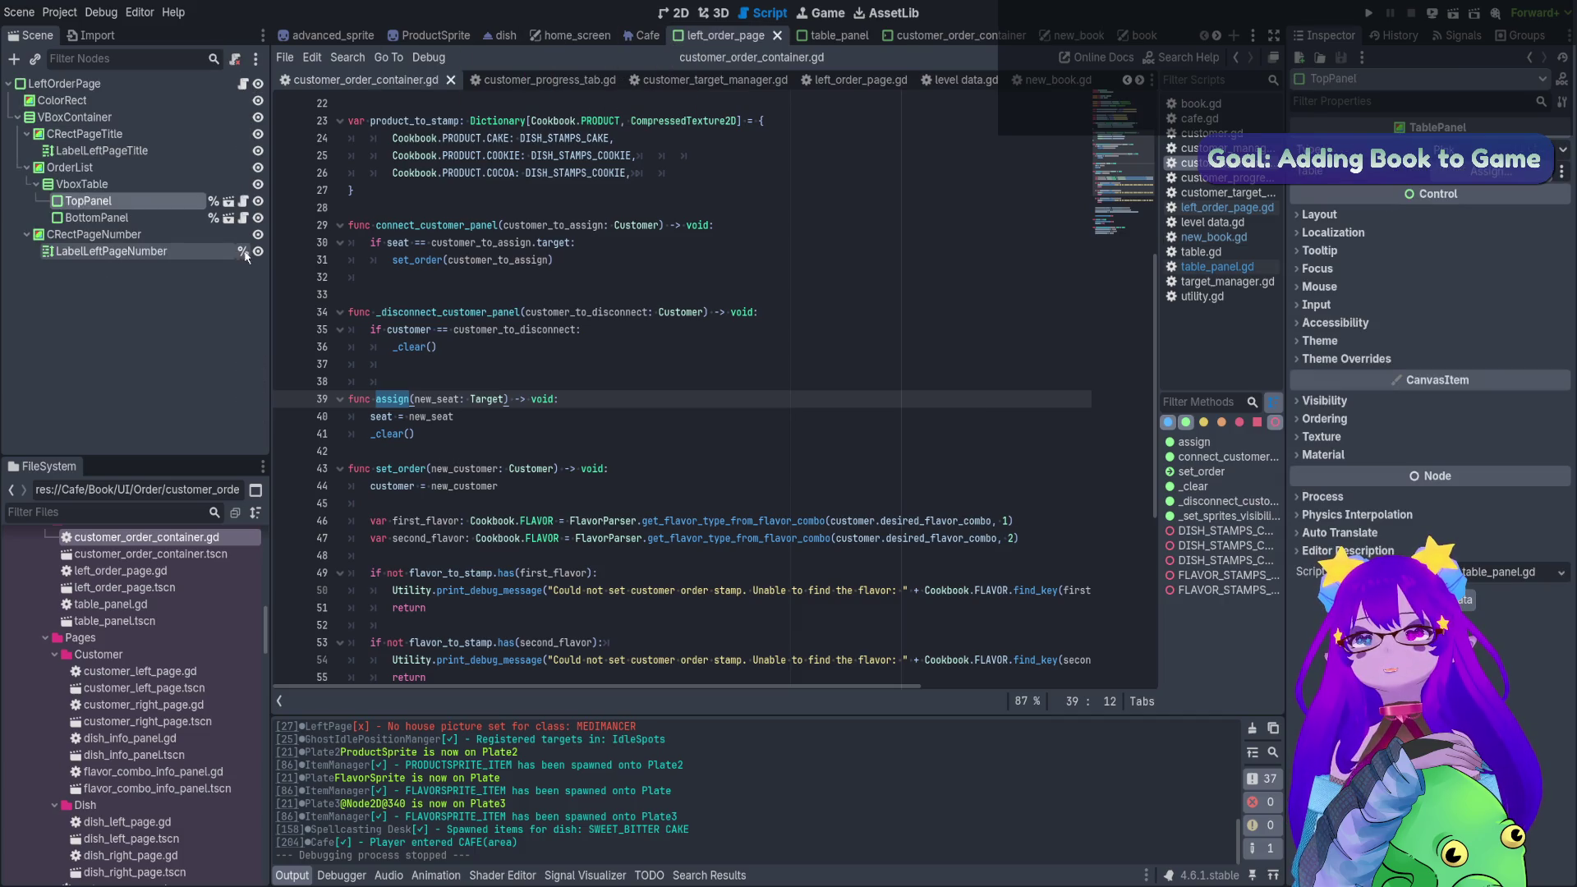
Inspect assign_table in TopPanel's table_panel.gd, then return to left_order_page.gd
click(243, 202)
click(444, 572)
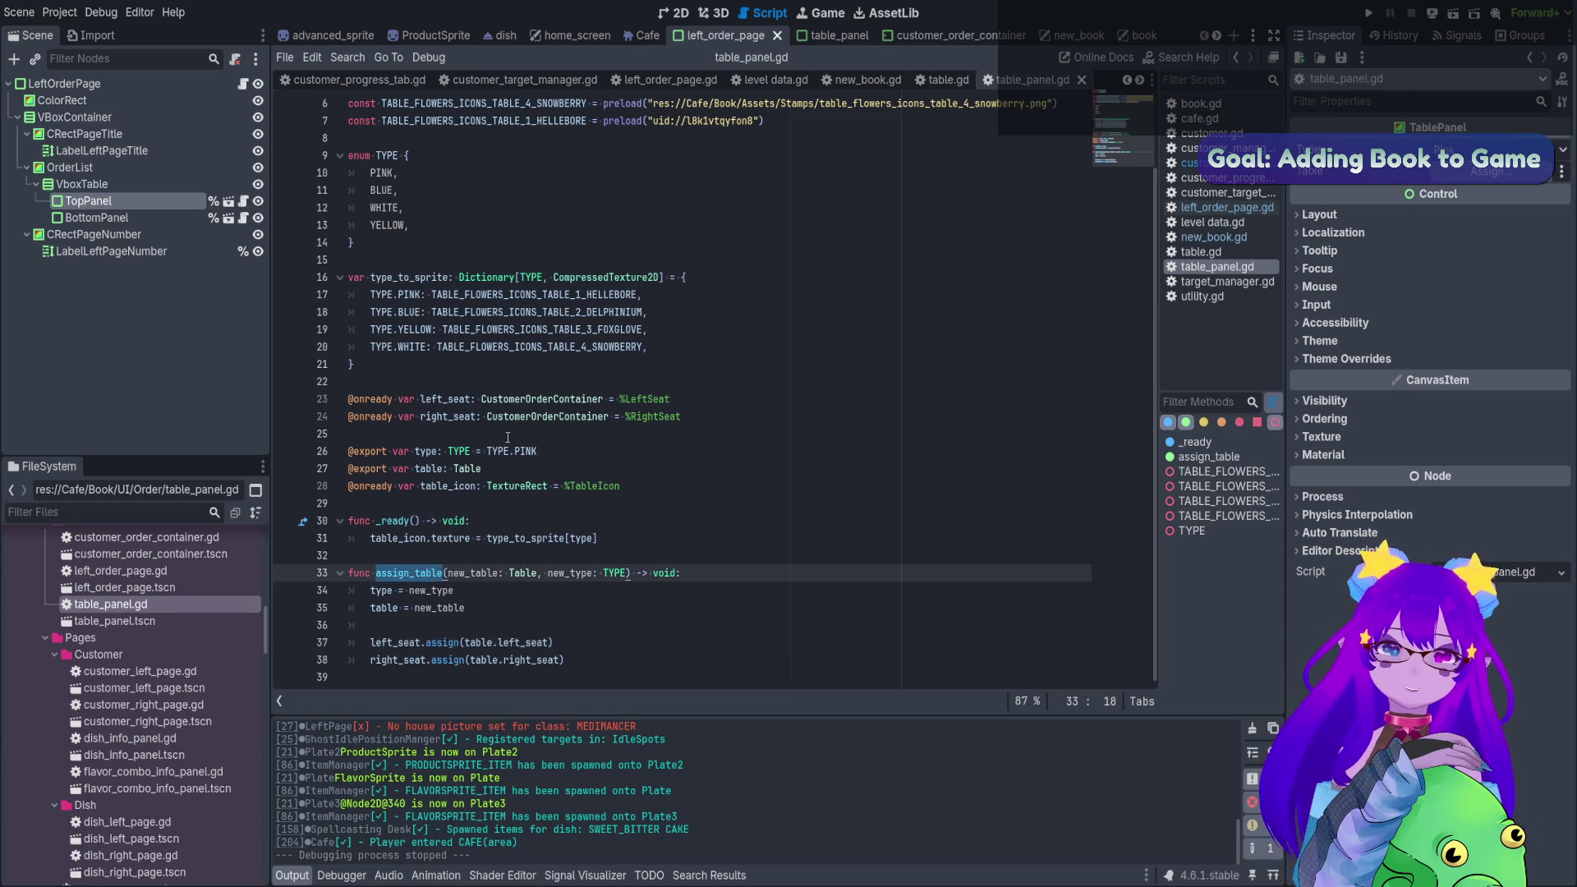
click(244, 85)
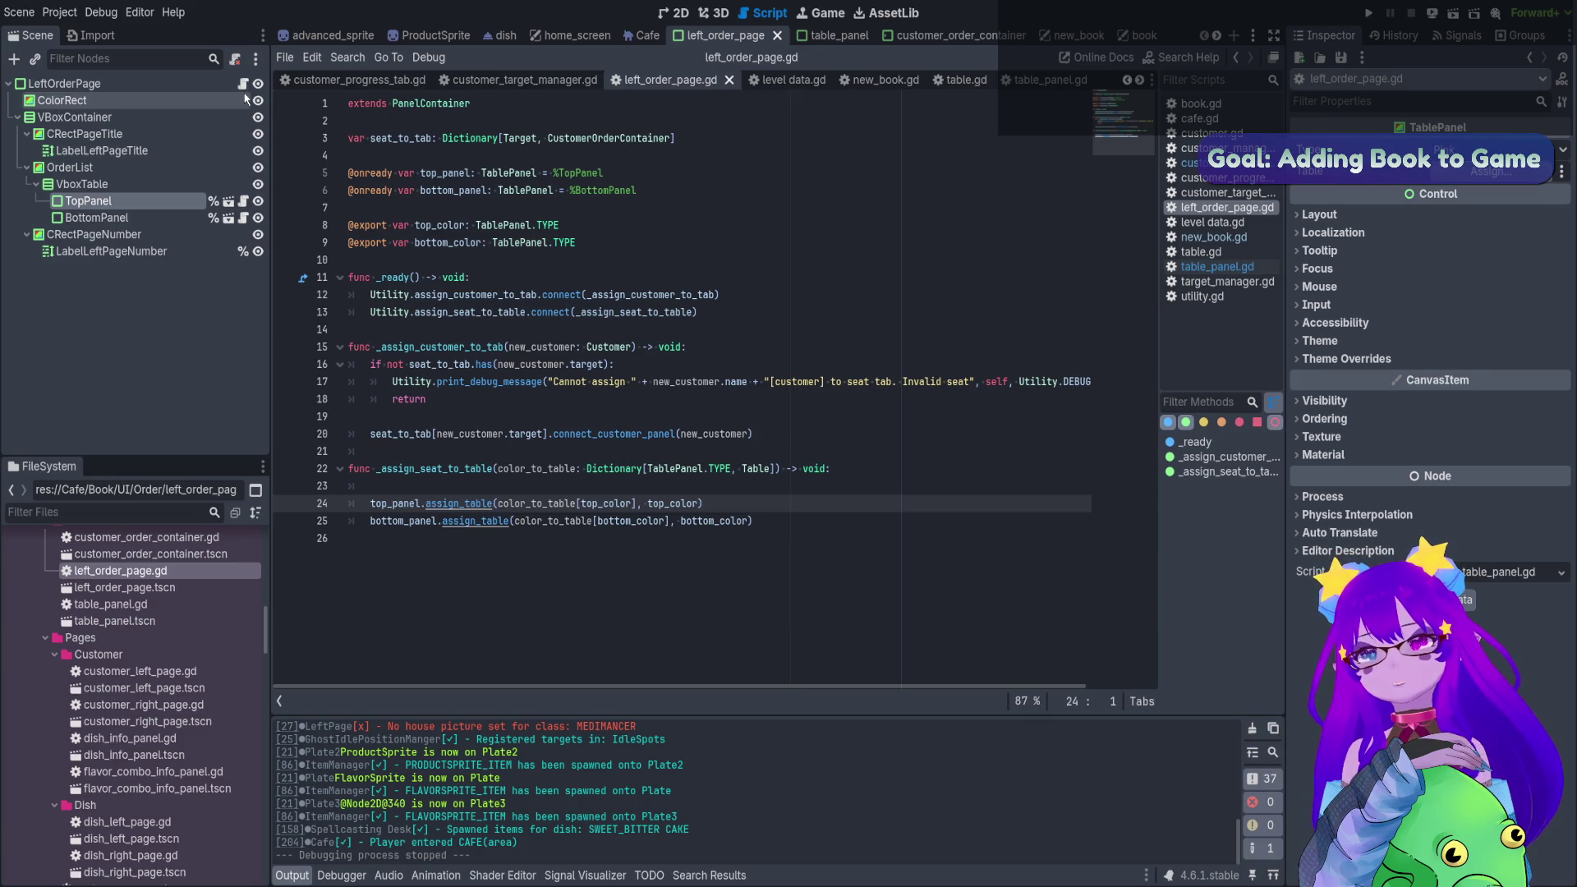
Delete the blank line 23, breakpoint the top_panel.assign_table line, and test-run the game
click(458, 483)
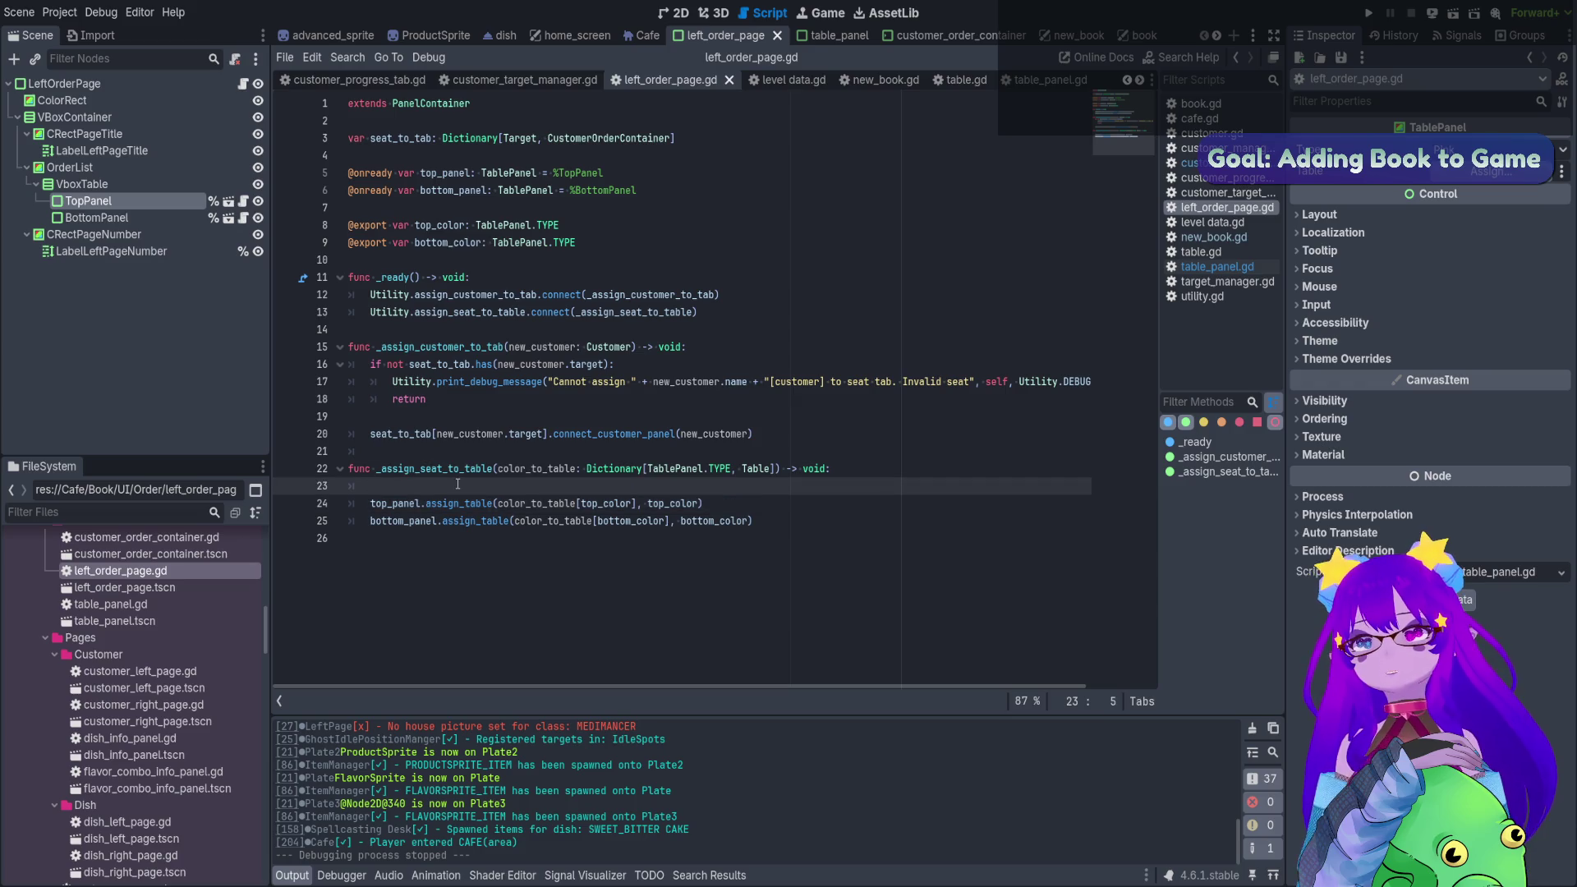
key(BackSpace)
key(BackSpace)
click(286, 485)
click(1365, 15)
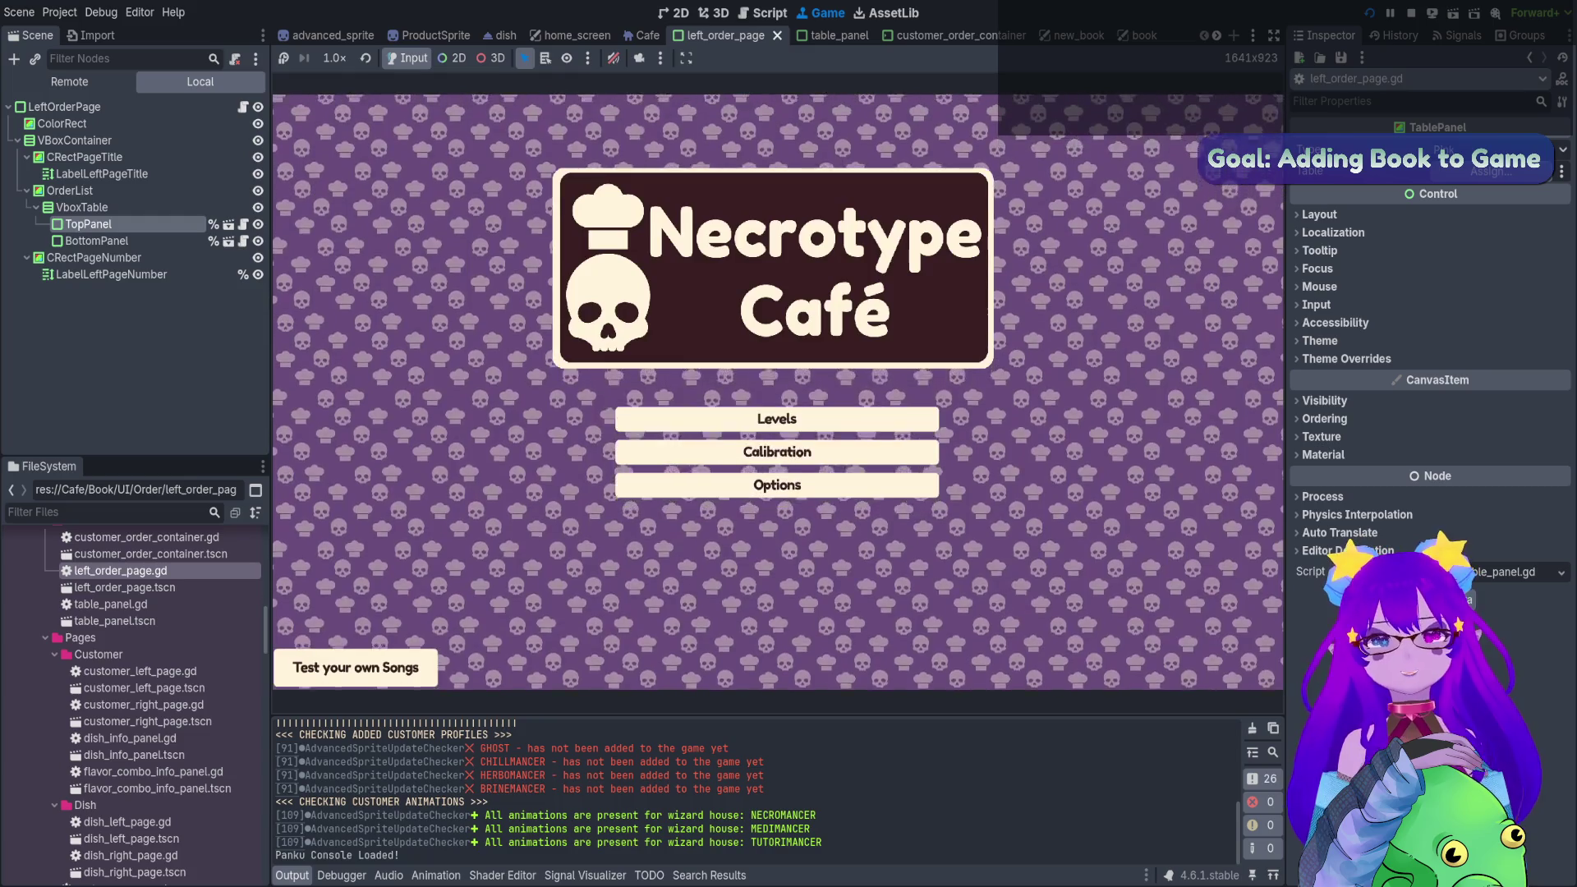
click(778, 419)
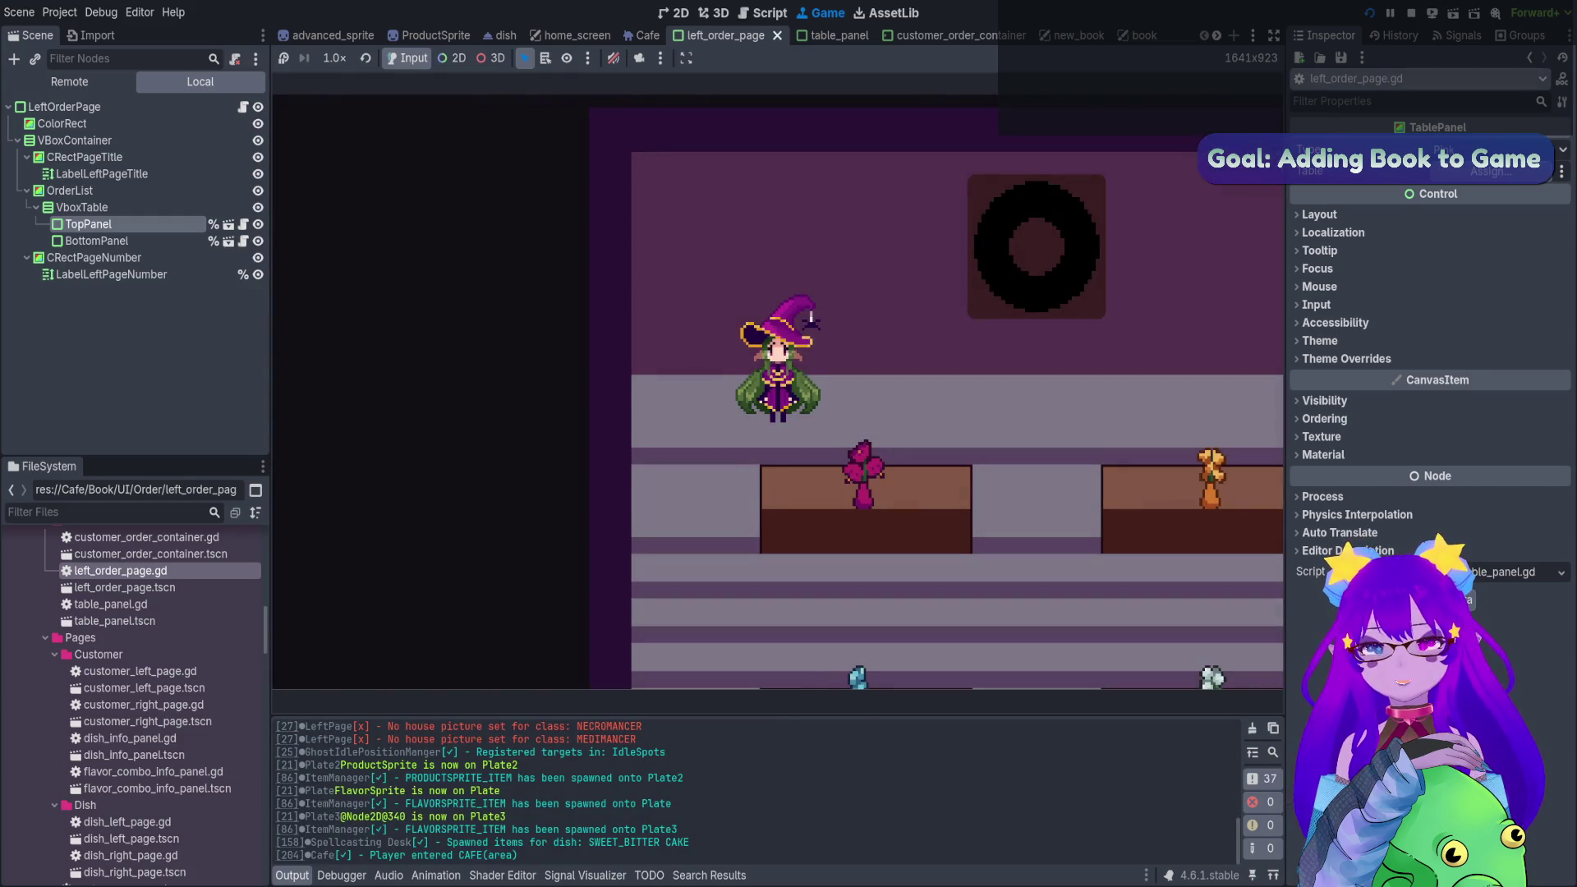
click(1411, 12)
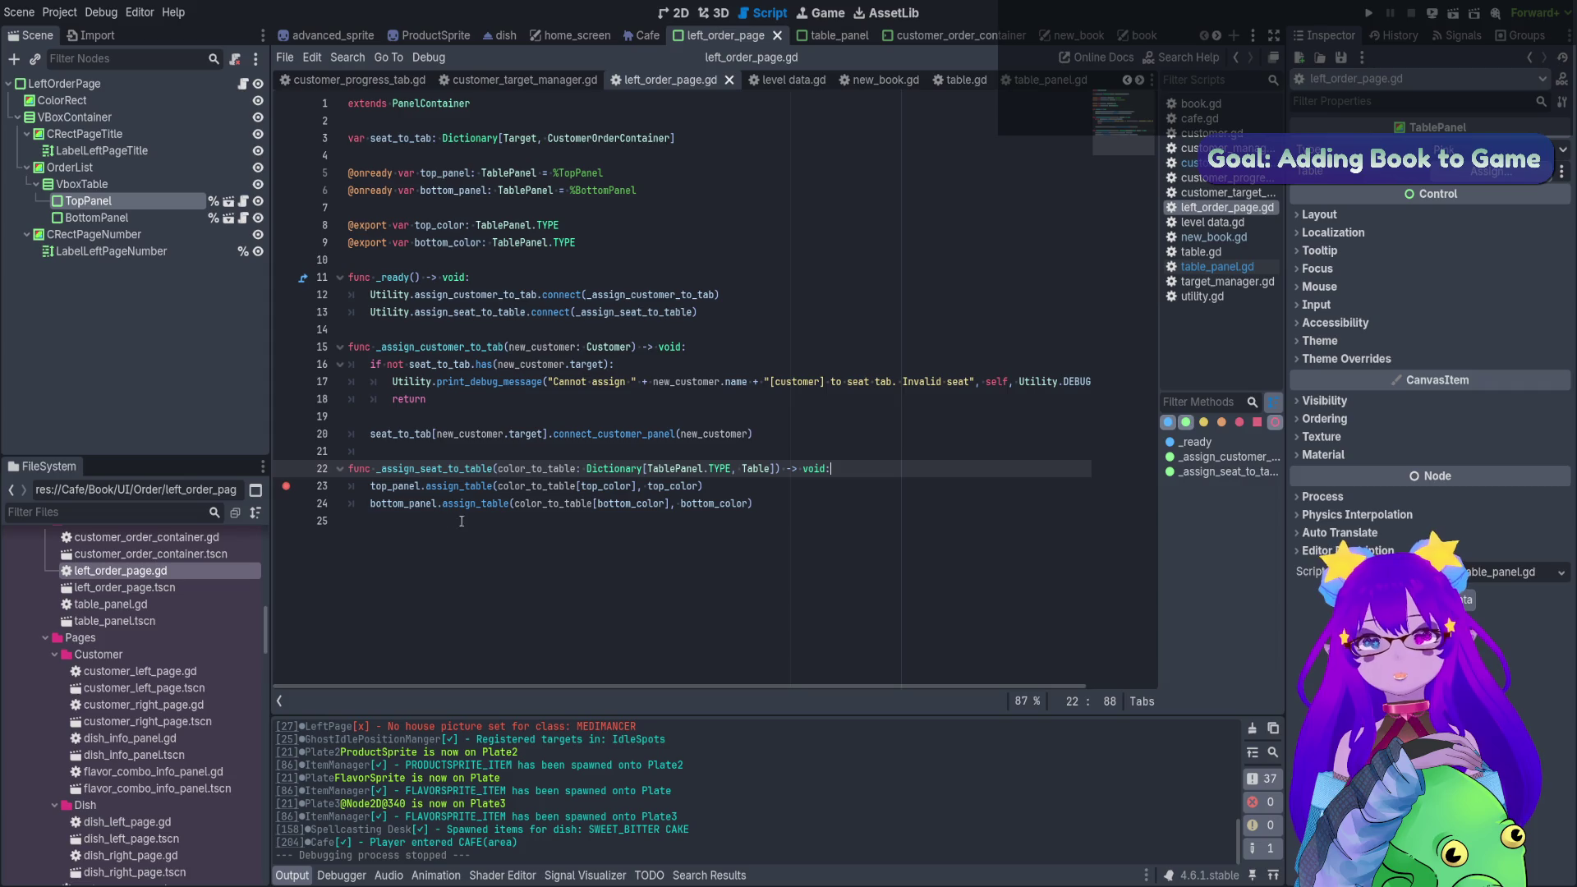
Search all uses of assign_seat_to_table and breakpoint its emit in customer_target_manager.gd
double_click(418, 468)
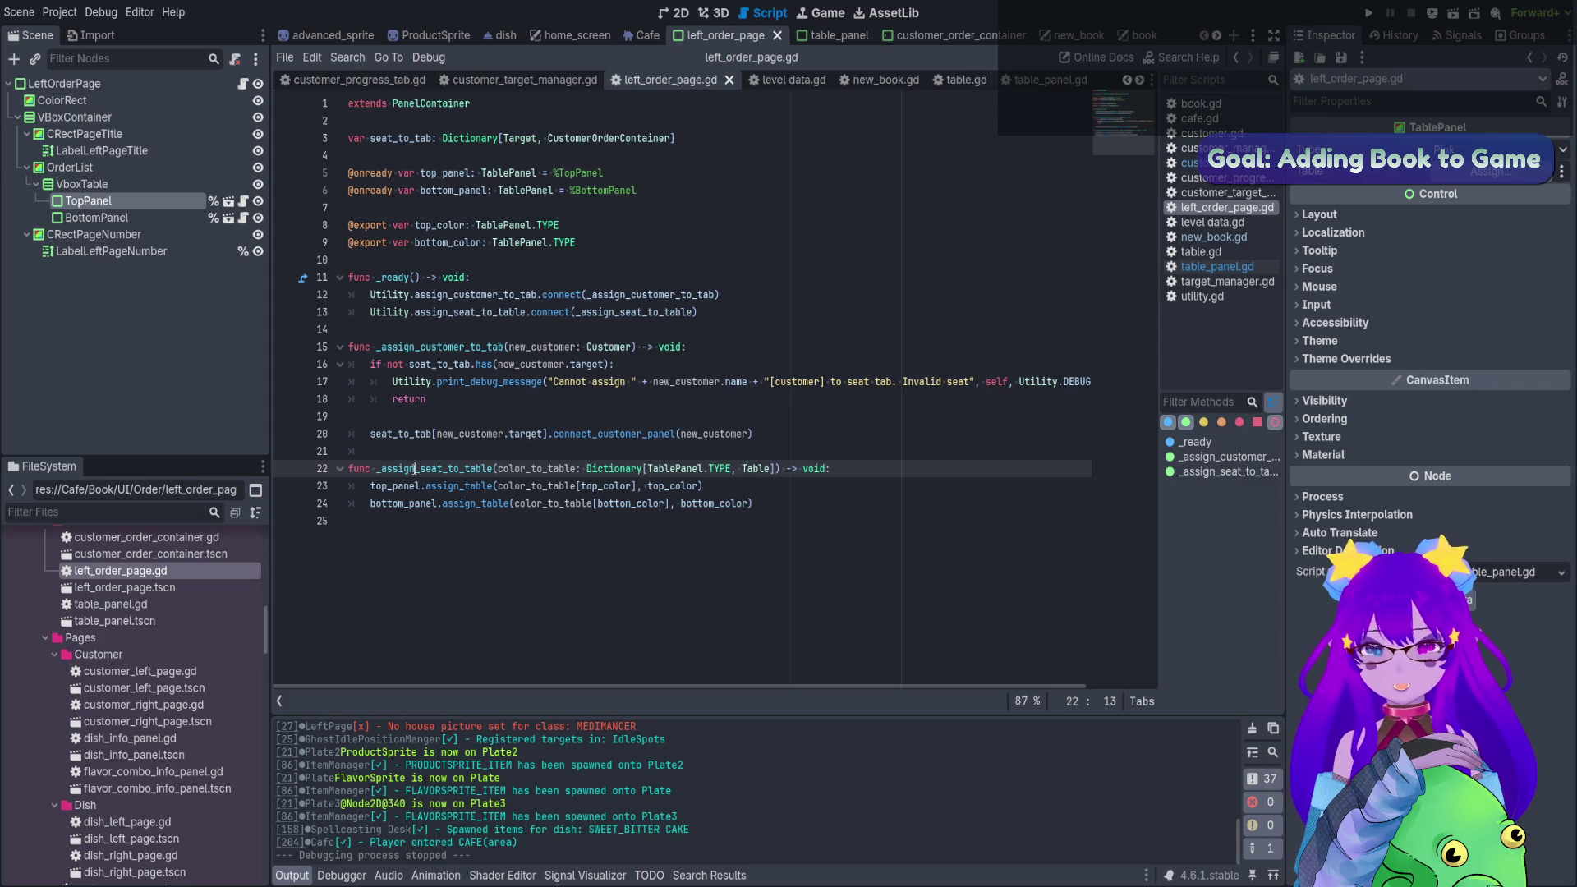
double_click(481, 312)
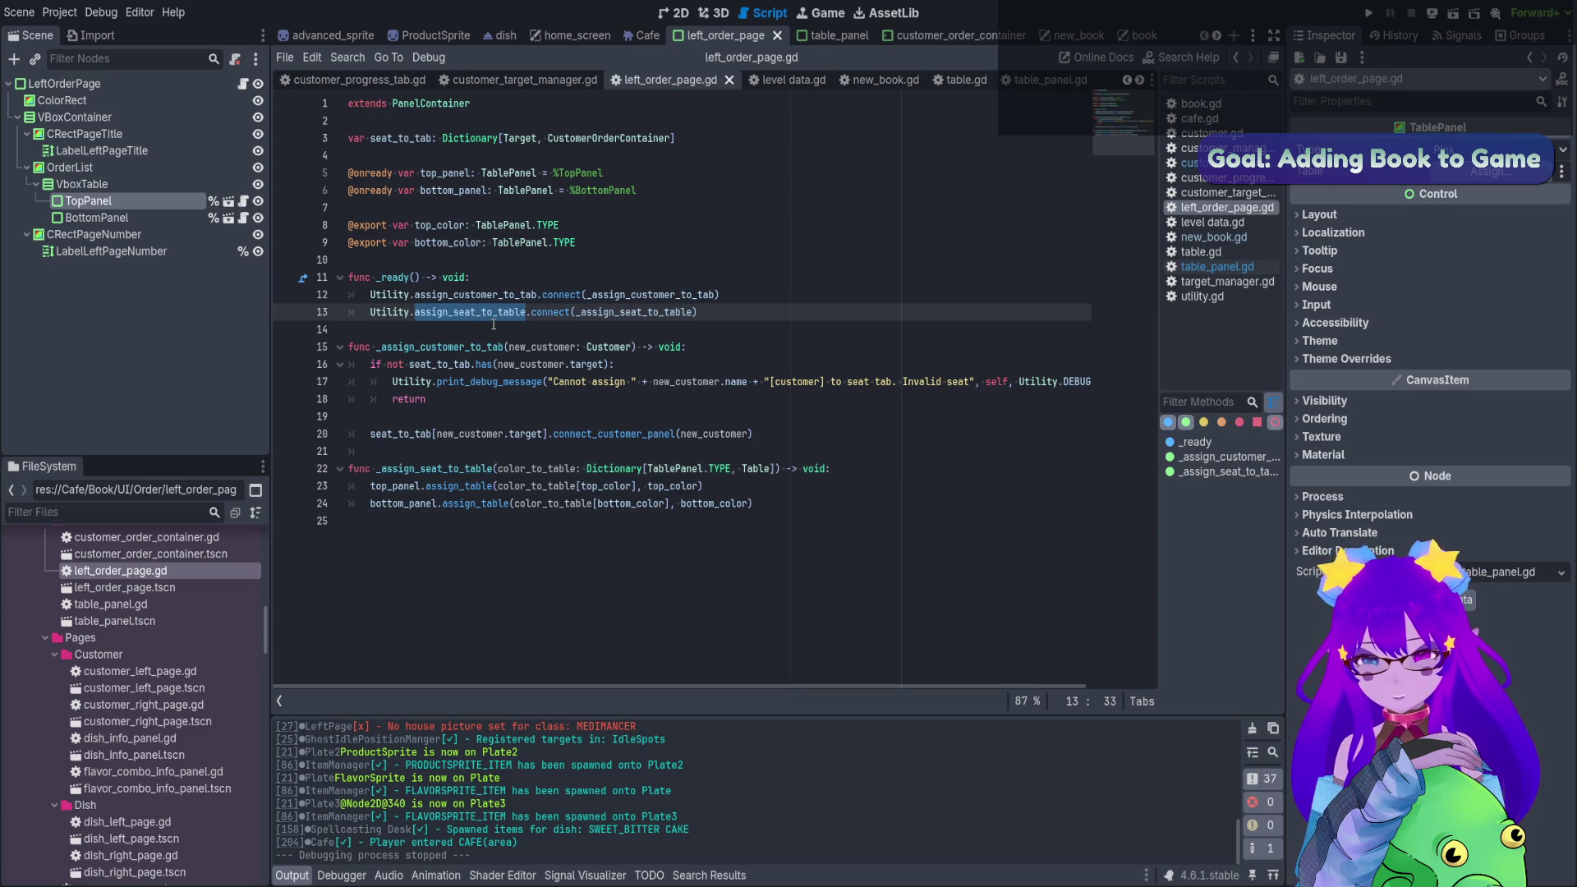
key(ctrl+shift+f)
key(Return)
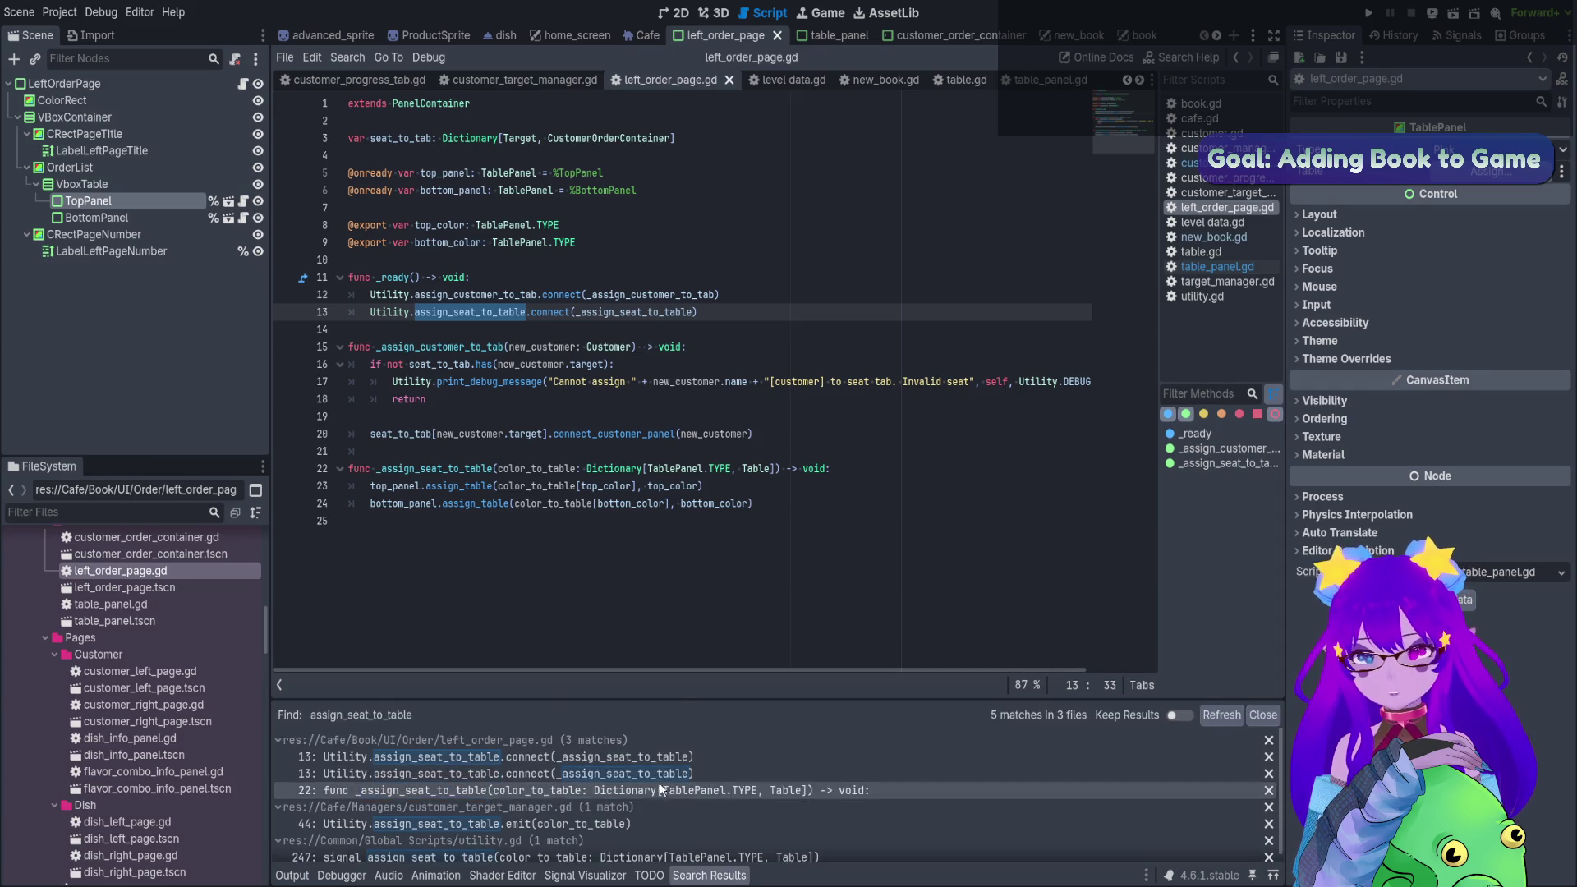
click(644, 823)
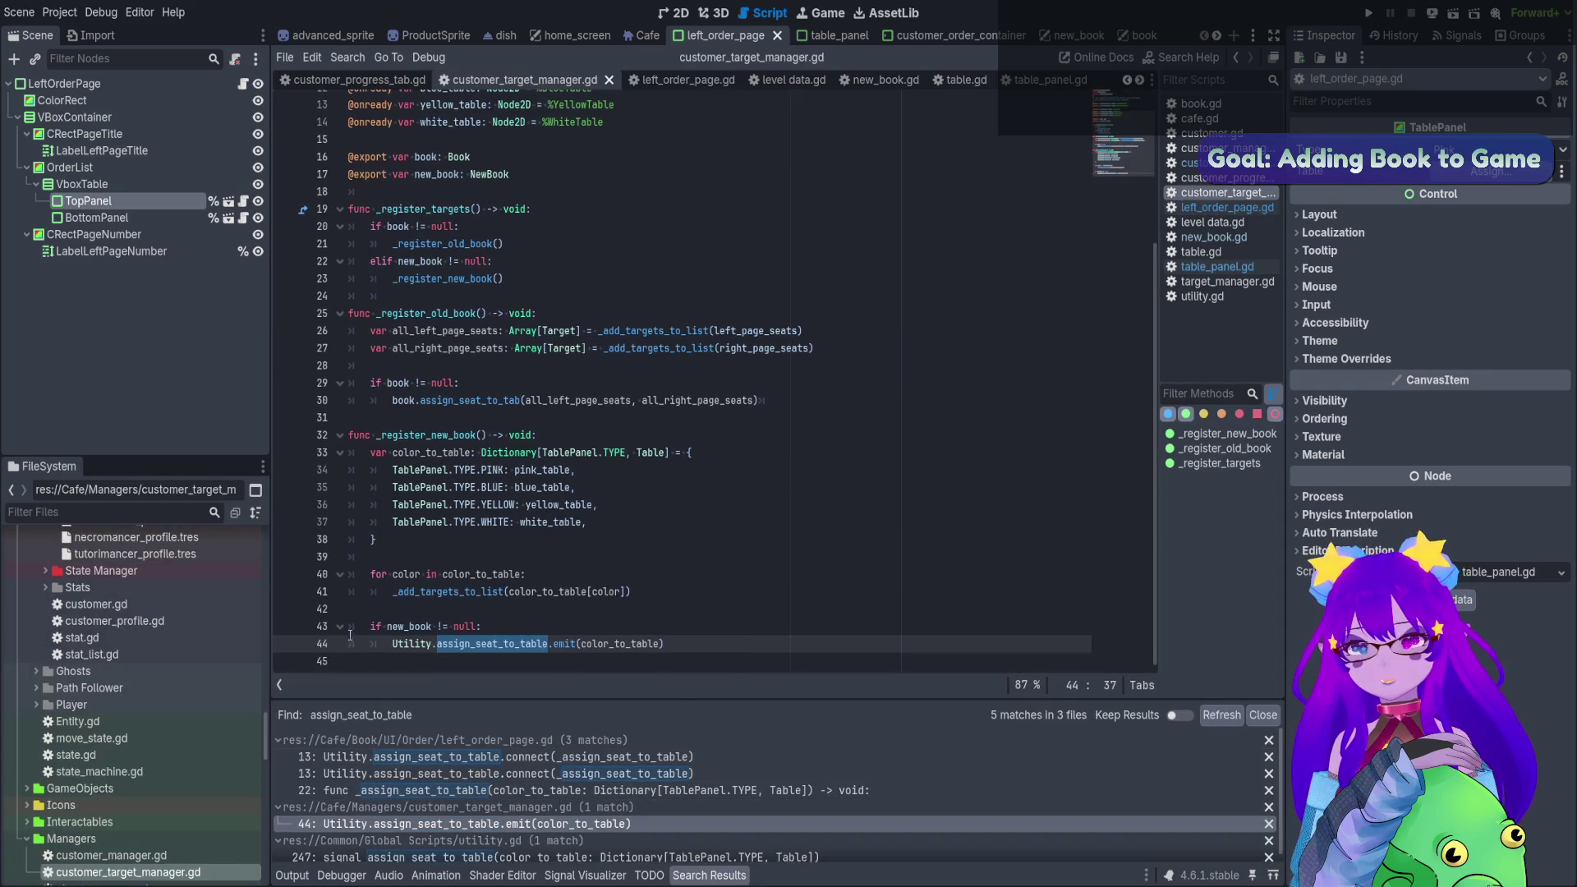
click(286, 643)
click(694, 453)
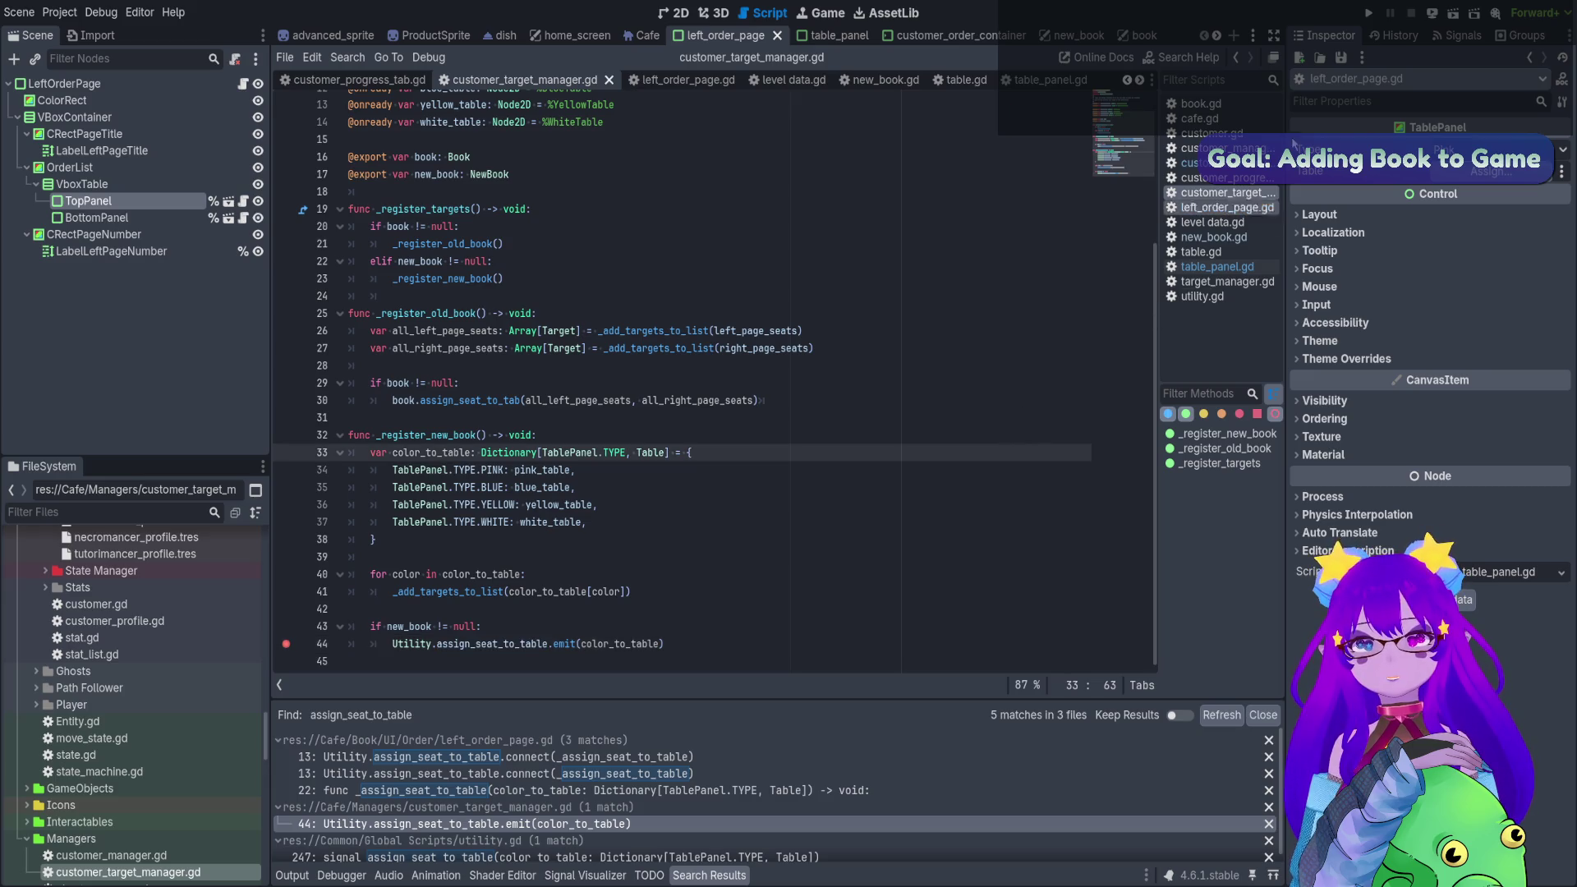
Test-run, remove the line 44 breakpoint, and breakpoint the _register_new_book call instead
click(1369, 13)
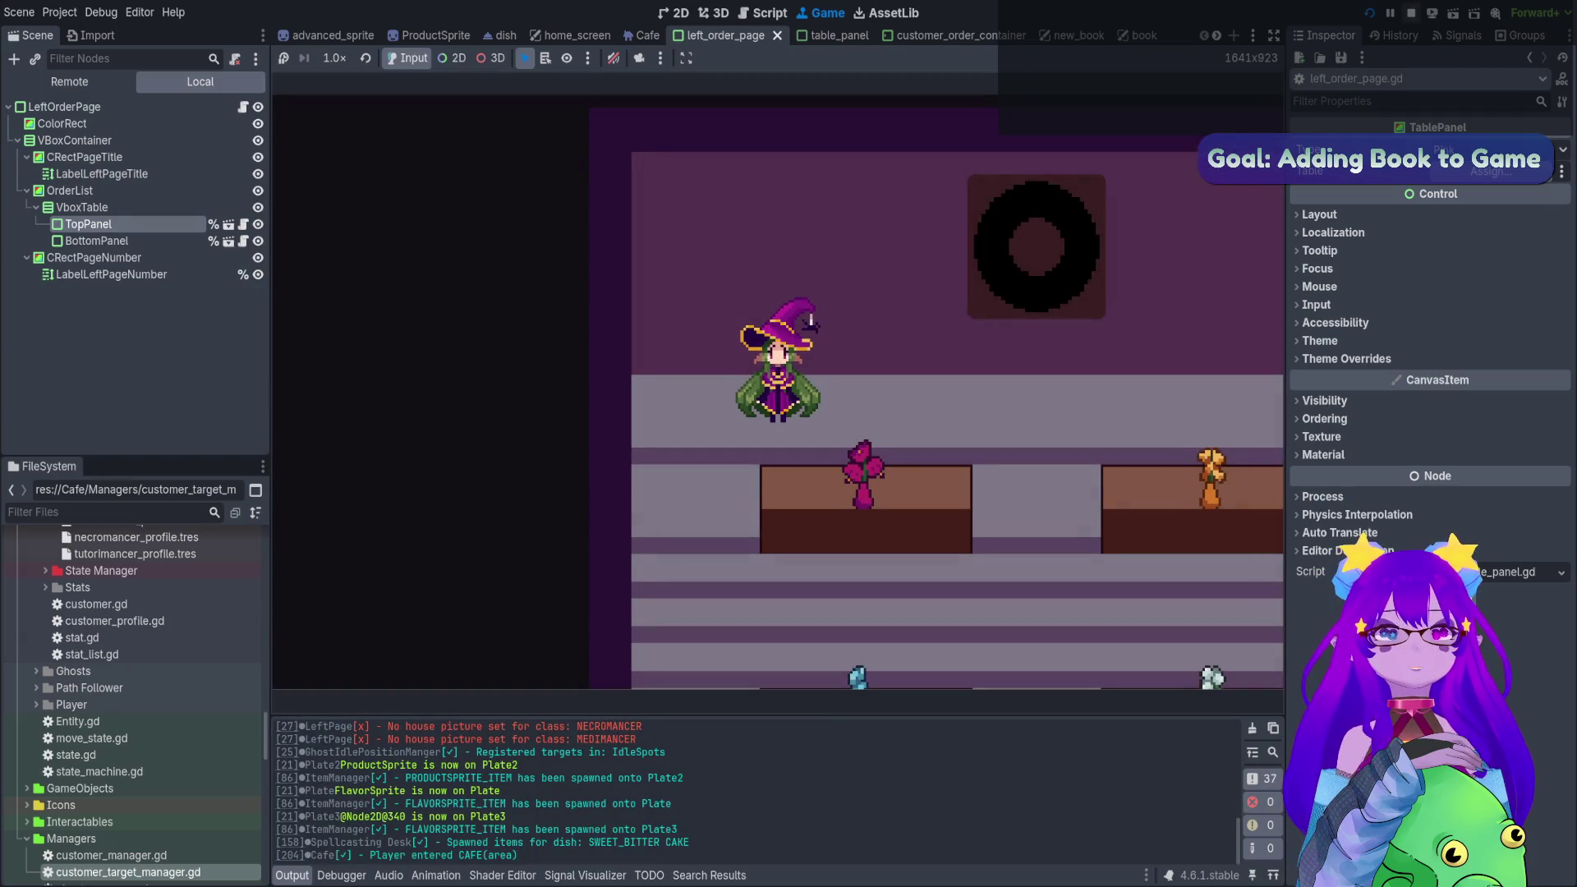
click(1411, 13)
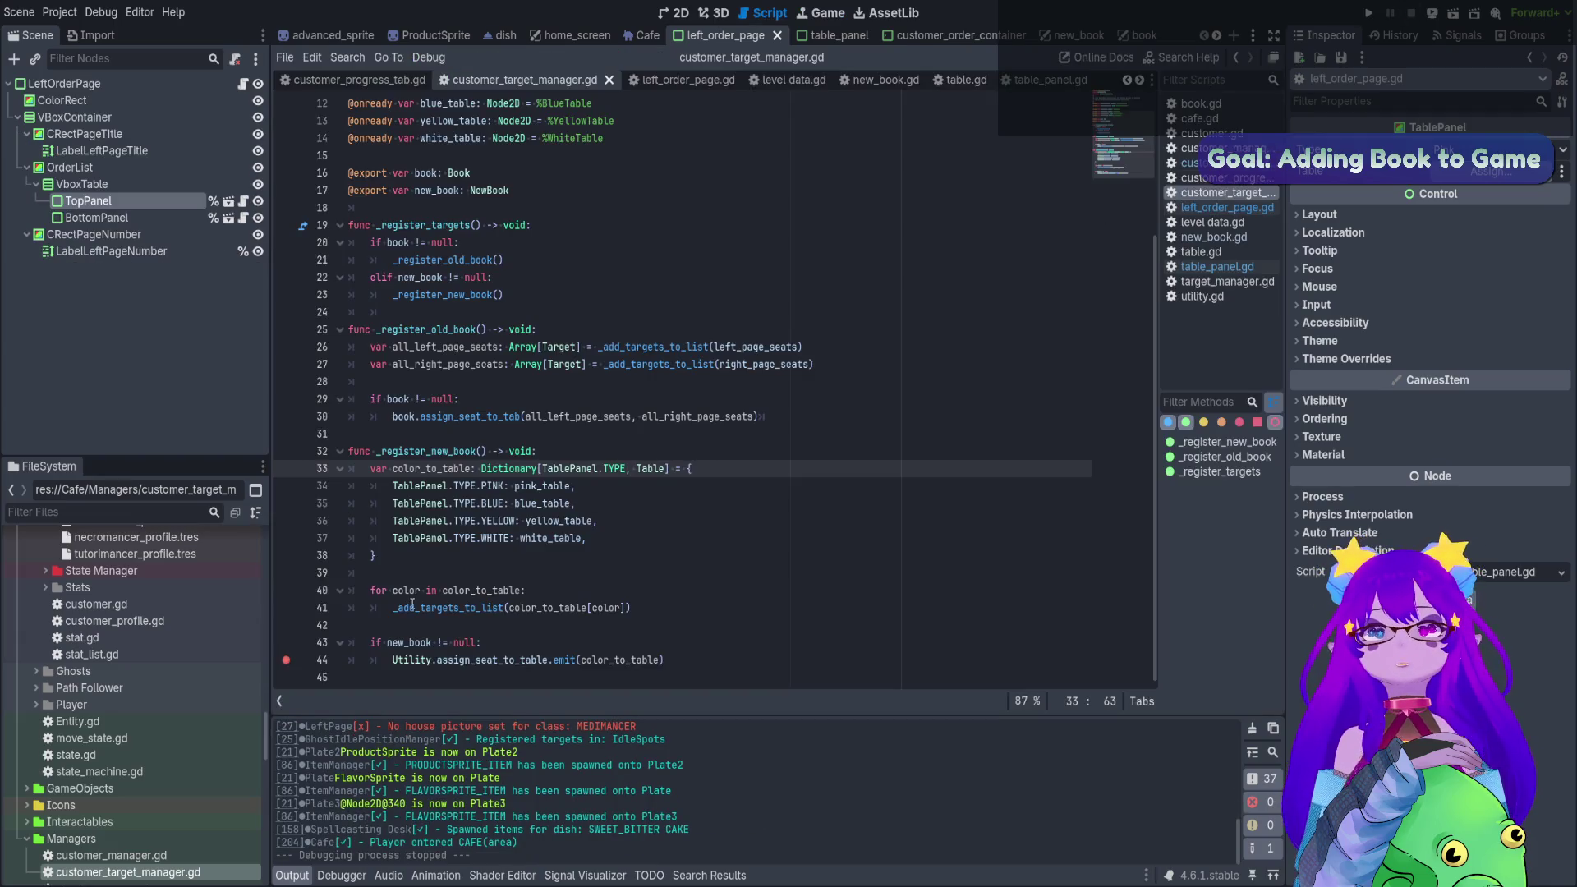
click(285, 660)
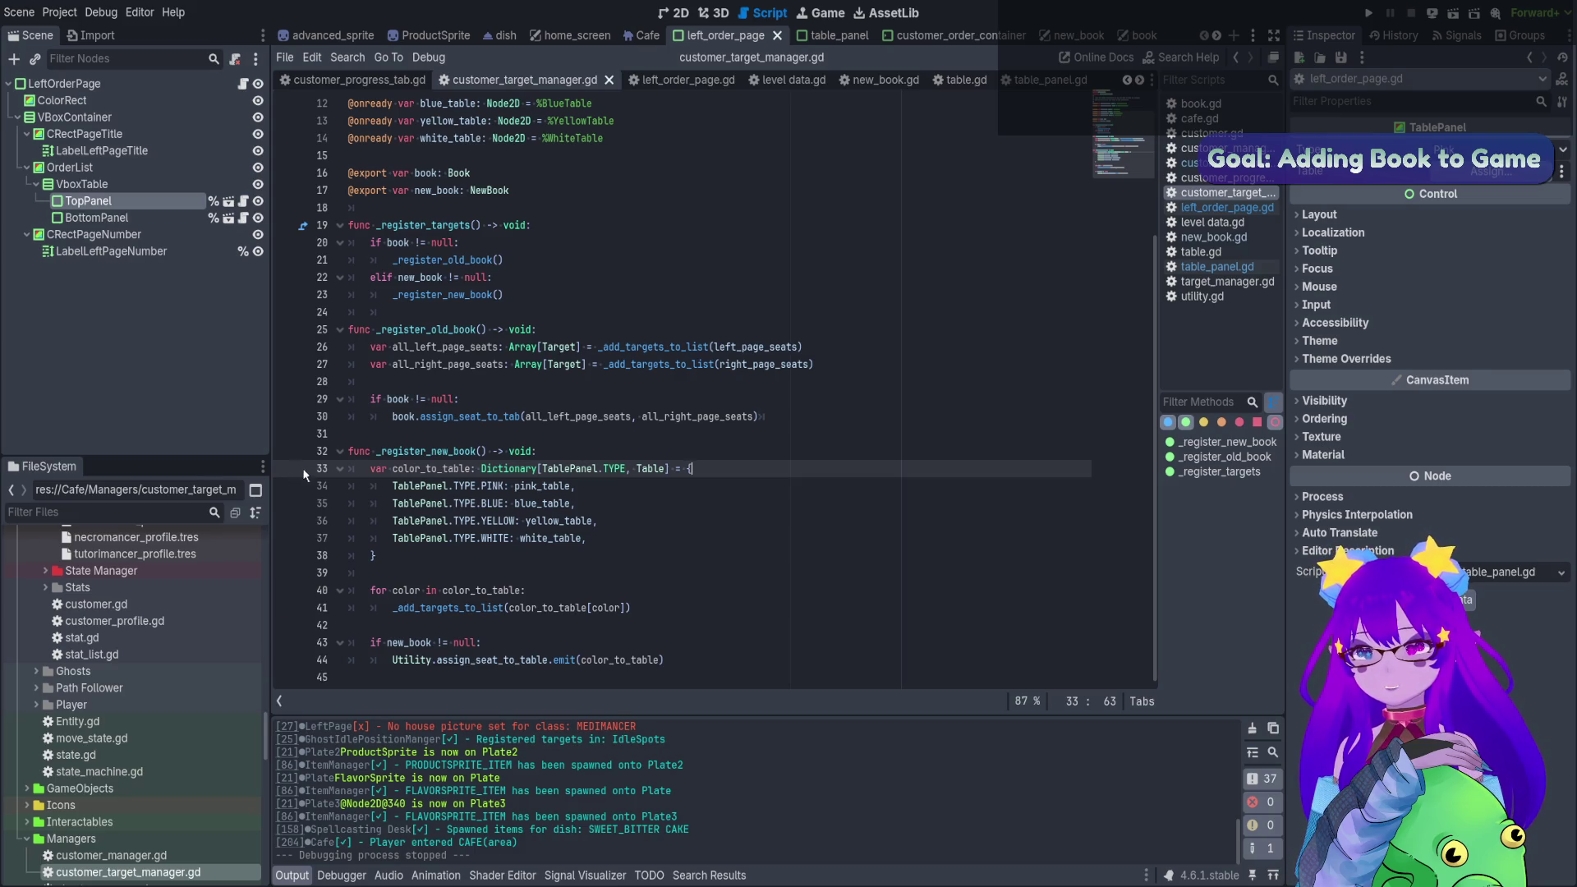
double_click(417, 450)
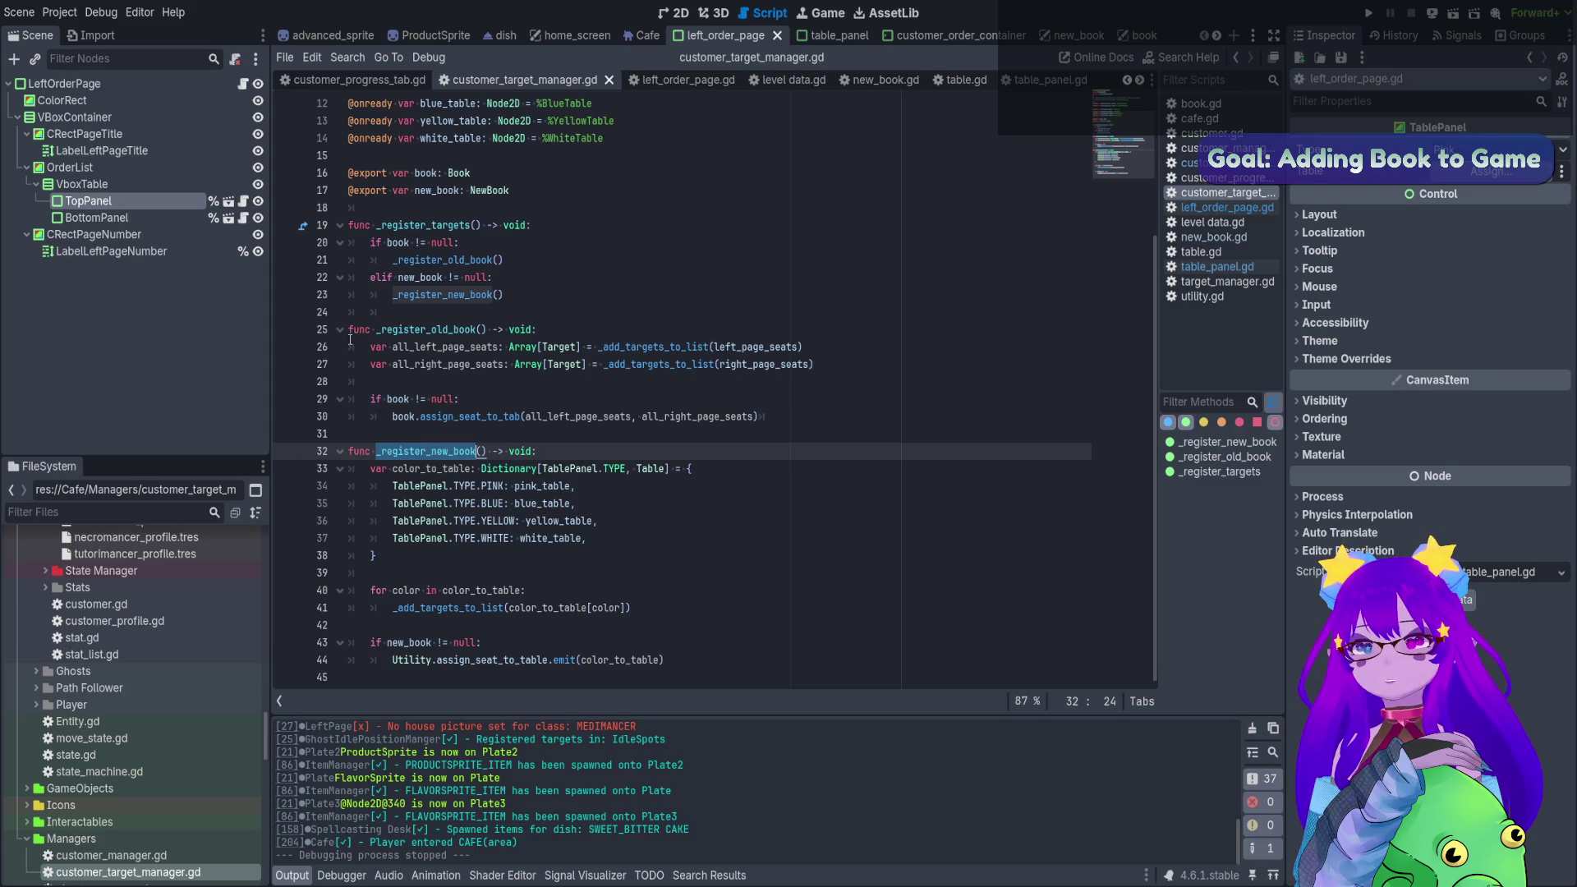
click(287, 297)
click(599, 300)
click(1368, 13)
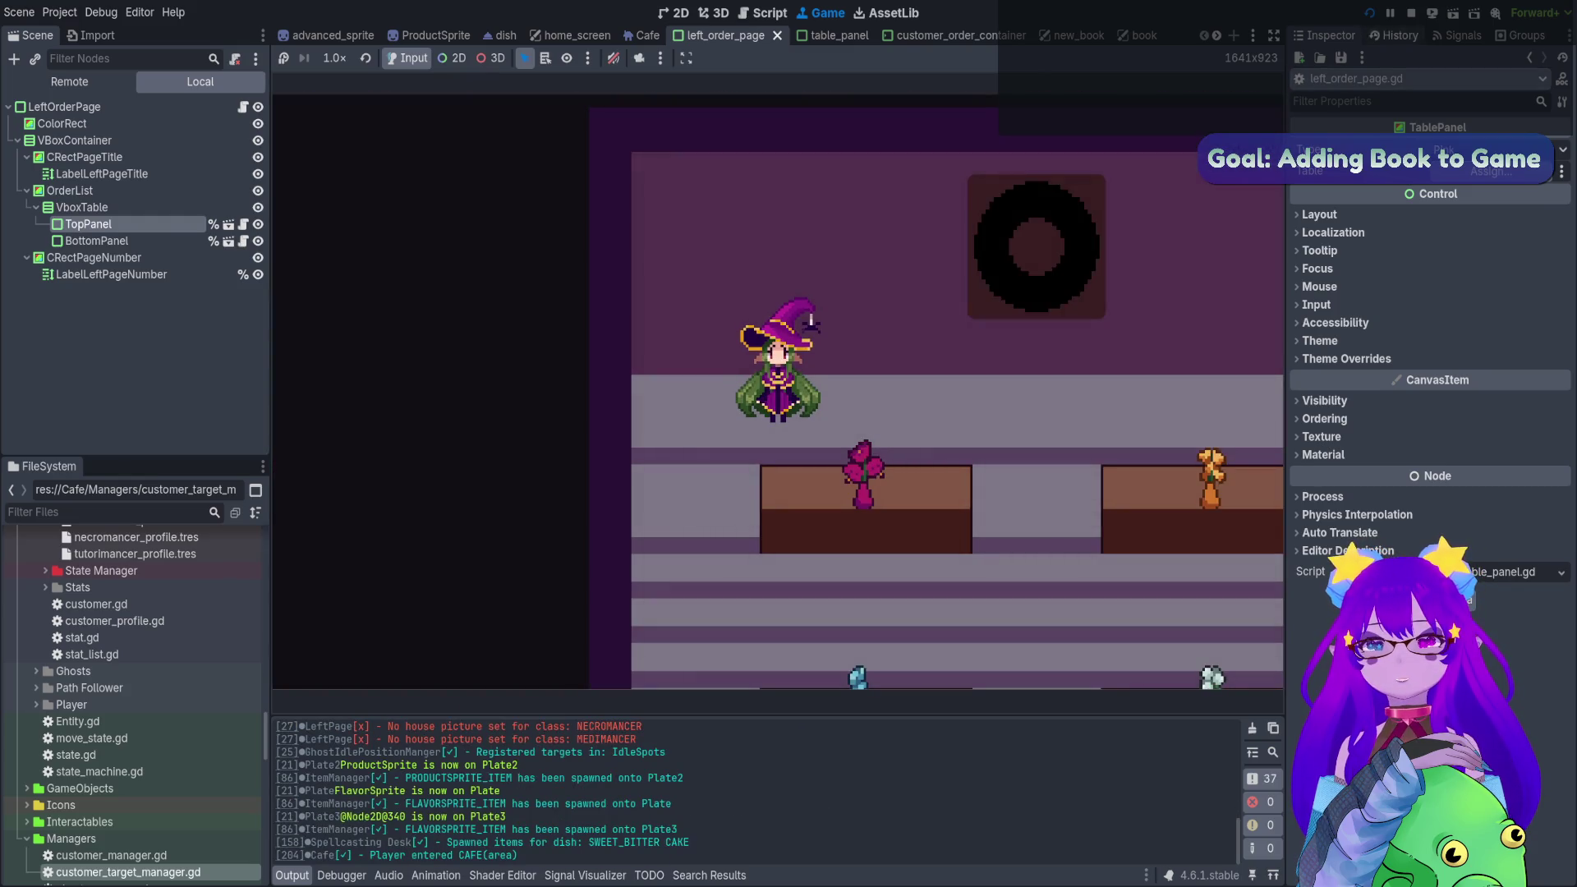
Stop the game, examine _register_targets and the new_book null checks, then open the Cafe scene
click(1411, 14)
scroll(440, 324, up, 2)
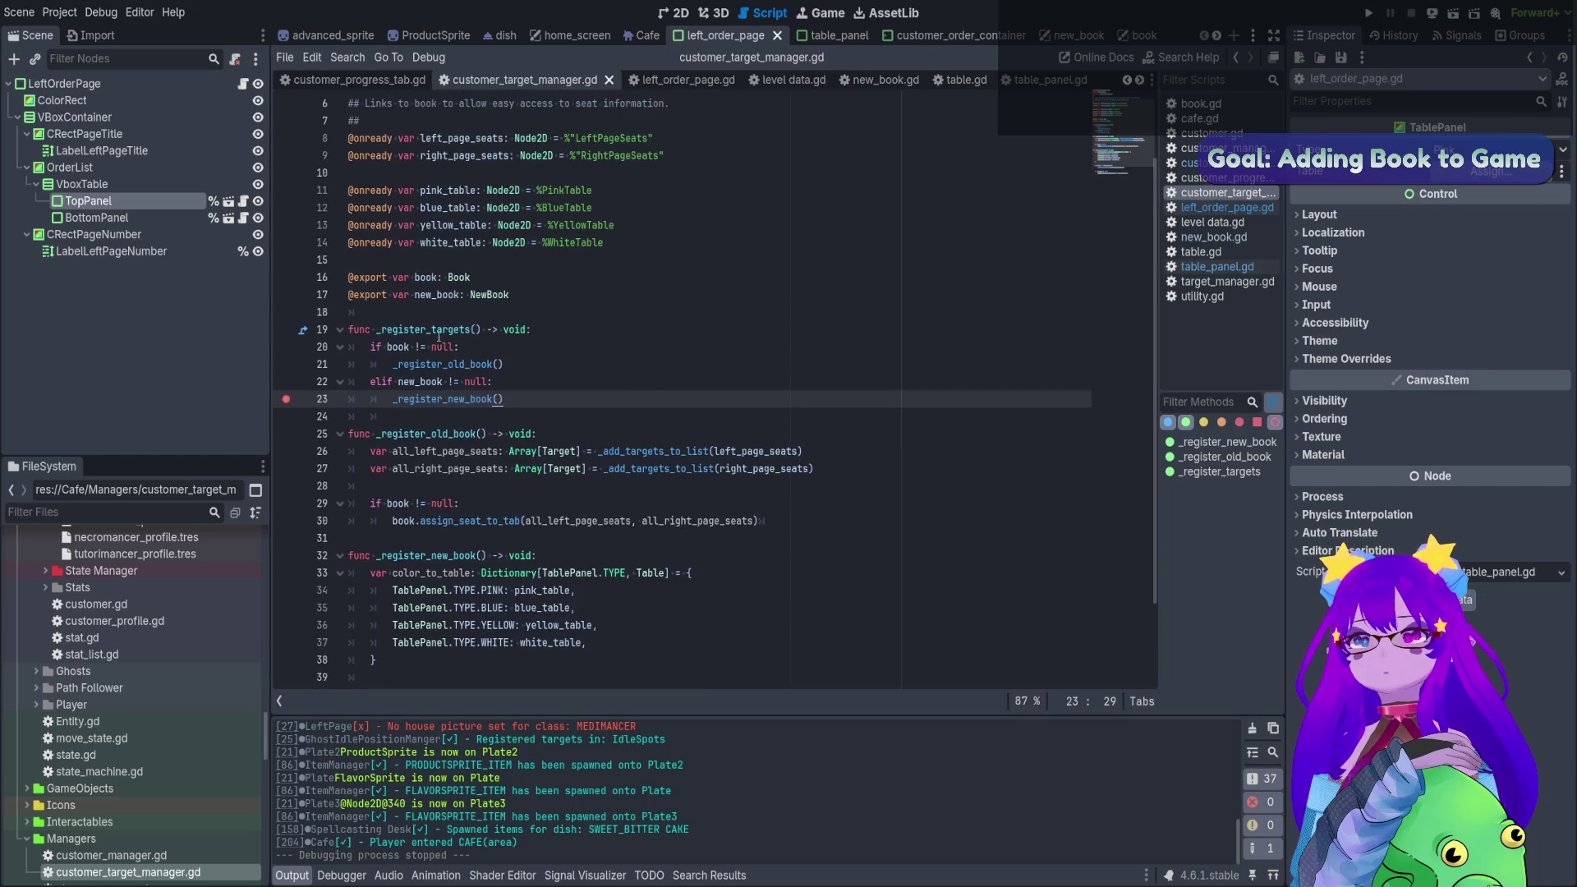
double_click(424, 331)
scroll(396, 460, up, 2)
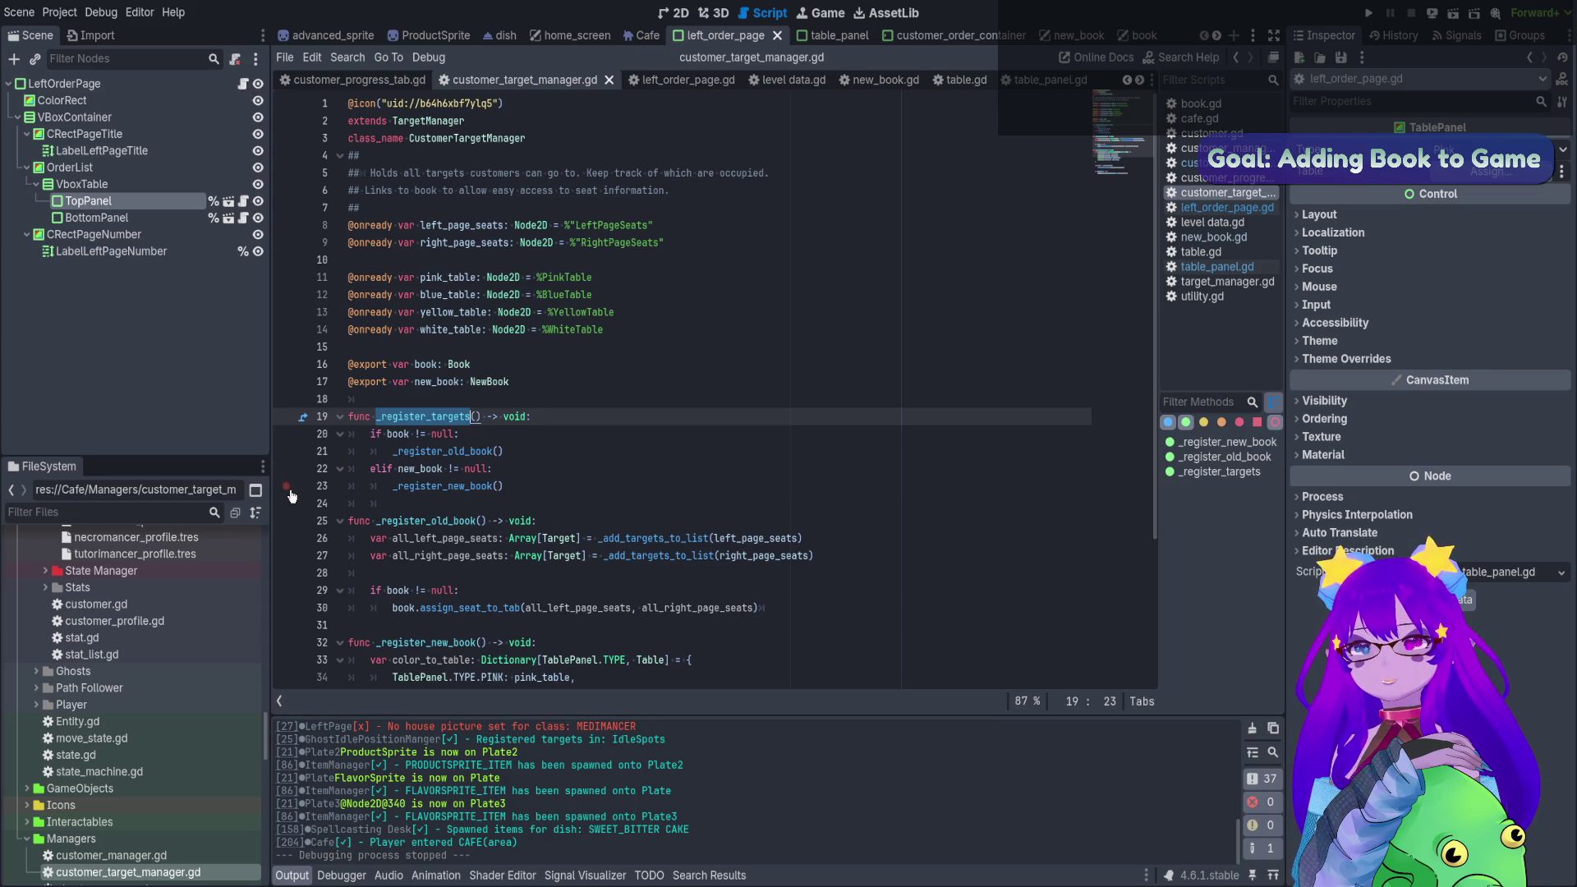
click(426, 433)
double_click(439, 485)
double_click(420, 468)
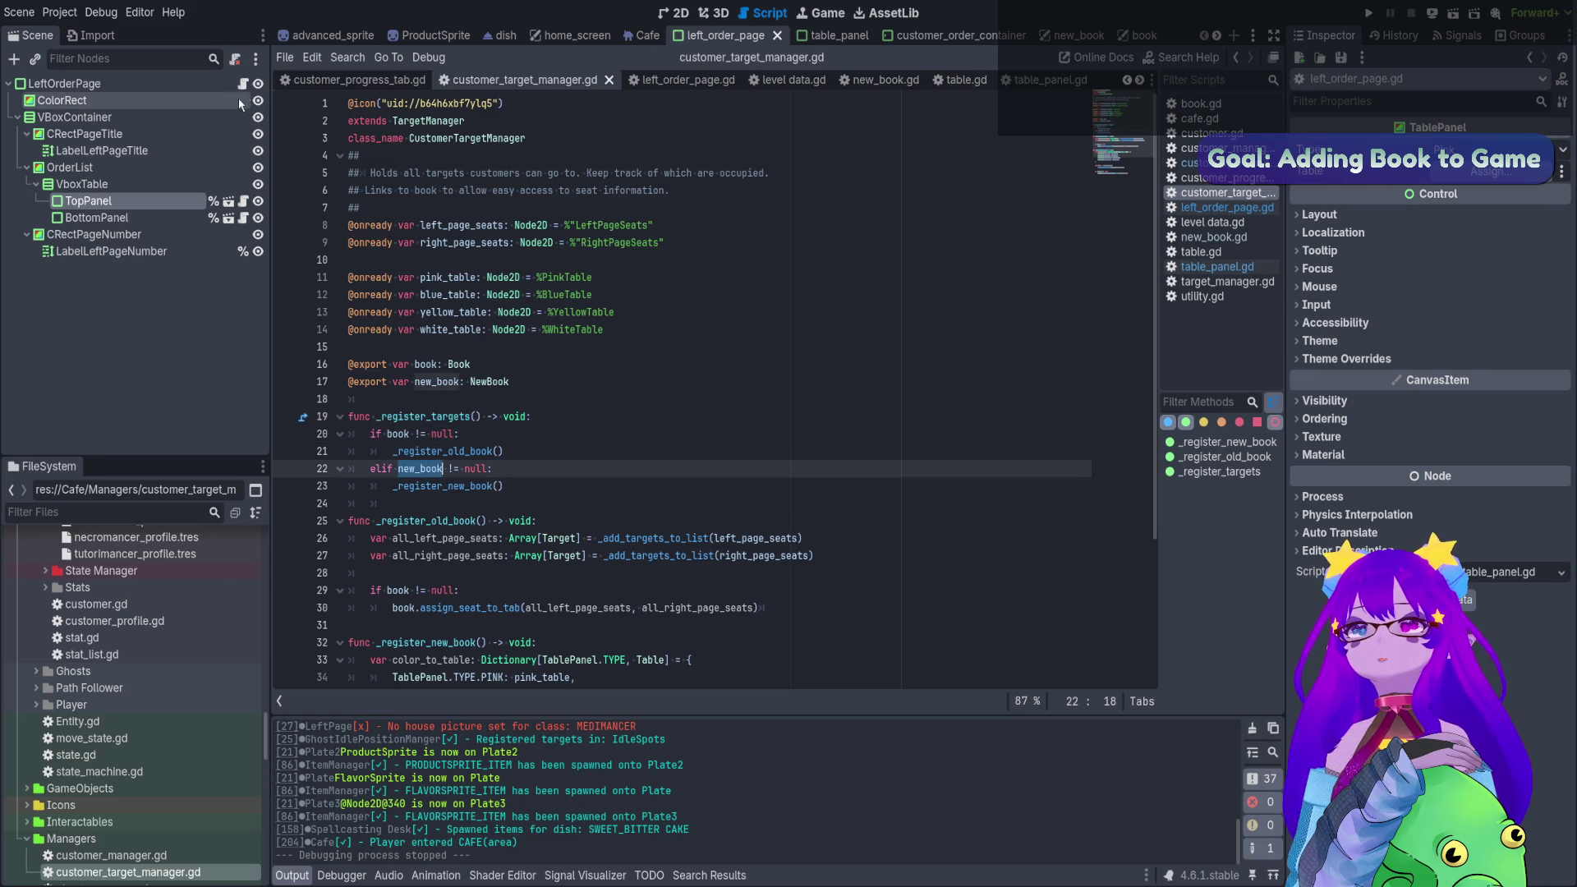
click(646, 37)
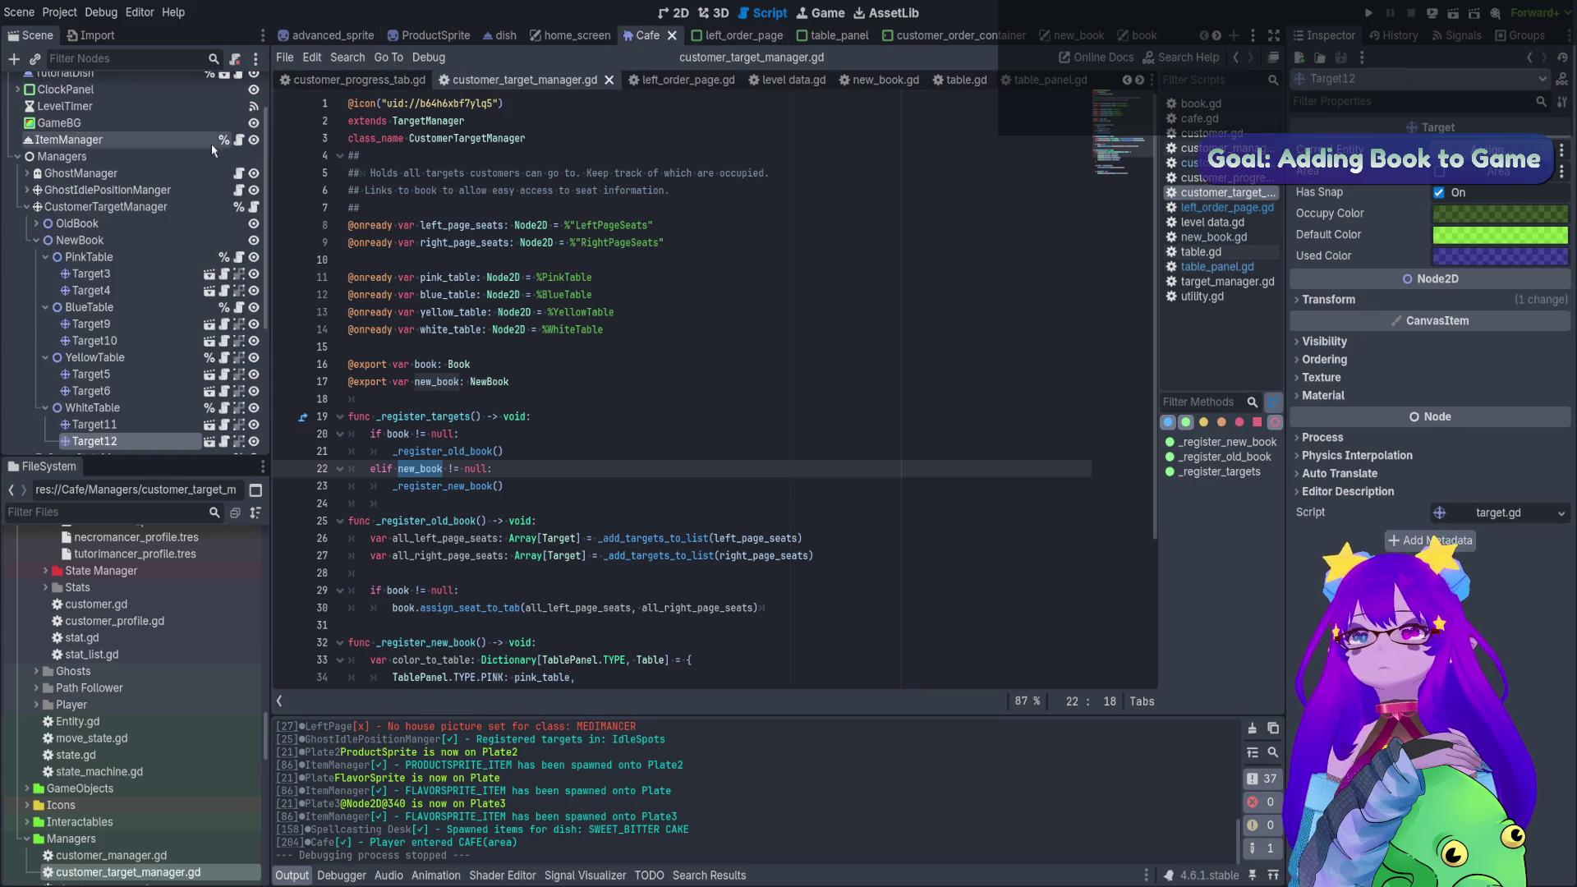
Open cafe.gd and locate the 'if book is Book' check on line 88
scroll(240, 84, up, 3)
click(240, 85)
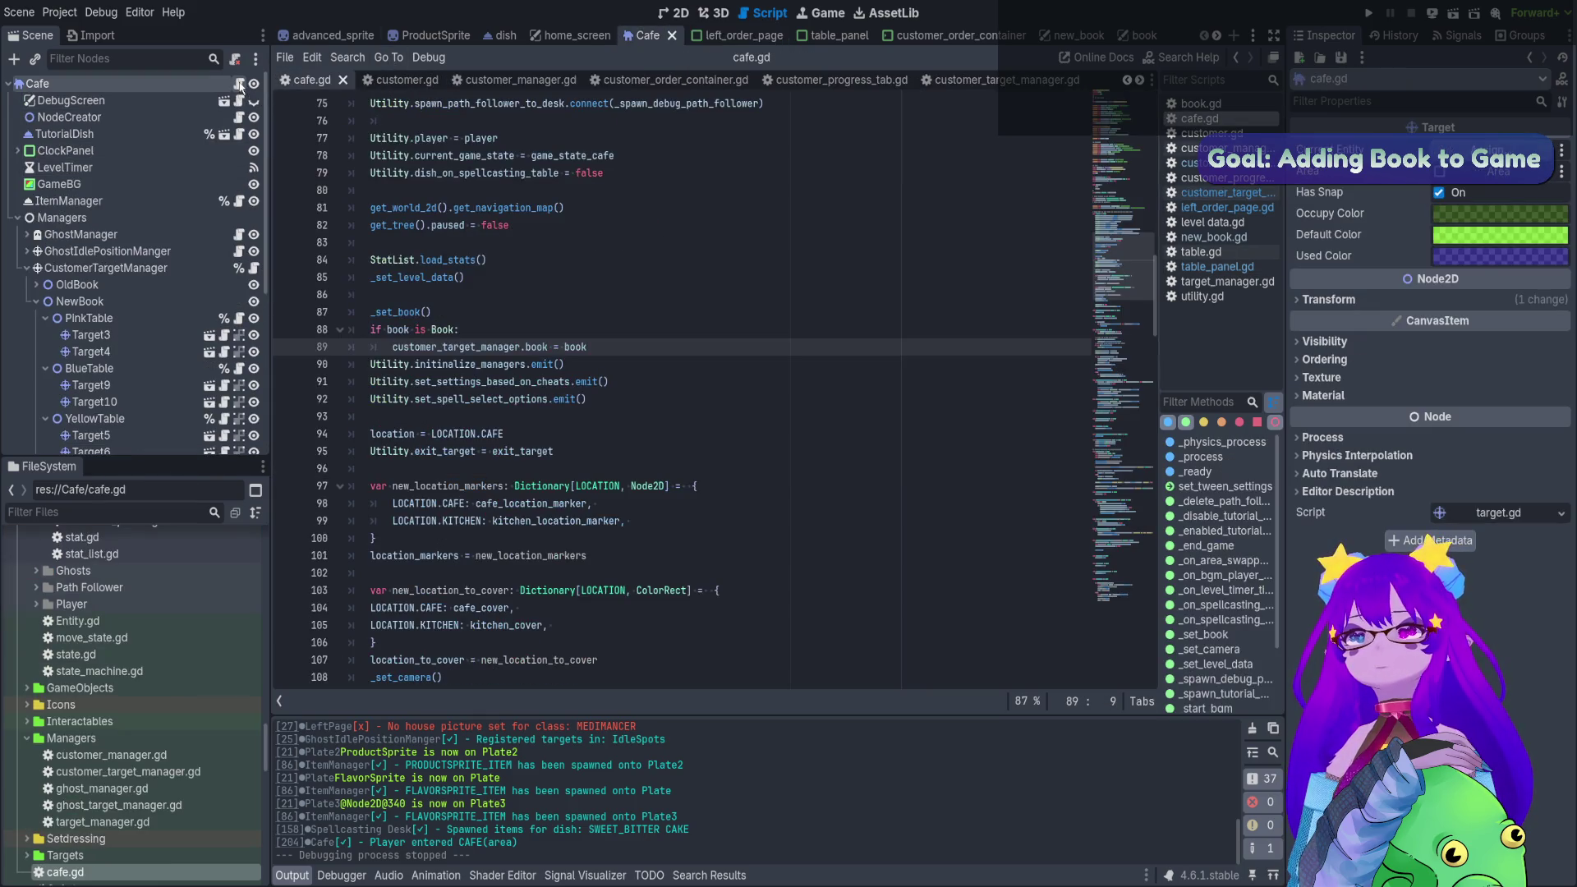
scroll(690, 443, down, 5)
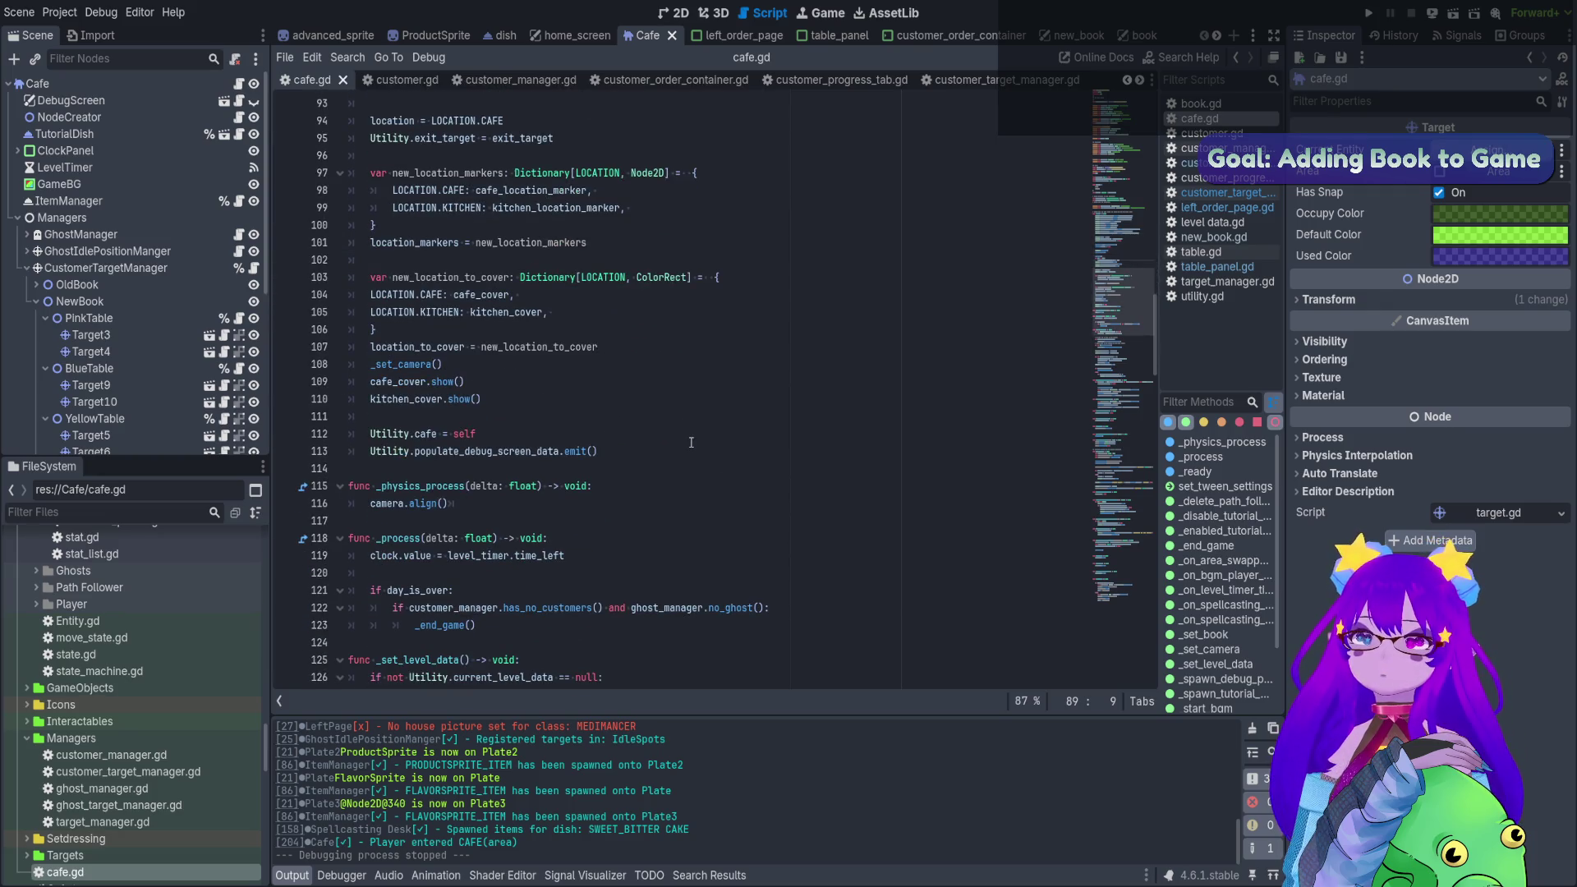
scroll(690, 443, down, 5)
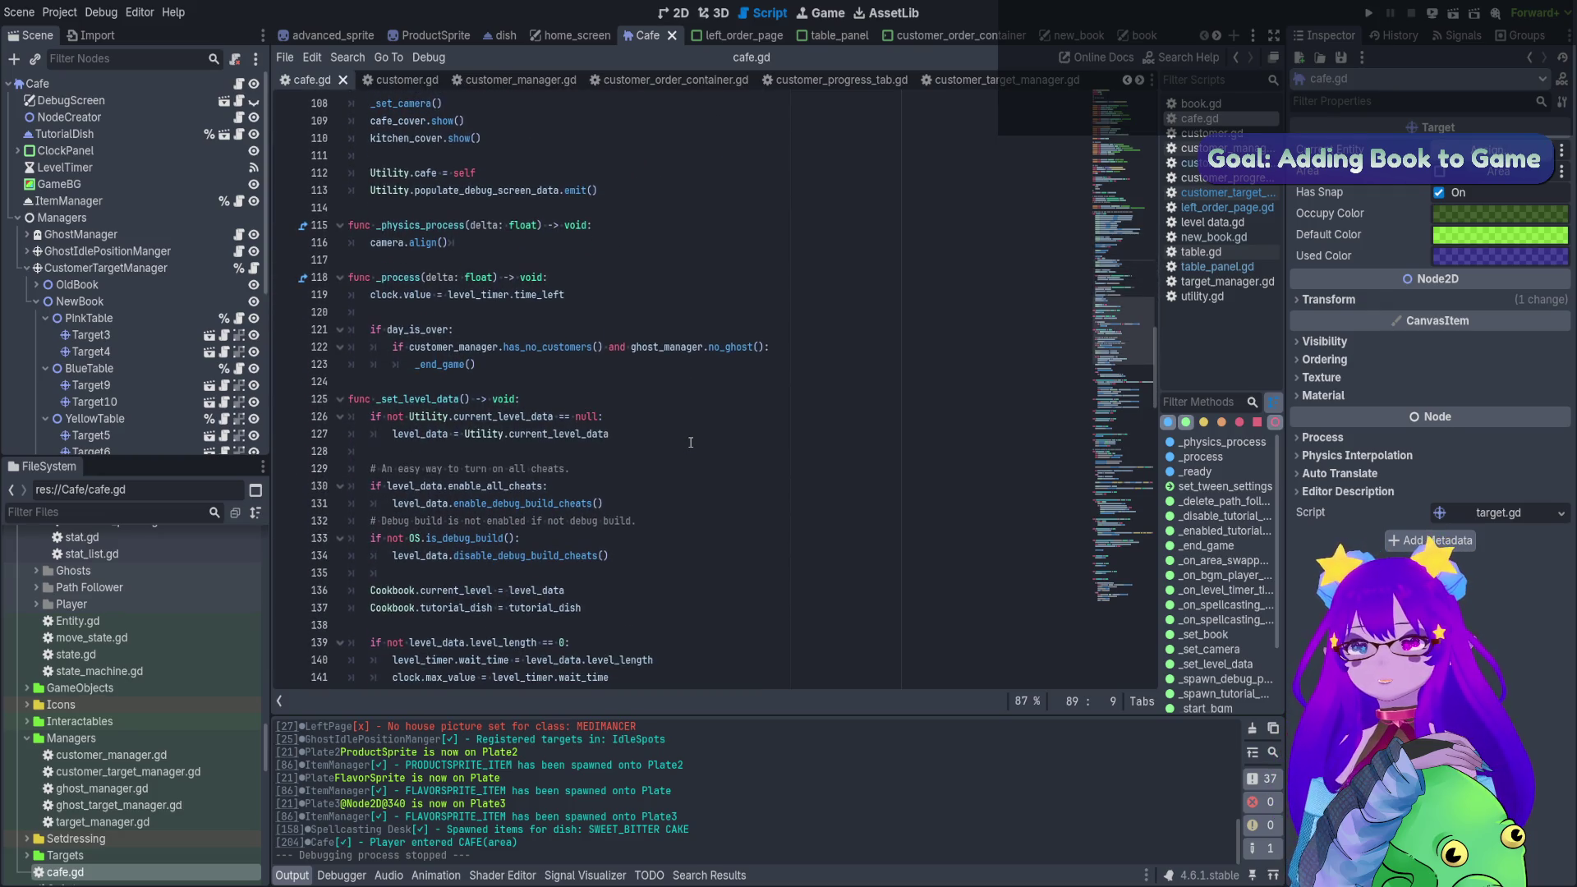
scroll(678, 440, up, 10)
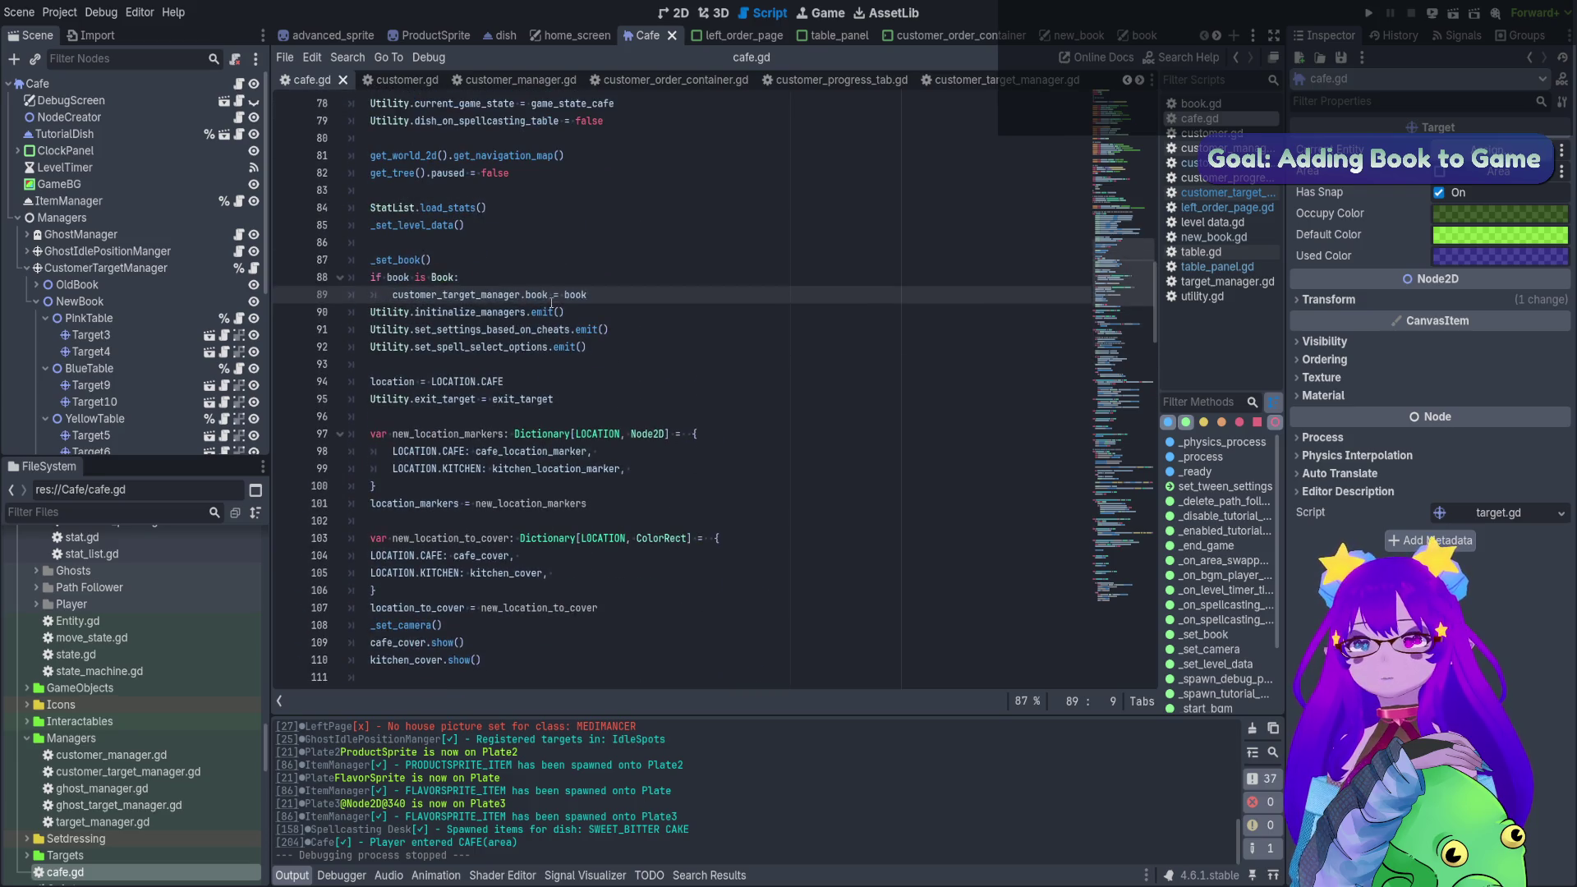
click(529, 277)
scroll(526, 317, up, 1)
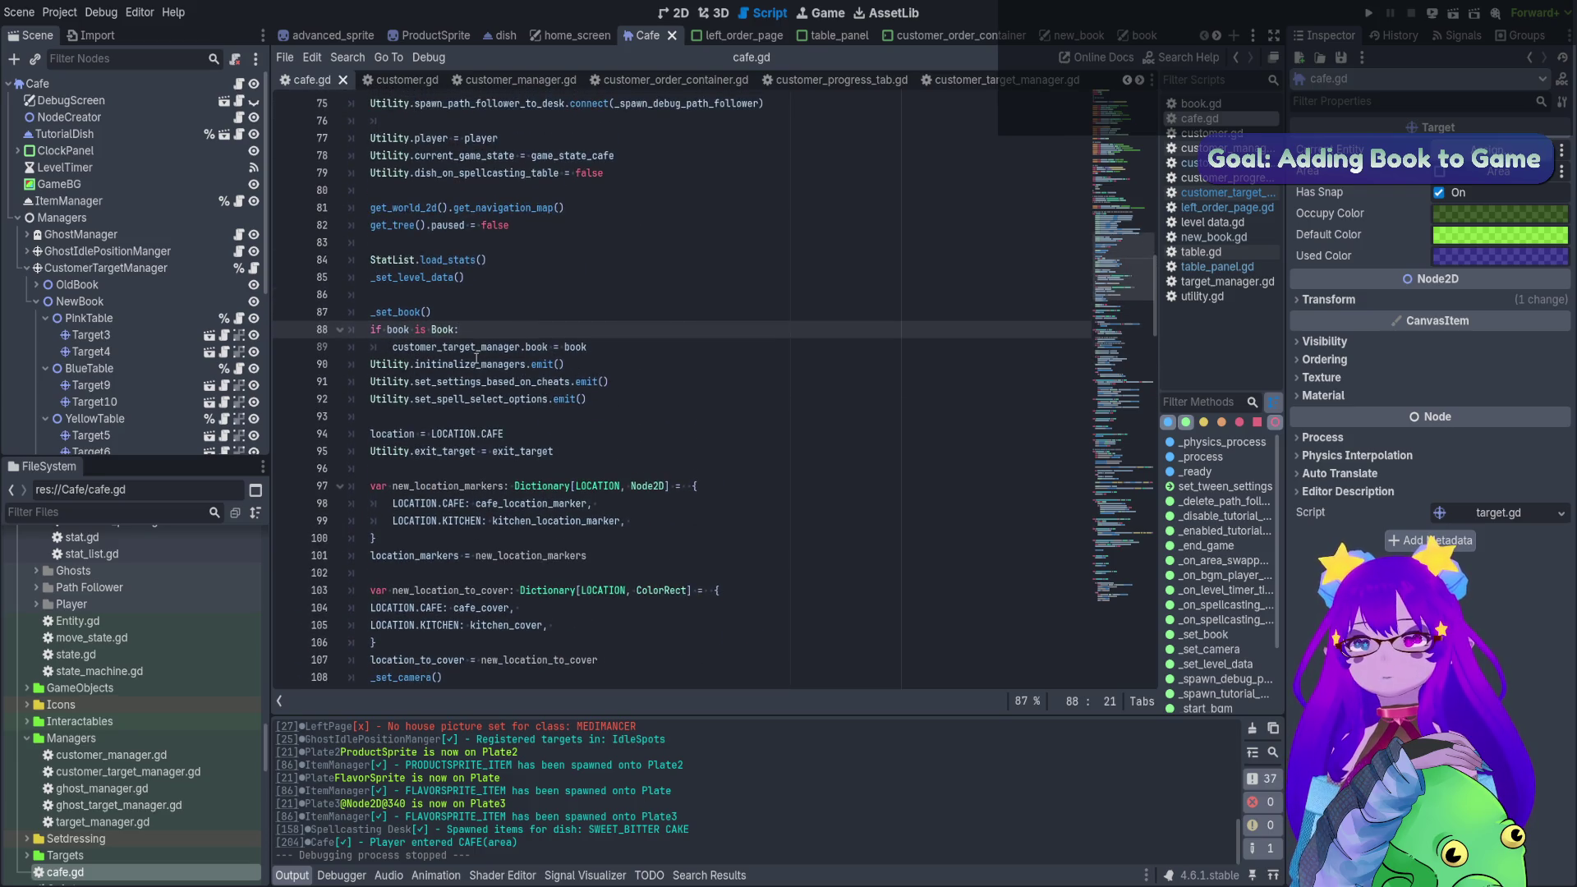
Add an 'elif book is NewBook' branch with the same book assignment, and save
click(610, 348)
key(Return)
text(elif)
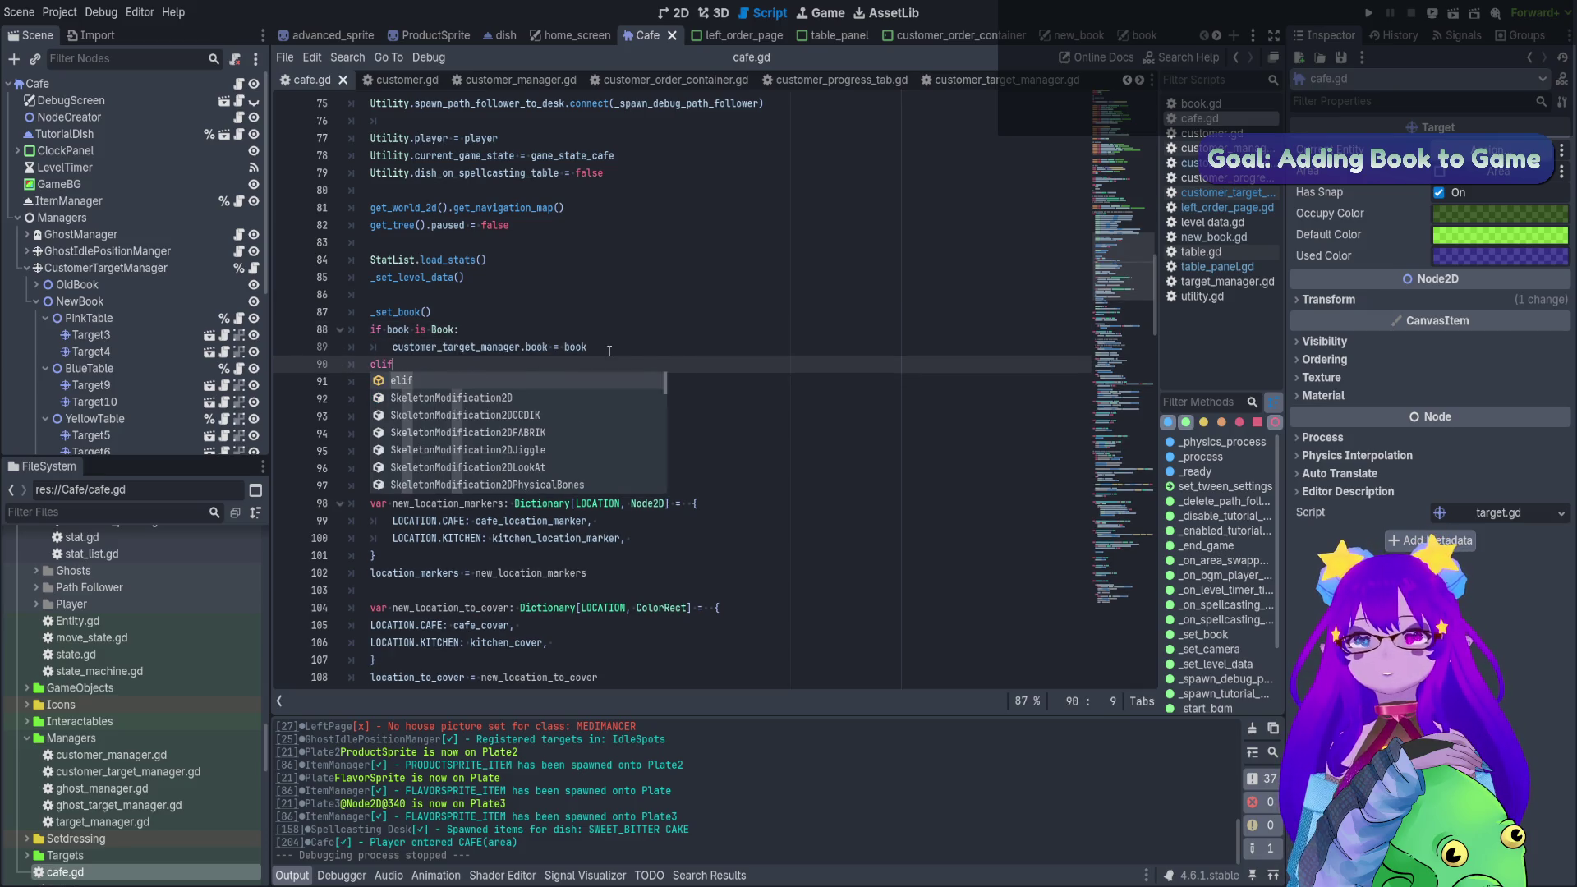
text( book is Ne)
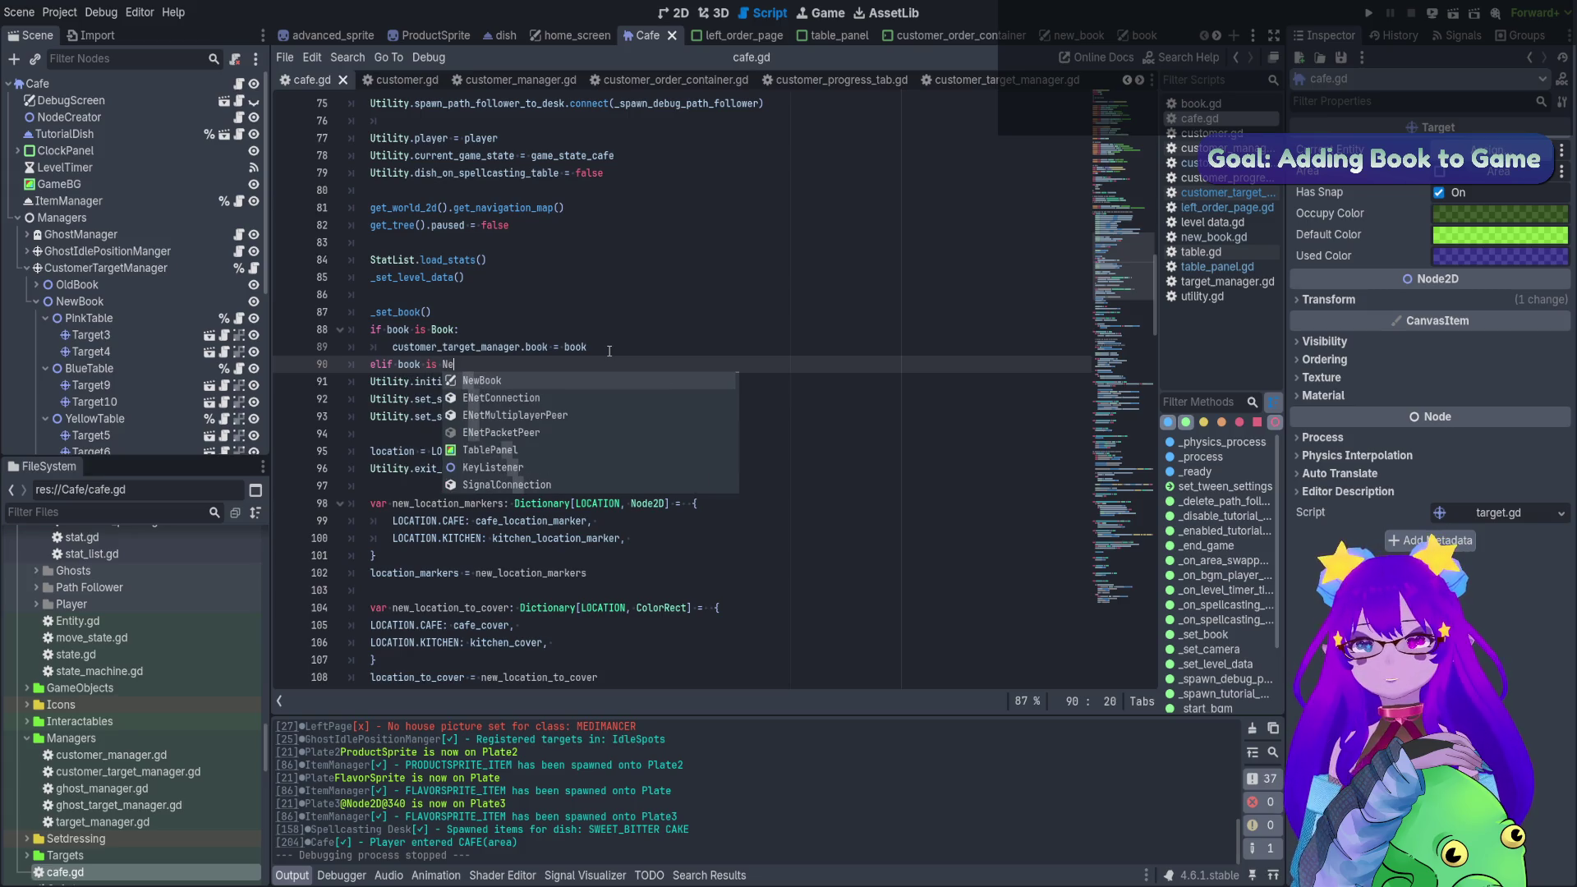
key(Return)
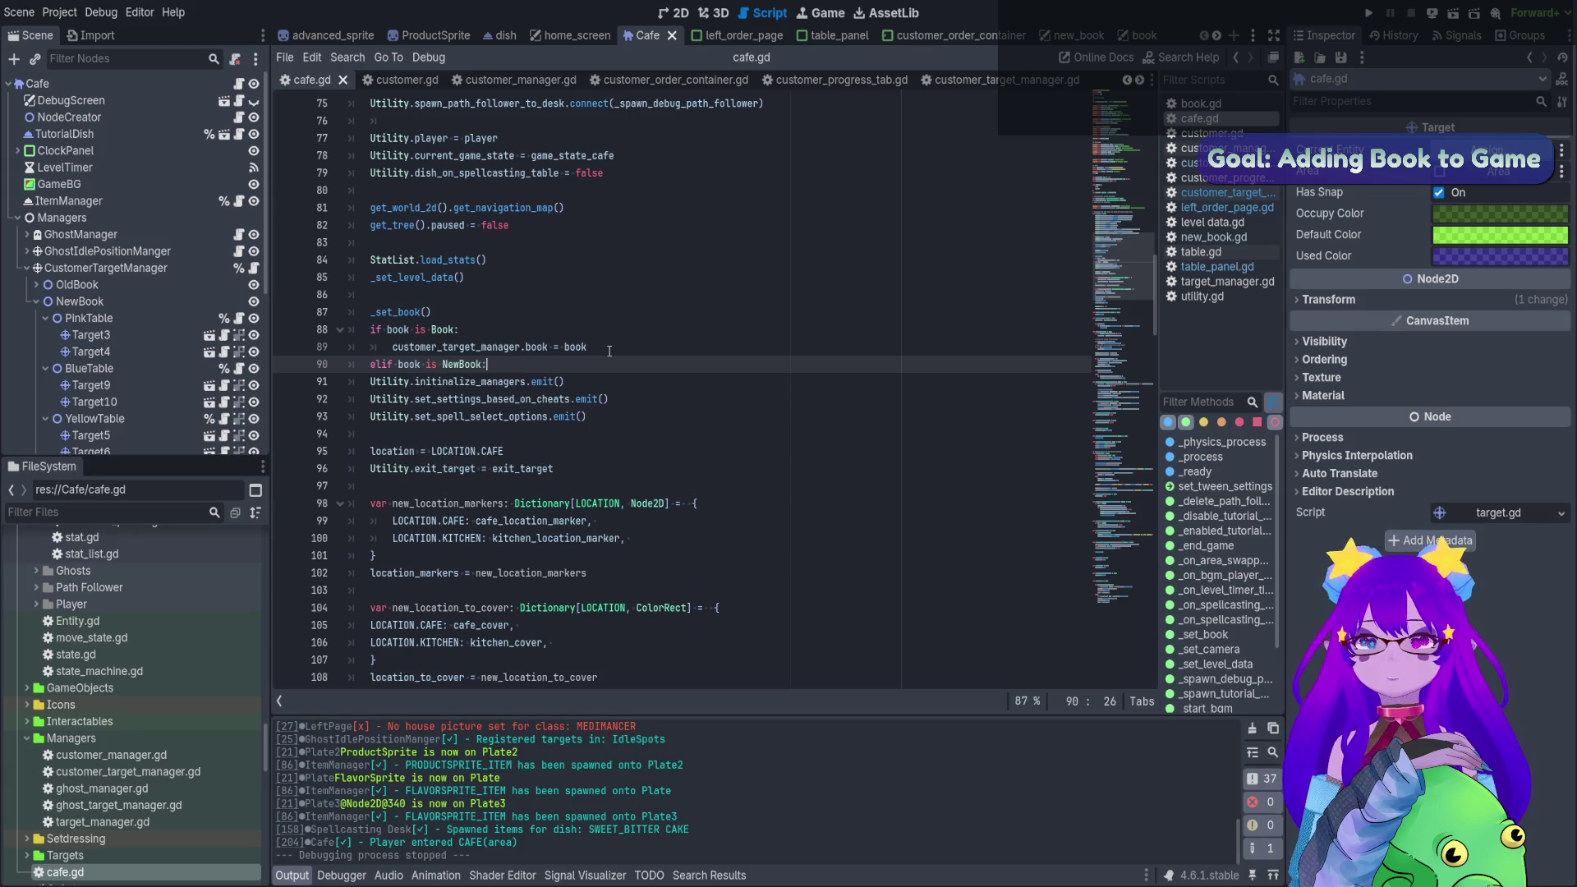
key(Return)
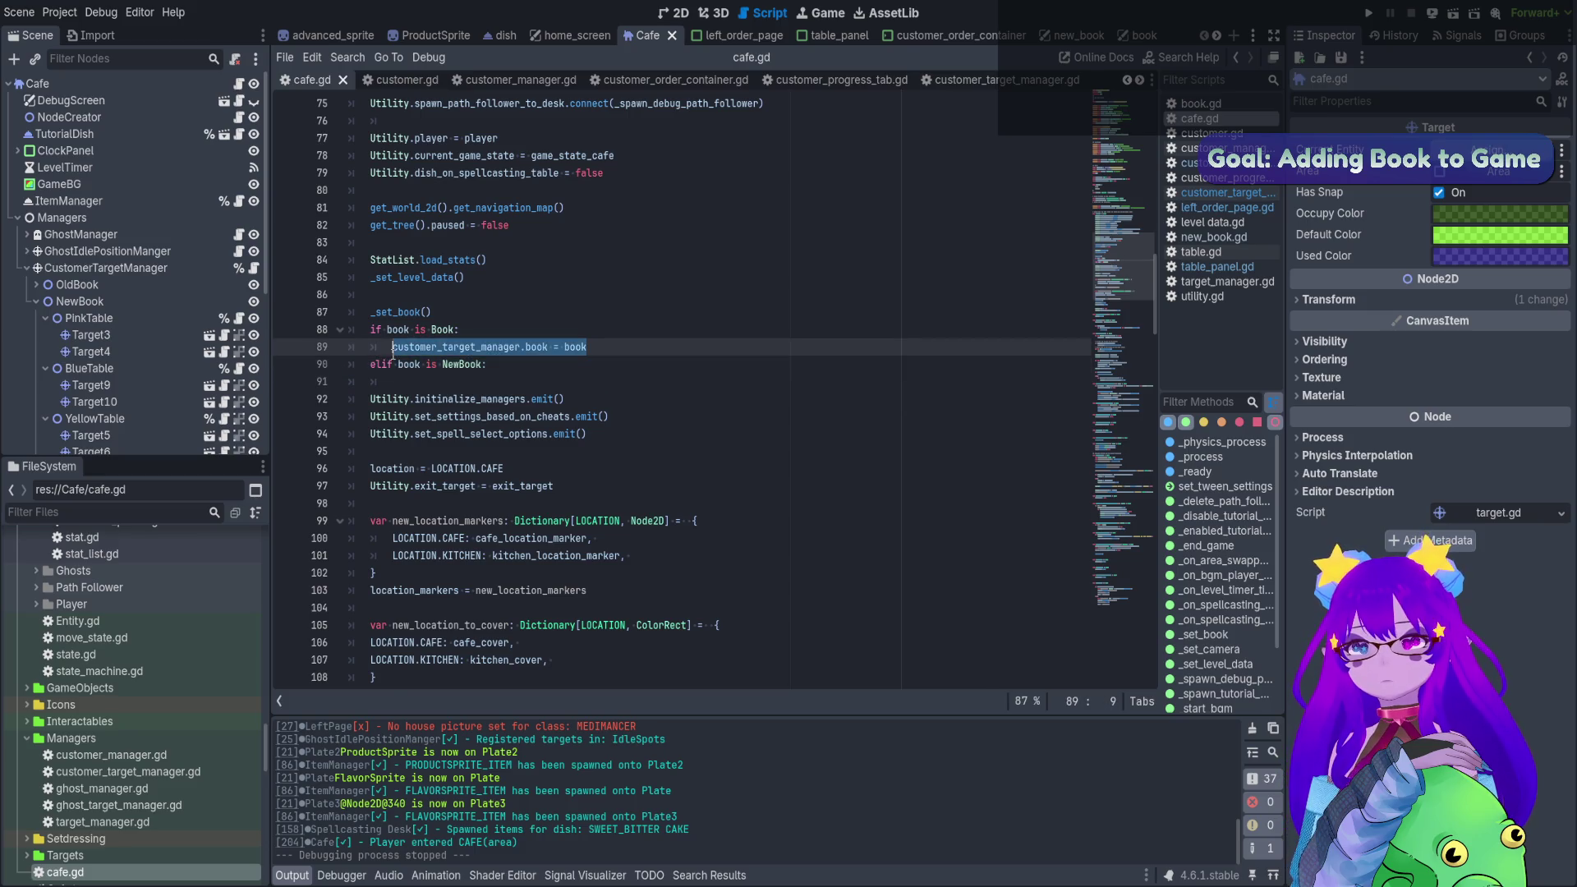
text(customer_target_manager.book = book)
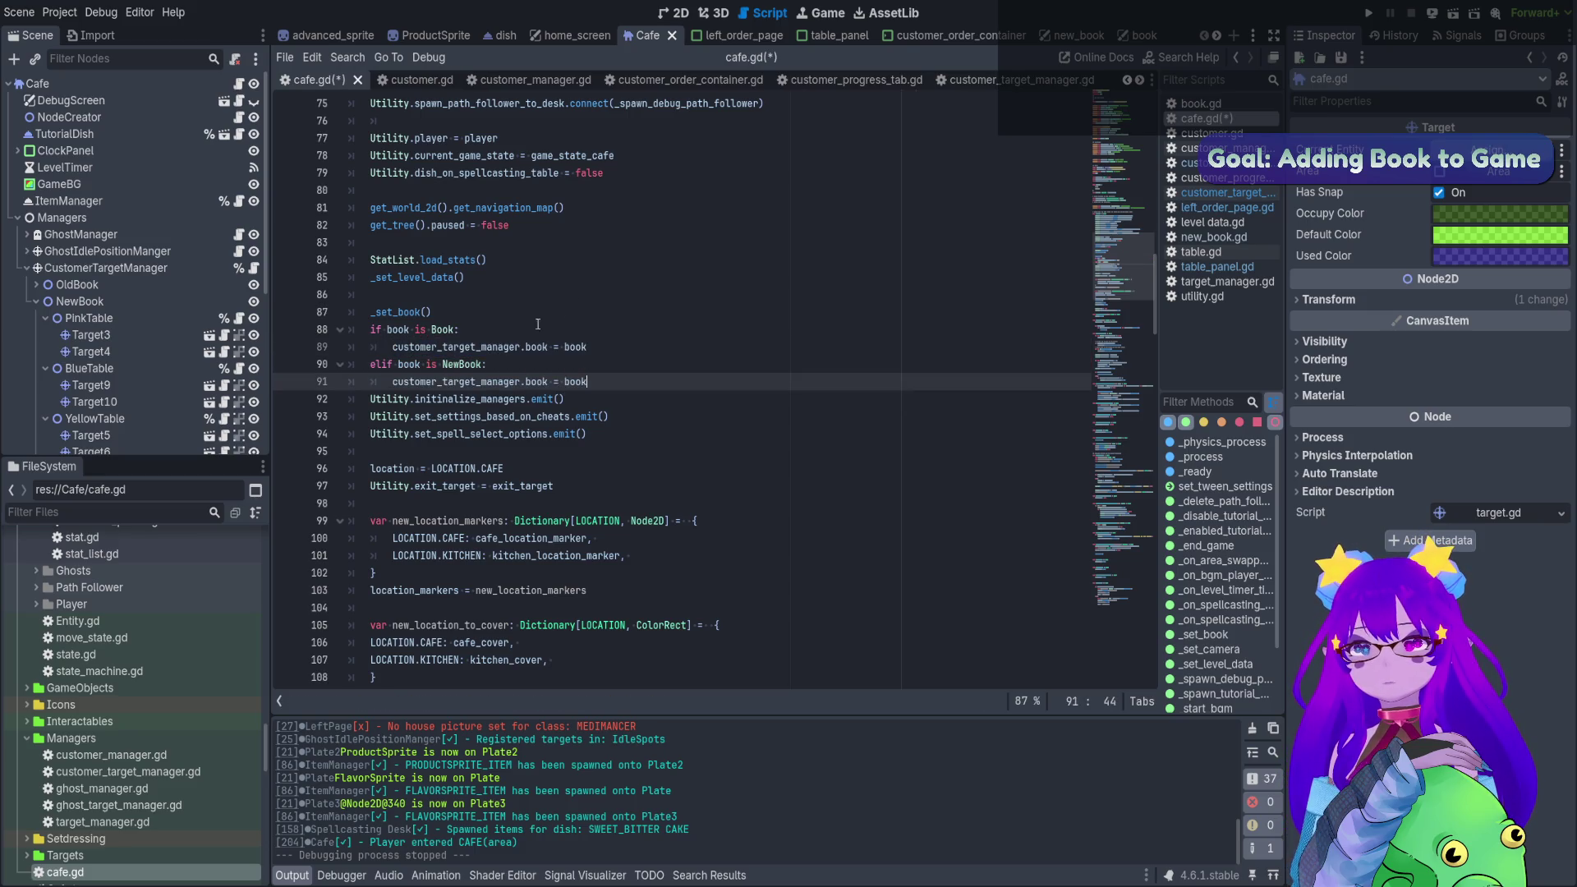
key(ctrl+s)
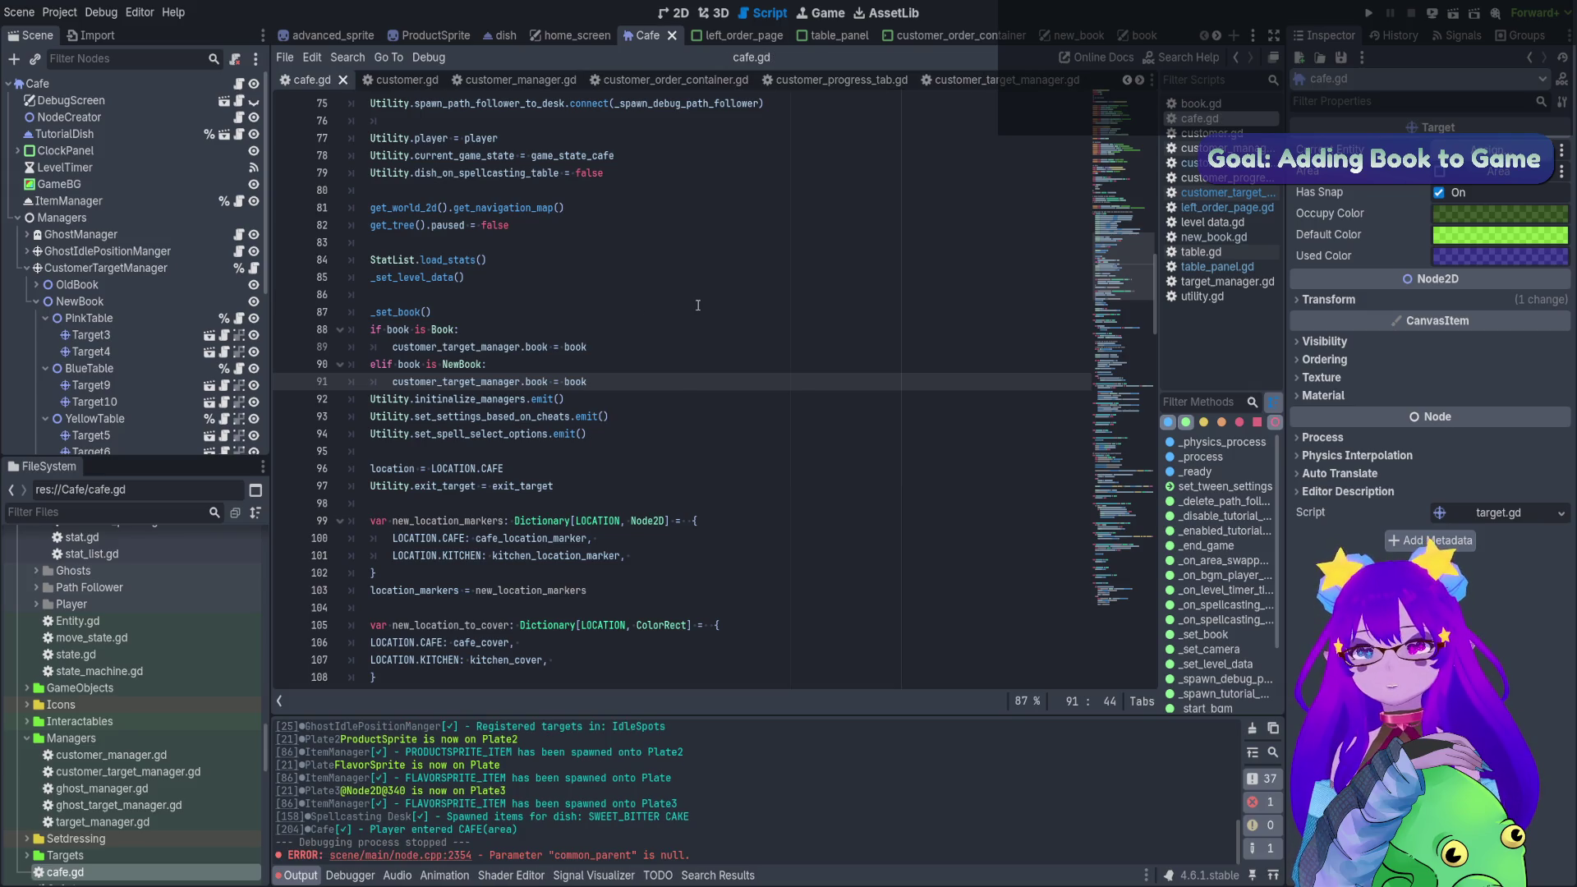
Merge the branches into 'if book is Book or book is NewBook:', save, and run the game
click(455, 329)
text(or)
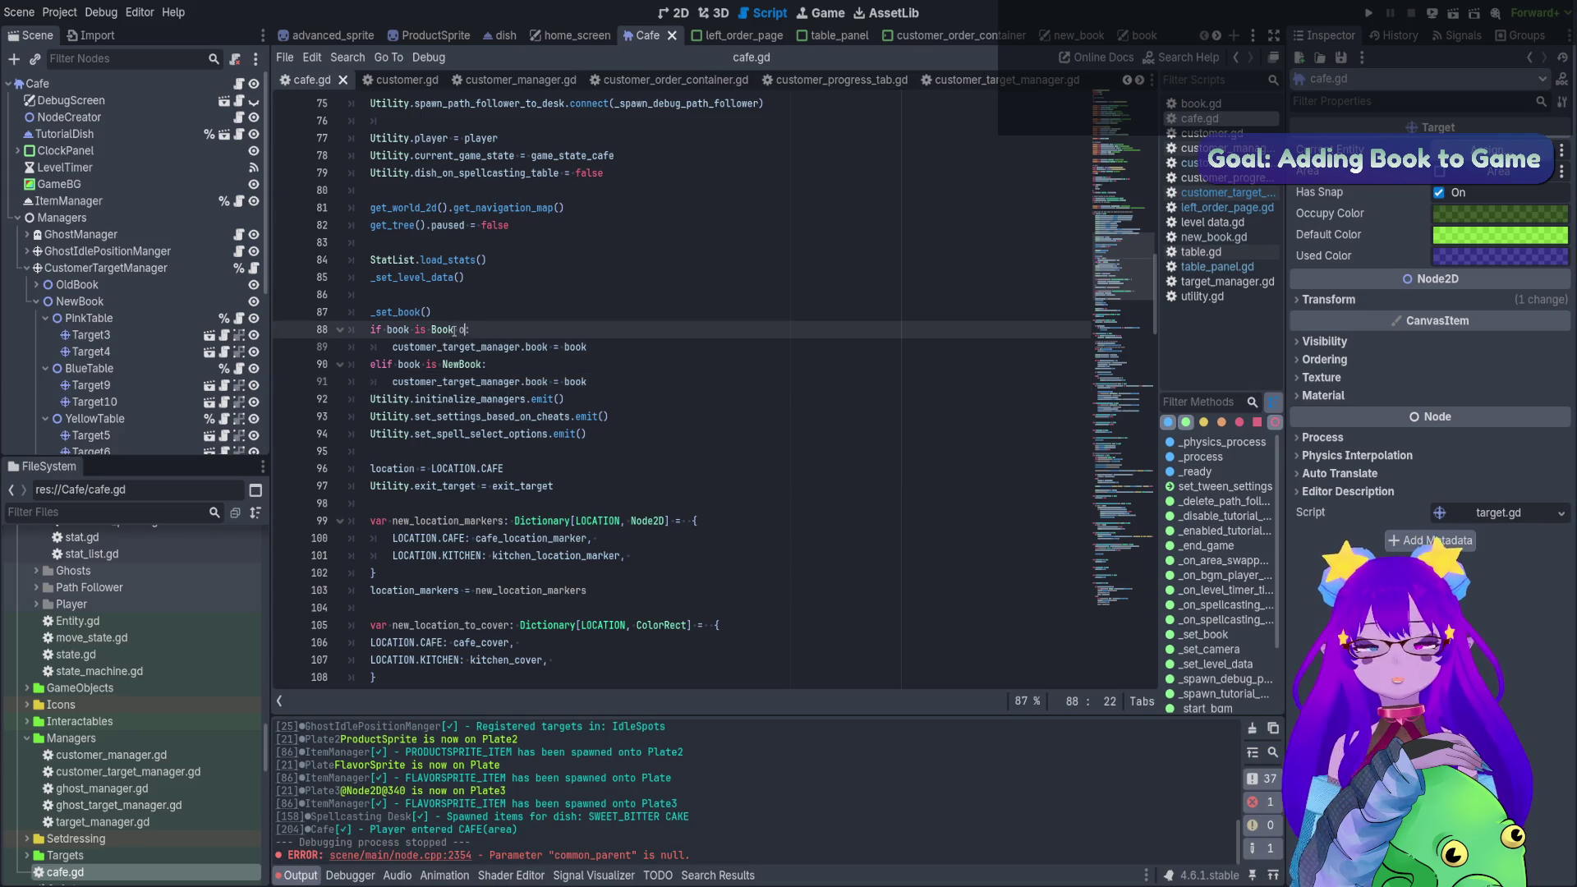
drag(396, 363, 483, 364)
key(ctrl+c)
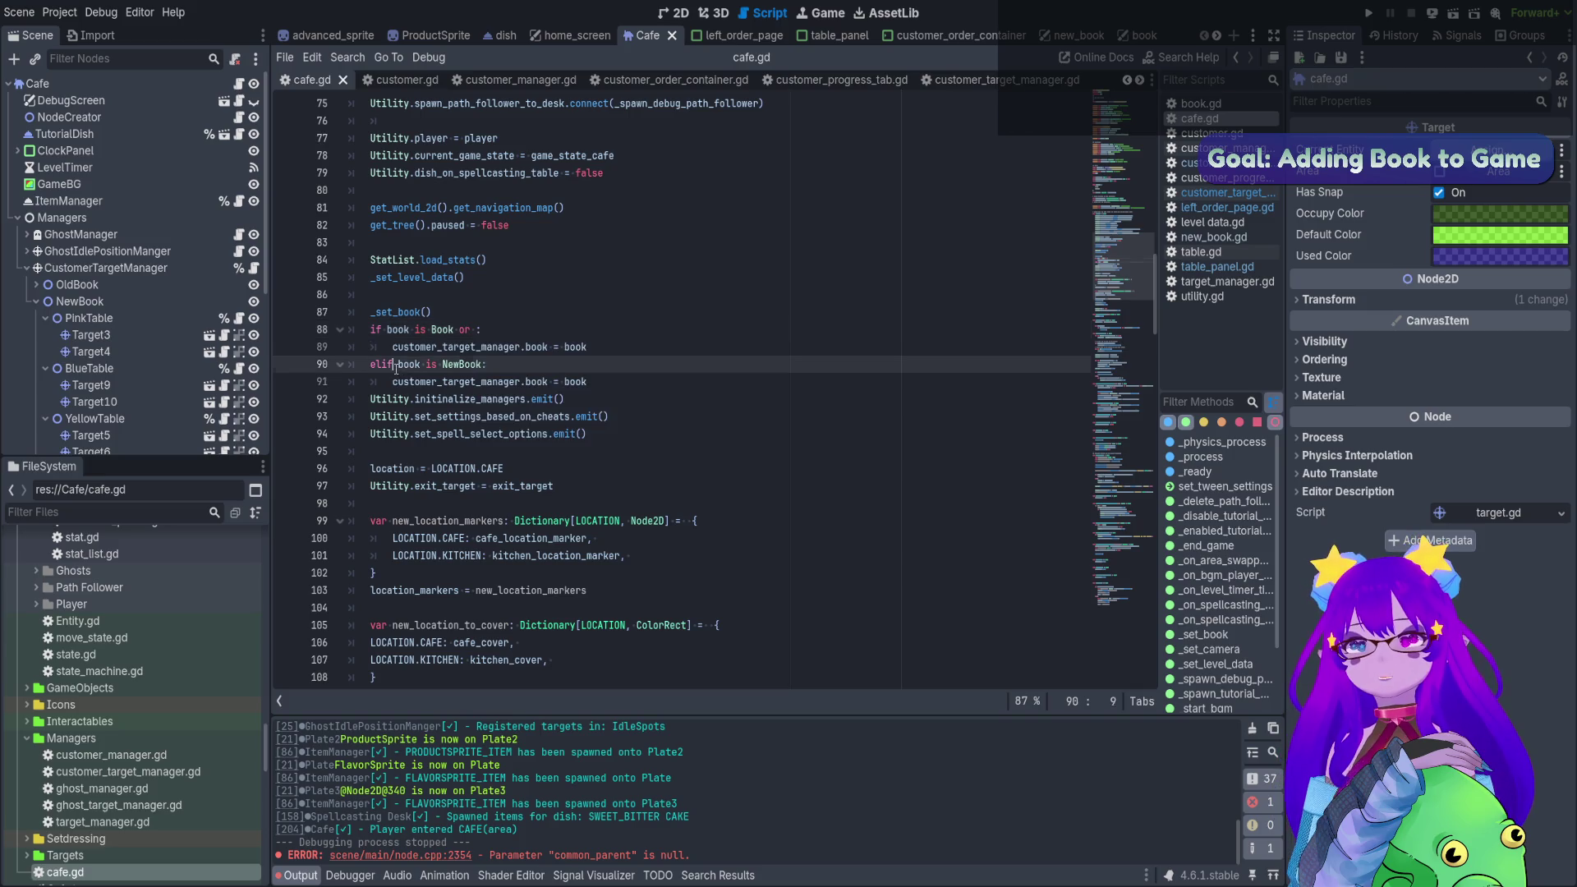
key(BackSpace)
click(480, 330)
key(ctrl+v)
drag(648, 380, 329, 363)
key(BackSpace)
key(BackSpace)
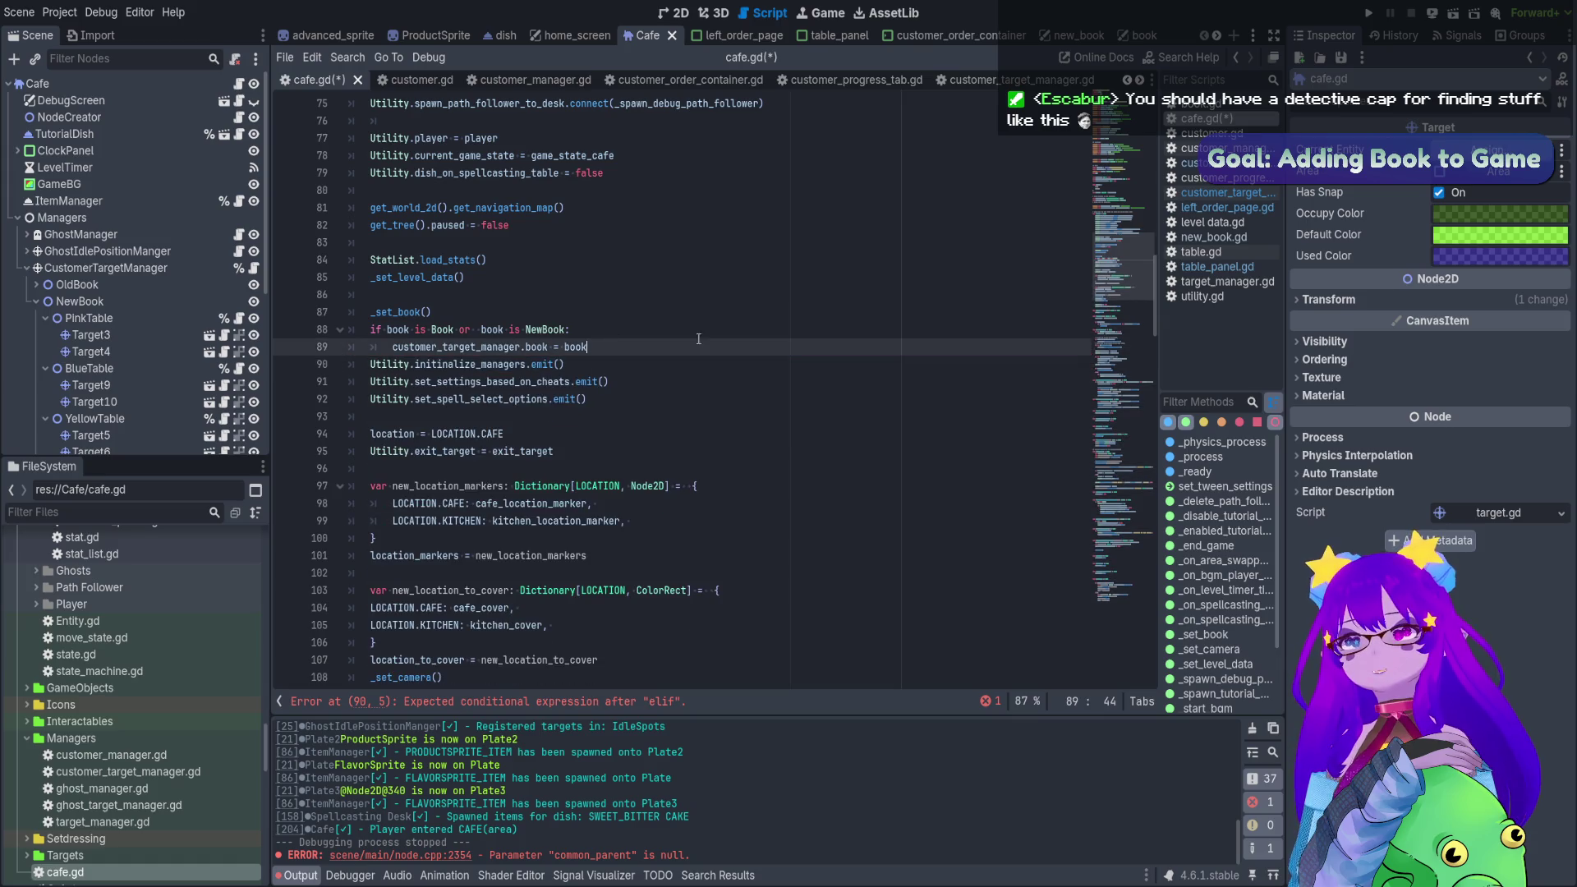
click(705, 337)
key(ctrl+s)
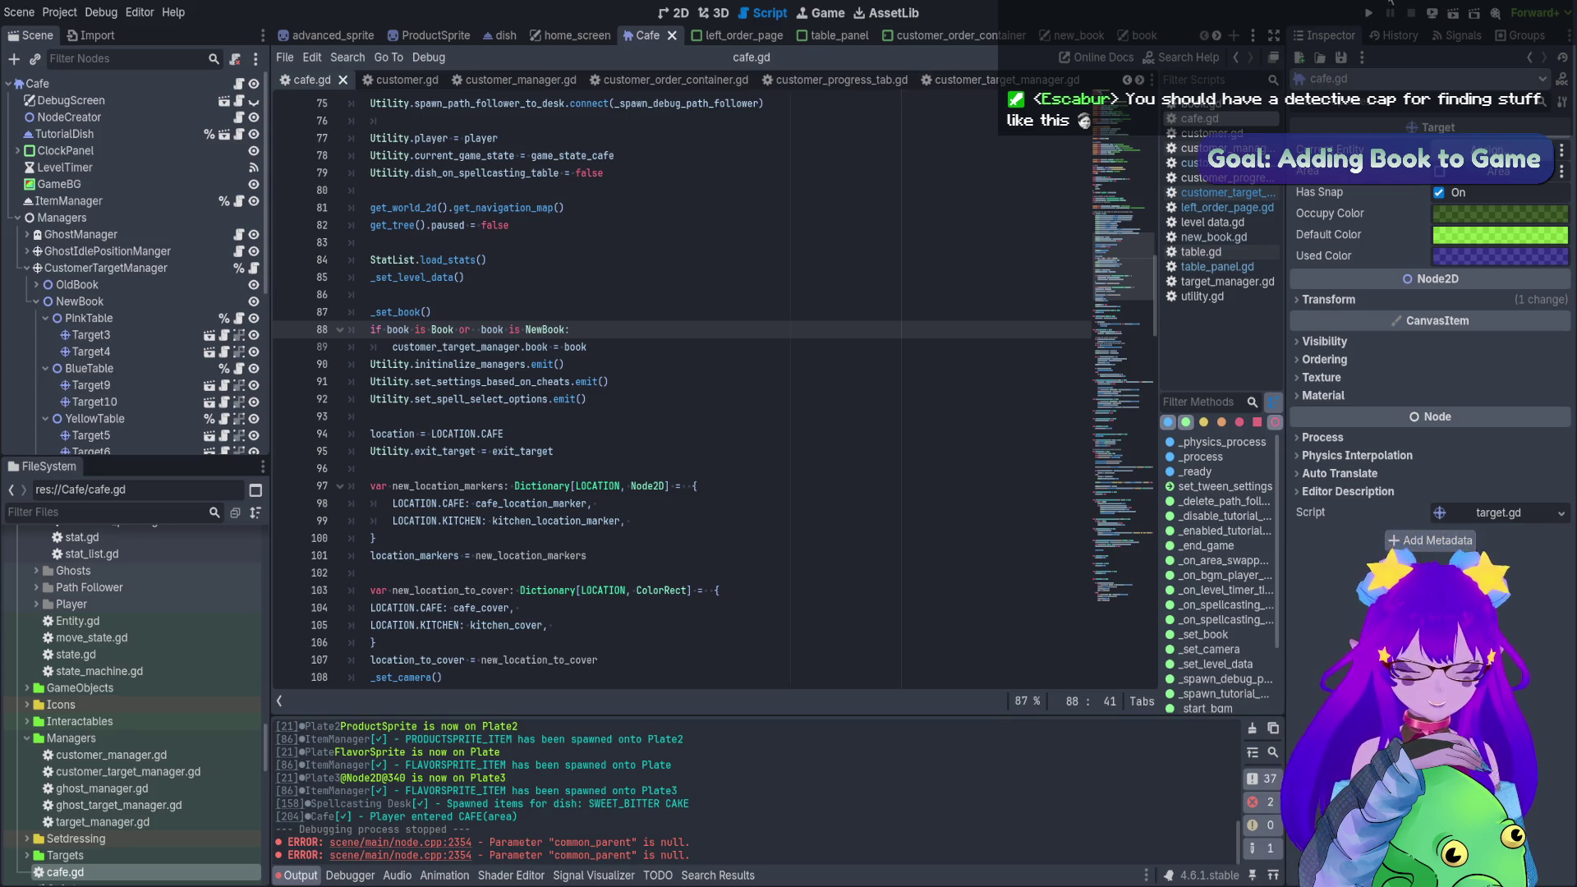
click(1368, 13)
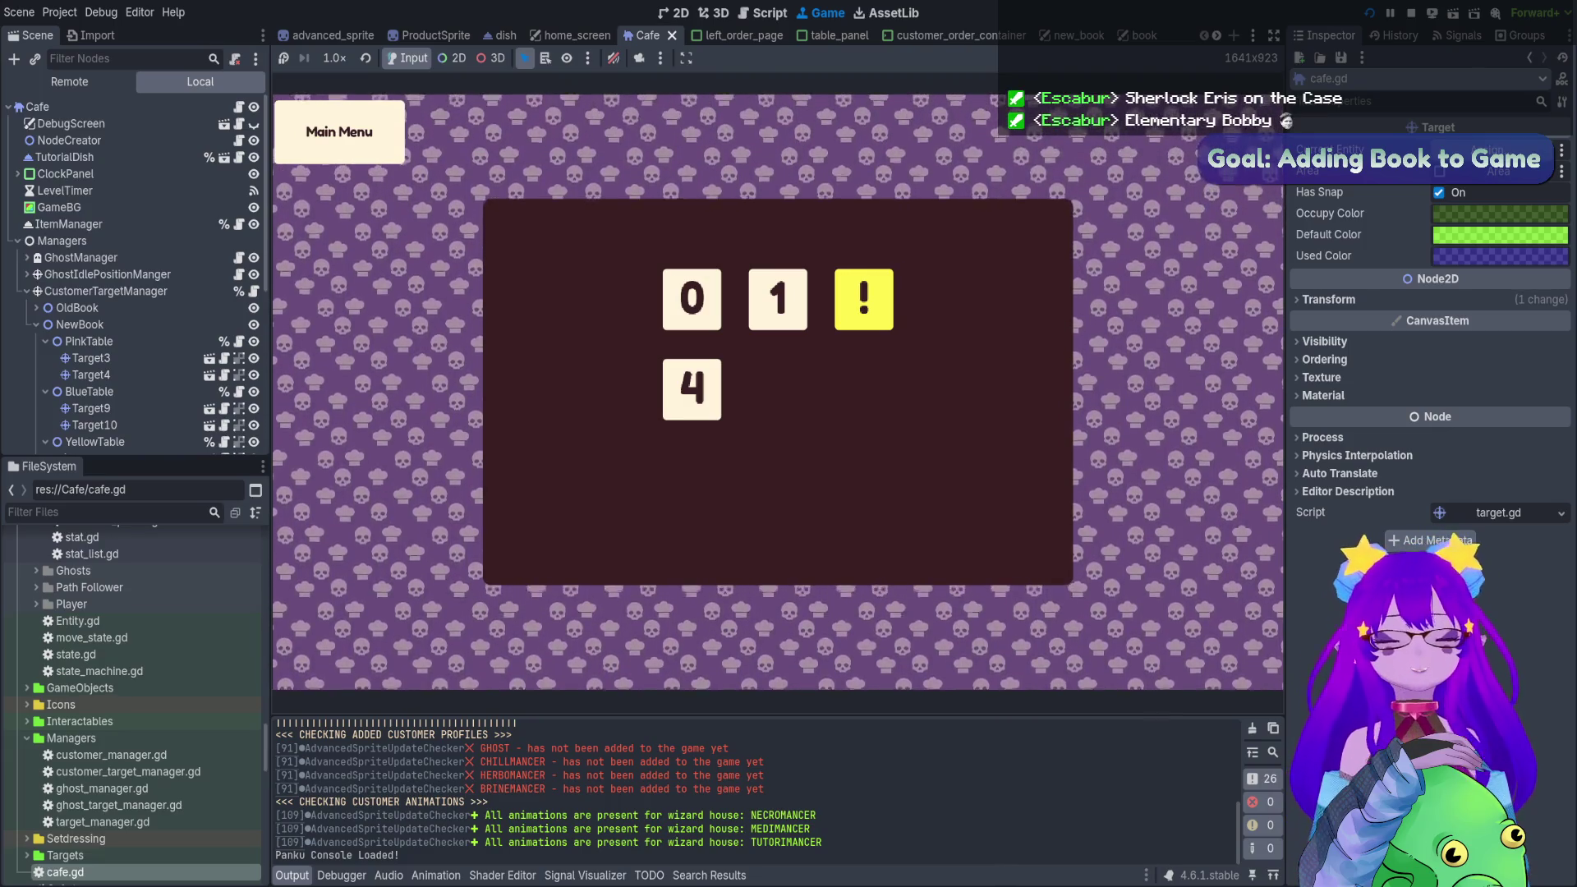
Stop the running game, redo back to the separate NewBook branch, and assign new_book on line 91
click(687, 386)
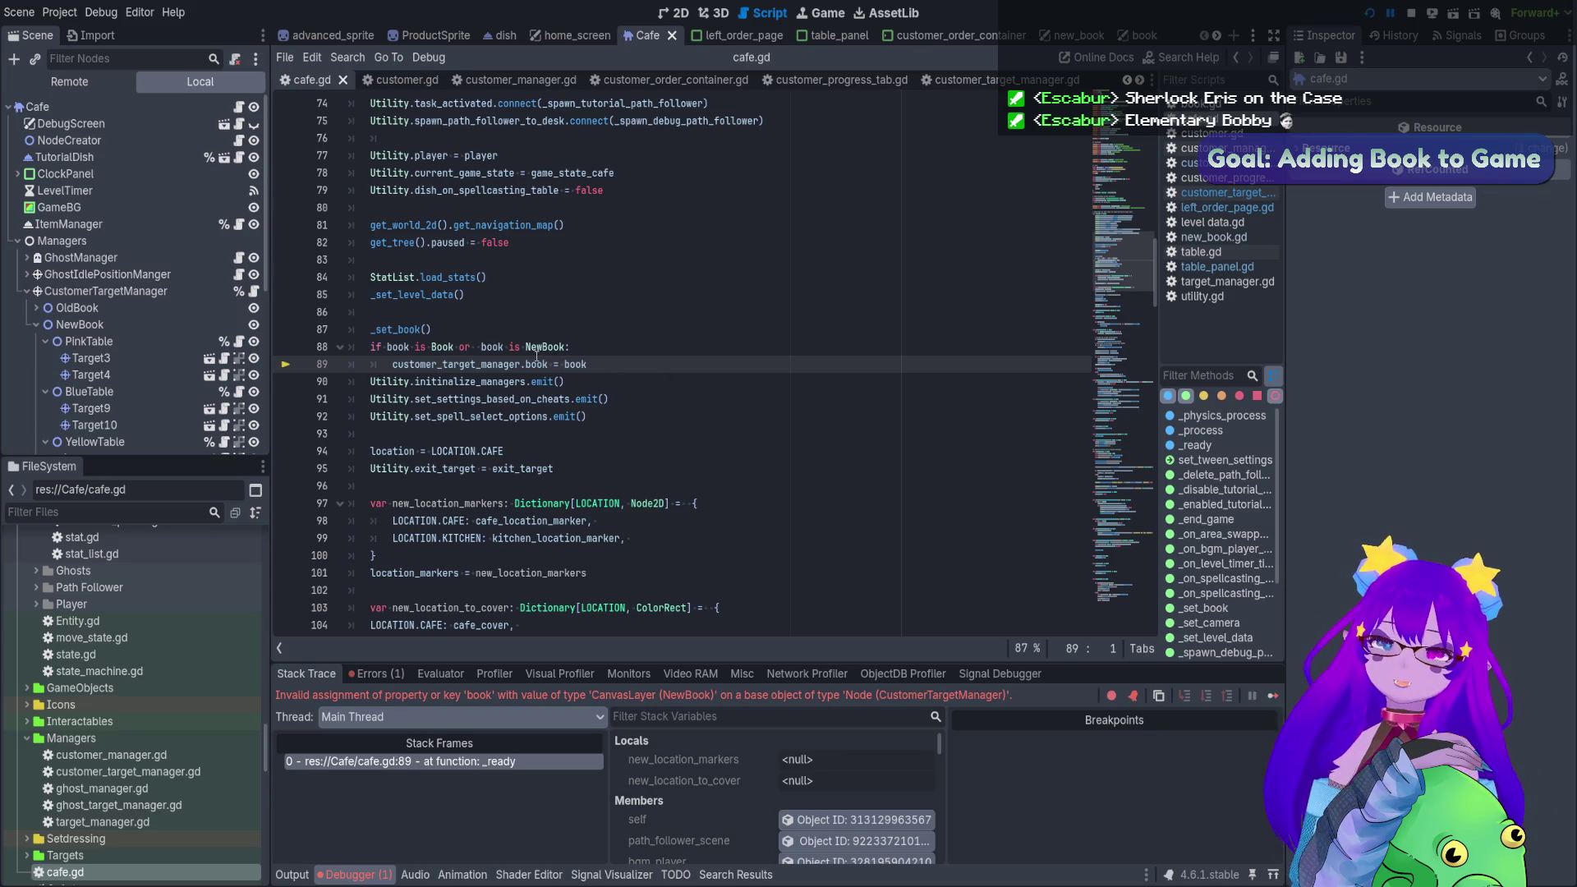
key(F8)
click(696, 351)
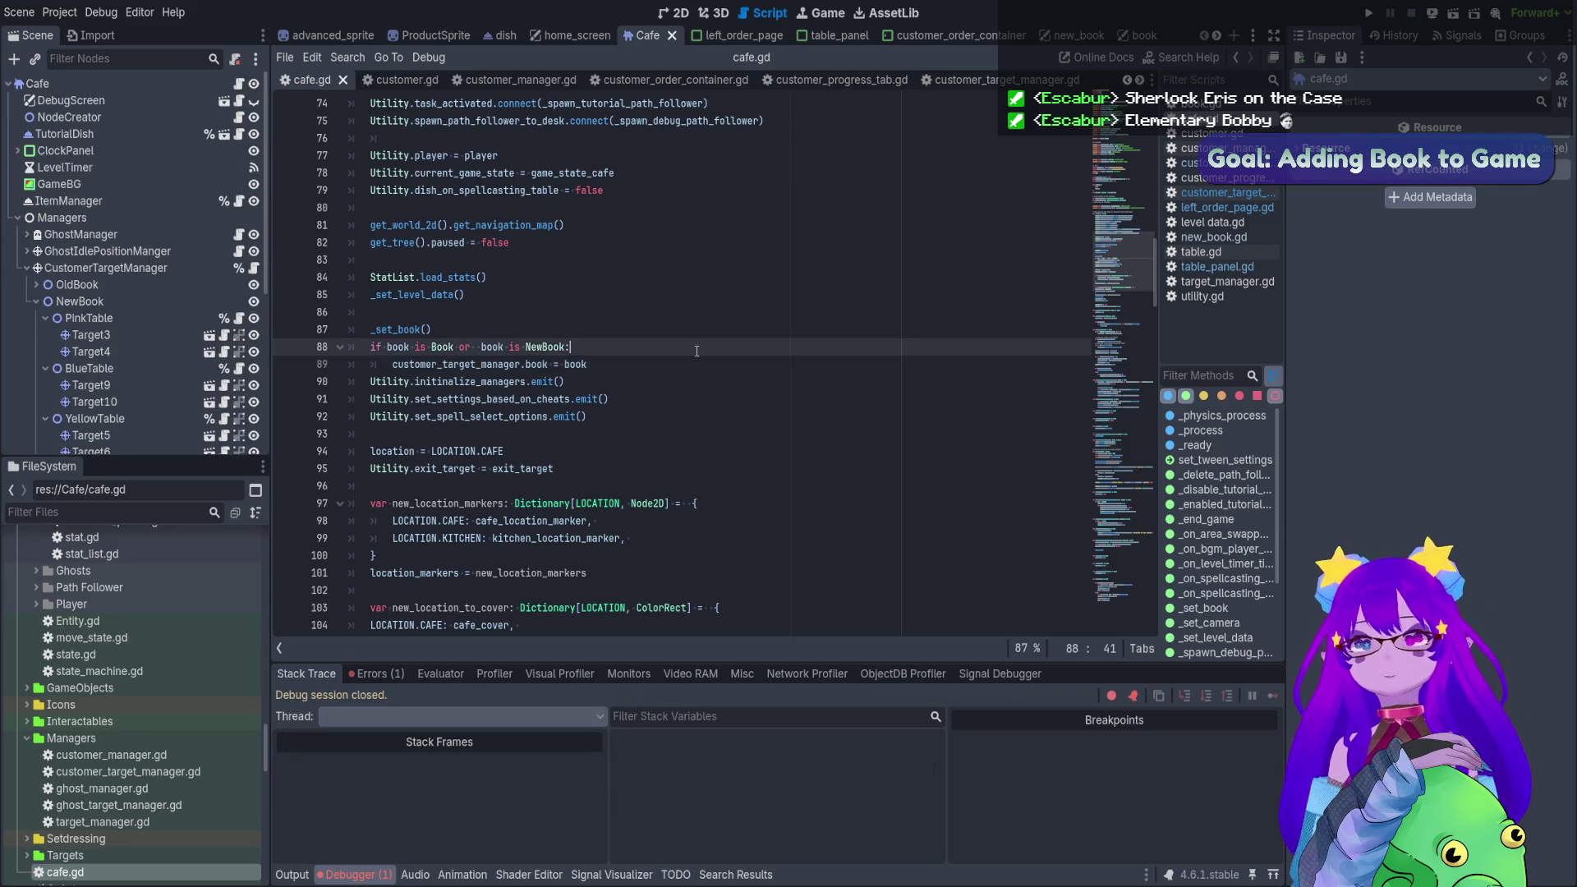
key(ctrl+y)
key(ctrl+y)
key(ctrl+y)
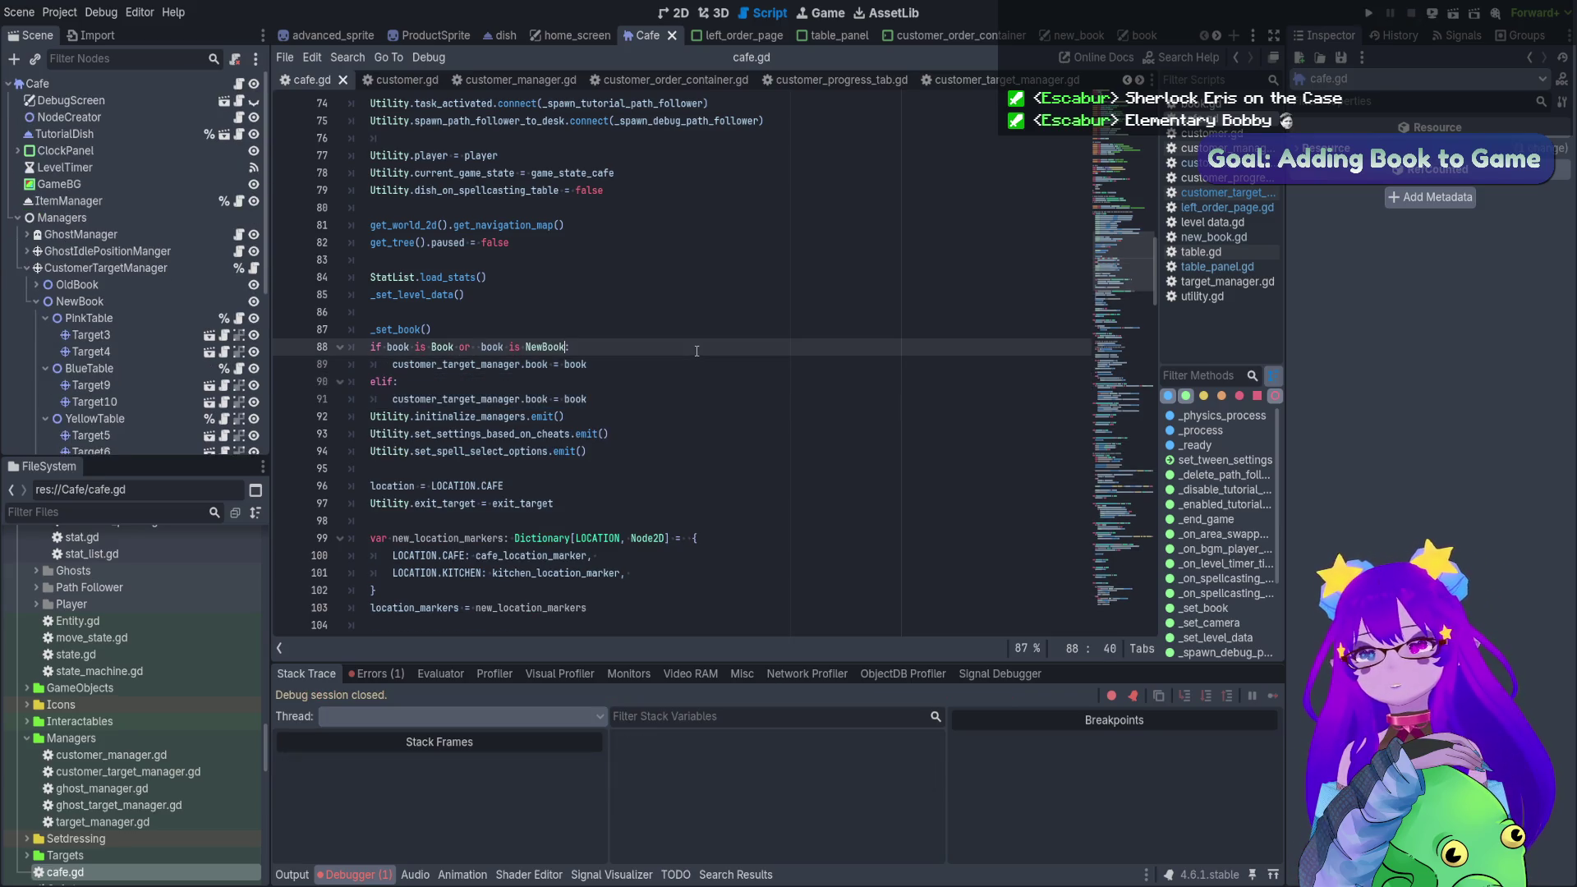
double_click(592, 399)
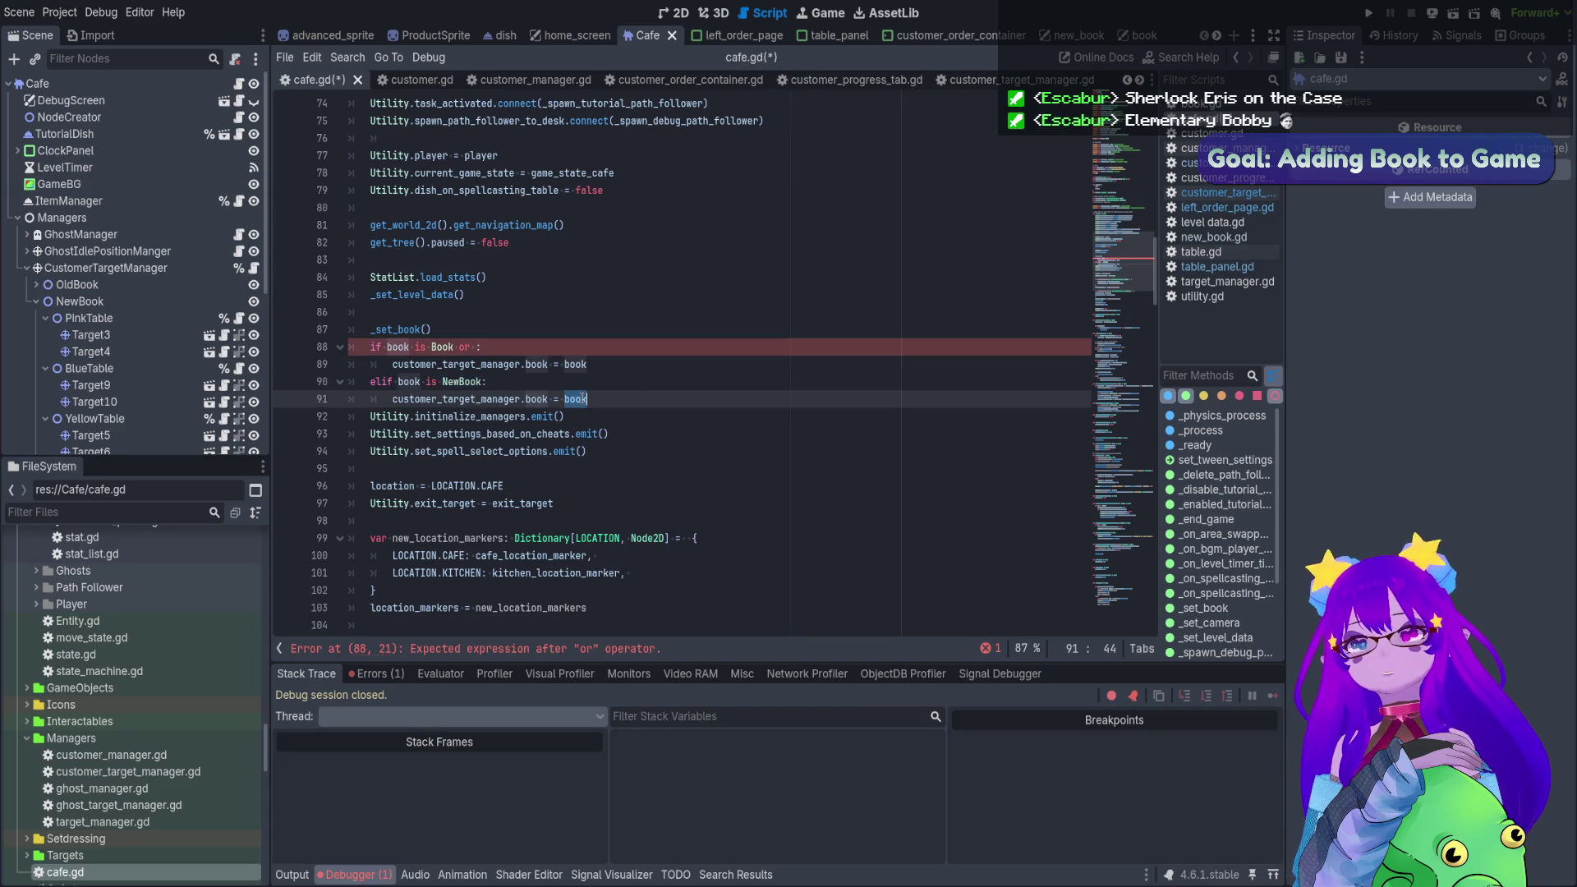
double_click(538, 395)
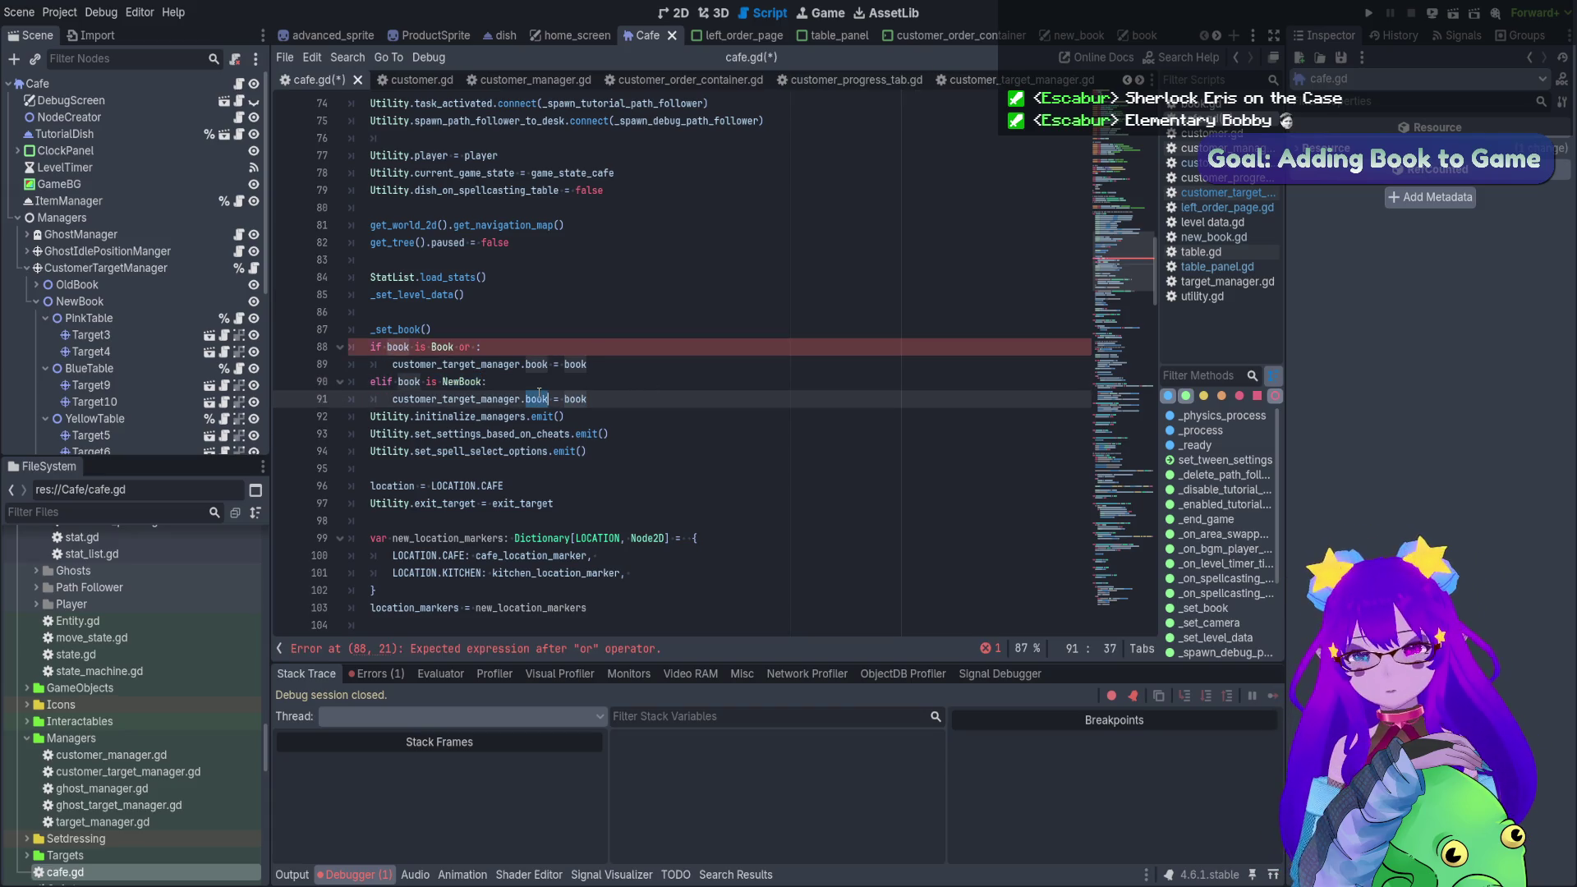
text(new_book)
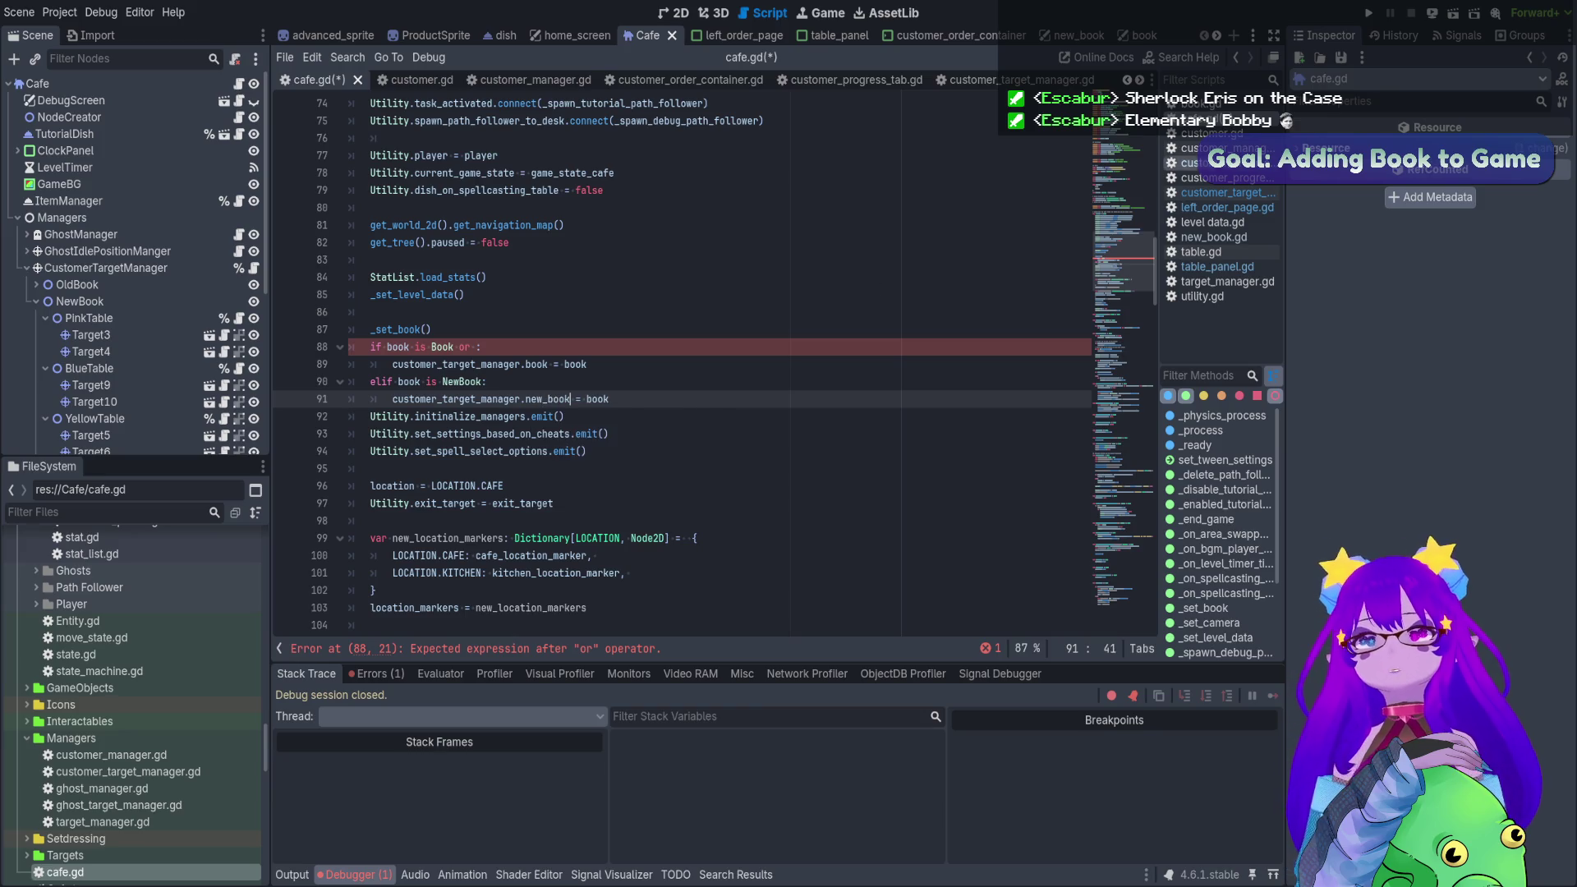
Correct line 88 to 'if book is Book:', save cafe.gd, and relaunch the game to level selection
click(470, 347)
key(BackSpace)
key(BackSpace)
key(BackSpace)
text(:)
key(ctrl+s)
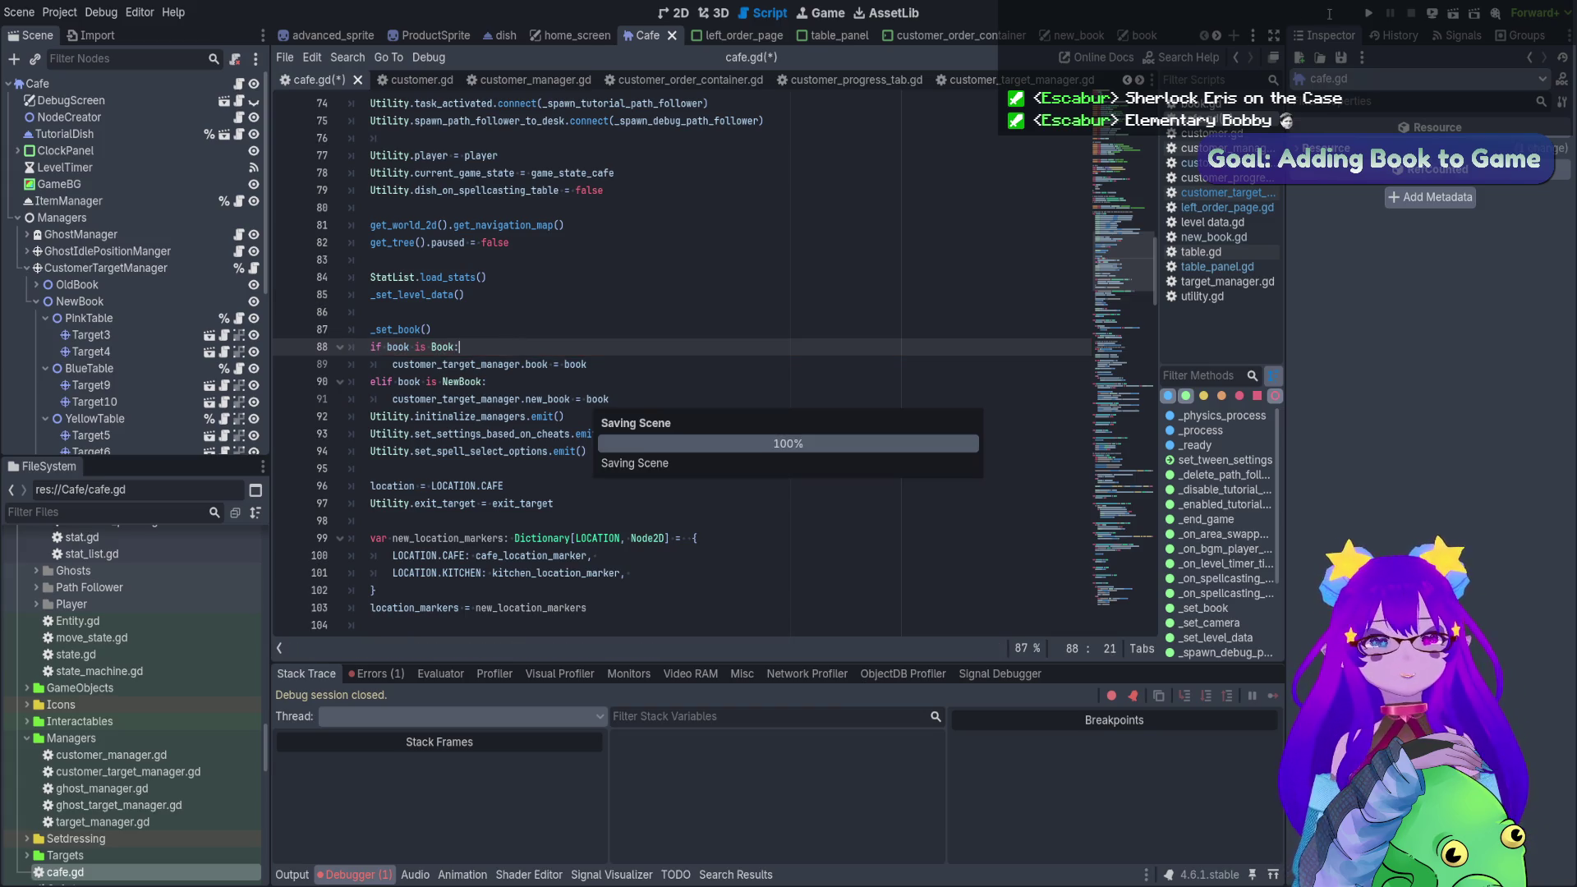
click(1367, 13)
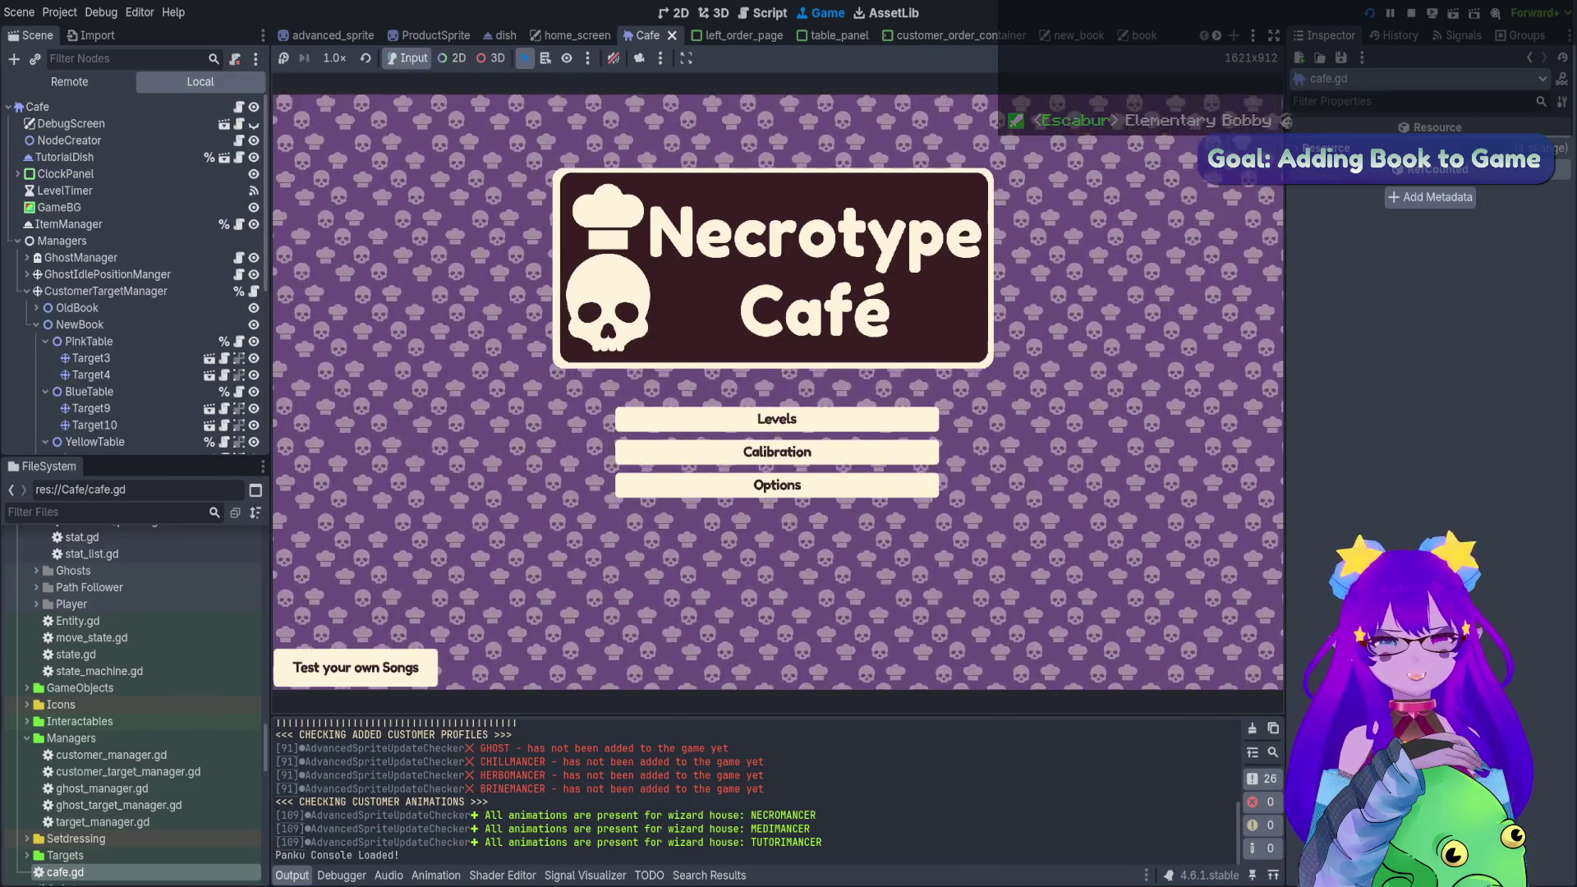
click(777, 419)
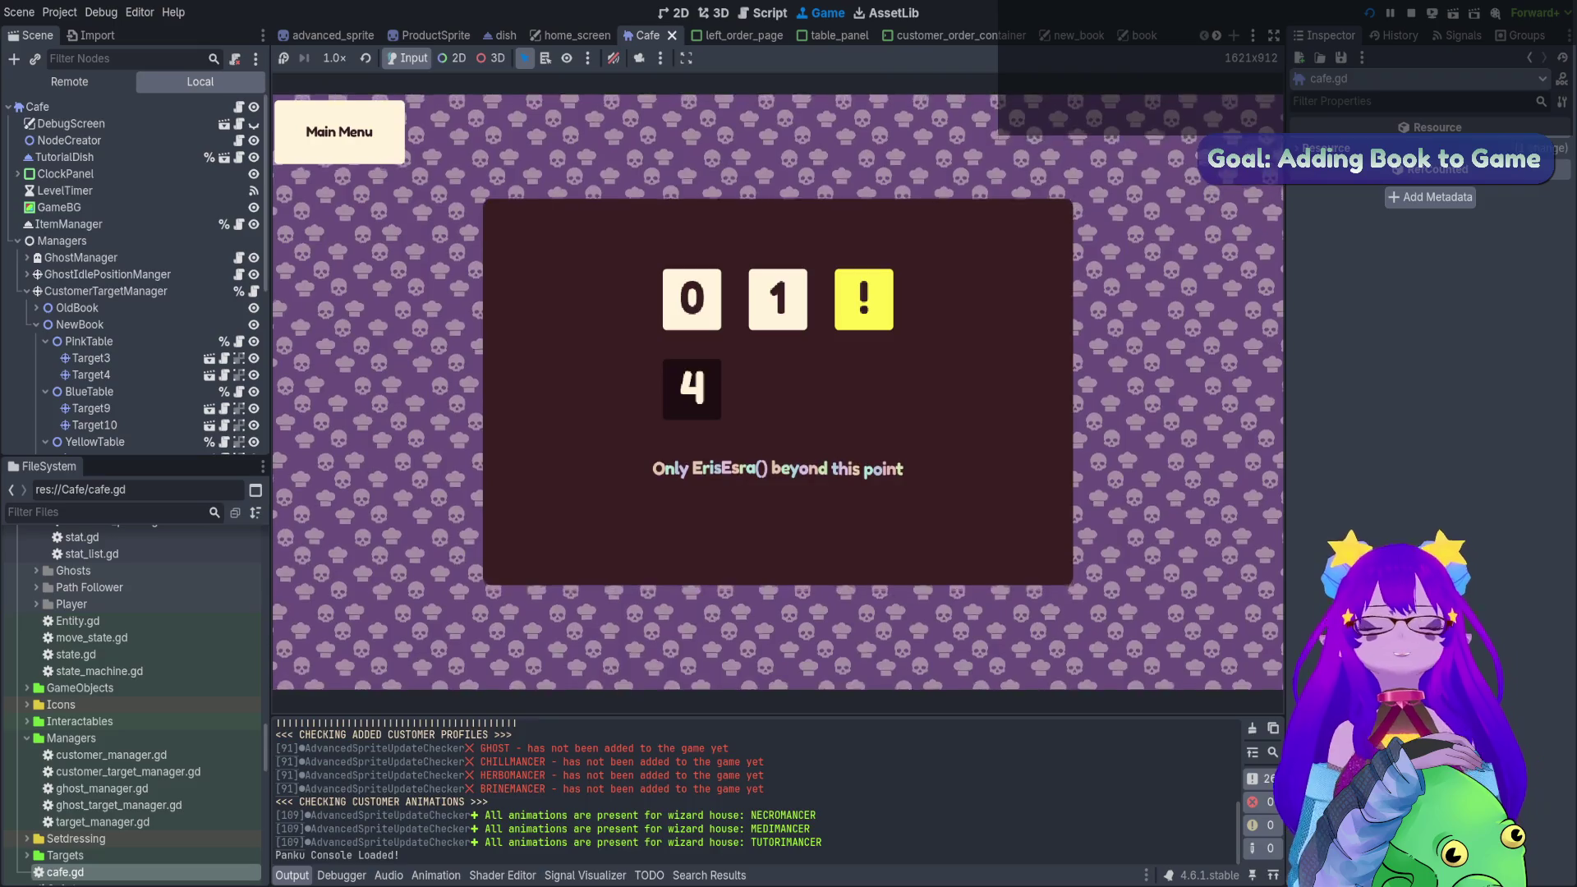
Start a café level and spawn a customer with the spawn cheat in the debug console
click(691, 388)
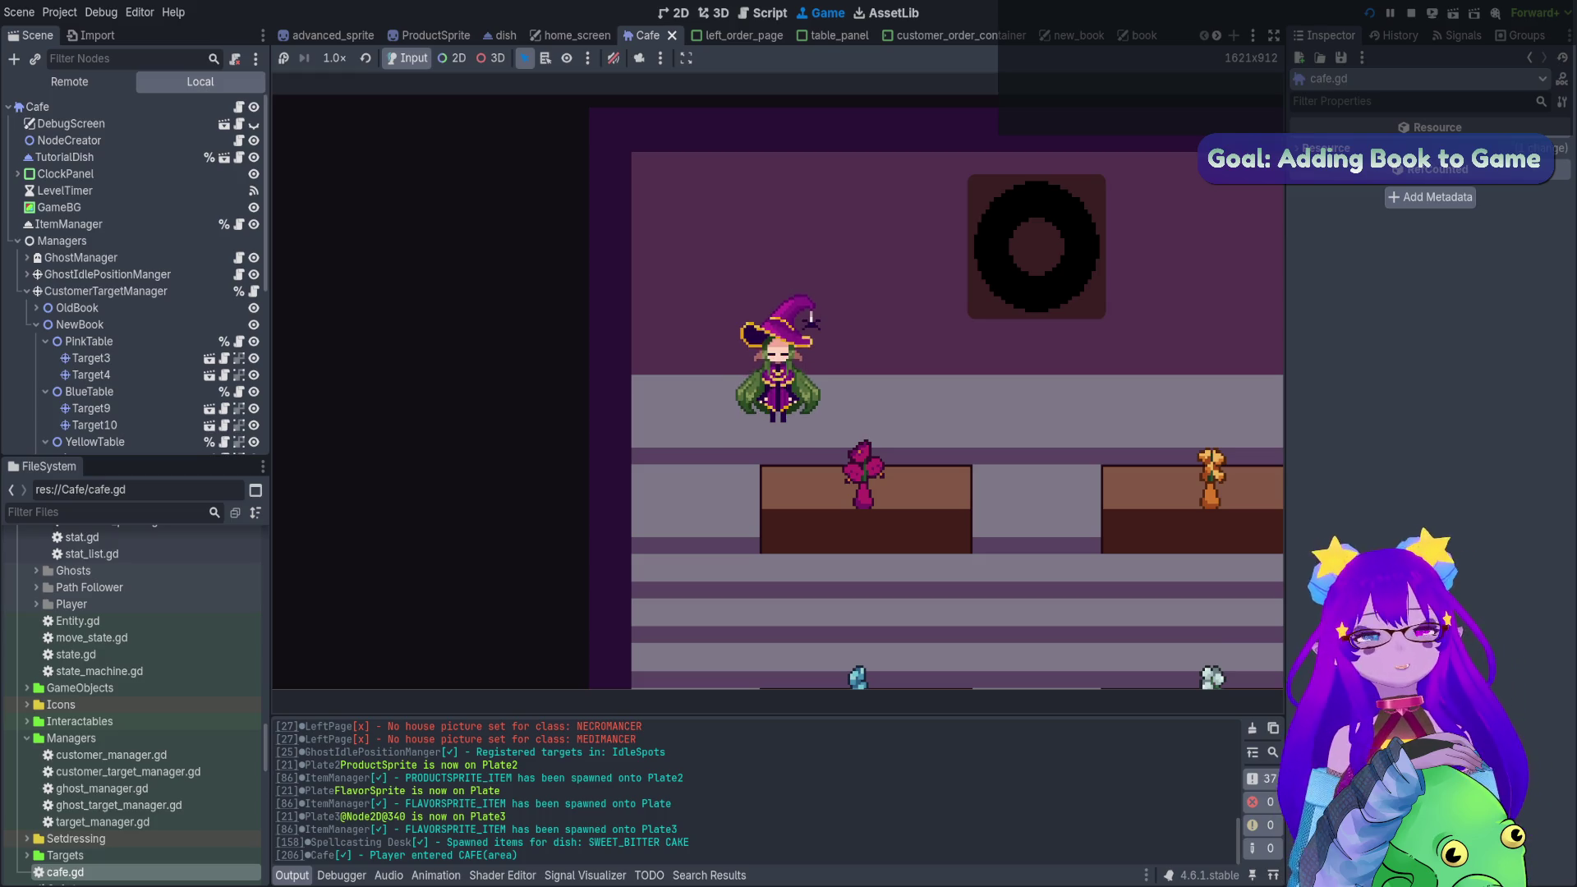
key(Tab)
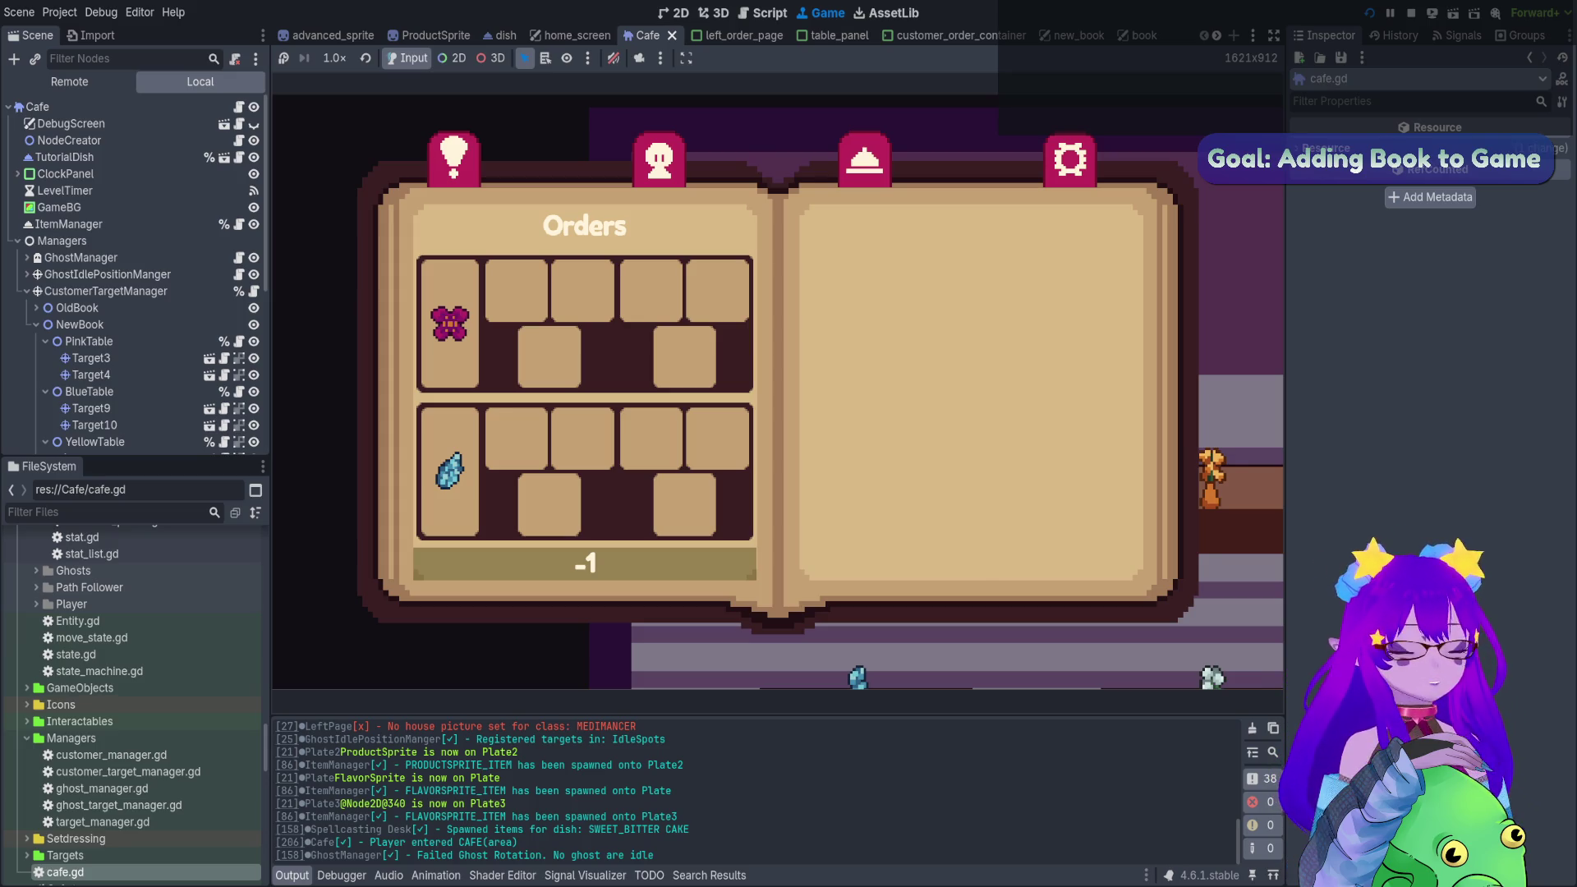
key(grave)
key(grave)
key(grave)
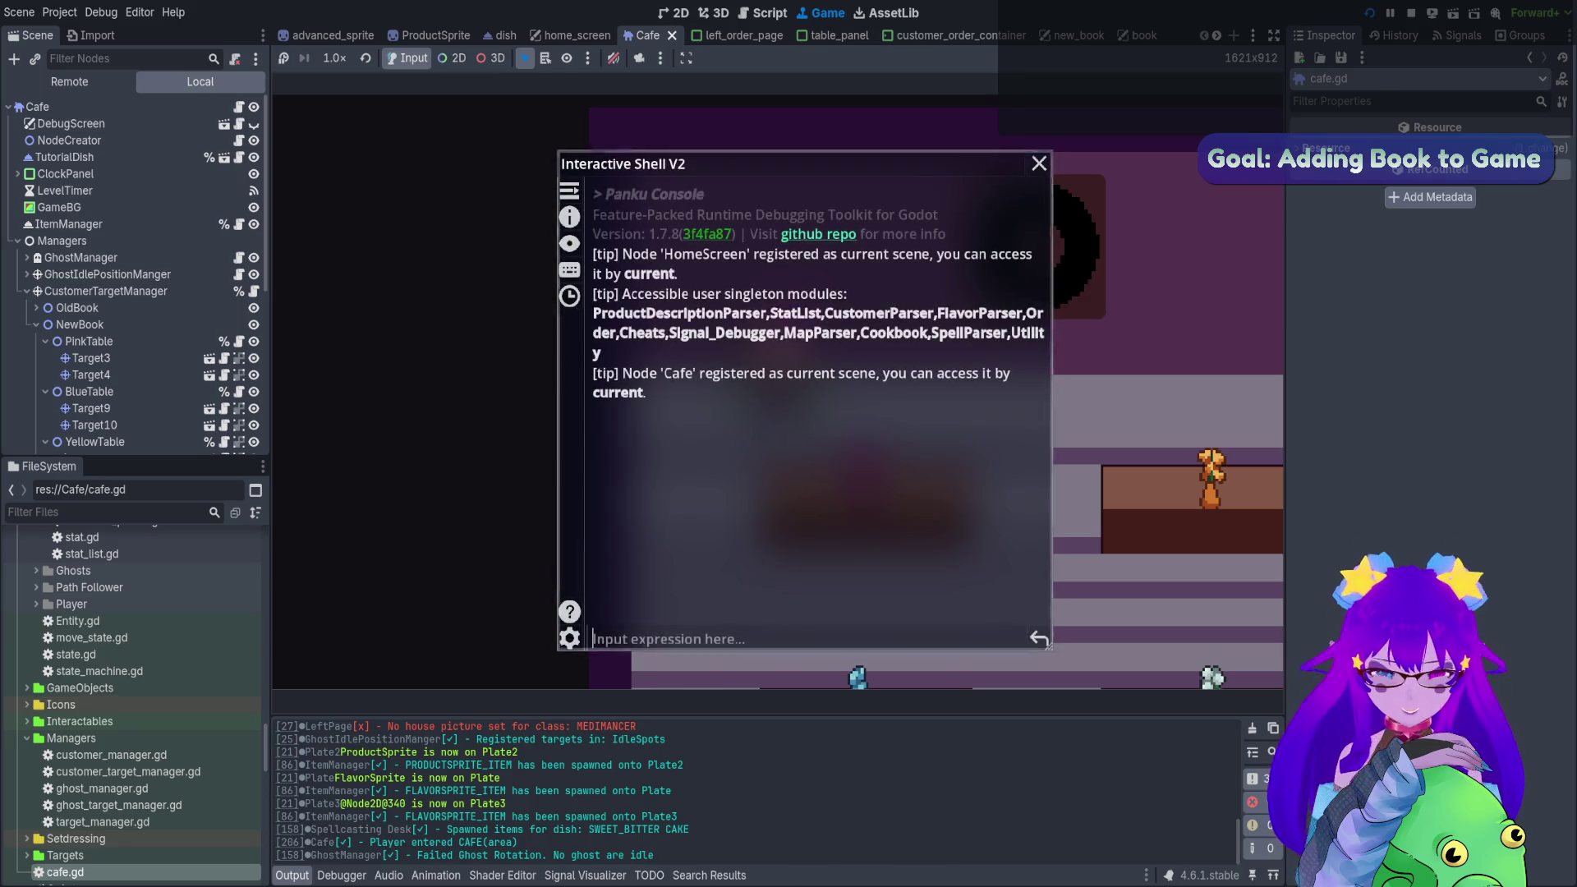
text(spawn)
key(Tab)
key(Tab)
key(Tab)
key(Tab)
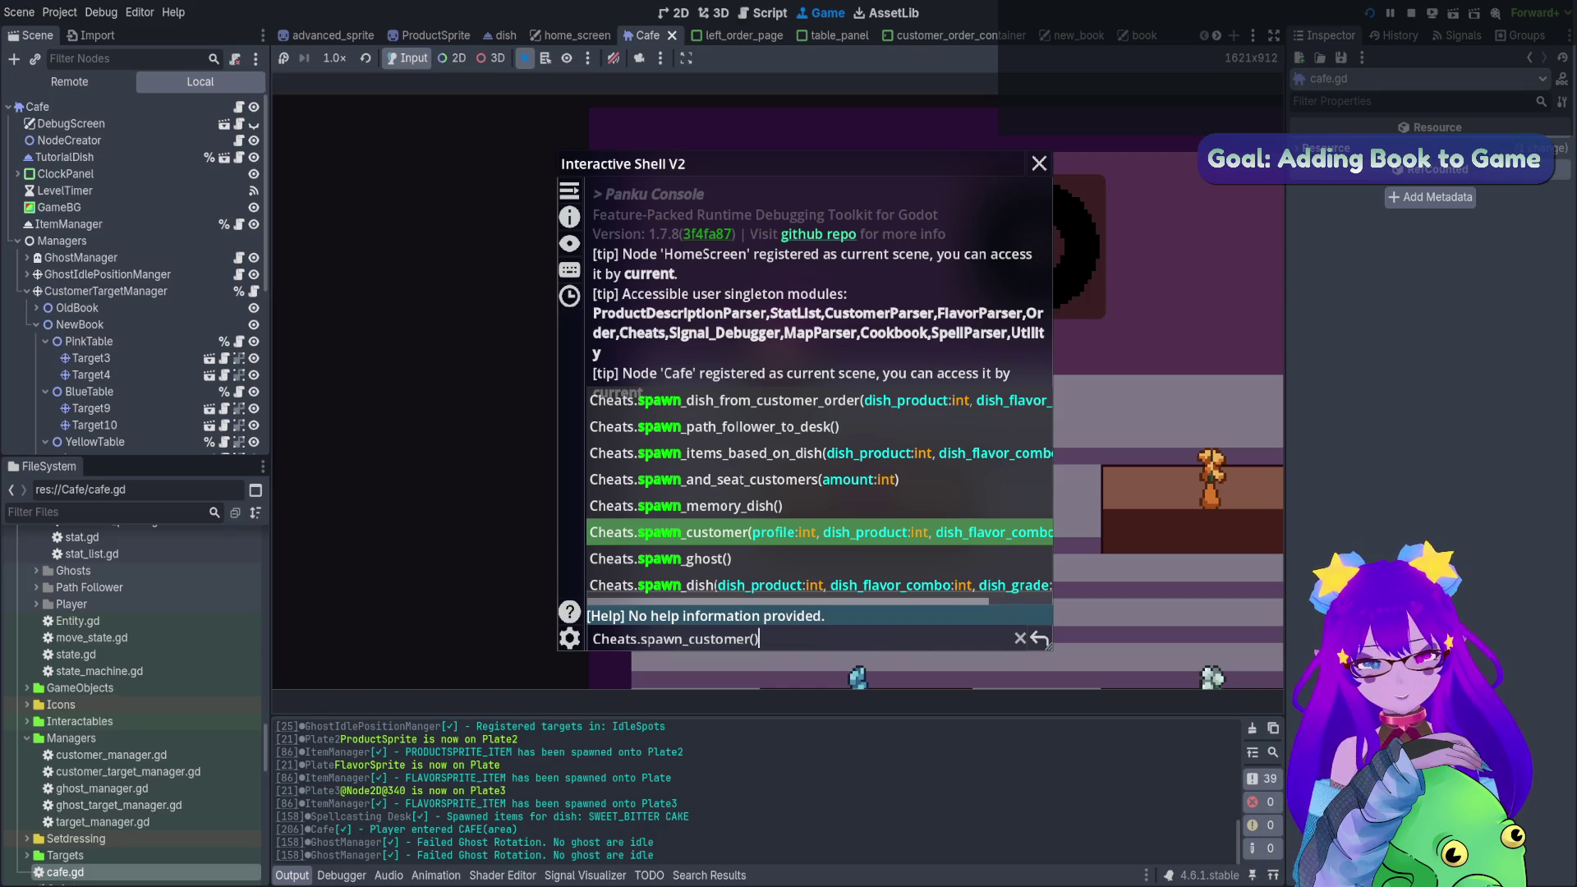
key(Return)
key(grave)
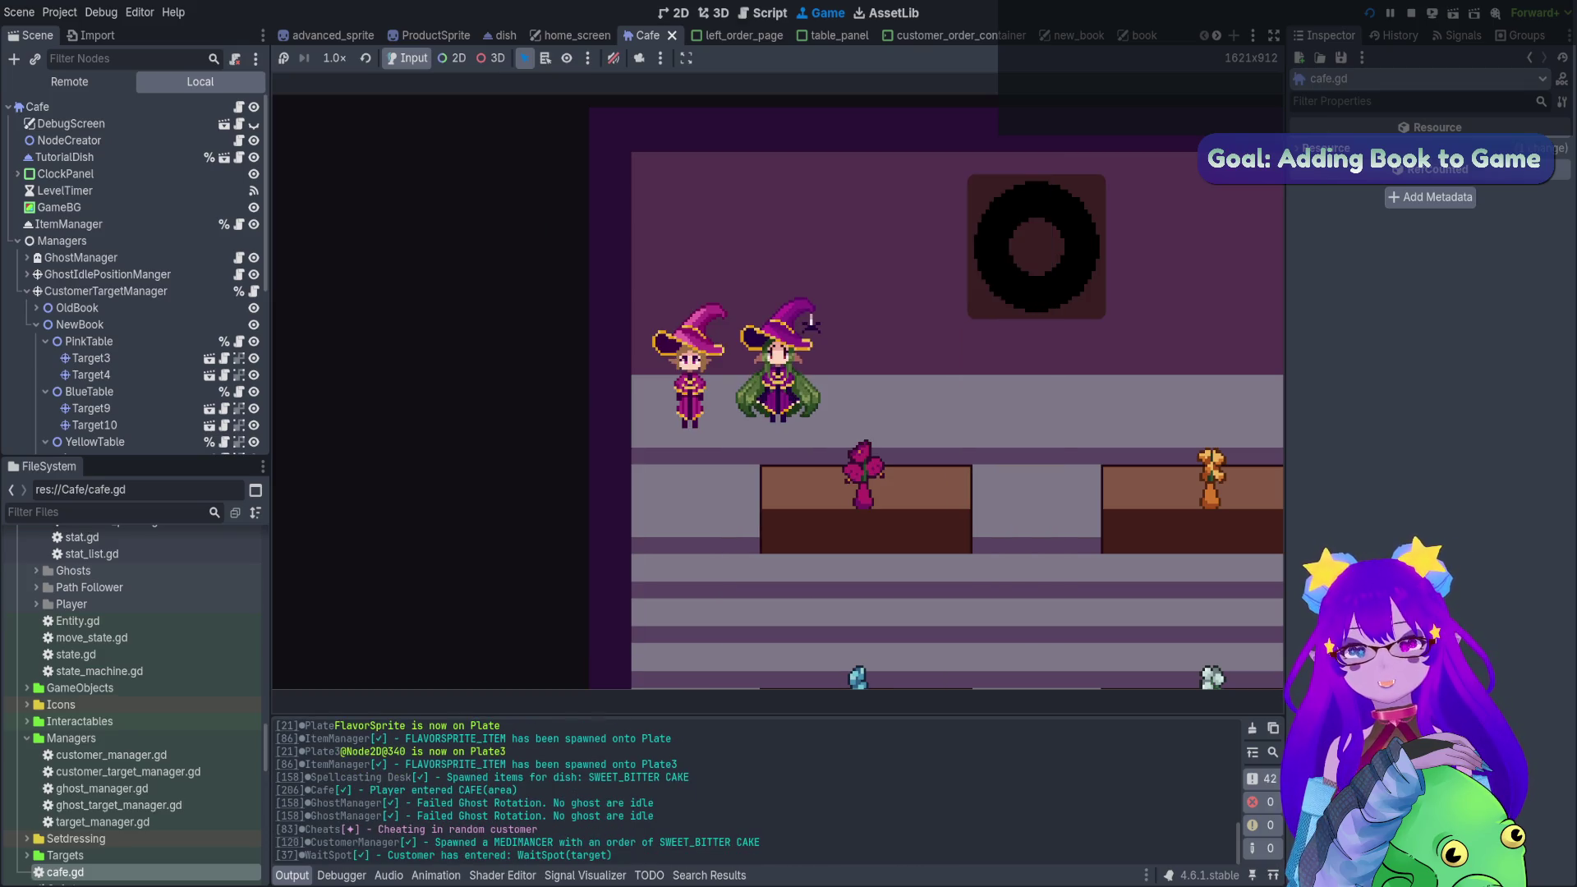
key(Tab)
key(Tab)
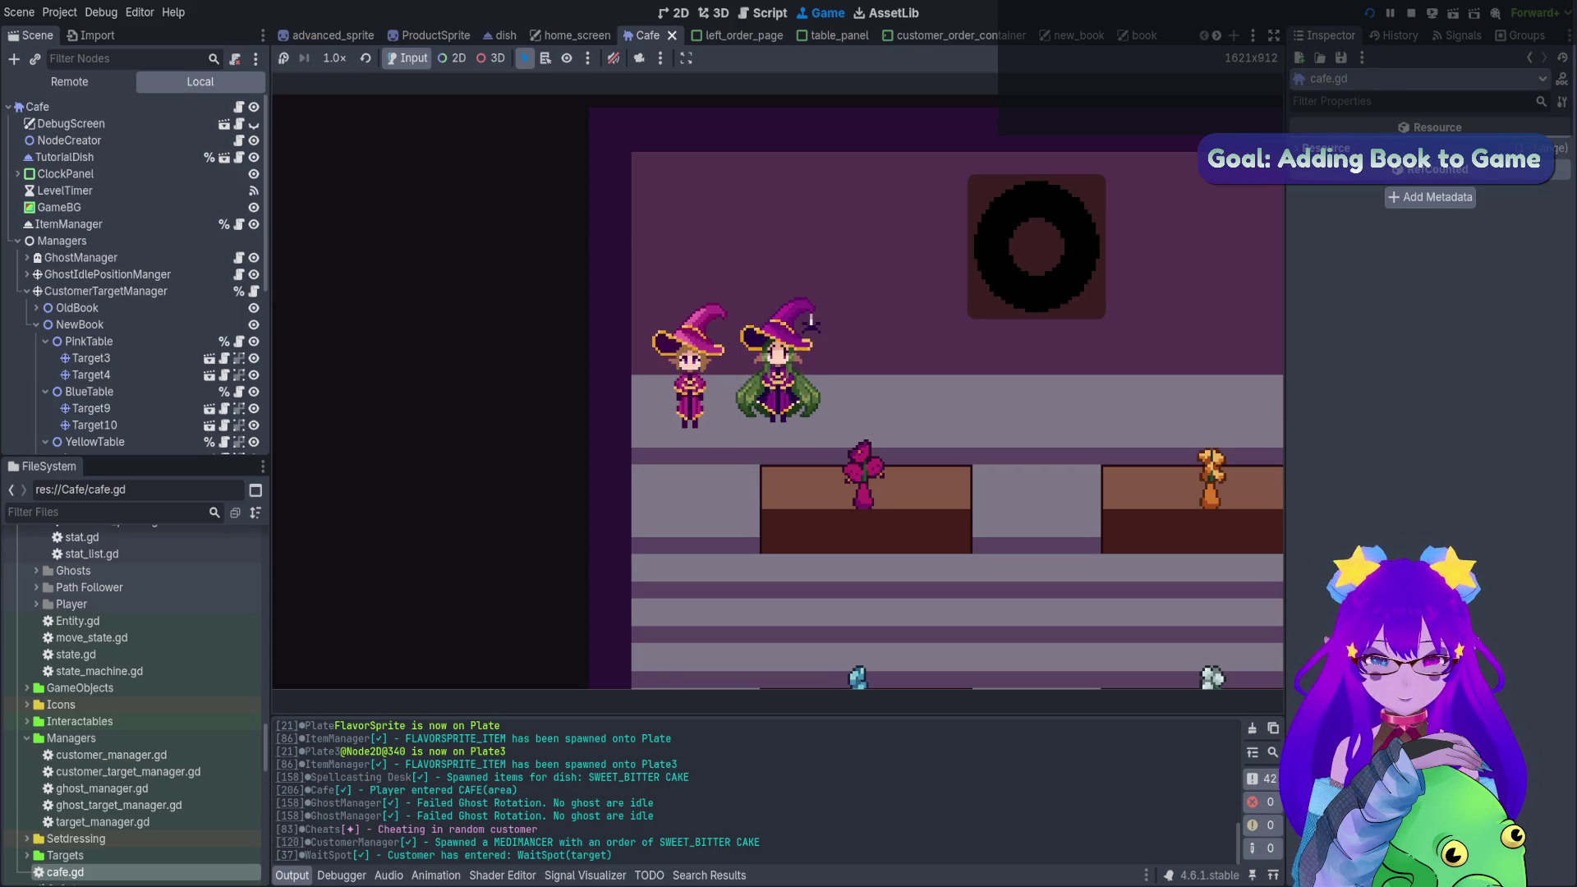
Seat the customer, check the Orders book, pause the game, and open the invalid-seat error's source
key(Left)
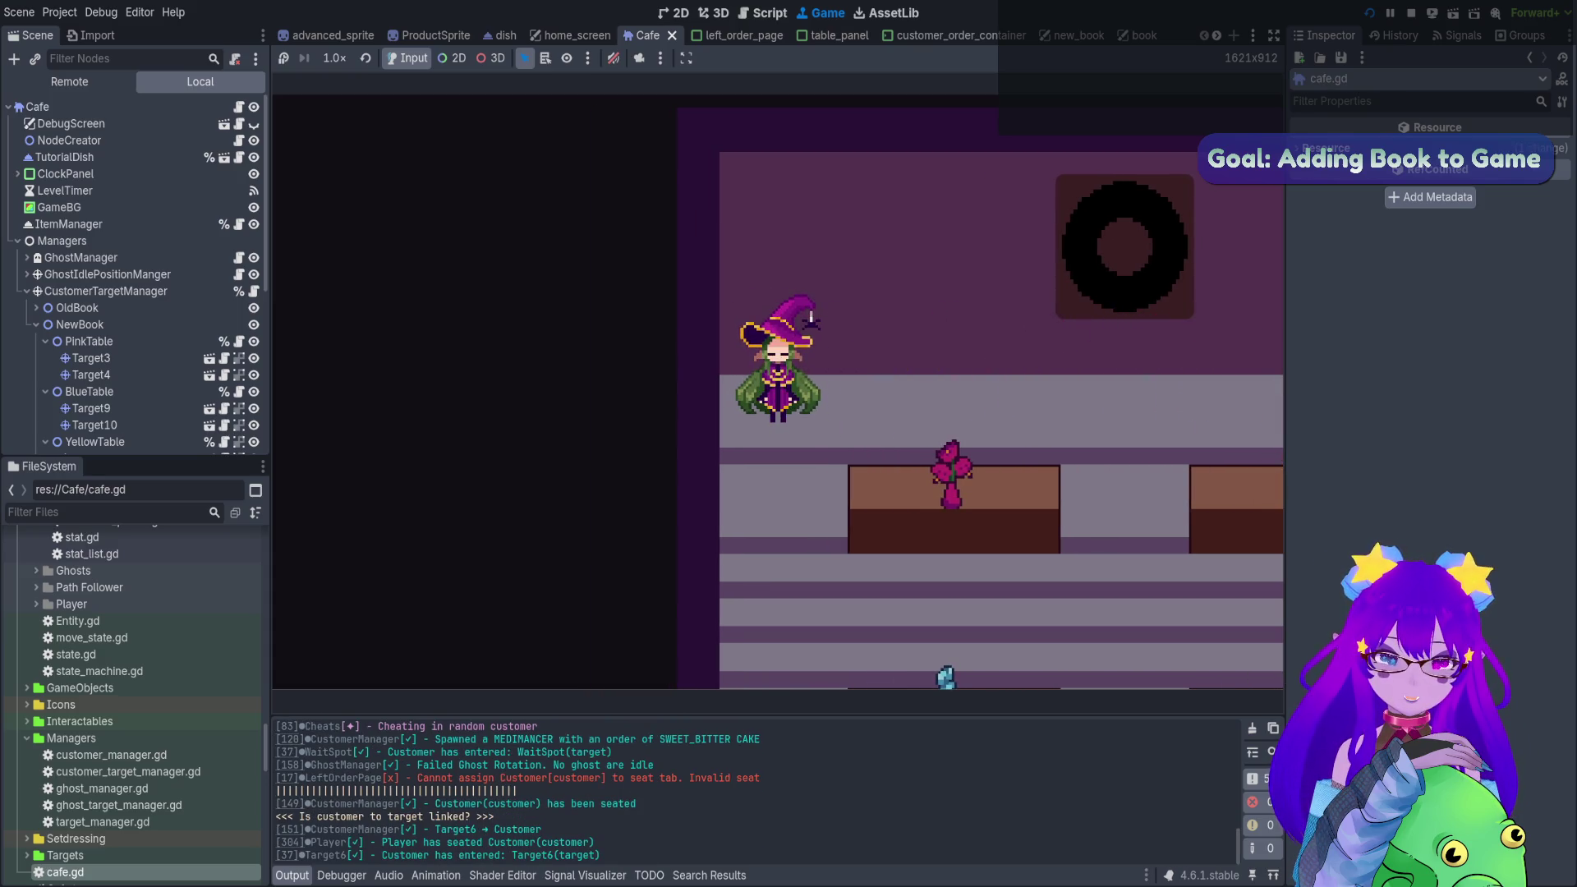
key(Right)
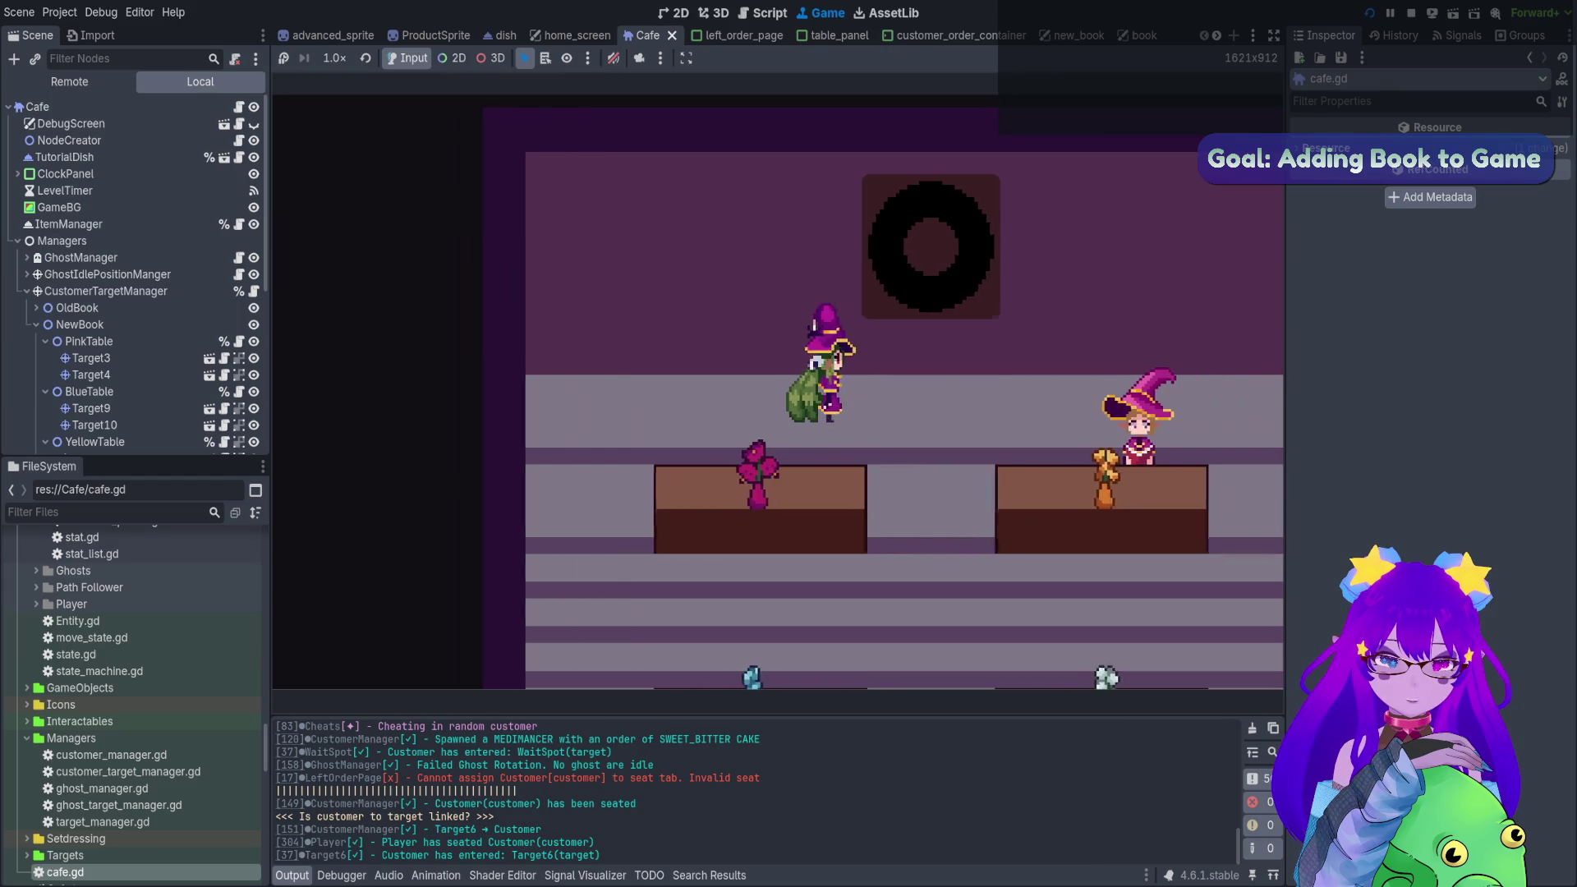
key(Right)
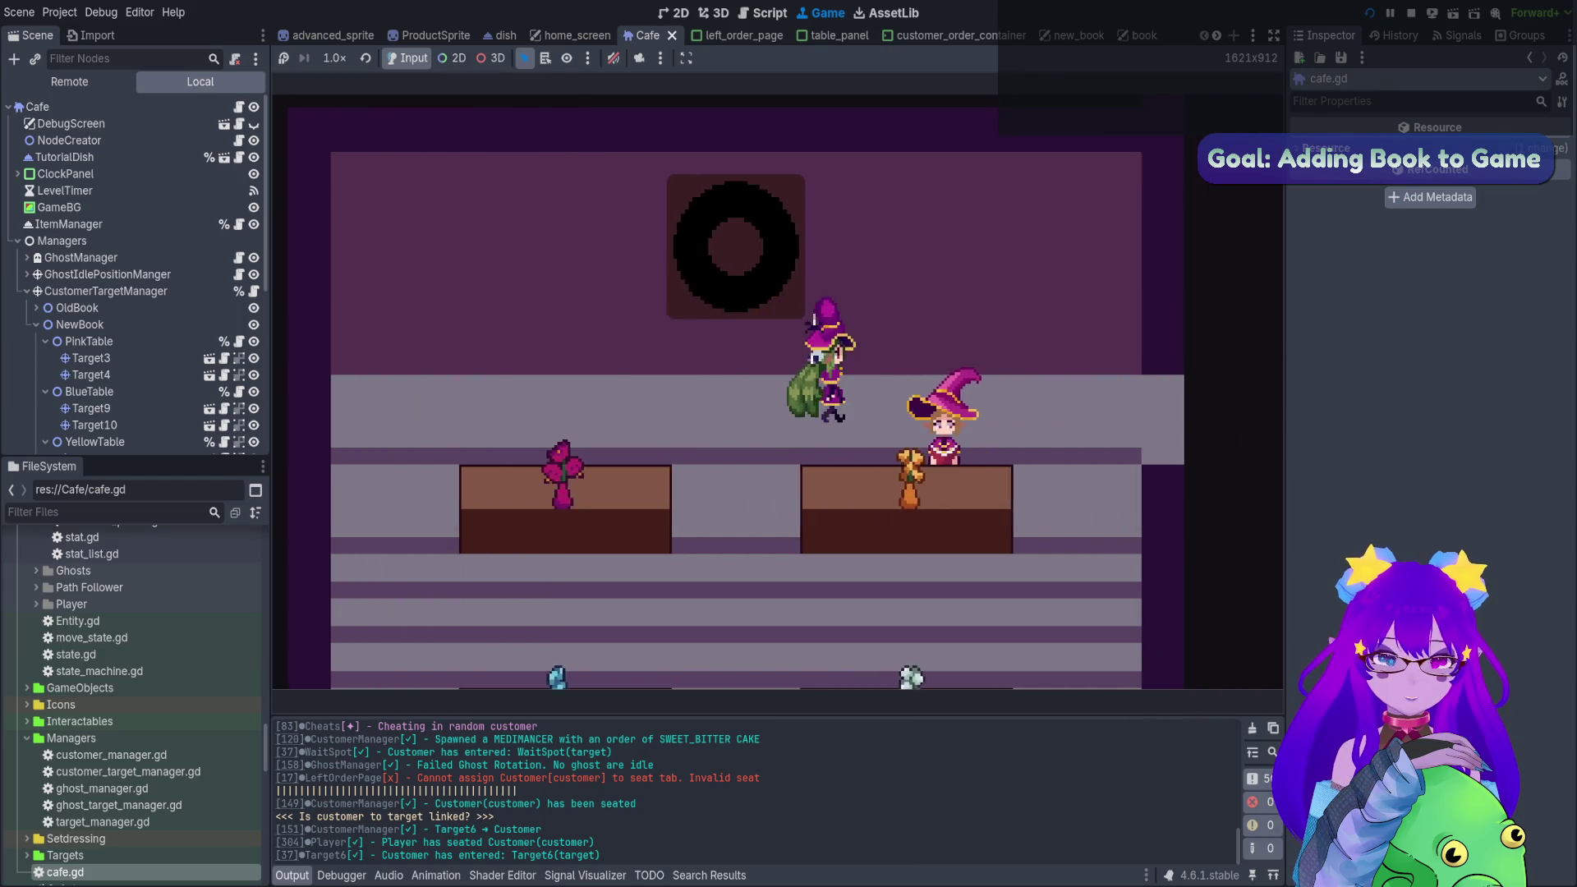
key(space)
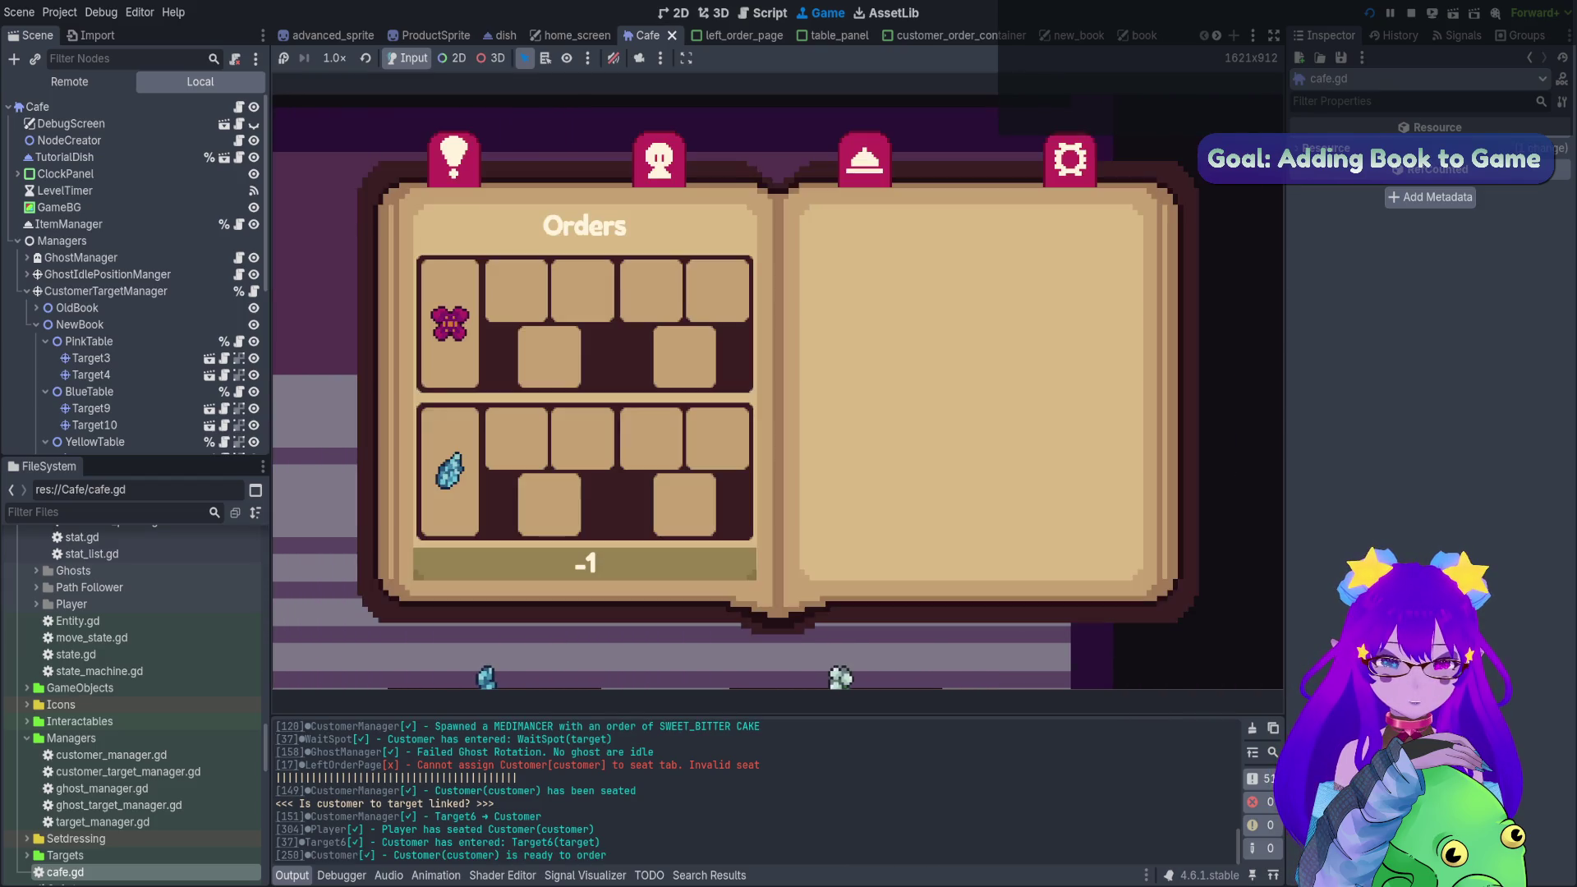
key(space)
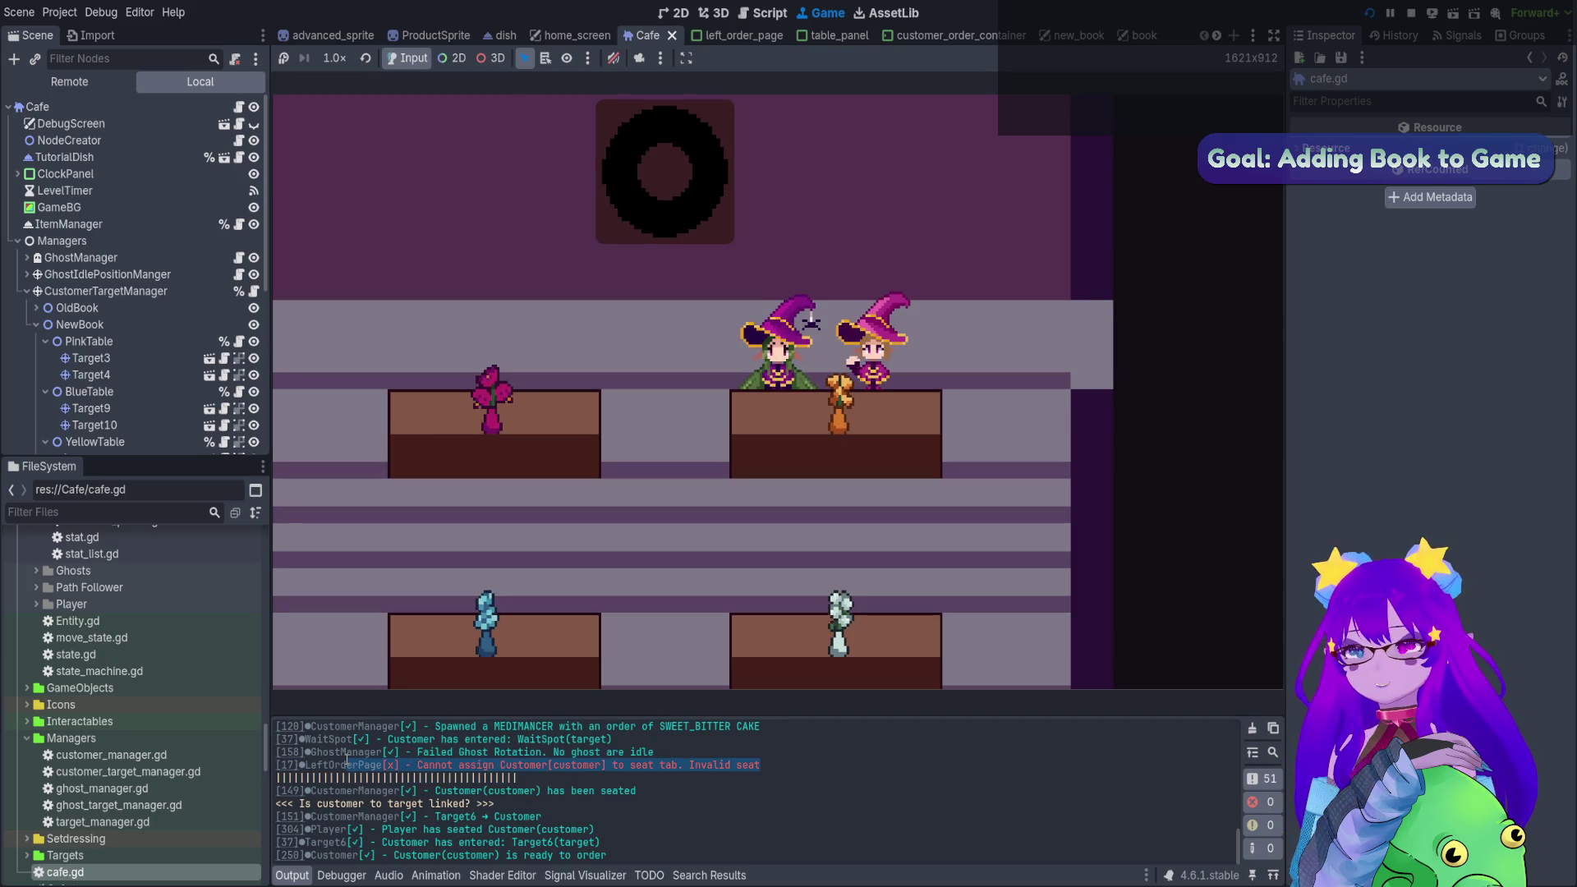
click(373, 769)
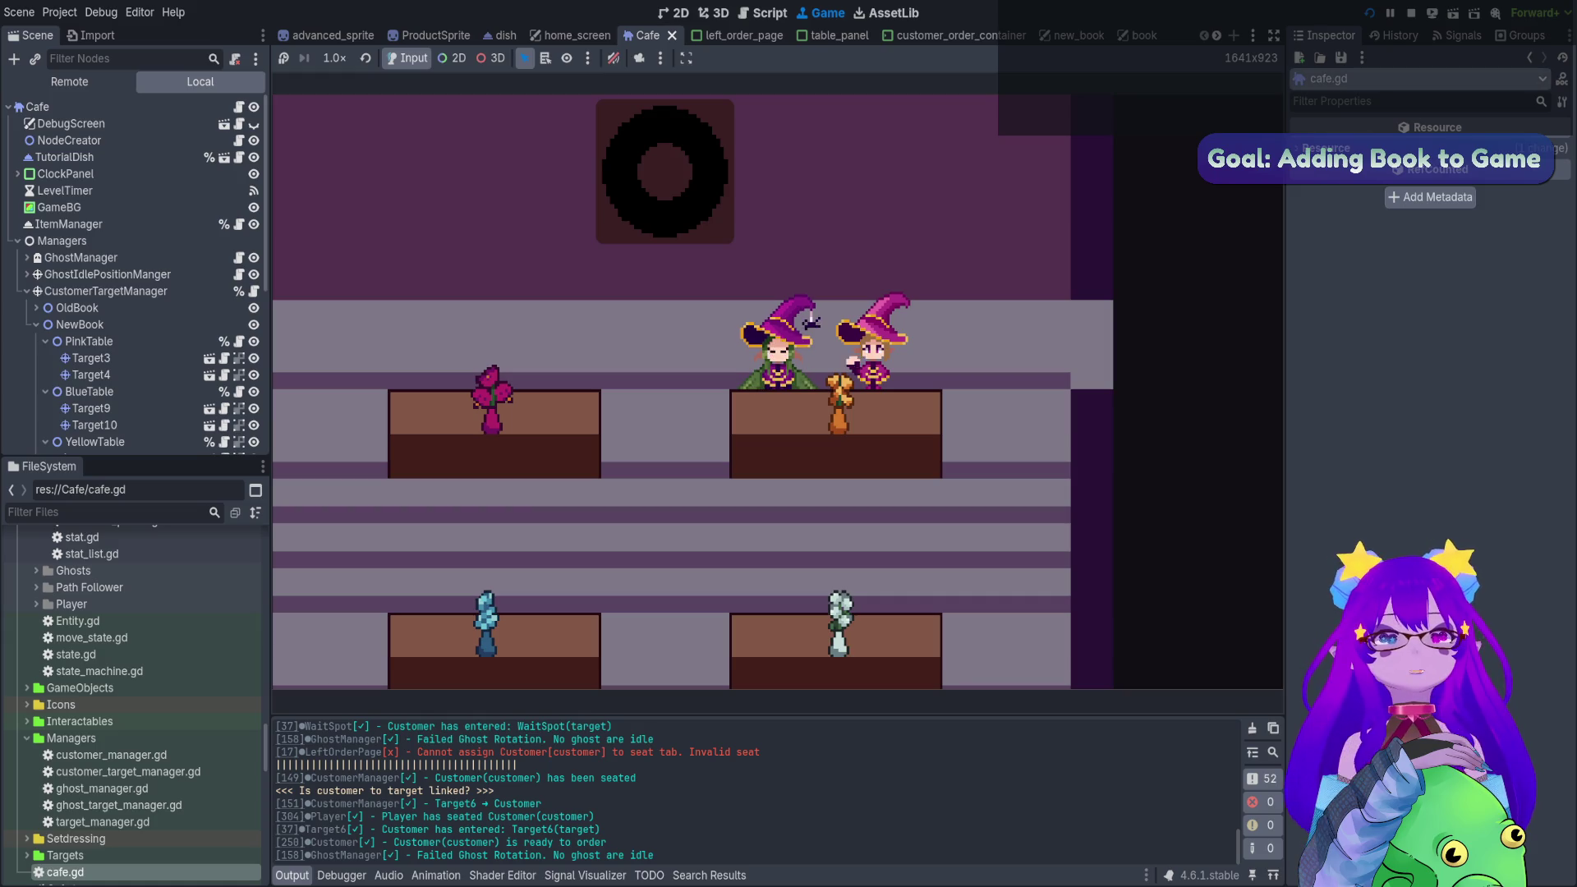
key(F7)
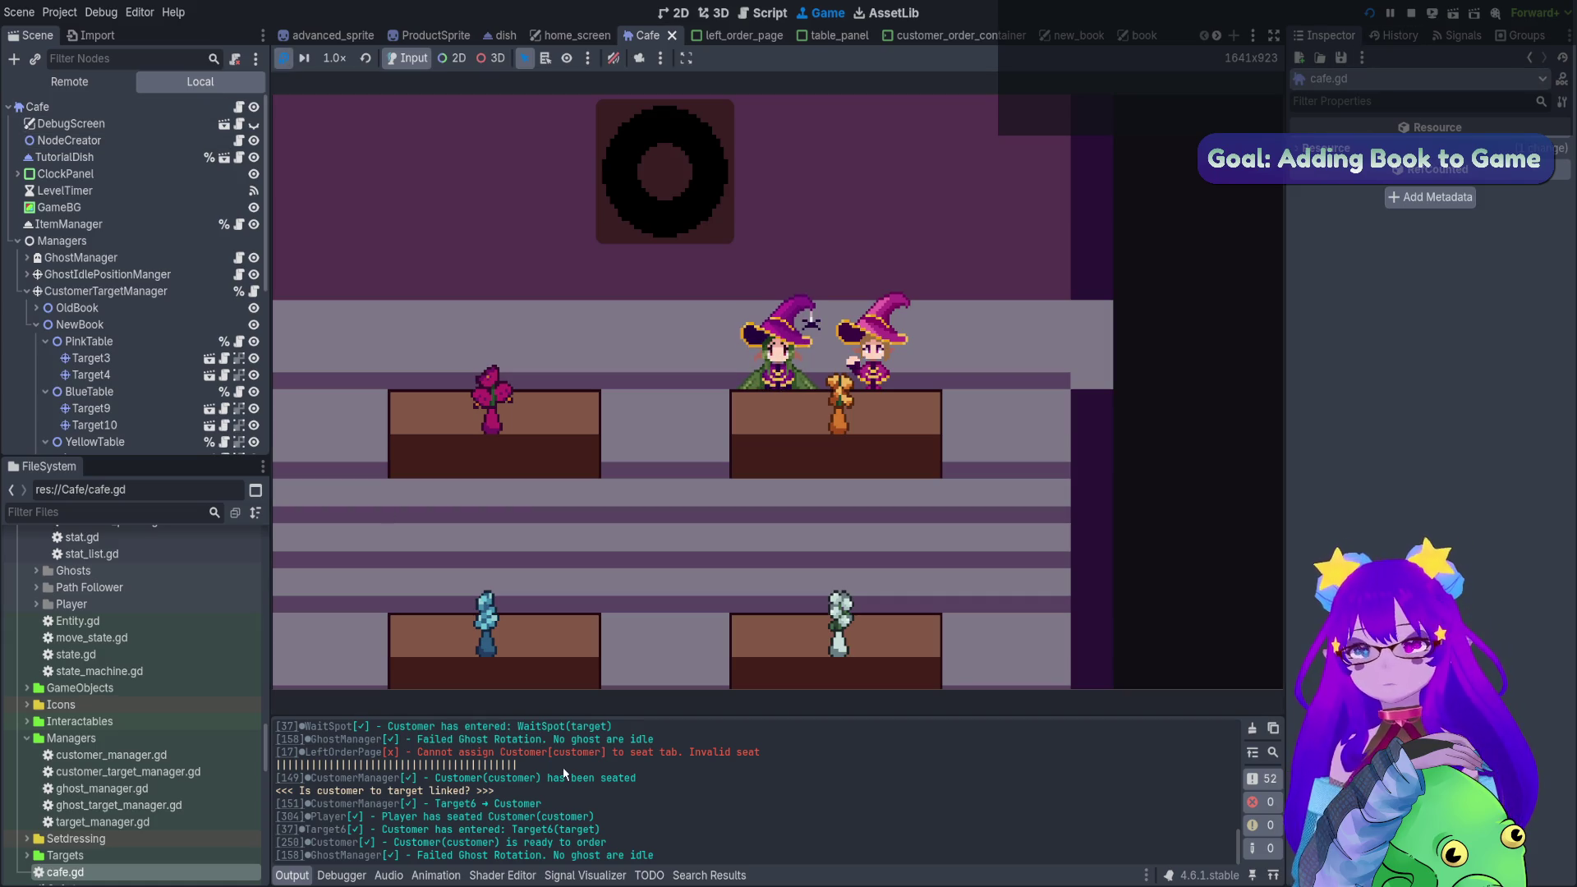
scroll(562, 754, up, 1)
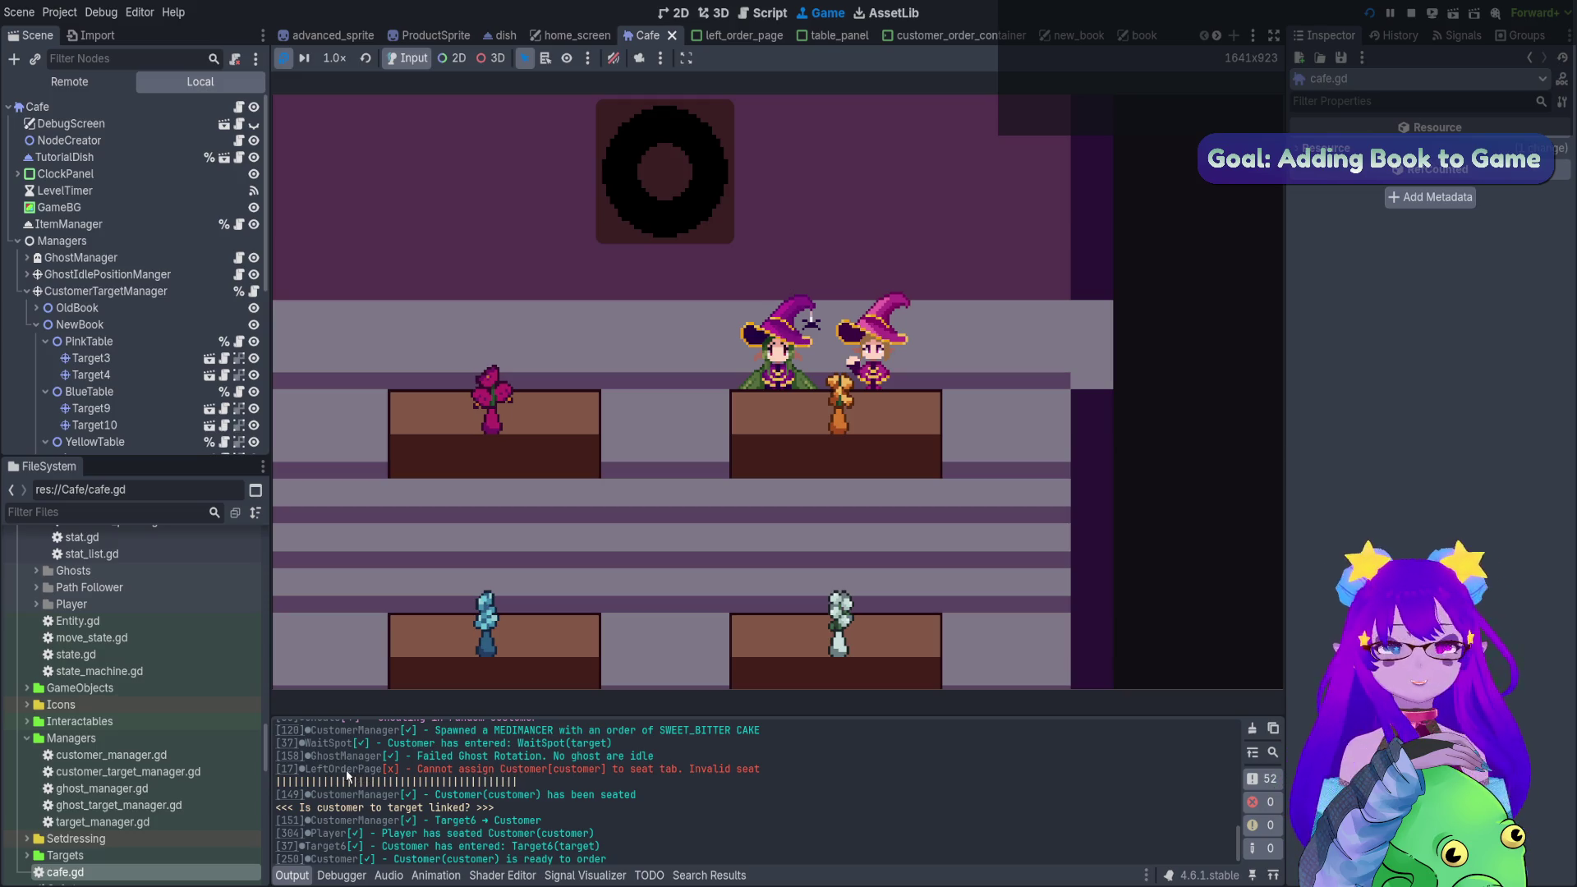
click(285, 772)
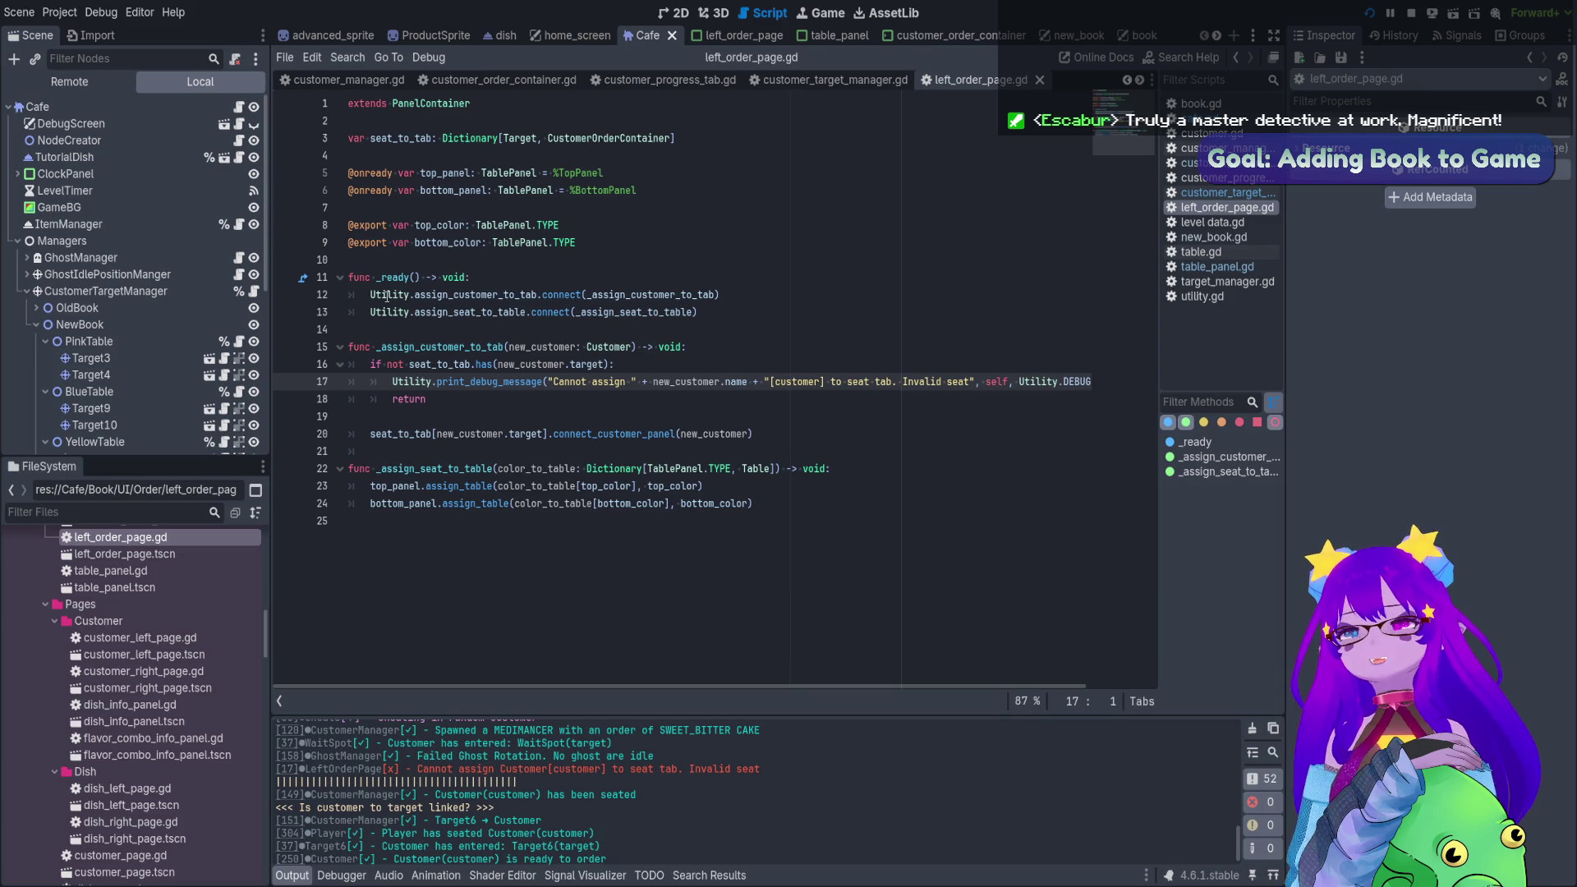
Highlight seat_to_tab and _assign_customer_to_tab in left_order_page.gd, then jump to assign_customer_to_tab in utility.gd
double_click(401, 433)
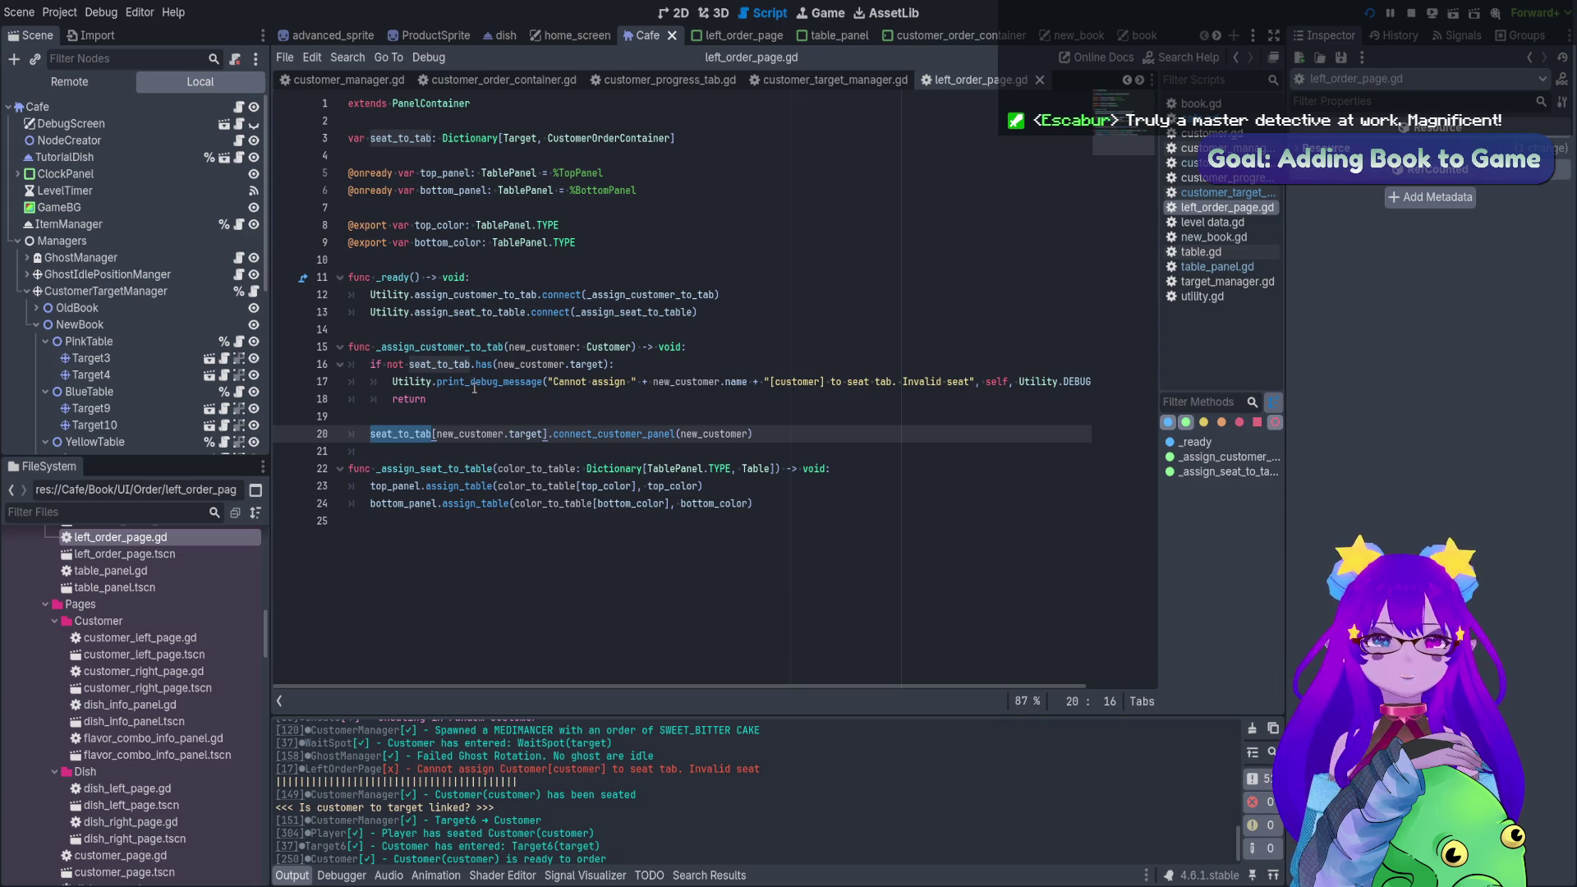
double_click(467, 345)
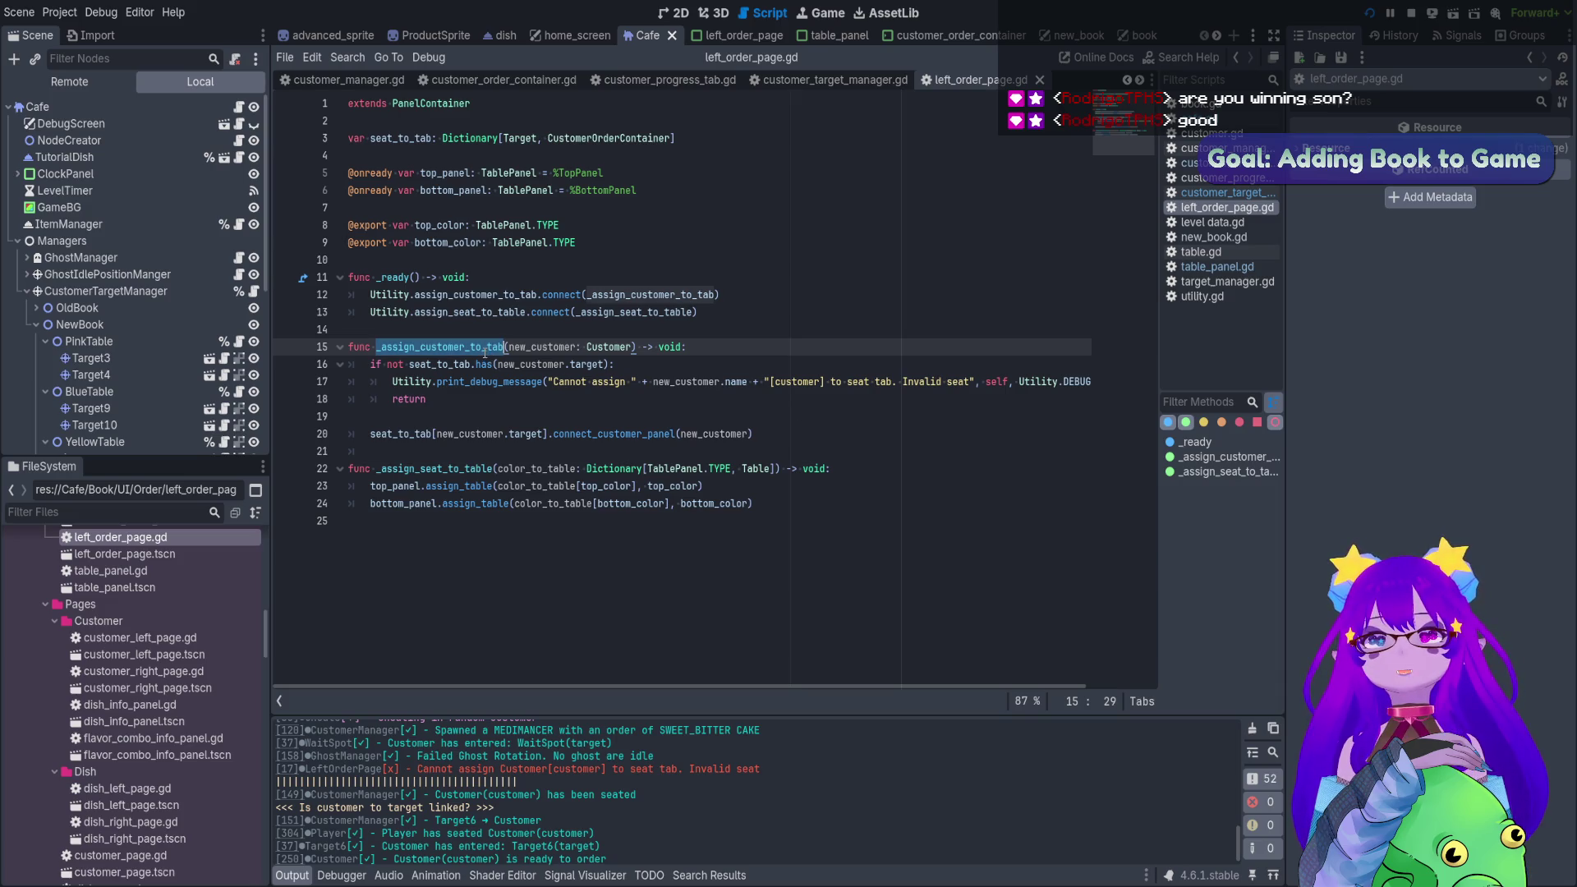
ctrl+click(522, 294)
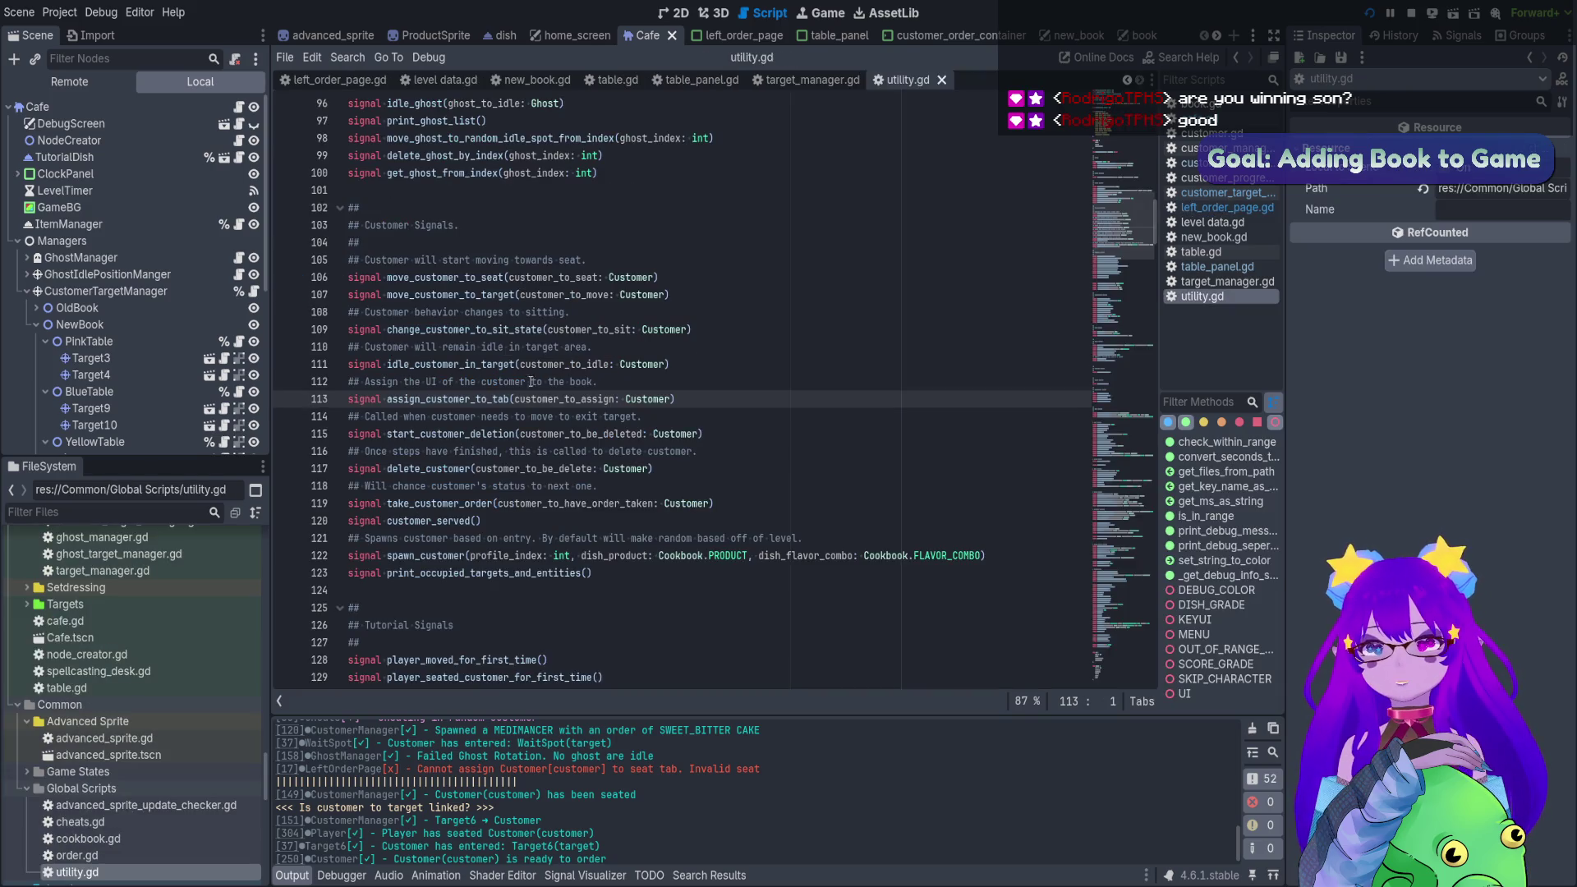
Search the project for assign_customer_to_tab and open its book.gd and customer_manager.gd results
double_click(441, 400)
key(ctrl+shift+f)
key(Return)
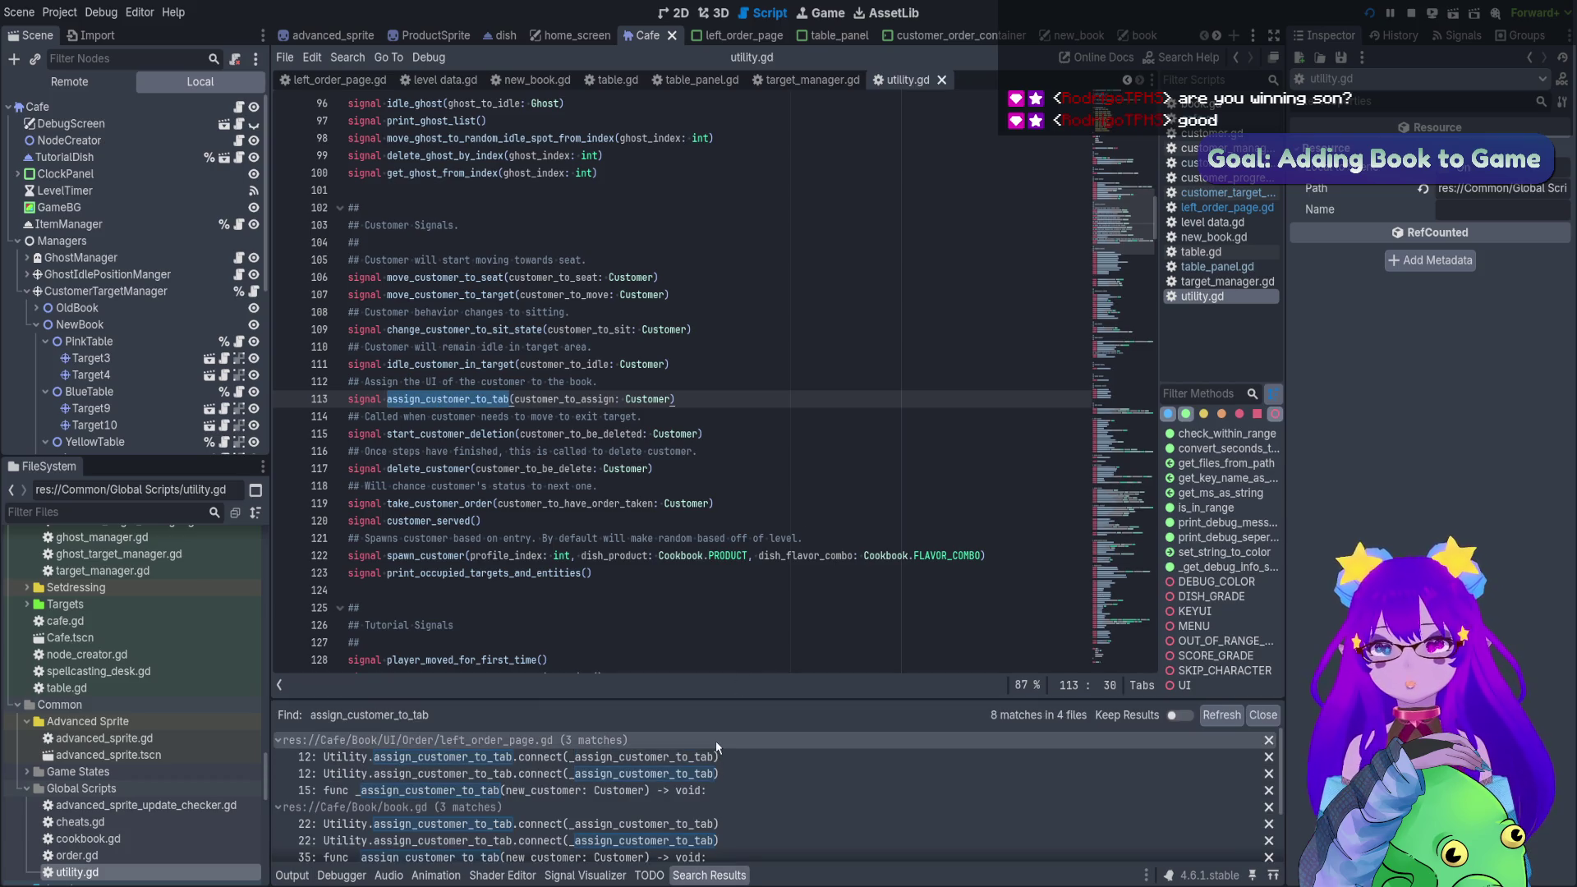
scroll(701, 803, down, 1)
scroll(704, 813, down, 2)
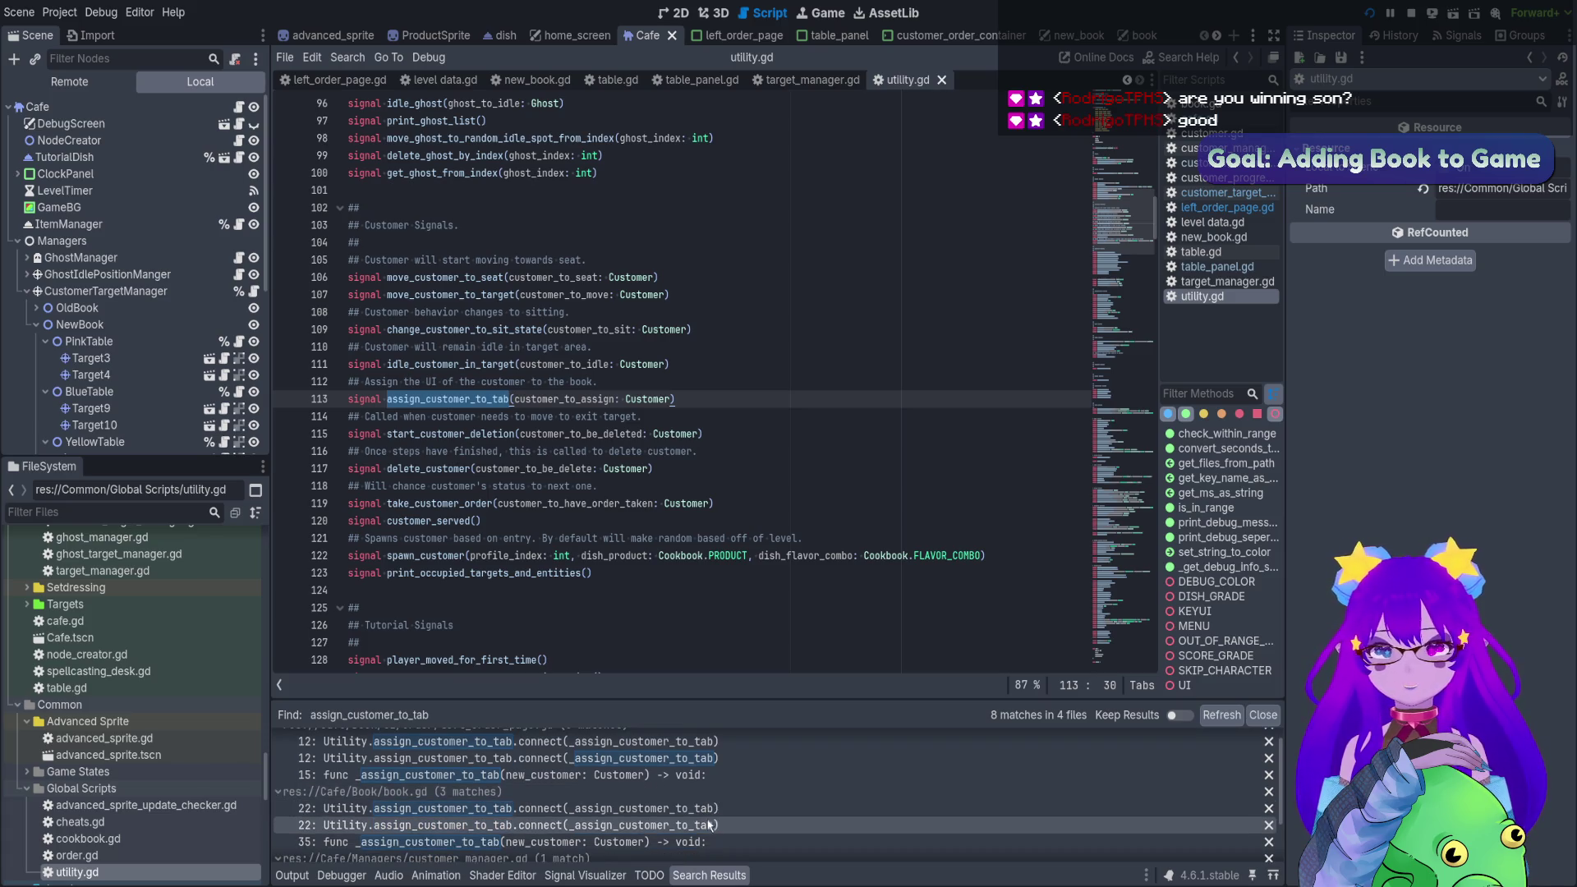
click(724, 776)
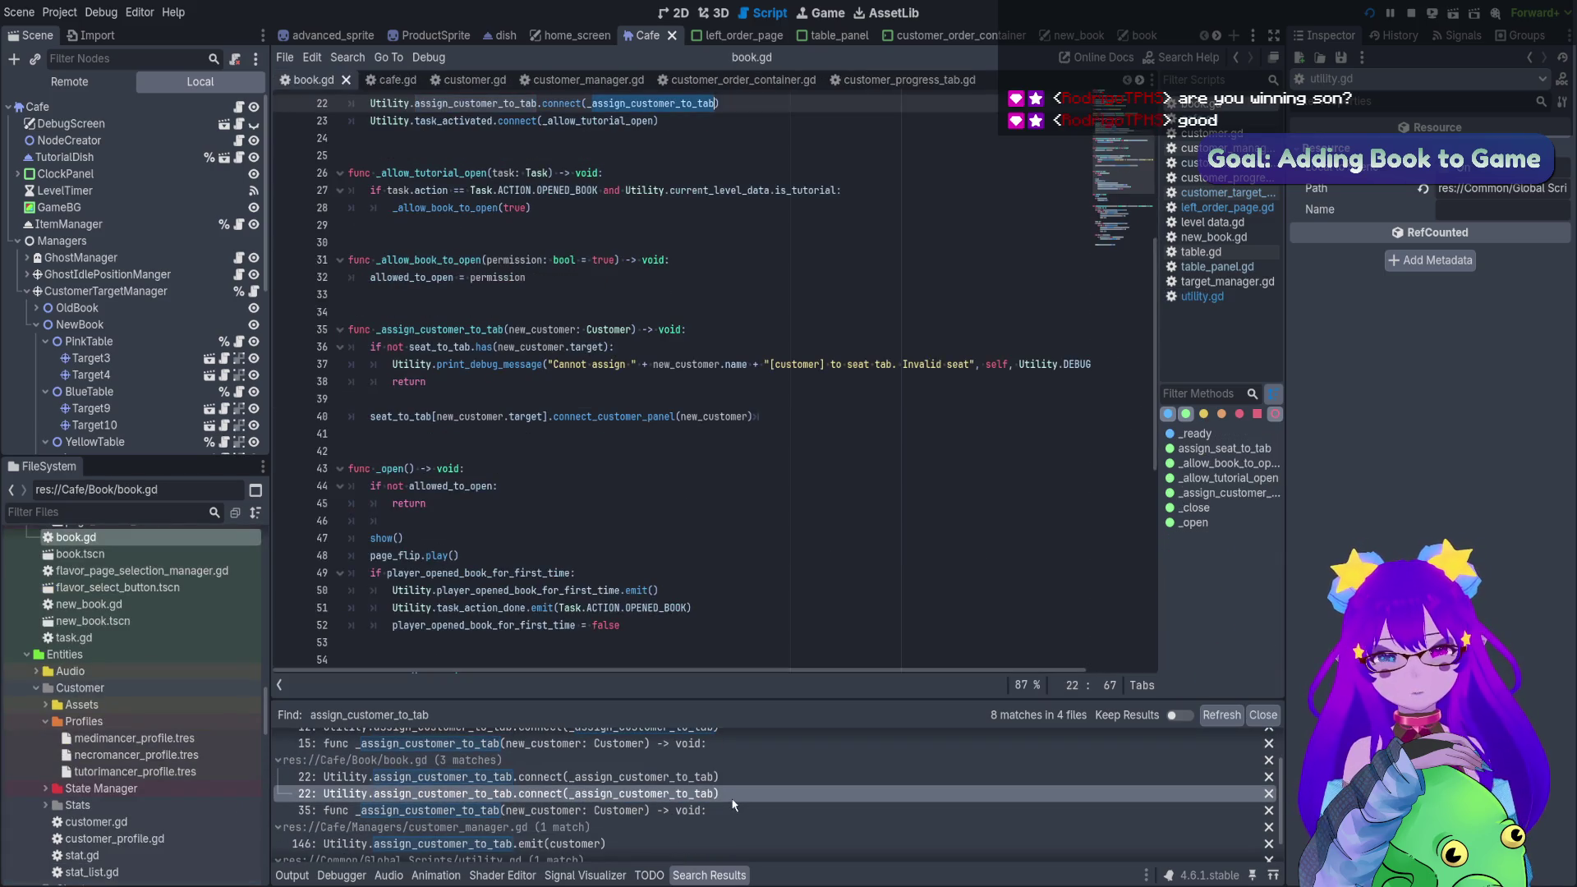
scroll(672, 780, down, 2)
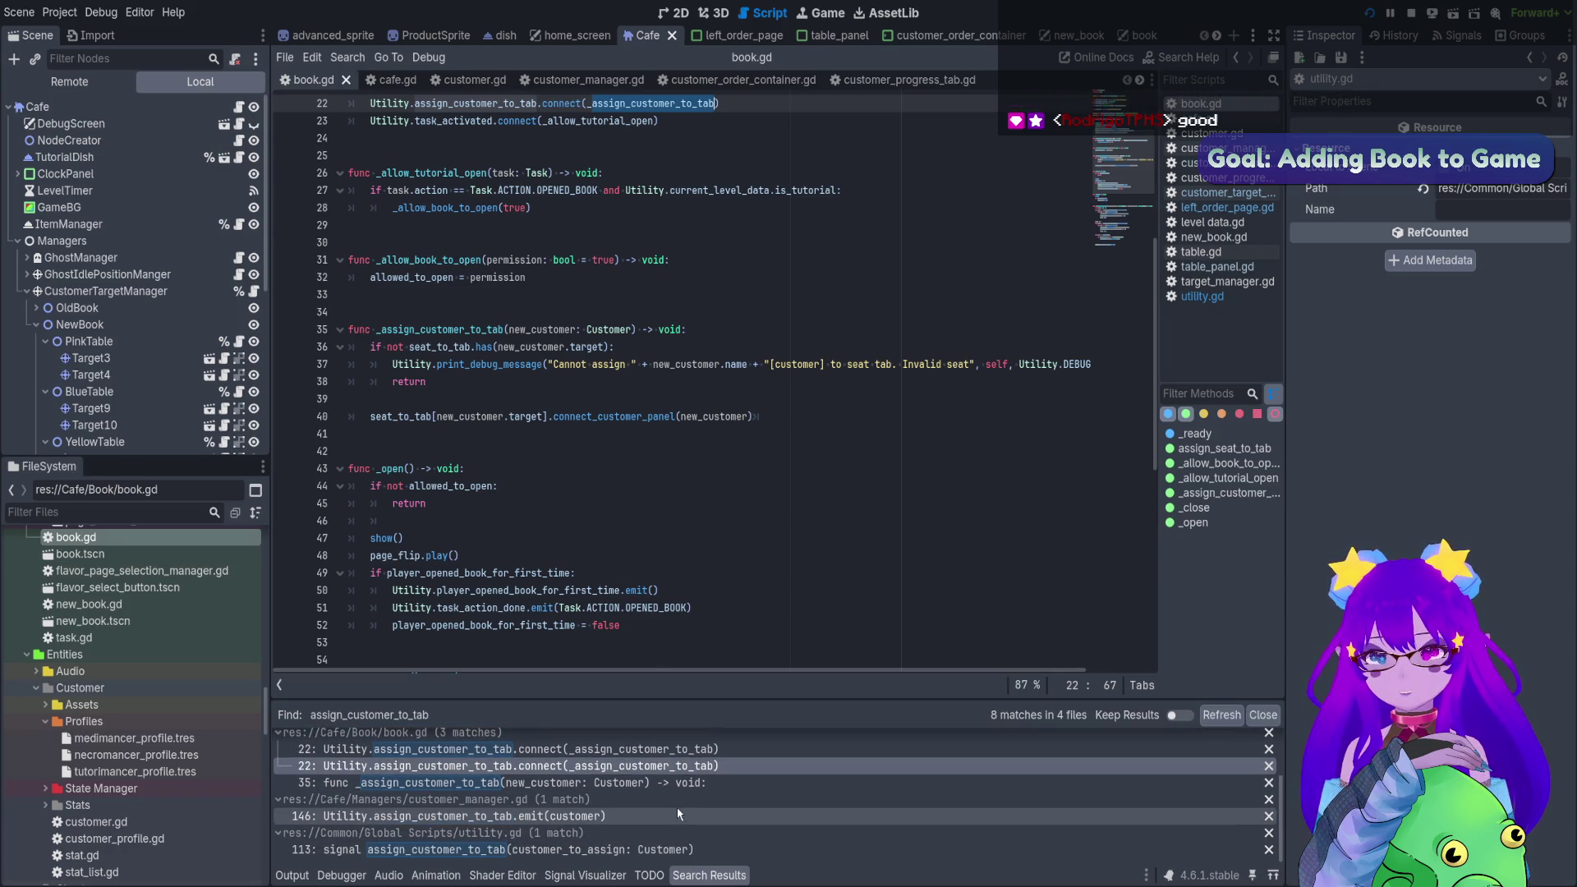
click(677, 810)
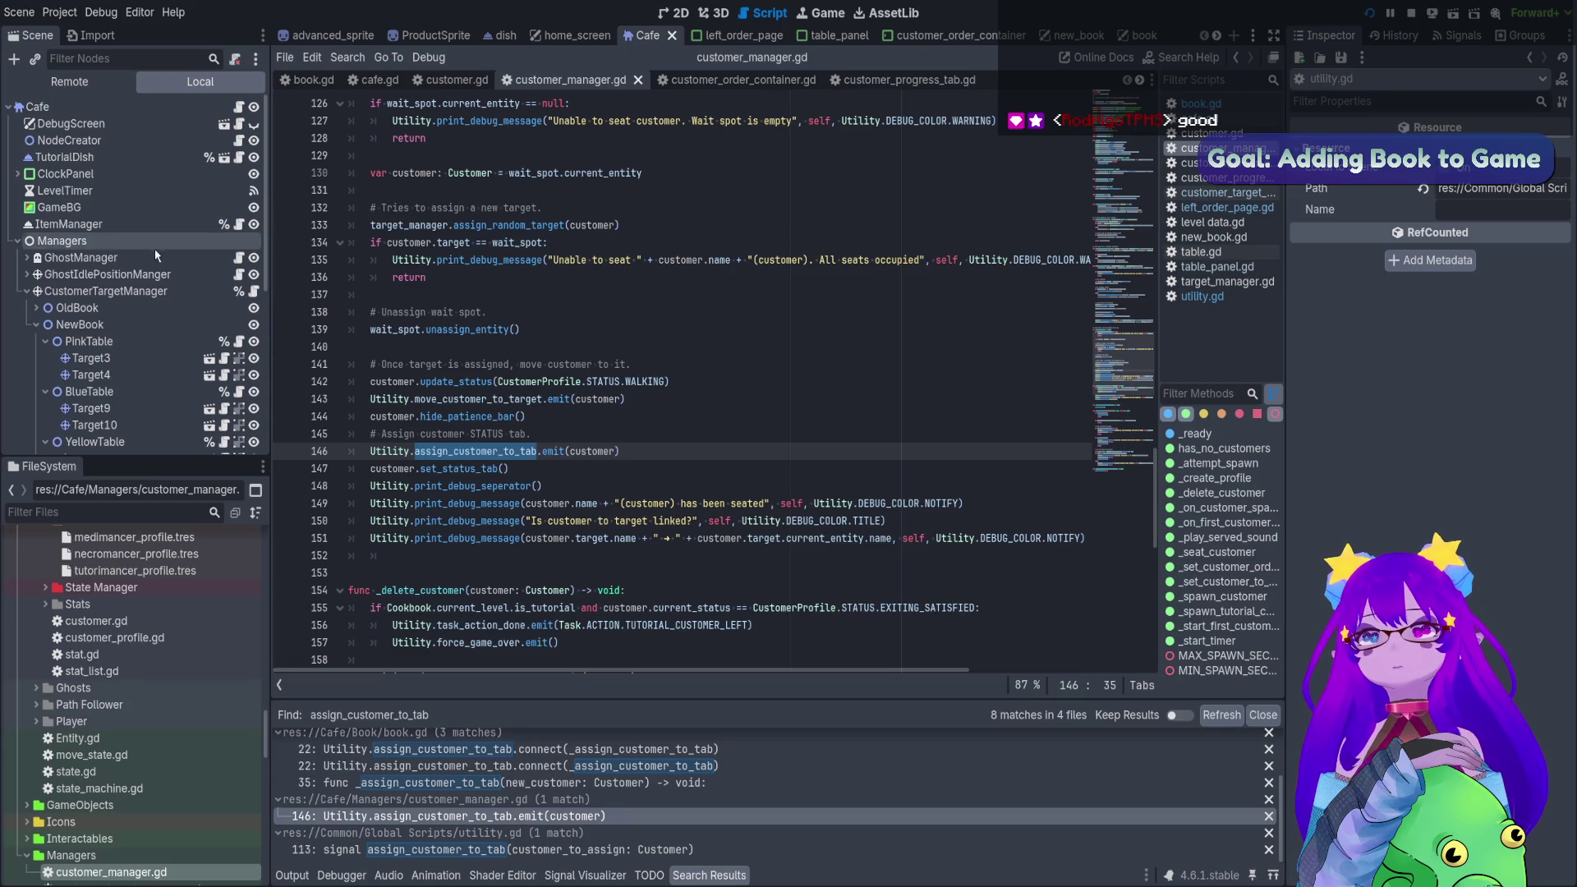
Collapse the CustomerTargetManager node and open its customer_target_manager.gd script
click(55, 293)
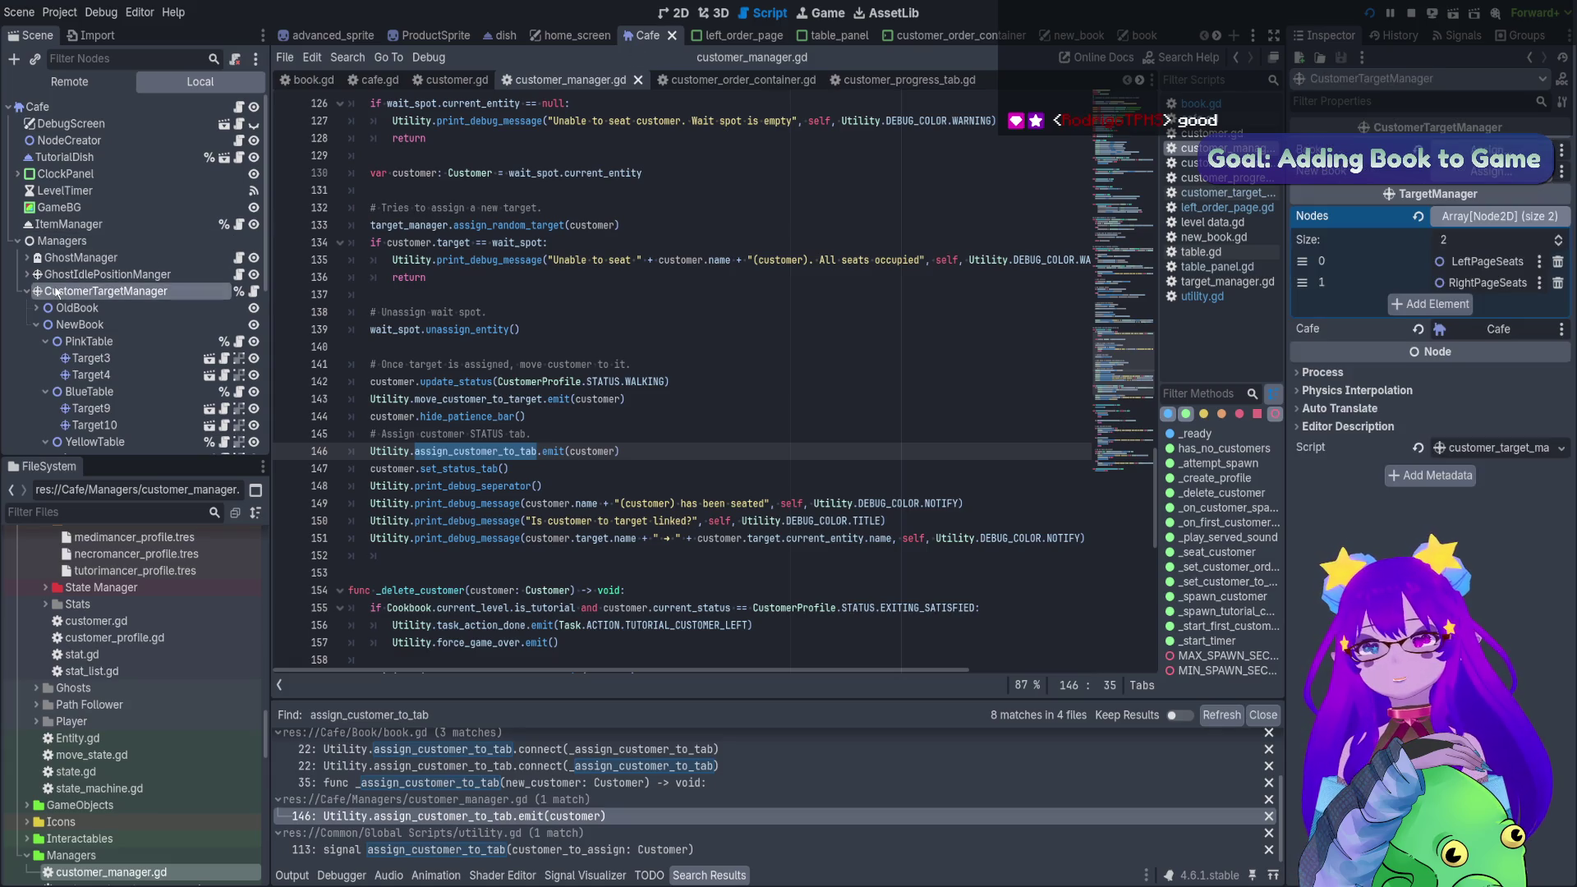
click(27, 292)
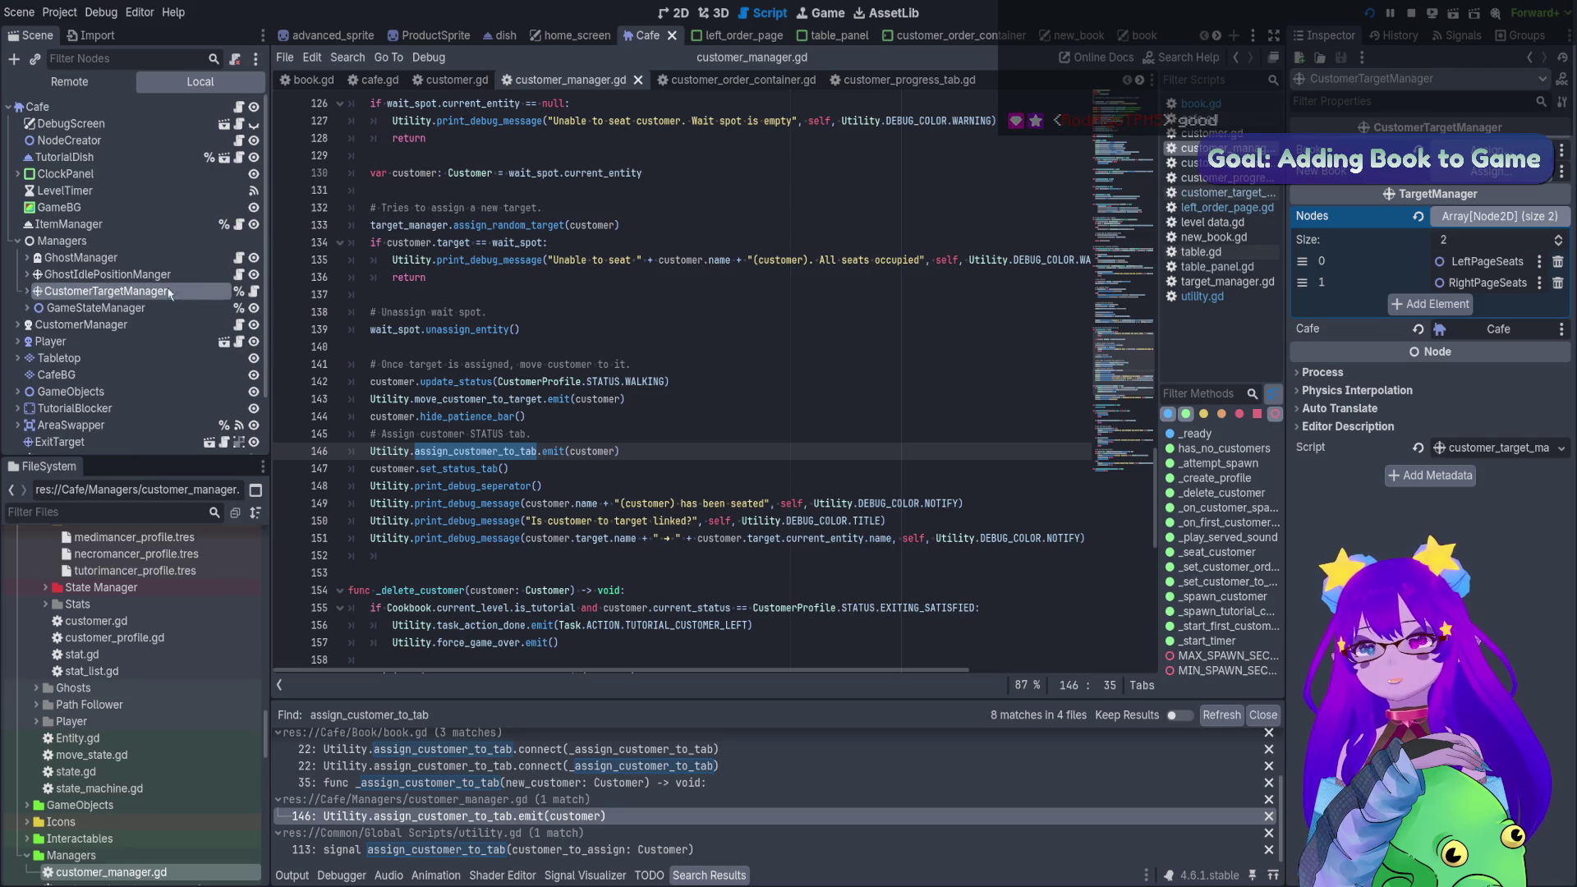
click(255, 291)
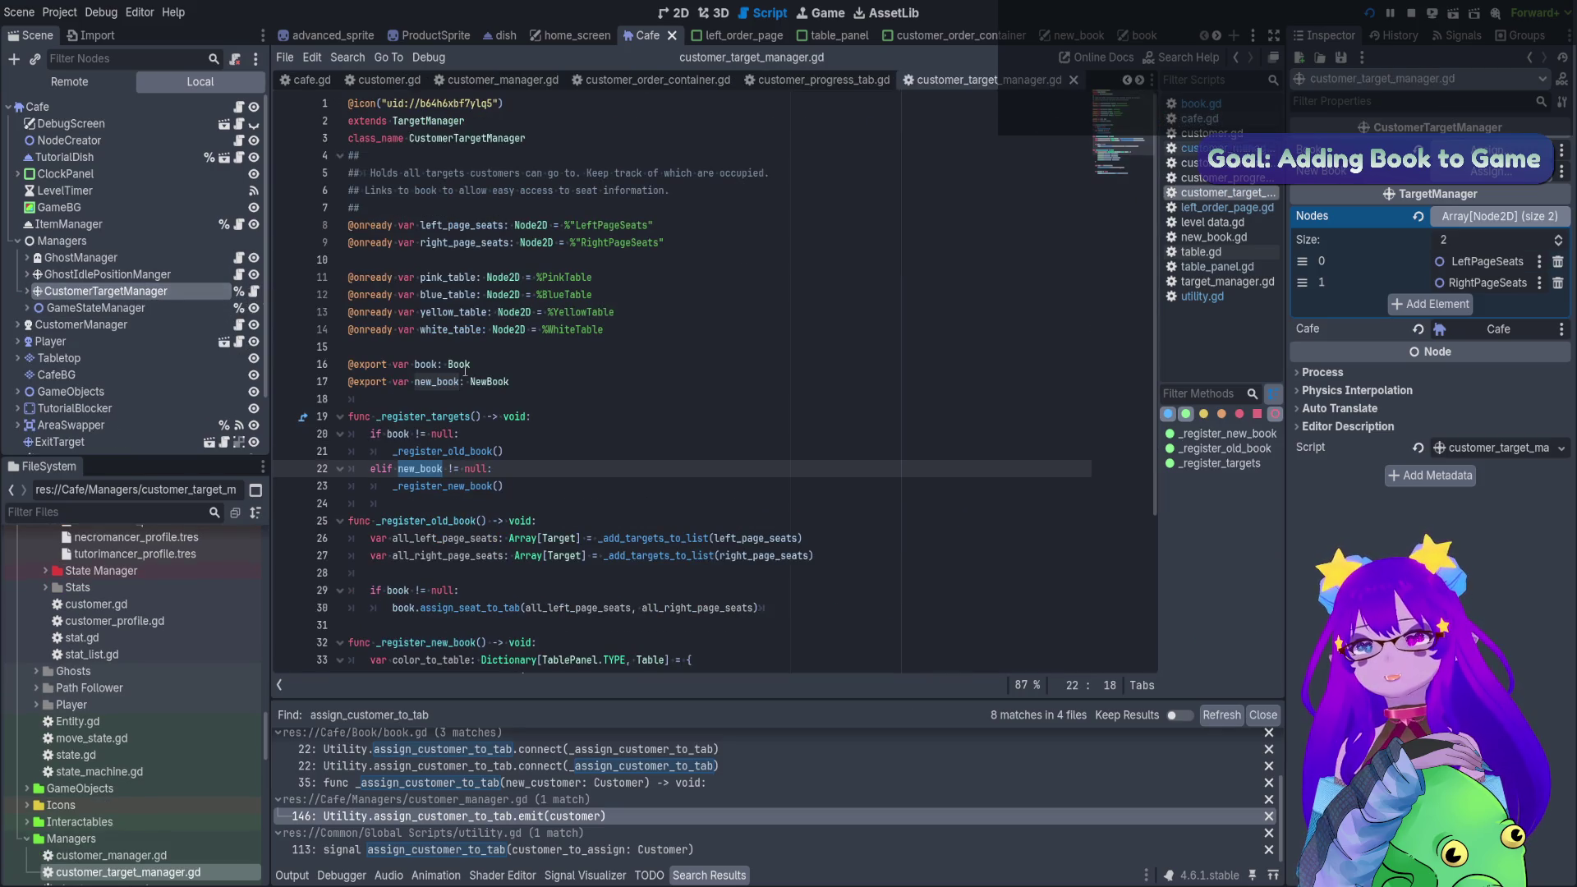
Open target_manager.gd from the TargetManager extends line, trace target_list, and read through its functions
click(411, 122)
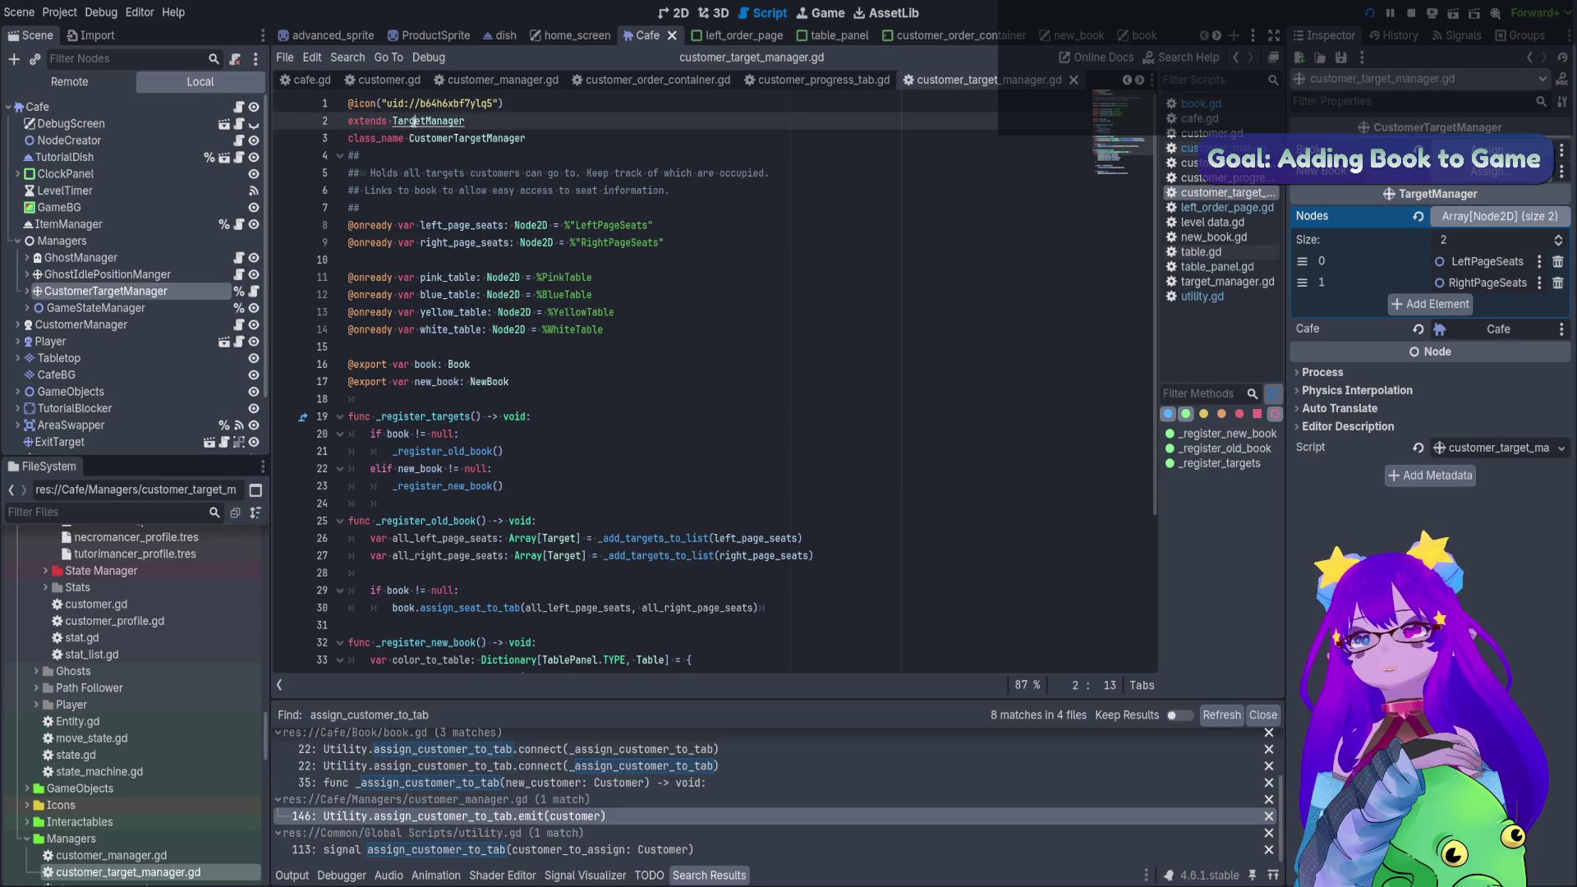
ctrl+click(410, 121)
scroll(561, 300, up, 3)
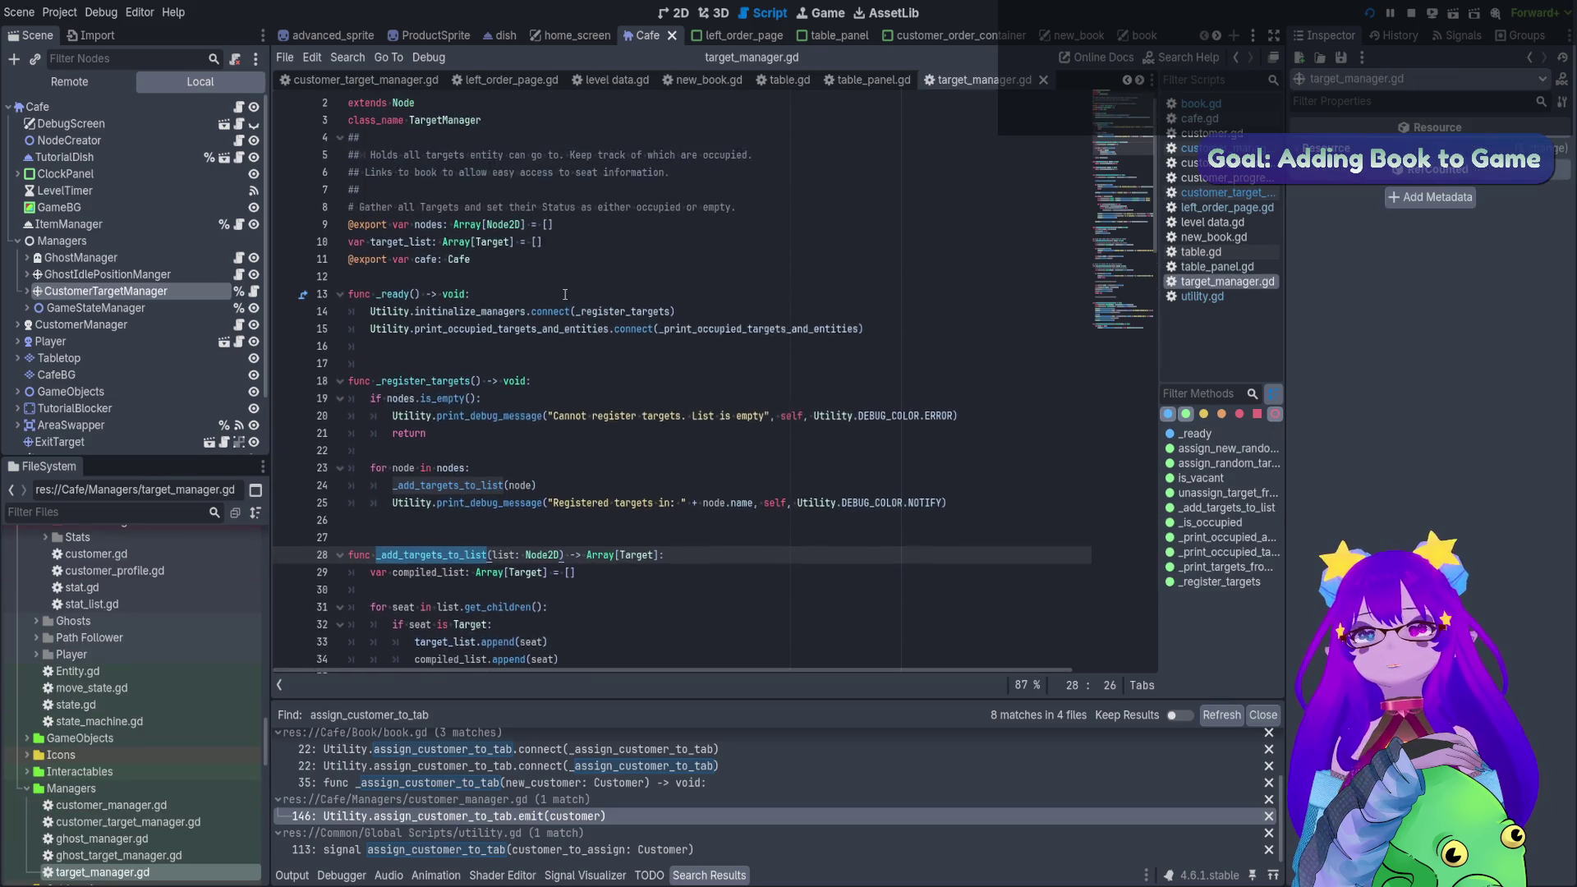
double_click(422, 259)
scroll(508, 348, down, 2)
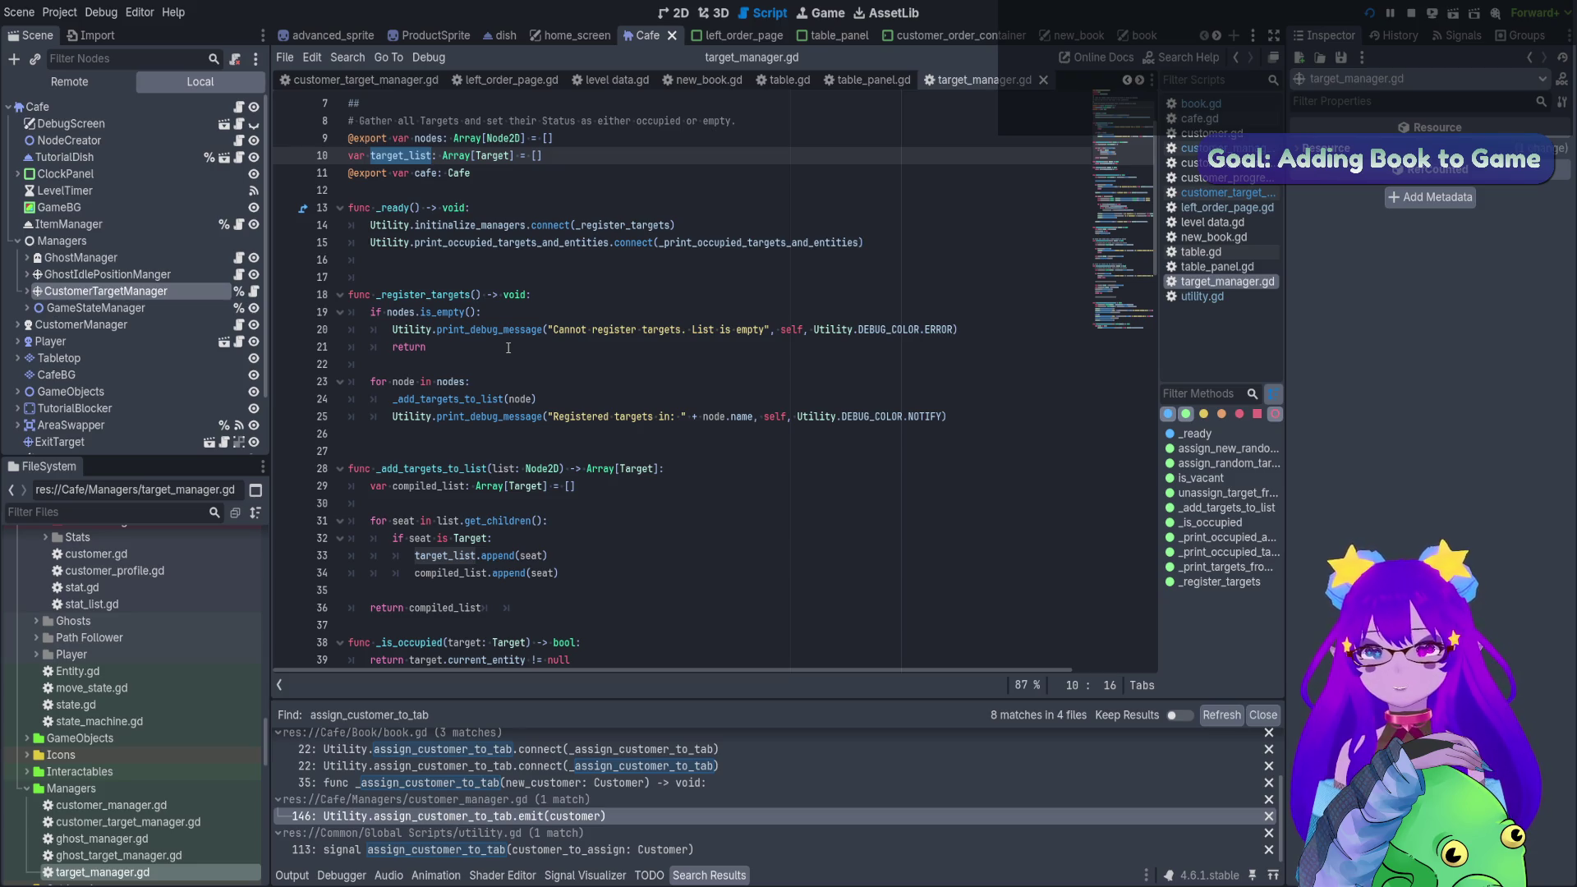
scroll(473, 389, down, 3)
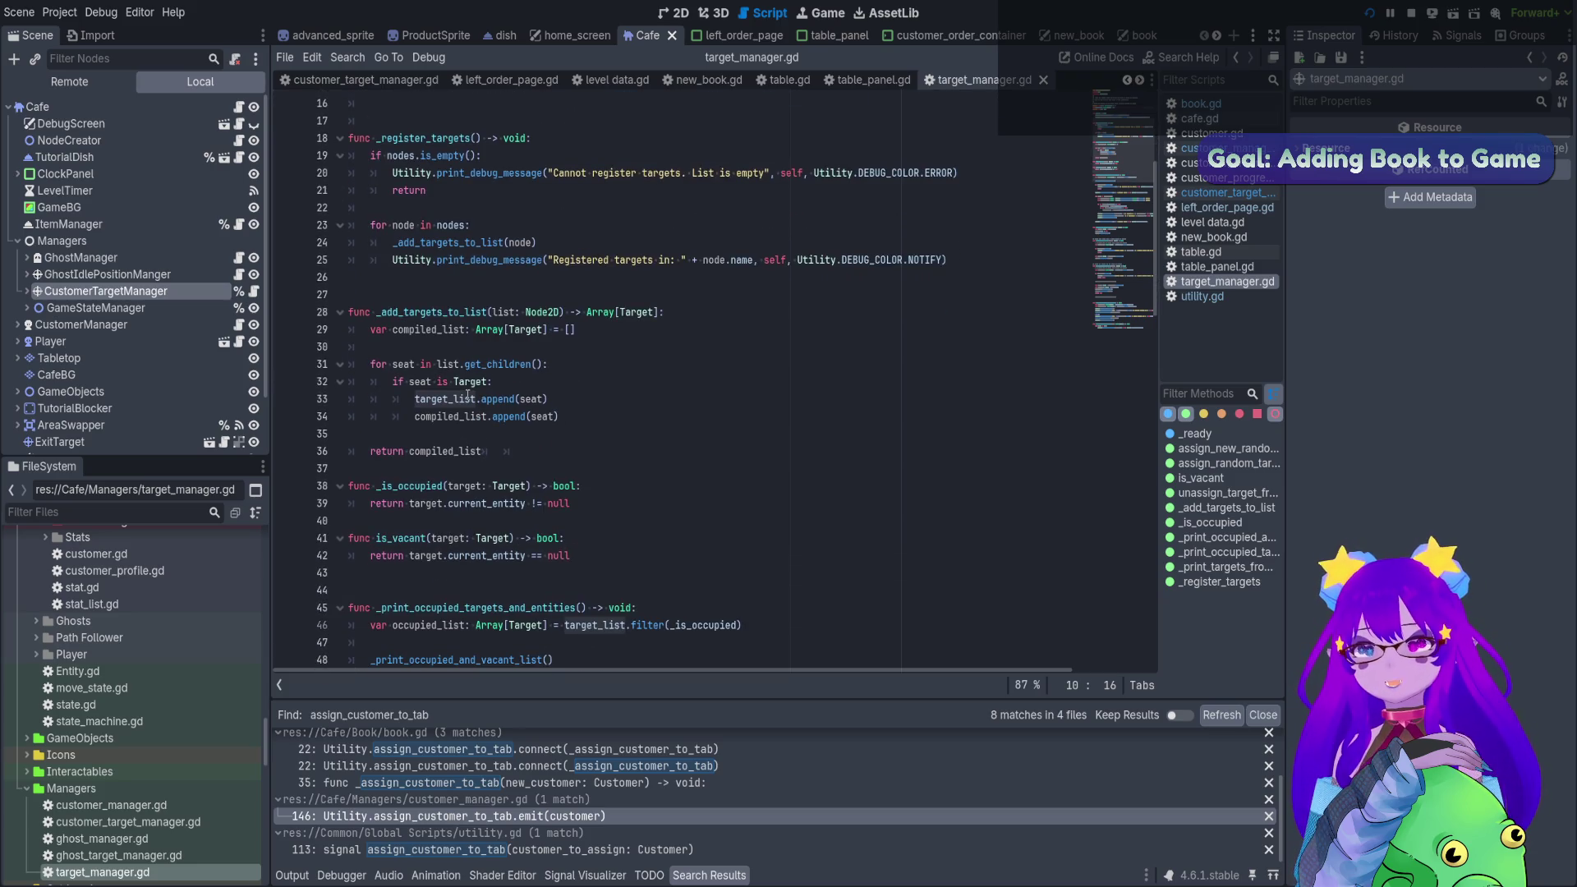
scroll(468, 395, down, 4)
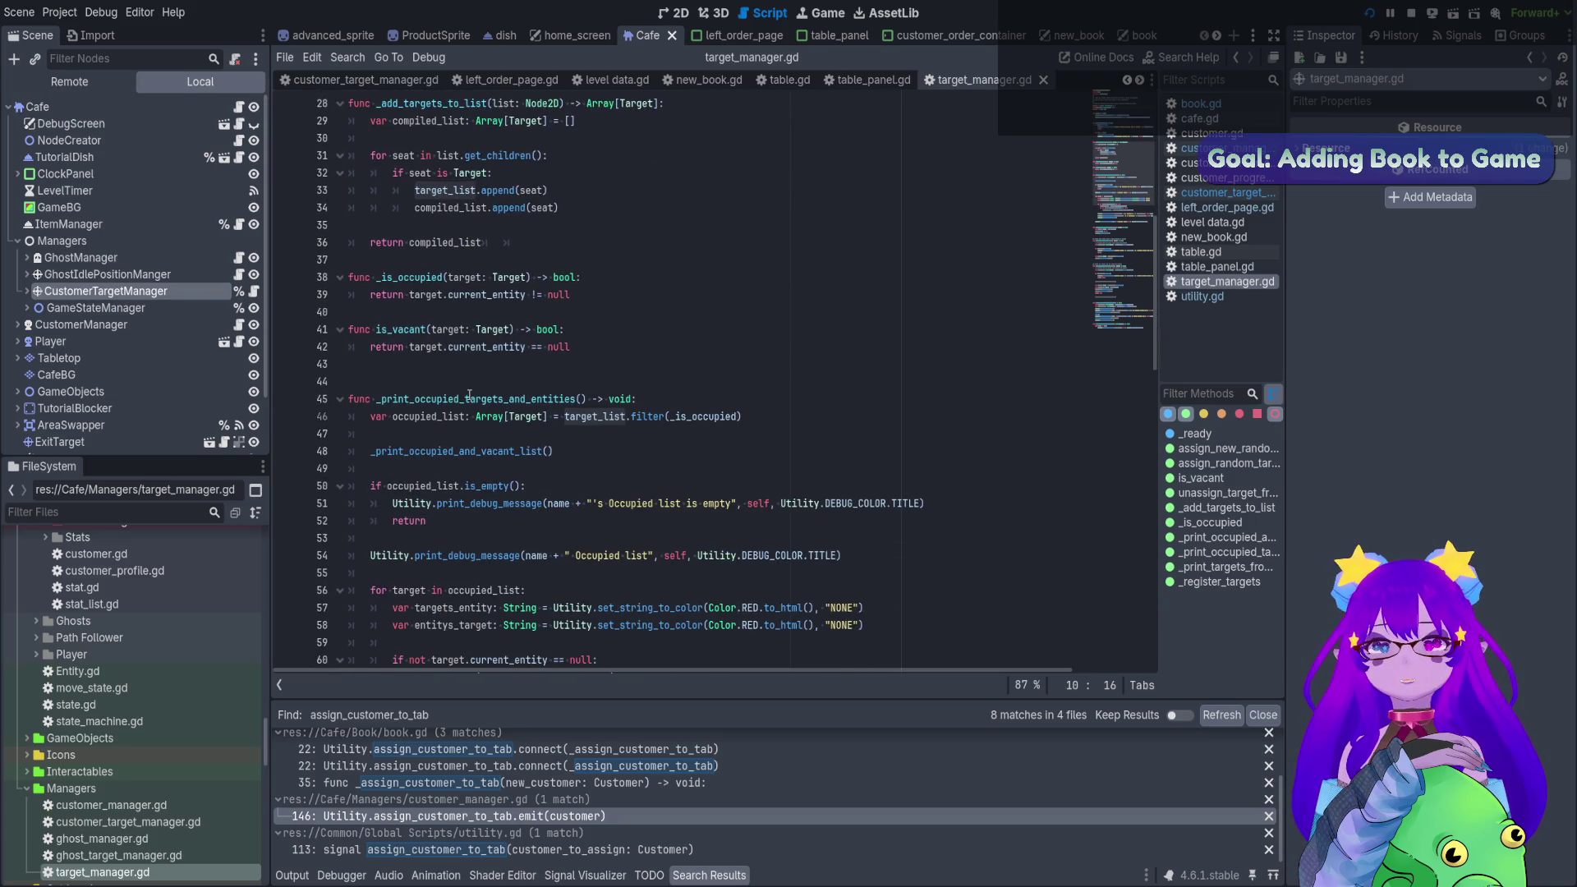
scroll(469, 395, down, 12)
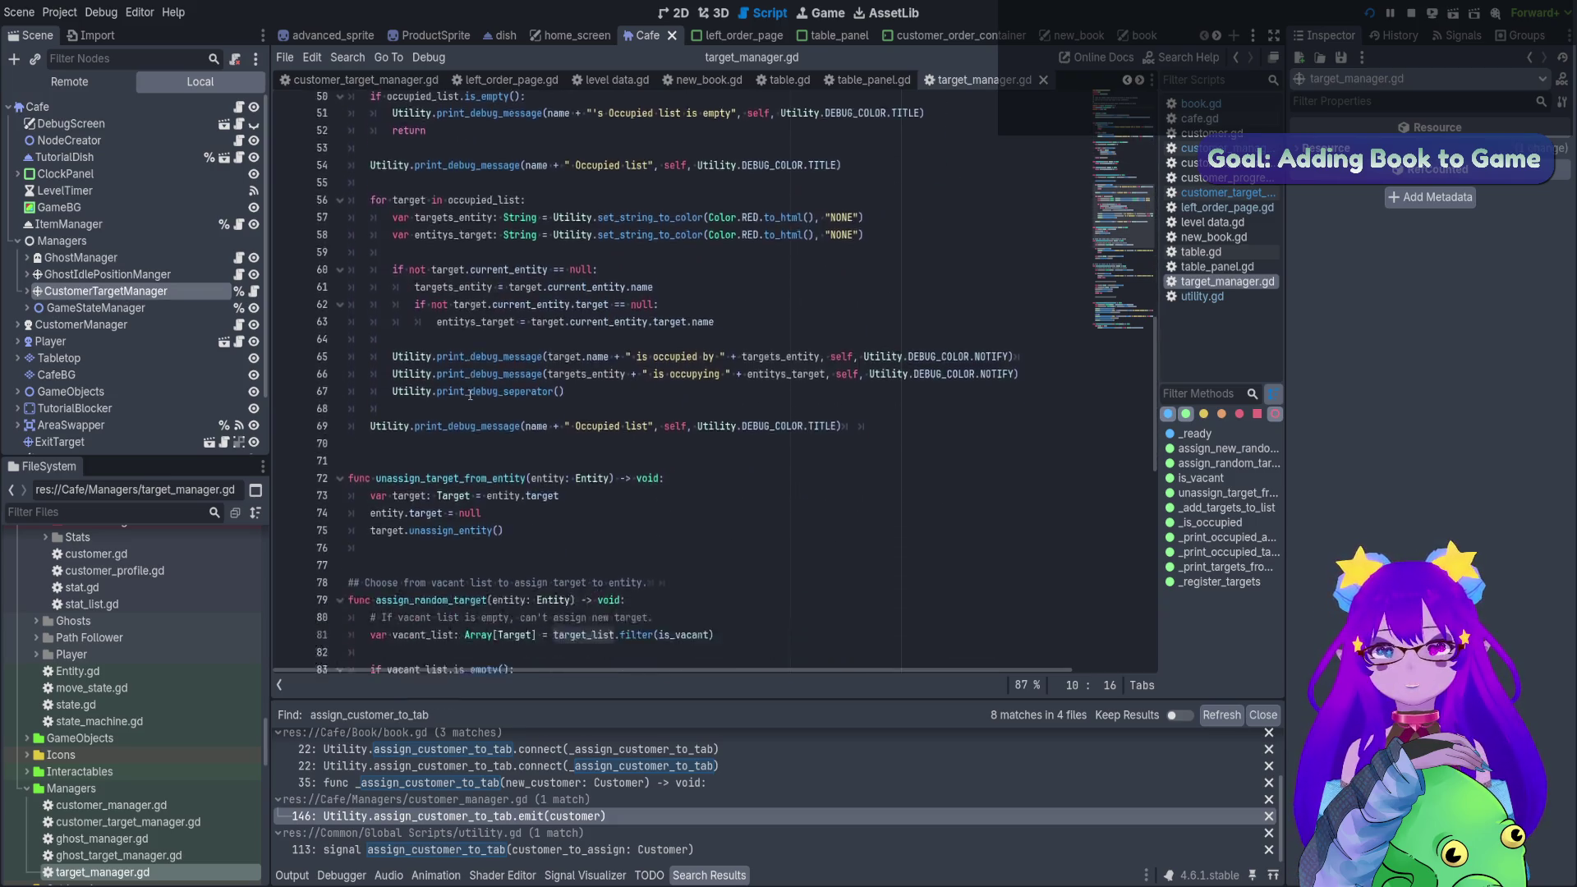
scroll(470, 395, down, 9)
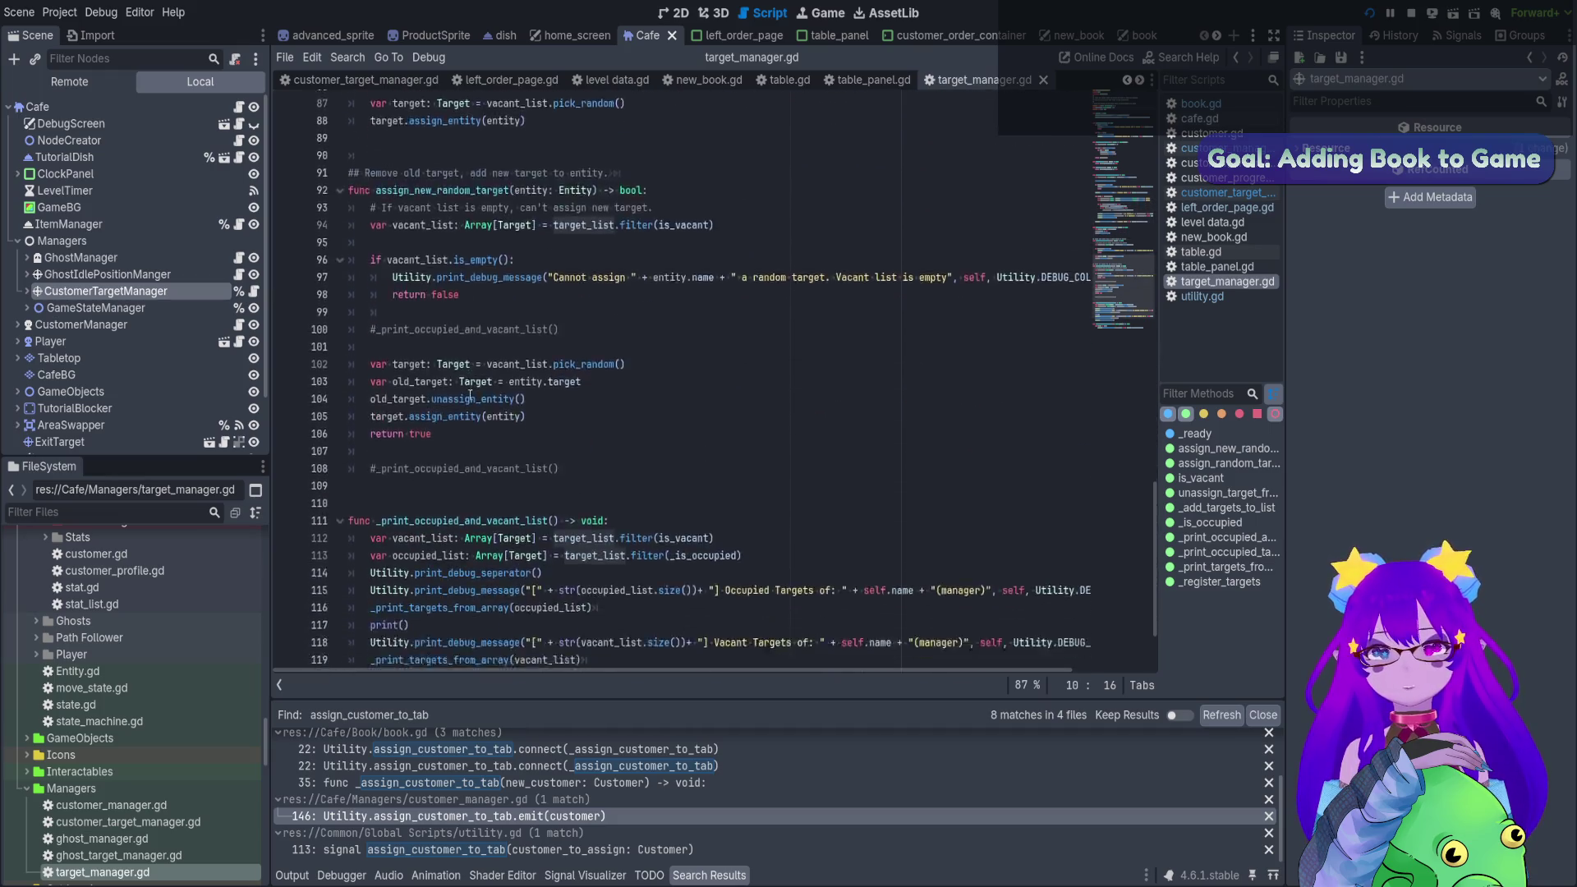
scroll(470, 395, up, 12)
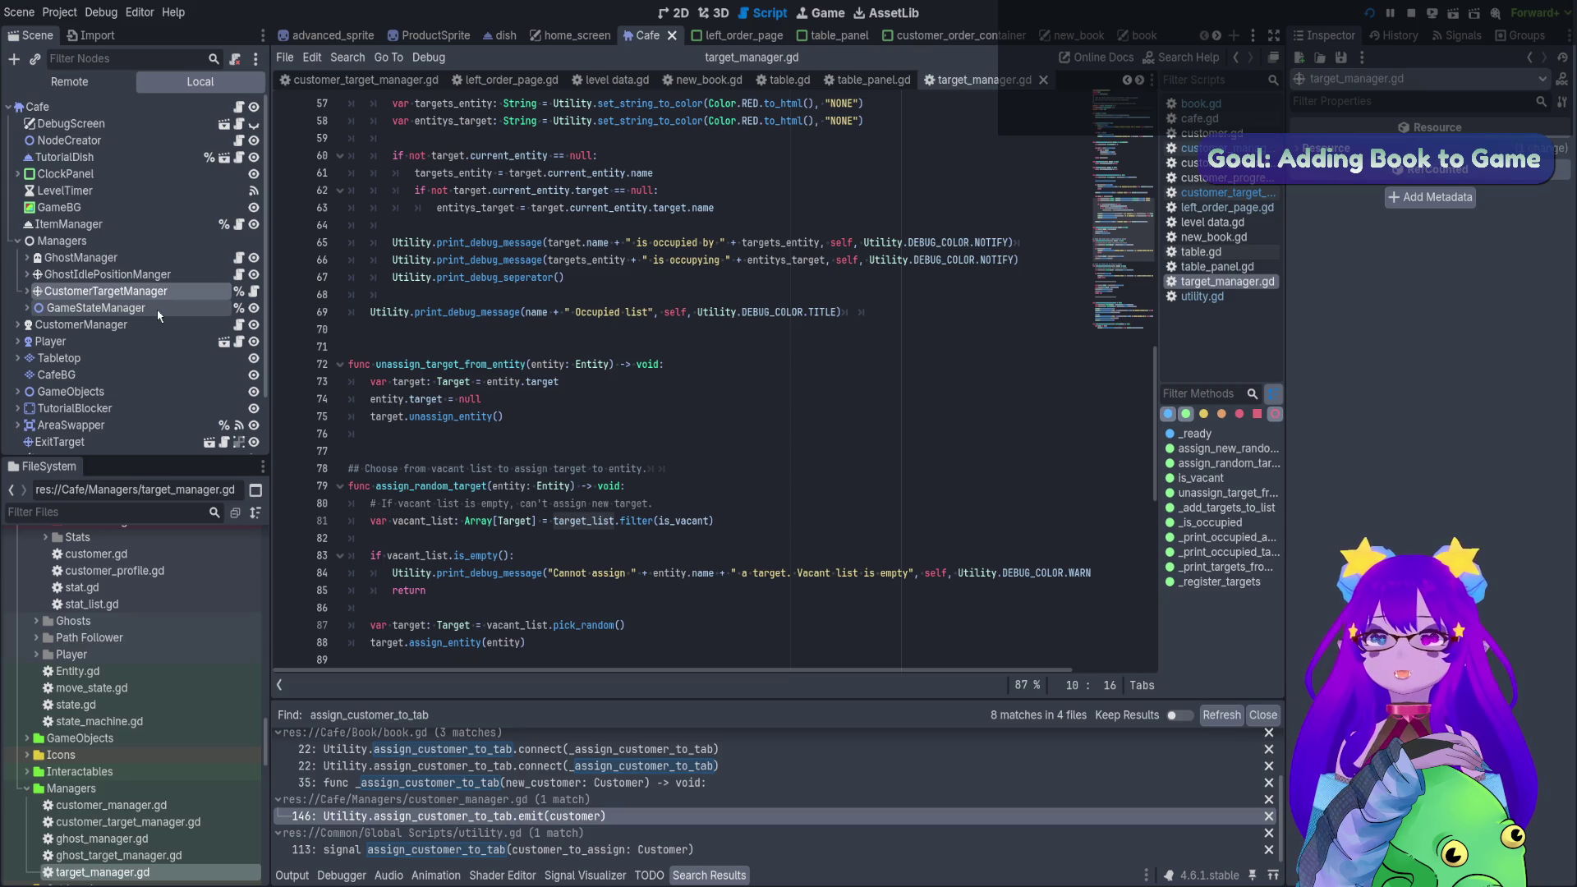
Review the _register_new_book call in customer_target_manager.gd
click(254, 292)
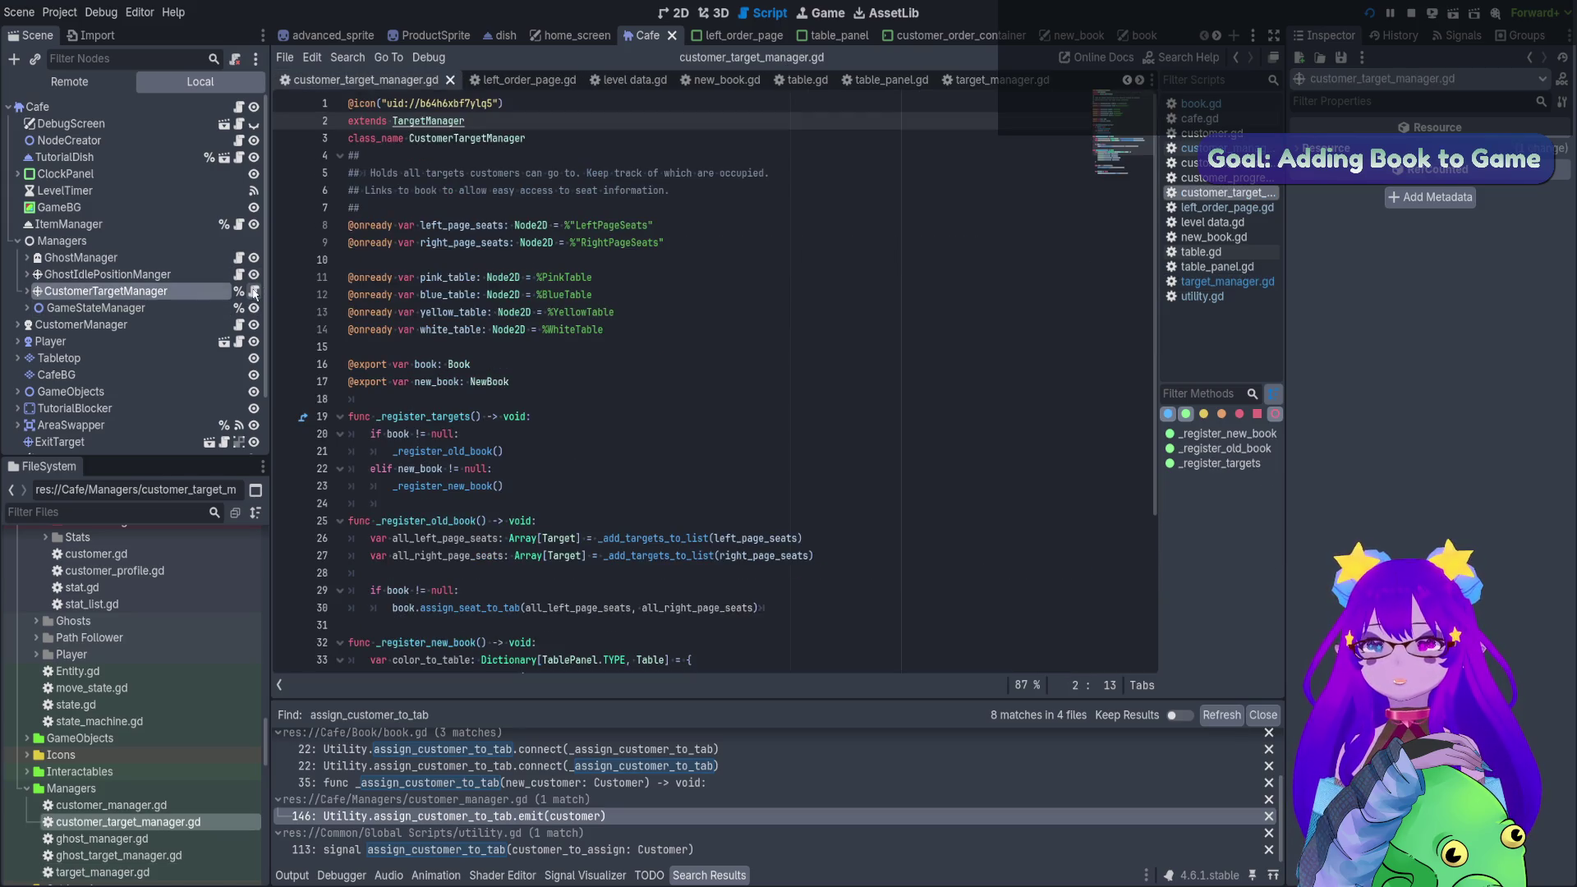
scroll(812, 215, down, 3)
click(561, 327)
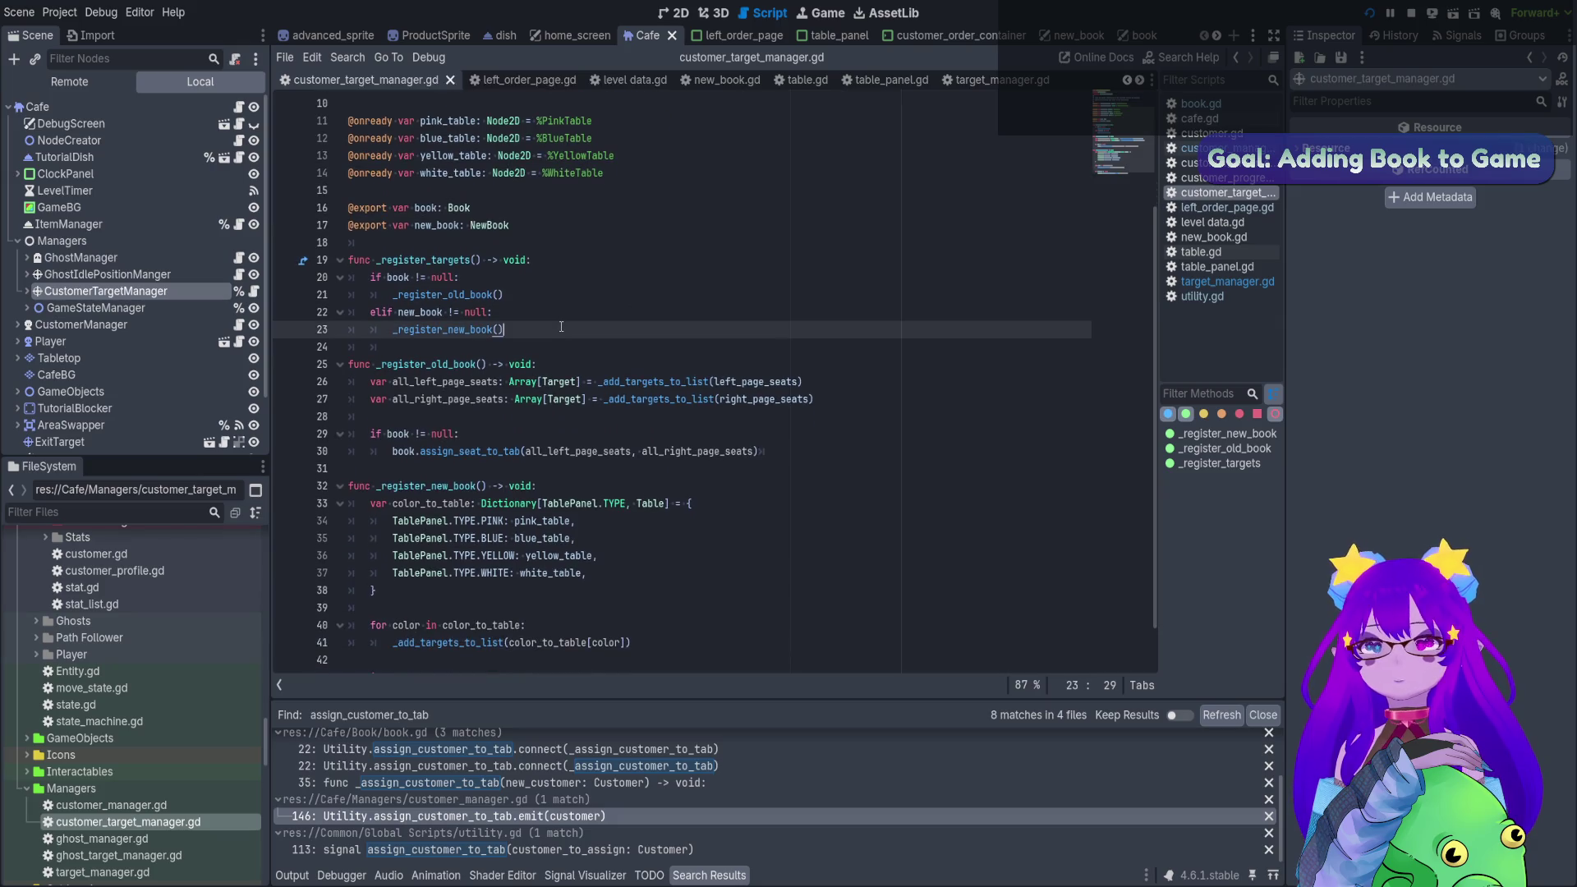
scroll(535, 360, down, 1)
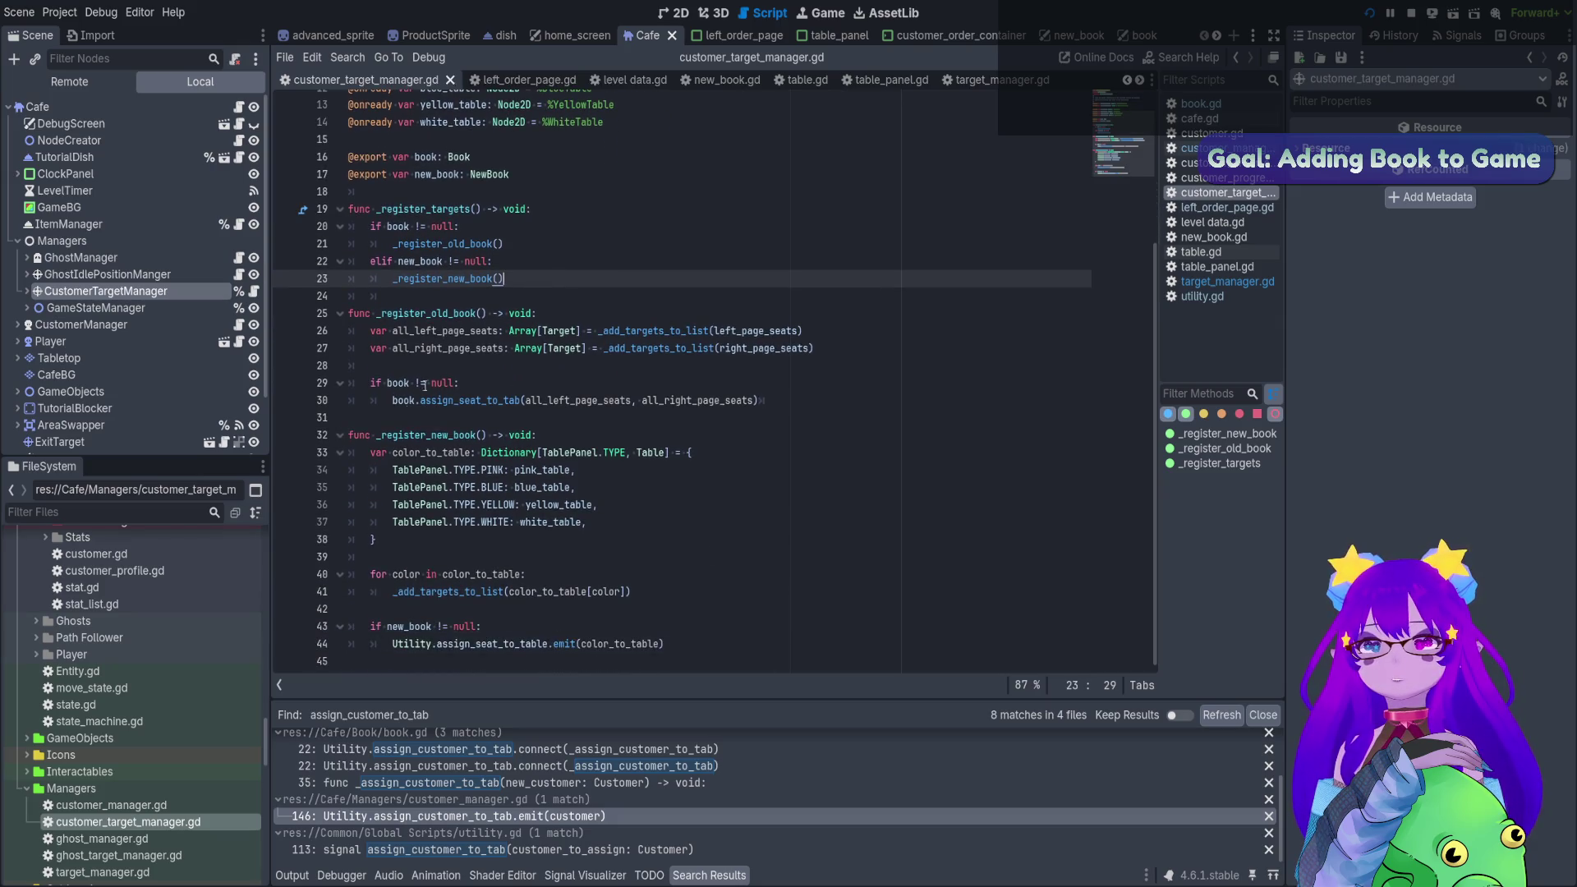
scroll(432, 592, up, 4)
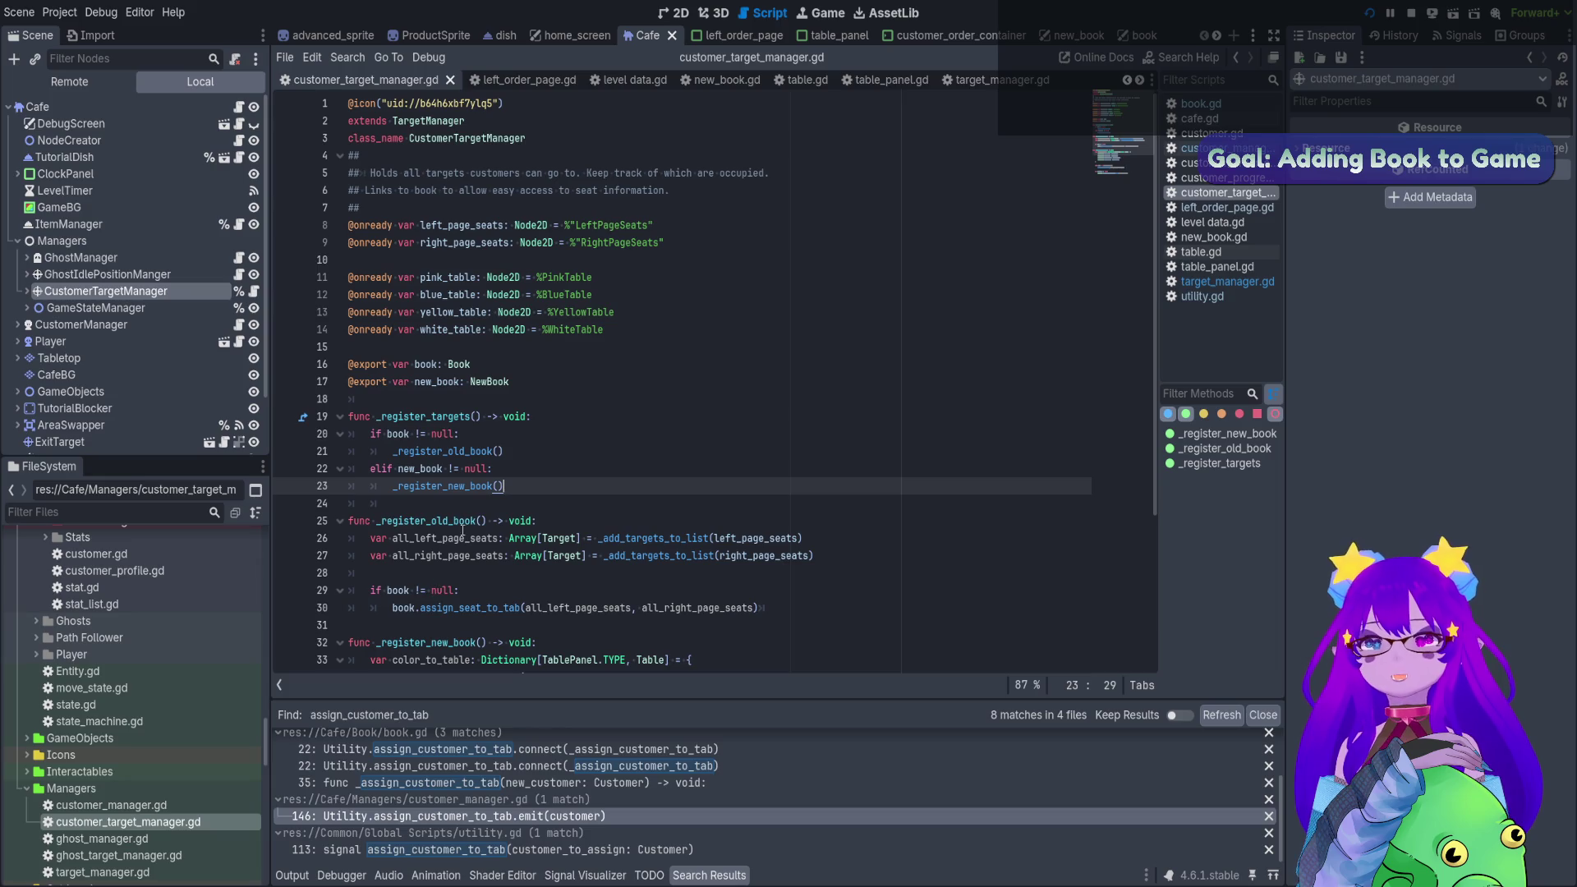
Inspect assign_random_target, unassign_target_from_entity and assign_new_random_target in target_manager.gd, then open target.gd
ctrl+click(442, 121)
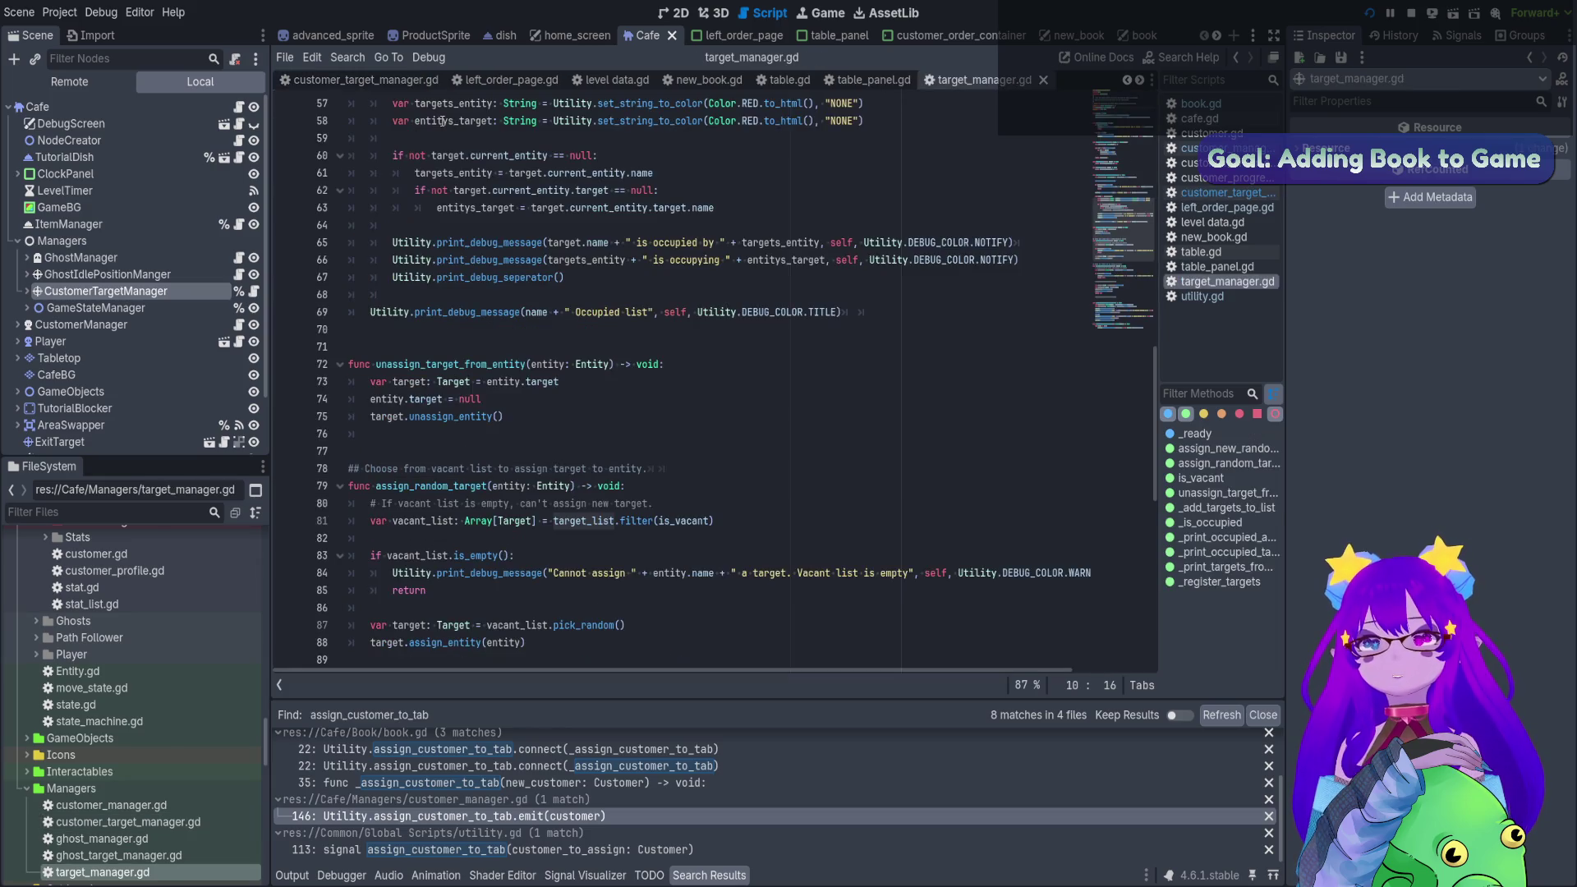
click(483, 485)
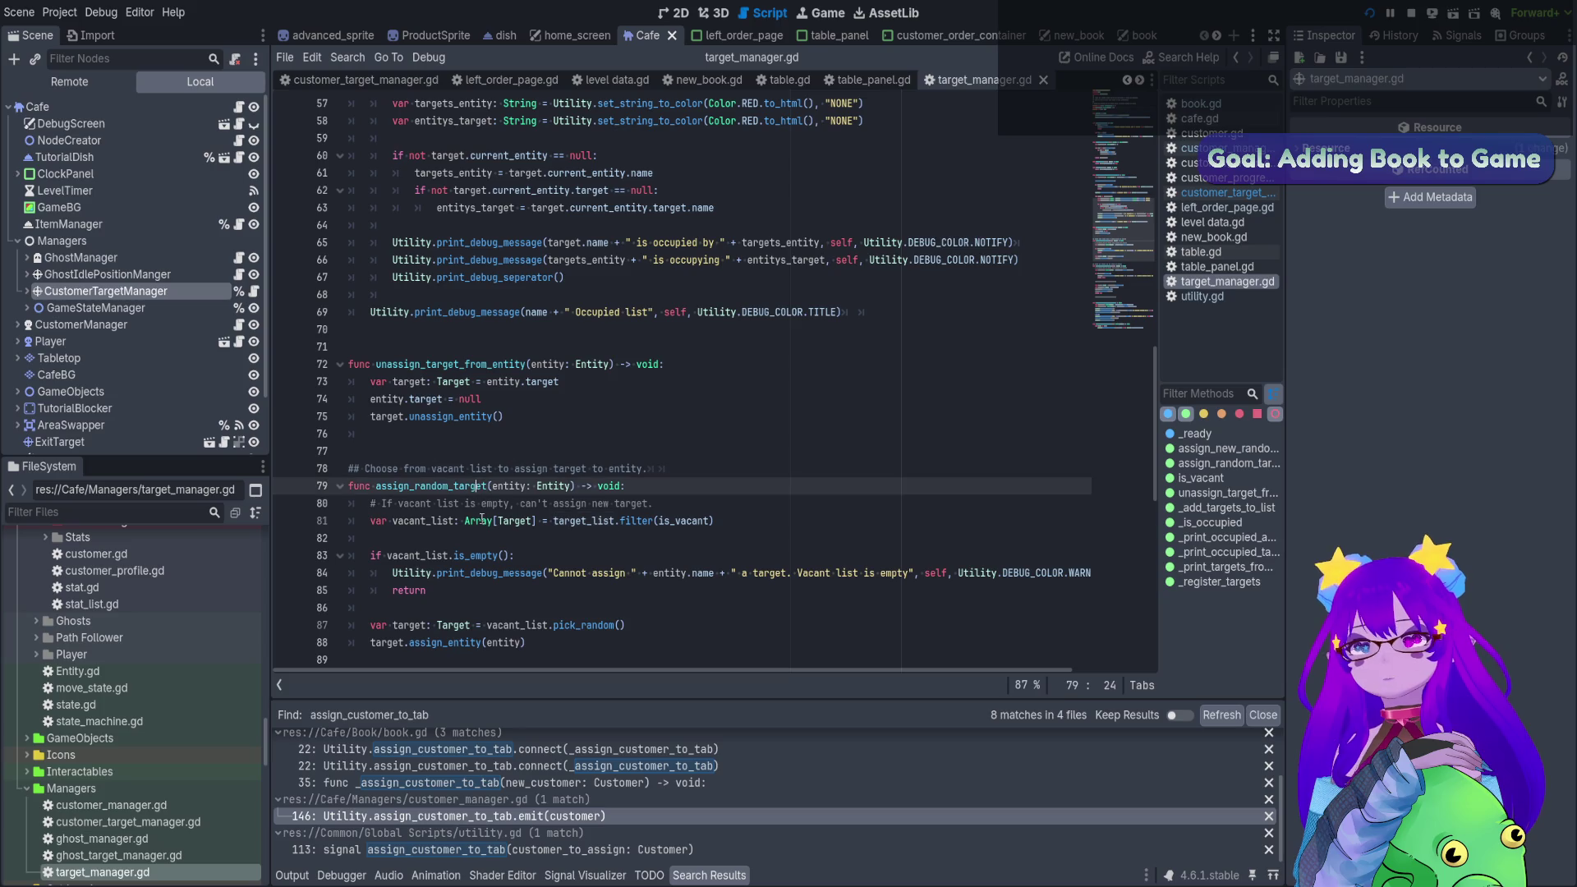
click(505, 366)
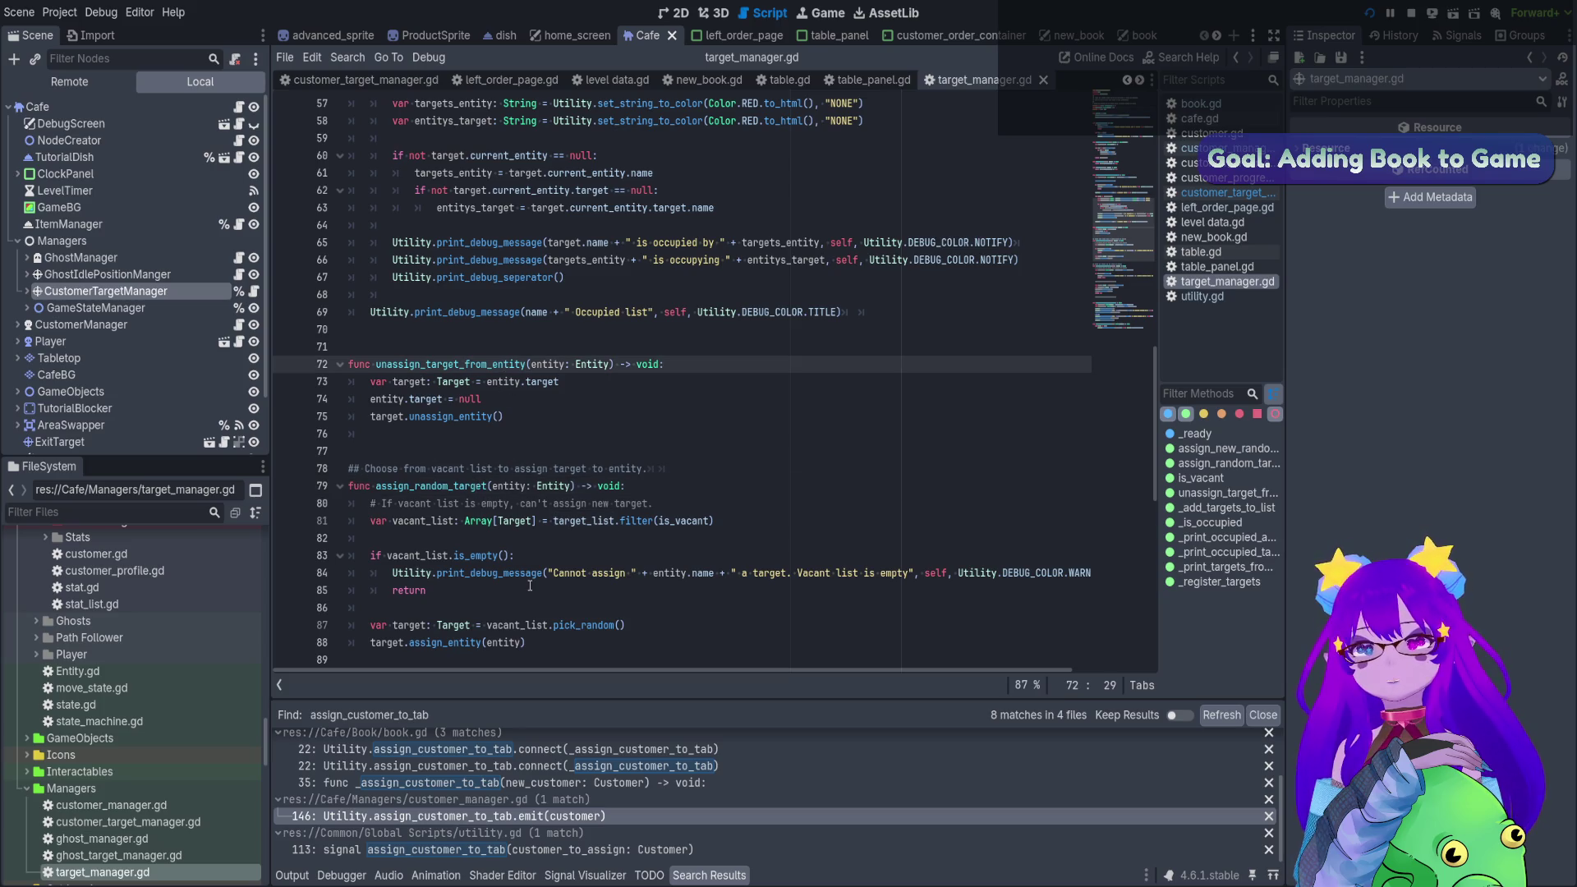
scroll(530, 586, down, 6)
click(507, 399)
scroll(492, 510, down, 2)
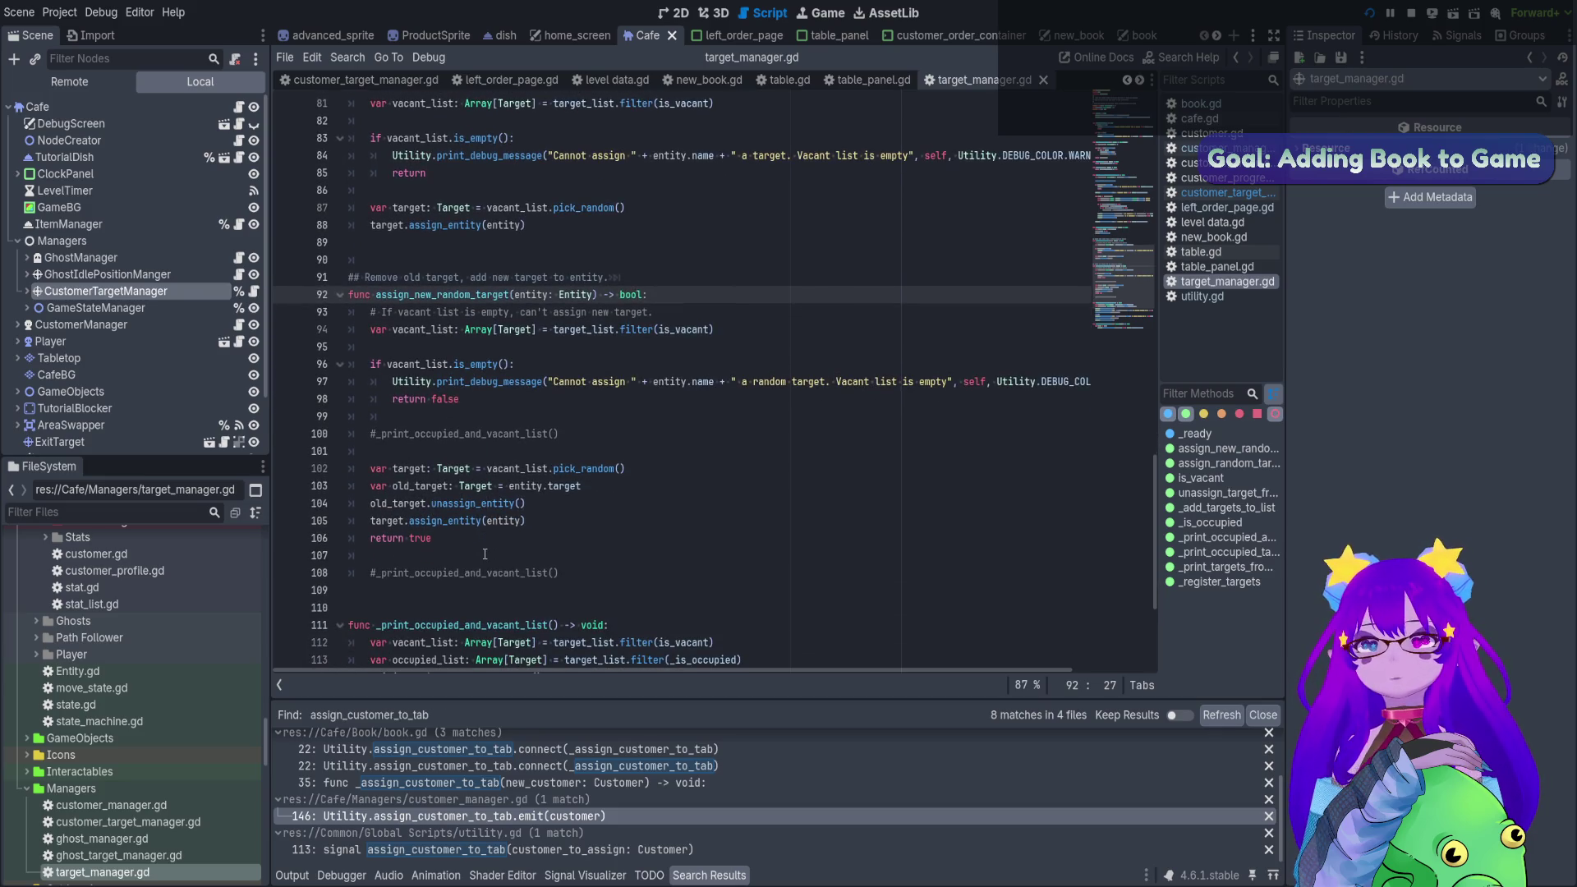
scroll(484, 555, down, 1)
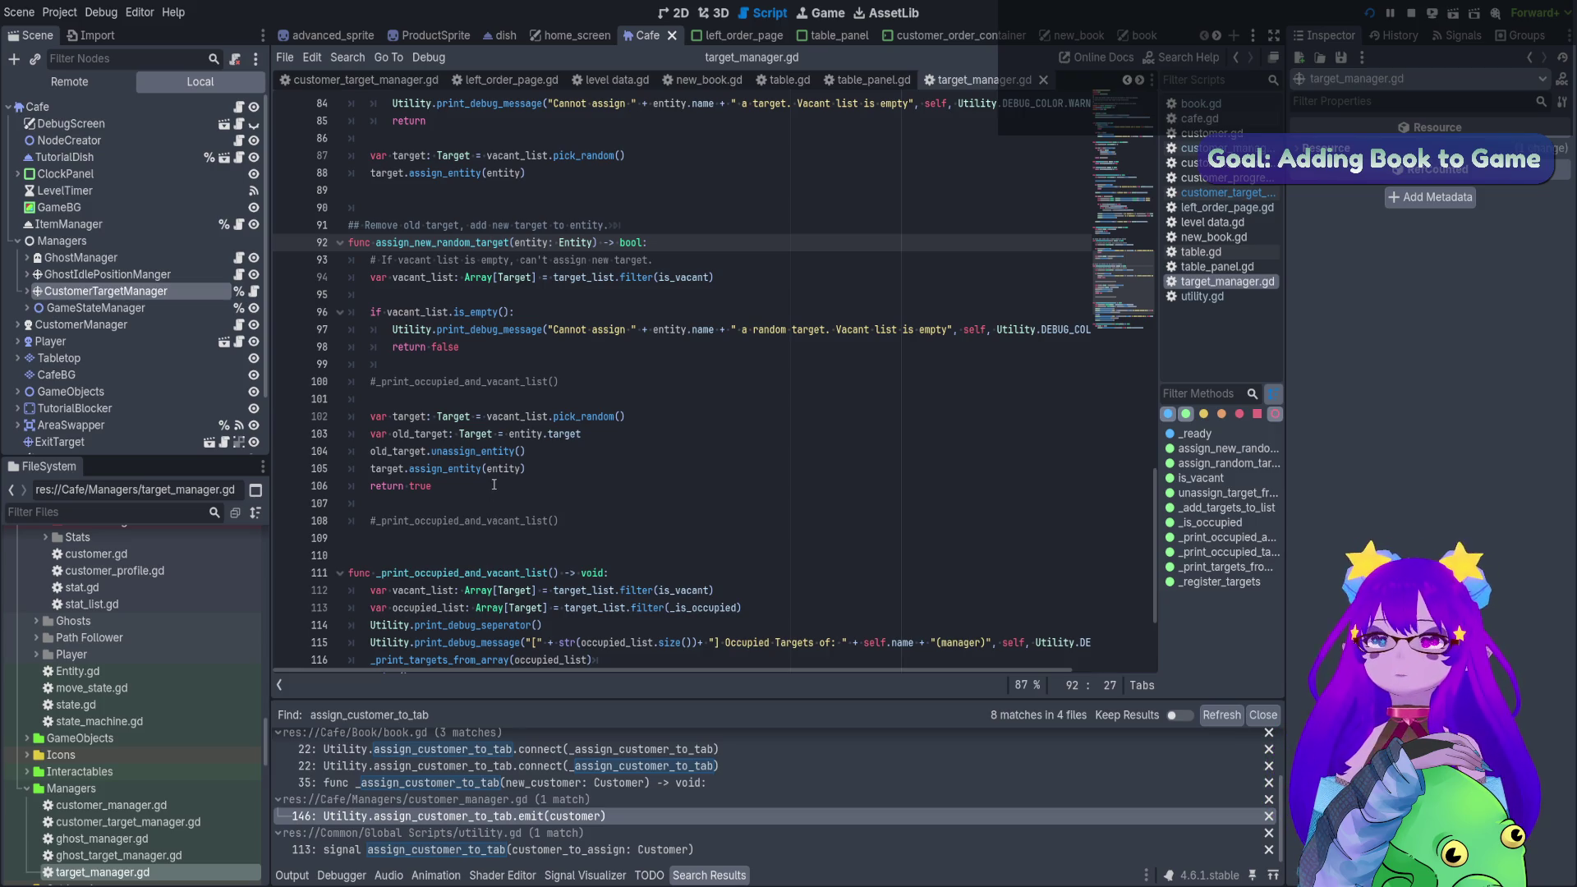
scroll(493, 484, down, 3)
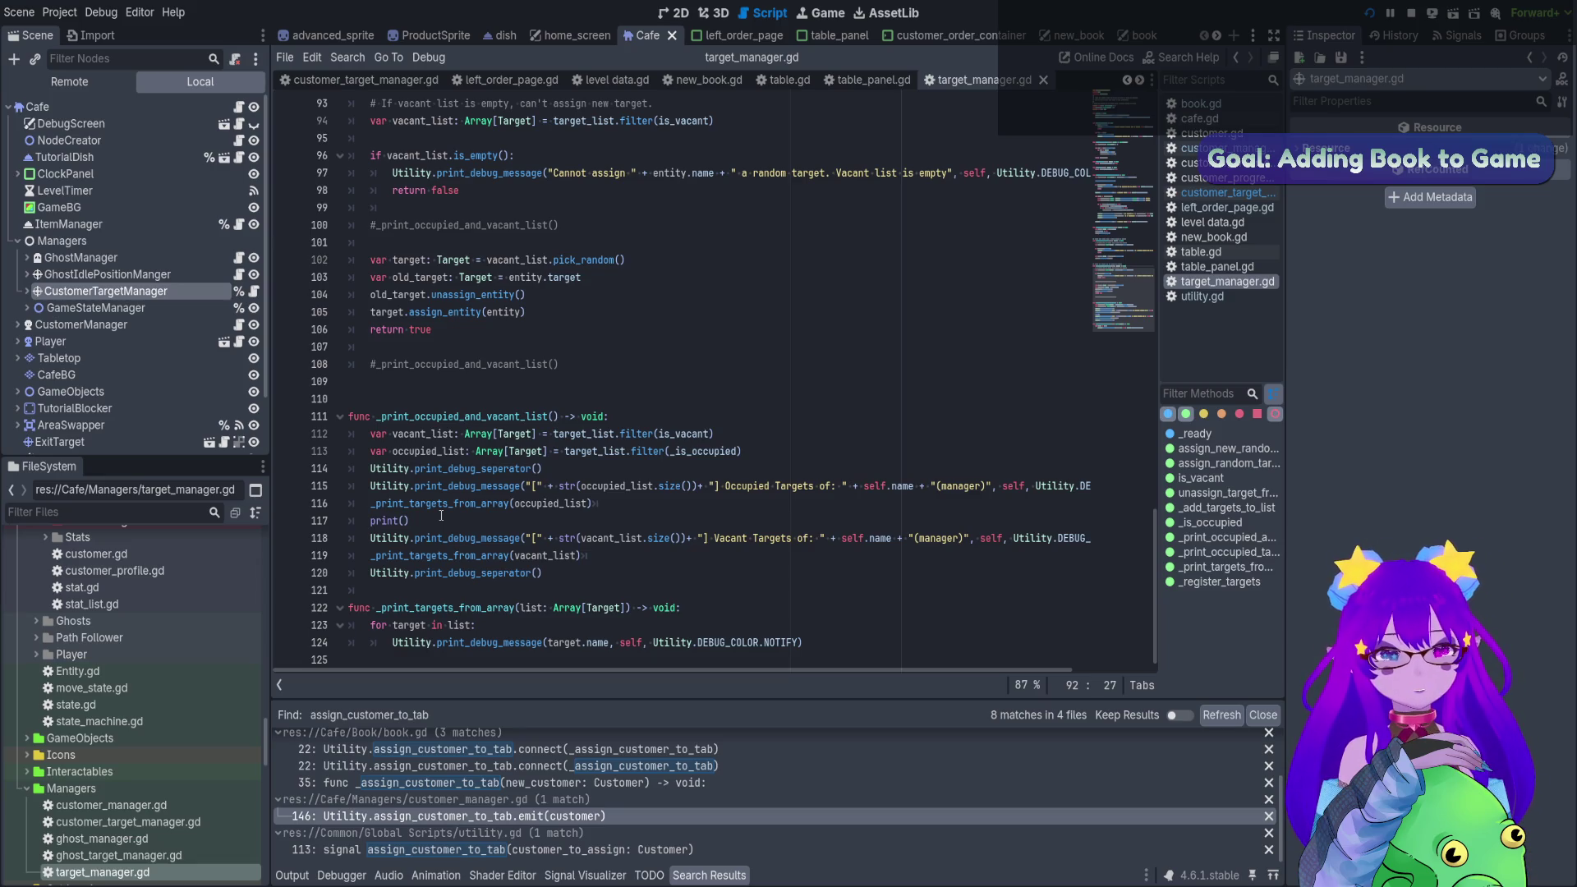
ctrl+click(460, 260)
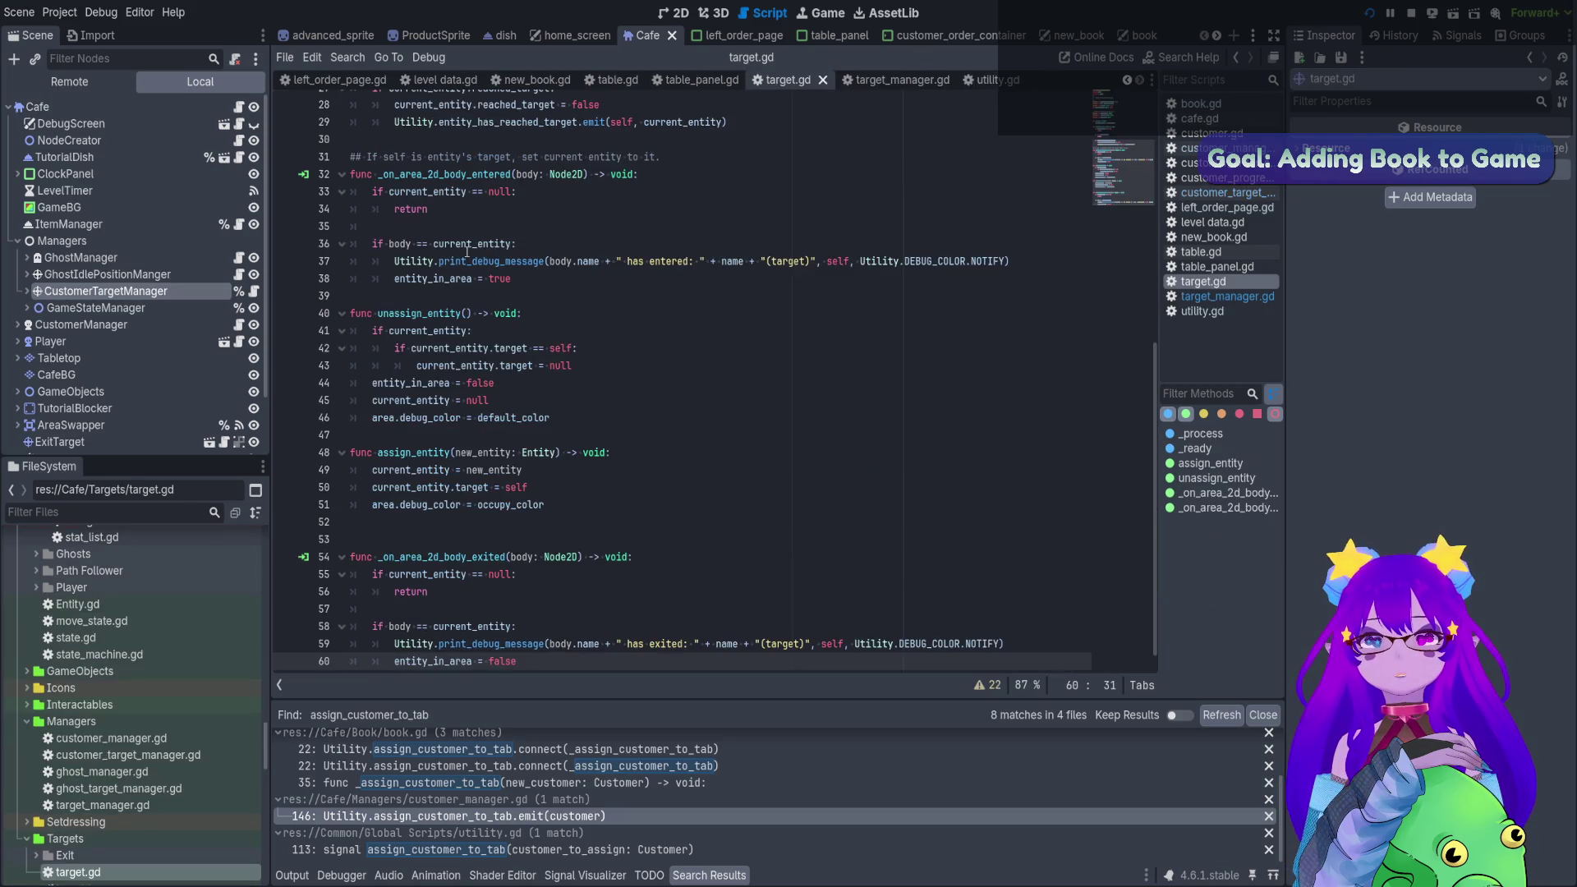
Add a line 'if current_entity is Customer:' after line 51 at the end of assign_entity in target.gd
click(498, 469)
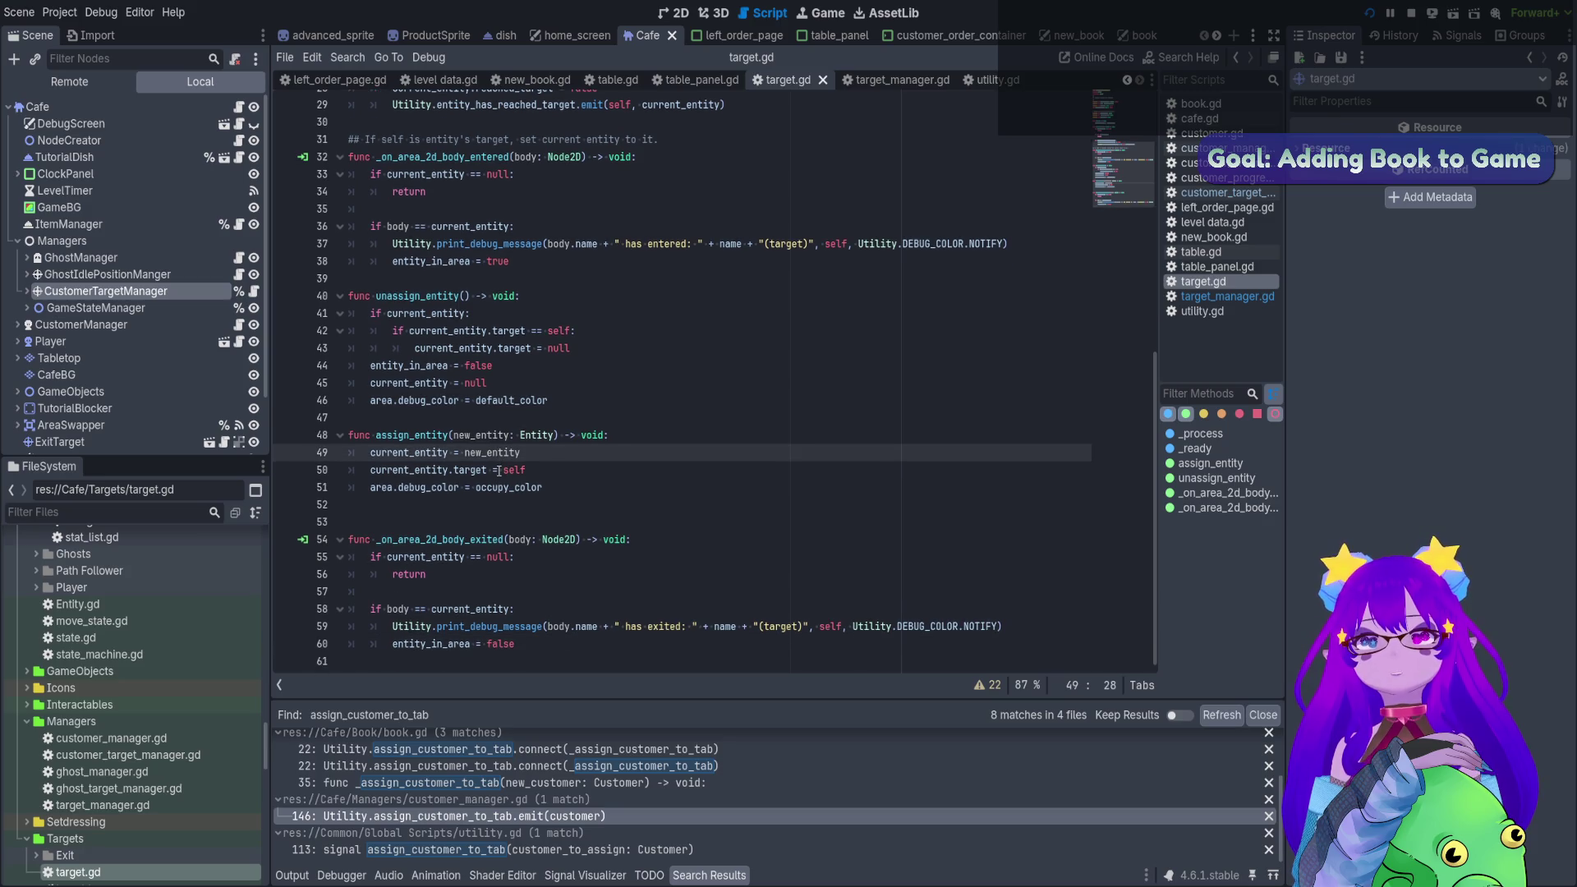
click(566, 482)
key(Return)
key(Return)
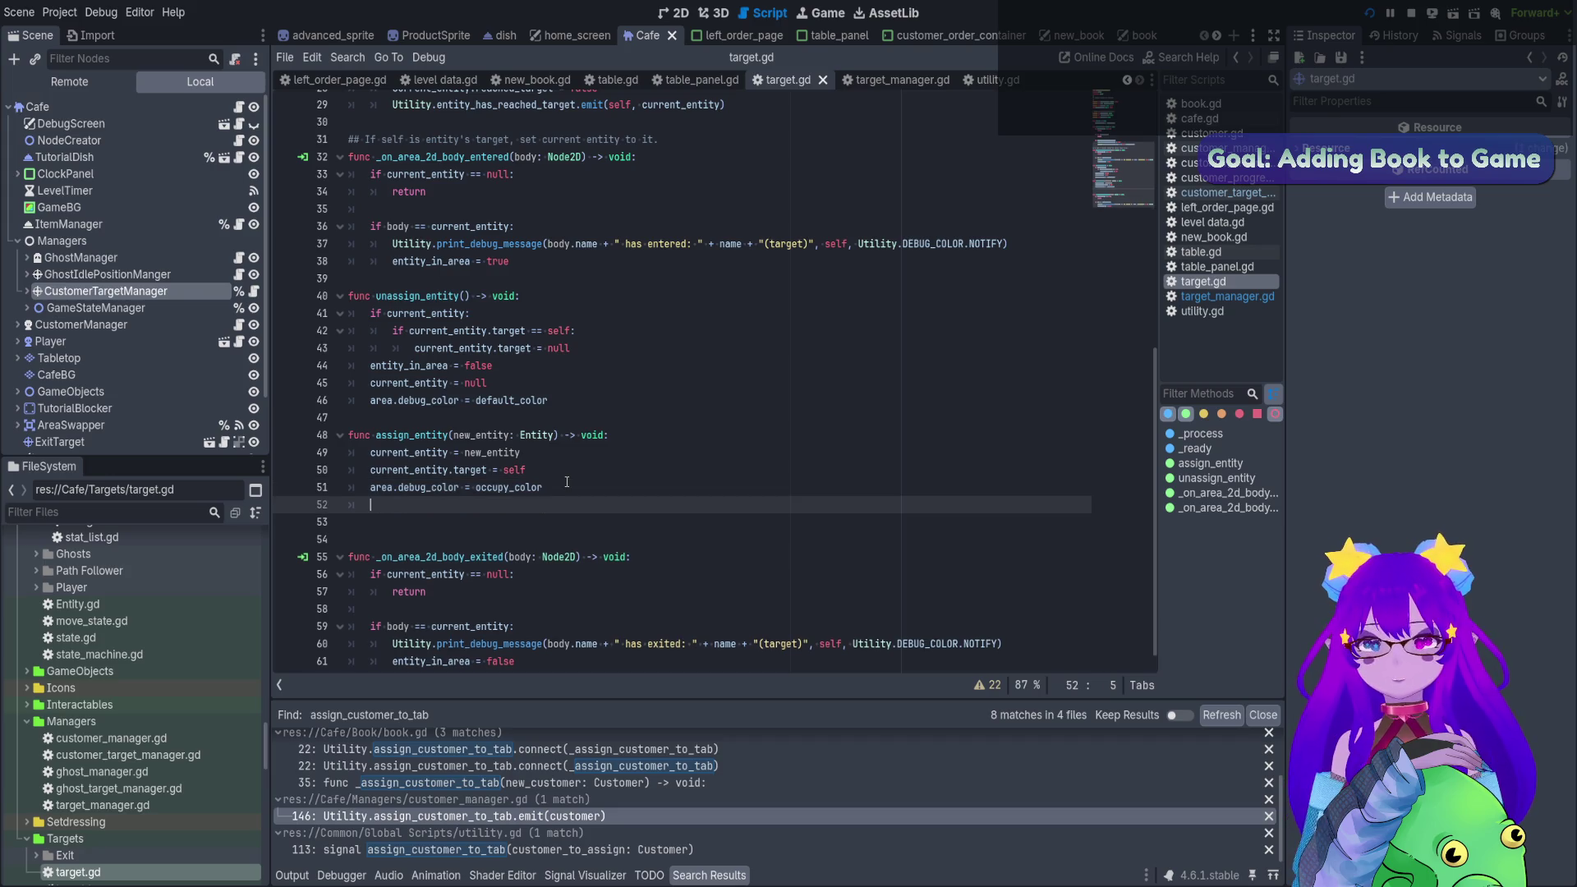
In assign_entity, add 'if current_entity is Customer:' calling customer_has_been_assigned_to_target(self, current_entity)
text(if )
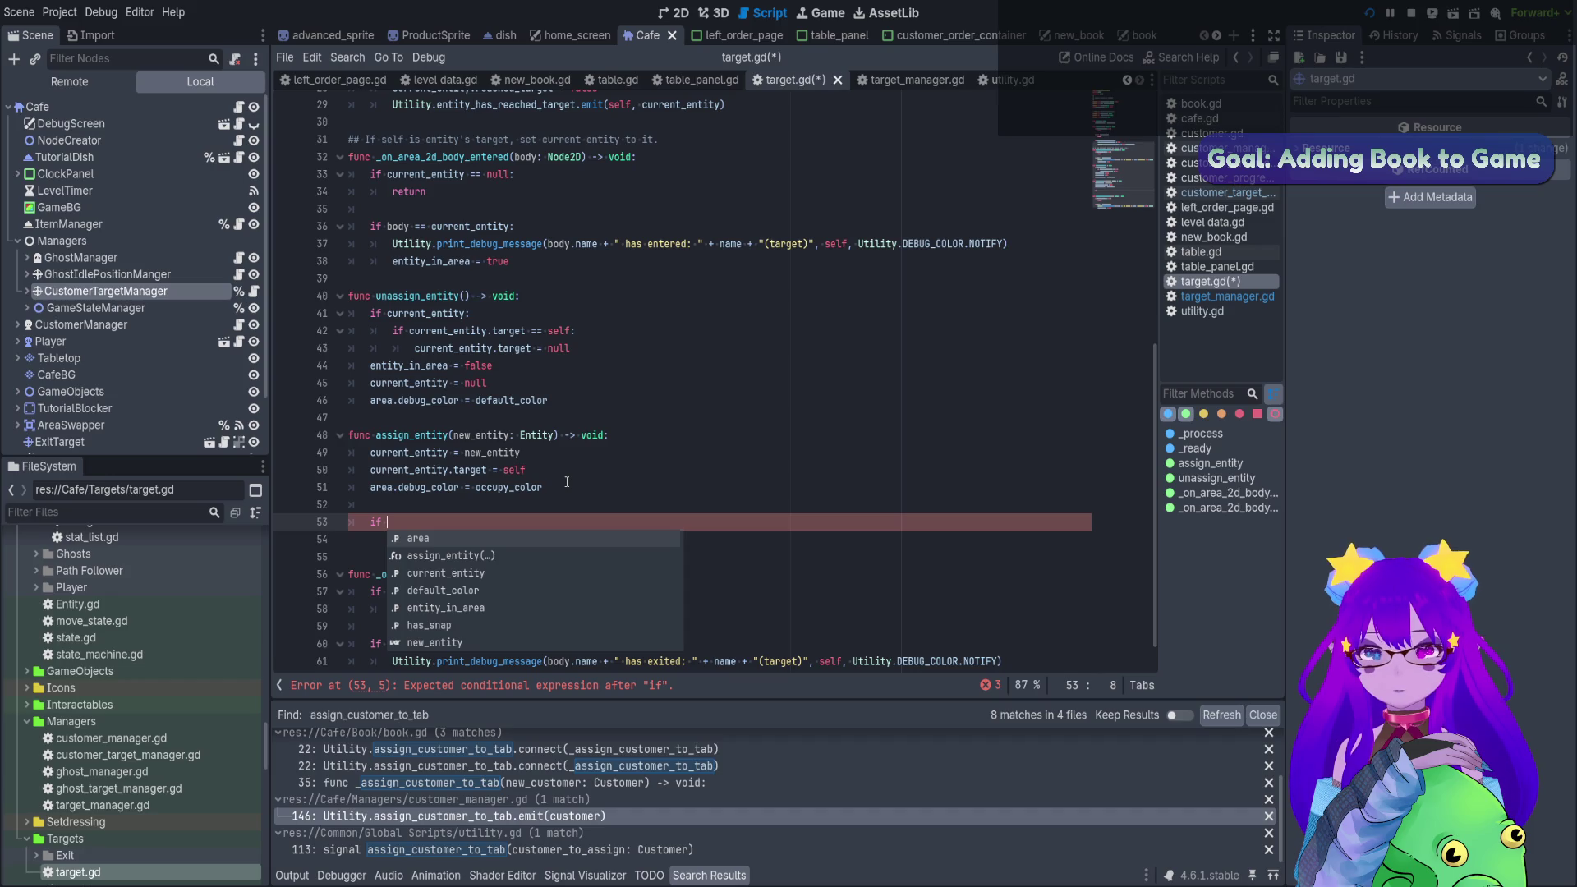
text(current_entity )
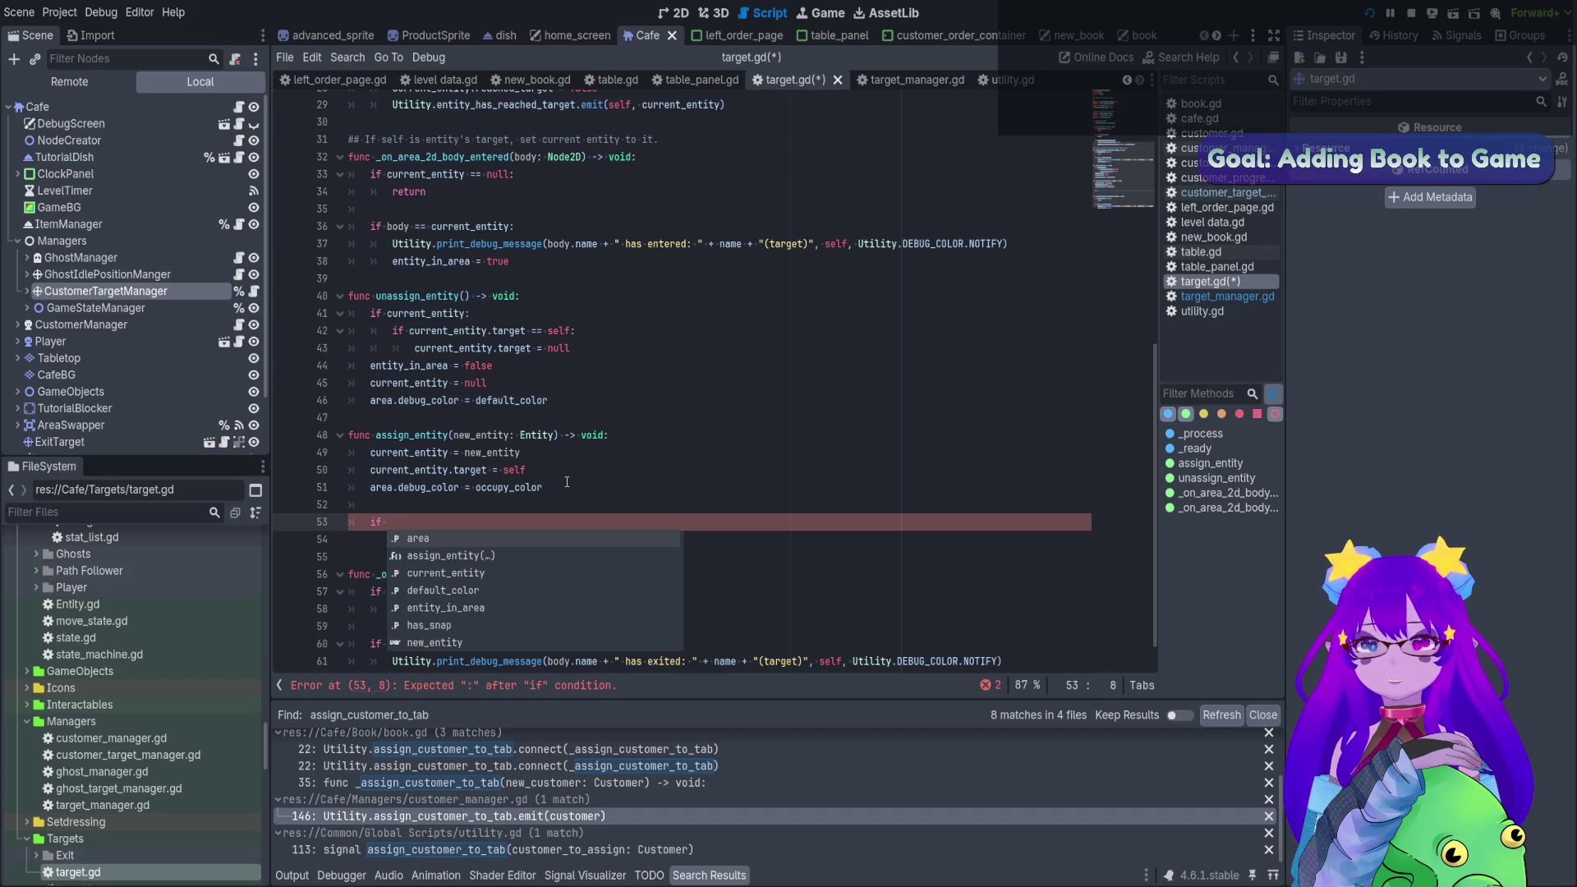
text(is Cu)
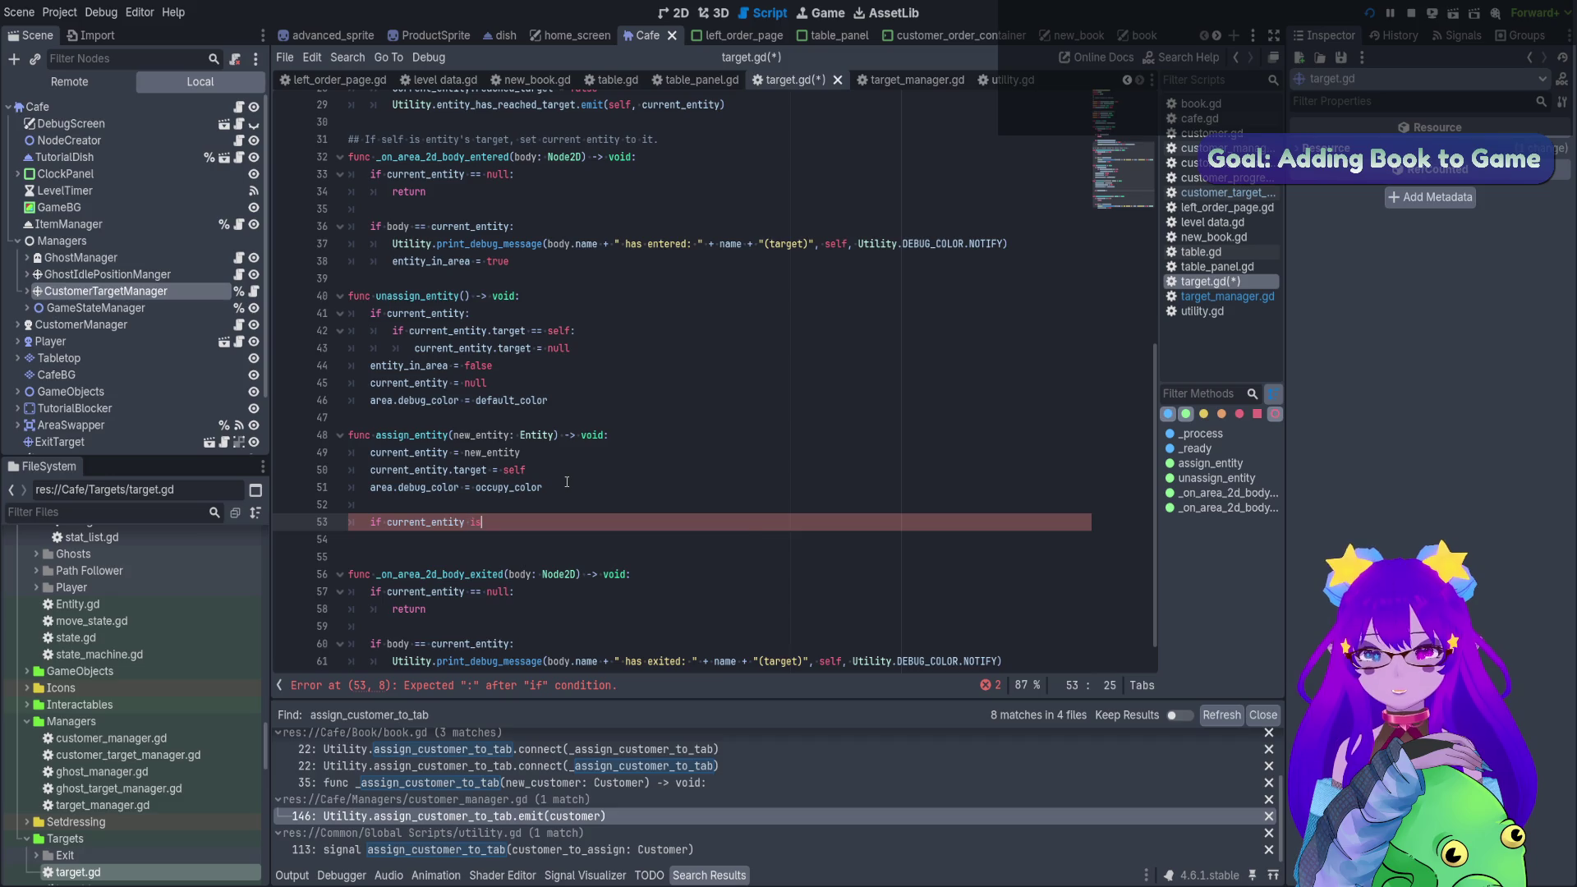
text(stomer)
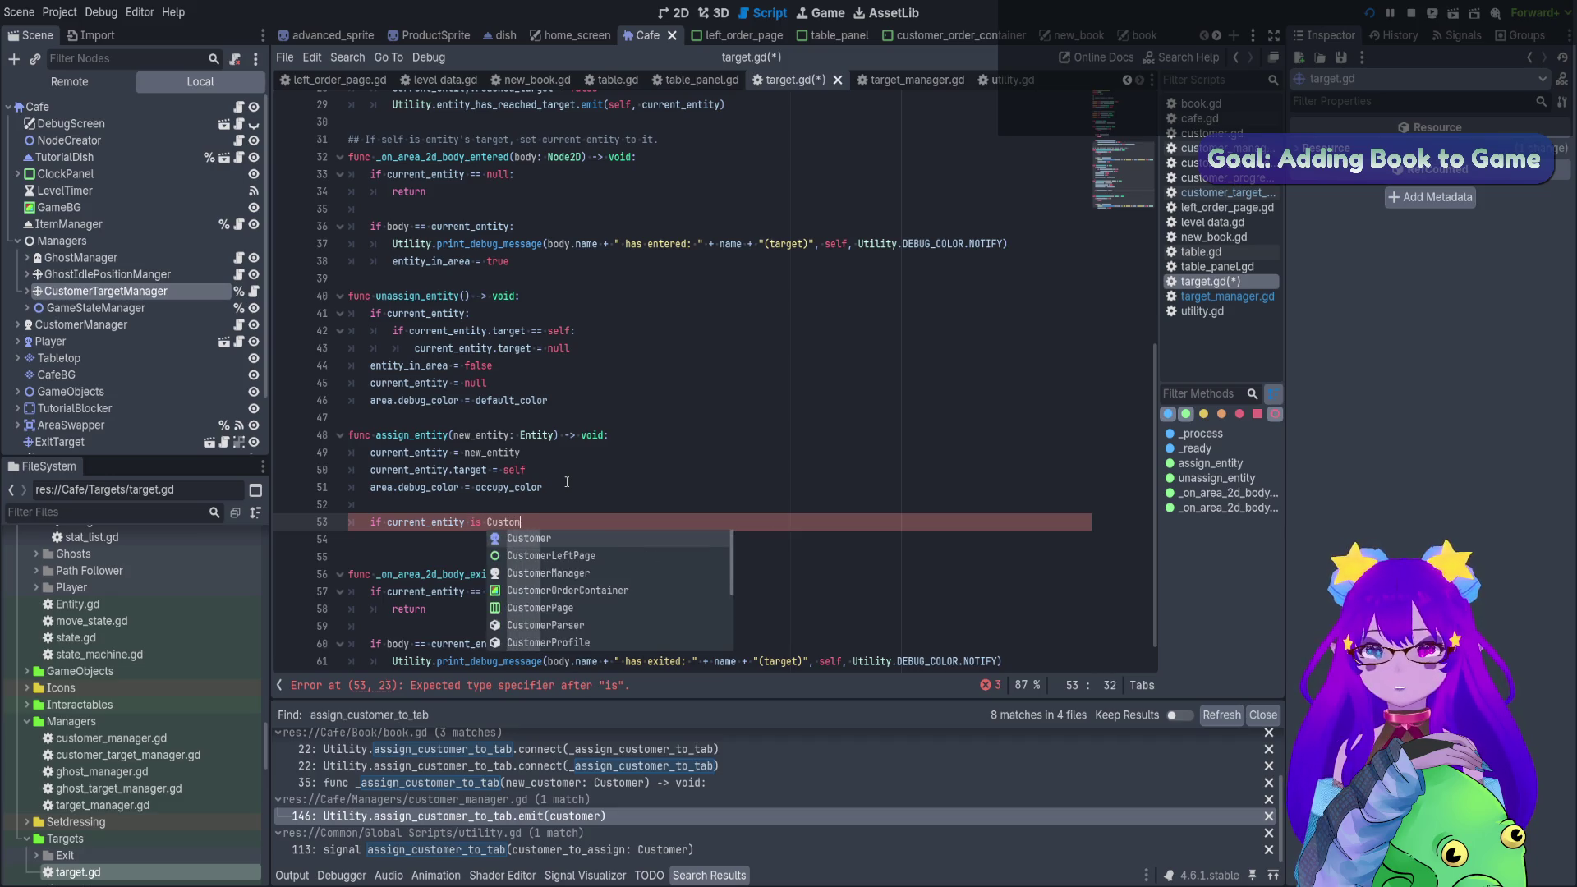
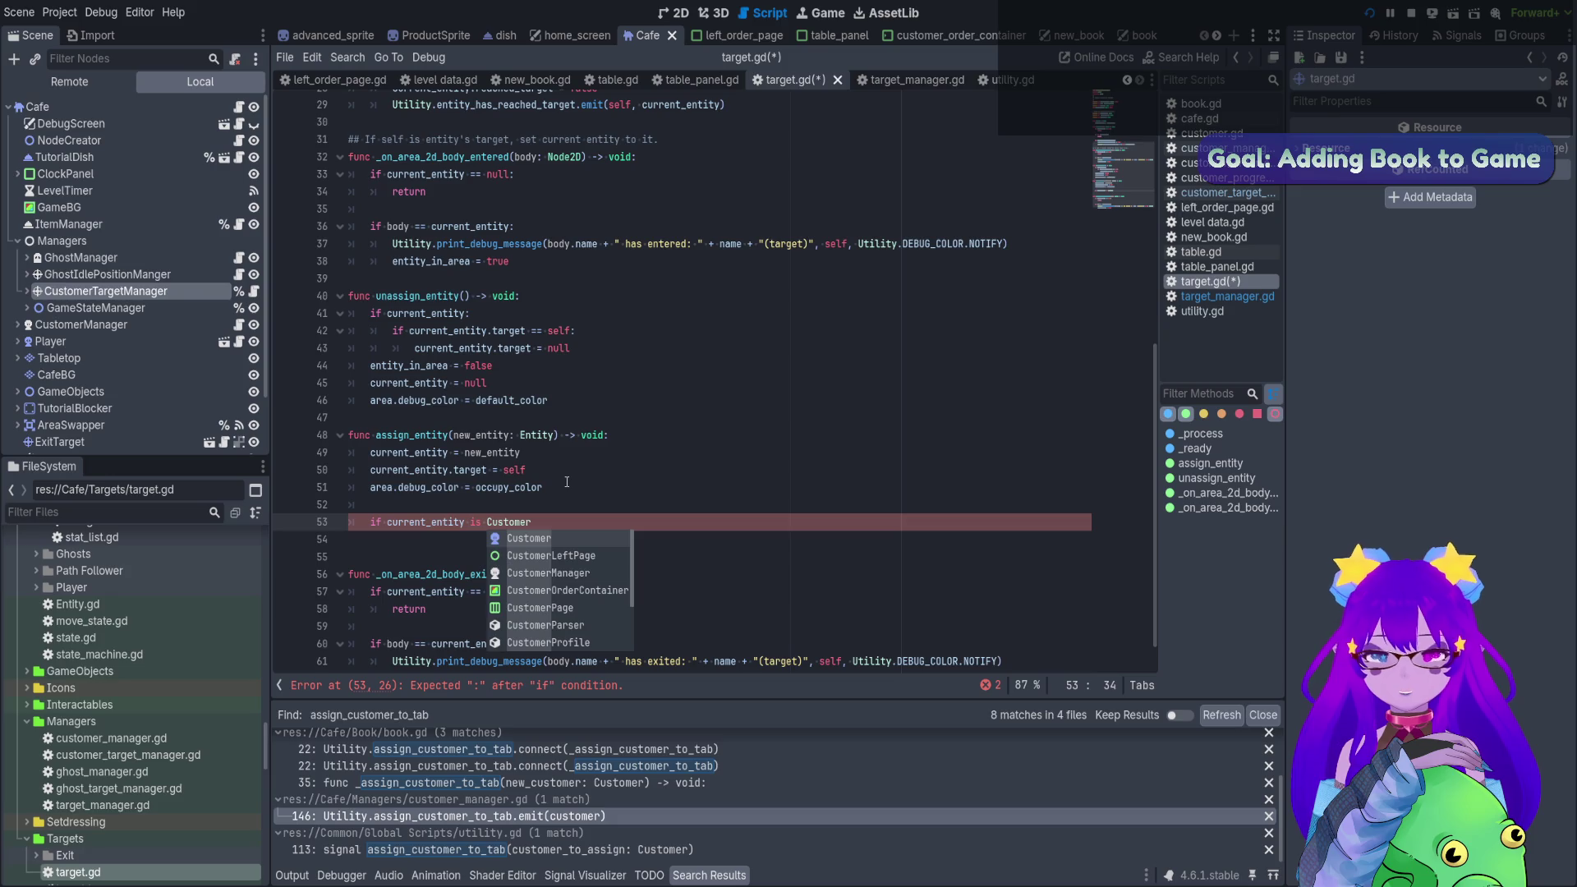
Add a line 'if current_entity is Customer:' after line 51 at the end of assign_entity in target.gd
In assign_entity, add 'if current_entity is Customer:' calling customer_has_been_assigned_to_target(self, current_entity)
text(:)
key(Return)
text(Utility.)
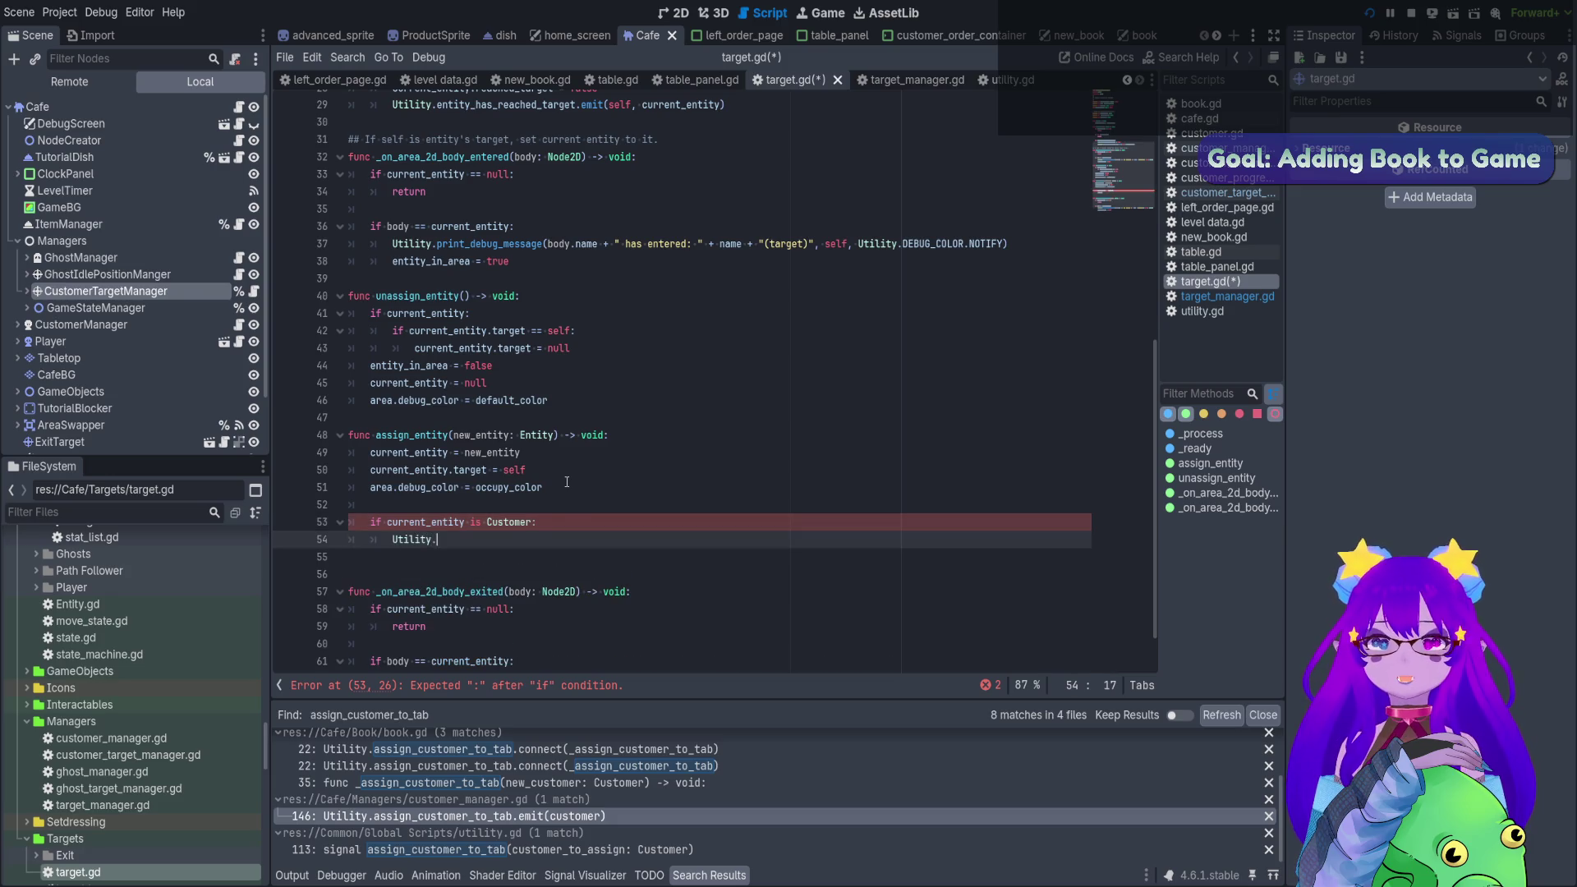
text(customer_)
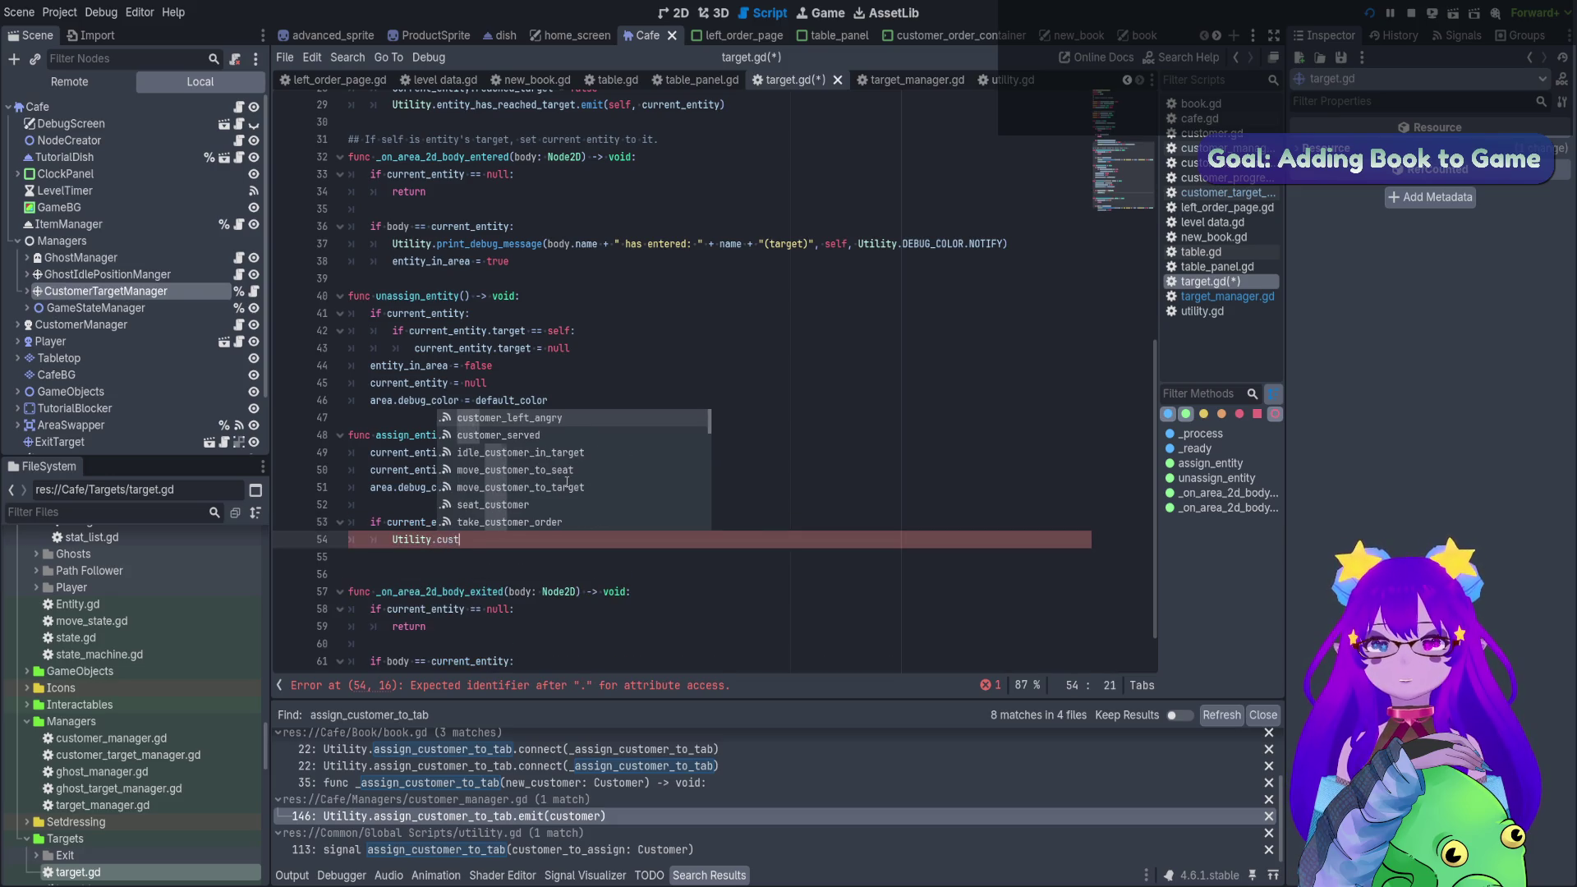
text(has_been_)
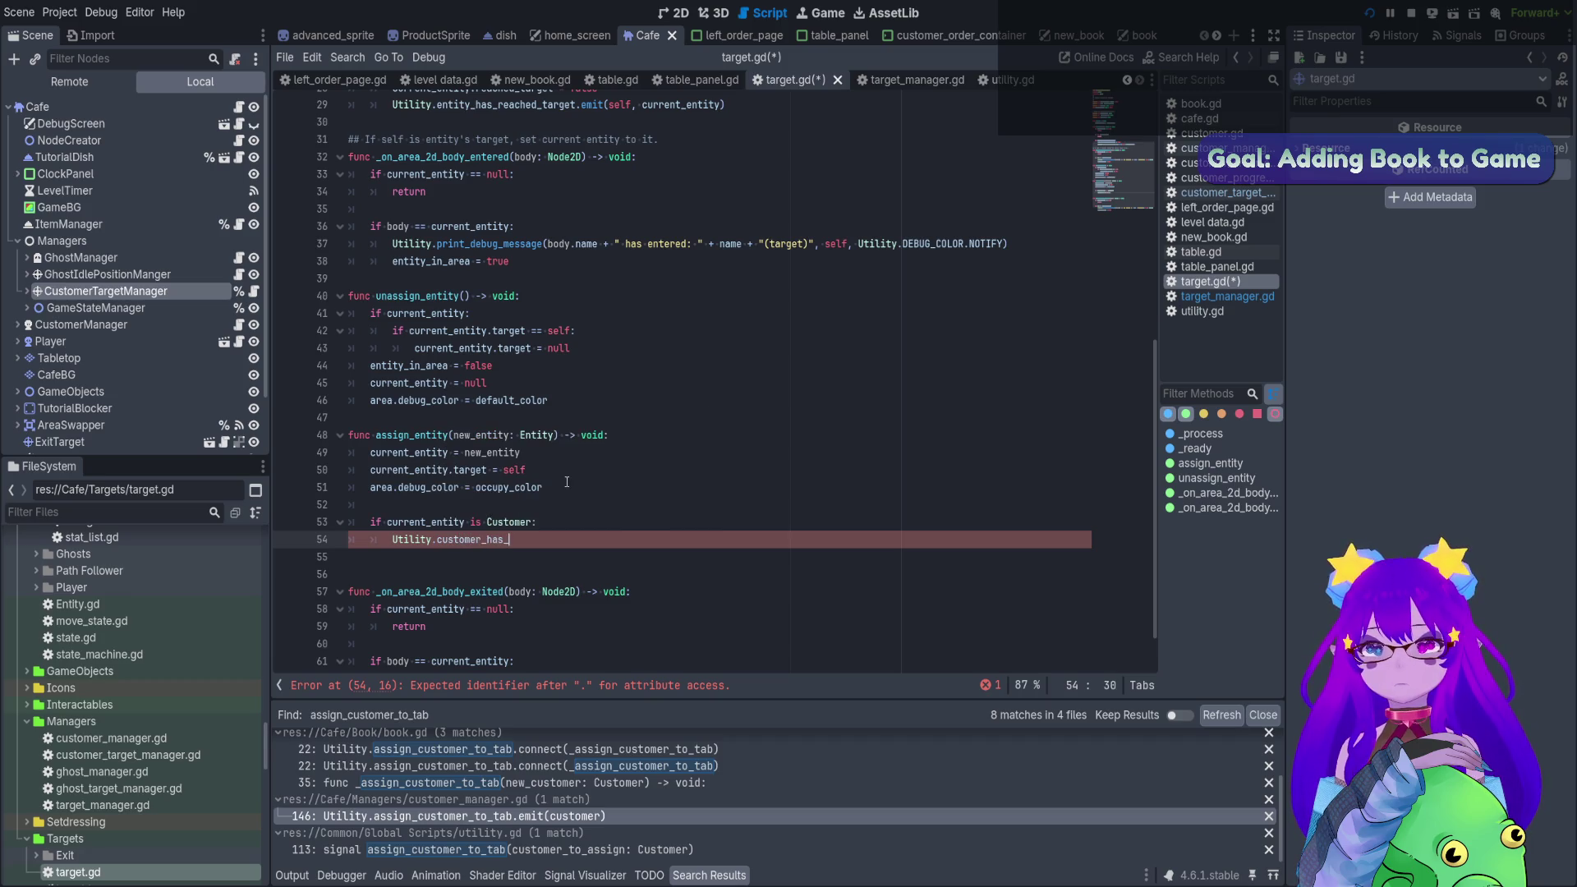
text(ass)
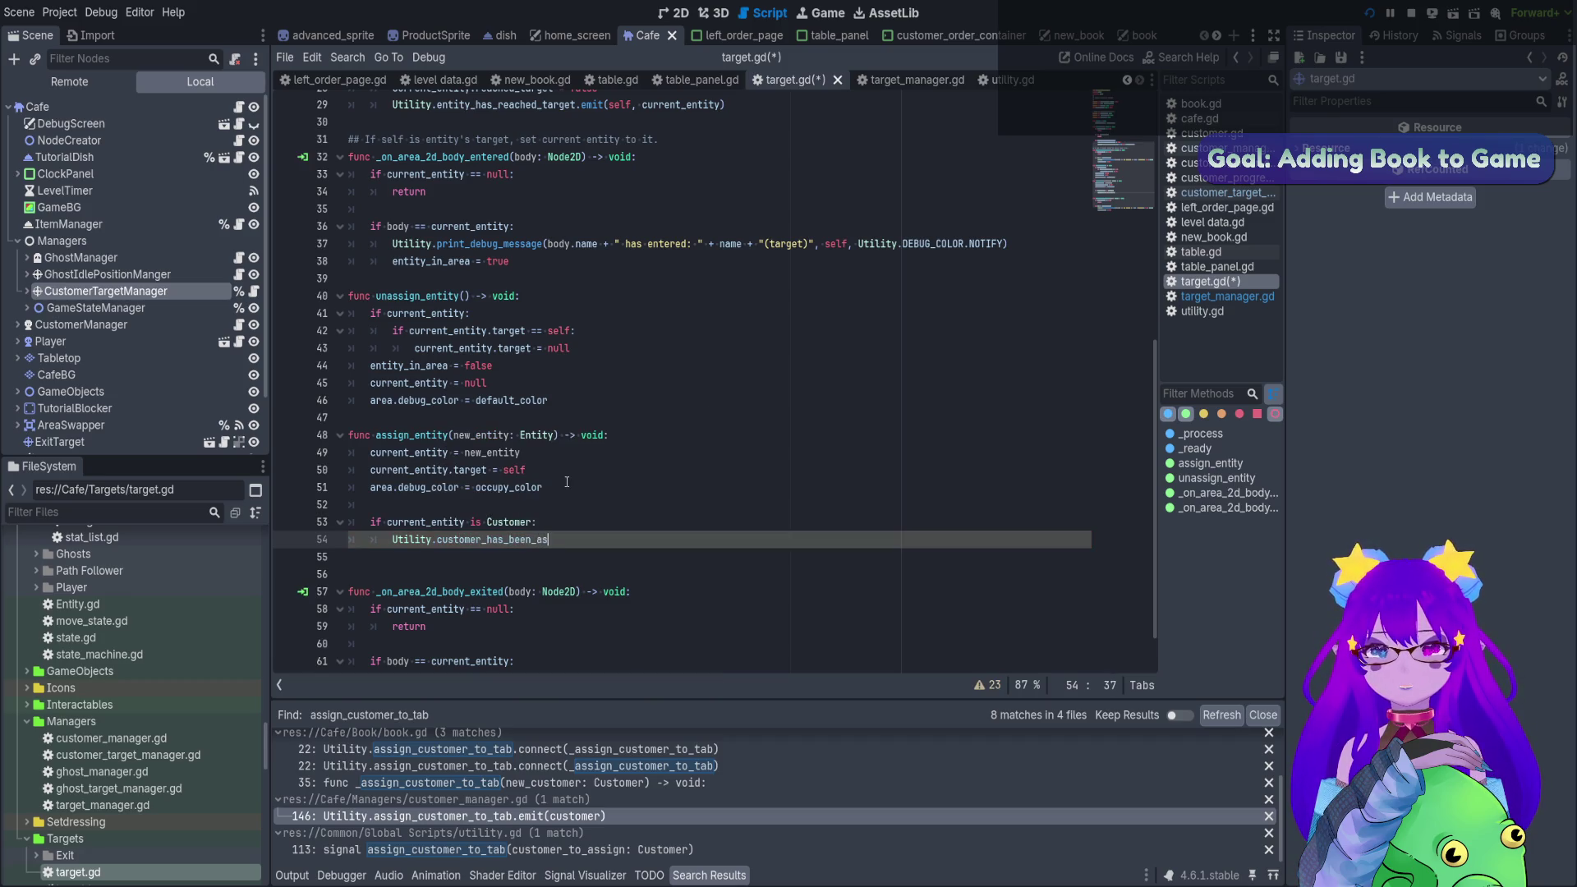
text(igned_to_ta)
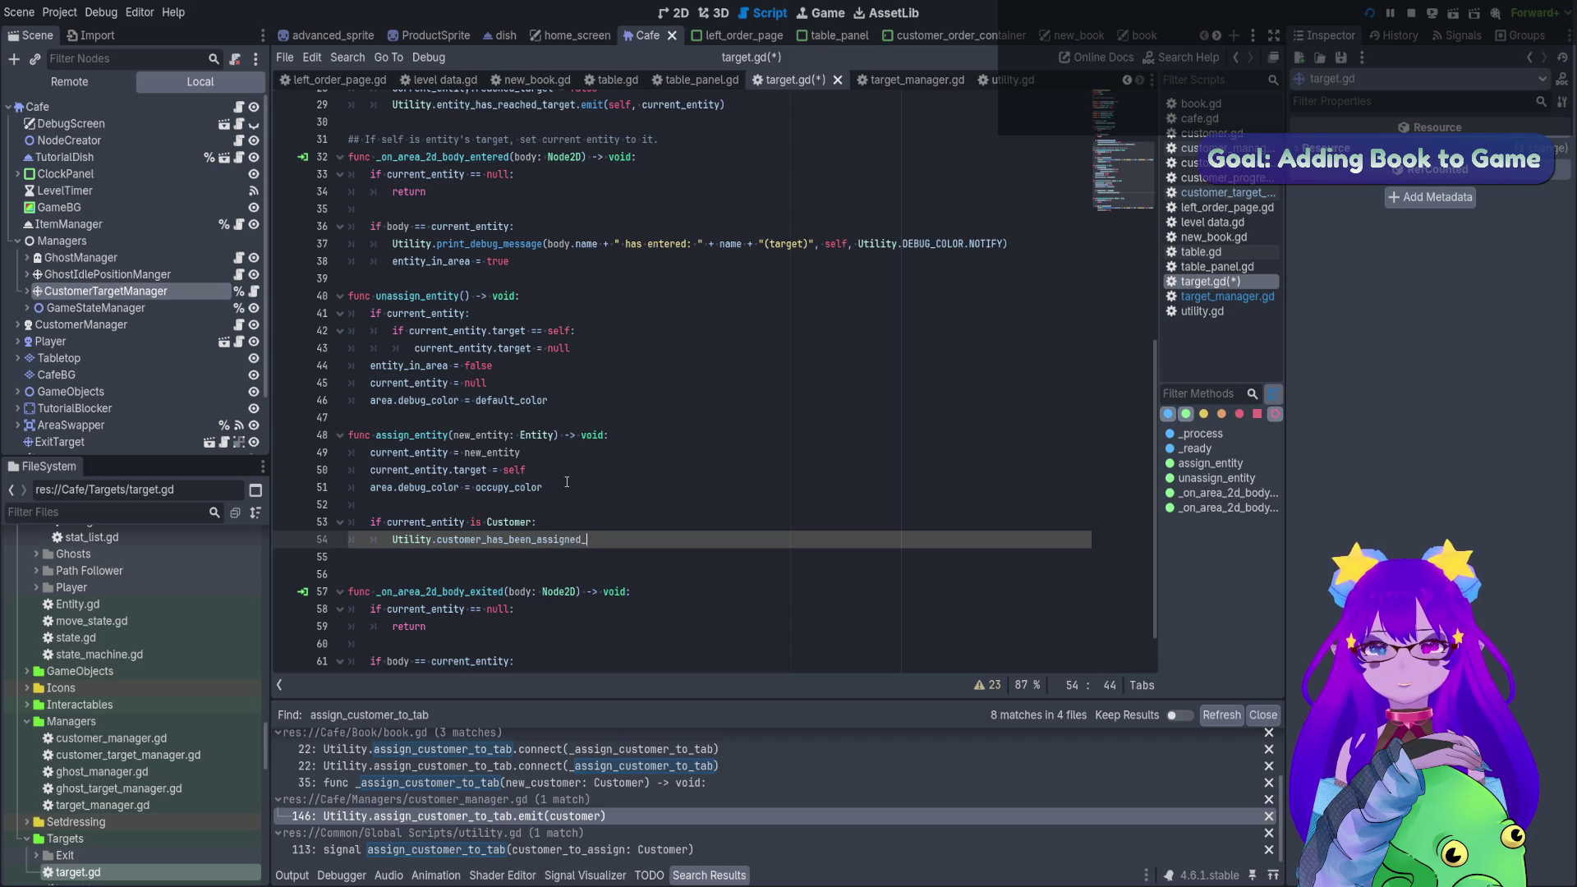
text(rget()
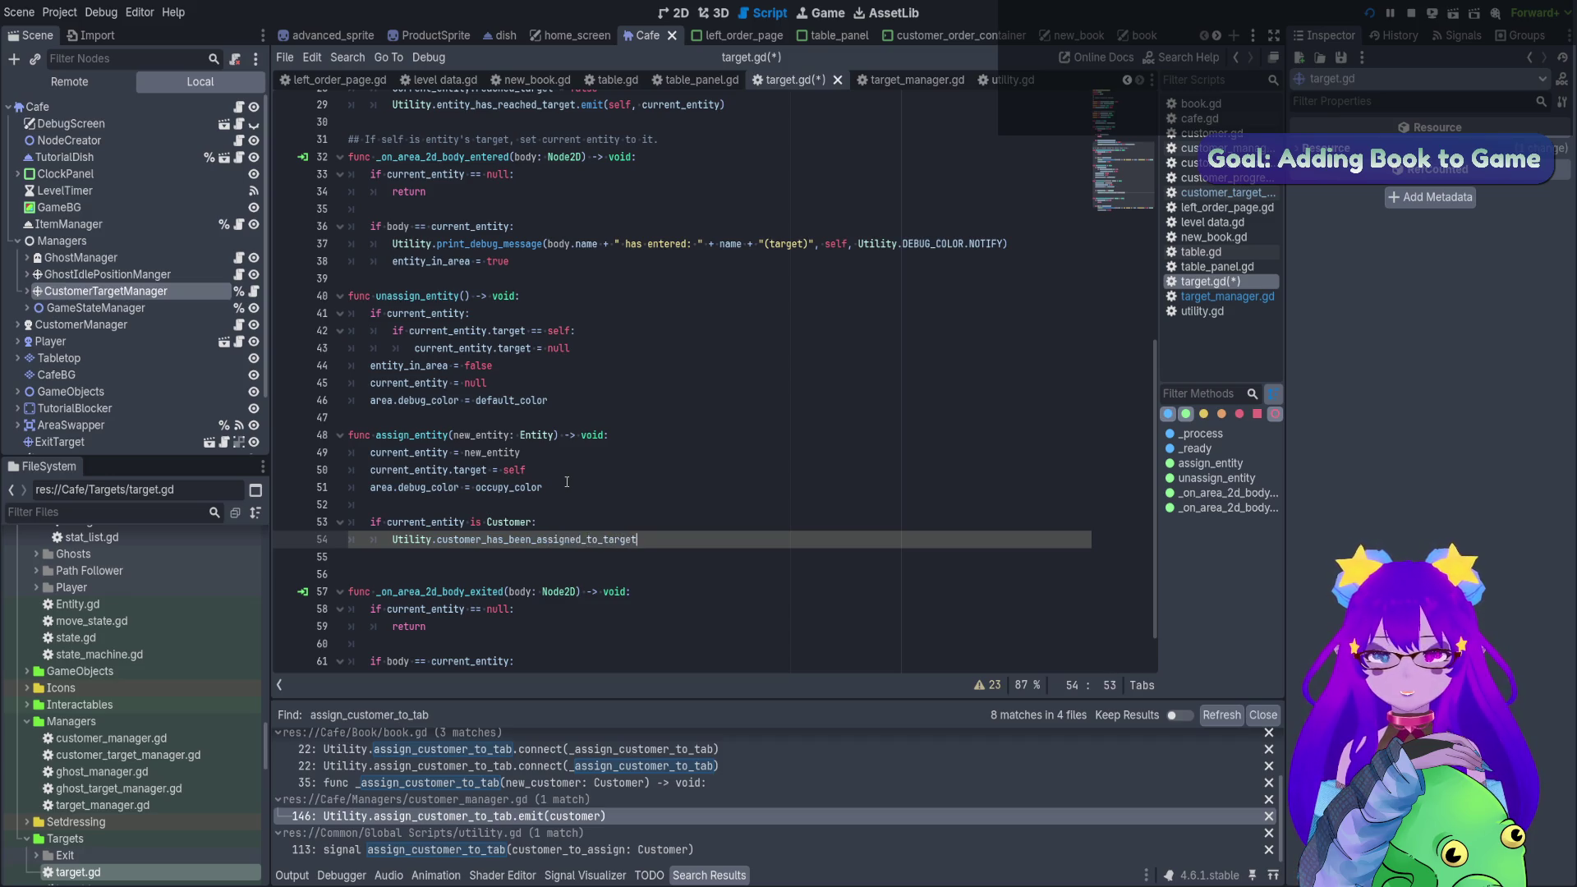
text(self, custo)
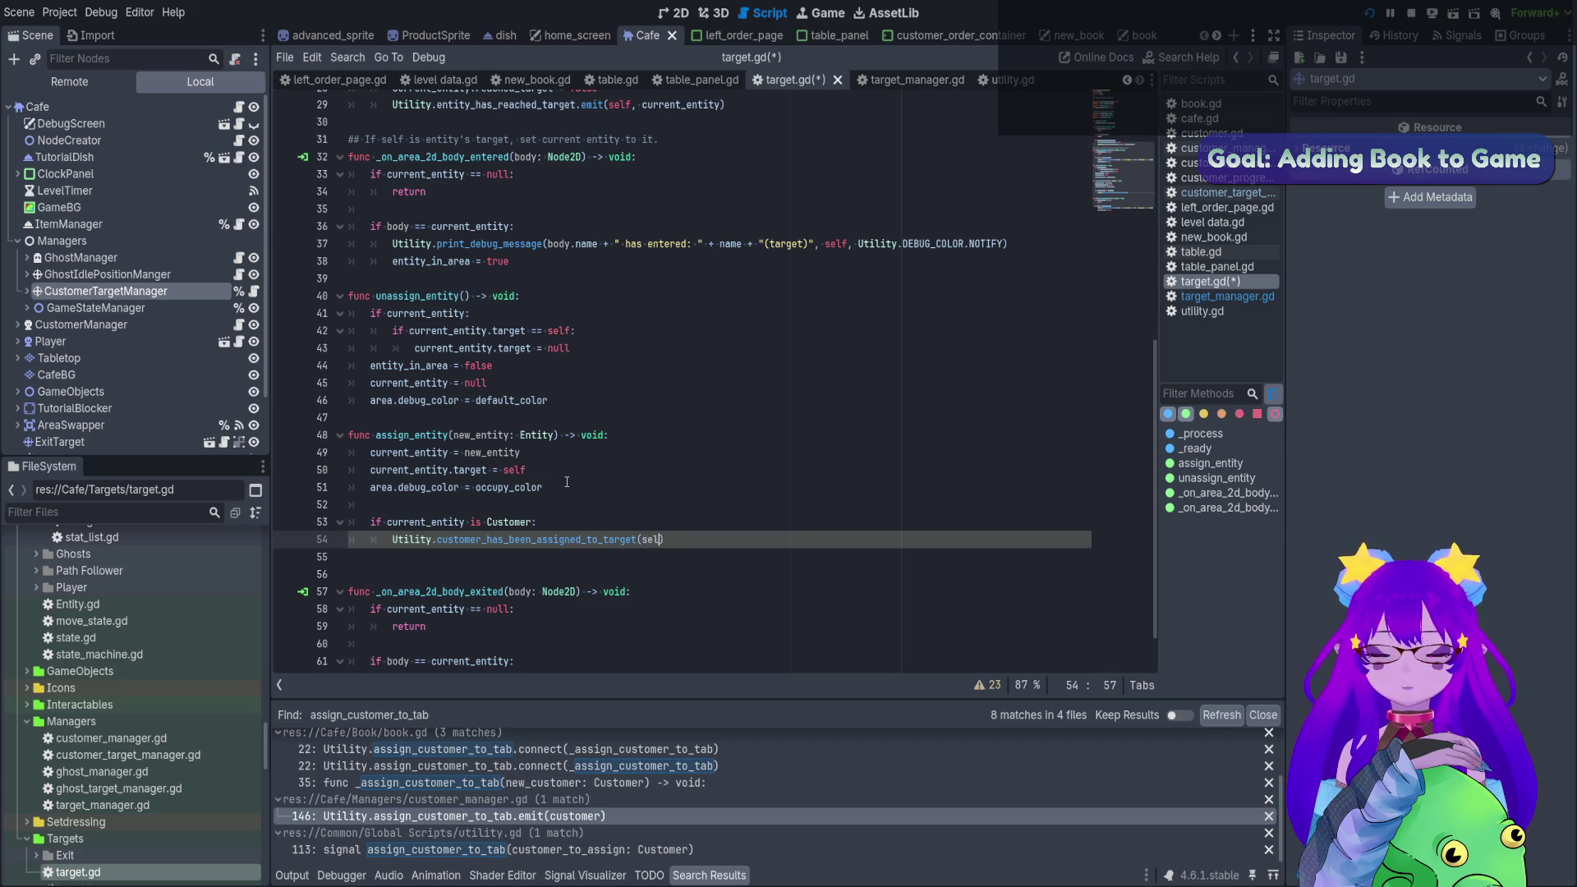
key(BackSpace)
key(BackSpace)
key(BackSpace)
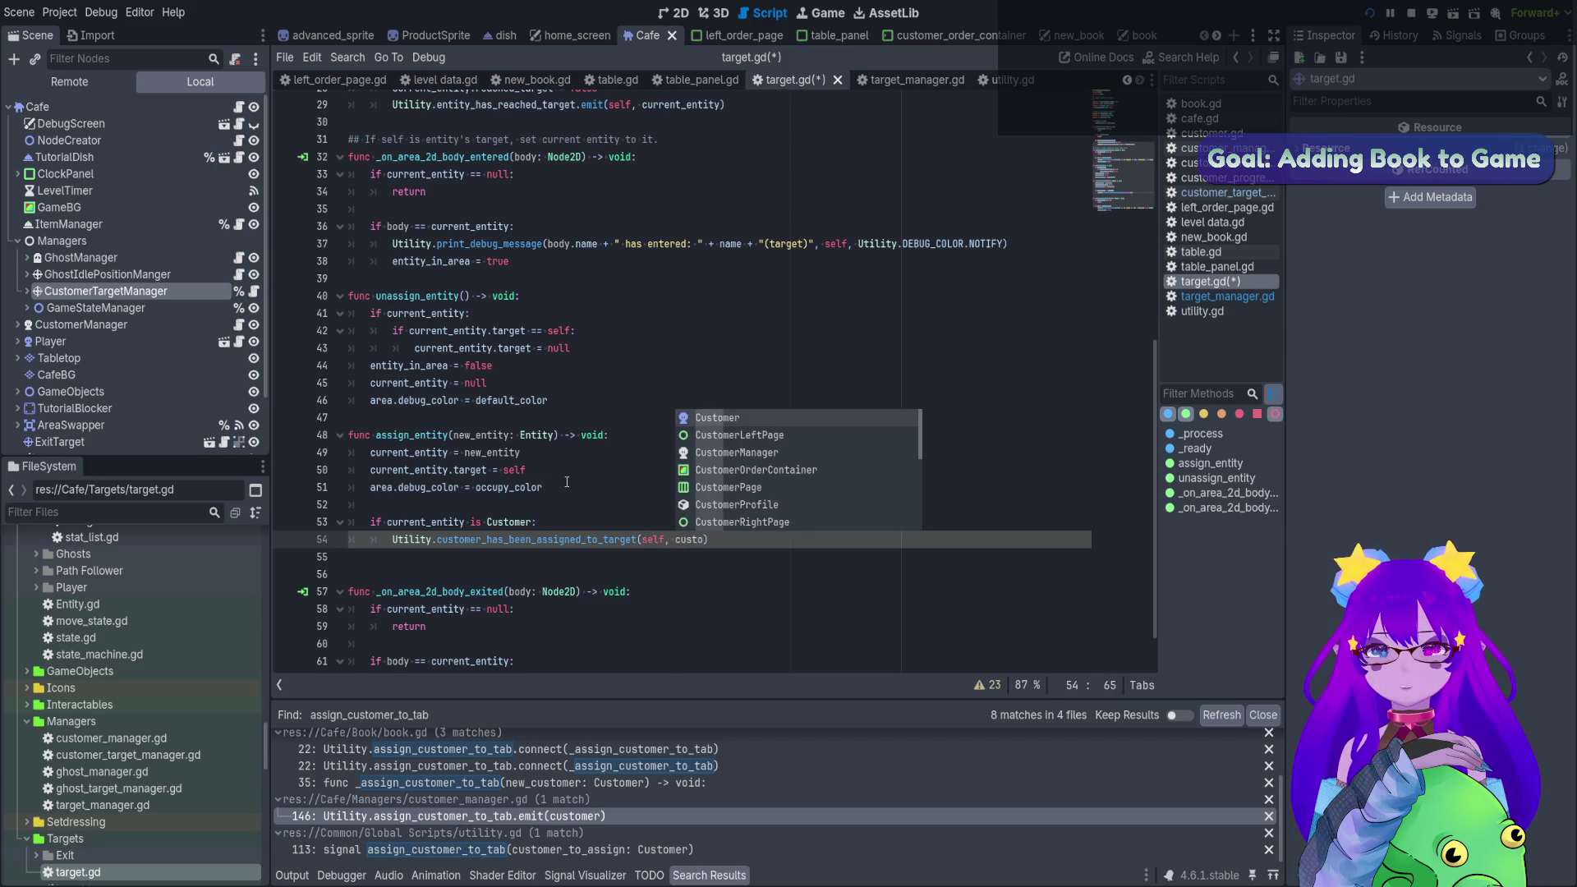
key(Return)
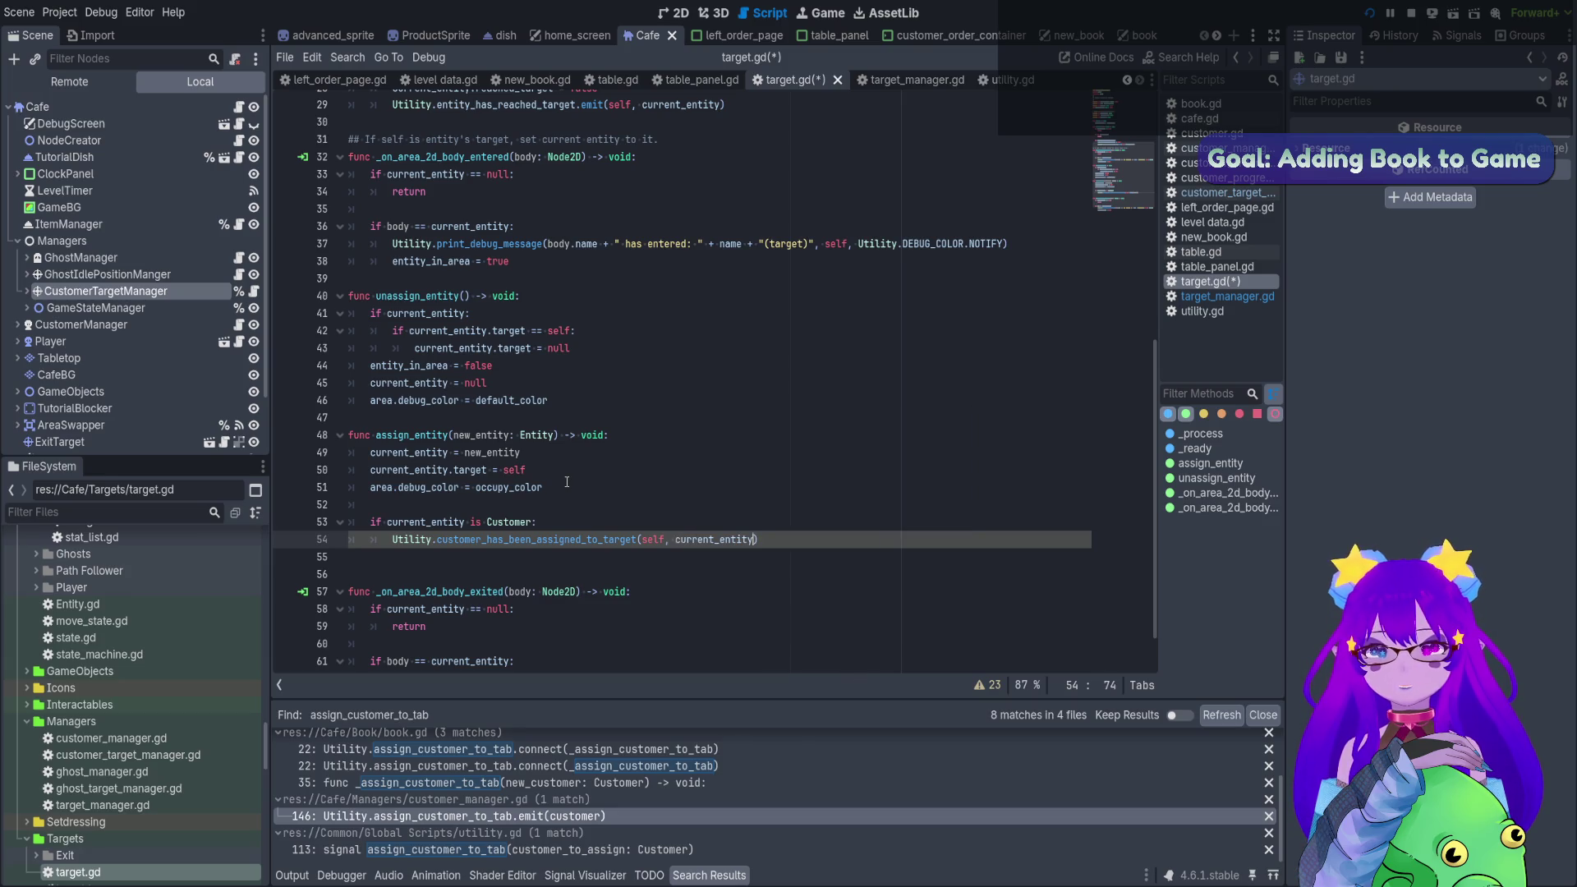
key(ctrl+s)
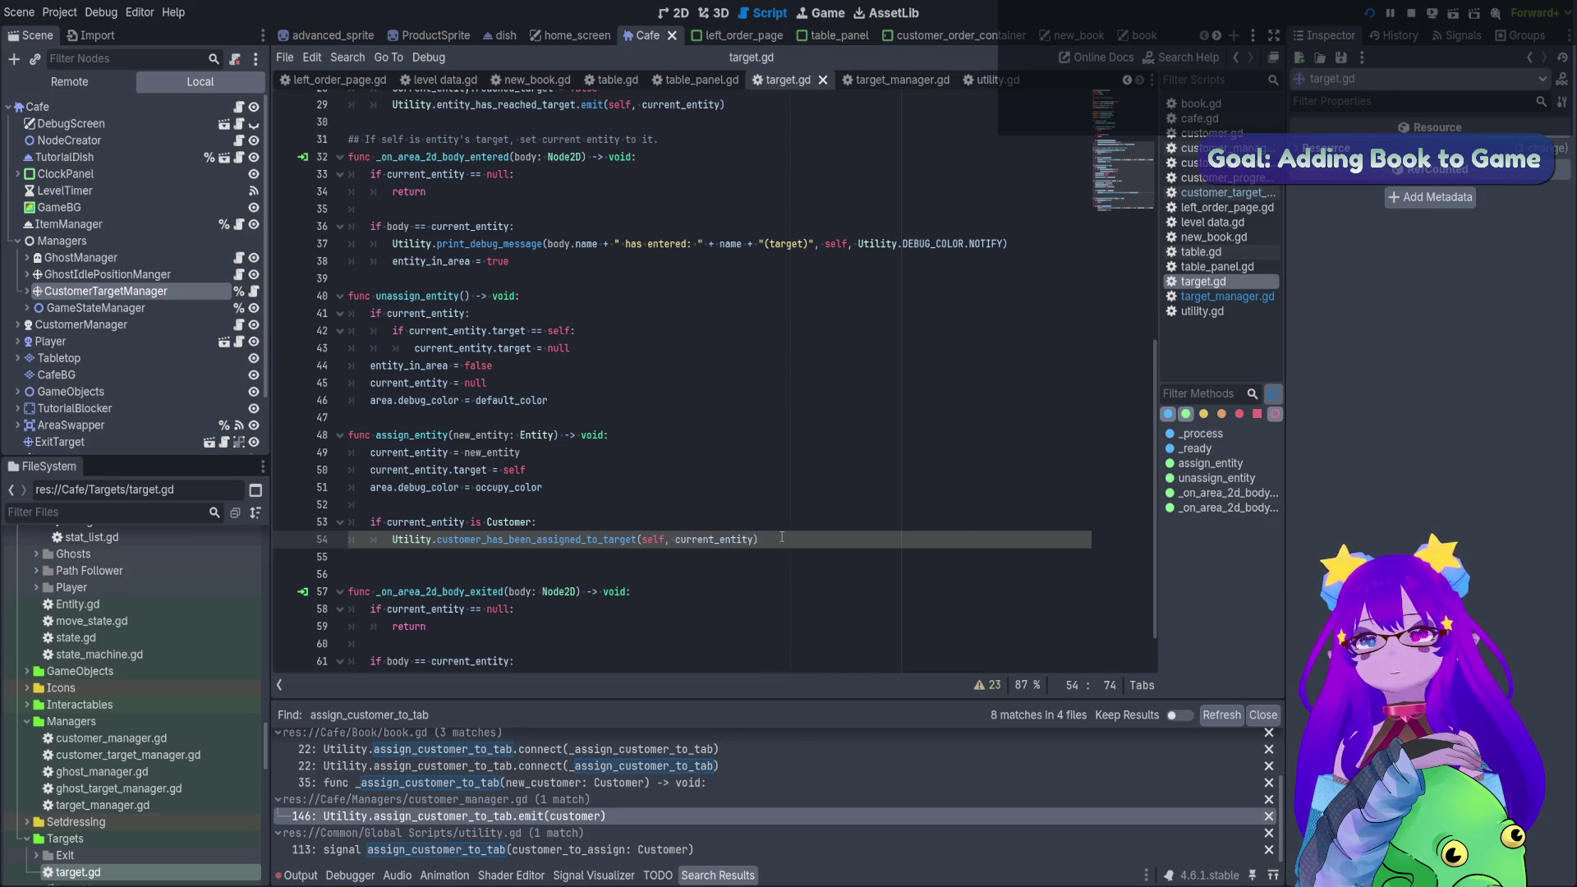
Add .emit to the signal call, save target.gd, and copy the Customer check block
click(639, 539)
text(.emit)
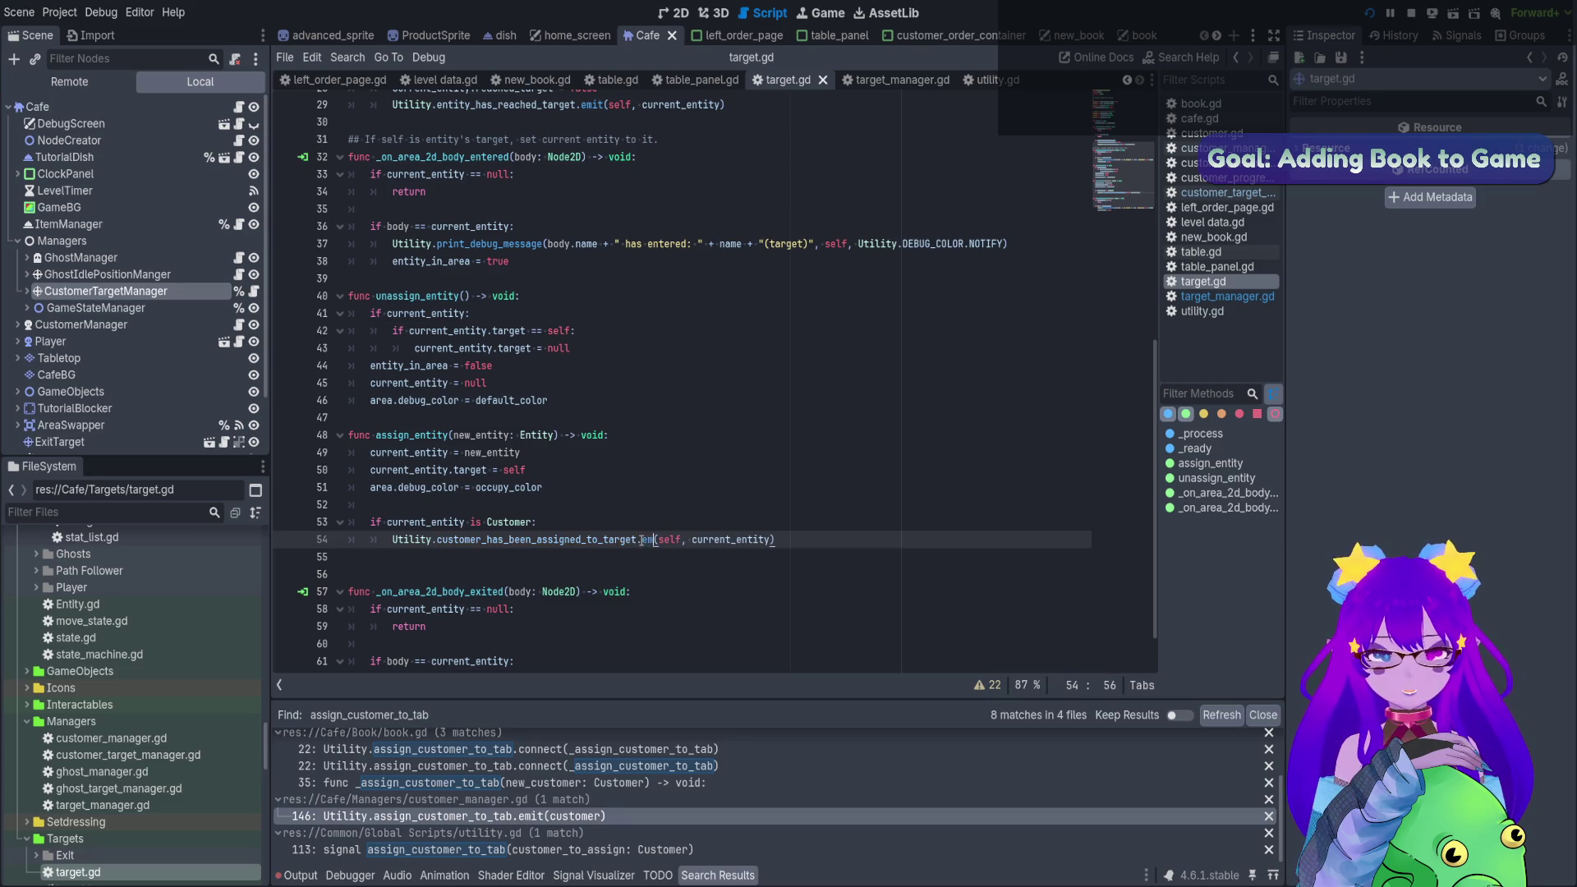
key(ctrl+s)
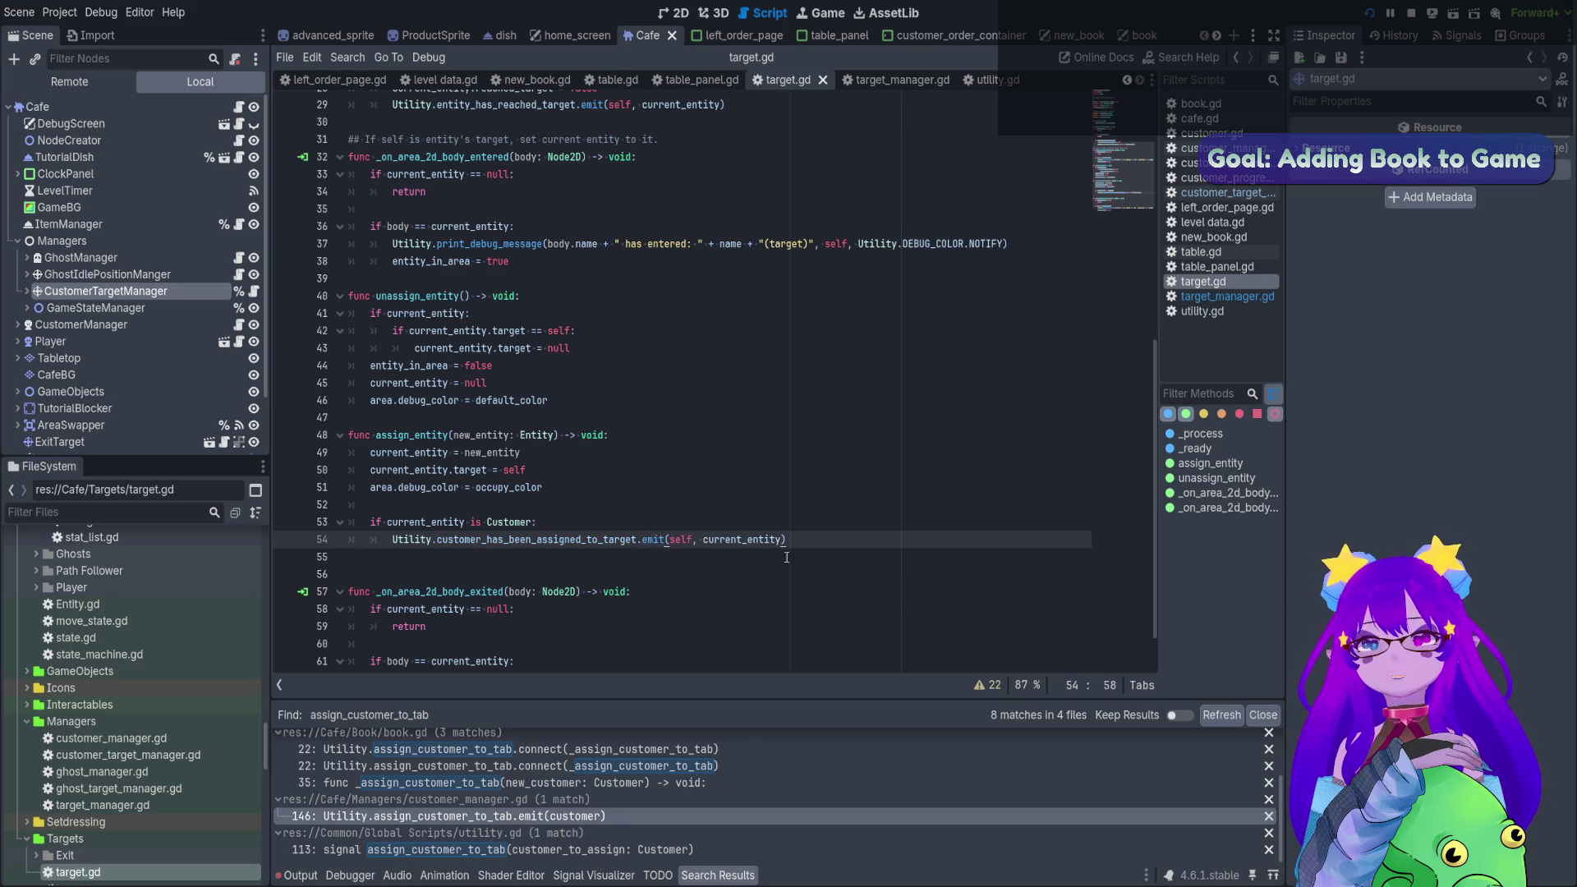
drag(827, 540, 321, 527)
key(ctrl+c)
key(ctrl+s)
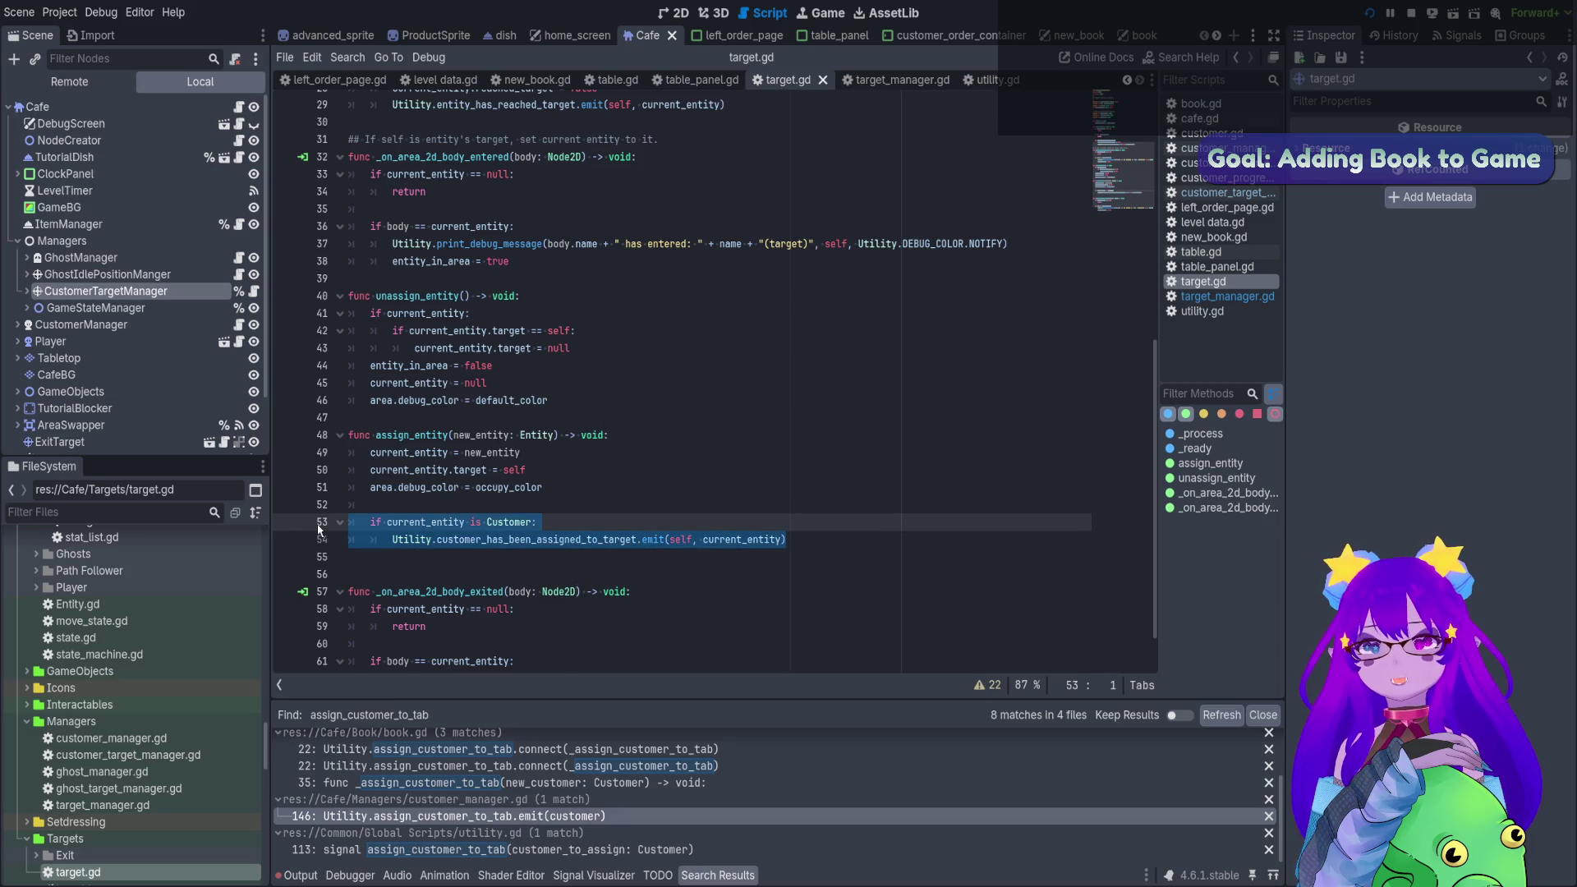
click(582, 362)
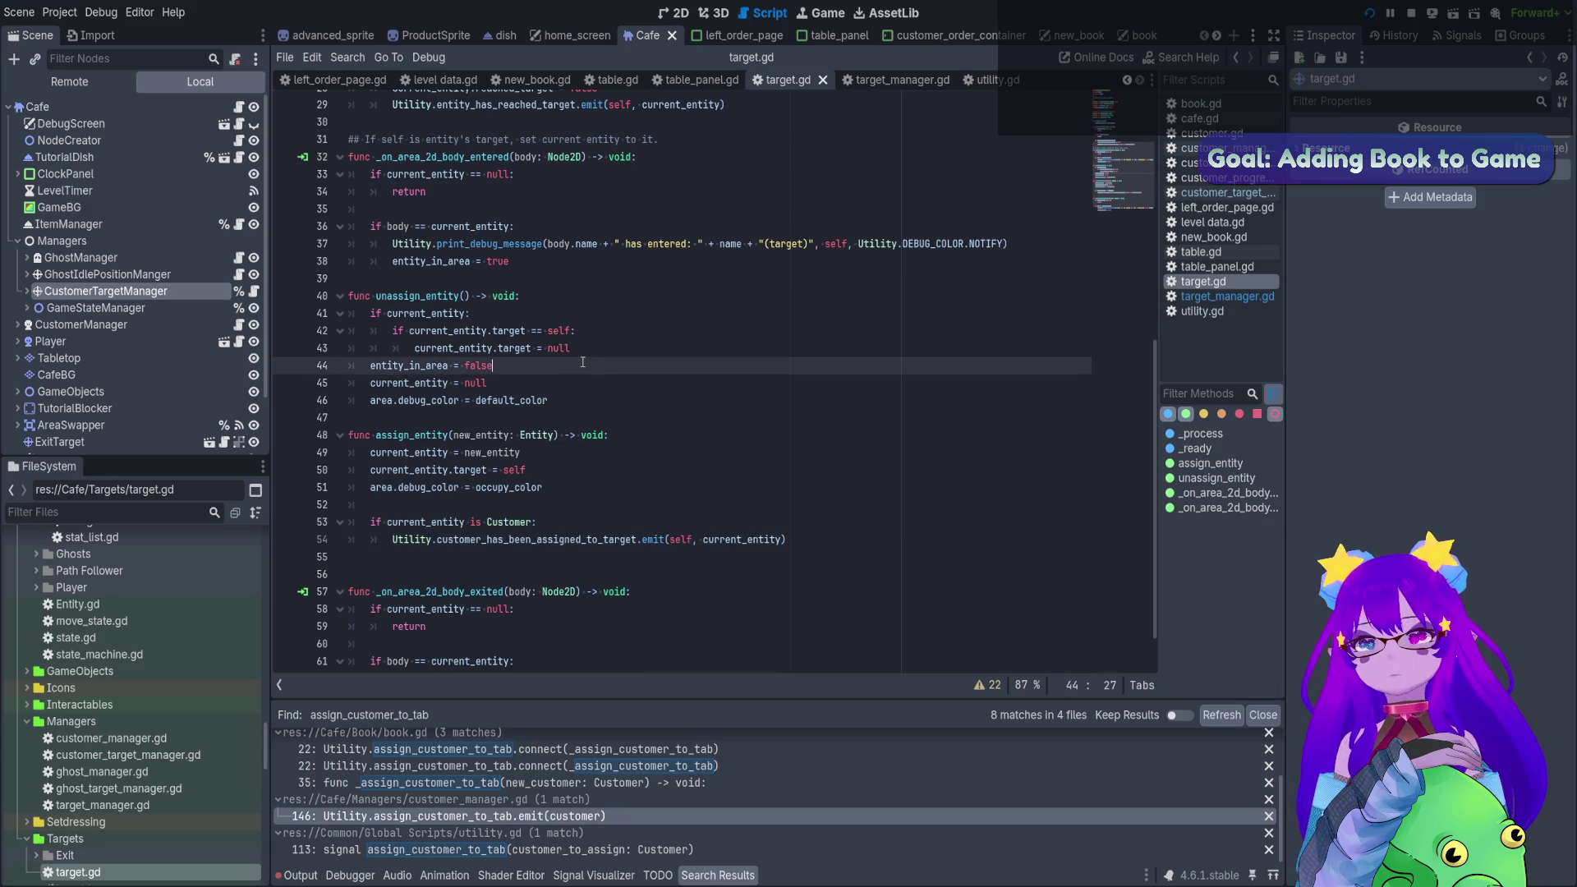
Paste the Customer check block into unassign_entity after entity_in_area = false
key(Return)
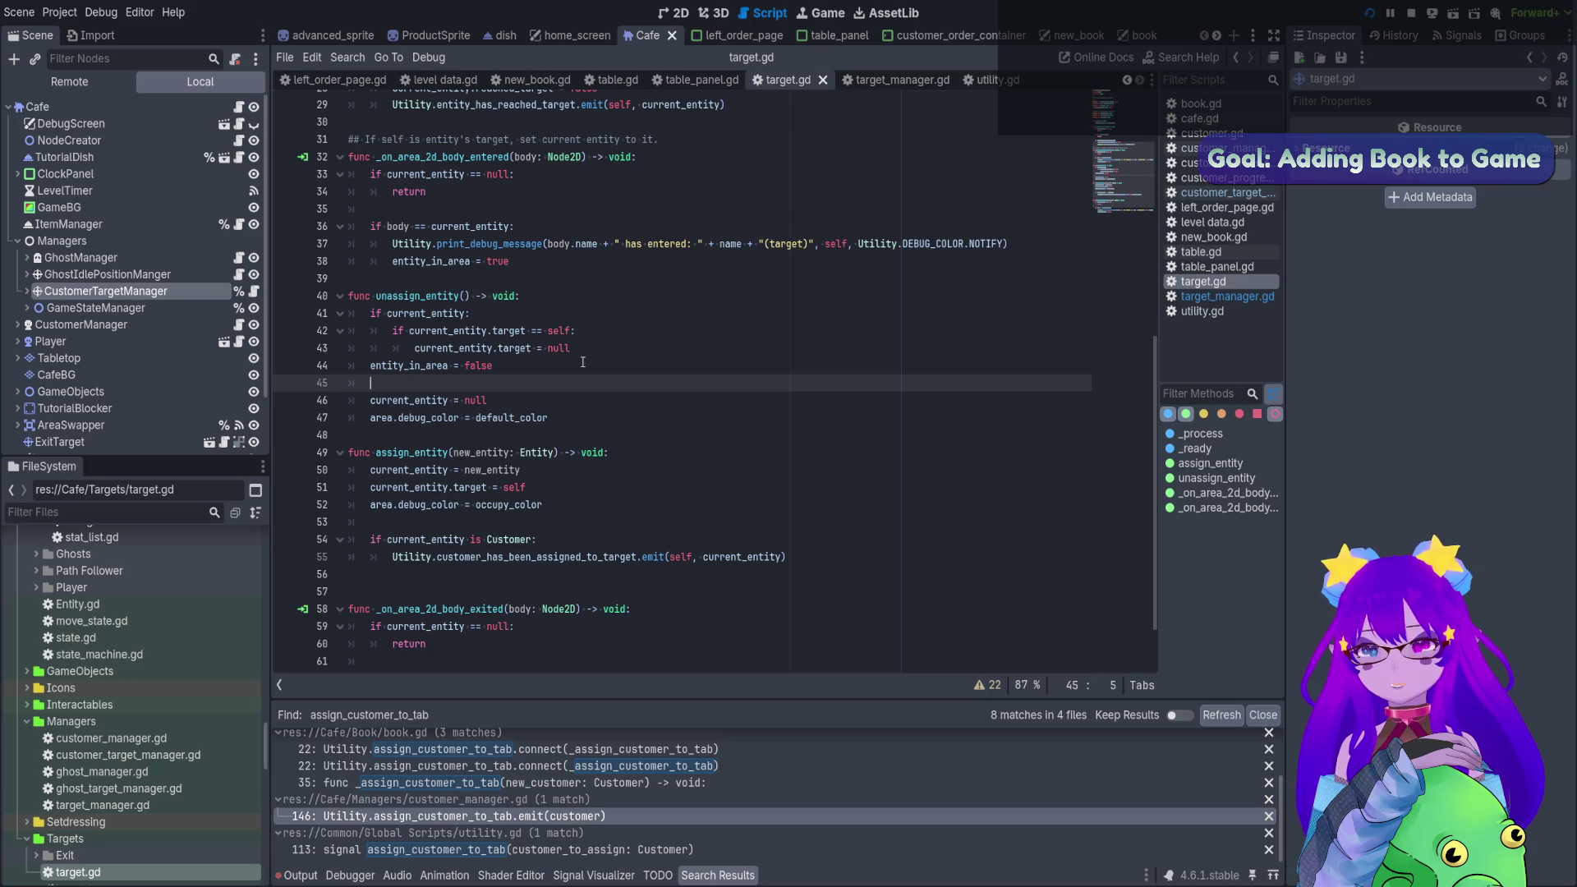
click(515, 329)
click(474, 384)
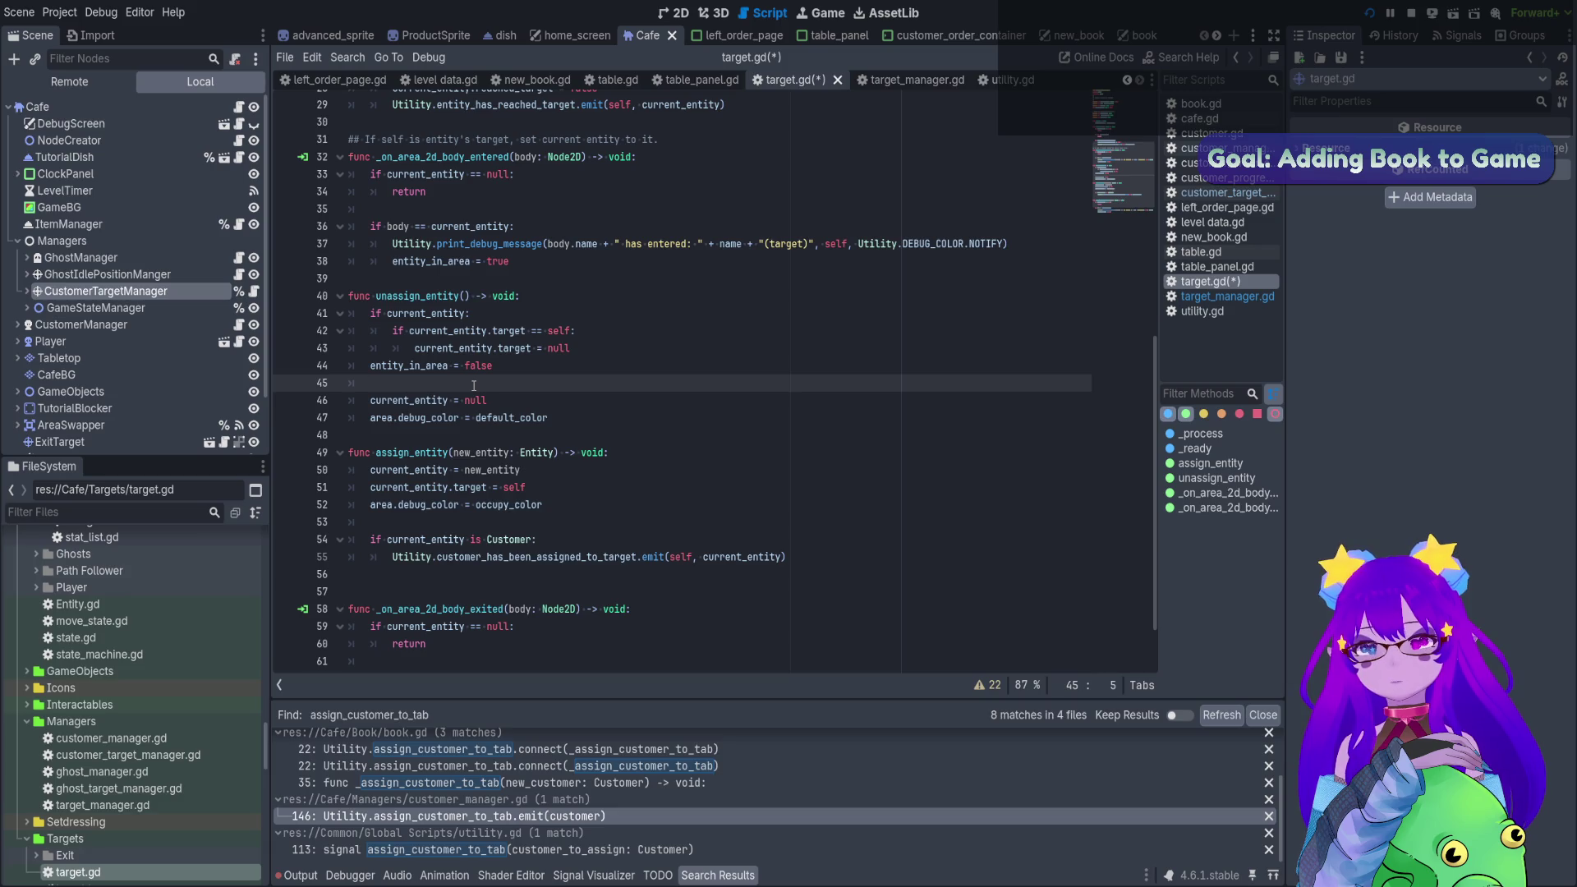
key(Return)
key(Up)
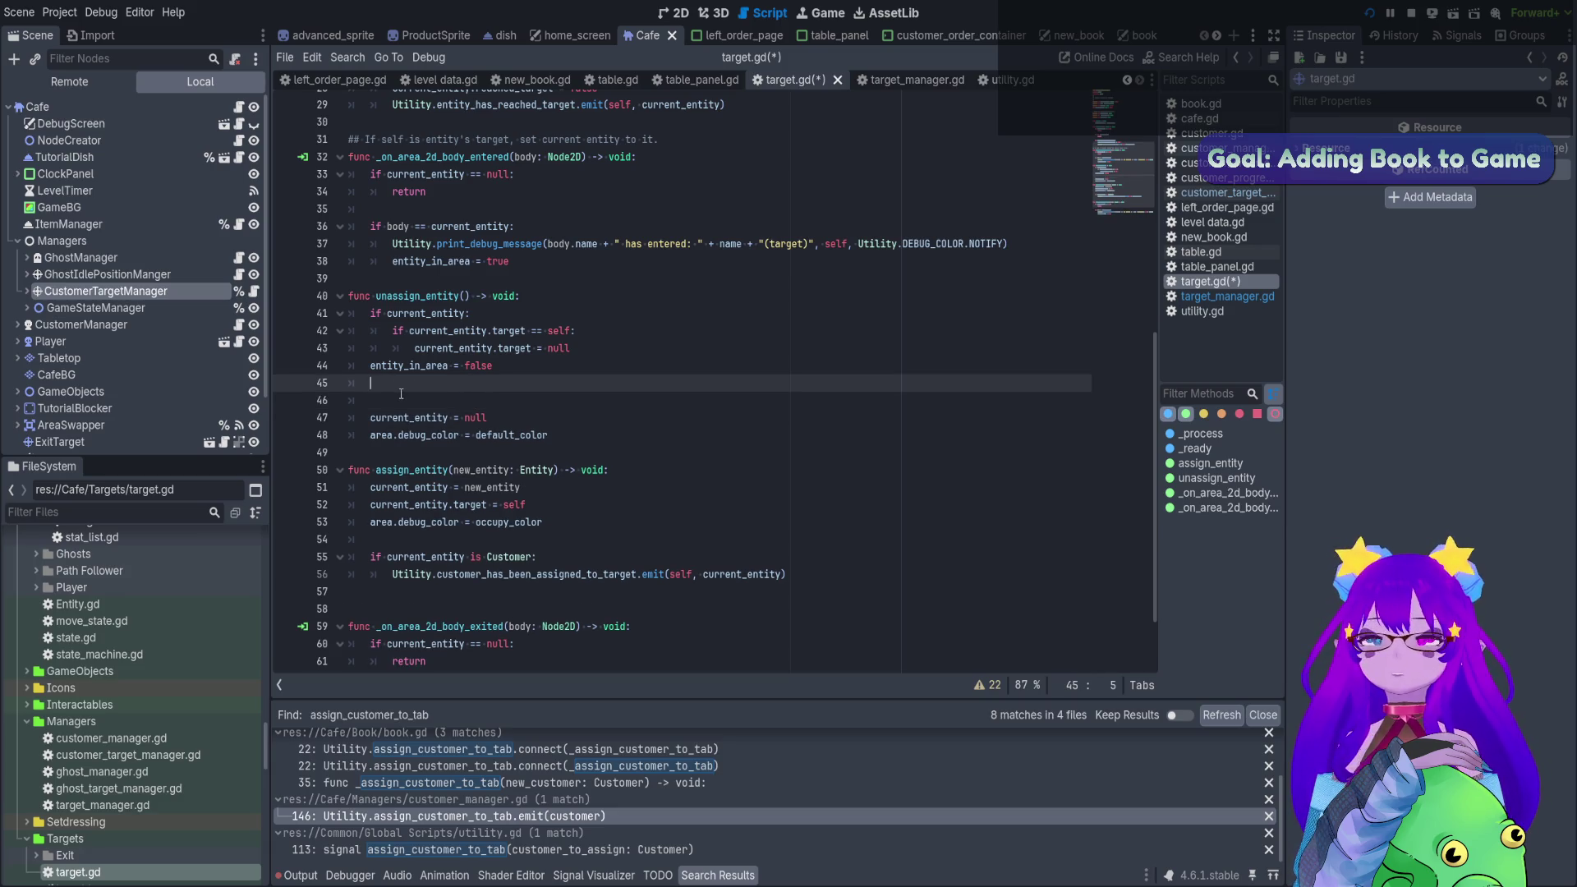
key(Return)
key(ctrl+v)
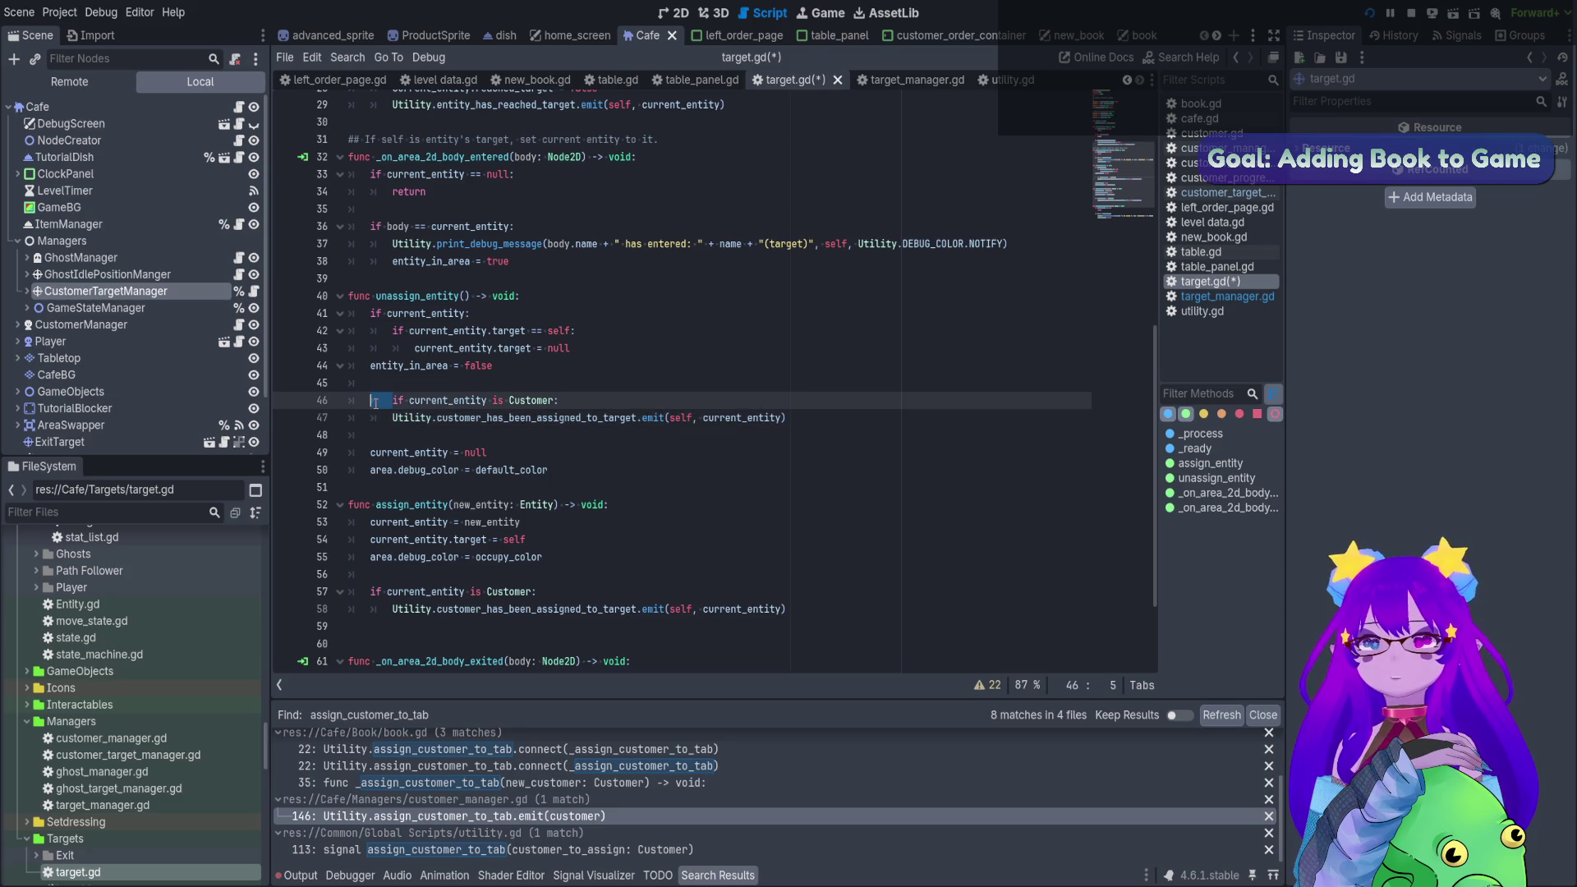
Rename the pasted signal to customer_has_been_unassigned_from_target and save target.gd
click(536, 419)
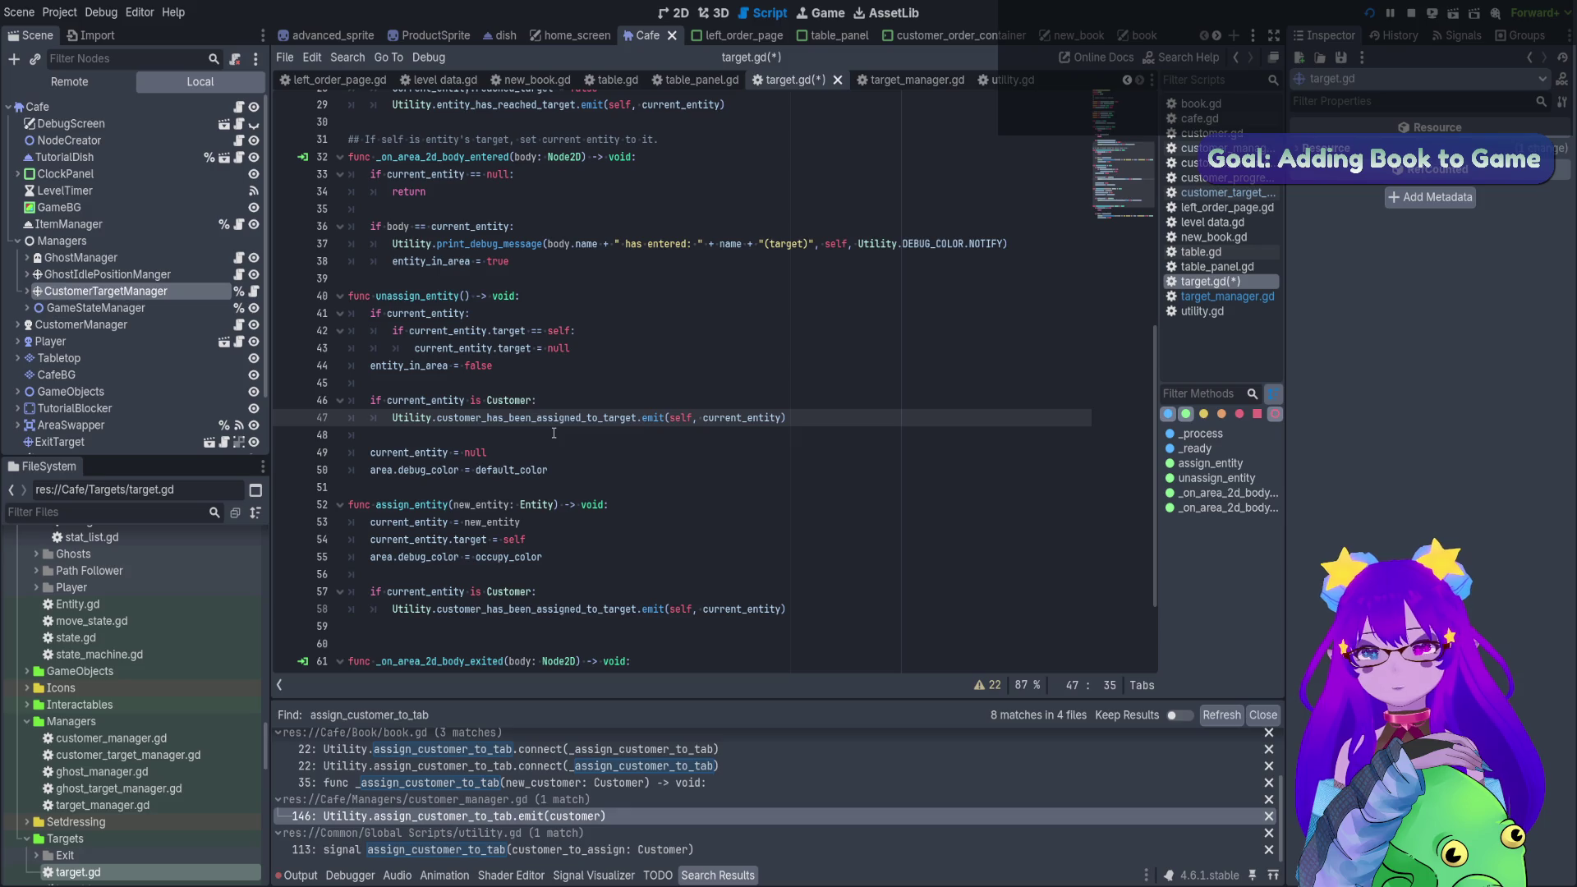
text(un)
key(ctrl+s)
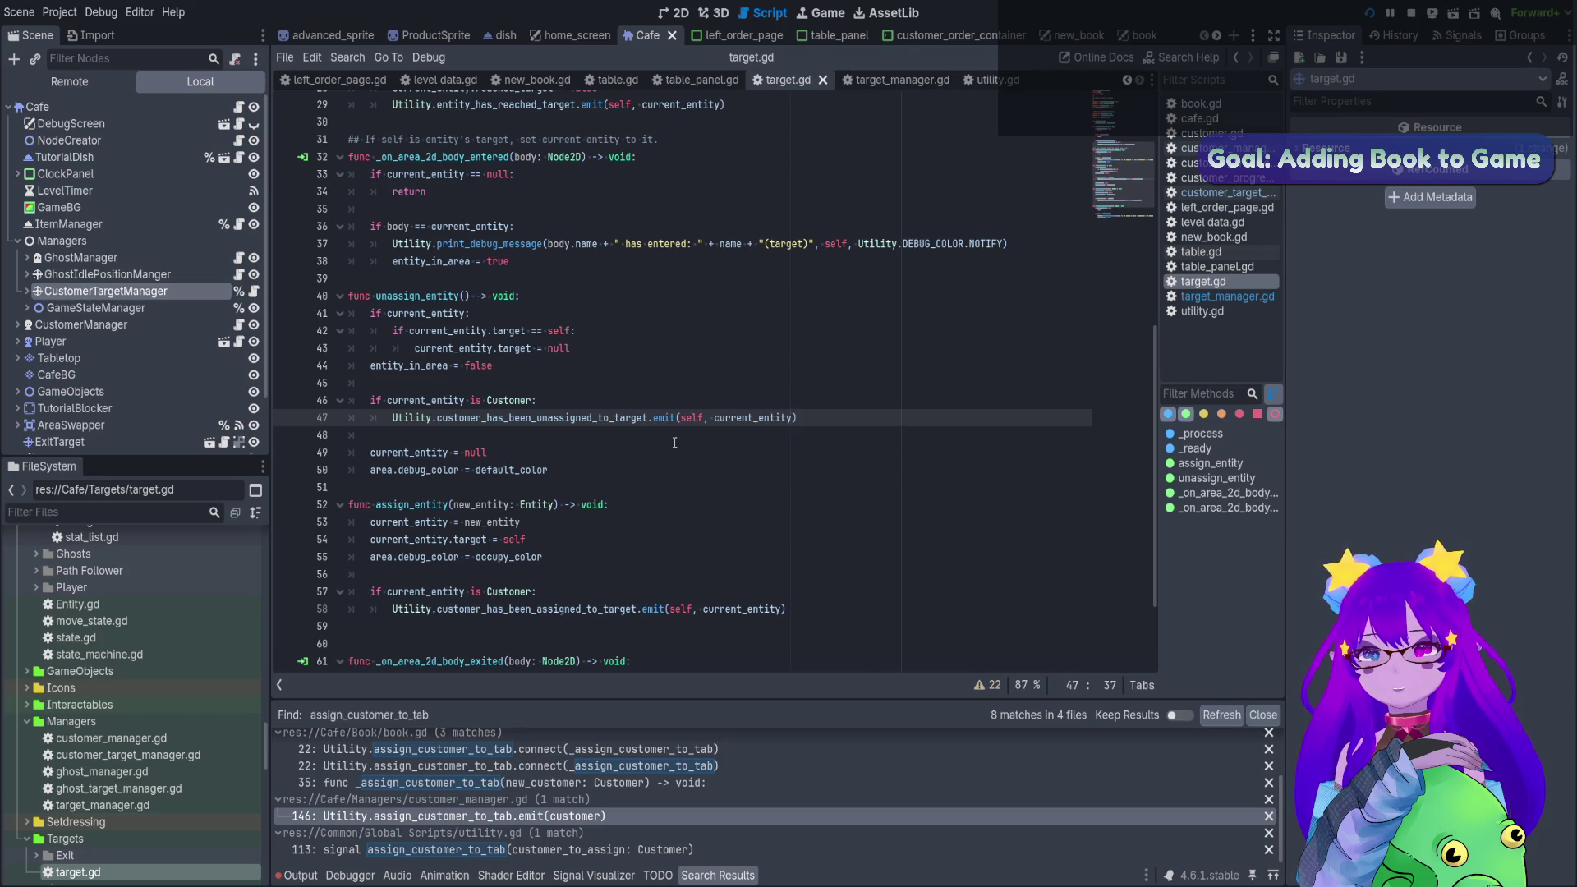
click(604, 418)
key(Delete)
key(Delete)
text(from)
key(ctrl+s)
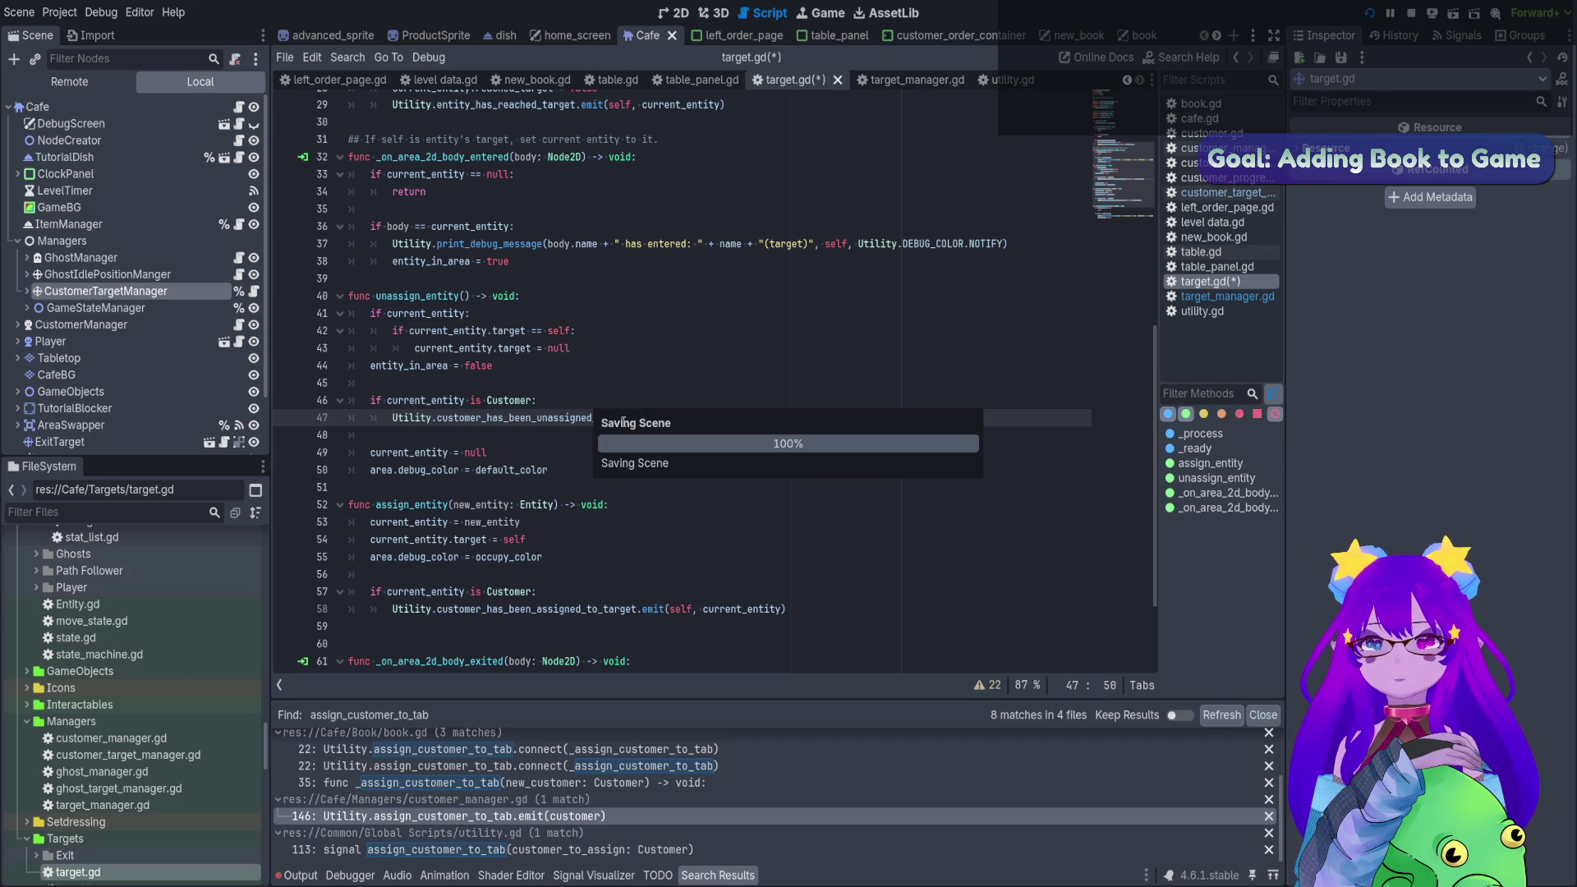
double_click(623, 419)
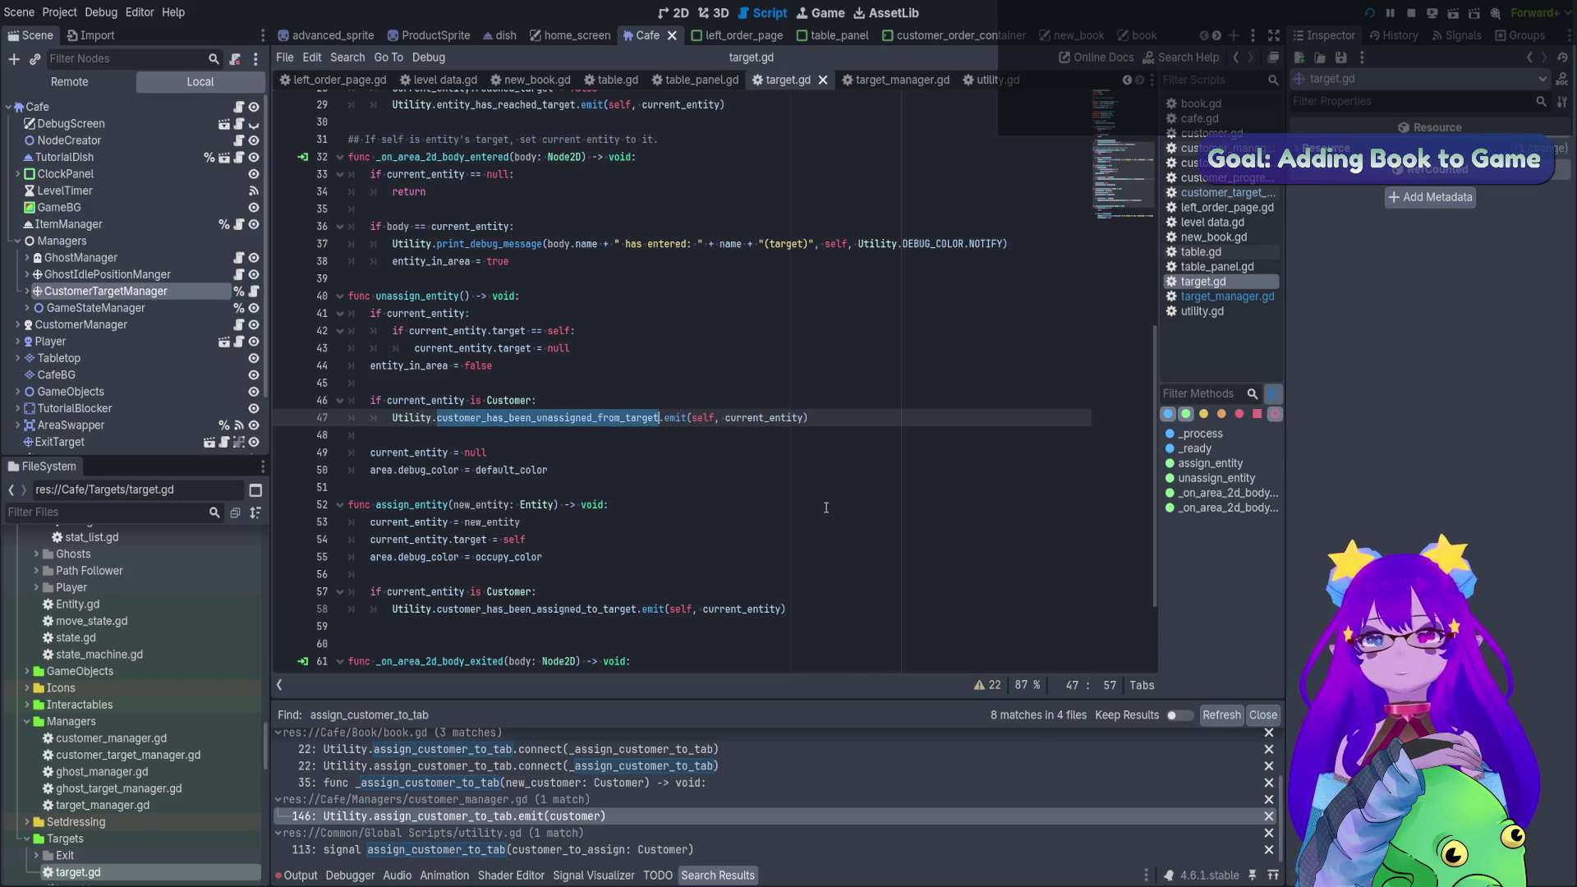
click(981, 80)
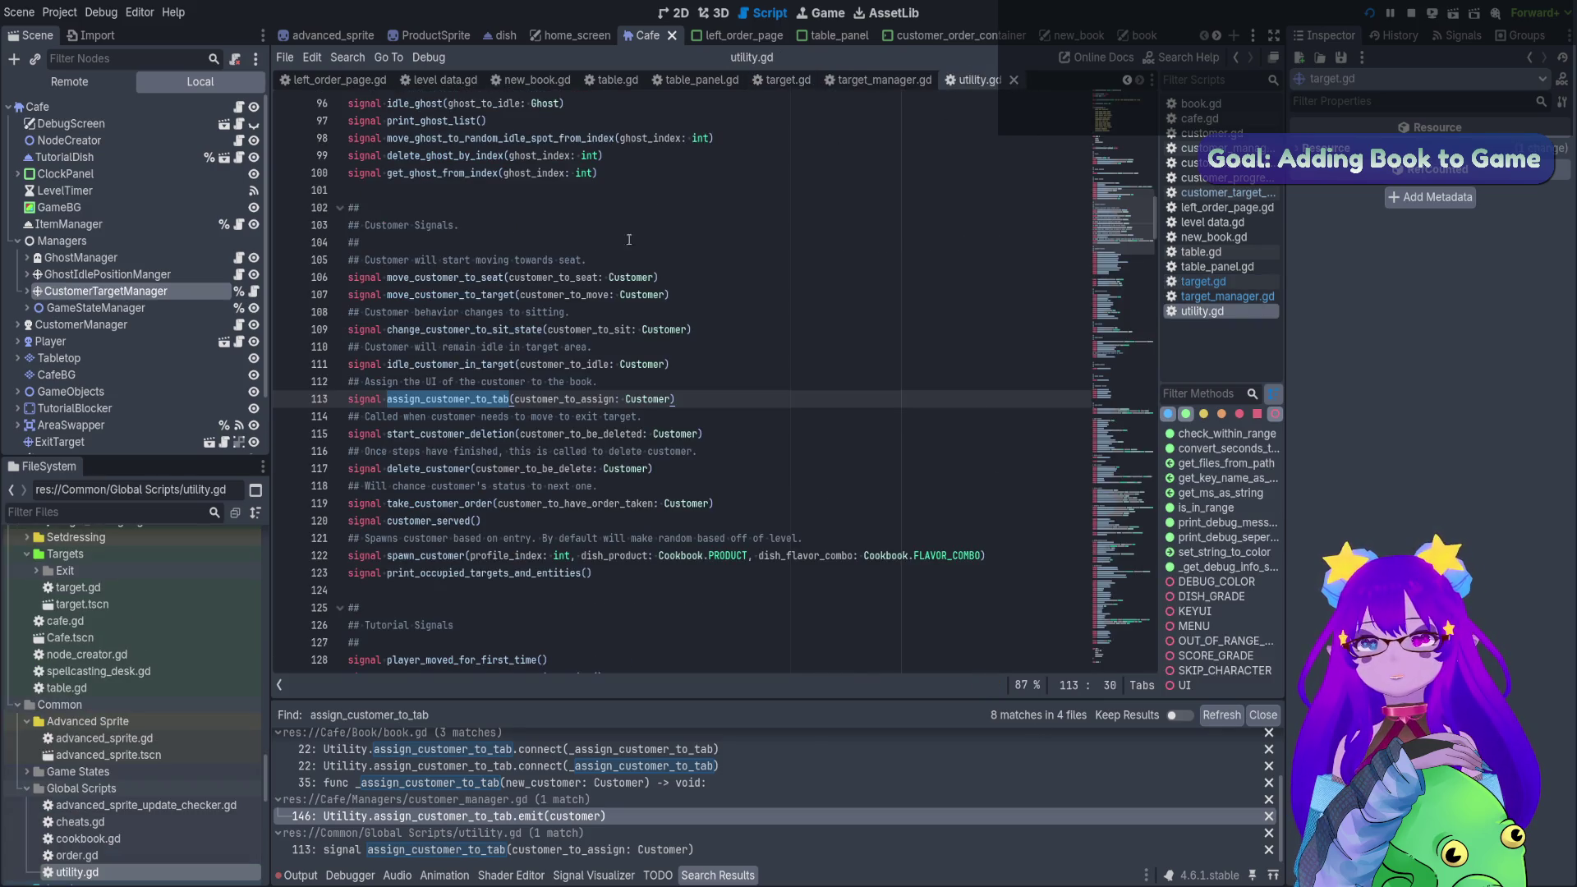
Below the task signals in utility.gd, type signal customer_has_been_unassigned_from_target() on line 147
scroll(654, 415, up, 7)
scroll(653, 416, up, 2)
scroll(641, 427, down, 13)
scroll(621, 449, down, 13)
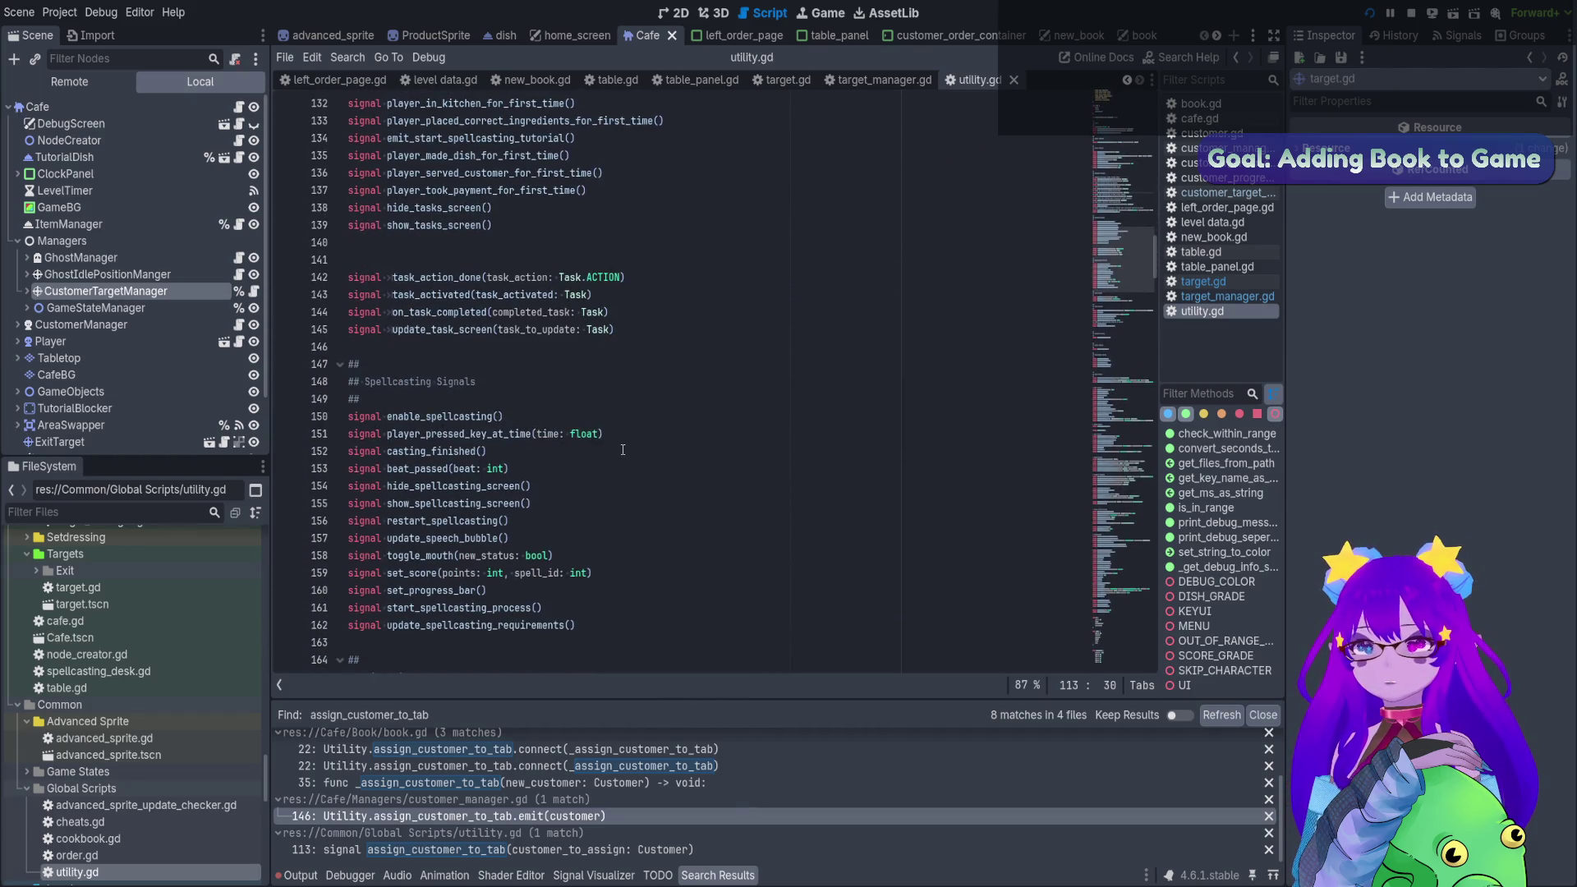
scroll(623, 449, down, 5)
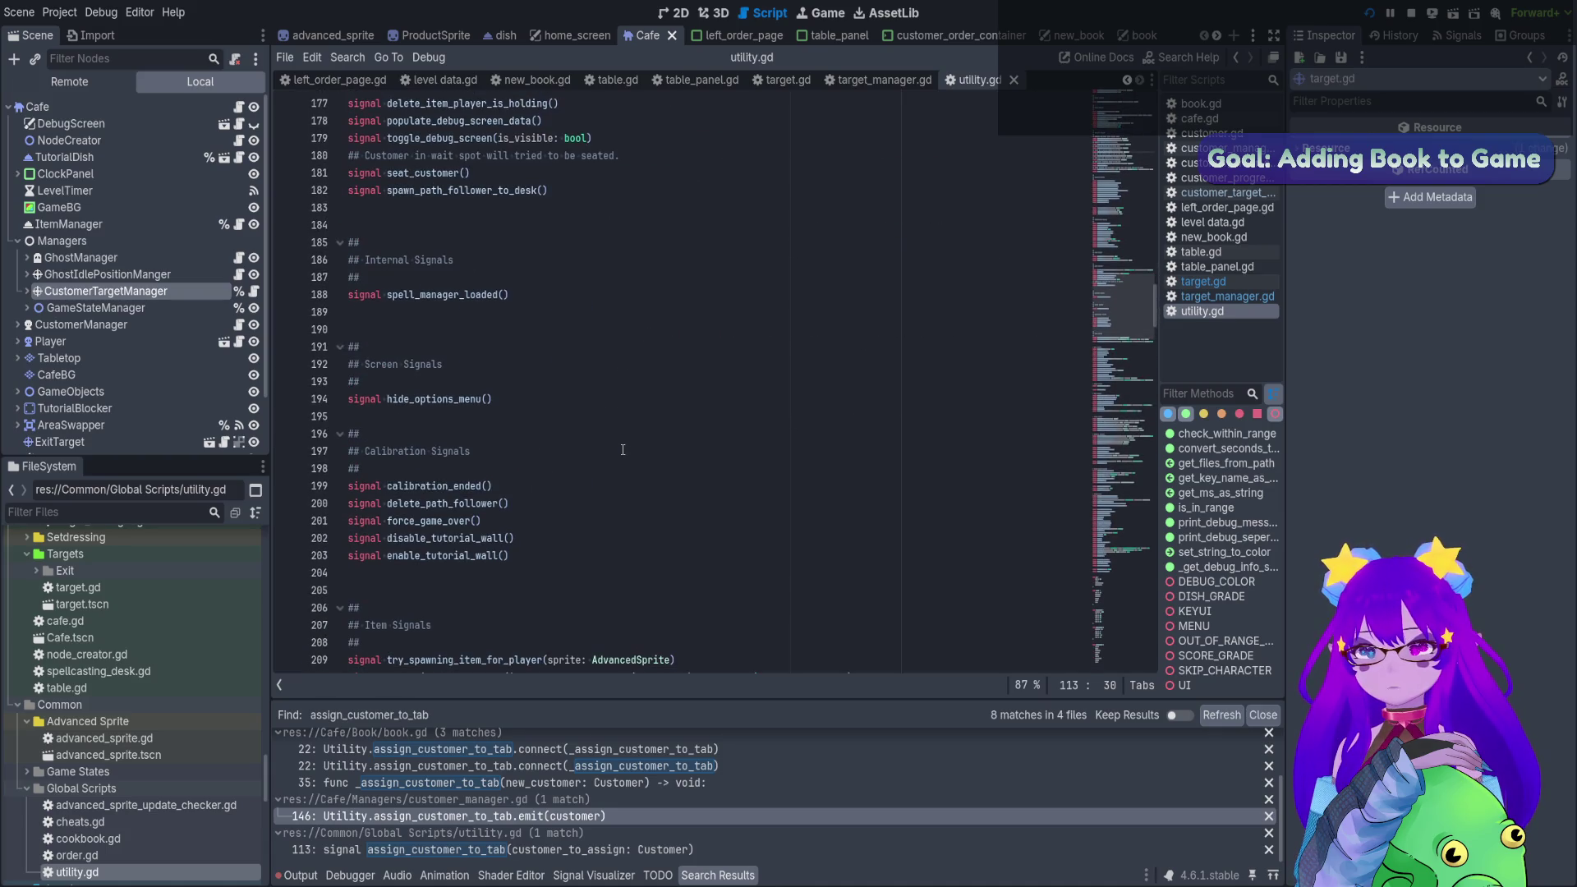
scroll(622, 449, down, 8)
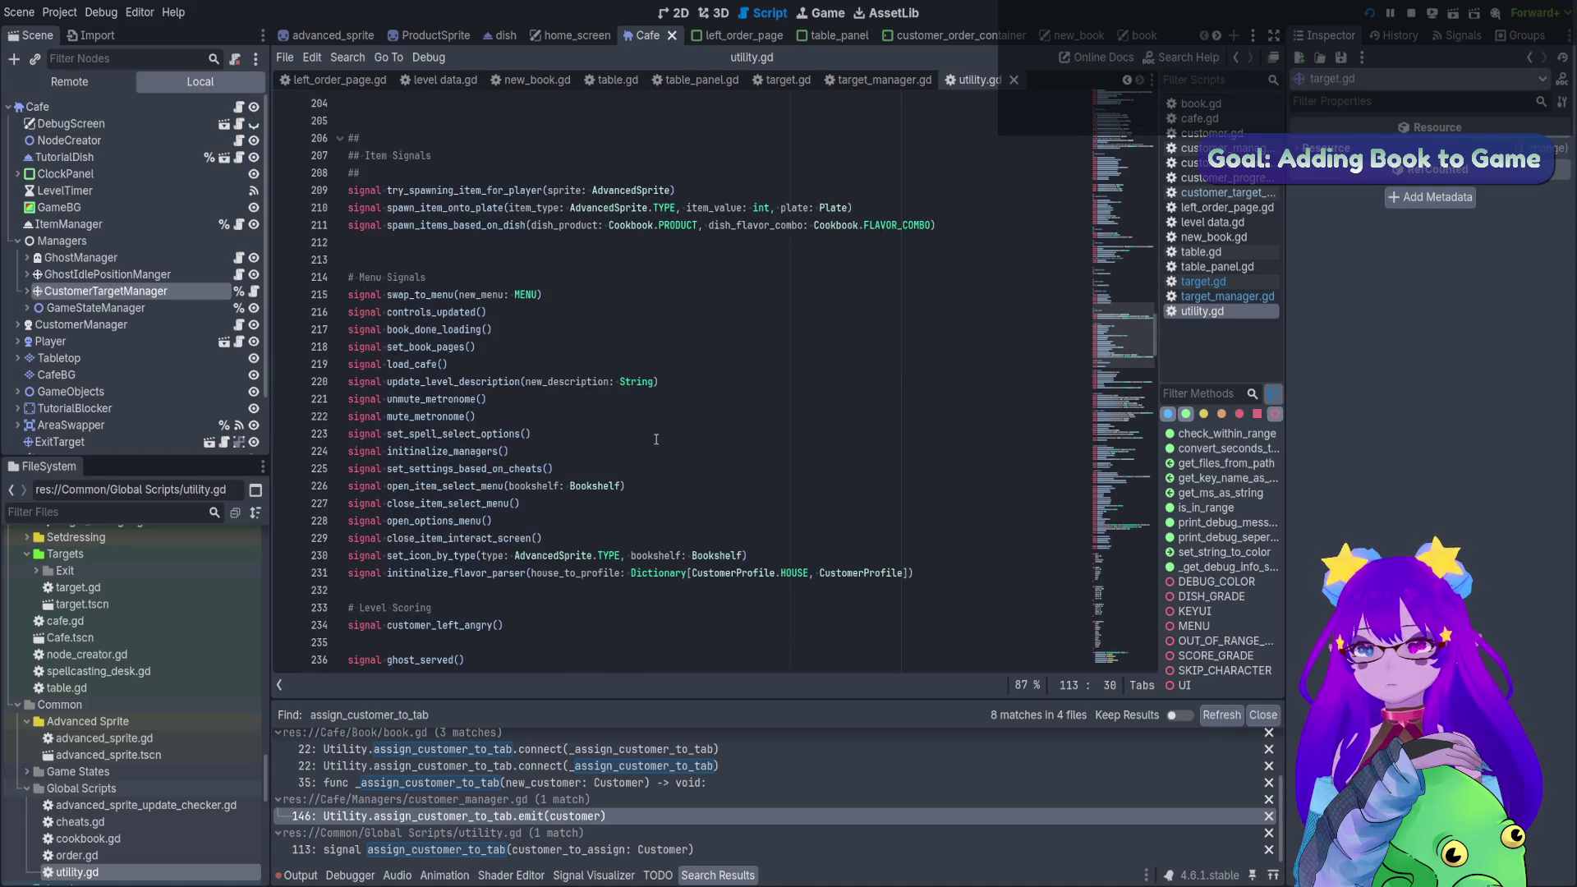
scroll(656, 439, down, 5)
scroll(657, 440, down, 1)
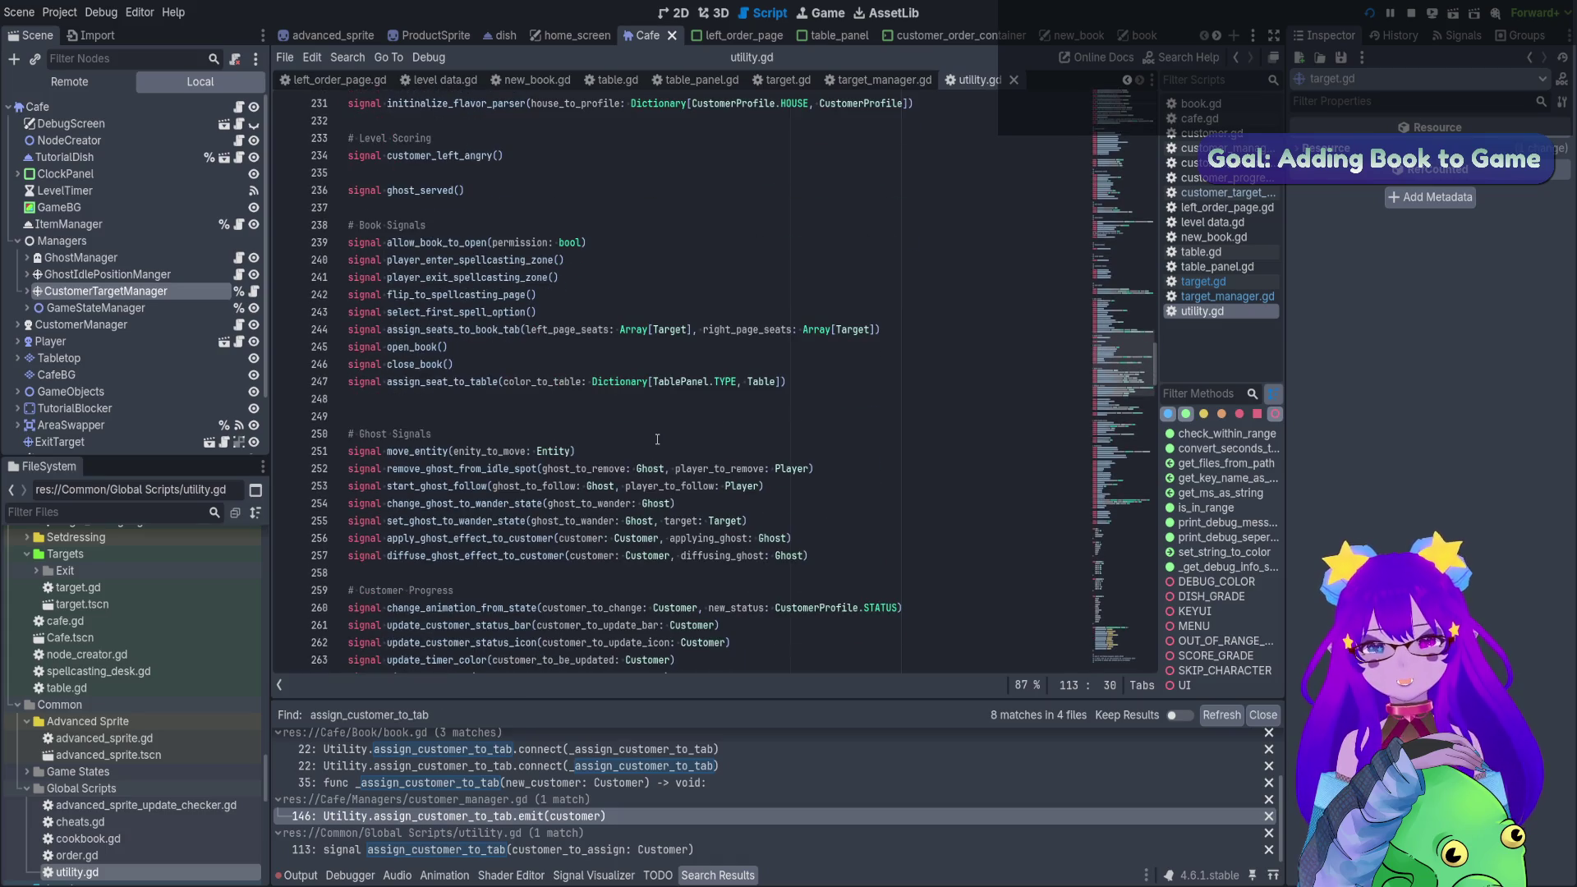
scroll(661, 443, down, 16)
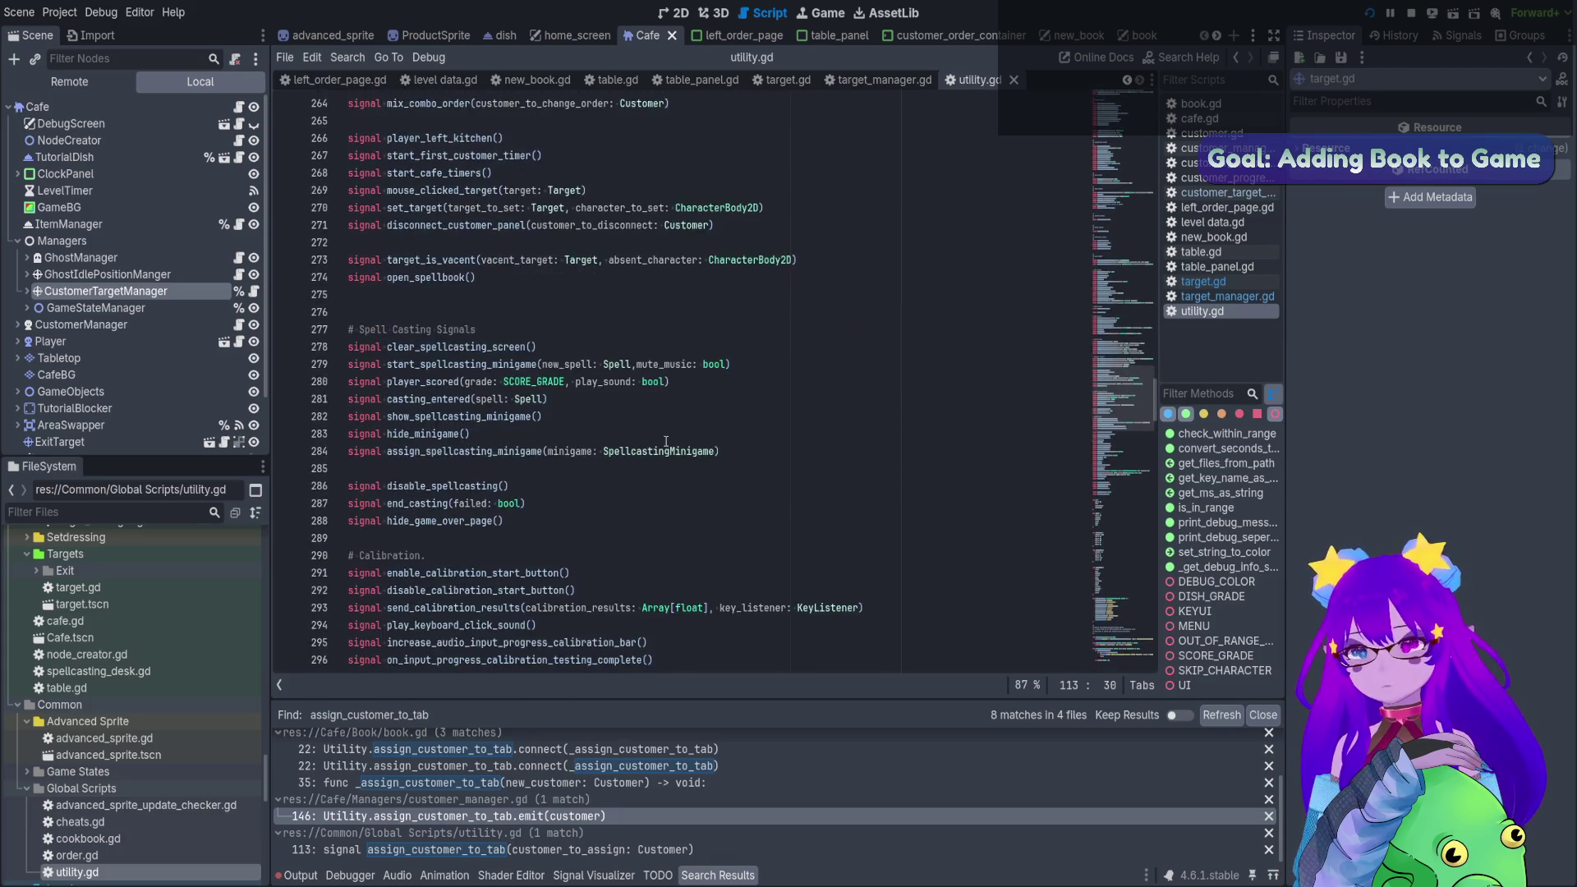
scroll(663, 444, up, 20)
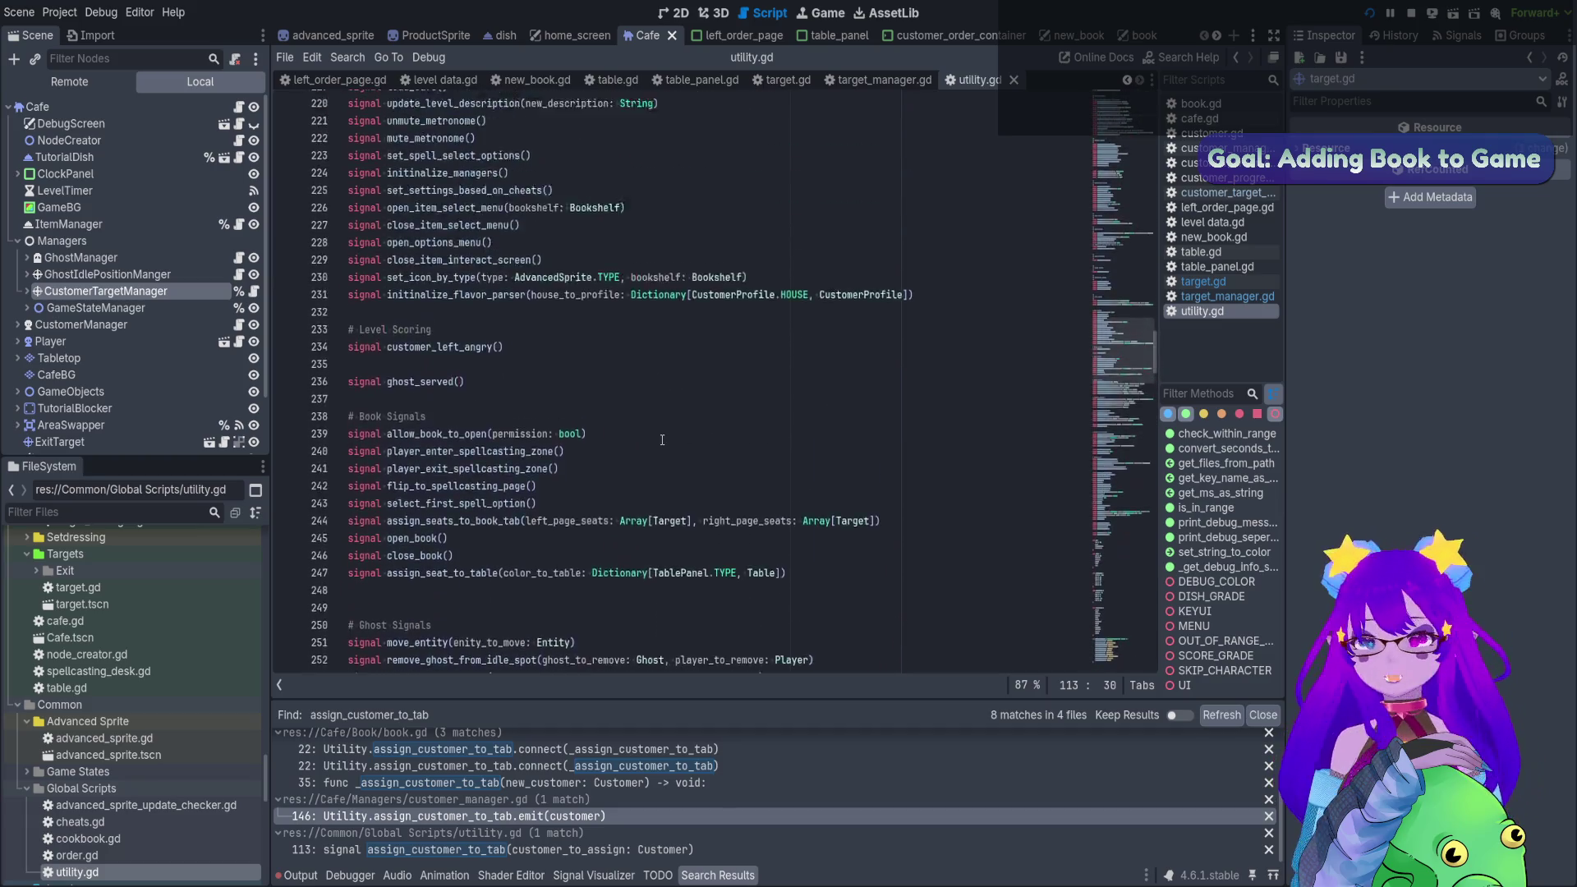
scroll(649, 427, up, 10)
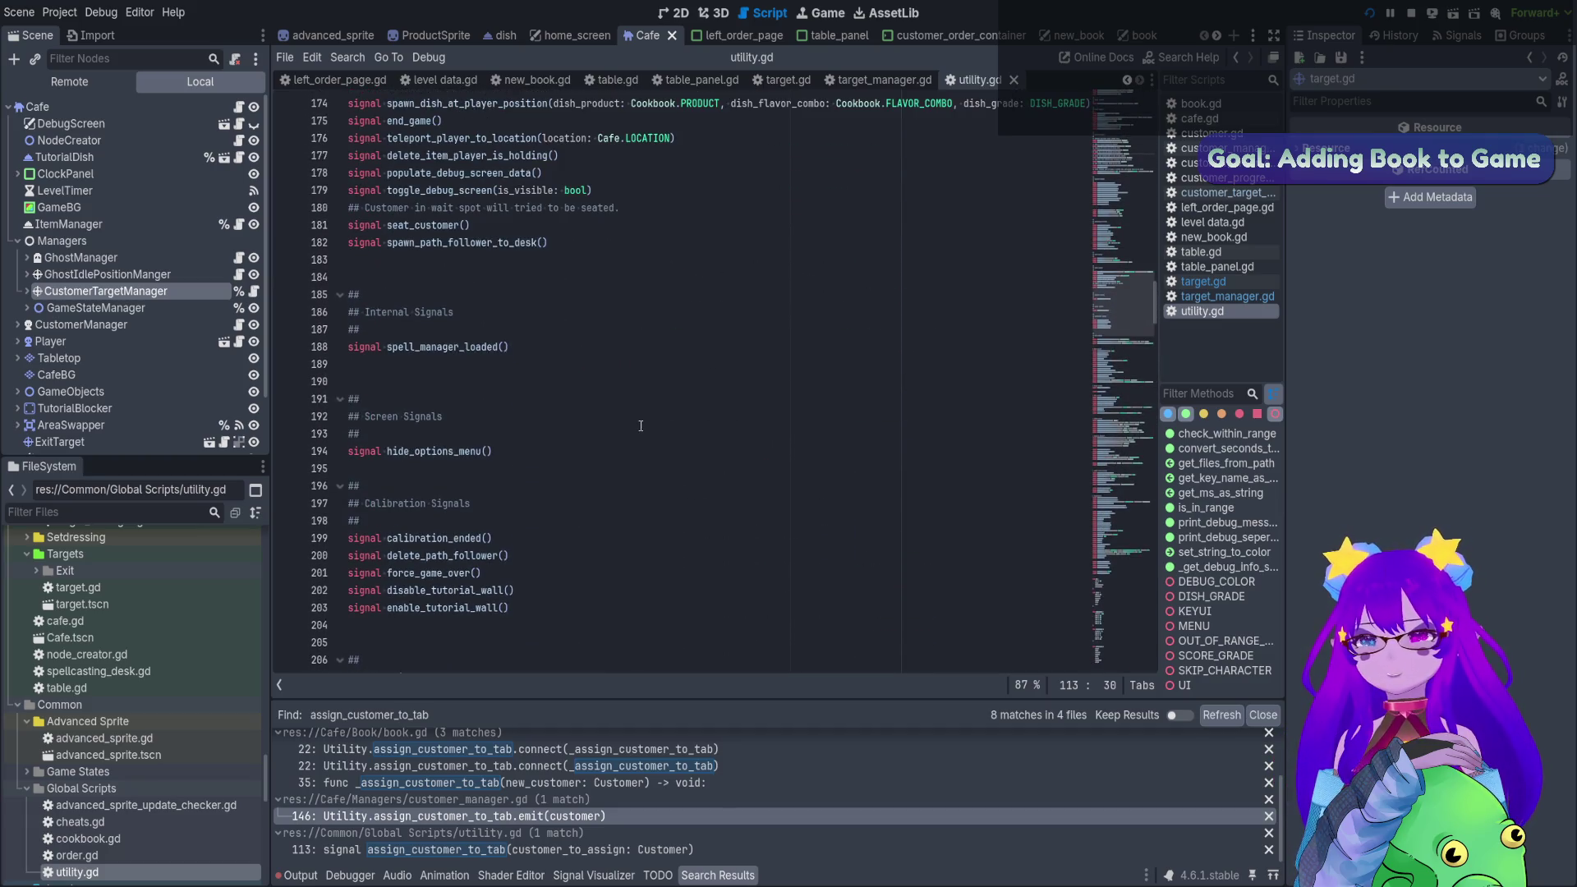
scroll(636, 414, up, 12)
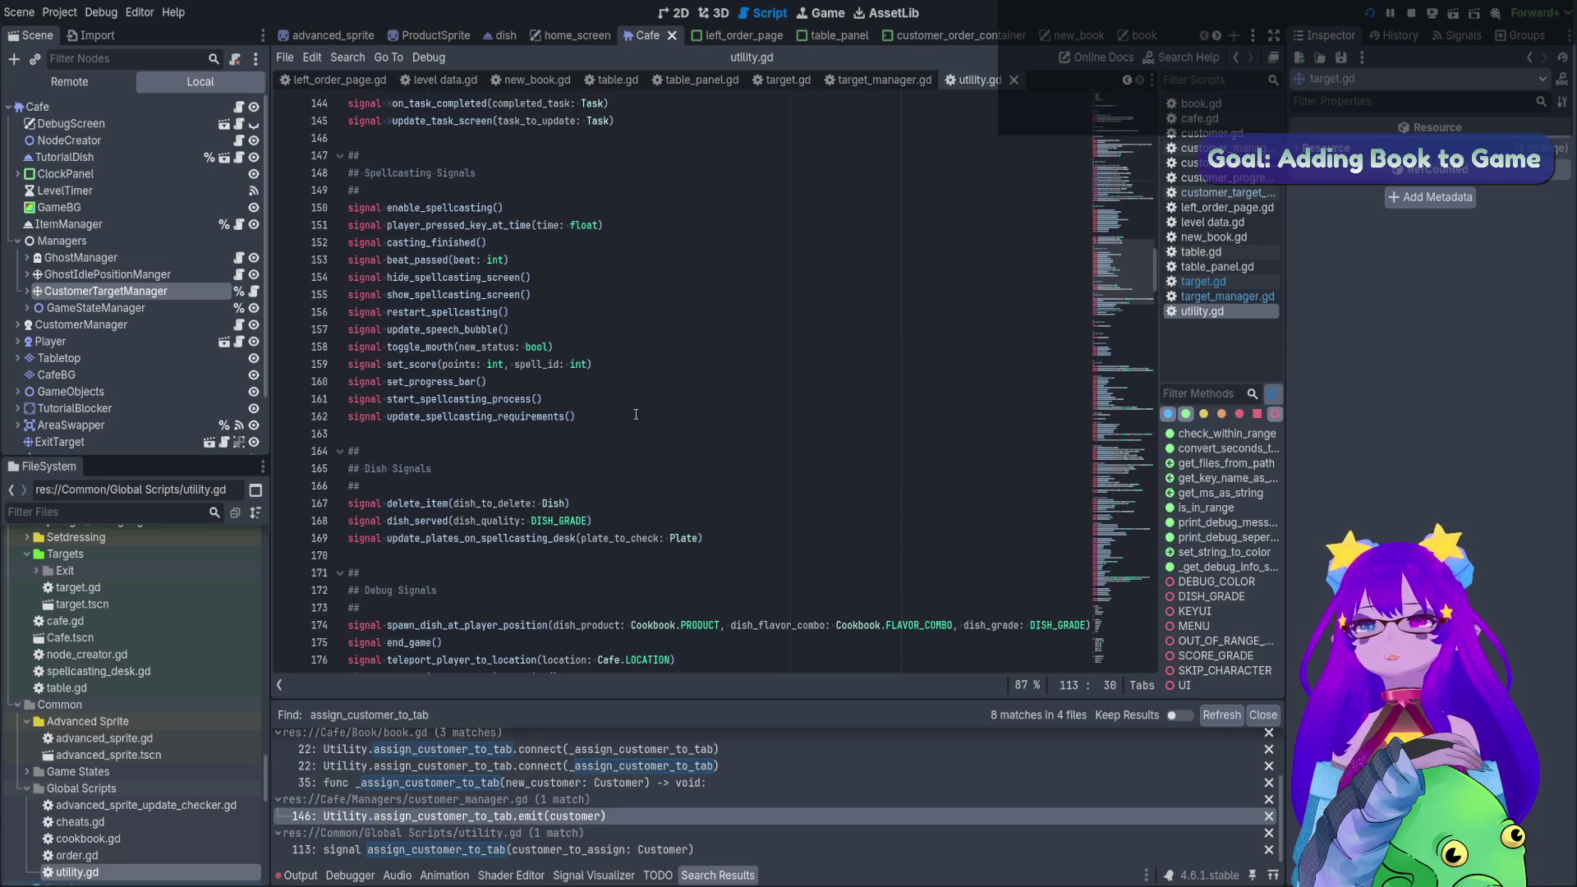
scroll(636, 414, up, 3)
click(651, 435)
key(Return)
key(Return)
text(signal )
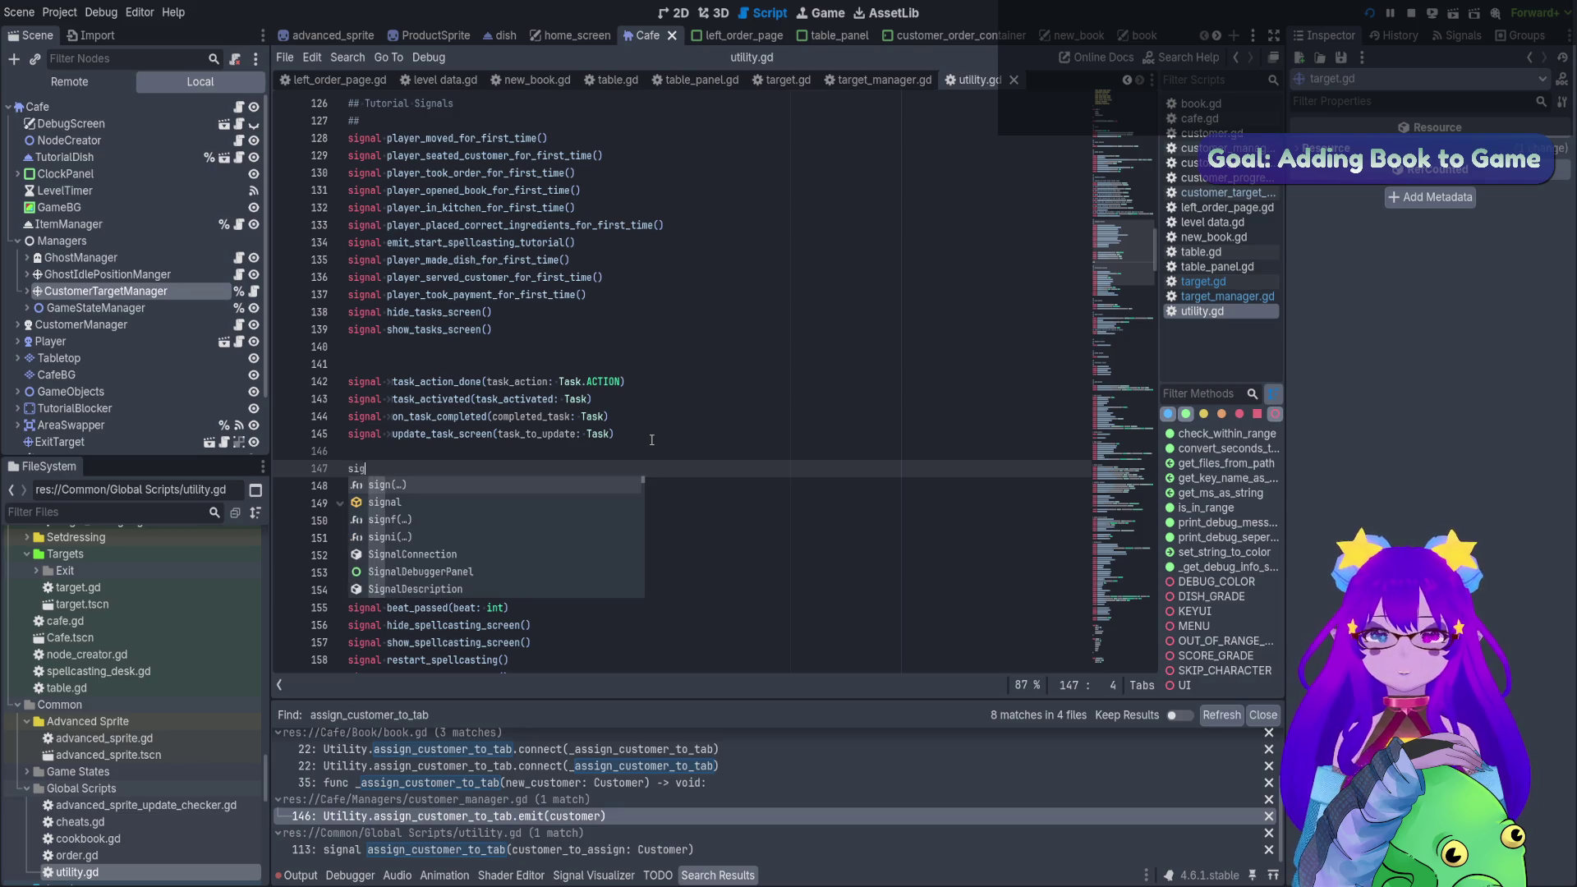
text(customer_has_been_unassigned_from_target)
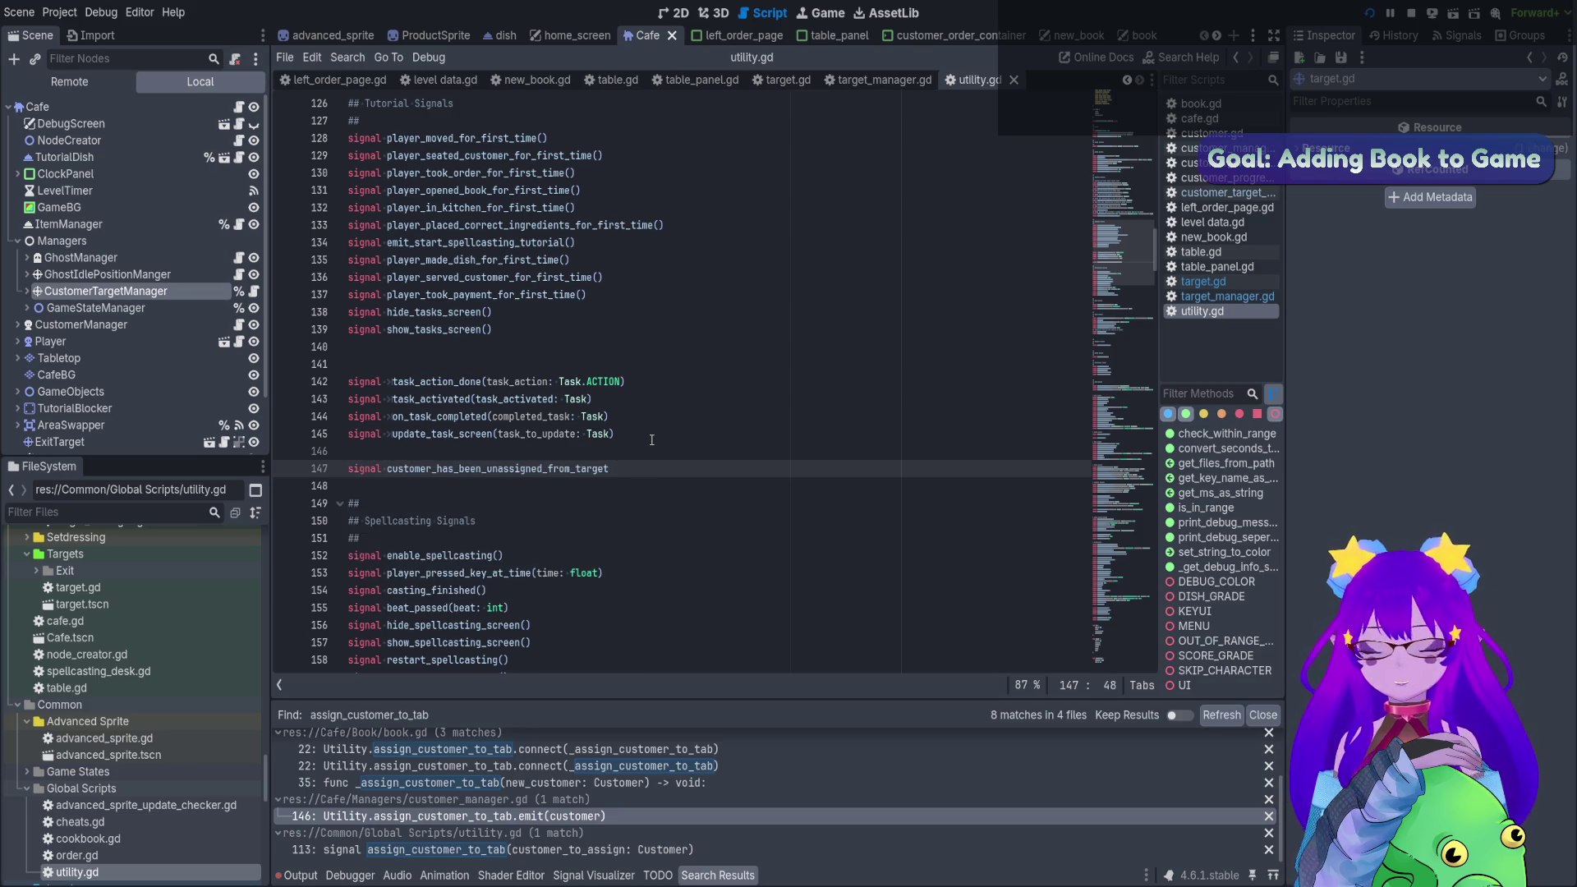
text(()
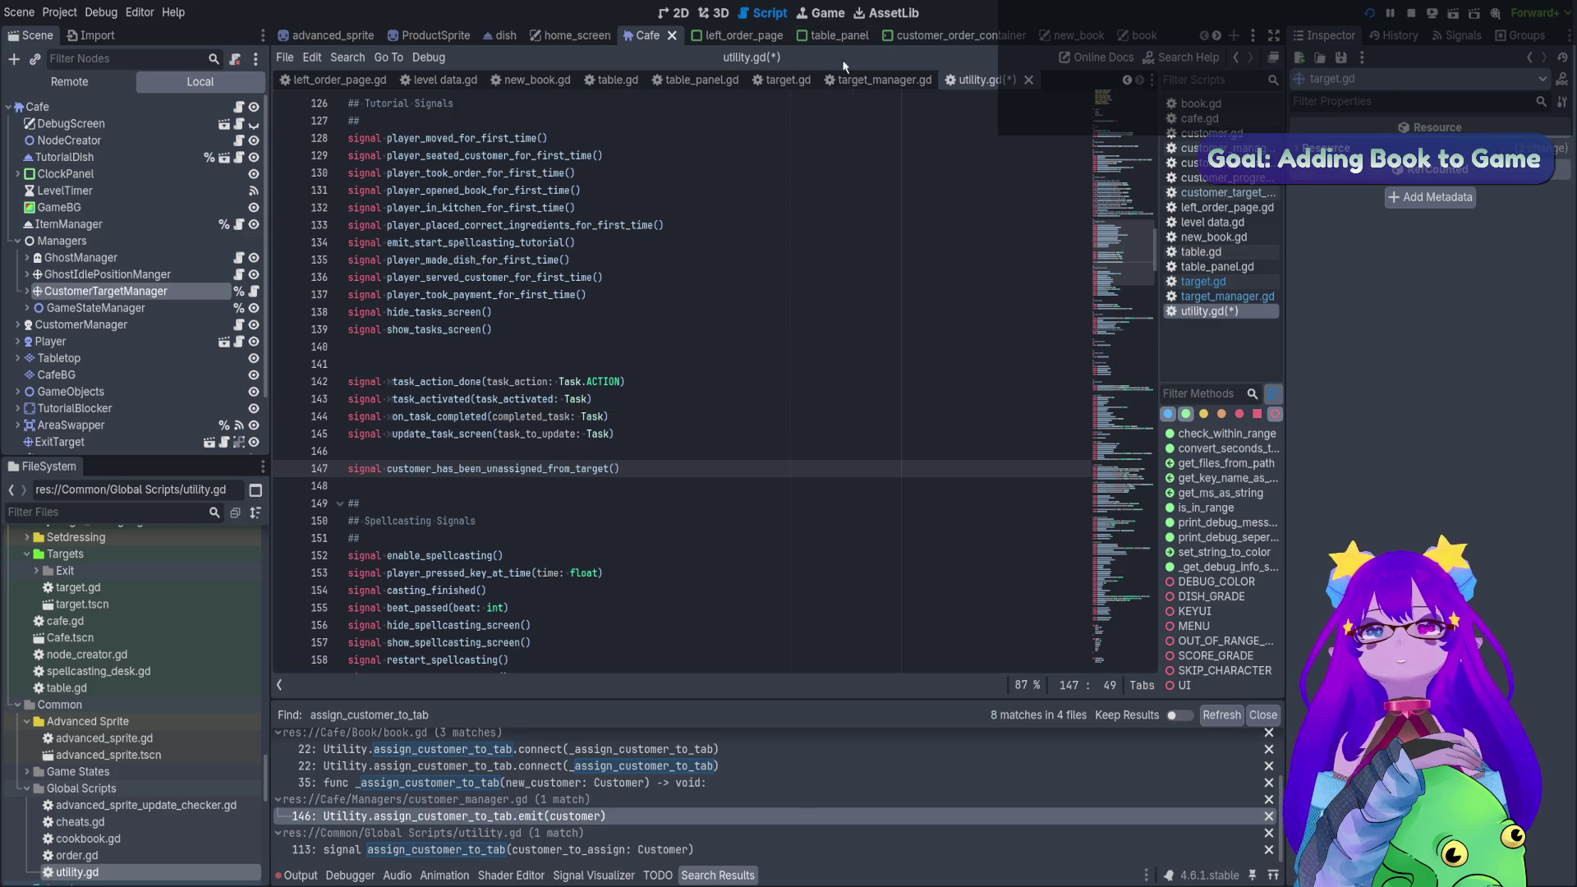
click(922, 84)
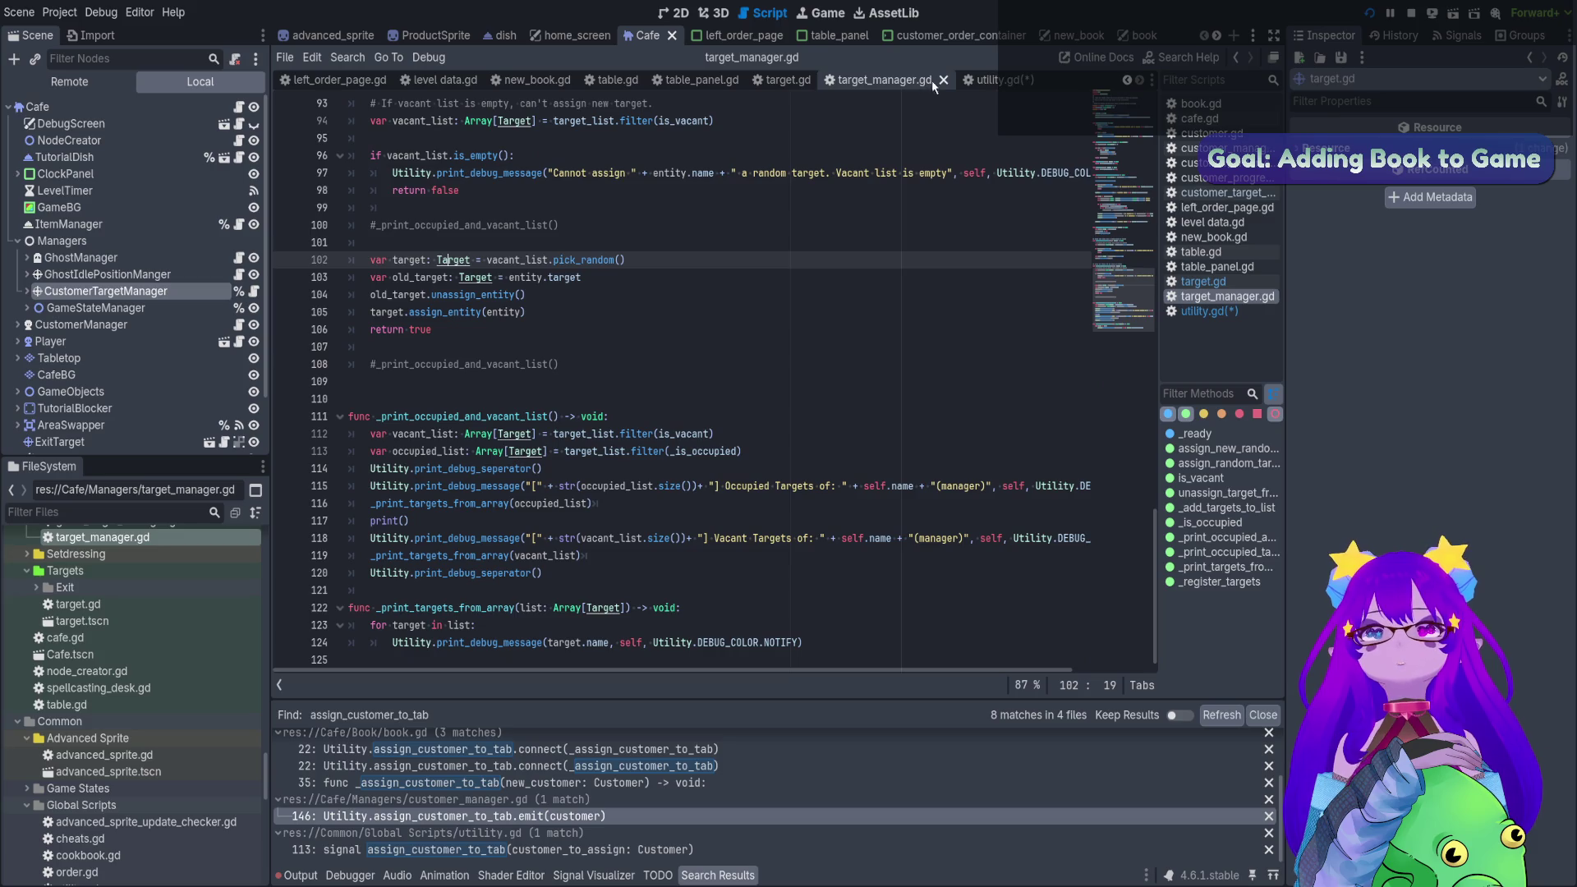
Close the target_manager.gd and table.gd scripts and return to target.gd
click(944, 79)
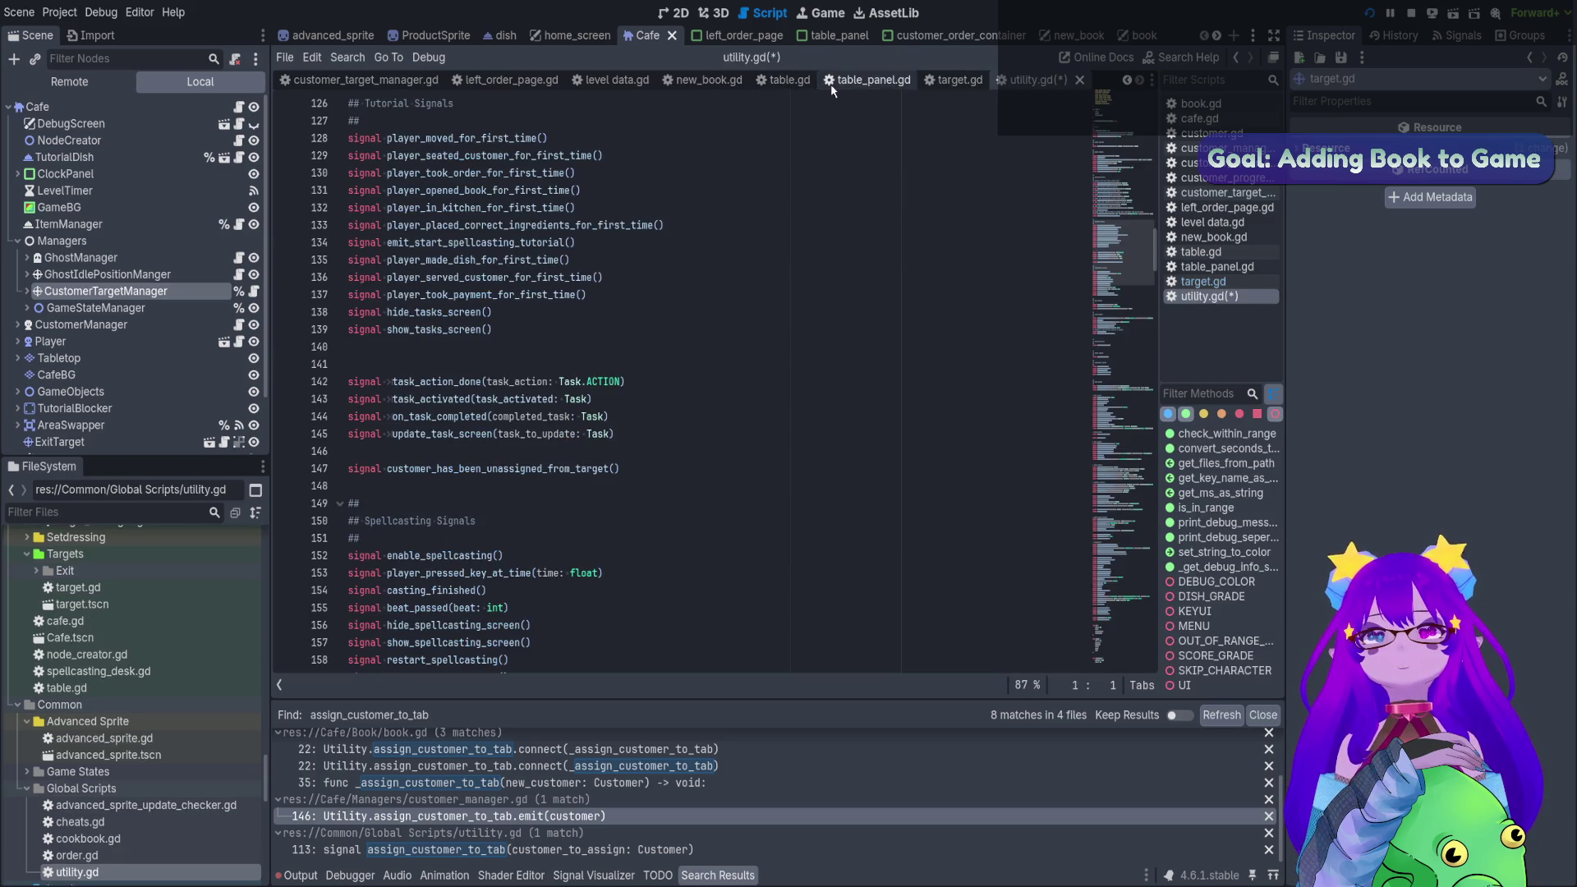
click(794, 82)
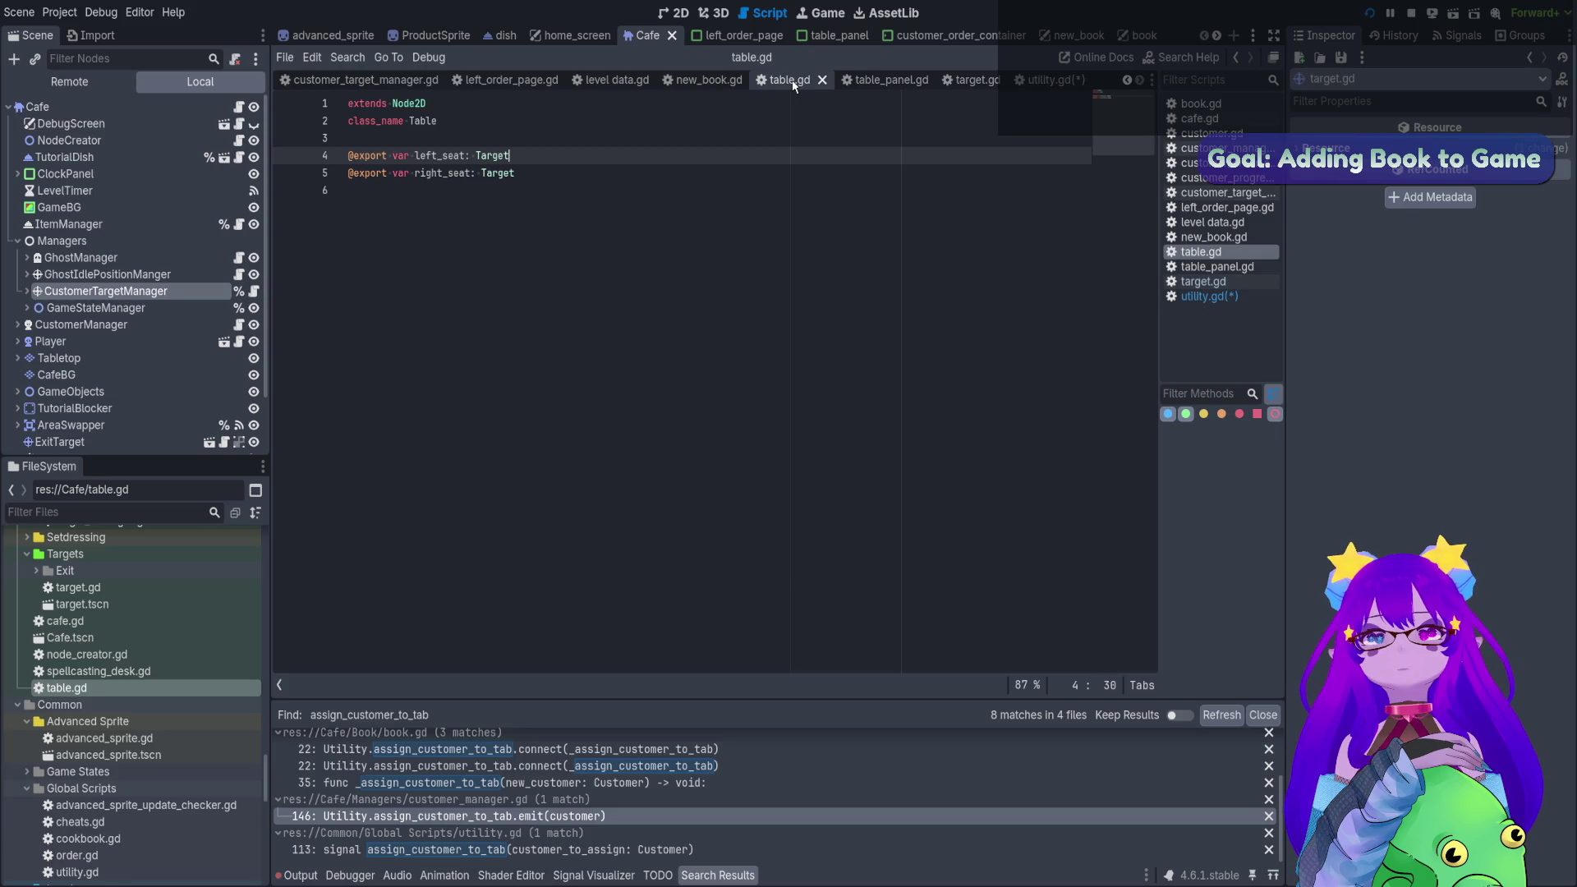
click(821, 80)
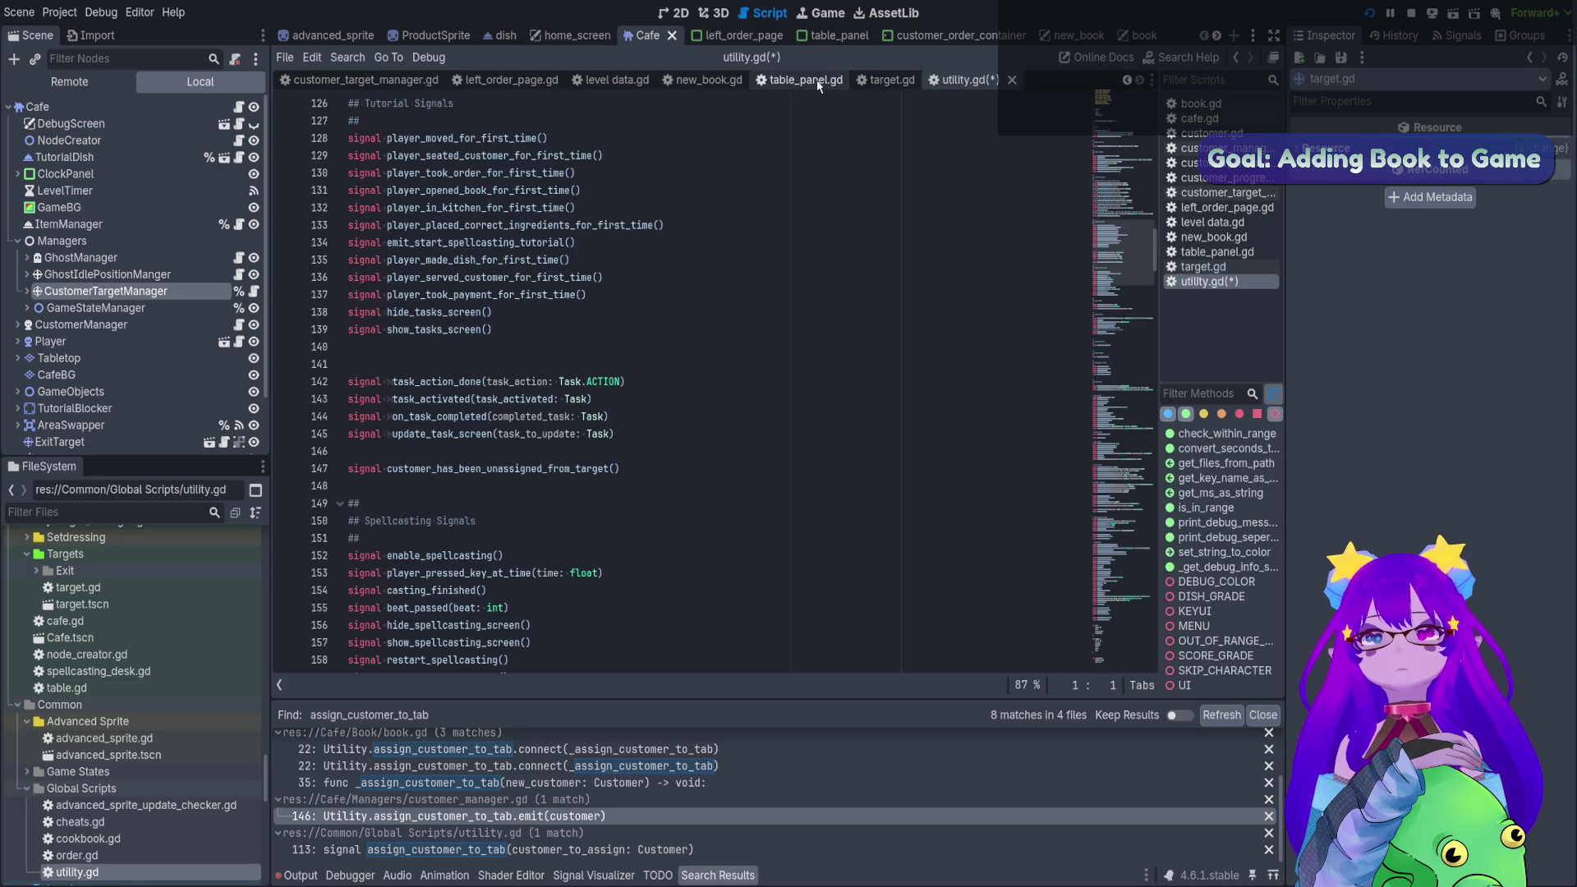
click(887, 79)
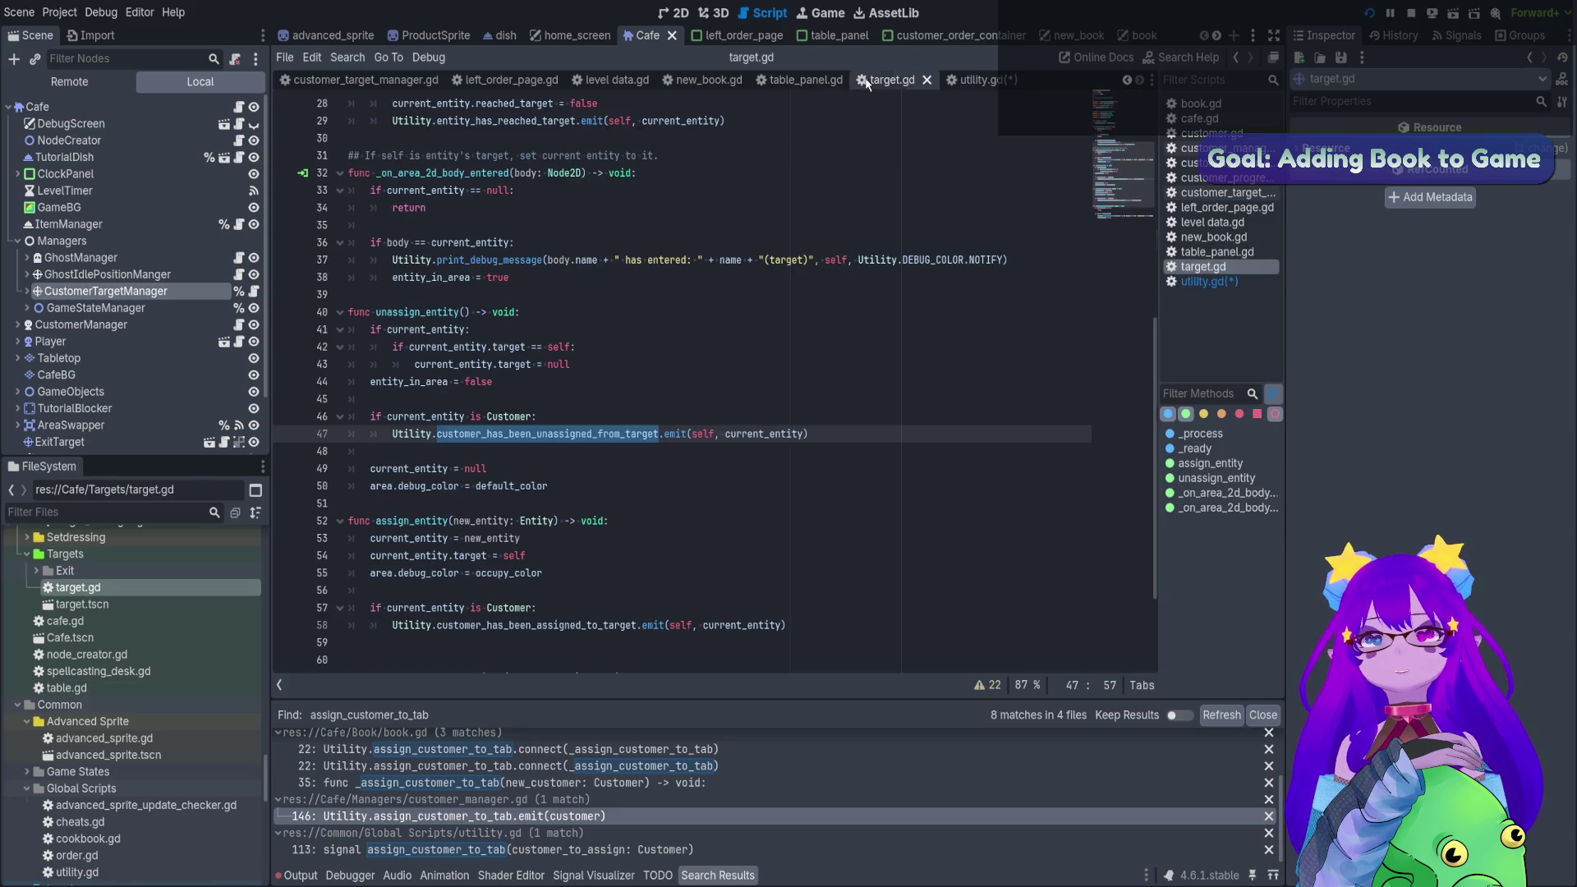
Add a customer_has_been_assigned_to_target signal declaration on line 148 of utility.gd
double_click(574, 628)
click(965, 79)
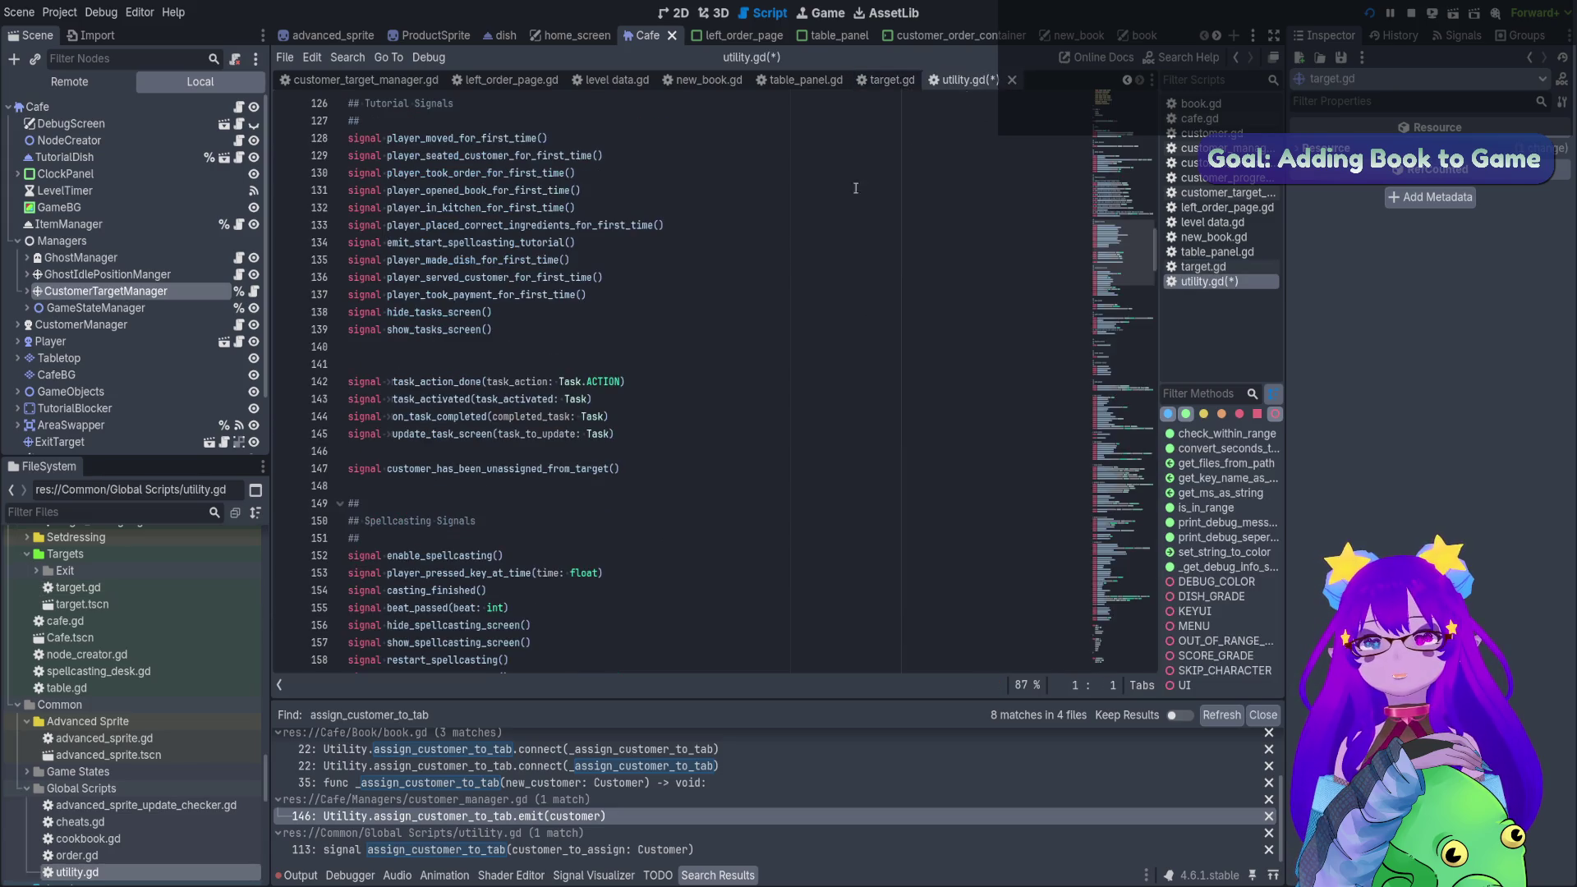
click(602, 483)
text(signal customer_has_been_unassigned_from_target())
double_click(492, 486)
text(customer_has_been_assigned_to_target)
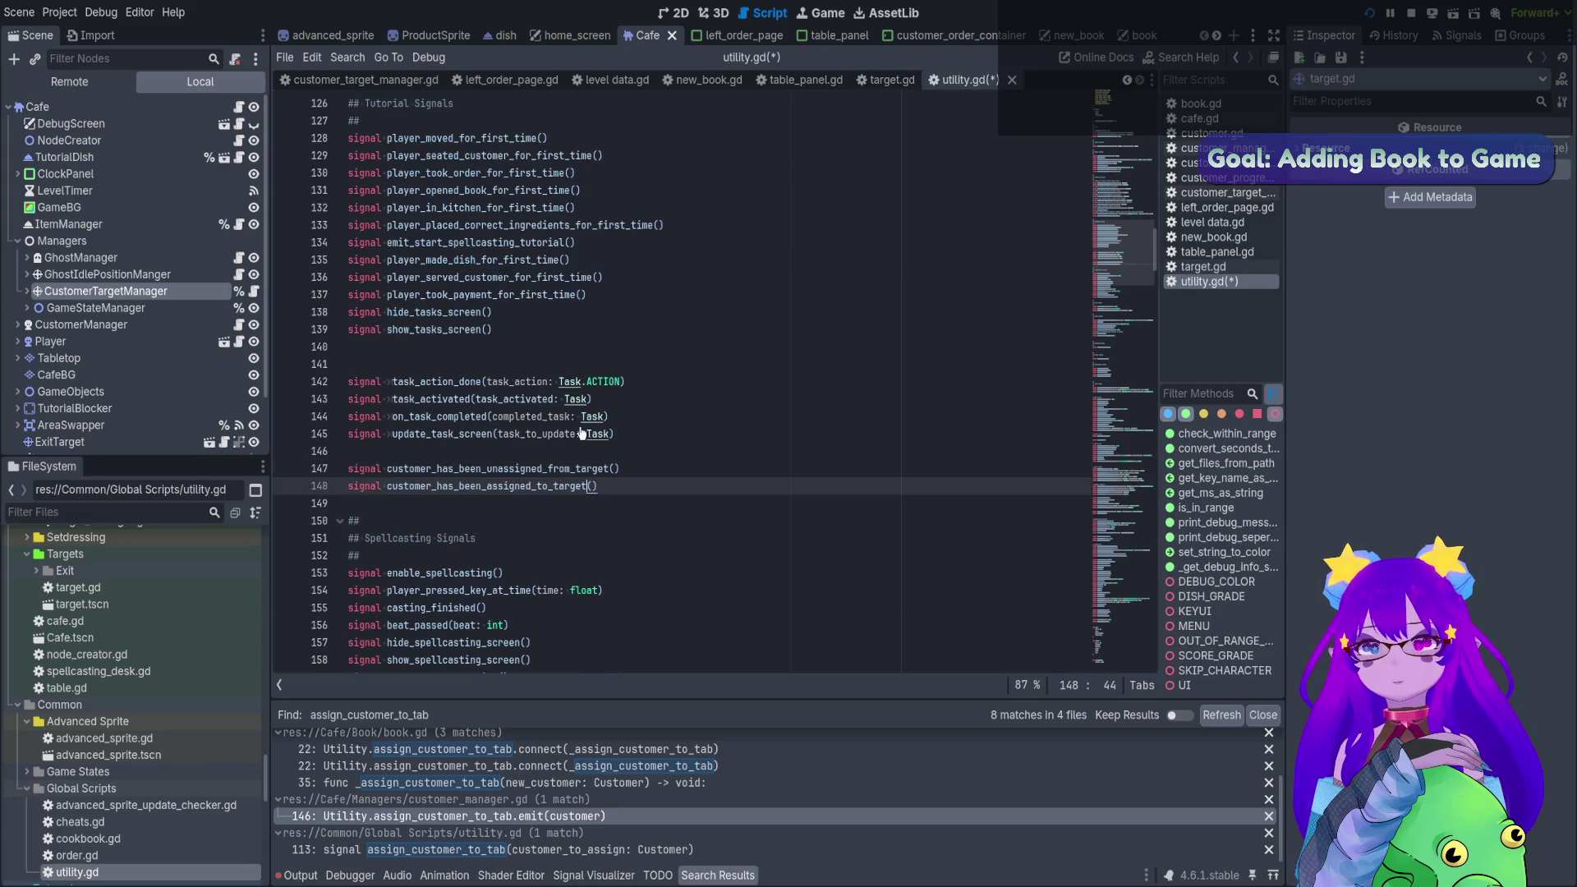
Give the unassigned signal parameters (target: Target, customer: Customer)
key(alt+Left)
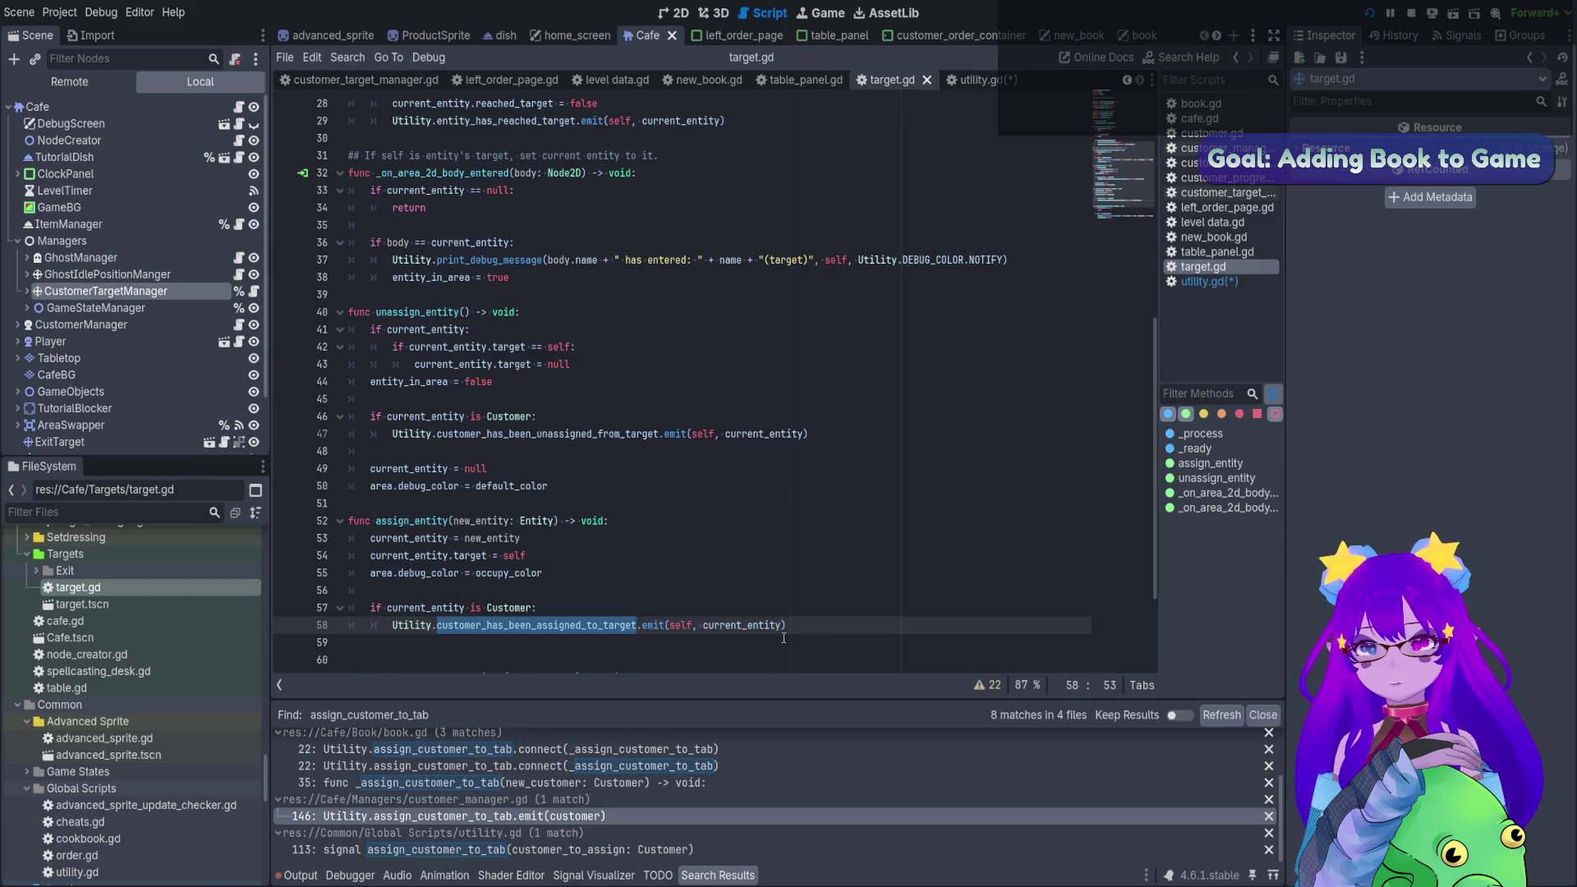
double_click(767, 626)
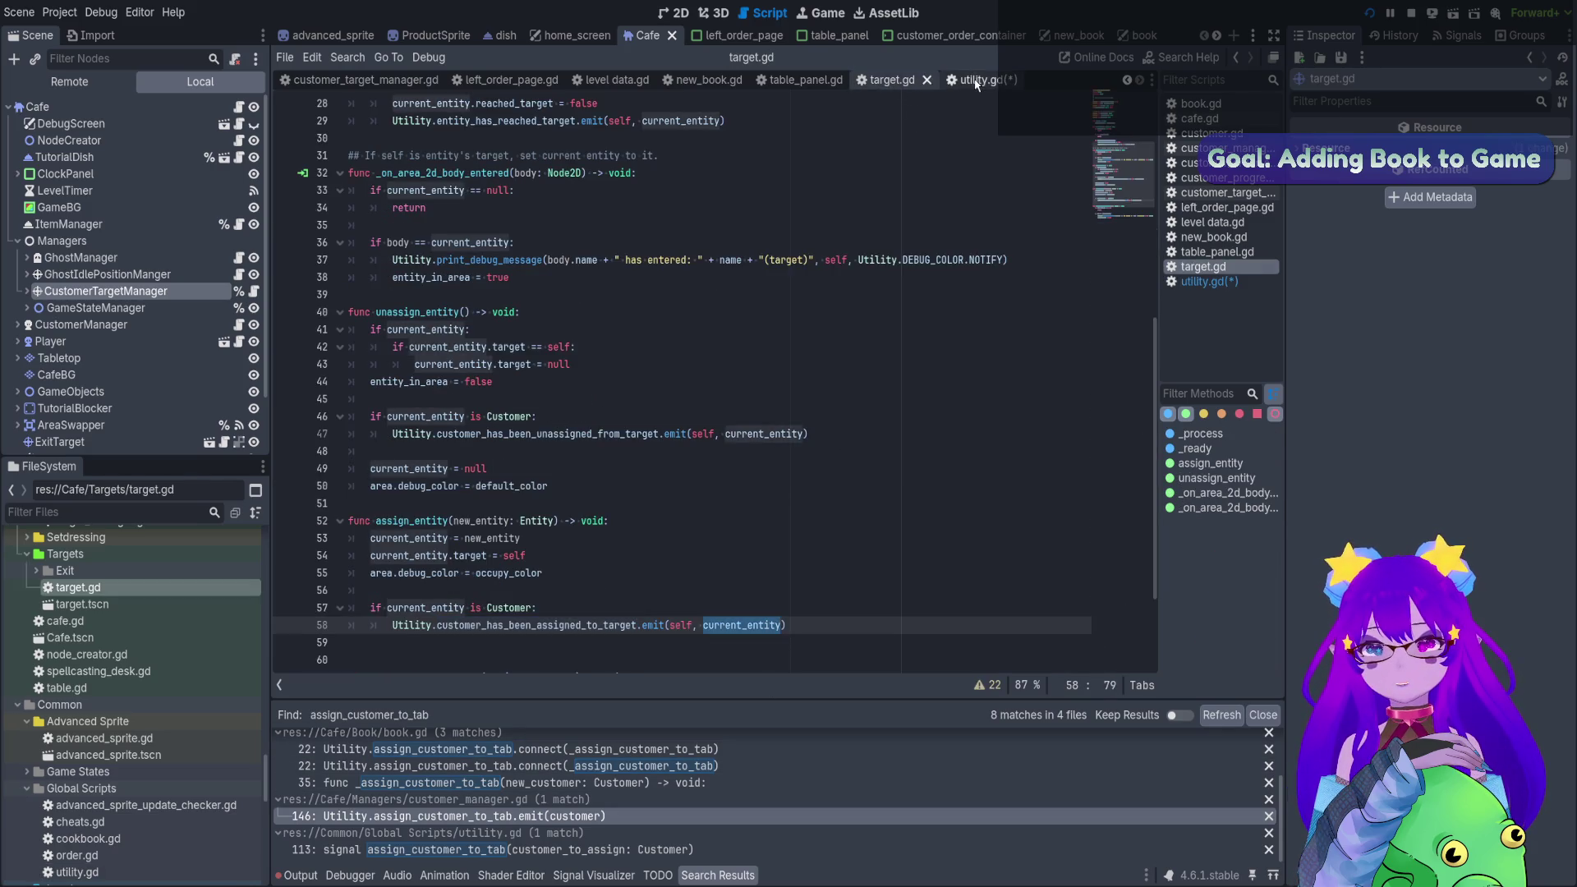
click(975, 80)
click(607, 469)
text(target: C)
key(BackSpace)
text(Target)
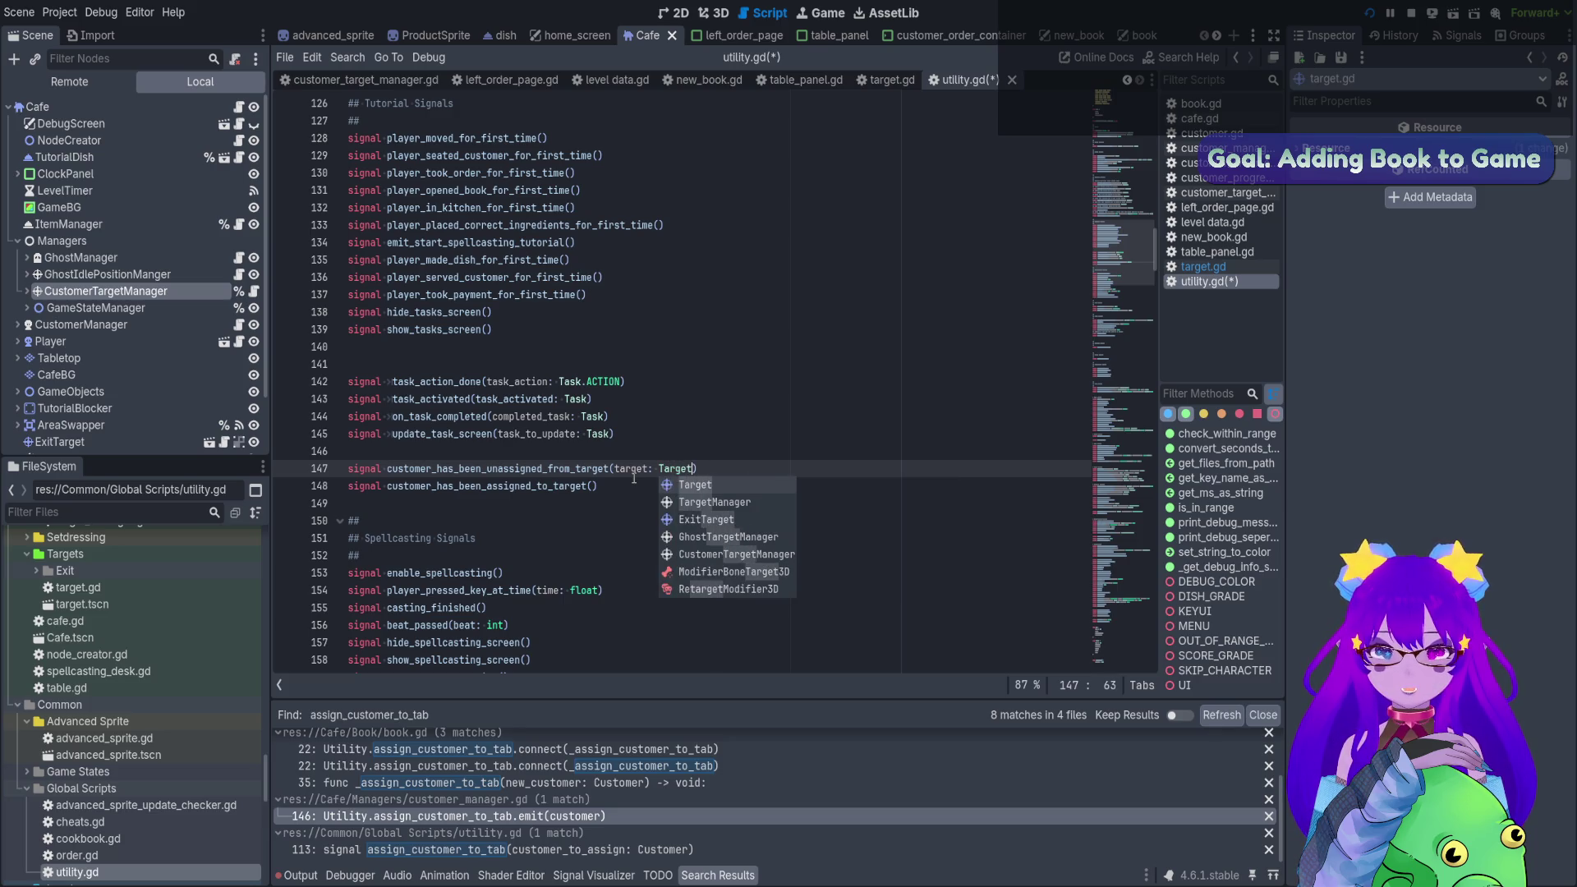
text(, customer)
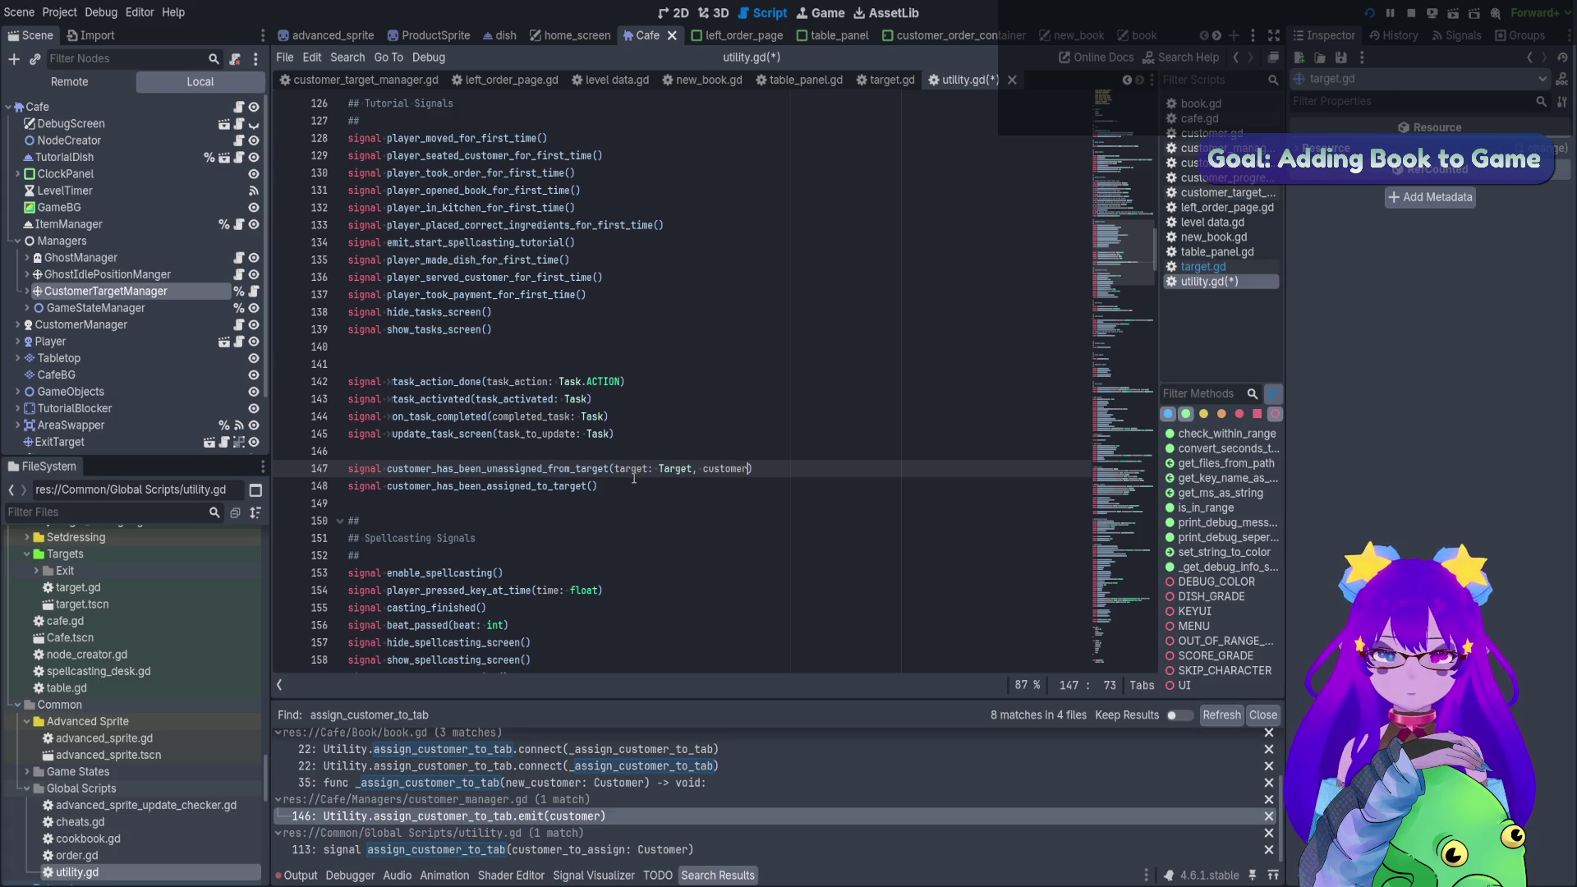
text(: Custome)
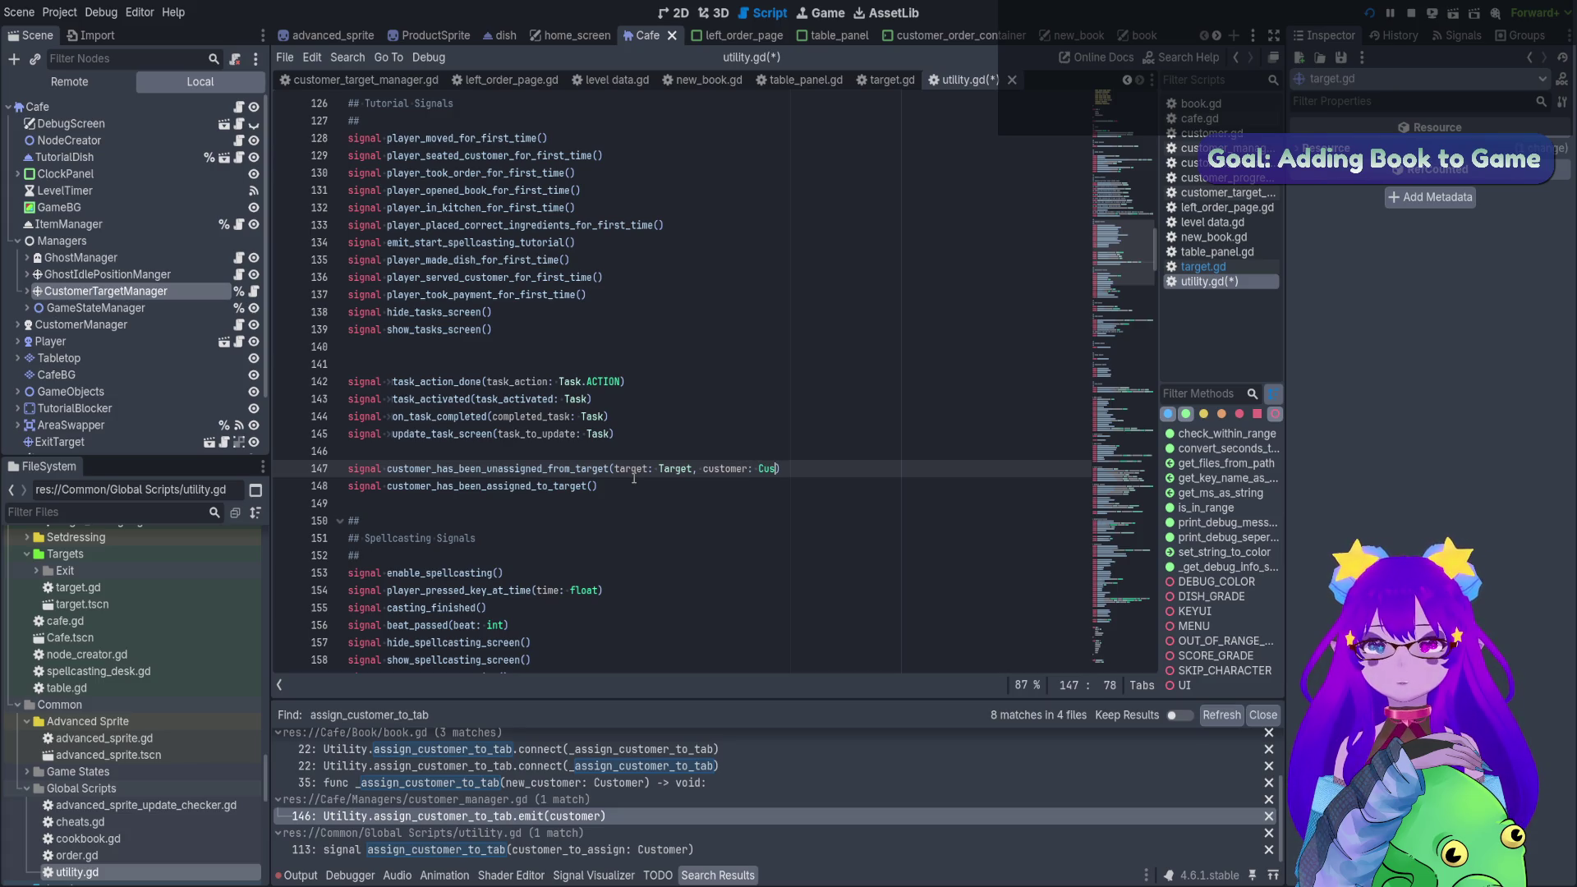
text(r)
drag(614, 469, 804, 469)
key(ctrl+c)
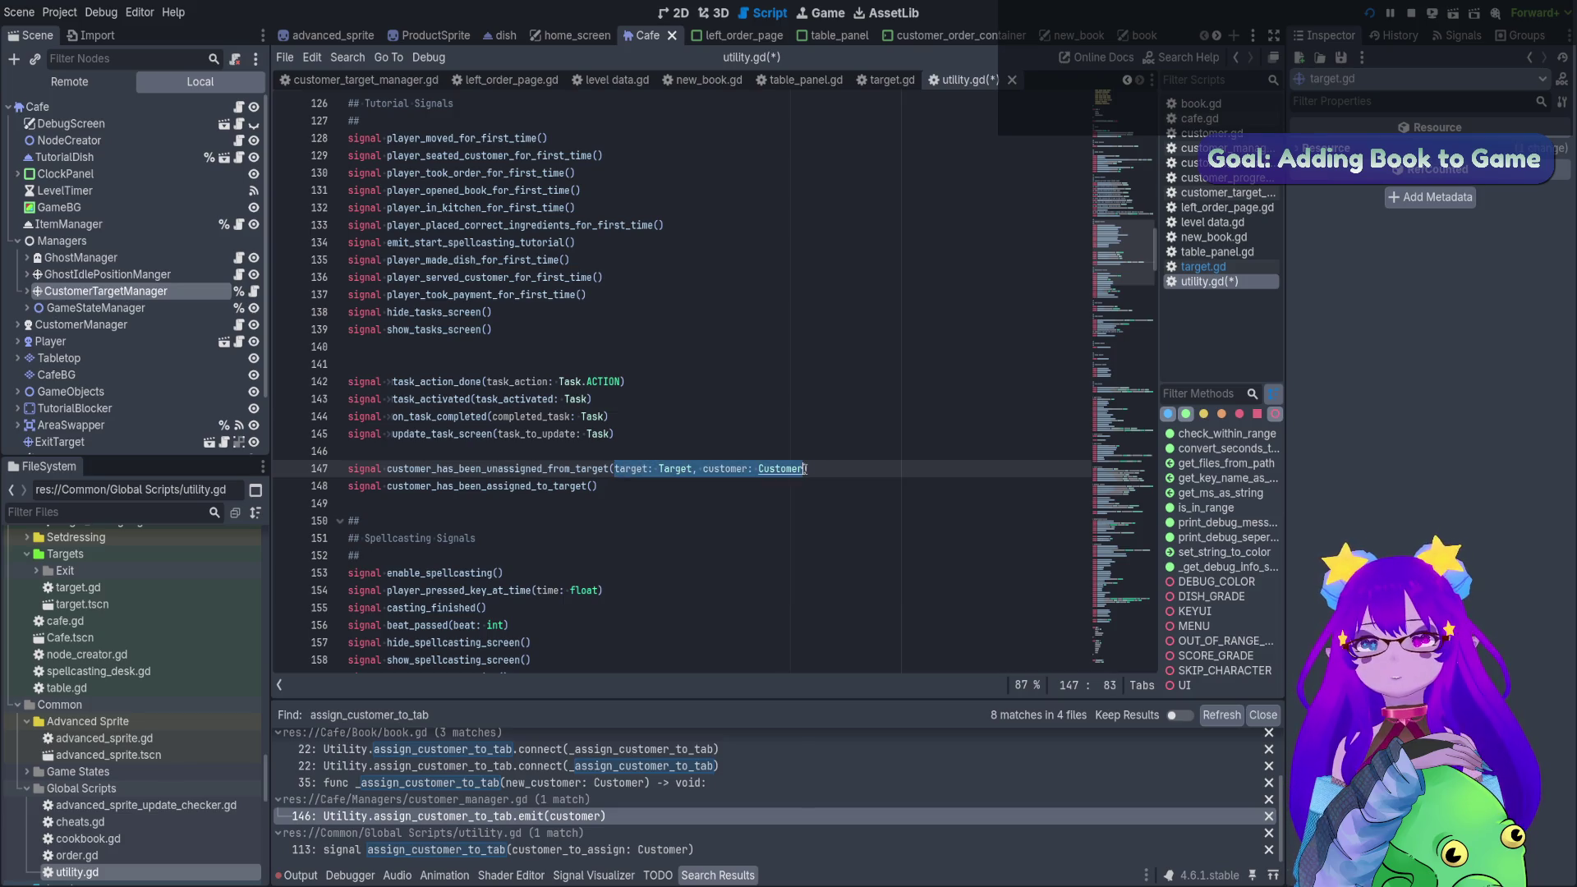
Paste the same Target and Customer parameters into the assigned signal
click(593, 487)
key(ctrl+v)
click(574, 417)
key(Down)
key(Up)
Rename the unassigned signal's parameters to target_unassigned and customer_unassigned
click(649, 470)
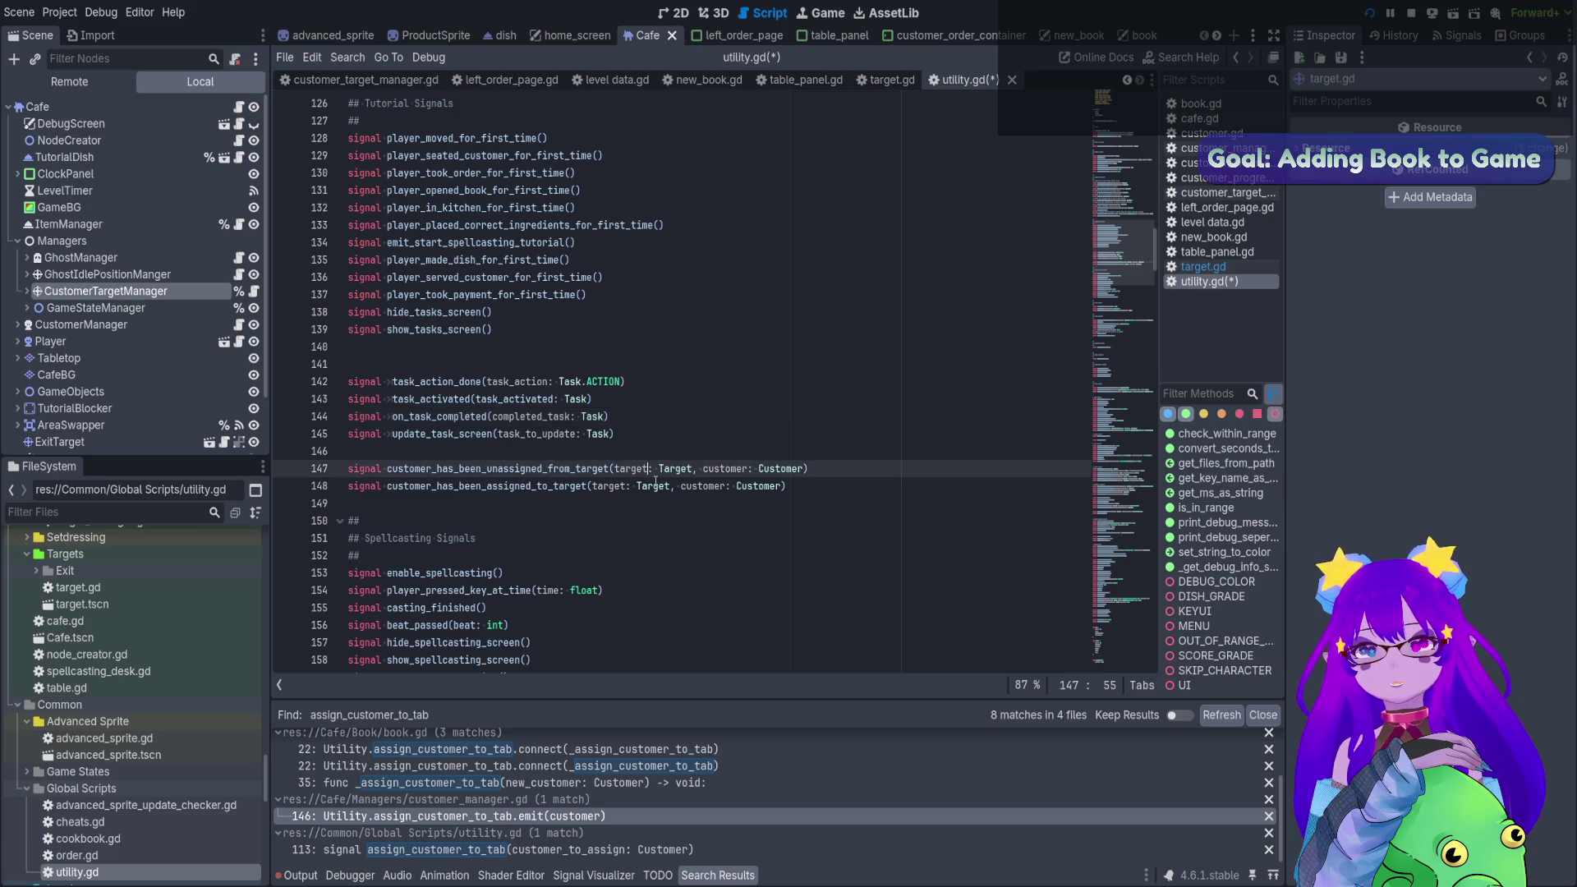
text(_)
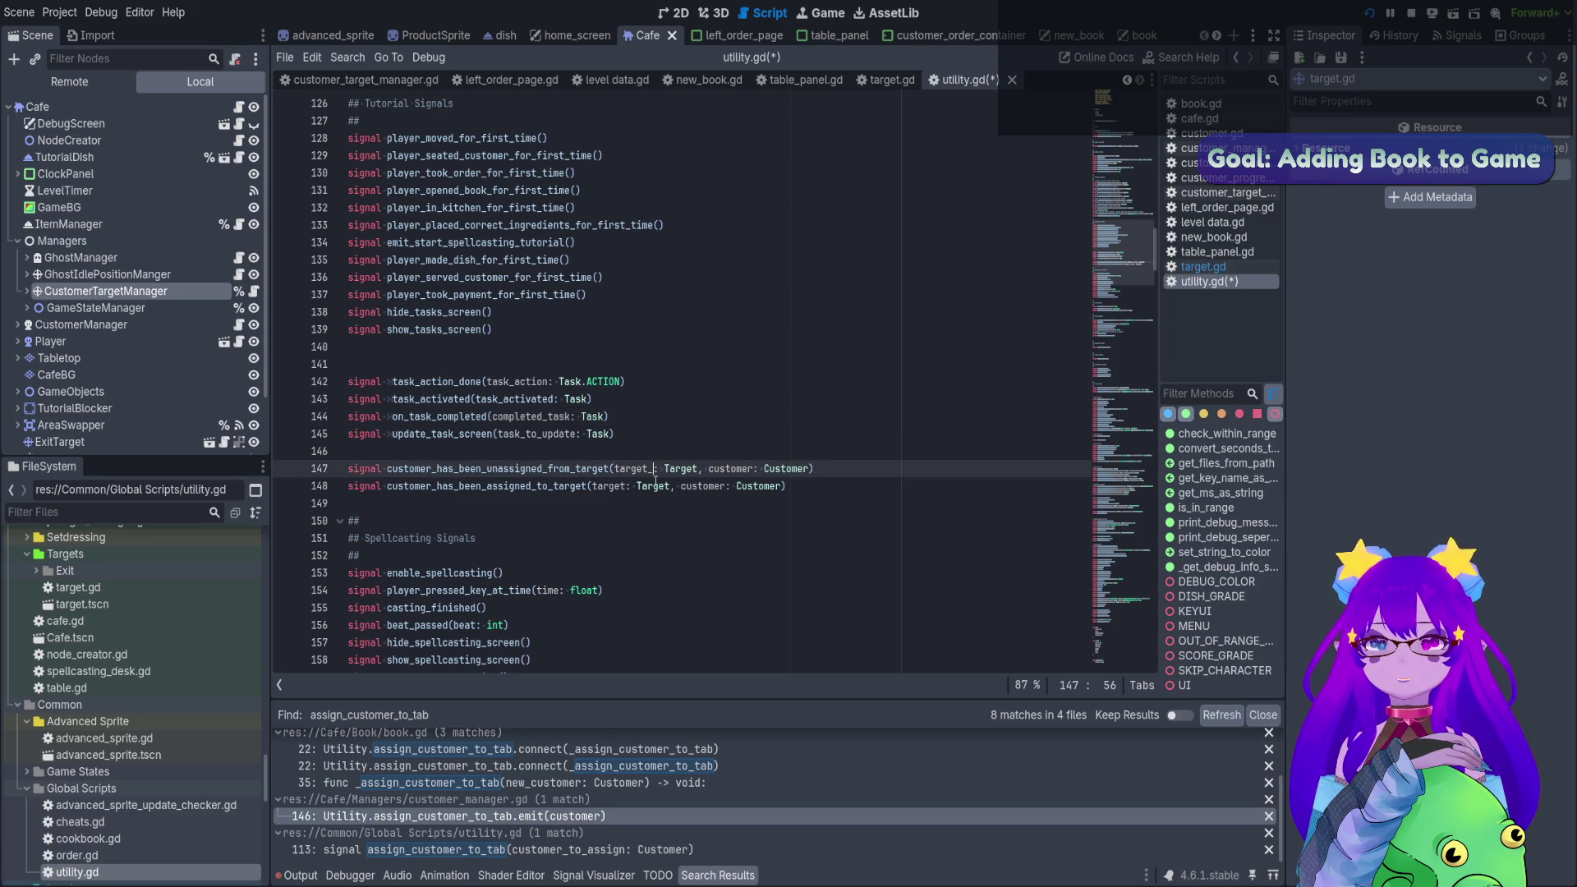
text(unassigned)
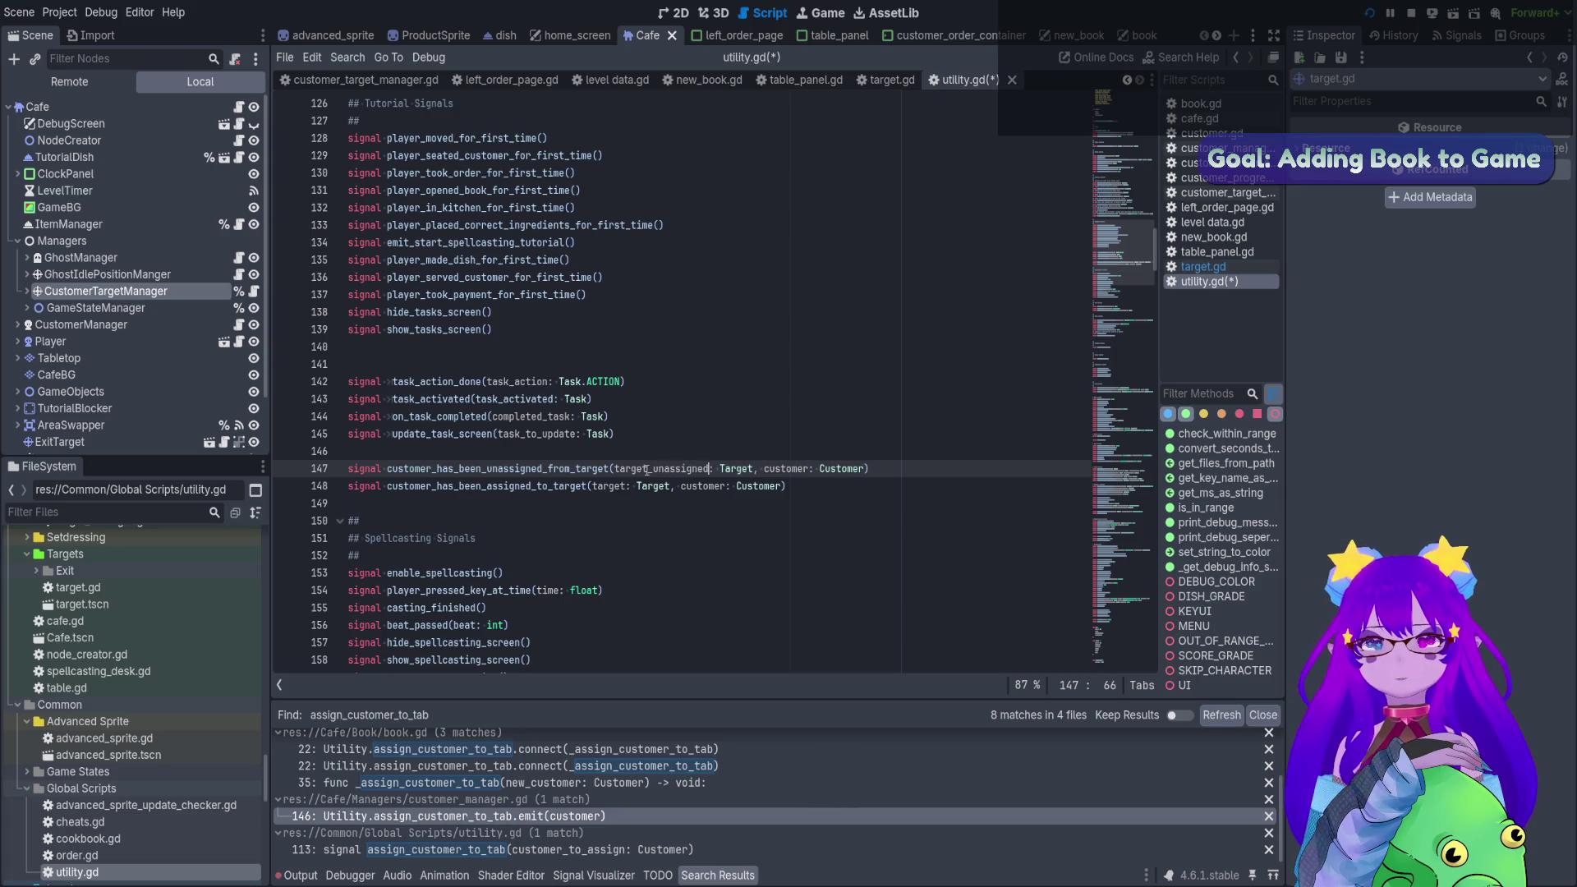
drag(649, 469, 710, 469)
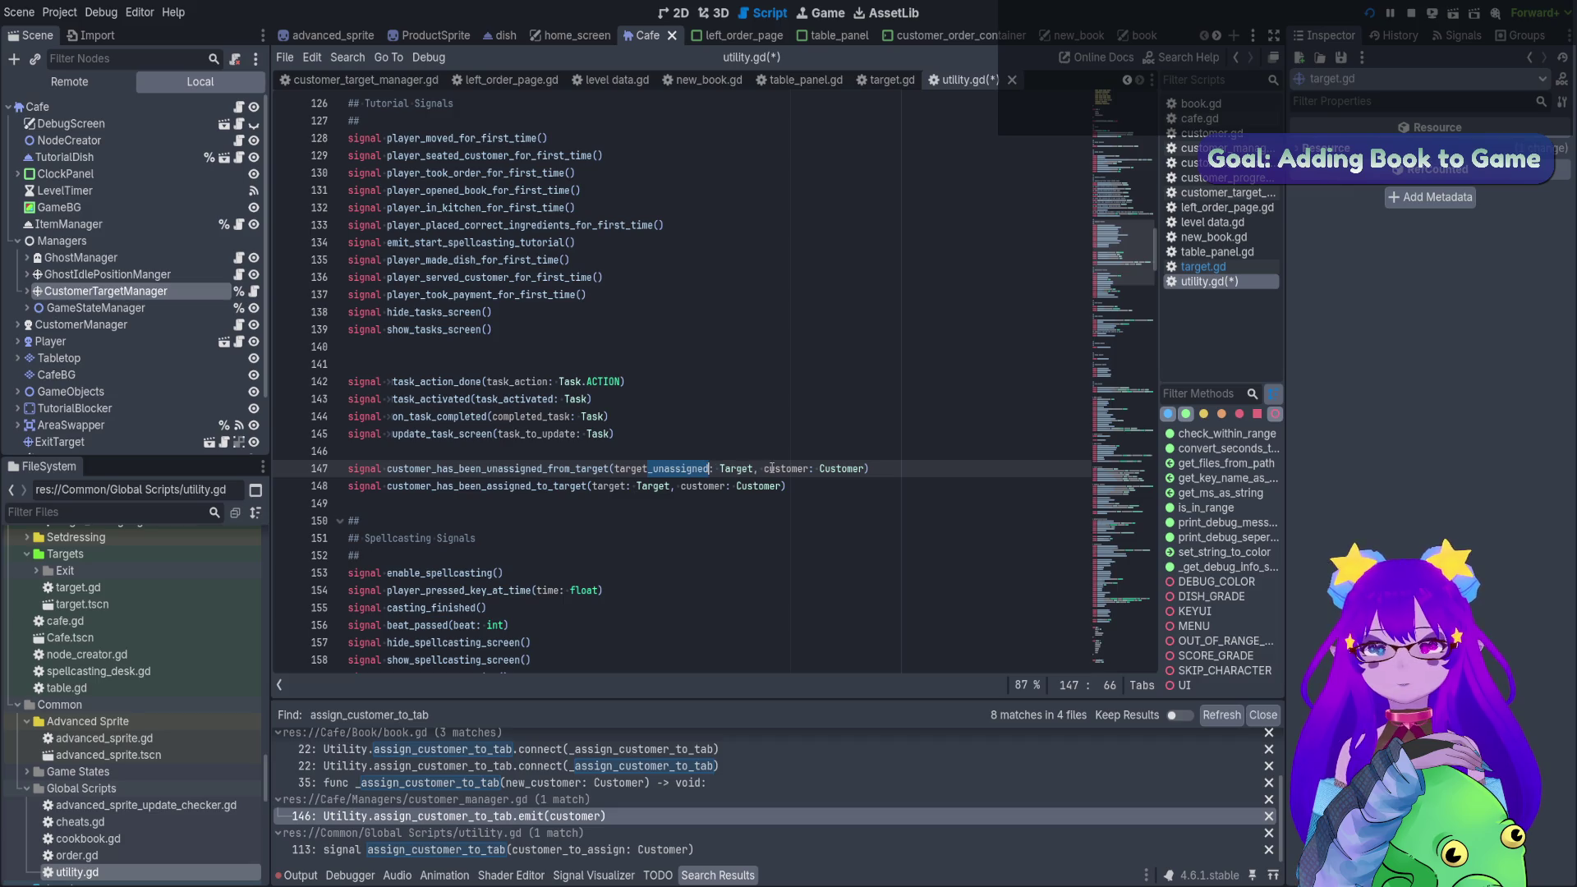
key(ctrl+c)
click(808, 469)
key(ctrl+v)
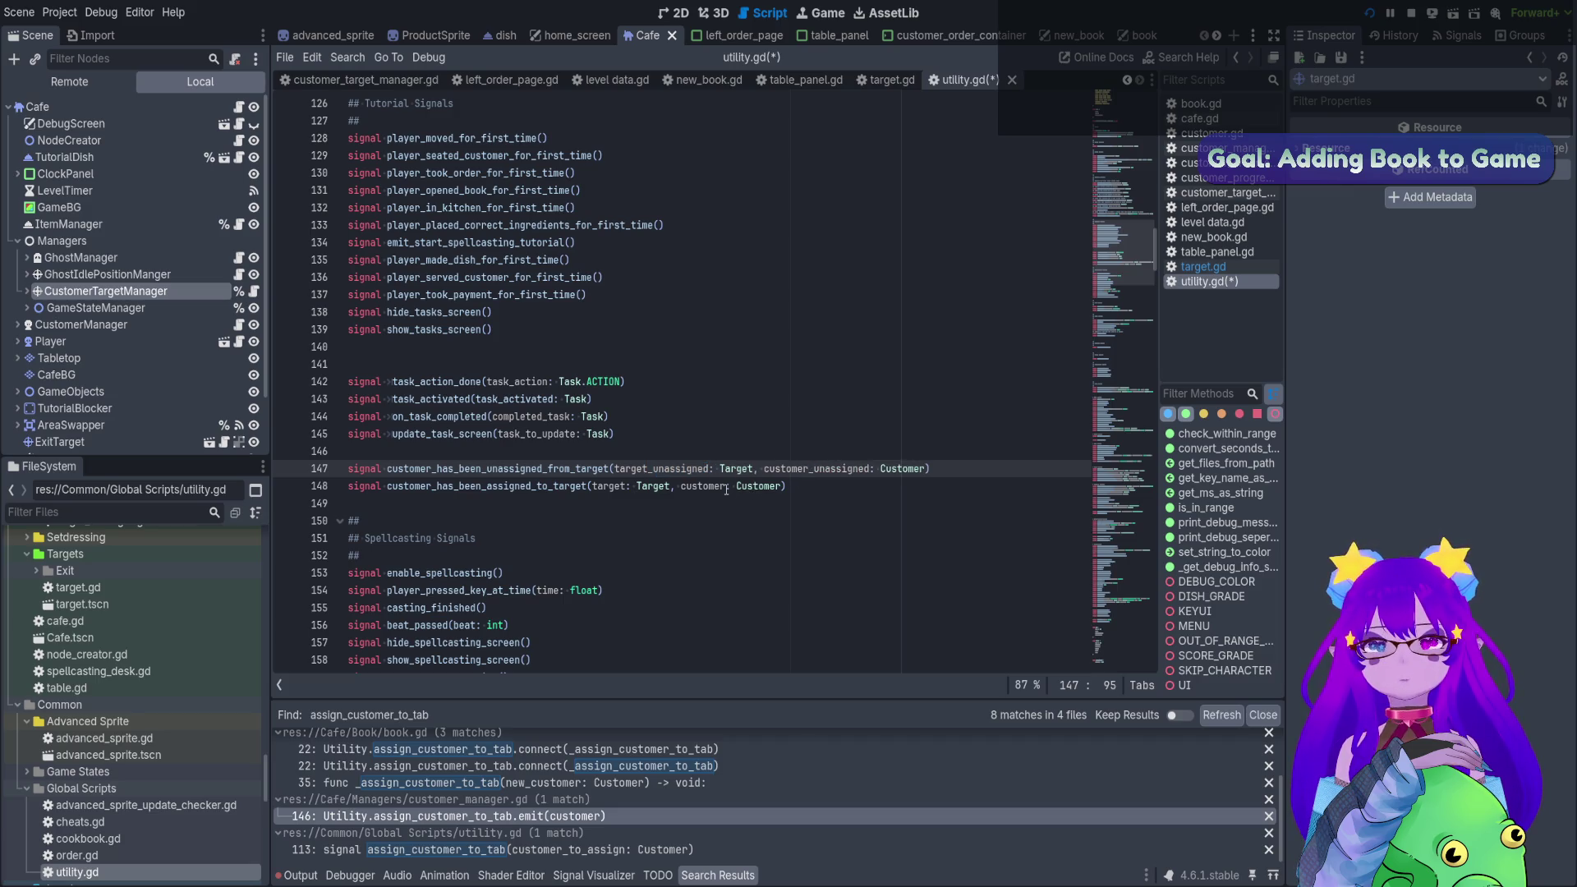
Rename the assigned signal's parameters to target_assigned and customer_assigned, and save
click(728, 486)
key(ctrl+v)
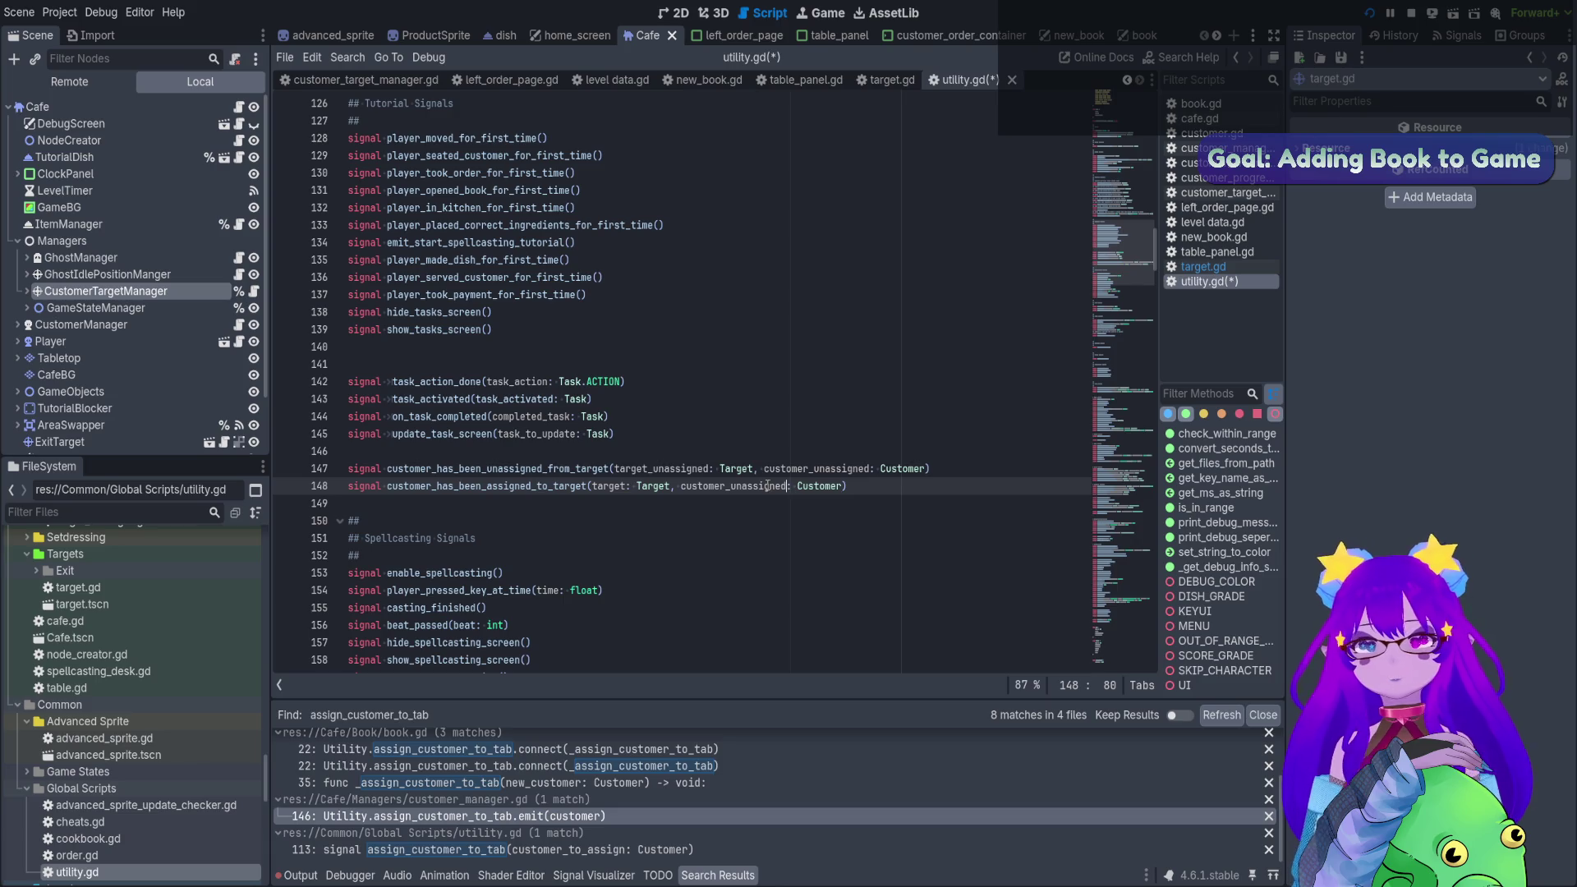
click(748, 485)
key(shift+Left)
key(shift+Left)
key(BackSpace)
key(ctrl+Right)
key(shift+Left)
key(shift+Left)
key(shift+Left)
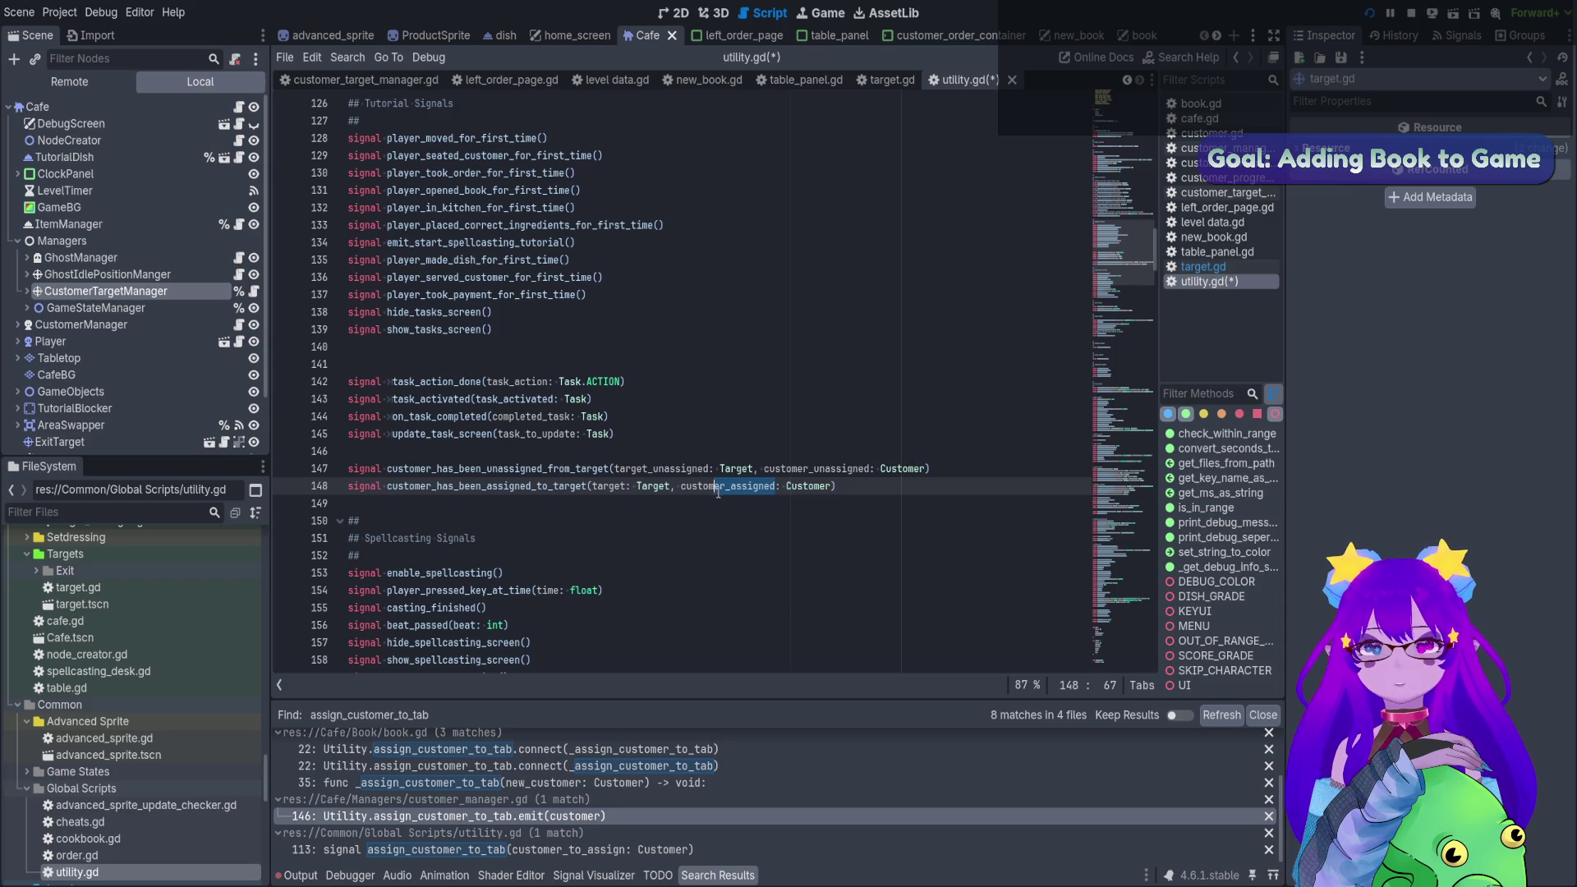
shift+click(726, 486)
key(ctrl+c)
click(627, 486)
key(ctrl+v)
key(ctrl+s)
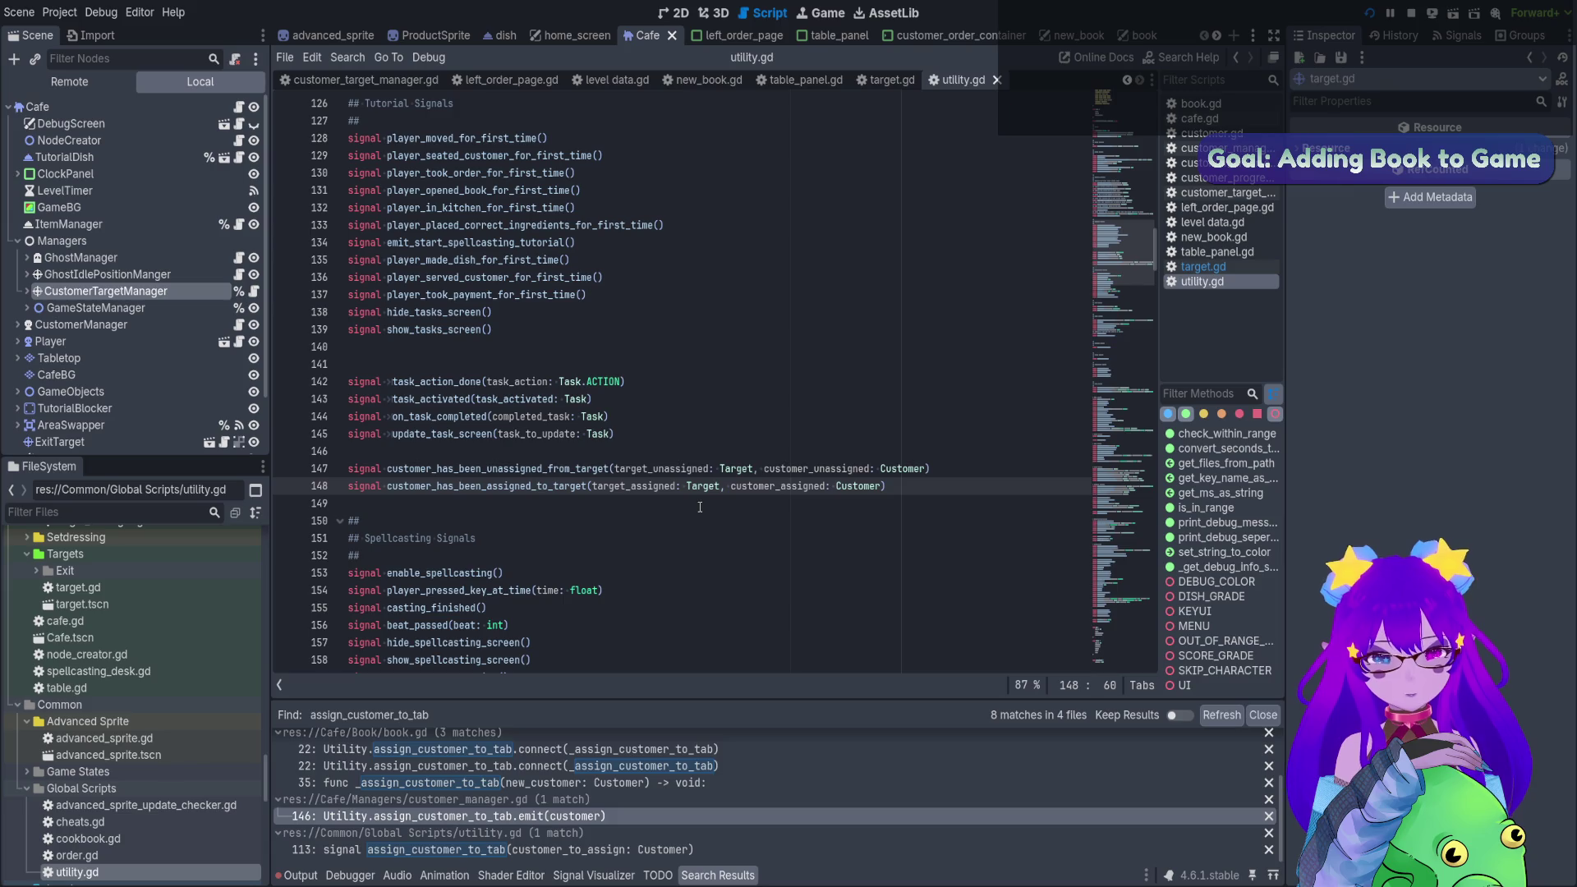
Select both new signal declarations and save utility.gd again
click(887, 486)
drag(887, 486, 332, 475)
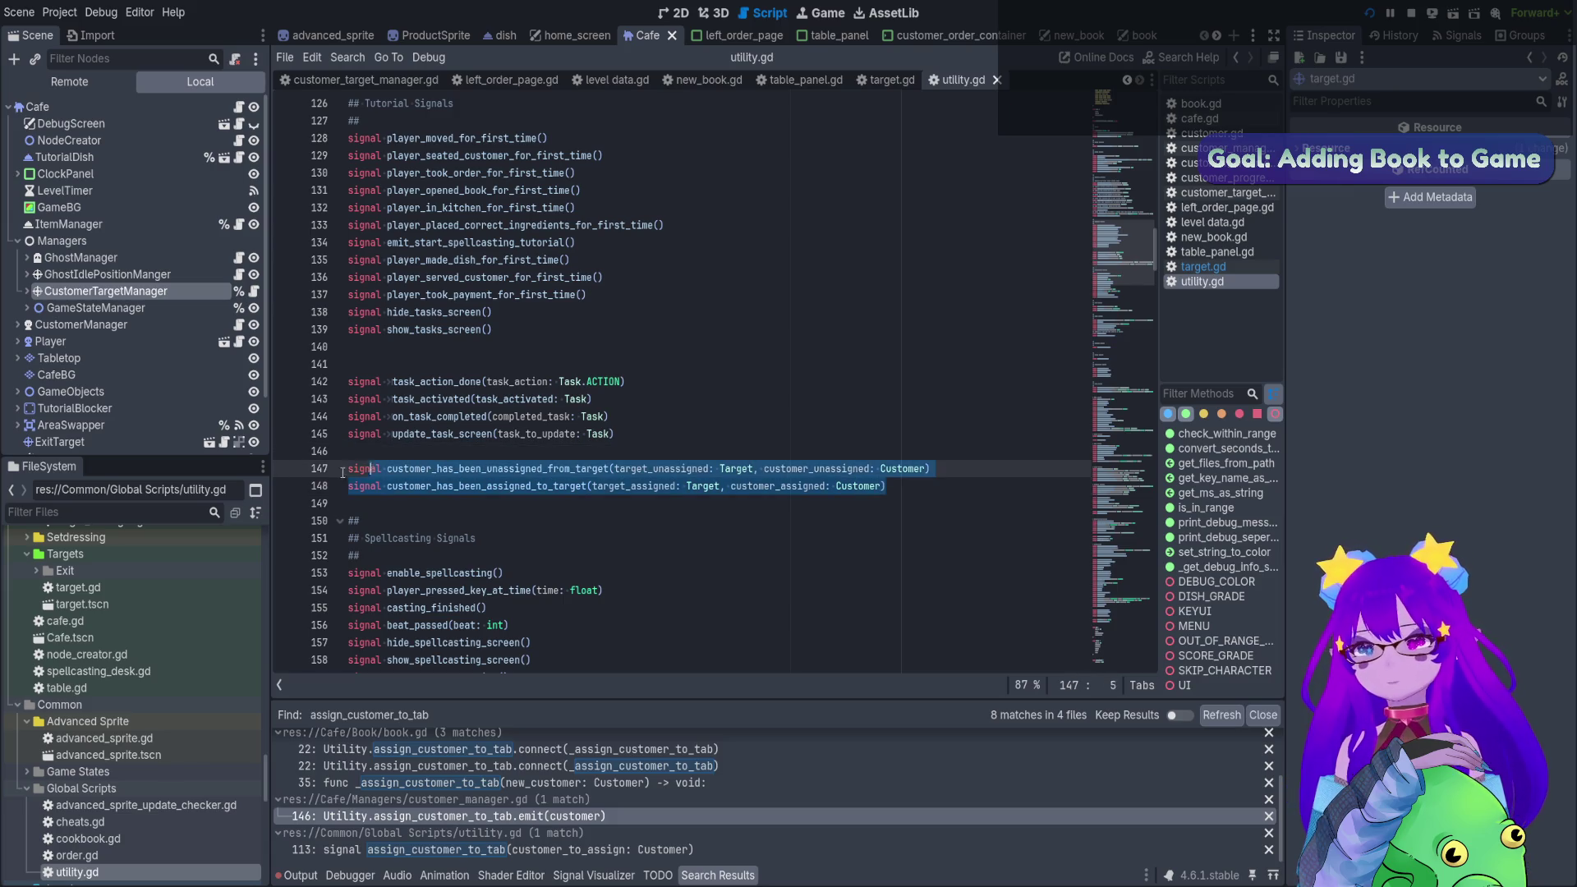
key(ctrl+s)
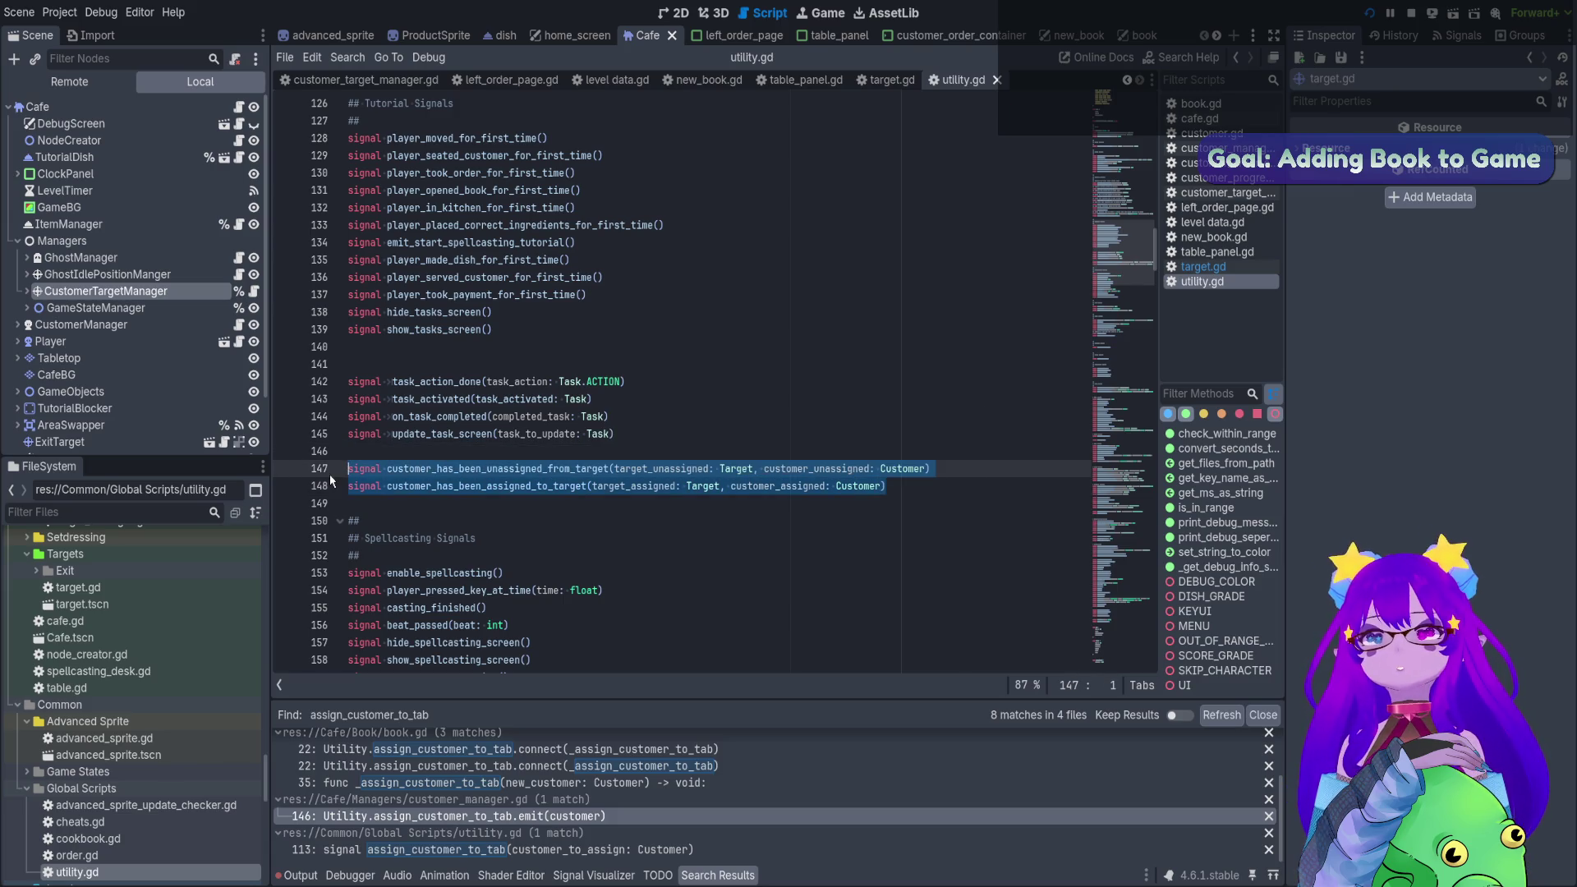
Open left_order_page.gd from the LeftOrderPage error in the Output log
click(800, 79)
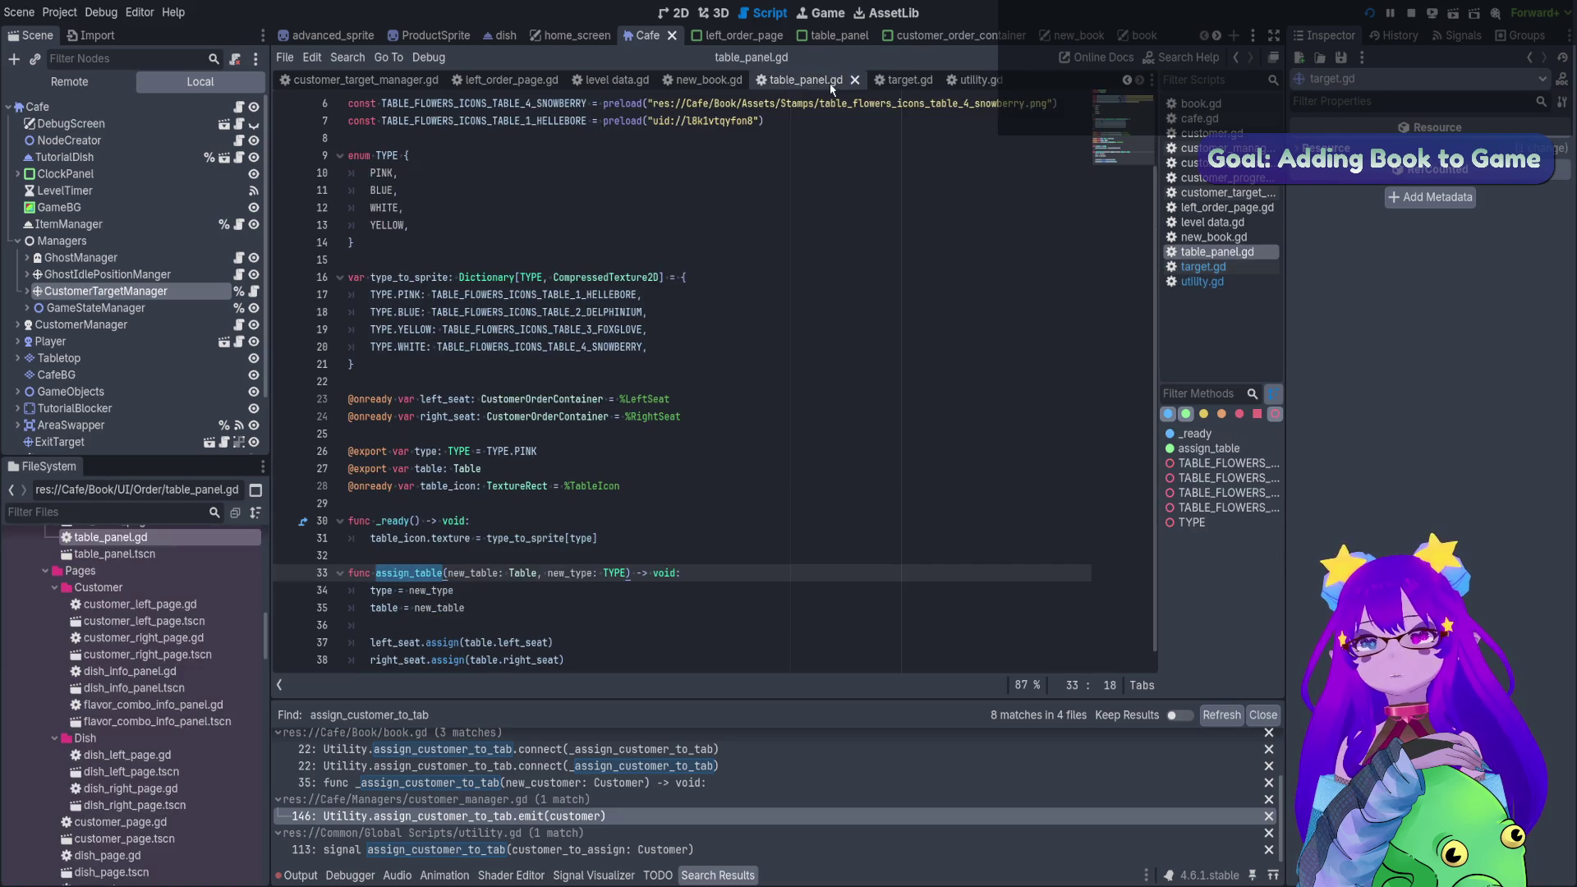
scroll(640, 354, down, 1)
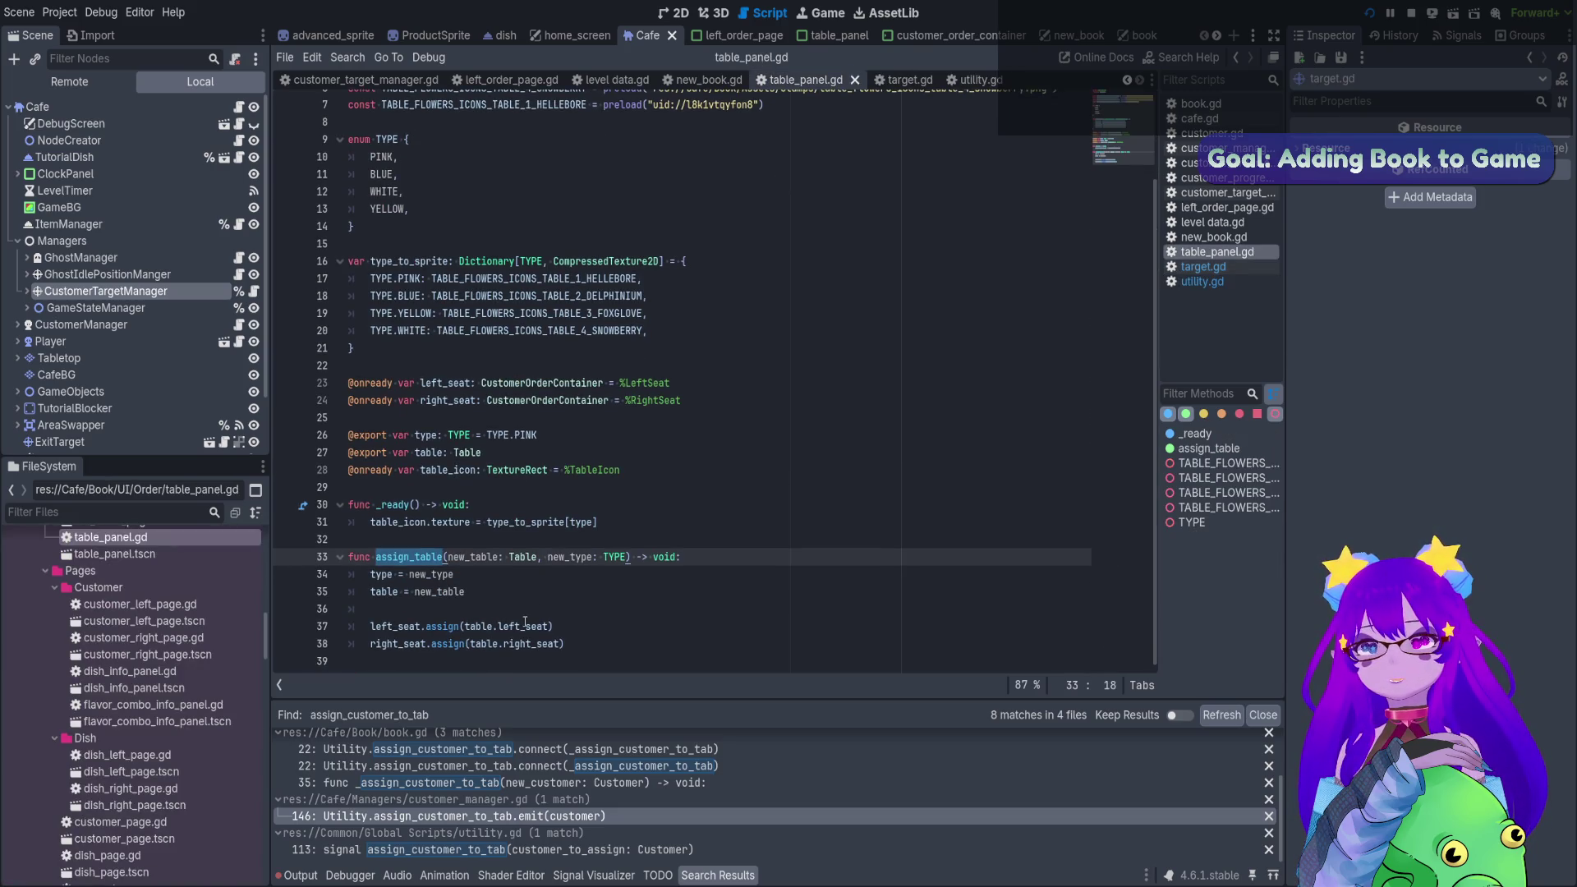
ctrl+click(440, 627)
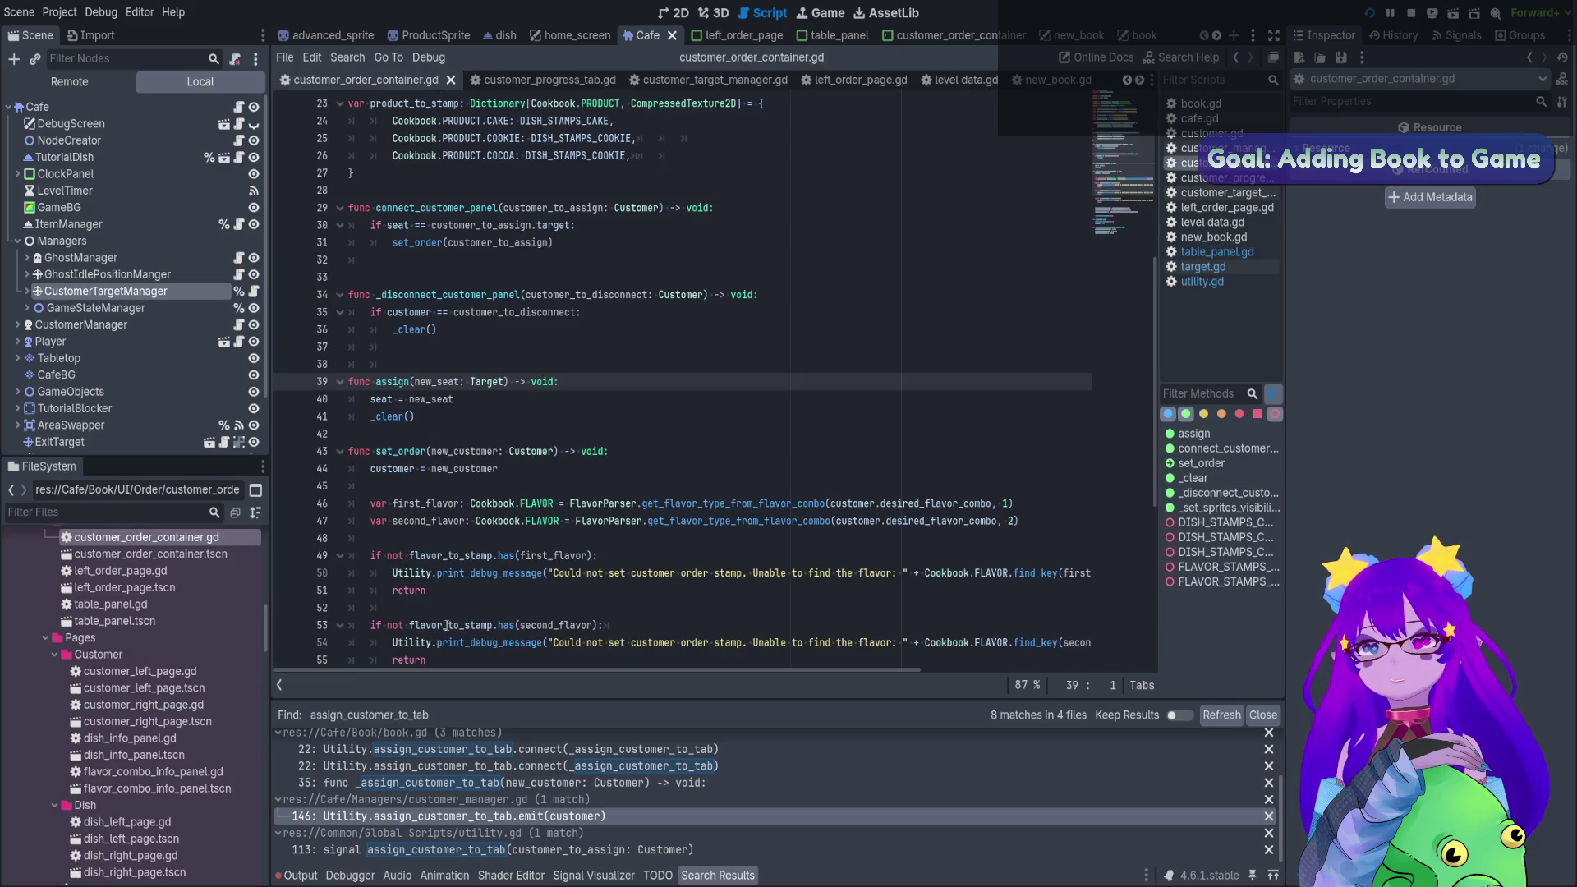
scroll(547, 323, up, 2)
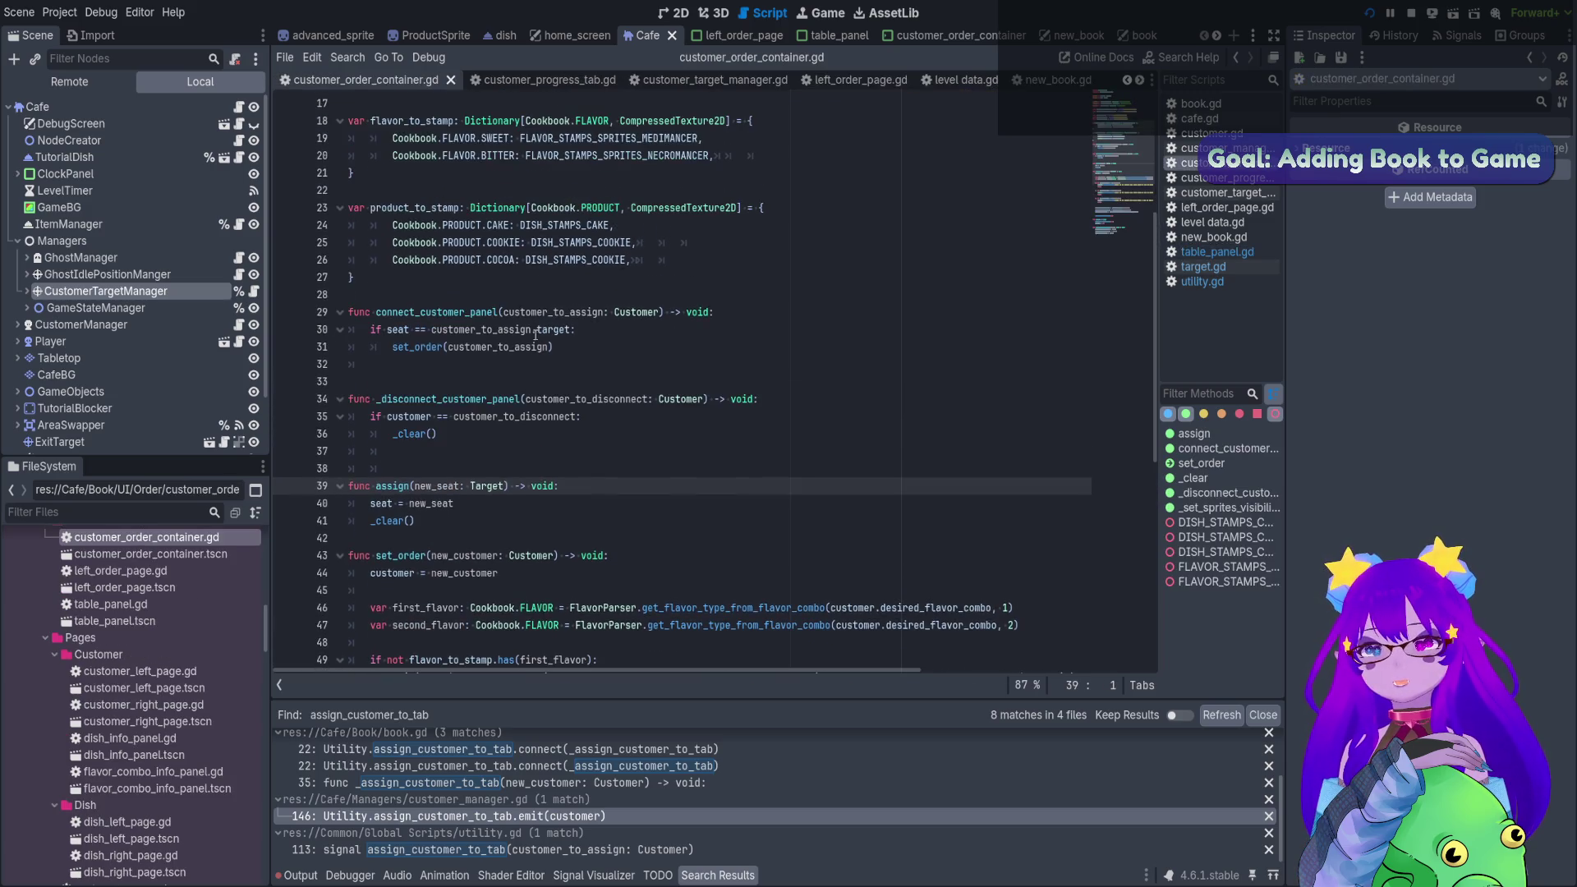
scroll(602, 358, down, 9)
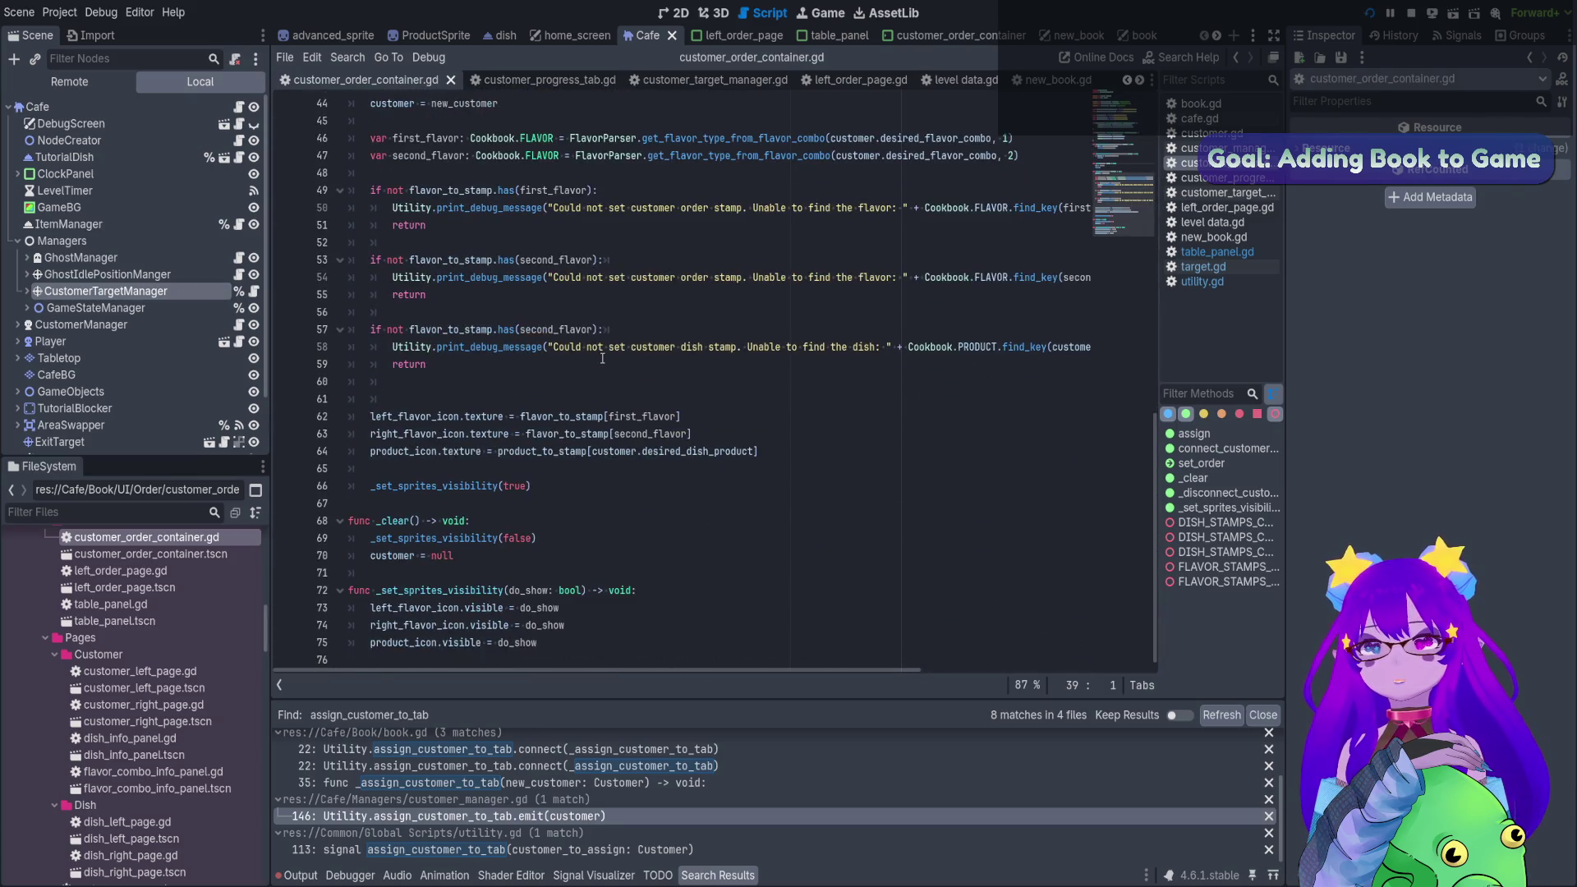
click(300, 874)
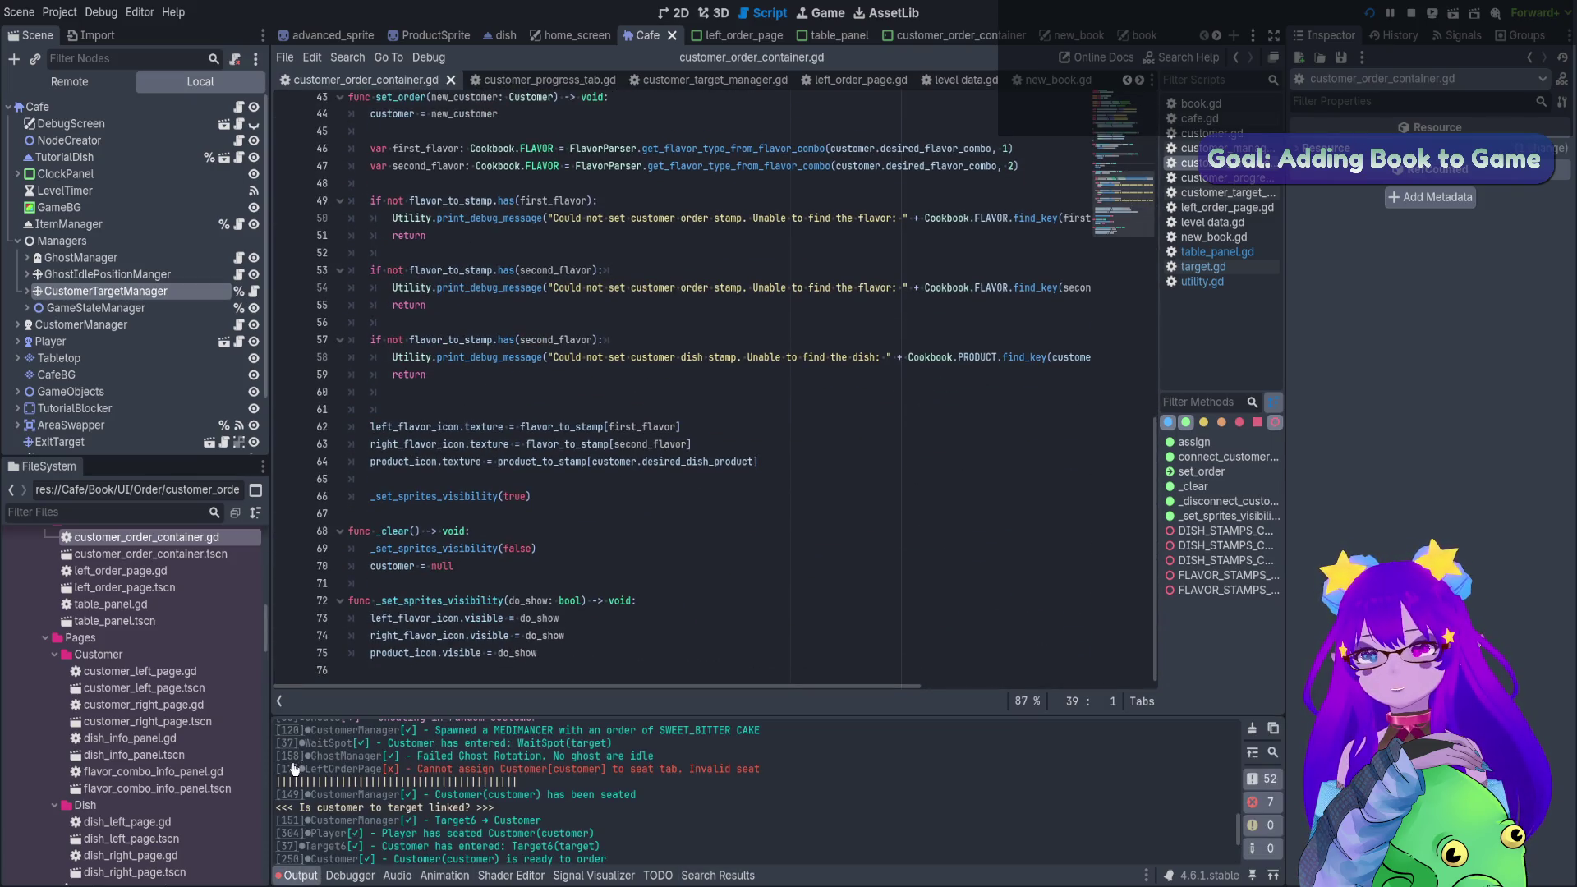
click(294, 768)
click(727, 241)
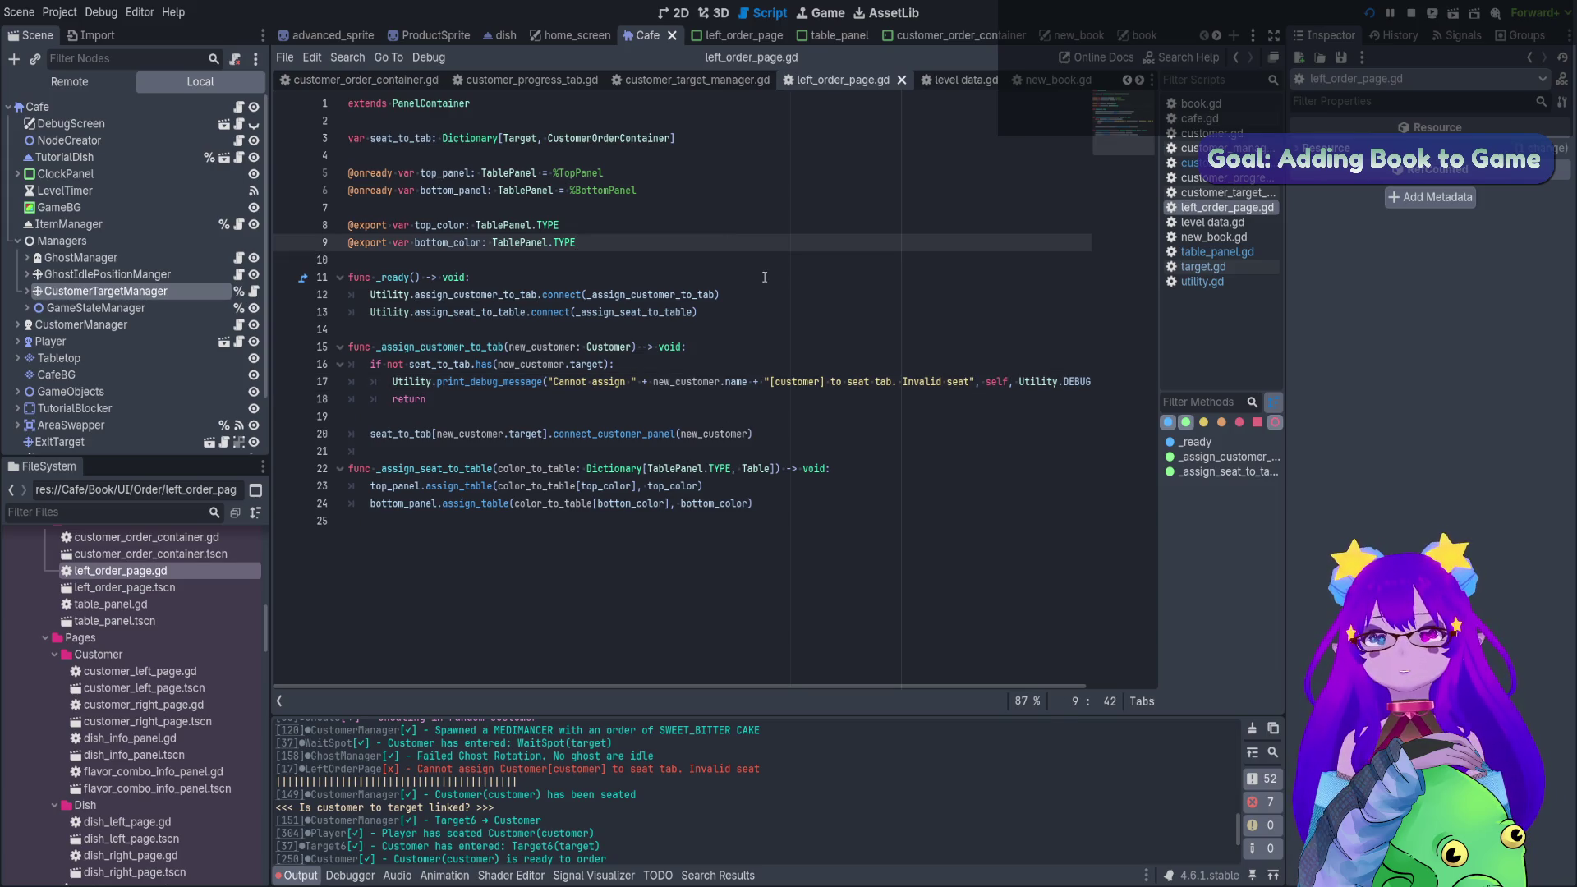
Delete the assign_customer_to_tab connect line and the _assign_customer_to_tab function, then save
mouse_move(751, 434)
mouse_down()
mouse_move(575, 417)
mouse_move(337, 345)
mouse_up()
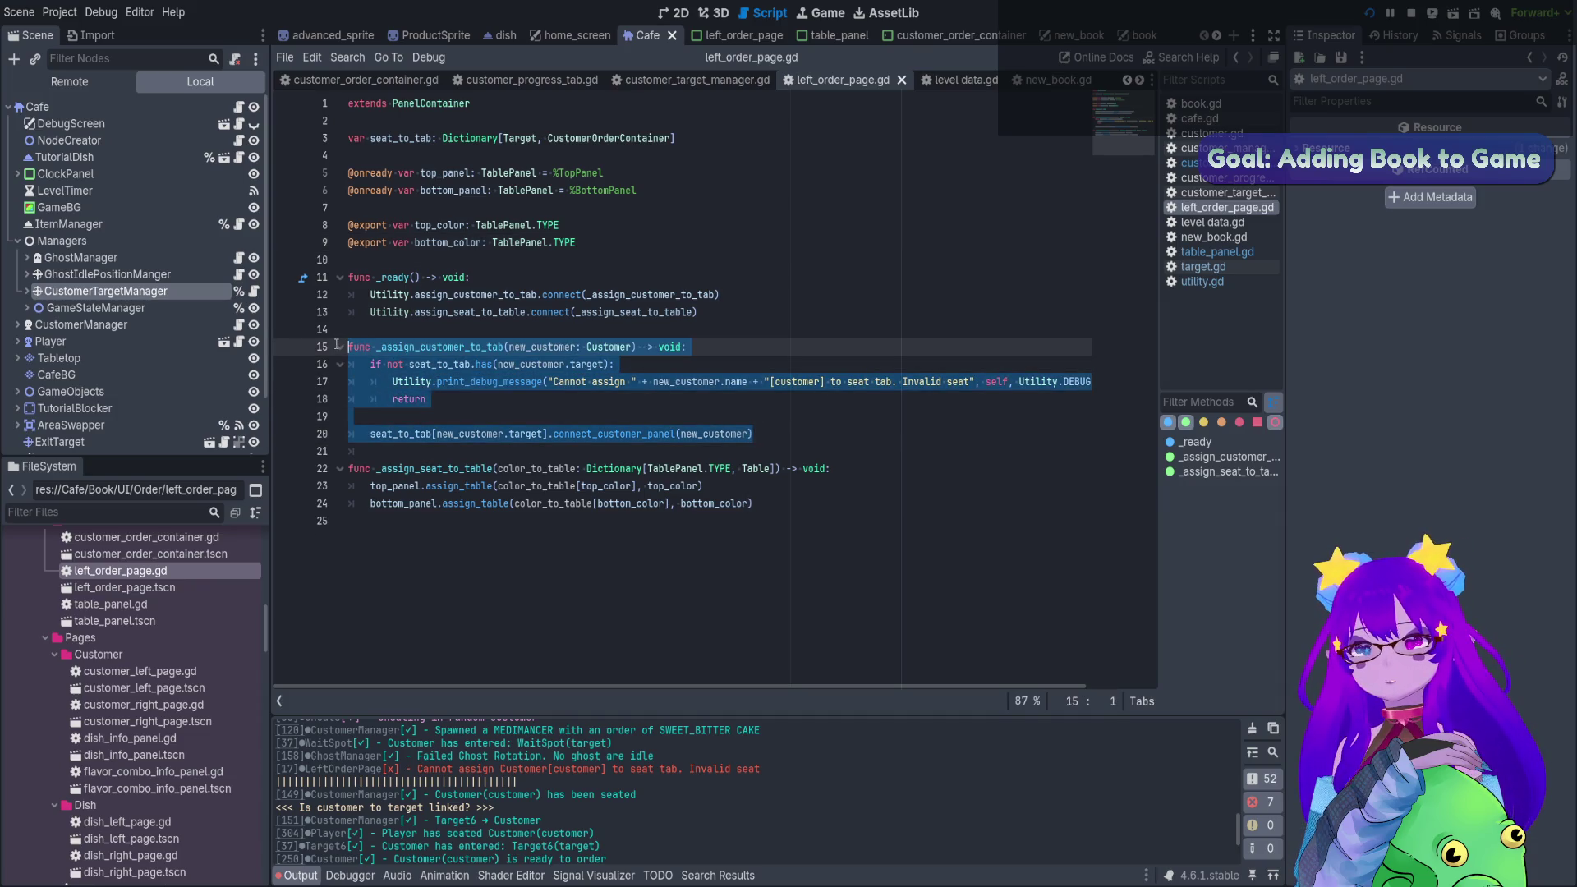
drag(720, 294, 315, 294)
key(BackSpace)
key(BackSpace)
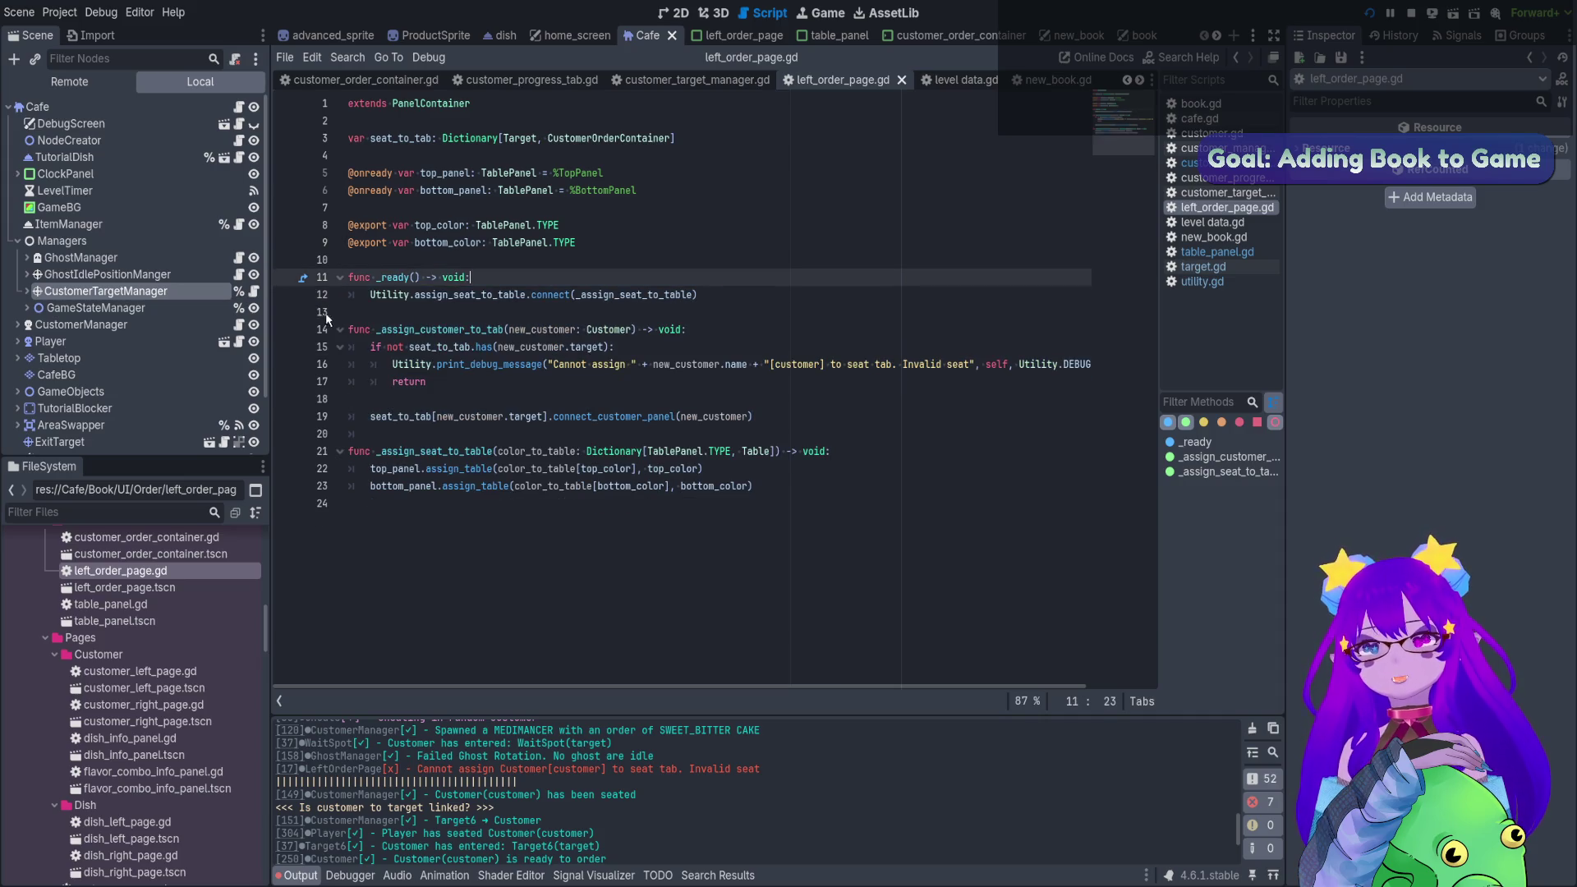
click(481, 386)
drag(353, 433, 338, 317)
key(BackSpace)
key(BackSpace)
key(ctrl+s)
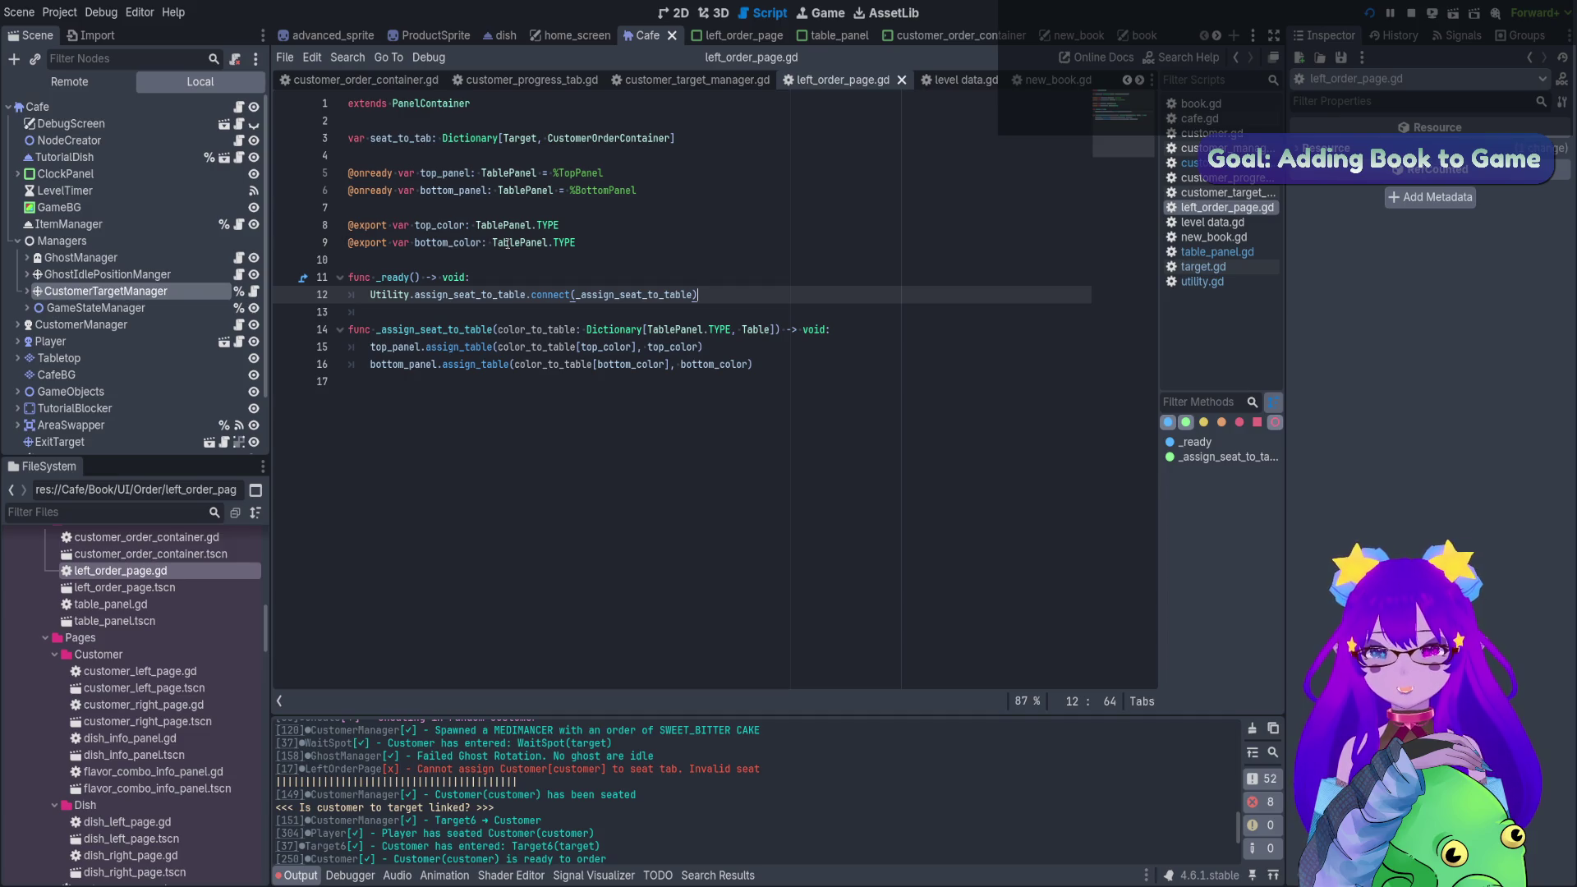
Open the customer_order_container scene and its CustomerOrderContainer root script
click(821, 35)
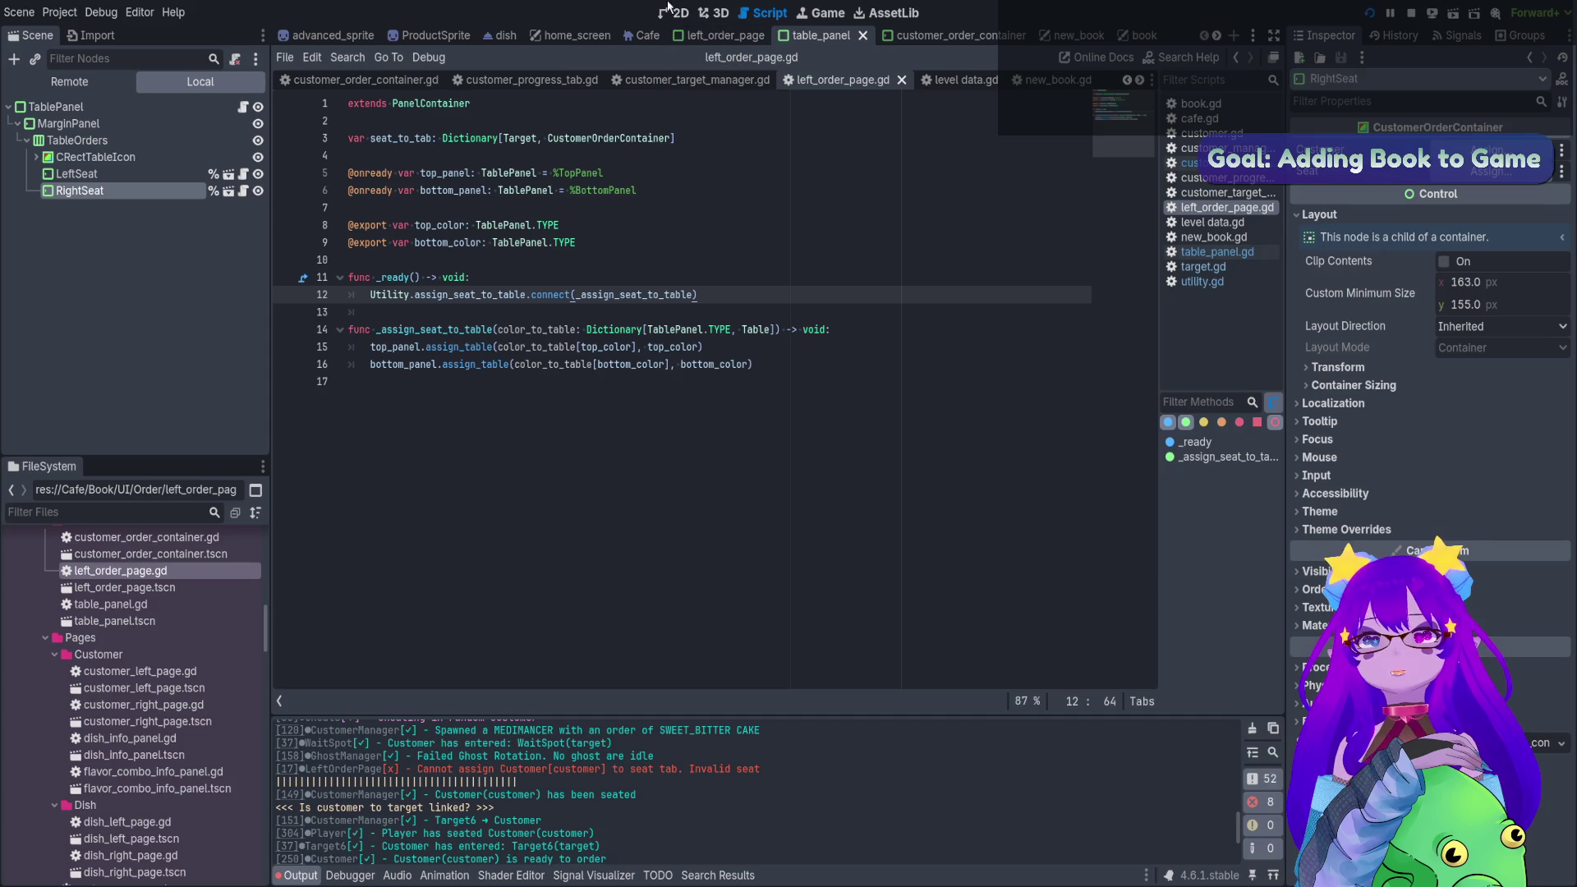
click(675, 13)
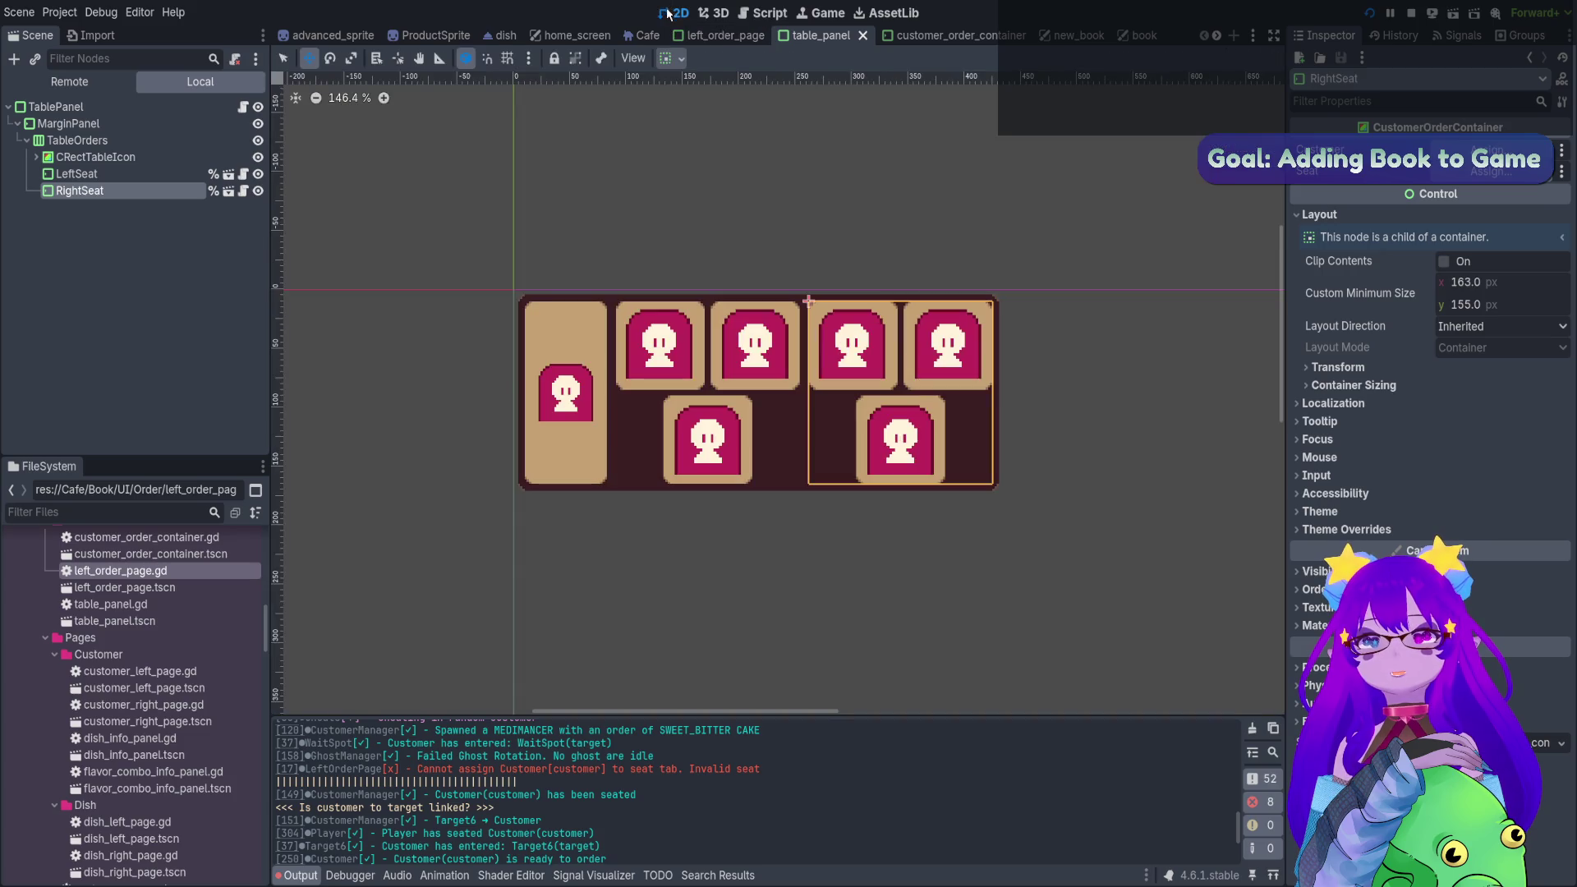
click(229, 175)
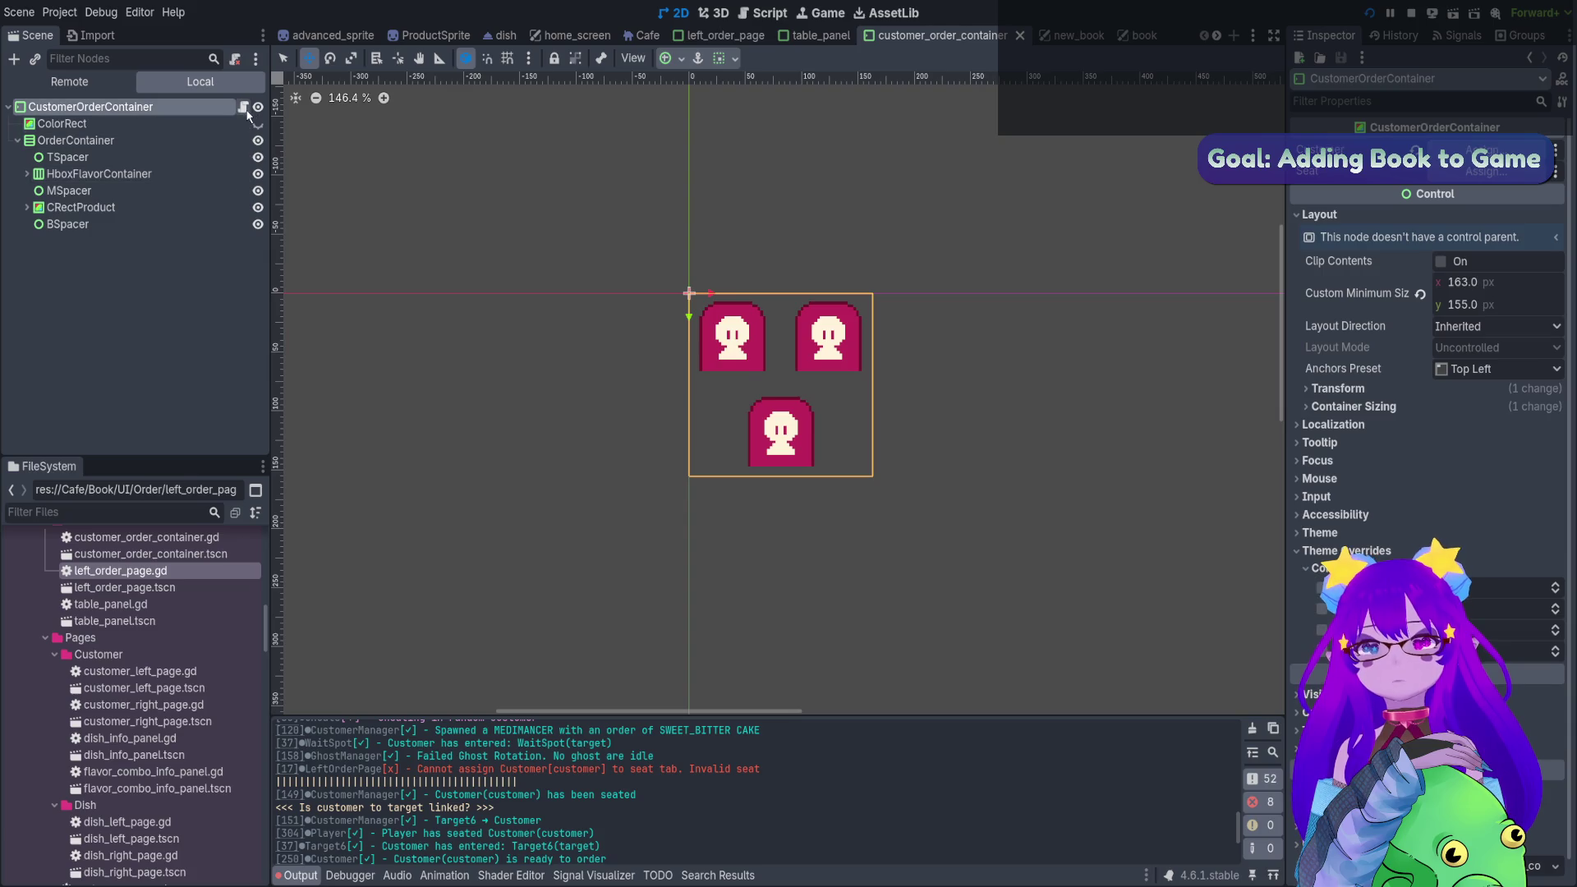
click(243, 107)
scroll(561, 316, up, 9)
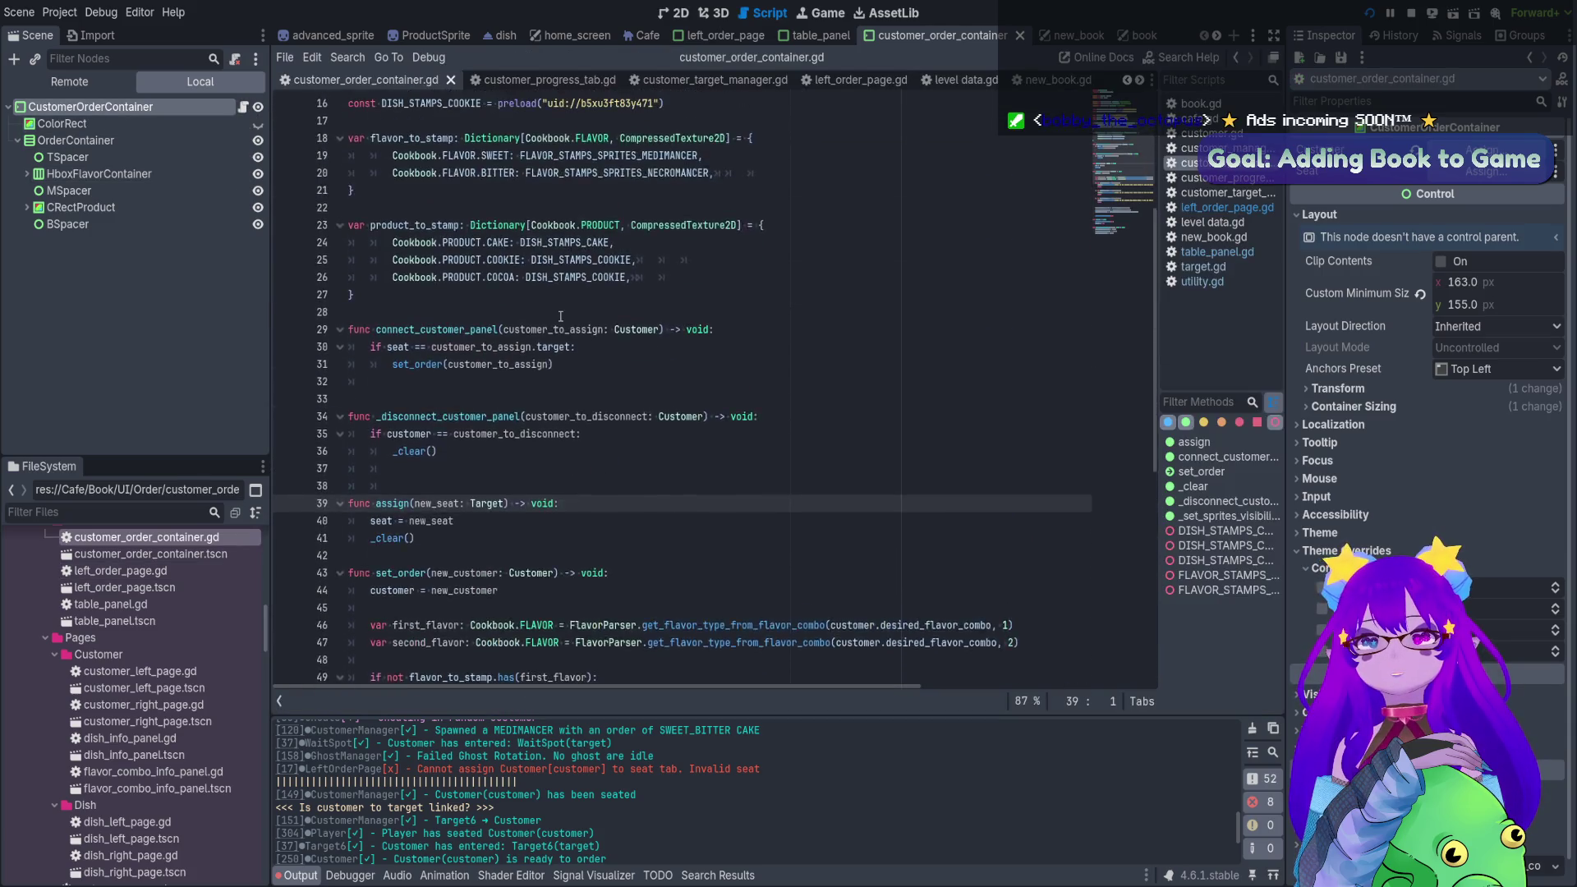
scroll(561, 316, down, 7)
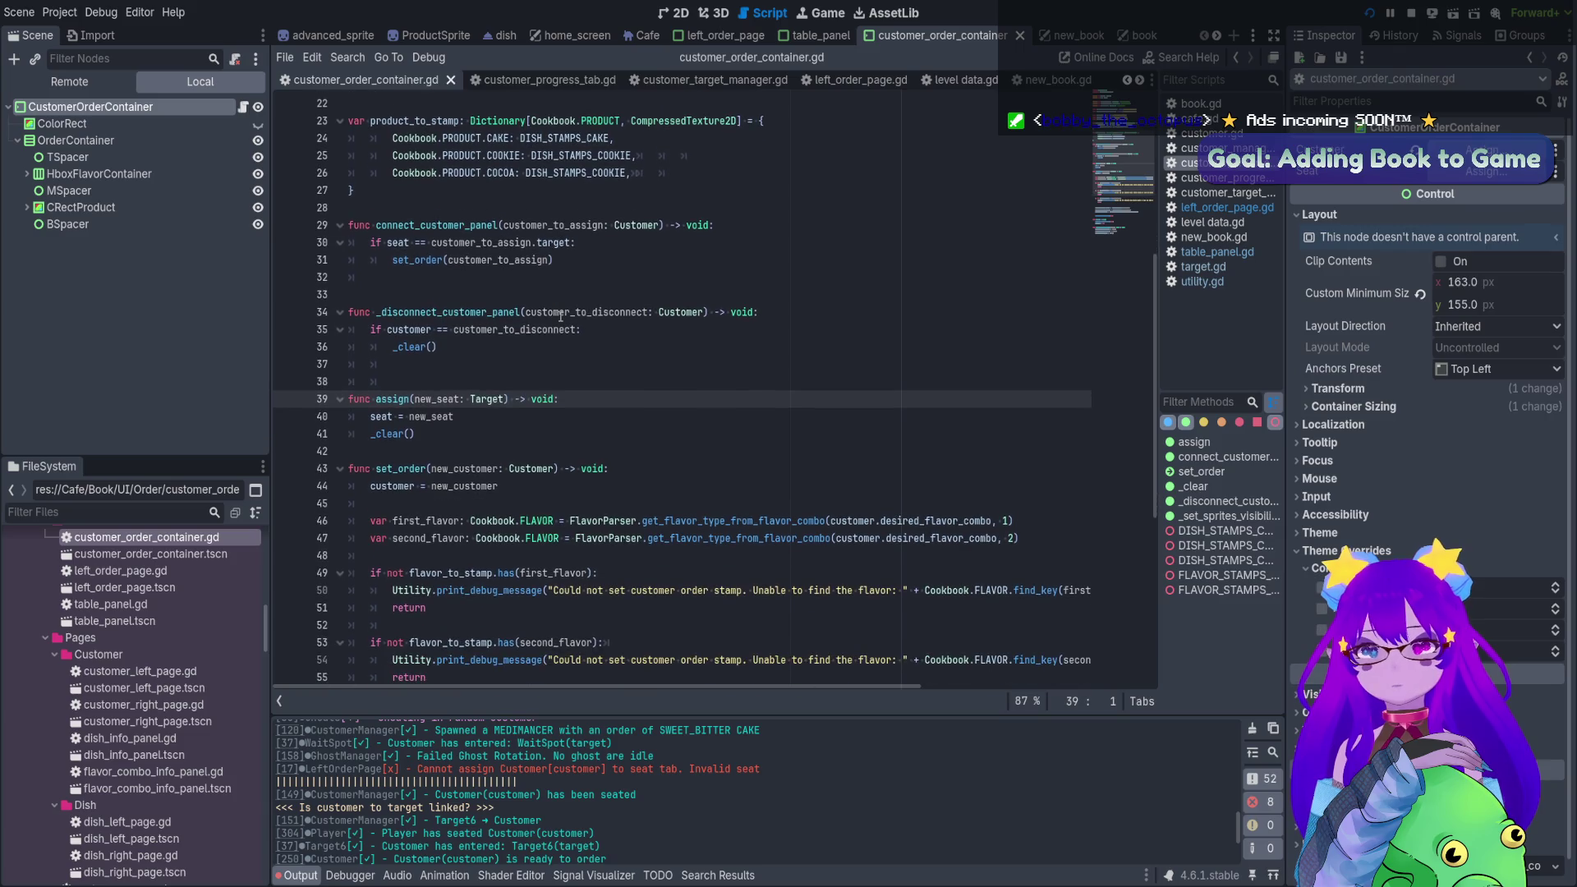
scroll(561, 316, down, 8)
scroll(535, 350, up, 7)
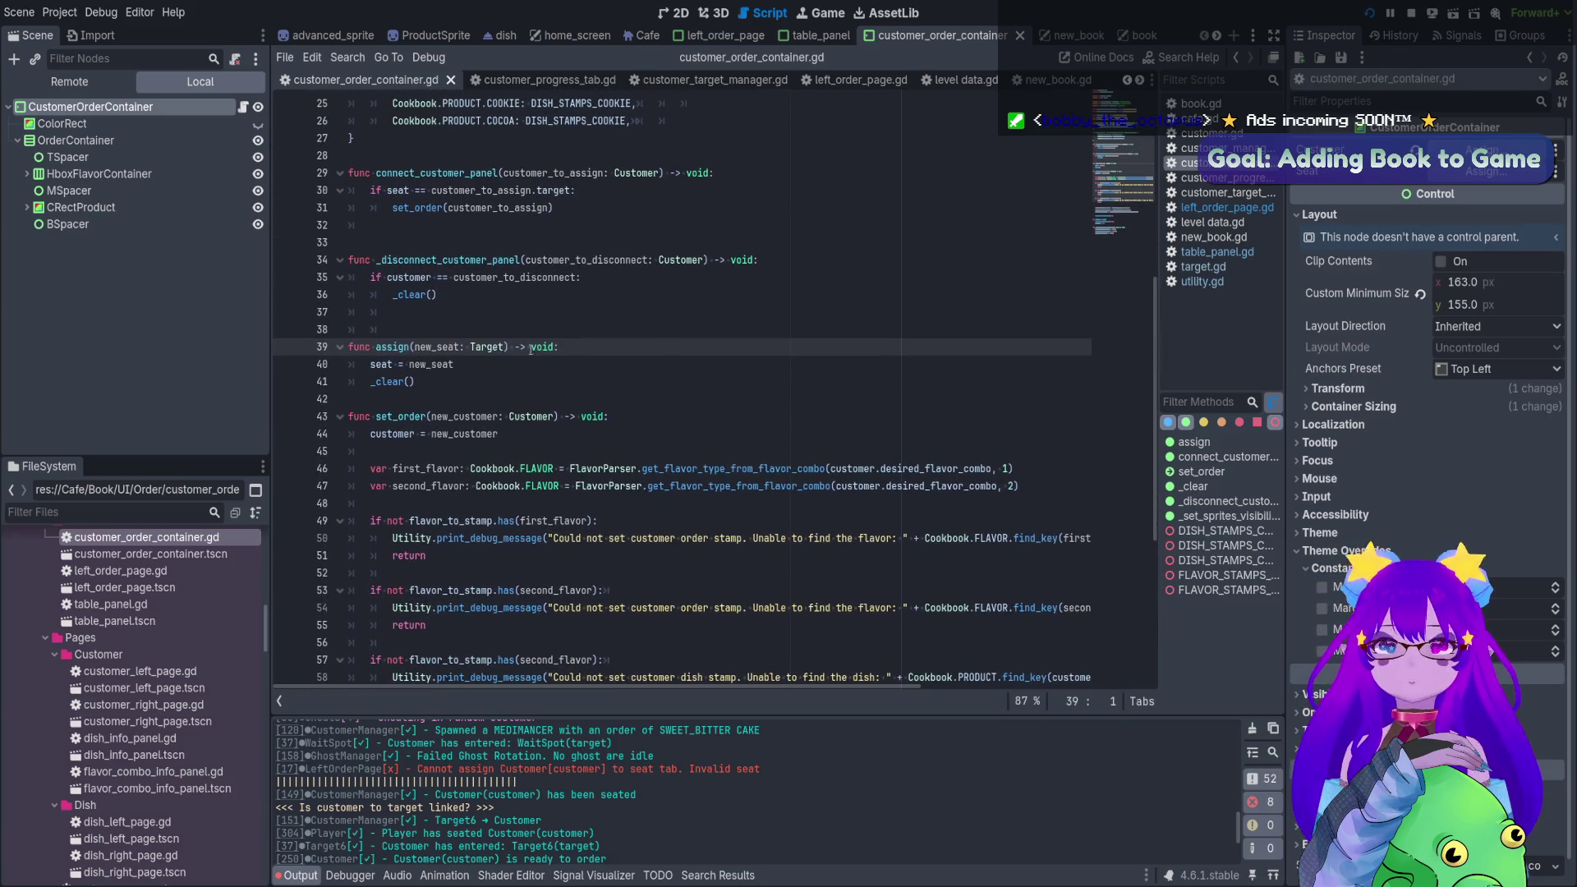
scroll(388, 362, up, 1)
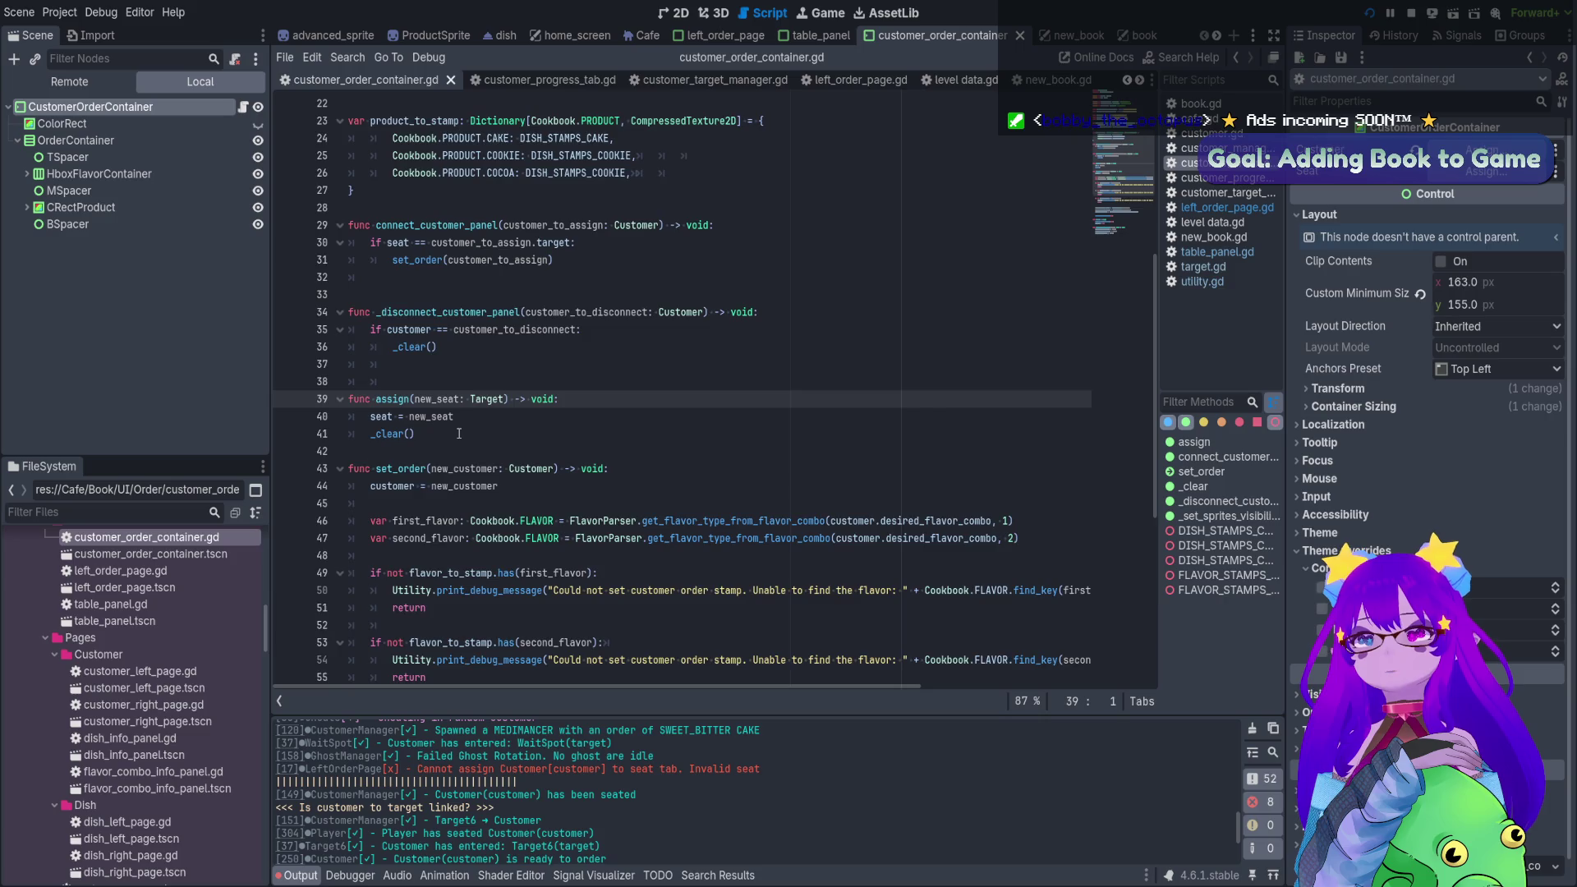
scroll(459, 433, up, 4)
Add func _ready() -> void: after the product_to_stamp dictionary and paste the two signal declarations
click(373, 419)
key(Return)
key(Return)
click(374, 420)
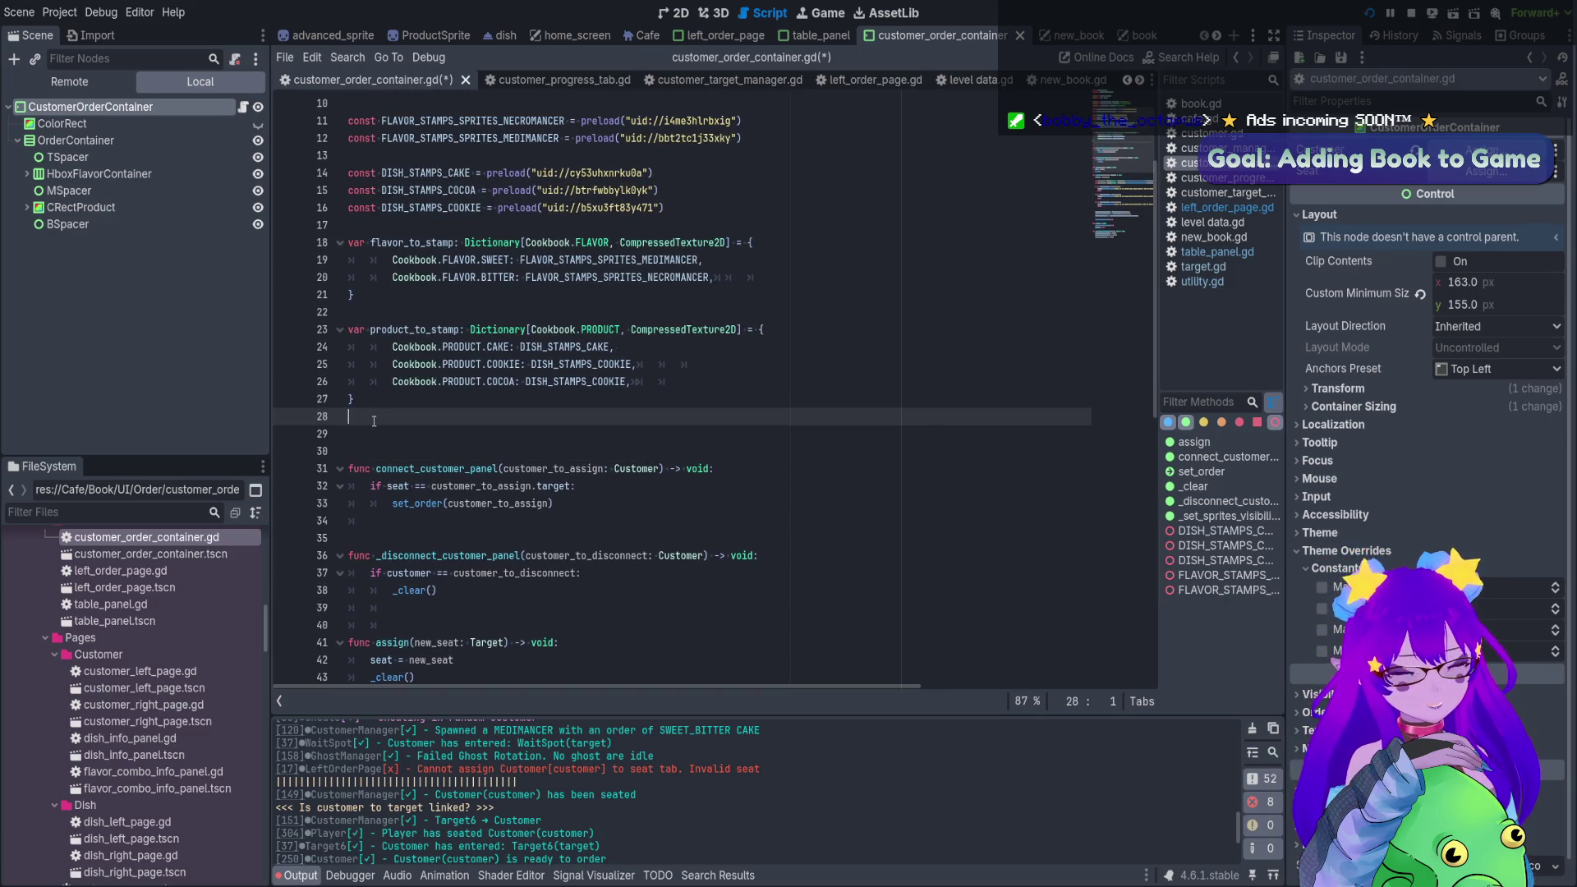
key(Return)
text(unc _r)
key(Return)
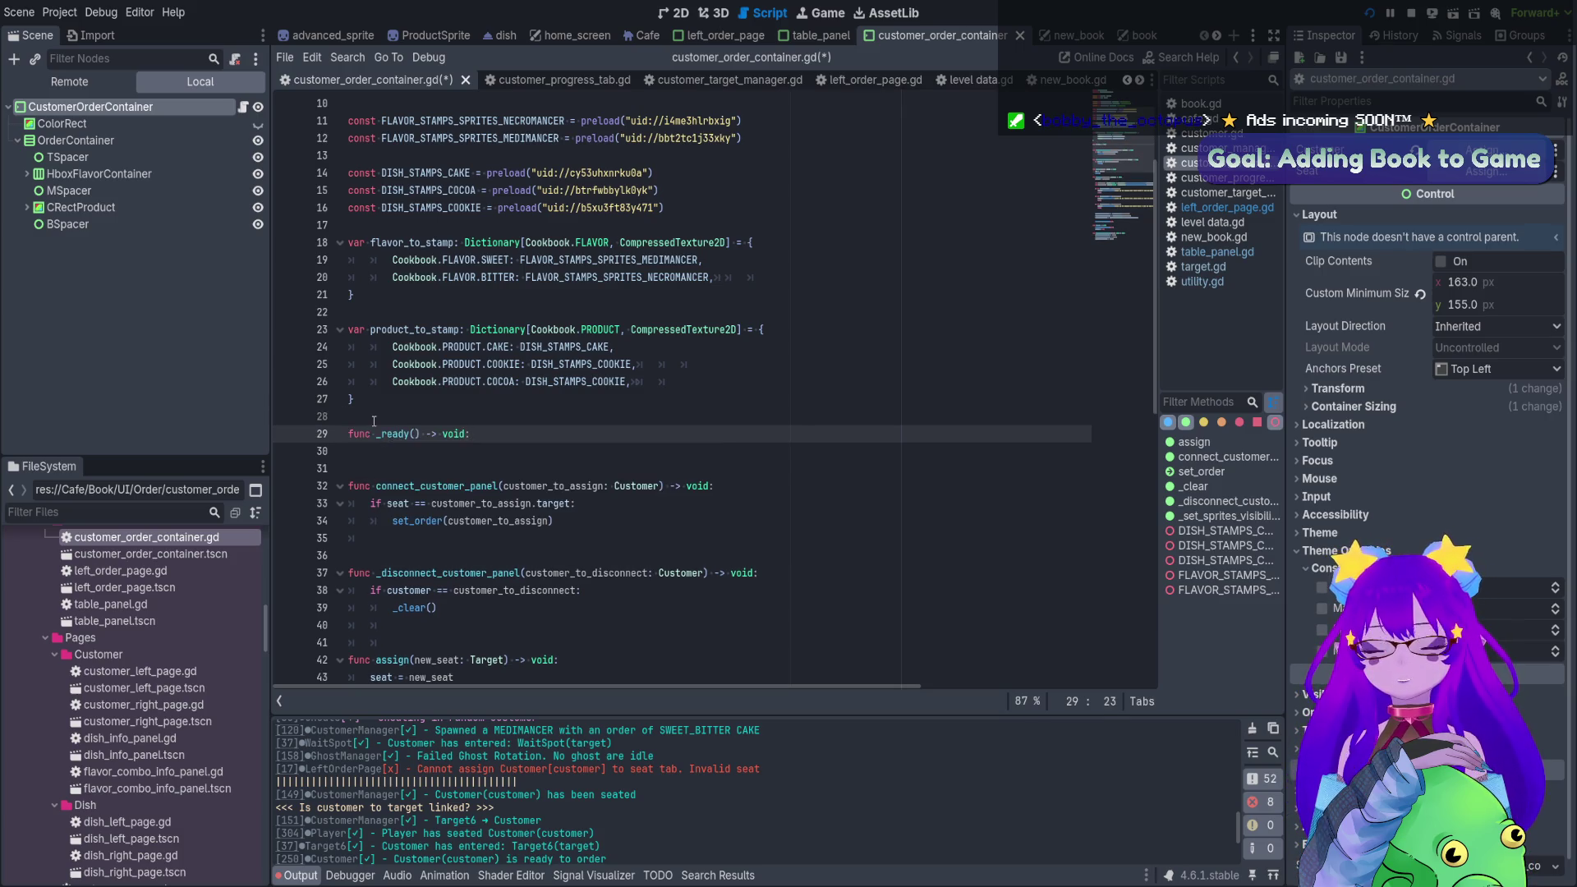
key(Return)
key(BackSpace)
text(signal customer_has_been_unassigned_from_target(target_unassigned: Target, customer_unassigned: Customer) signal customer_has_been_assigned_to_target(target_assigned: Target, customer_assigned: Customer))
Type a func _assign_custoemr() header, then search the project for connect_customer_panel
key(Return)
key(Return)
text(func _)
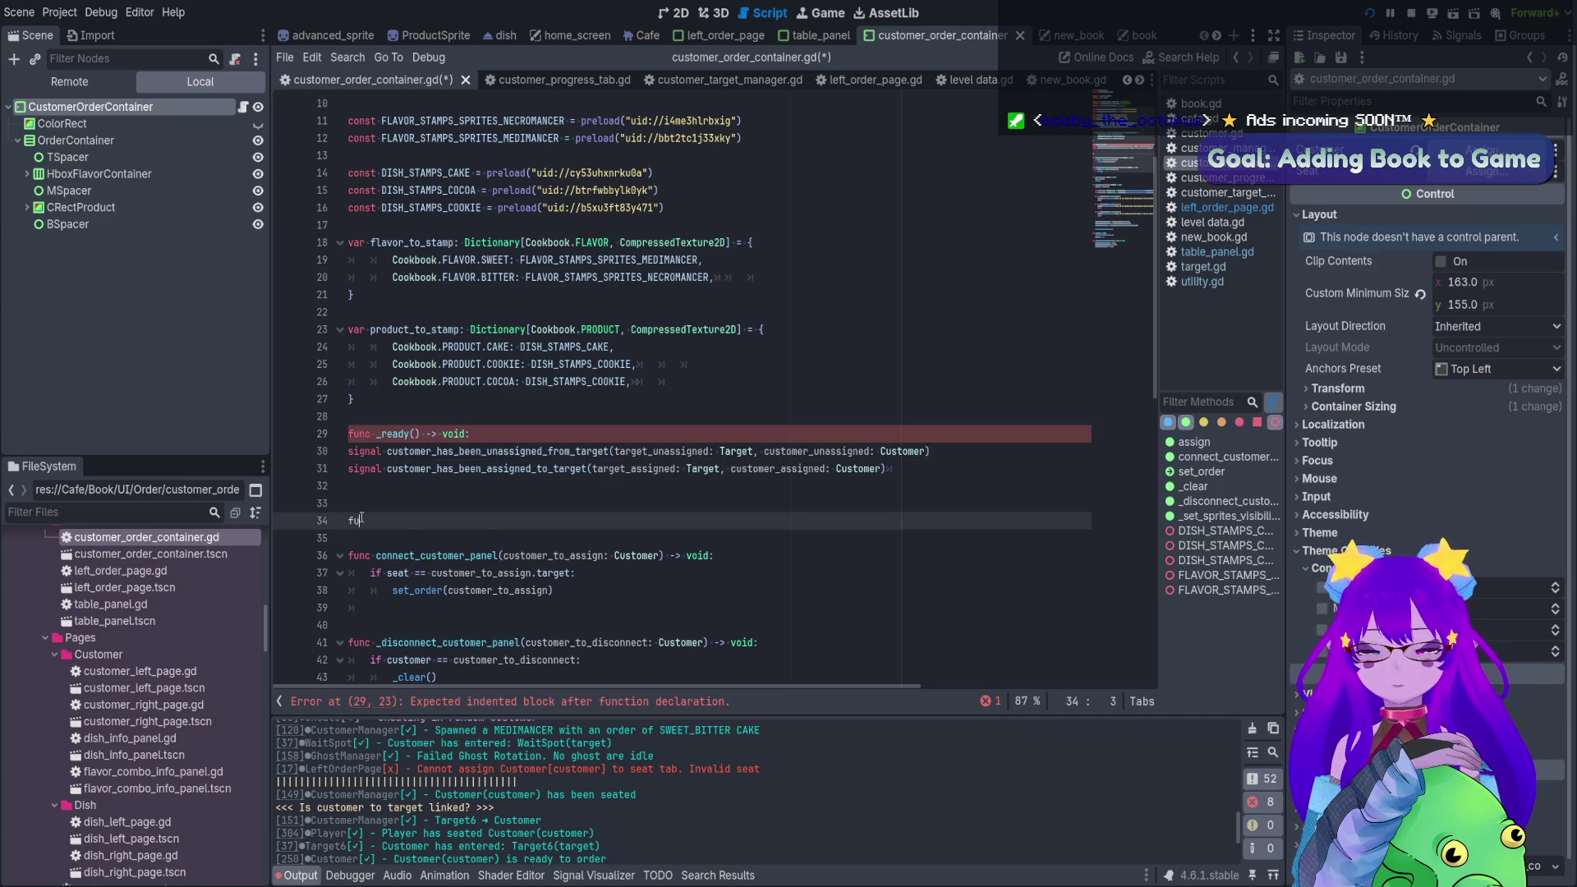
text(assign_)
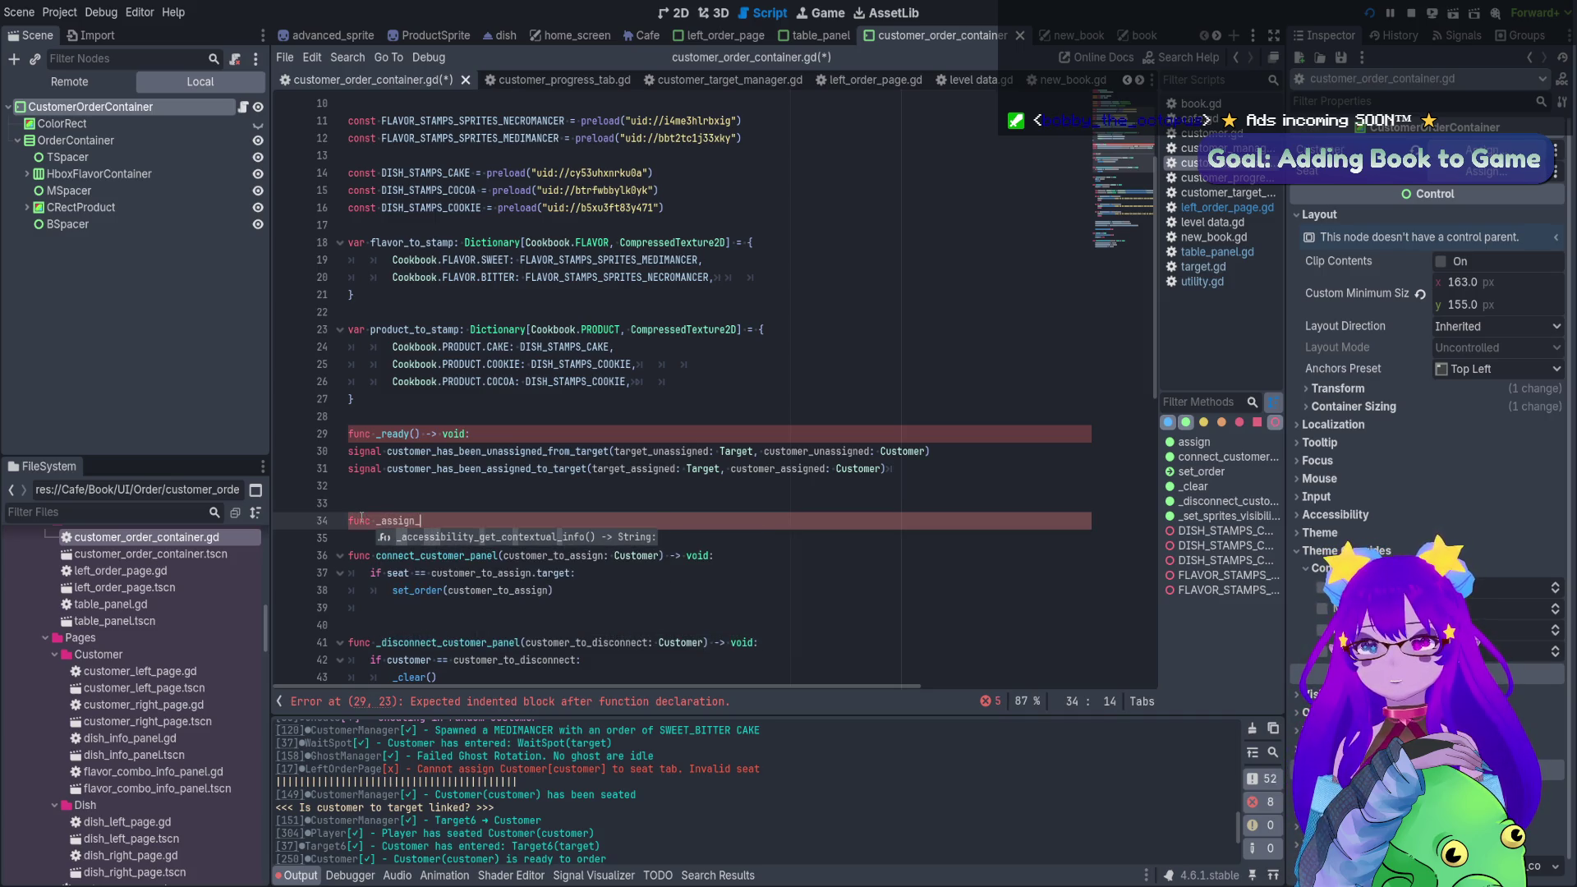
text(custoemr()
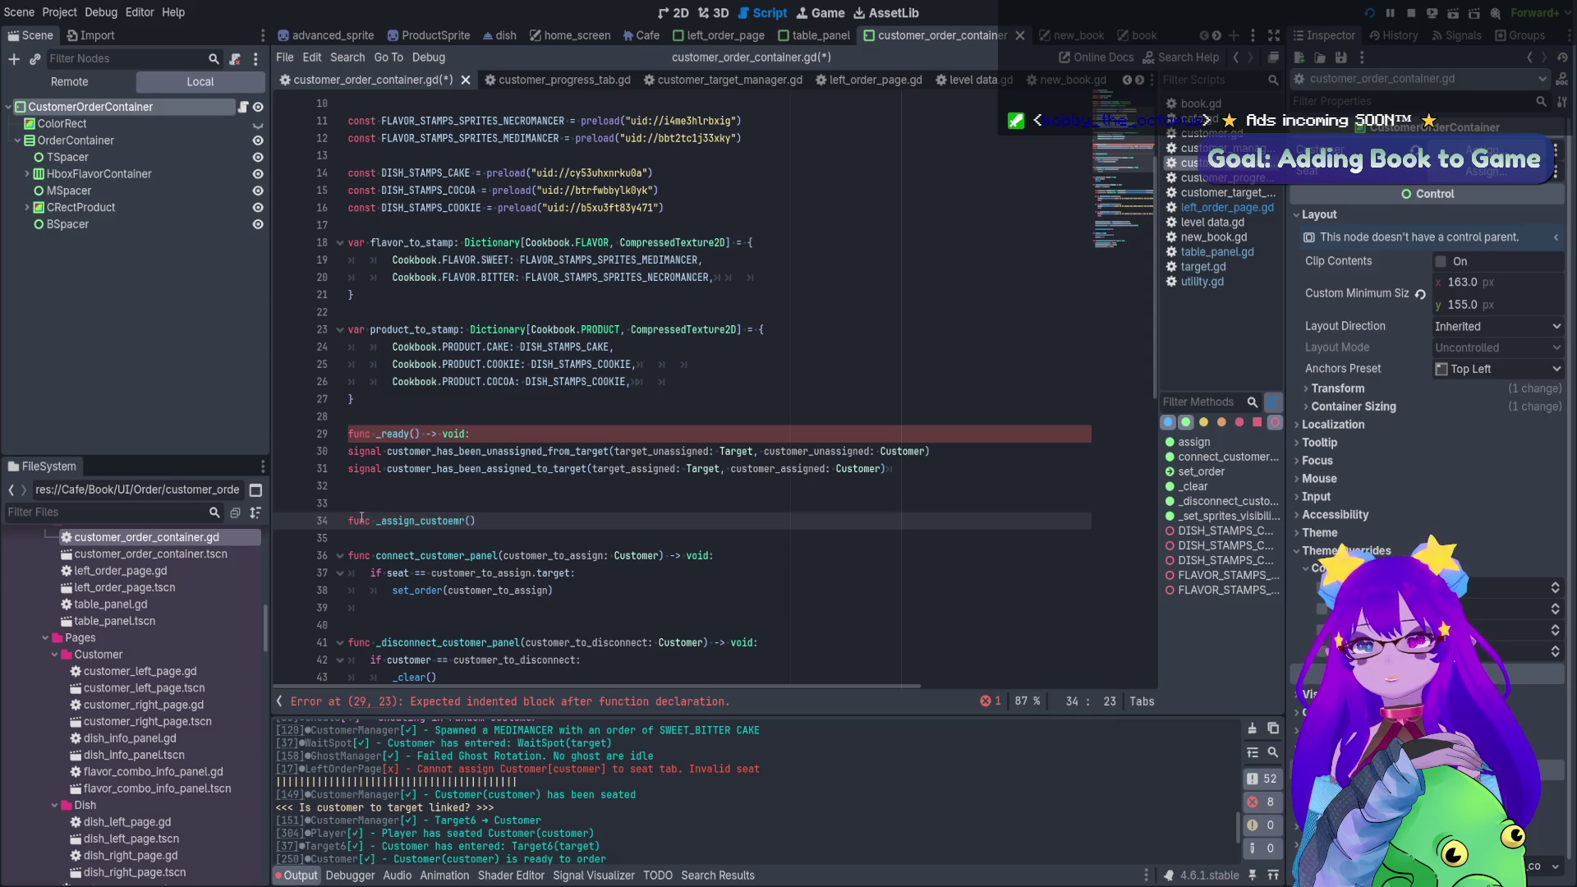
double_click(415, 556)
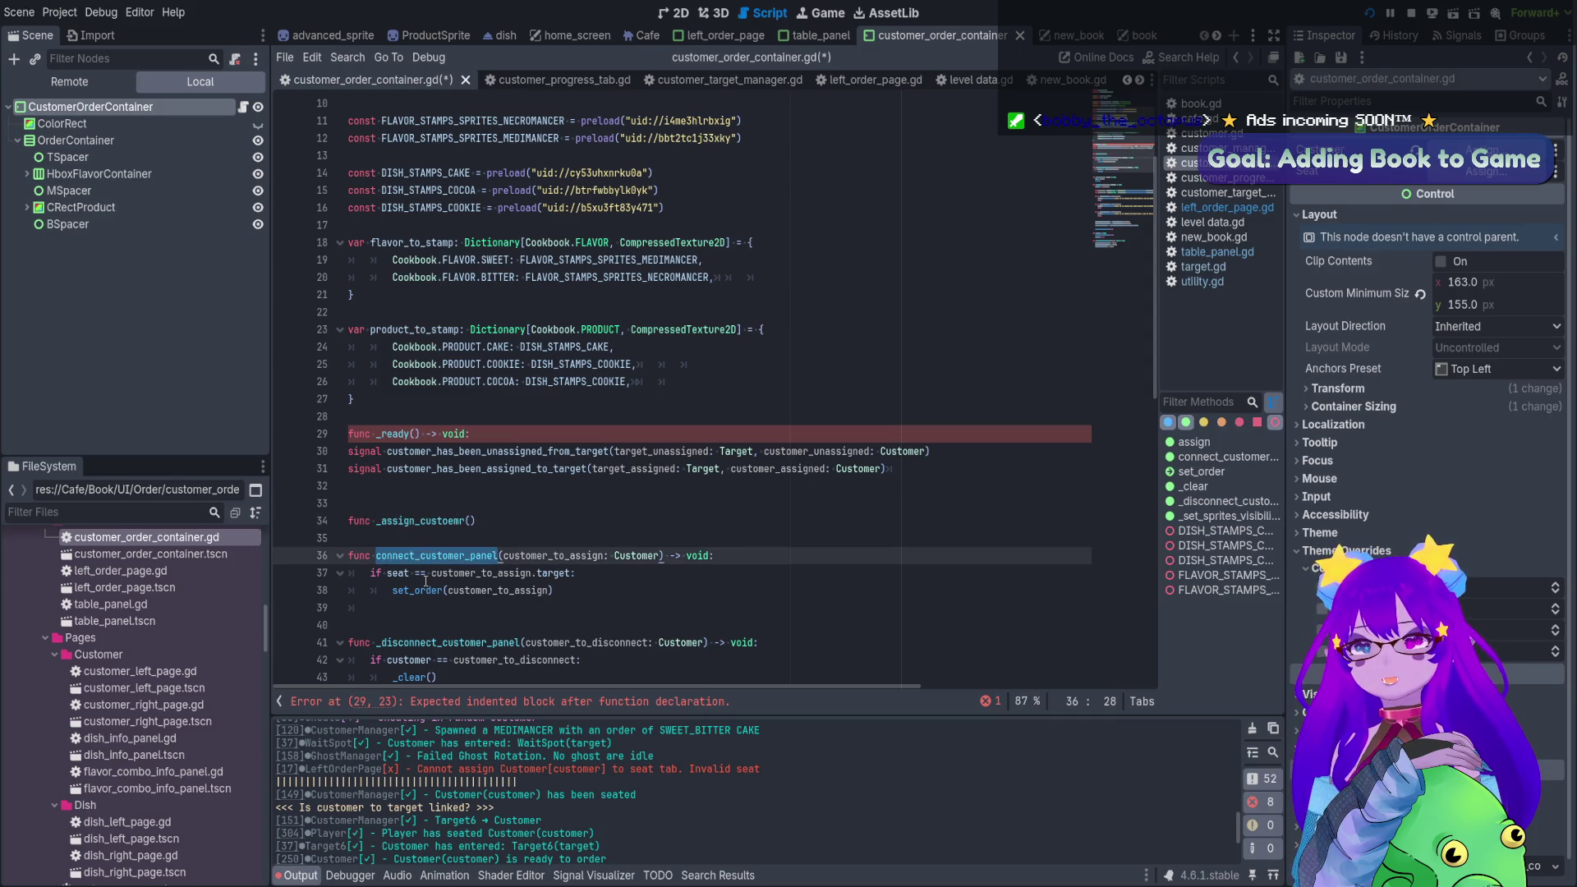
key(ctrl+shift+f)
key(Return)
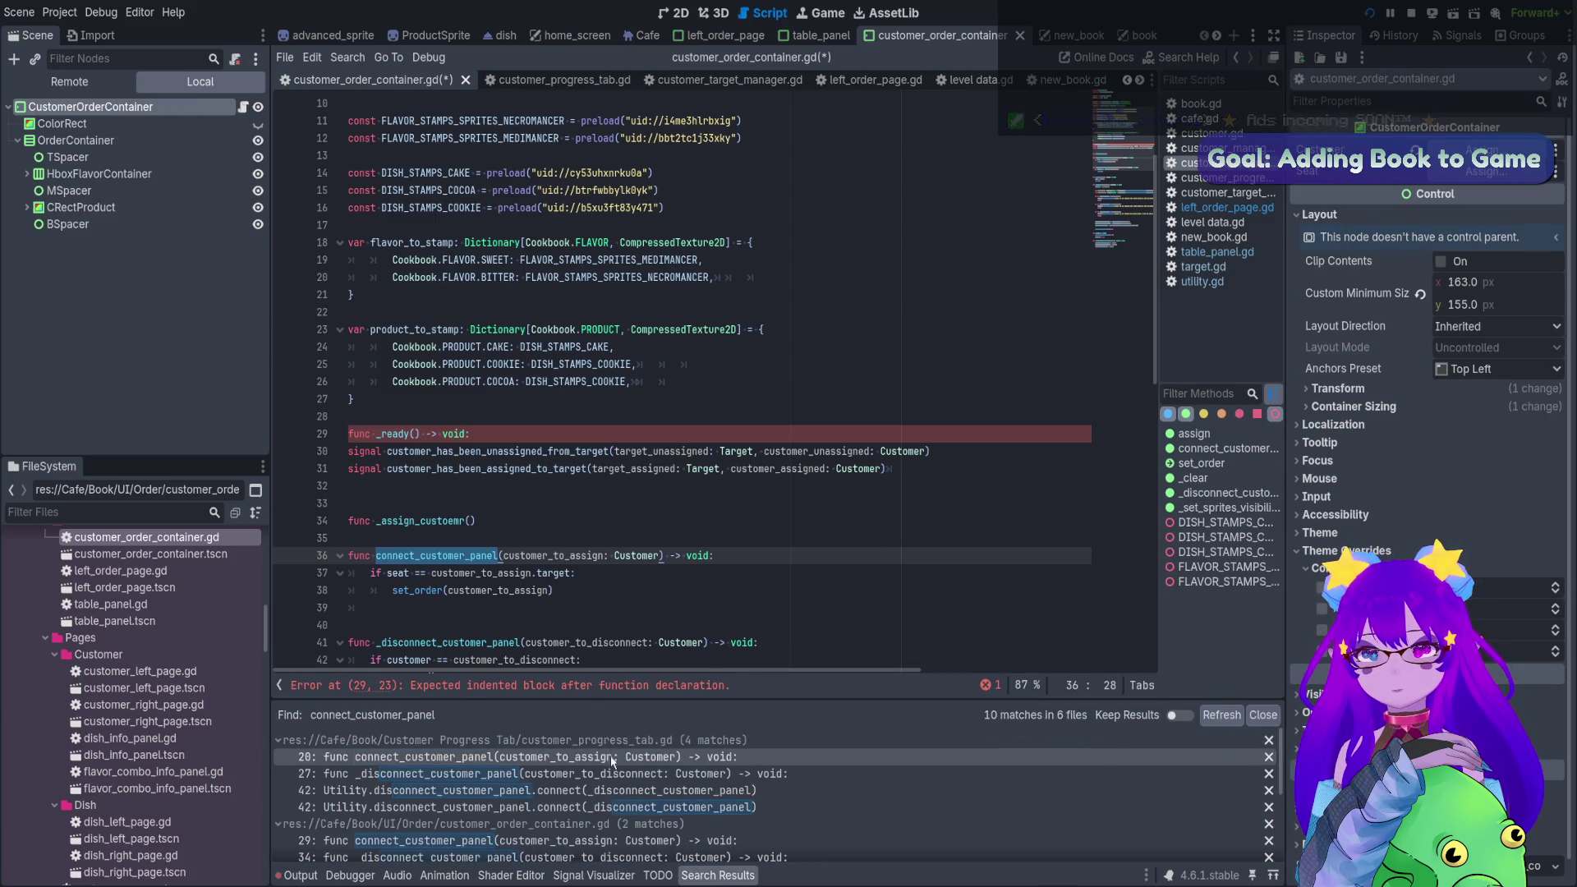
Review the connect_customer_panel search results, close them, and select the set_order call on line 38
scroll(604, 804, down, 2)
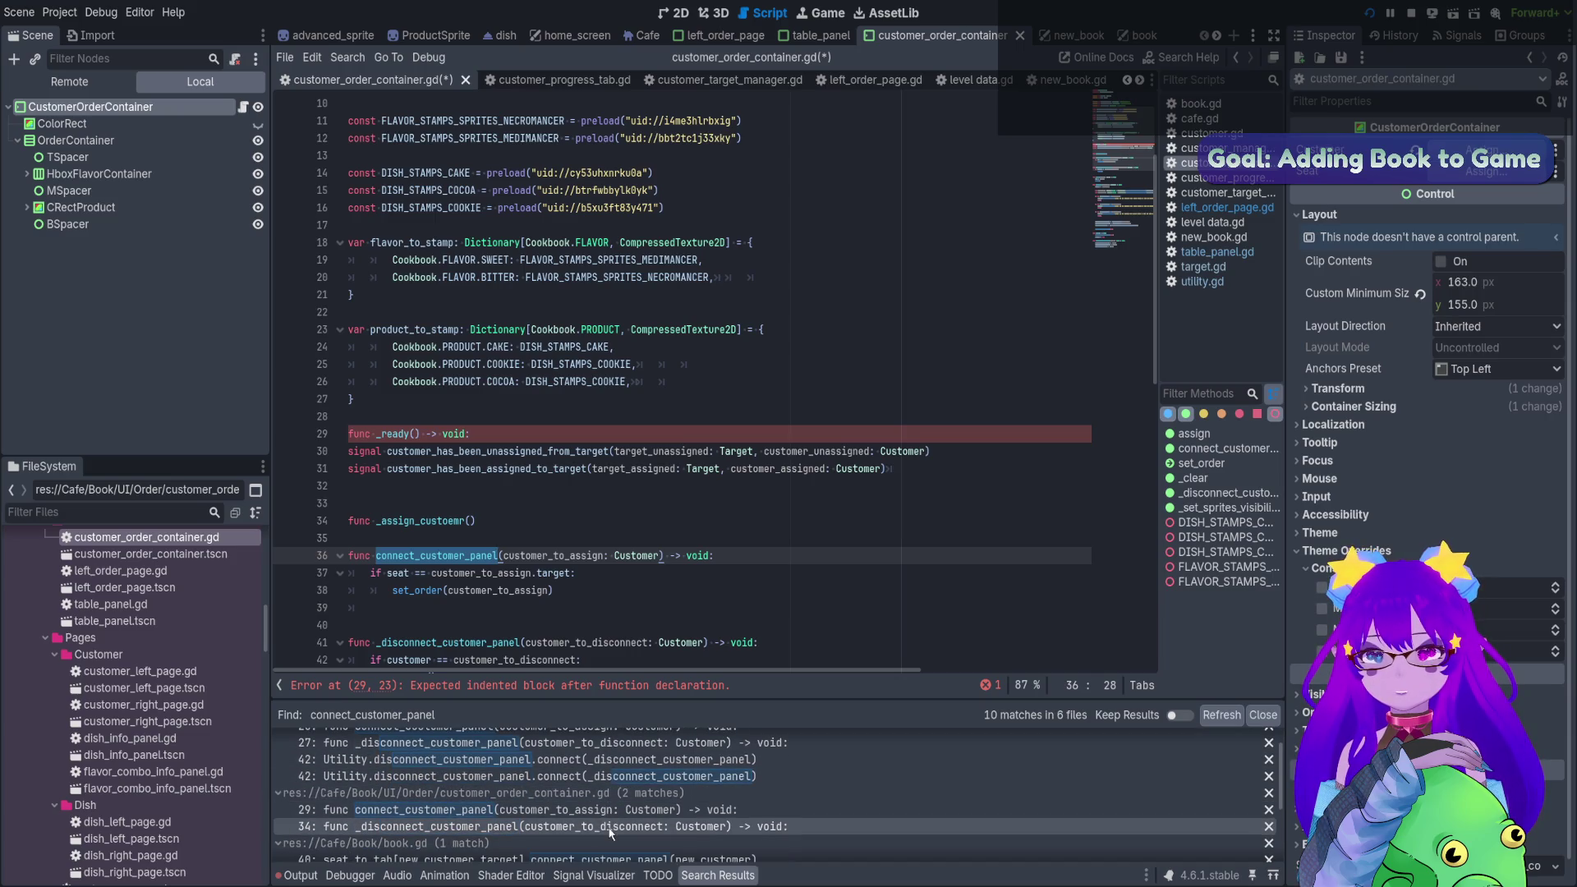
scroll(610, 834, down, 2)
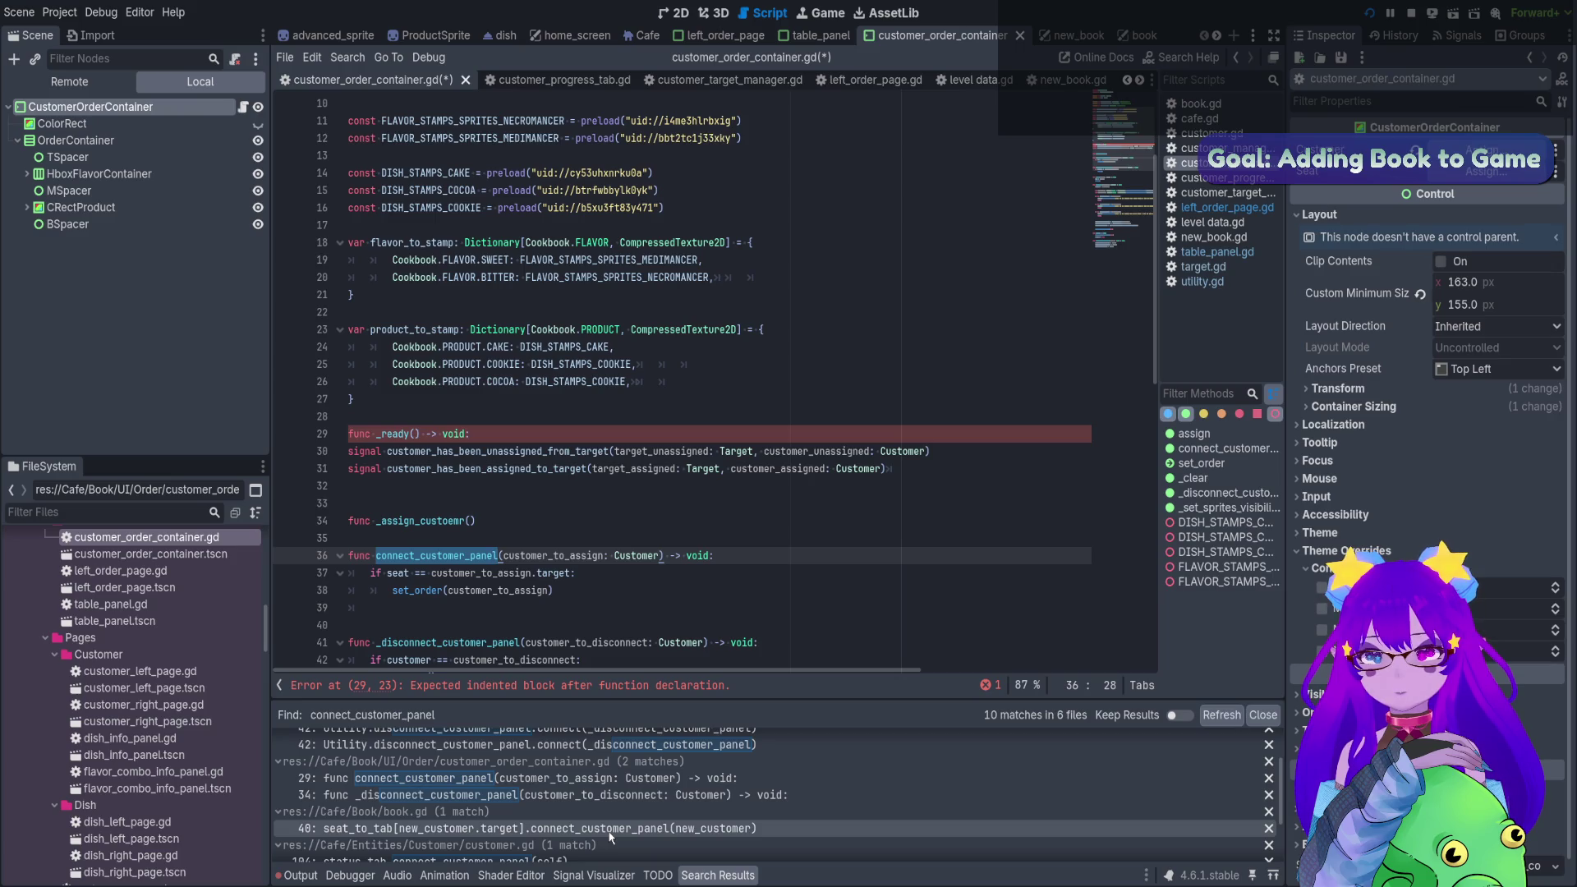
scroll(608, 836, down, 3)
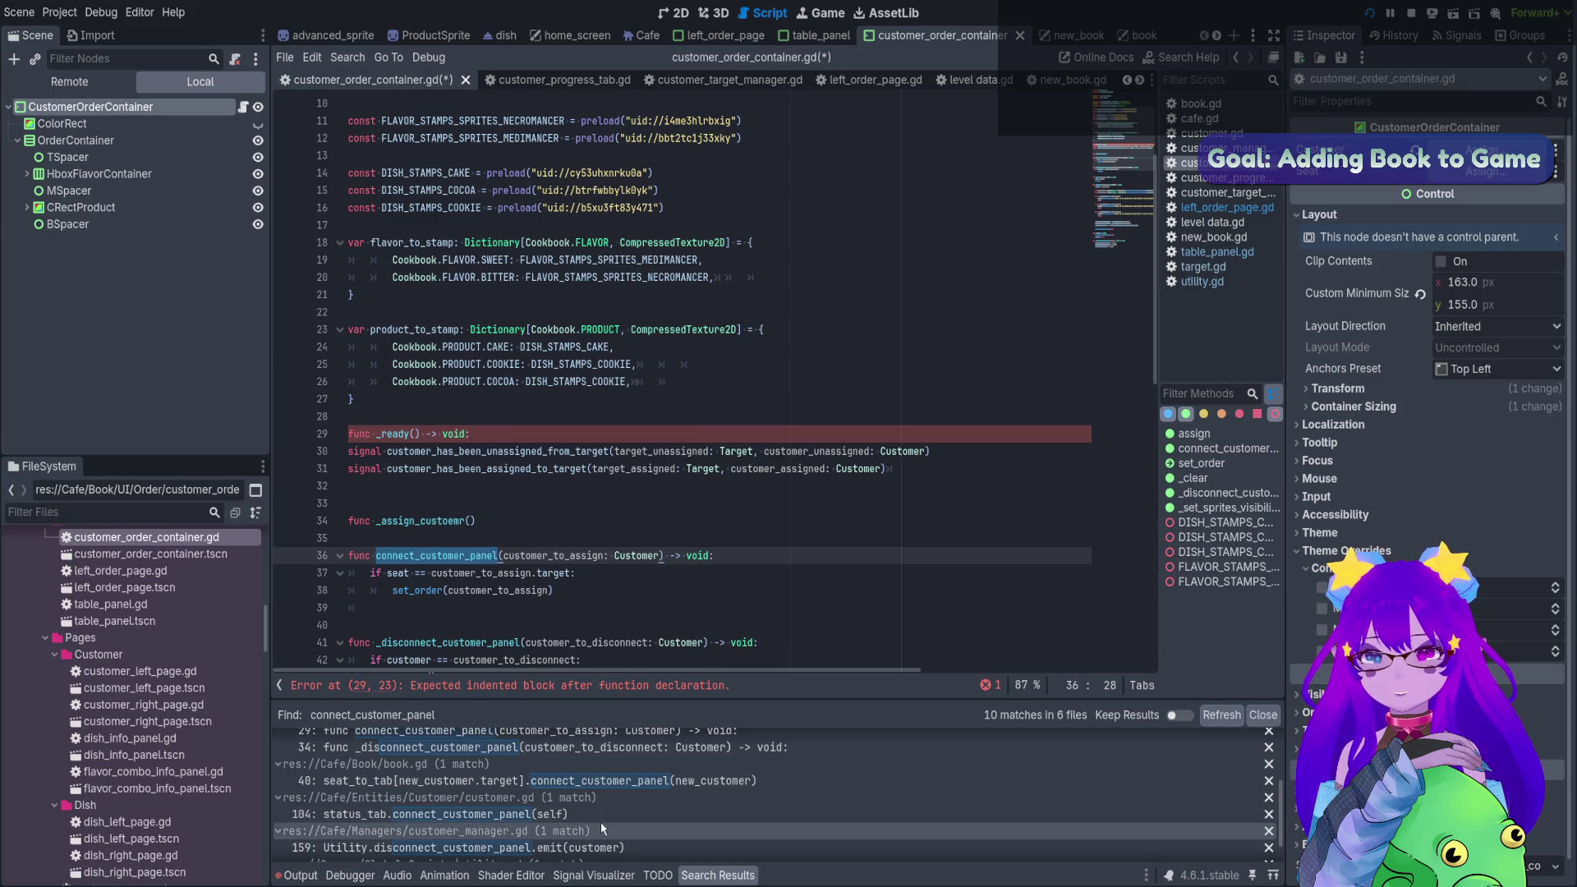
scroll(600, 824, down, 2)
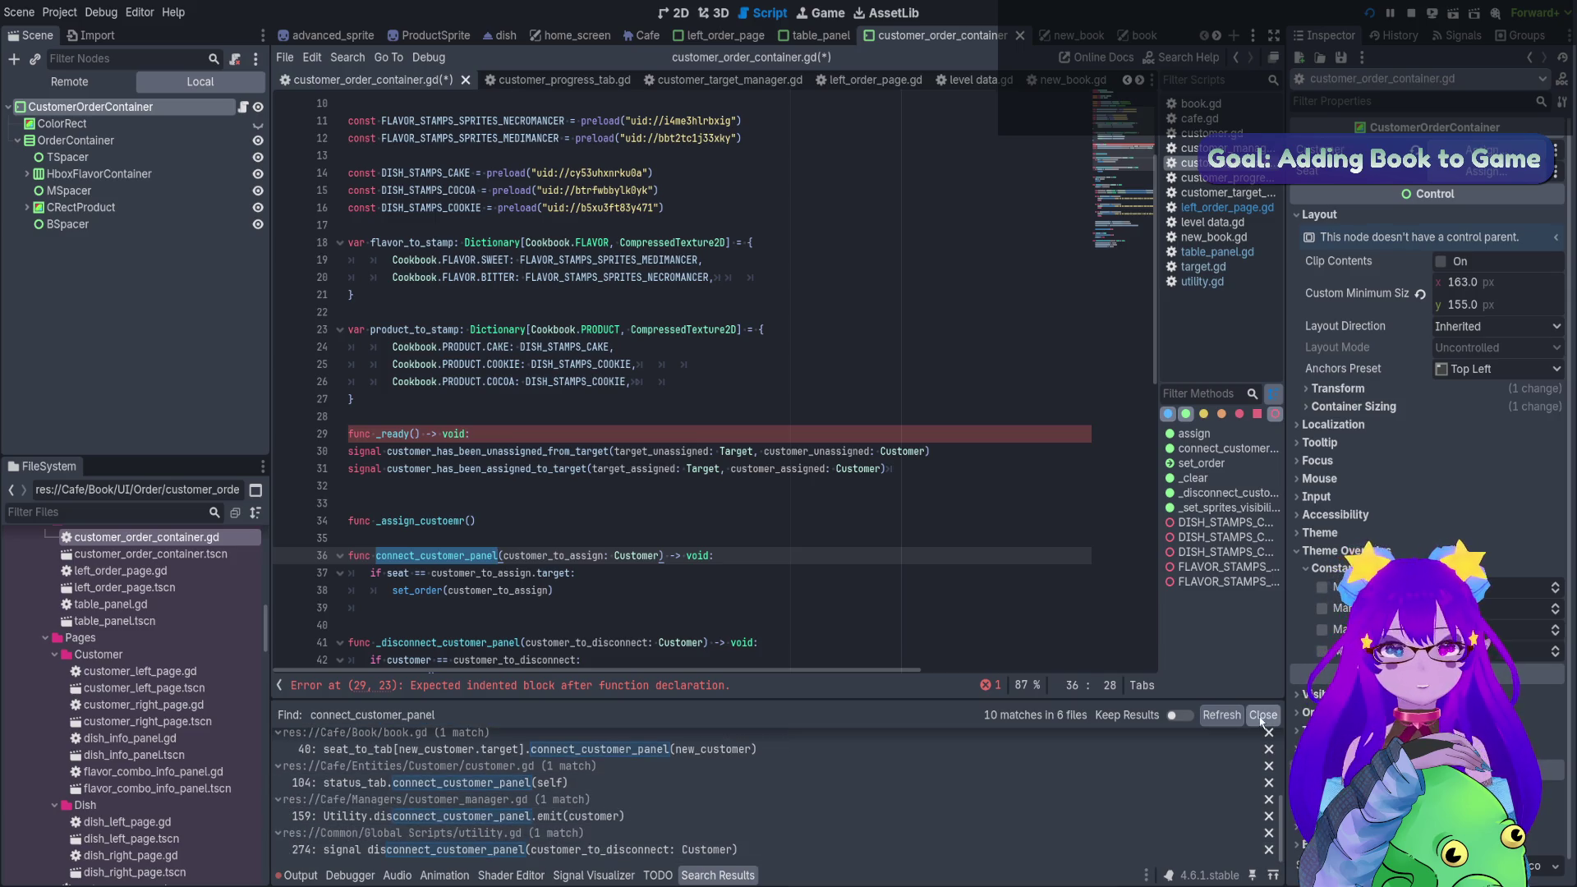
click(1262, 714)
click(551, 577)
drag(553, 590, 392, 590)
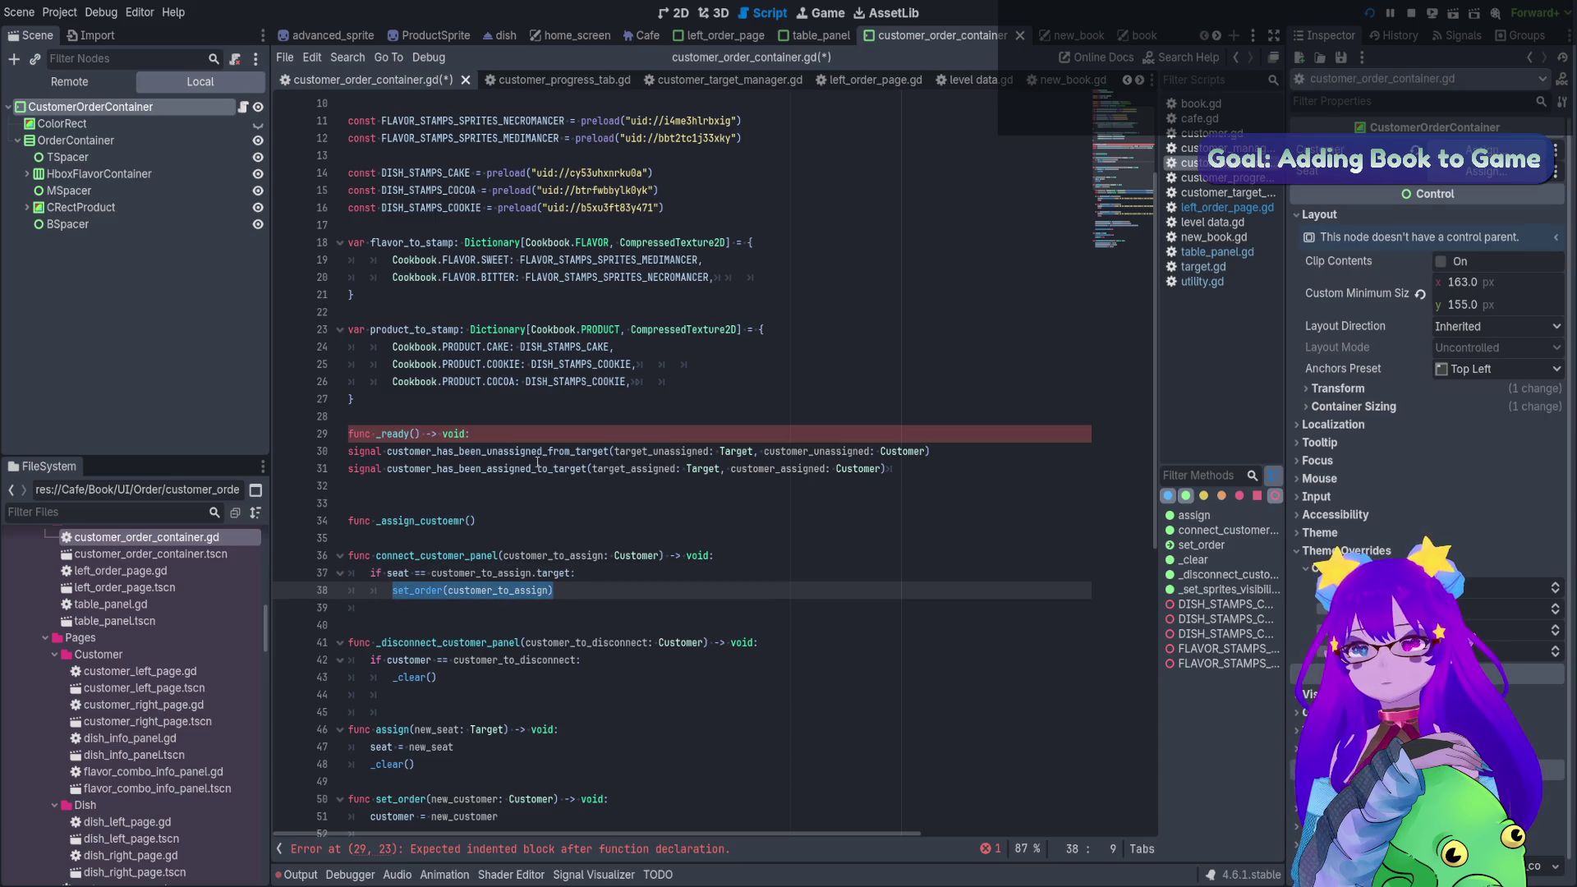
Fix the misspelled name and write _assign_customer() -> void with a pass body
click(464, 521)
key(BackSpace)
key(BackSpace)
key(BackSpace)
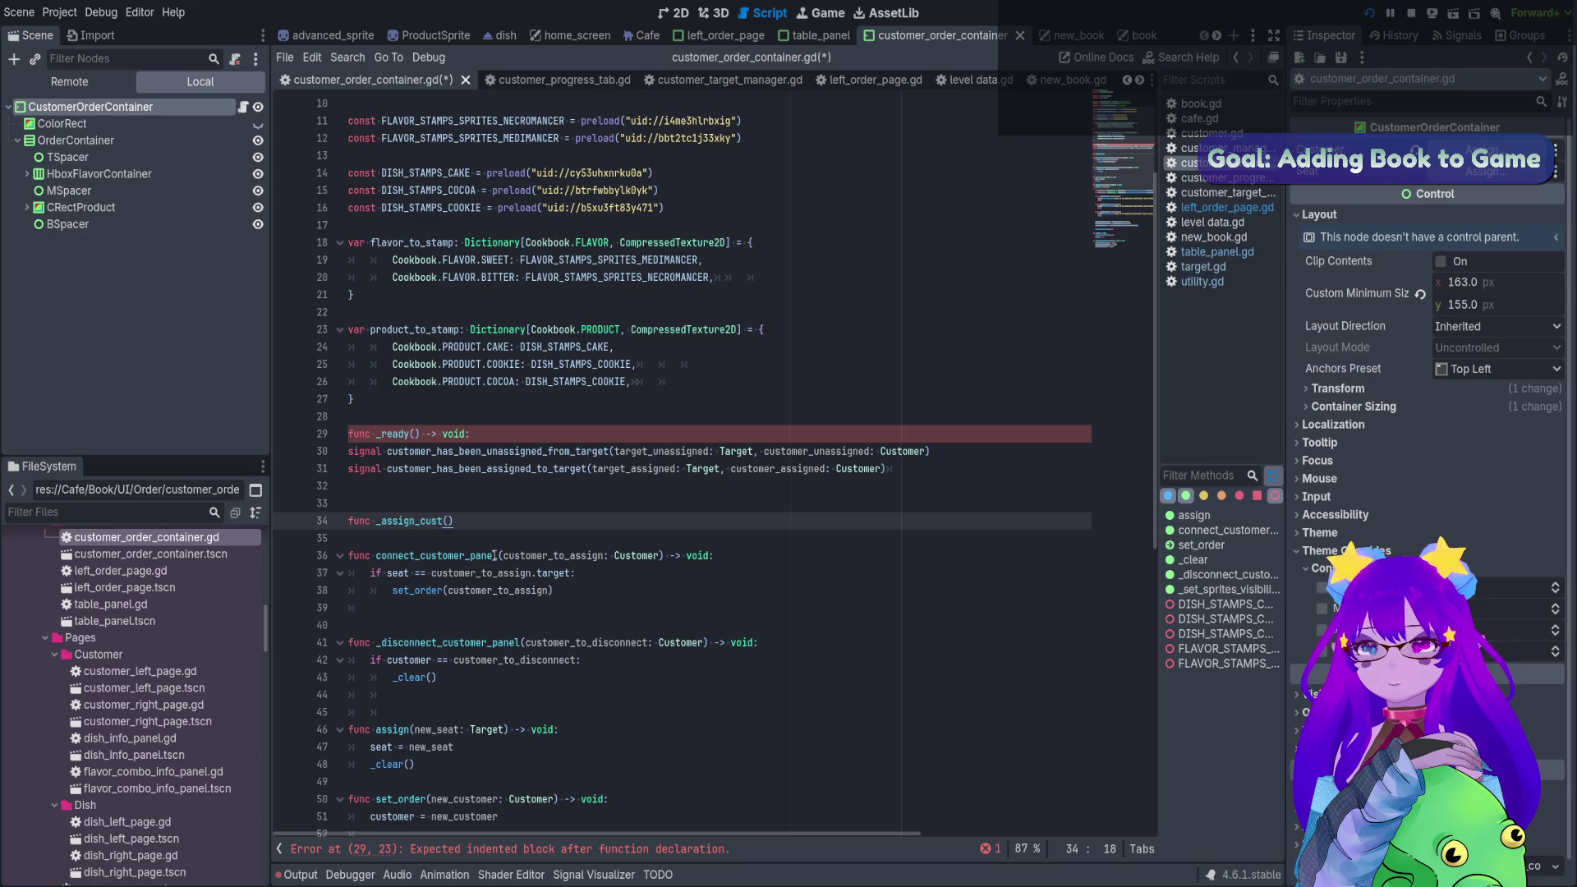
text(omer)
key(Right)
key(Right)
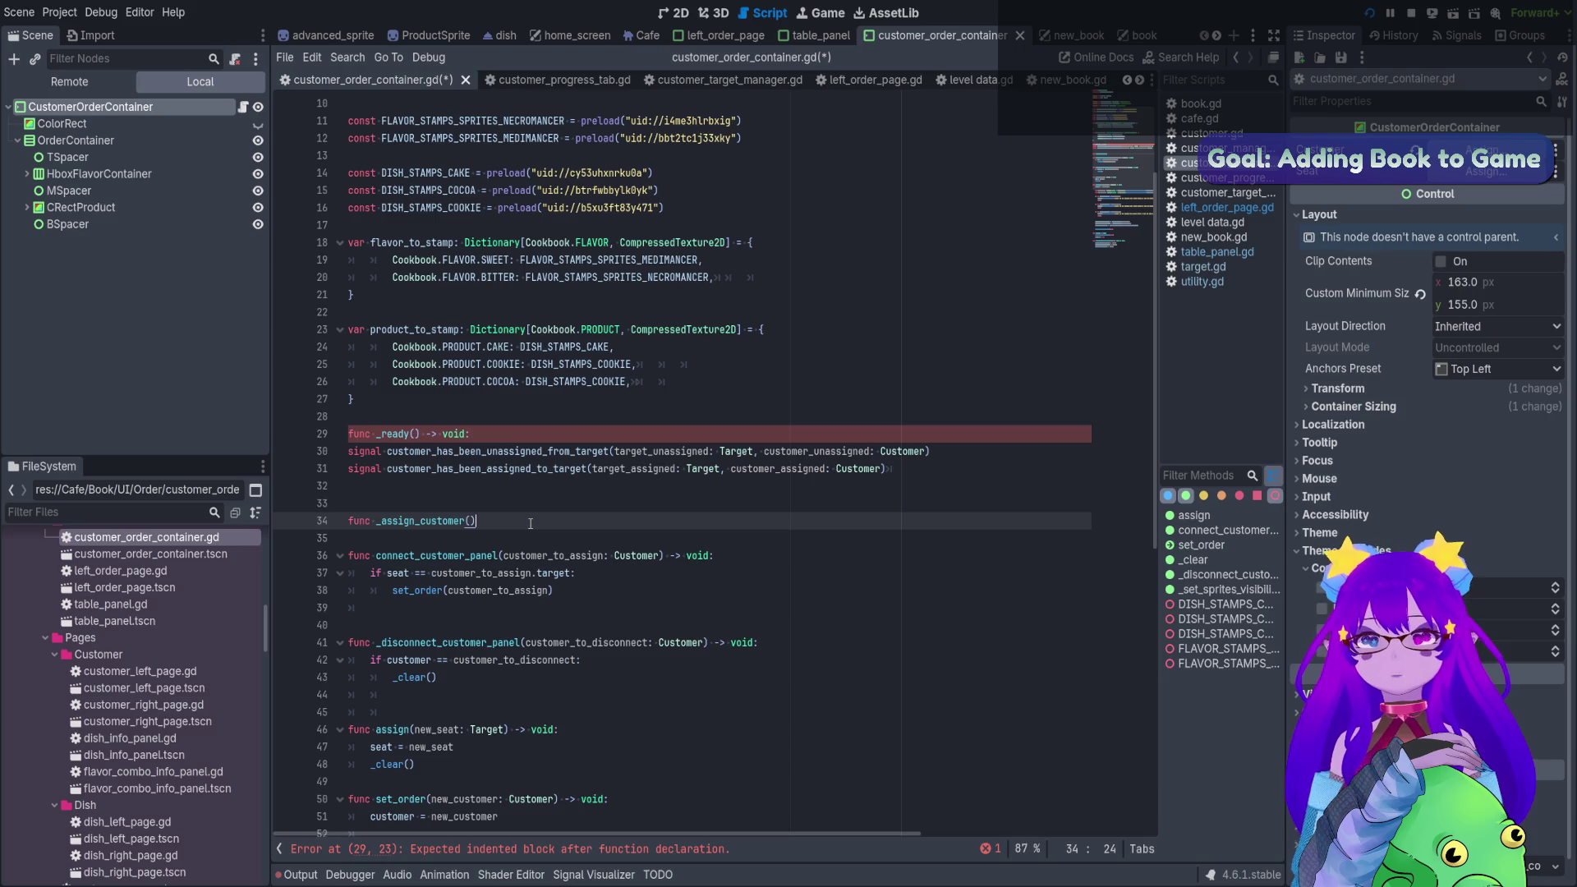
text(> void:)
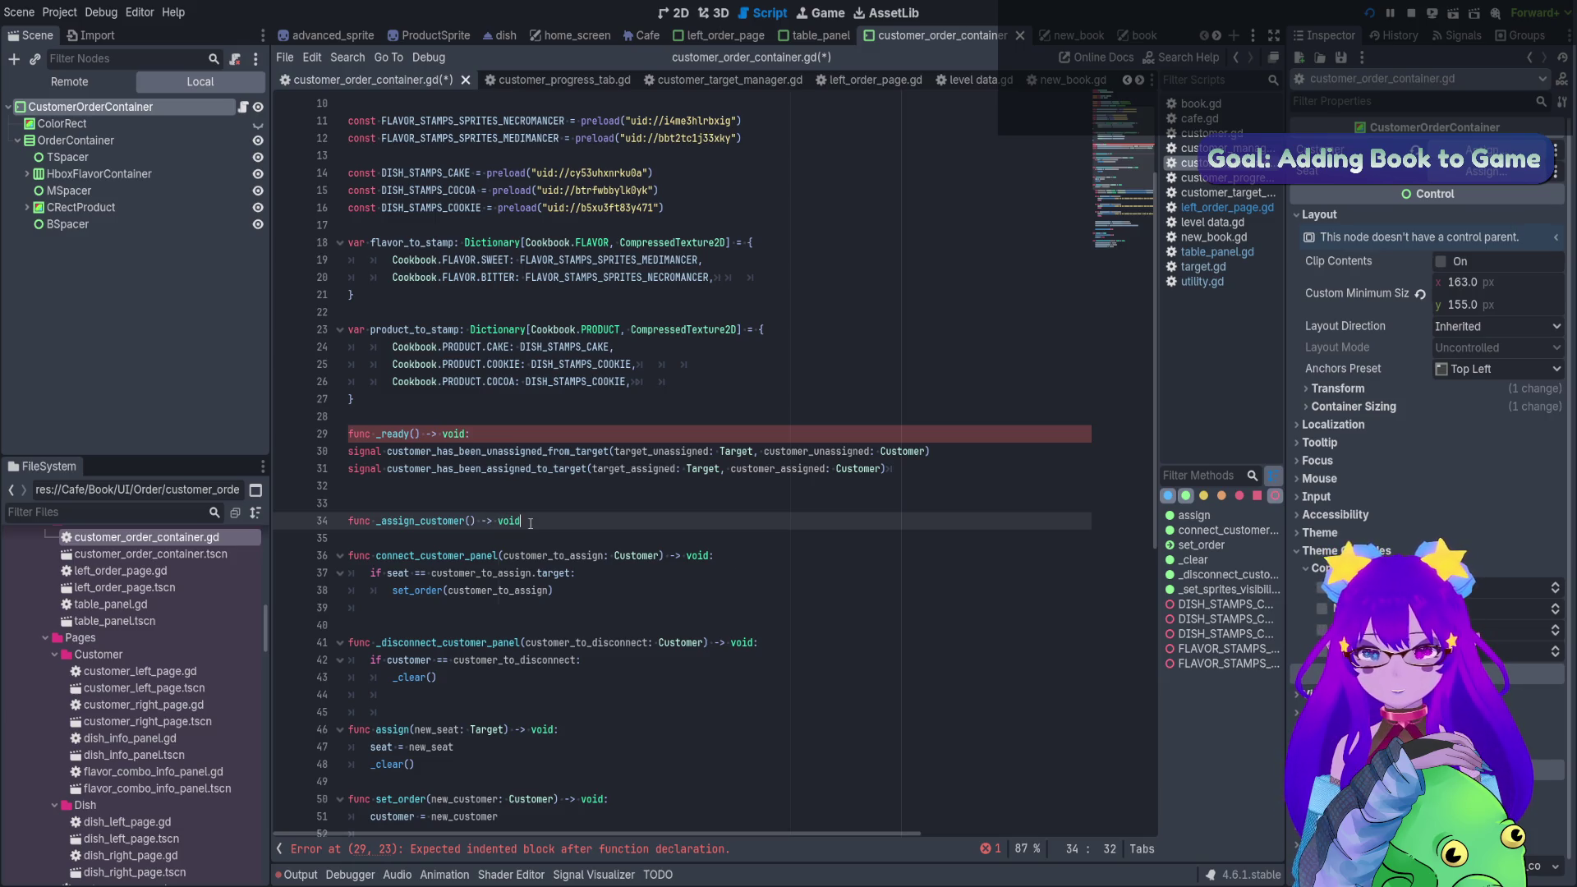
key(Return)
text(pass)
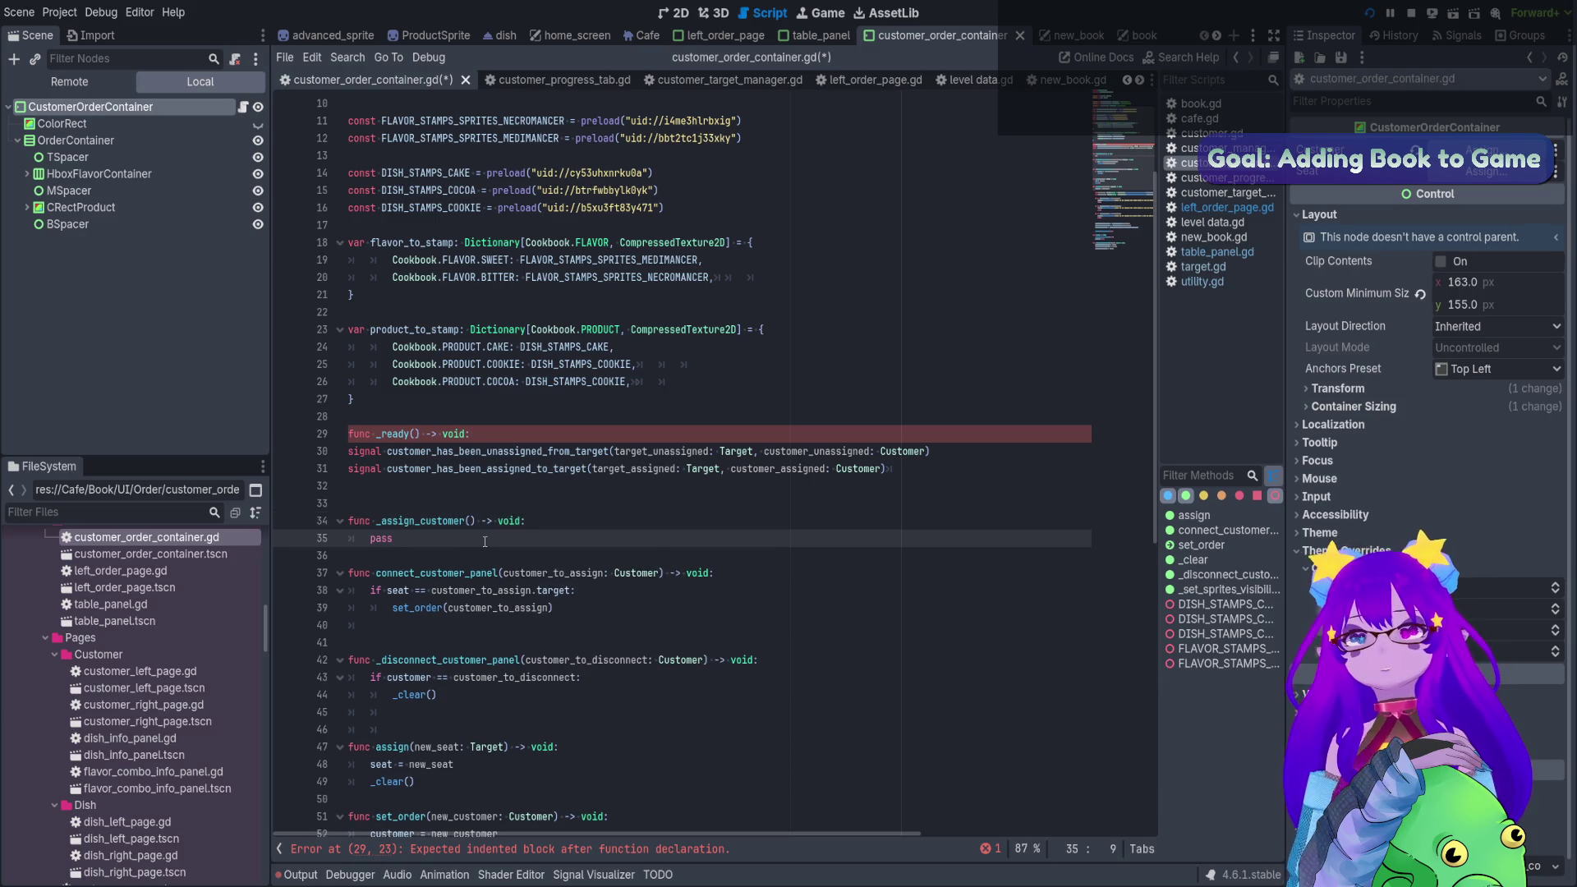
key(Return)
key(Return)
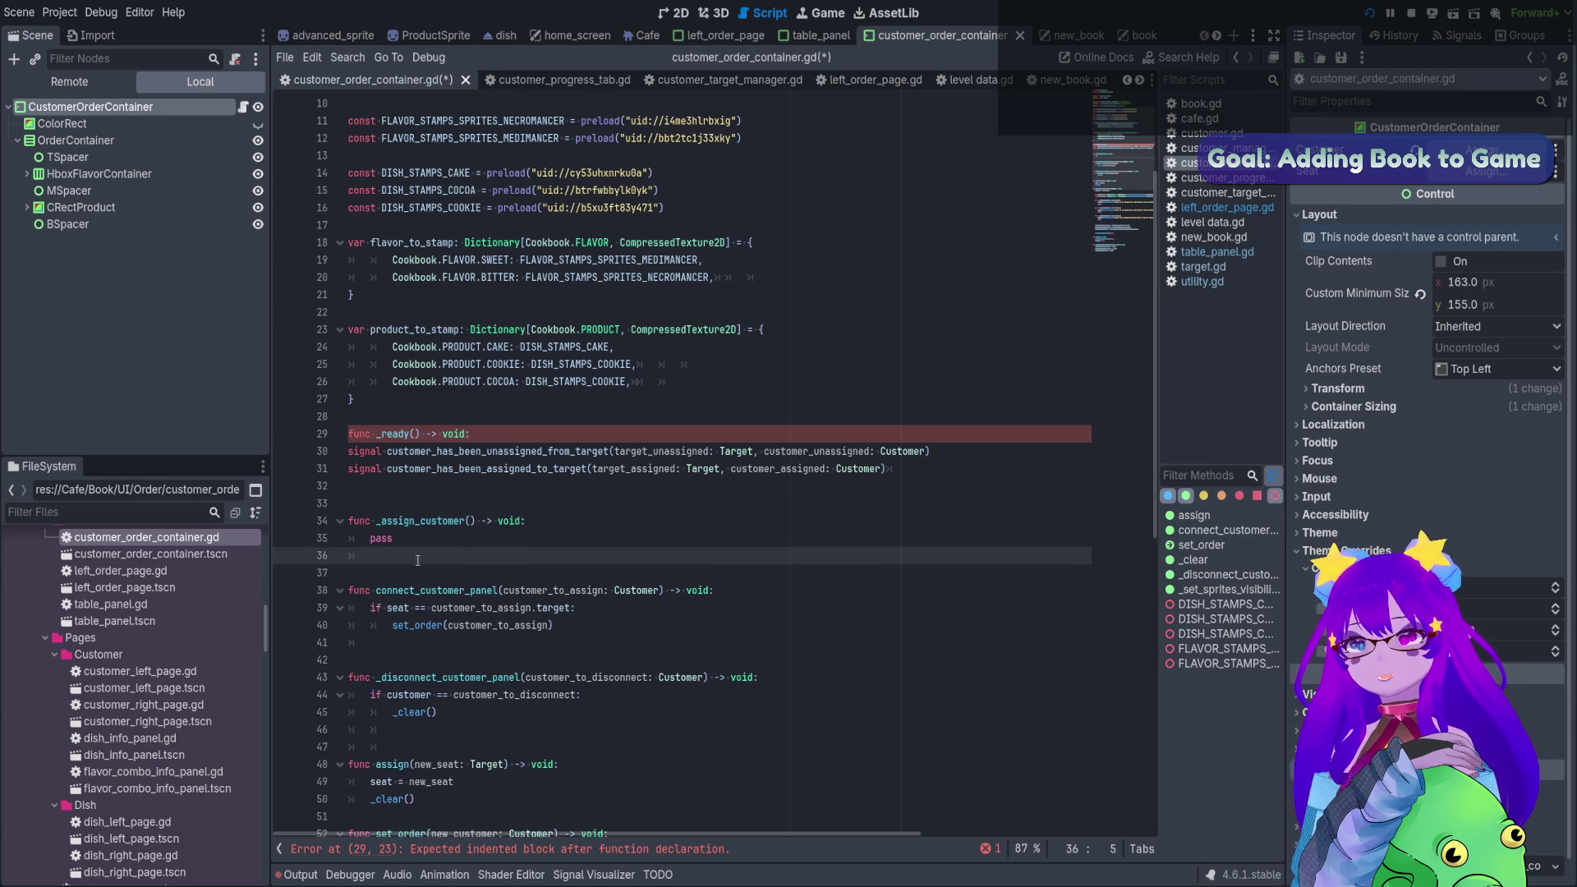
Paste a duplicate of the stub and move the unassigned signal's parameters into its signature
key(BackSpace)
text(func _assign_customer() -> void: 	pass)
drag(419, 572, 466, 573)
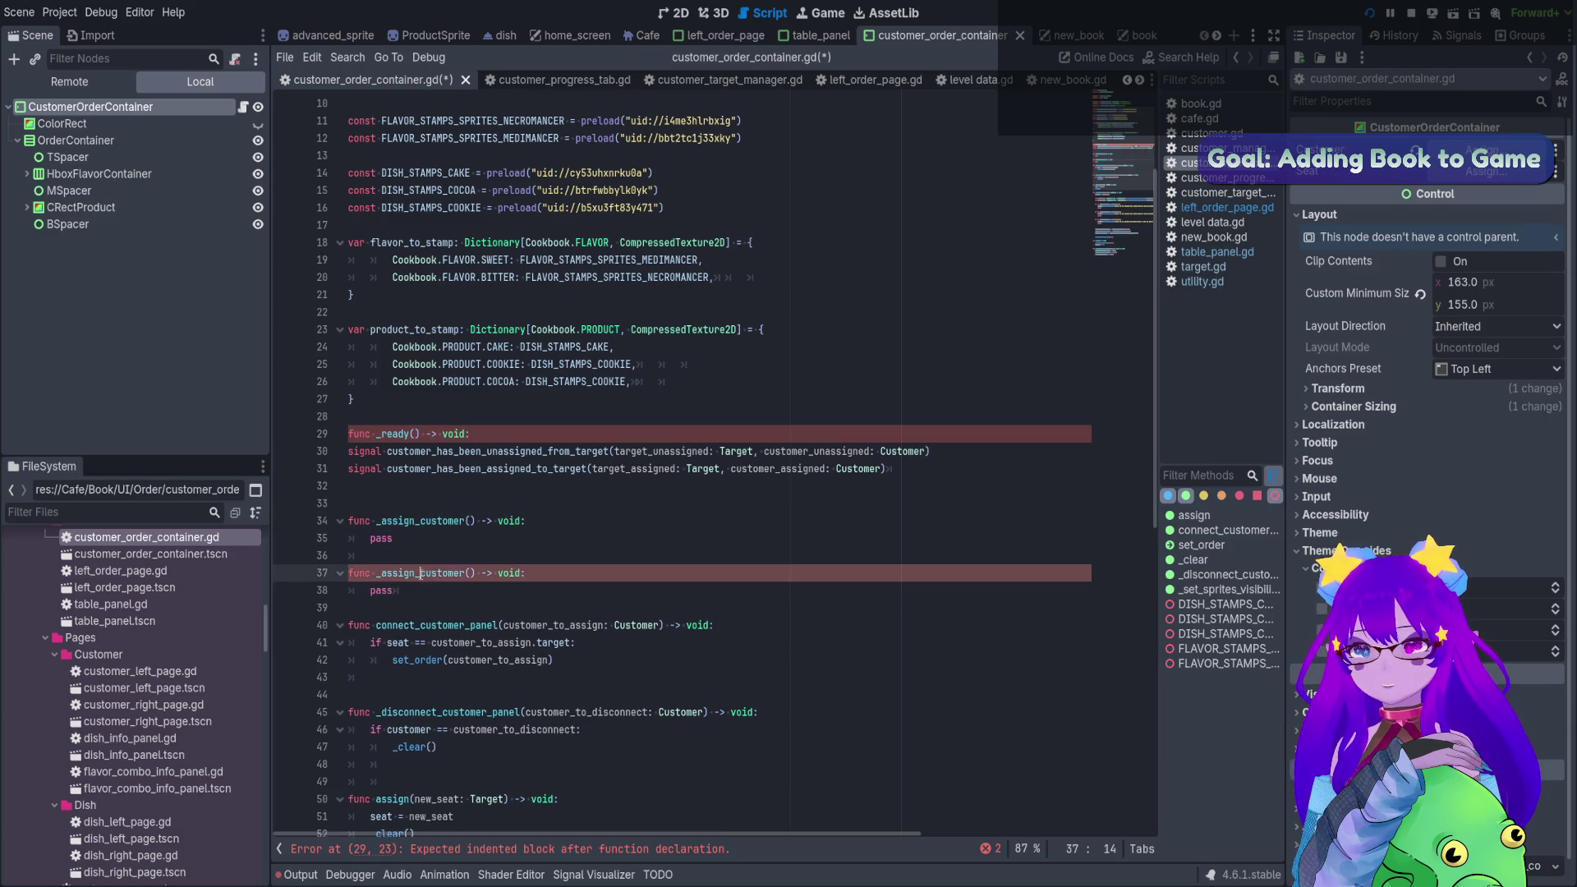
text(remove)
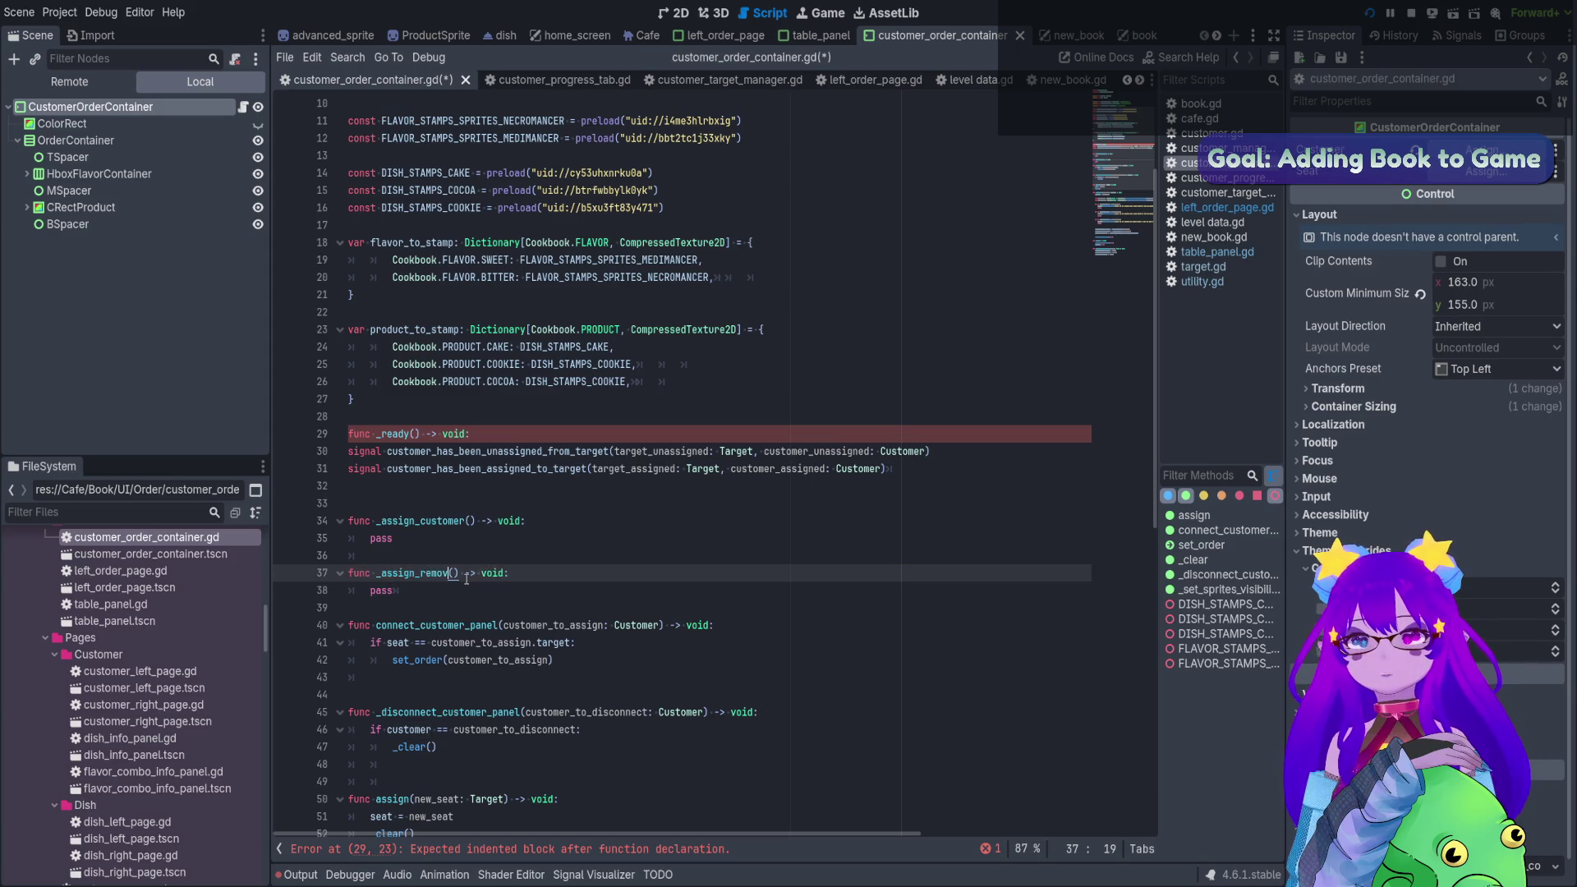
drag(613, 450, 926, 454)
key(ctrl+c)
key(BackSpace)
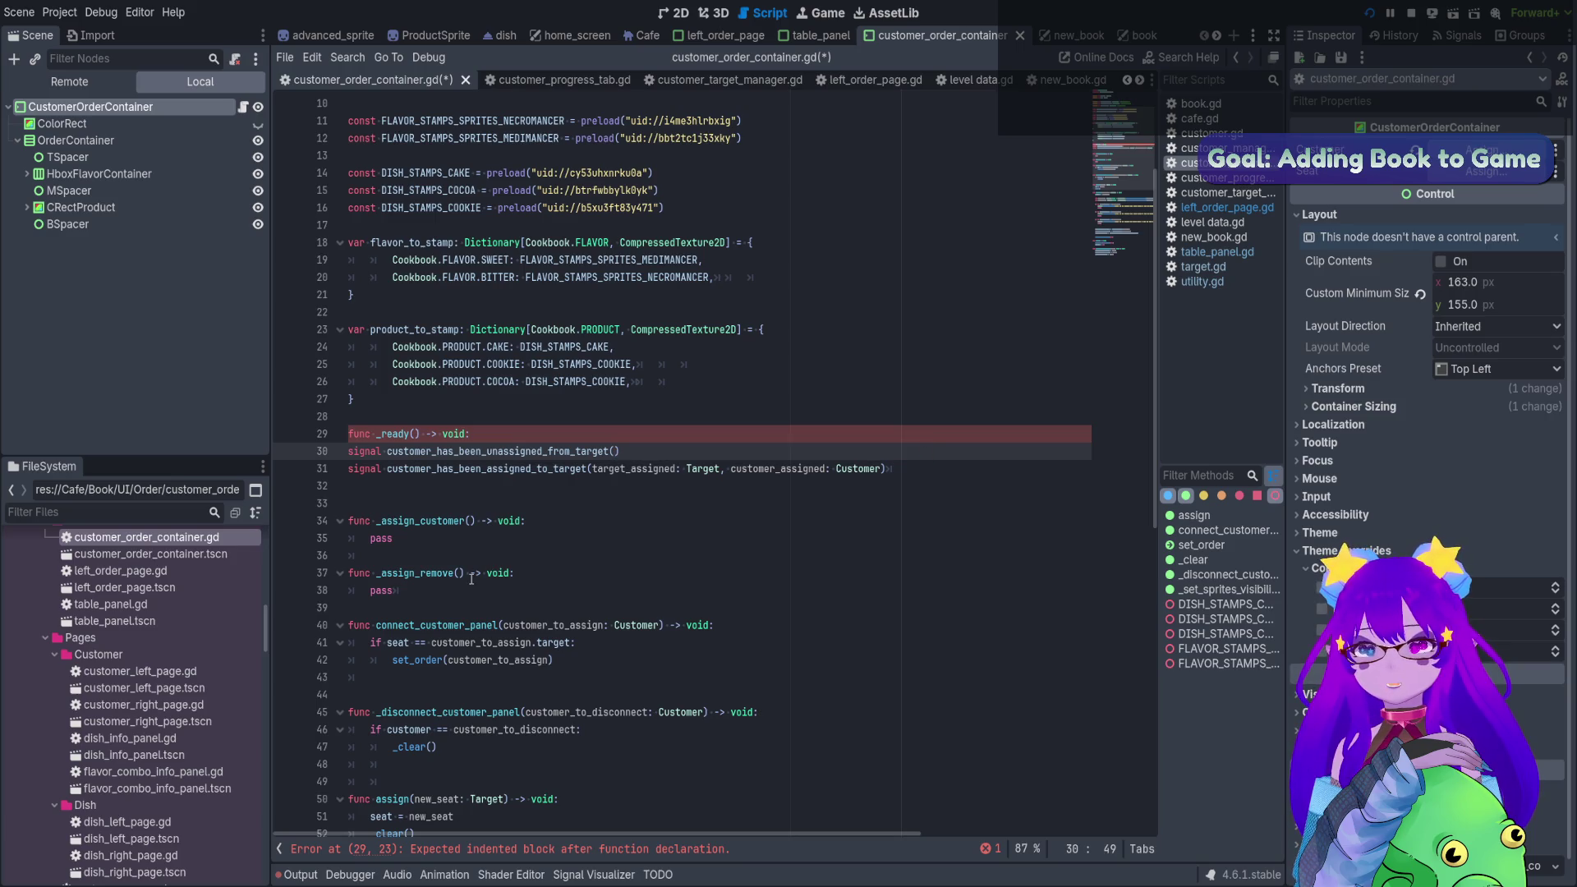
click(456, 573)
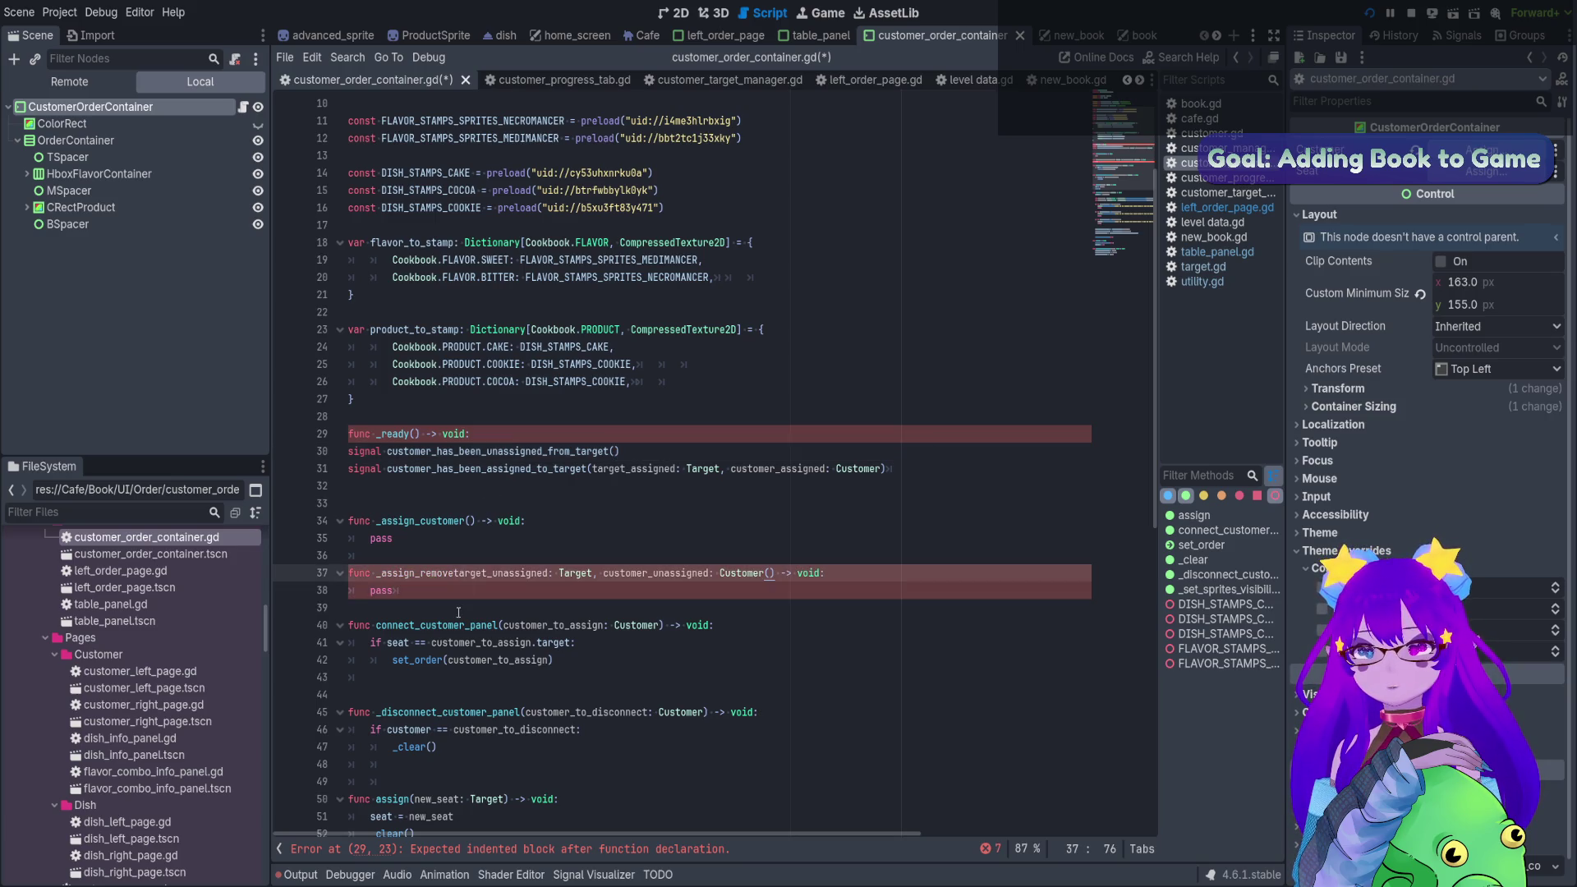
key(Right)
key(ctrl+v)
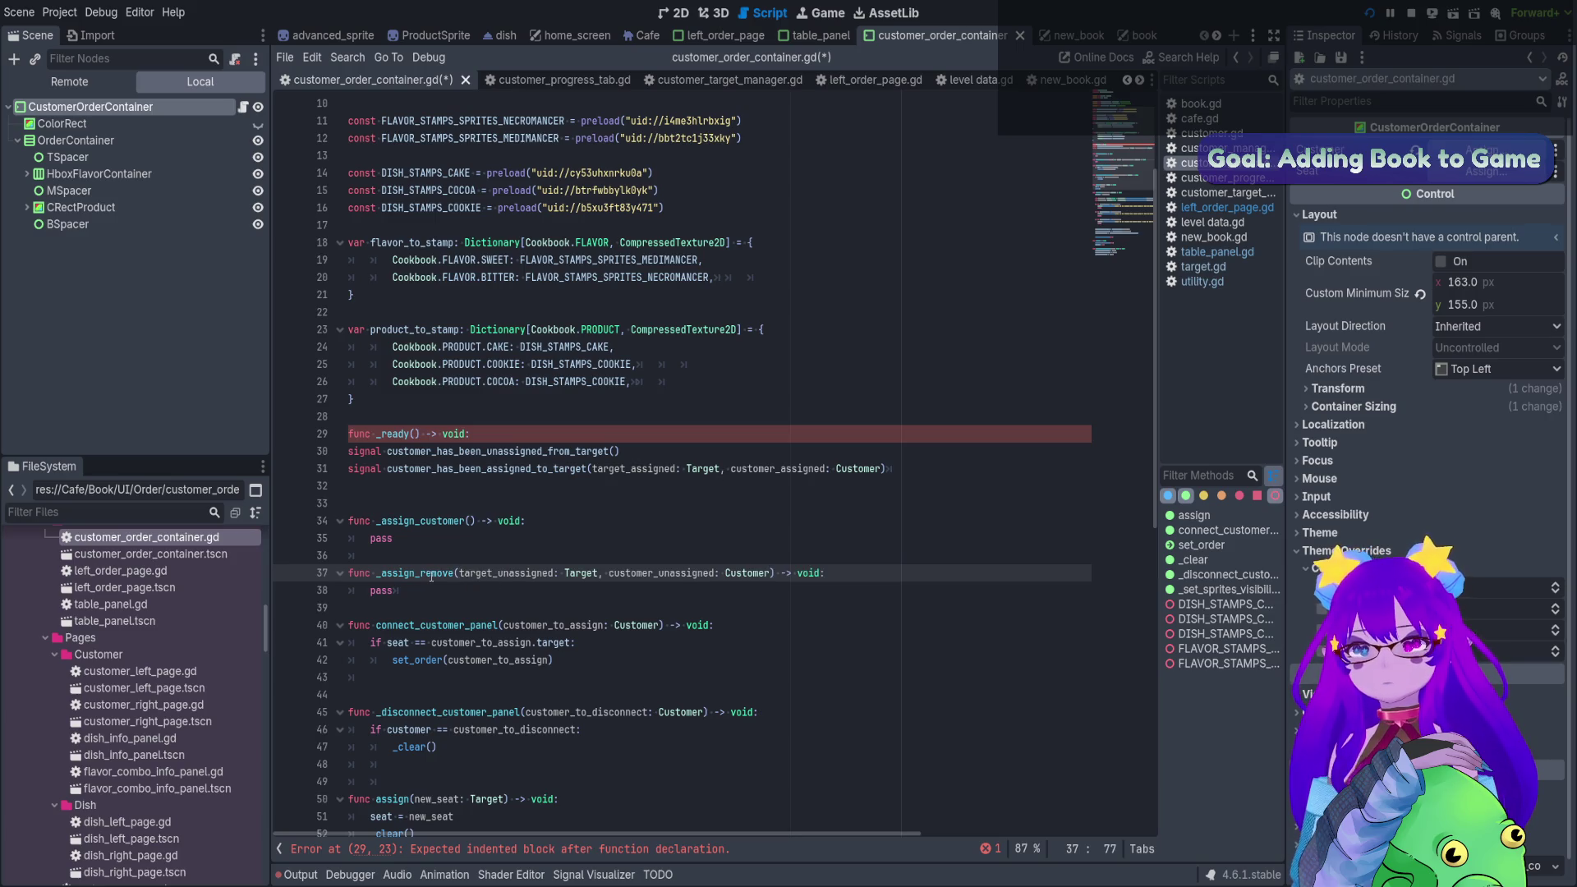
Rename the copy to _remove_customer and cut the assigned signal's parameters
drag(420, 574, 382, 573)
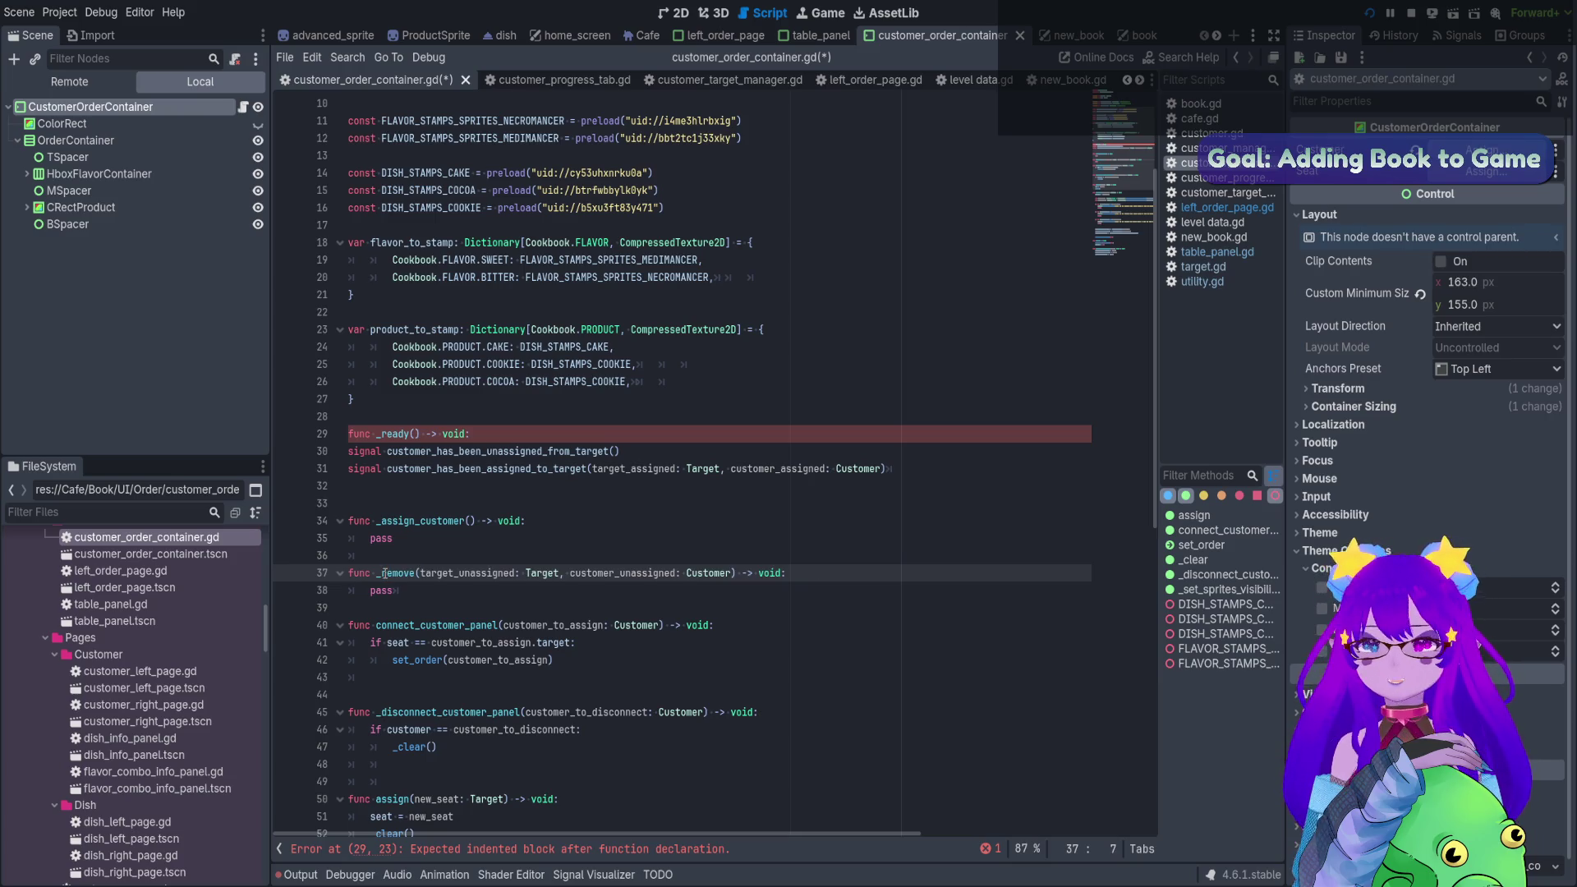
text(_customer)
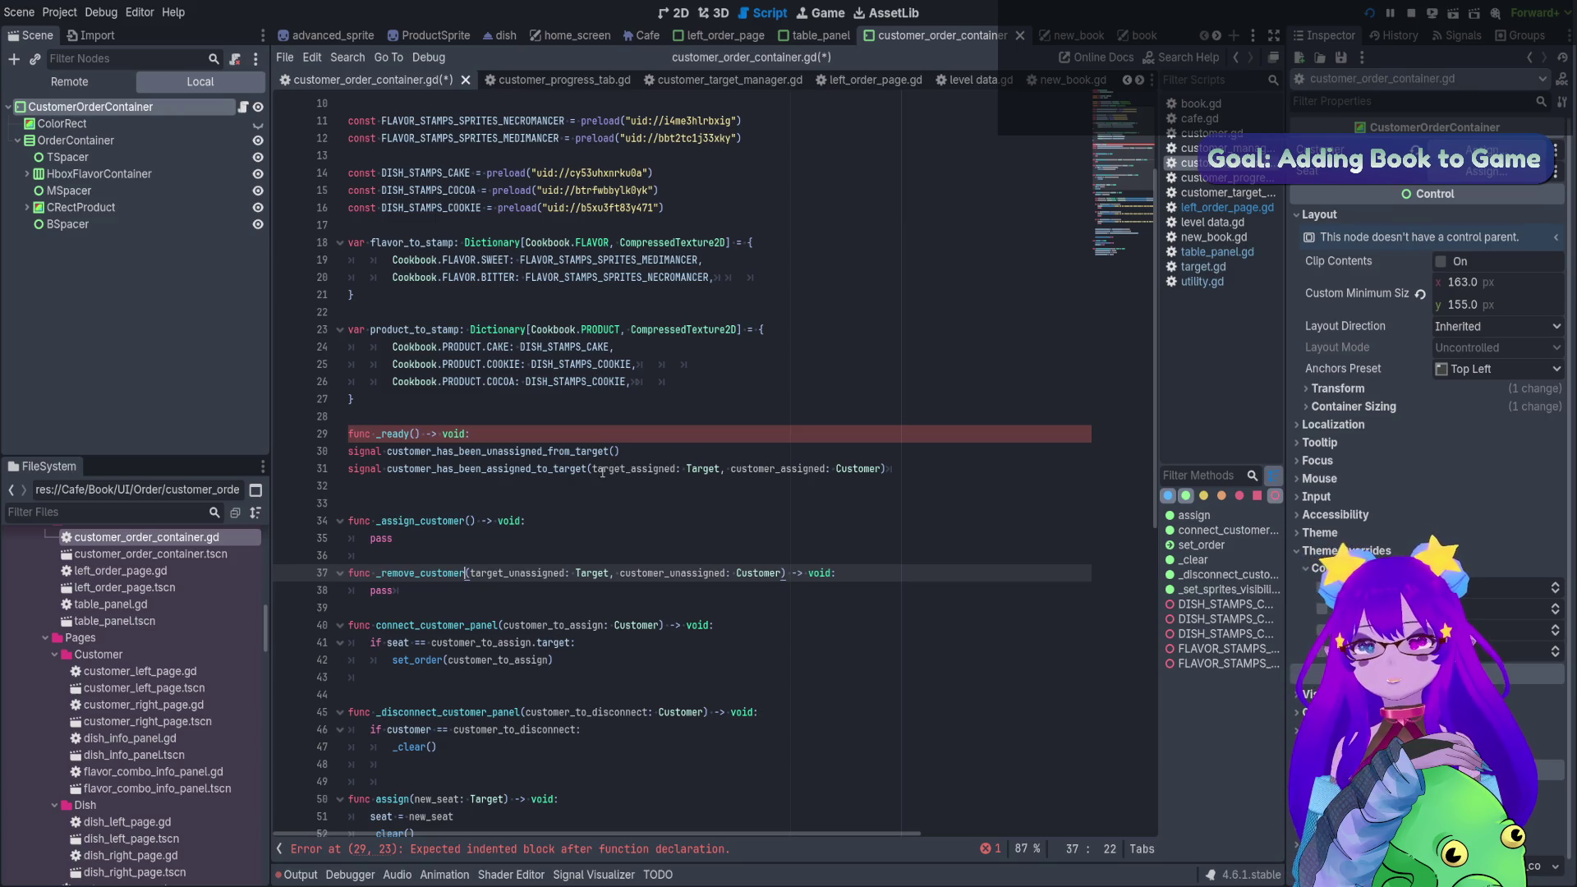
drag(592, 468, 882, 468)
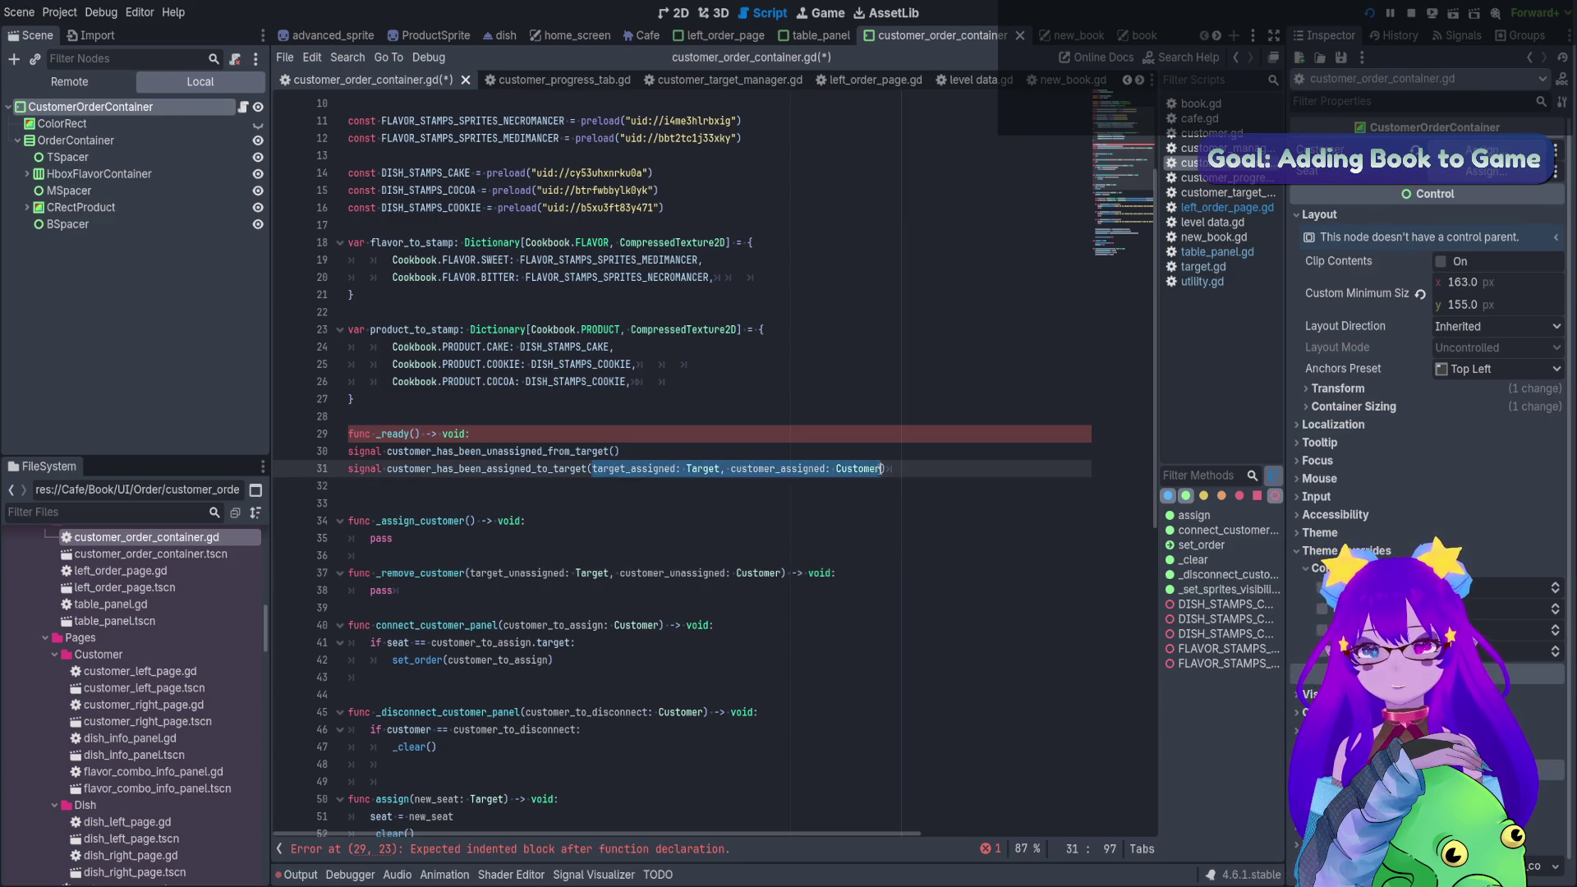
key(ctrl+x)
click(468, 526)
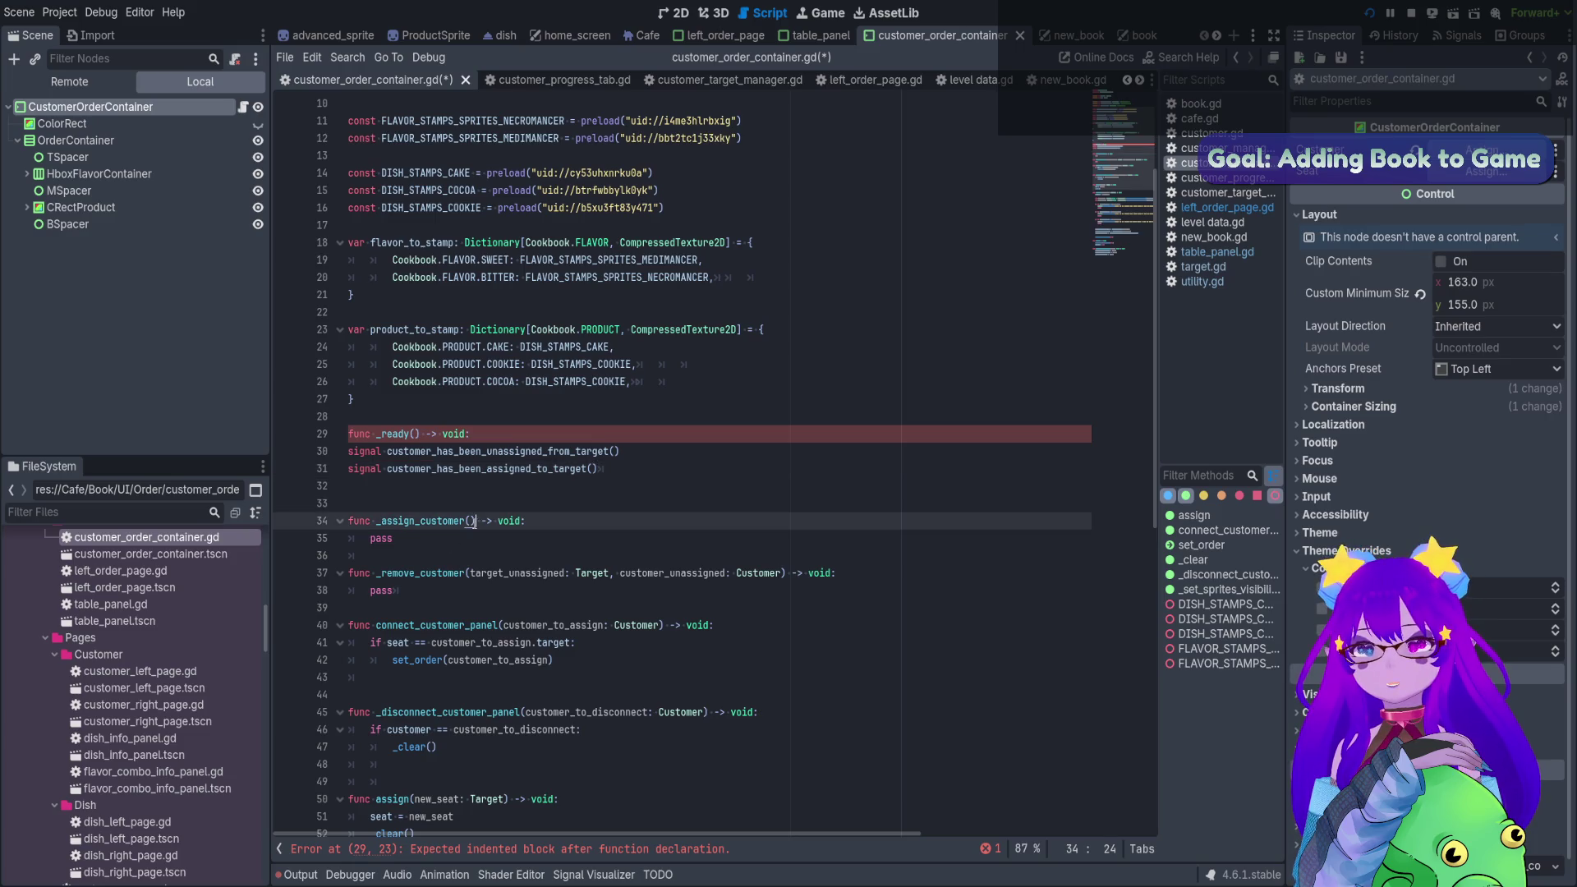
Paste the assigned parameters into _assign_customer and add .connect to both signal lines in _ready
key(ctrl+v)
click(588, 468)
alt+click(609, 451)
text(conn)
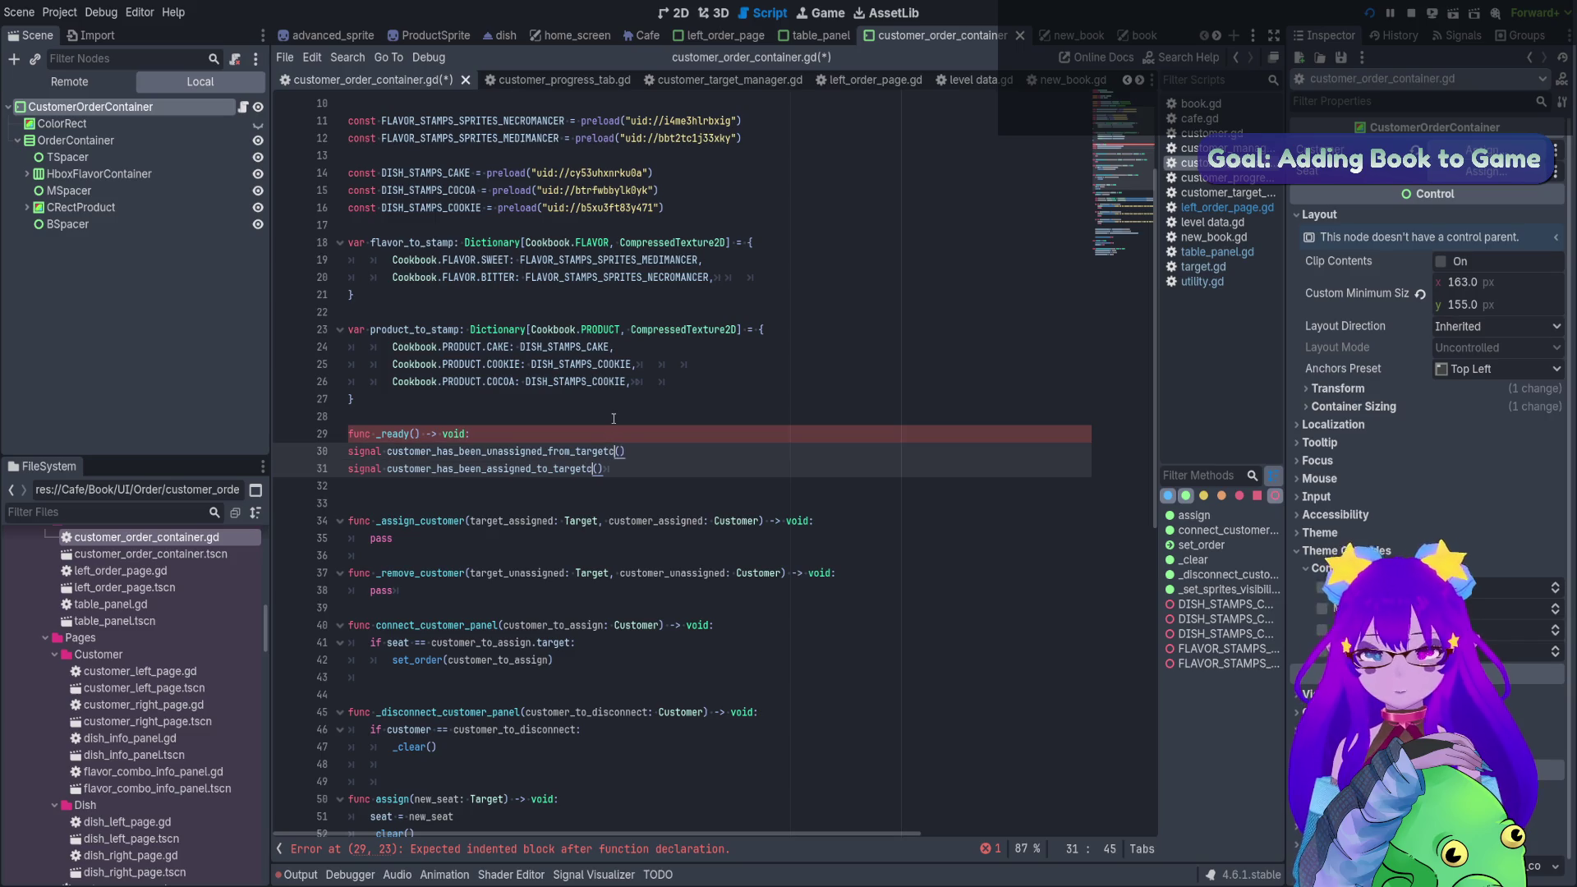
key(BackSpace)
key(BackSpace)
key(BackSpace)
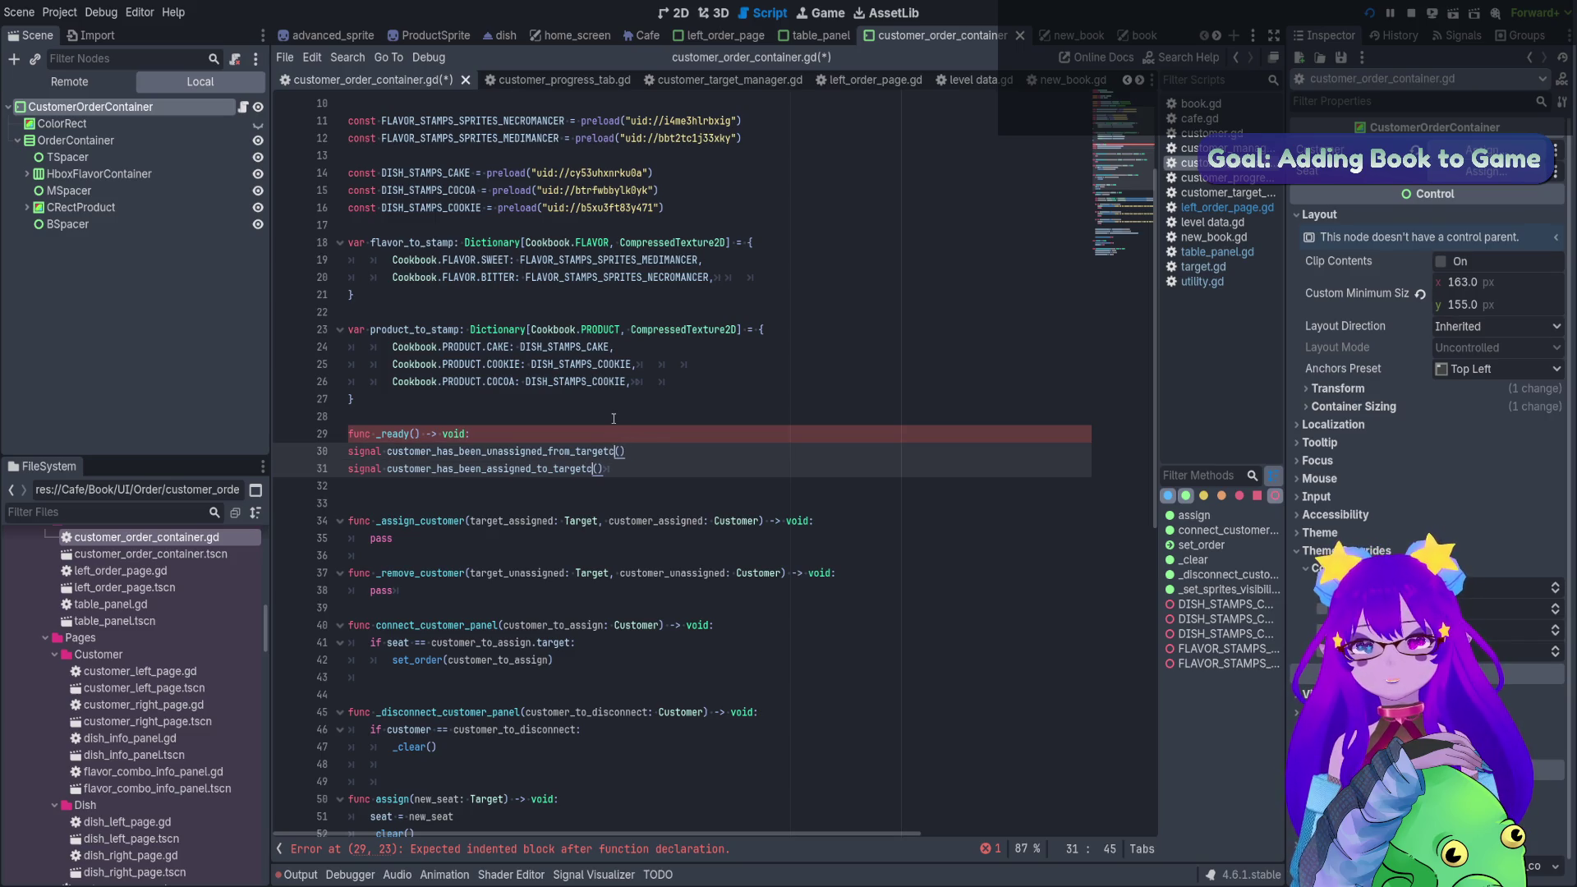
text(.connect)
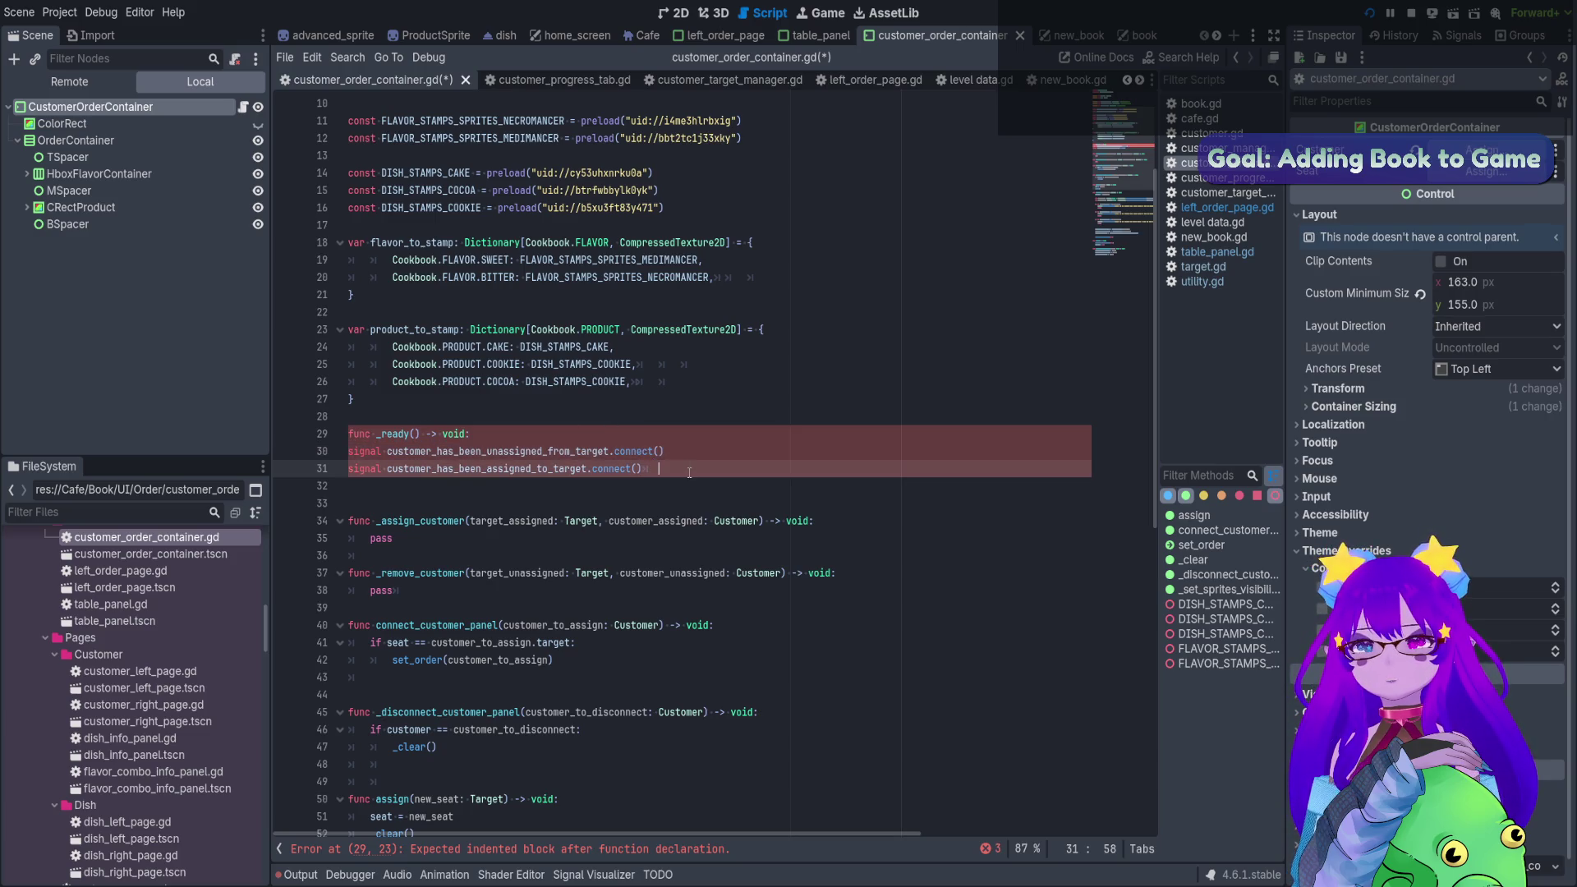
key(Tab)
key(Tab)
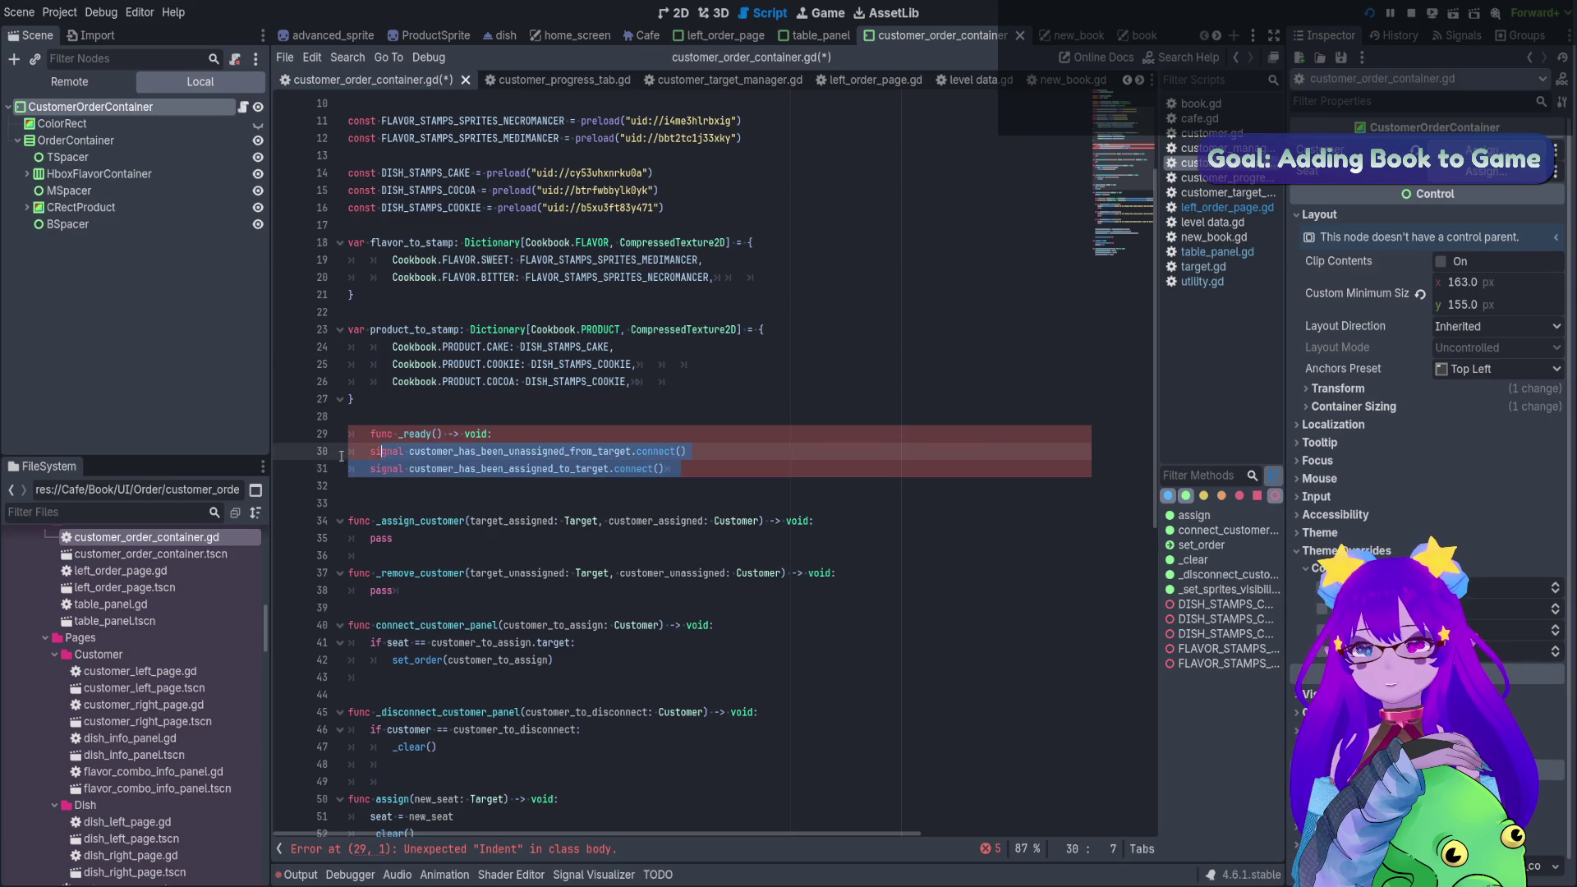
Fix the indentation of func _ready and its two signal lines, then save
double_click(449, 521)
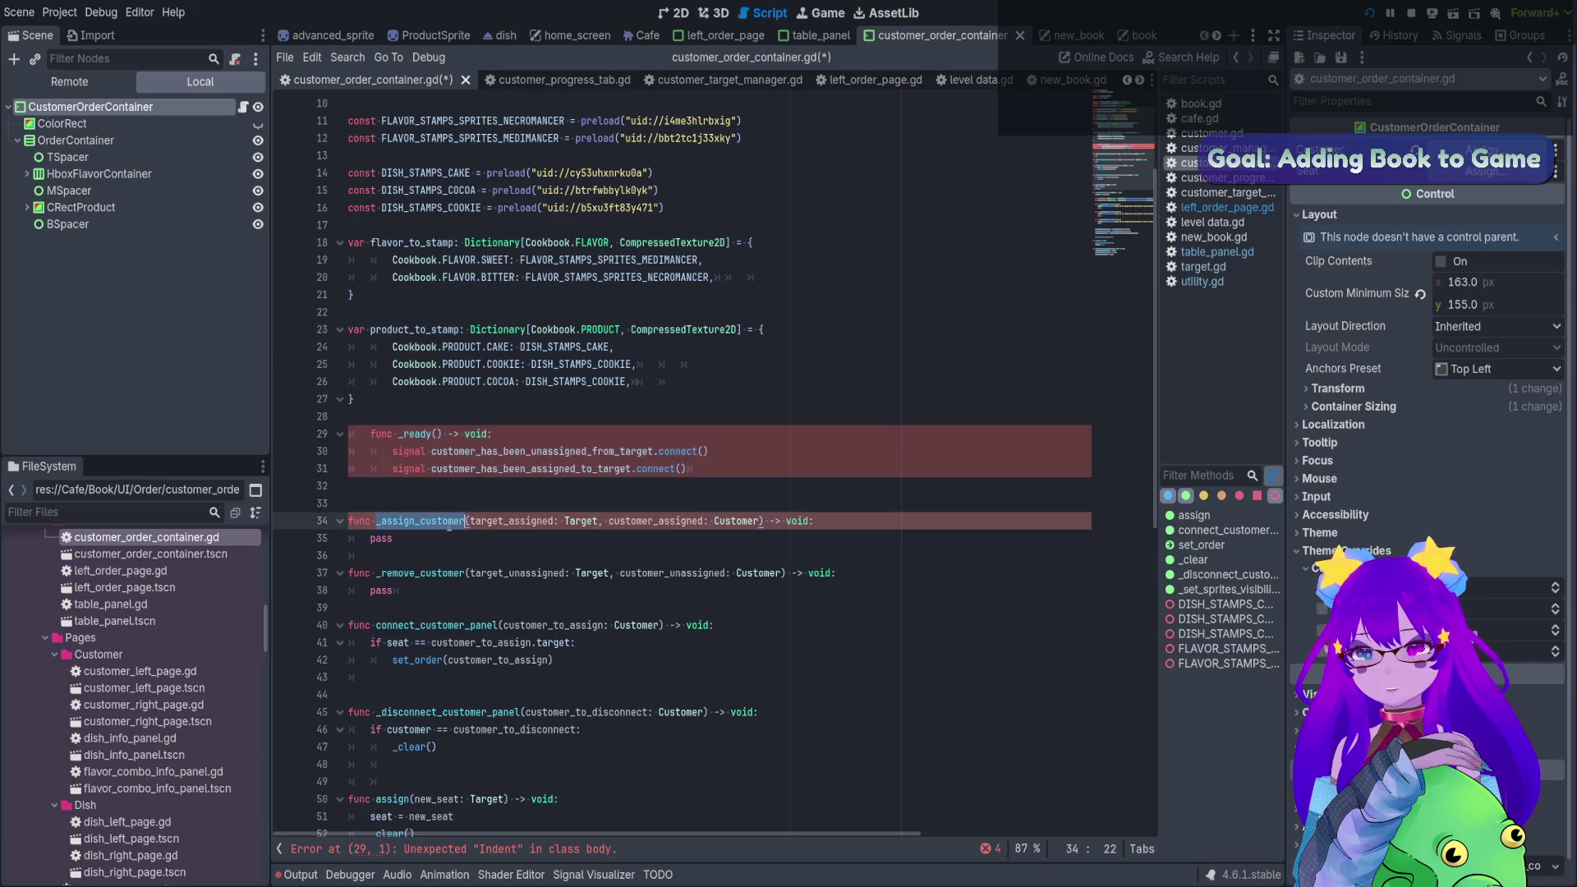
click(704, 451)
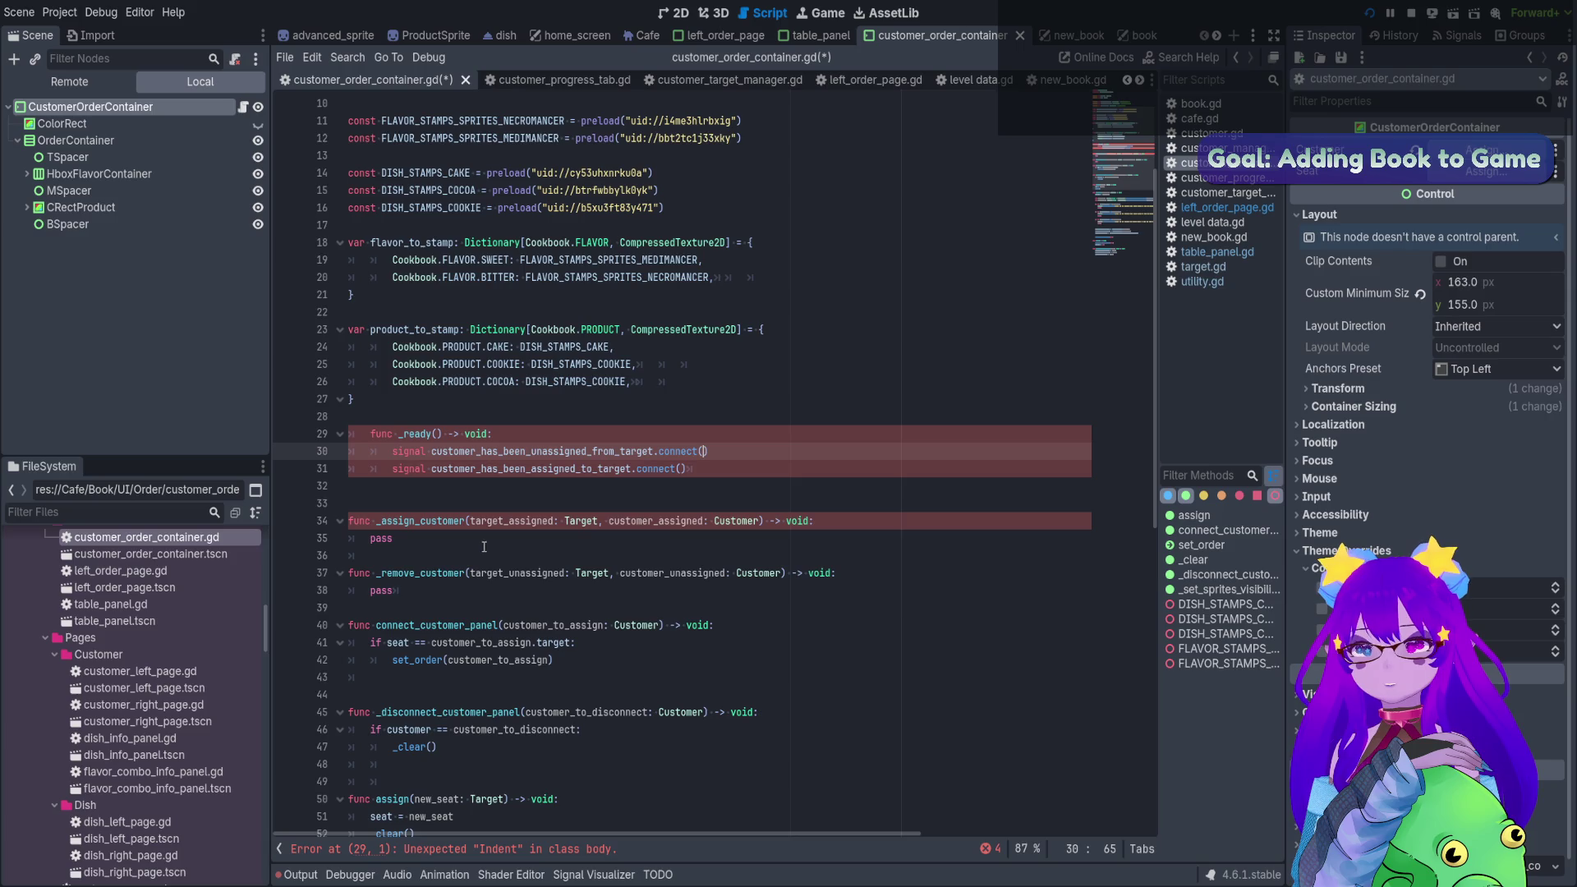
click(383, 430)
key(shift+Tab)
drag(698, 468, 291, 455)
key(shift+Tab)
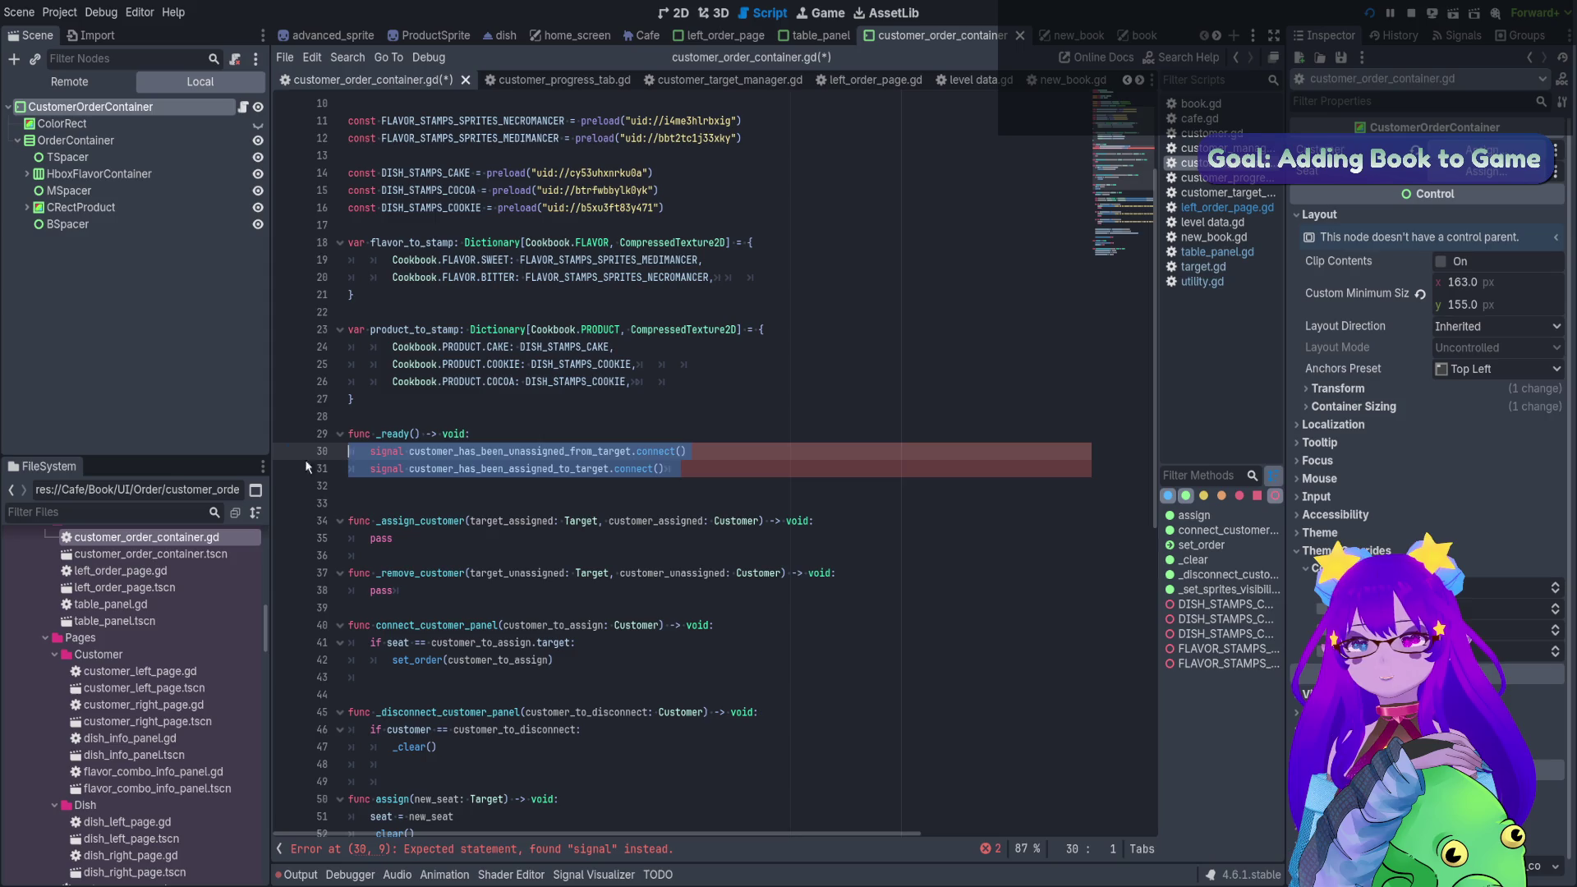
click(682, 427)
key(ctrl+s)
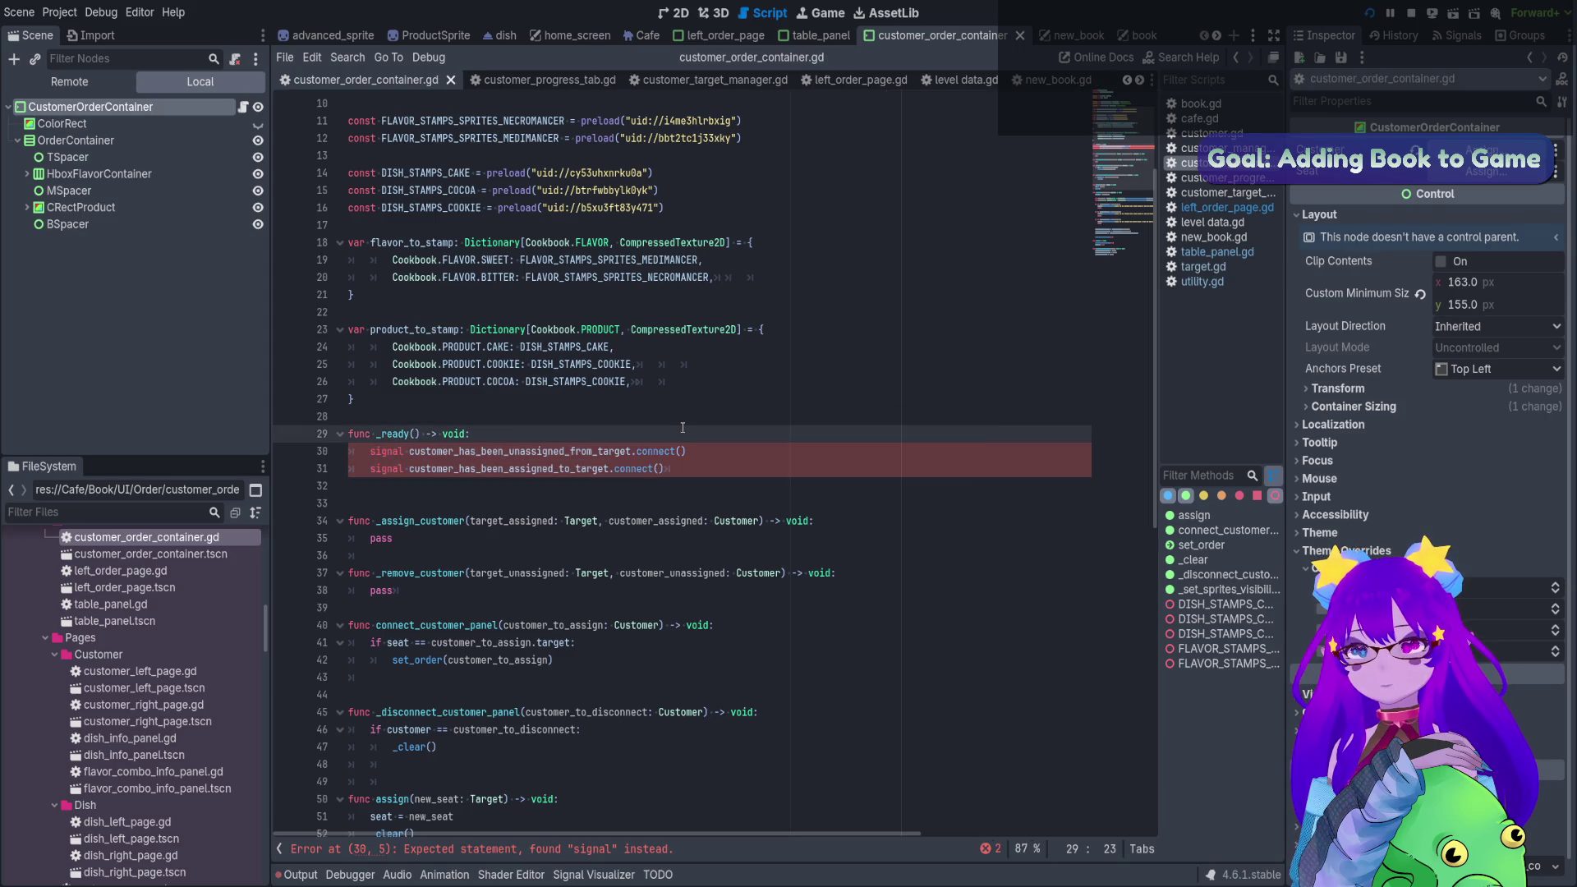
Replace 'signal' with 'Utility.' on both signal lines in _ready
click(410, 451)
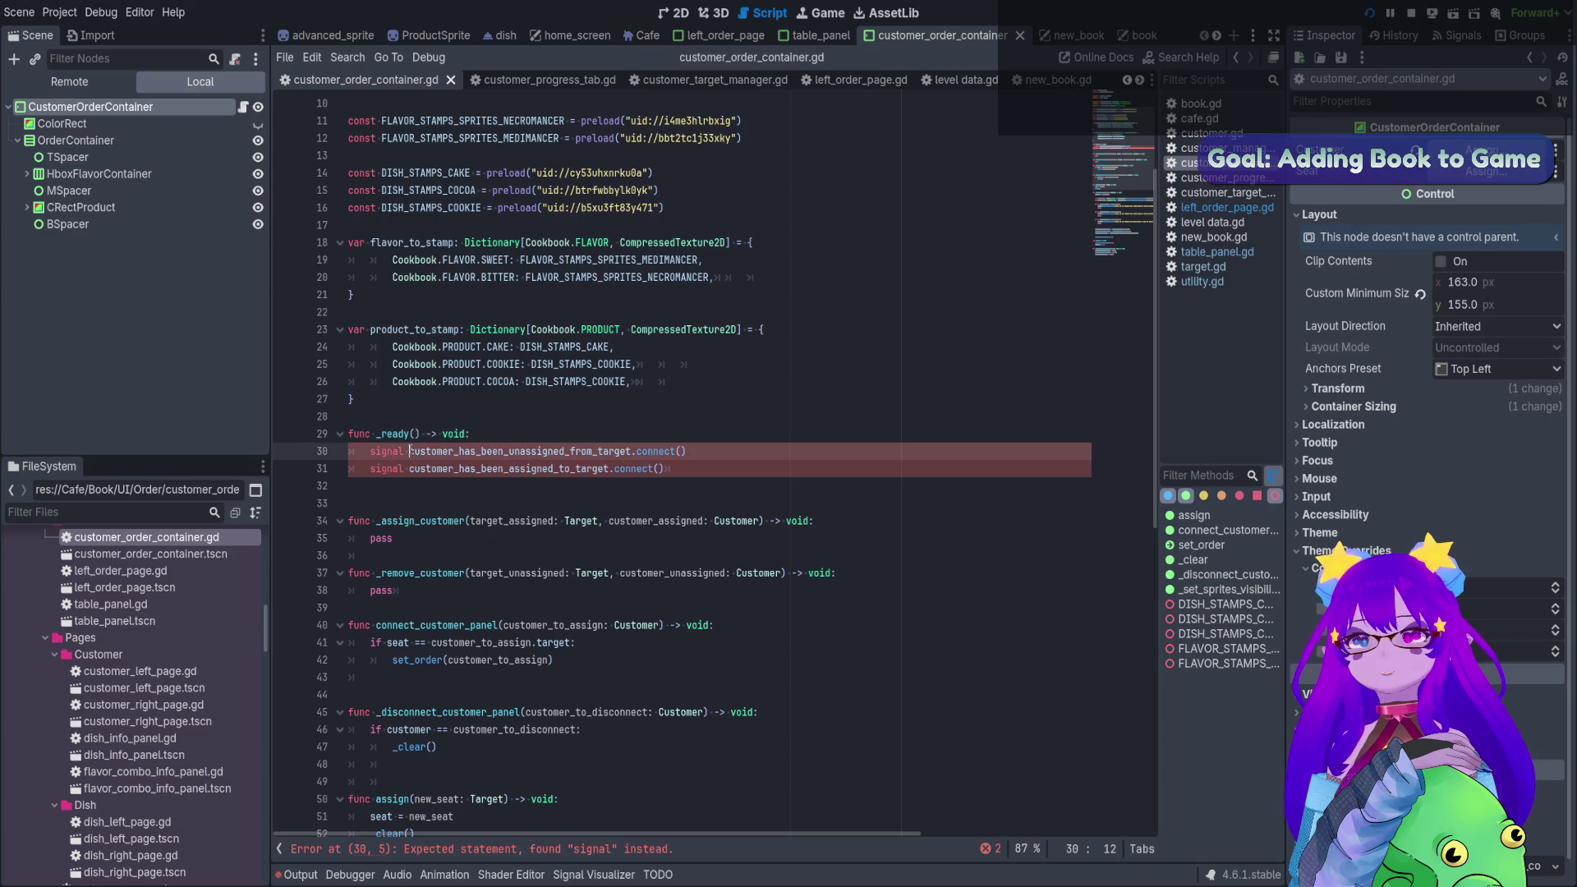
alt+click(412, 465)
key(BackSpace)
key(BackSpace)
key(BackSpace)
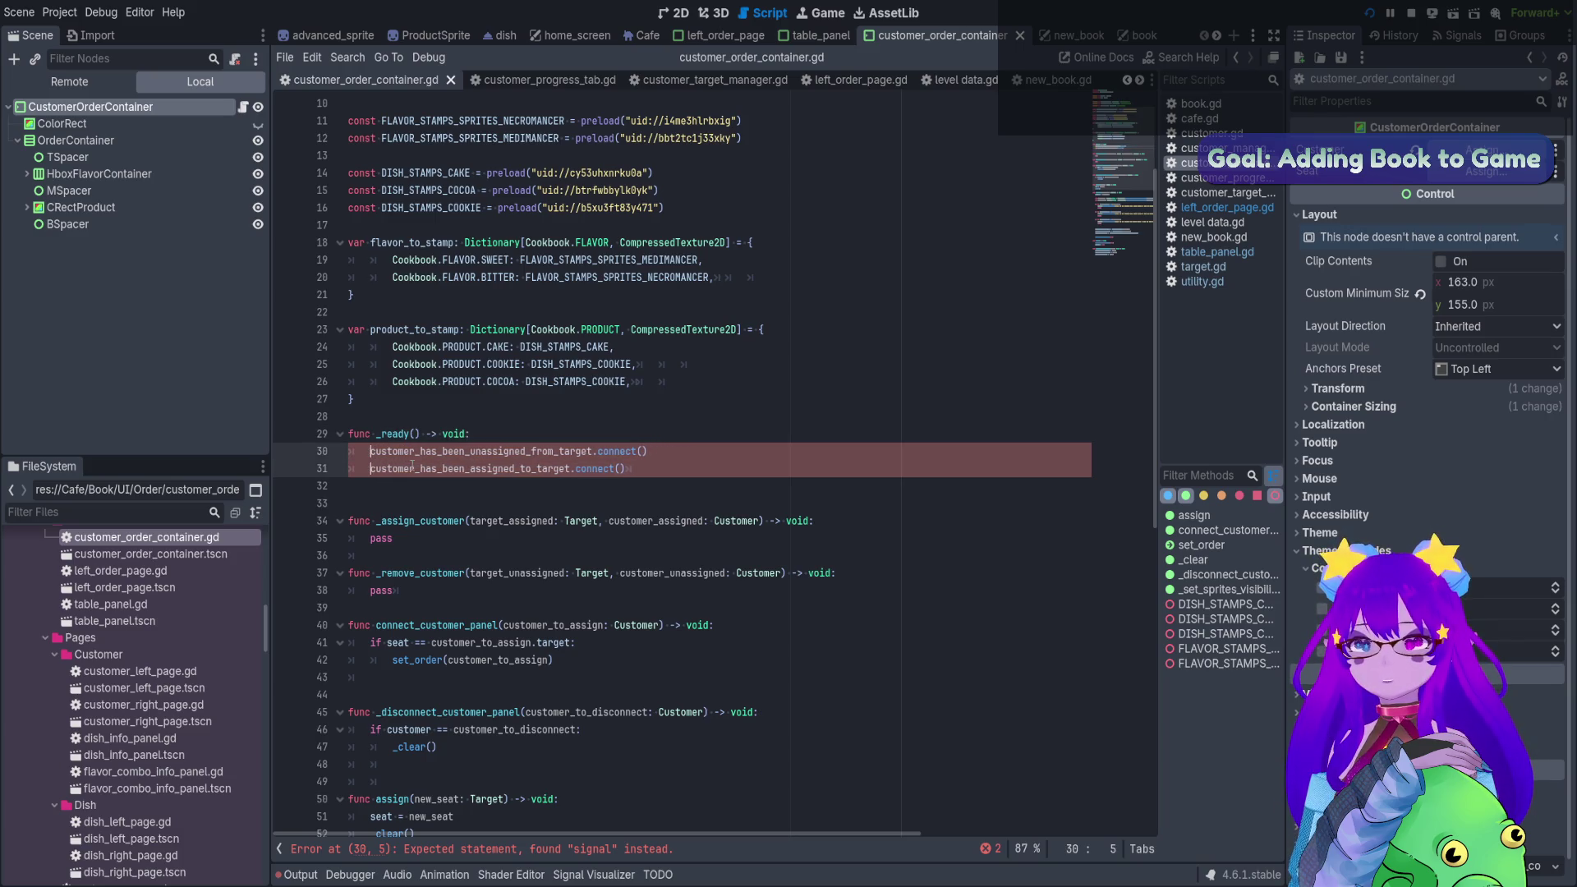
text(Utility.)
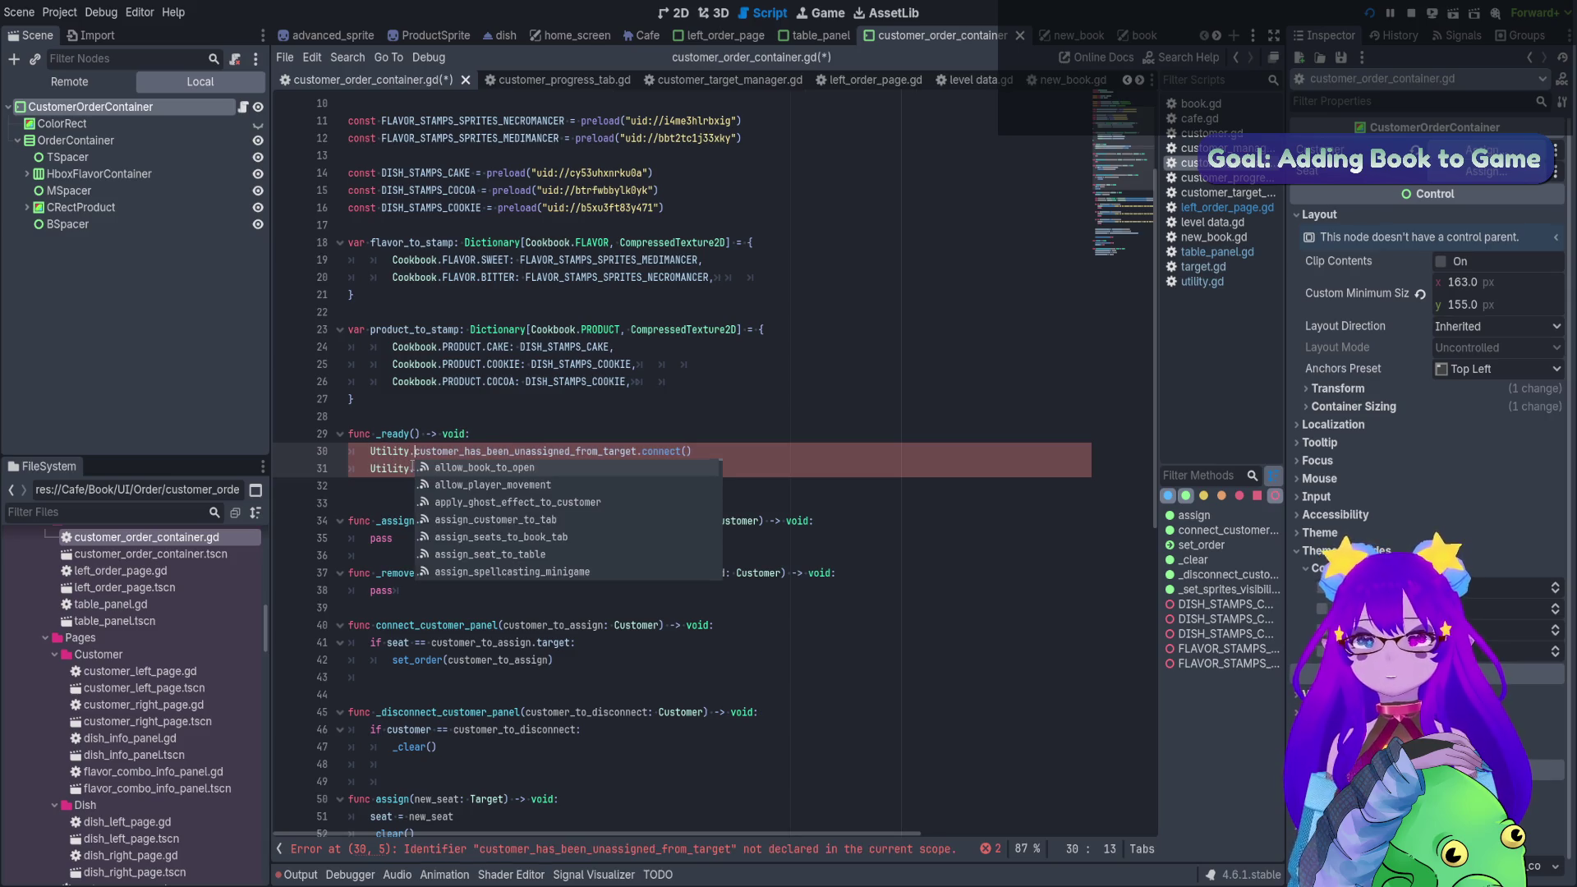
key(Escape)
Pass _assign_customer and _remove_customer as the callbacks of the two connect() calls
double_click(446, 521)
key(ctrl+c)
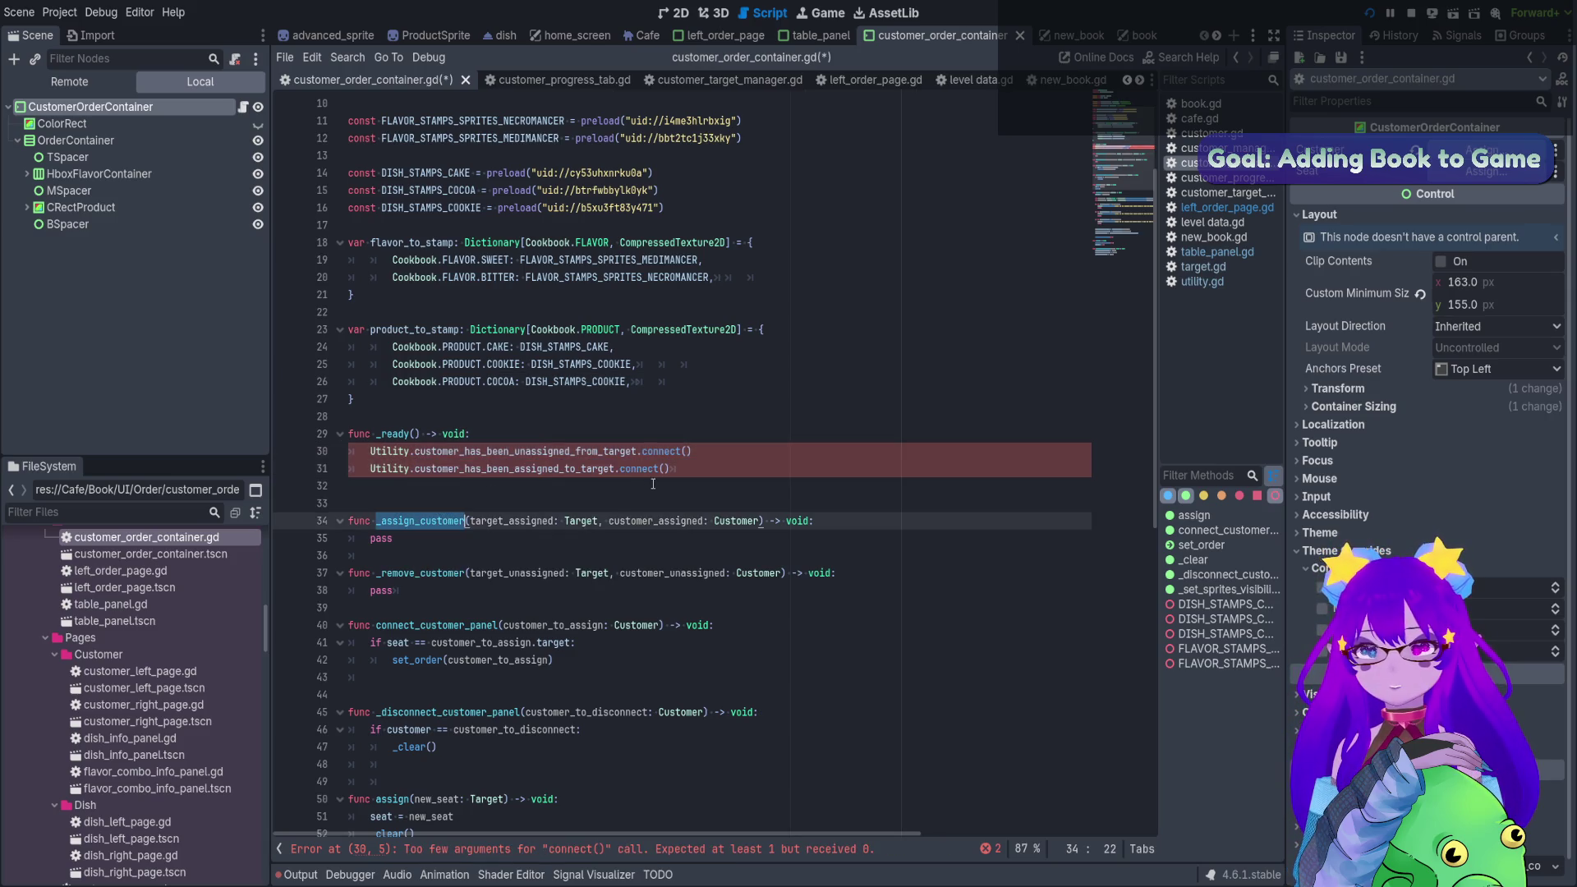
click(686, 451)
key(ctrl+v)
double_click(419, 572)
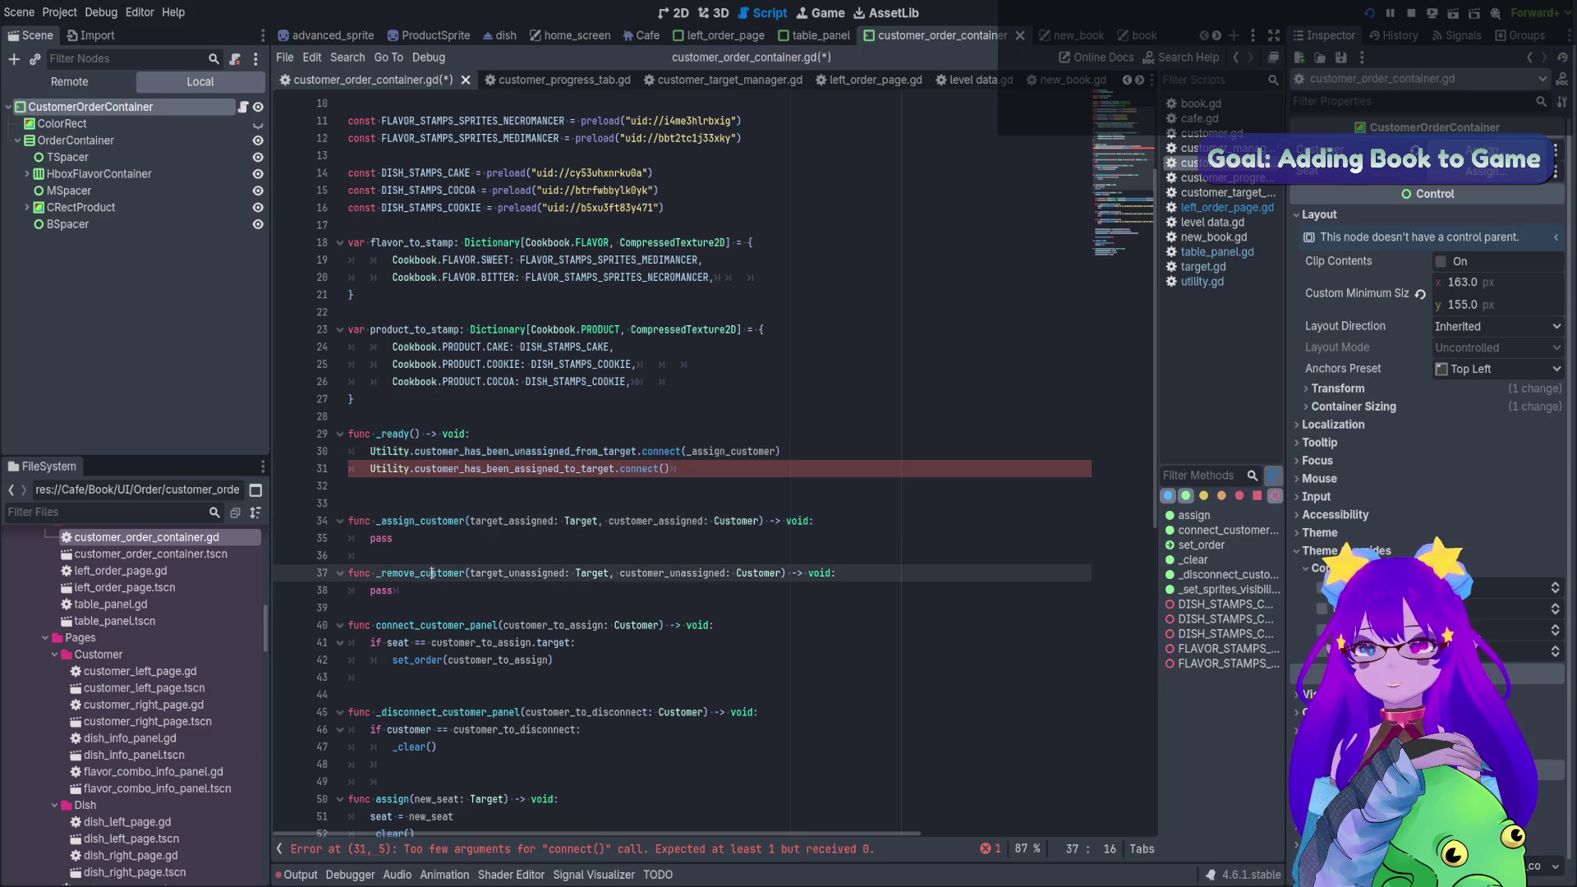
key(ctrl+c)
click(671, 468)
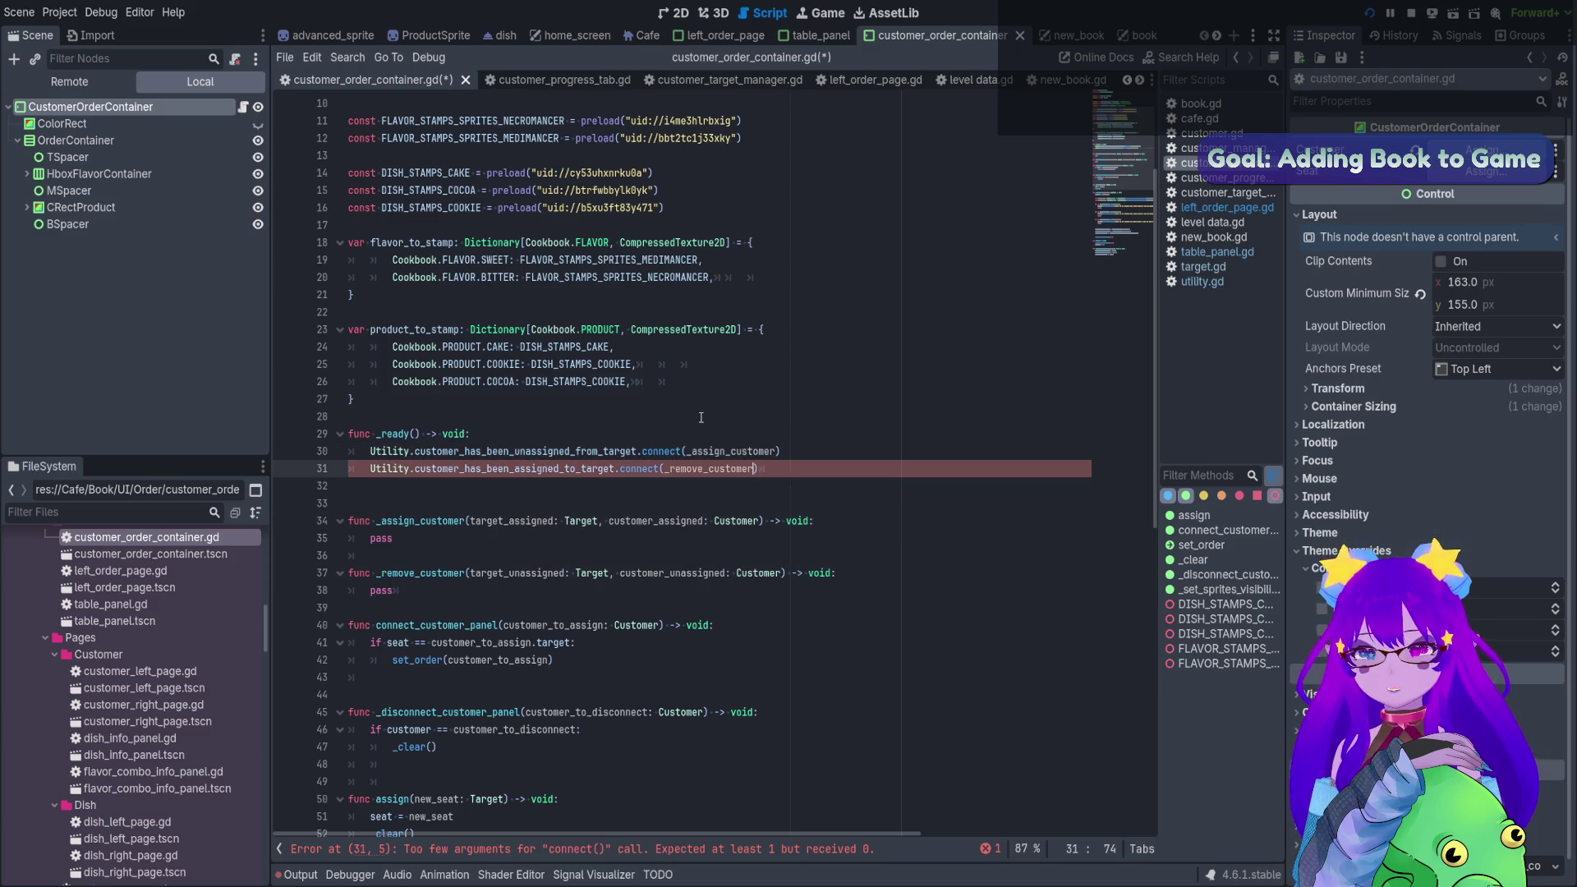
key(ctrl+v)
scroll(685, 423, down, 1)
scroll(685, 423, down, 1)
click(373, 451)
Replace pass in _assign_customer with an 'if target_assigned != seat: return' guard
double_click(381, 433)
text(if tar)
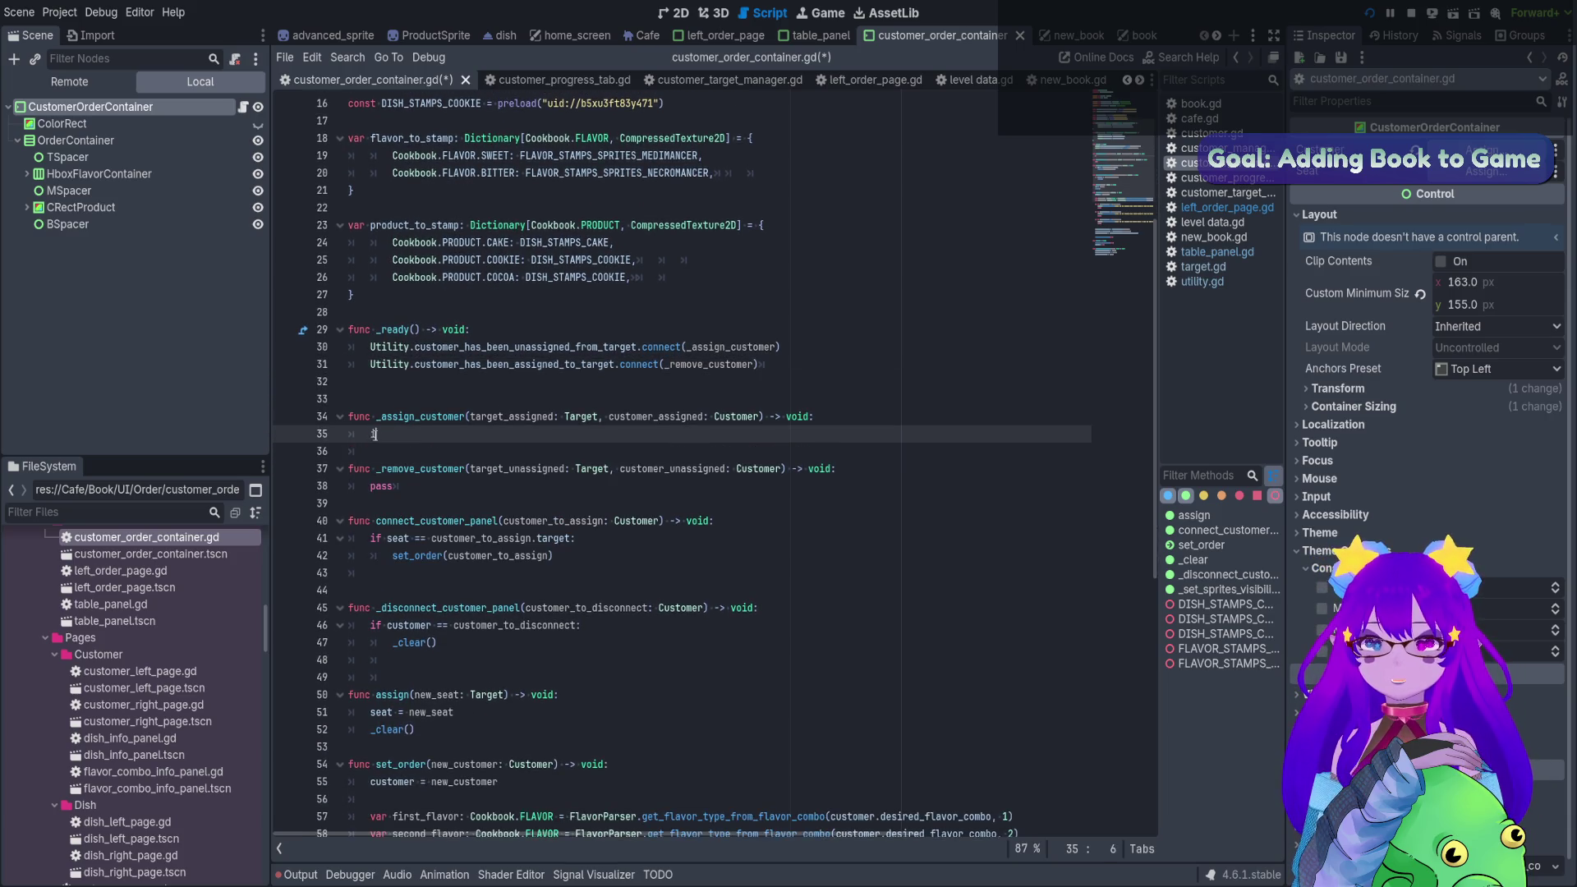
key(Return)
text(!= seat)
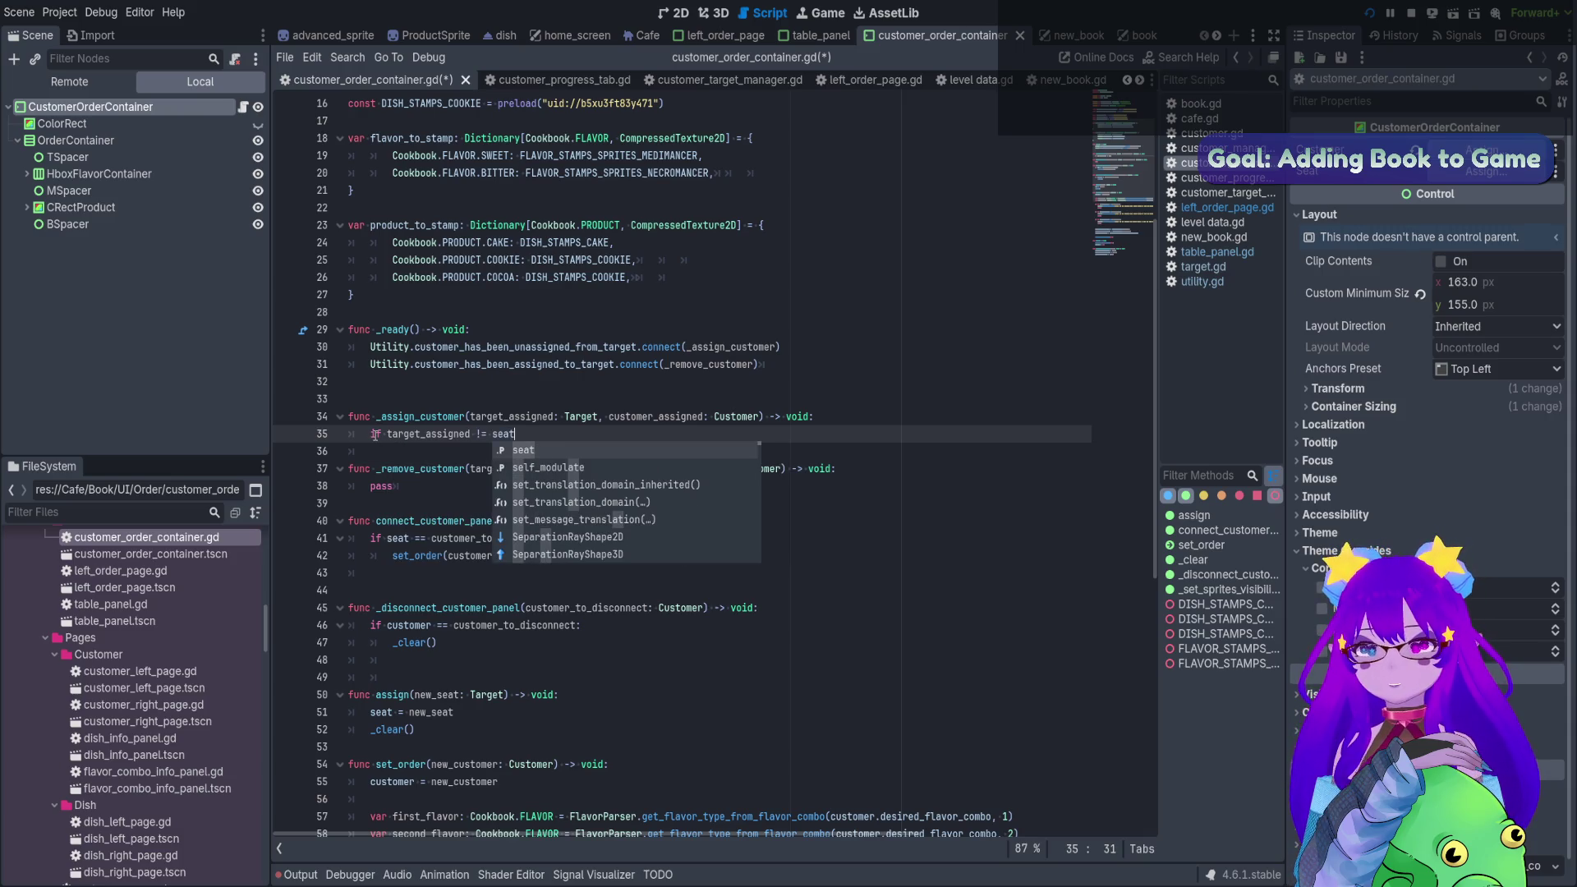
text(:)
key(Return)
text(return)
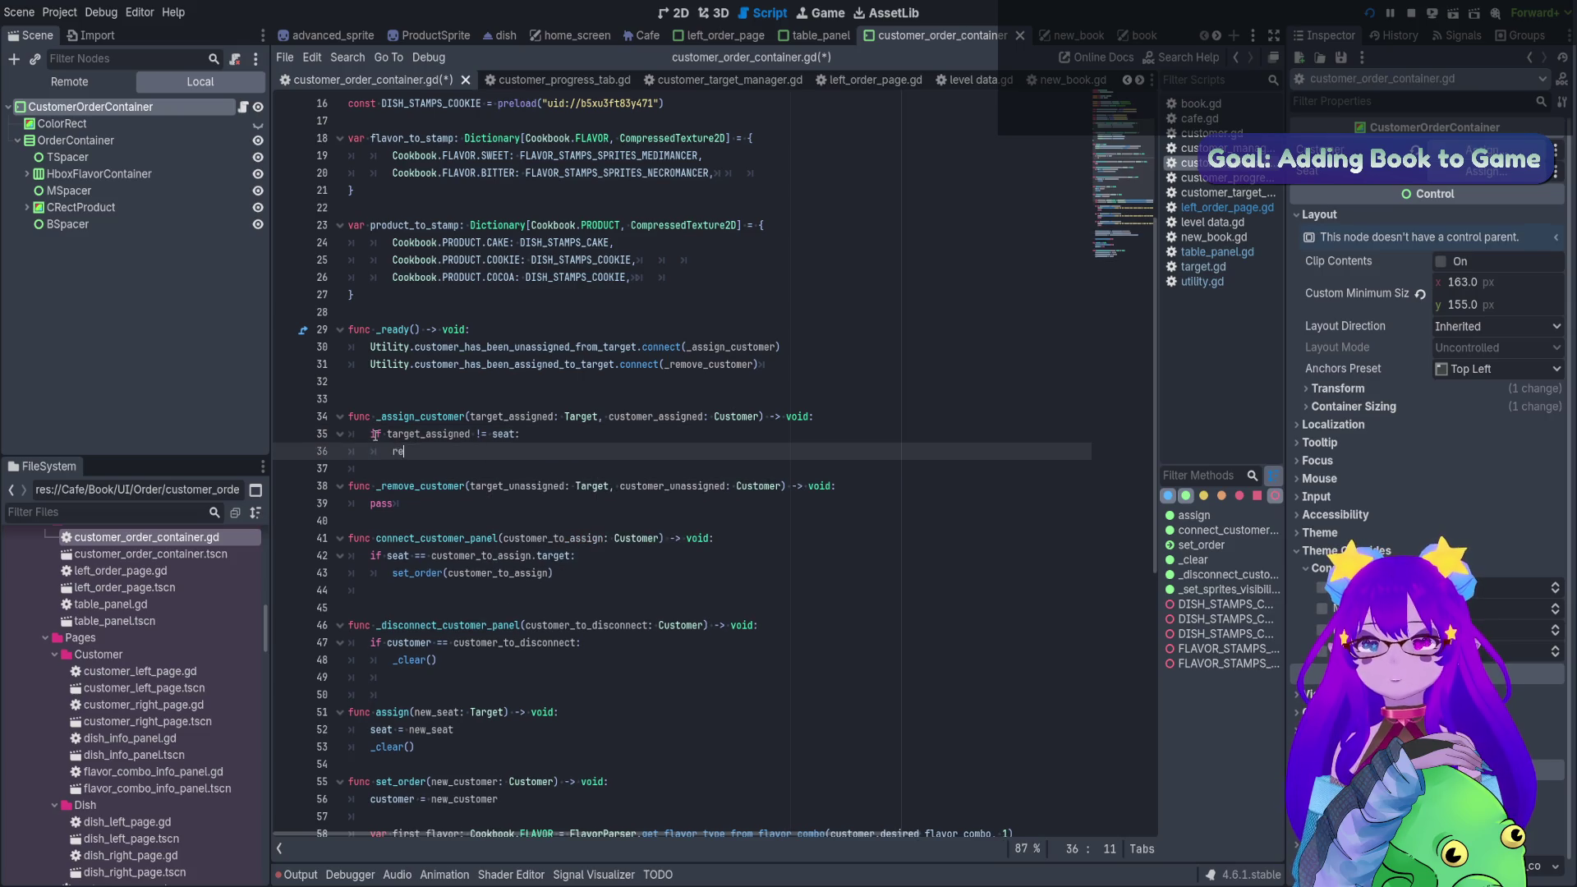
Copy the seat guard into _remove_customer, checking target_unassigned instead
drag(505, 449, 312, 427)
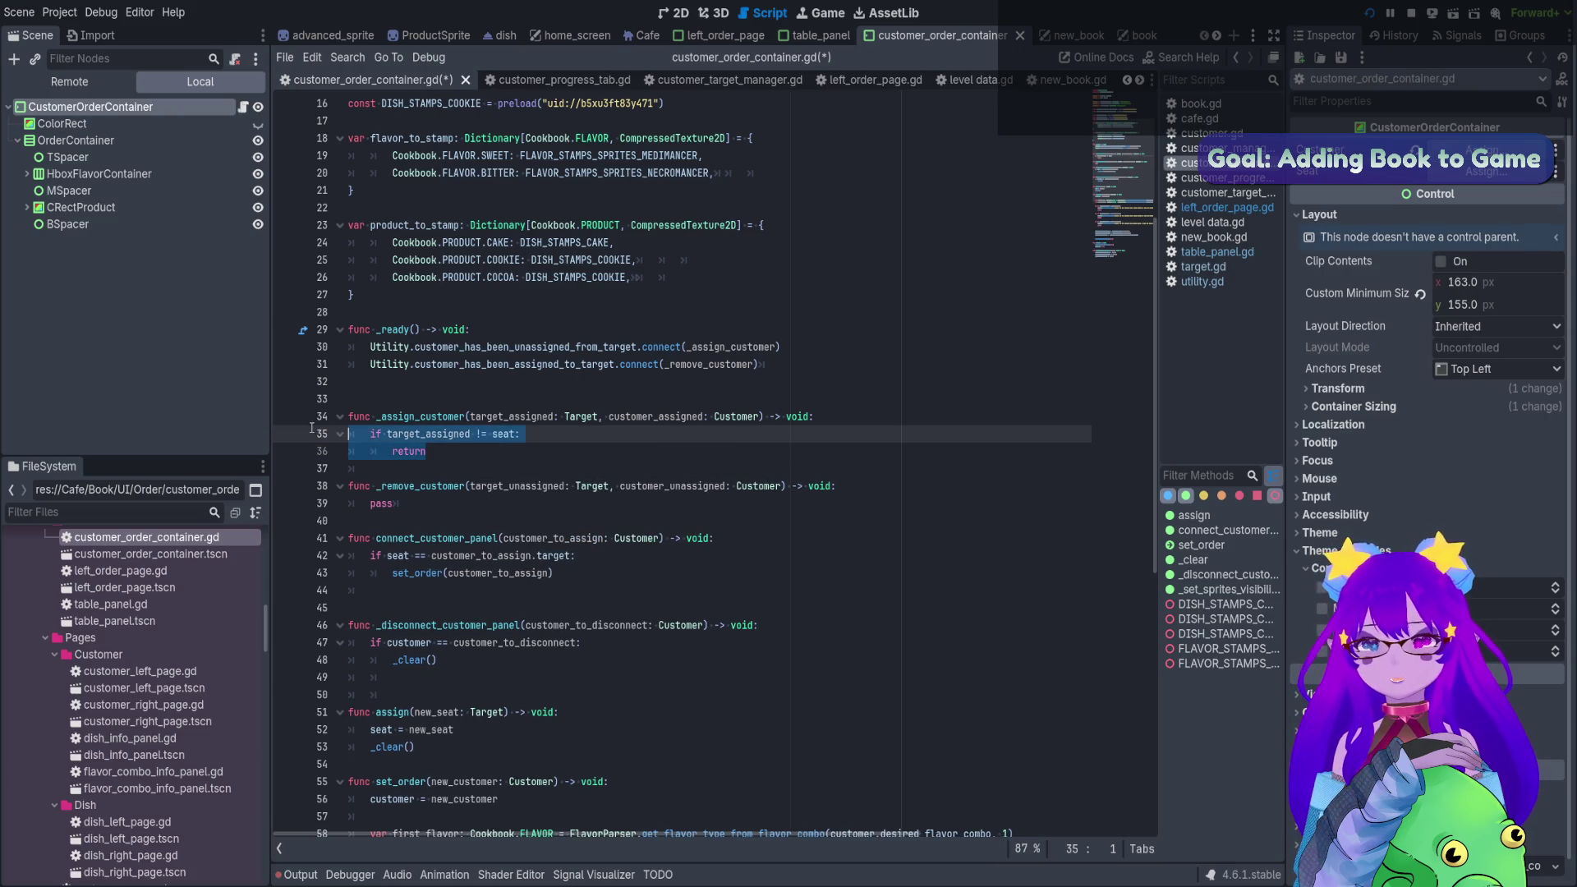
key(ctrl+c)
double_click(385, 504)
key(ctrl+v)
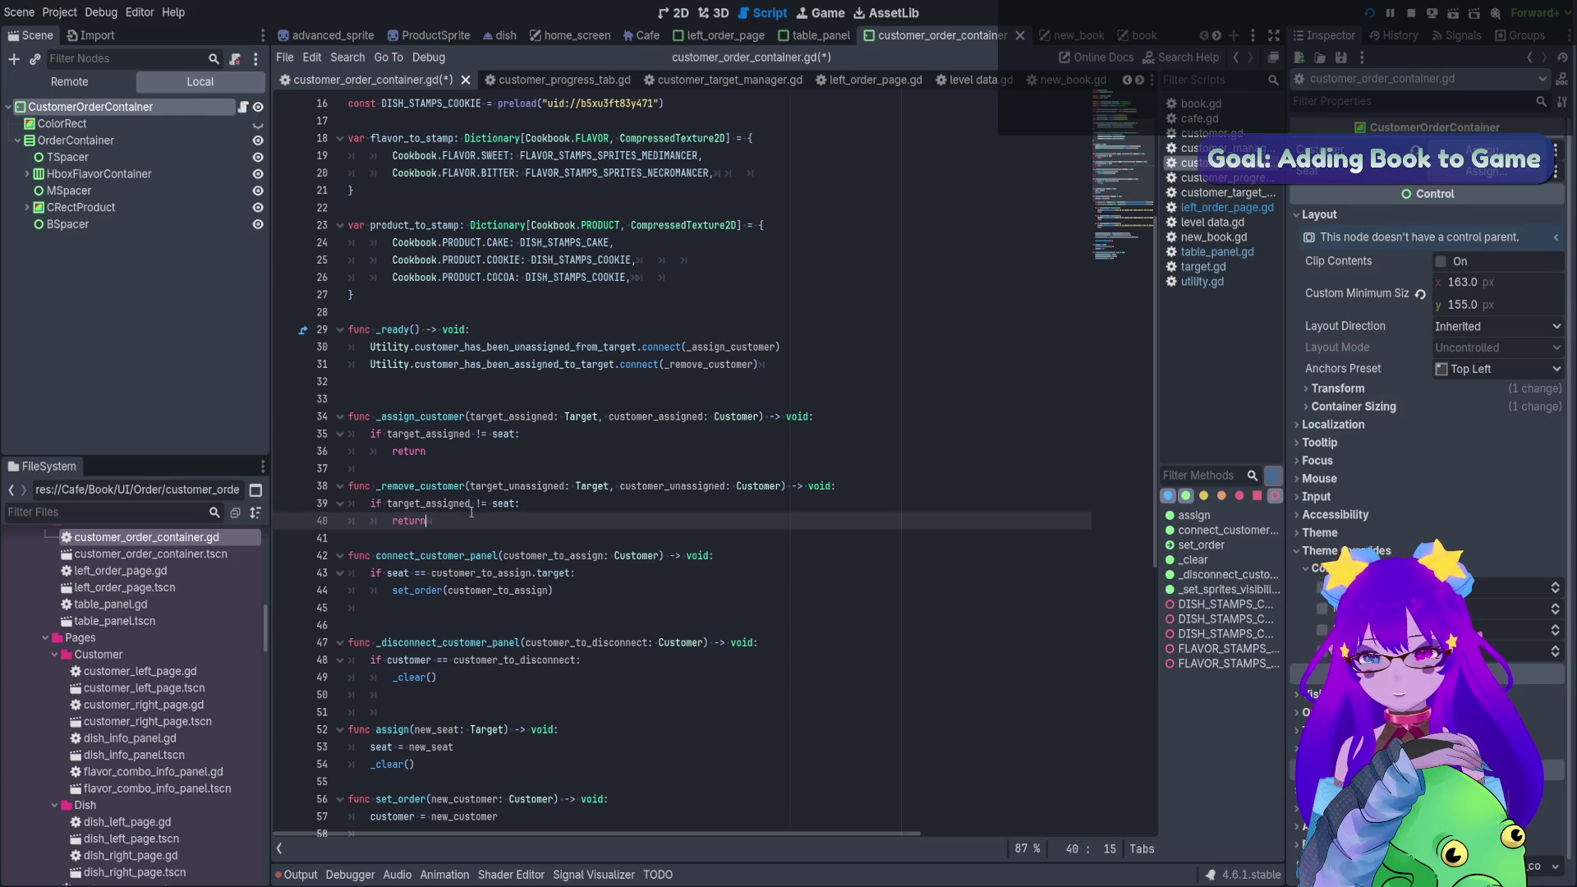
double_click(513, 486)
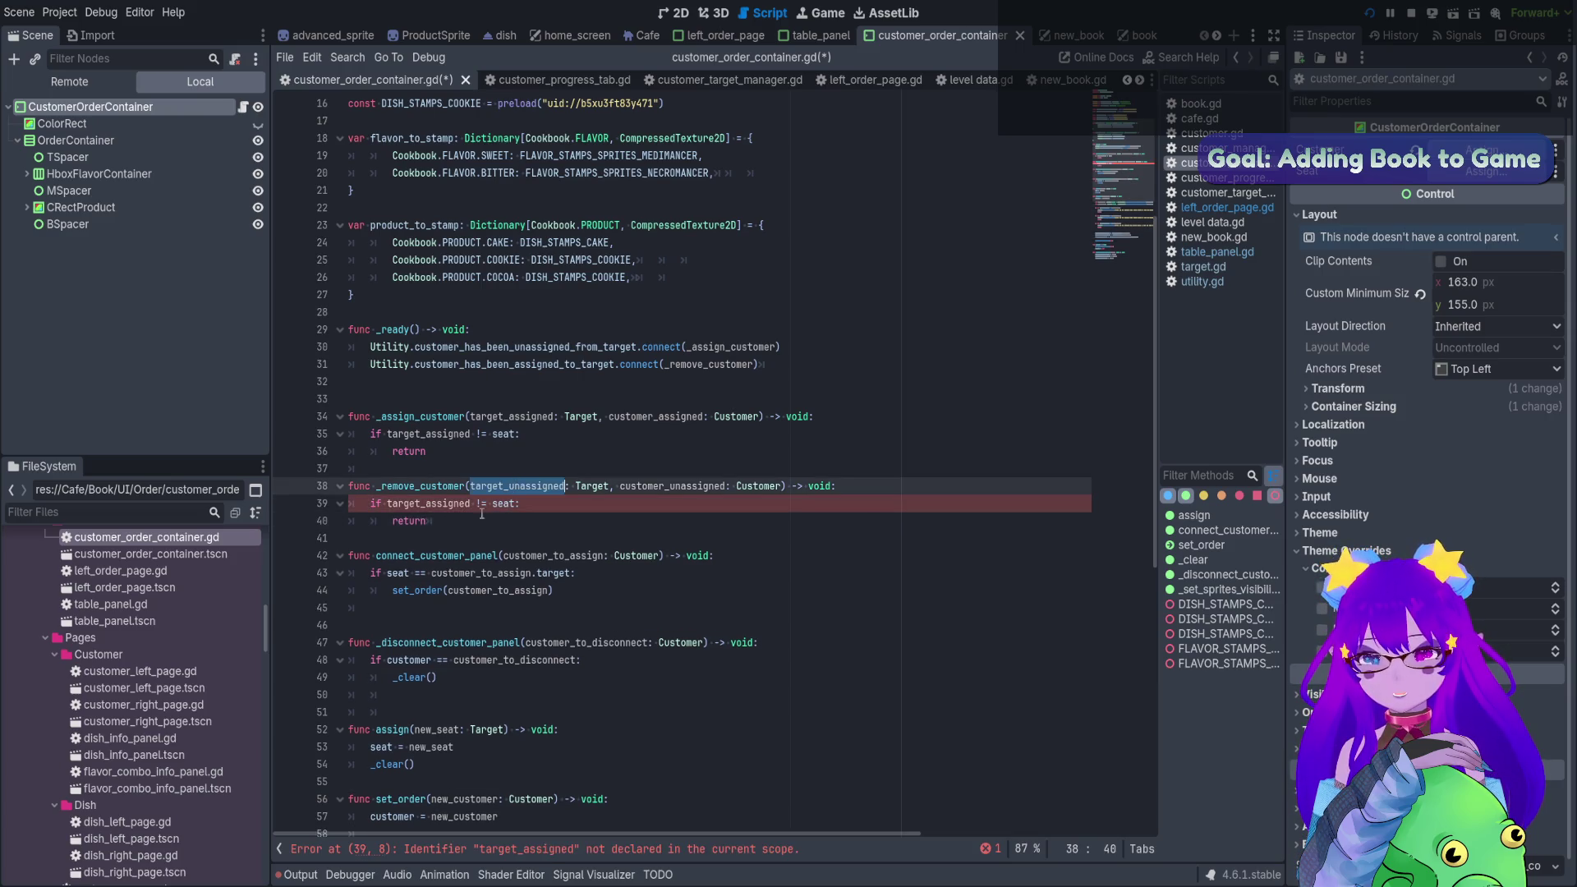
double_click(445, 504)
key(ctrl+v)
Move the set_order call into _assign_customer and delete connect_customer_panel
click(477, 453)
key(Return)
key(Return)
key(BackSpace)
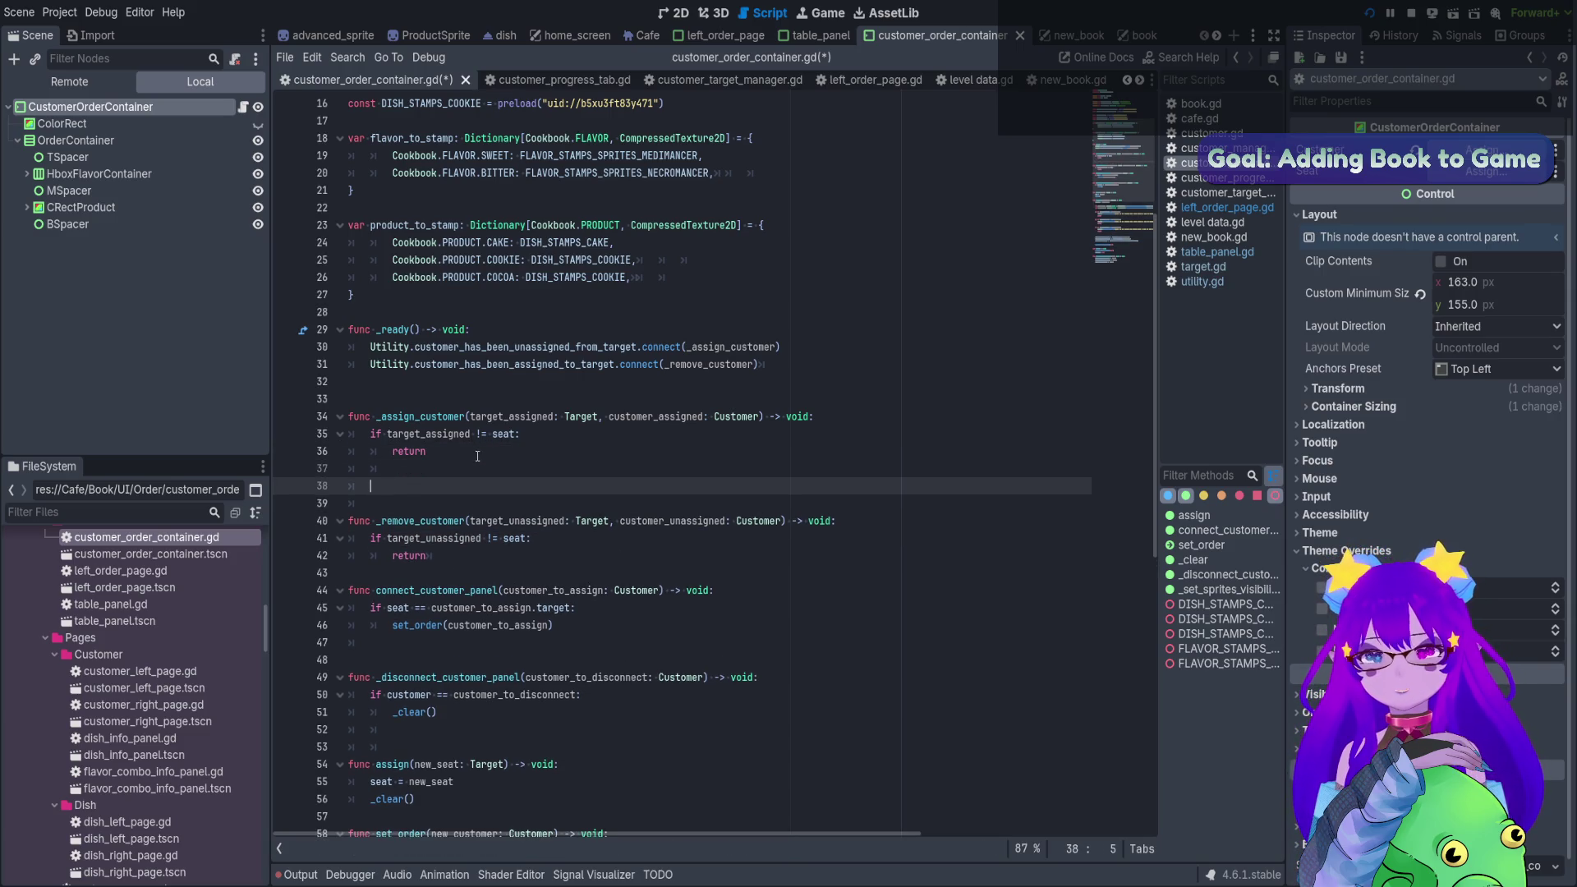
drag(552, 625, 392, 626)
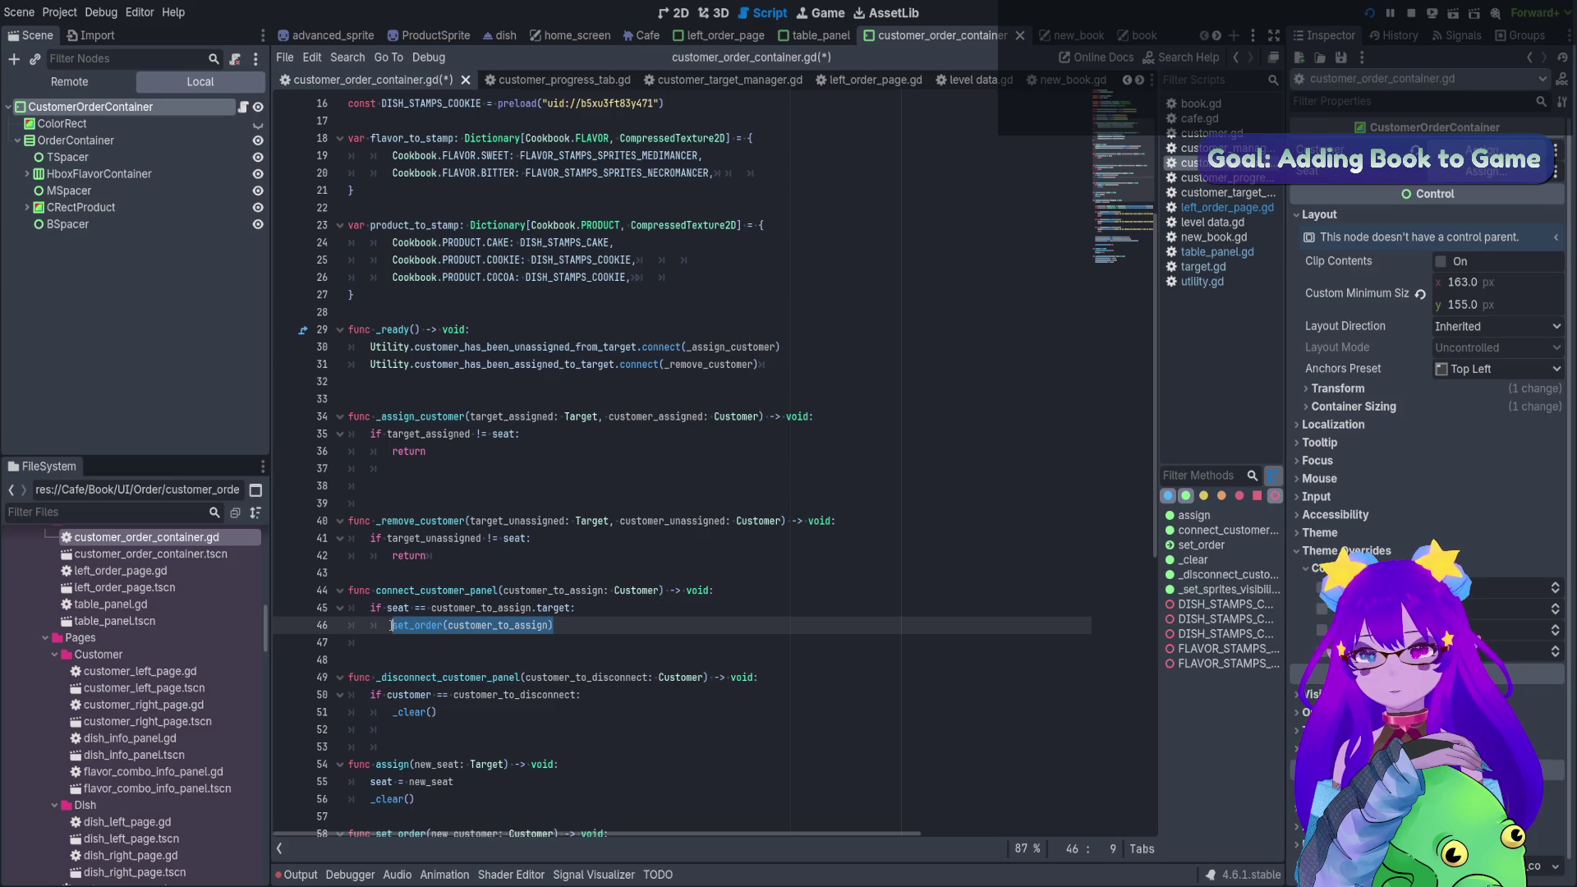
drag(396, 537, 372, 485)
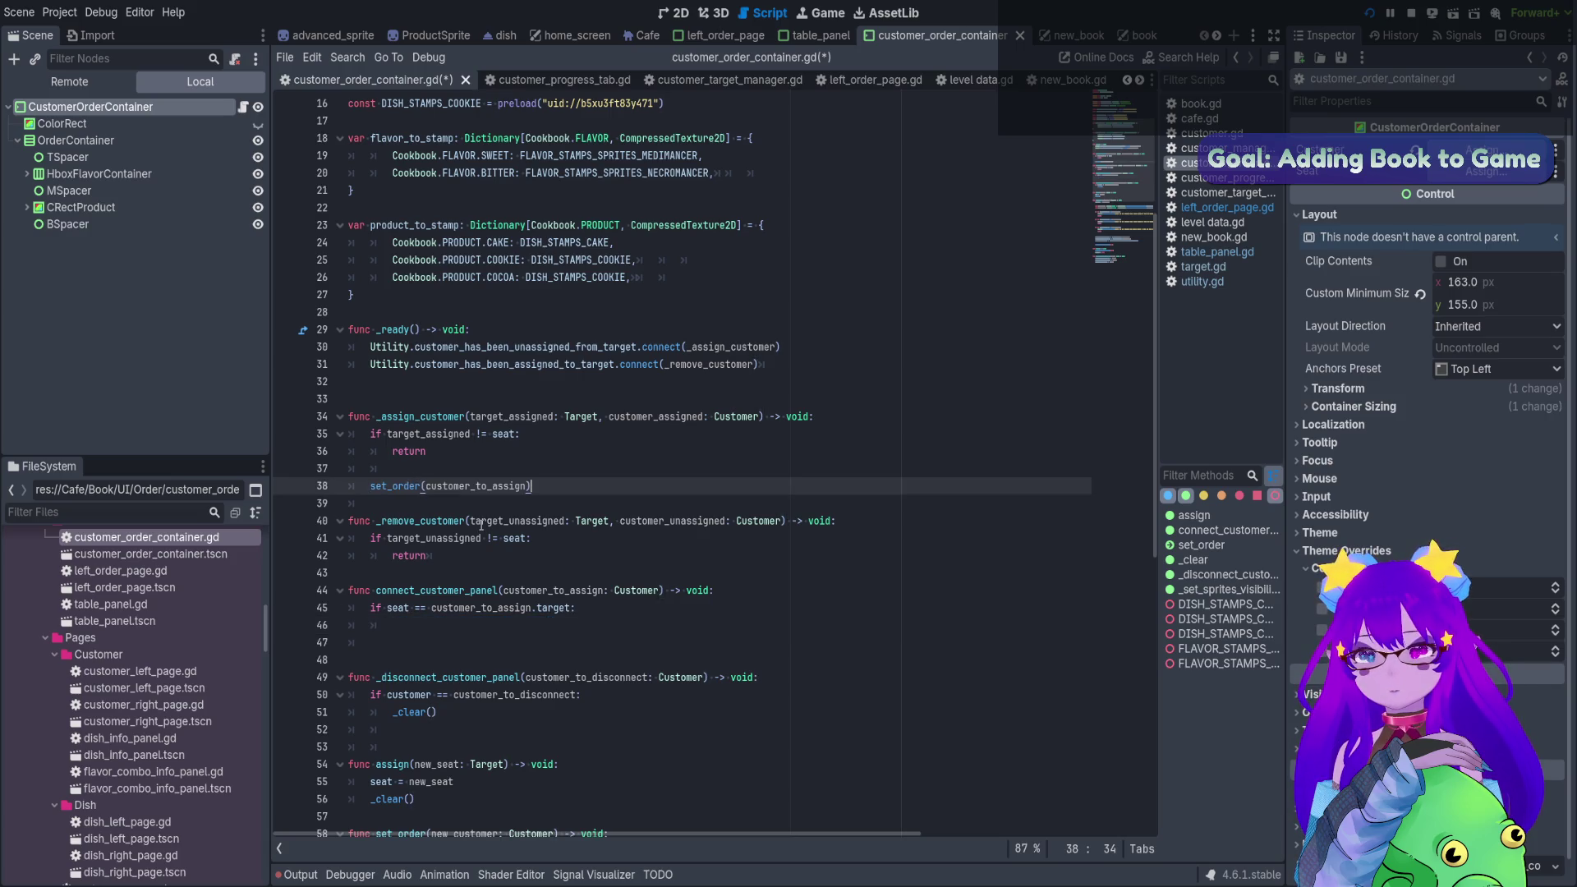
drag(580, 629, 304, 579)
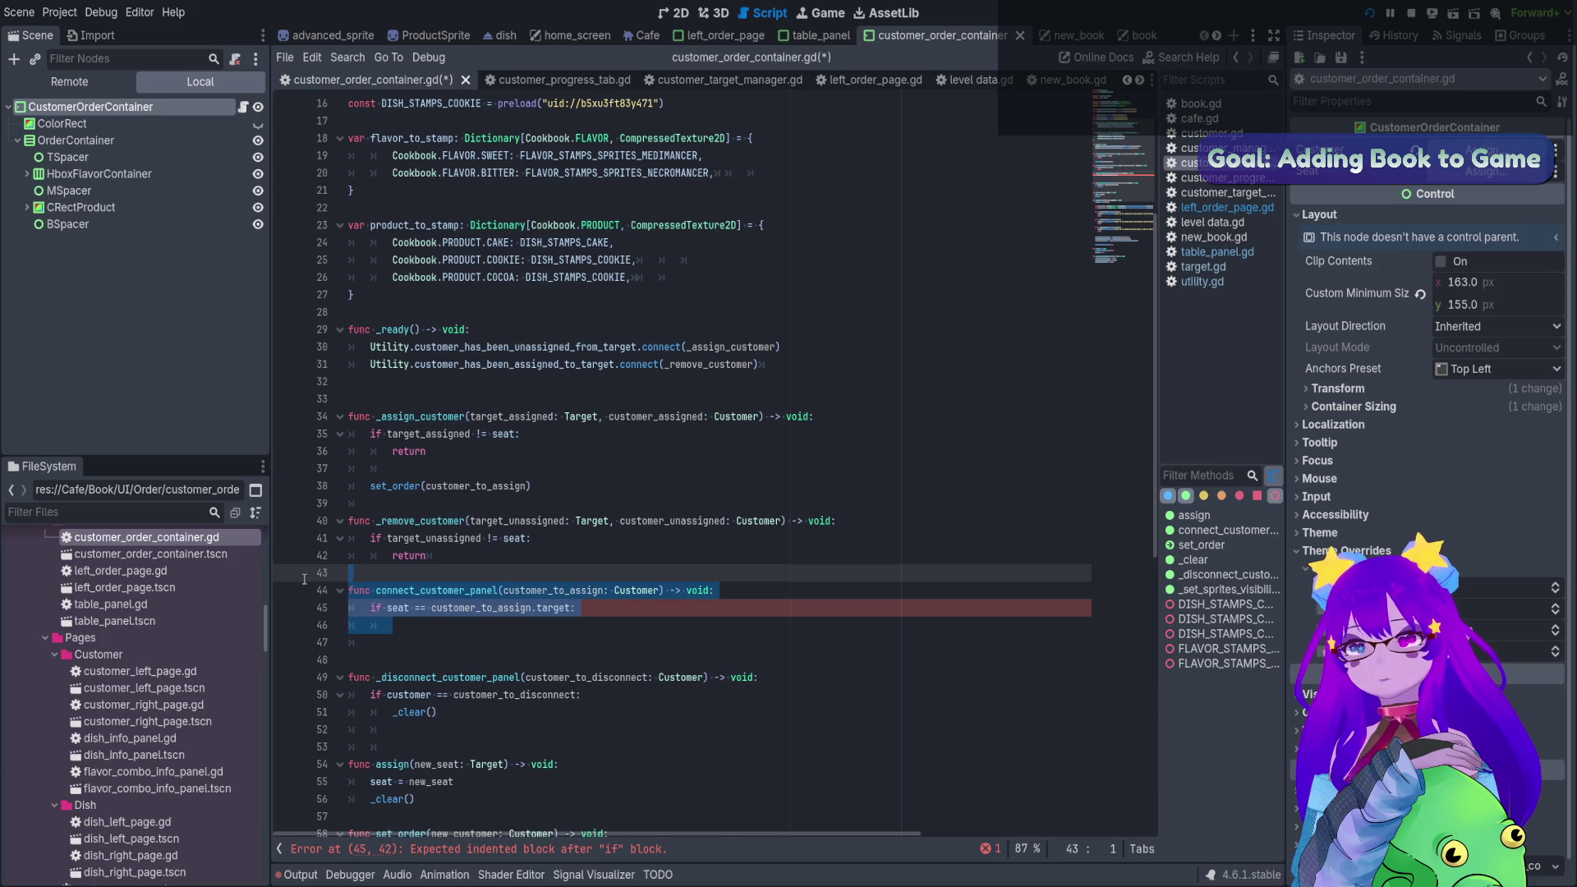
key(BackSpace)
Move the _clear() call into _remove_customer and delete _disconnect_customer_panel
double_click(402, 642)
key(BackSpace)
click(394, 574)
key(Return)
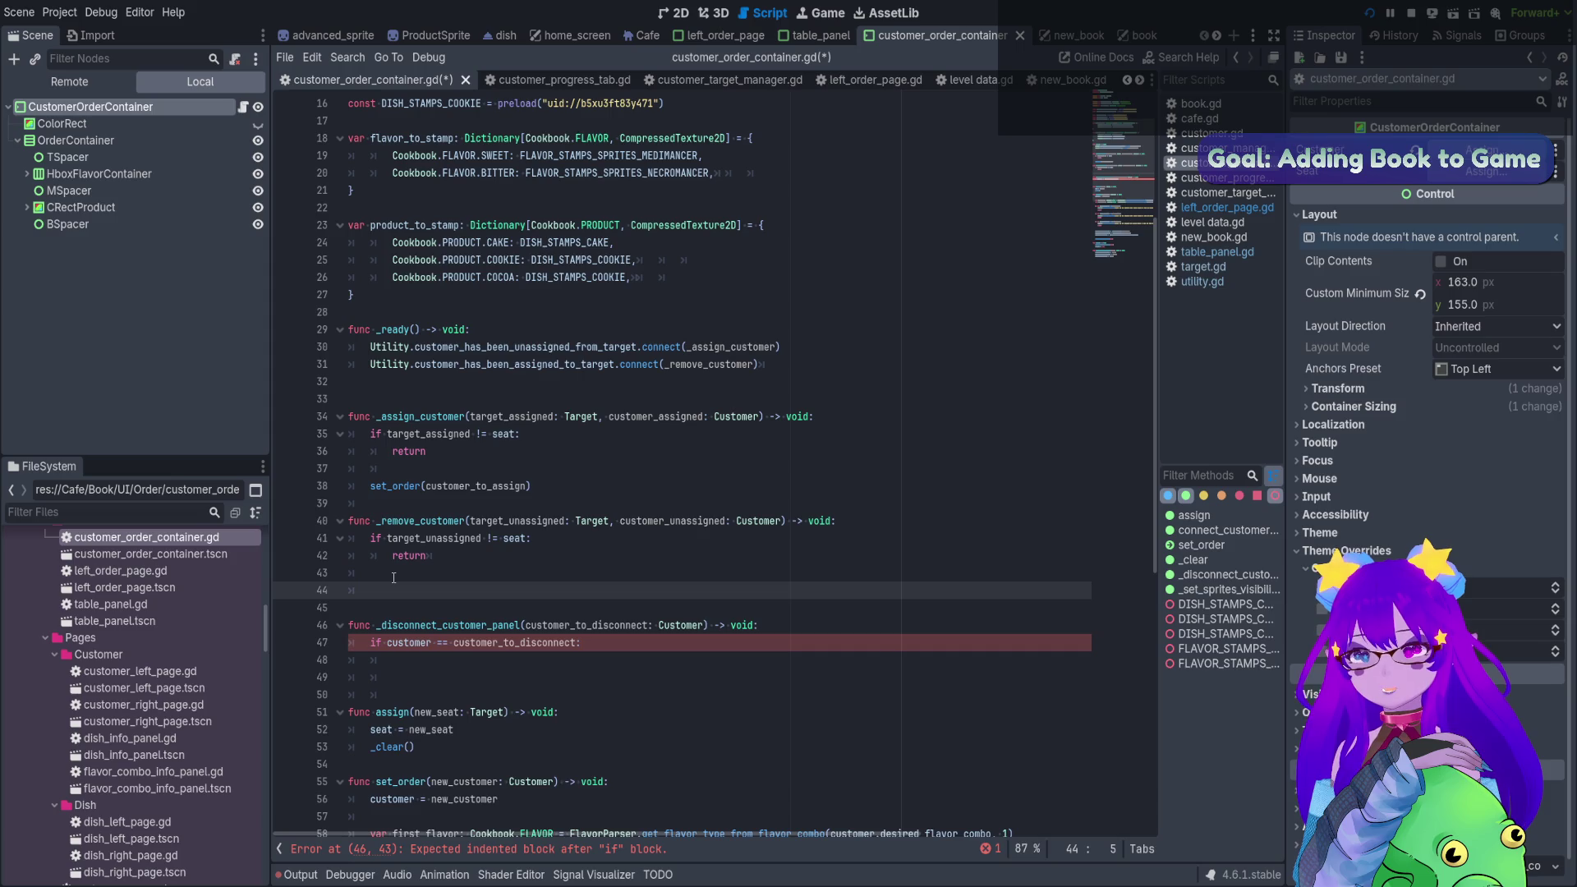
key(ctrl+v)
drag(414, 674, 350, 608)
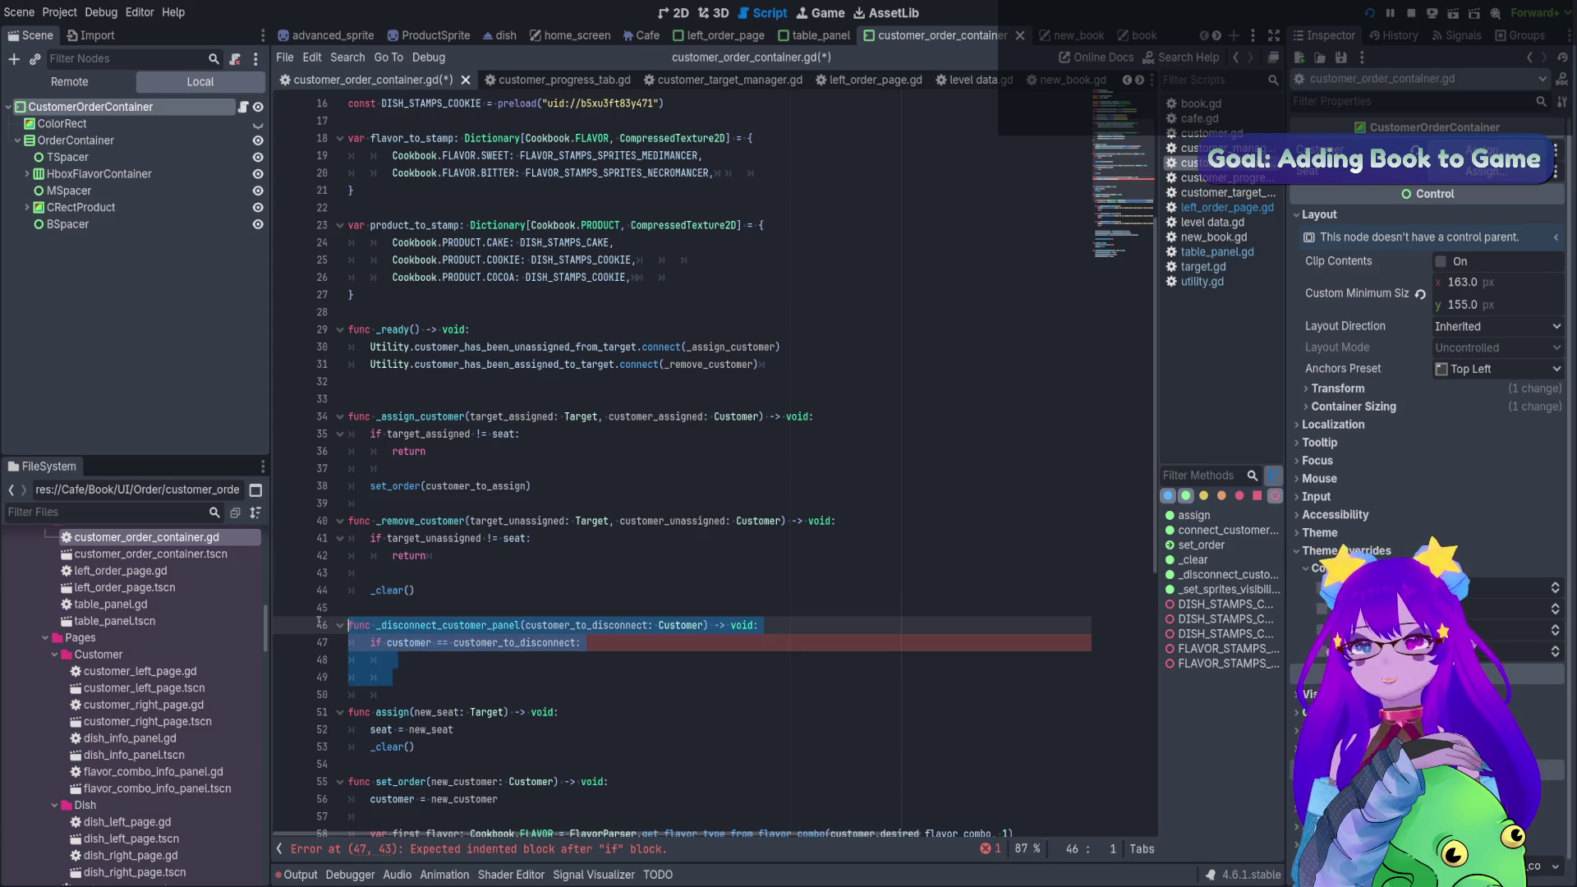
key(BackSpace)
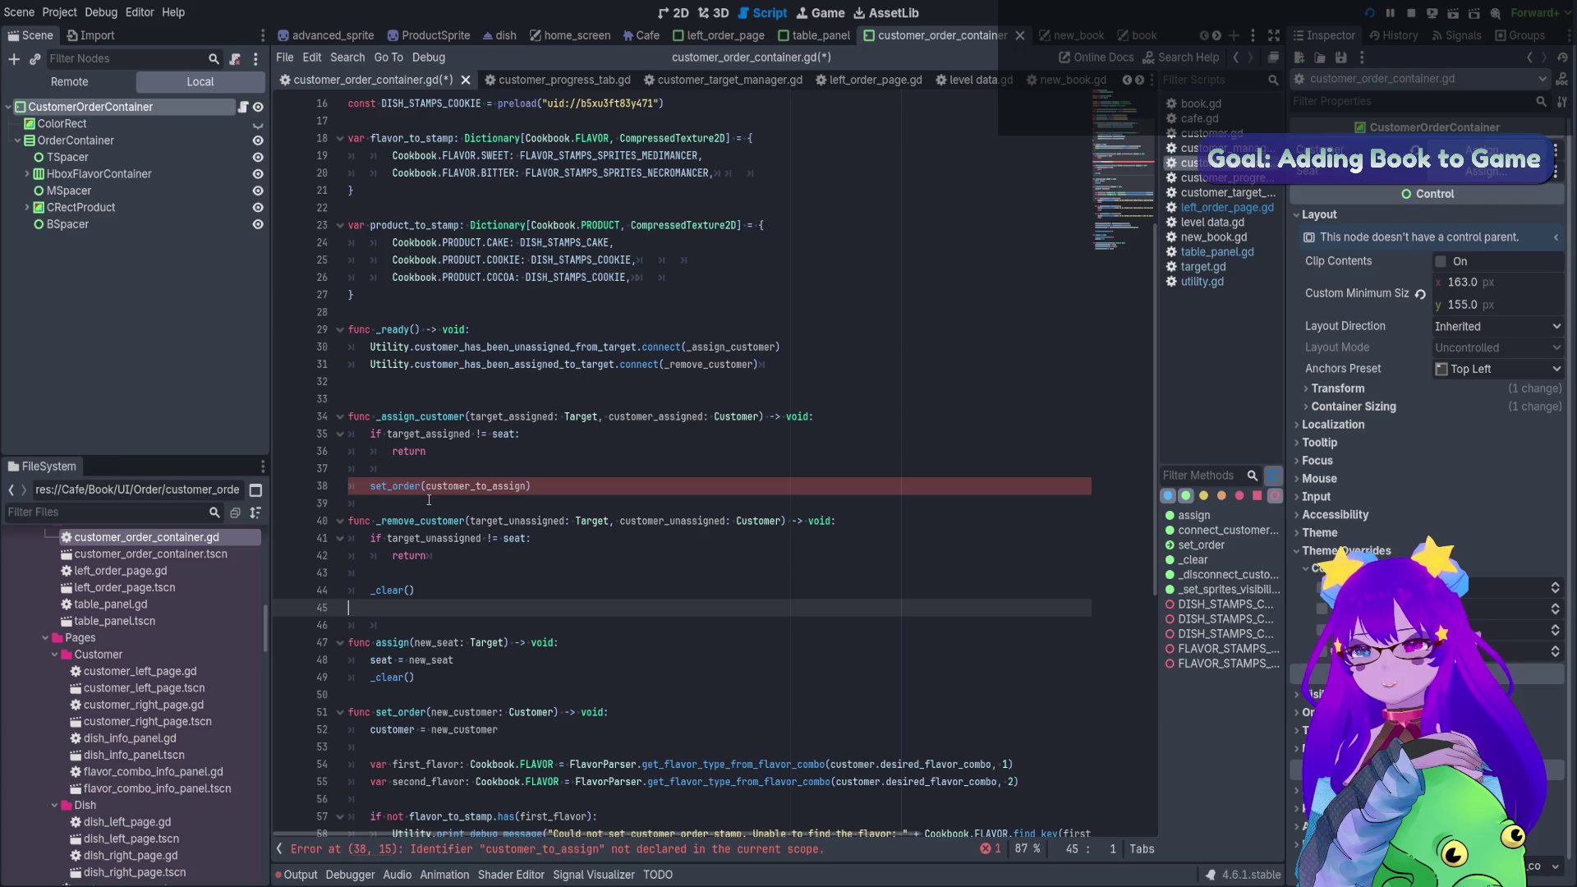
Pass customer_assigned to set_order, remove a stray blank line, and save the script
double_click(679, 417)
key(ctrl+c)
double_click(513, 488)
key(ctrl+v)
click(573, 474)
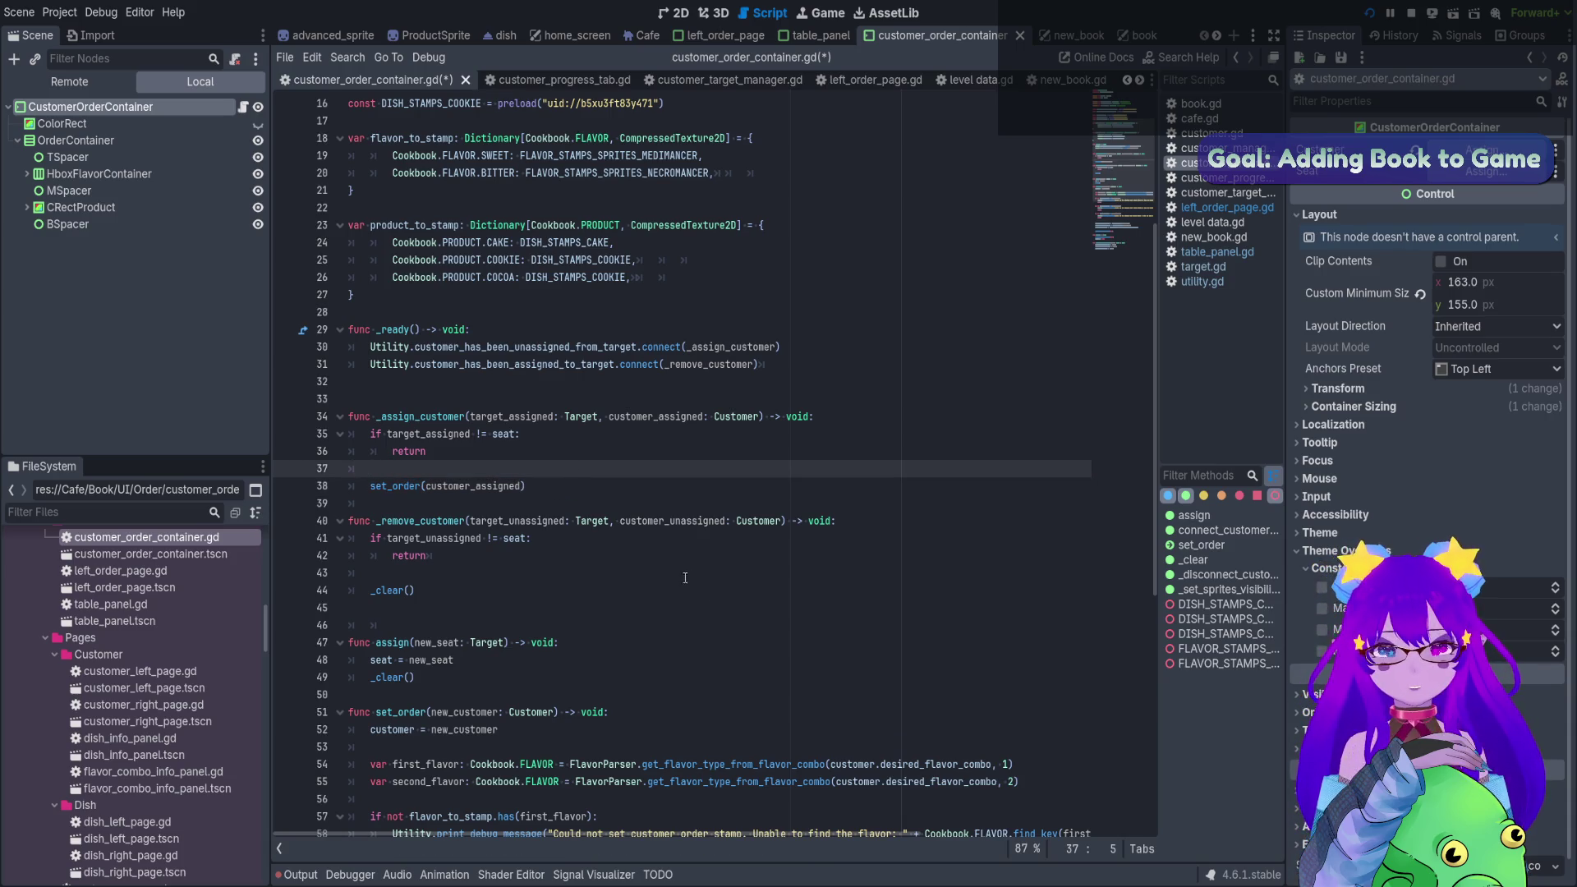
key(ctrl+s)
click(516, 624)
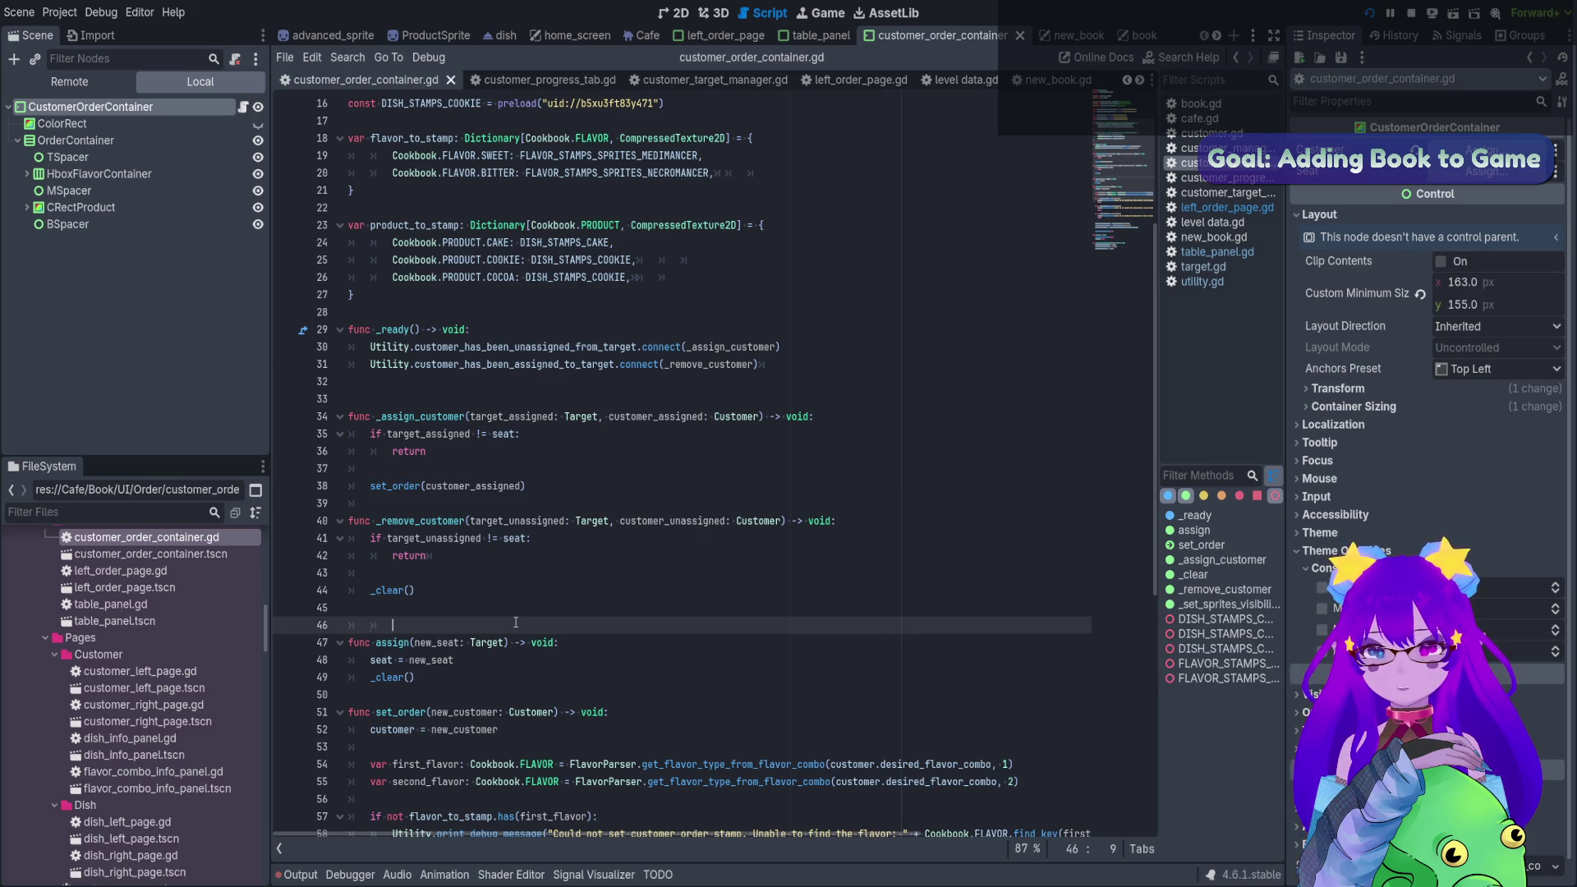
key(BackSpace)
key(ctrl+s)
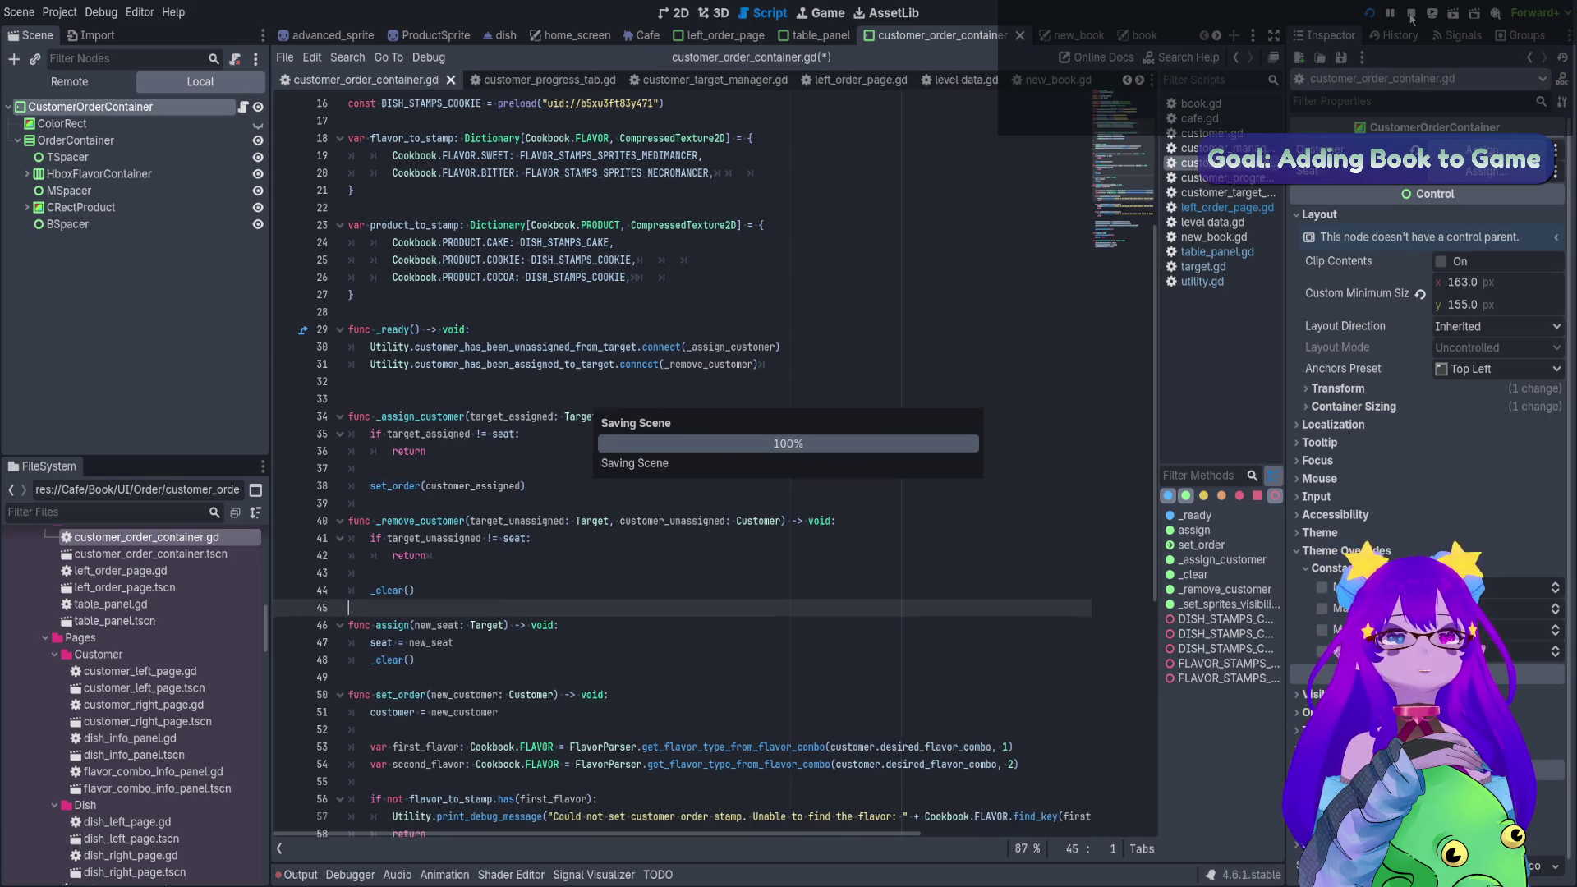
Run the game and execute Cheats.spawn_and_seat_customers() from the Panku console
click(1411, 16)
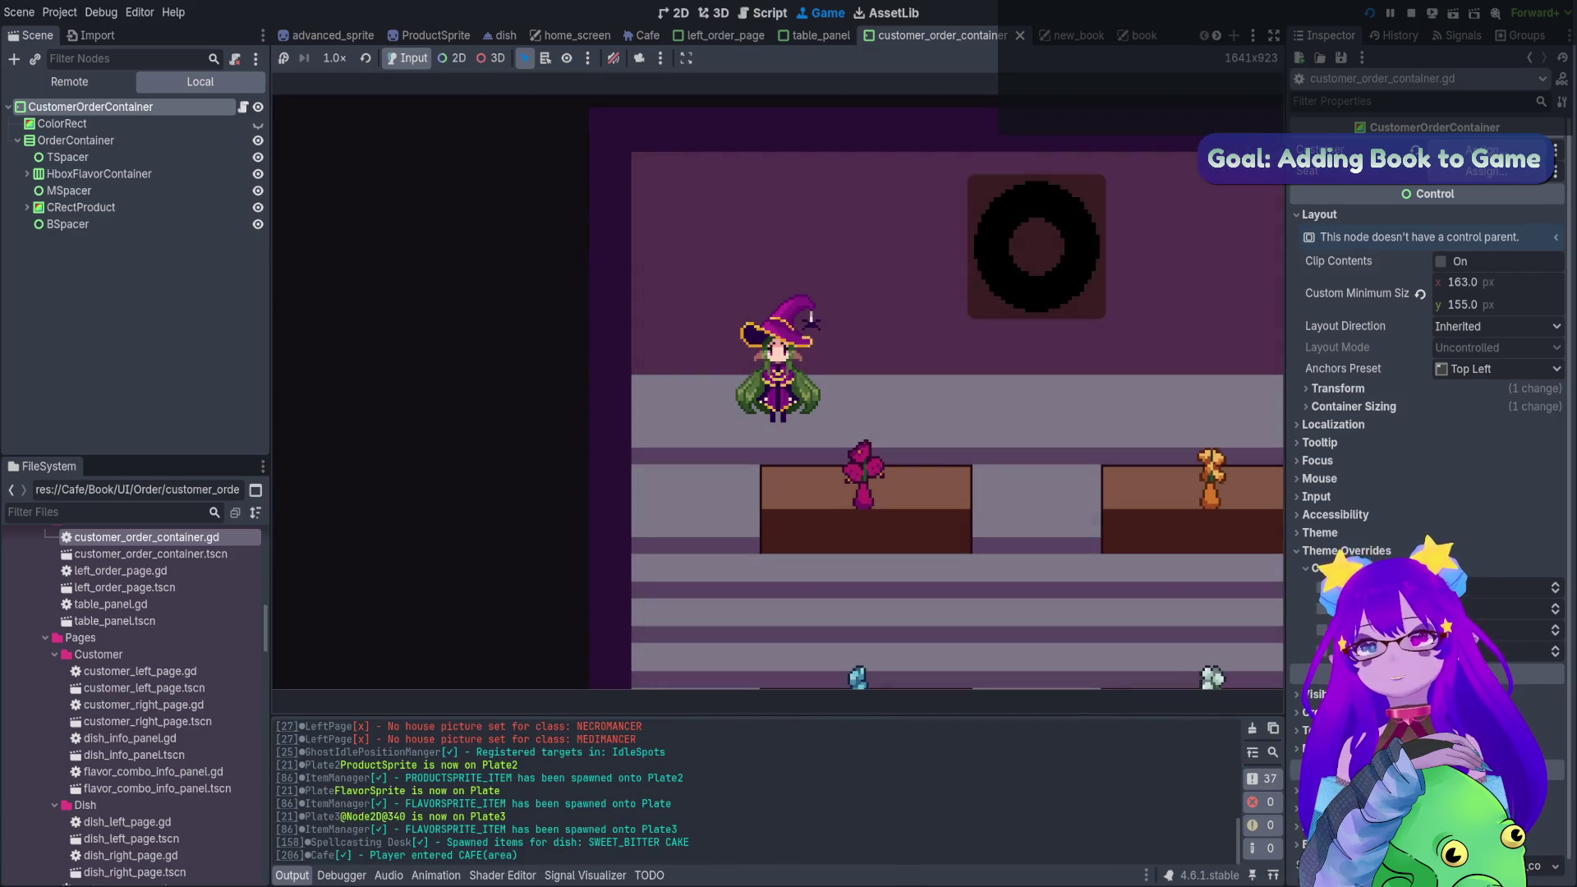
key(grave)
text(a)
key(BackSpace)
text(spawn)
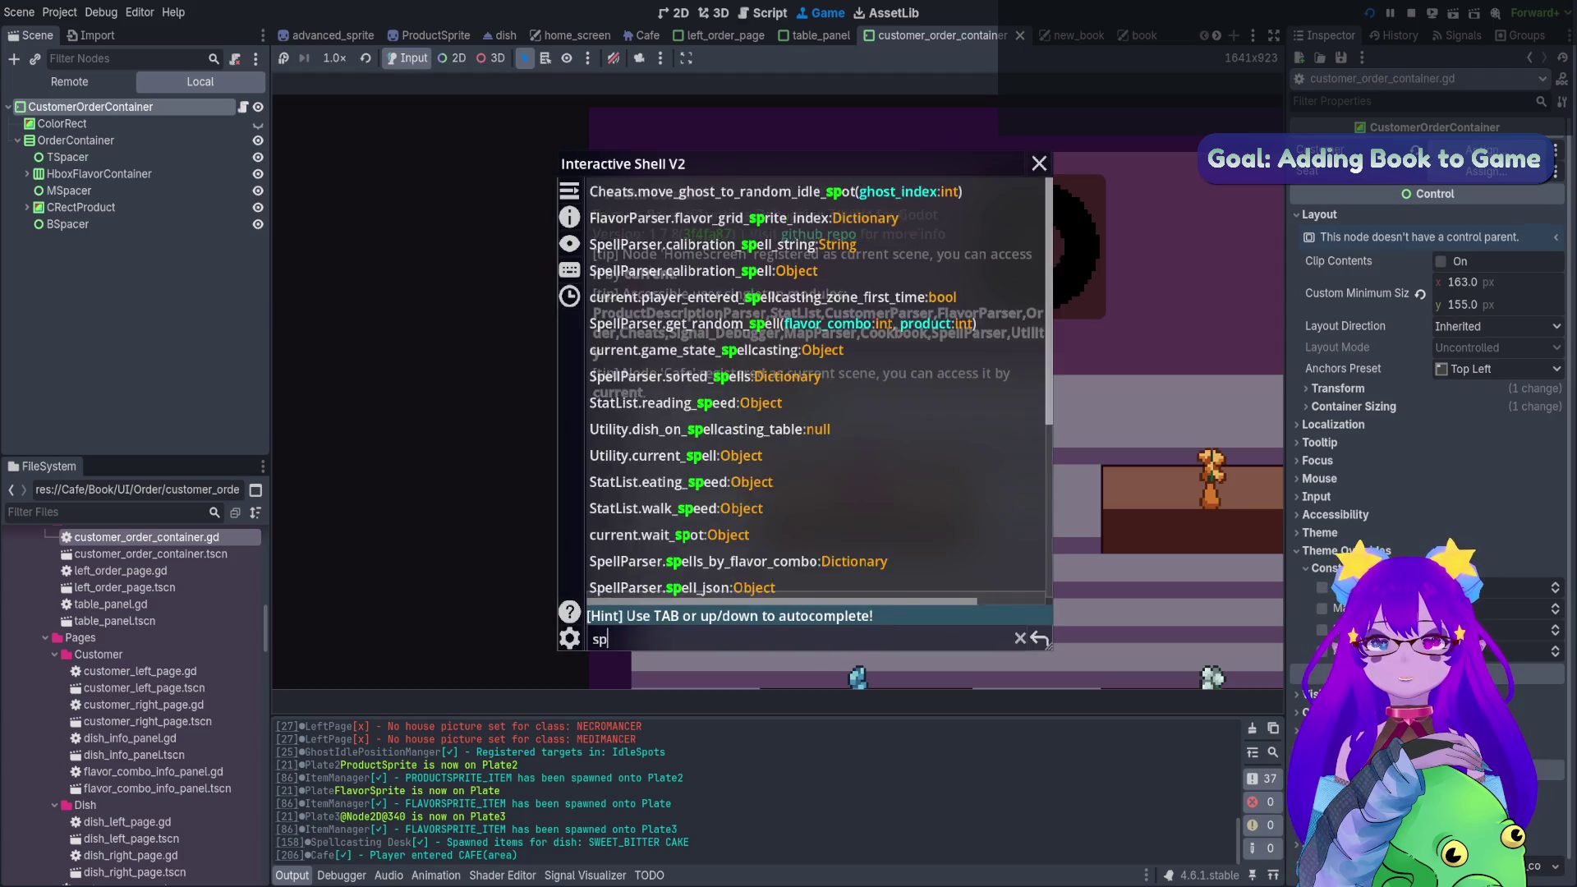
key(Tab)
key(Tab)
key(Tab)
key(Tab)
key(Tab)
key(Tab)
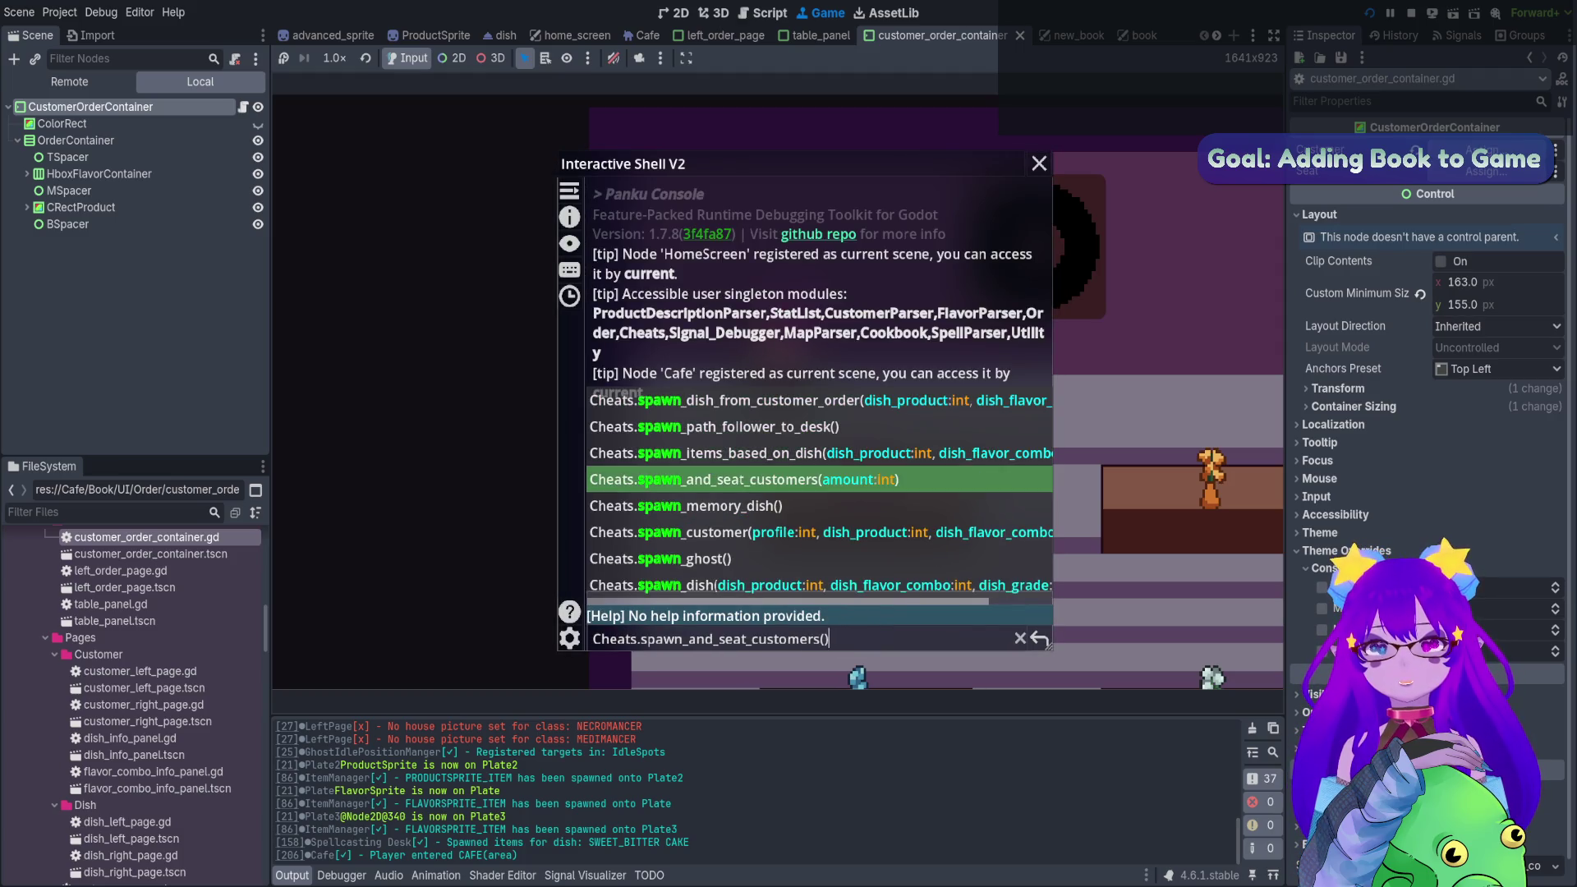
key(Return)
key(grave)
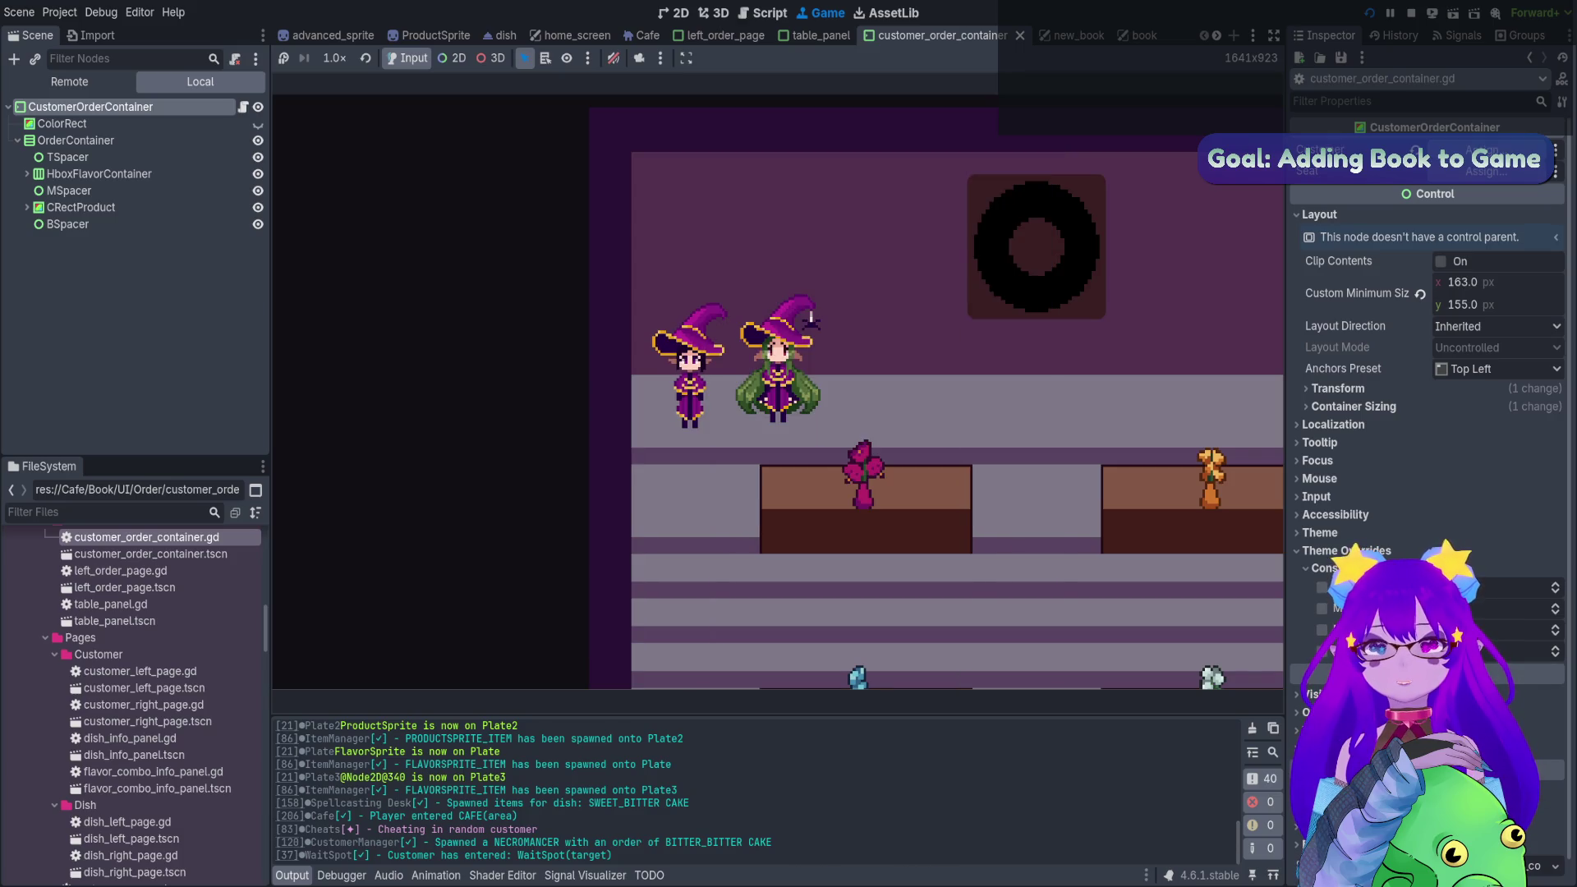
Walk to the seated customer, take their order, check the Orders book, and stop the game
key(Left)
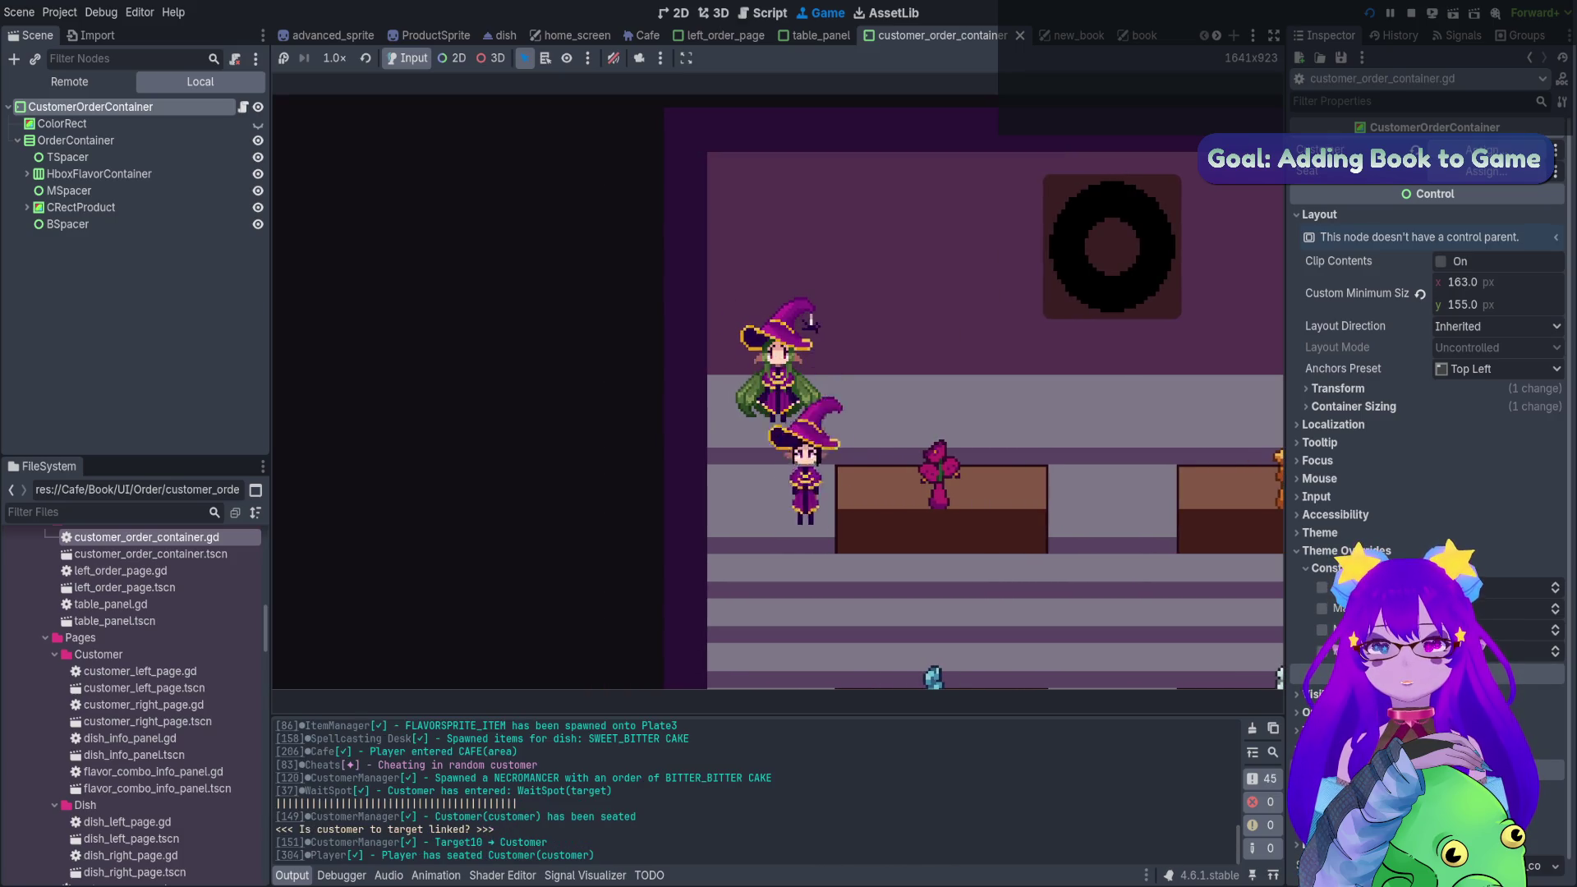
key(Down)
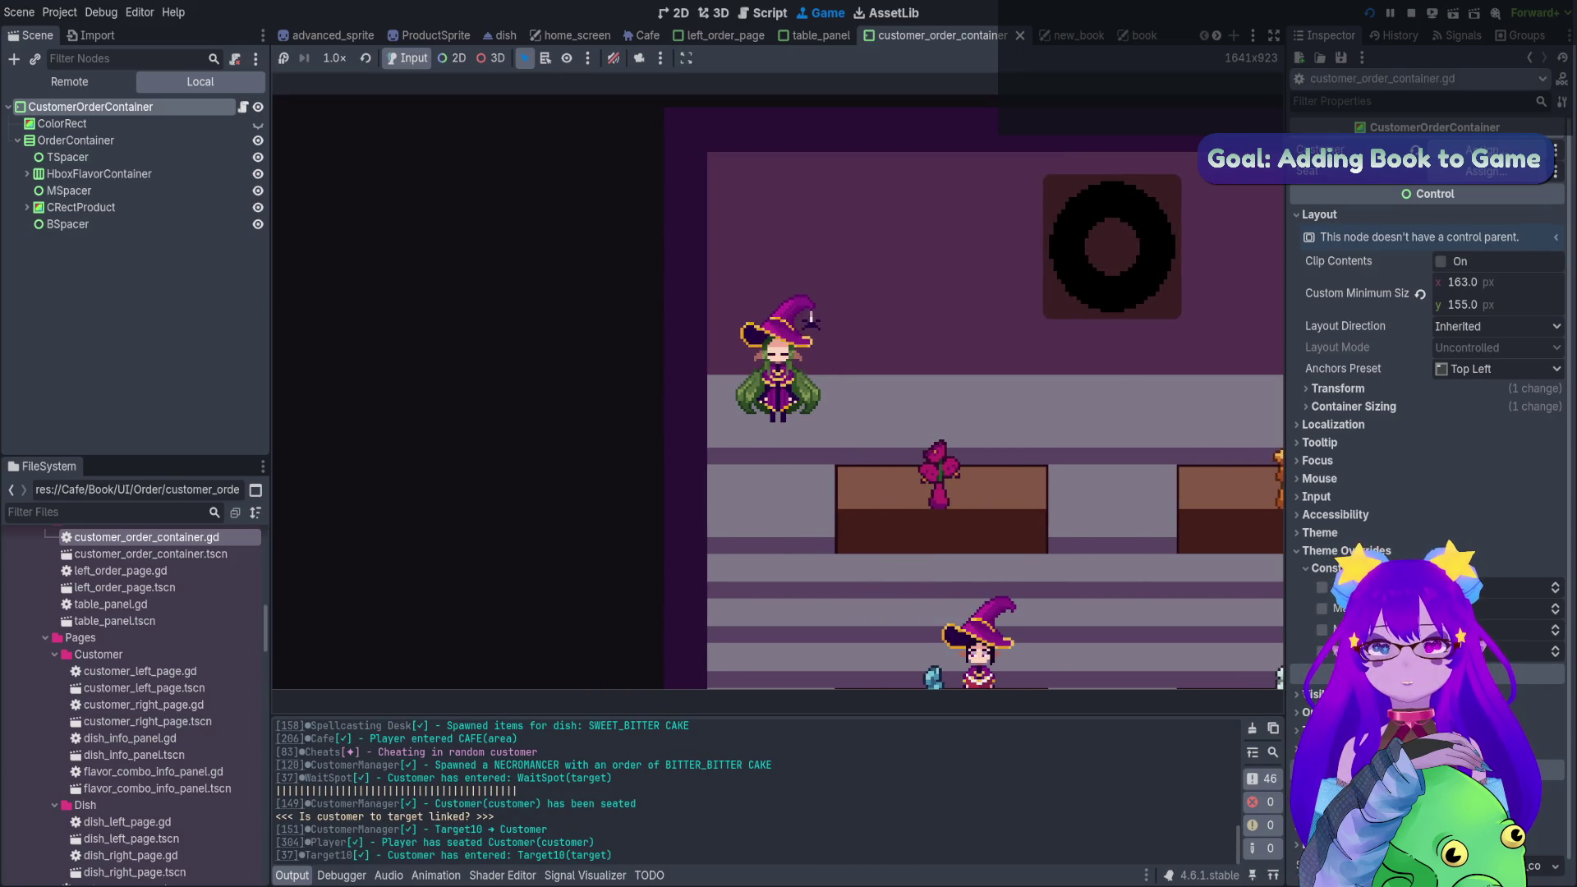
key(e)
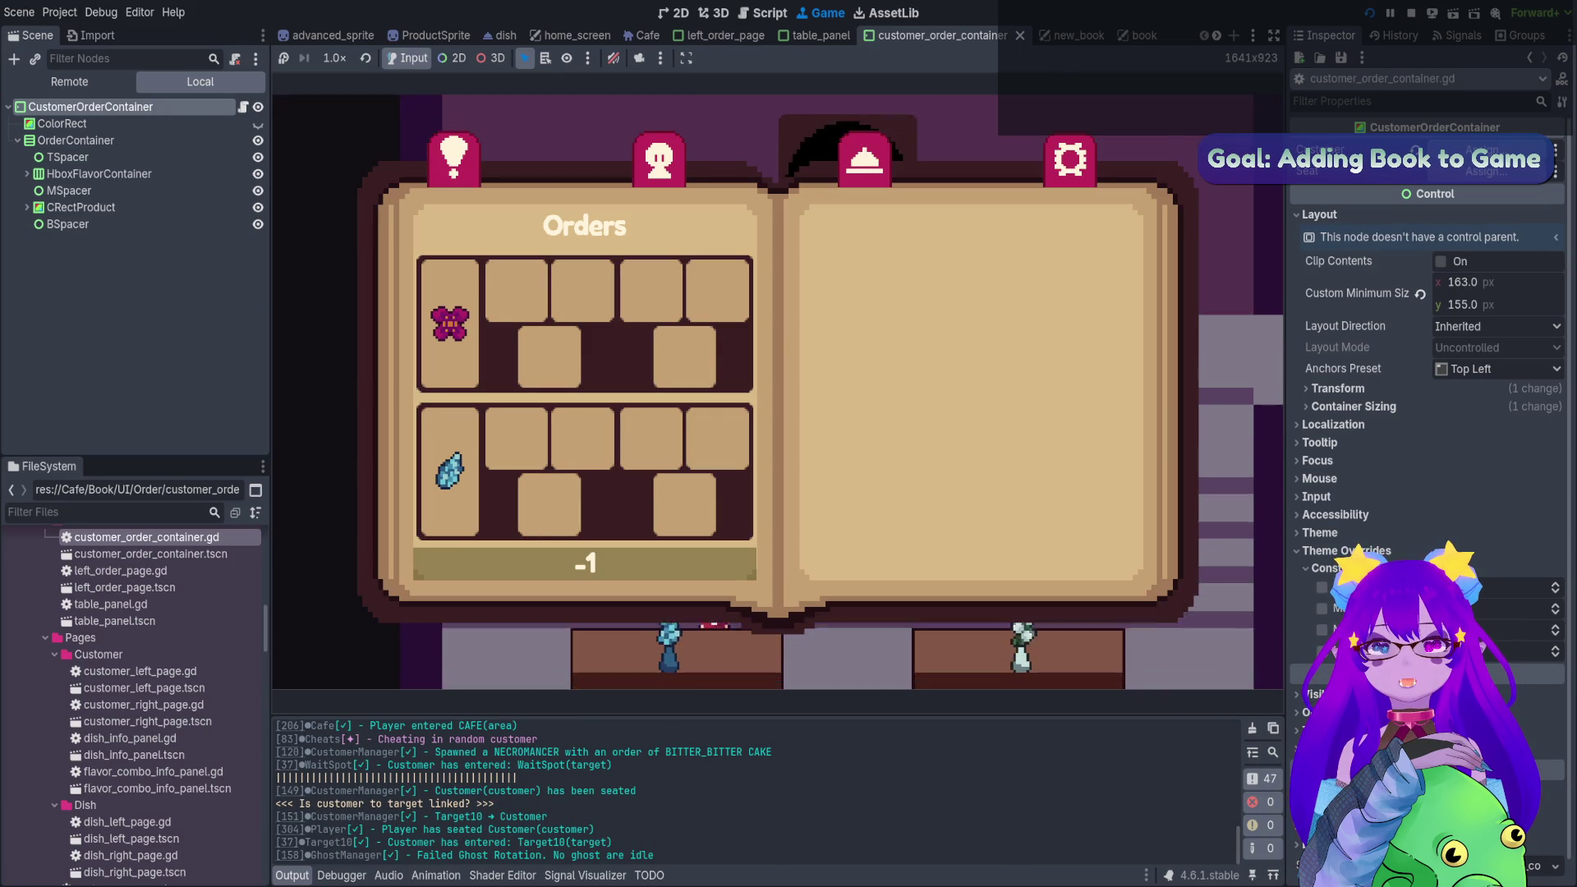
key(e)
key(e)
key(e)
key(e)
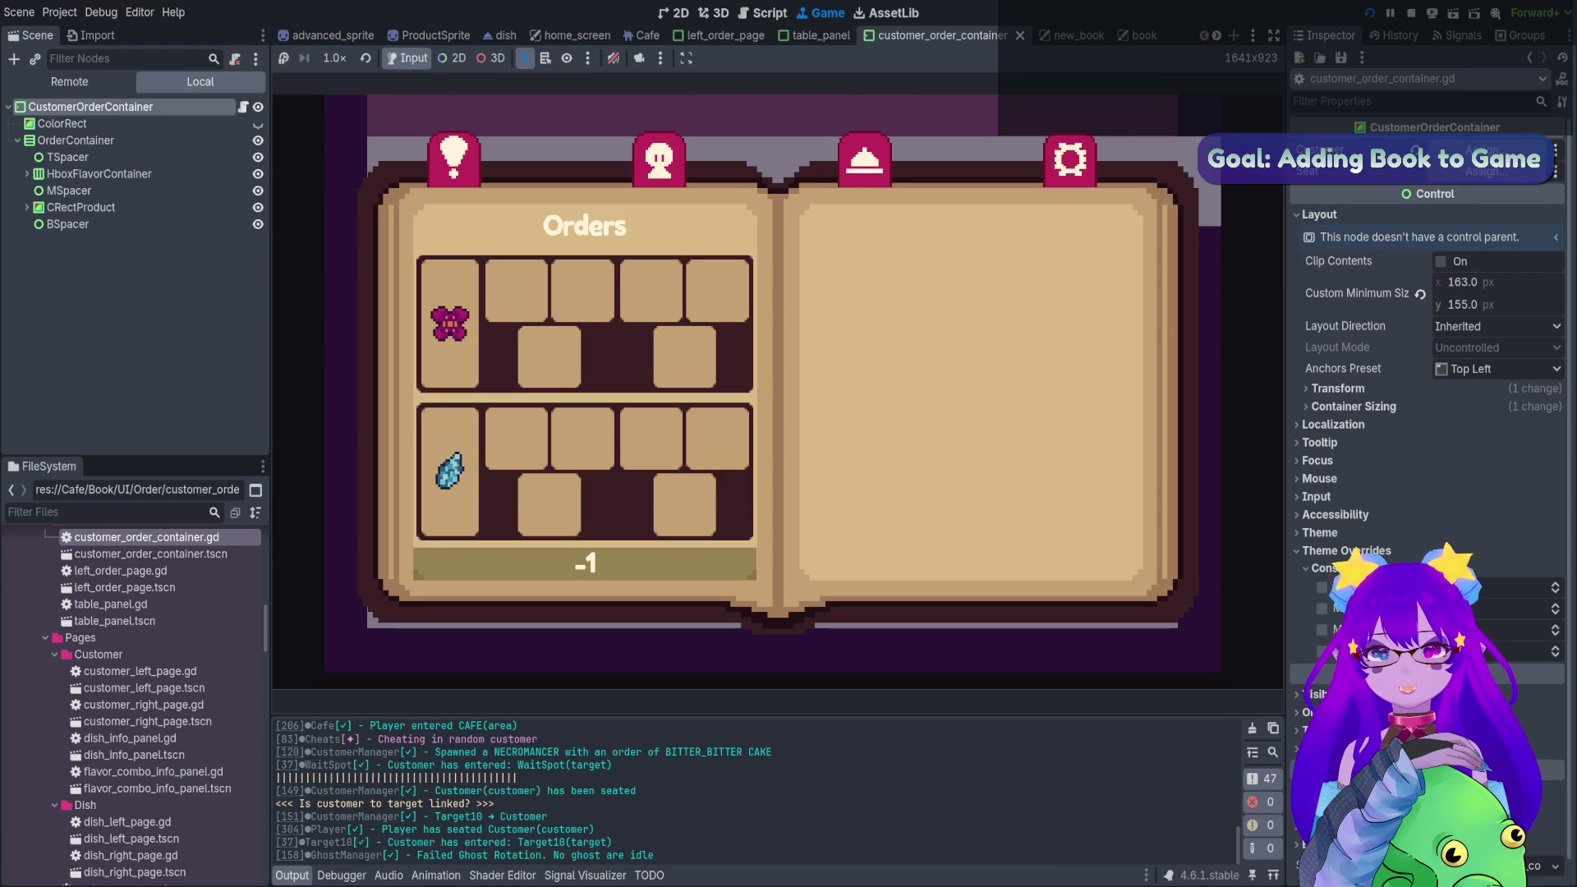
key(e)
key(e)
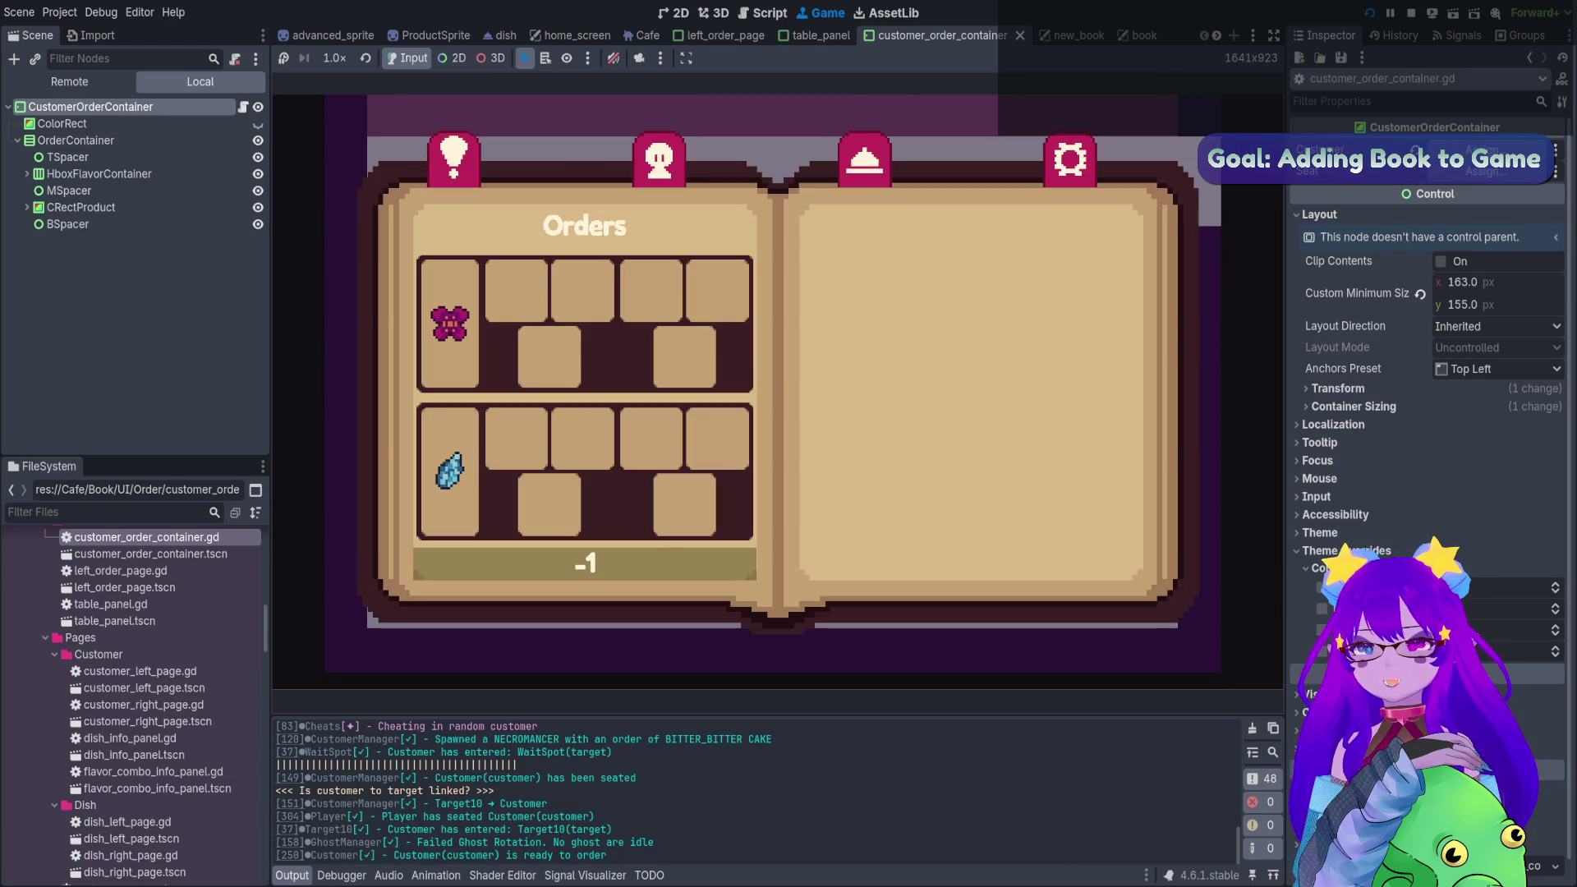
key(e)
key(e)
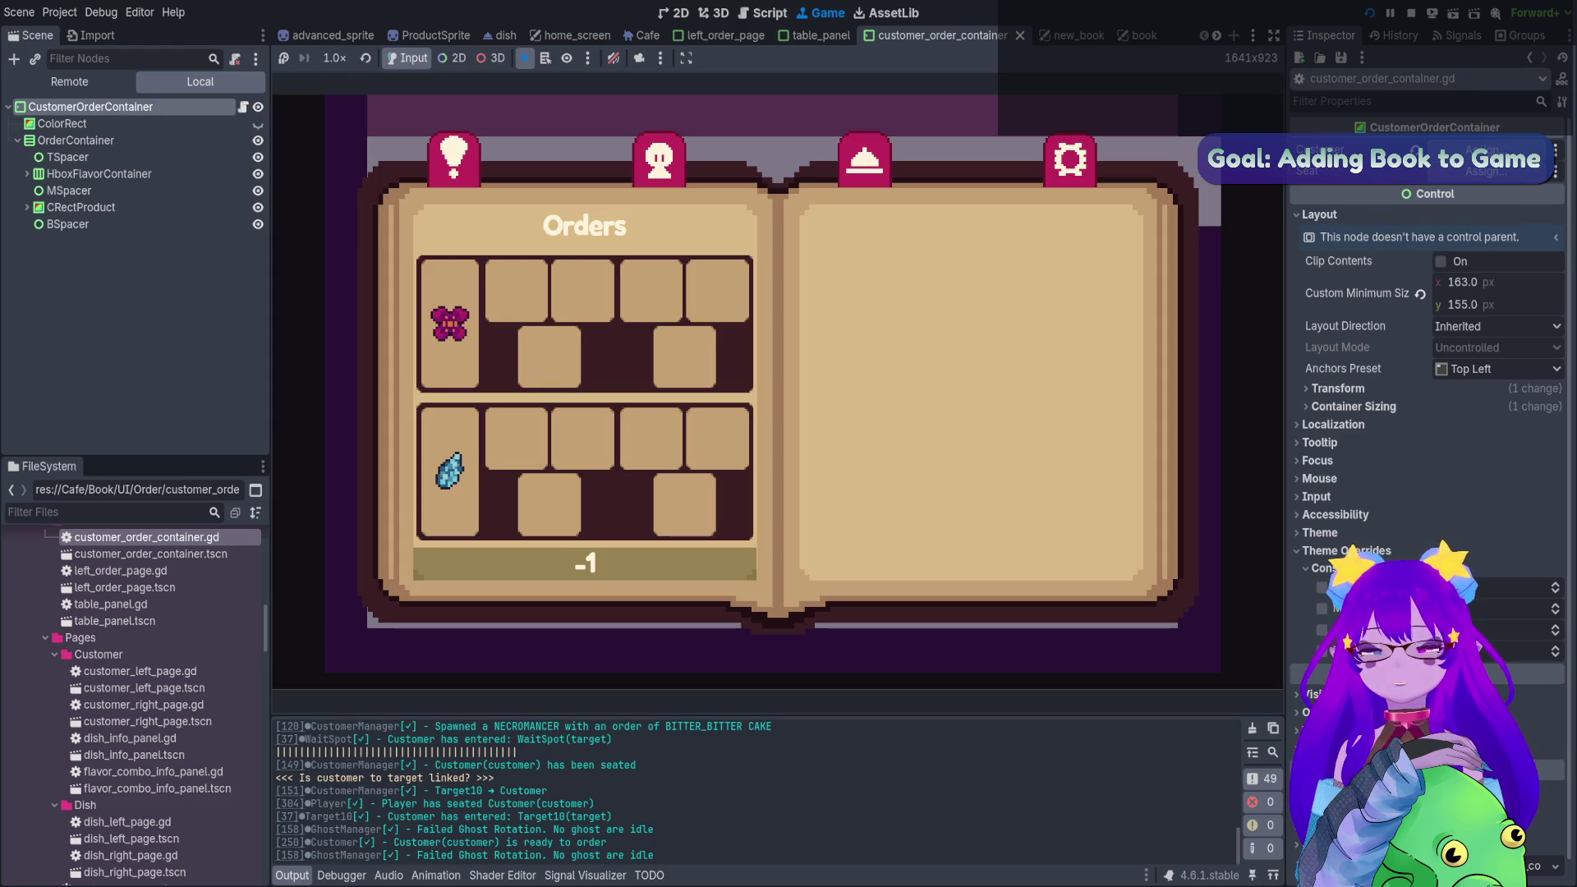
key(e)
key(e)
key(e)
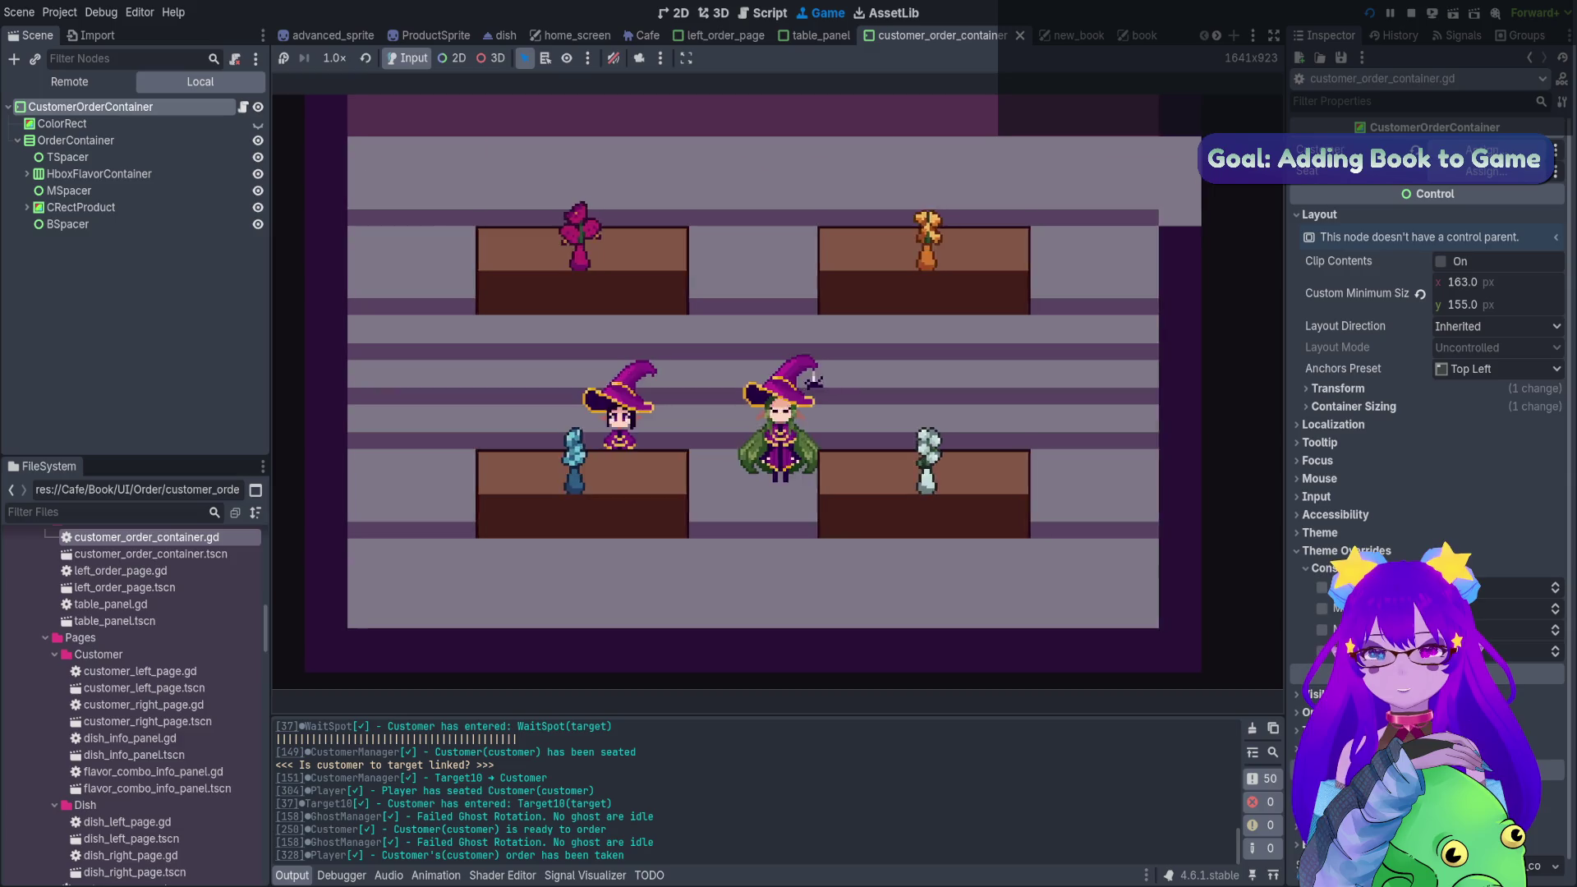
key(e)
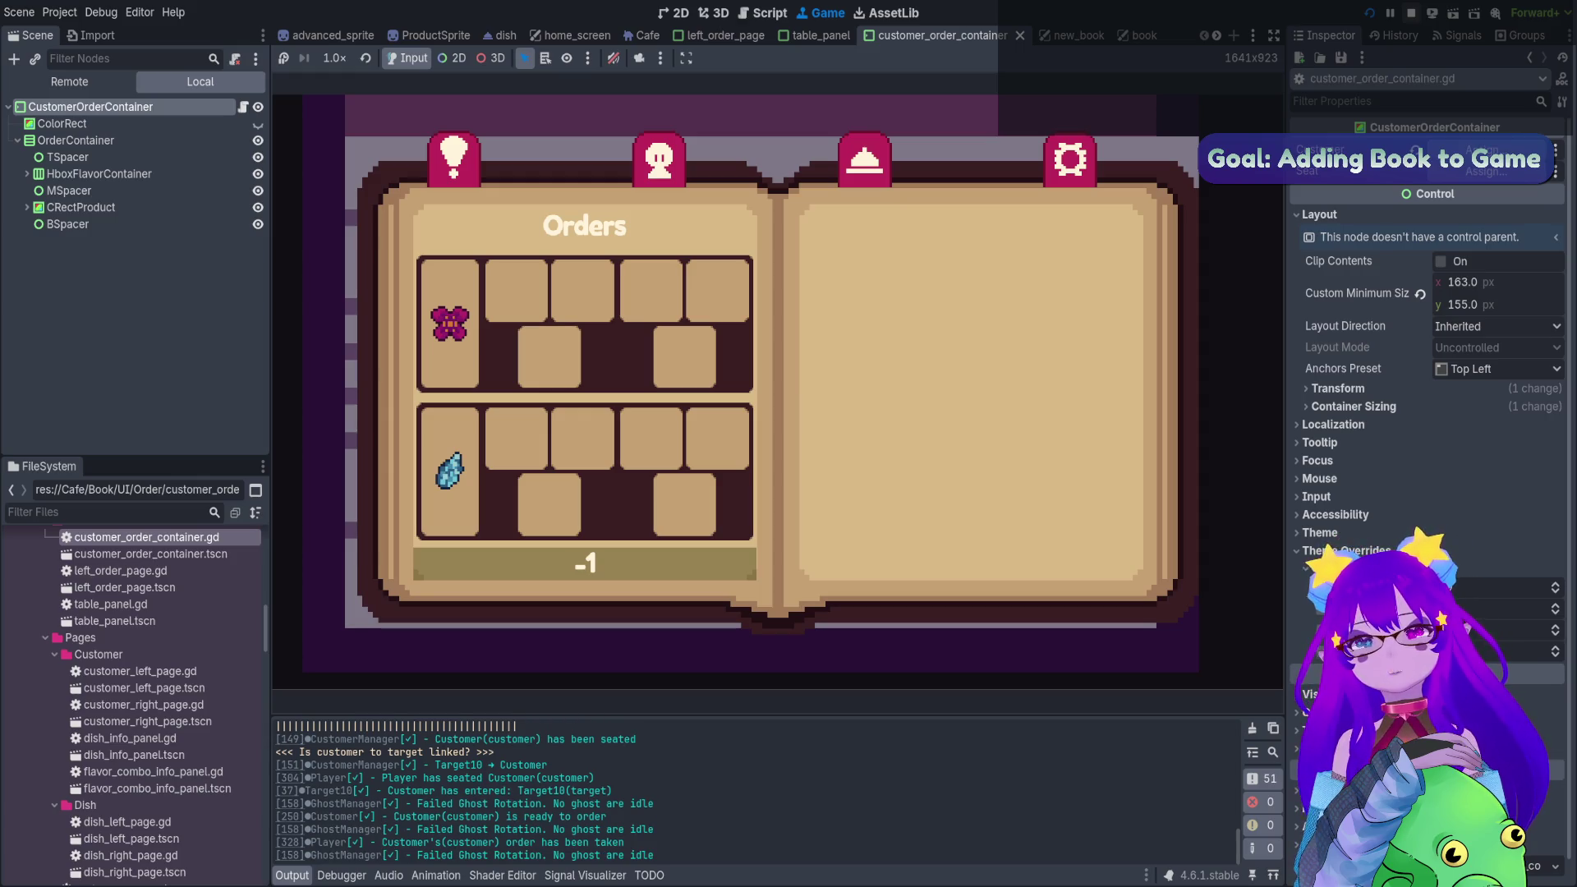
key(e)
key(F8)
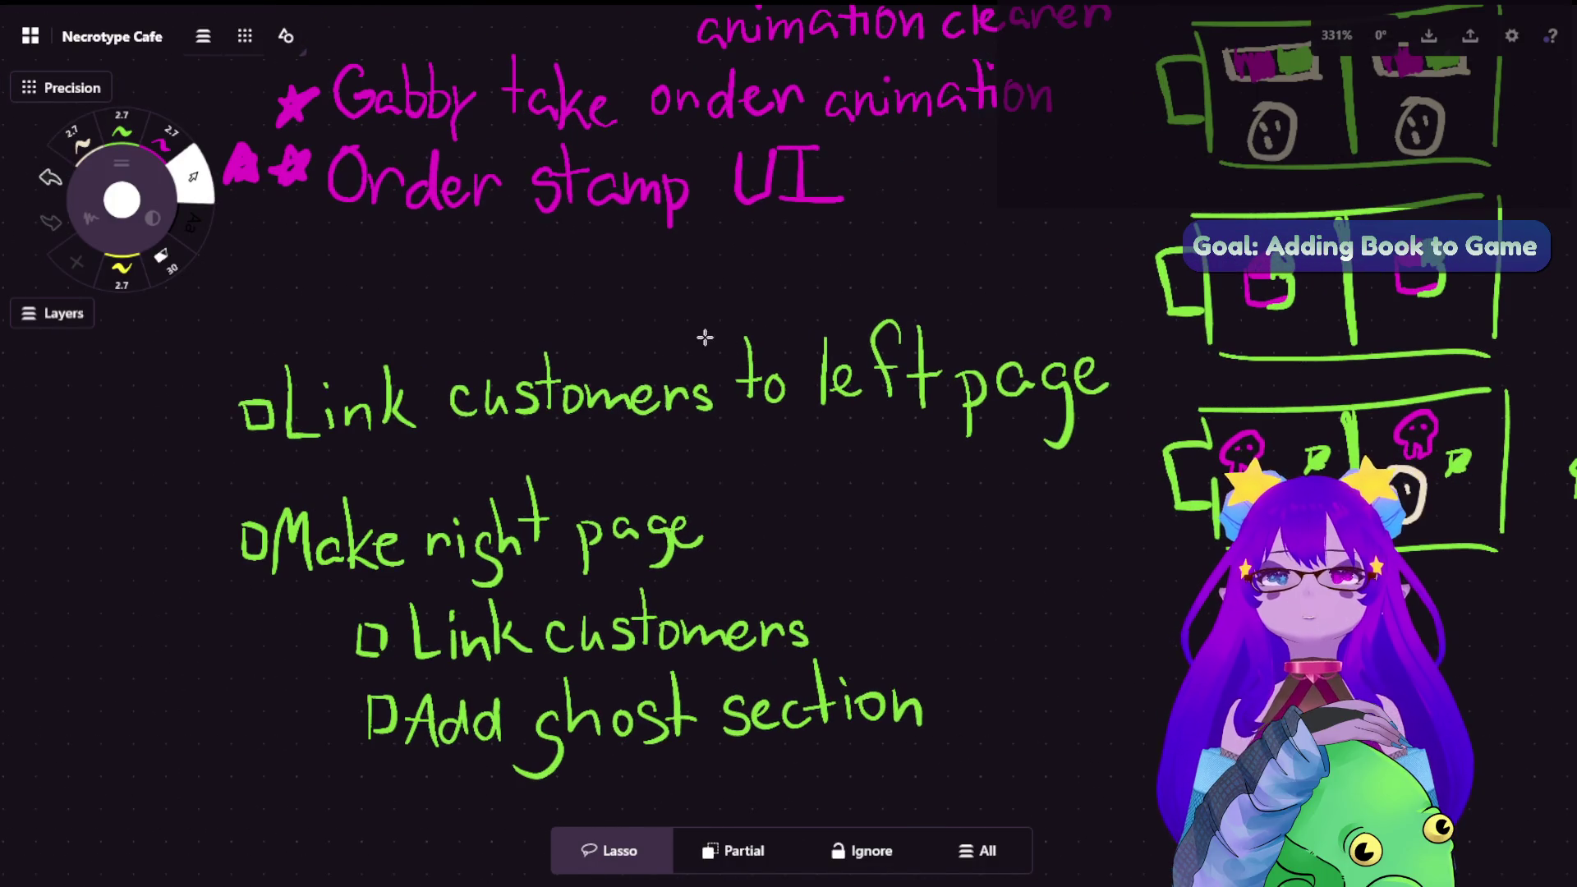
Scroll the Concepts canvas to the task list showing 'Make right page' and its sub-items
scroll(650, 480, down, 3)
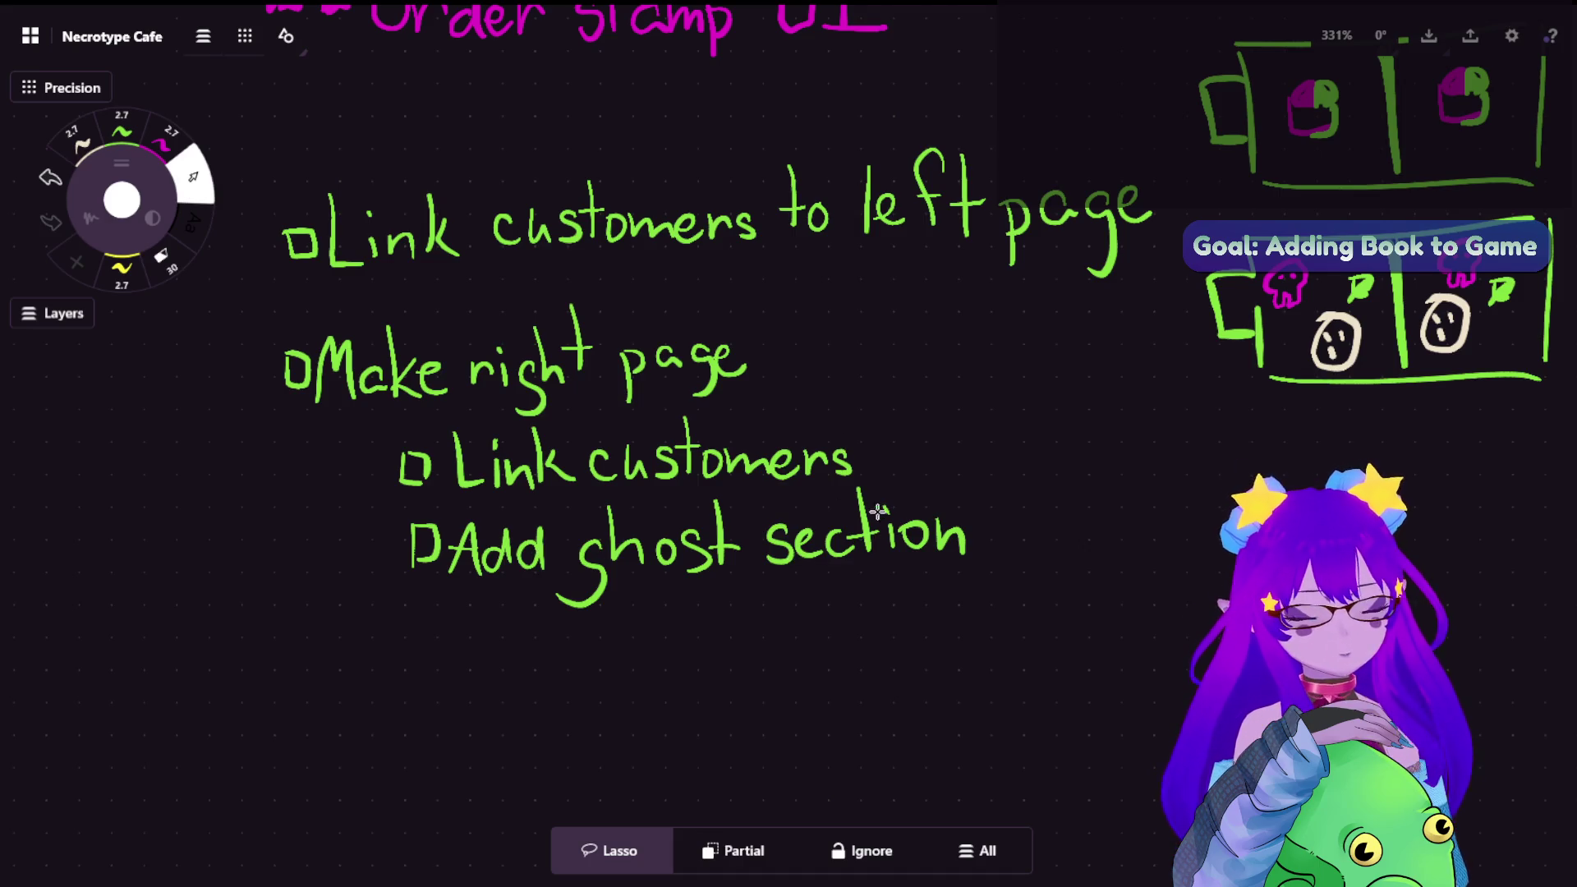
scroll(889, 539, up, 1)
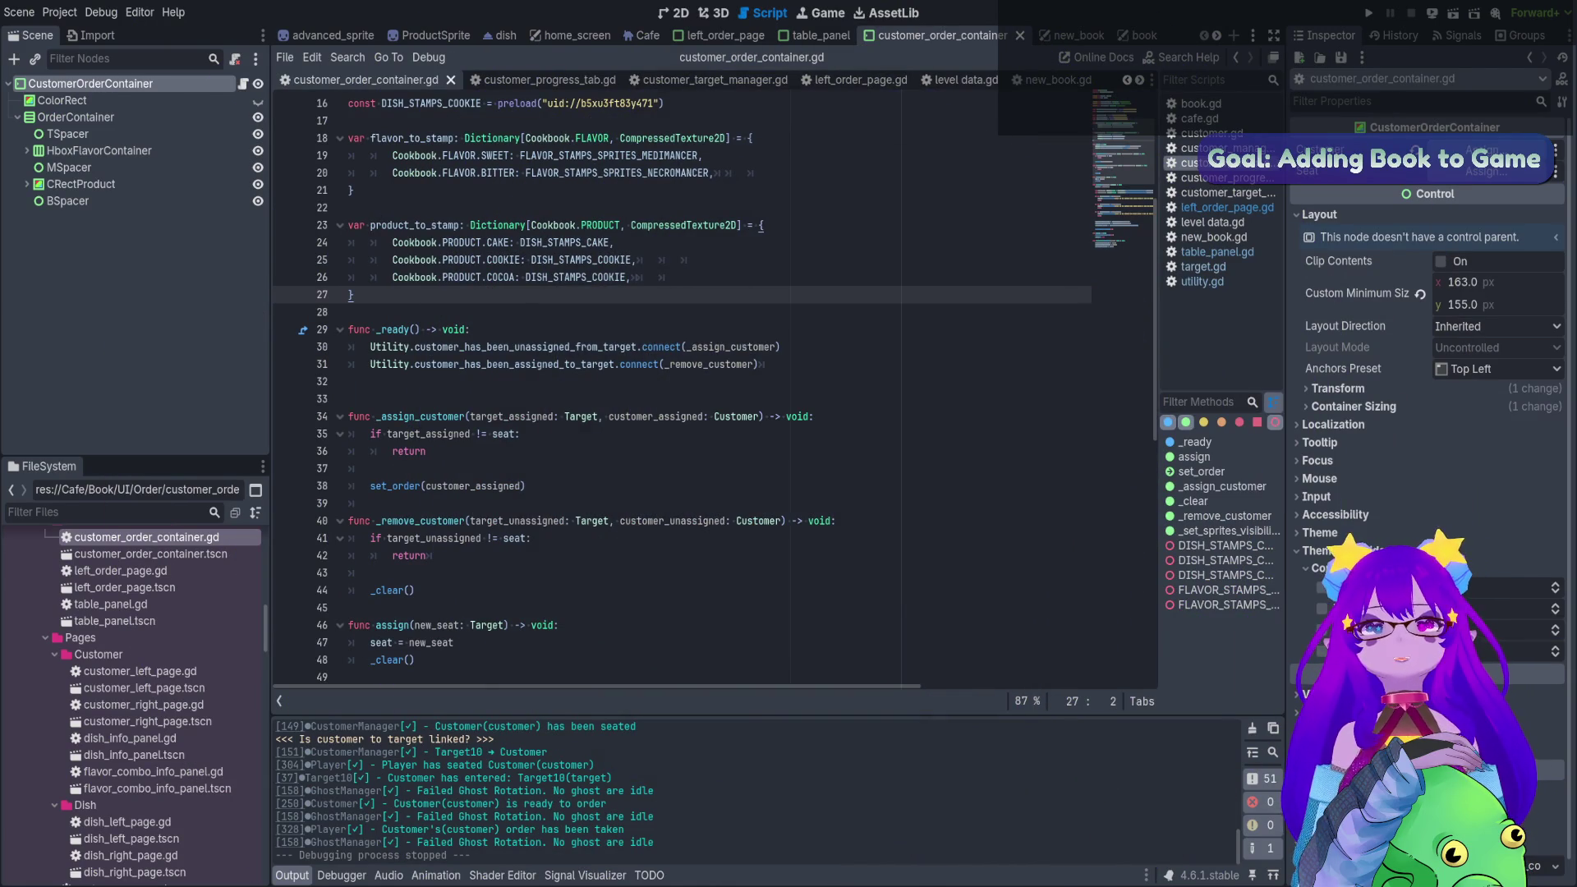
Clear the scene tree selection and run the project with F5
click(158, 331)
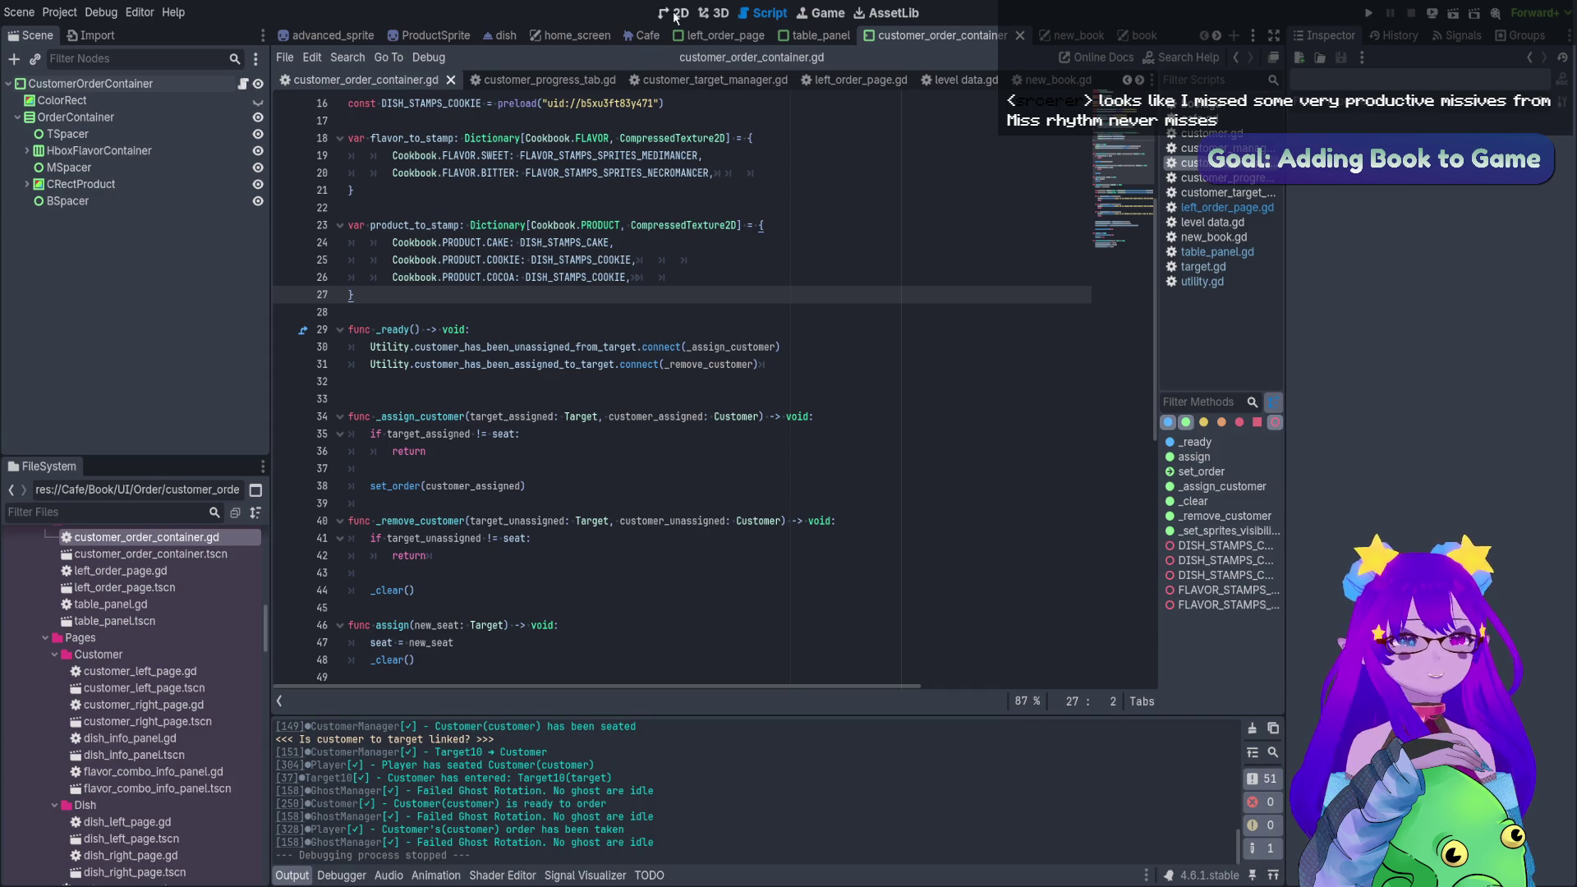
mouse_move(795, 36)
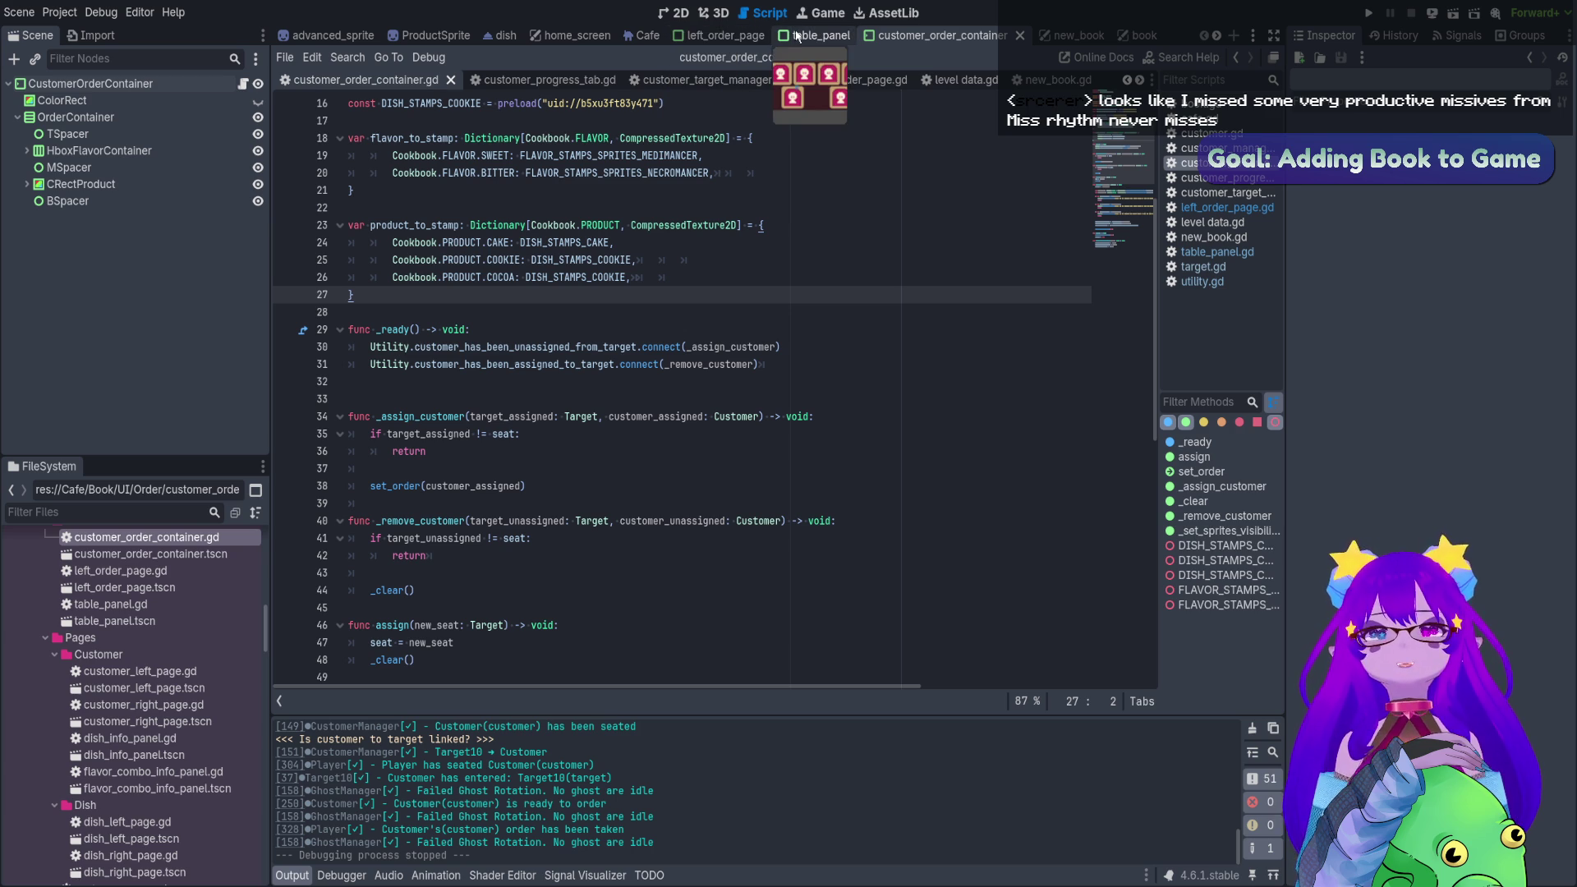
key(F5)
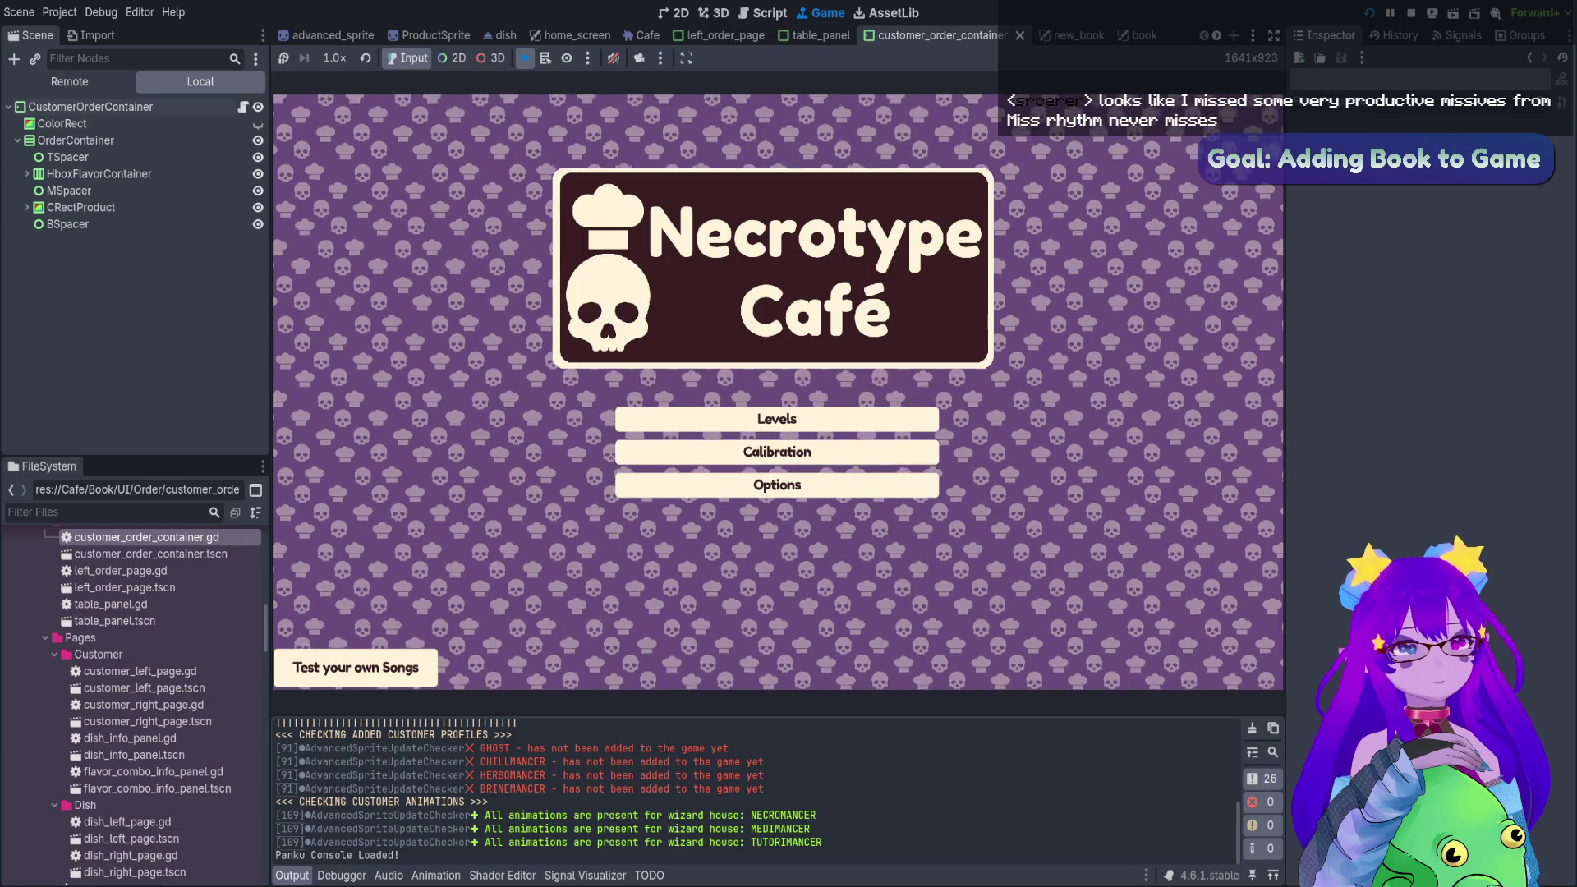
Start level 4 from the Levels menu and toggle the Orders book
click(776, 419)
click(689, 387)
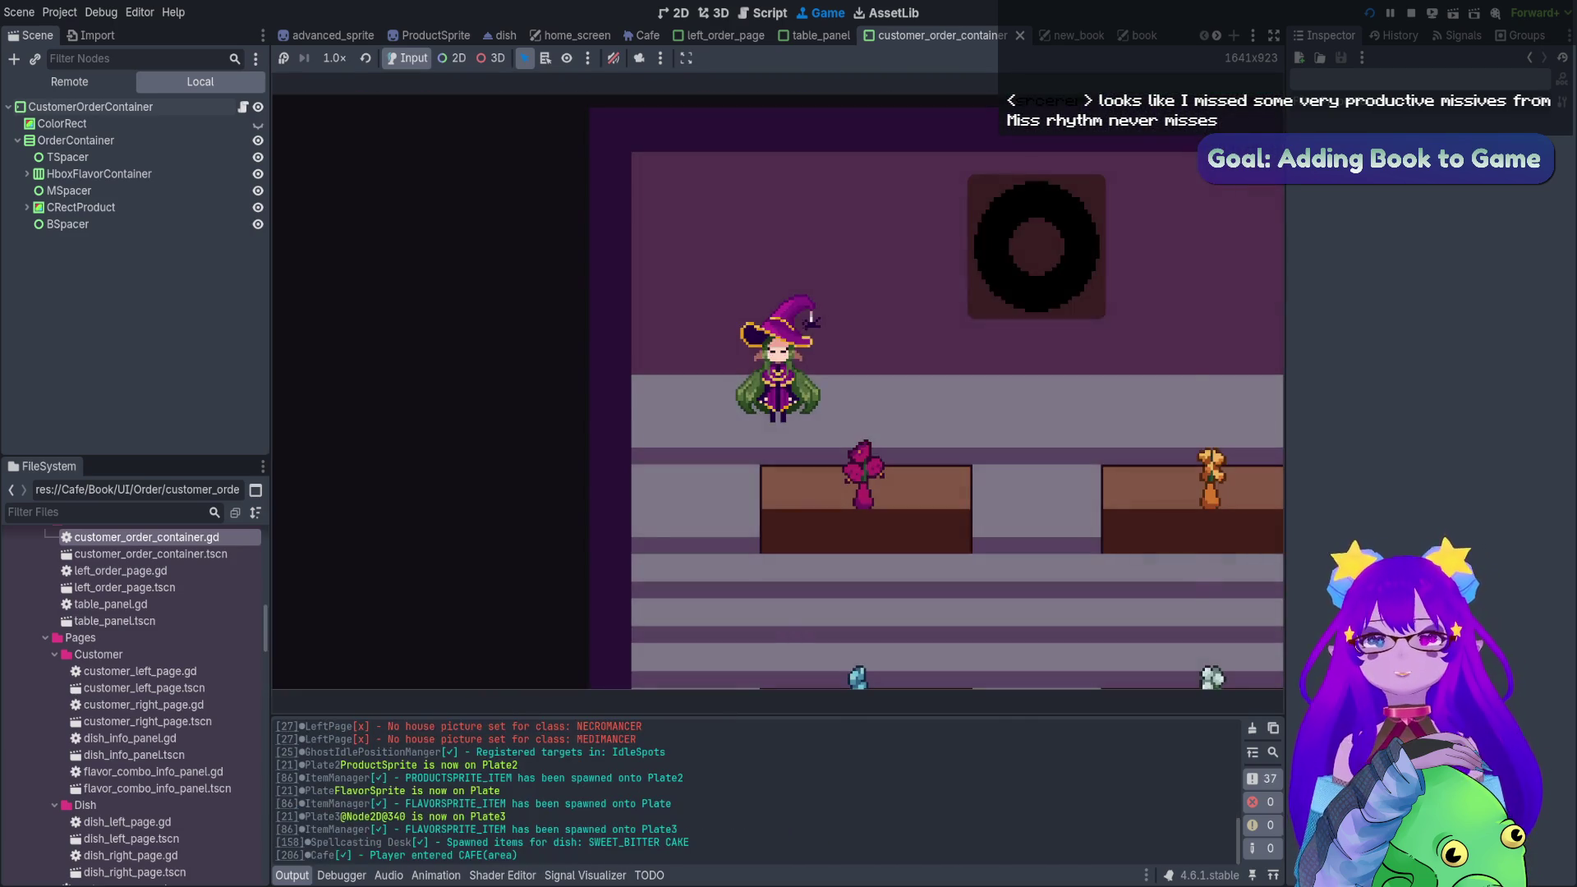
key(b)
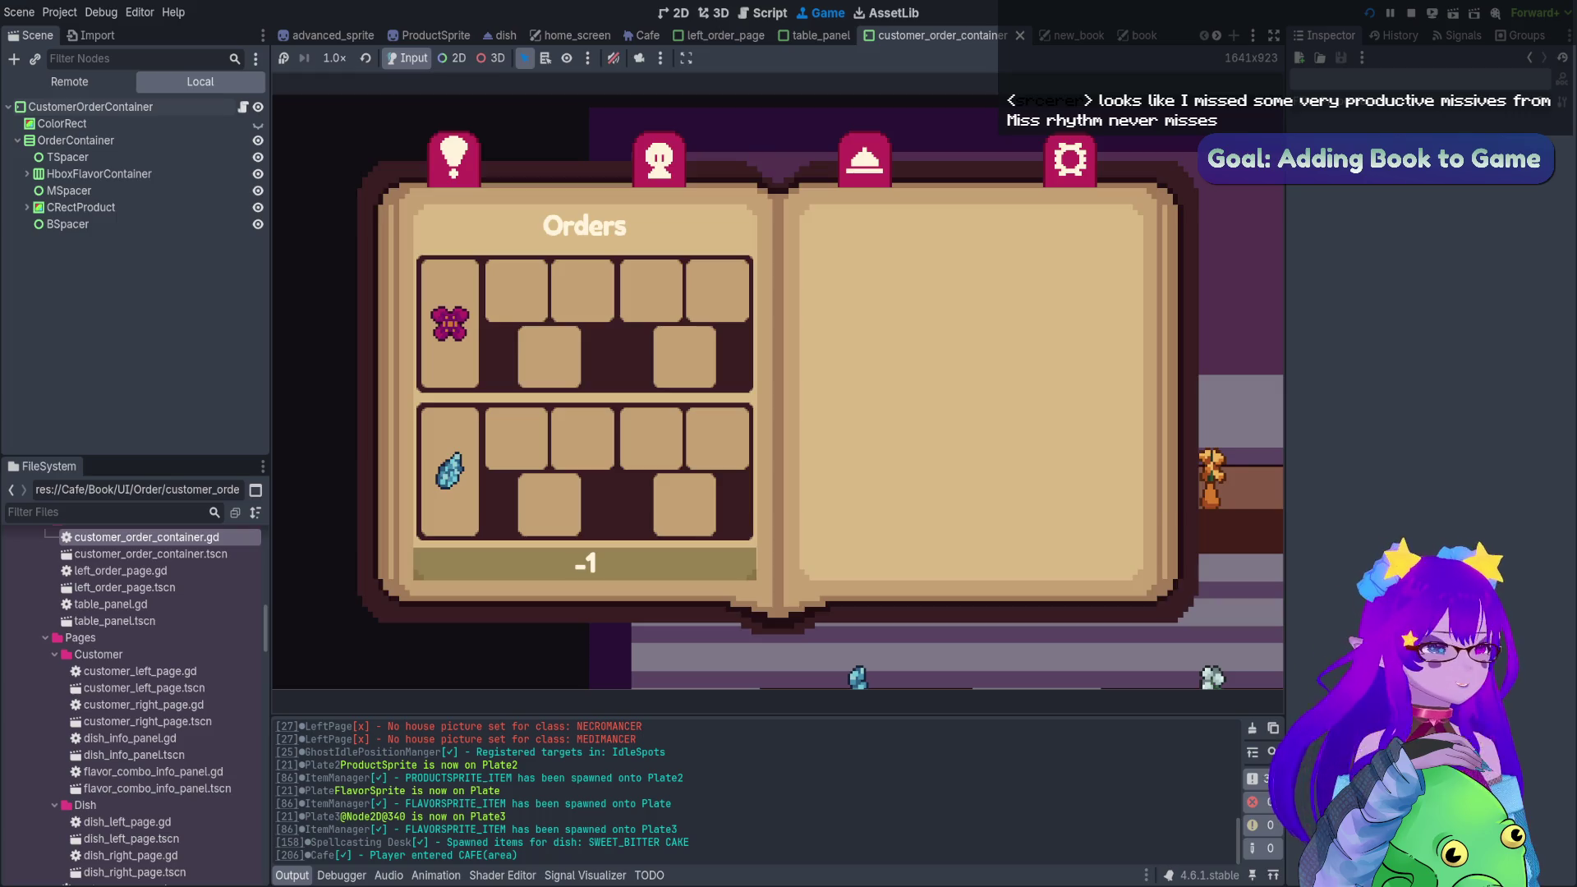
key(b)
Walk the witch among the tables, check the Orders book's seat rows, and stop the game
key(d)
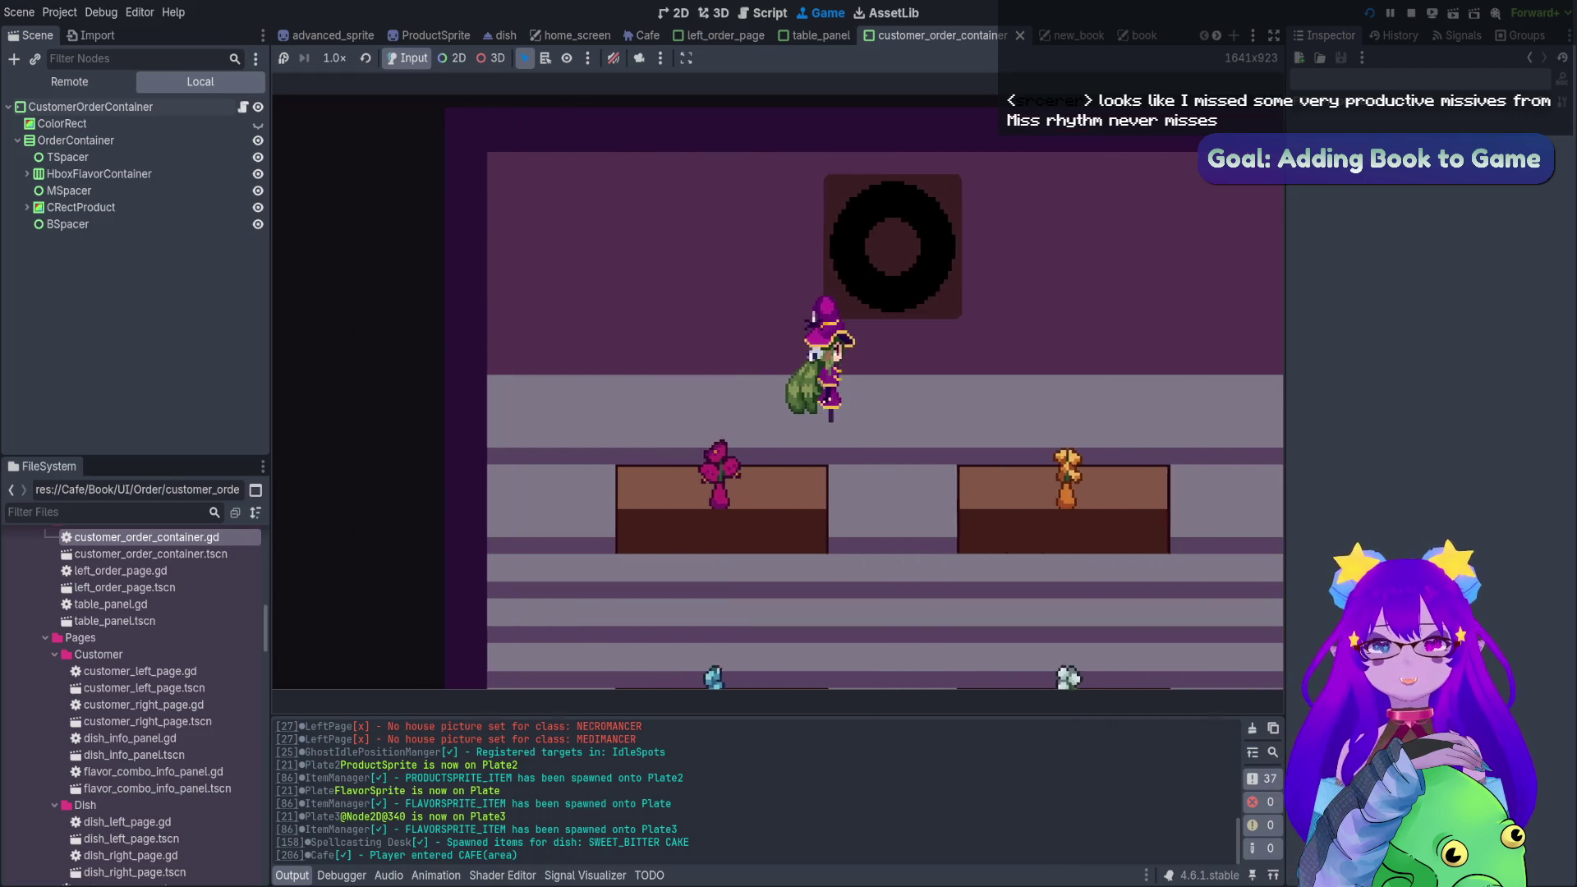
key(s)
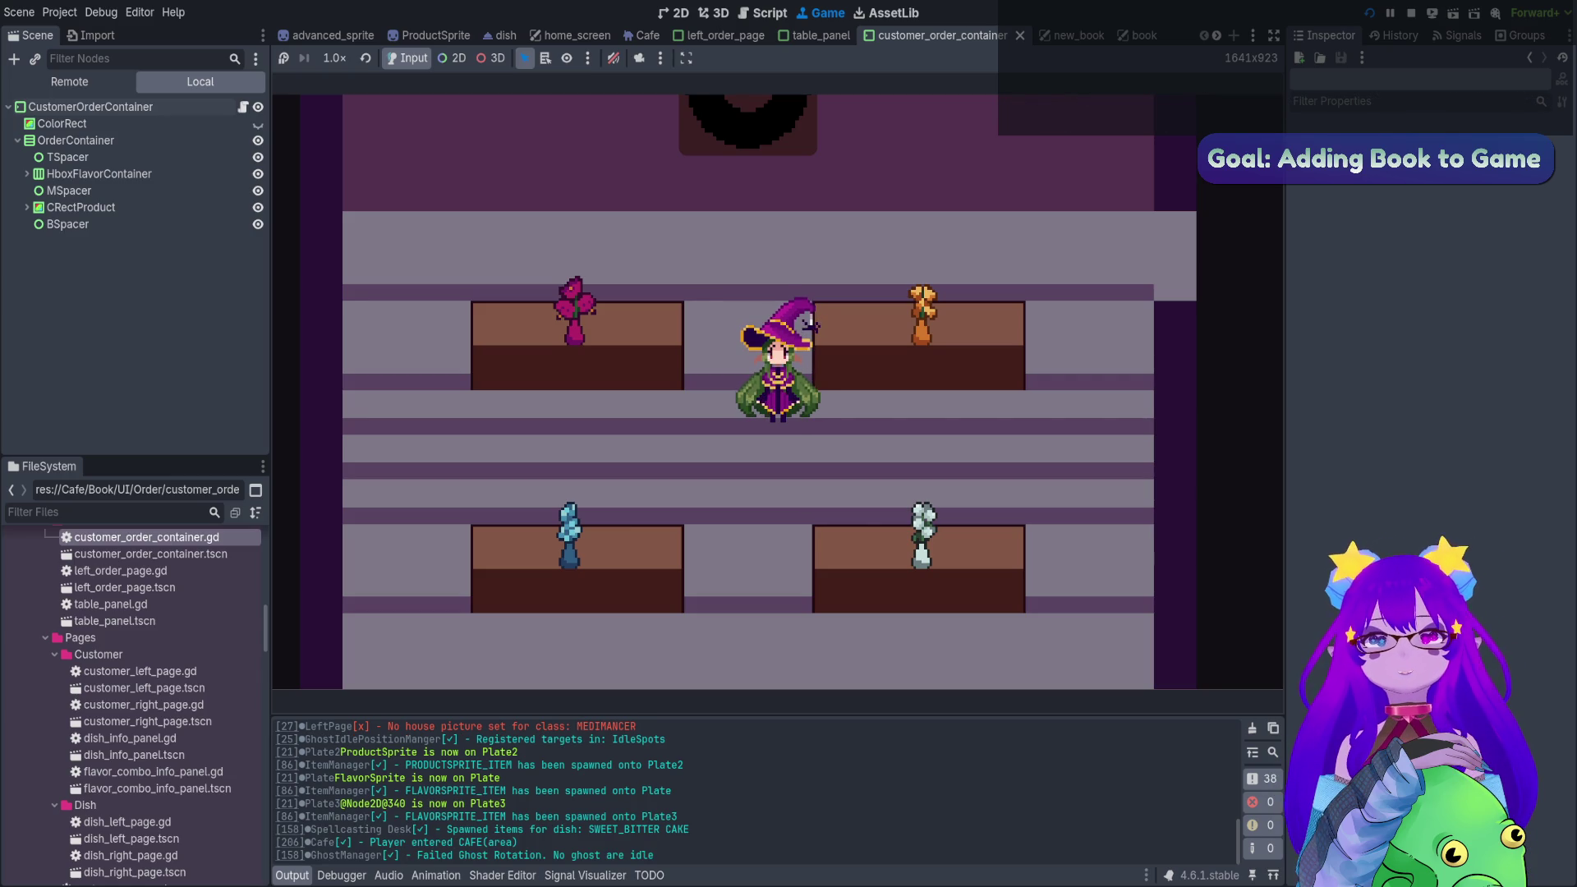
key(b)
key(b)
key(b)
key(b)
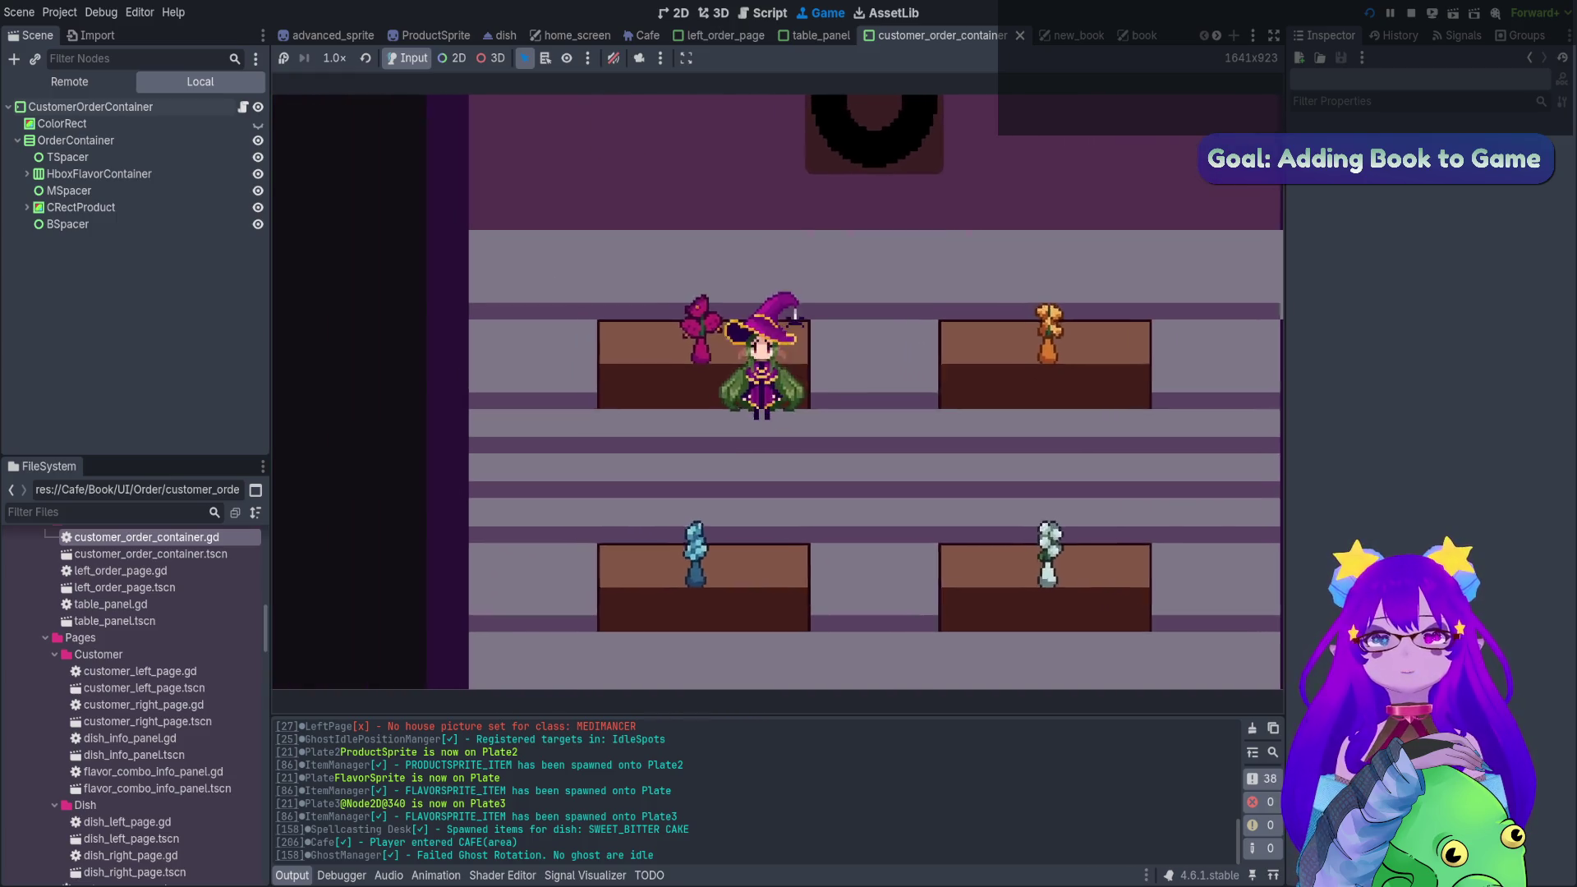
key(b)
key(b)
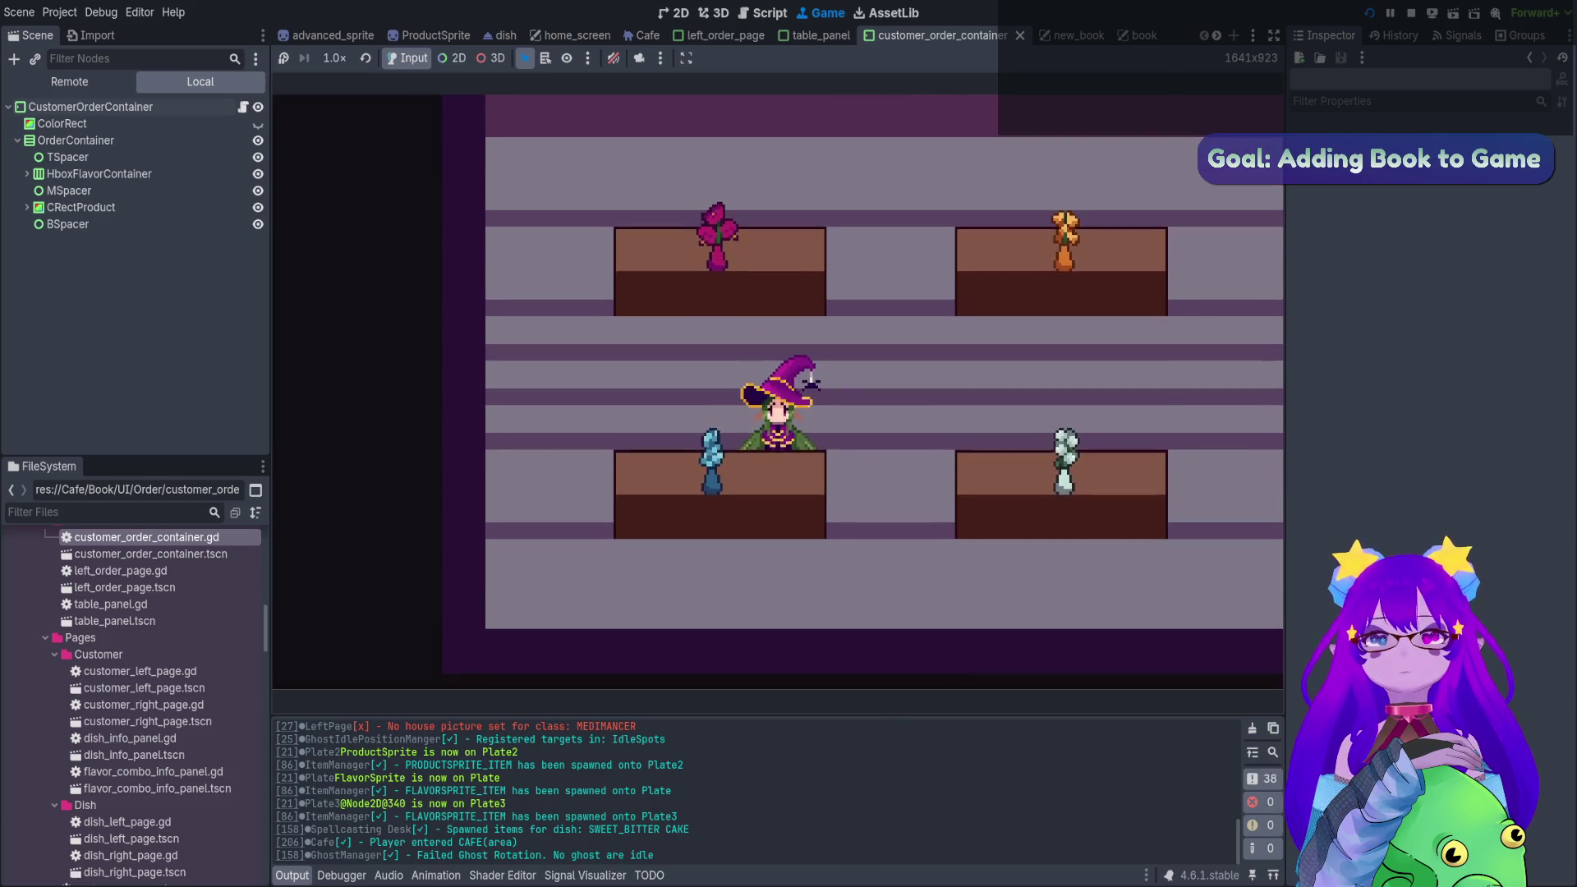
key(b)
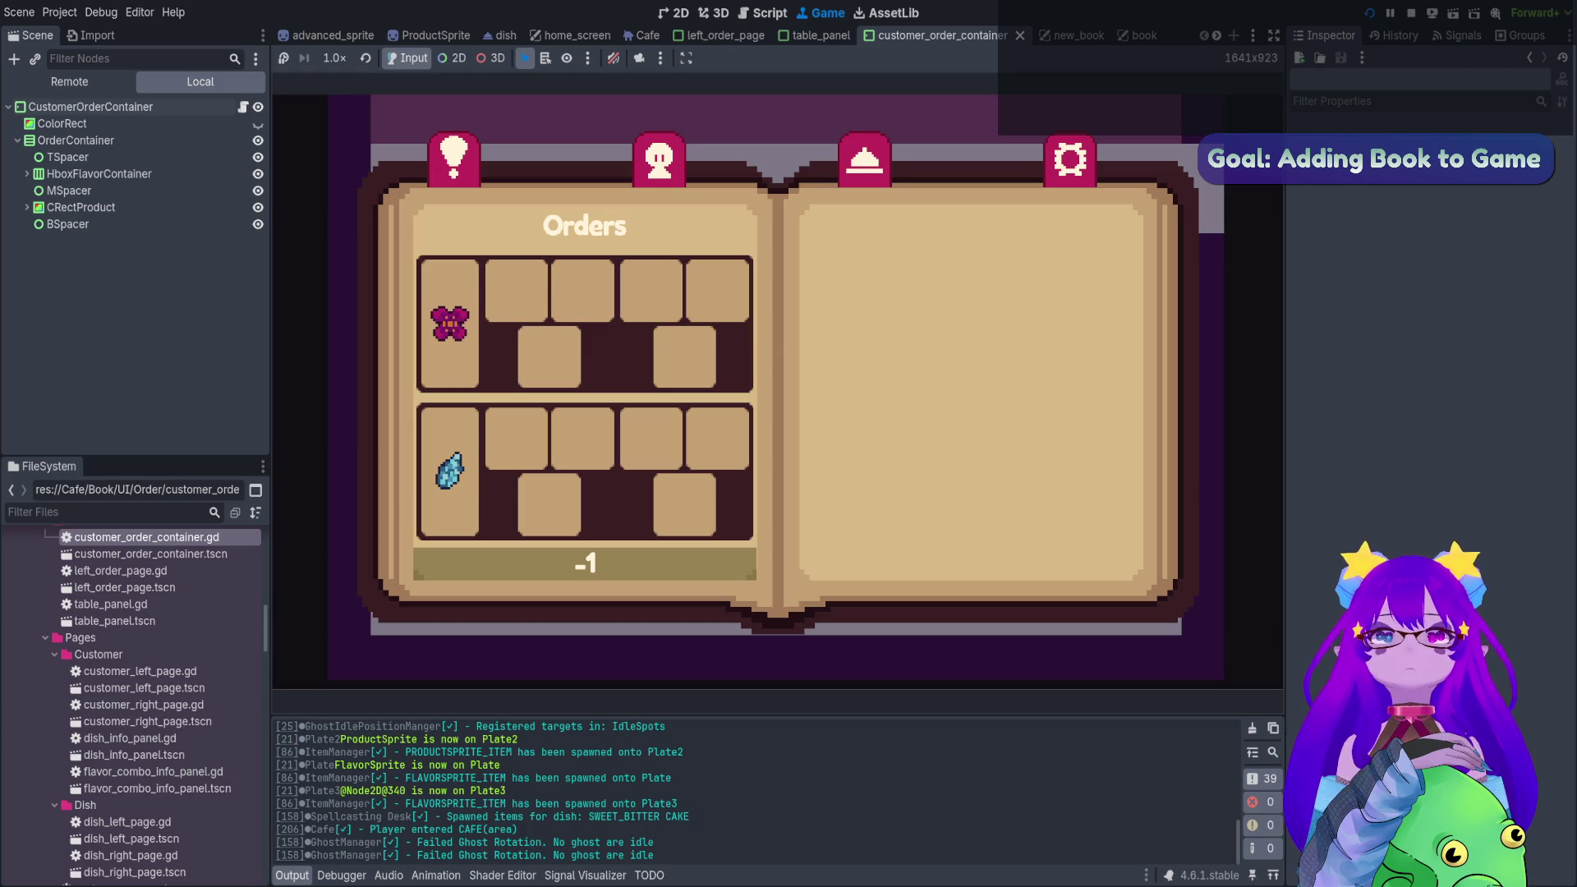
key(b)
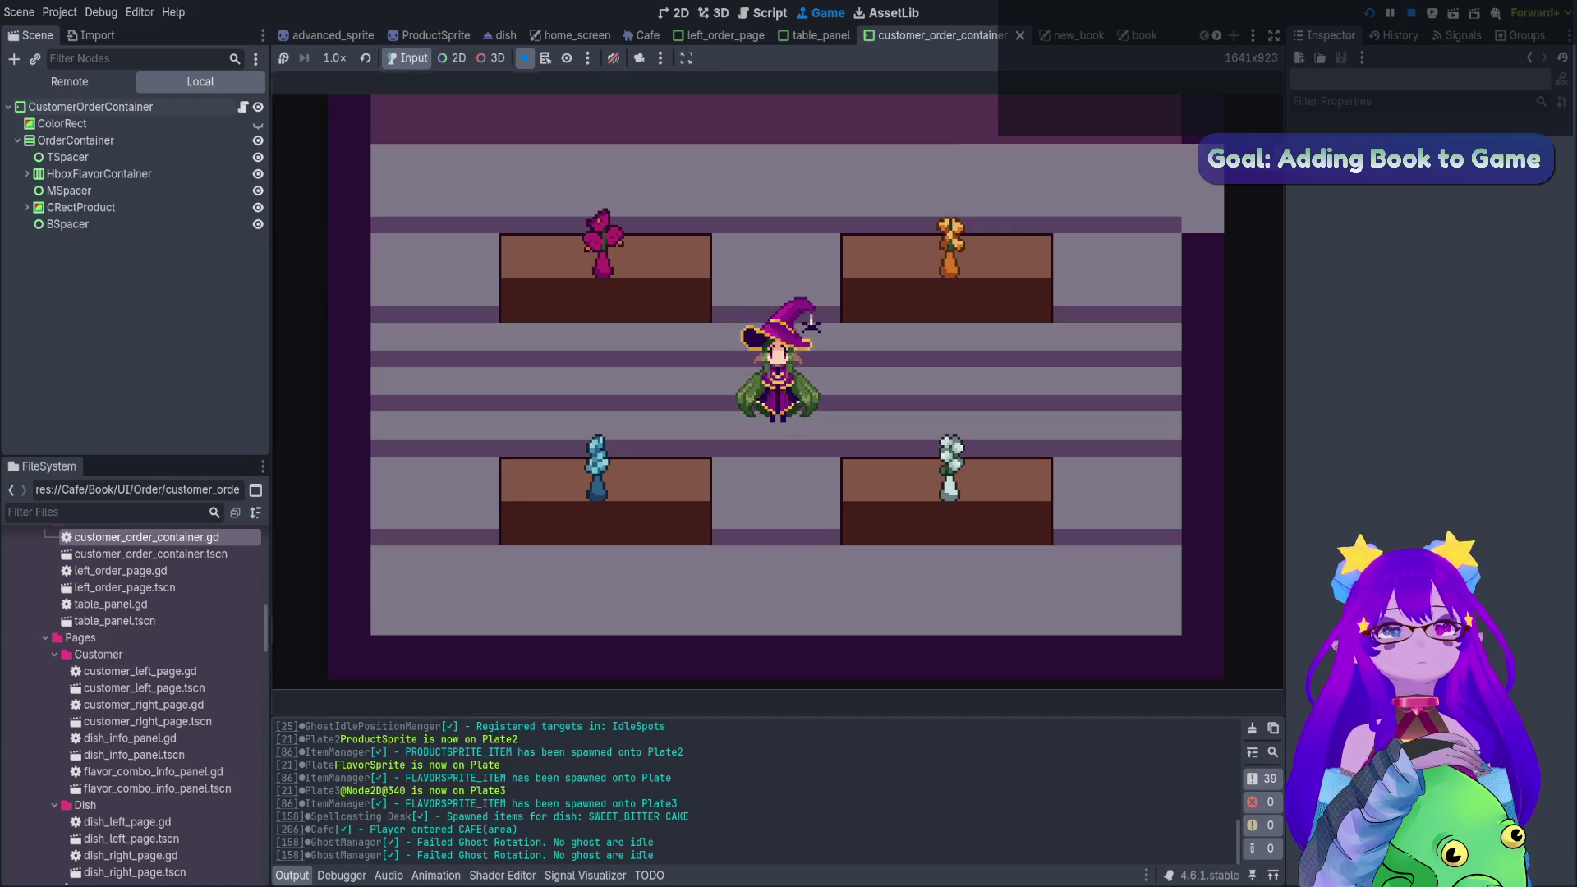
click(1411, 13)
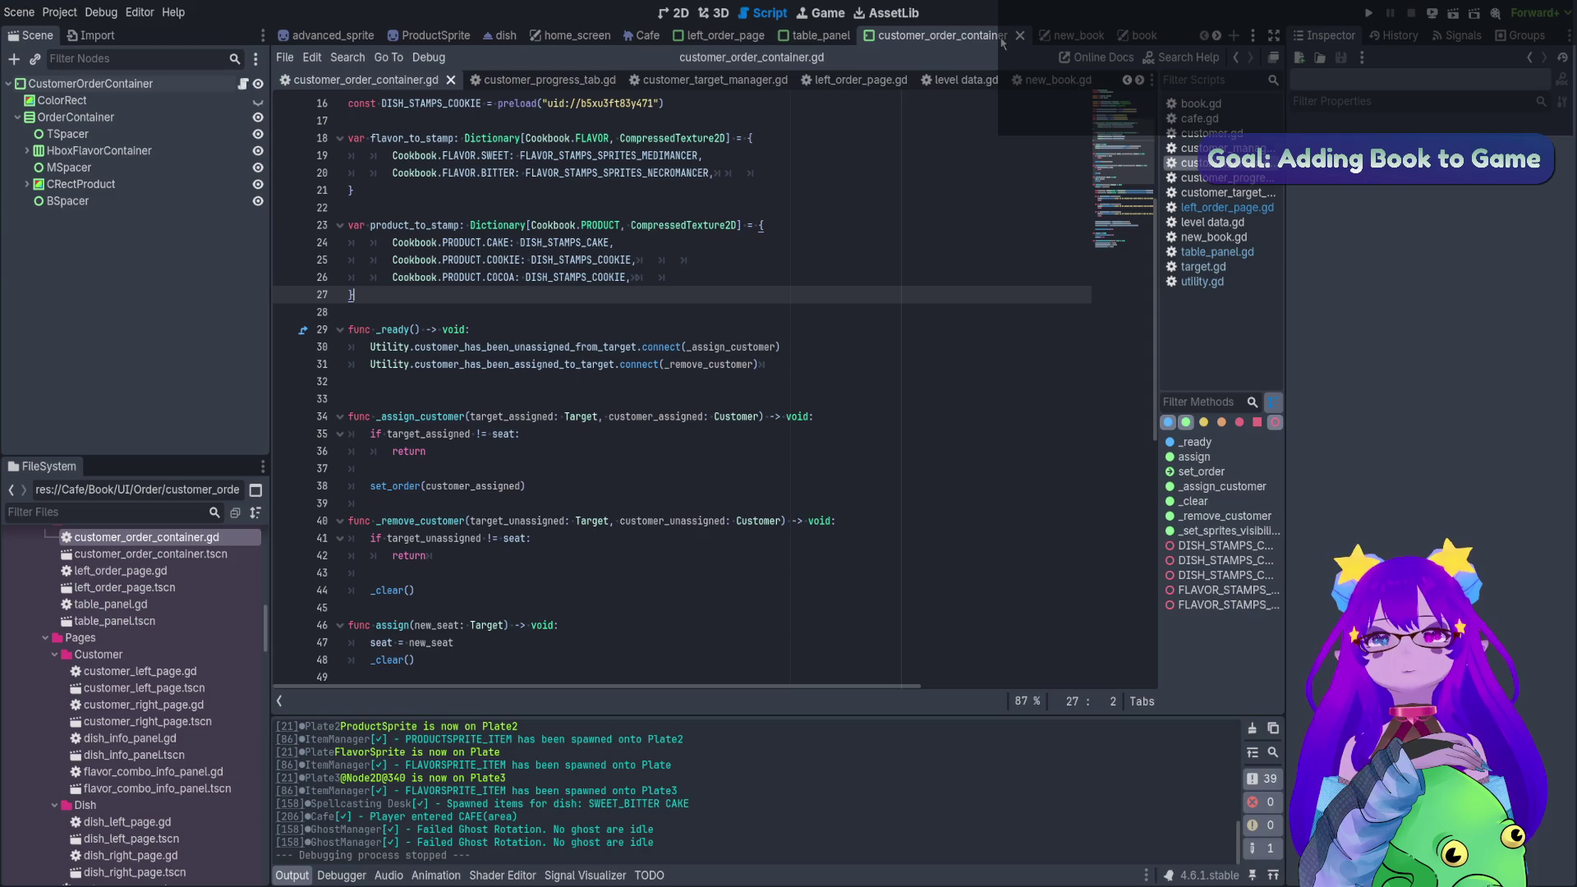
Look over new_book.gd, then return to customer_order_container.gd and view its scene in 2D
click(1041, 80)
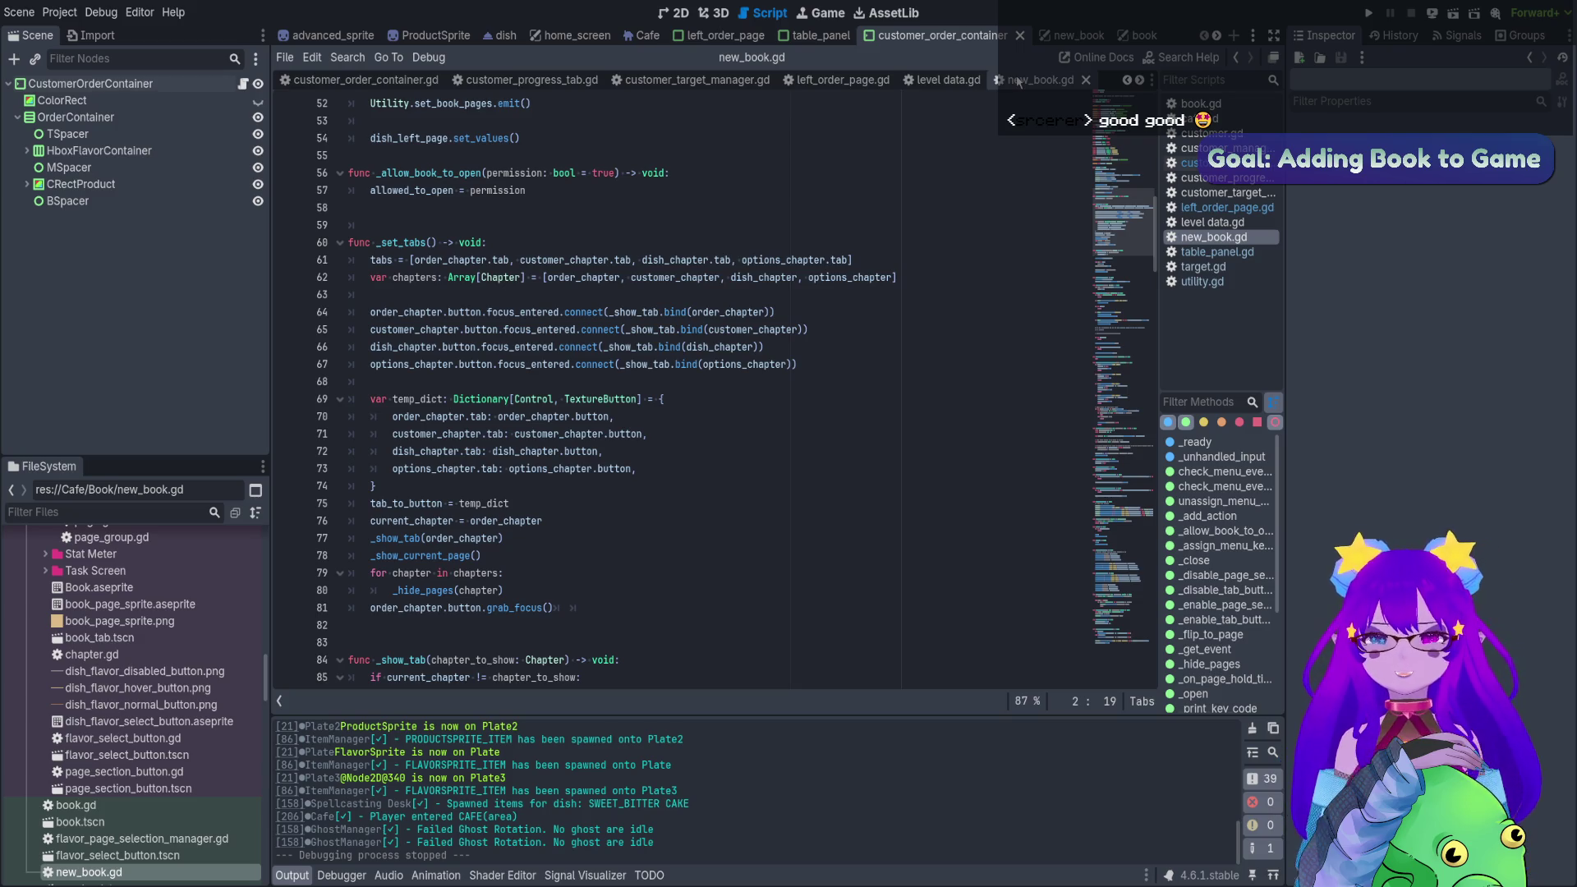
click(244, 83)
click(675, 13)
scroll(623, 301, up, 3)
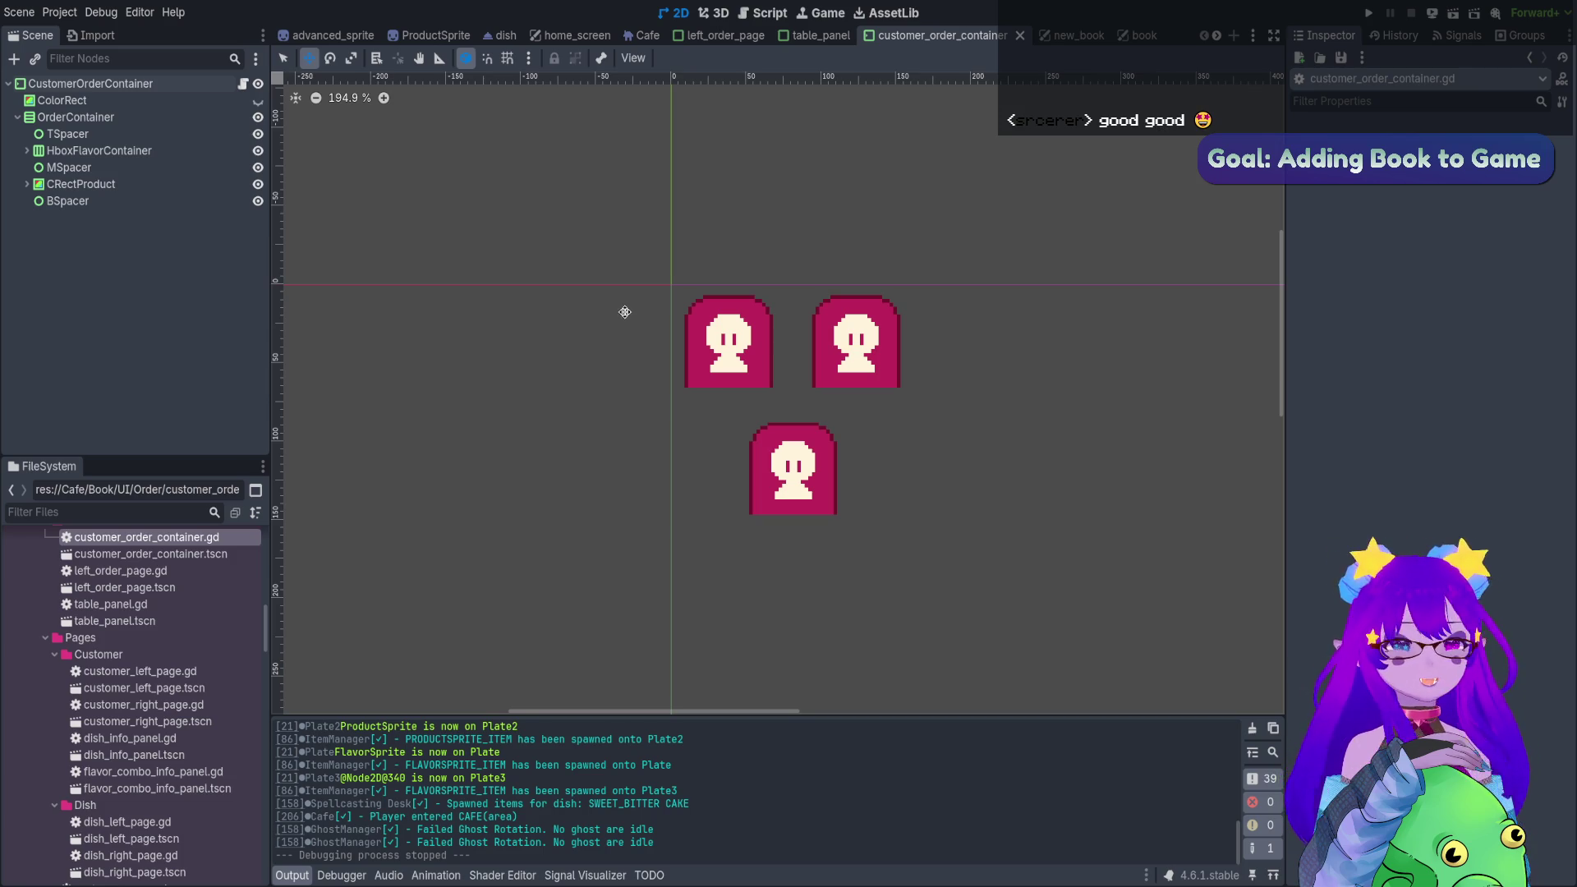
Open the TablePanel scene and inspect its LeftSeat and RightSeat containers beside the table icon
click(815, 37)
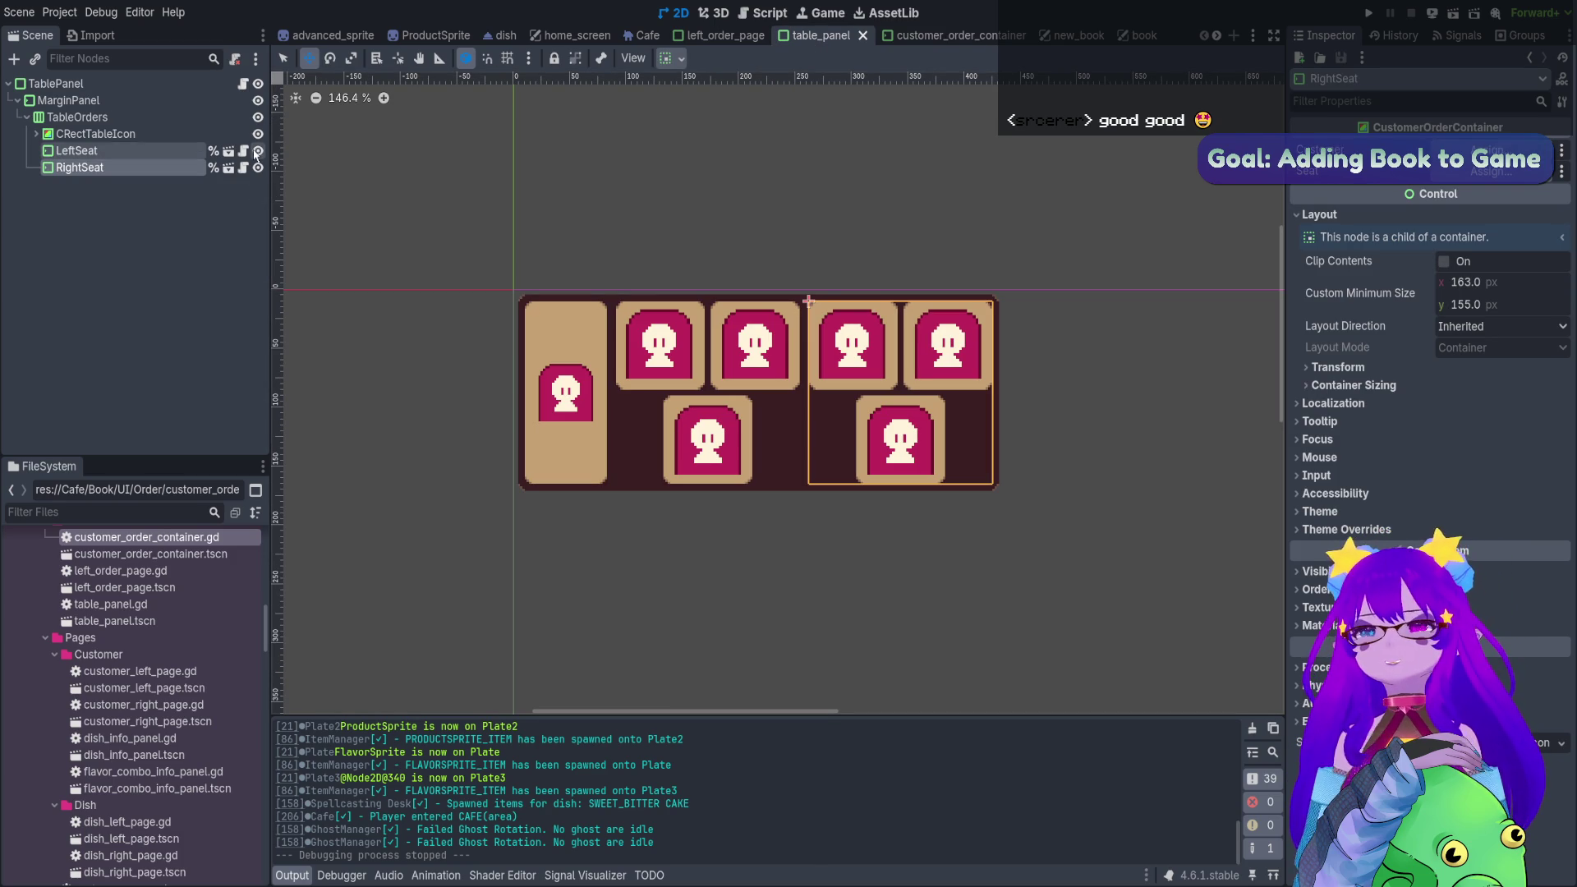
click(175, 151)
click(179, 172)
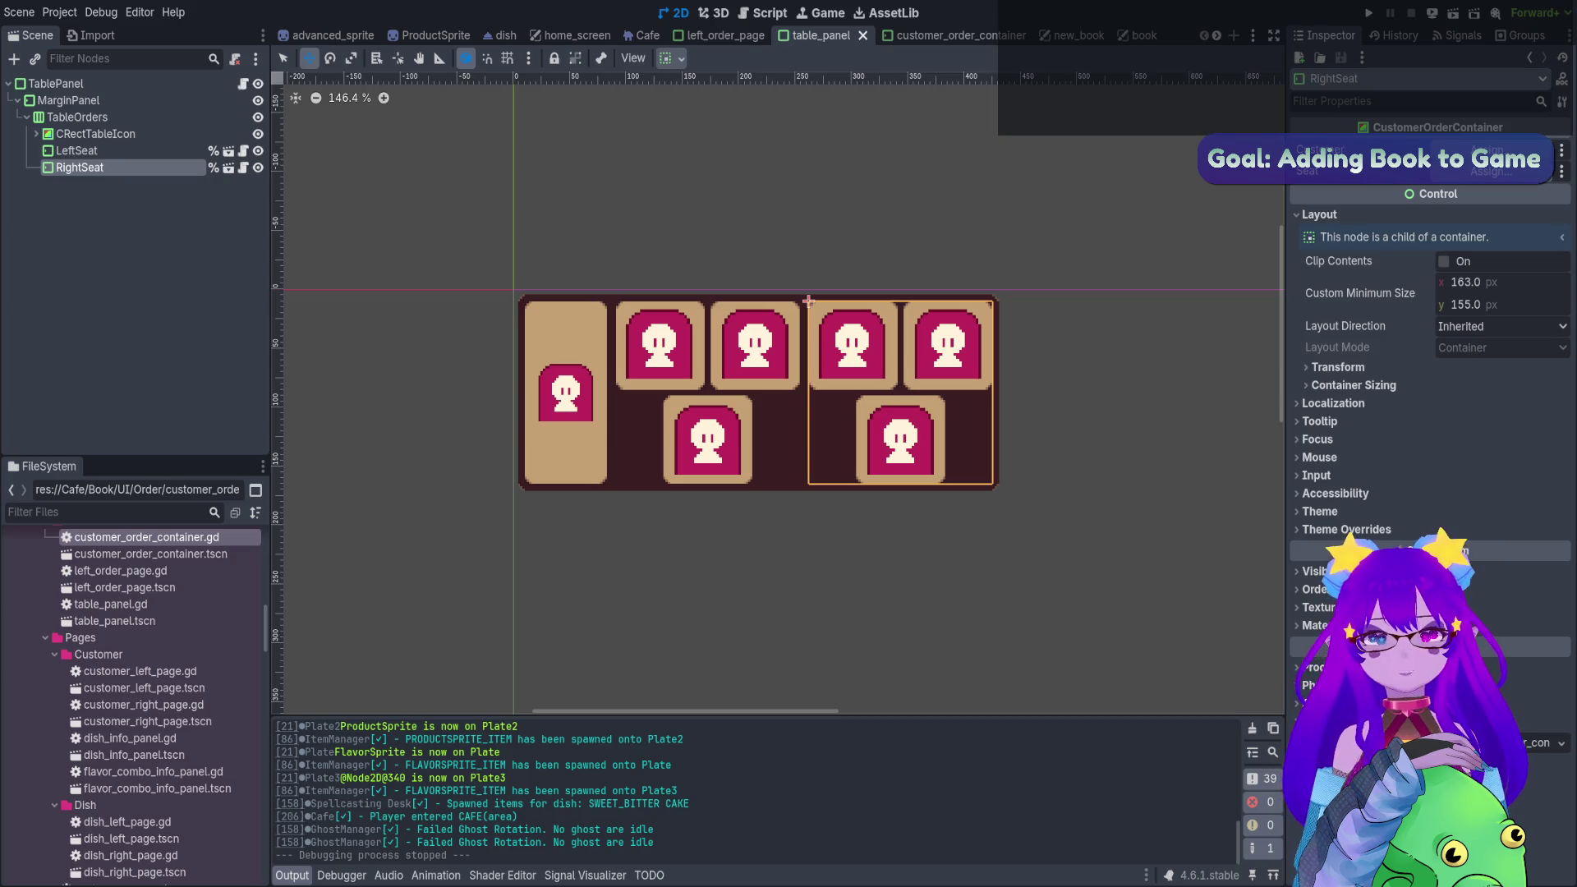
drag(780, 339, 735, 388)
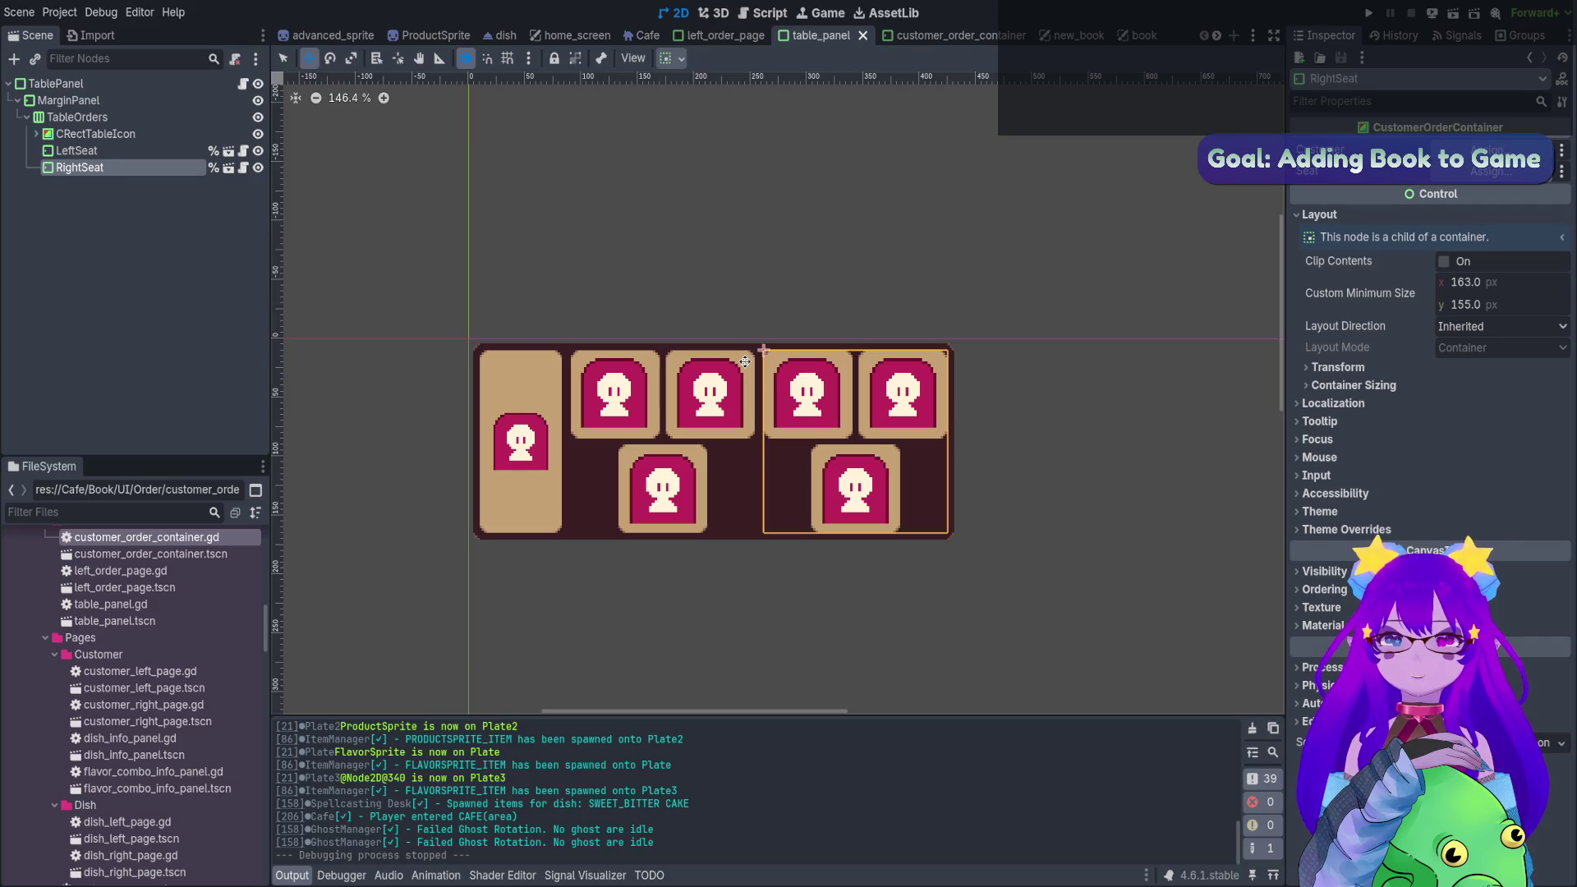
Go from table_panel.gd to customer_order_container.gd, the CustomerOrderContainer root's script
click(244, 168)
scroll(495, 360, down, 4)
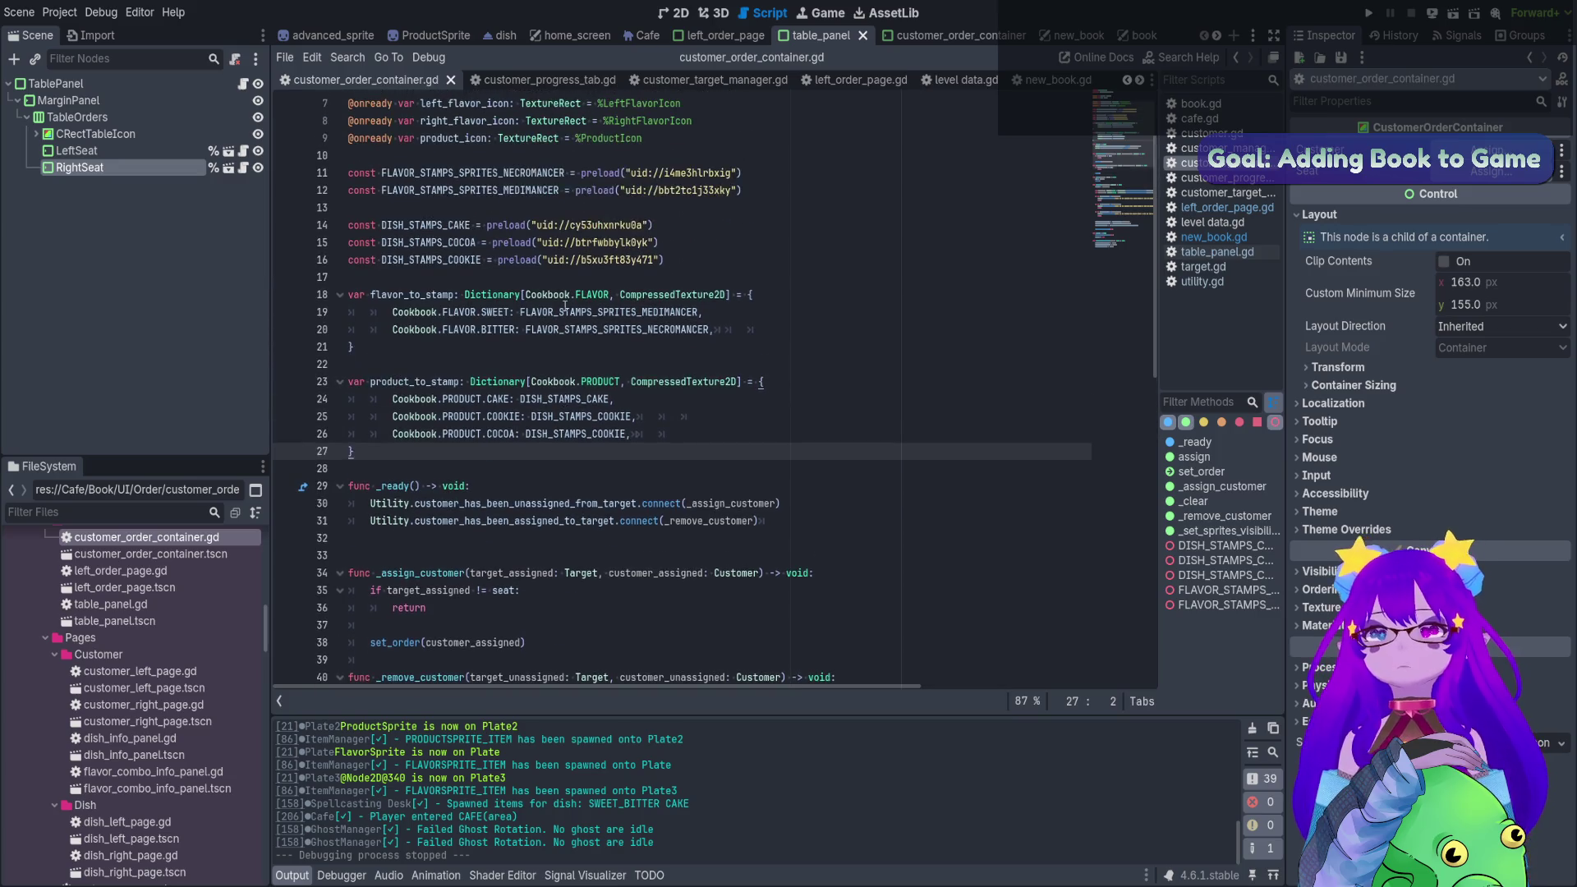
scroll(565, 431, down, 4)
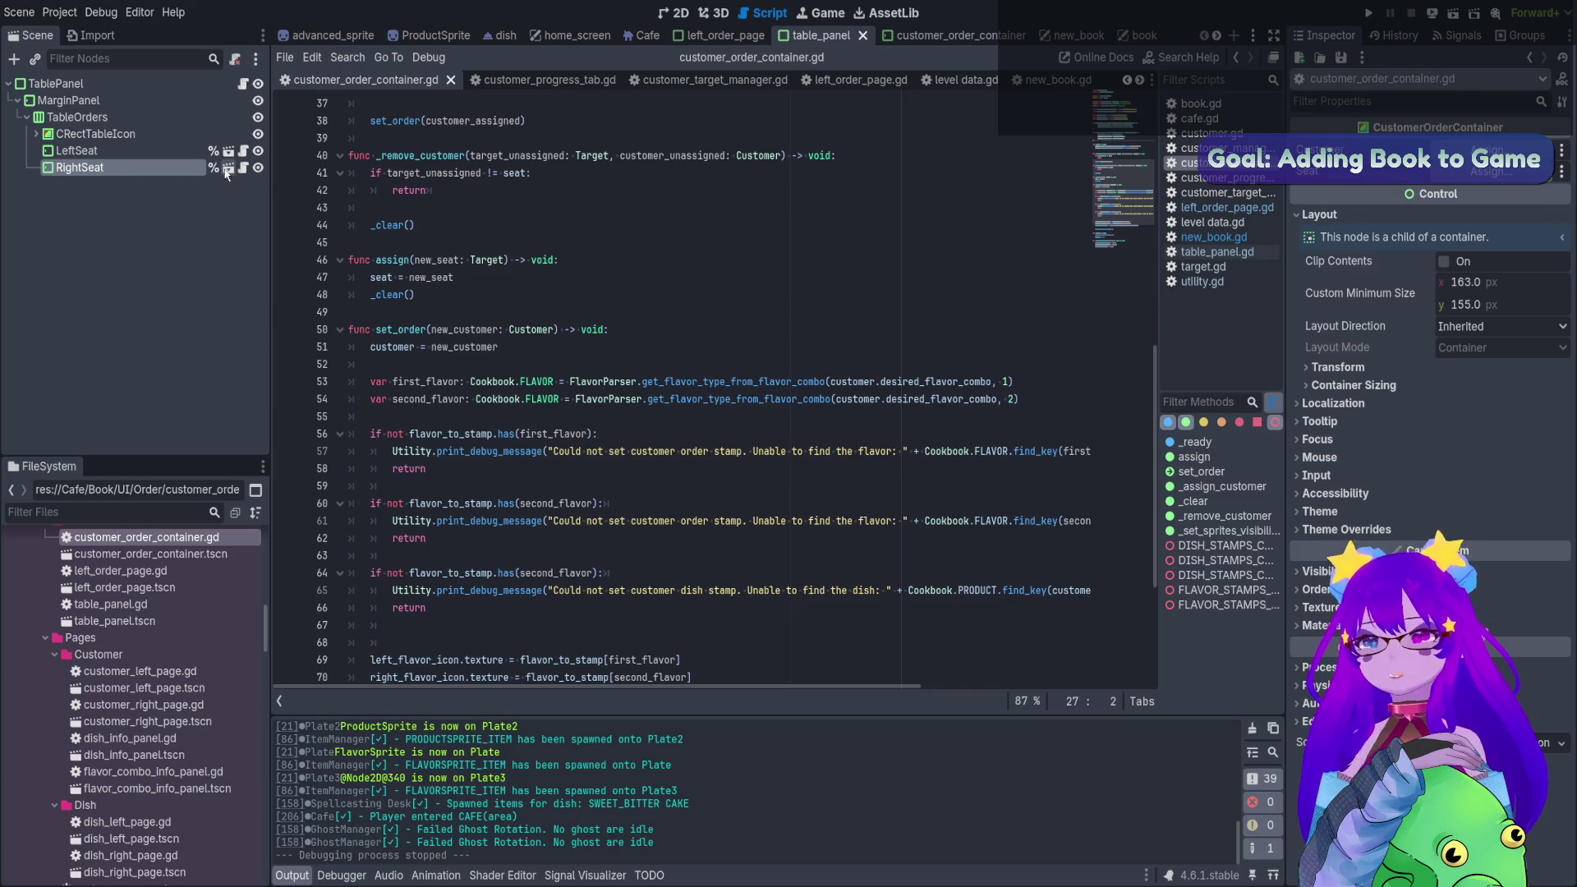
click(244, 84)
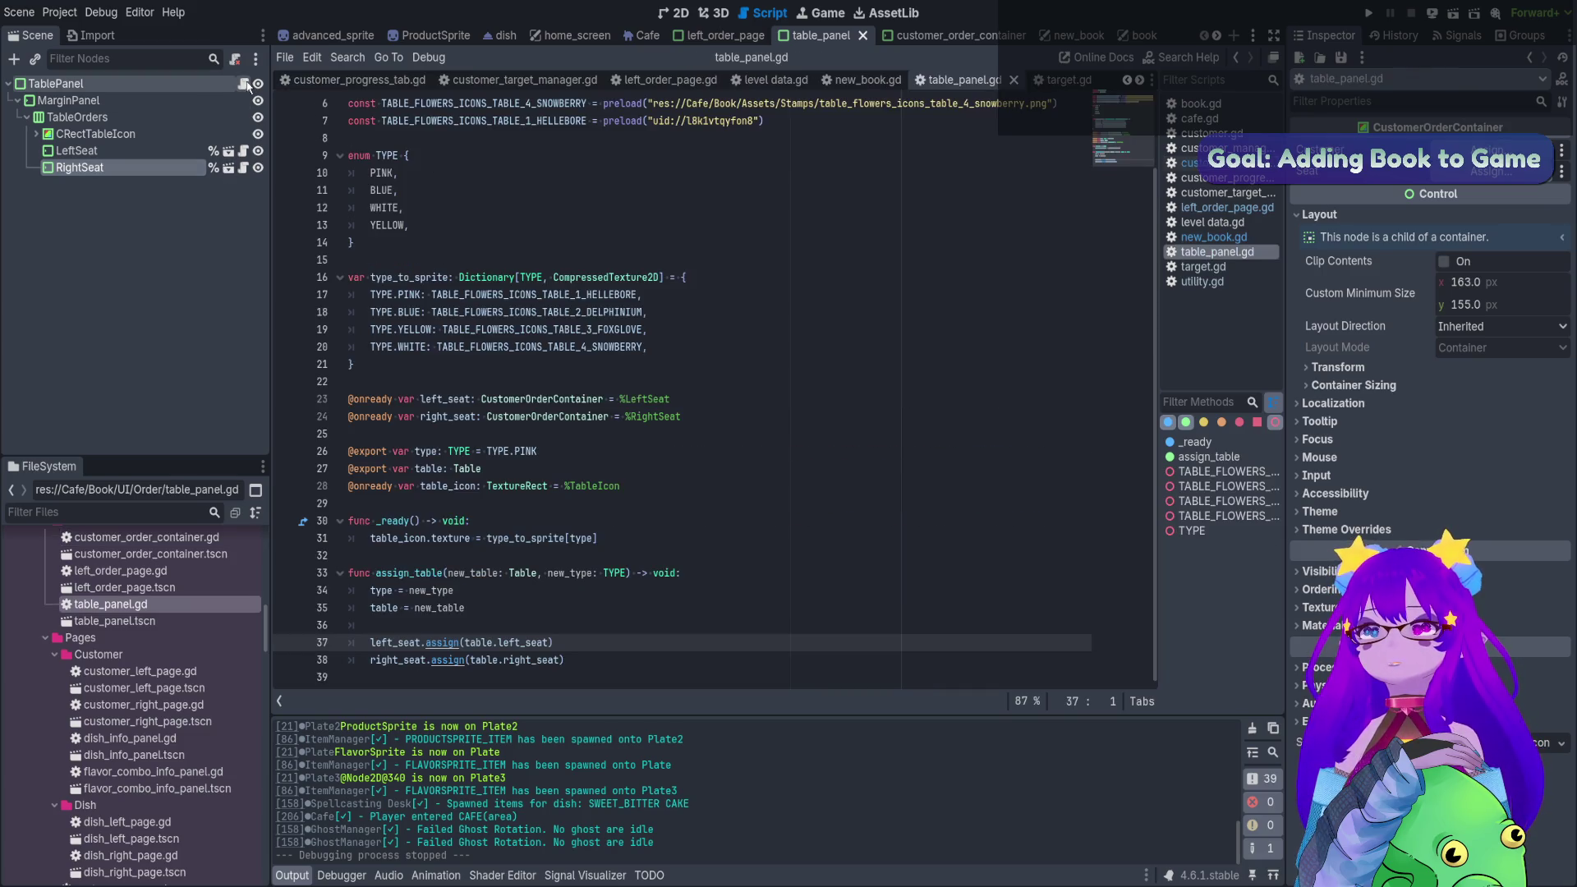
scroll(498, 302, up, 2)
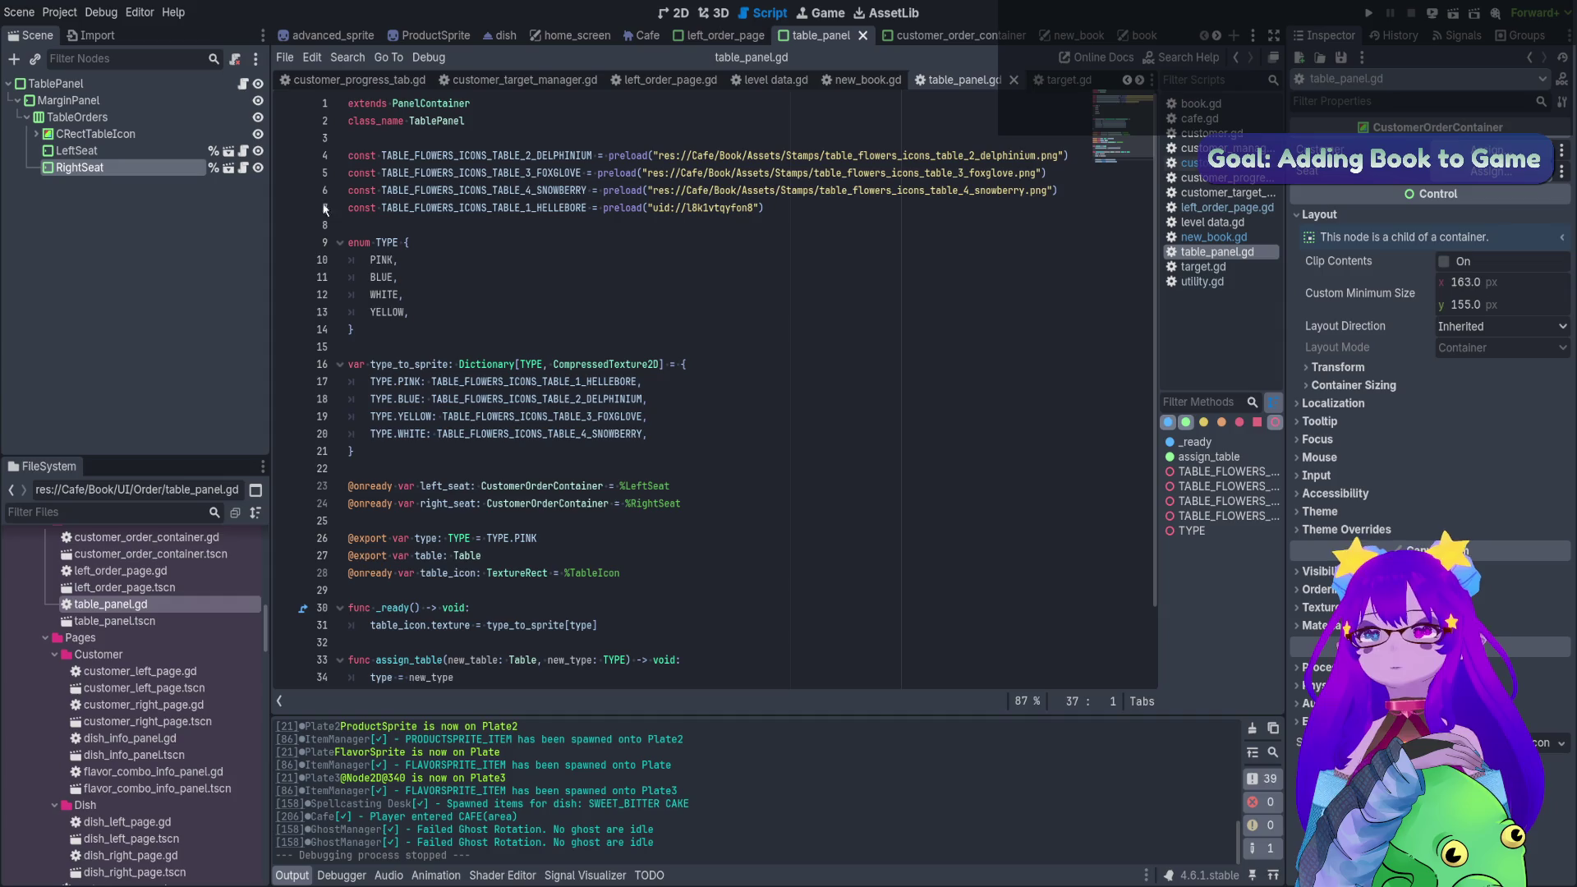
click(229, 168)
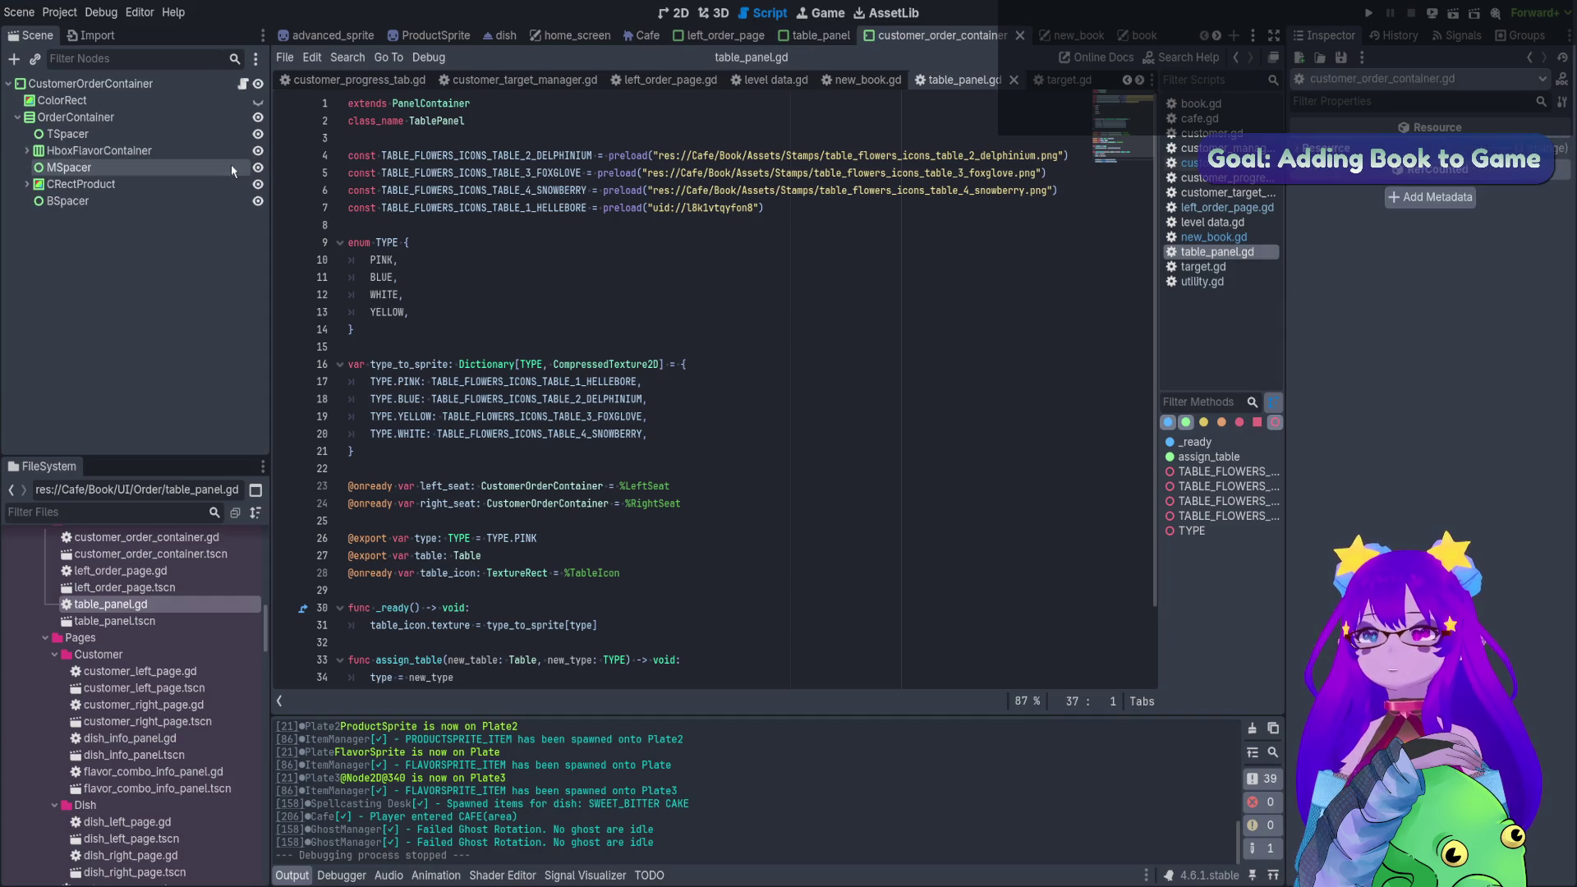
click(214, 84)
click(243, 83)
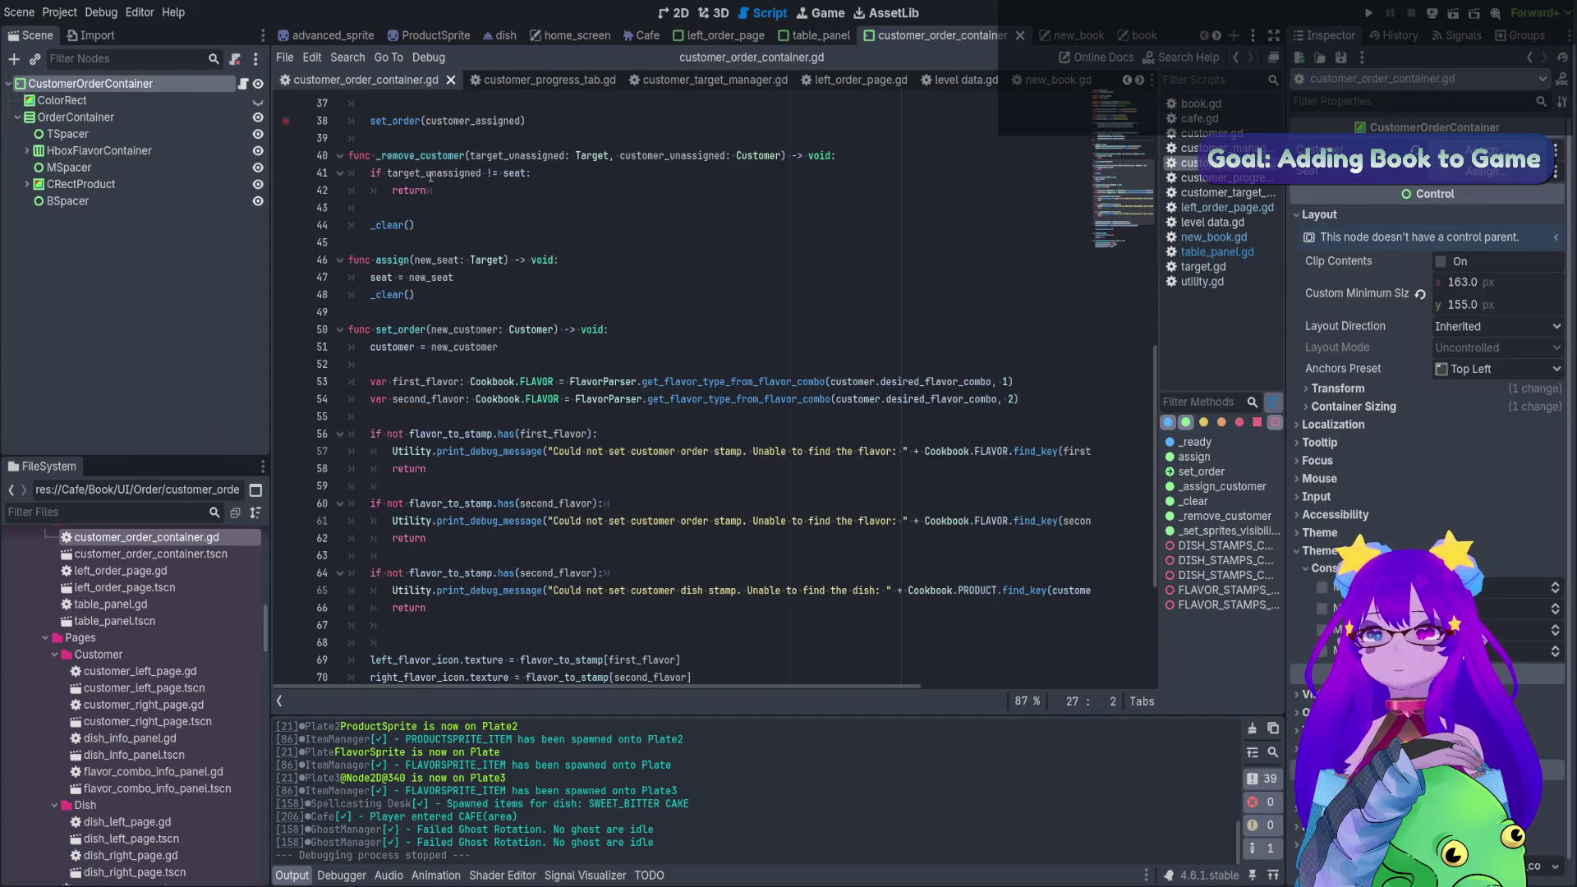
scroll(730, 376, down, 4)
scroll(729, 376, up, 9)
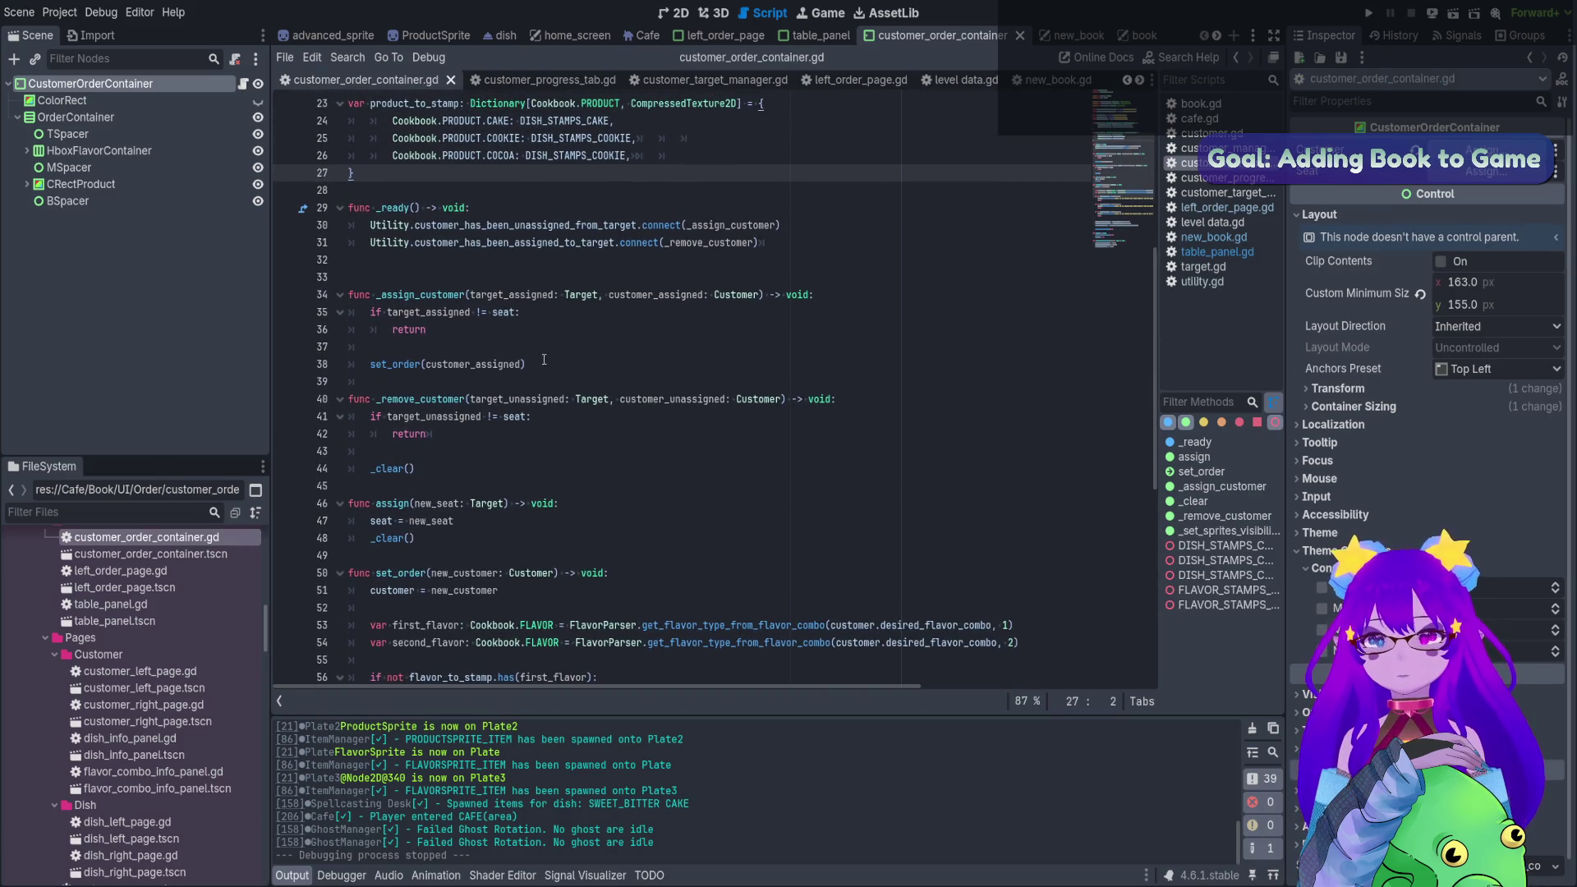
Below the set_order(customer_assigned) call, start a Utility.print_debug_message(customer line on line 39
click(544, 364)
key(Return)
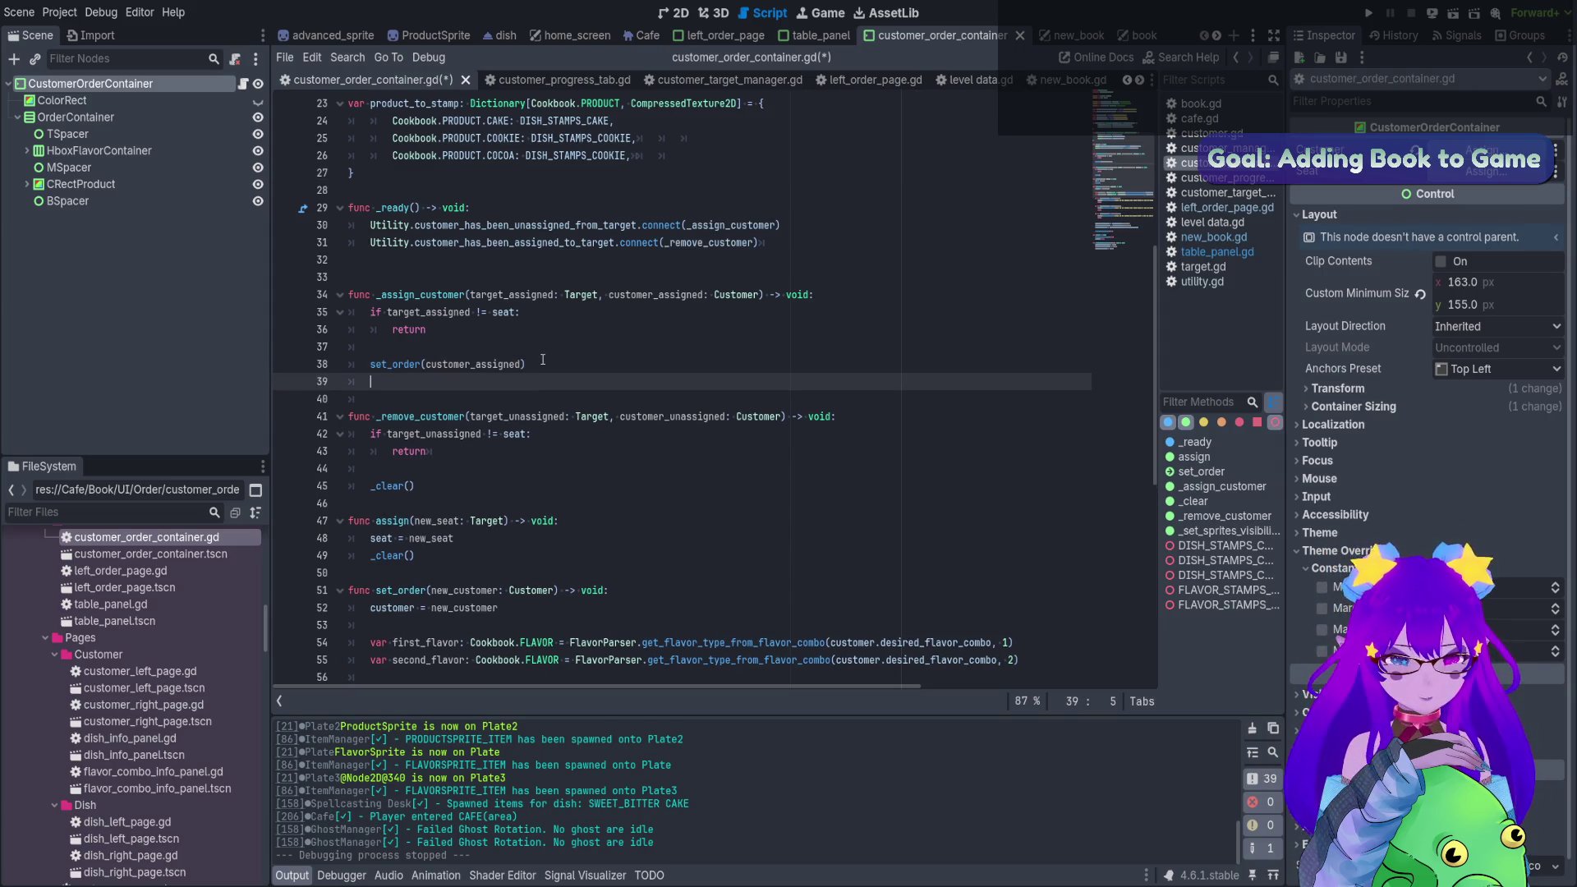
text(Utility.)
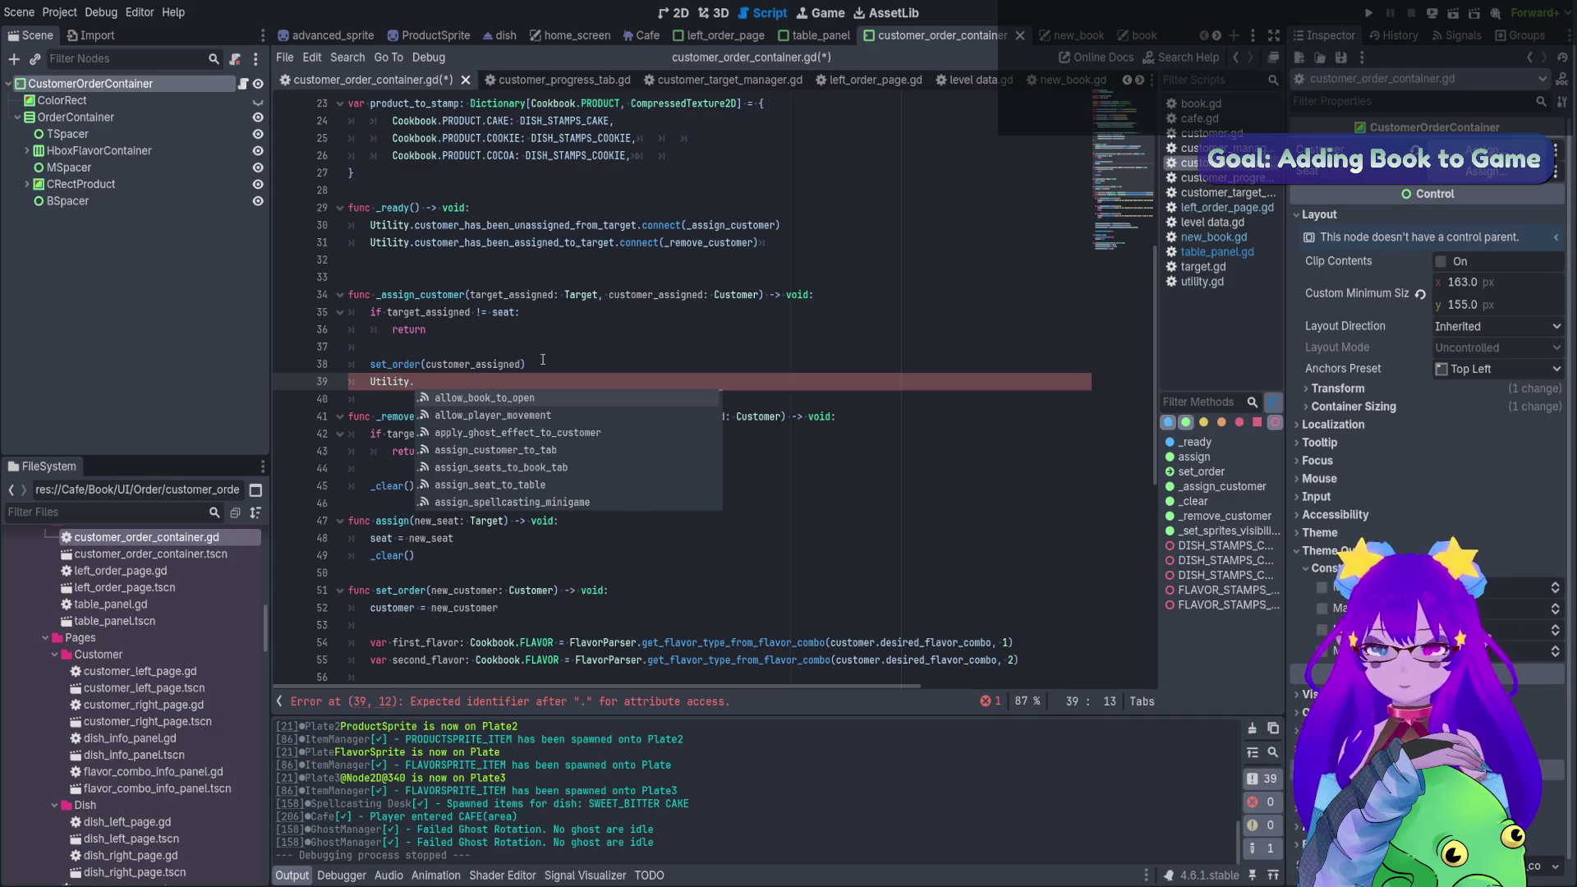
text(print)
key(Return)
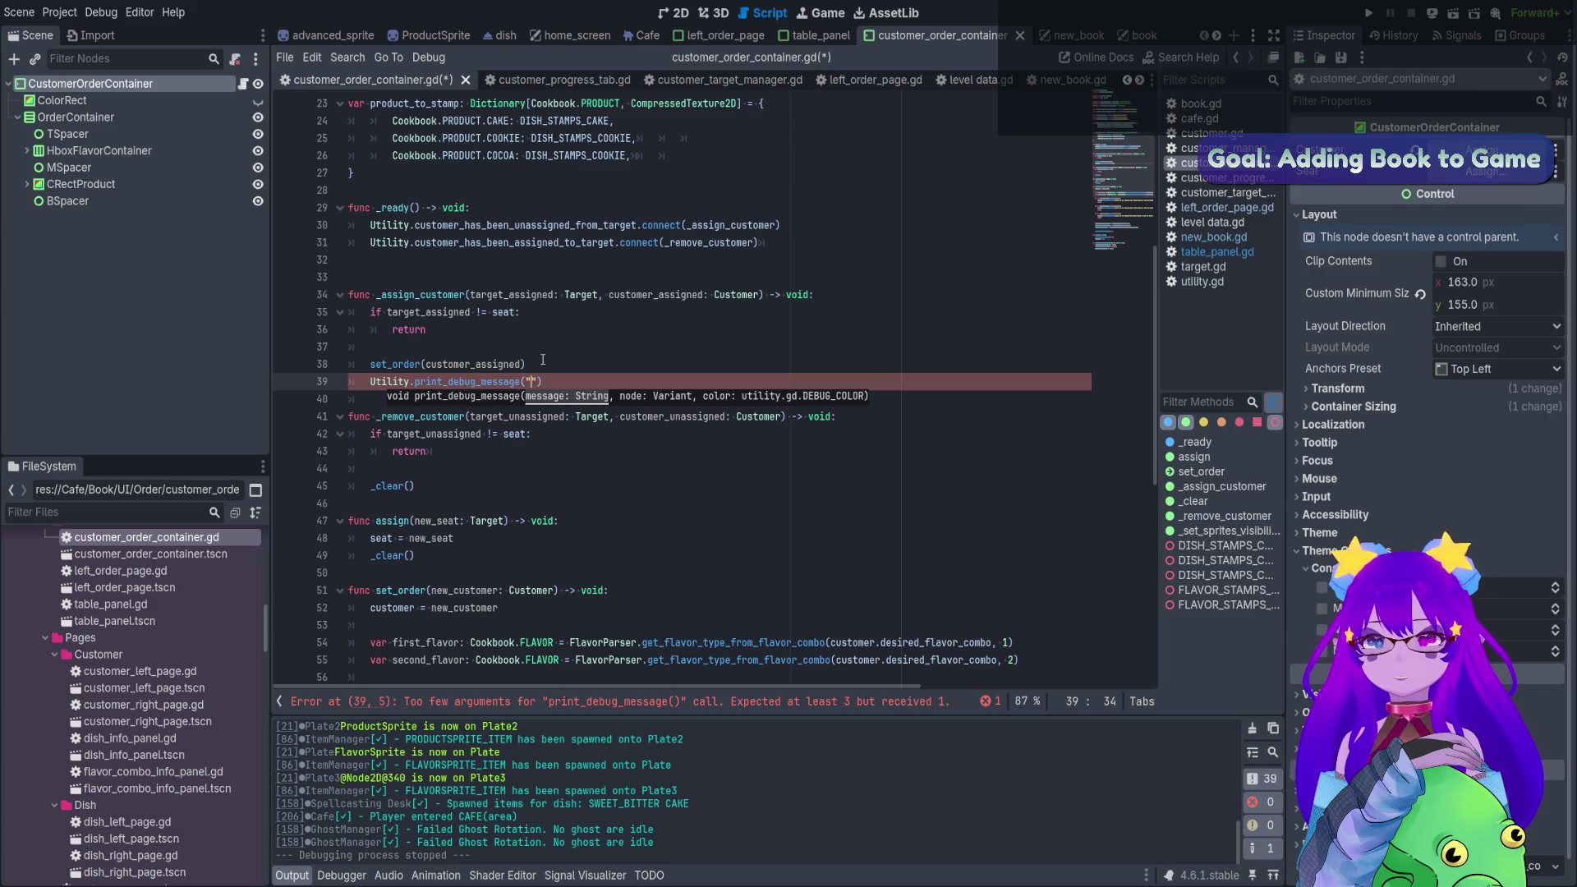
key(BackSpace)
key(BackSpace)
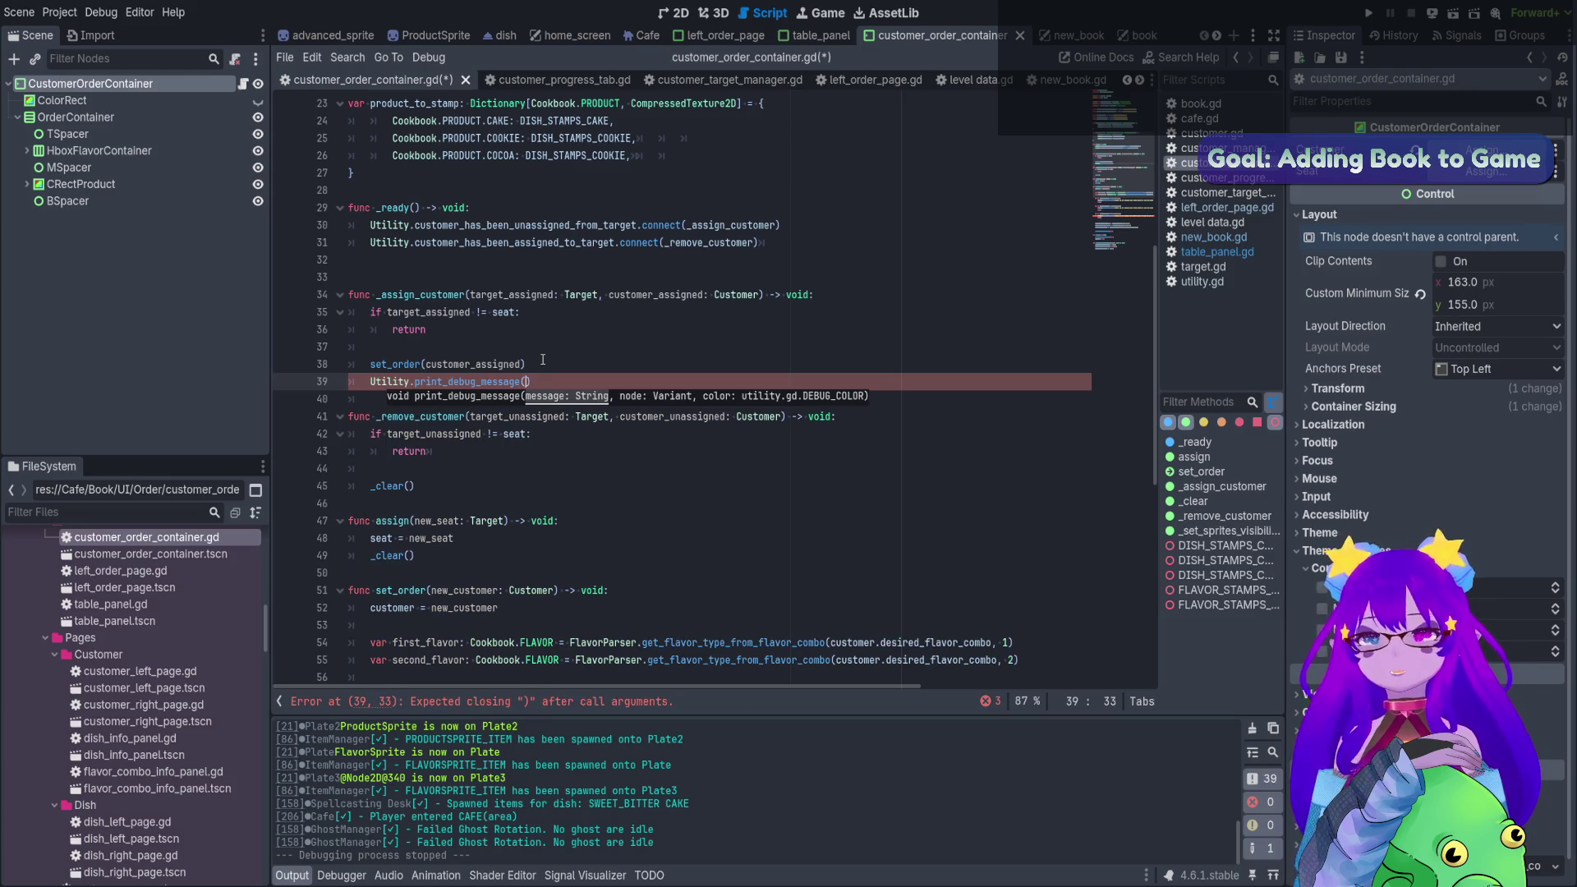
key(Return)
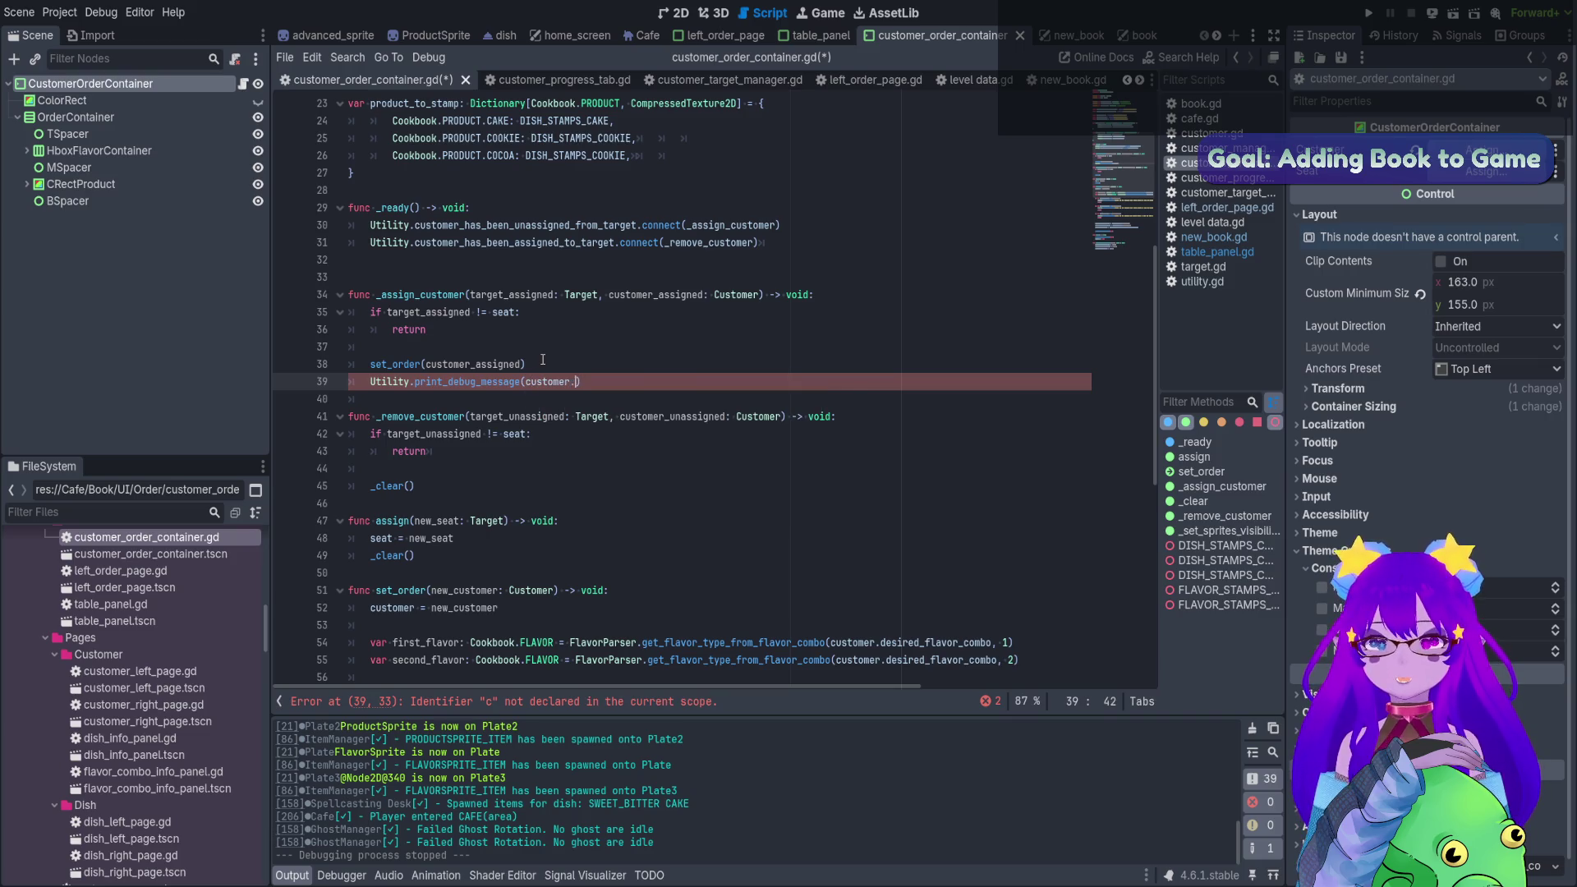
Write the message as customer.name + "(customer) has been assigned to " + seat.name + "(seat)"
text(name)
text(+ " )
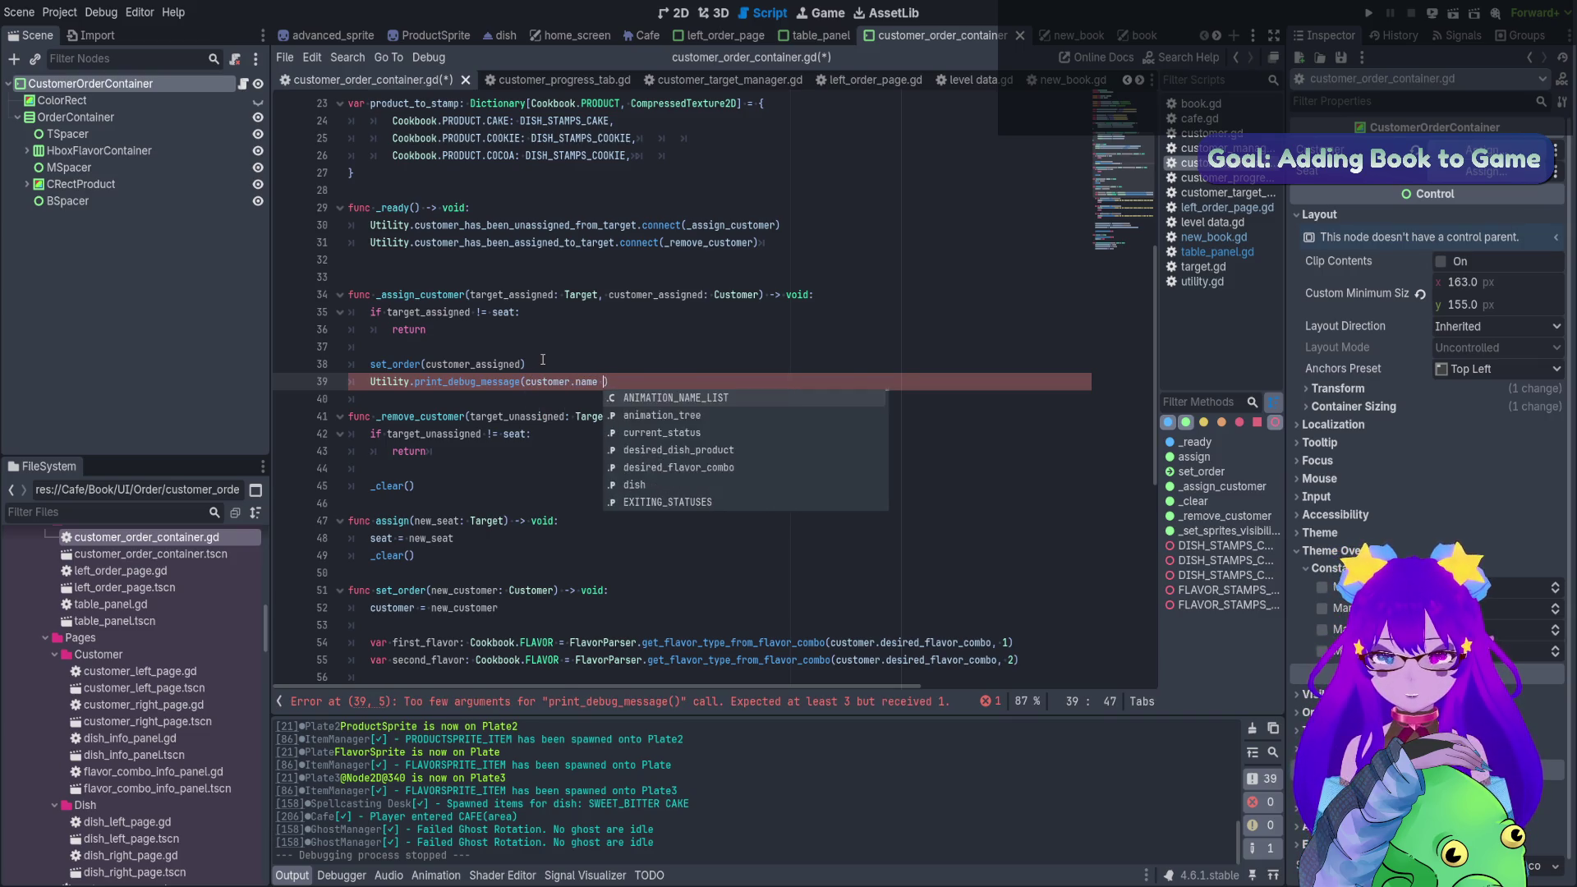
text(has been a)
text(ssigned t)
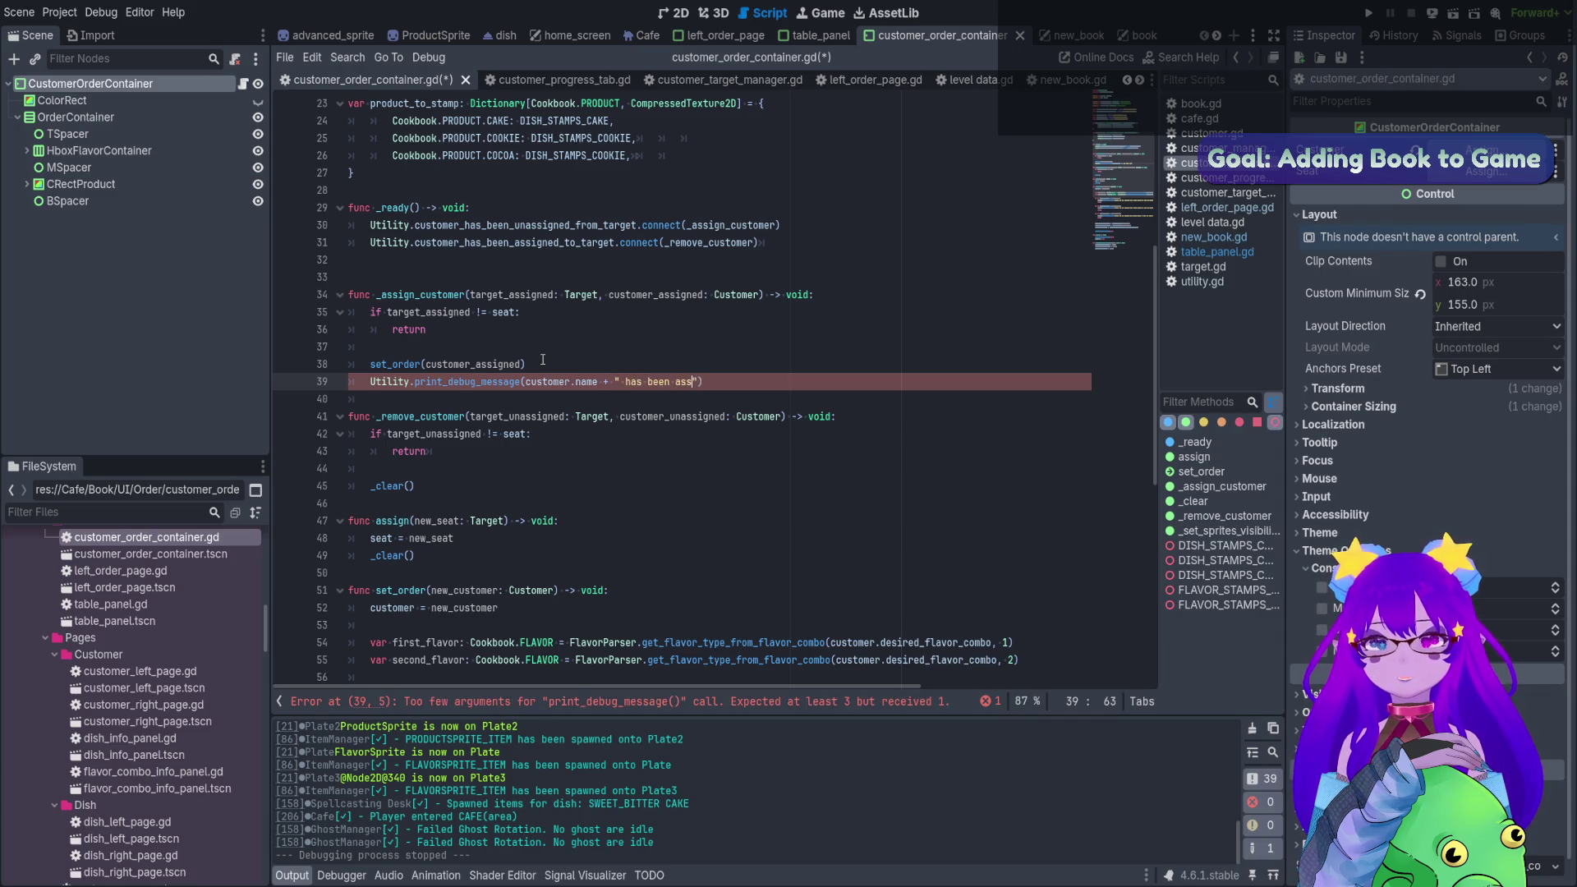
text(o seat)
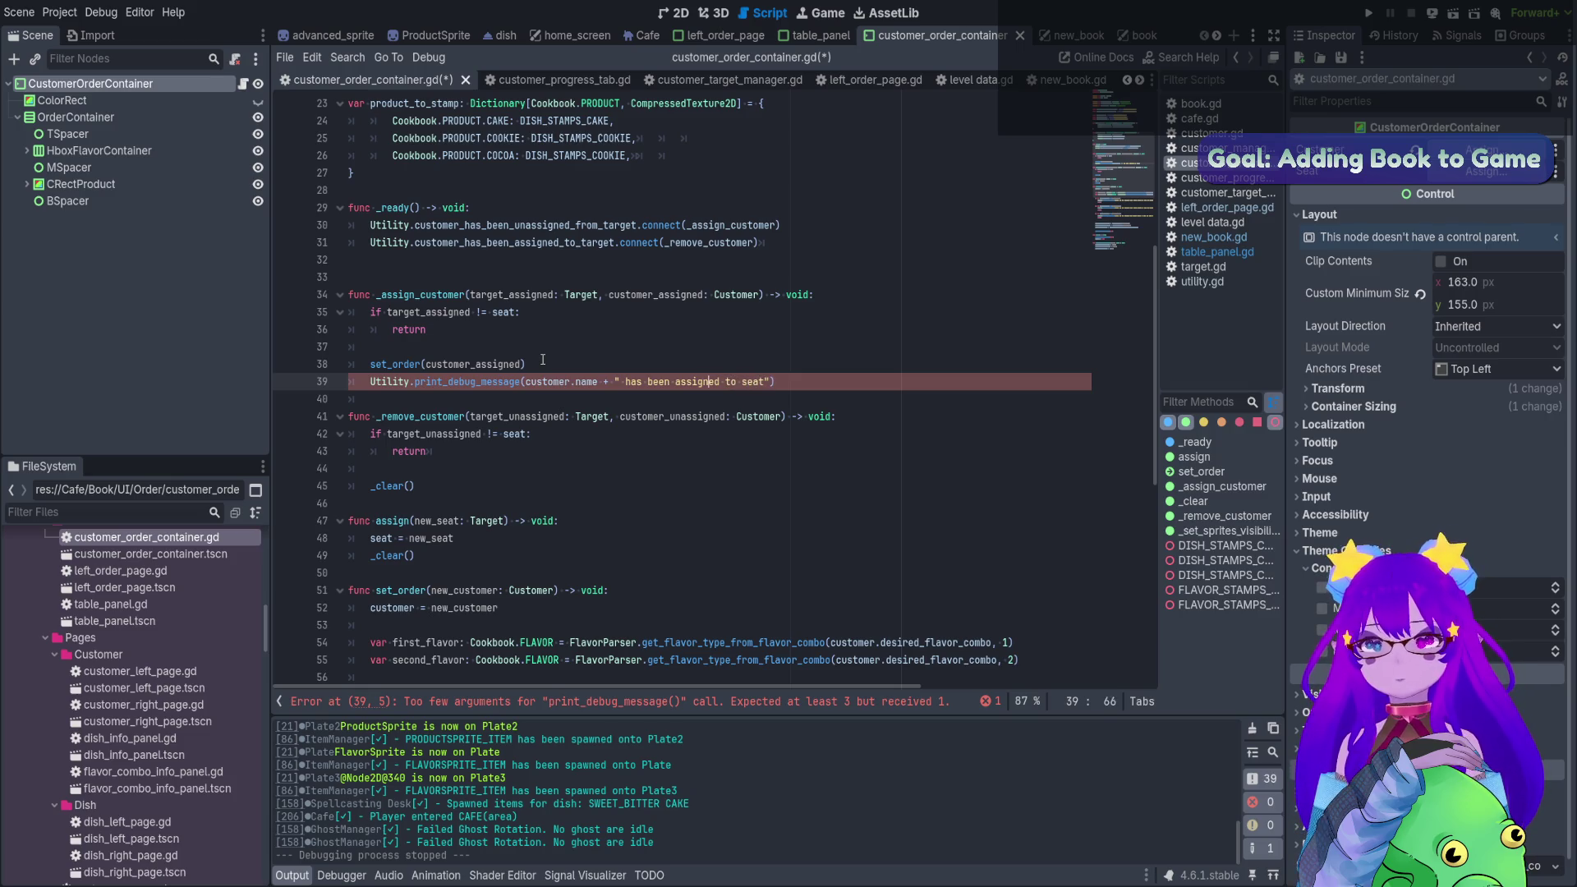
text((customer)
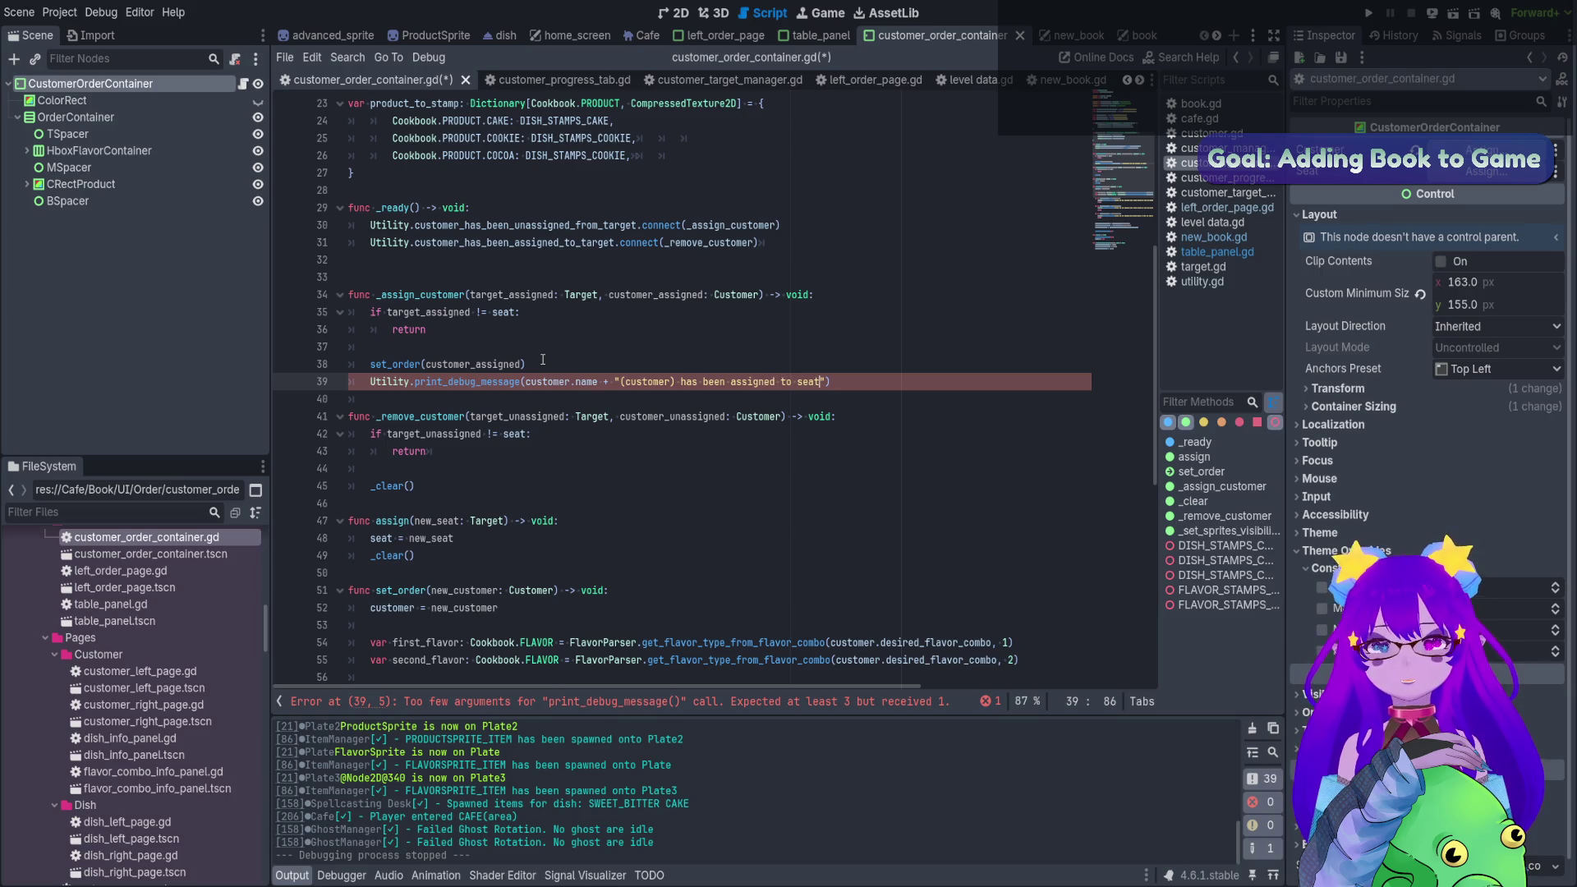
key(BackSpace)
key(BackSpace)
key(BackSpace)
text(+ nam)
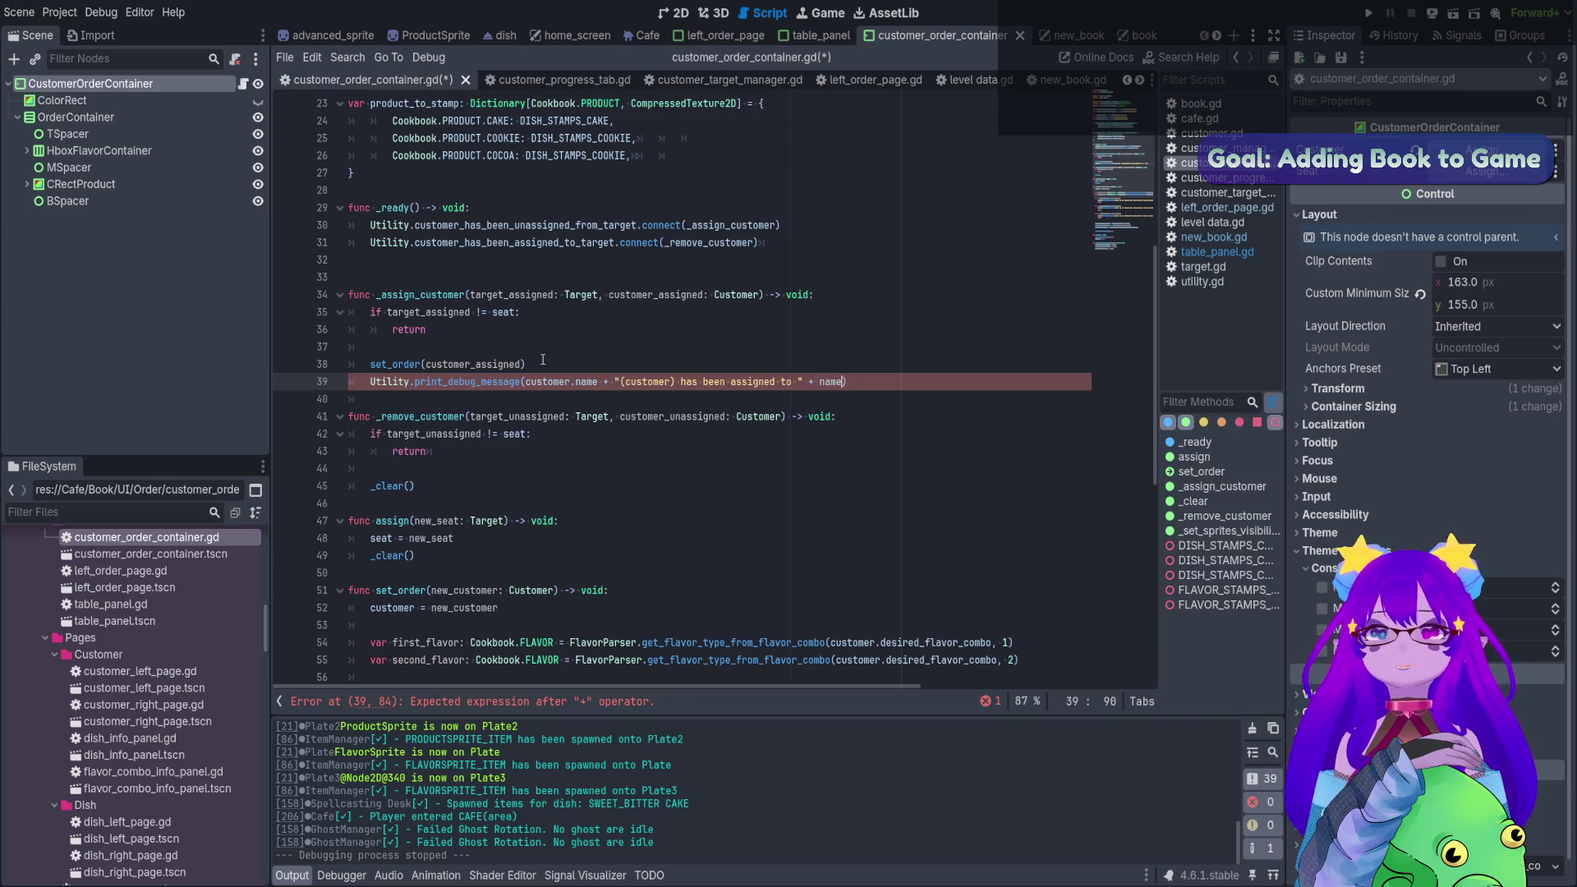
key(BackSpace)
key(BackSpace)
text(seat.a)
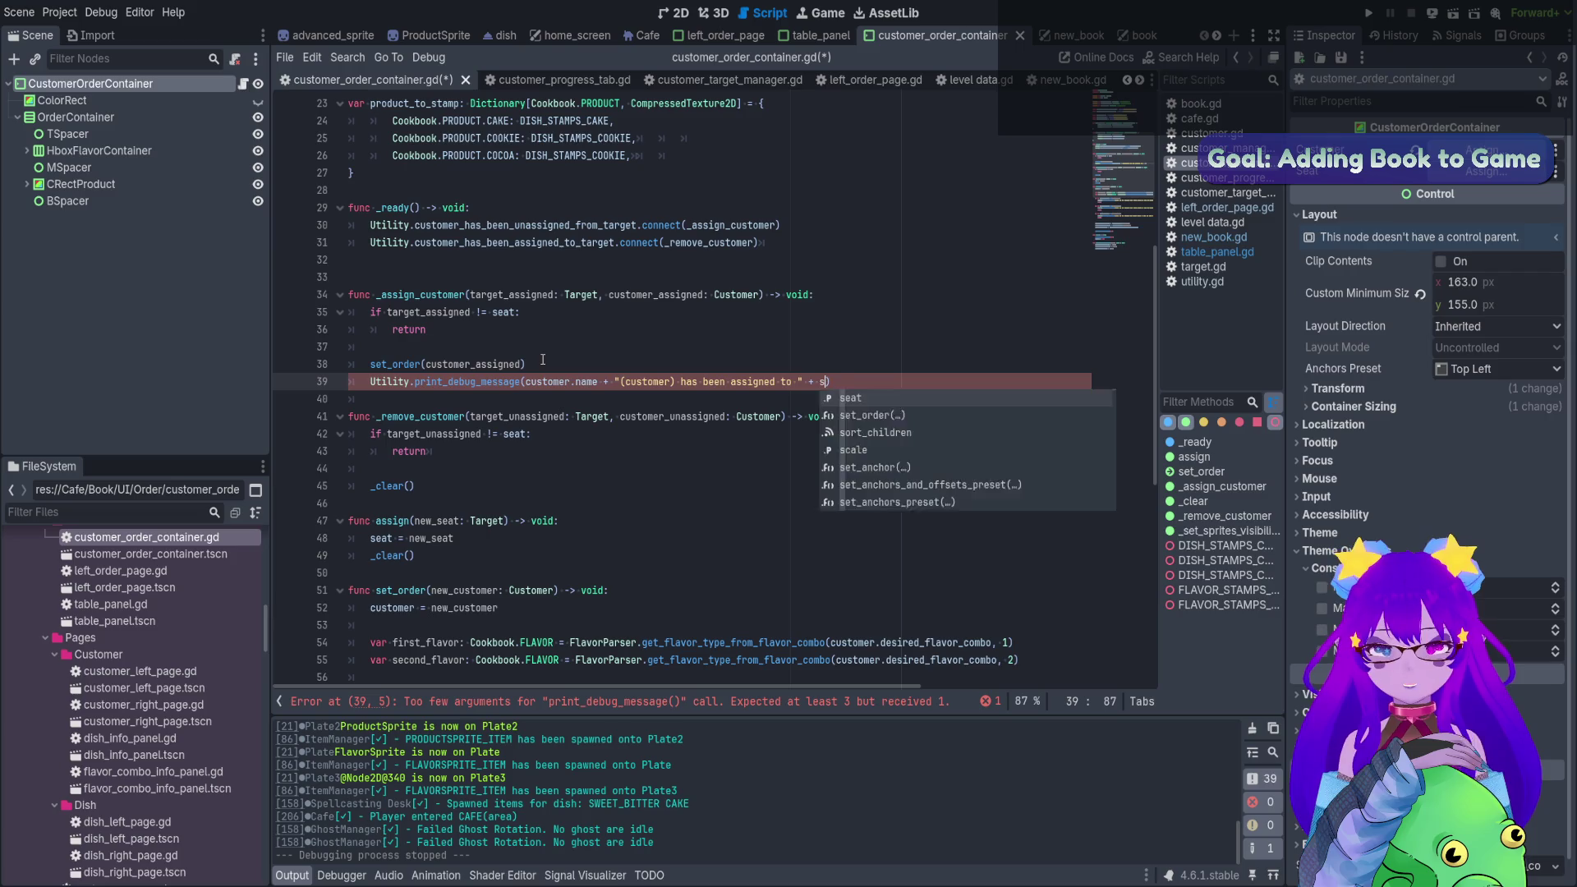
key(BackSpace)
text(name + ")
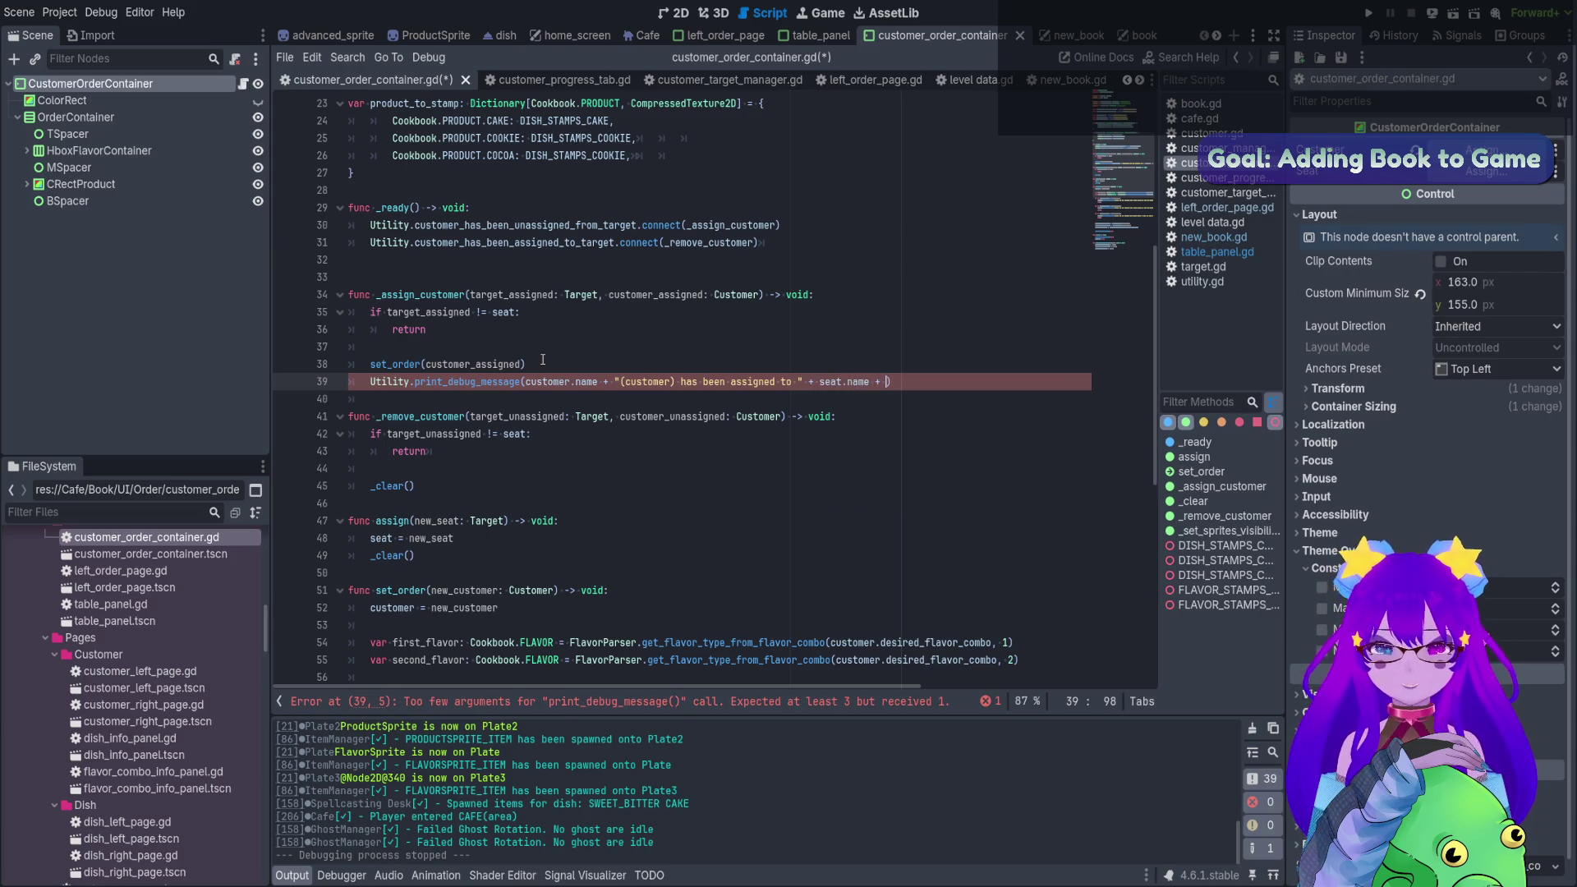
text((seat)
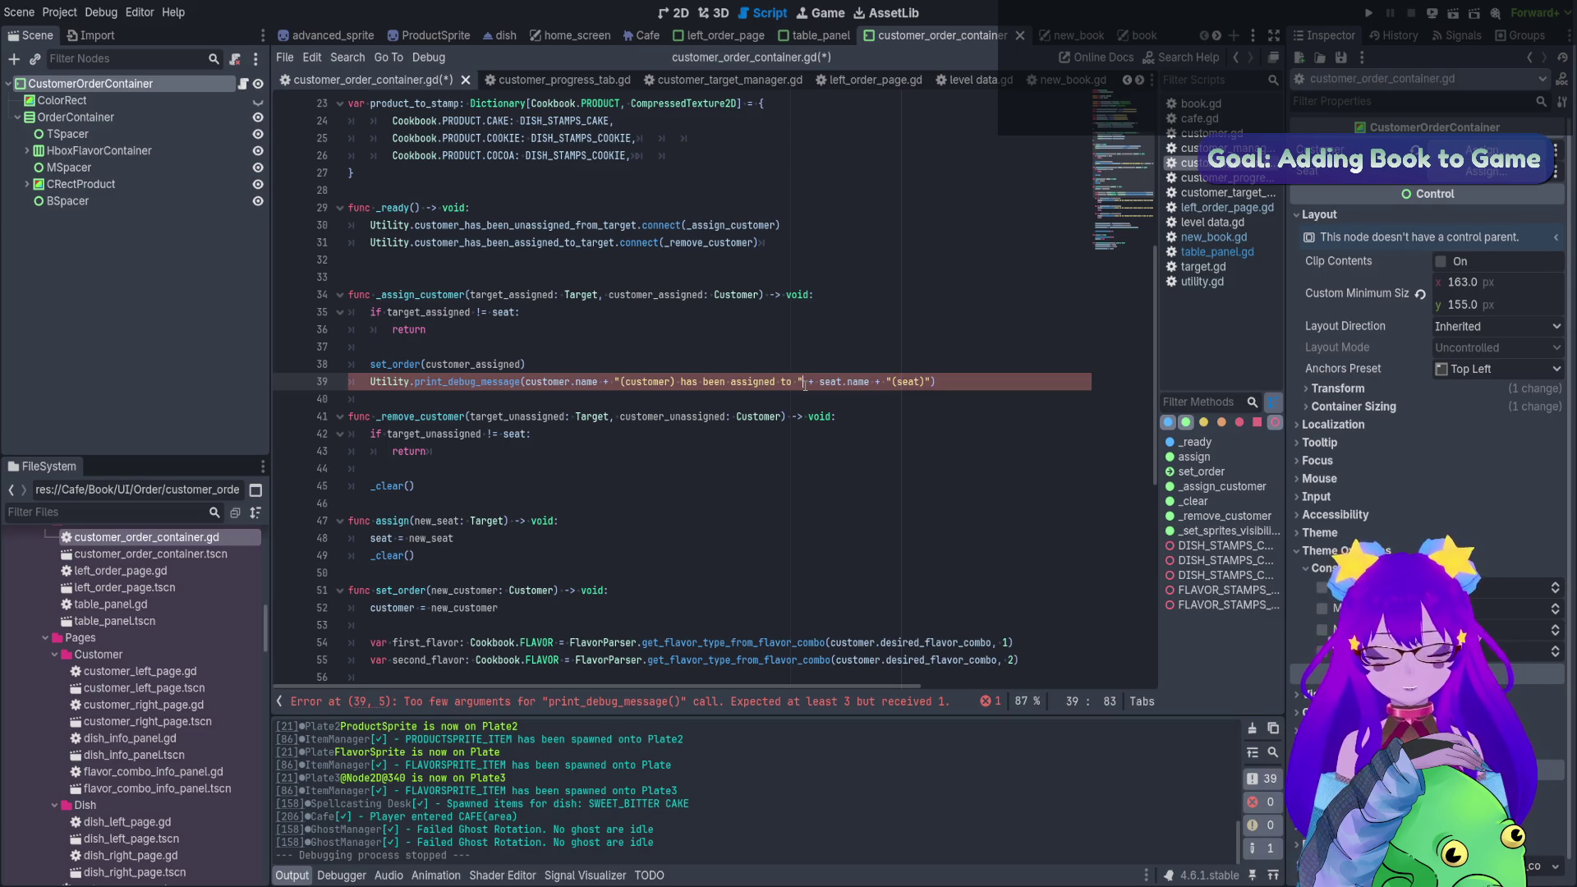
Insert + name + "'s " before the seat name so the message names the container
text(+ name)
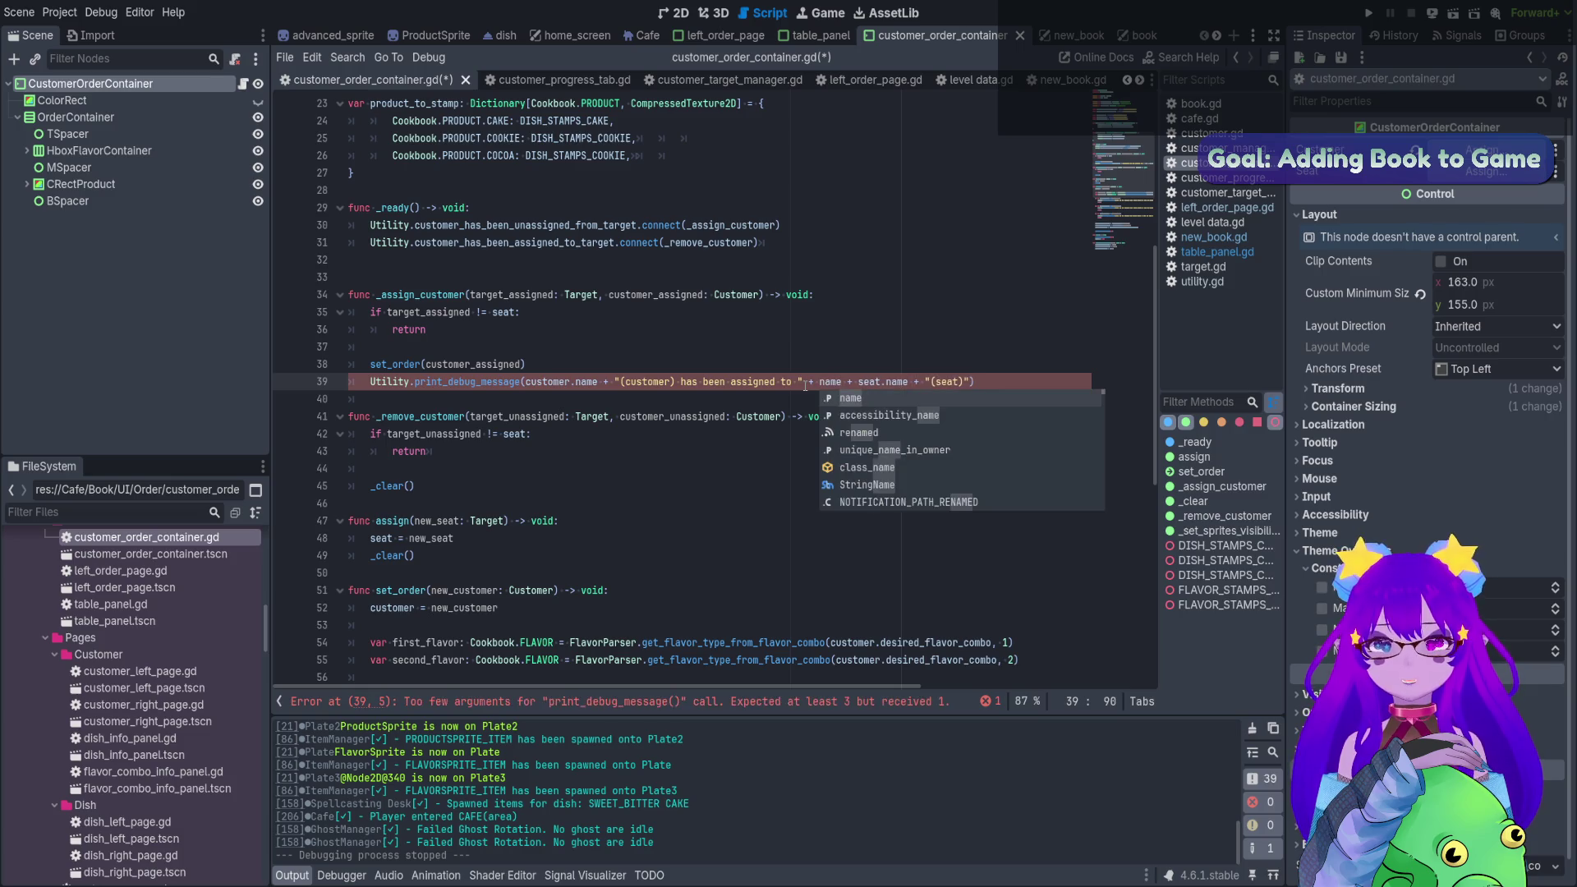
text( + )
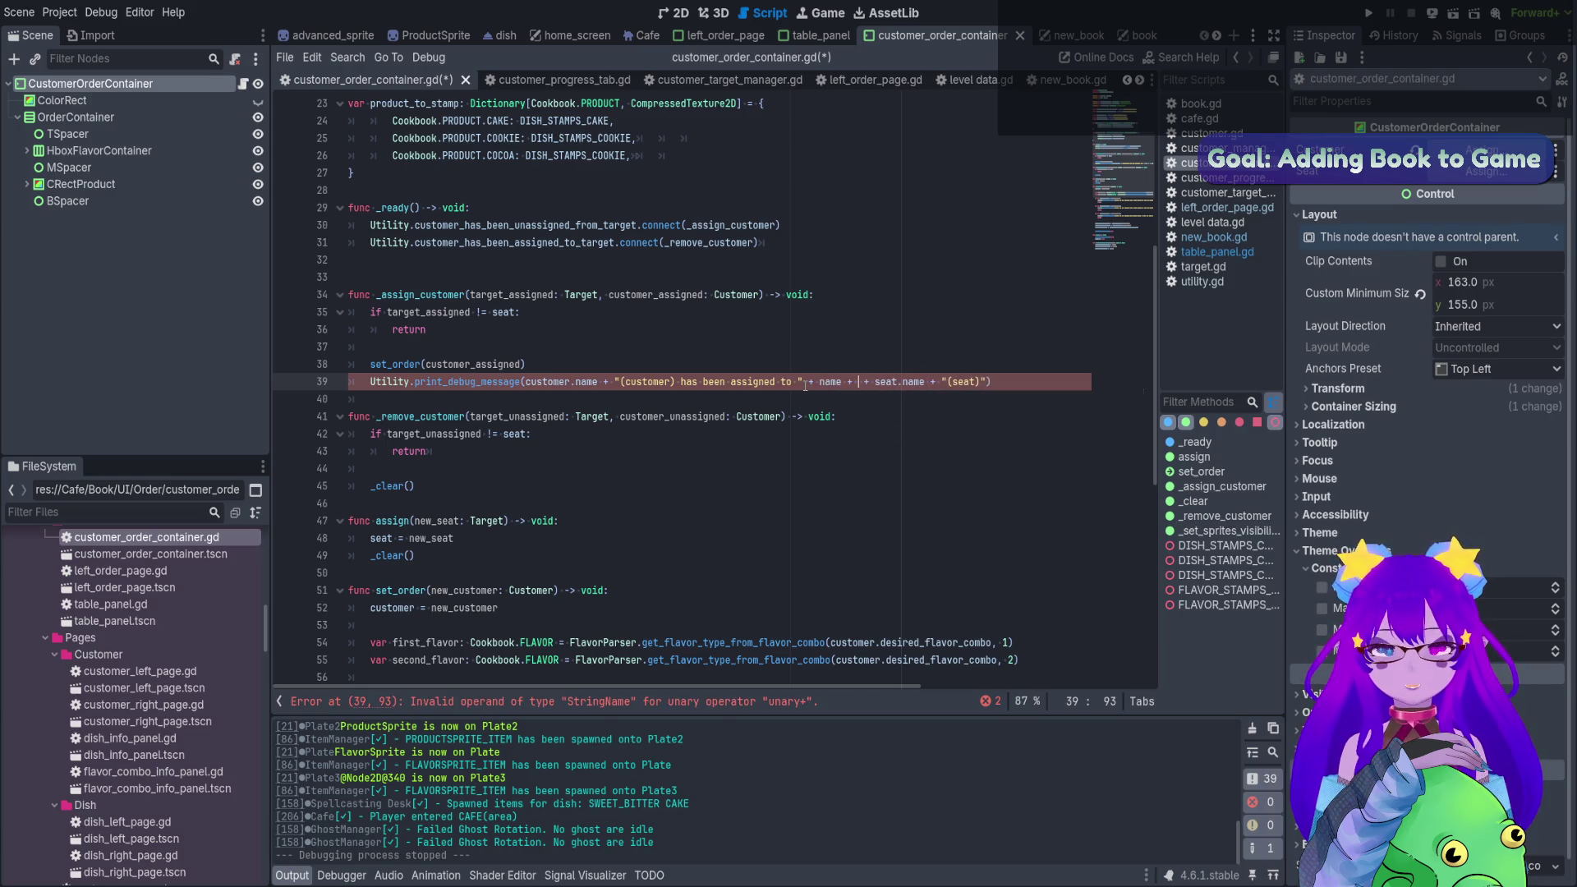
text(")
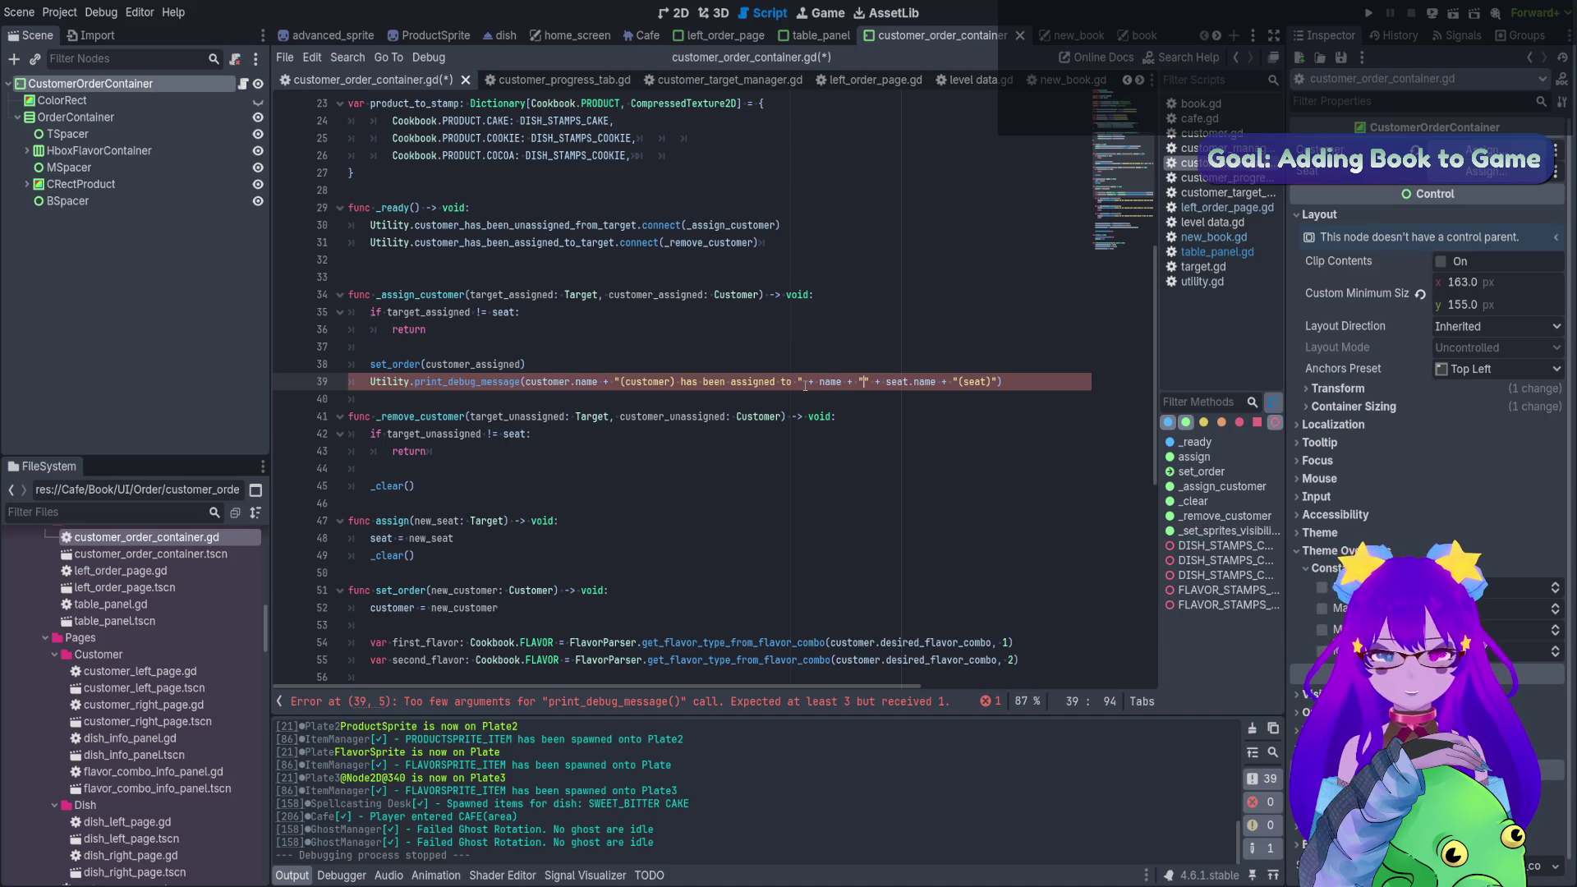
text('s)
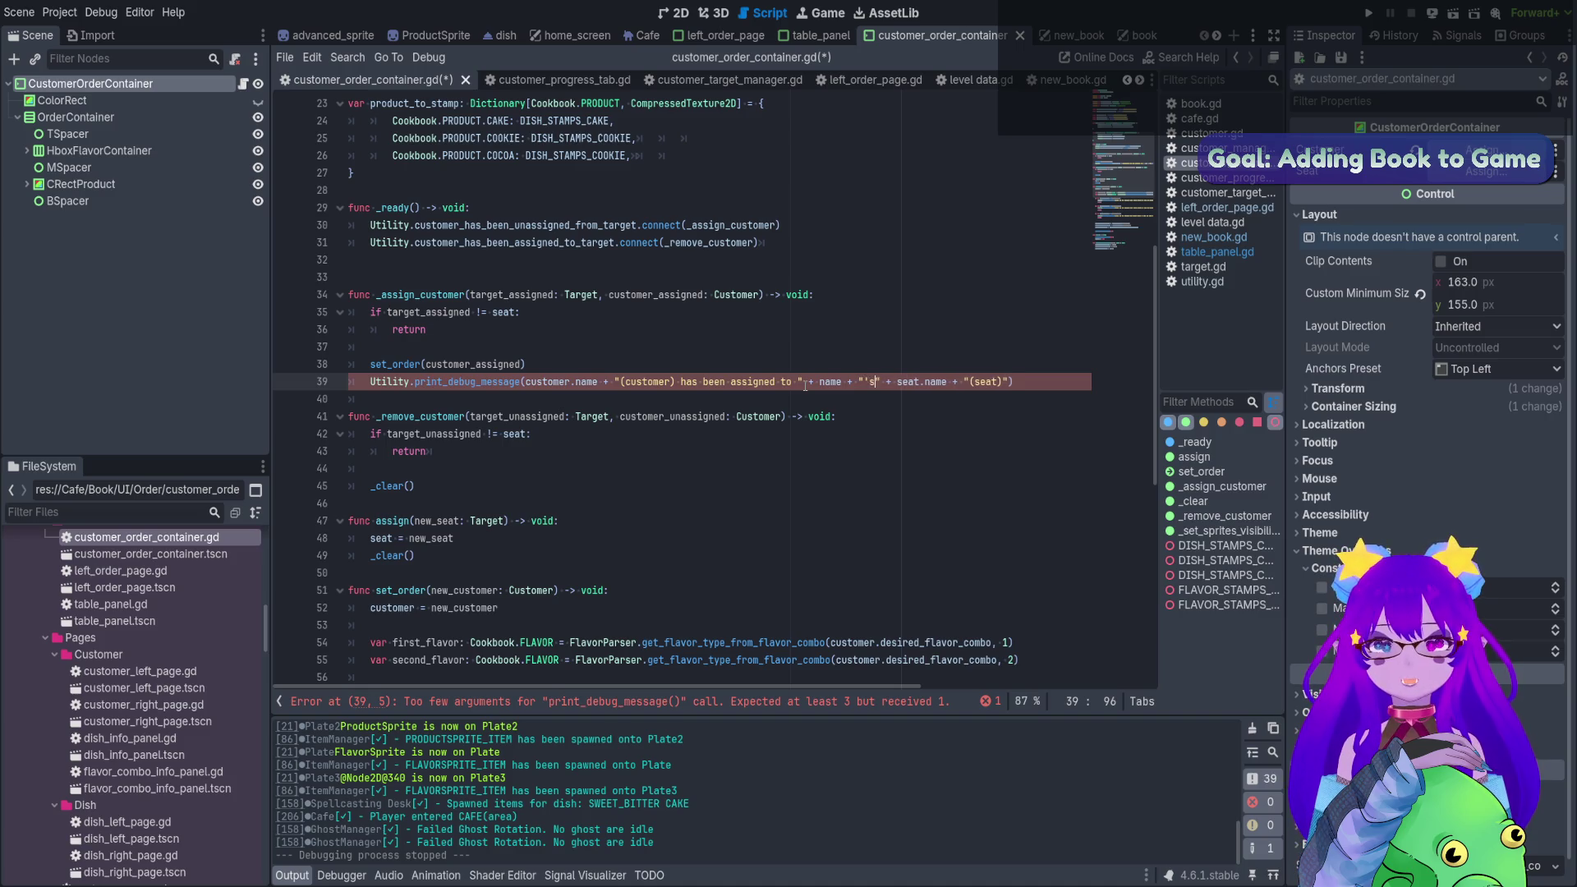
text(())
key(BackSpace)
key(BackSpace)
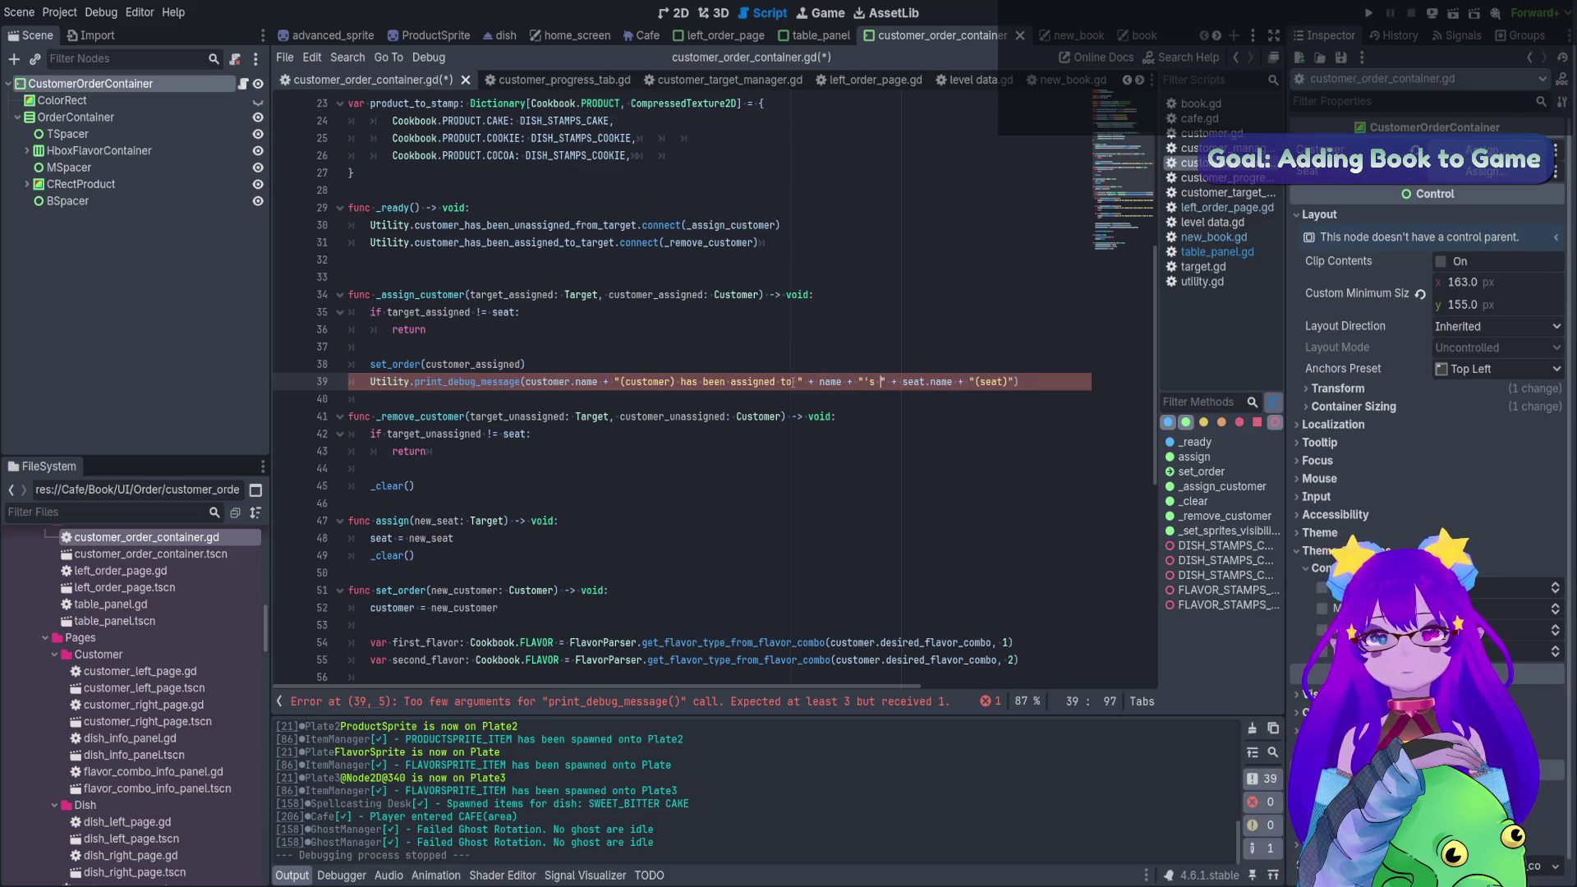
click(1014, 383)
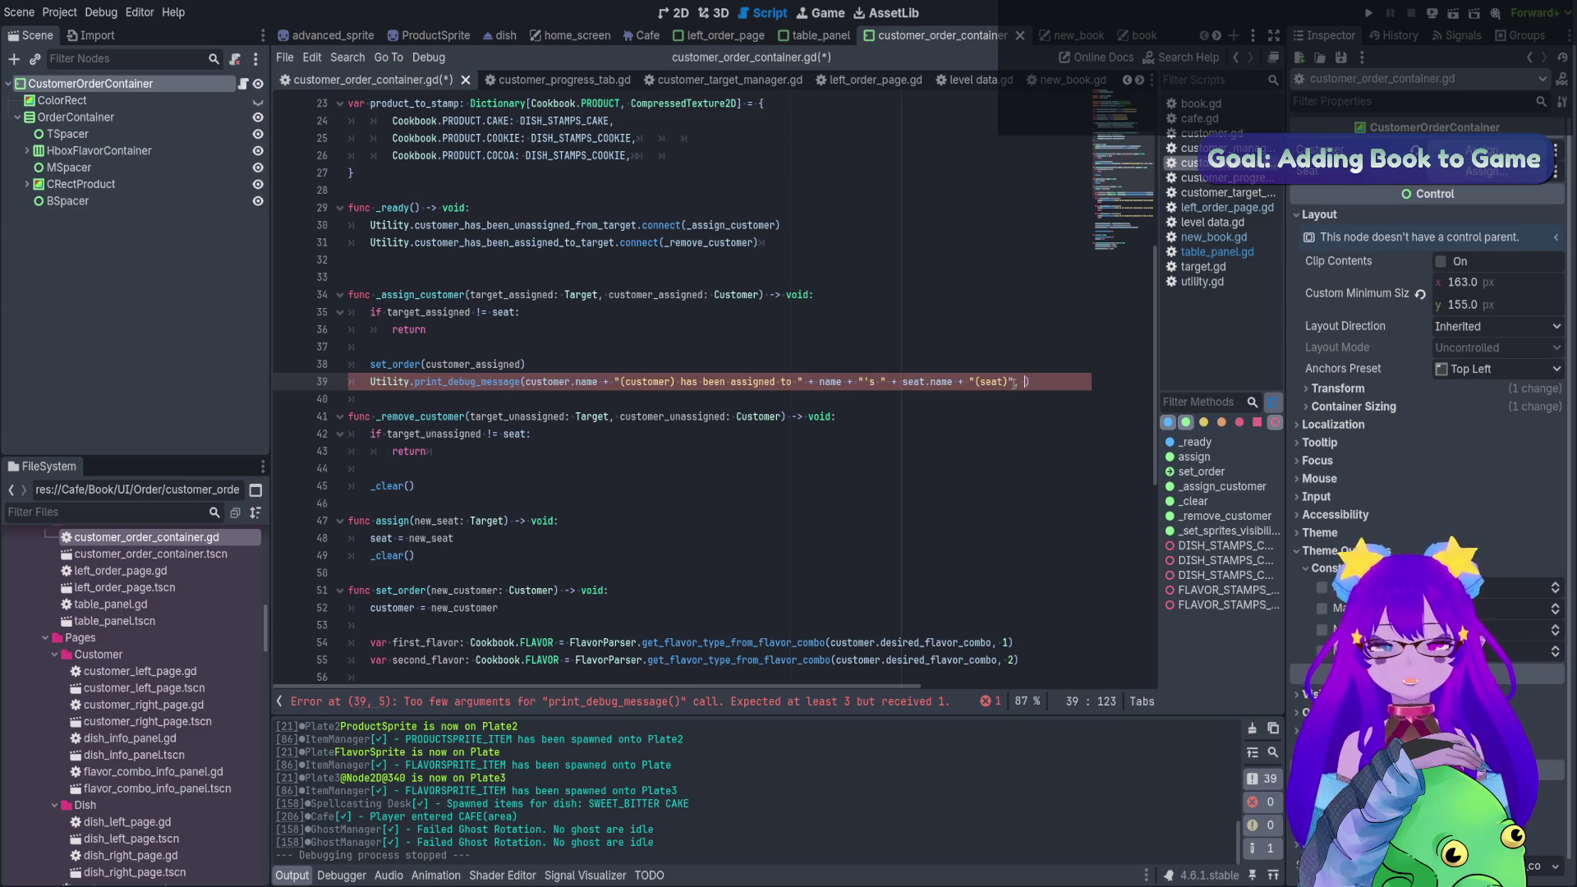
Add self and Utility.DEBUG_COLOR.NOTIFY as the final arguments of print_debug_message
text(self, )
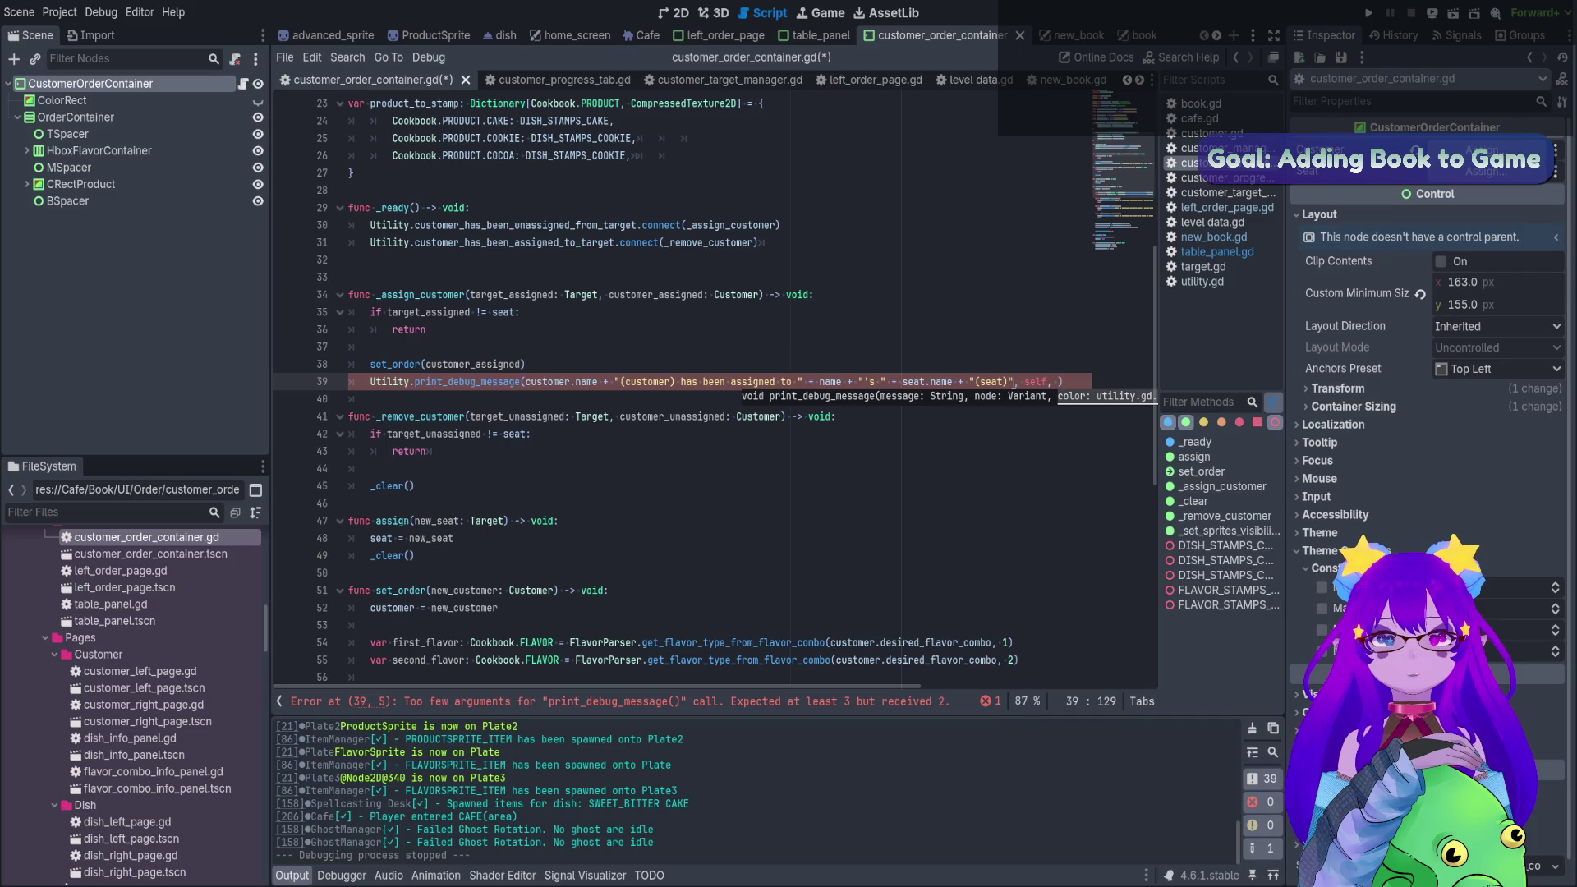
text(C)
key(BackSpace)
text(Utility.DE)
key(Return)
text(.)
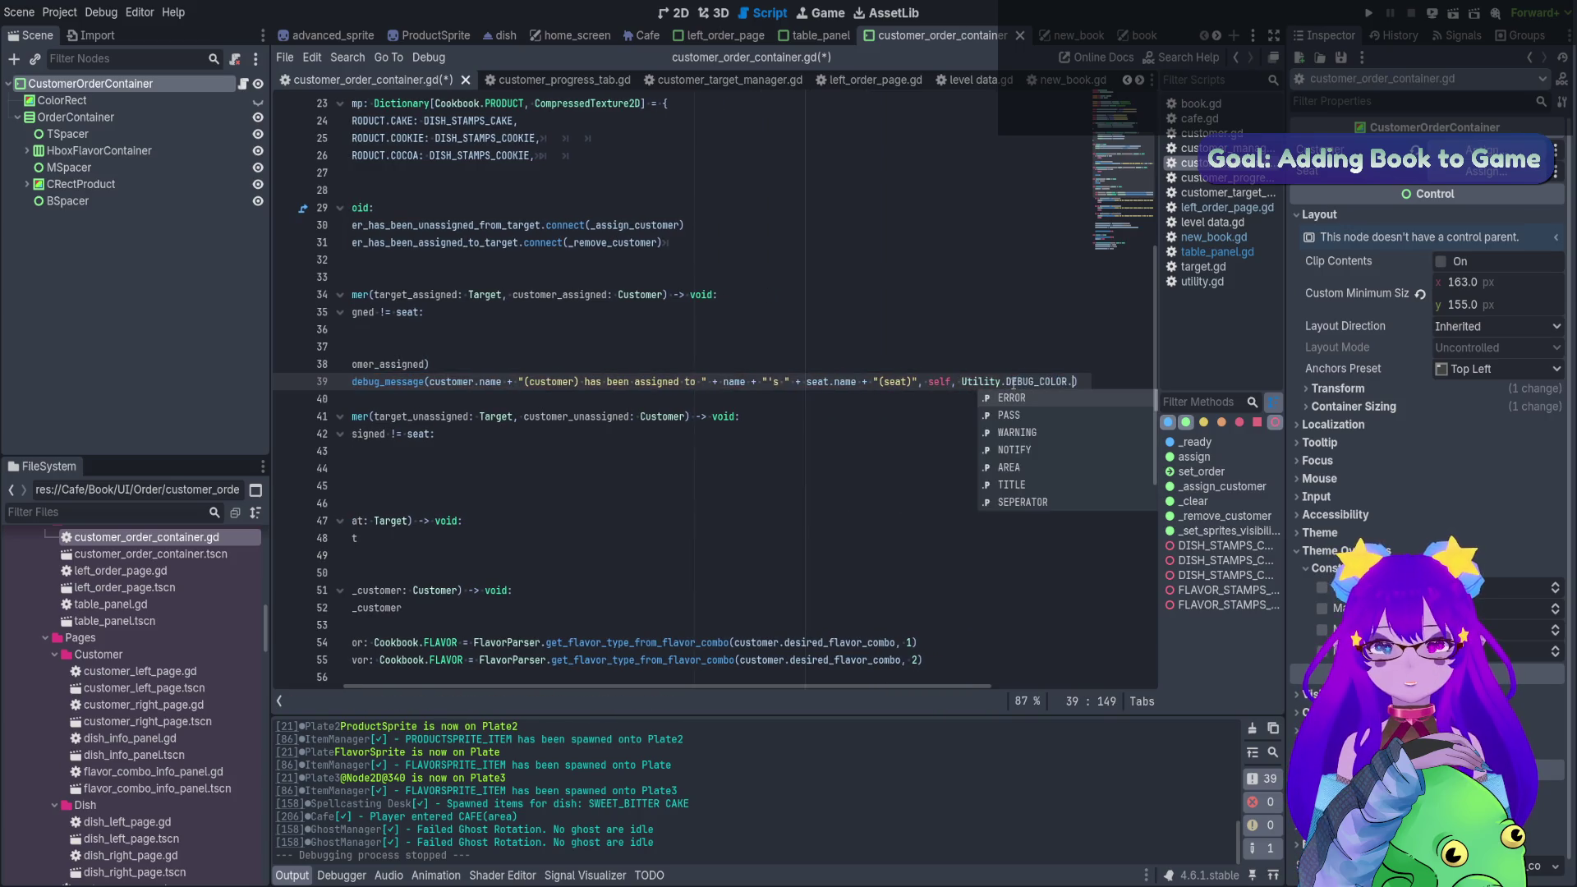
key(Down)
key(Down)
key(Down)
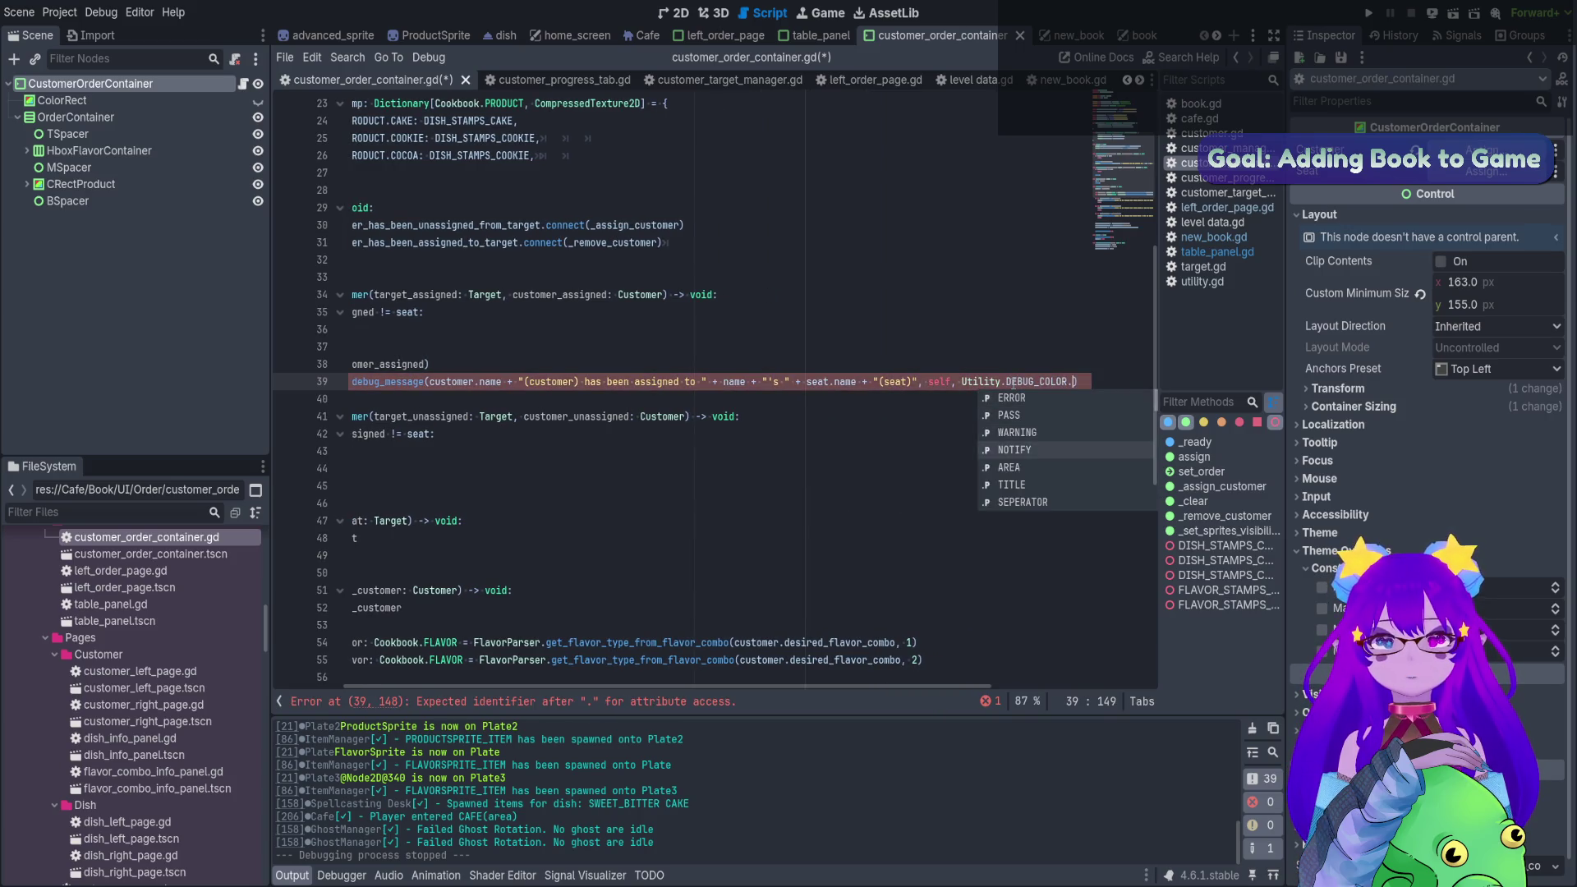
key(Return)
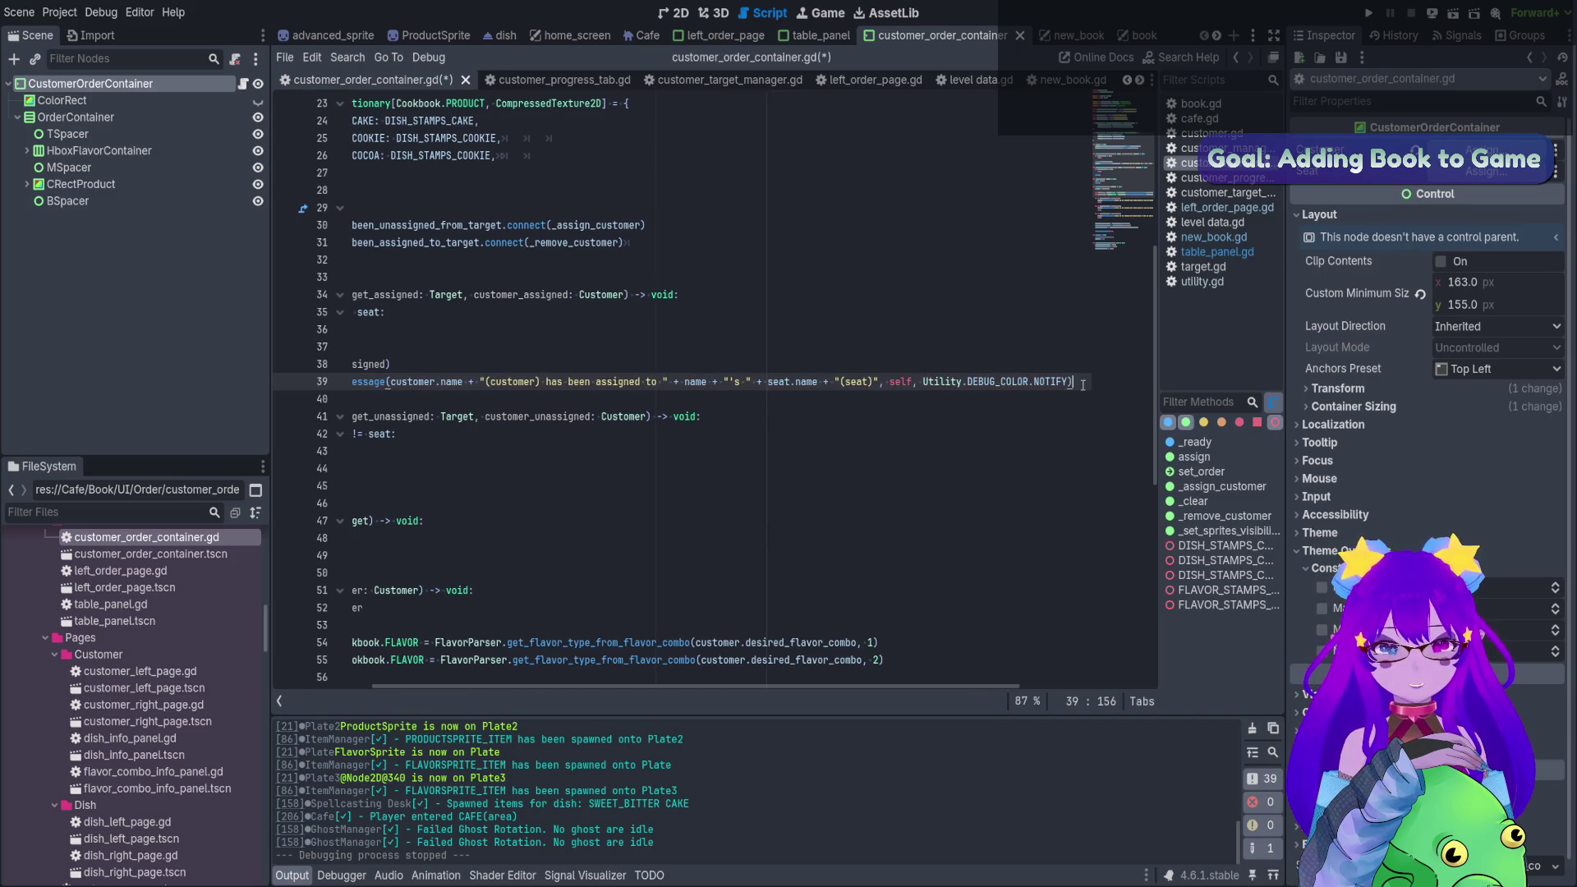
Copy the debug line below _clear() in _remove_customer, rewording it to "has been removed from"
key(shift+Up)
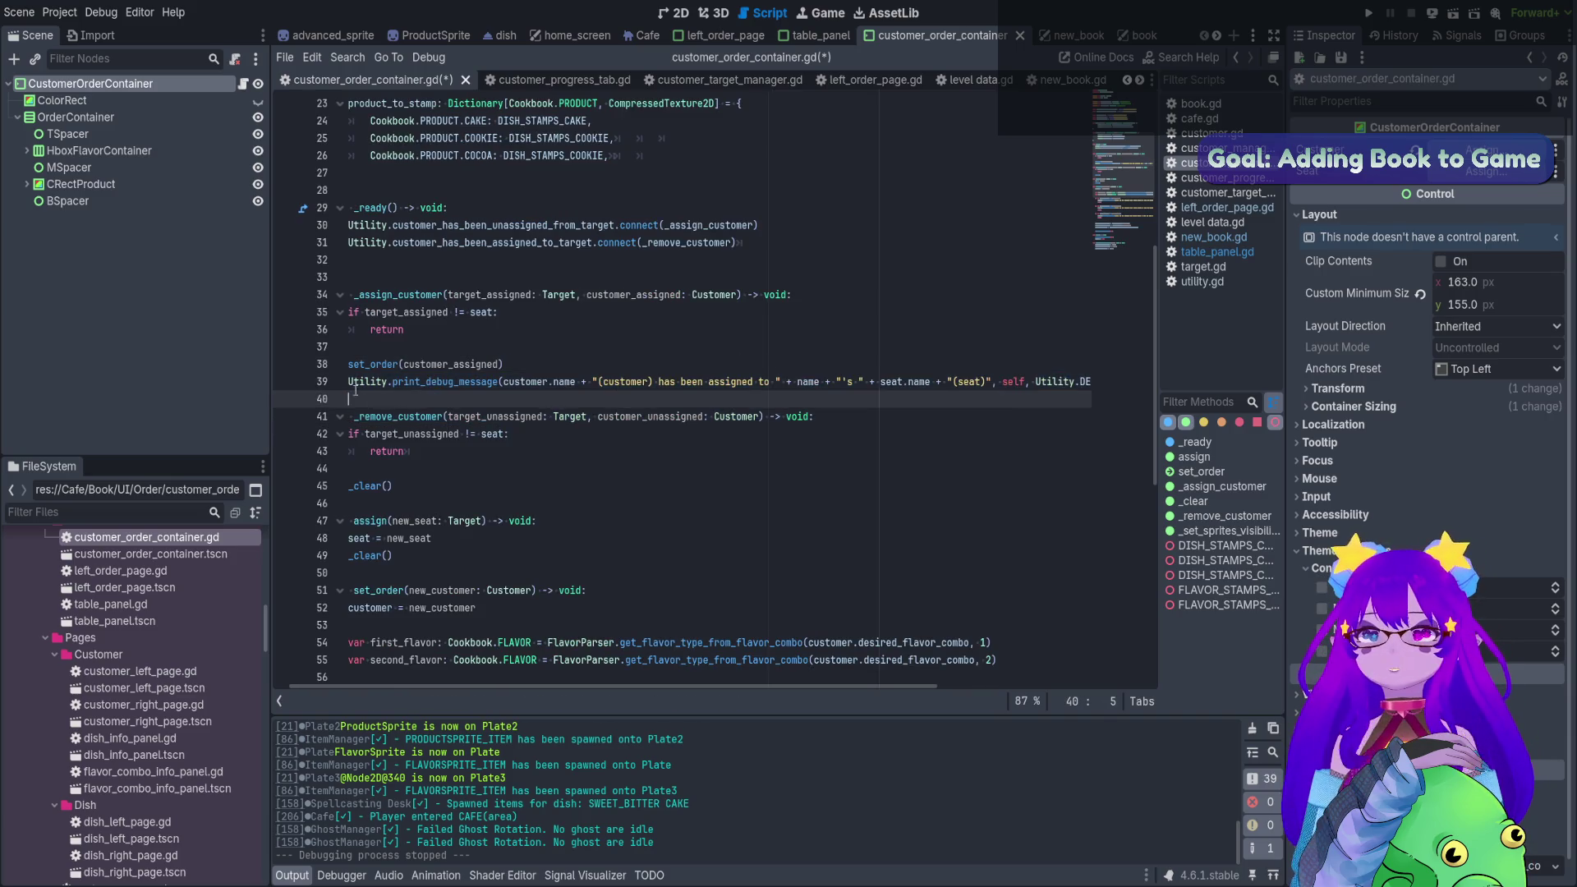
shift+click(334, 384)
click(427, 485)
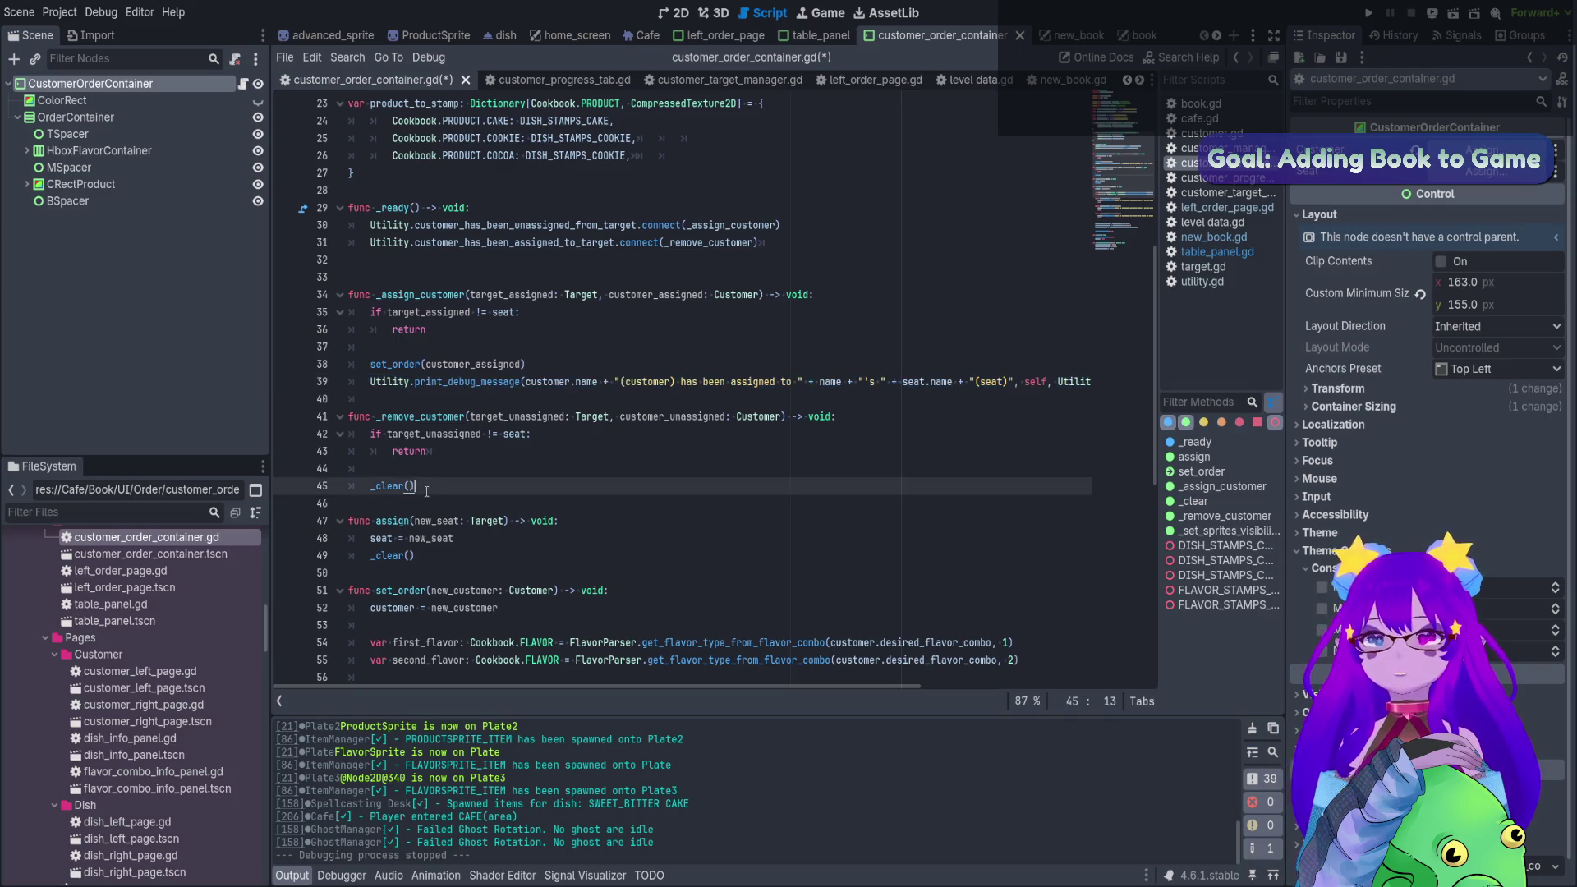
key(Return)
text(Utility.print_debug_message(customer.name + "(customer) has been assigned to " + name + "'s " + seat.name + "(seat)", self, Utility.DEBUG_COLOR.NOTIFY))
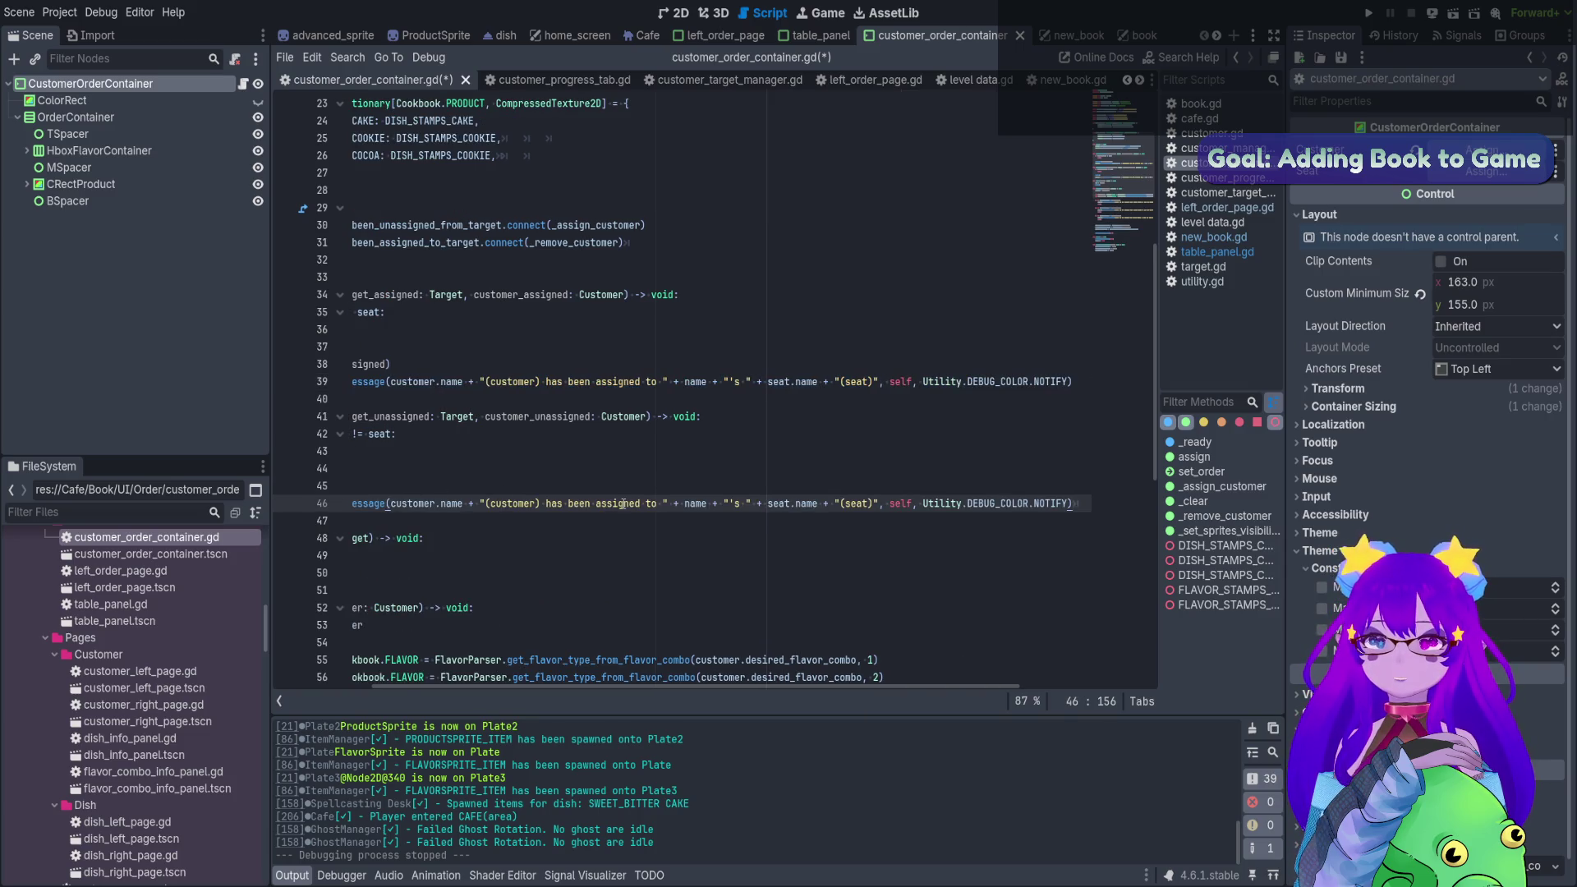
double_click(622, 503)
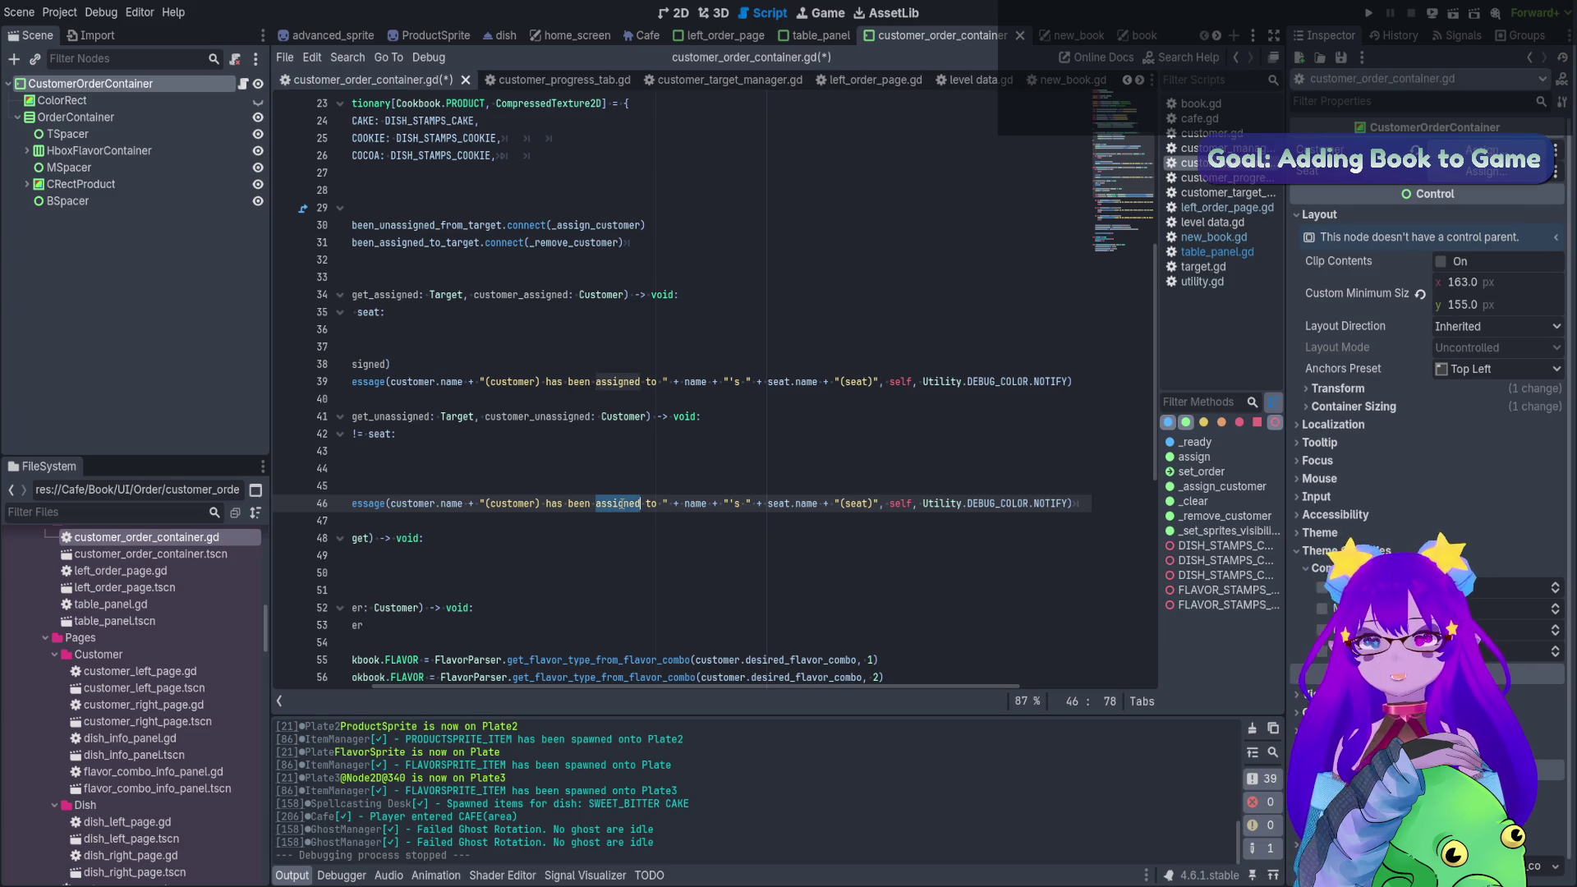
text(has been r)
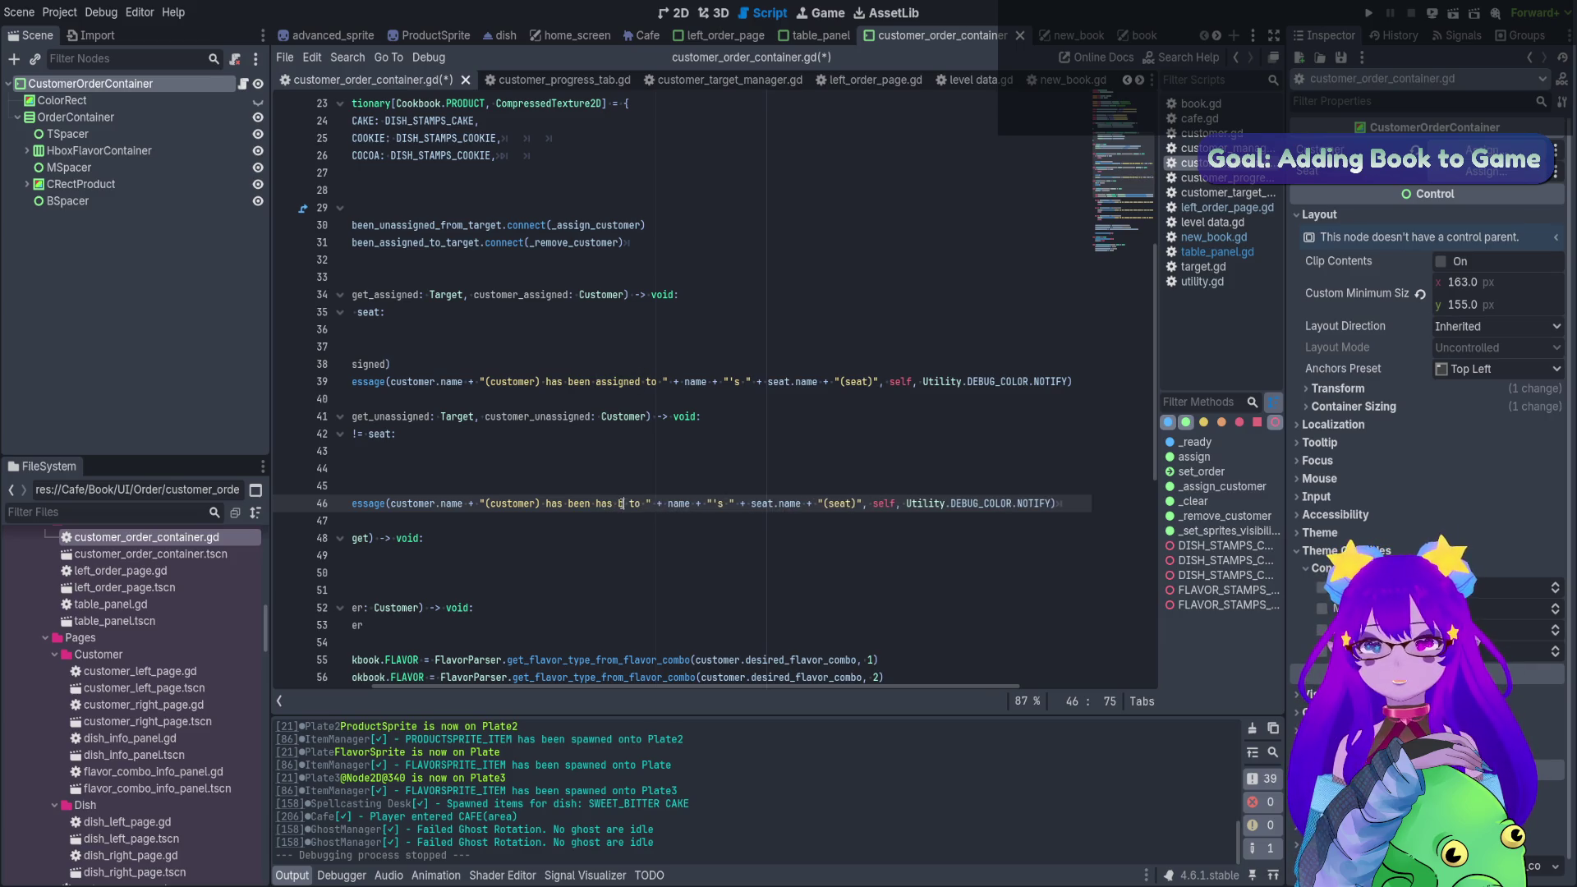
text(emoved)
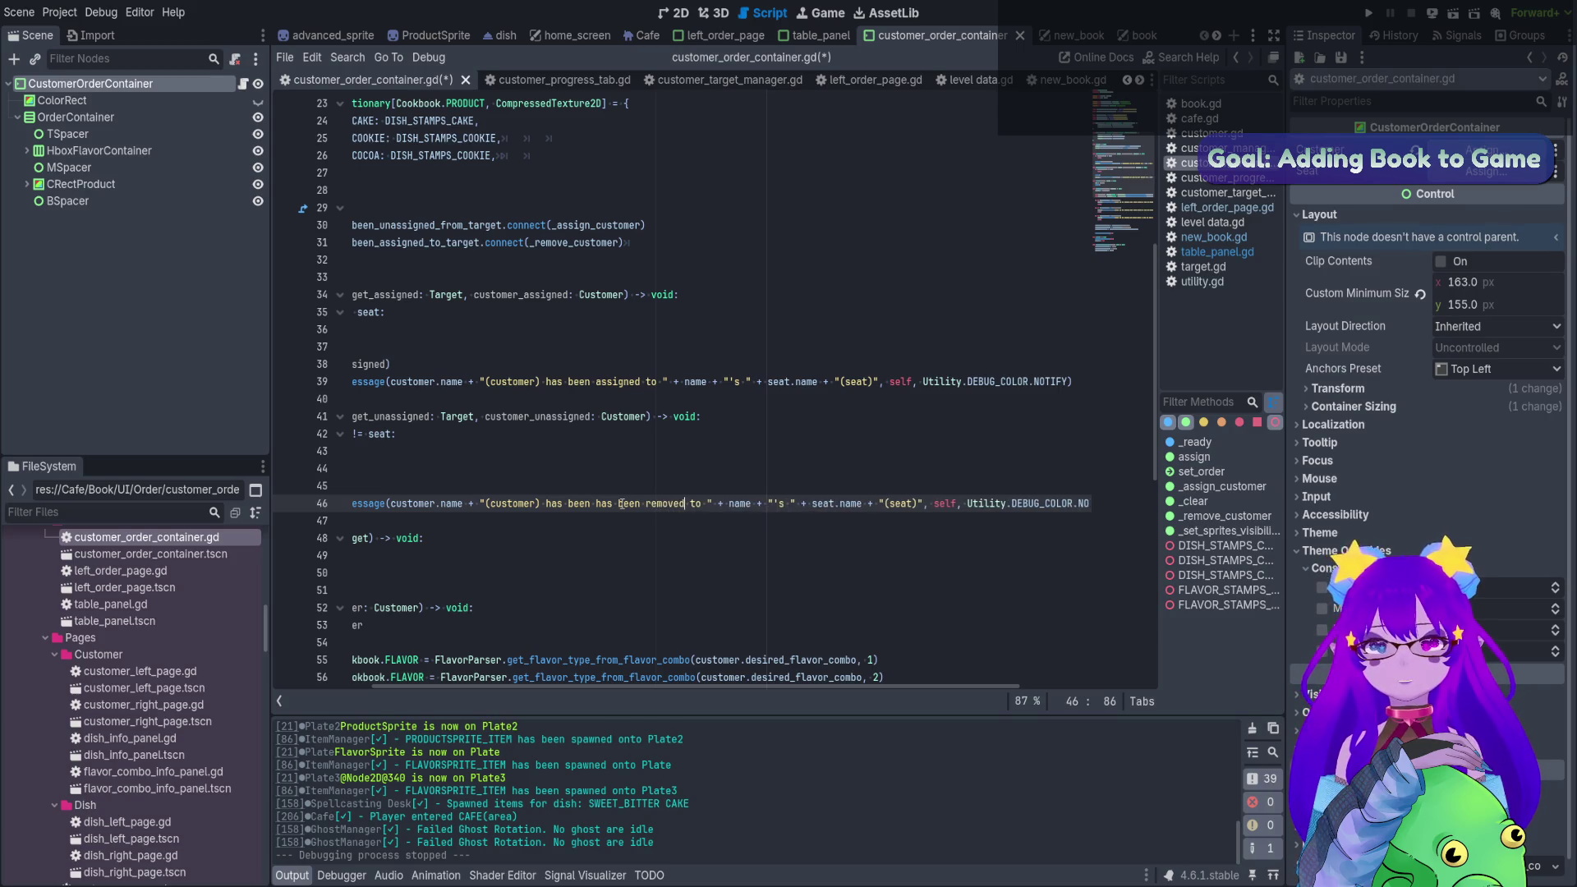
key(BackSpace)
key(BackSpace)
text(from)
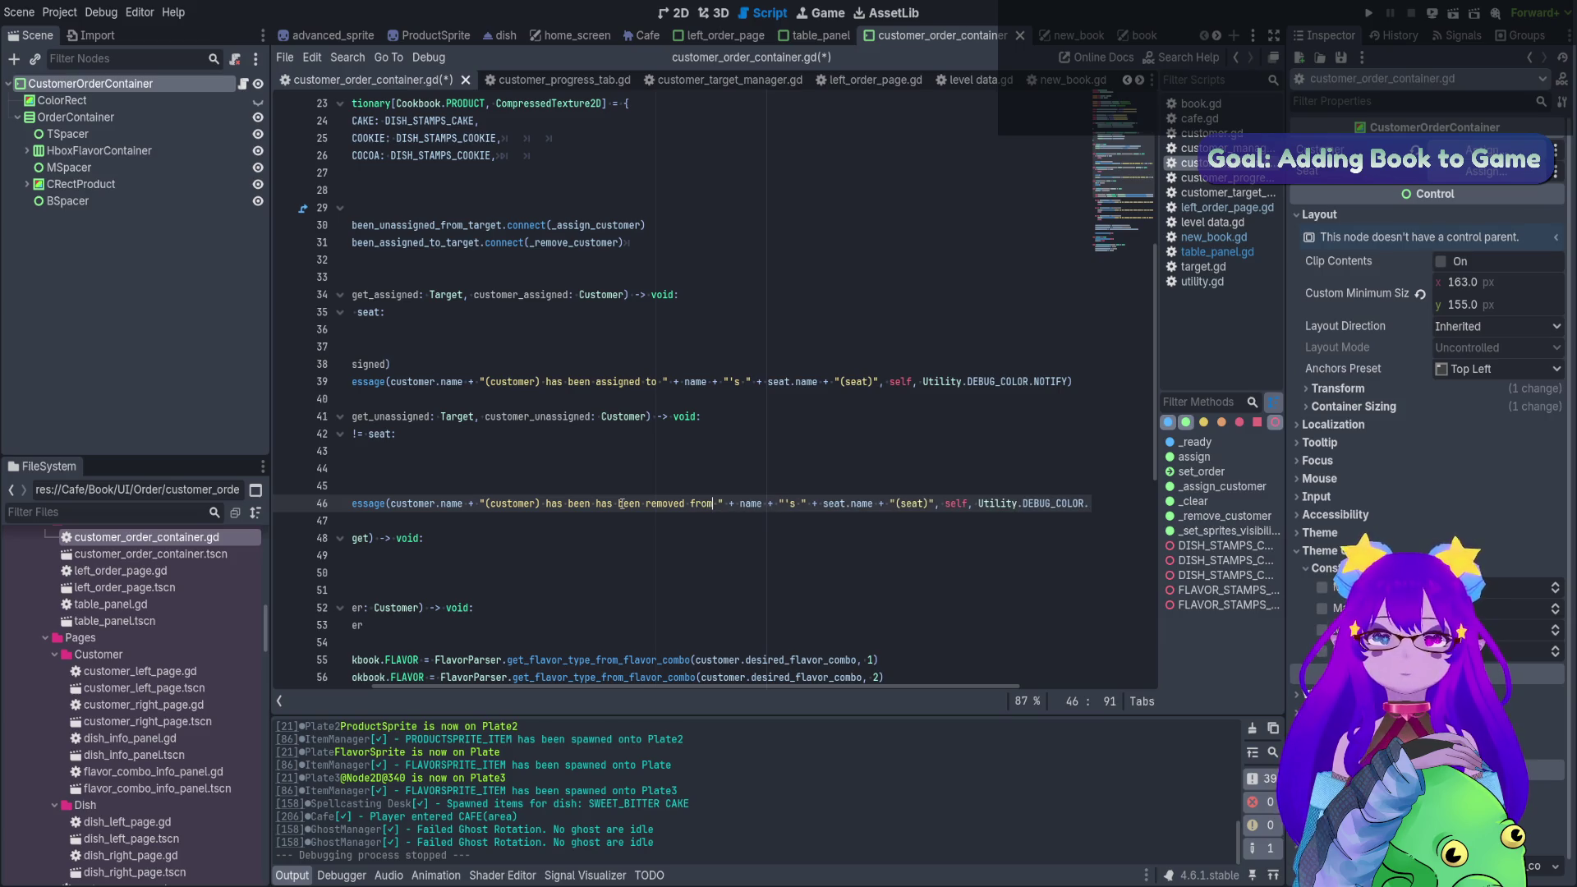
Save customer_order_container.gd and run the project to test the logging
key(ctrl+s)
key(Down)
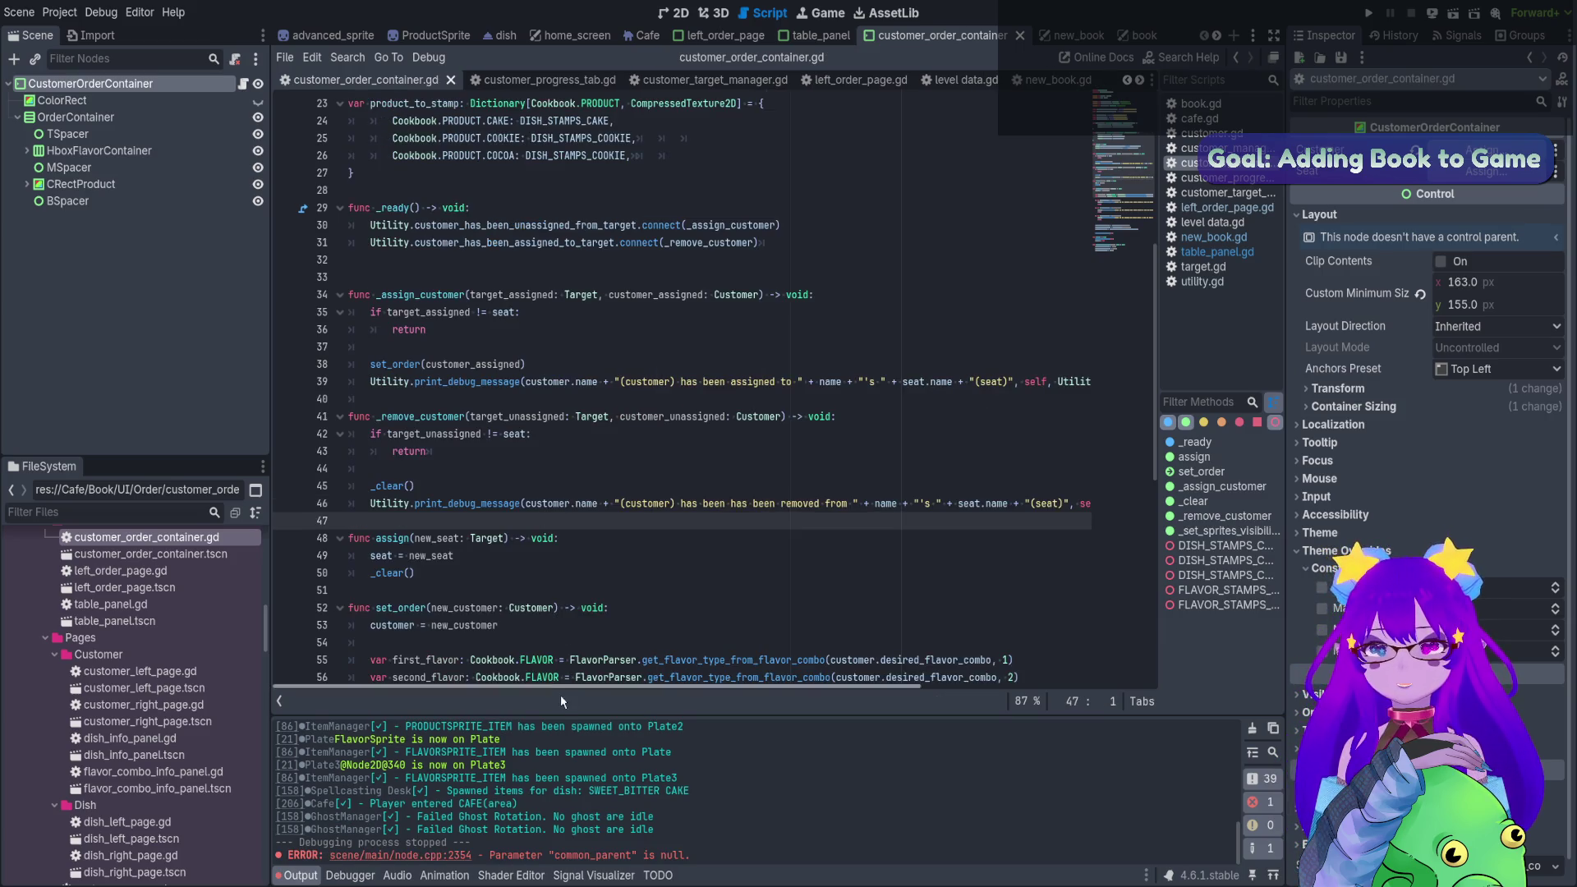
click(564, 351)
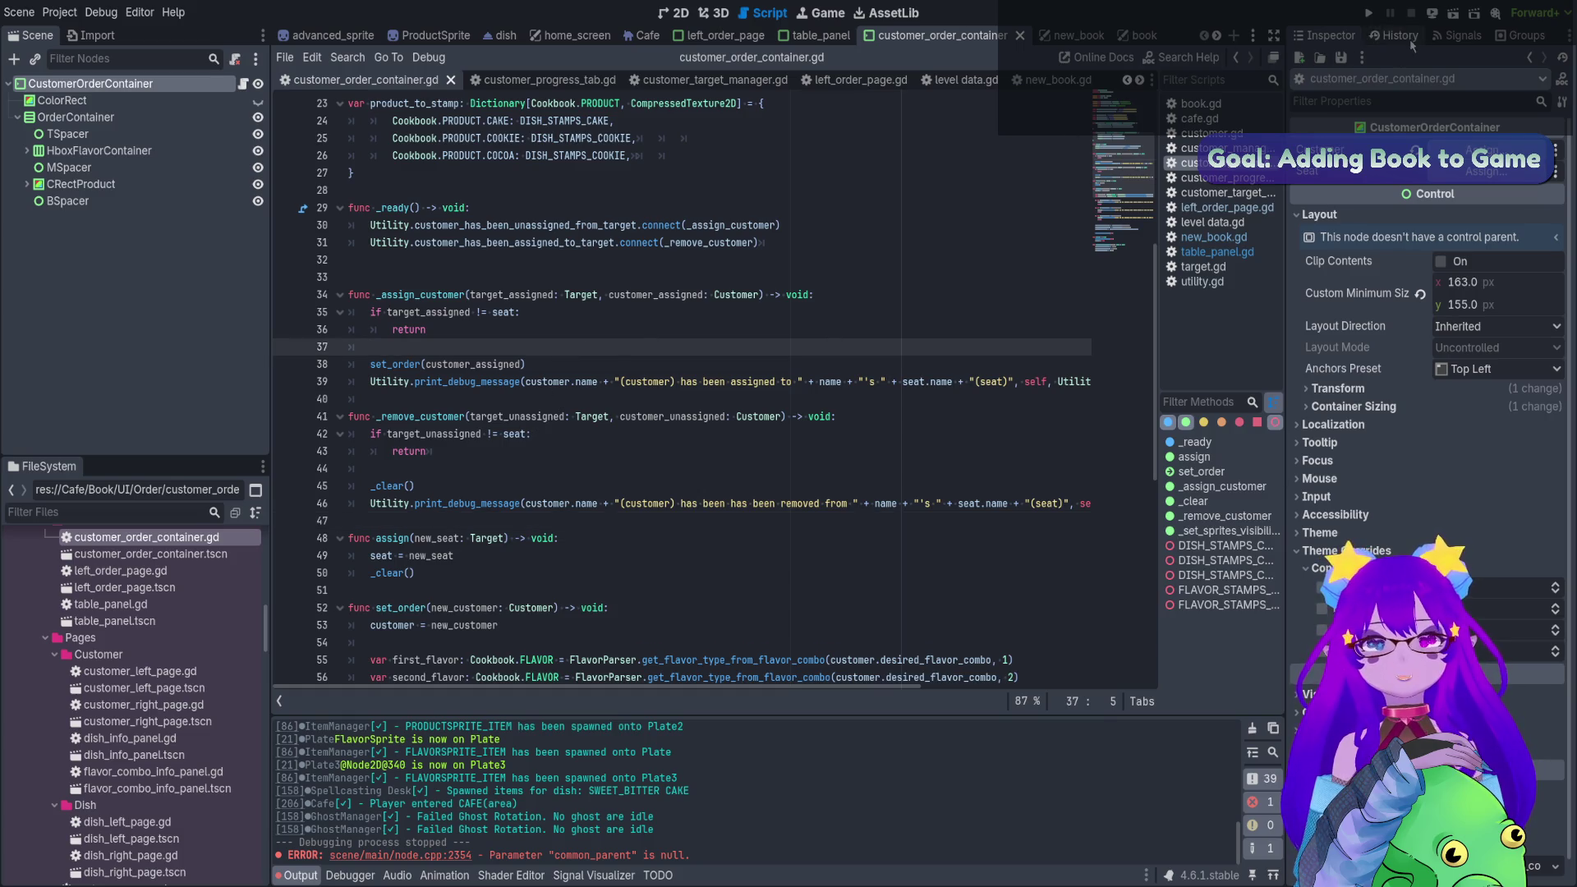
click(1369, 14)
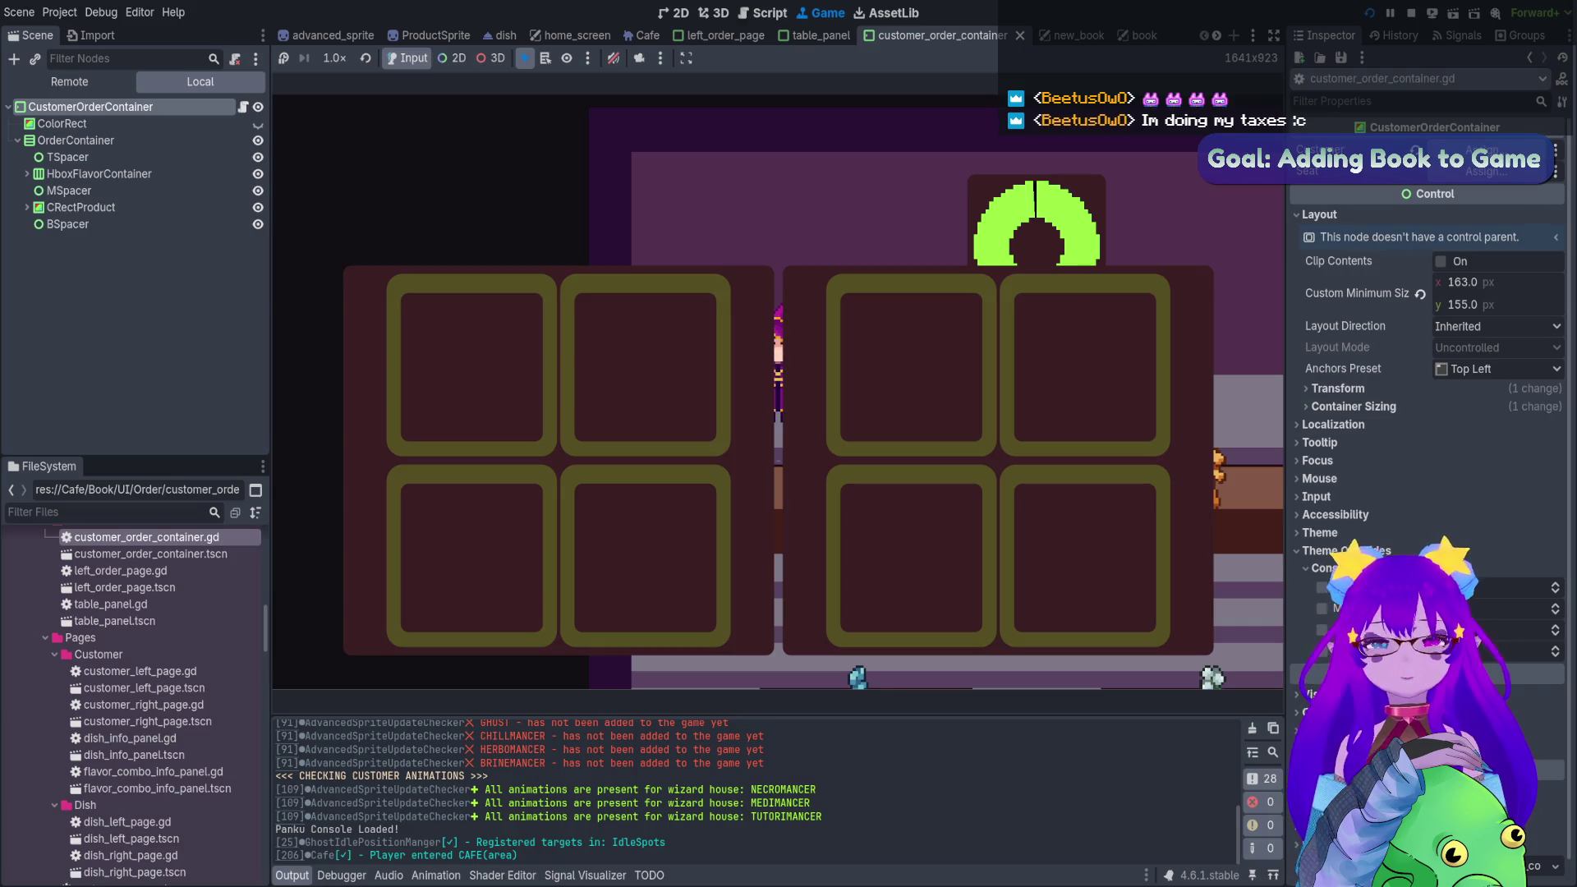
Close the order book and spawn a customer with Cheats.spawn_customer() in the Panku console
key(Escape)
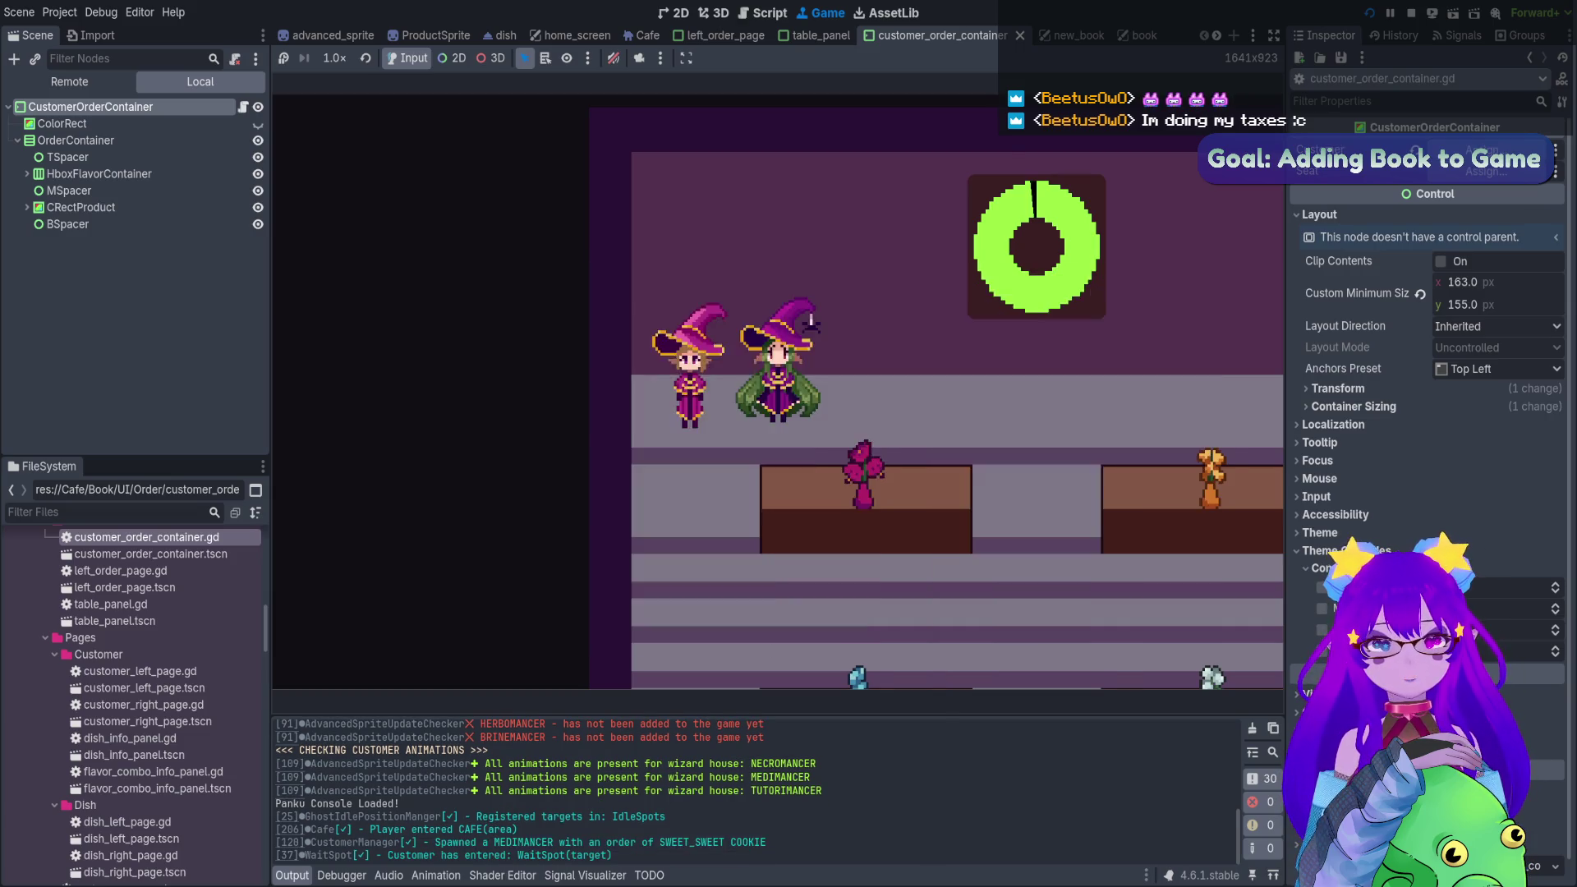
key(Escape)
key(F5)
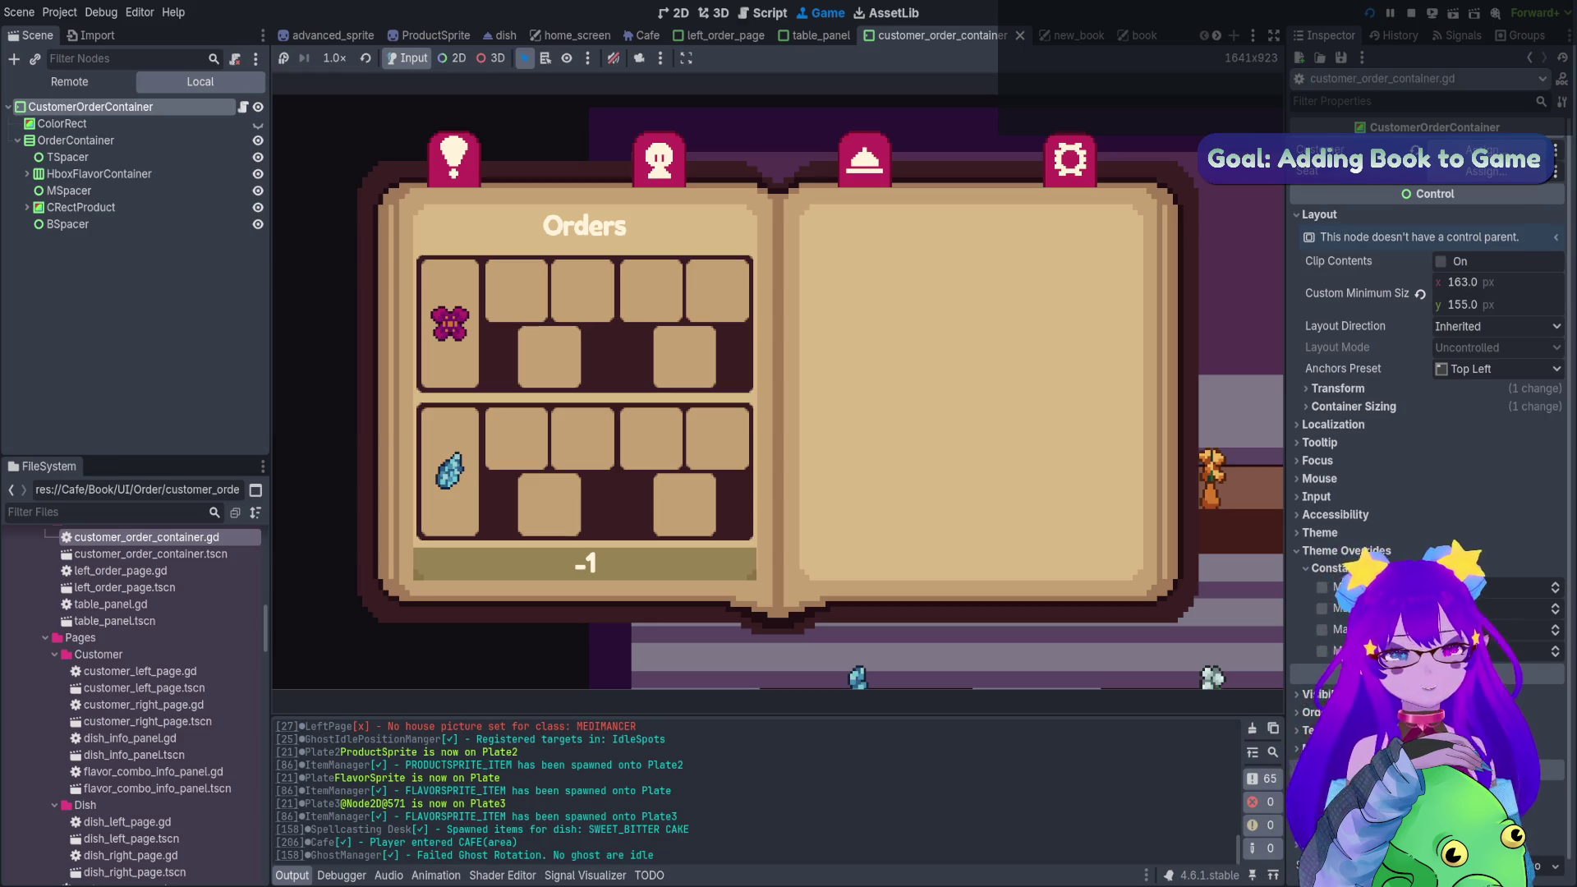
key(Escape)
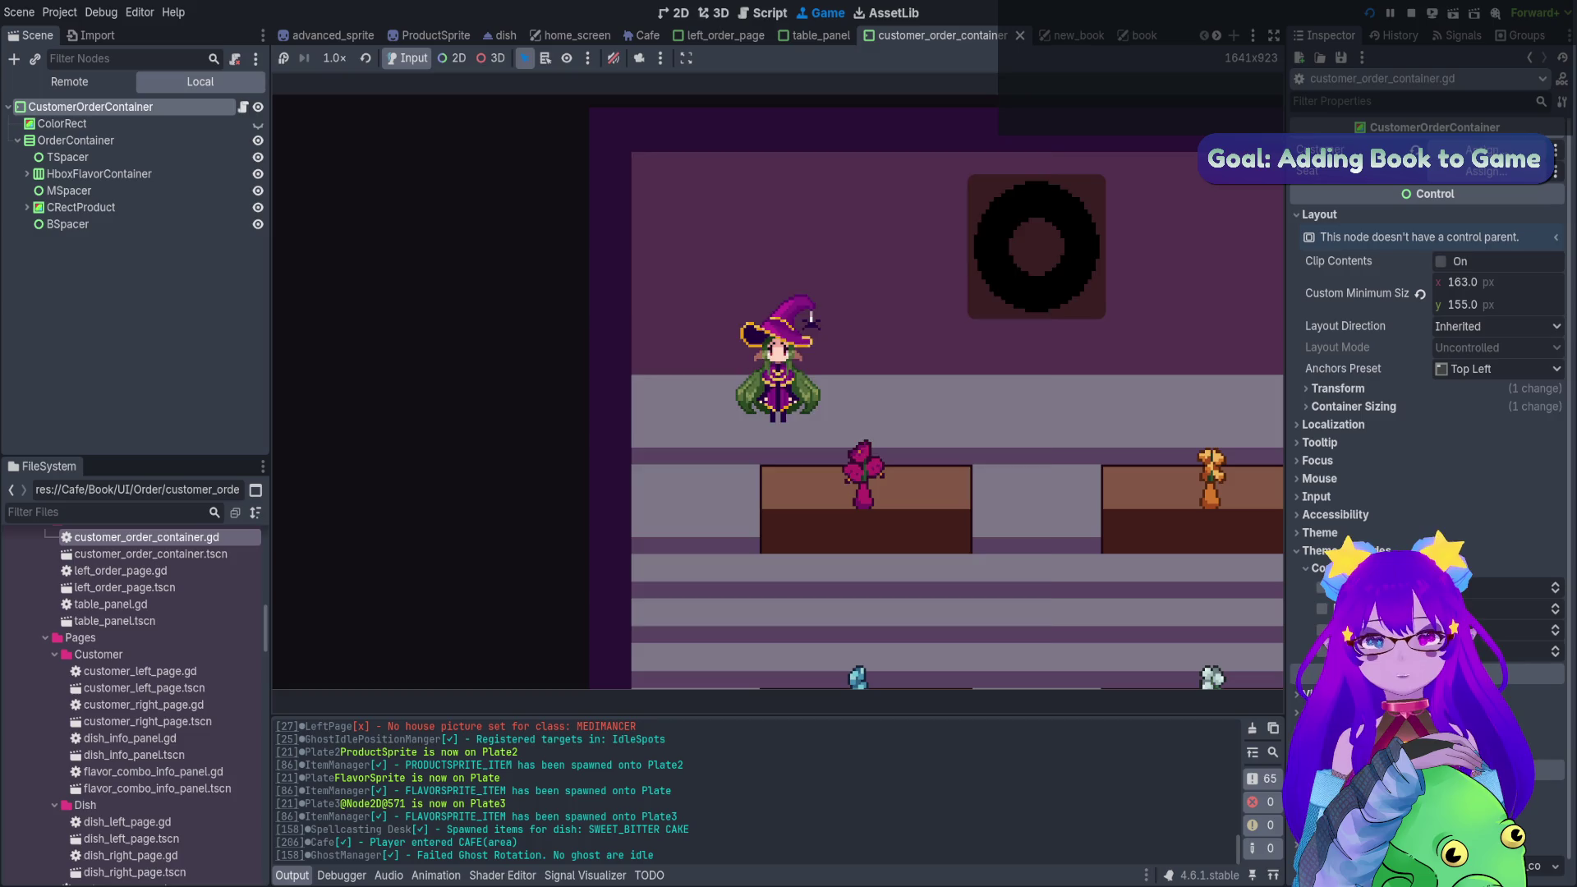
key(quoteleft)
text(a)
key(BackSpace)
text(spawn)
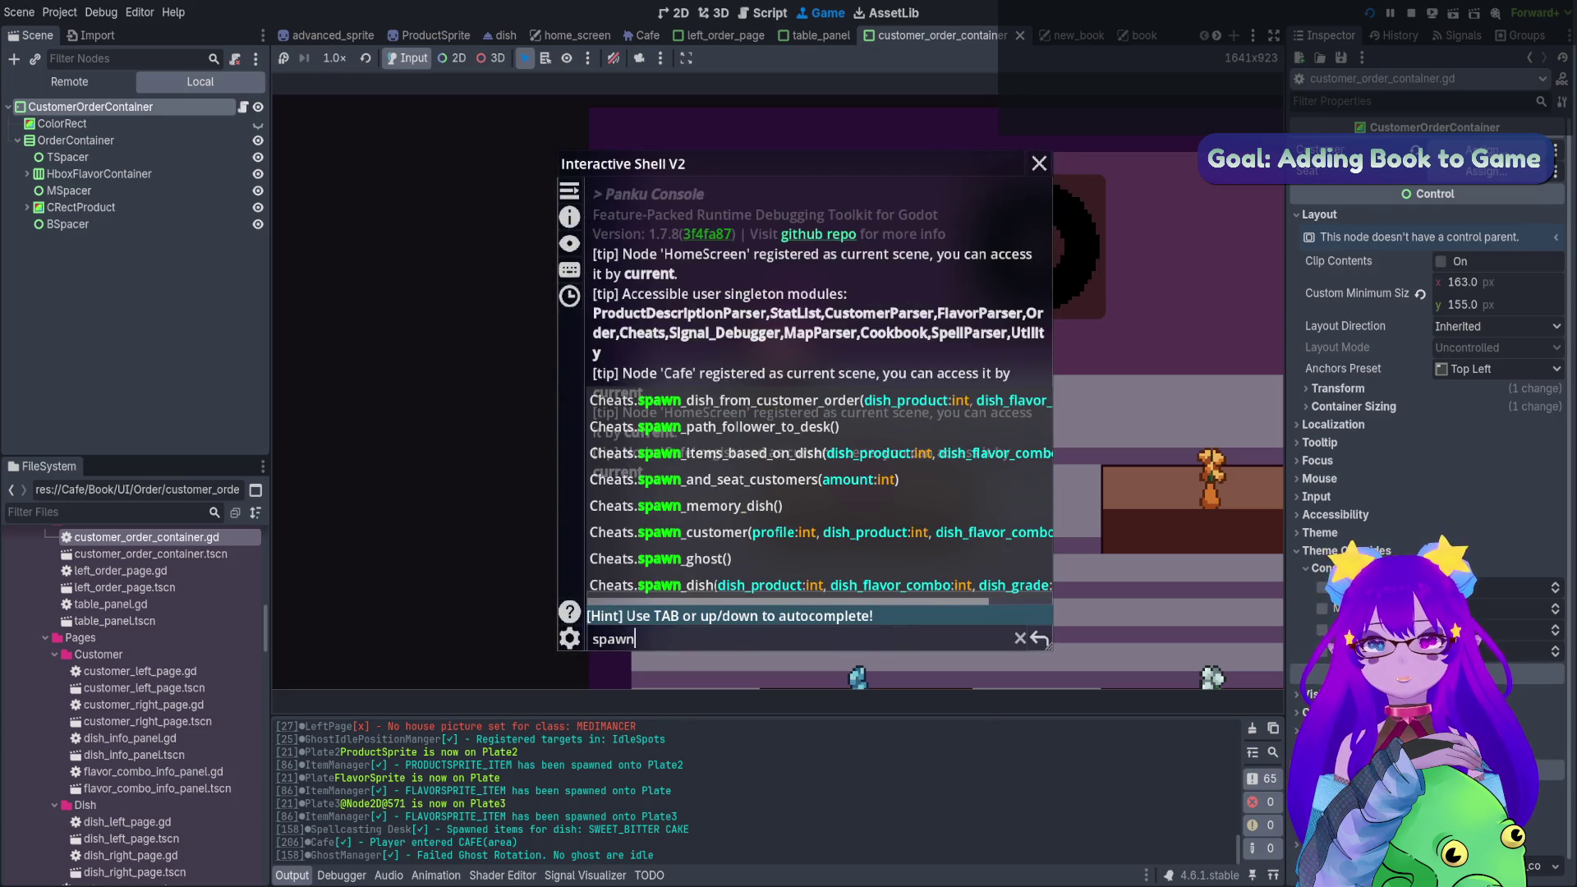
key(Tab)
key(Tab)
key(Tab)
key(Tab)
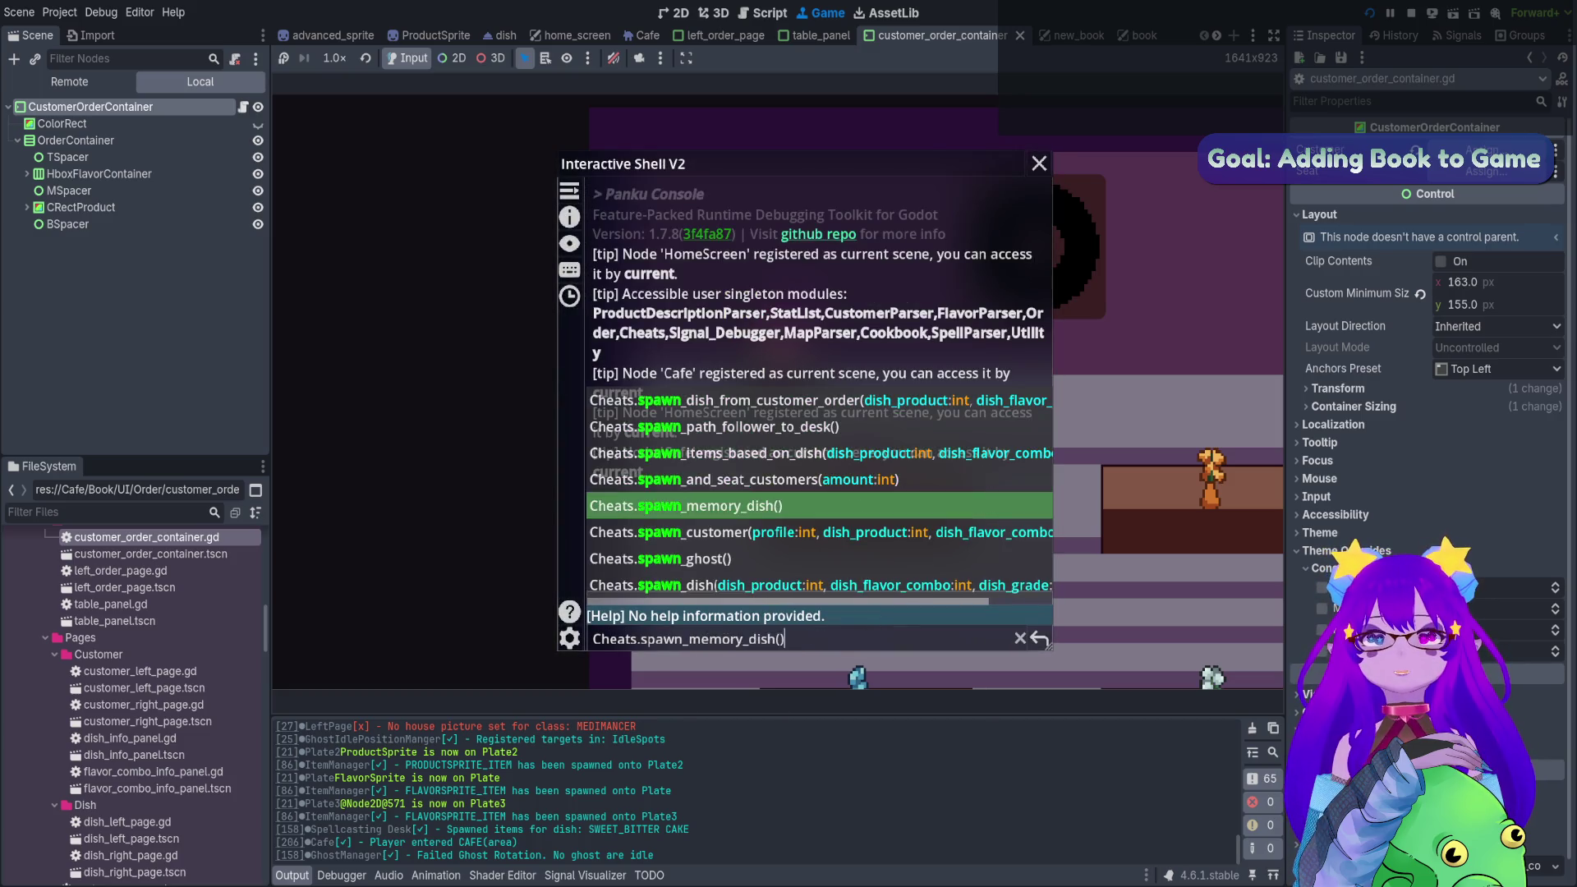
key(Return)
key(quoteleft)
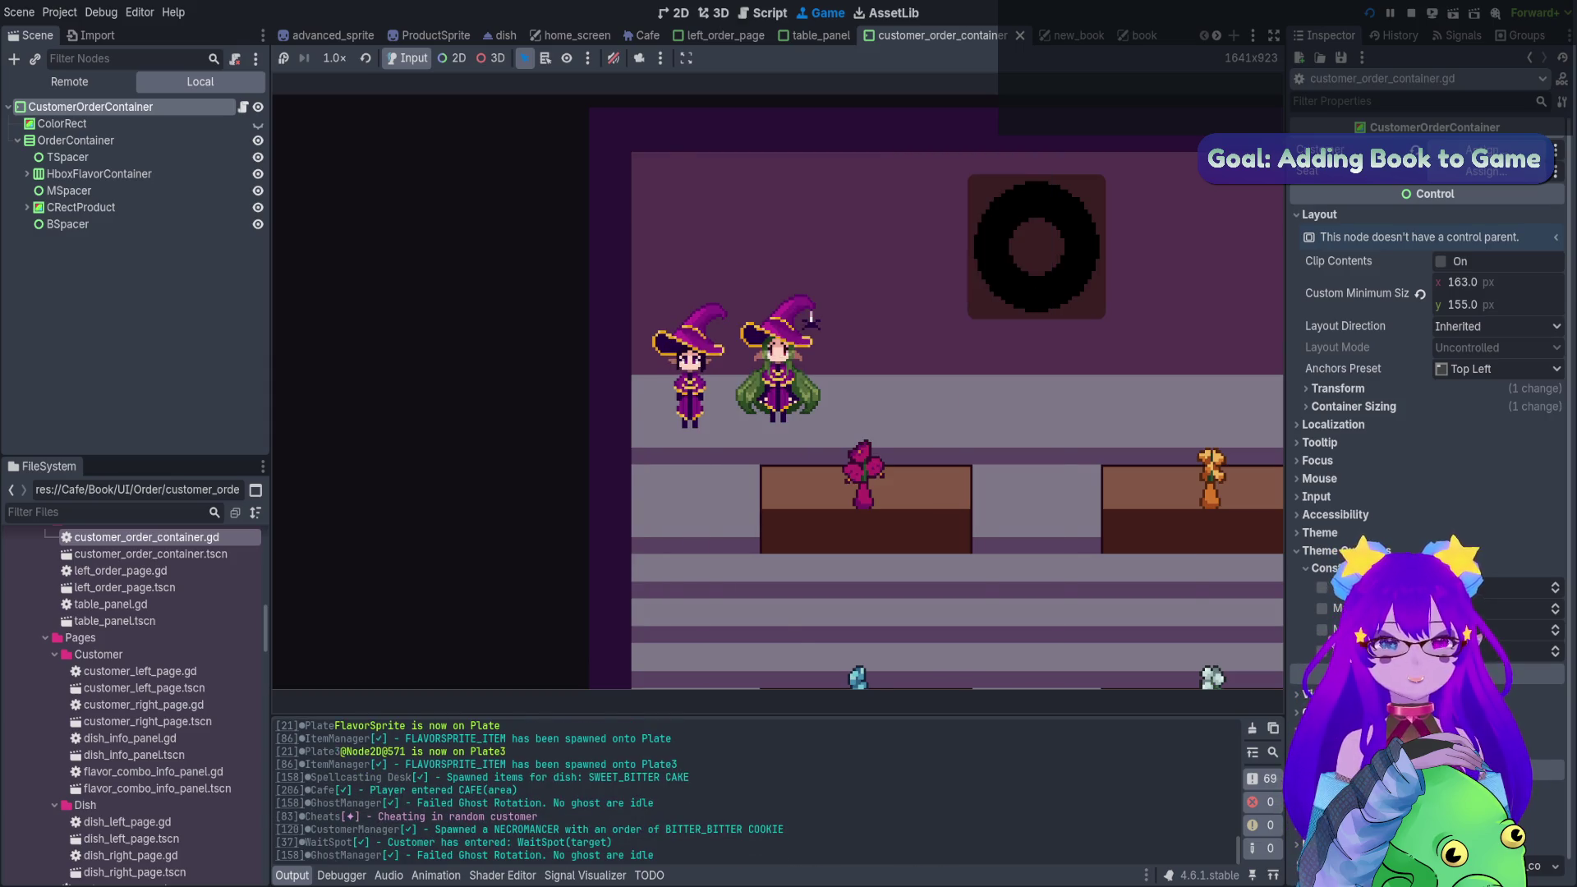
Spawn a second customer with Cheats.spawn_customer() from the Panku console
key(Escape)
key(Escape)
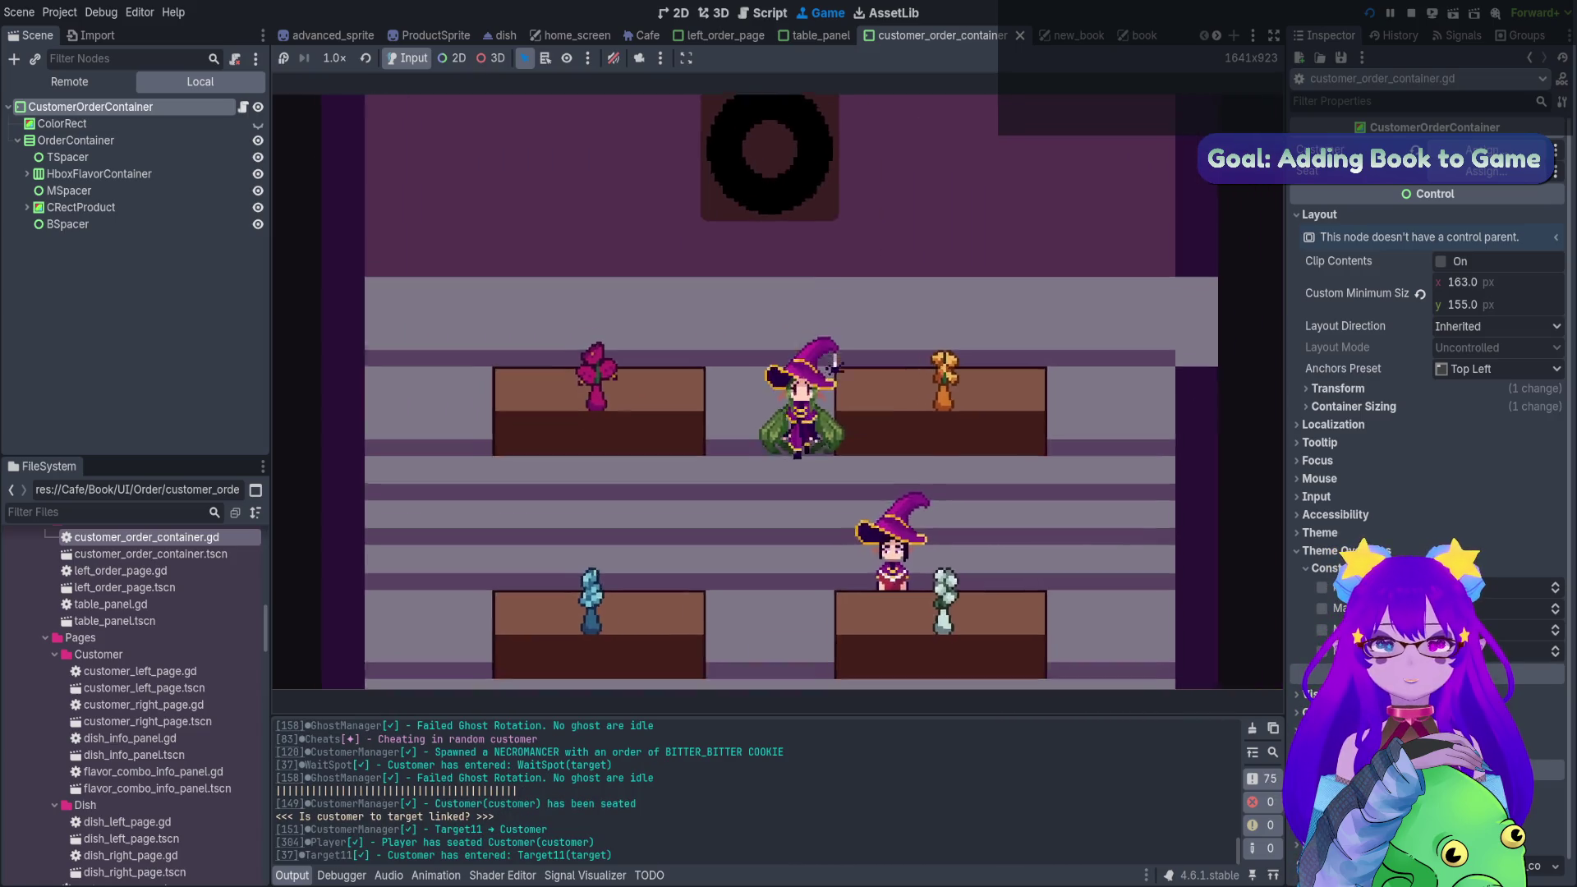
key(Escape)
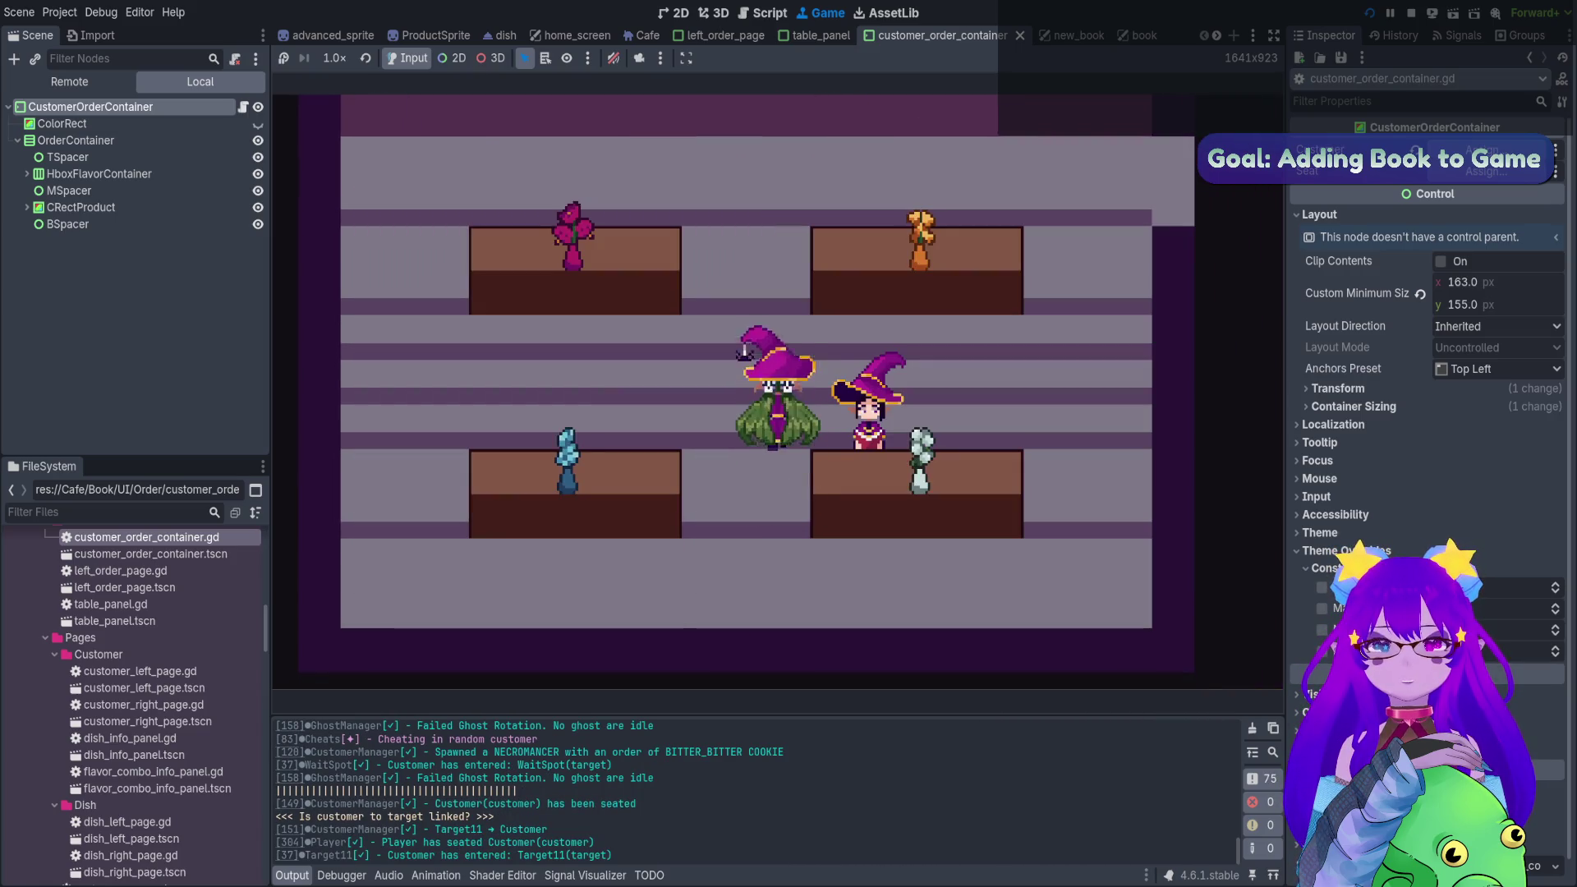
key(quoteleft)
text(spawn)
key(Tab)
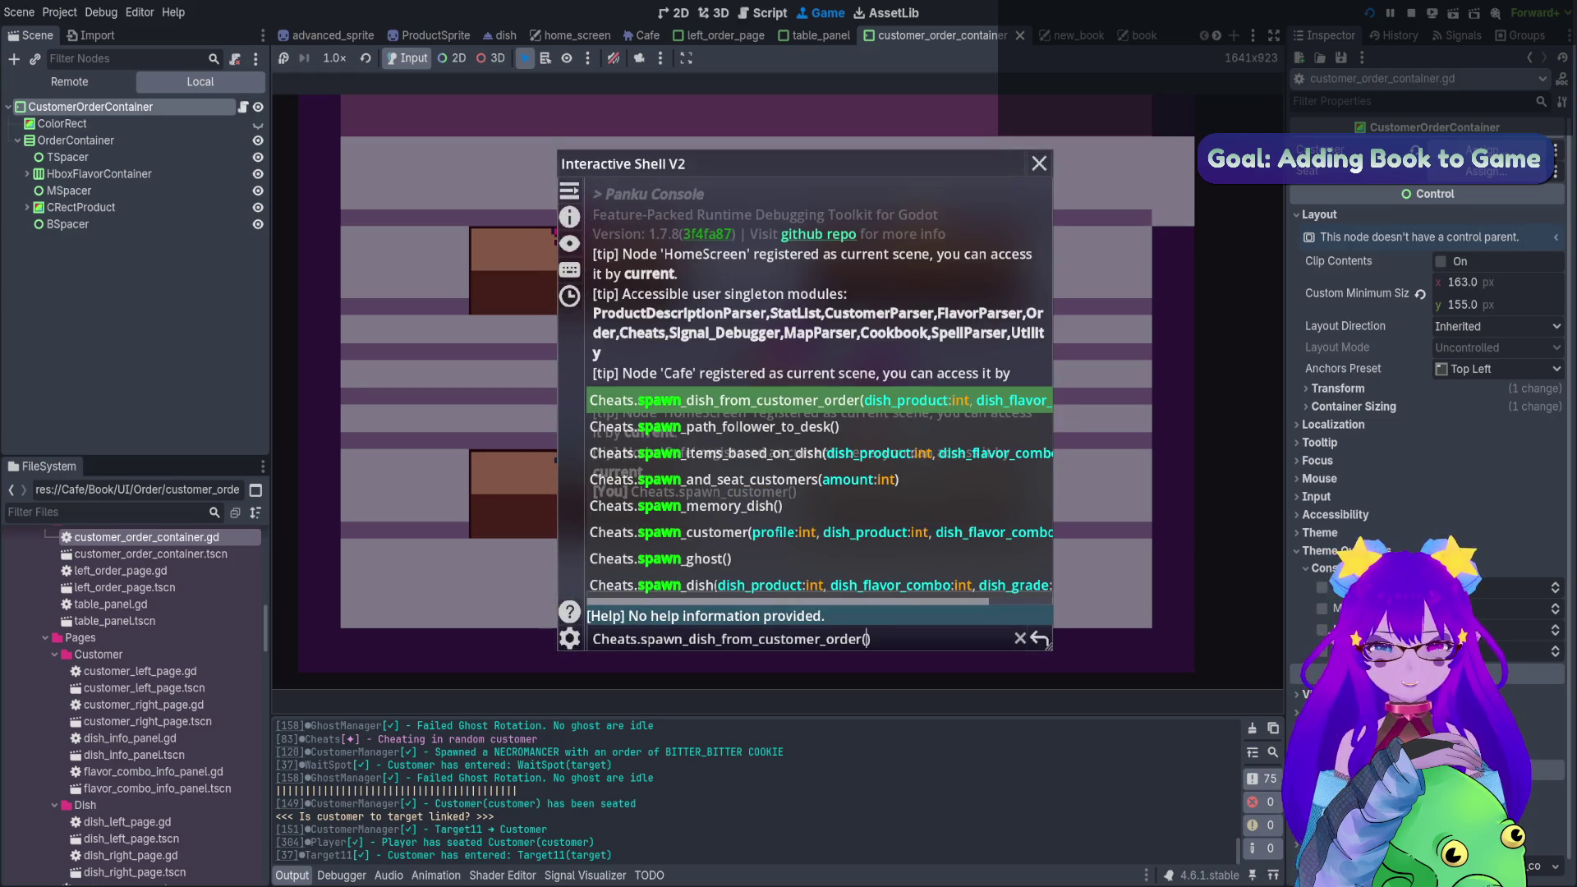
key(Tab)
key(Tab)
key(Tab)
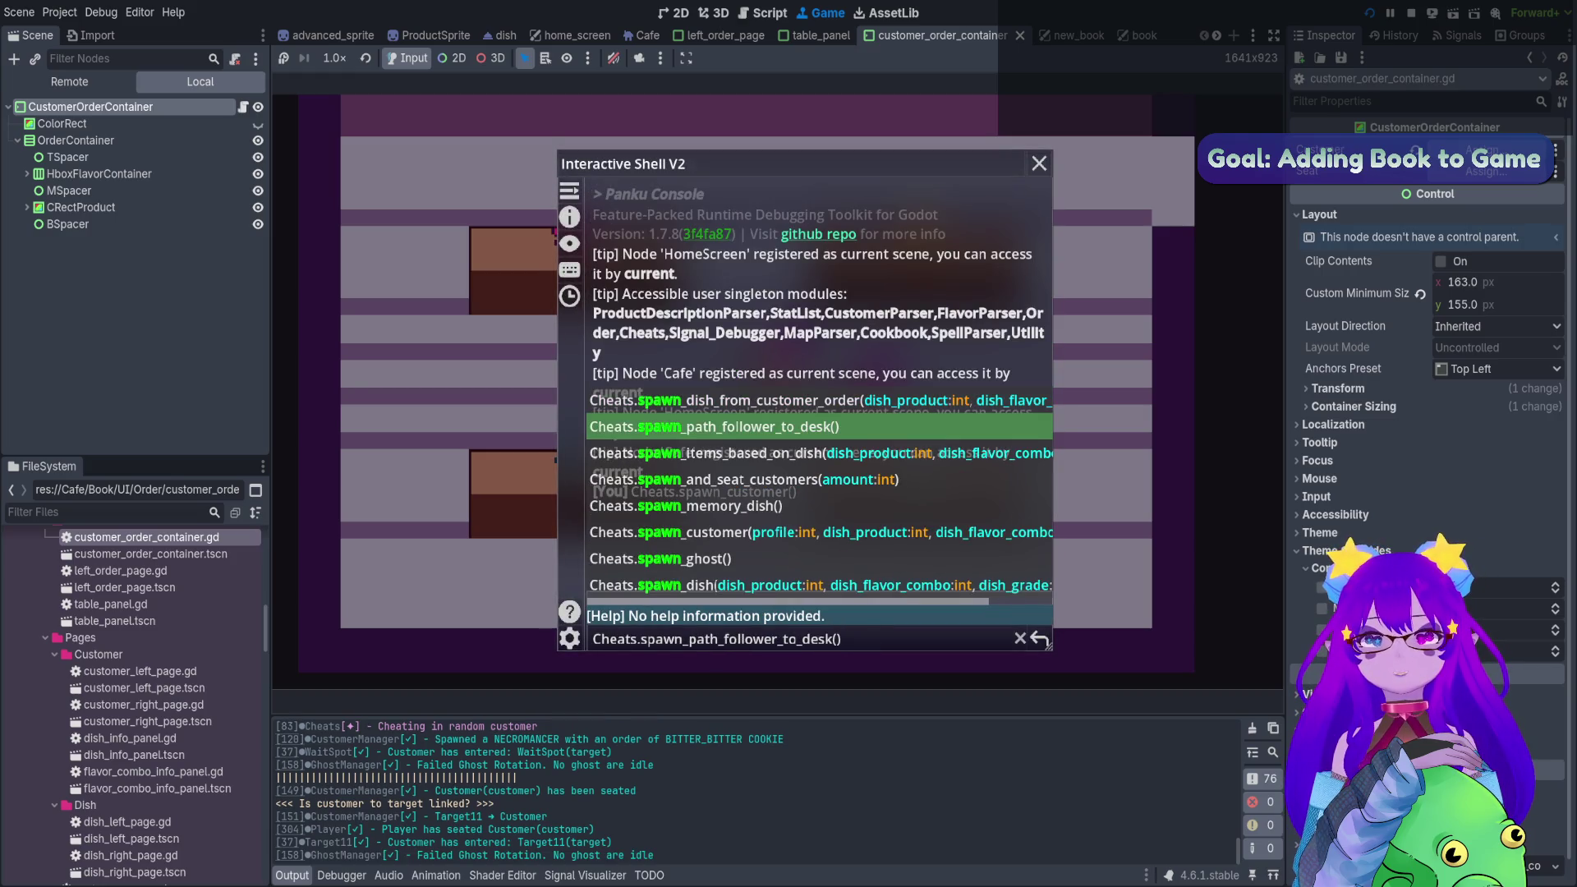
key(Return)
key(quoteleft)
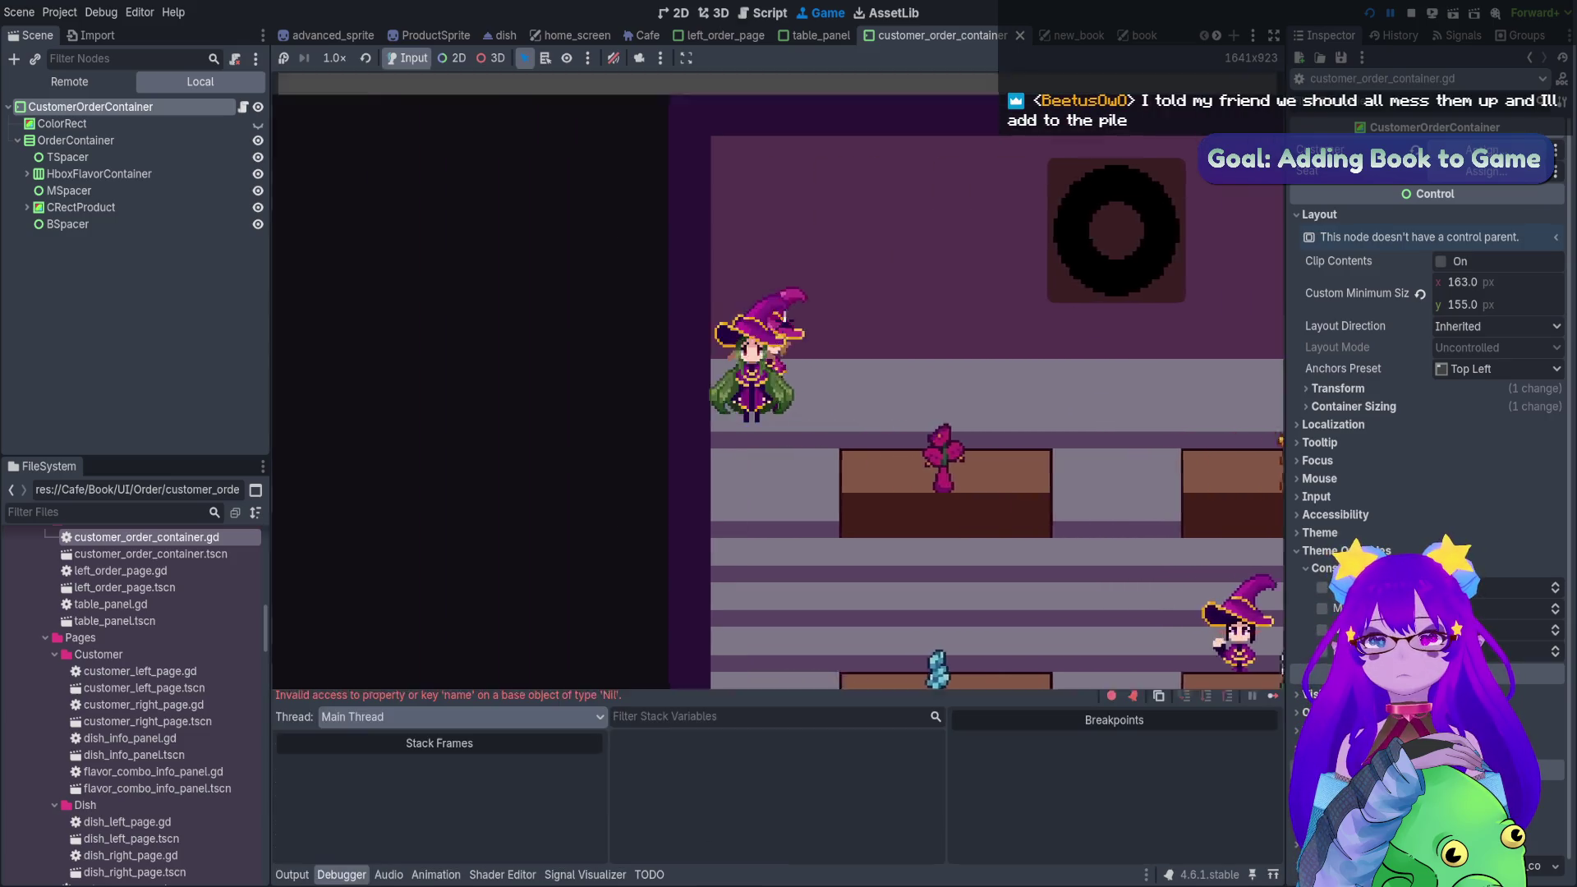
Seat the new customer, triggering the null 'name' error, and inspect the failing log line
key(e)
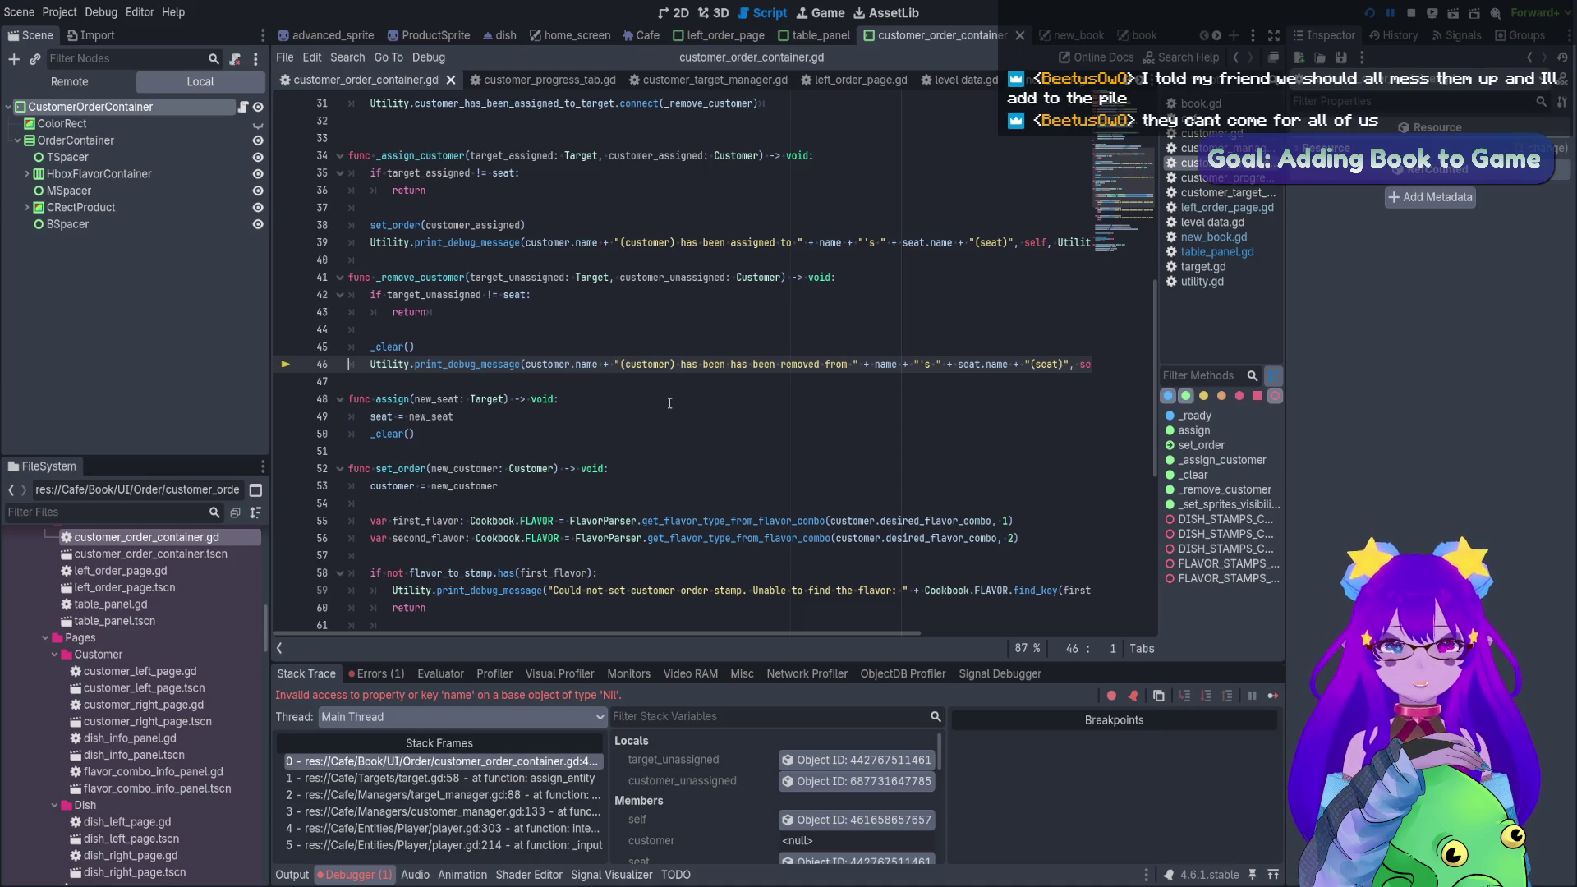
click(874, 365)
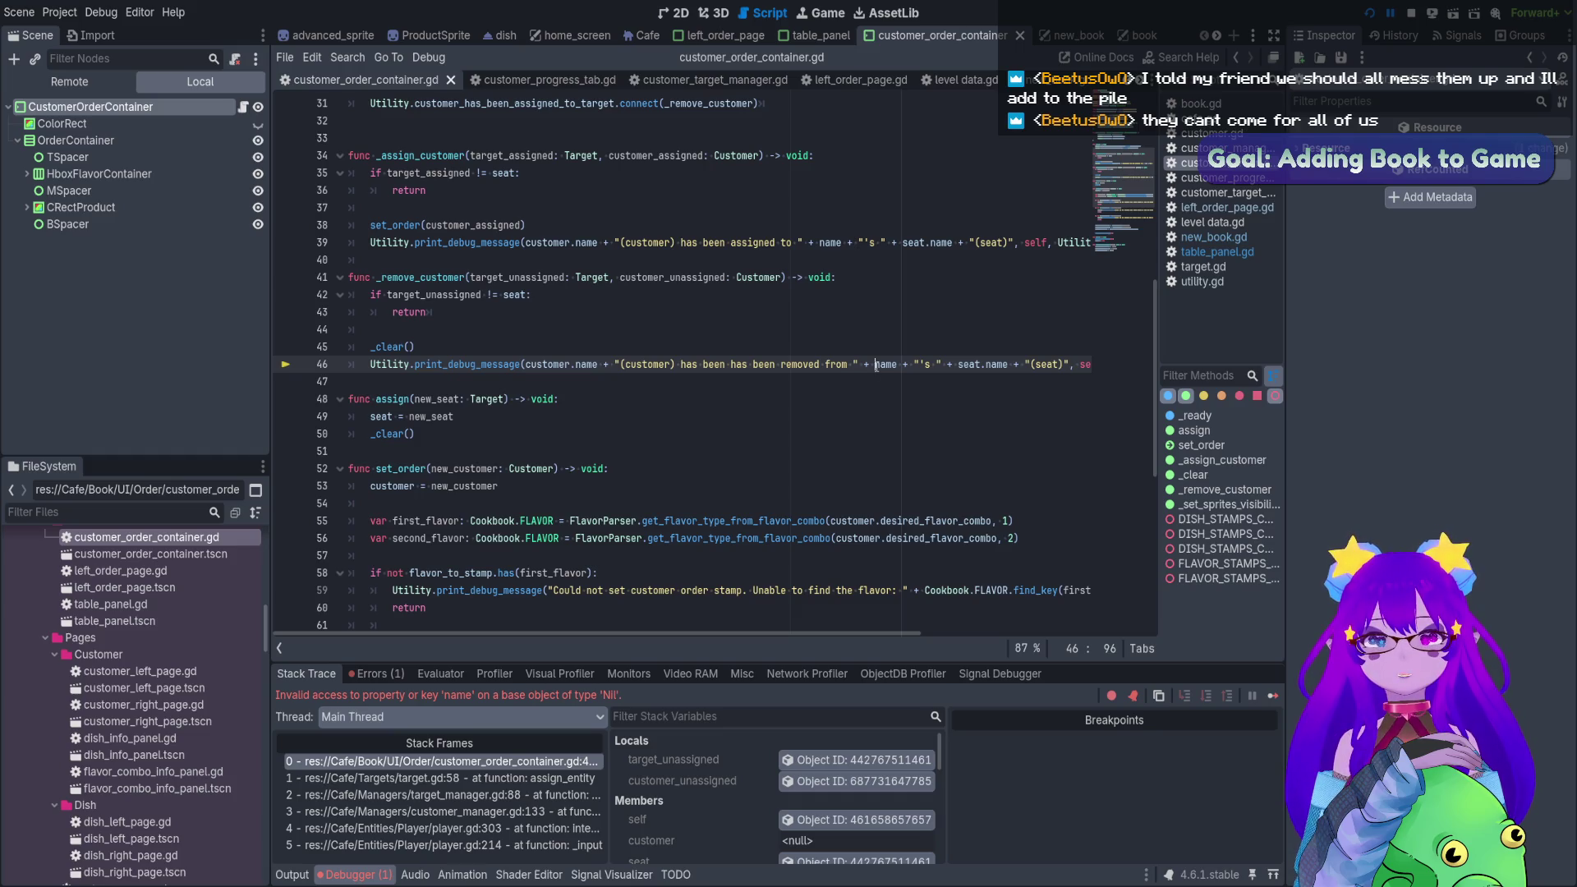
scroll(772, 328, up, 2)
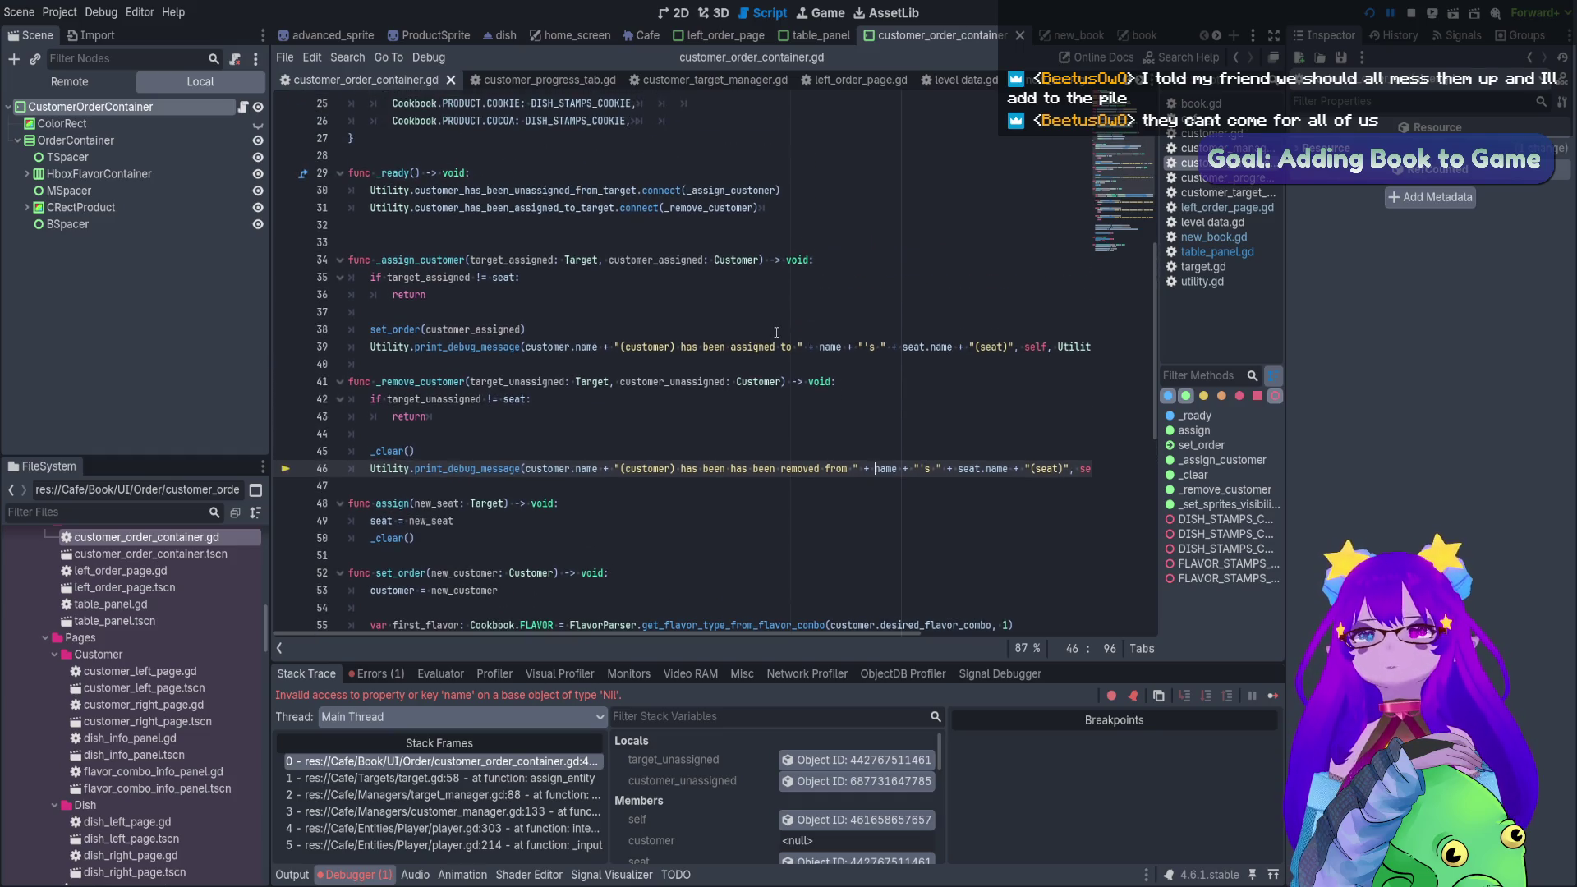
Swap the line 30–31 handlers: unassigned to _remove_customer, assigned to _assign_customer, then relaunch
double_click(598, 191)
double_click(604, 208)
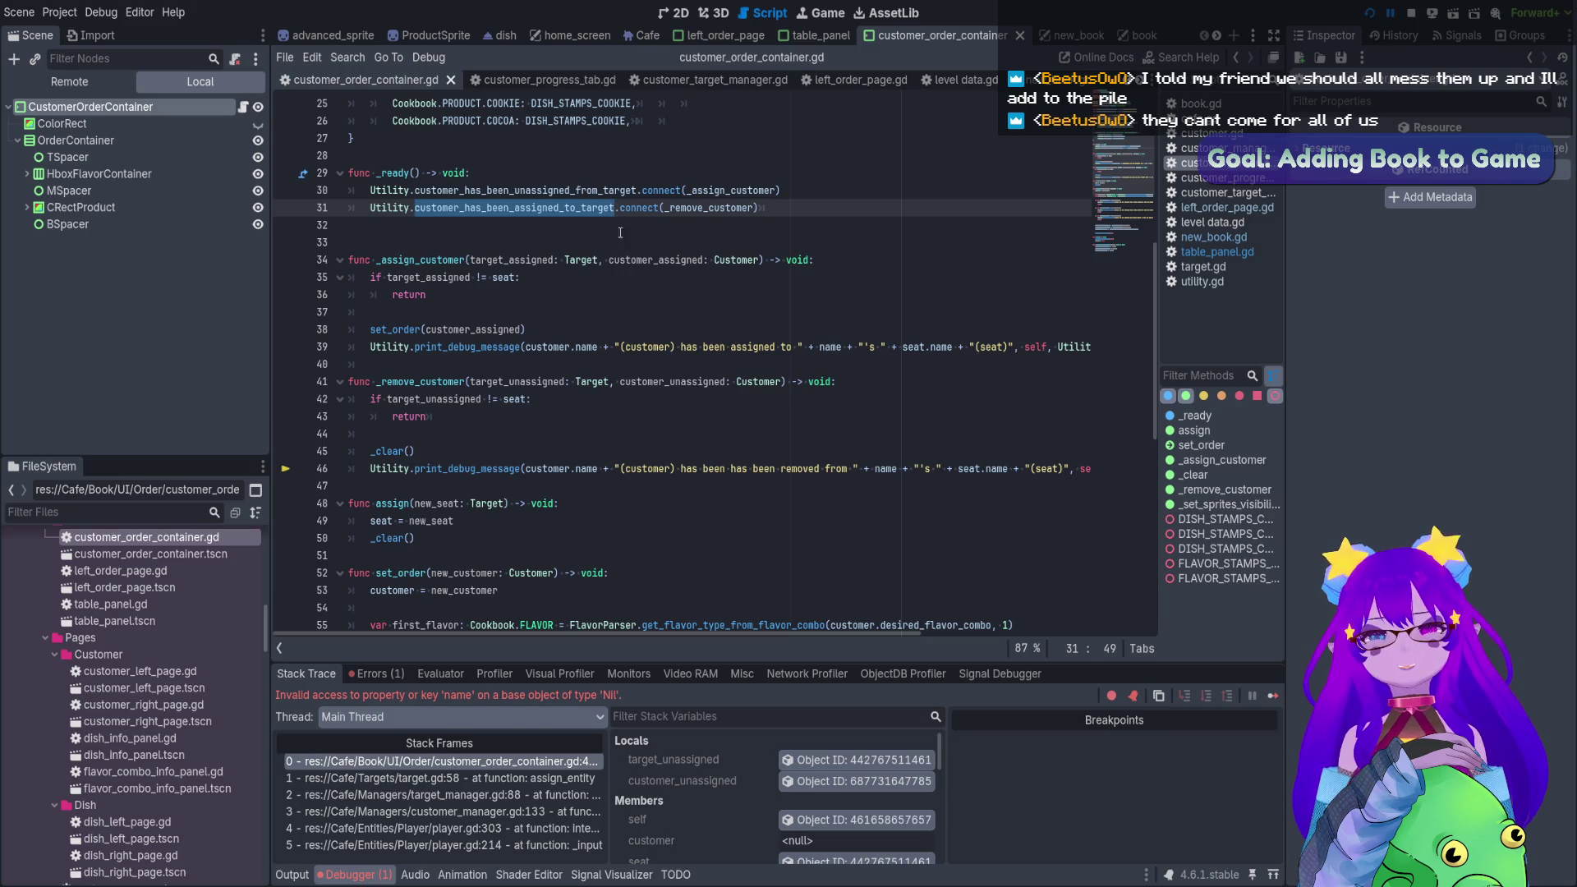
double_click(737, 190)
key(ctrl+c)
key(BackSpace)
click(753, 208)
key(ctrl+v)
drag(753, 207, 664, 208)
key(ctrl+c)
key(BackSpace)
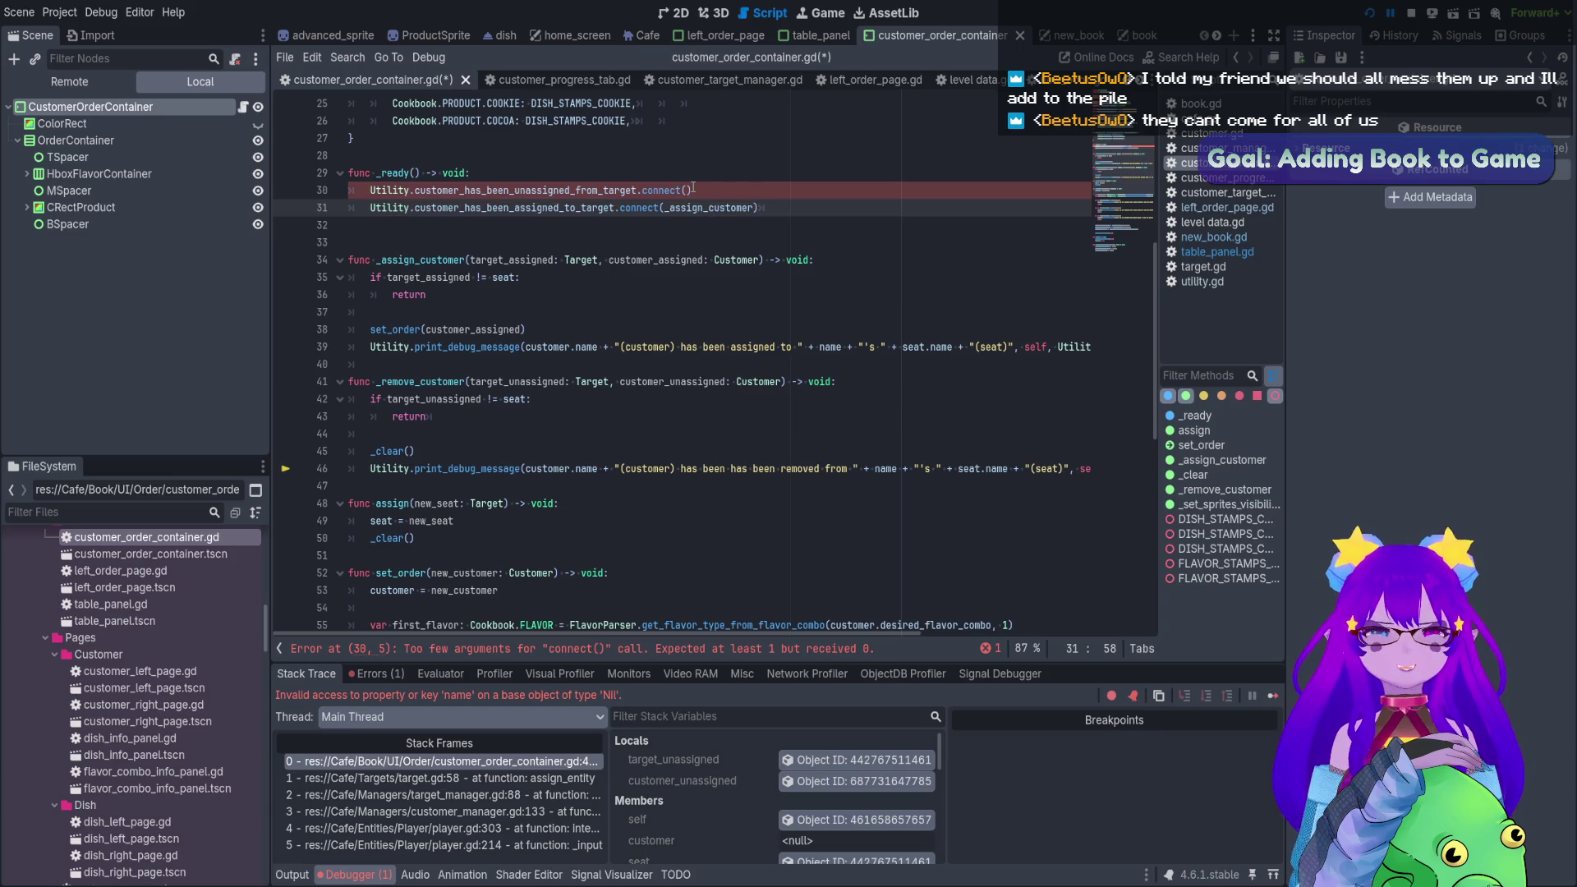
click(688, 189)
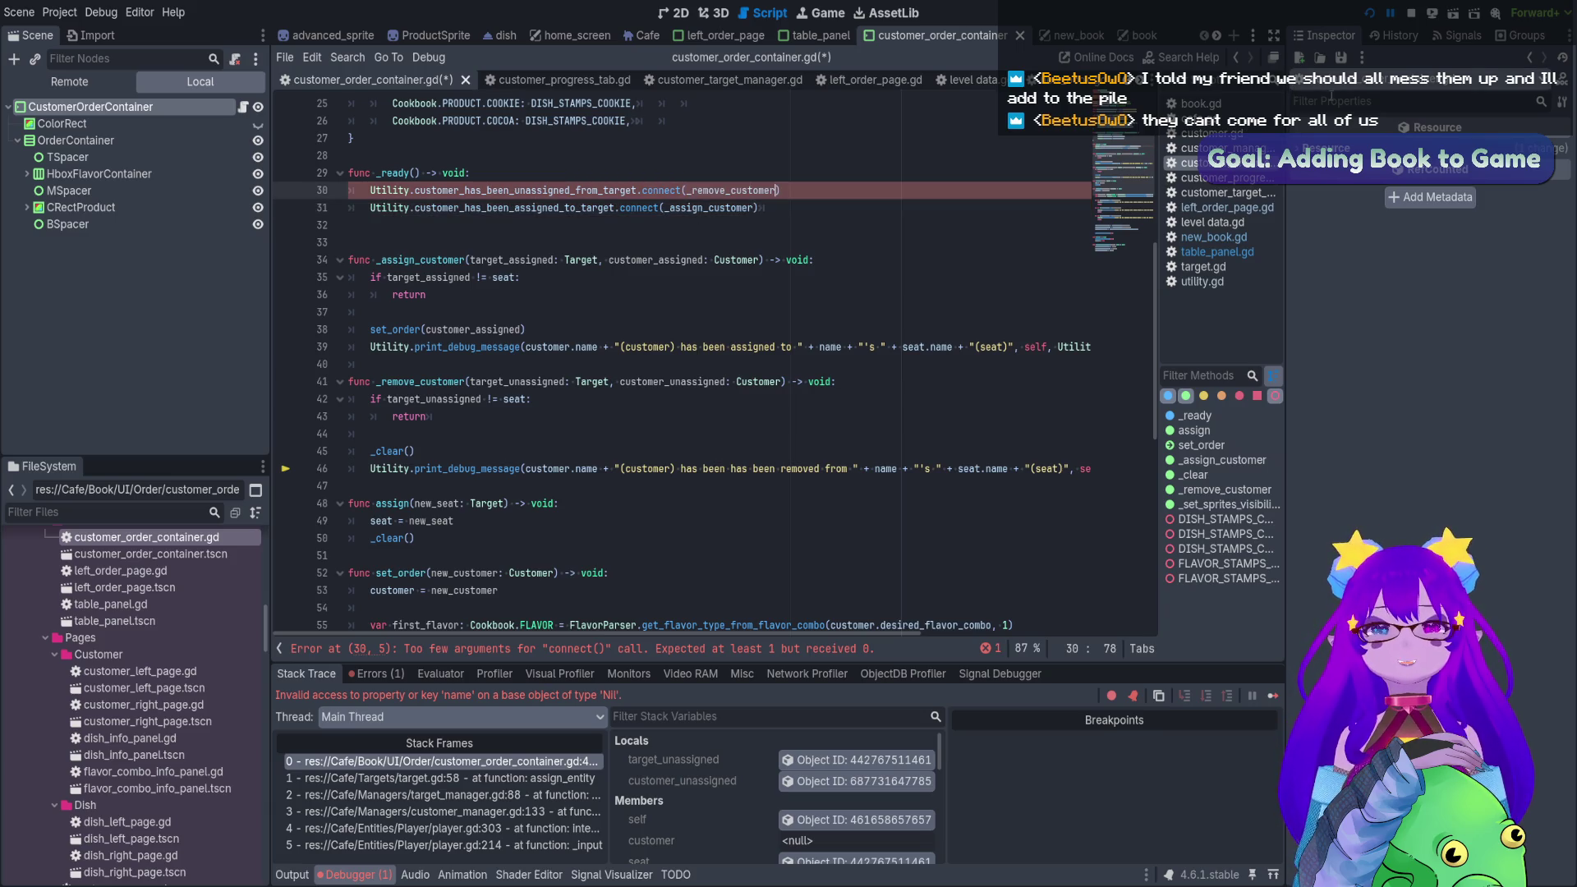
key(ctrl+v)
click(1369, 13)
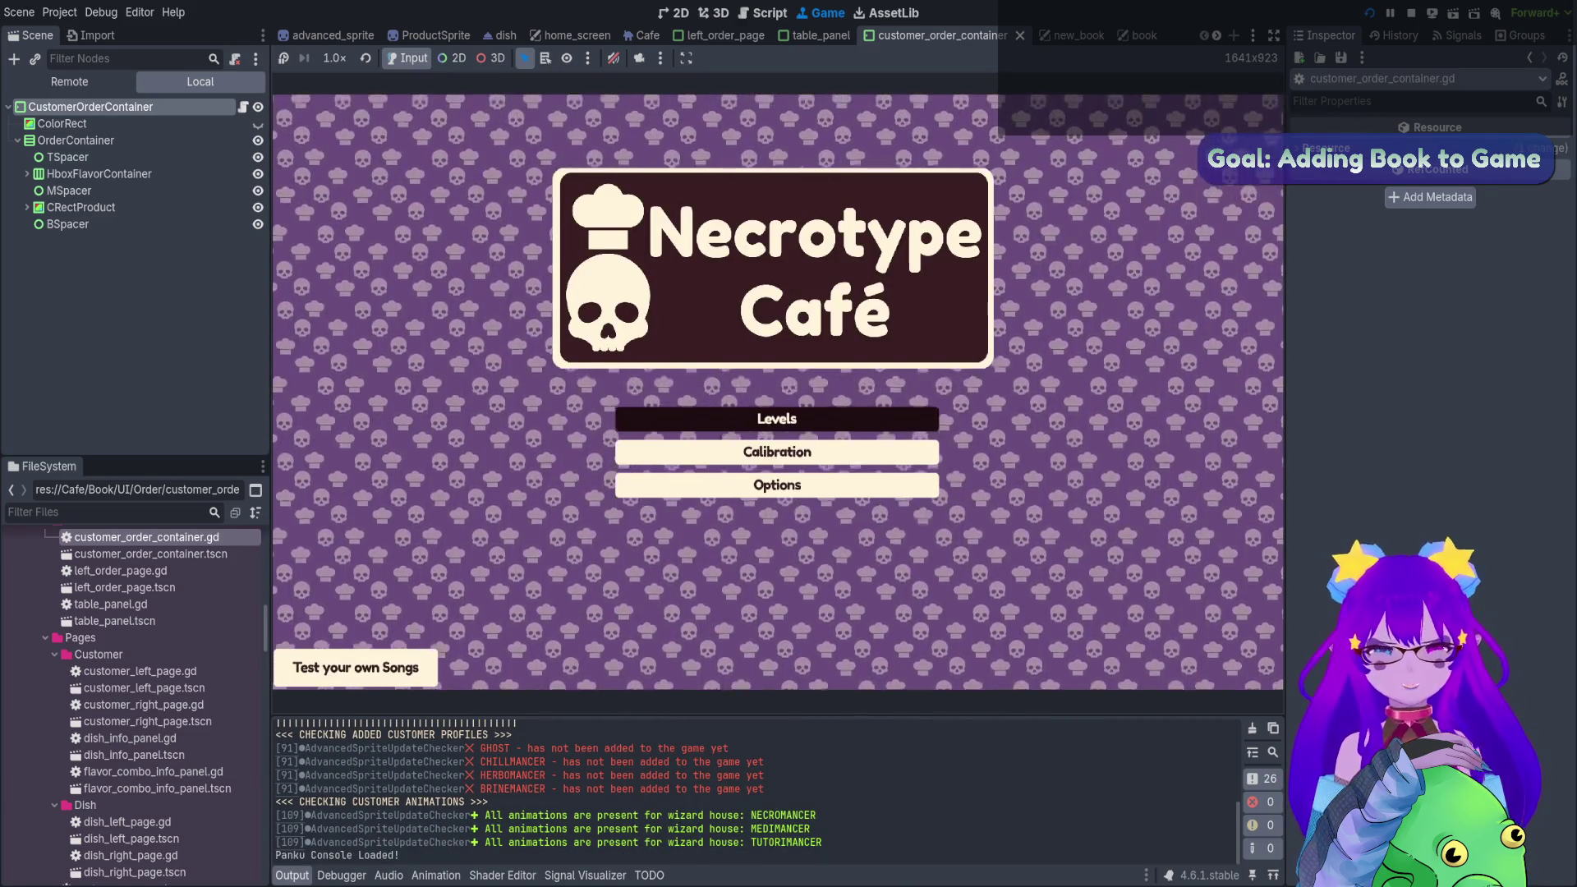
Start the café level from level selection and open the order book
key(Return)
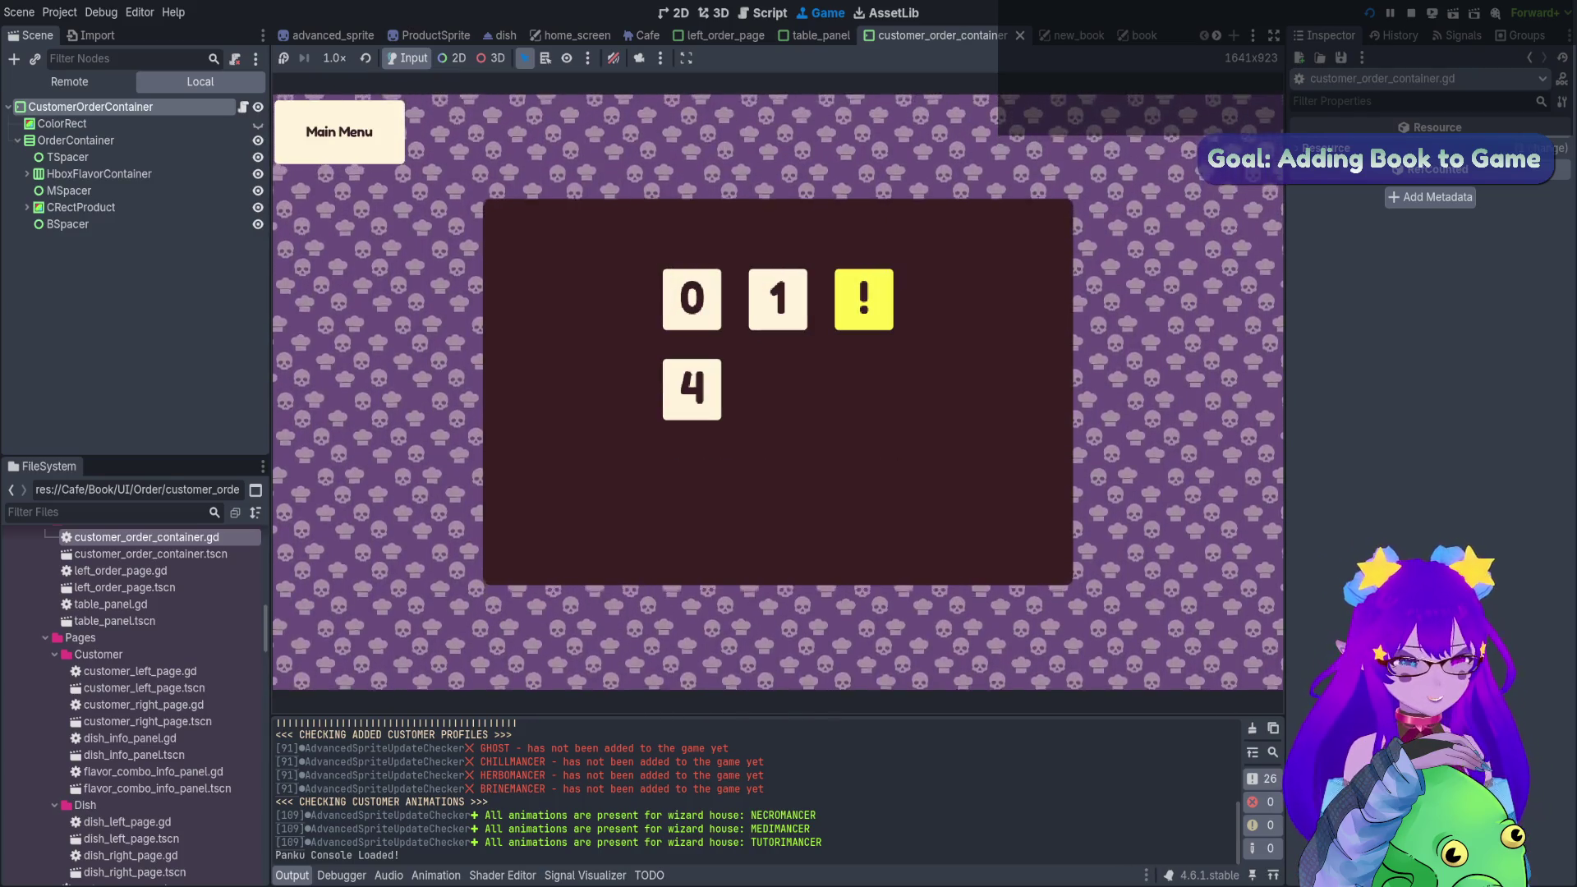
key(Return)
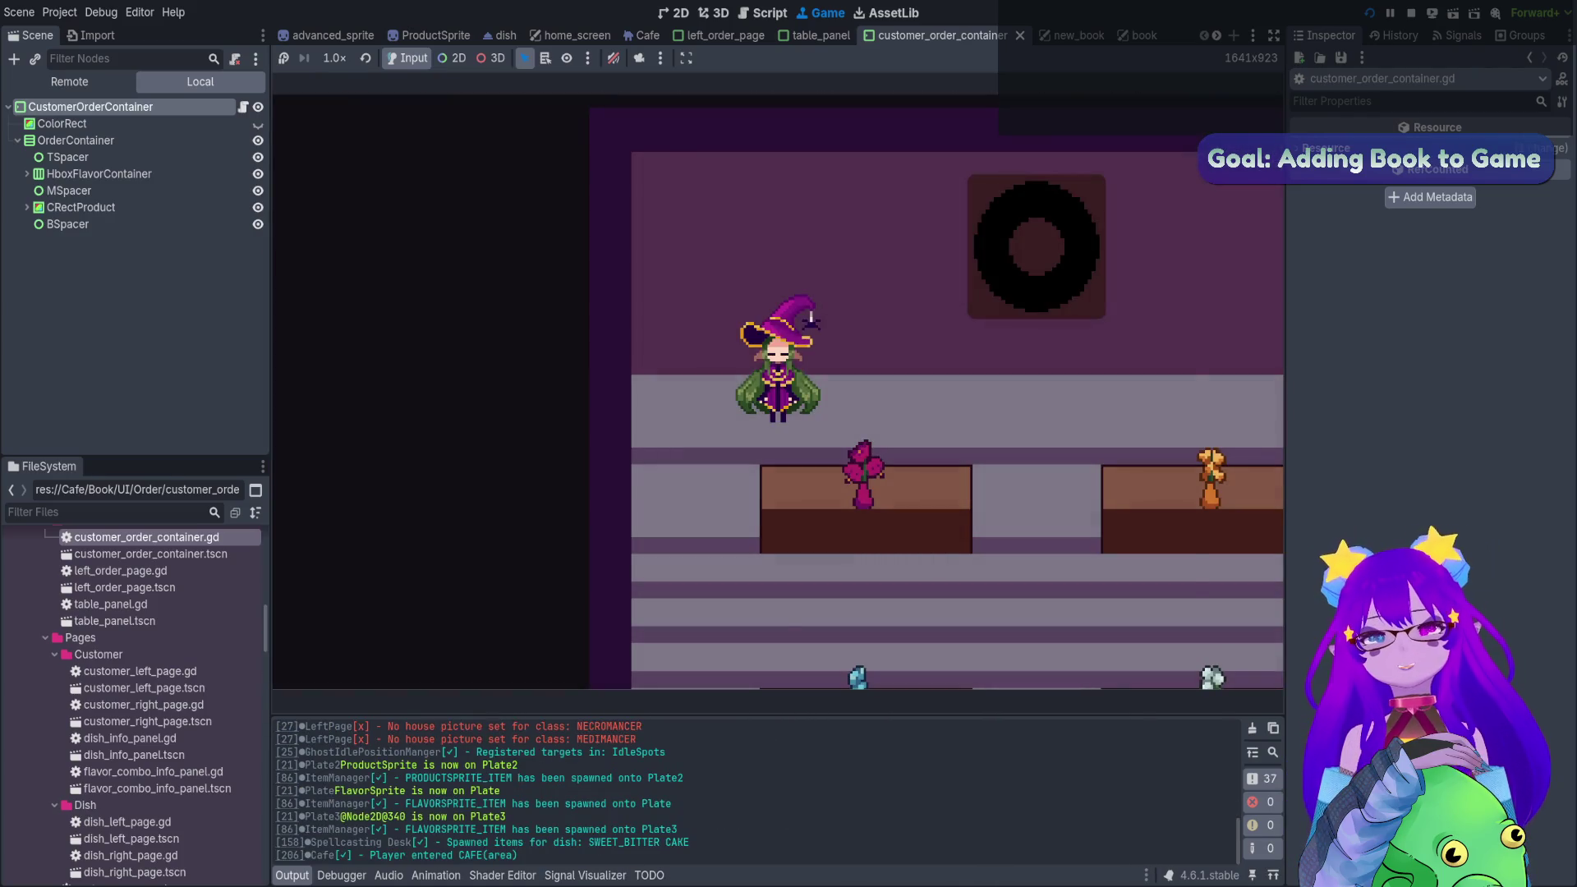
key(b)
Spawn a customer with Cheats.spawn_customer() from the Panku console and walk over to seat it
key(grave)
text(s)
key(grave)
key(grave)
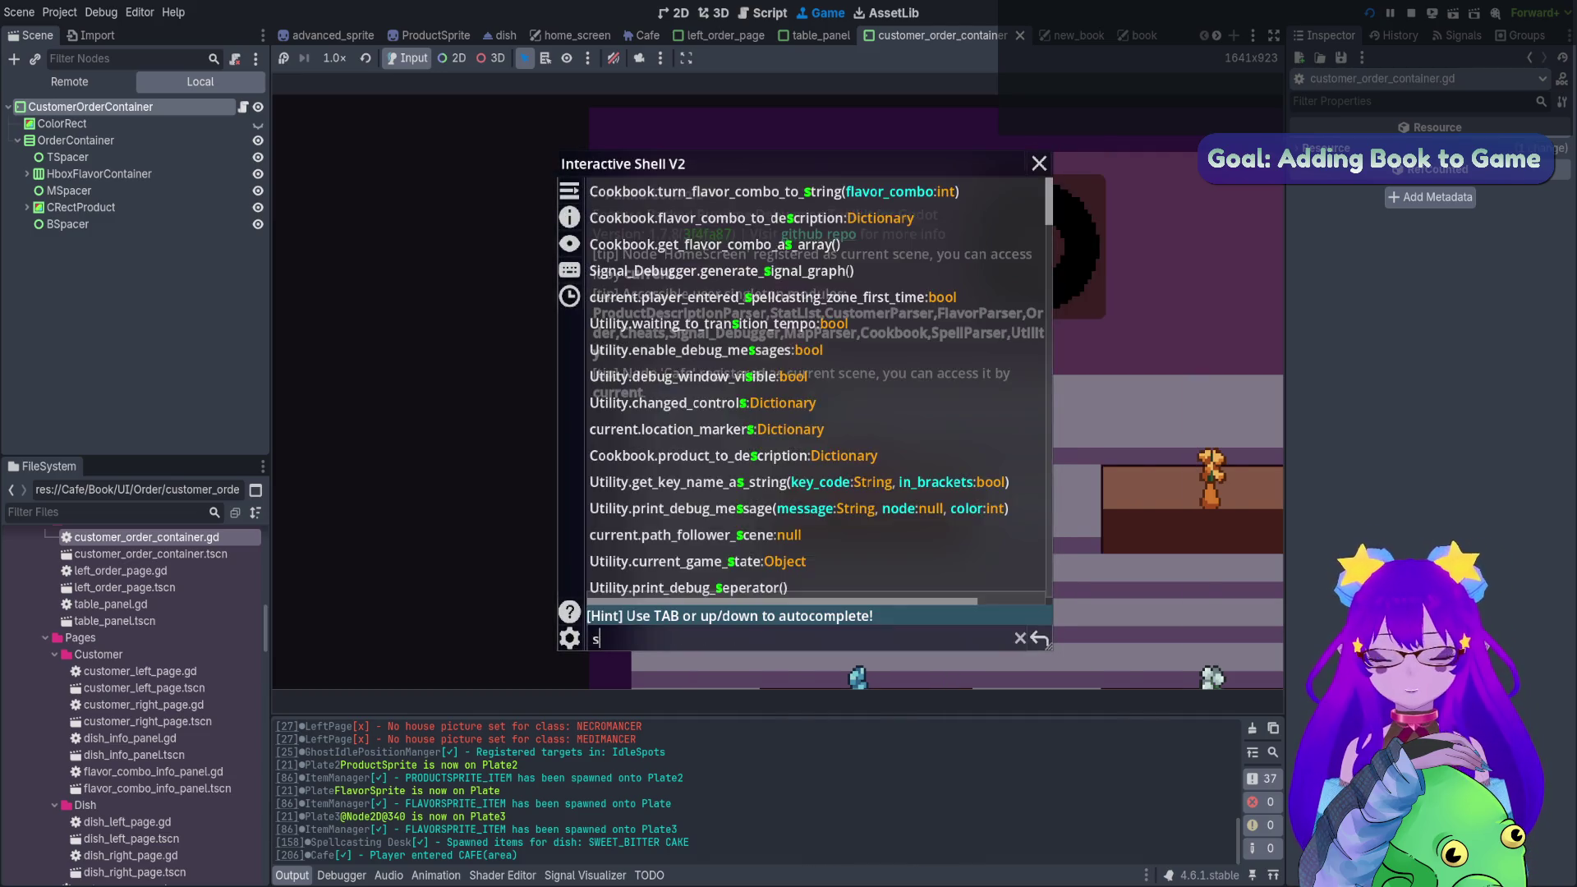
text(pawn)
key(Down)
key(Down)
key(Down)
key(Down)
key(Down)
key(Down)
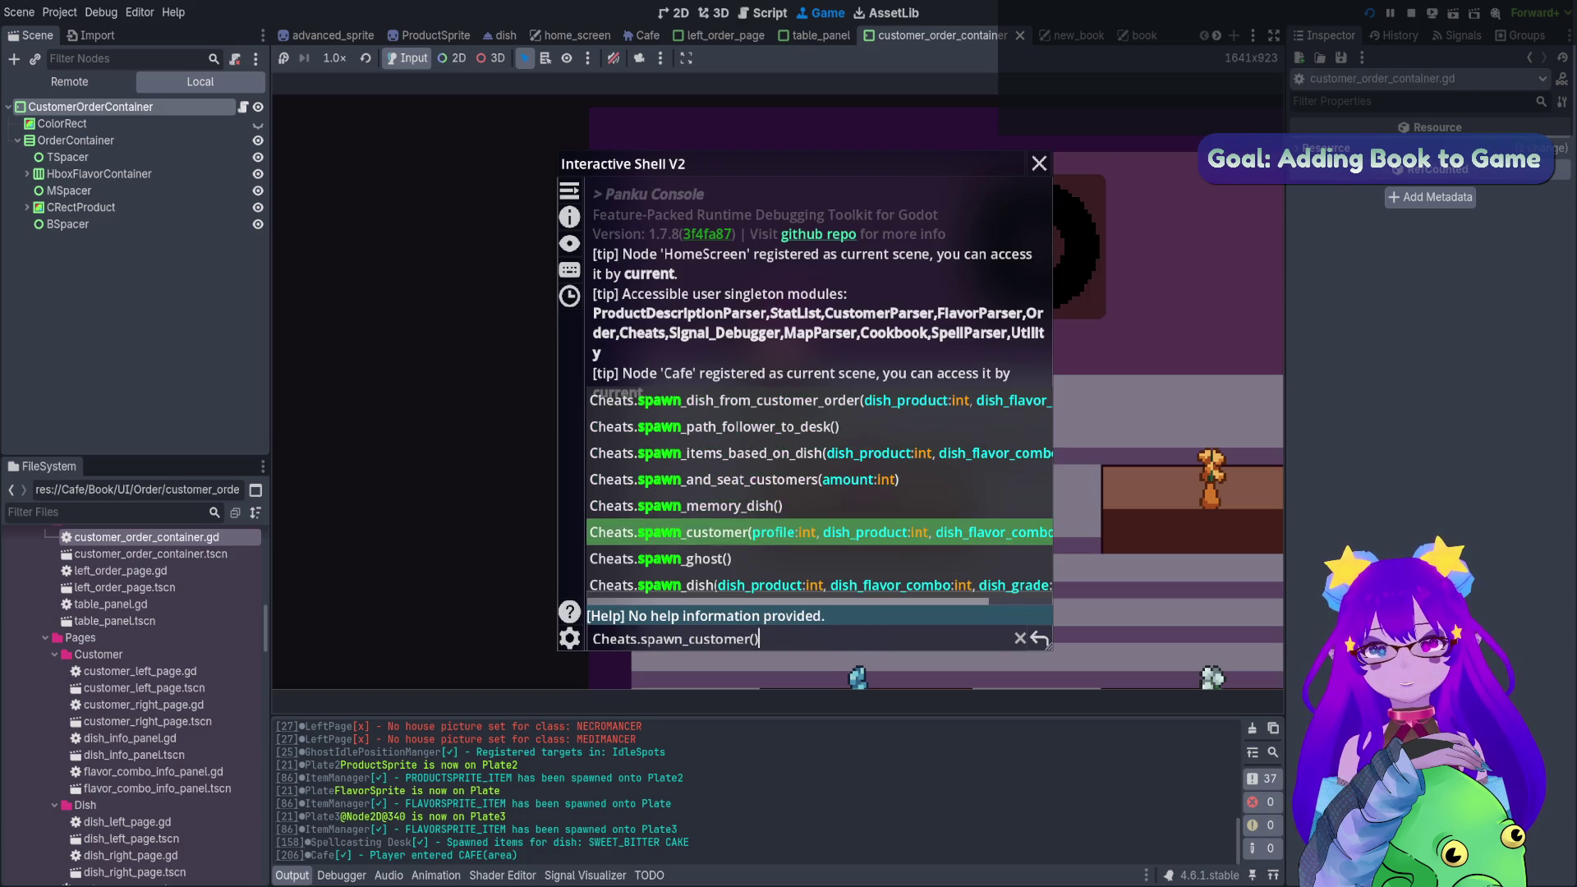
key(Return)
key(grave)
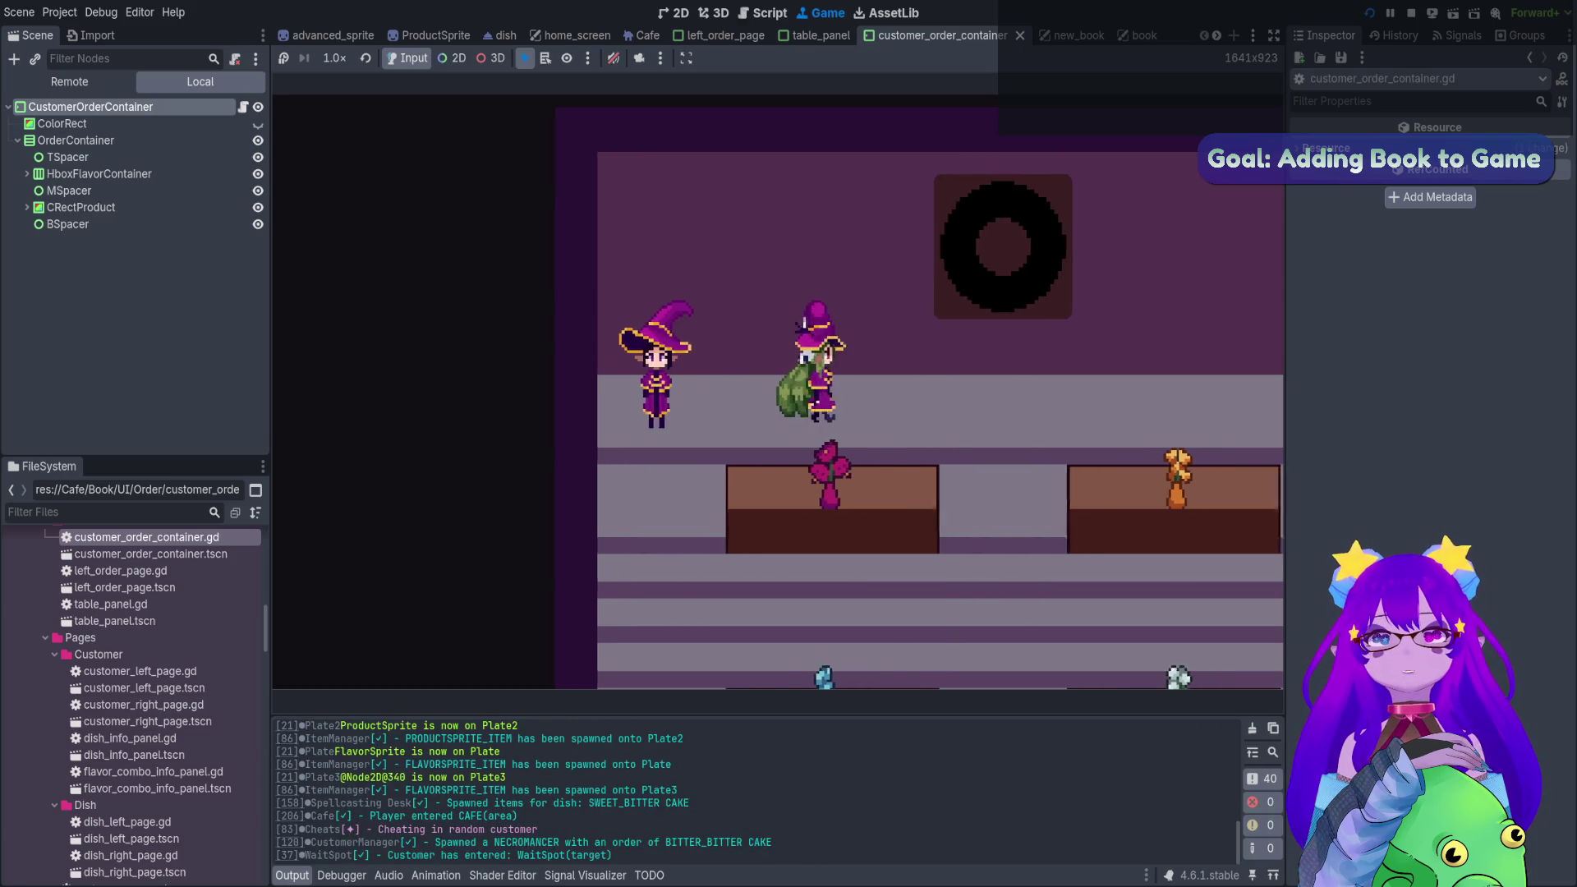
key(Left)
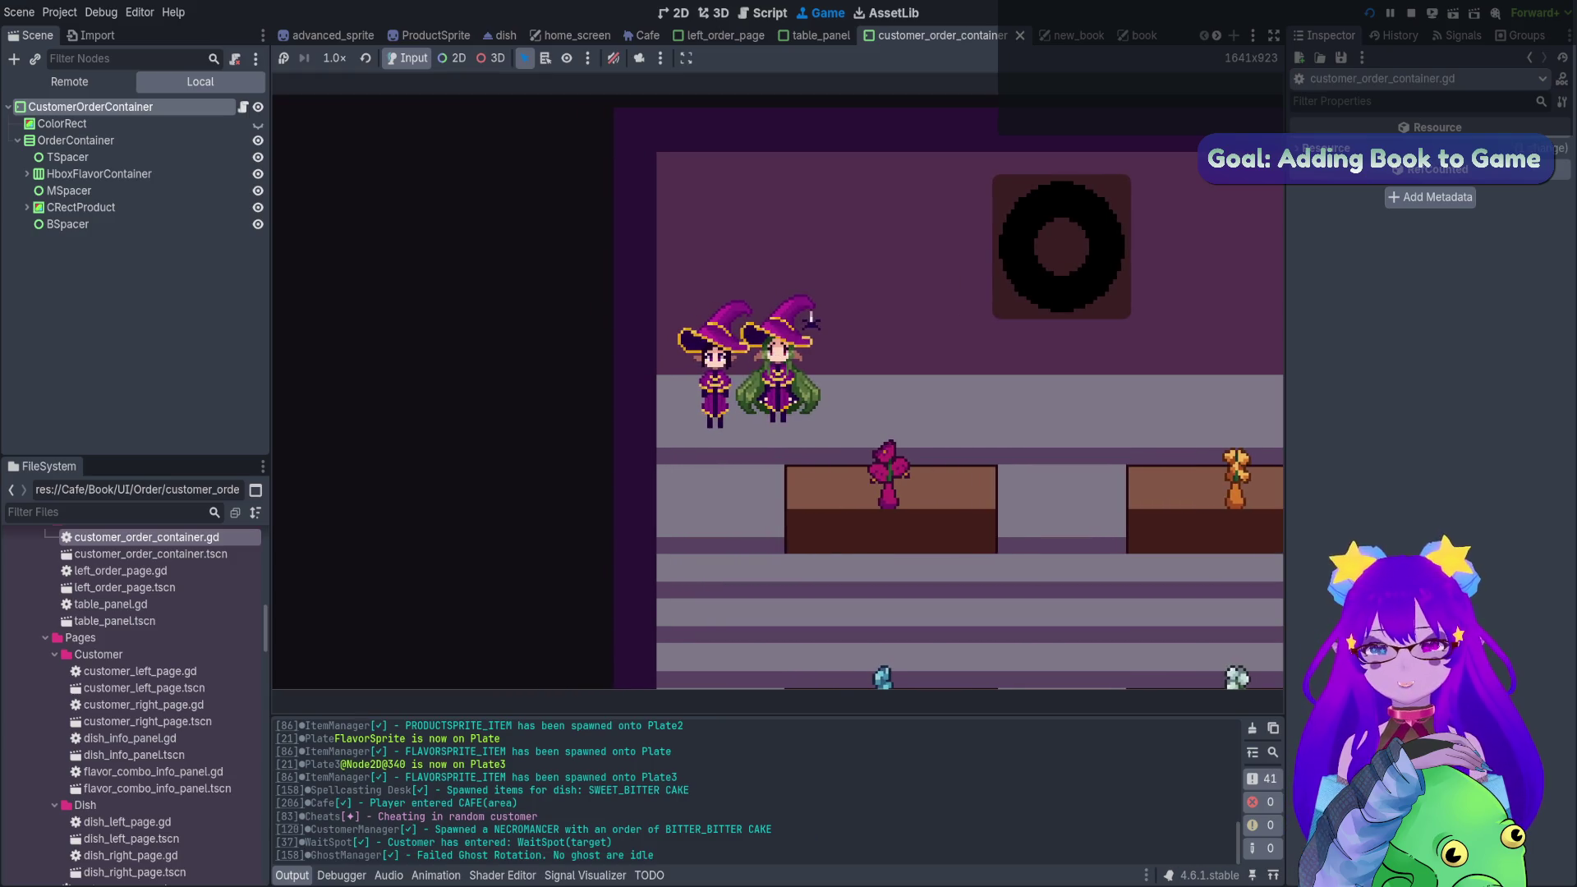
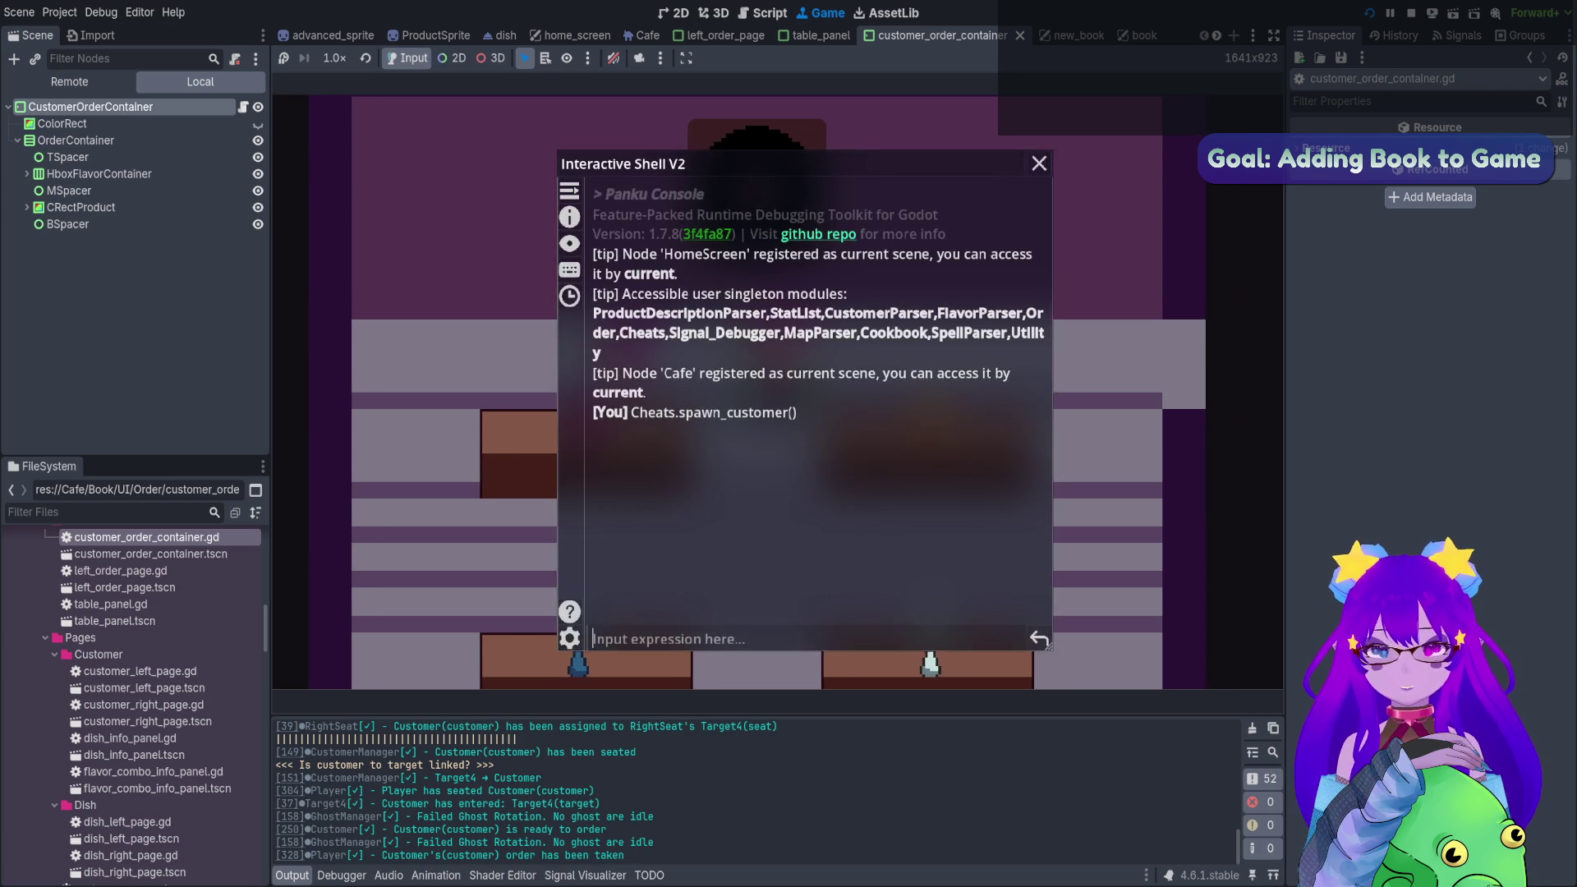
Spawn a customer with Cheats.spawn_customer() in the in-game console, then stop the game
key(grave)
text(spawbn)
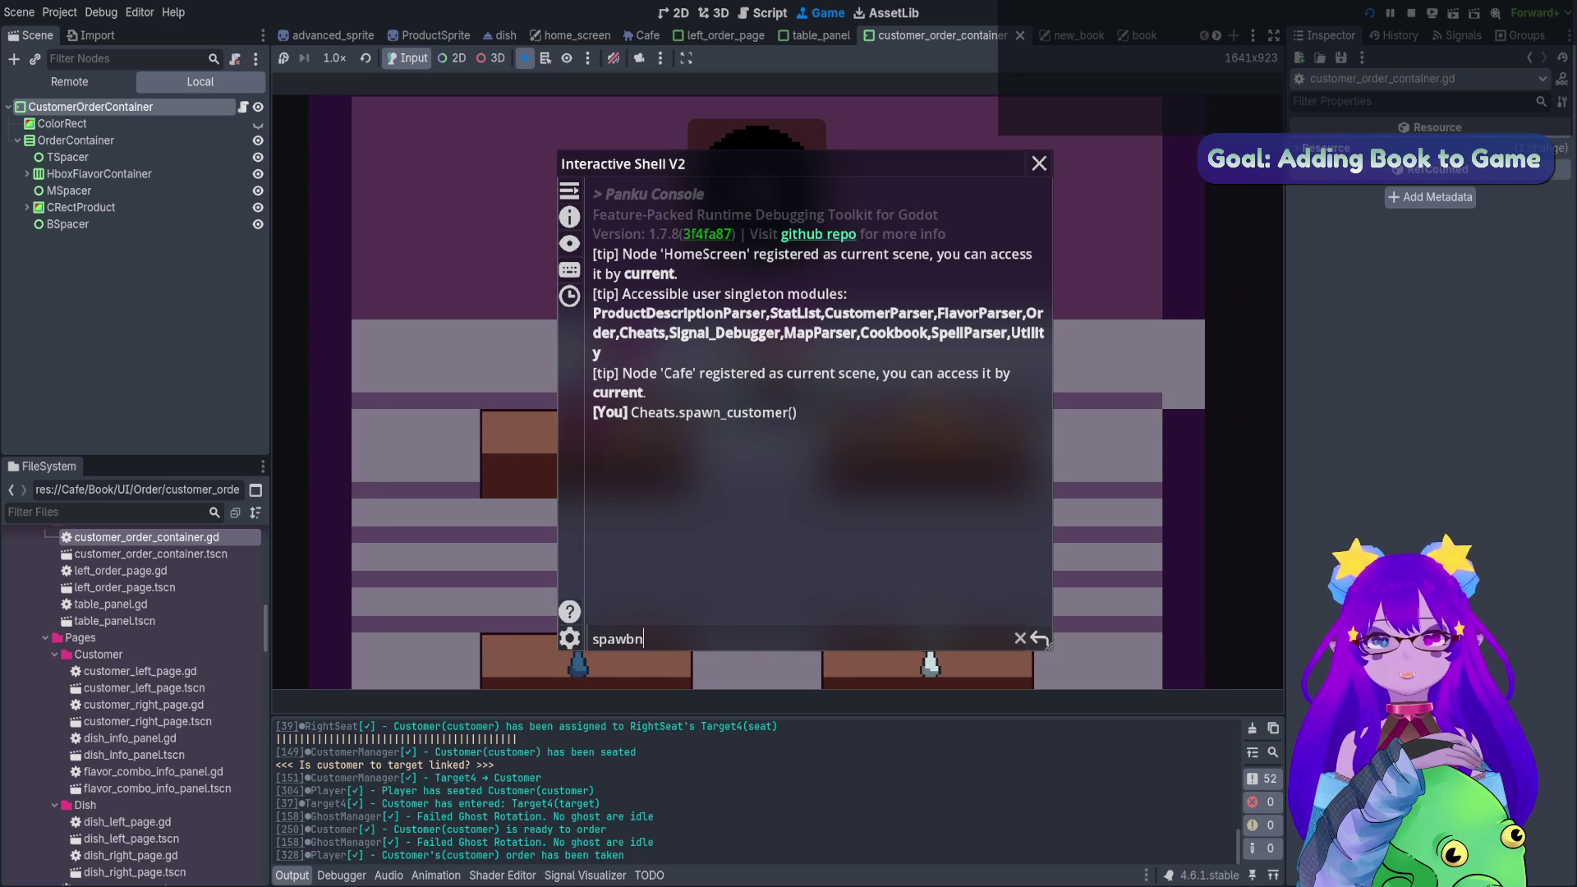
key(Tab)
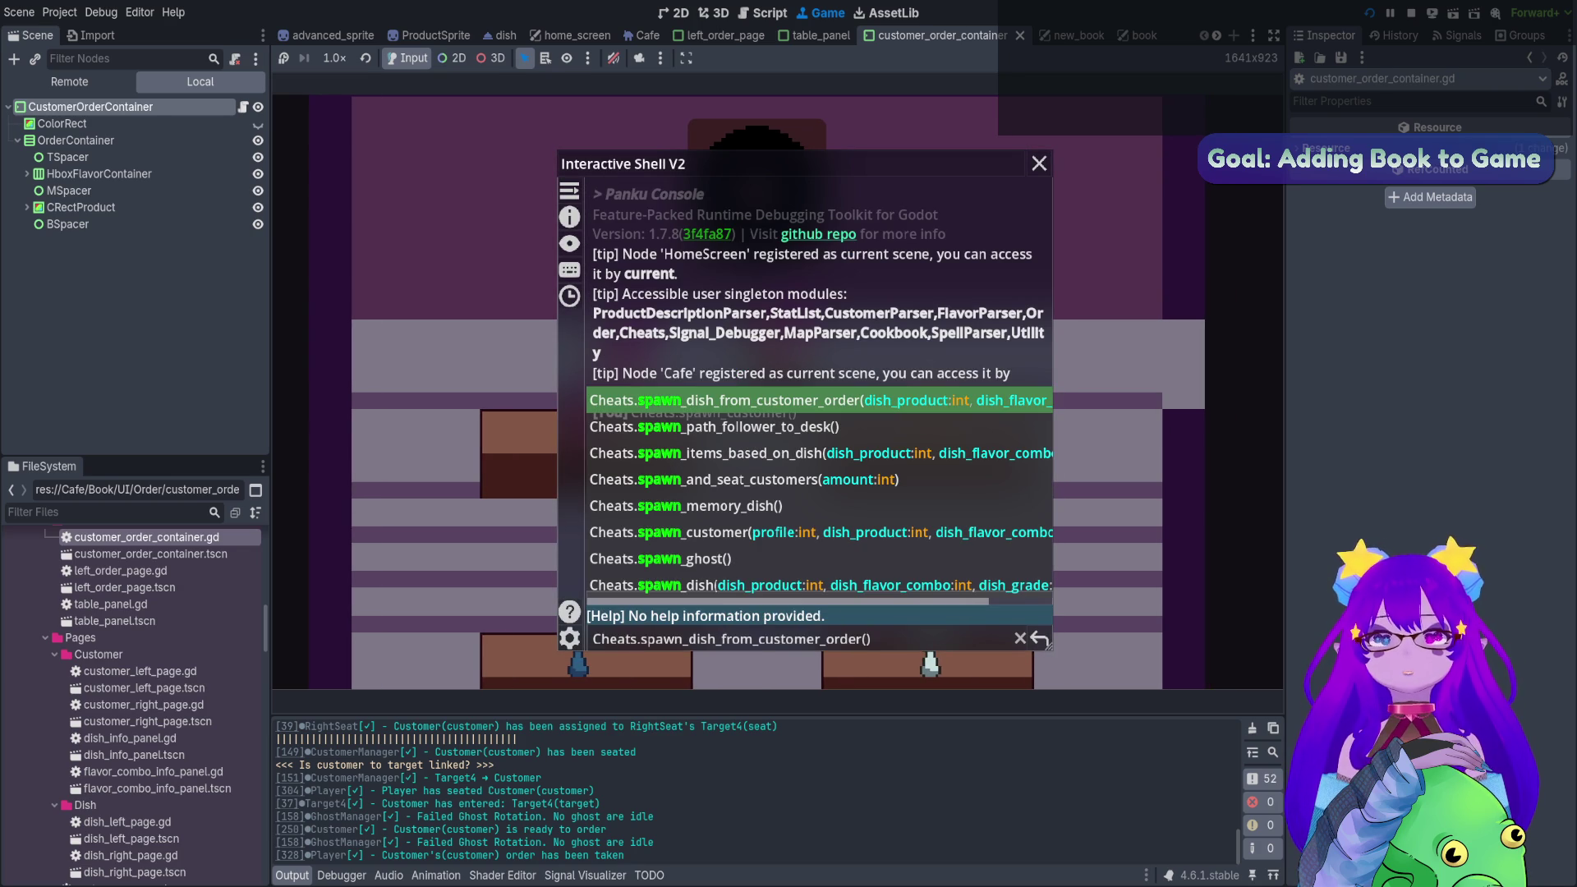
key(Tab)
key(Tab)
key(Tab)
key(Tab)
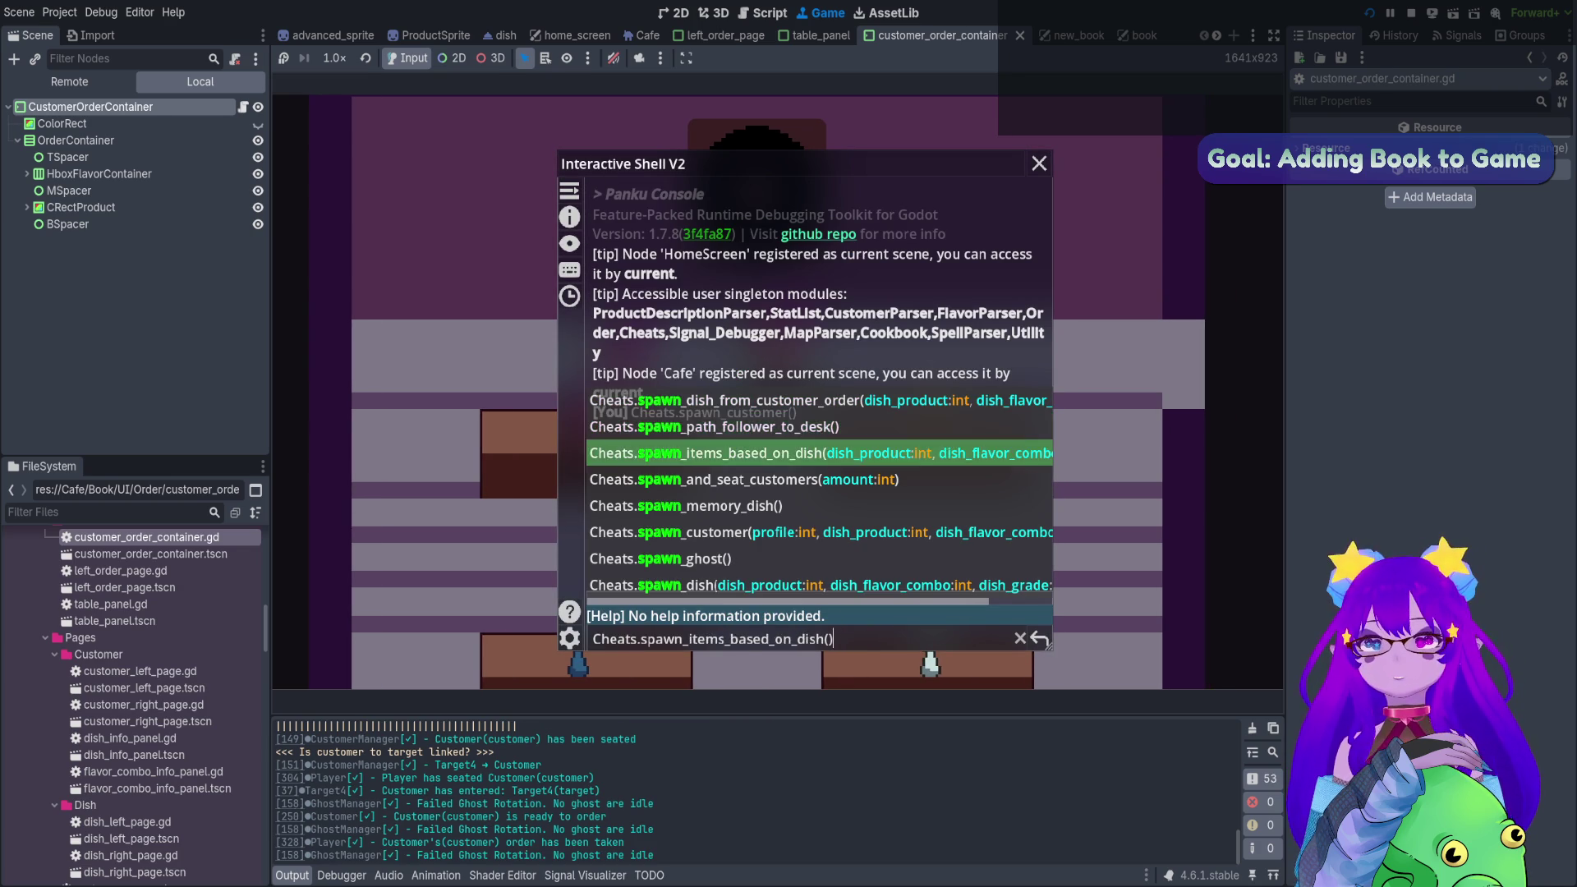
key(Return)
key(Escape)
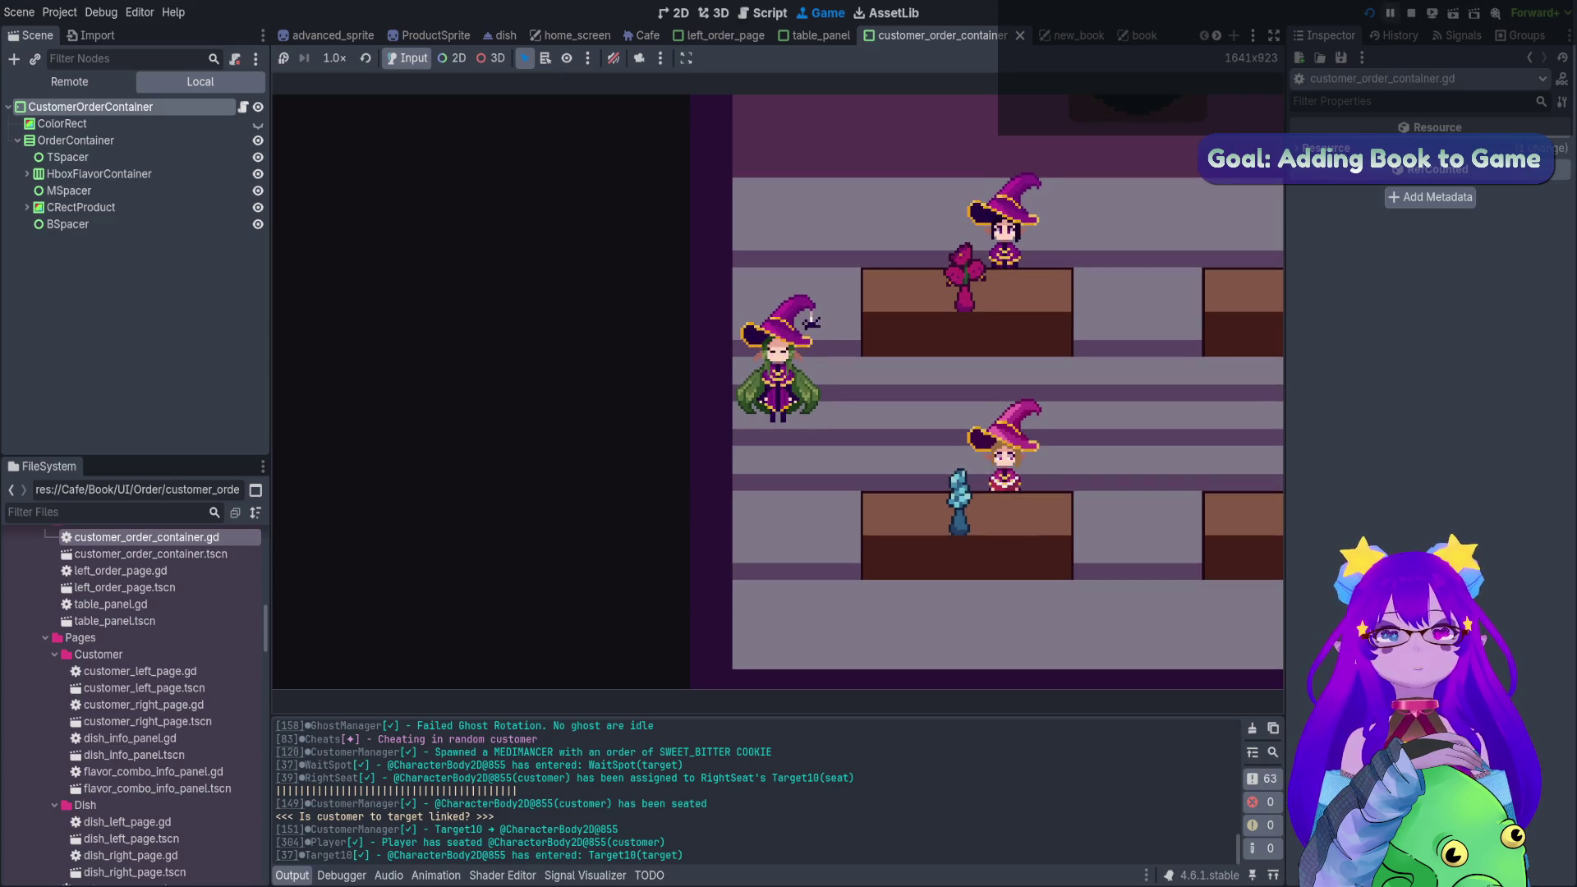
key(F8)
scroll(375, 429, down, 4)
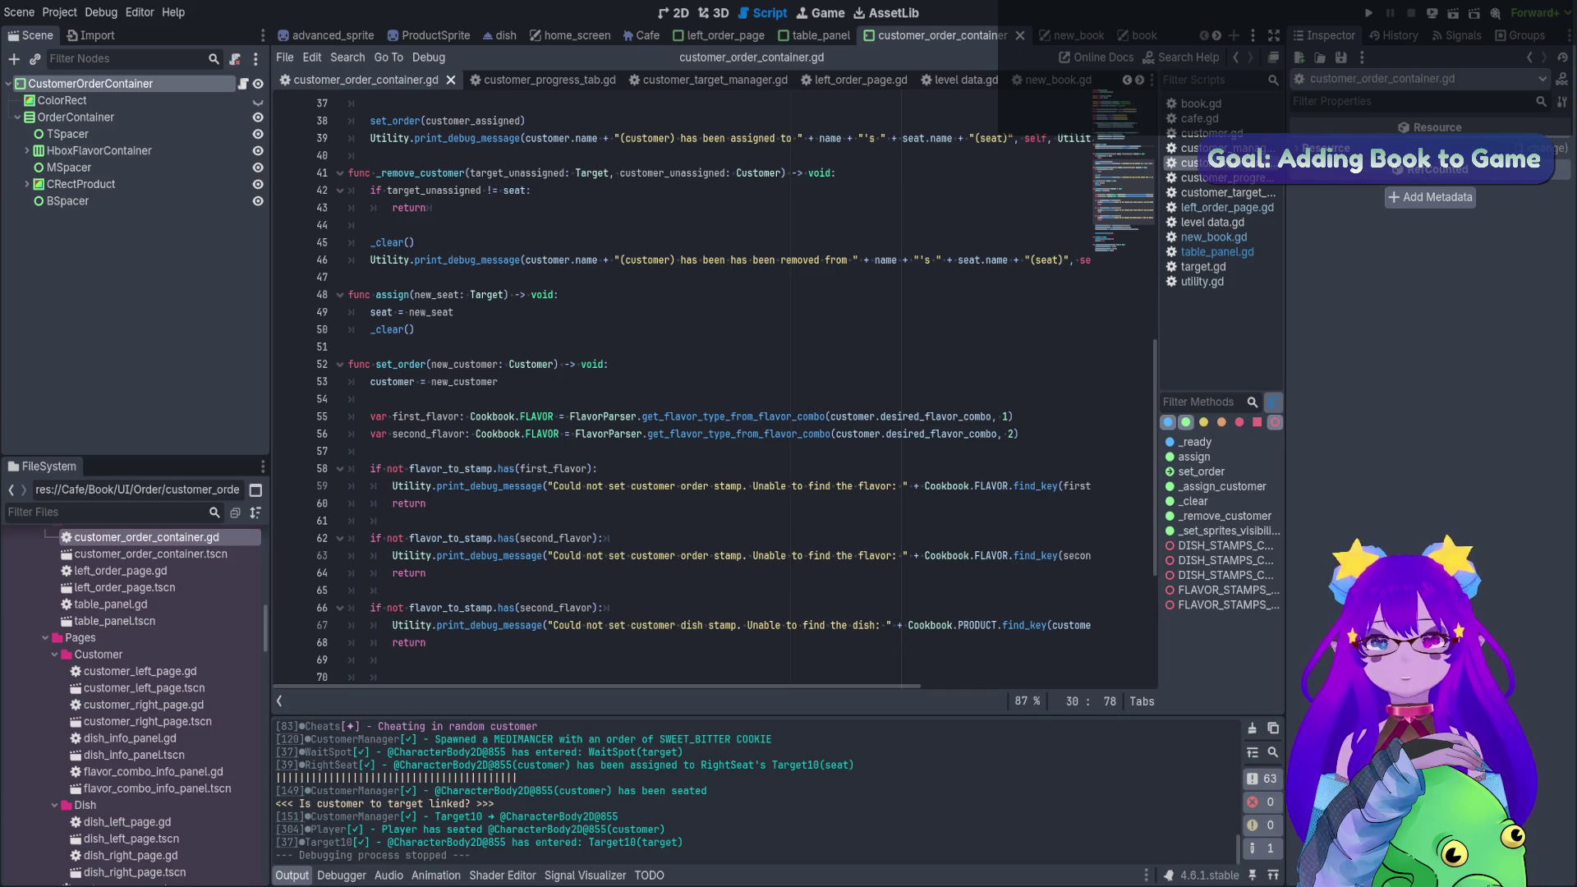
Review the assign and _assign_customer functions in customer_order_container.gd
click(172, 279)
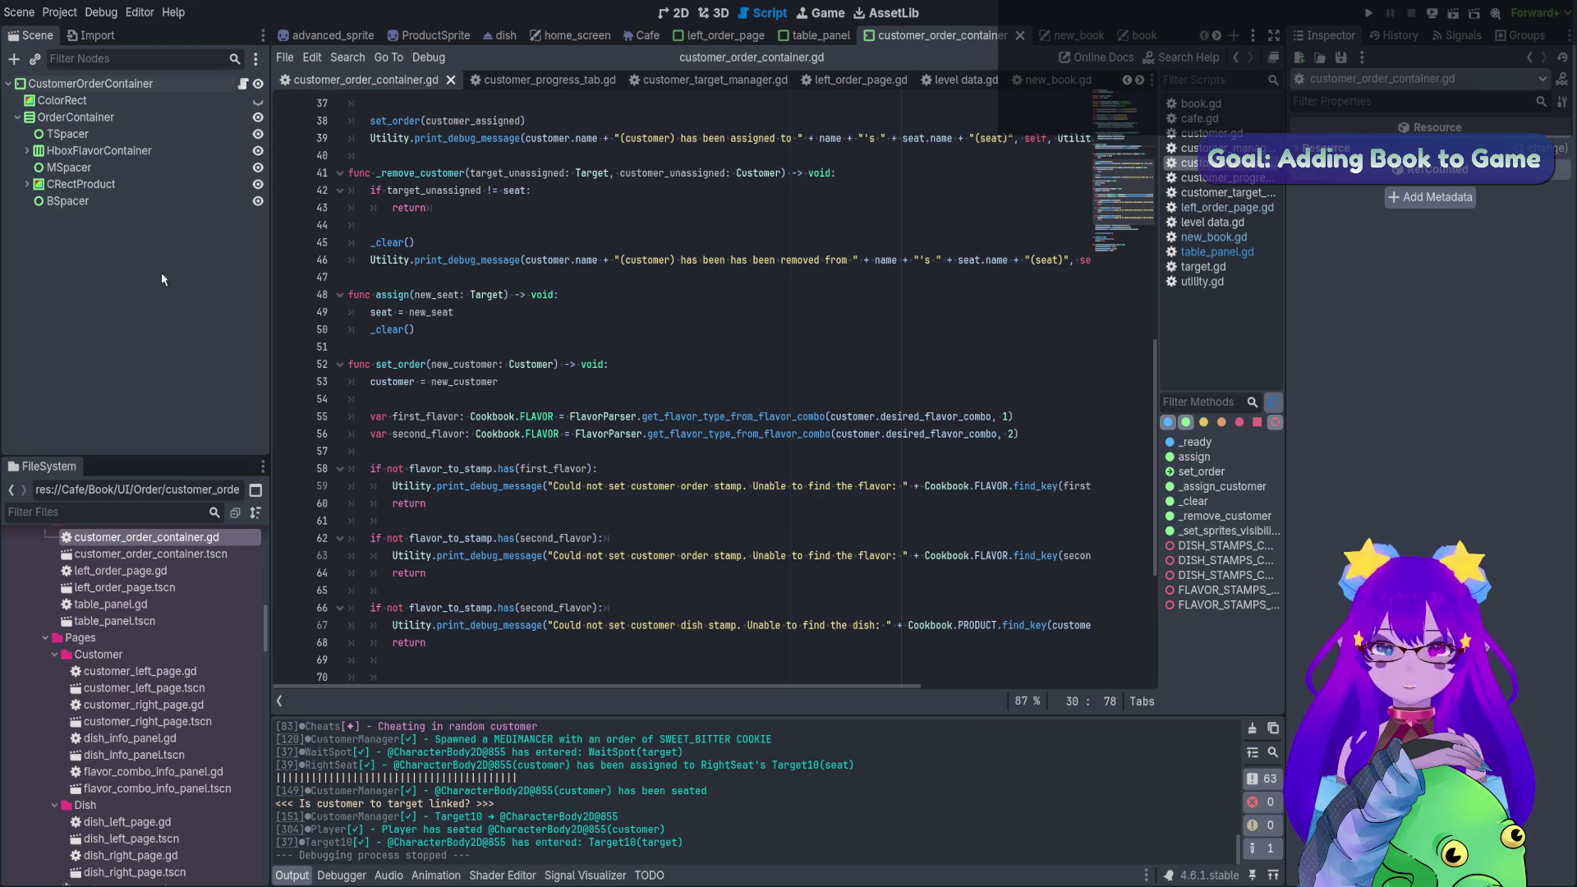
scroll(404, 363, up, 1)
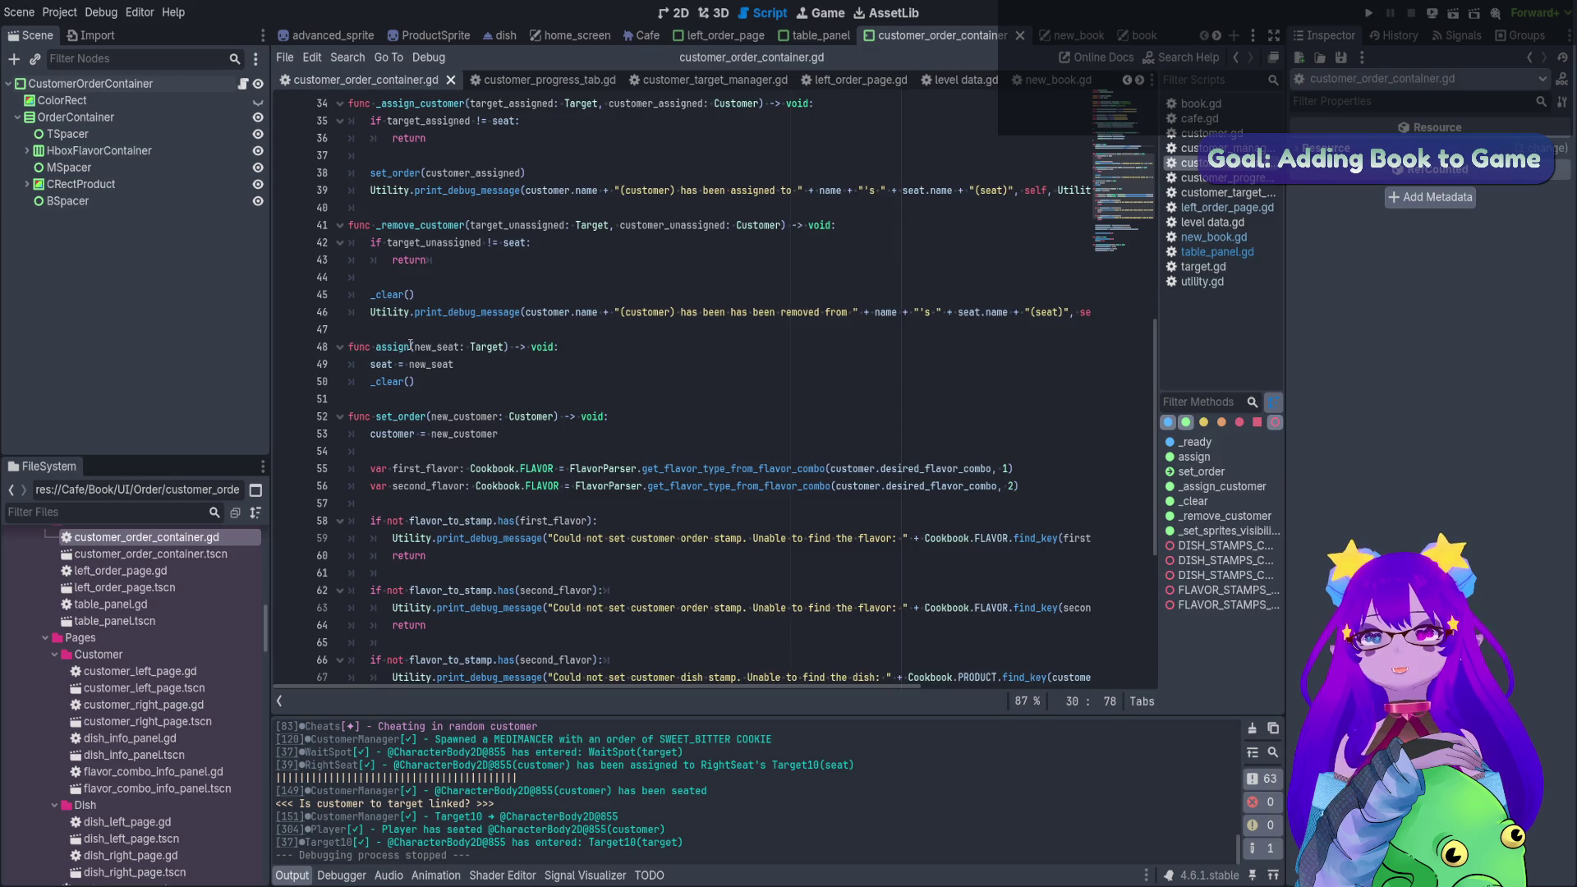
scroll(411, 346, up, 1)
click(395, 399)
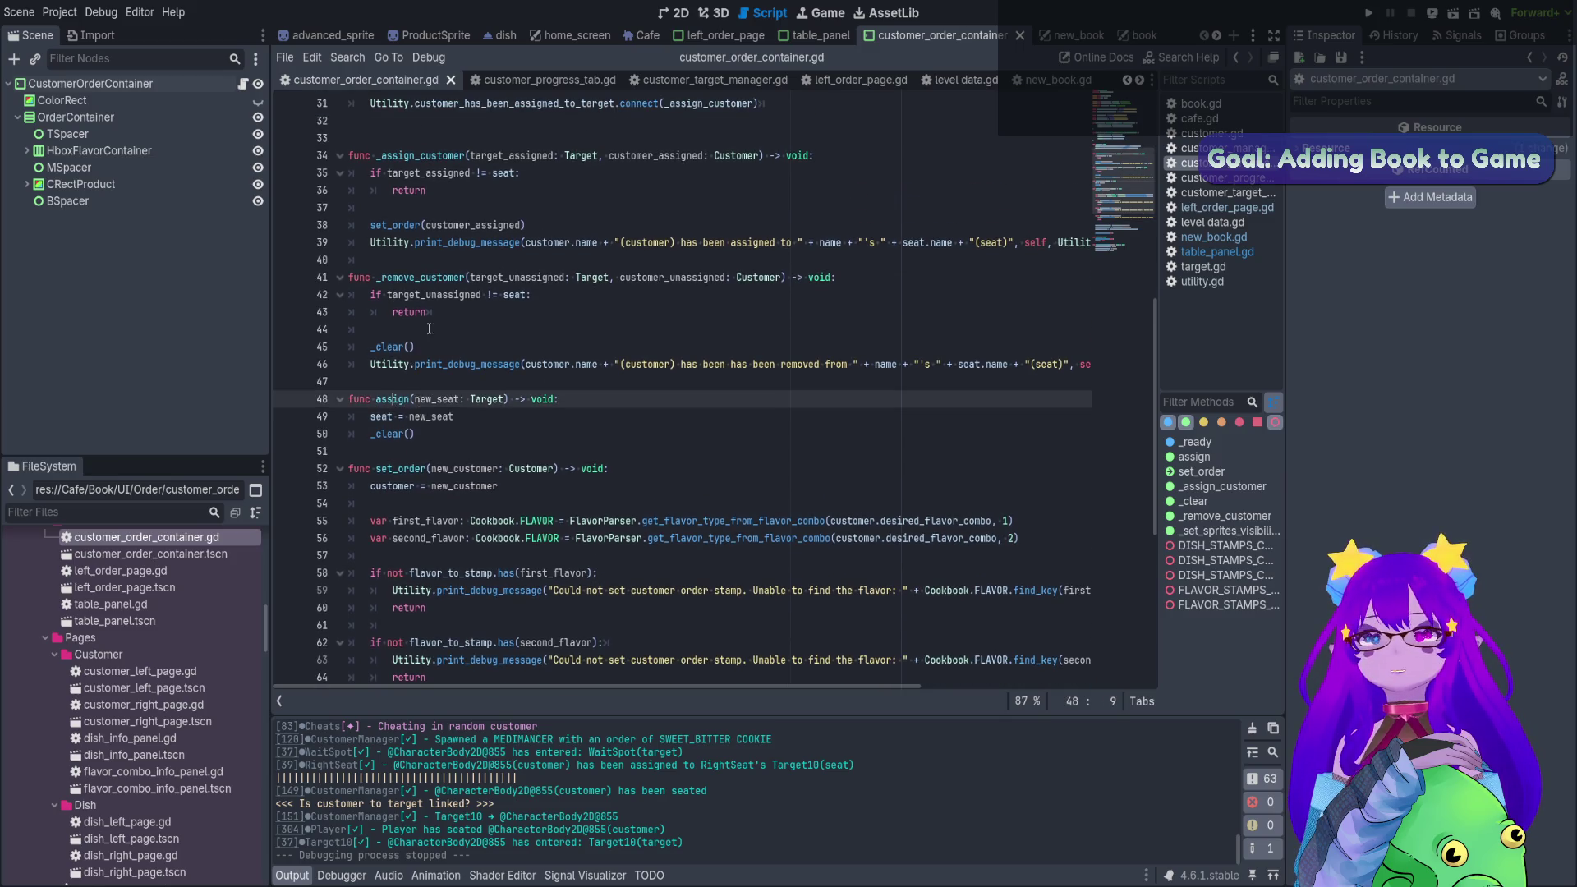
scroll(428, 320, up, 1)
click(438, 207)
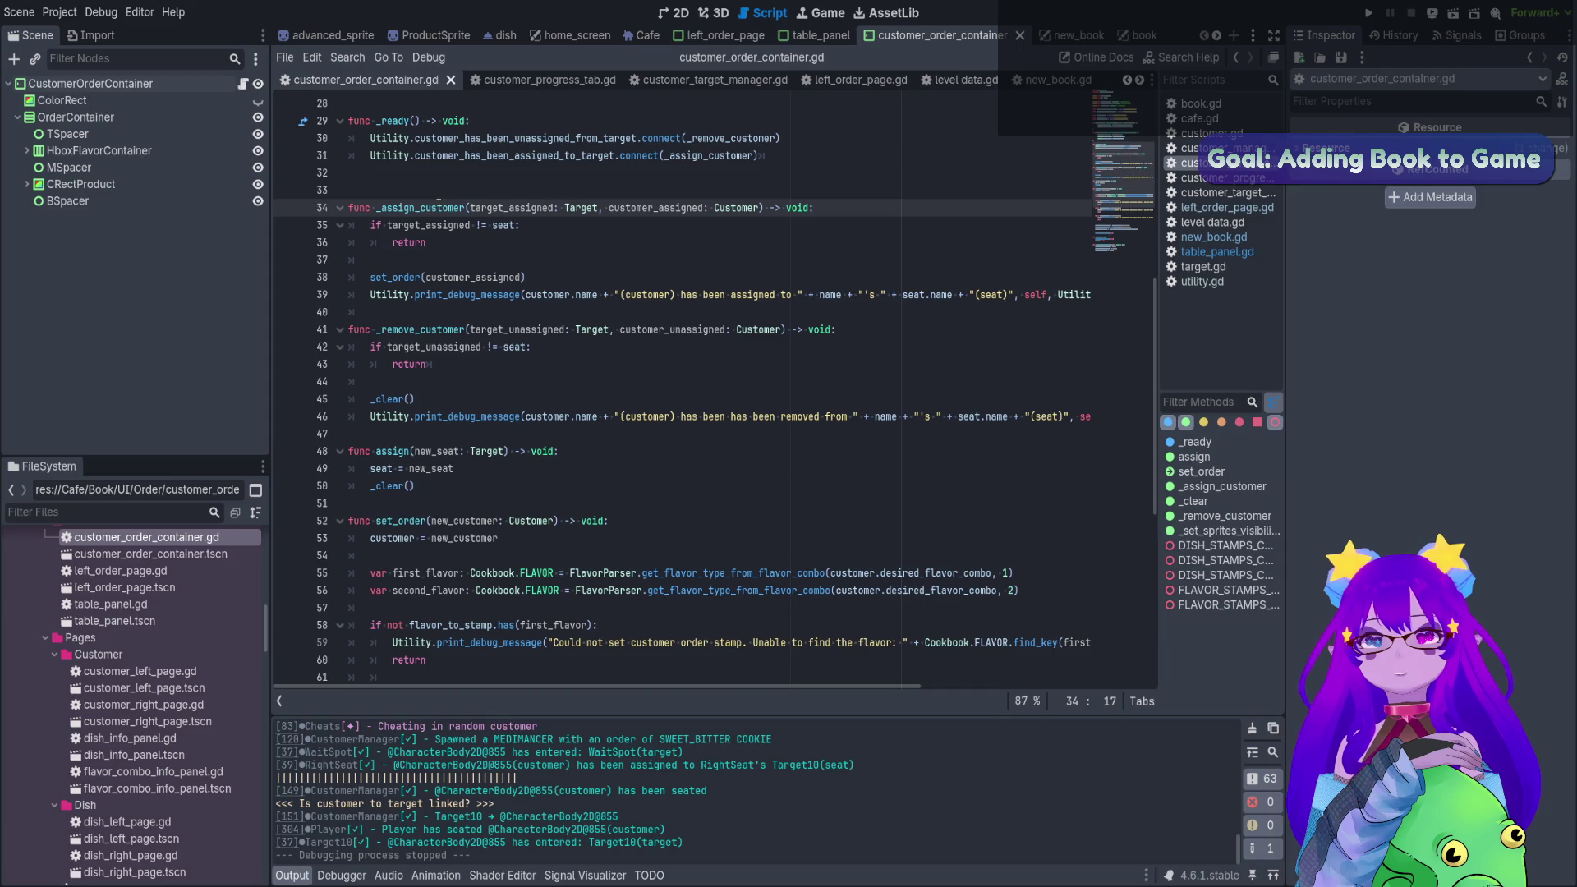
scroll(408, 489, down, 8)
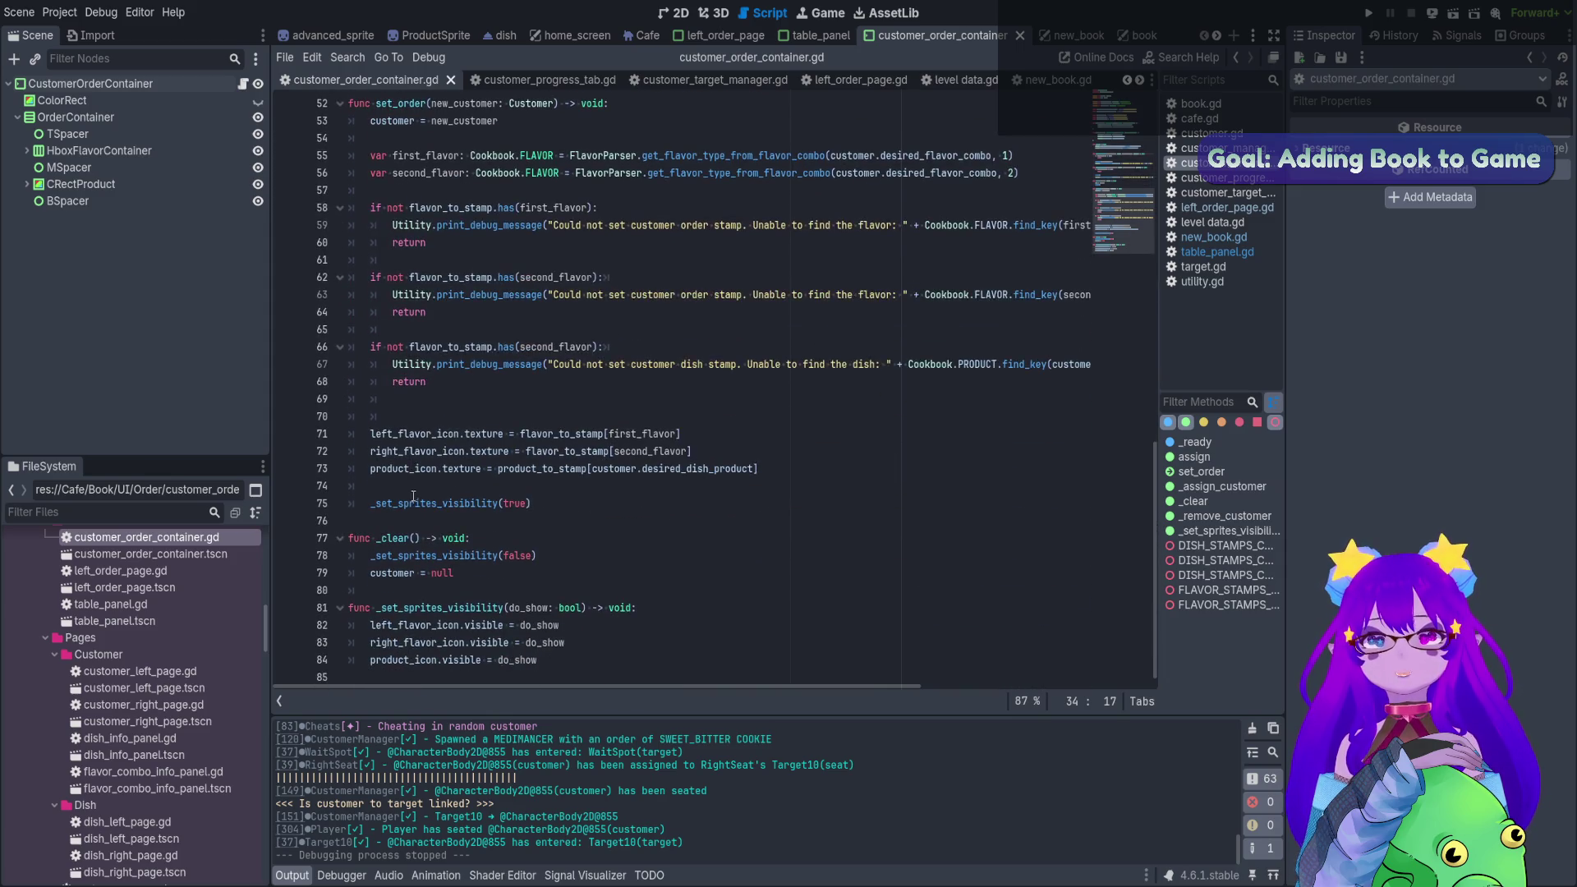
Change line 75's _set_sprites_visibility(true) to false and add blank lines below it
double_click(422, 607)
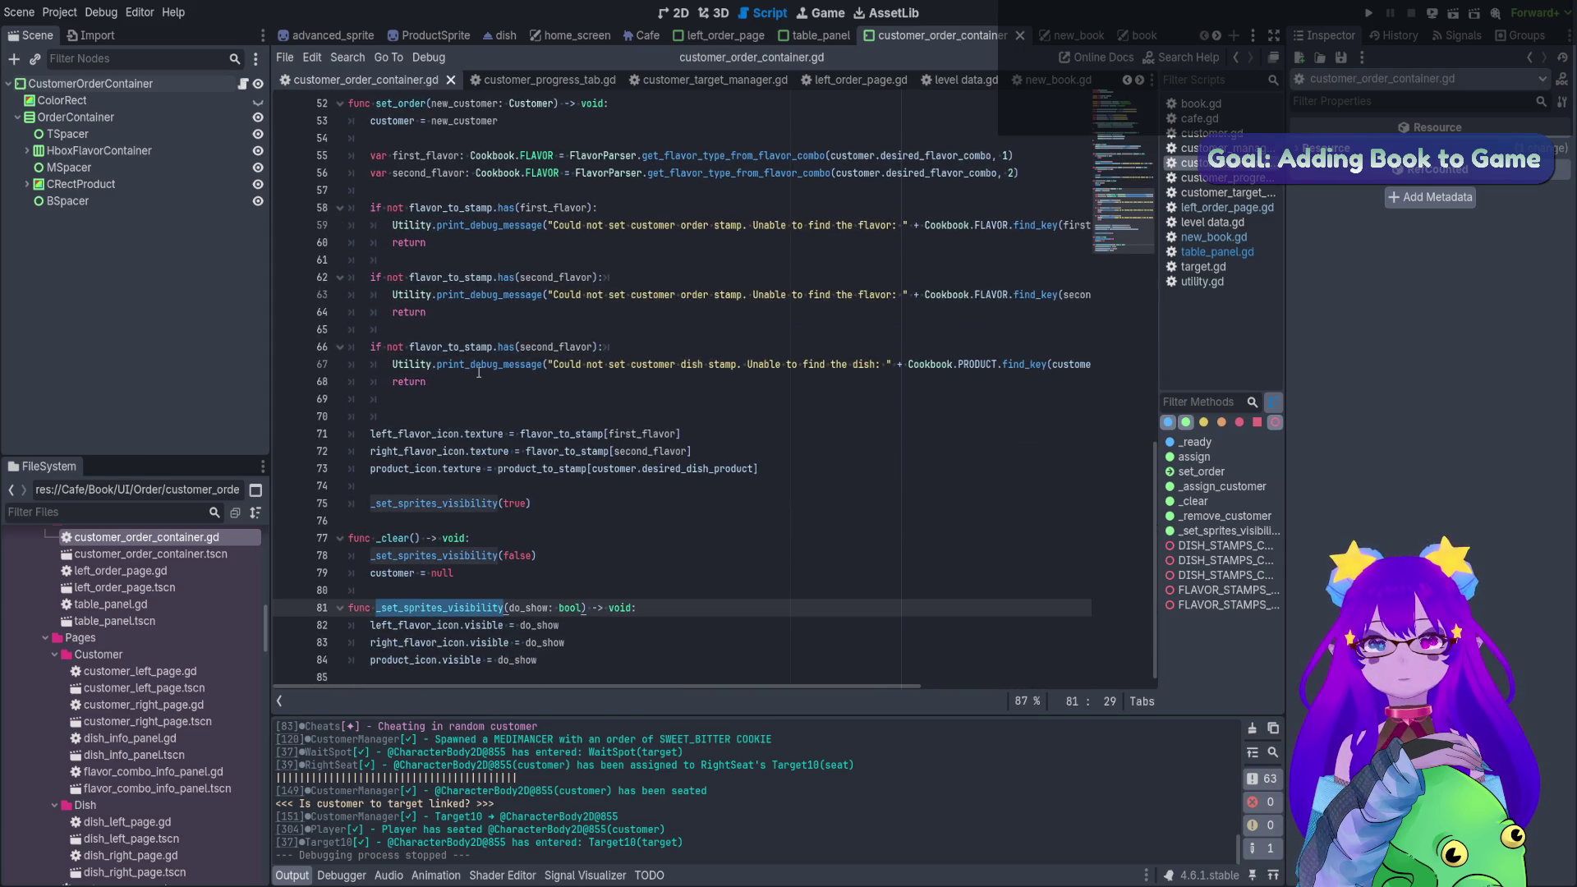
click(528, 502)
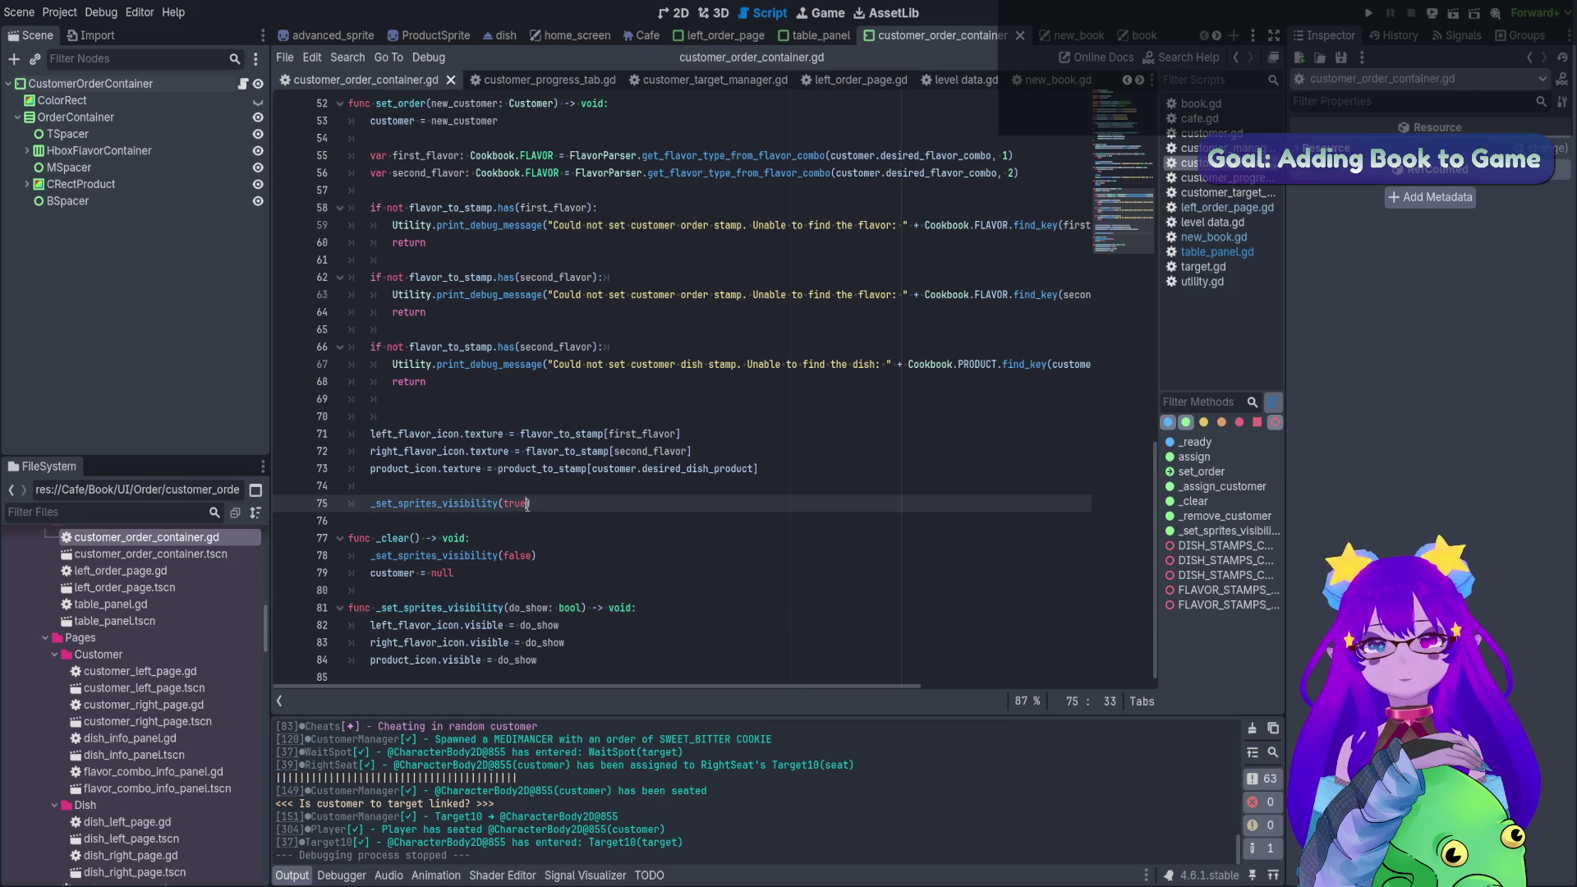
double_click(514, 503)
text(false)
click(349, 520)
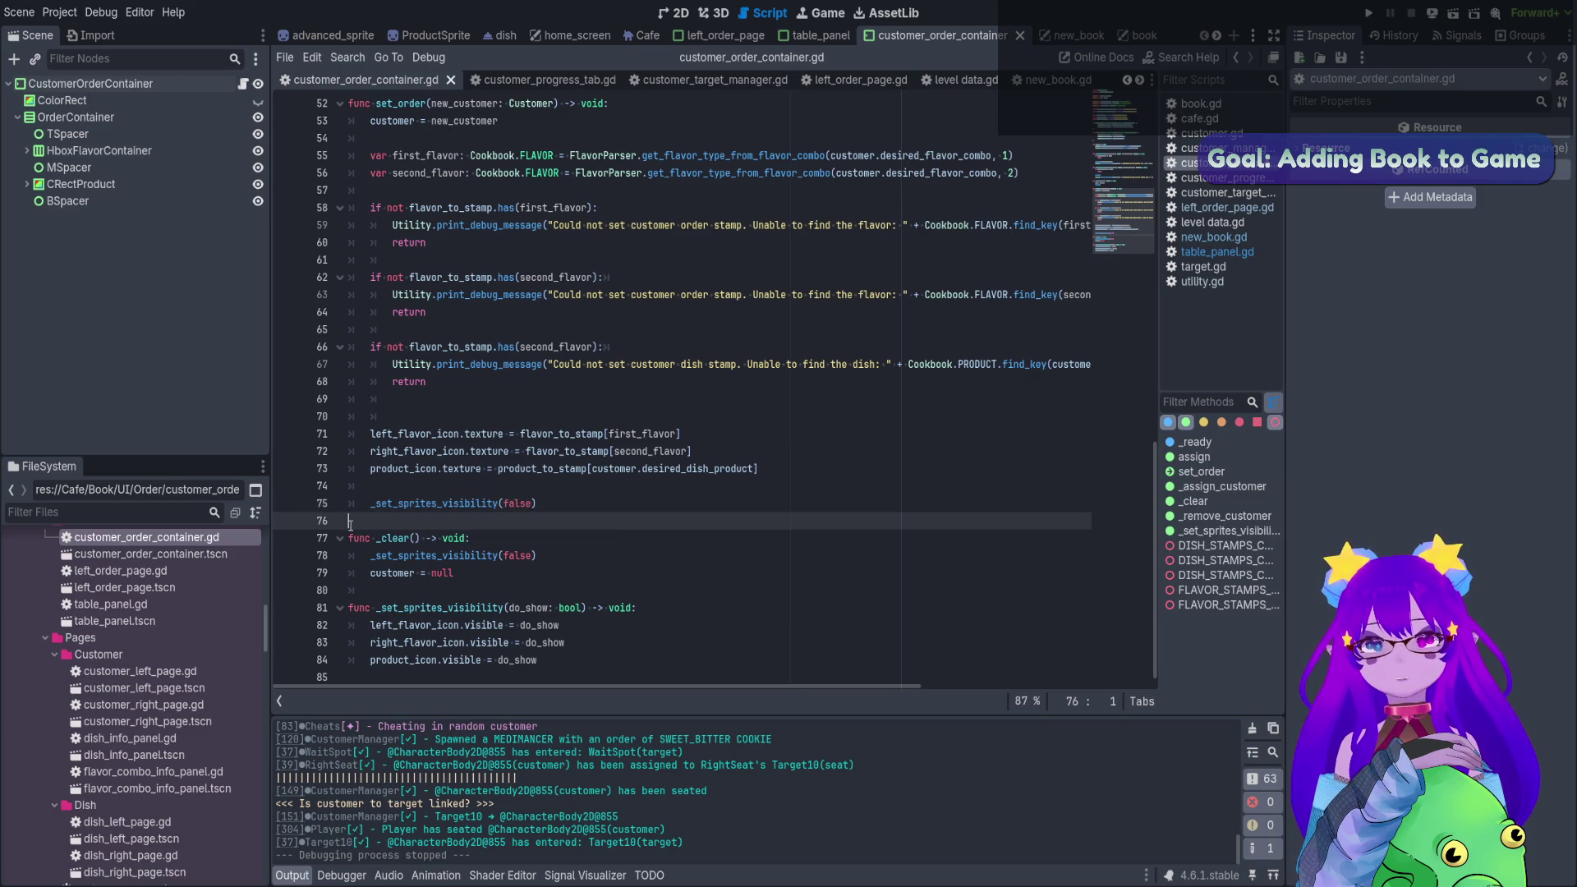
key(Return)
key(Return)
click(368, 539)
Declare func _show_order(customer_to_check: Customer) -> void and paste the target_assigned guard into it
text(unc )
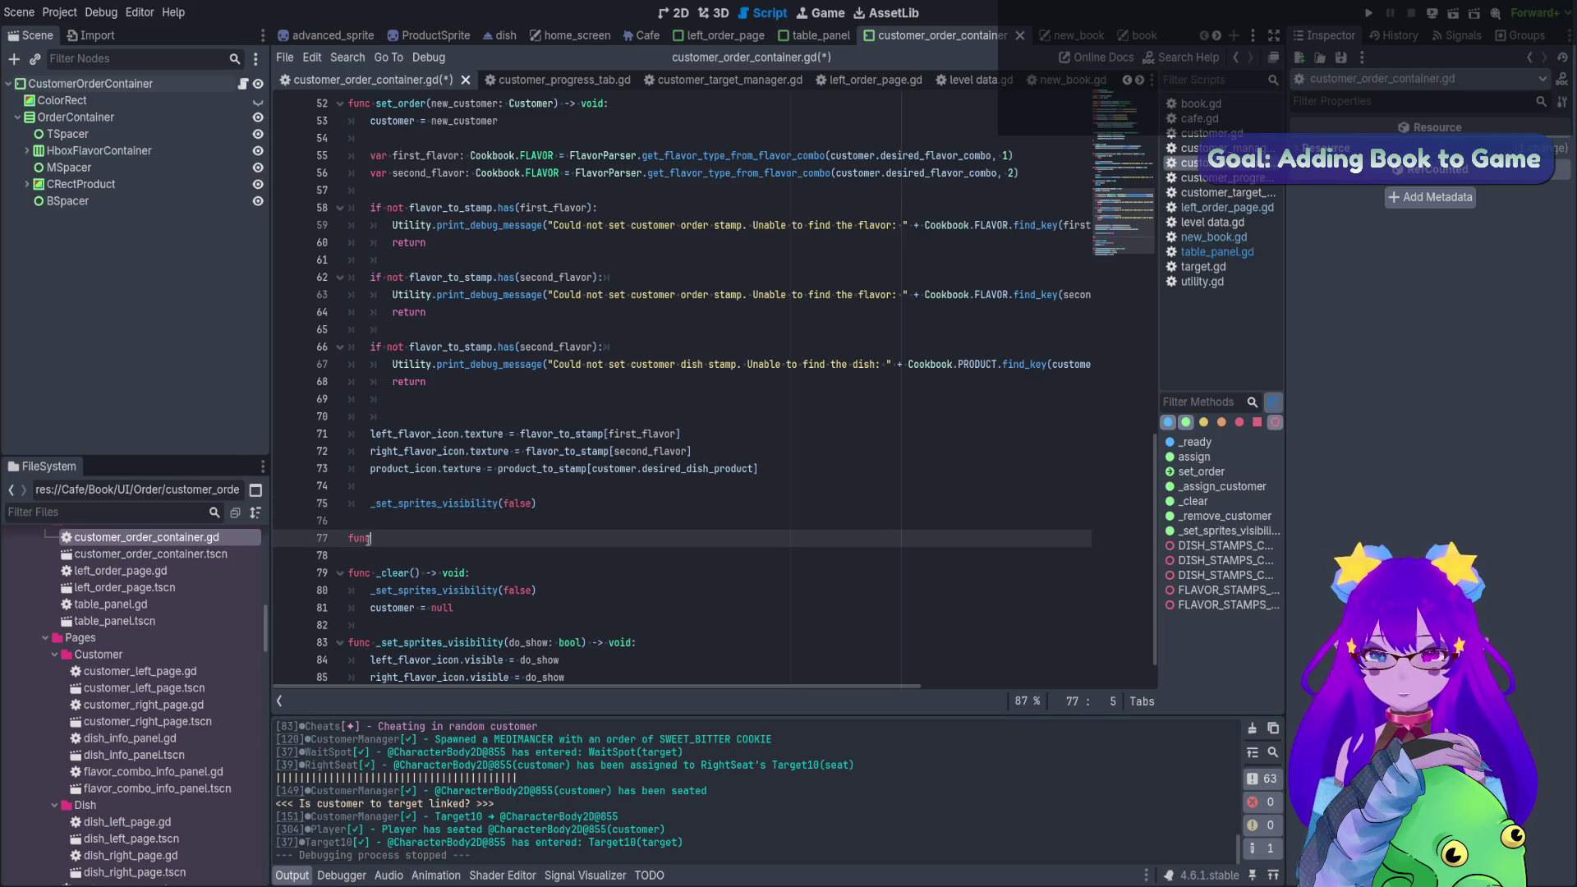
text(_show_)
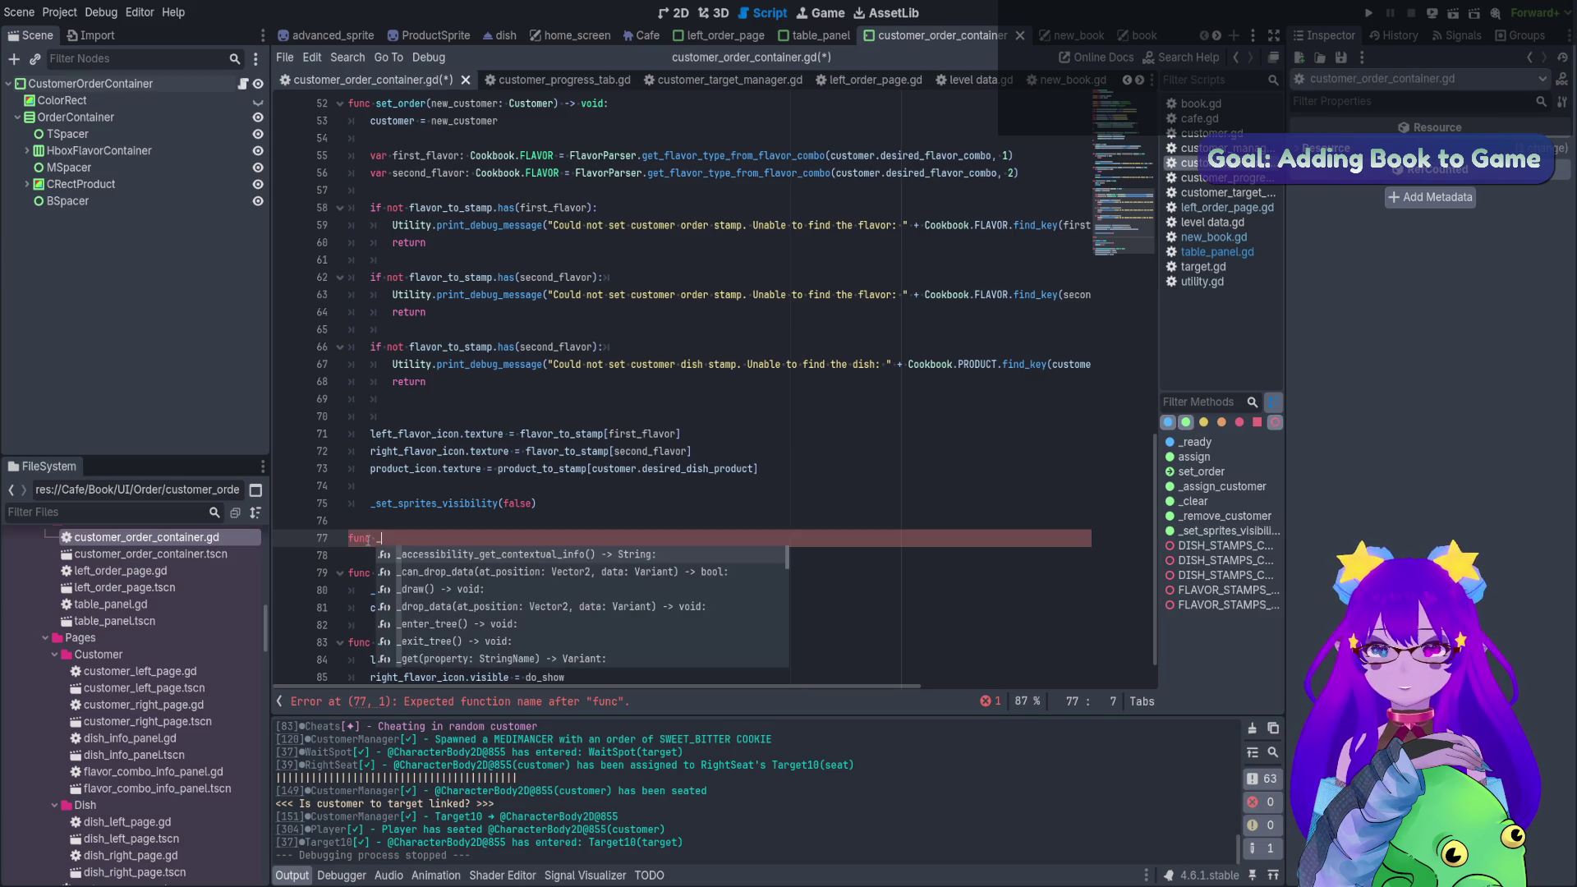
text(order()
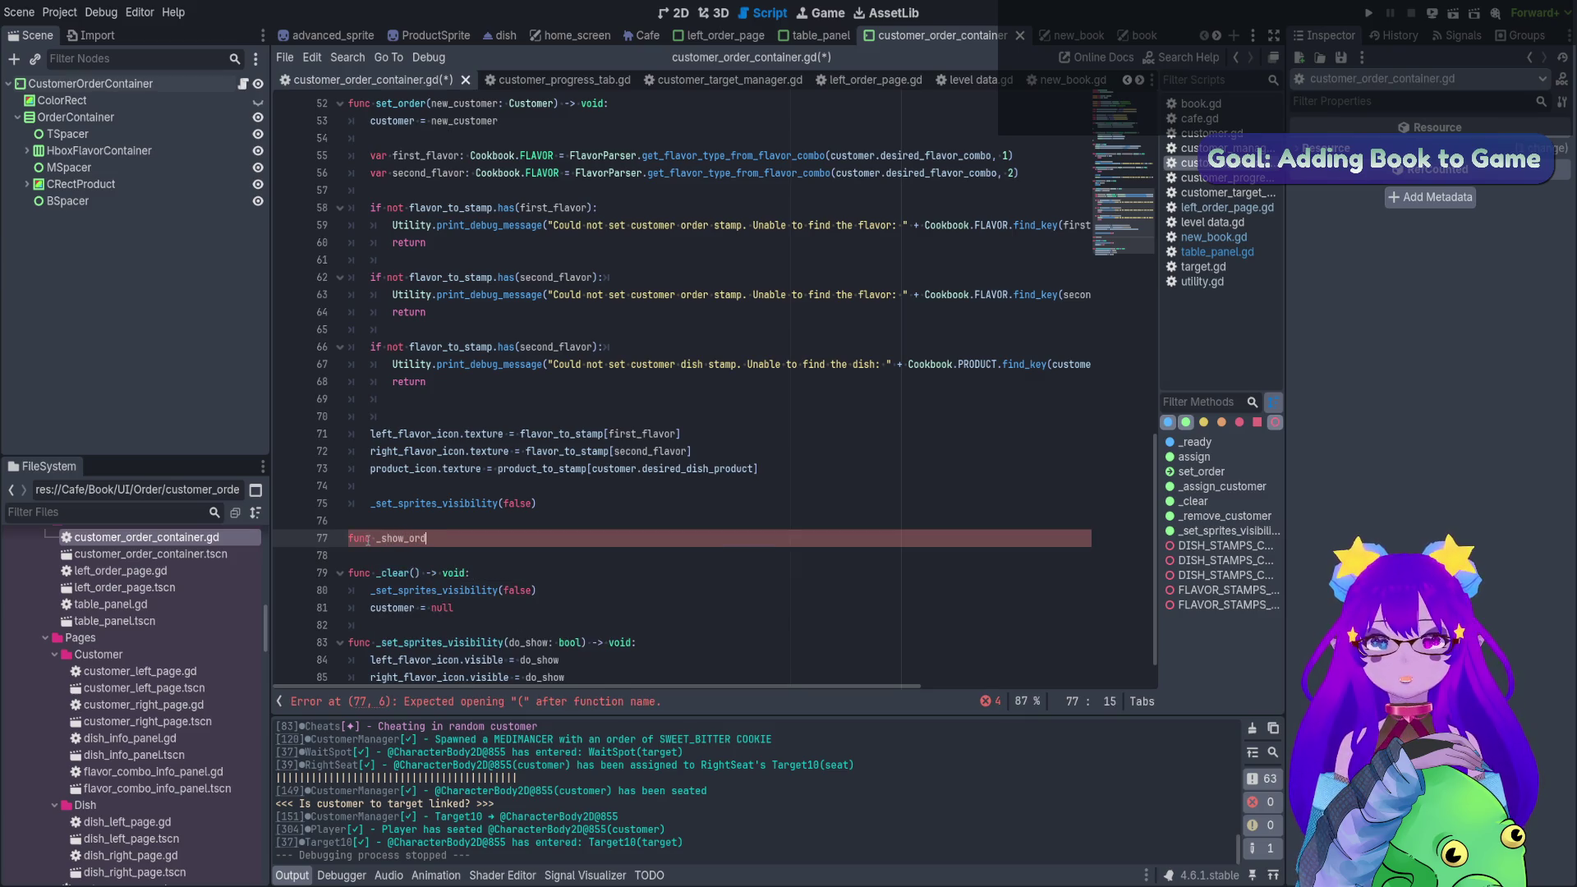
text(customer_to_check: )
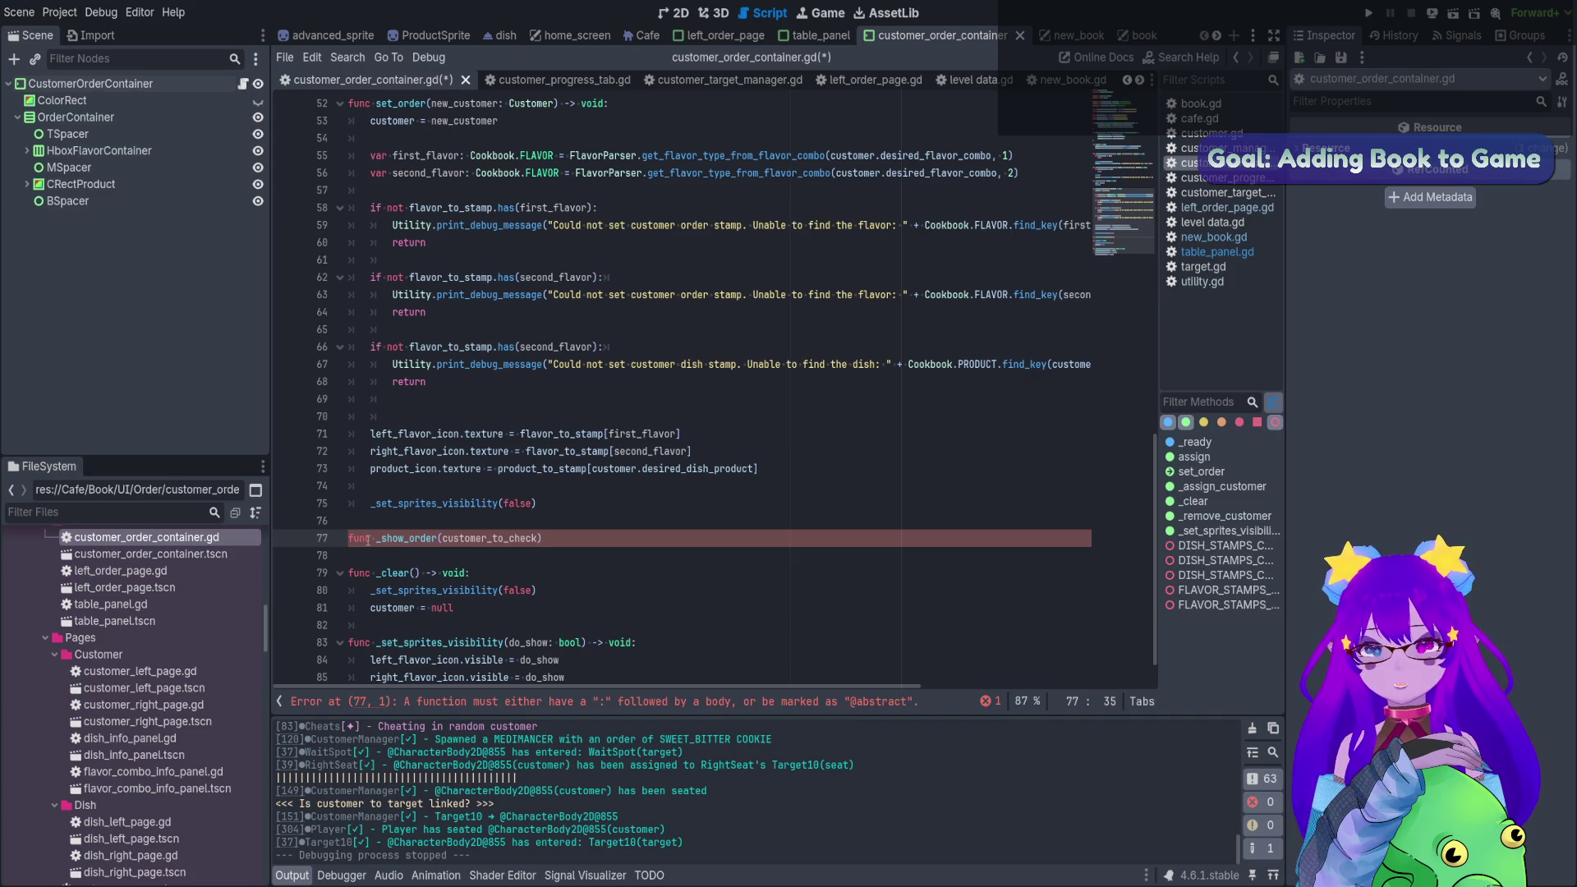
text(Customer) -)
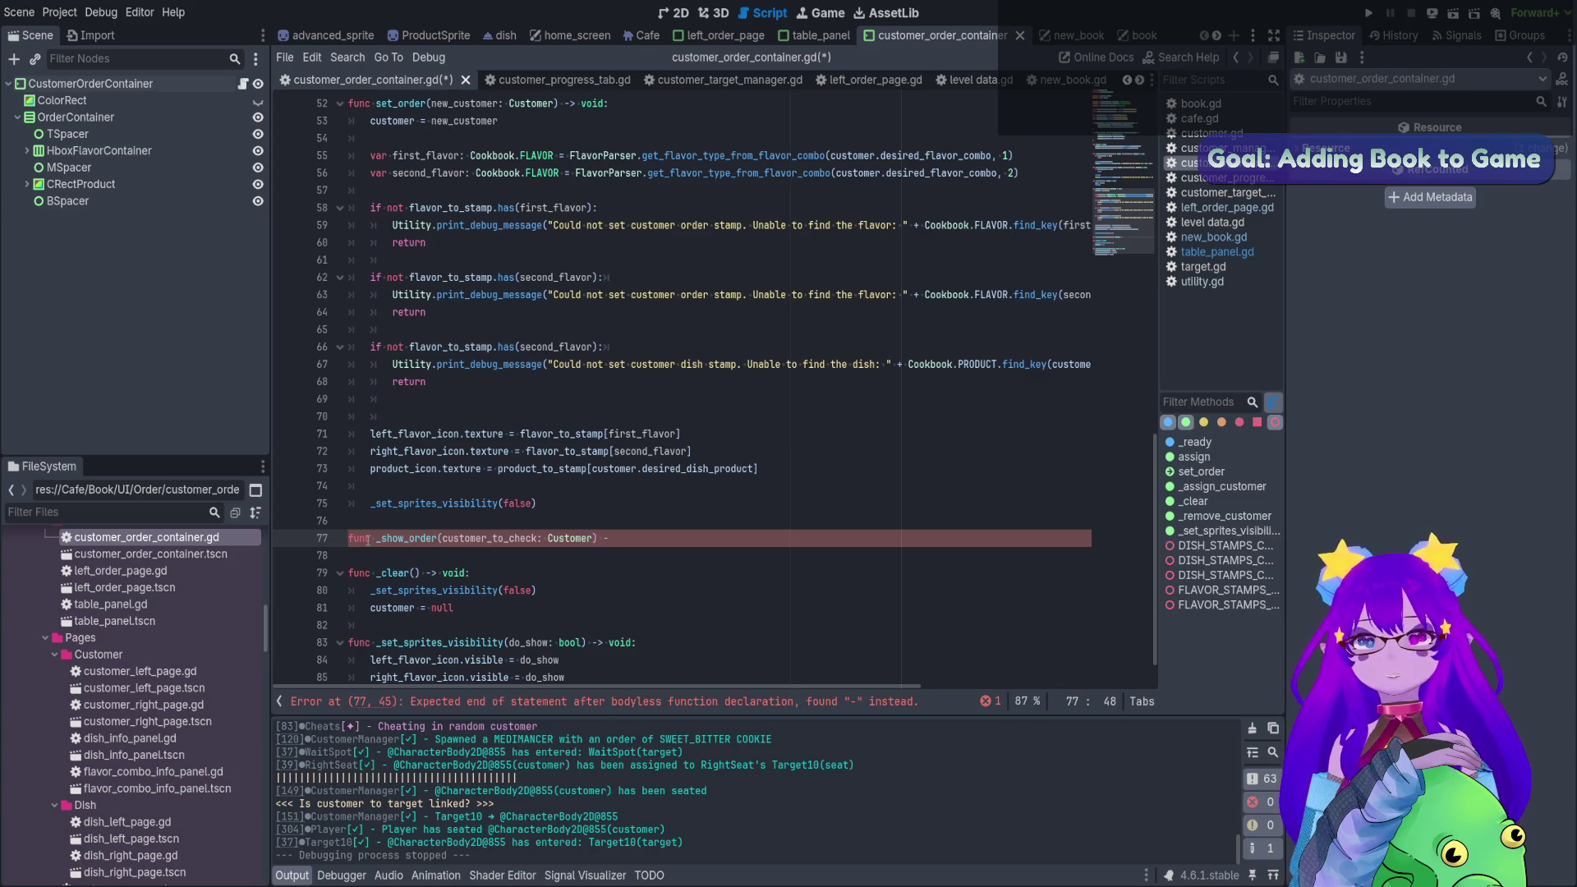
text(> void:)
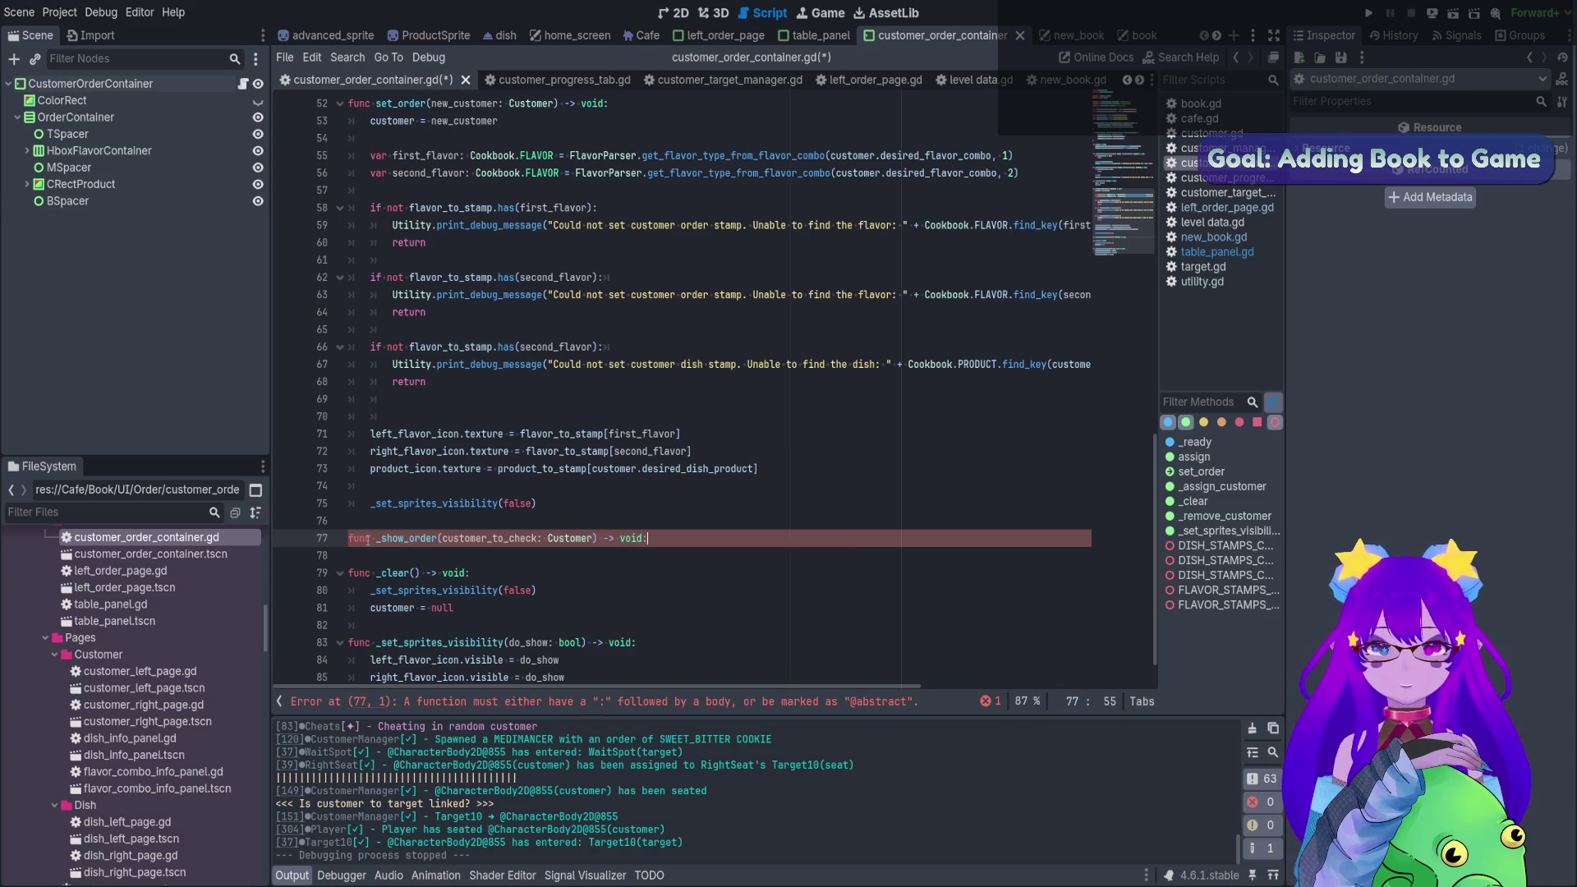
key(Return)
scroll(516, 306, up, 10)
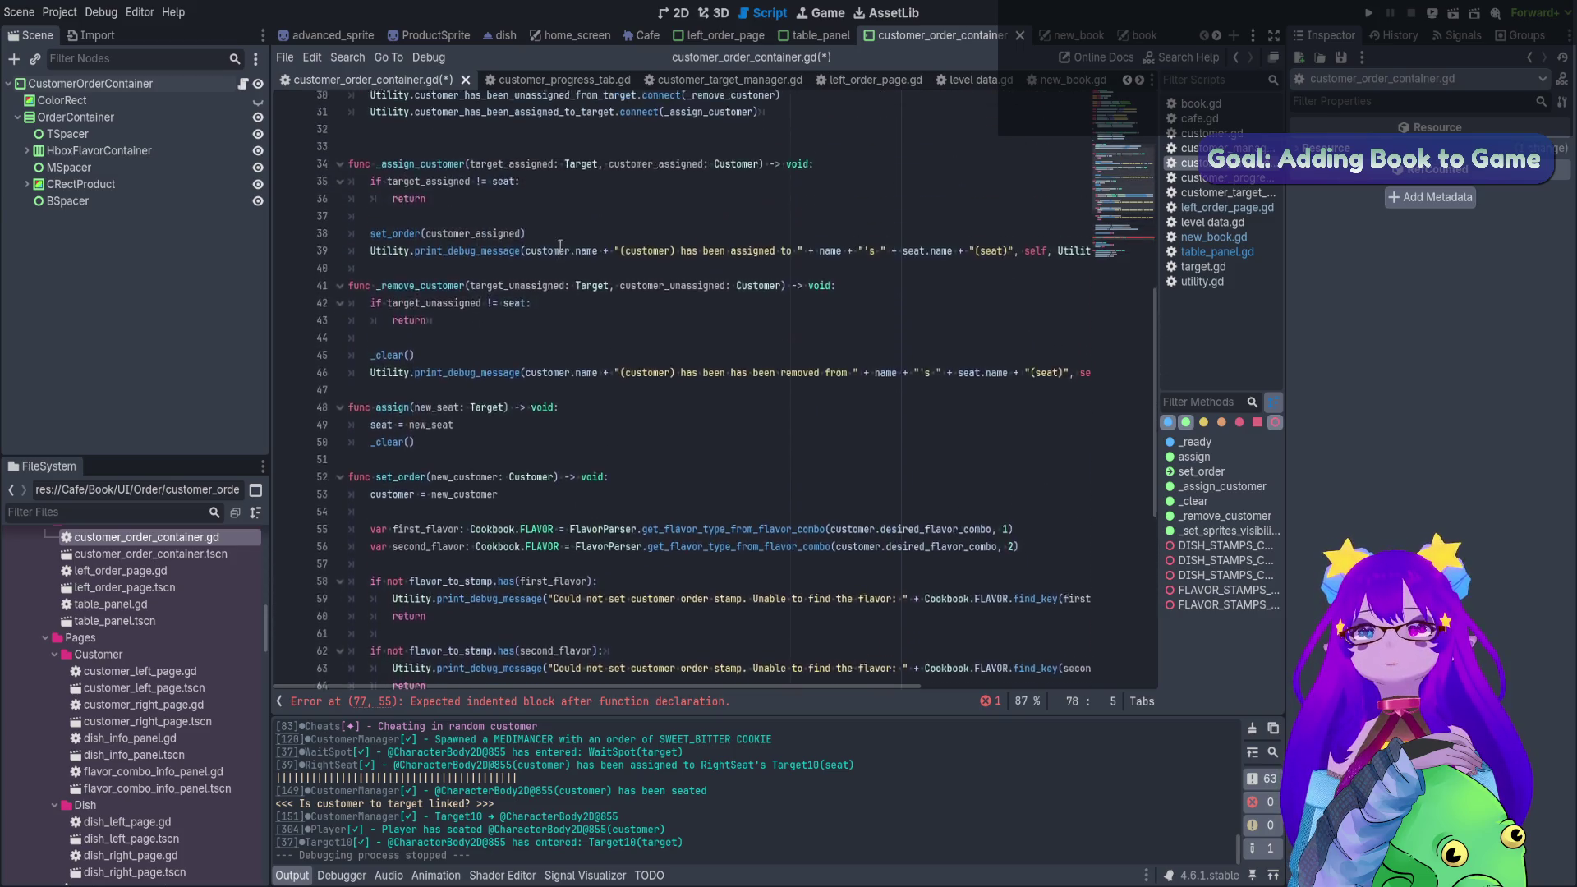
drag(425, 399, 331, 382)
key(ctrl+c)
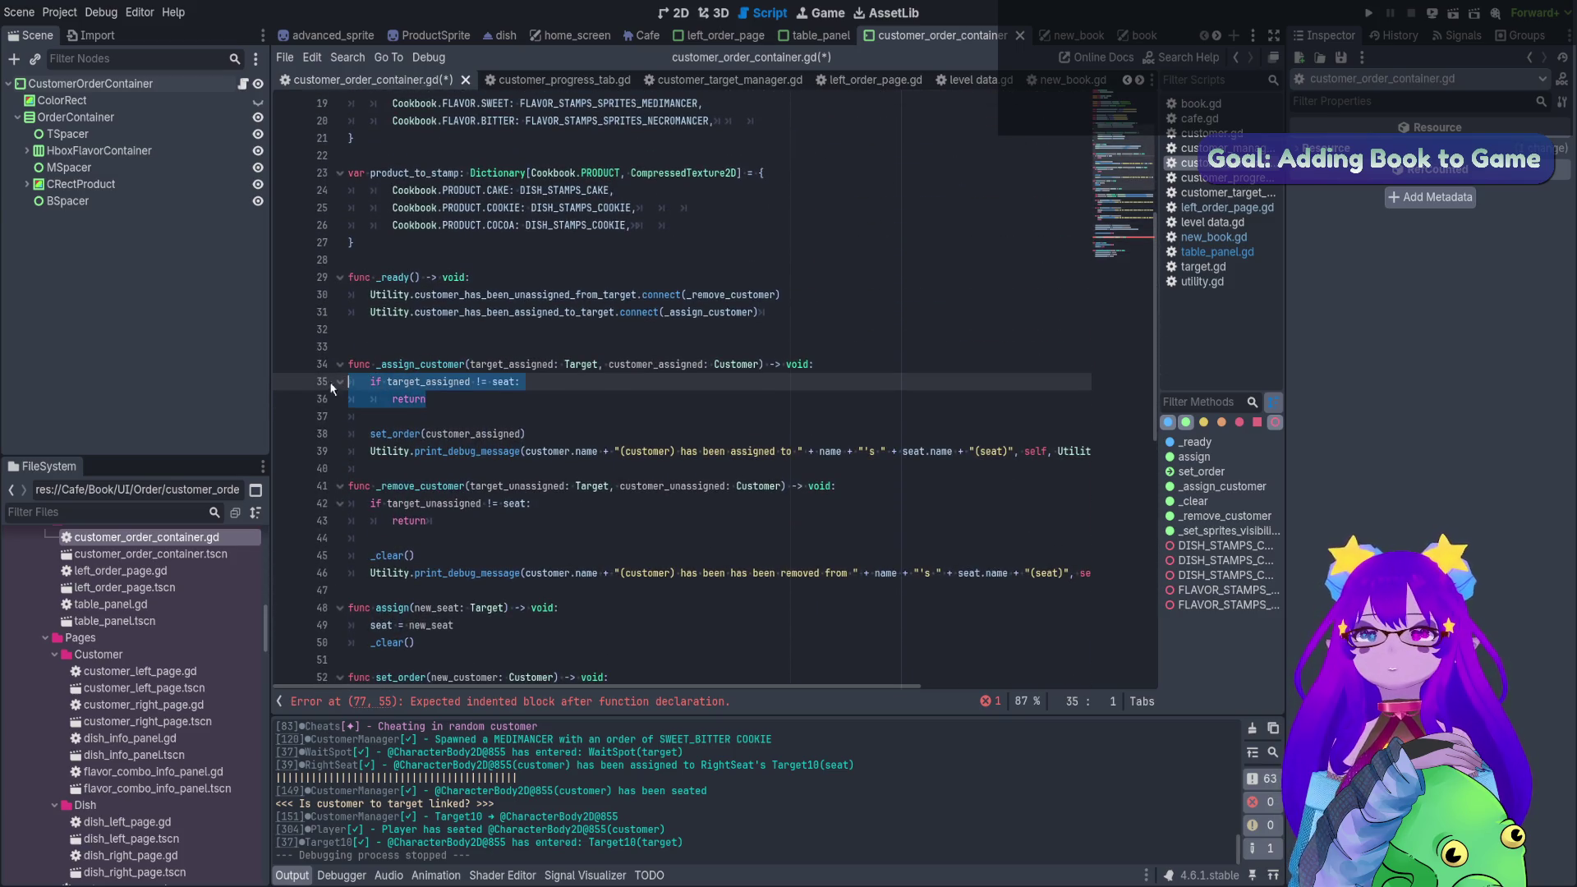
scroll(467, 524, down, 12)
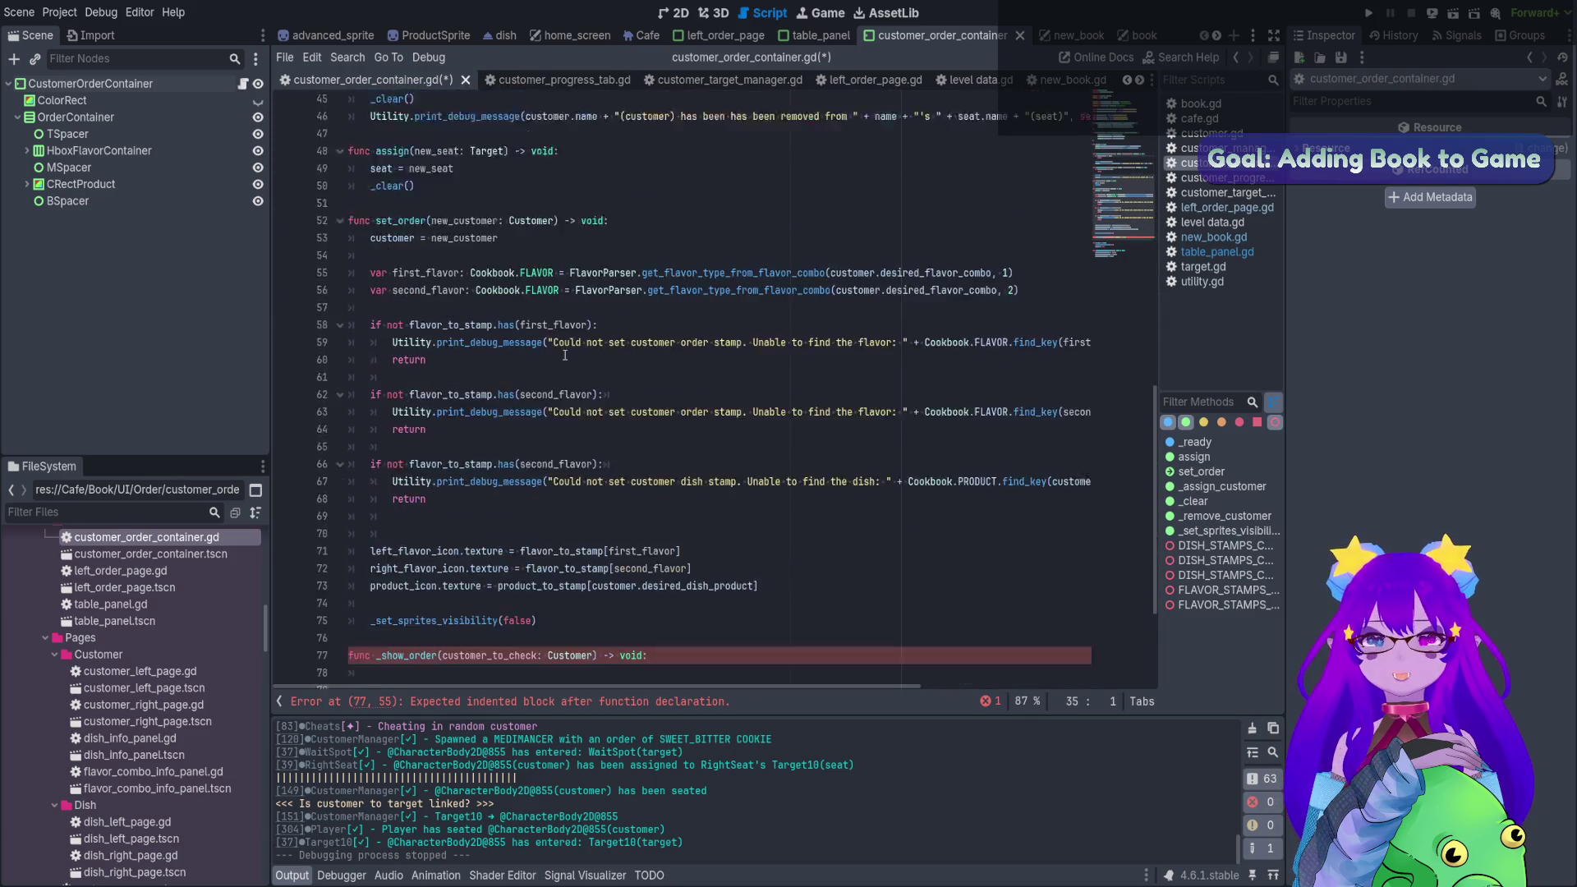
click(350, 503)
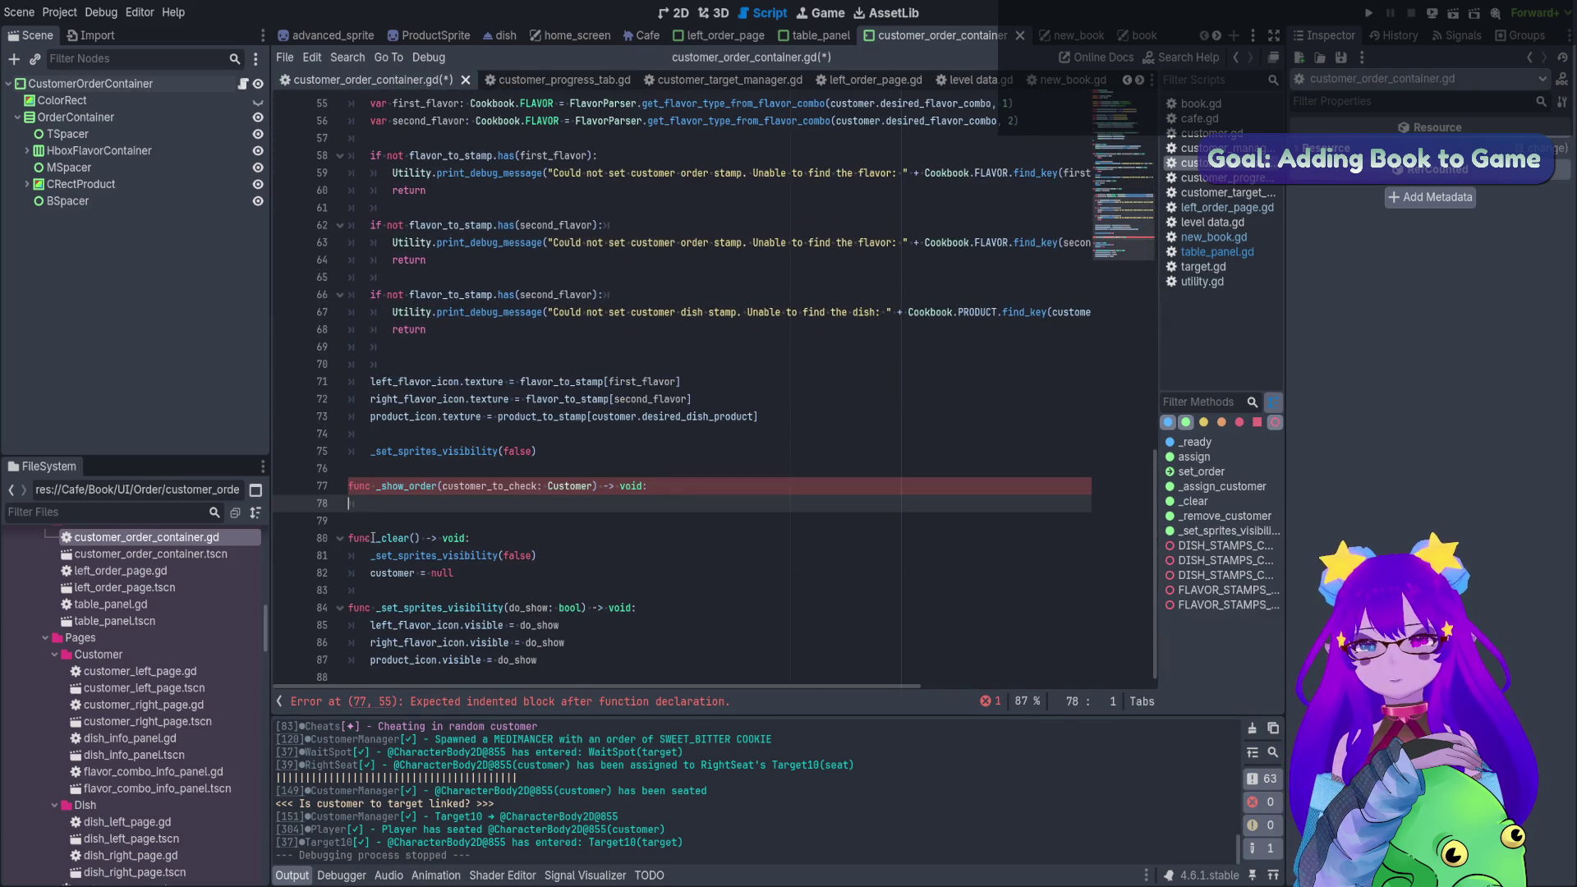
key(ctrl+v)
Adapt the pasted guard to compare customer_to_check against customer
double_click(510, 485)
key(ctrl+c)
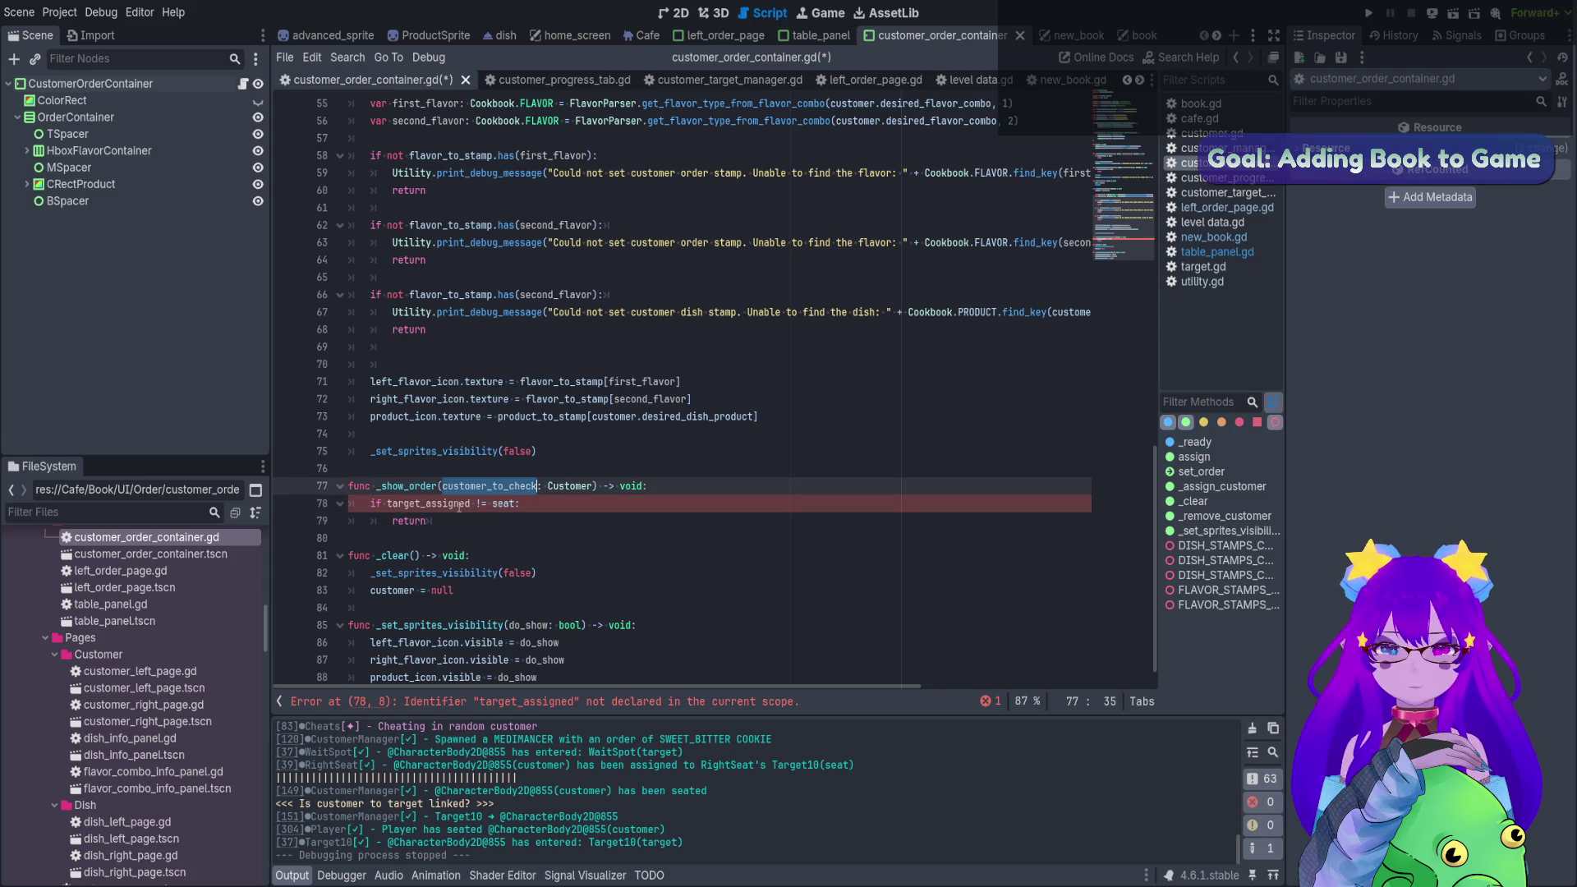
double_click(423, 503)
key(ctrl+v)
double_click(516, 502)
text(customer)
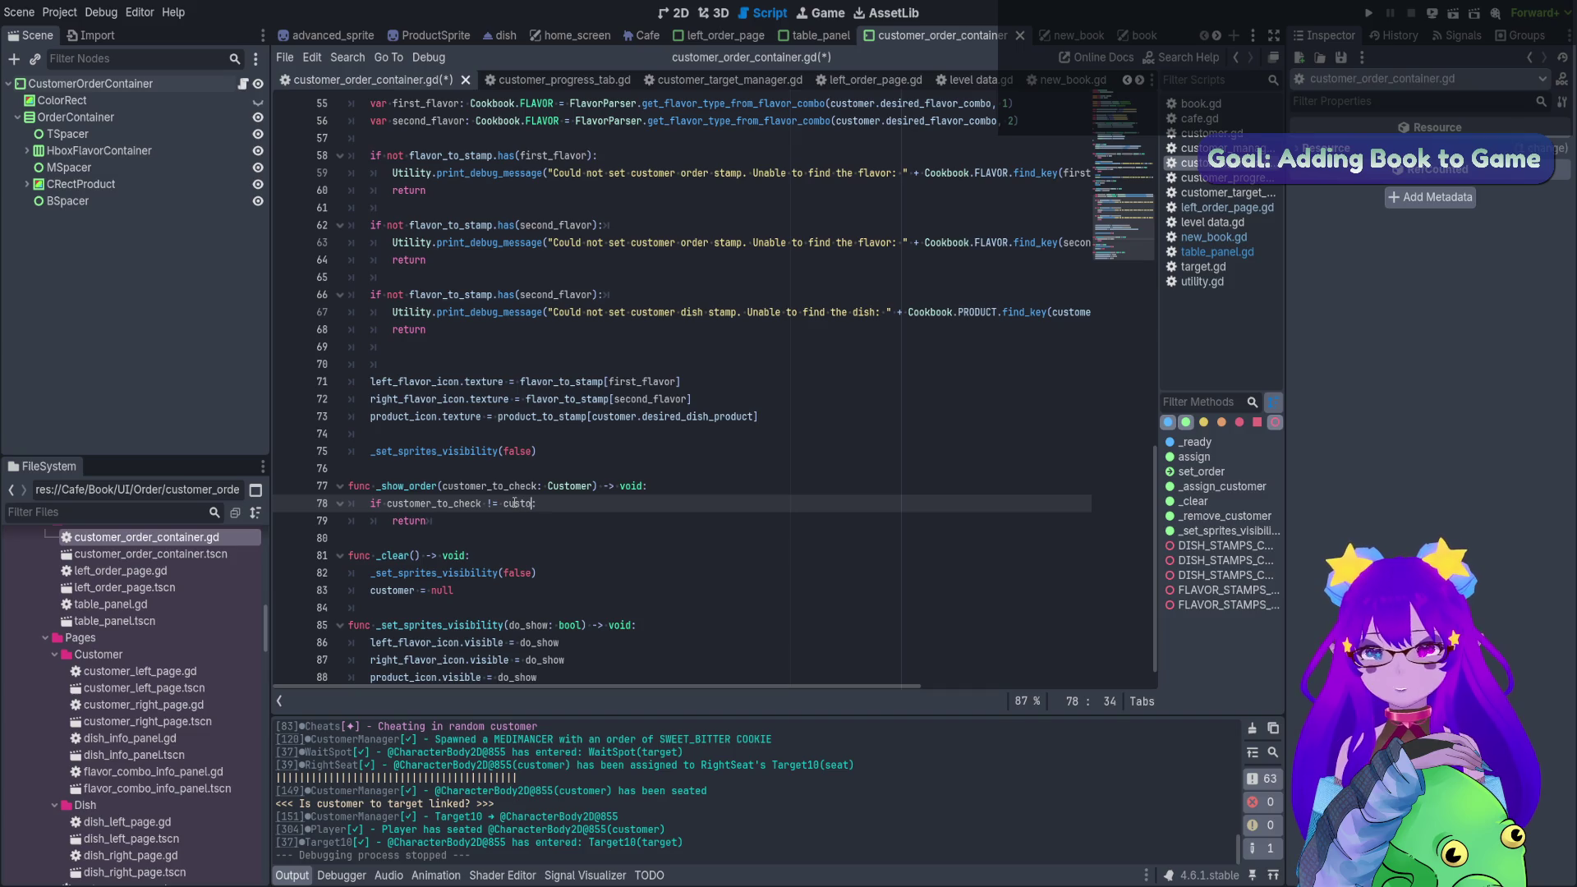
click(485, 518)
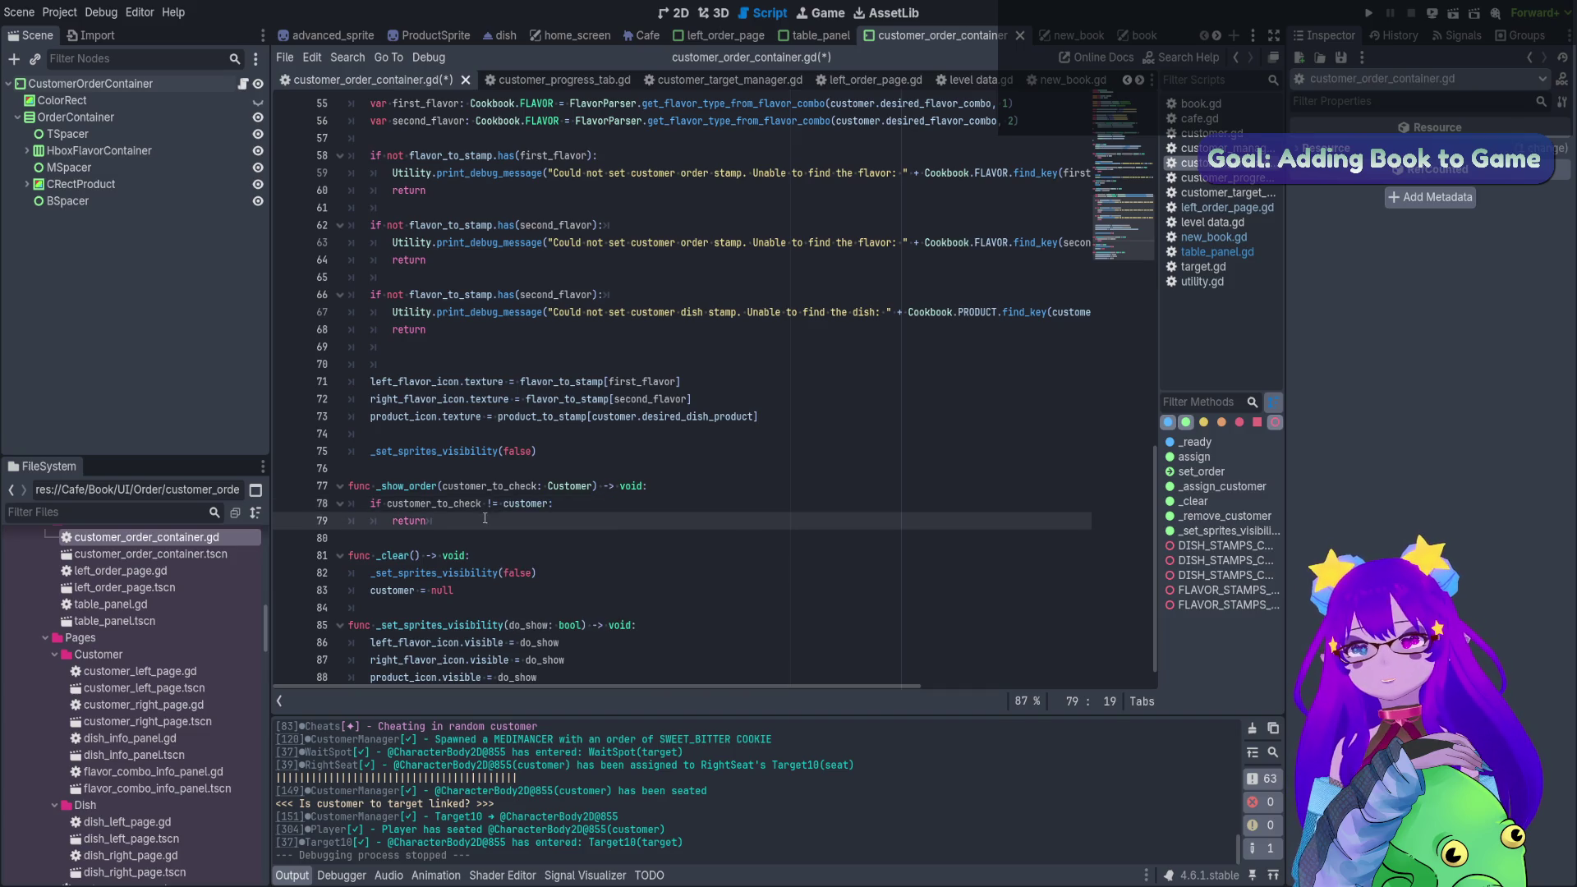
Add an 'if customer == null: return' check at the top of _show_order
drag(670, 483, 681, 471)
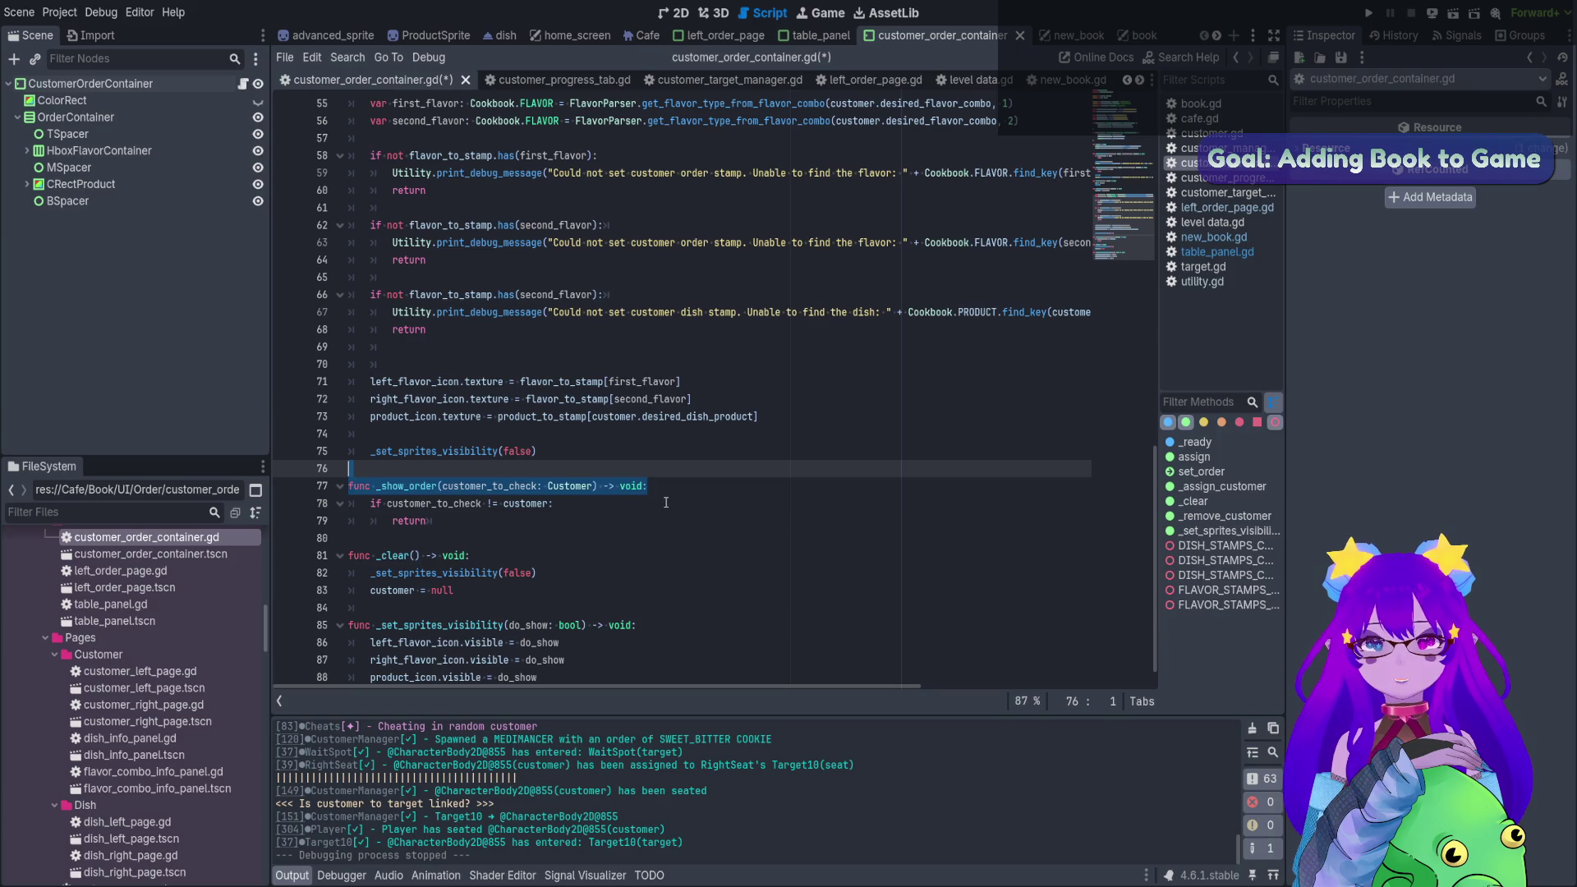
click(657, 485)
key(Return)
key(Return)
click(569, 502)
text(if customer == null:)
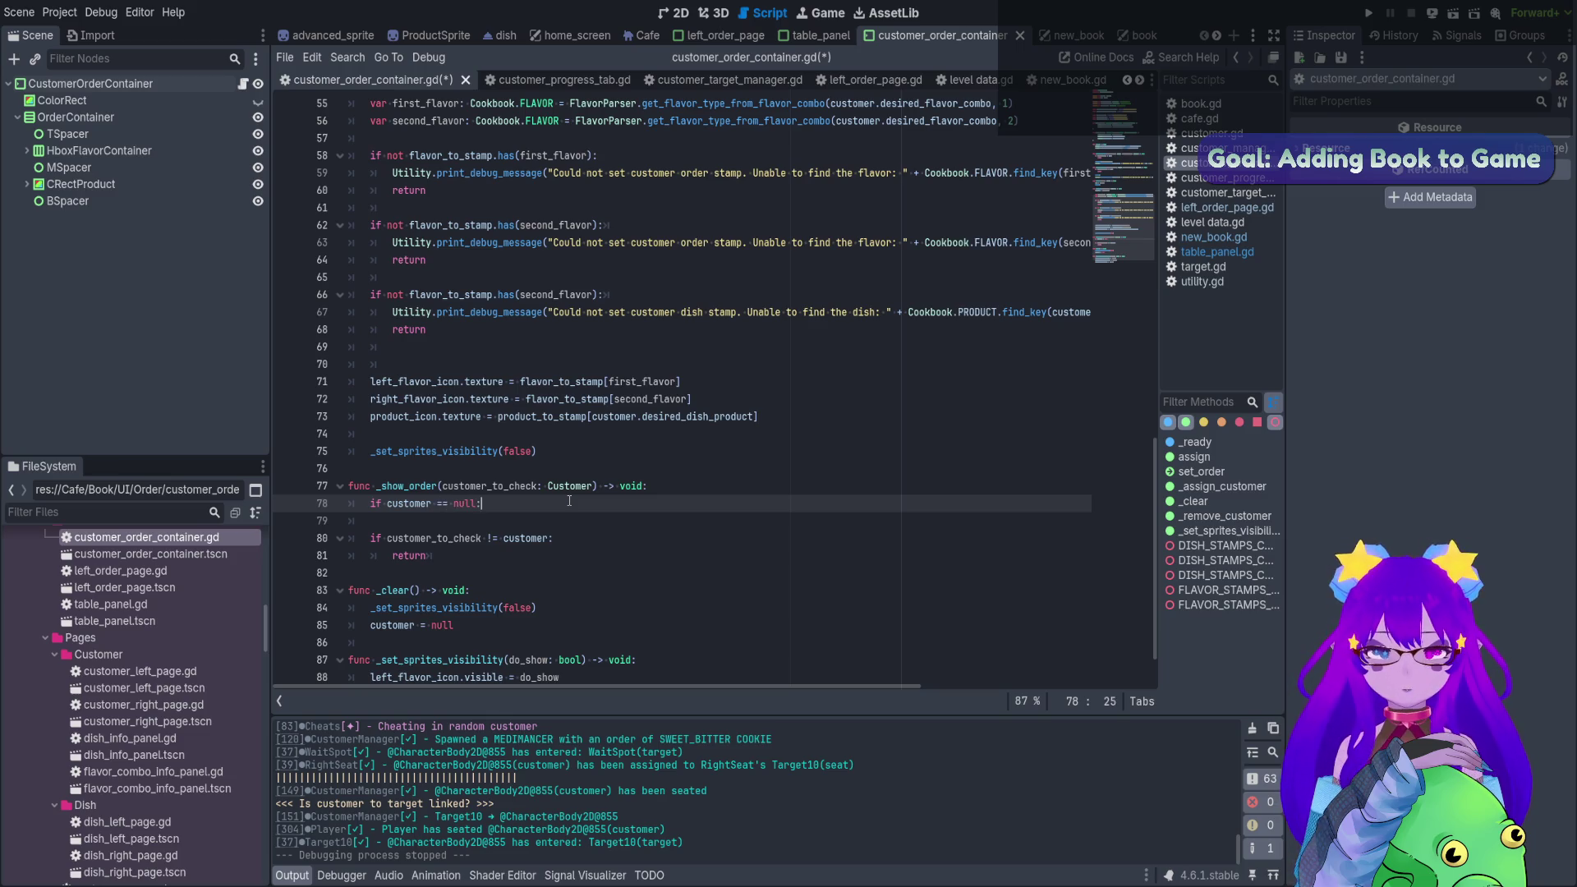
key(Return)
text(return)
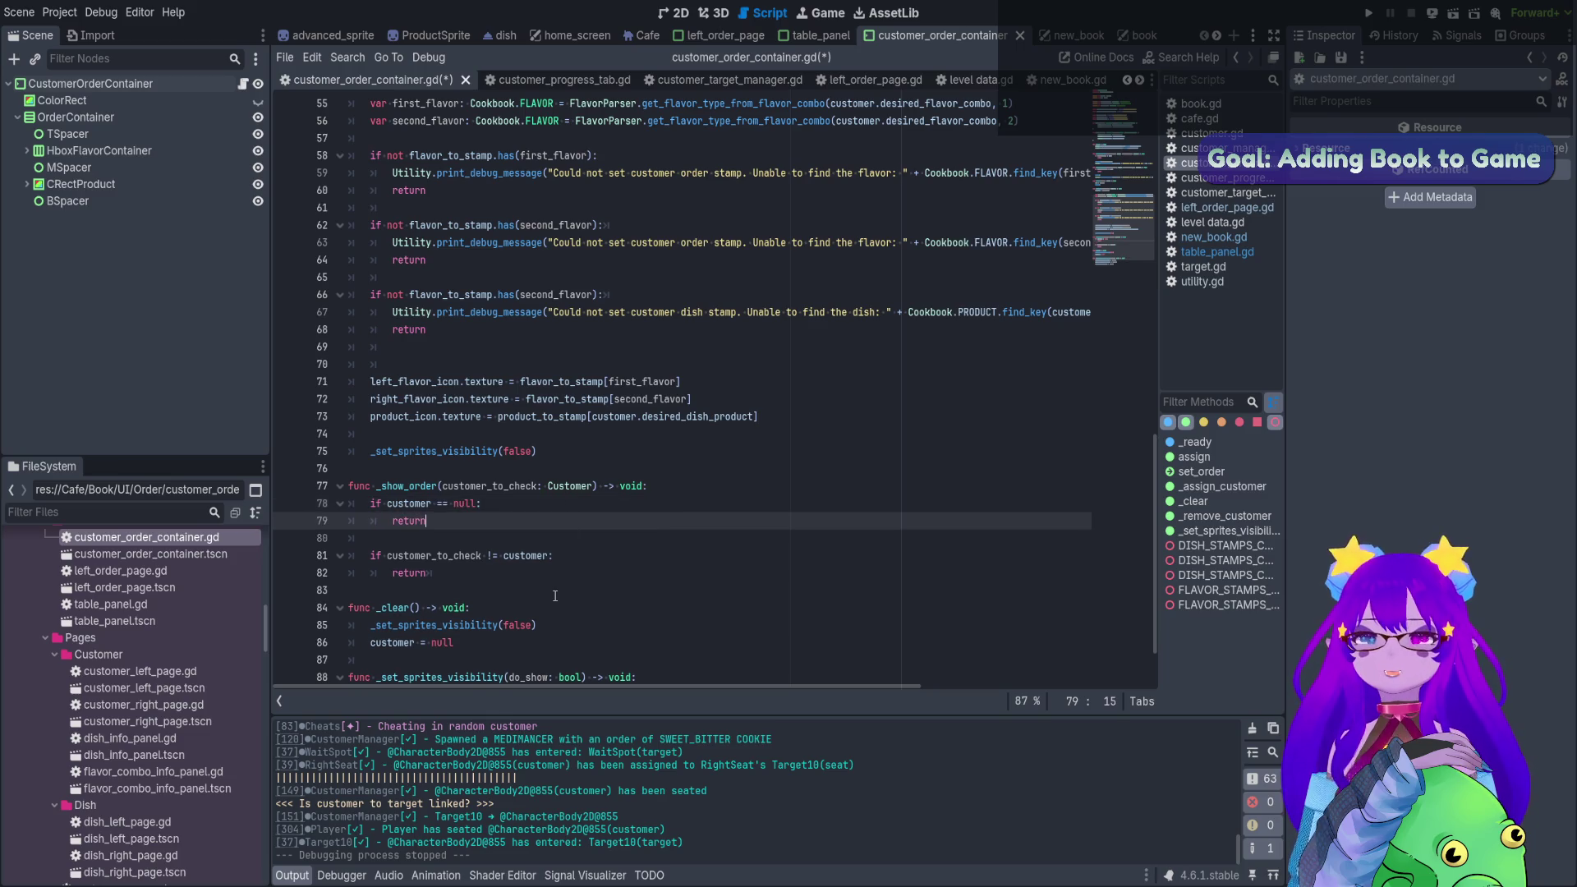
End _show_order with _set_sprites_visibility(true) and save the script
click(542, 574)
key(Return)
key(Return)
scroll(490, 611, down, 1)
click(491, 607)
double_click(448, 608)
click(402, 553)
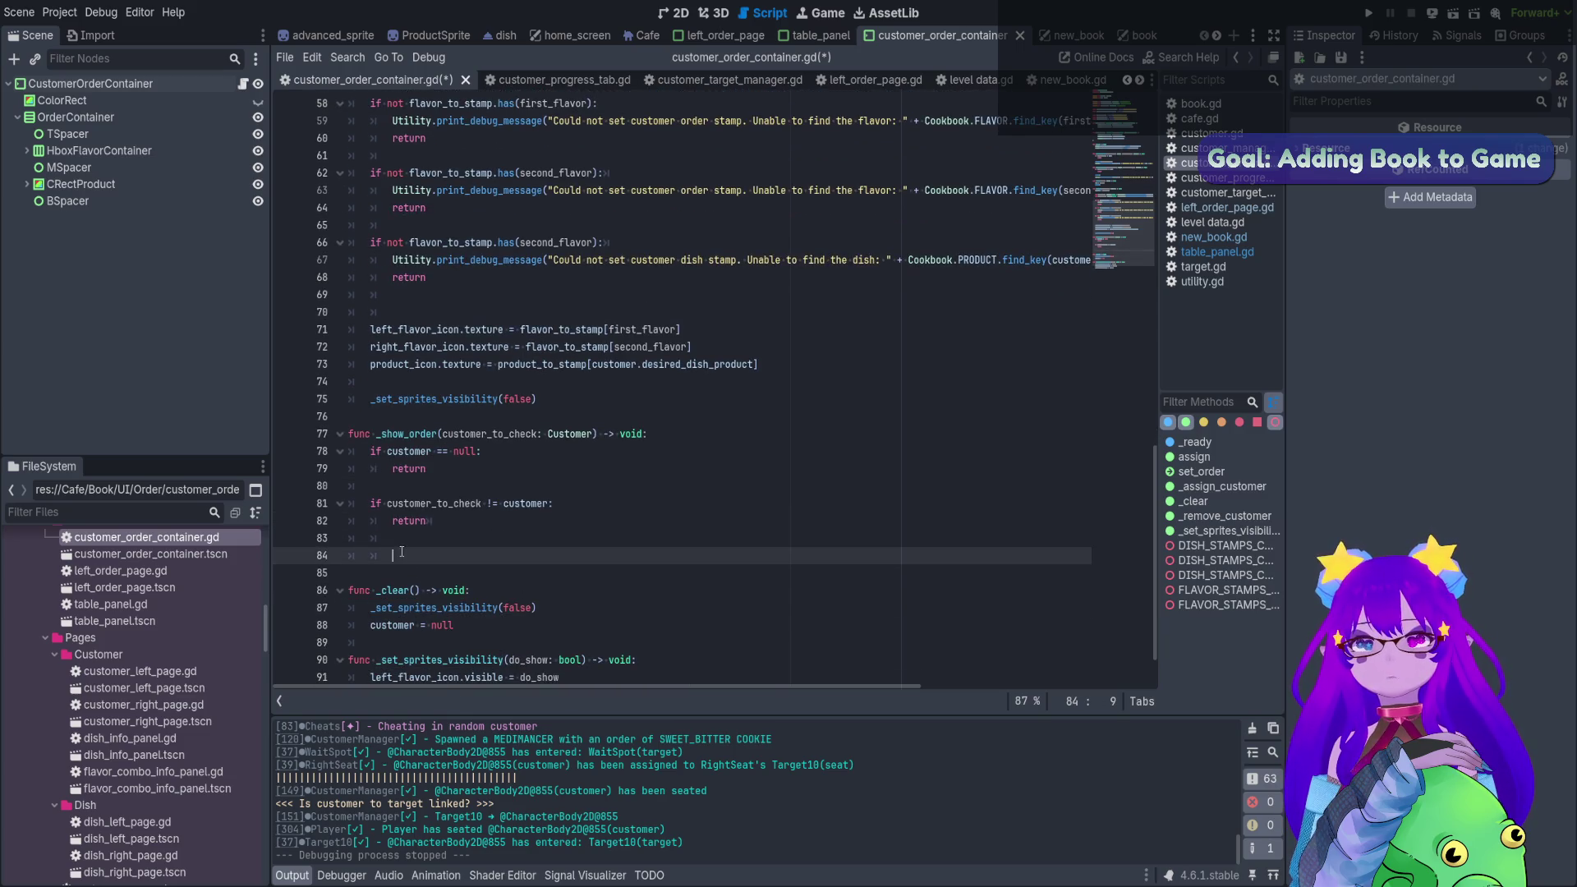
key(ctrl+v)
text((true)
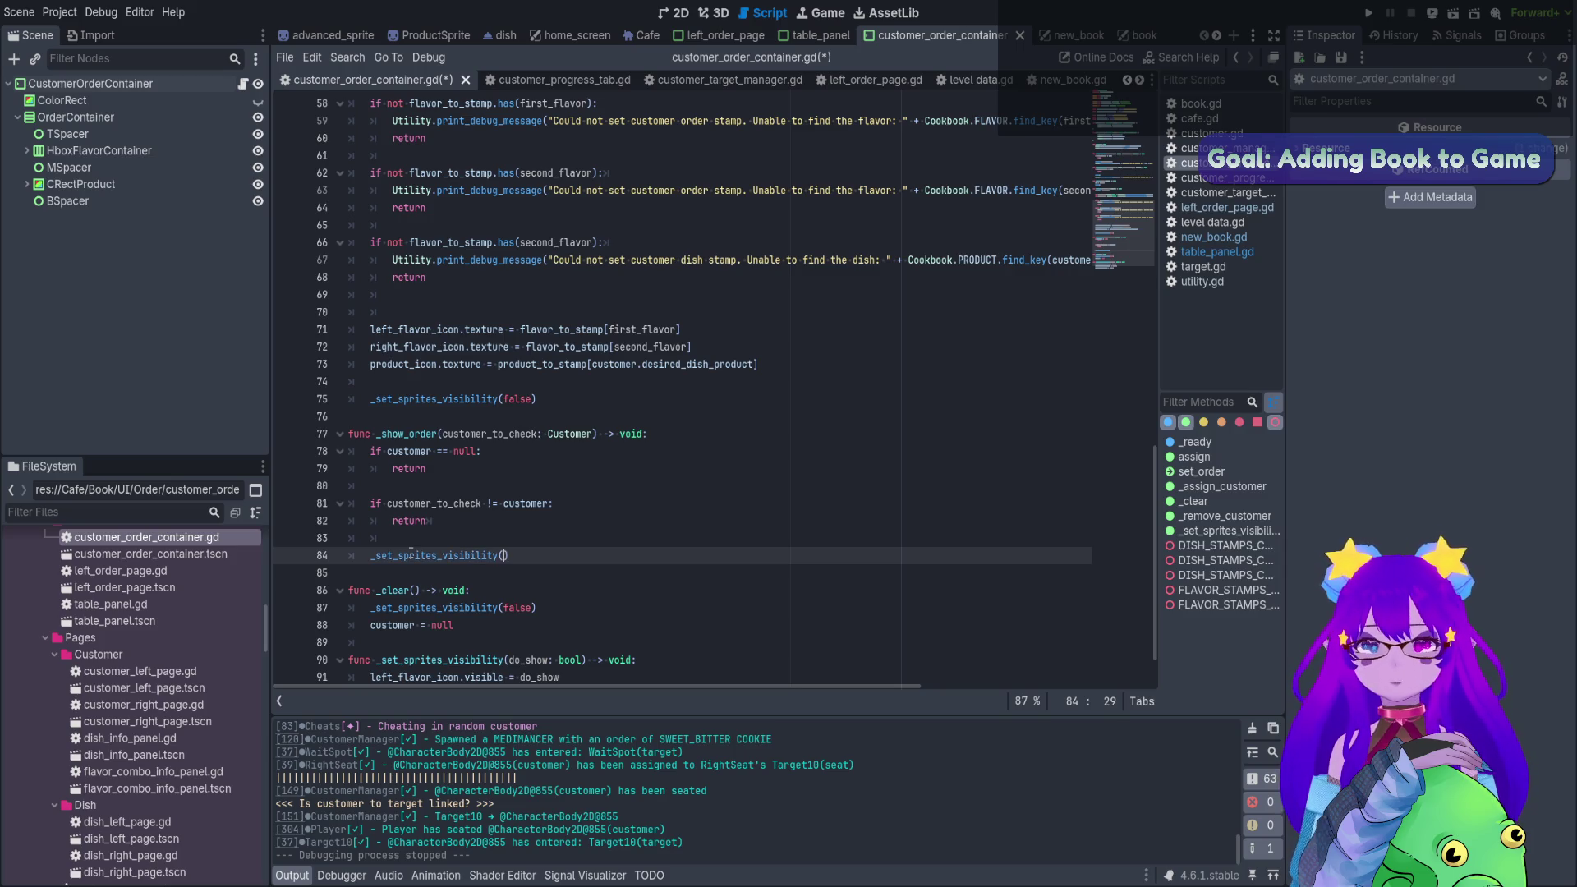
click(509, 484)
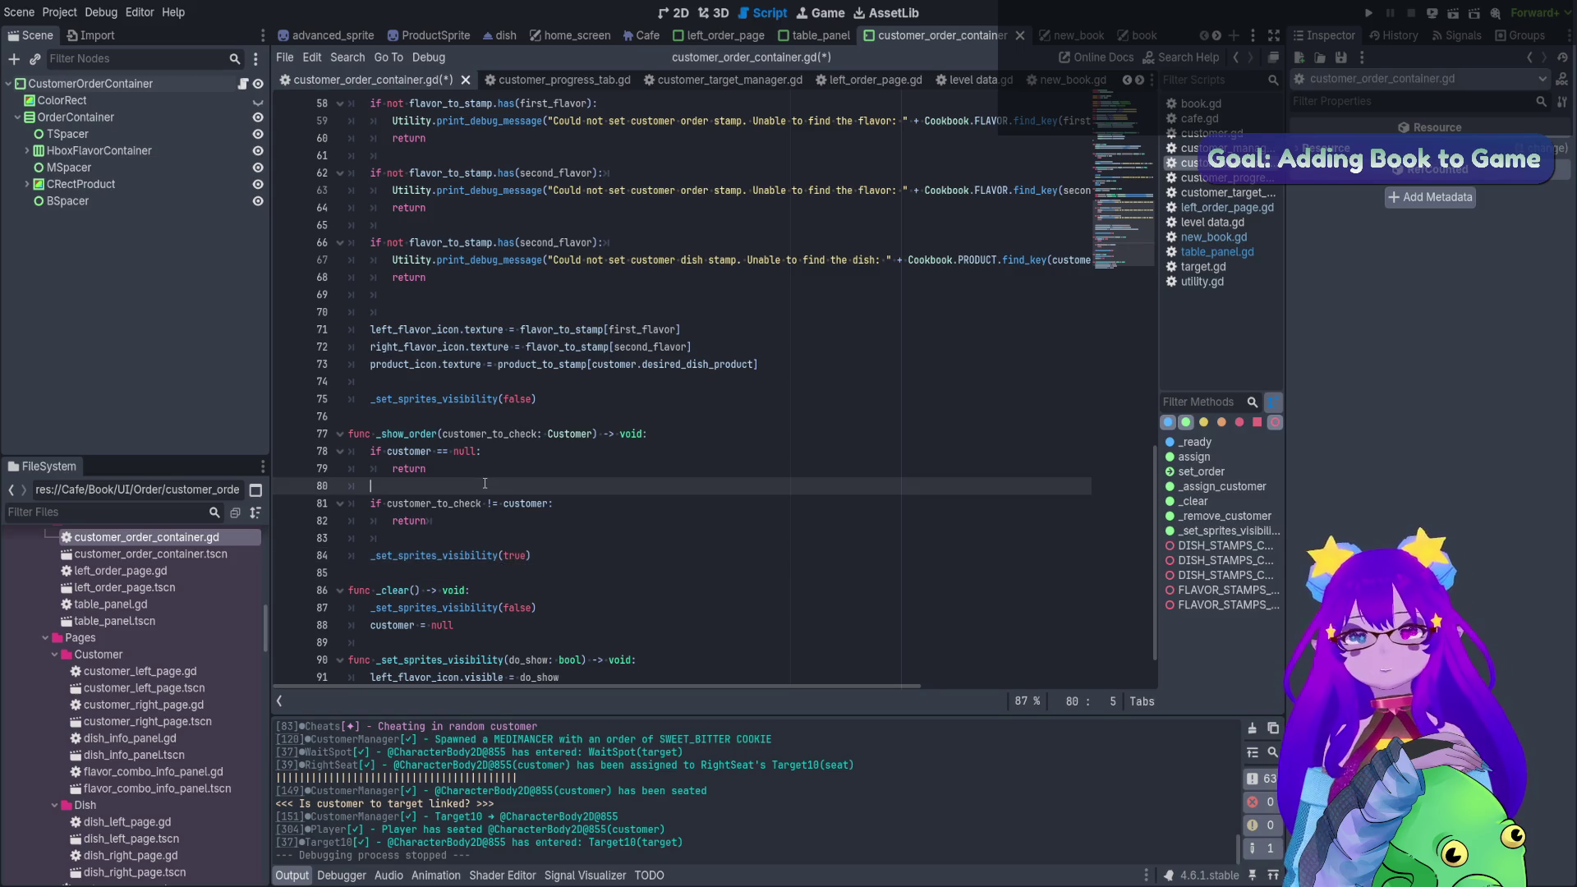
key(ctrl+s)
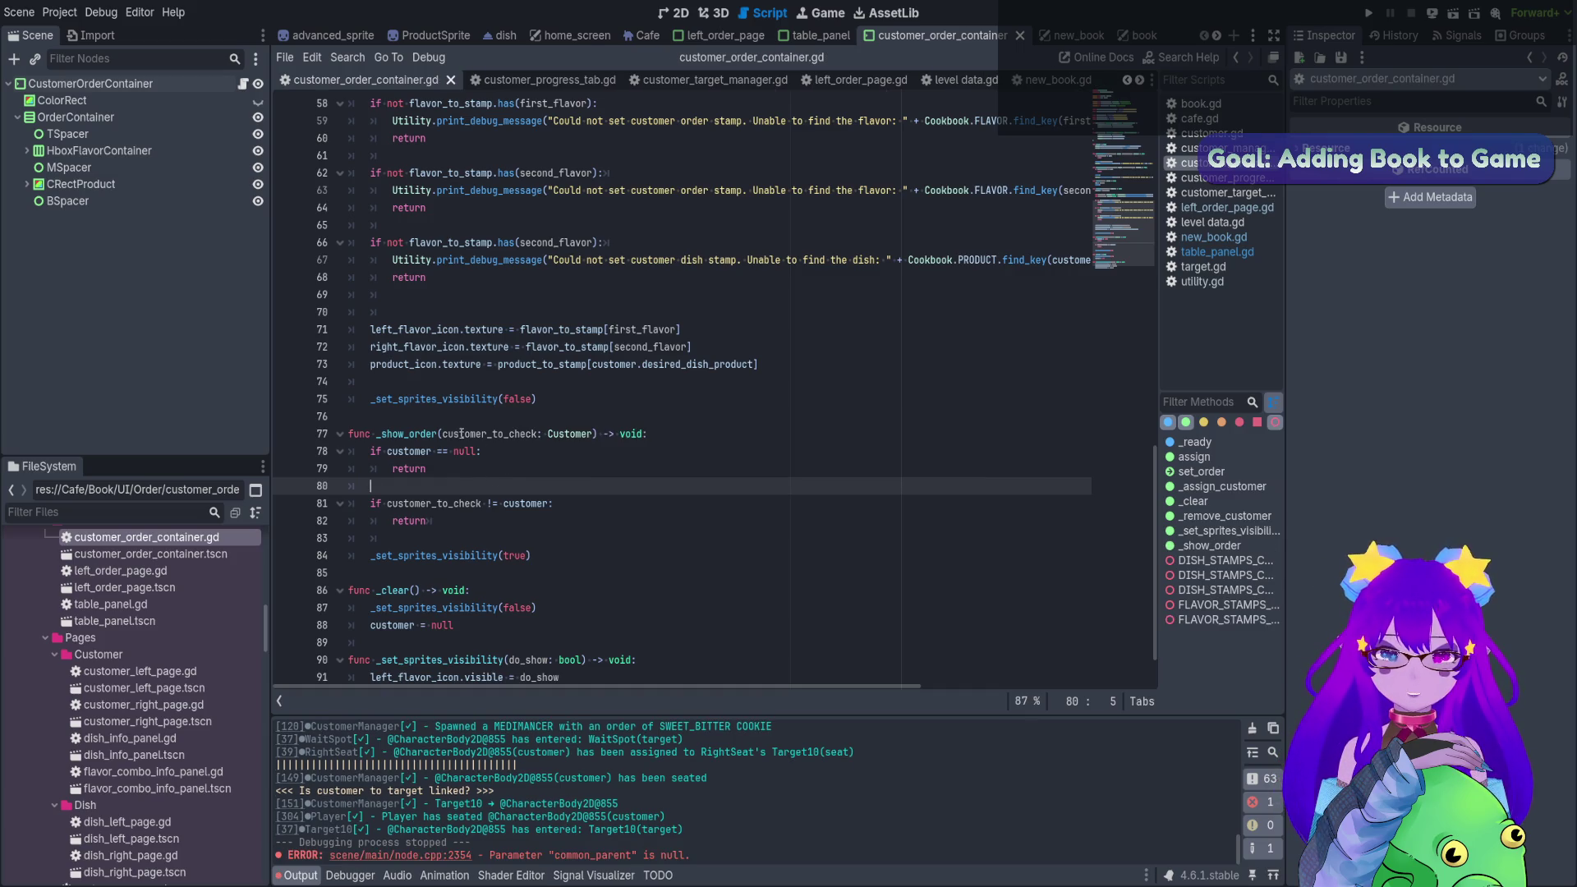
double_click(416, 435)
scroll(460, 460, up, 15)
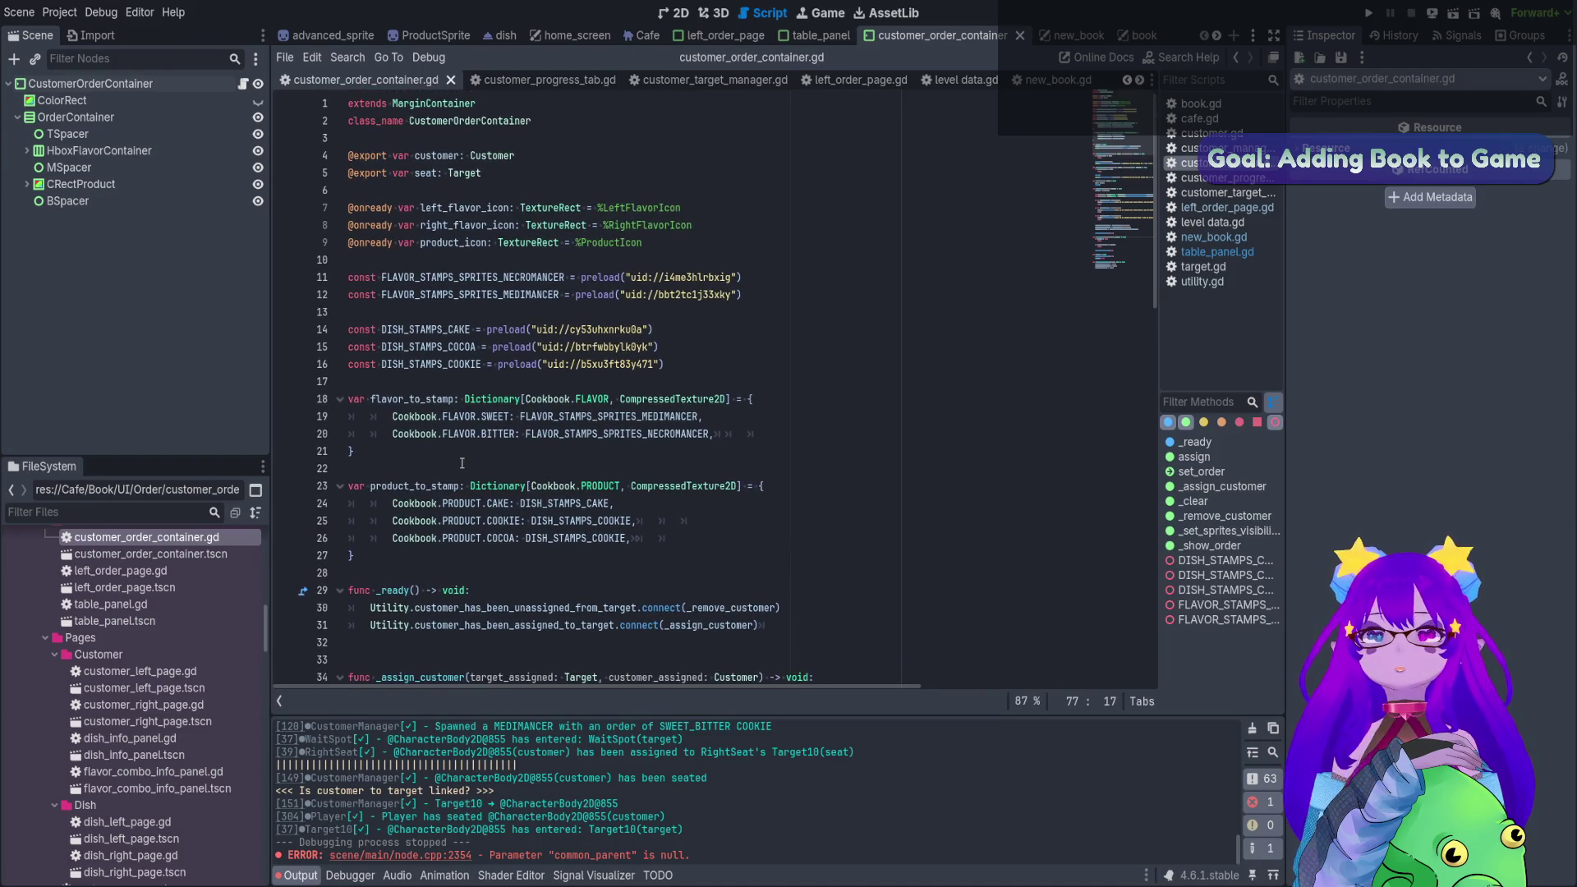
scroll(462, 463, down, 15)
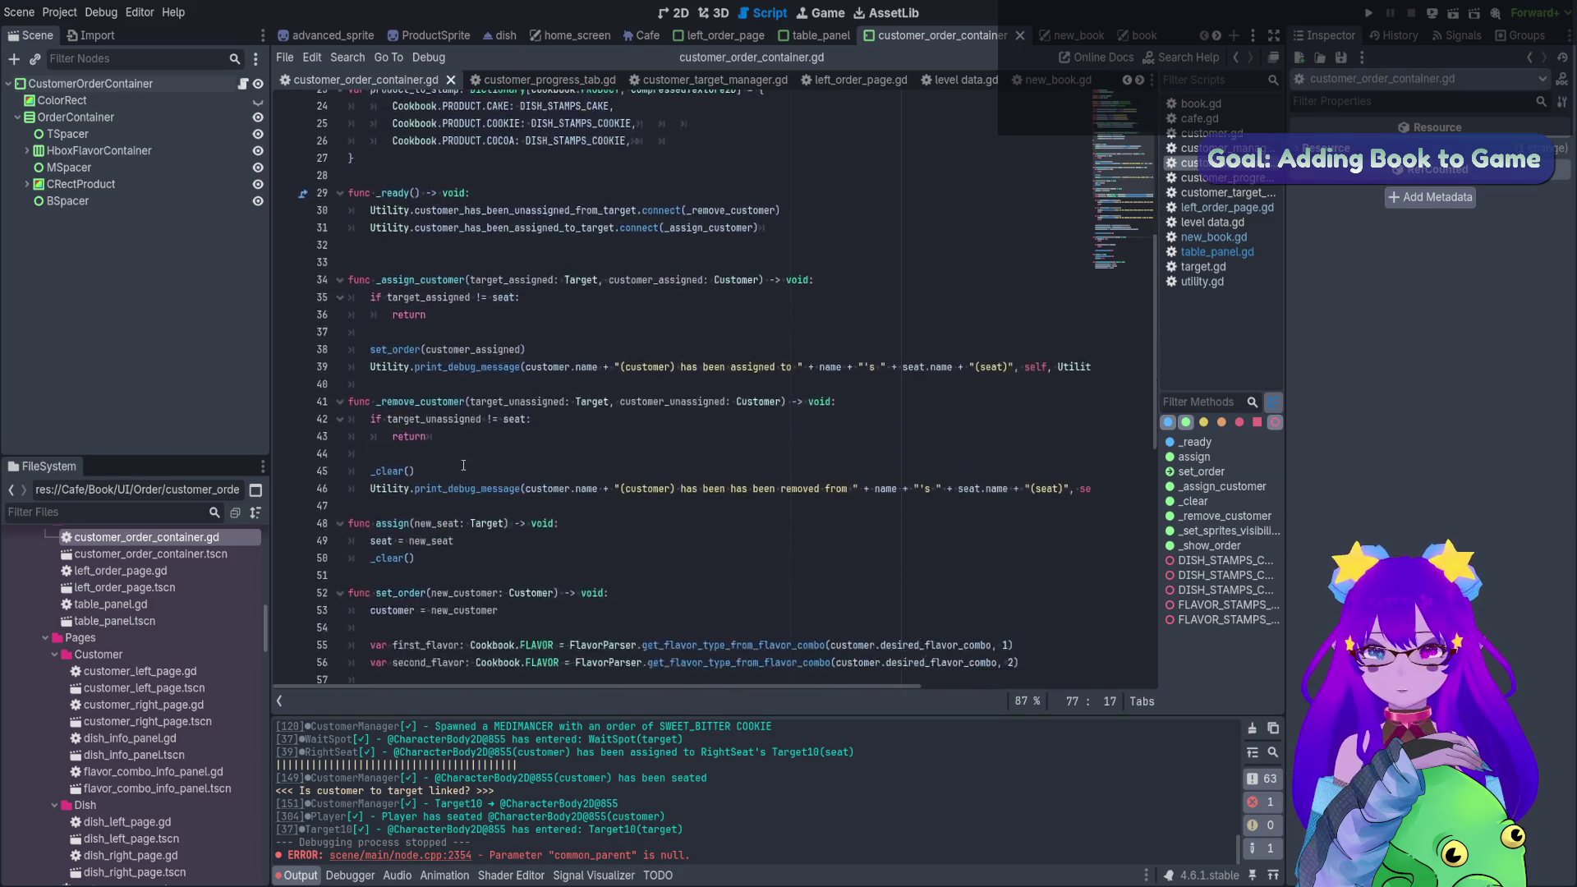
mouse_move(531, 503)
mouse_down()
mouse_move(460, 502)
mouse_move(348, 381)
mouse_up()
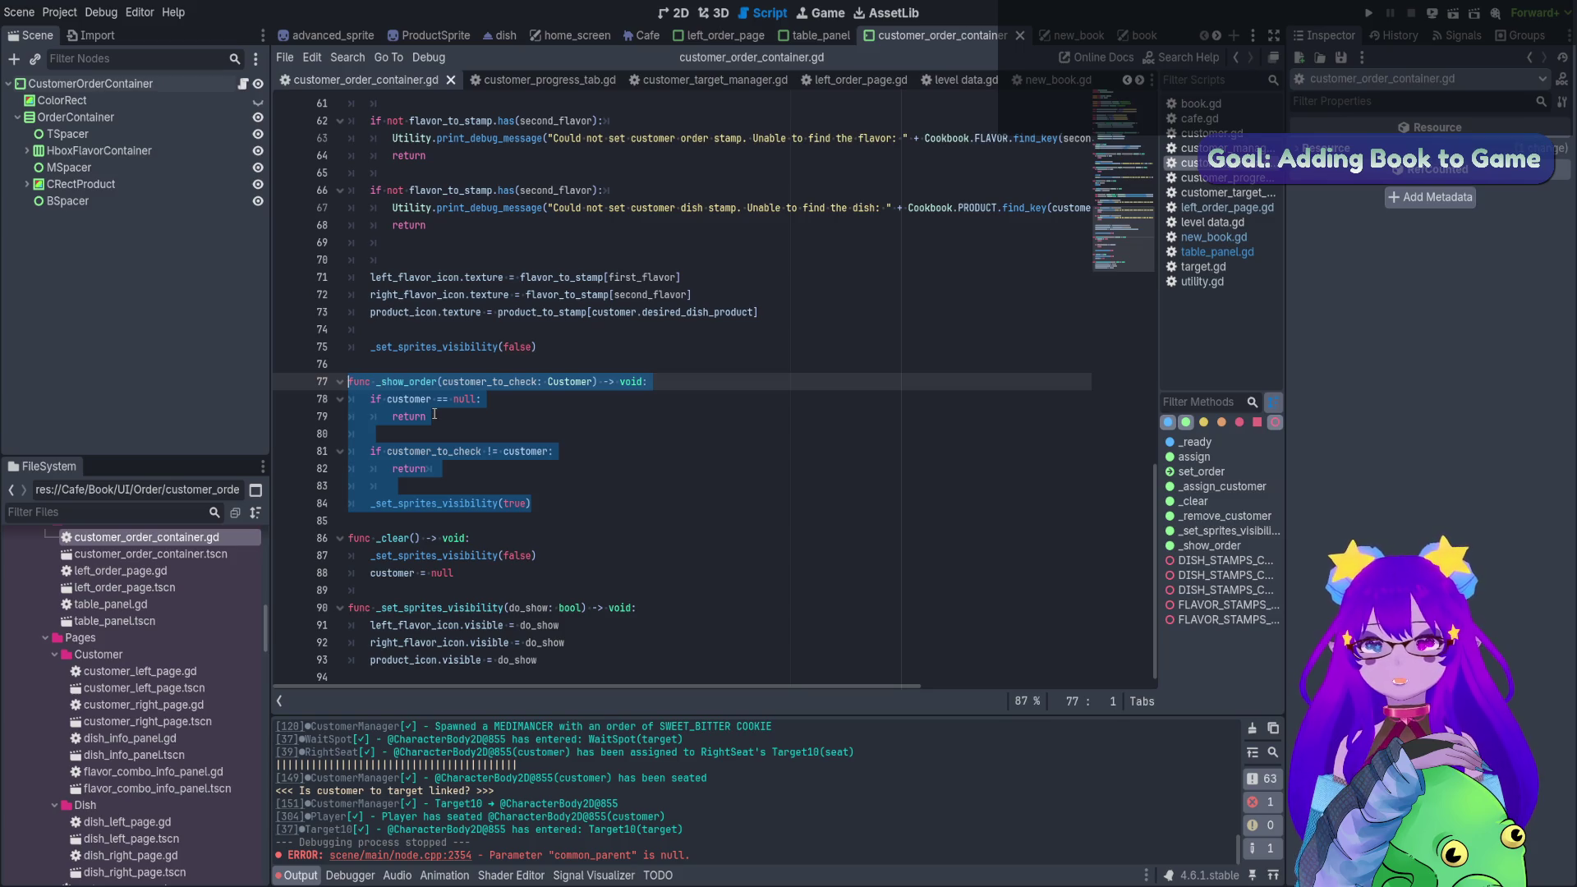
key(ctrl+c)
scroll(468, 419, up, 15)
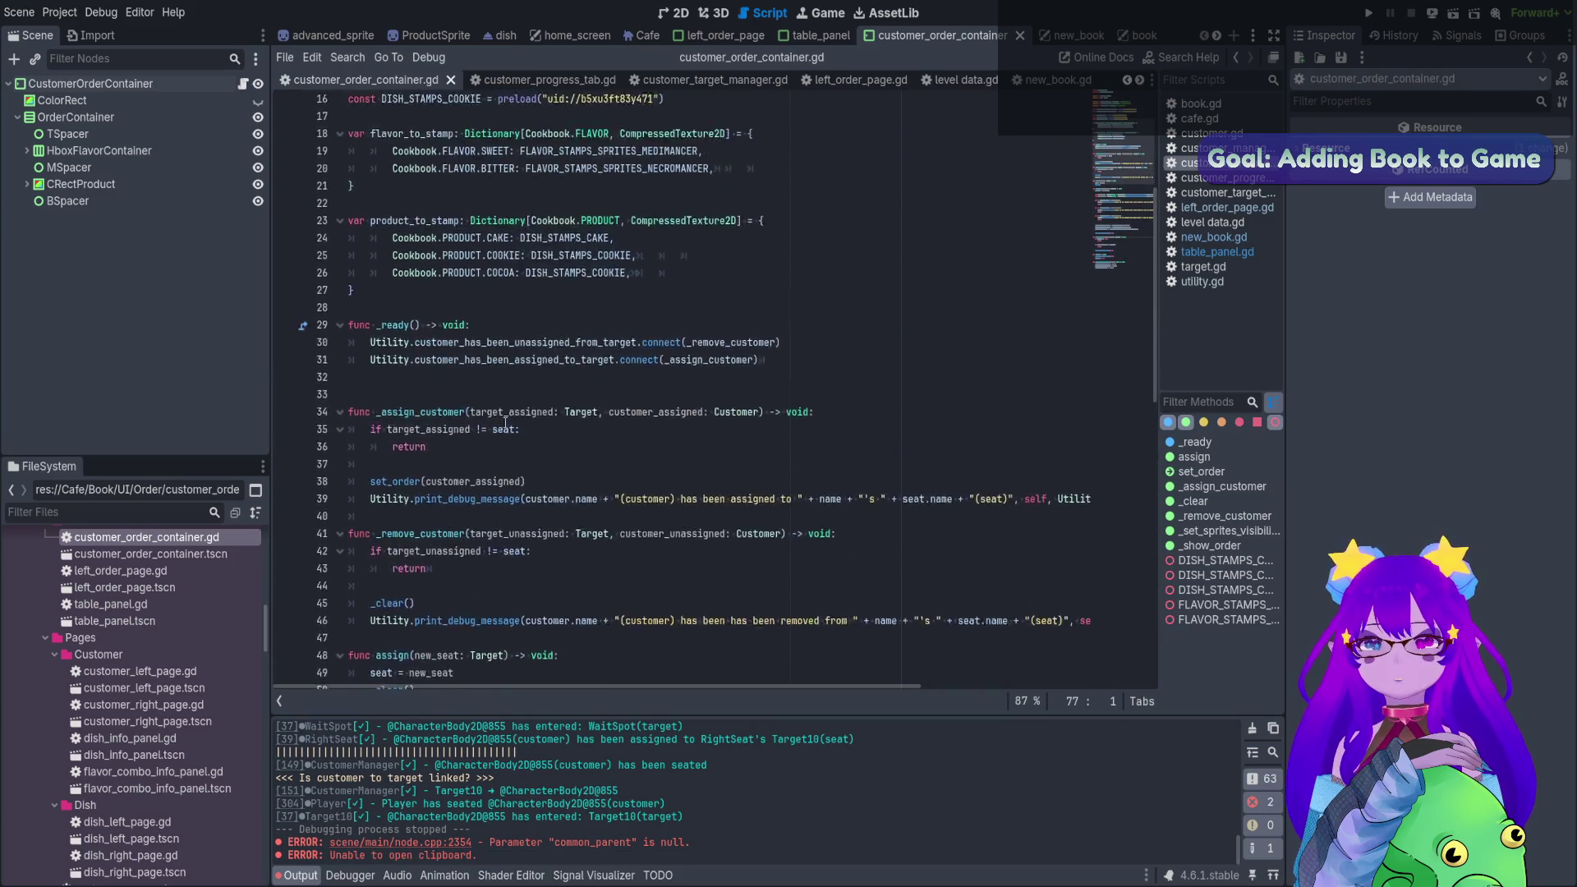
scroll(505, 421, up, 3)
double_click(510, 502)
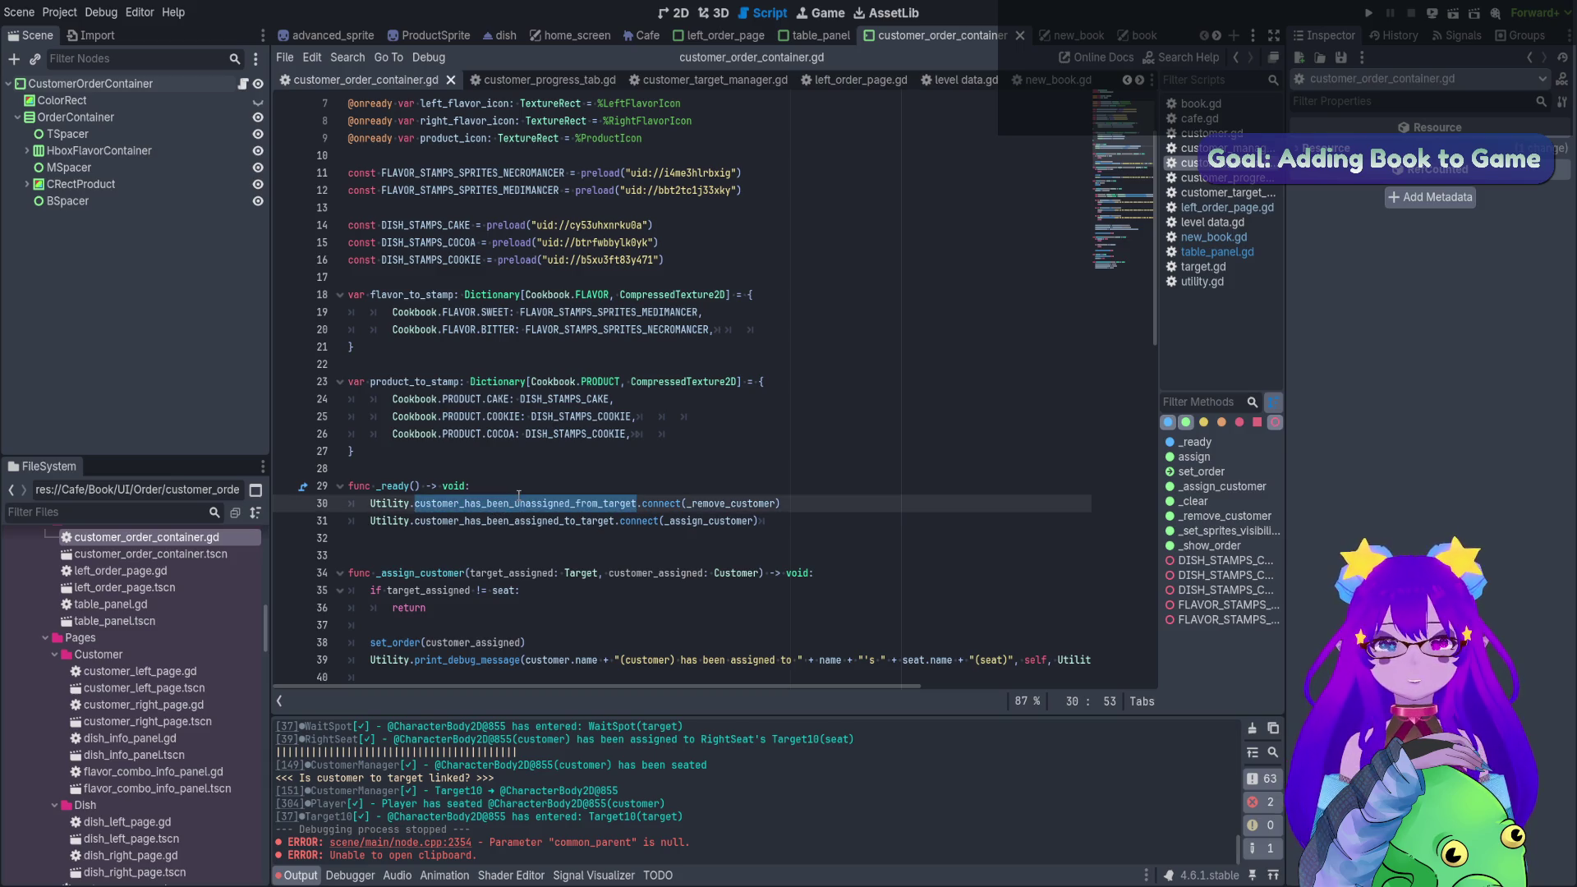
scroll(519, 494, down, 14)
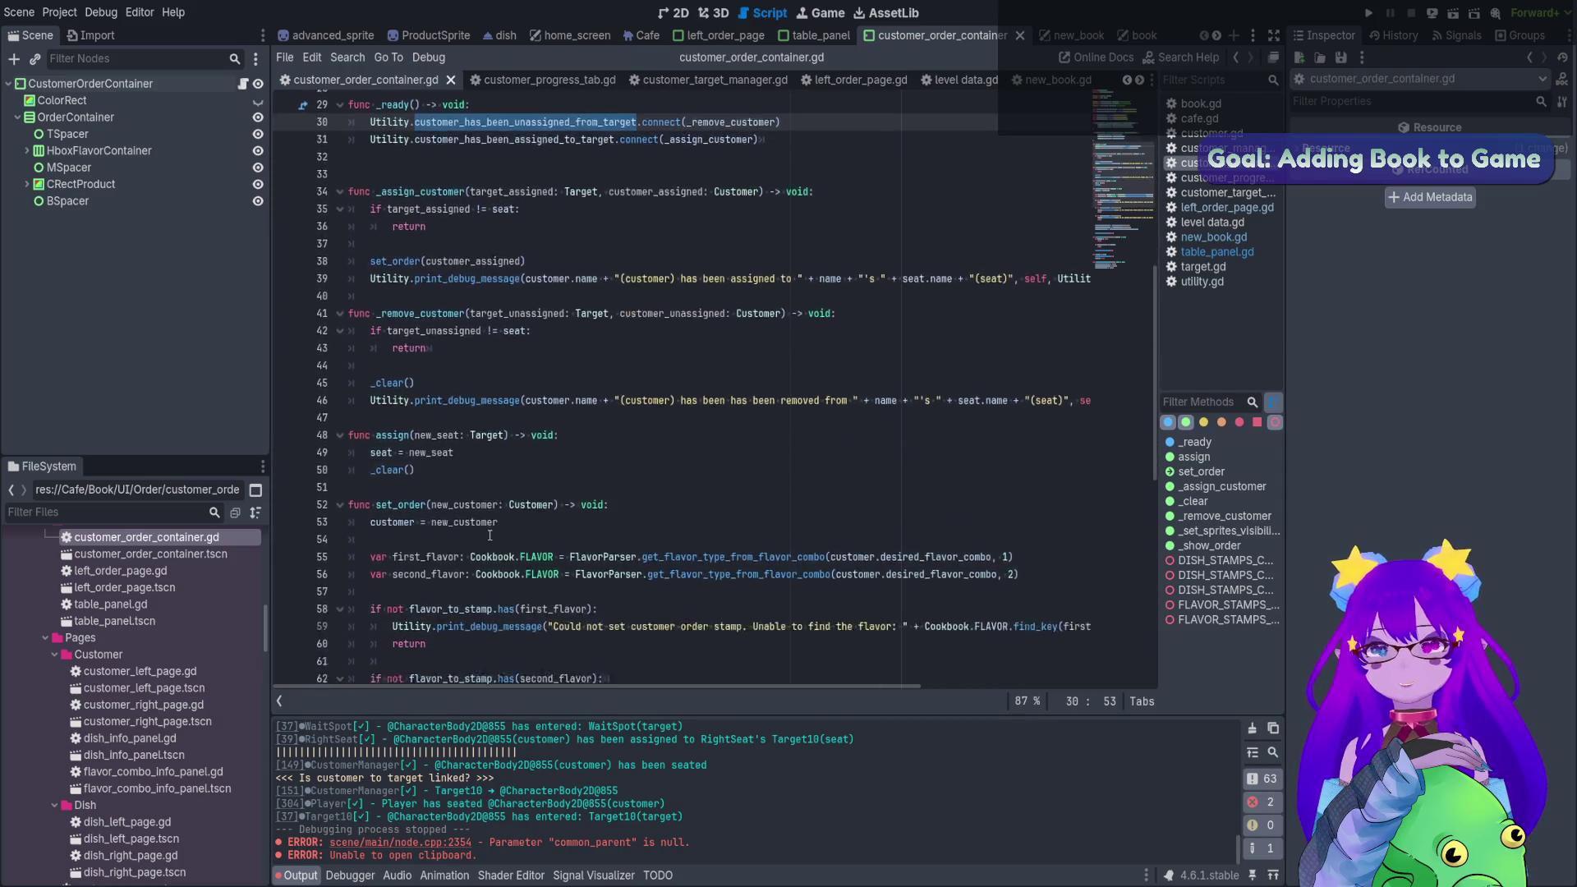
scroll(508, 519, down, 4)
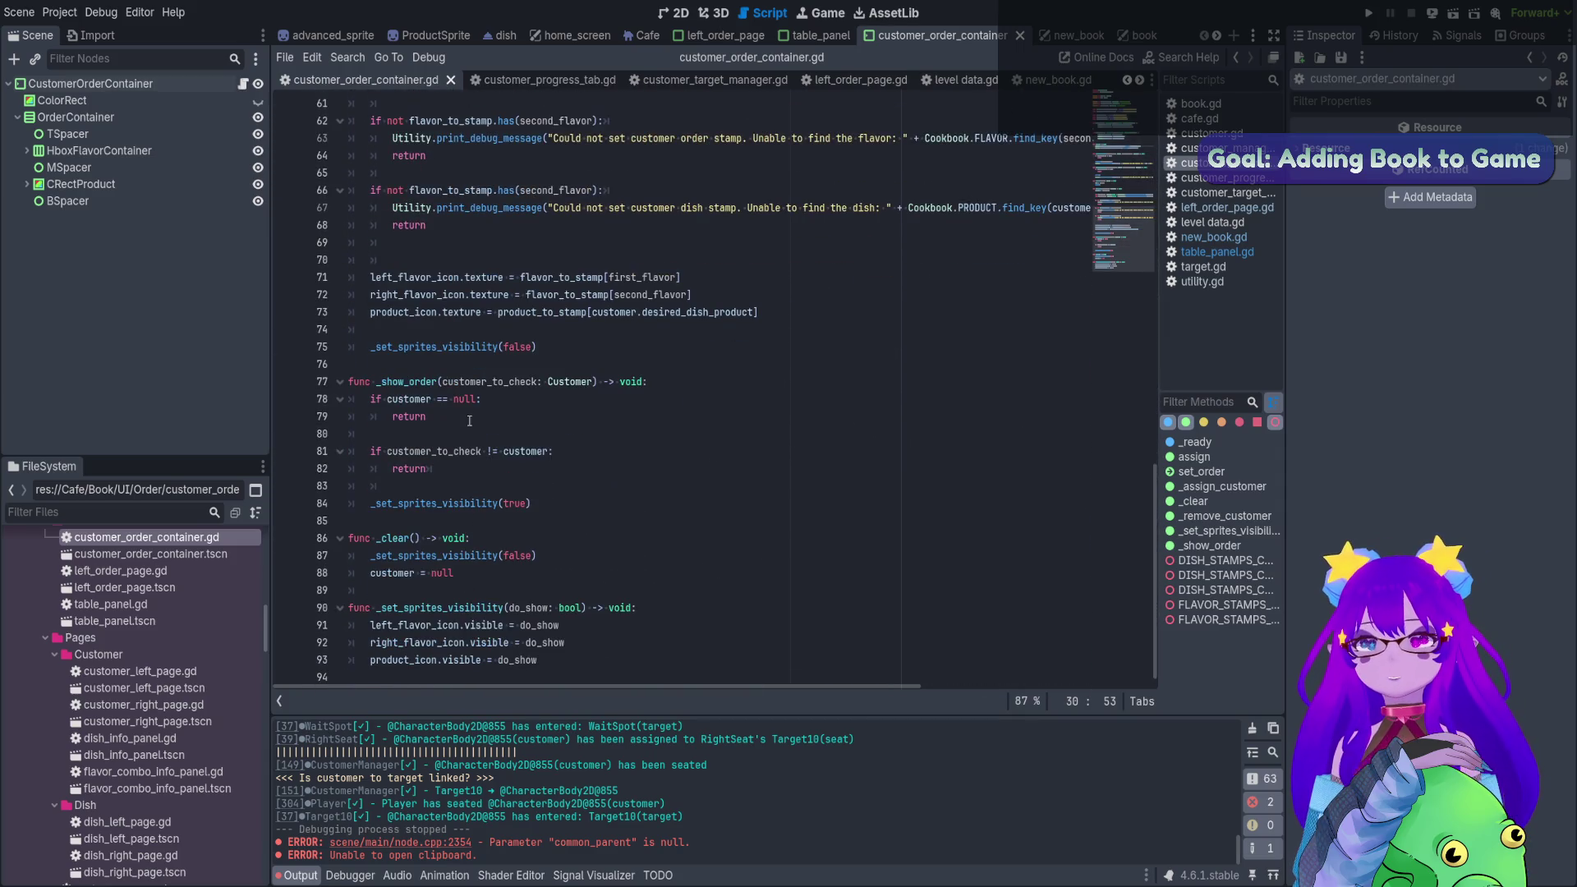
double_click(391, 383)
key(ctrl+s)
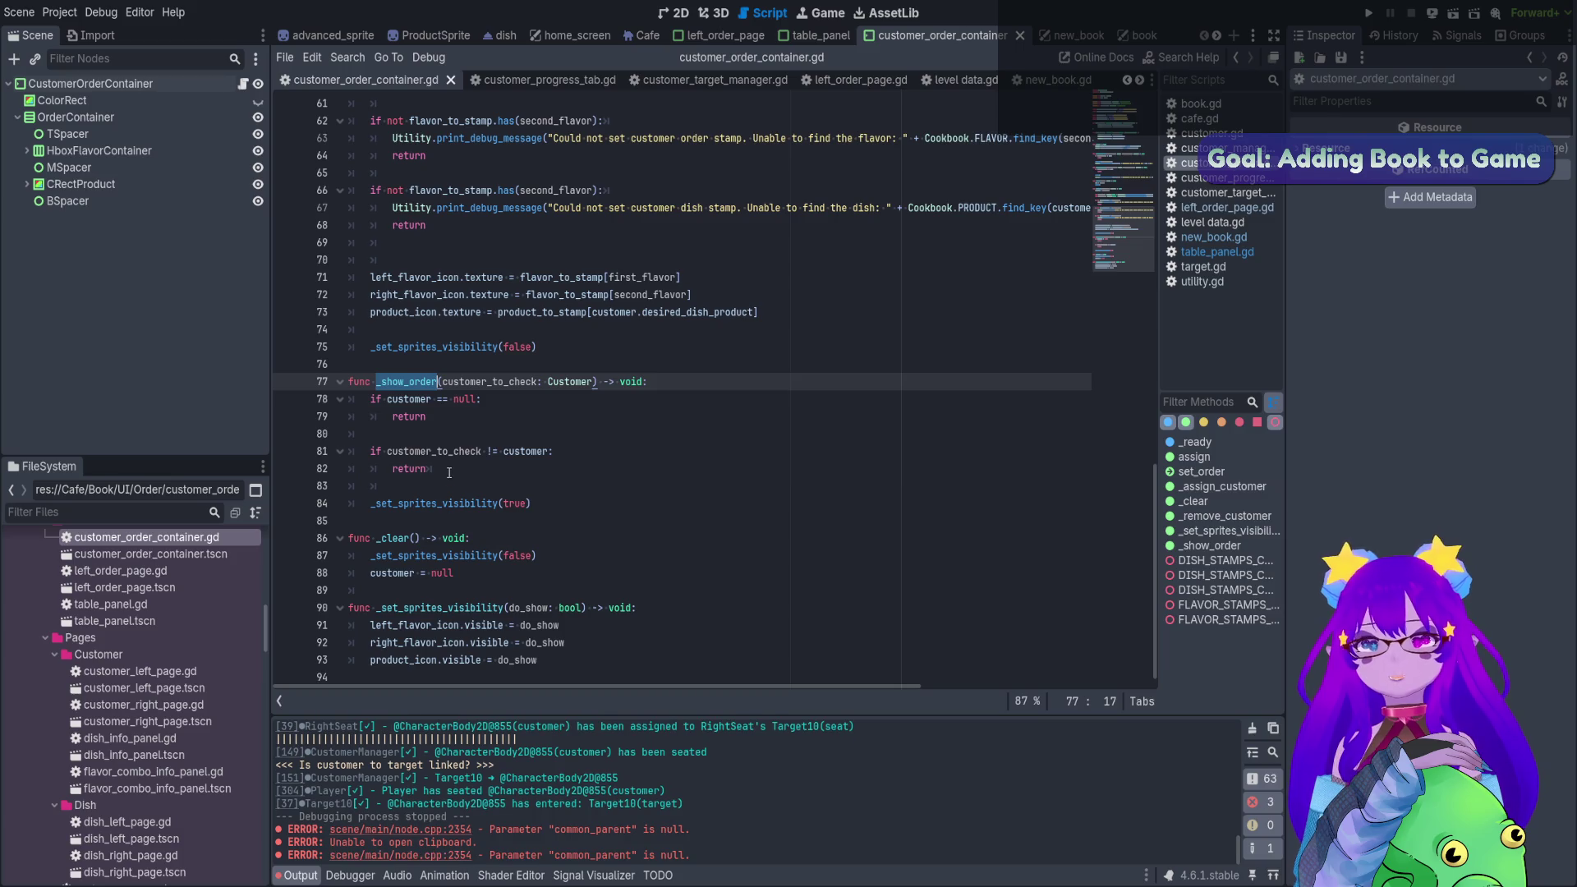
scroll(553, 375, up, 19)
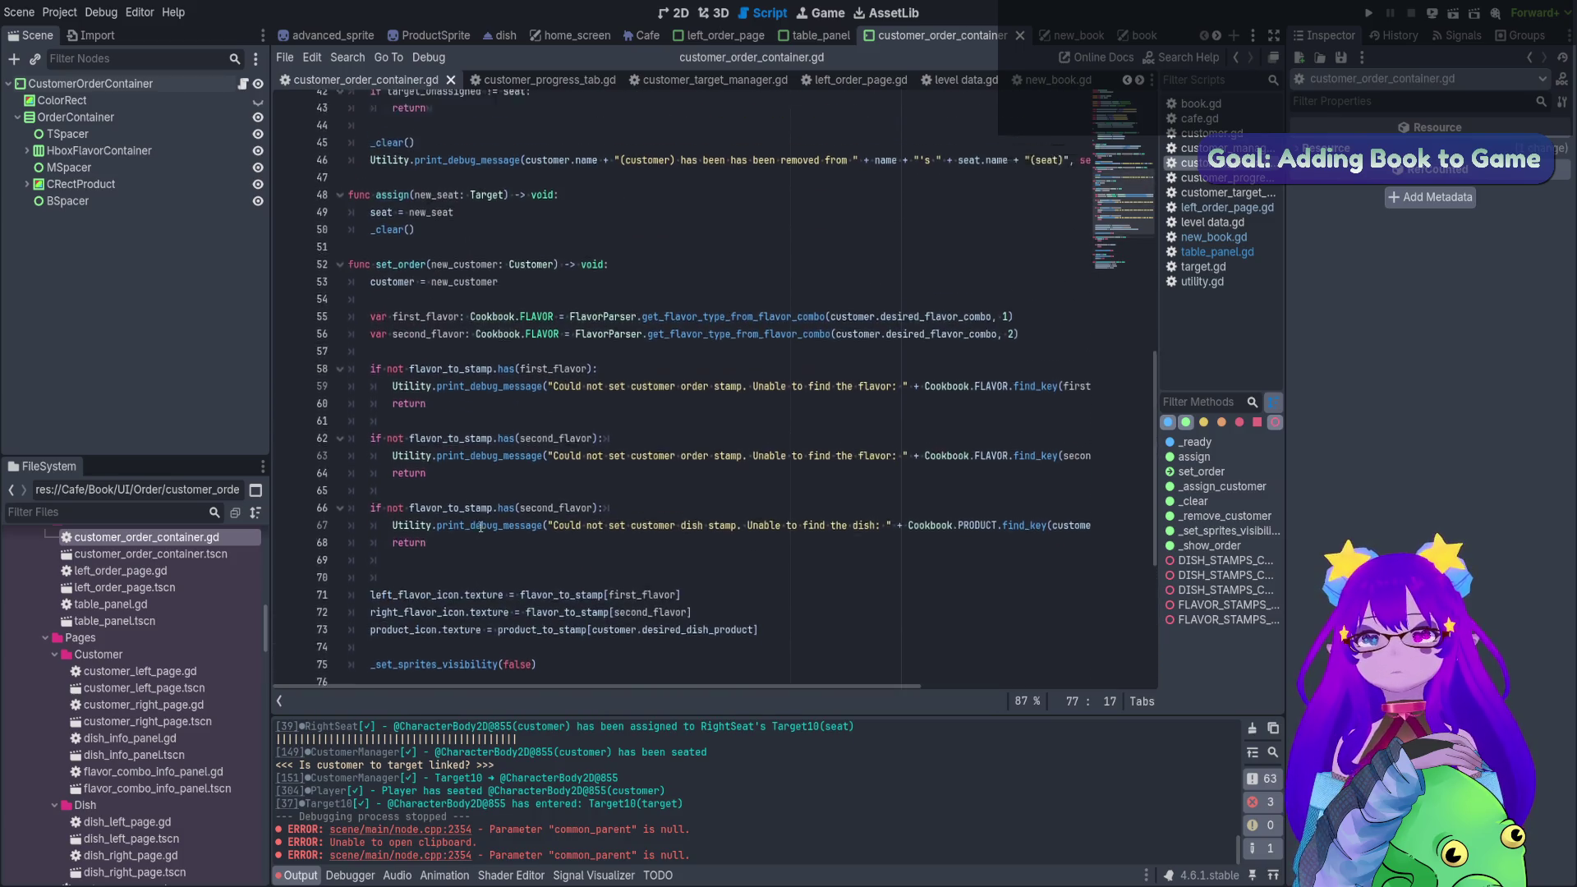
scroll(494, 534, down, 19)
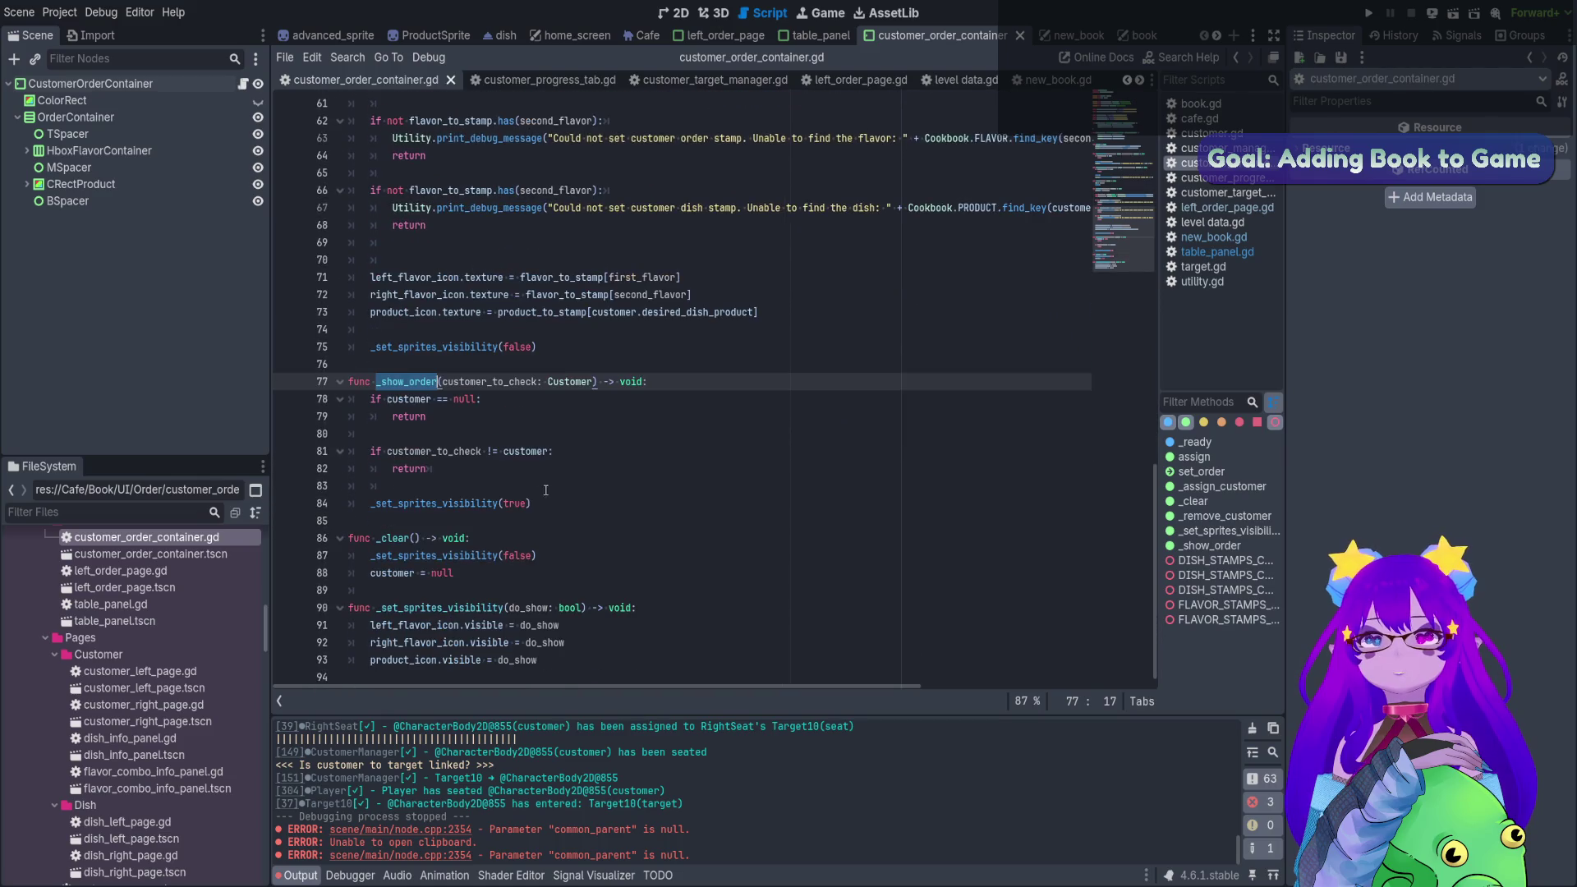
drag(597, 381, 376, 382)
key(ctrl+c)
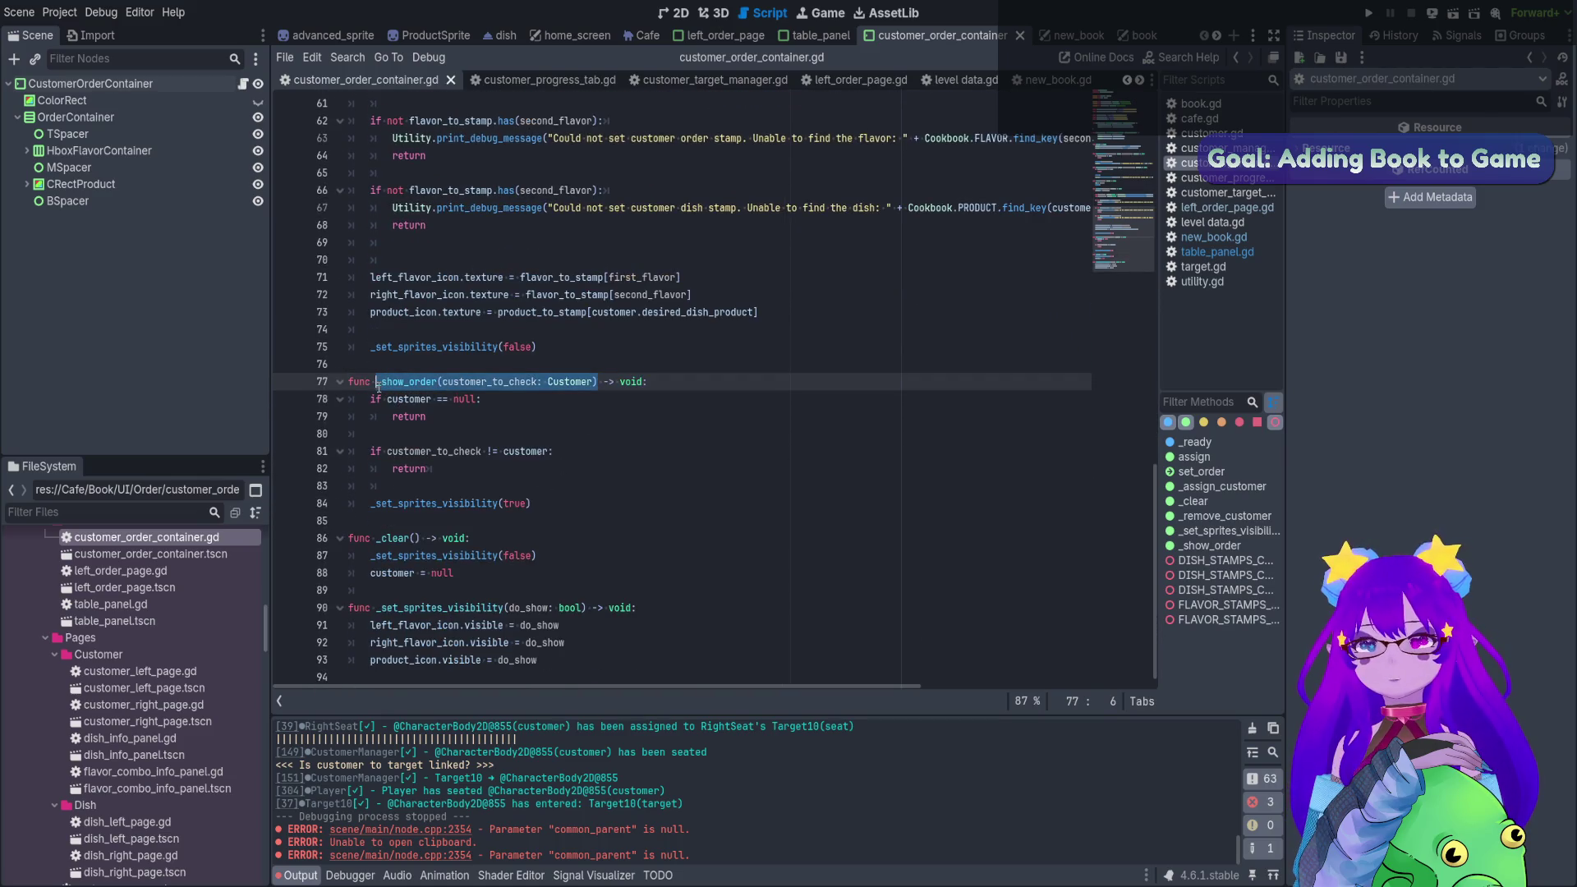
scroll(630, 476, up, 1)
scroll(629, 476, up, 16)
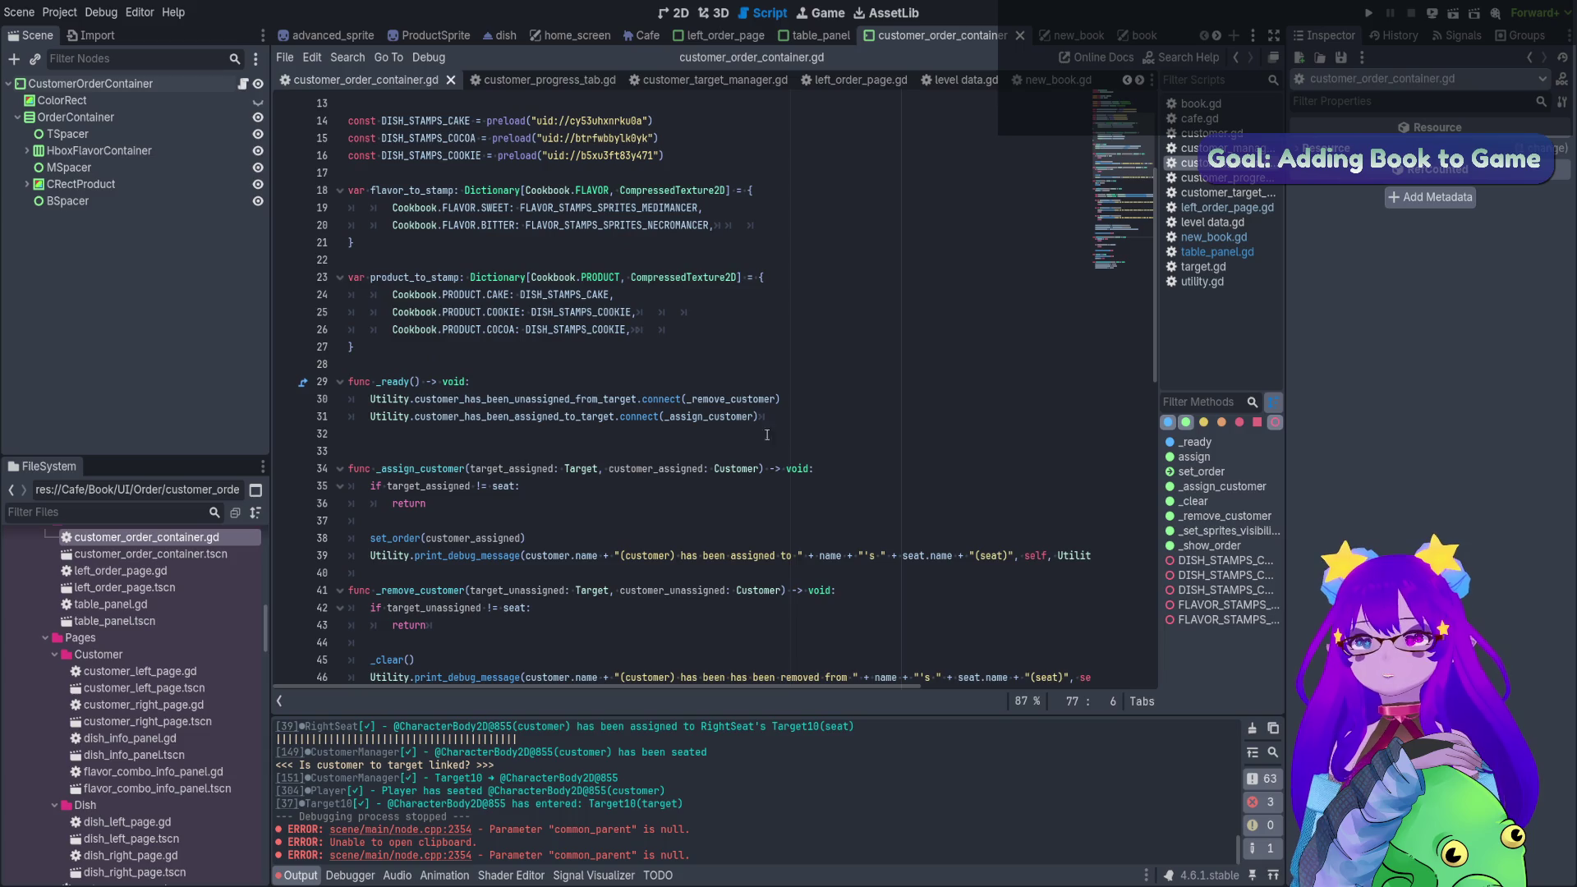
click(821, 409)
Add 'Utility.show_order(_show_order)' as line 32 in _ready
key(Return)
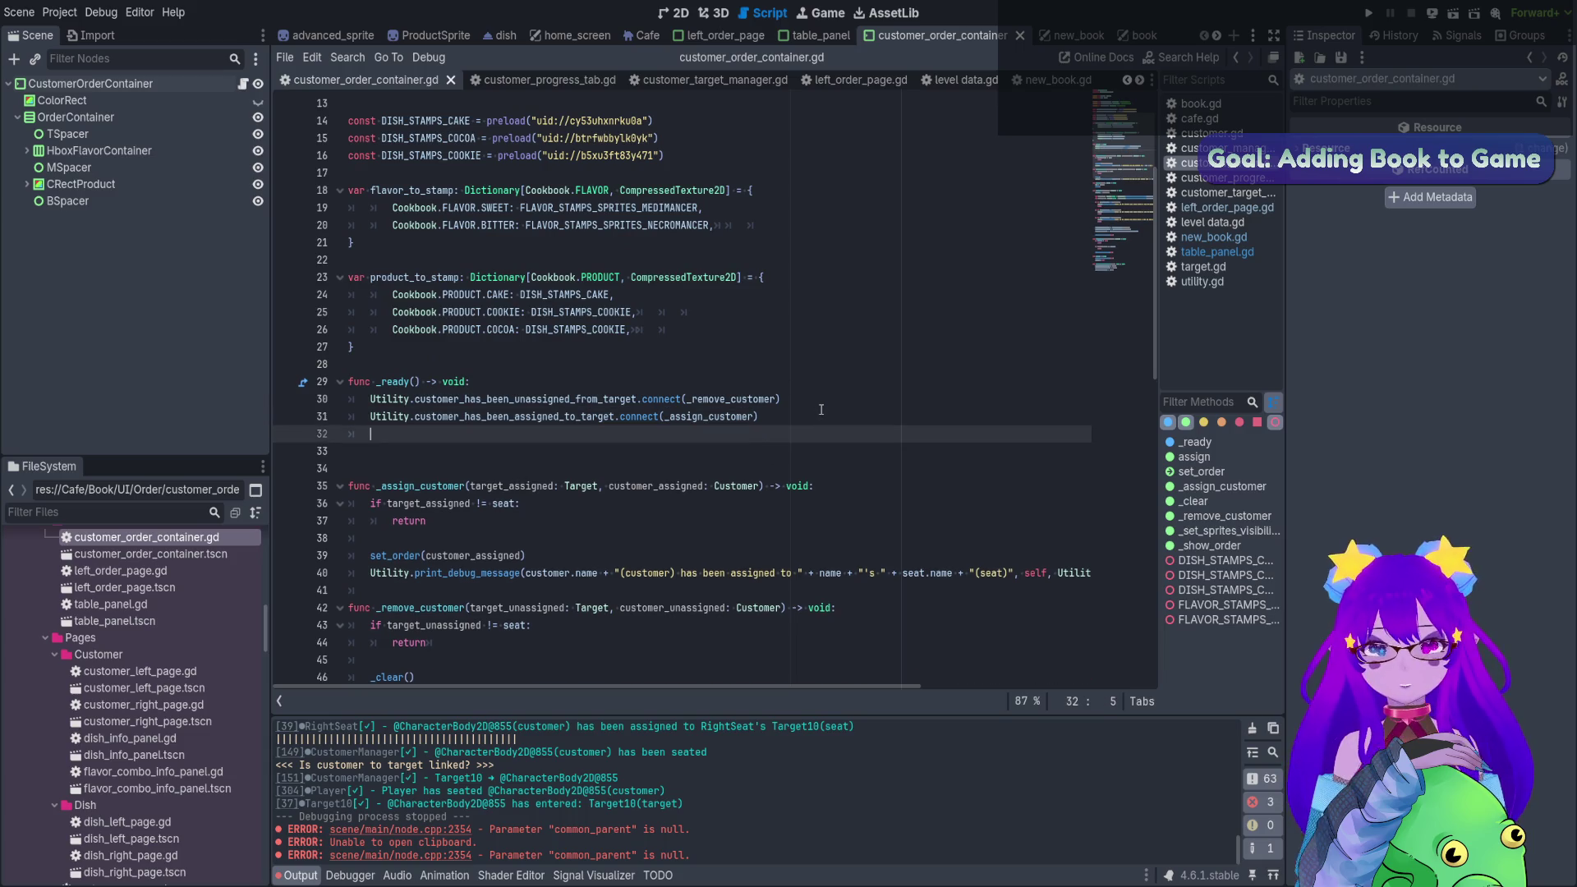
text(Utility.)
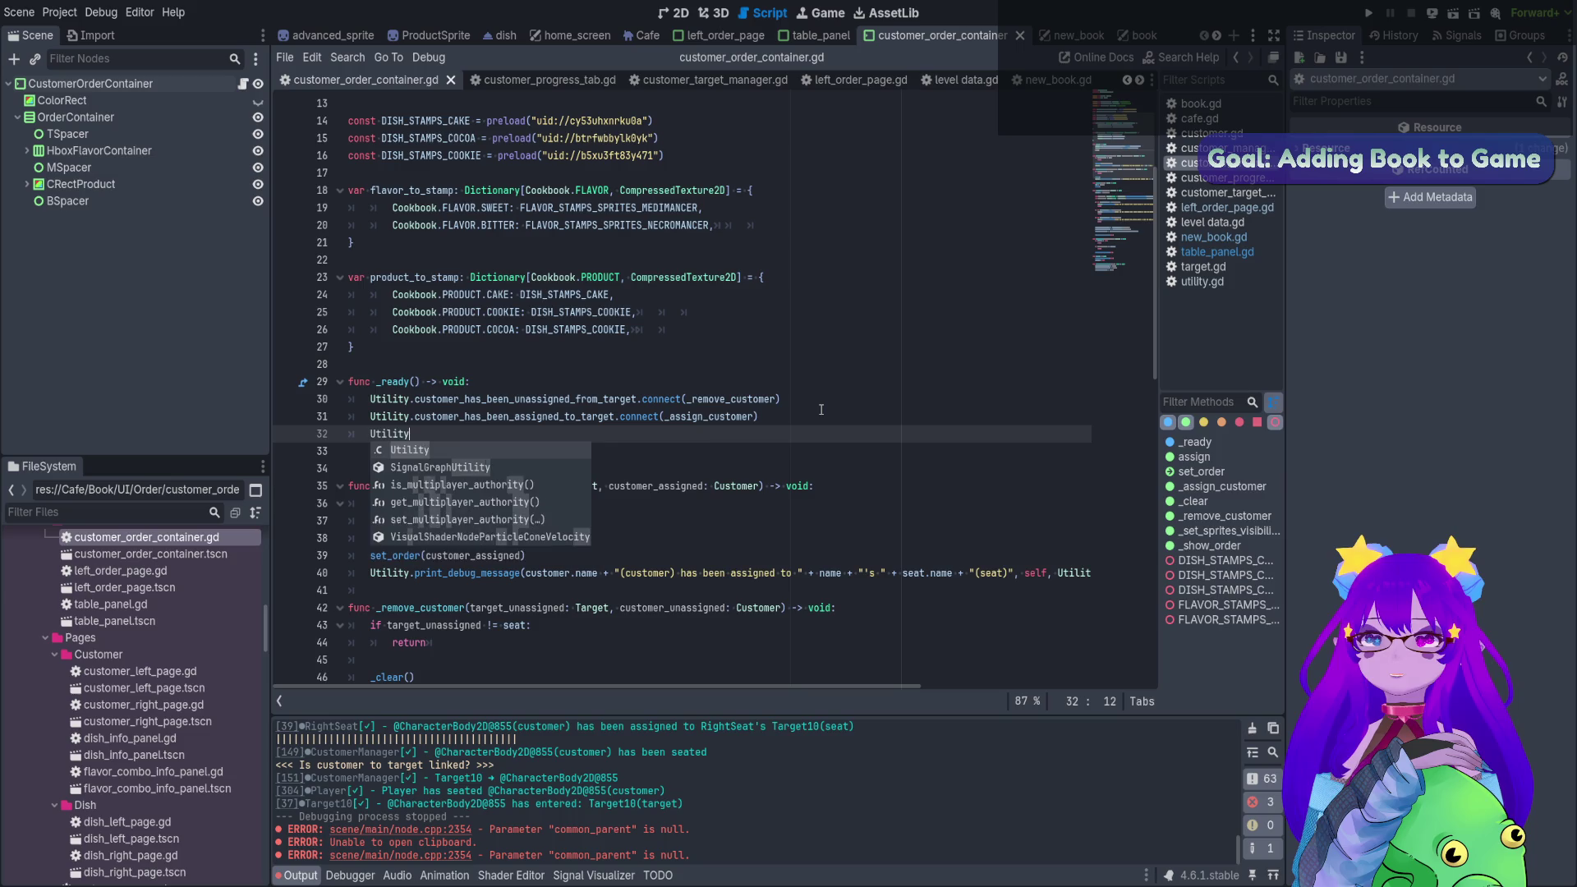
key(ctrl+v)
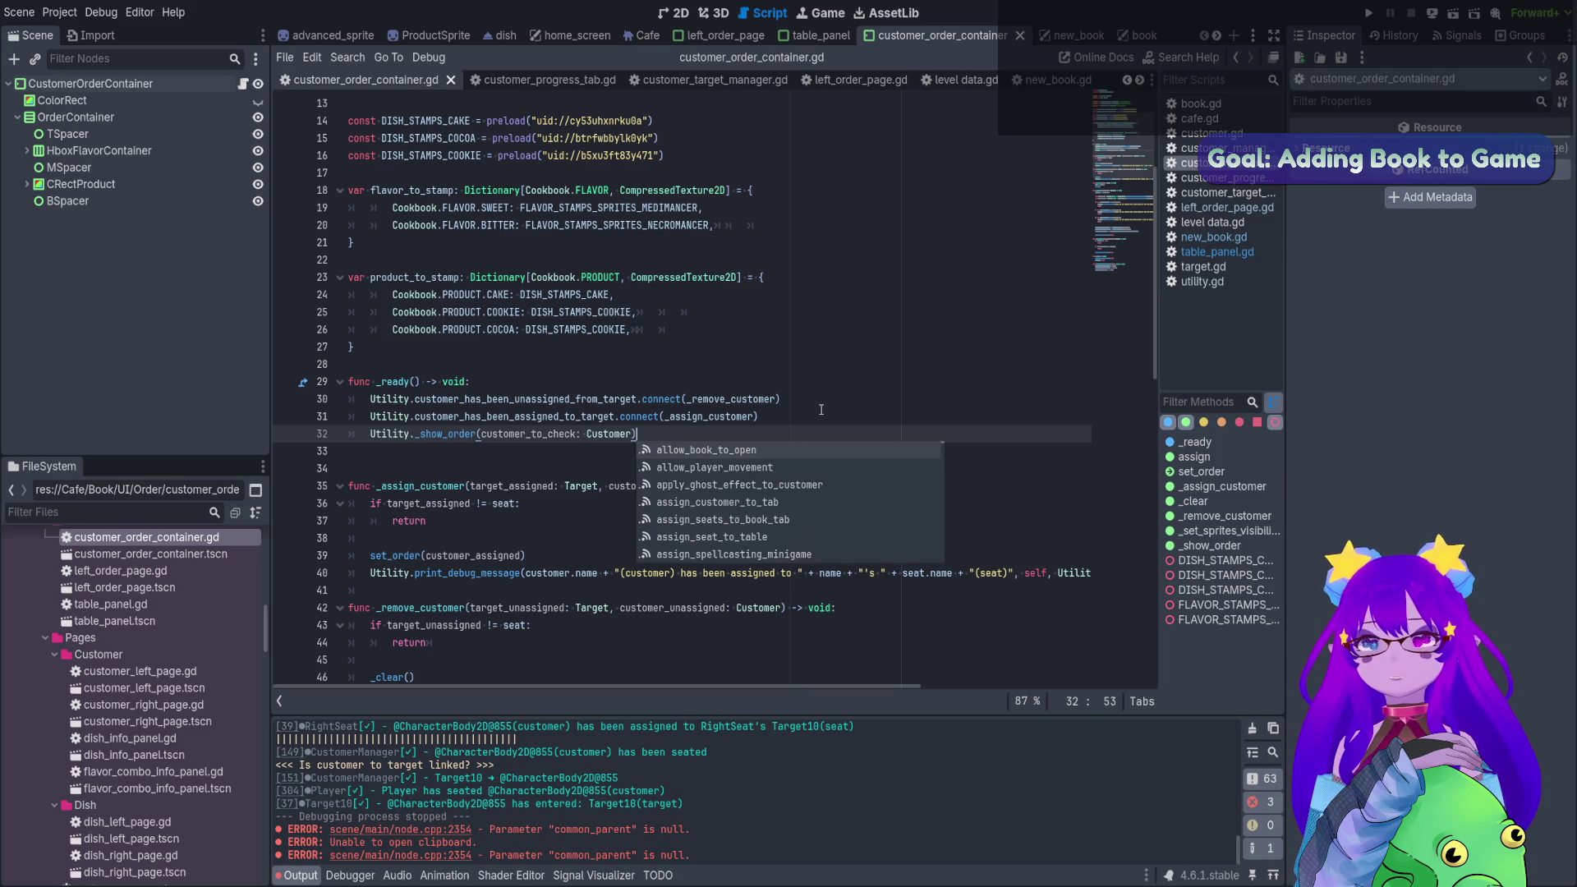
key(Left)
key(BackSpace)
key(BackSpace)
key(BackSpace)
key(BackSpace)
key(BackSpace)
key(BackSpace)
text(_sho)
key(Return)
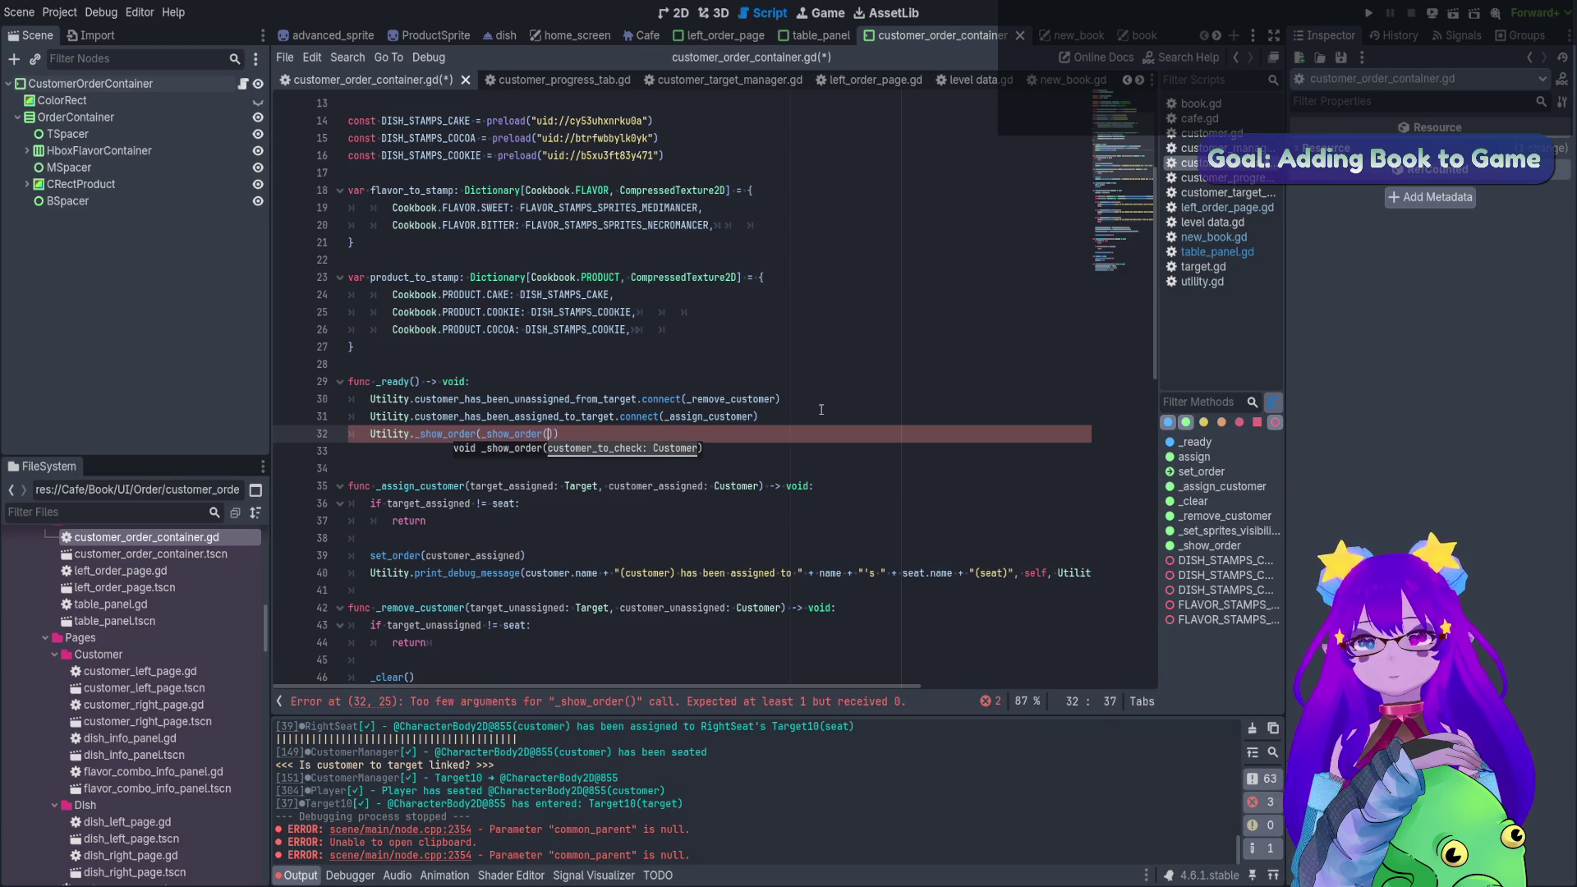
key(BackSpace)
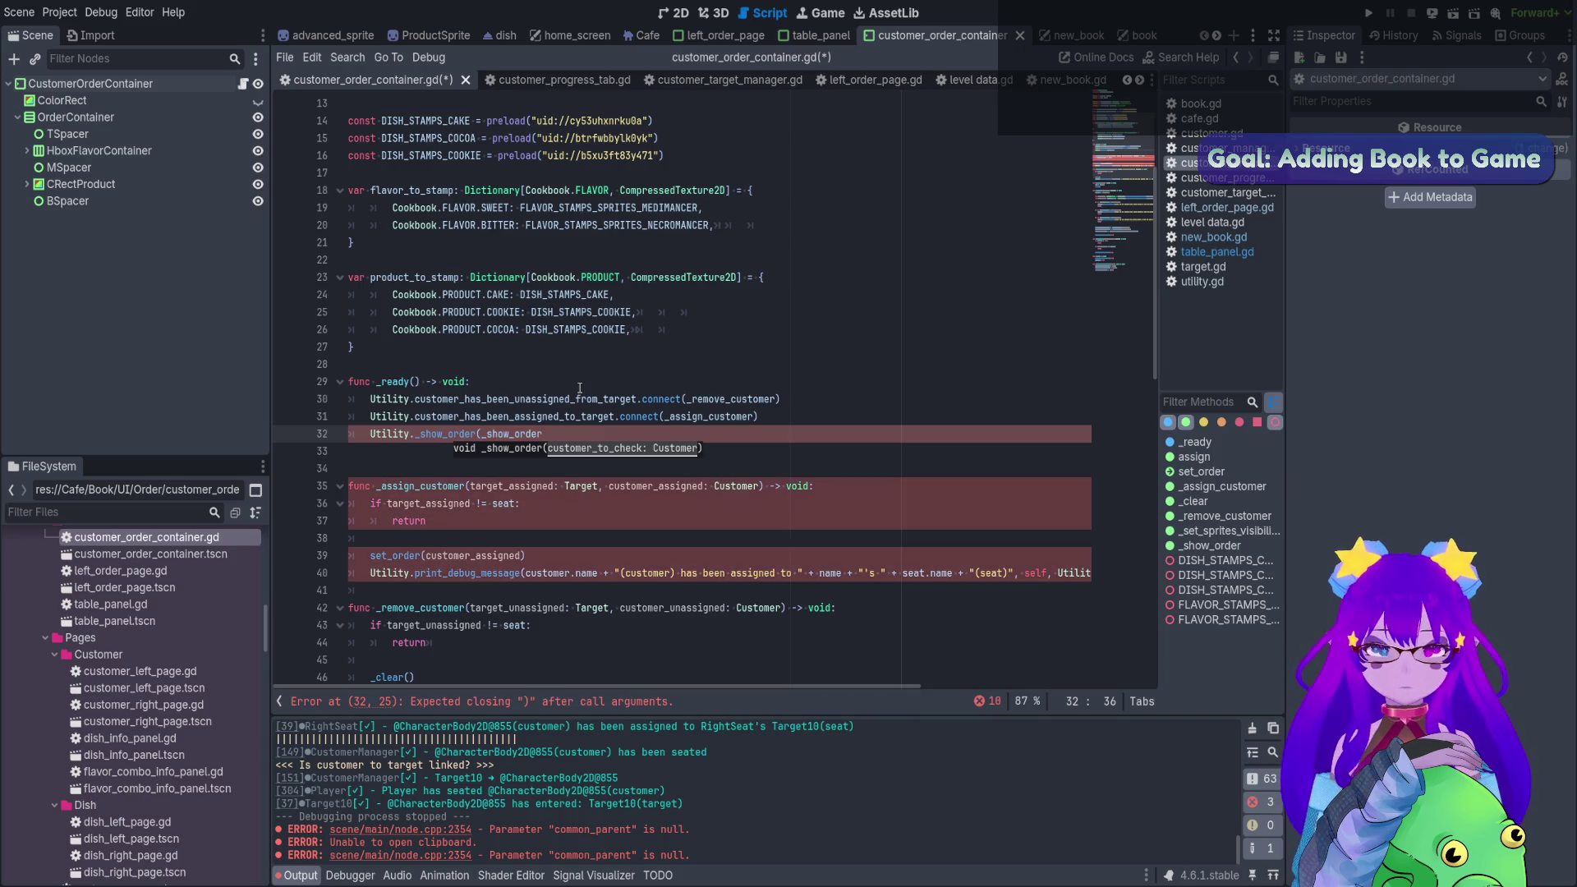
key(End)
click(426, 434)
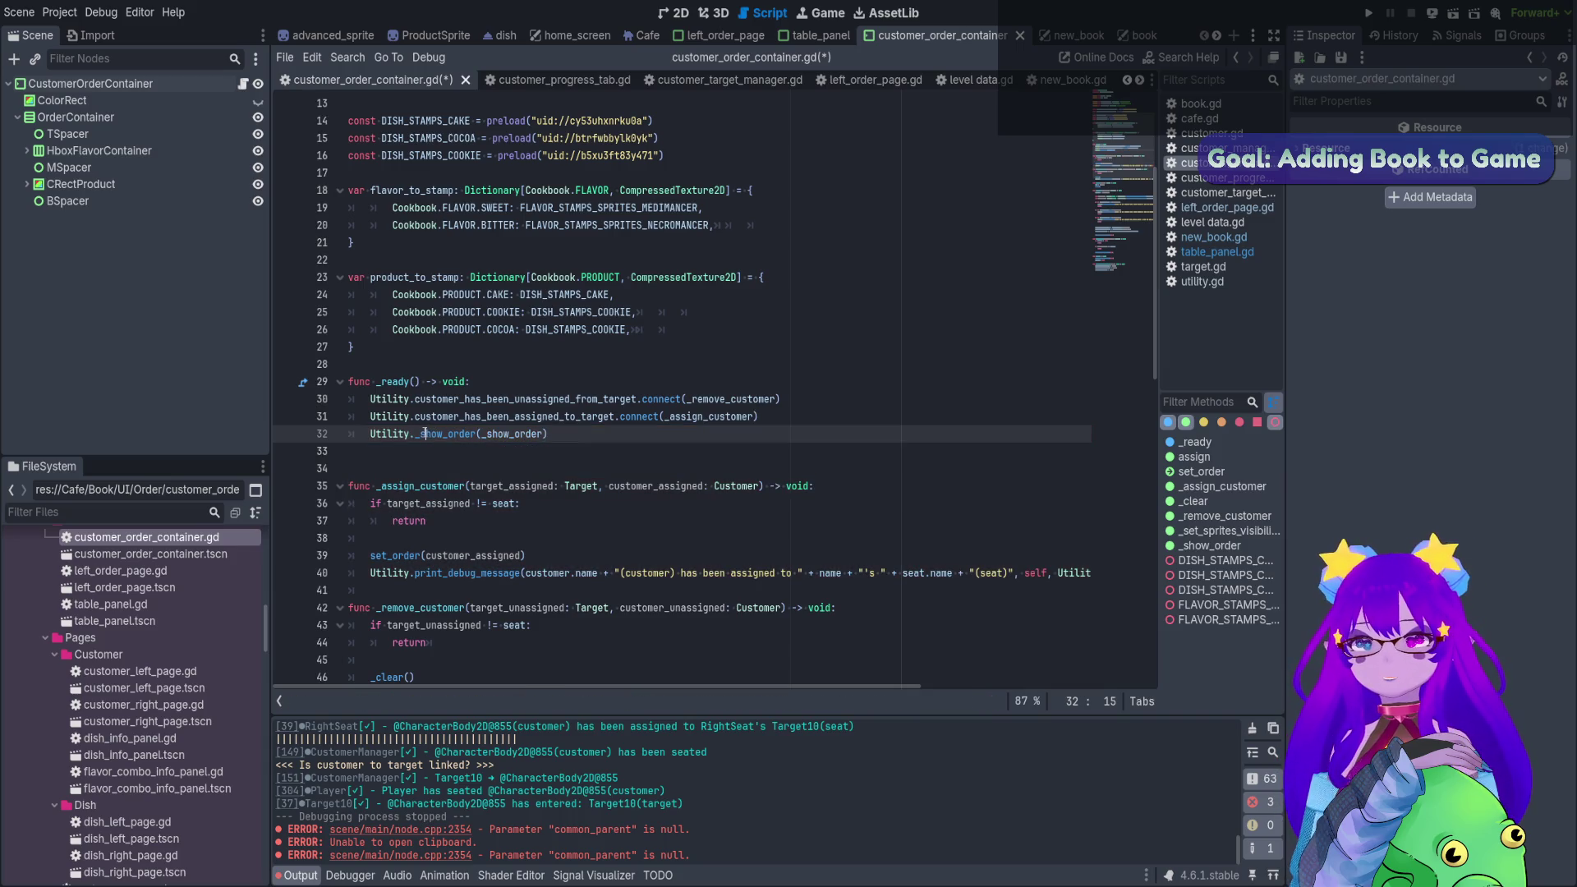
click(420, 433)
key(BackSpace)
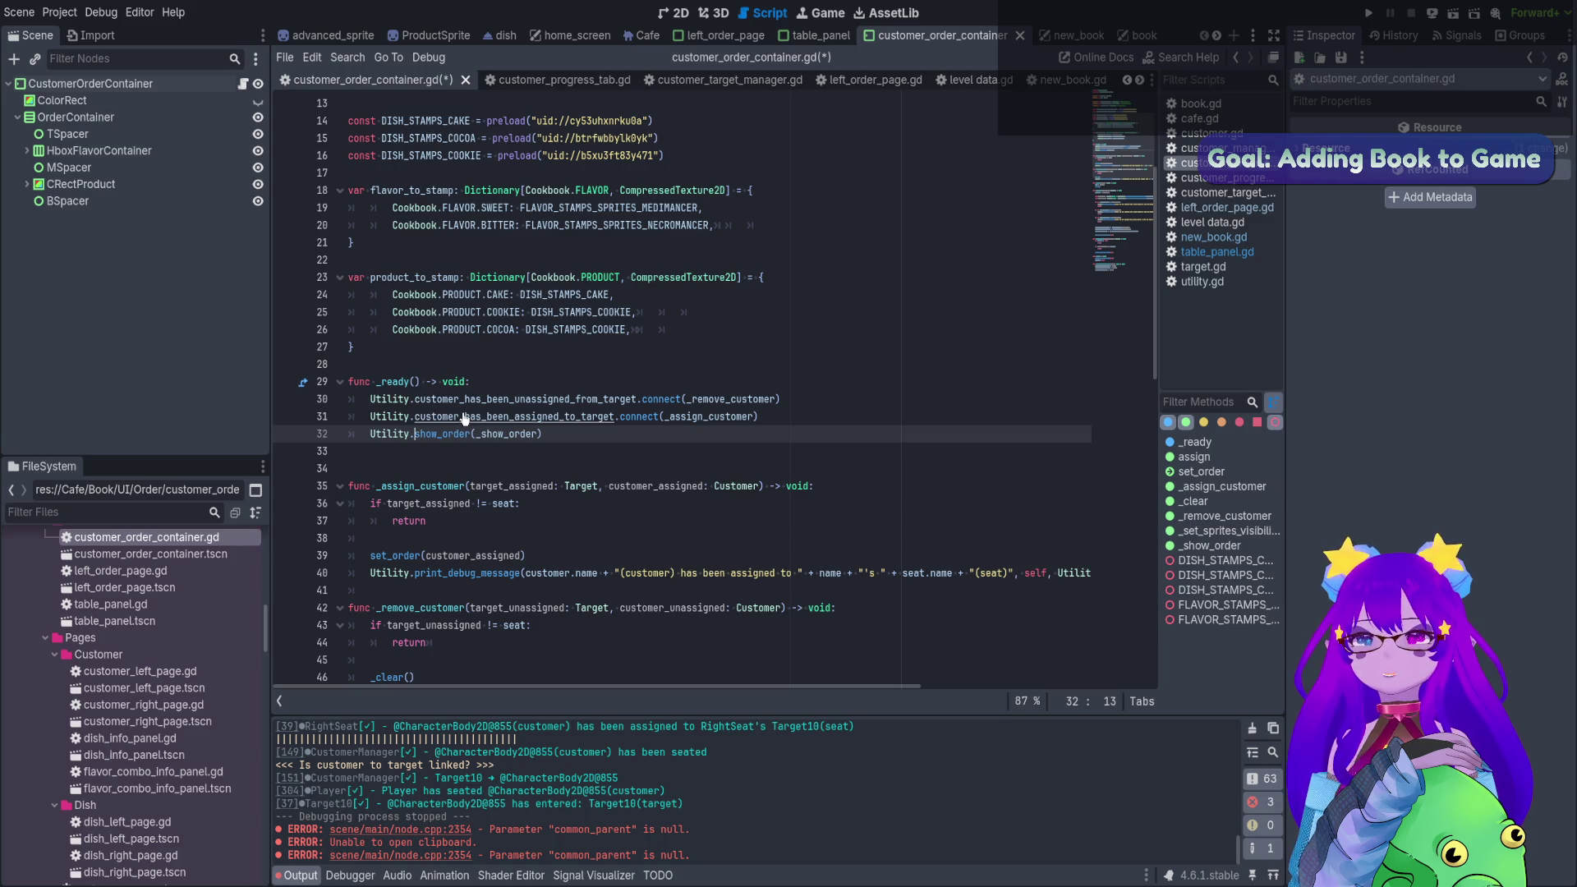
Jump to the customer assignment signal in utility.gd and open a new line below it
ctrl+click(463, 418)
key(End)
key(Return)
Declare 'signal show_order(customer_to_show: Customer)' in utility.gd and save it
text(signal)
text(_show_order(customer_to_check: Customer))
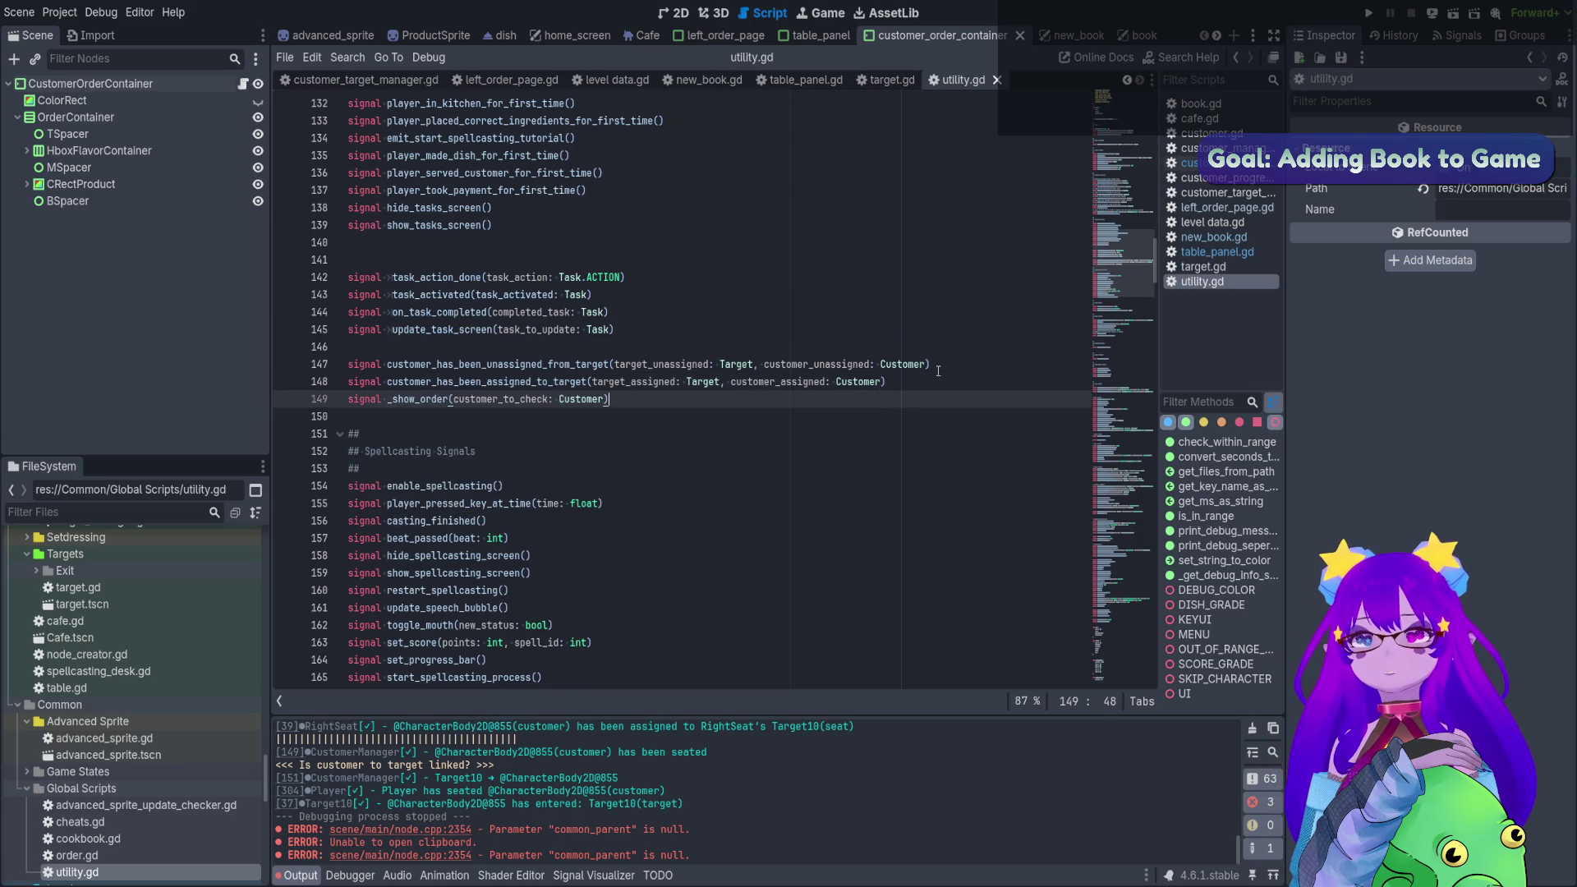
click(385, 399)
key(Delete)
double_click(544, 399)
key(Right)
key(shift+Left)
key(shift+Left)
key(shift+Left)
key(shift+Left)
key(shift+Left)
text(show)
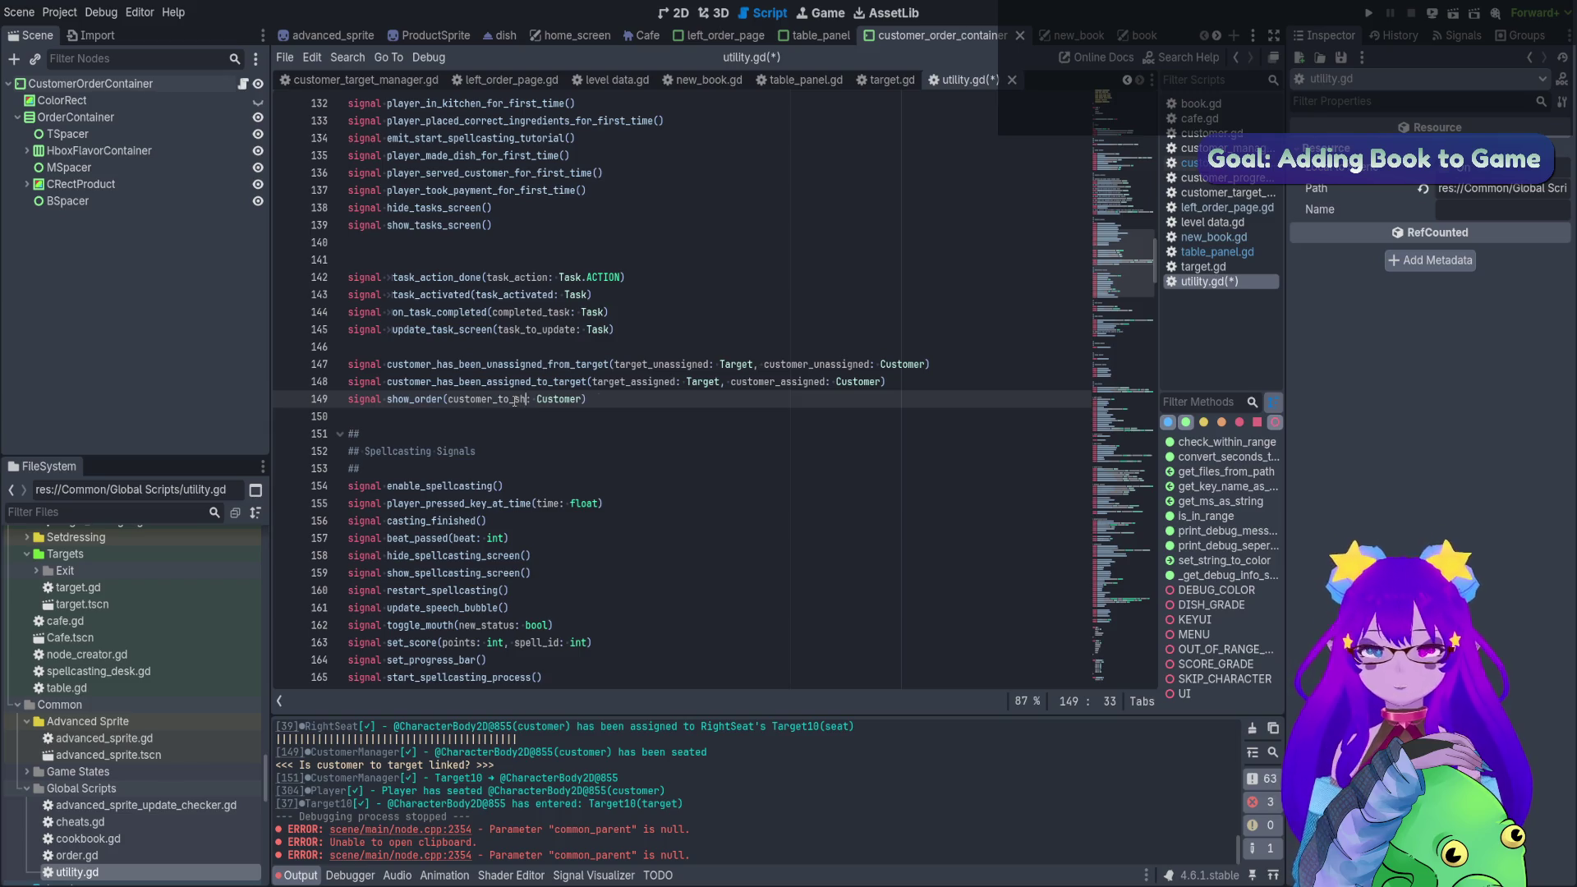
drag(617, 400, 310, 404)
key(ctrl+s)
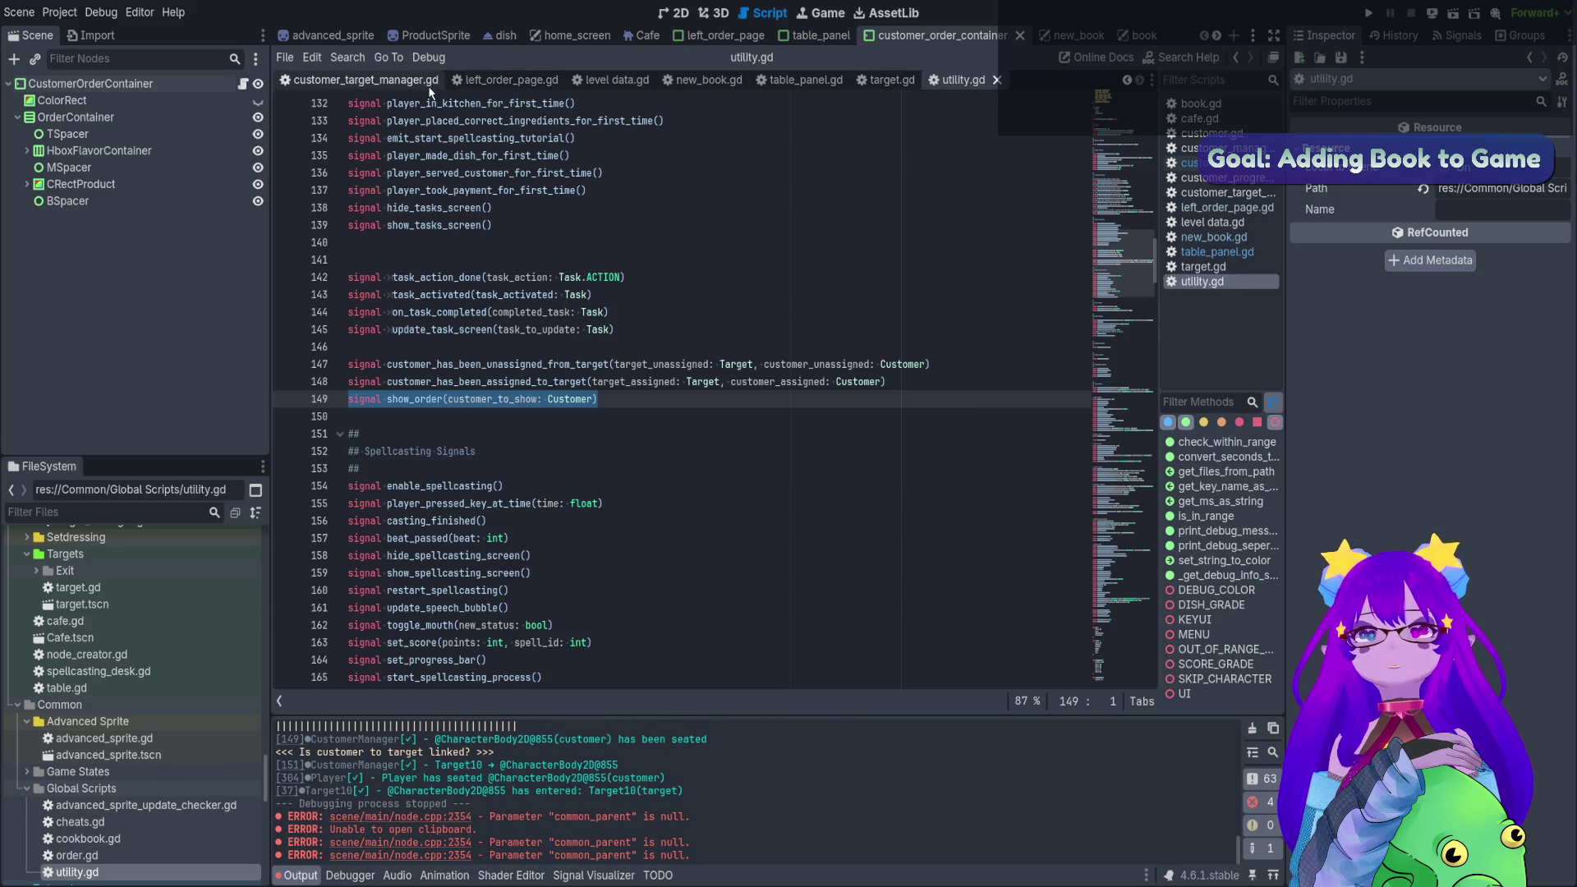
Switch through the open scripts back to customer_order_container.gd
click(797, 81)
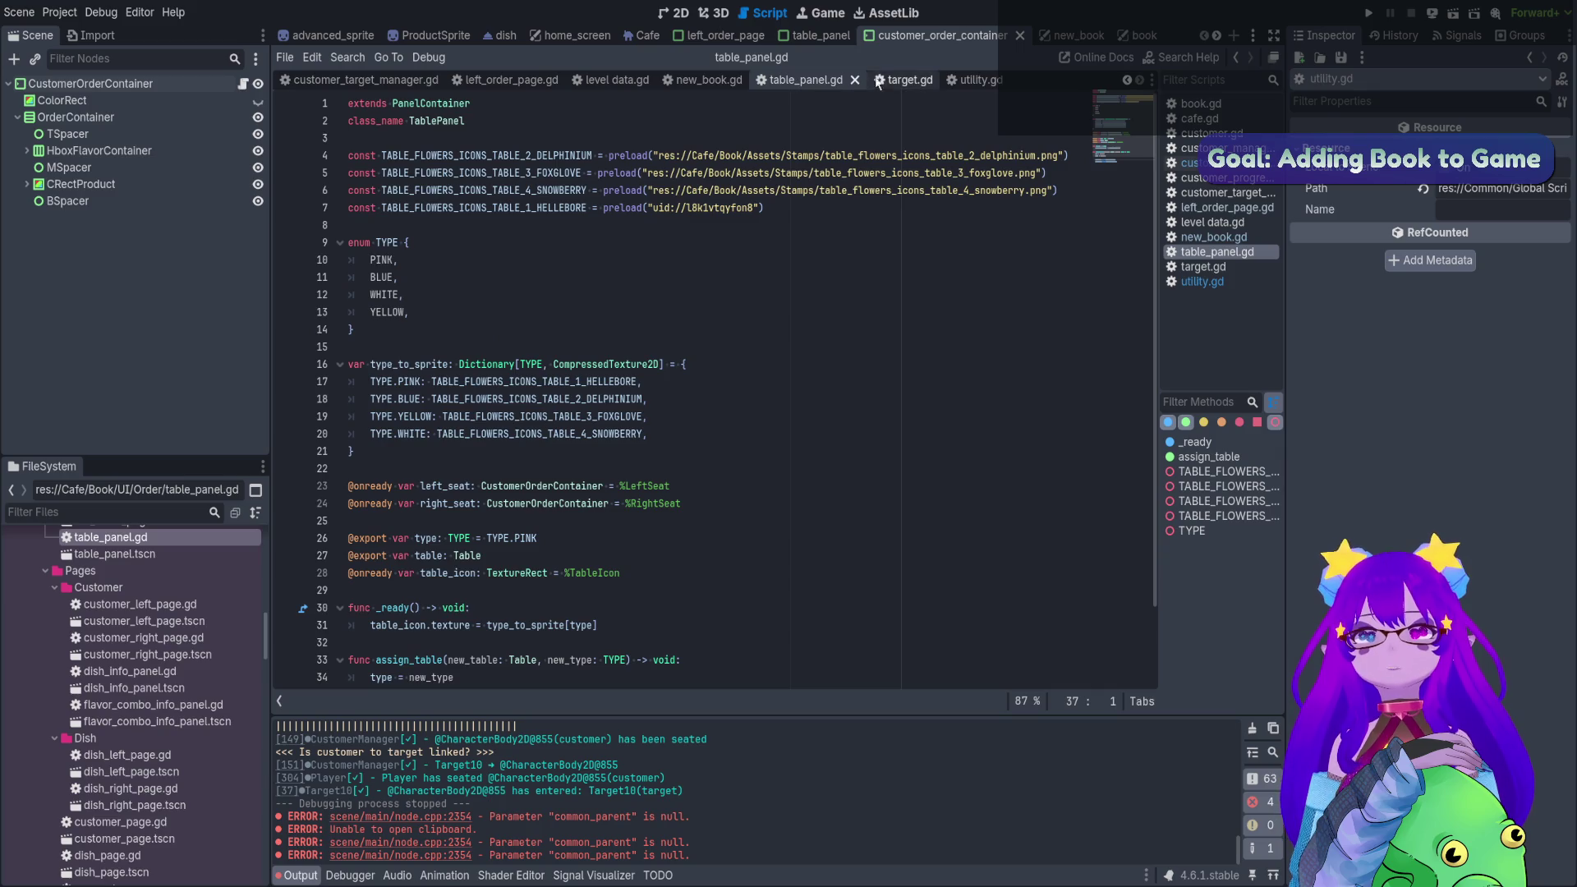
click(475, 82)
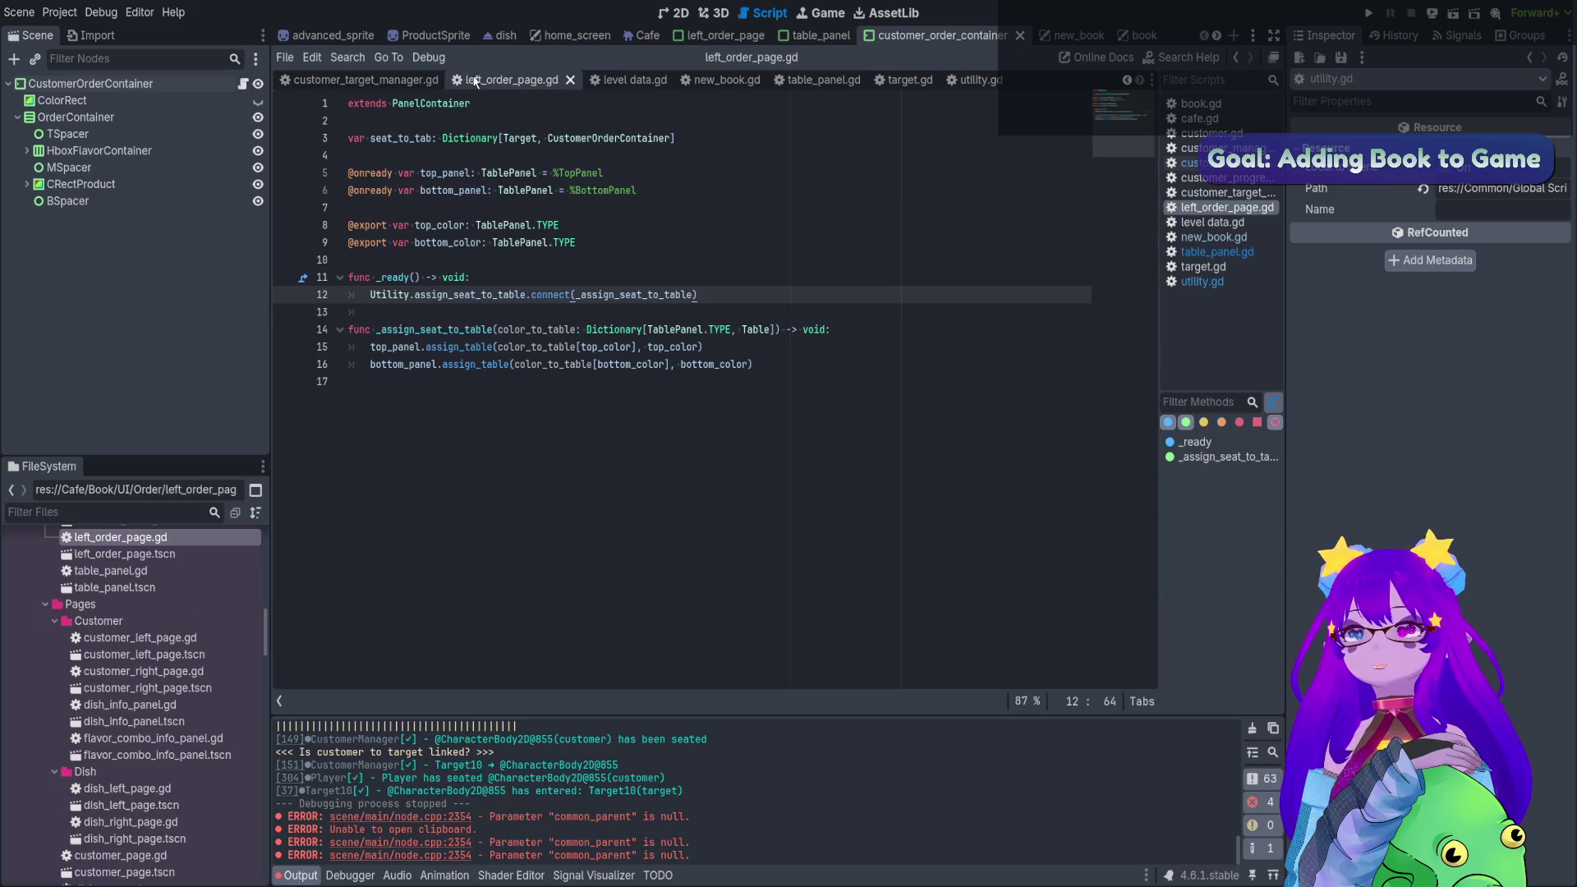
click(243, 83)
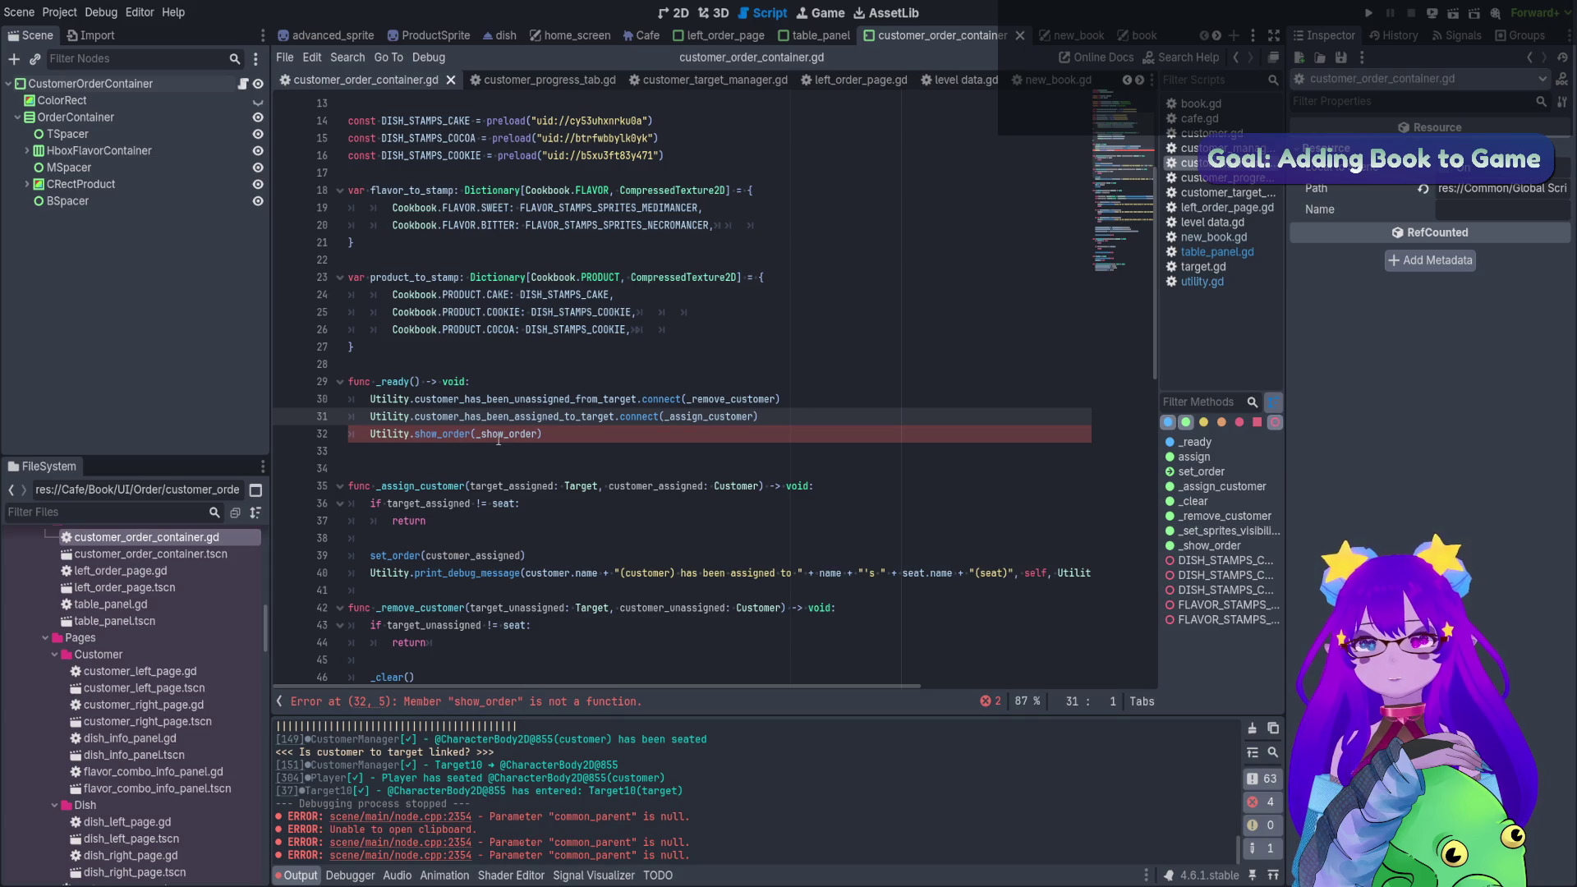
Change line 32 to Utility.show_order.connect(_show_order) and save
click(453, 430)
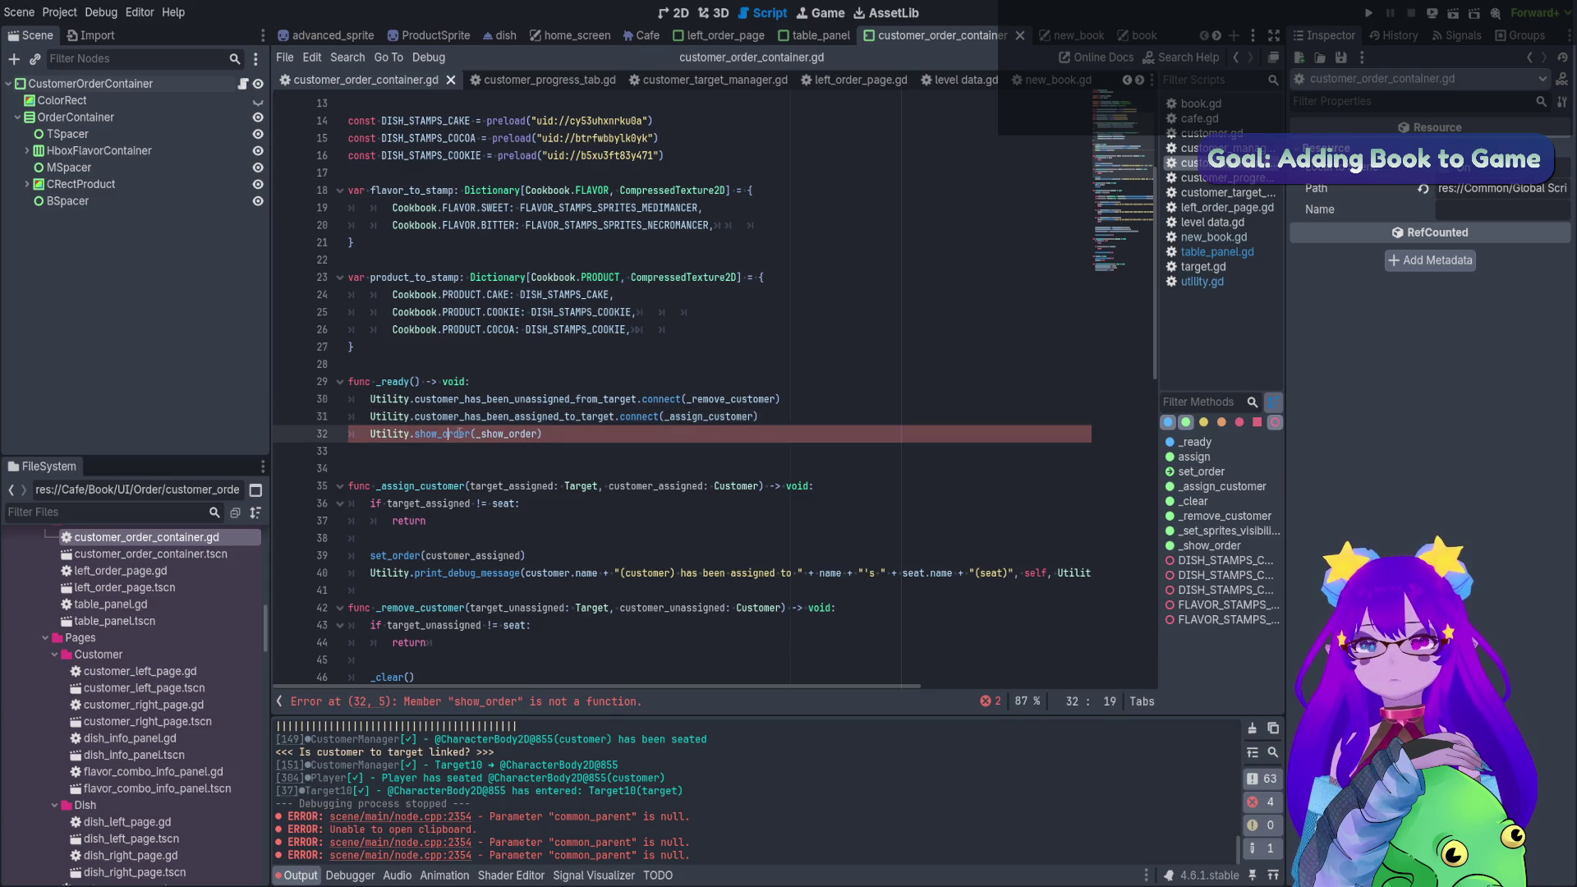
text(.connect)
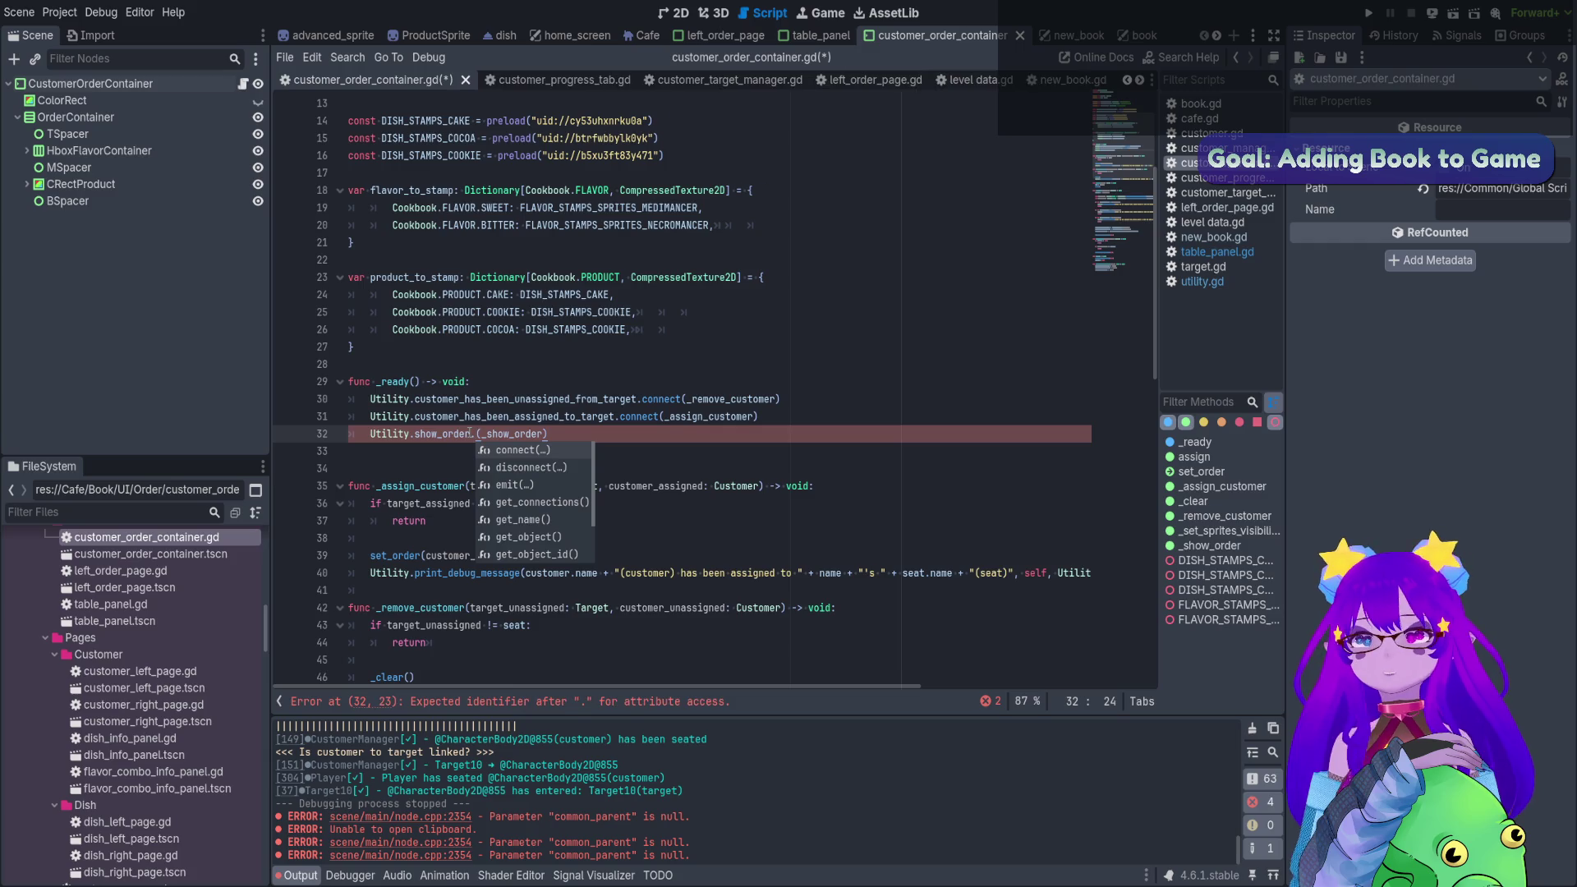
click(487, 400)
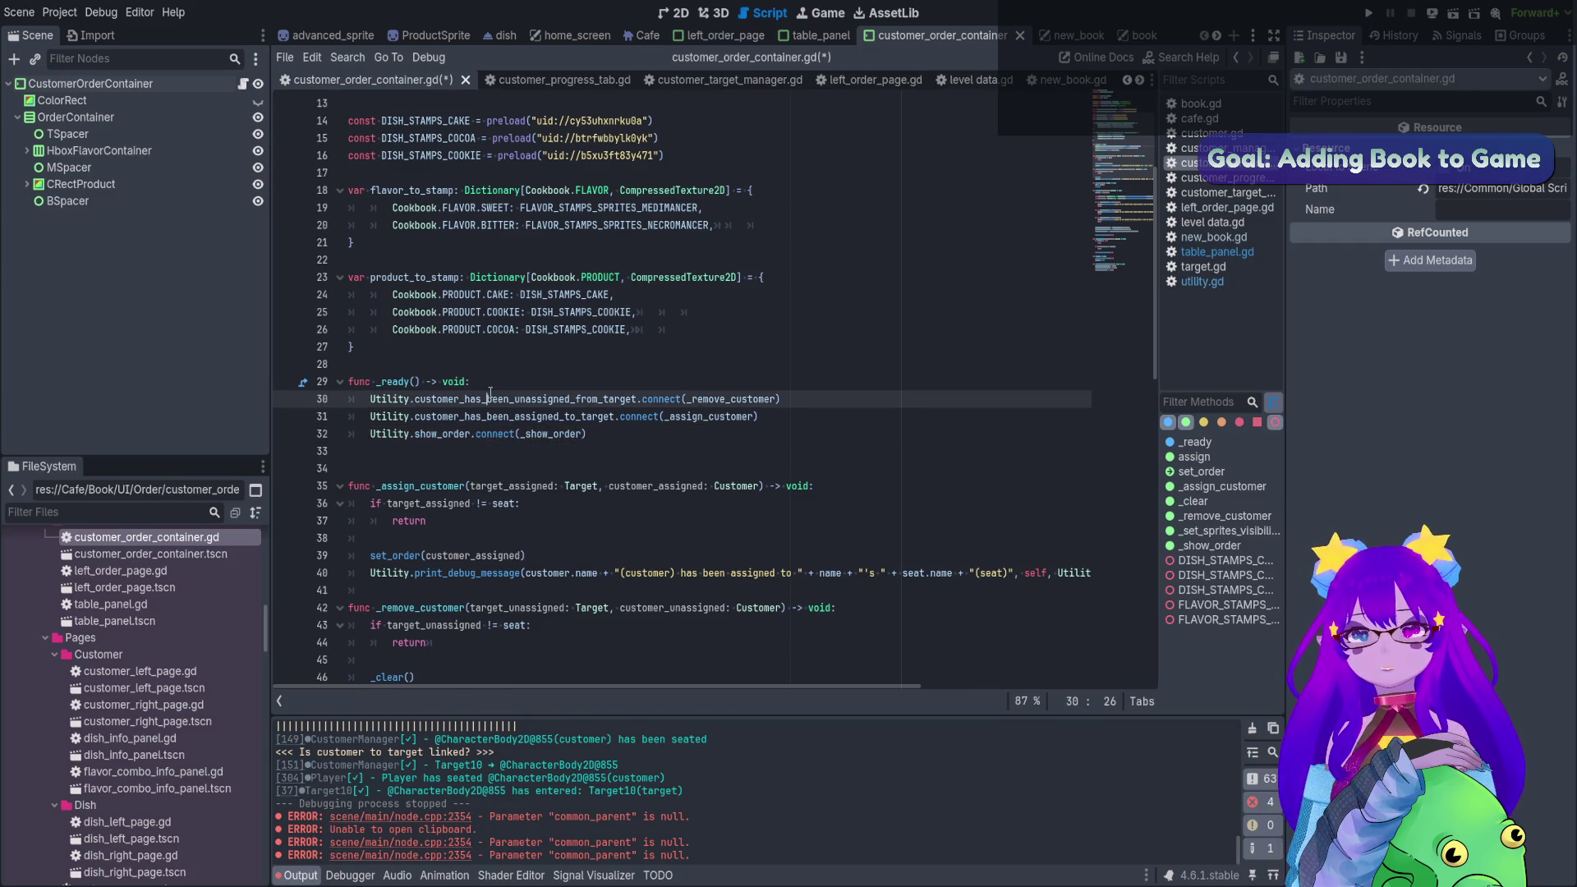
key(ctrl+s)
Rename the _show_order parameter to customer_to_show on lines 78 and 82, and save
scroll(553, 496, down, 8)
scroll(553, 496, down, 8)
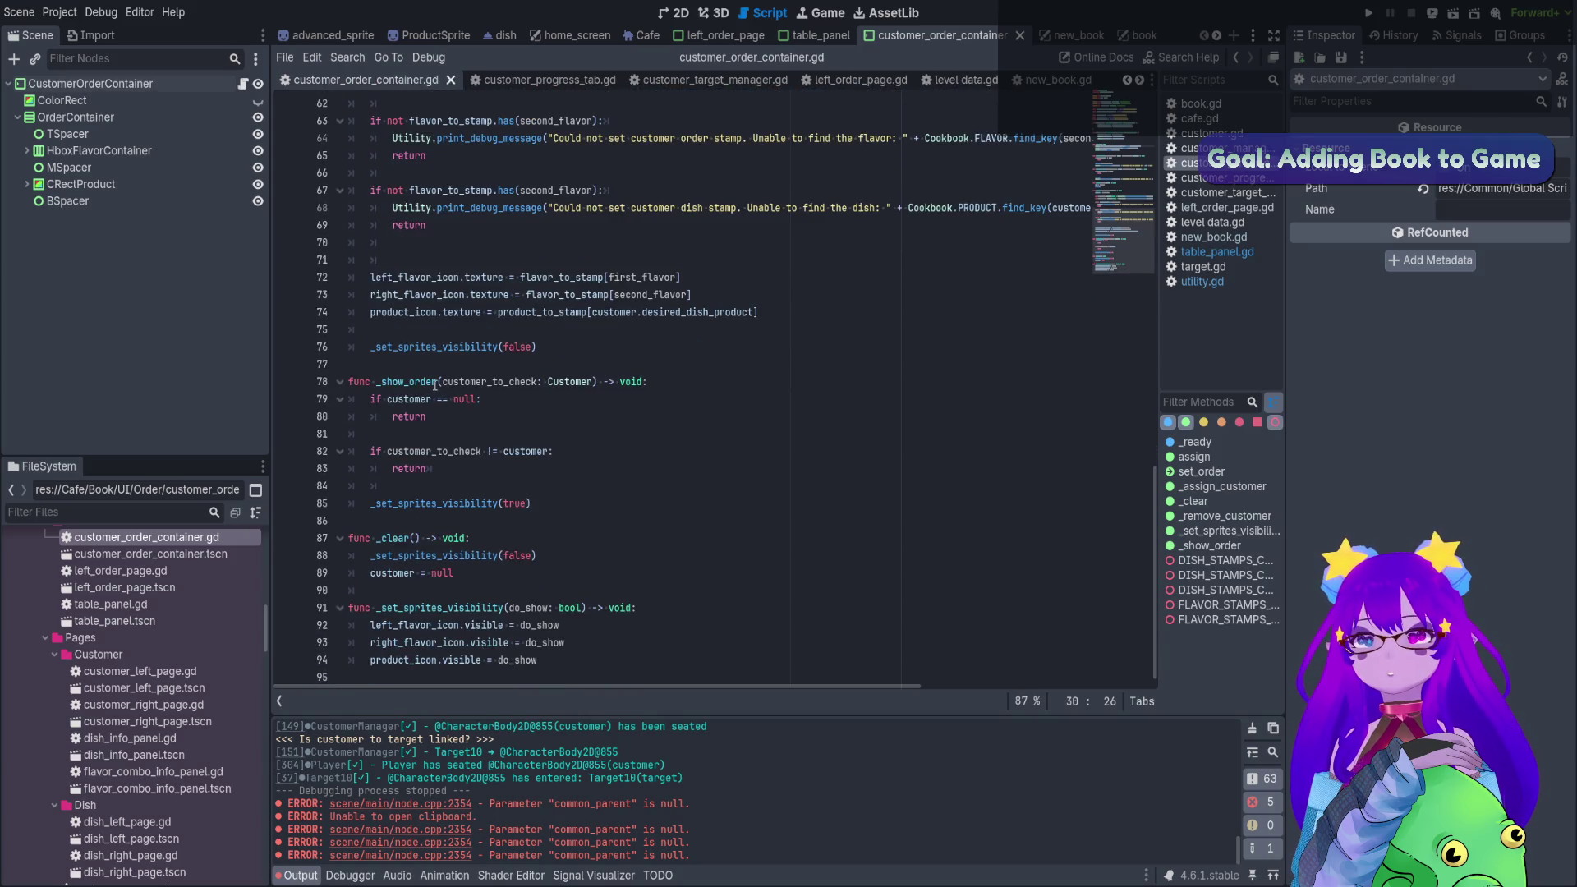
drag(533, 380, 508, 382)
text(sho)
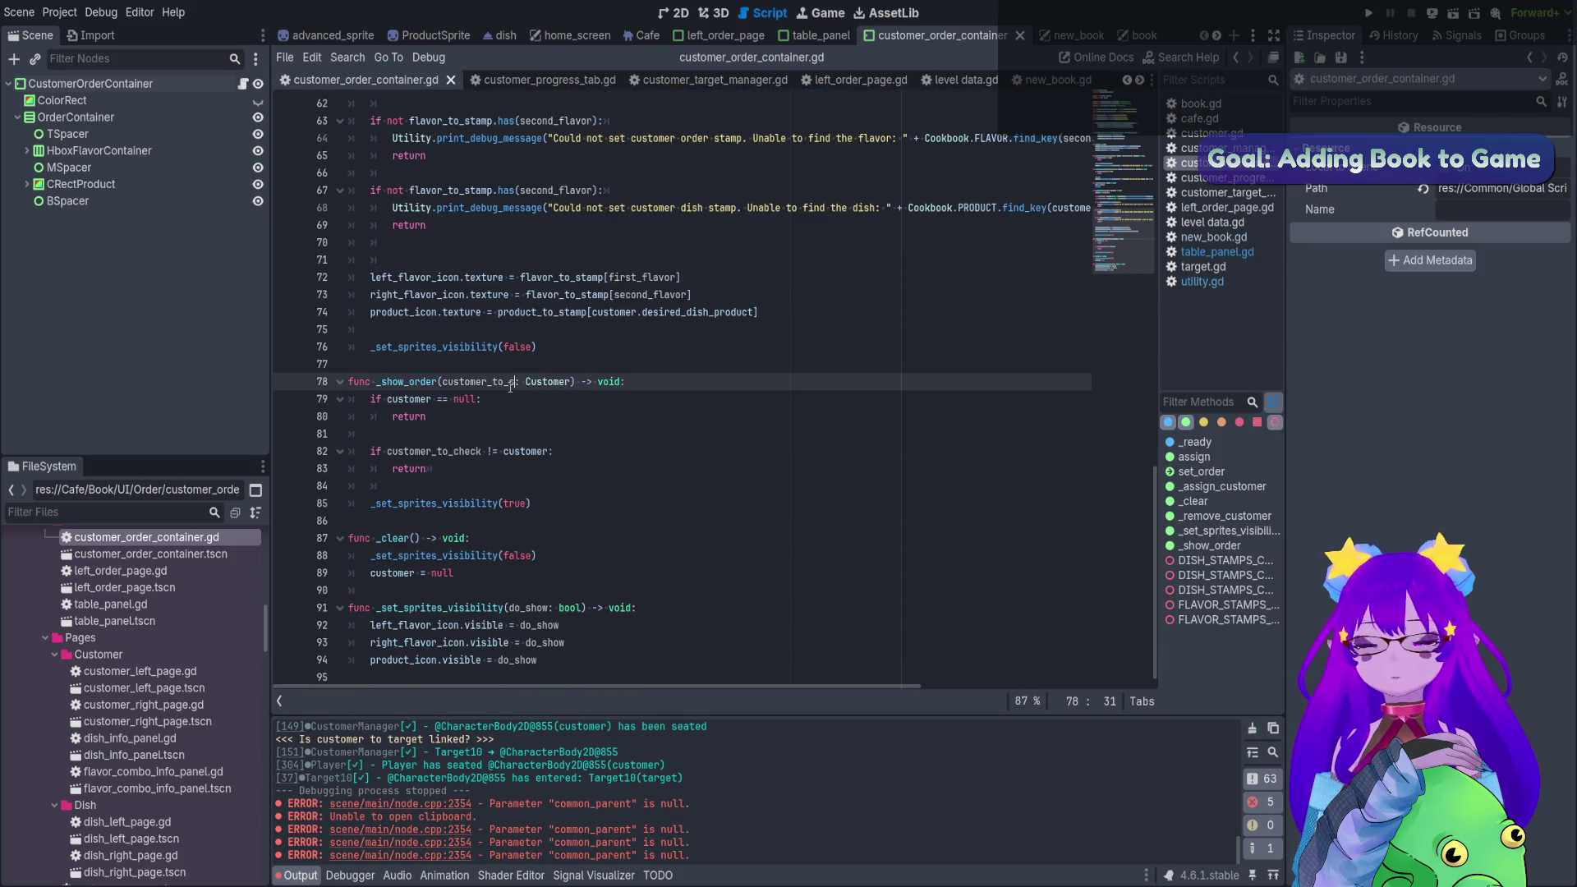
text(w)
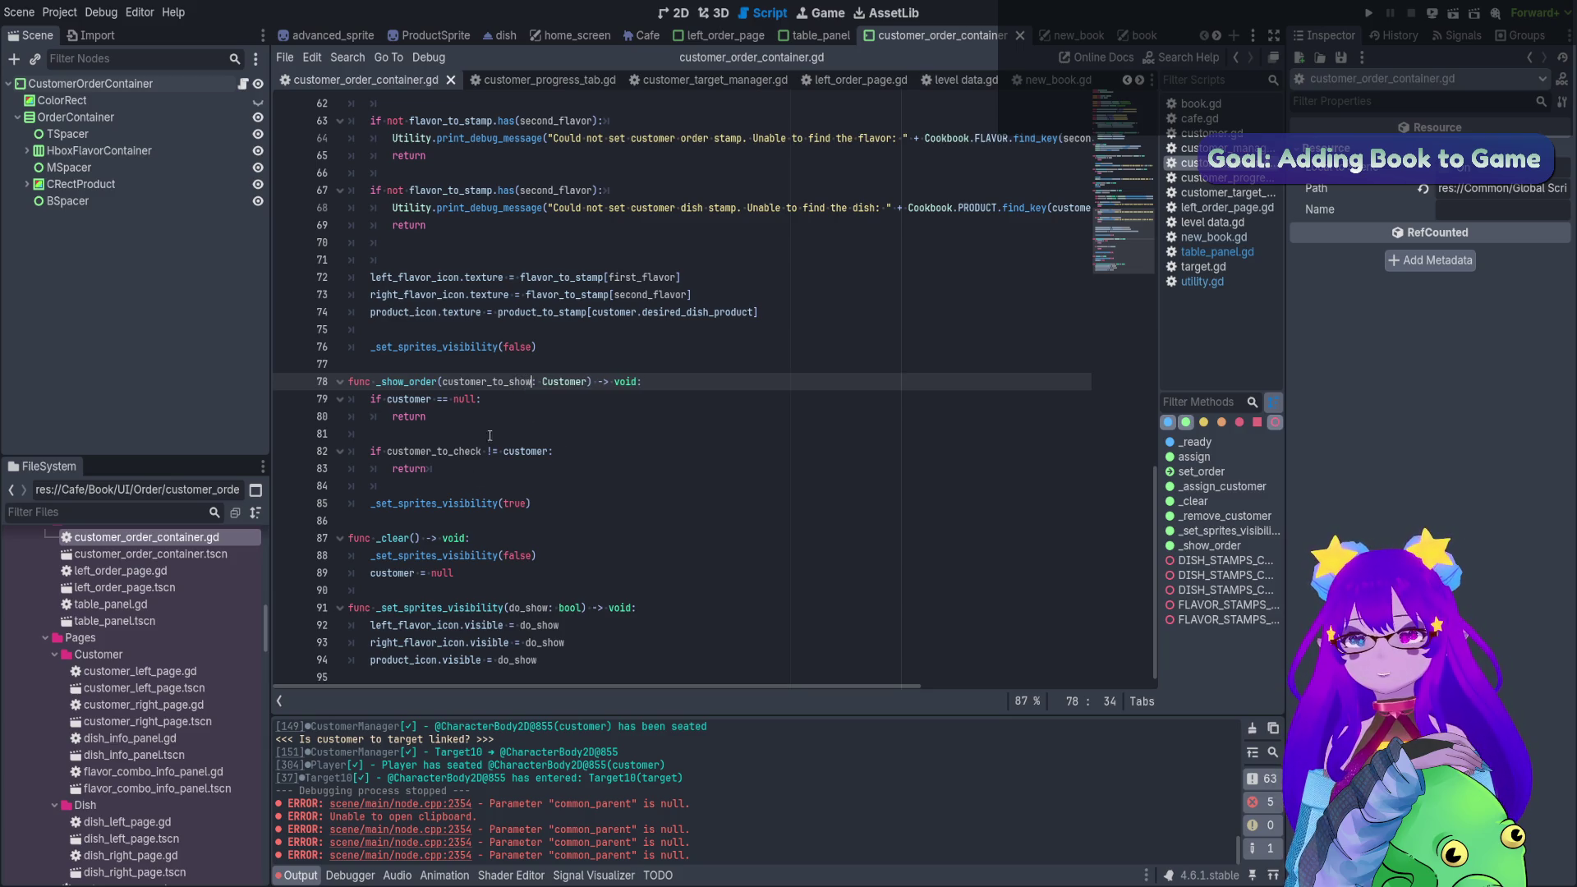
drag(482, 452, 454, 450)
text(show)
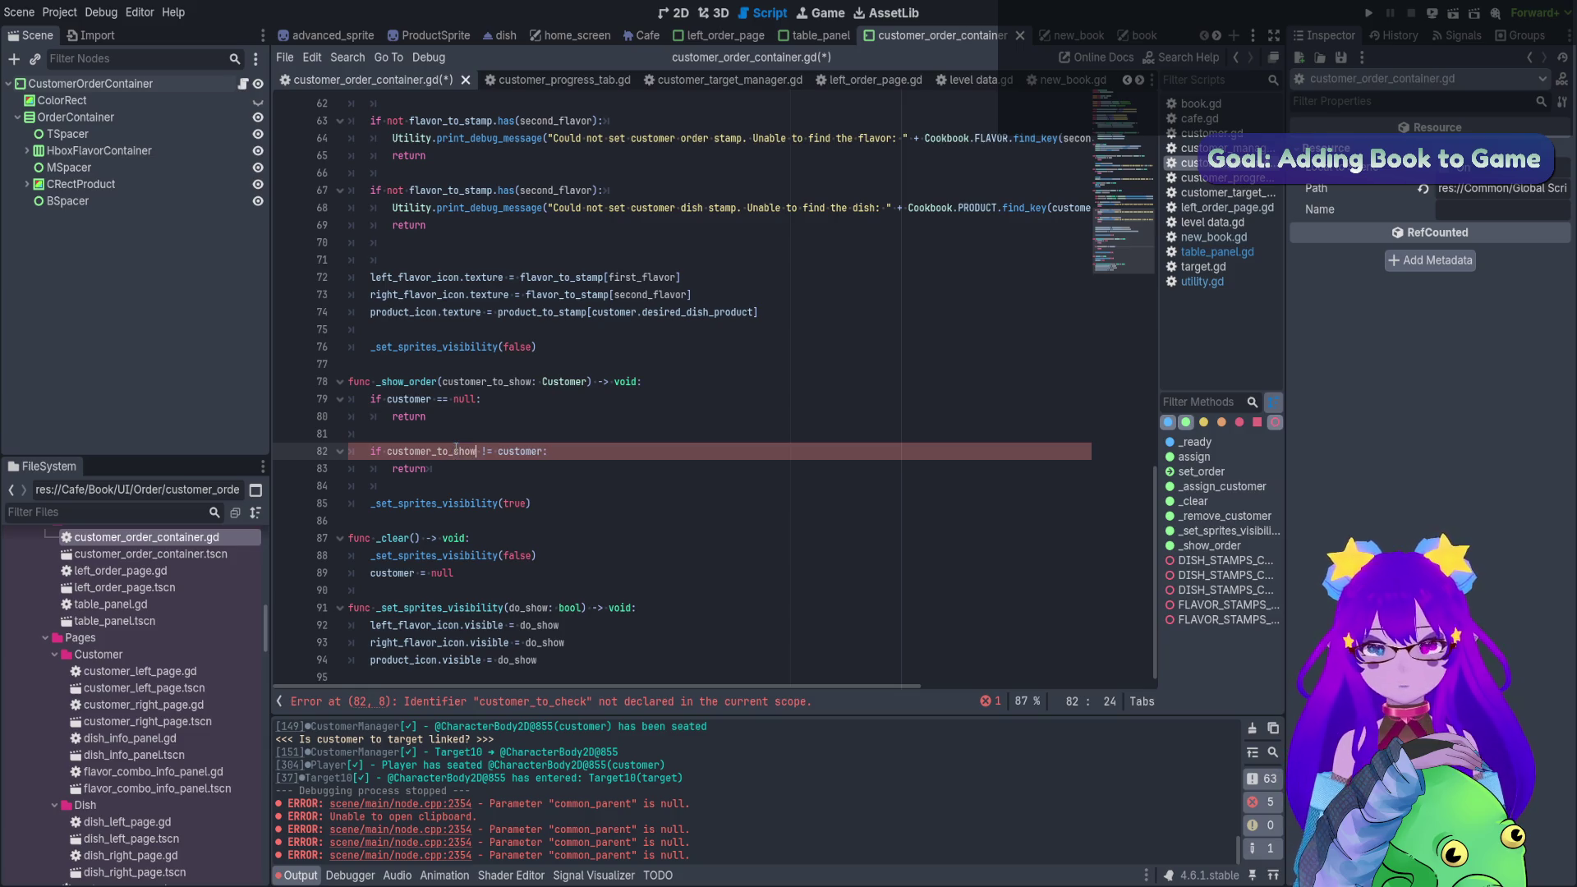
click(481, 487)
key(ctrl+s)
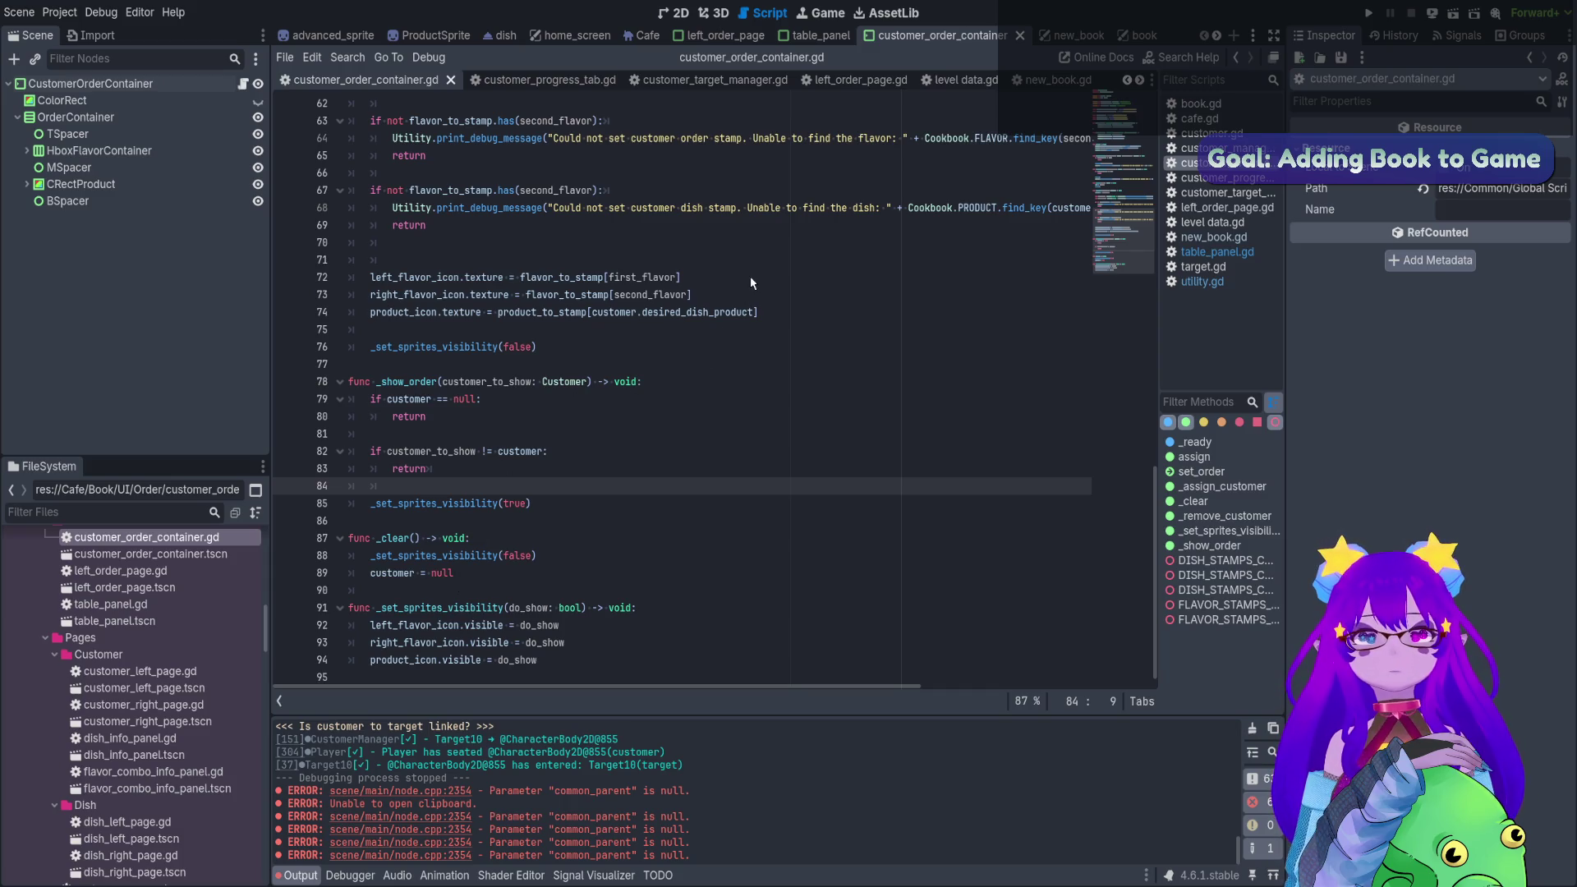
key(alt+Left)
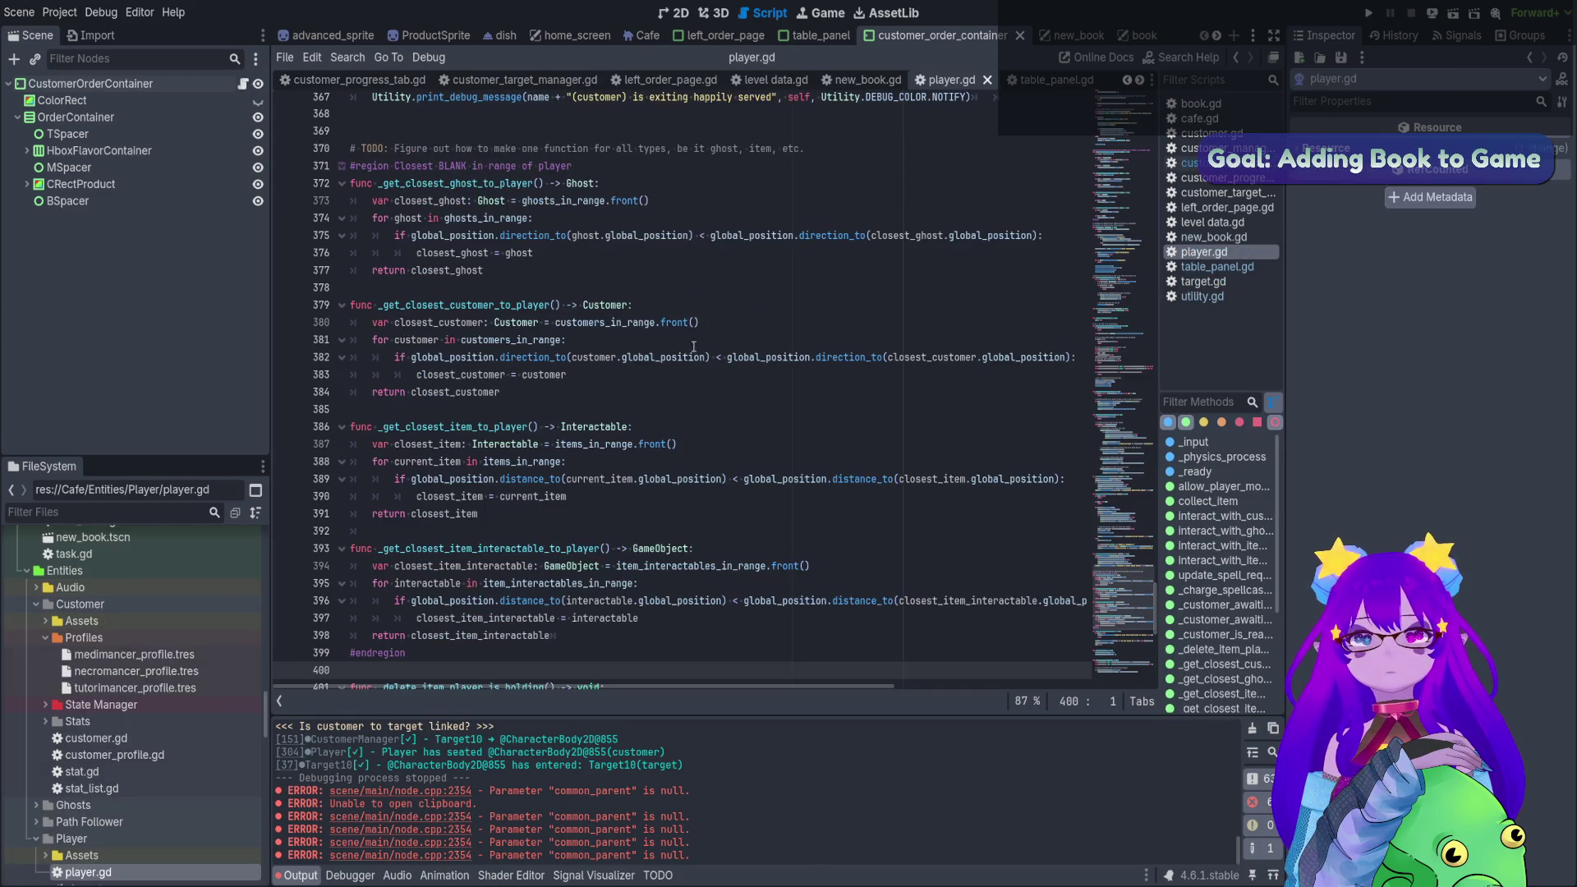
Go to the interact_with_customers_in_range function in player.gd
scroll(1217, 583, down, 3)
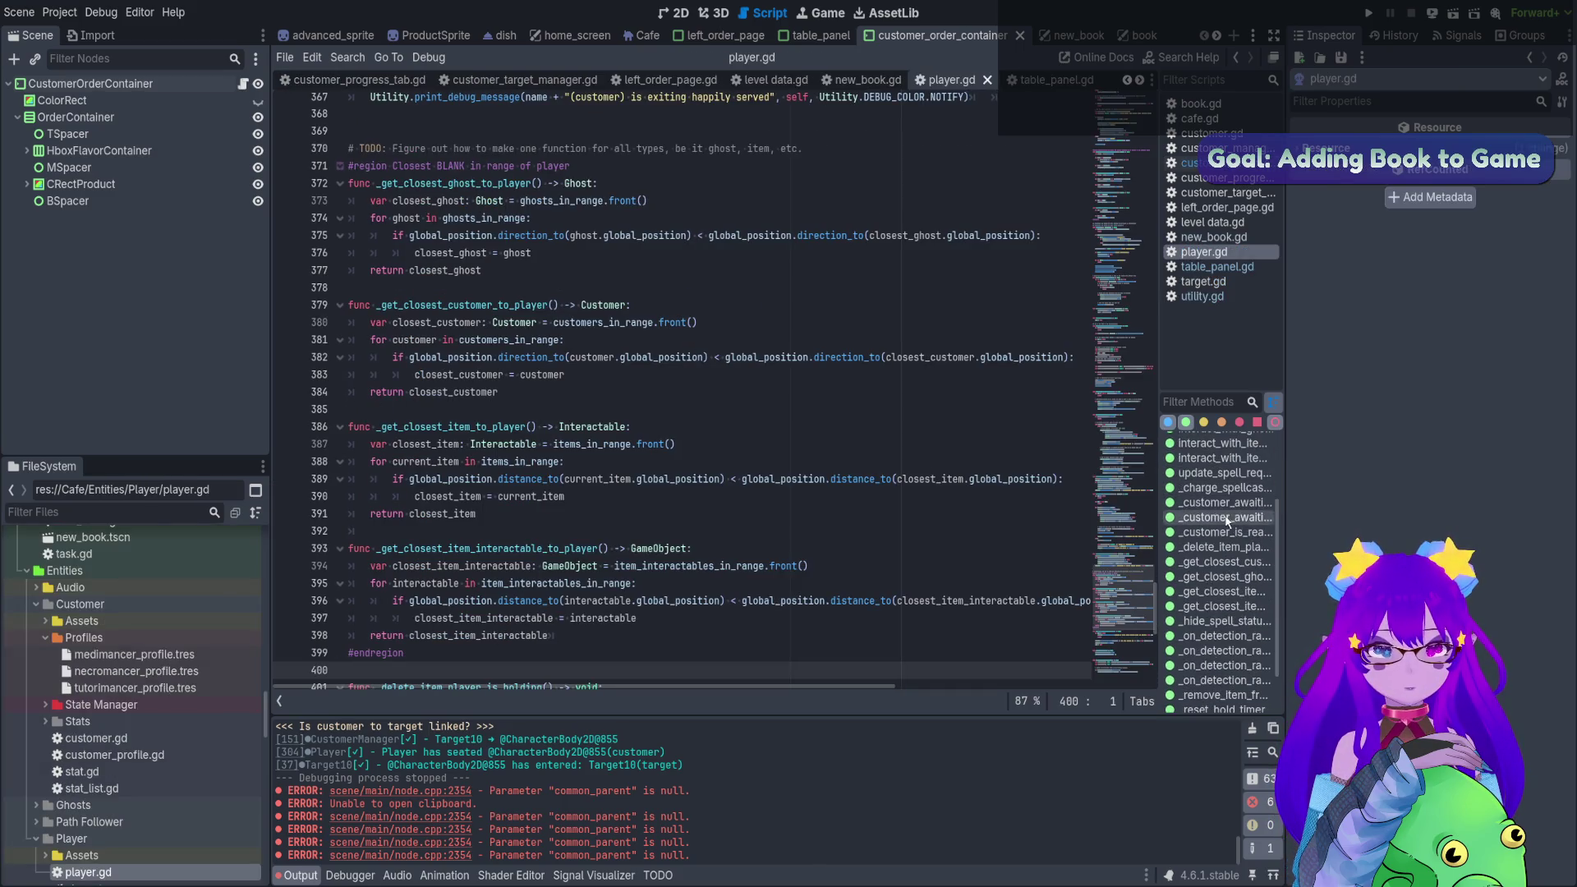
scroll(1218, 590, down, 1)
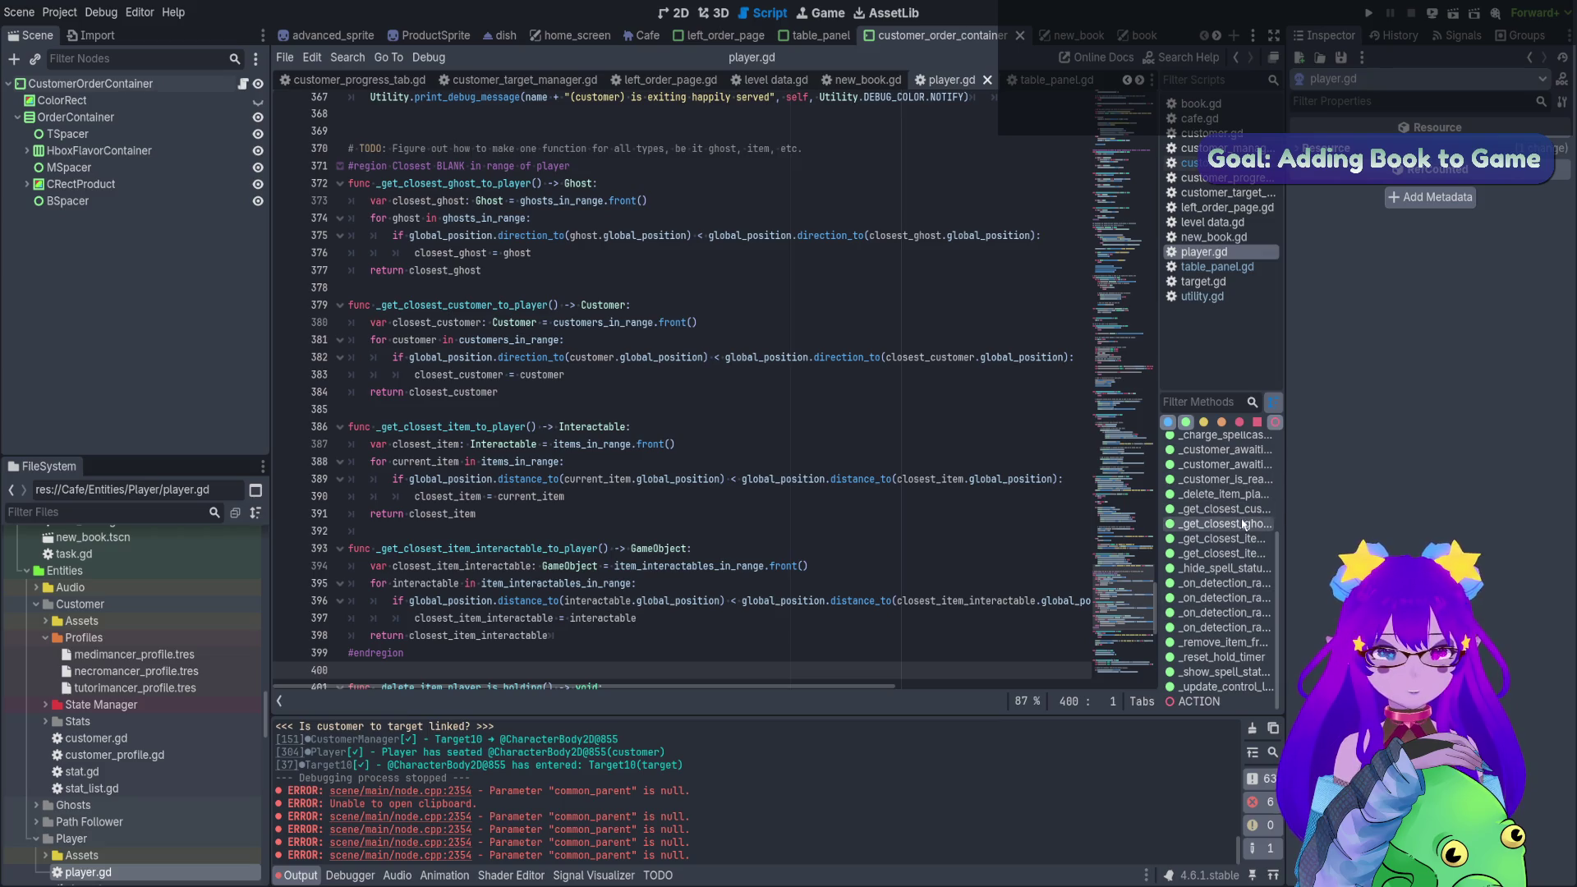
scroll(1242, 526, up, 1)
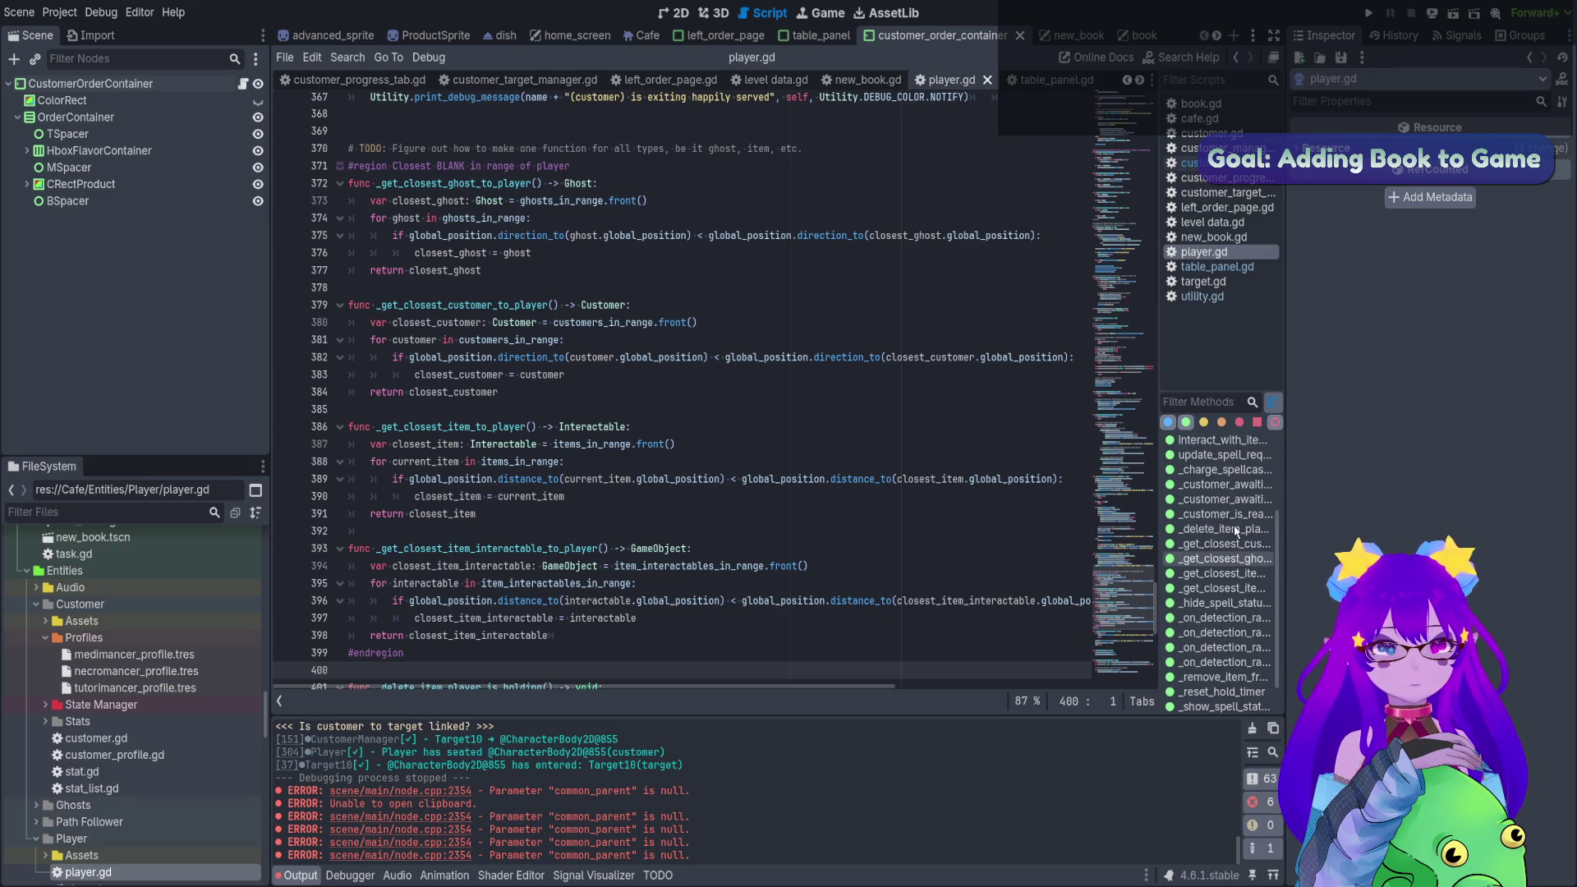
scroll(1238, 490, up, 1)
scroll(1237, 490, up, 2)
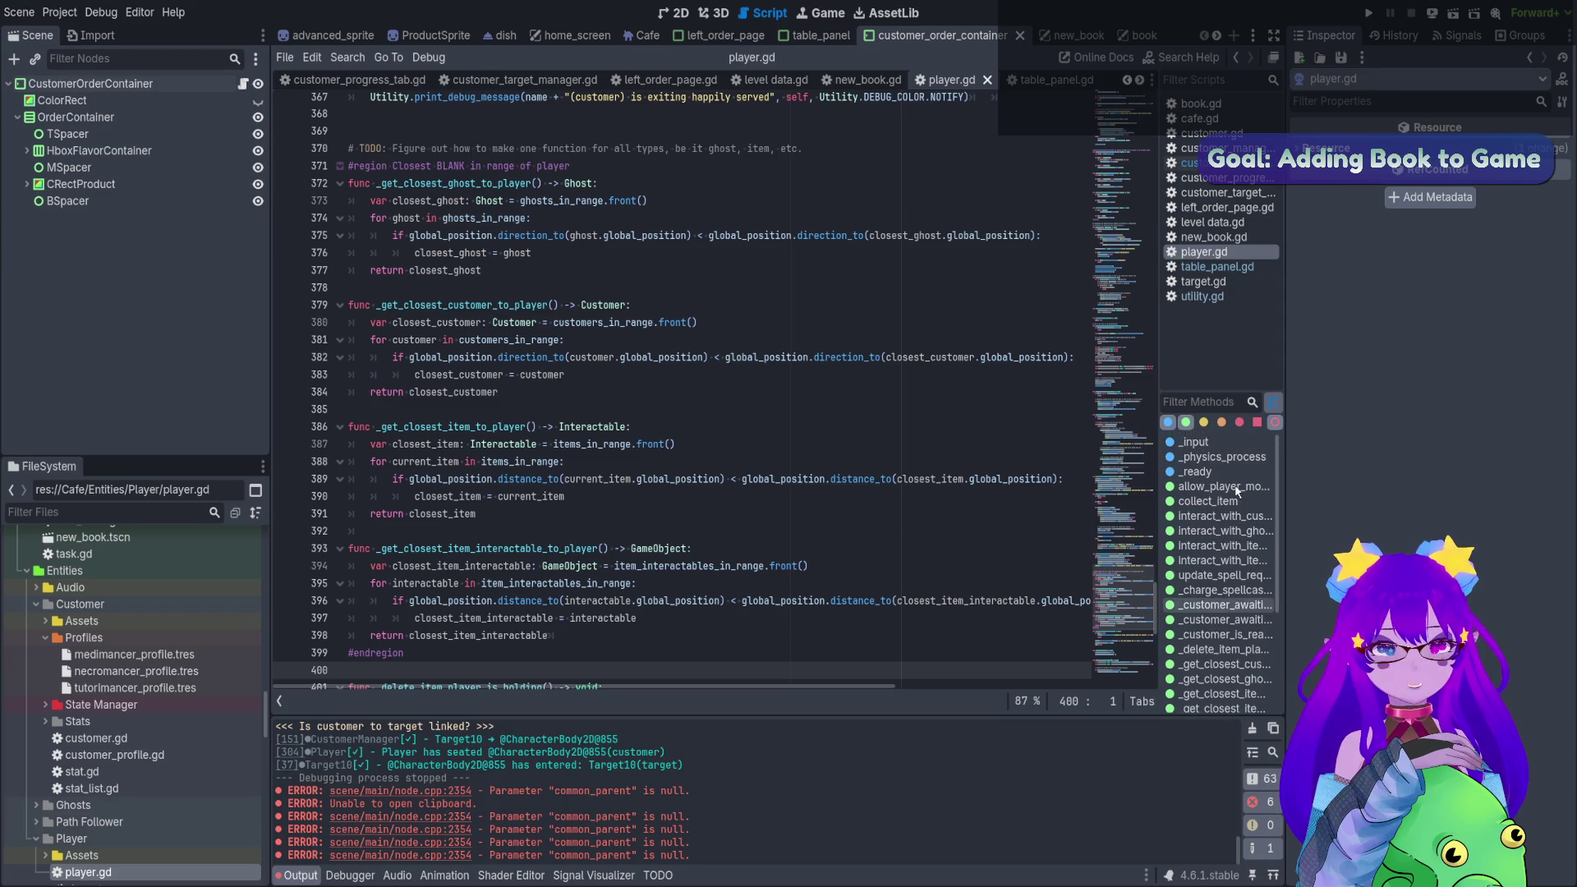
click(1240, 517)
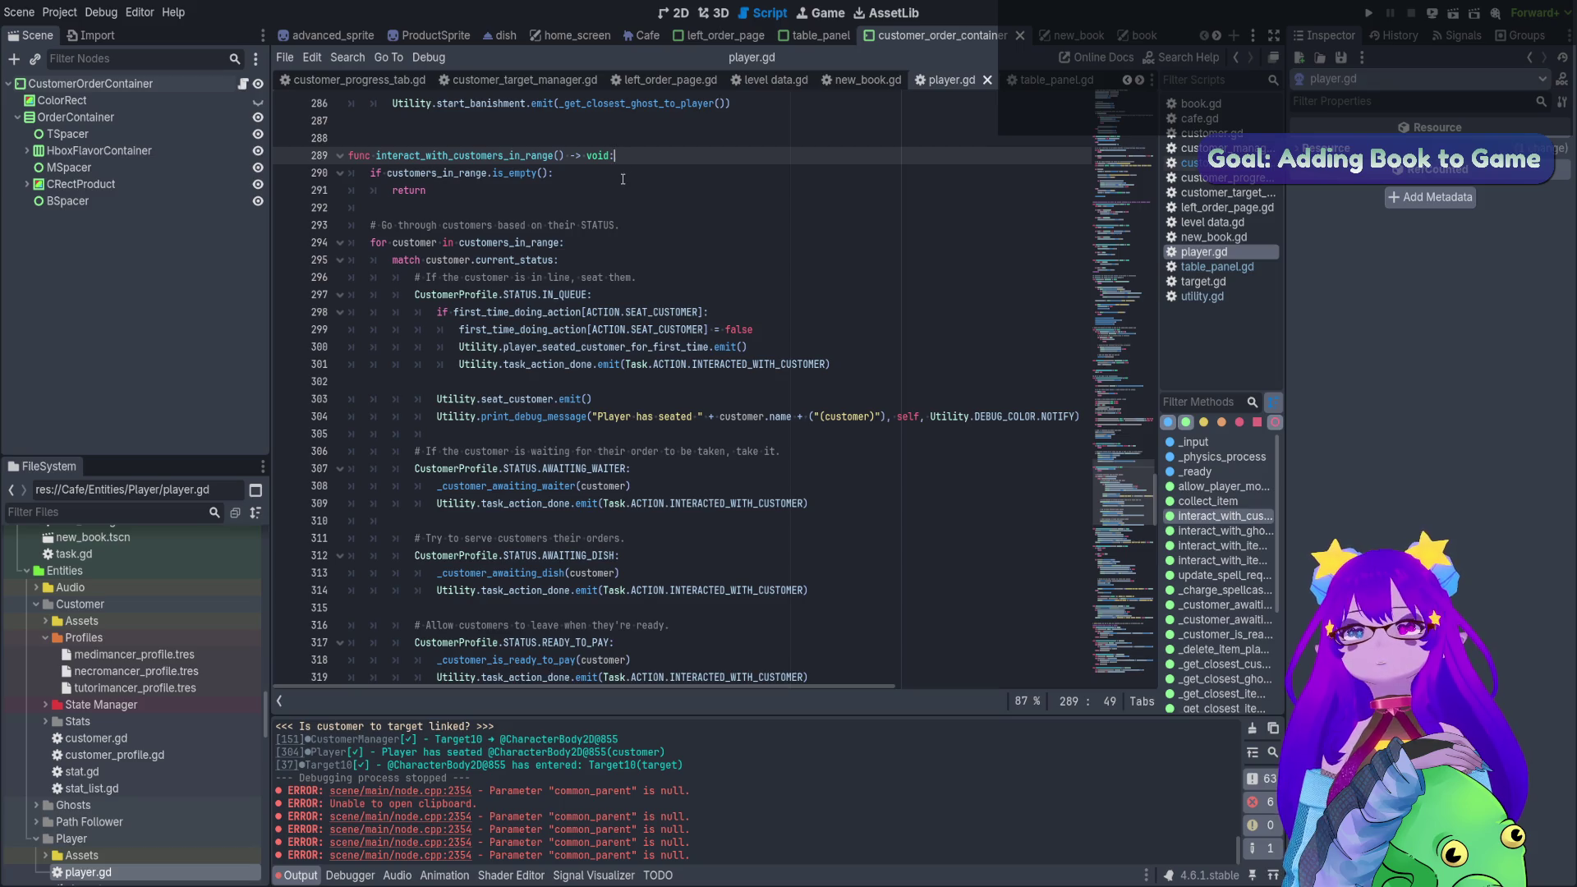
key(Down)
key(Down)
key(Down)
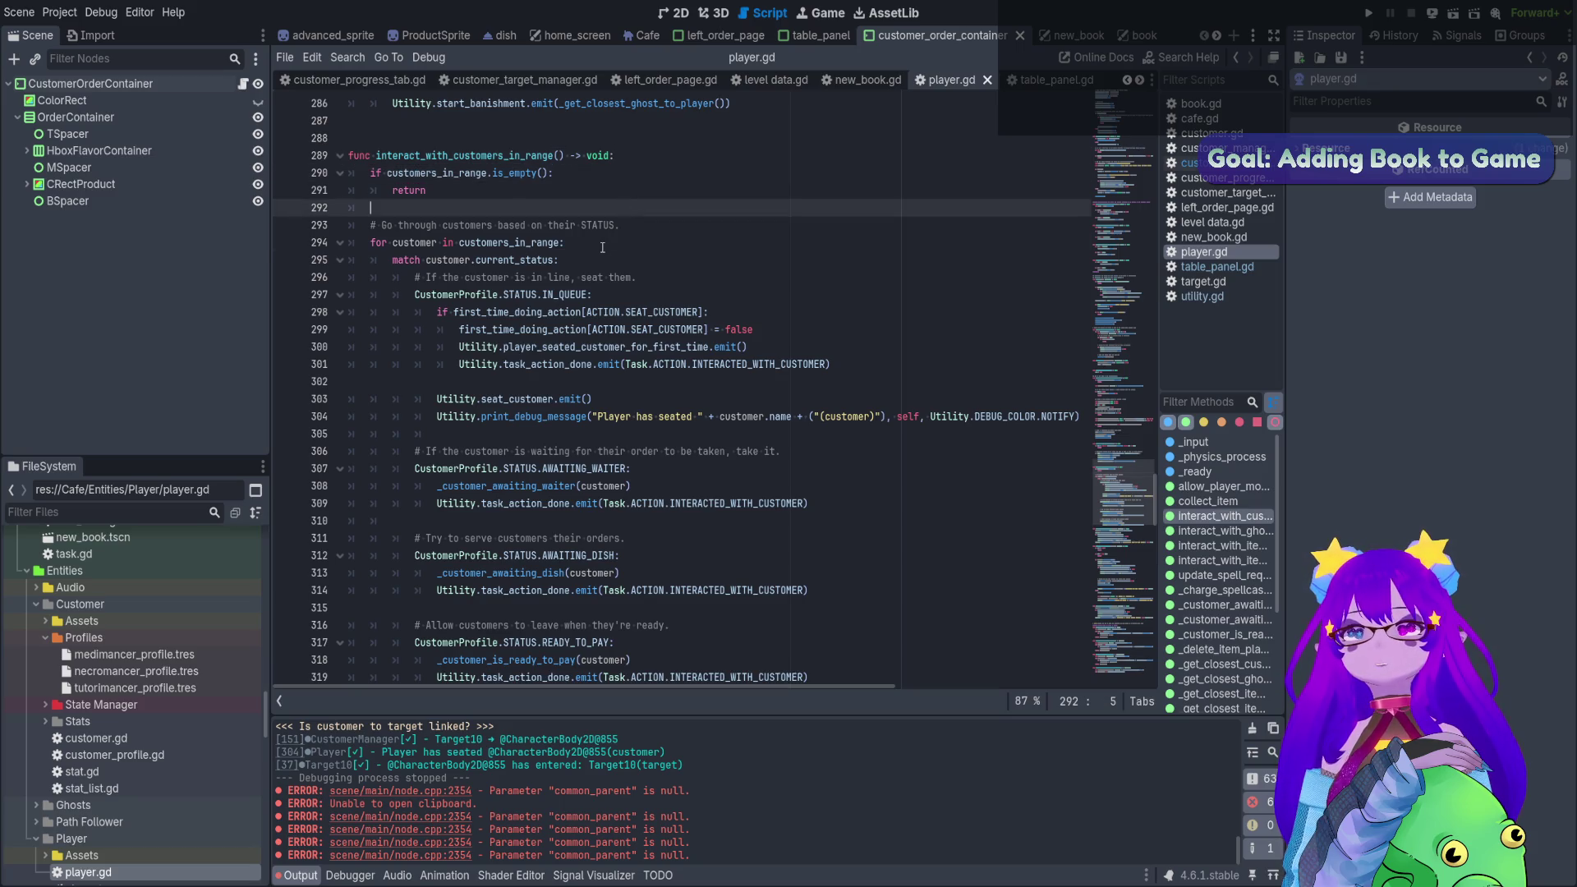
Read through the seating, order-taking, serving and dish-check branches of the customer handling code
click(587, 311)
click(602, 451)
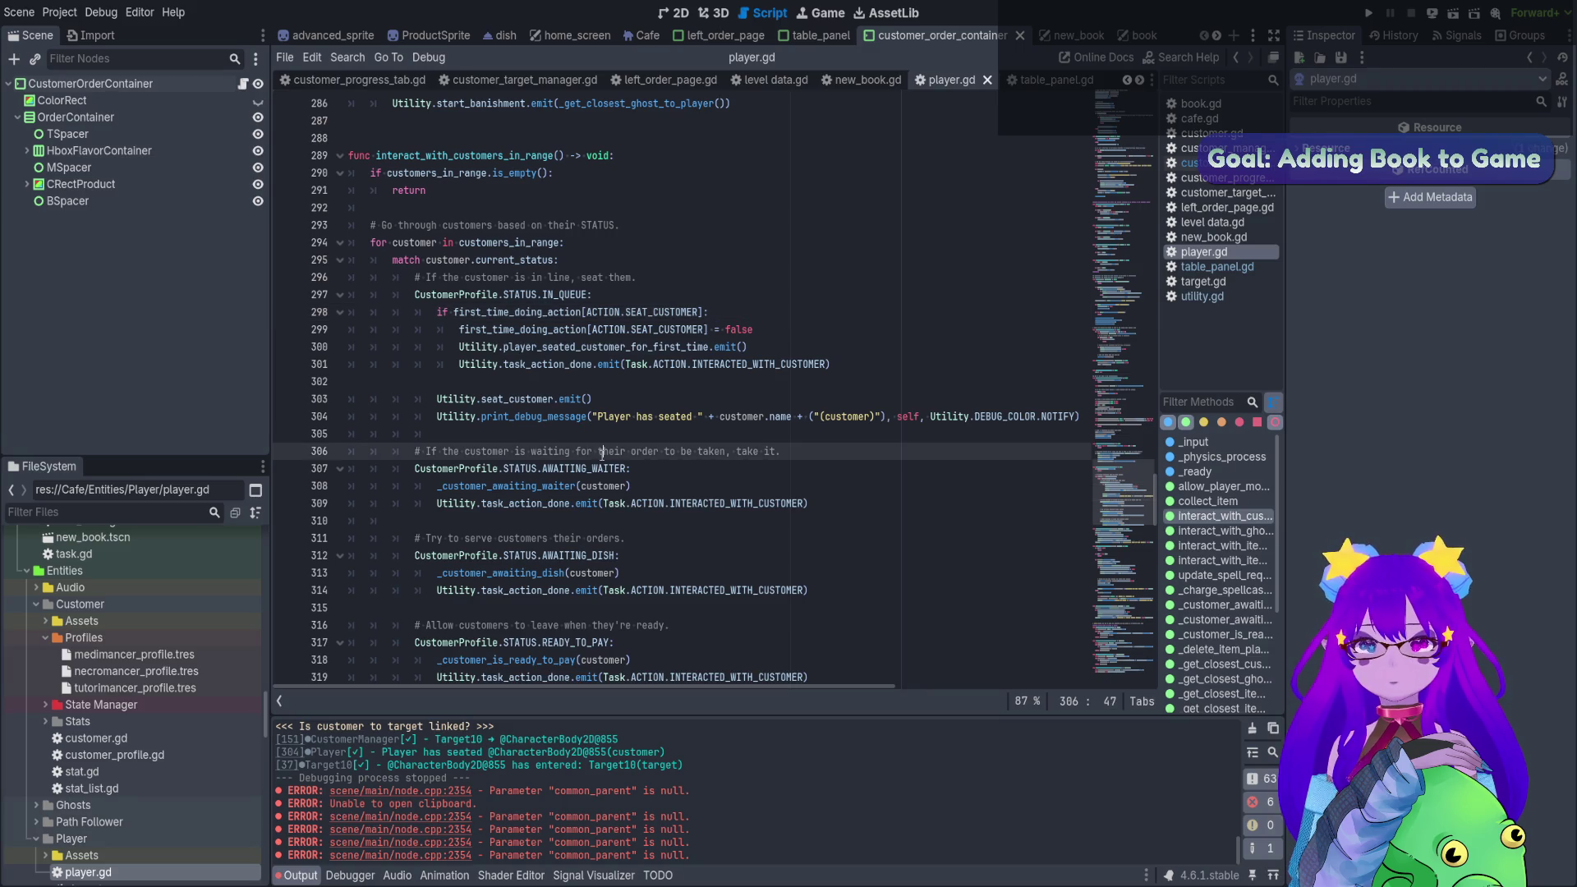
scroll(593, 526, down, 1)
click(562, 534)
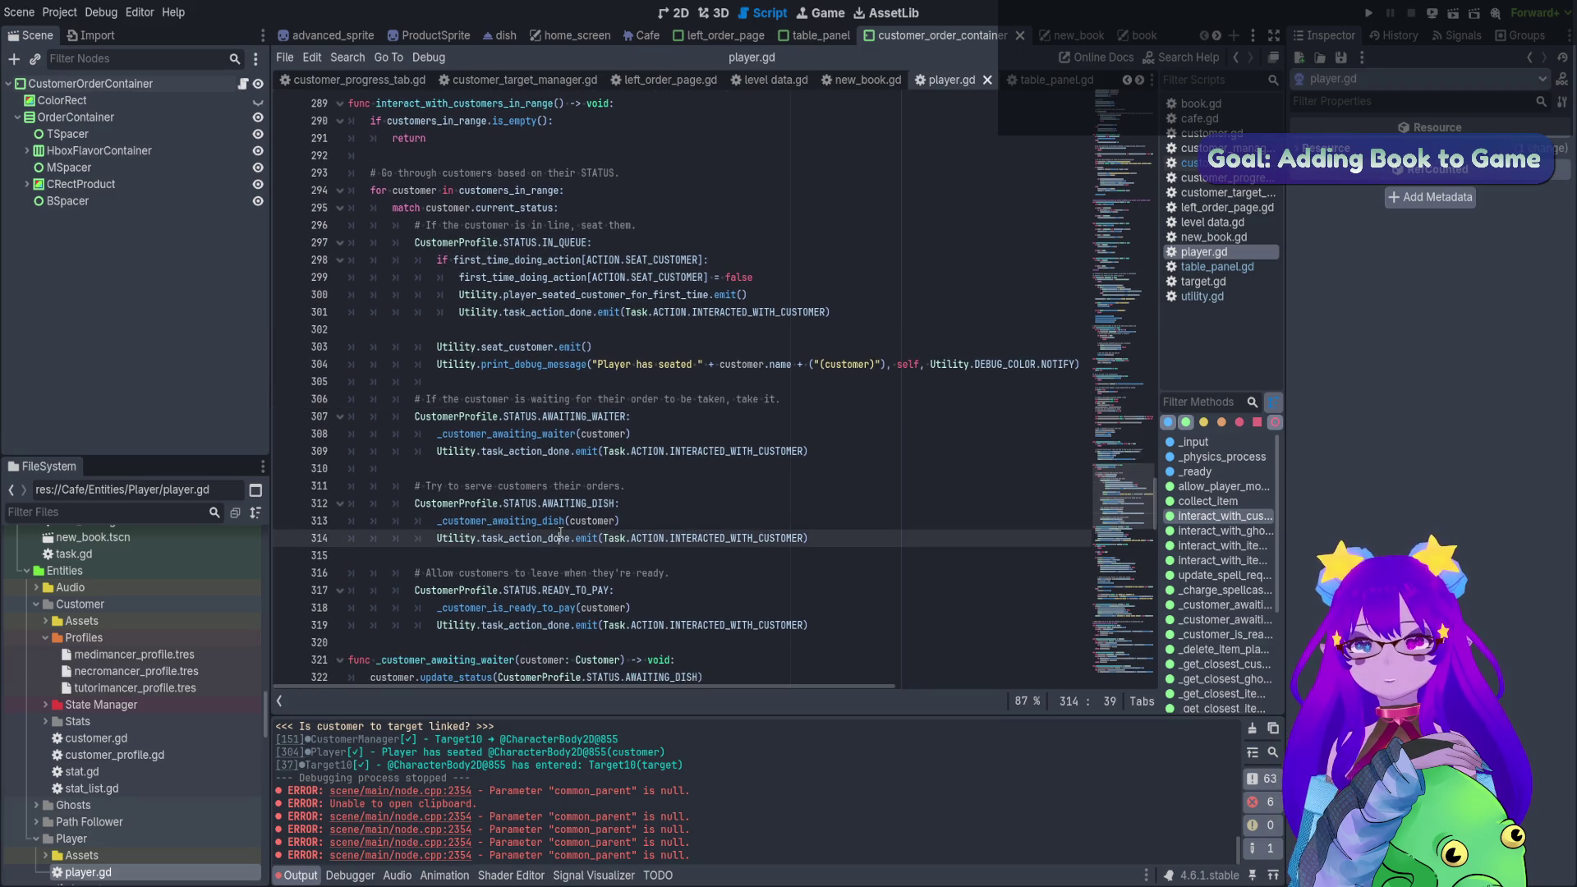
scroll(562, 535, down, 1)
click(733, 487)
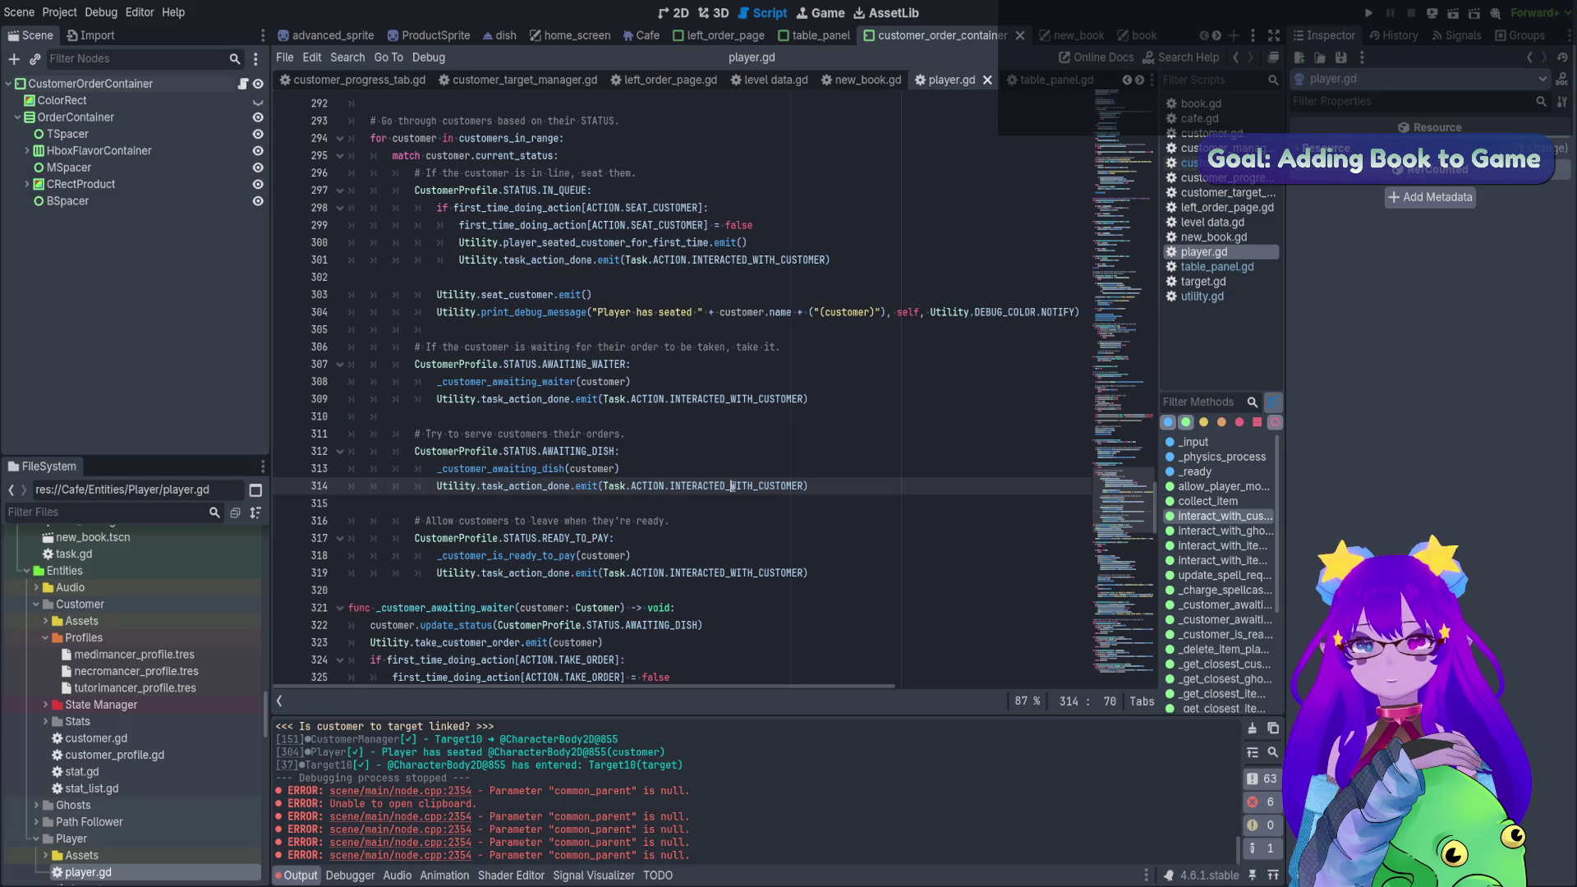
scroll(696, 478, down, 1)
click(600, 382)
scroll(600, 382, down, 1)
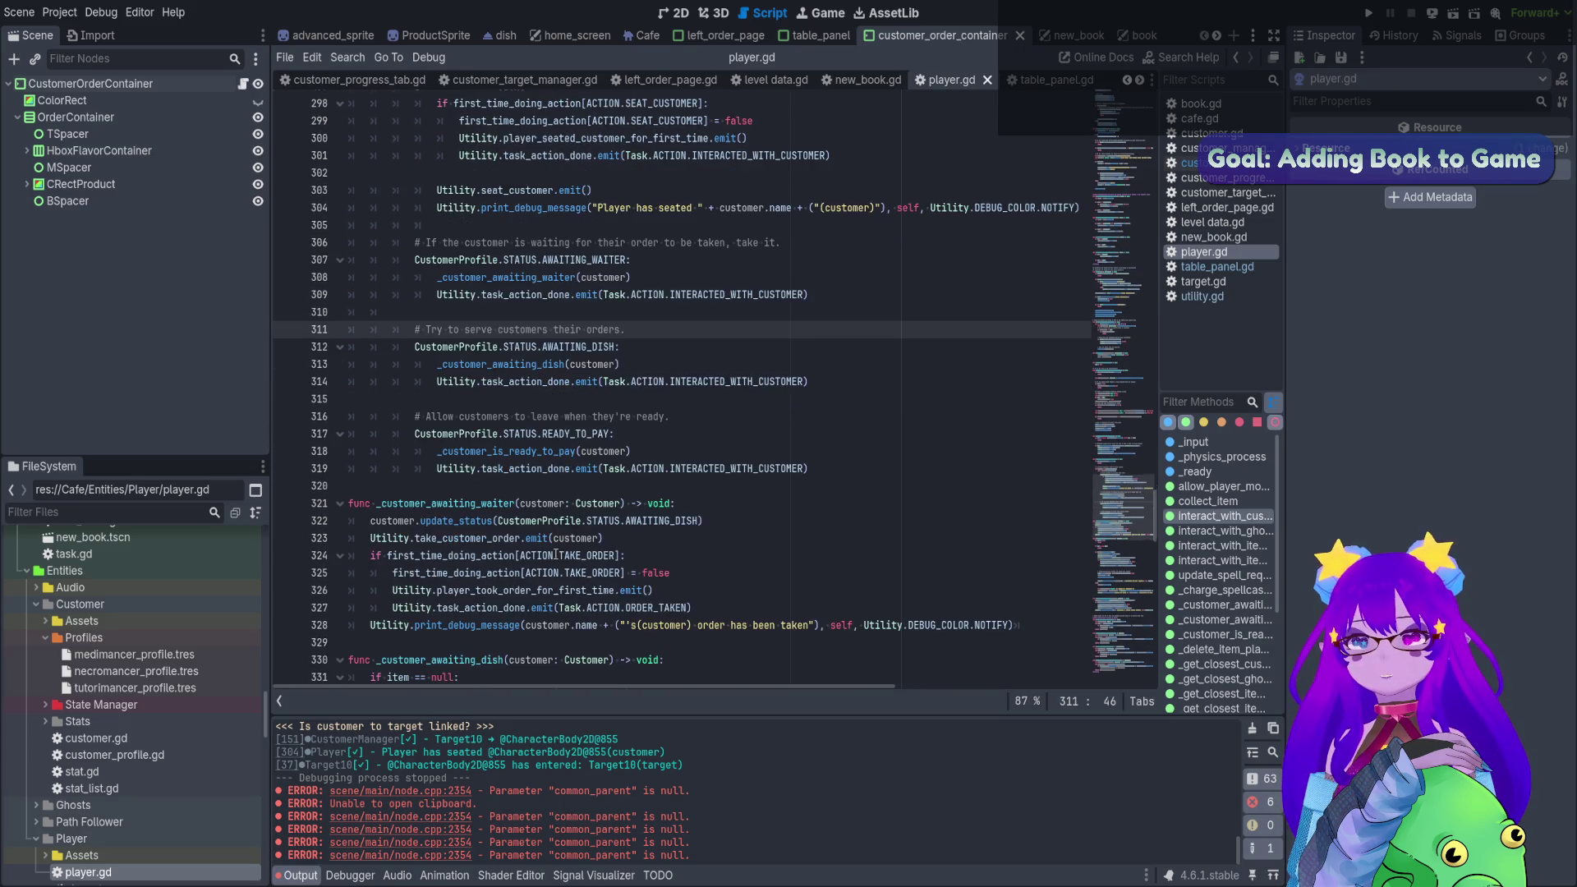
click(541, 377)
scroll(493, 394, down, 5)
click(442, 417)
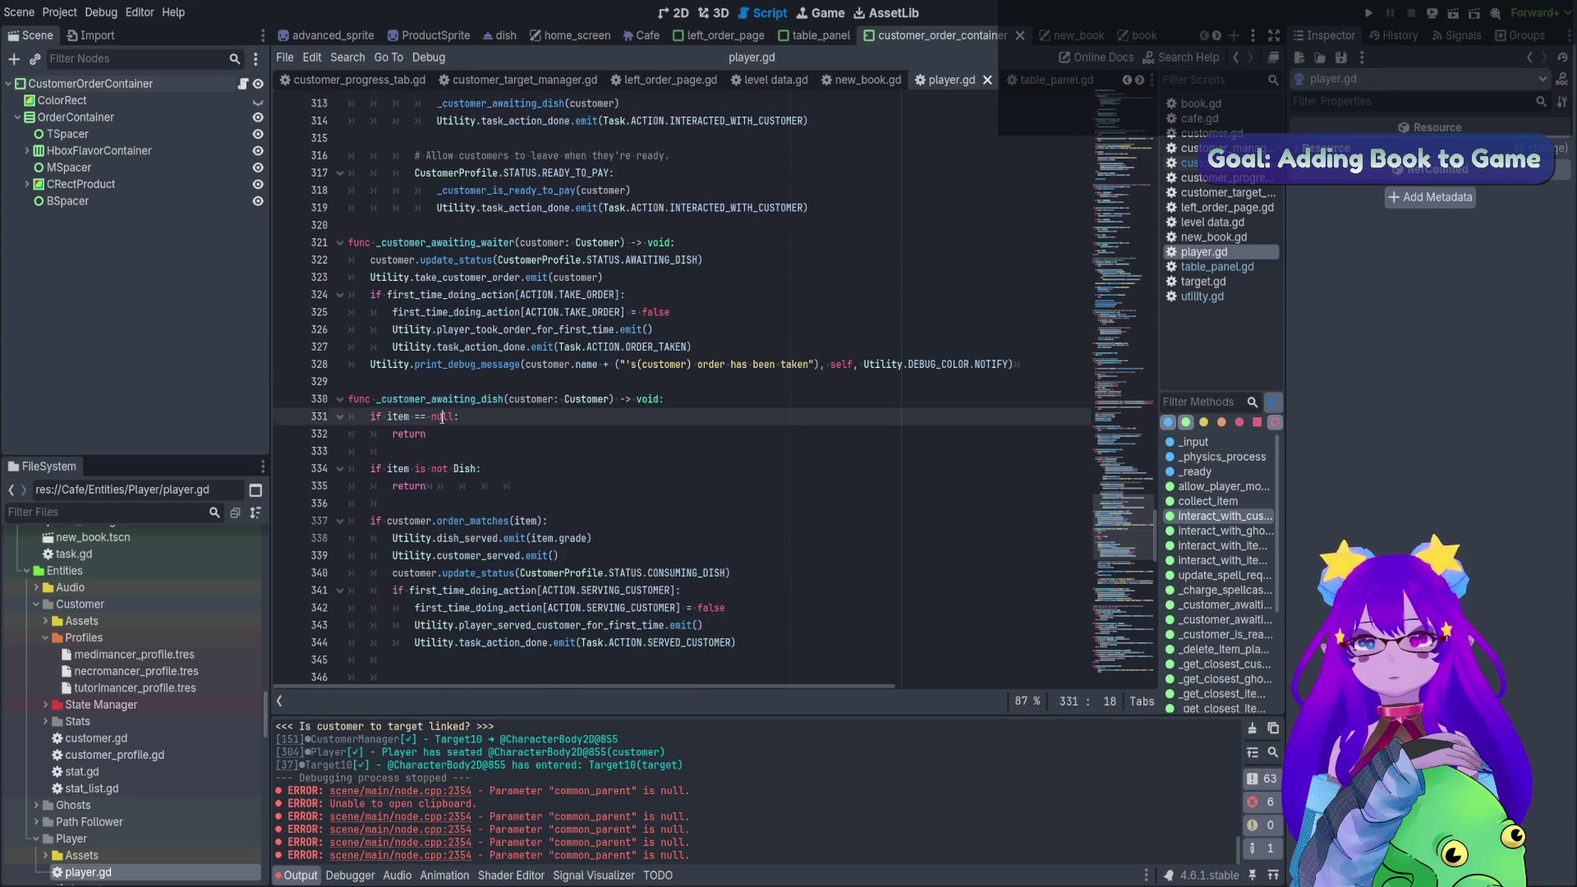
scroll(451, 484, down, 2)
click(475, 366)
scroll(493, 395, down, 2)
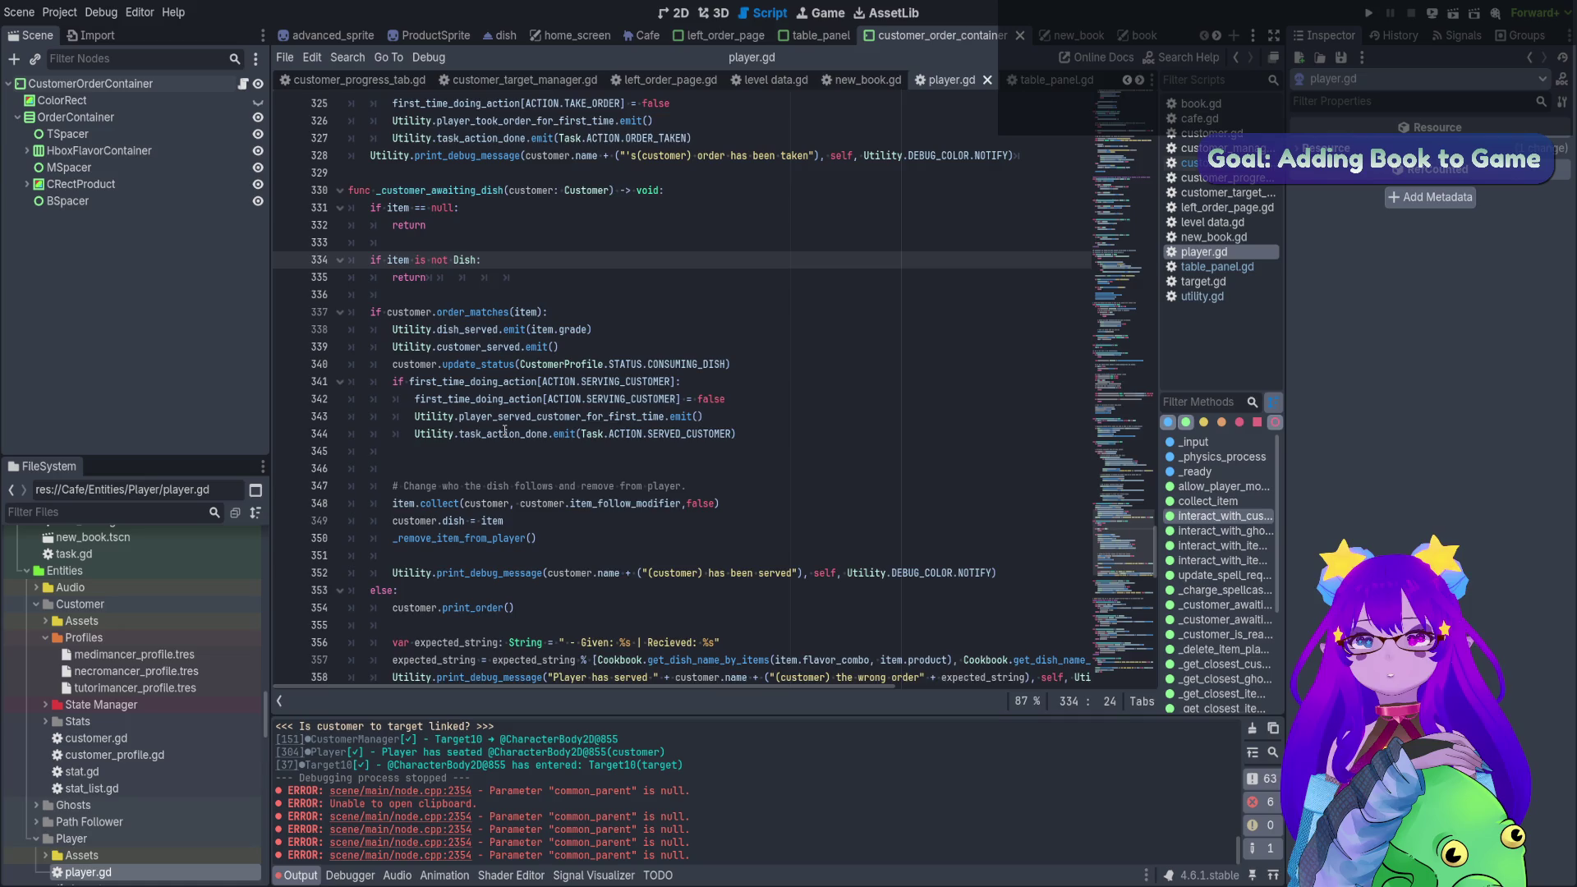
scroll(504, 432, down, 2)
click(704, 574)
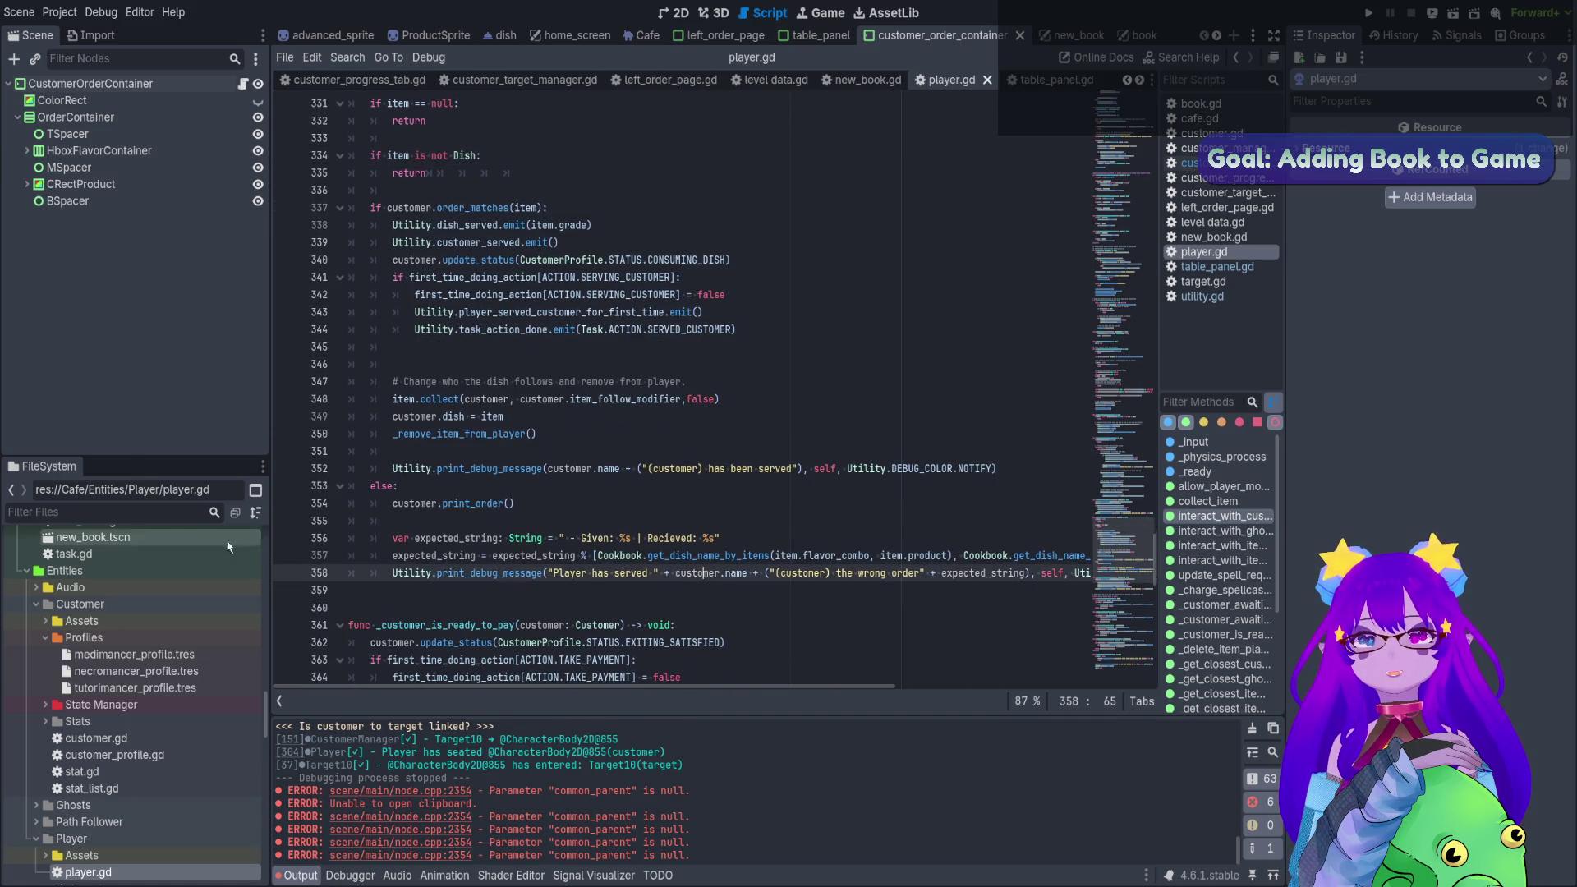
Return to the status match and jump to the _customer_awaiting_waiter definition
scroll(575, 410, up, 12)
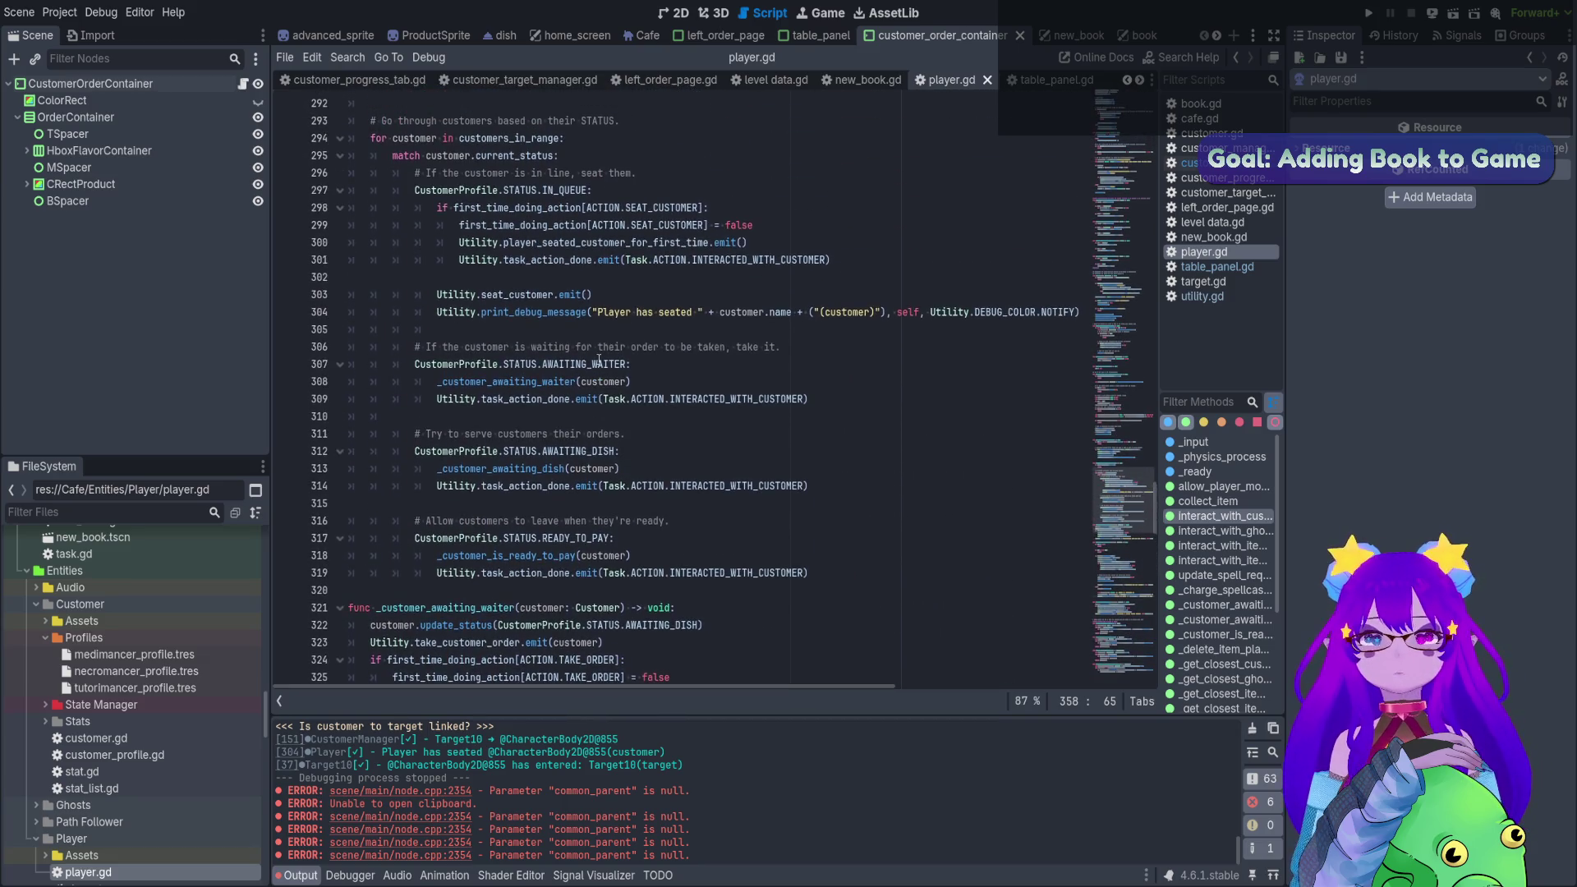
scroll(600, 355, up, 2)
click(645, 225)
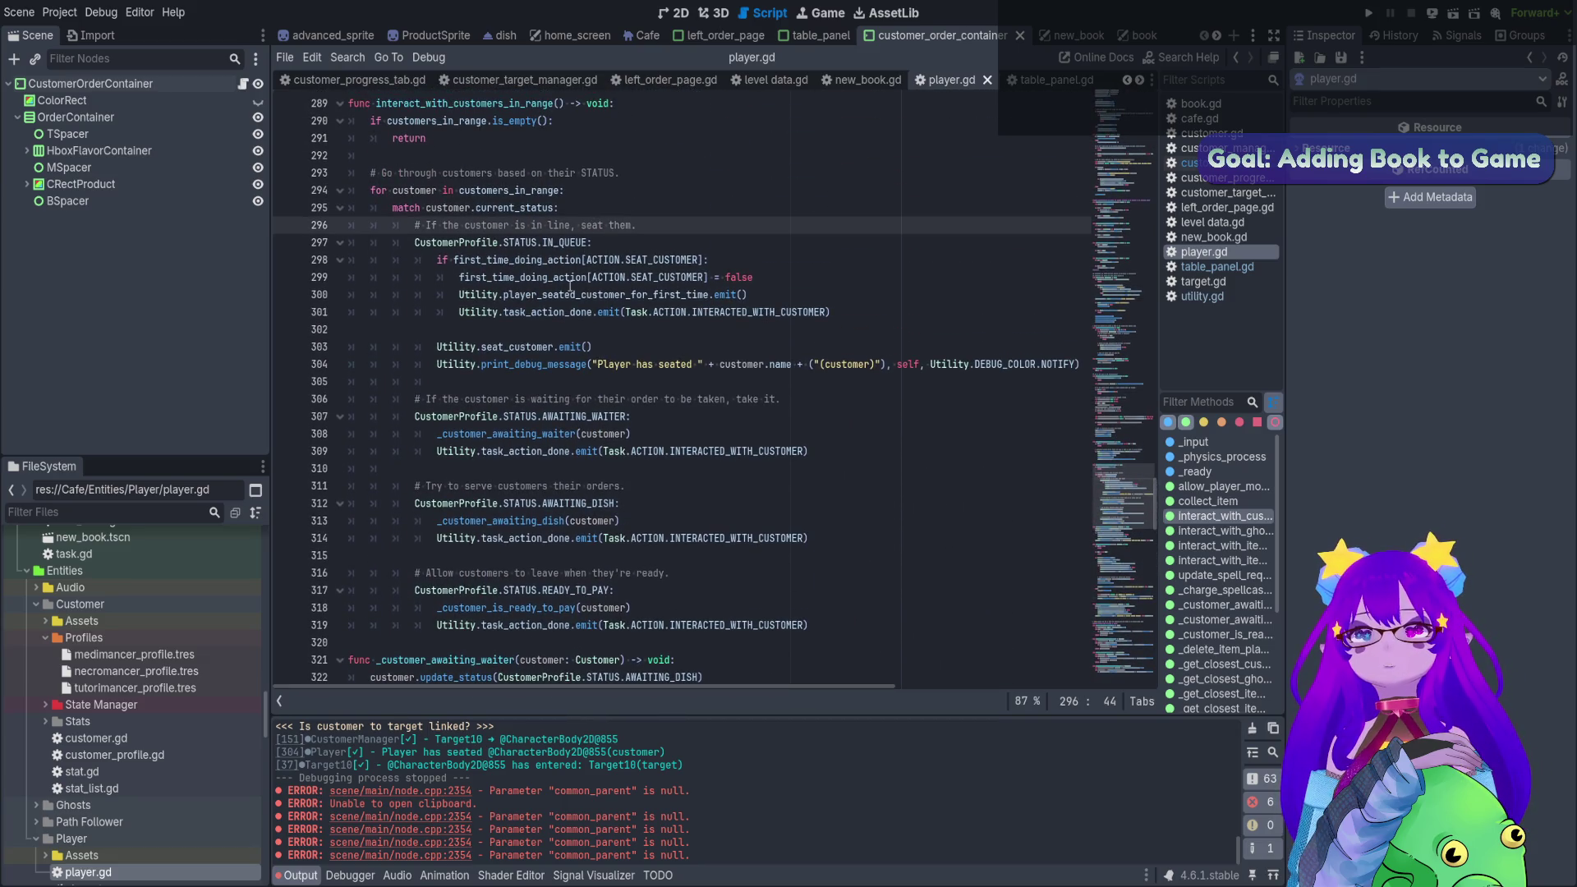
click(548, 399)
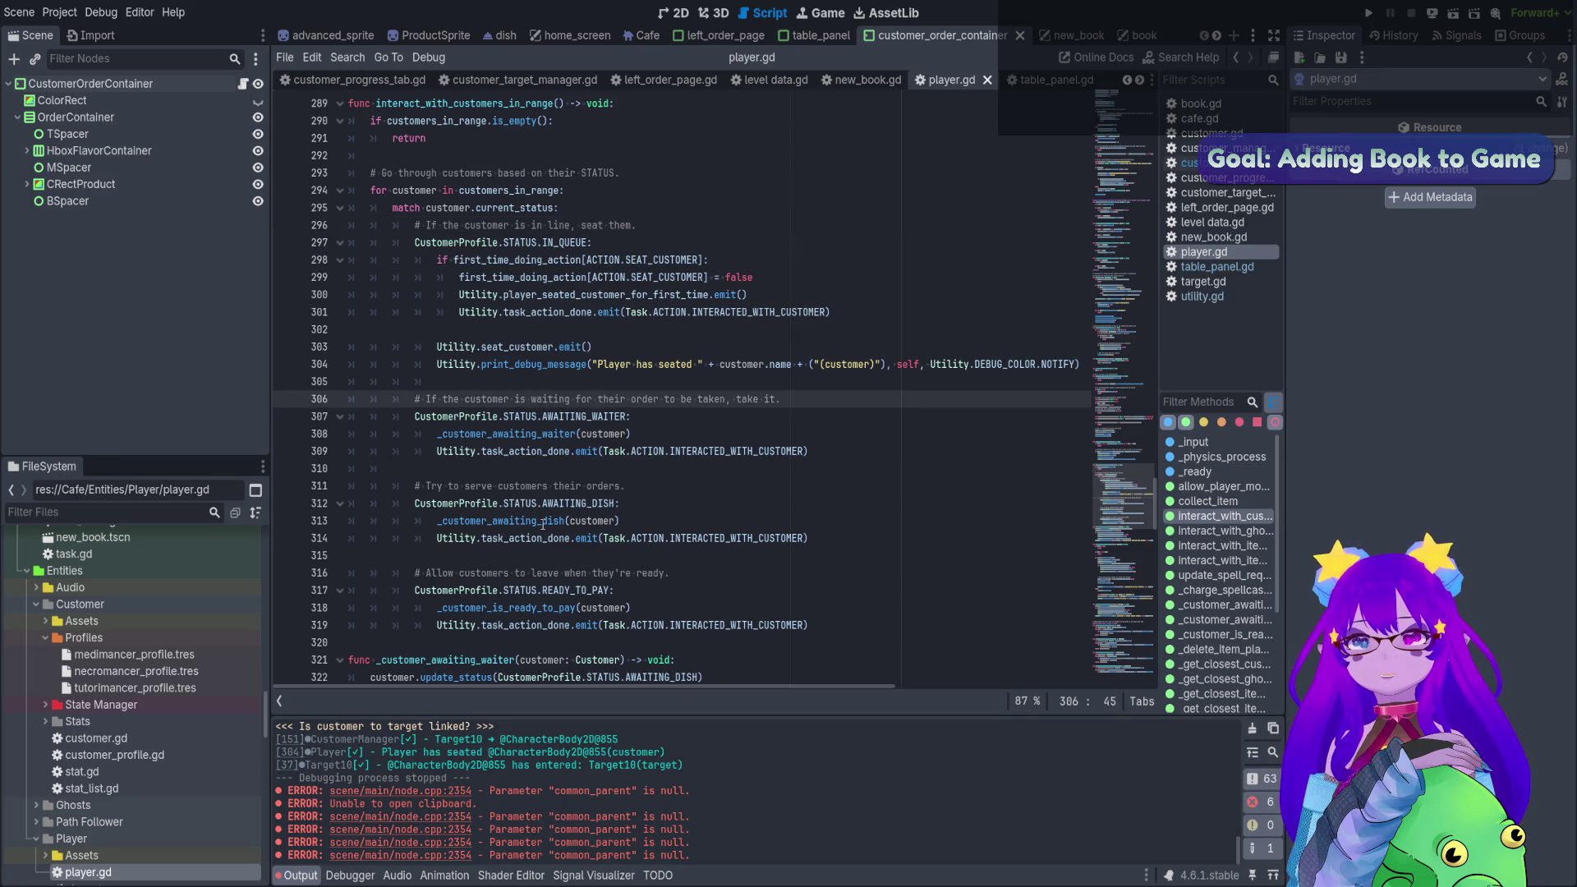
ctrl+click(548, 433)
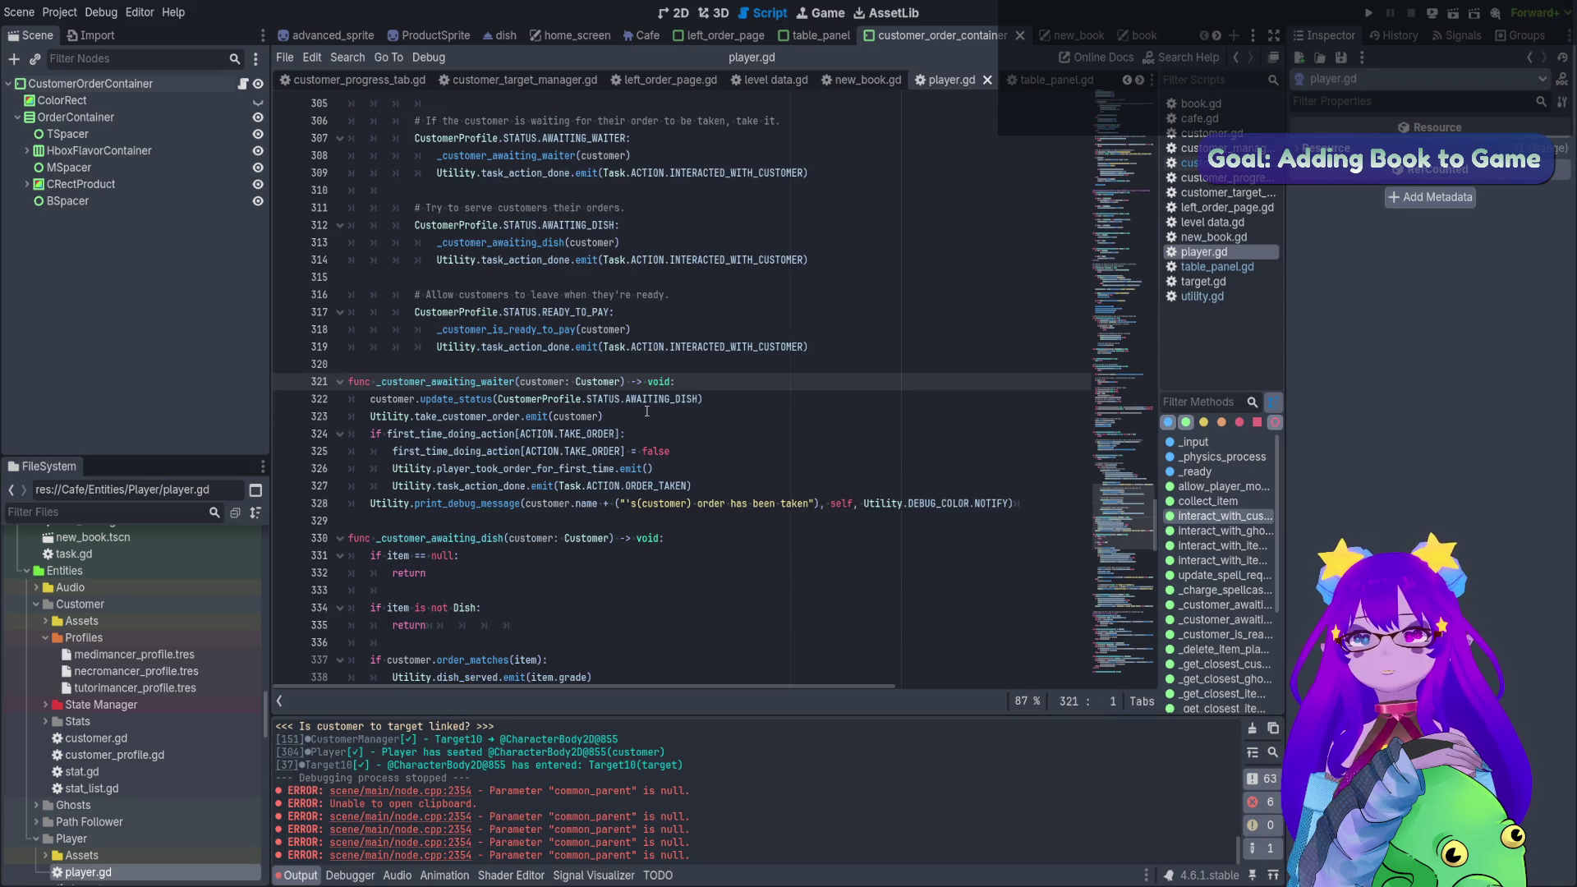
Paste the copied show_order signal line below the order-taken debug message in player.gd
click(597, 468)
click(614, 502)
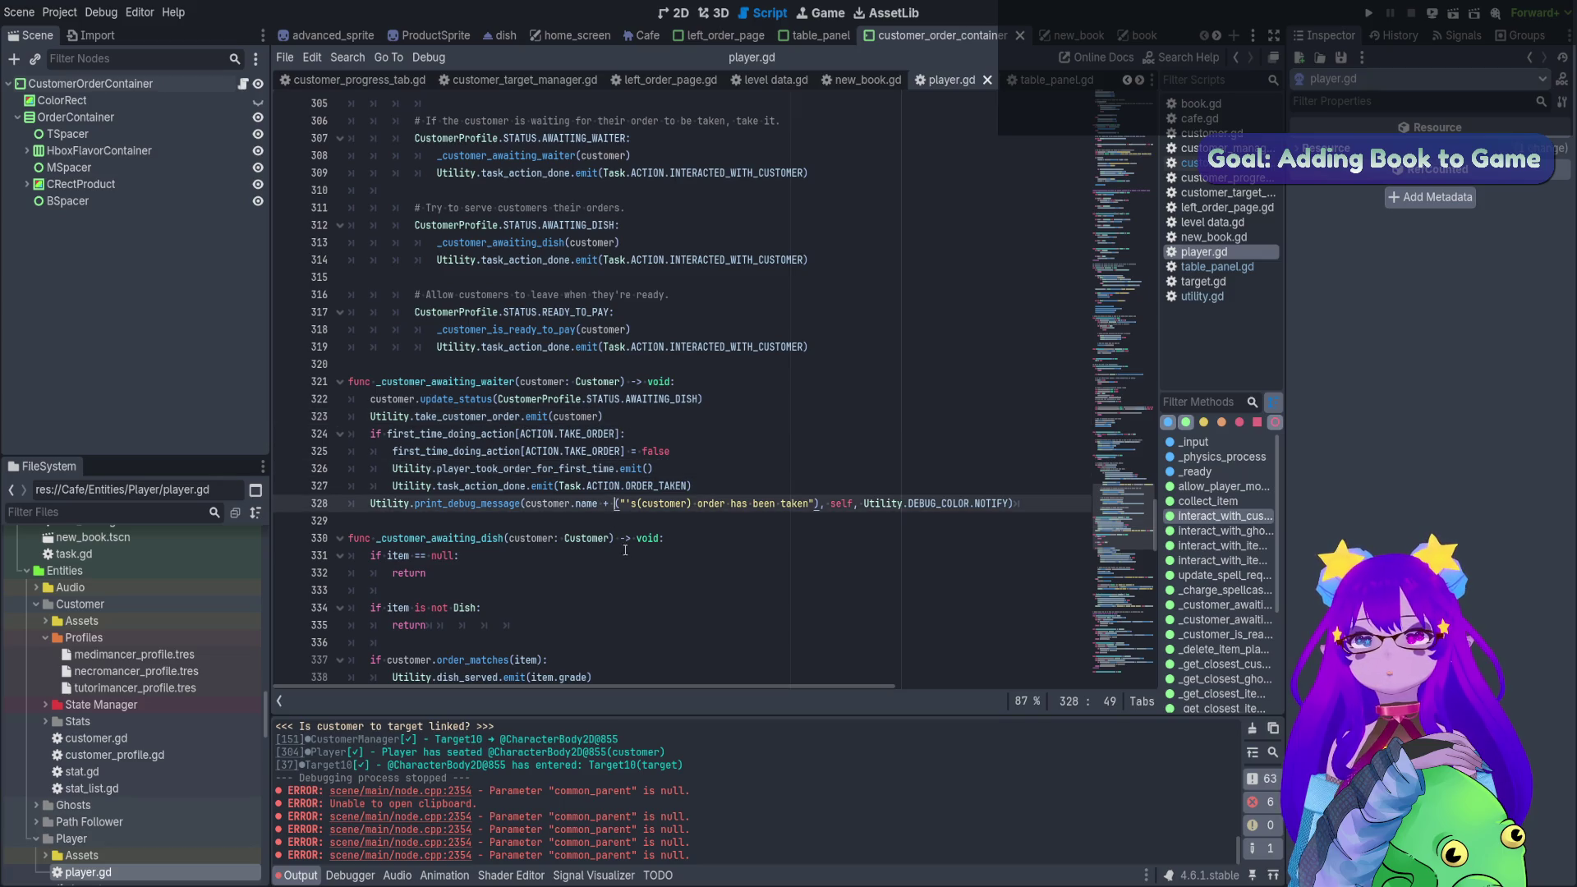
click(1041, 504)
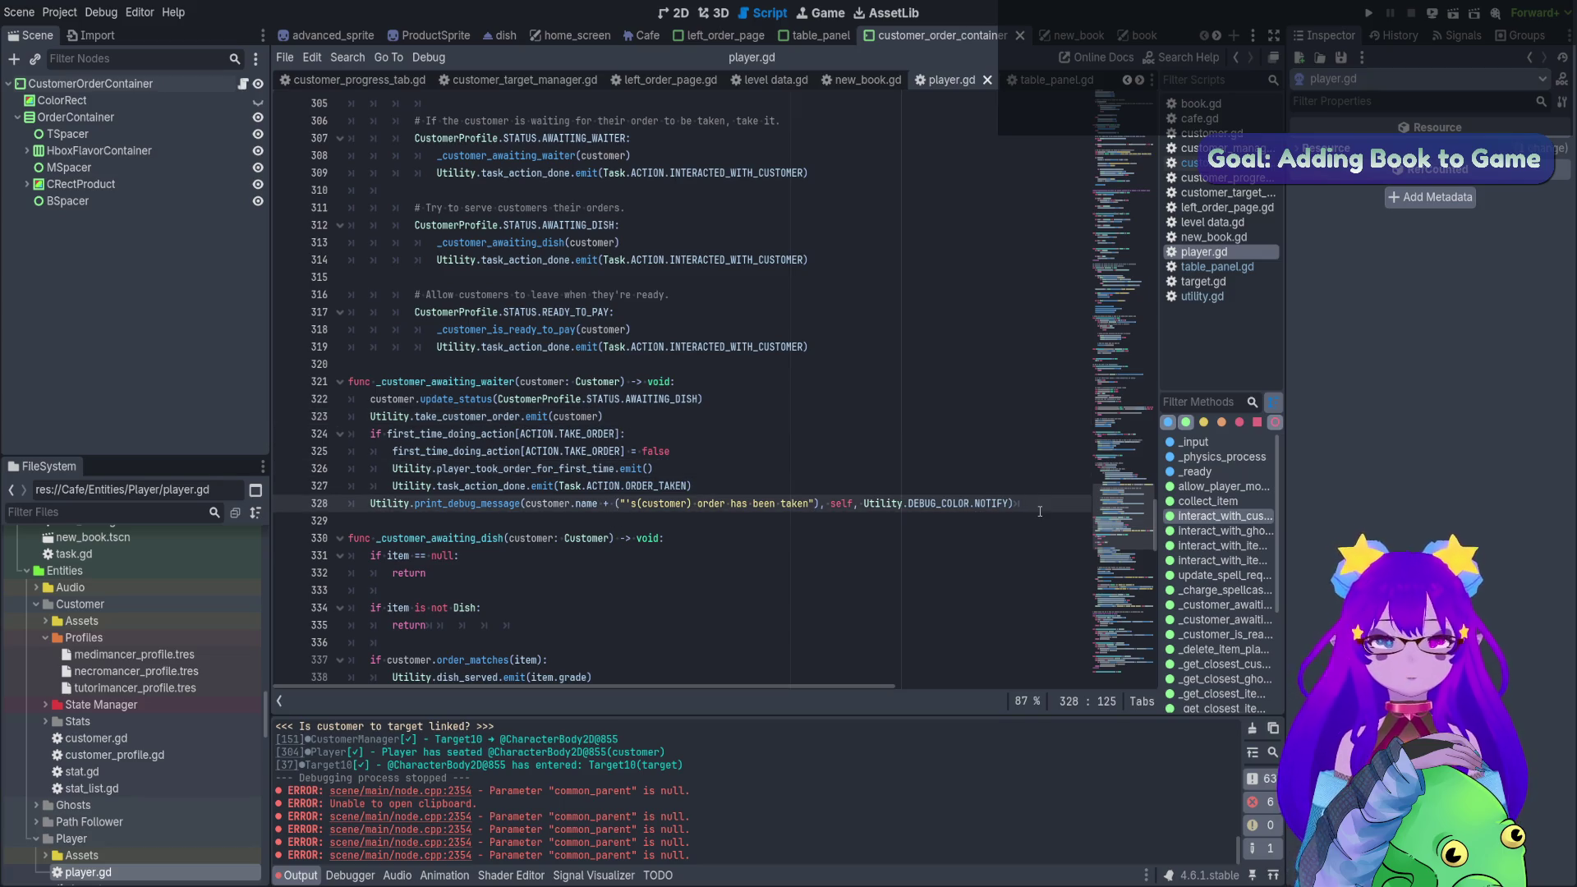
key(Return)
text(signal show_order(customer_to_show: Customer))
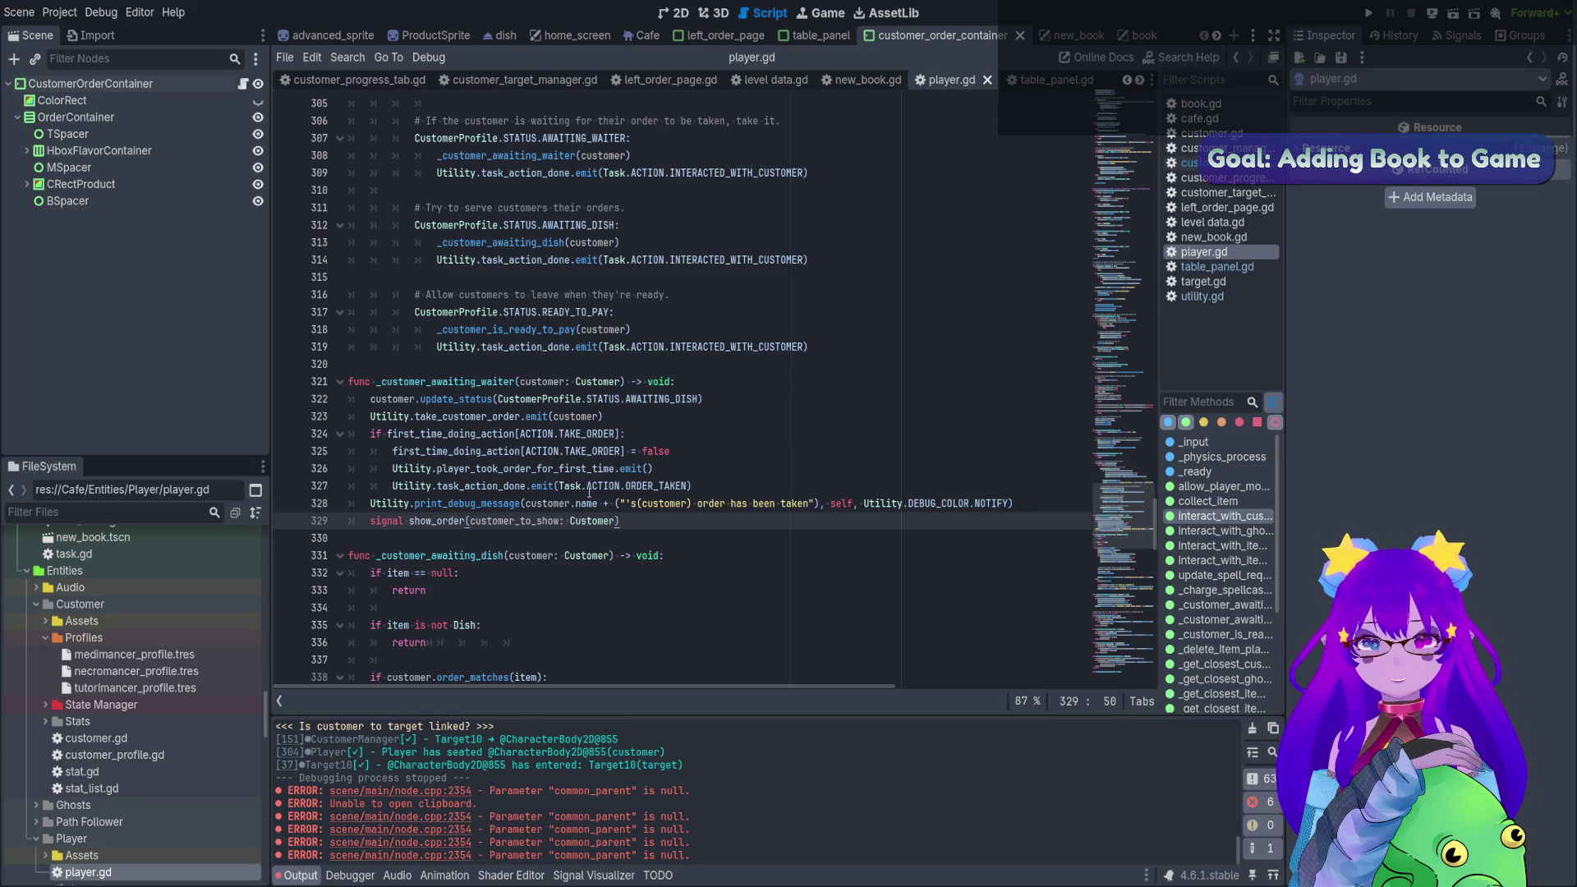
Turn the pasted line into a Utility.show_order.connect call
click(409, 521)
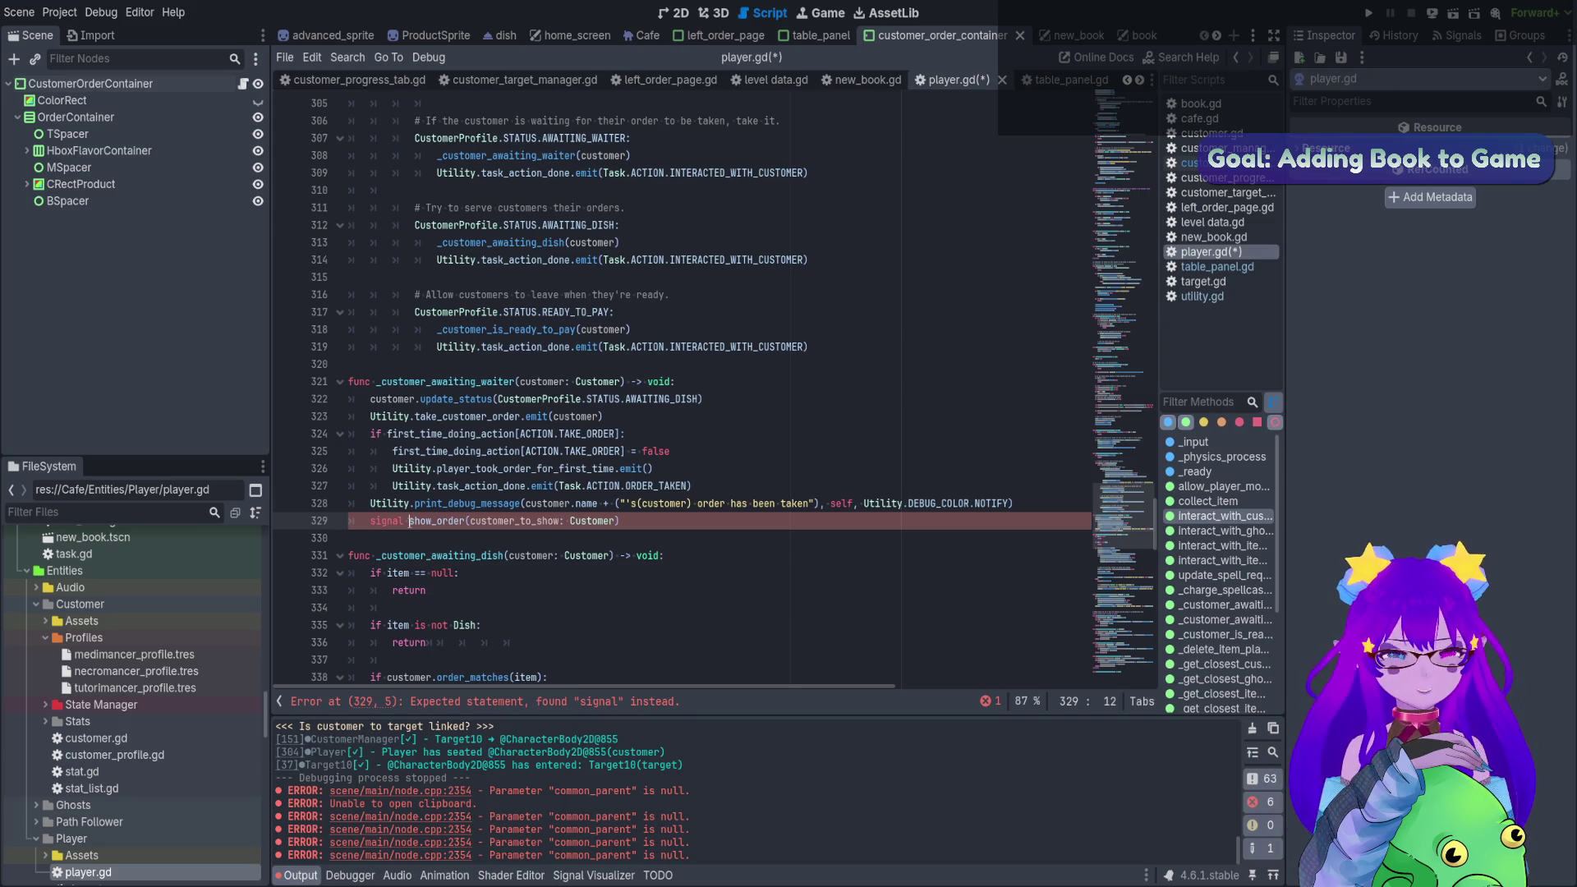
key(BackSpace)
key(BackSpace)
key(BackSpace)
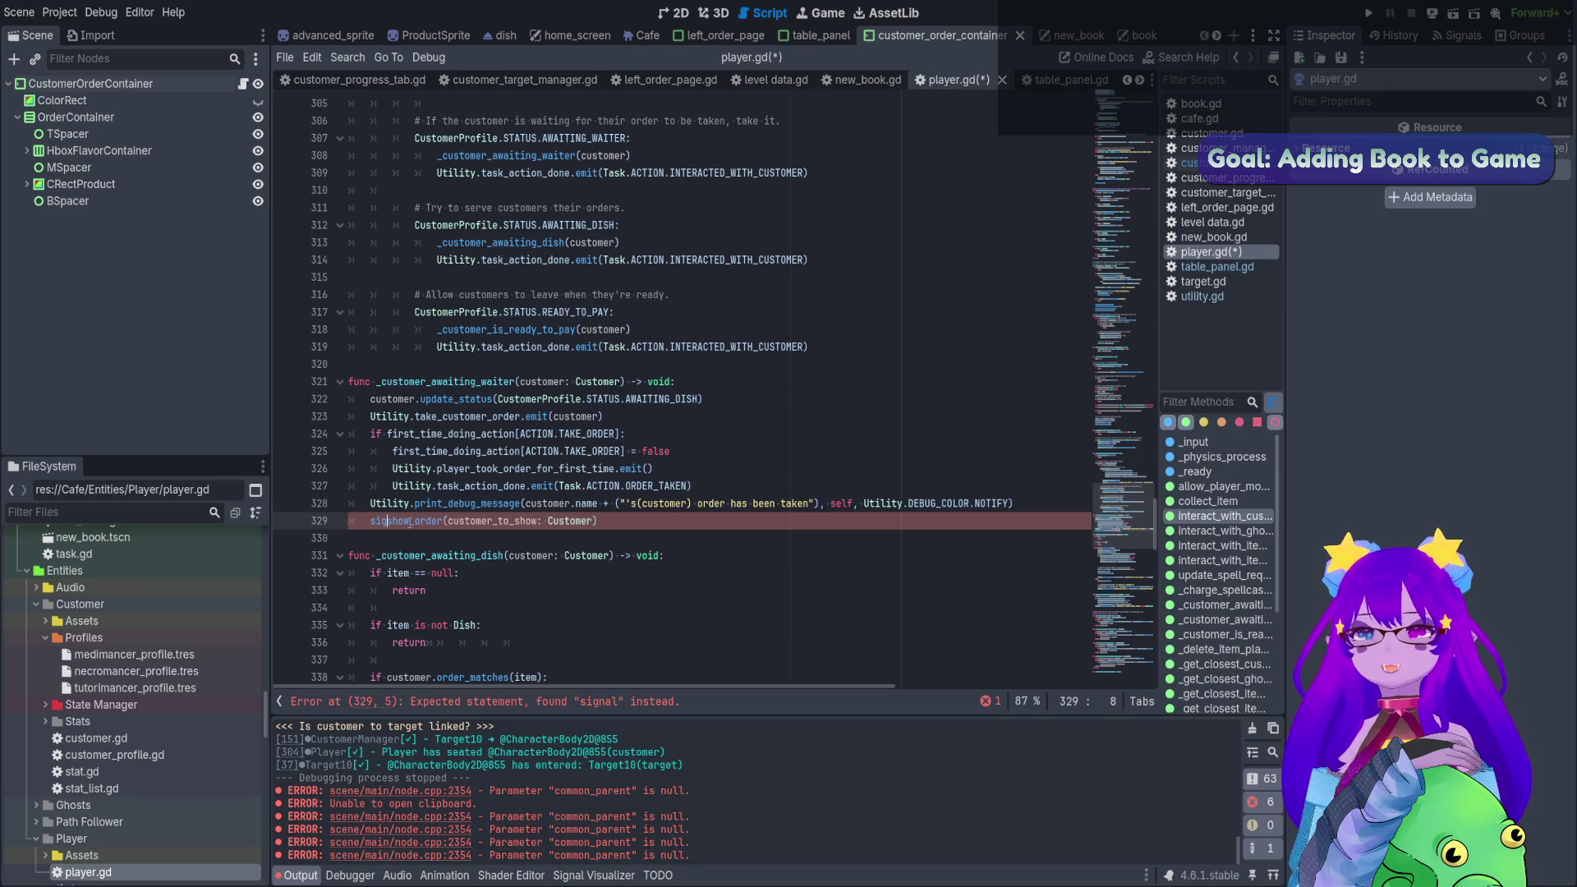
text(Utility.)
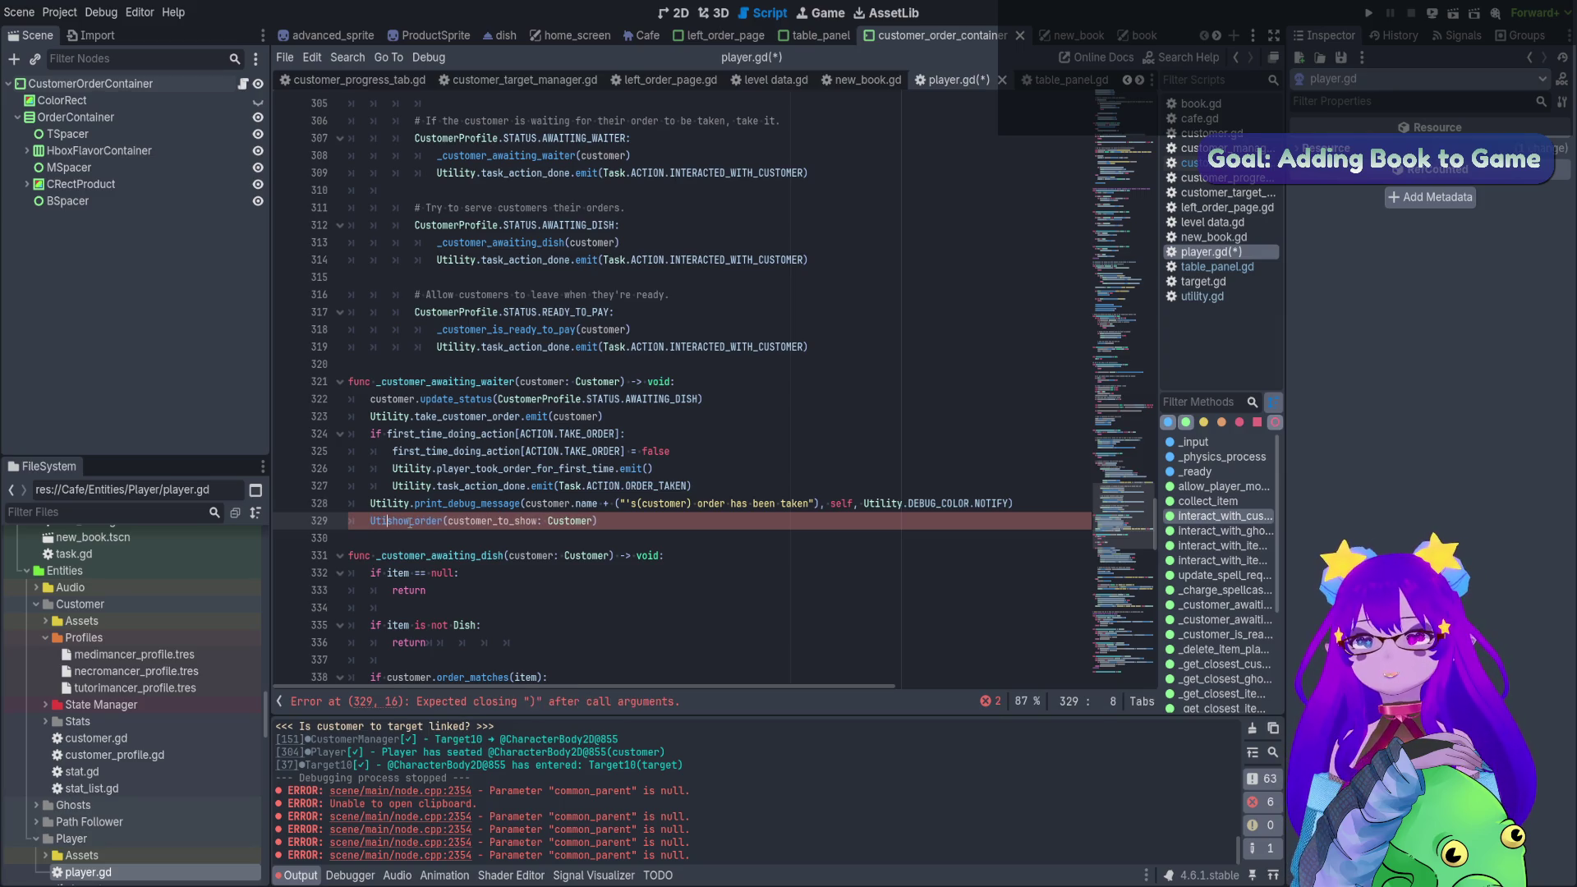
click(472, 522)
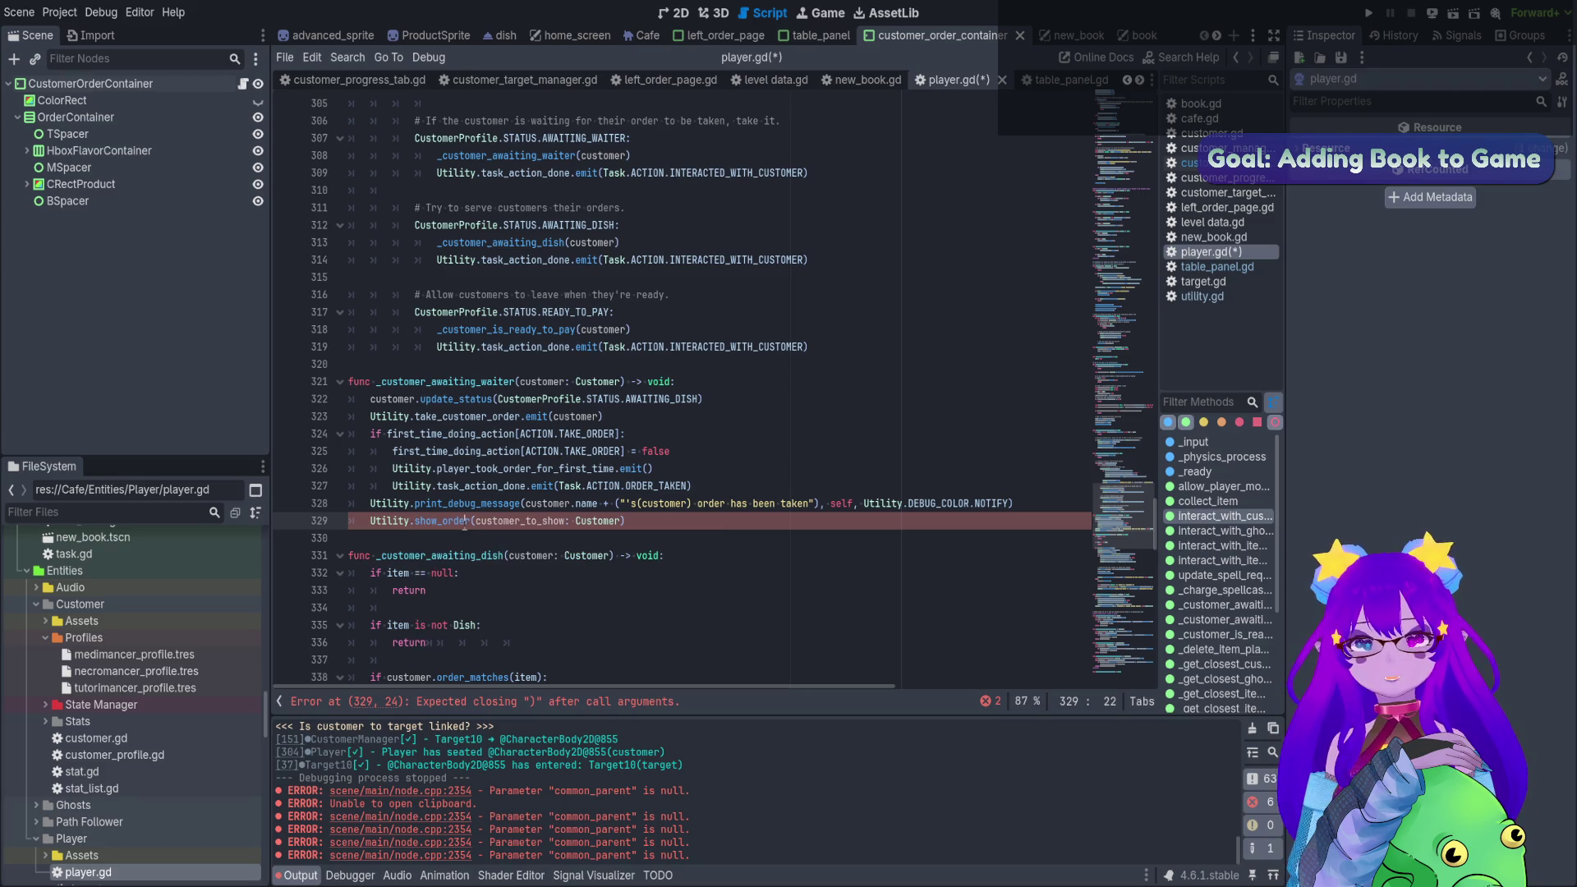
text(.connect)
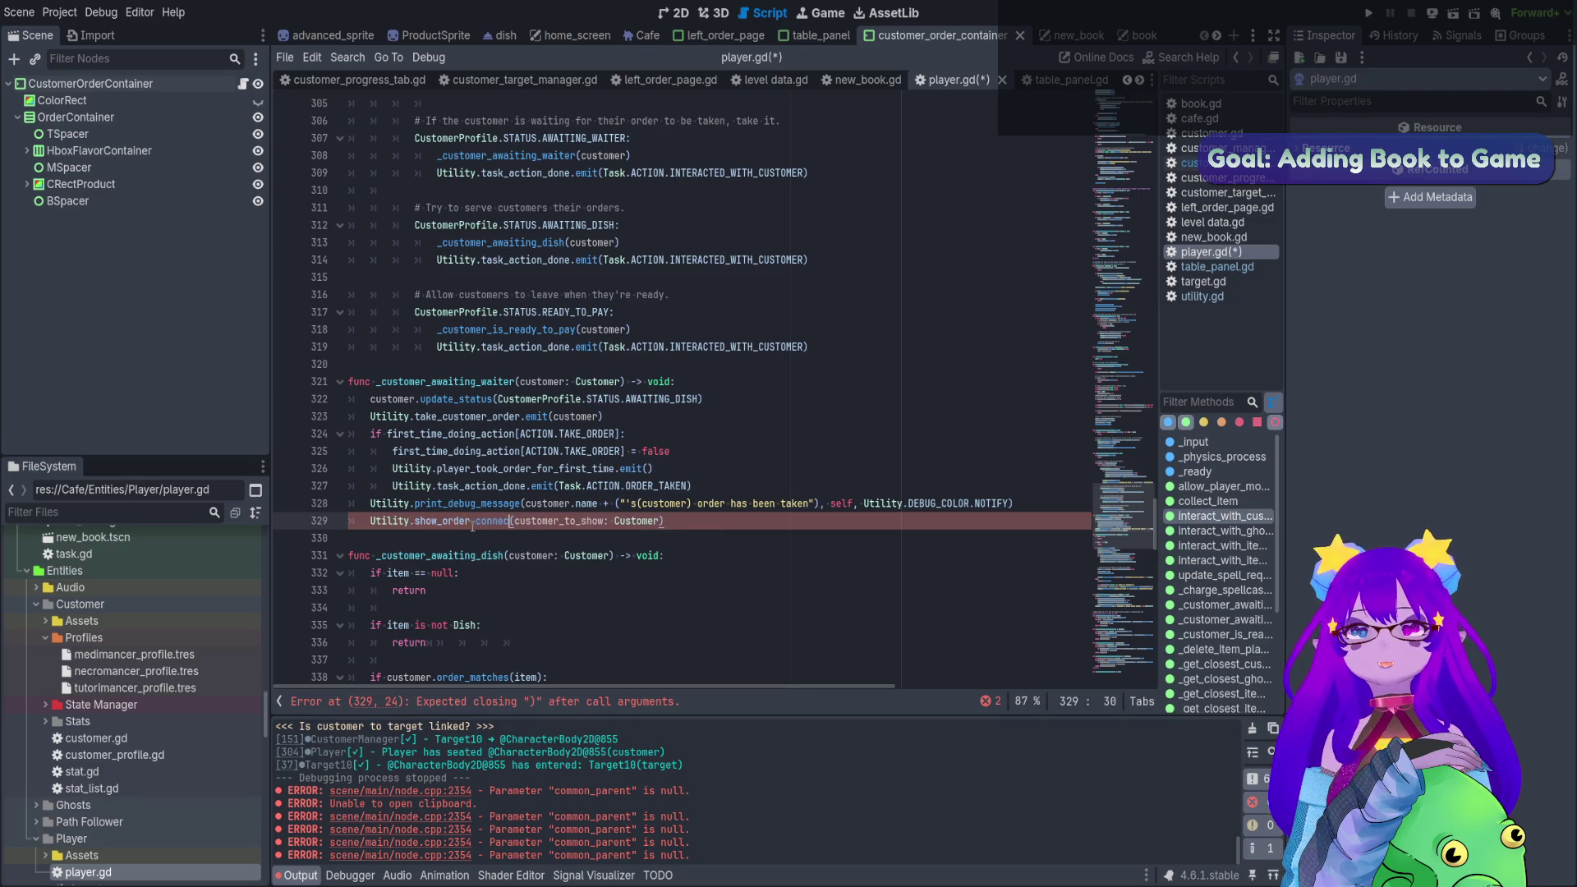
Replace the call's customer_to_show: Customer argument with customer
click(549, 504)
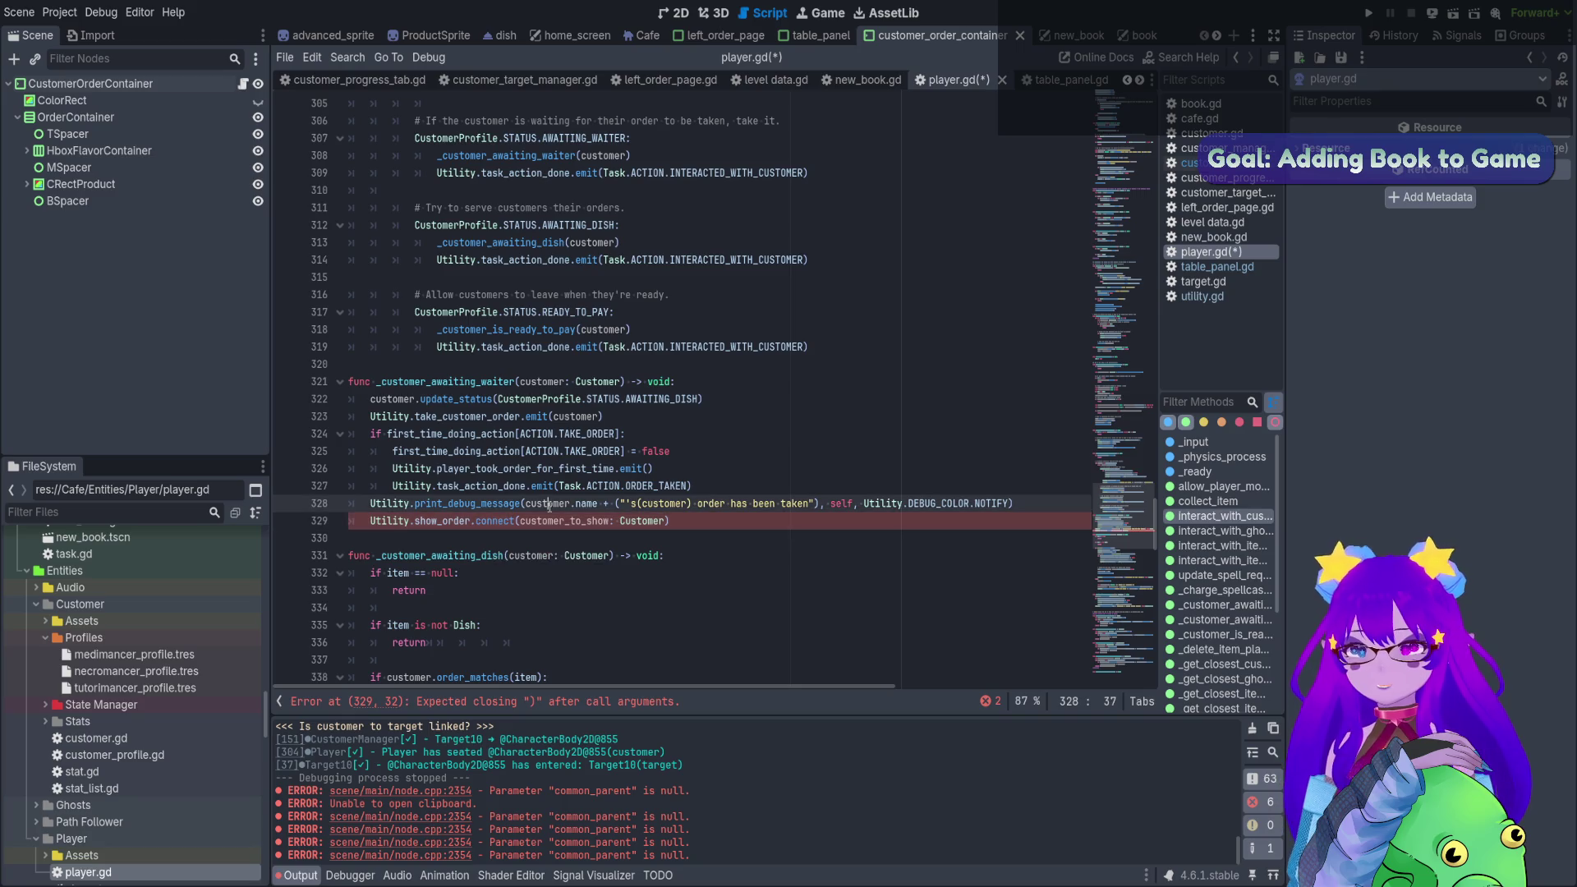
double_click(545, 505)
key(ctrl+c)
drag(520, 520, 669, 521)
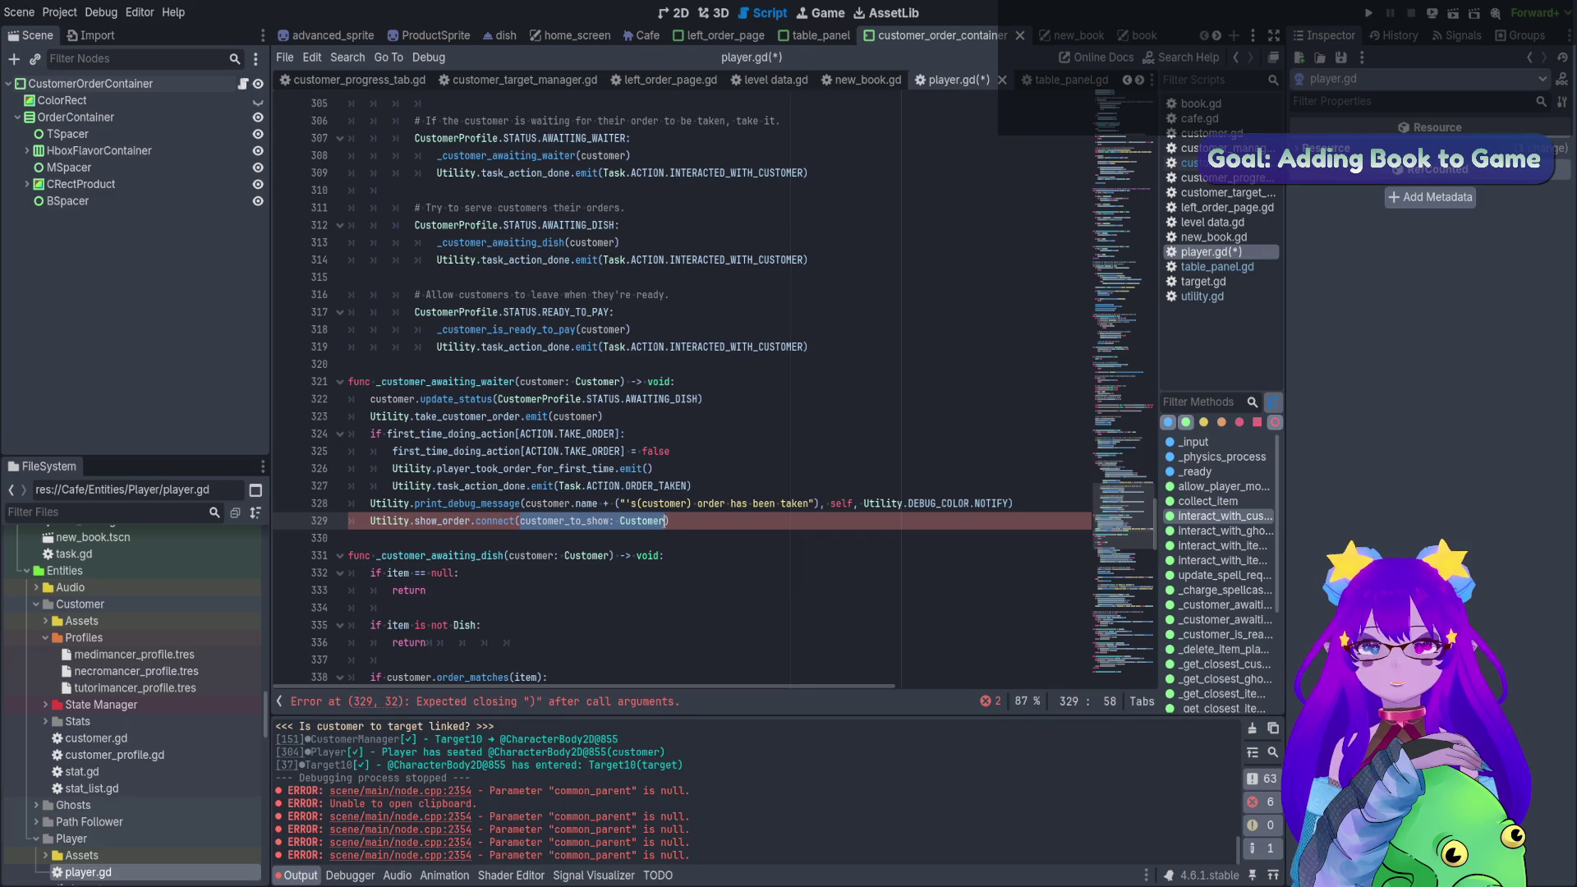
key(ctrl+v)
text())
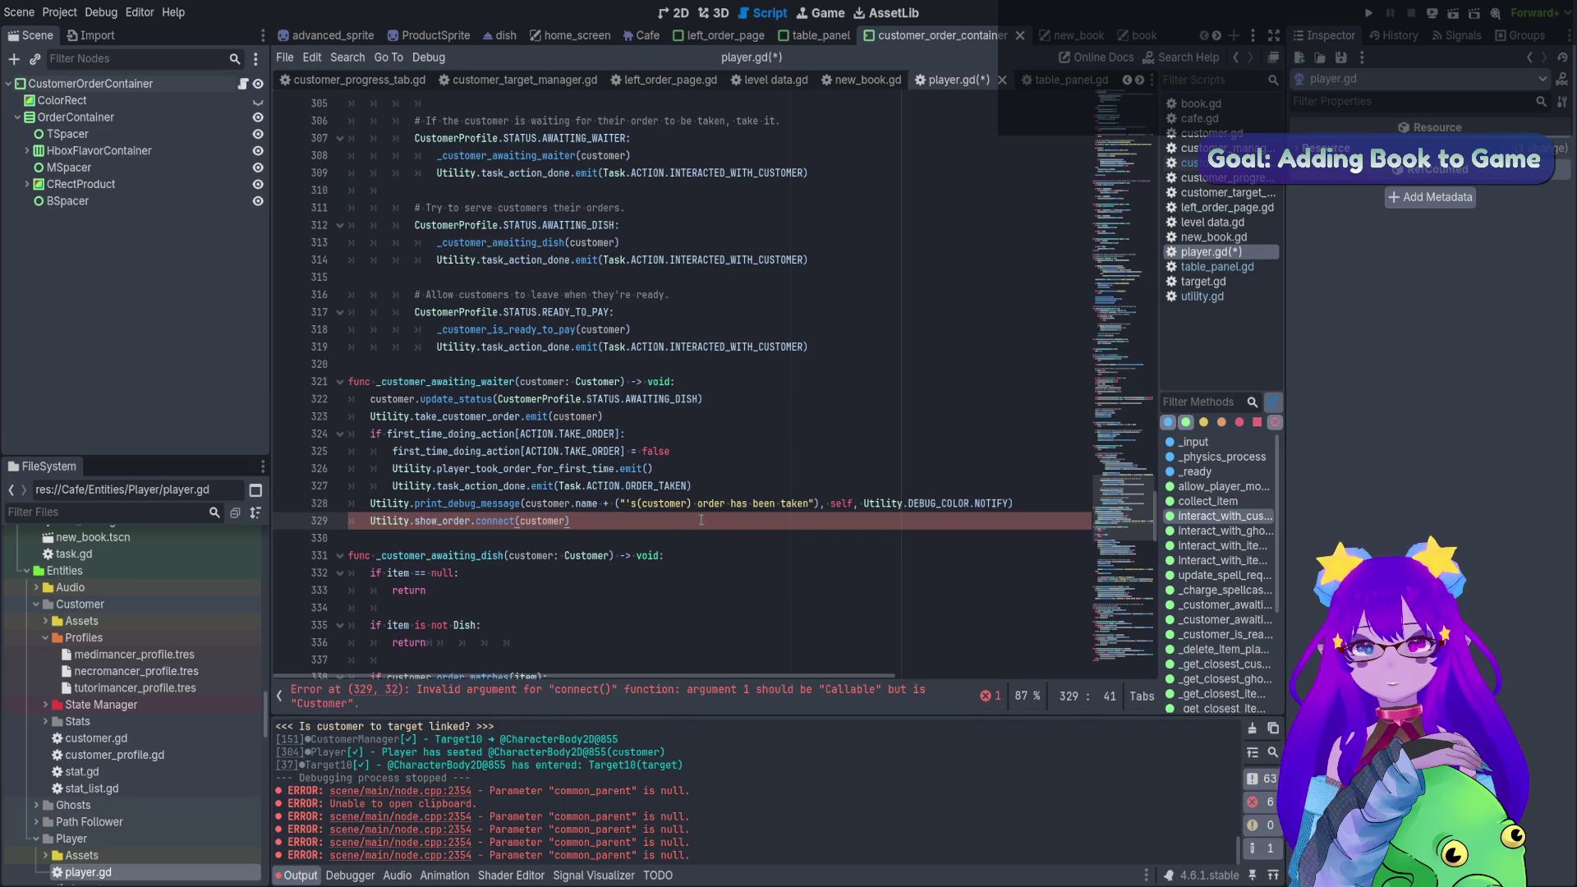
Change connect to emit so line 329 reads Utility.show_order.emit(customer), and save player.gd
double_click(514, 522)
text(emit)
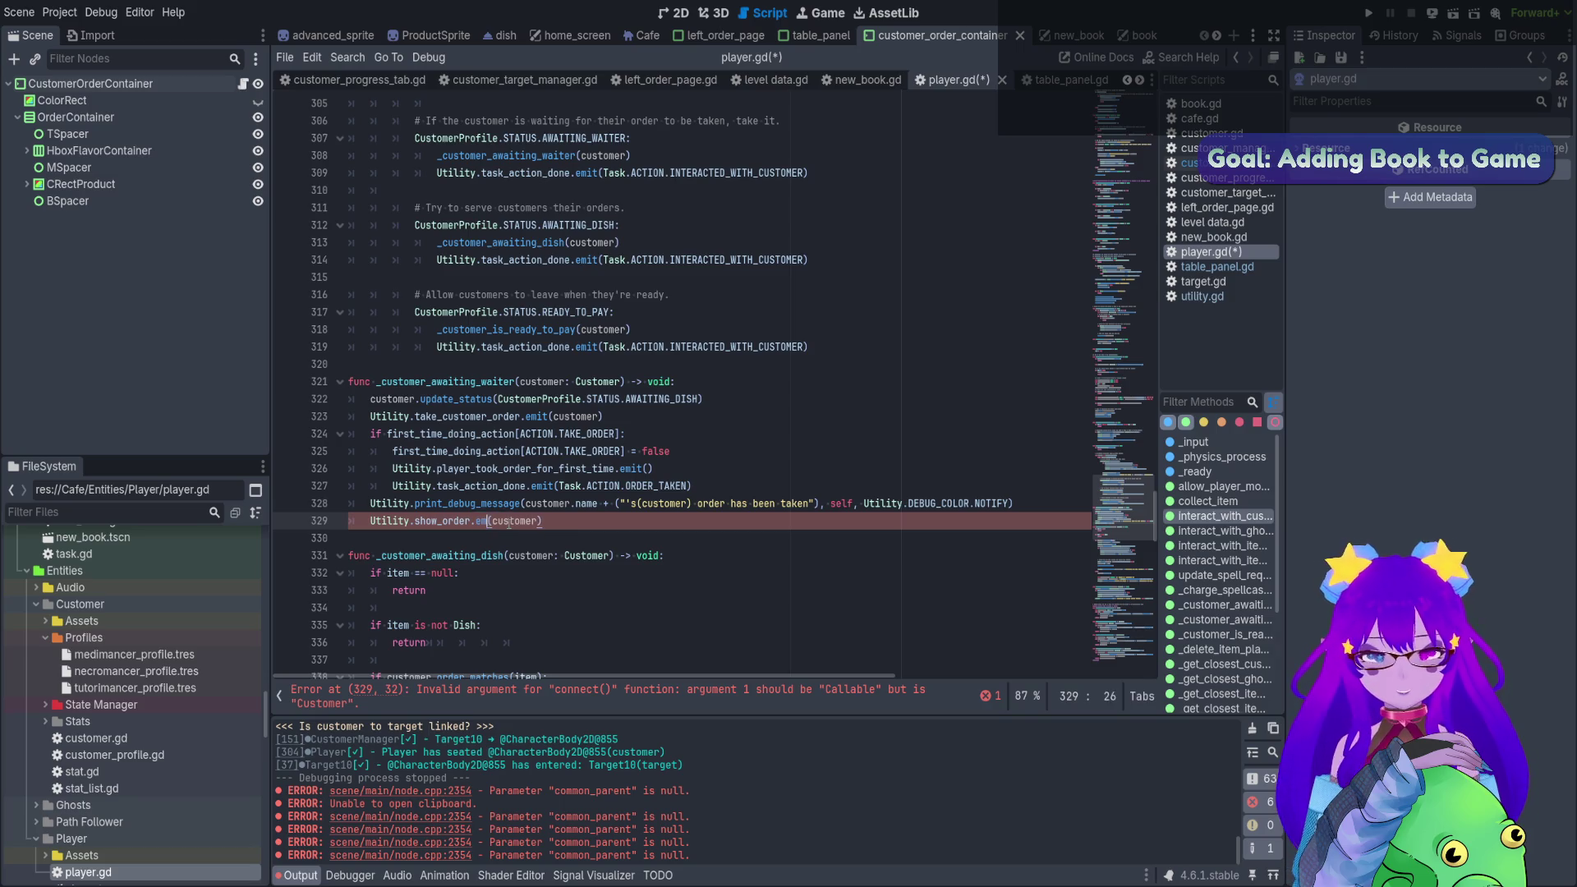
click(563, 486)
key(ctrl+s)
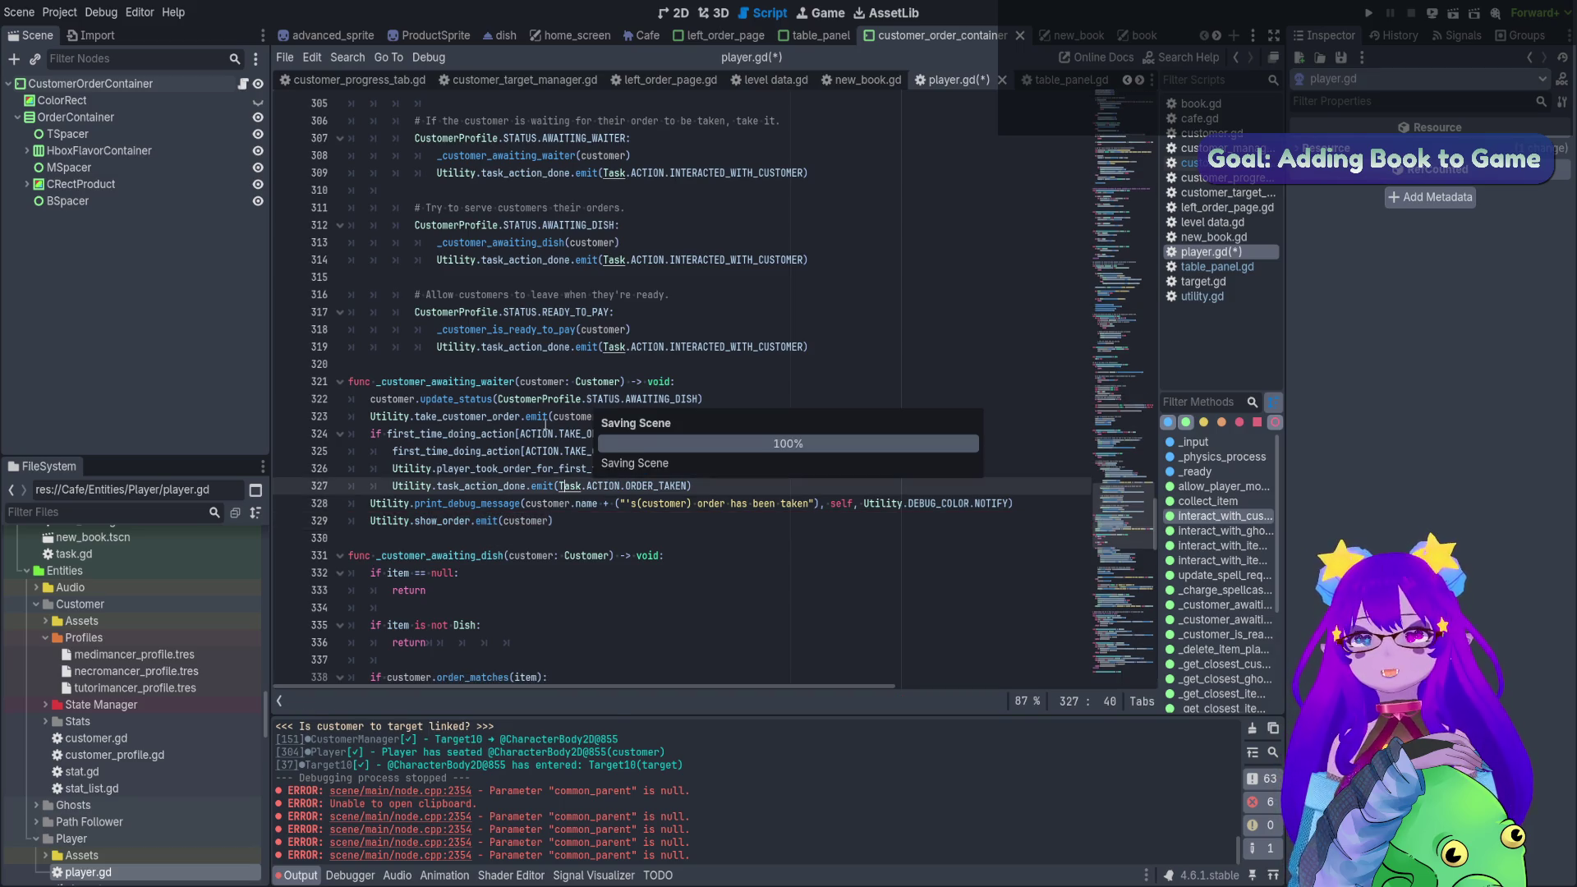
click(1369, 13)
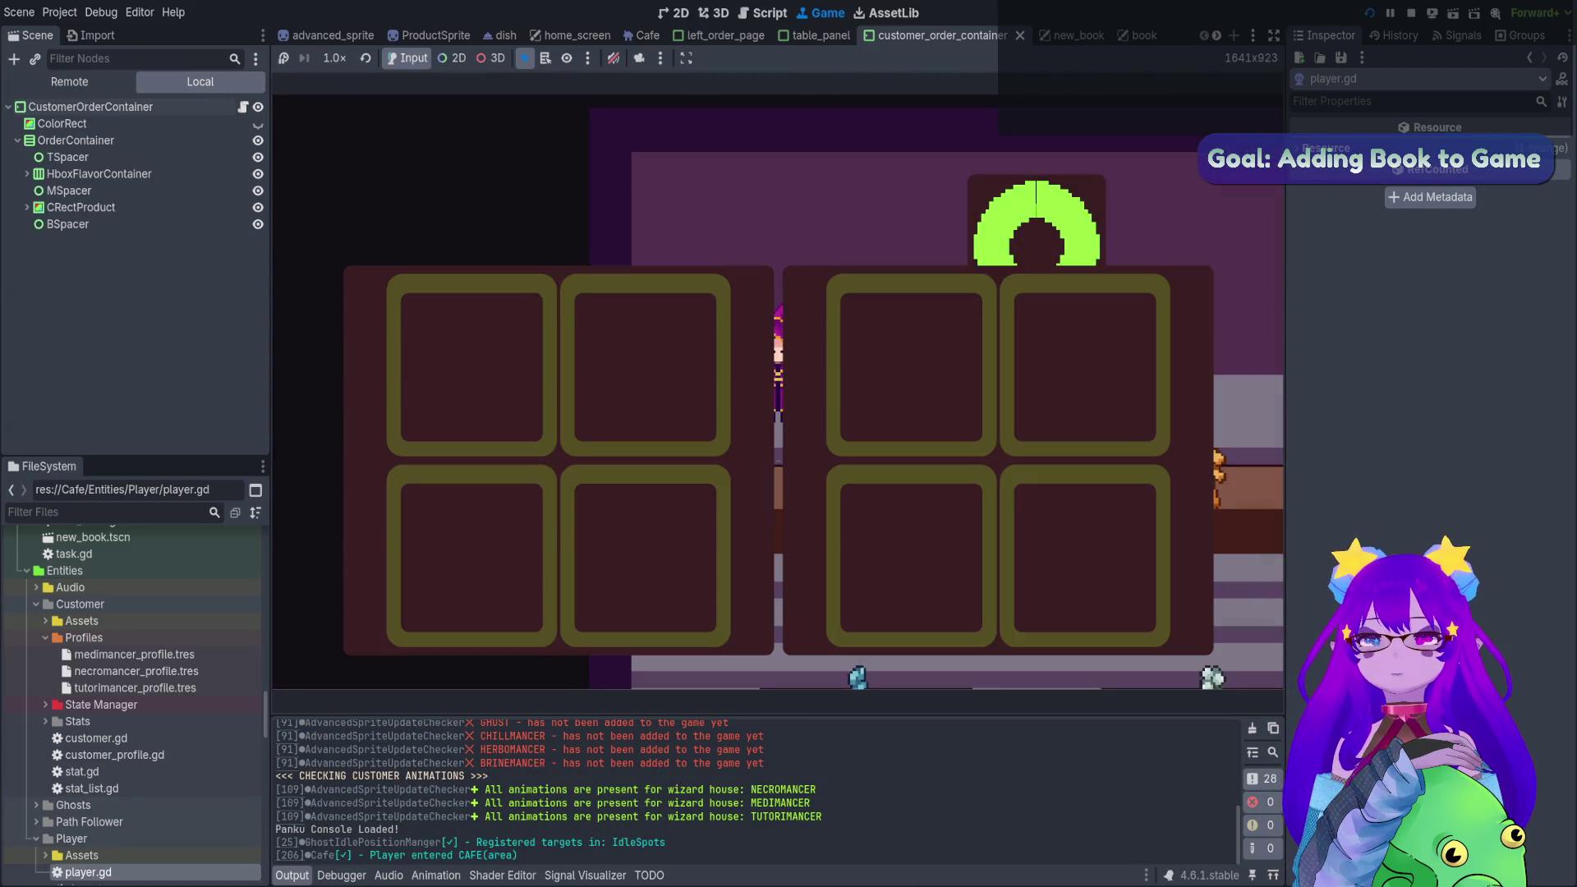
Reload the café from the main menu and spawn a customer with Cheats.spawn_customer() in the debug shell
key(Escape)
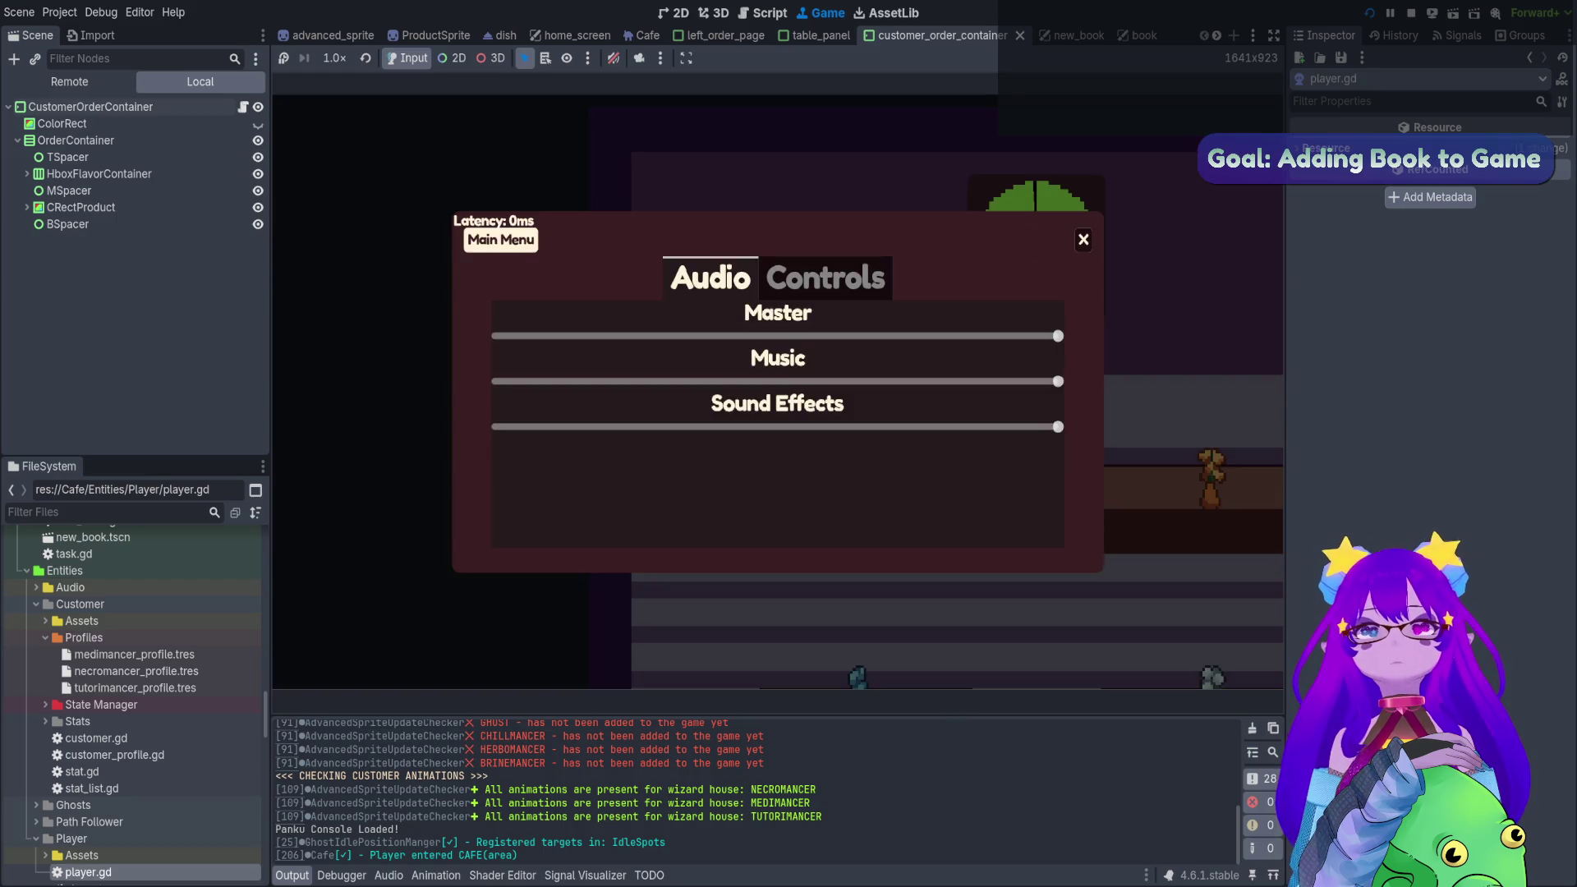
click(500, 239)
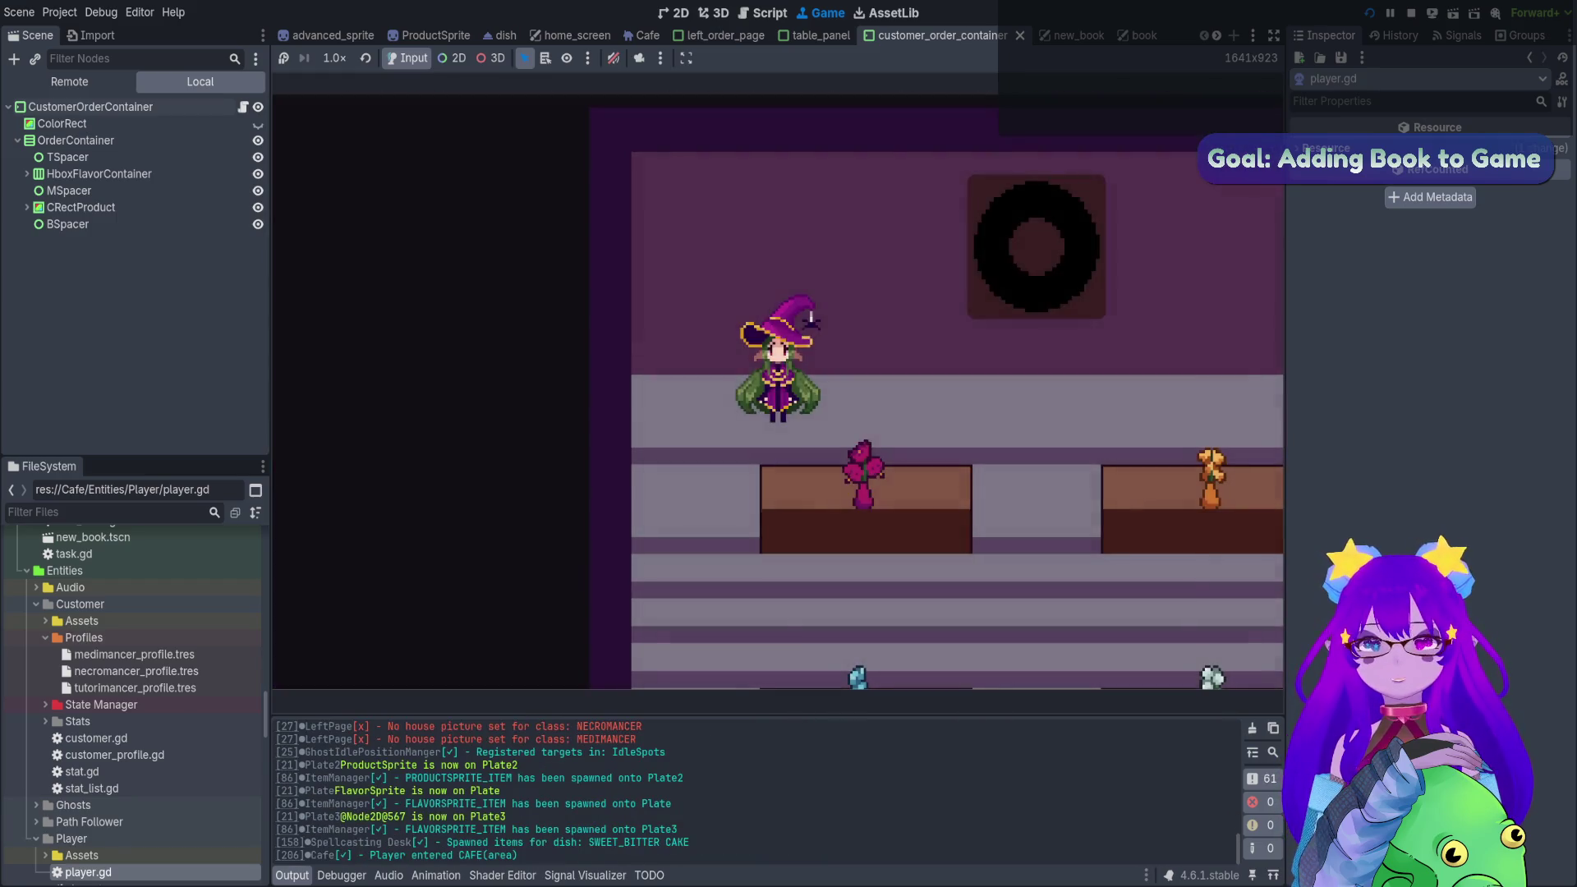
key(Tab)
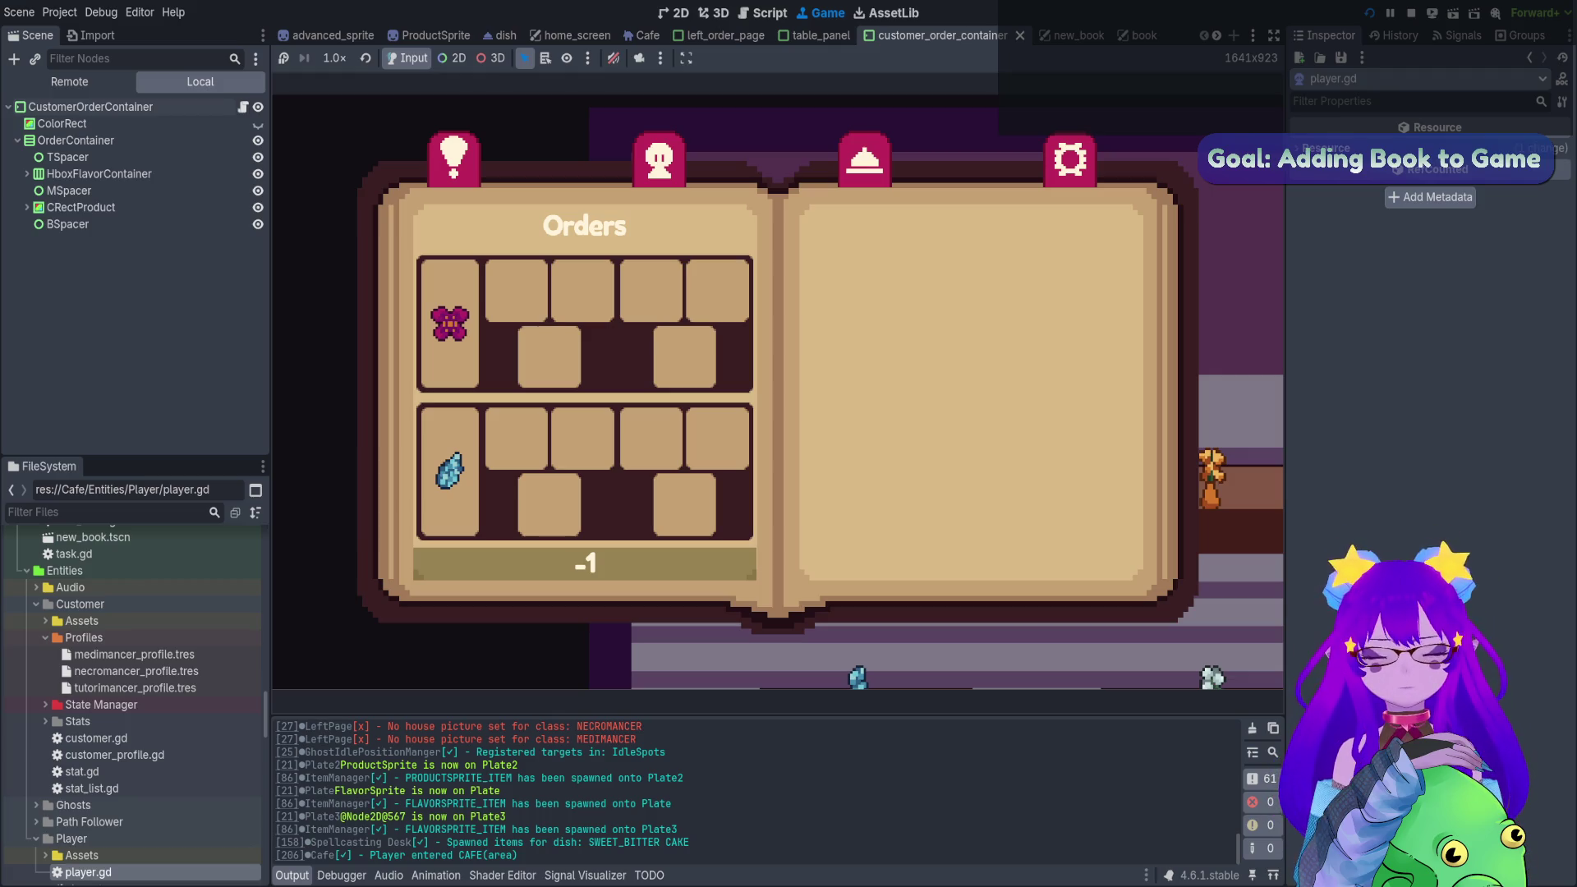
key(quoteleft)
text(spawn)
key(Tab)
key(Tab)
key(Tab)
key(Tab)
key(Tab)
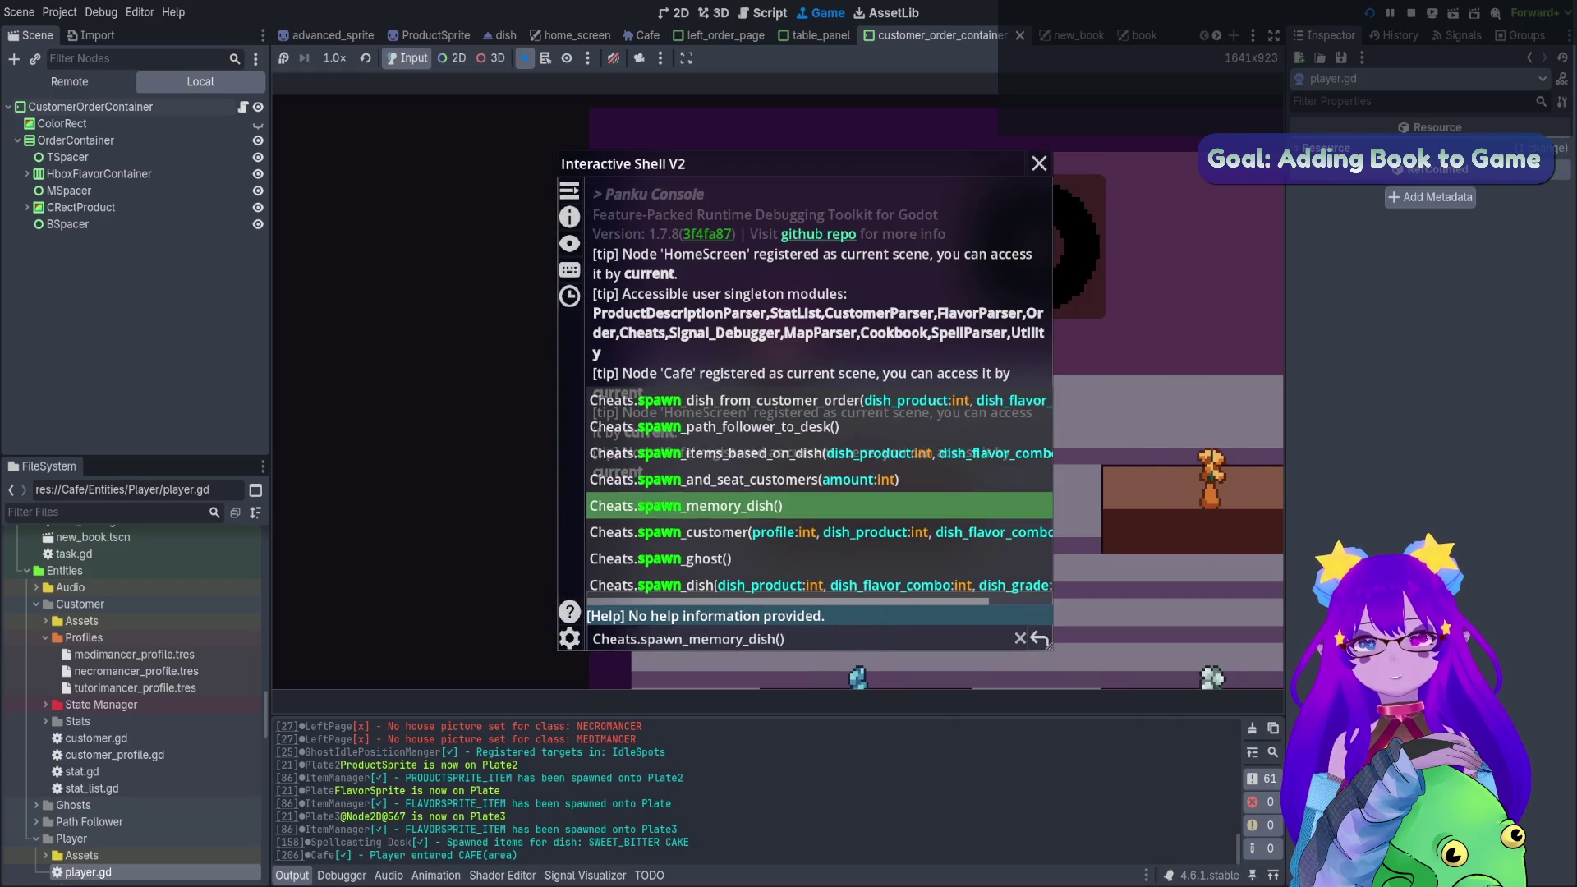
key(Return)
key(quoteleft)
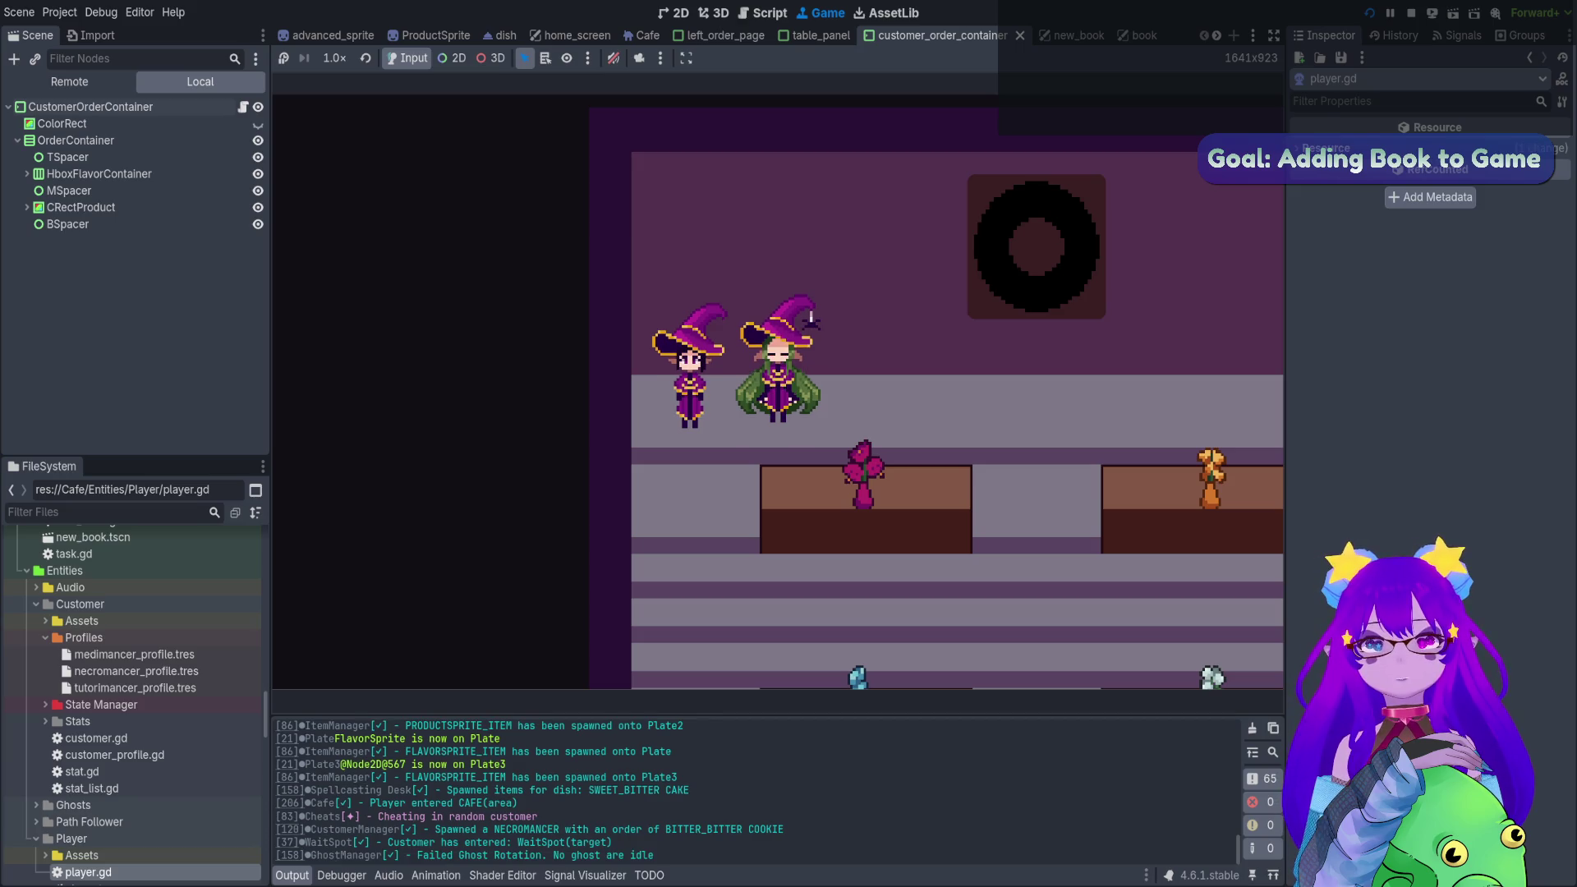
Walk toward the new customer while checking the Orders book
key(a)
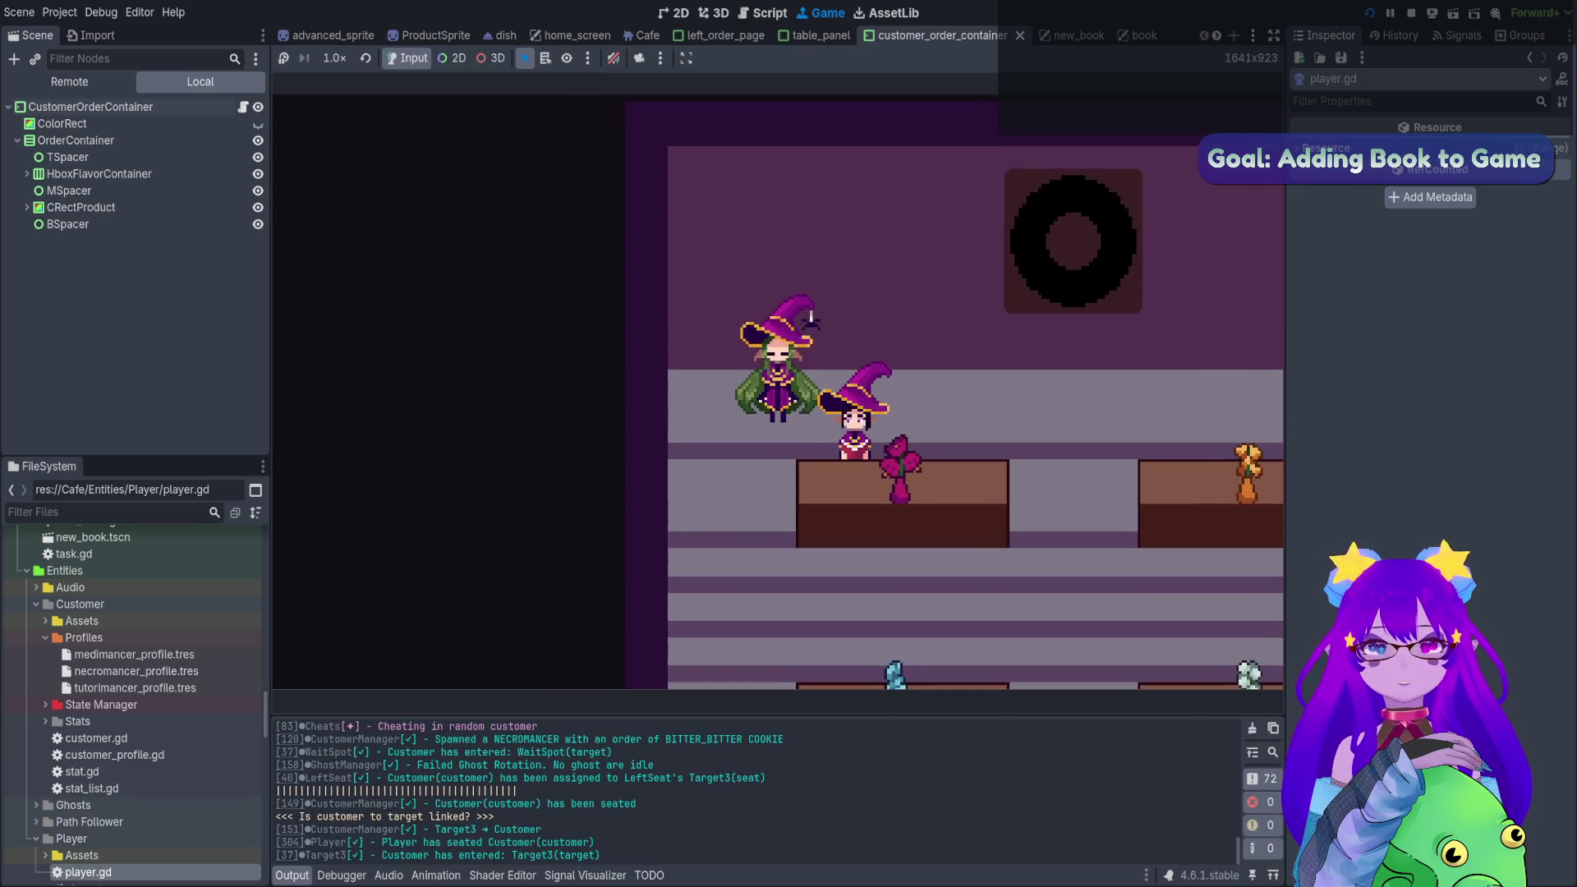
key(e)
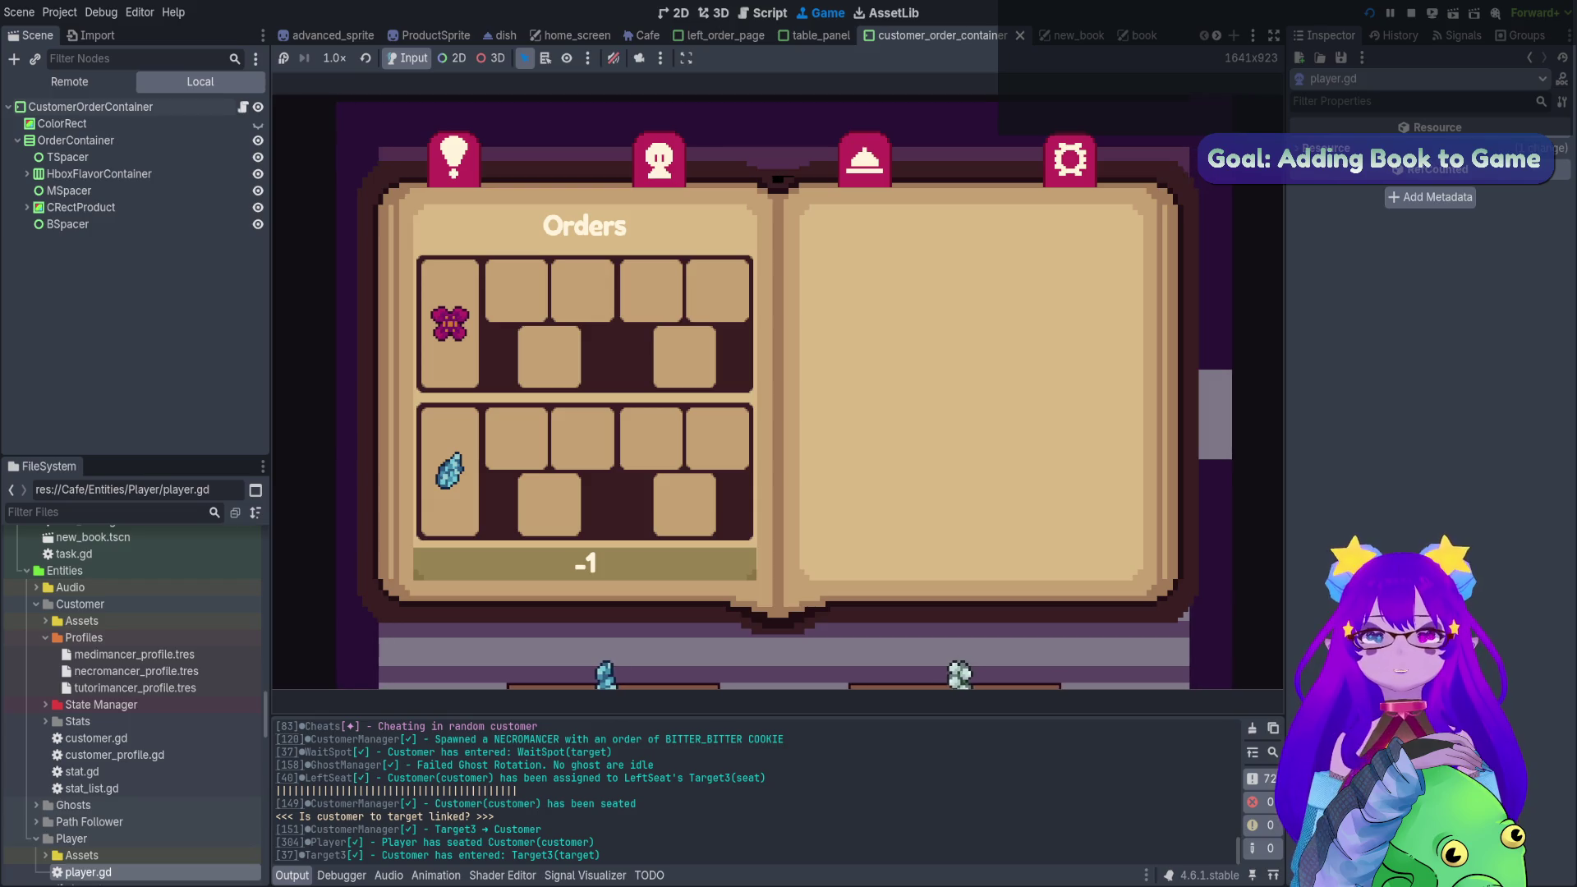
key(e)
key(e)
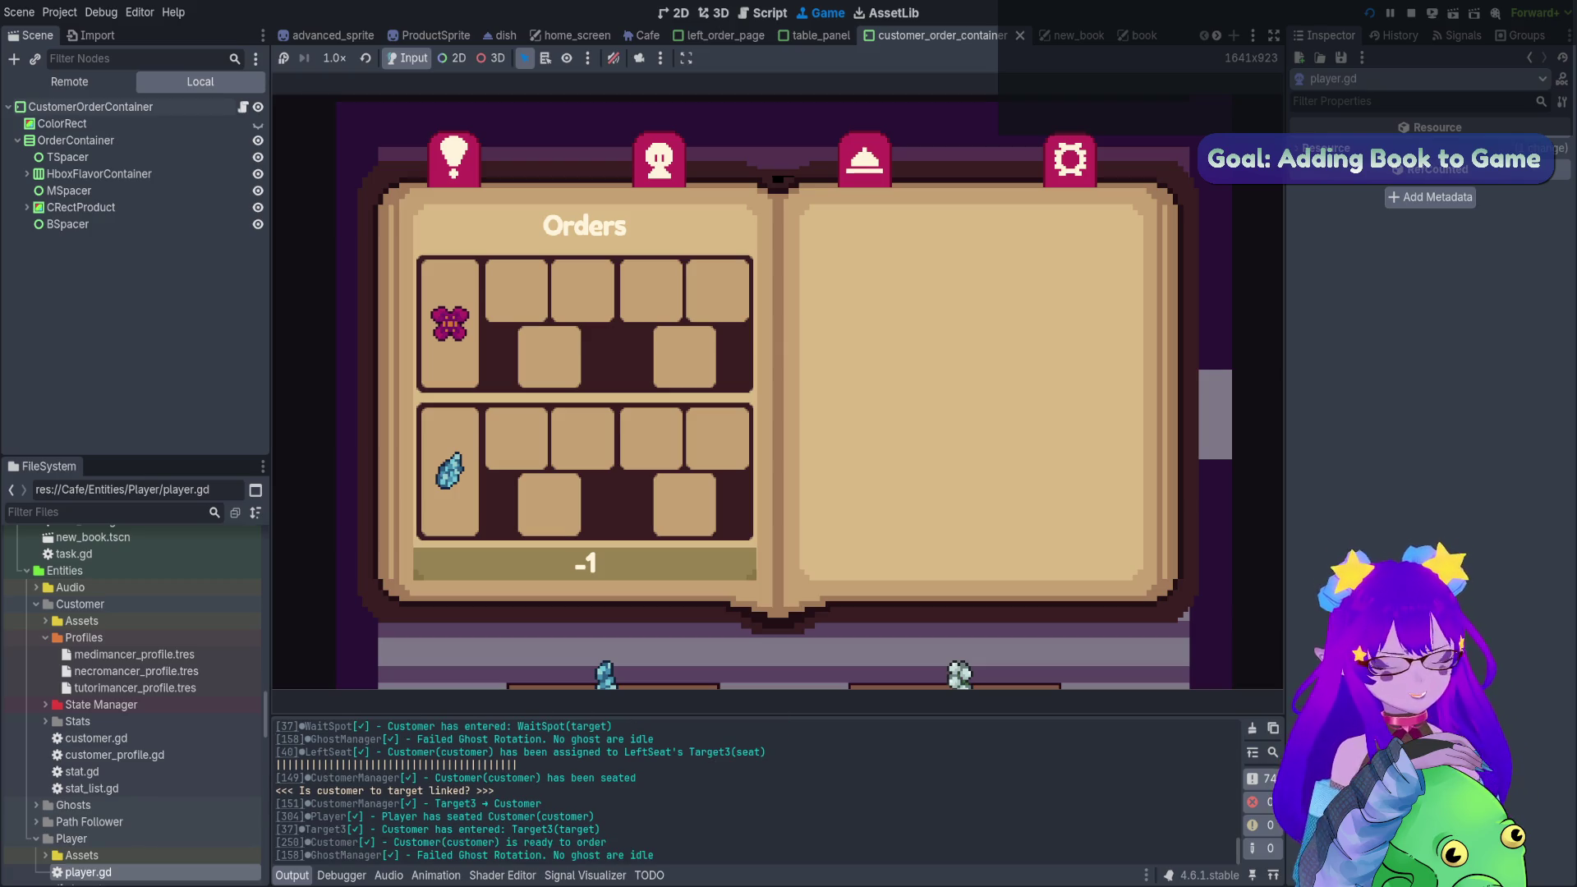
key(e)
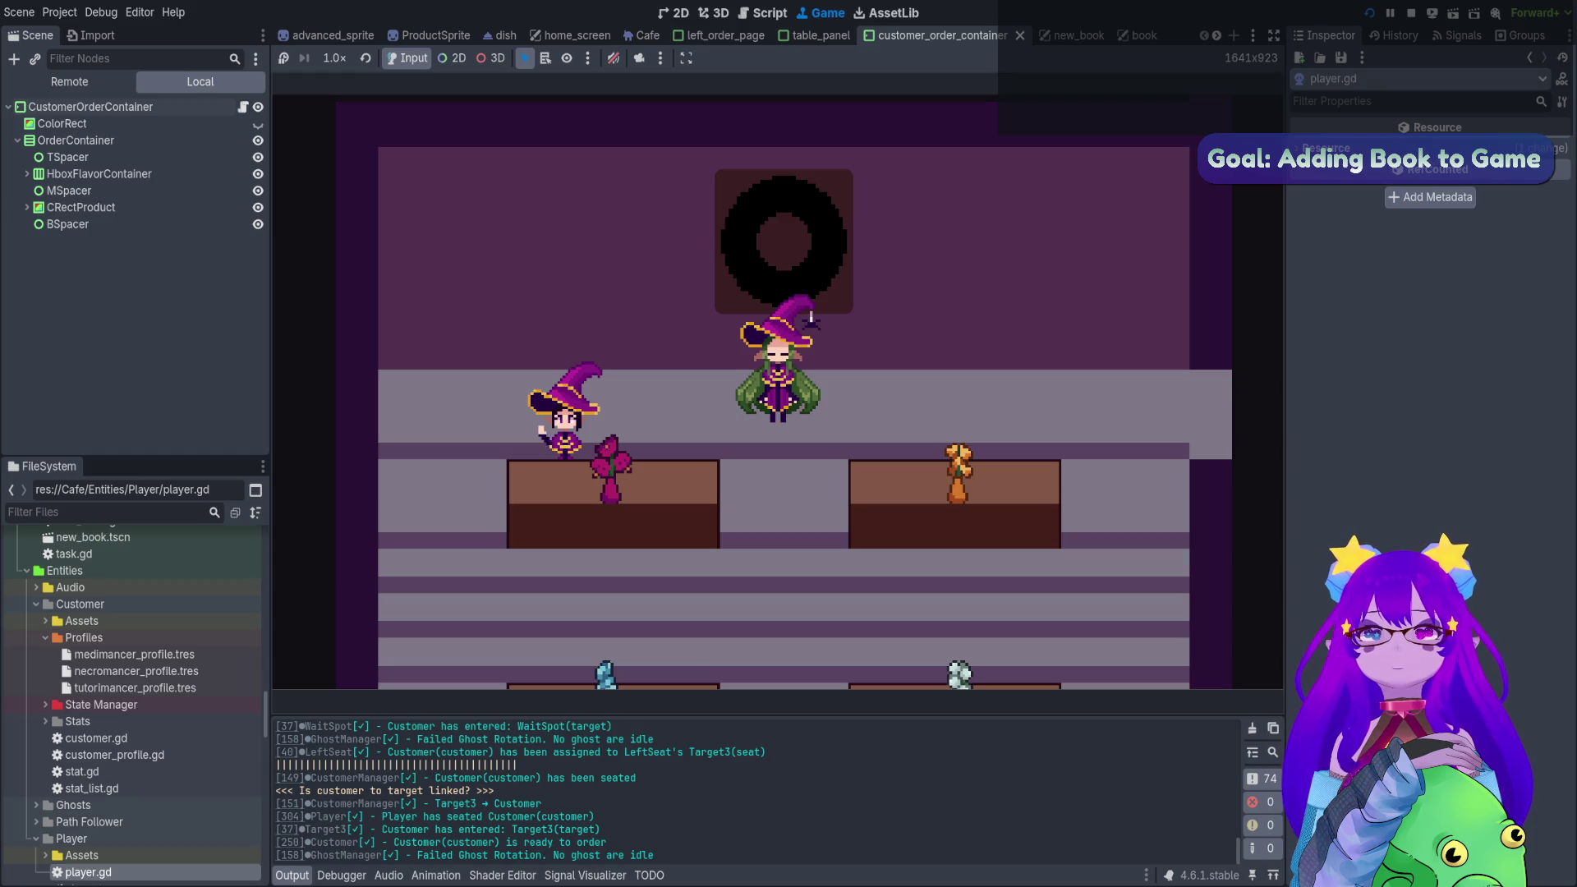
key(e)
key(e)
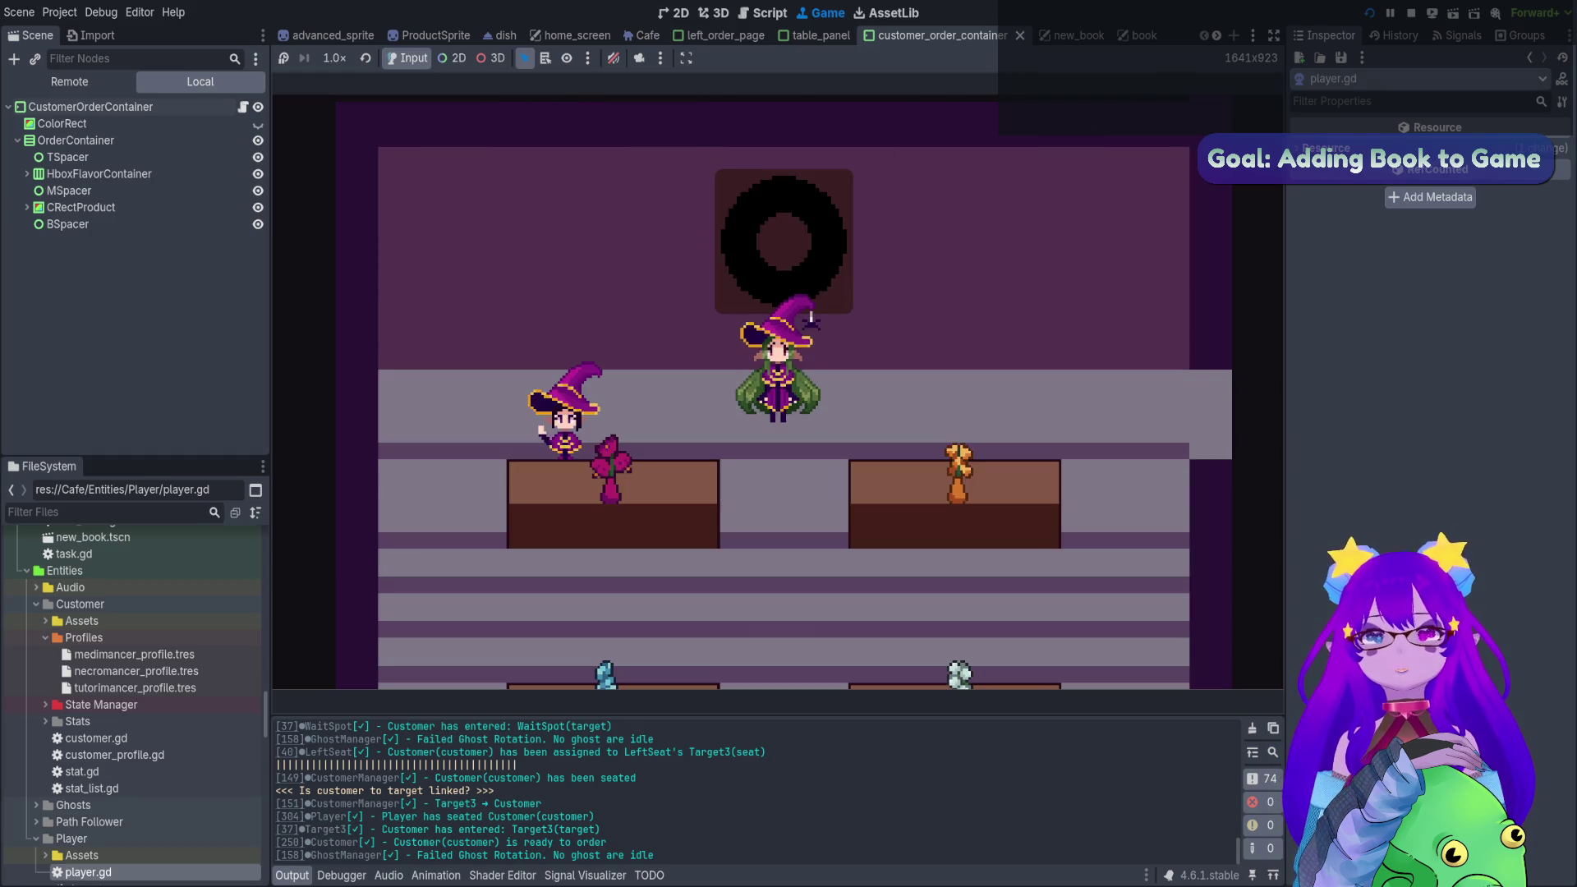
key(e)
key(e)
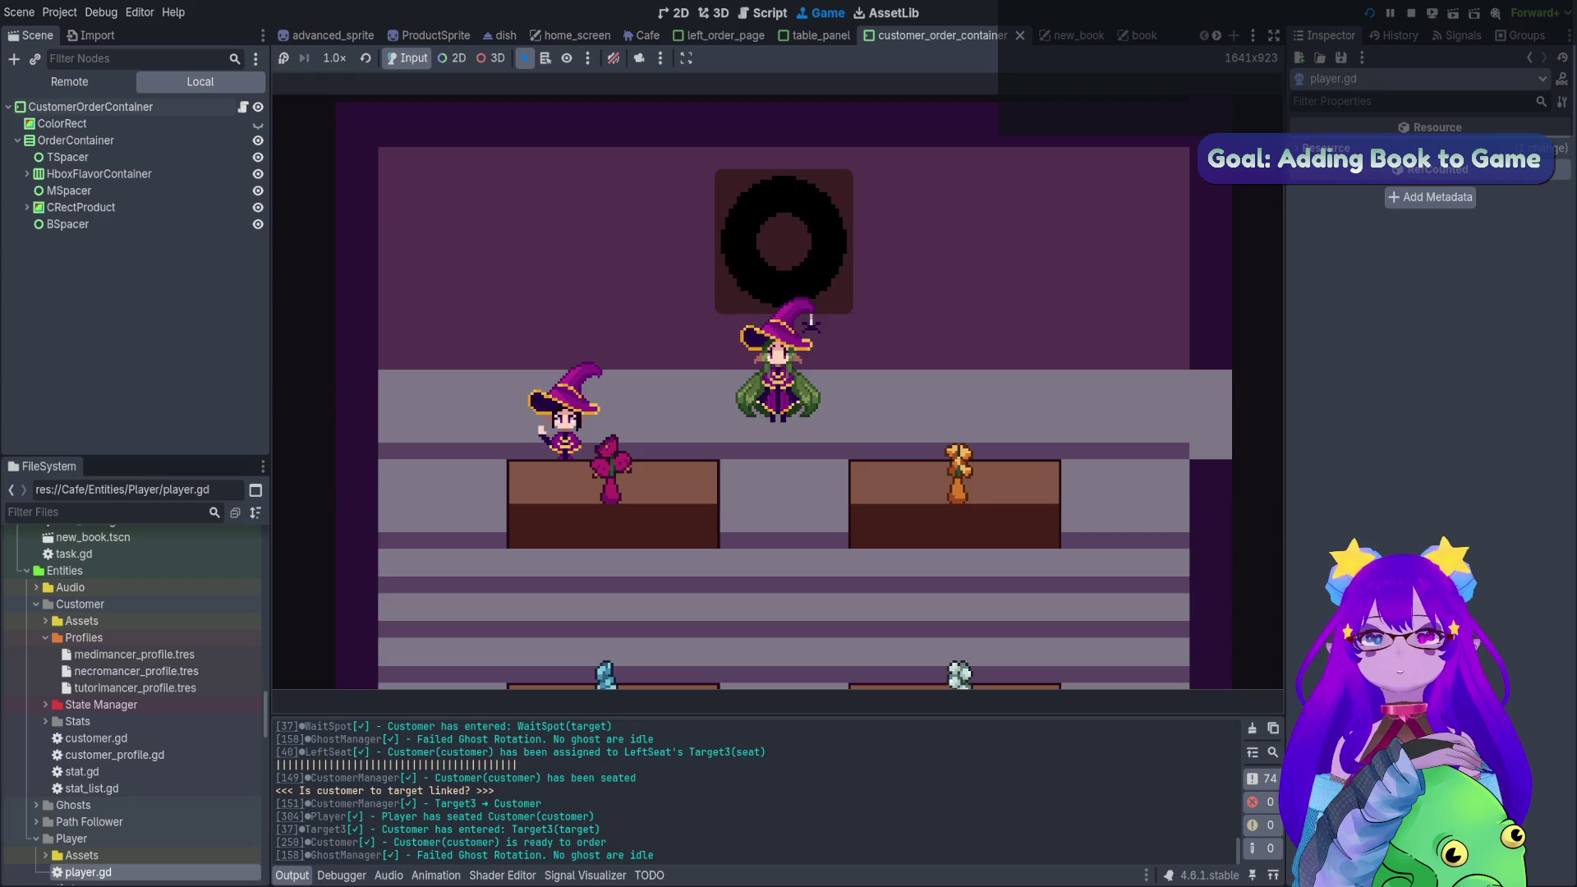
Move next to the seated customer, take their order, and confirm it appears in the Orders book
key(a)
key(s)
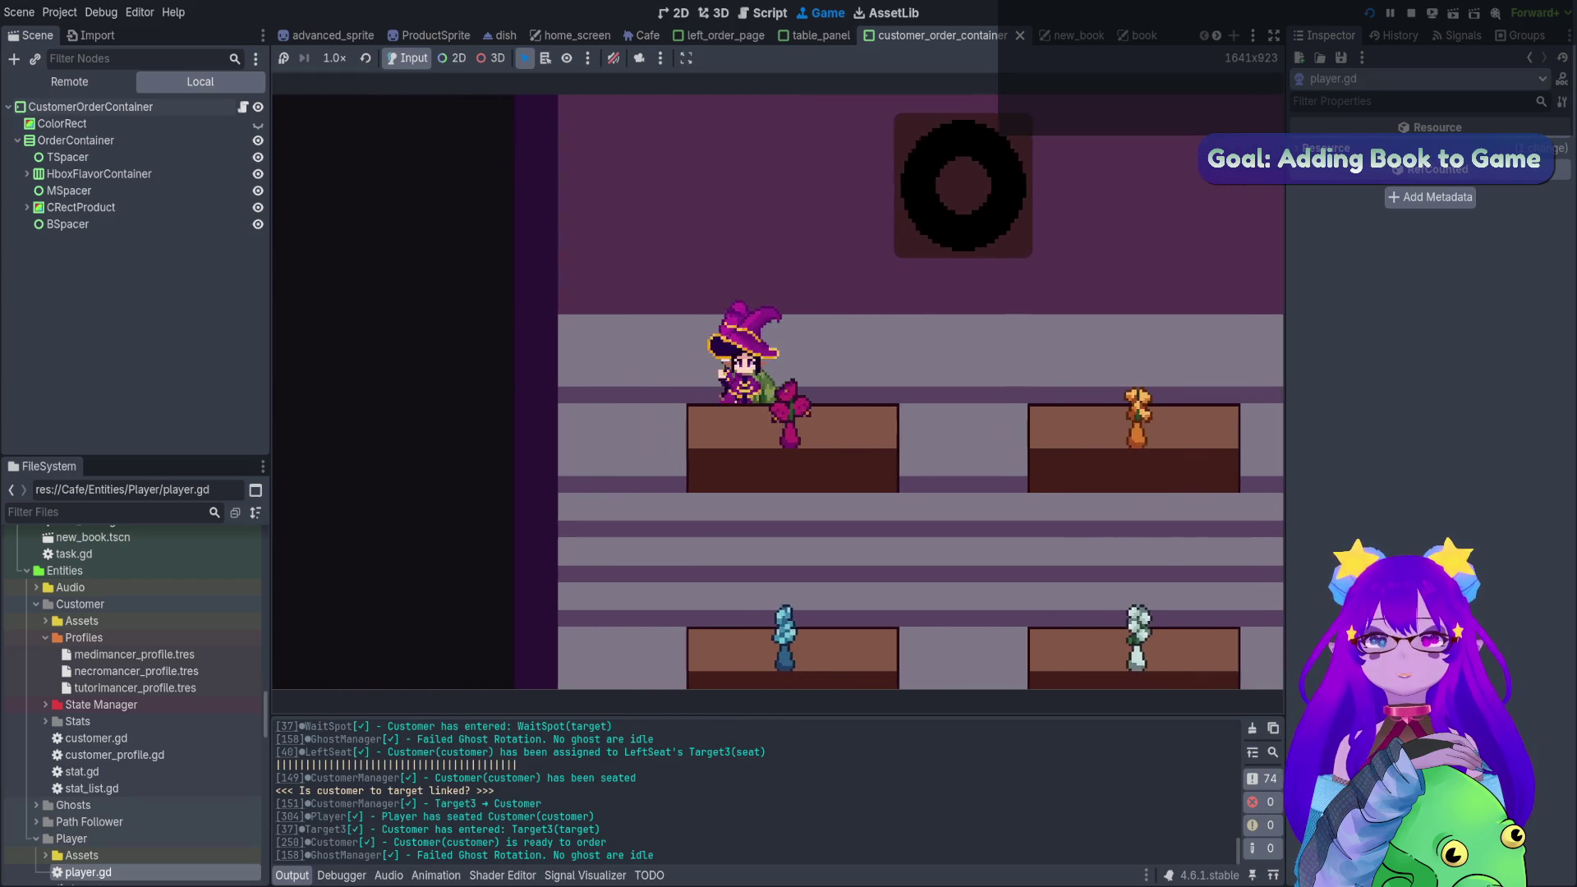
key(e)
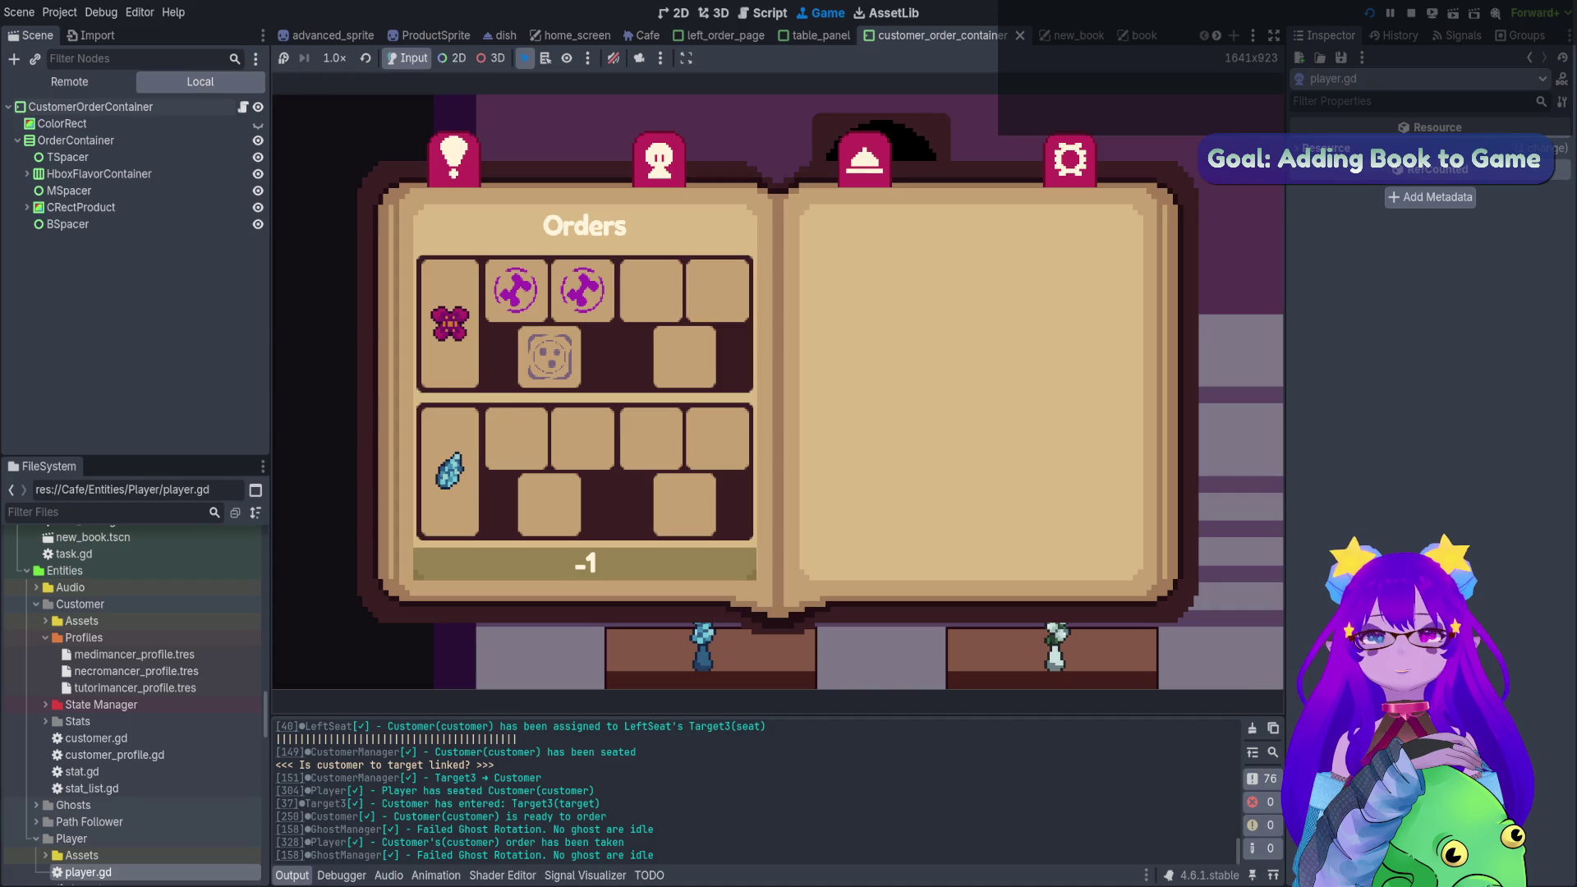
key(e)
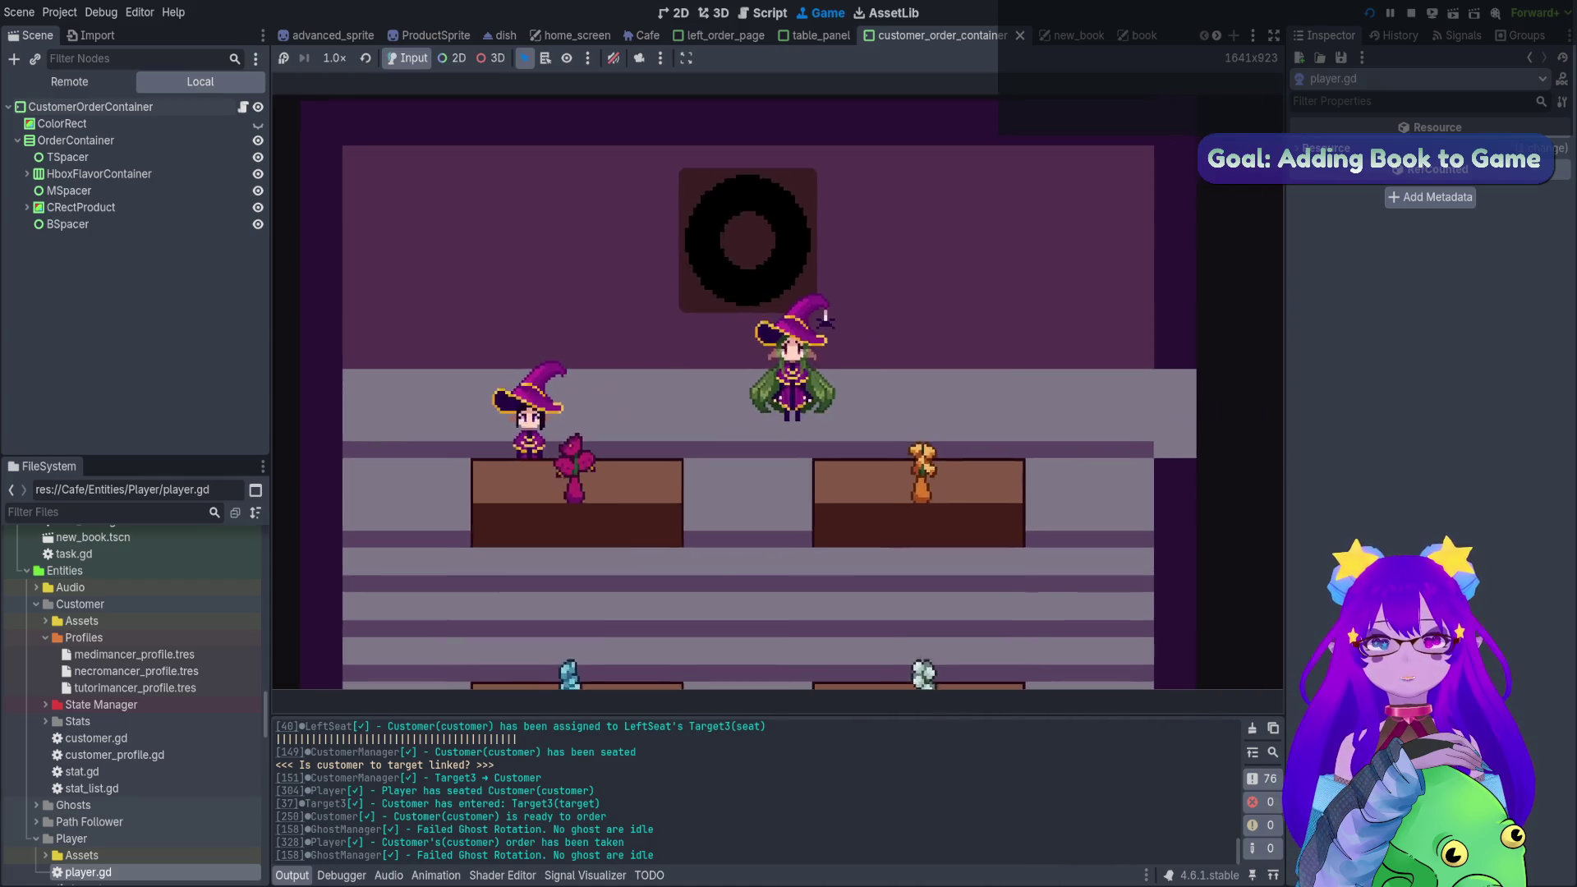
key(grave)
Run Cheats.print_dish_enums() in the debug shell to list the dish enums
text(spa)
key(BackSpace)
key(BackSpace)
key(BackSpace)
text(print)
key(Tab)
key(Tab)
key(Tab)
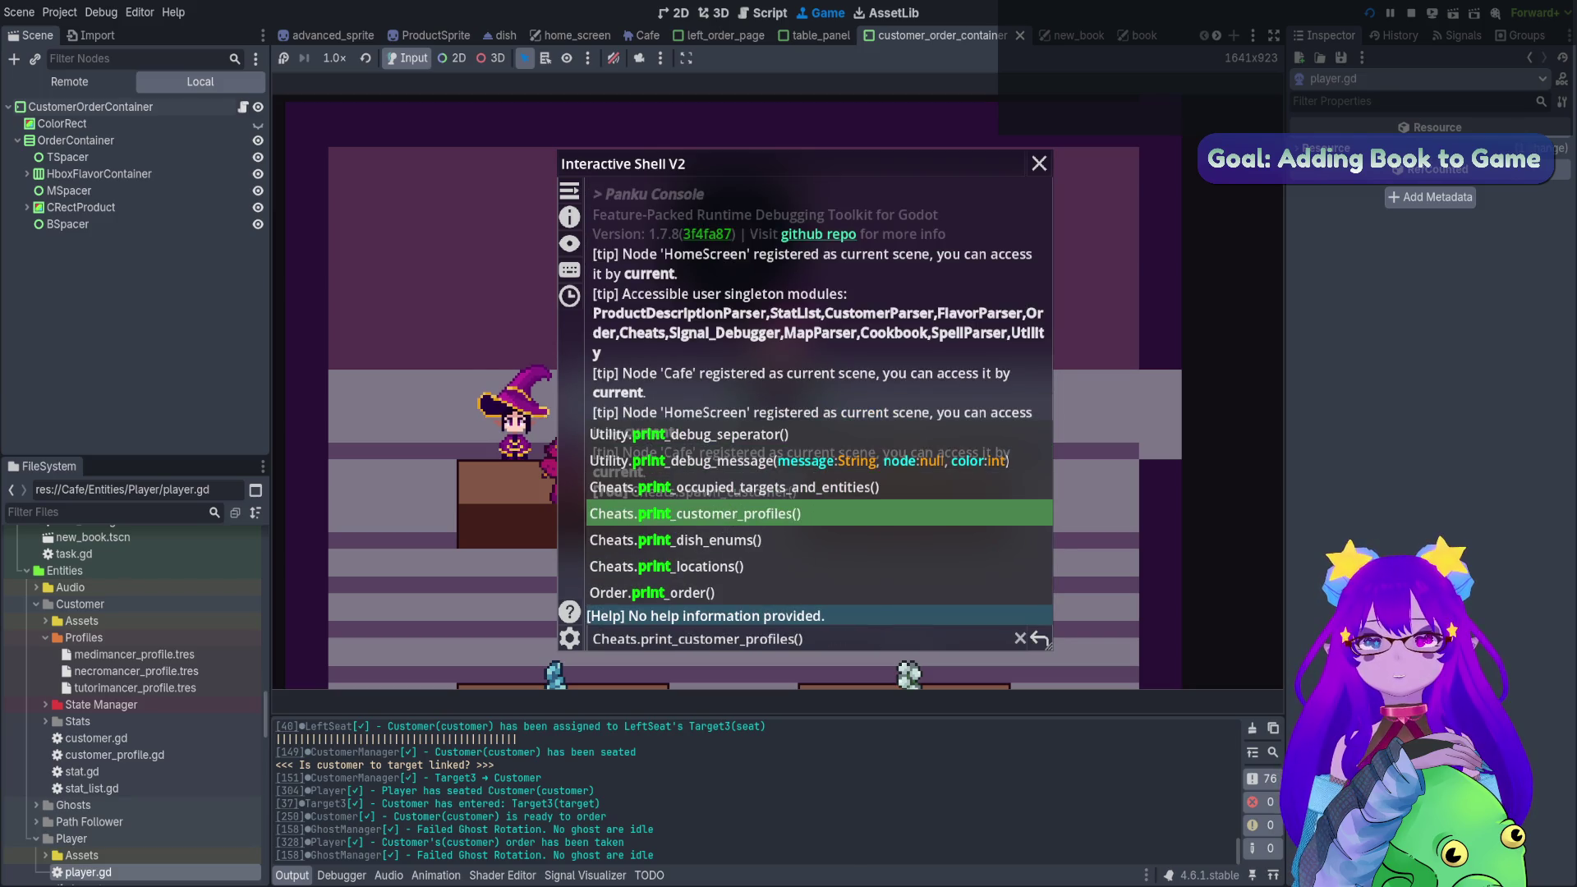
key(Return)
Reopen the shell and choose the spawn dish command from the suggestions
key(grave)
key(grave)
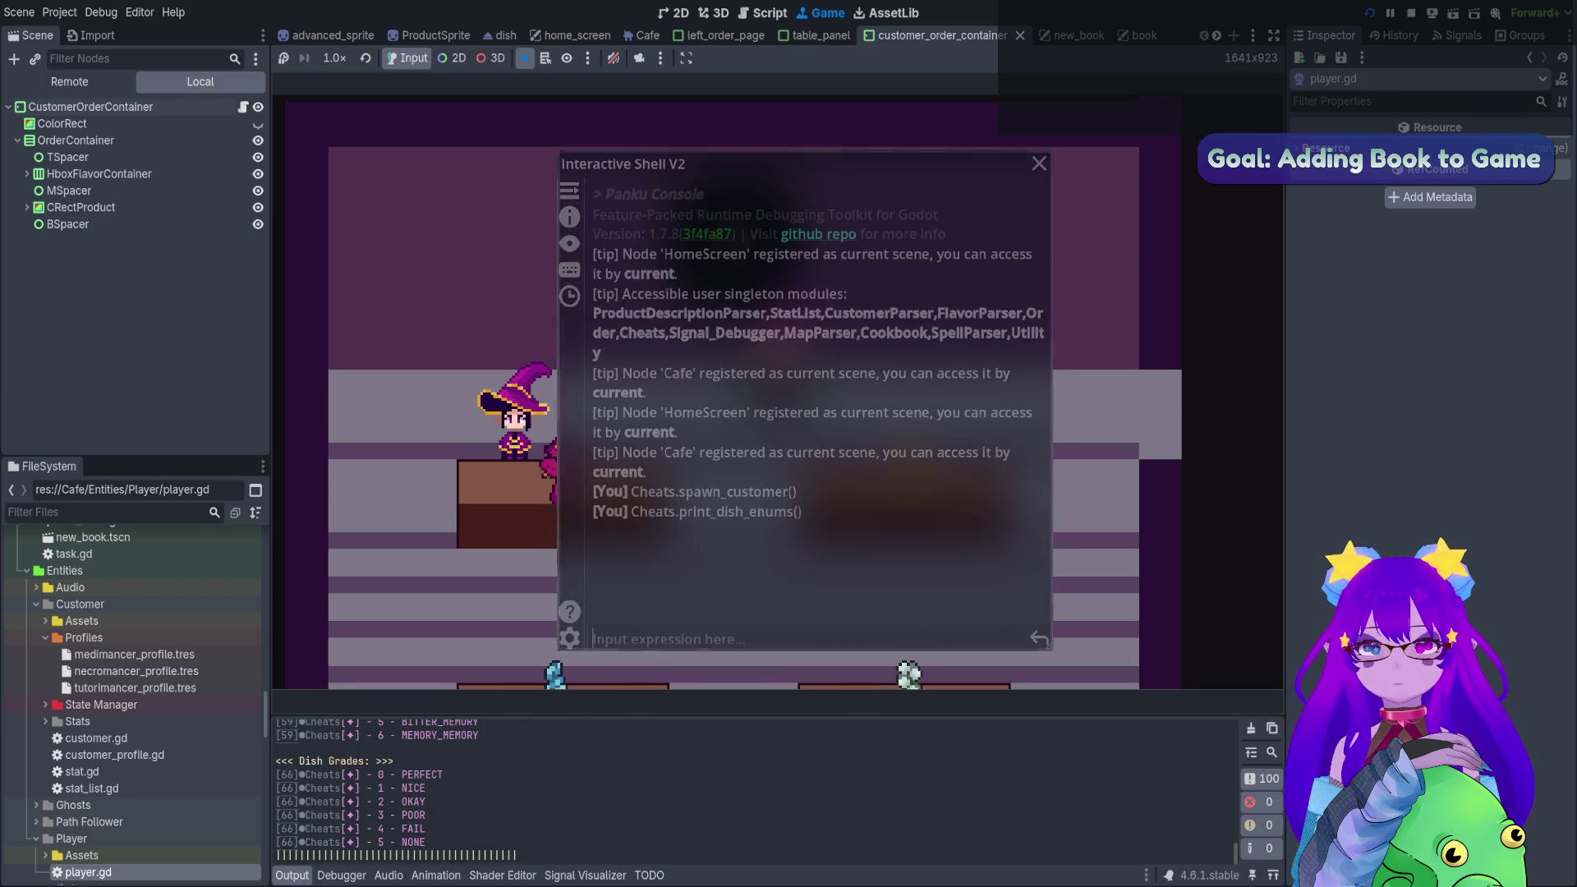
text(spawn)
key(Tab)
key(Tab)
key(Down)
key(Down)
key(Down)
key(Up)
key(Up)
key(Up)
key(Up)
key(Up)
key(Up)
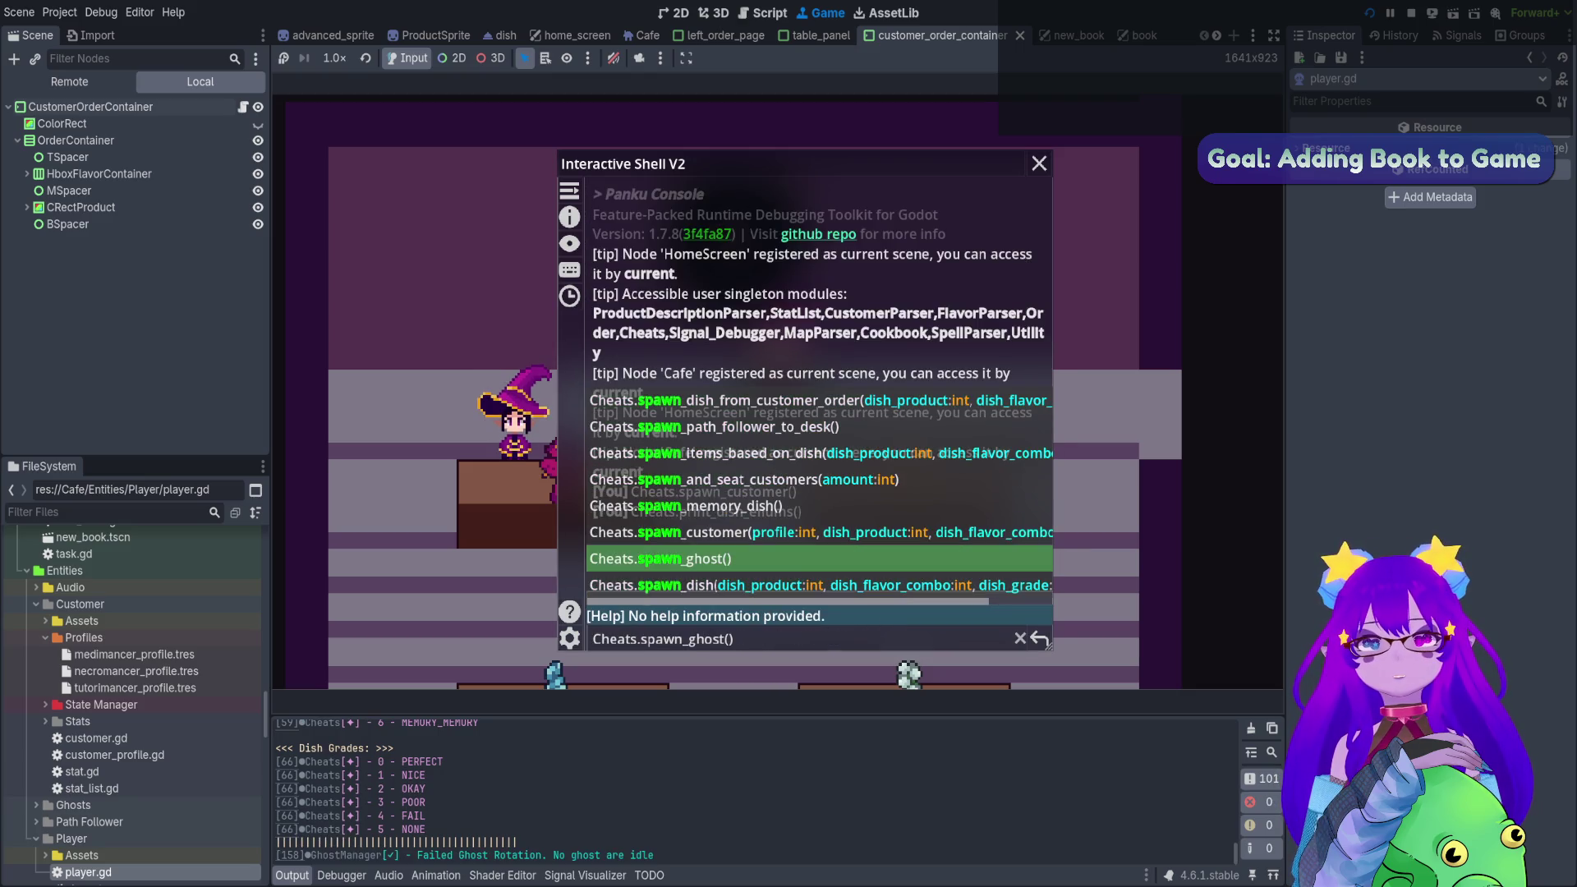
key(Down)
scroll(739, 788, up, 3)
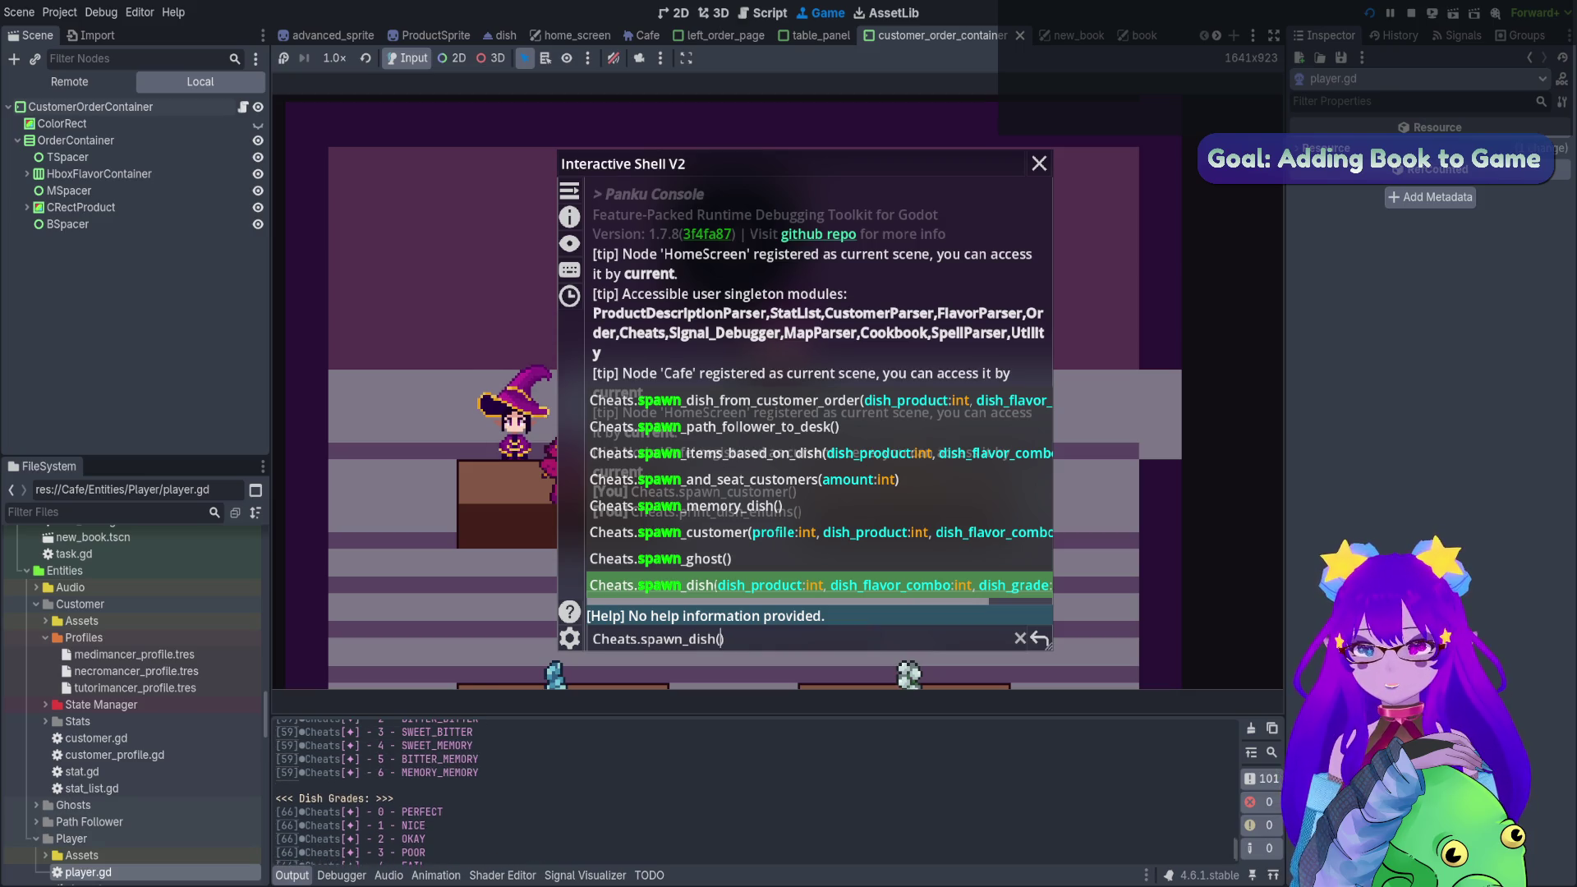
scroll(739, 789, up, 2)
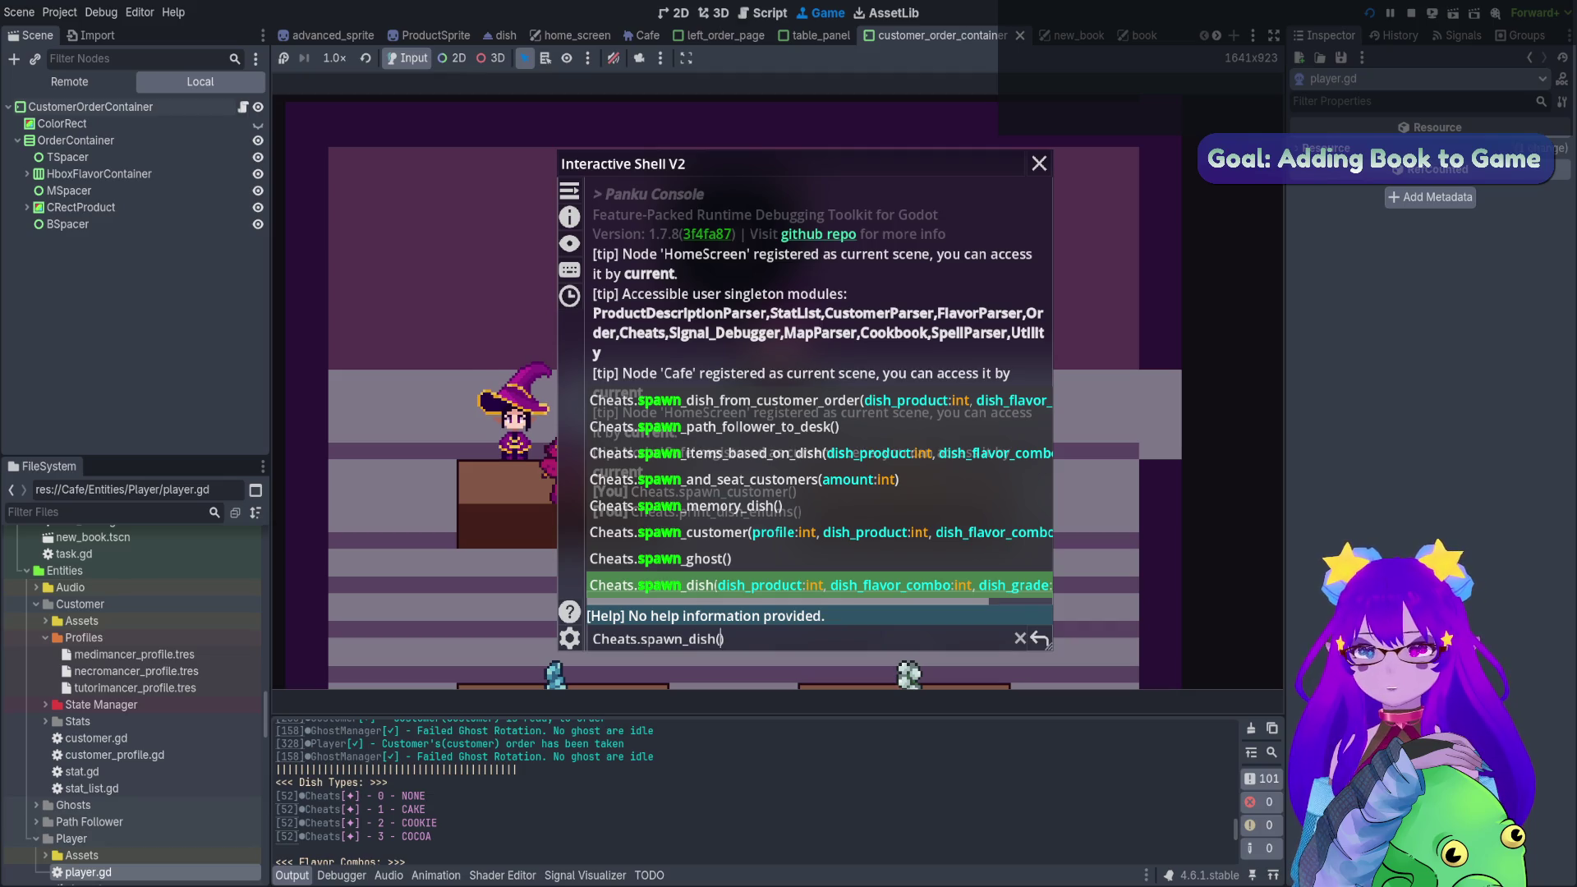
key(grave)
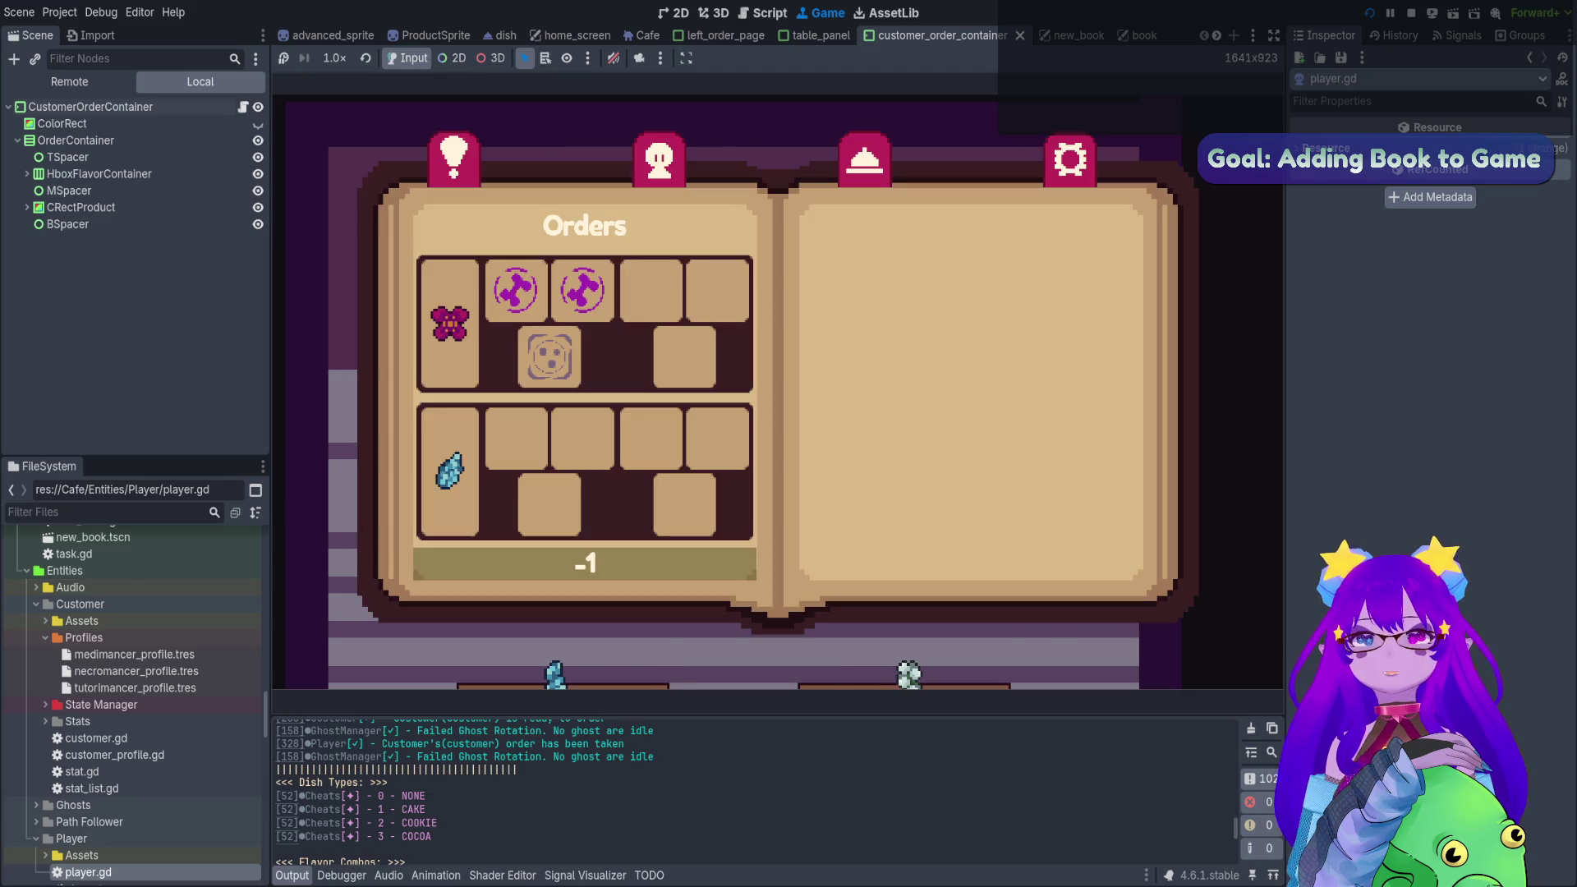
key(grave)
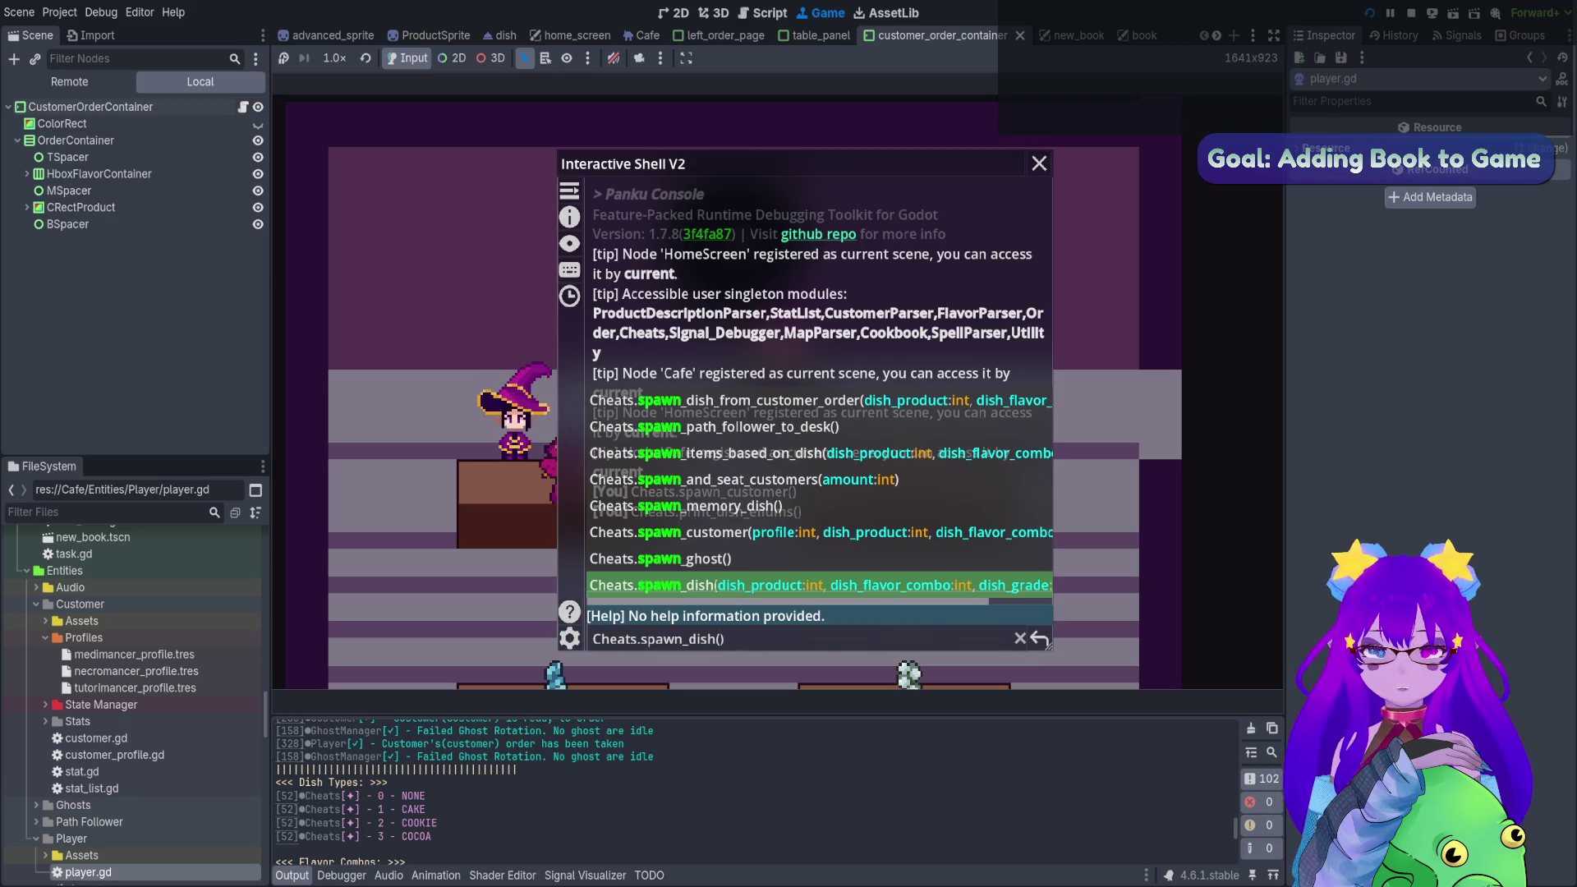
Run Cheats.spawn_dish(2, 2) to spawn a COOKIE dish, then recall it from shell history
text(2, )
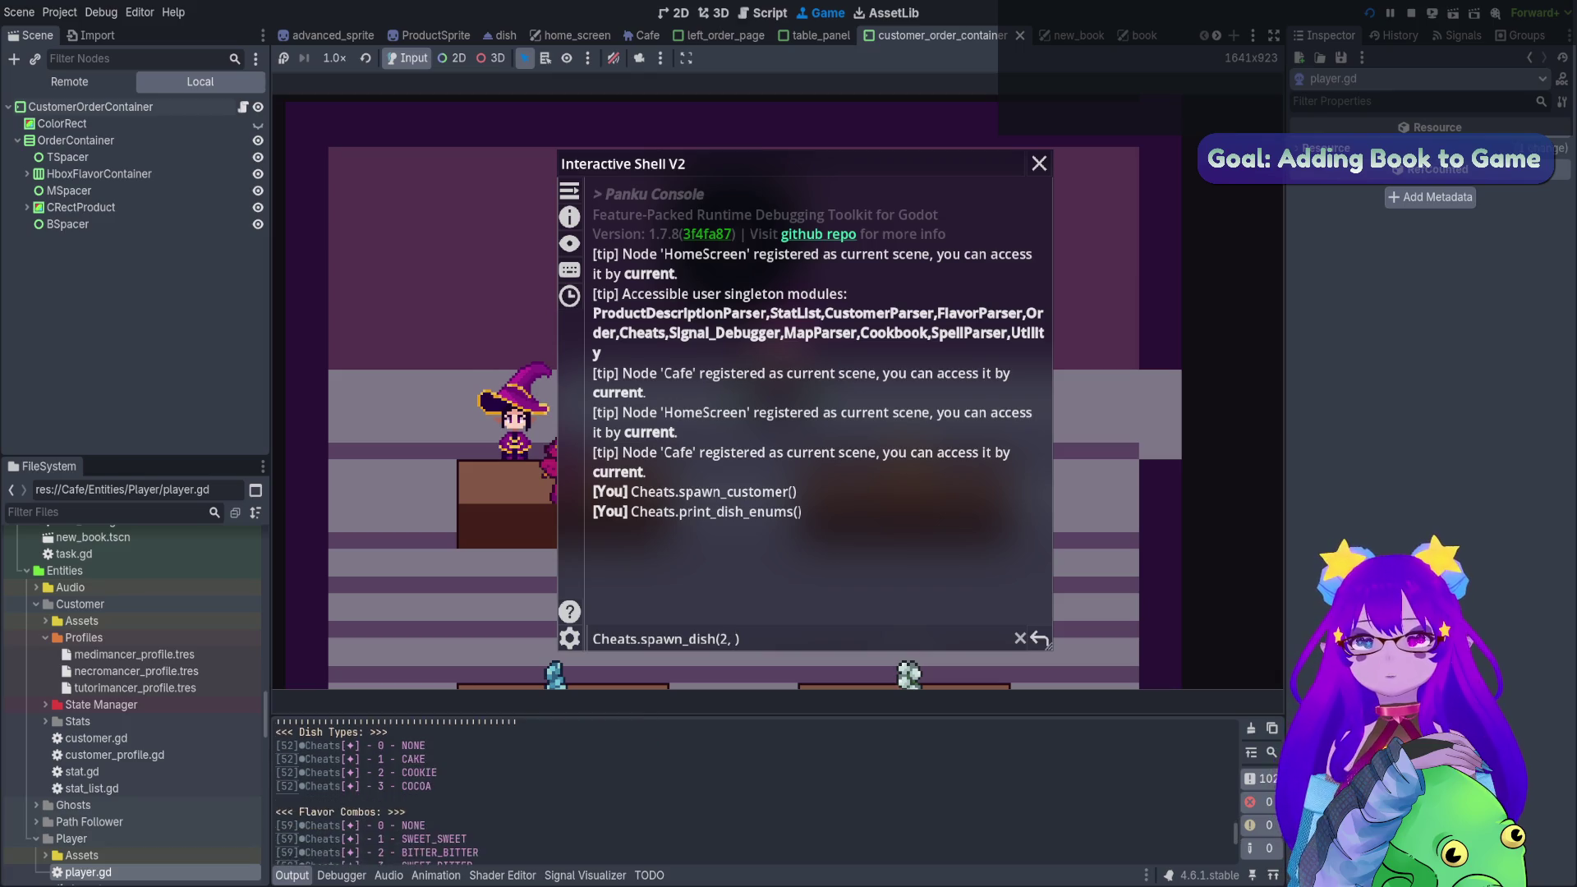
text(1)
key(Return)
key(grave)
key(grave)
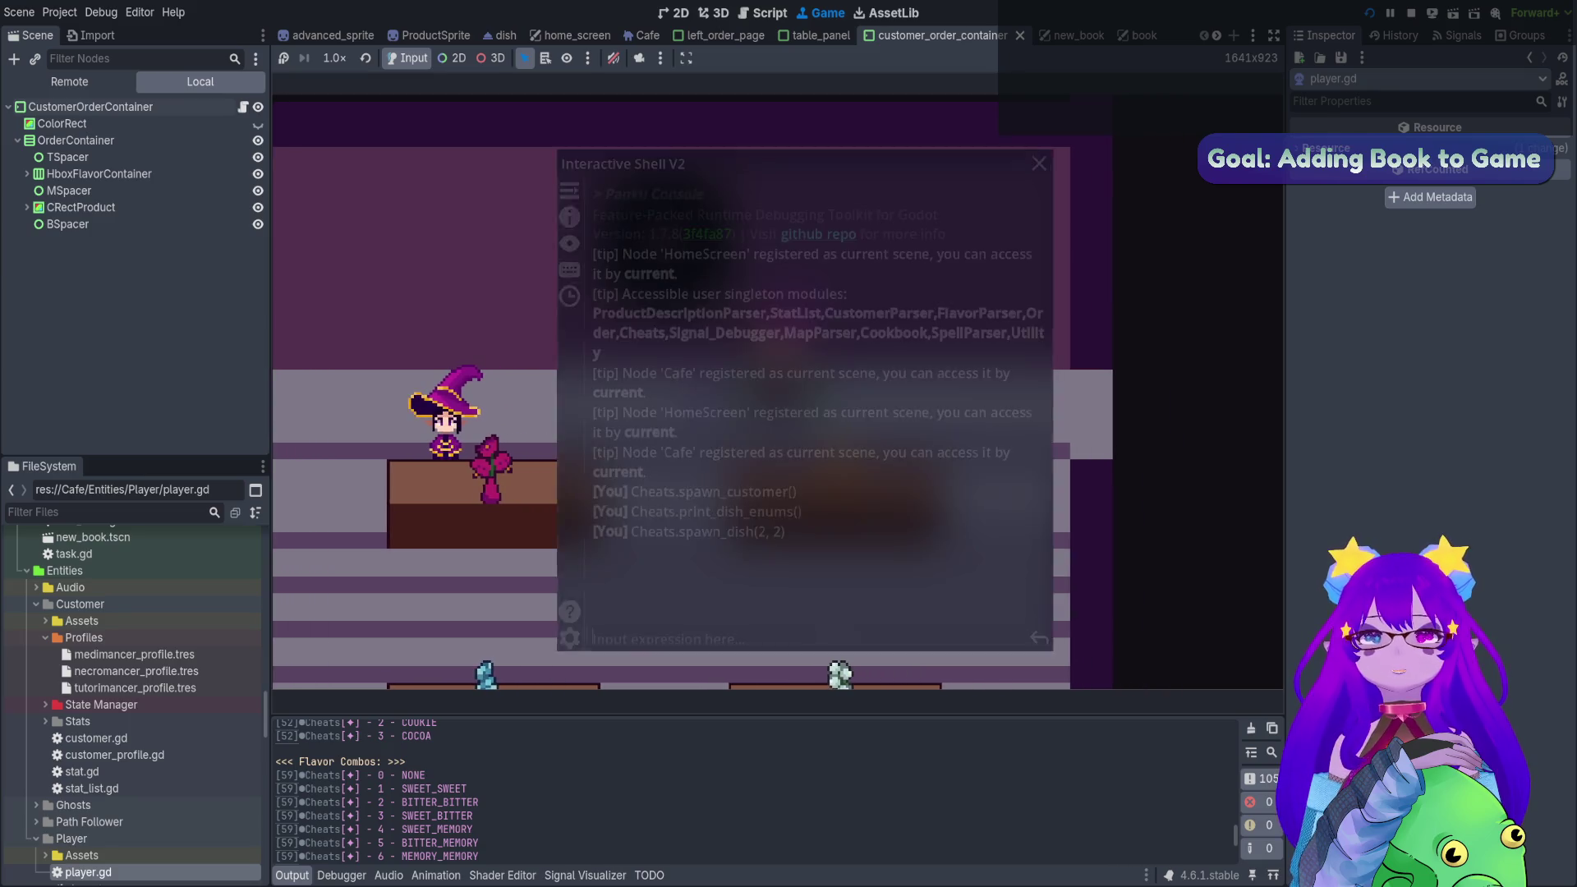
key(Up)
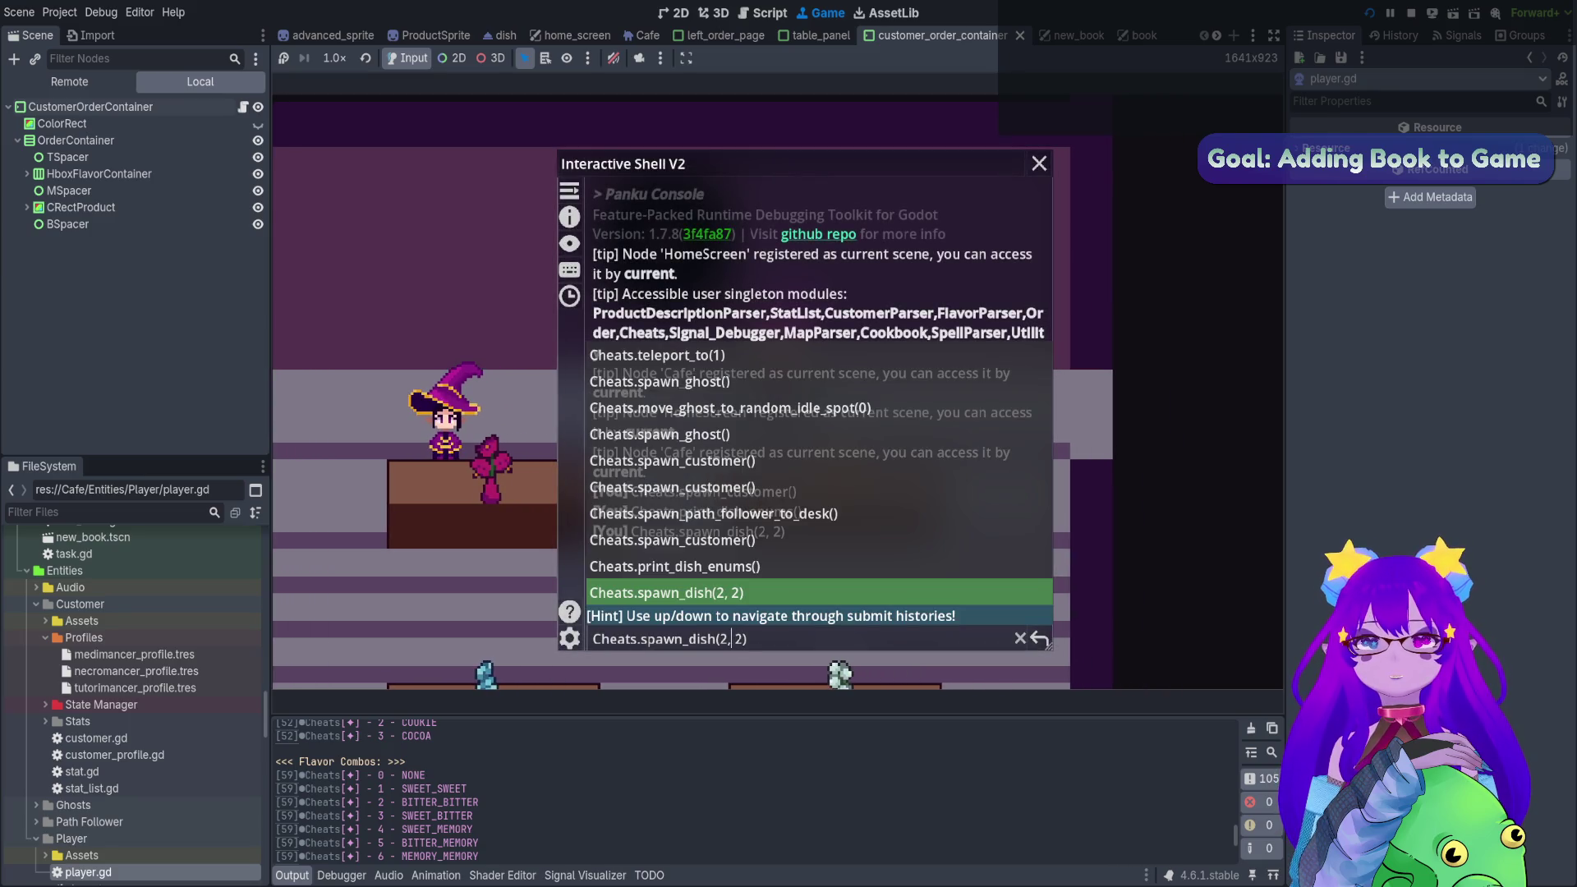
key(BackSpace)
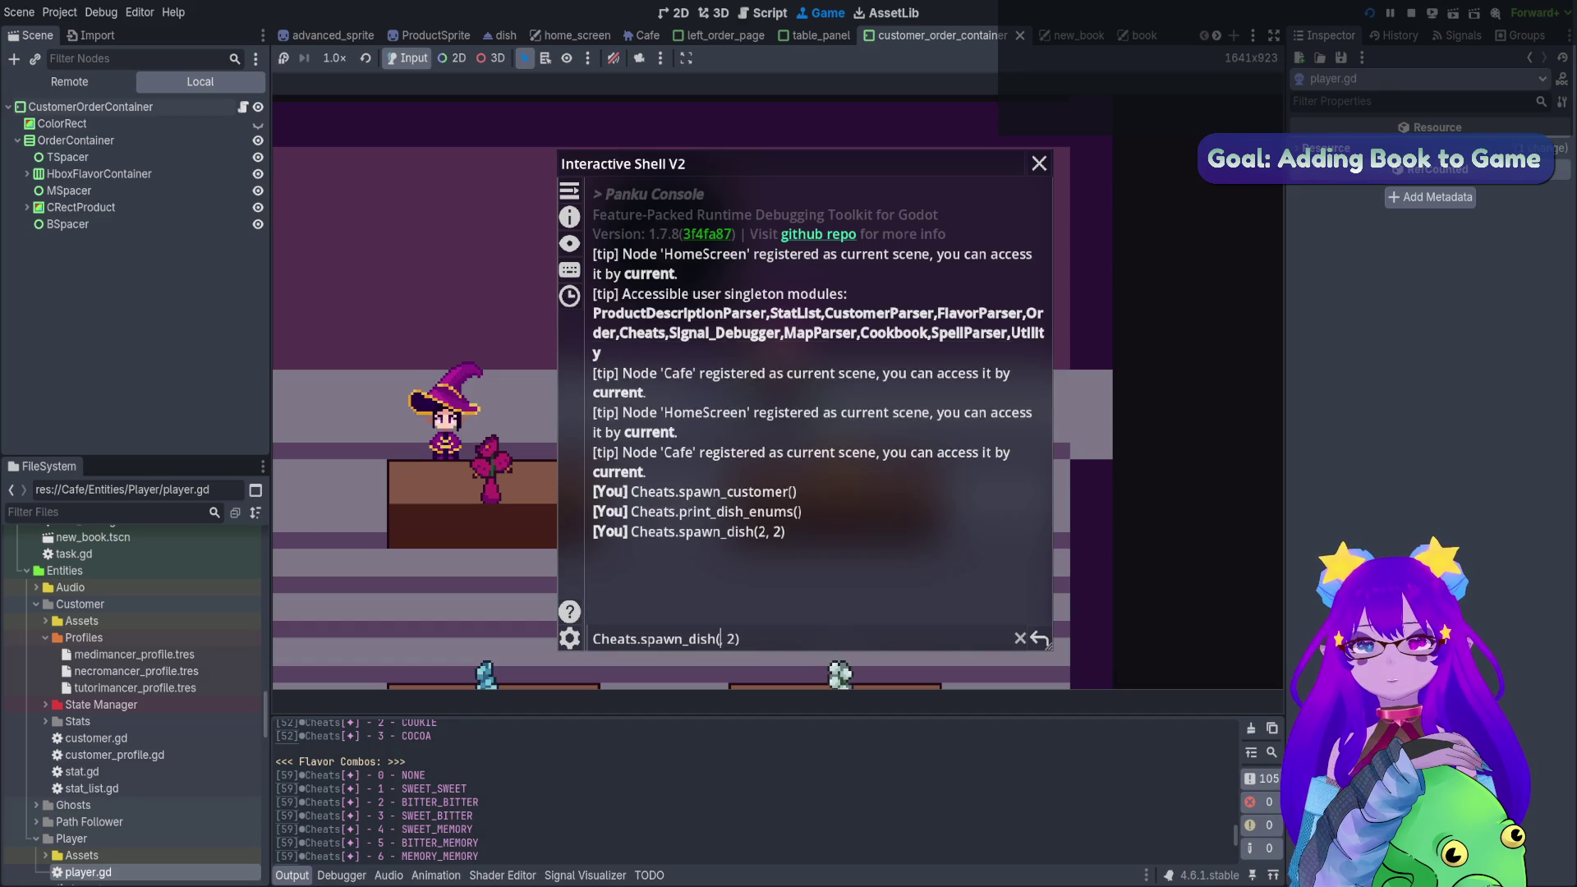